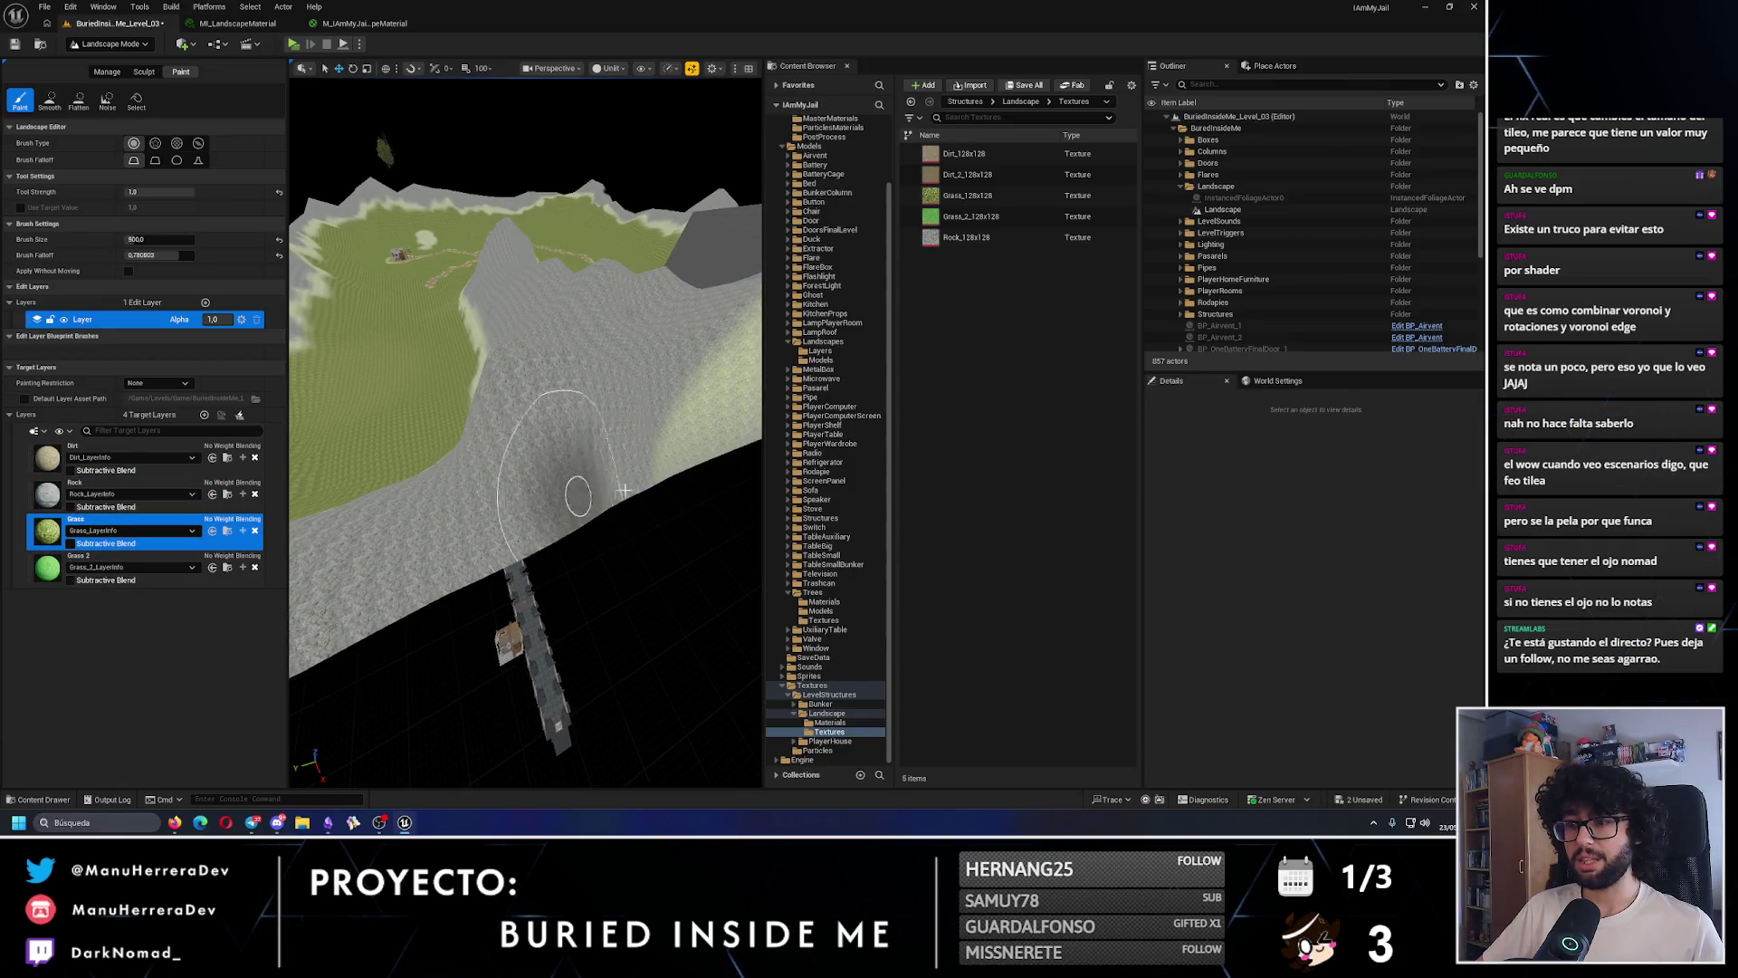
- Paint the Rock layer on the lower slope and Grass back on the green terrain
scroll(623, 490, up, 5)
scroll(596, 502, down, 5)
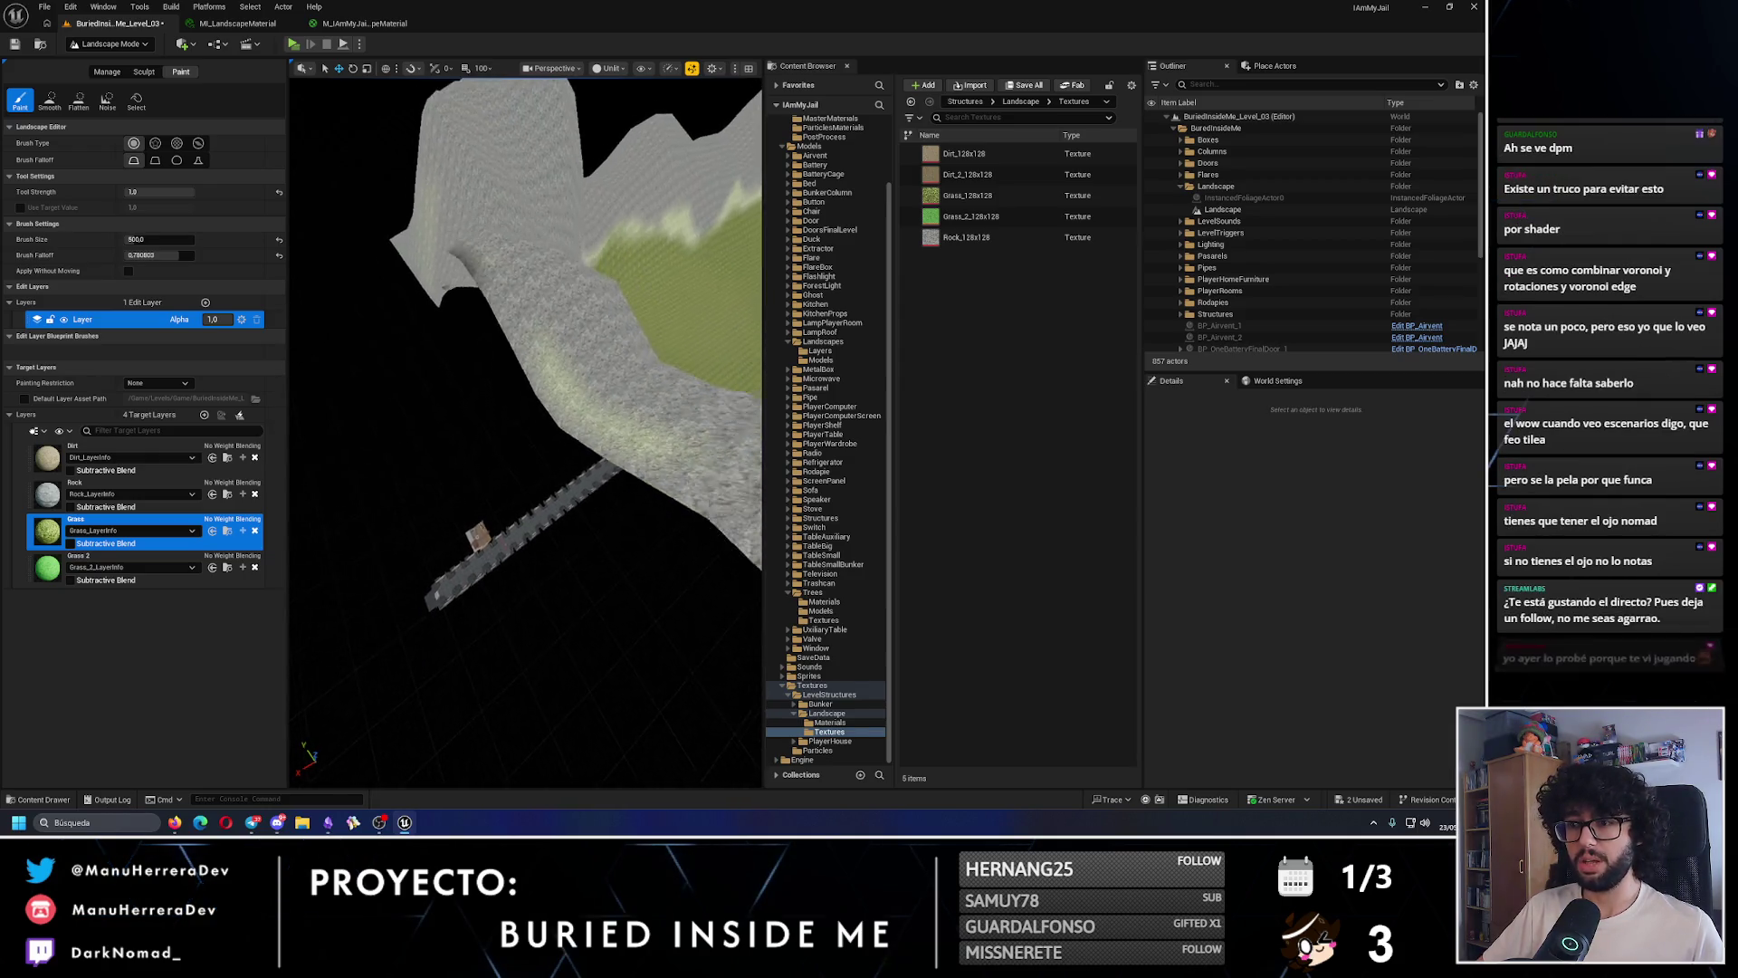
scroll(478, 460, up, 3)
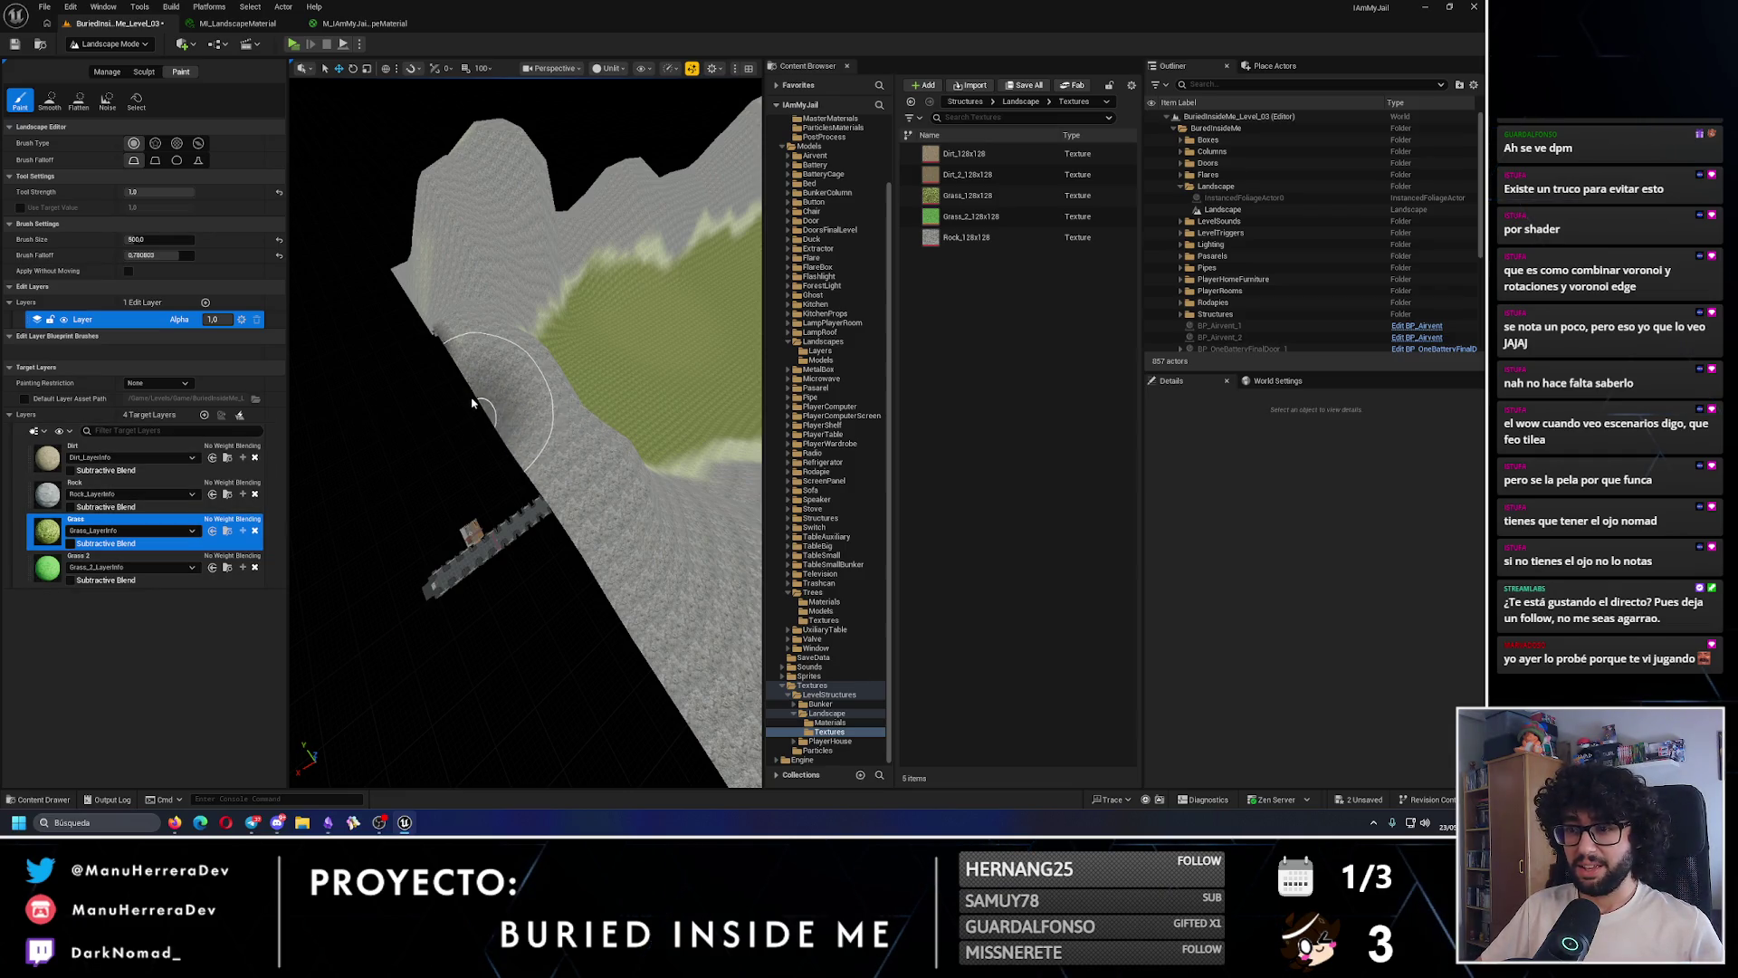
click(126, 488)
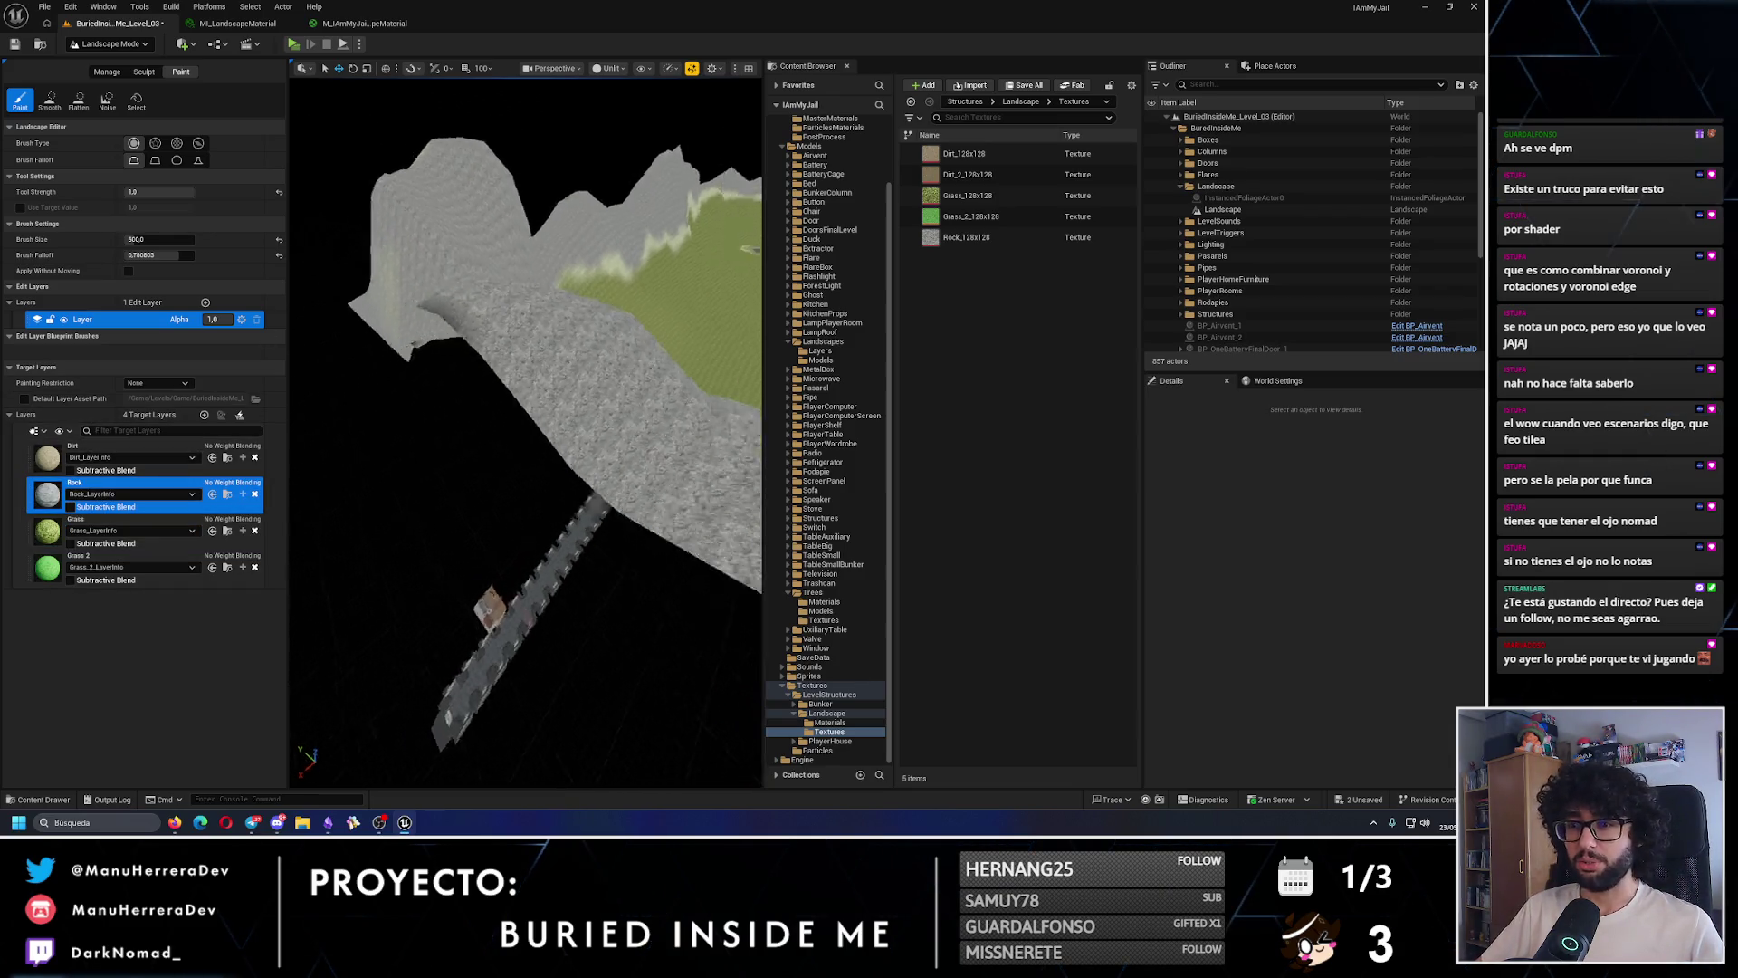
mouse_move(488, 564)
mouse_down()
mouse_move(525, 561)
mouse_move(452, 552)
mouse_up()
click(171, 531)
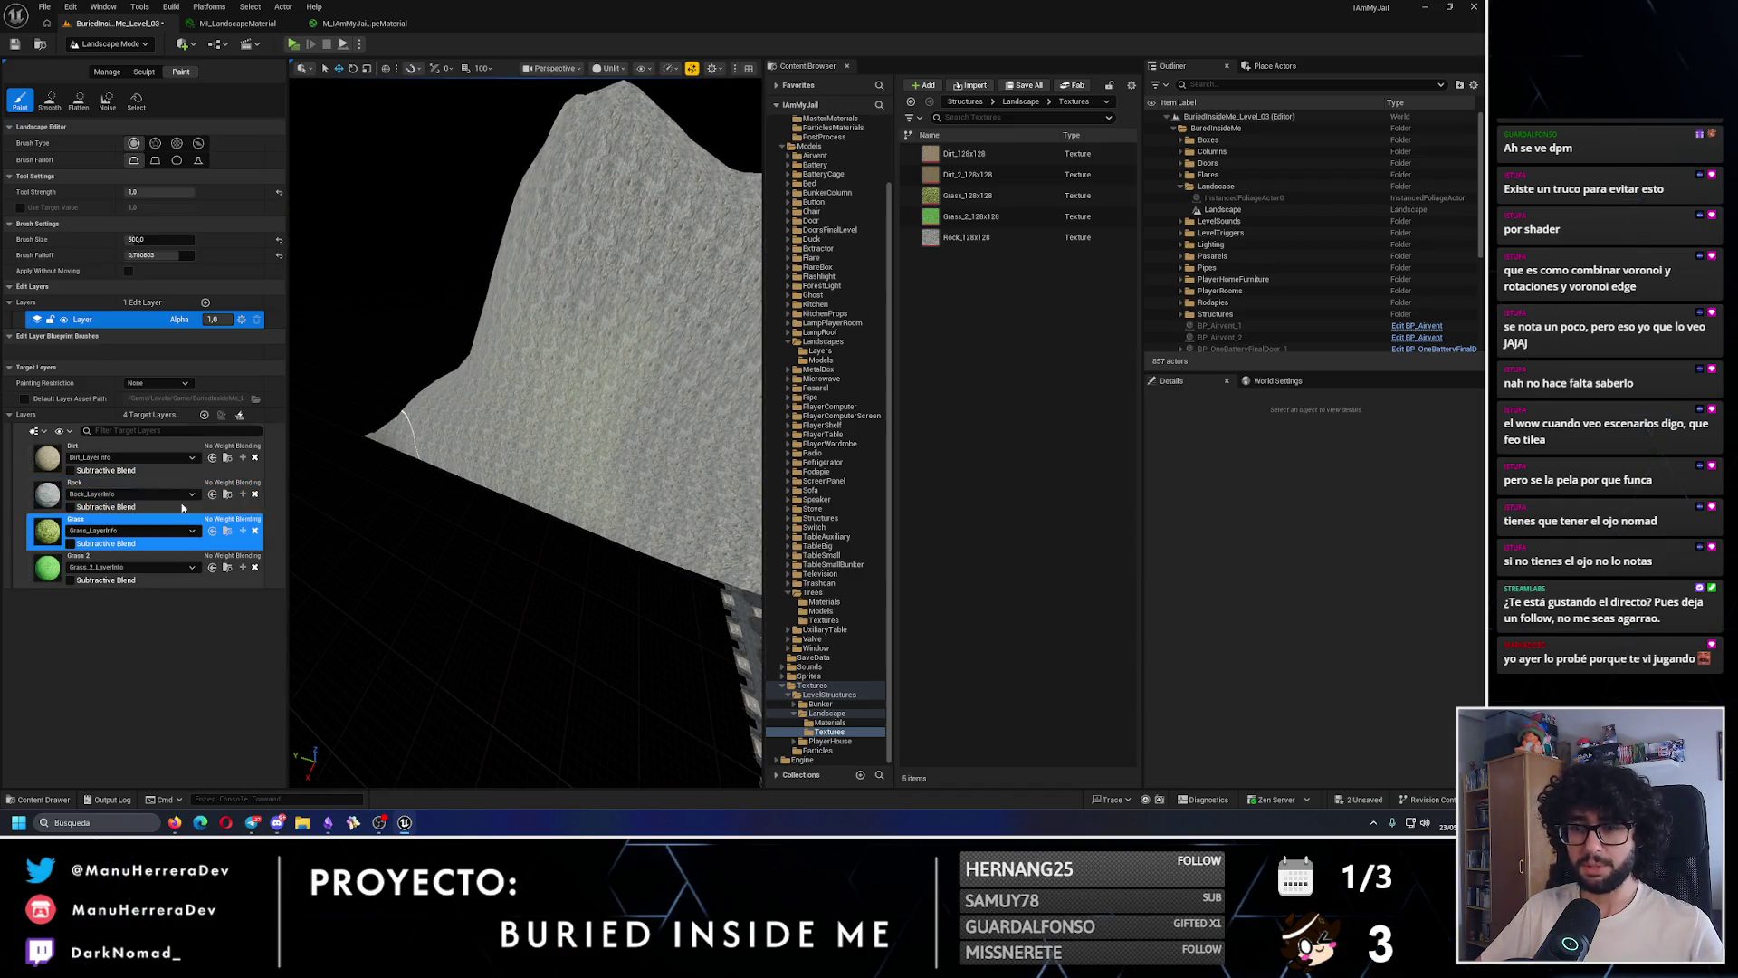
mouse_move(582, 447)
mouse_down()
mouse_move(552, 433)
mouse_move(540, 485)
mouse_move(570, 552)
mouse_up()
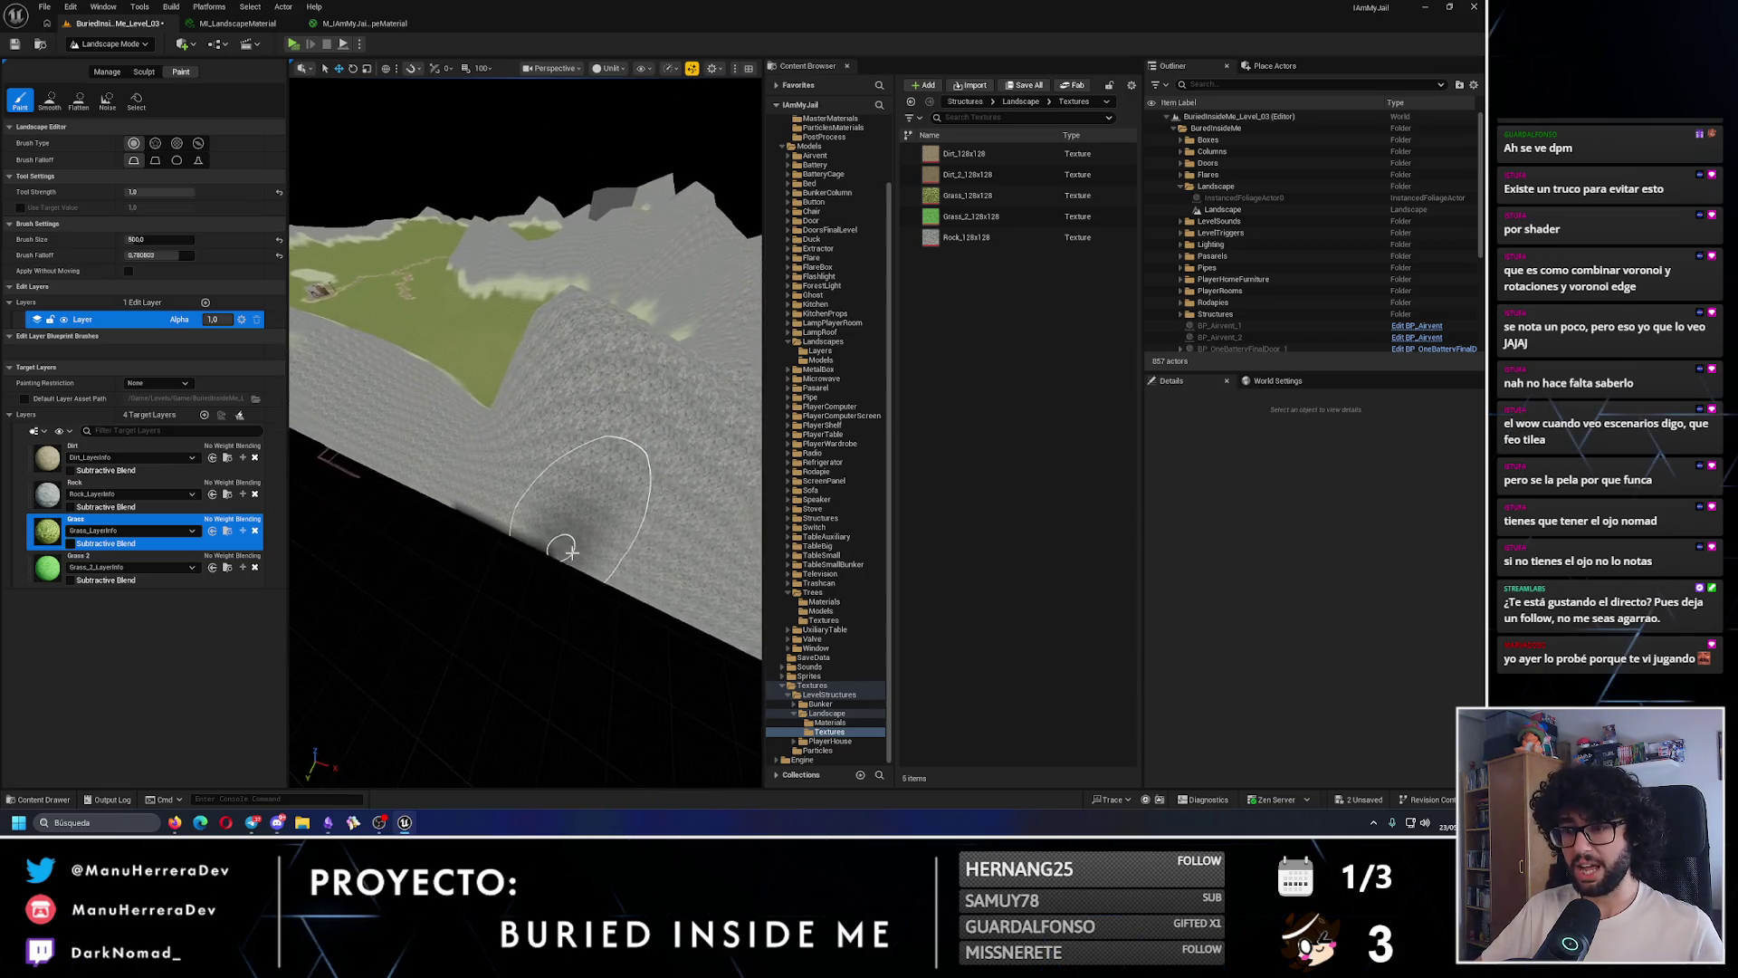
- Paint more Rock along the ridge, then bring up the landscape Manage tools
click(88, 489)
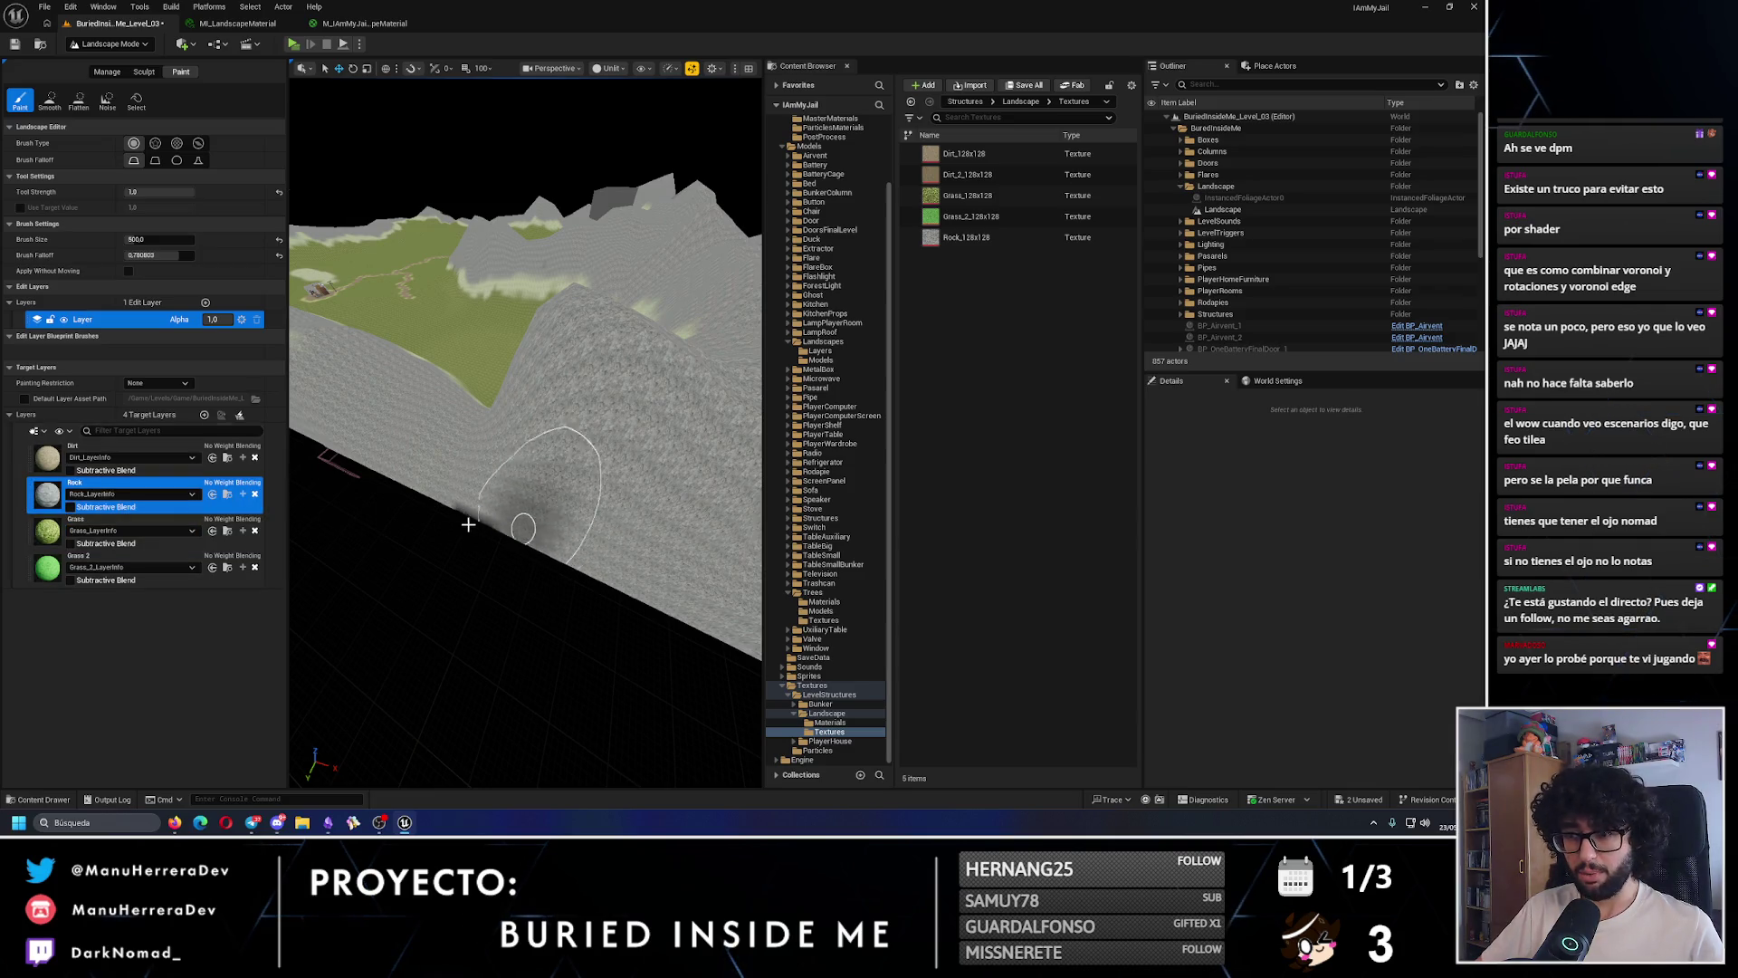
mouse_move(465, 516)
mouse_down()
mouse_move(525, 535)
mouse_move(434, 507)
mouse_move(507, 525)
mouse_move(489, 530)
mouse_move(529, 519)
mouse_up()
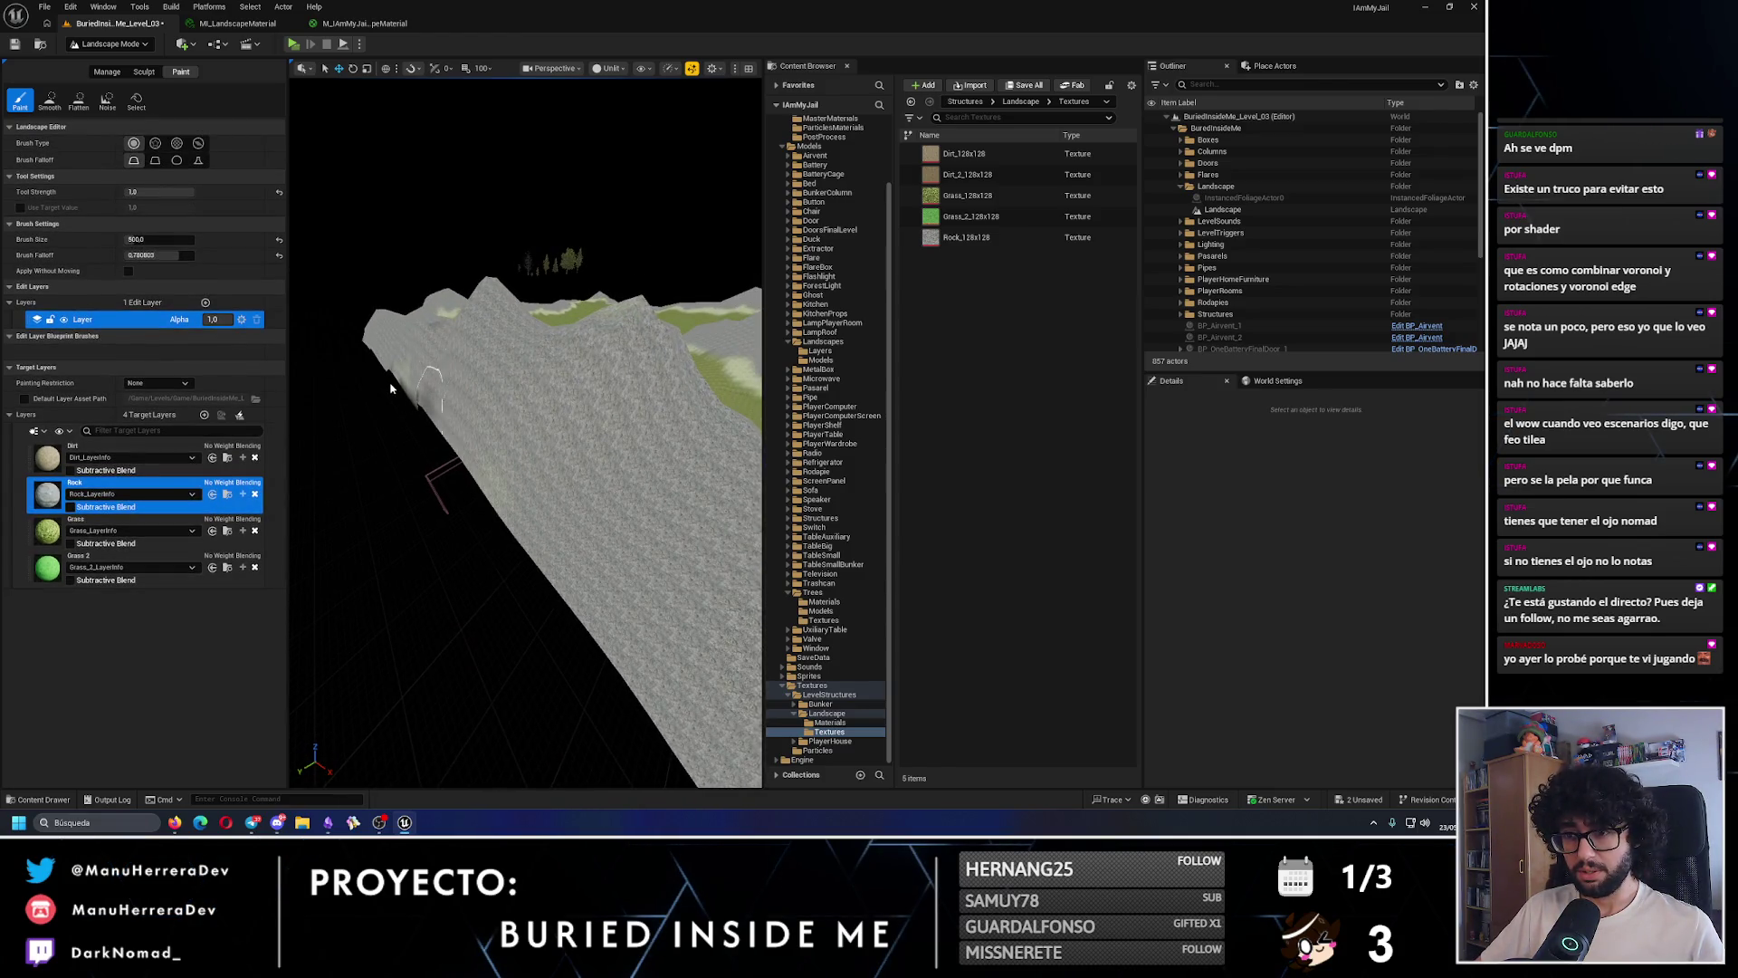
drag(408, 371, 435, 380)
click(104, 71)
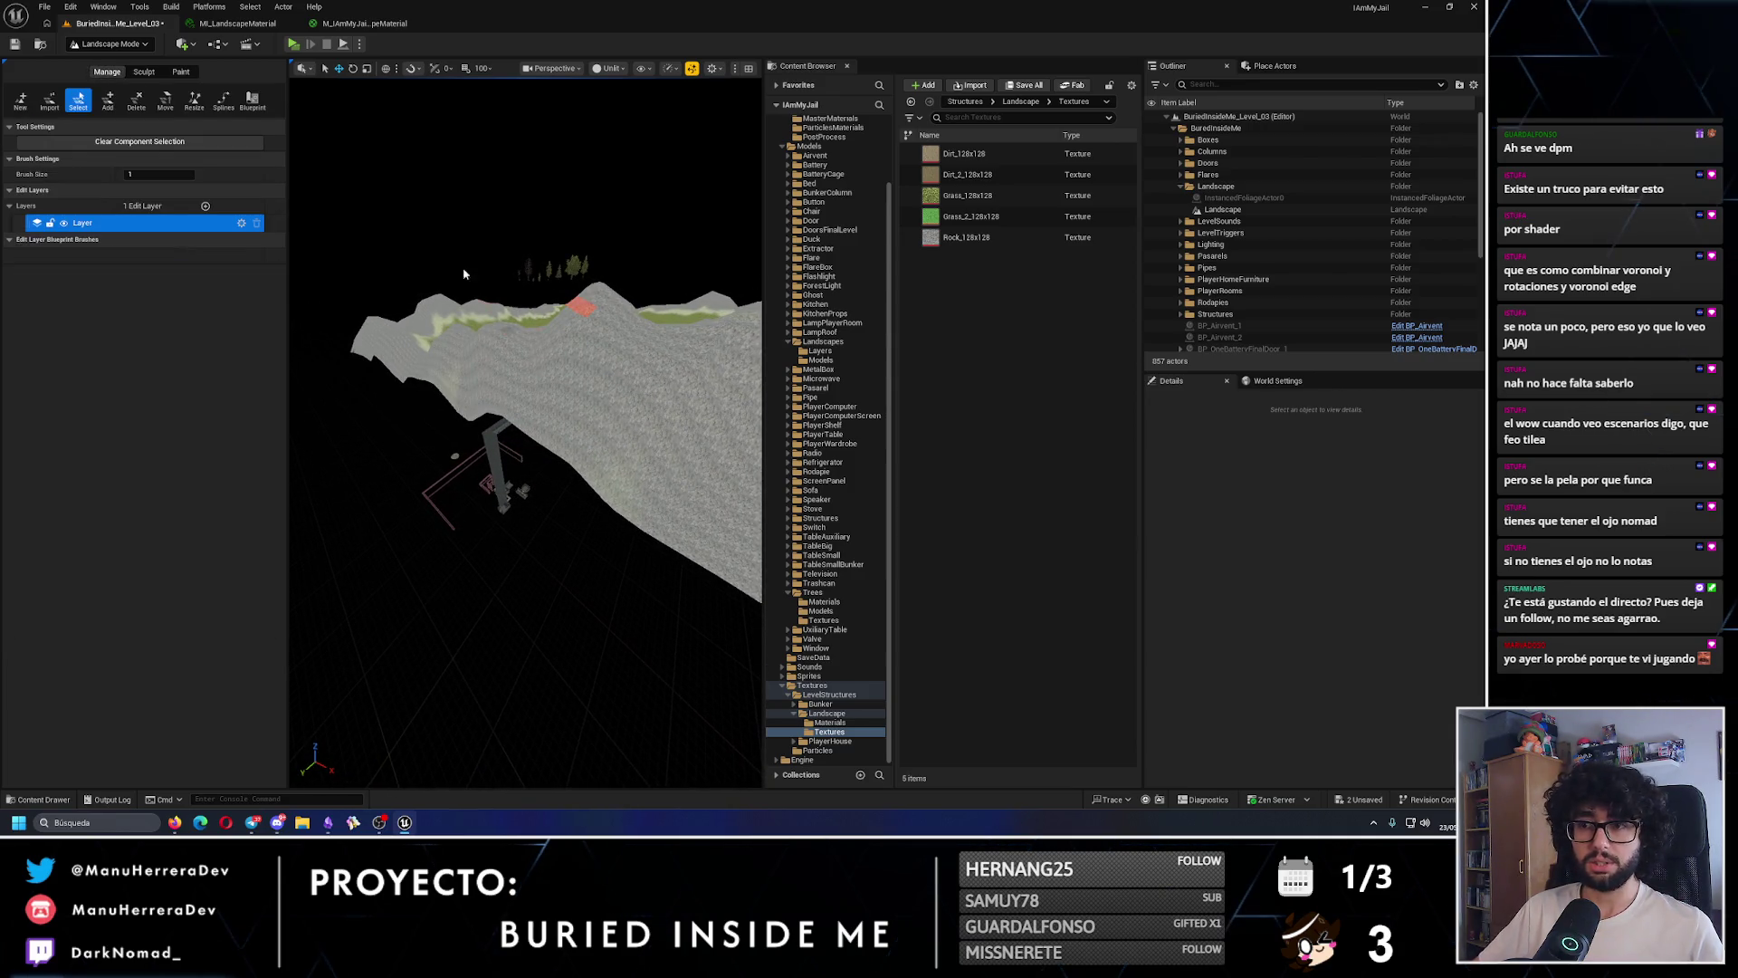
- Select the Landscape, switch to Sculpt, and switch to the Slendytubbies video in the browser
drag(525, 435, 493, 401)
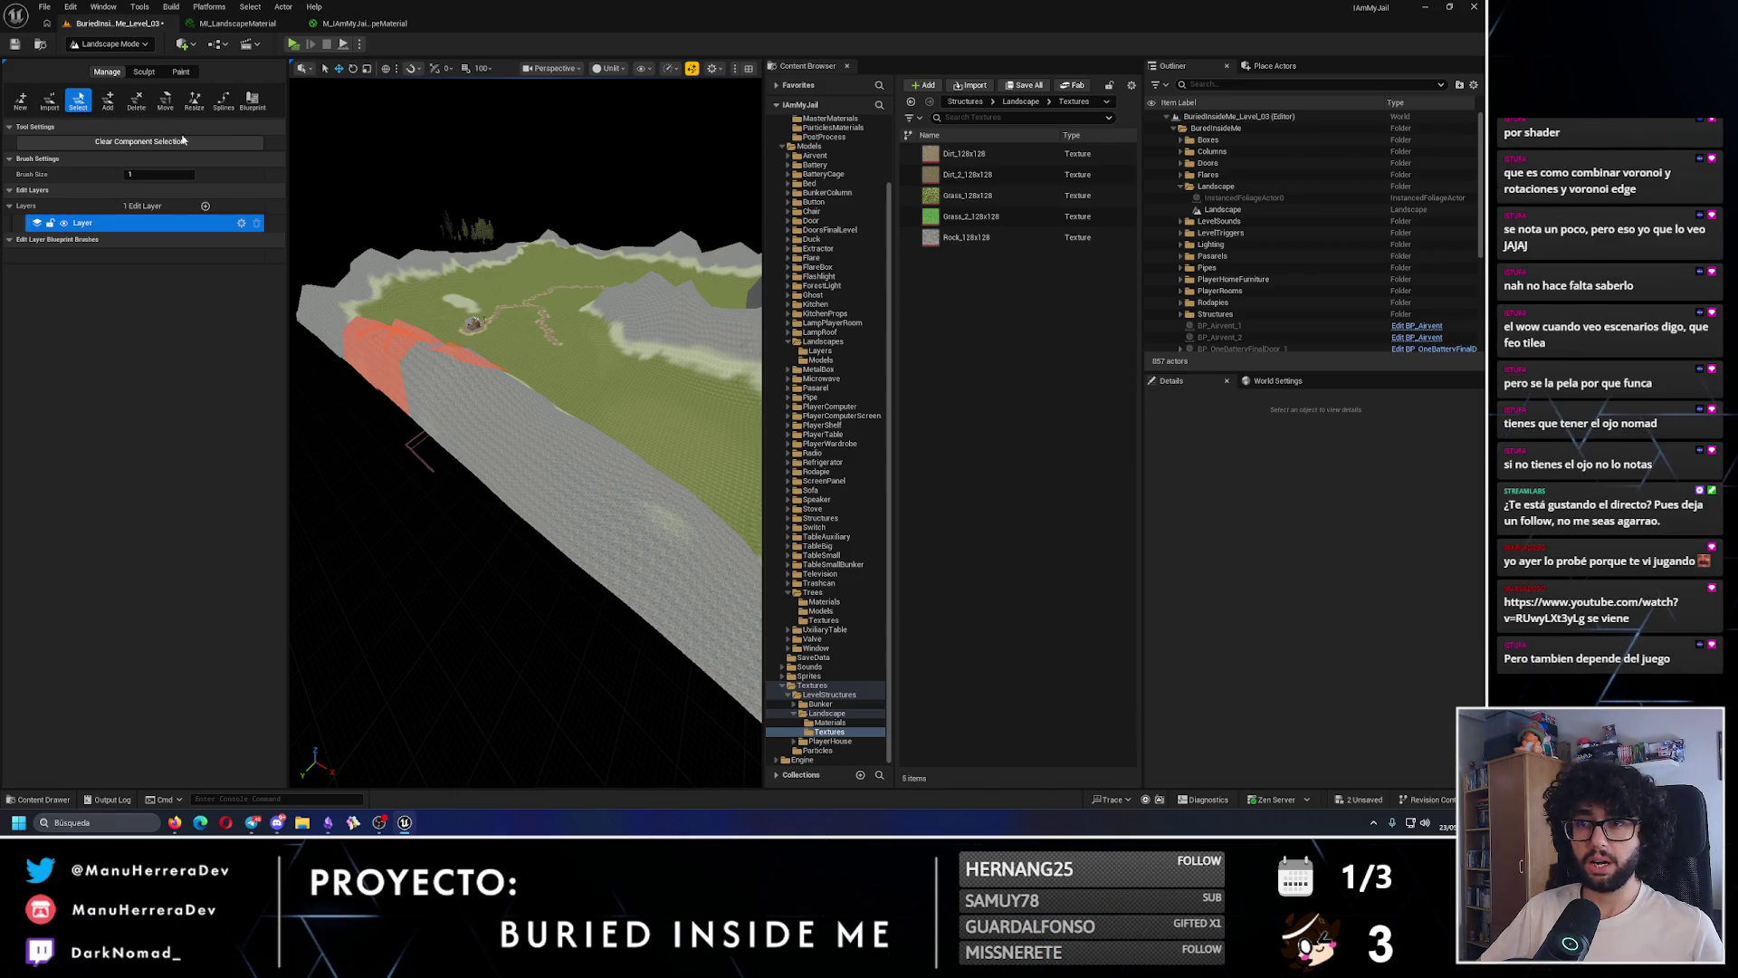
click(1222, 210)
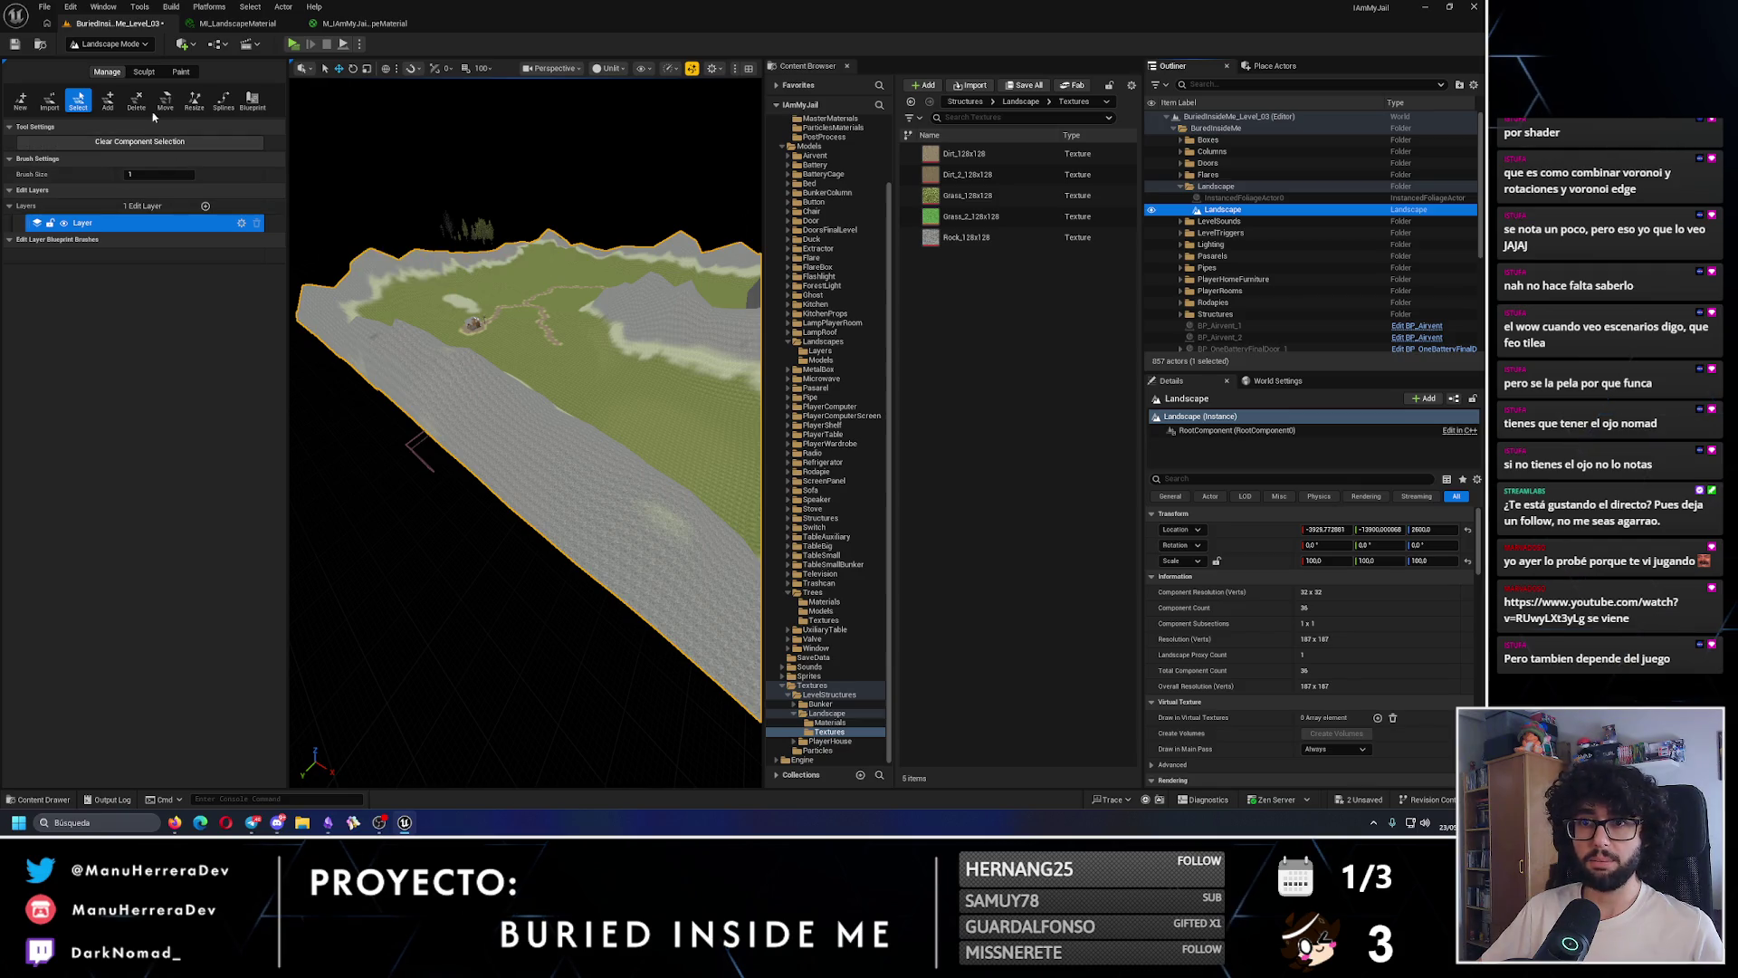
click(145, 73)
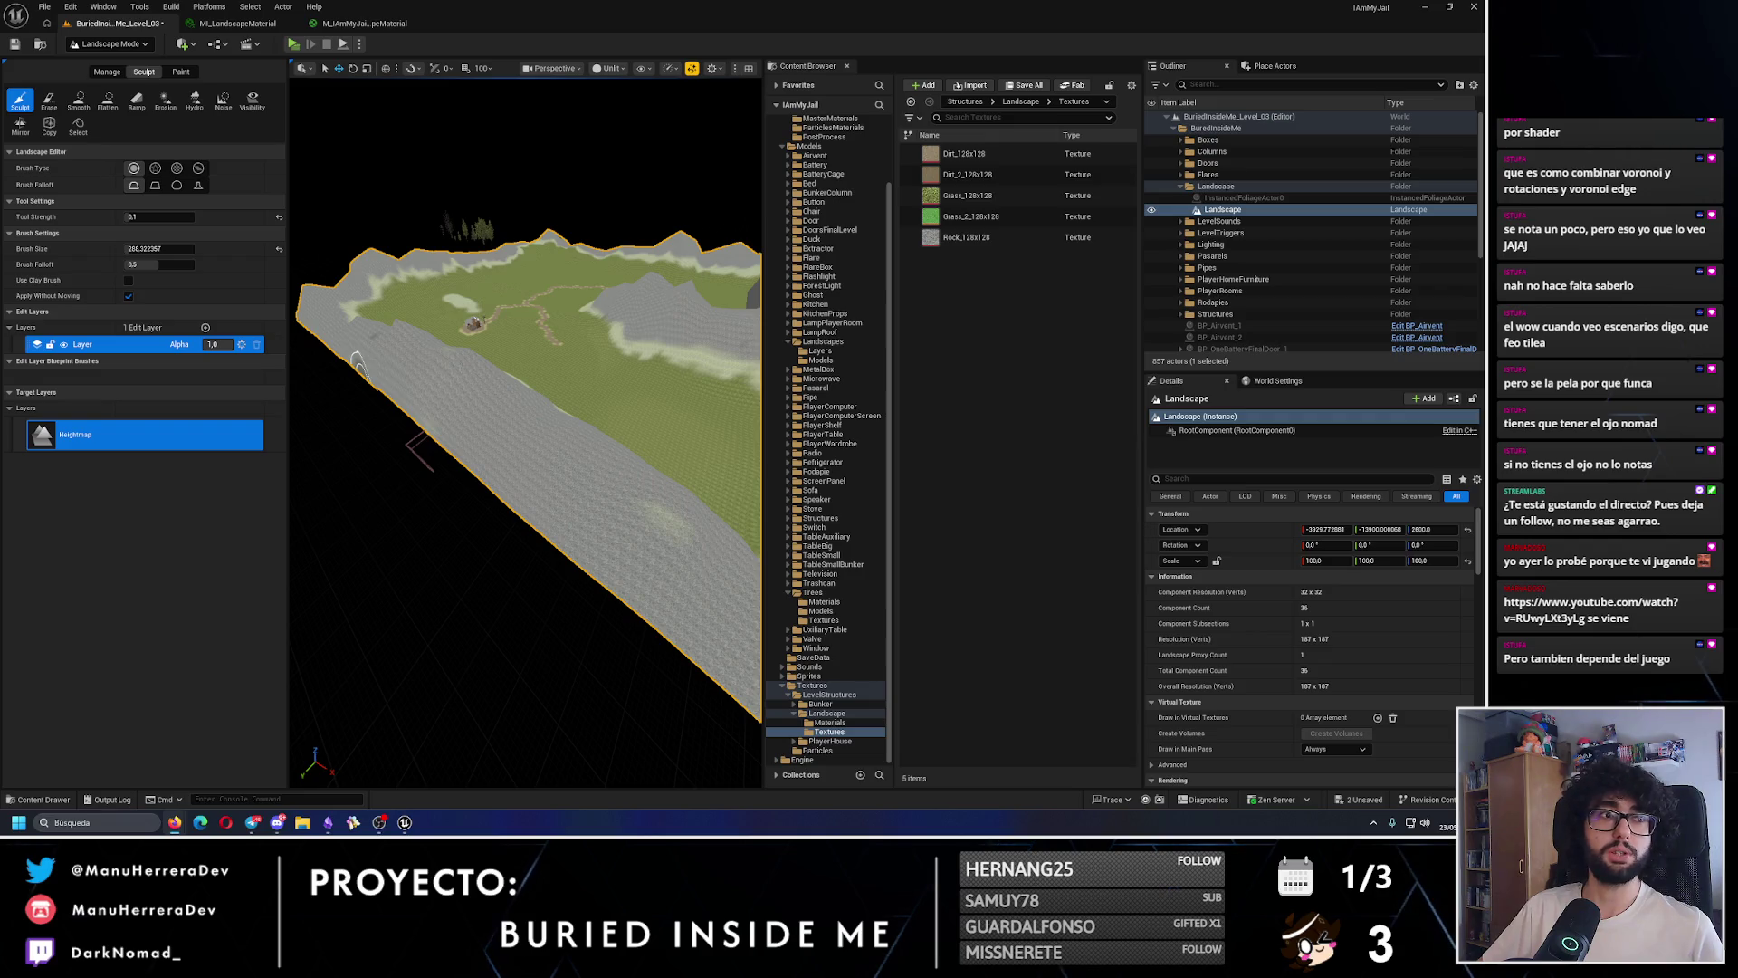
key(alt+Tab)
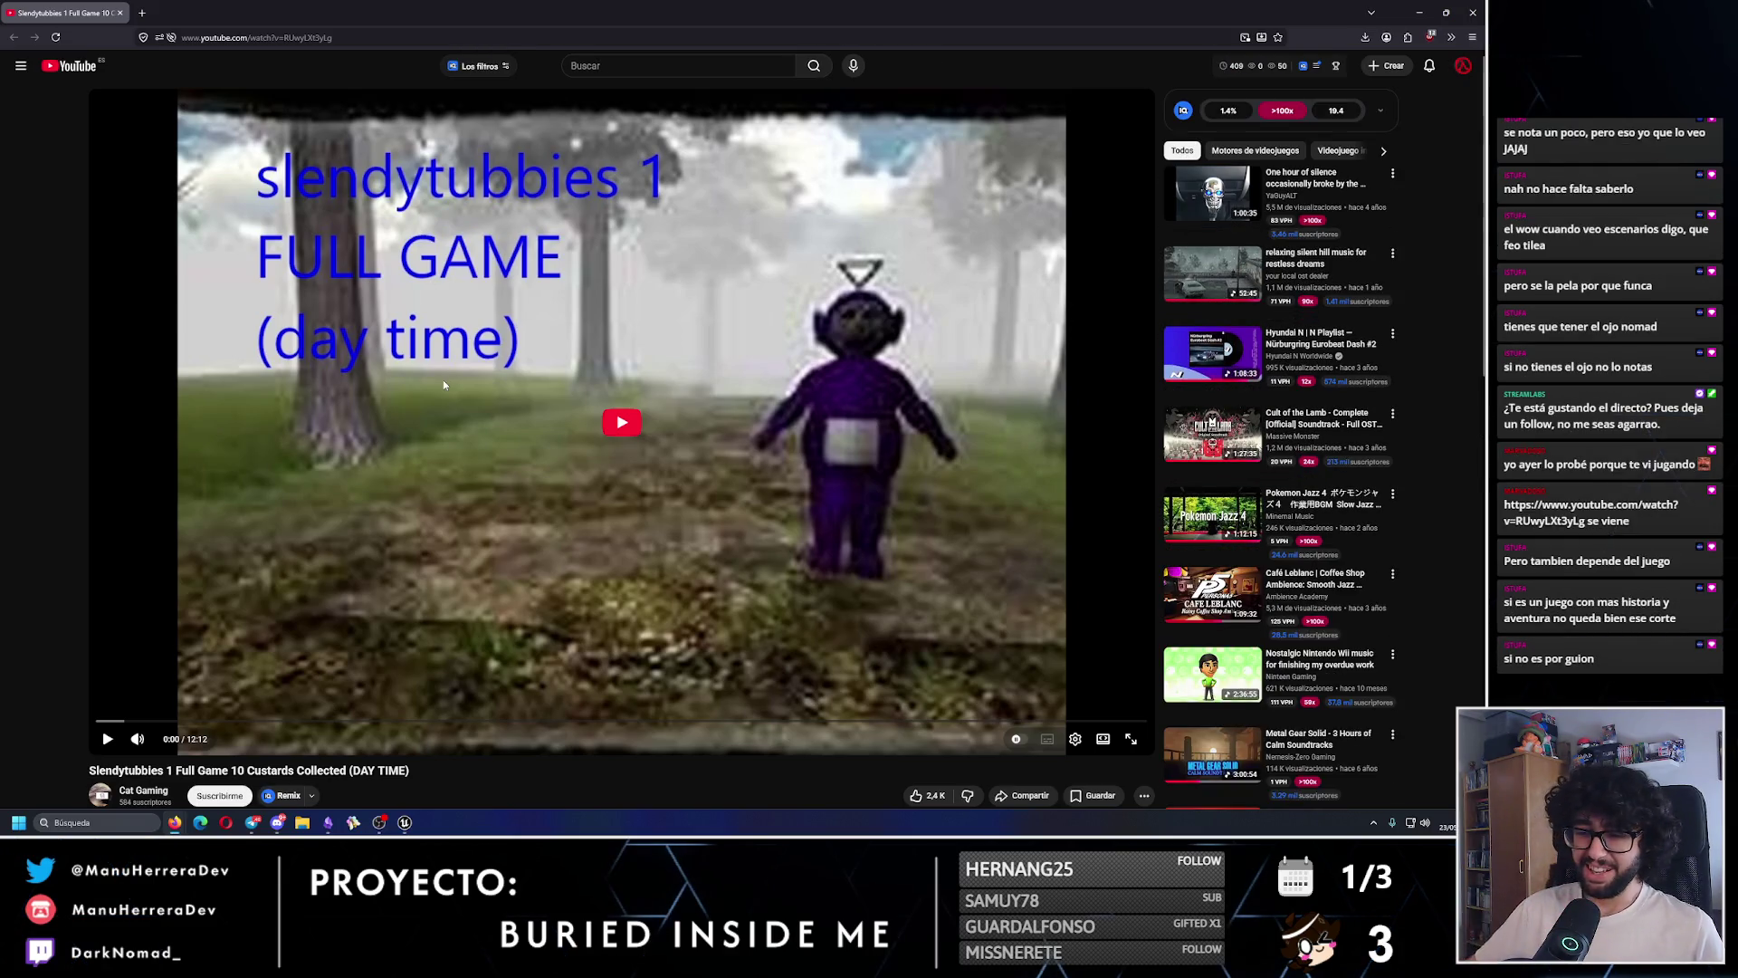
- Play the Slendytubbies video, skip to about 4:33, pause, and minimize the browser
click(106, 741)
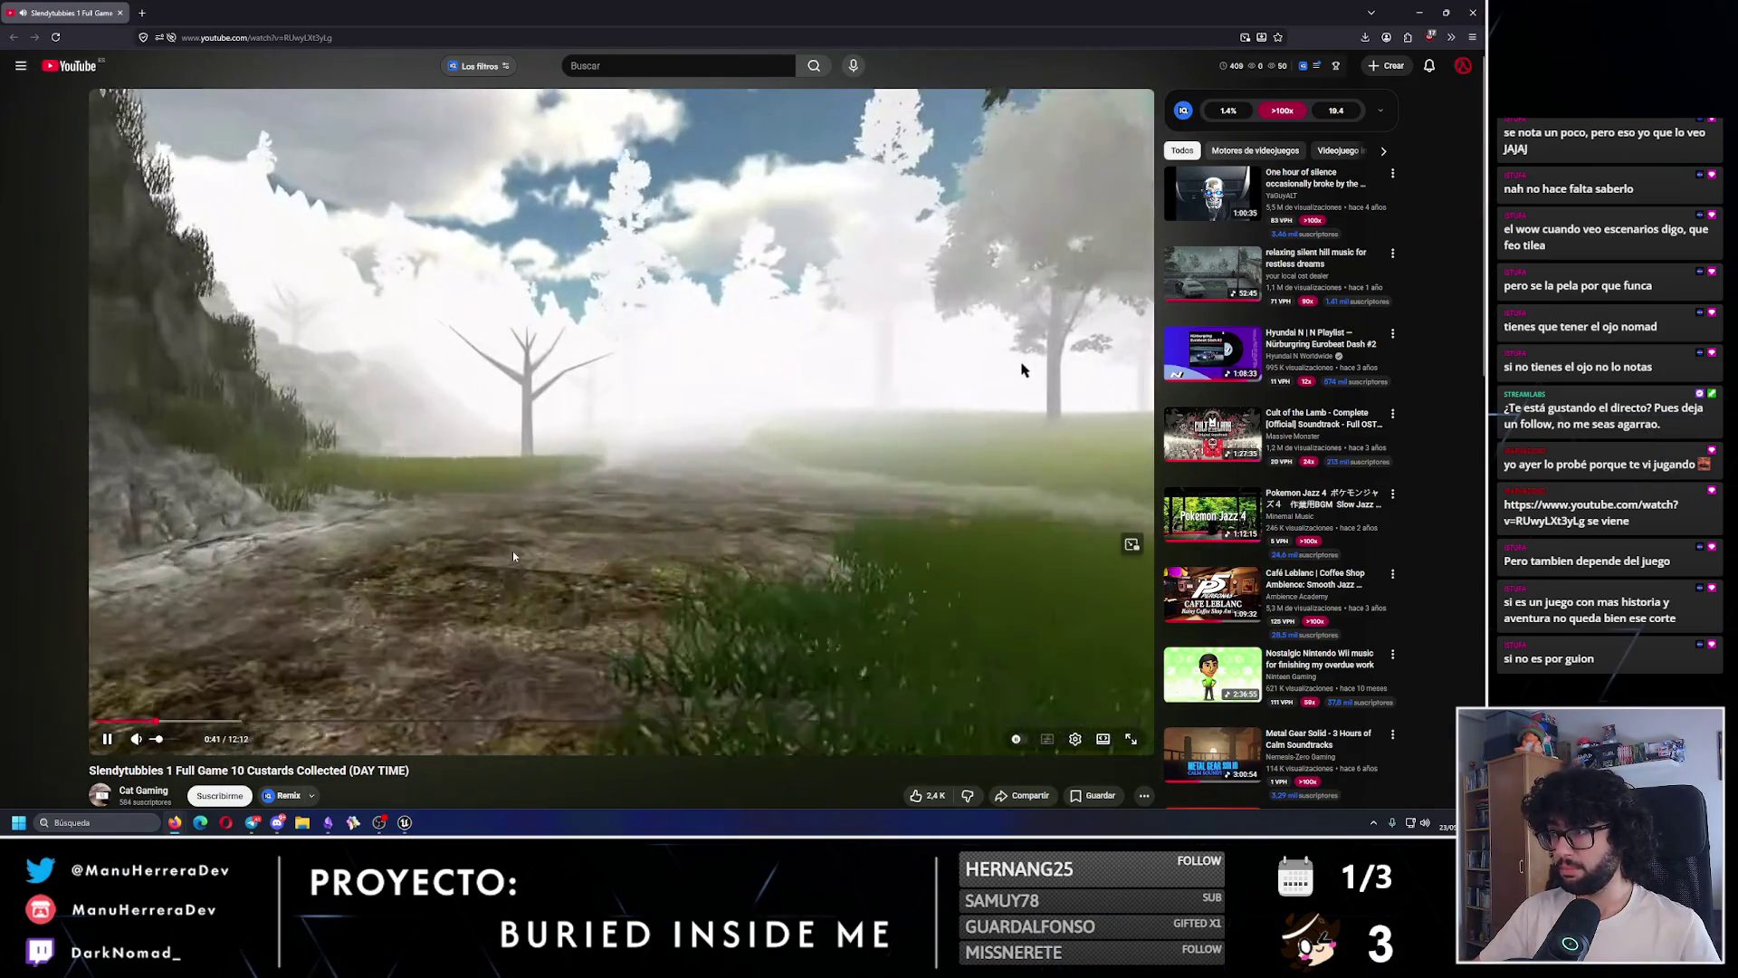
drag(474, 721, 488, 724)
key(space)
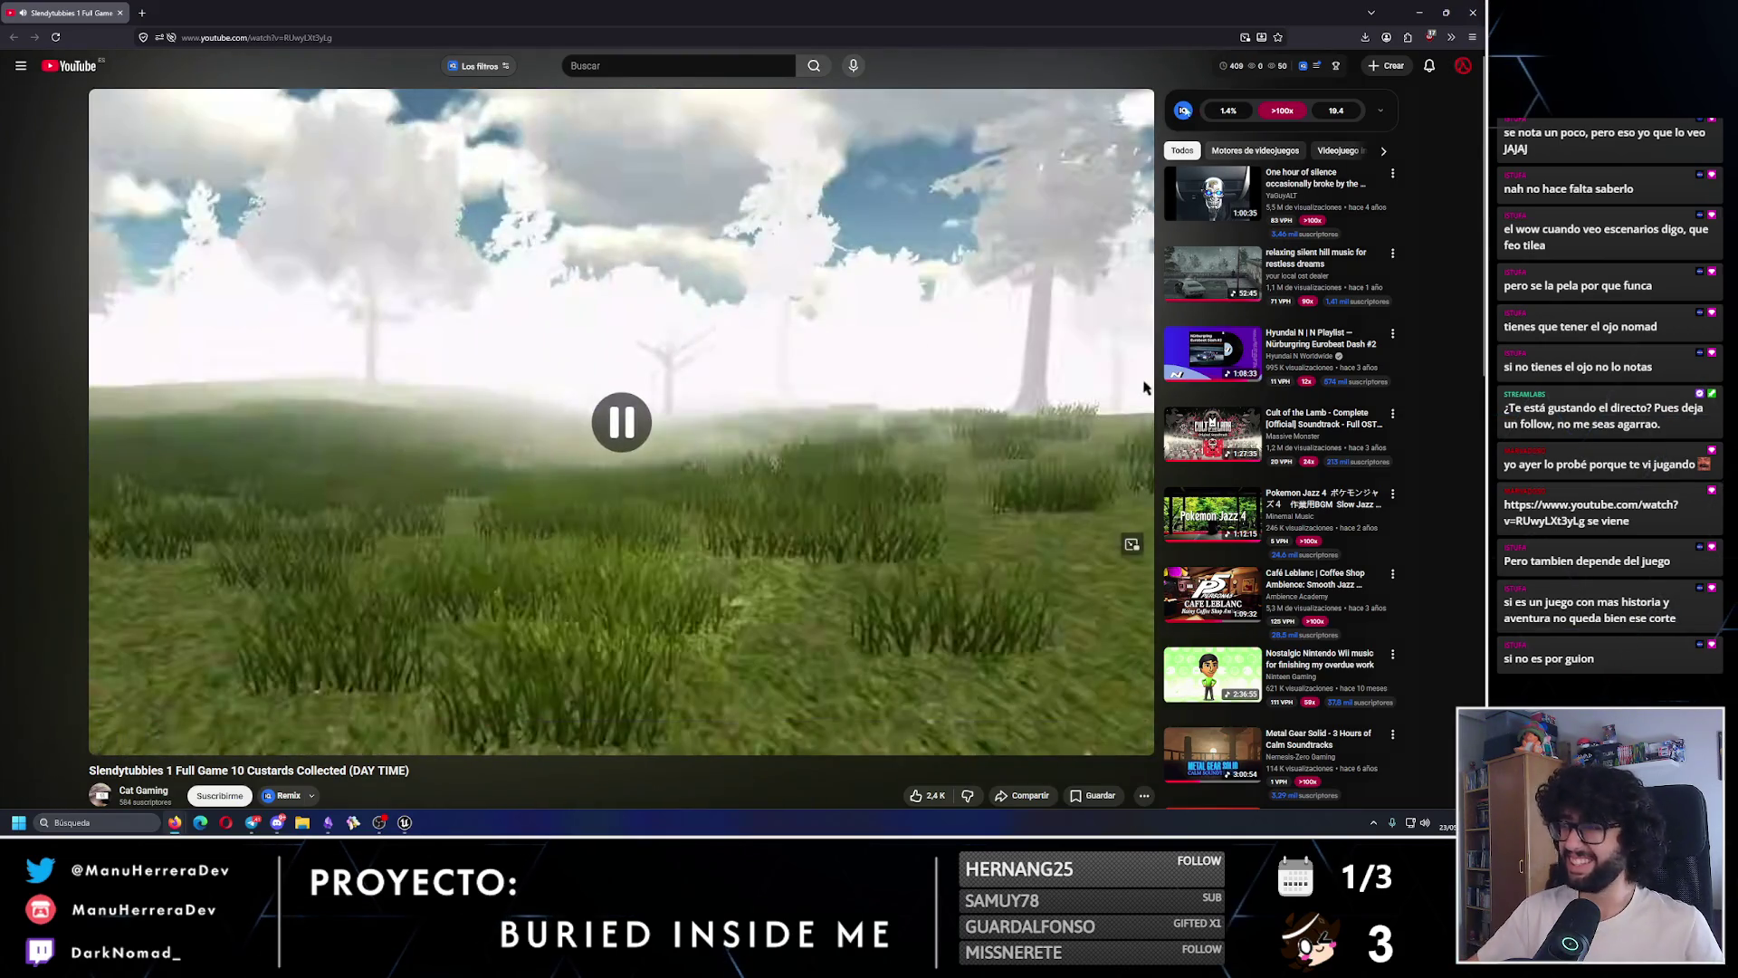
click(1418, 13)
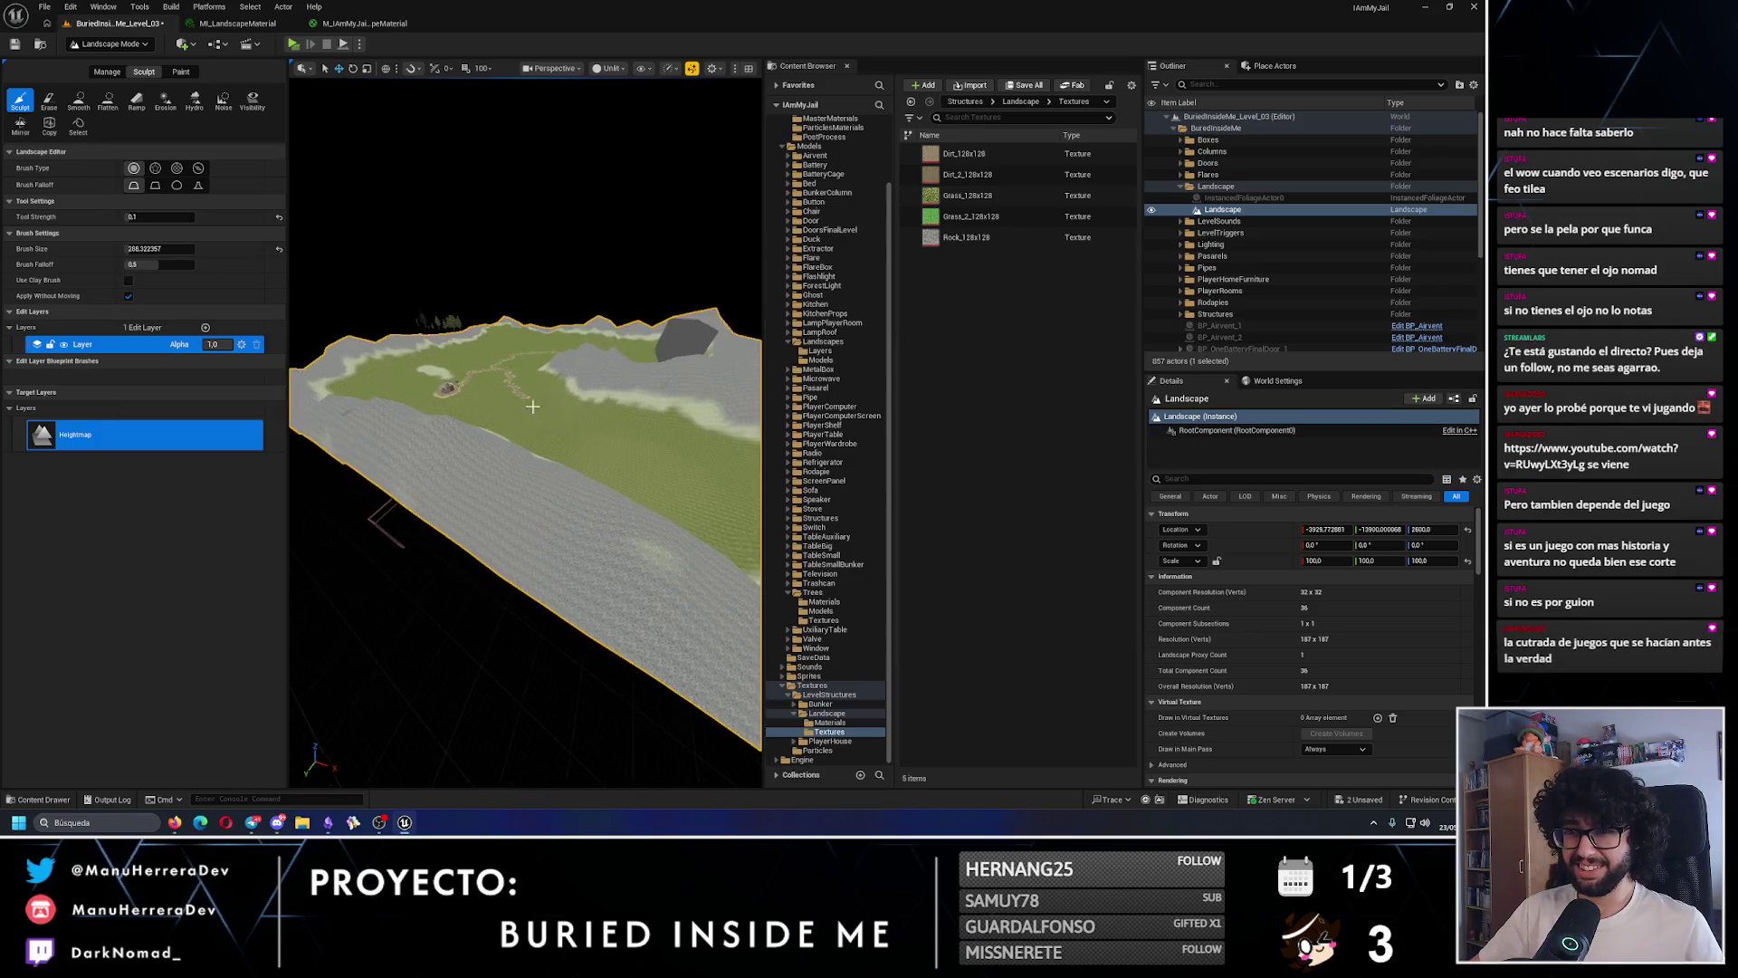
key(w)
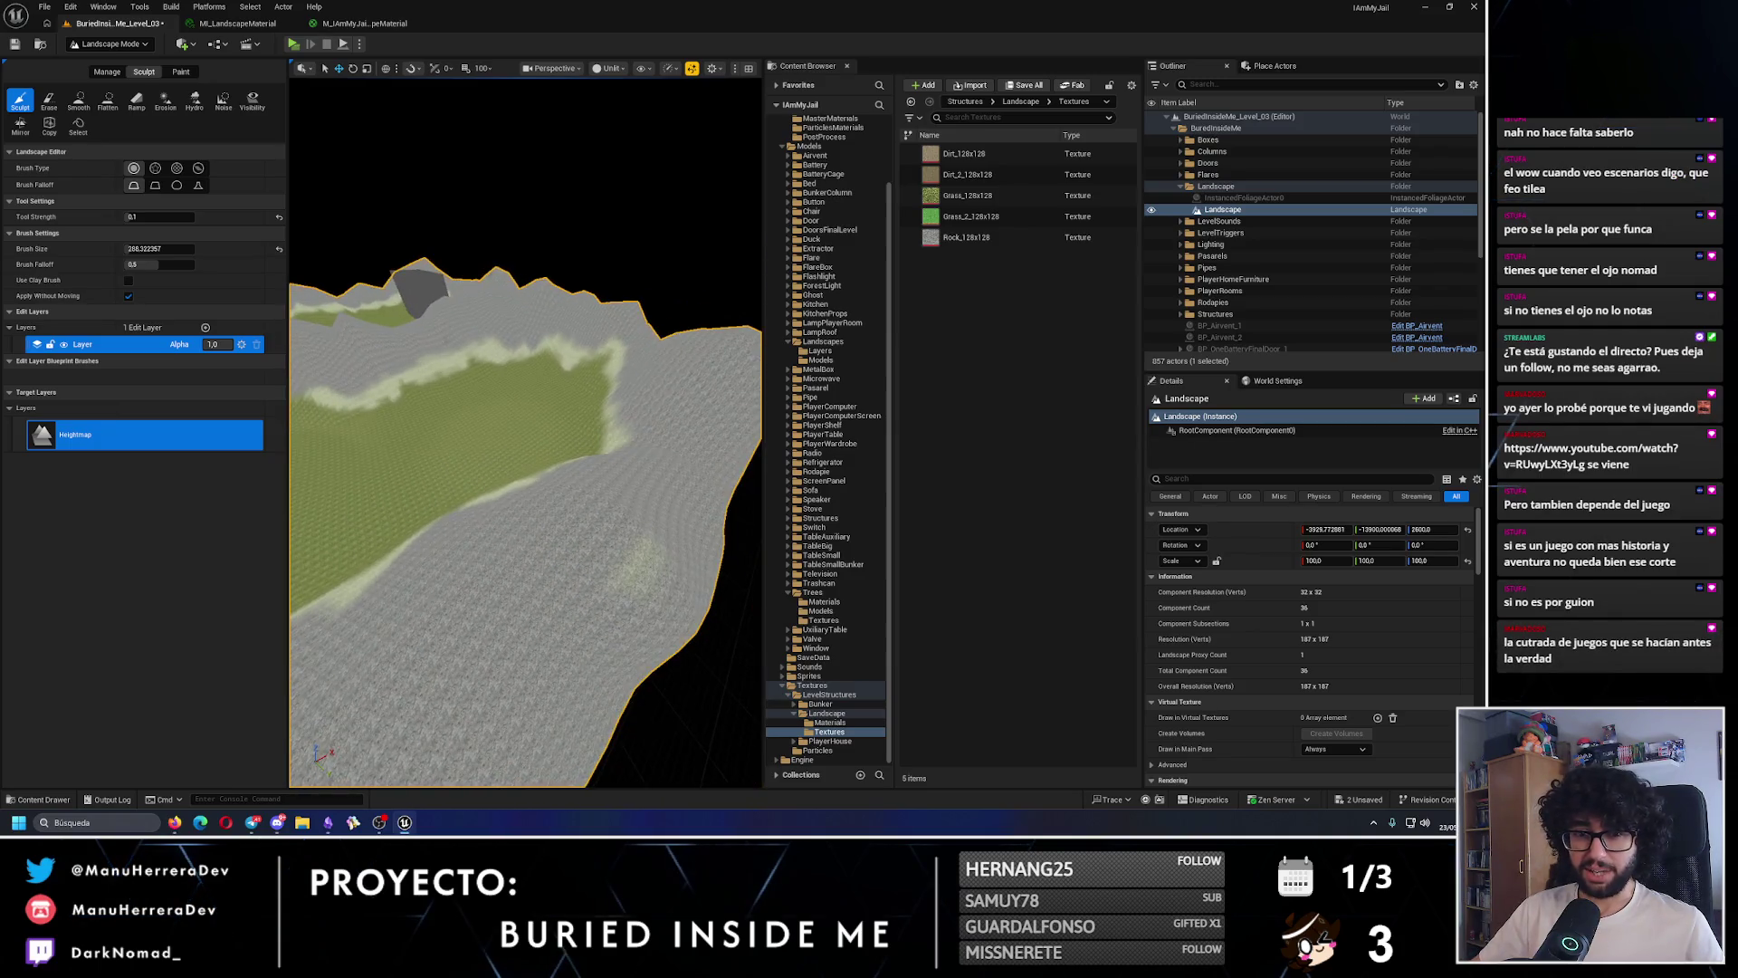
key(w)
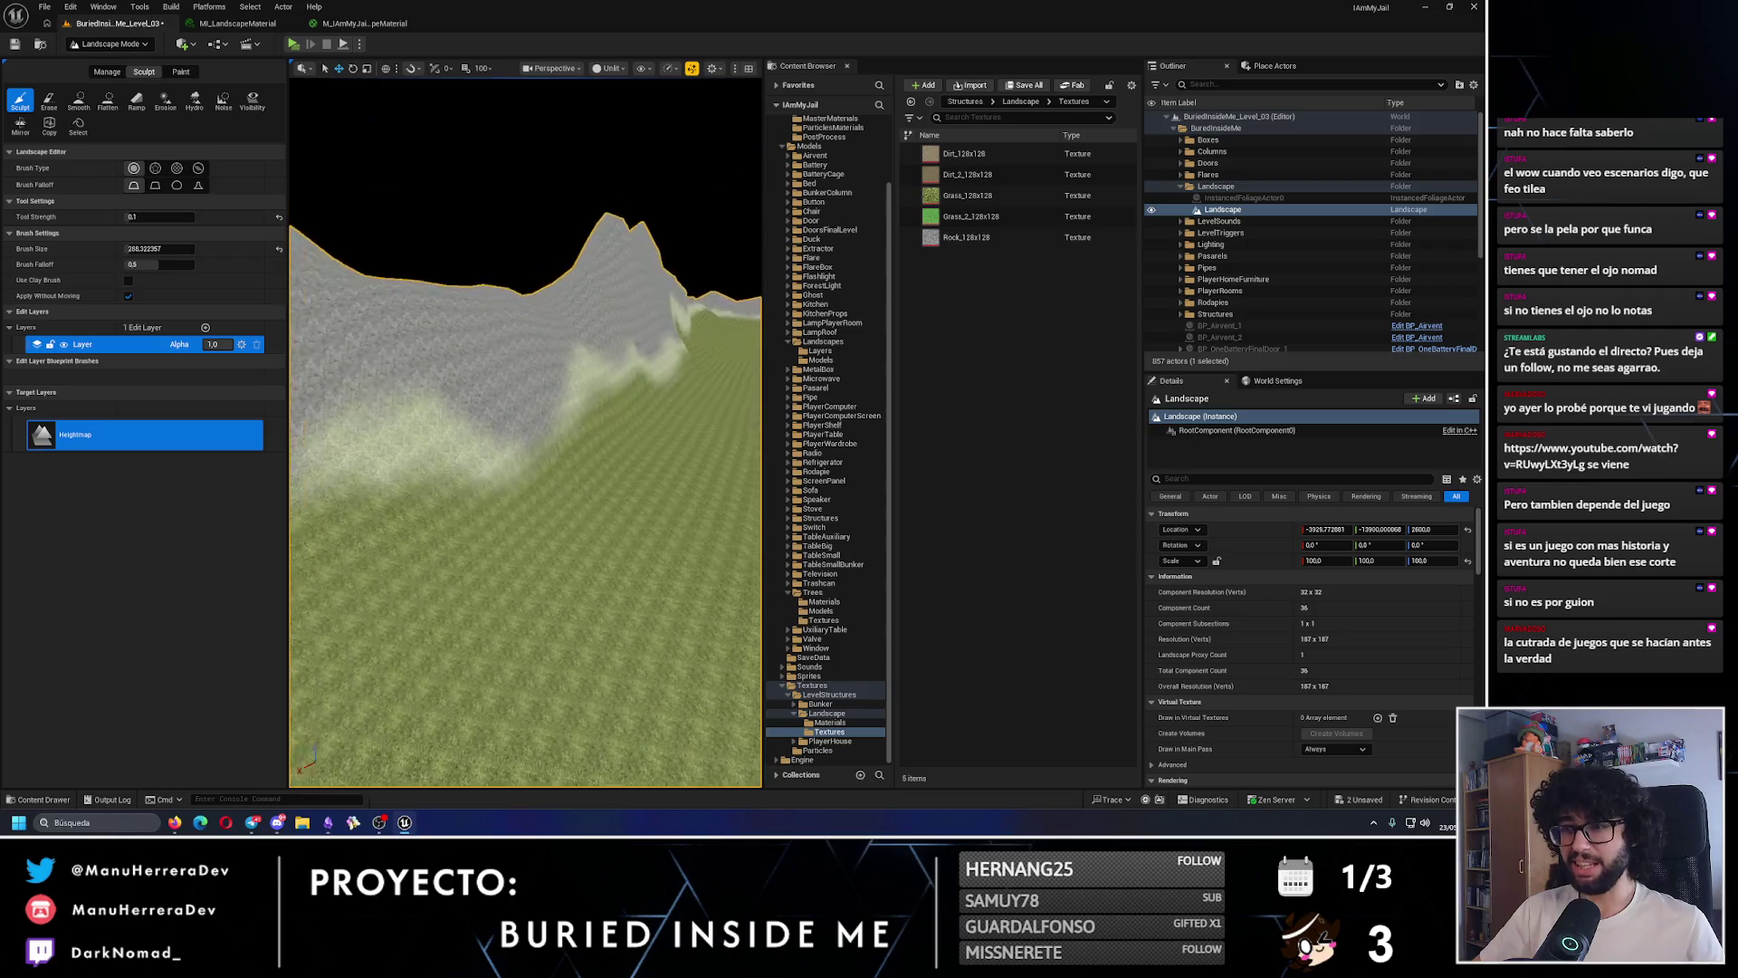
key(s)
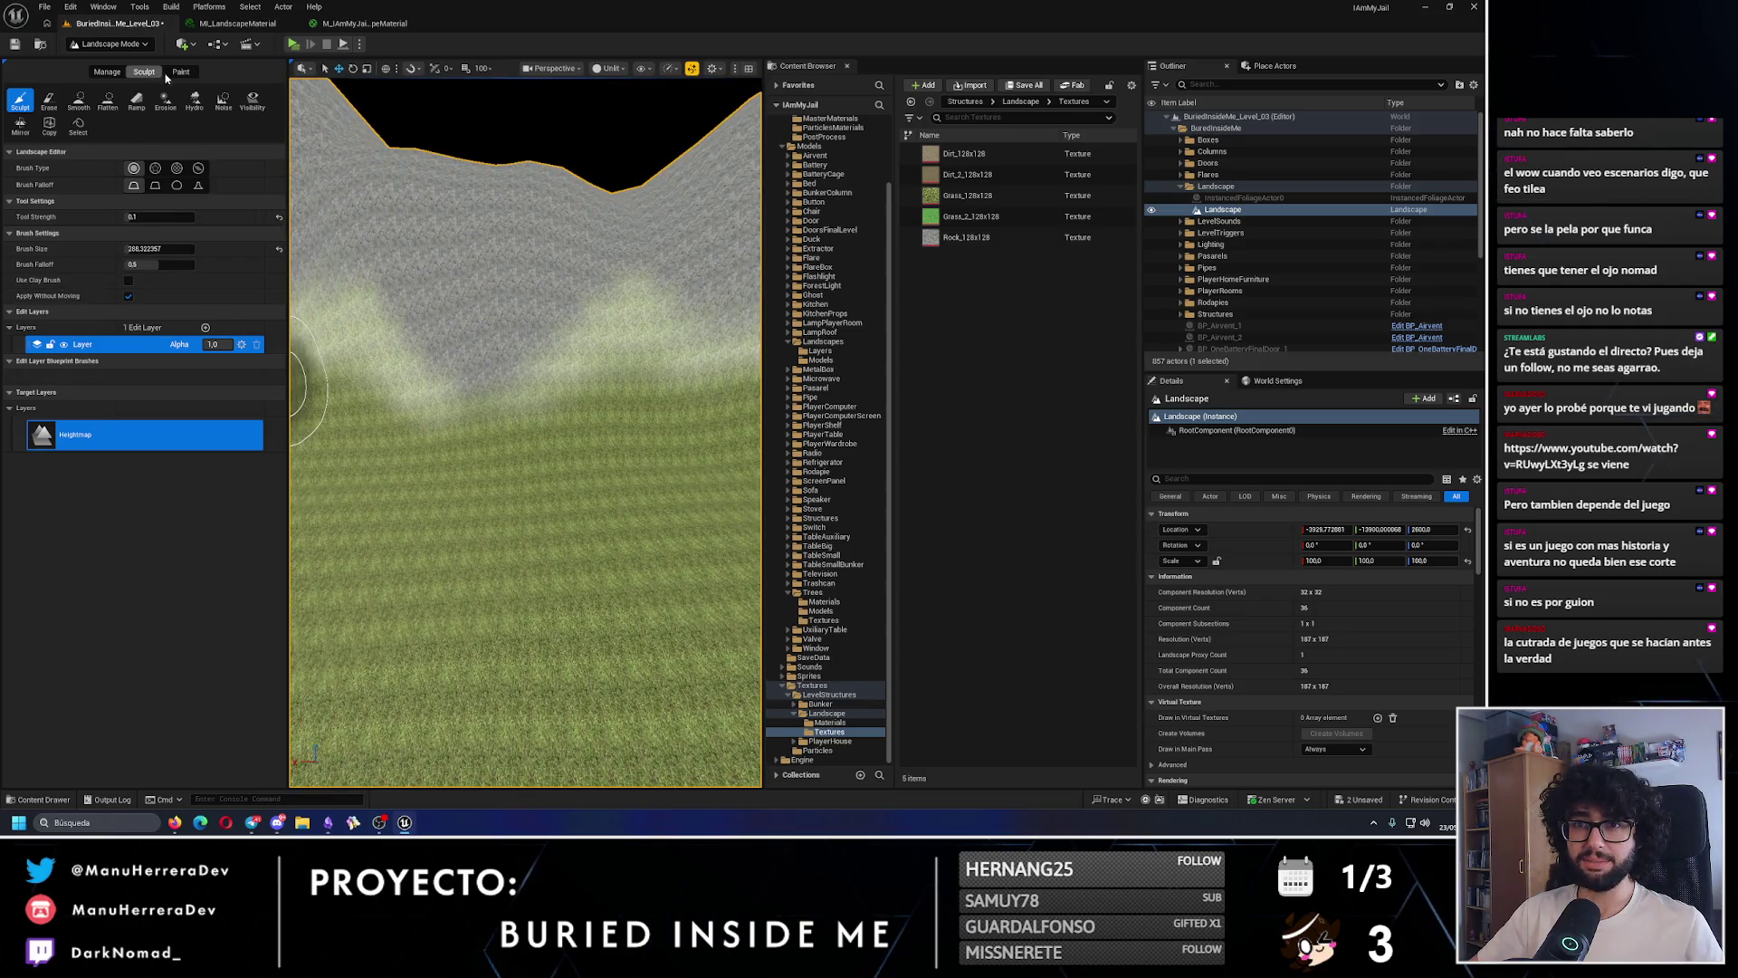
click(179, 73)
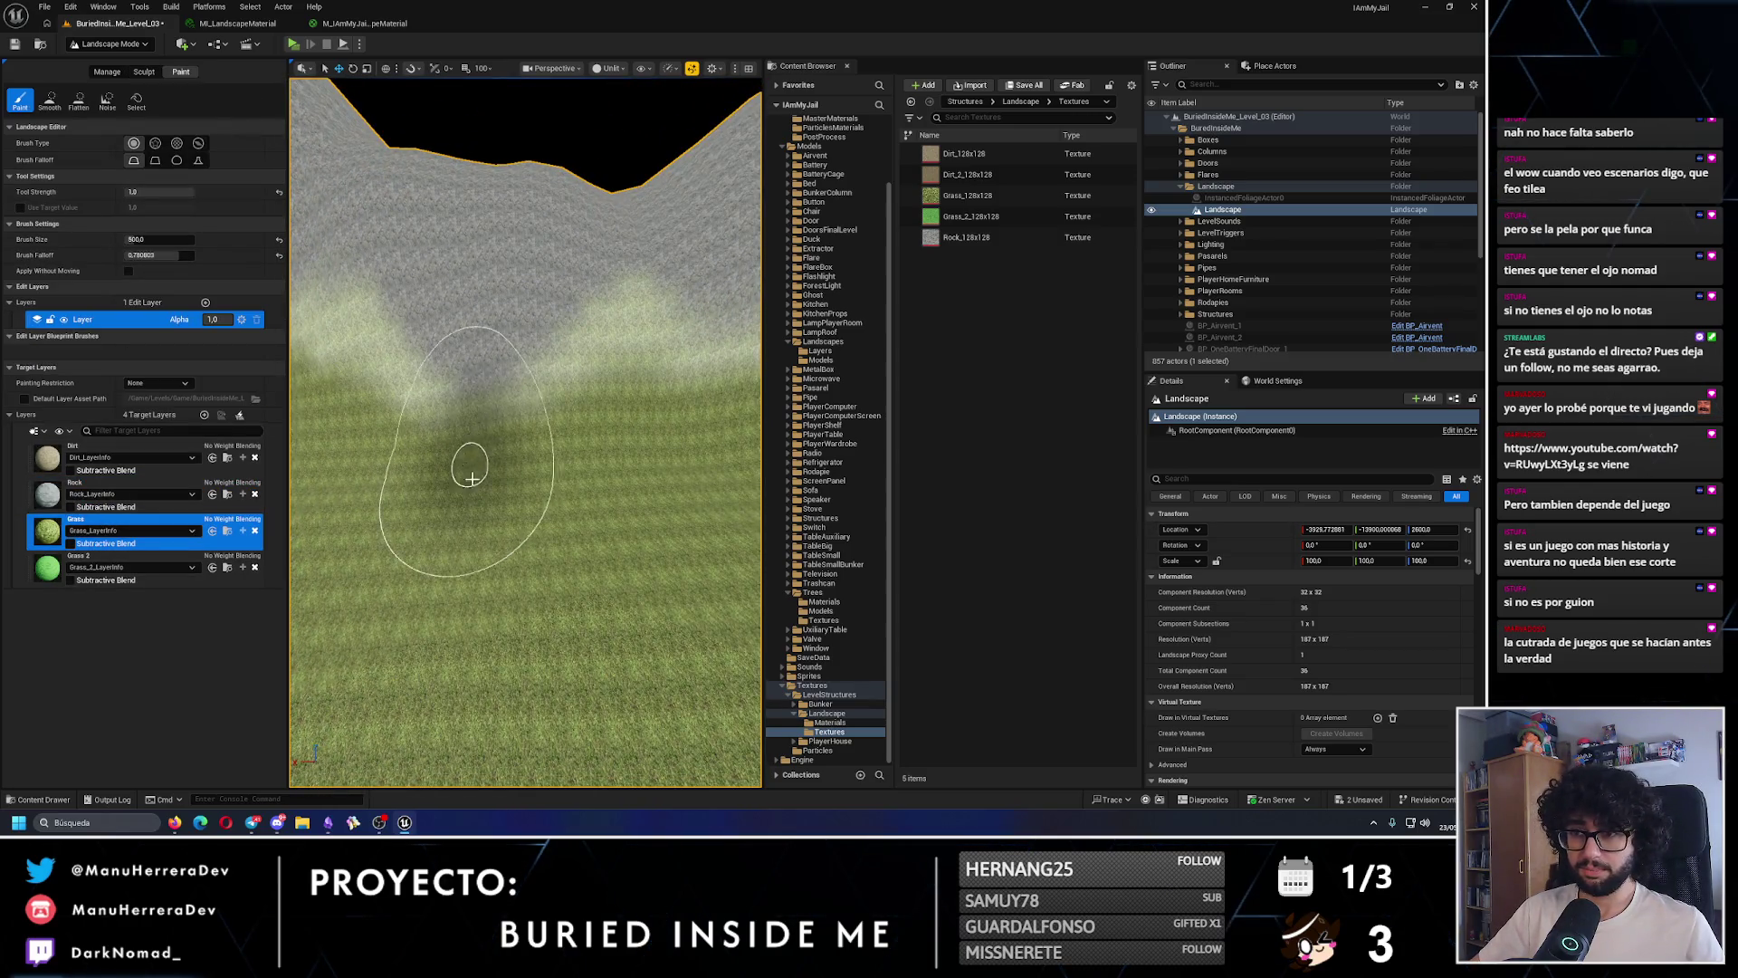
key(s)
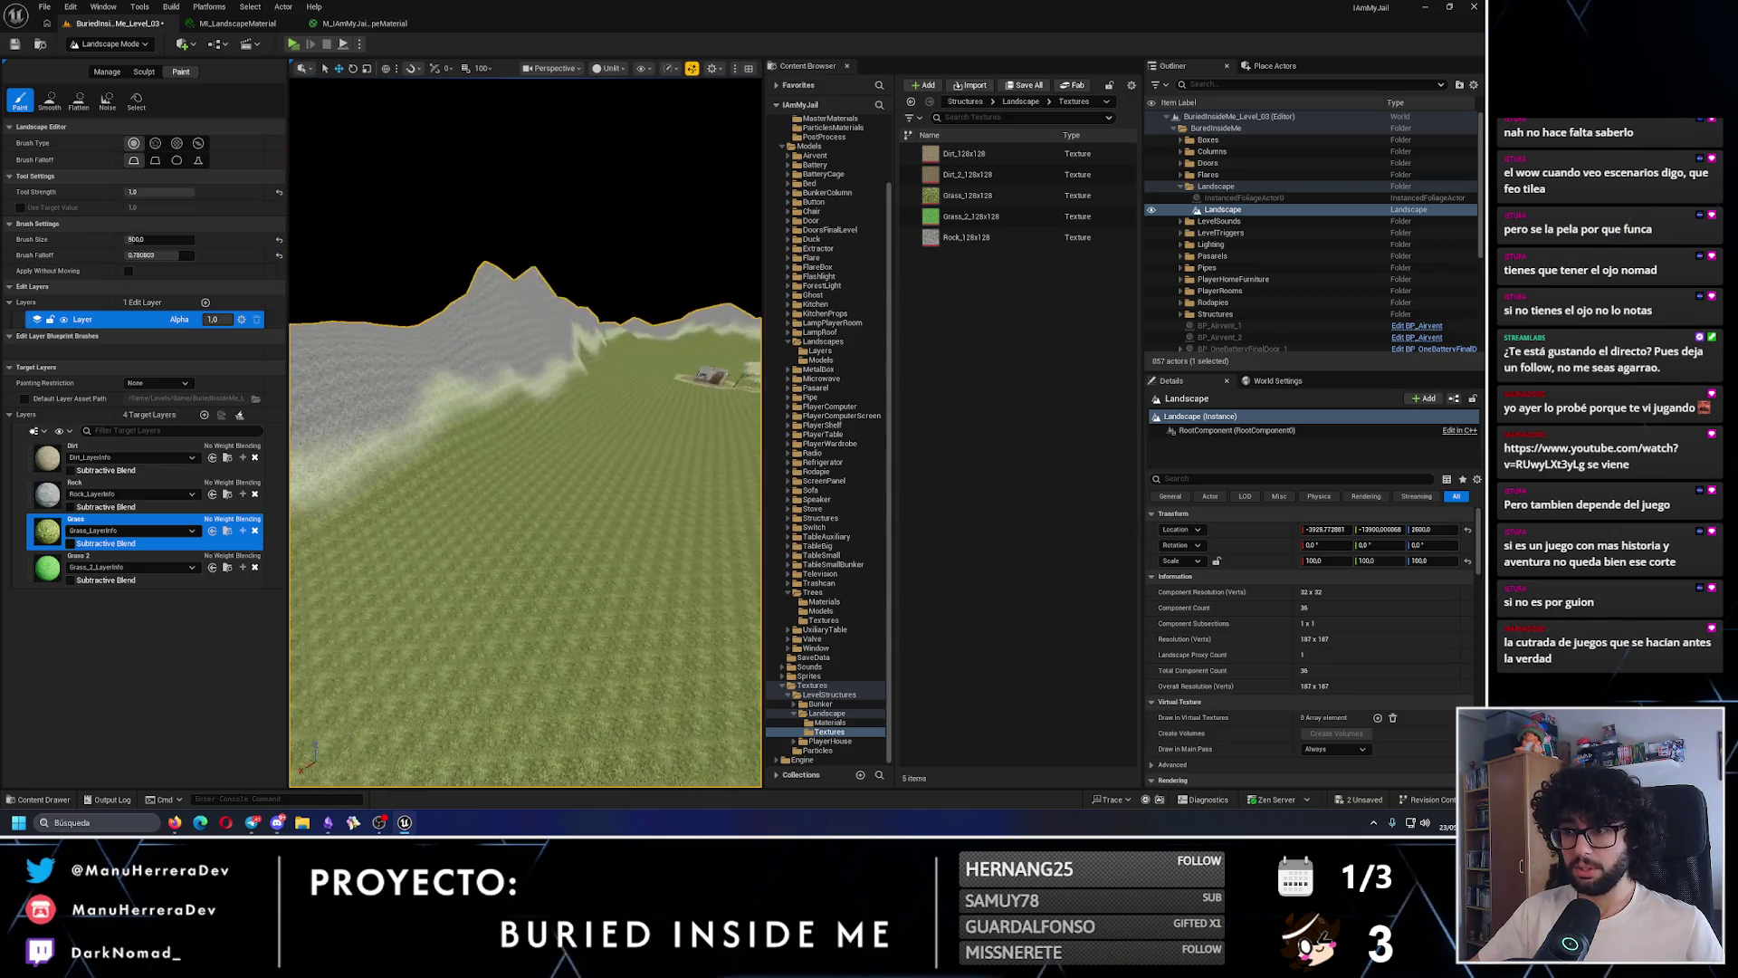
key(w)
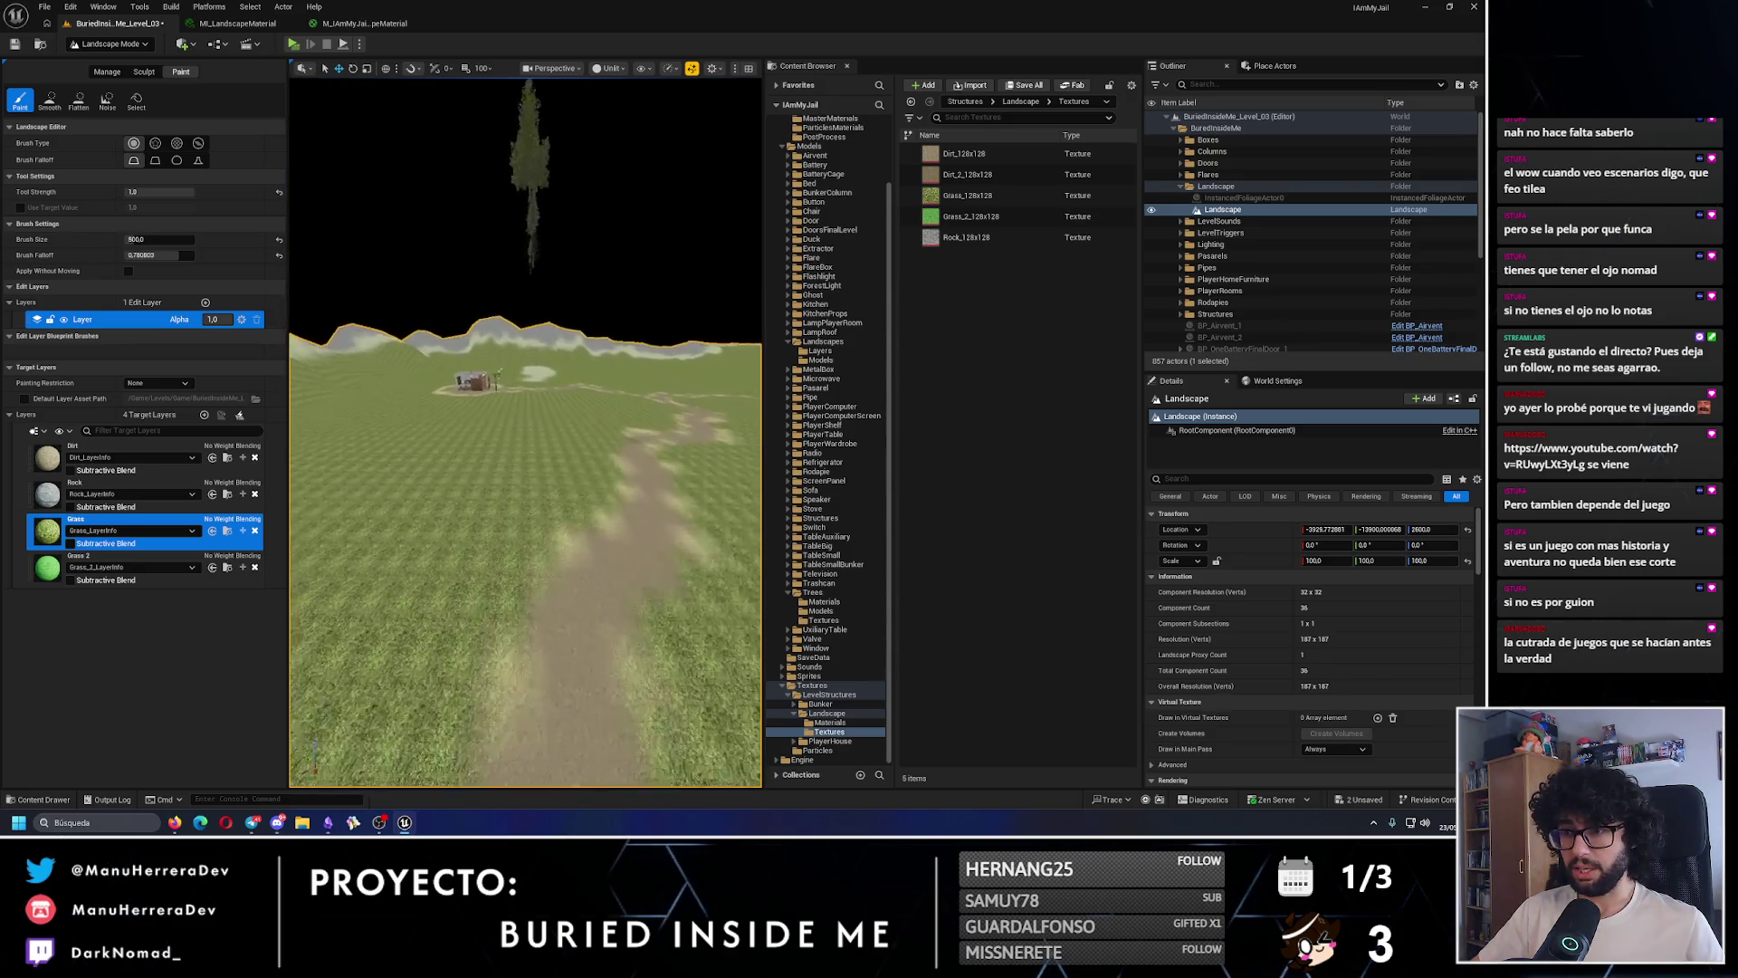
click(127, 493)
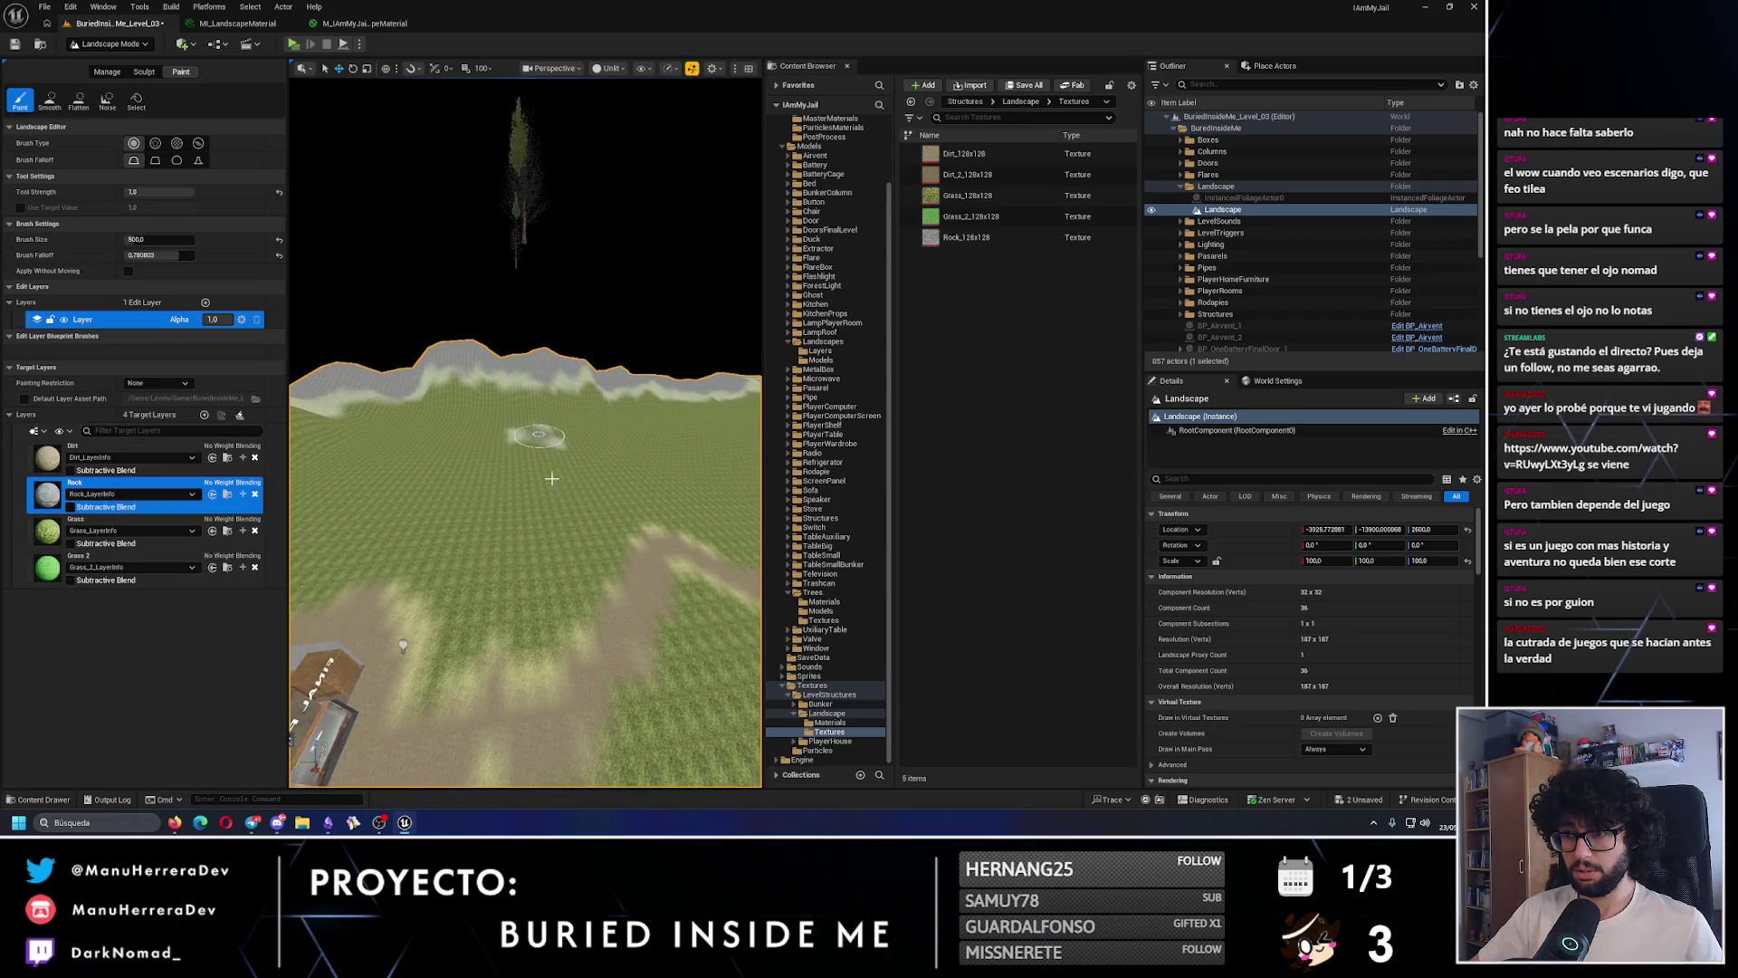
key(w)
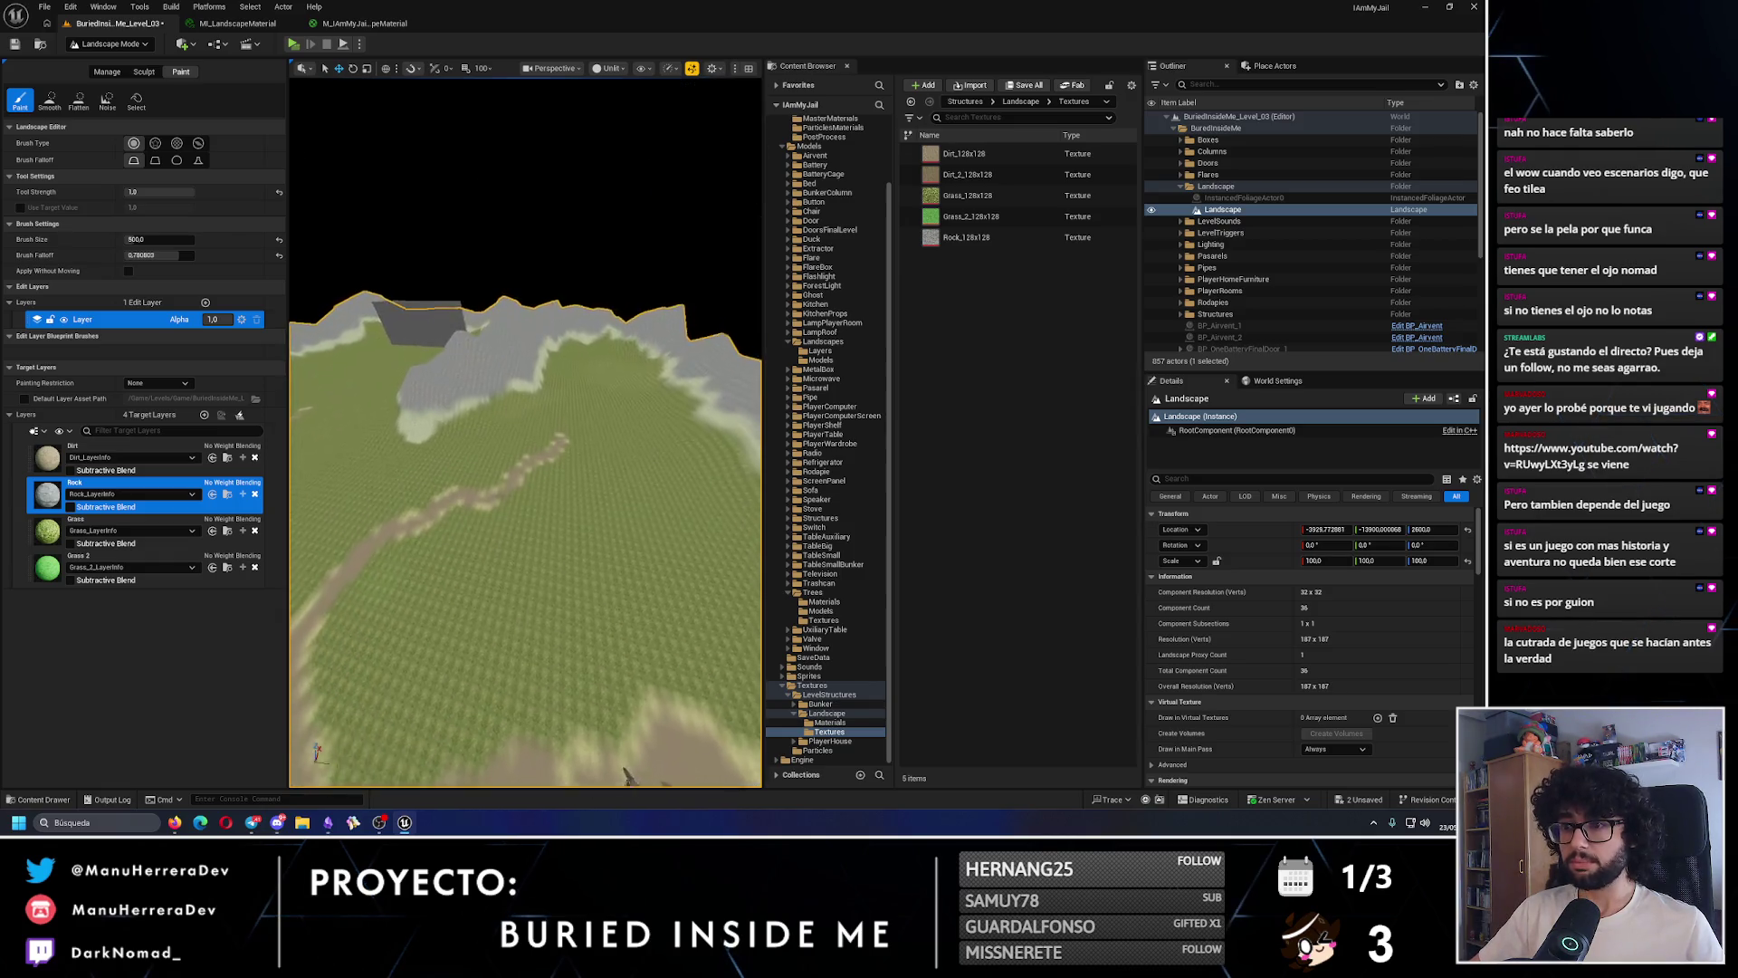
key(w)
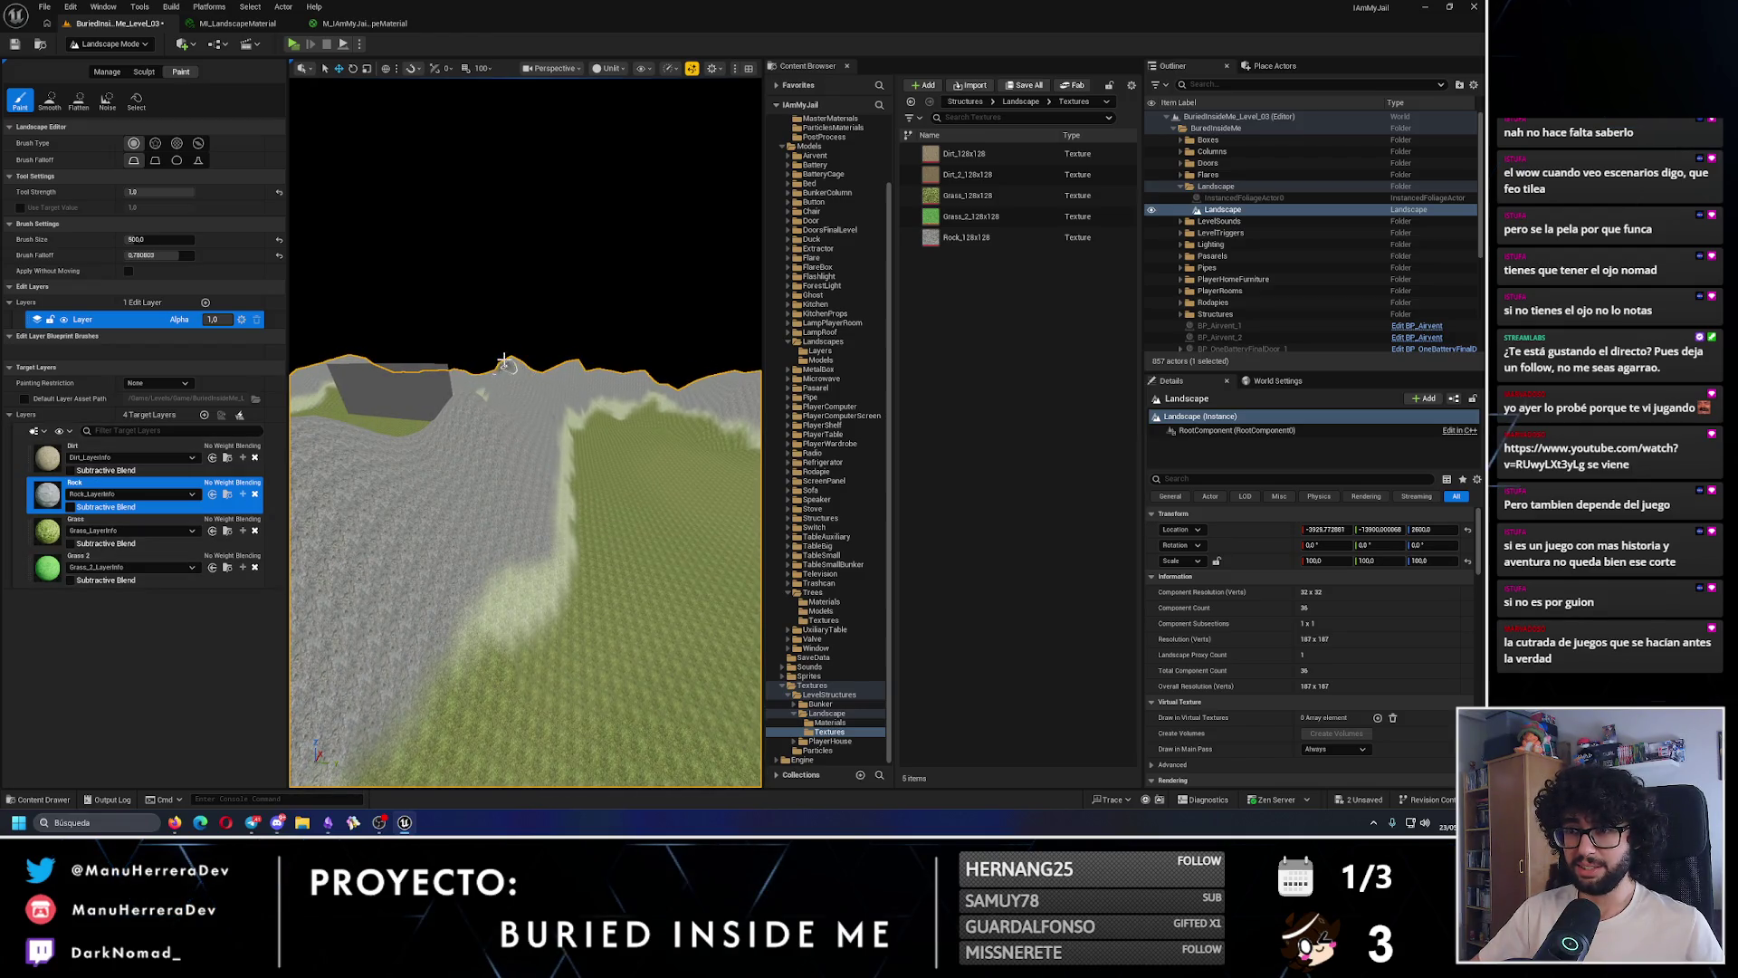
key(w)
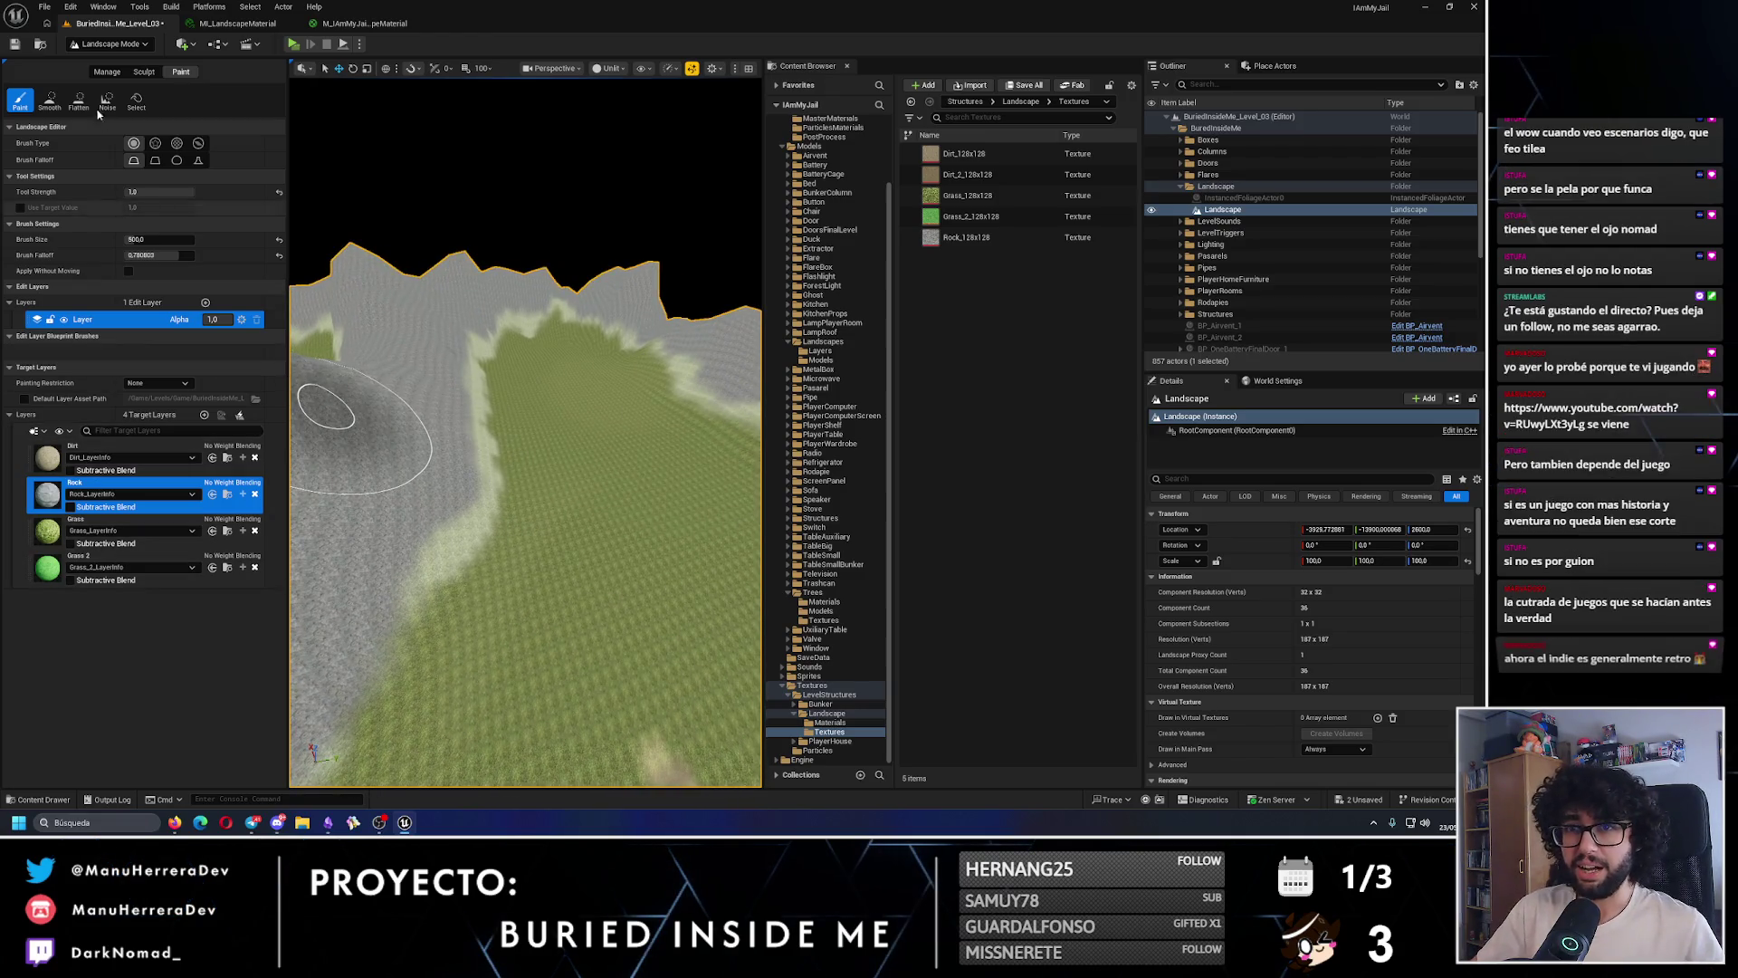
click(144, 71)
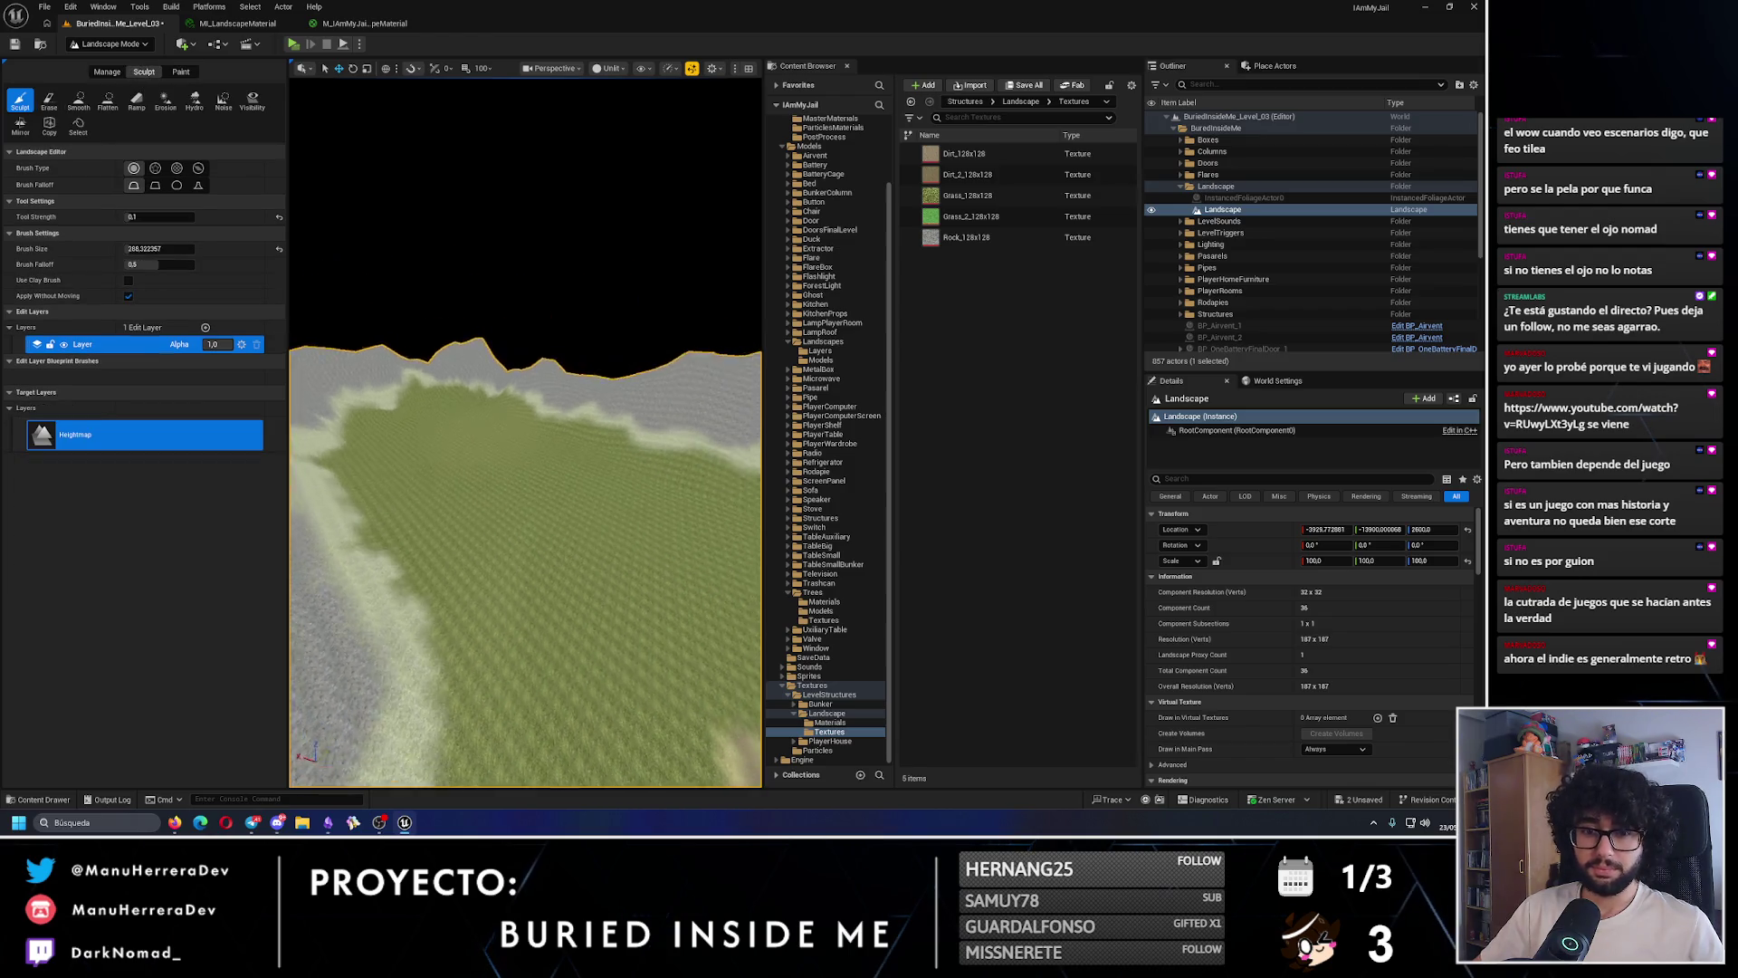
- Fly around the grey ridge and tall peak, and undo the last sculpt stroke there
key(w)
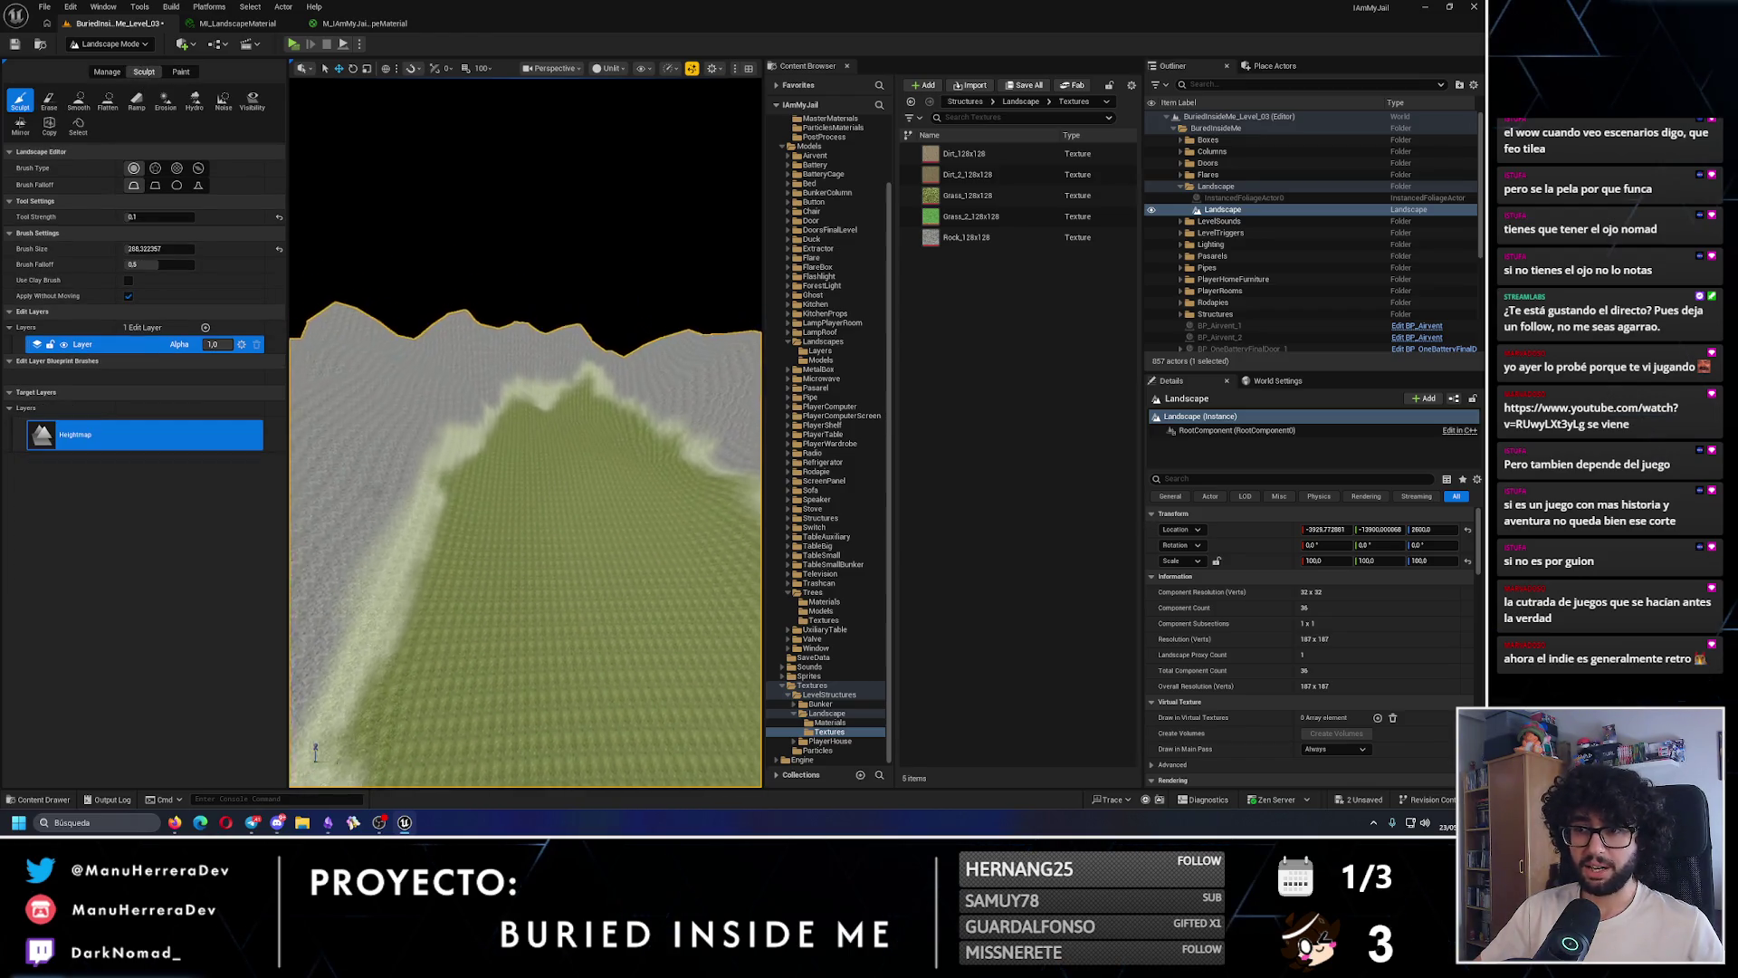
key(w)
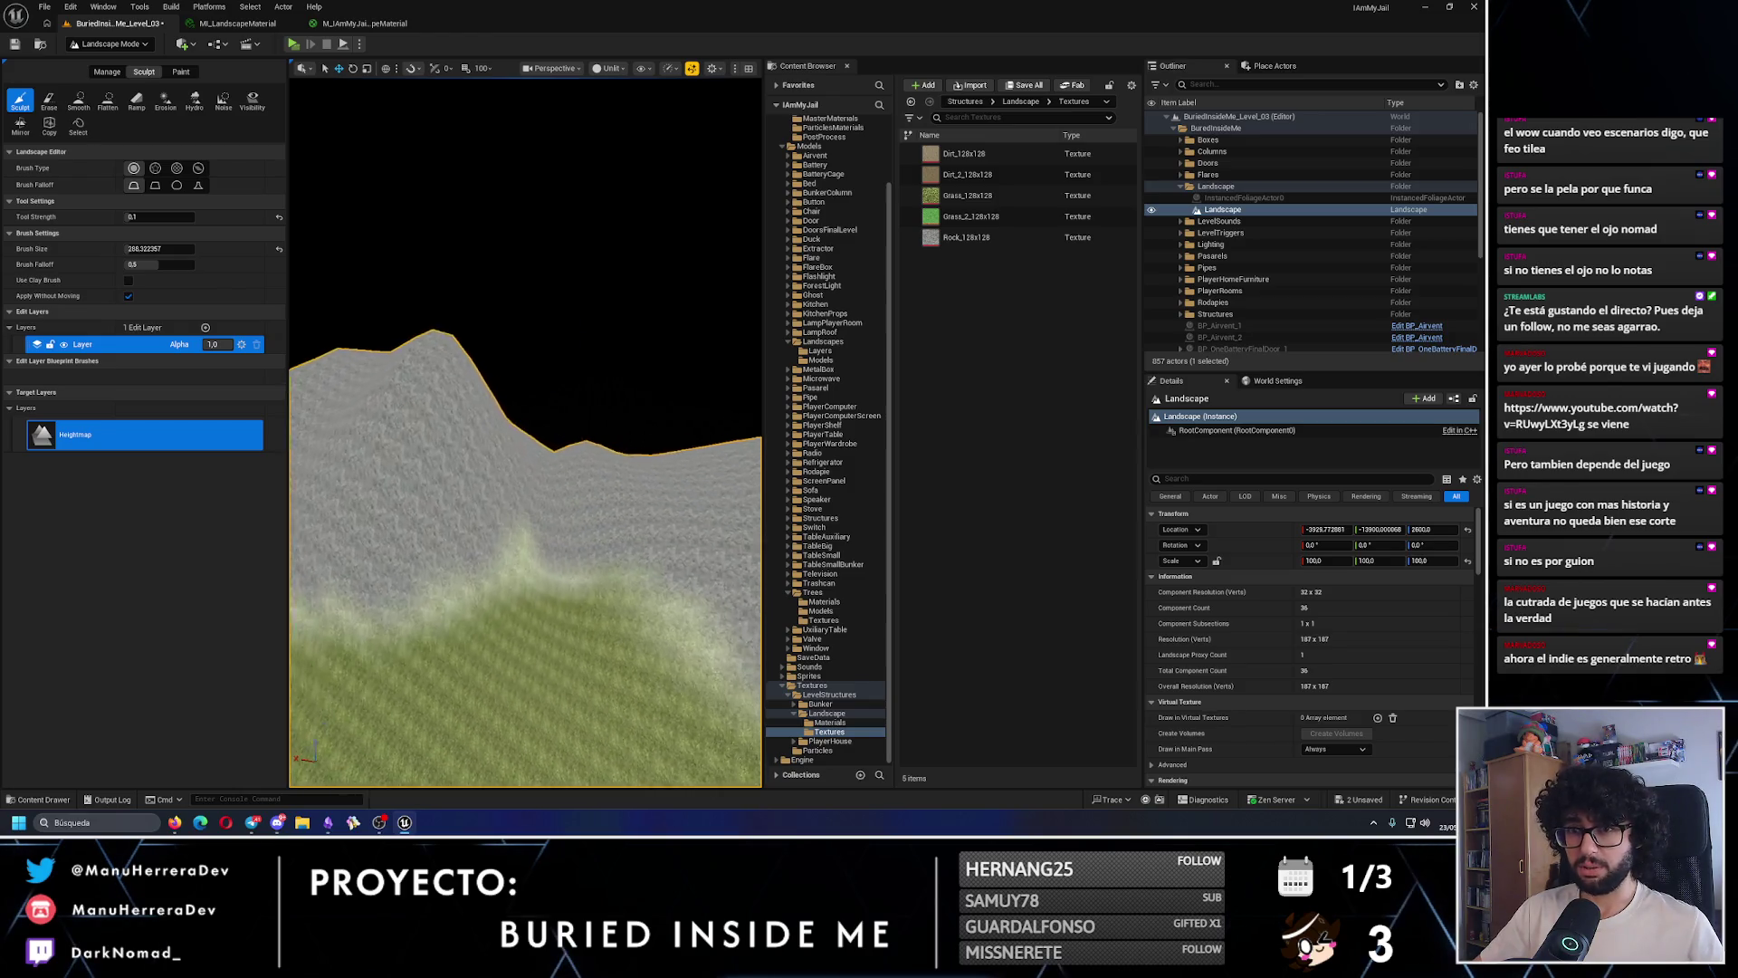
key(s)
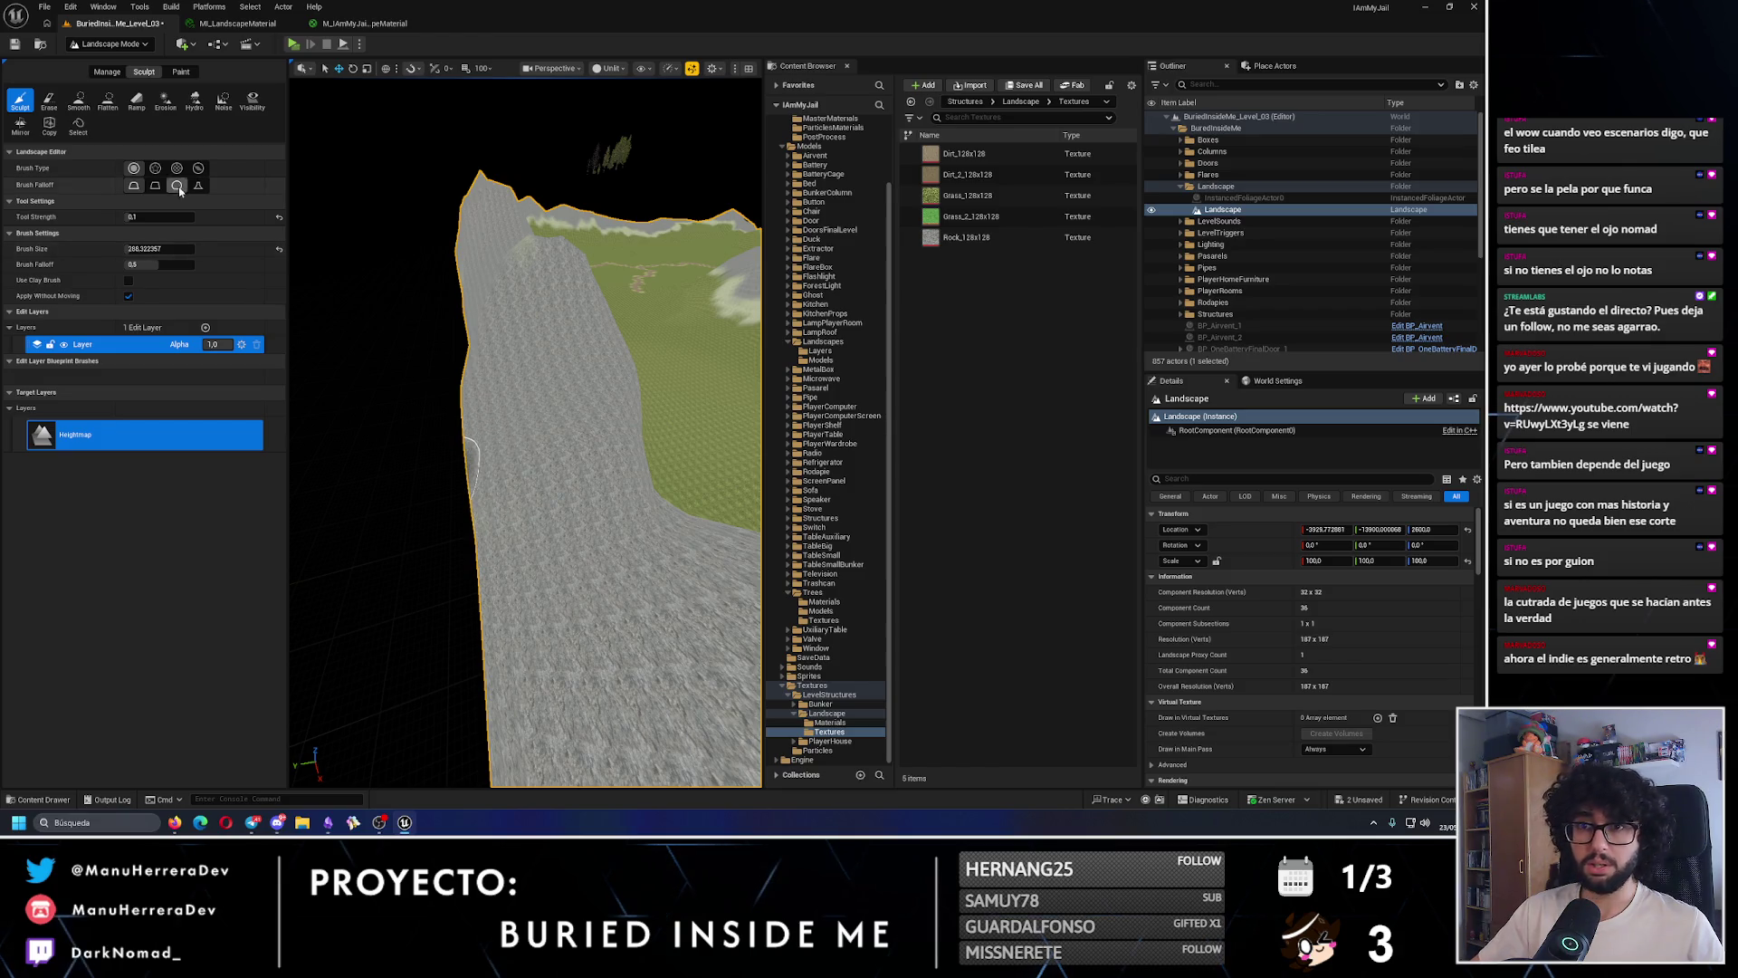
key(s)
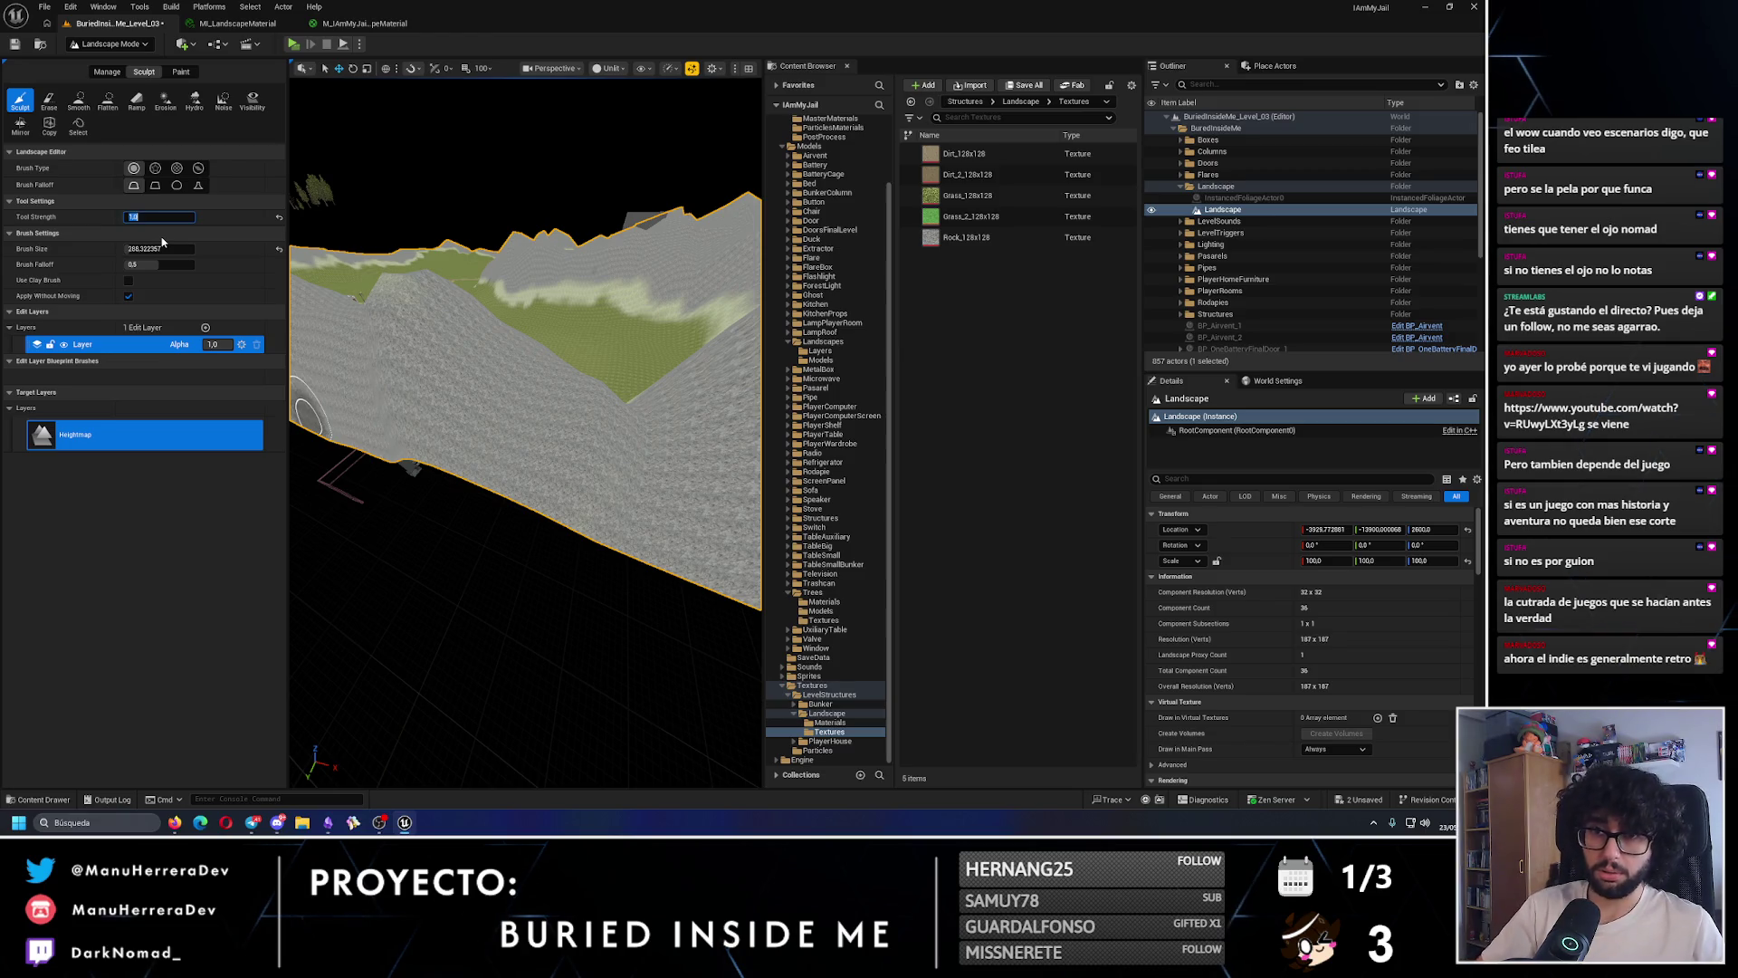
key(d)
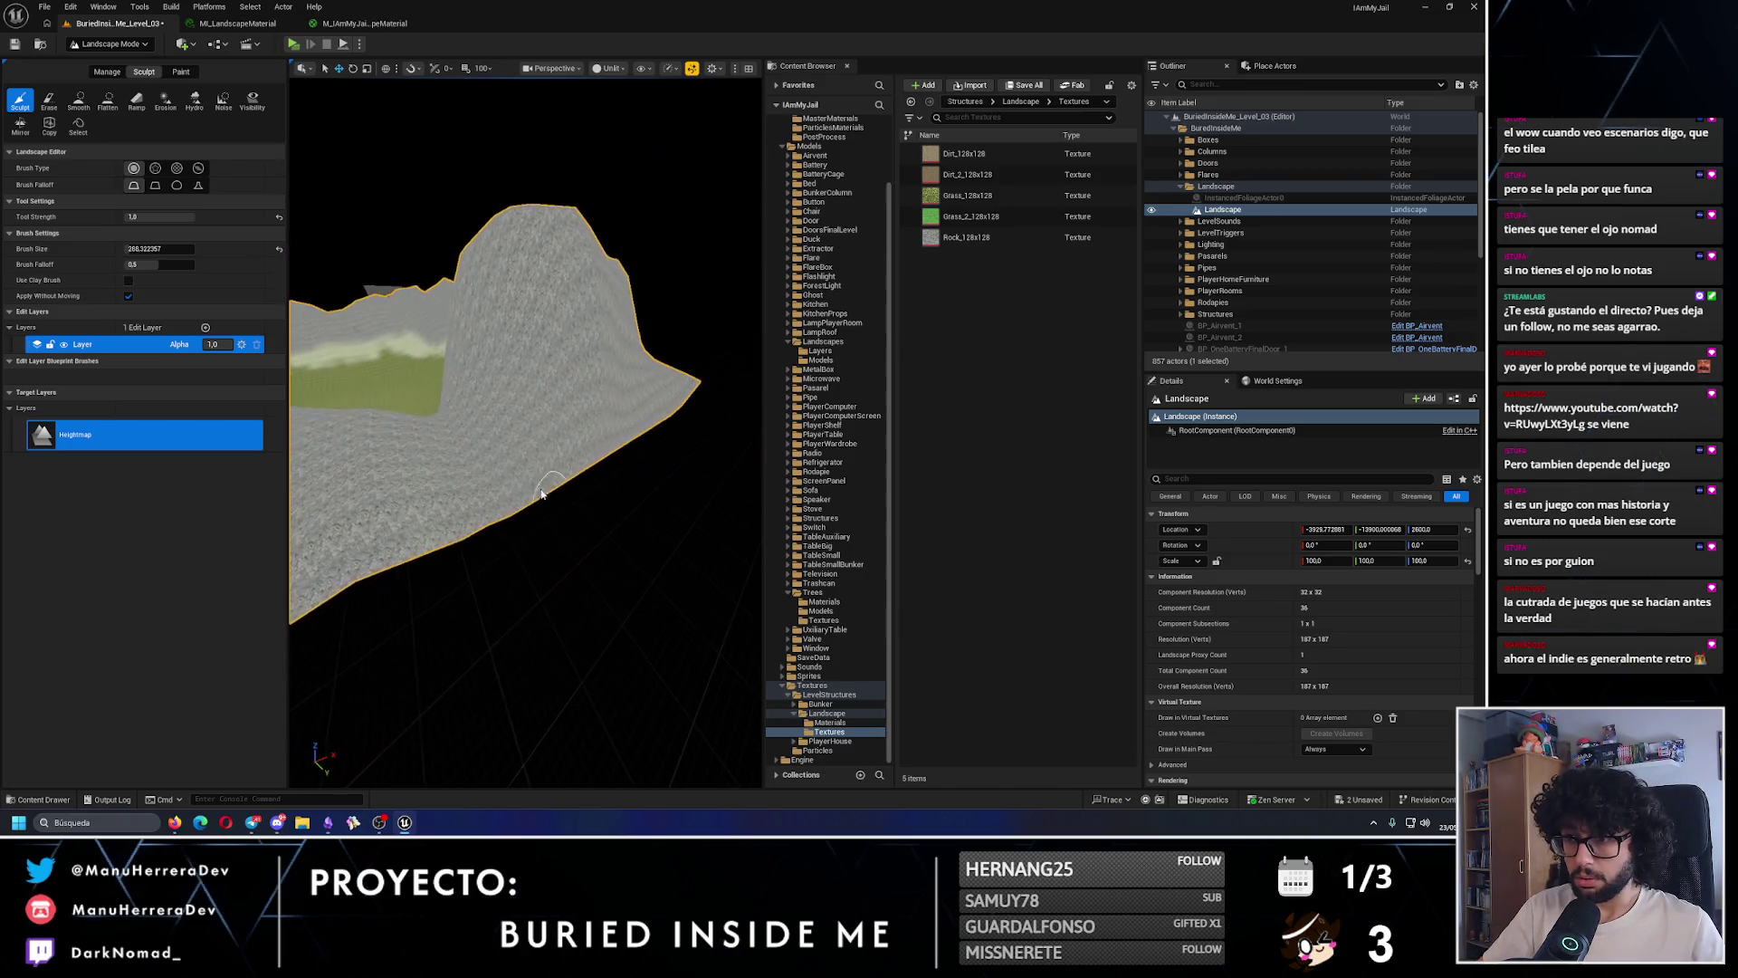
key(s)
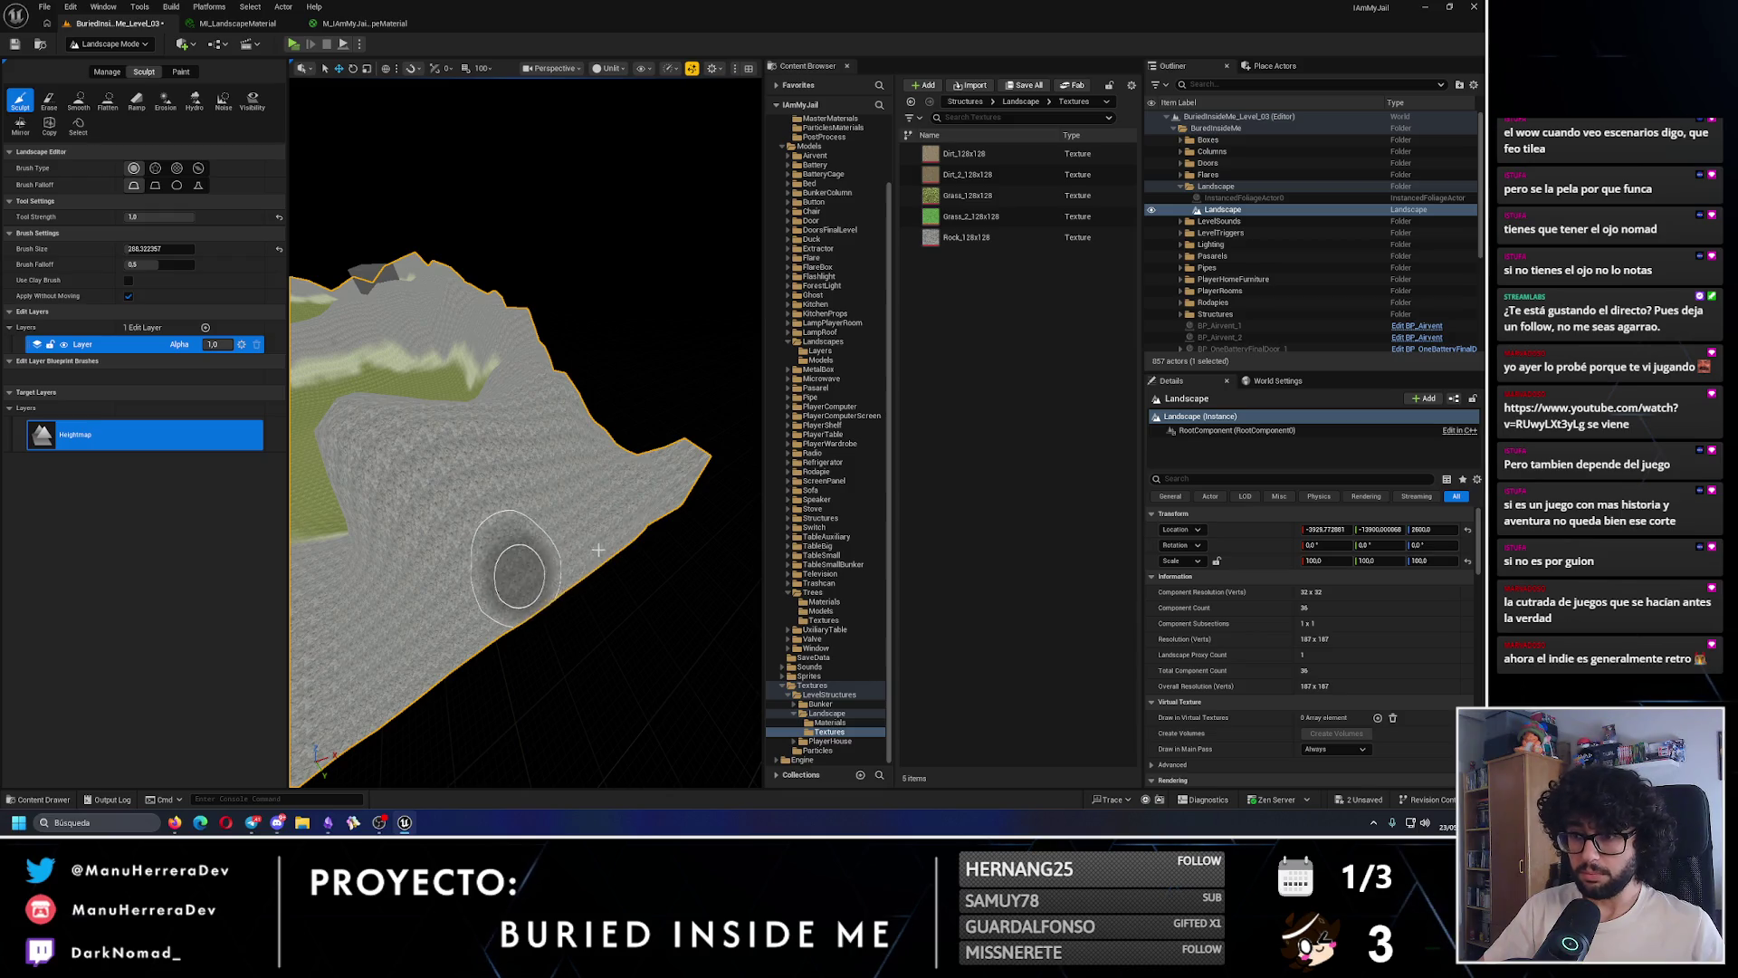
key(d)
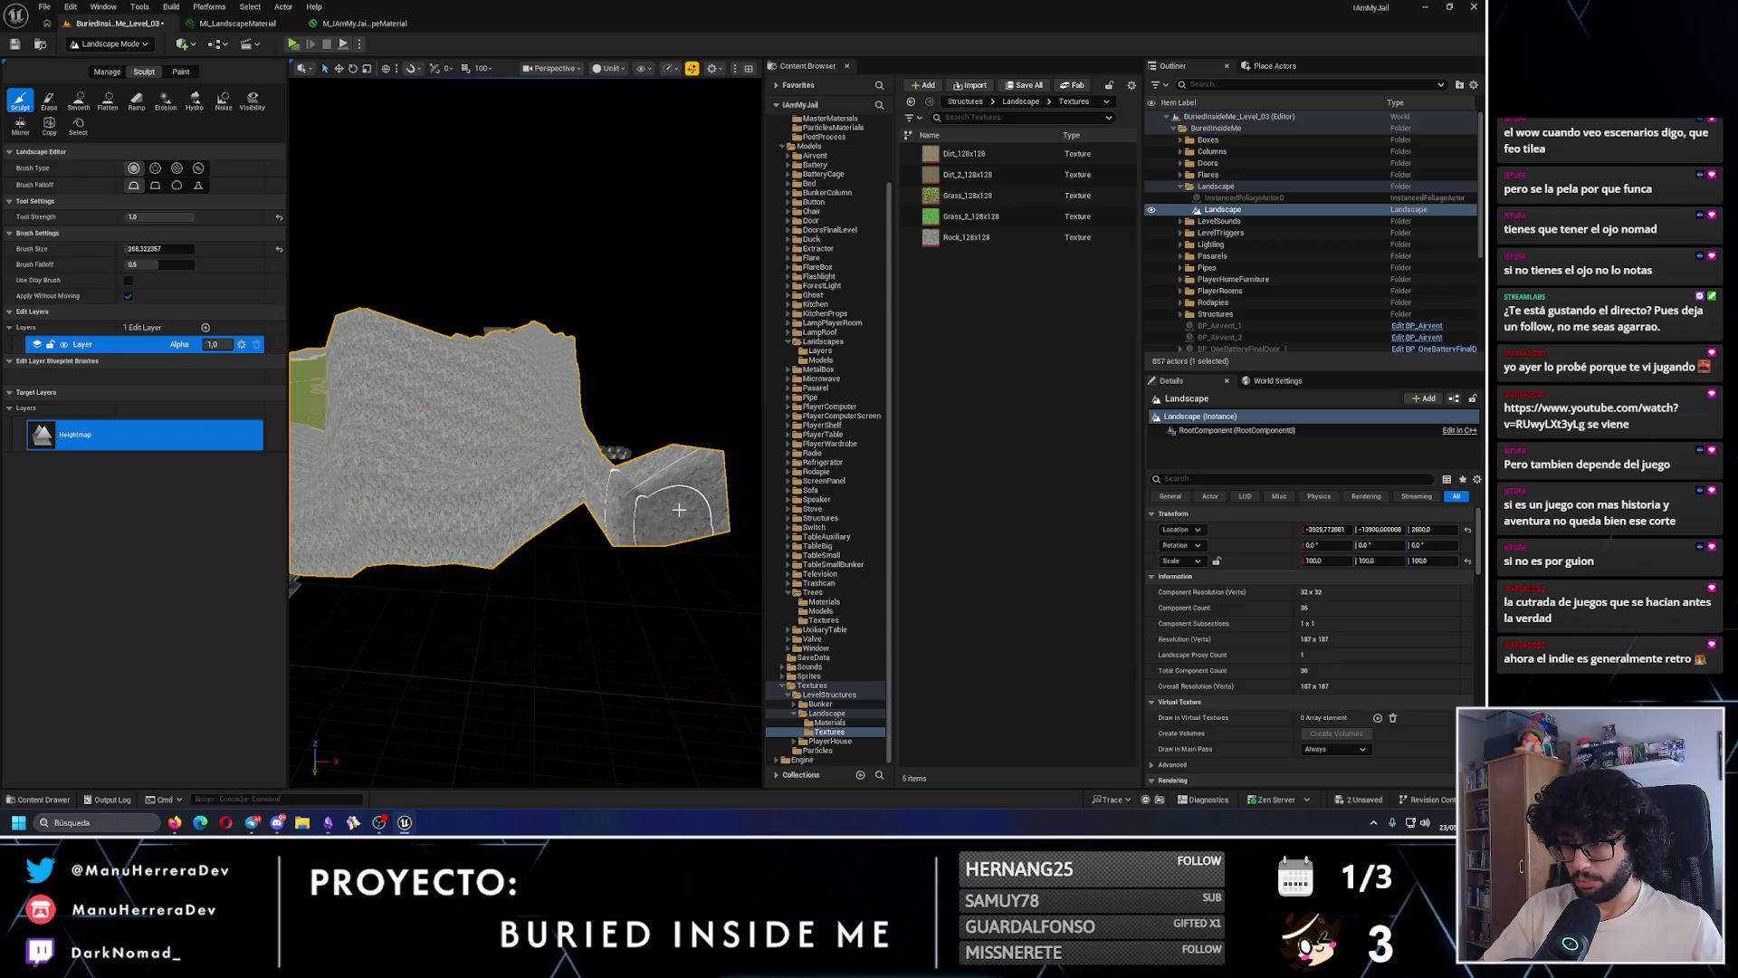
key(w)
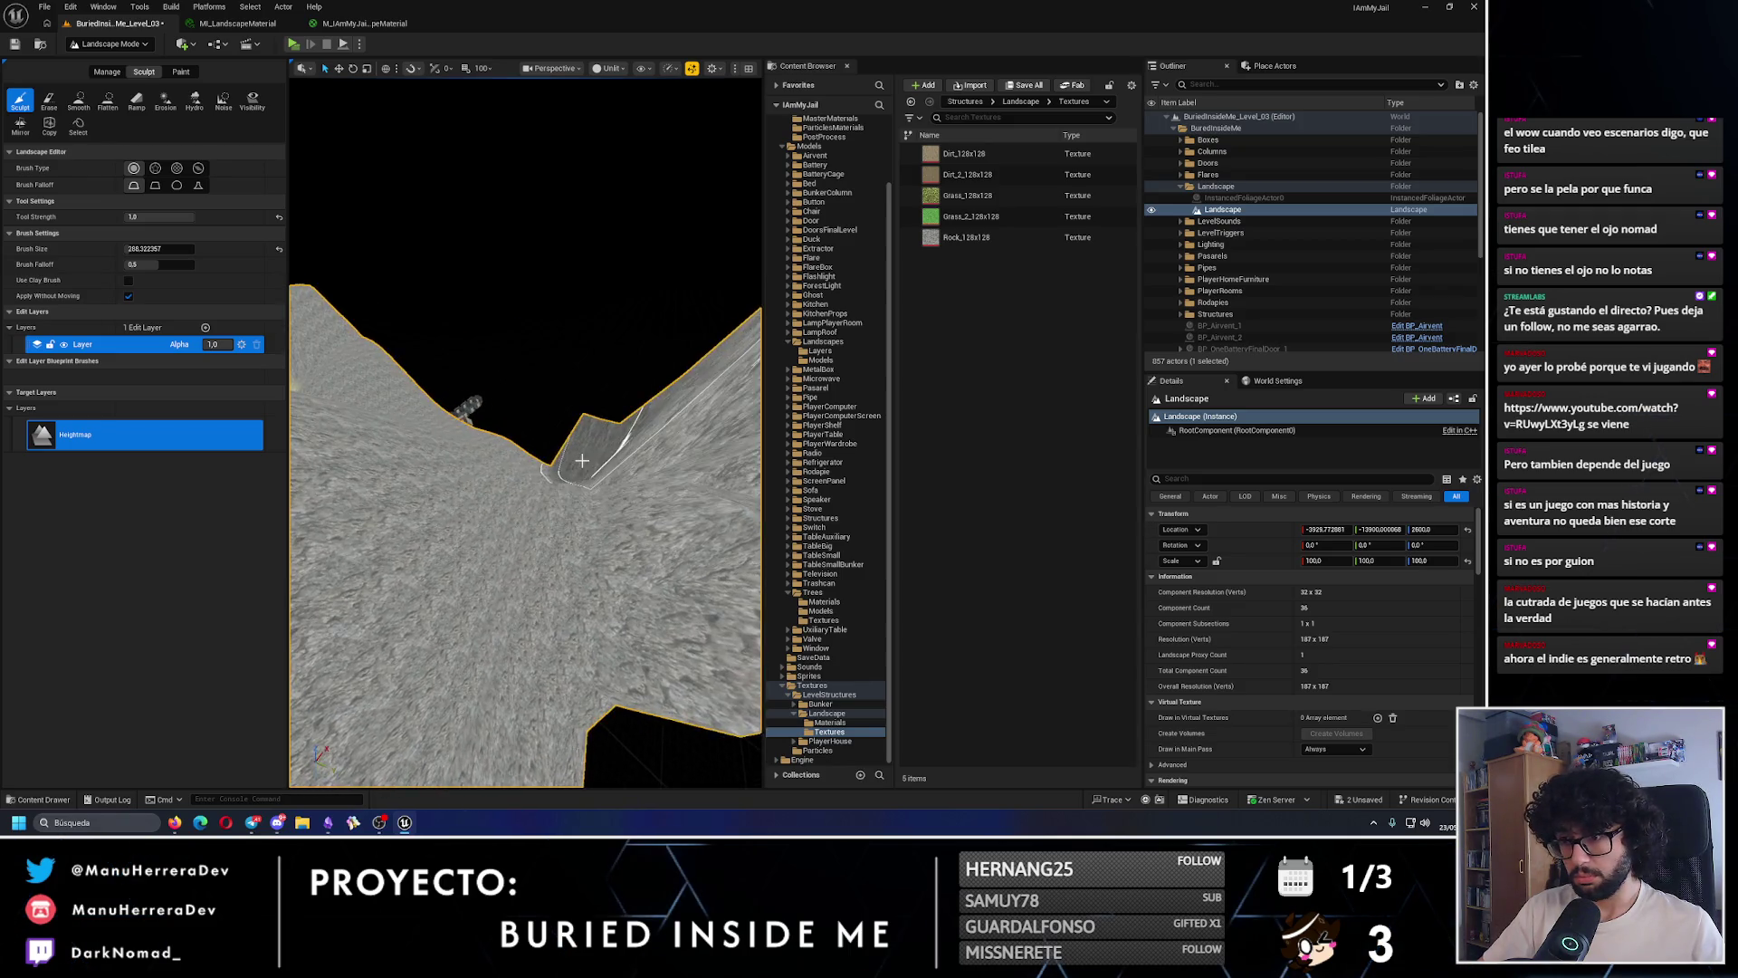
key(ctrl+z)
key(ctrl+z)
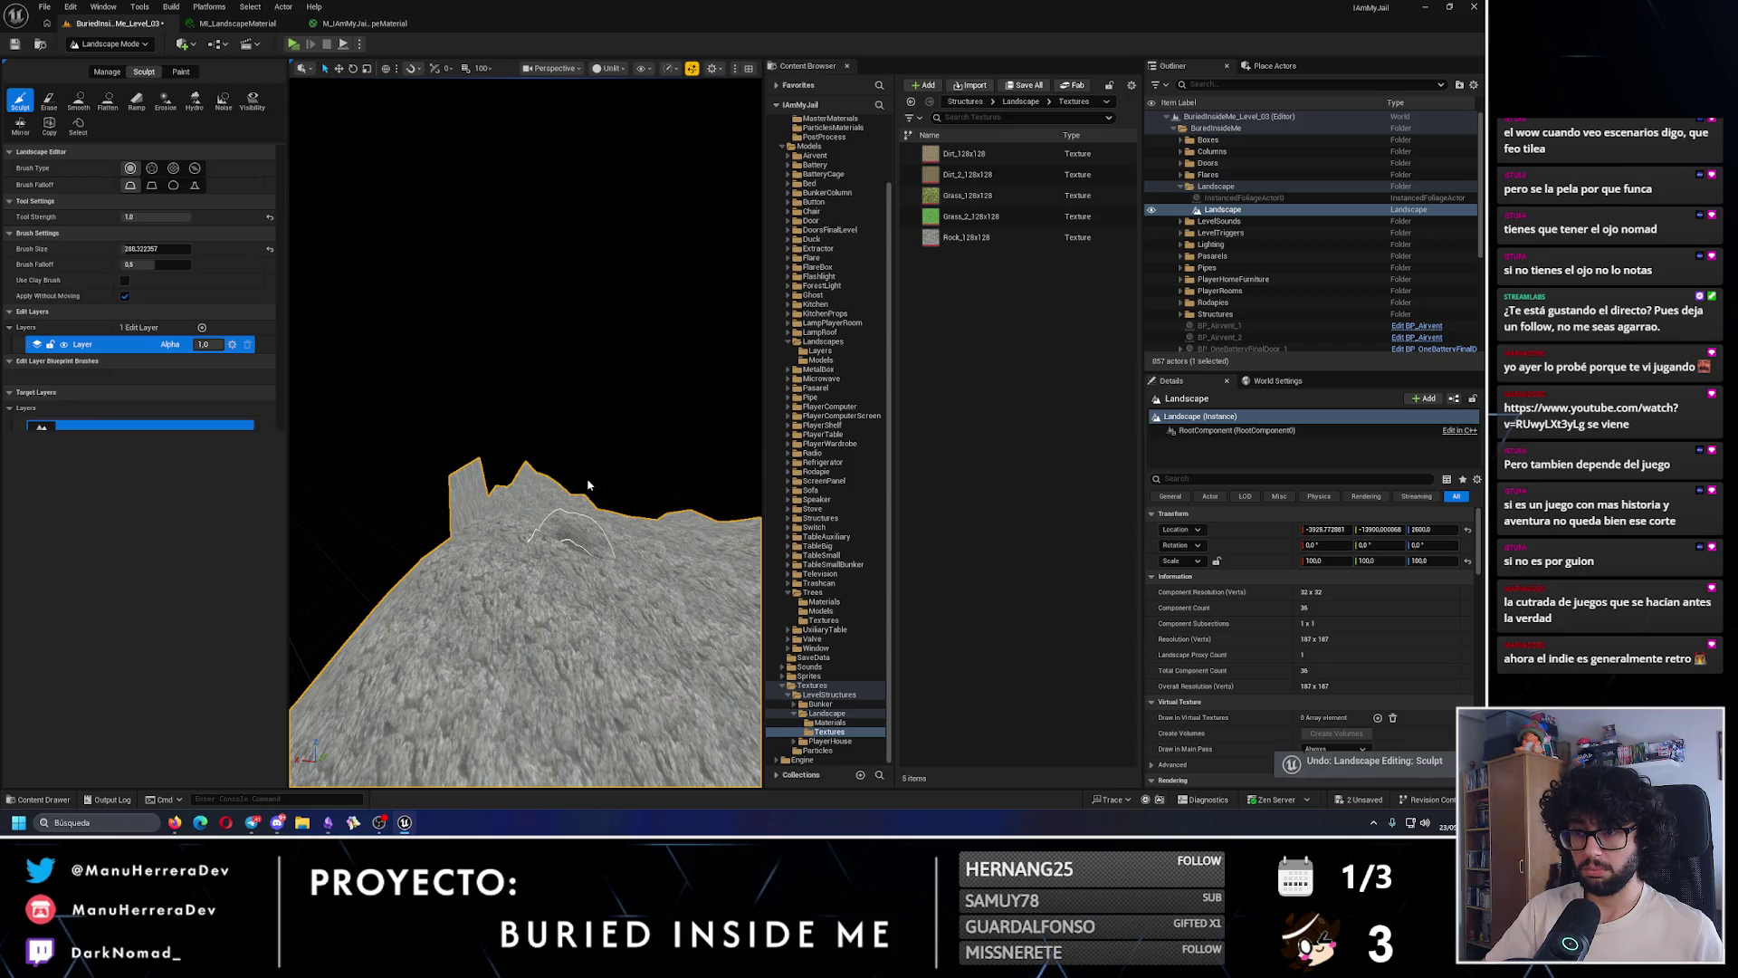
key(s)
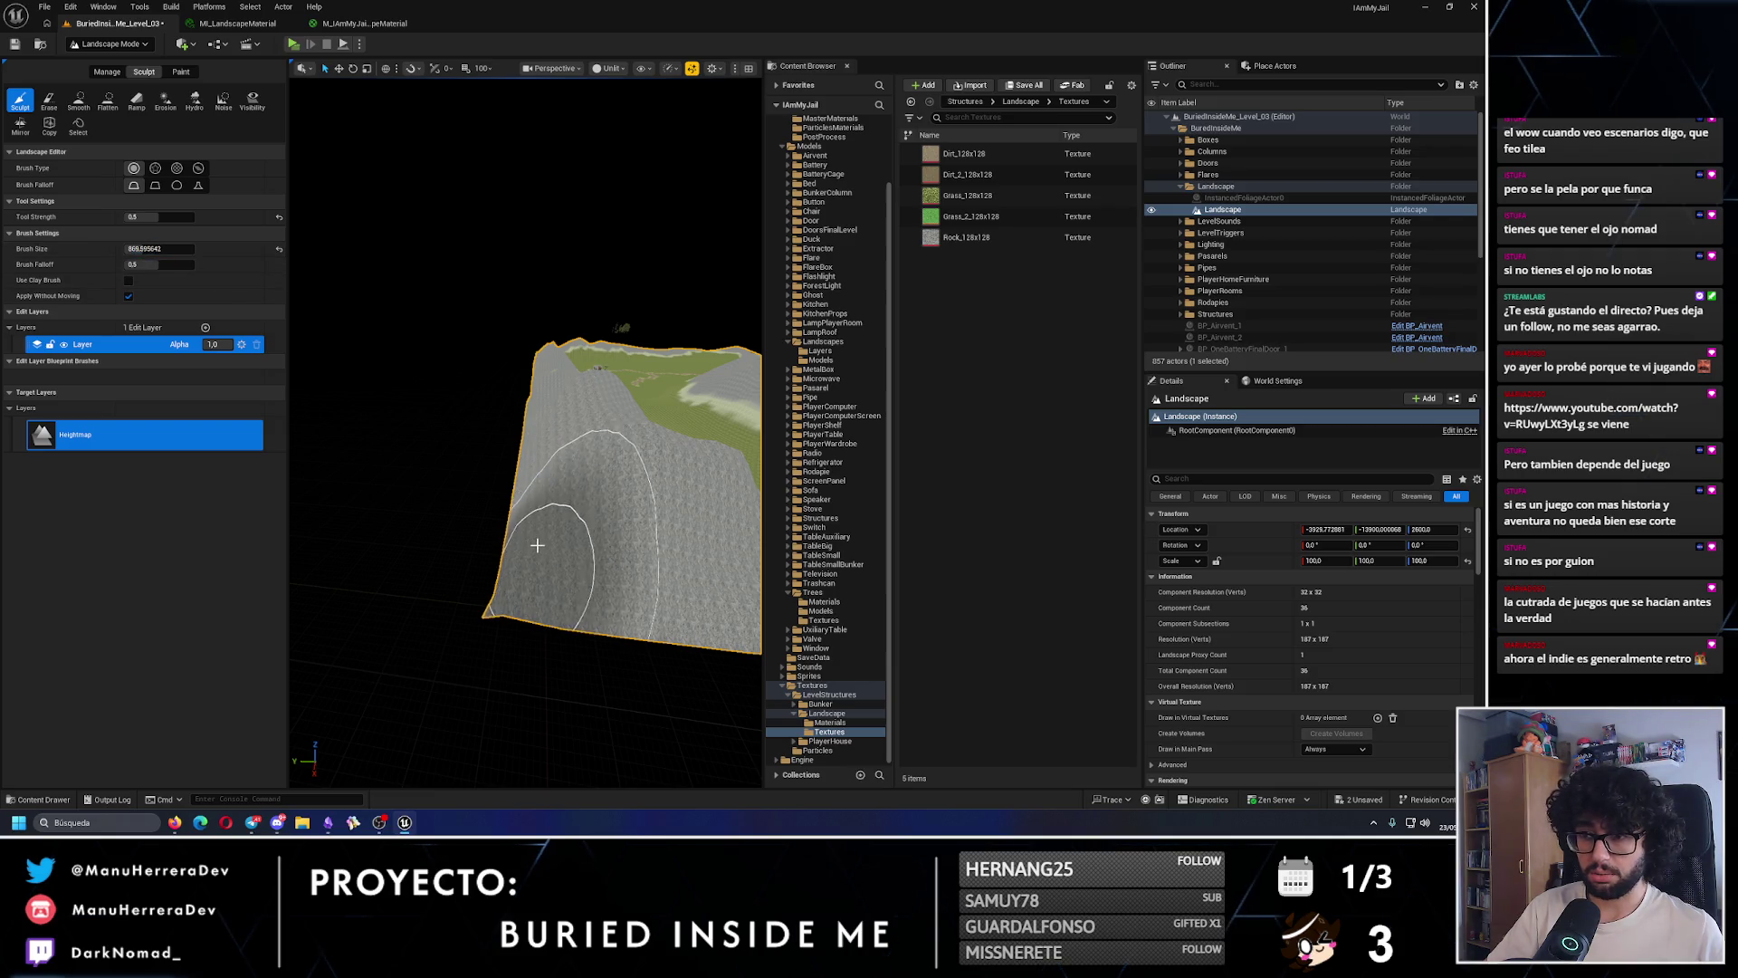
- Reshape the landscape's left ridge into a higher hill
mouse_move(539, 532)
mouse_down()
mouse_move(431, 572)
mouse_move(460, 553)
mouse_up()
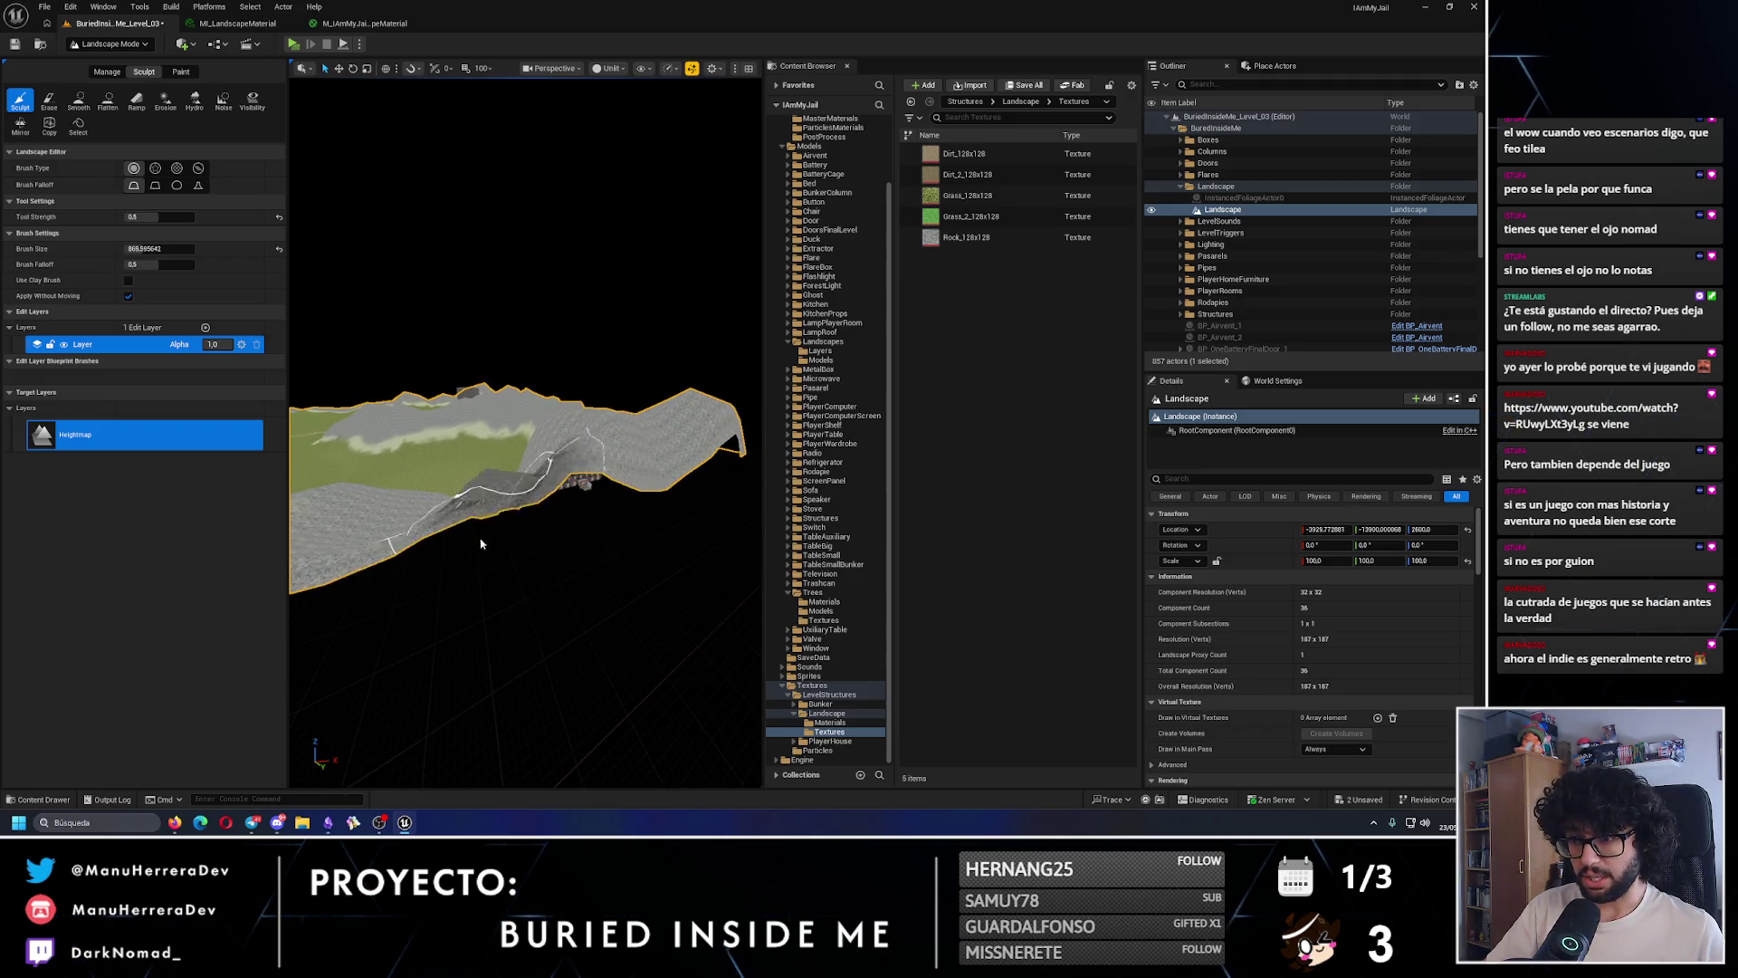
mouse_move(547, 591)
mouse_down()
mouse_move(520, 603)
mouse_move(428, 578)
mouse_up()
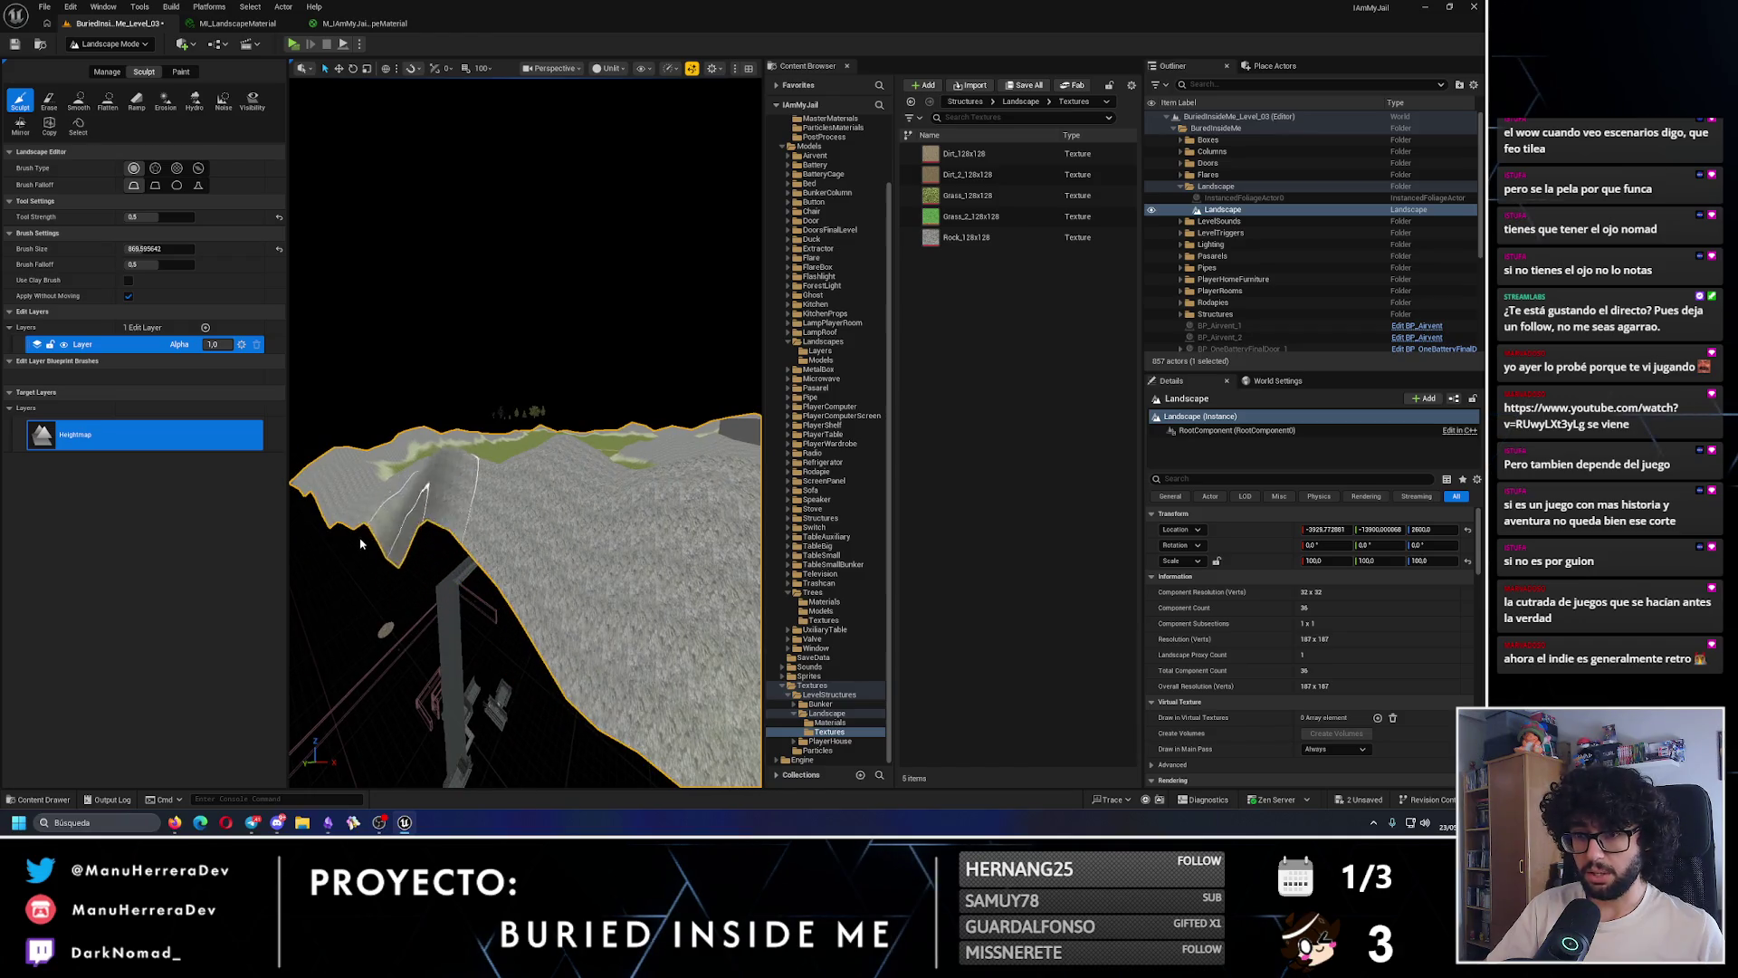
mouse_move(355, 516)
mouse_down()
mouse_move(380, 535)
mouse_move(350, 513)
mouse_up()
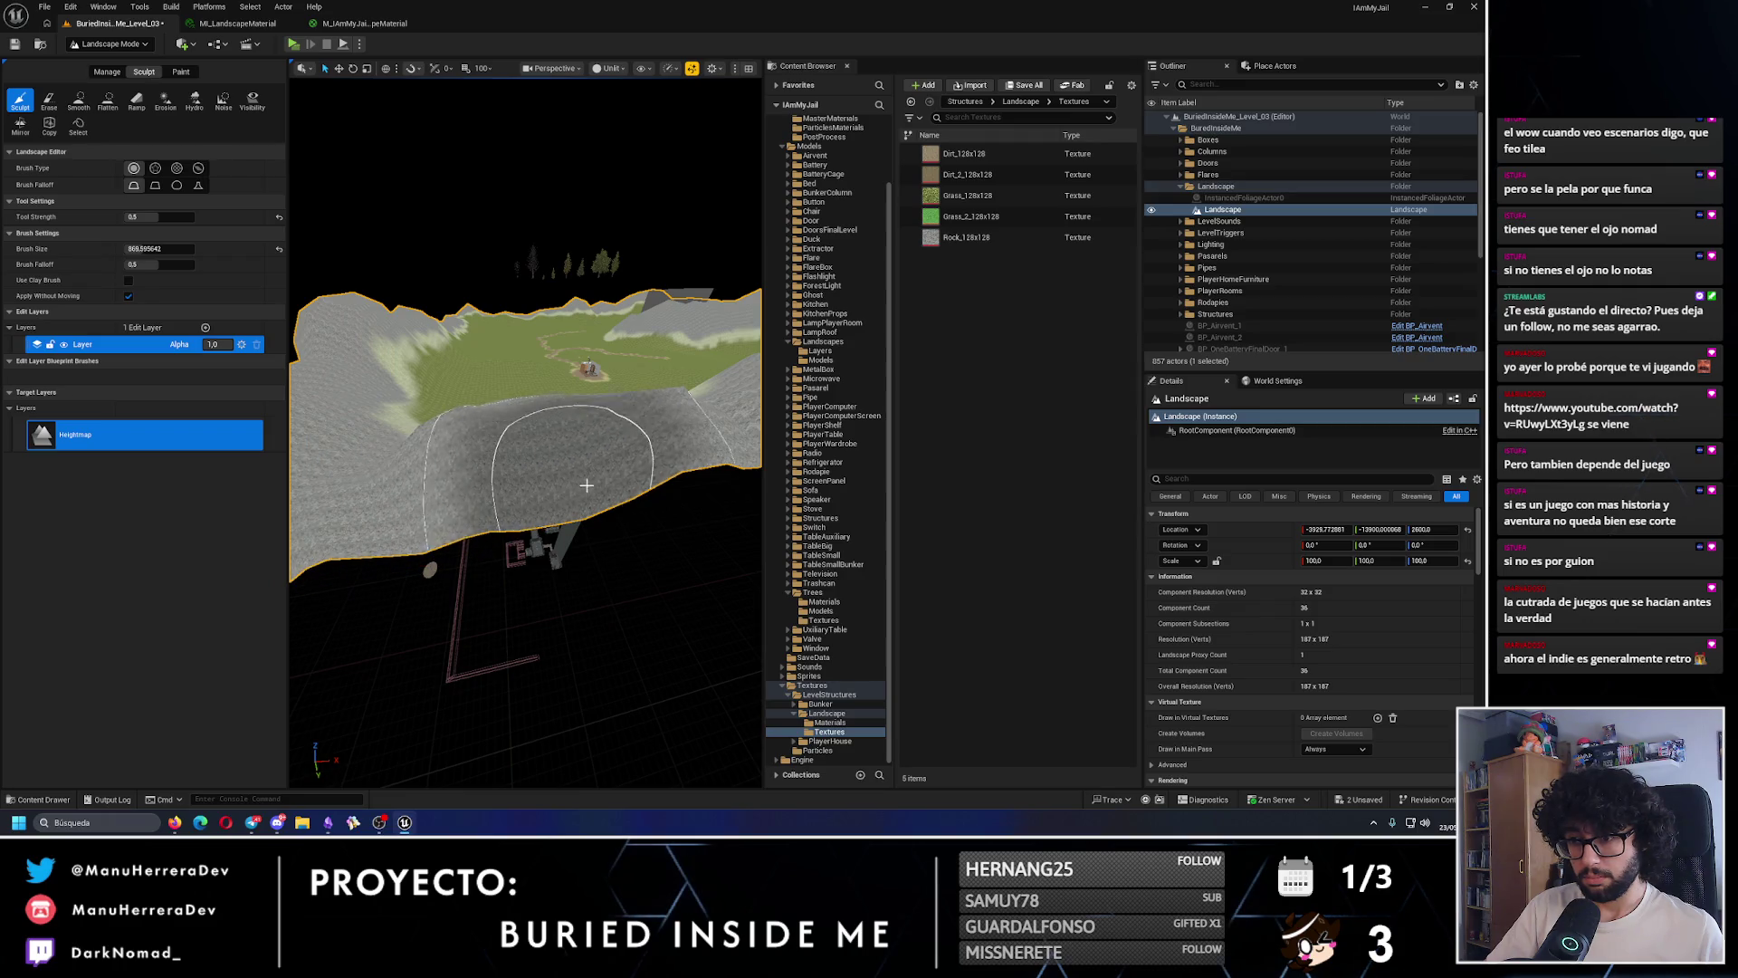
drag(612, 476, 612, 475)
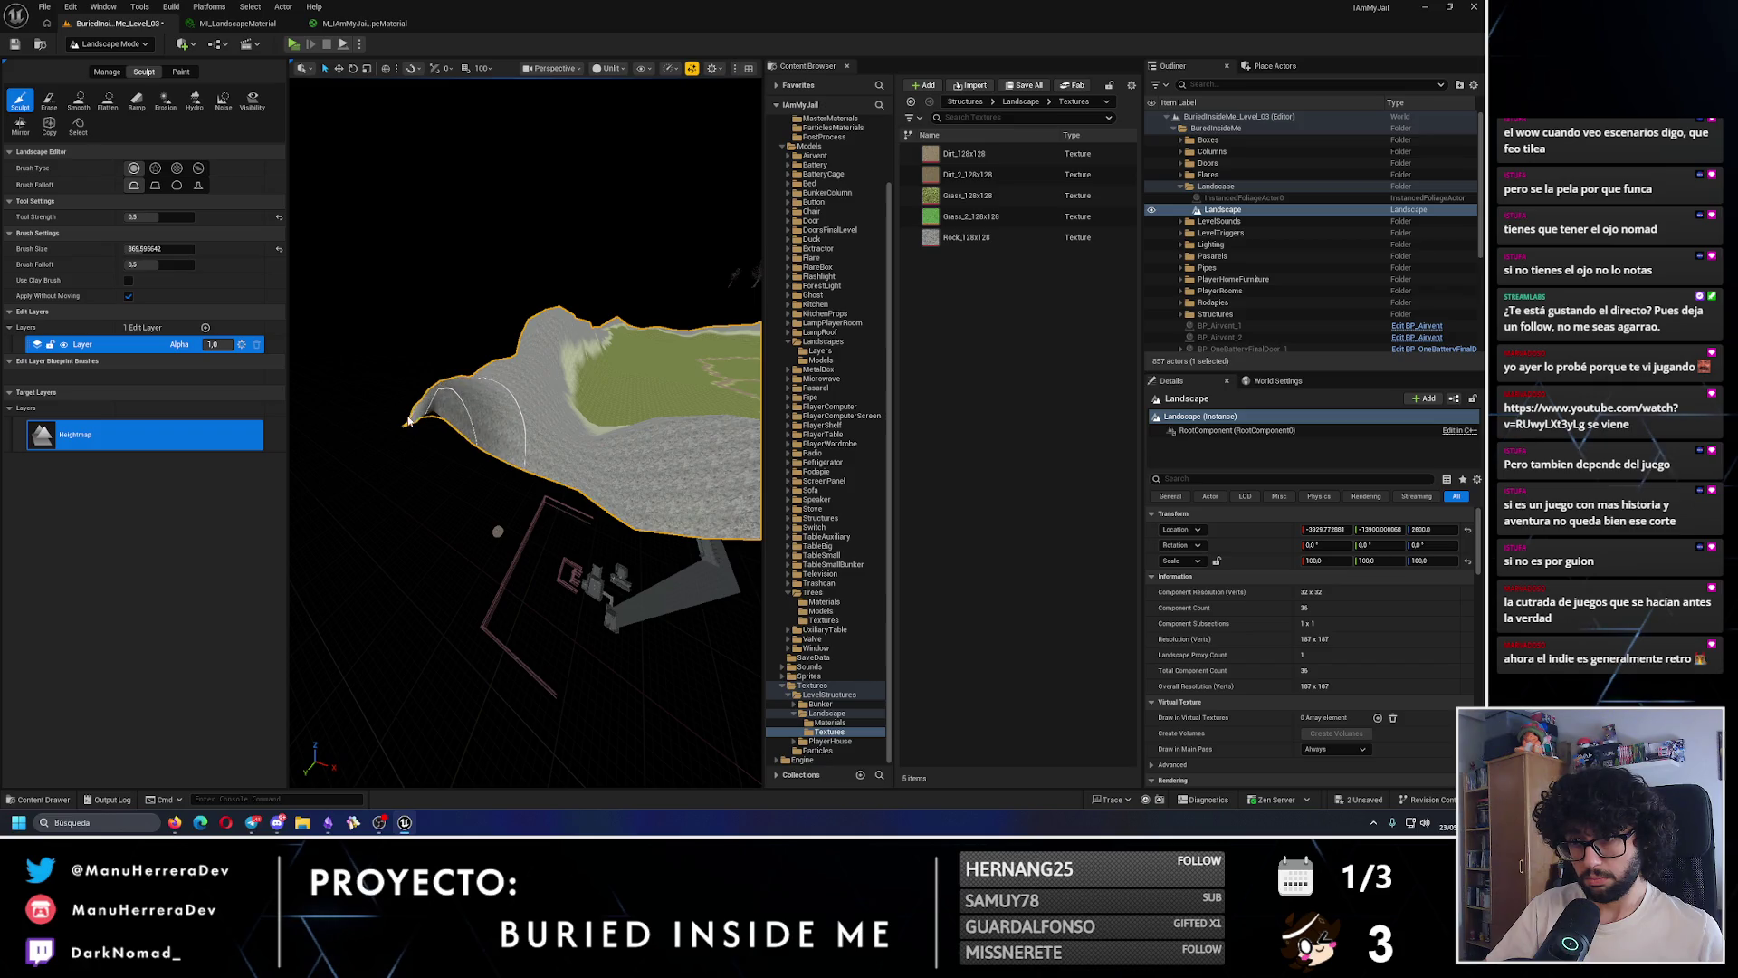
mouse_move(408, 421)
mouse_down()
mouse_move(562, 484)
mouse_move(489, 503)
mouse_move(417, 480)
mouse_up()
mouse_move(537, 488)
mouse_down()
mouse_move(475, 476)
mouse_move(479, 504)
mouse_move(552, 498)
mouse_move(535, 503)
mouse_up()
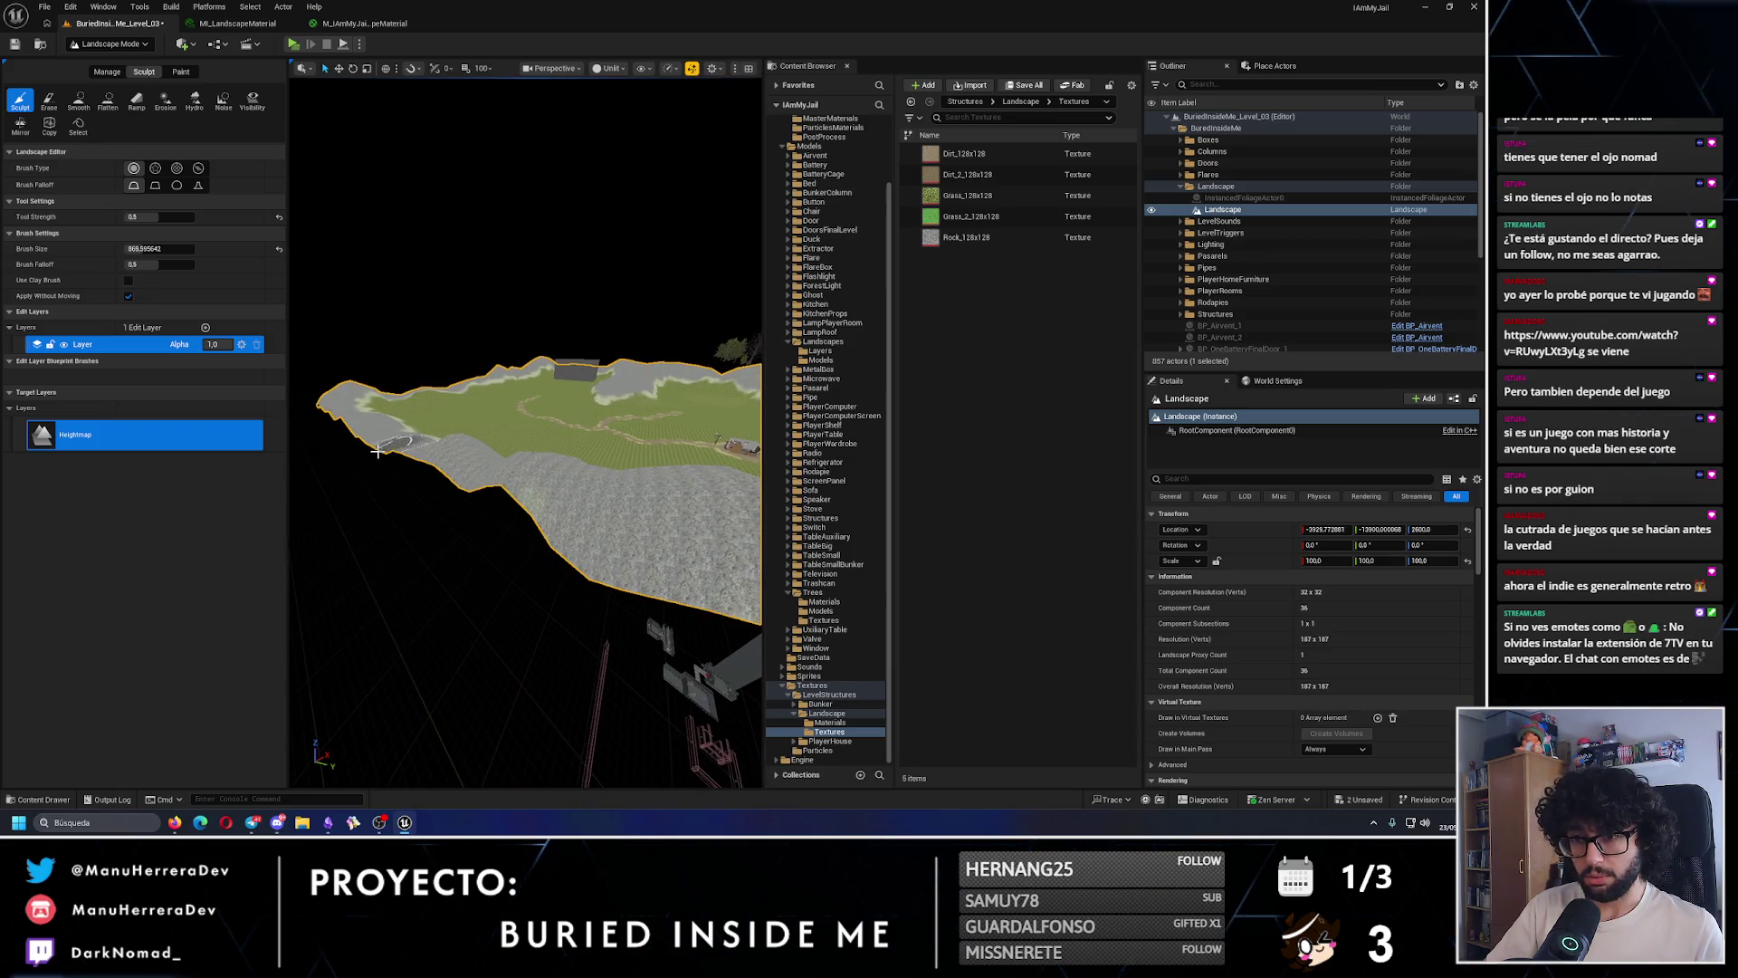
drag(374, 441, 393, 423)
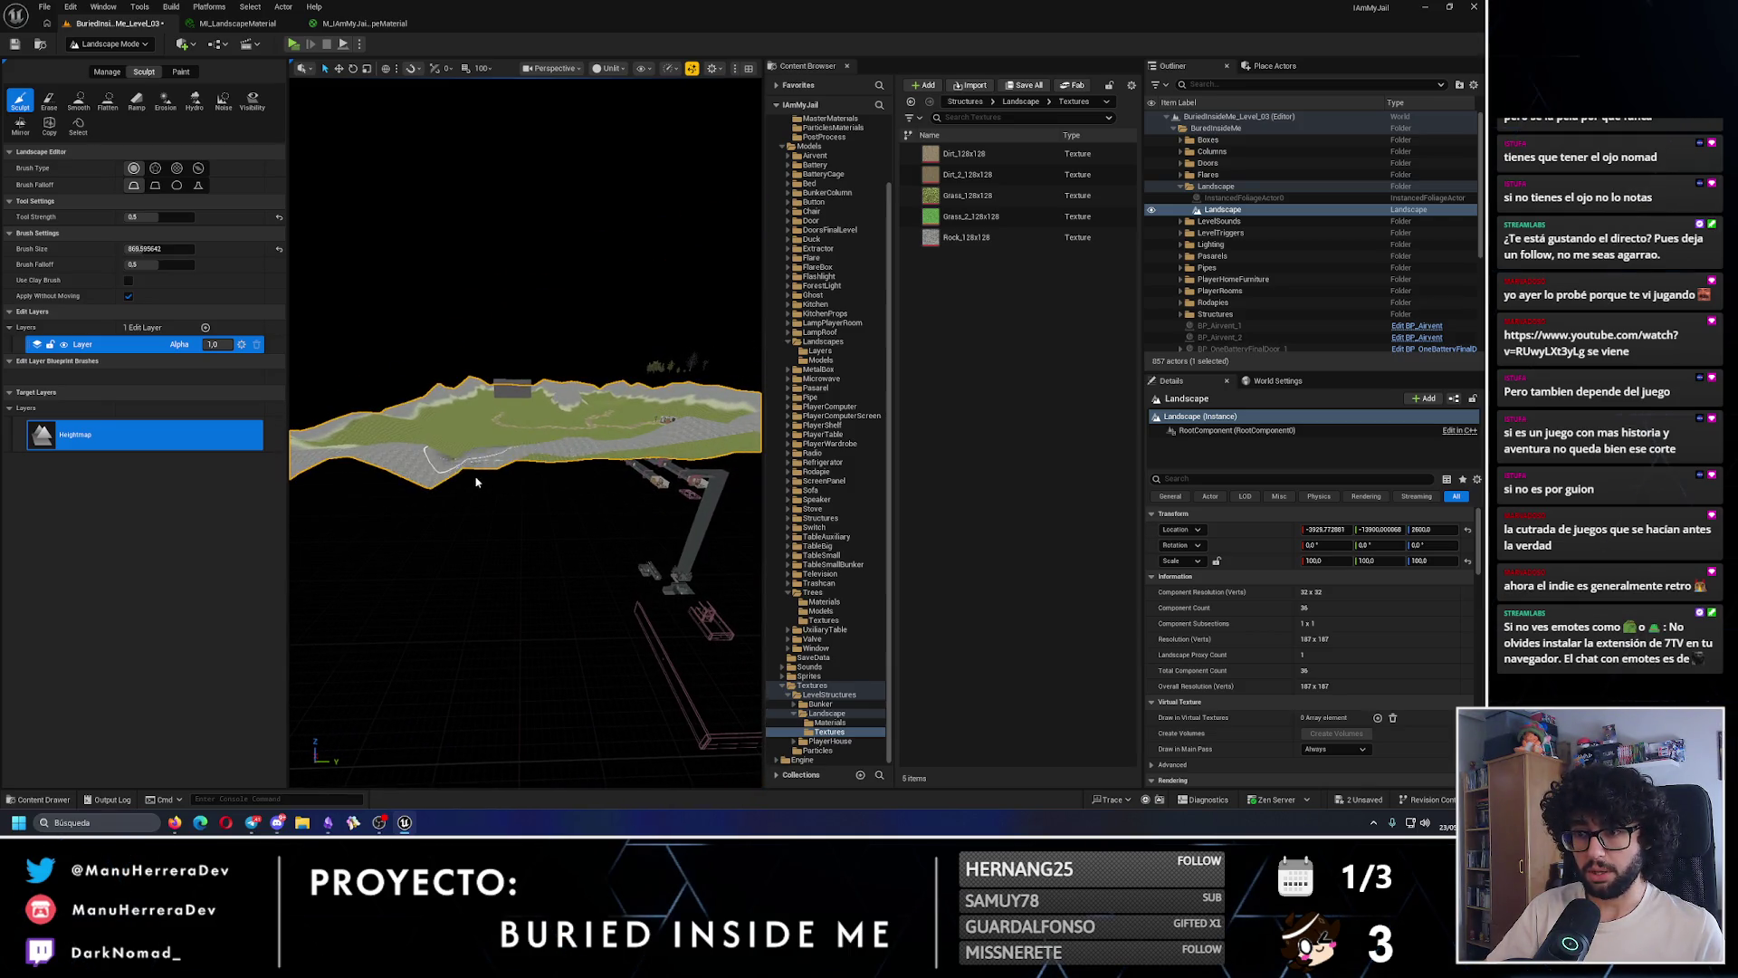
- Deselect, move to the cliff slope, and raise and push out the landscape edge
key(Escape)
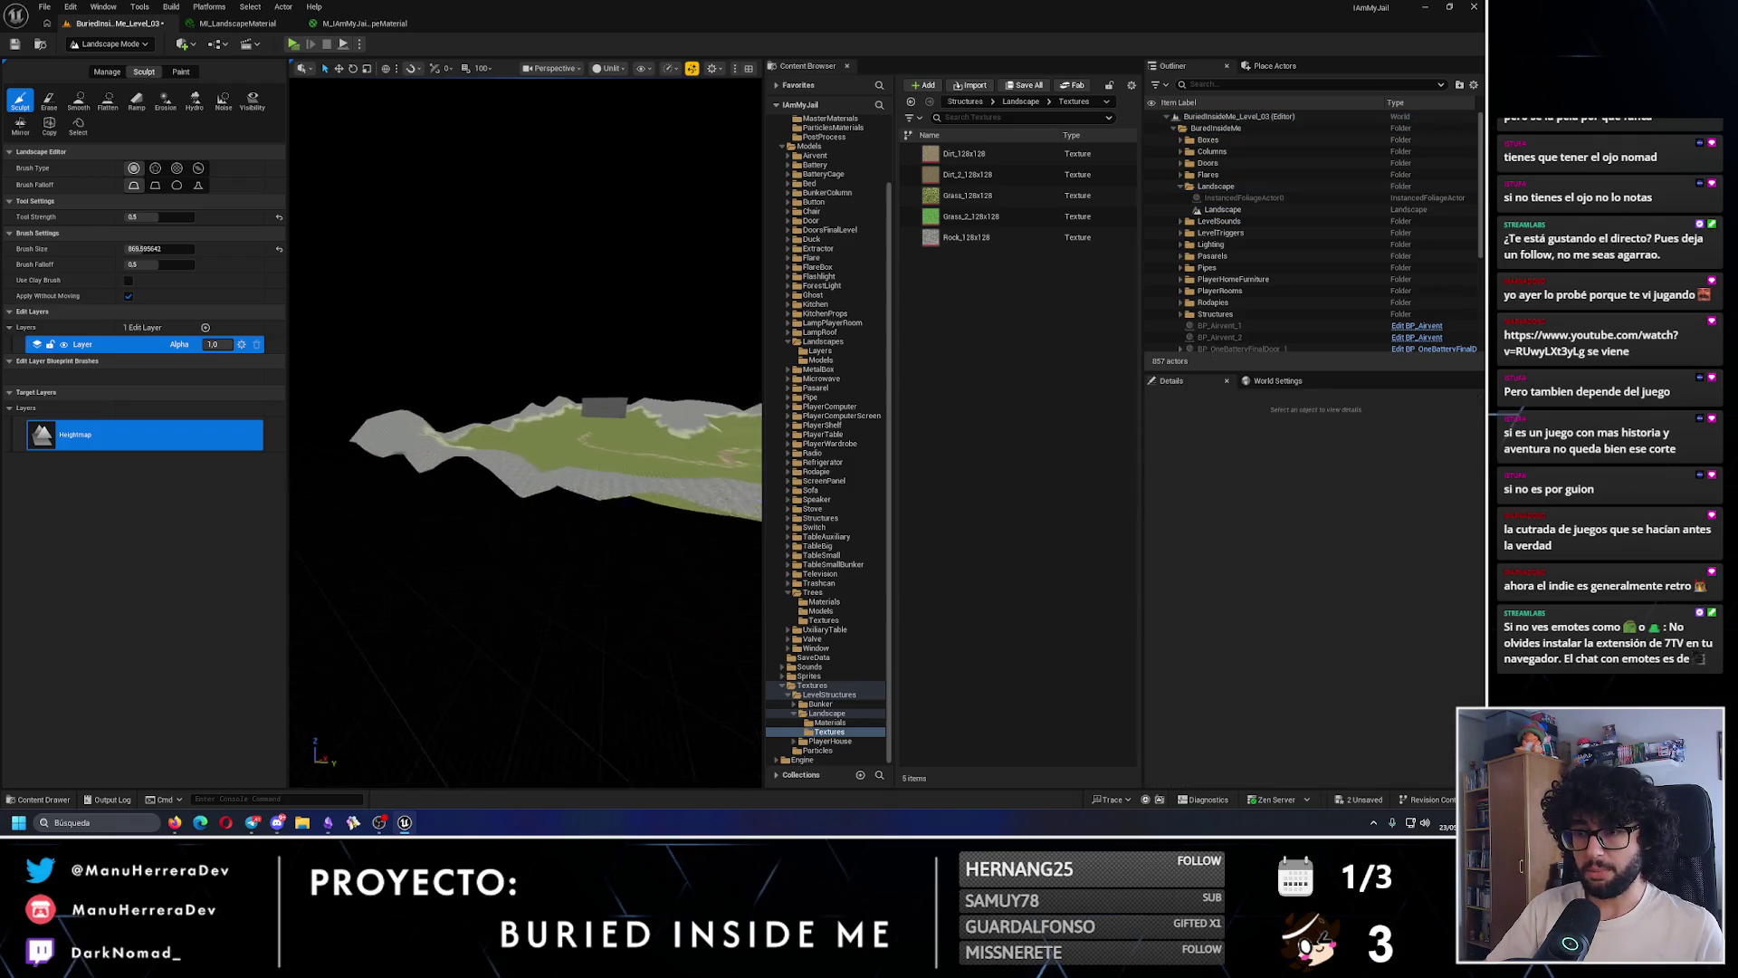
scroll(525, 435, up, 3)
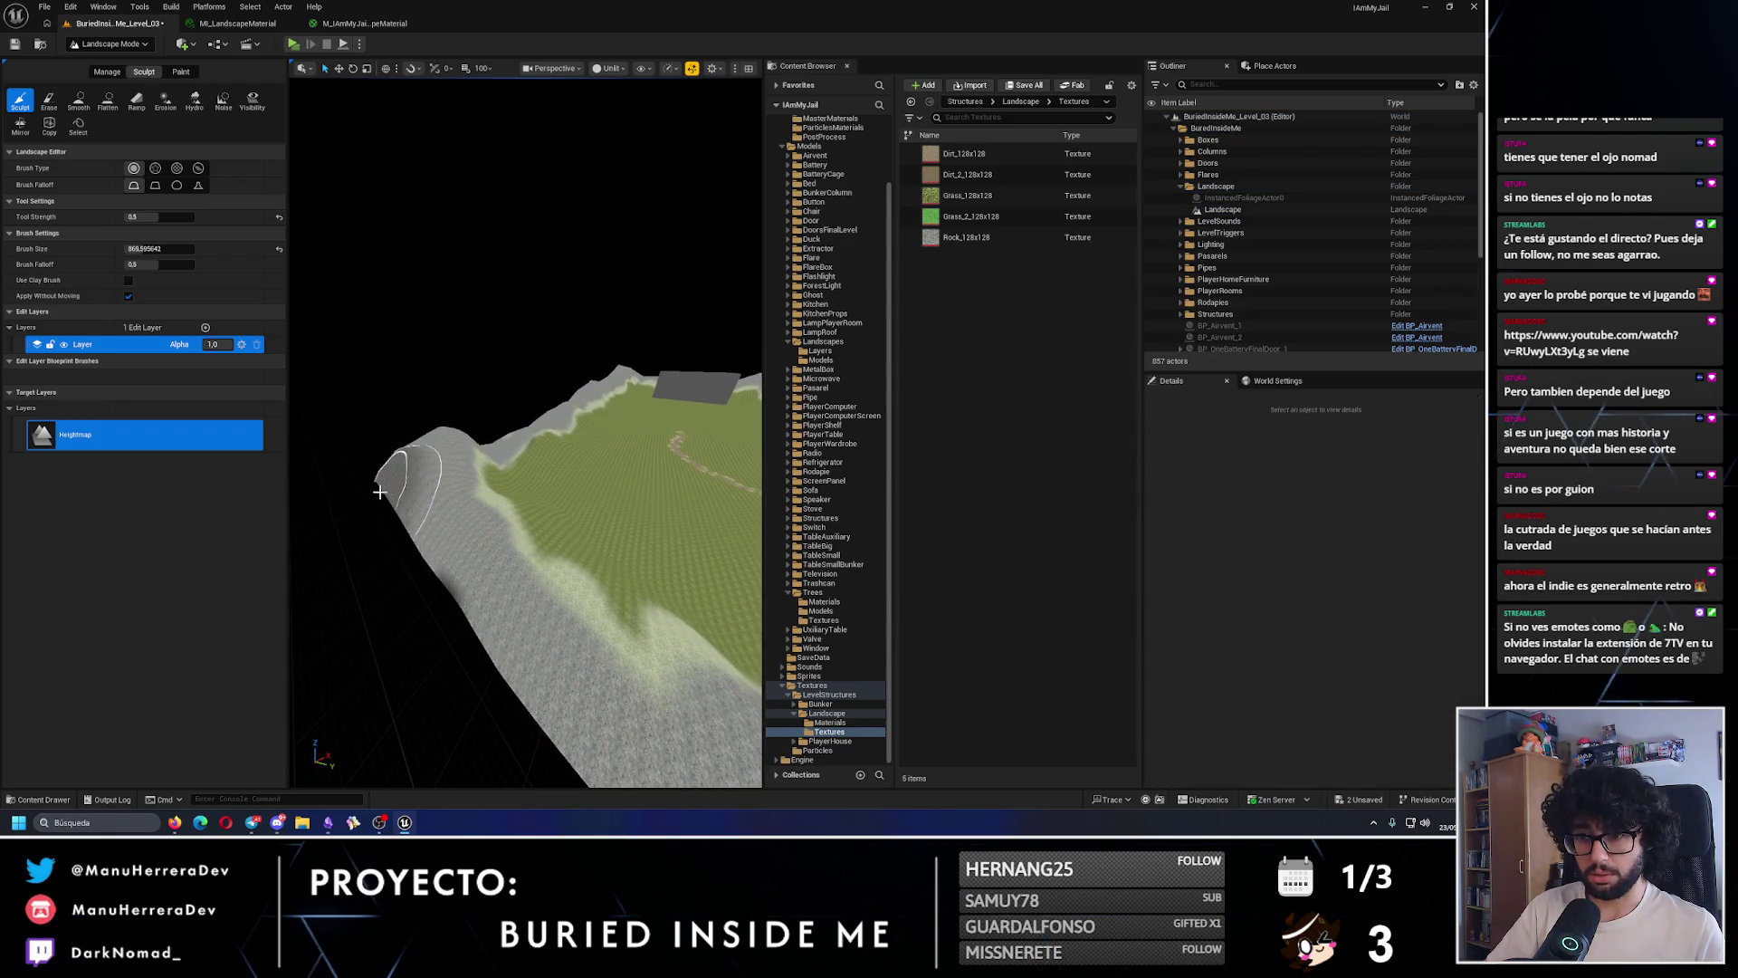
drag(484, 607, 521, 582)
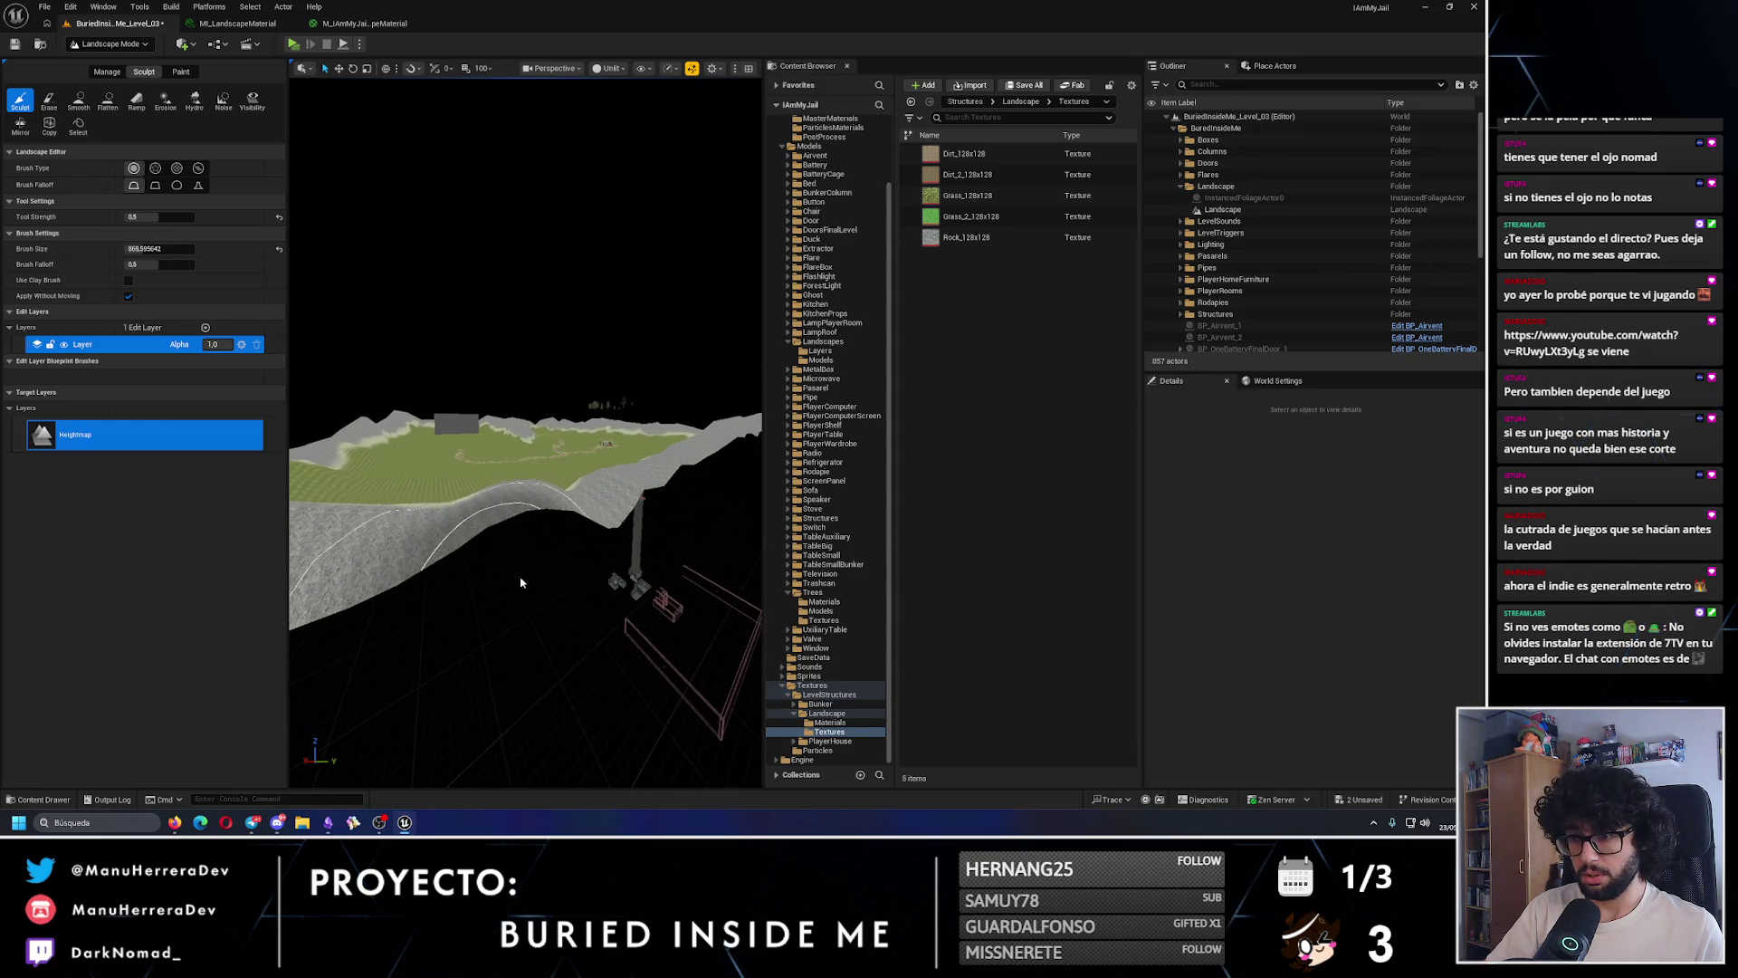
drag(612, 500, 632, 518)
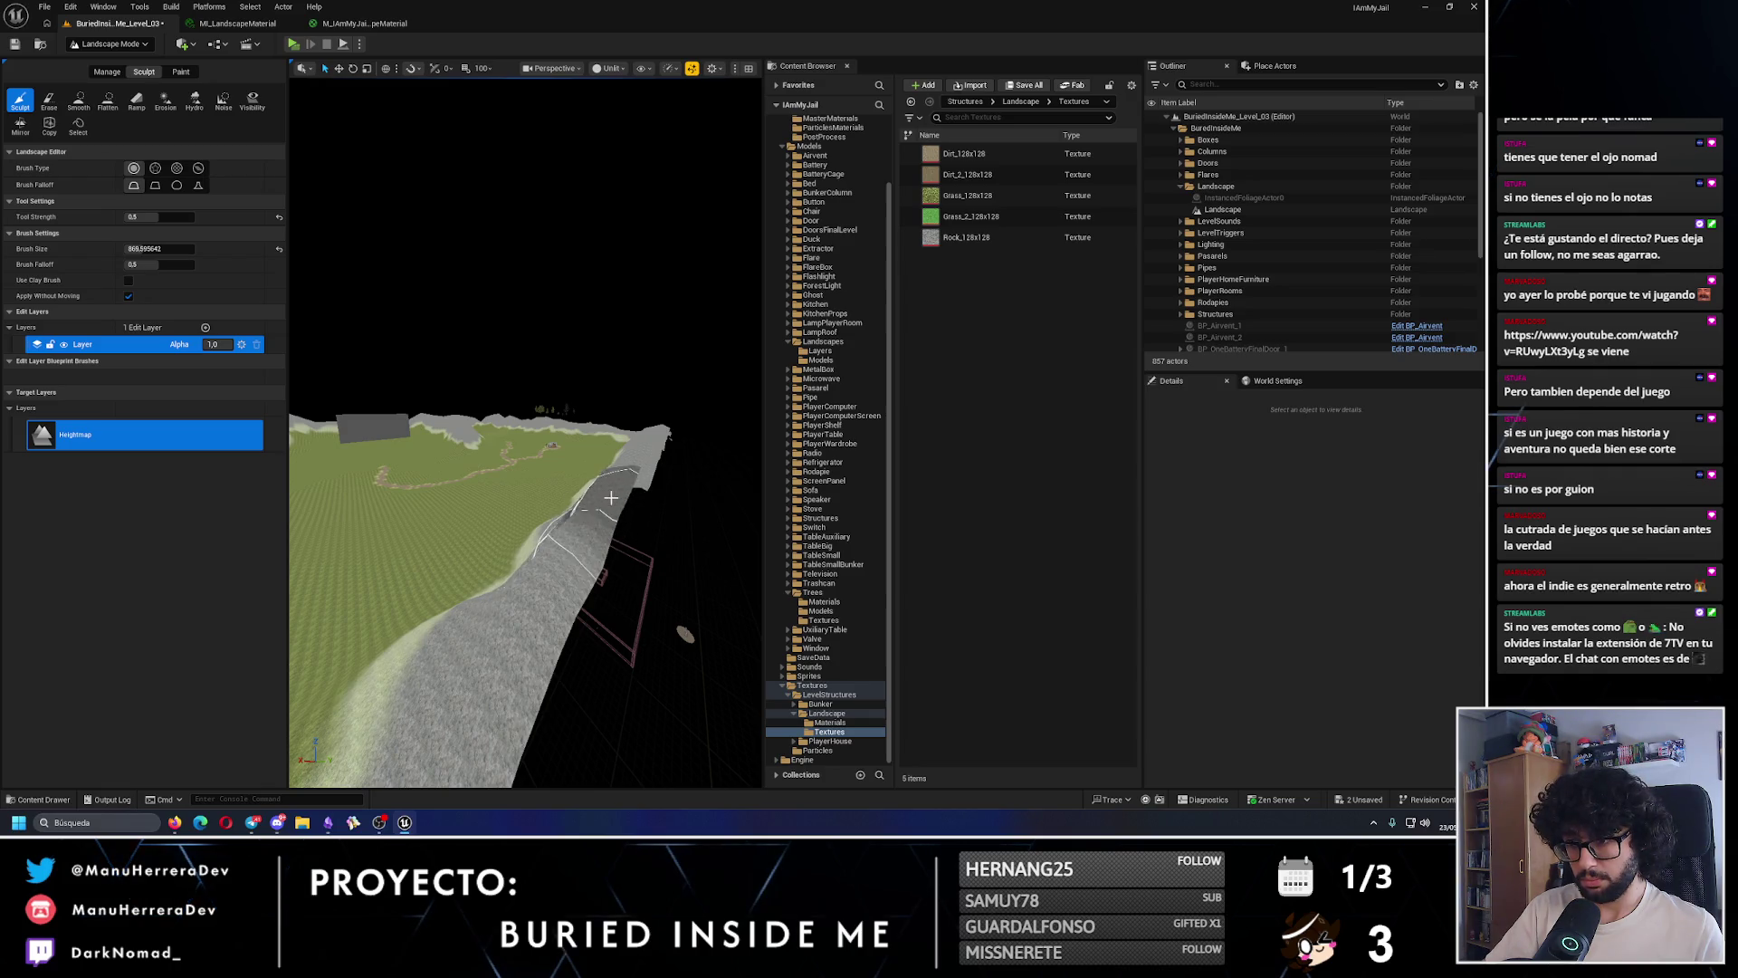
mouse_move(561, 584)
mouse_down()
mouse_move(543, 569)
mouse_move(555, 494)
mouse_move(504, 457)
mouse_move(564, 407)
mouse_up()
drag(571, 487, 546, 583)
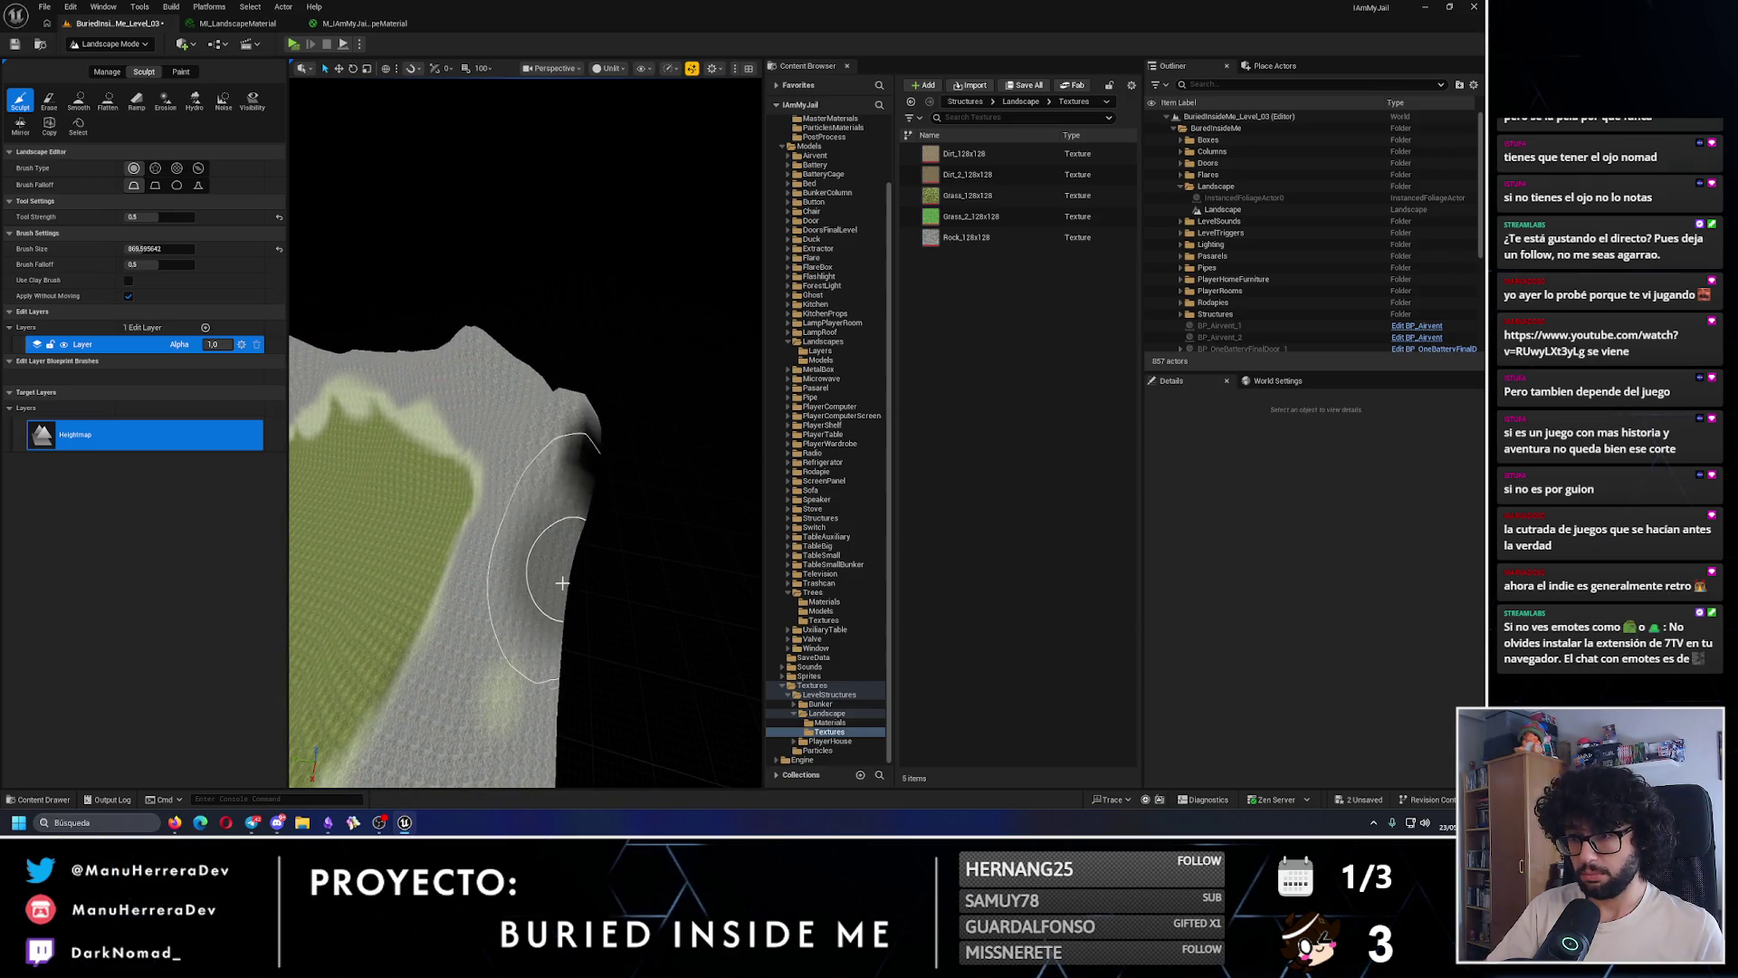
- Briefly switch to Paint, return to Sculpt, and look along the ridge to the plateau
click(181, 72)
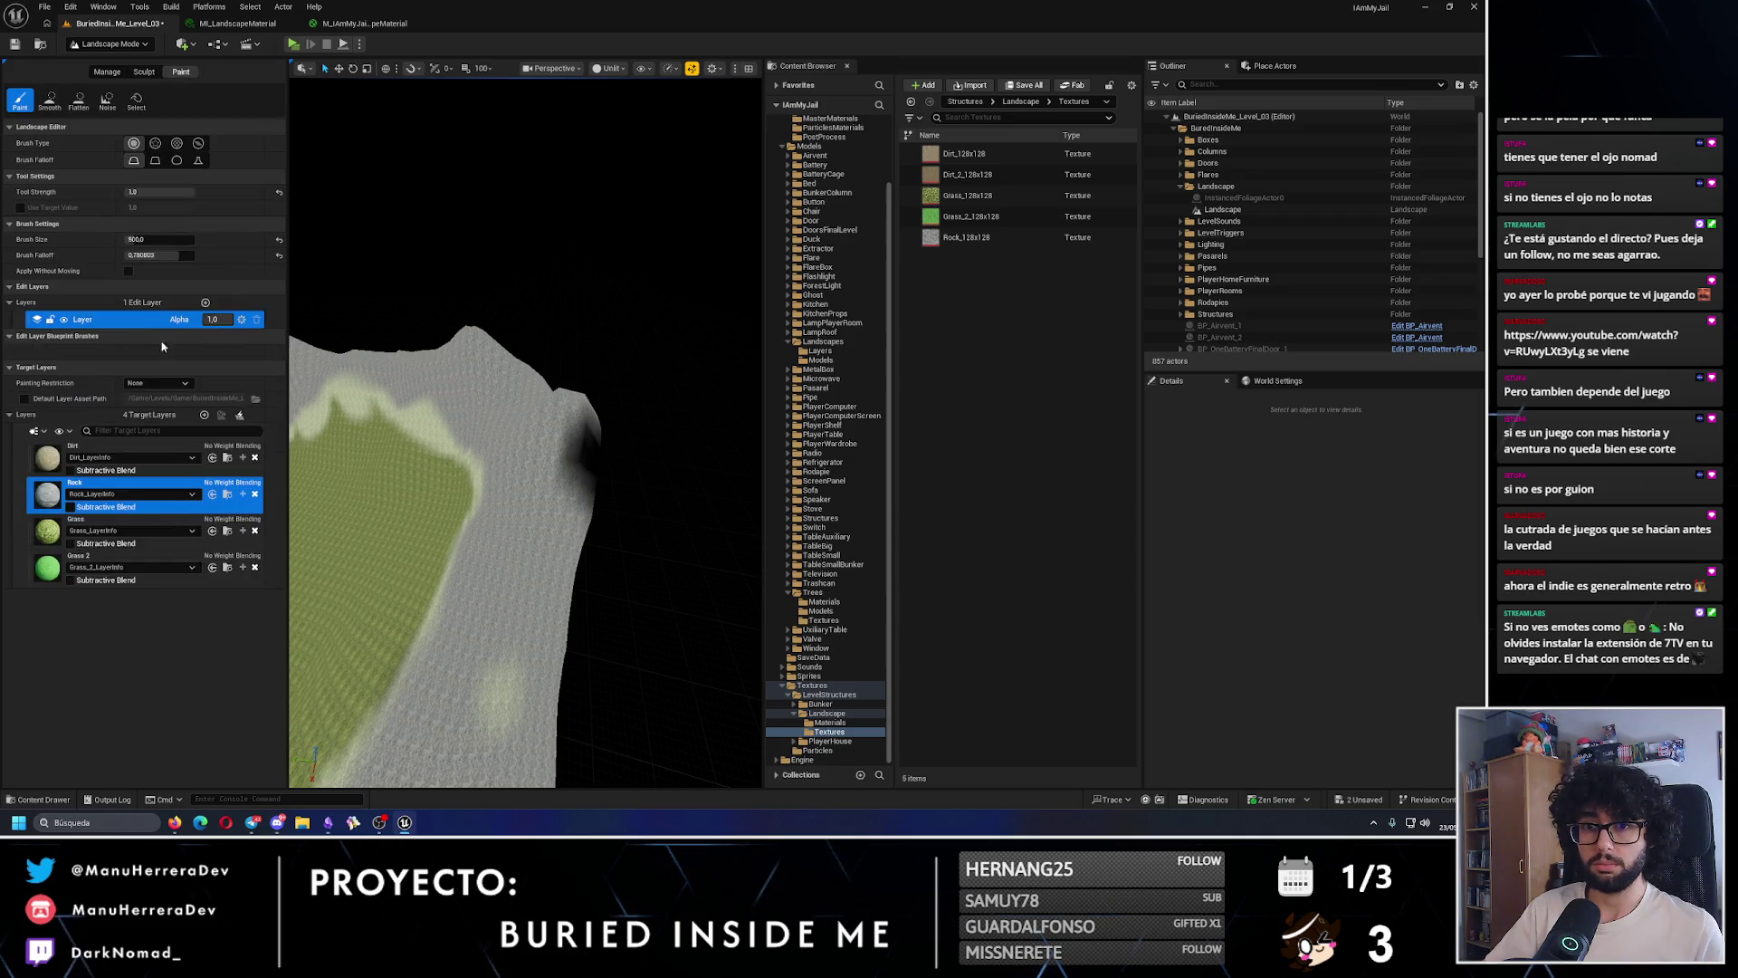
click(144, 73)
mouse_move(561, 617)
mouse_down()
mouse_move(543, 643)
mouse_move(485, 547)
mouse_move(545, 487)
mouse_move(570, 553)
mouse_up()
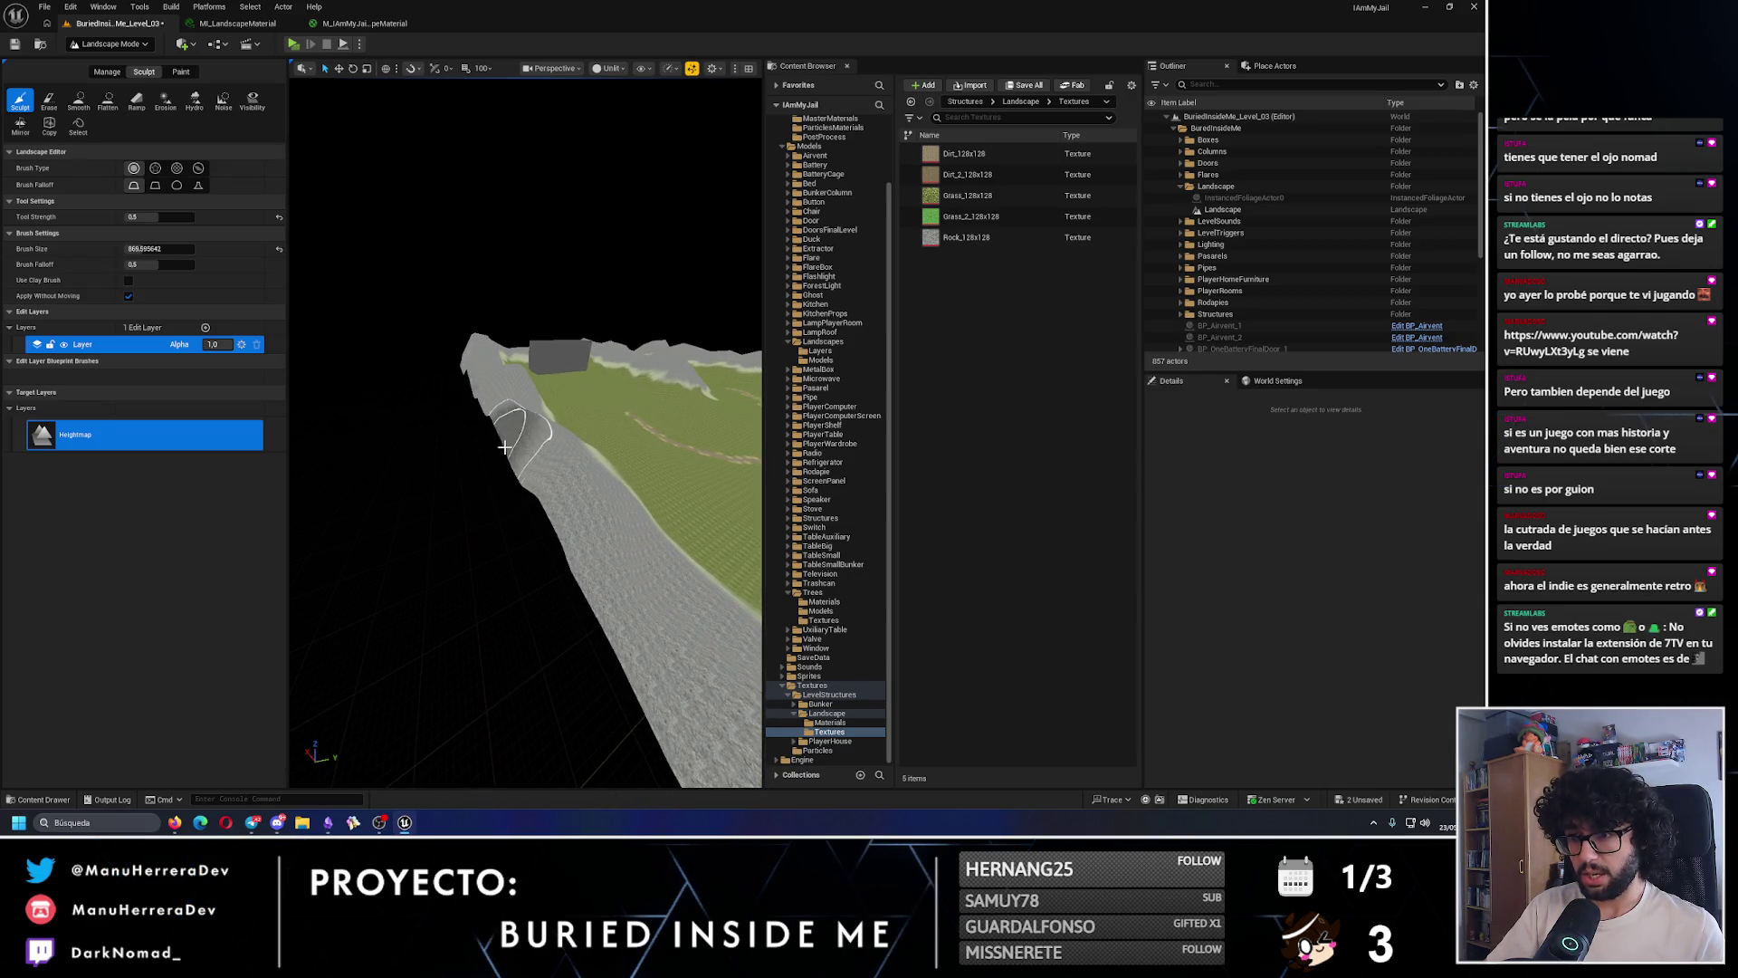
mouse_move(495, 360)
mouse_down()
mouse_move(516, 403)
mouse_move(410, 556)
mouse_move(444, 517)
mouse_move(429, 451)
mouse_move(604, 471)
mouse_up()
drag(497, 459, 507, 453)
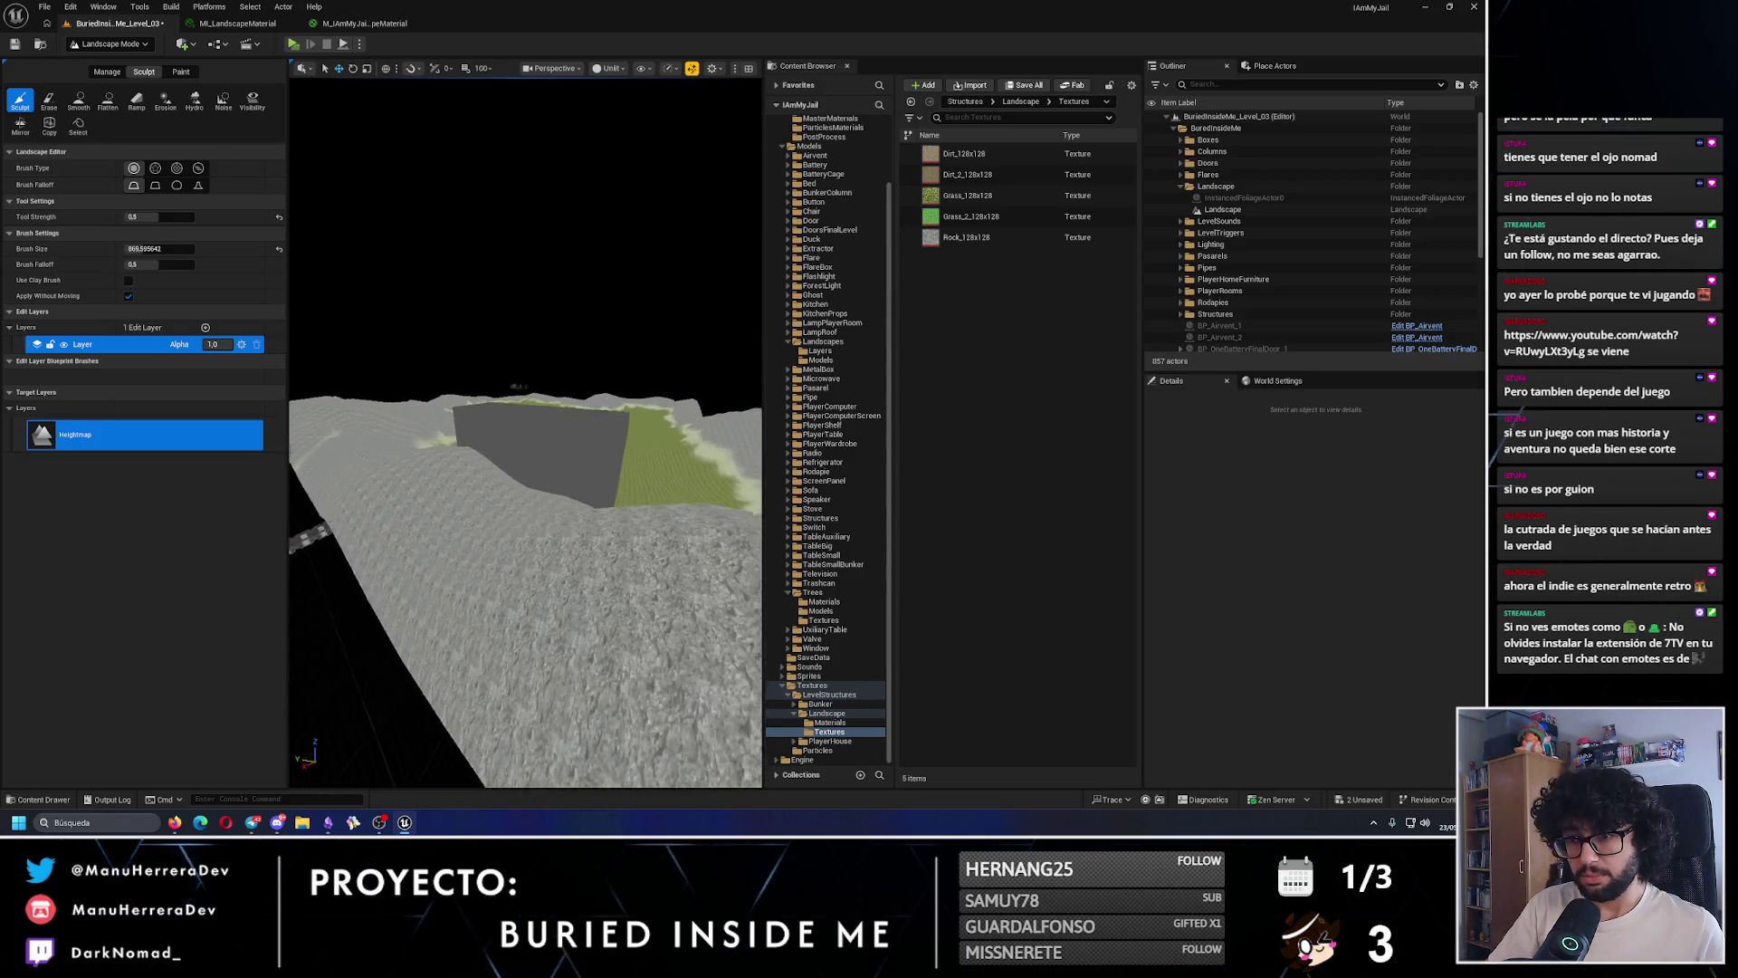
- Fly low over the sculpted rocky terrain, then drag the temple-and-town sketch over the editor
drag(482, 580, 526, 562)
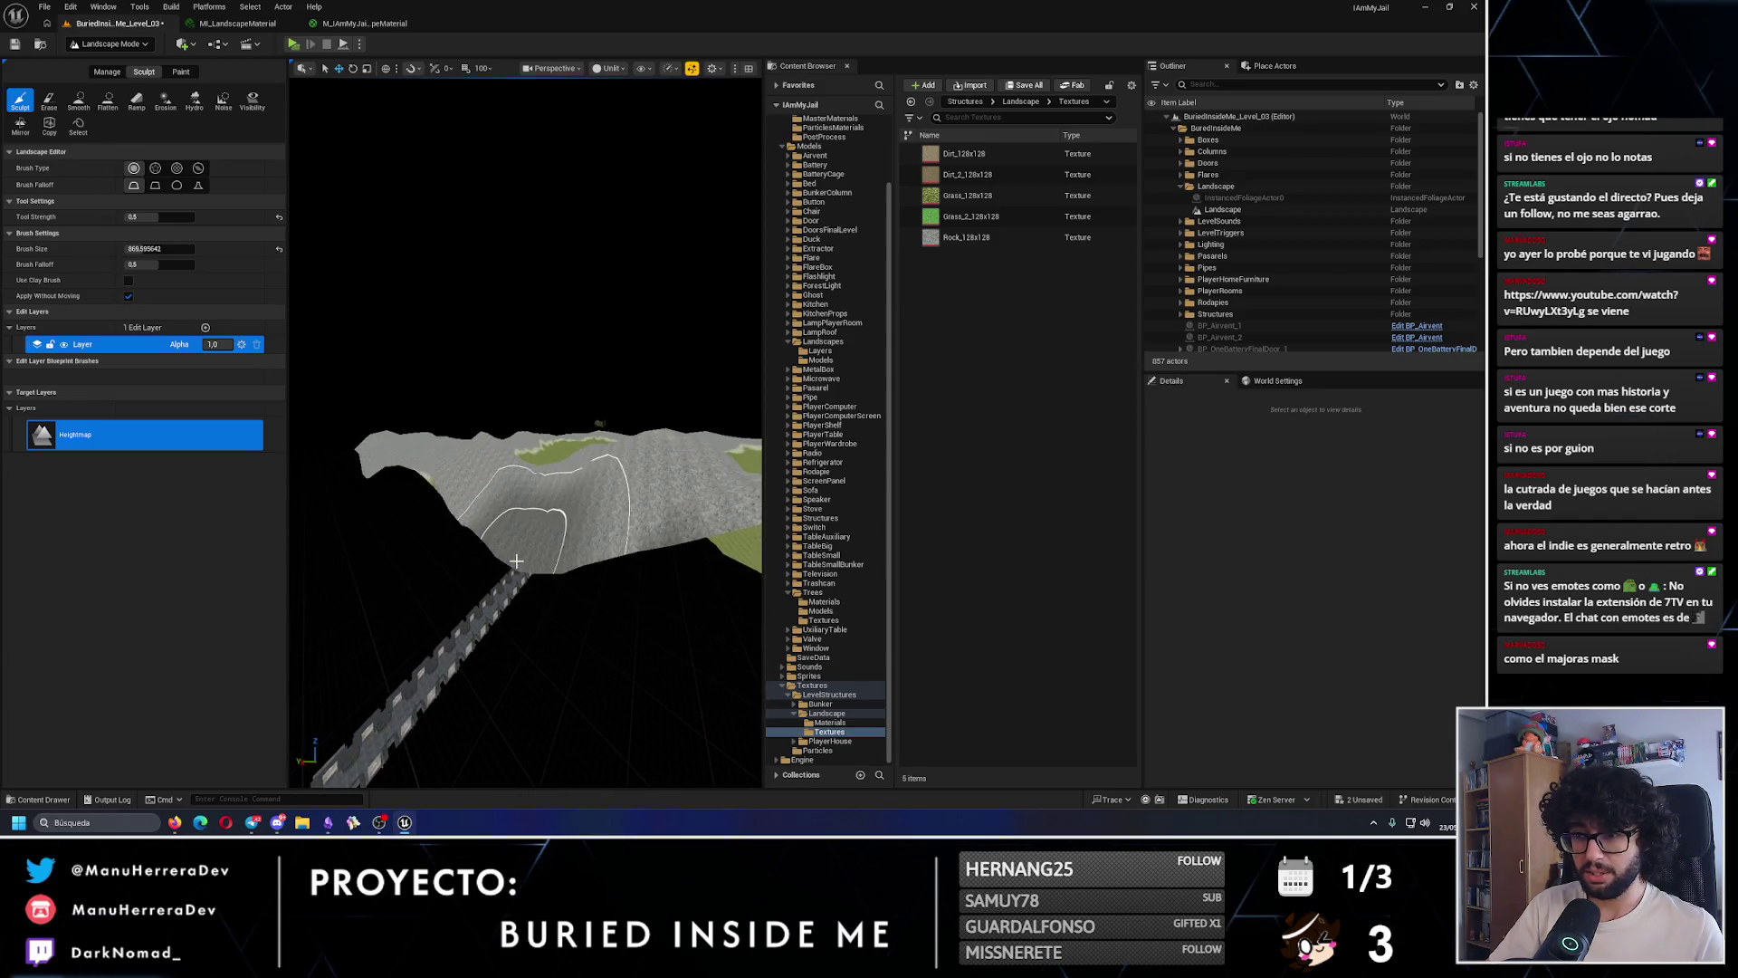
drag(539, 518, 547, 515)
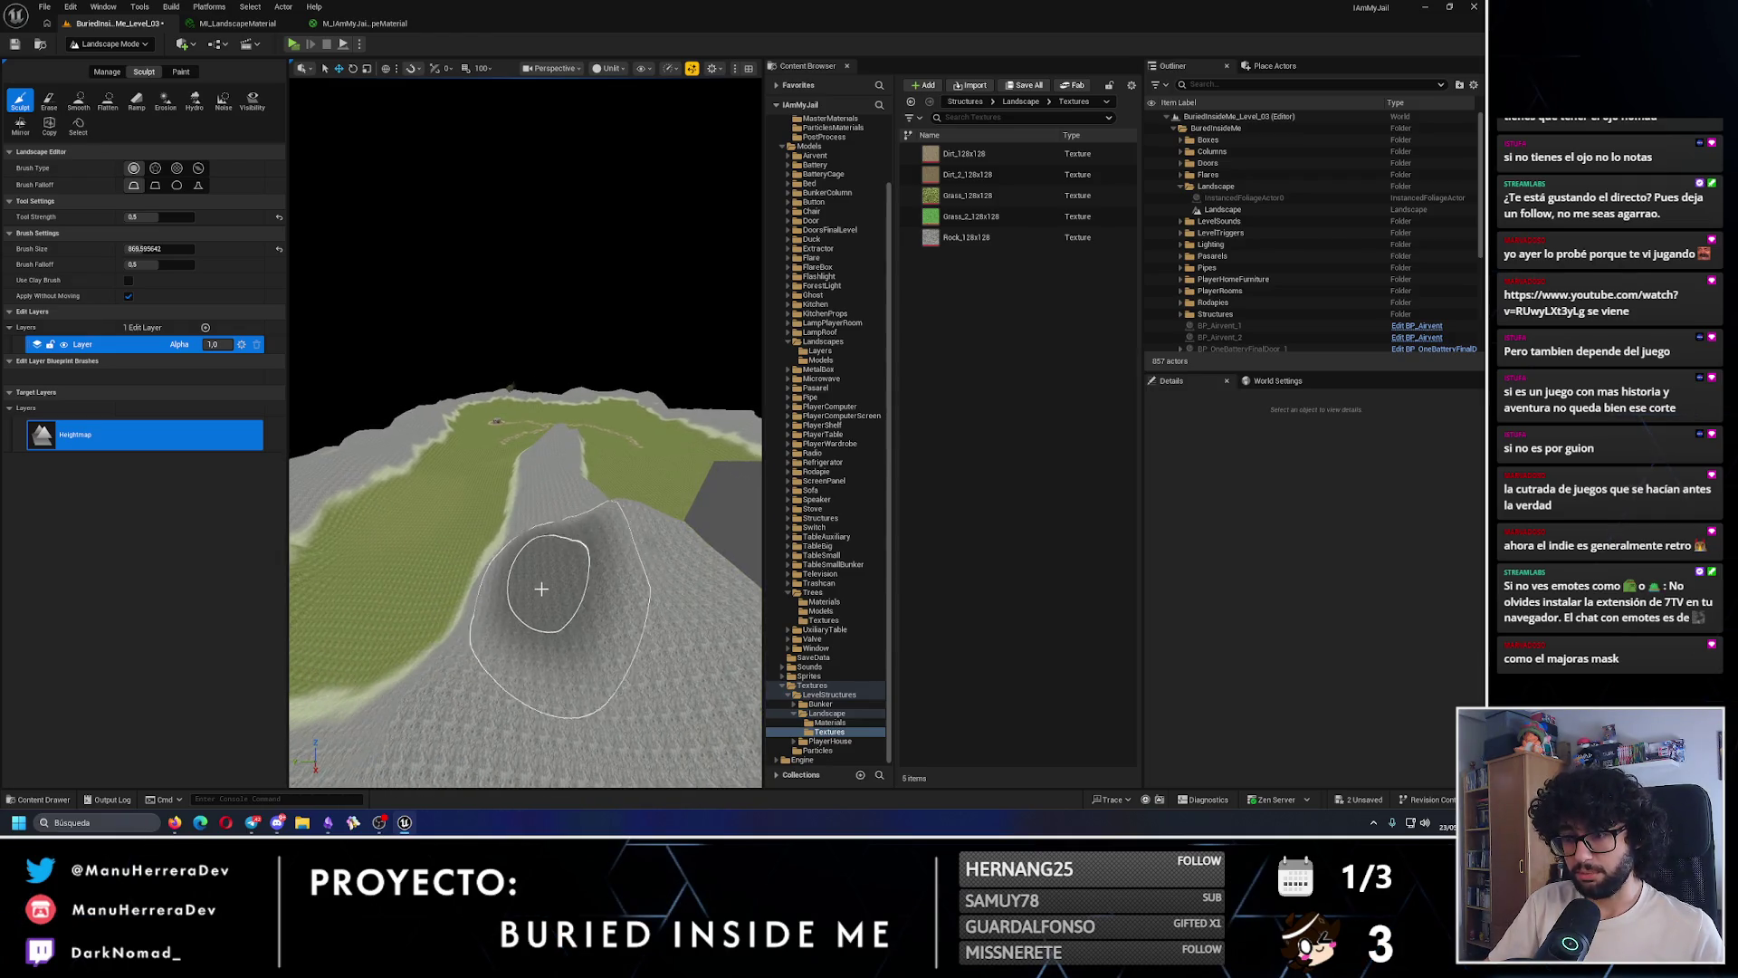
mouse_move(541, 589)
mouse_down()
mouse_move(556, 582)
mouse_move(531, 576)
mouse_up()
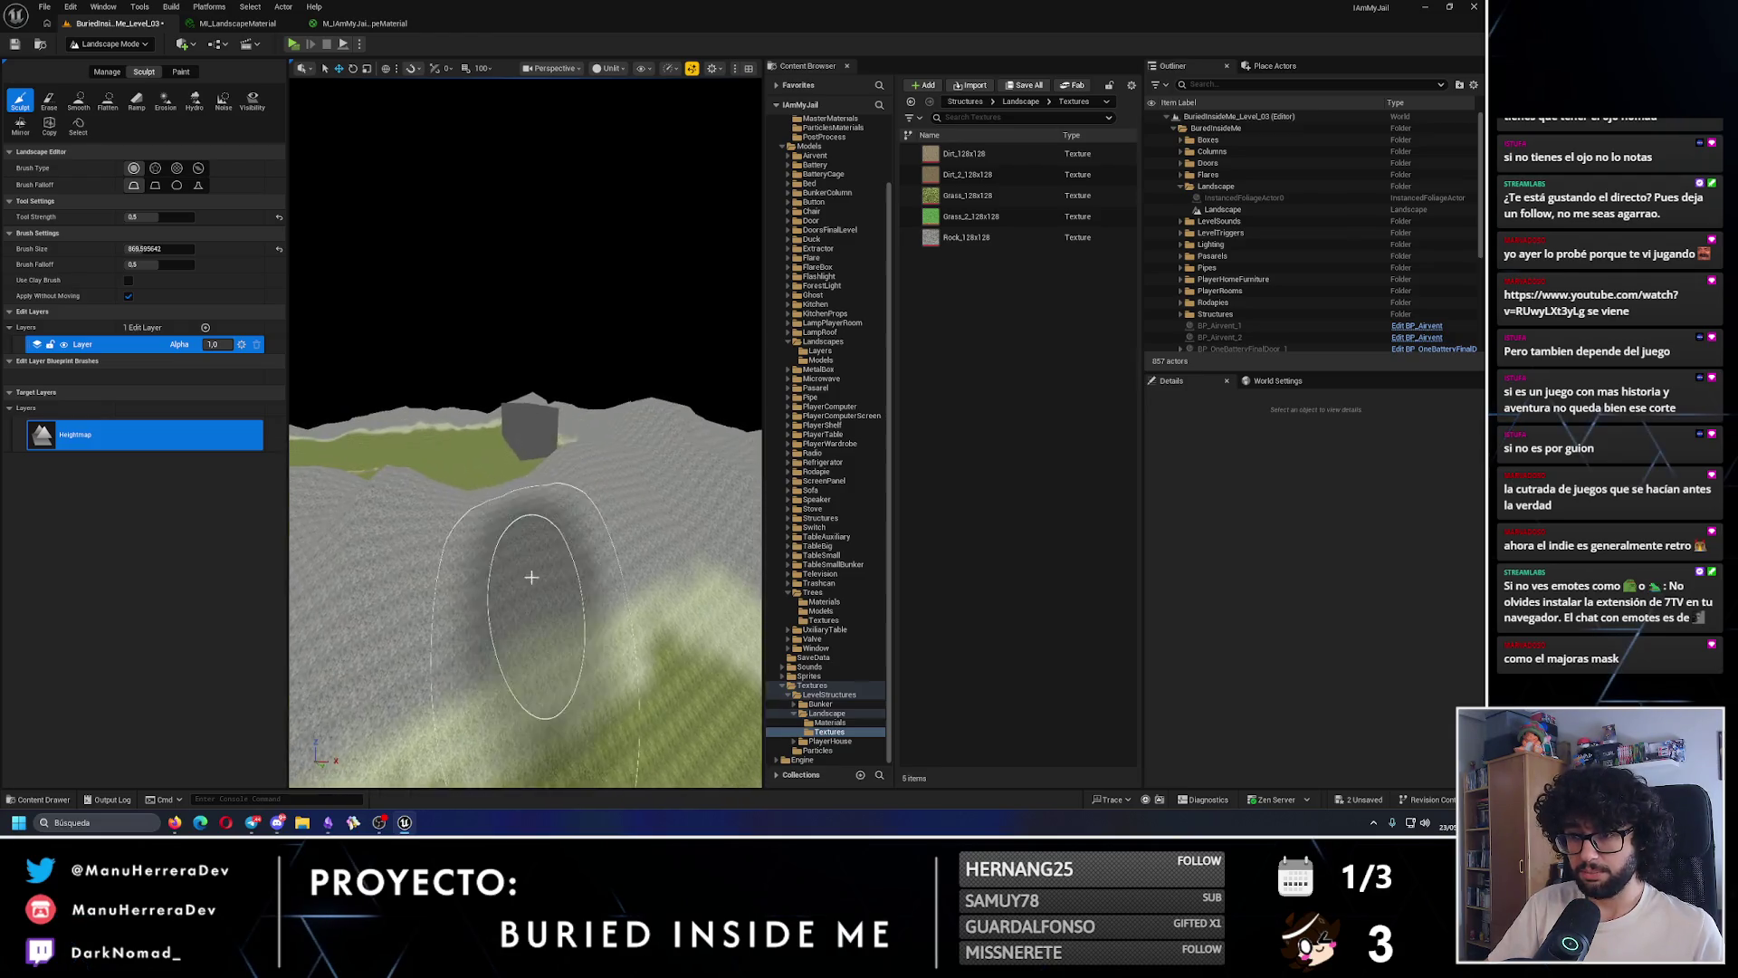
drag(598, 473, 602, 470)
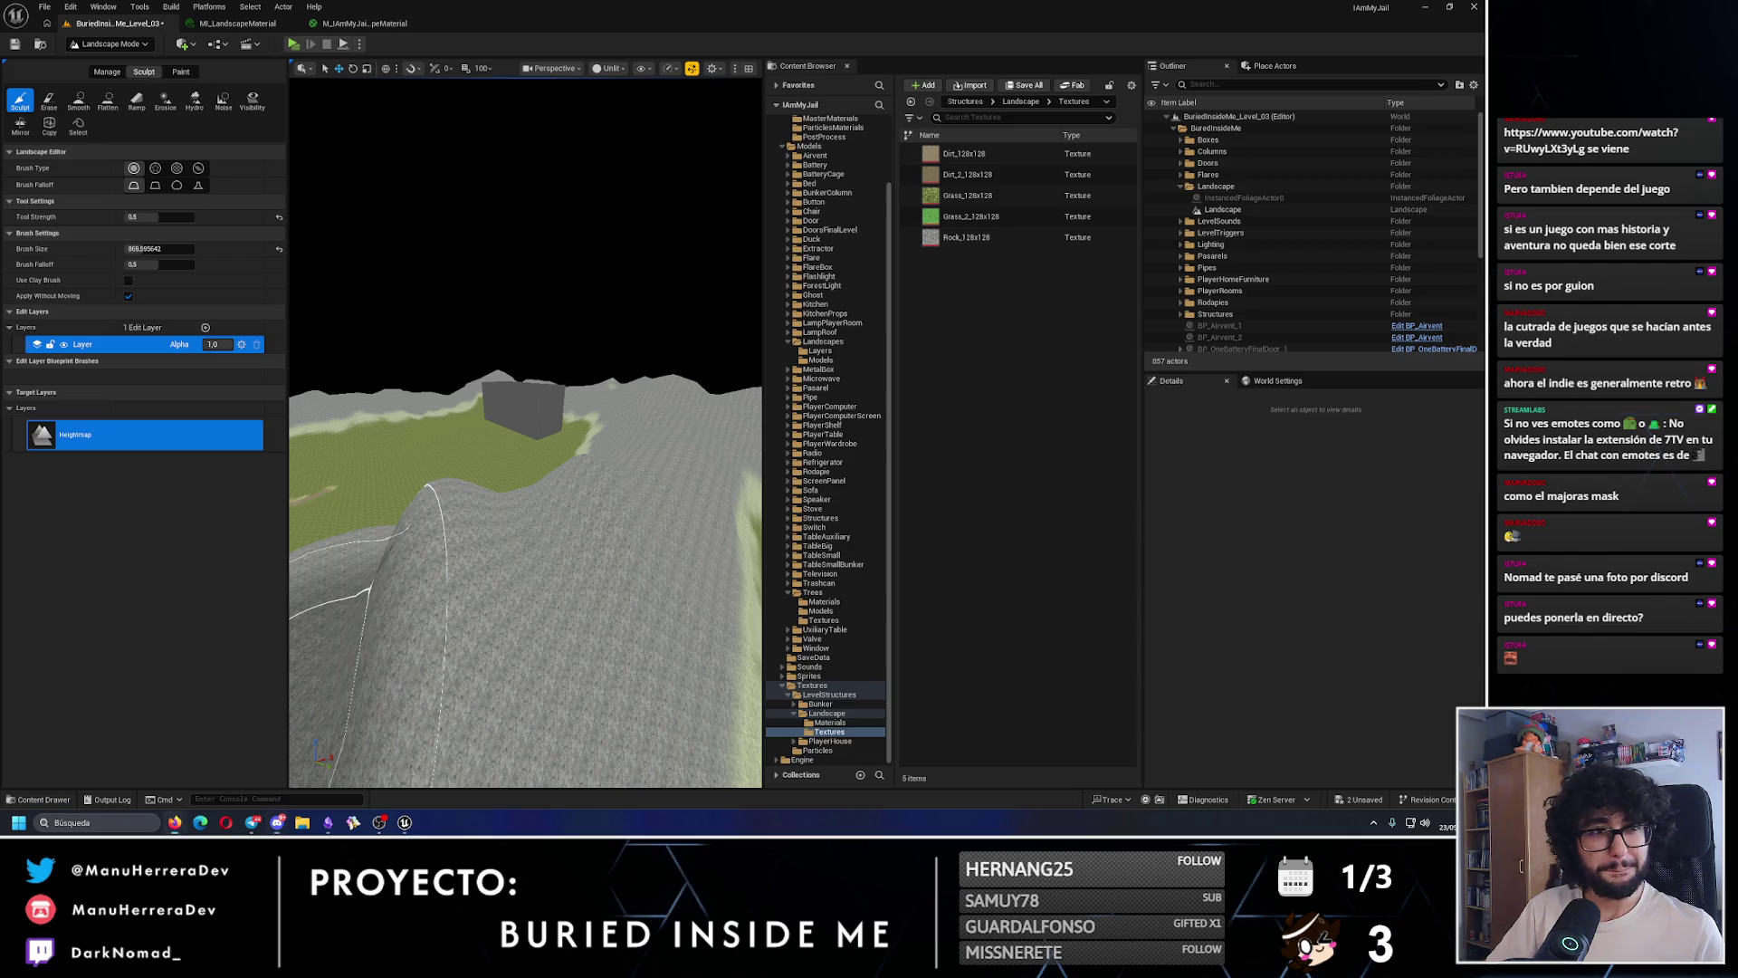
mouse_move(5, 271)
mouse_down()
mouse_move(349, 271)
mouse_move(718, 34)
mouse_up()
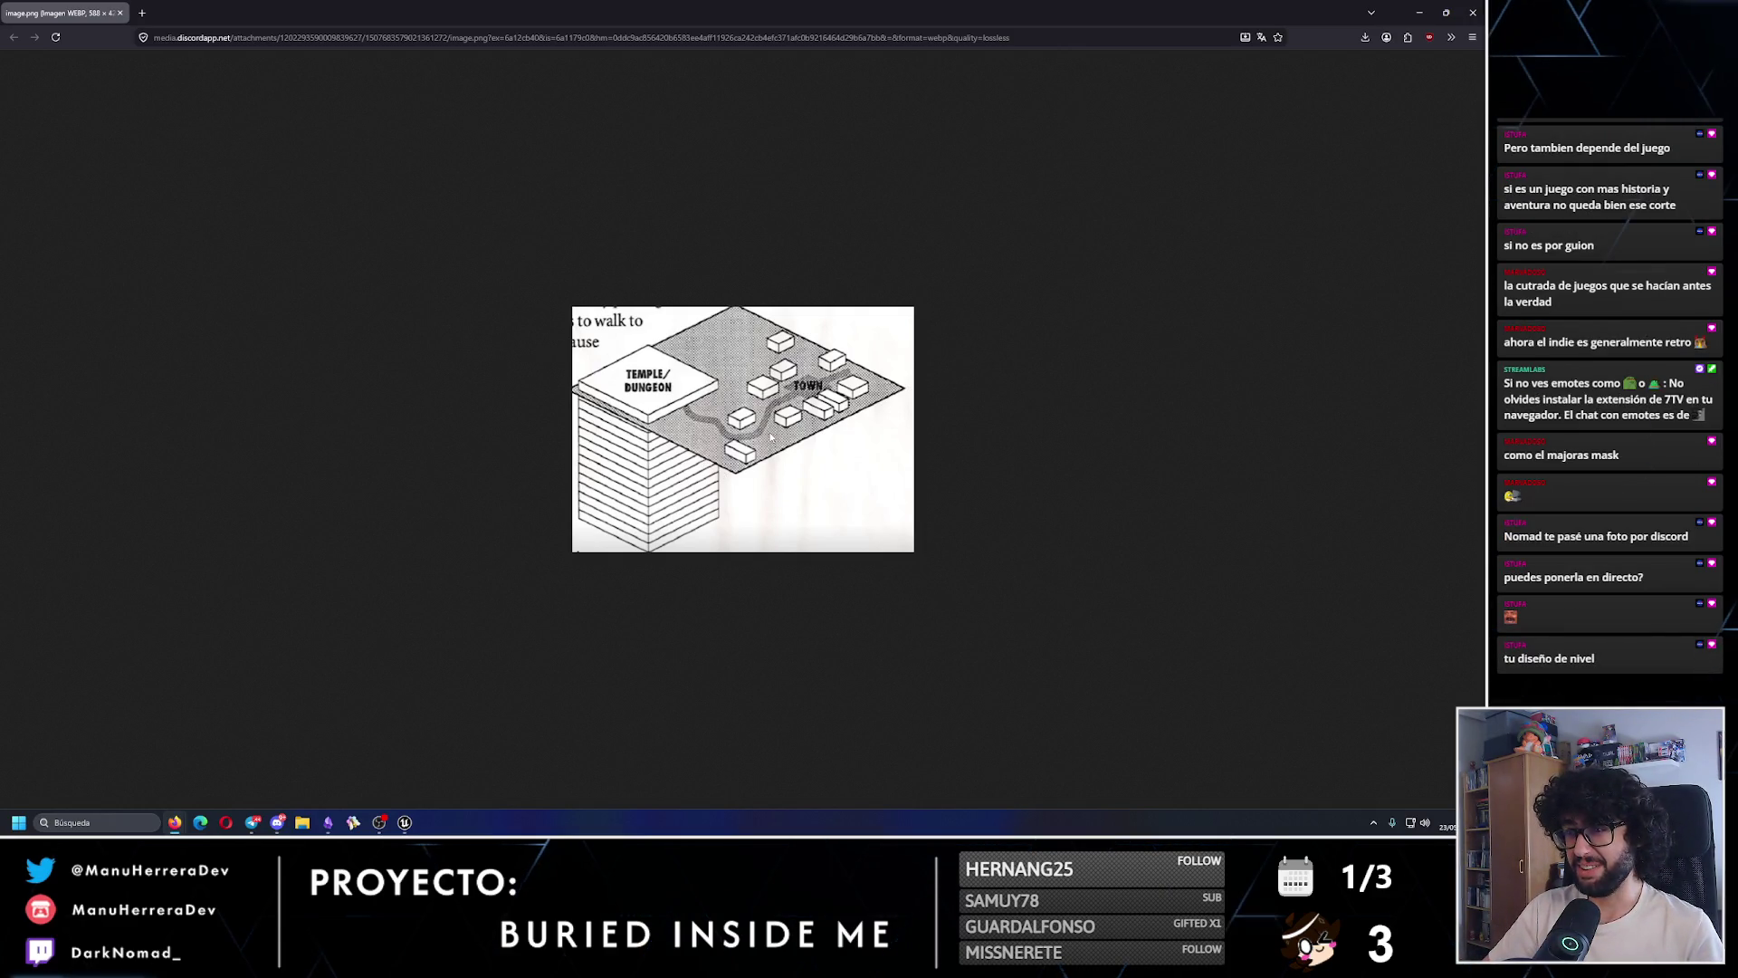
- Close the browser window showing the level sketch
click(1483, 6)
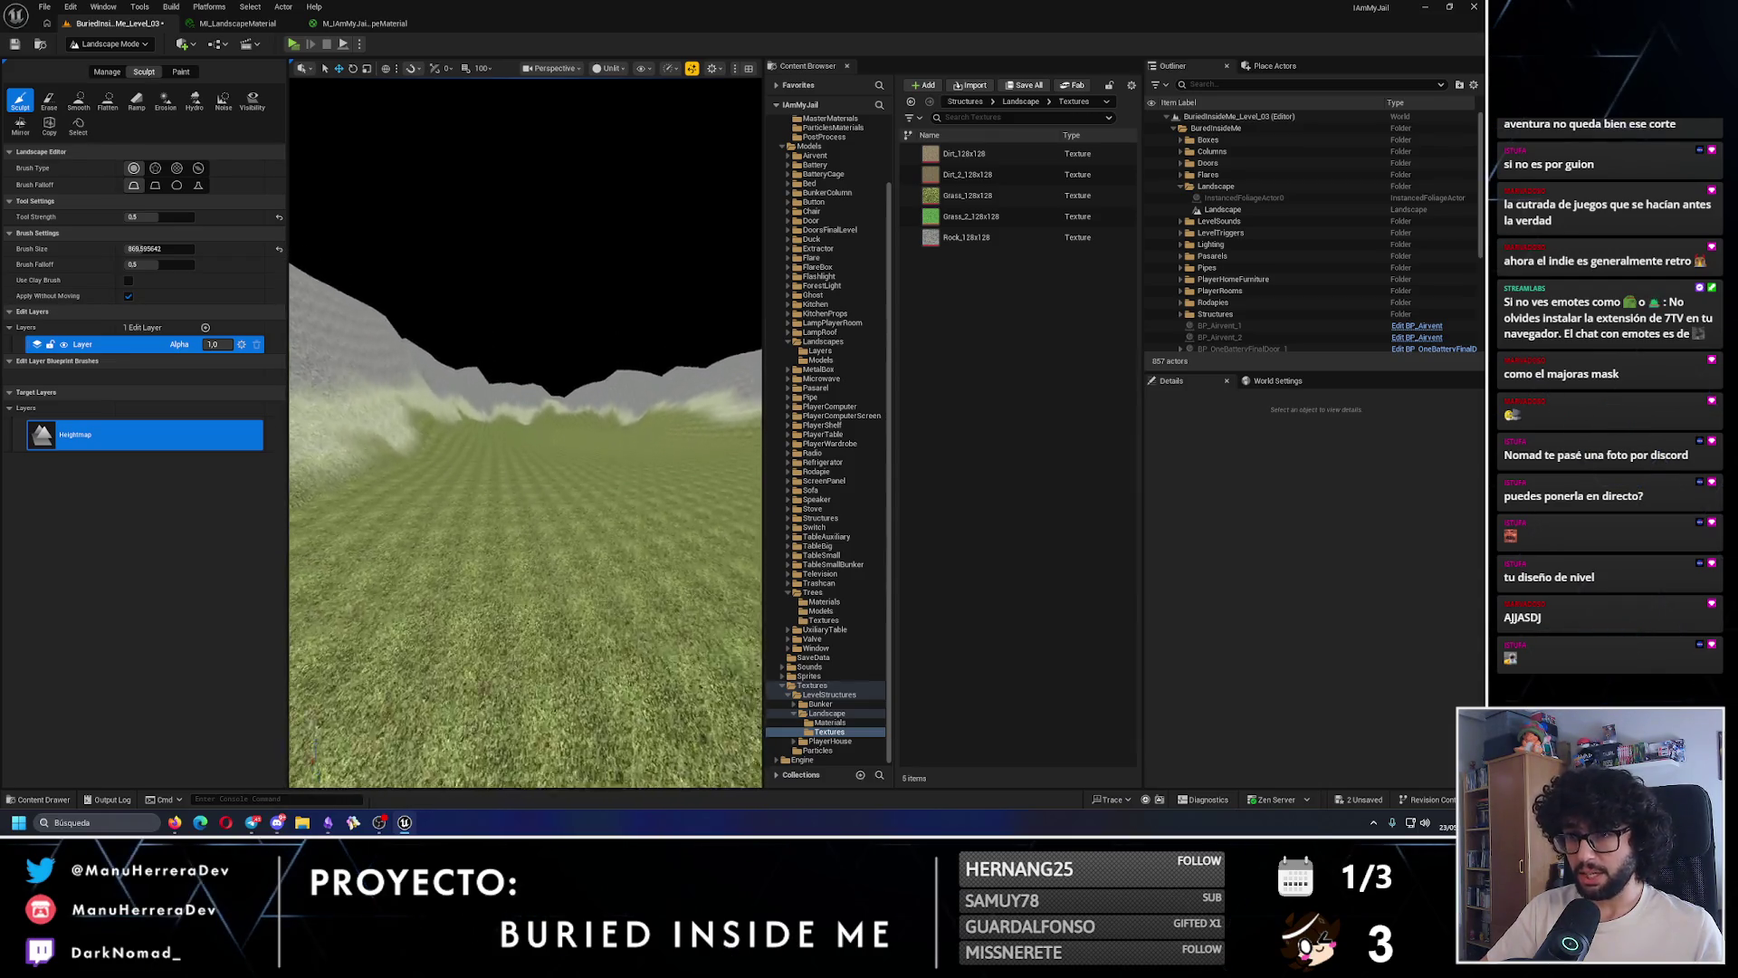
click(77, 103)
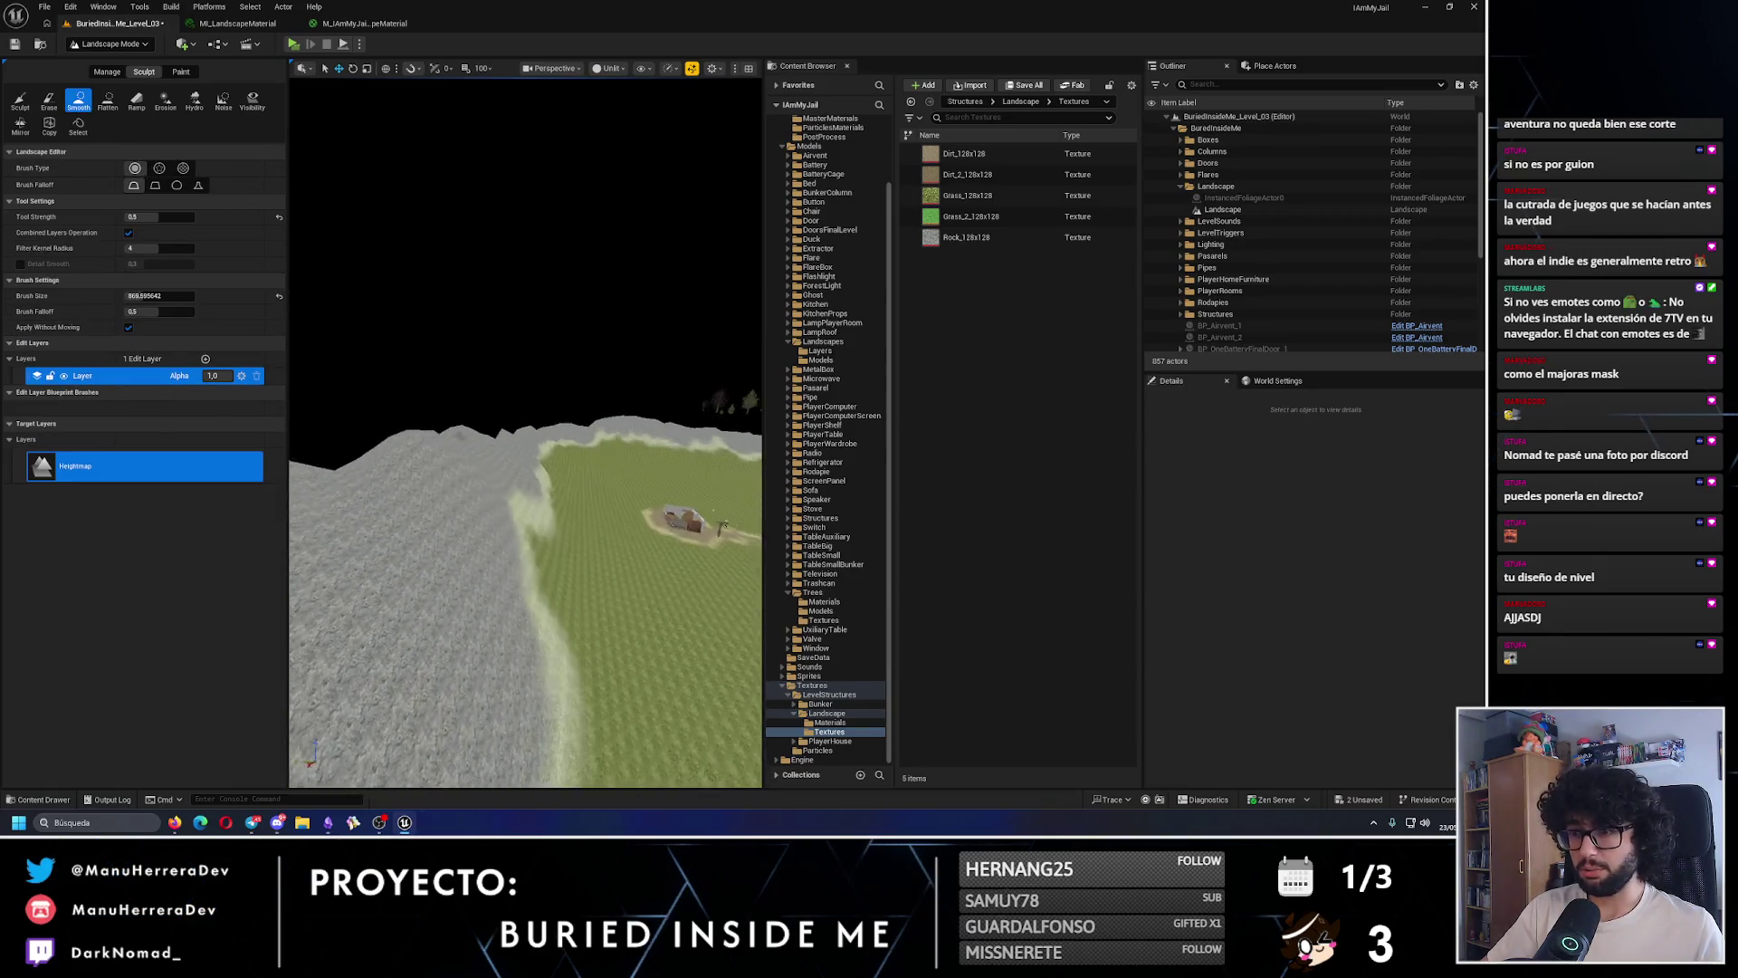
click(182, 72)
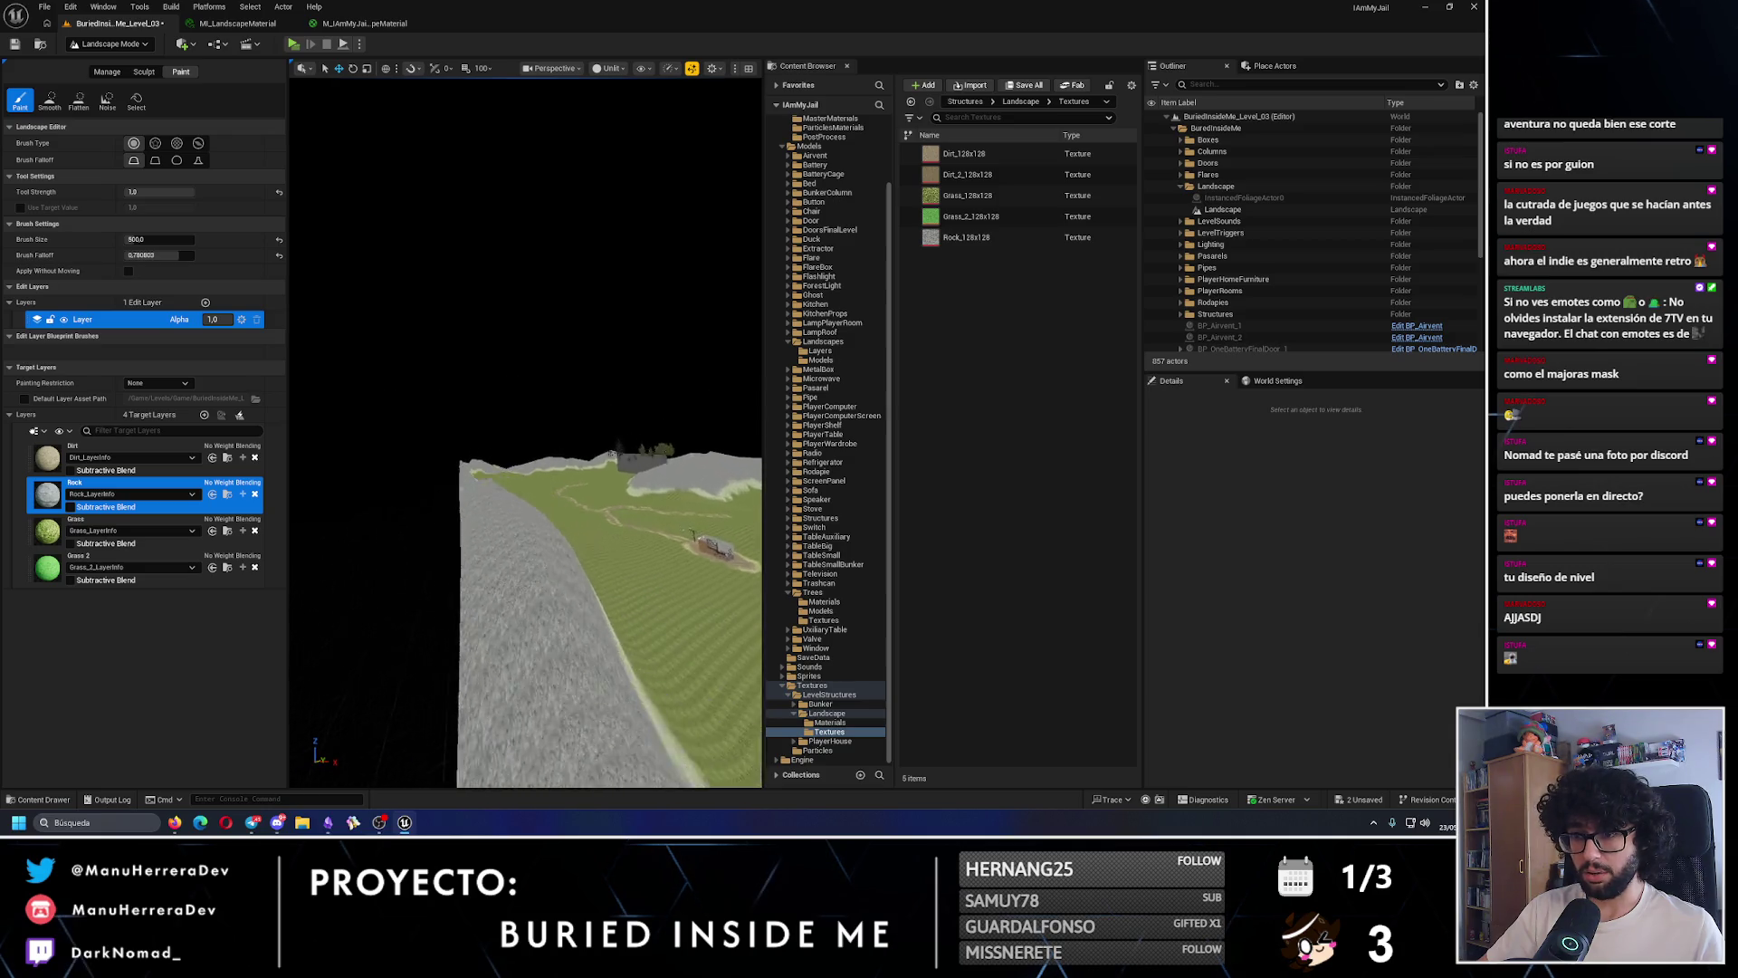
scroll(504, 543, up, 5)
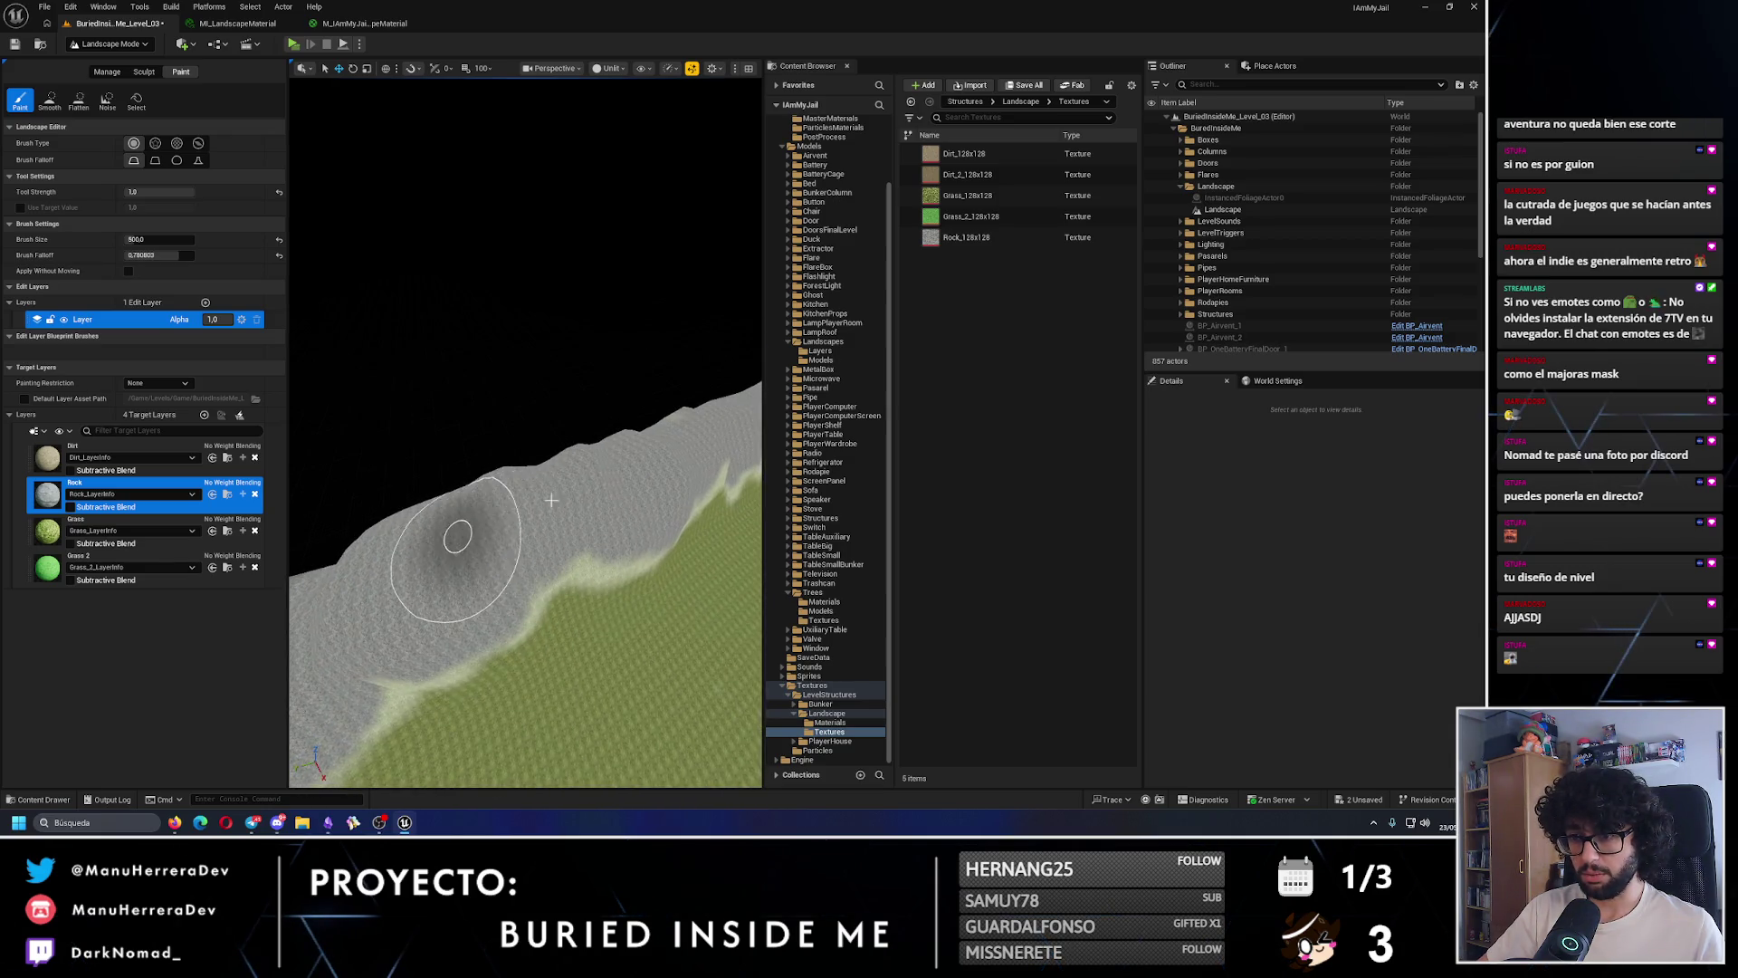
scroll(504, 543, down, 5)
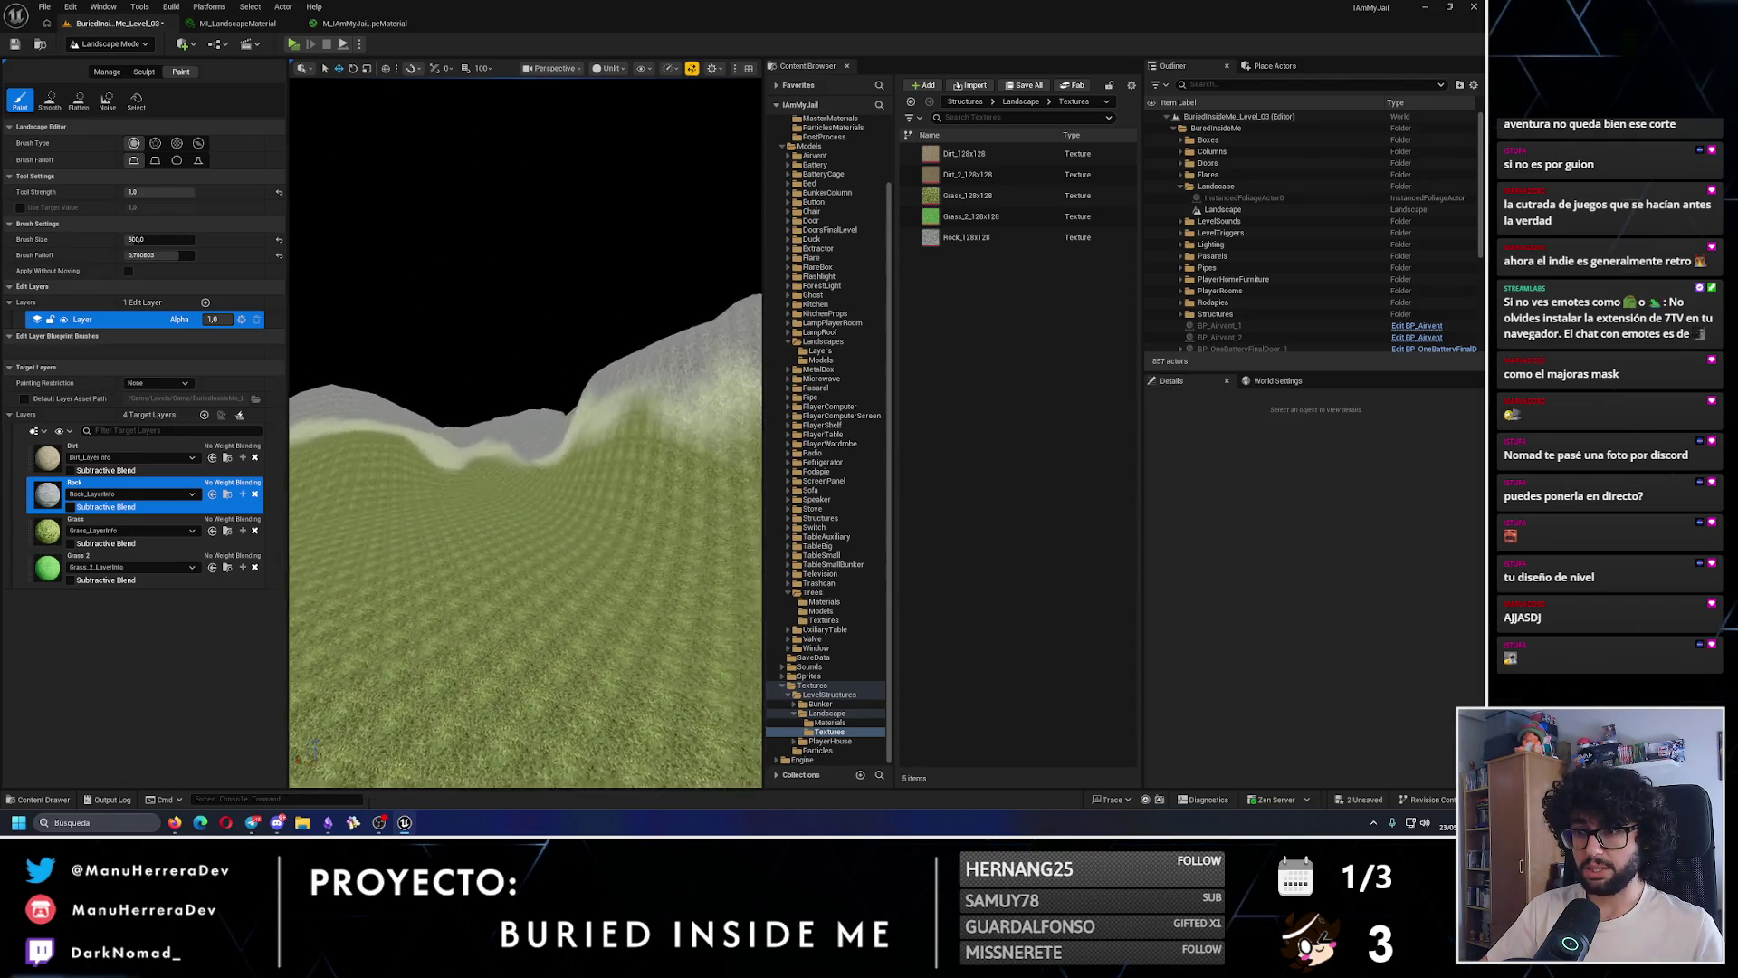
key(alt+p)
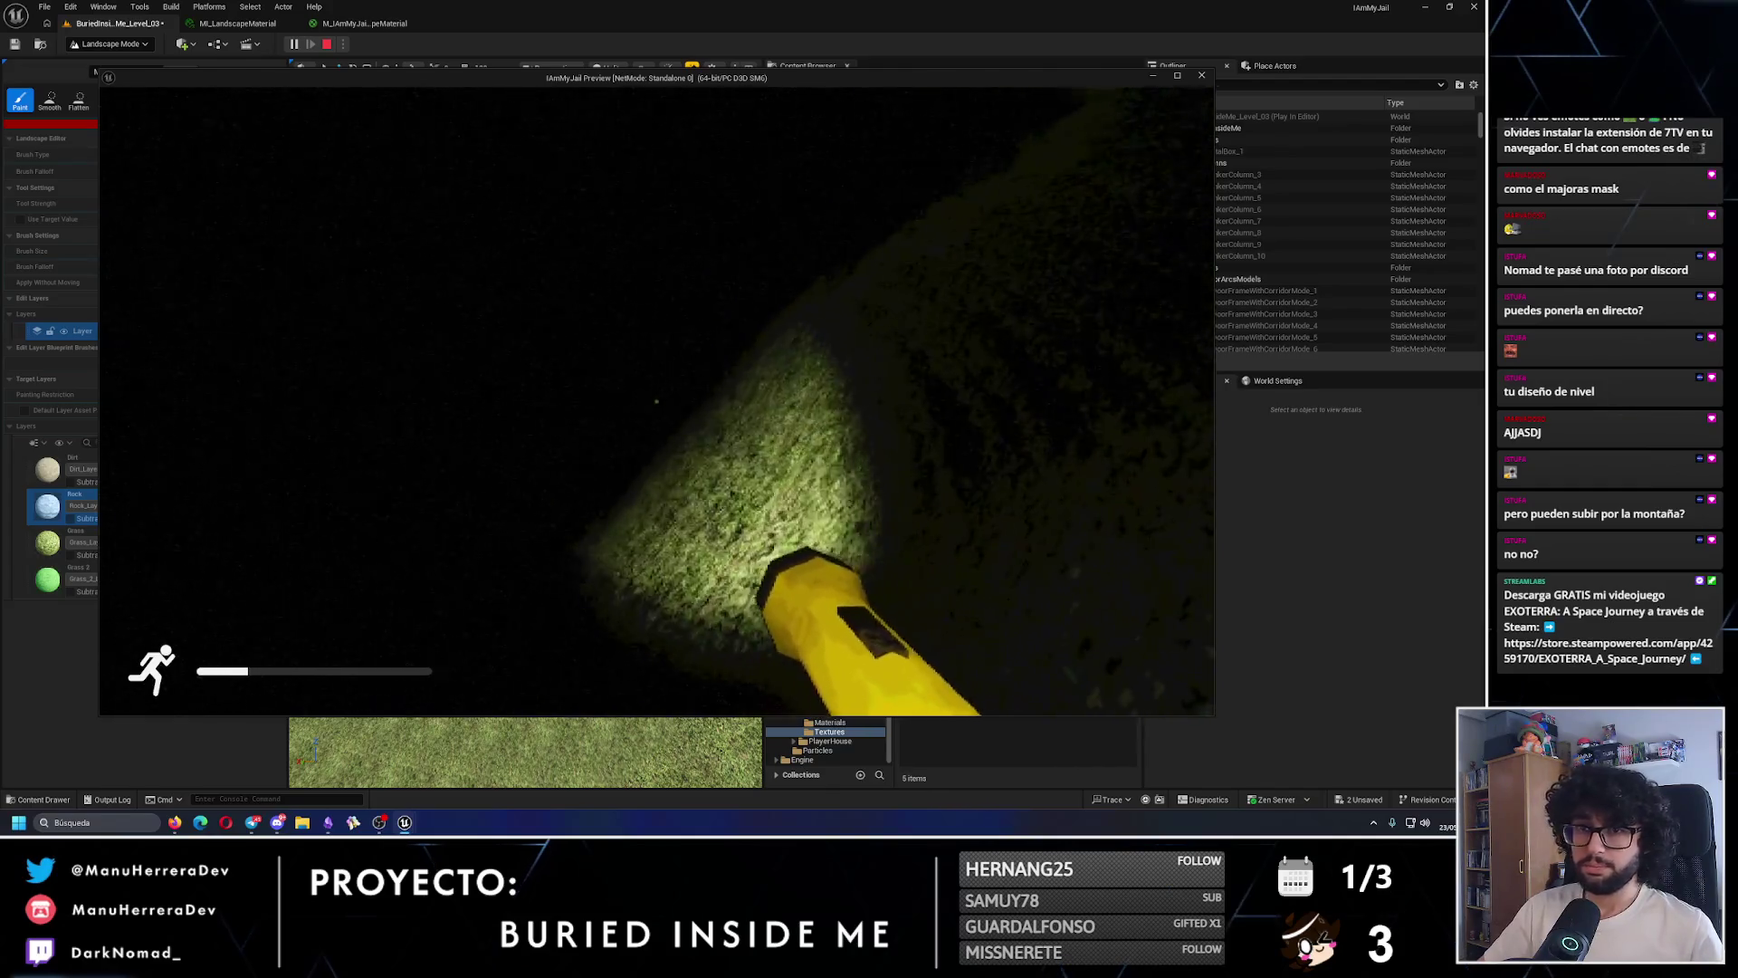
key(Escape)
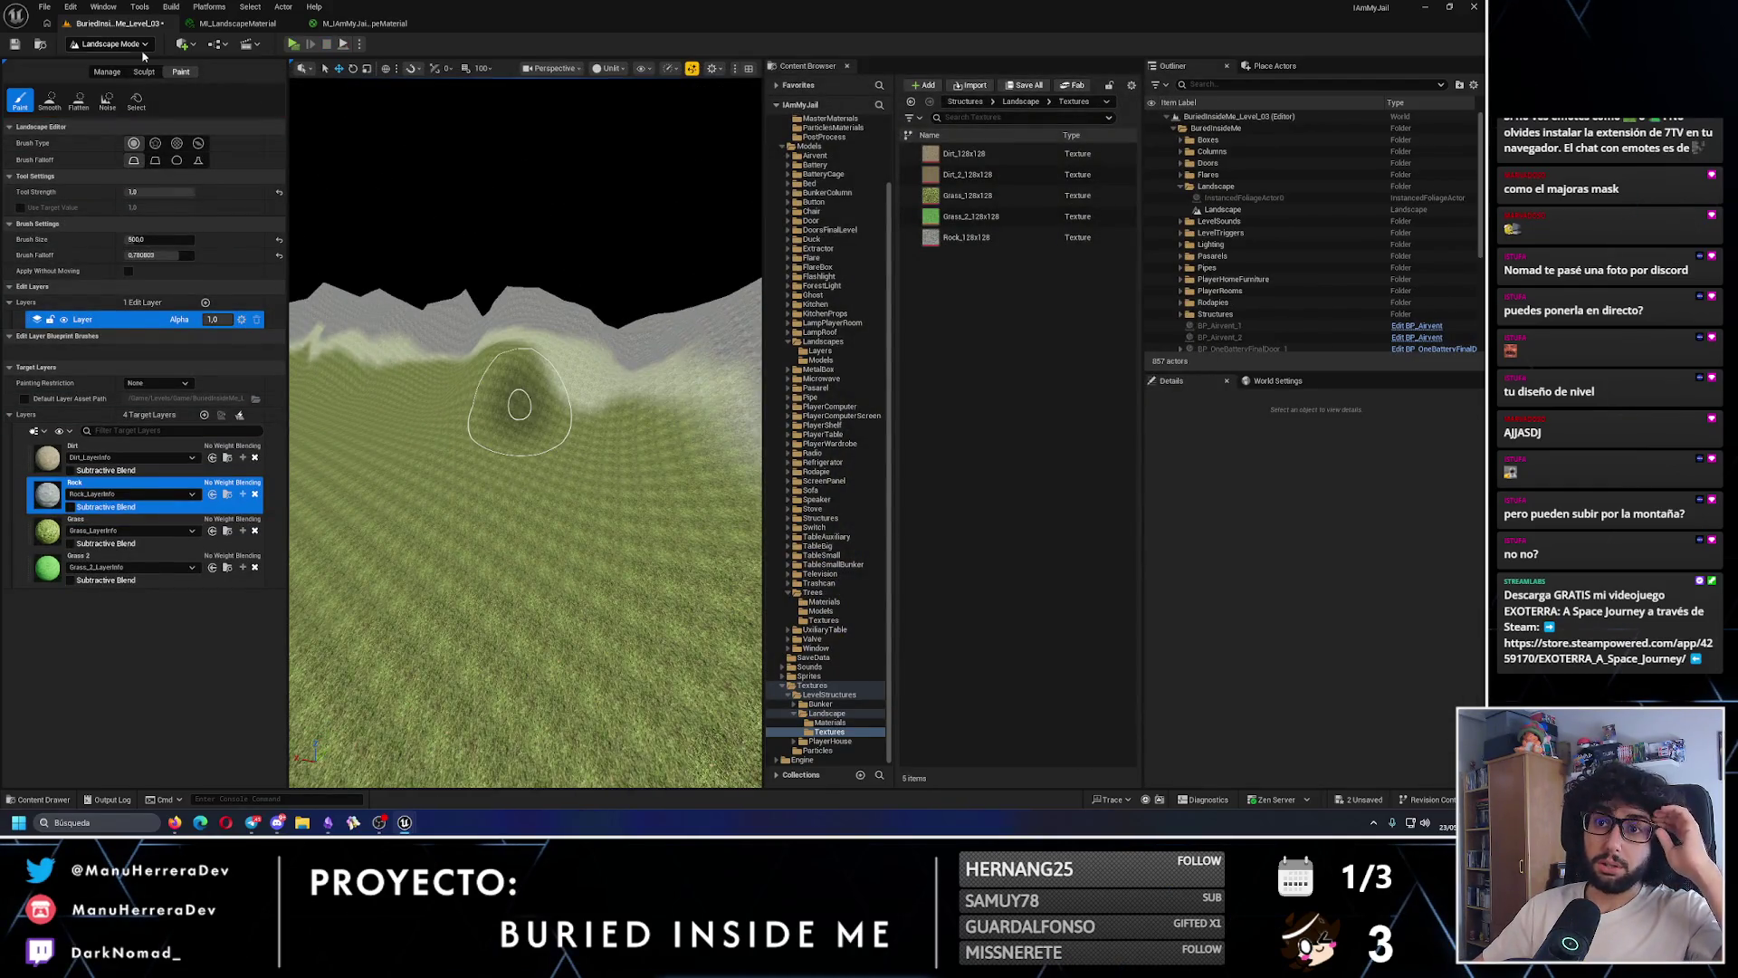
- In Foliage mode, paint dead_tree_rt_1 trees onto the landscape near the house
click(109, 44)
click(106, 88)
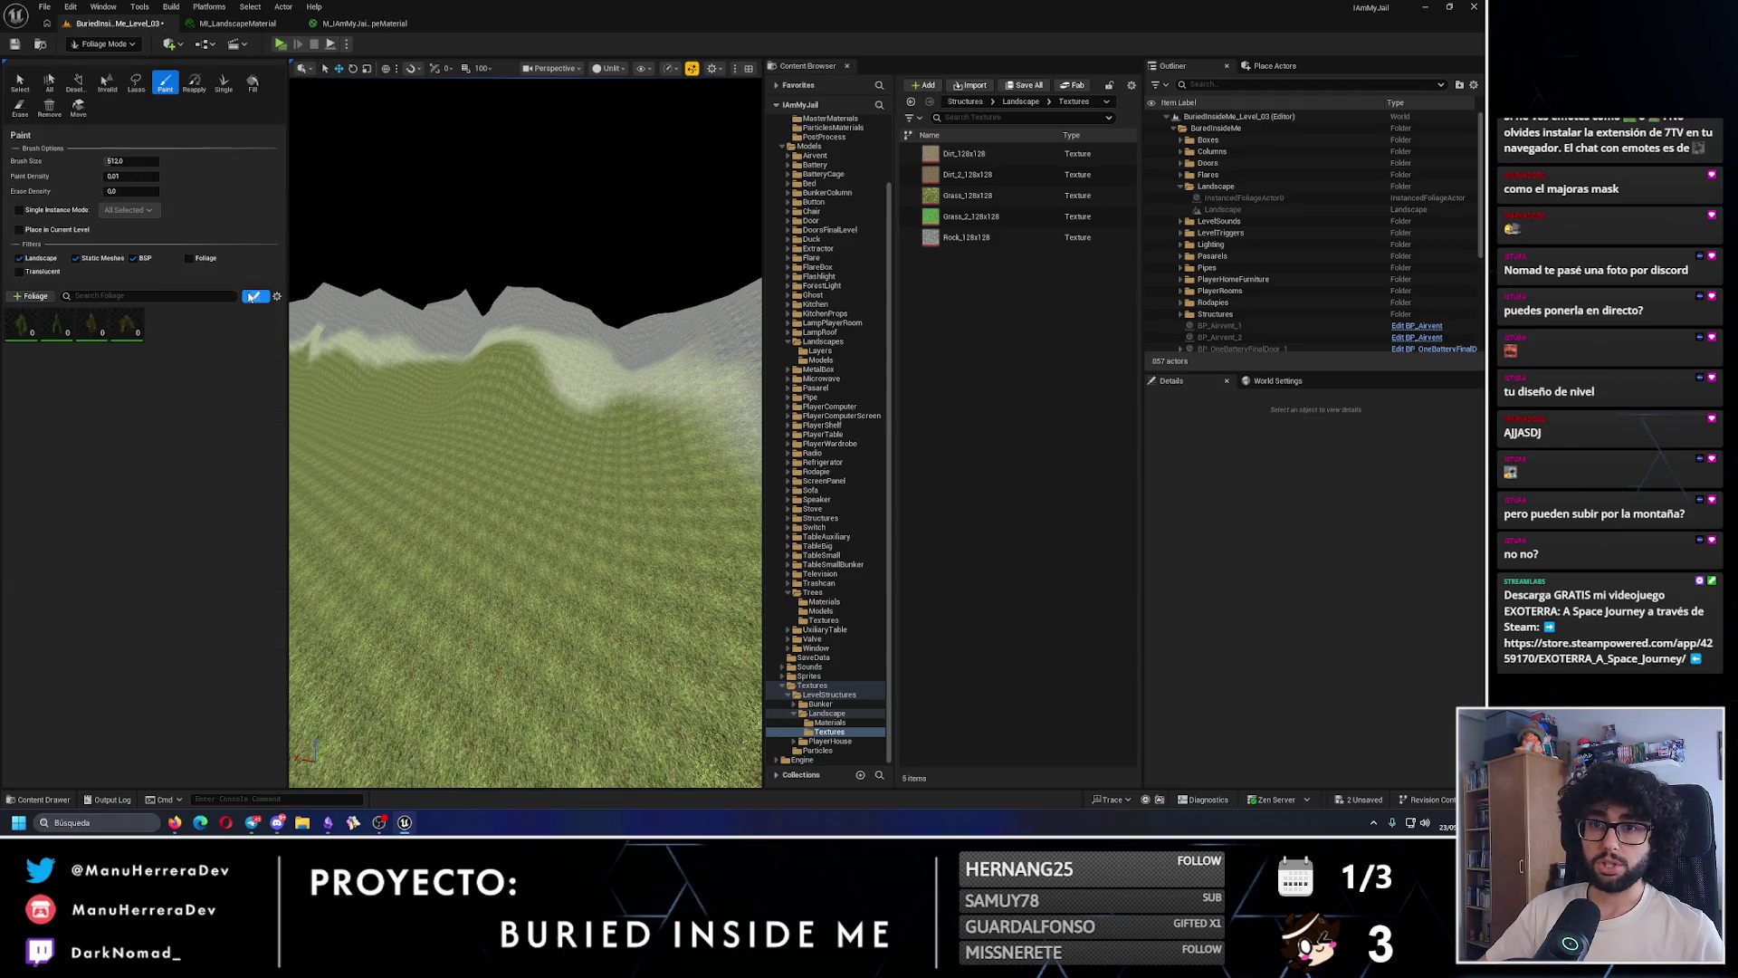
click(18, 332)
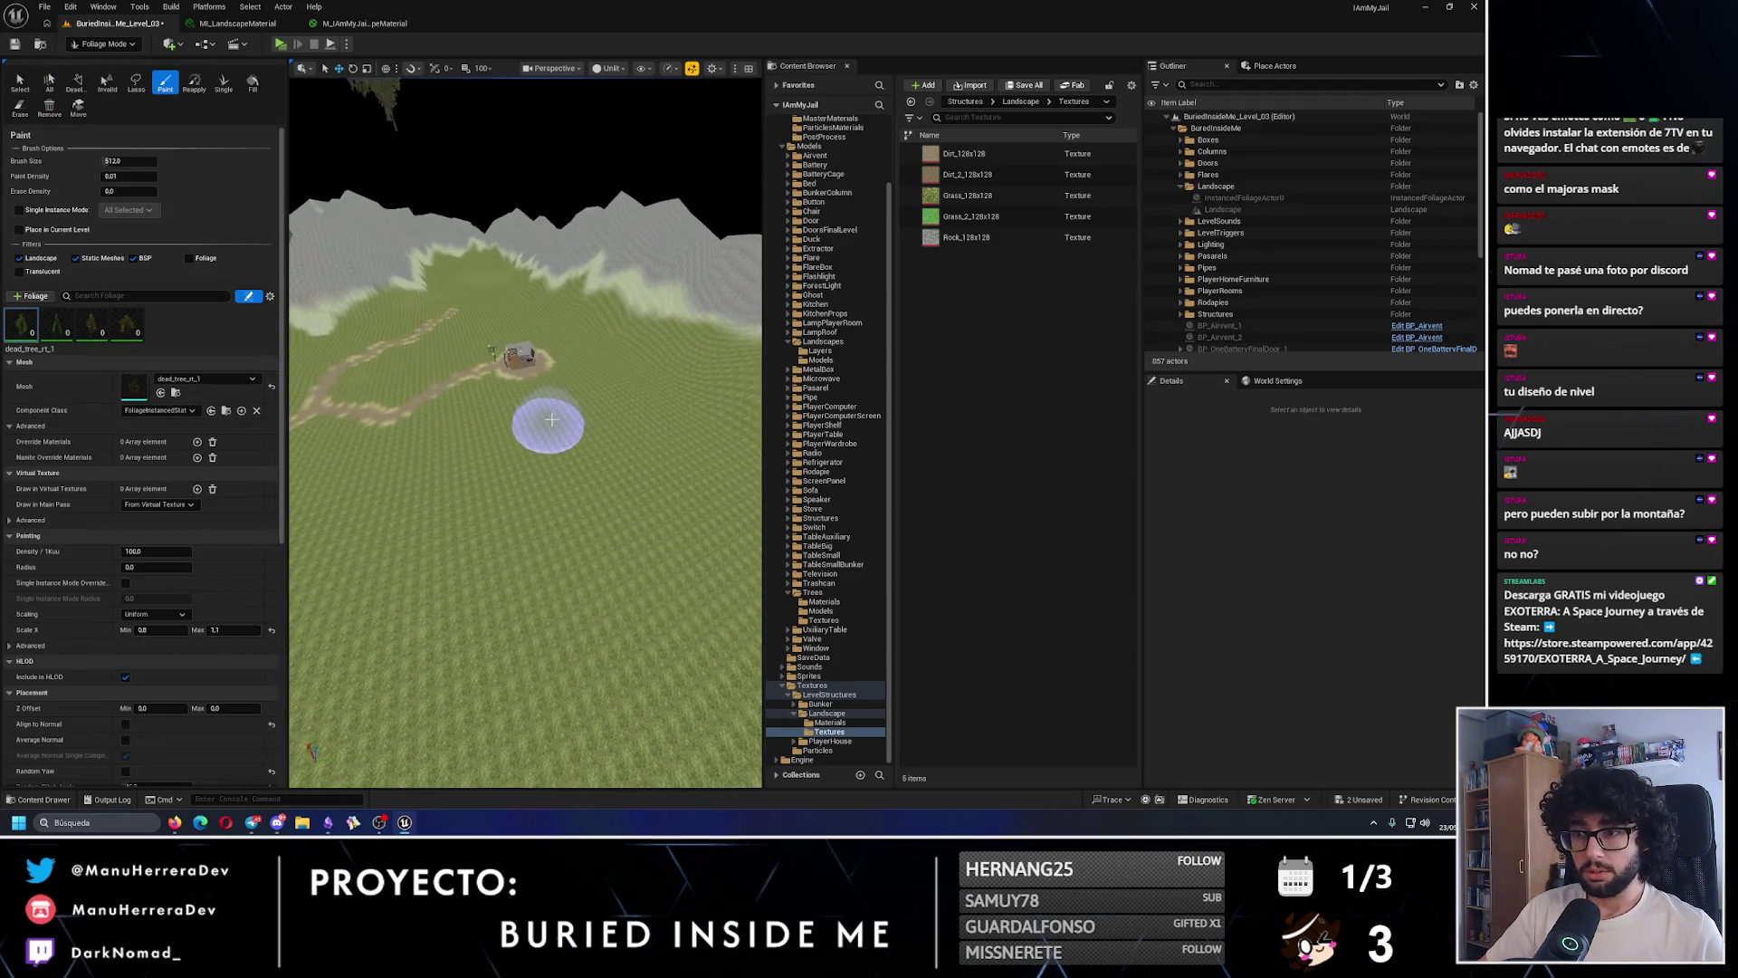
click(550, 428)
drag(461, 499, 460, 498)
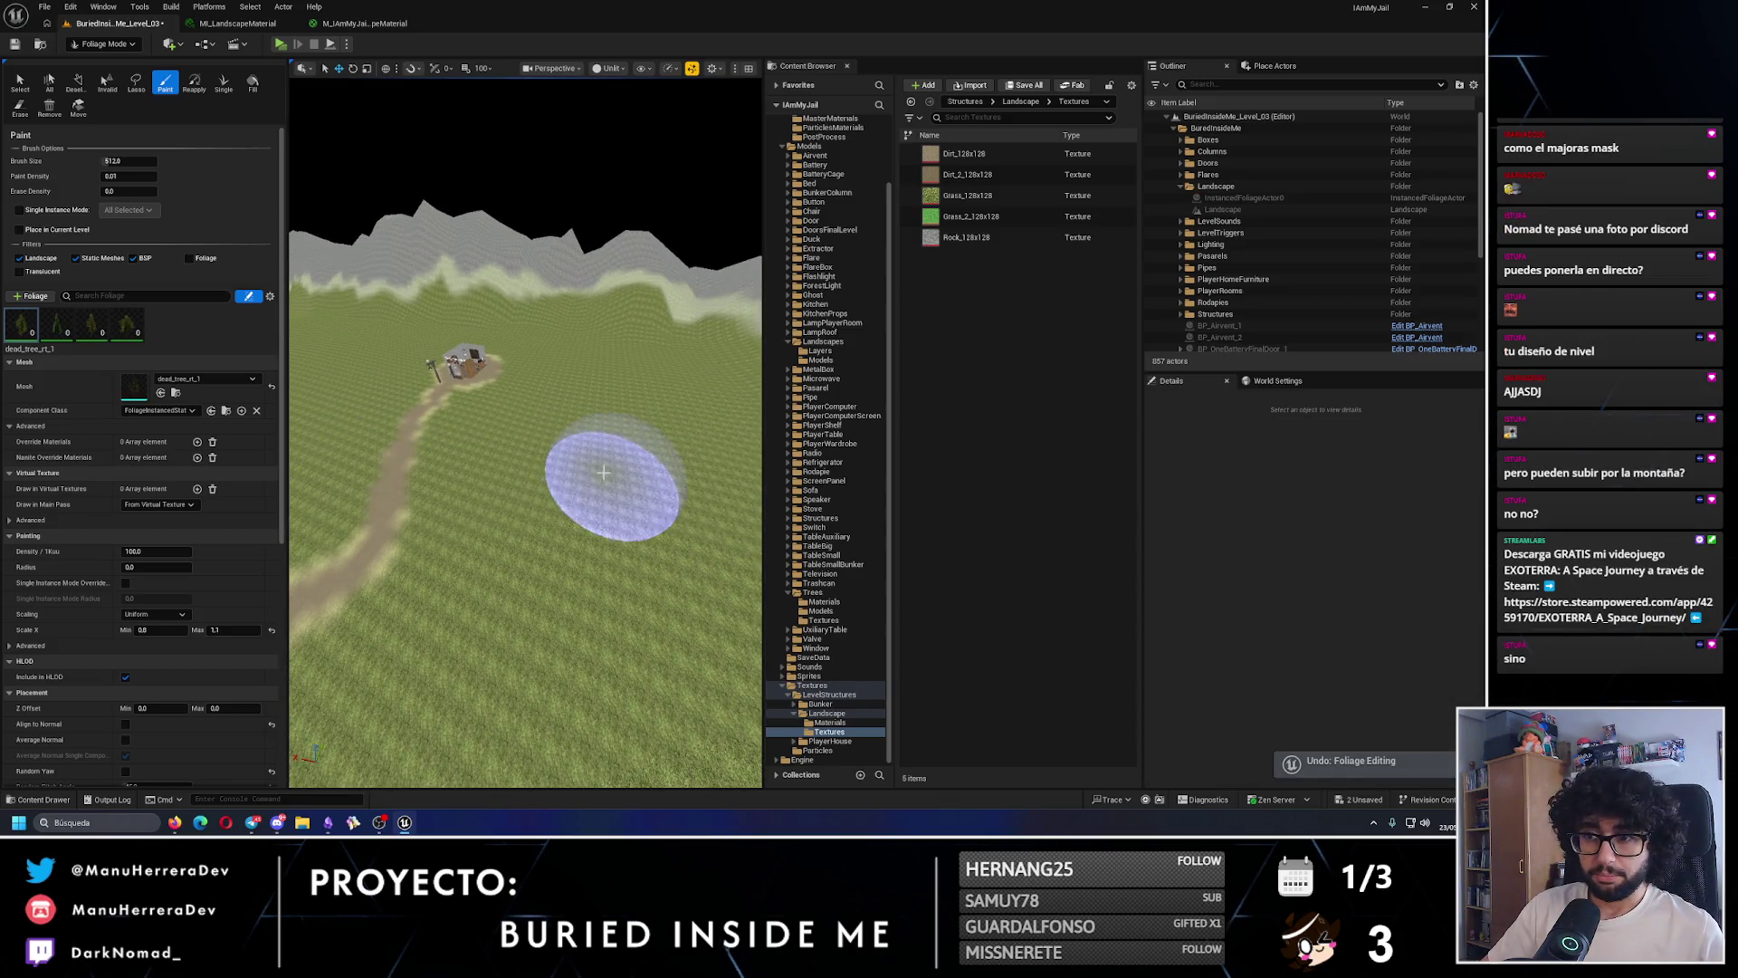
drag(525, 435, 582, 473)
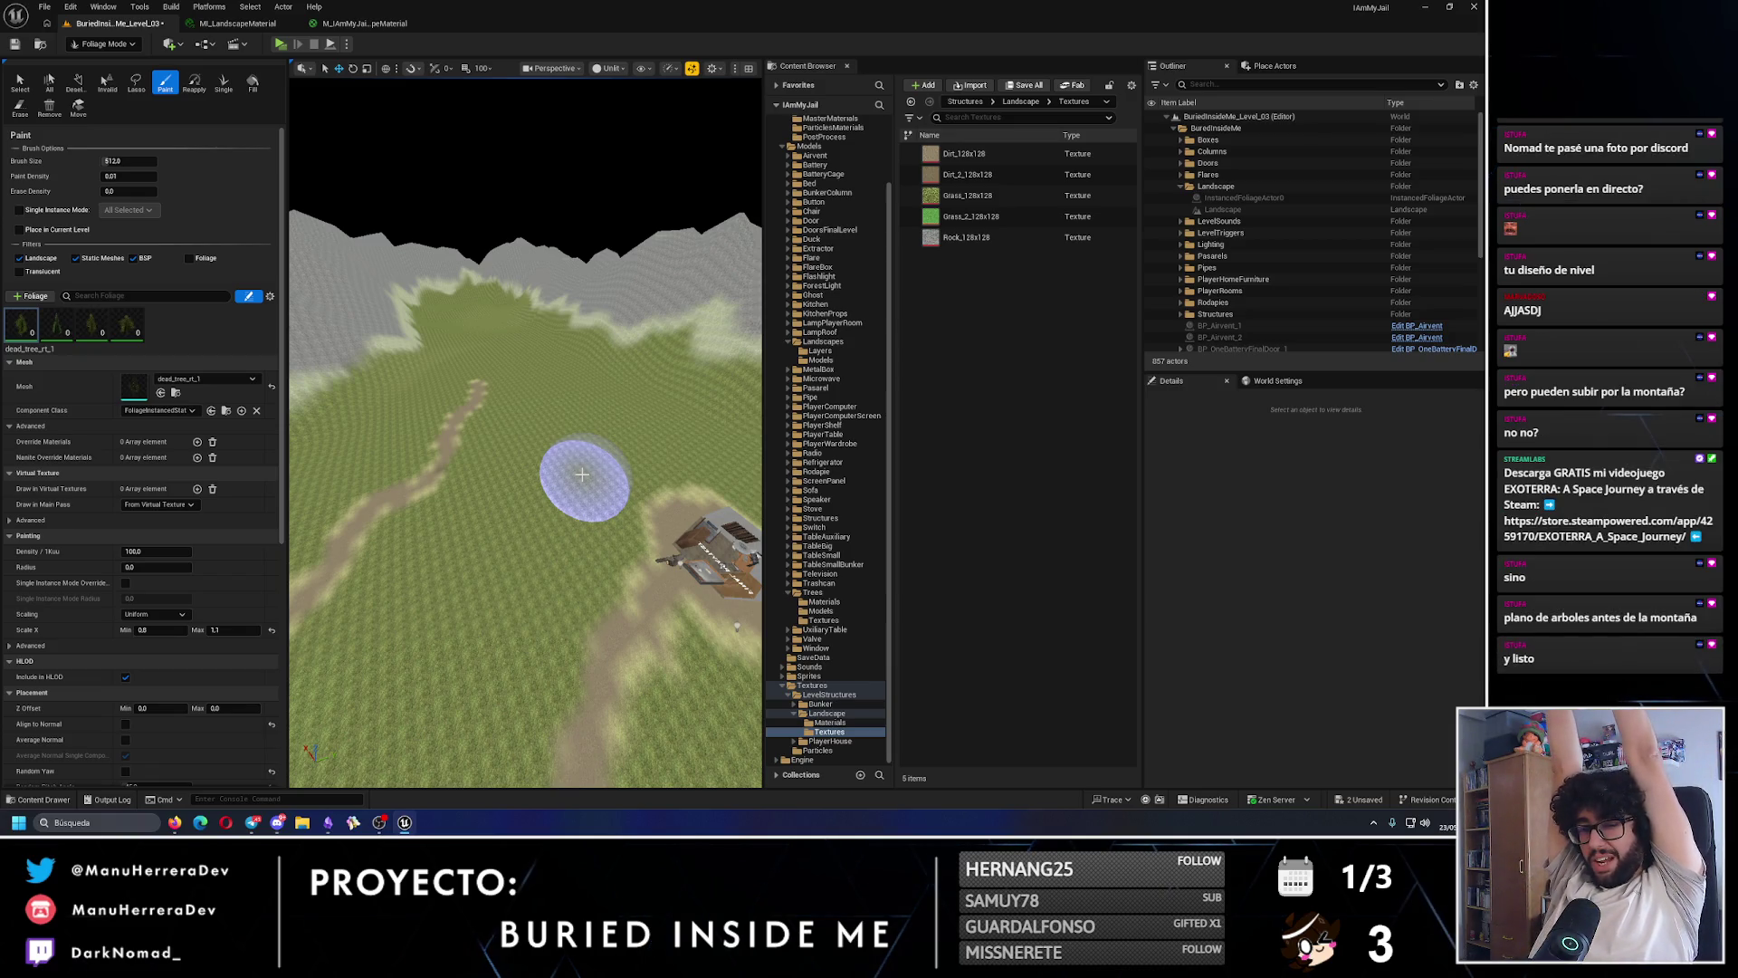
drag(582, 474, 582, 474)
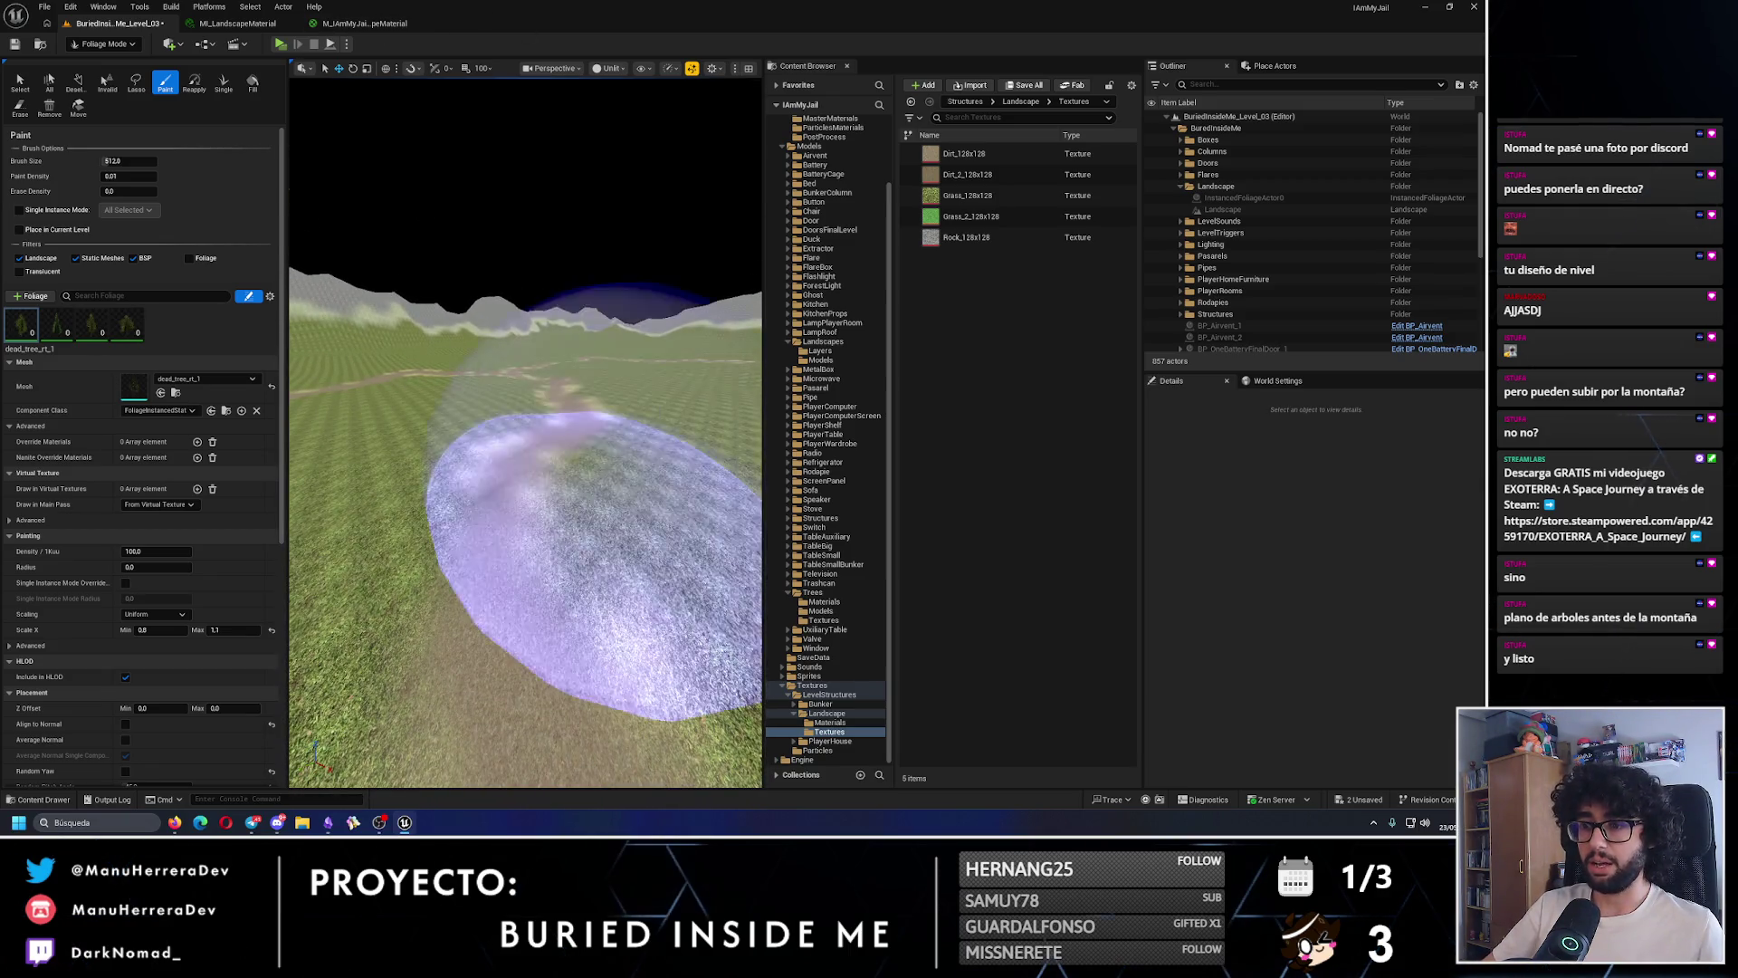
drag(715, 579, 715, 580)
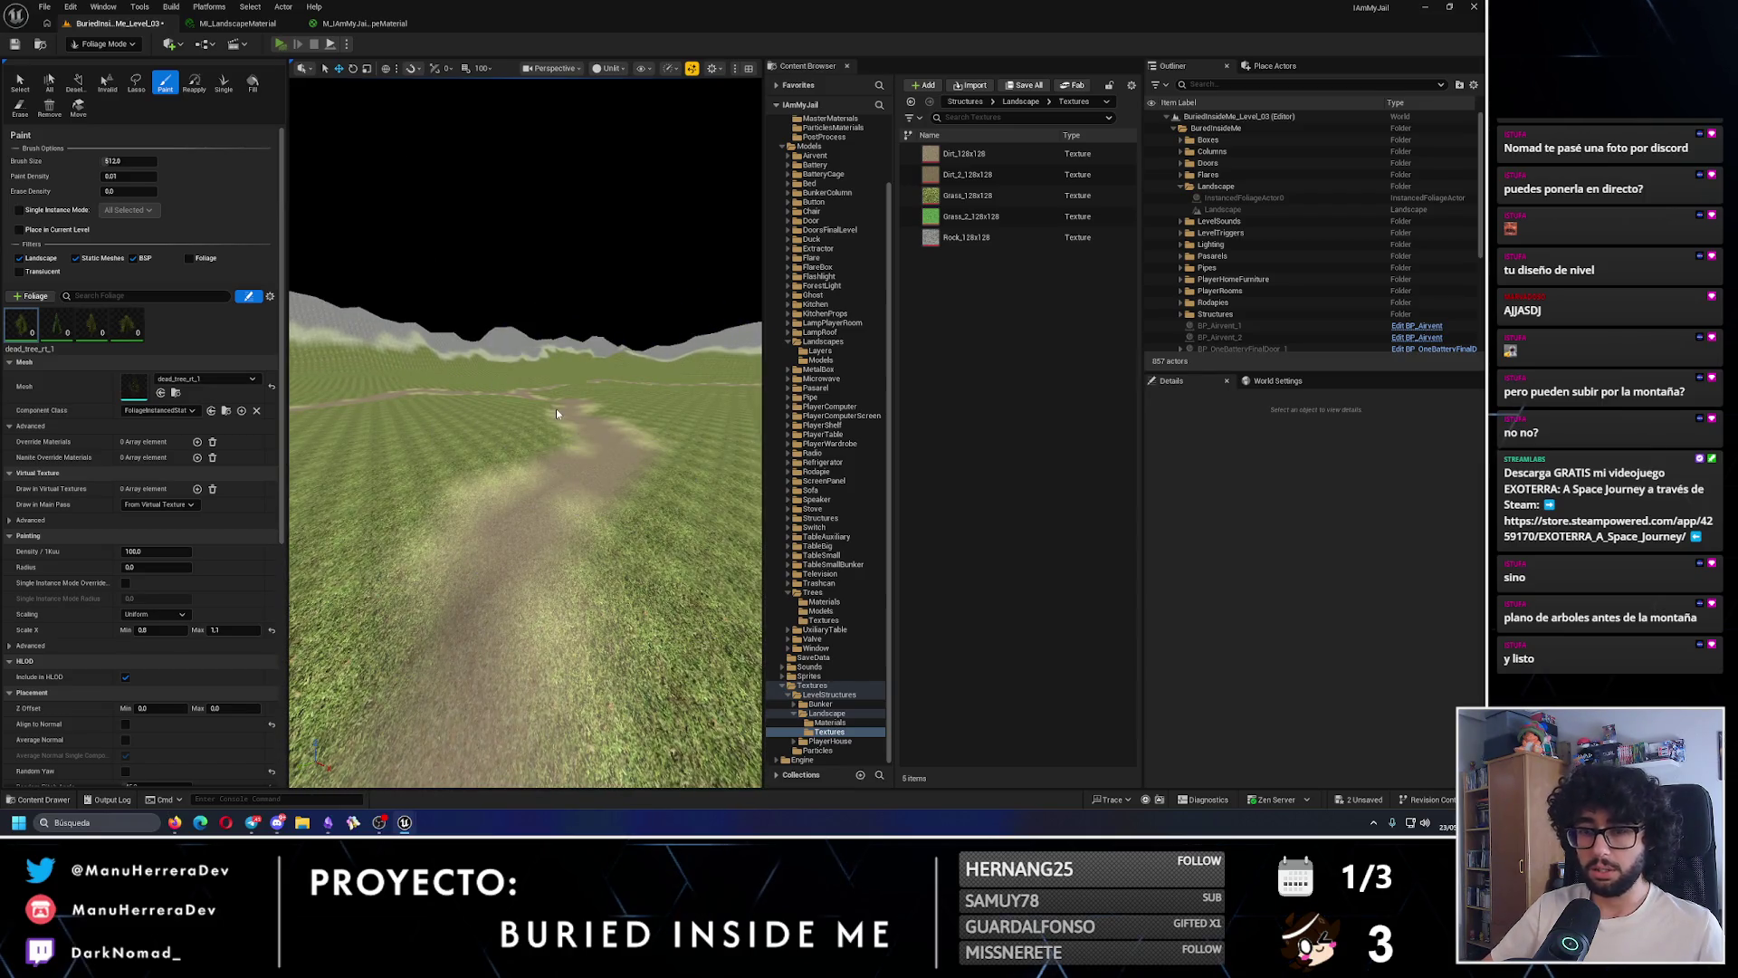
- Play-test the level twice, walking forward, then stop with Escape
click(280, 43)
key(w)
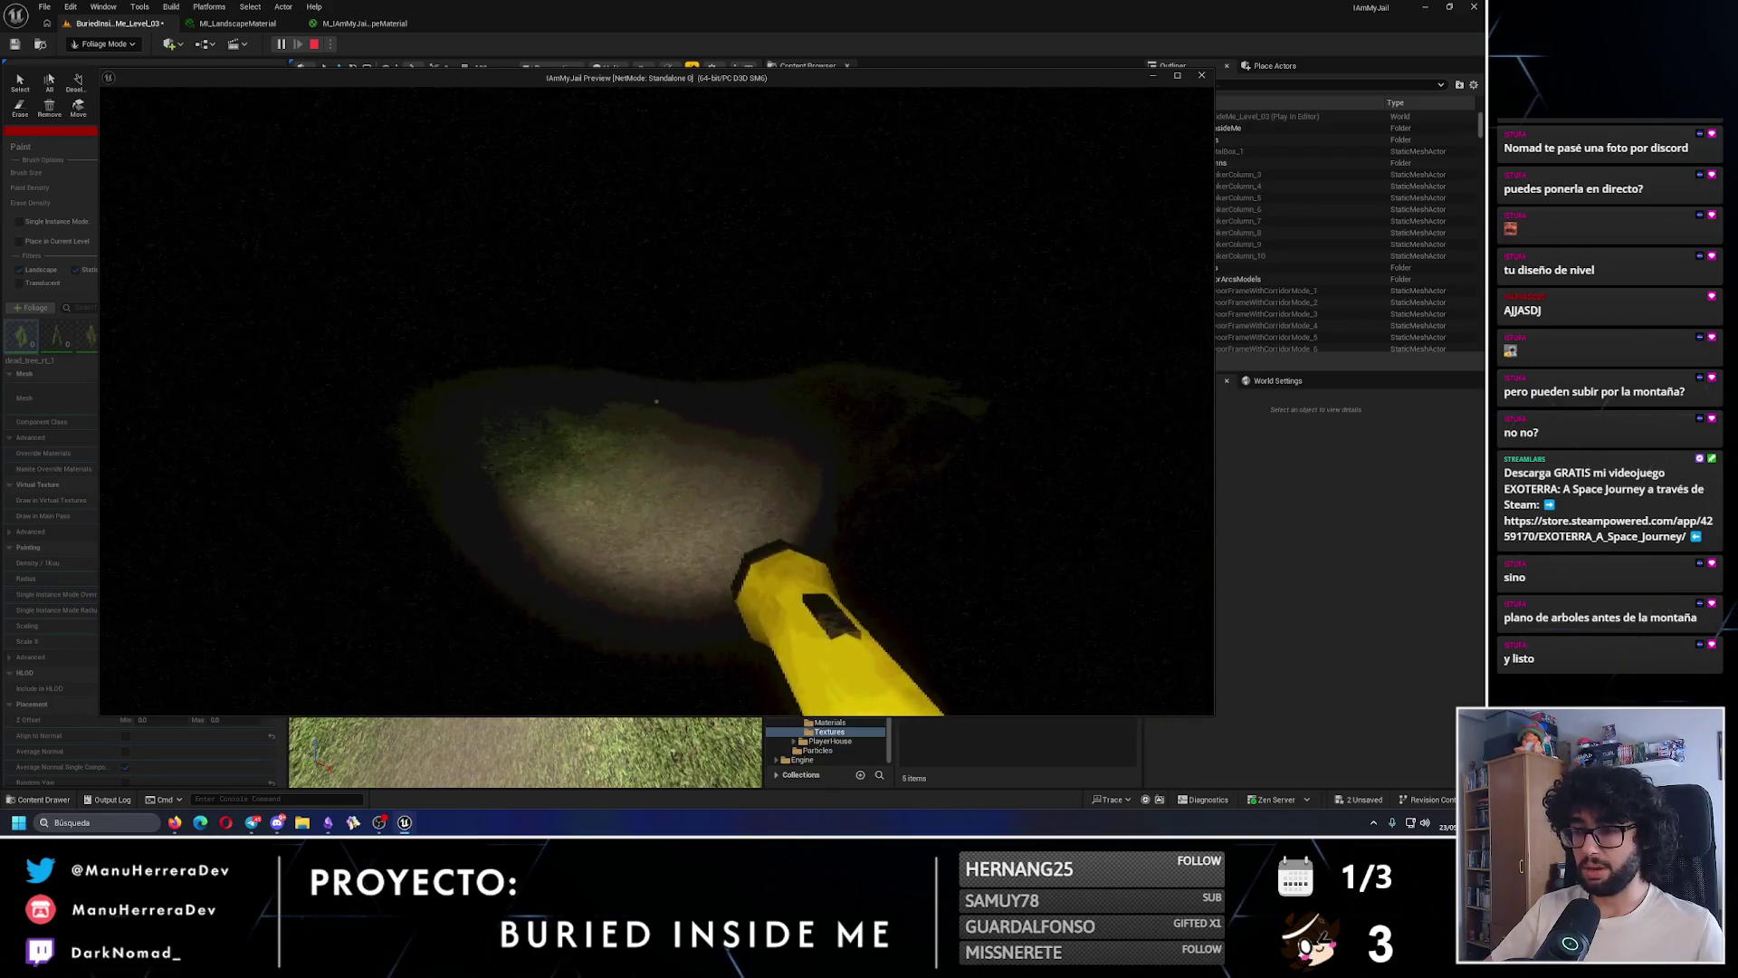
key(Escape)
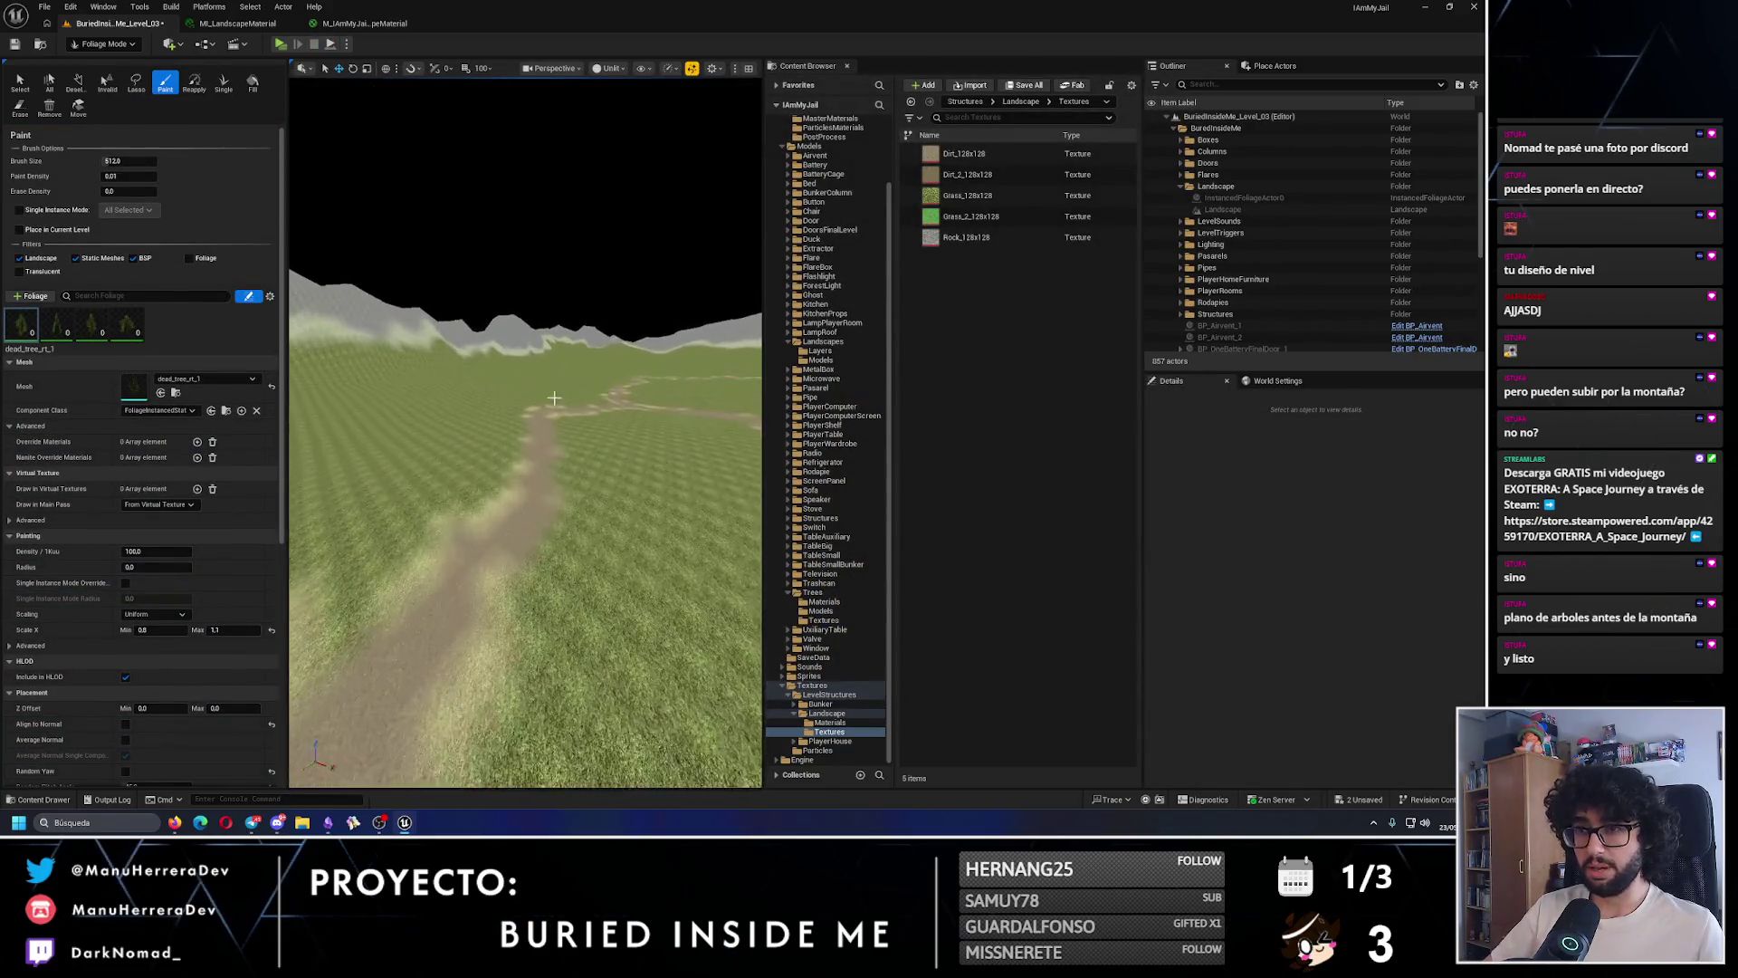
key(alt+p)
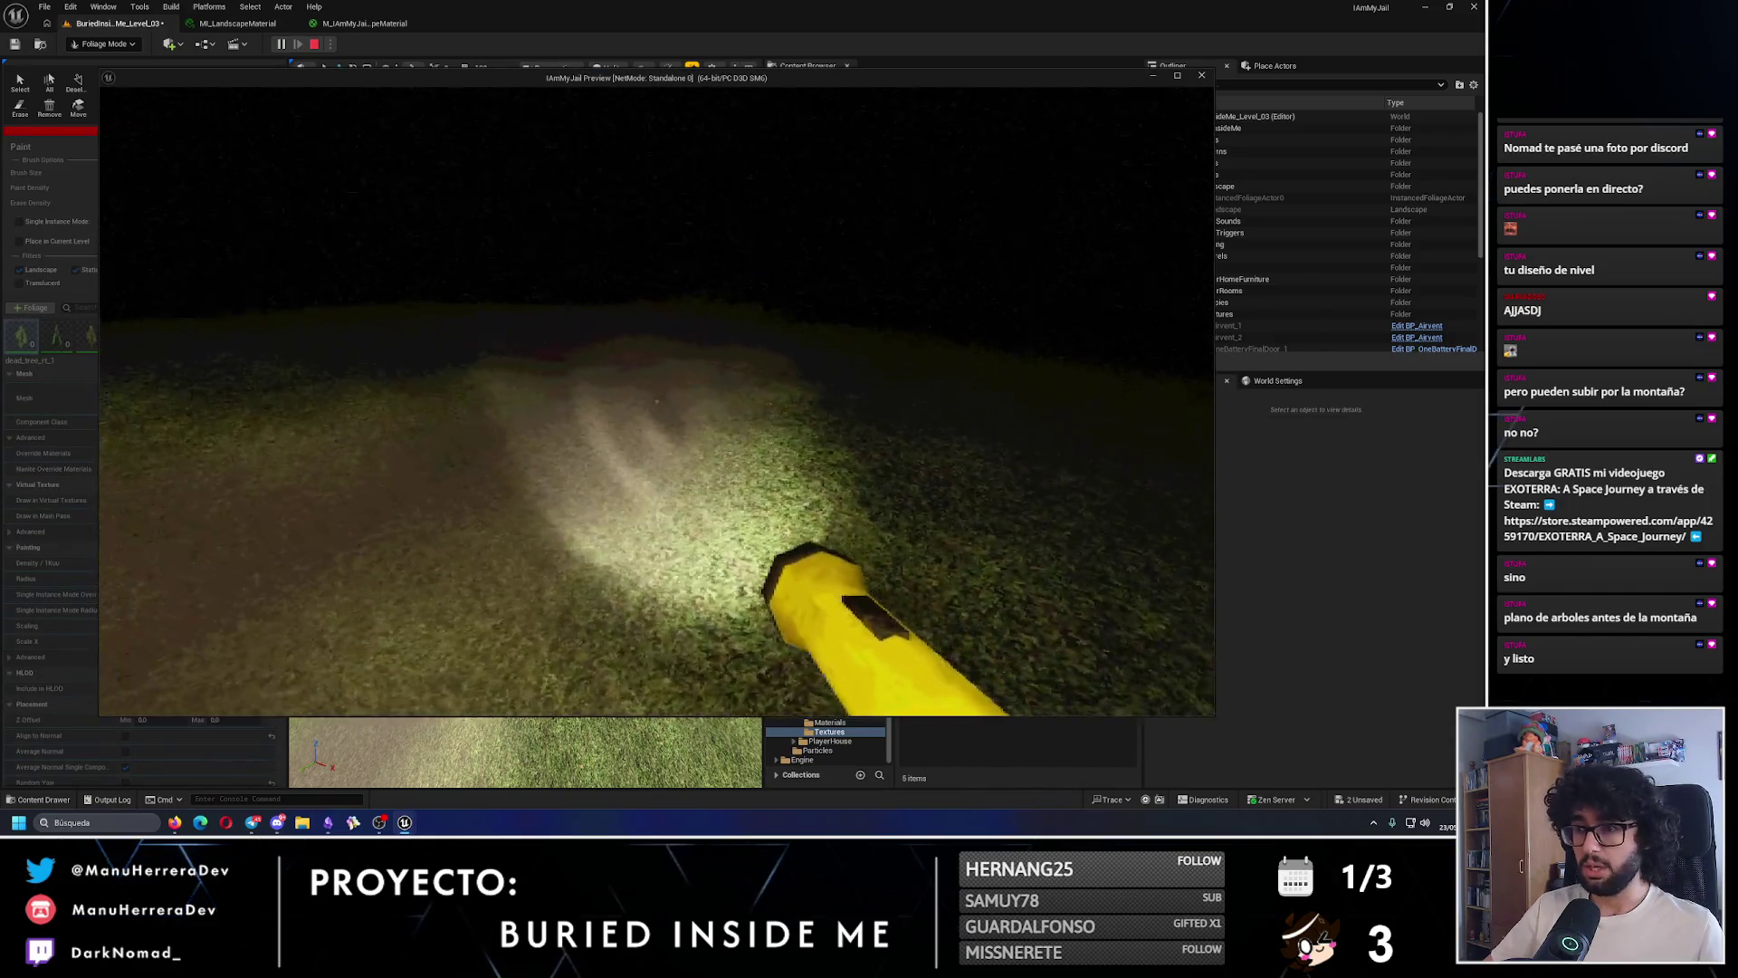
key(Escape)
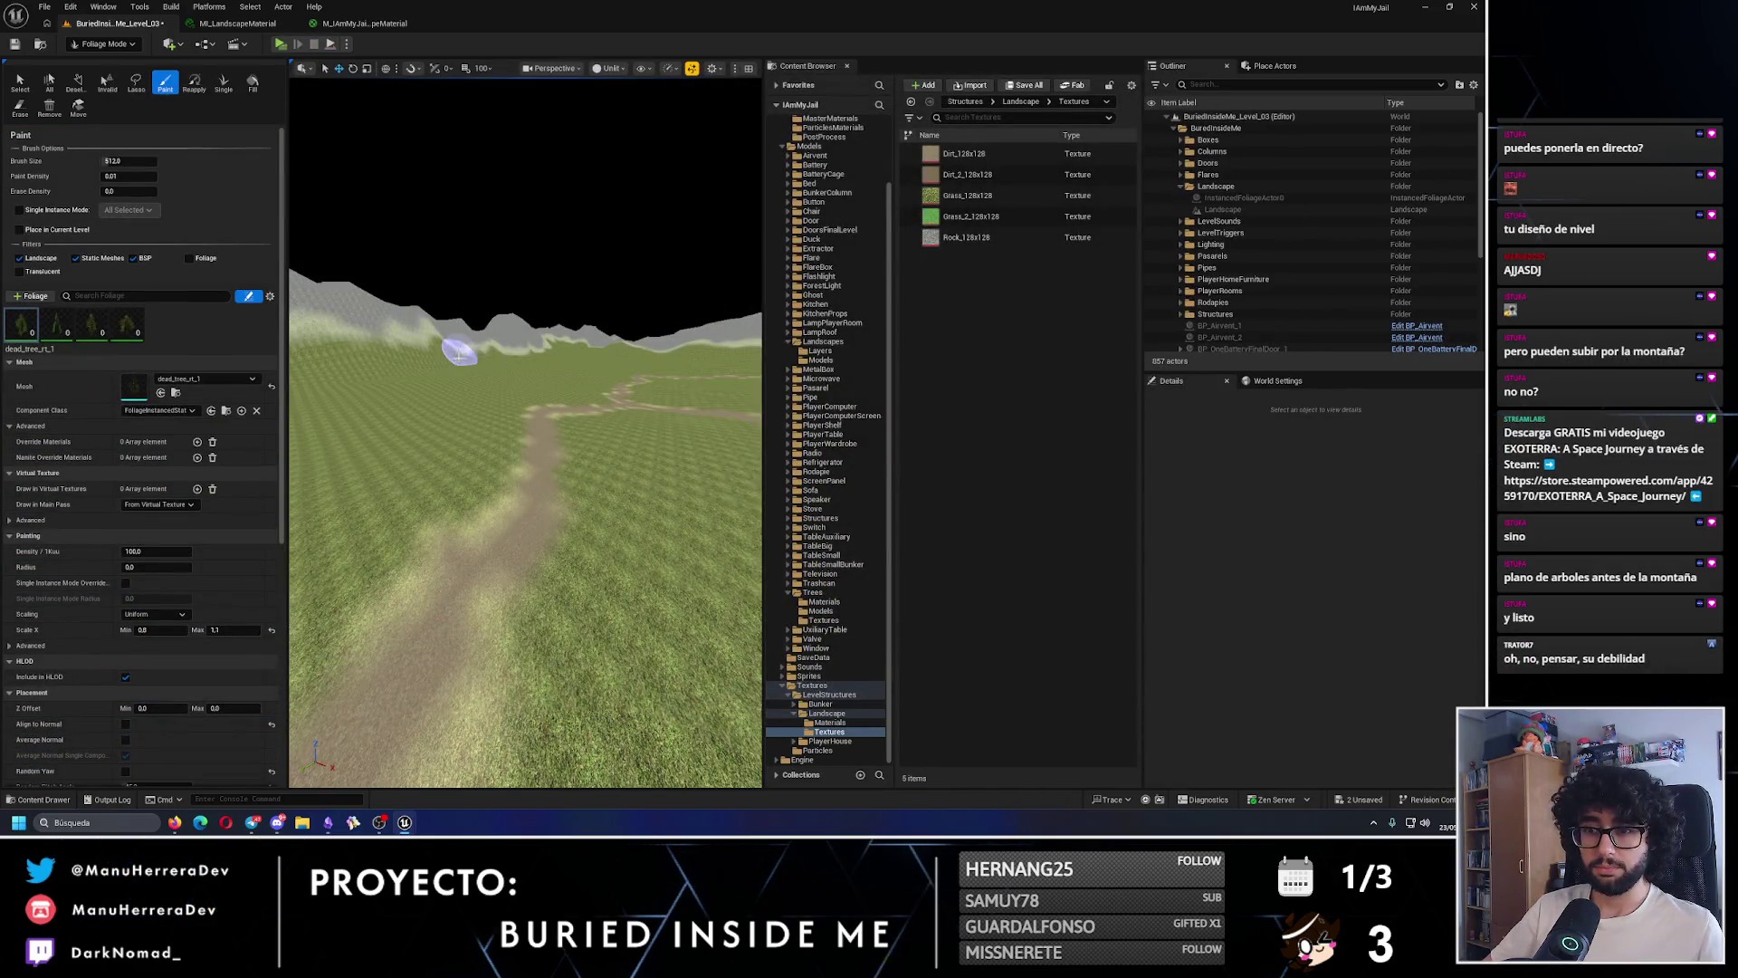
- Switch to Landscape mode, select the Landscape and Smooth tool, and frame the lamp-lit dirt path
click(97, 41)
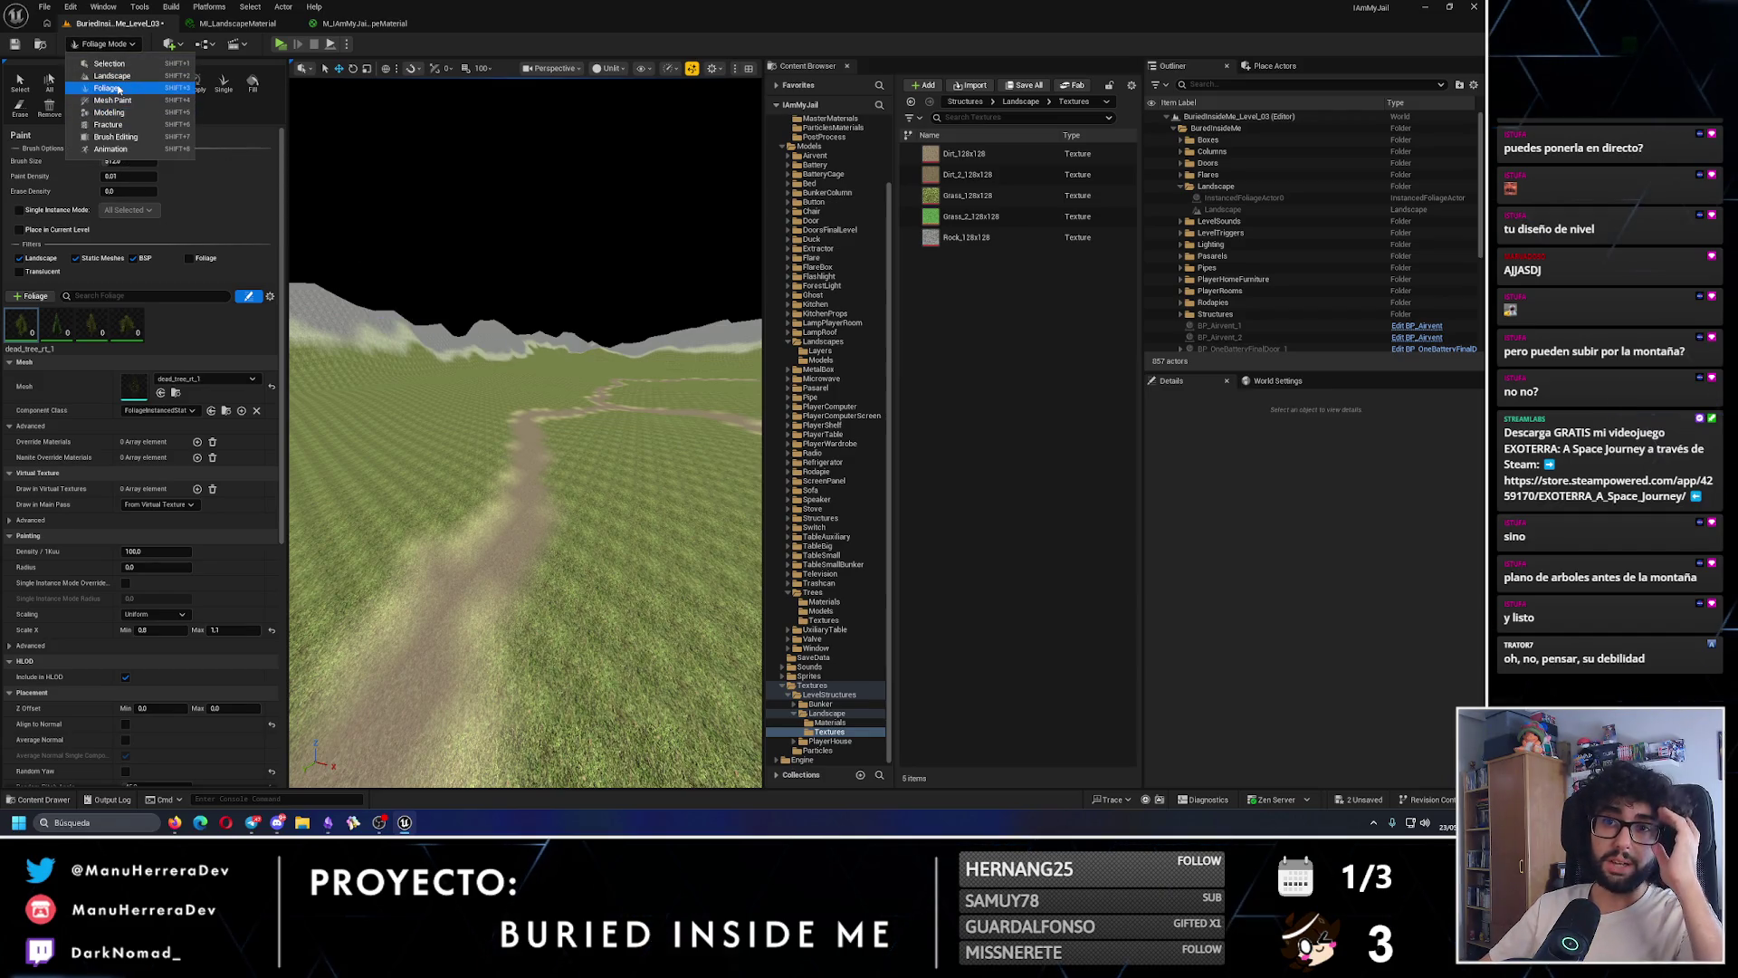
click(112, 76)
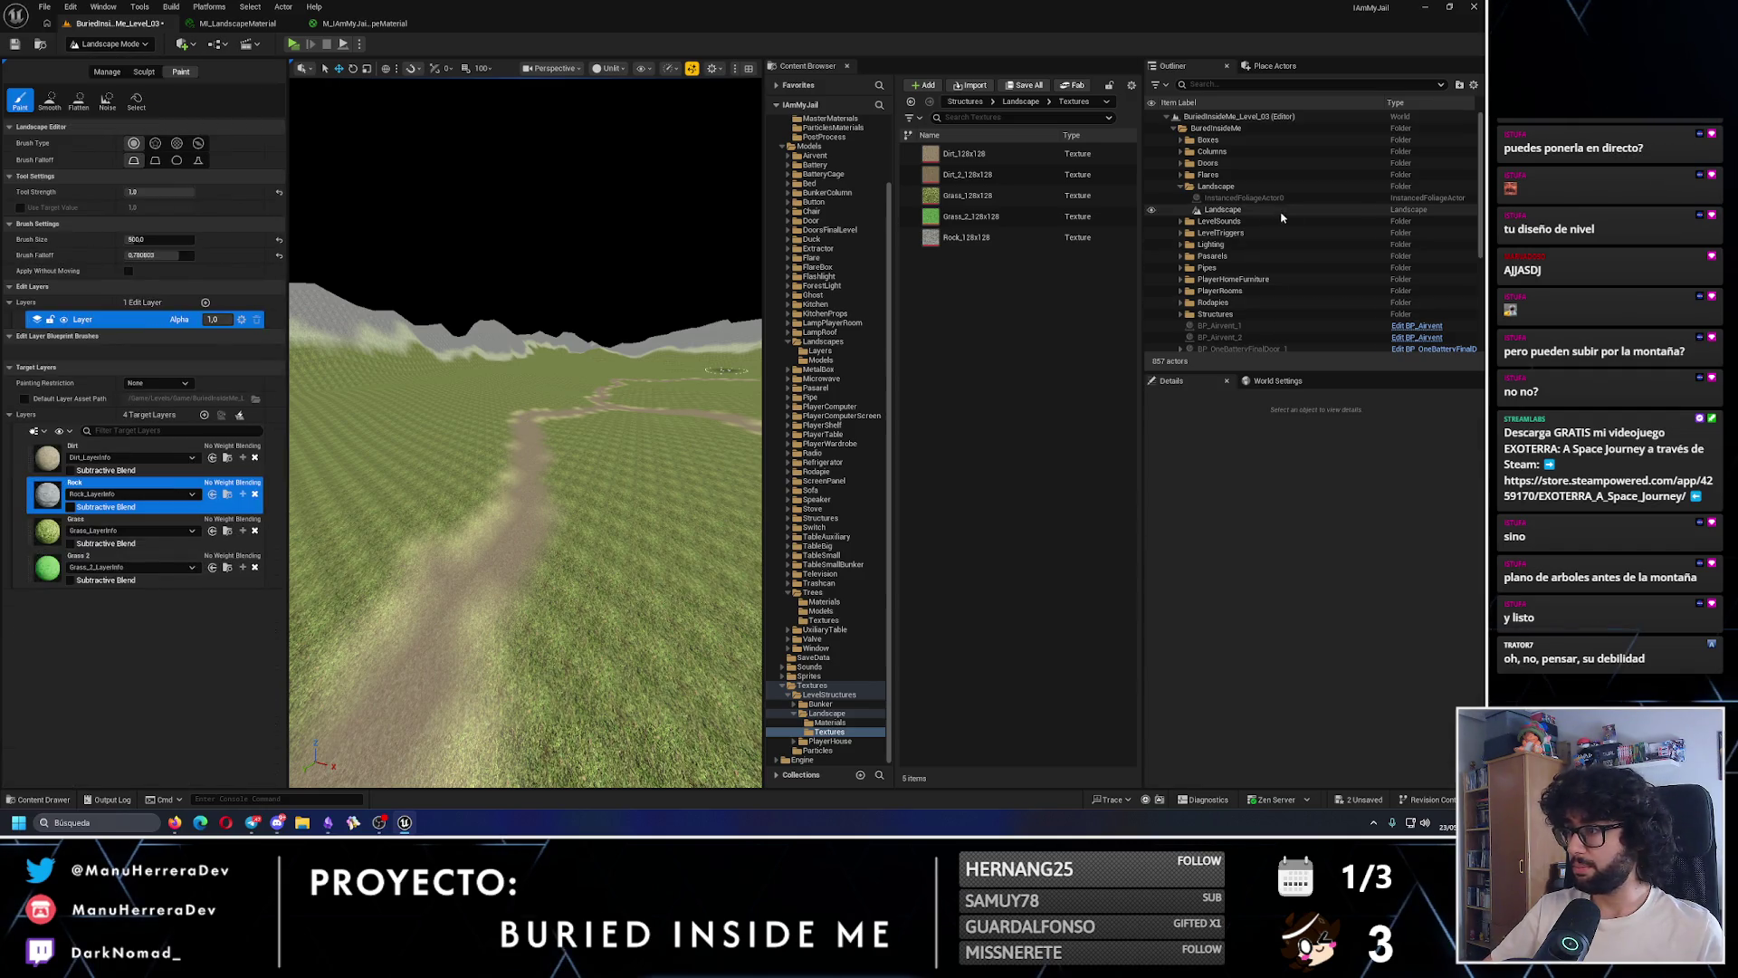
click(1256, 211)
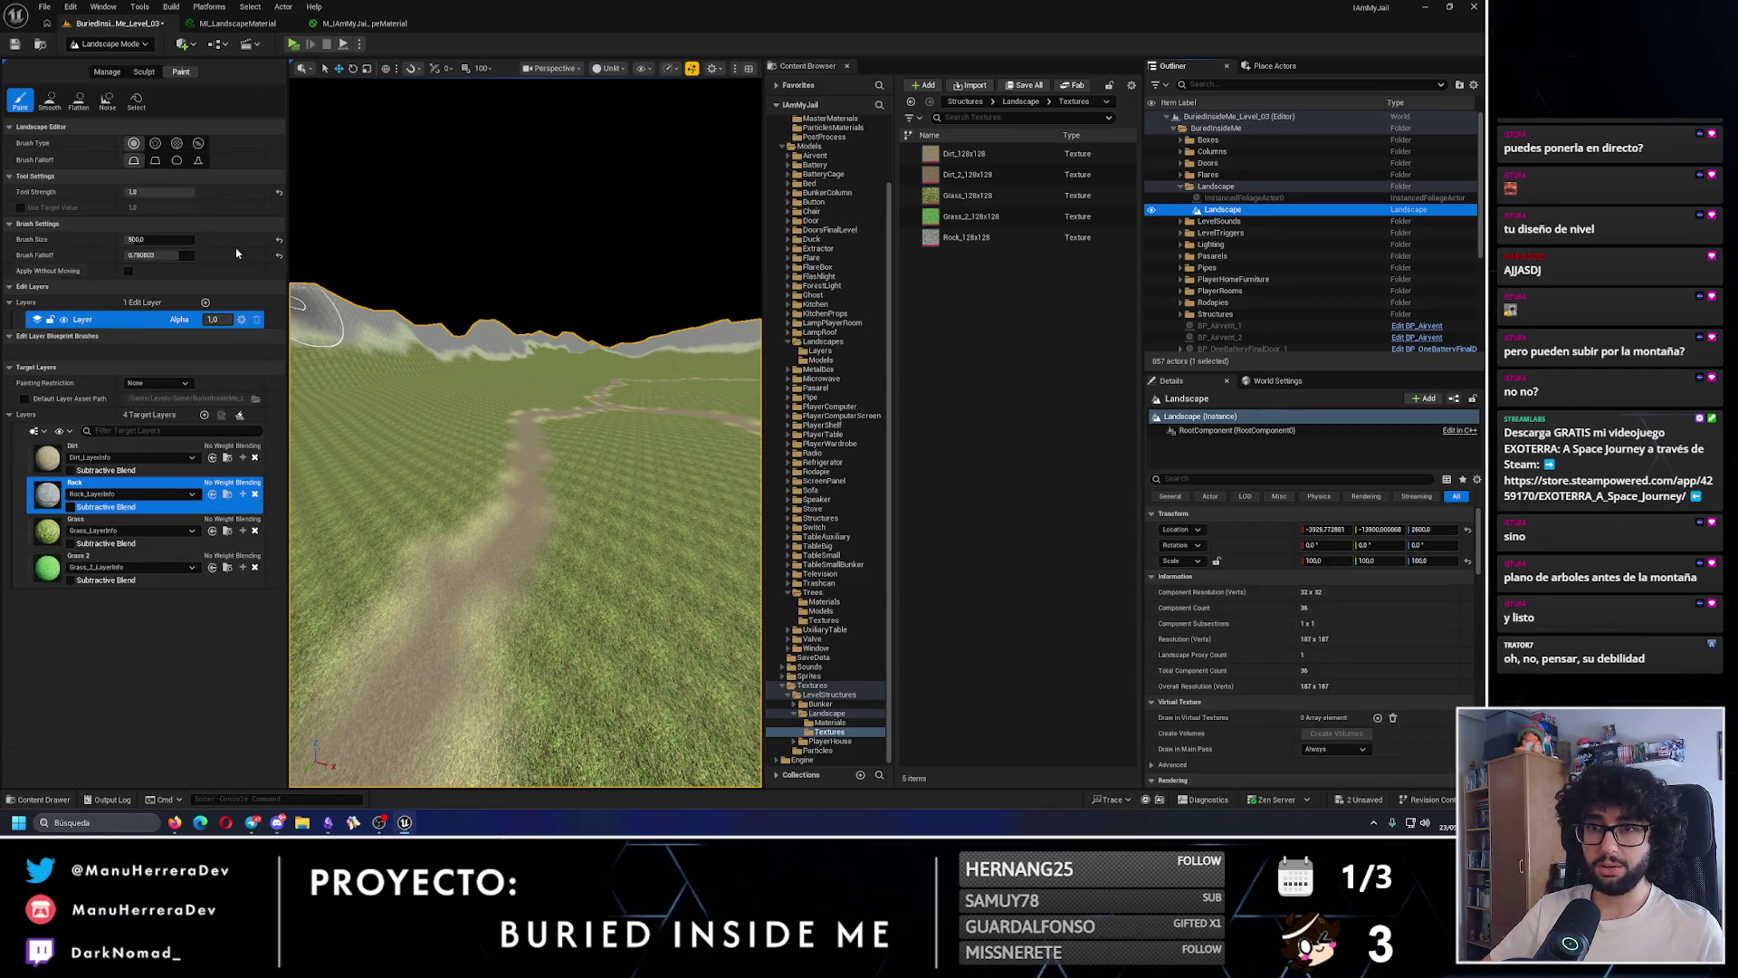
click(150, 75)
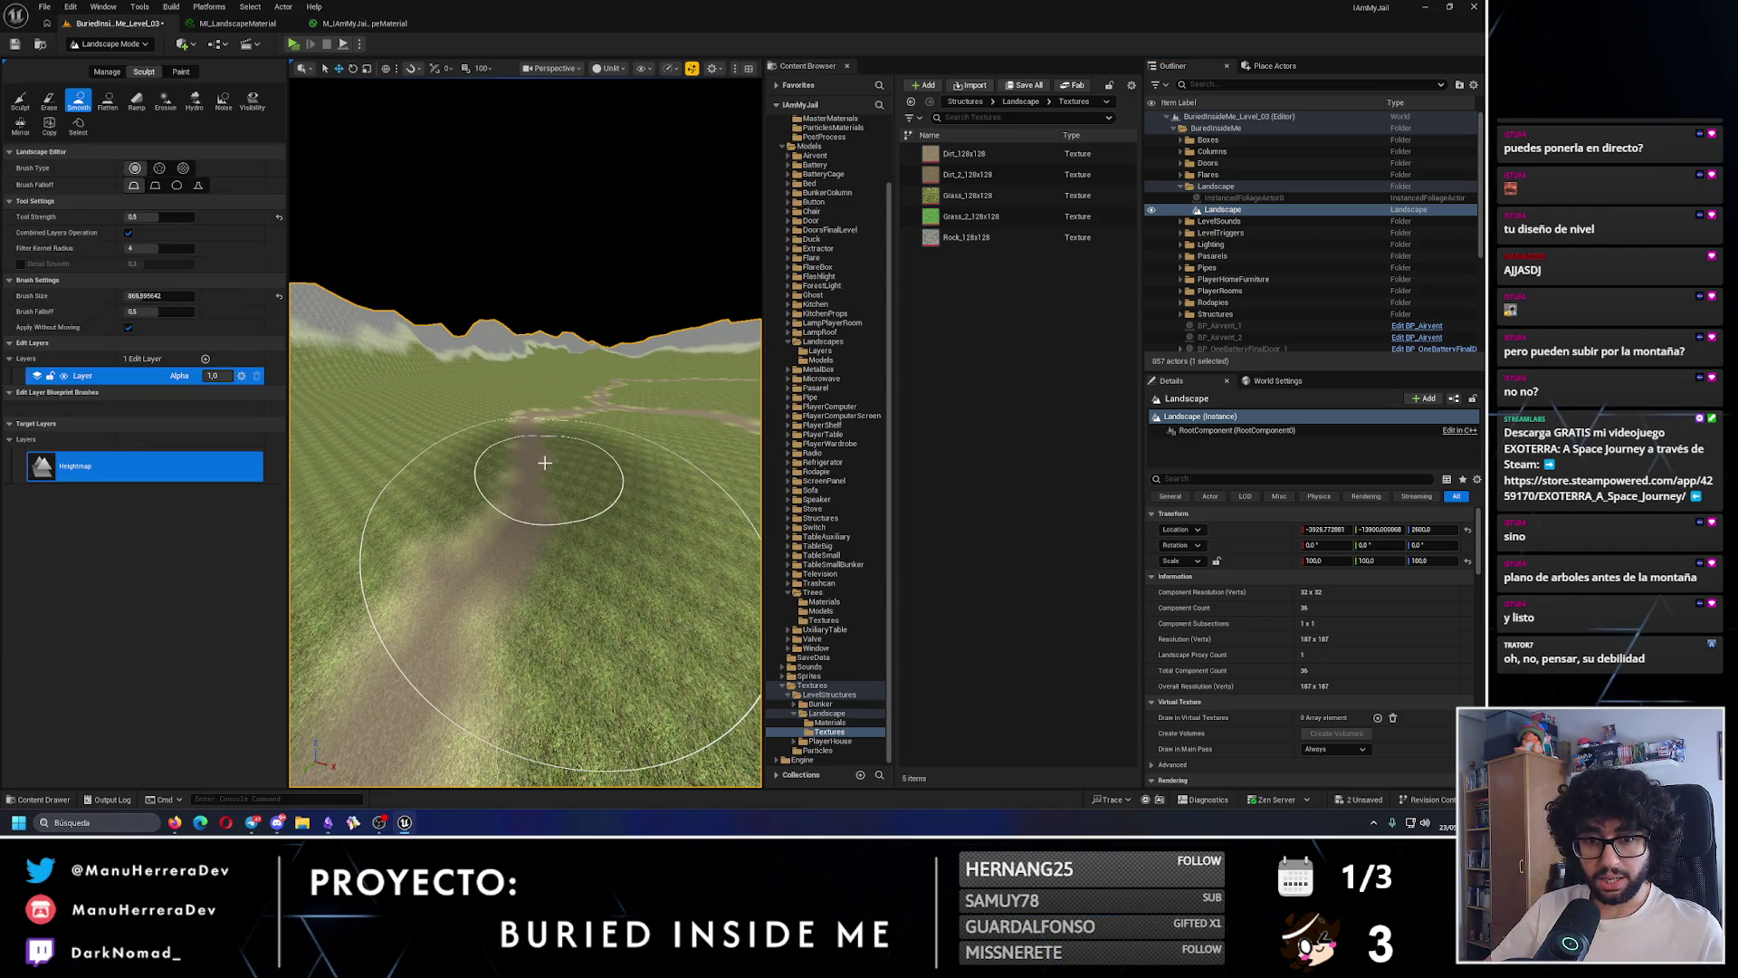
mouse_move(544, 463)
mouse_down()
mouse_move(460, 445)
mouse_move(531, 486)
mouse_up()
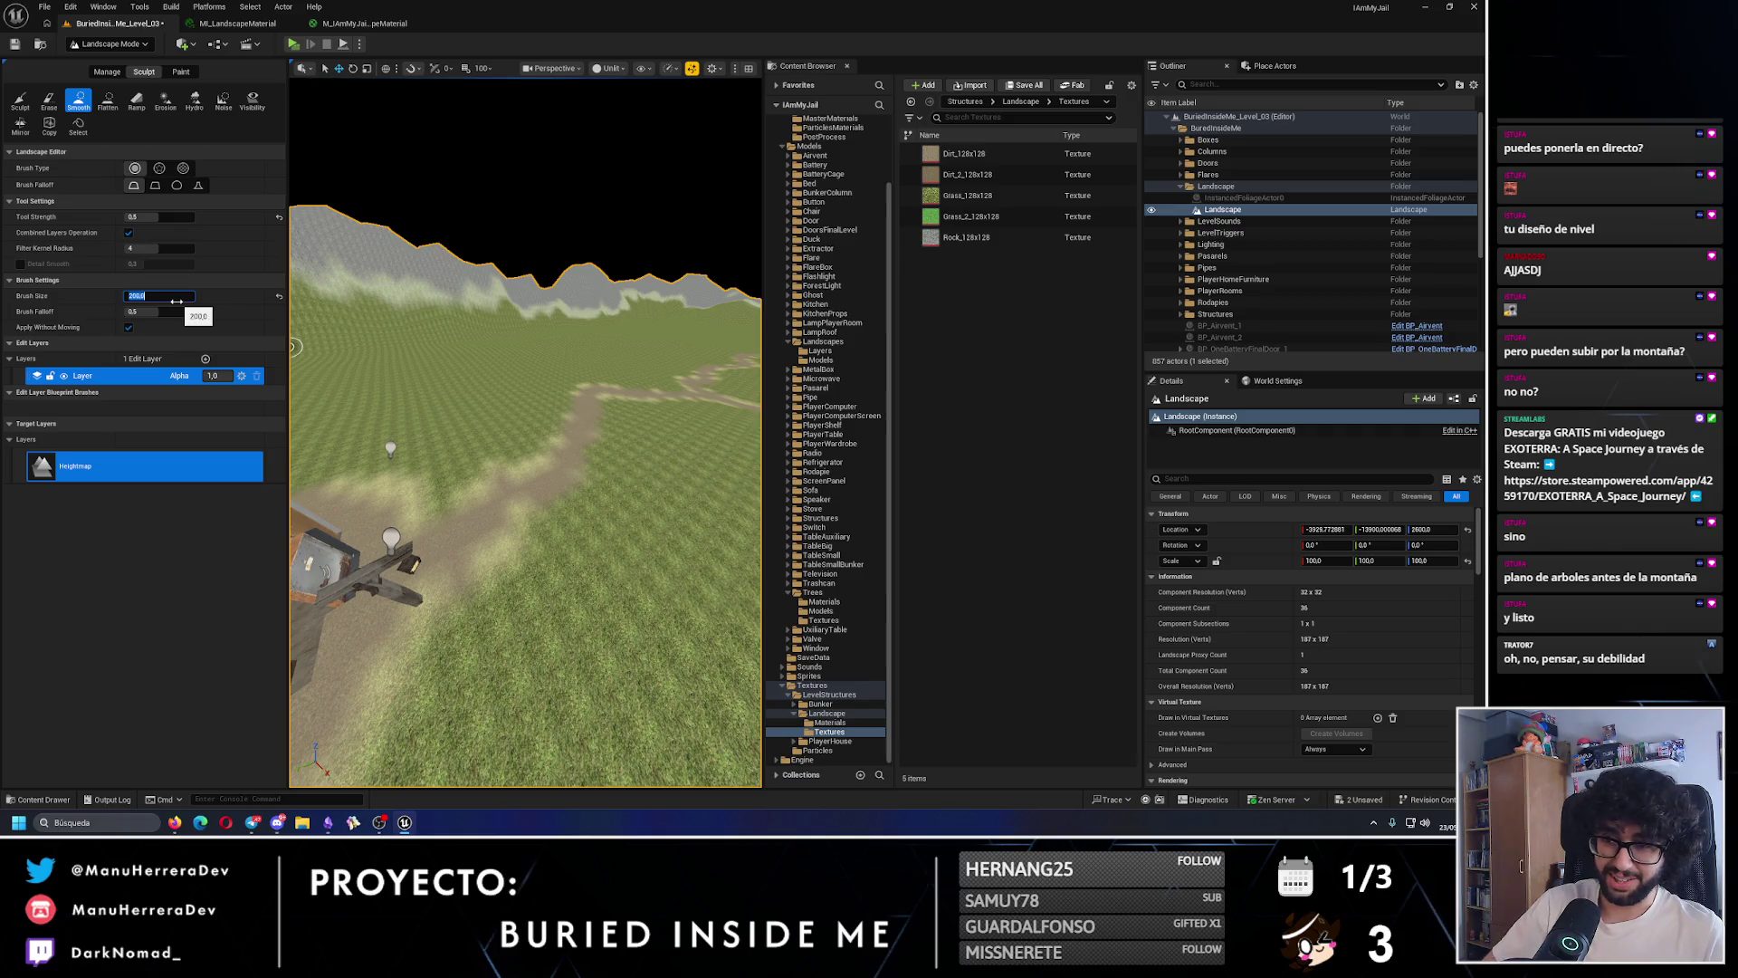
drag(466, 507, 507, 484)
mouse_move(345, 426)
mouse_down()
mouse_move(345, 398)
mouse_move(345, 422)
mouse_up()
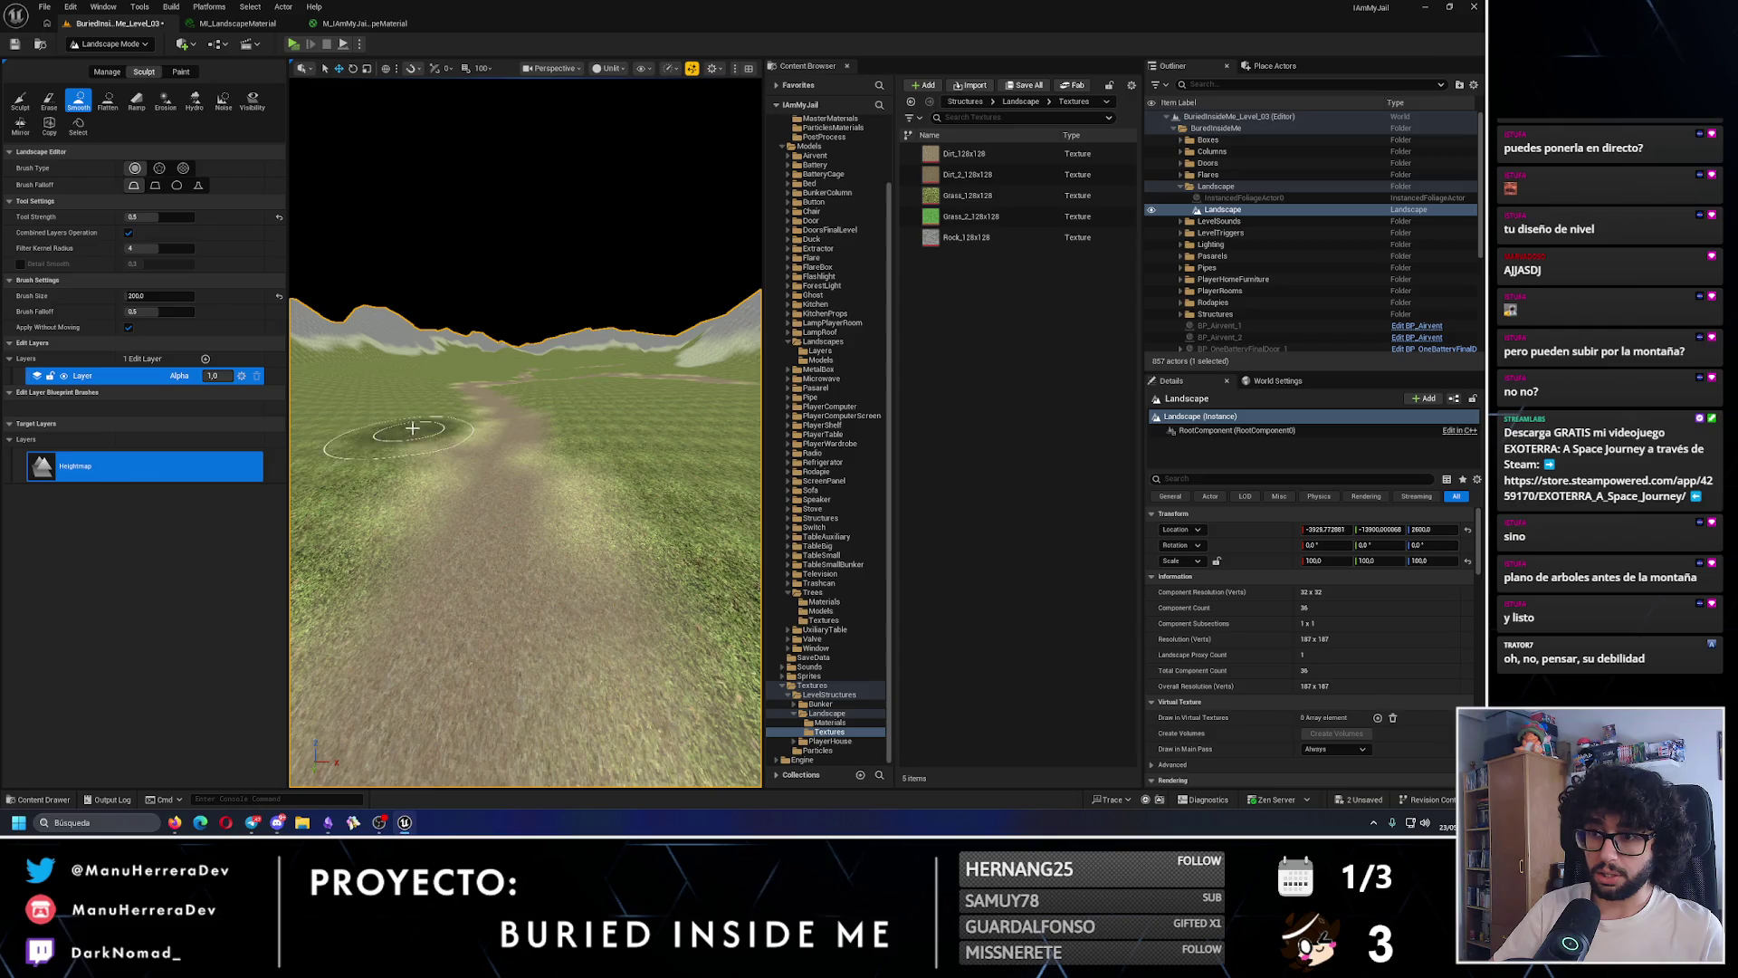
drag(303, 239, 303, 263)
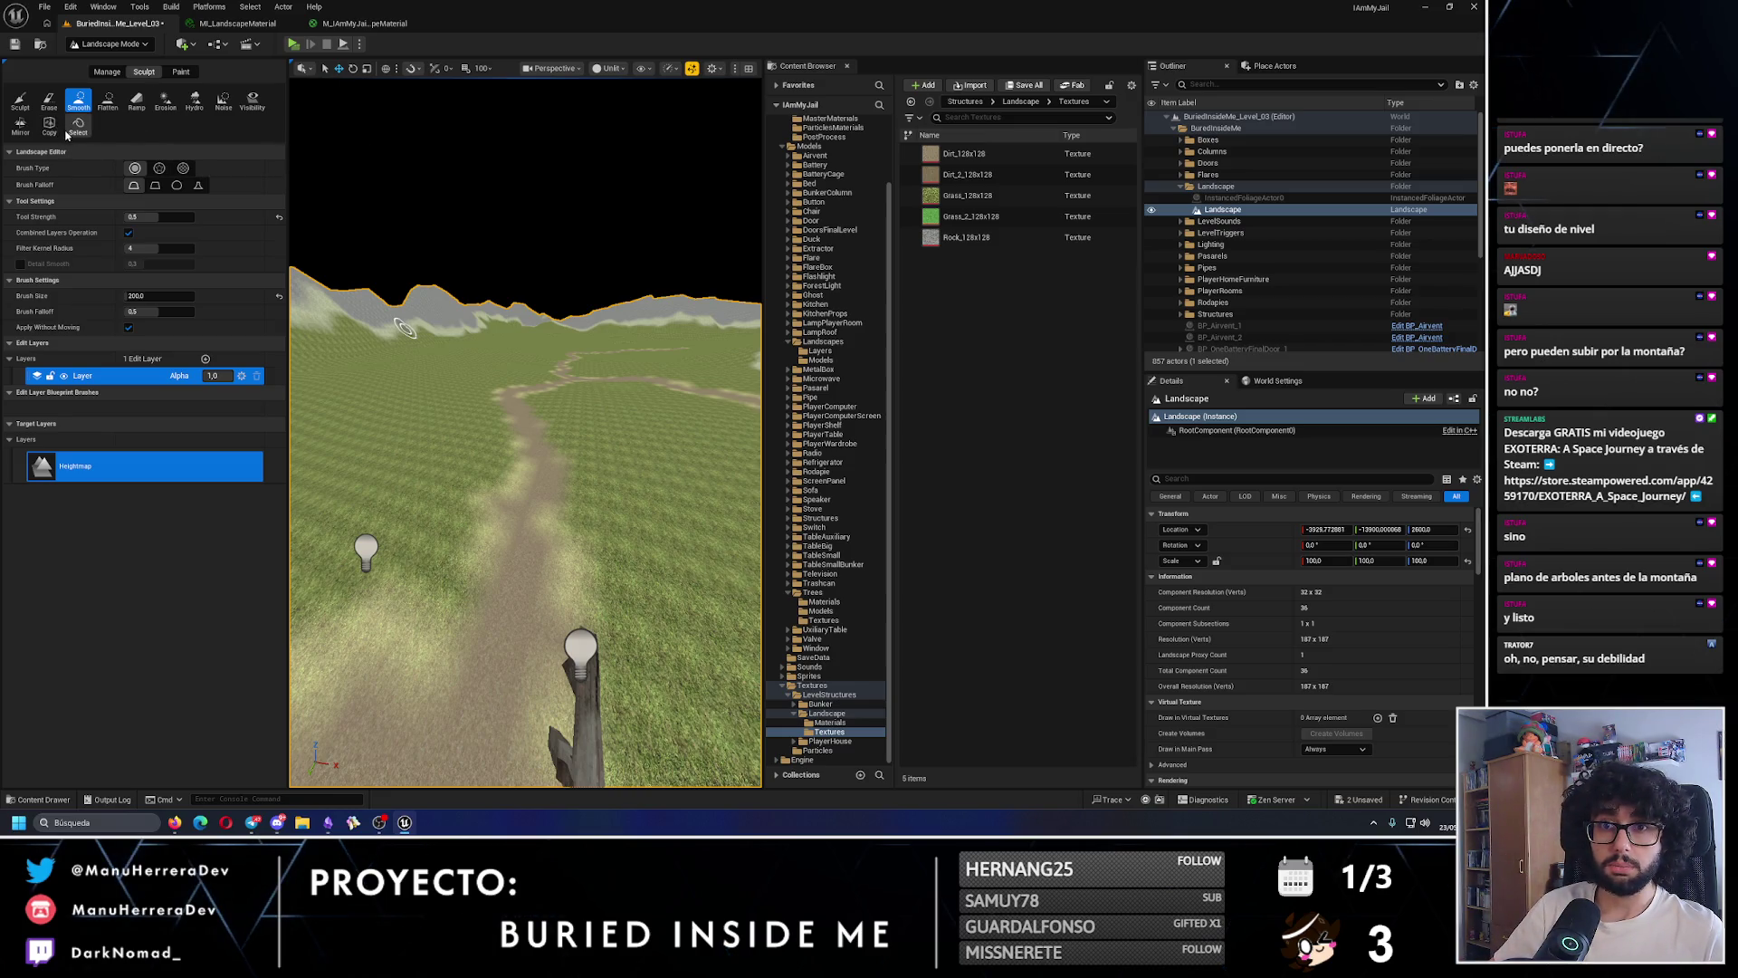
- Try raising terrain beside the dirt path with Raise/Lower, undo the oversized mound, and reframe
click(20, 99)
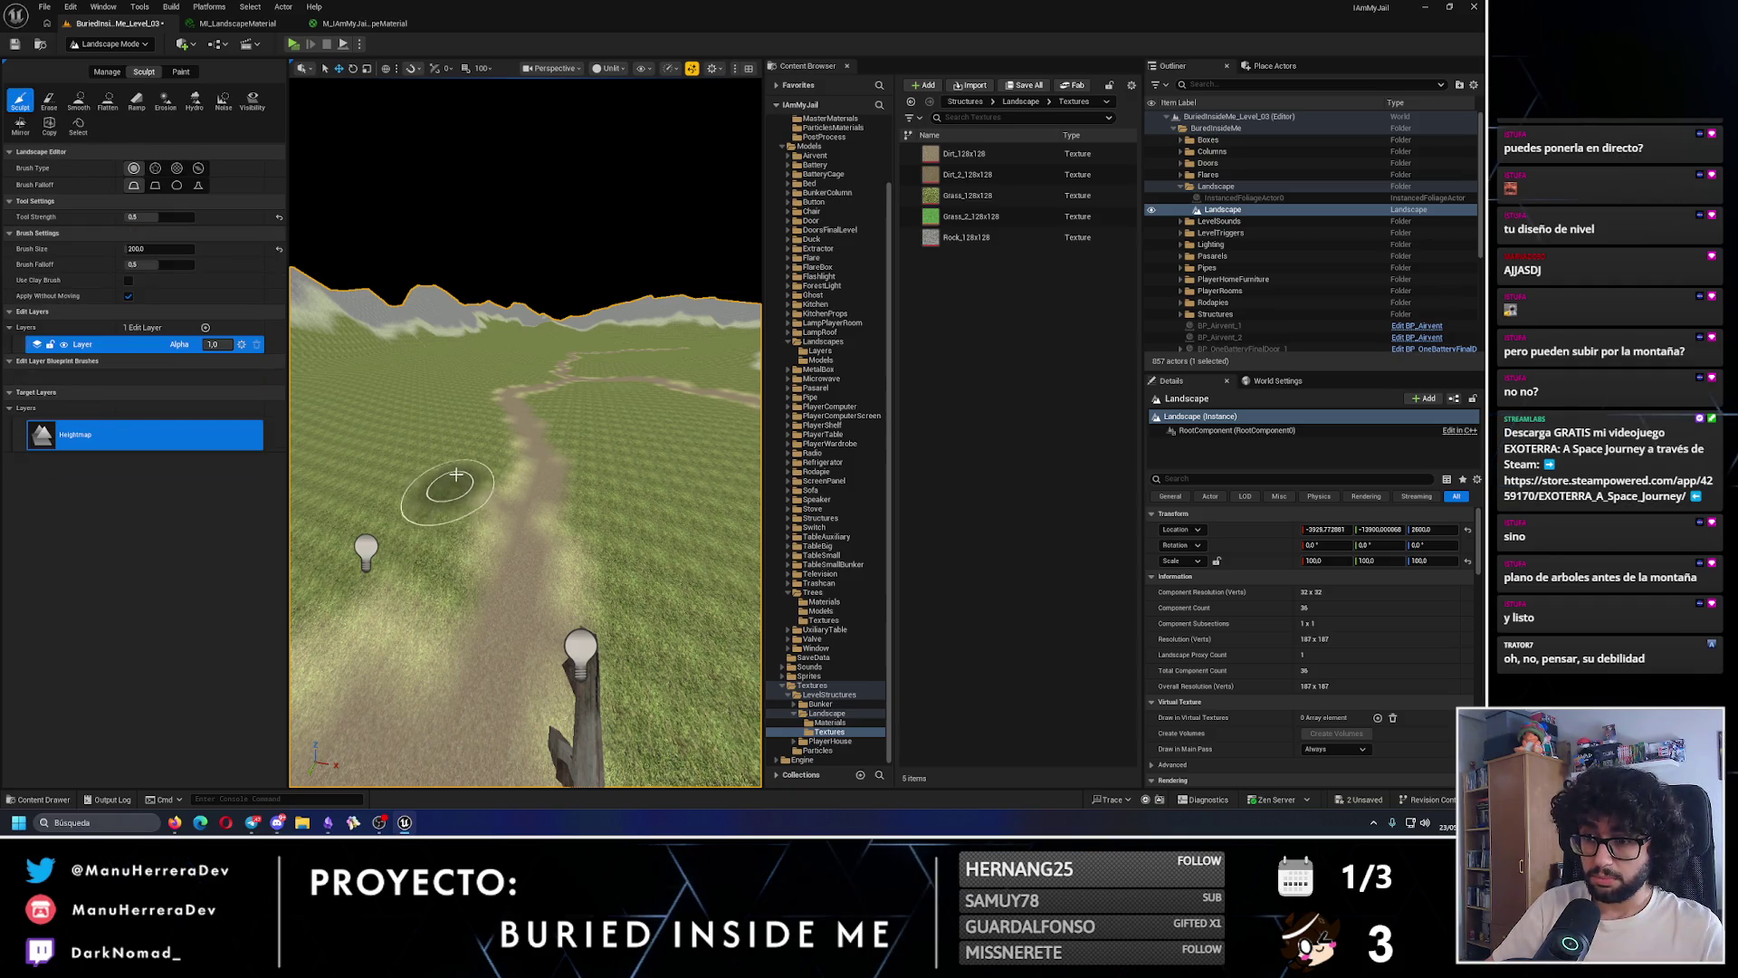
drag(481, 429, 482, 429)
key(ctrl+z)
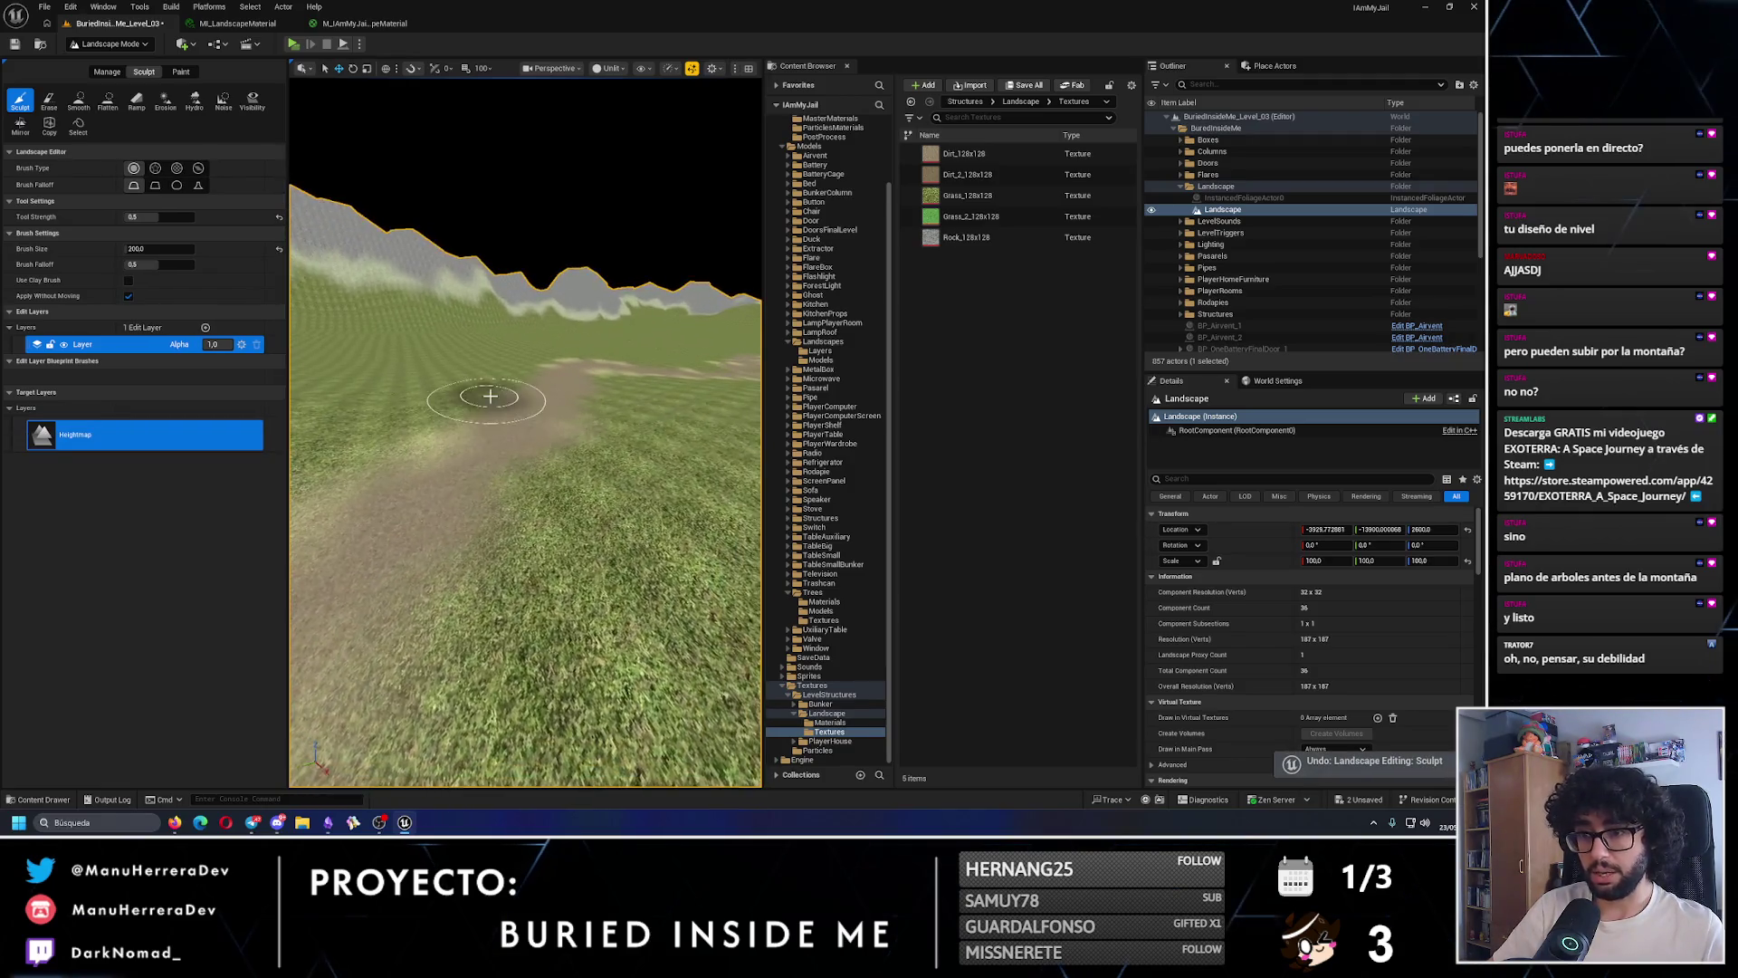
mouse_move(395, 404)
mouse_down()
mouse_move(540, 401)
mouse_move(536, 369)
mouse_up()
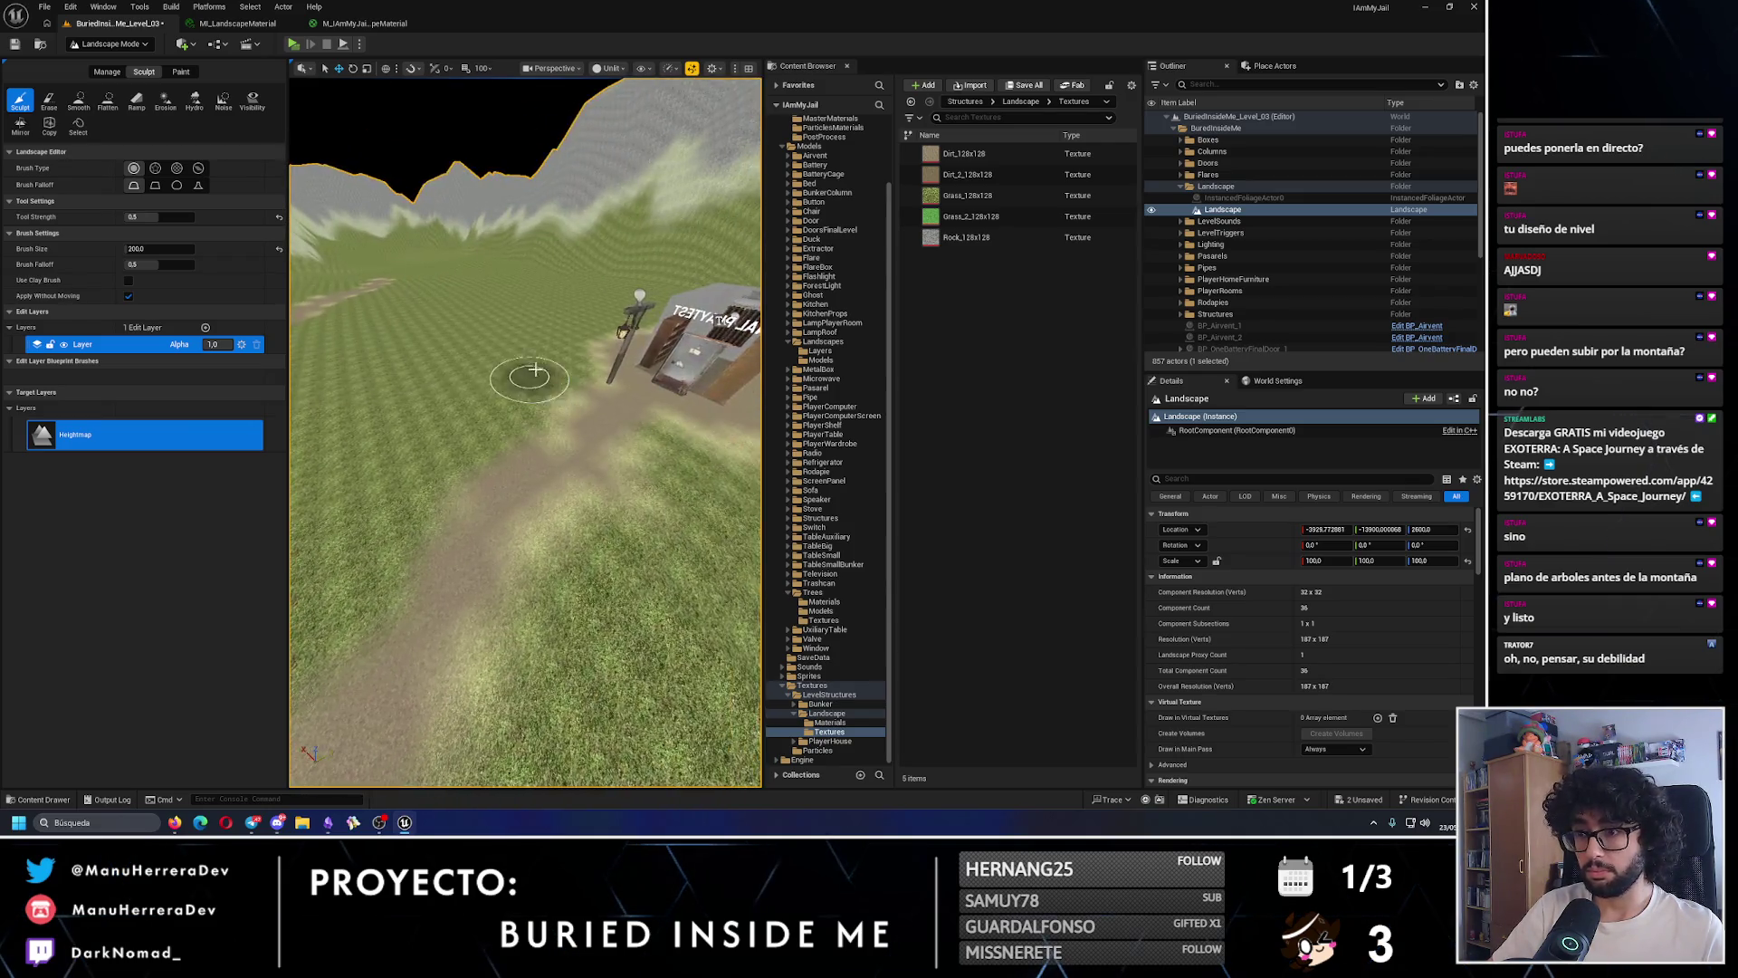
mouse_move(462, 417)
mouse_down()
mouse_move(488, 503)
mouse_move(543, 486)
mouse_up()
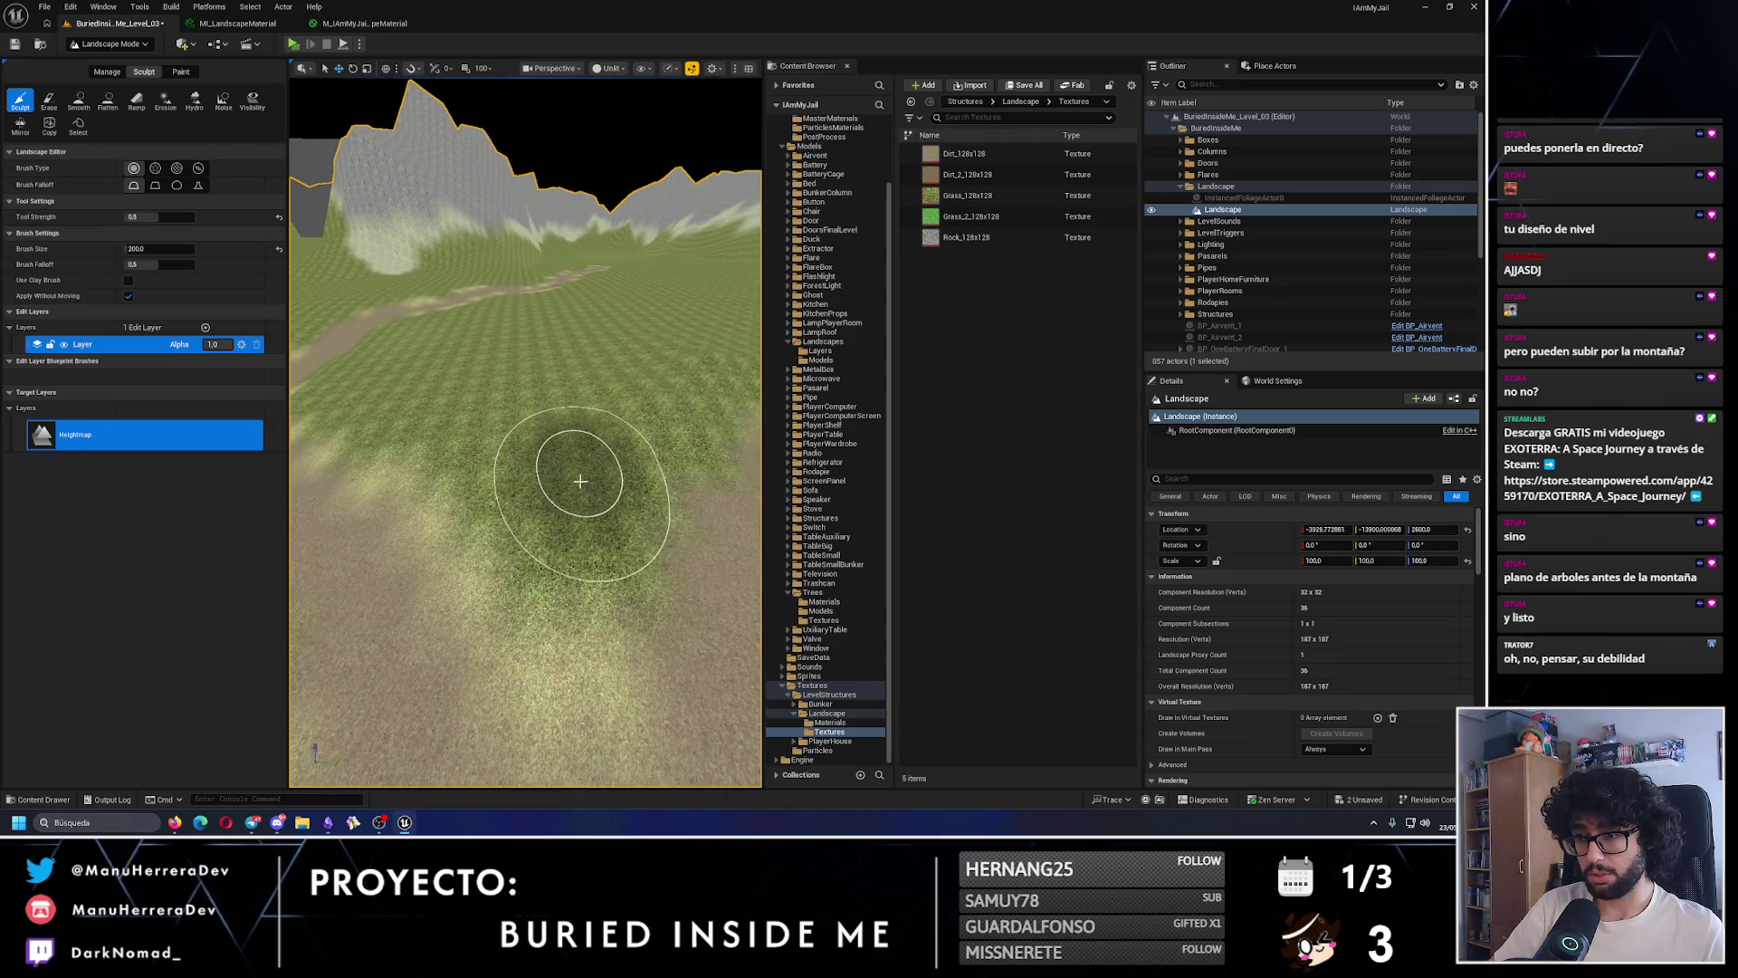
drag(609, 435, 609, 425)
drag(525, 471, 640, 497)
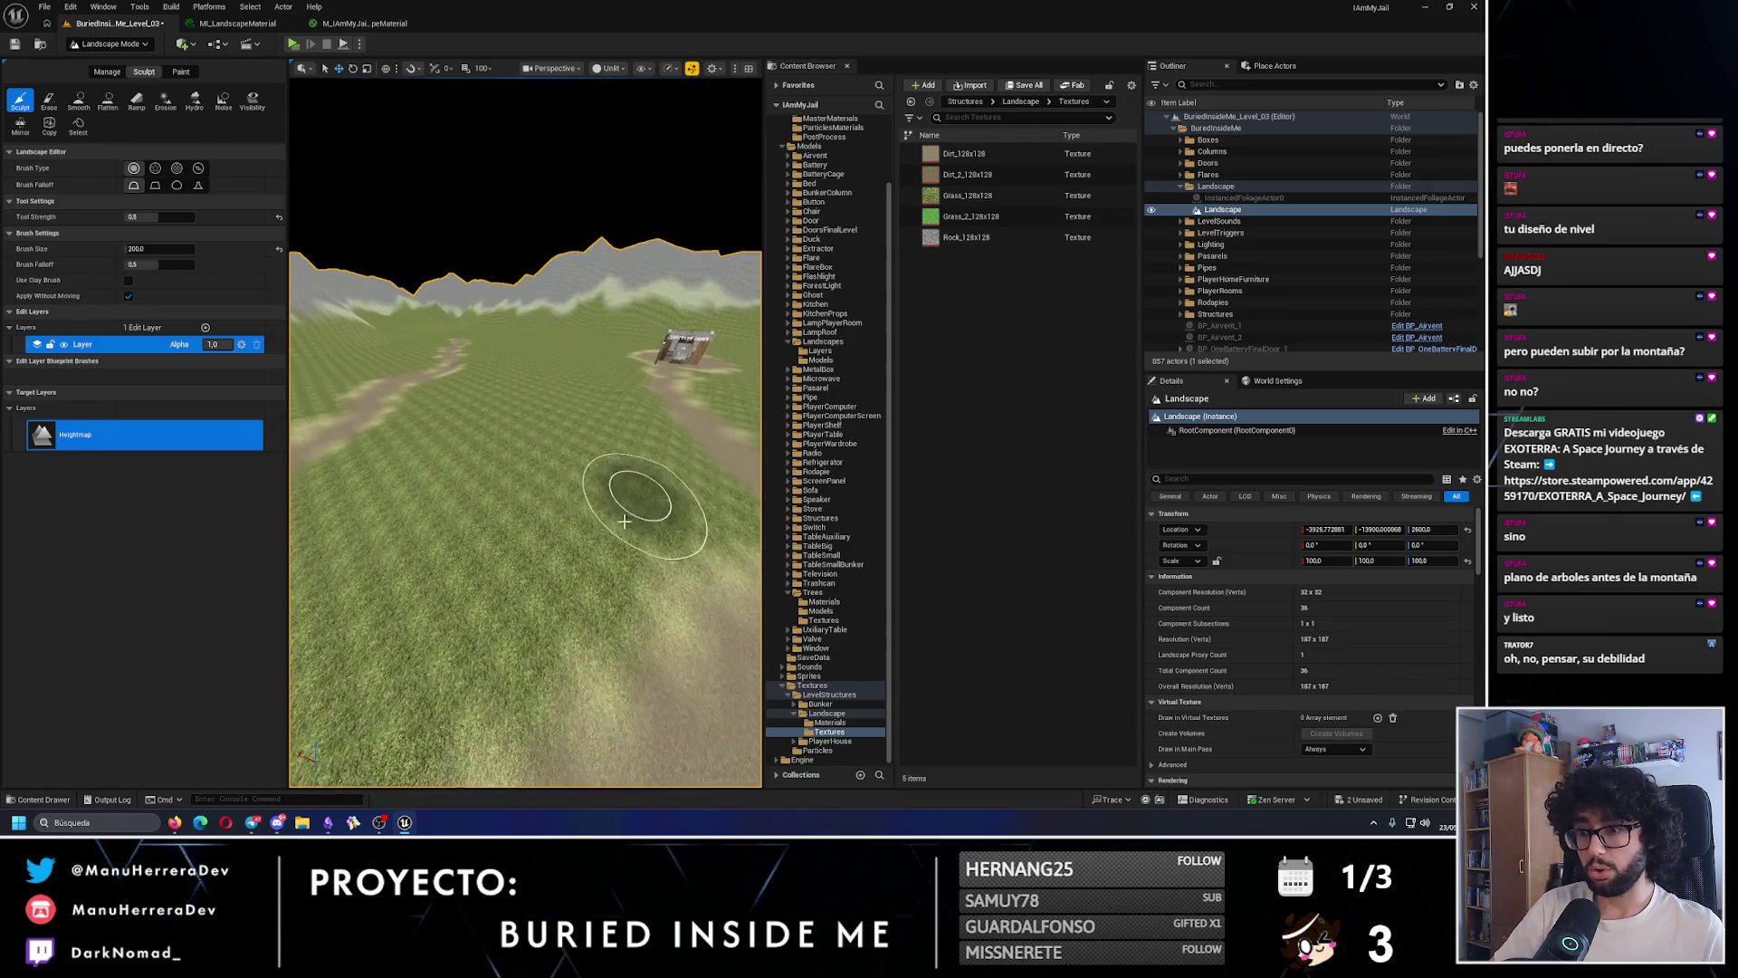
drag(434, 489, 376, 460)
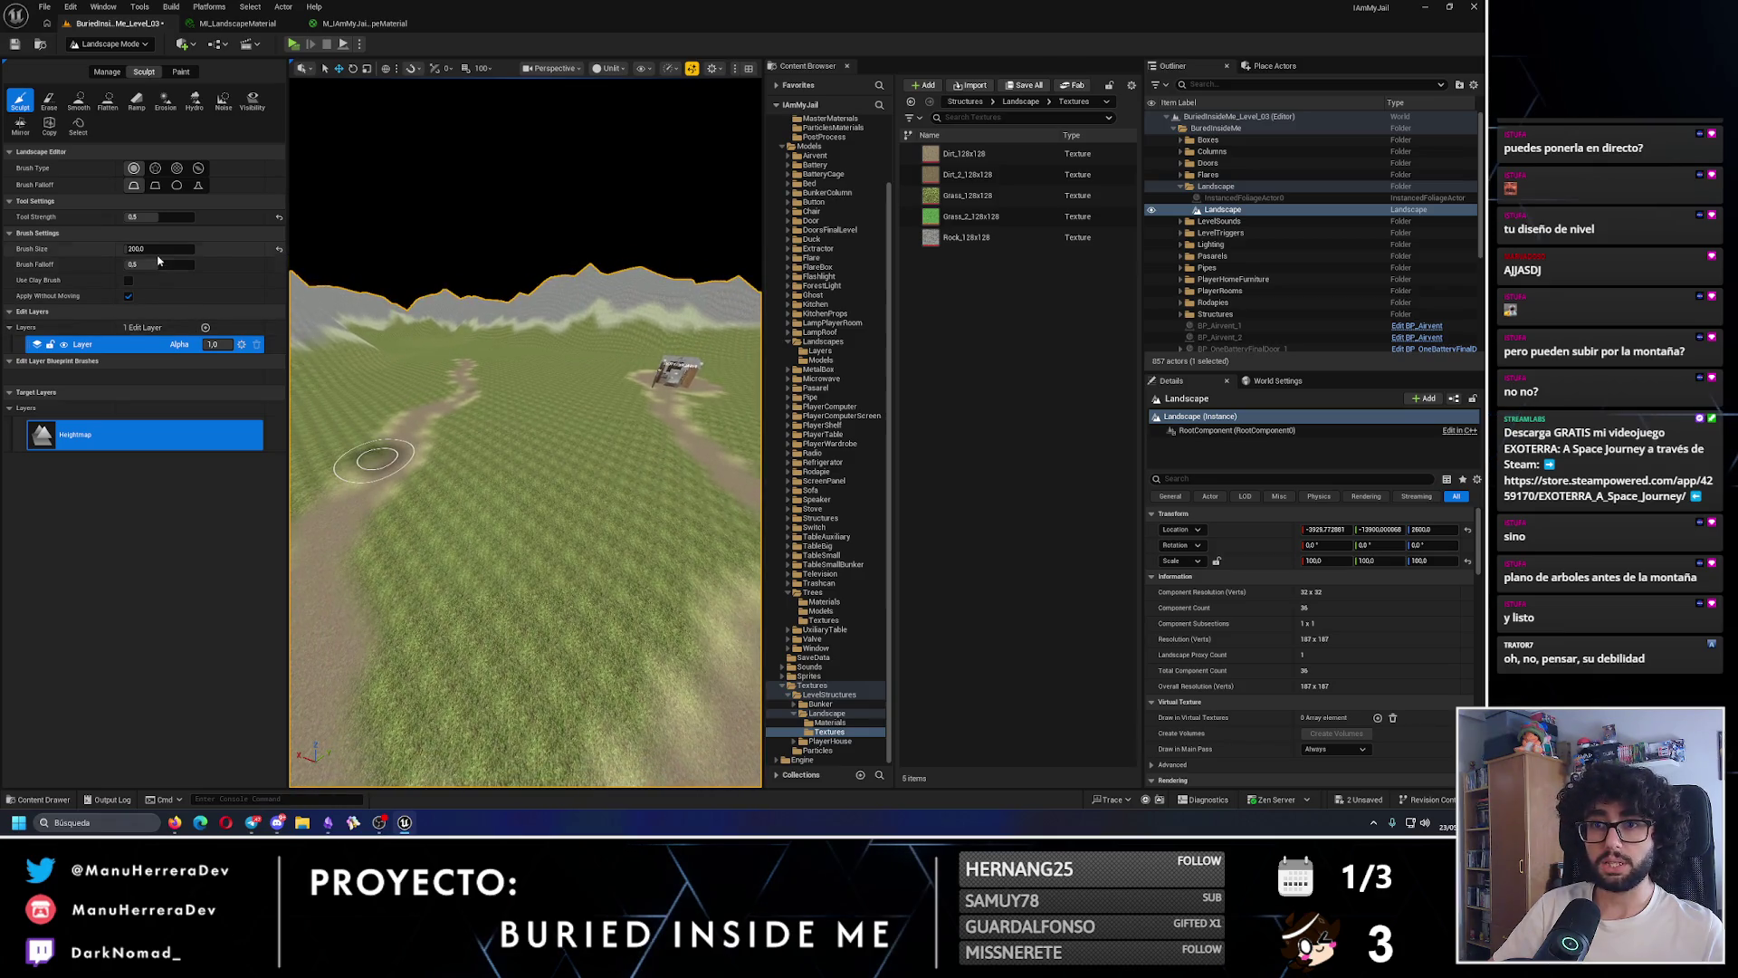
- Enlarge the brush to 793.66, raise a hill between the paths, and undo it
key(bracketright)
key(bracketright)
key(bracketright)
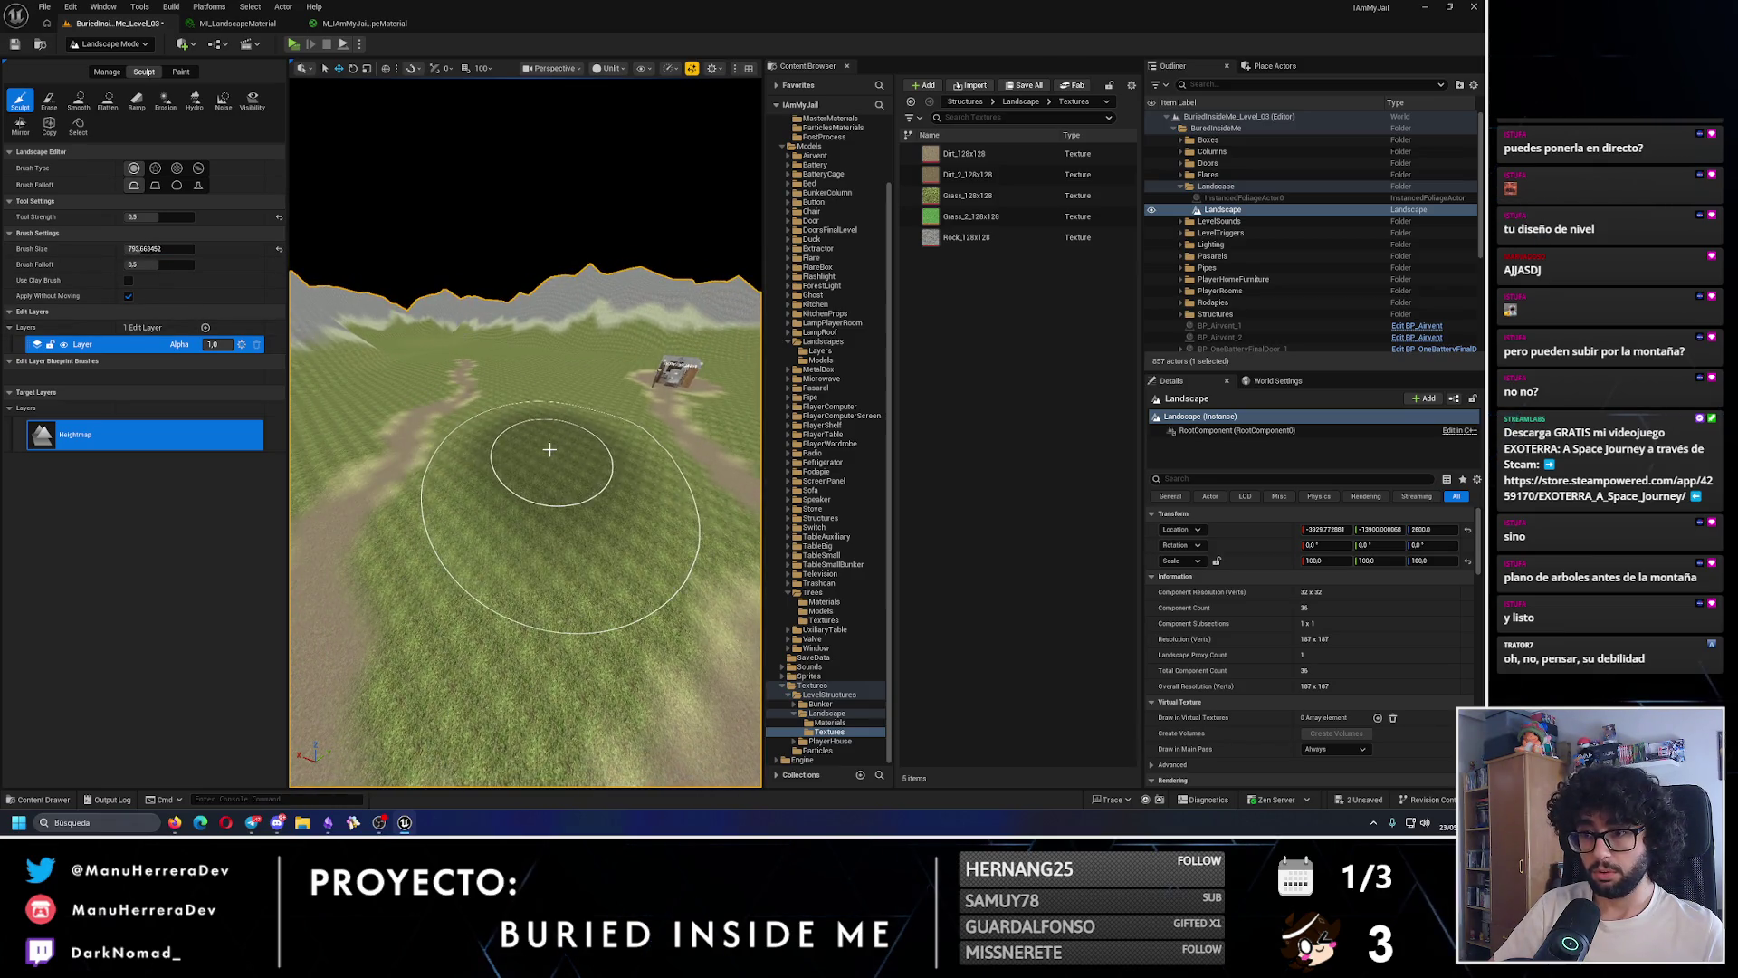
mouse_move(561, 433)
mouse_down()
mouse_move(561, 452)
mouse_move(582, 398)
mouse_move(582, 436)
mouse_up()
key(ctrl+z)
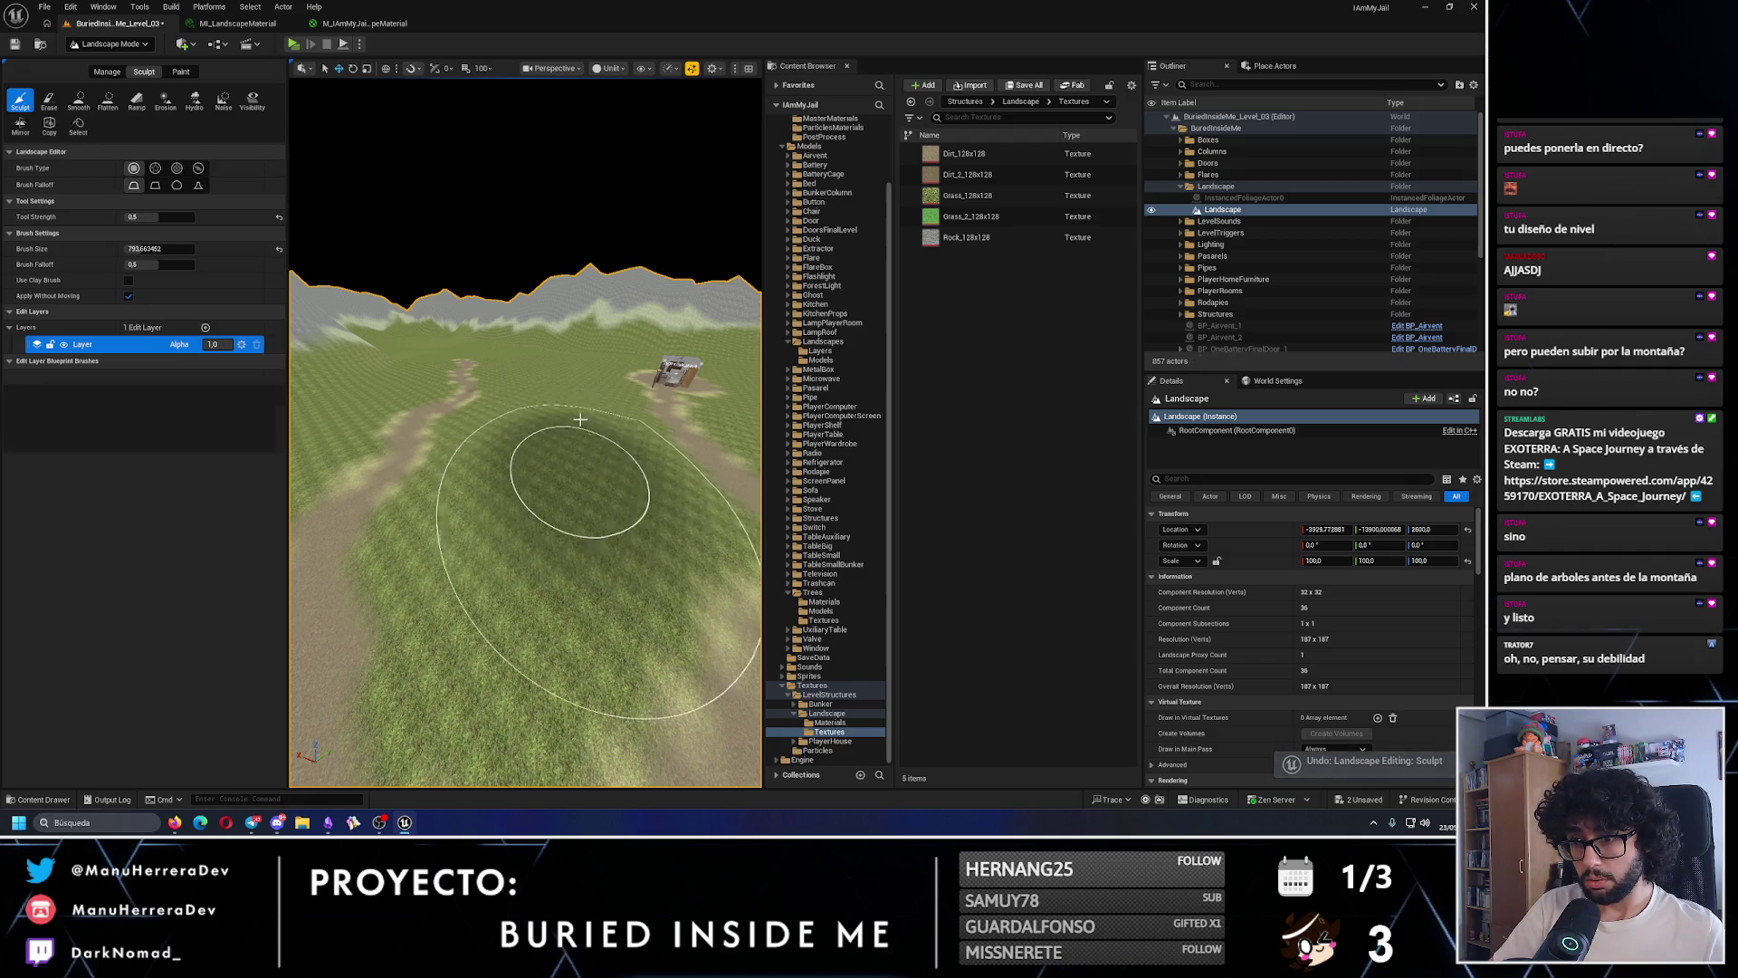
key(ctrl+z)
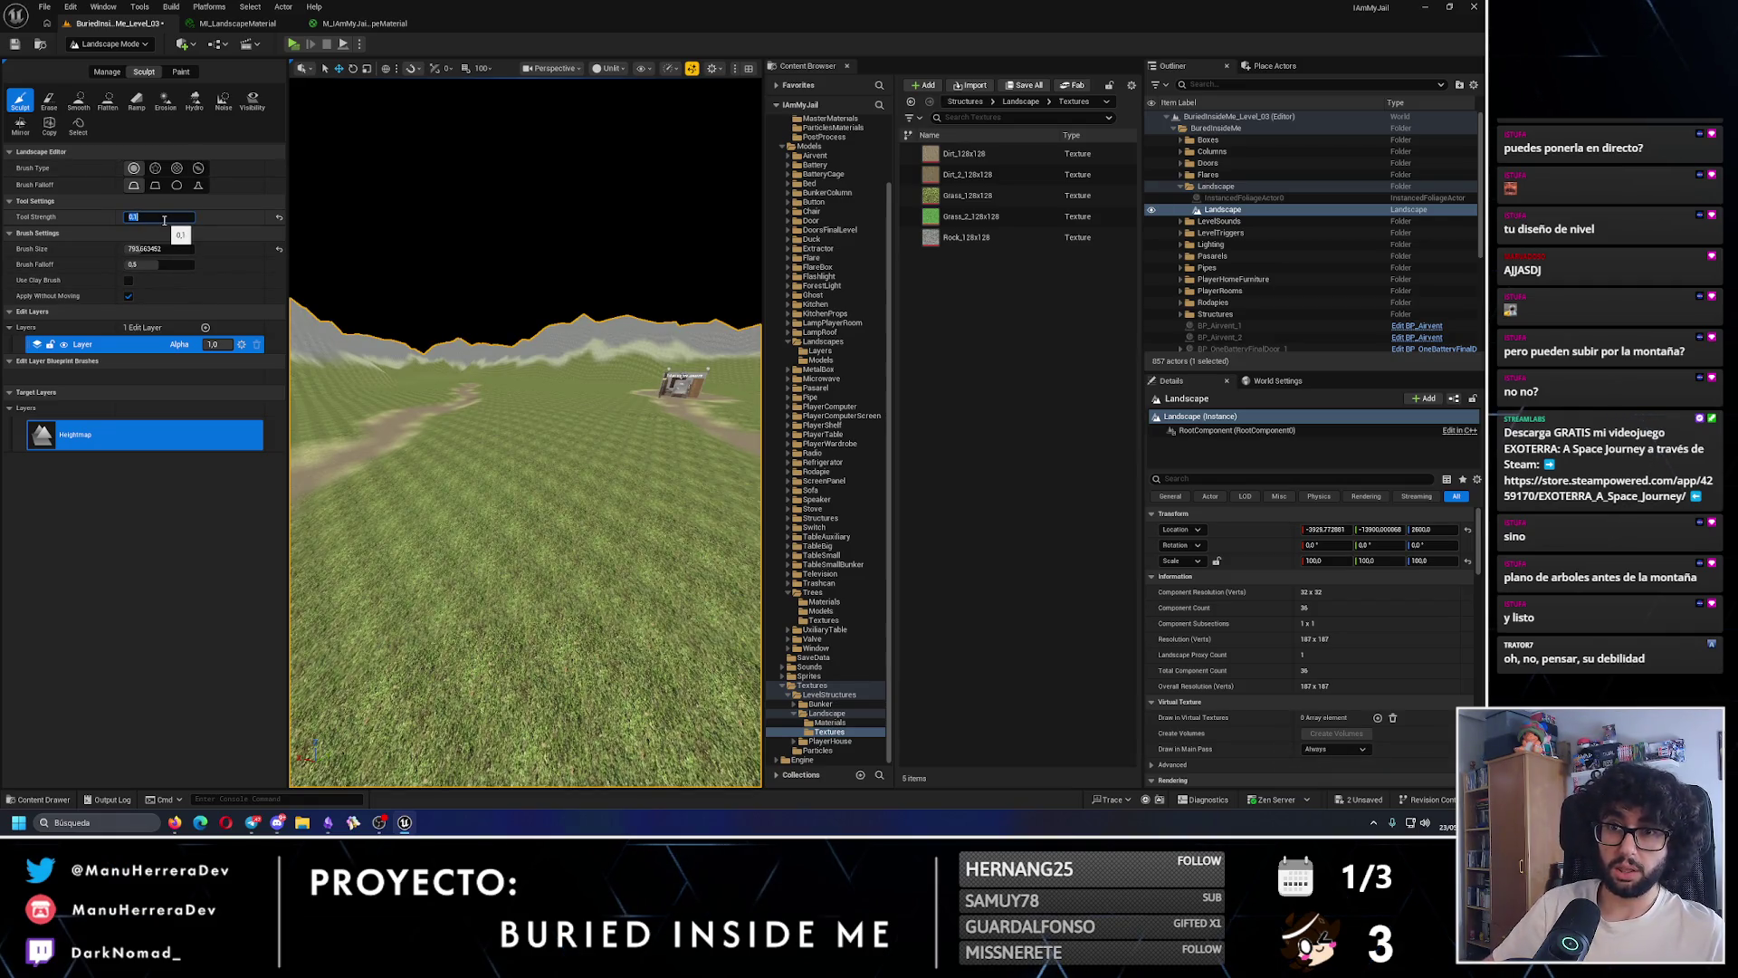
- Set sculpt strength to 0.1 and gently sculpt the terrain near the hut
key(Return)
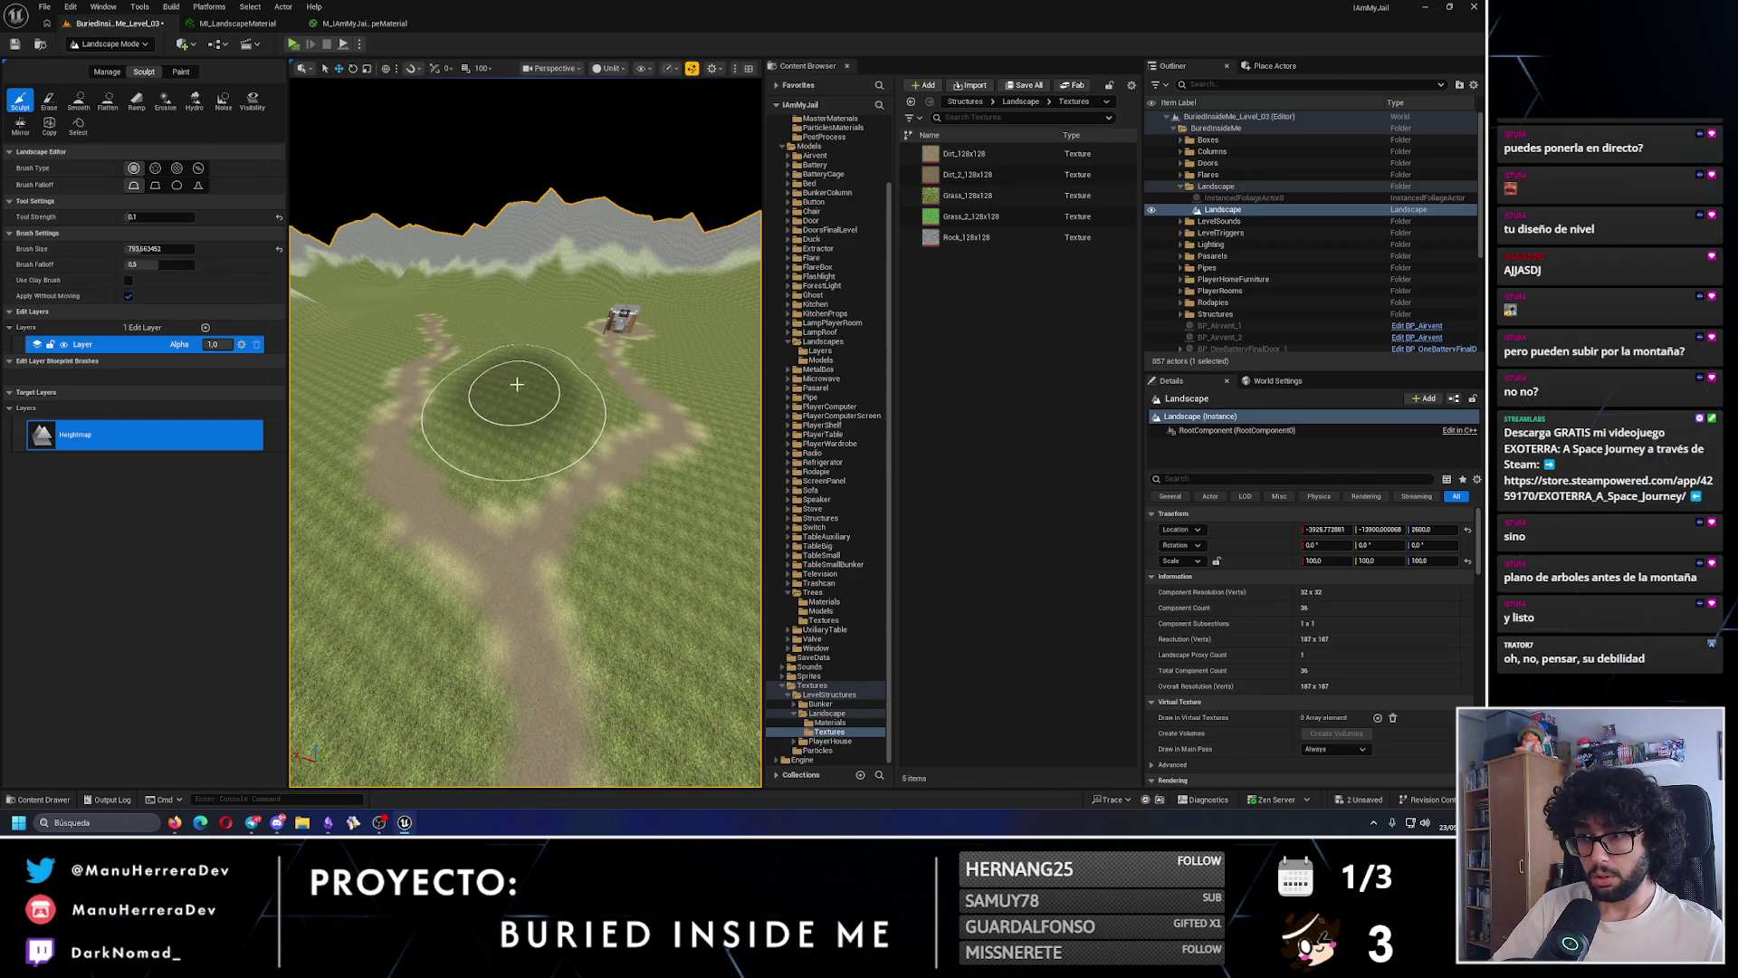
scroll(527, 332, up, 5)
scroll(538, 420, down, 5)
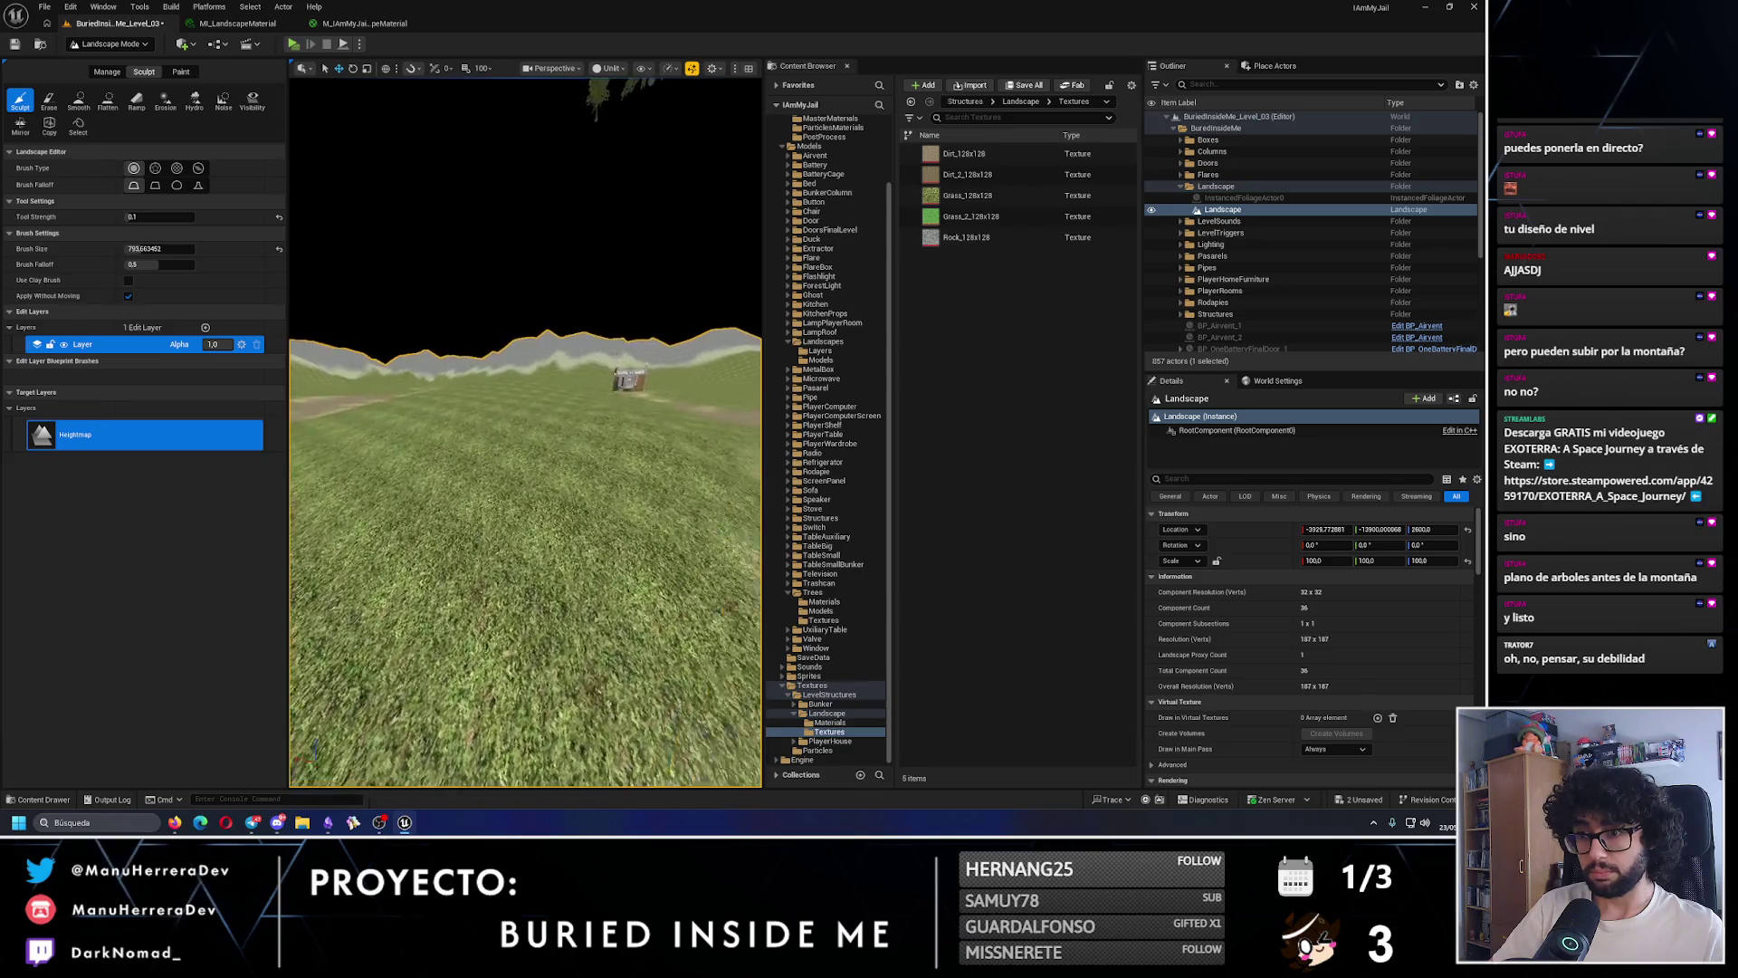
mouse_move(538, 420)
mouse_down()
mouse_move(547, 489)
mouse_move(523, 445)
mouse_up()
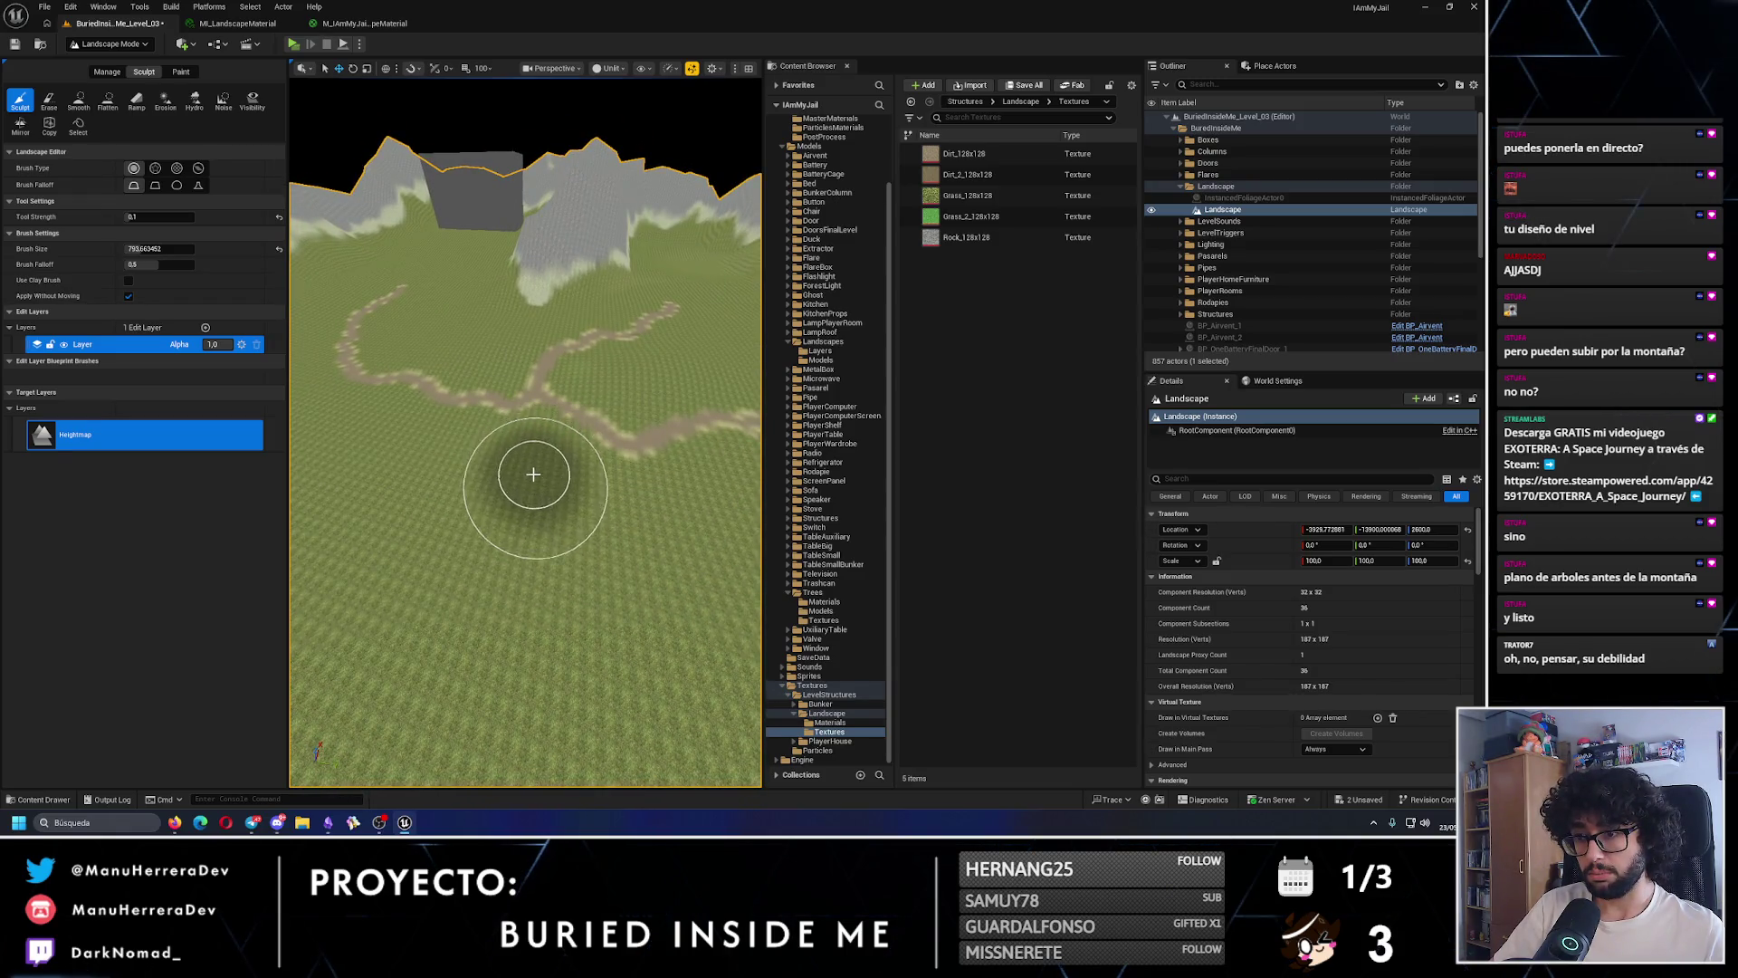
drag(466, 497, 504, 504)
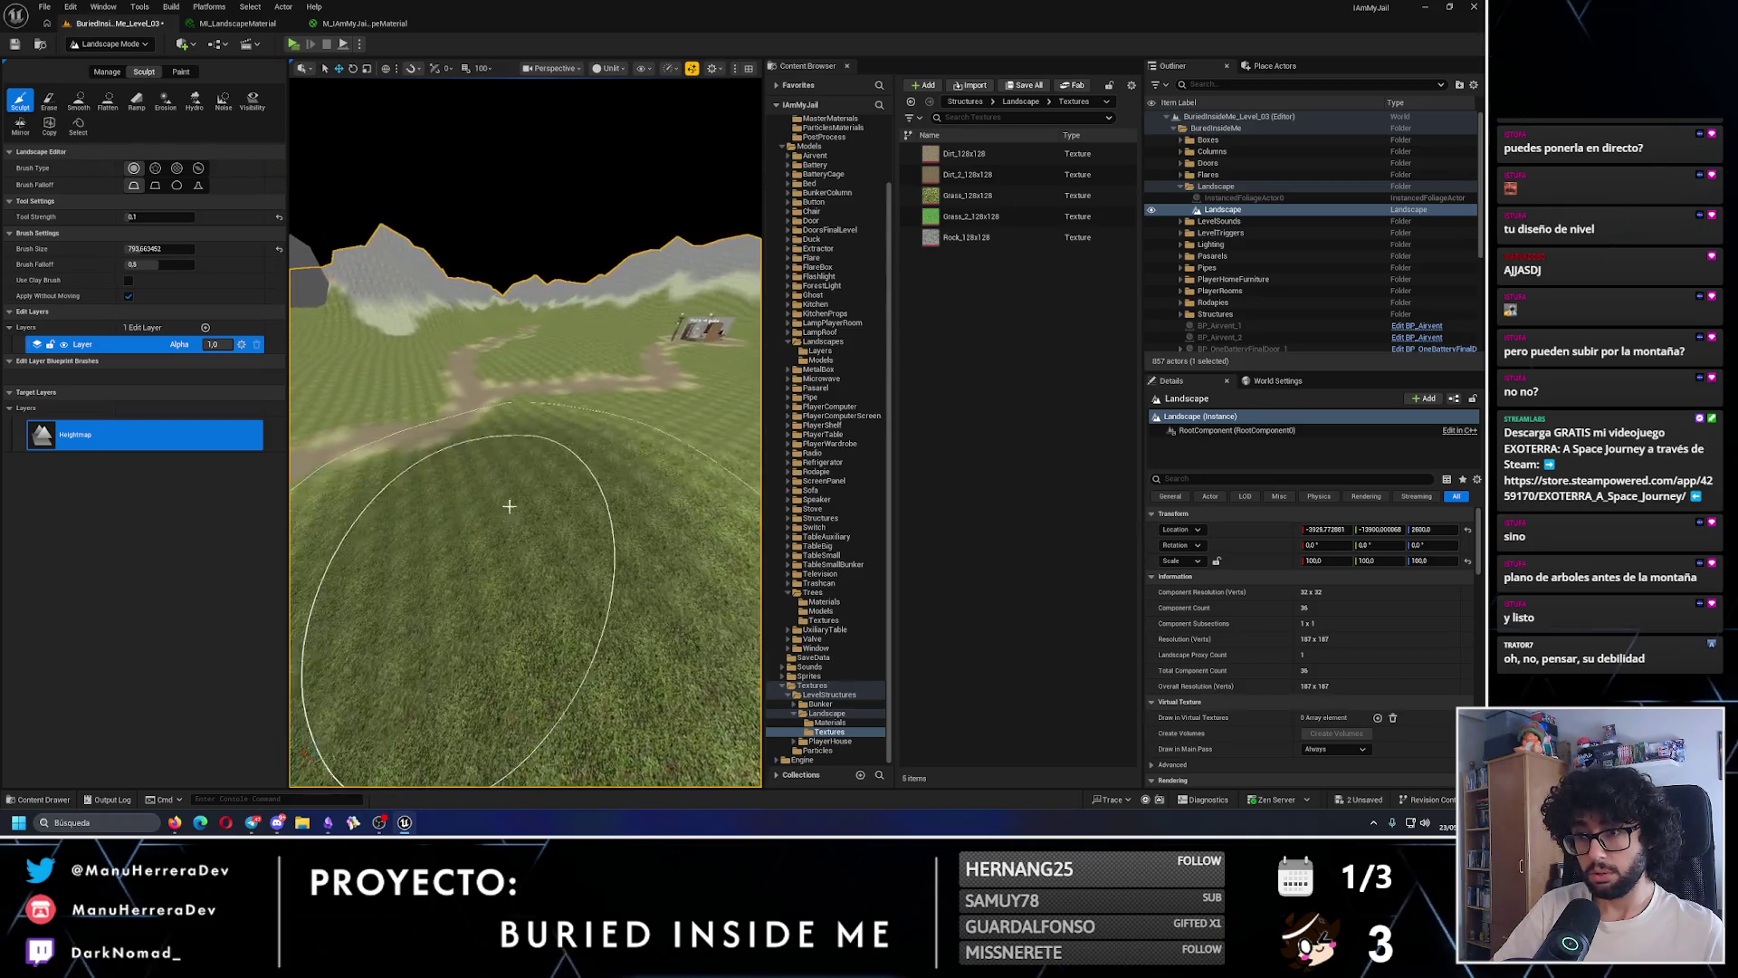
drag(524, 757, 552, 756)
drag(561, 505, 582, 504)
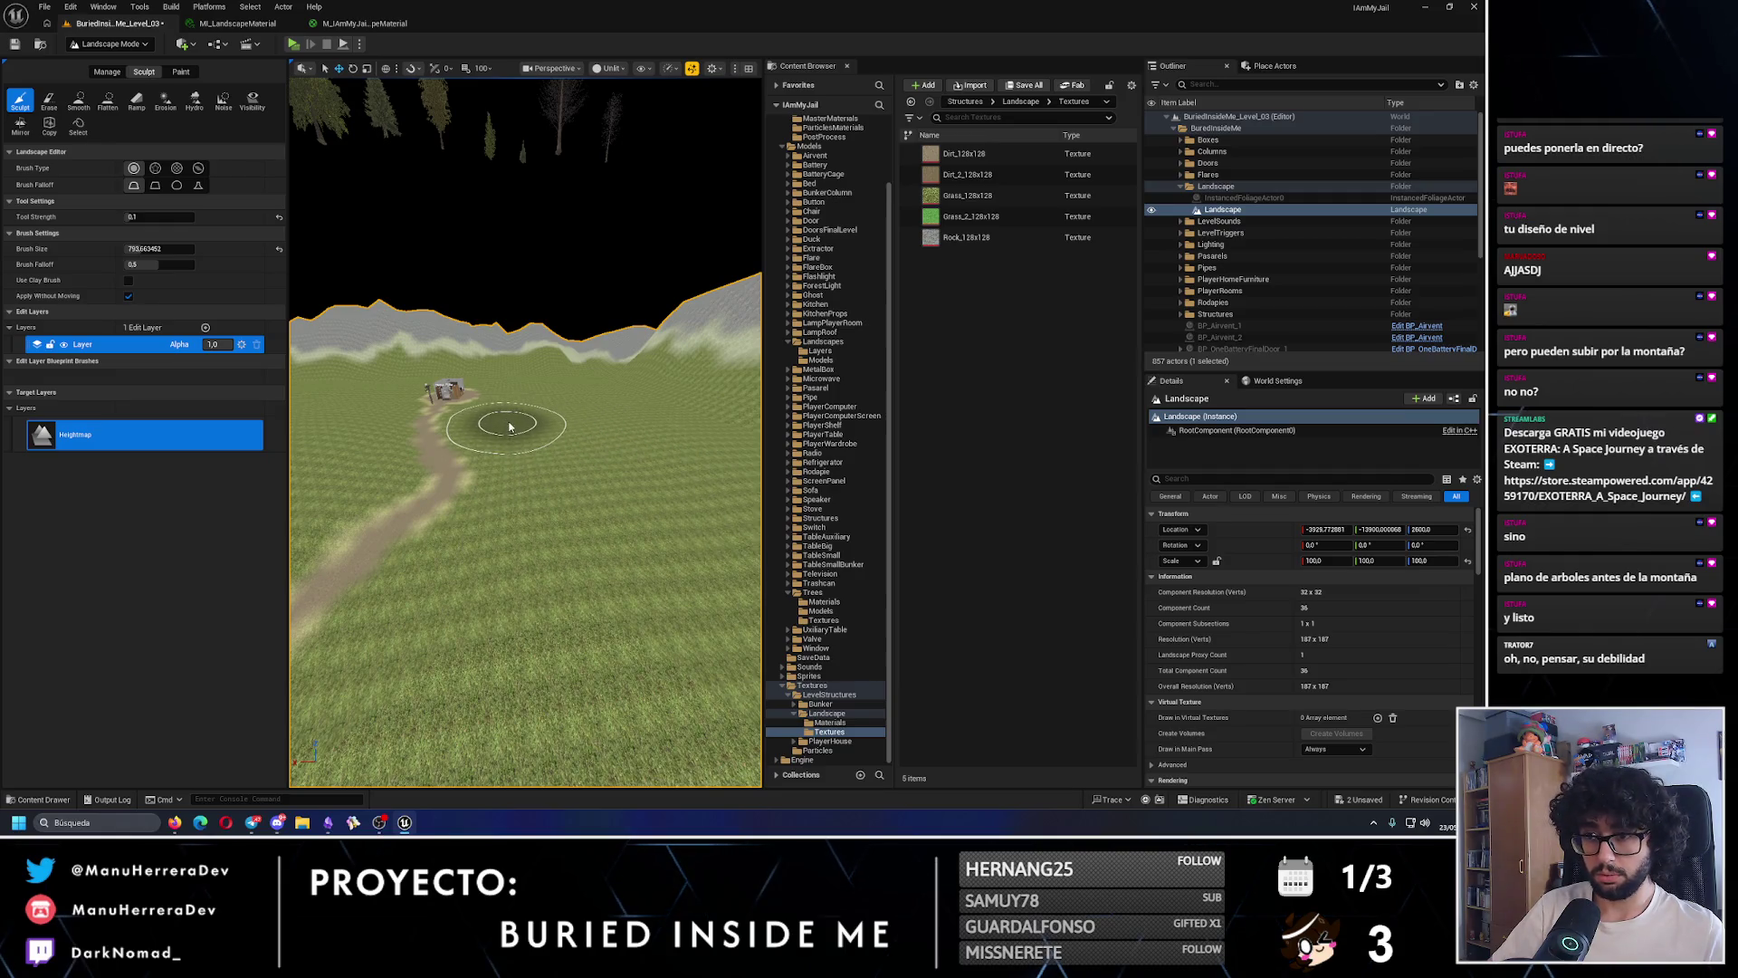
mouse_move(510, 427)
mouse_down()
mouse_move(582, 438)
mouse_move(571, 425)
mouse_move(608, 463)
mouse_move(652, 453)
mouse_move(679, 480)
mouse_up()
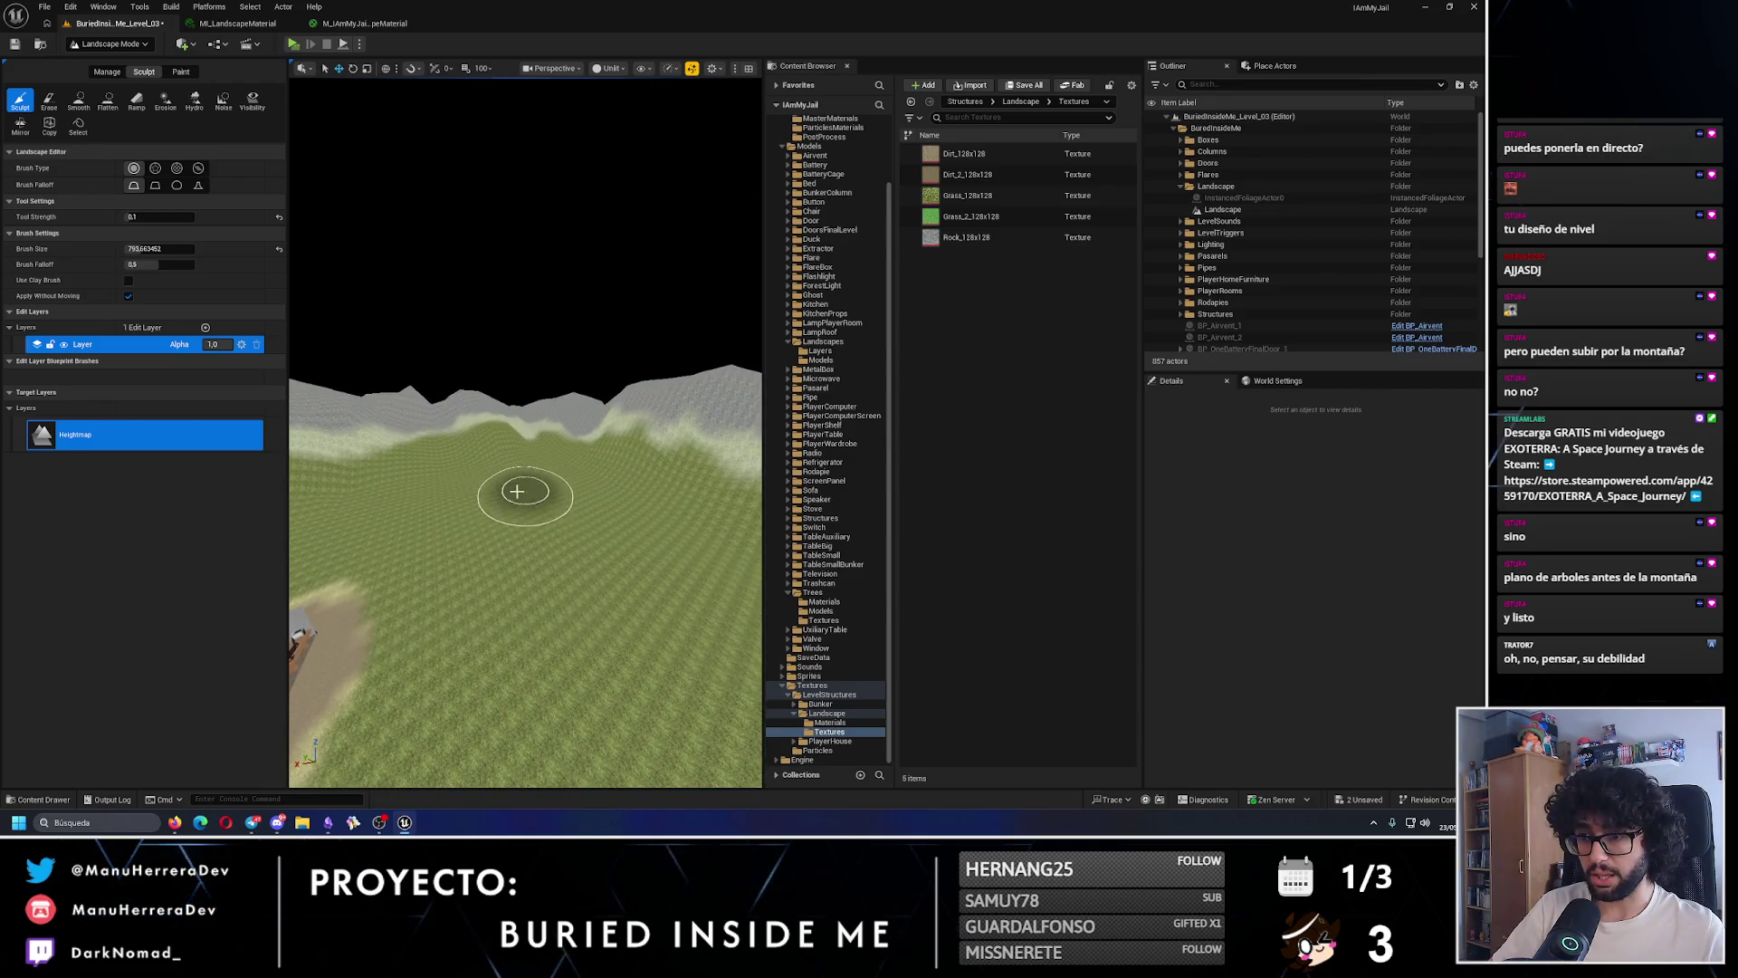
- Centre the hut in view and undo the last sculpt stroke on the landscape
drag(563, 485, 563, 485)
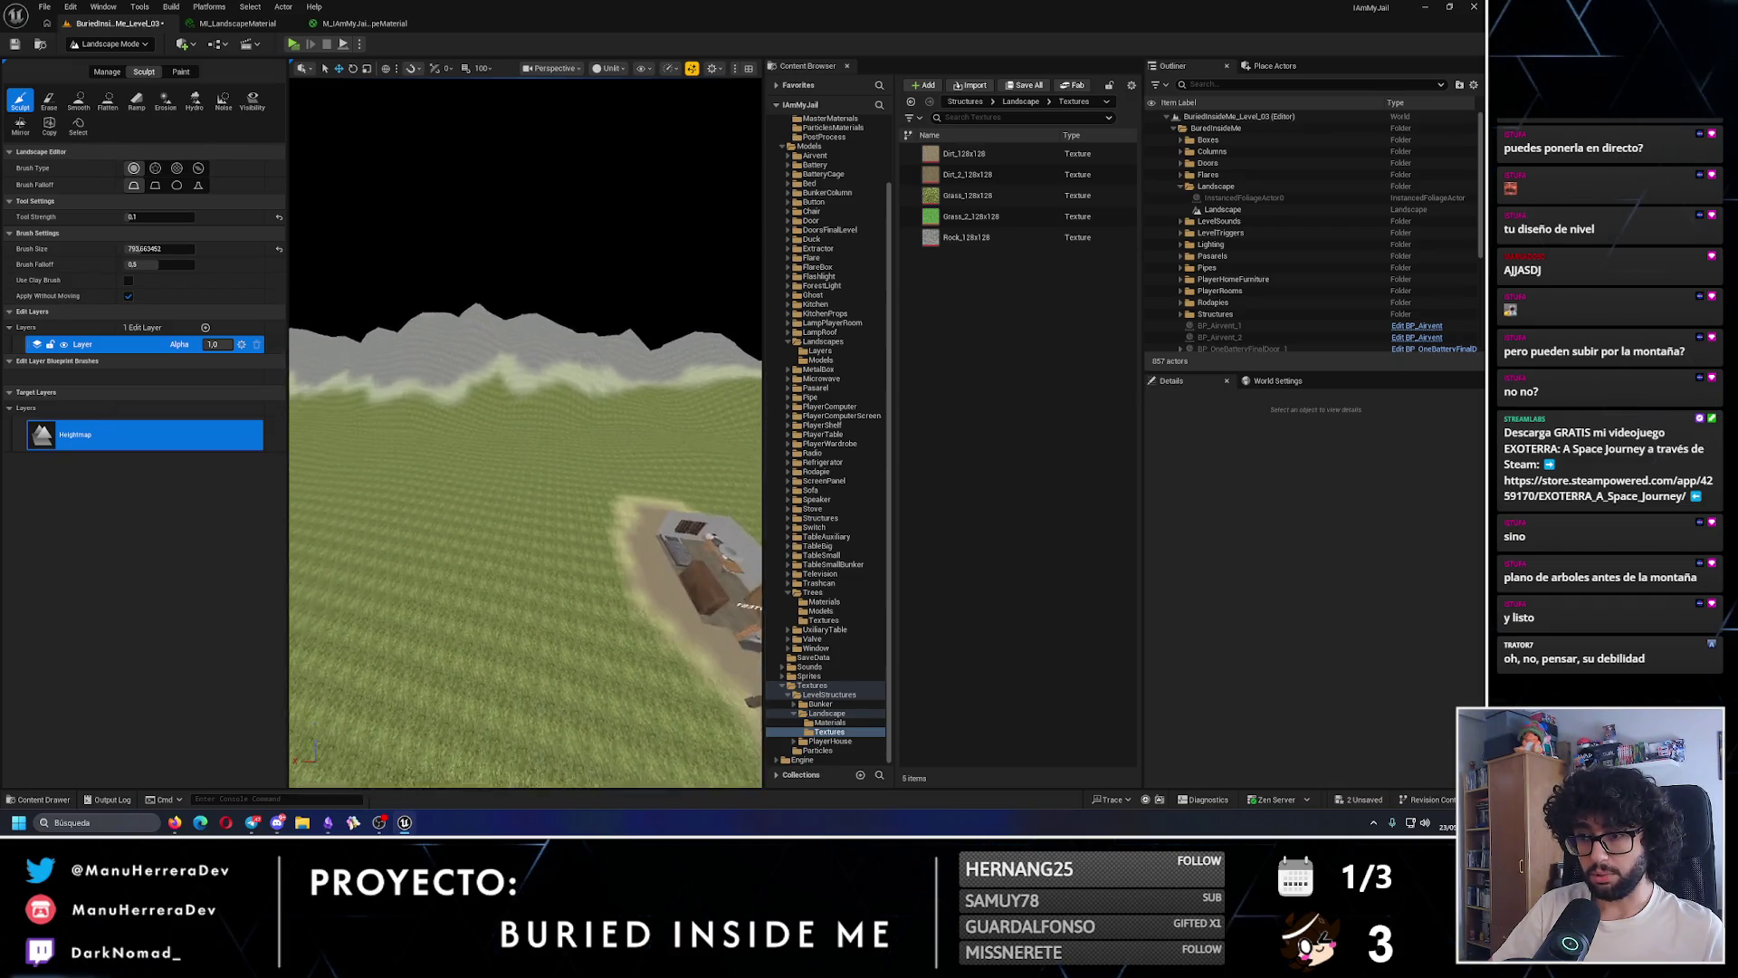
drag(535, 451, 543, 379)
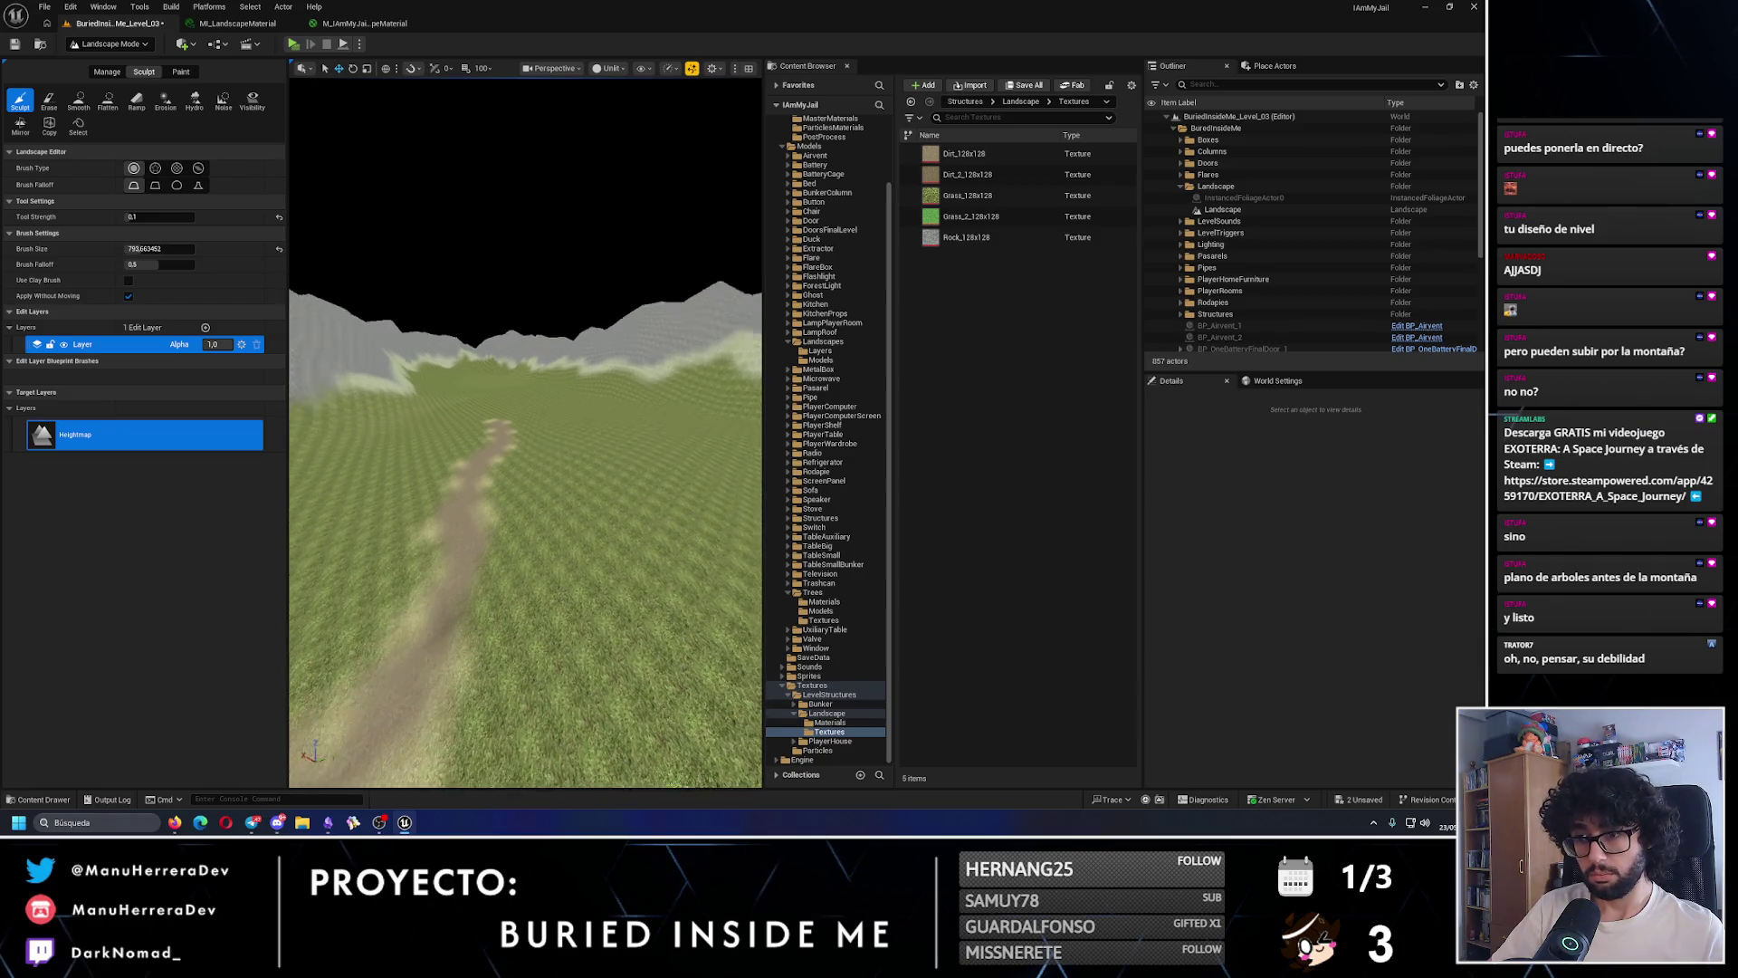
drag(544, 416, 602, 443)
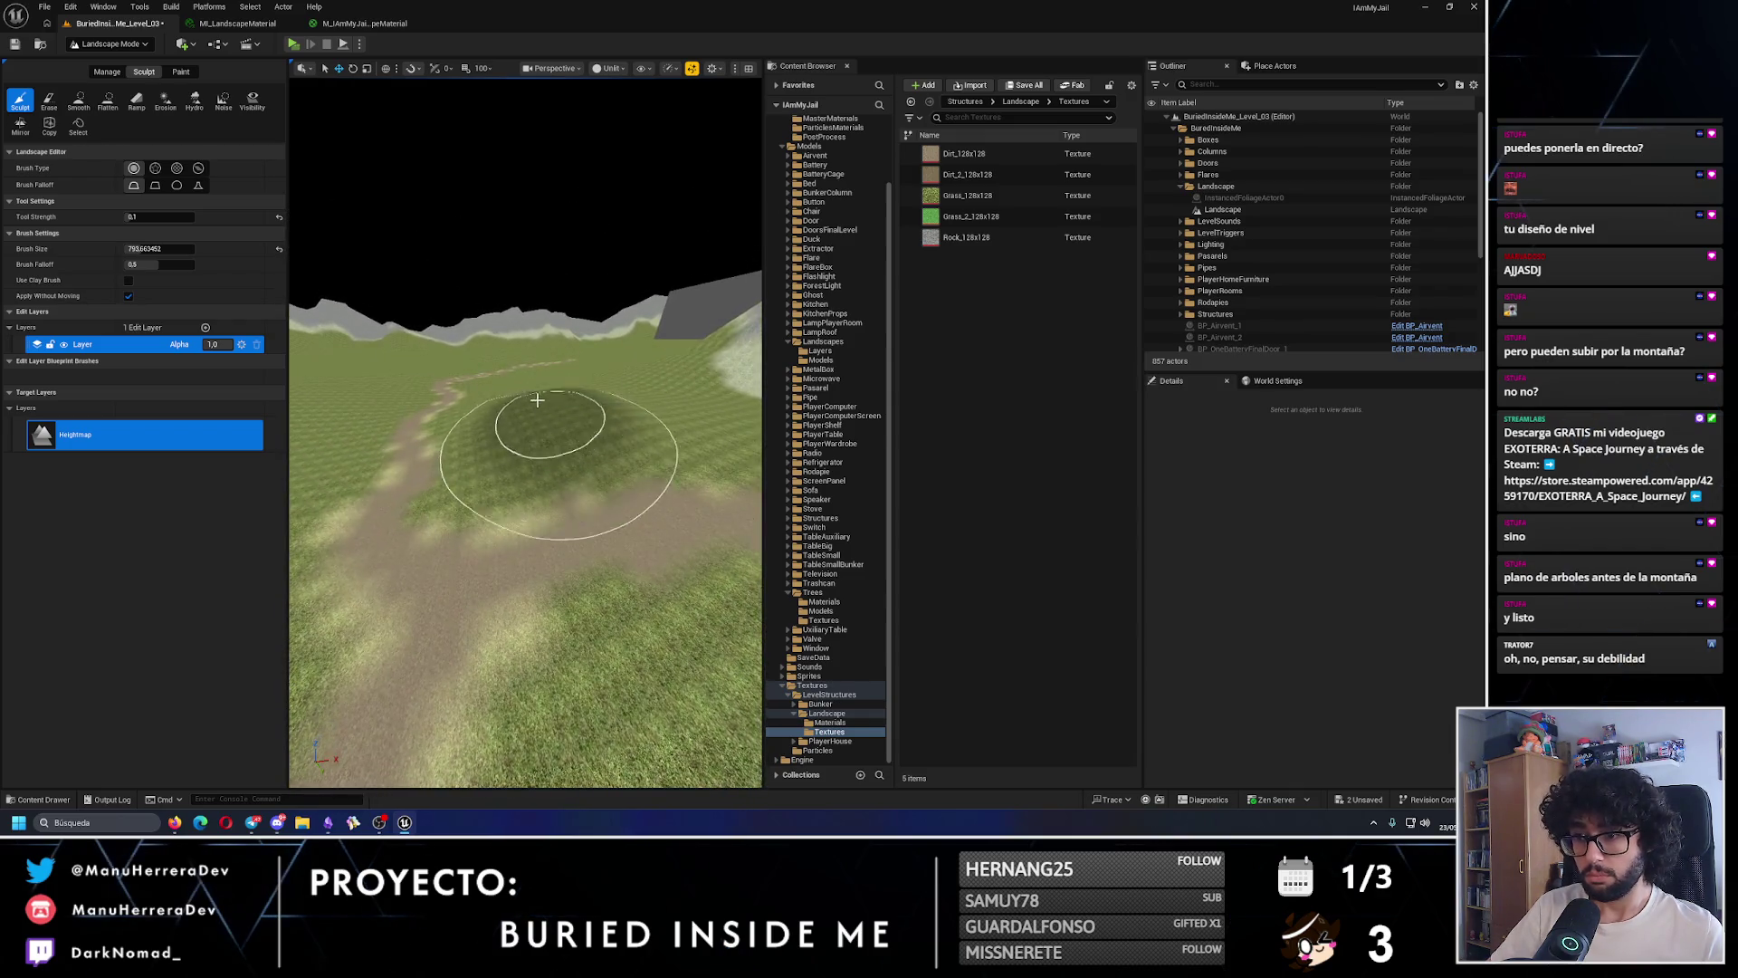
key(ctrl+z)
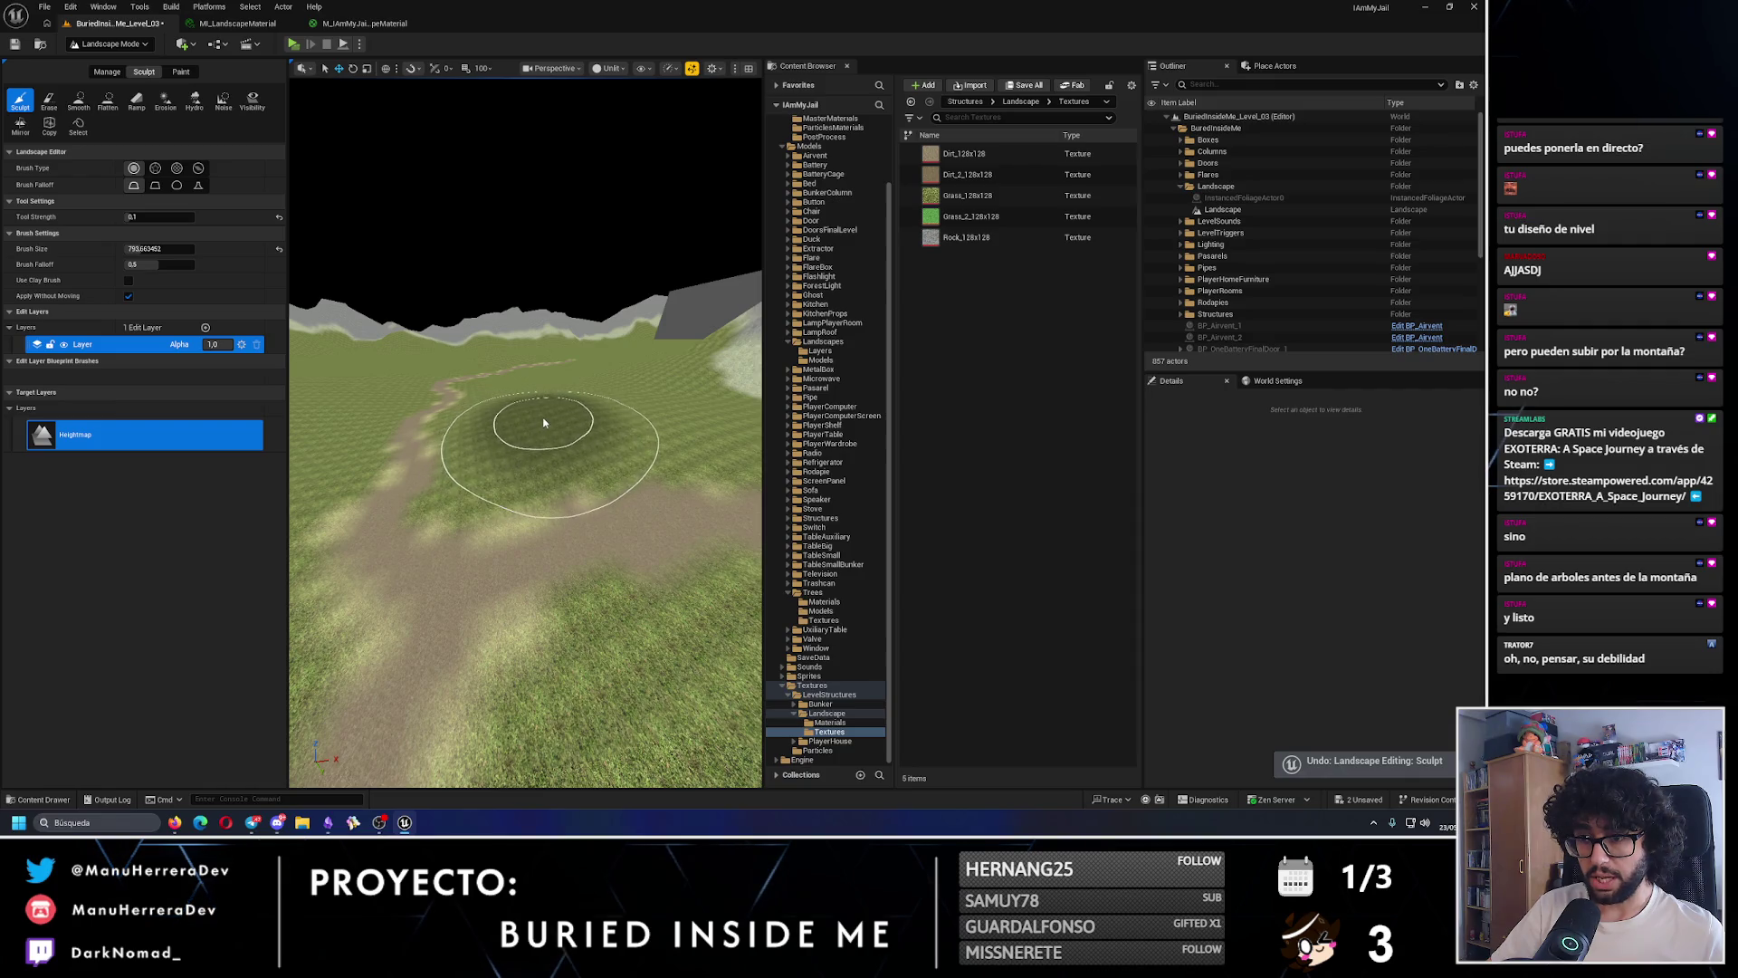
- Inspect the curving dirt path from several angles toward the mountains, building and trees
mouse_move(544, 422)
mouse_down()
mouse_move(501, 436)
mouse_move(489, 463)
mouse_up()
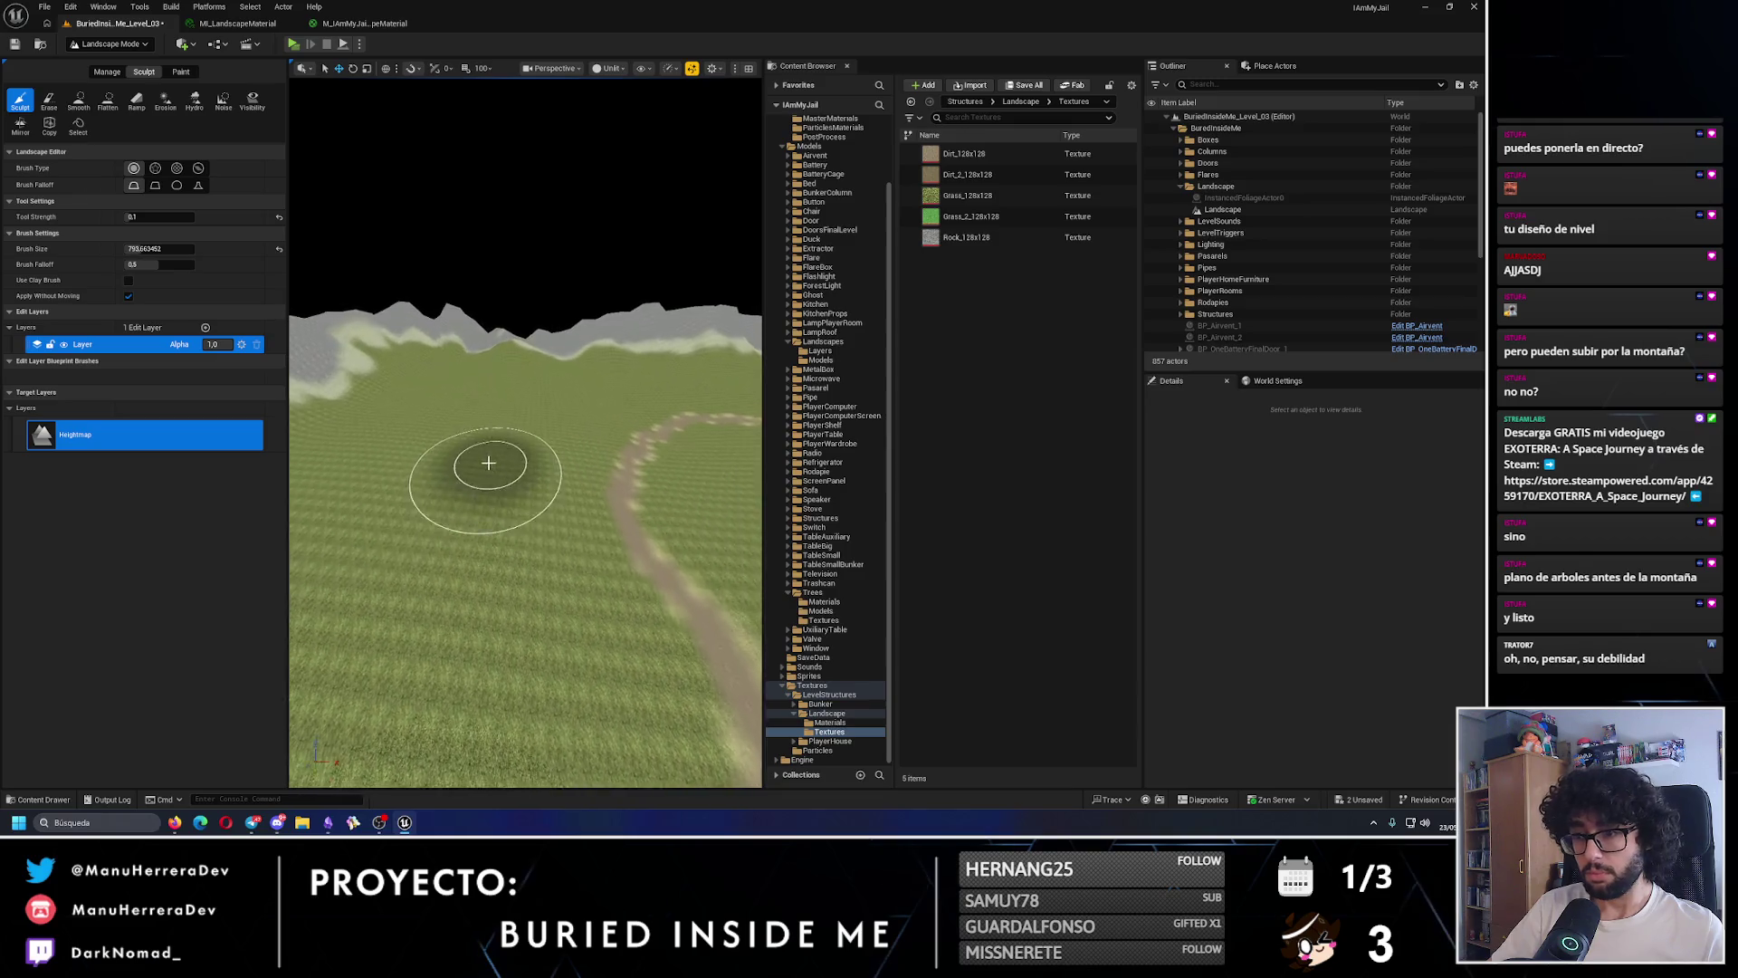
drag(504, 625, 460, 441)
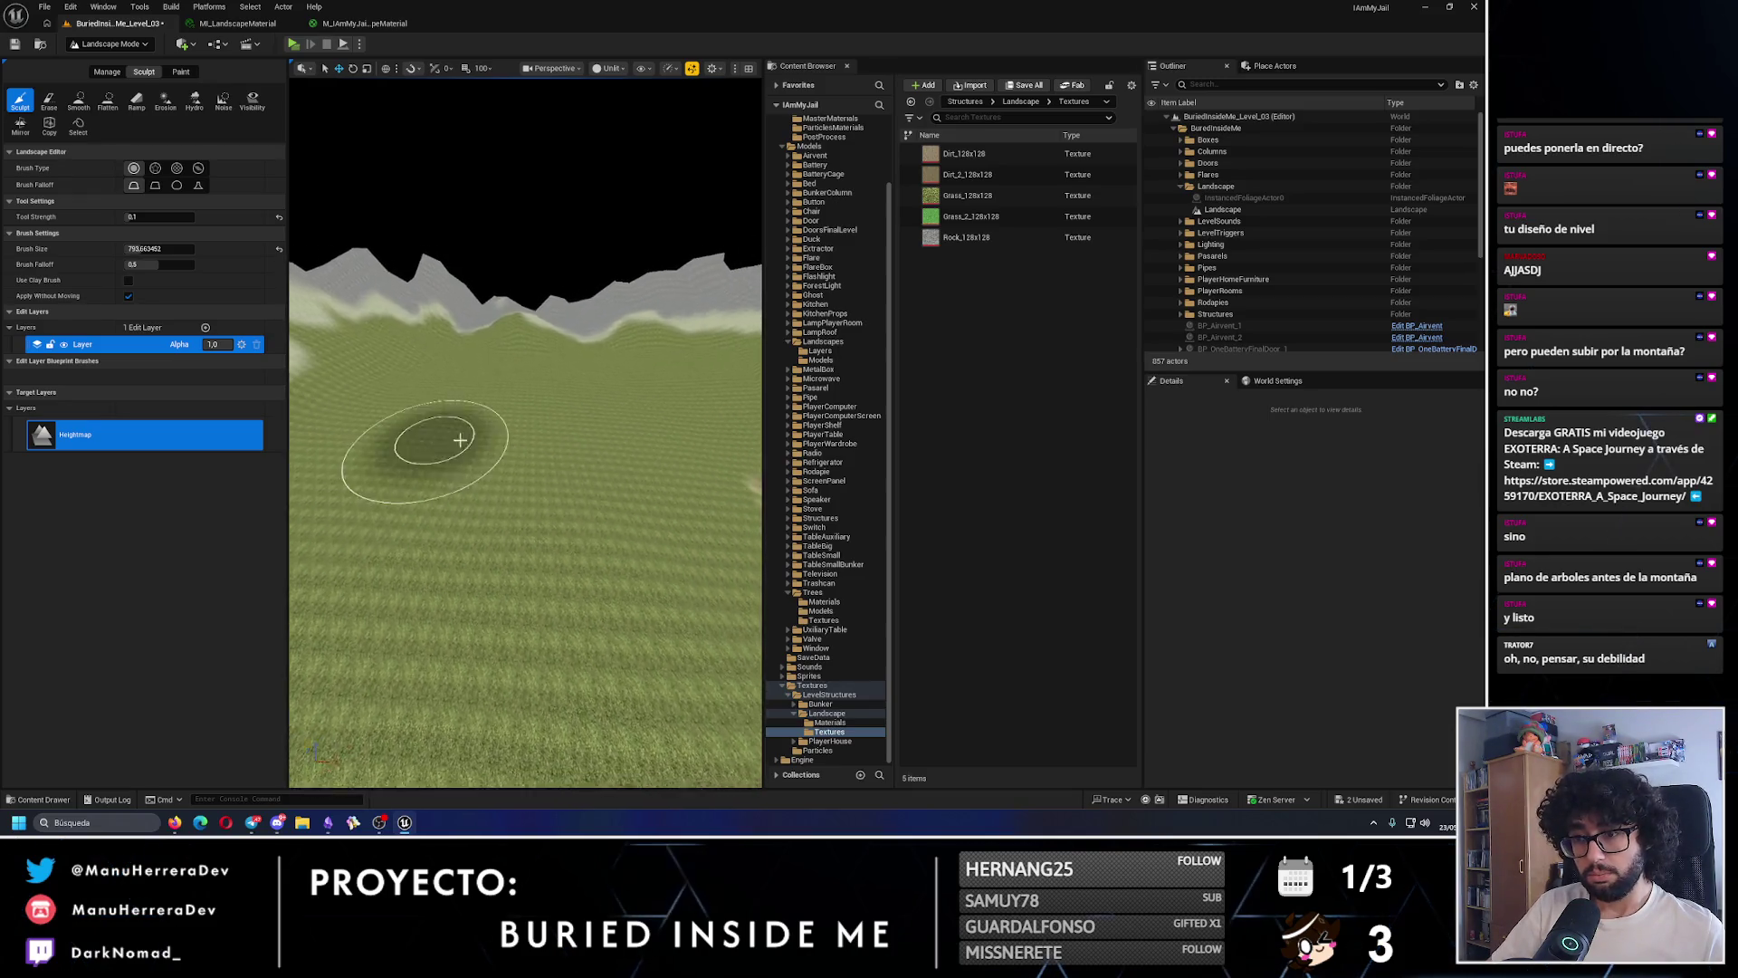
mouse_move(481, 512)
mouse_down()
mouse_move(527, 475)
mouse_move(501, 452)
mouse_move(535, 448)
mouse_move(536, 477)
mouse_up()
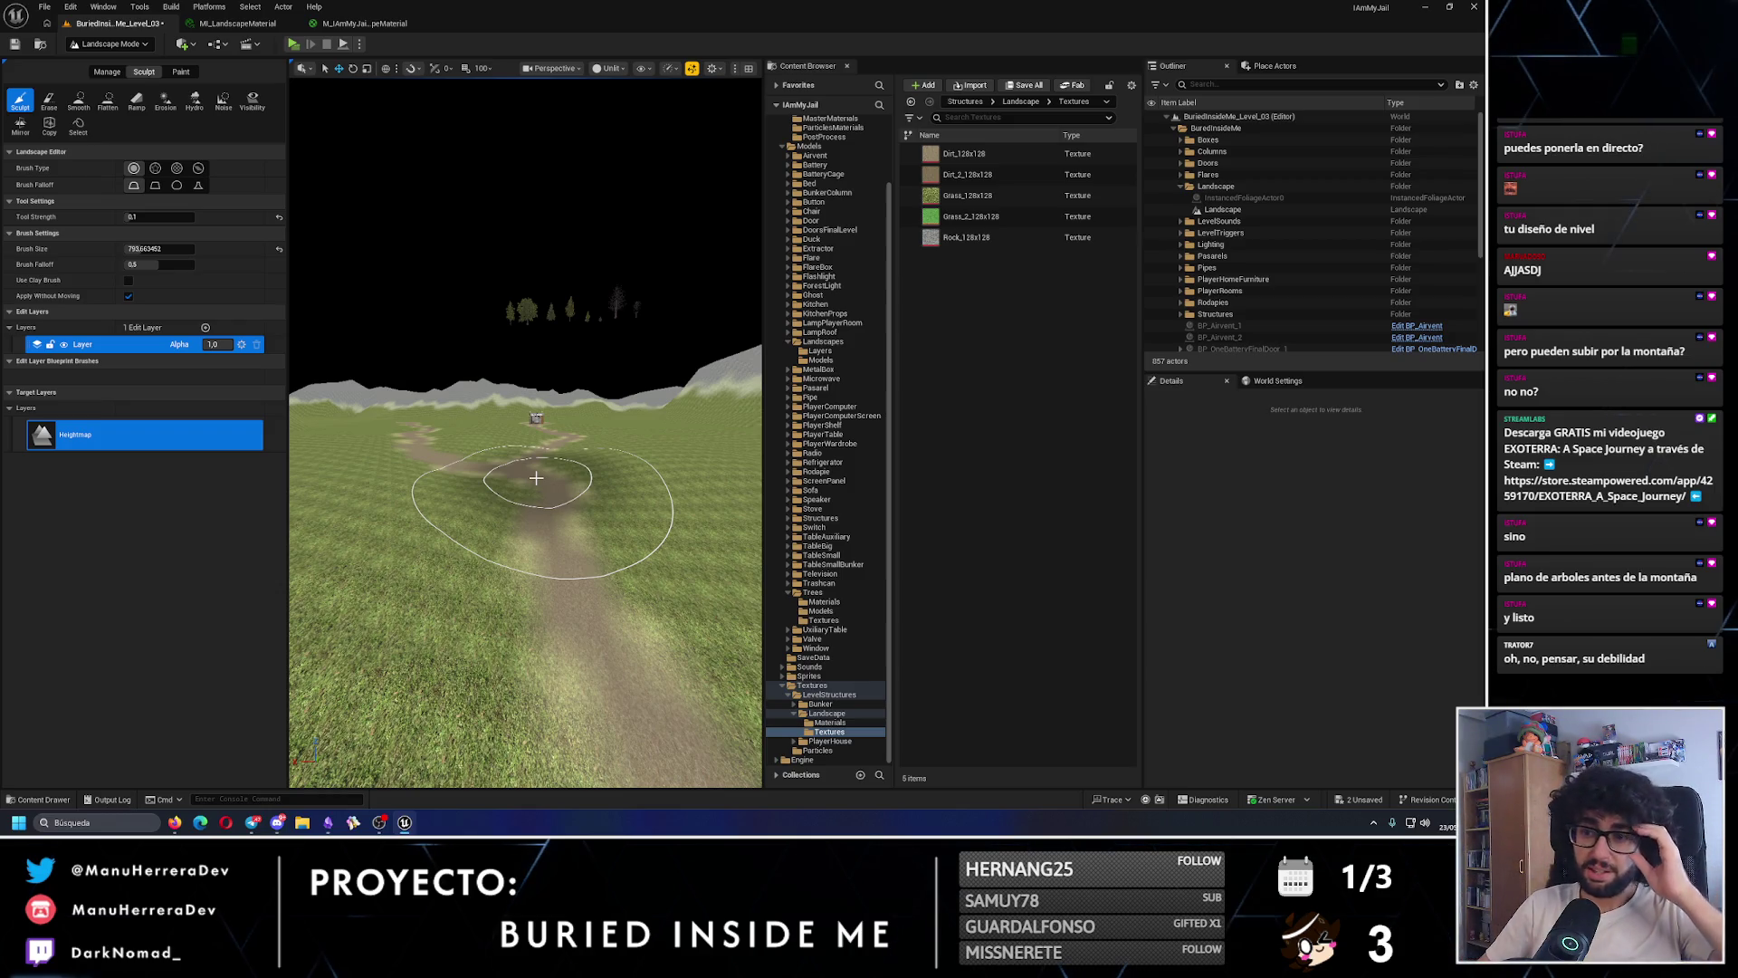
mouse_move(536, 477)
mouse_down()
mouse_move(456, 552)
mouse_move(598, 489)
mouse_move(623, 497)
mouse_move(615, 481)
mouse_up()
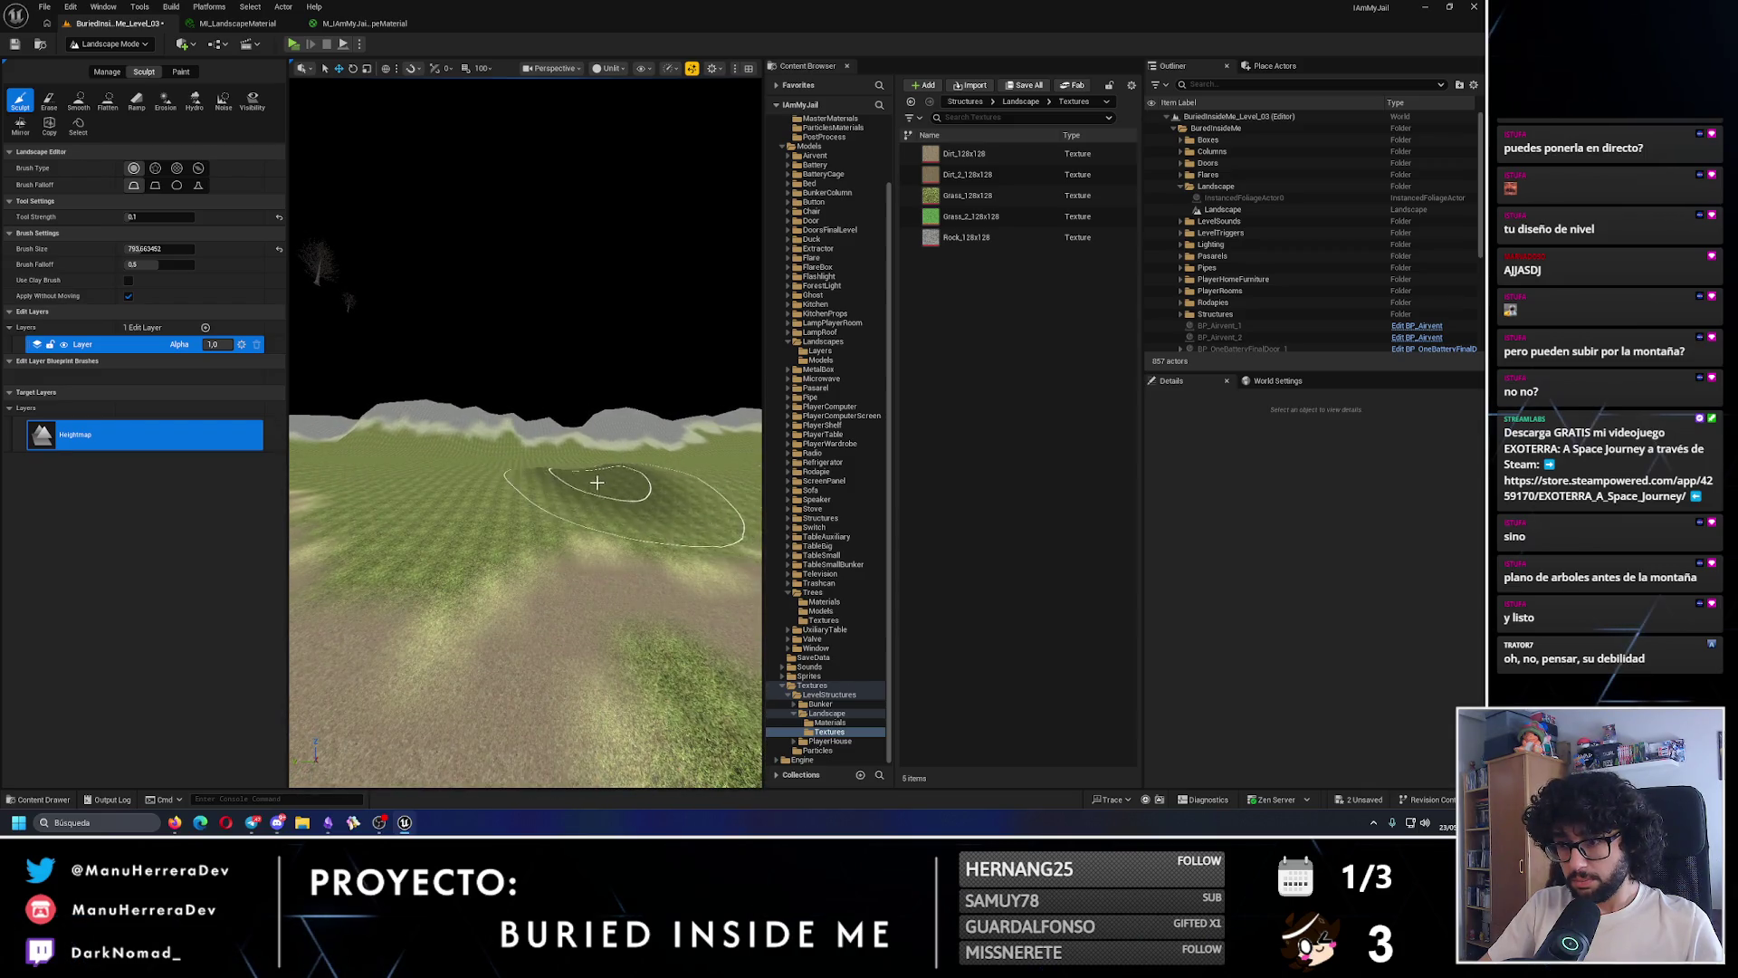
drag(472, 467, 467, 456)
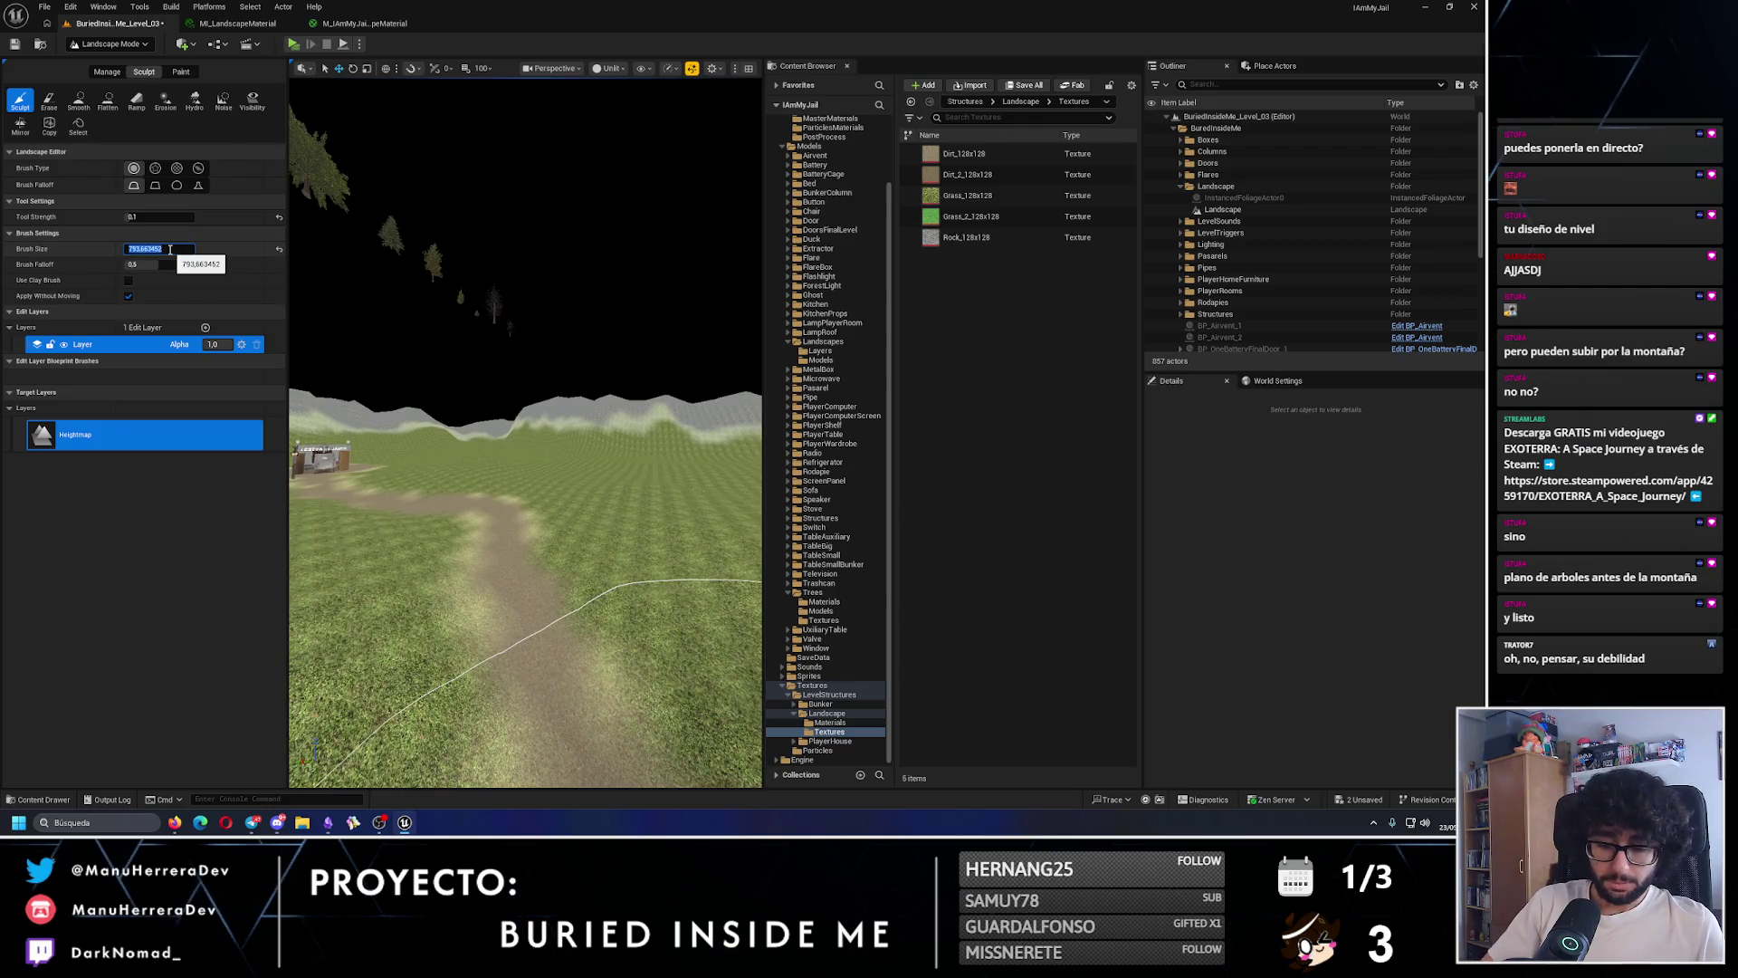
text(2000)
- Apply the sculpt brush size of 200 and fly above the winding dirt path
key(Return)
mouse_move(442, 535)
mouse_down()
mouse_move(514, 529)
mouse_move(508, 547)
mouse_move(521, 494)
mouse_move(500, 458)
mouse_move(518, 493)
mouse_up()
mouse_move(501, 578)
mouse_down()
mouse_move(500, 553)
mouse_move(501, 579)
mouse_up()
- Fly toward the grey mountain and switch the landscape editor to Paint mode
drag(591, 467, 723, 597)
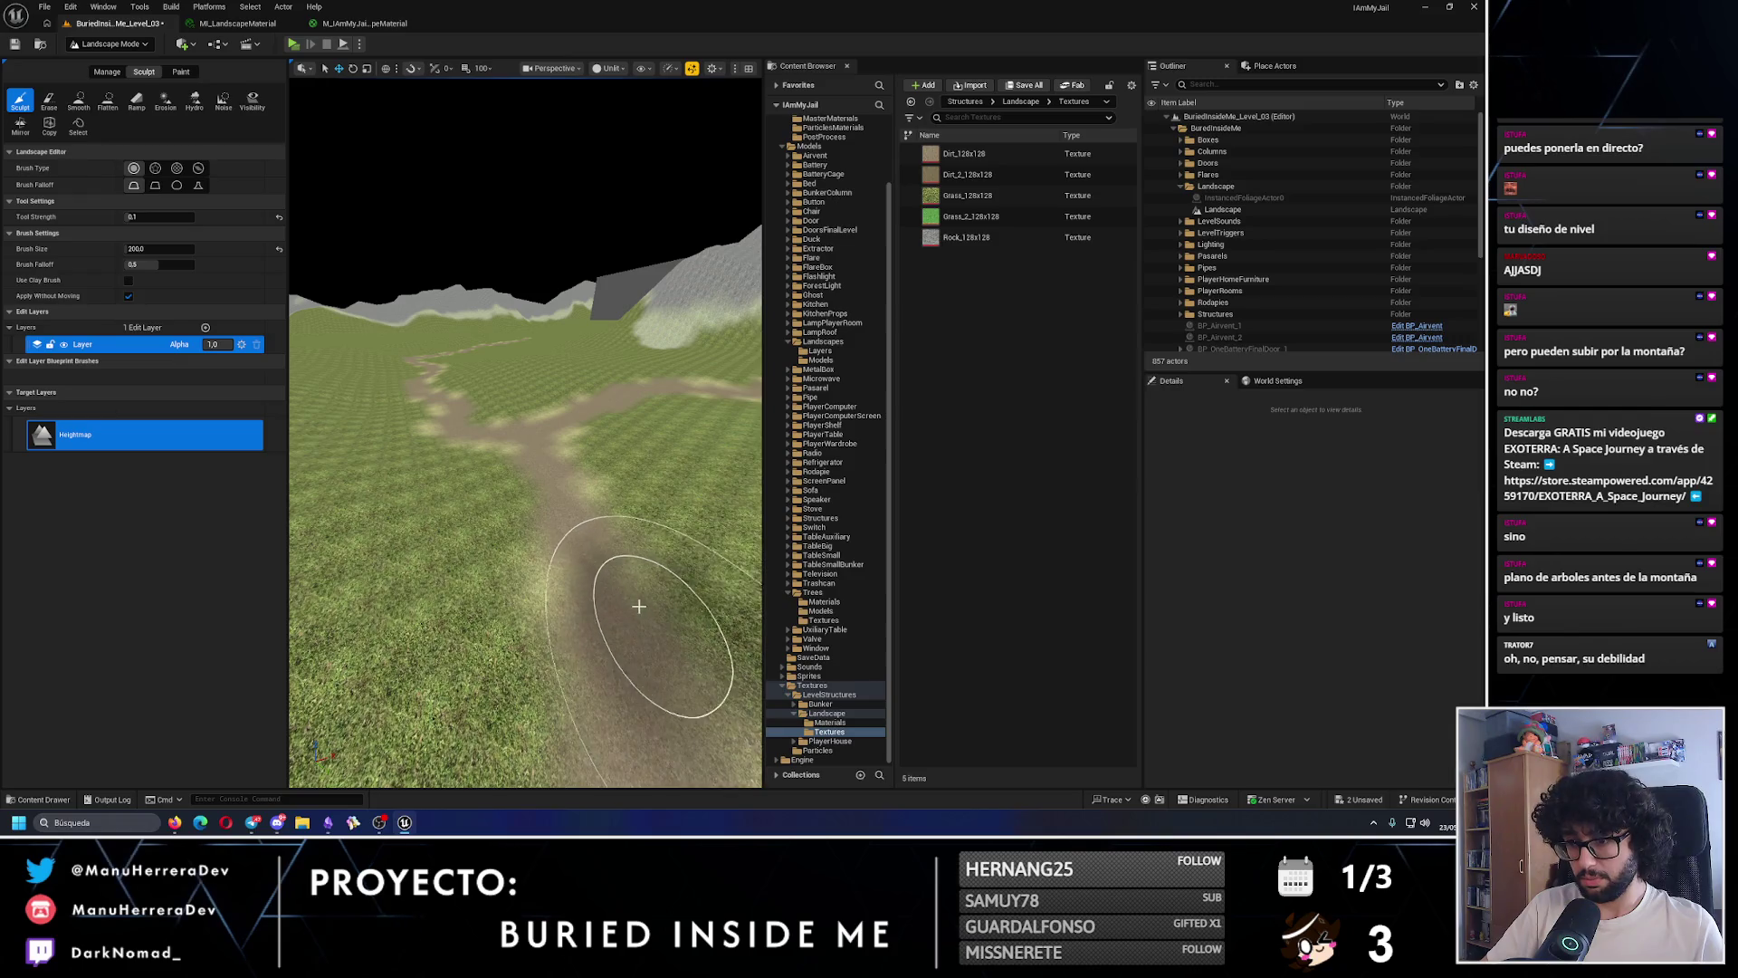
drag(527, 442, 503, 543)
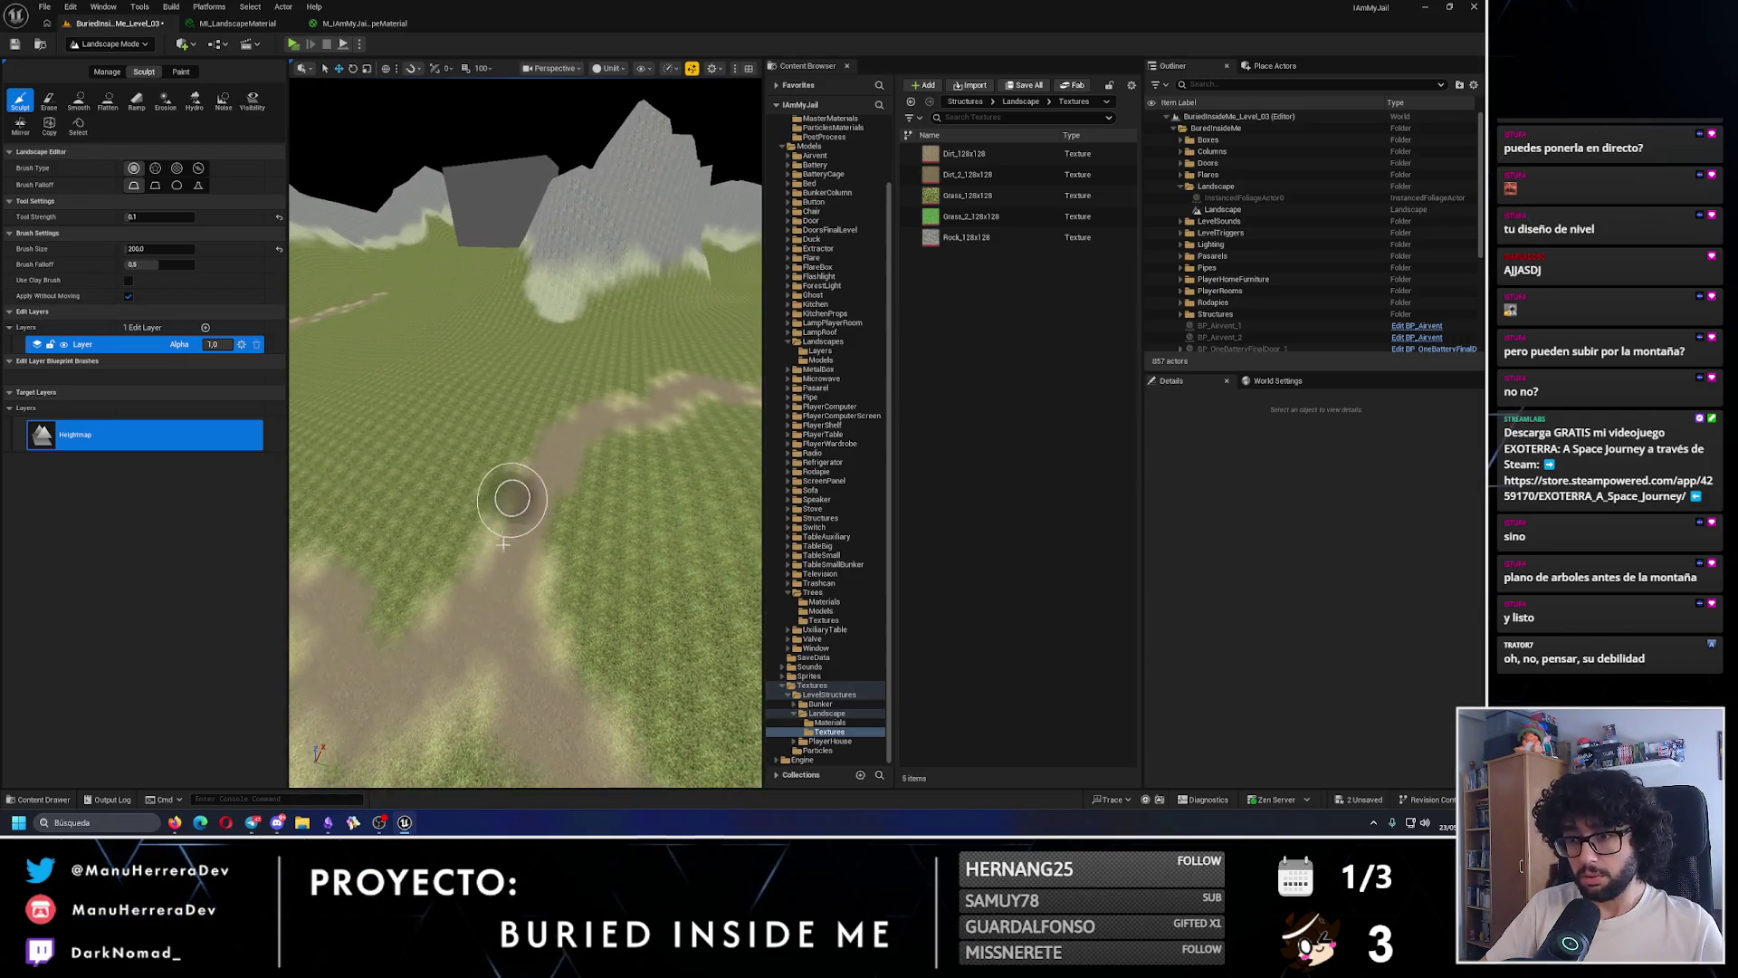
drag(561, 439, 462, 494)
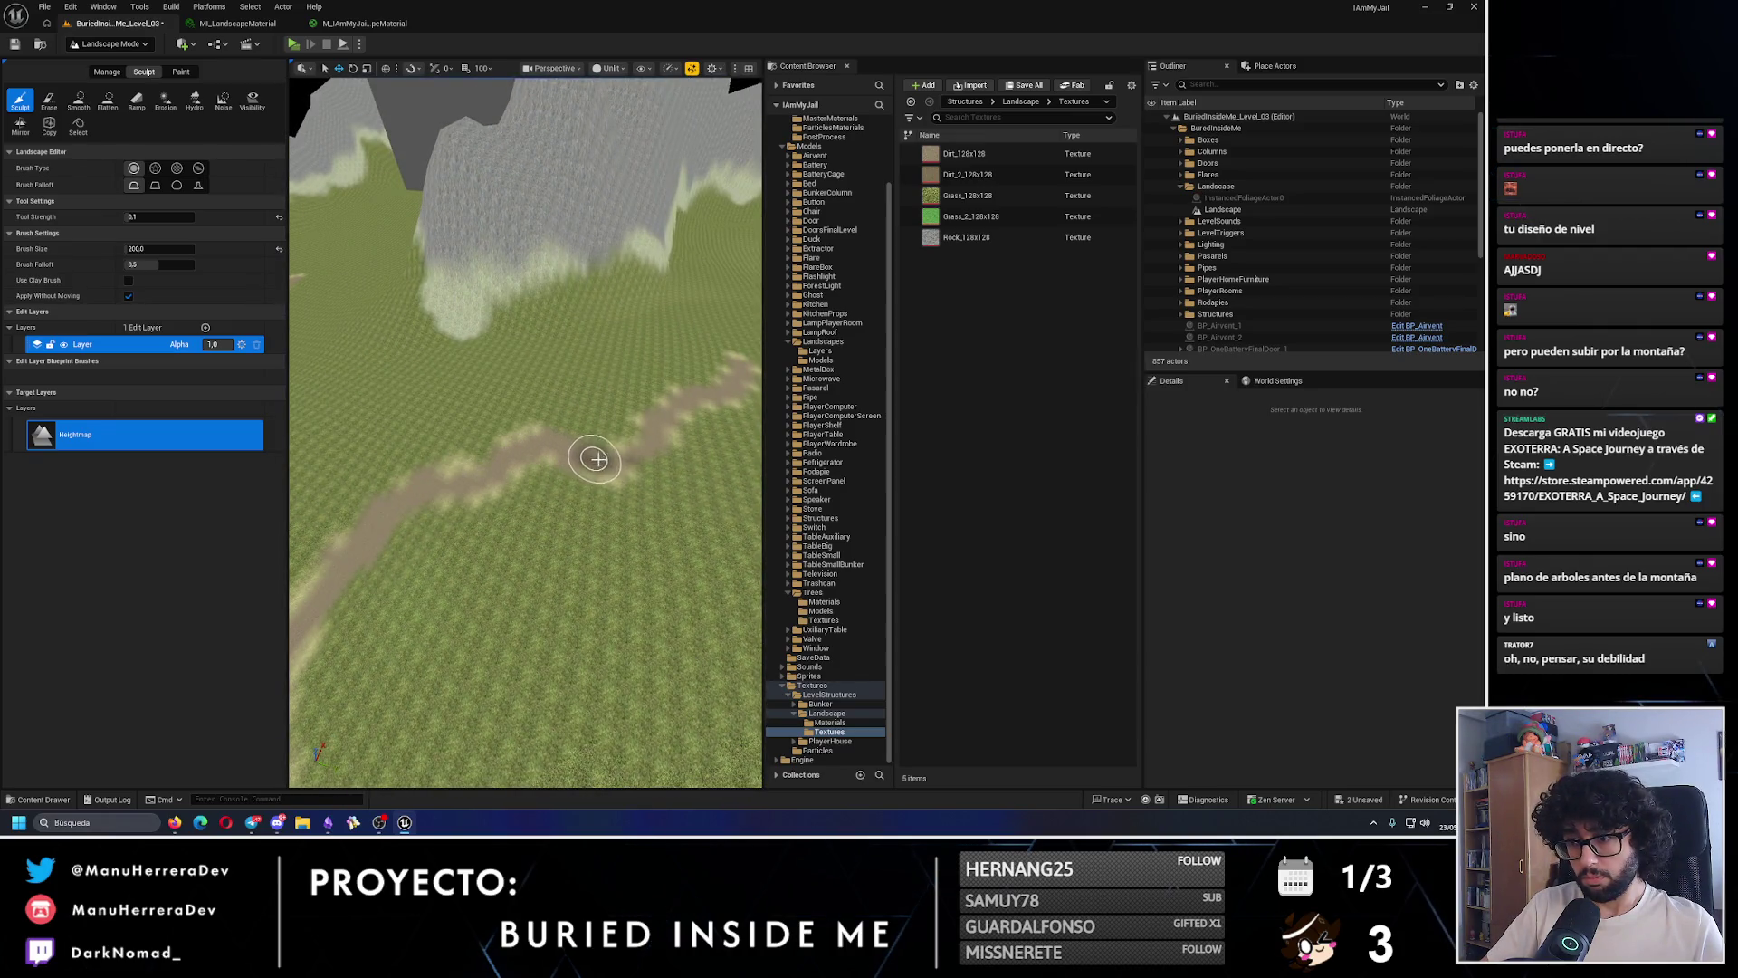
drag(669, 425, 555, 446)
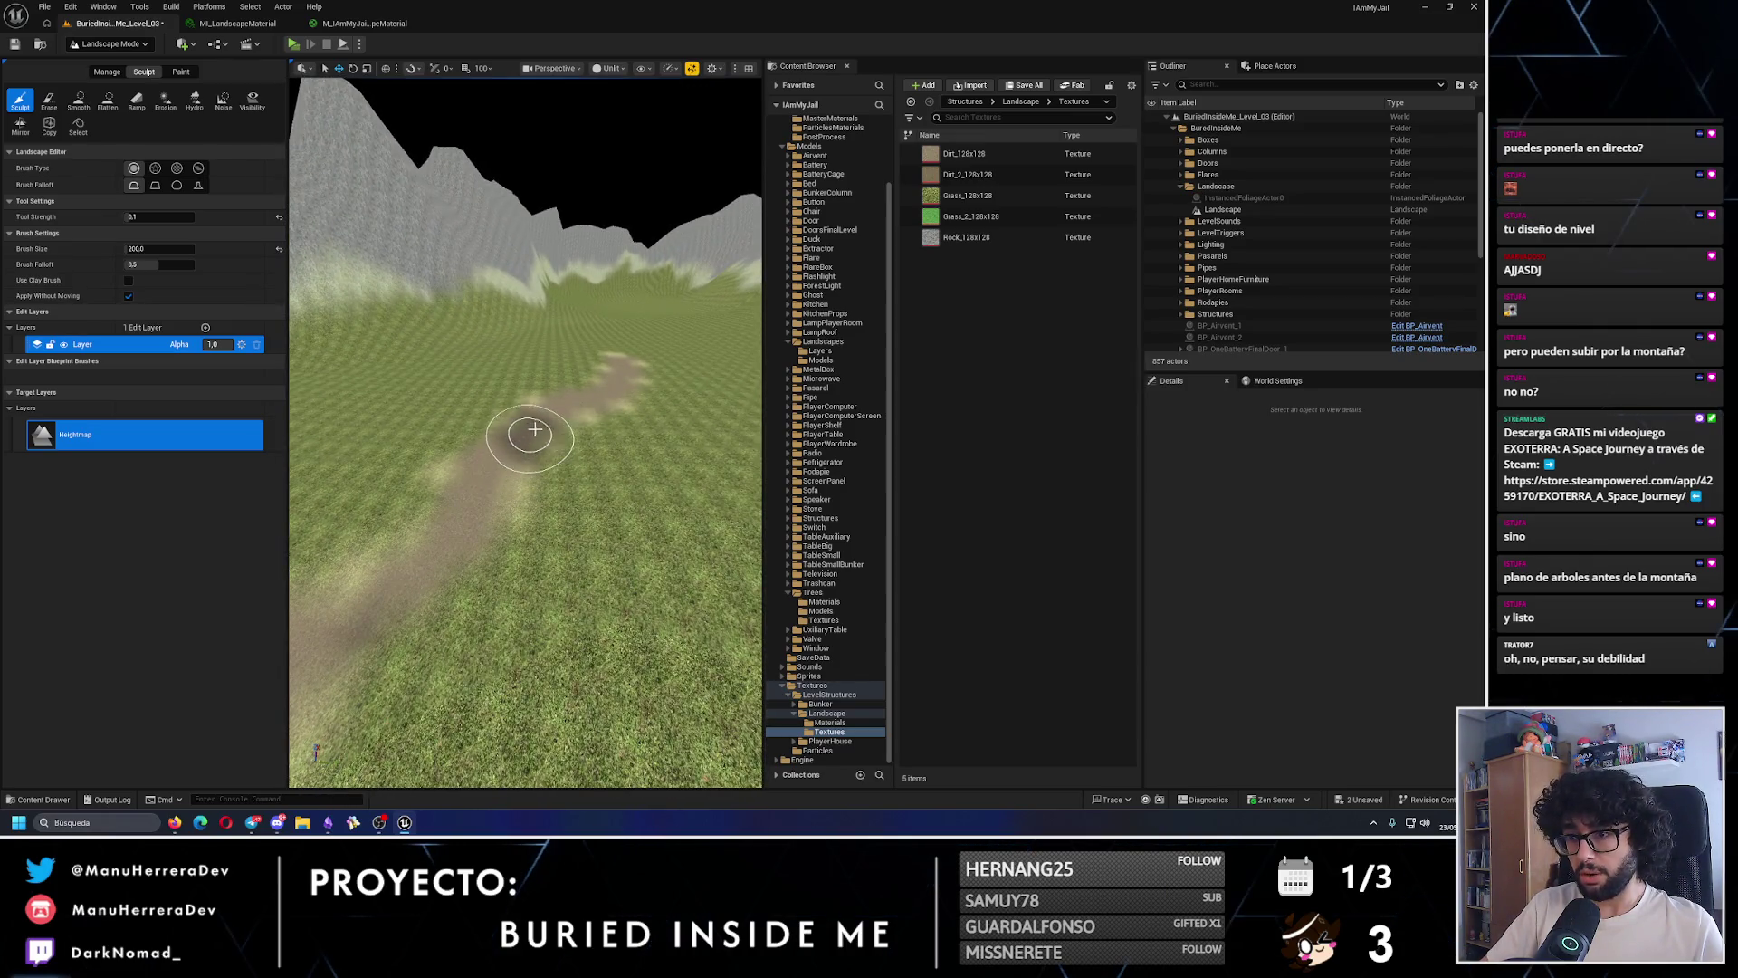
click(180, 71)
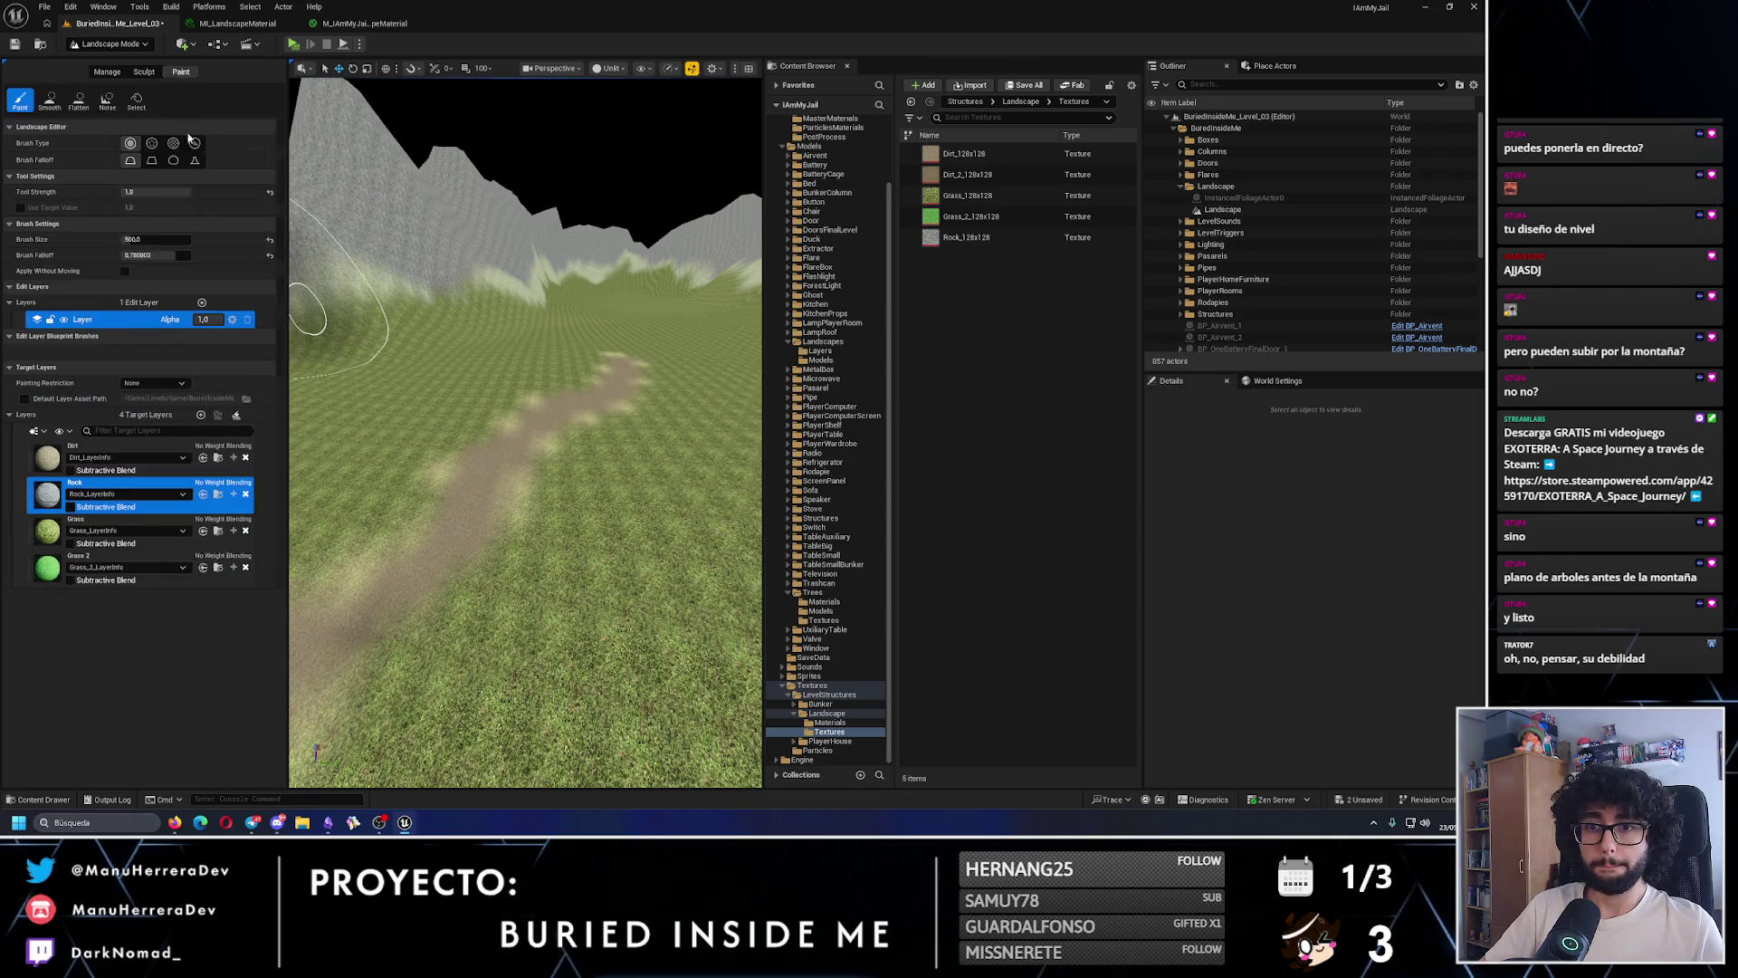
- Select the Dirt layer, paint near the path, and shrink the brush to about 260
click(89, 457)
scroll(465, 543, up, 5)
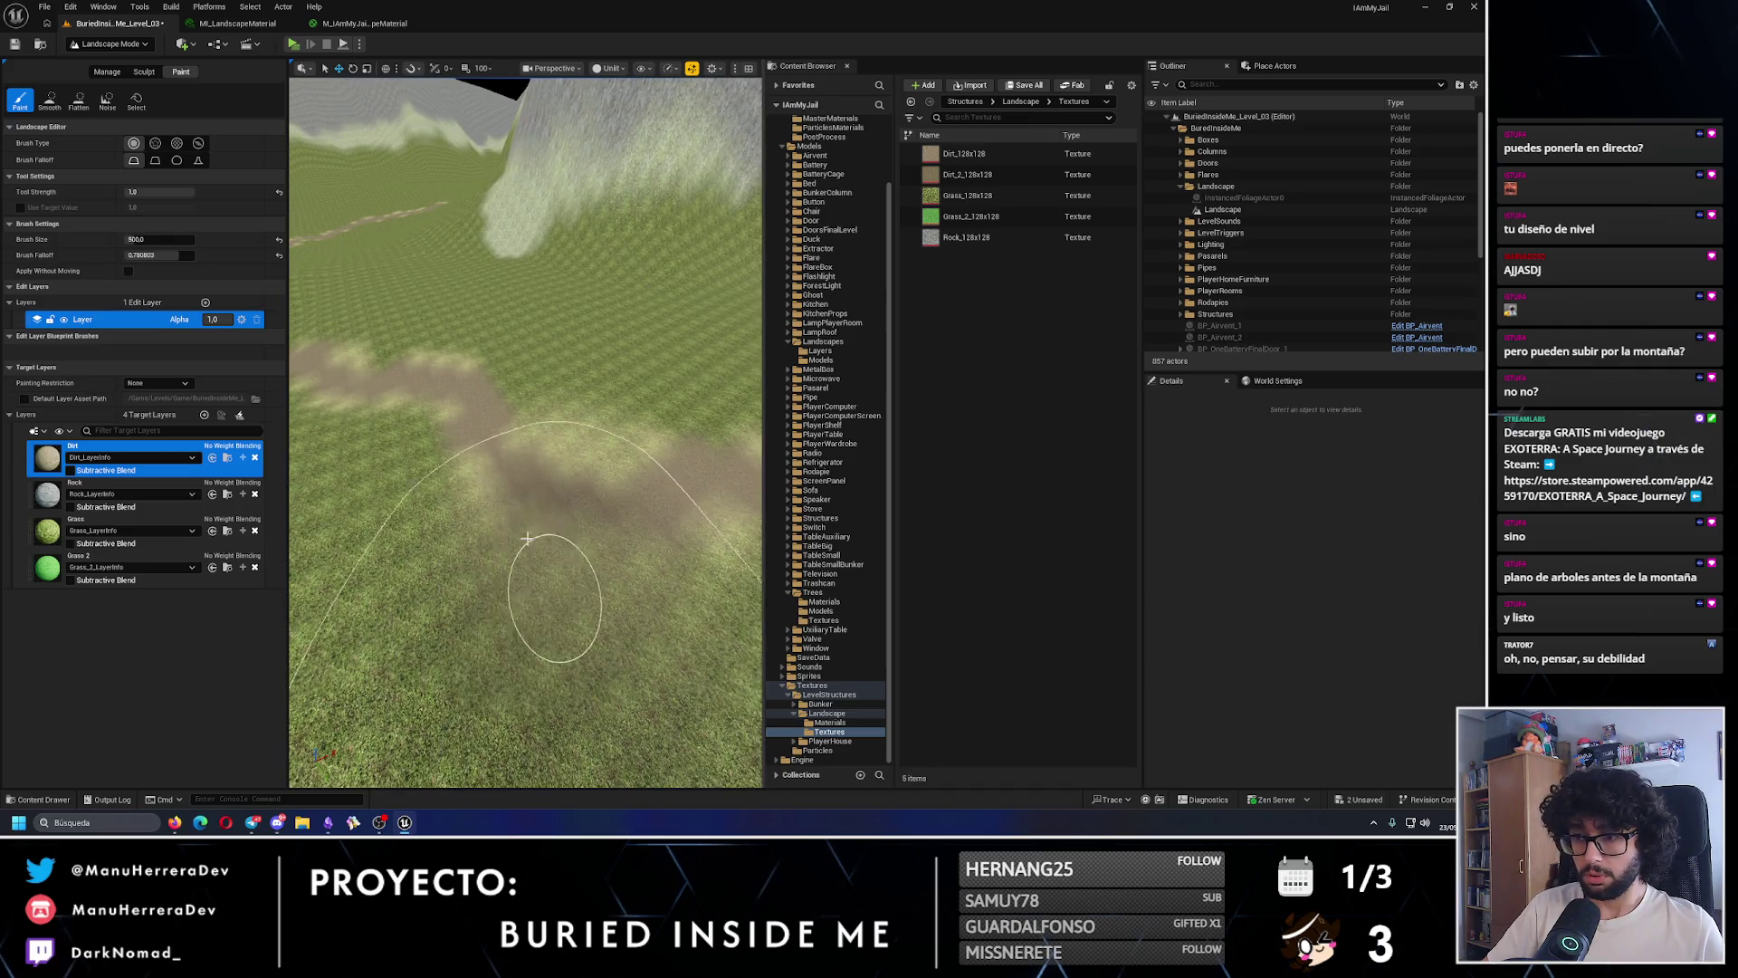
click(555, 601)
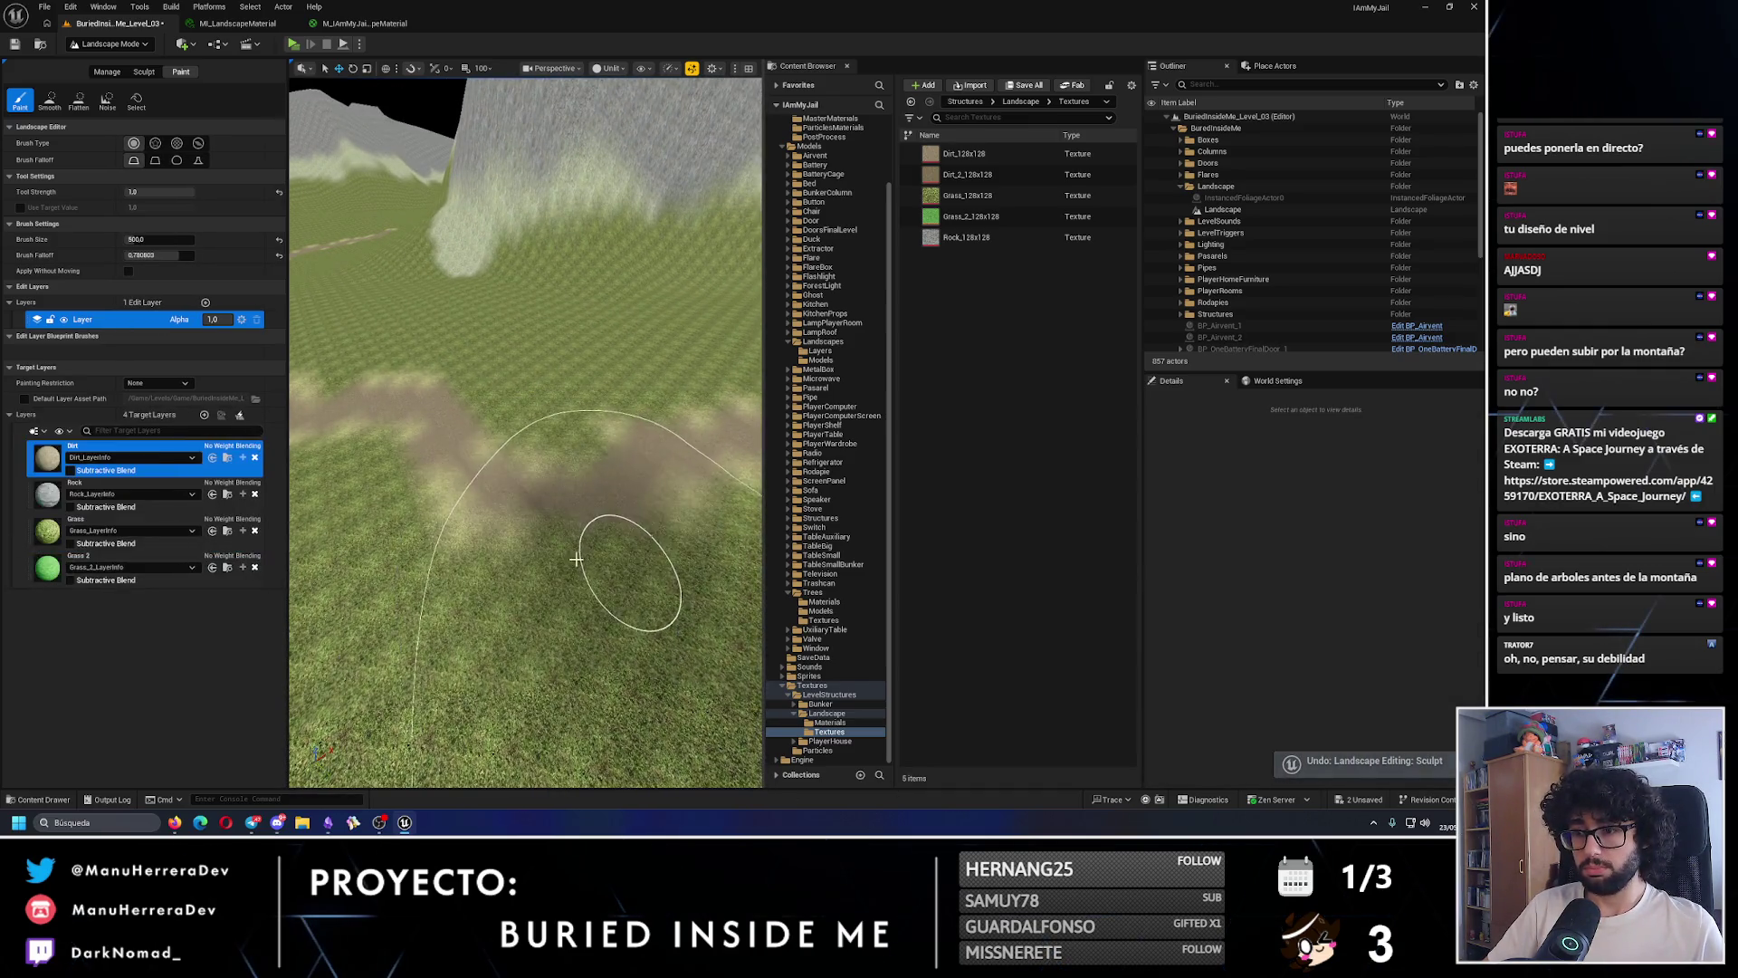
drag(161, 235, 131, 235)
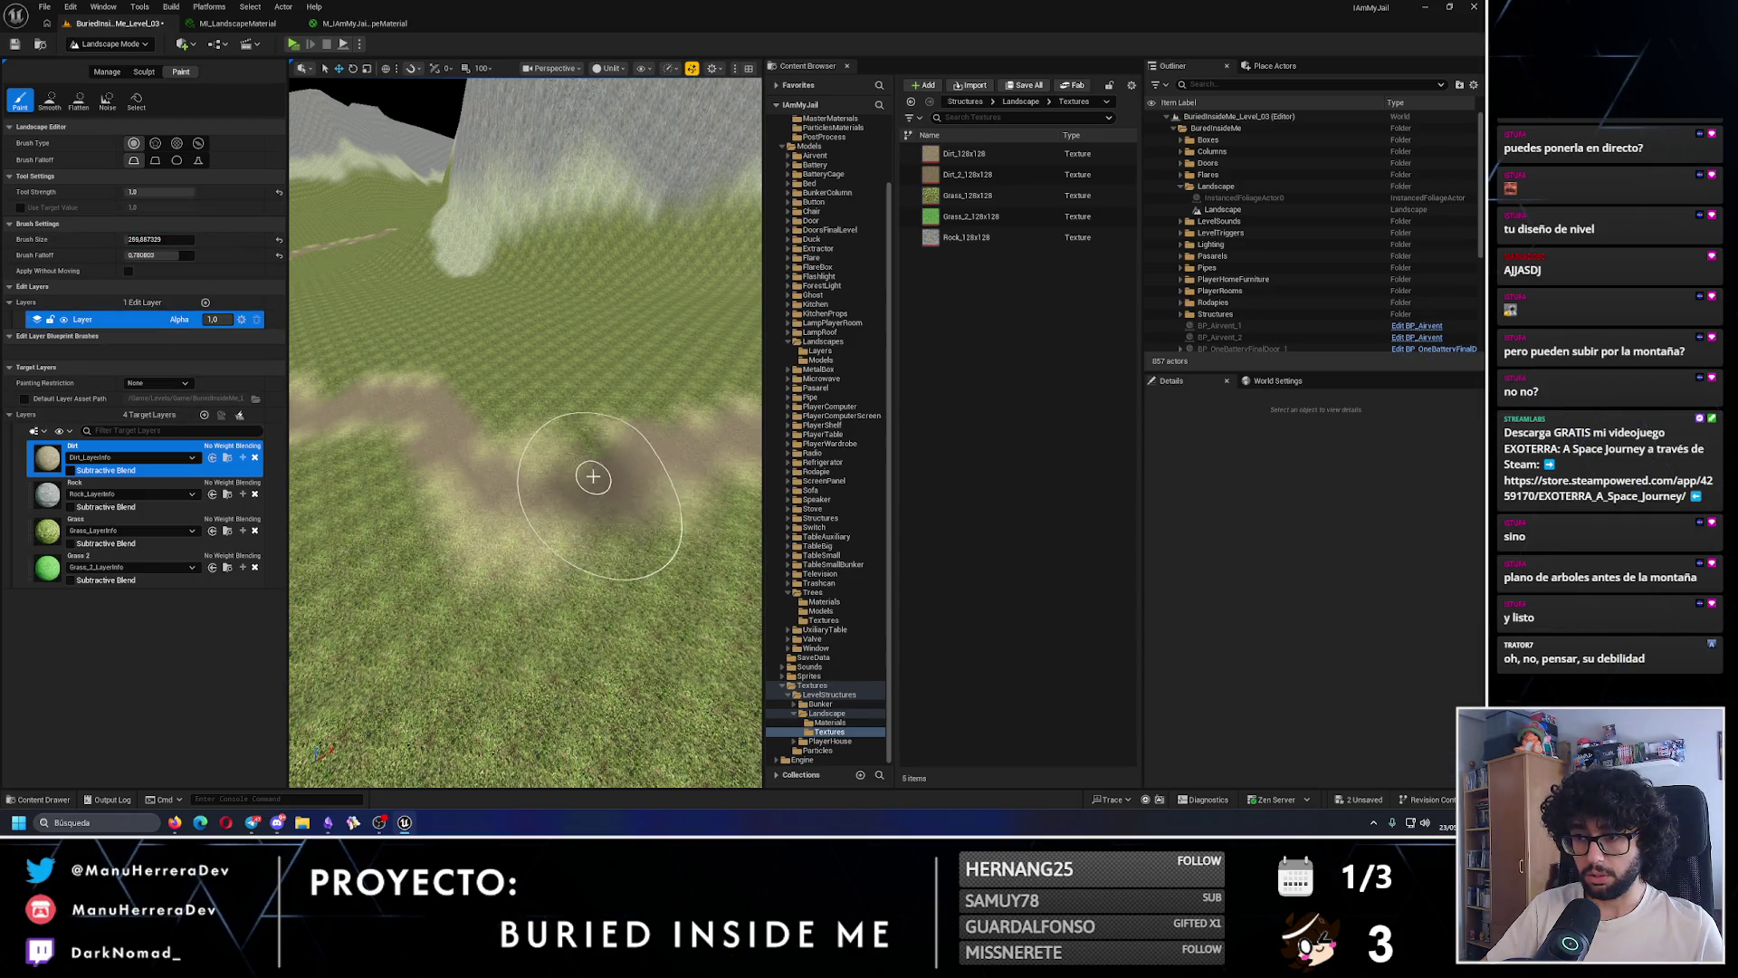
scroll(634, 561, down, 5)
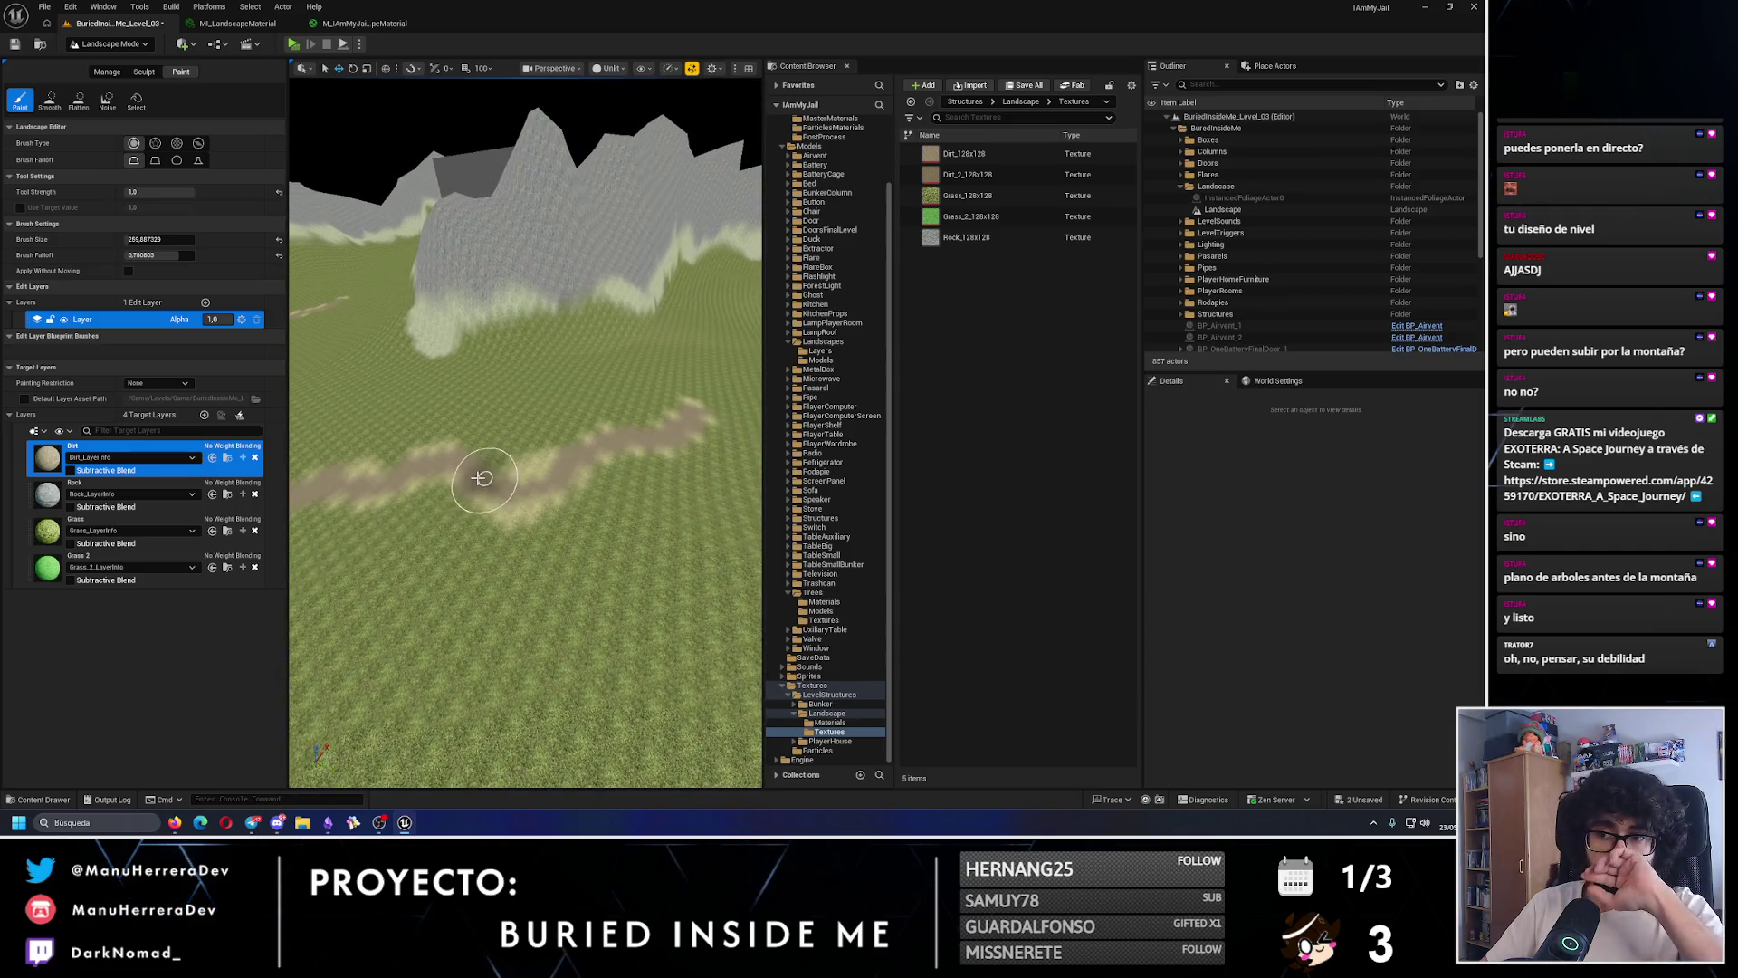
- Paint dirt onto the path junction and undo the unwanted stroke
mouse_move(512, 491)
mouse_down()
mouse_move(389, 489)
mouse_move(631, 516)
mouse_move(602, 477)
mouse_up()
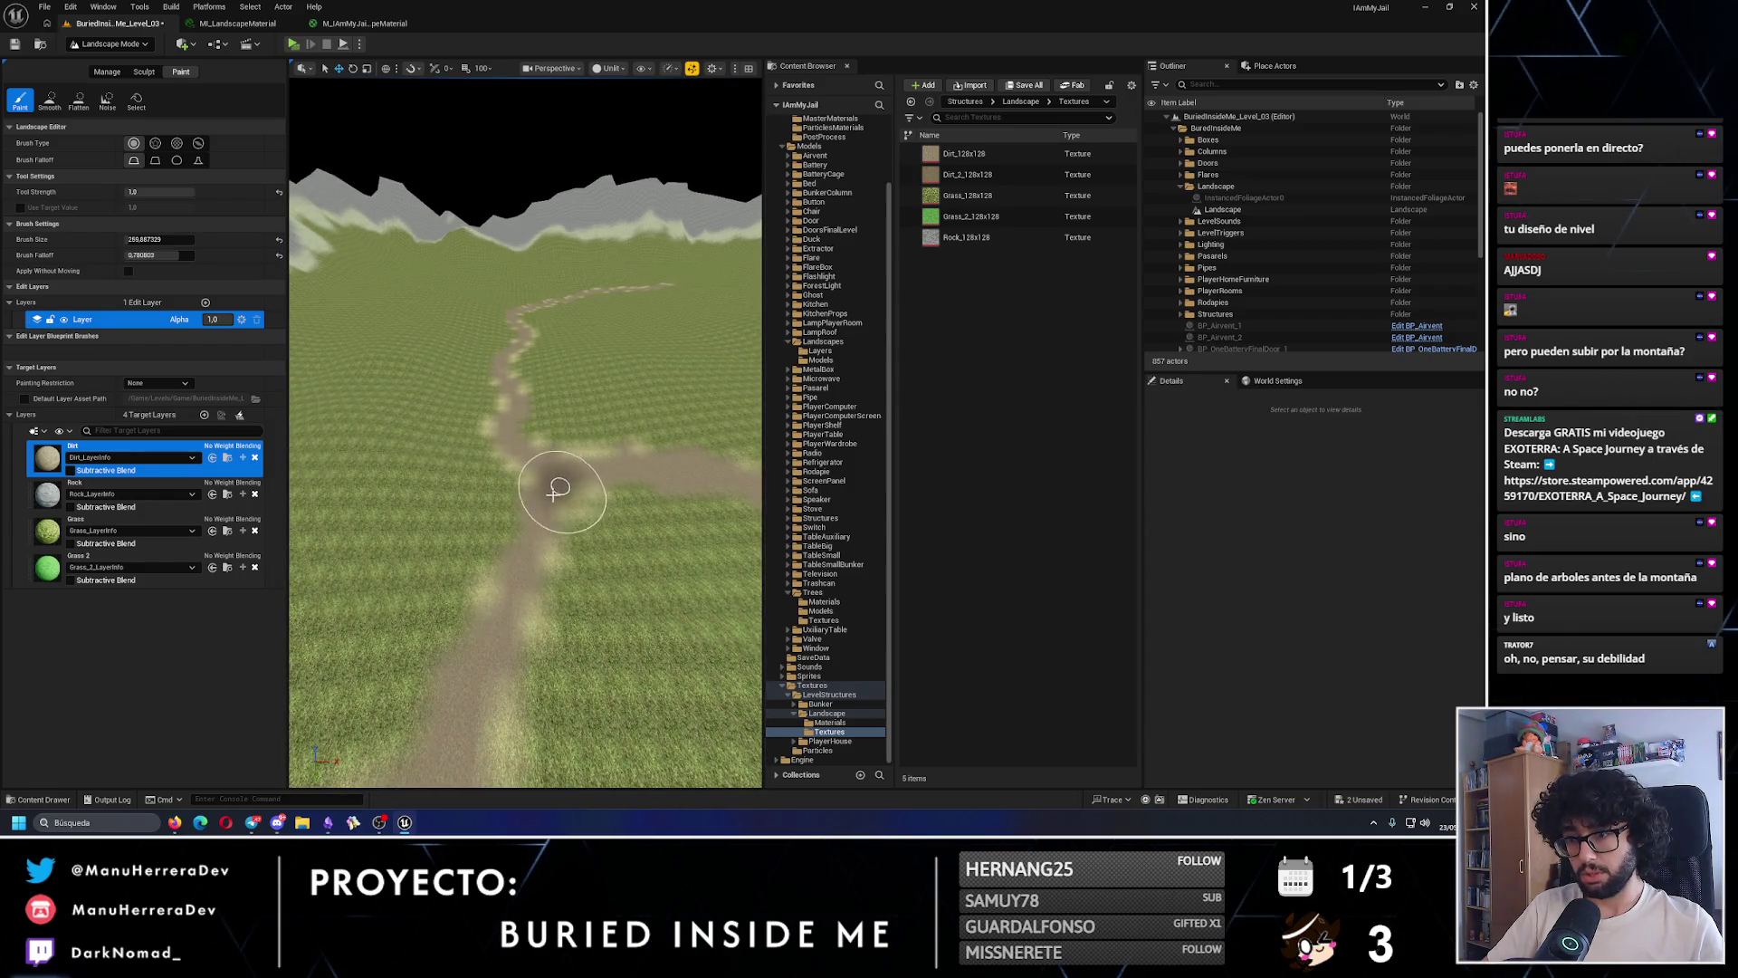
drag(499, 590, 604, 493)
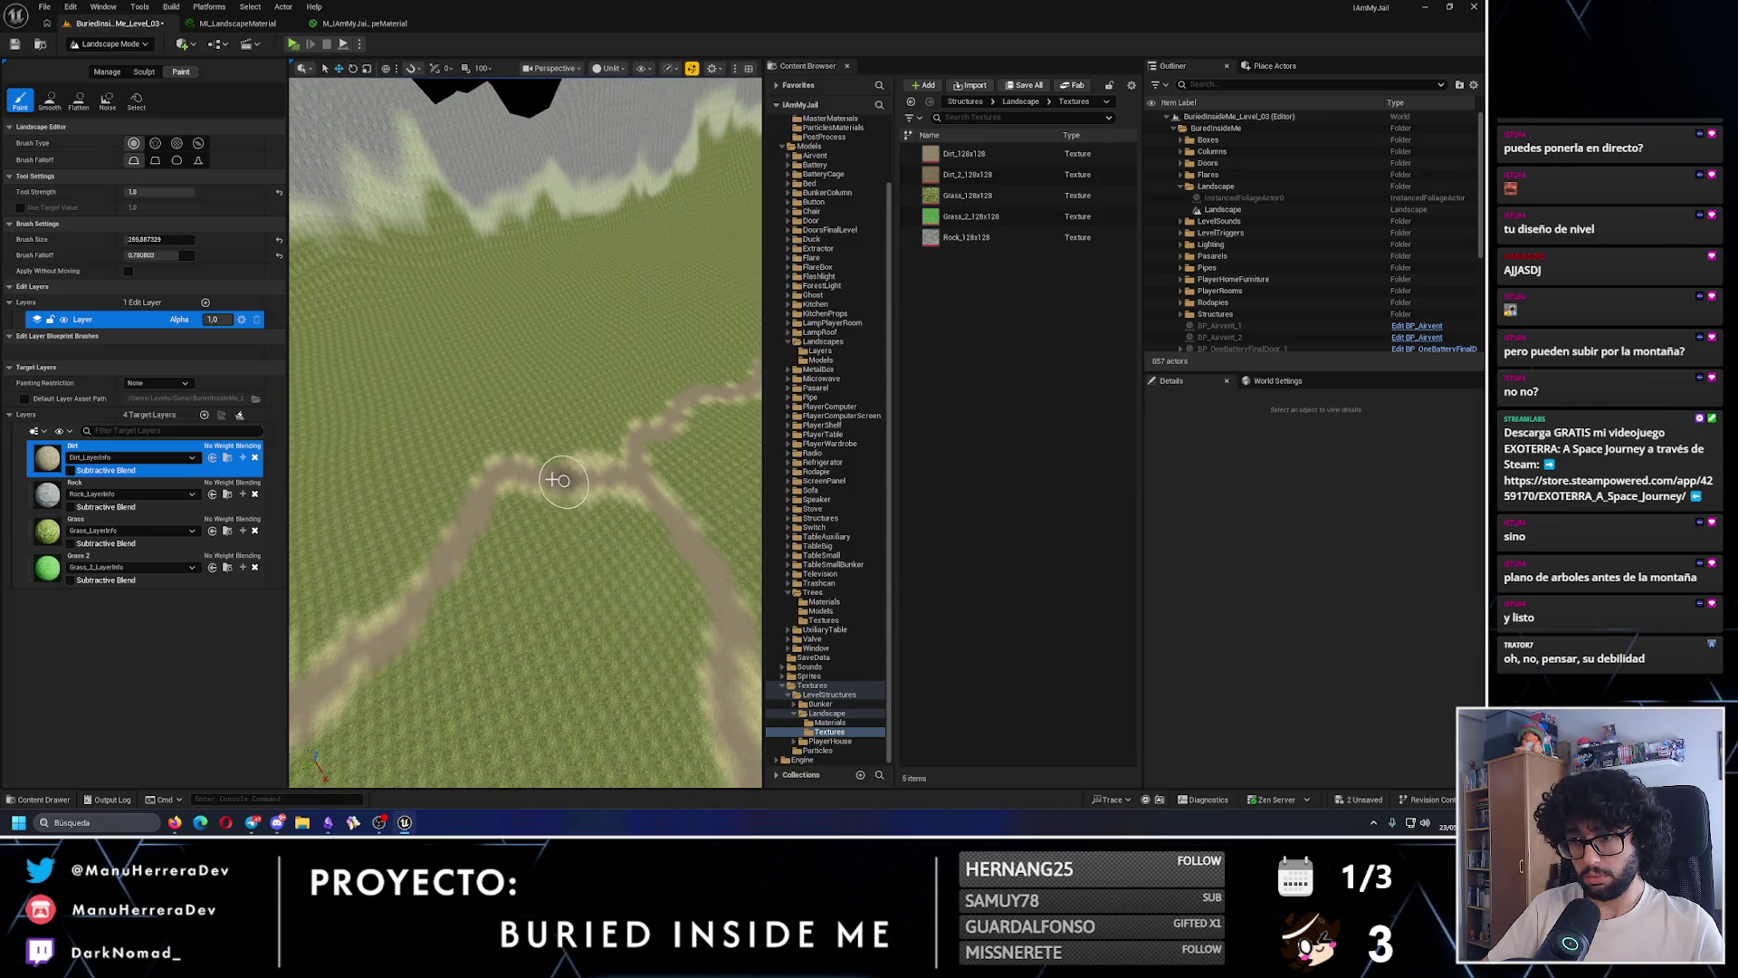
scroll(418, 605, down, 3)
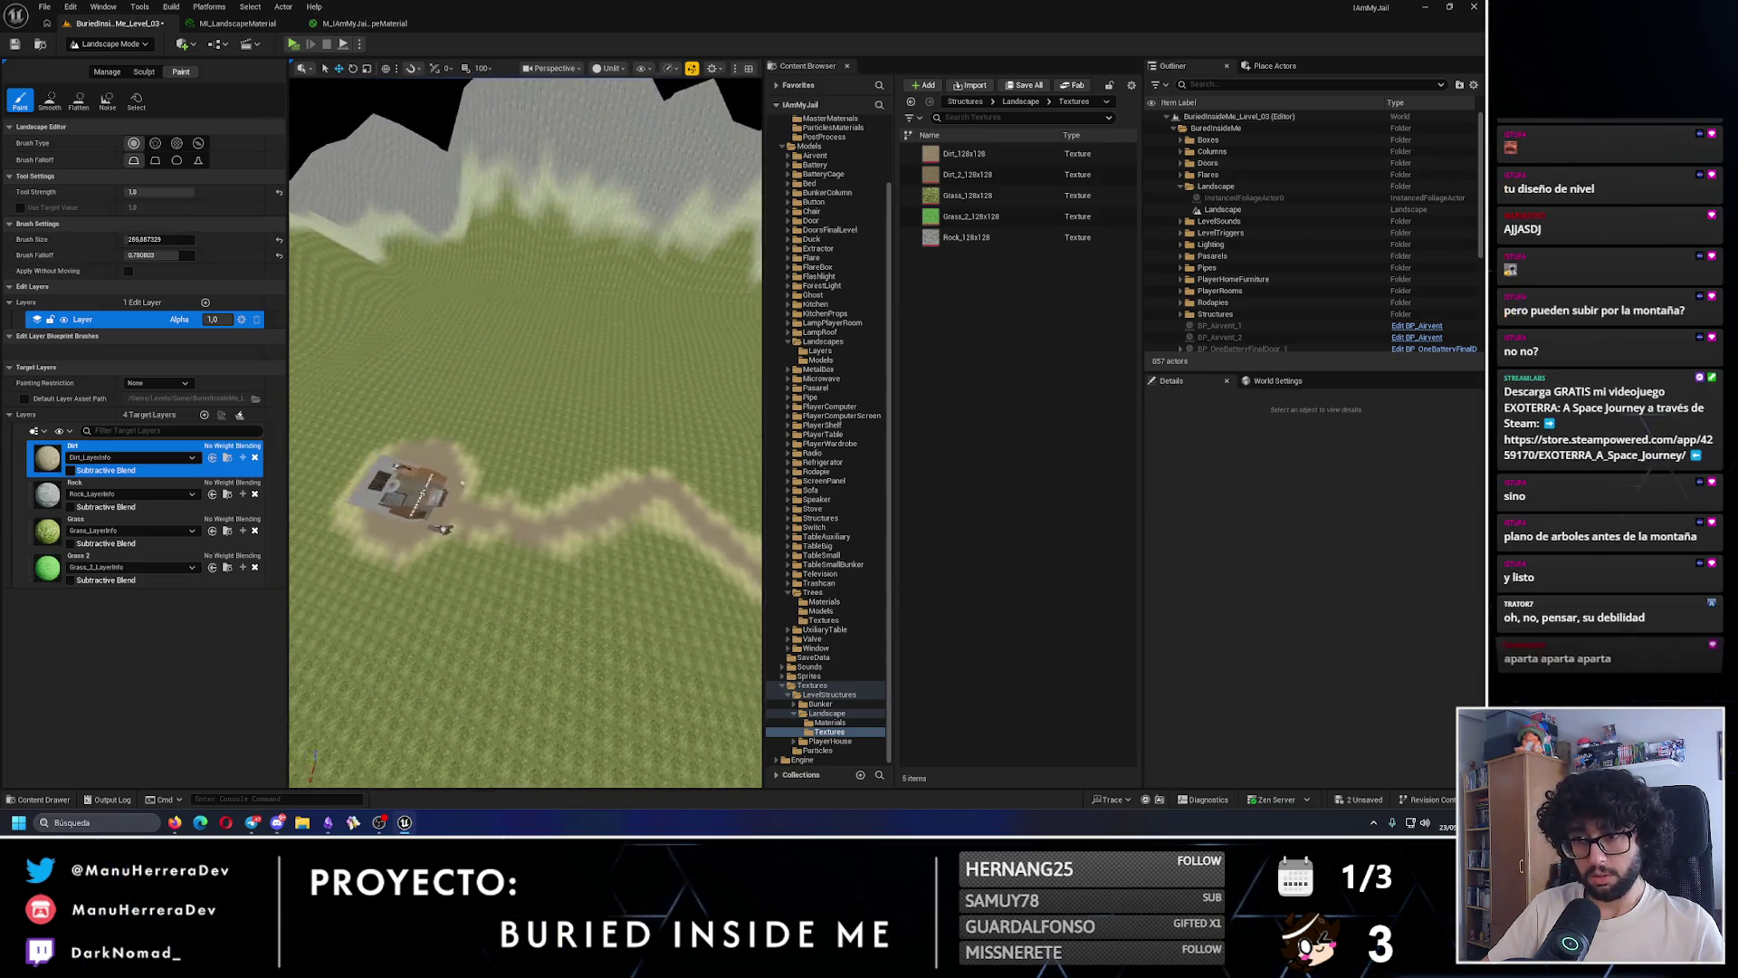
drag(546, 527, 656, 484)
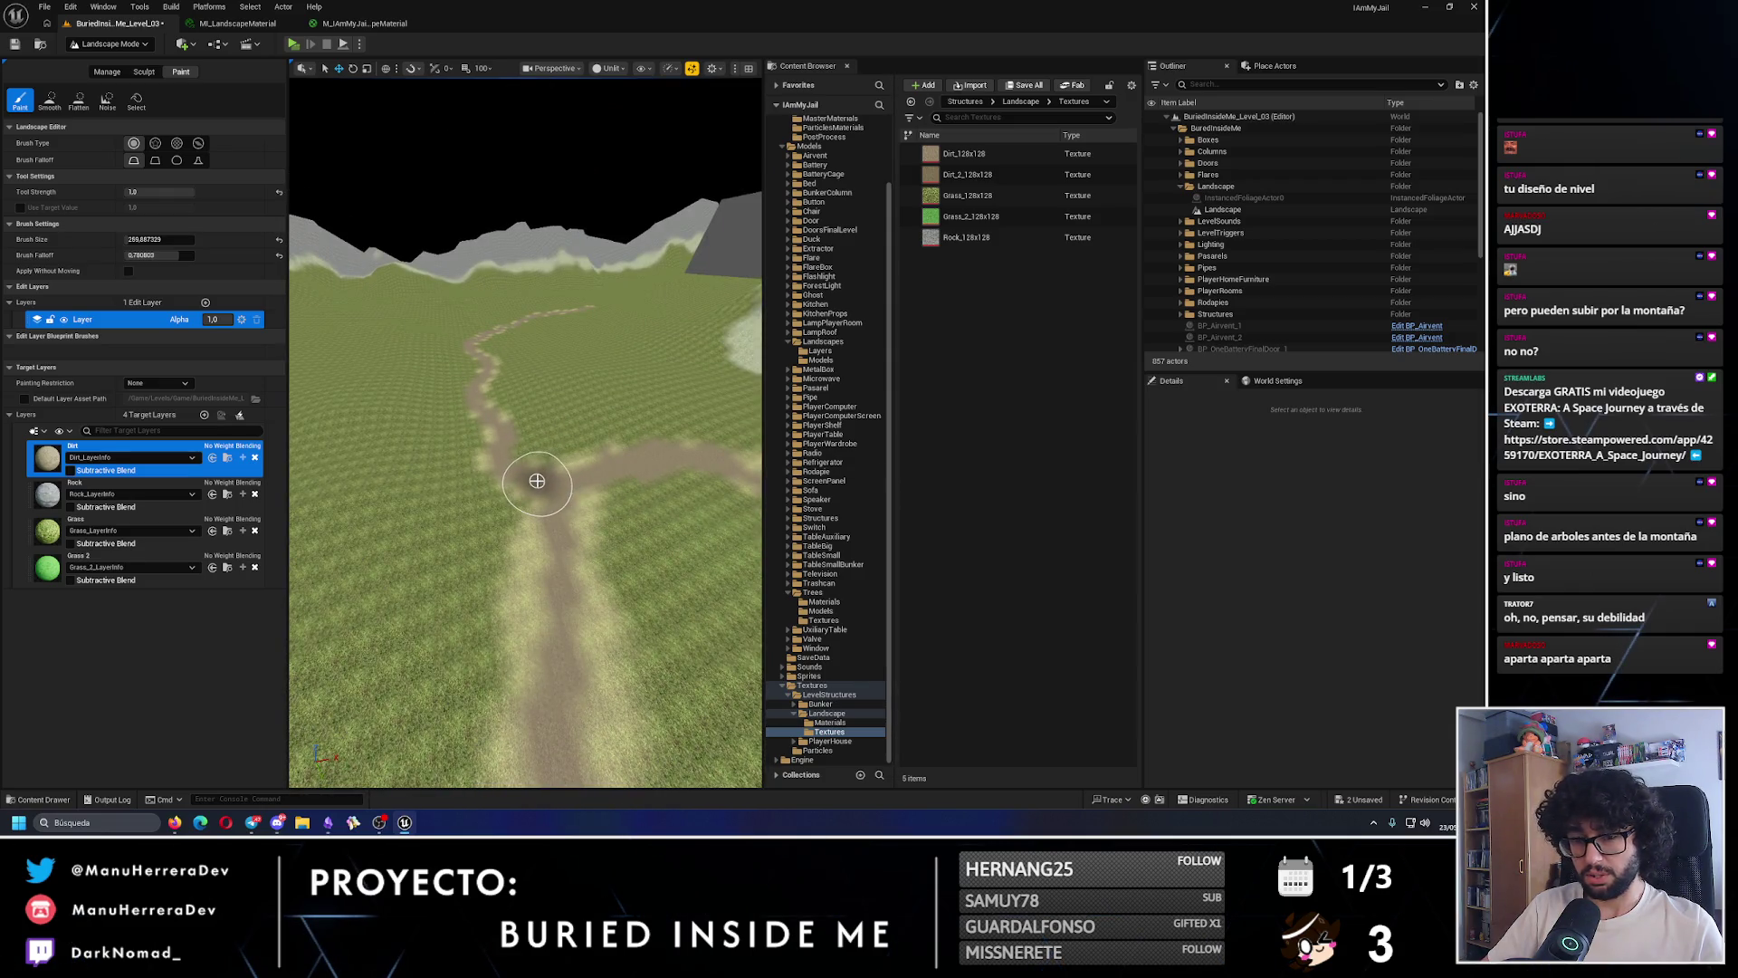
mouse_move(537, 480)
mouse_down()
mouse_move(523, 504)
mouse_move(548, 563)
mouse_move(506, 619)
mouse_up()
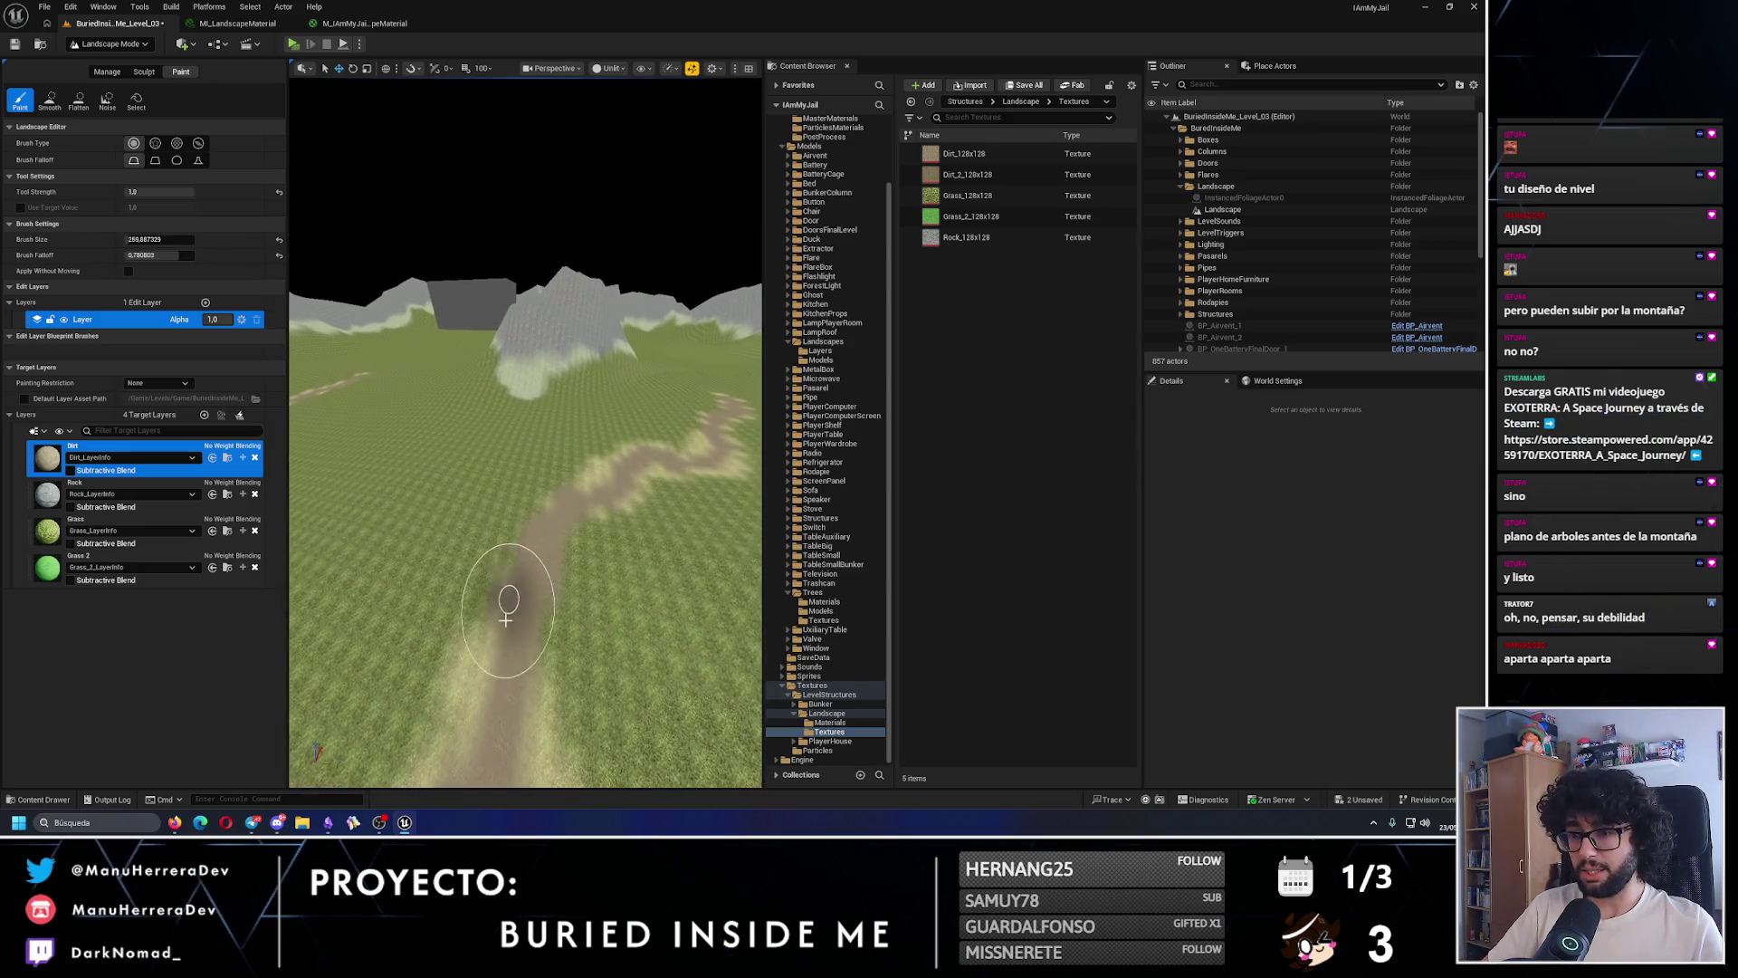
drag(605, 513, 574, 555)
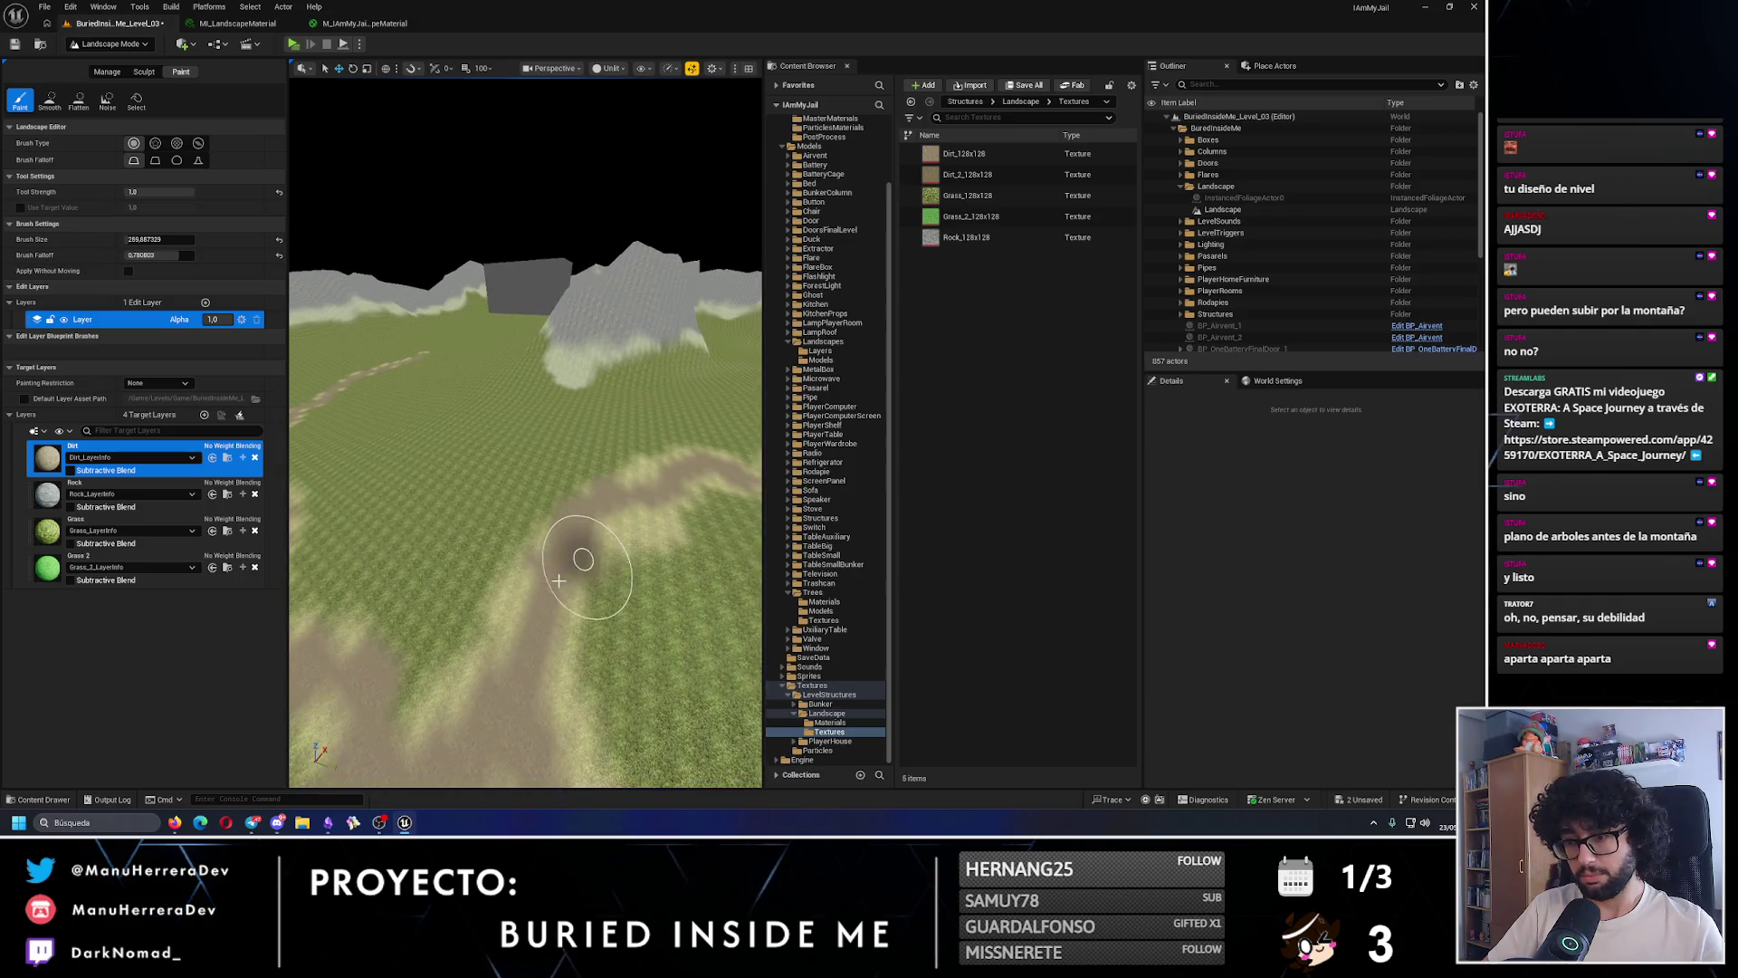
key(ctrl+z)
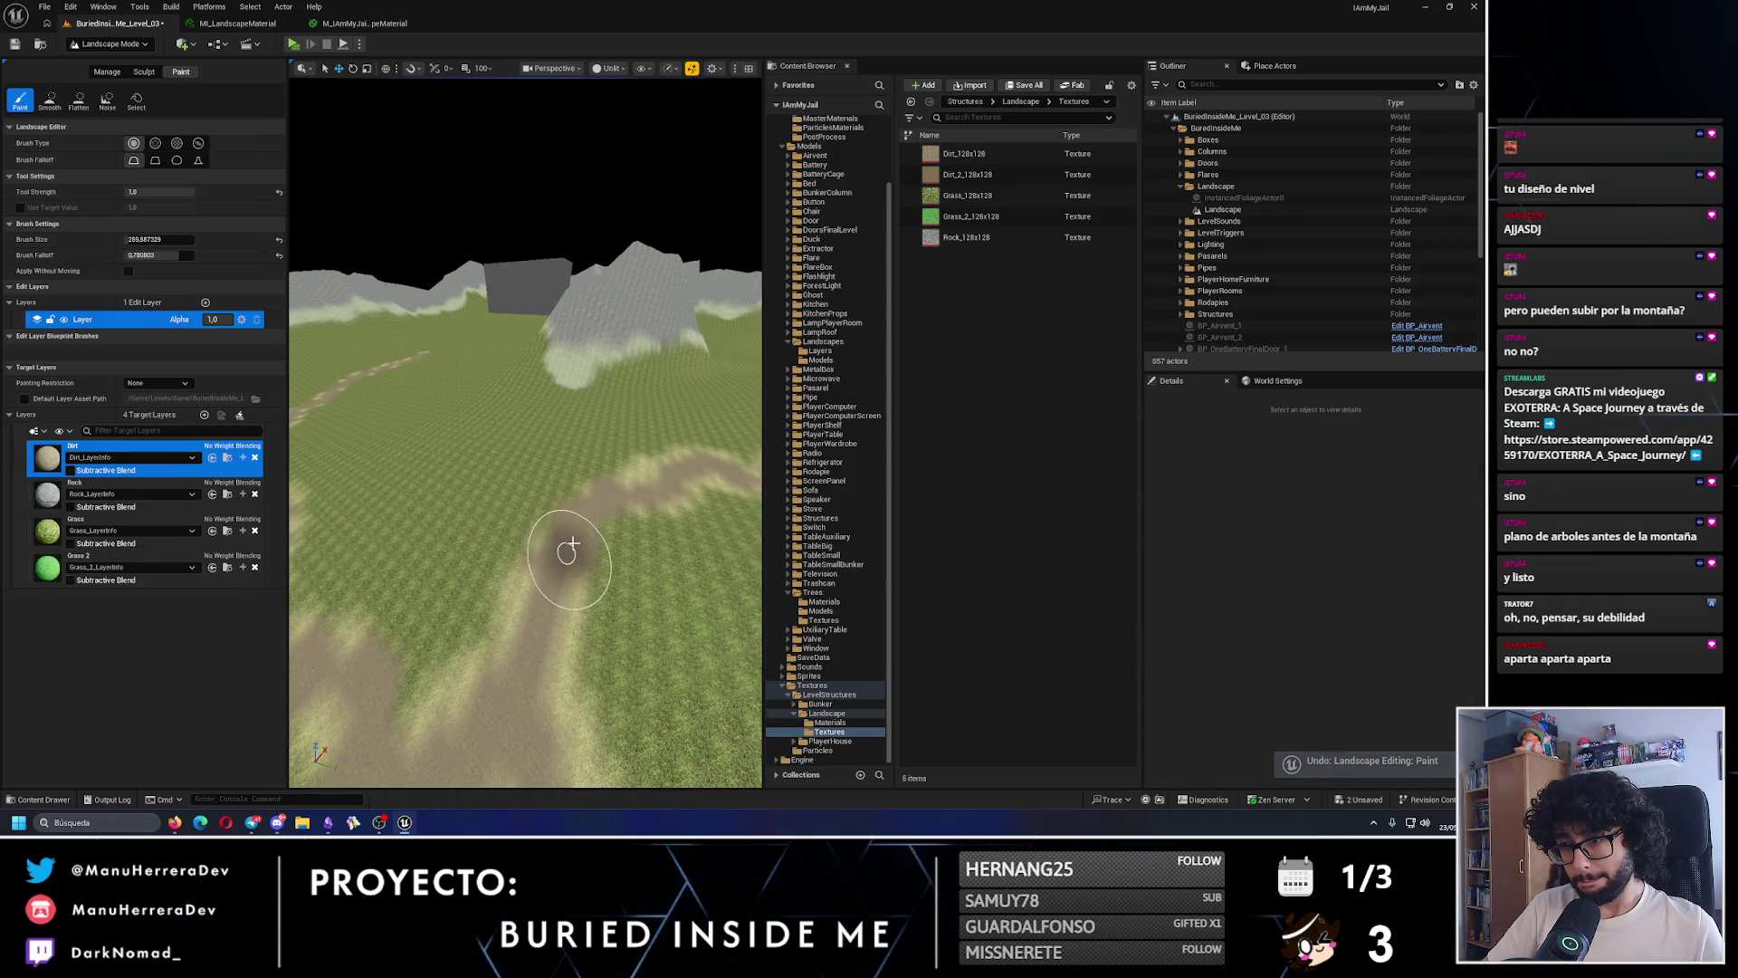
- Undo another stray dirt stroke and review the winding path from above and up close
mouse_move(644, 499)
mouse_down()
mouse_move(490, 622)
mouse_move(408, 660)
mouse_move(477, 698)
mouse_up()
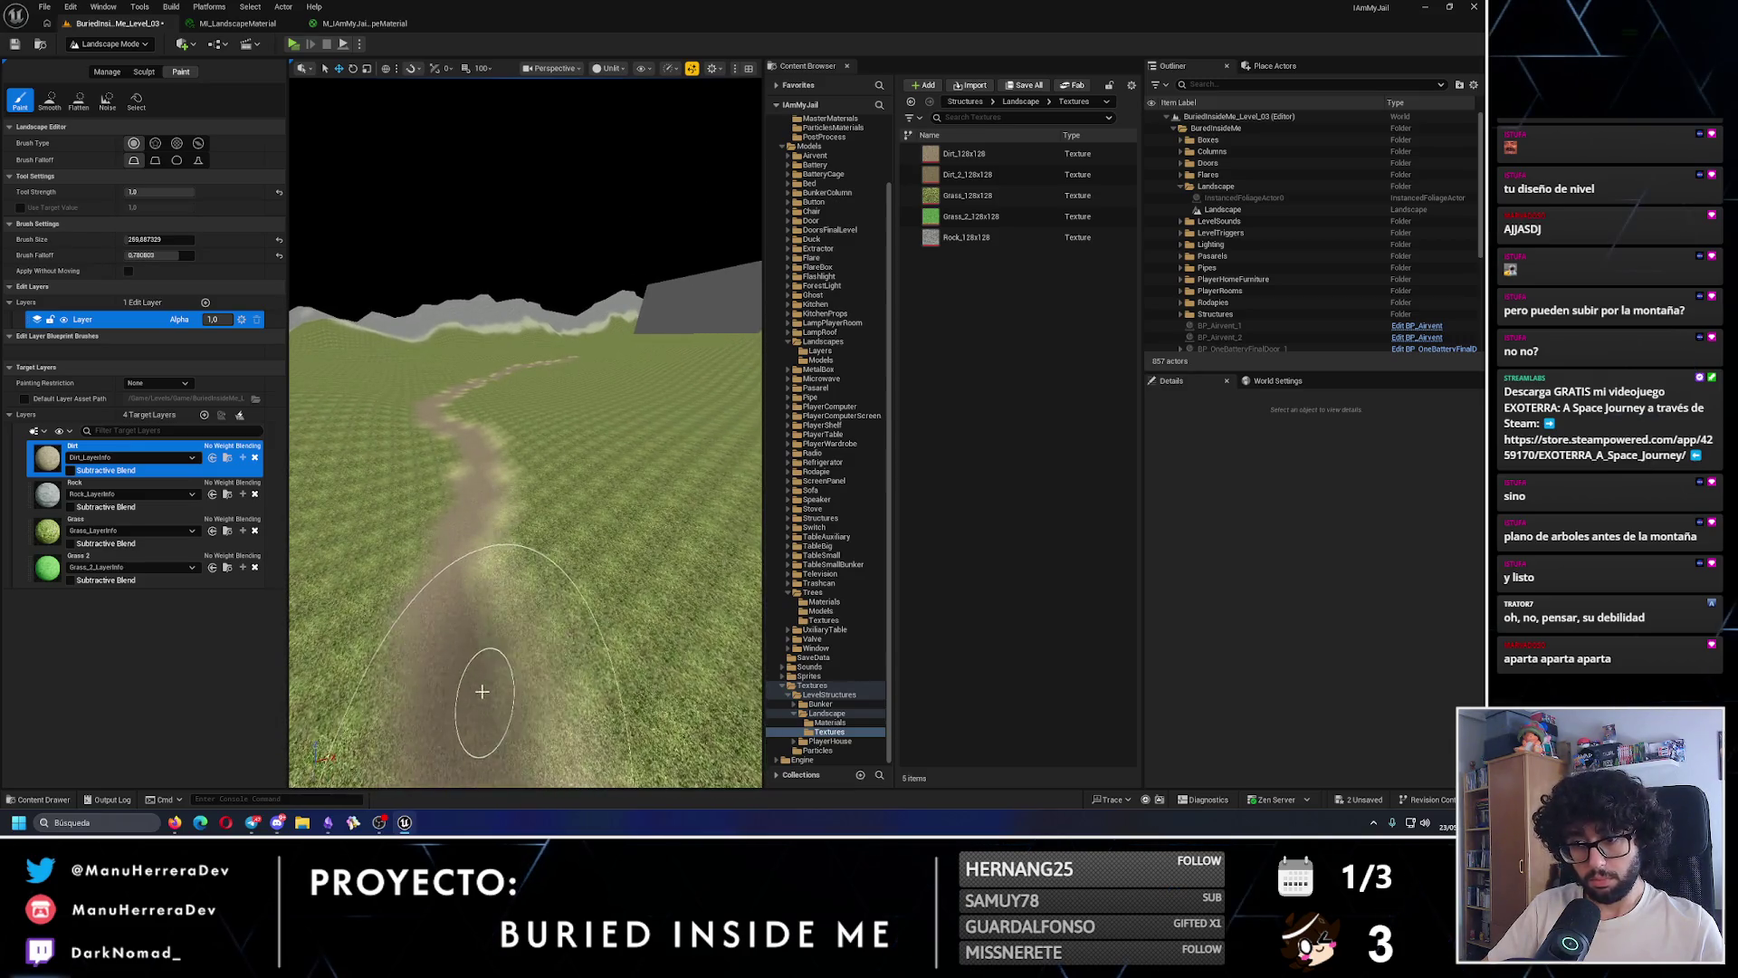
drag(463, 419, 458, 415)
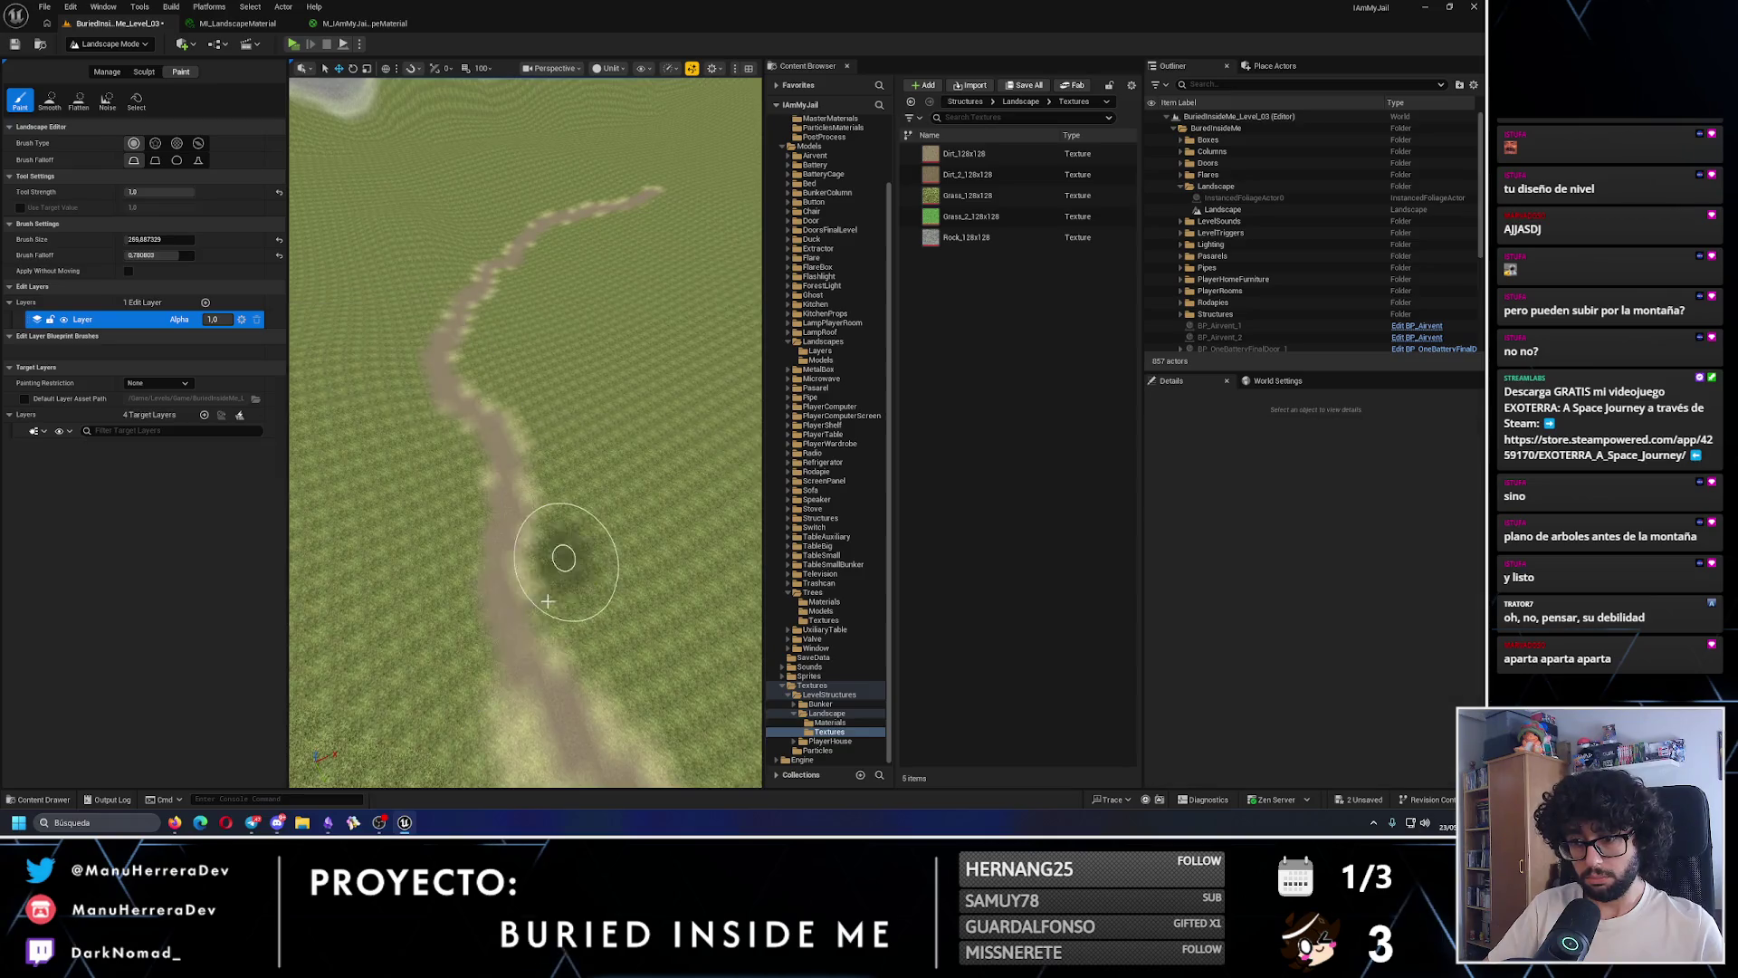
key(ctrl+z)
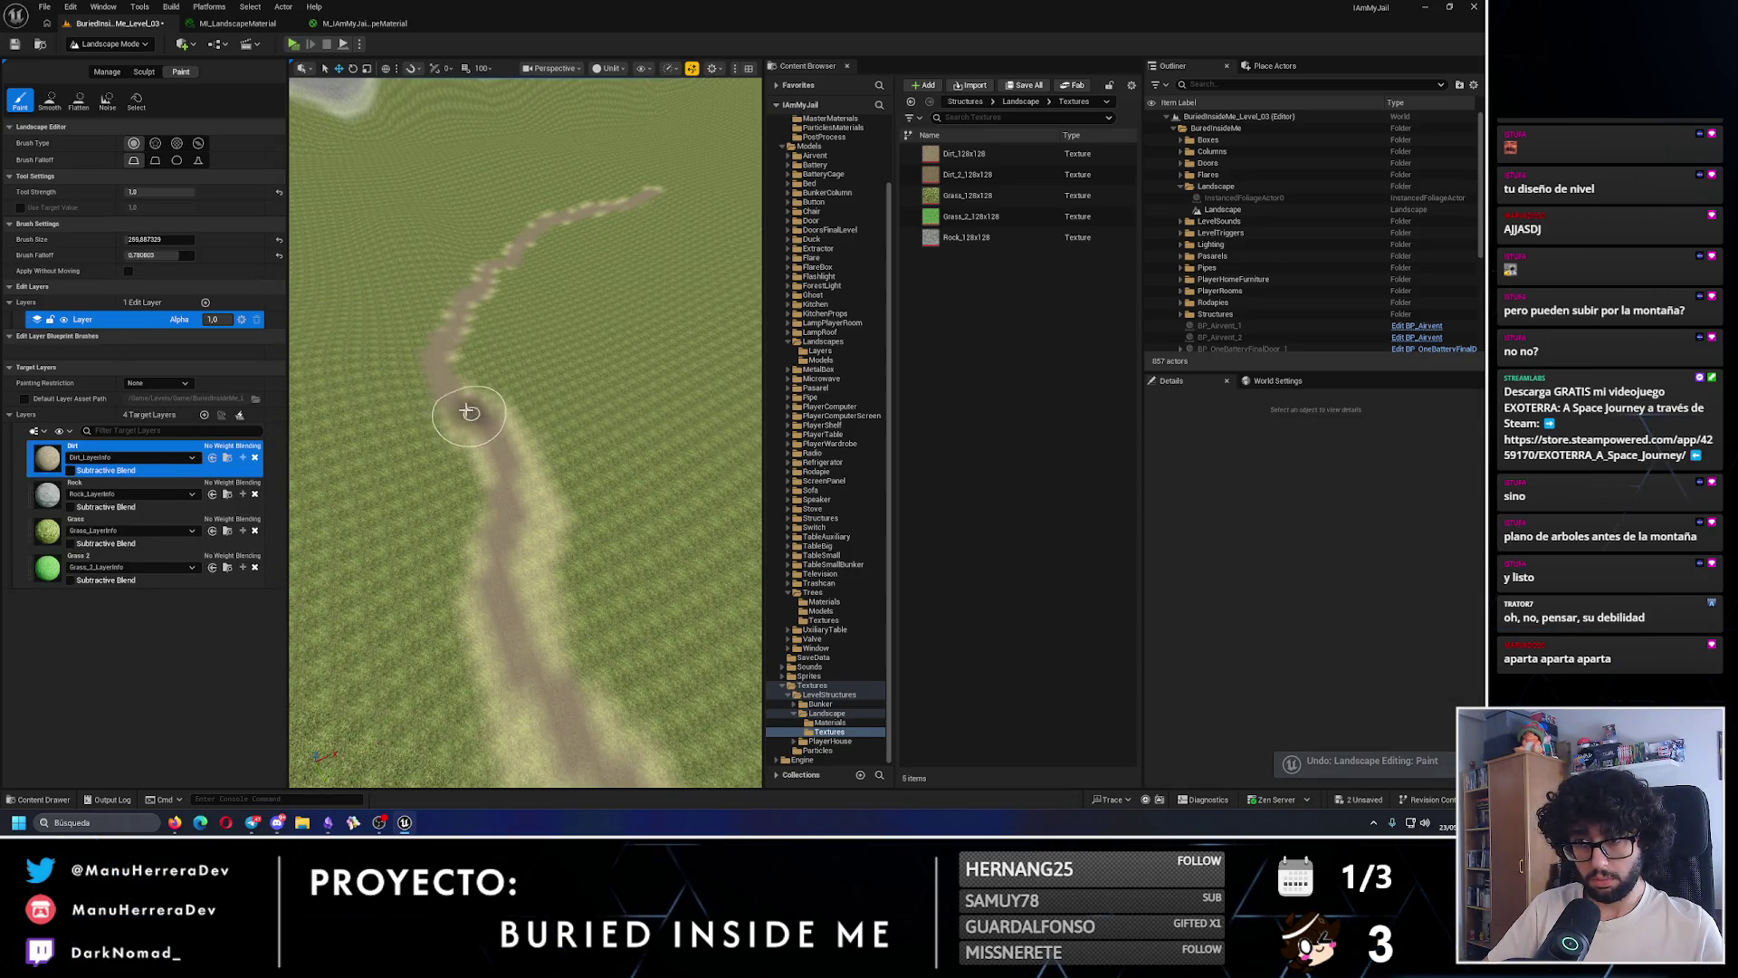
mouse_move(468, 412)
mouse_down()
mouse_move(388, 419)
mouse_move(470, 421)
mouse_up()
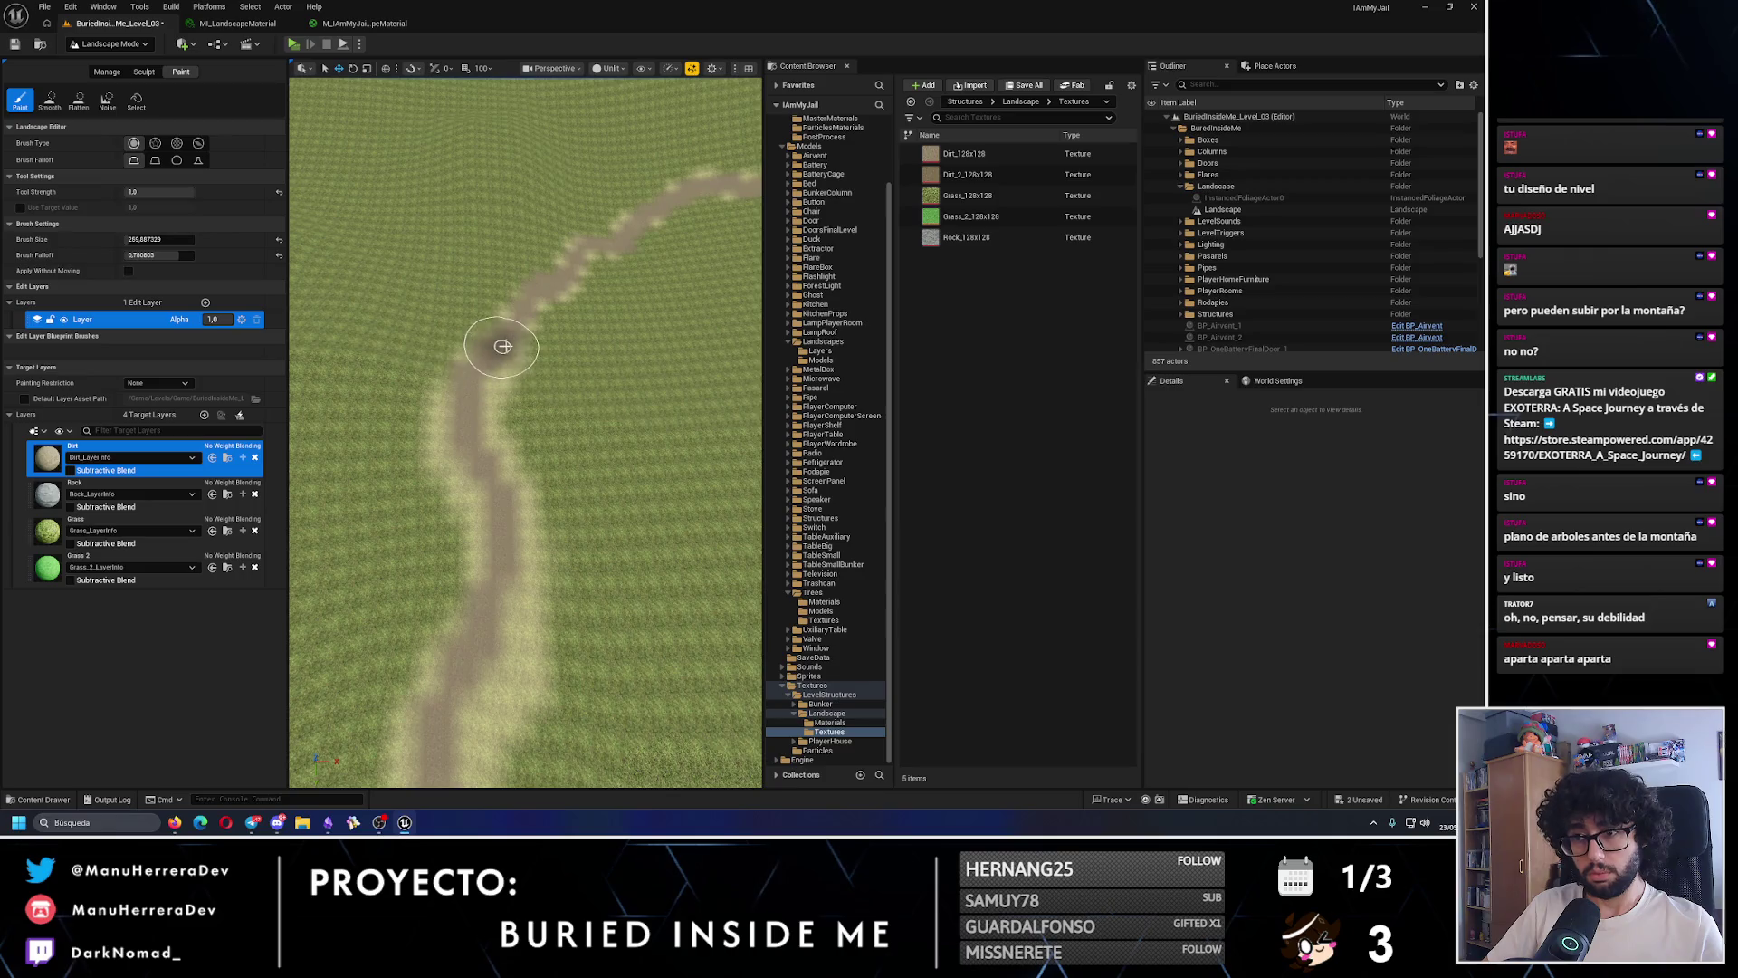
drag(502, 345, 487, 519)
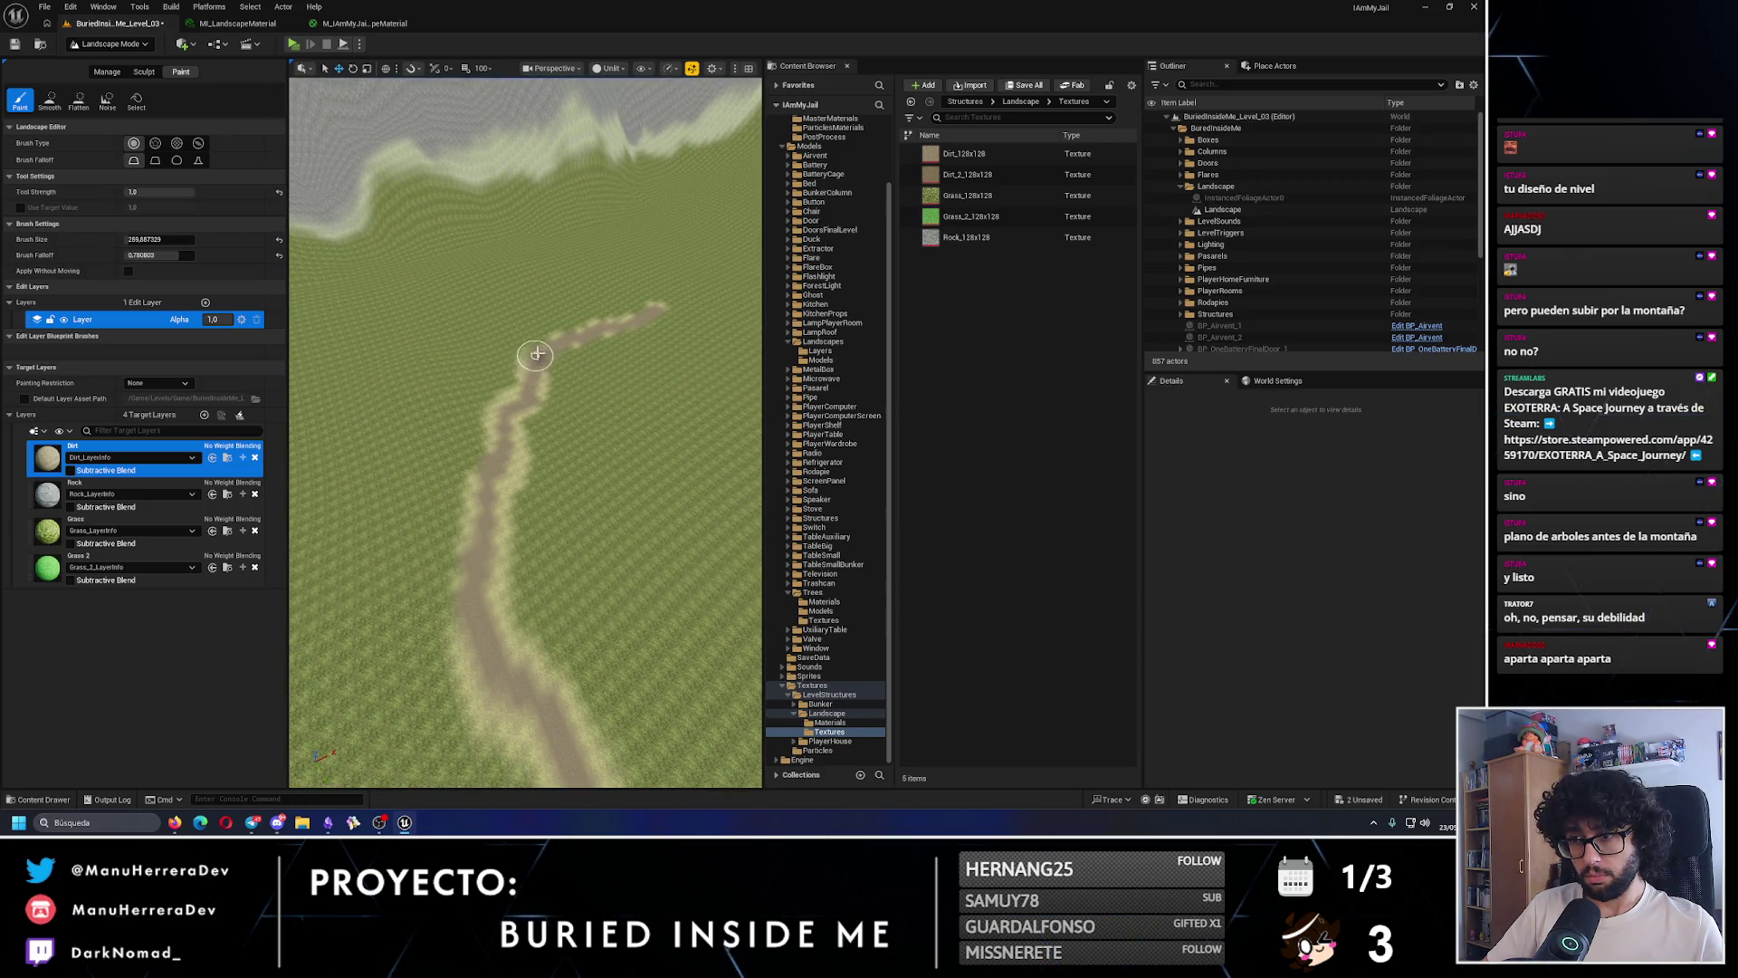
scroll(658, 312, up, 5)
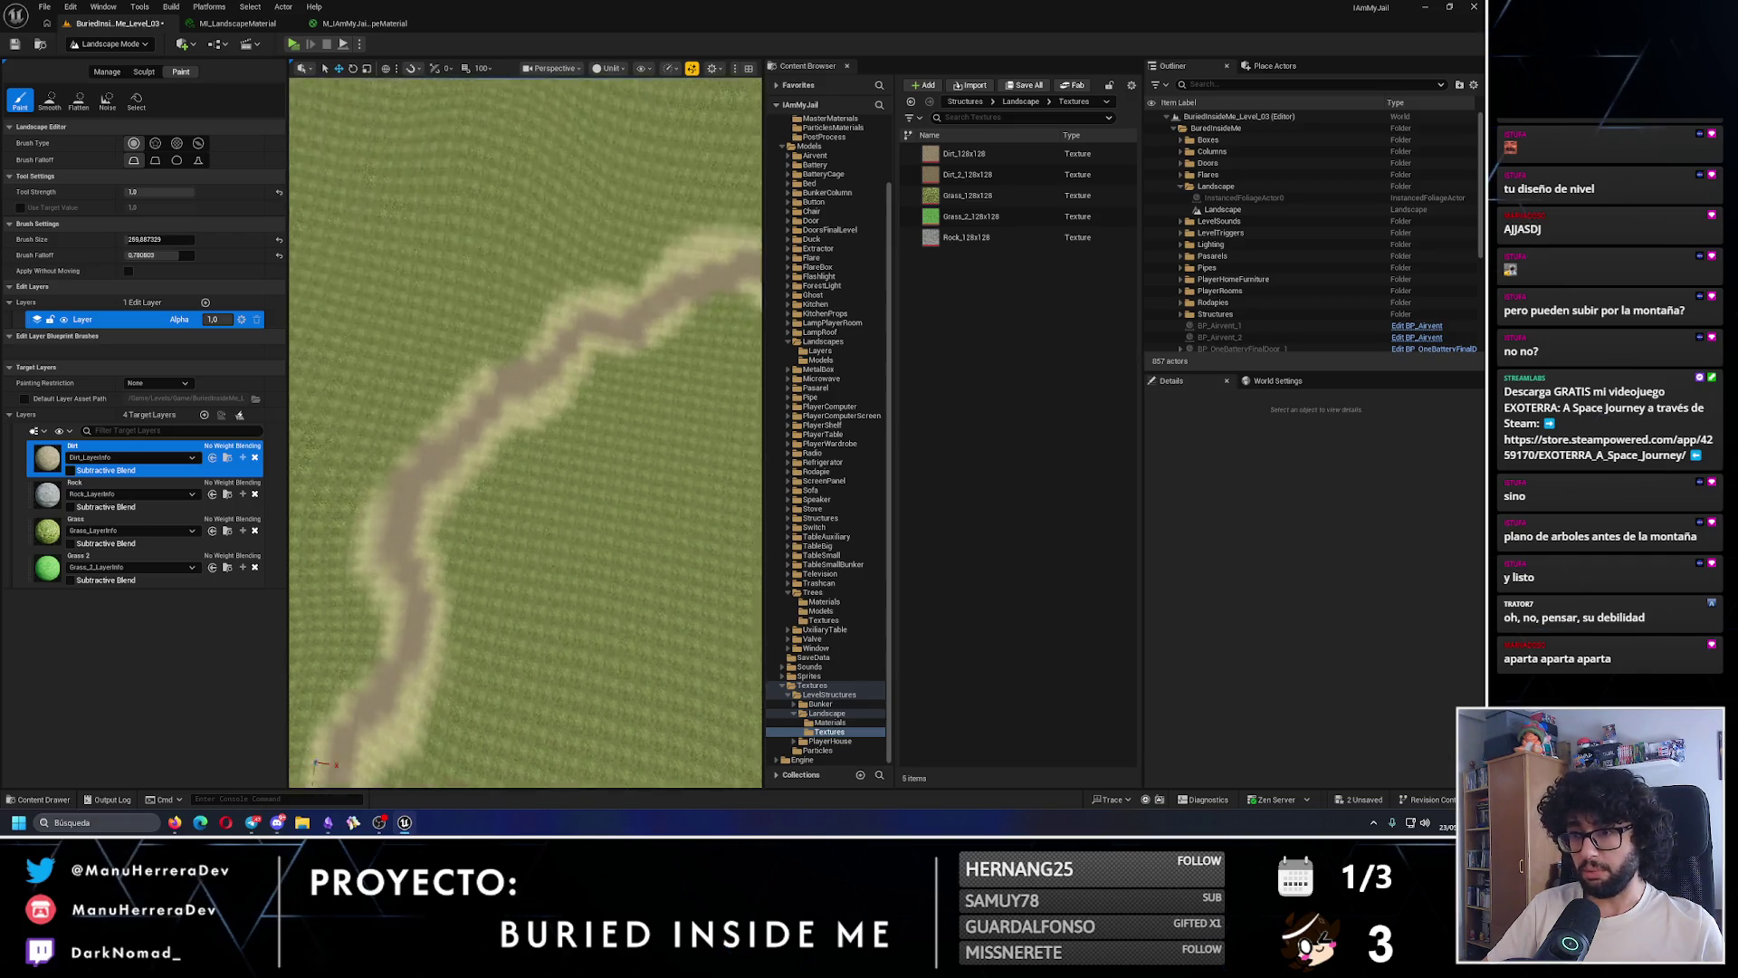
mouse_move(585, 326)
mouse_down()
mouse_move(584, 271)
mouse_move(383, 235)
mouse_up()
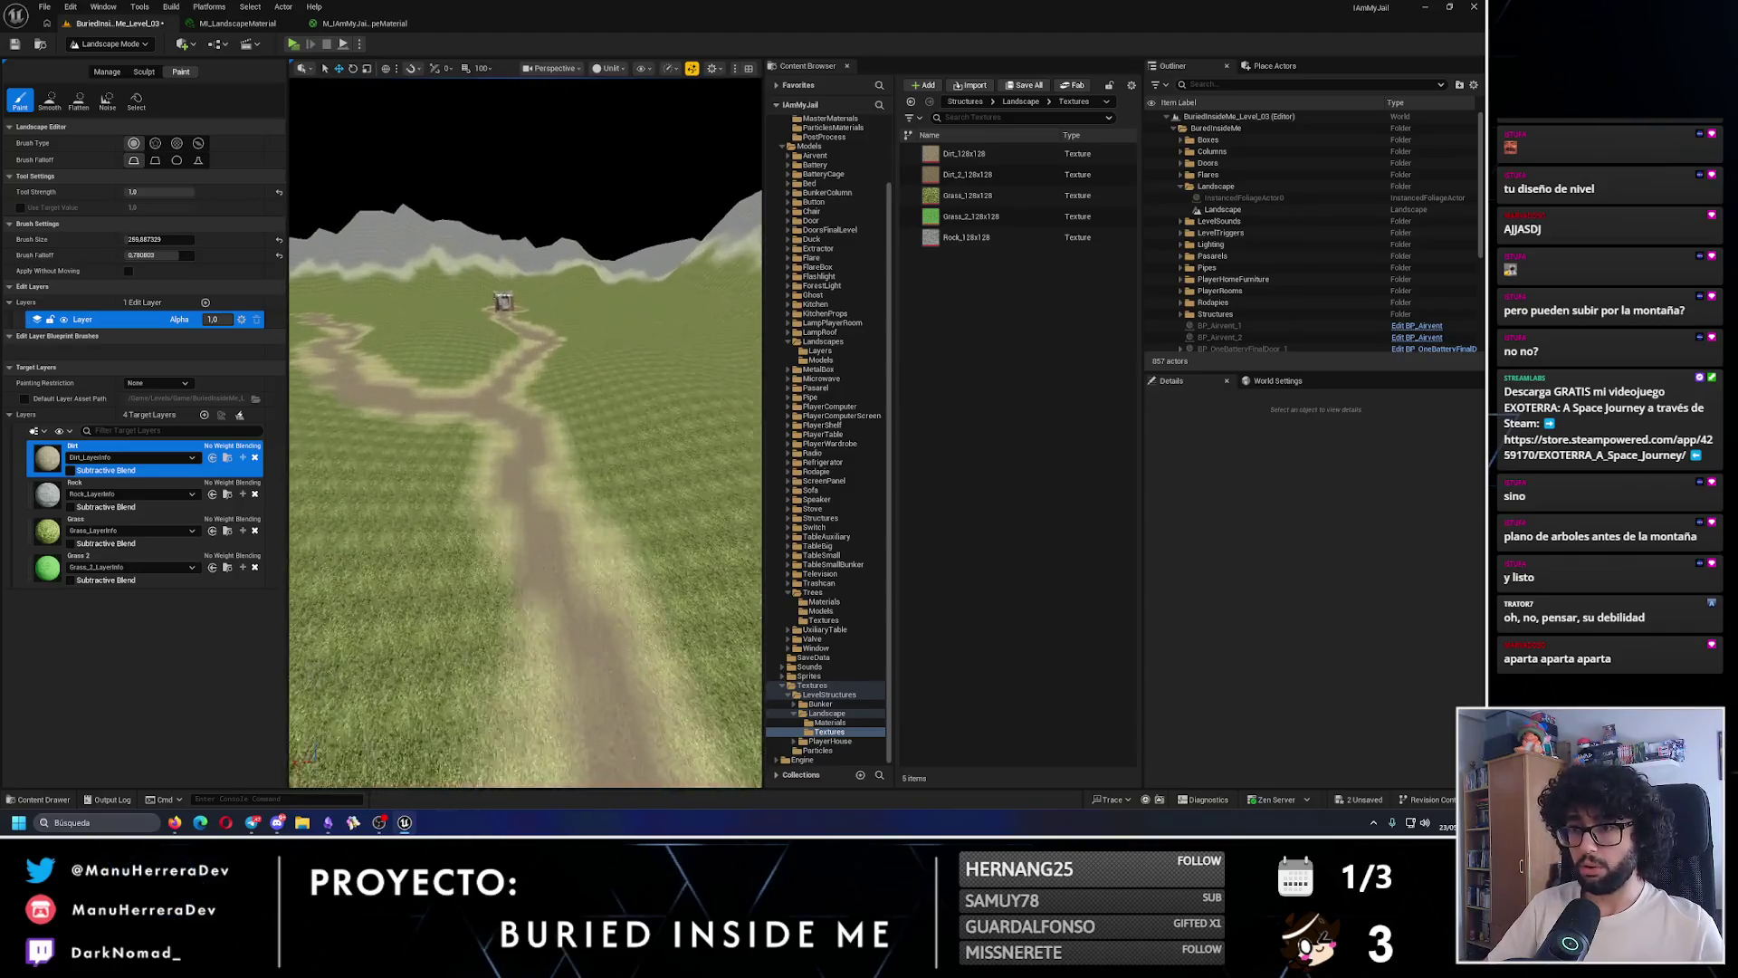
- Switch to Sculpt mode and undo an unwanted sculpt stroke along the path
click(143, 72)
scroll(458, 407, up, 3)
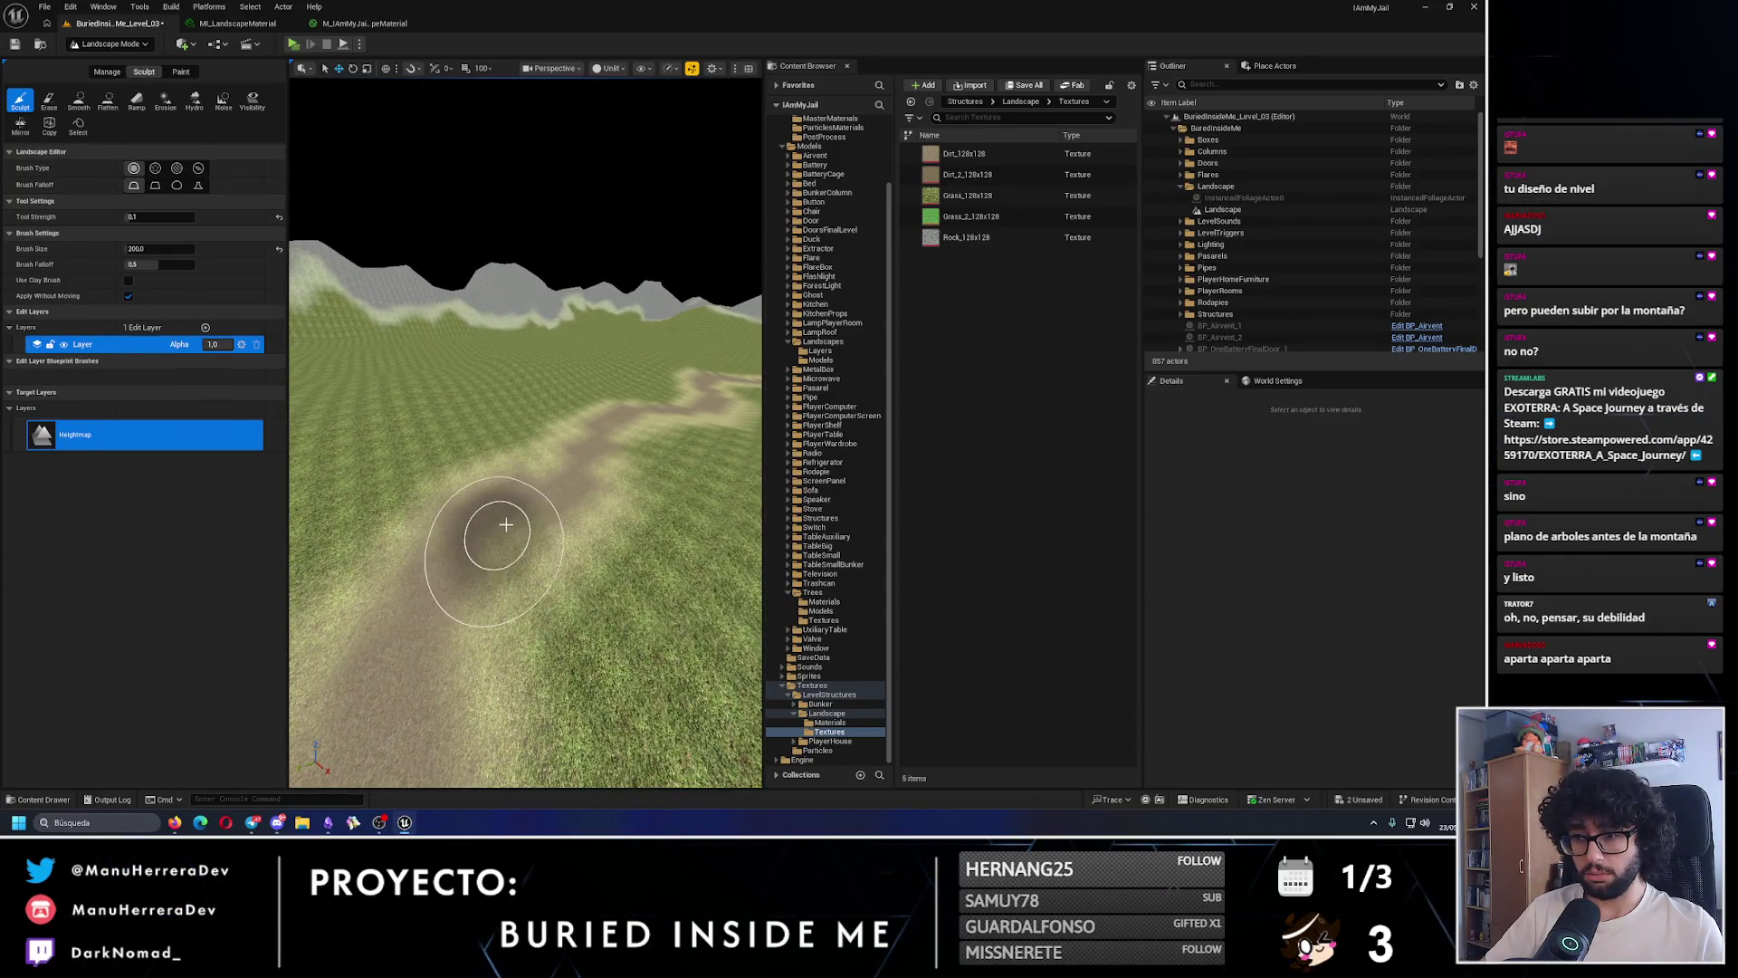
drag(557, 487, 536, 568)
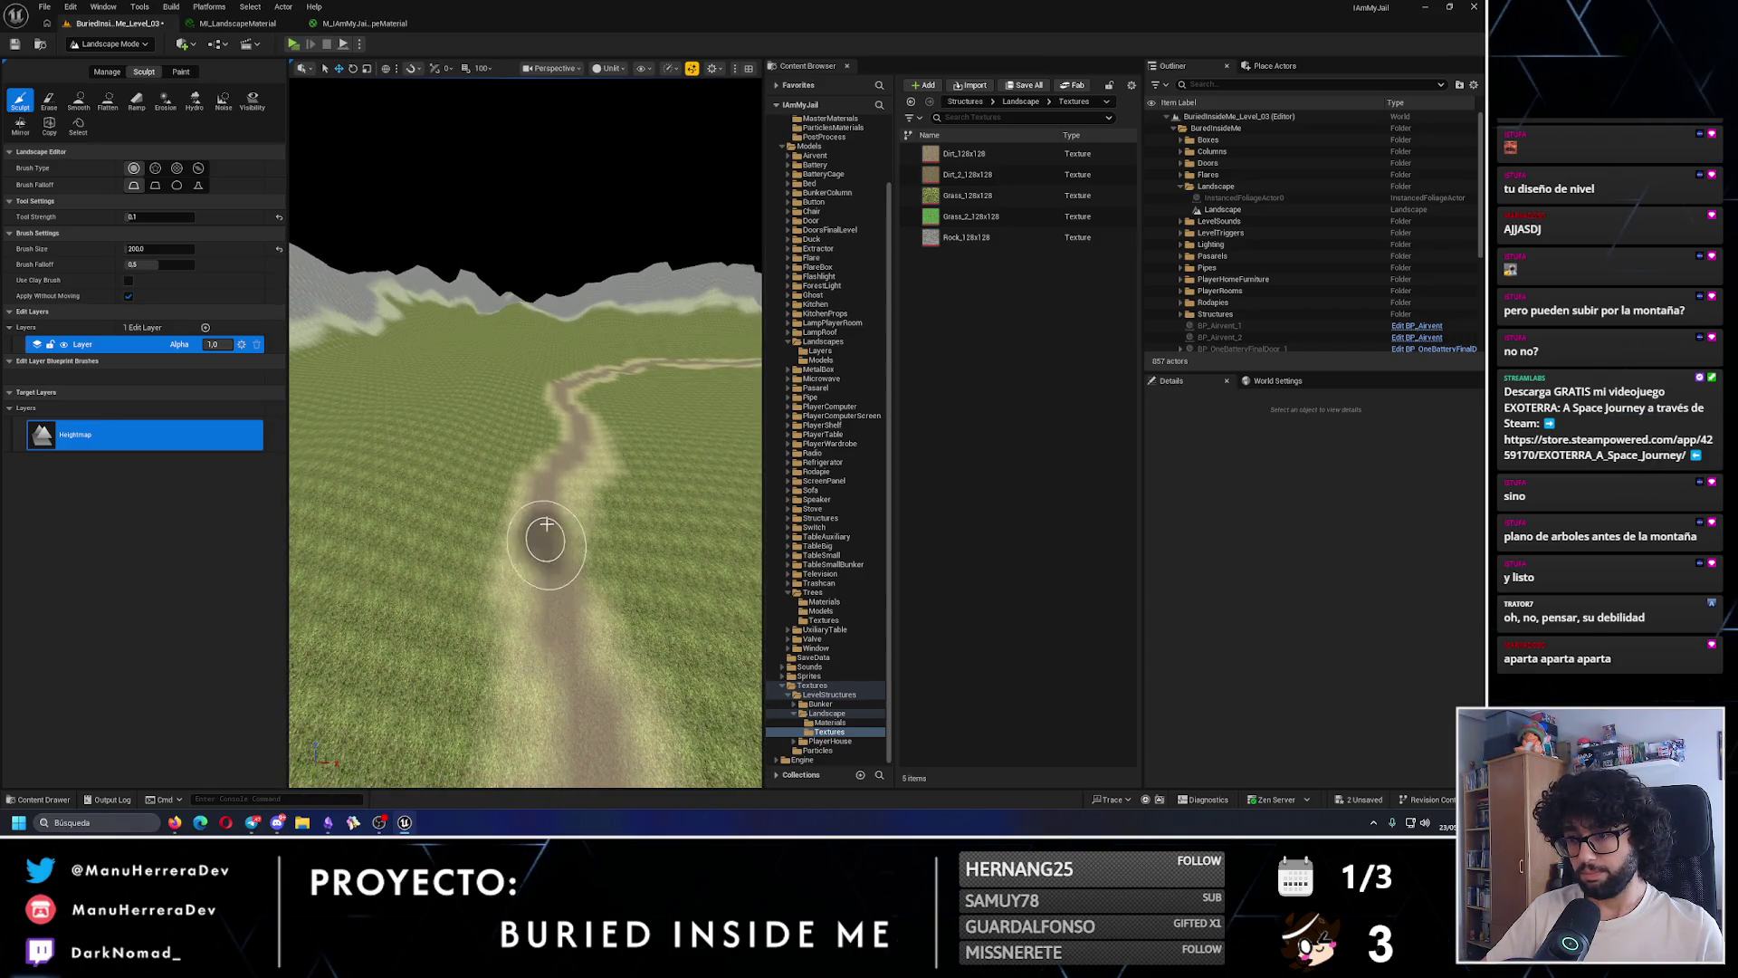
scroll(577, 458, up, 5)
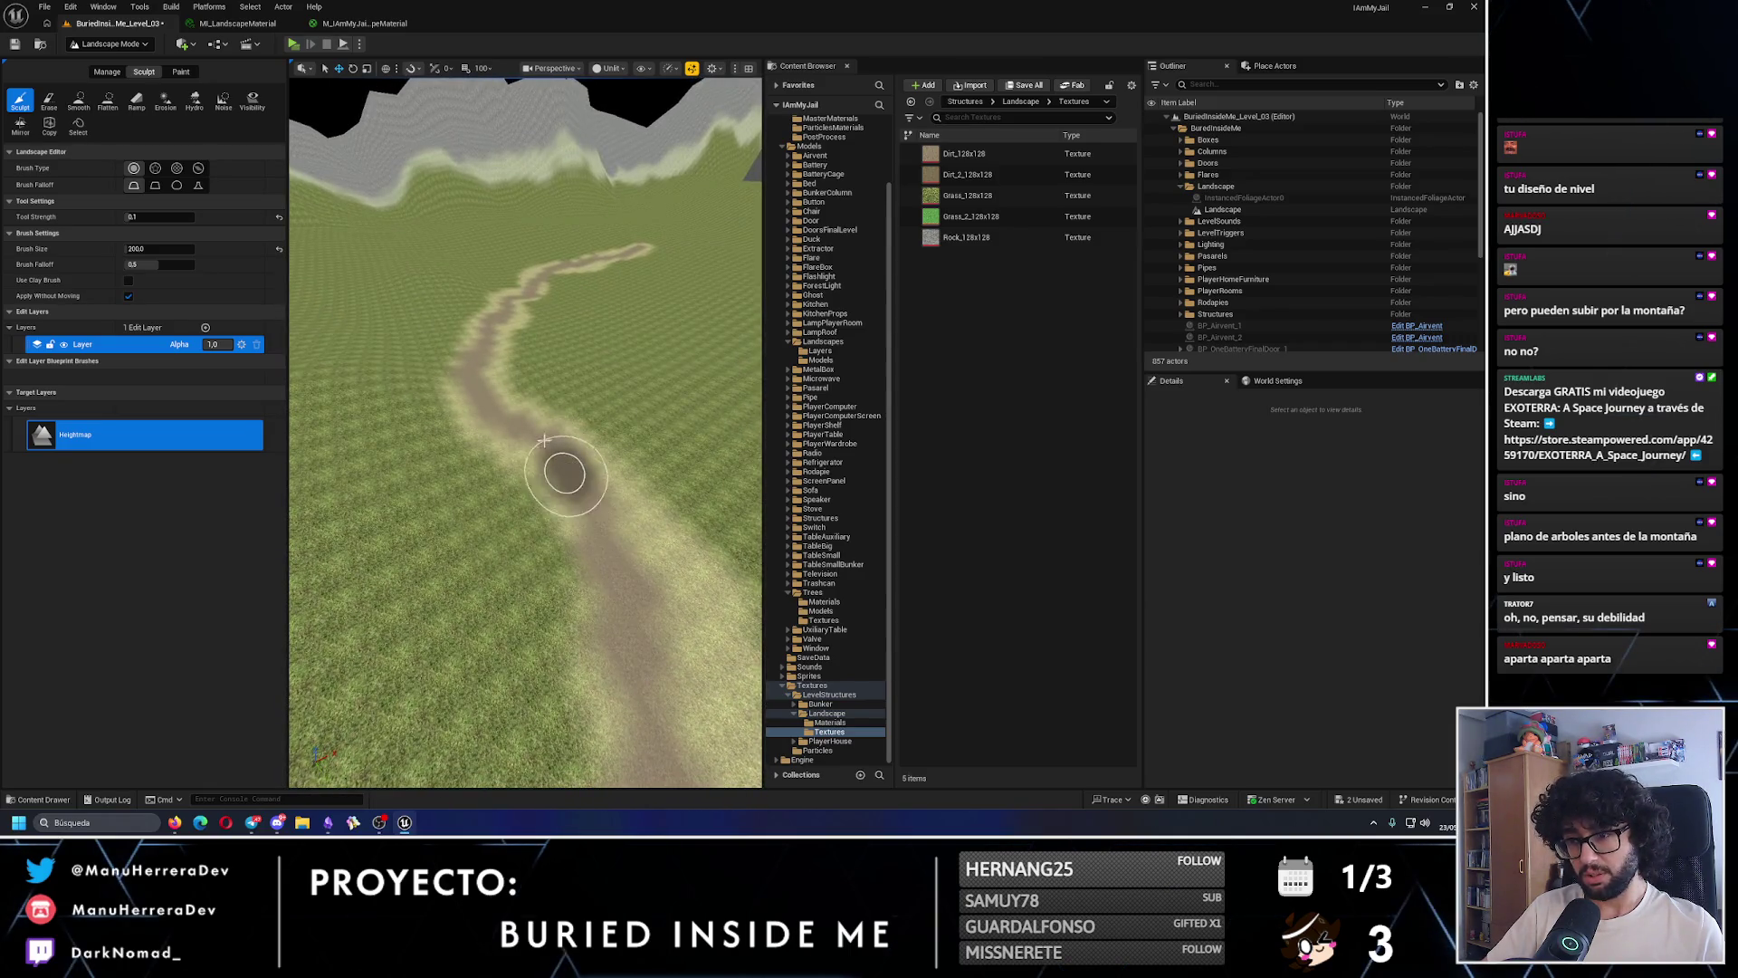
scroll(481, 391, up, 5)
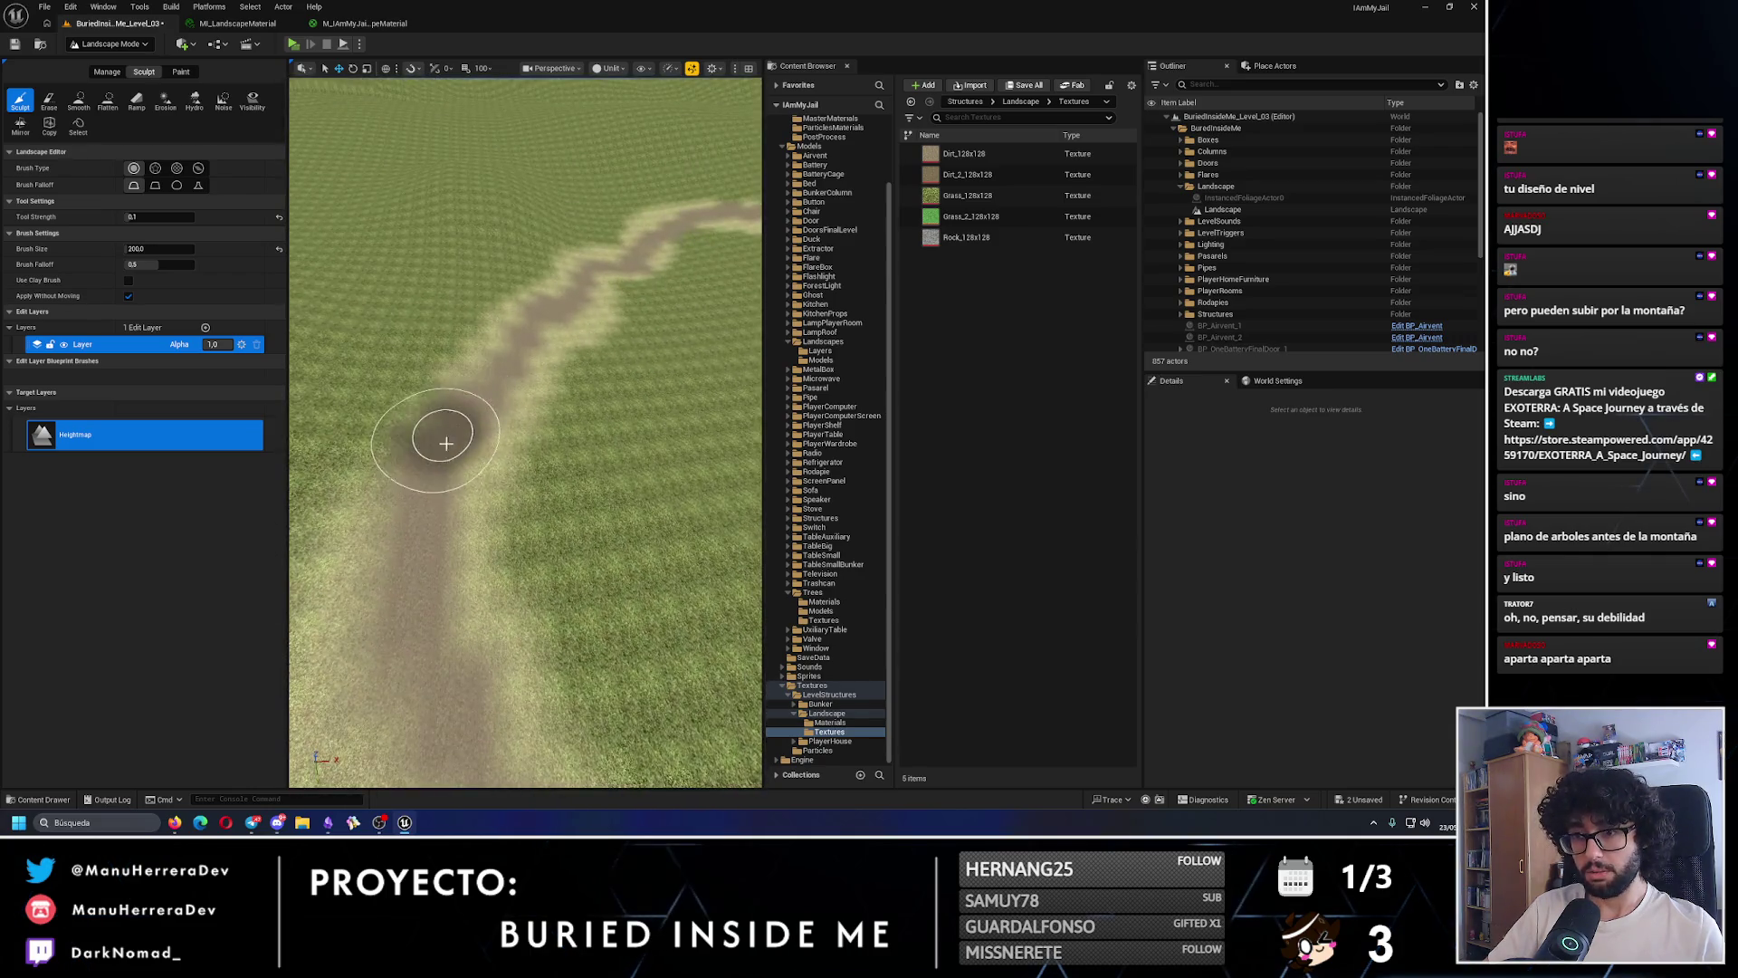
scroll(534, 407, down, 5)
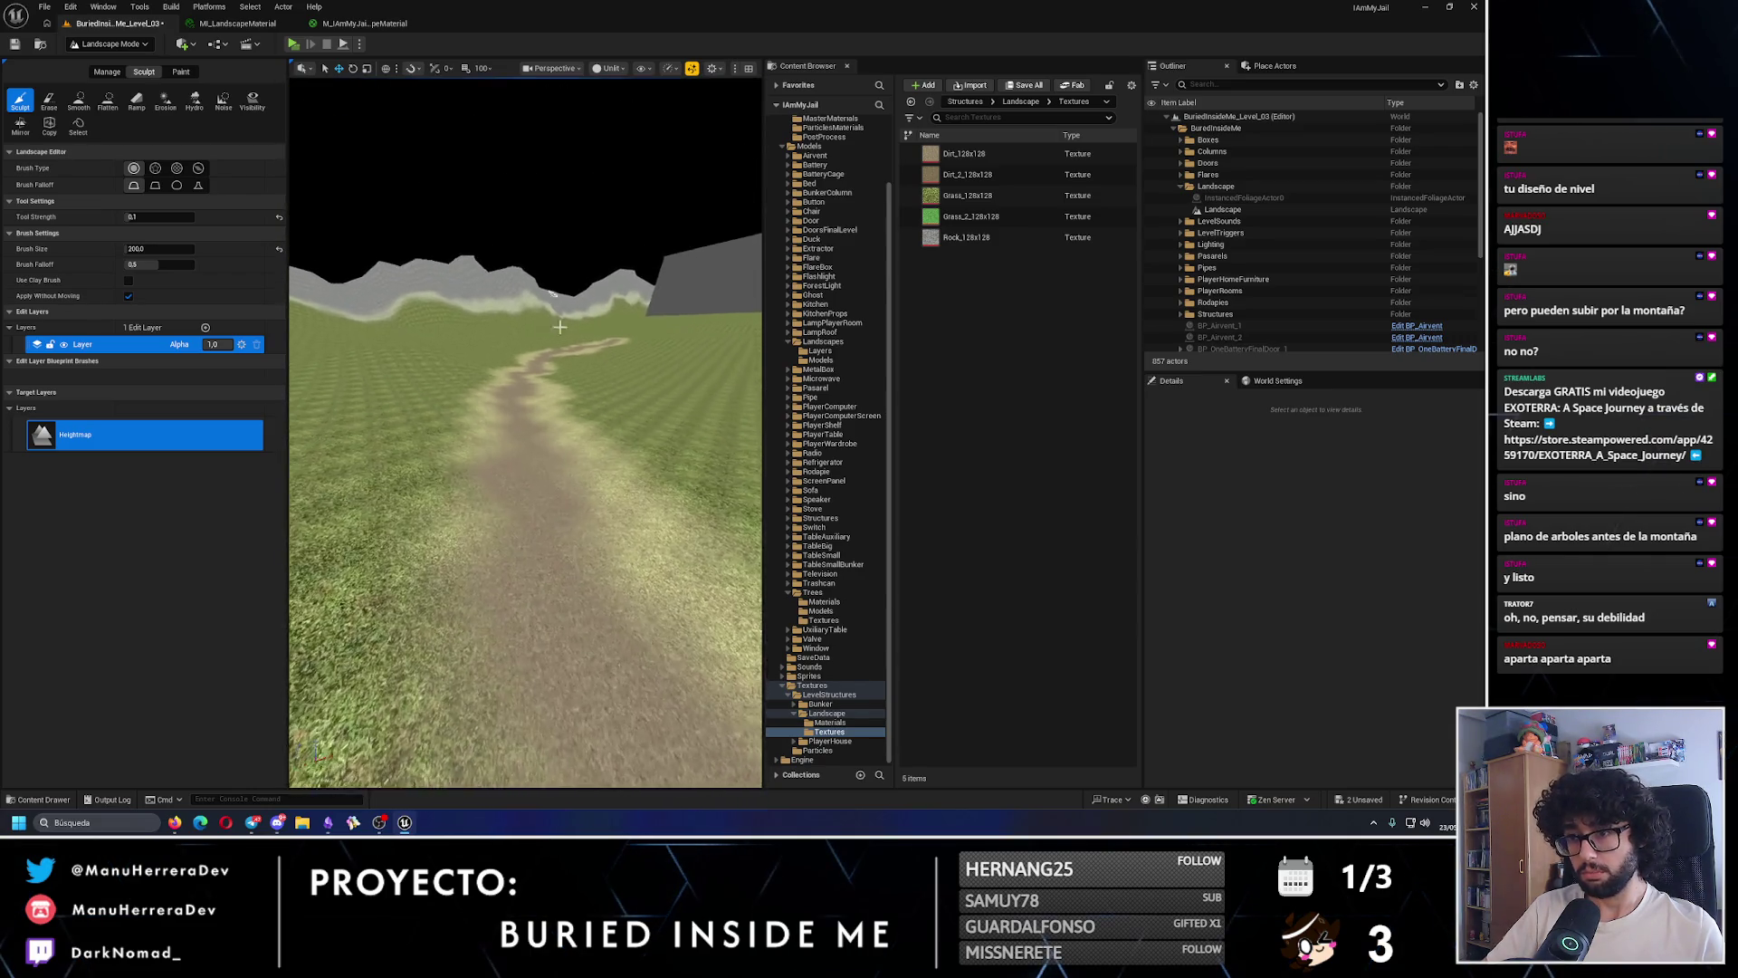
key(ctrl+z)
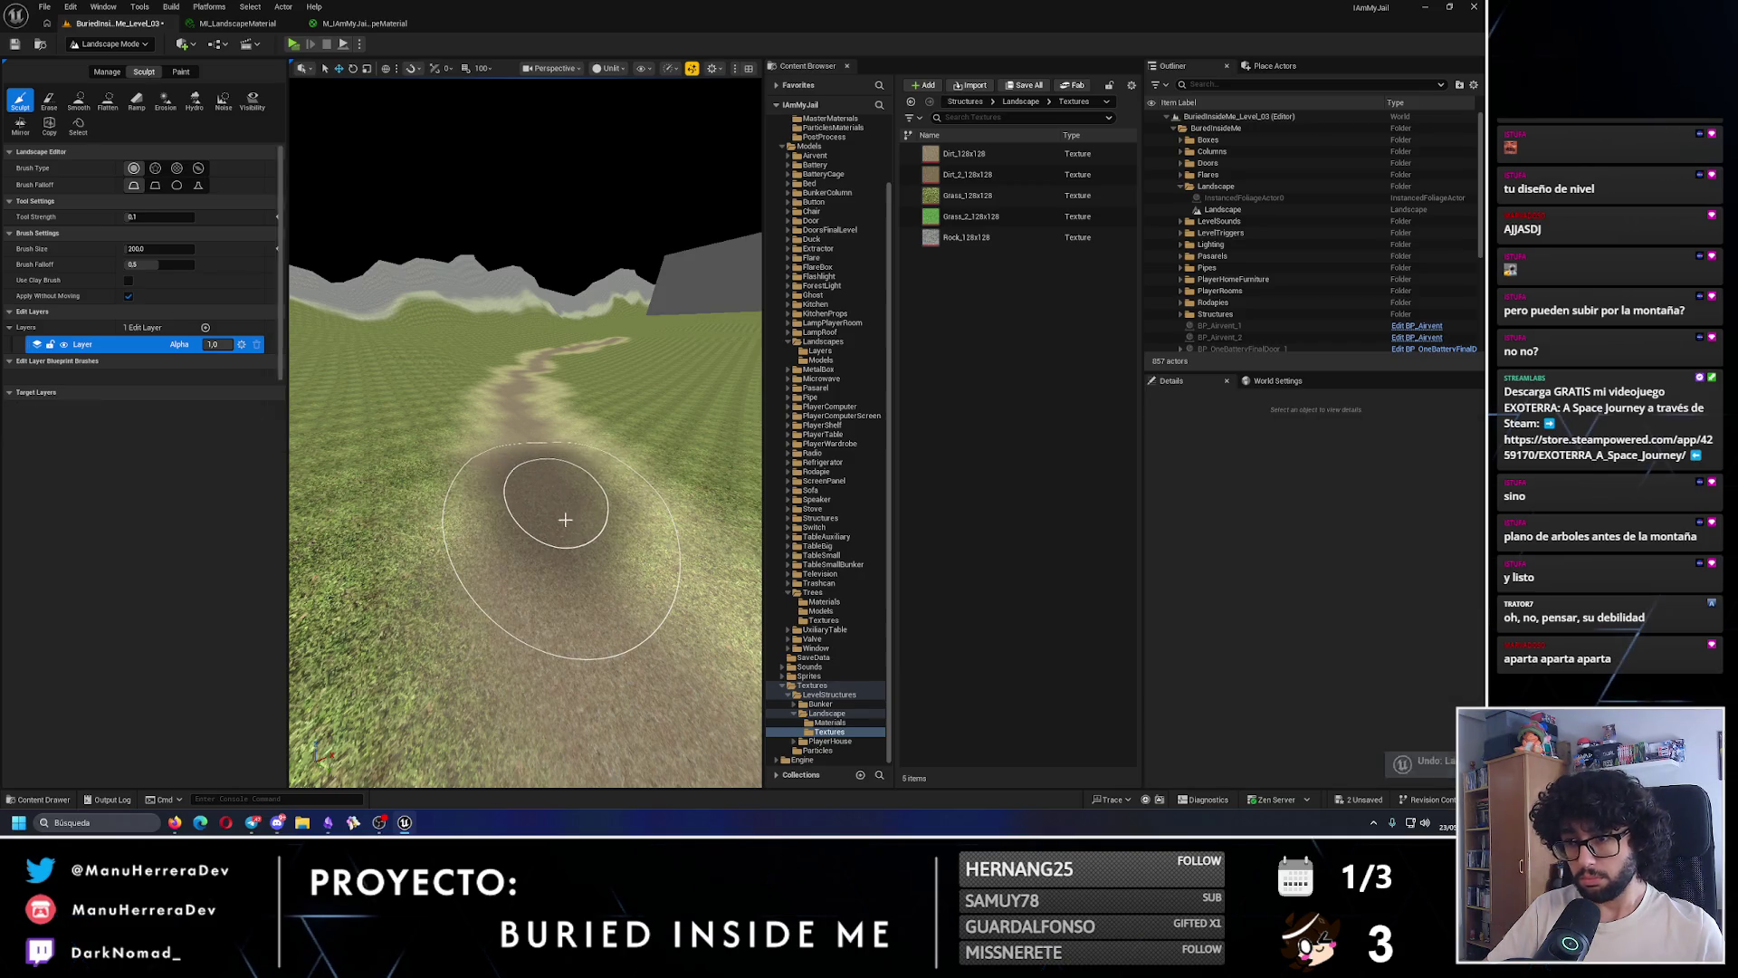
- Sculpt the terrain along the dirt path toward the wall, then play-test the level
mouse_move(583, 597)
mouse_down()
mouse_move(574, 455)
mouse_move(471, 561)
mouse_up()
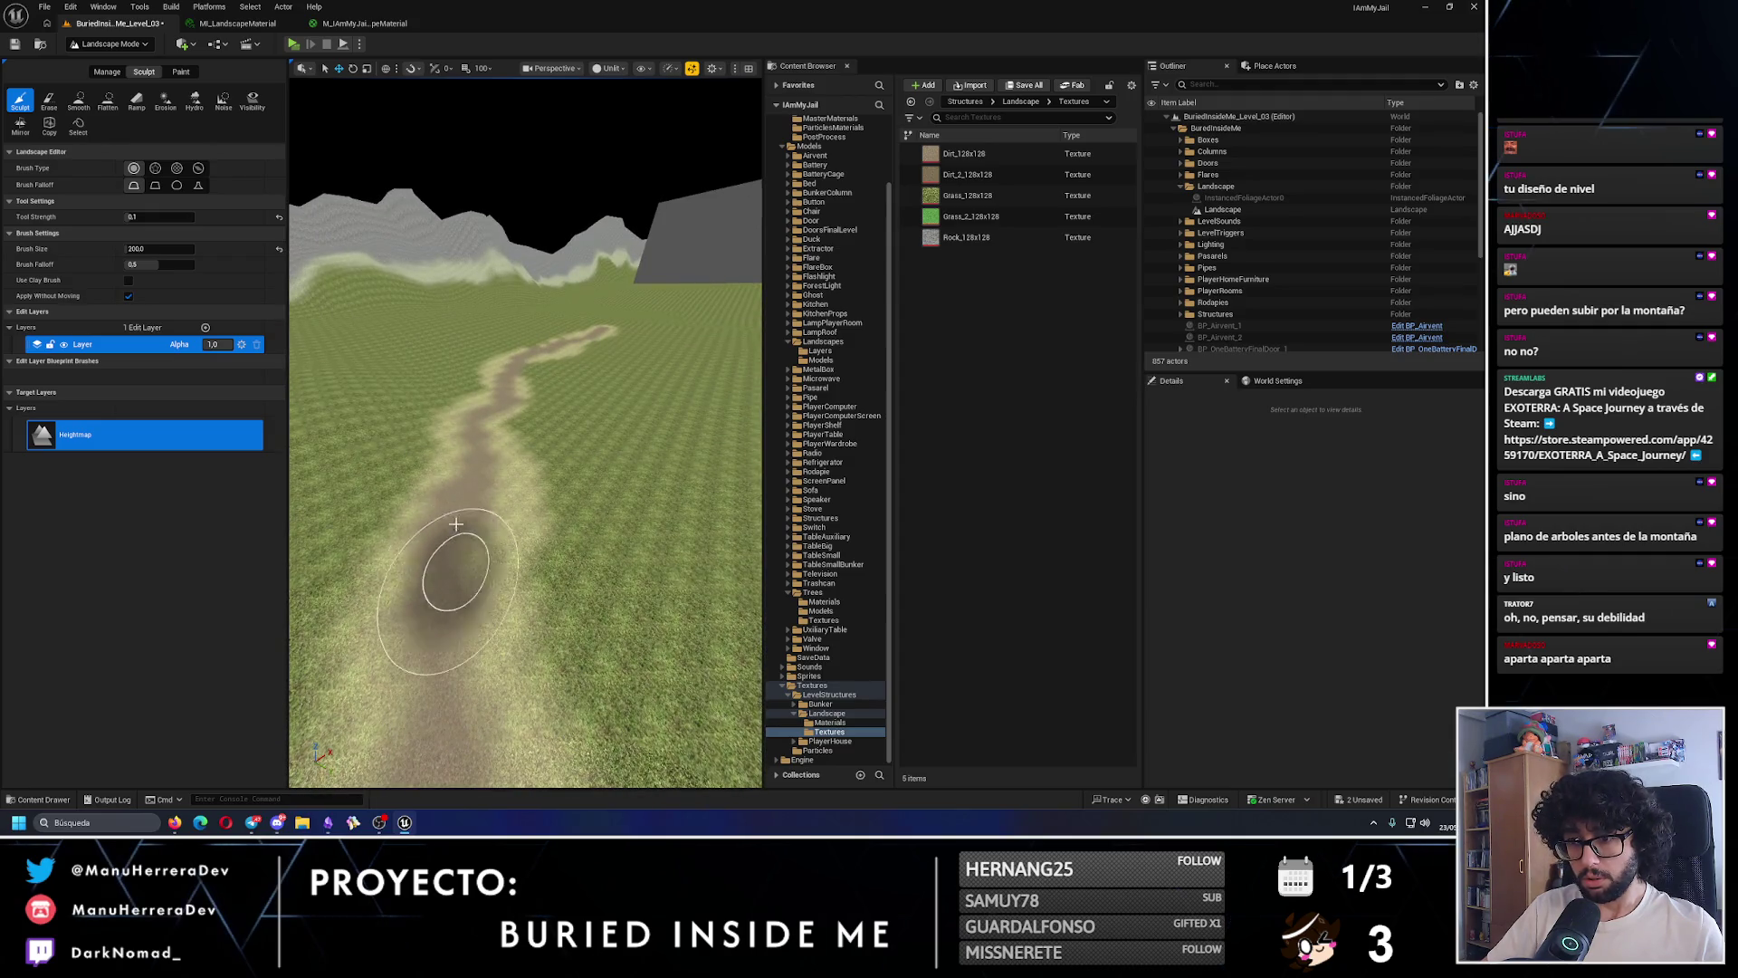
drag(479, 401, 489, 400)
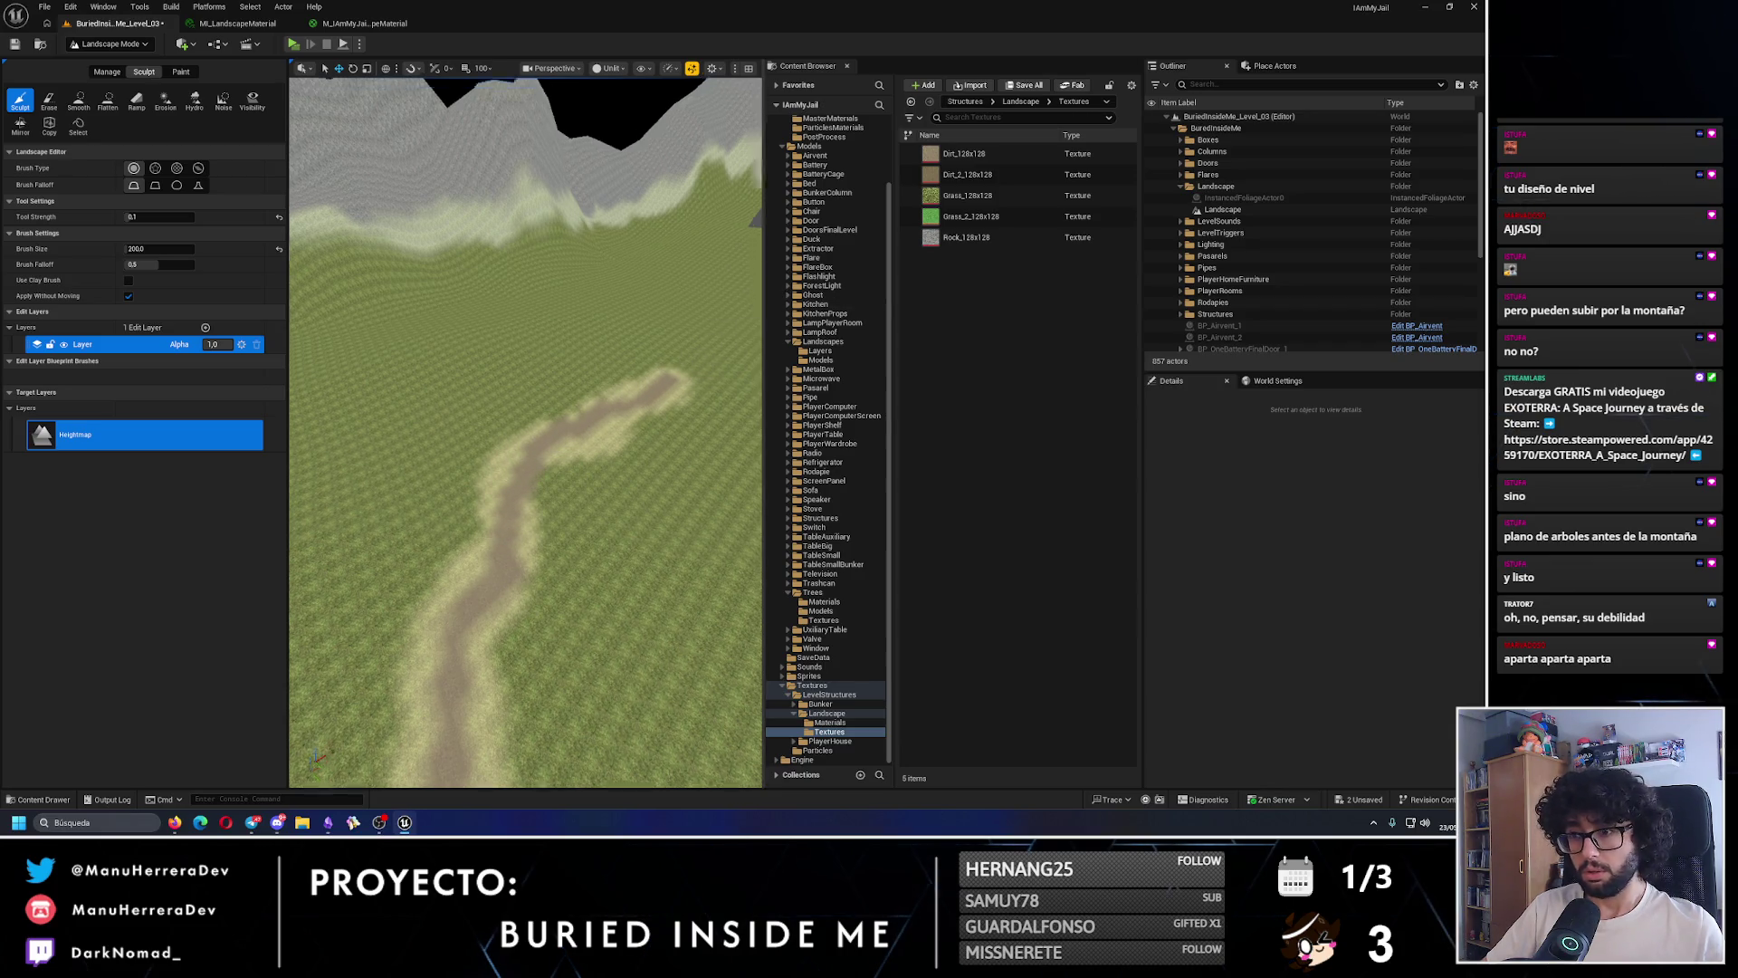
mouse_move(705, 341)
mouse_down()
mouse_move(701, 380)
mouse_move(700, 344)
mouse_up()
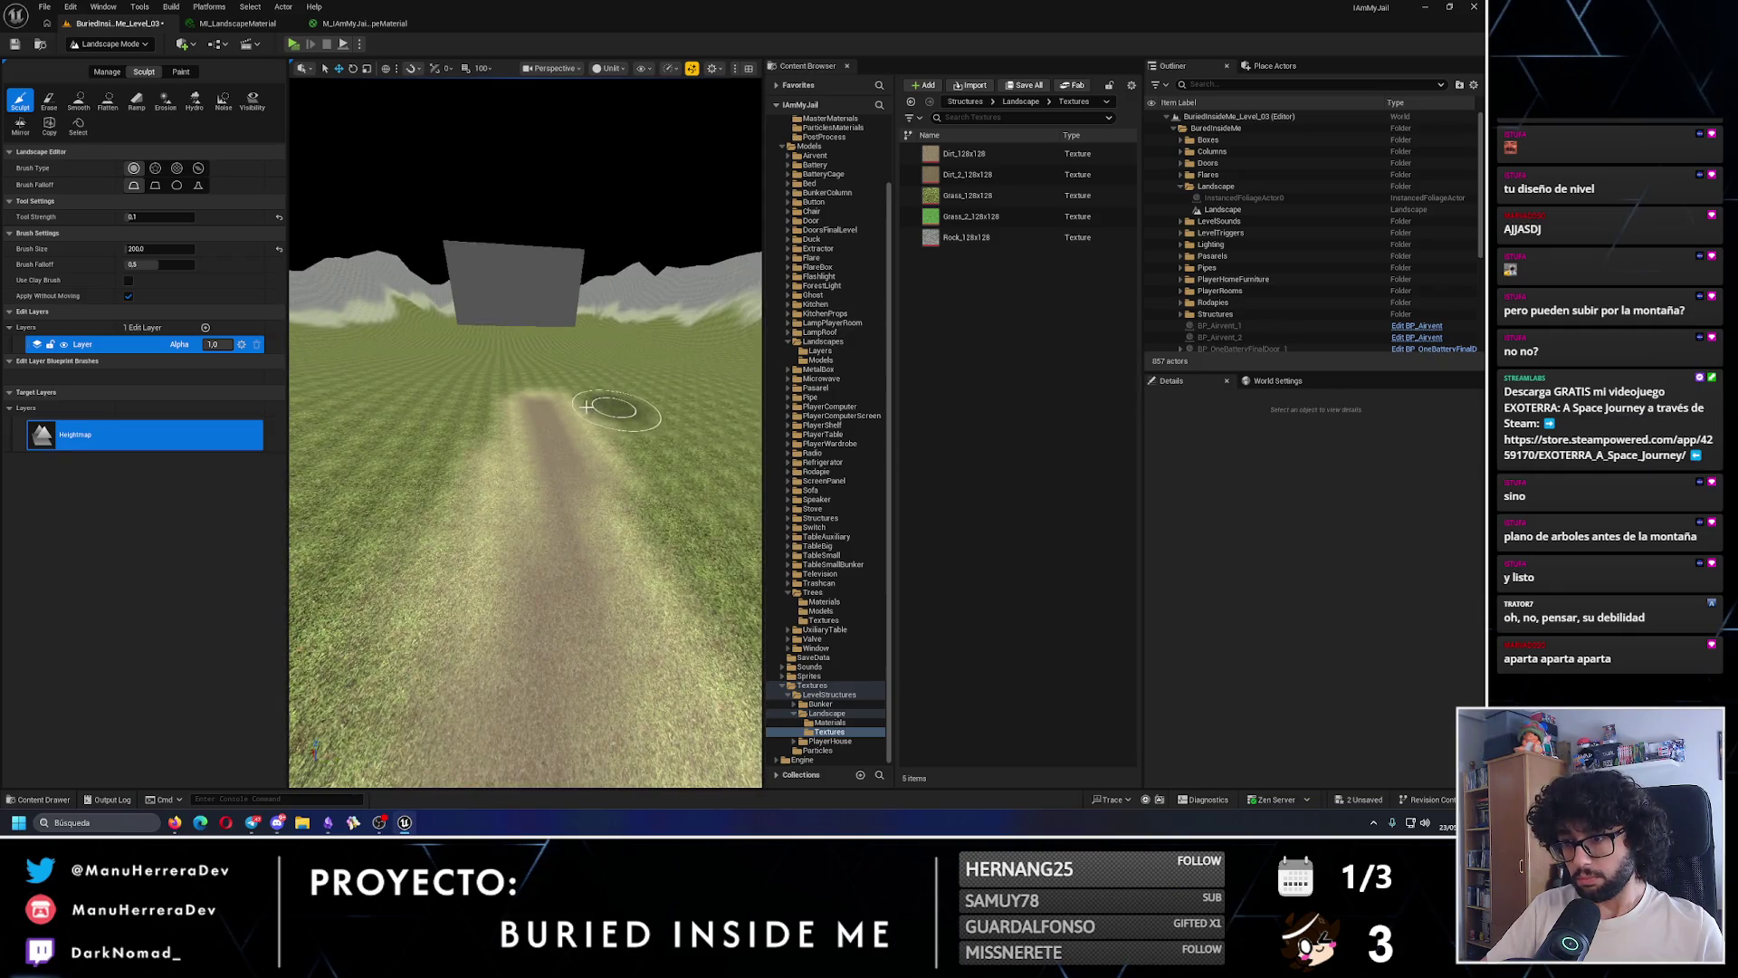
mouse_move(586, 406)
mouse_down()
mouse_move(543, 408)
mouse_move(555, 543)
mouse_move(543, 415)
mouse_move(609, 380)
mouse_move(380, 70)
mouse_up()
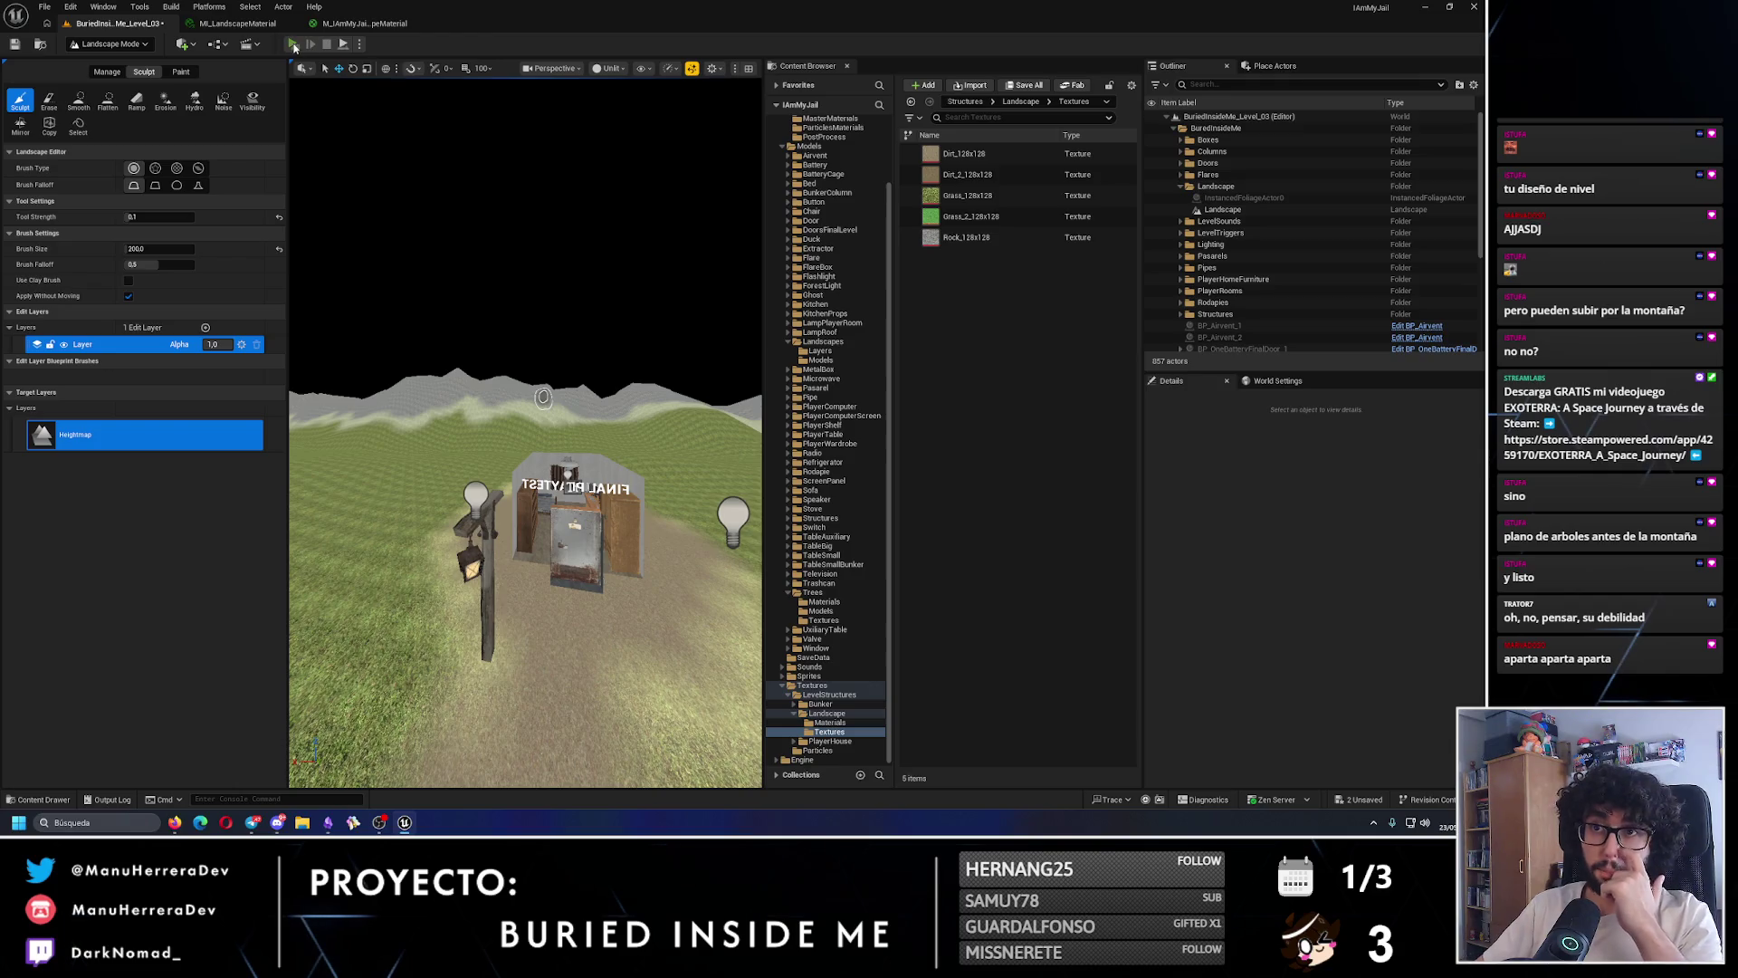
key(alt+p)
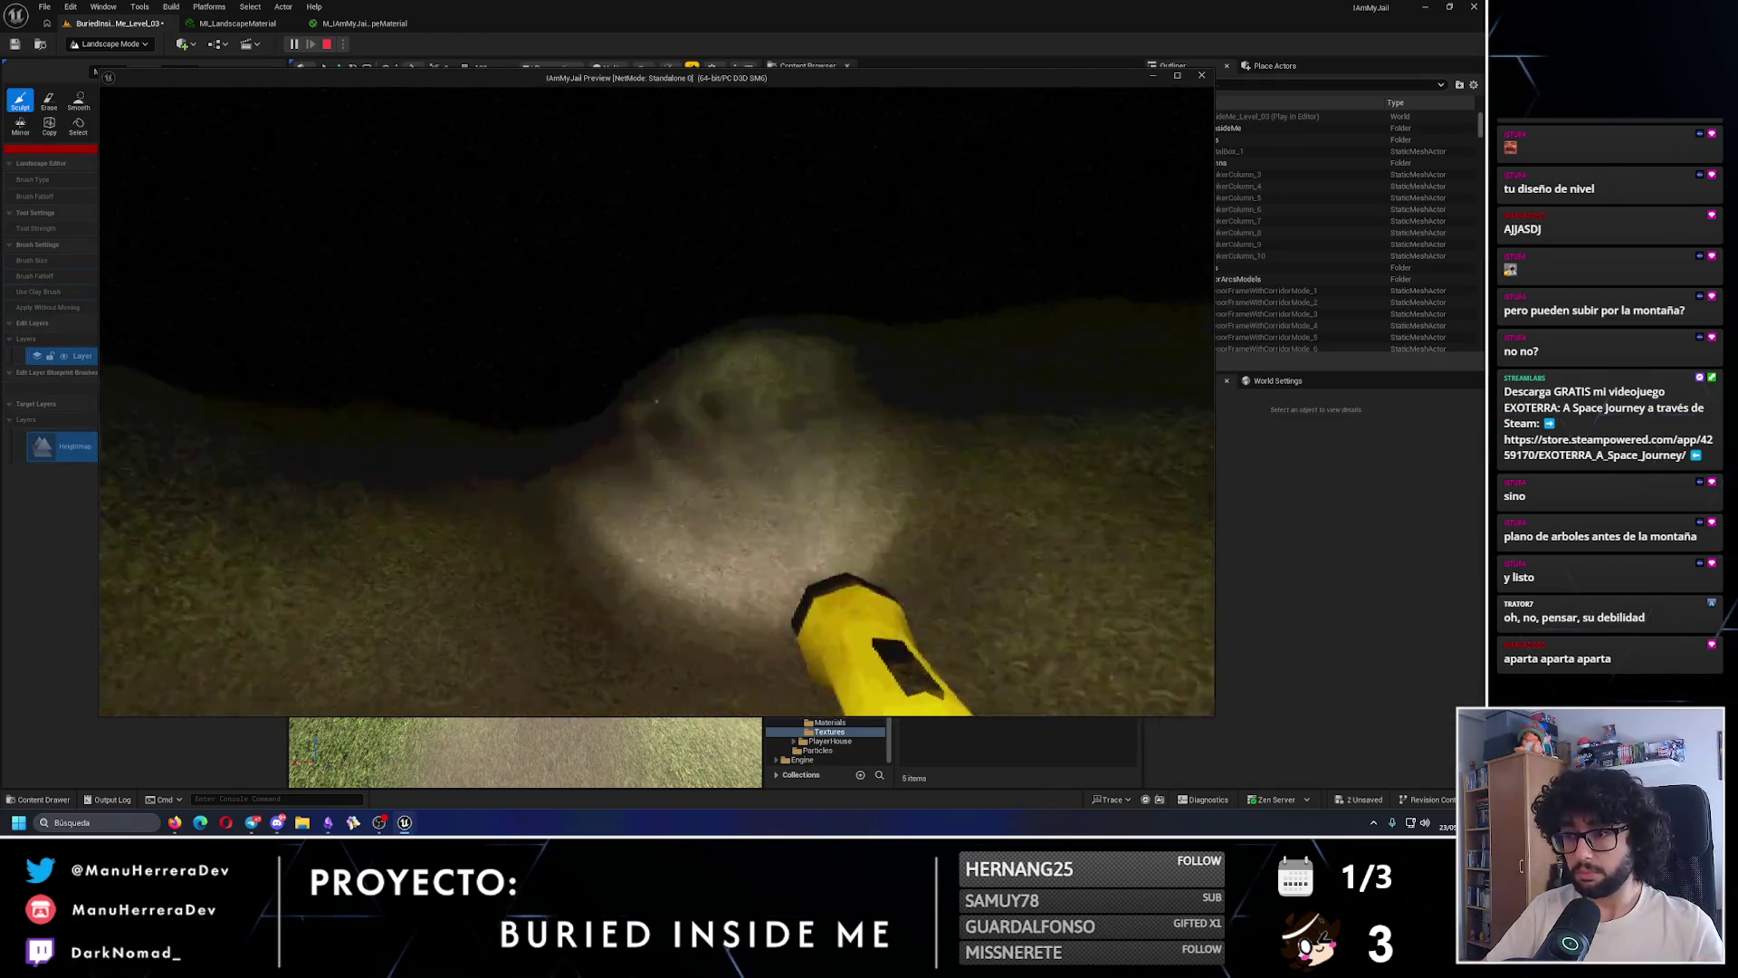
key(w)
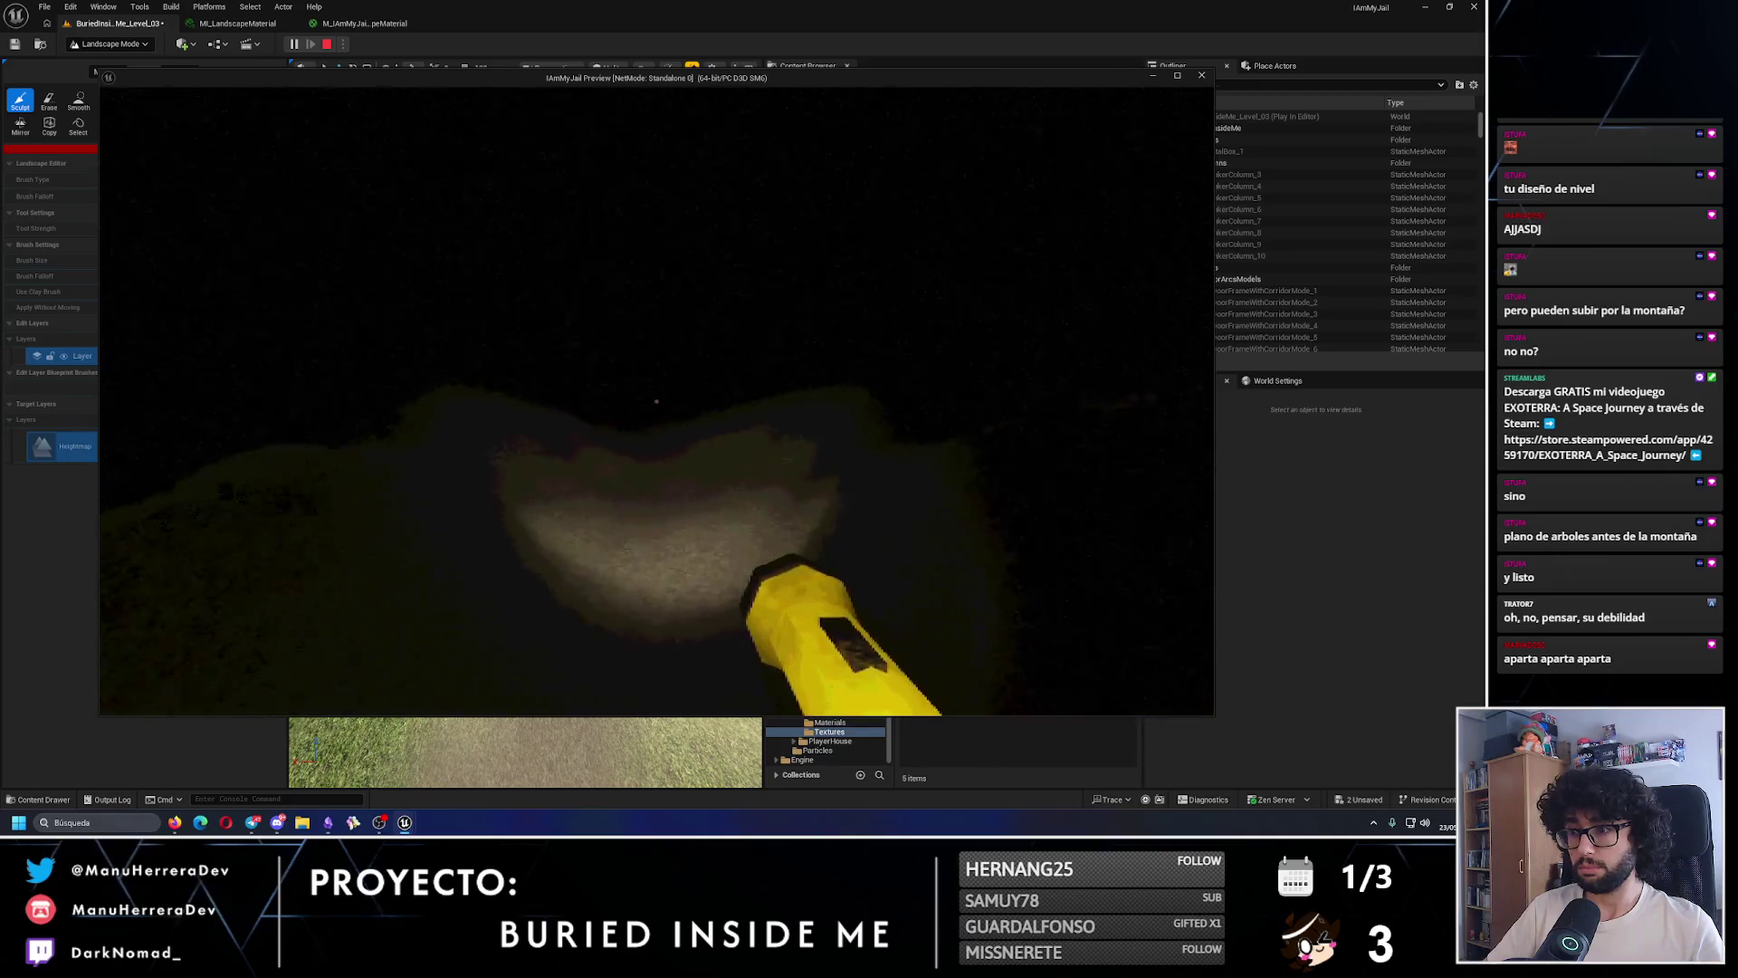
key(w)
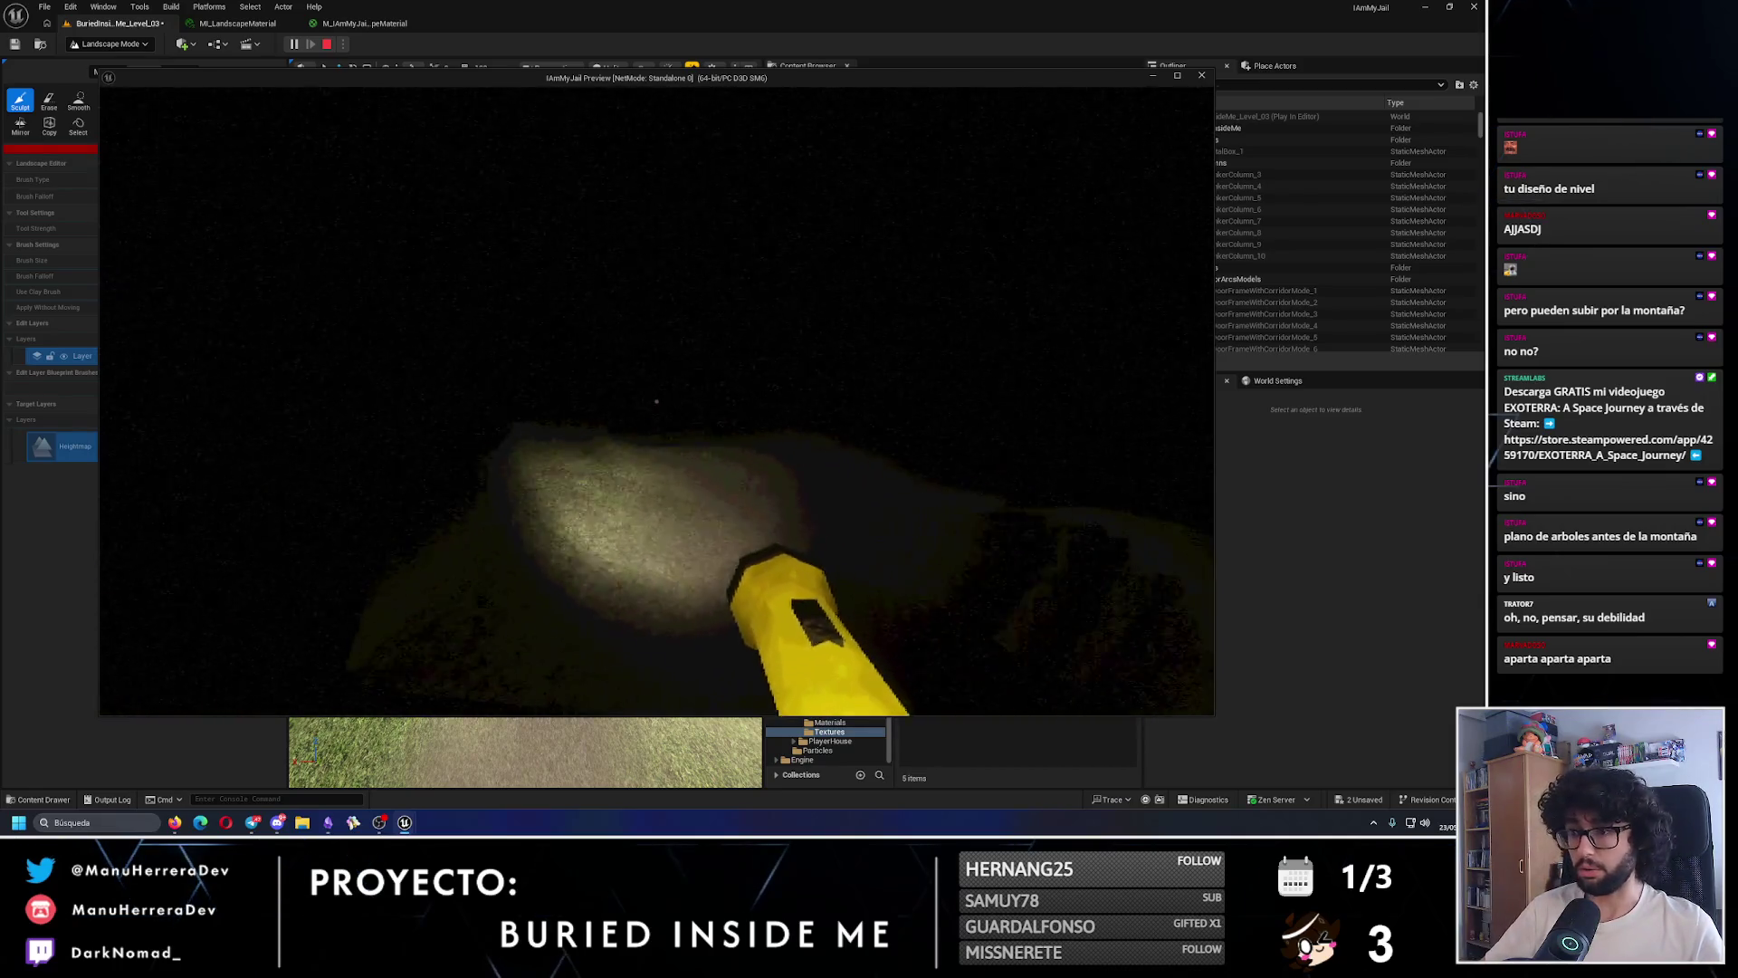
key(w)
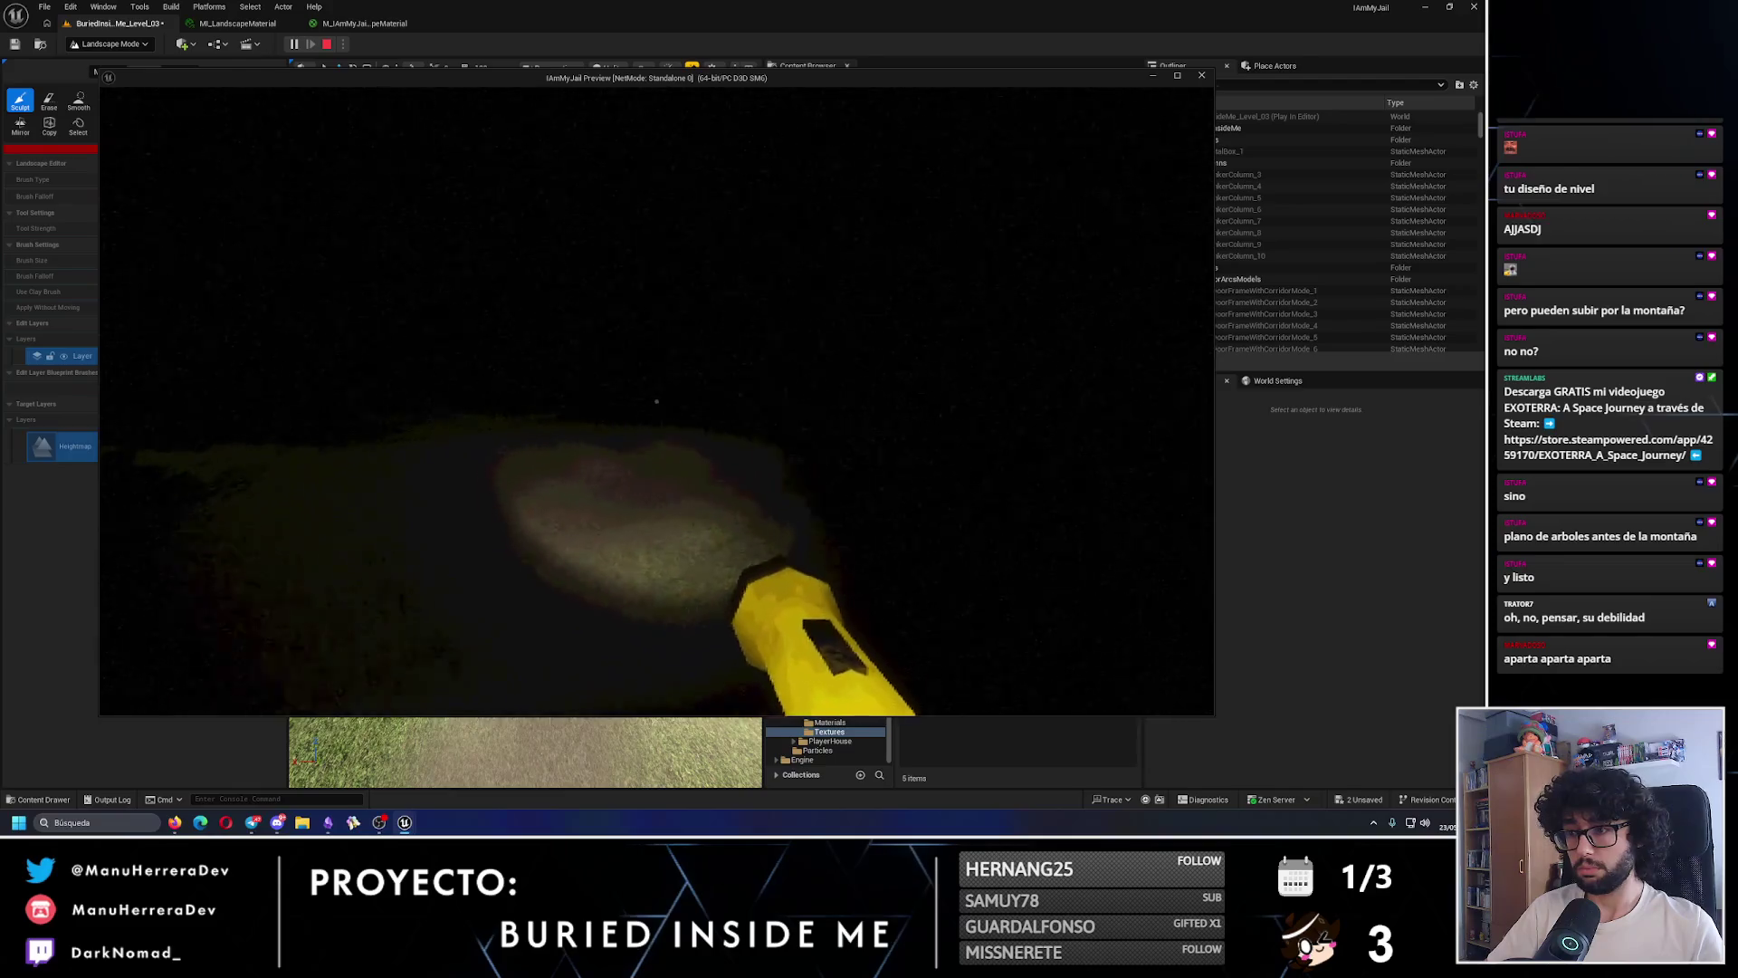
key(w)
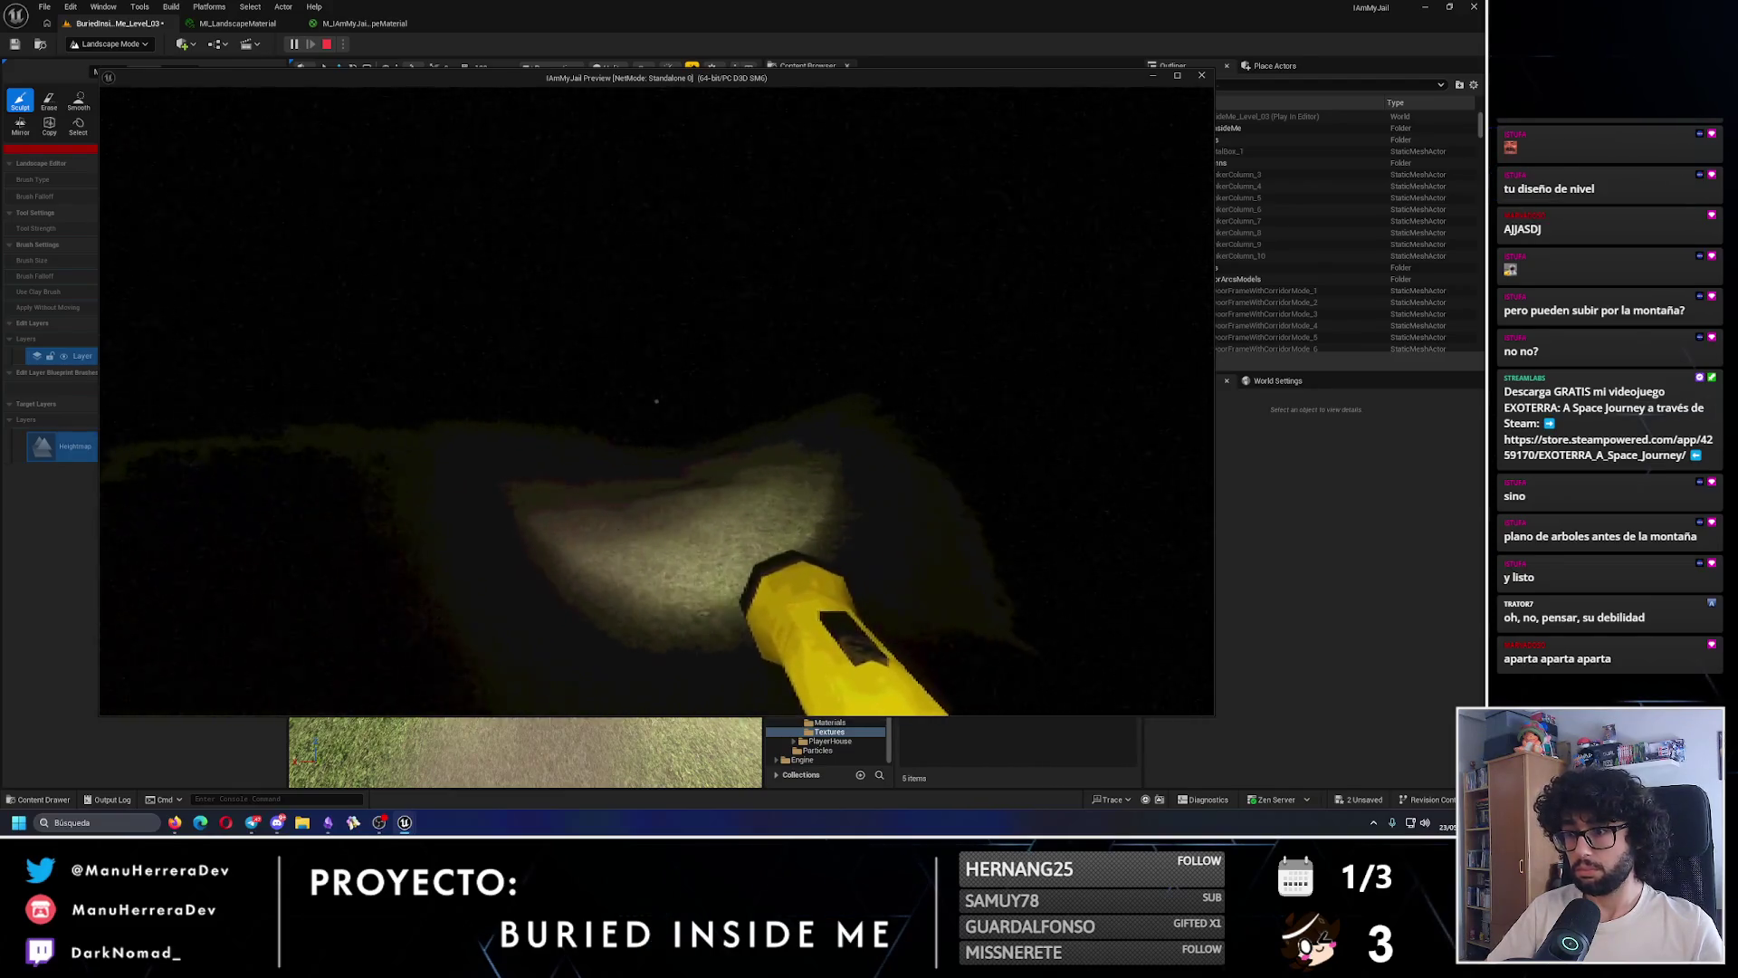
key(w)
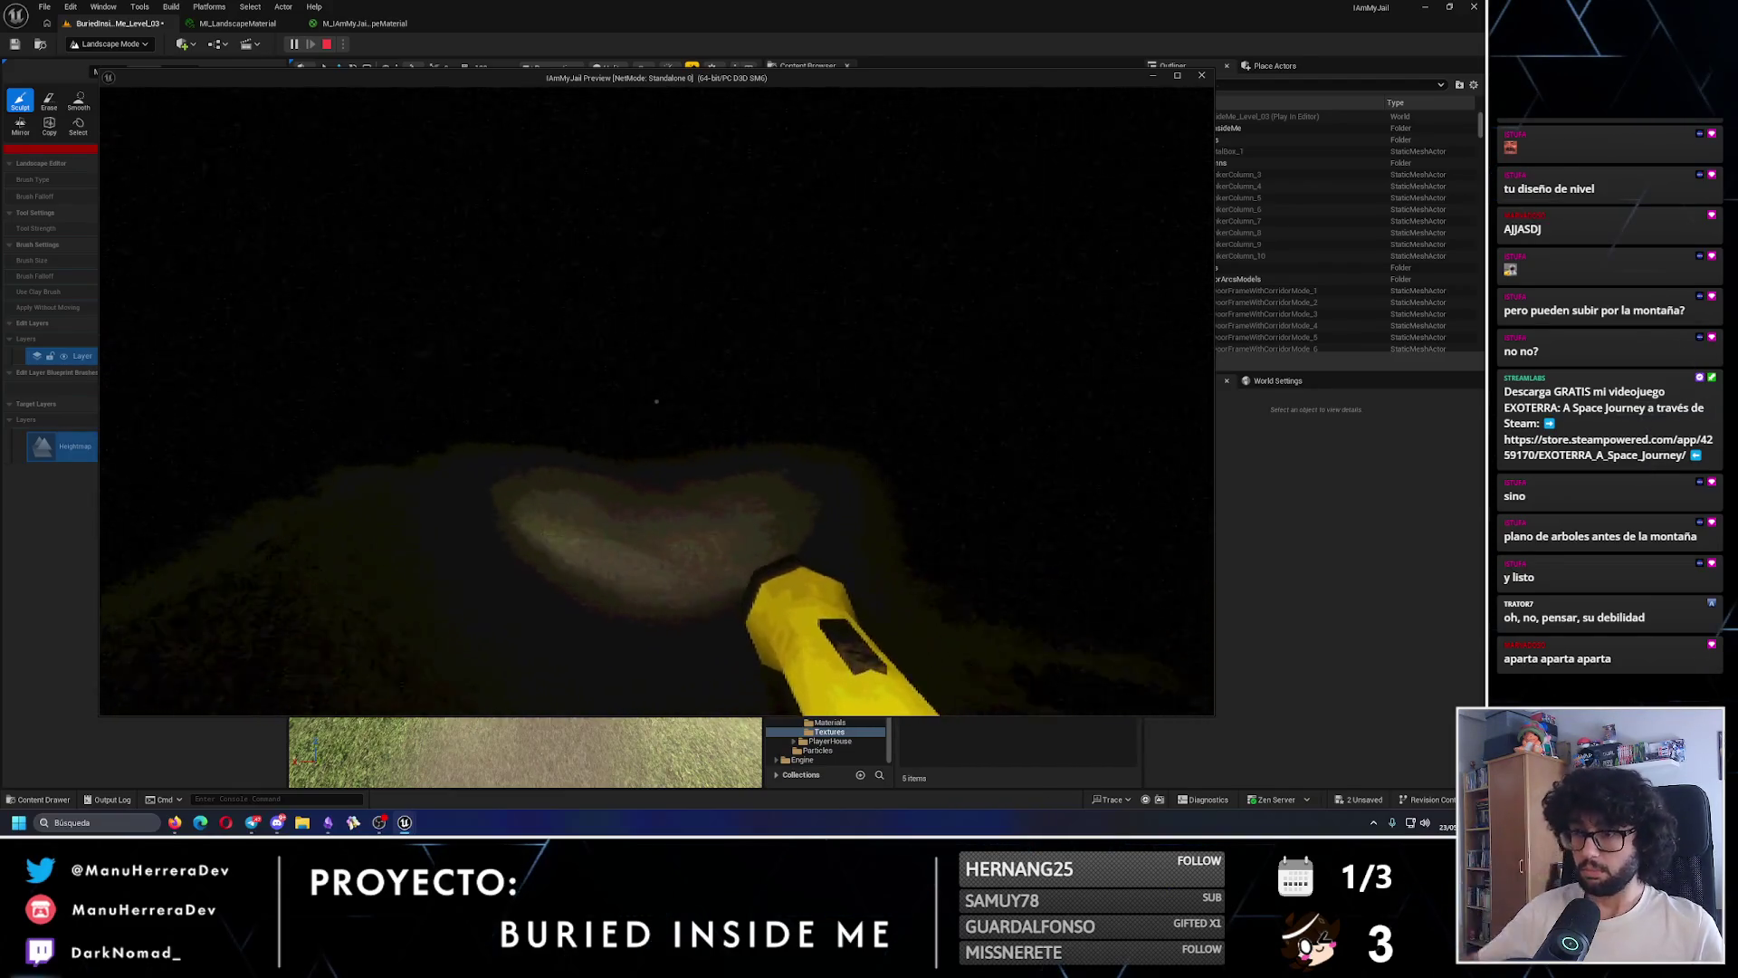
key(Escape)
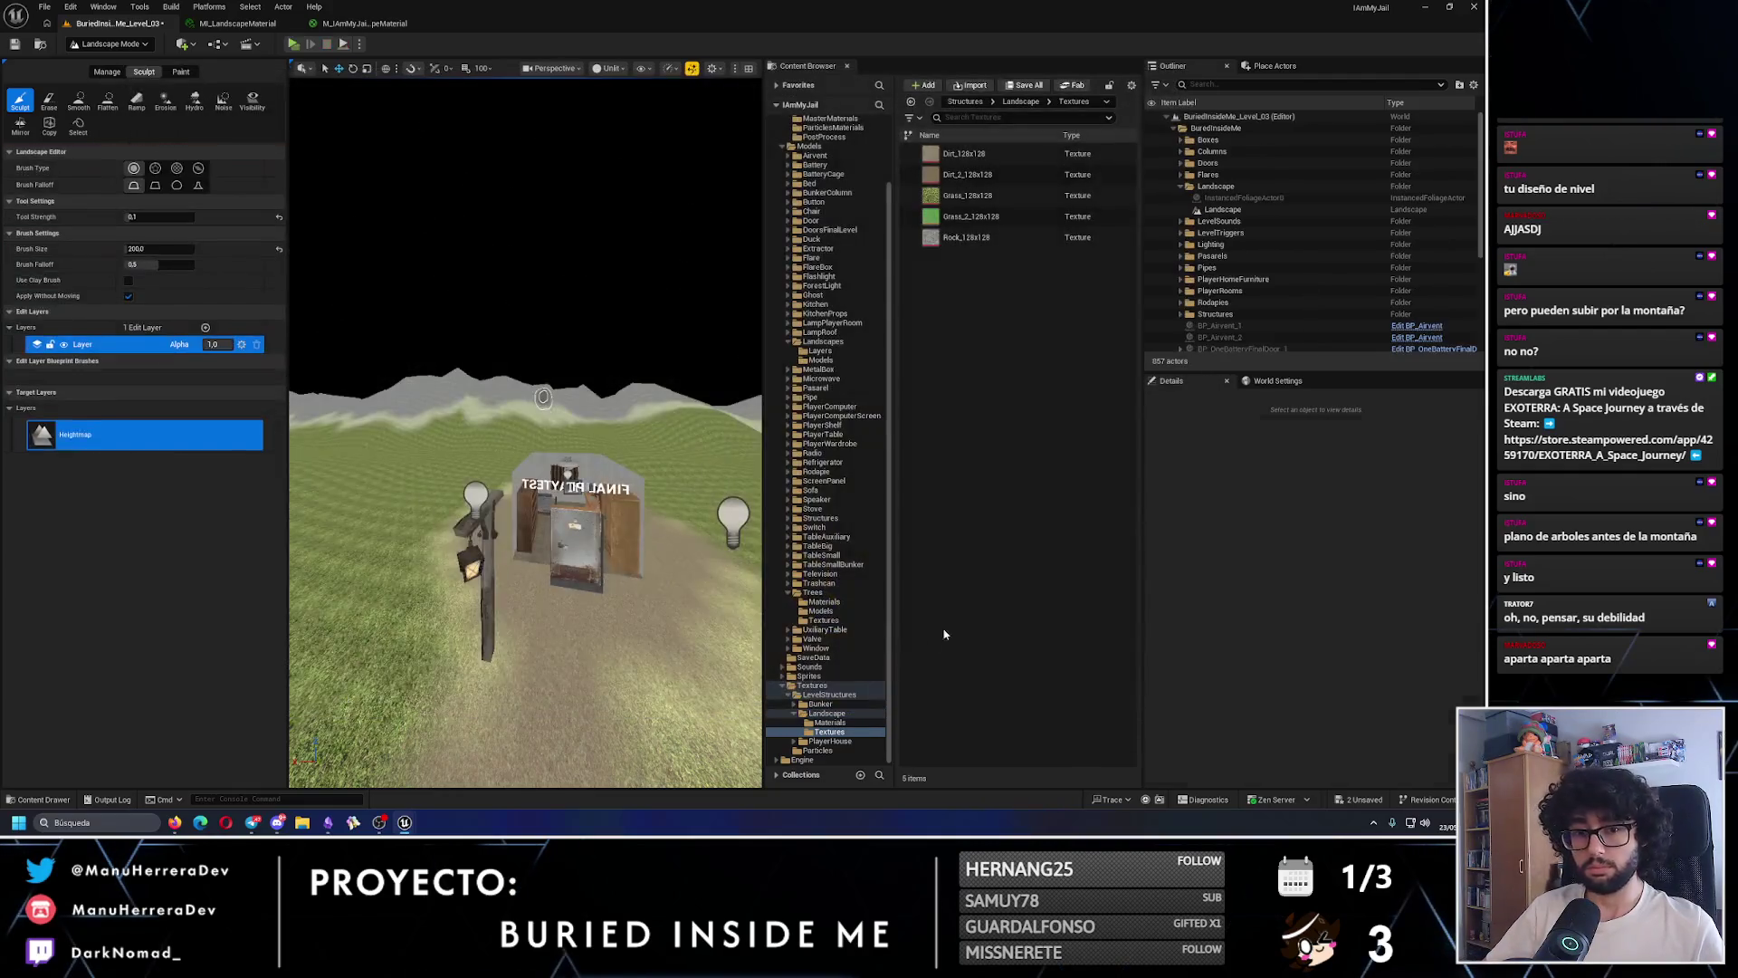
scroll(453, 507, down, 5)
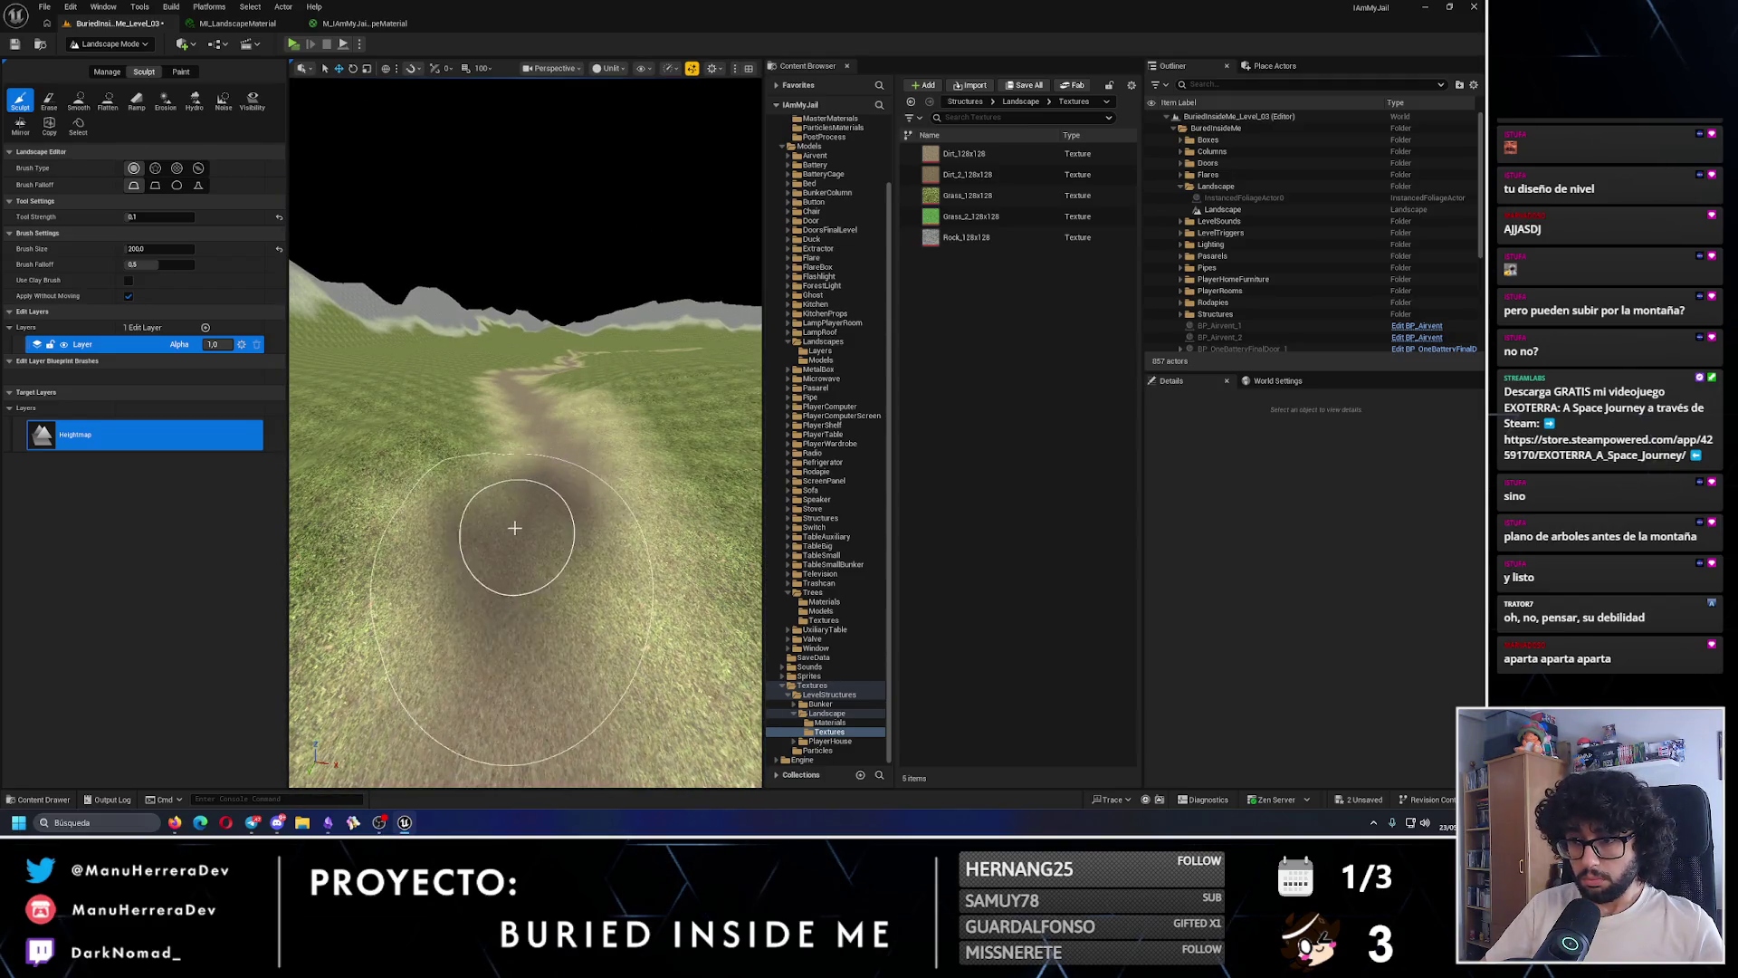
scroll(535, 607, up, 3)
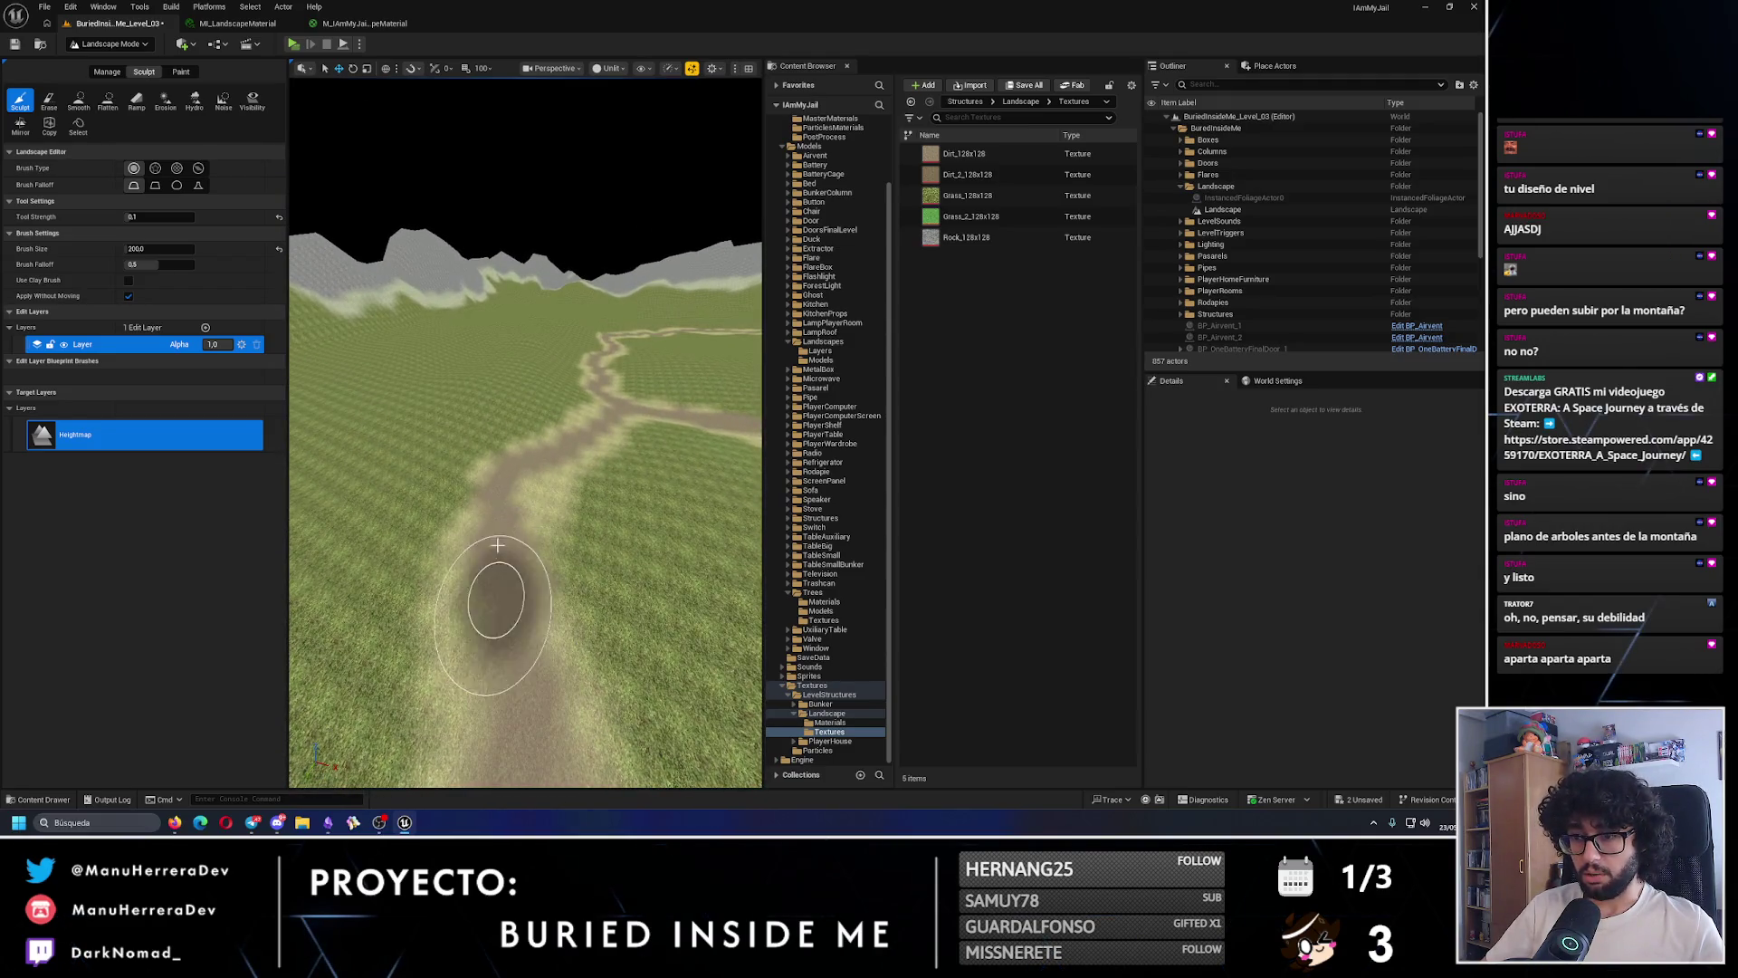
scroll(598, 421, down, 3)
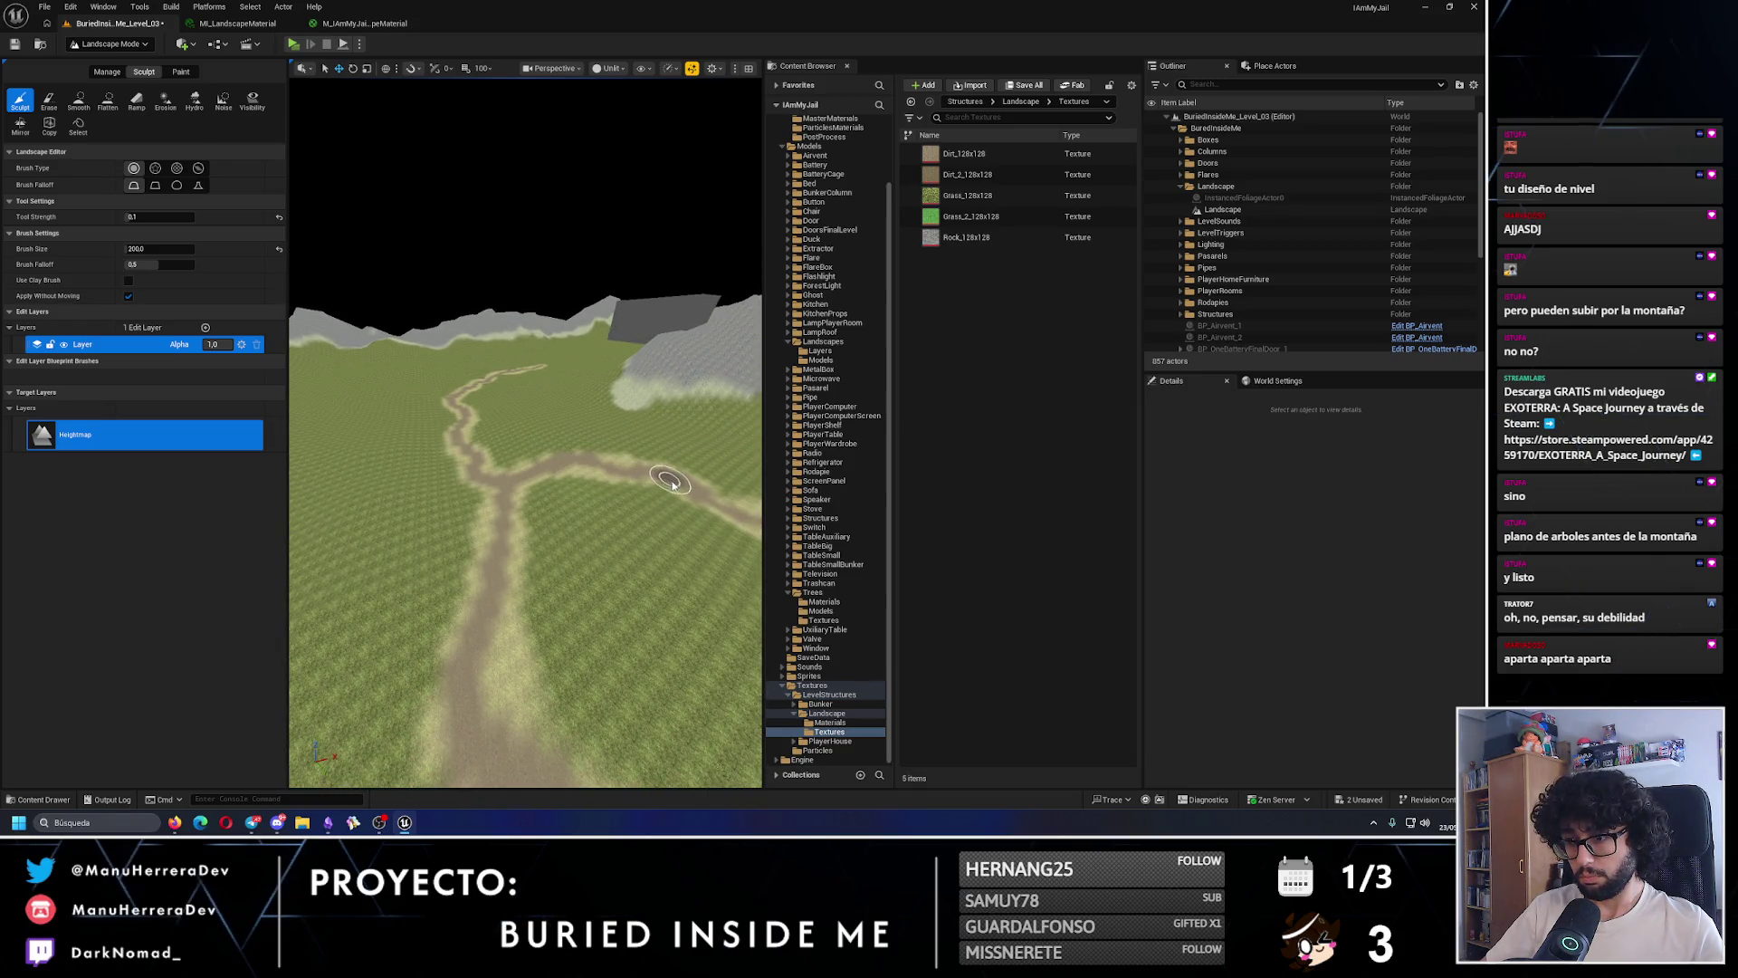
scroll(755, 484, up, 5)
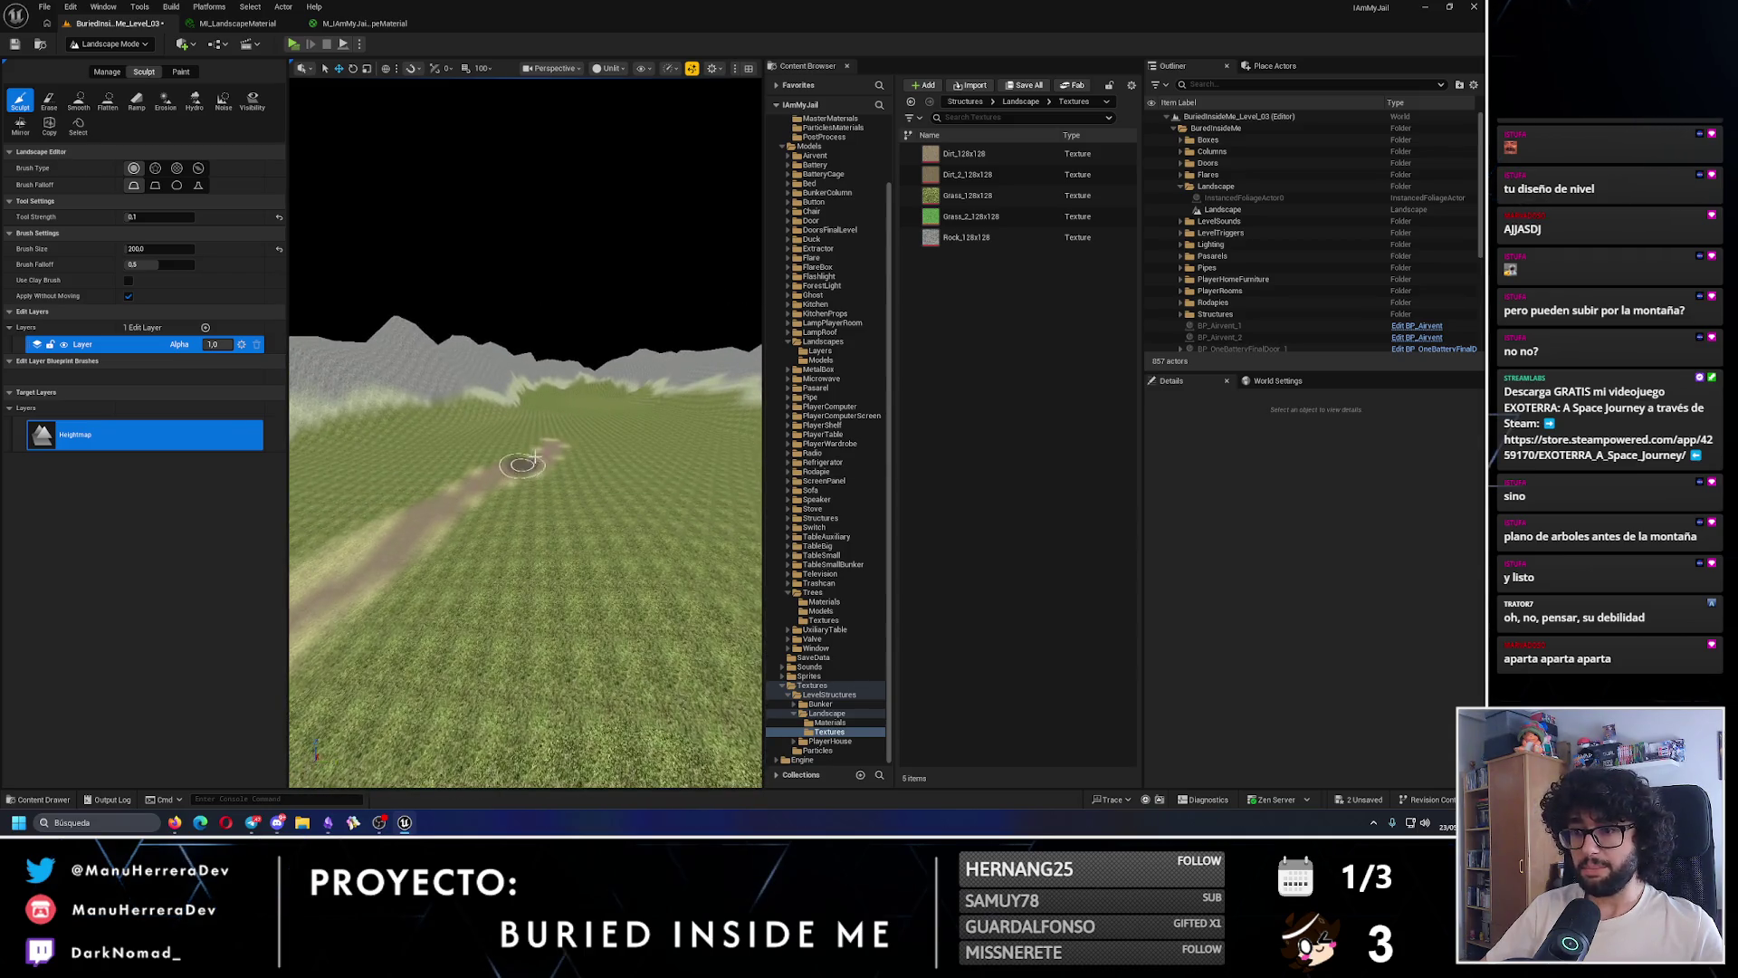
scroll(392, 549, up, 5)
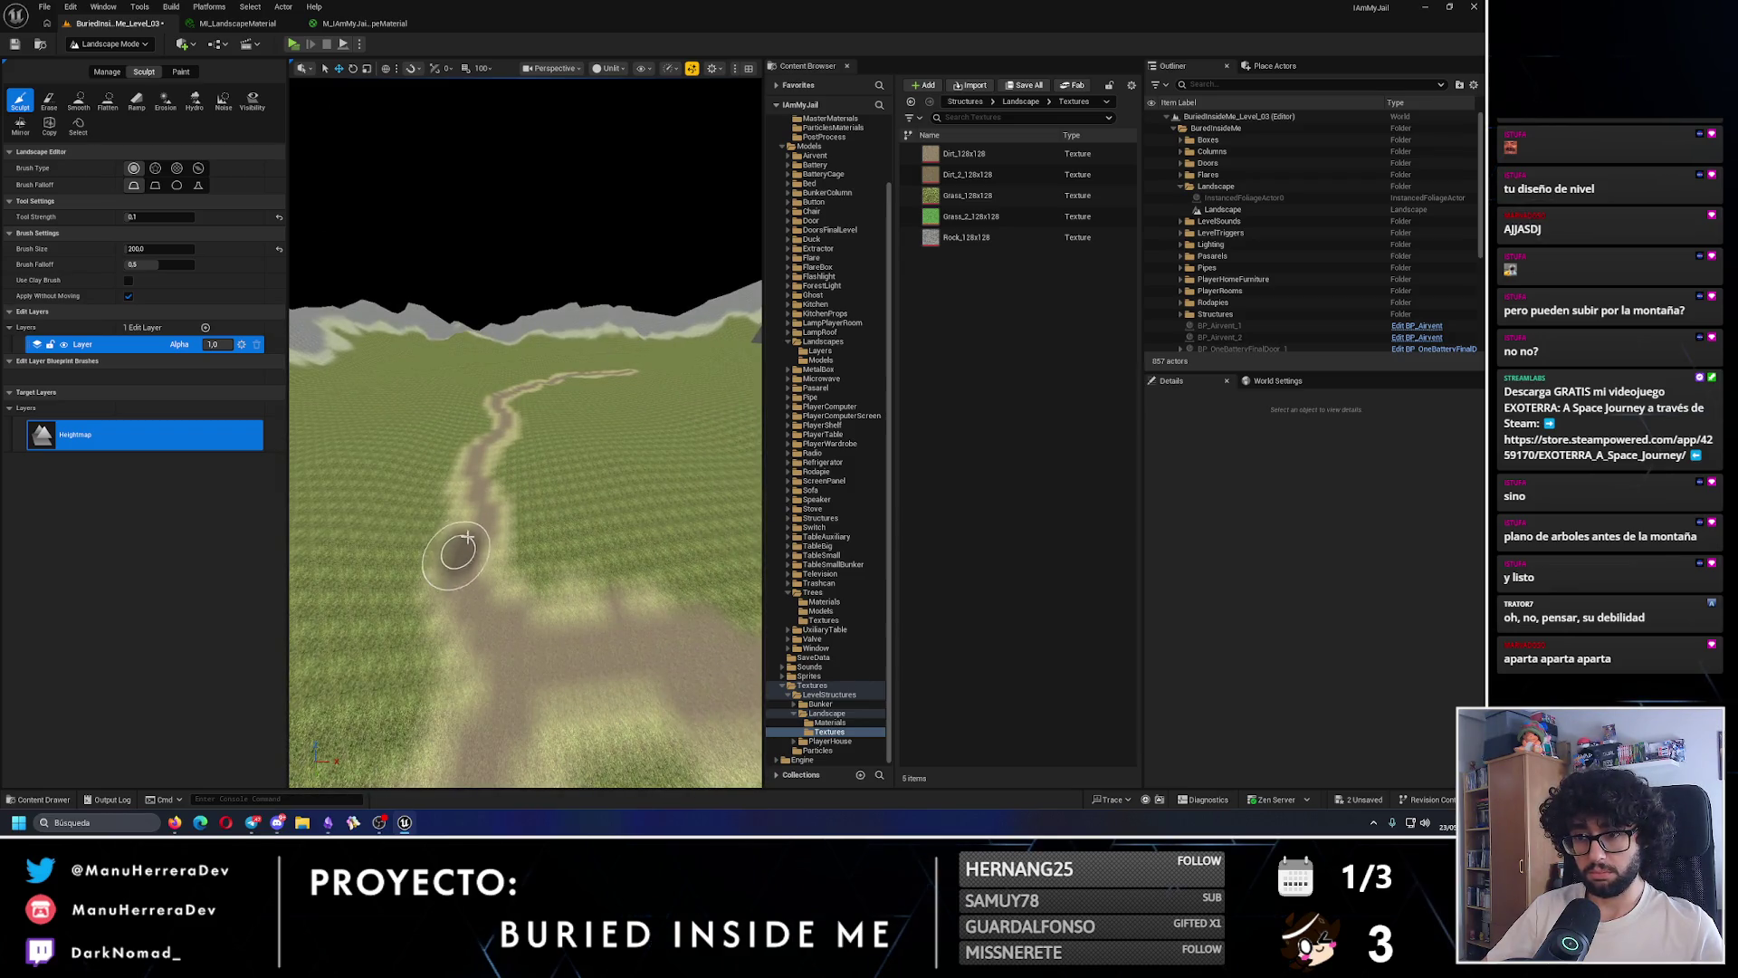
scroll(525, 426, down, 5)
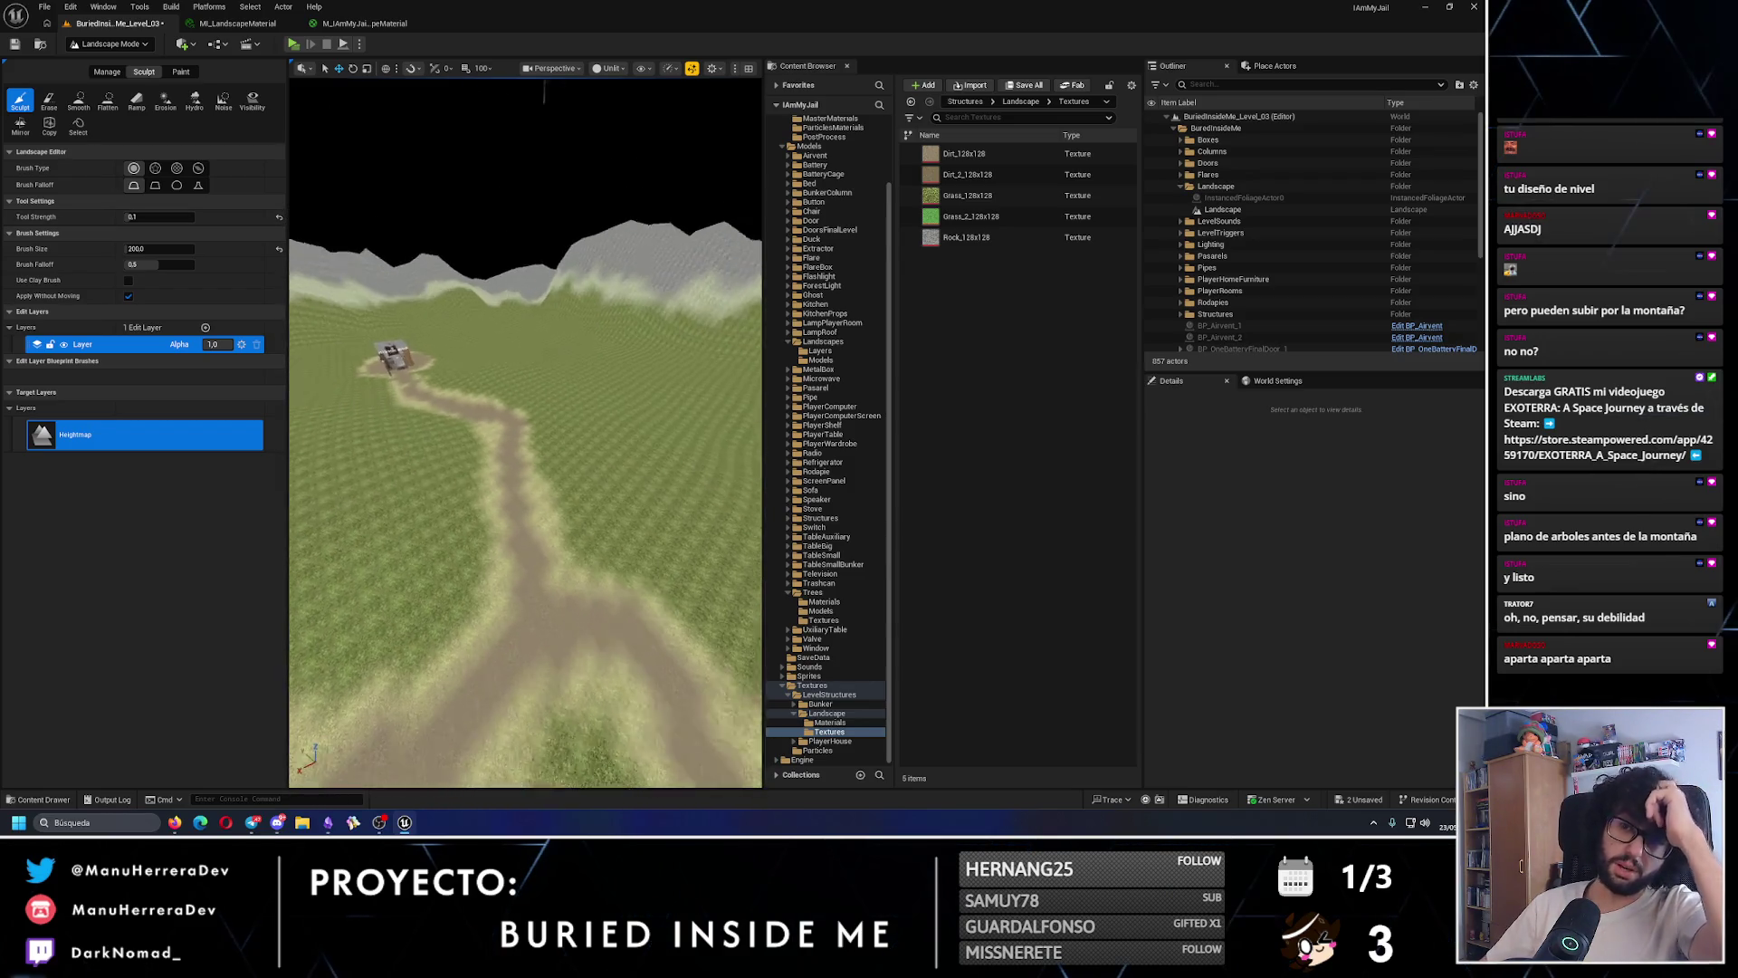
scroll(469, 151, up, 10)
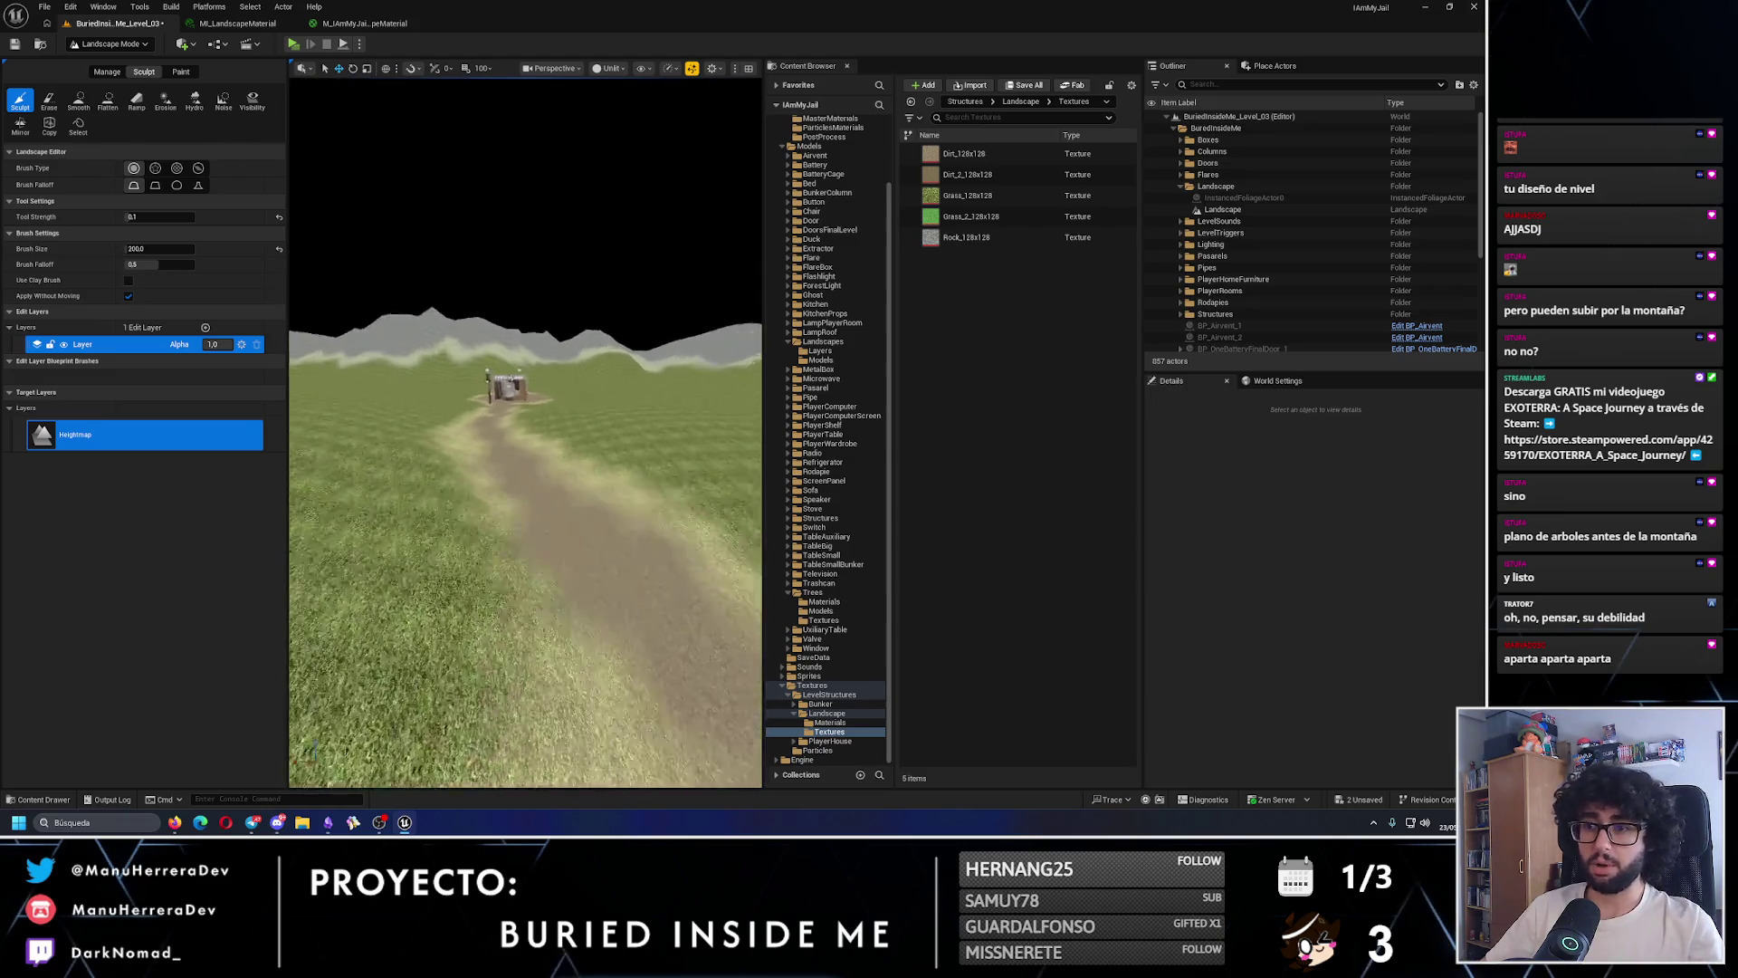
scroll(469, 151, up, 1)
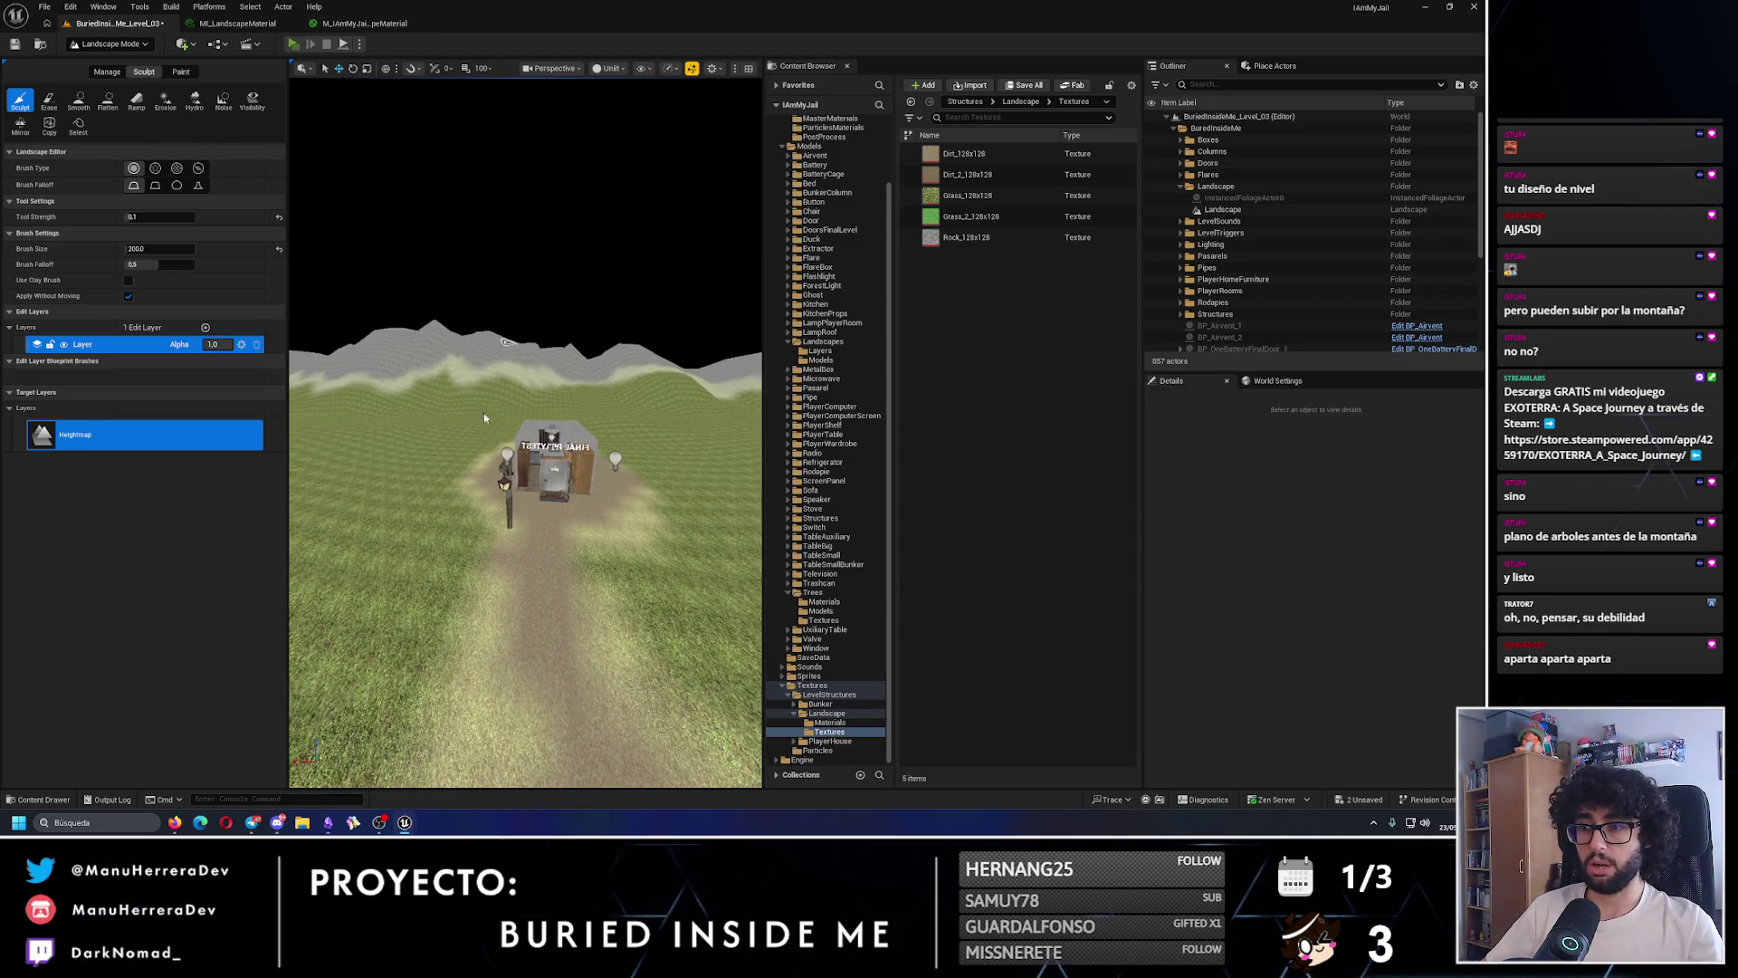
key(alt+p)
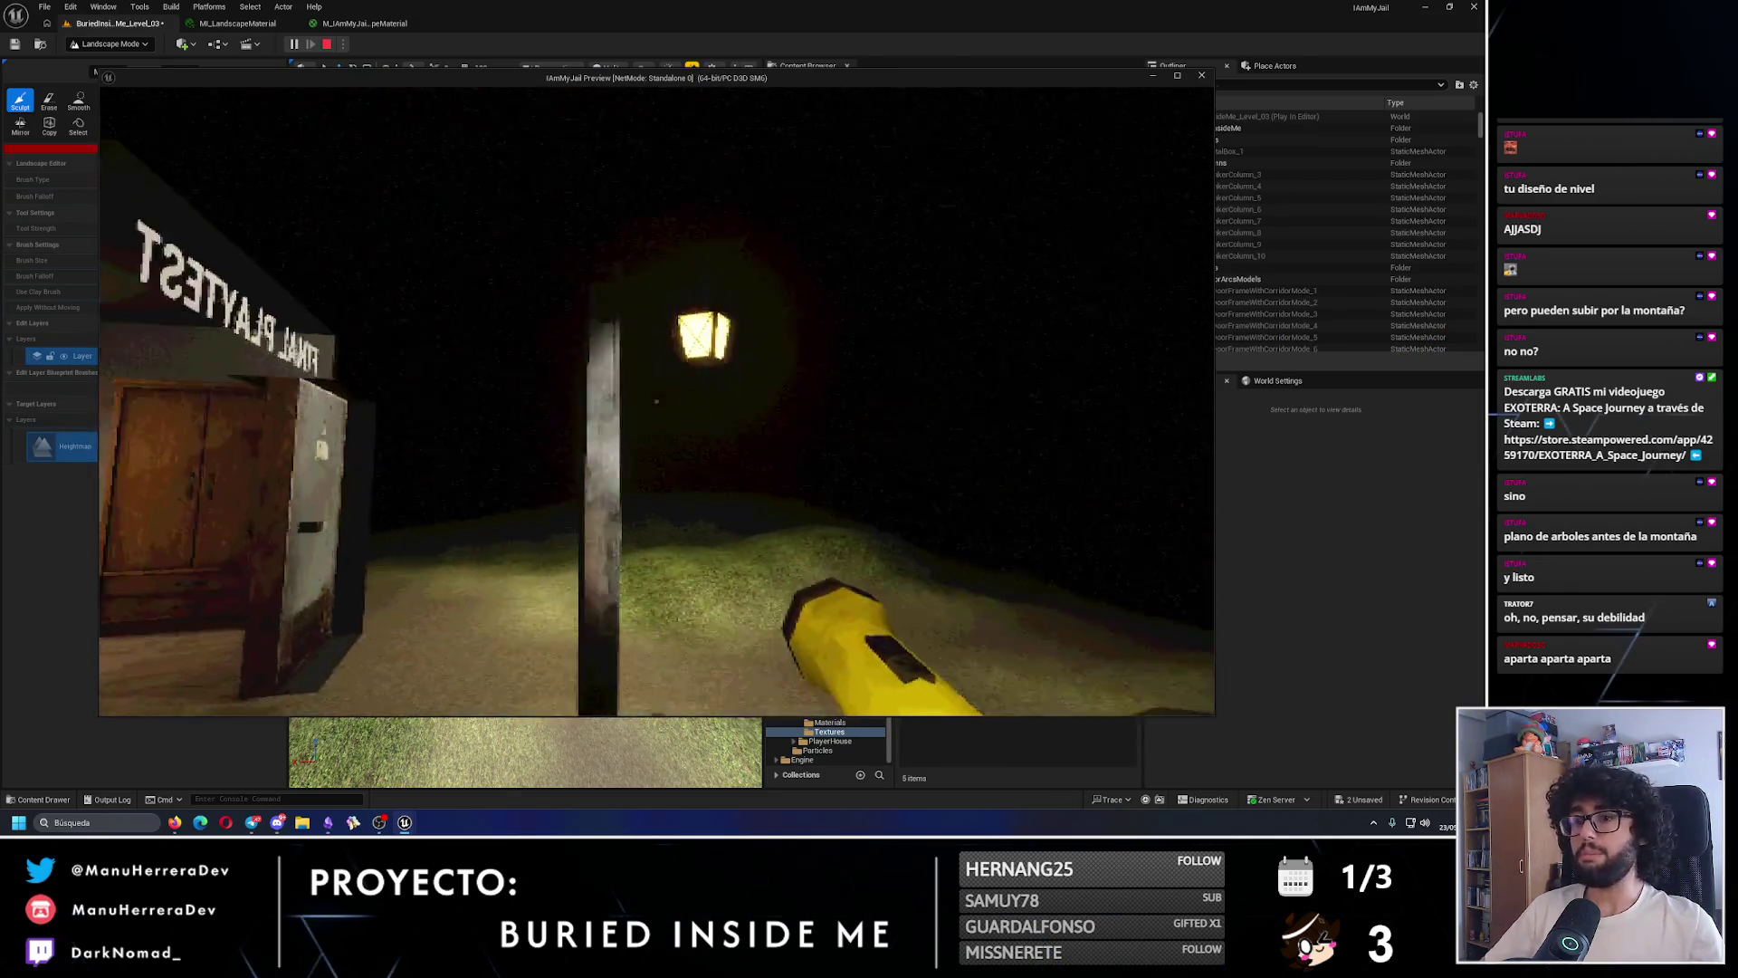
key(w)
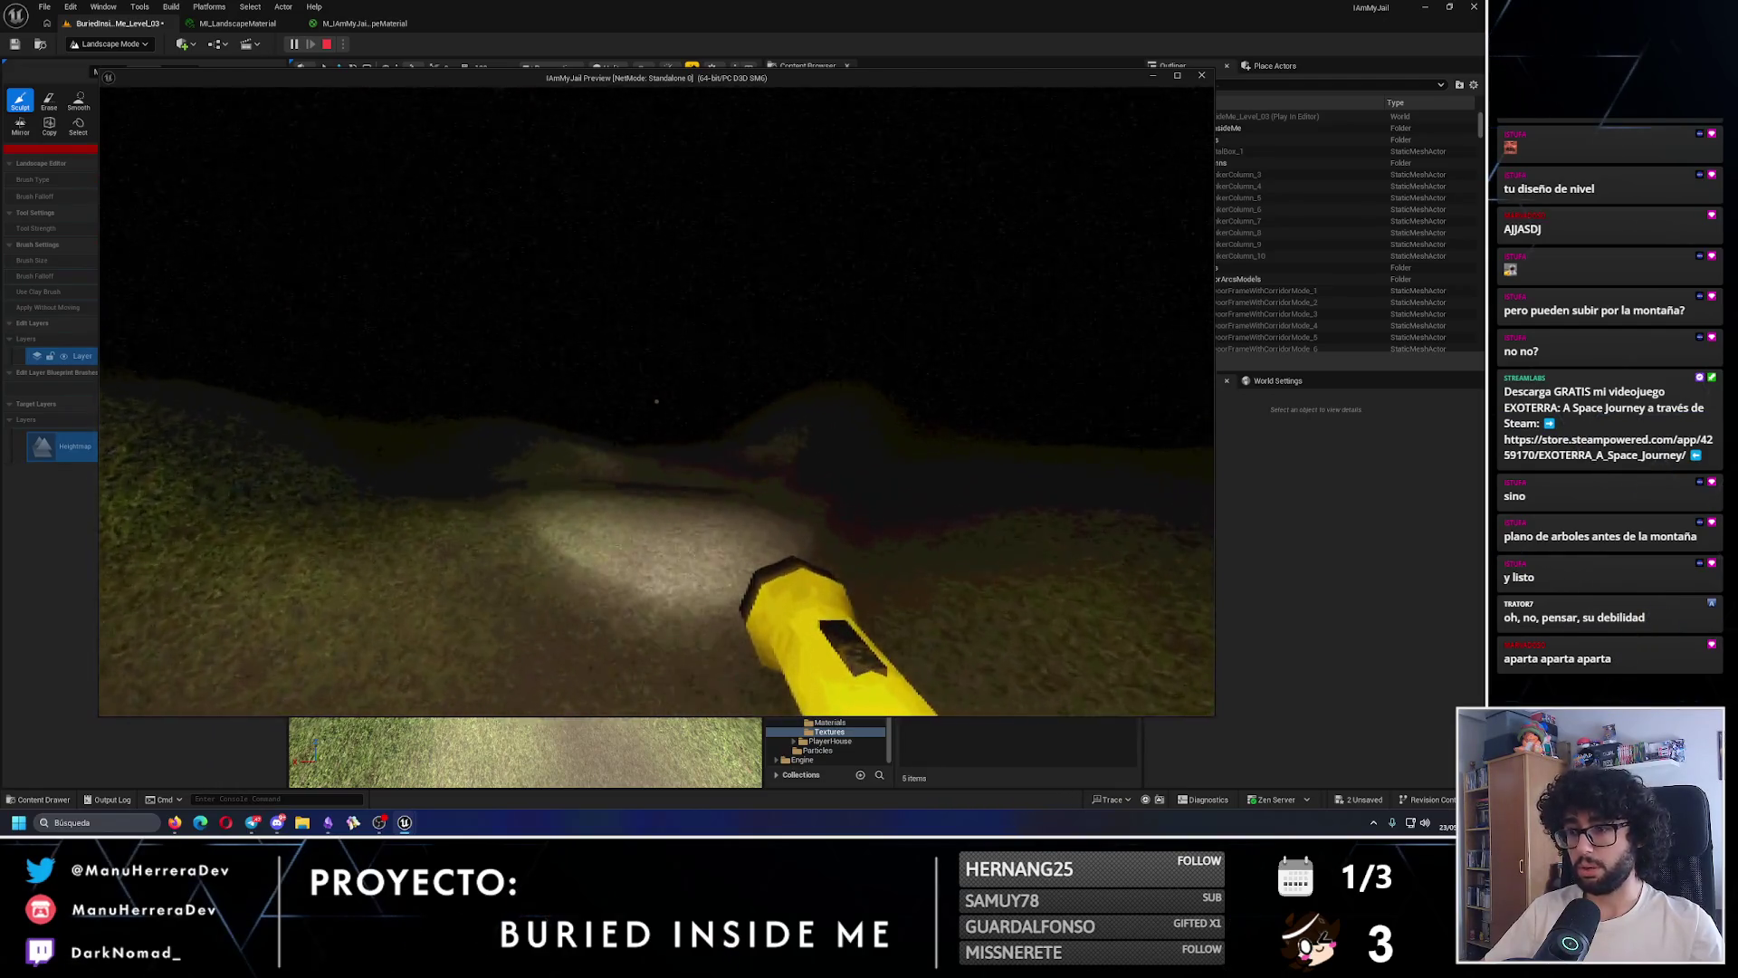
key(w)
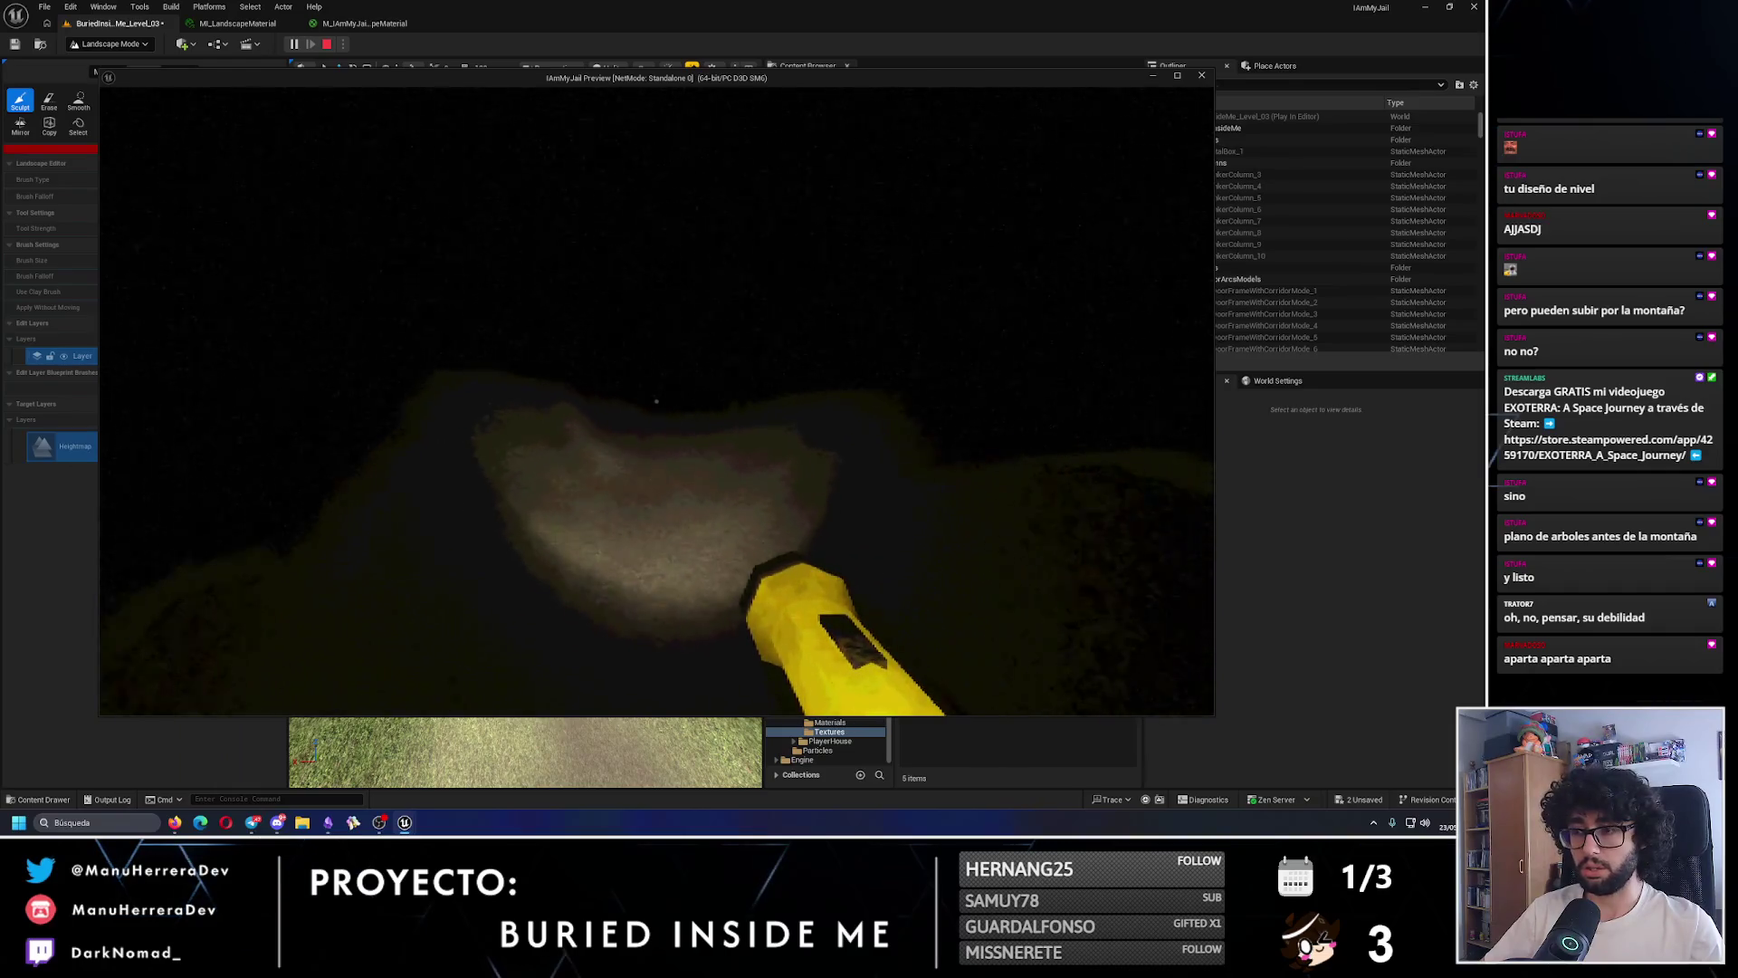
key(Escape)
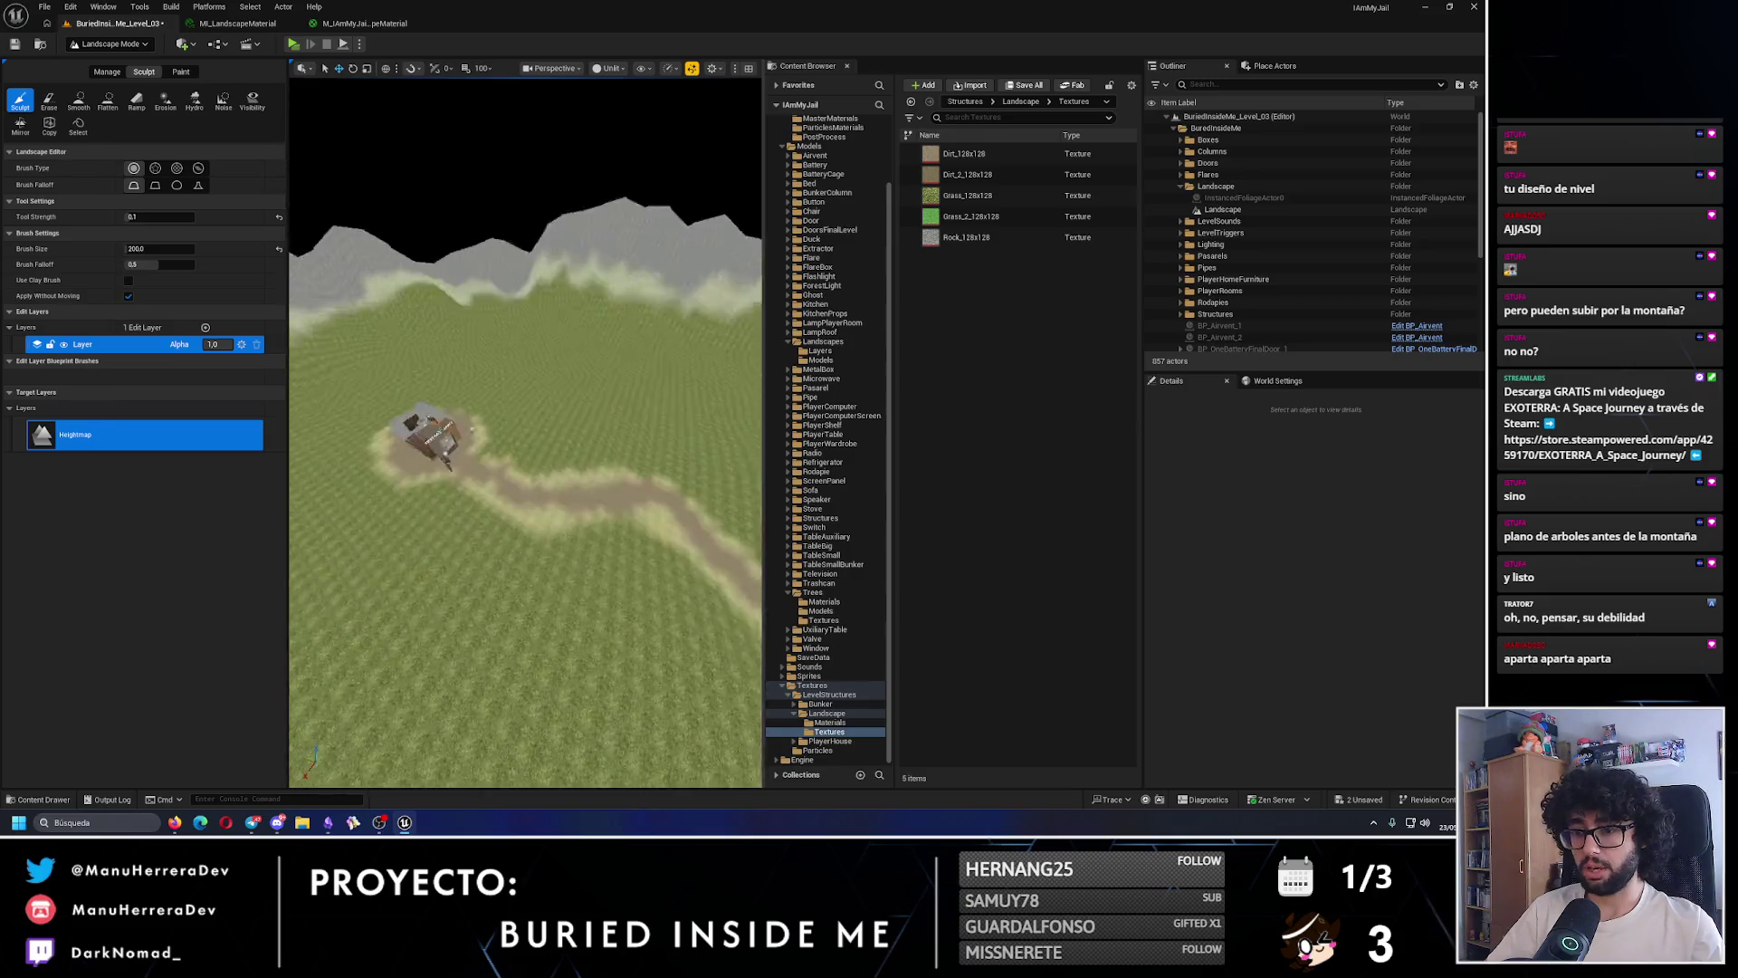
- Switch to Selection Mode and frame the lamp post in the viewport
scroll(602, 465, up, 5)
click(108, 44)
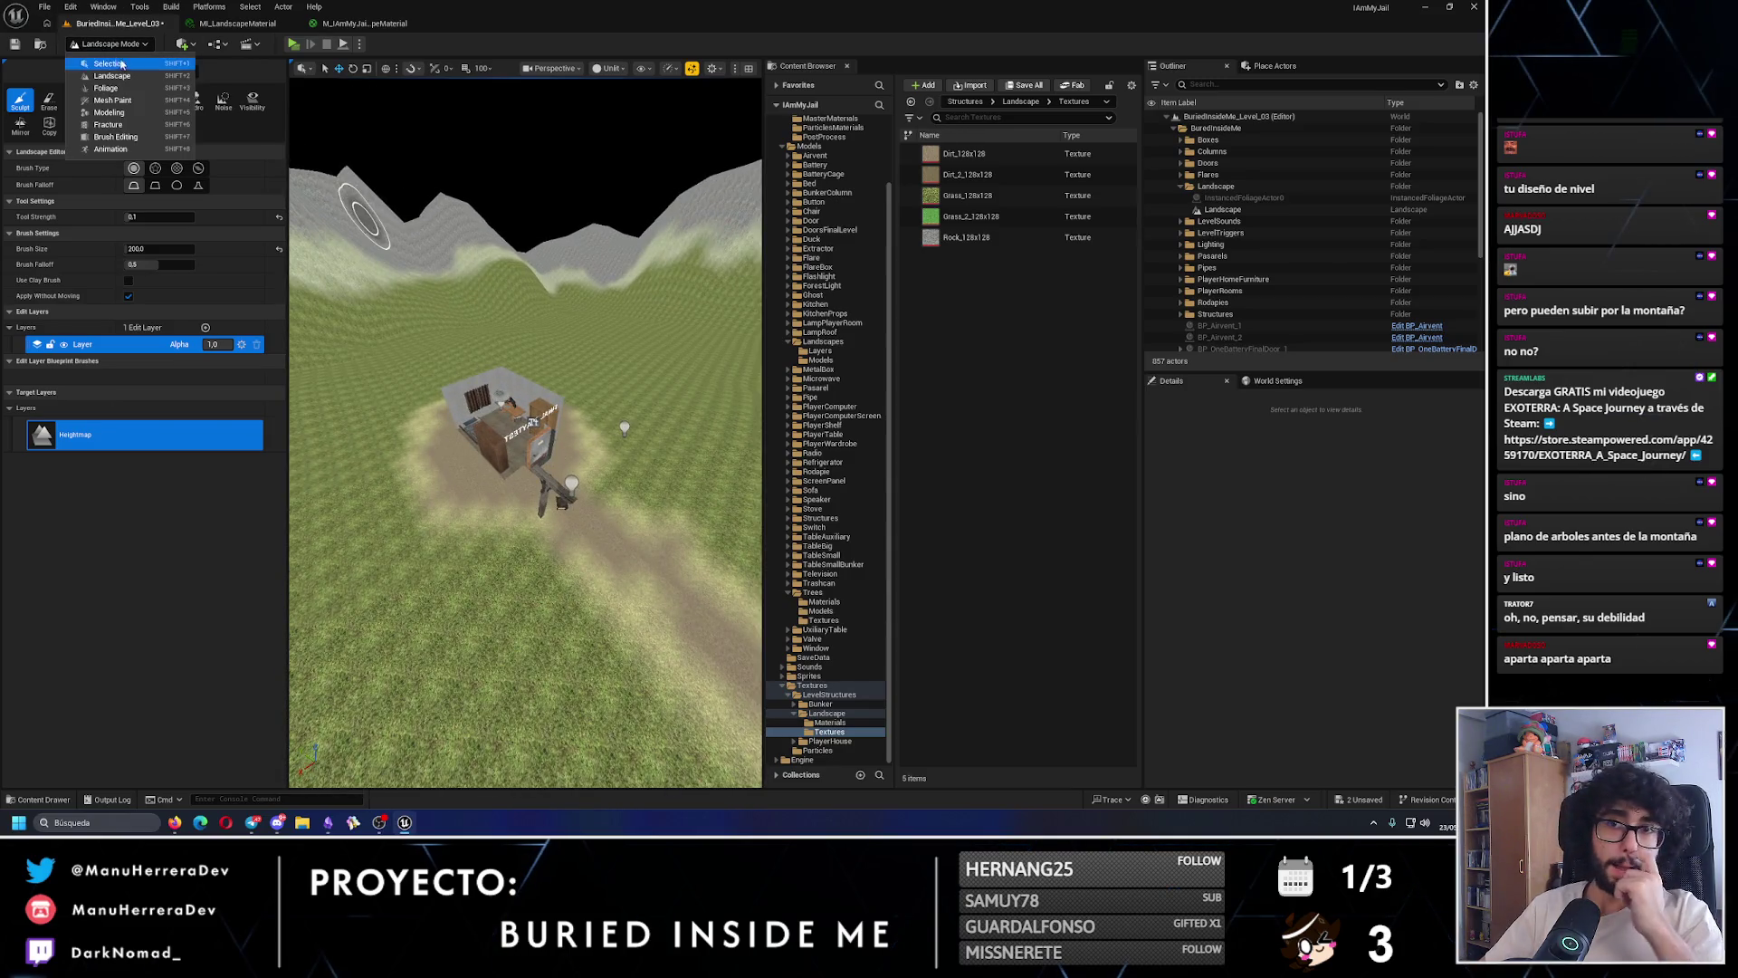
click(109, 63)
click(358, 495)
key(f)
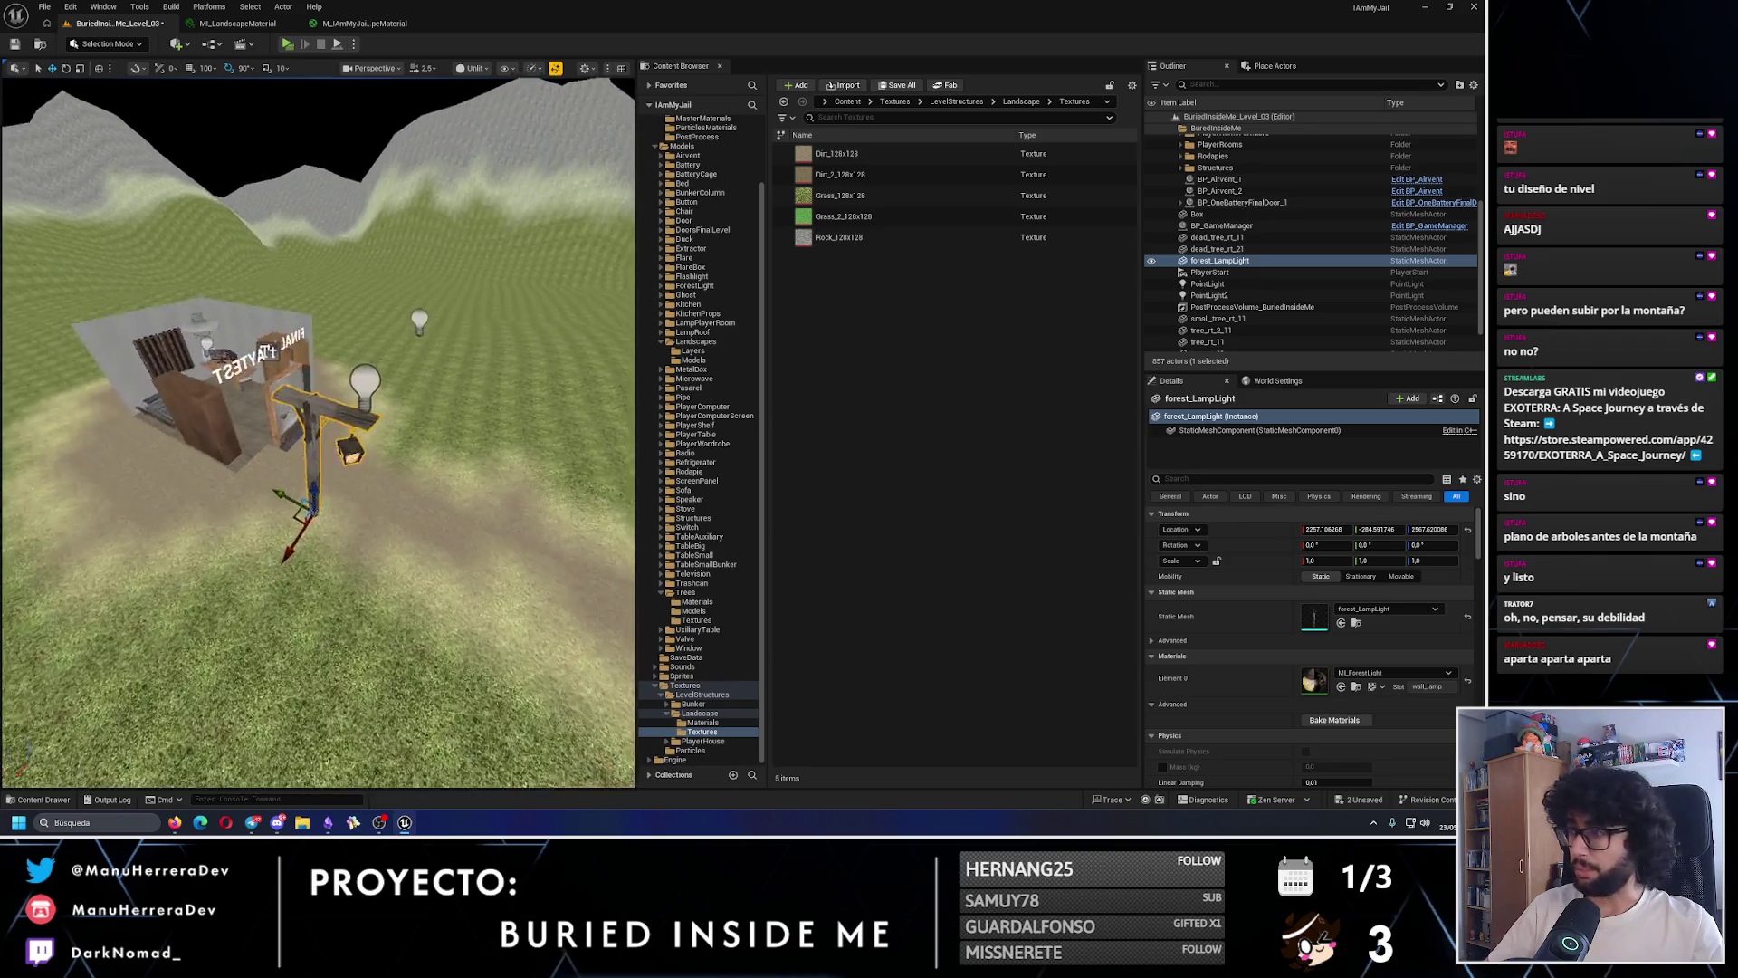
- Browse the Content Browser to Blueprints > Actors > Lighting
click(662, 344)
scroll(700, 321, up, 3)
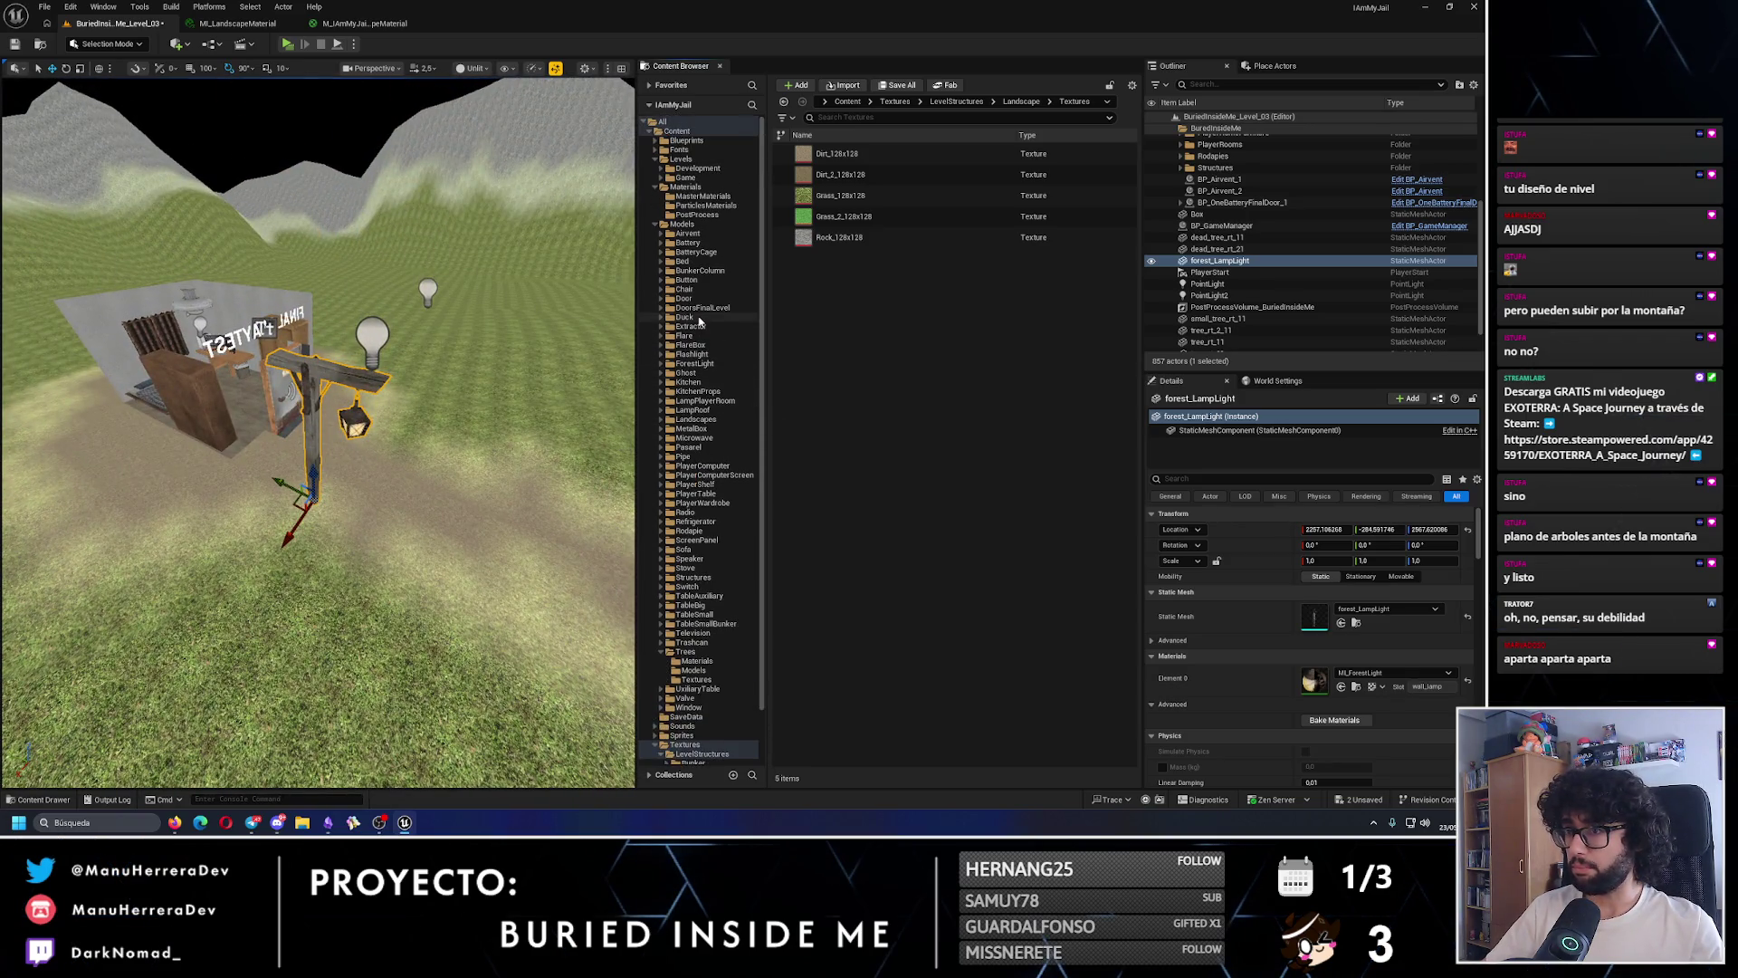
click(655, 142)
click(659, 150)
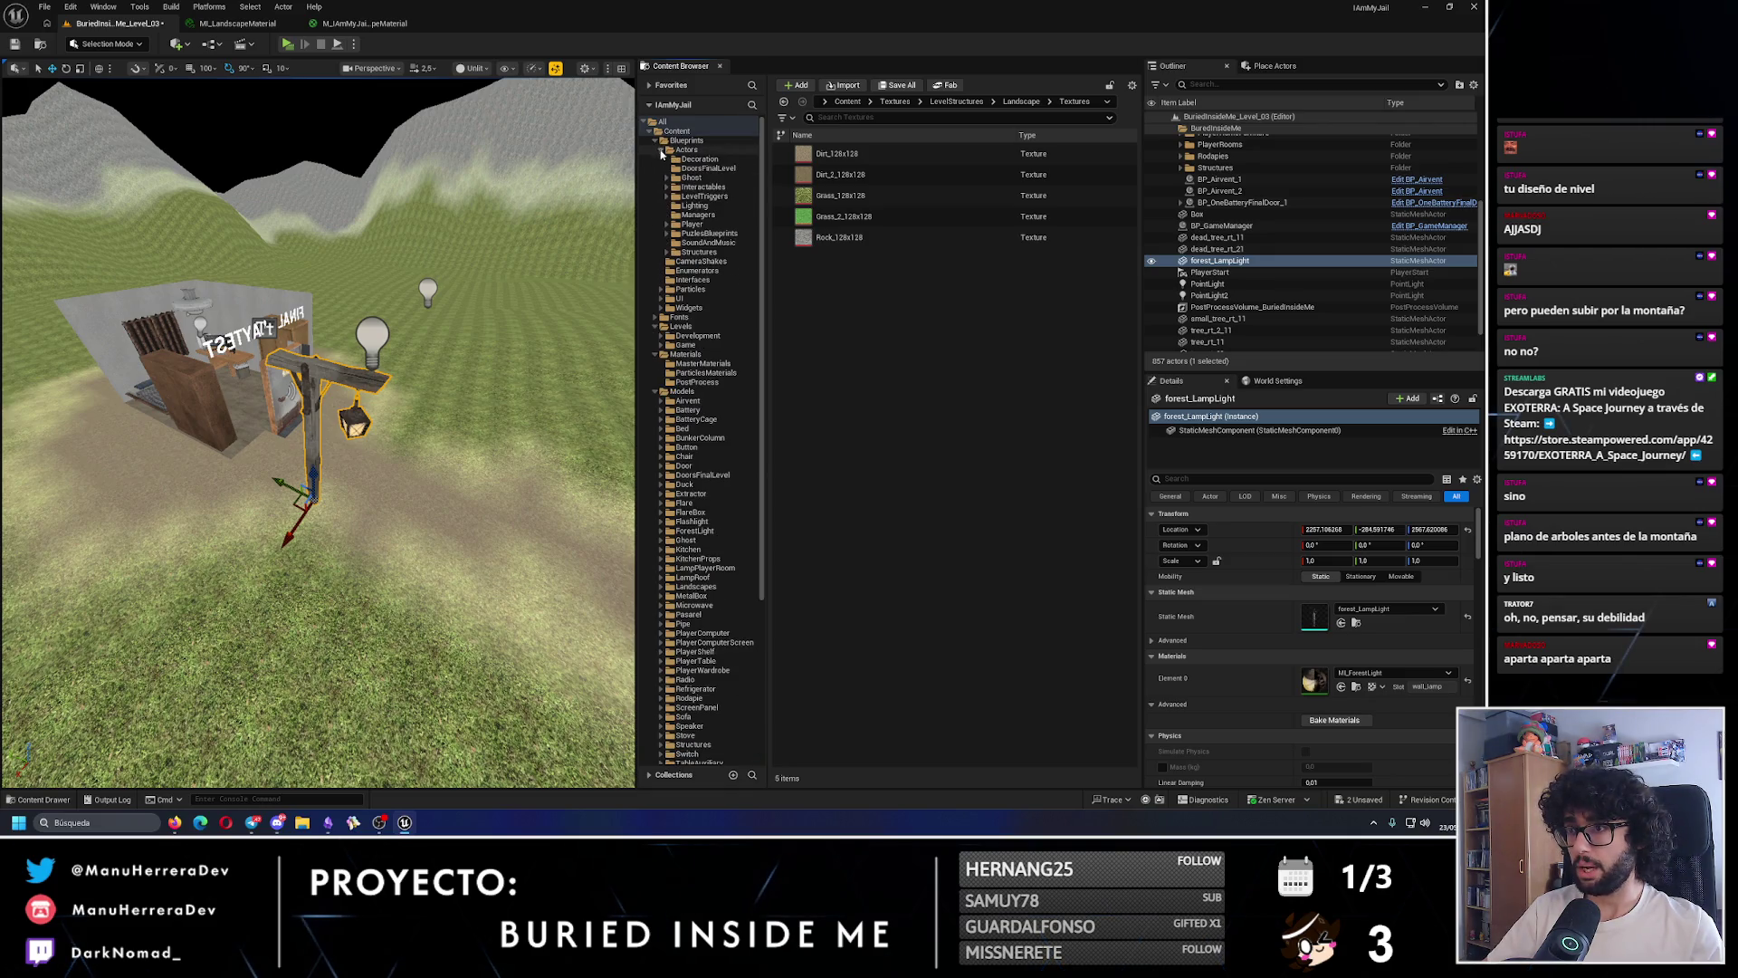
click(724, 206)
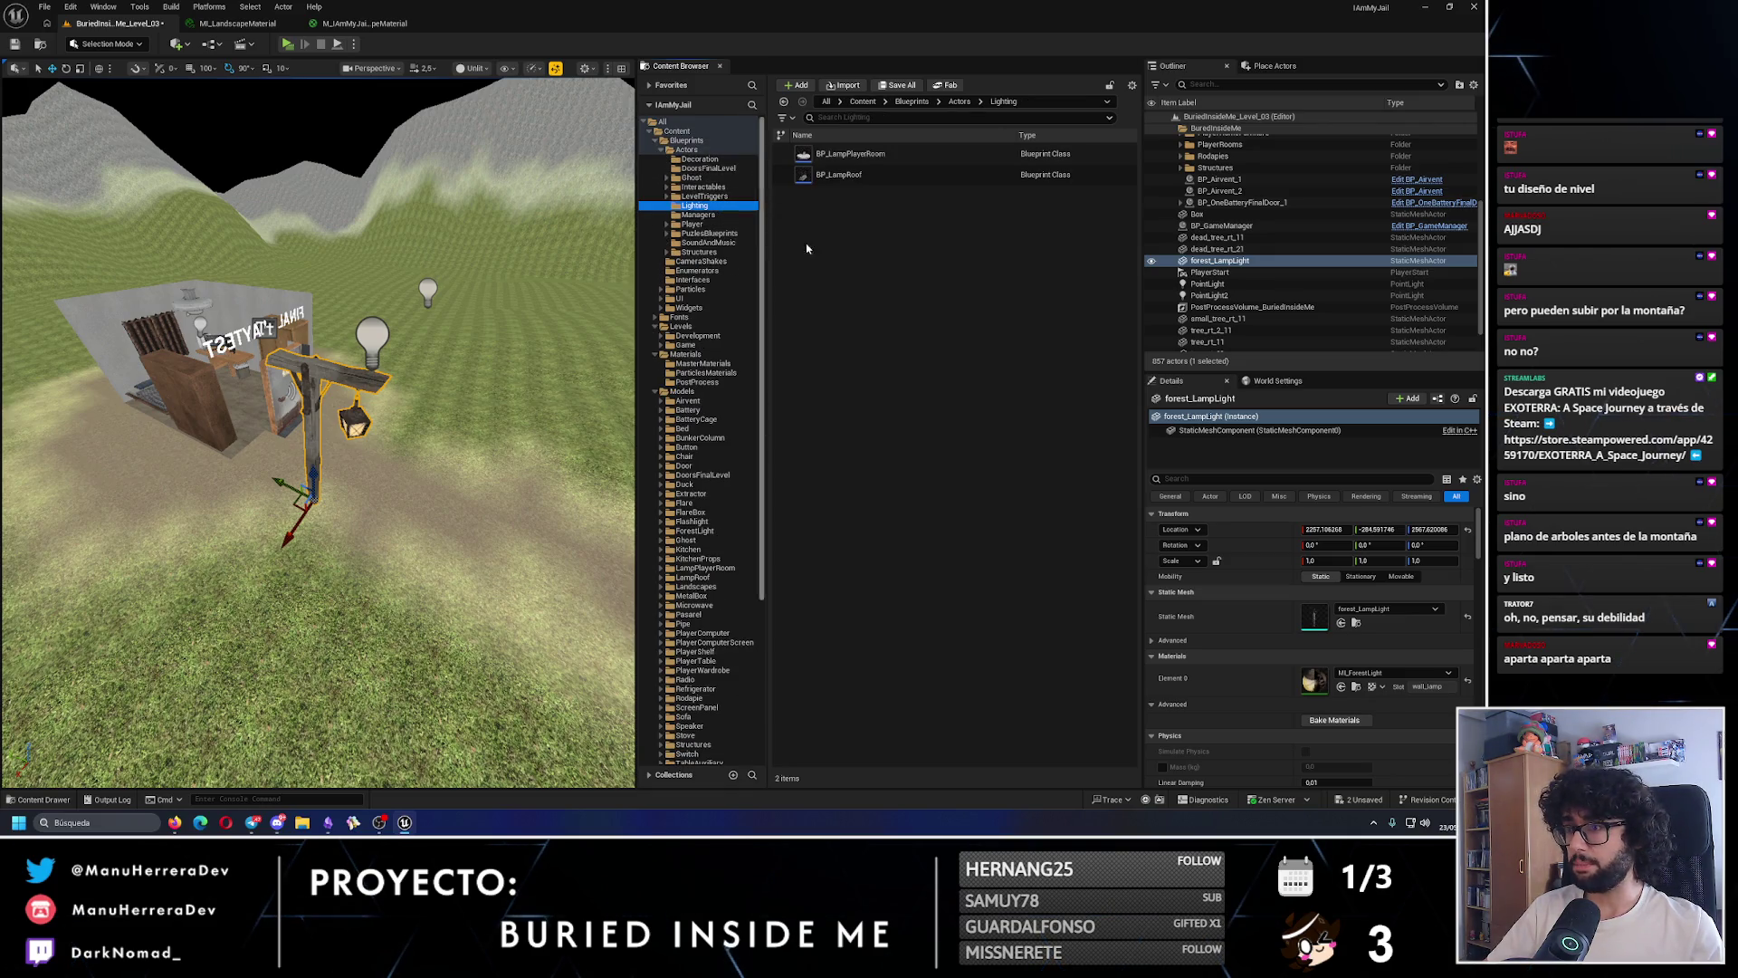
- Create an Actor Blueprint Class named BP_ForestLampLight and open it for editing
right_click(854, 262)
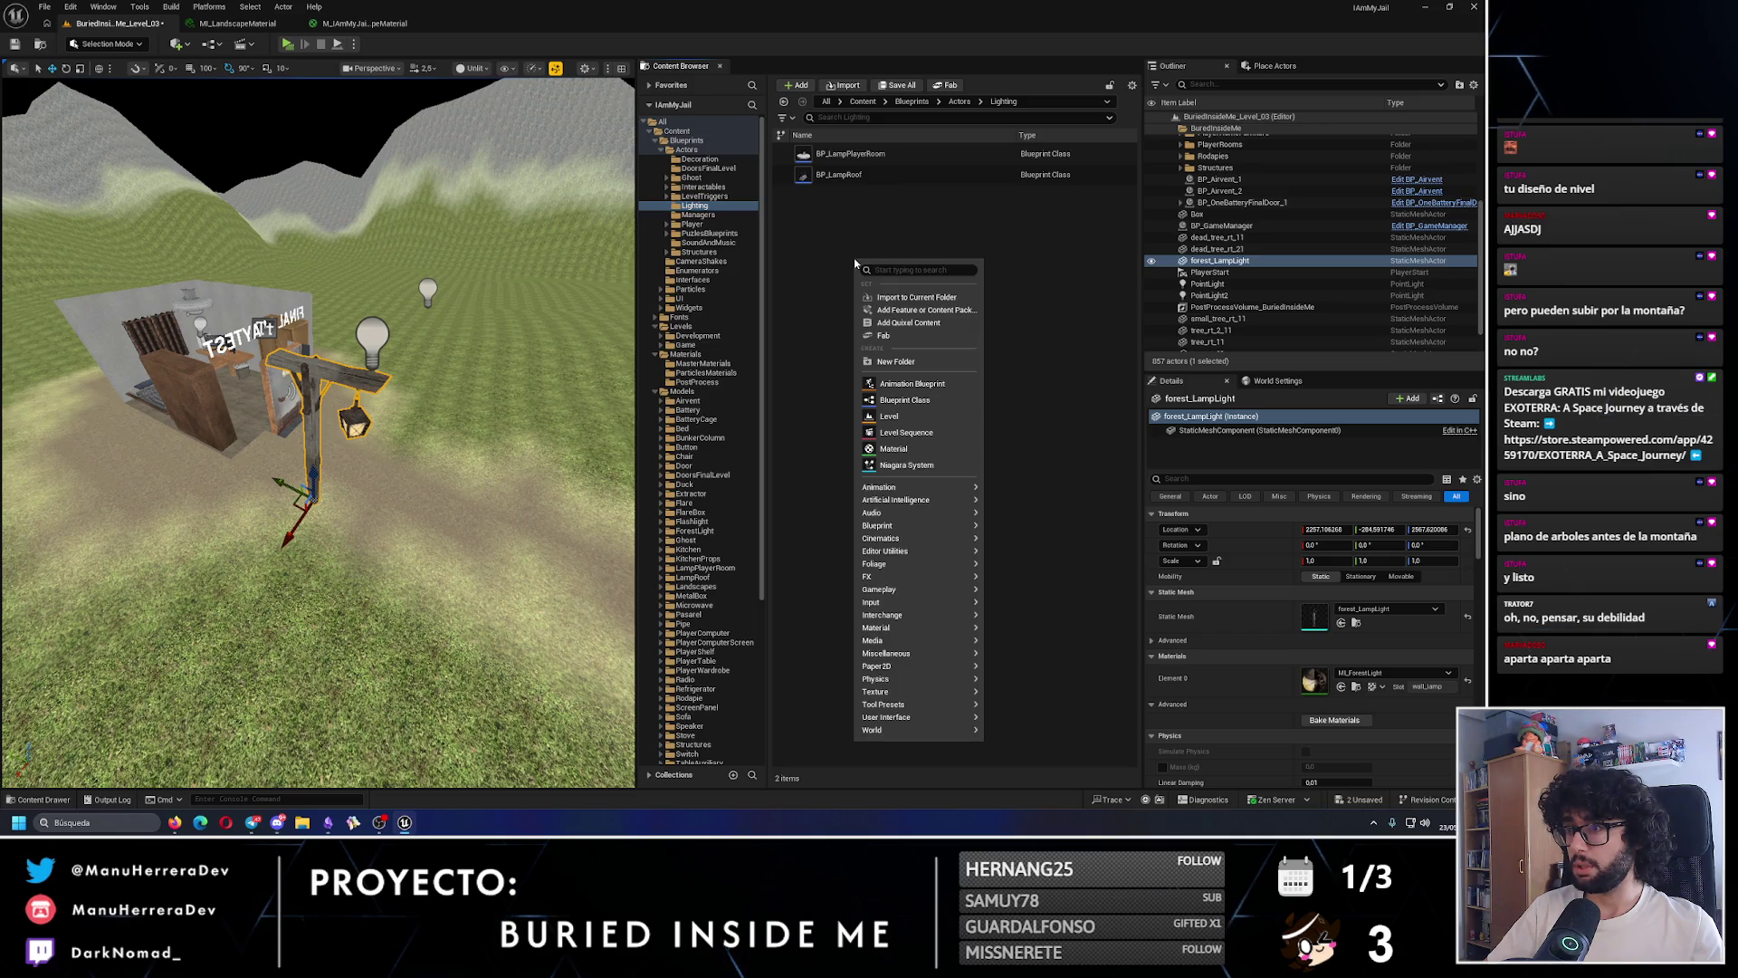
click(905, 401)
click(633, 308)
text(BP_ForestLampLigh)
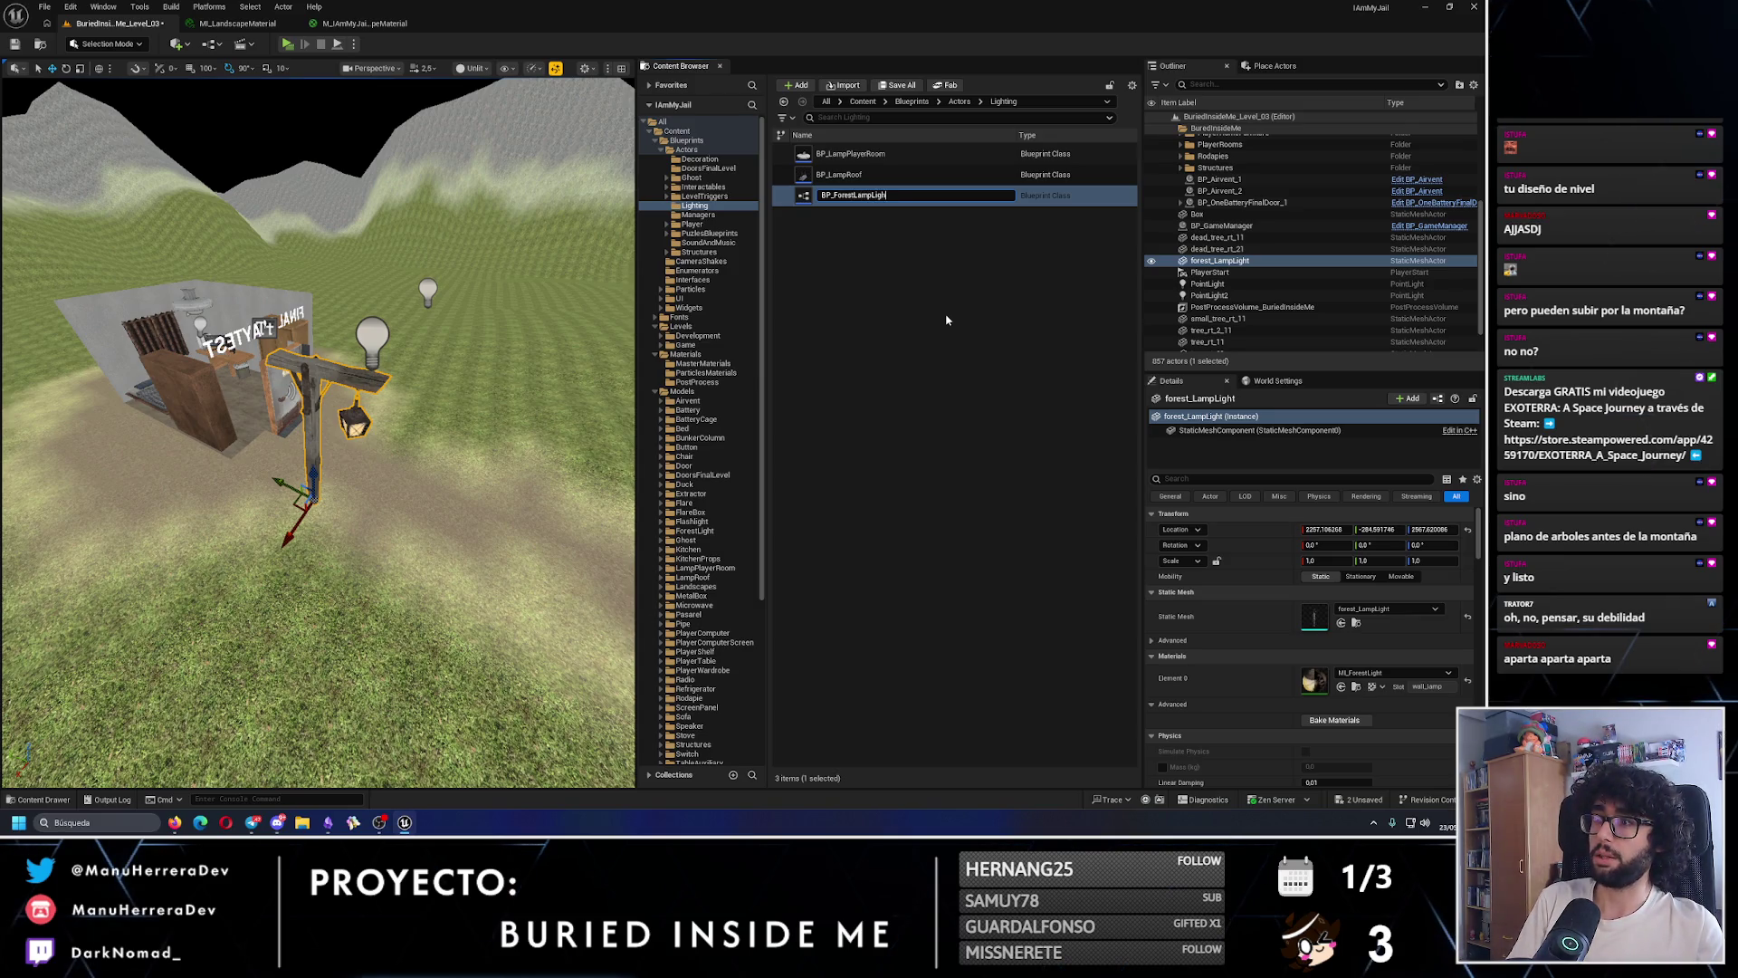
text(t)
key(Return)
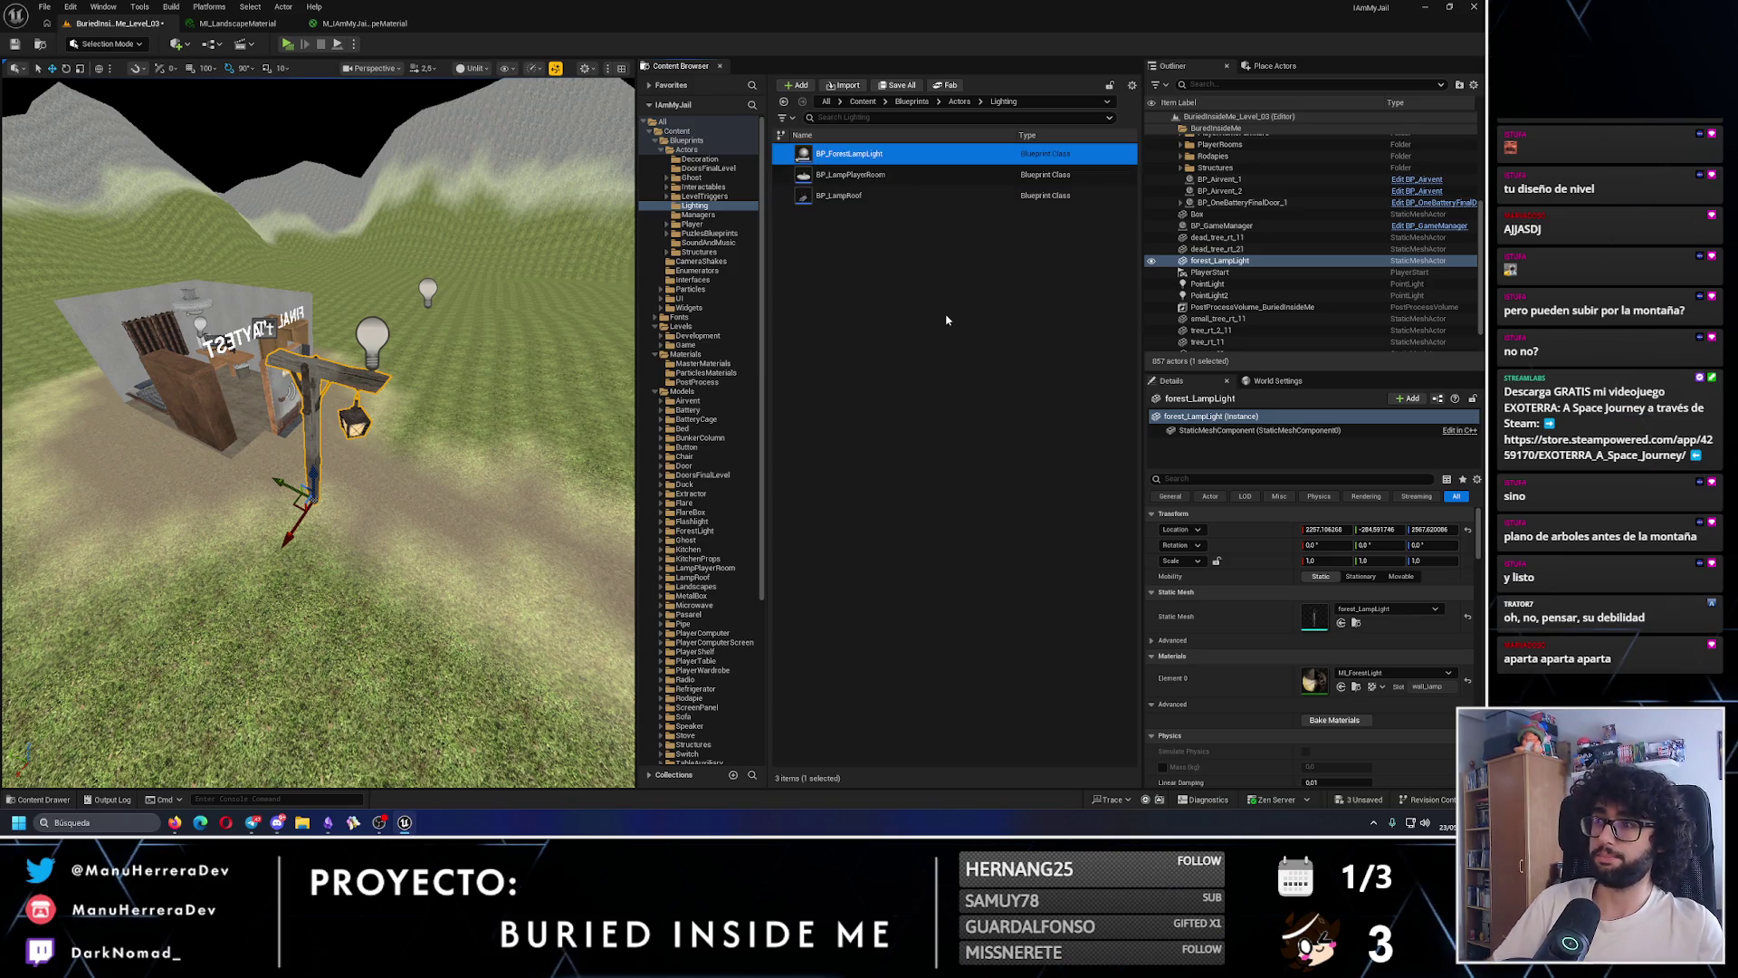
double_click(870, 153)
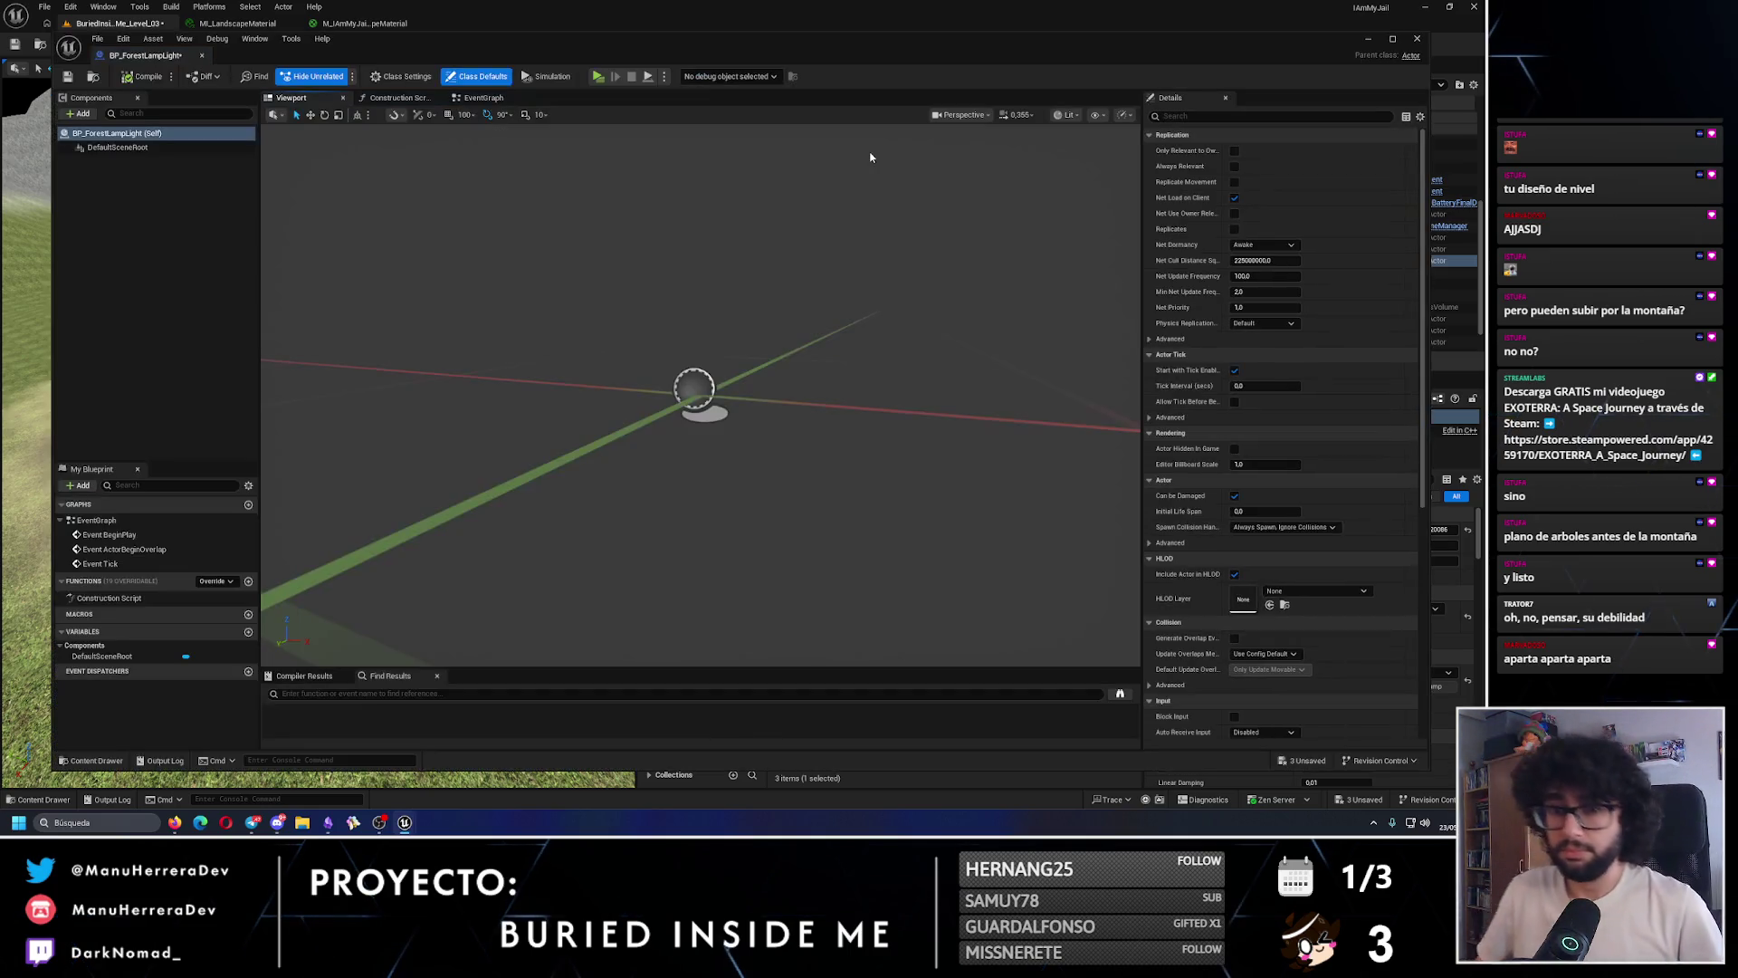
- Dock the blueprint editor and add a Static Mesh component
drag(707, 350, 698, 344)
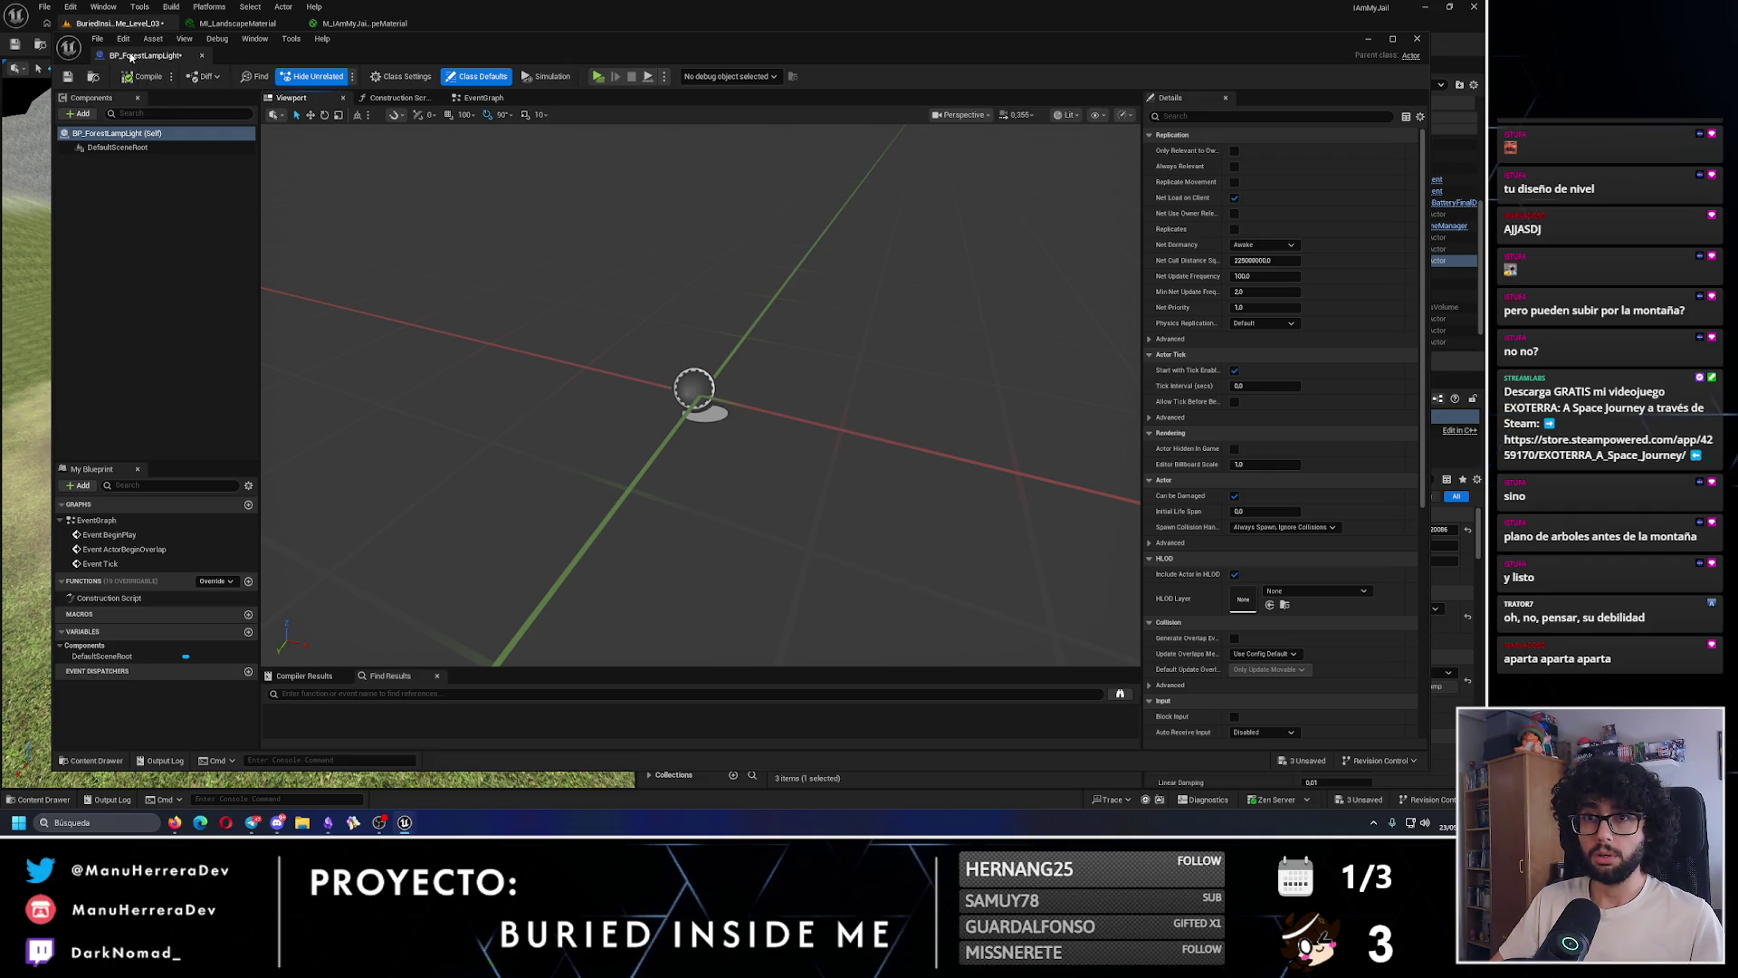
drag(131, 57, 426, 25)
click(25, 82)
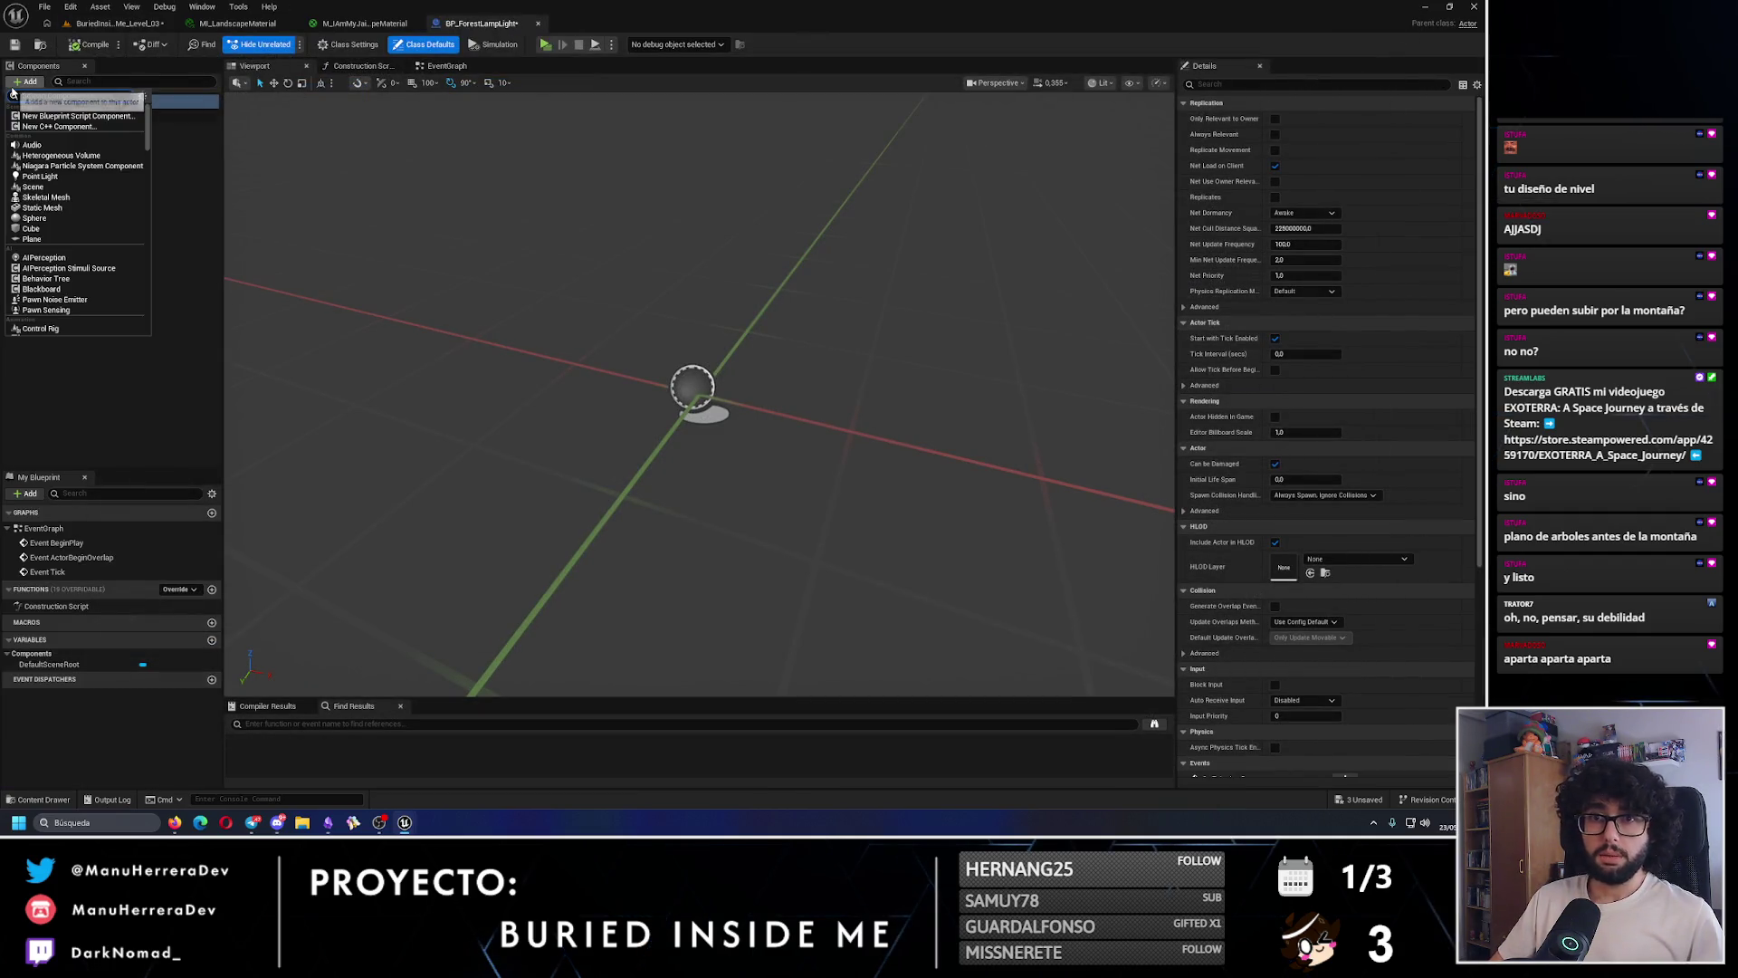
text(staticm)
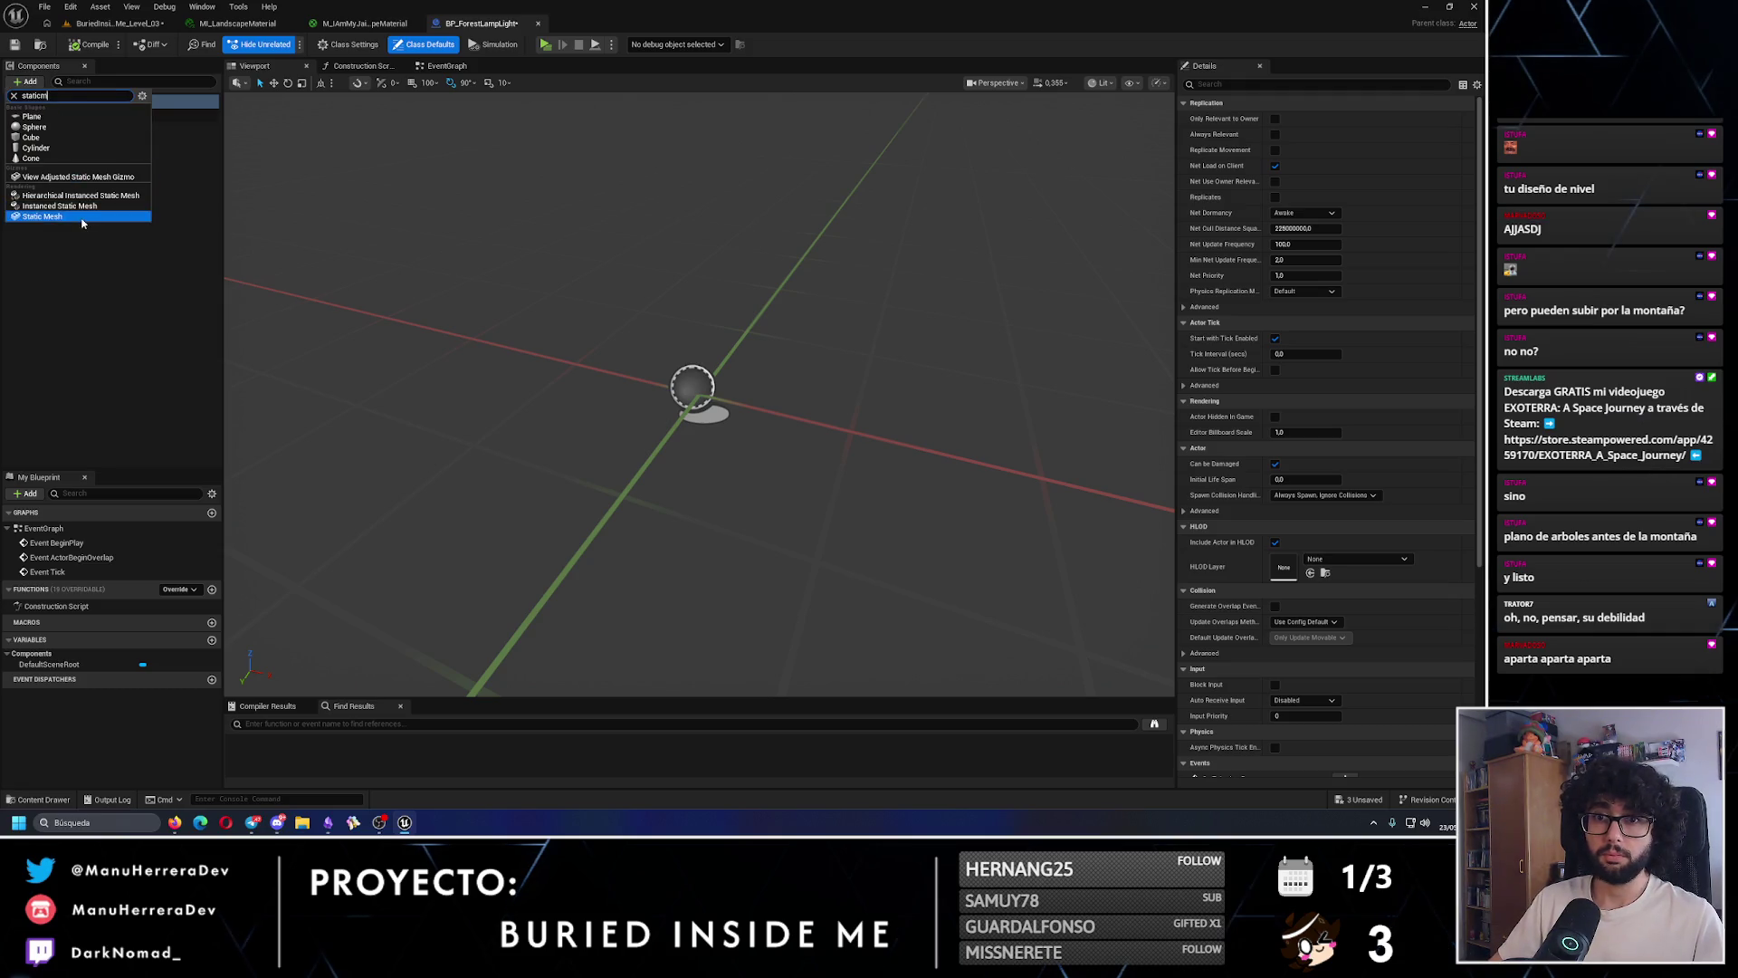
click(81, 218)
- Assign the forest_LampLight mesh with the MI_ForestLight material to the Static Mesh
click(1334, 311)
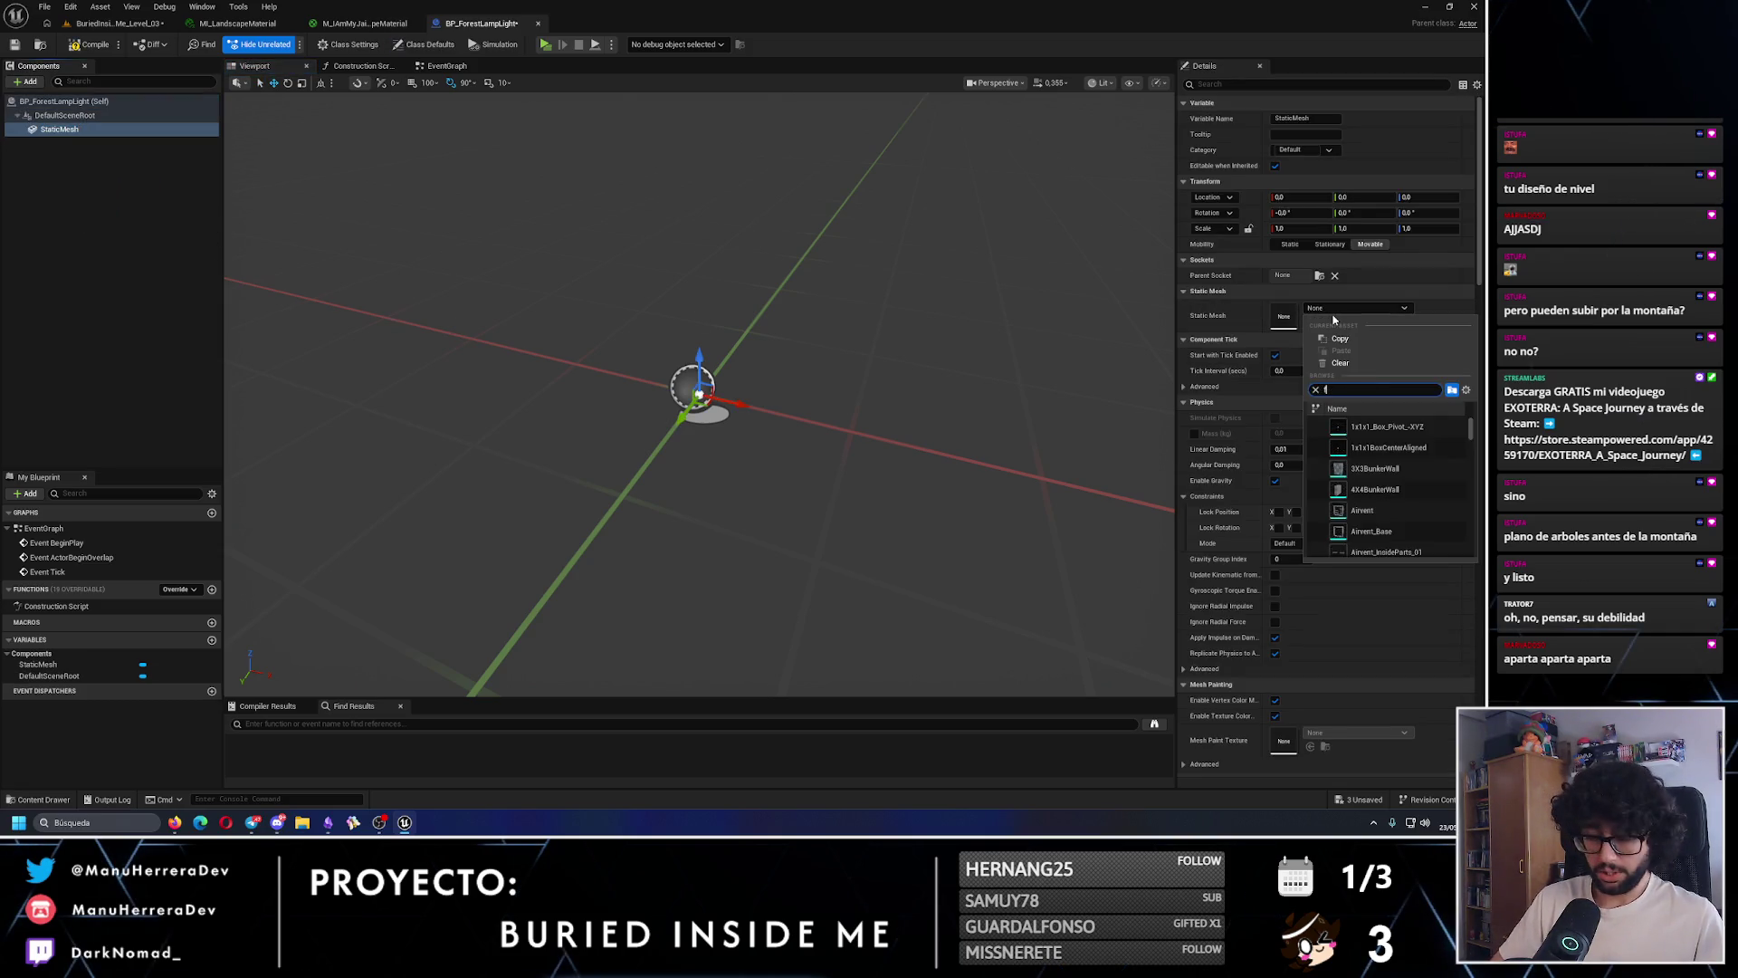
text(forest)
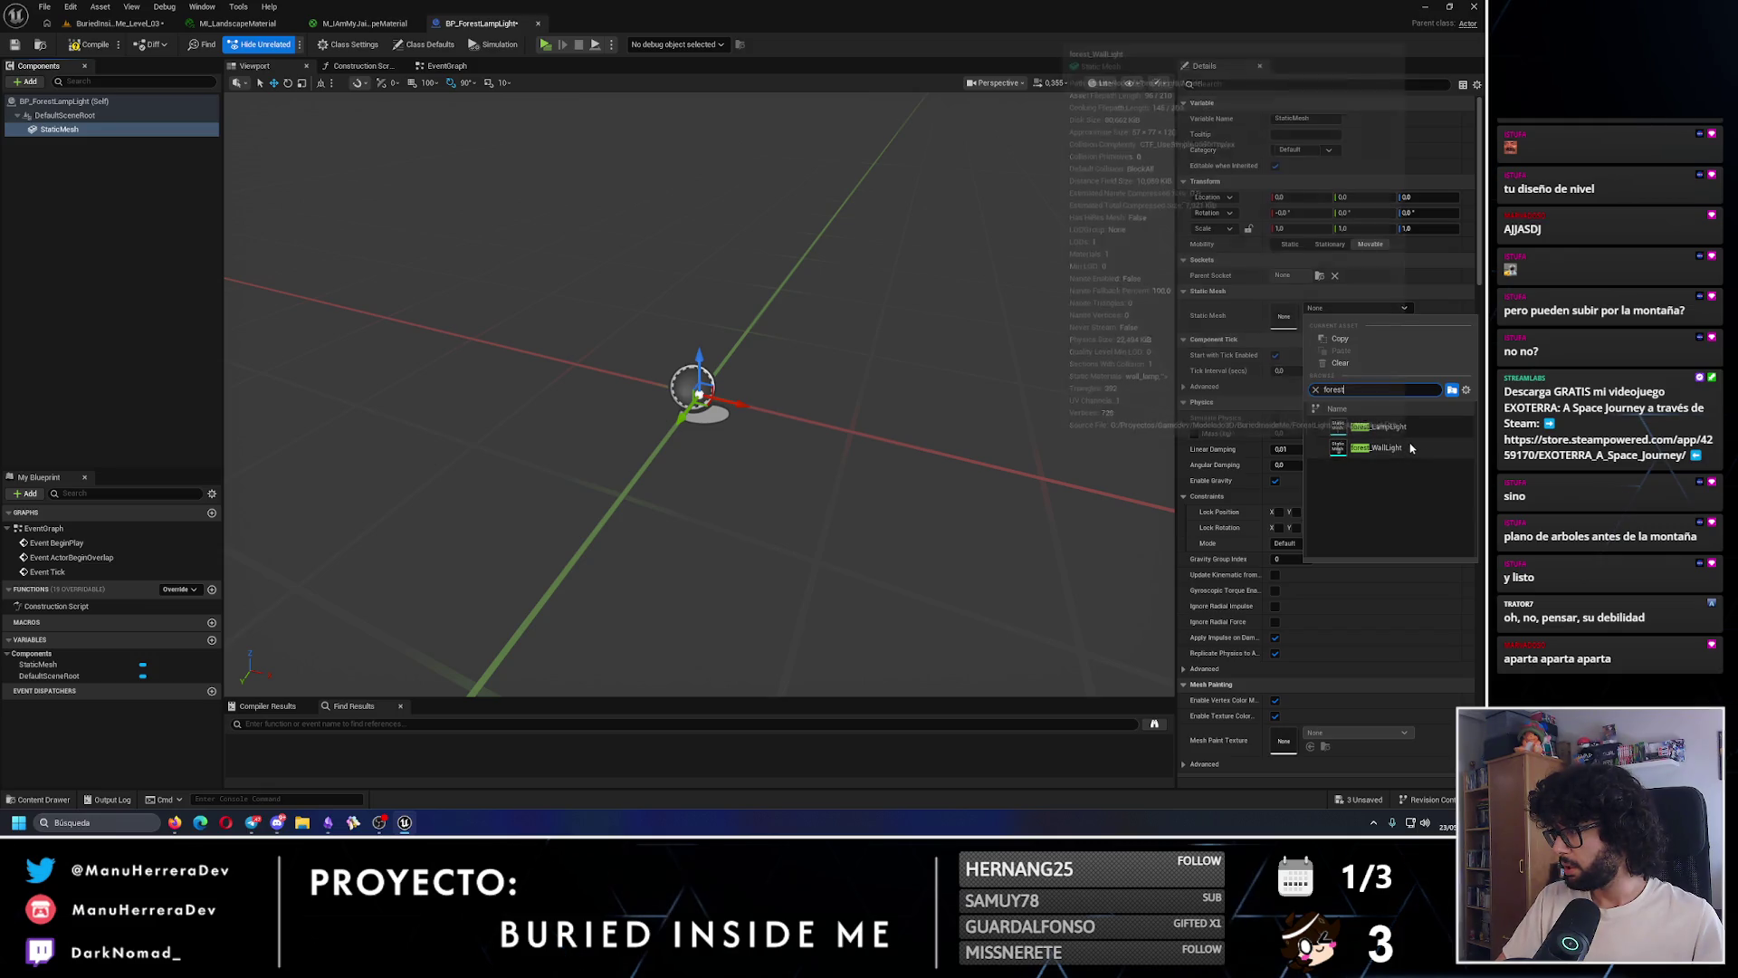
click(1378, 426)
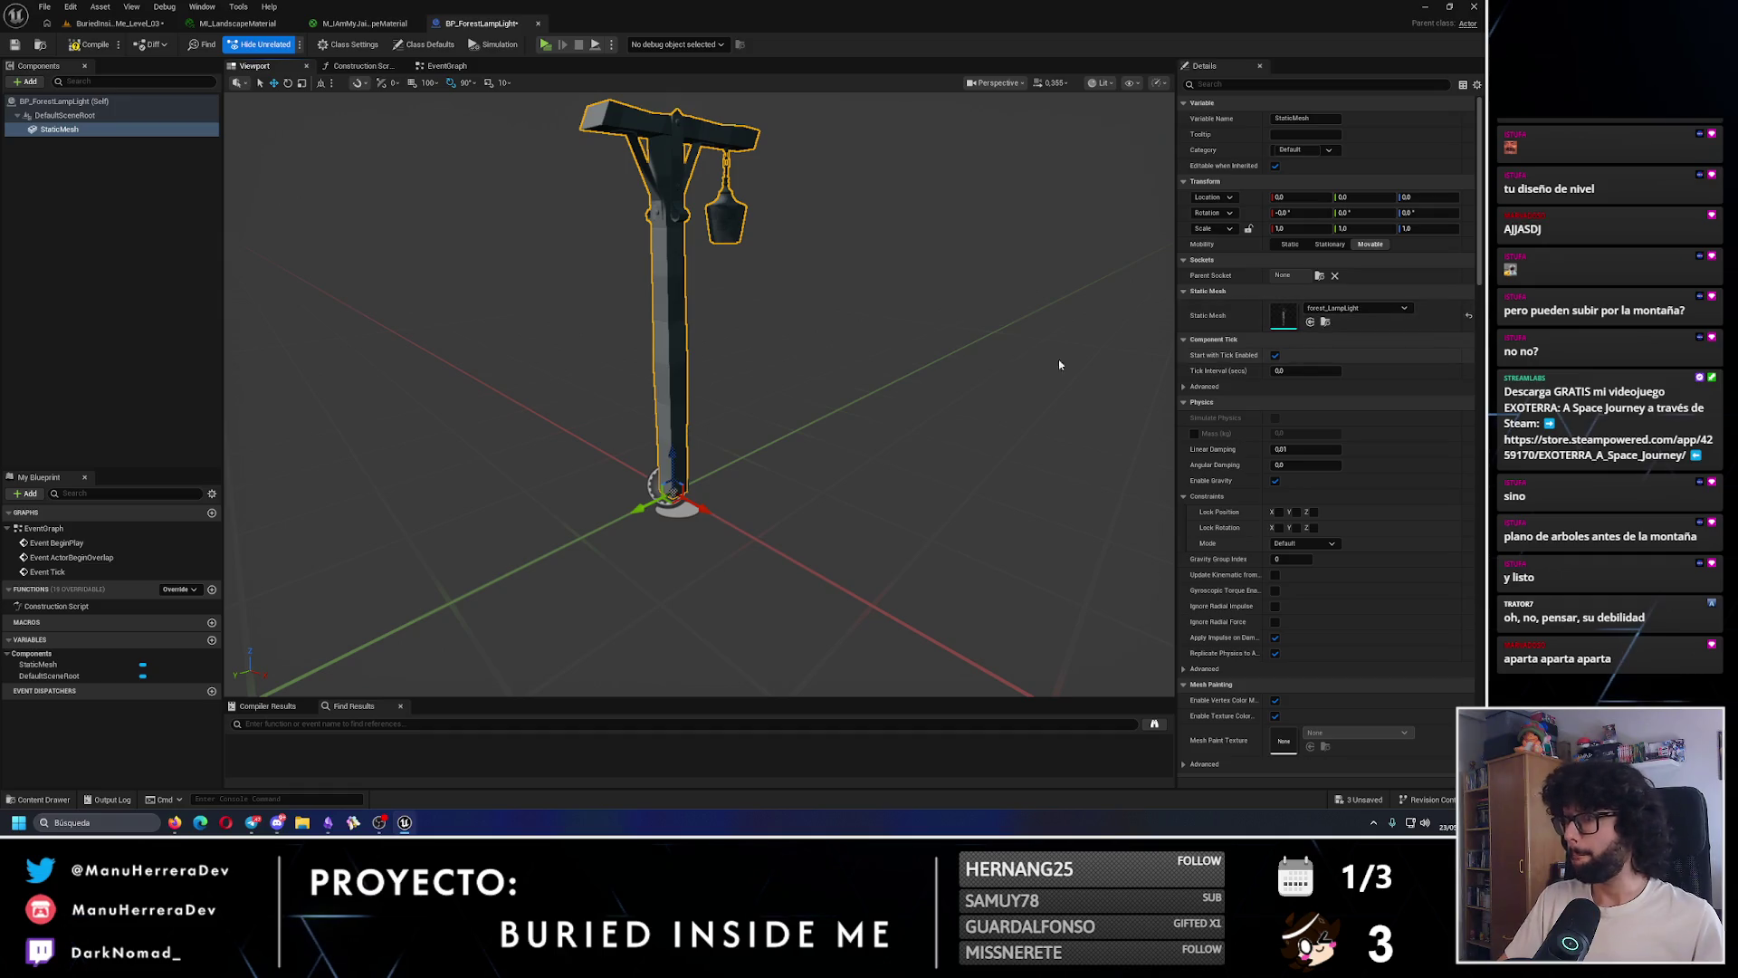
click(123, 130)
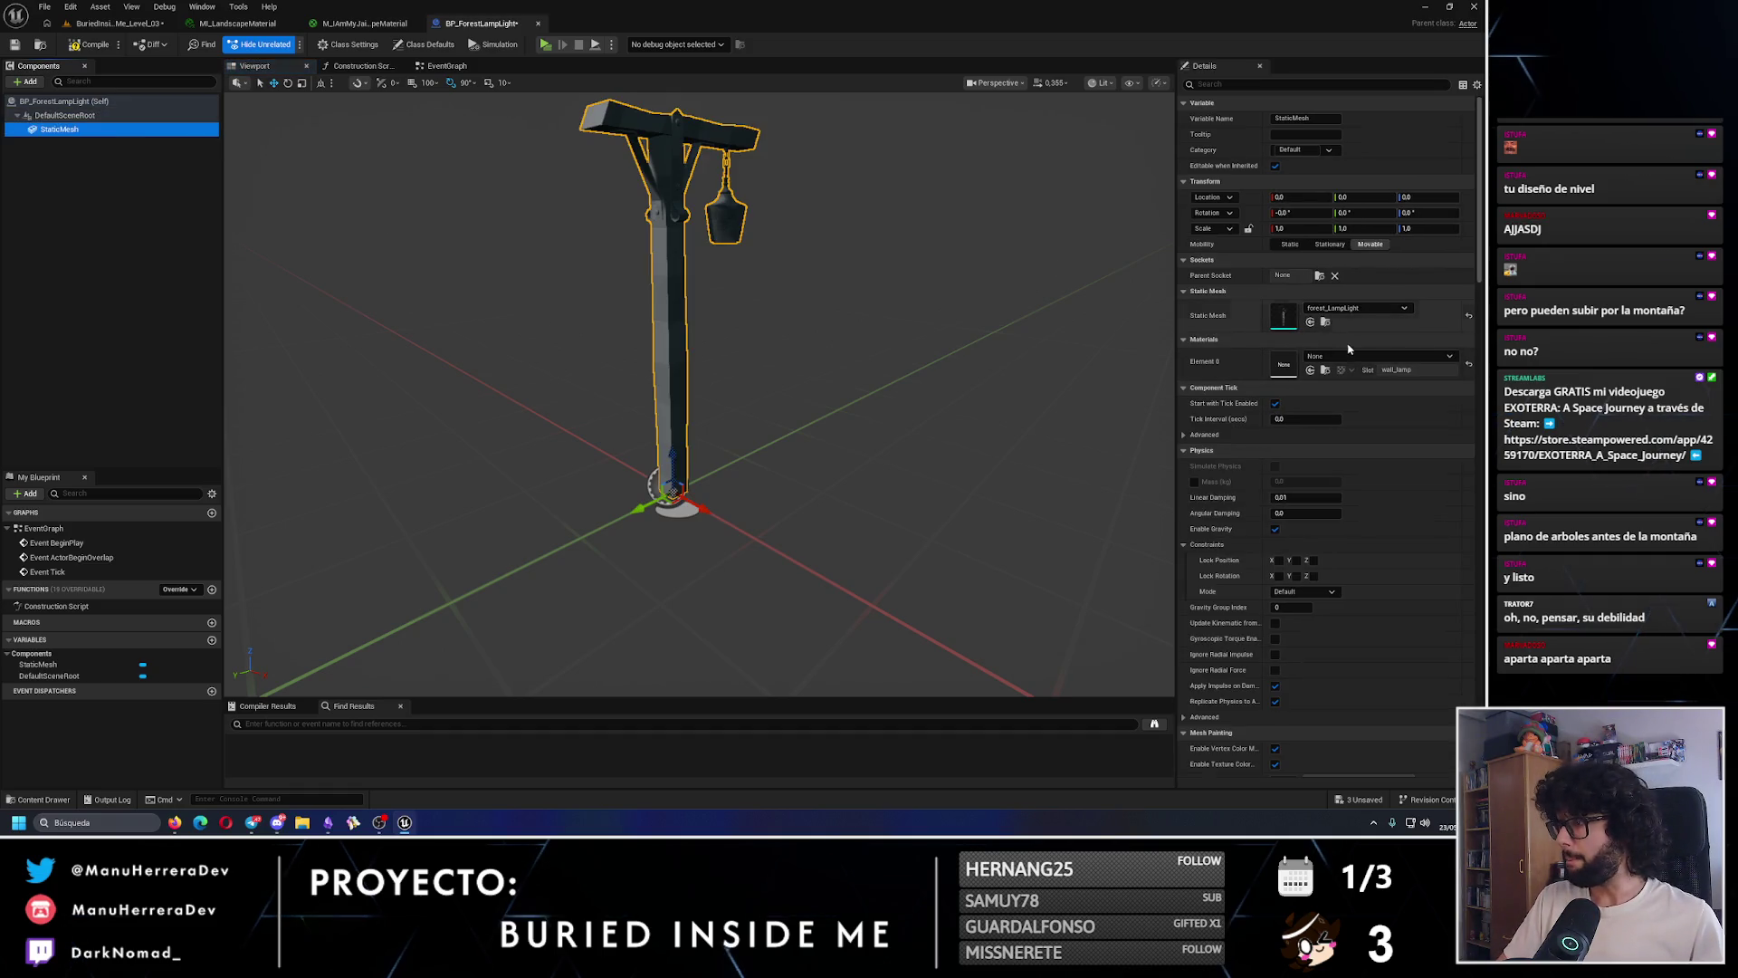
click(1348, 357)
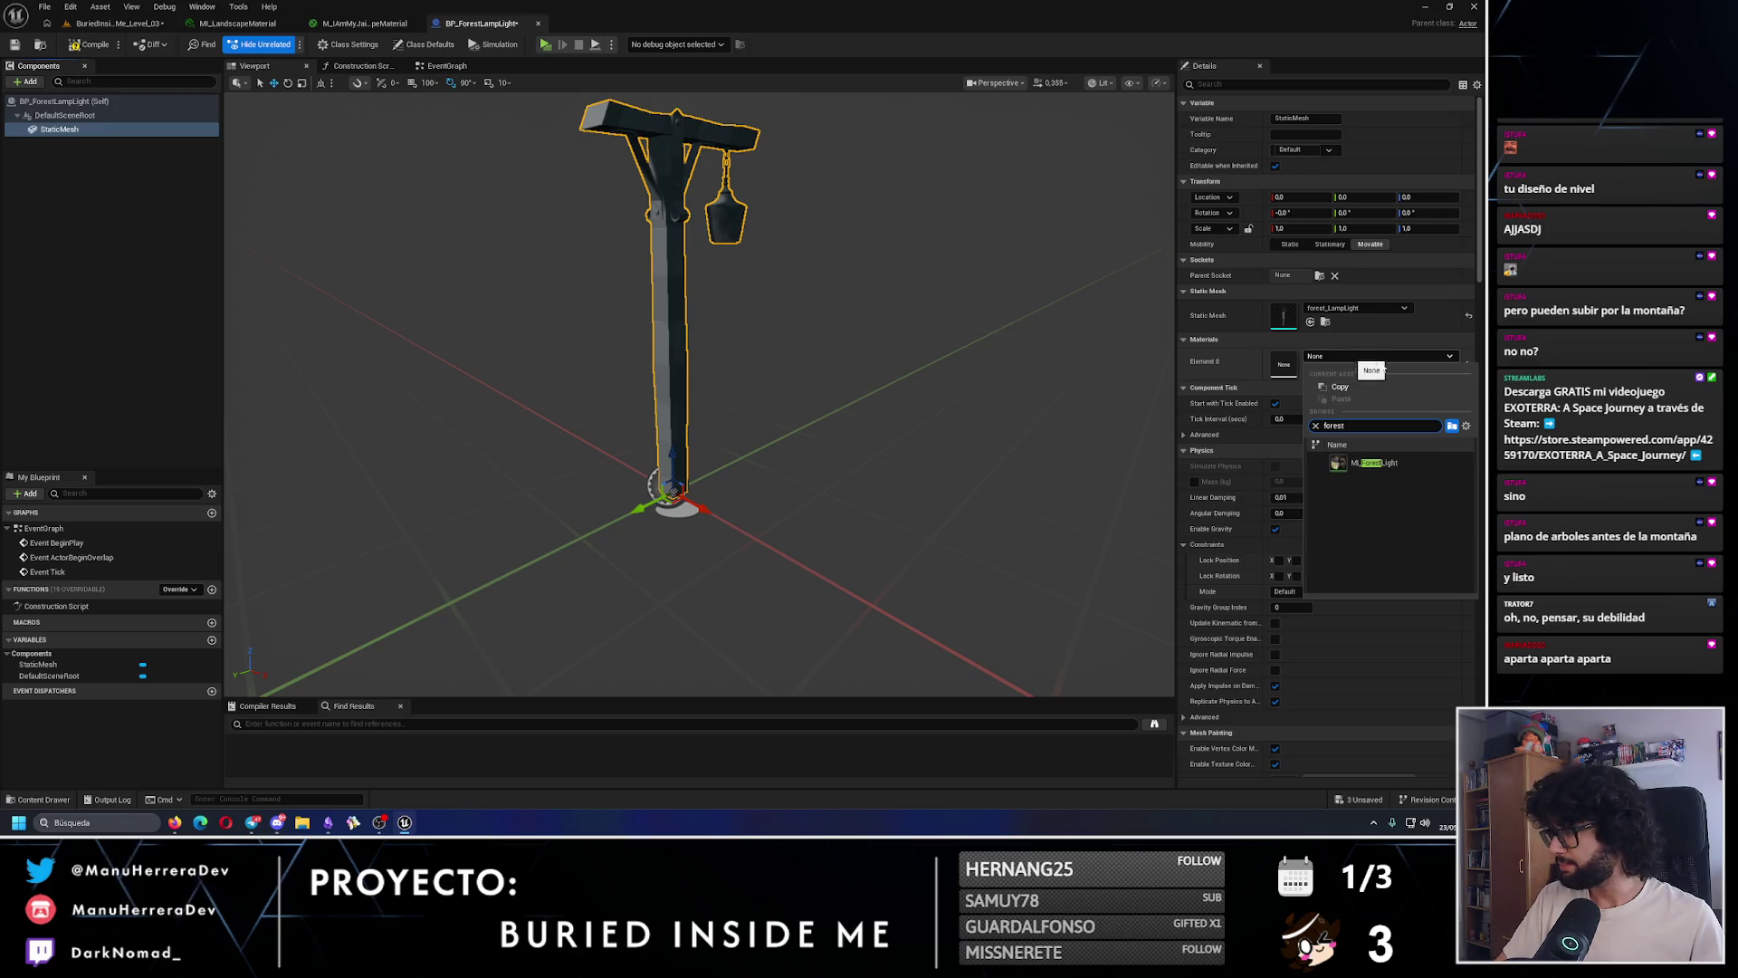
click(1385, 462)
drag(742, 362, 859, 362)
key(f)
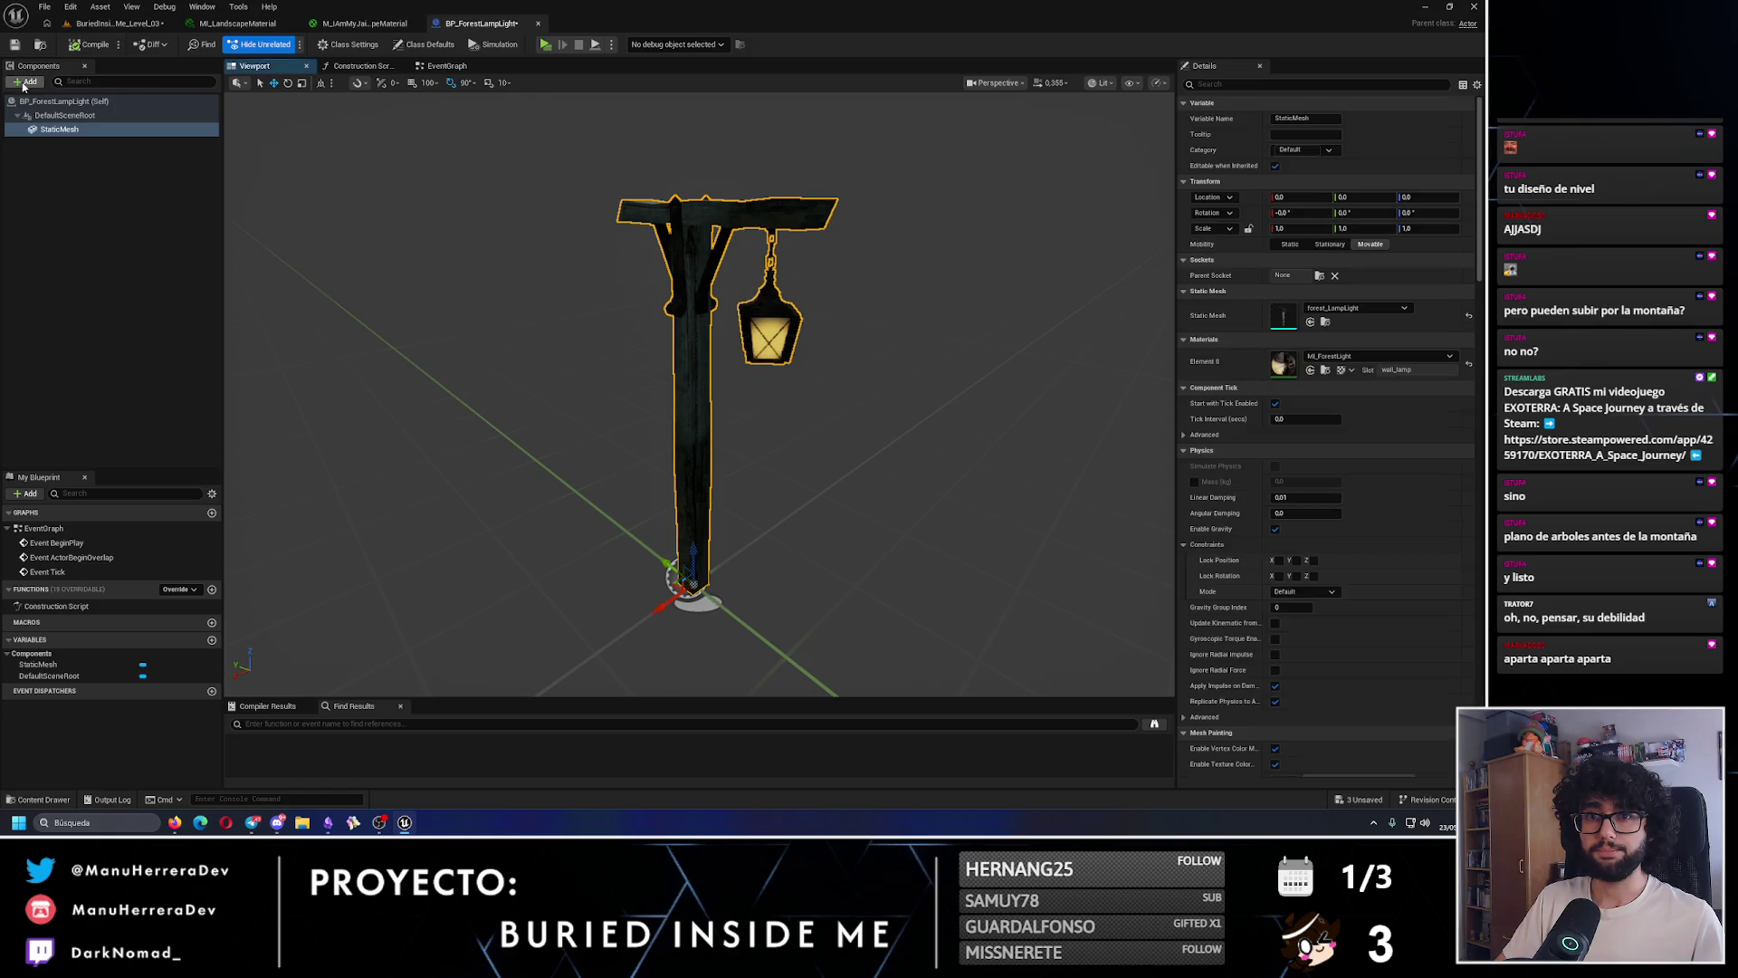
- Add a Point Light component and set its Light Color to warm orange
click(25, 83)
text(light)
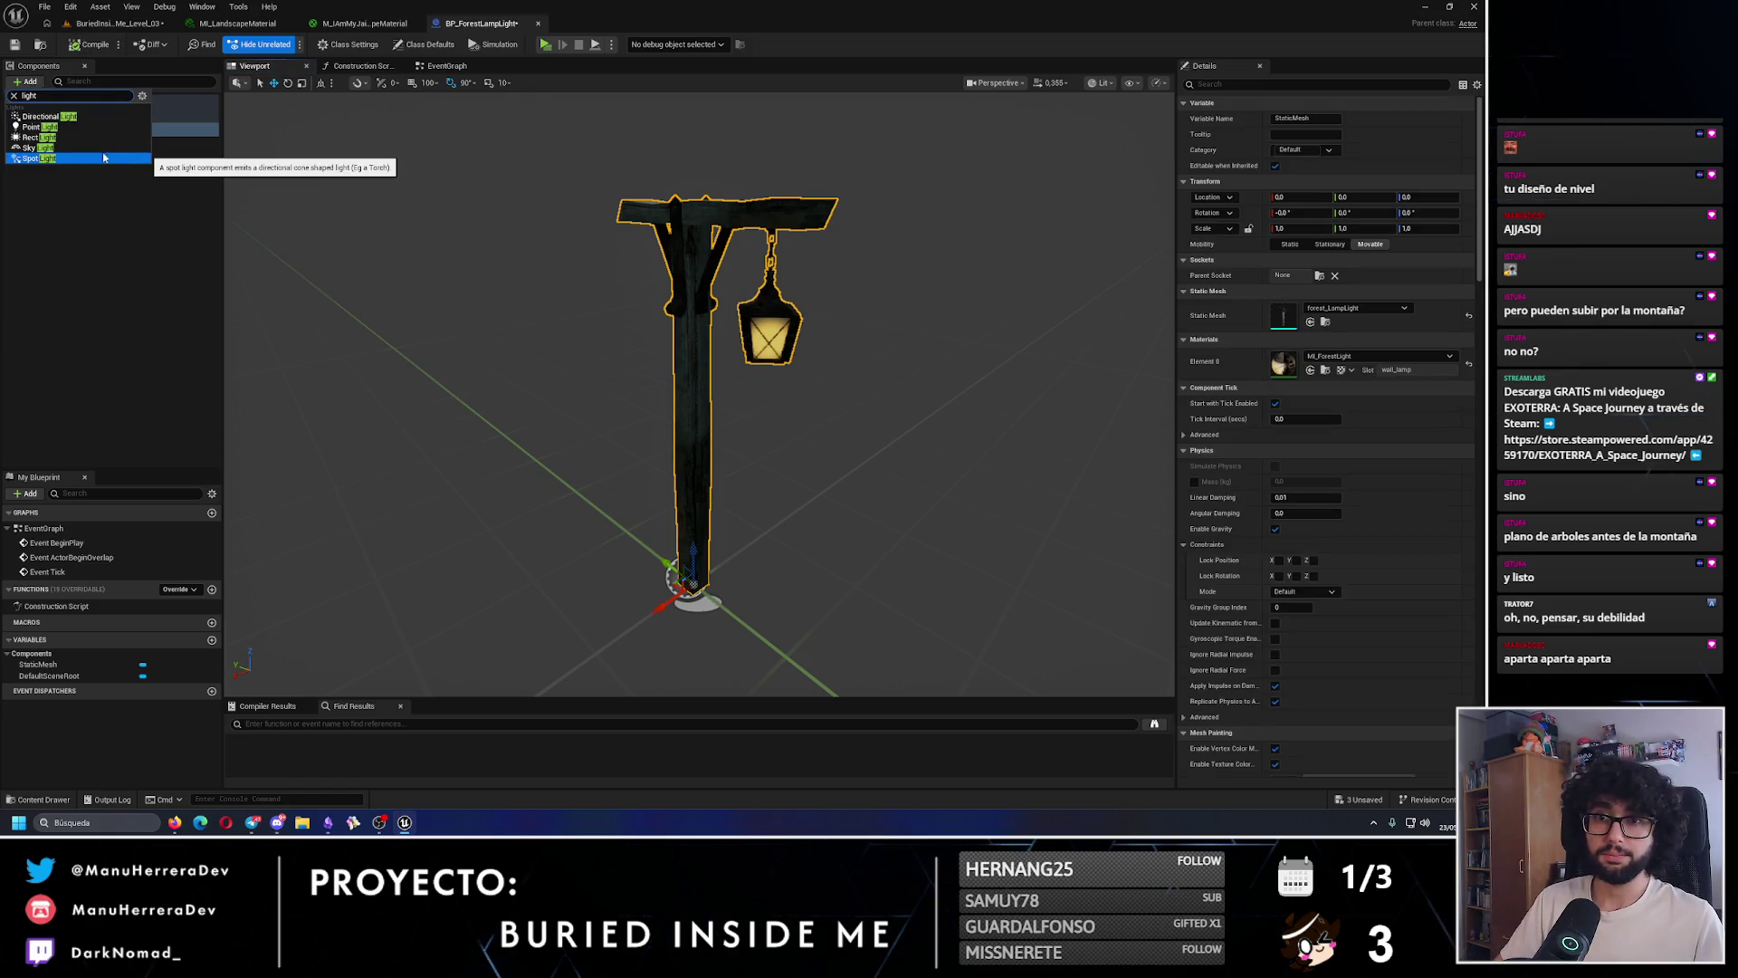
click(40, 177)
drag(598, 371, 498, 376)
drag(582, 575, 787, 419)
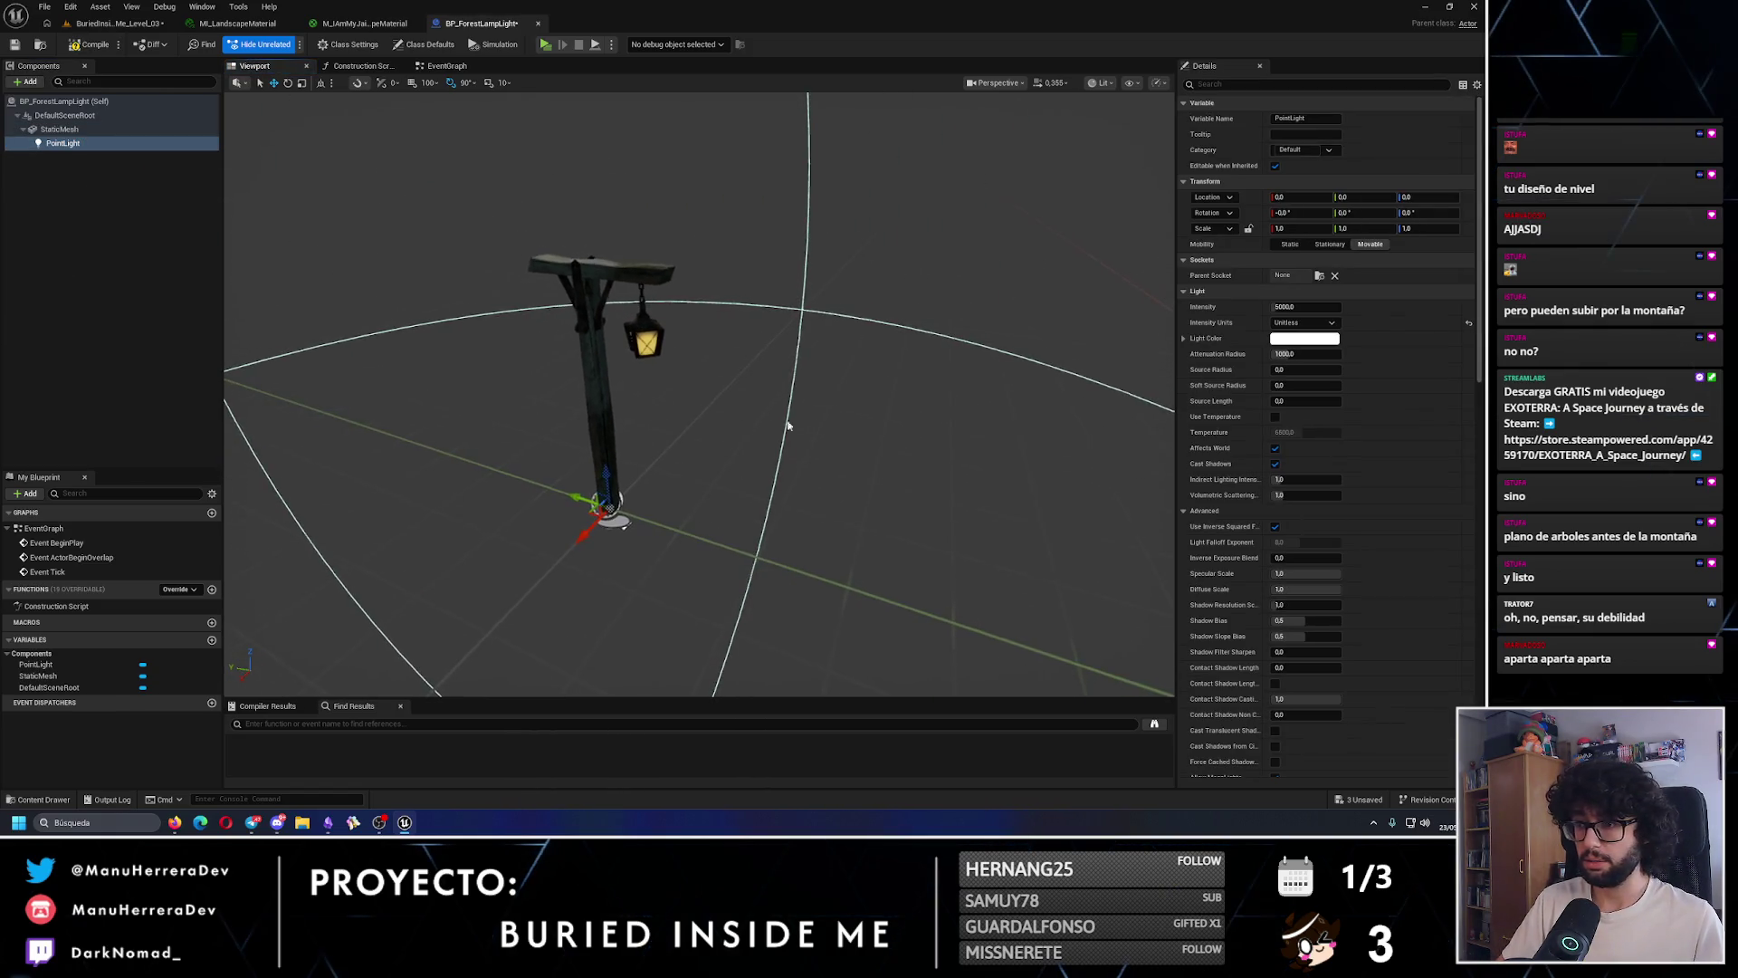
click(1304, 337)
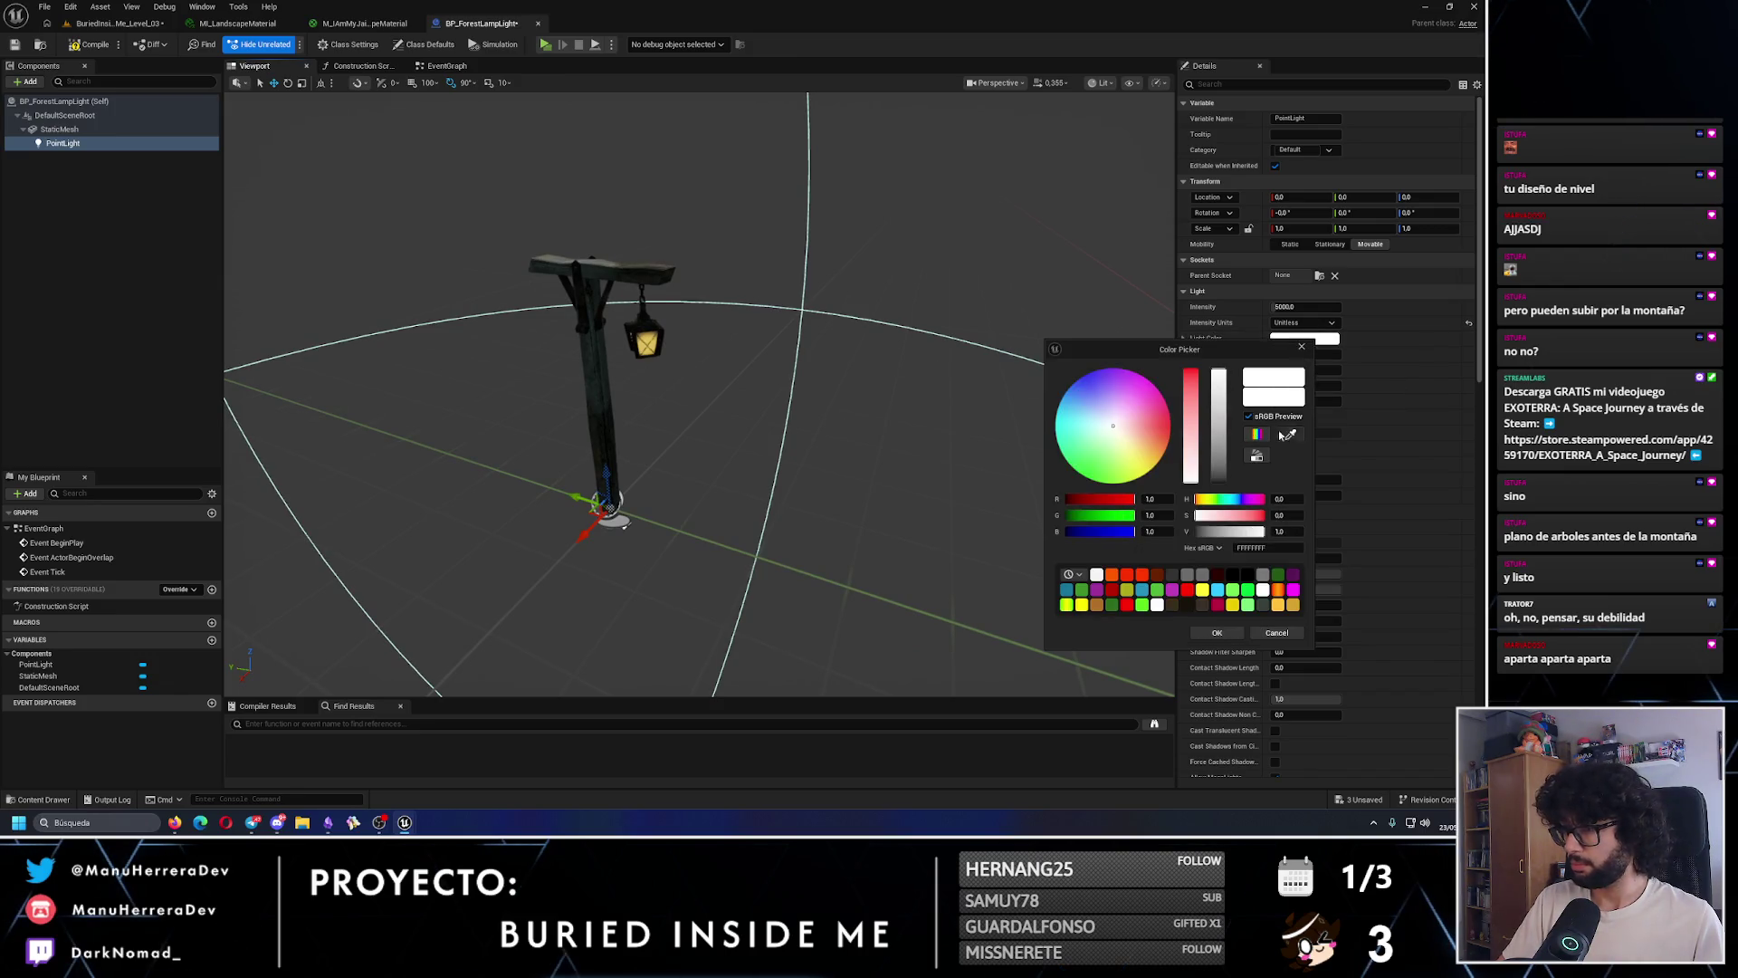
click(1284, 435)
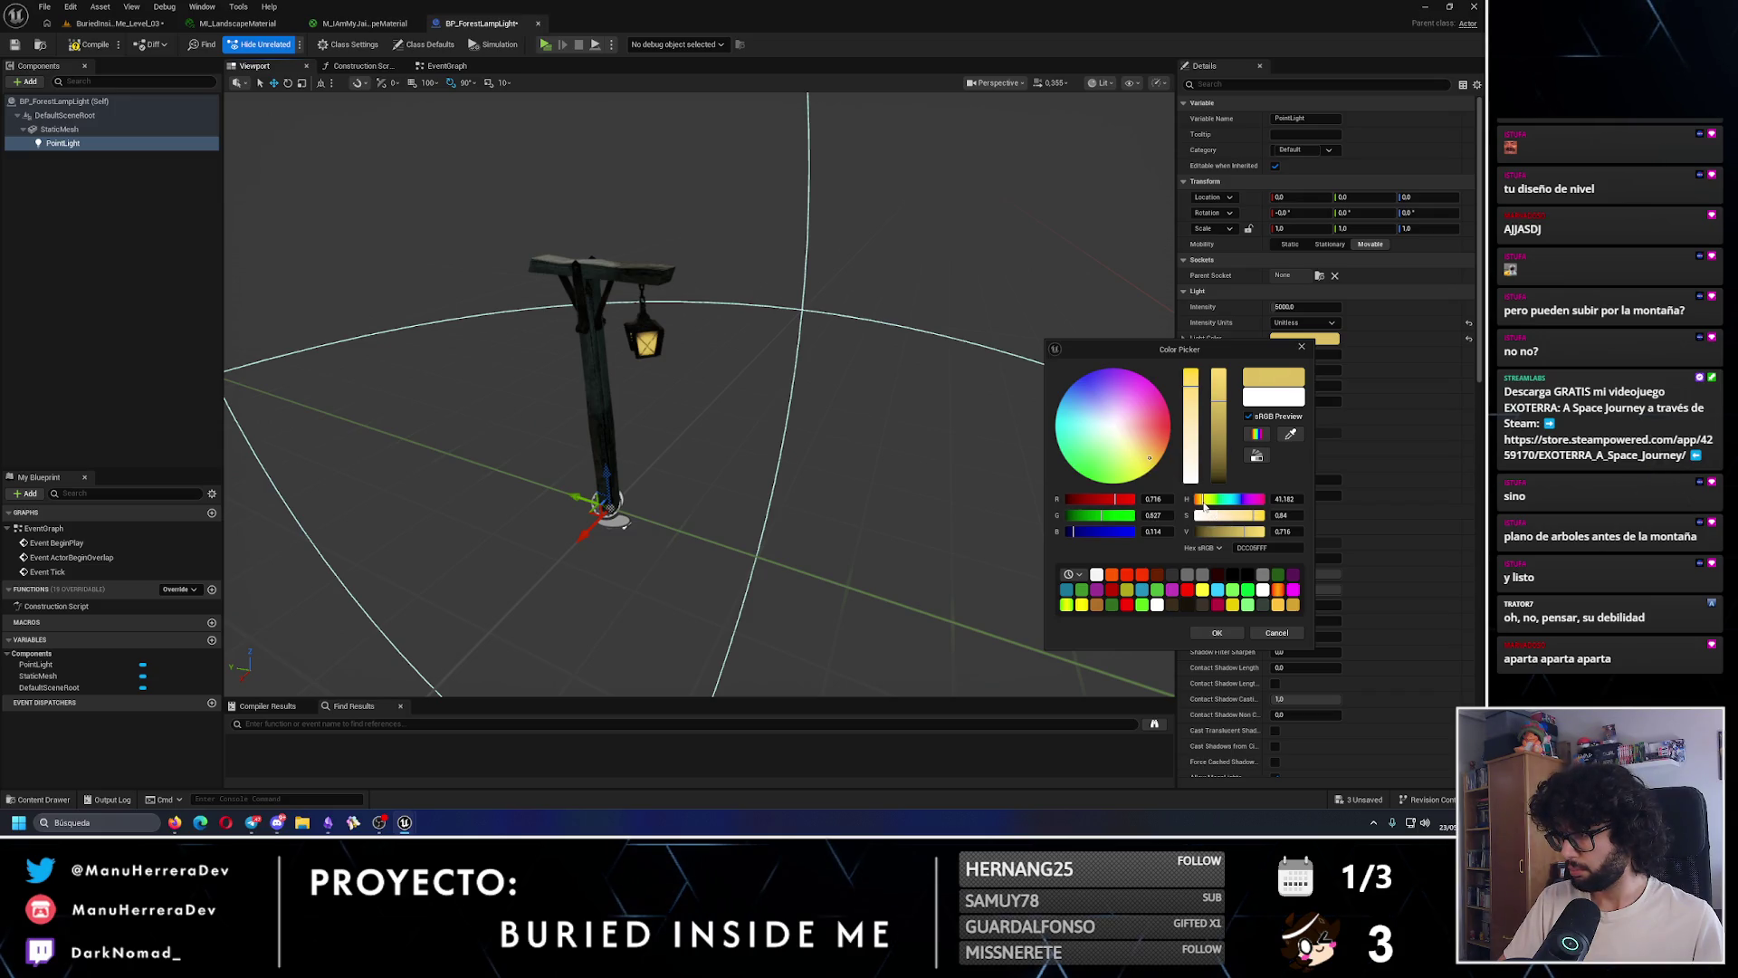
drag(1204, 507, 1200, 499)
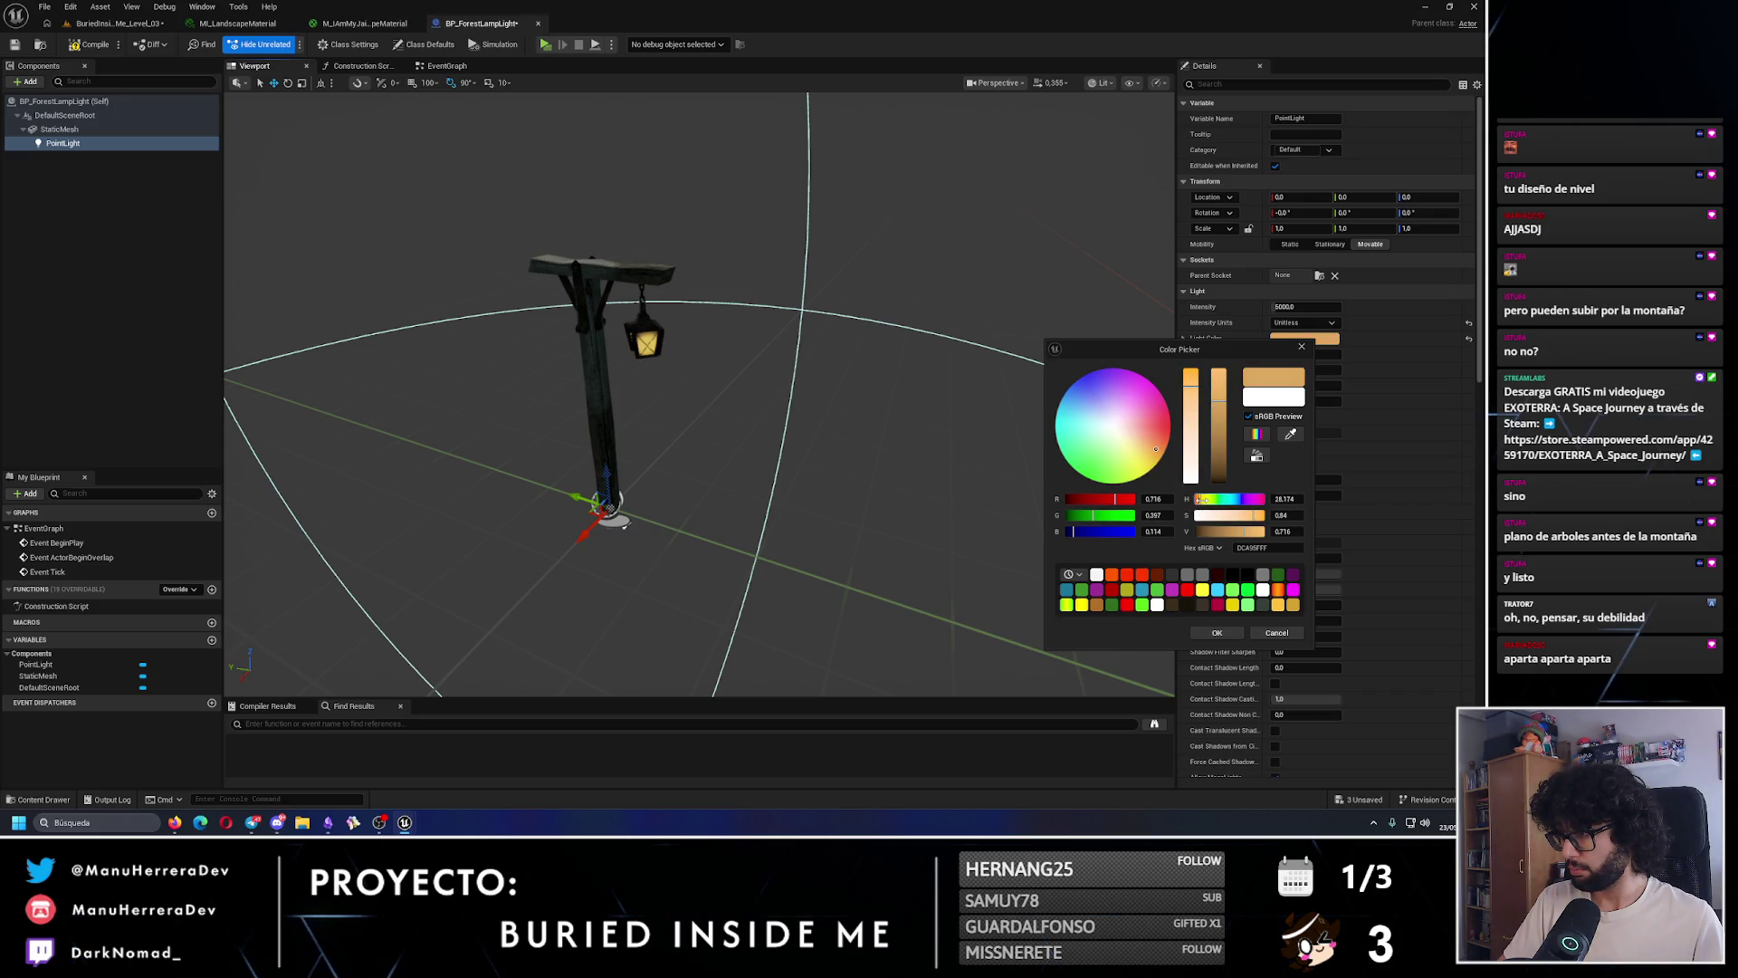
click(1217, 633)
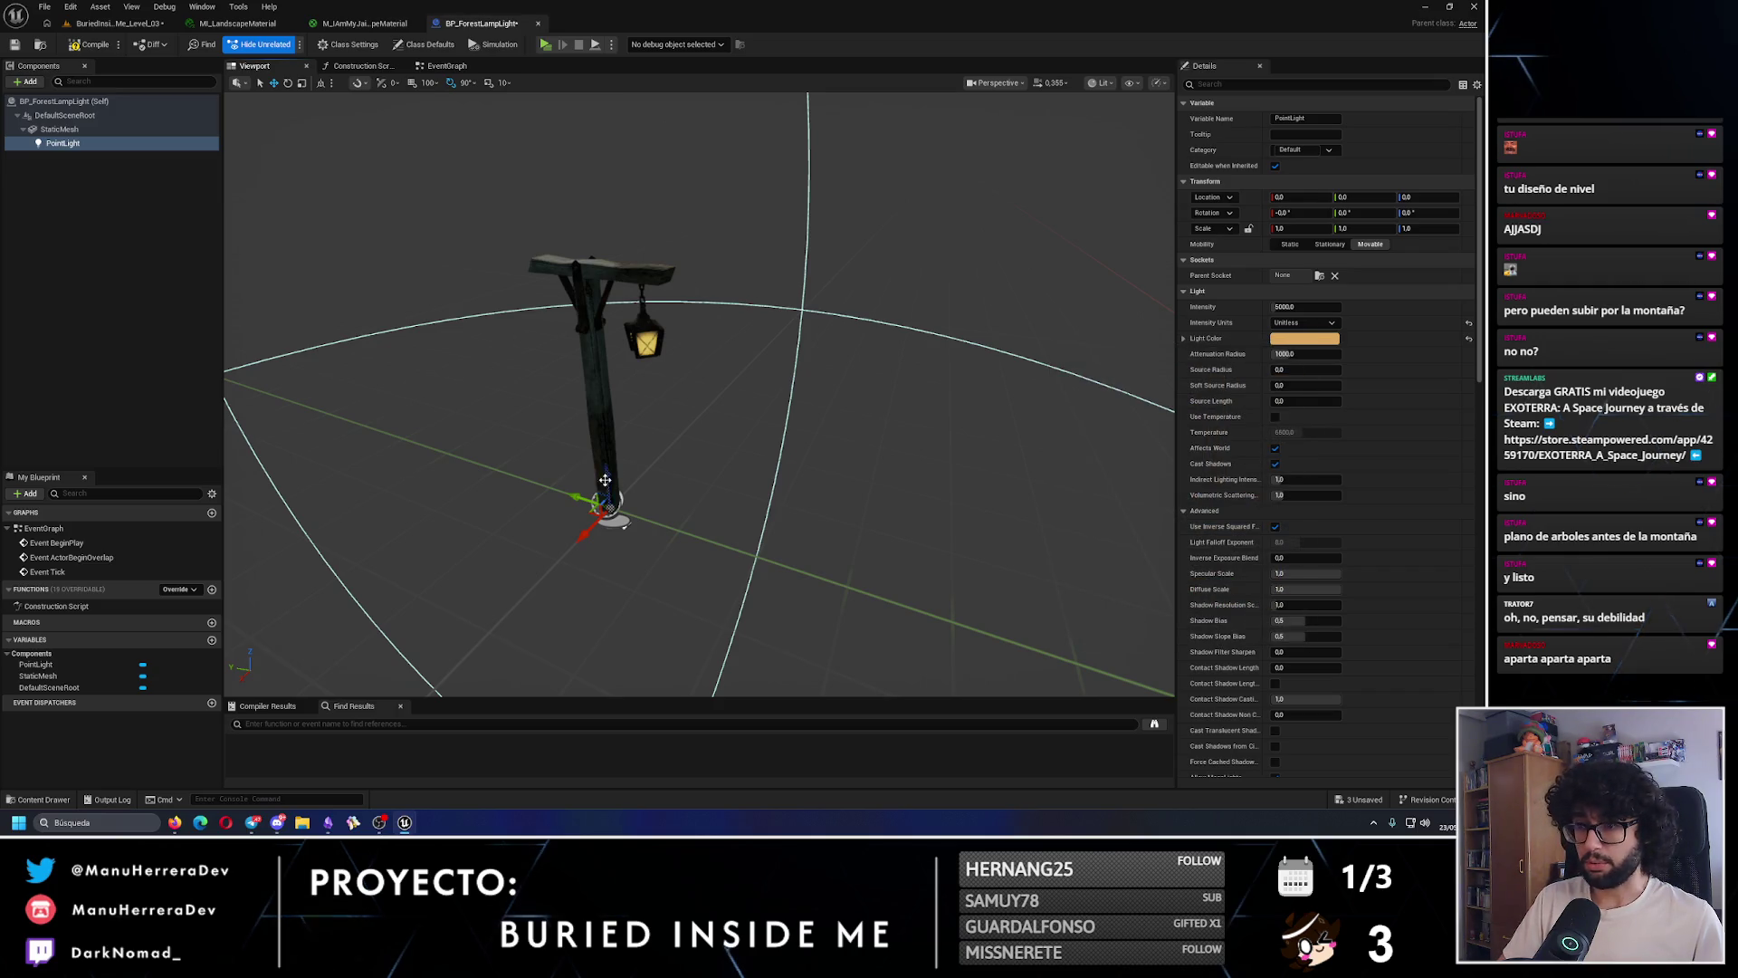
- Position the point light inside the lantern, then return to the forest level
mouse_move(605, 480)
mouse_down()
mouse_move(605, 371)
mouse_move(663, 381)
mouse_move(663, 360)
mouse_move(612, 339)
mouse_move(647, 308)
mouse_up()
scroll(633, 362, up, 6)
drag(672, 414, 680, 414)
scroll(688, 426, down, 4)
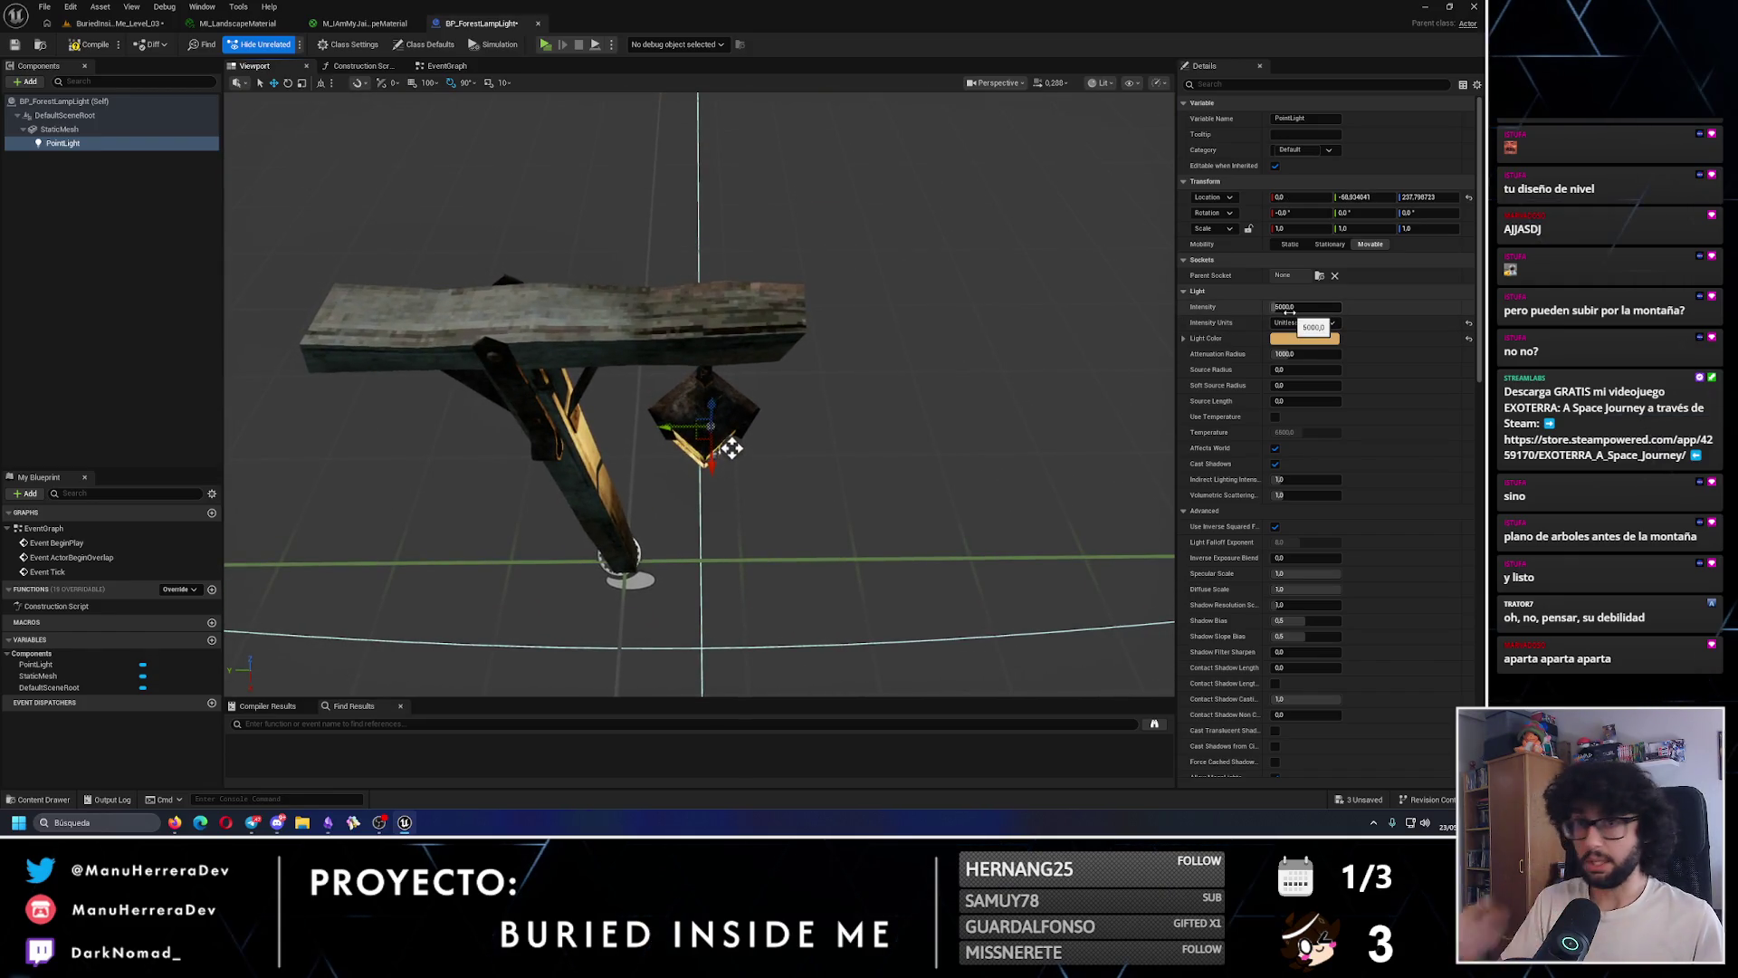
click(109, 22)
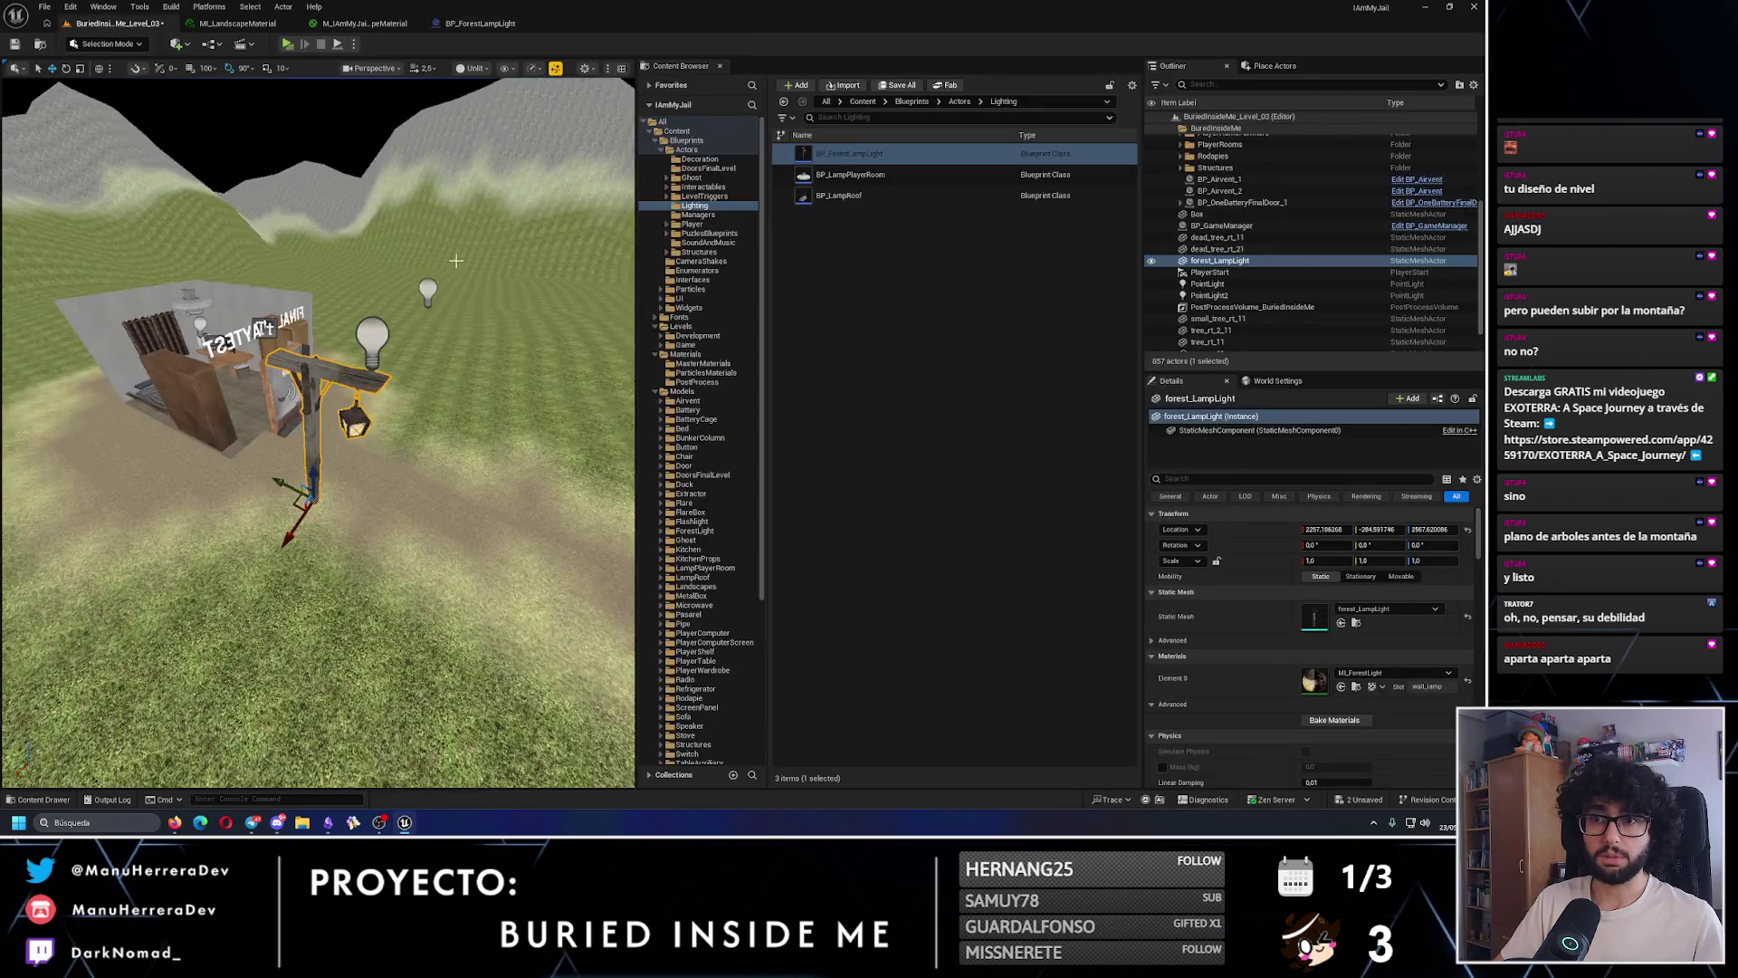
- Switch the viewport to Lit mode and delete PointLight and PointLight2
key(alt+4)
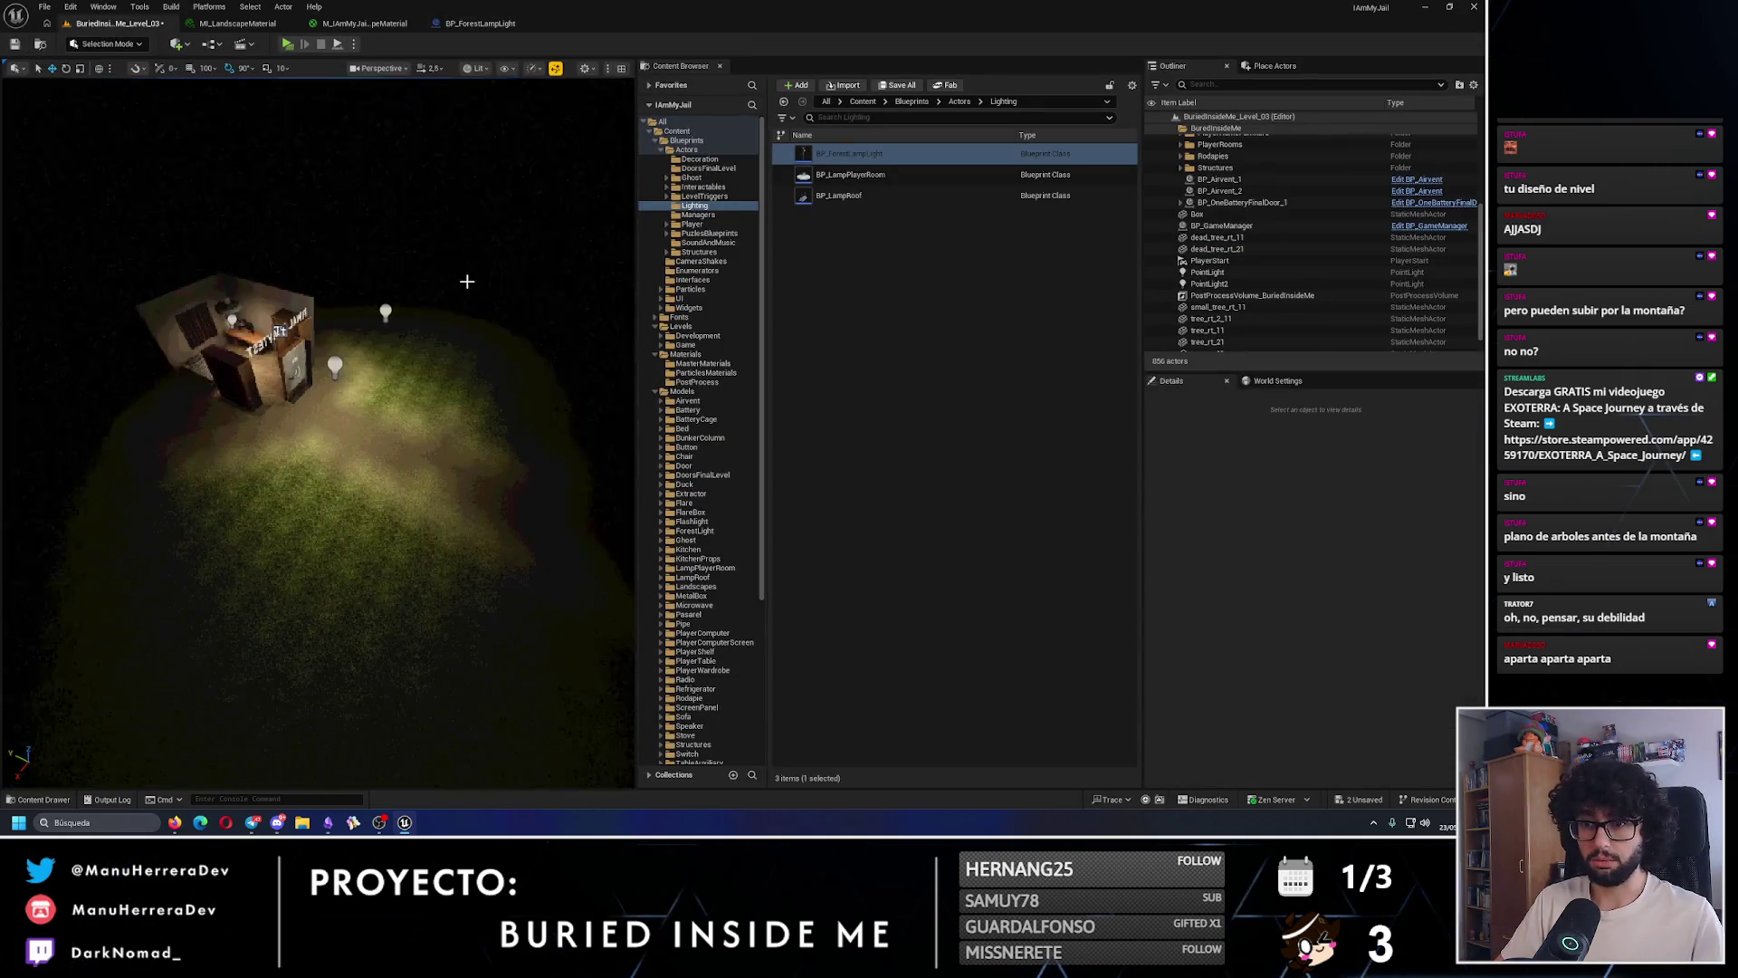
click(284, 348)
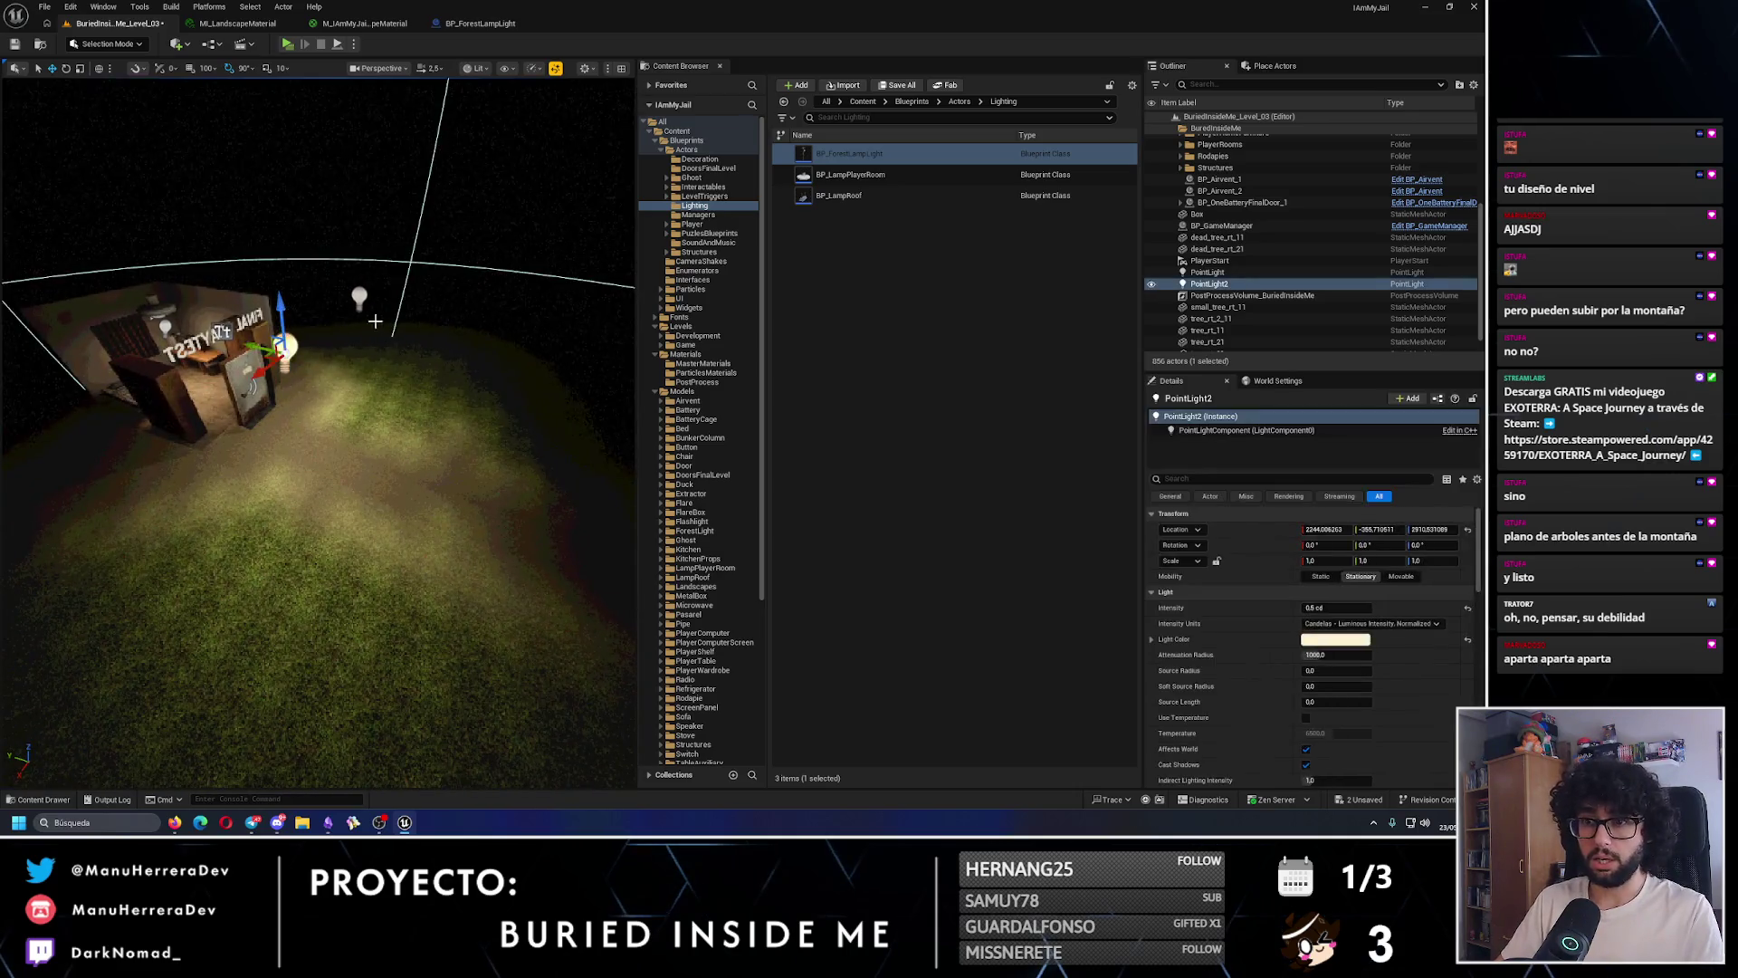
key(Delete)
click(360, 297)
key(Delete)
- Place BP_ForestLampLight in the level and close the MI_LandscapeMaterial and M_IAmMyJail tabs
drag(435, 414, 436, 413)
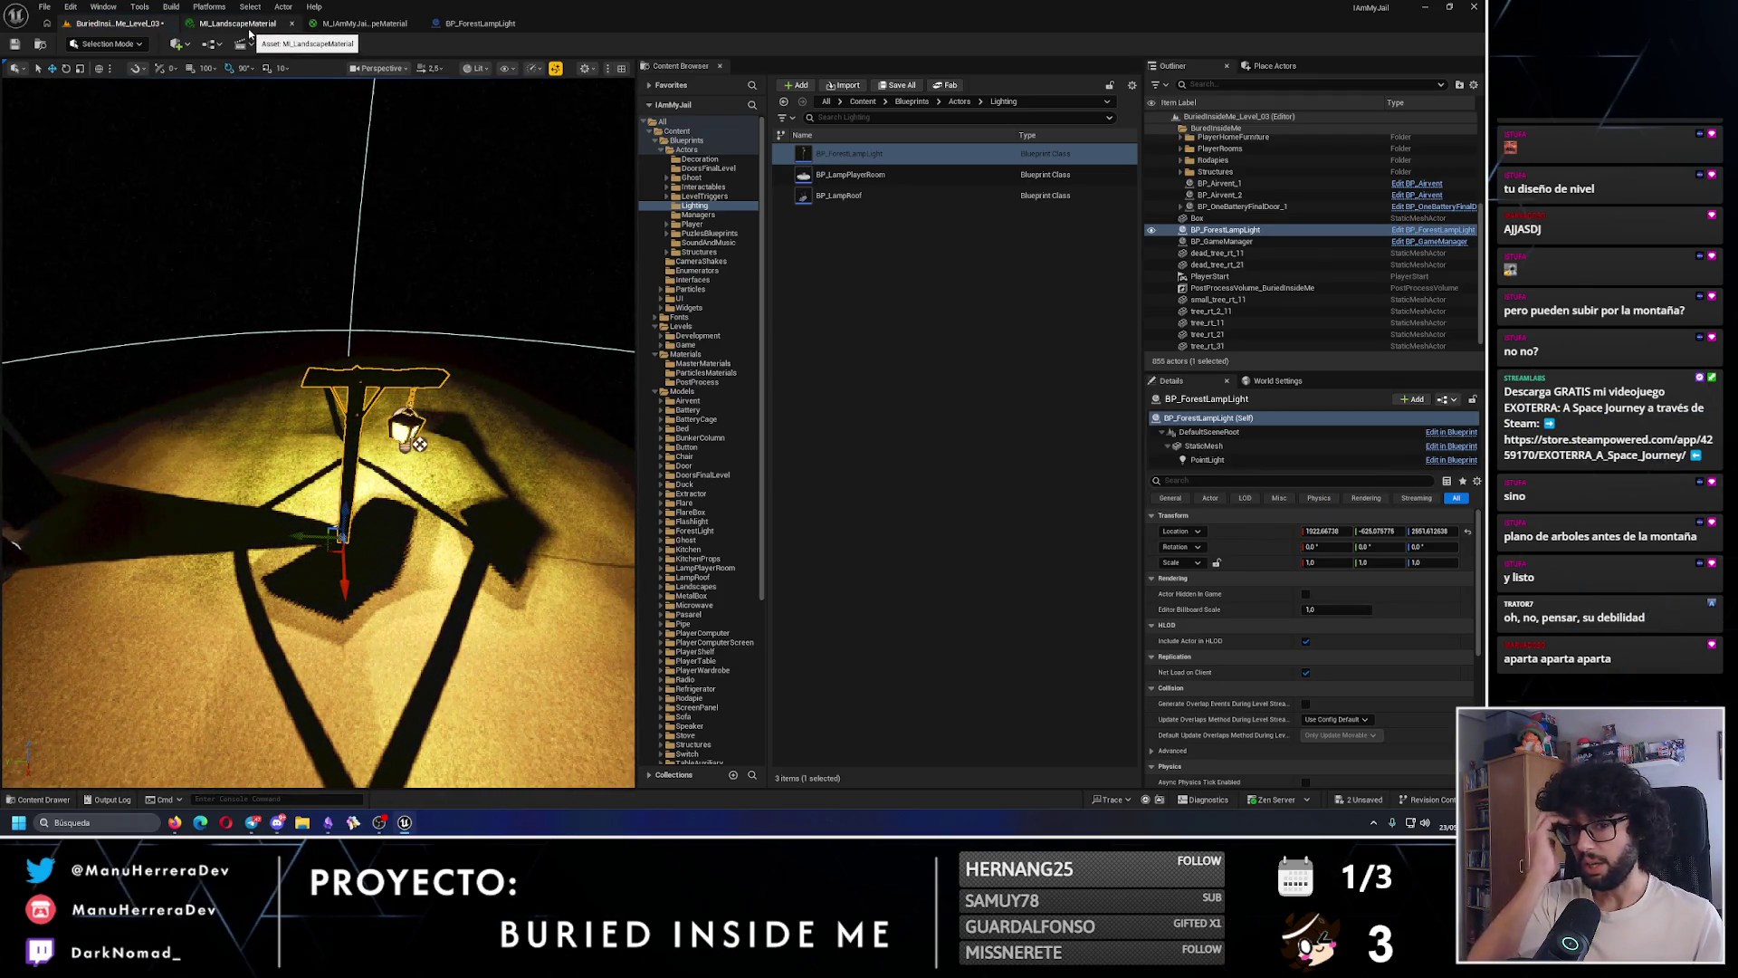
drag(337, 305, 337, 304)
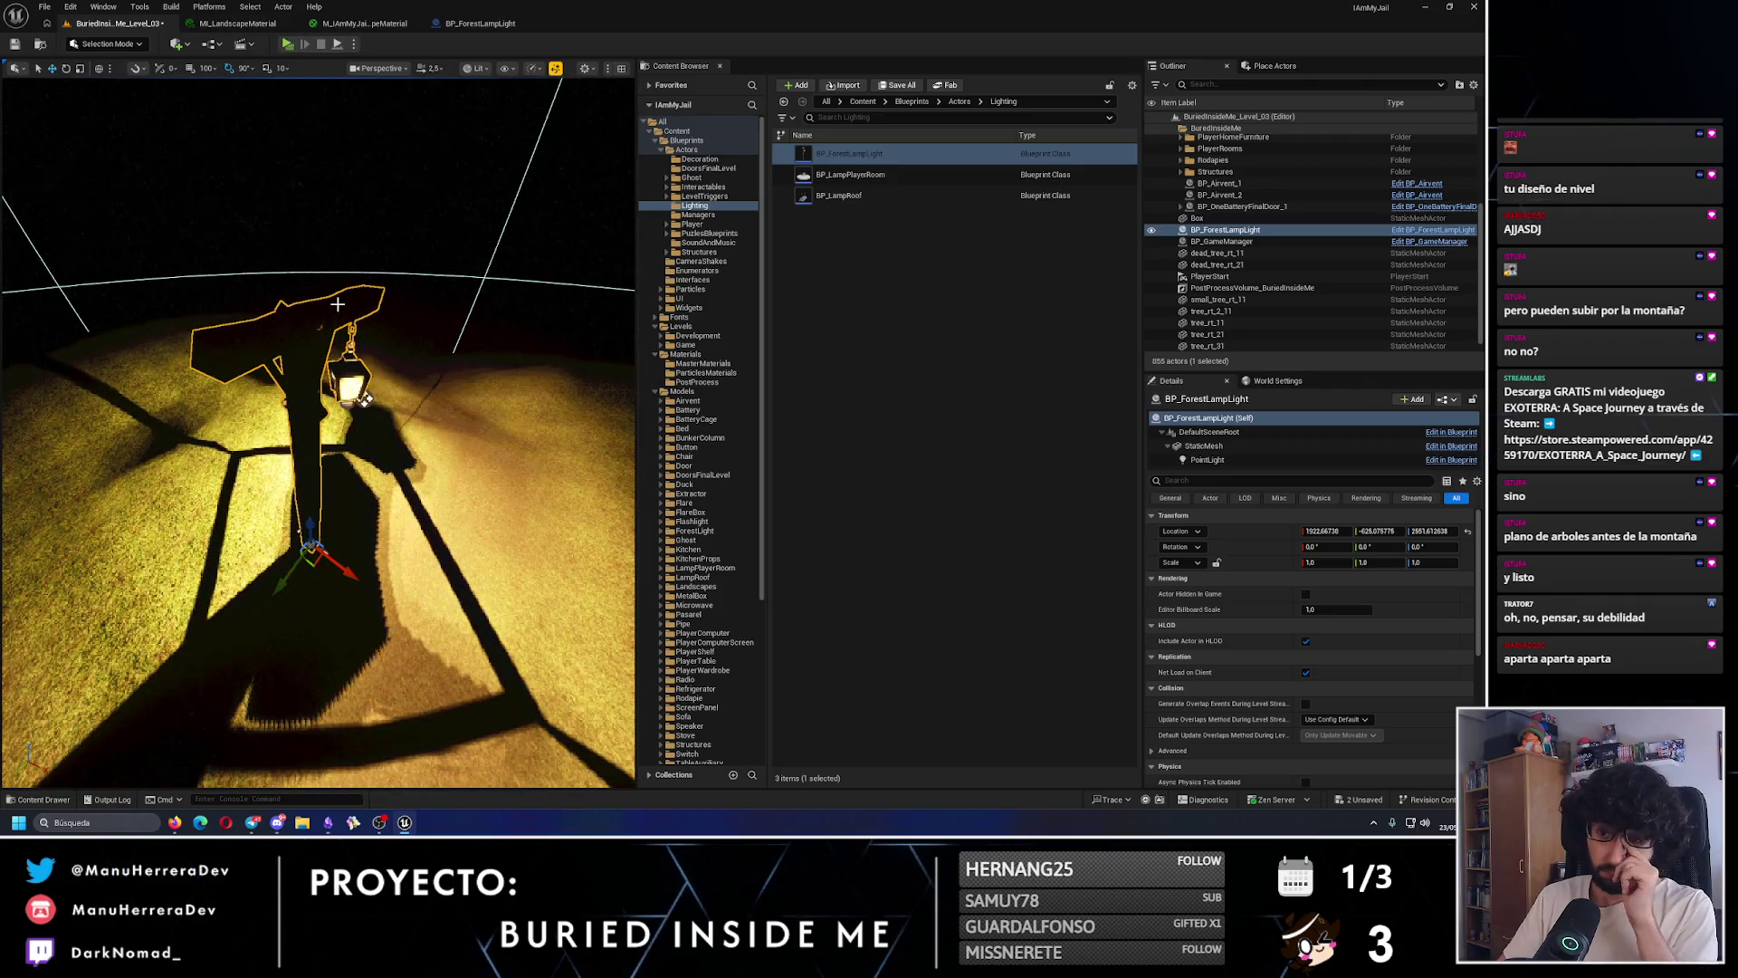
click(376, 23)
click(237, 22)
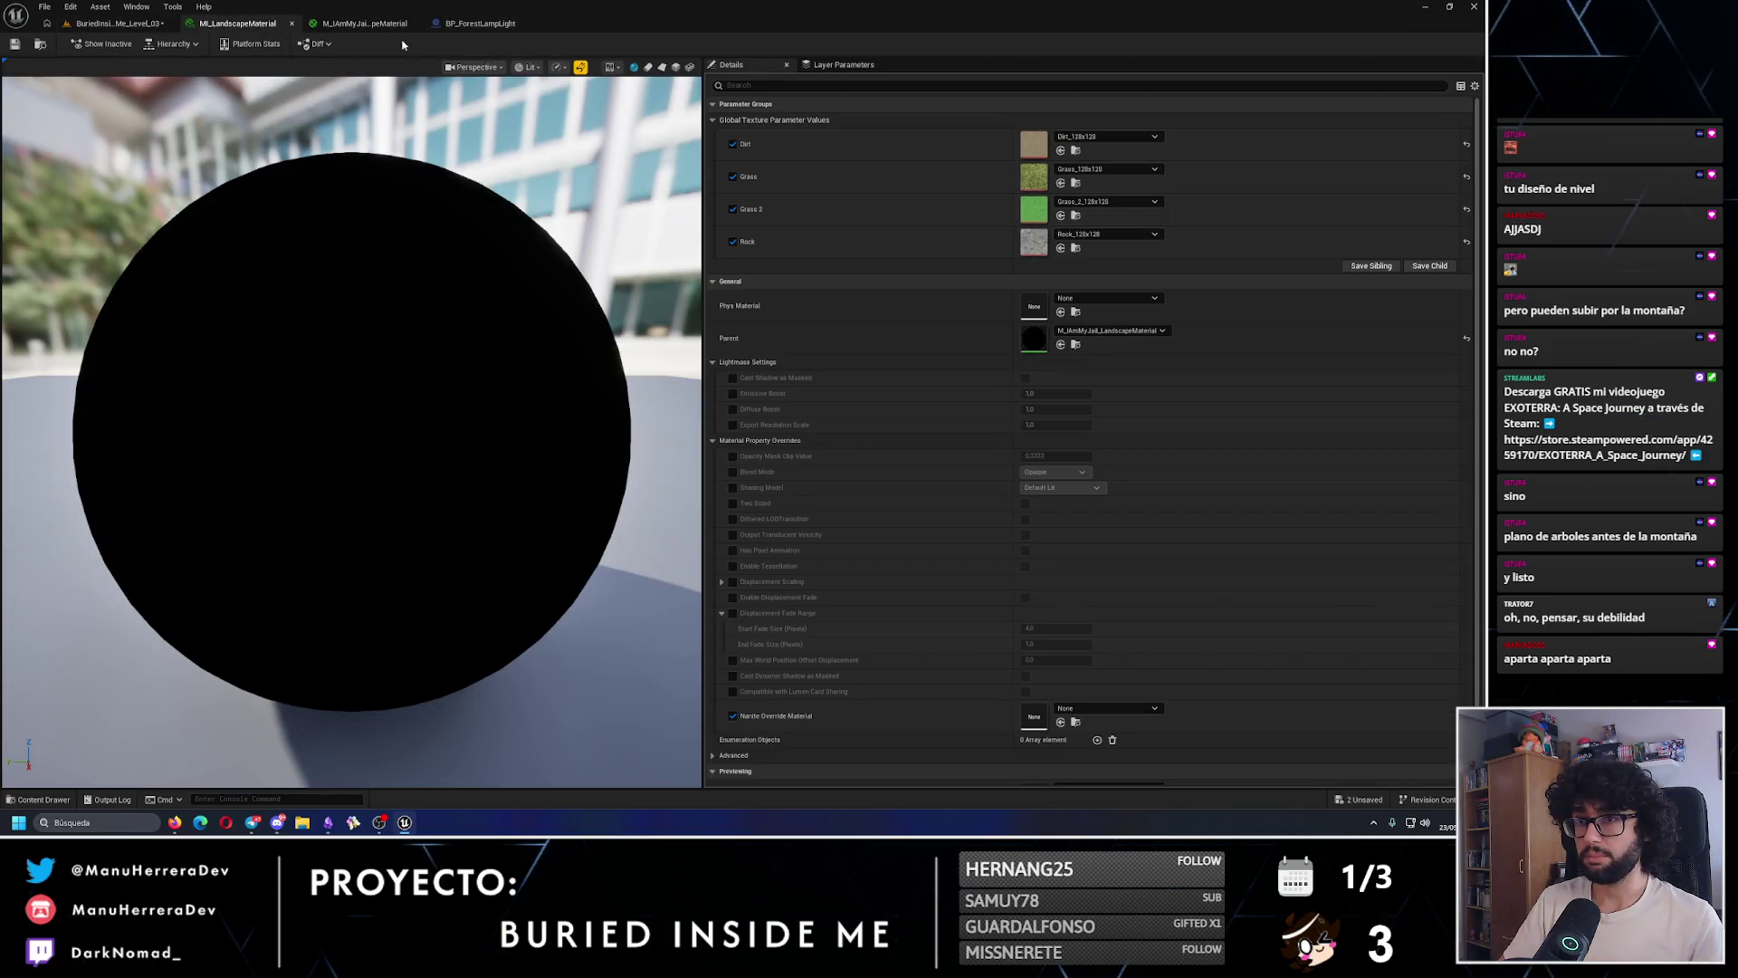
click(292, 25)
click(292, 24)
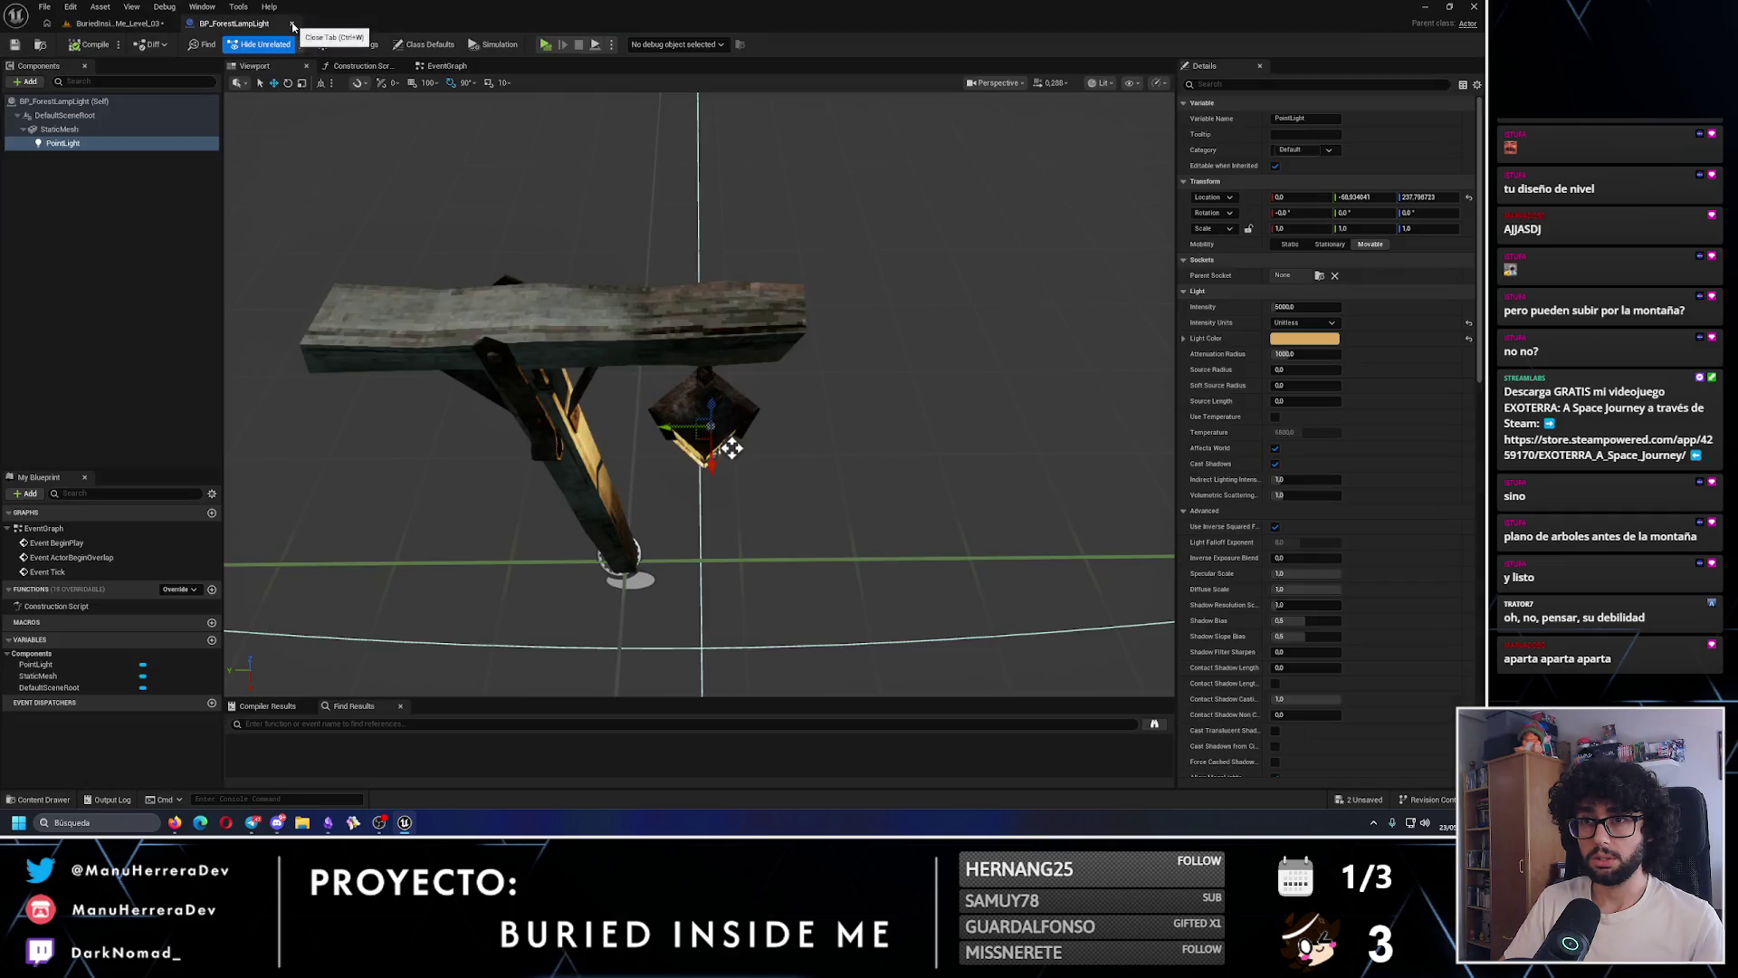
- Compile the lamp post blueprint and check its lighting in the level
mouse_move(732, 447)
mouse_down()
mouse_move(739, 301)
mouse_move(682, 333)
mouse_move(752, 435)
mouse_move(733, 268)
mouse_move(786, 398)
mouse_move(813, 284)
mouse_up()
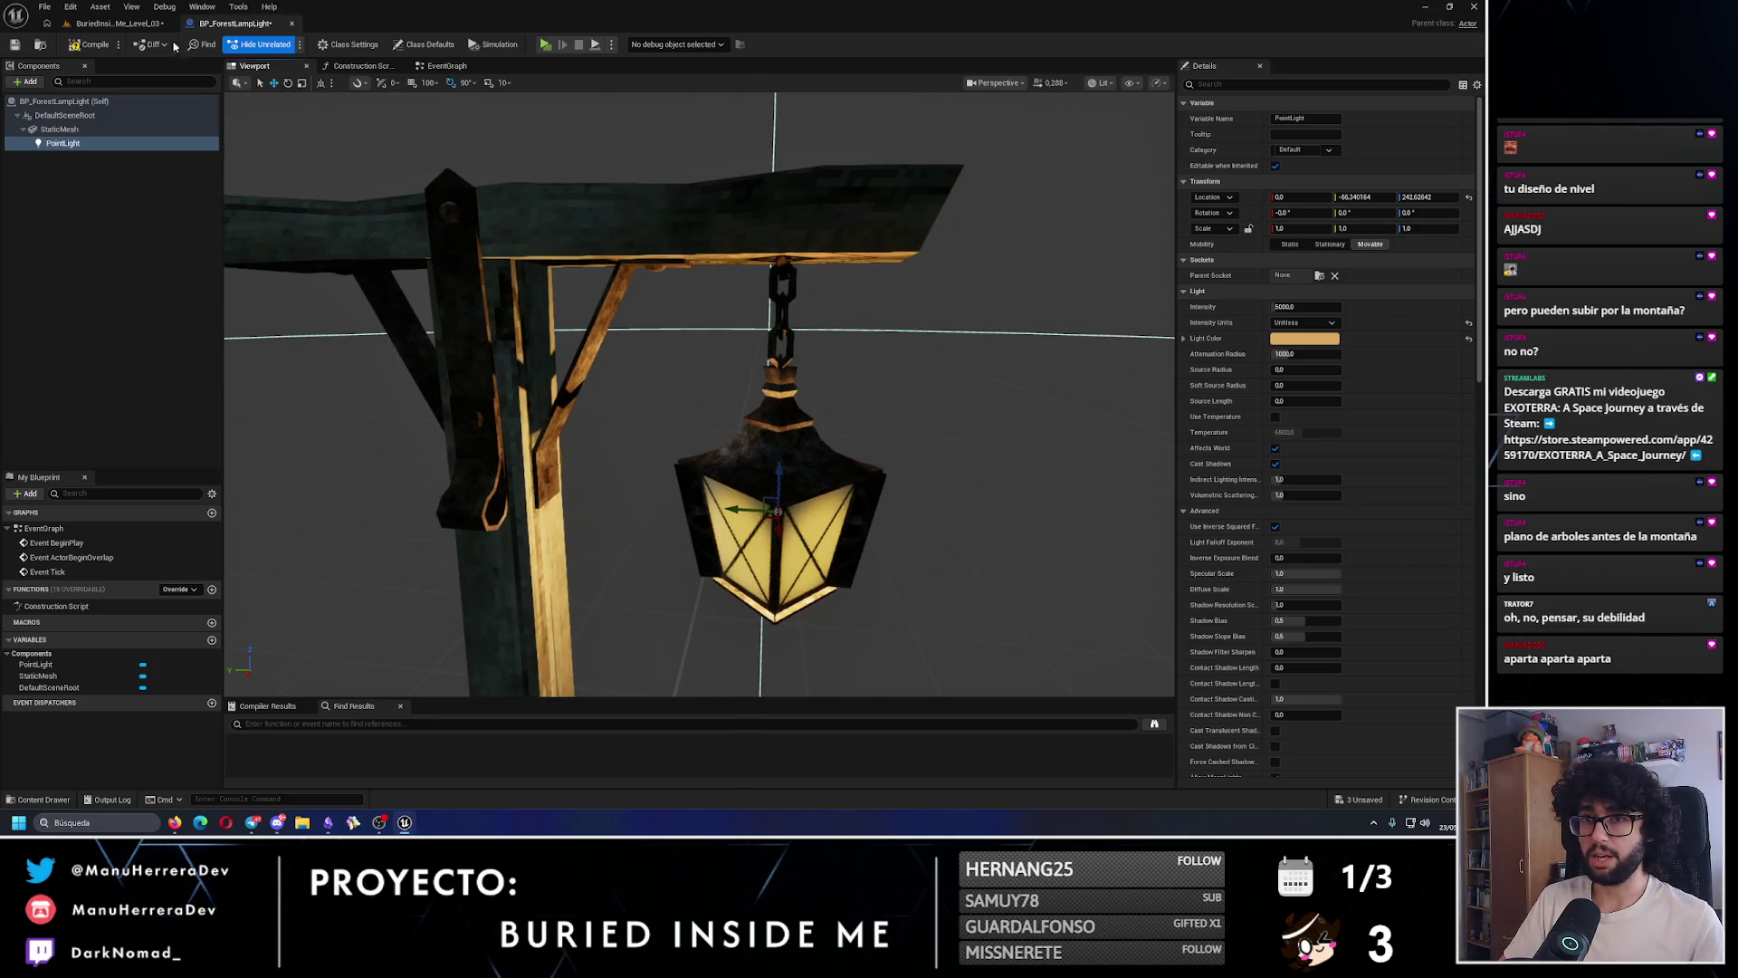
click(86, 47)
scroll(631, 373, up, 10)
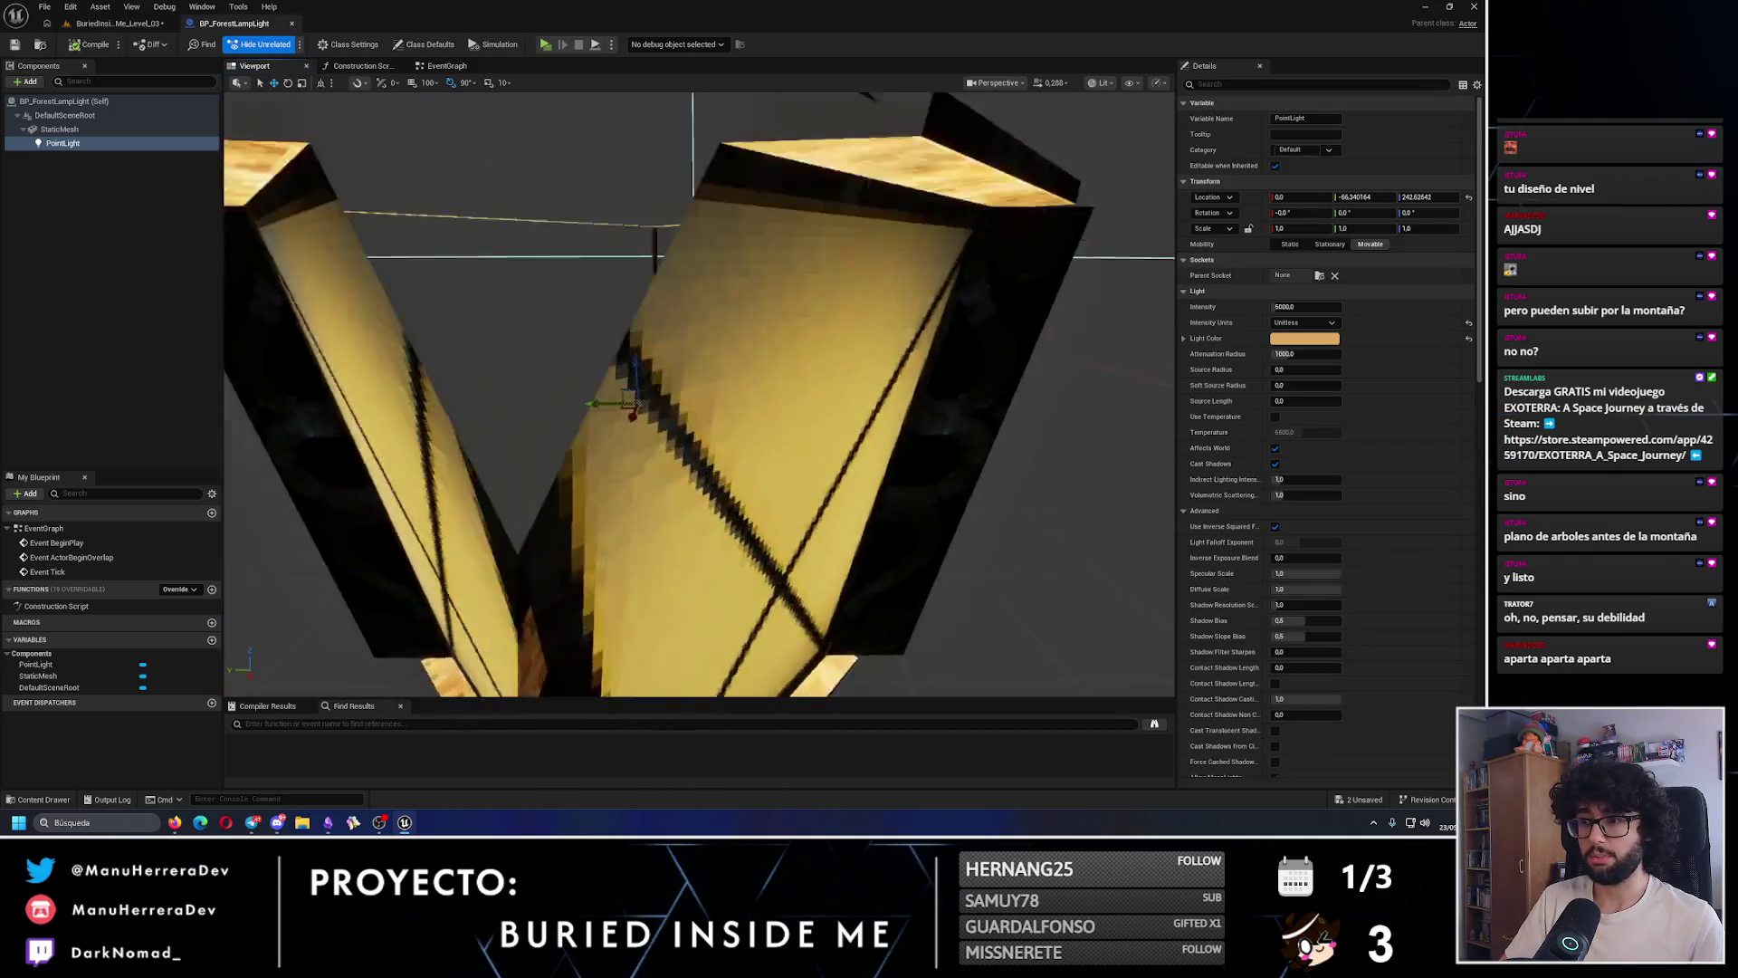
drag(632, 373, 760, 381)
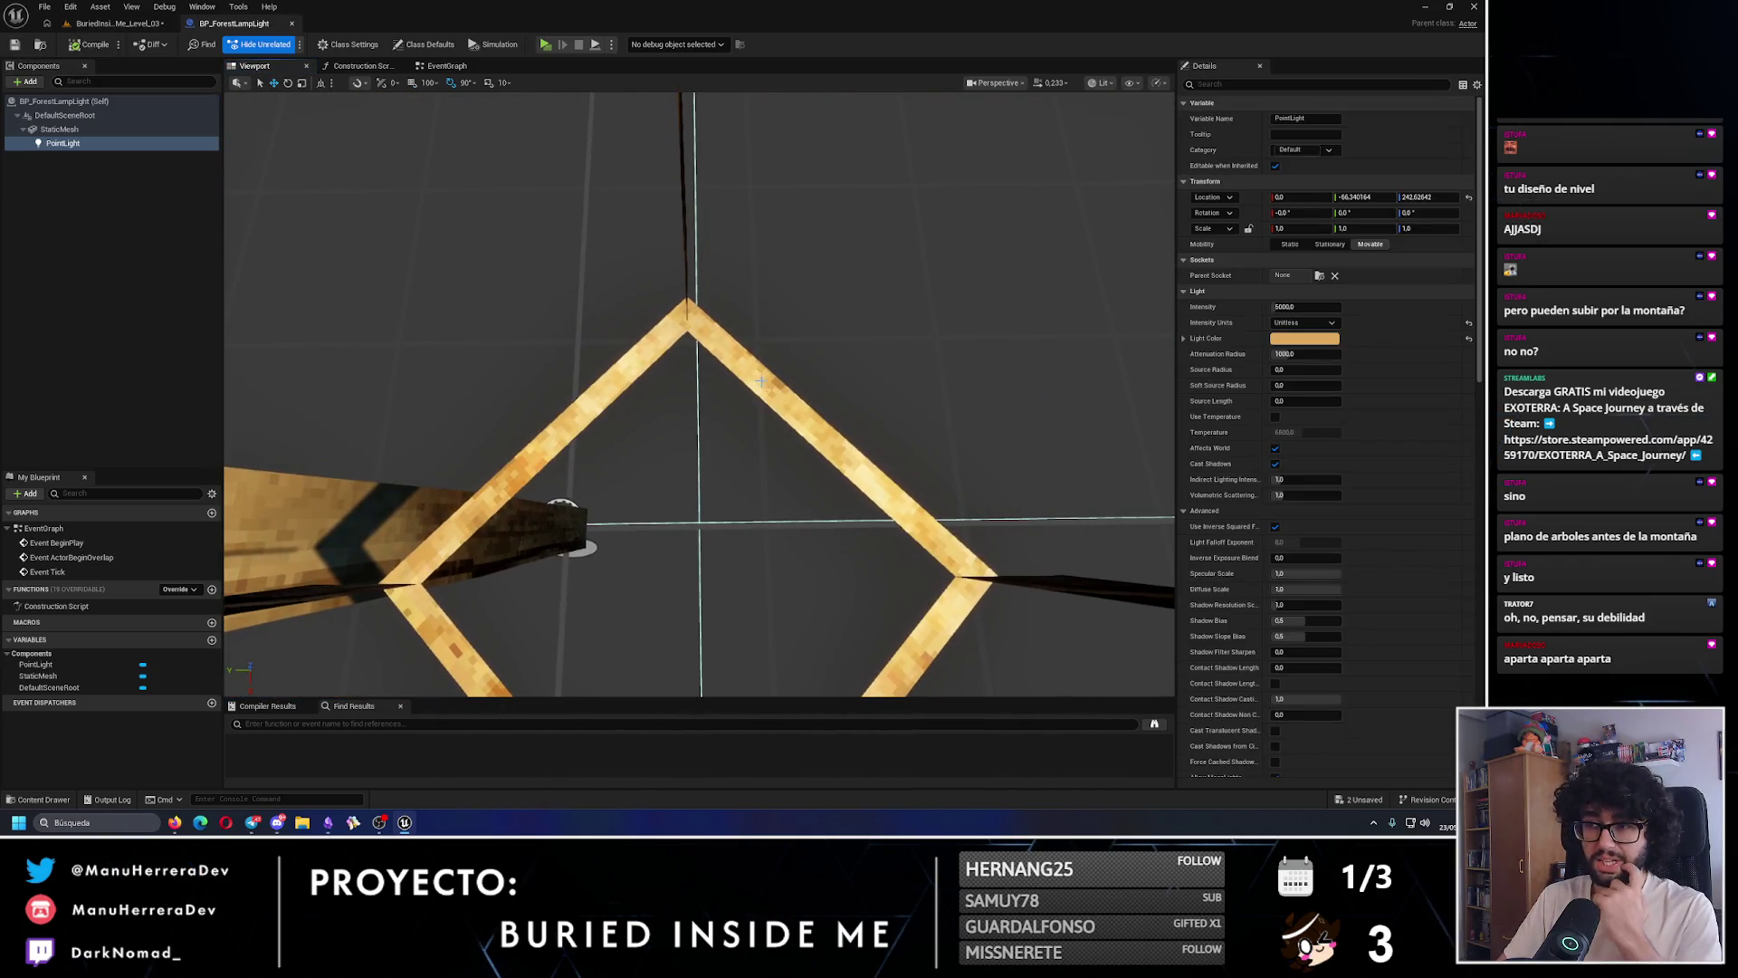
click(118, 24)
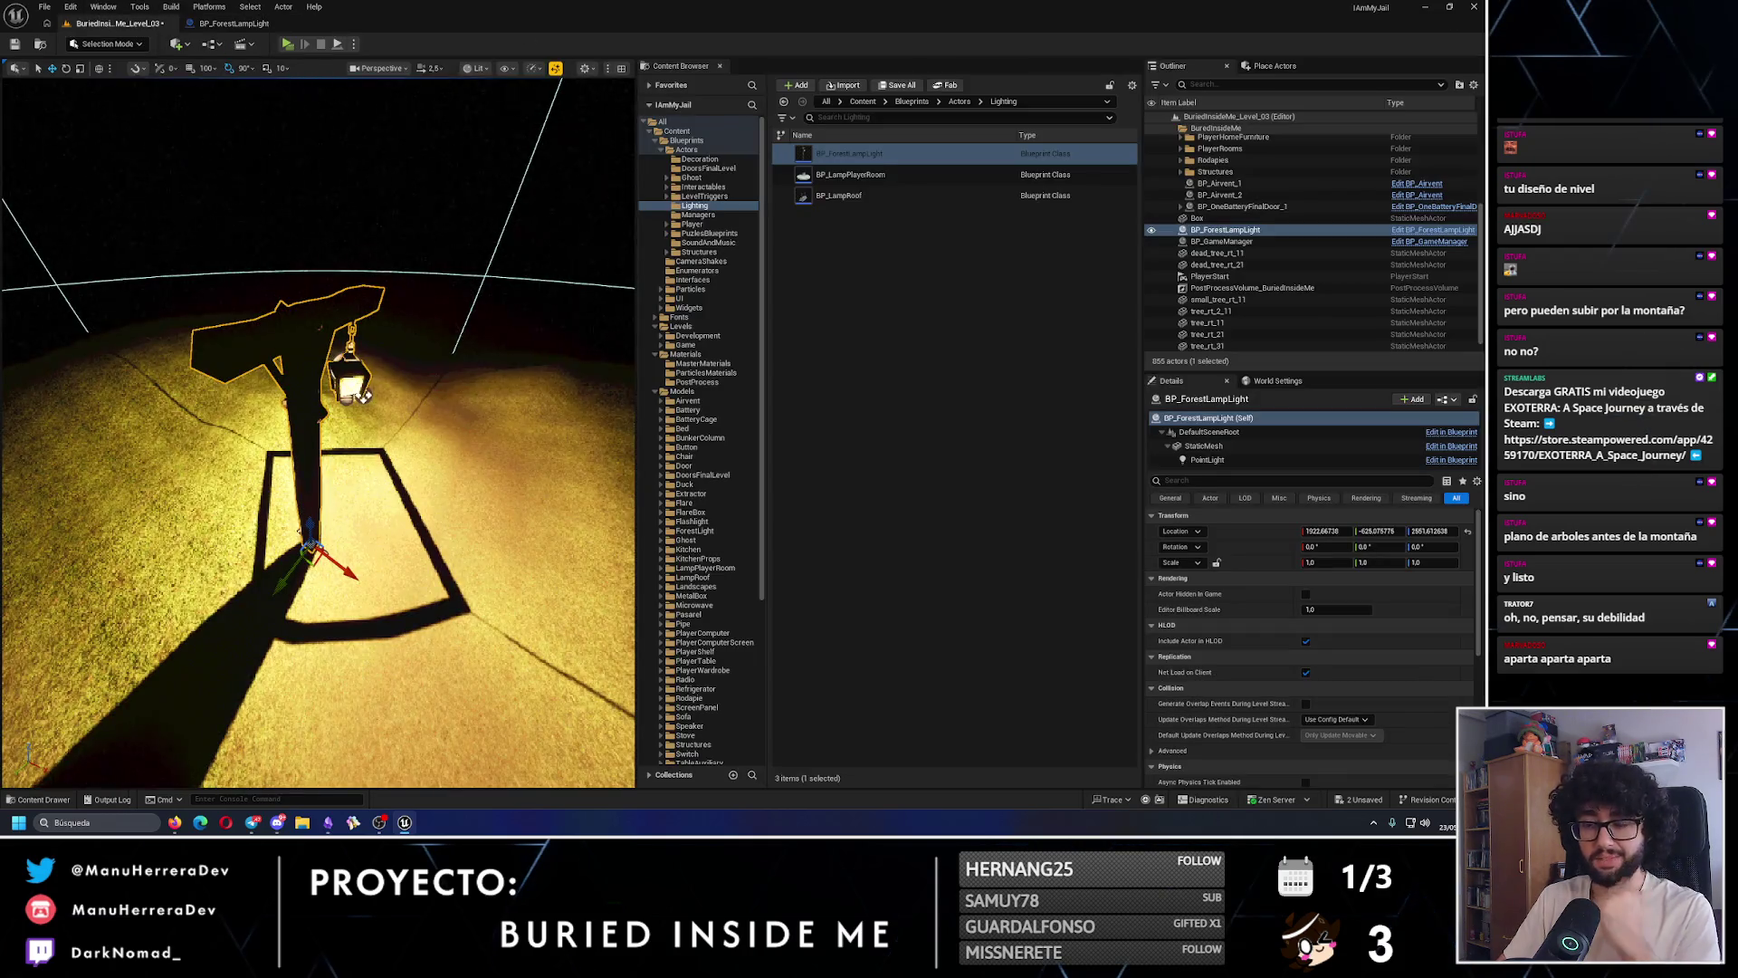
drag(362, 395, 362, 552)
- Lower the PointLight intensity to 2000, compile, and check the level
click(245, 26)
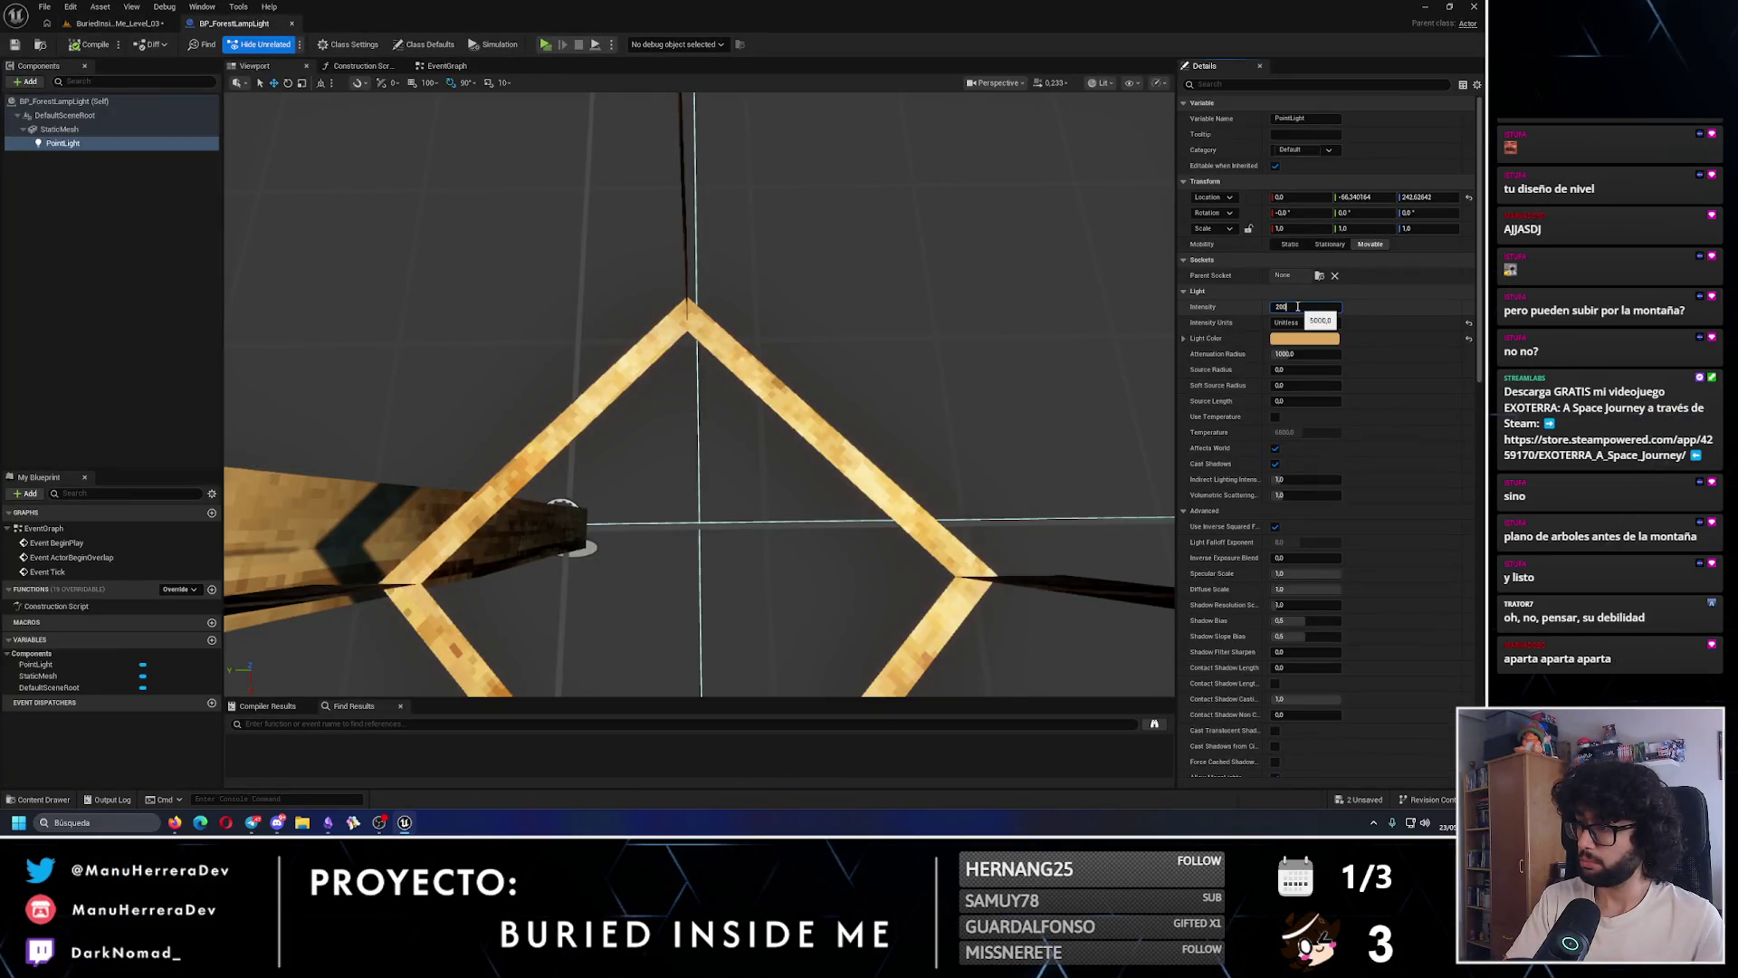
key(Return)
click(68, 47)
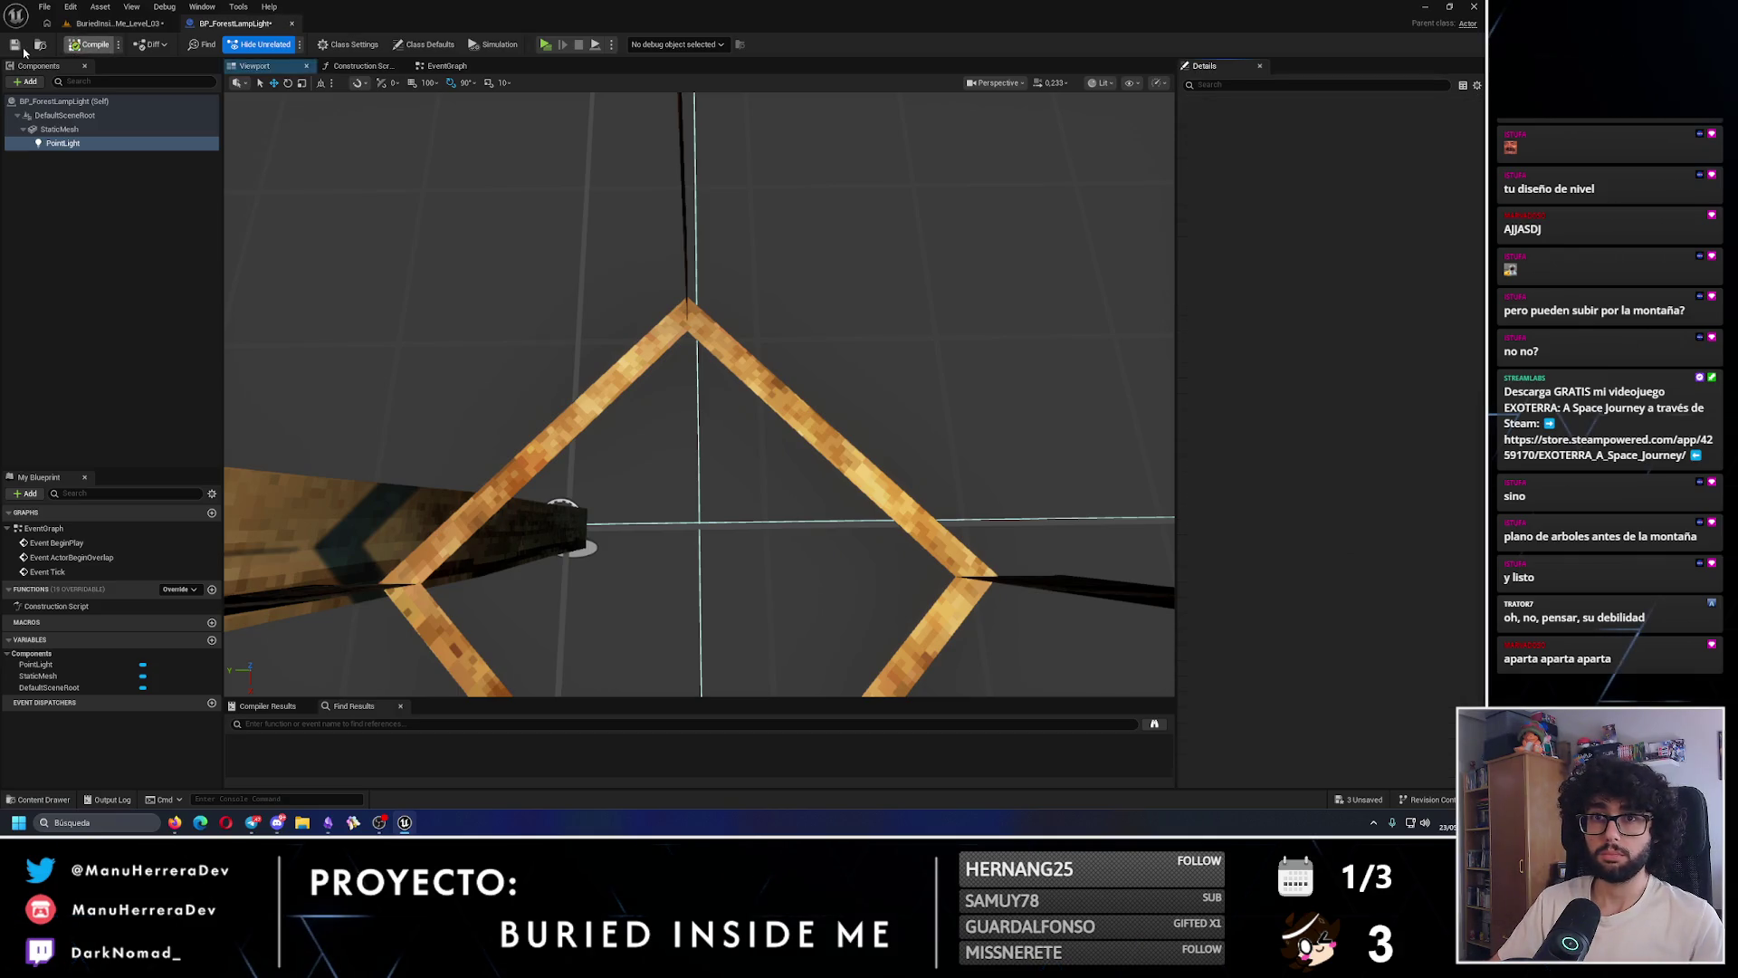
click(116, 24)
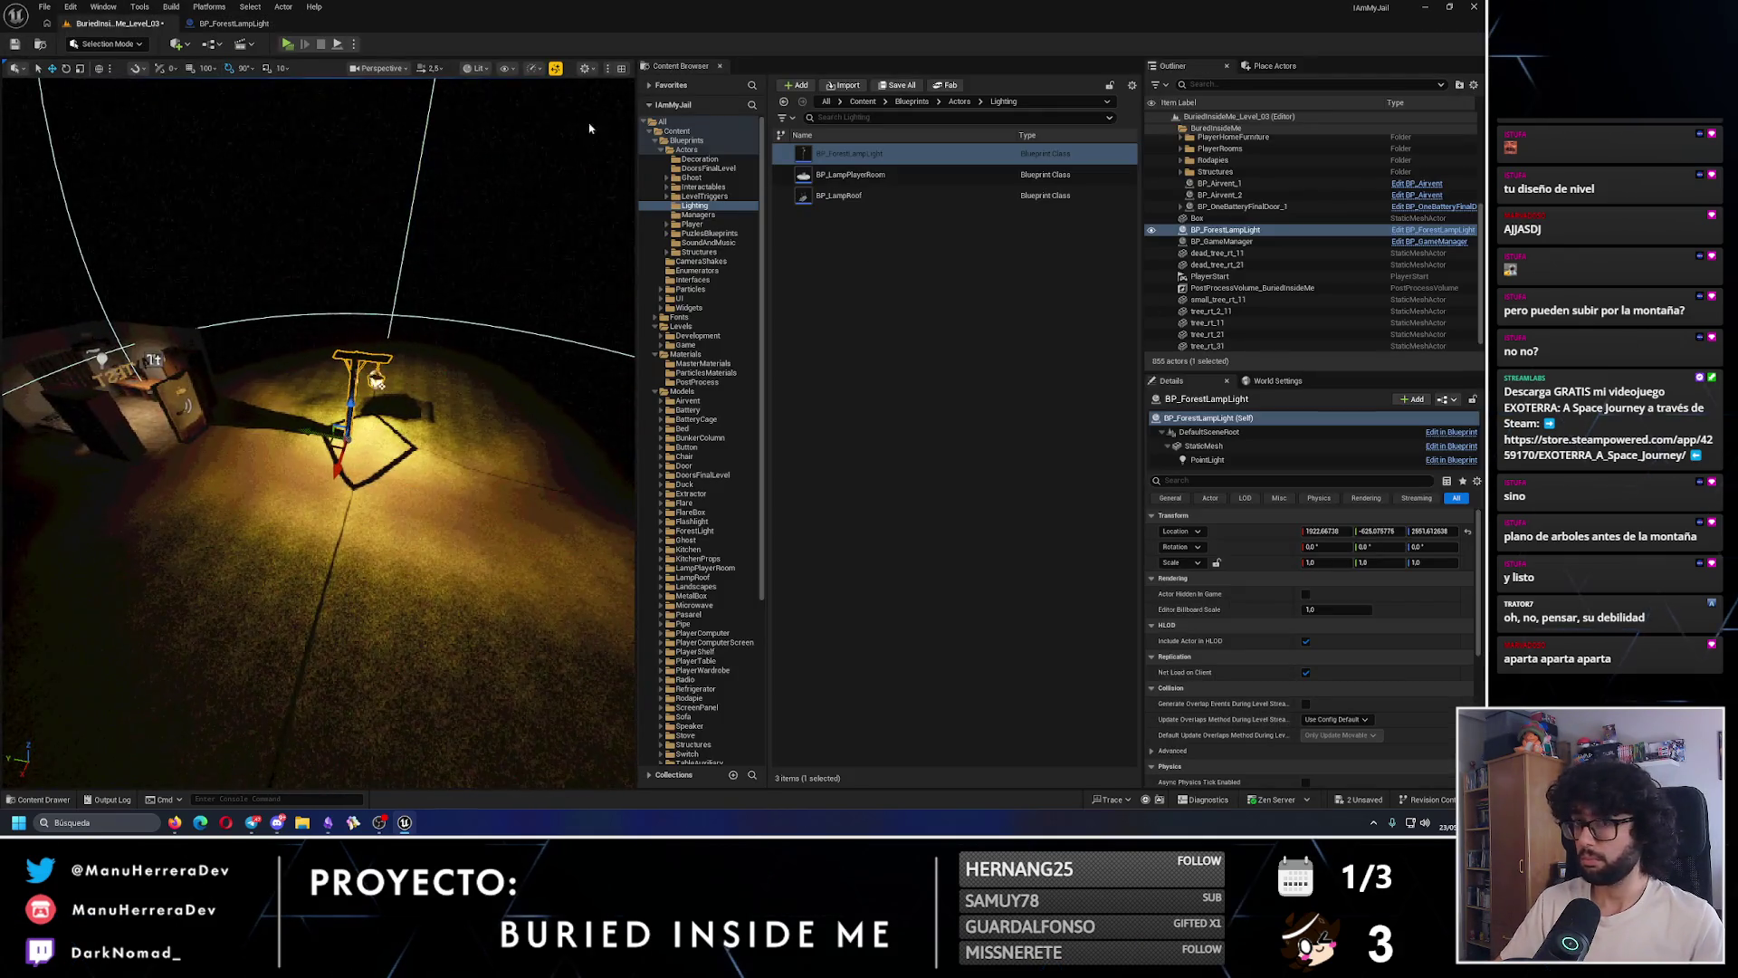
click(247, 26)
text(1000)
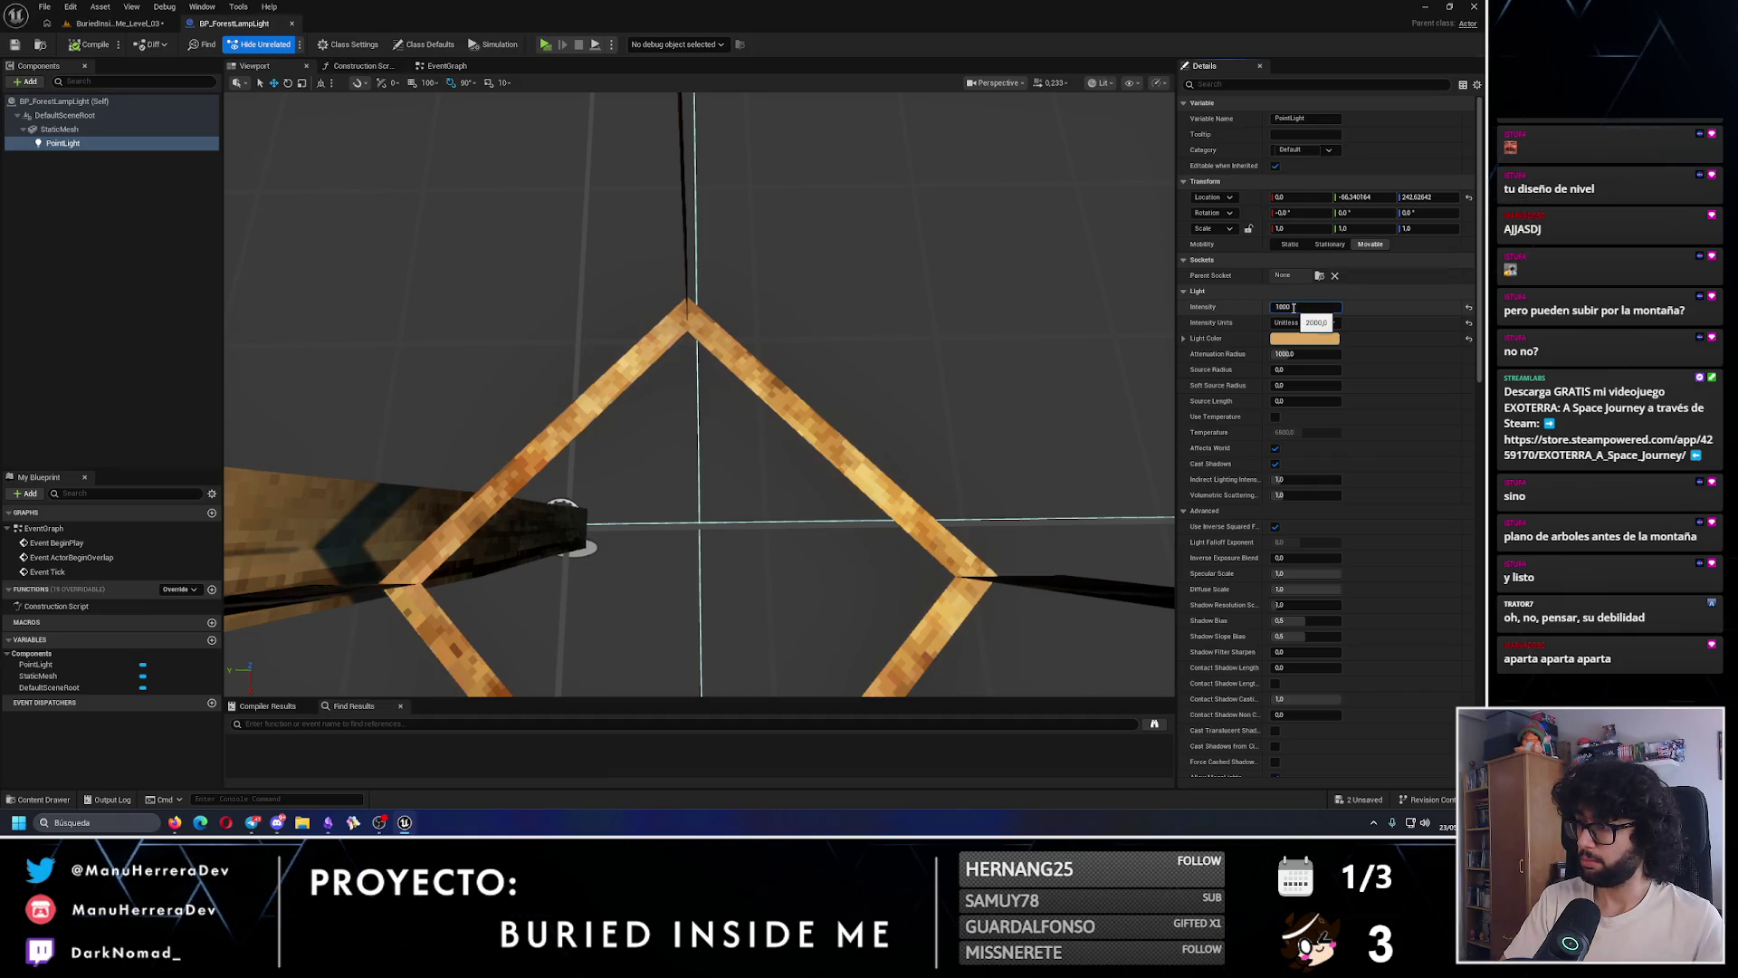
- Set the PointLight intensity to 1000, compile, and check the level
key(Return)
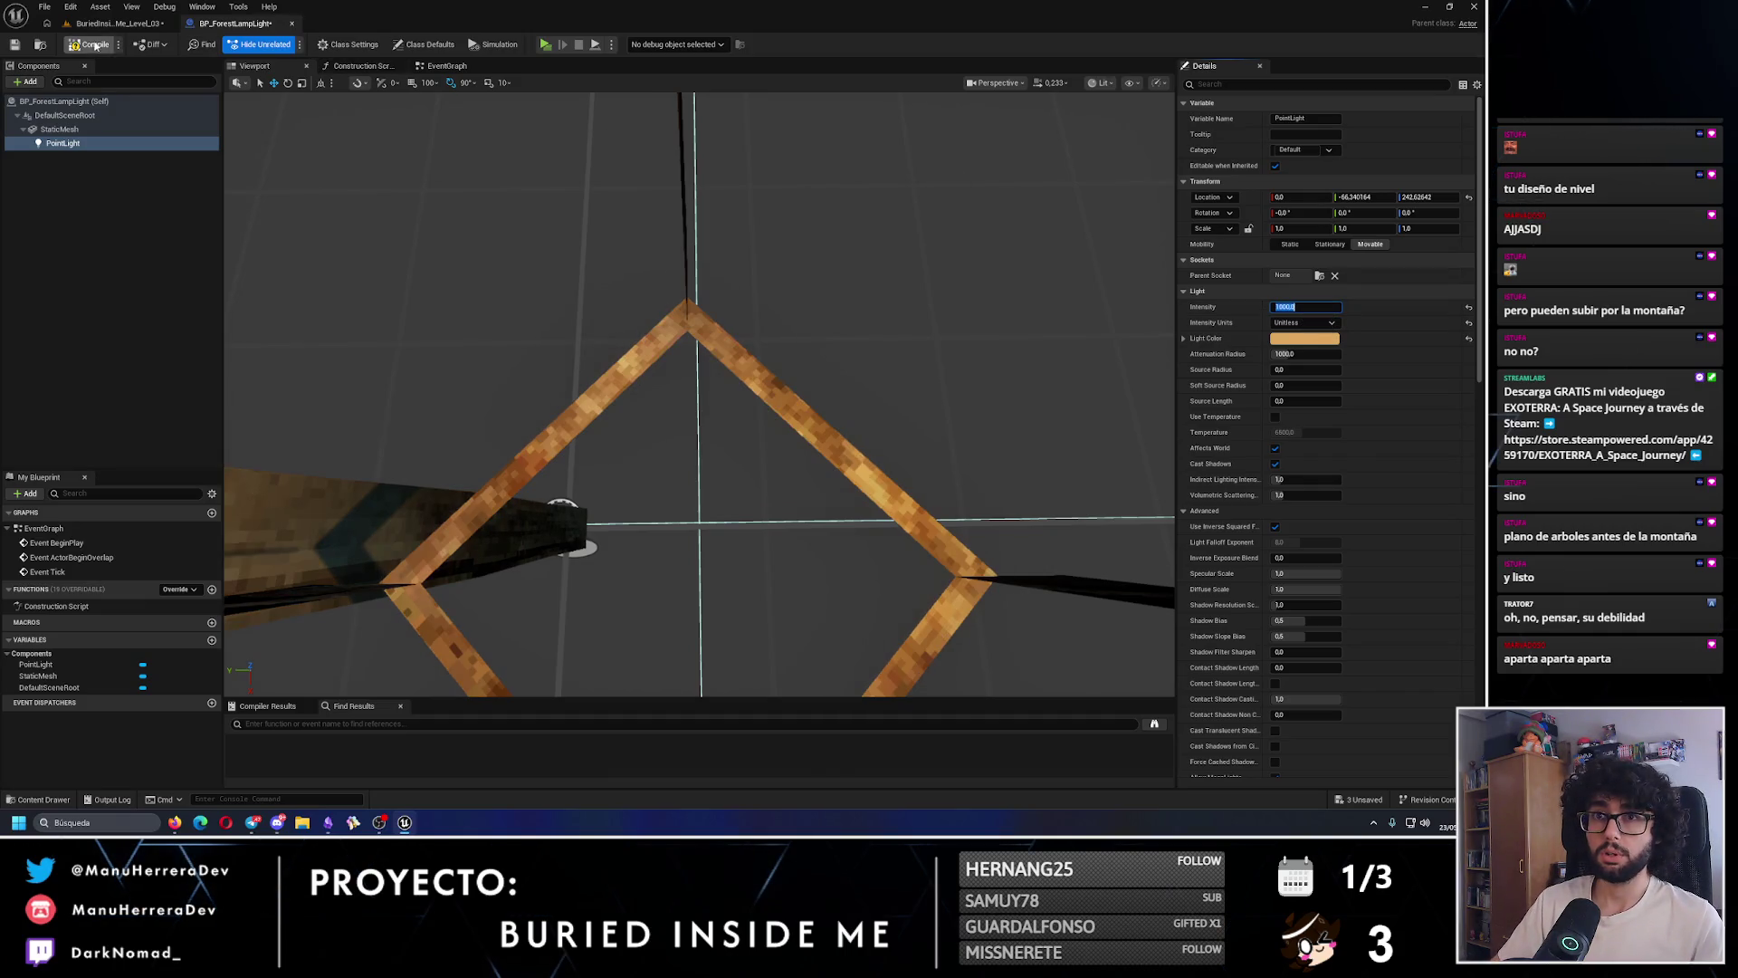
click(95, 47)
click(116, 24)
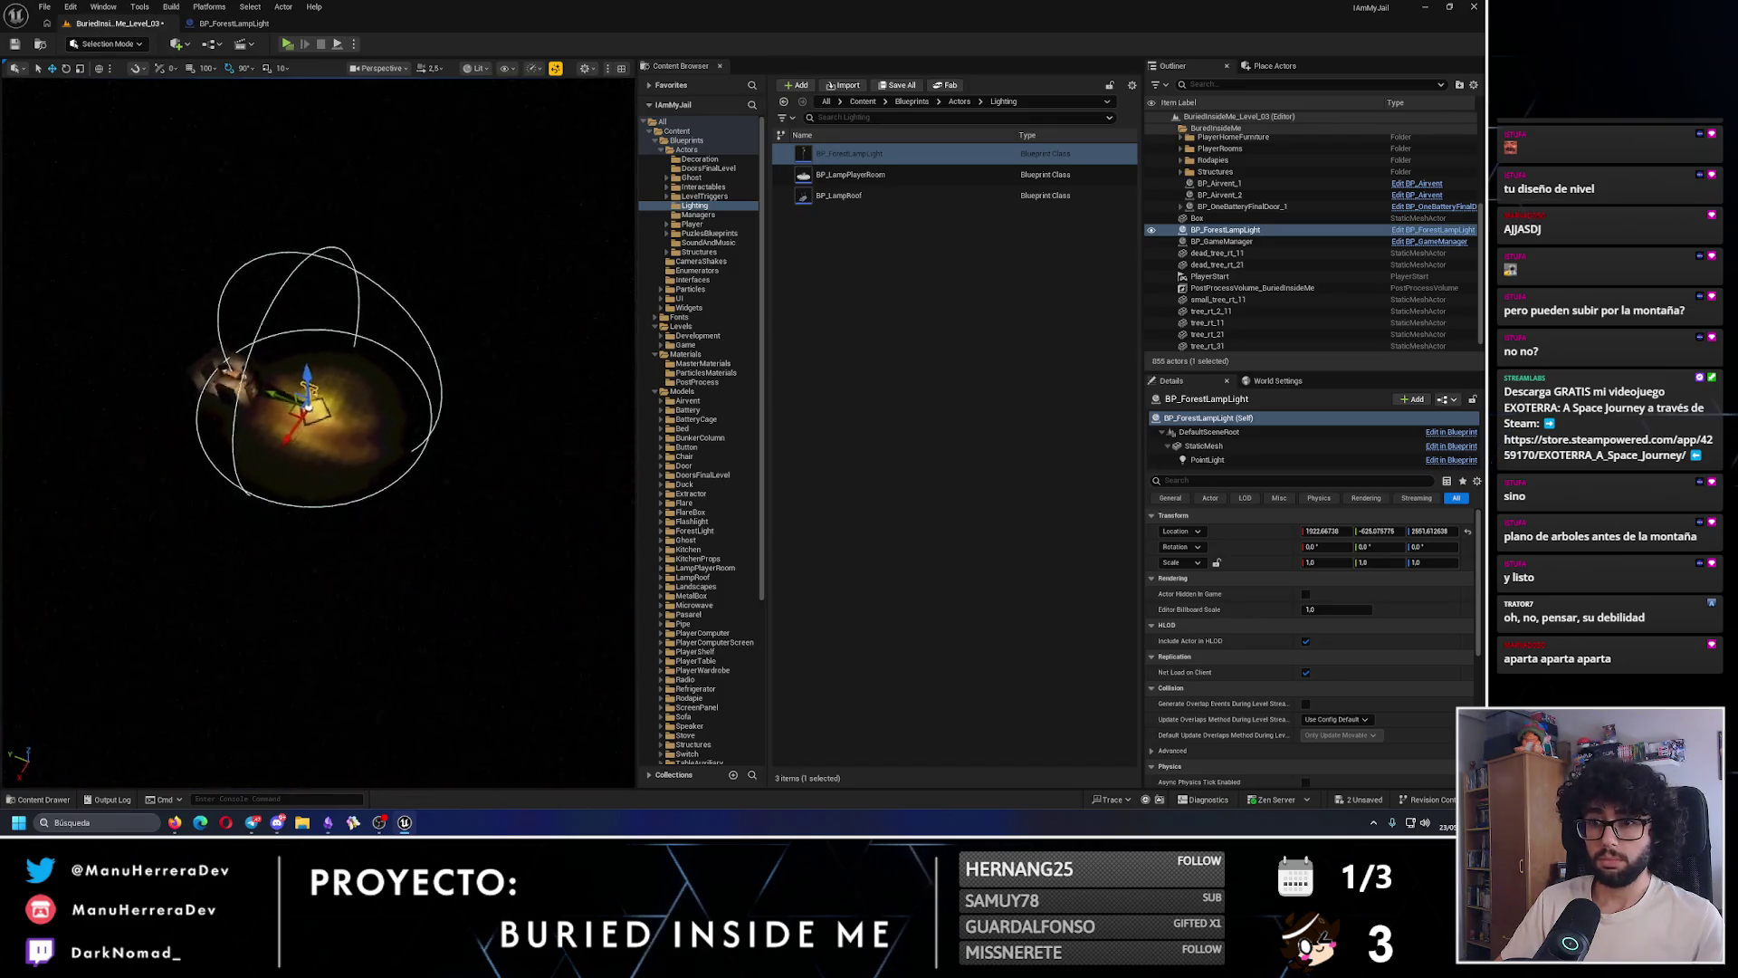
- Frame the lamp and play-test the level, walking up to the lamp post
key(f)
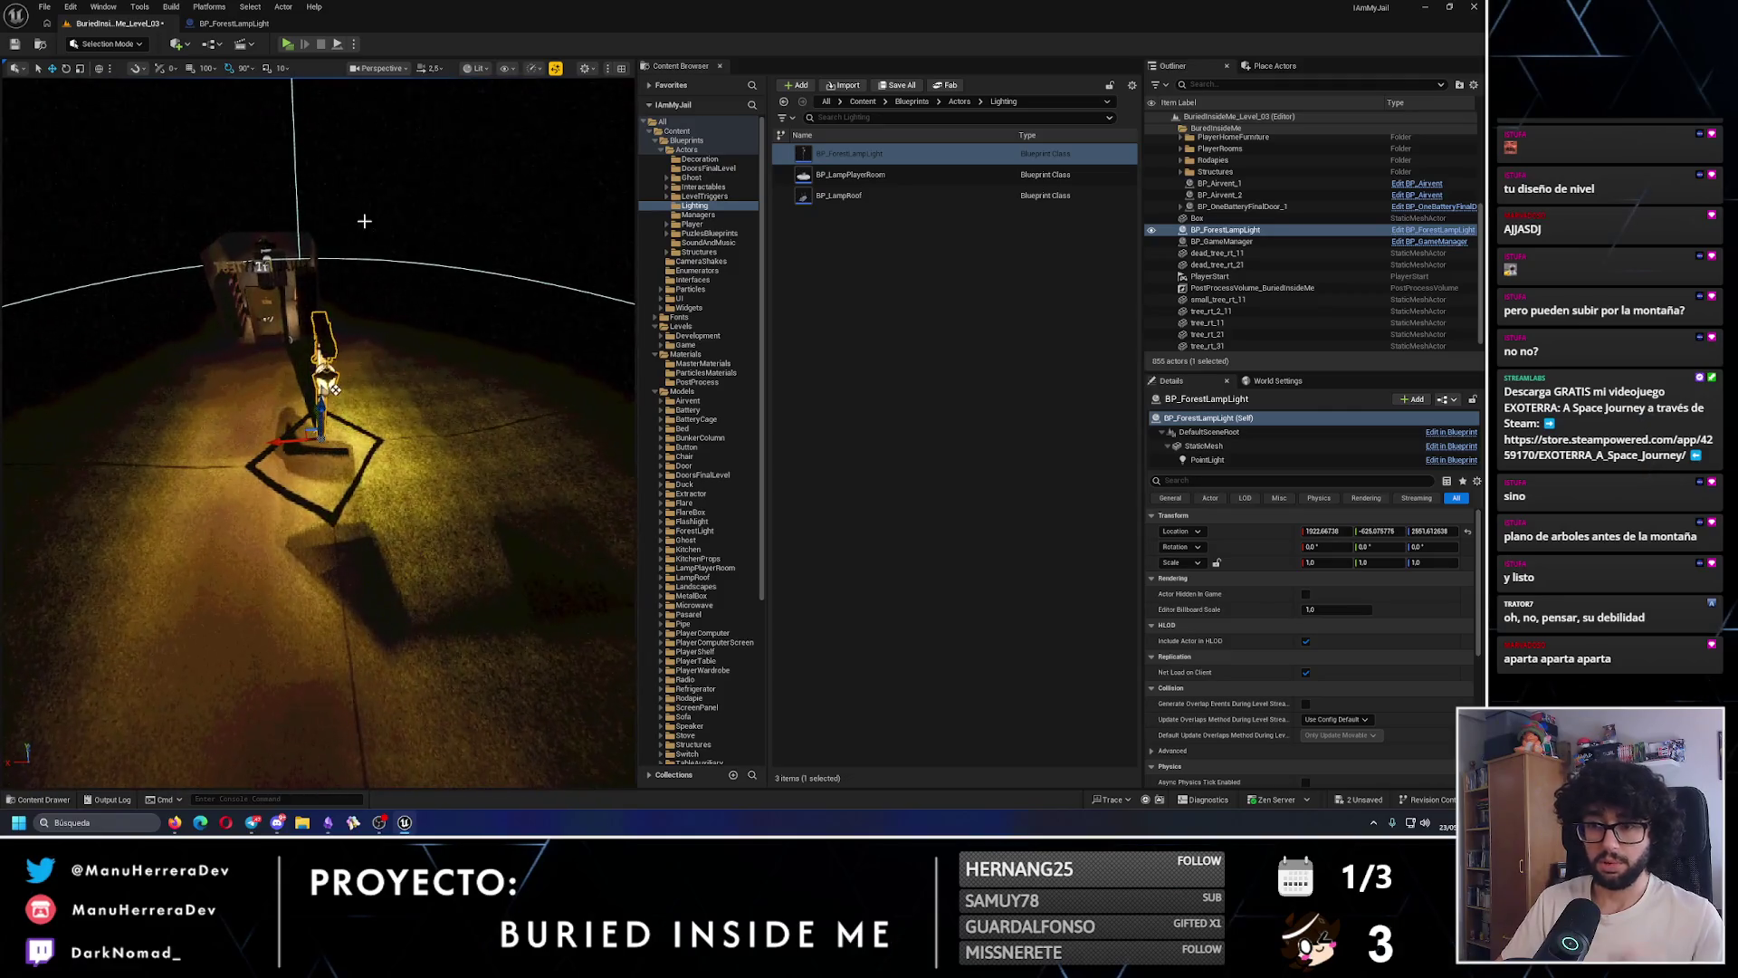
key(alt+p)
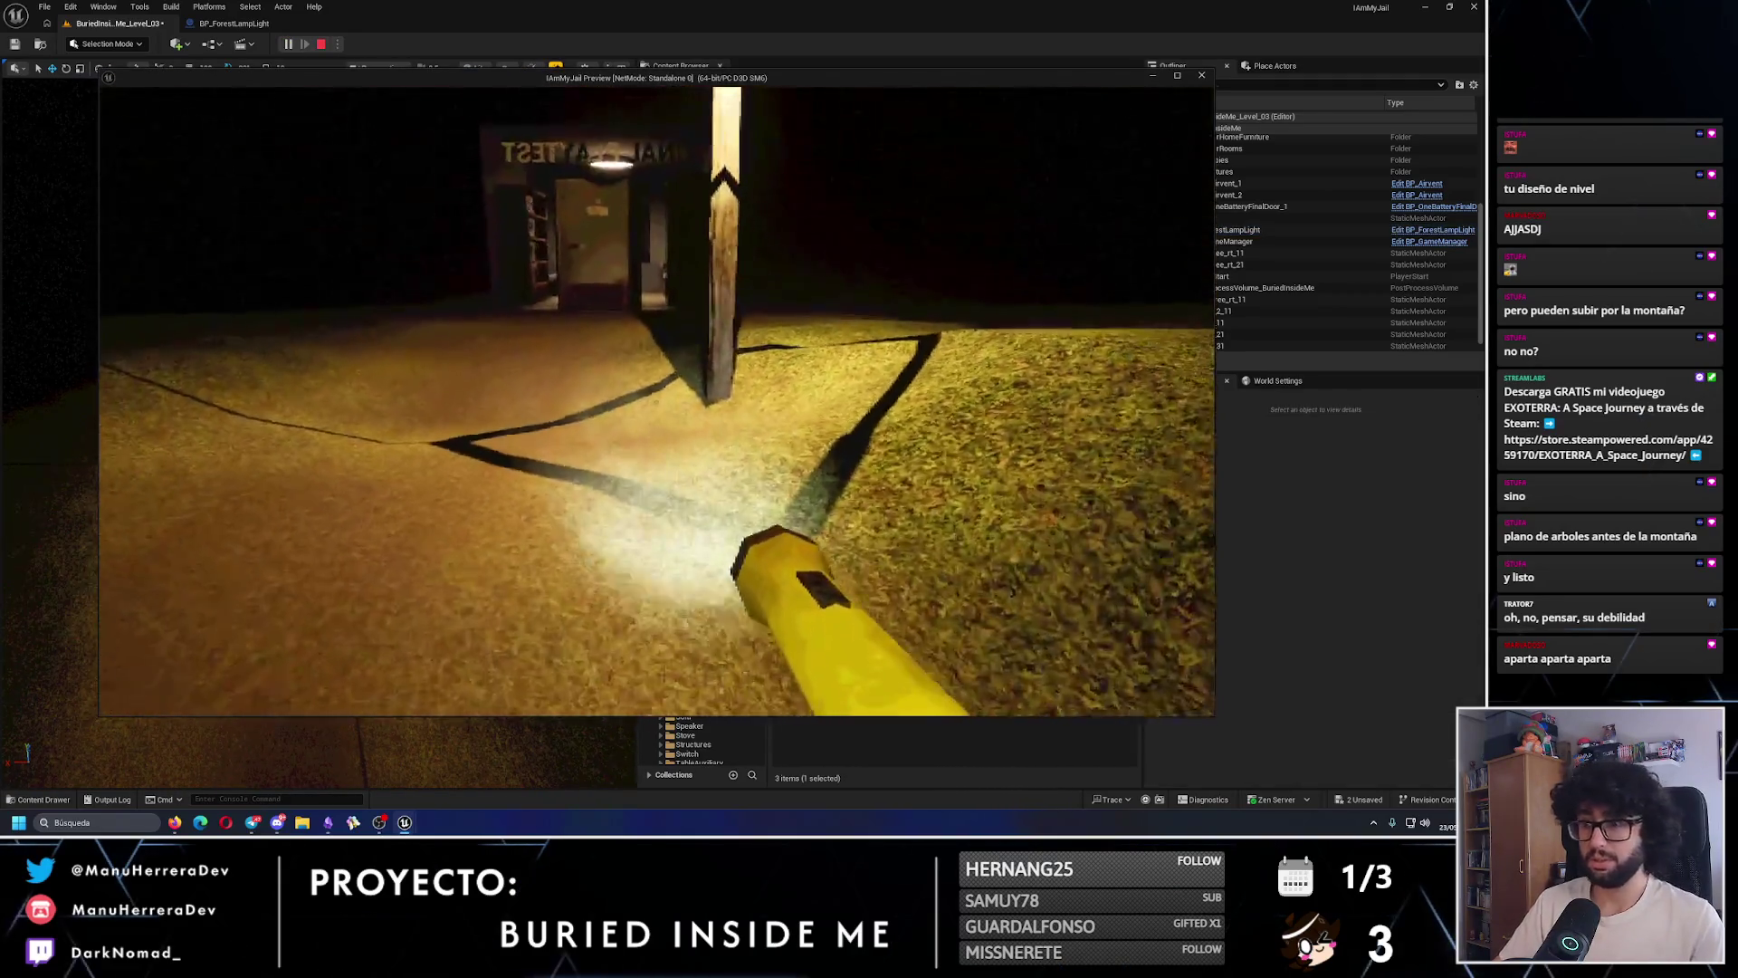
key(shift+w)
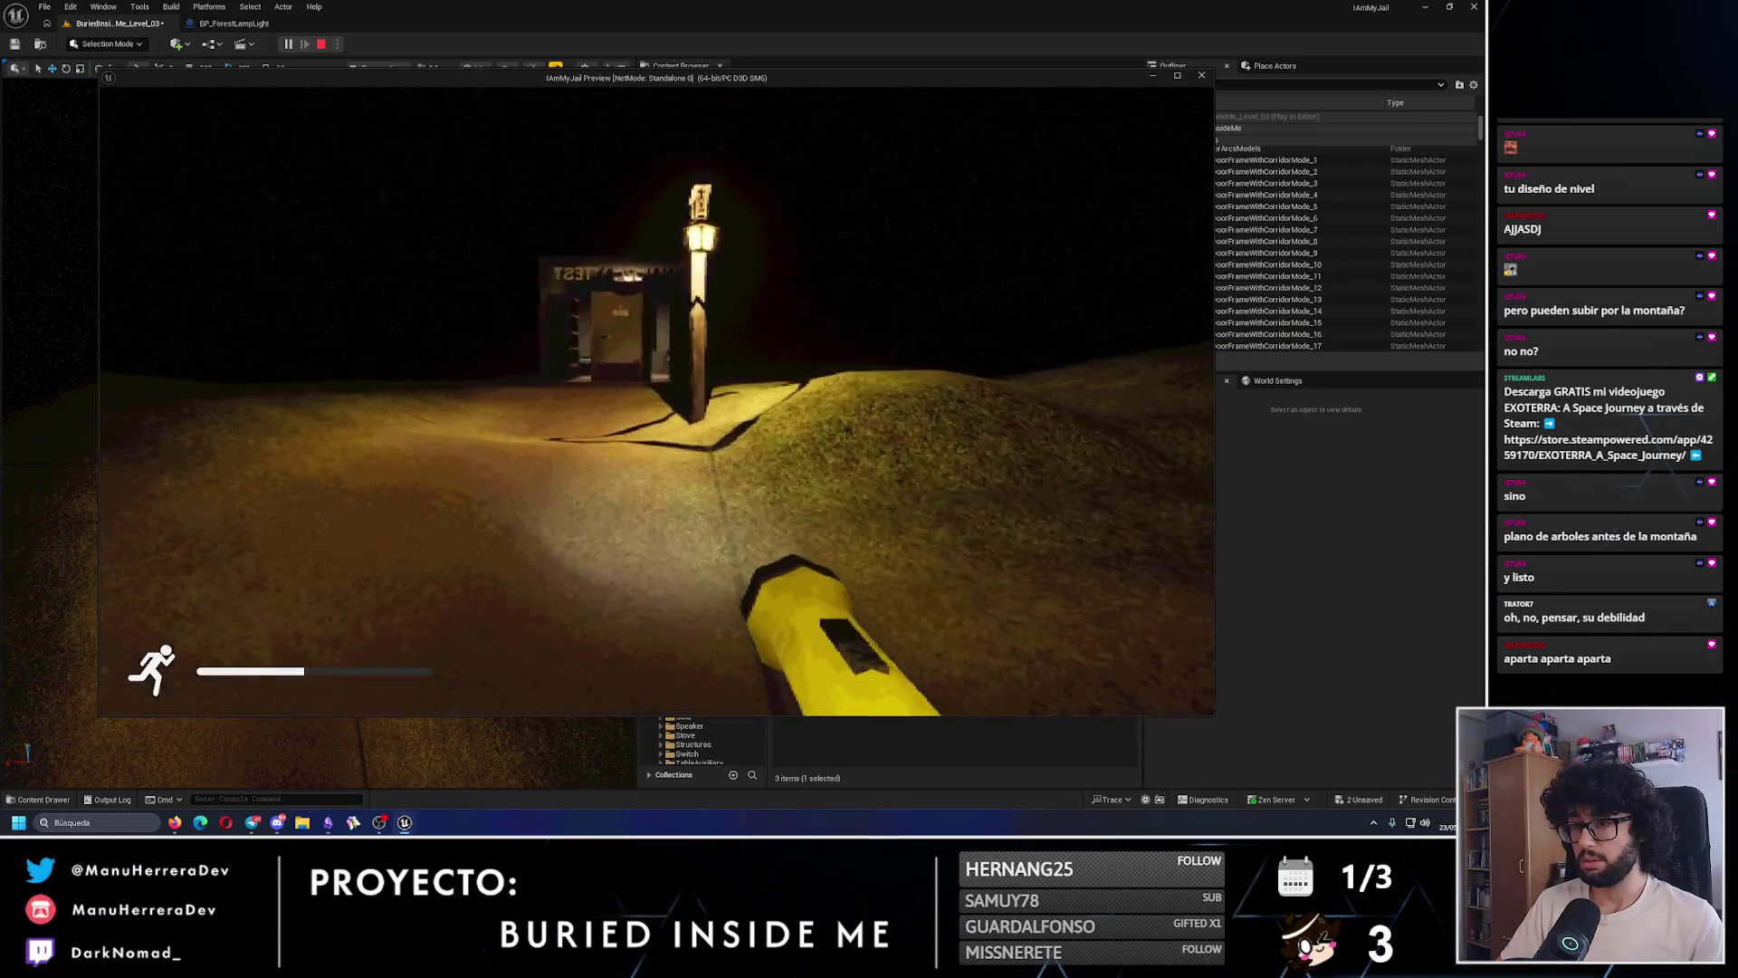
key(w)
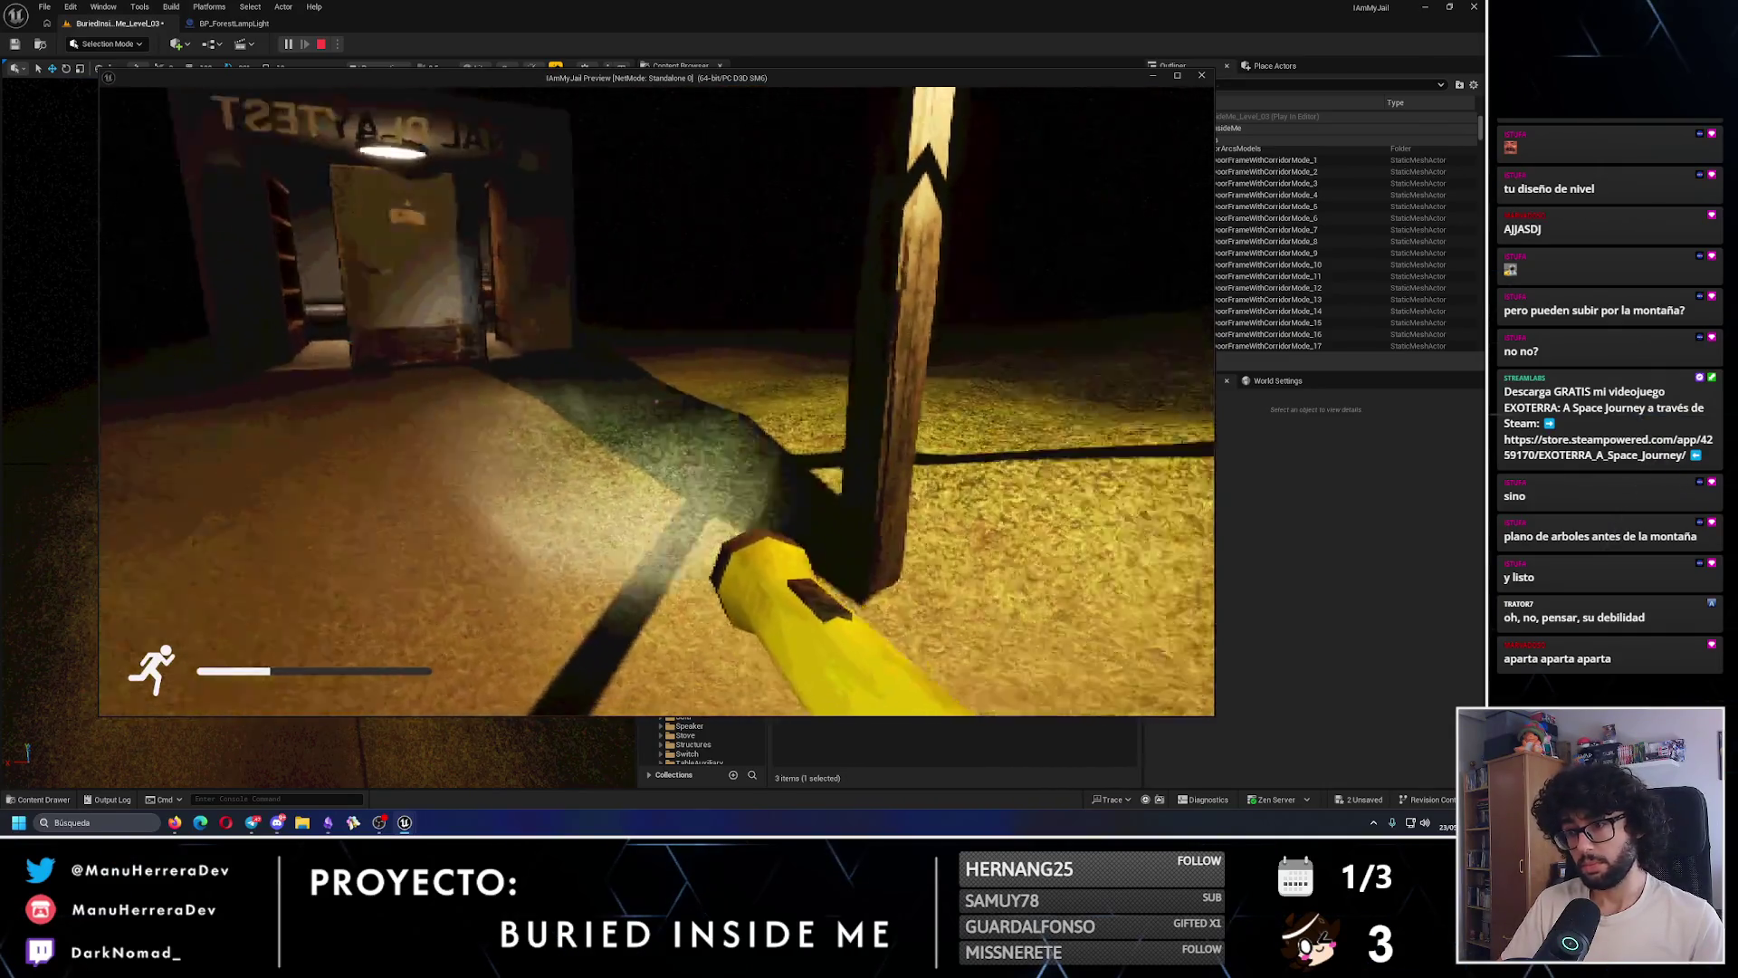
- Stop the play test and undo twice to restore the old point light
key(Escape)
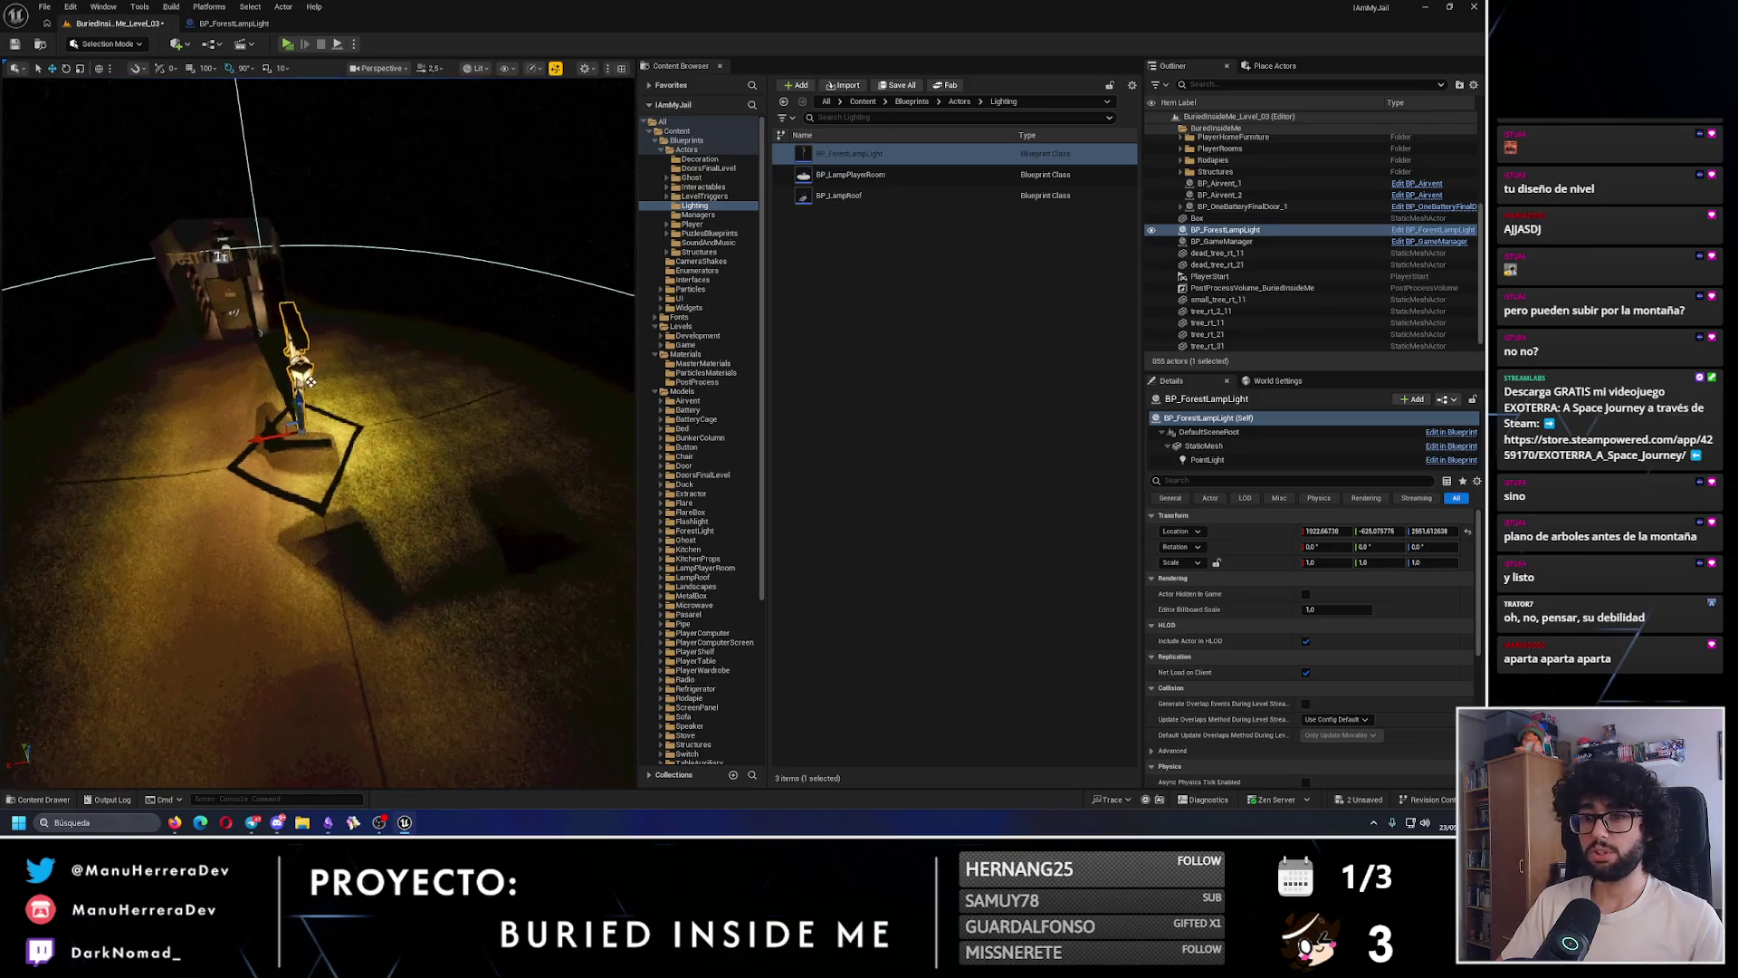
key(ctrl+z)
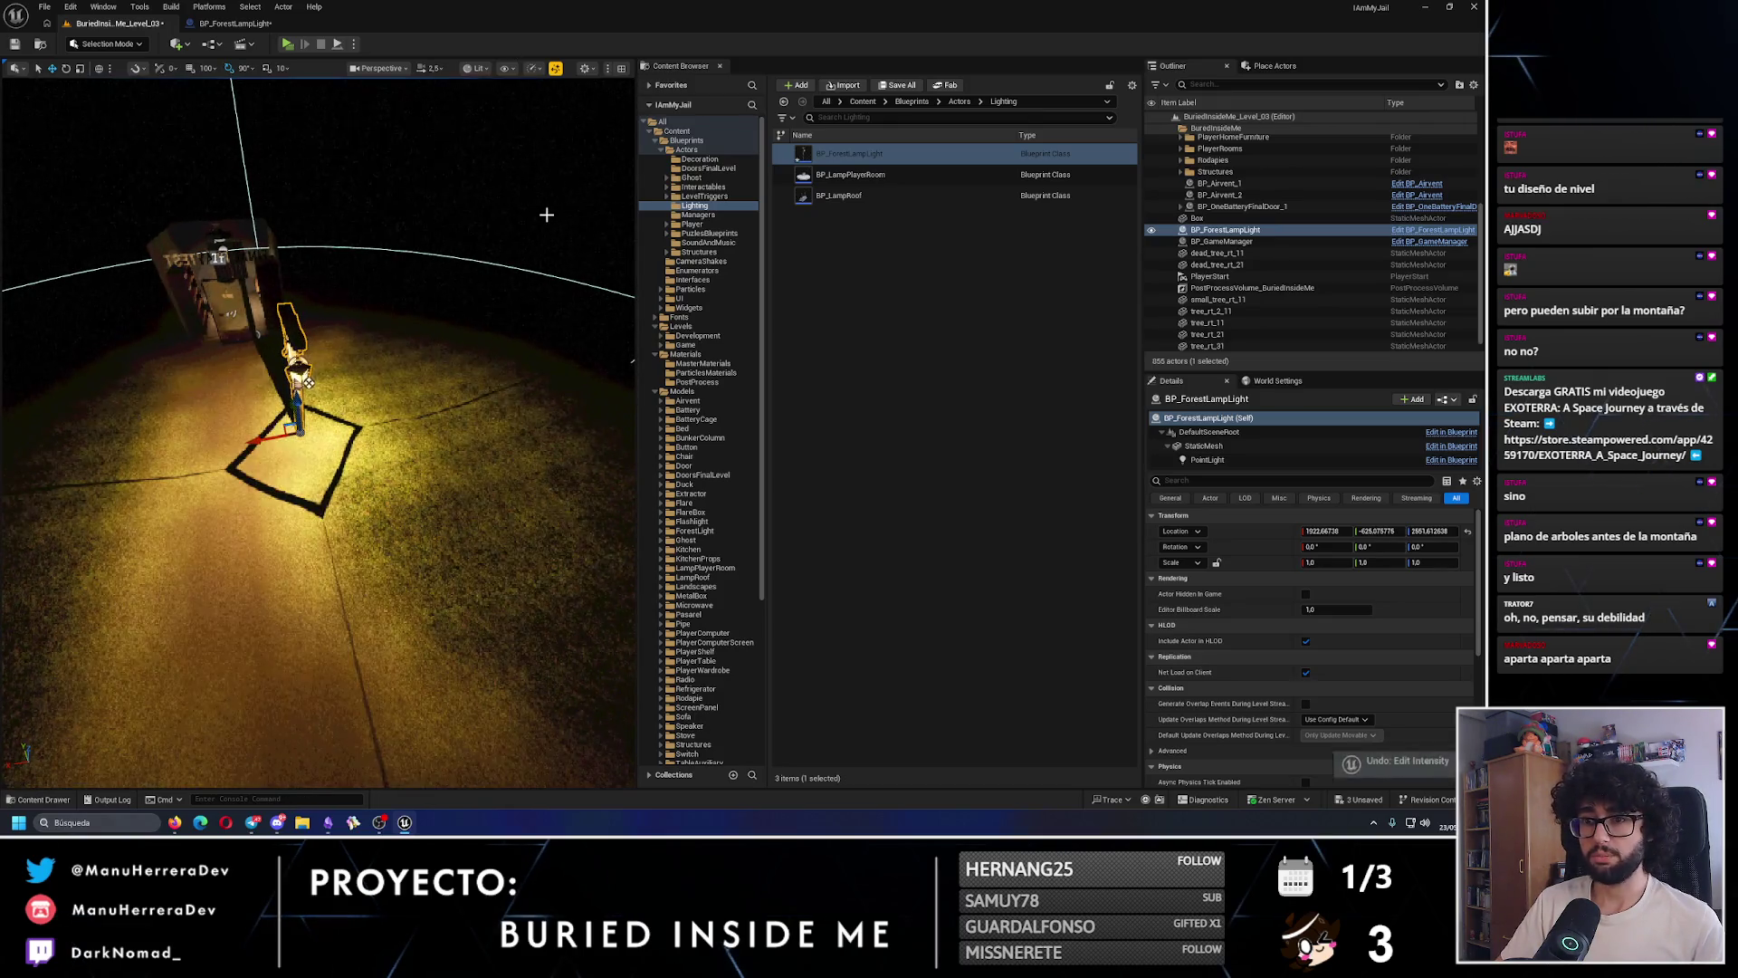
key(ctrl+z)
key(ctrl+z)
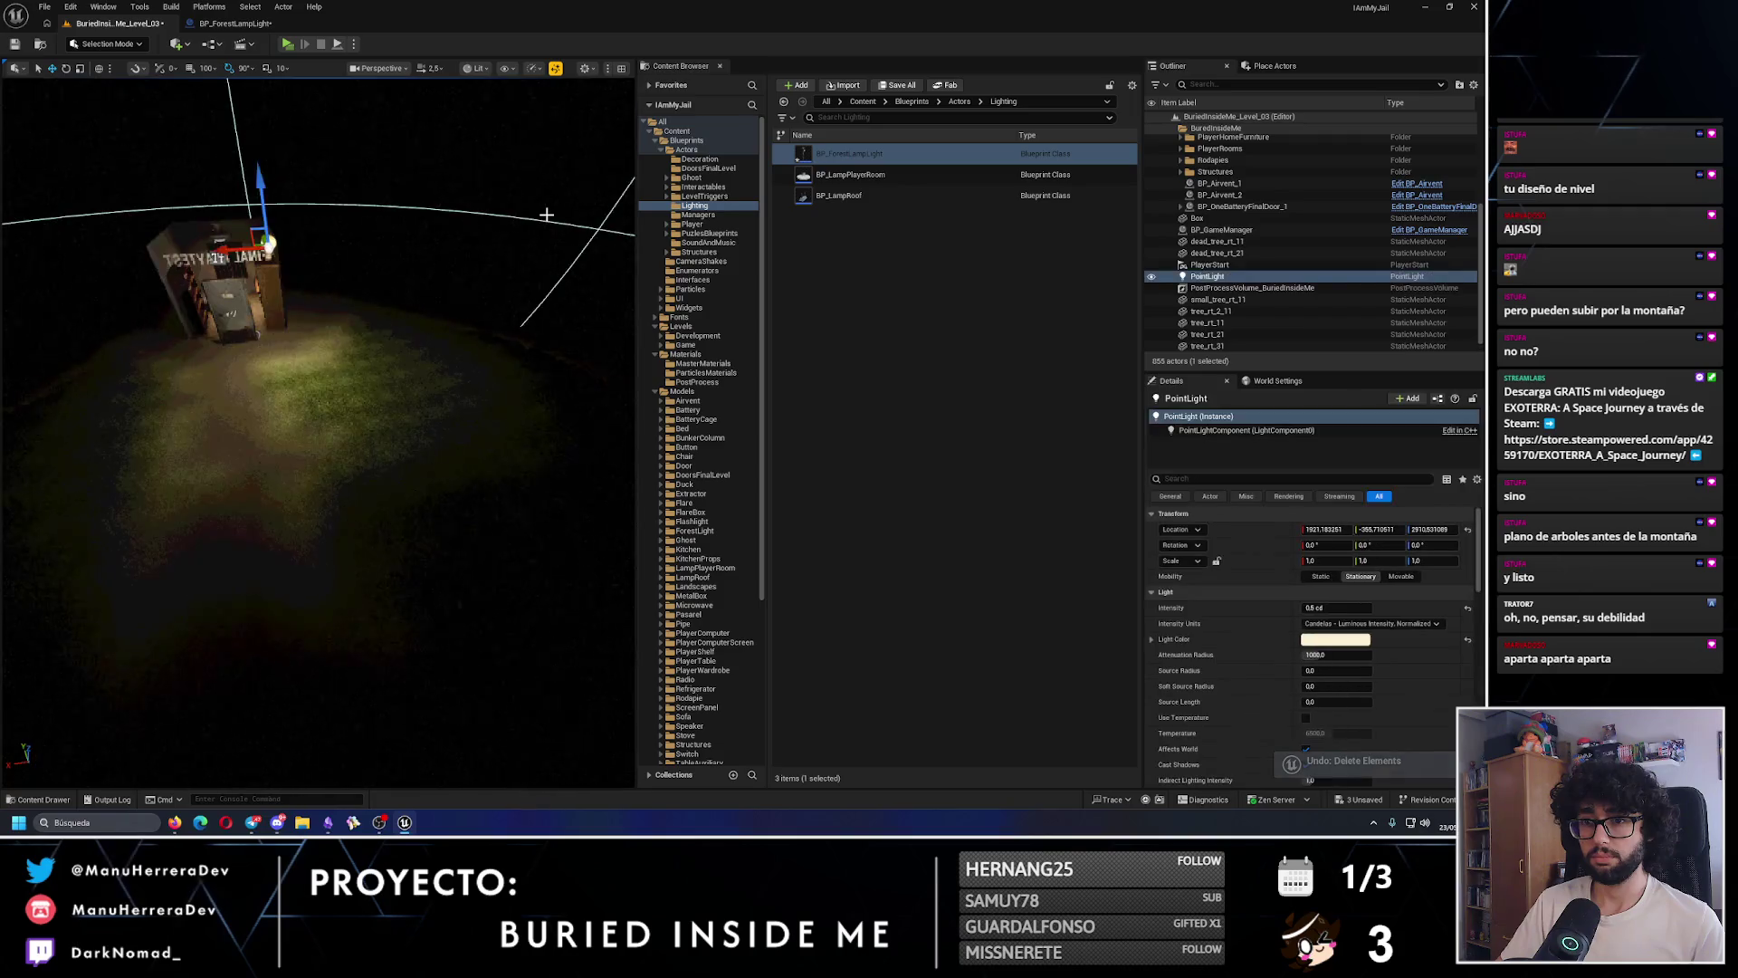
- Copy the original PointLight's Light Color and paste it into the lamp's PointLight
drag(317, 453, 272, 417)
right_click(1351, 643)
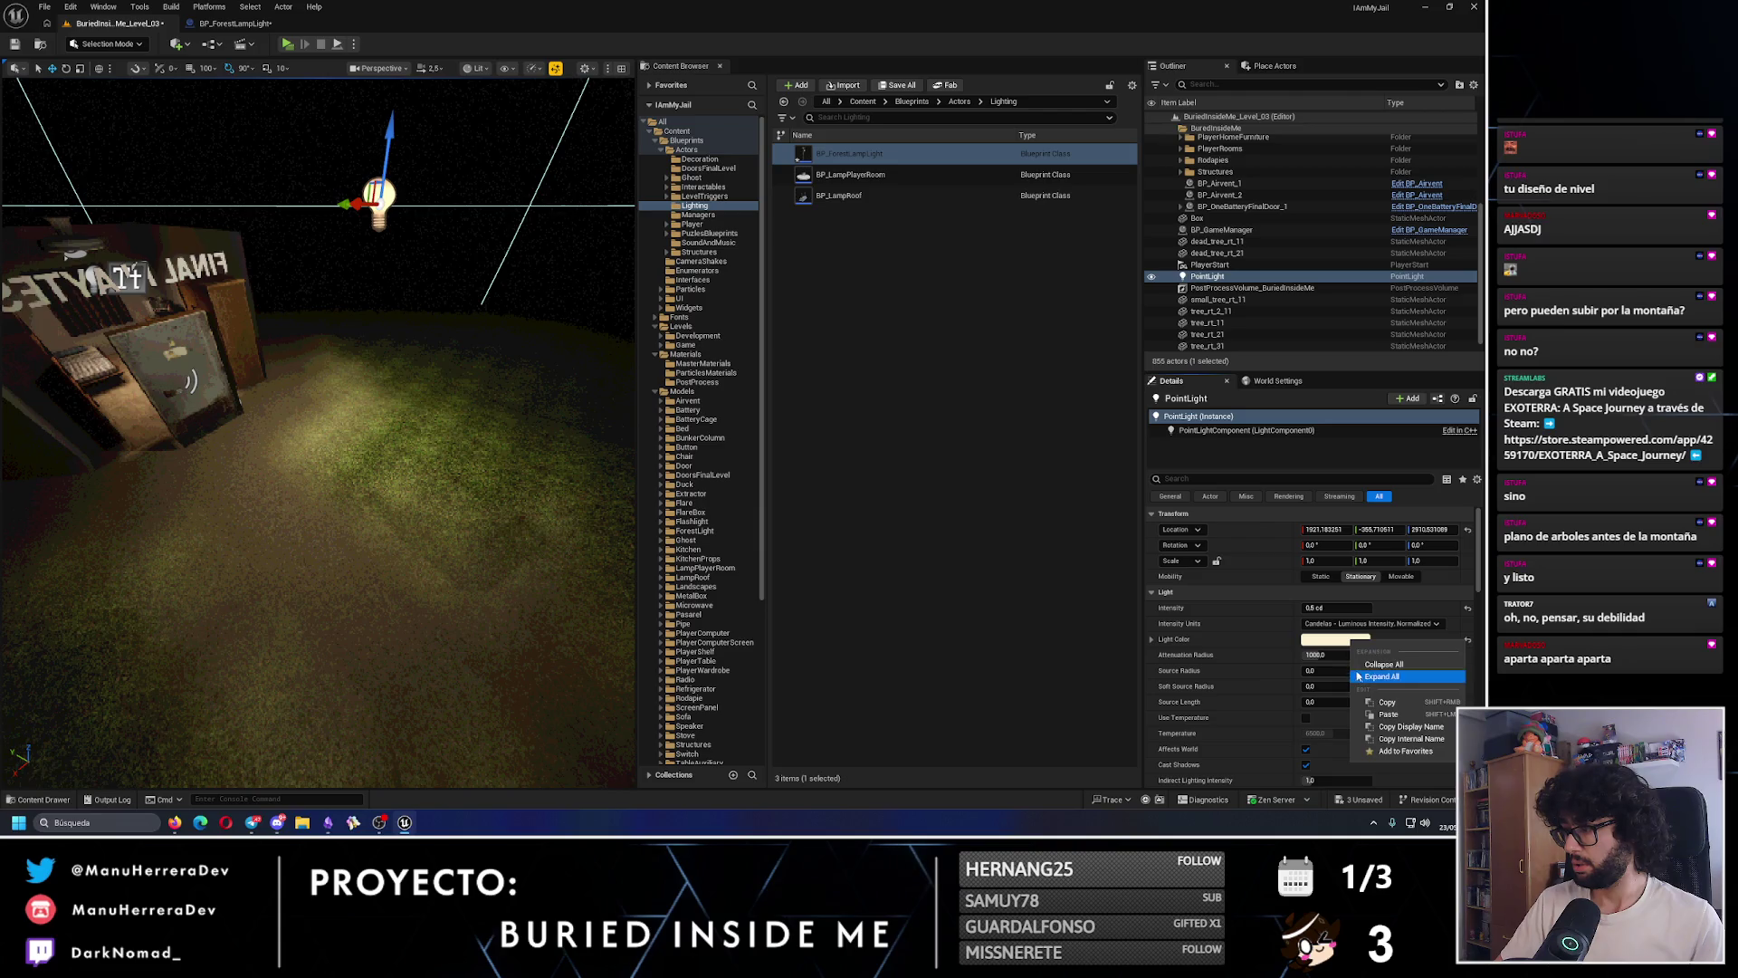
click(234, 25)
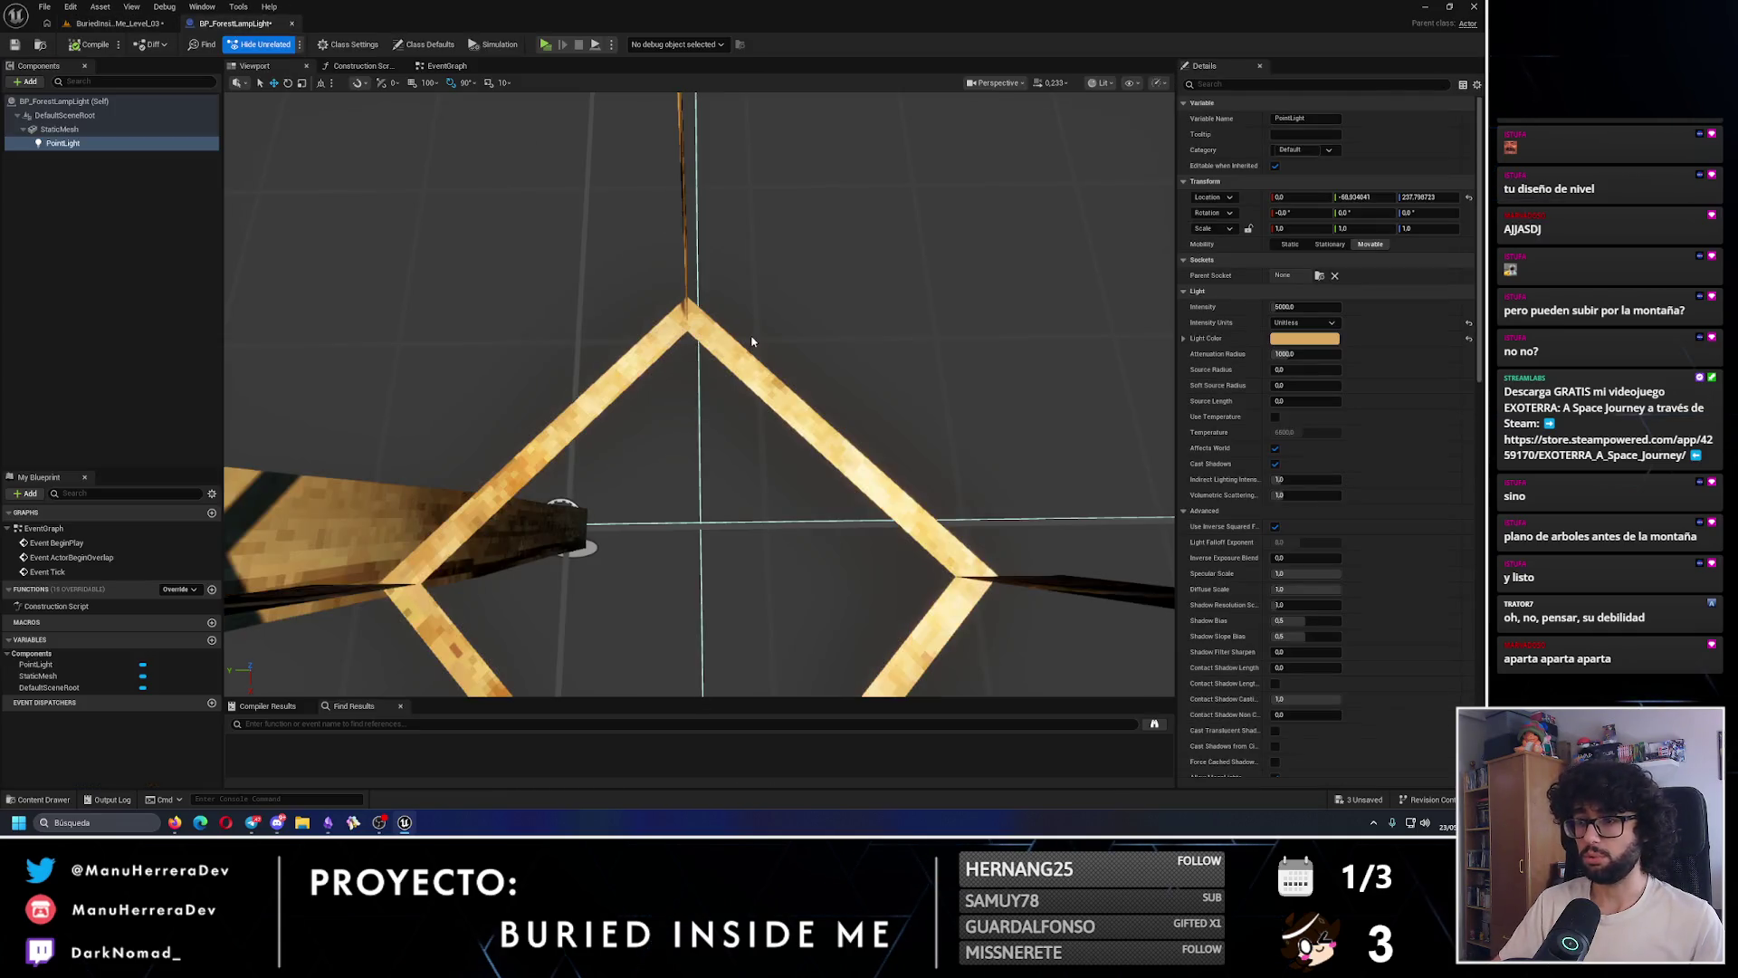
key(f)
right_click(1308, 345)
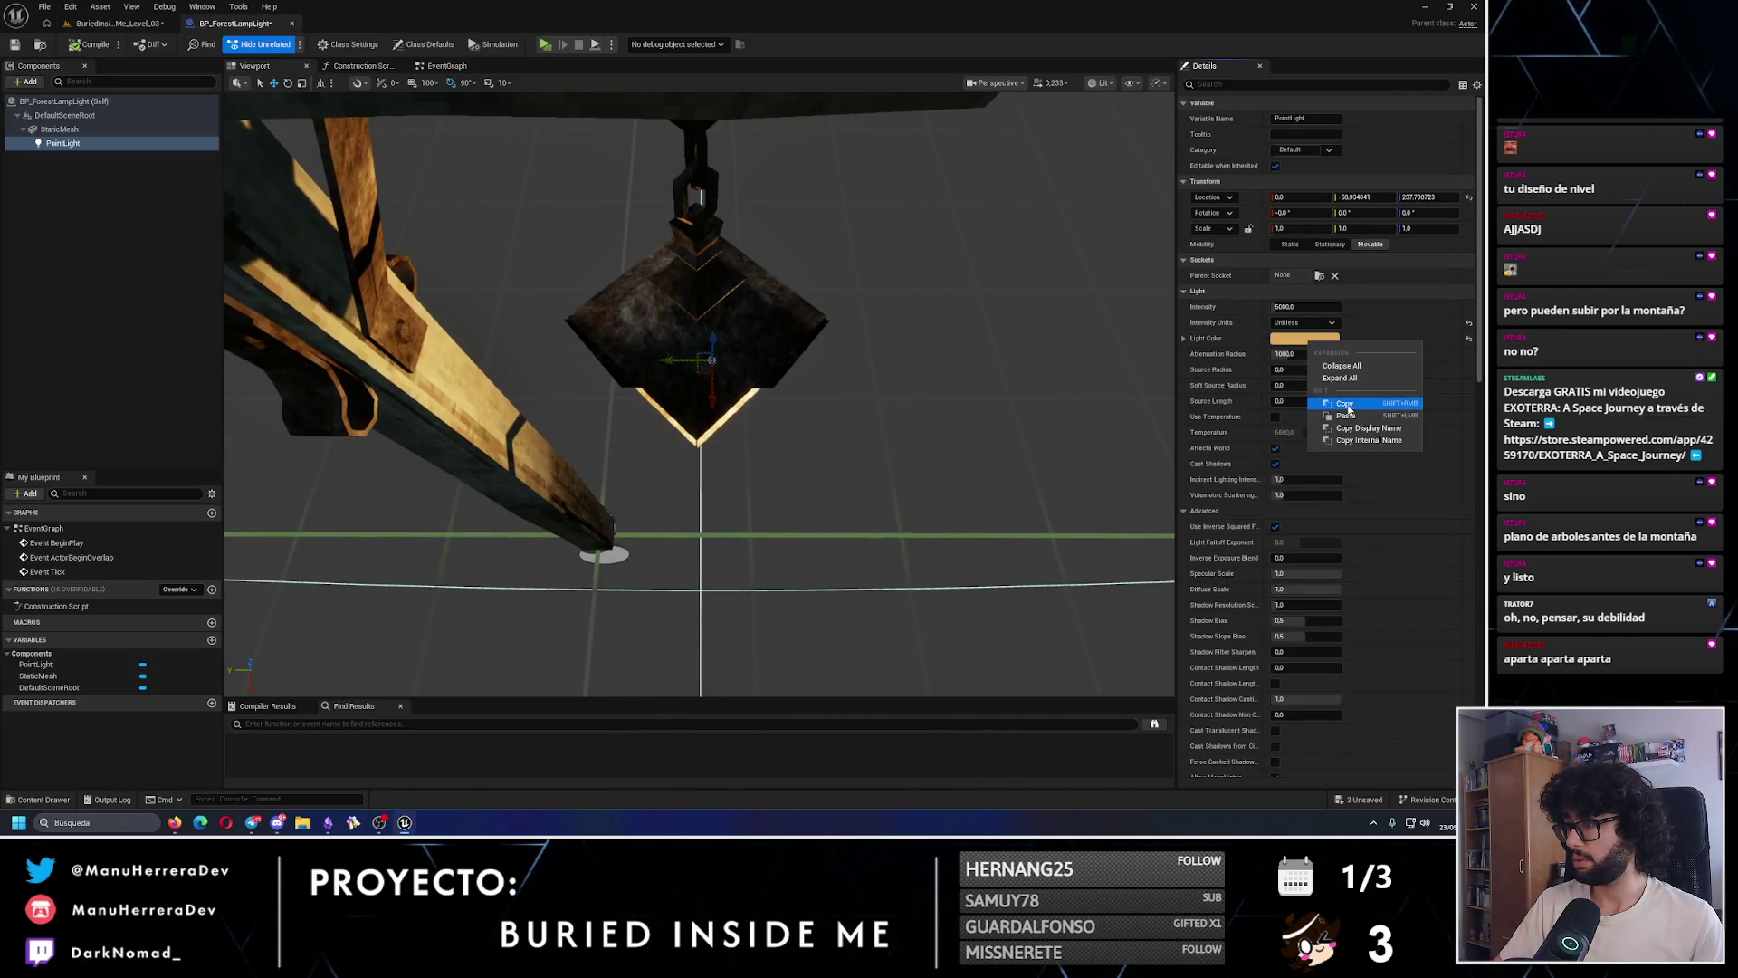
click(1339, 406)
- Save the blueprint, replace the stand-in point light with the lamp post, and reopen the light colour picker
drag(815, 362, 1168, 331)
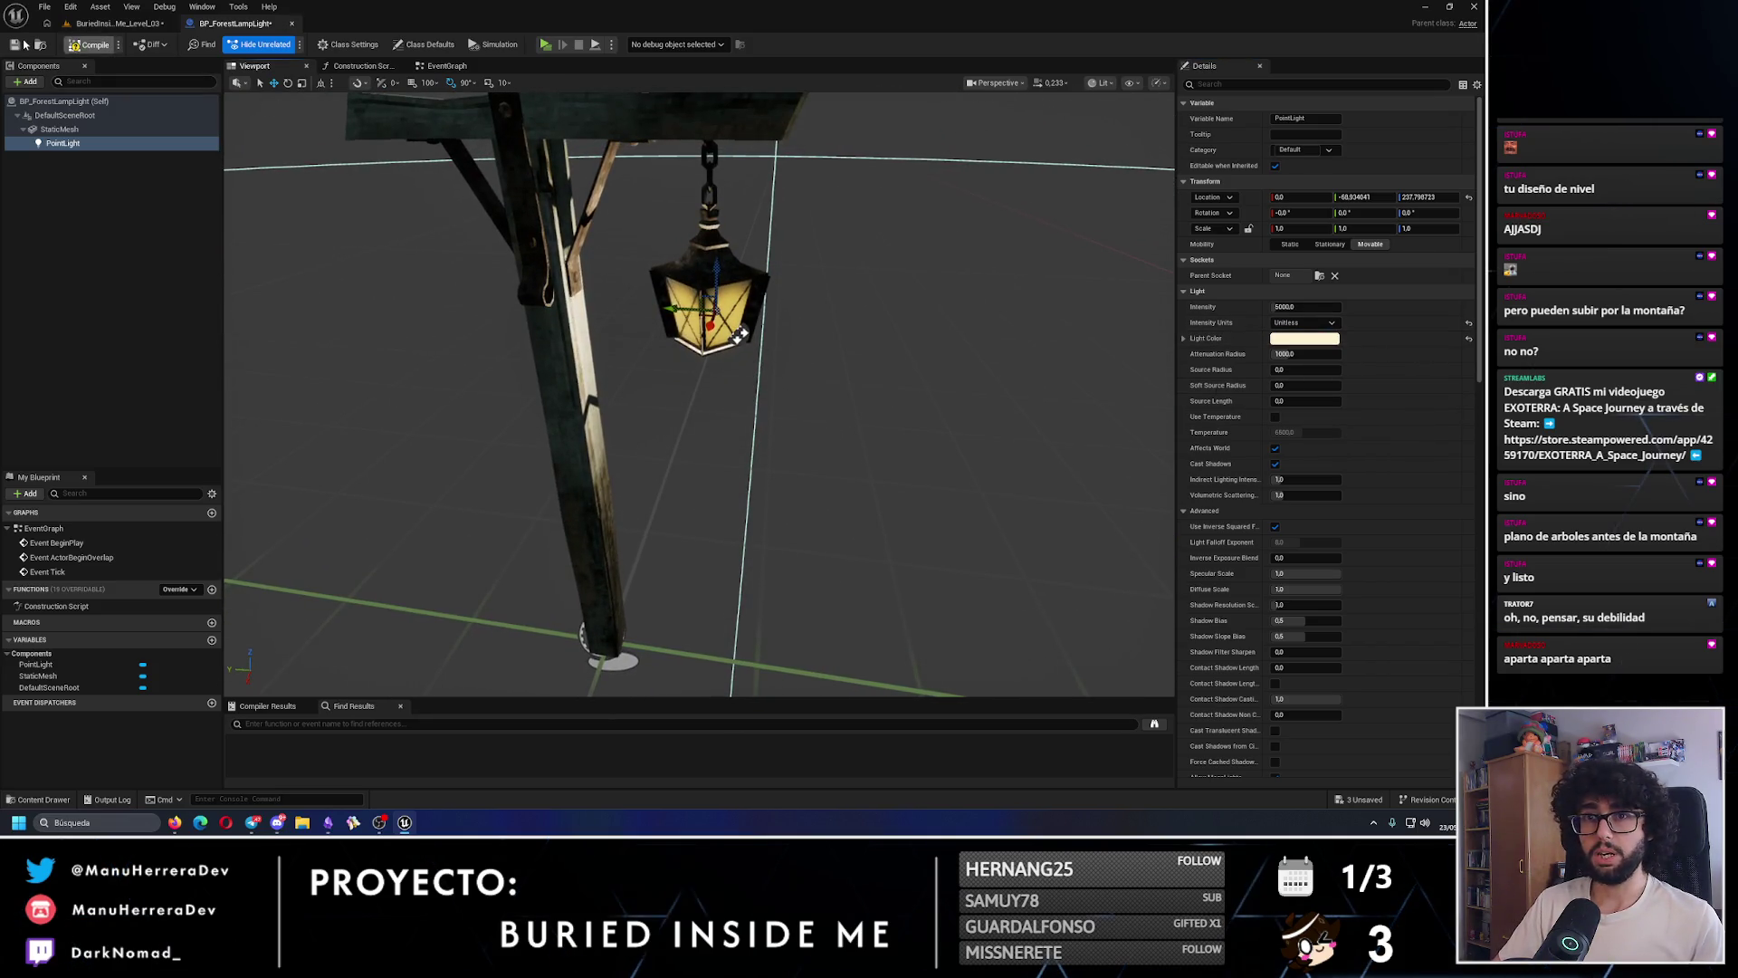
click(18, 44)
click(114, 22)
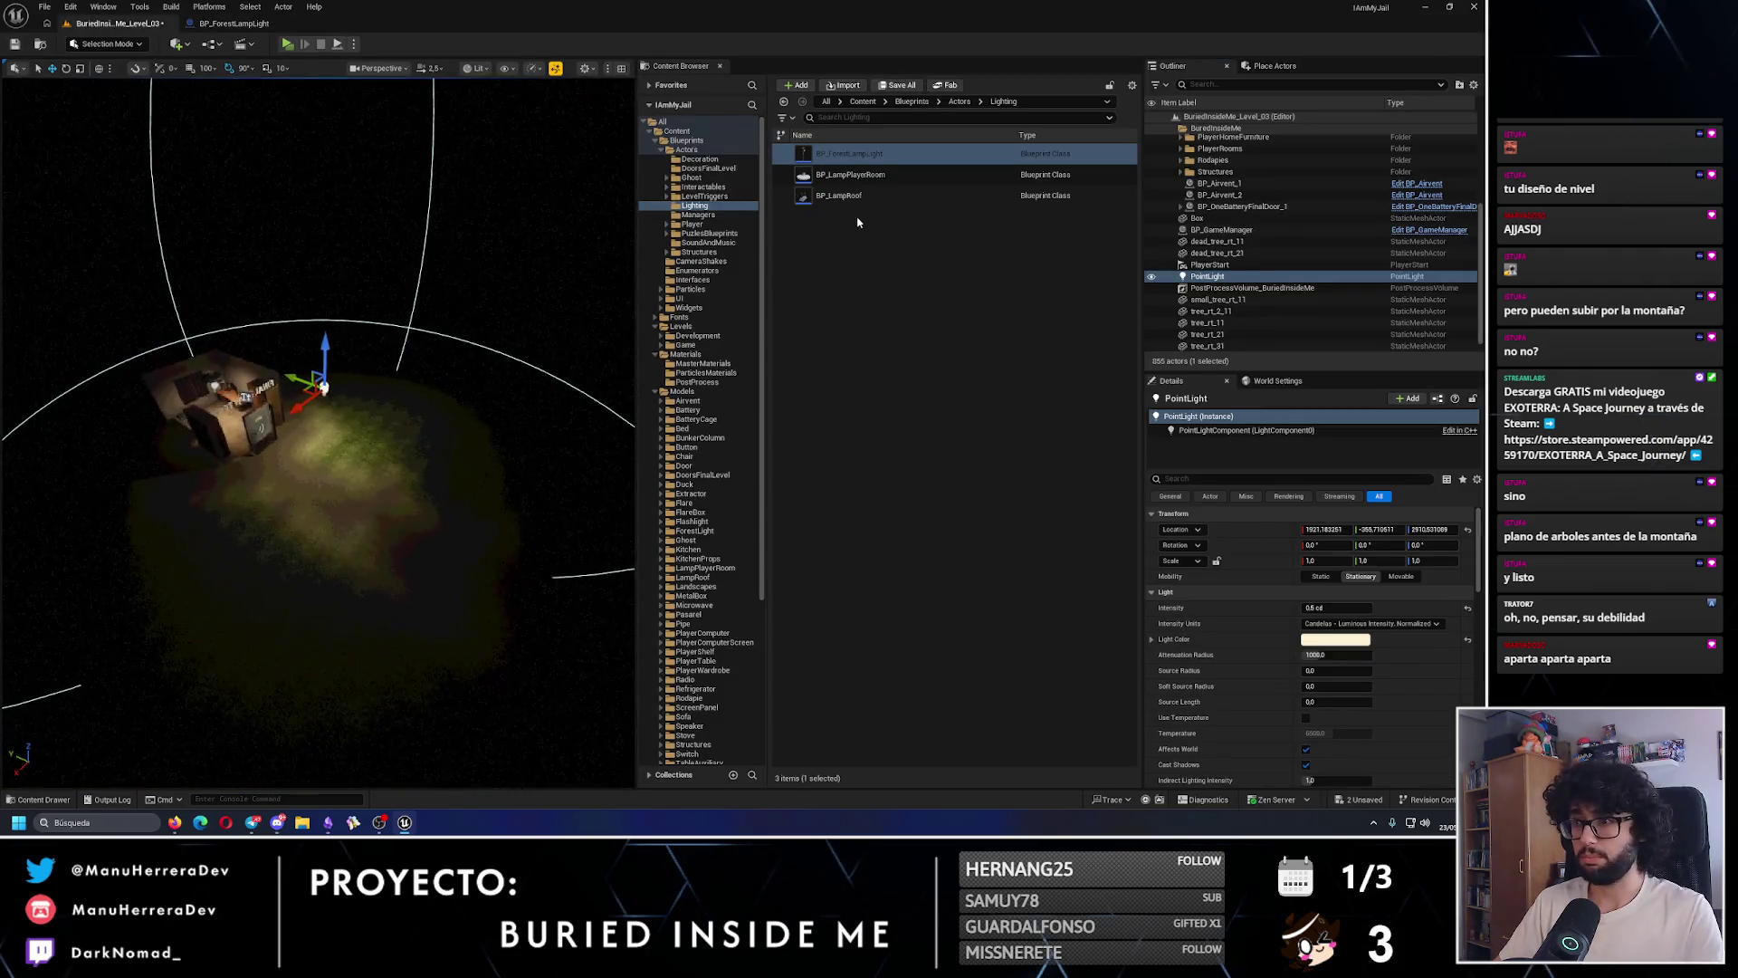
key(Delete)
drag(849, 153, 362, 398)
key(f)
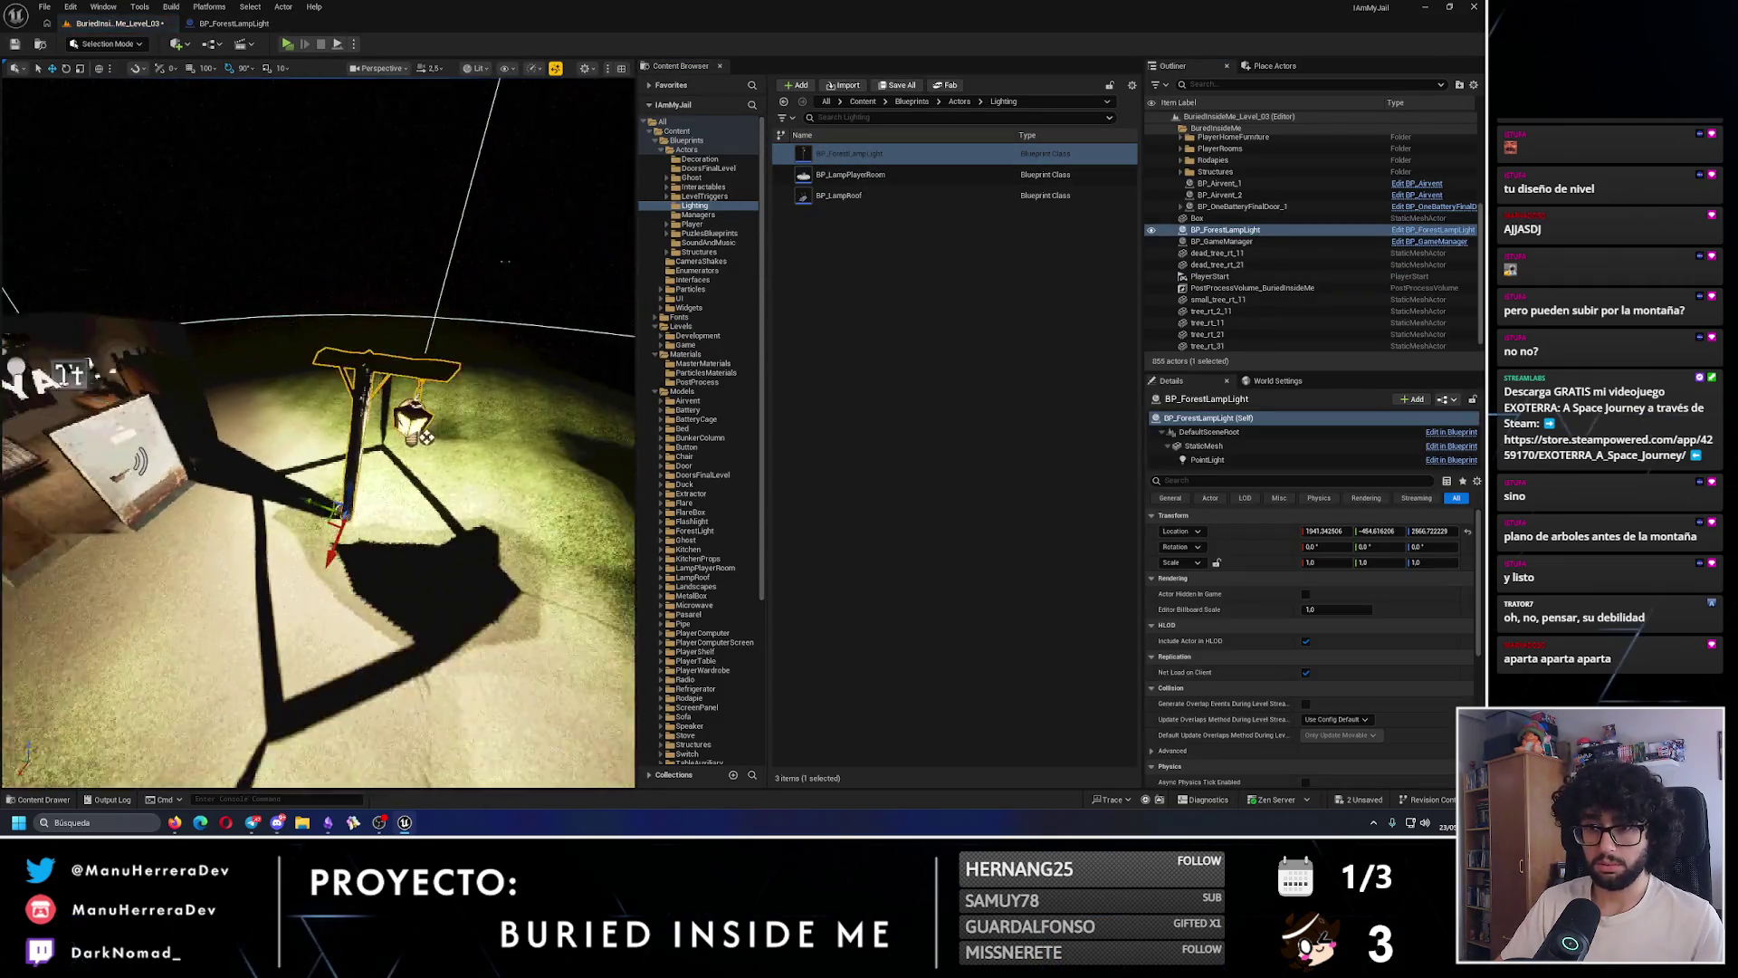
click(234, 23)
click(1306, 339)
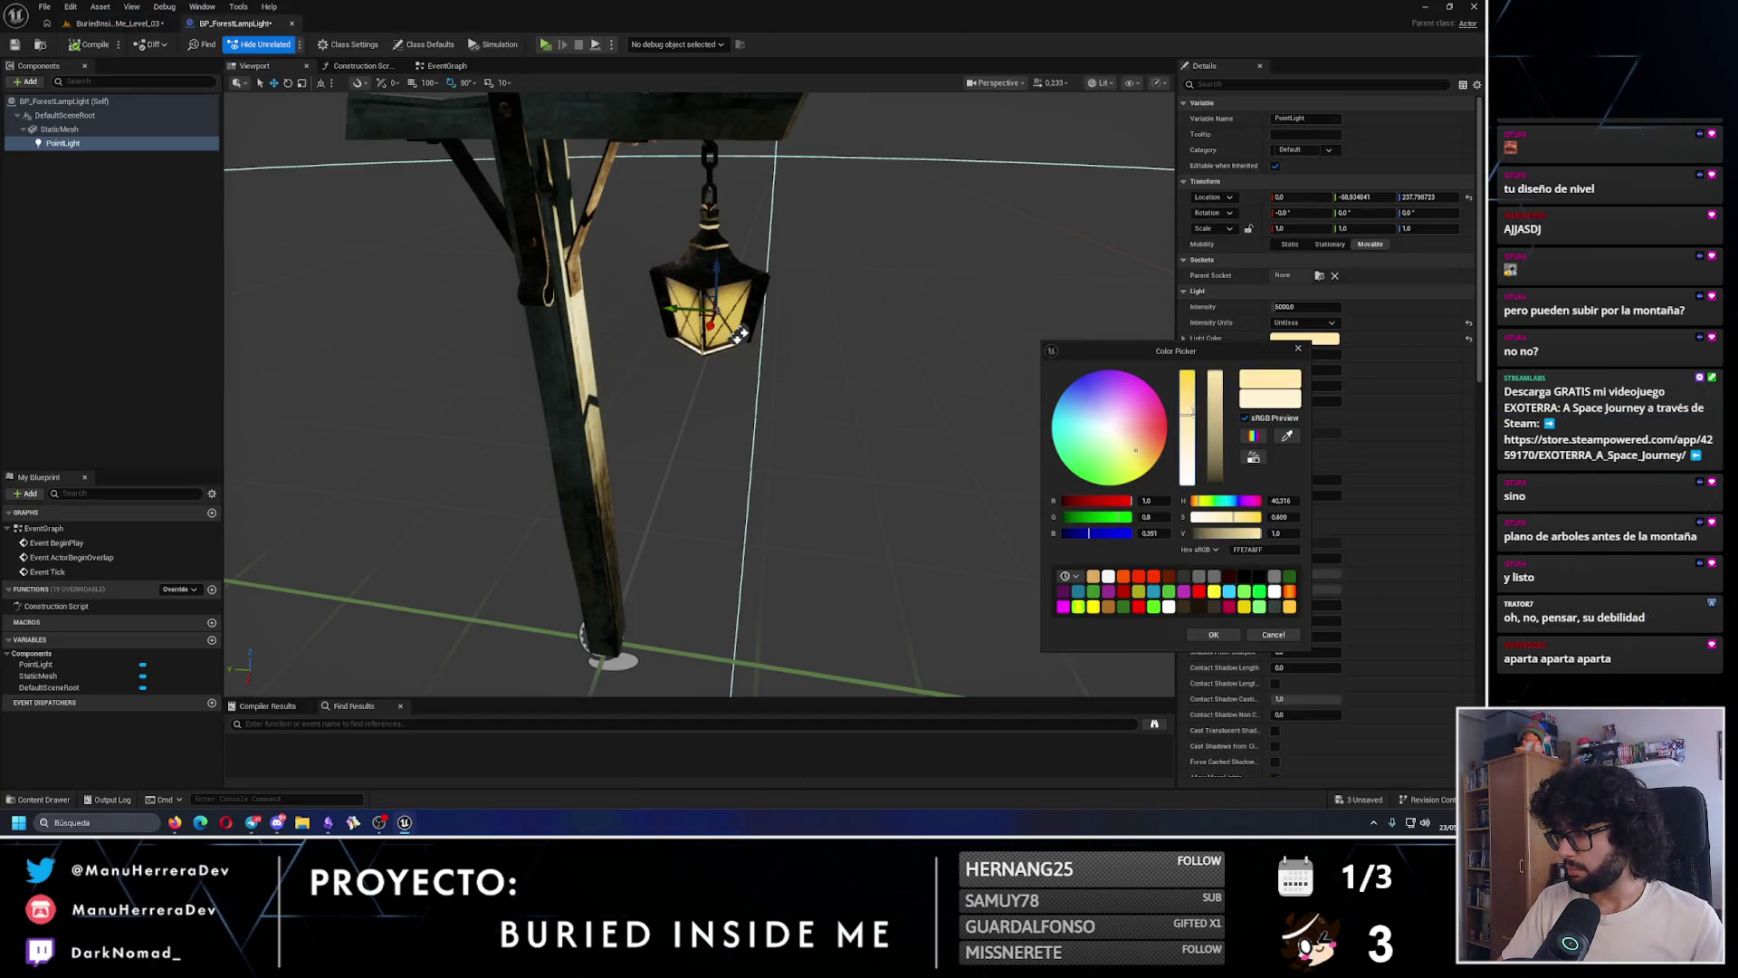
- Set the PointLight intensity to 1000 and check the lamp's glow in the forest level
click(1307, 308)
text(1000)
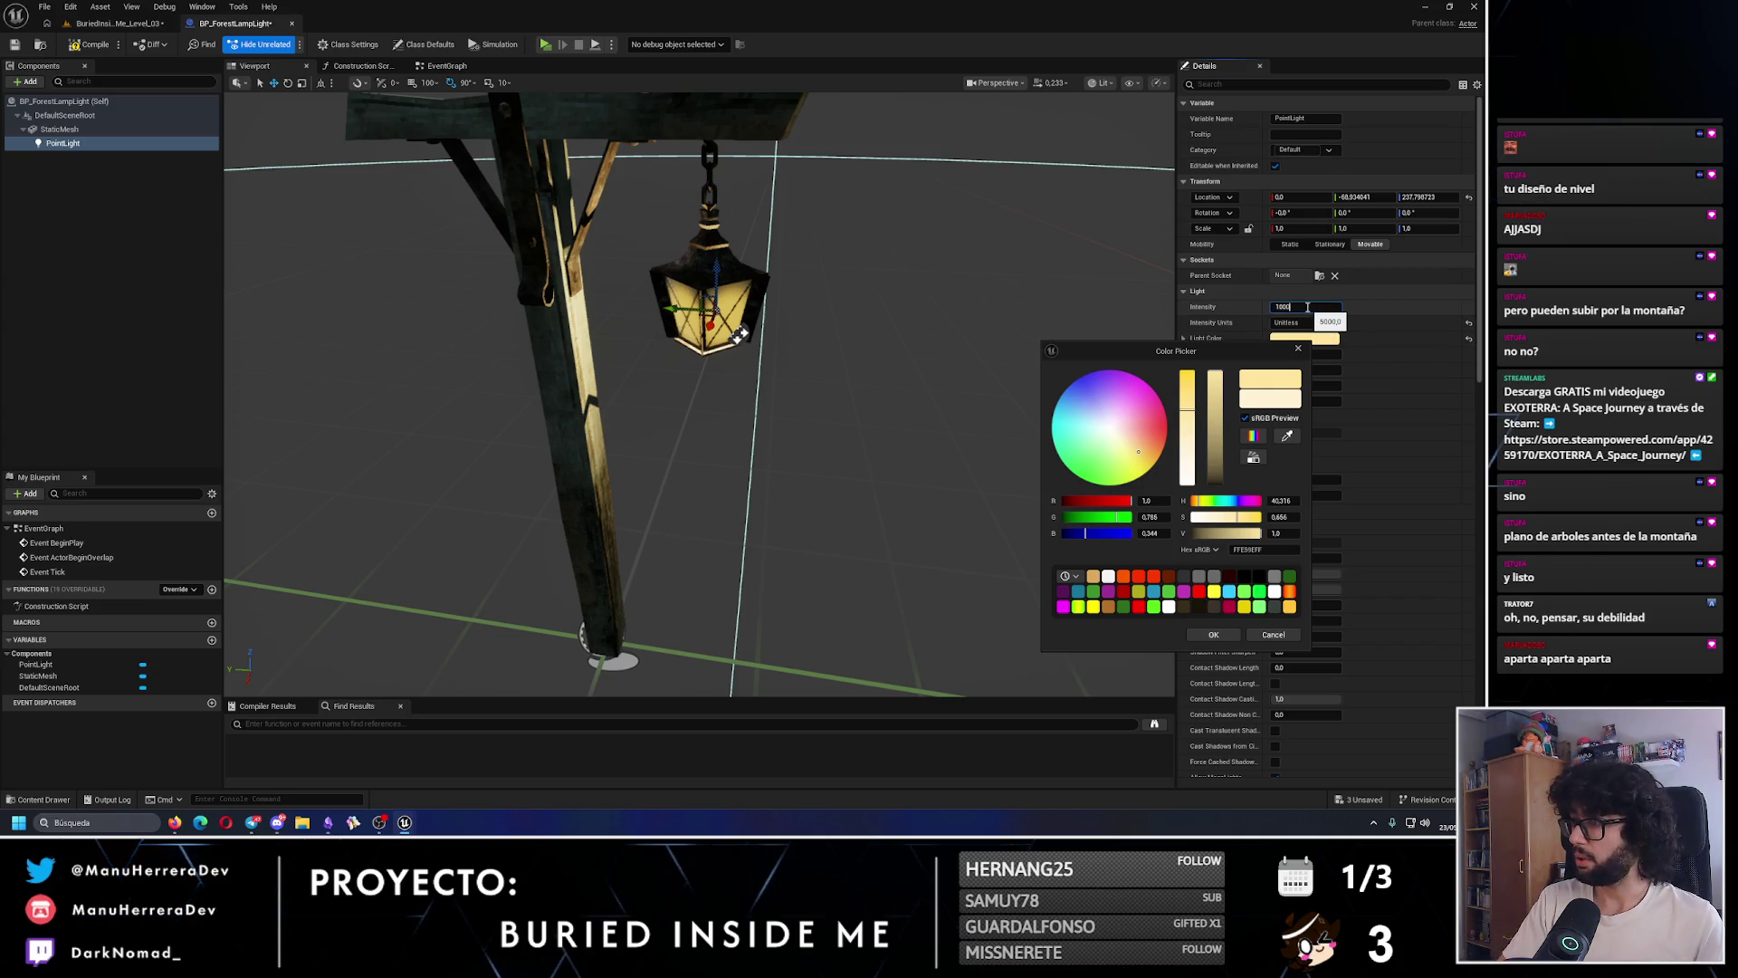
key(Return)
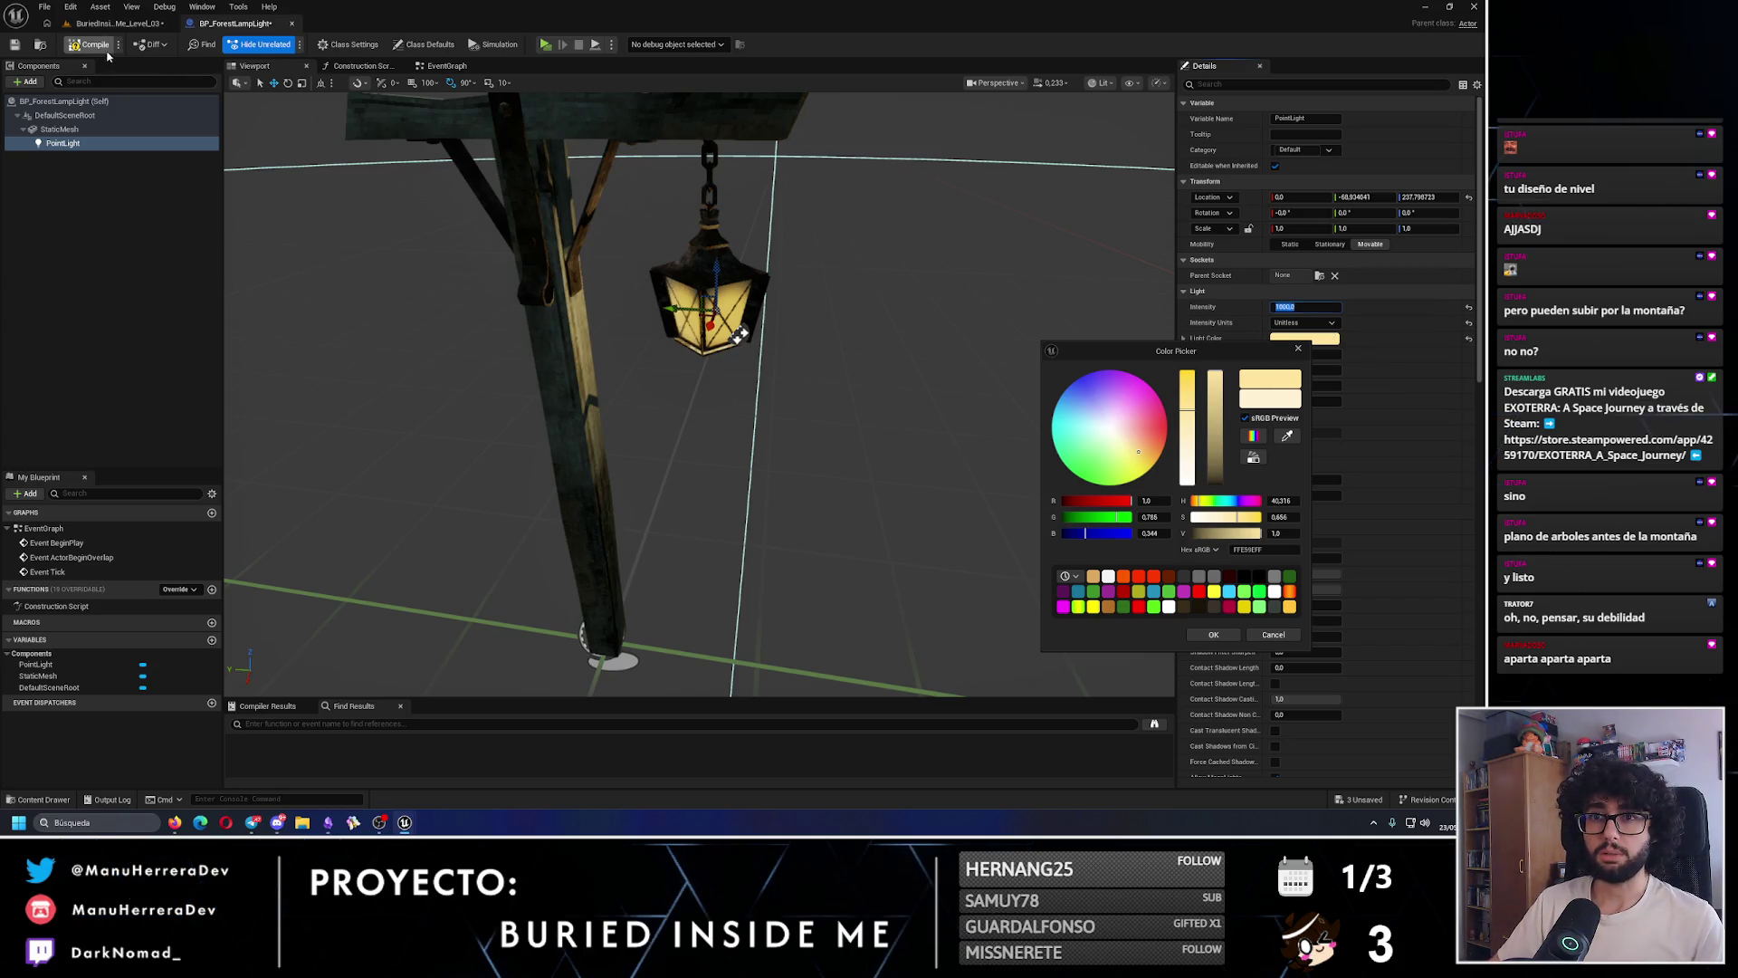
click(107, 54)
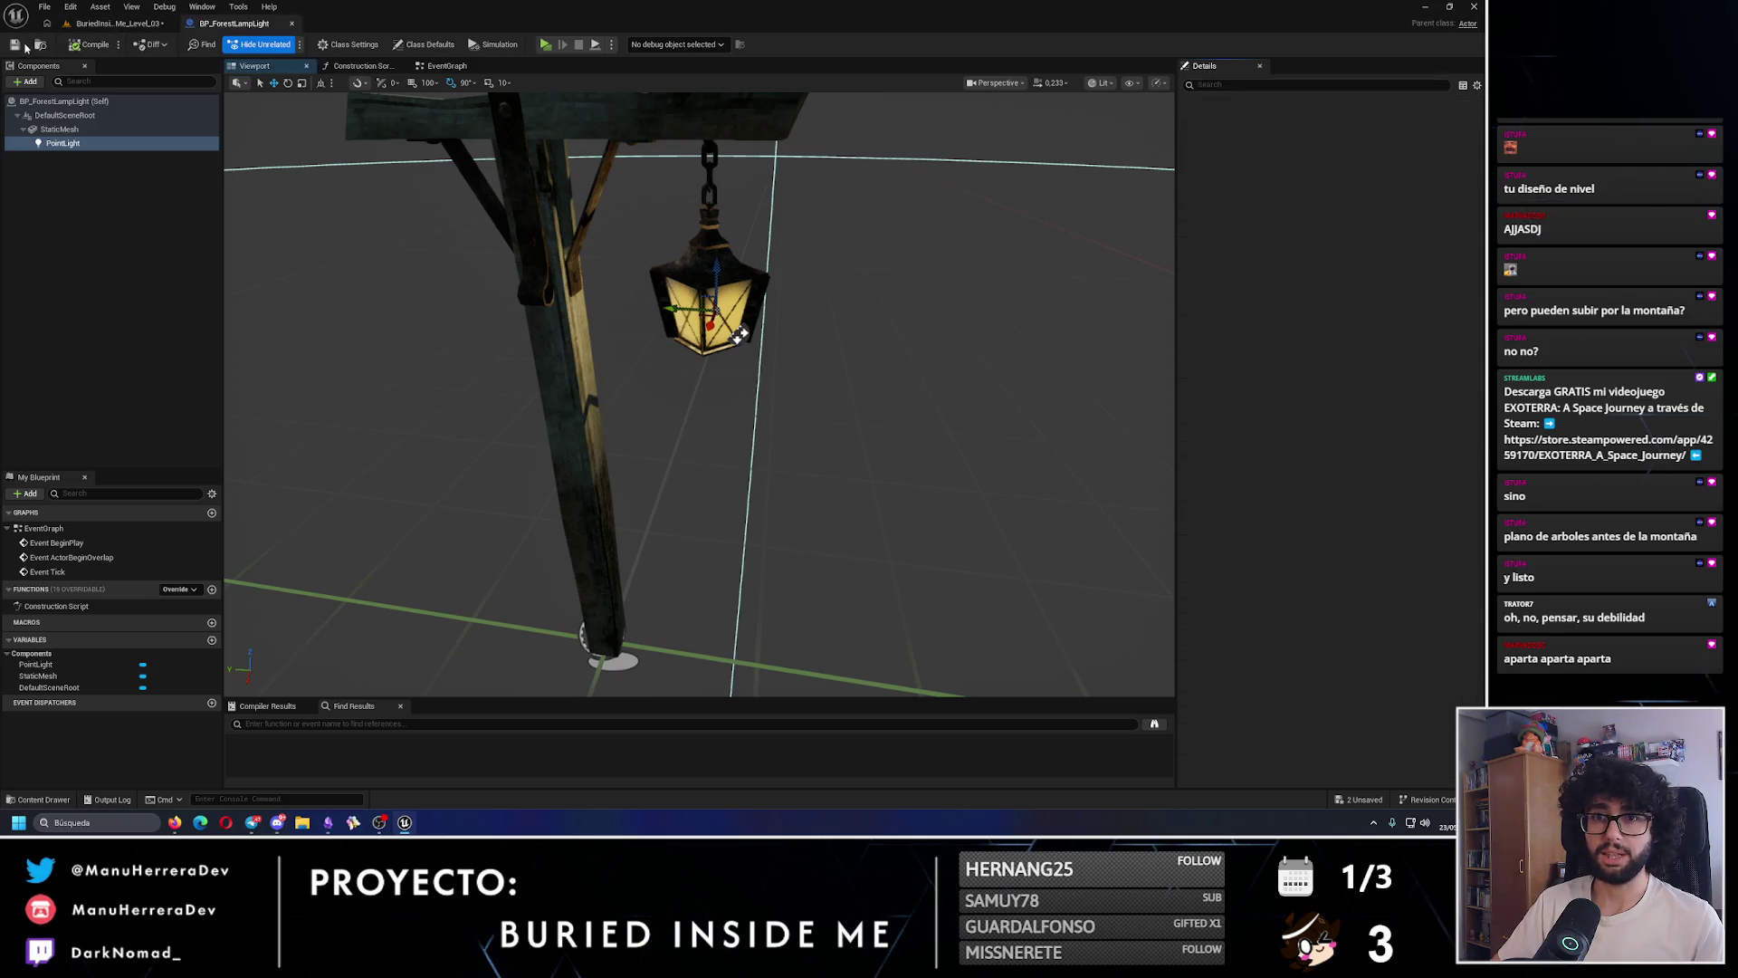
click(118, 23)
drag(316, 434, 199, 344)
key(f)
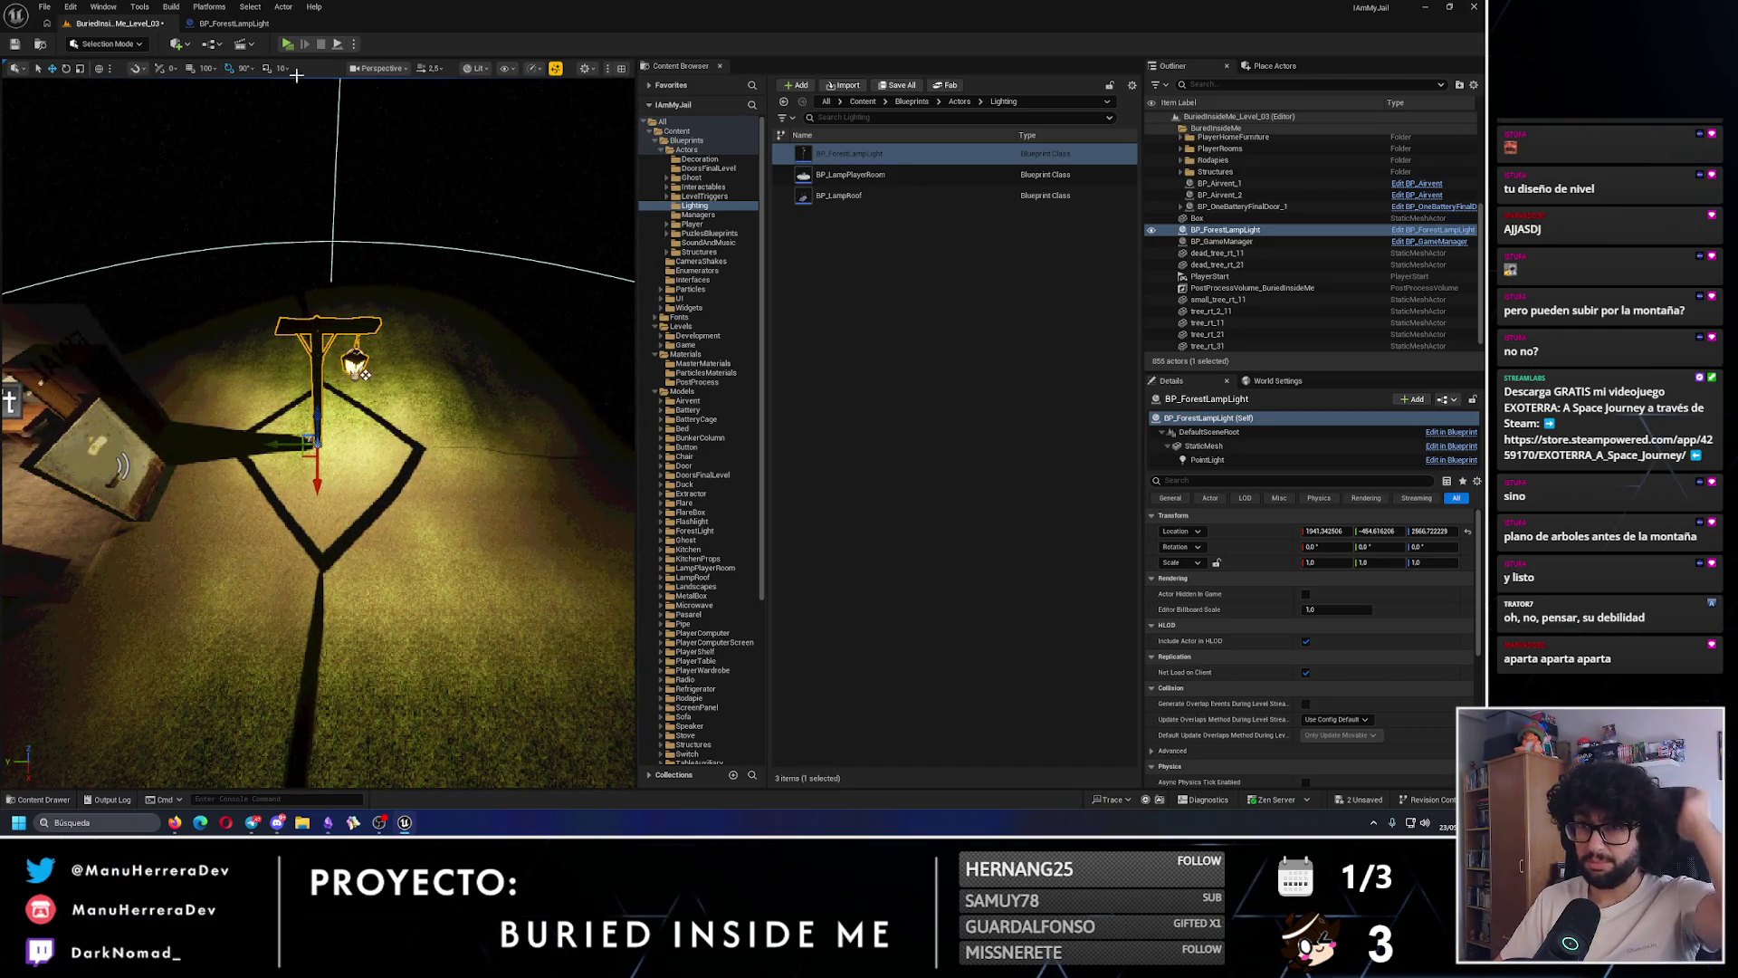
- Lower the intensity to 100, compile and save, then recheck the lamp in the level
click(235, 23)
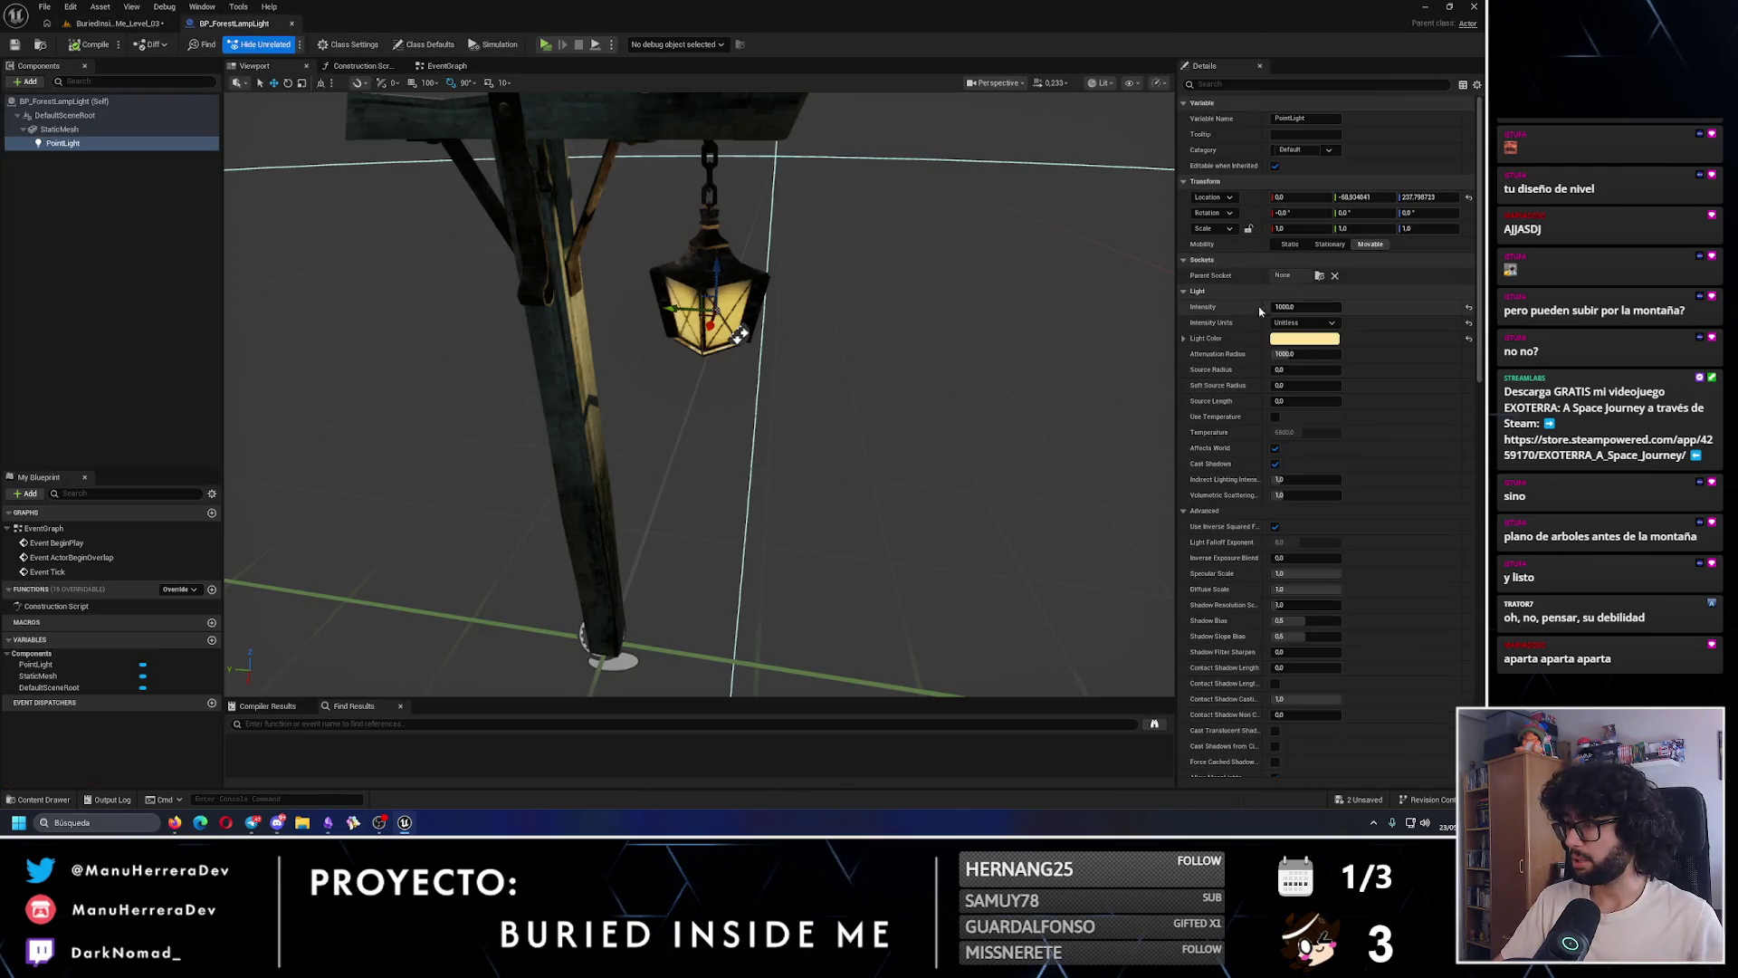
key(Return)
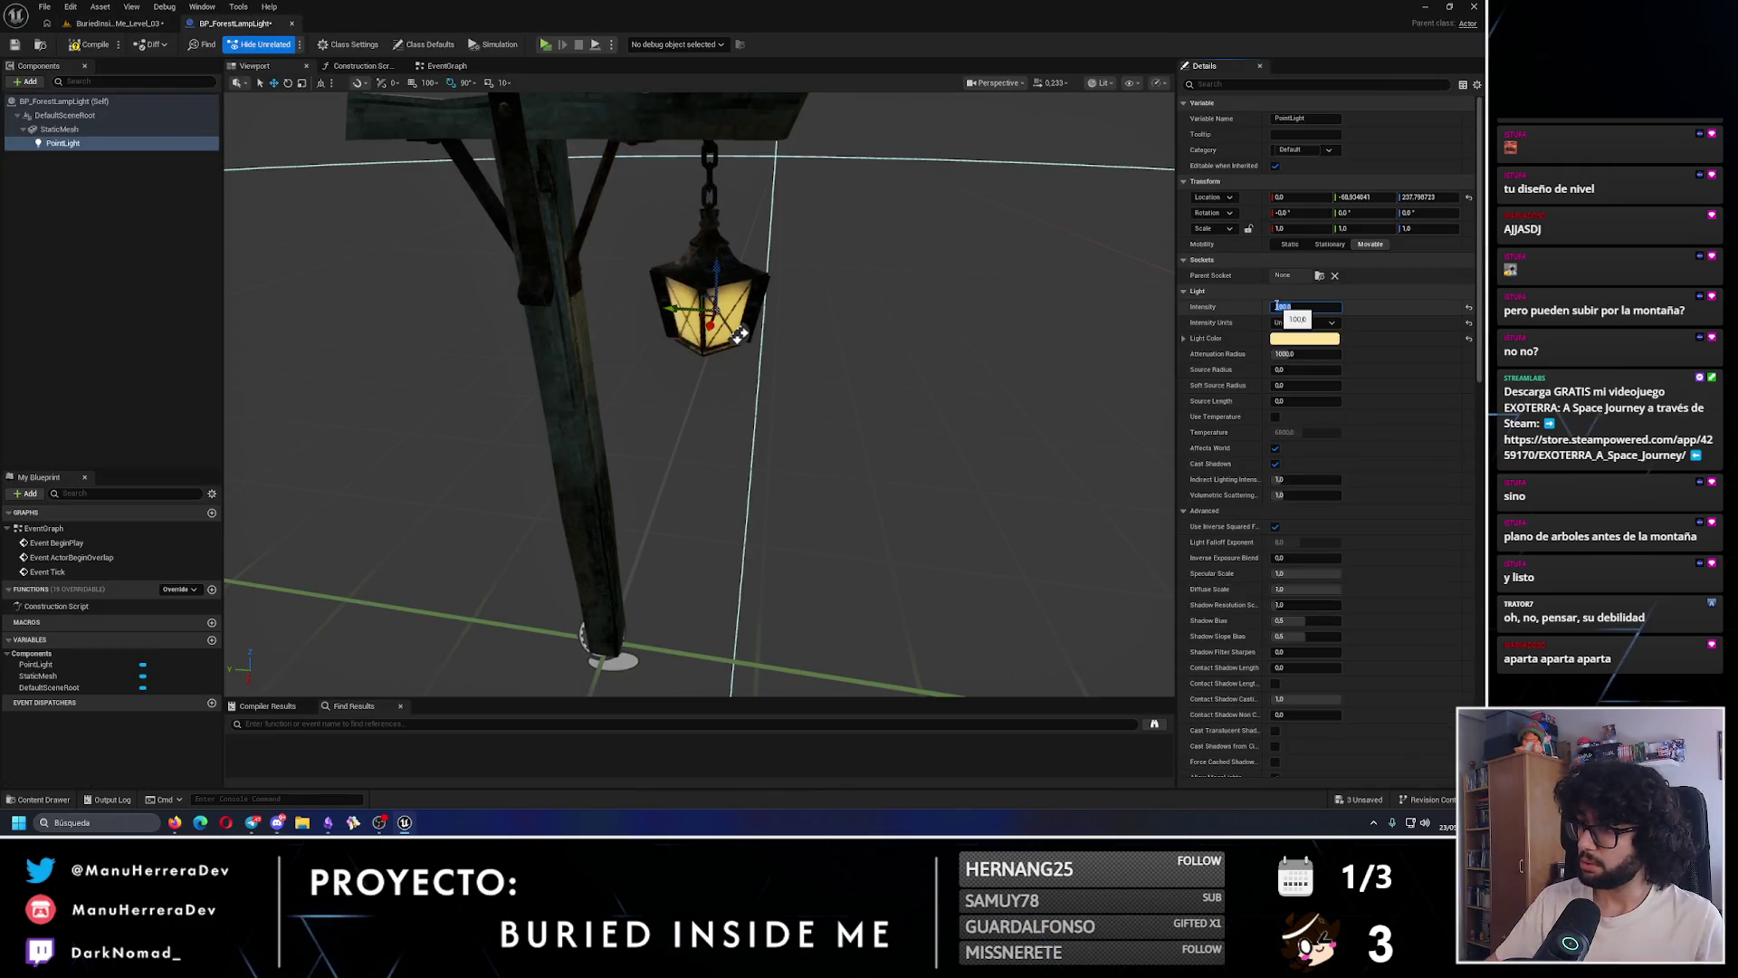
click(83, 45)
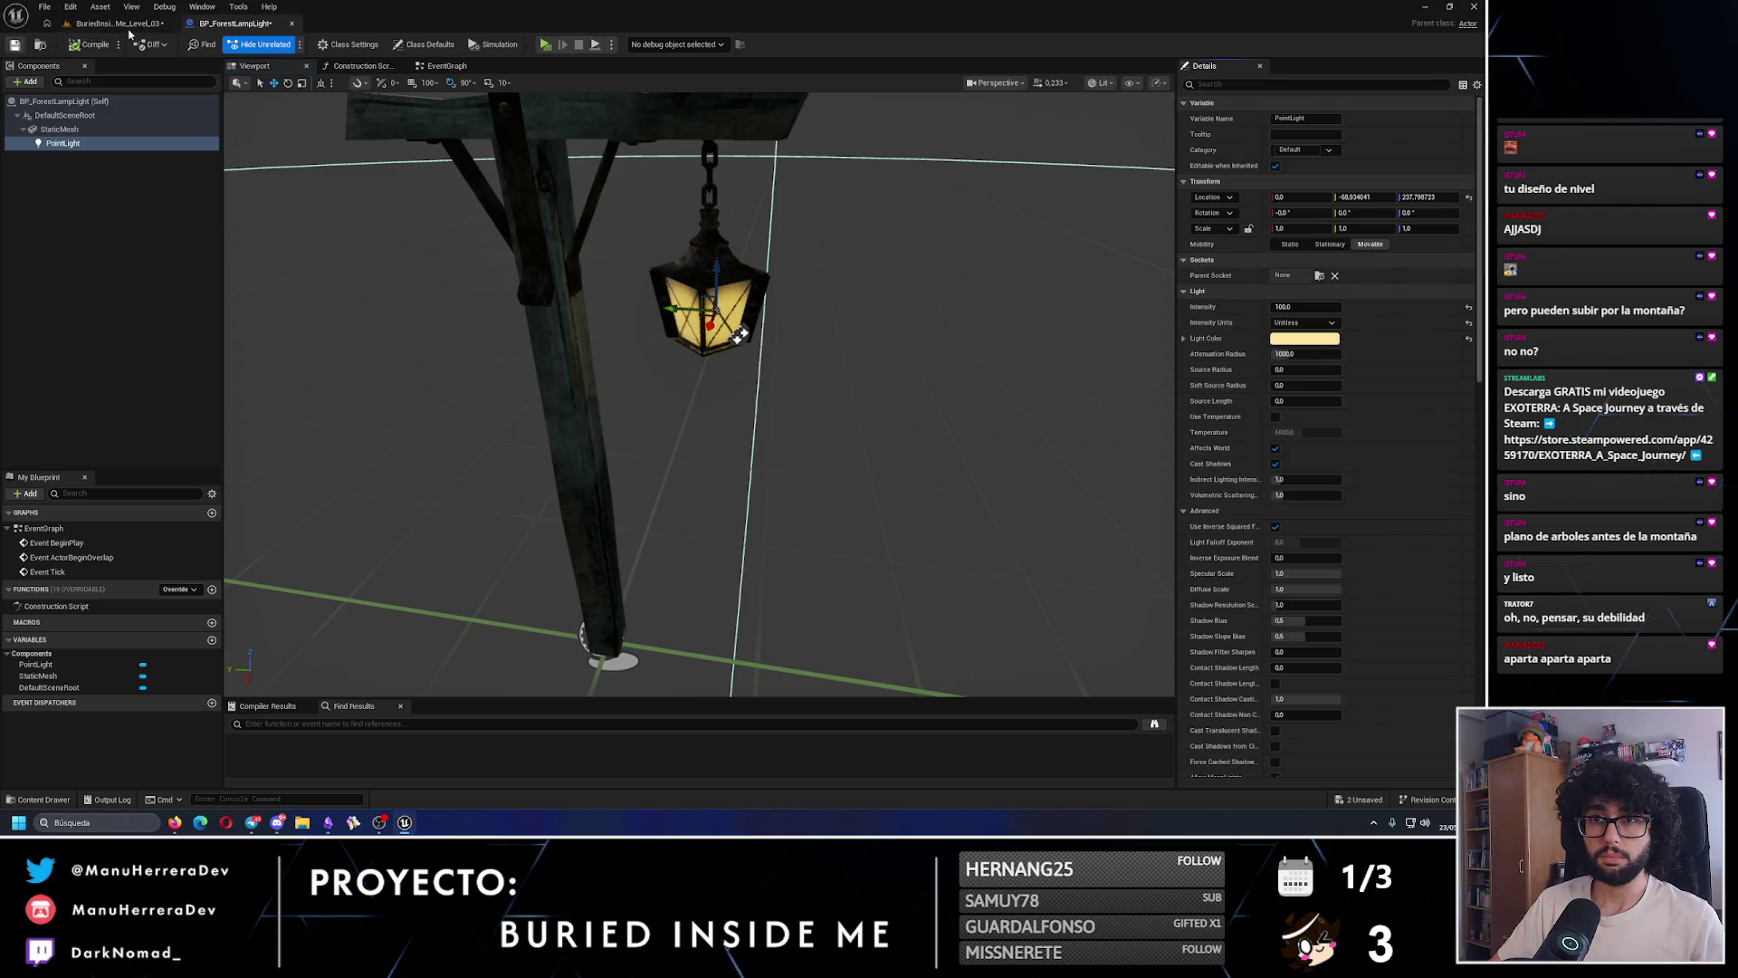
click(118, 24)
drag(290, 272, 276, 206)
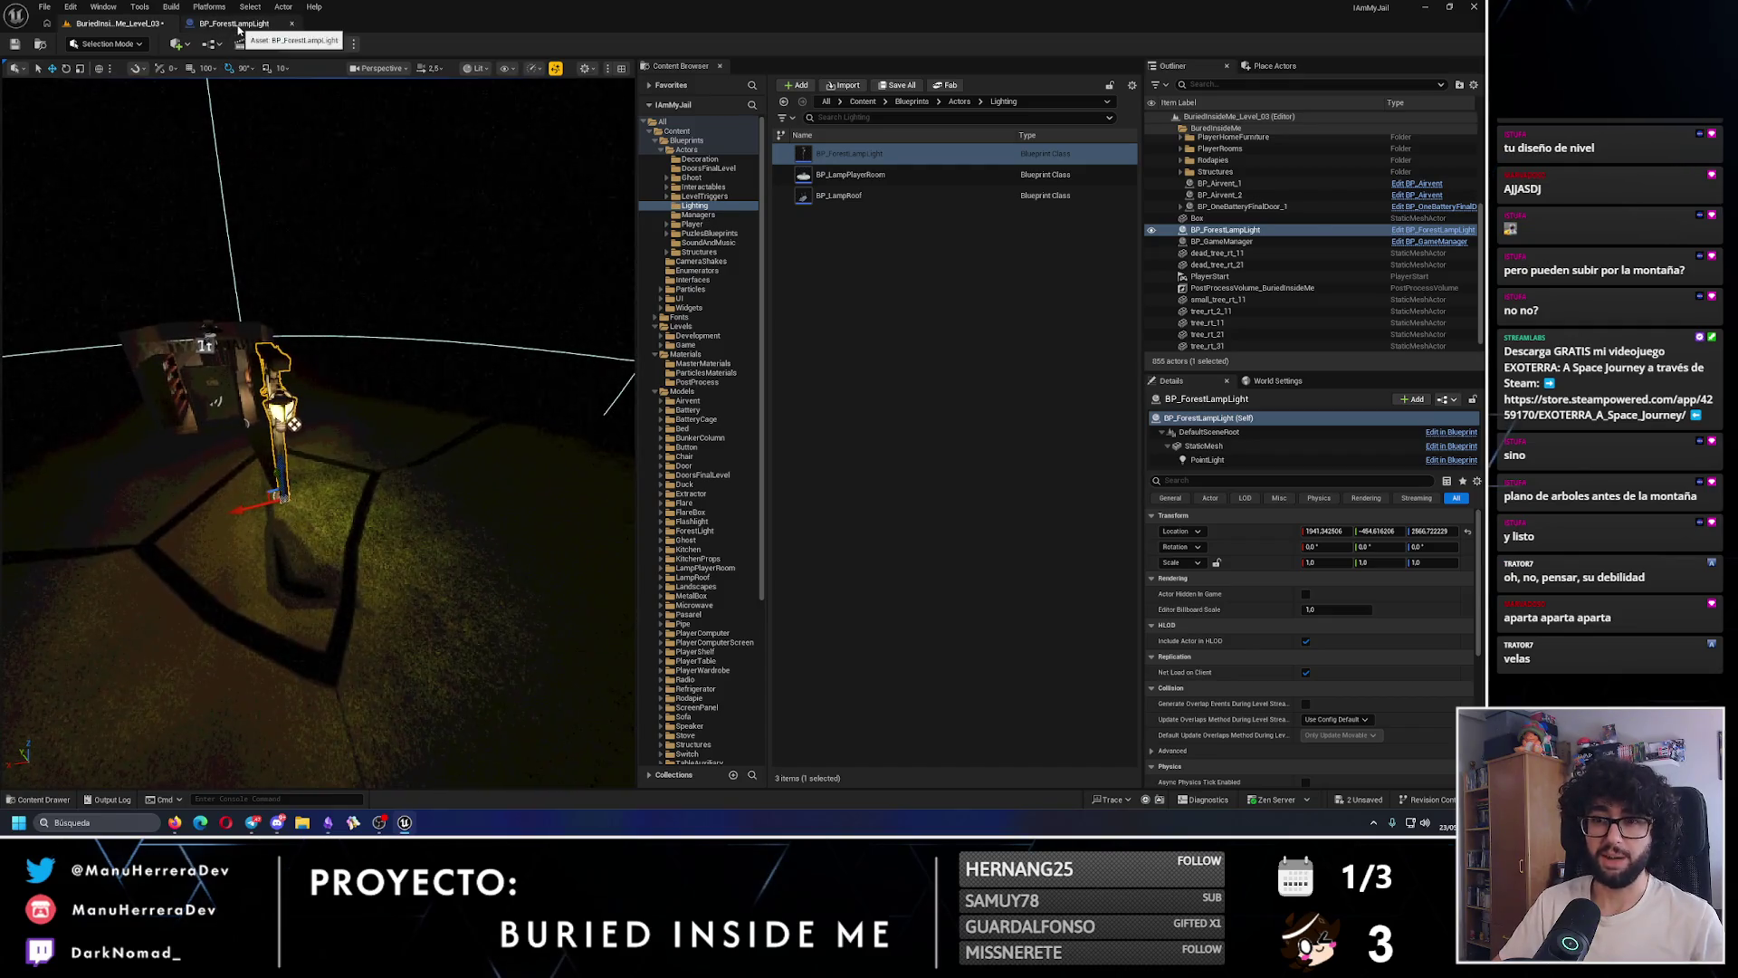
click(233, 24)
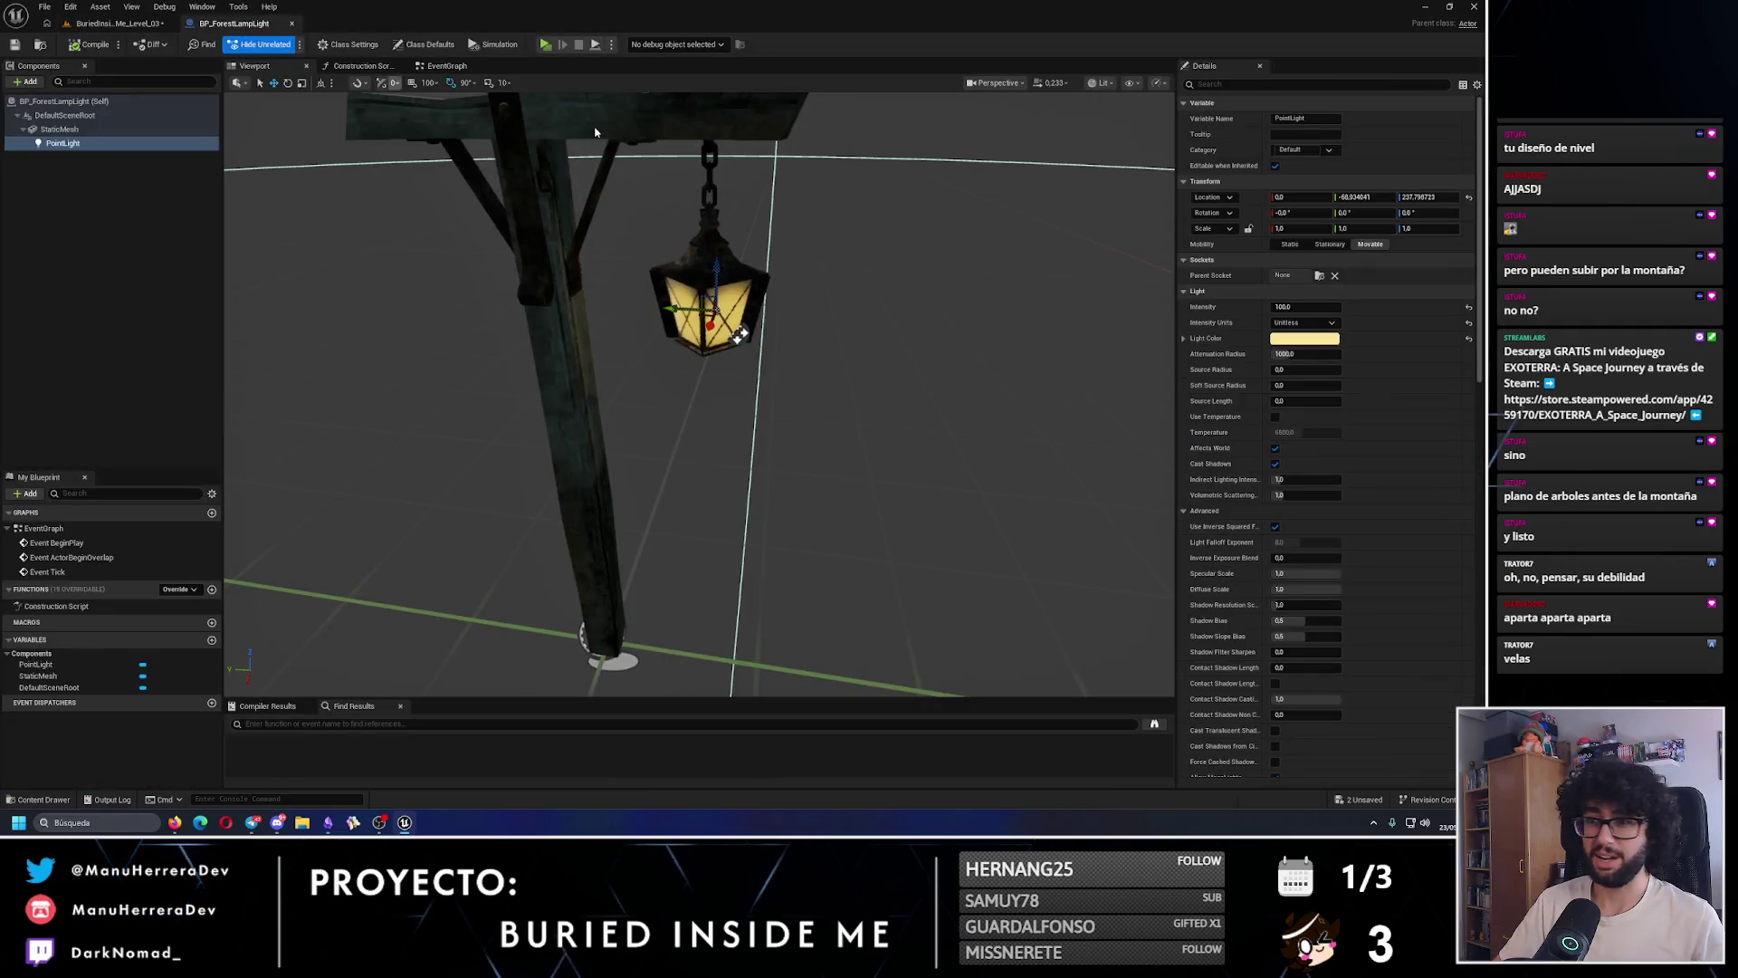
- Turn off Cast Shadow on the lamp light, save the blueprint, and inspect the level
click(1274, 463)
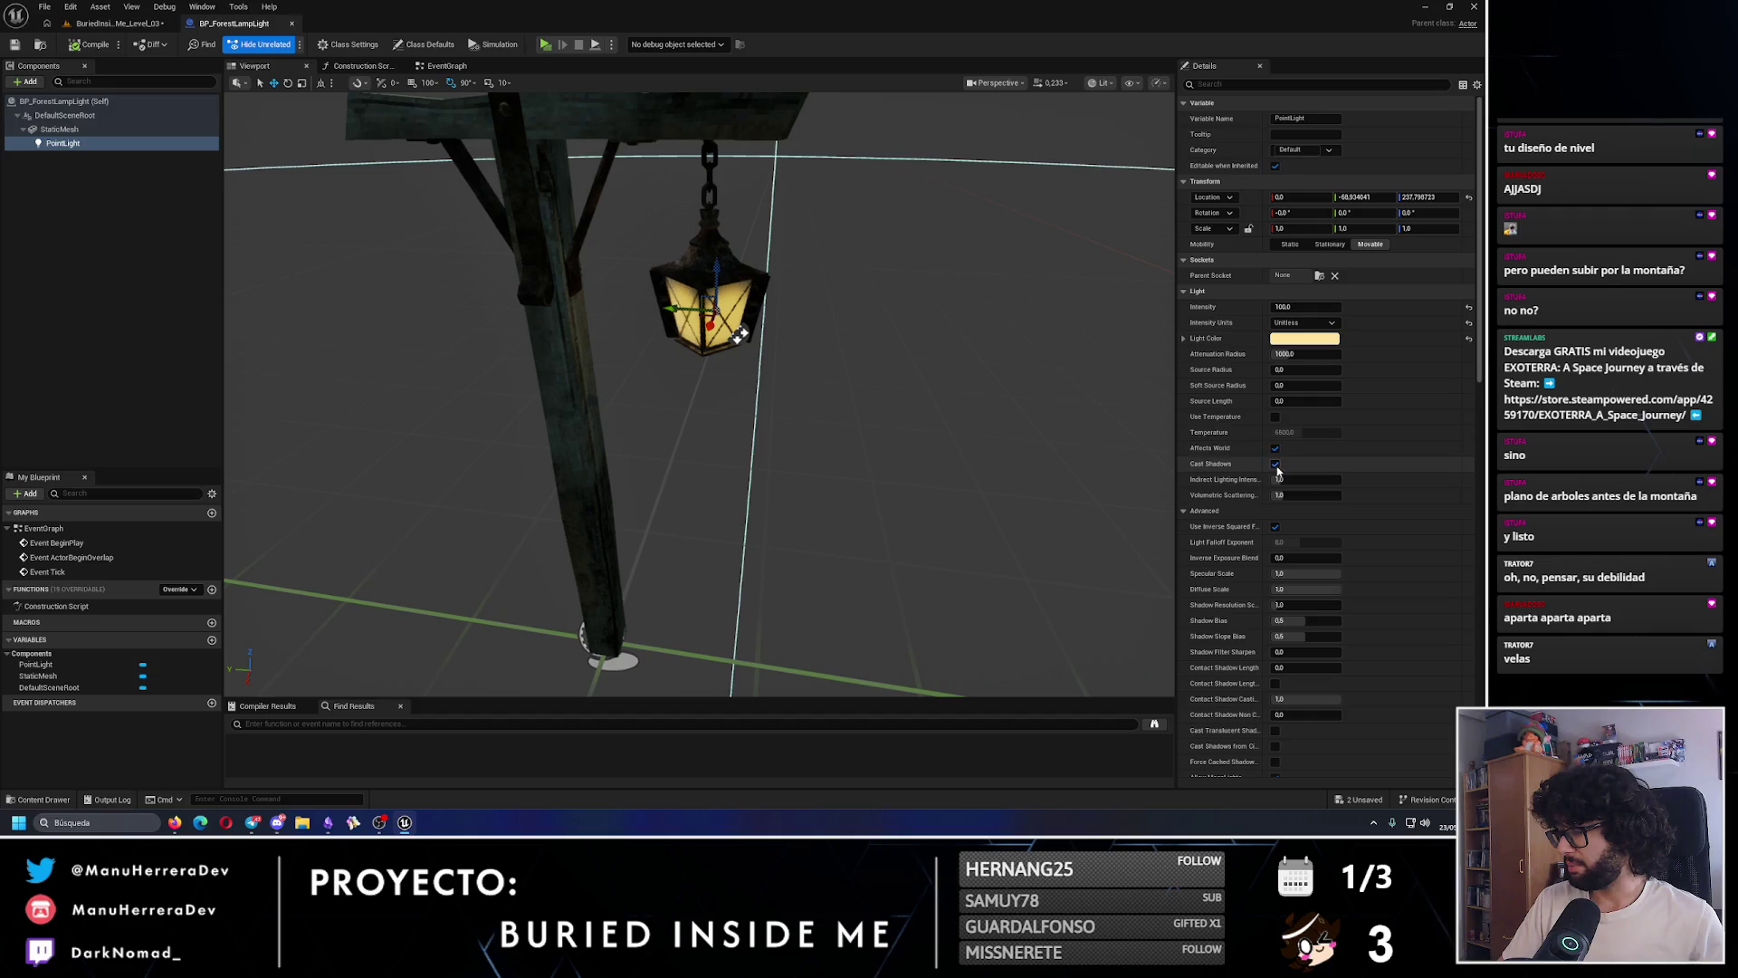
click(1276, 463)
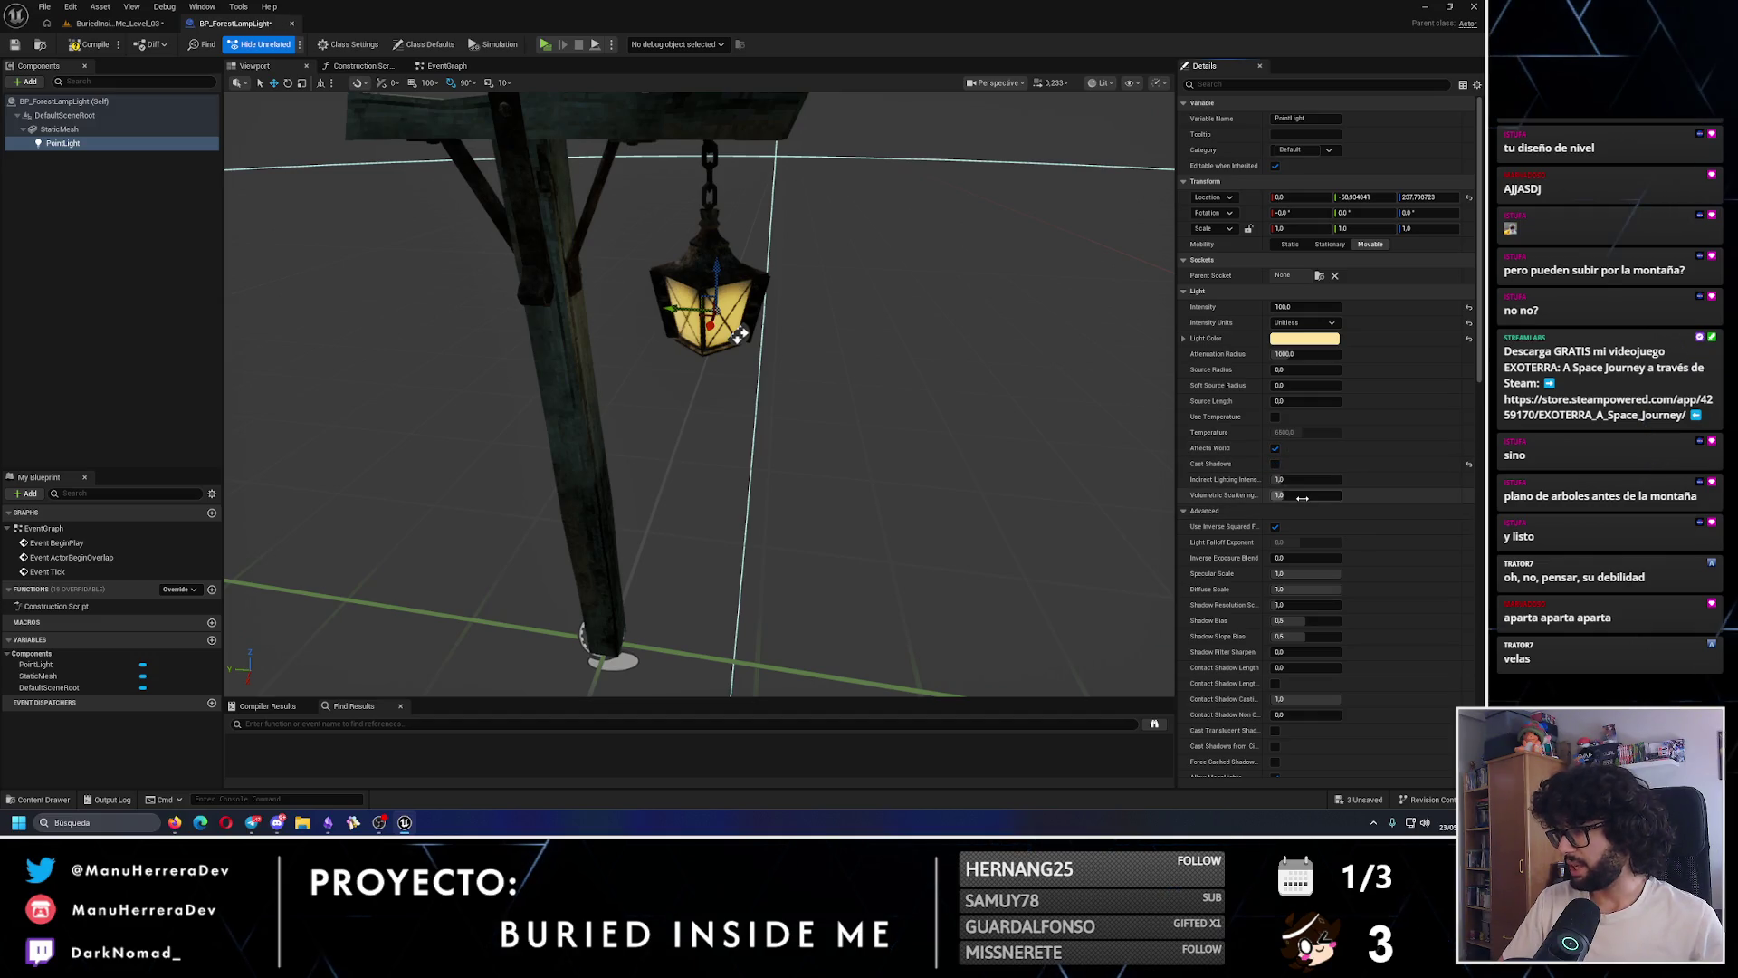
key(ctrl+s)
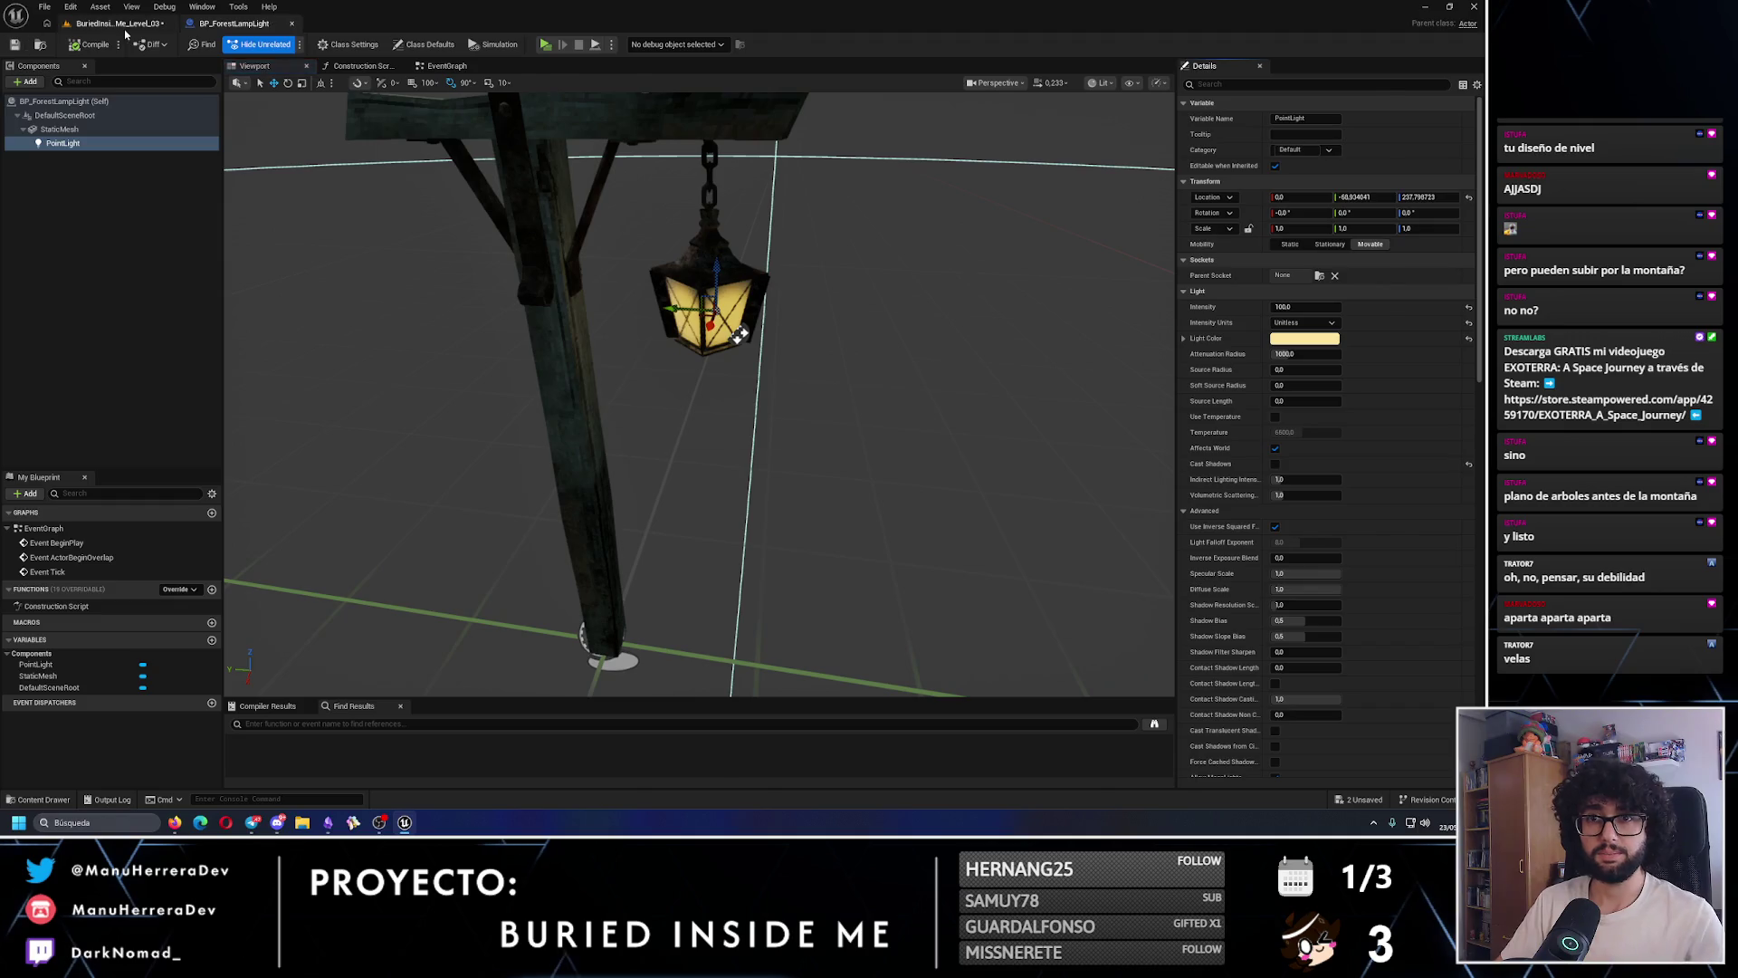
click(40, 44)
drag(418, 344, 418, 344)
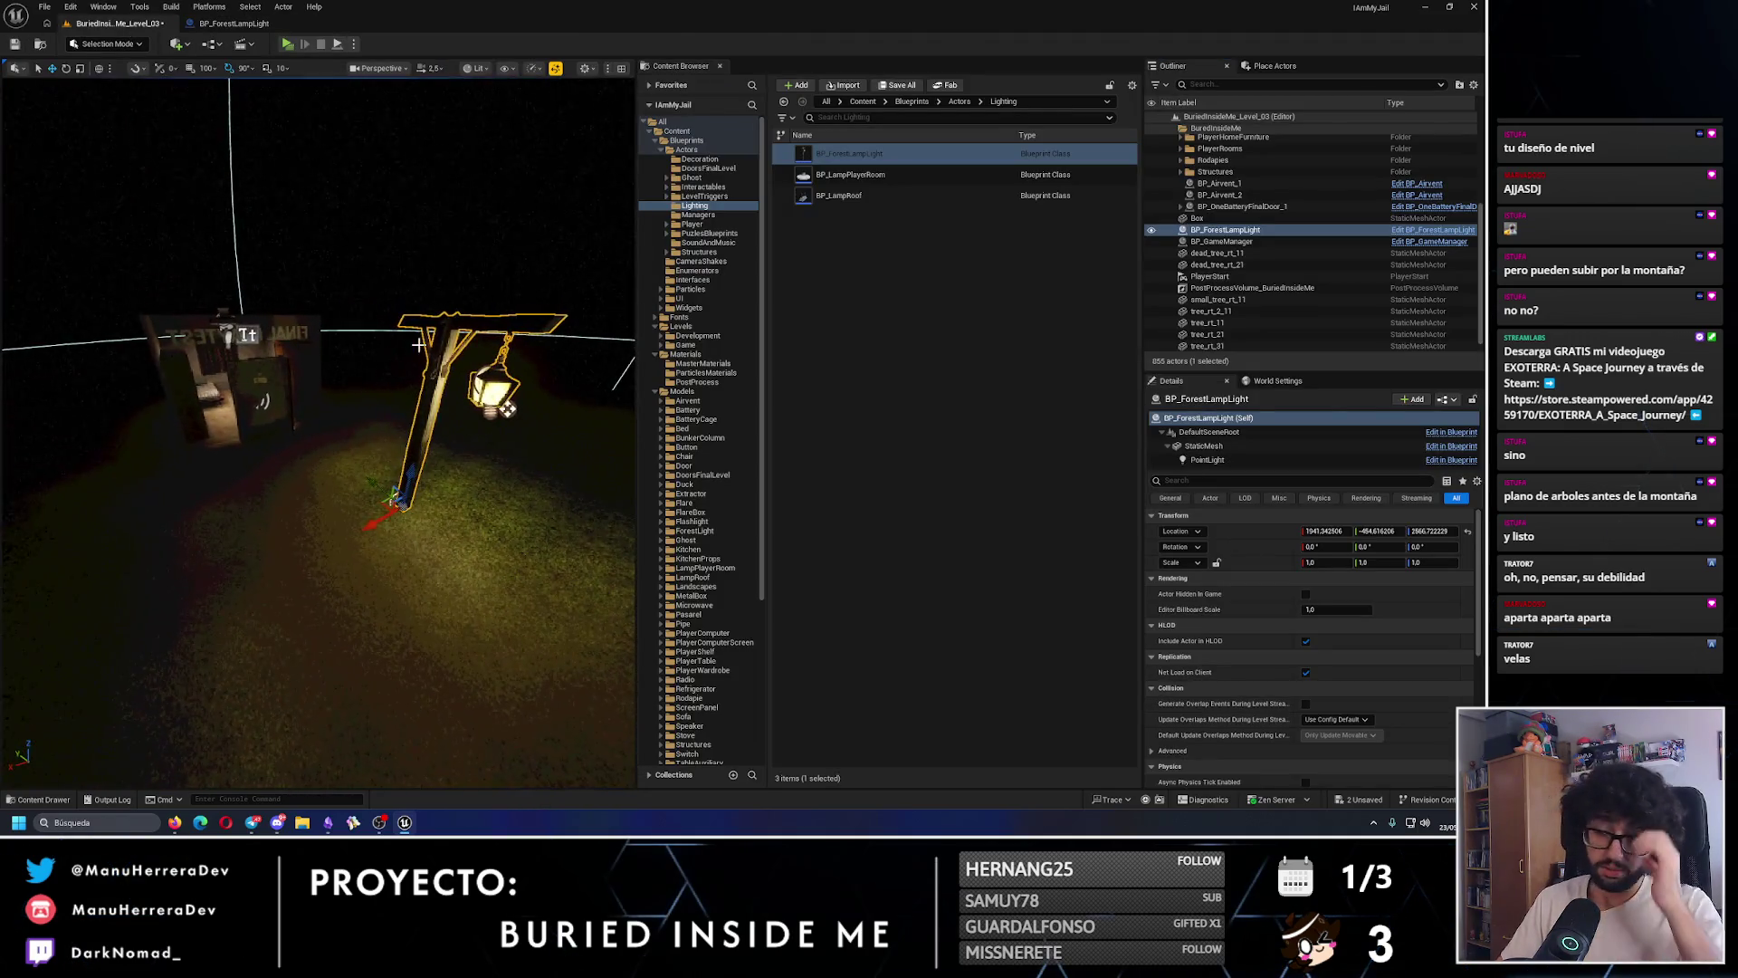
click(226, 23)
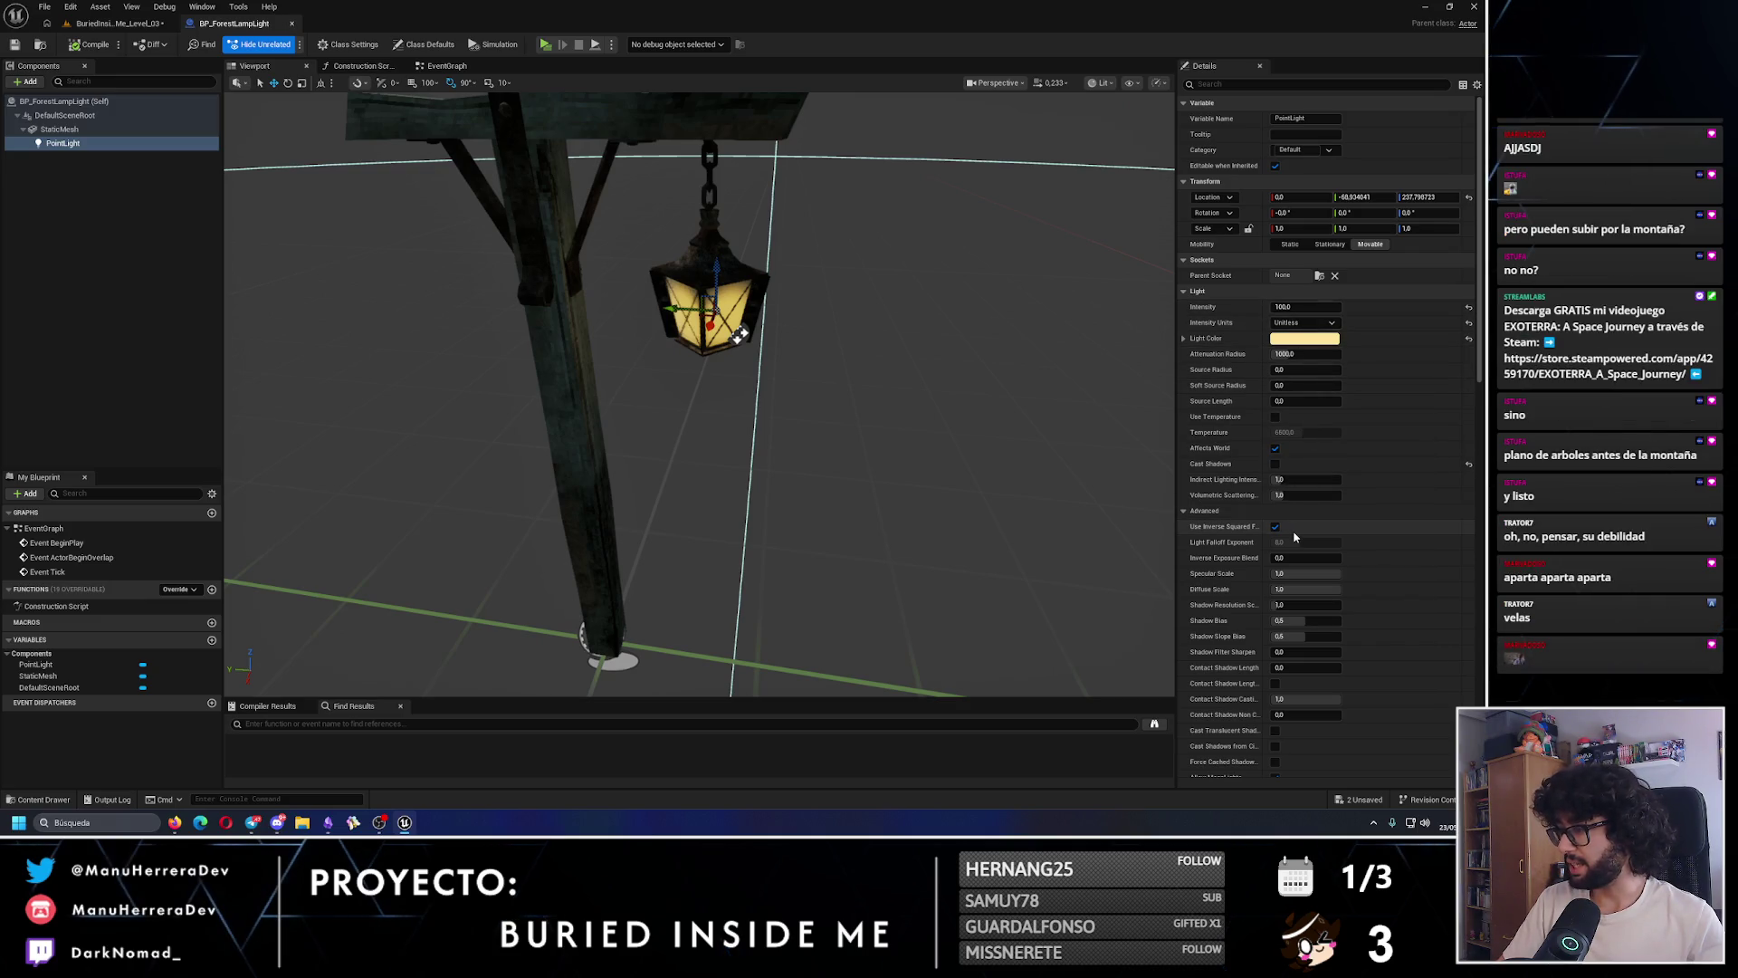
- Re-enable the light's shadows and uncheck Cast Shadow on the StaticMesh instead
click(1274, 463)
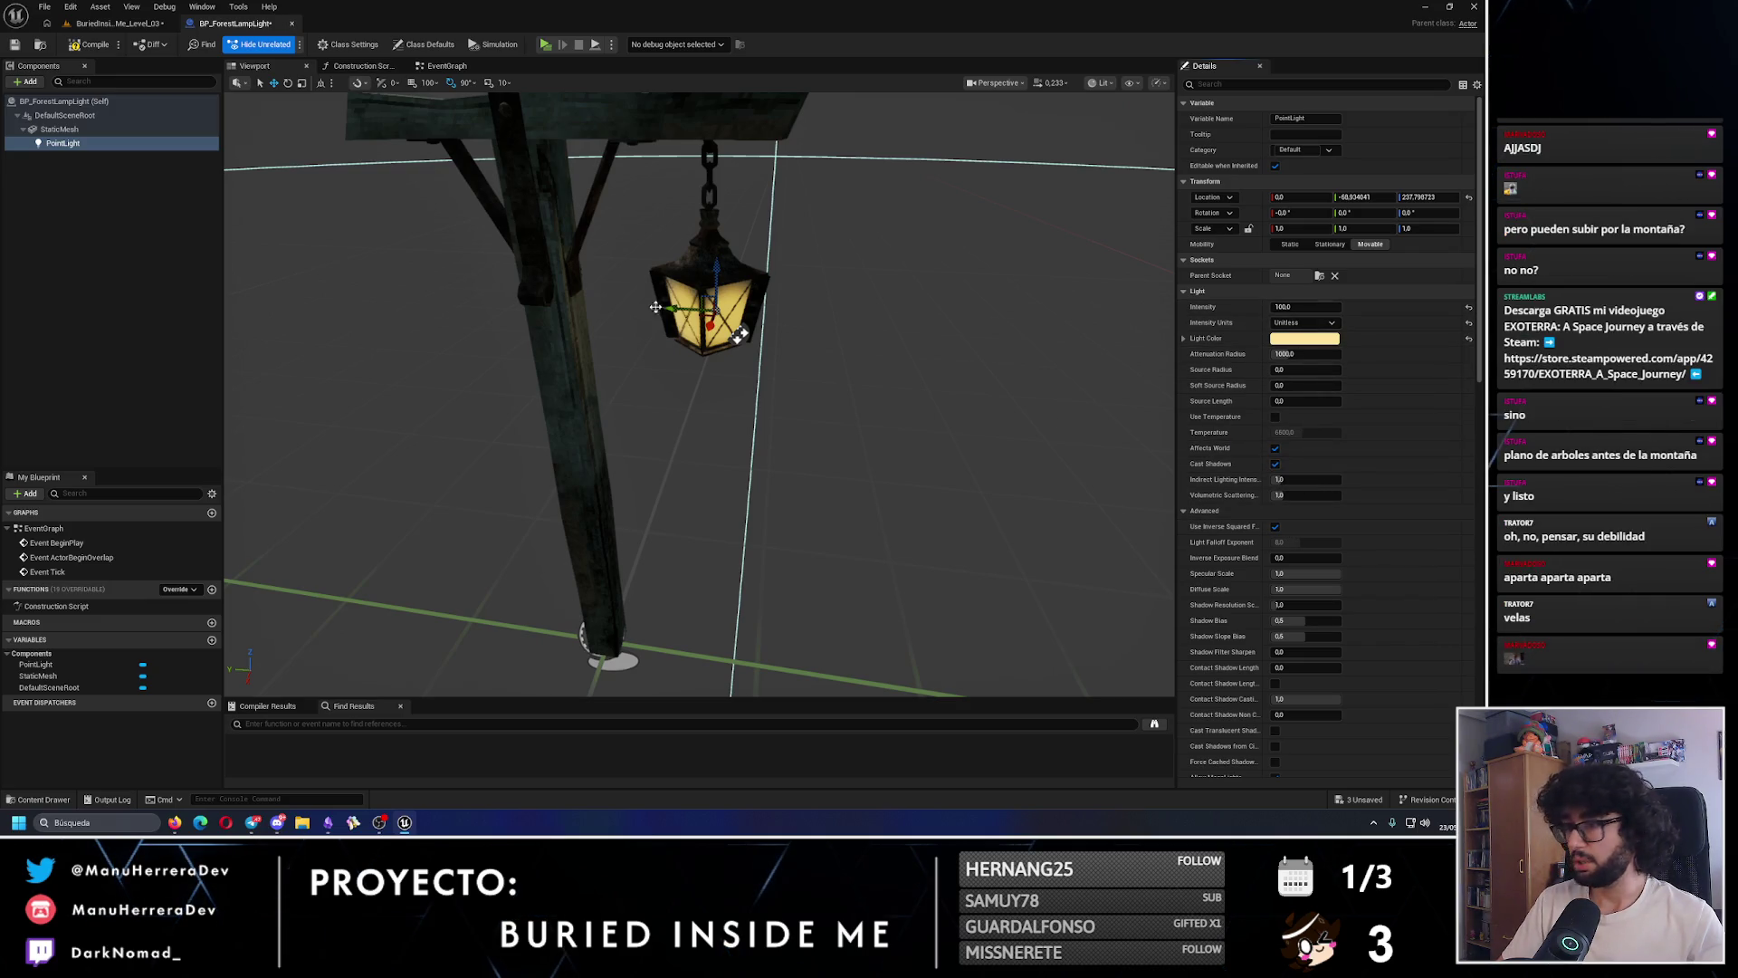
click(565, 338)
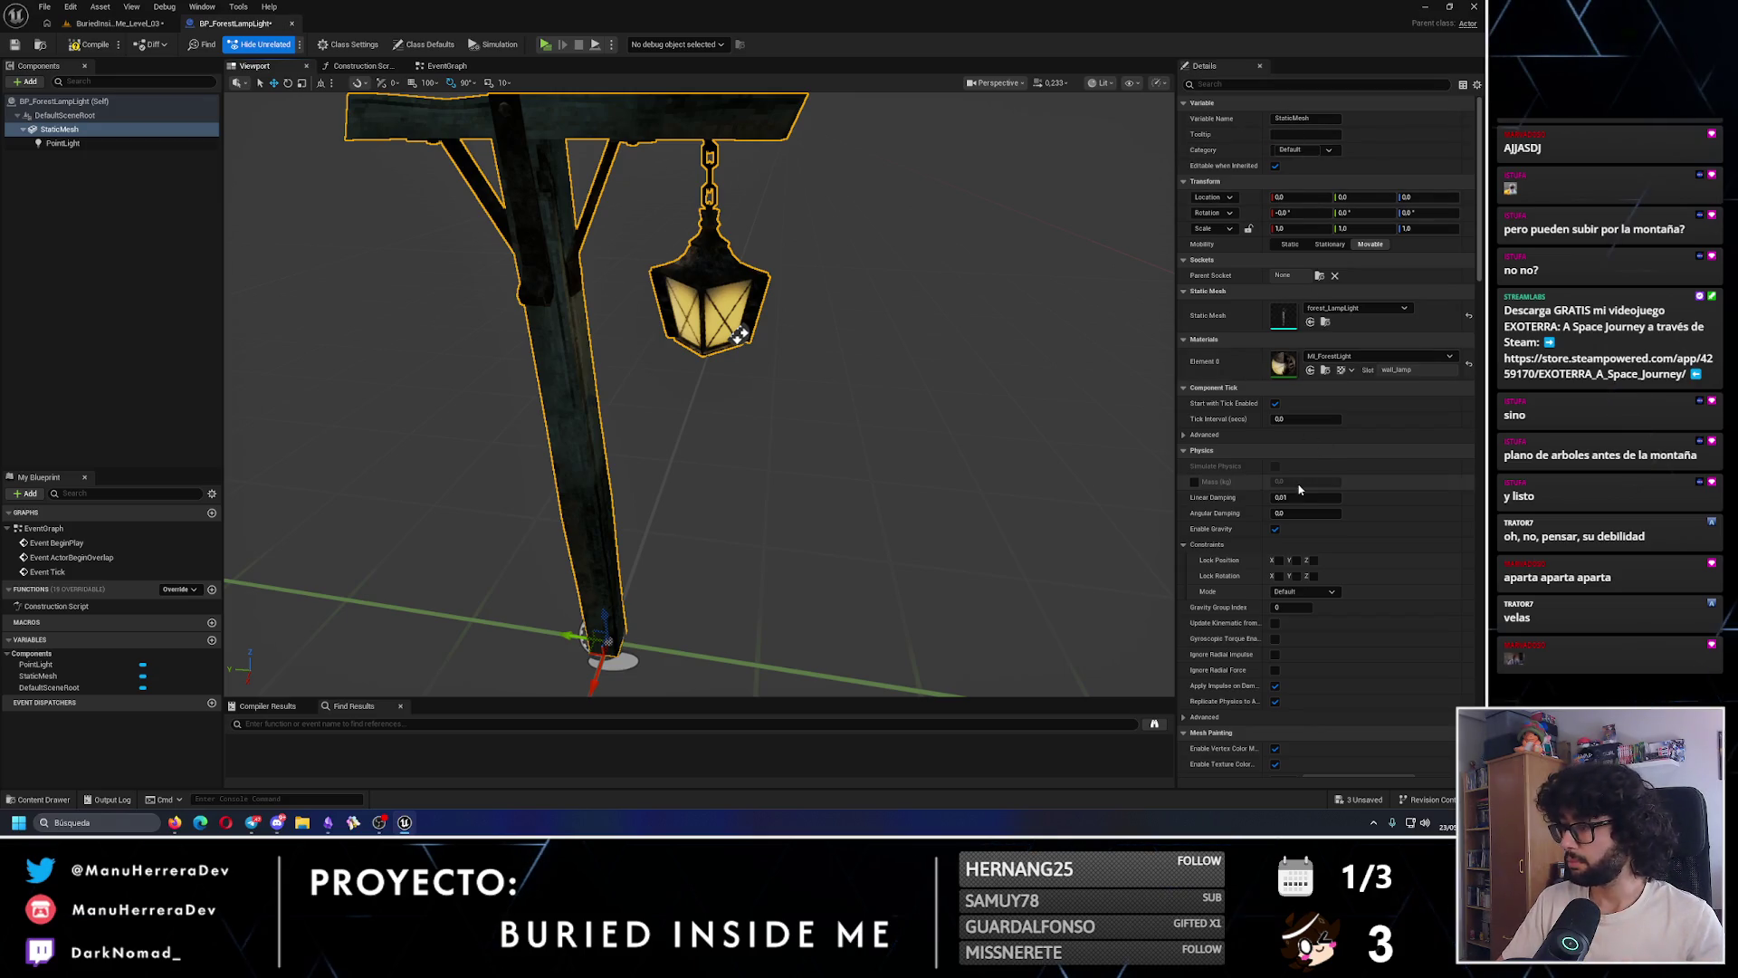
scroll(1299, 488, down, 2)
scroll(1299, 488, down, 1)
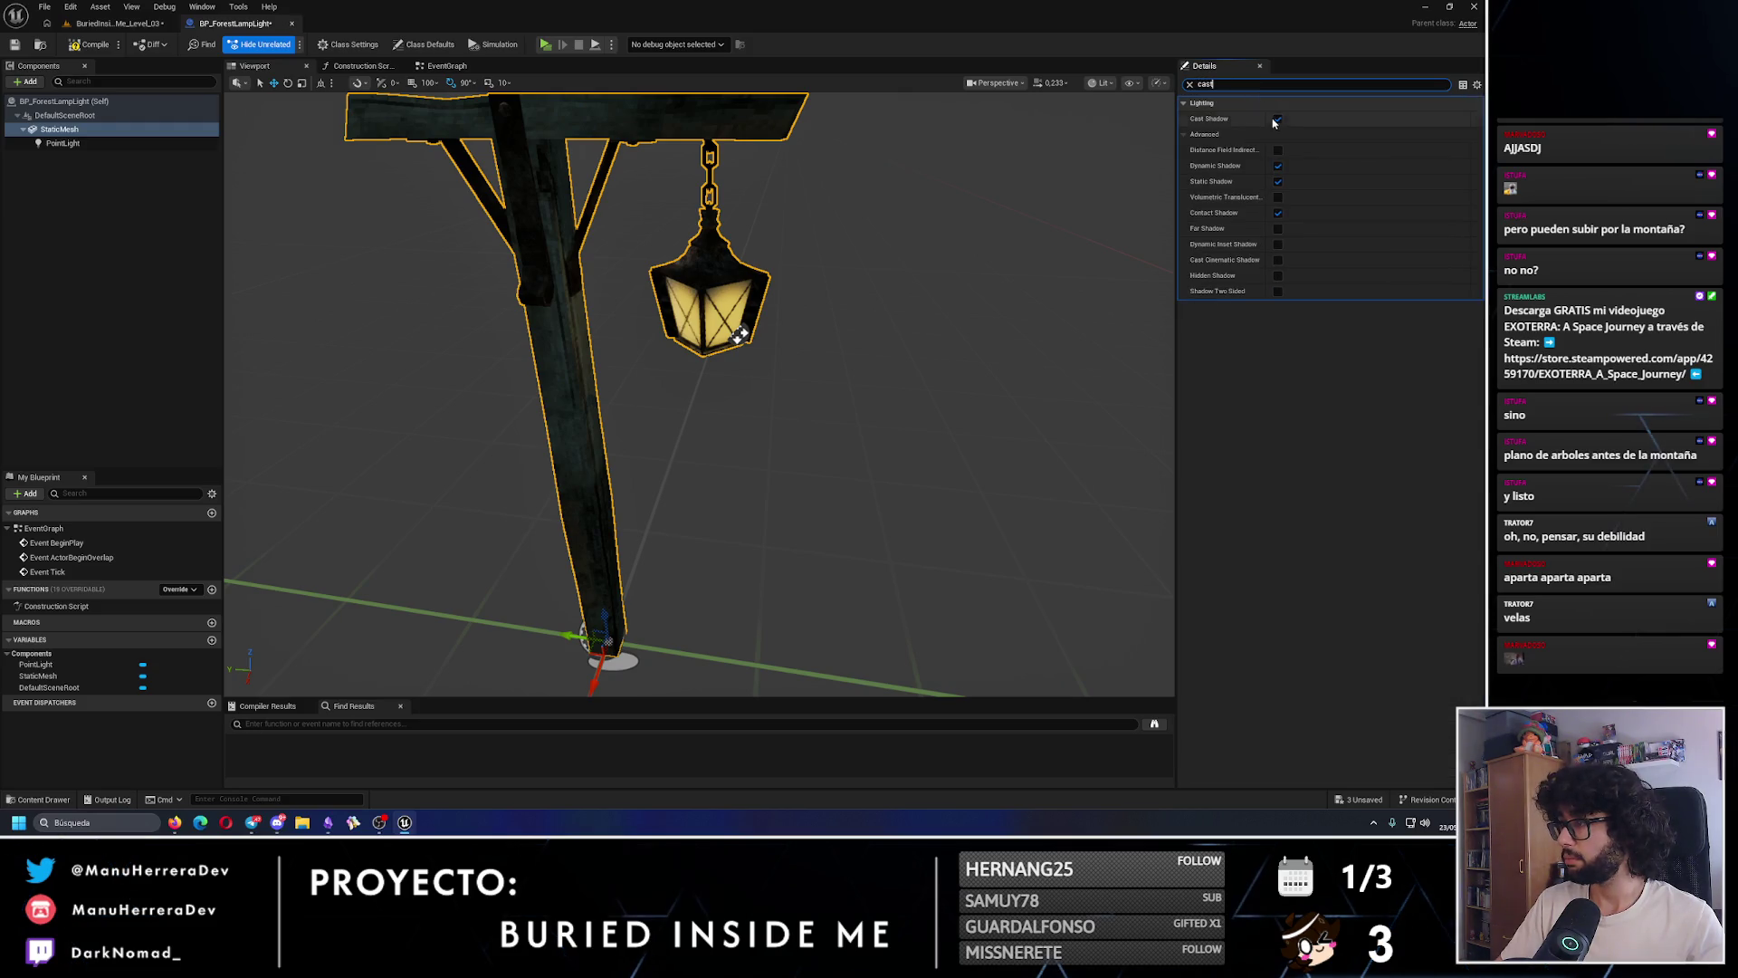
click(1278, 119)
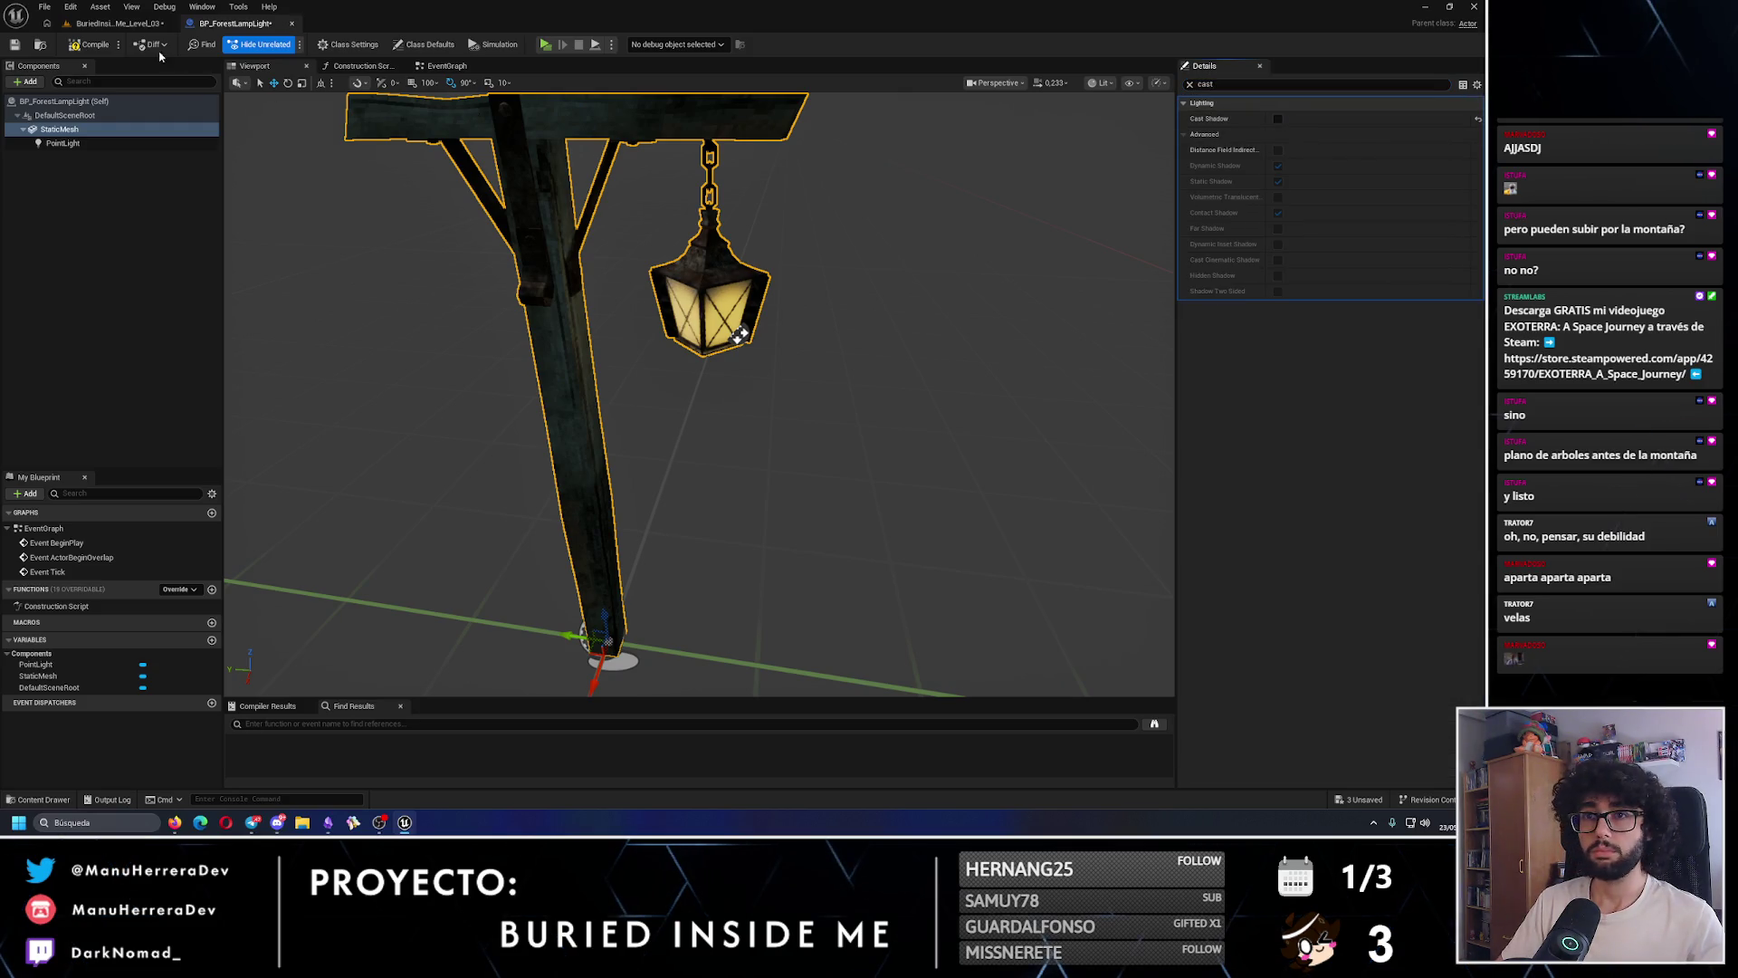
click(119, 25)
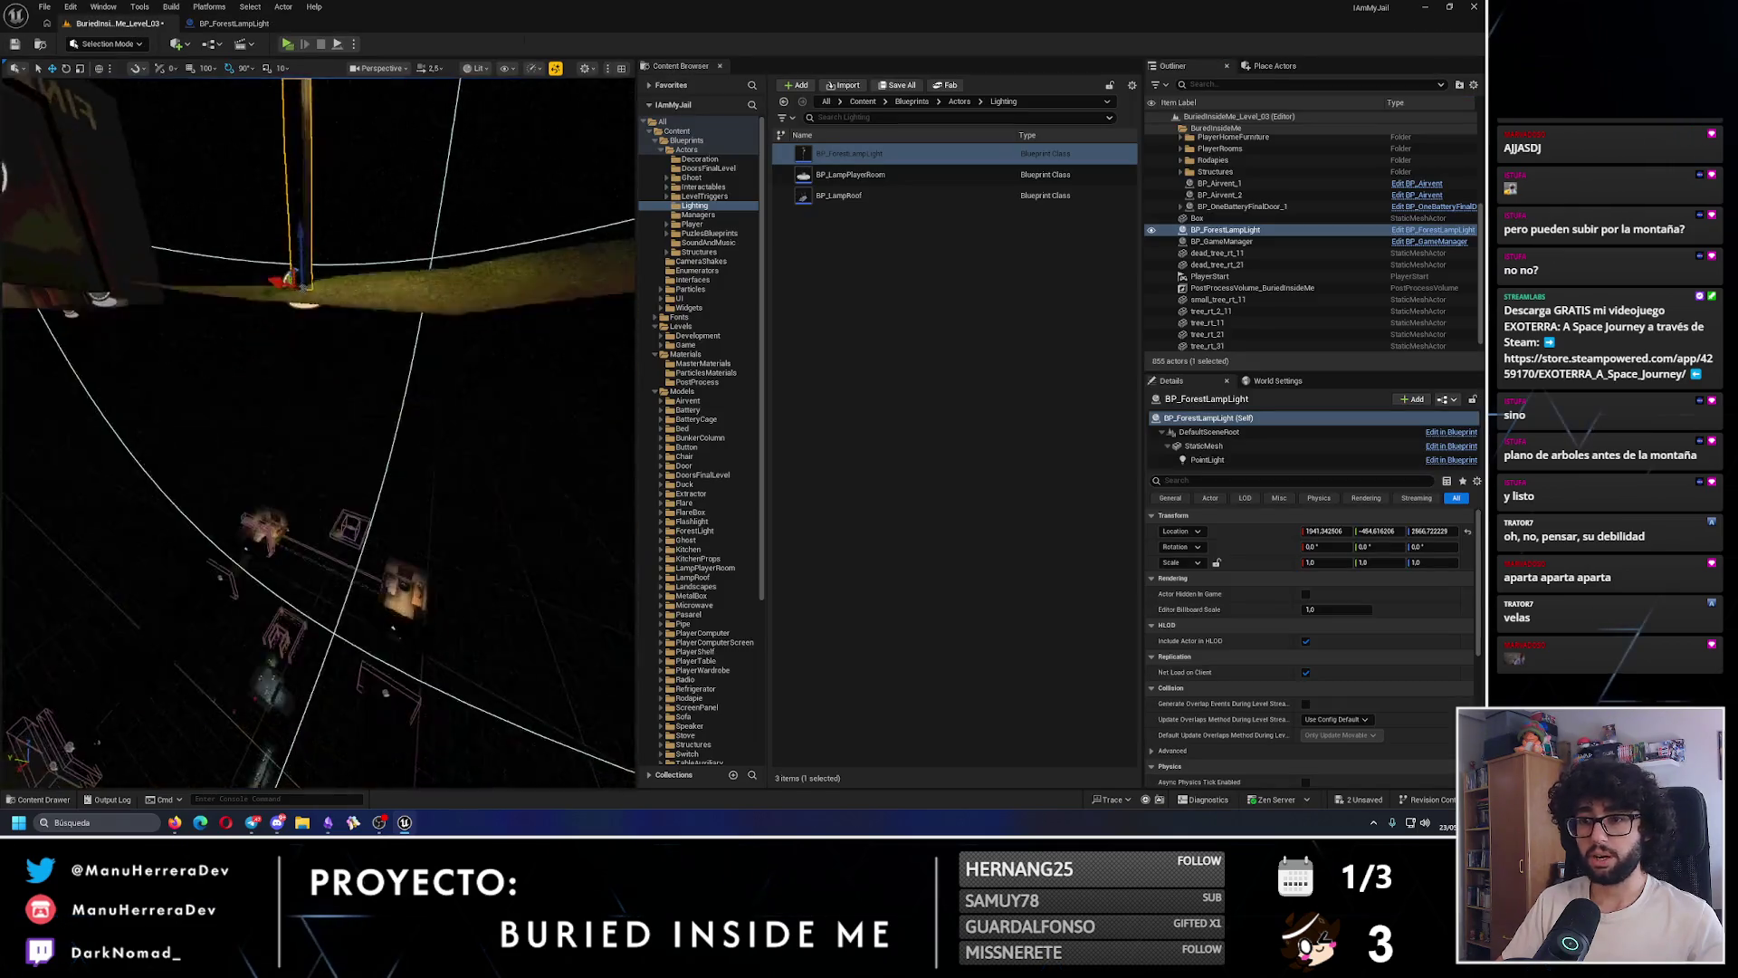
- Rename the lamp actor to BP_ForestLampLight_1 and move it into the Lighting folder
drag(458, 316, 458, 316)
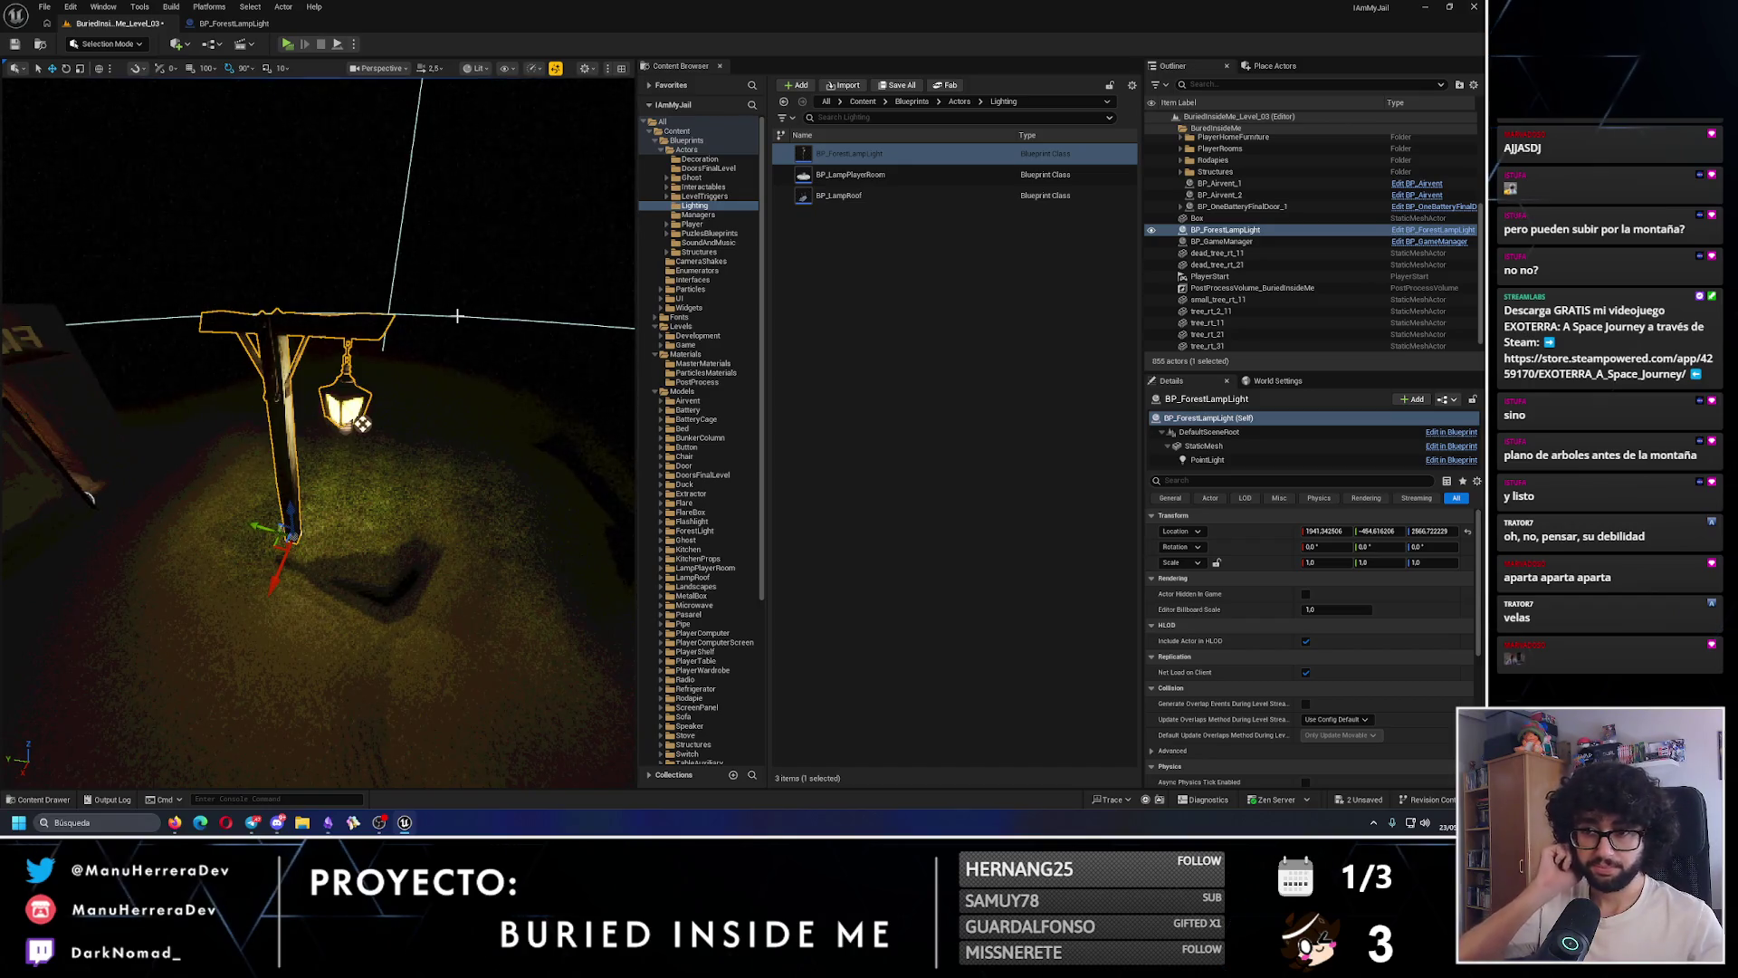
scroll(345, 314, down, 5)
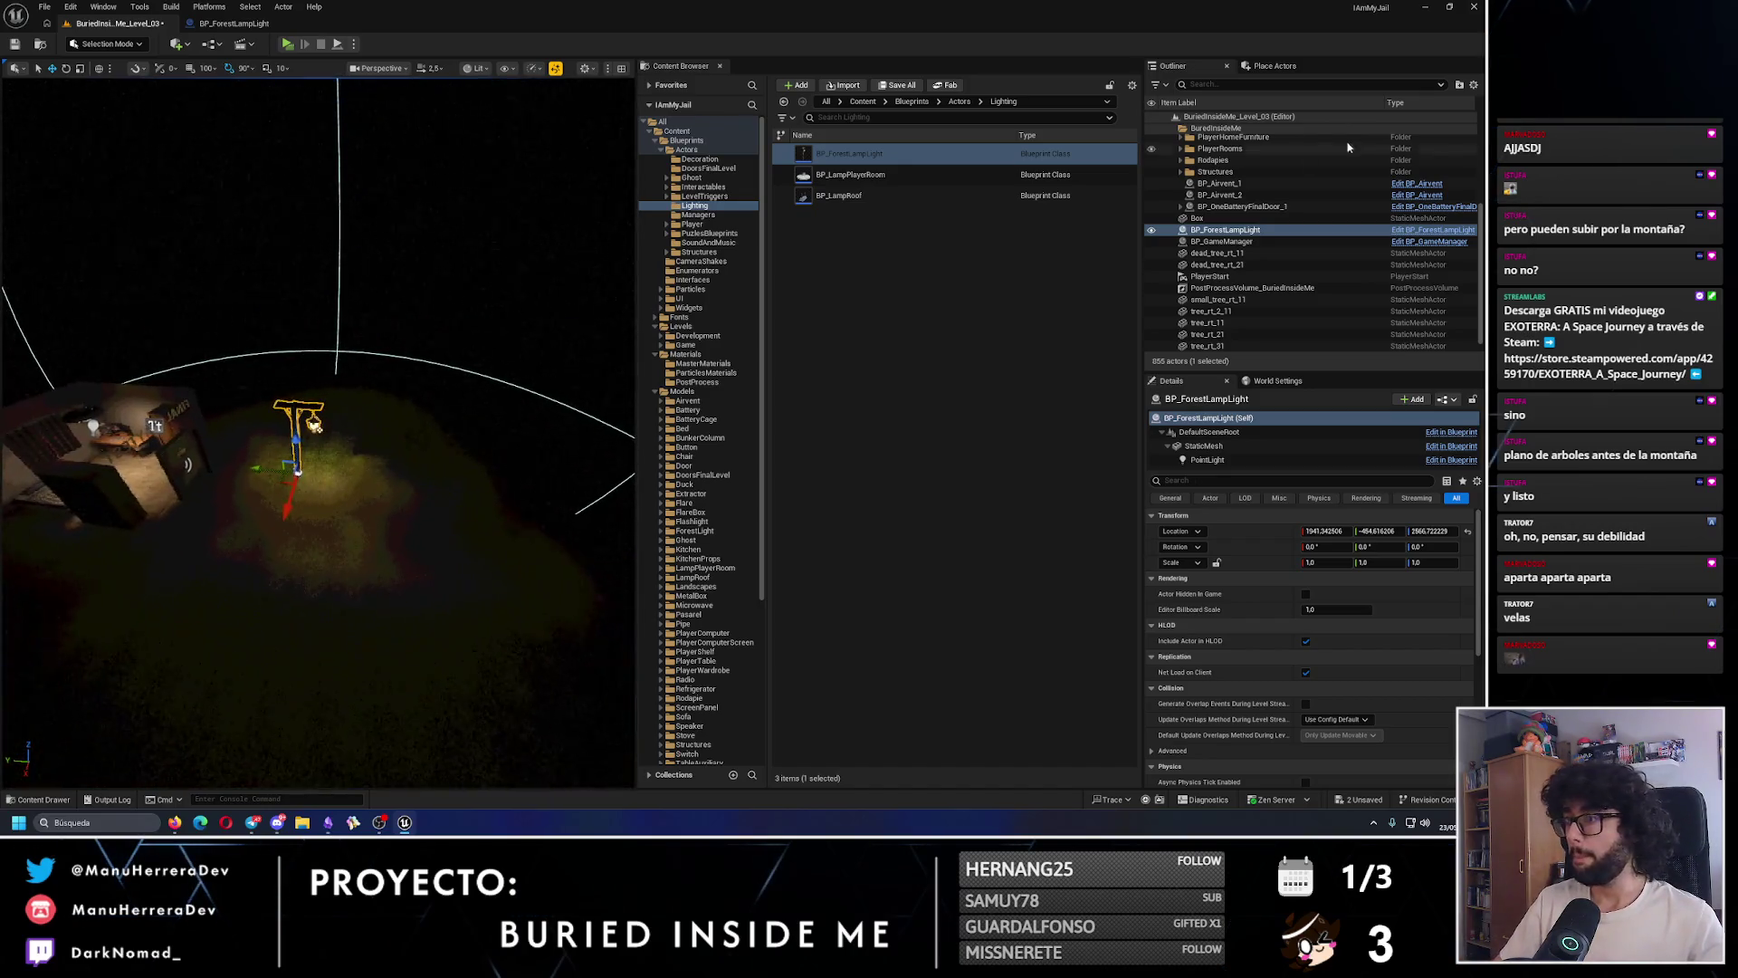
click(1230, 232)
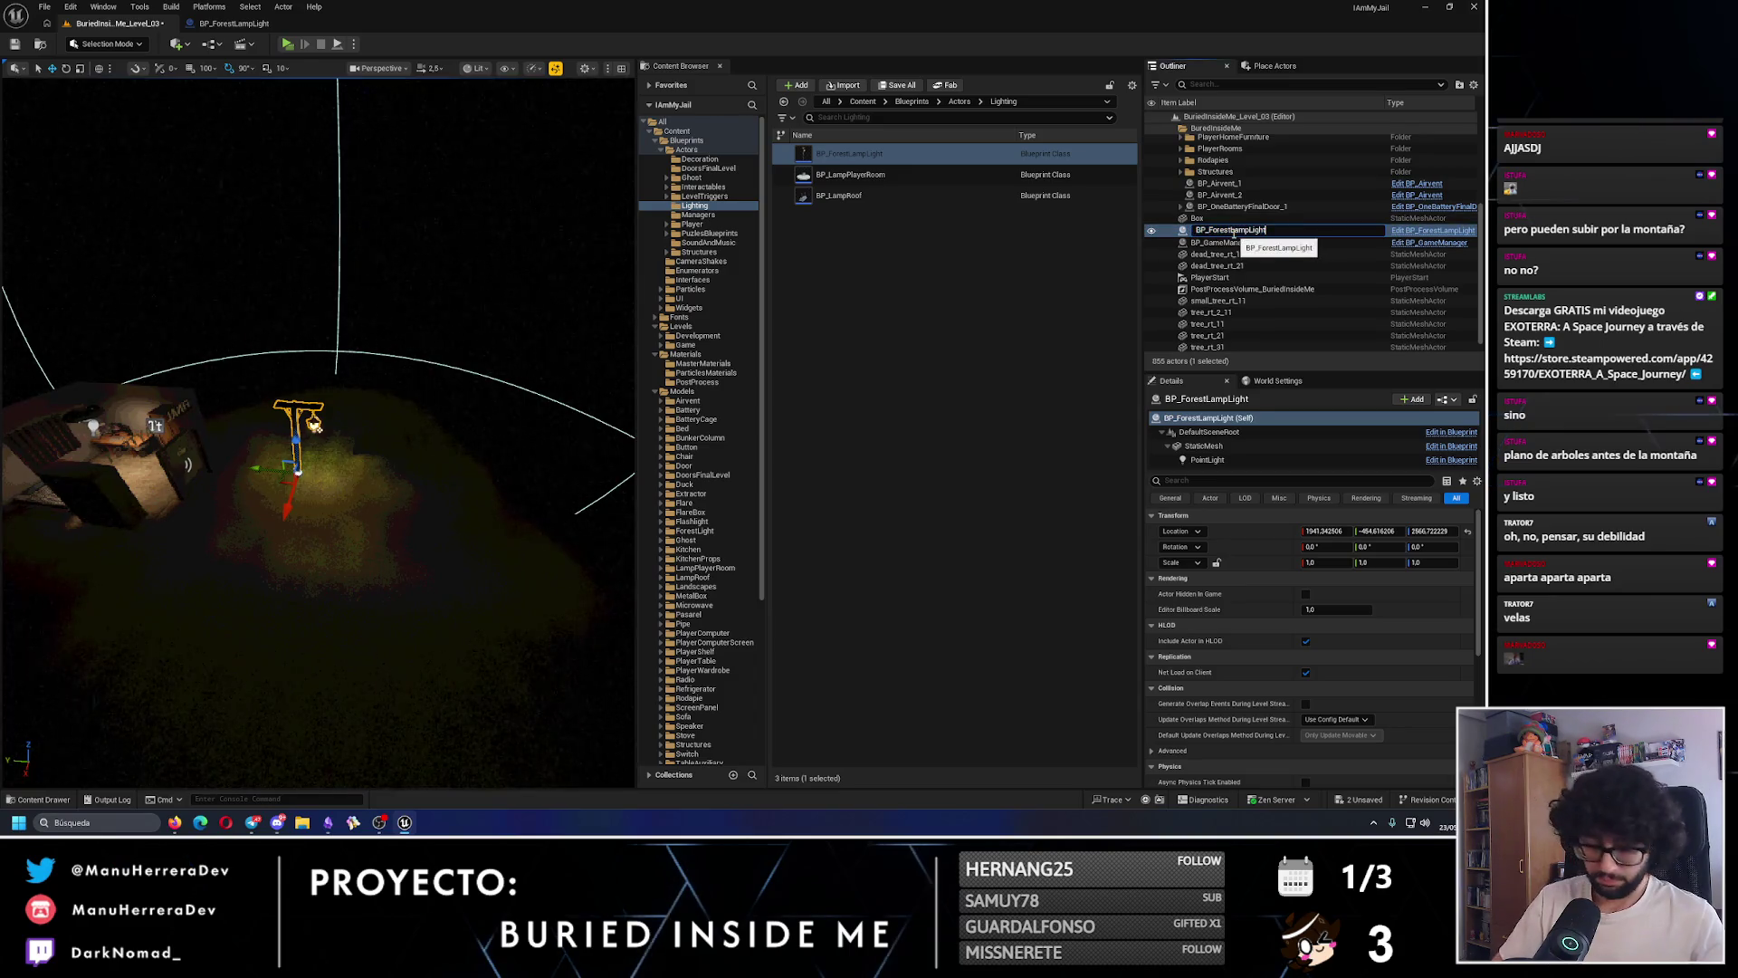
text(_1)
key(Return)
scroll(1204, 181, up, 4)
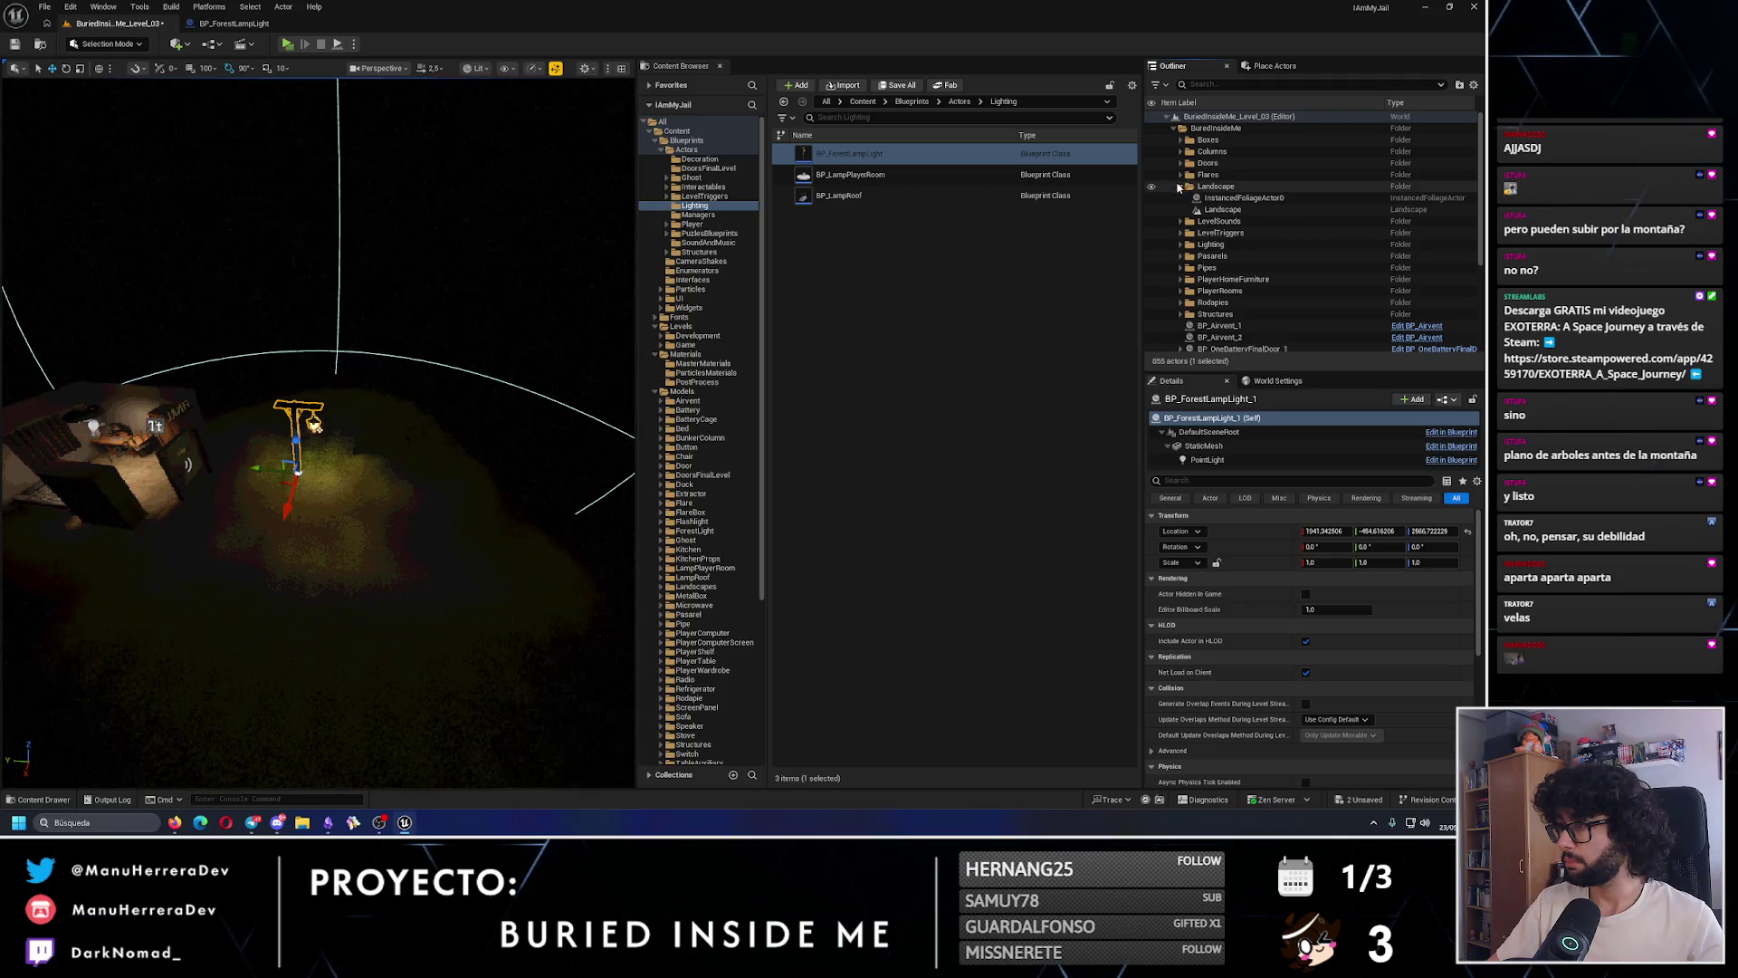
click(1179, 186)
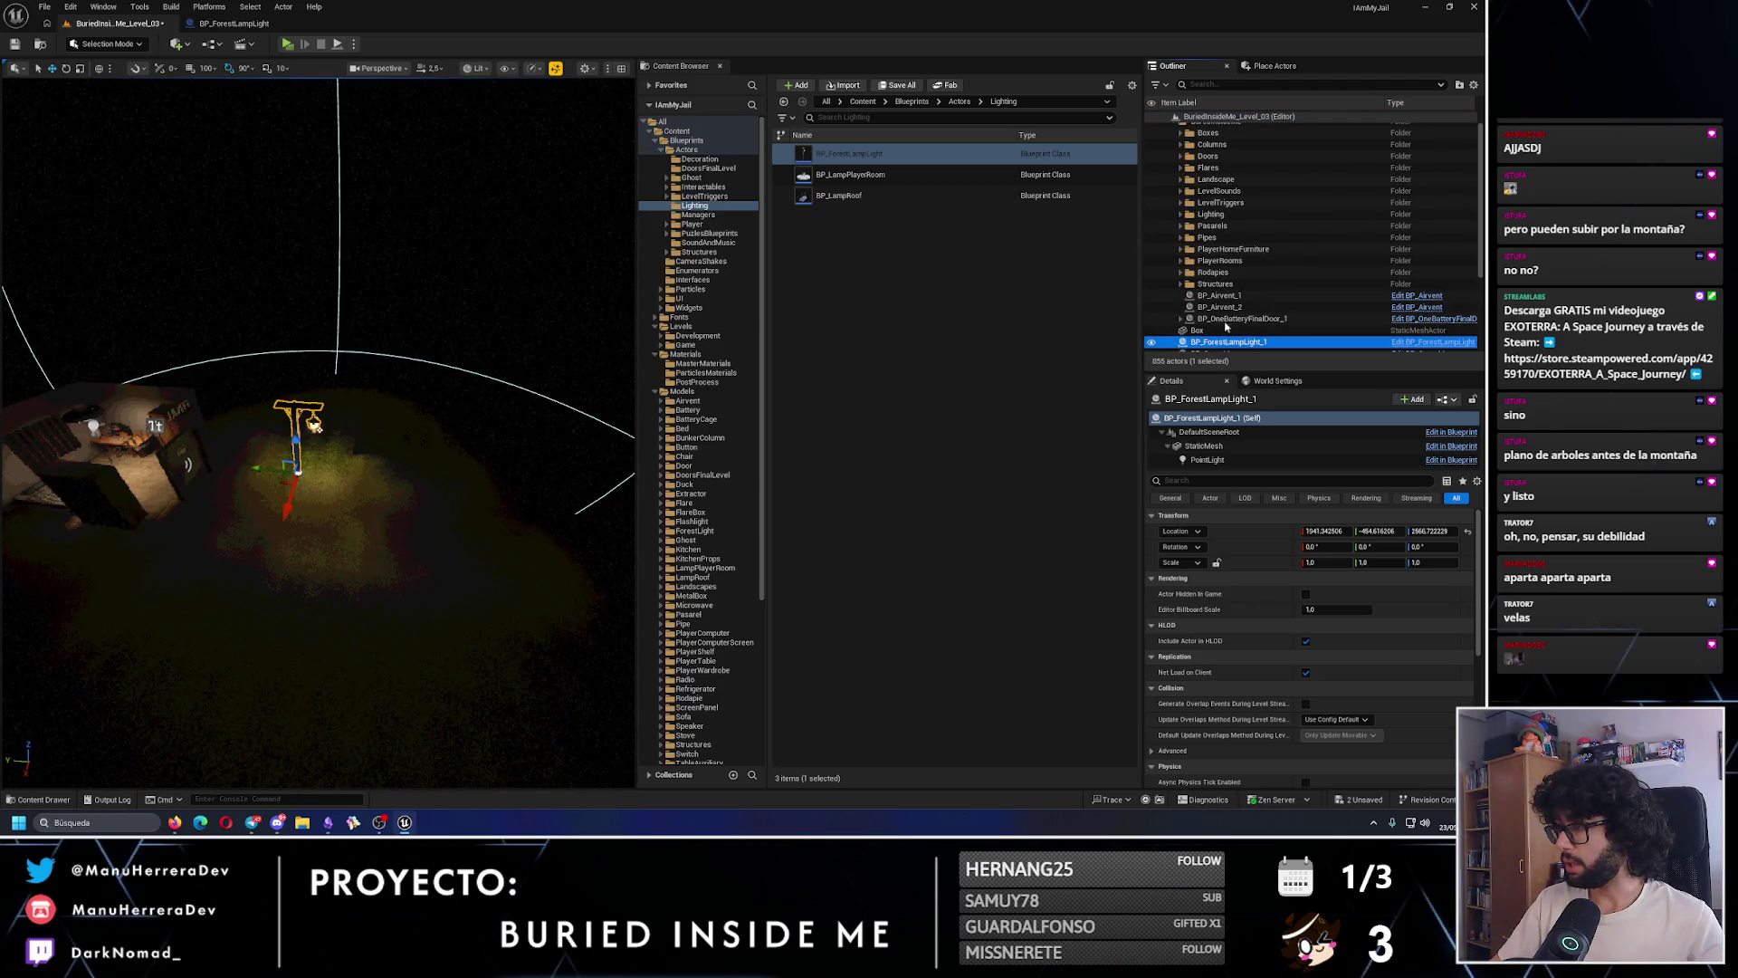
drag(1213, 221, 1213, 217)
- Move the lamp beside the small building, viewing it in unlit mode
double_click(1242, 237)
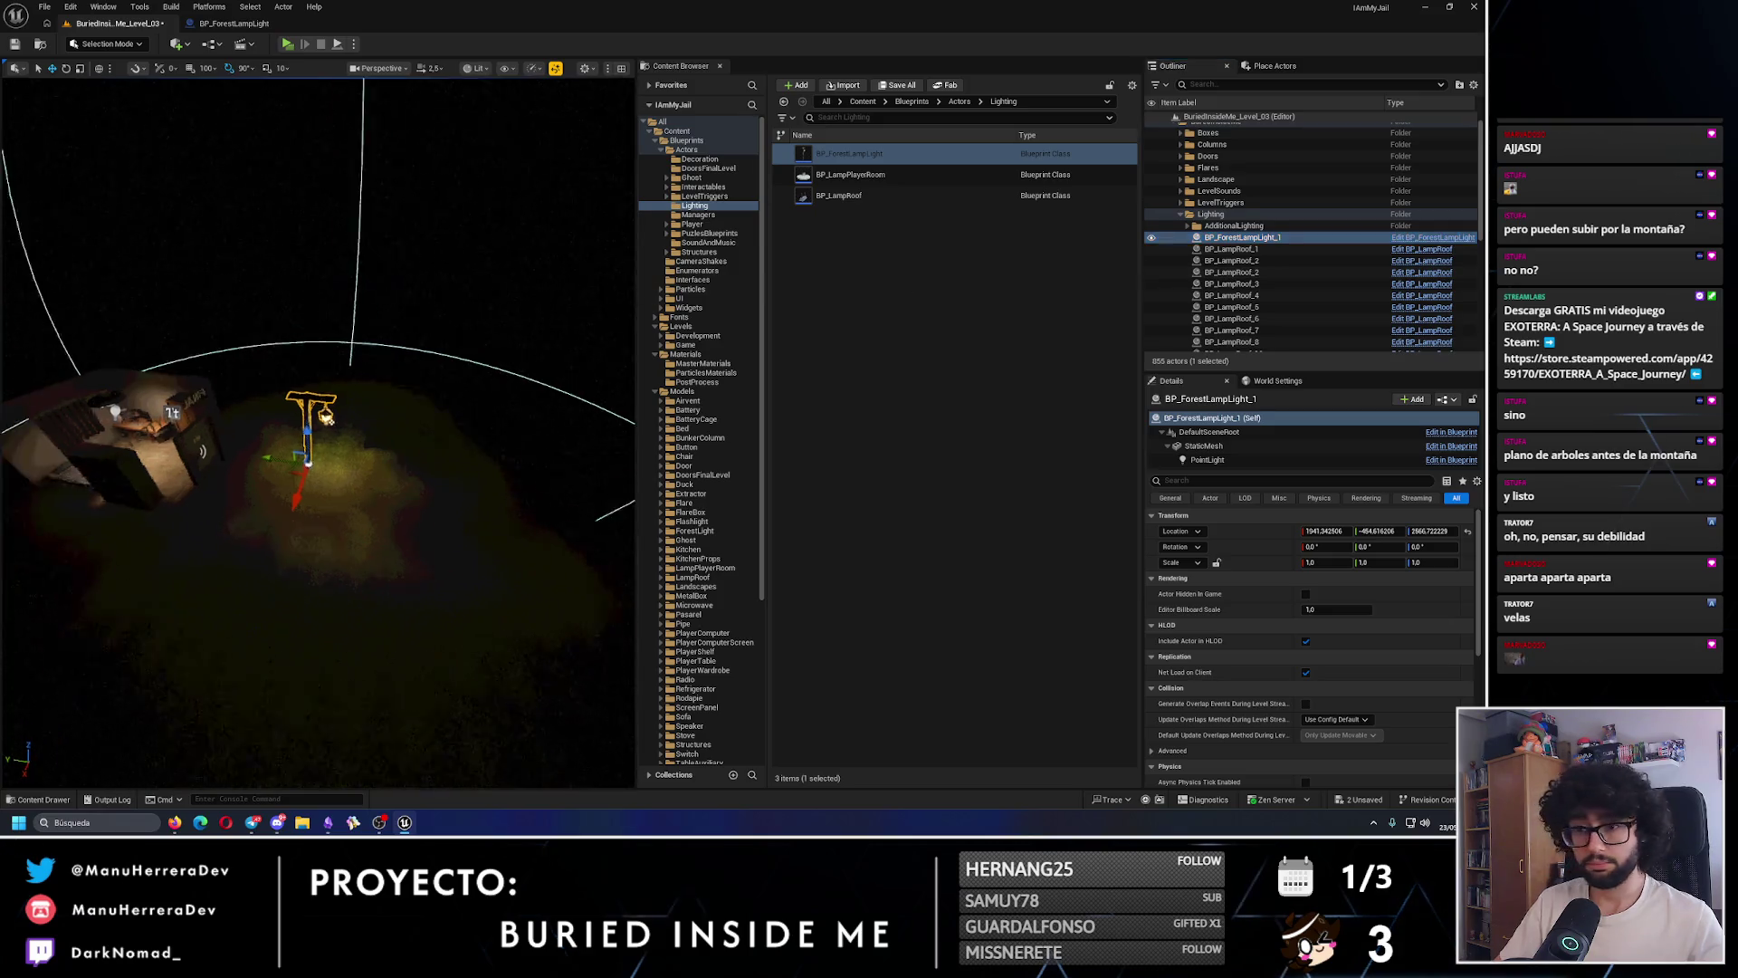
mouse_move(566, 325)
mouse_down()
mouse_move(344, 362)
mouse_move(299, 272)
mouse_up()
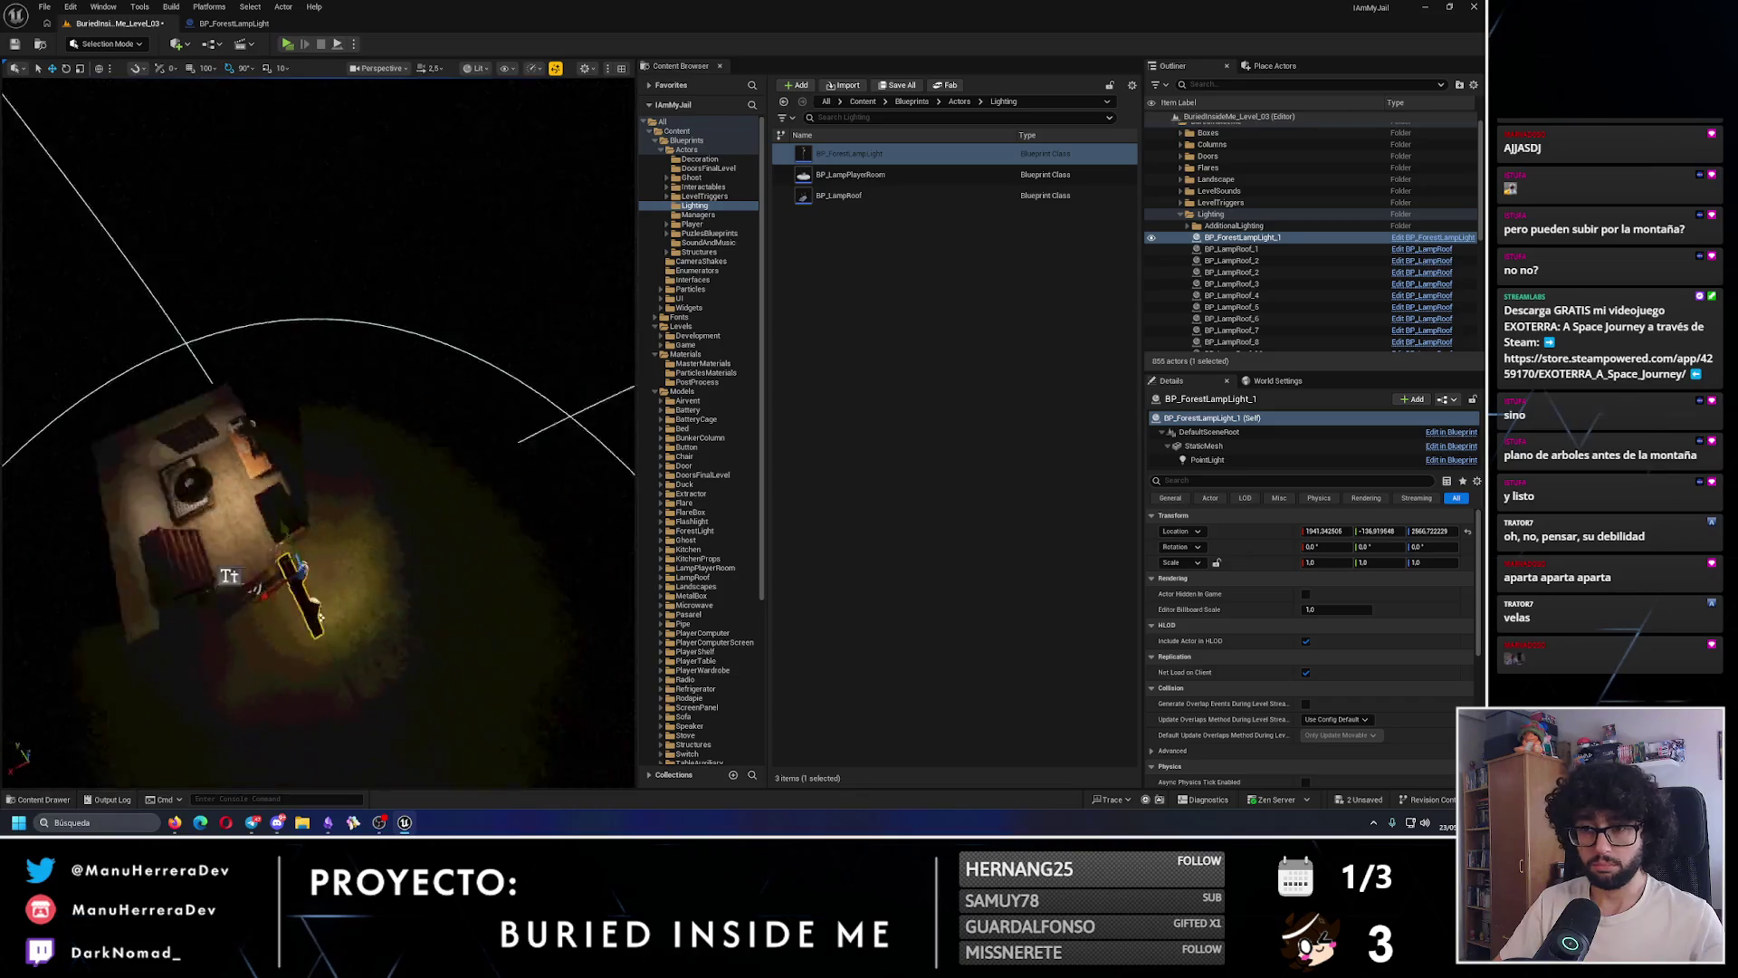
key(alt+3)
drag(271, 435, 331, 508)
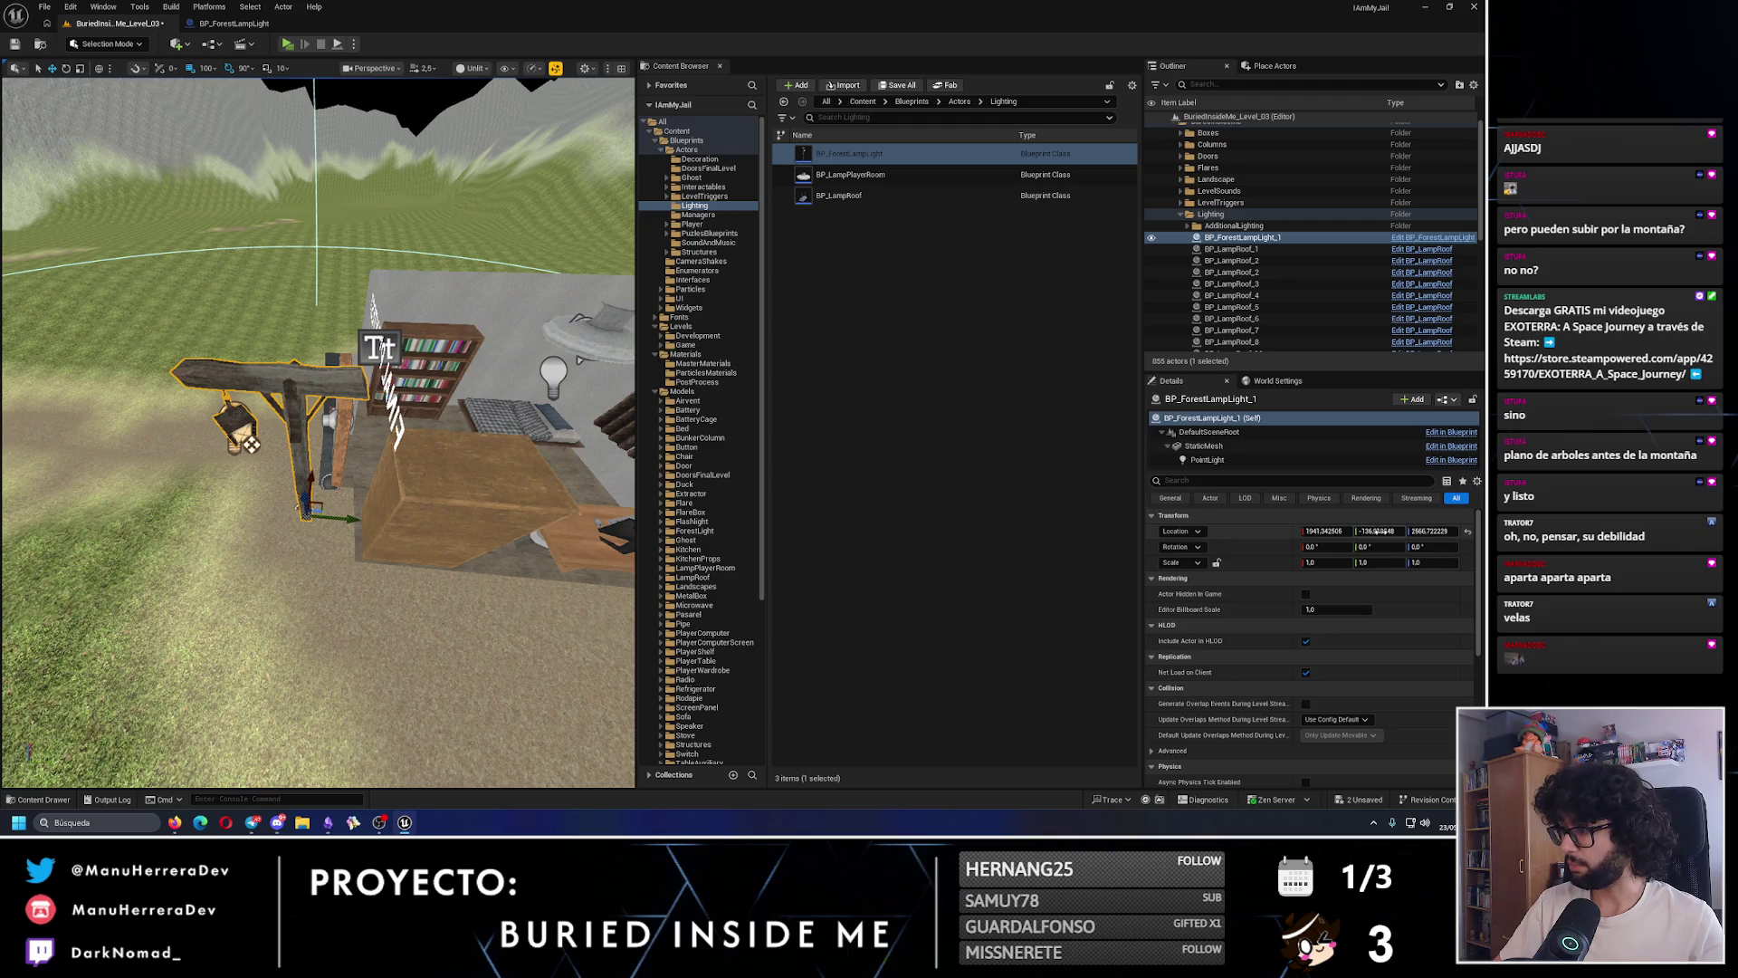
- Set the lamp's Location Y to -130 and view the lit room around it
text(30)
key(Return)
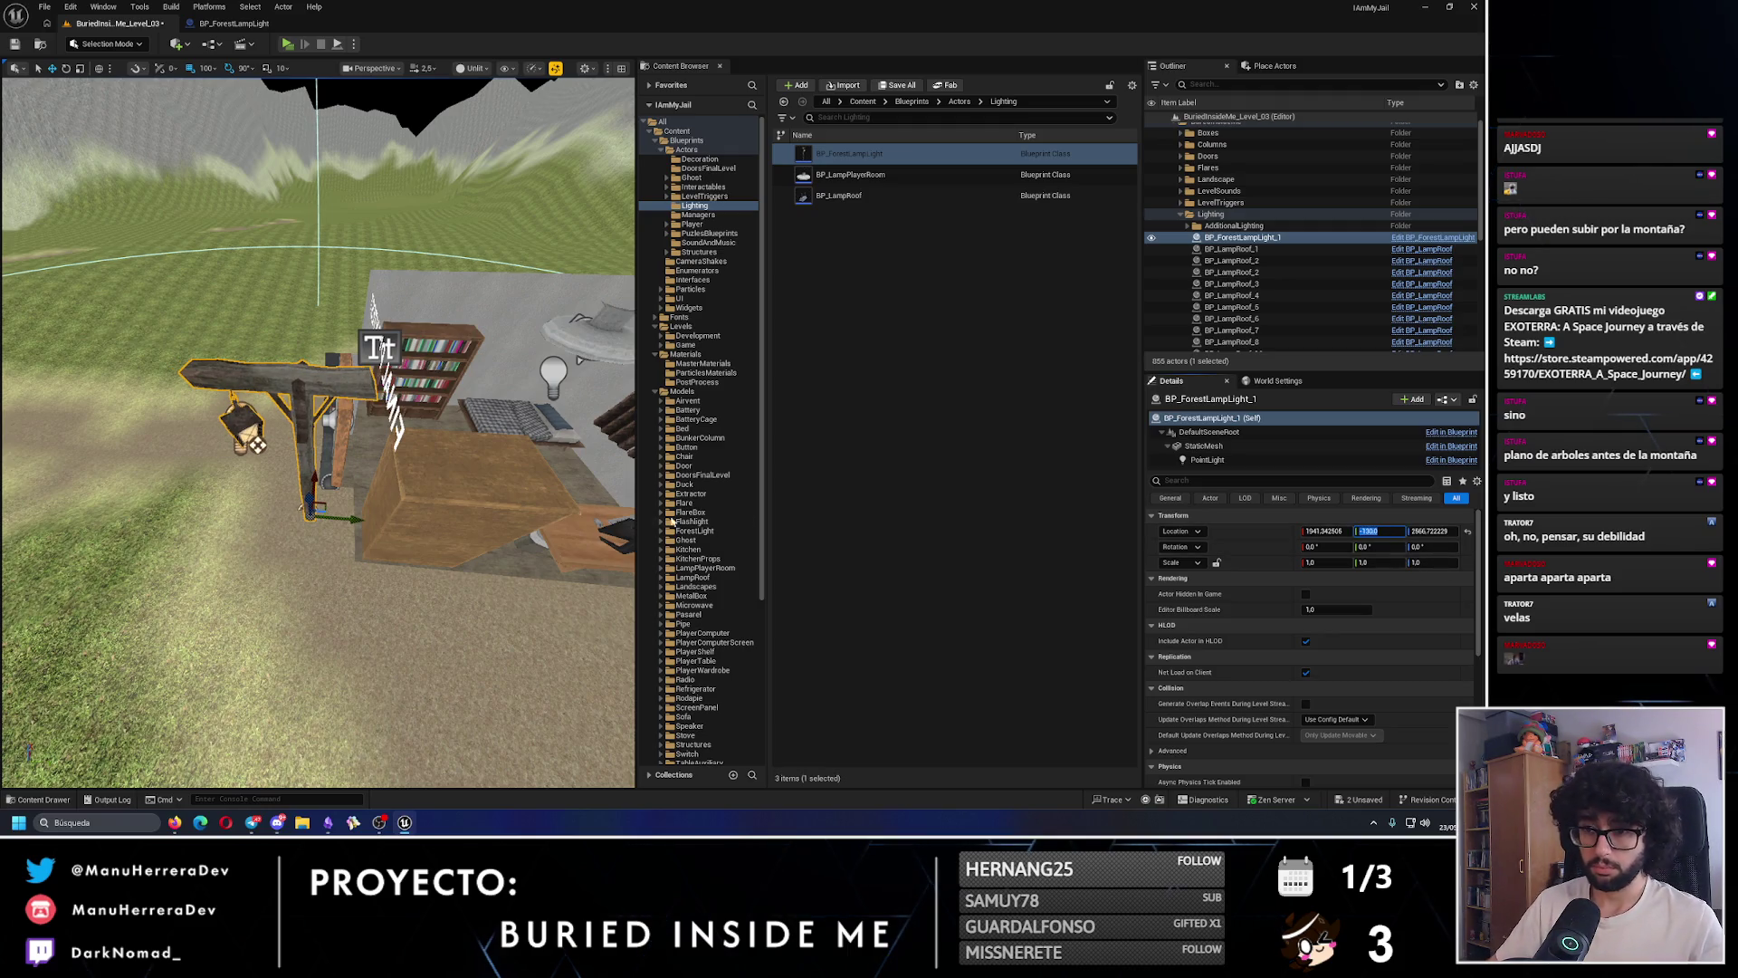
mouse_move(369, 503)
mouse_down()
mouse_move(311, 465)
mouse_move(345, 459)
mouse_move(94, 467)
mouse_move(101, 534)
mouse_up()
key(alt+4)
mouse_move(220, 562)
mouse_down()
mouse_move(178, 470)
mouse_move(301, 420)
mouse_move(262, 521)
mouse_move(290, 530)
mouse_move(92, 502)
mouse_move(493, 457)
mouse_move(435, 582)
mouse_move(260, 574)
mouse_move(233, 605)
mouse_up()
- Rotate and move the other lamp beside the dirt path, then start a test play
click(301, 420)
key(alt+3)
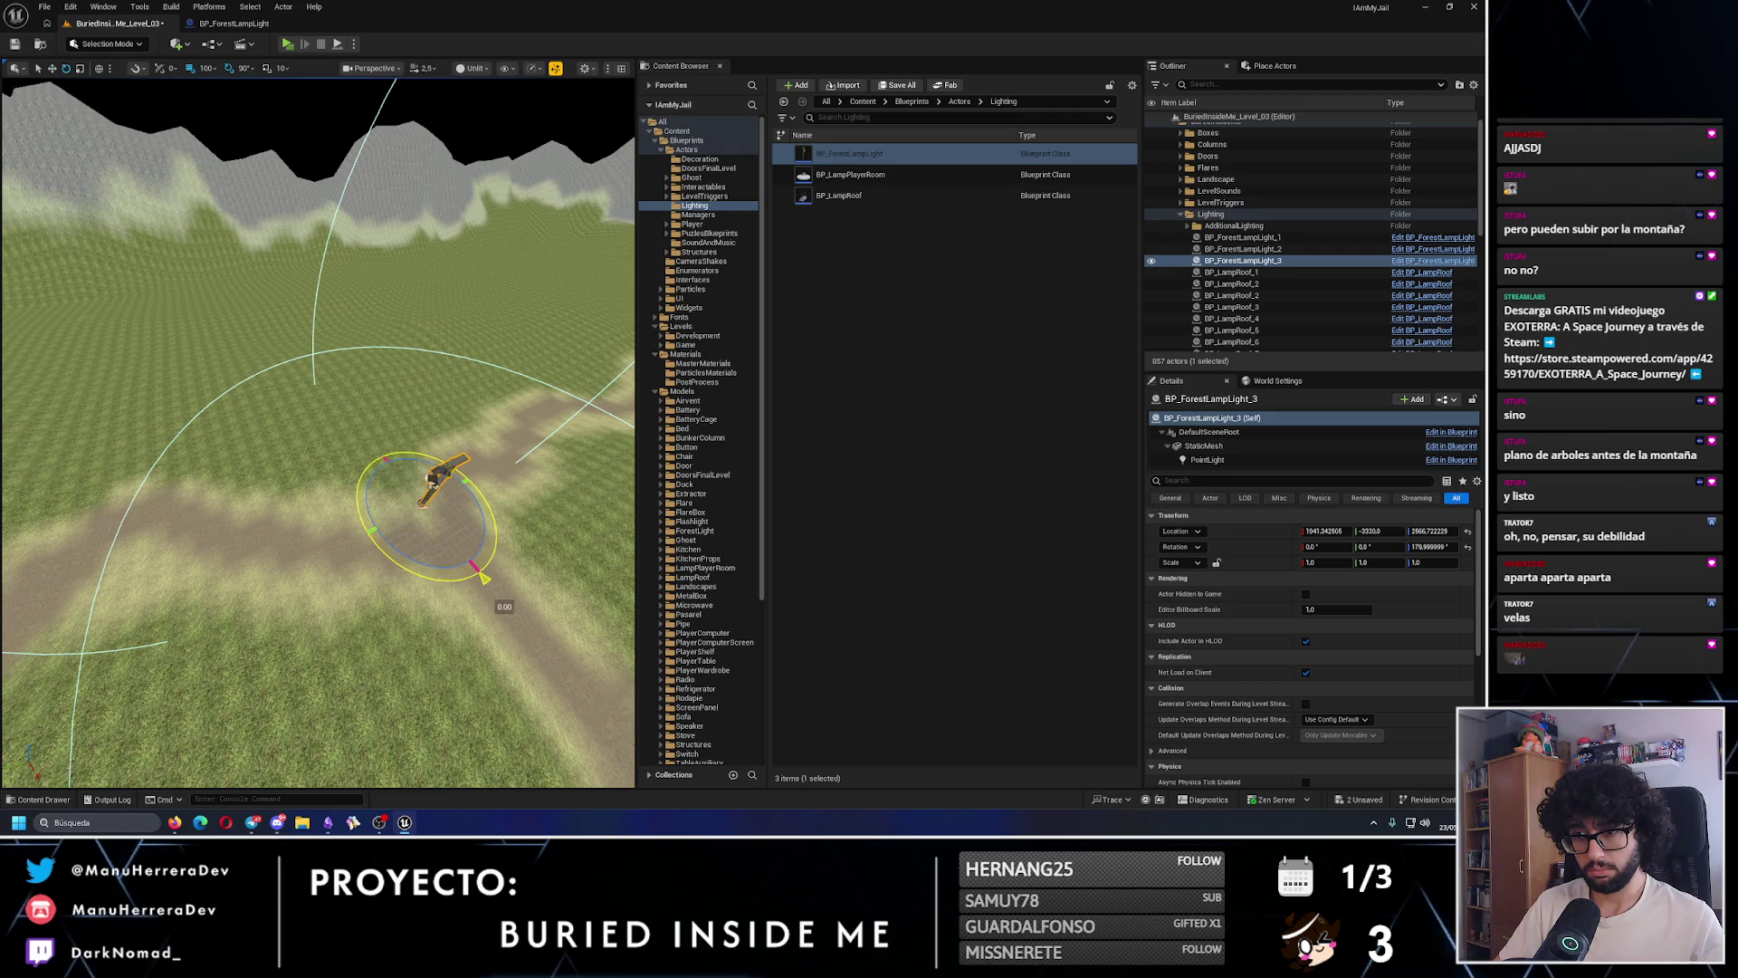
key(w)
mouse_move(462, 490)
mouse_down()
mouse_move(462, 398)
mouse_move(307, 442)
mouse_move(264, 478)
mouse_move(267, 523)
mouse_up()
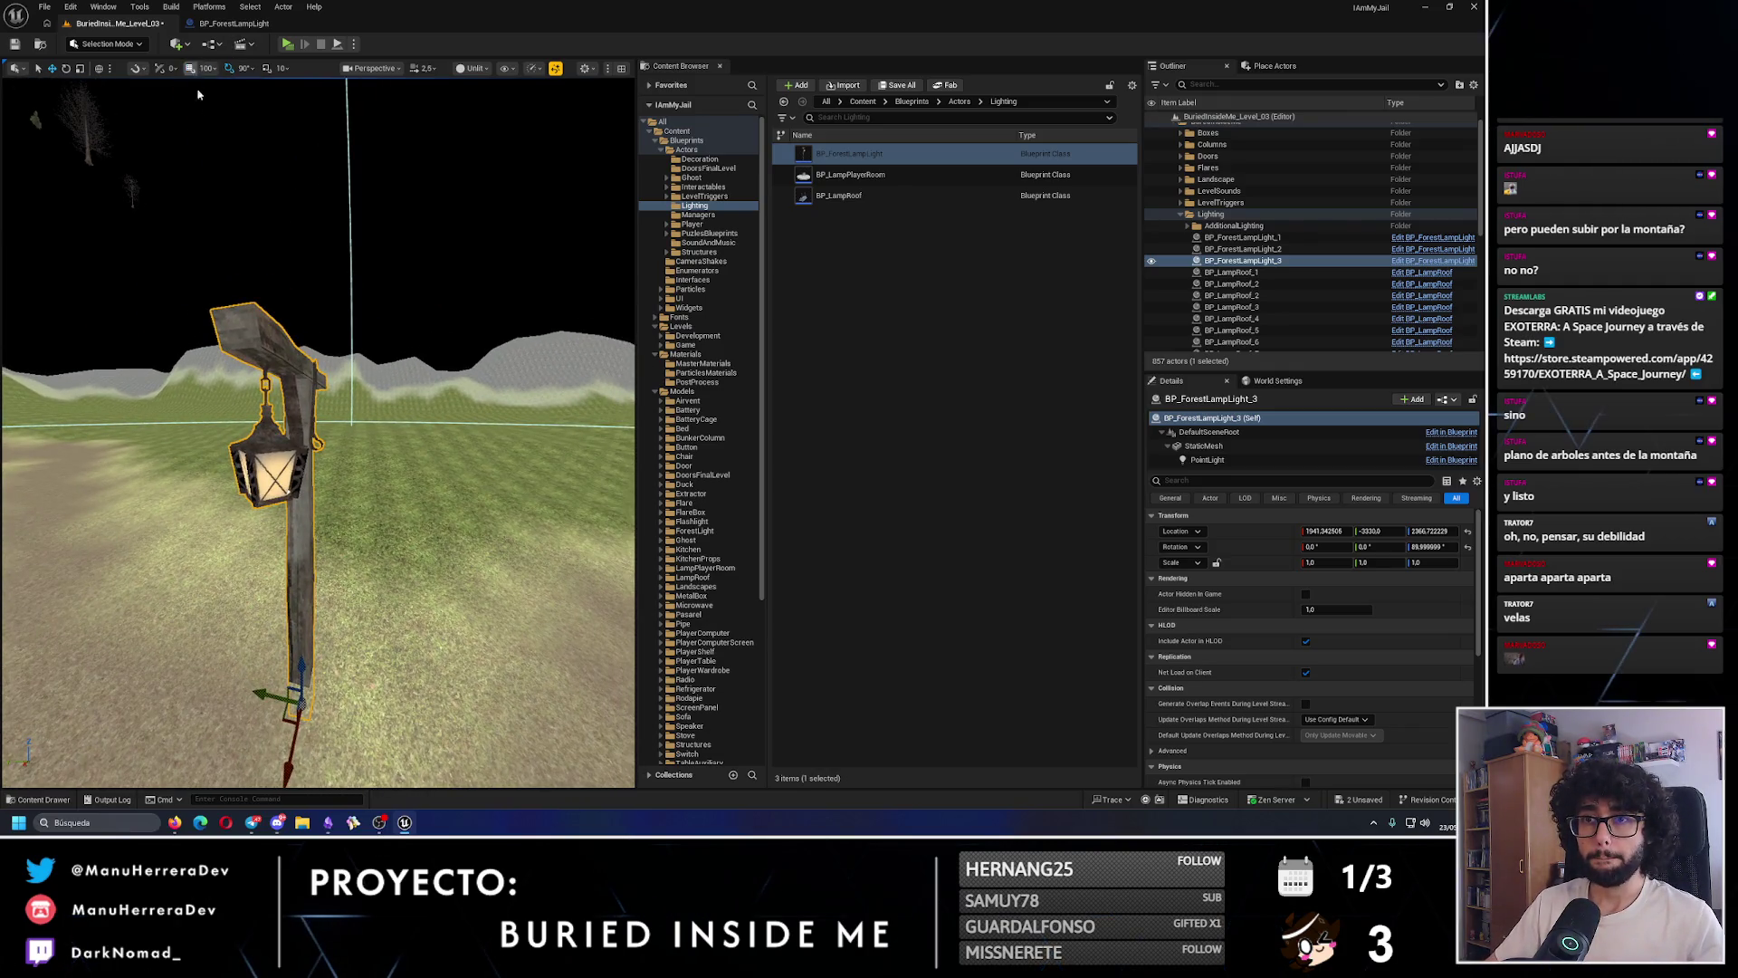
mouse_move(198, 94)
mouse_down()
mouse_move(297, 380)
mouse_move(294, 573)
mouse_up()
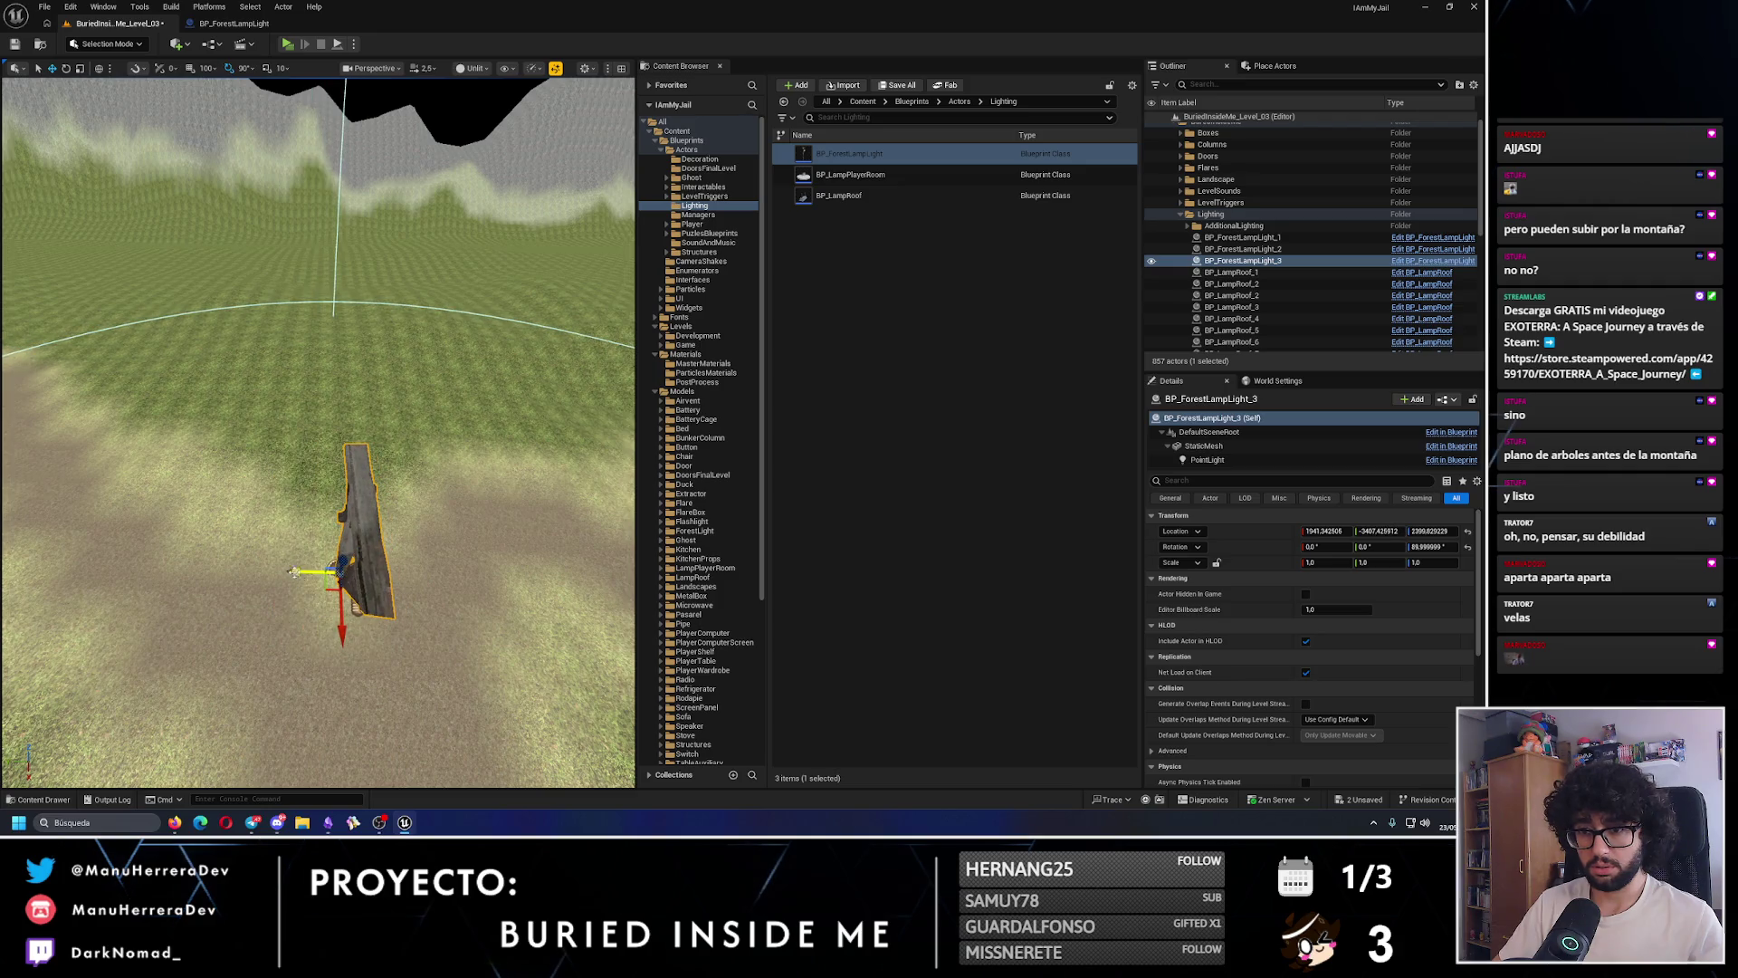
drag(345, 643, 344, 625)
key(alt+4)
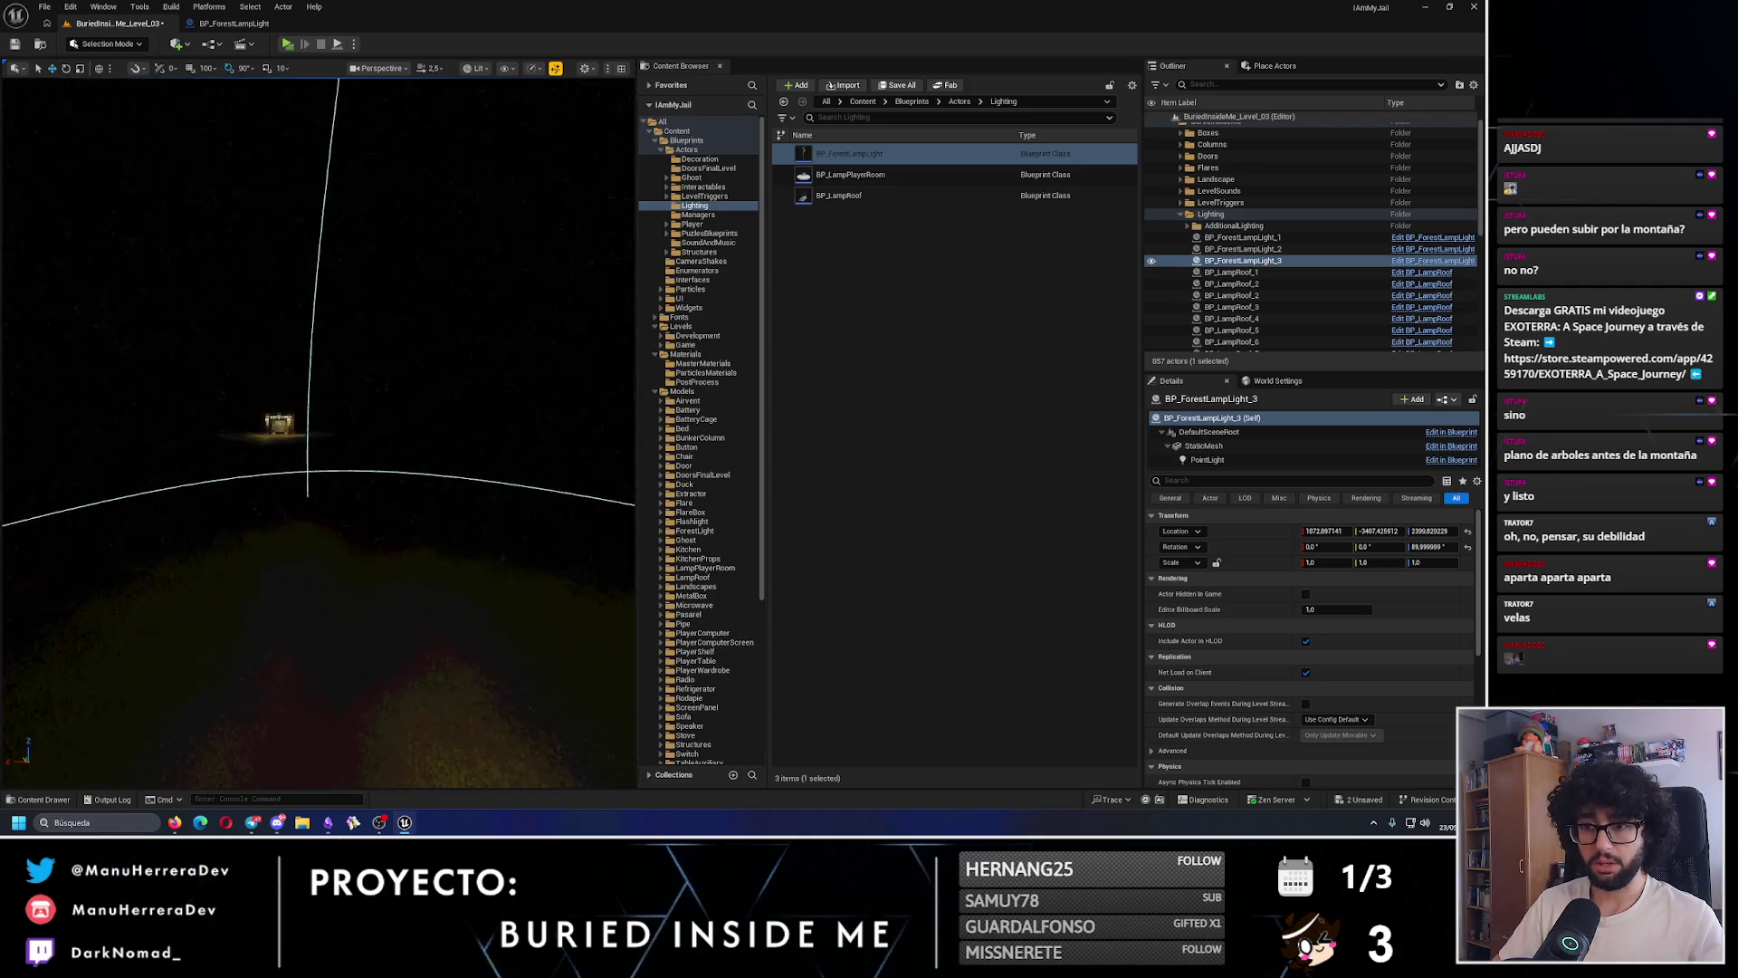
scroll(344, 598, down, 5)
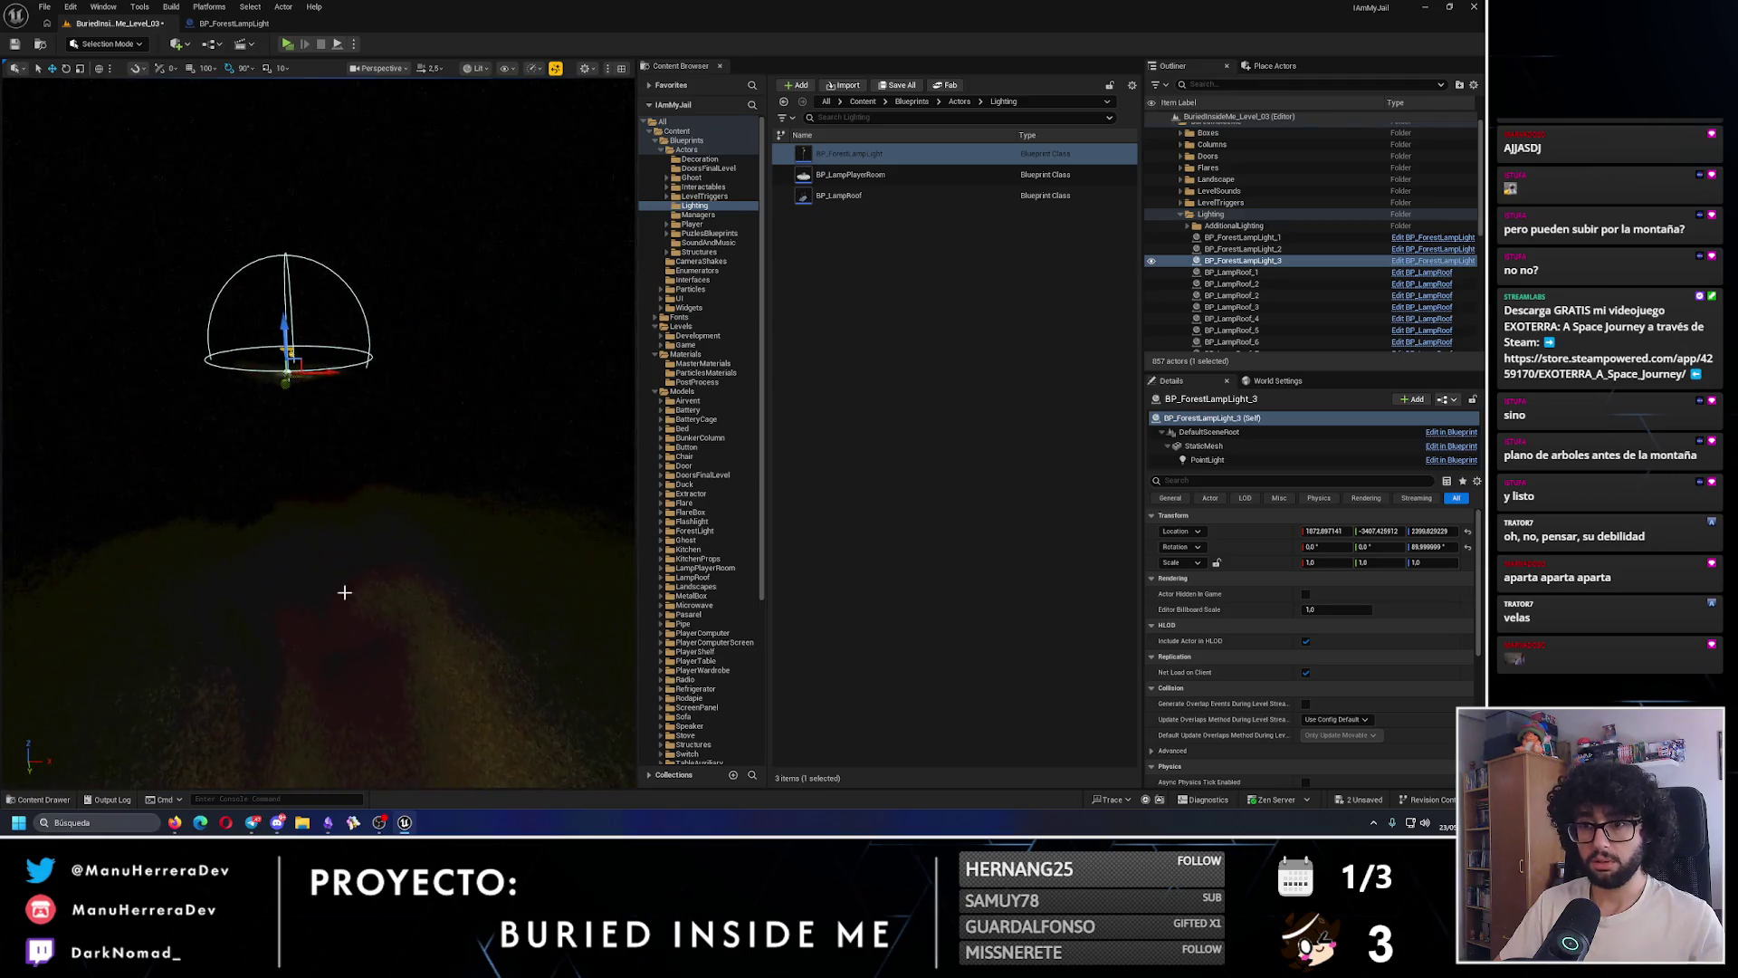
key(alt+p)
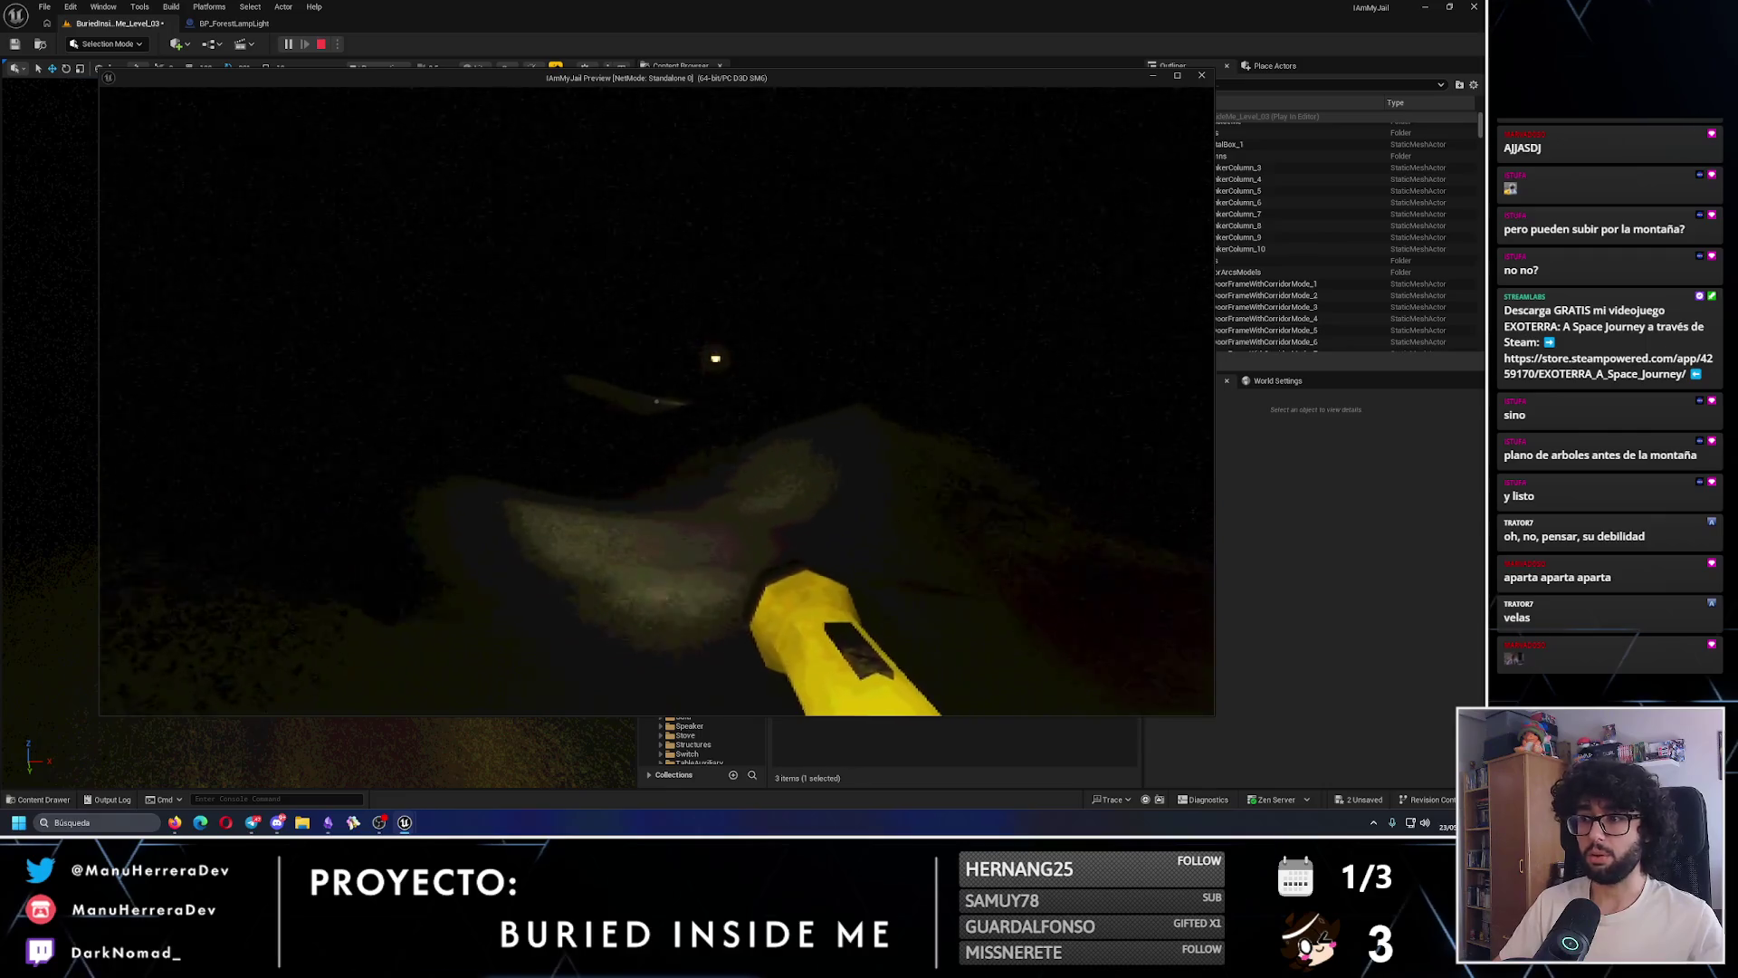
key(shift+w)
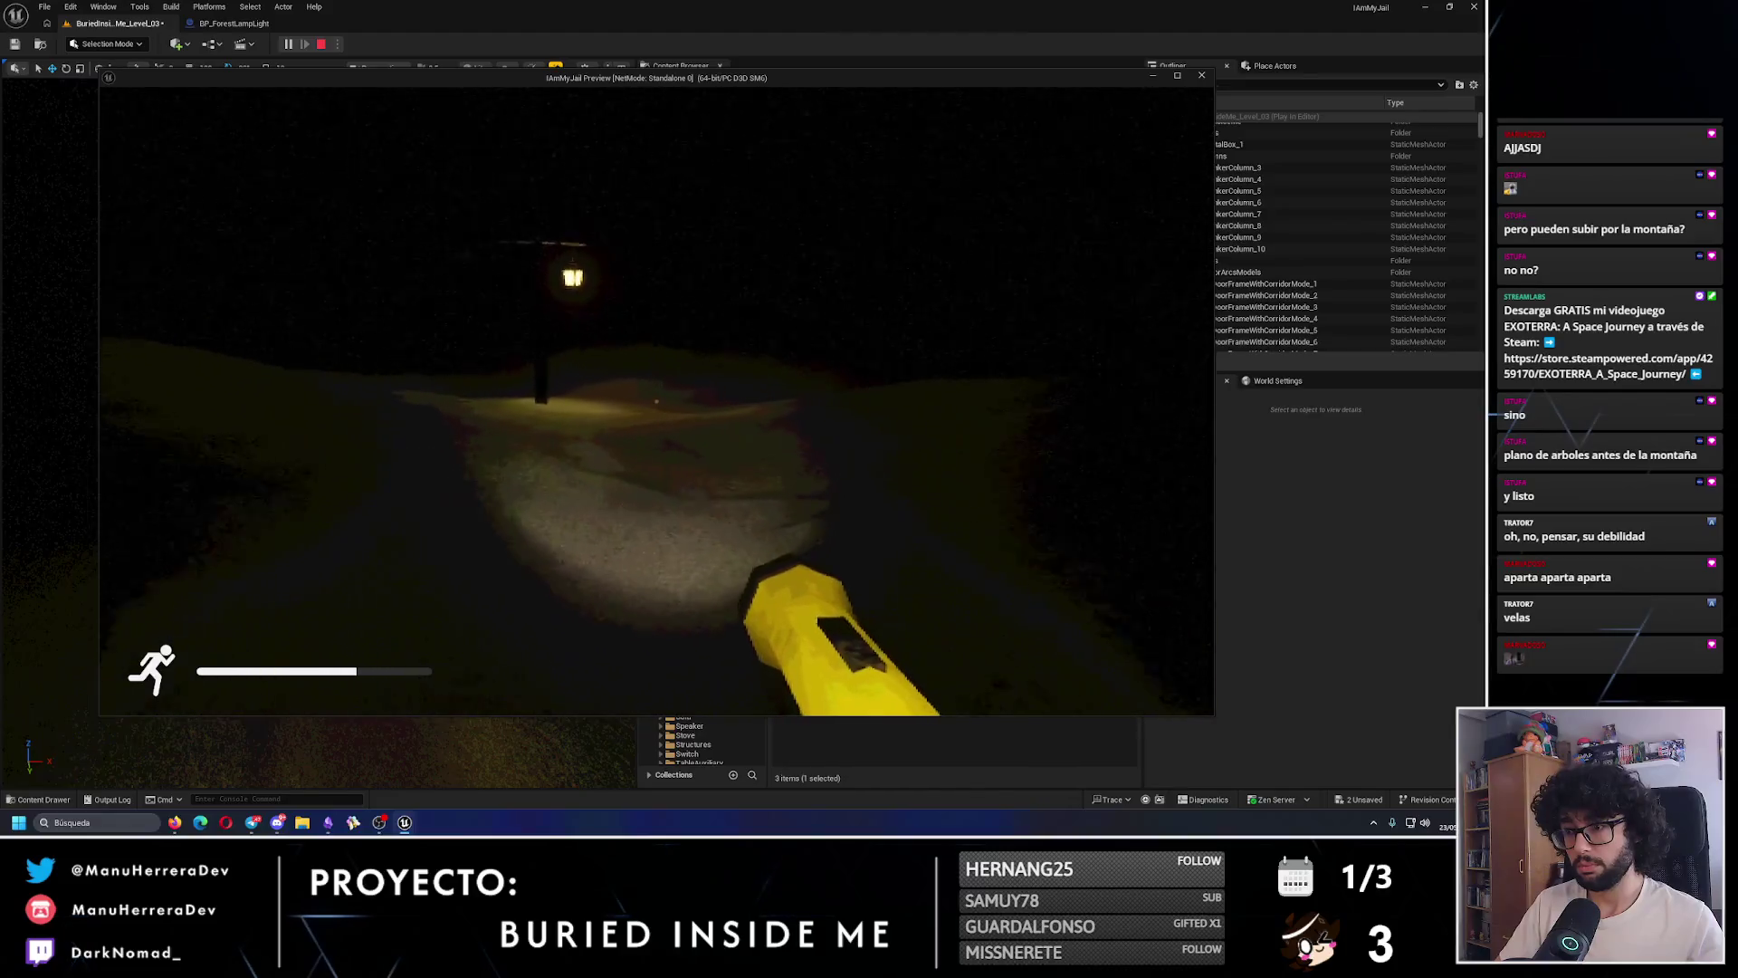
key(w)
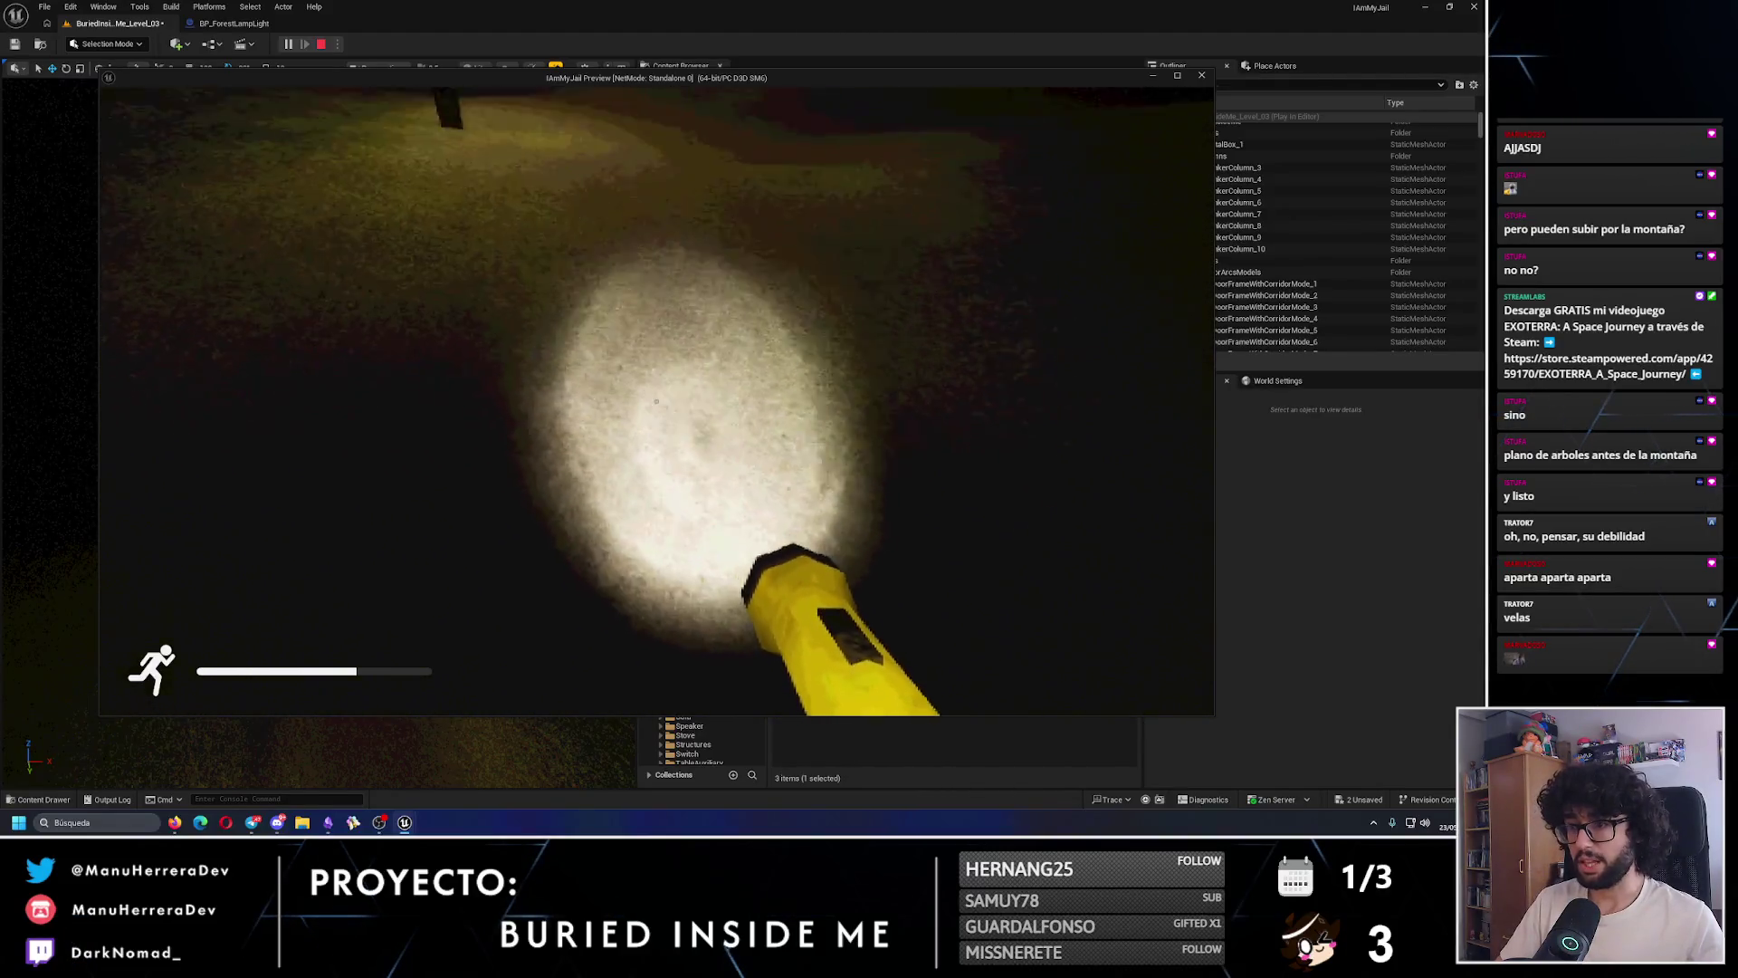
key(Escape)
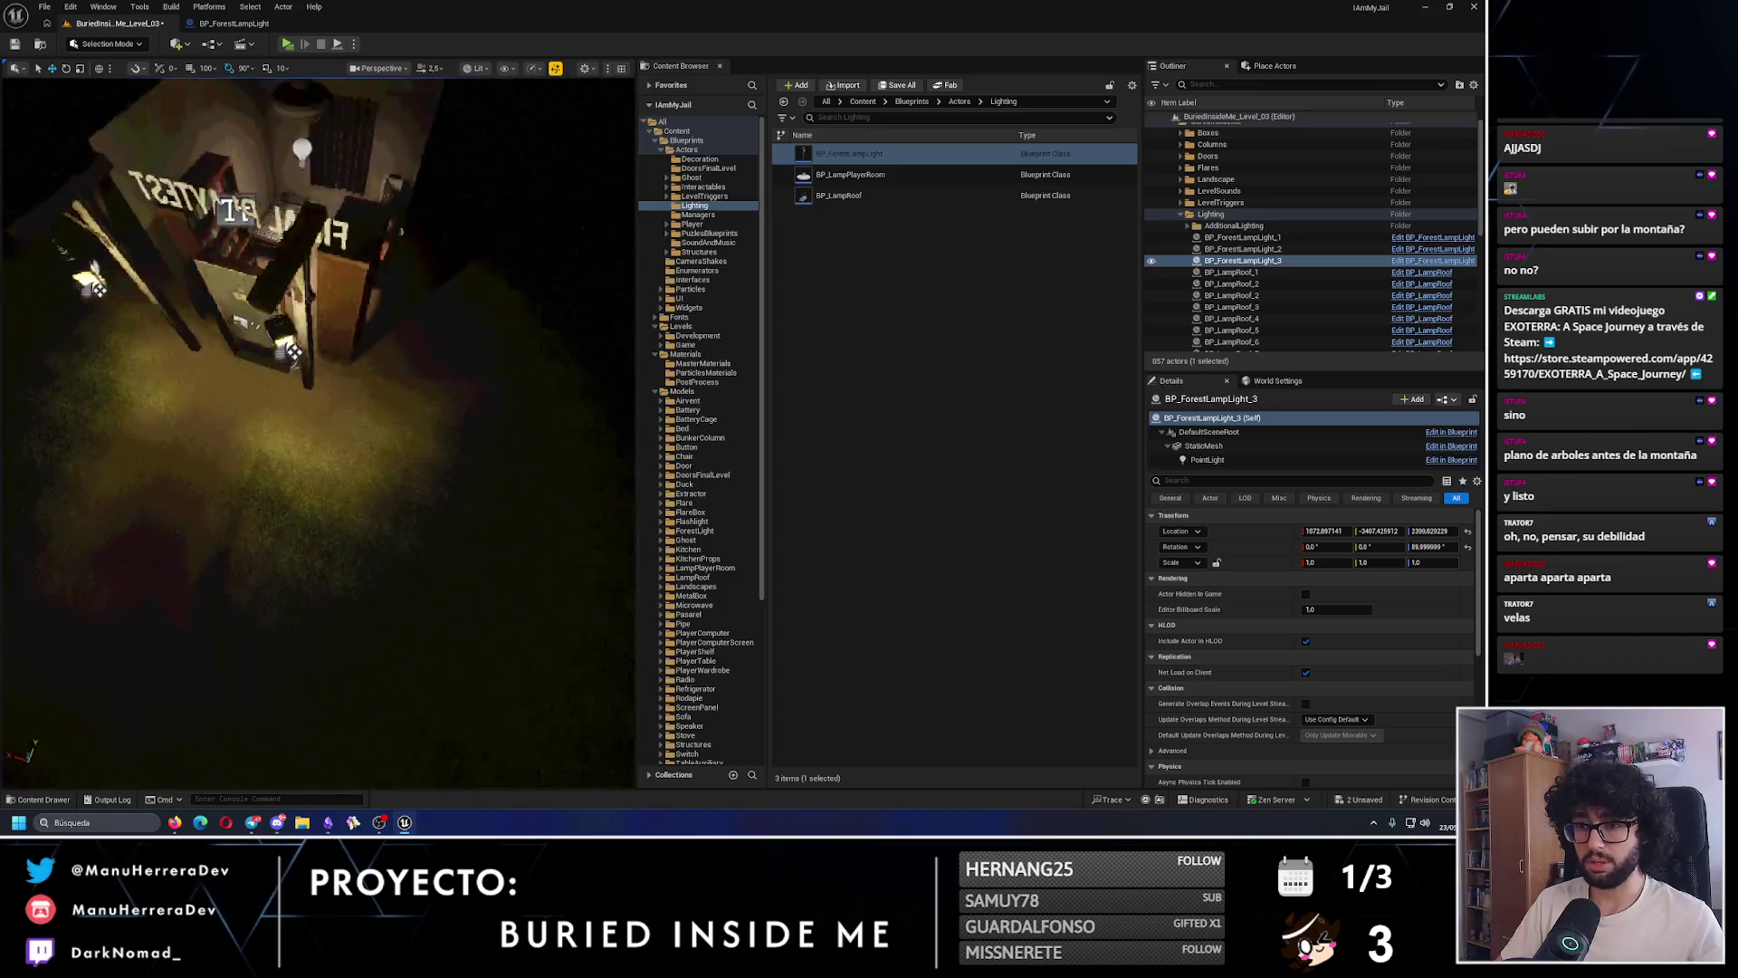
key(alt+3)
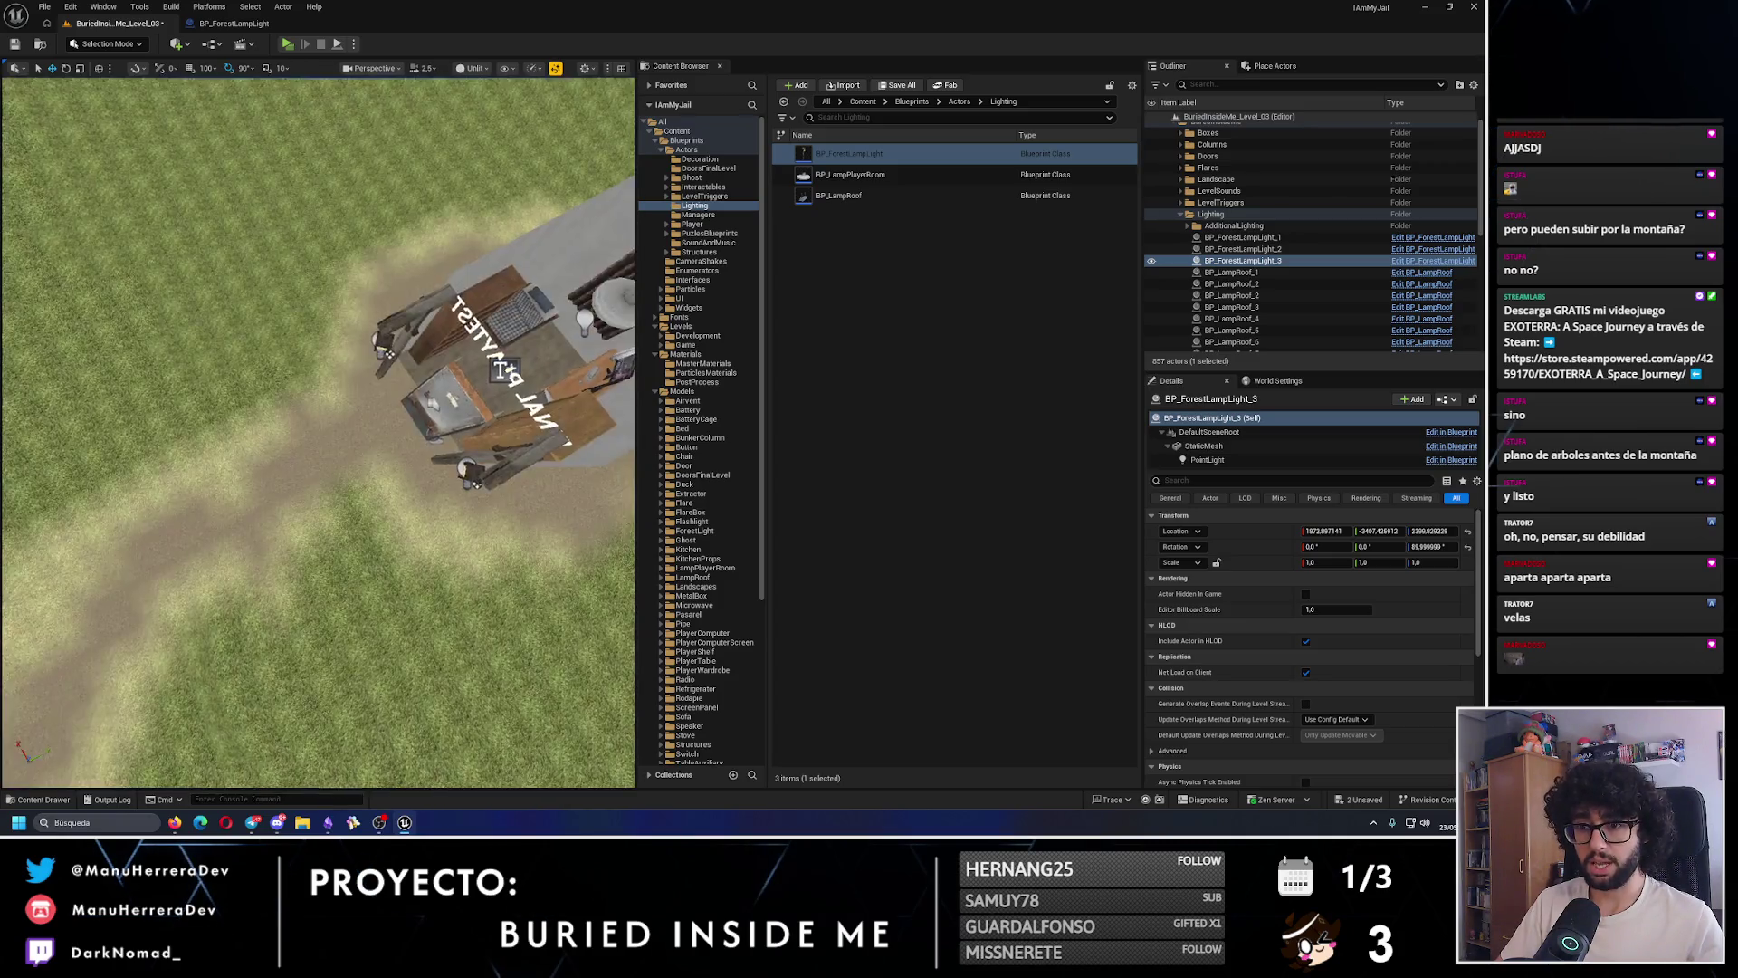
key(alt+4)
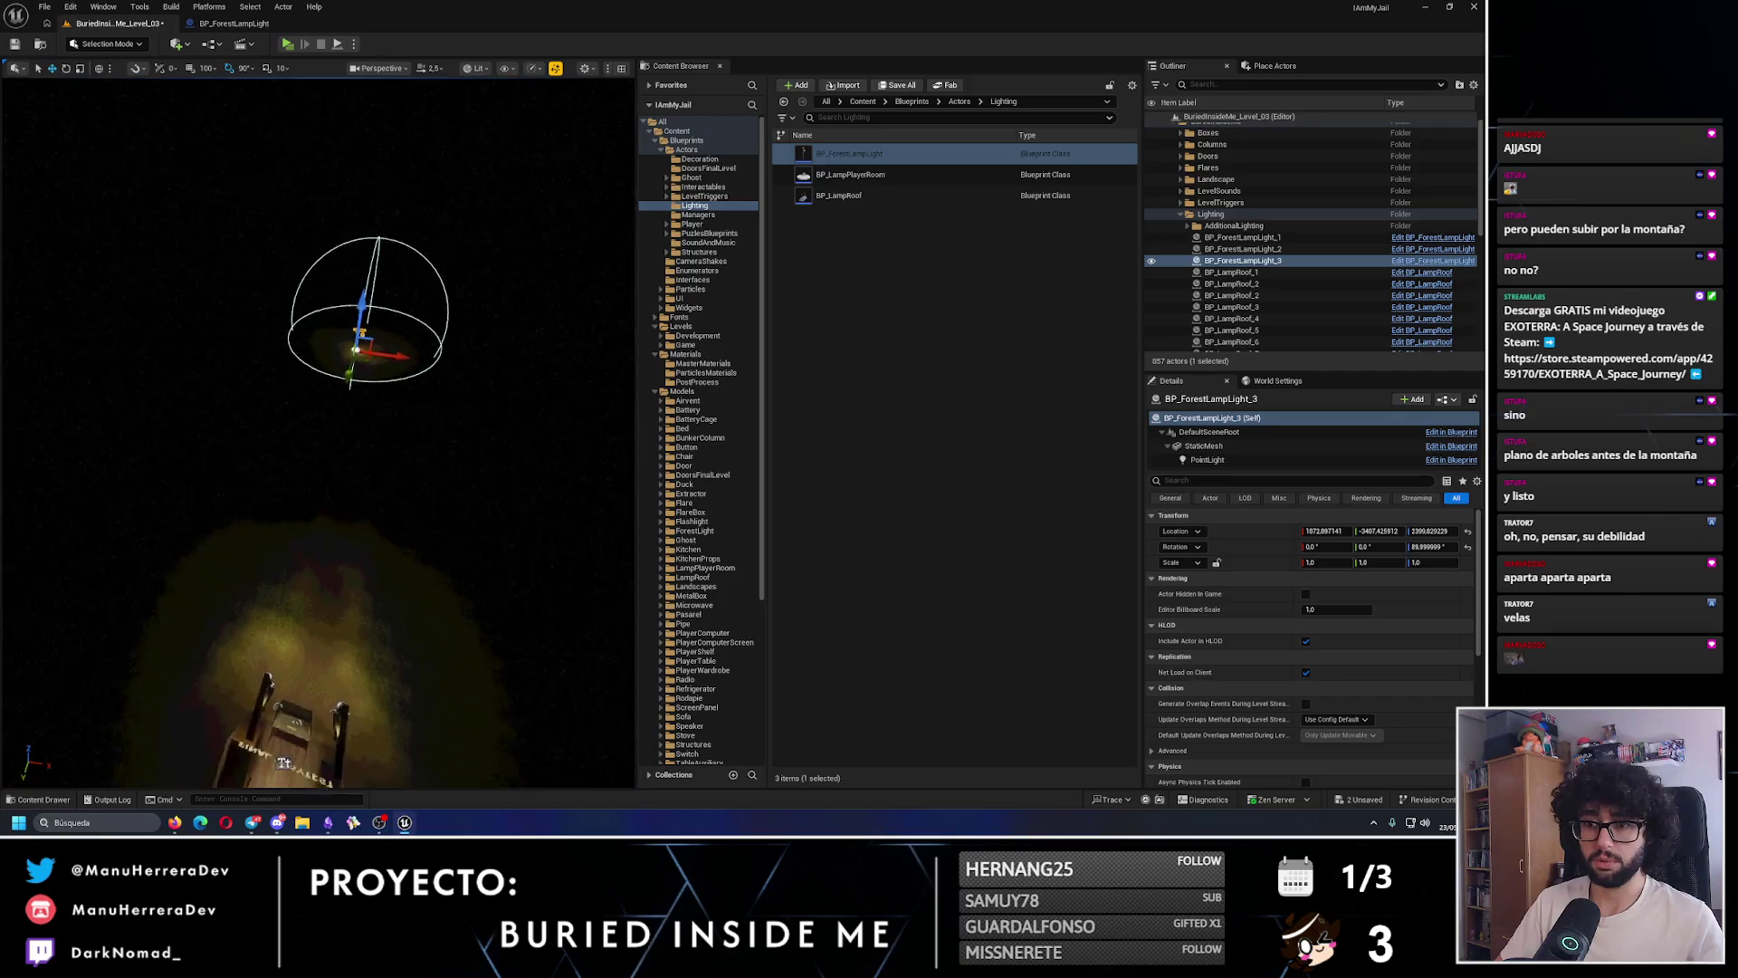
key(alt+p)
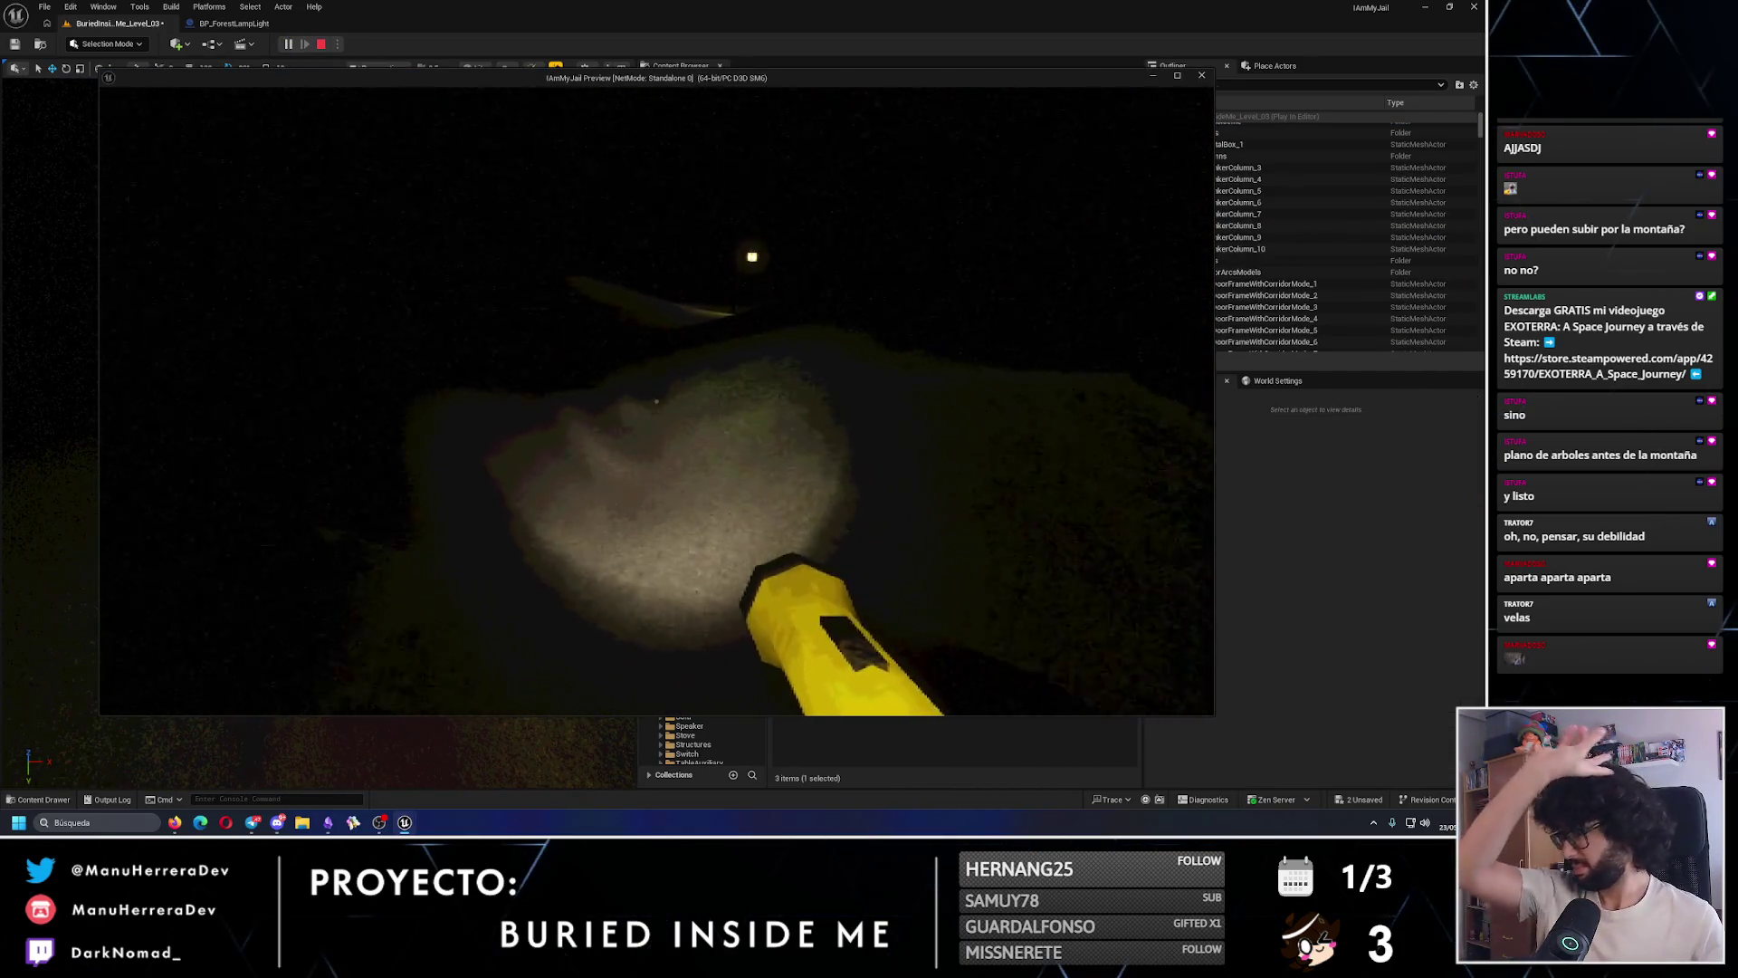
key(shift+w)
key(shift+w)
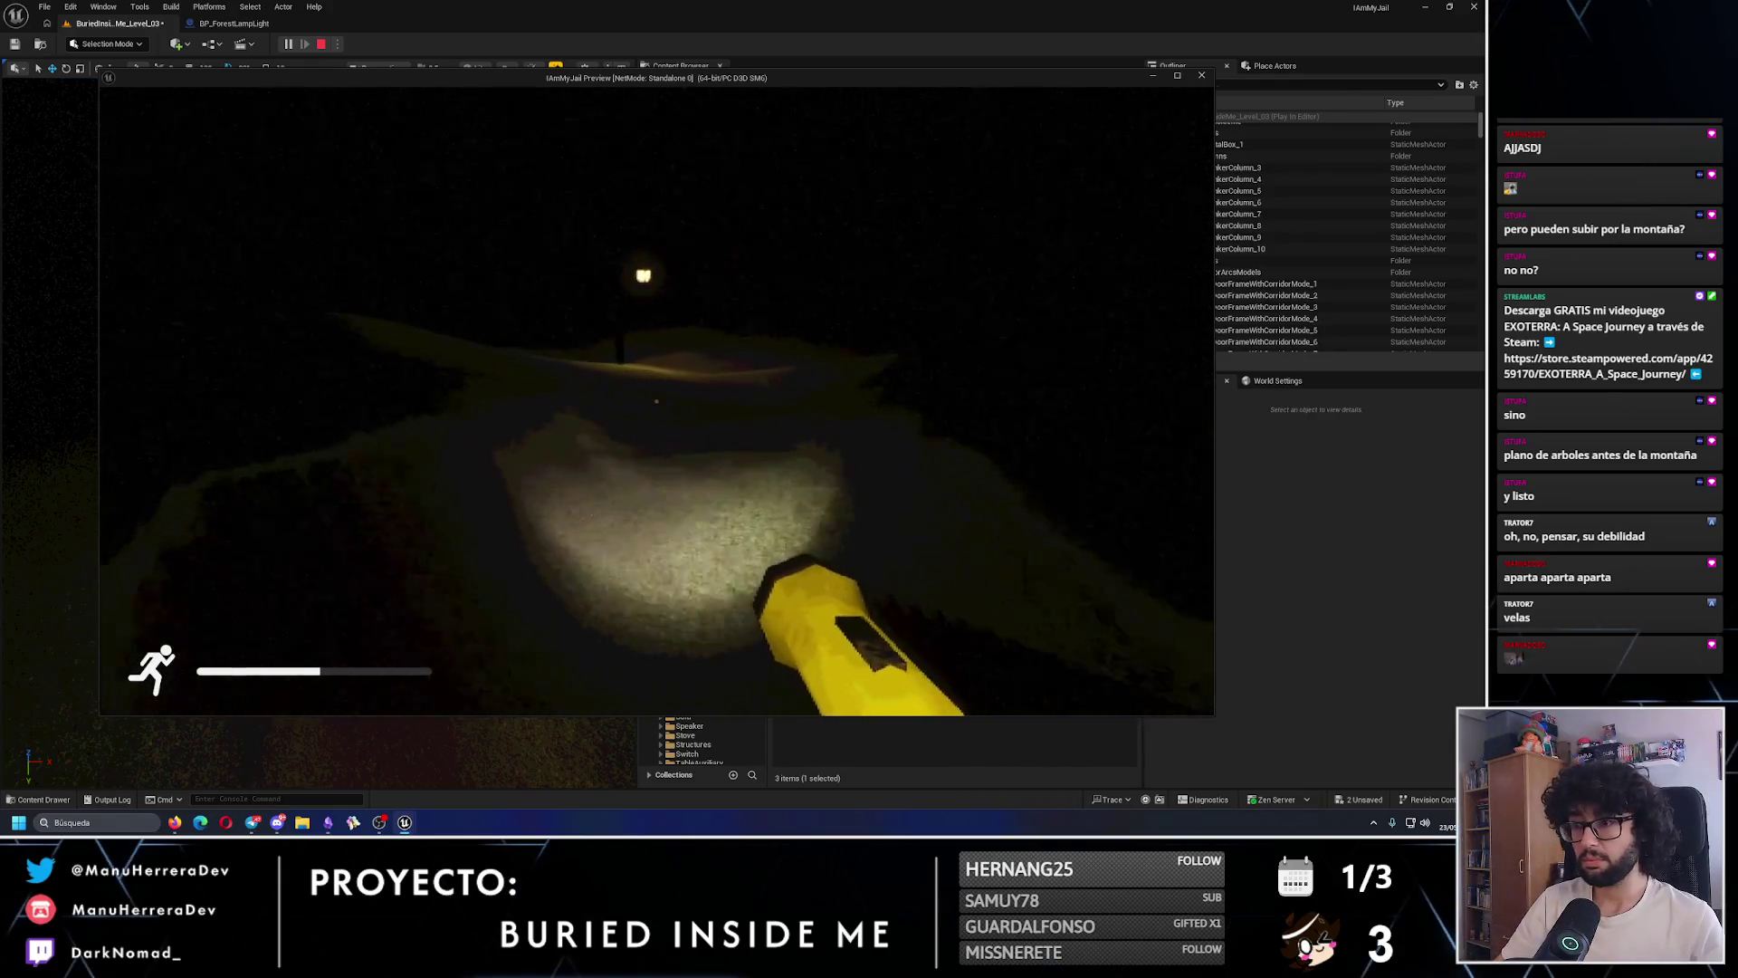
key(w)
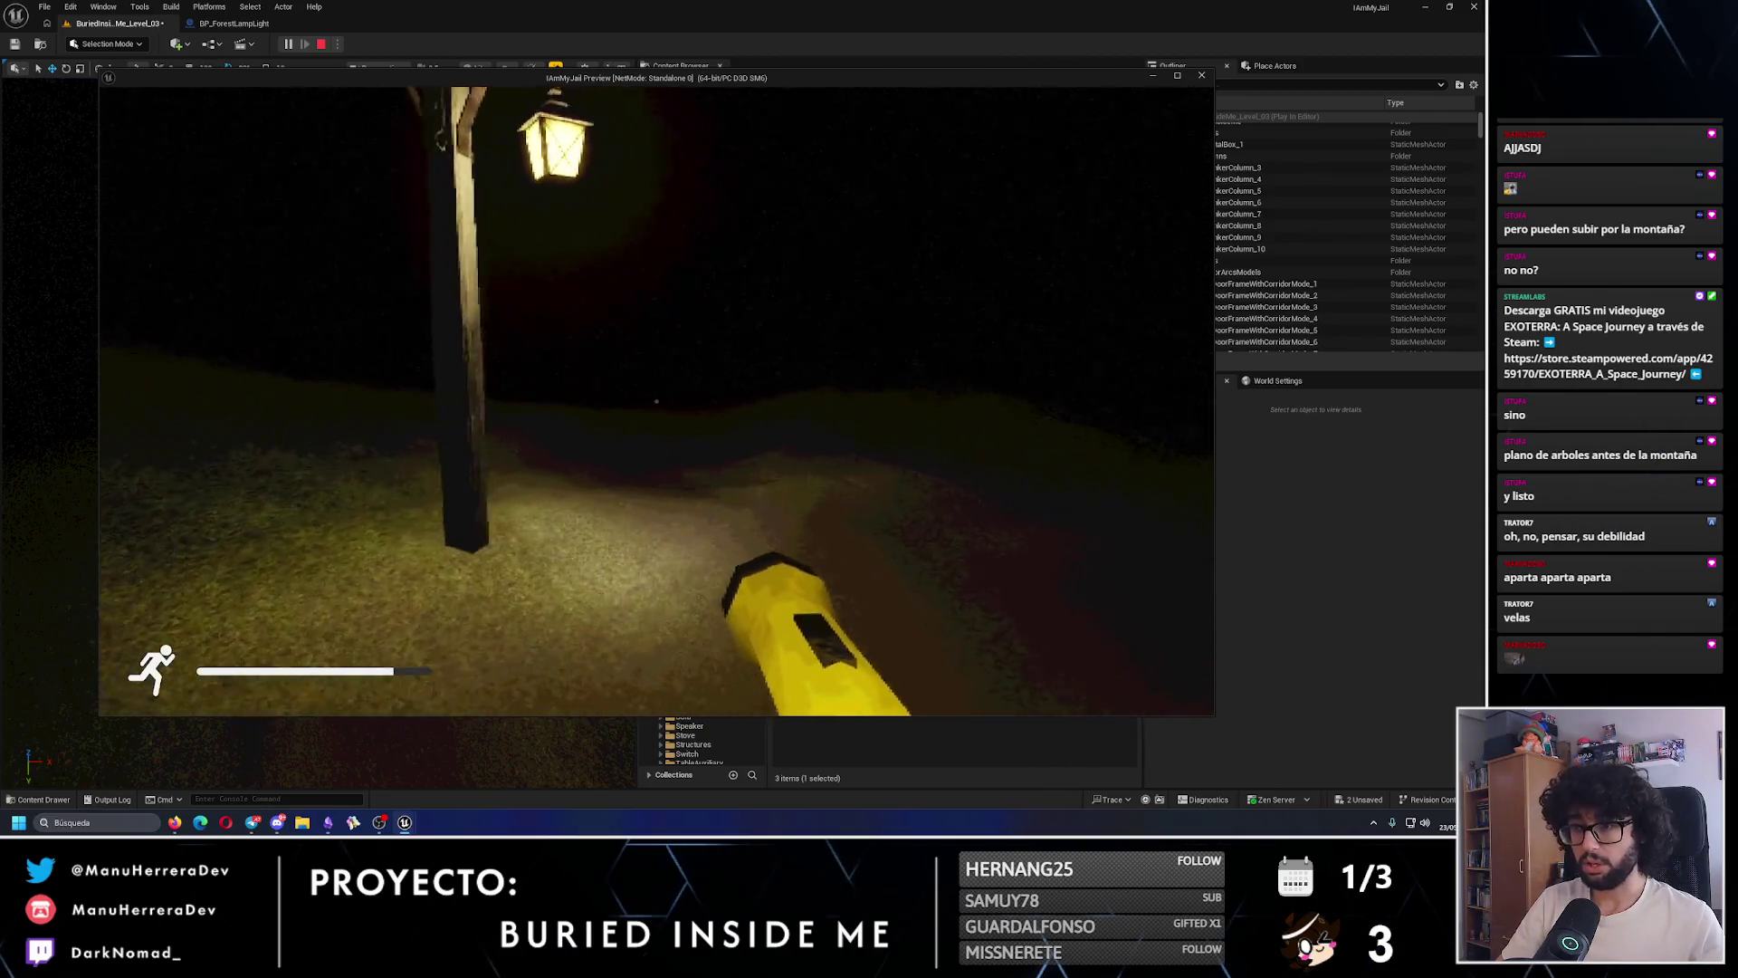
key(Escape)
key(f)
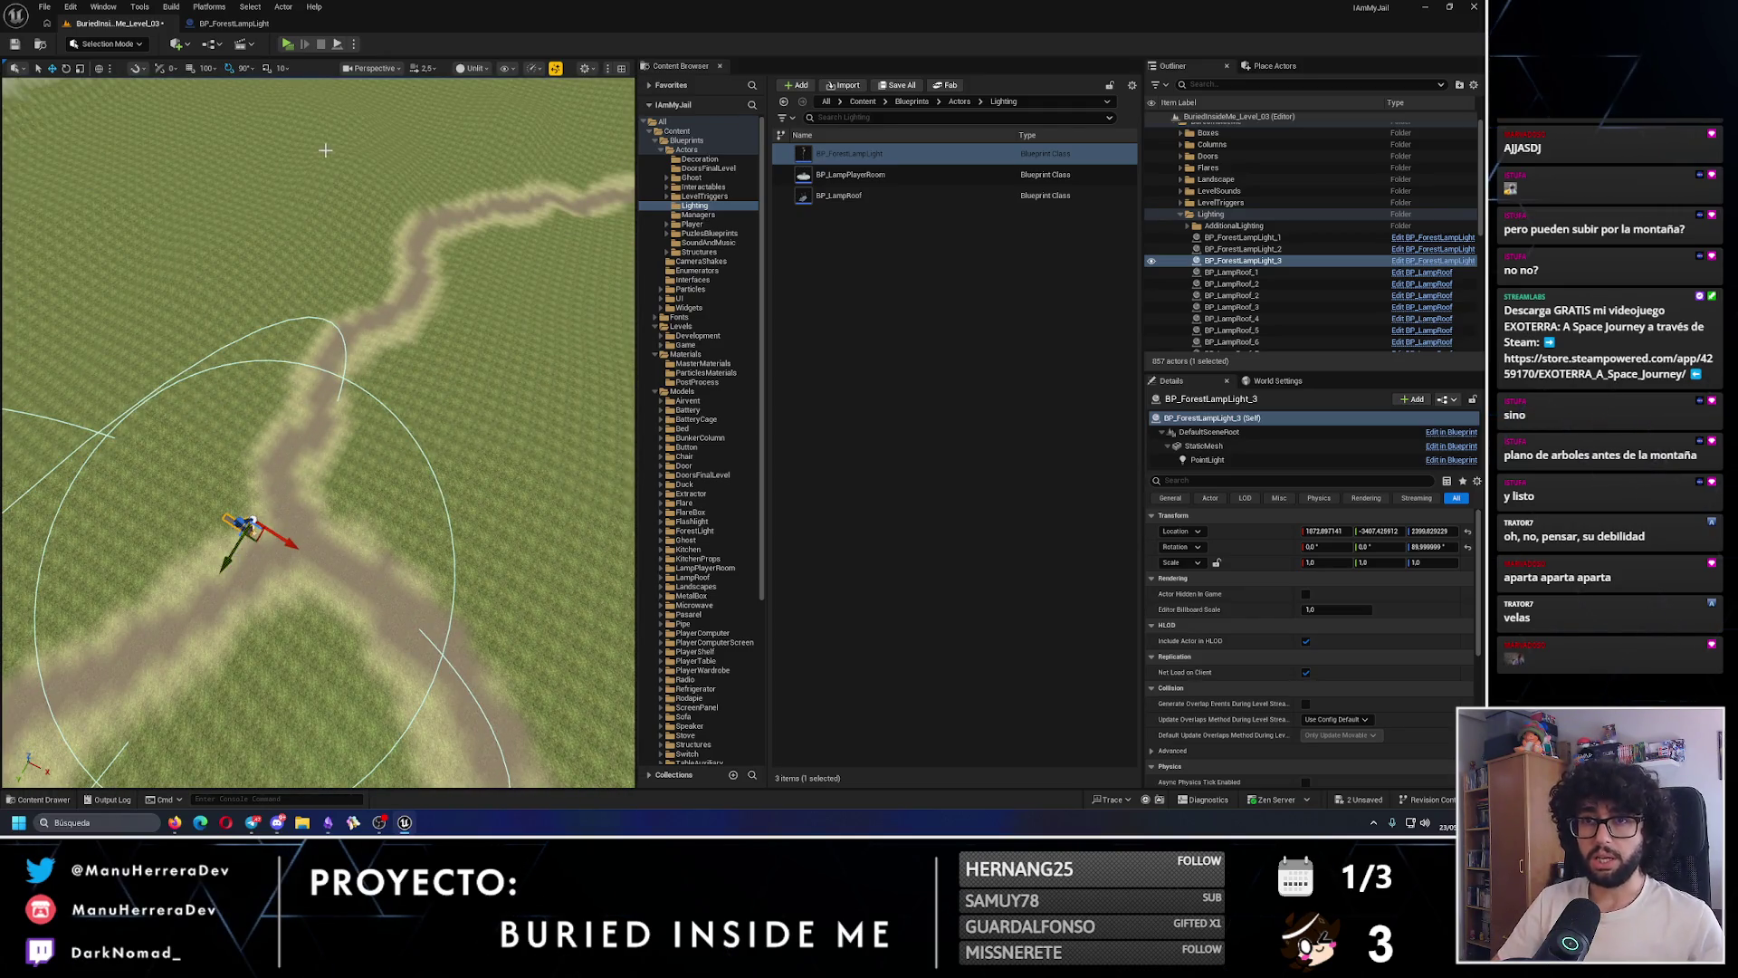
click(108, 44)
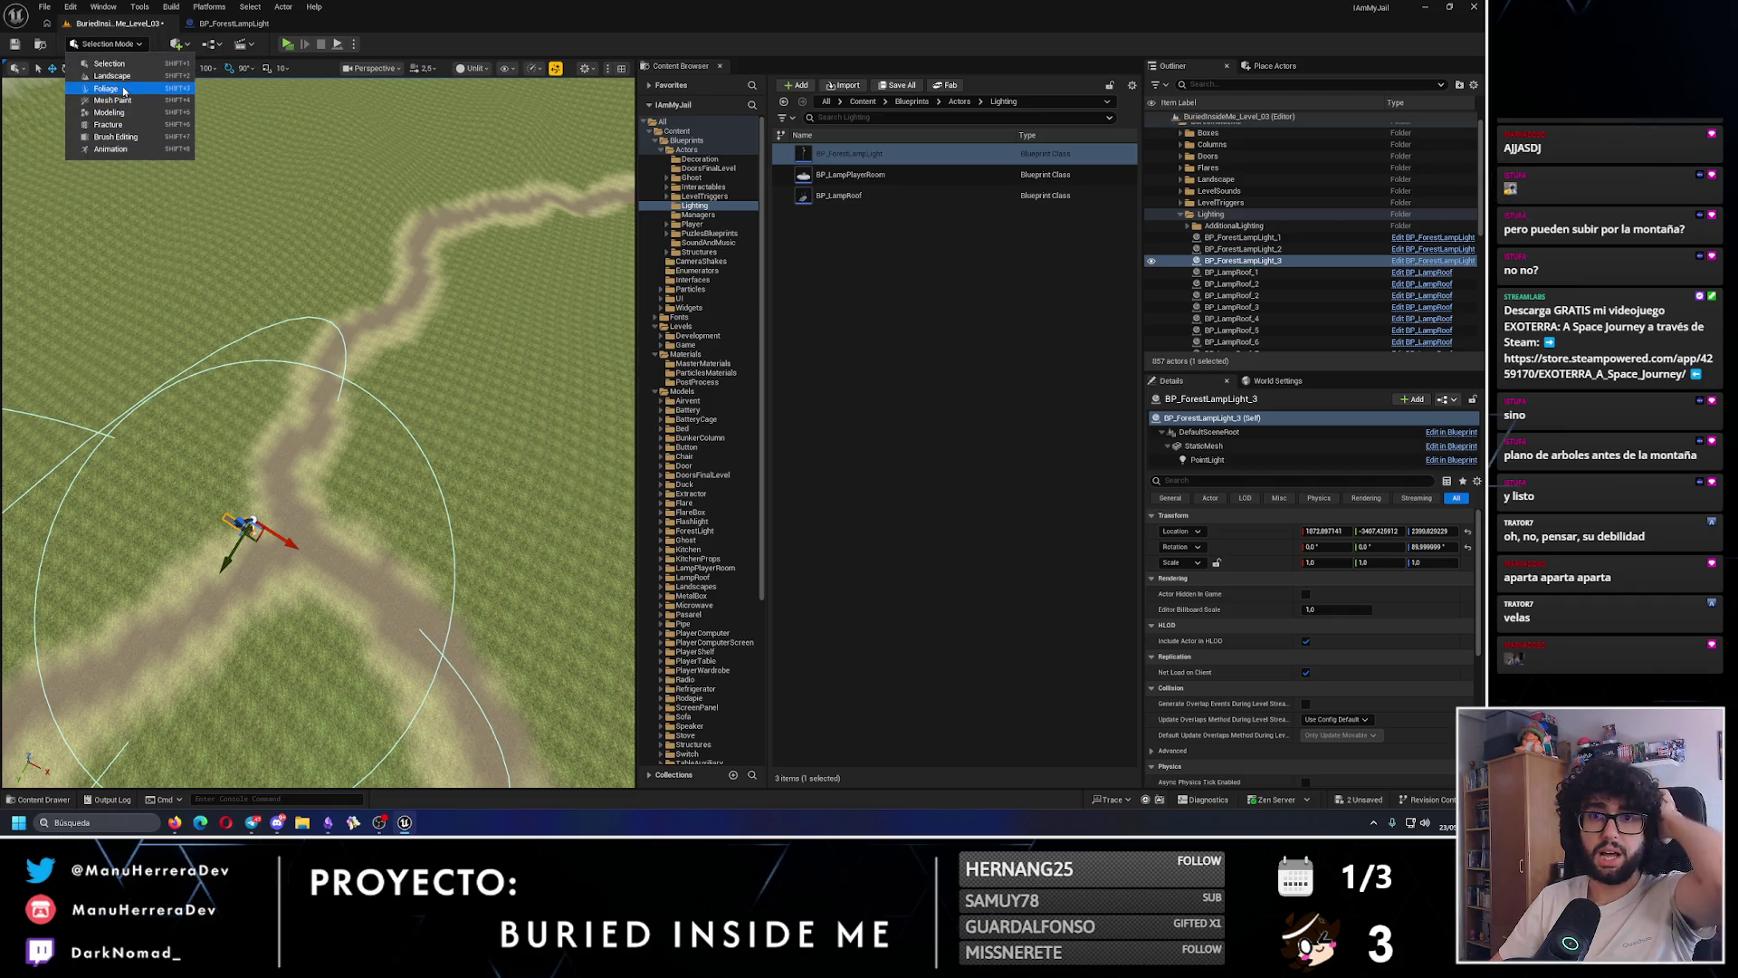
- Switch to Foliage mode, paint a tree stroke on the terrain, then undo it
key(shift+3)
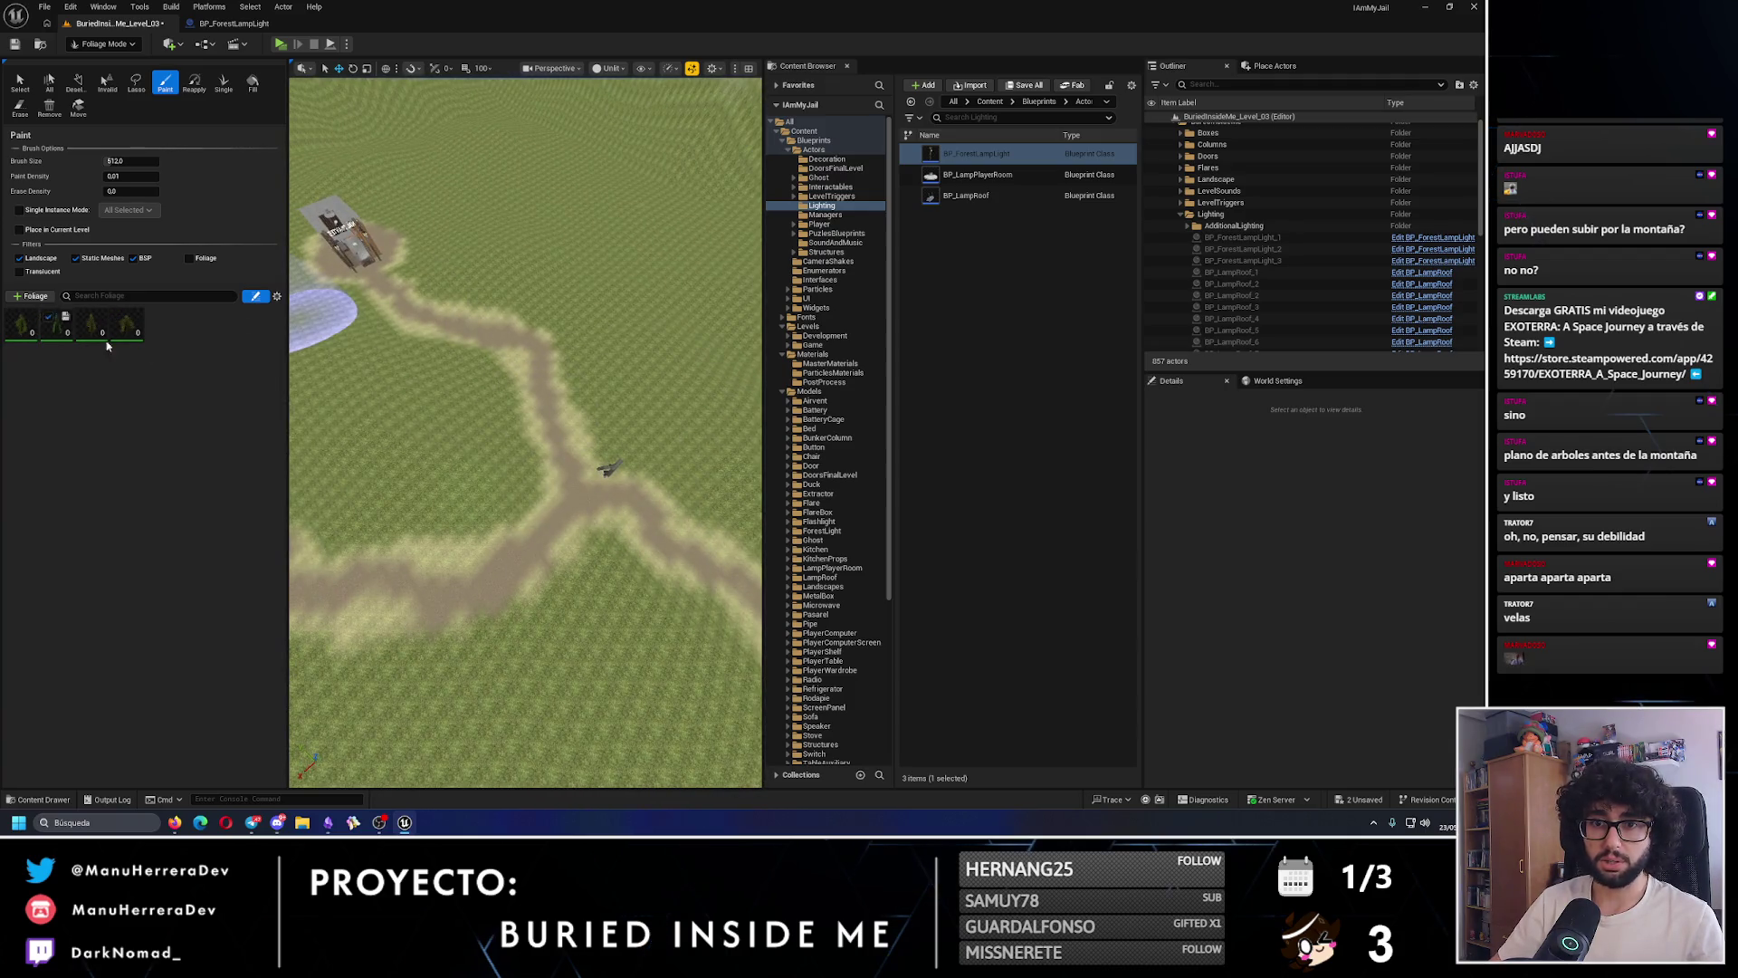
click(507, 493)
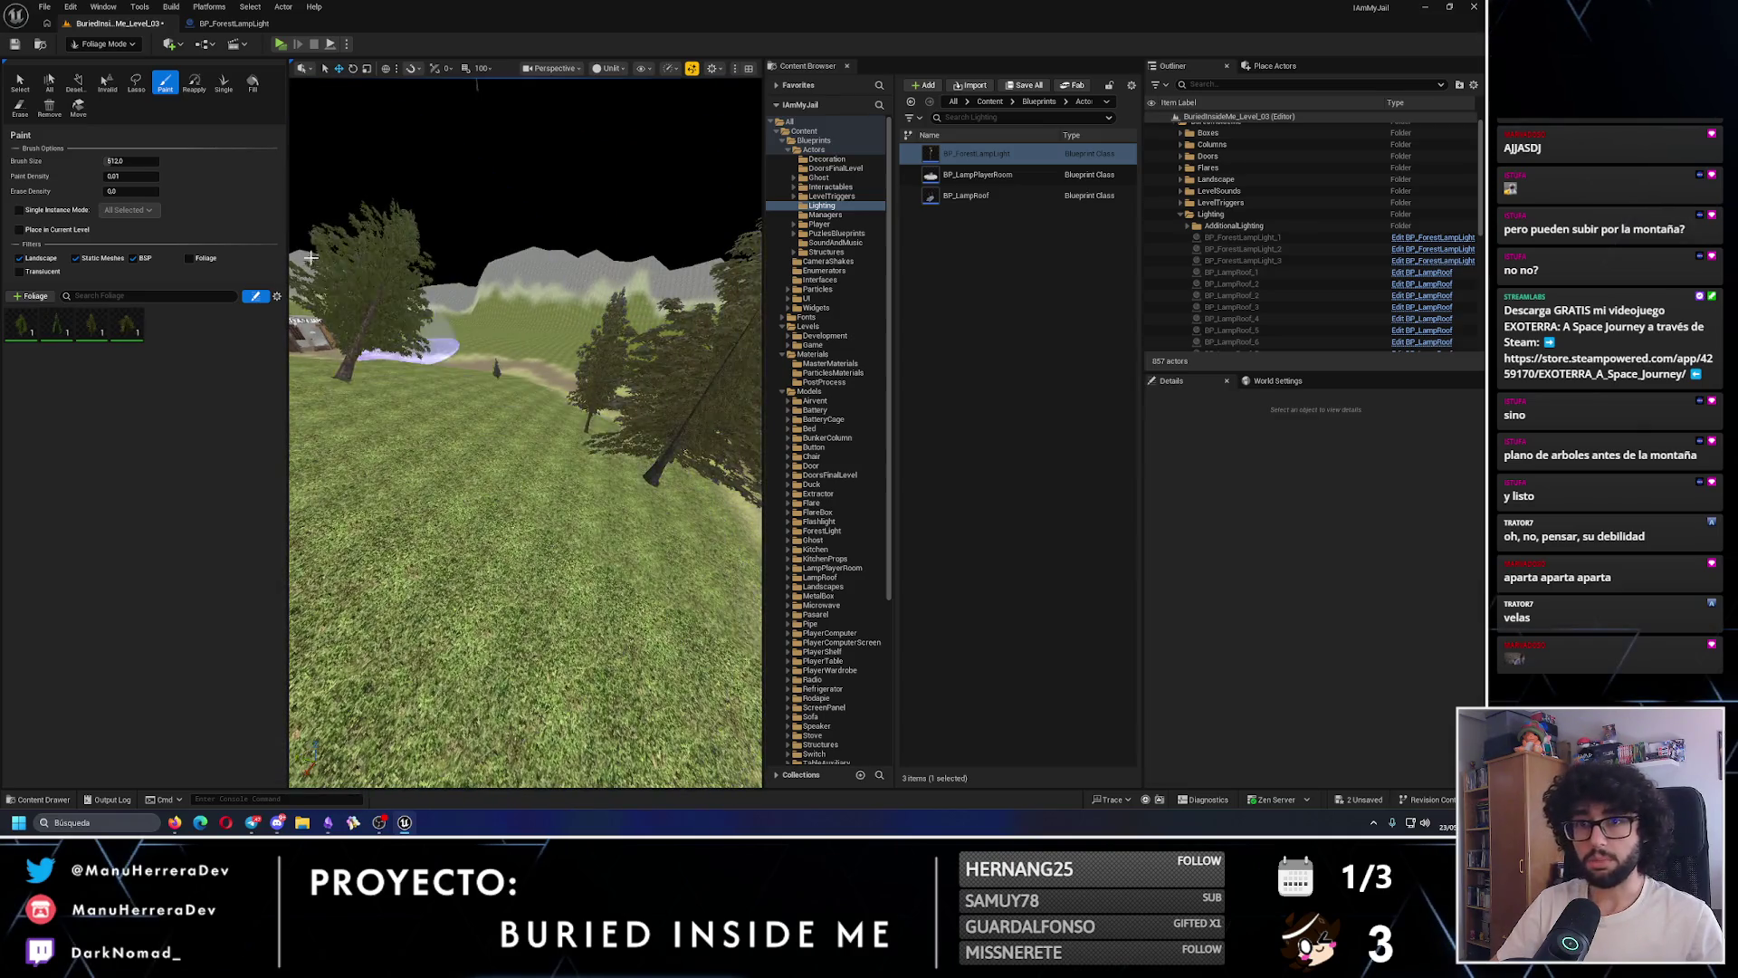
key(ctrl+z)
- Open the second tree foliage type's settings and scroll through them
click(54, 337)
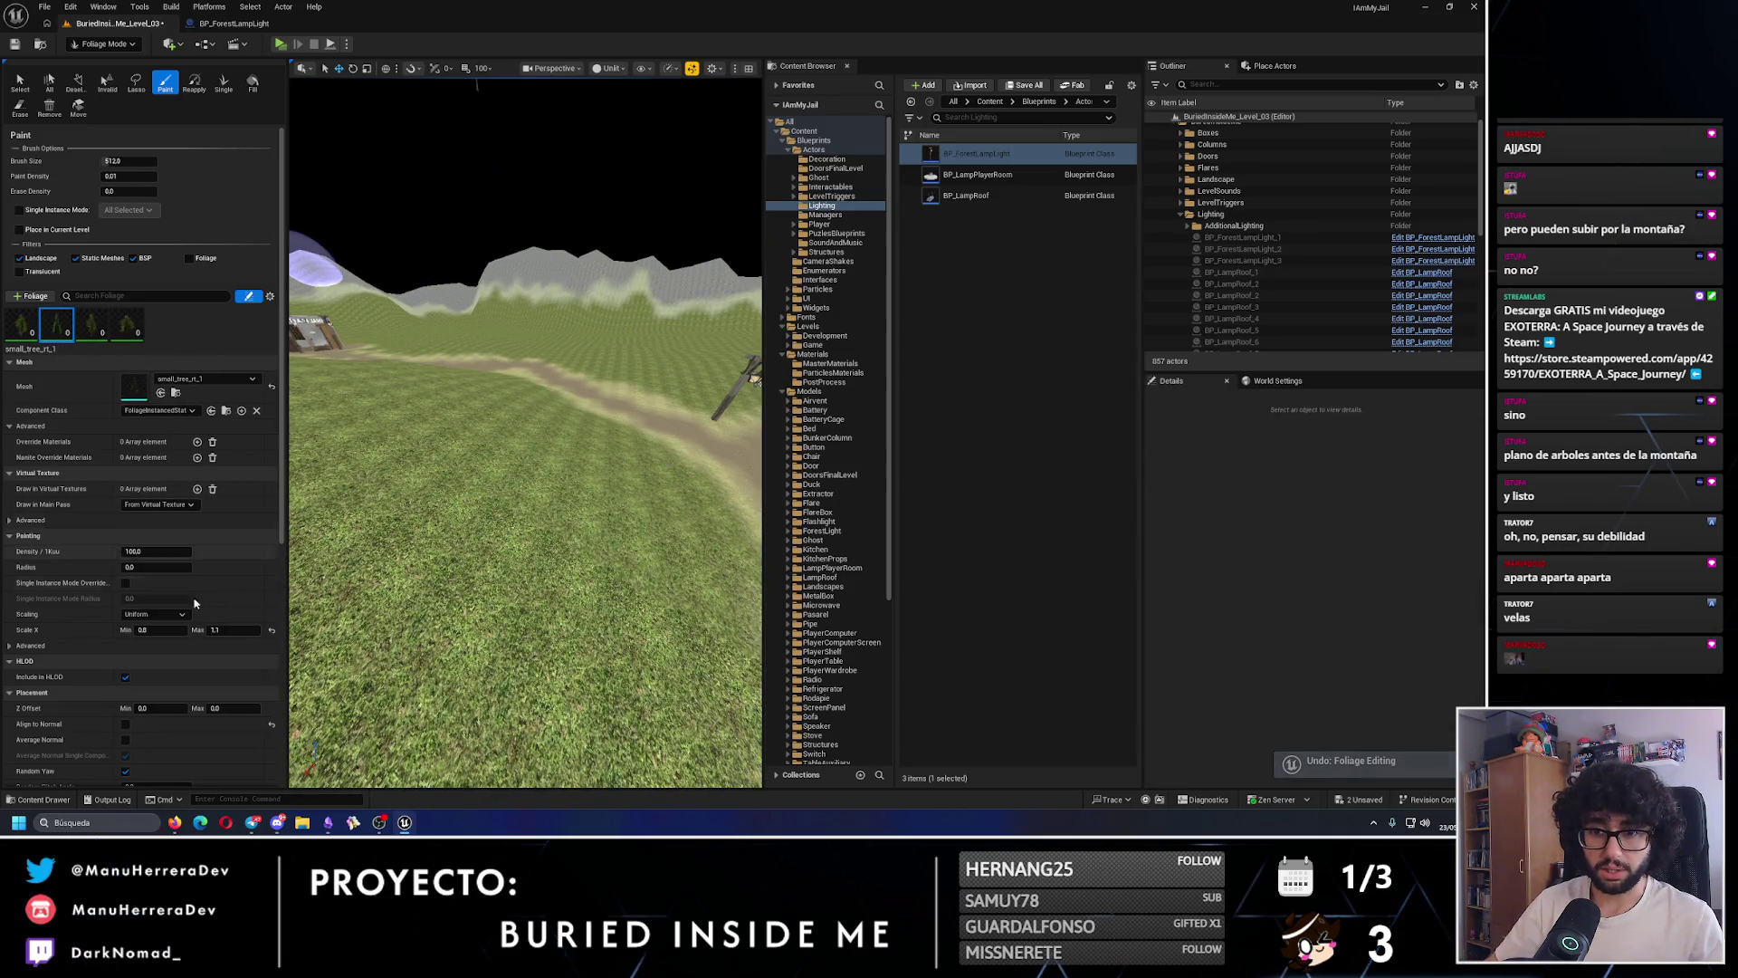
scroll(194, 603, down, 2)
scroll(191, 660, down, 2)
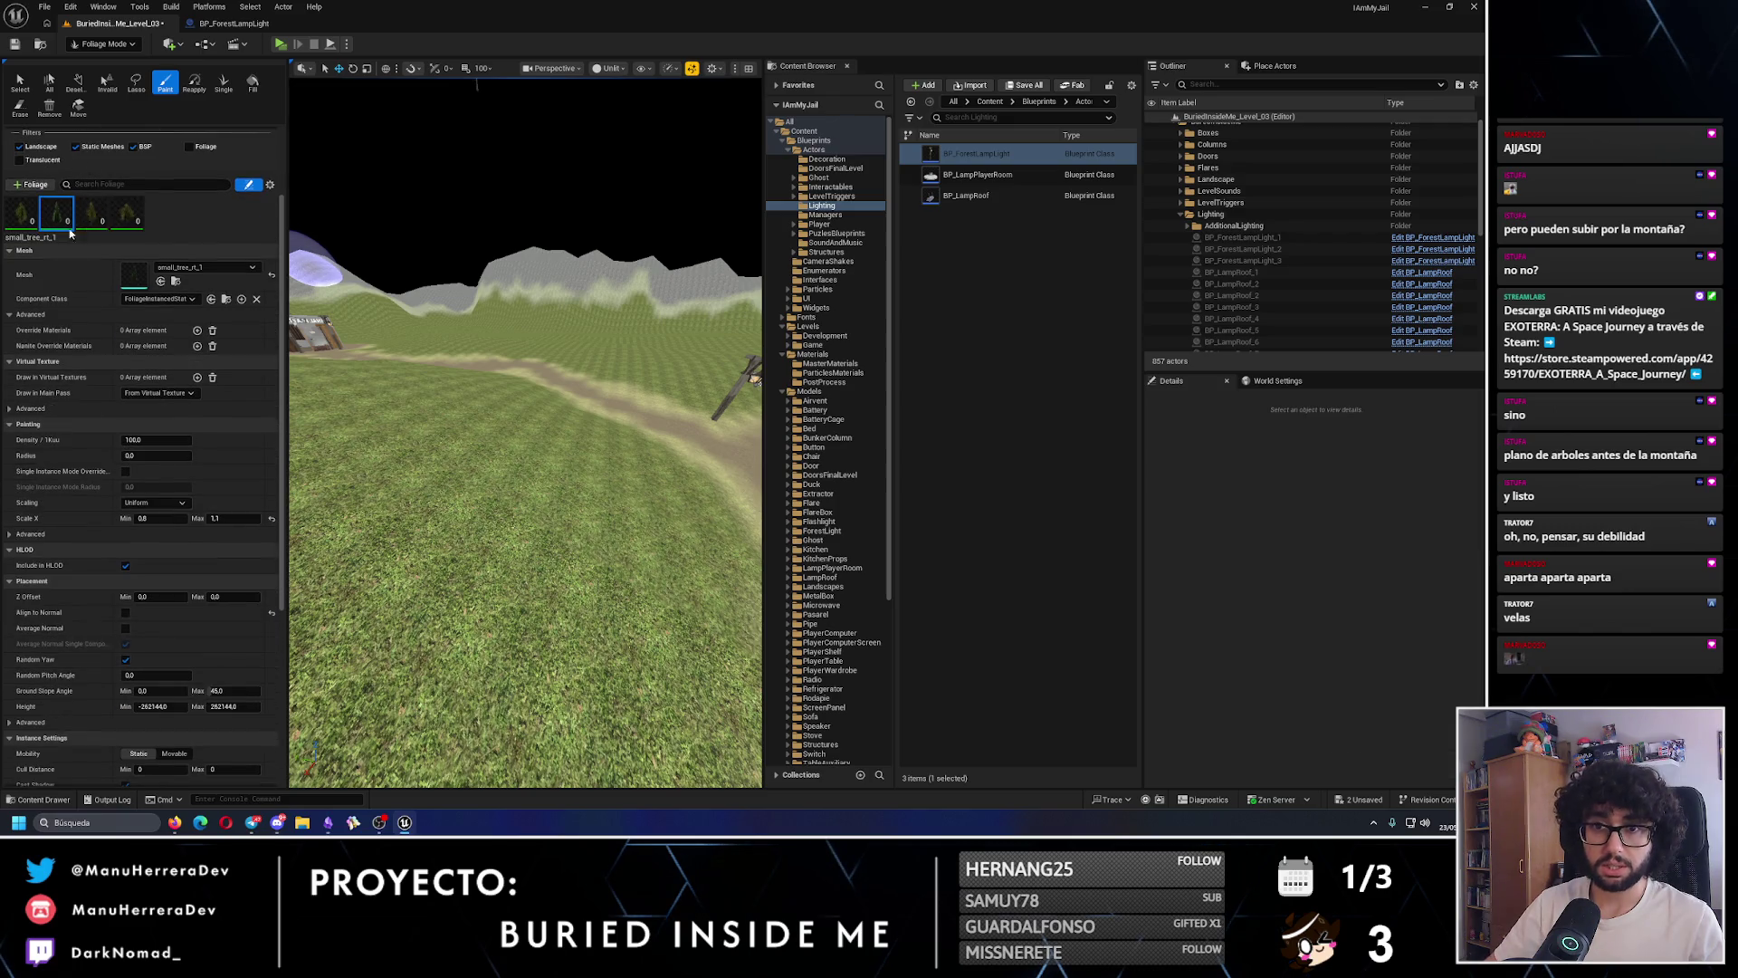
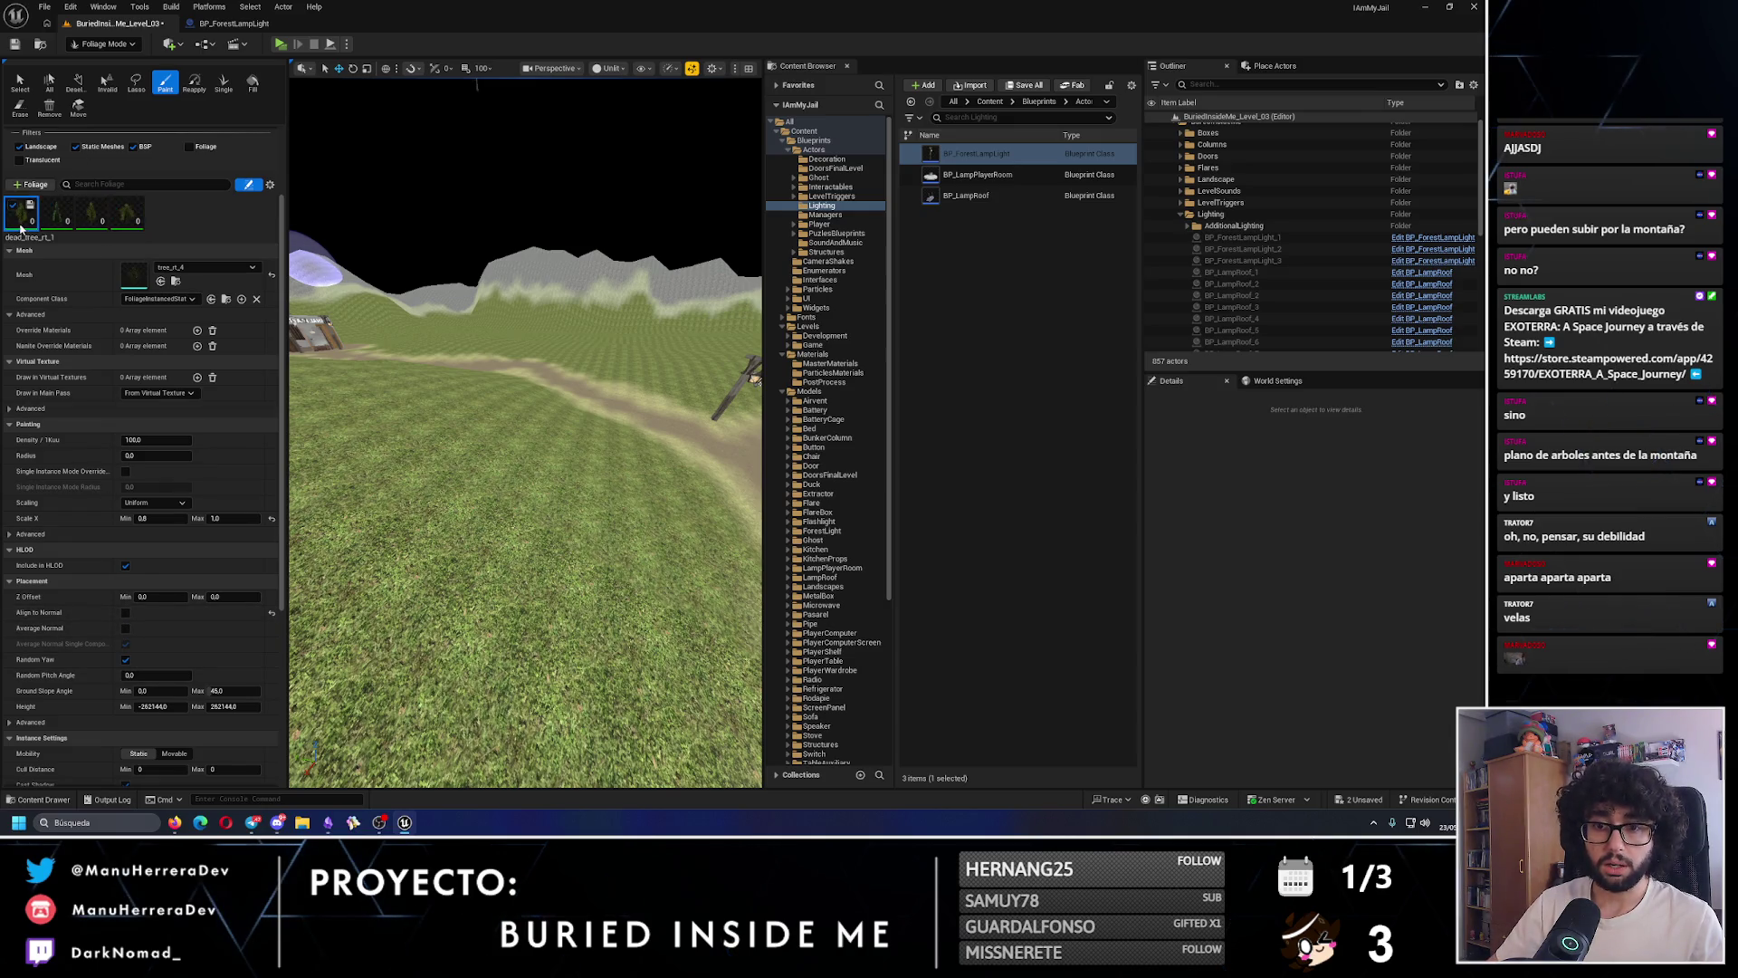
- Test-paint a tree on the grass by the path, inspect it up close, and undo it
click(525, 453)
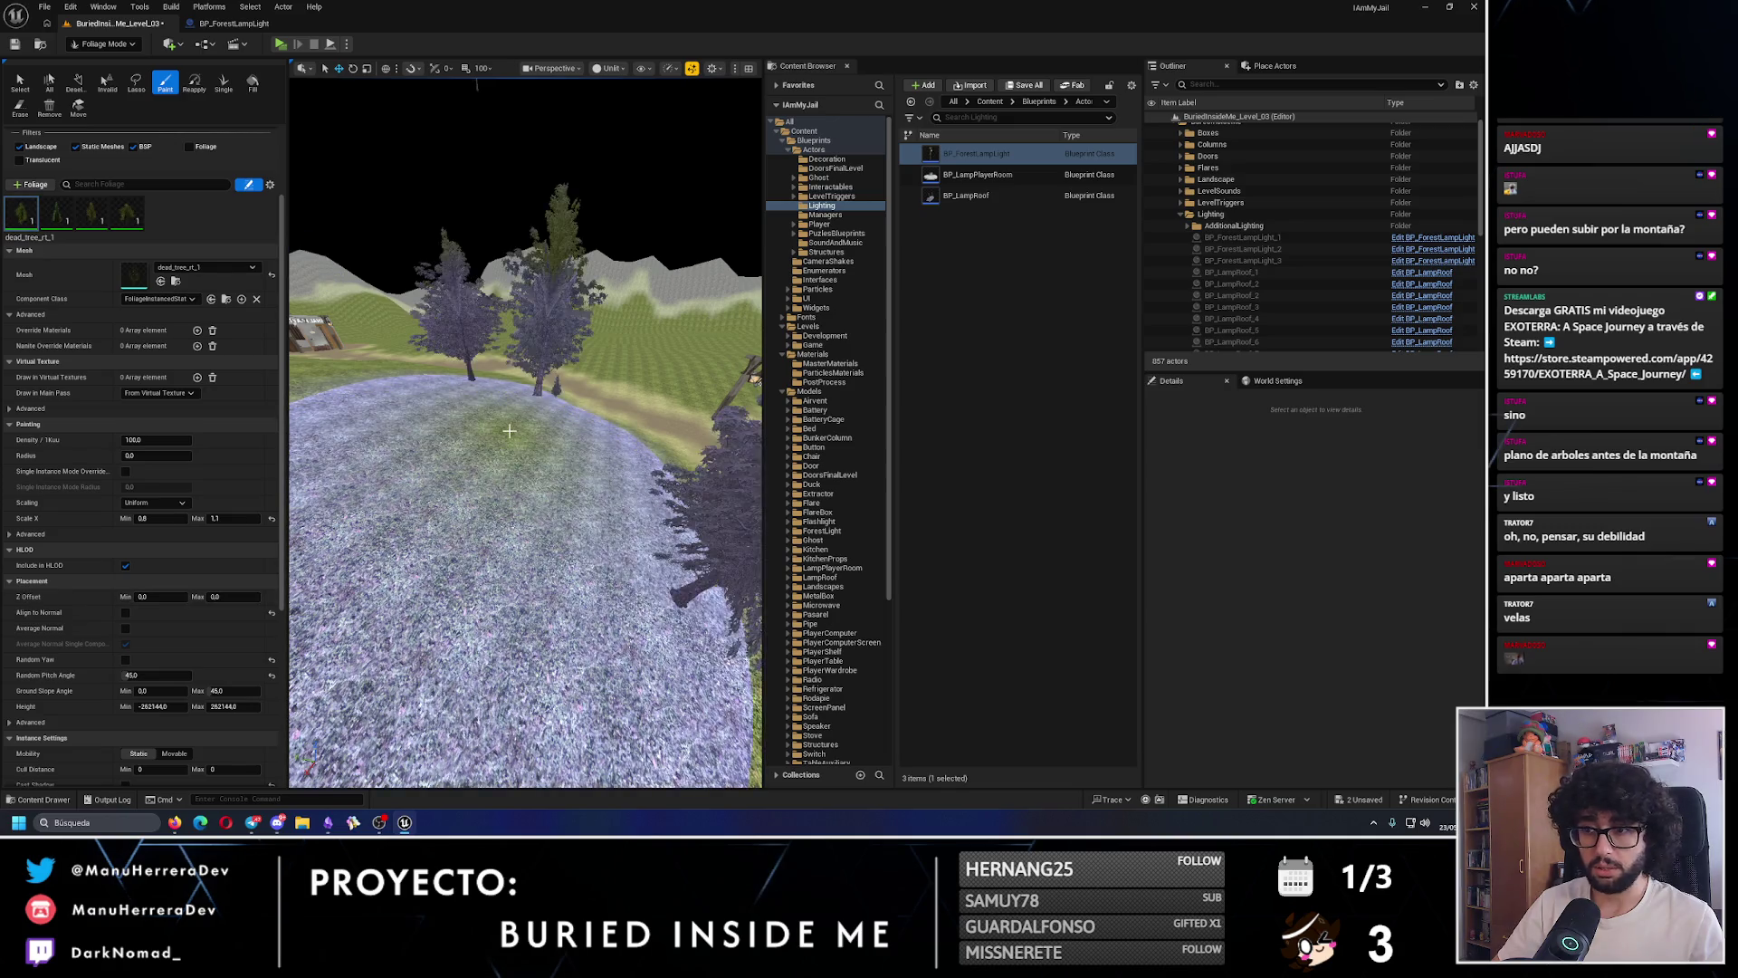
key(w)
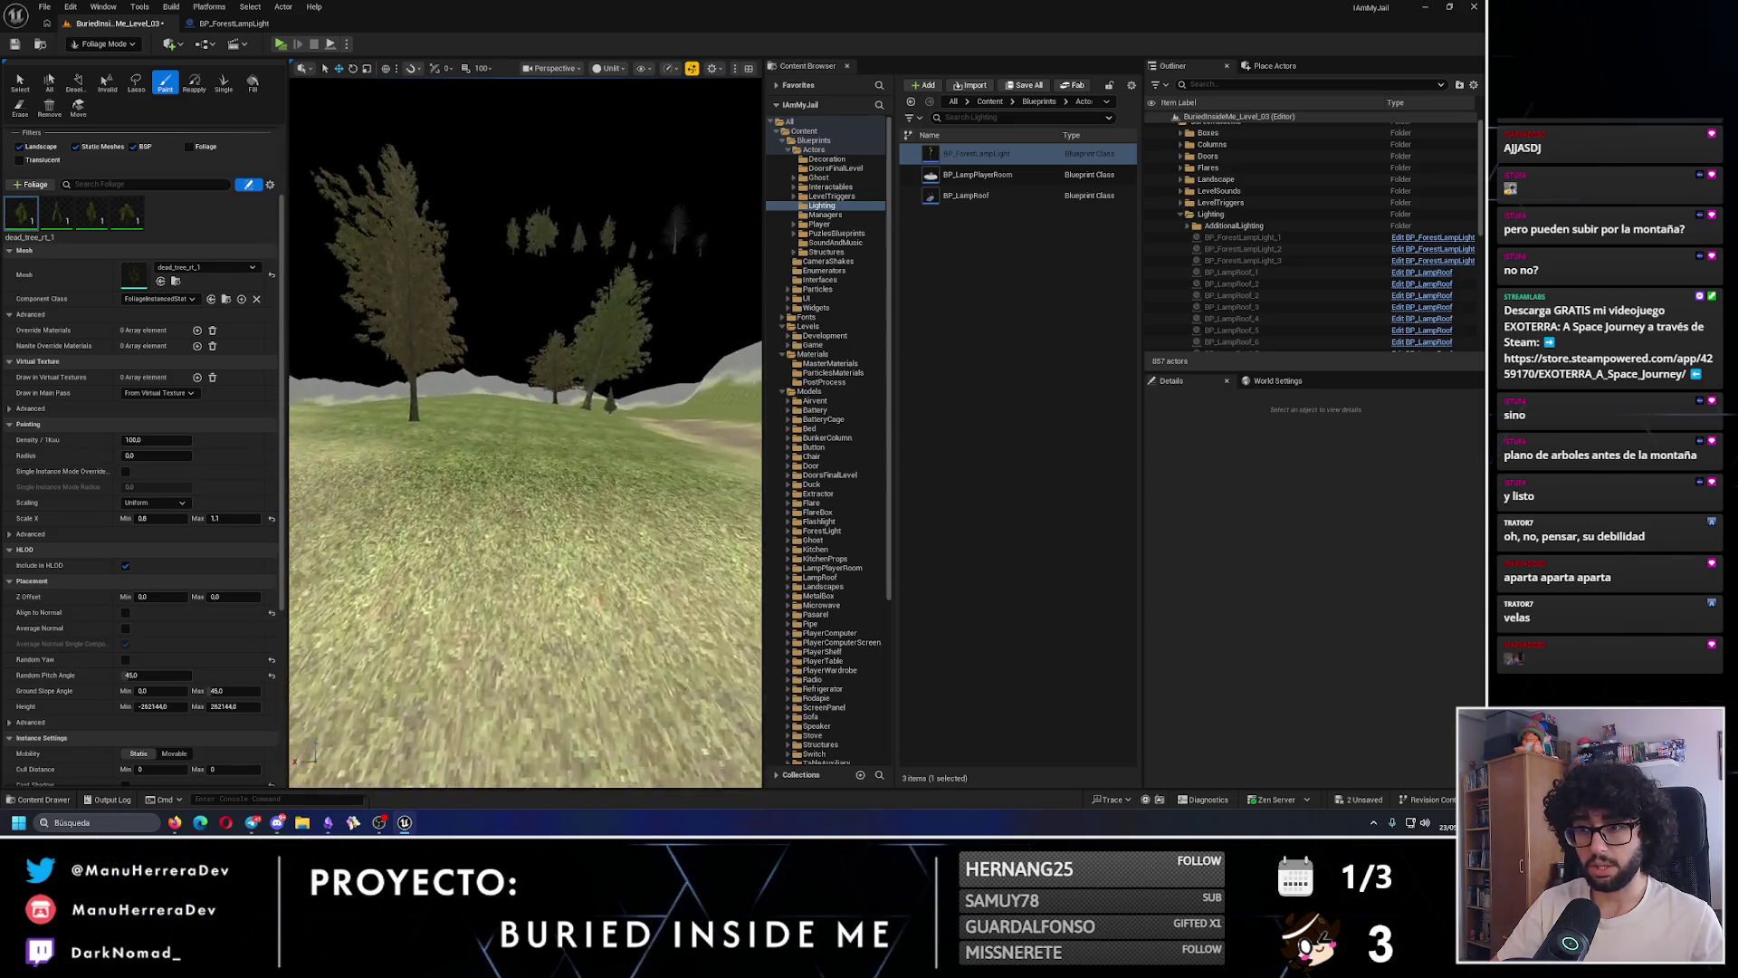
key(s)
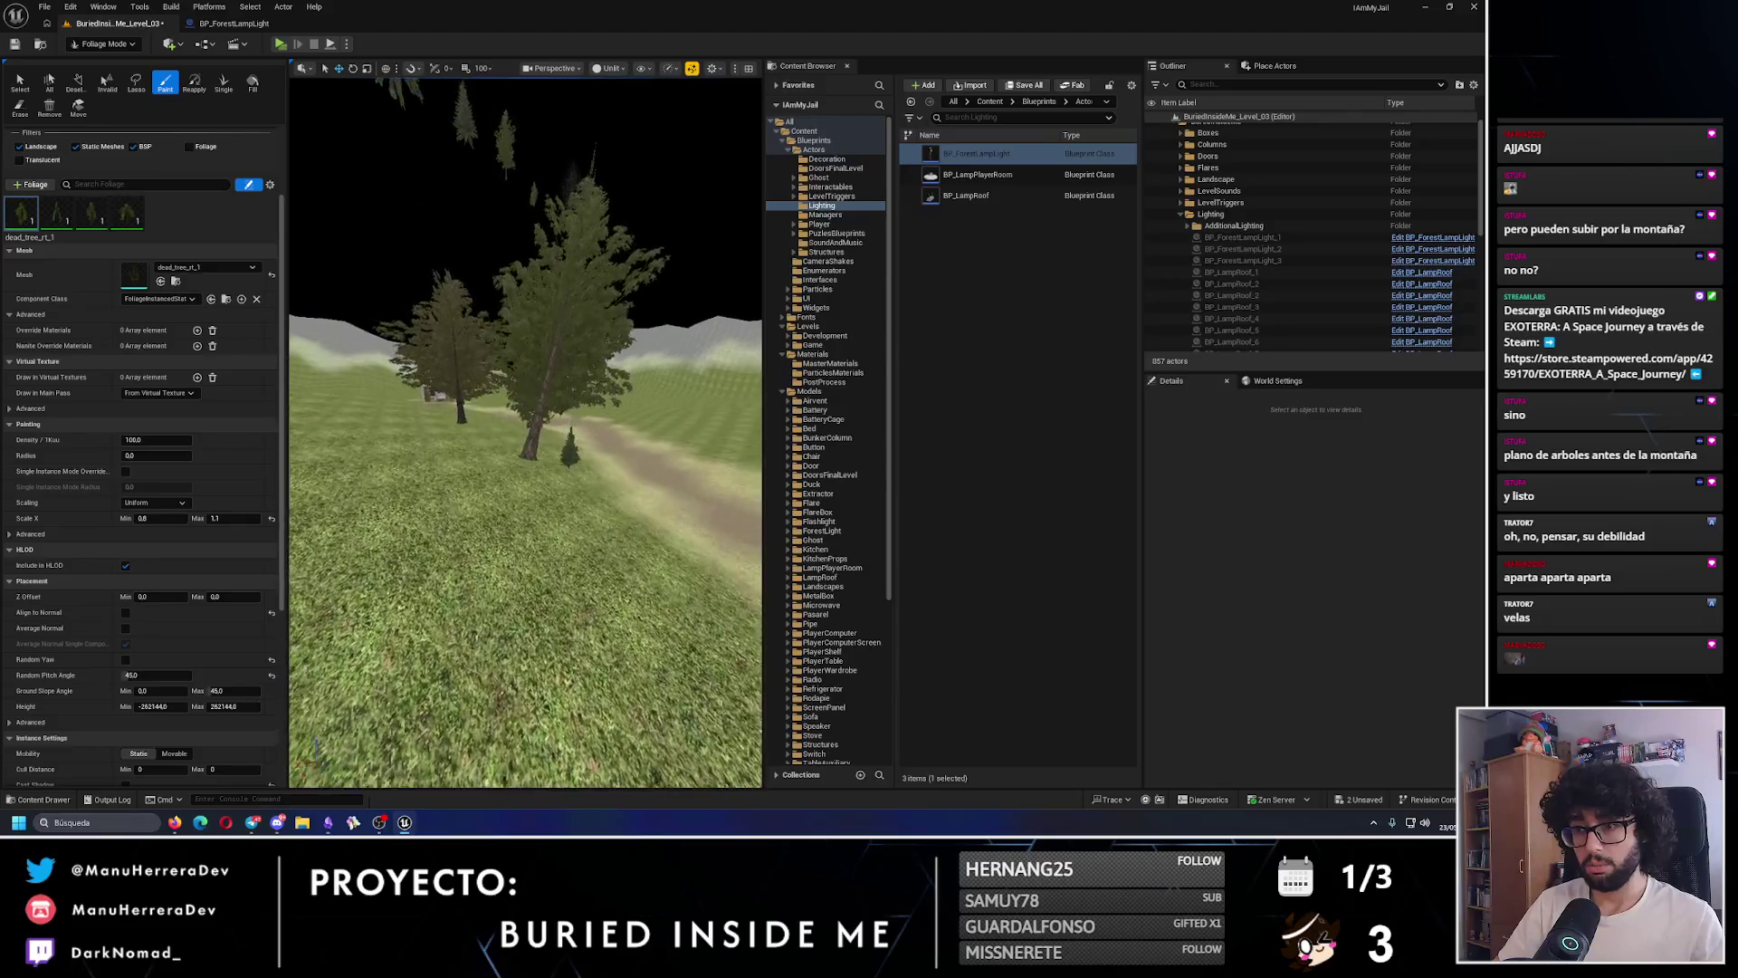
key(ctrl+z)
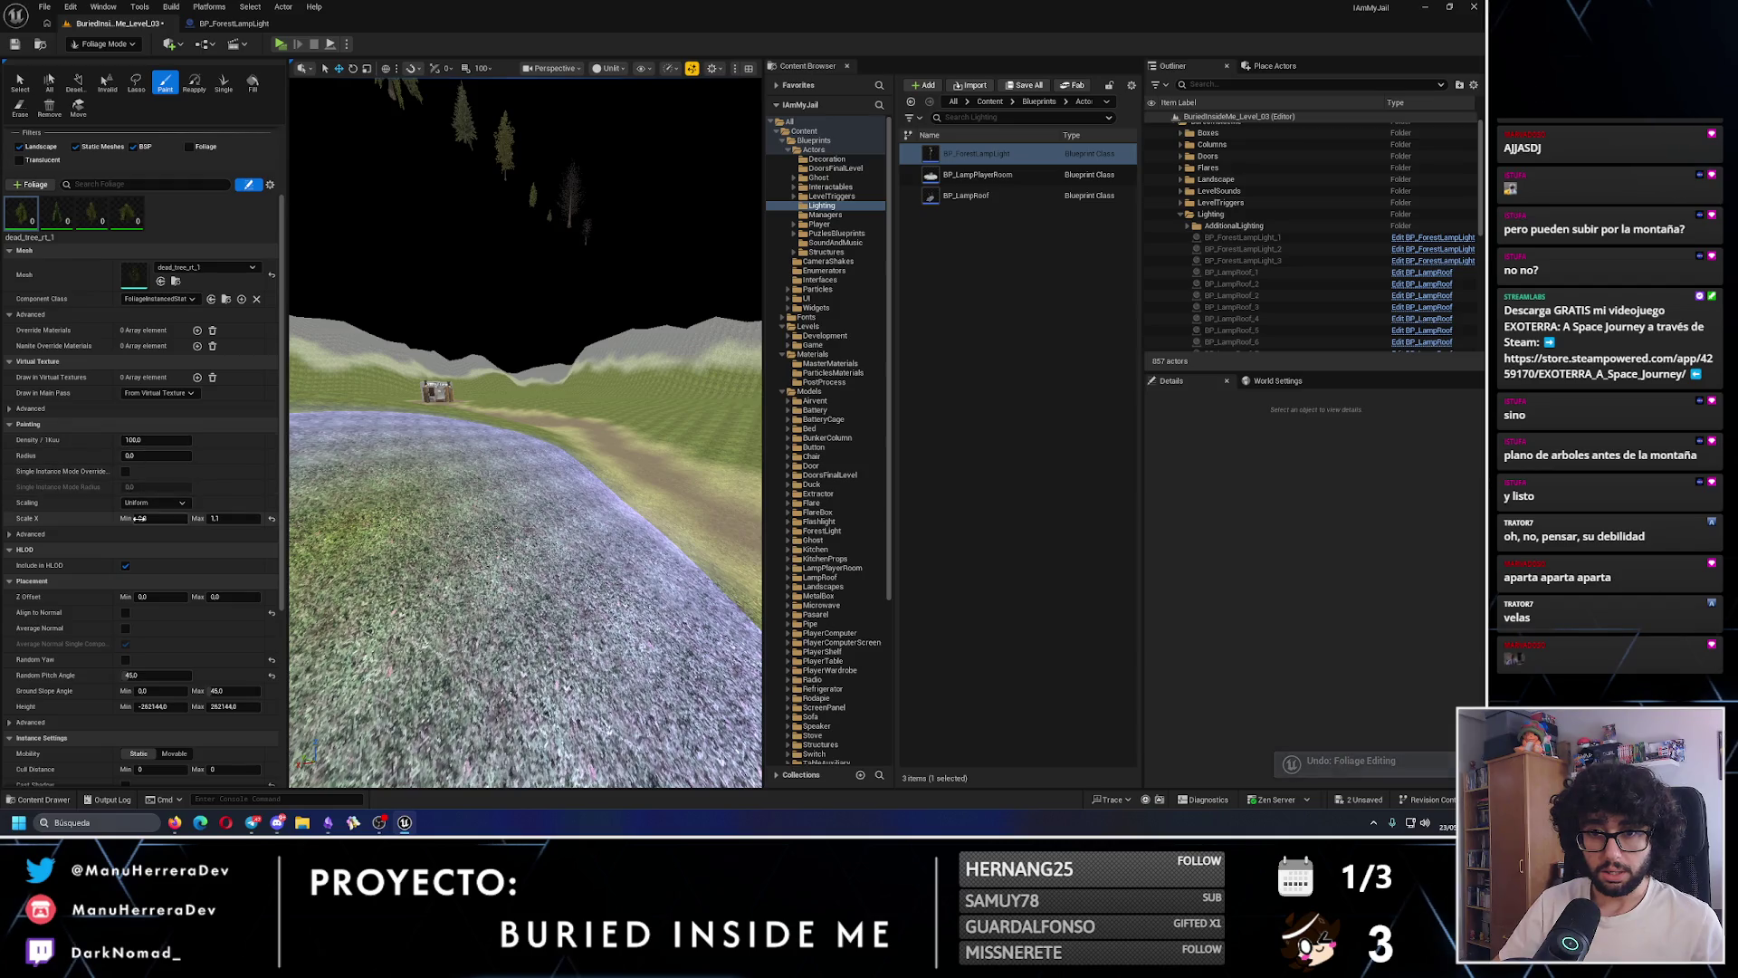
scroll(180, 705, down, 2)
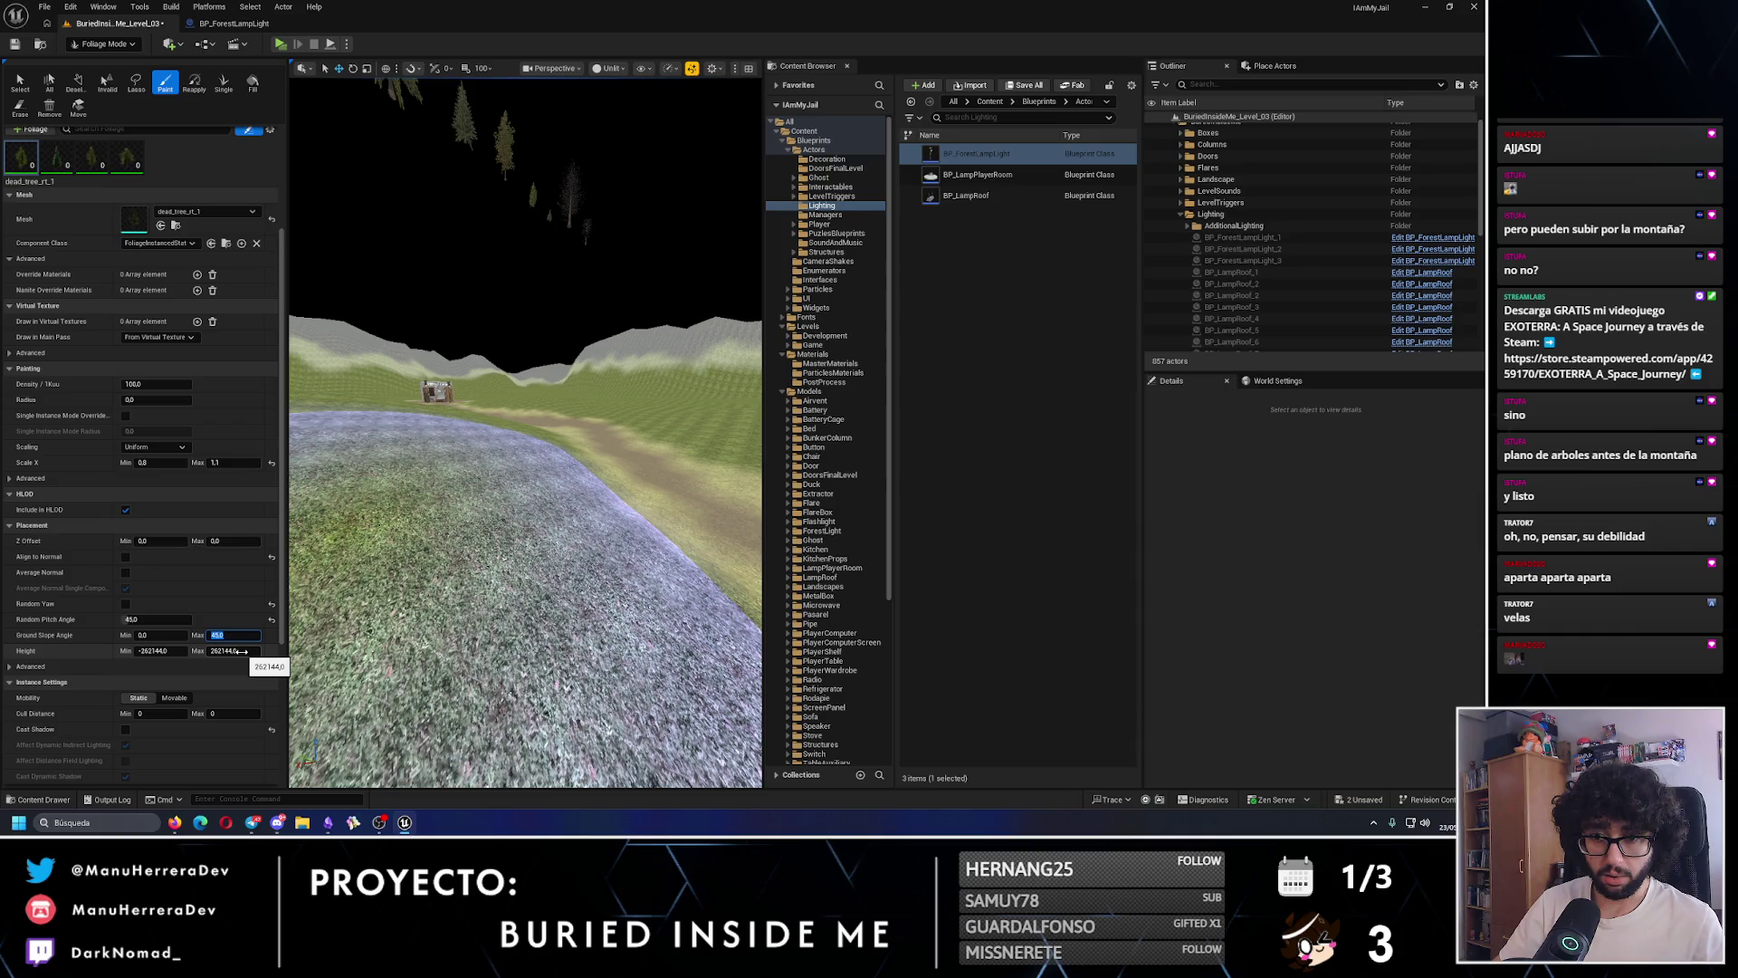
- Paint trees beside the path again, undo them, then paint one tree where the brush sits
click(489, 543)
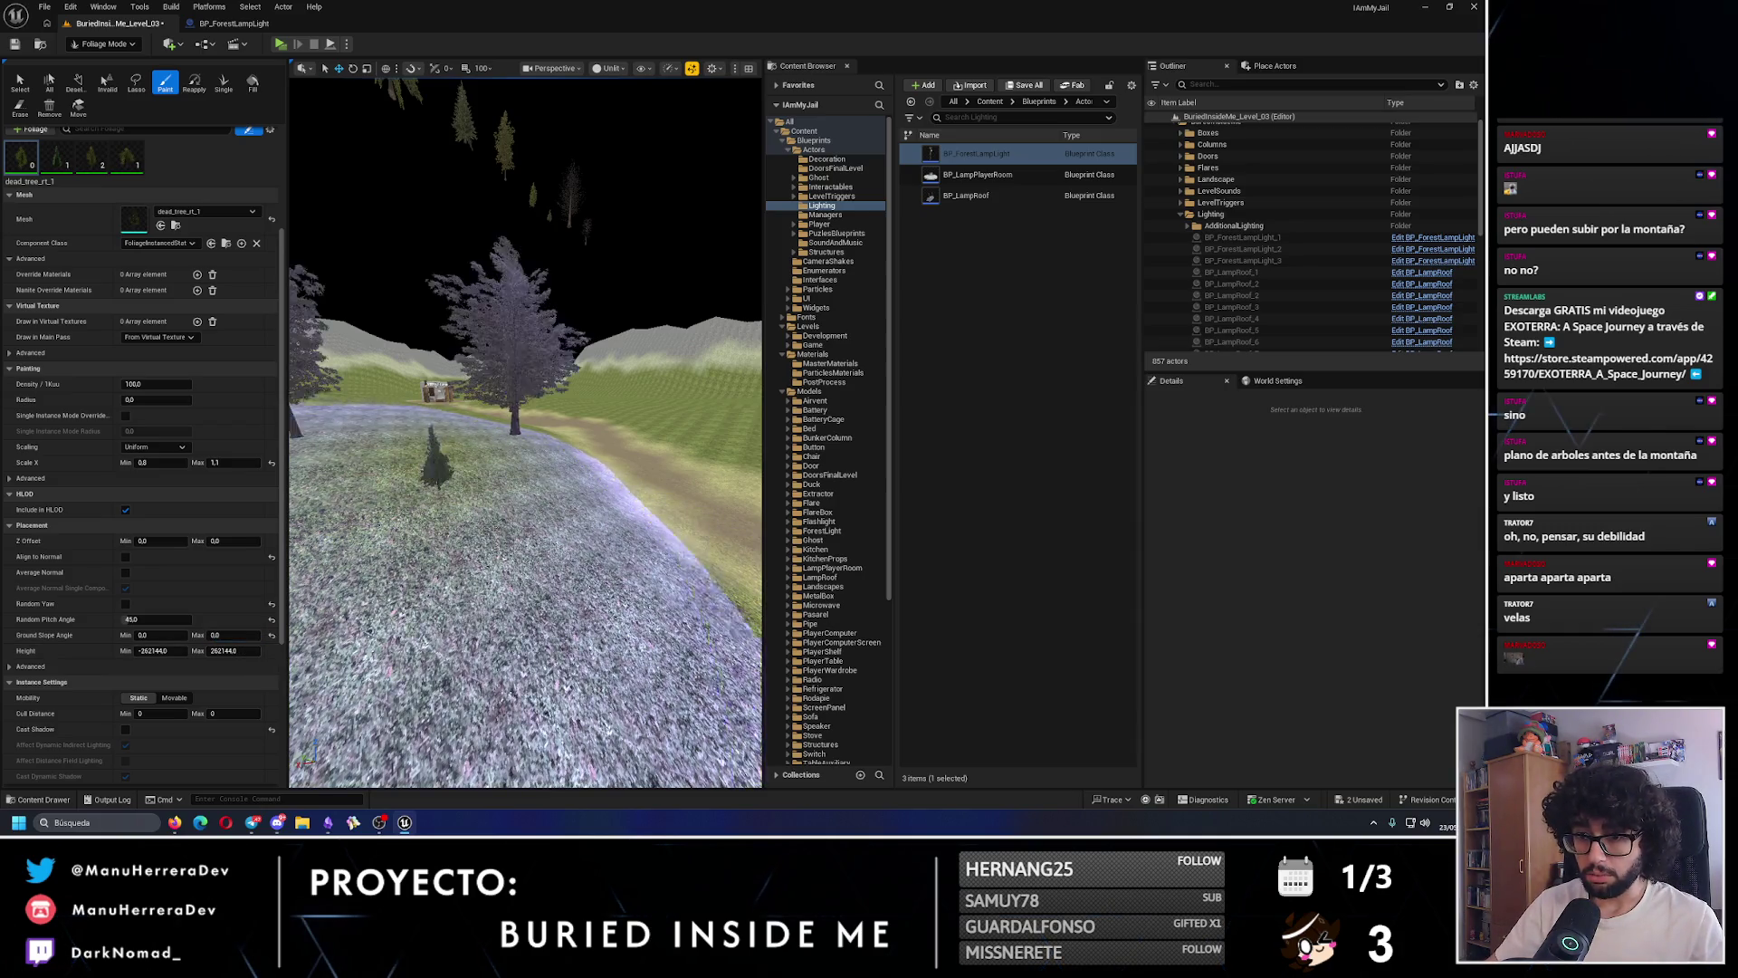
key(w)
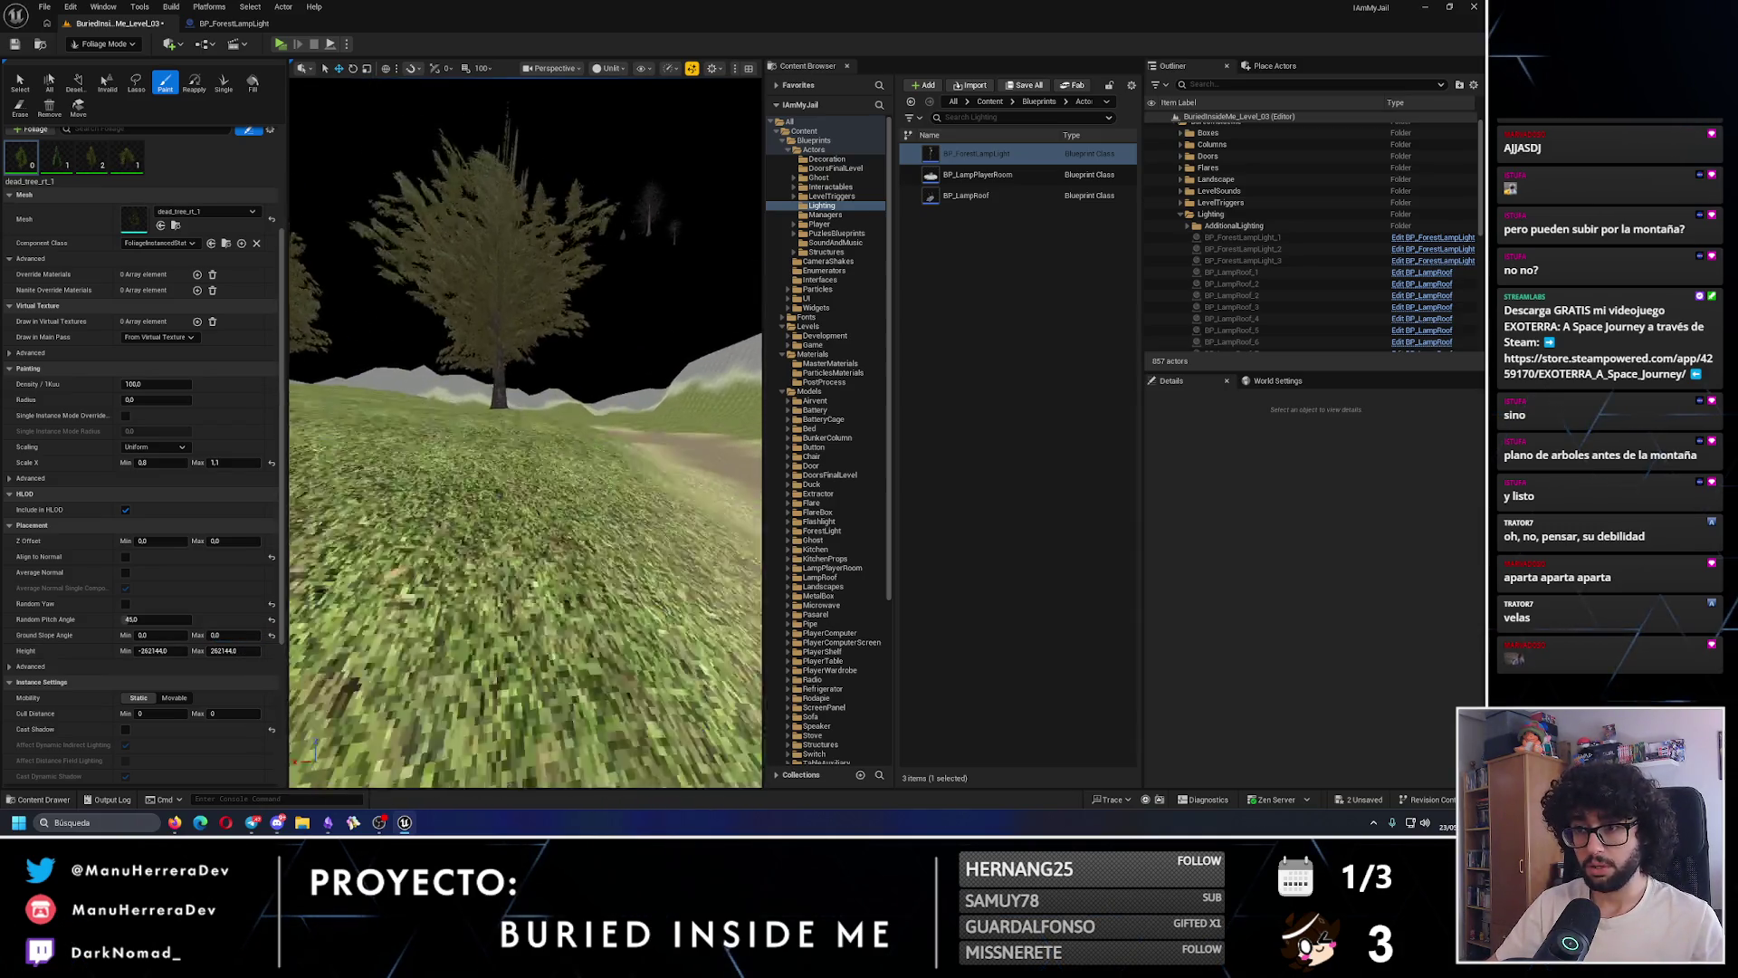
key(s)
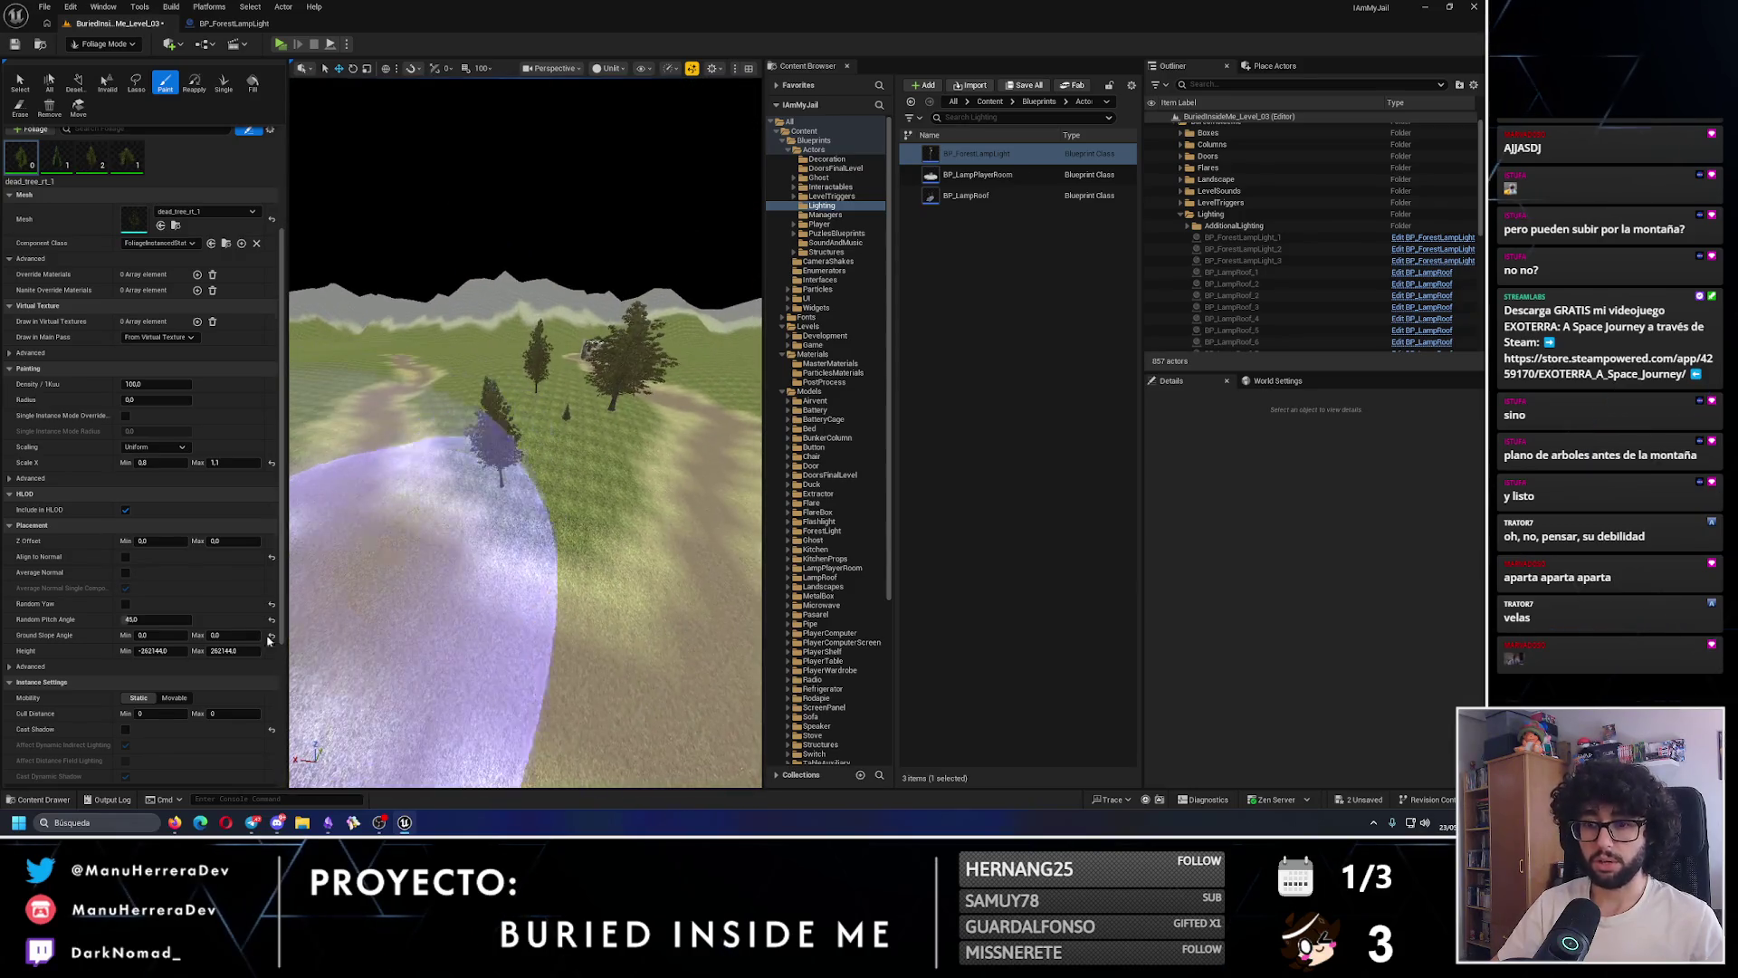
key(ctrl+z)
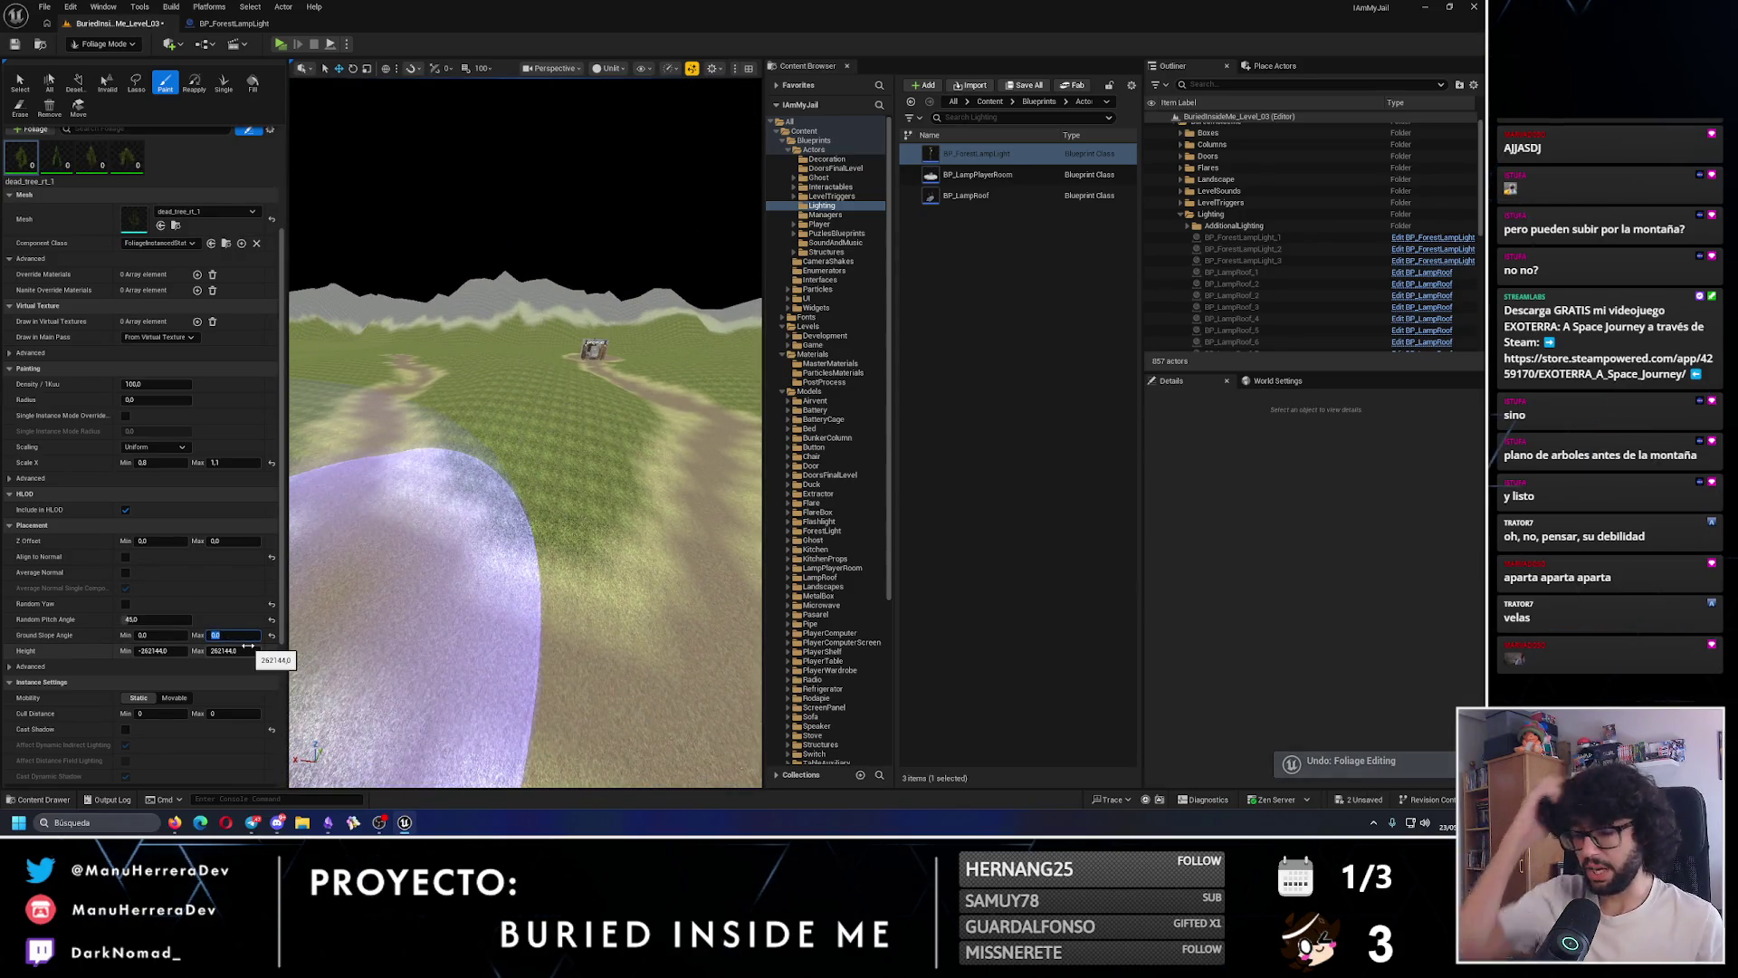
click(538, 413)
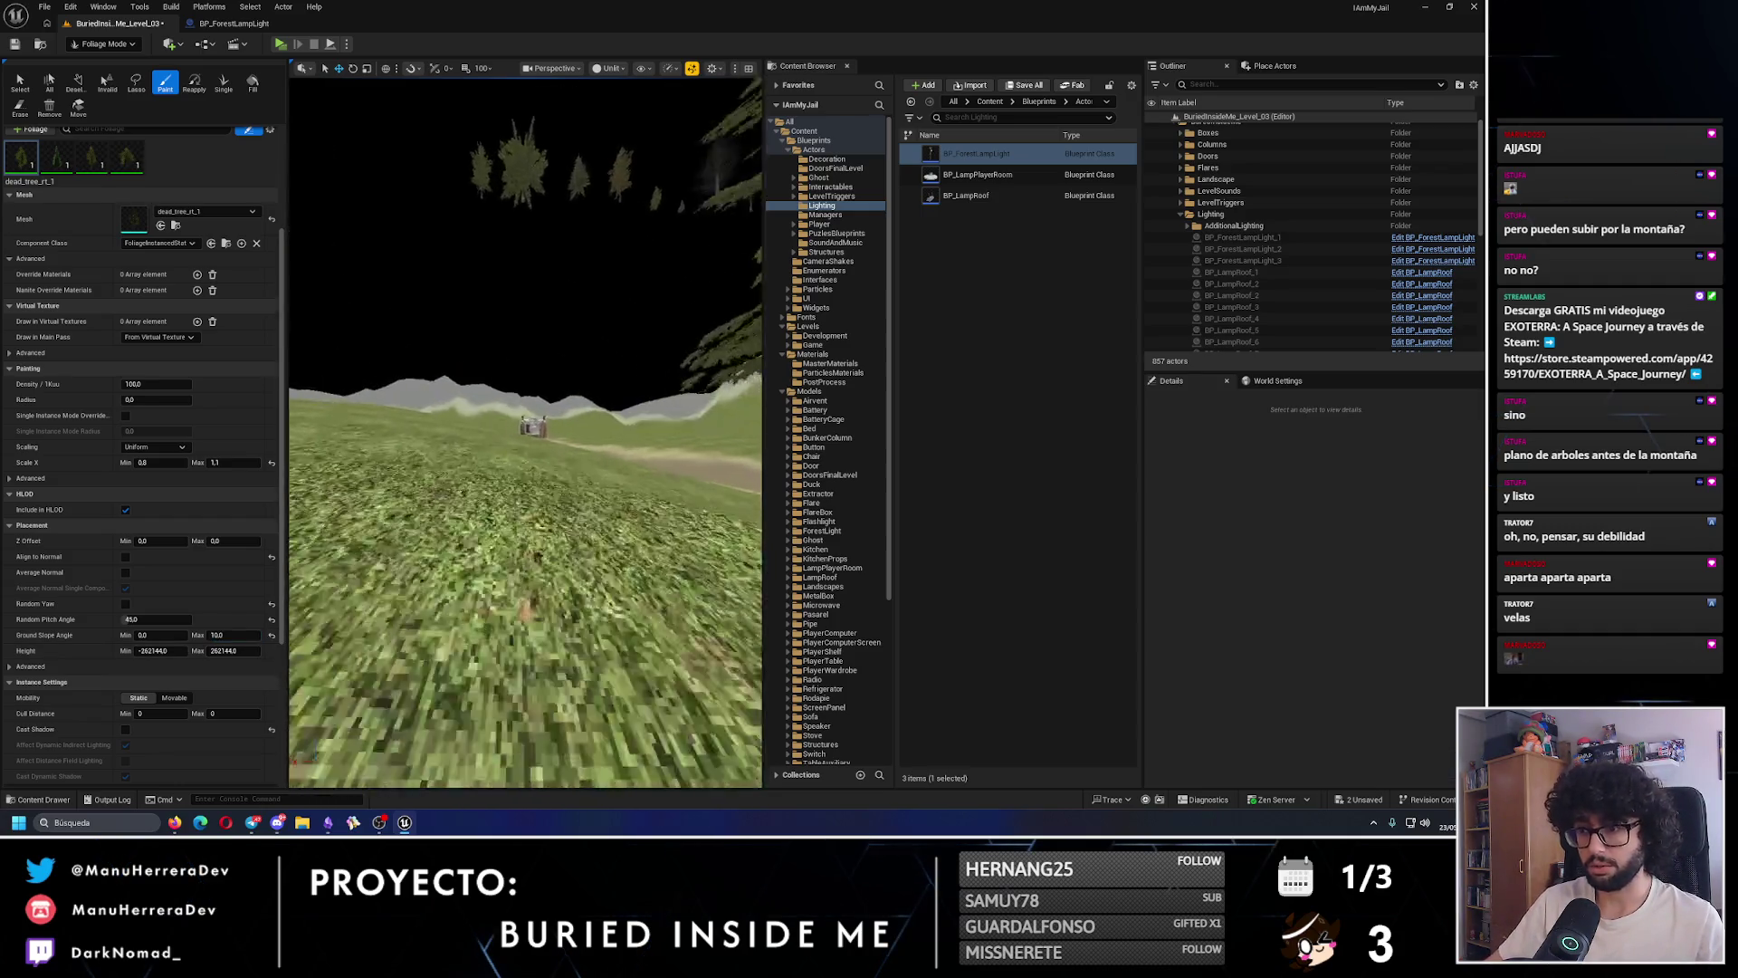
key(s)
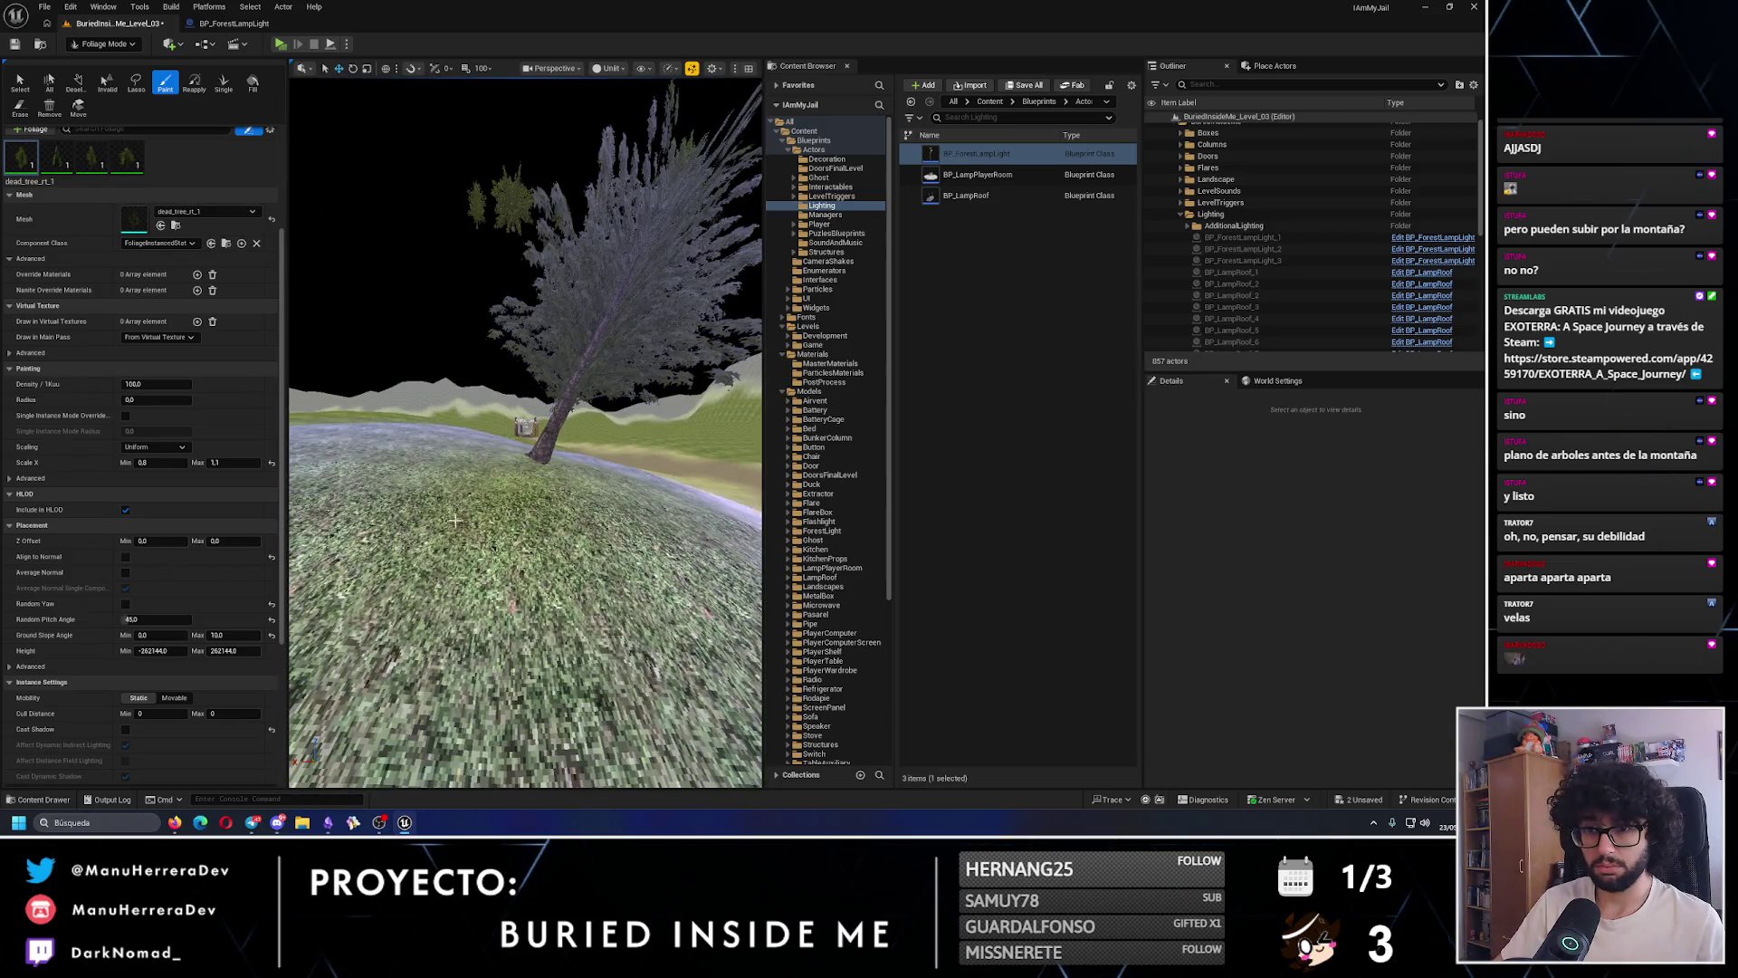
- Undo the tilted tree and lower the Random Pitch Angle in the foliage details
key(ctrl+z)
click(133, 619)
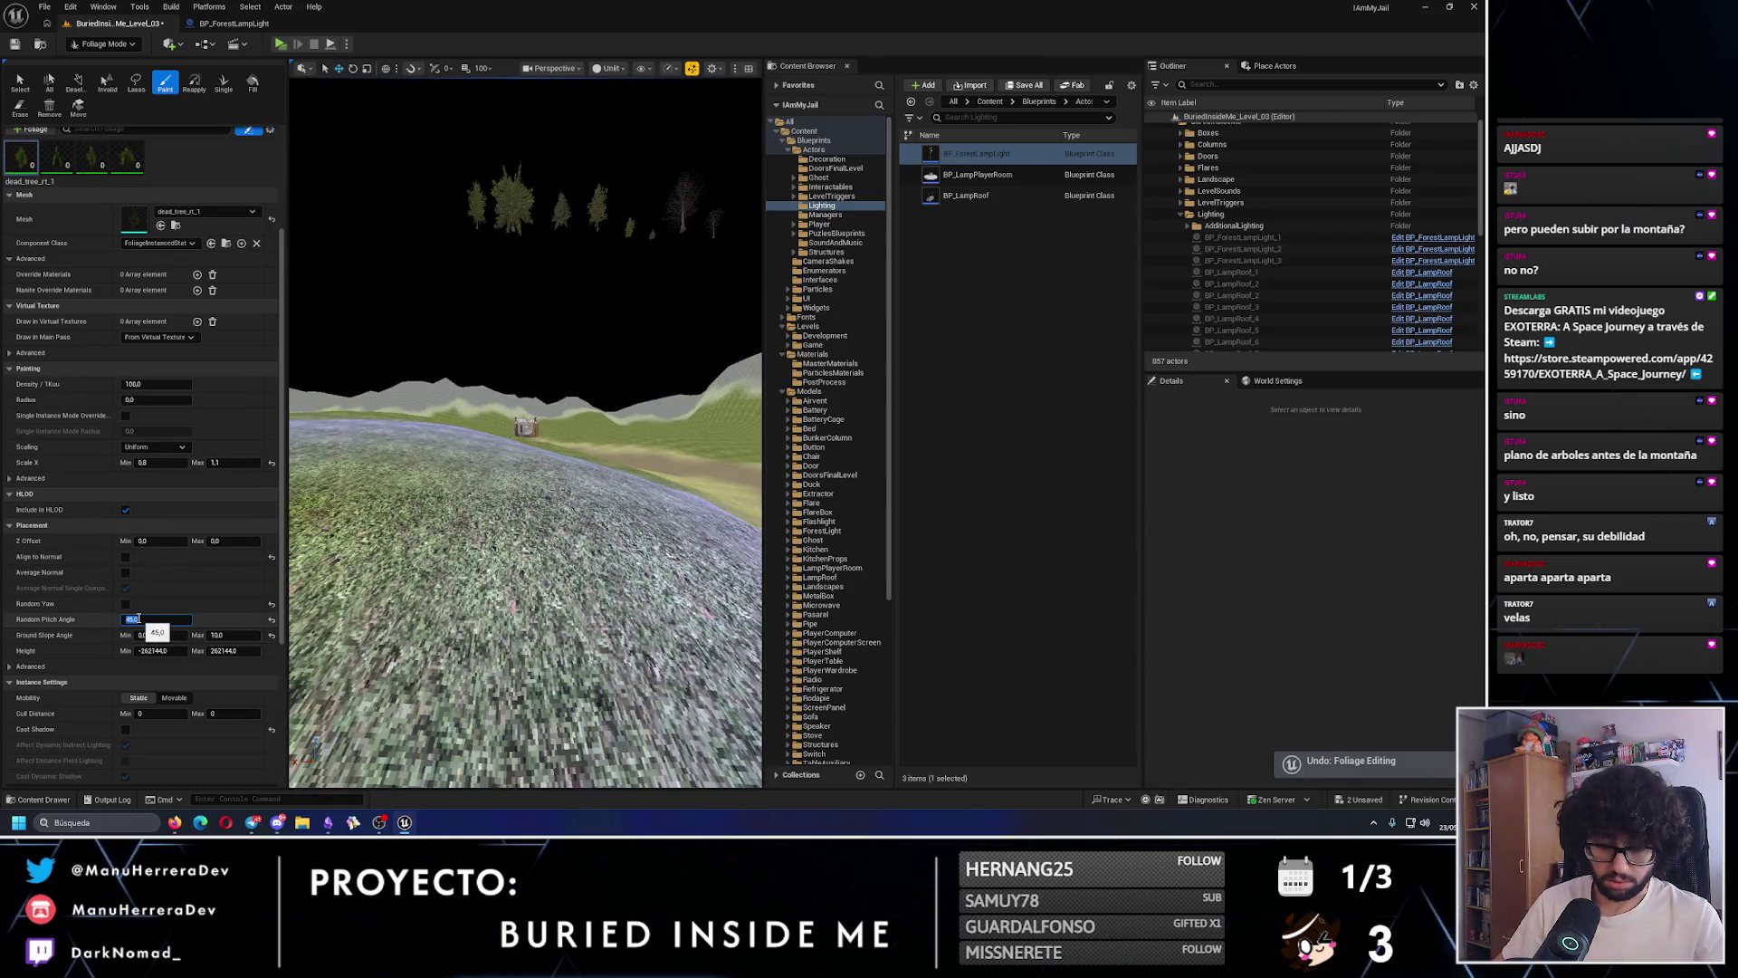
scroll(496, 541, down, 5)
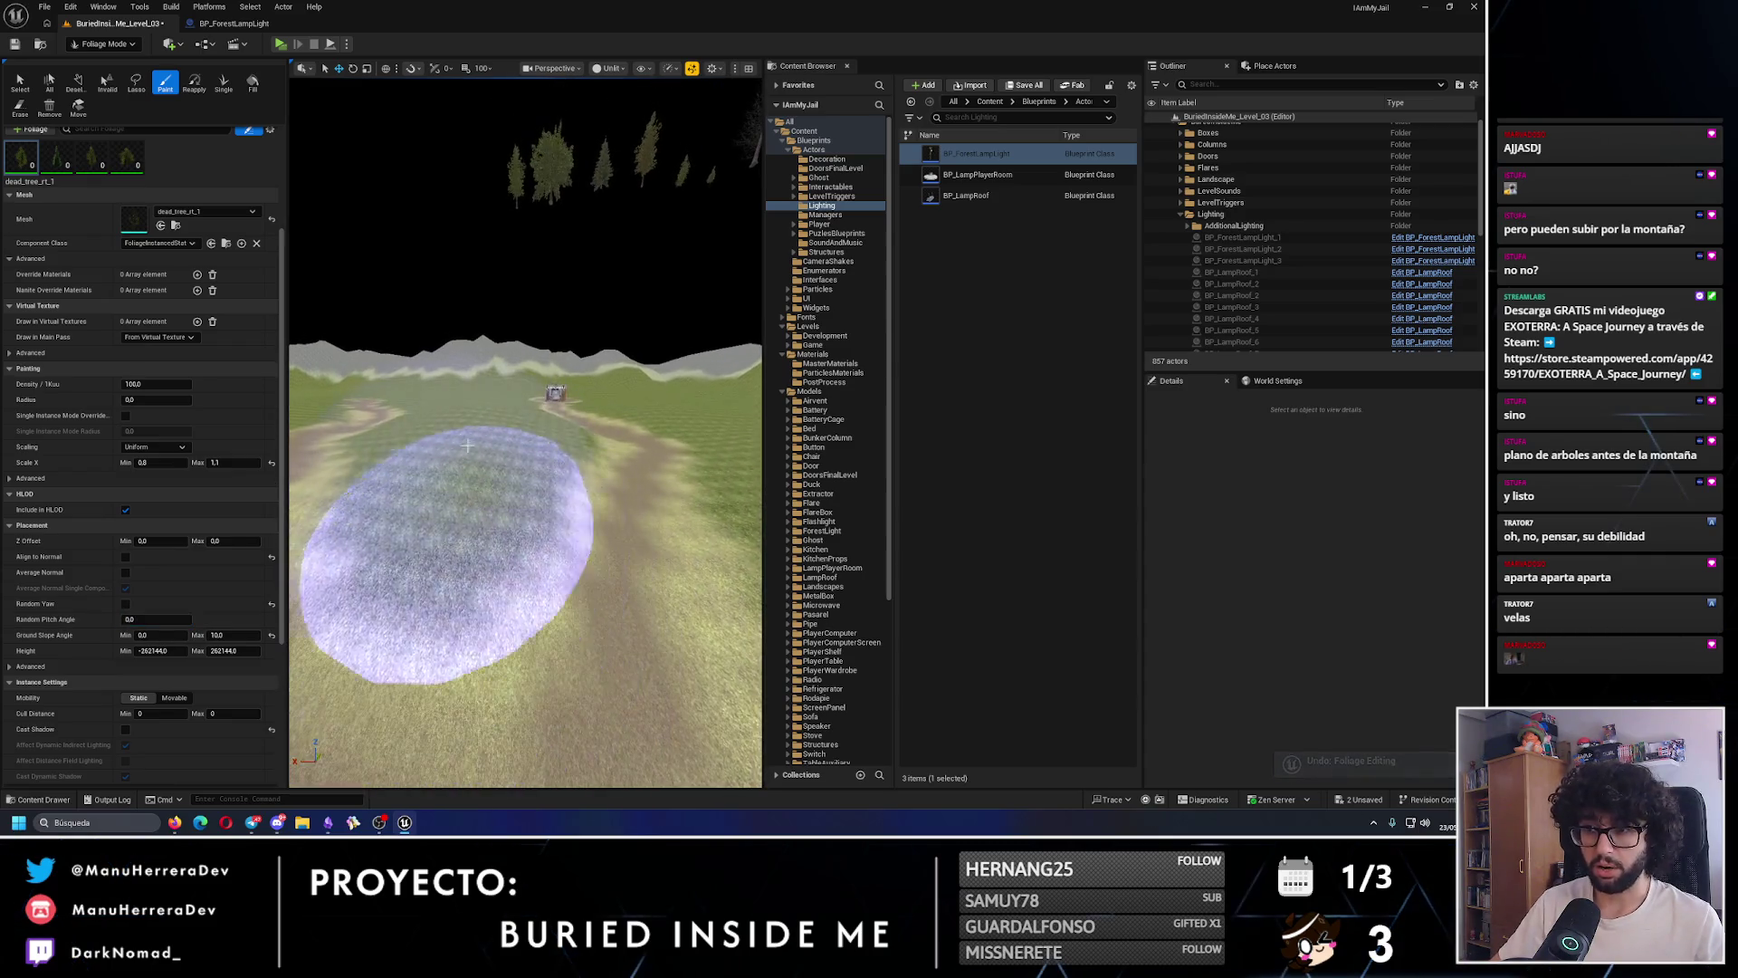
scroll(484, 435, up, 10)
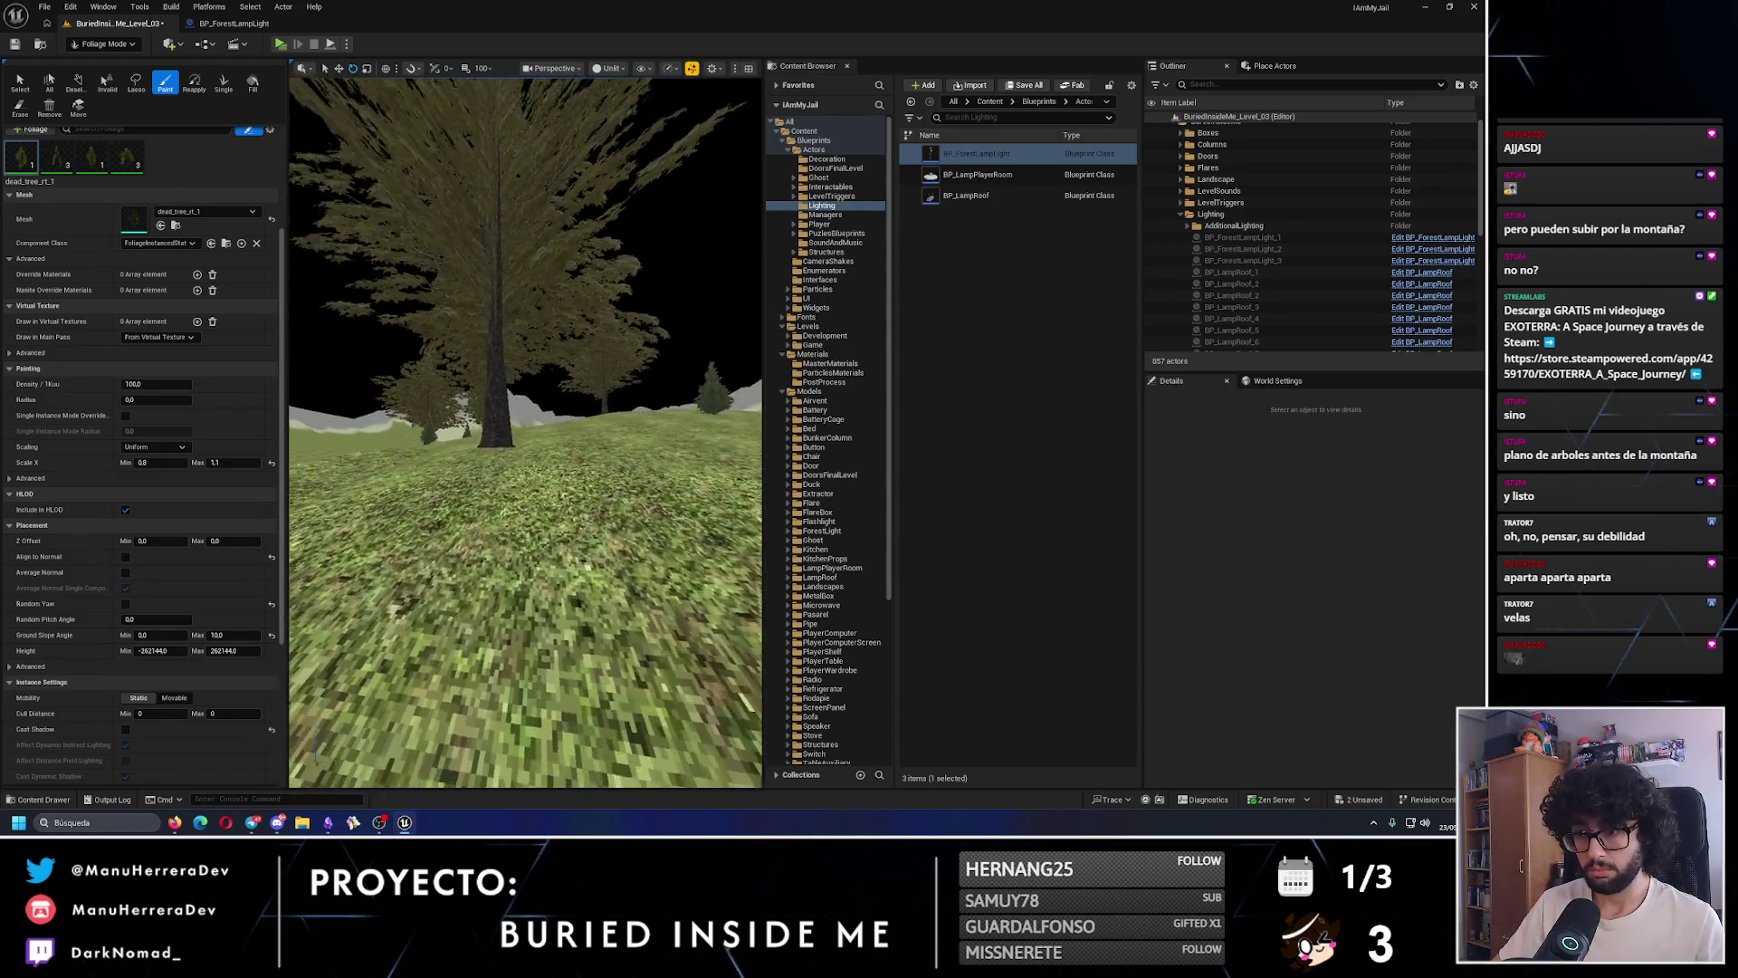
- Undo the previous trees and paint a new batch of trees beside the path
key(ctrl+z)
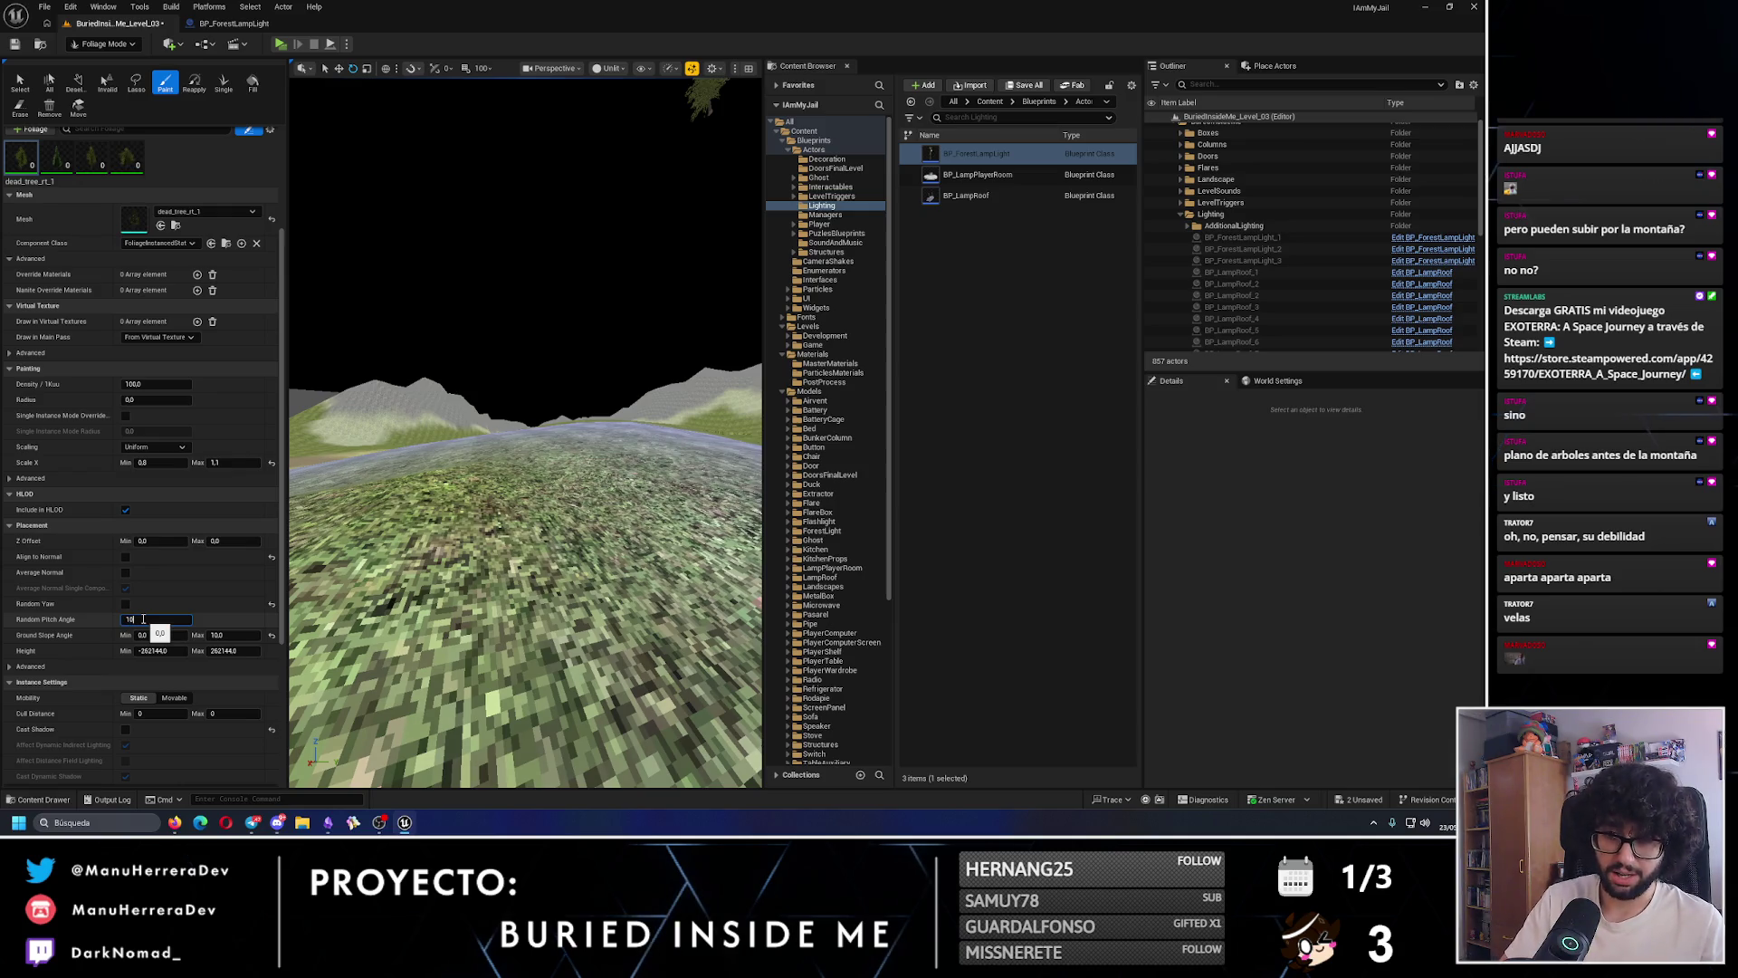
scroll(501, 457, down, 5)
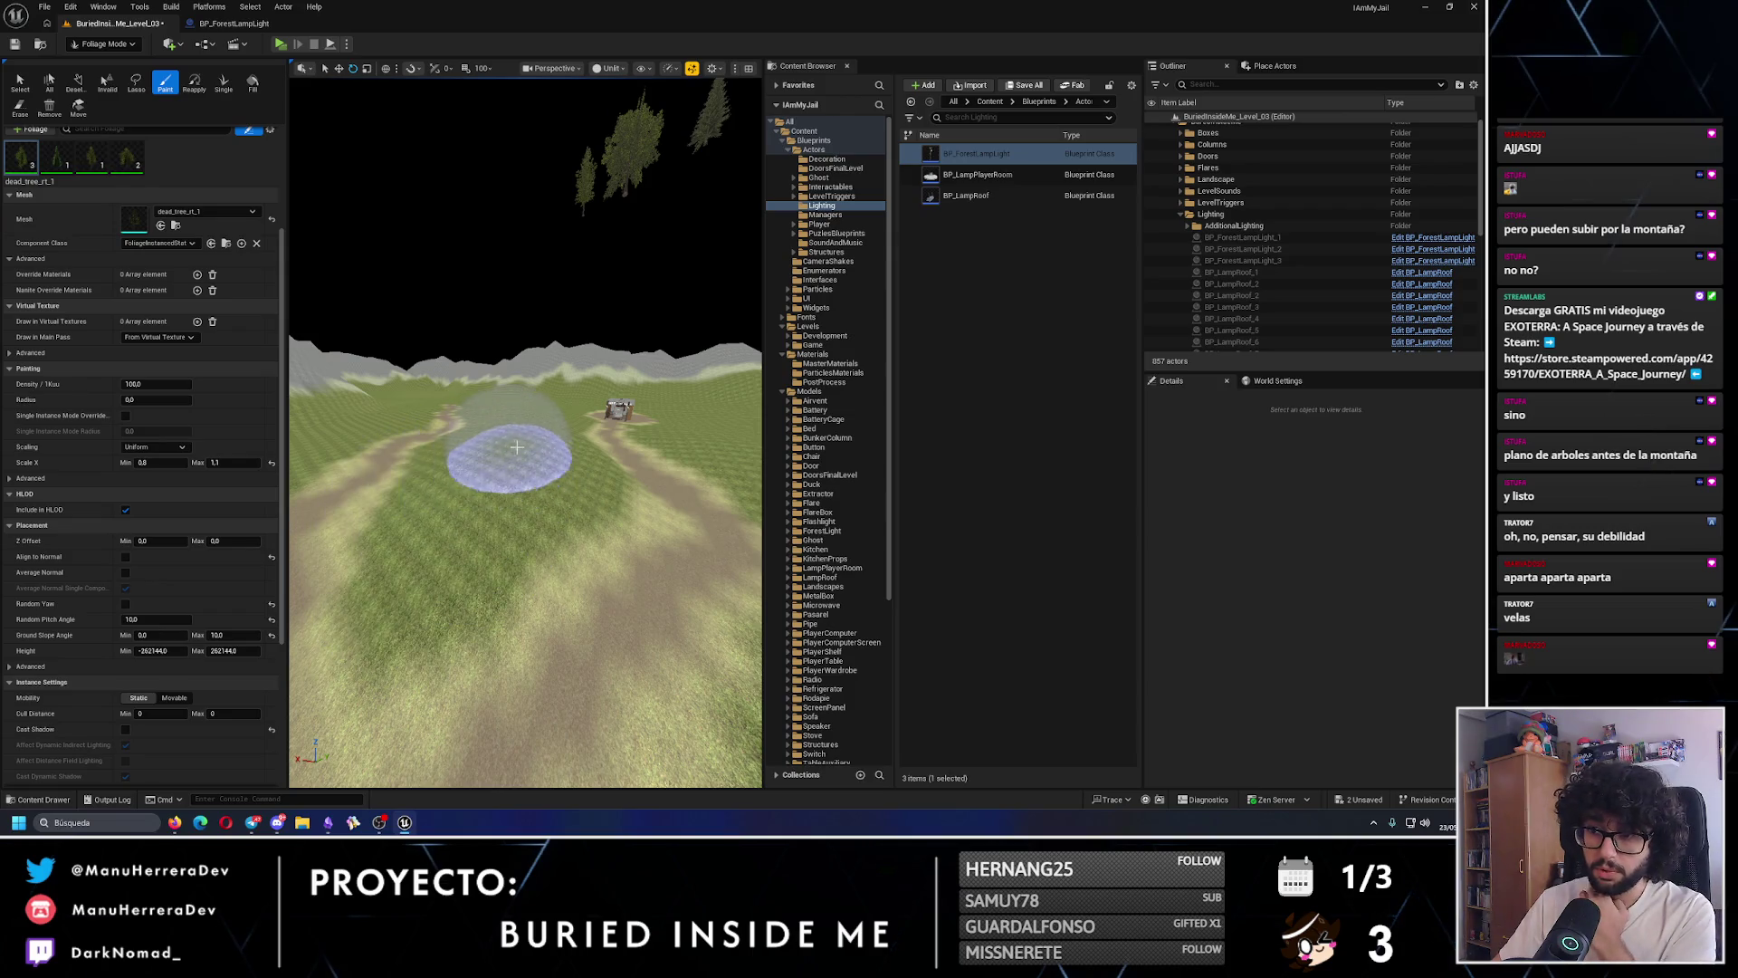
click(540, 461)
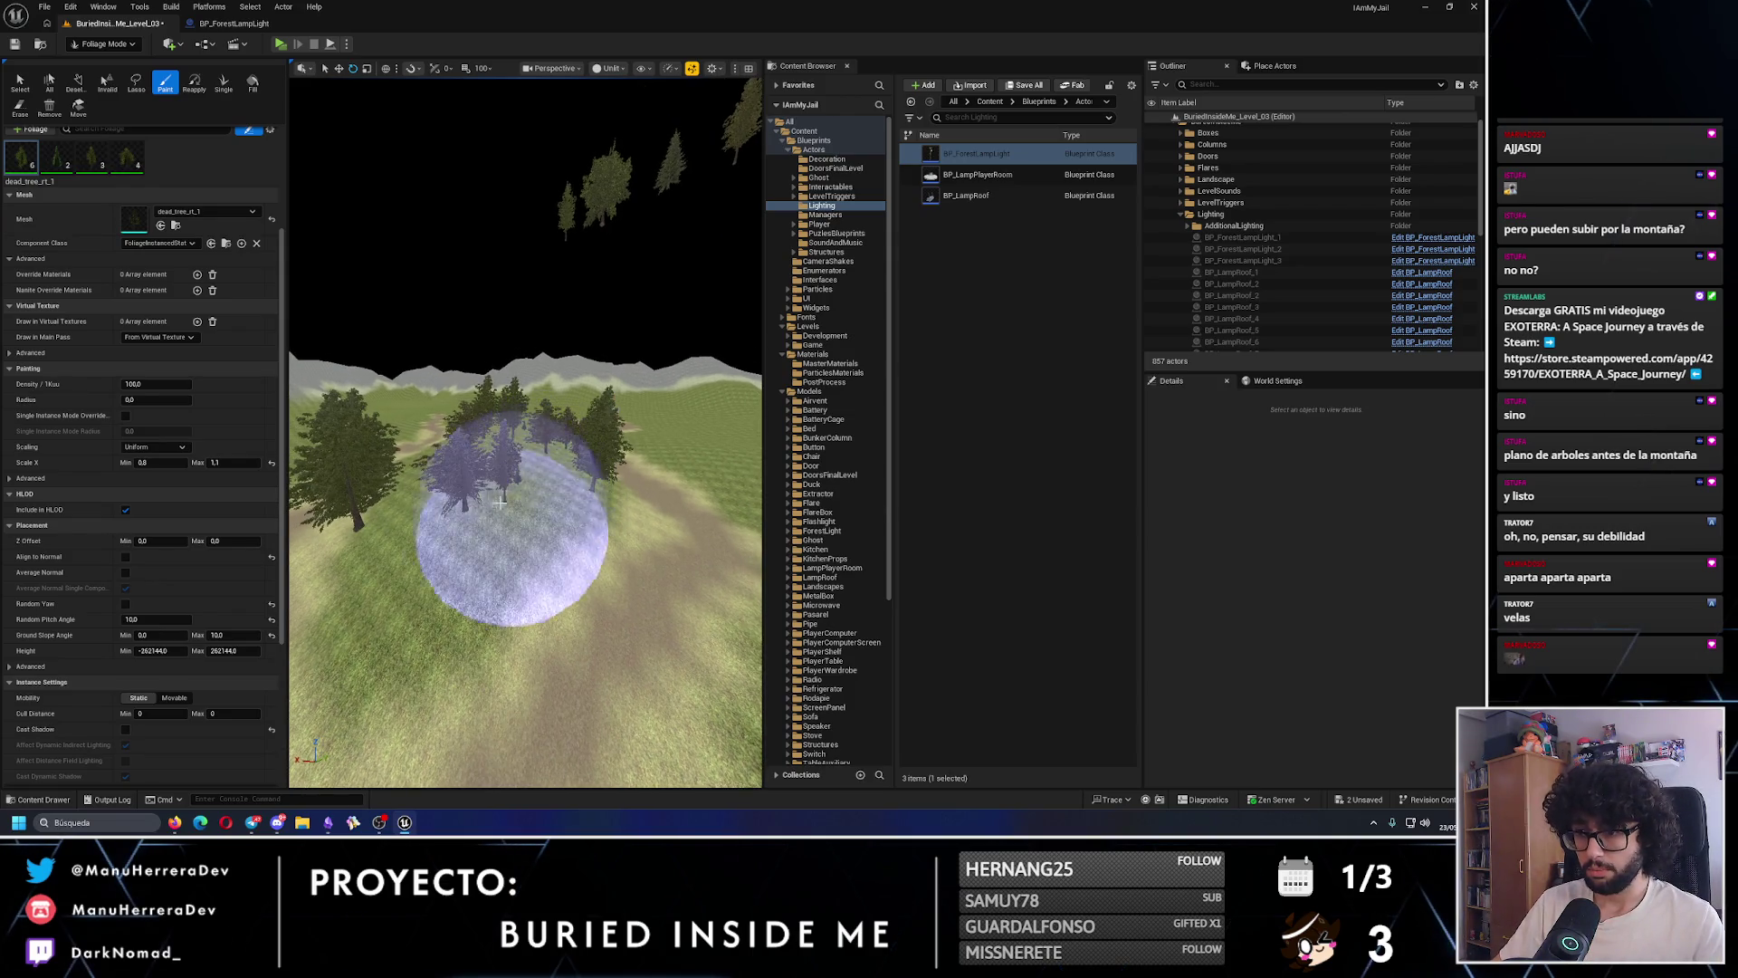
scroll(468, 524, up, 10)
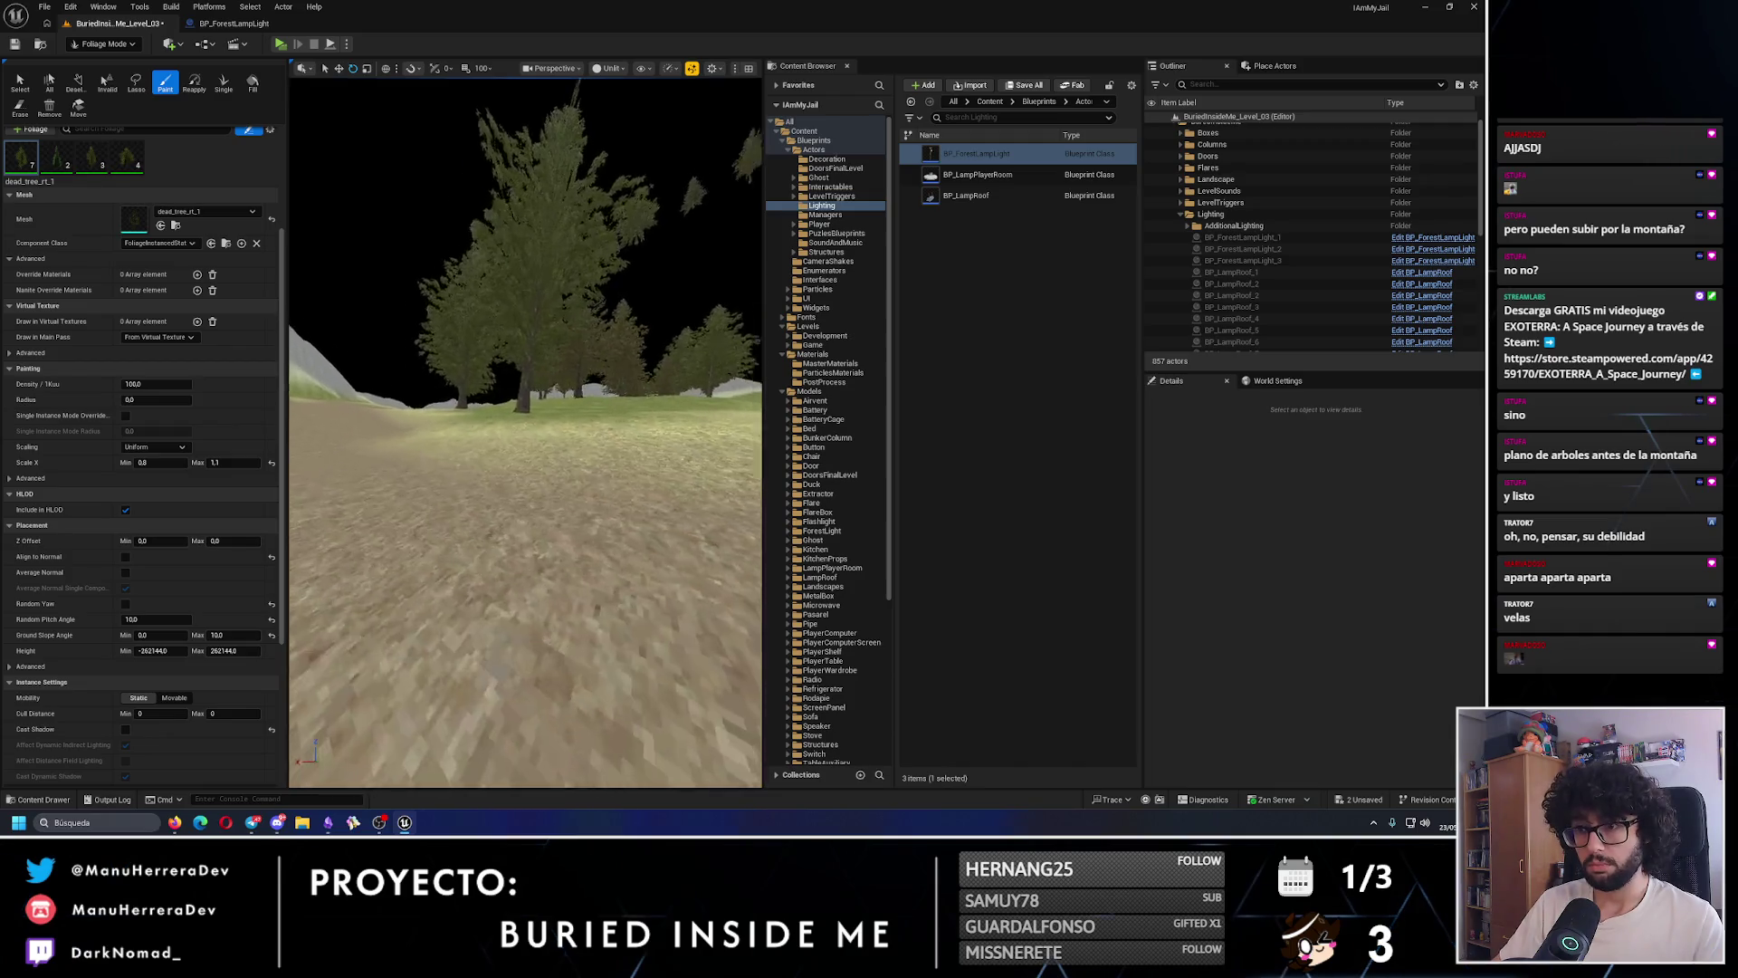
scroll(525, 432, down, 10)
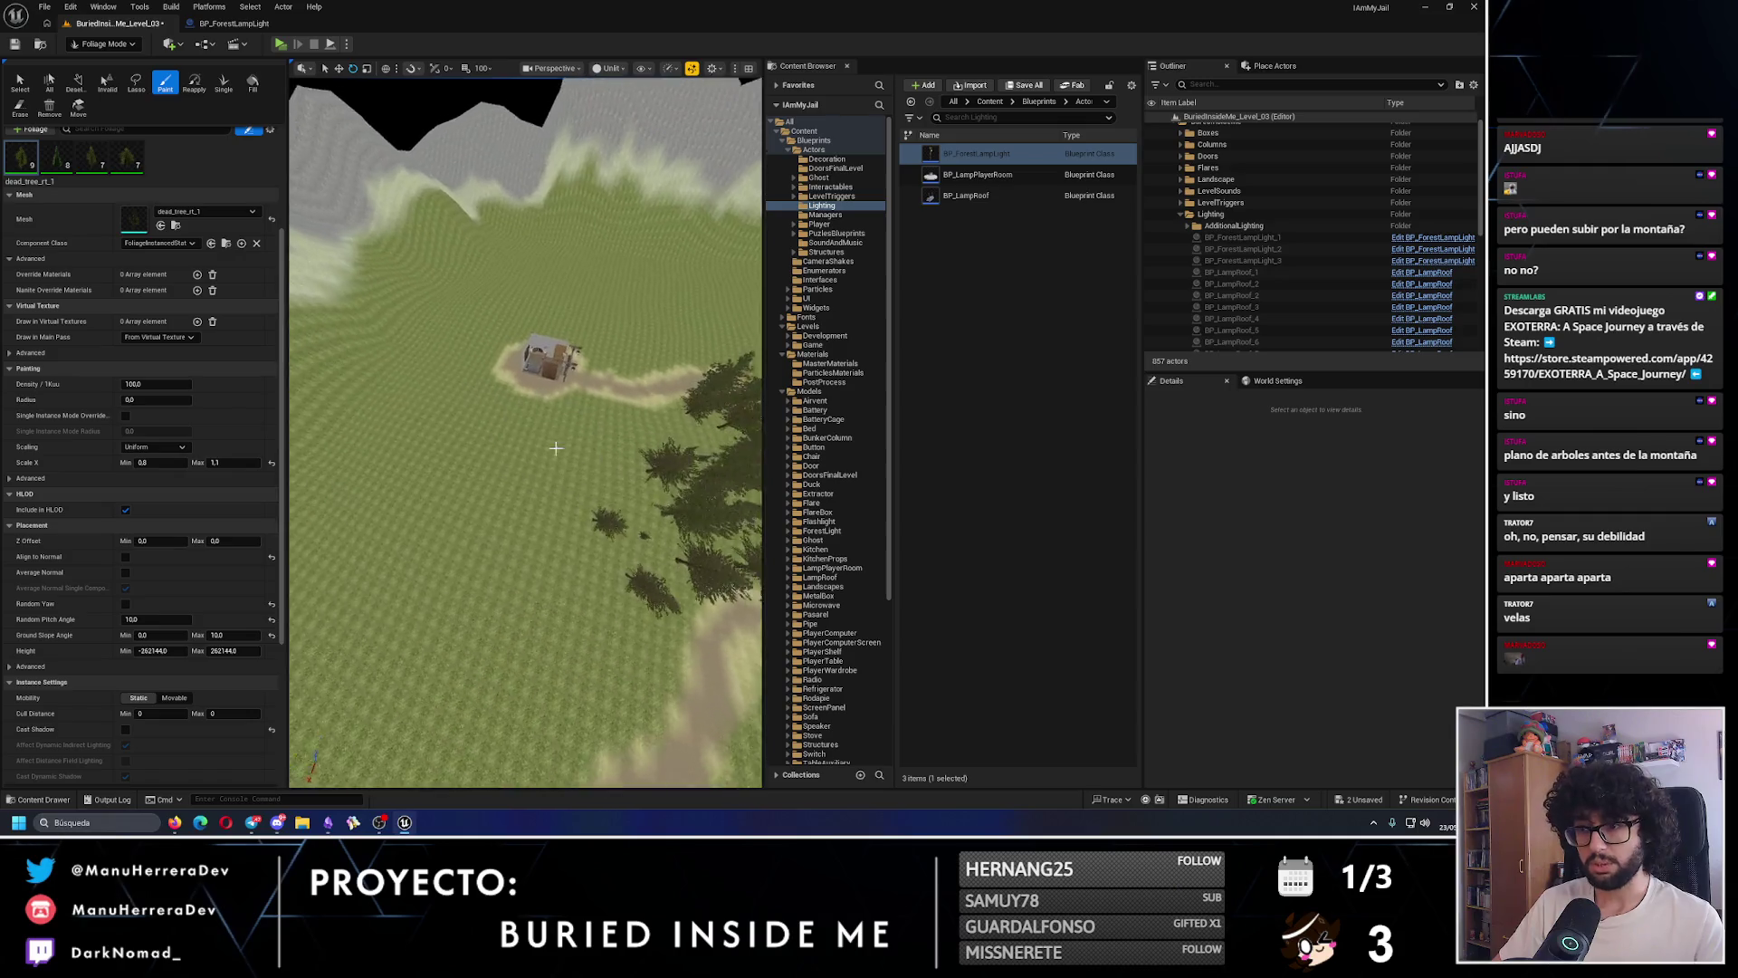
- Paint more trees near the house and along the dirt path, checking them from ground level
click(546, 446)
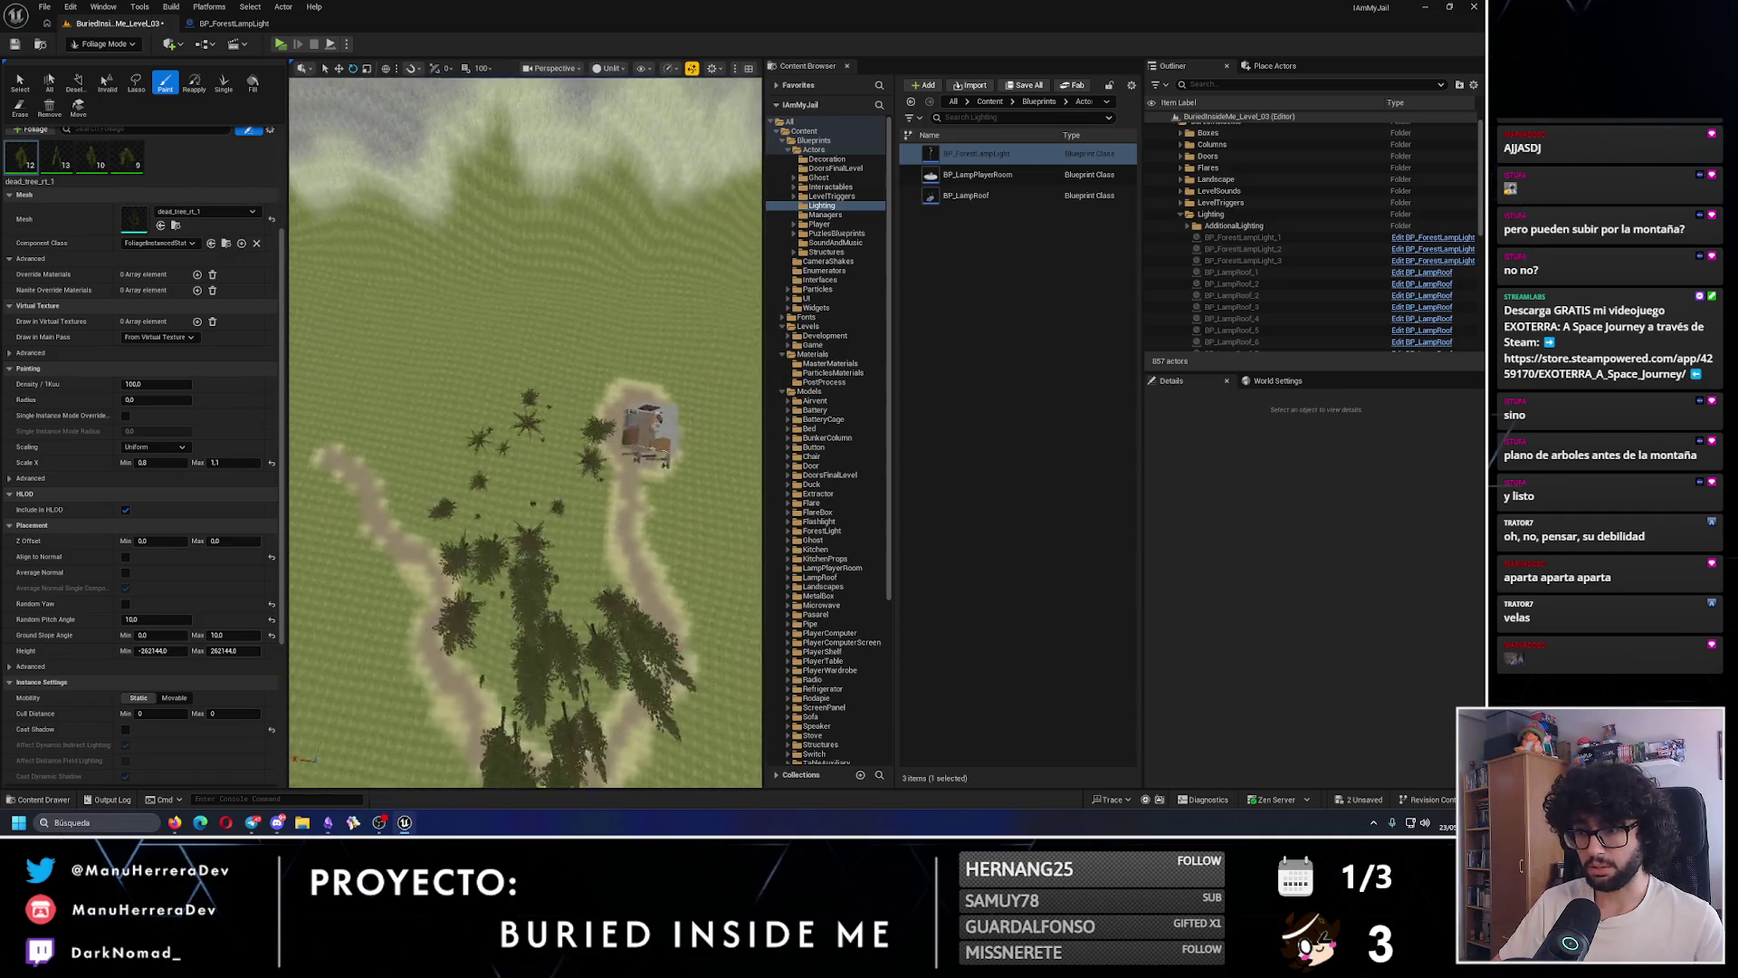
click(482, 514)
right_click(450, 547)
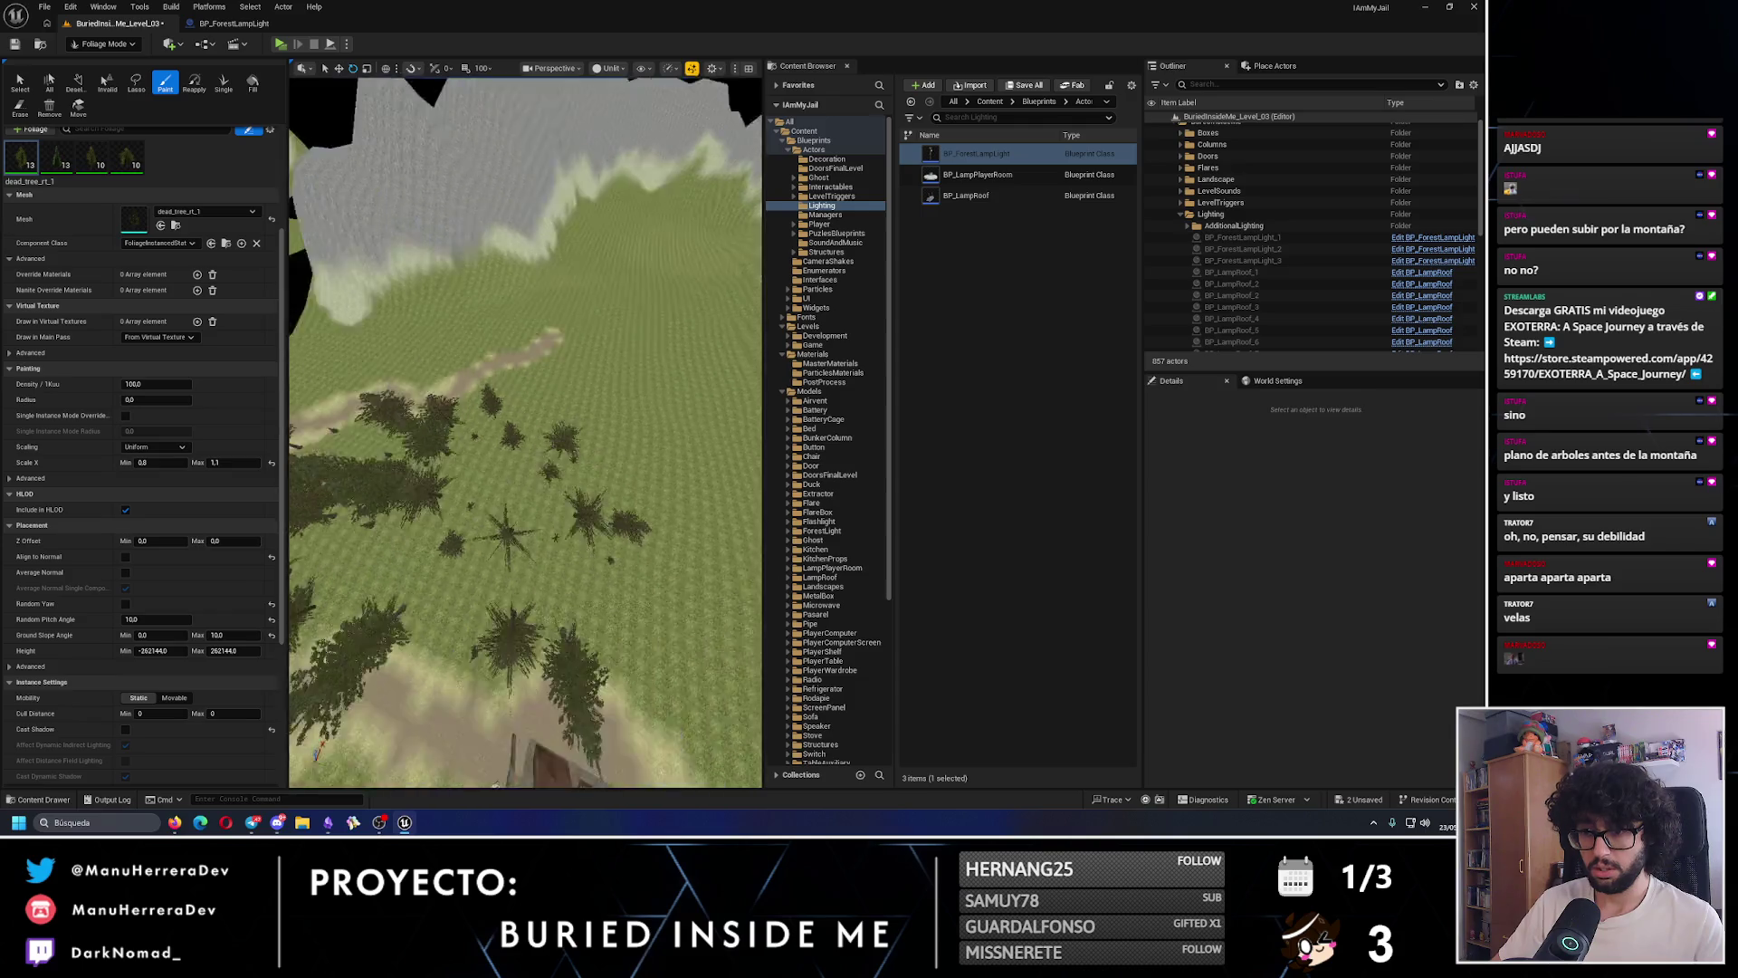
key(s)
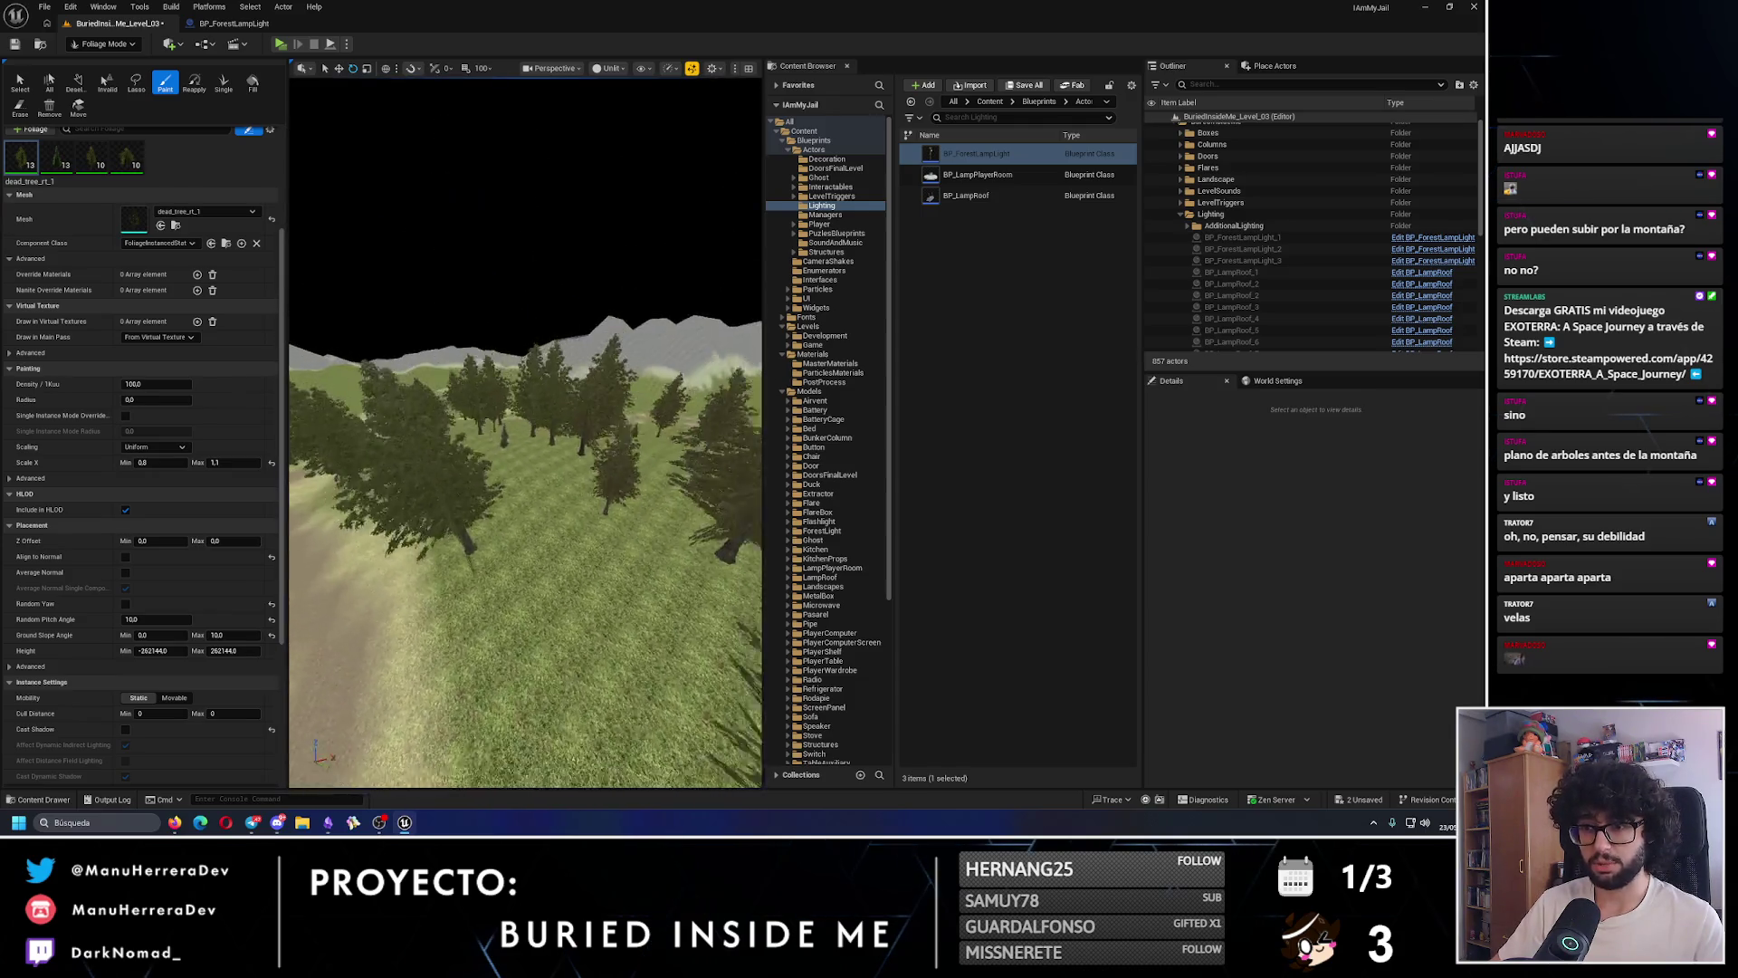
click(493, 533)
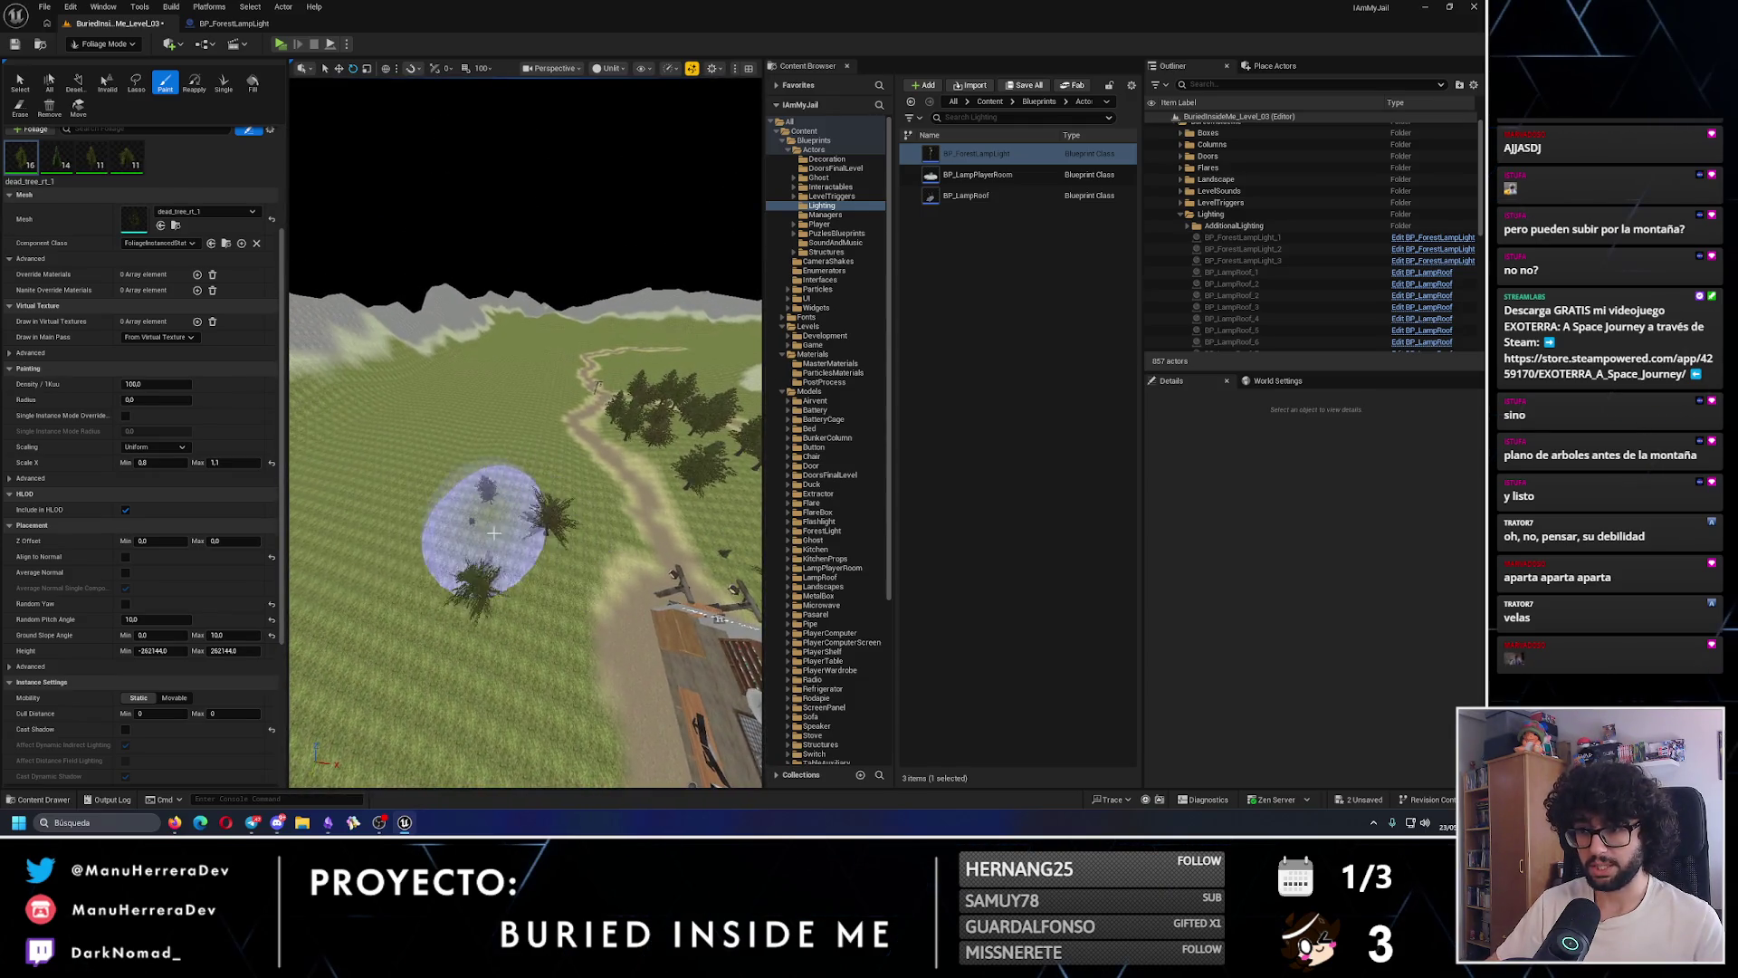
key(d)
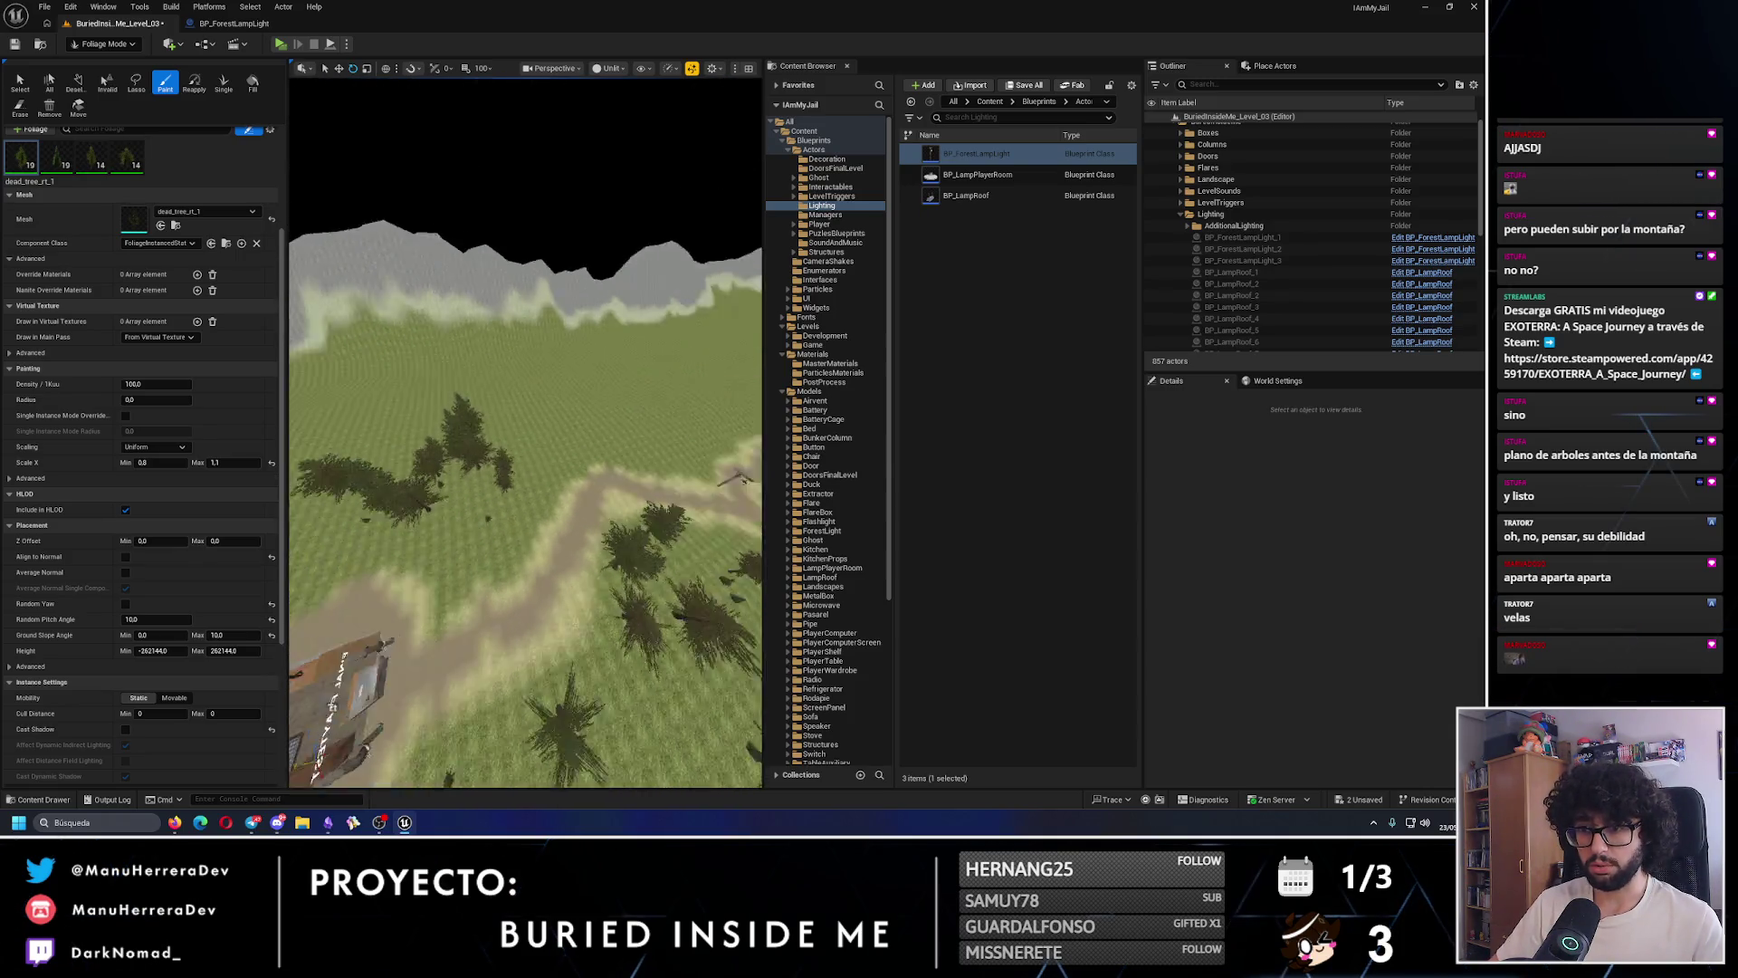
click(515, 519)
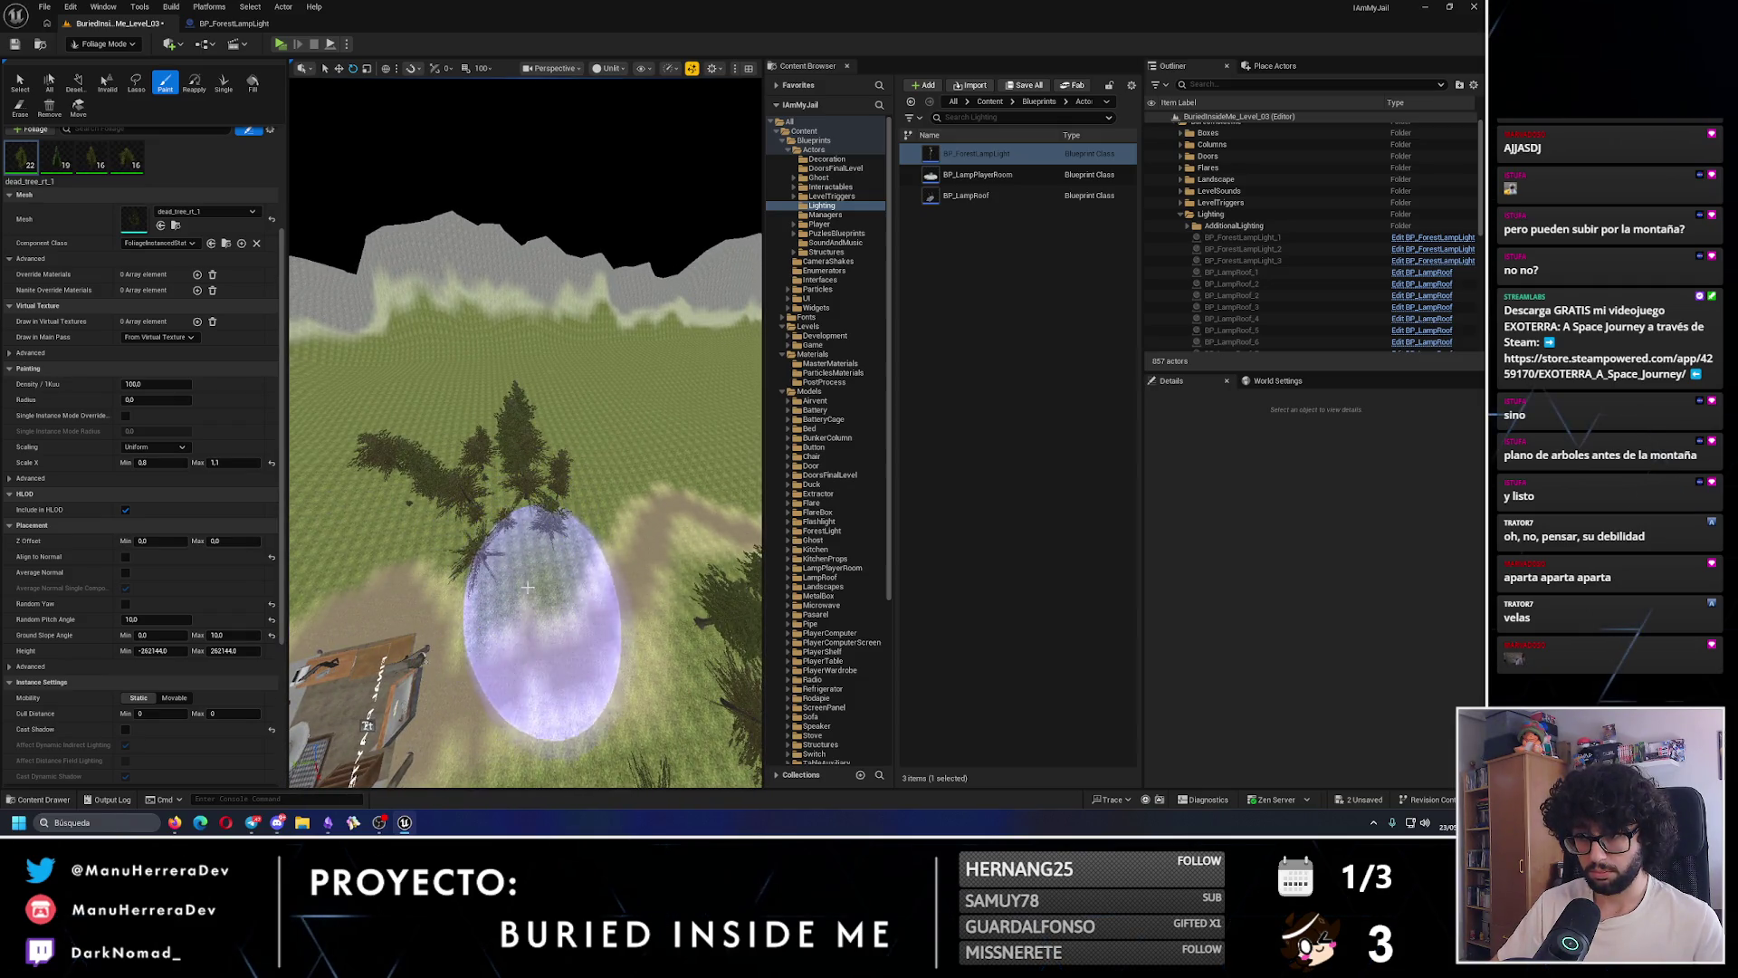
- Erase excess trees from the crowded patch and paint another tree on the hillside
key(a)
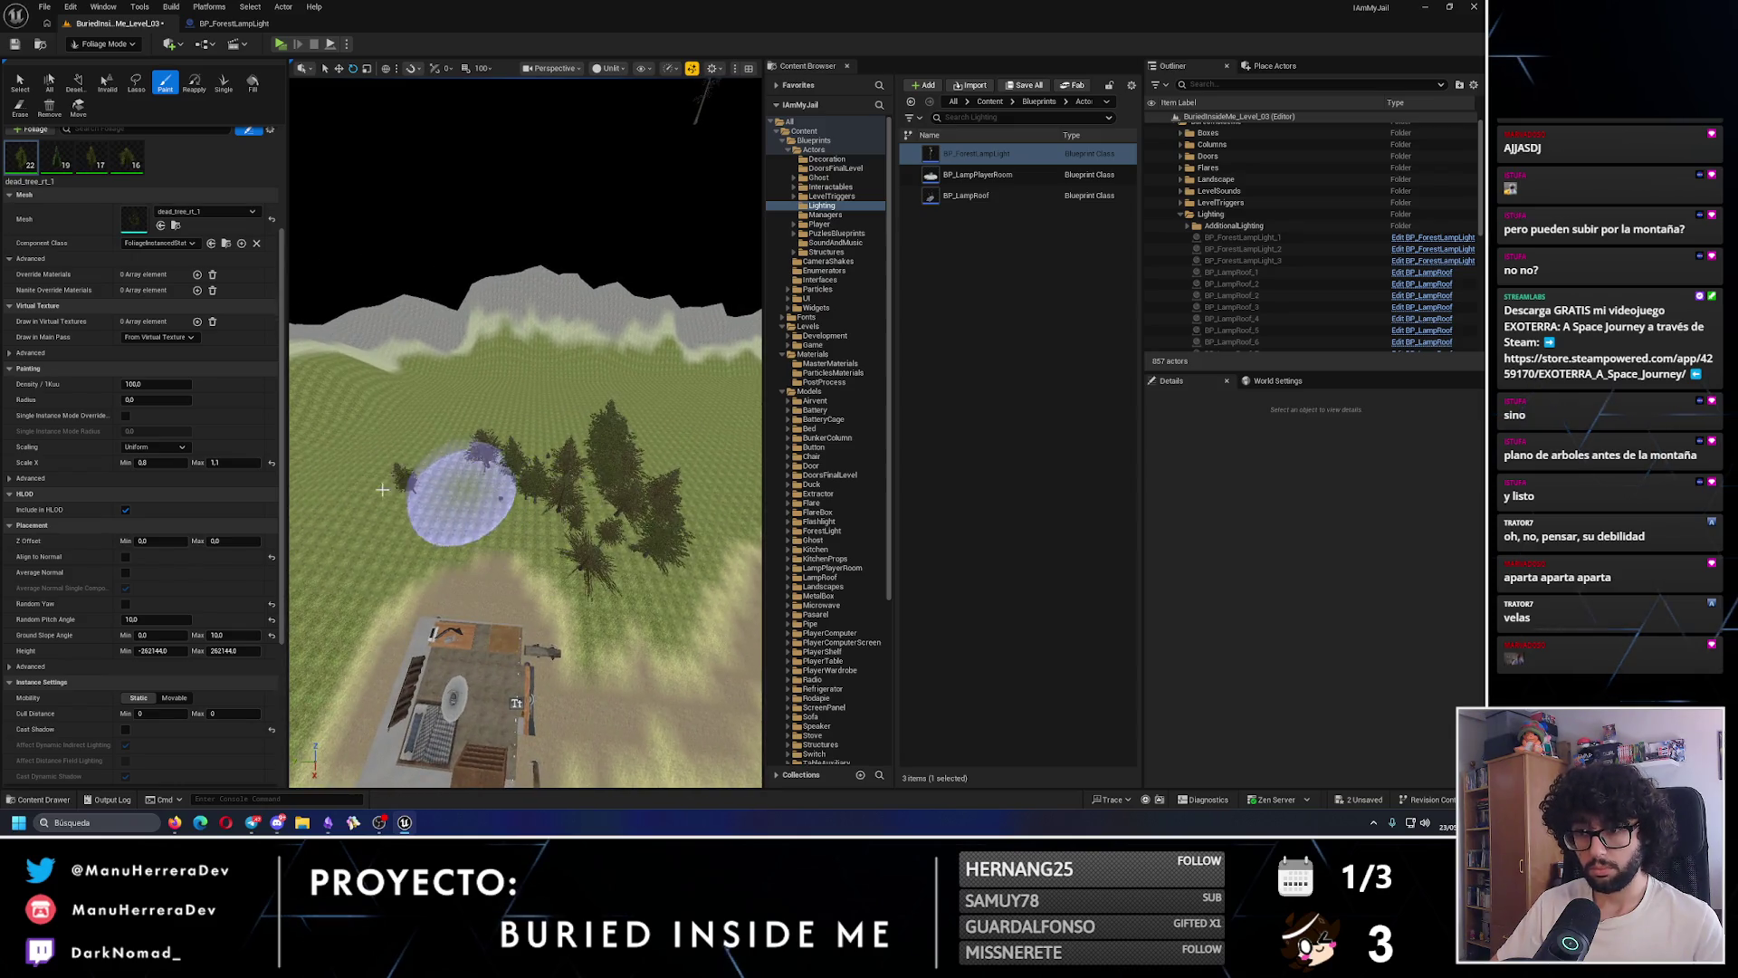
key(w)
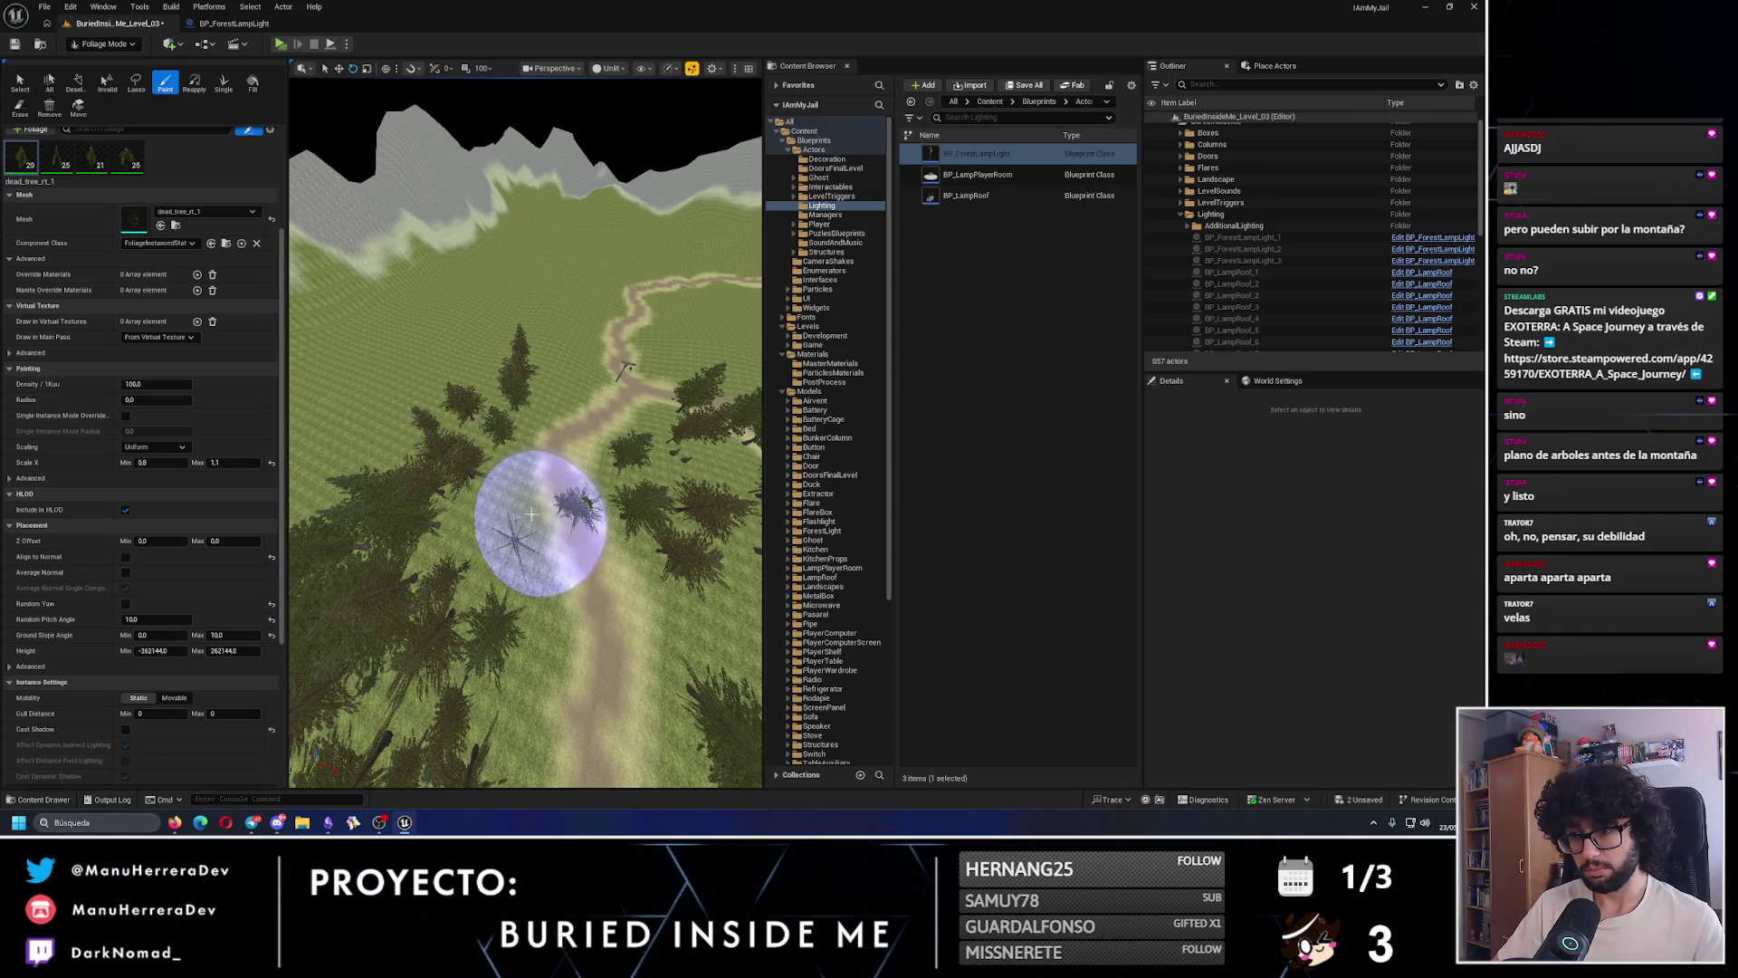
mouse_move(544, 524)
mouse_down()
mouse_move(465, 601)
mouse_move(460, 562)
mouse_up()
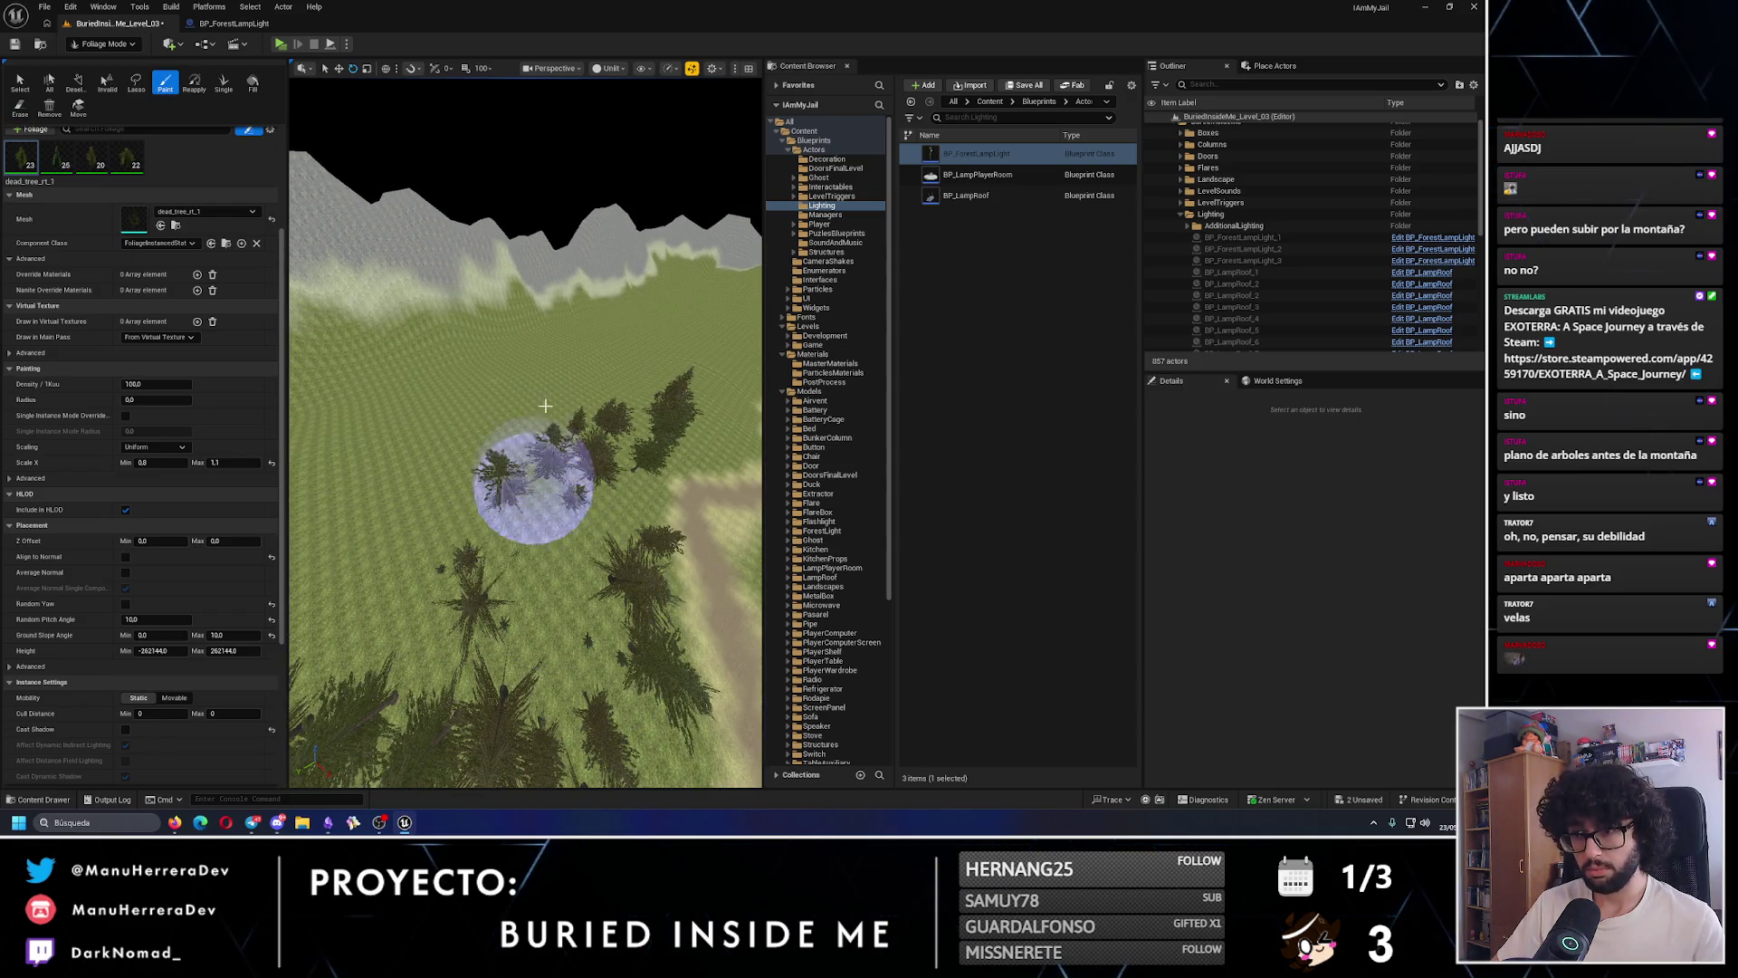
click(496, 517)
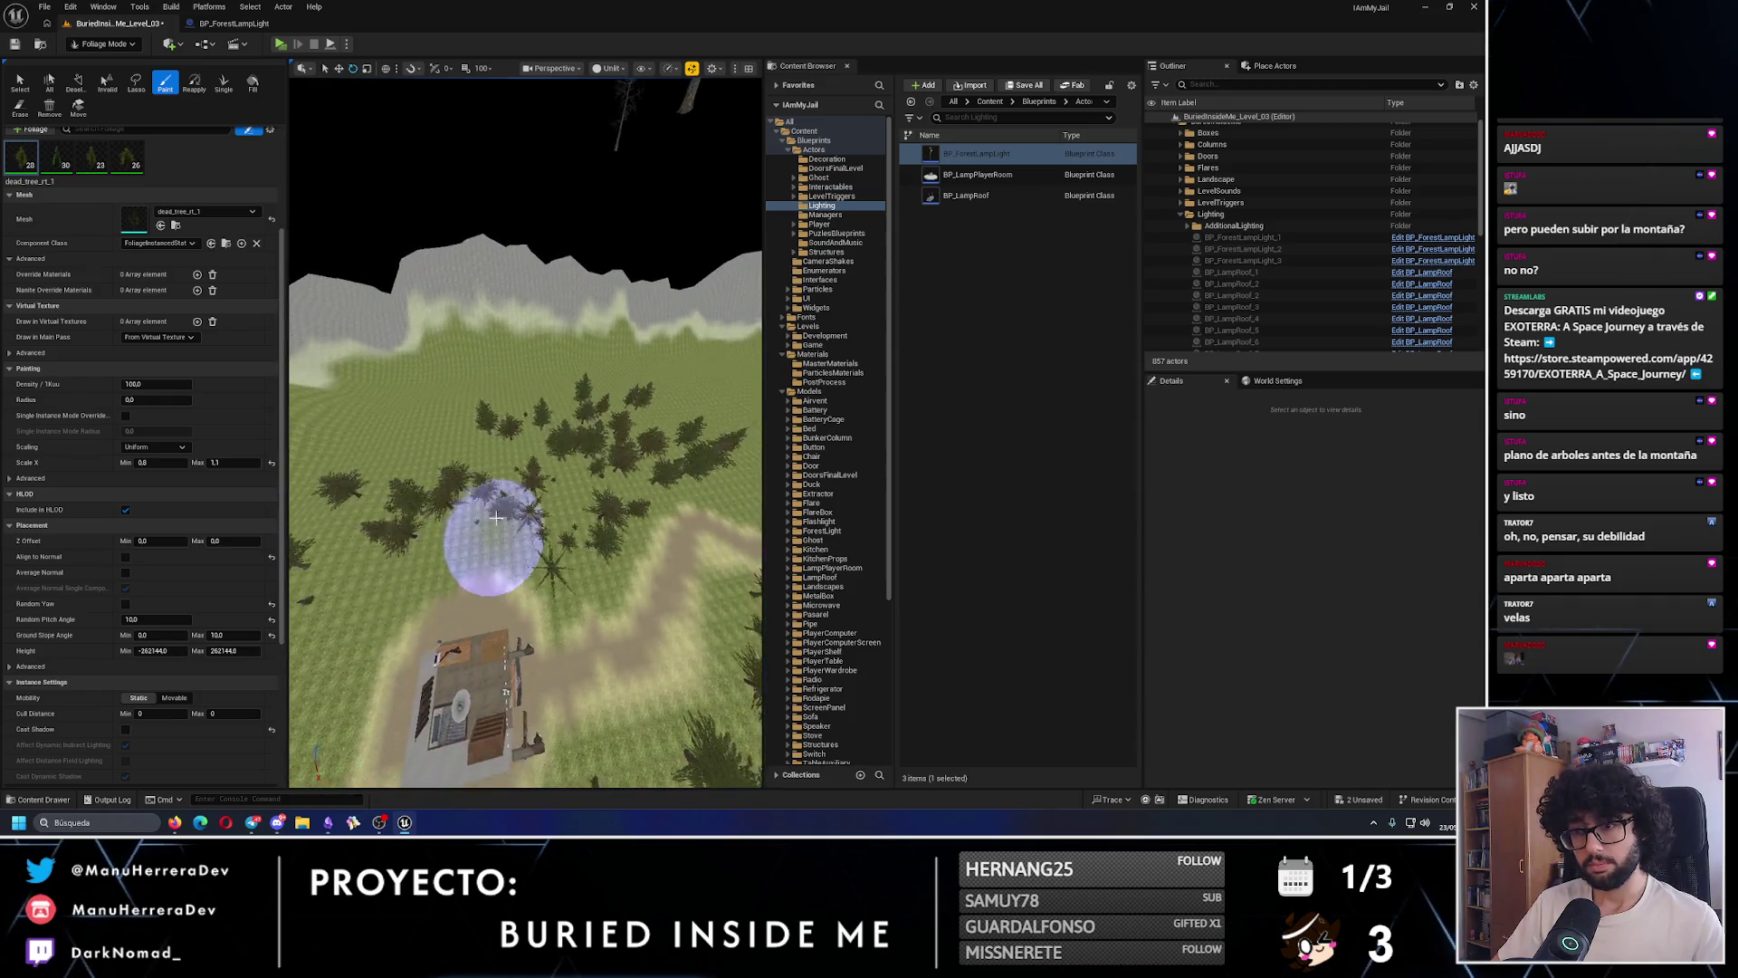
mouse_move(532, 471)
mouse_down()
mouse_move(505, 466)
mouse_move(520, 417)
mouse_move(438, 457)
mouse_up()
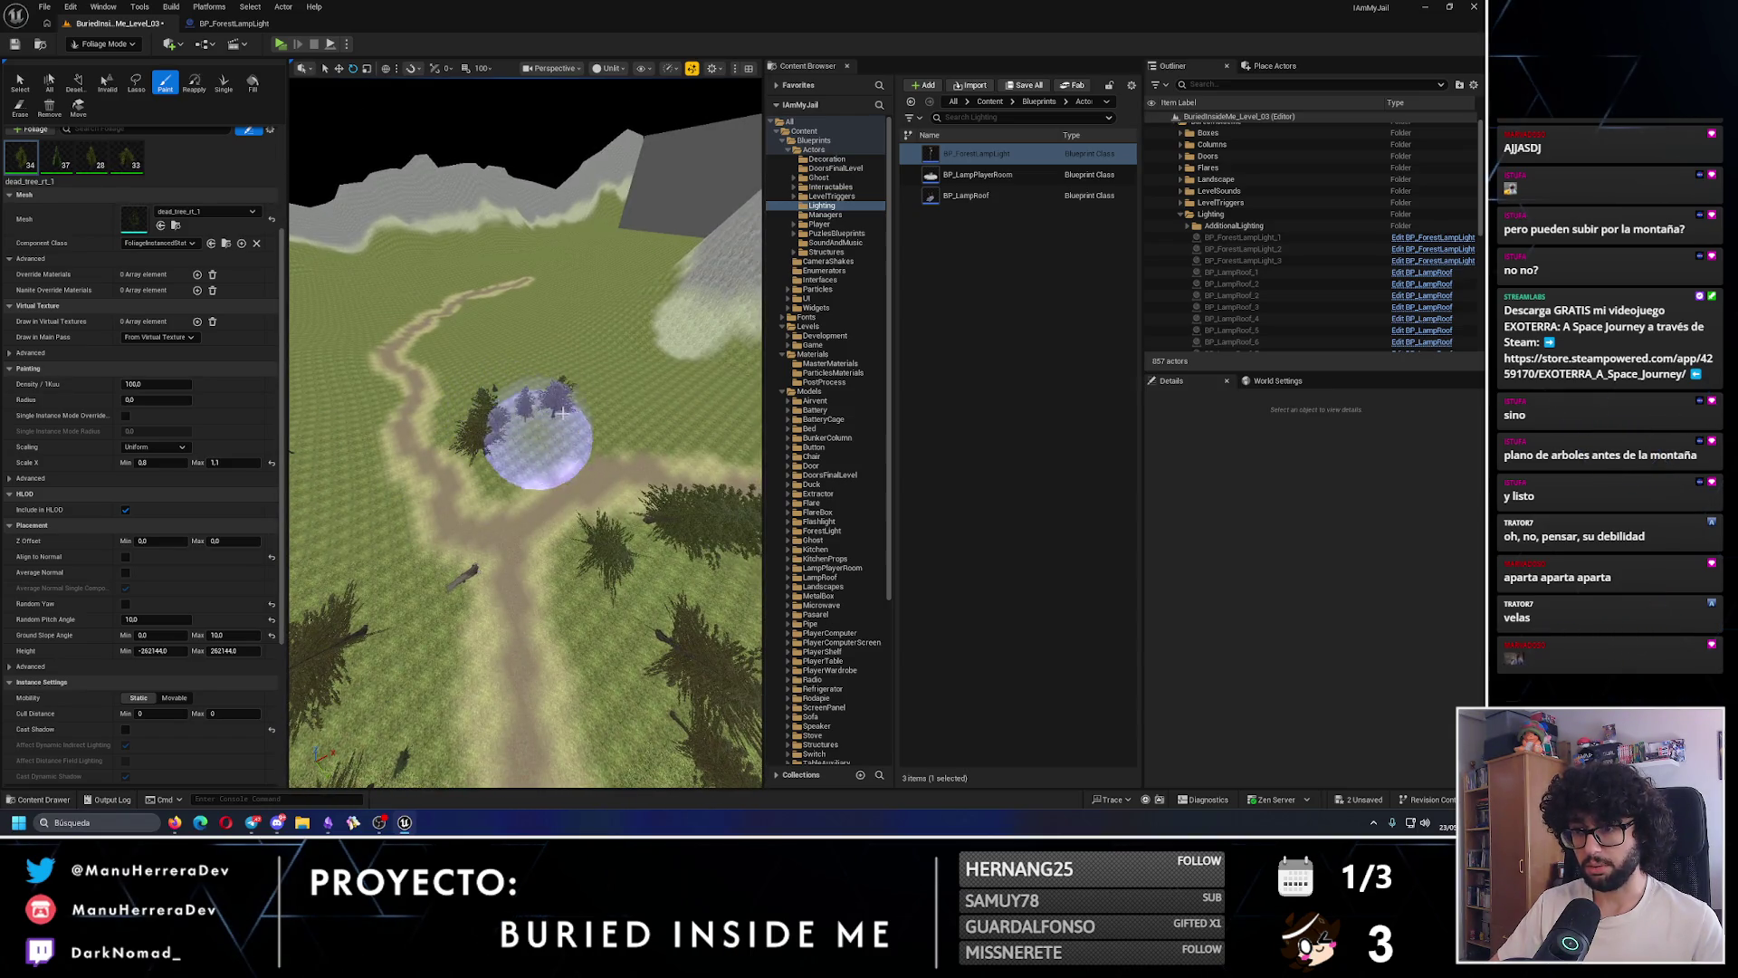
- Paint trees beside the dirt path and thin out a few near it
click(563, 413)
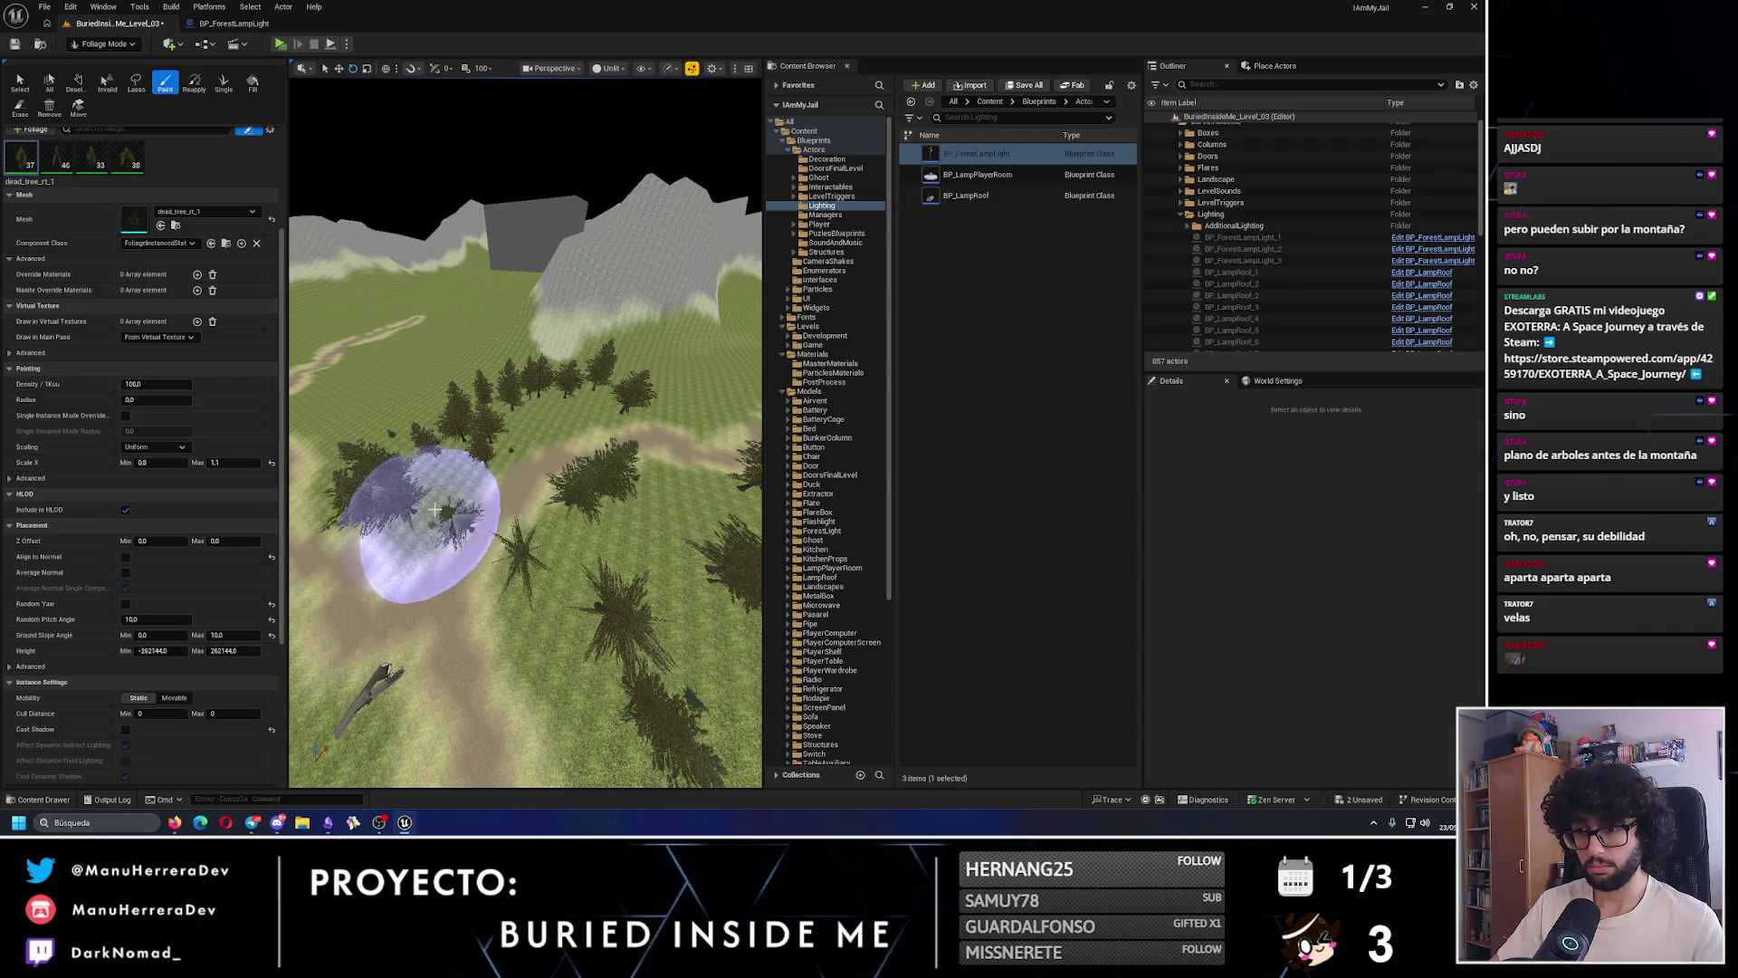
scroll(435, 510, up, 6)
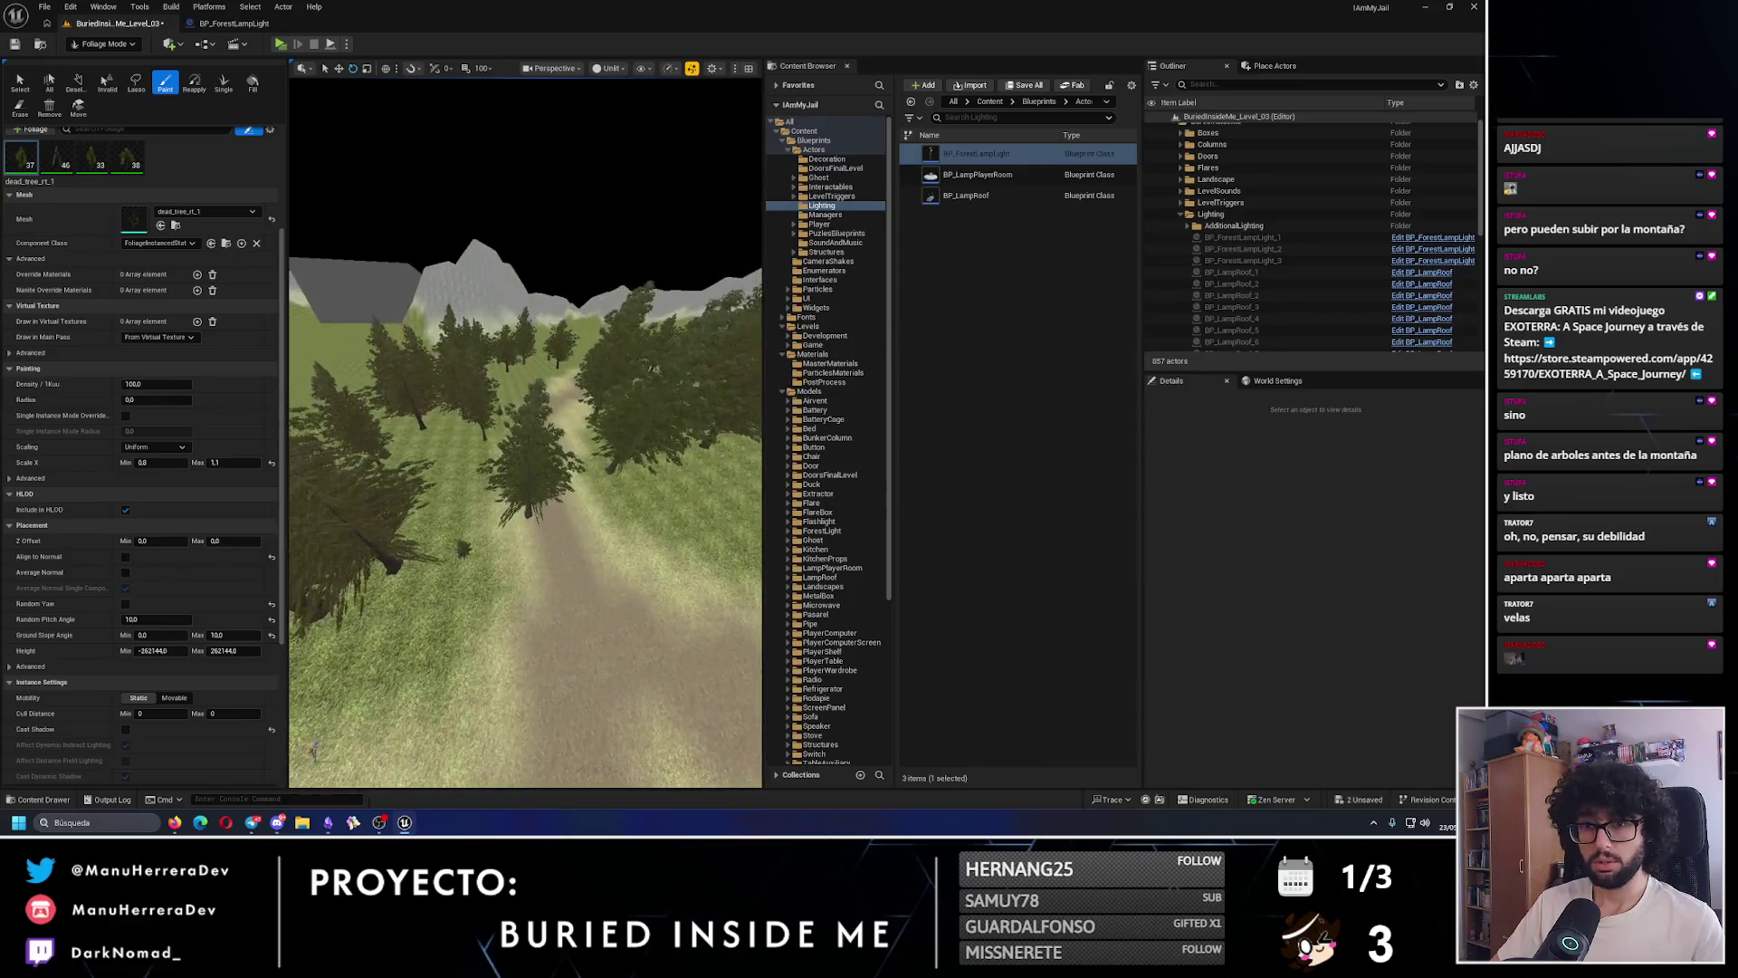
scroll(557, 540, down, 3)
shift+click(557, 541)
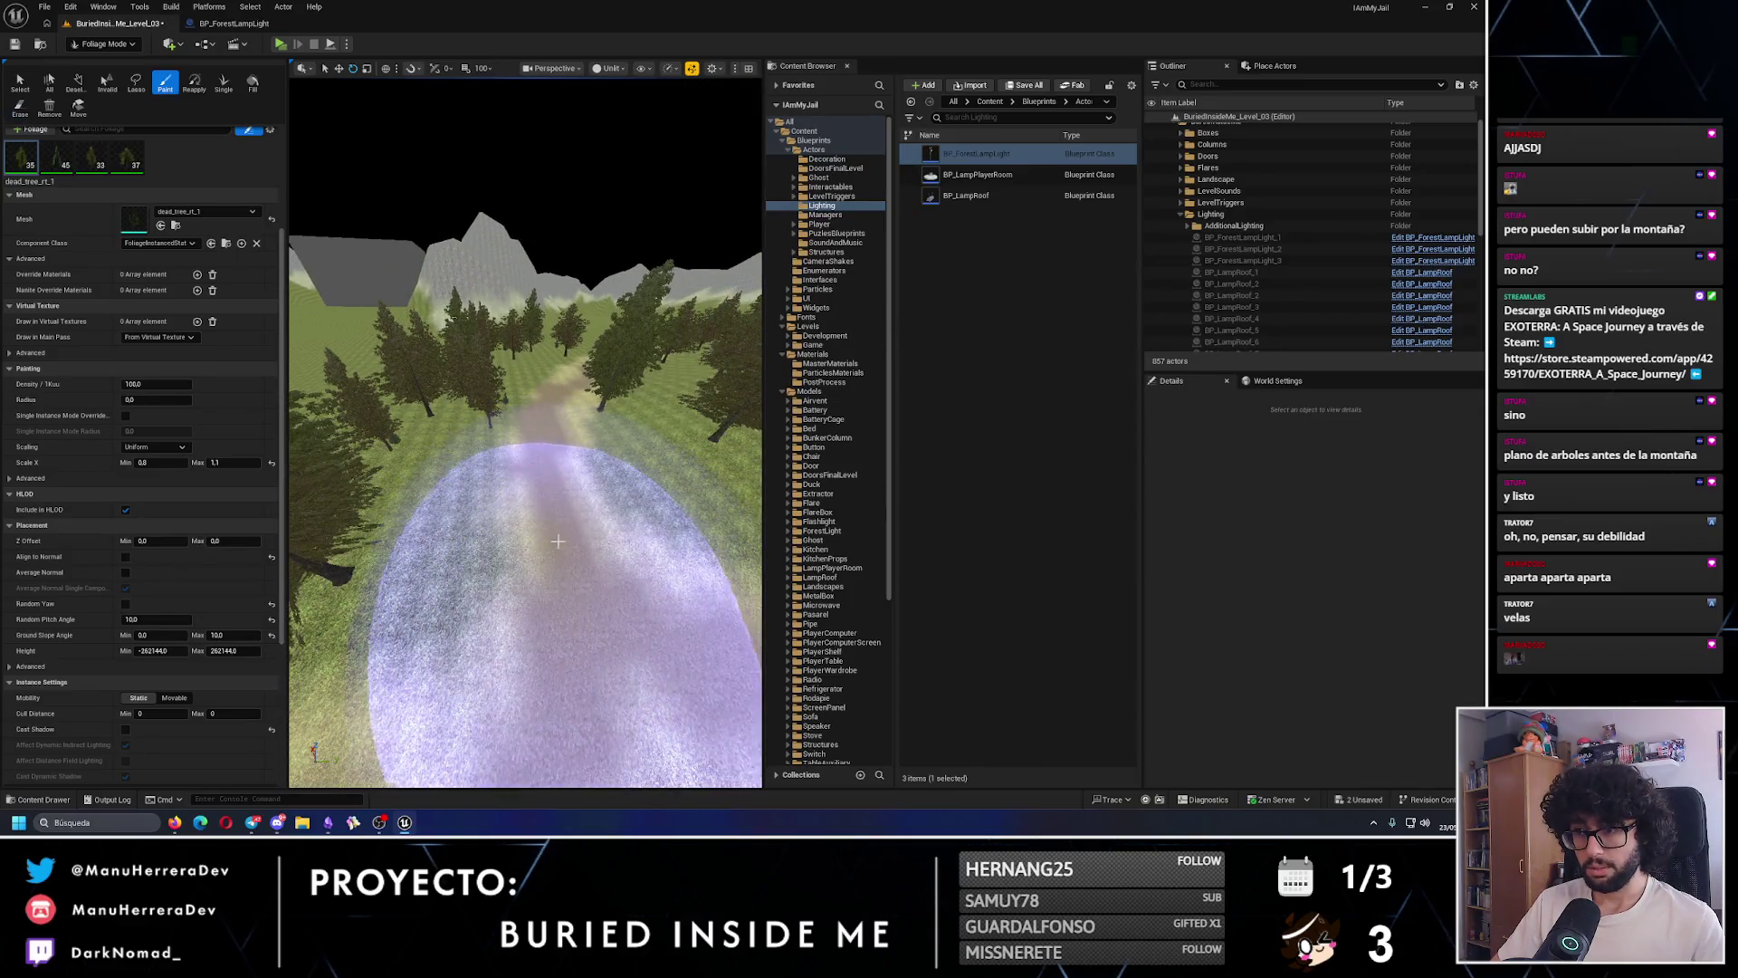
scroll(557, 541, down, 4)
click(557, 497)
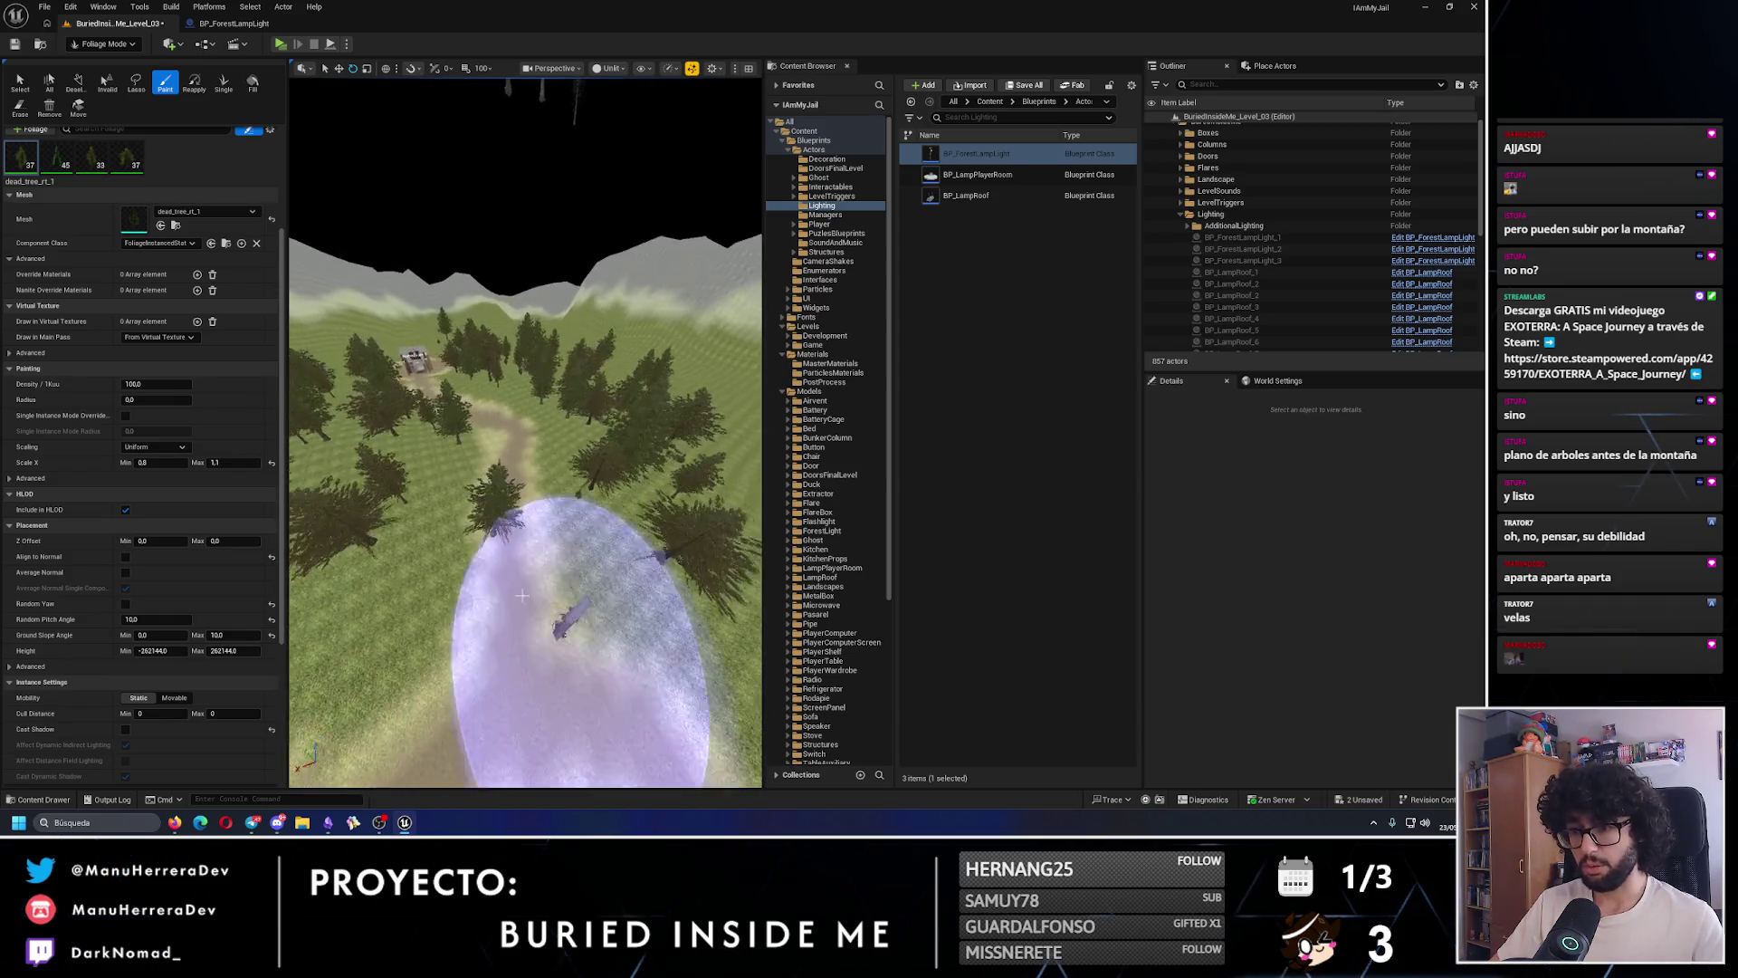
key(shift)
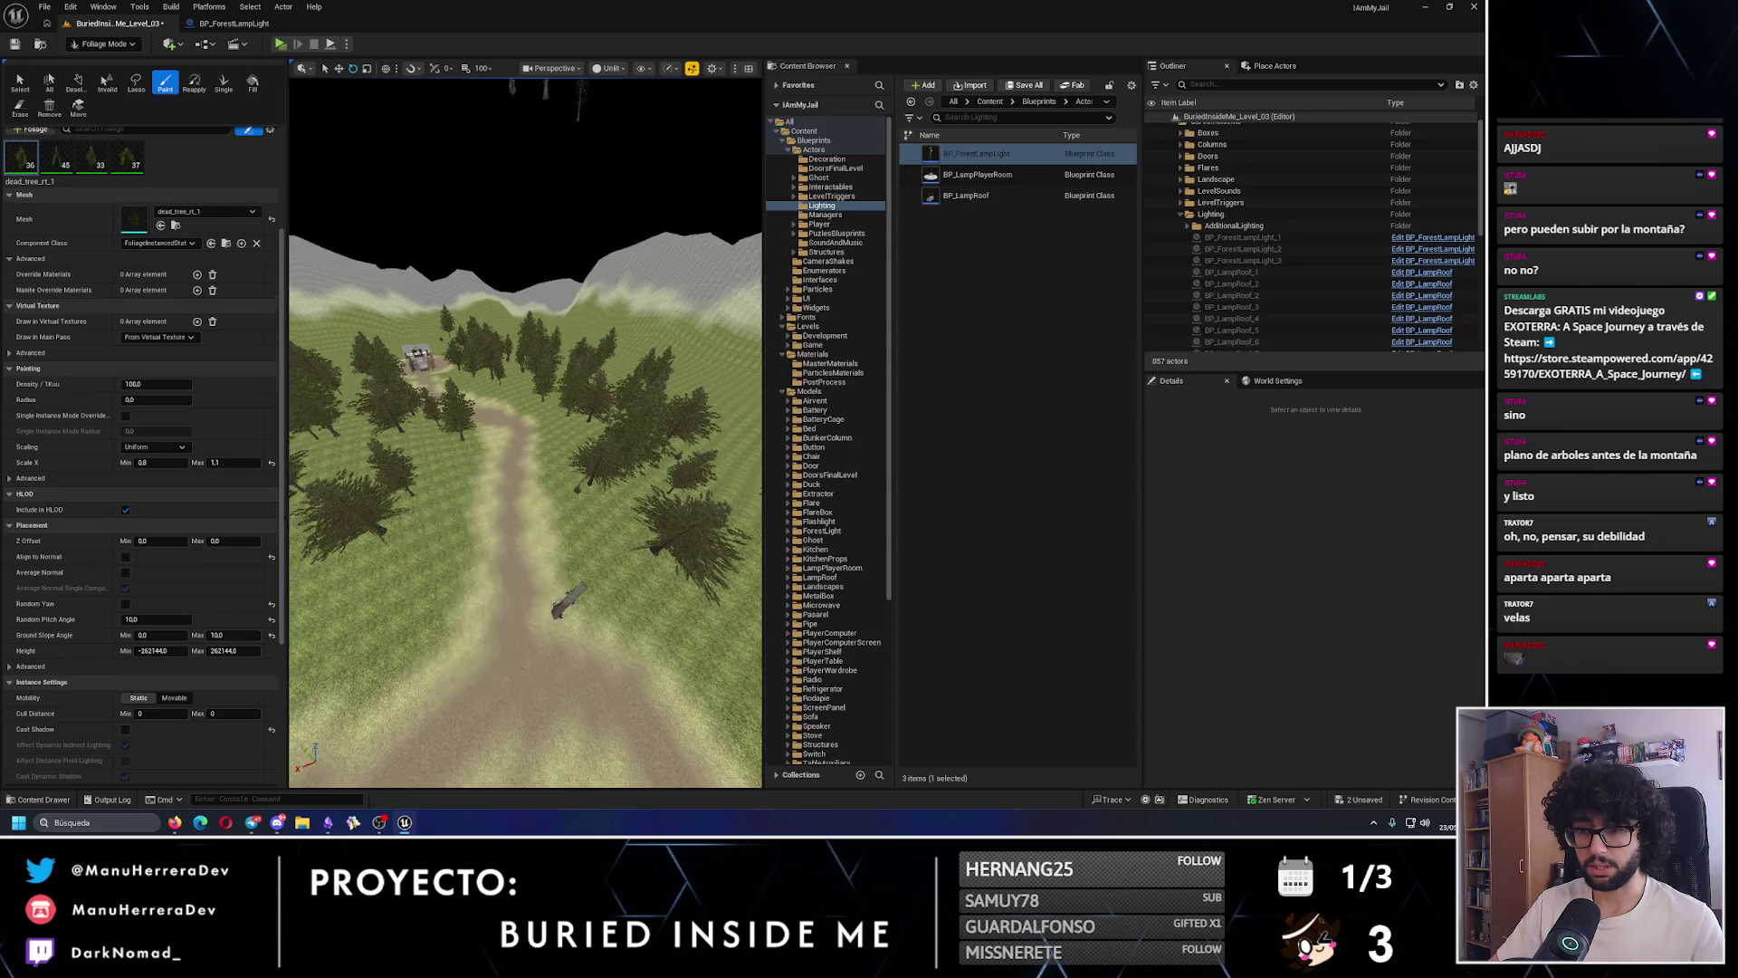
scroll(502, 525, up, 3)
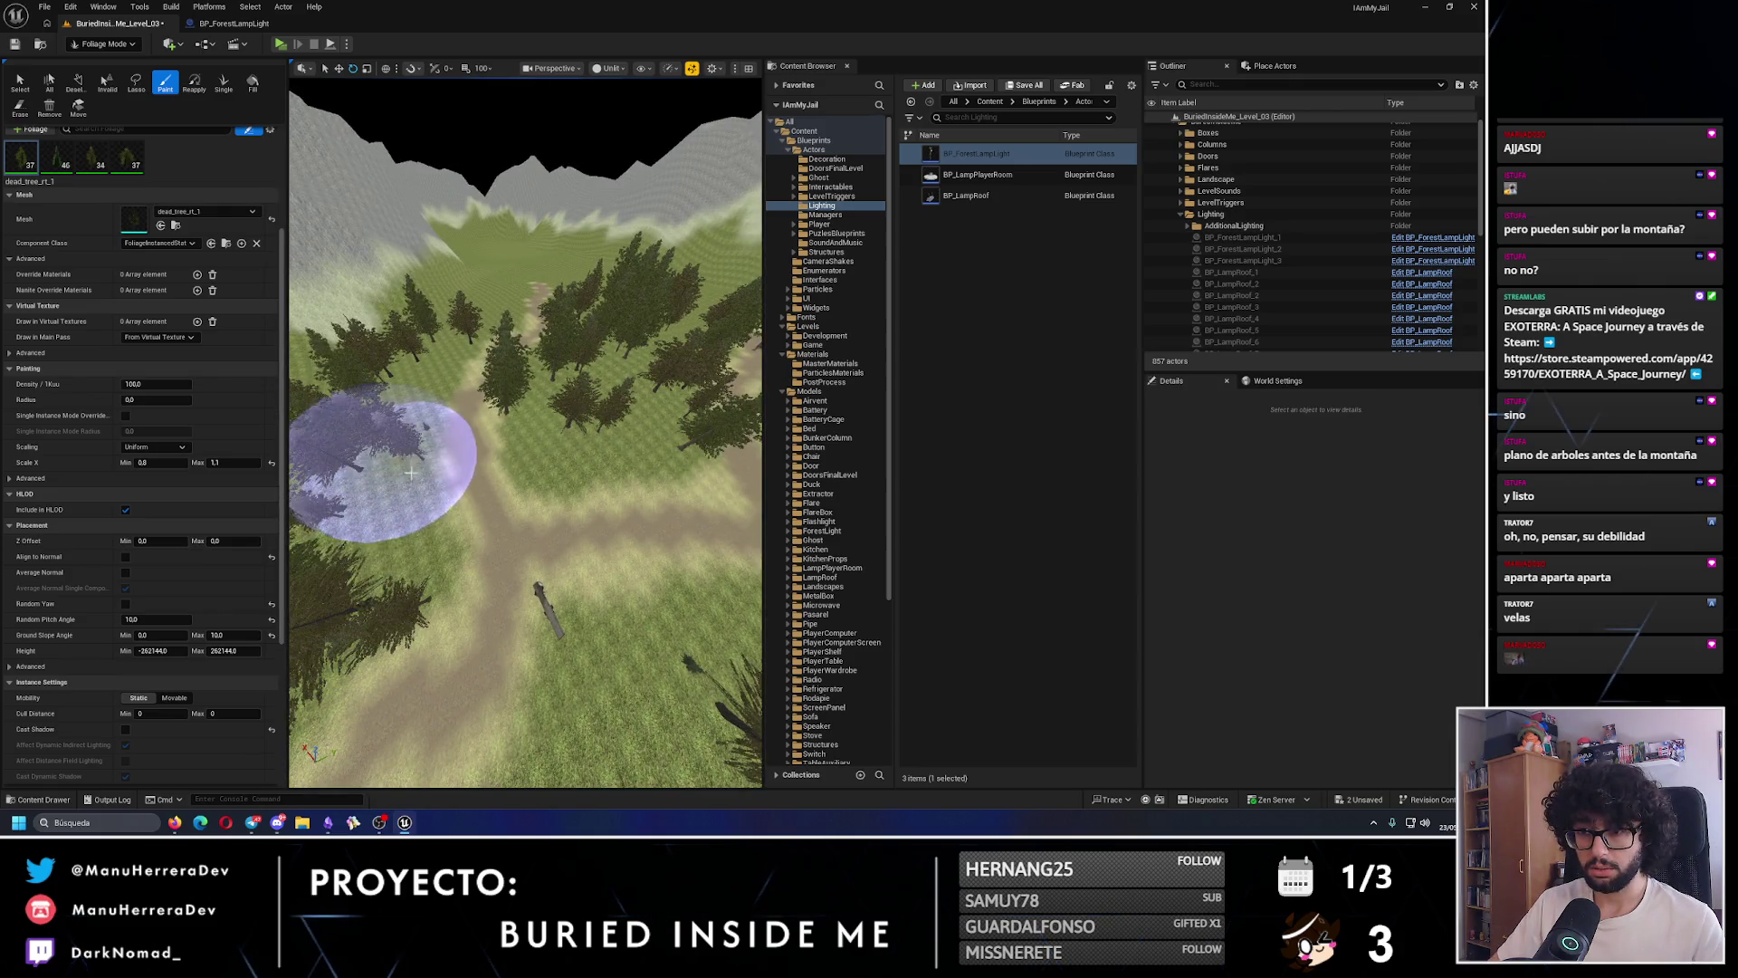
- Paint trees on the slope toward the mountains and along the path
mouse_move(410, 471)
mouse_down()
mouse_move(412, 389)
mouse_move(439, 378)
mouse_move(449, 442)
mouse_move(550, 438)
mouse_up()
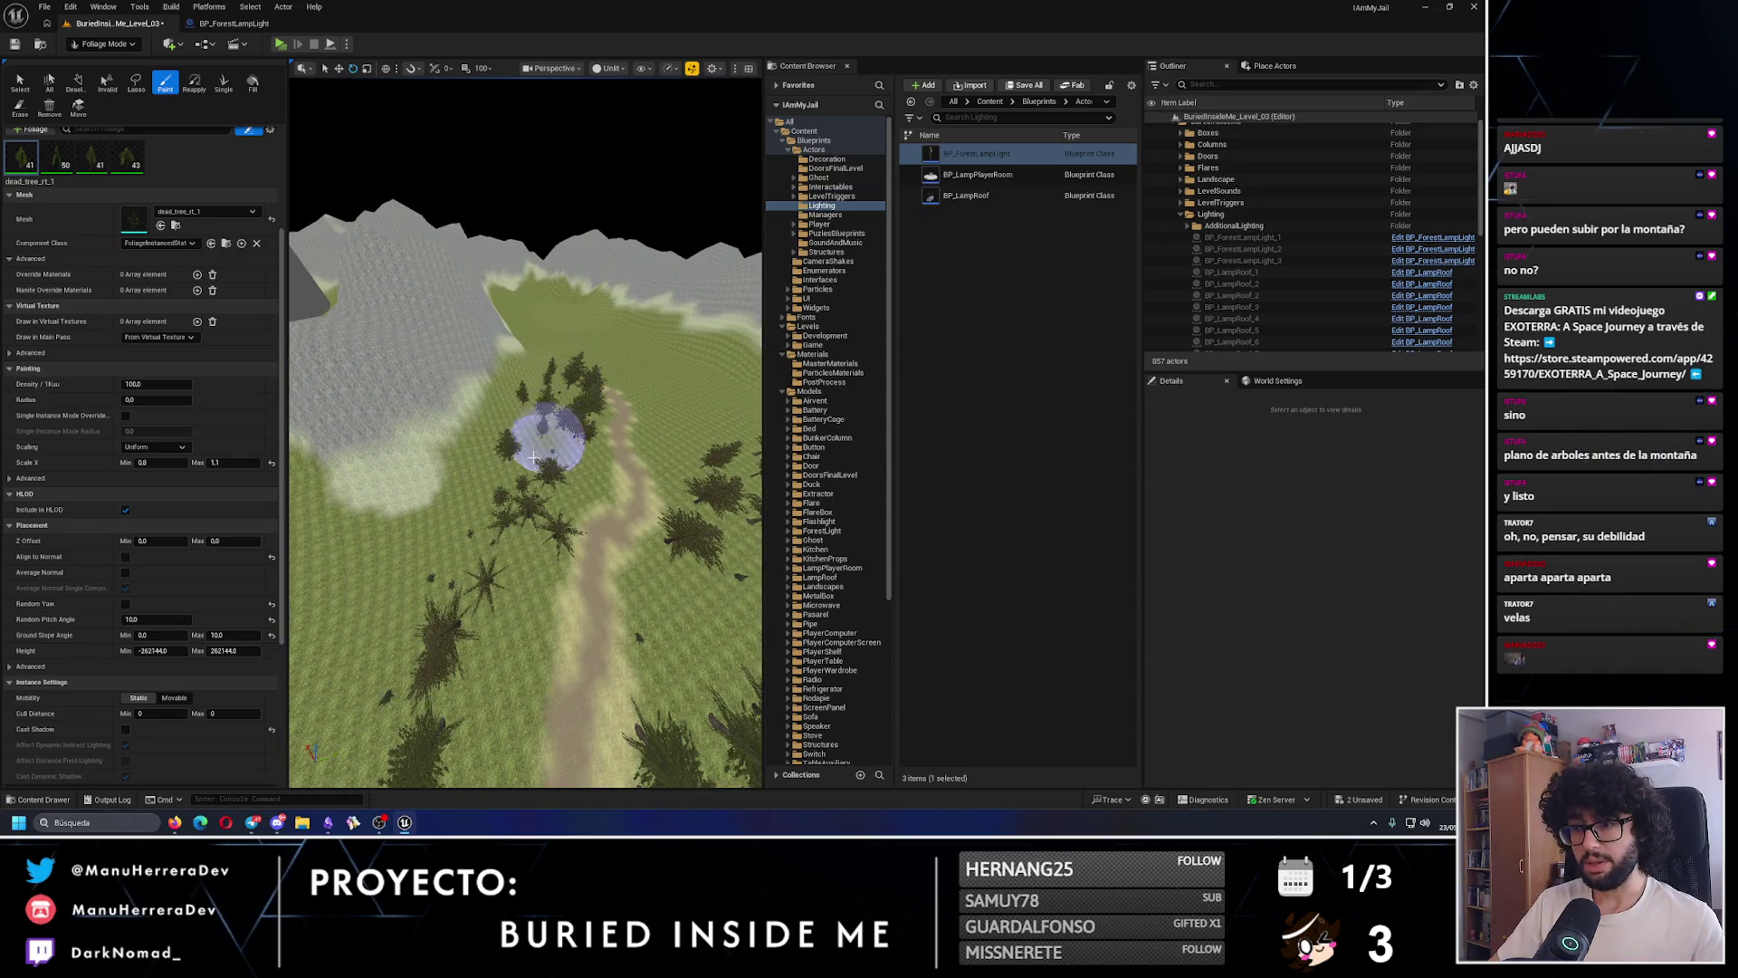
drag(442, 581, 550, 463)
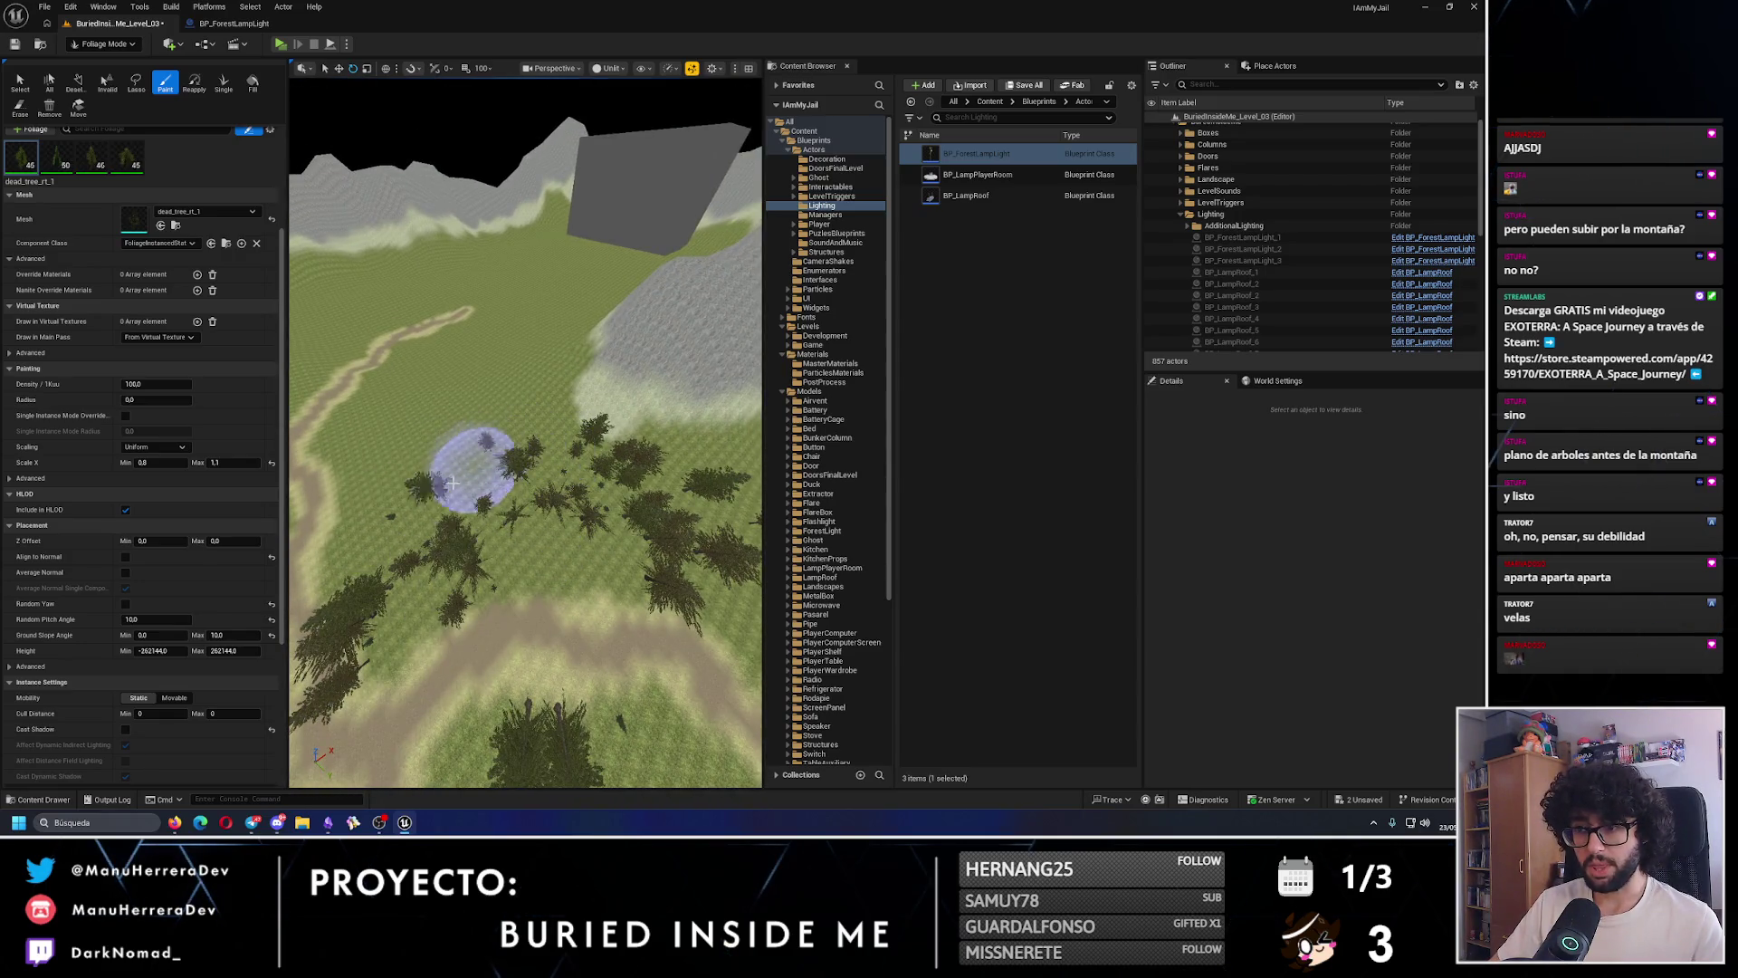
drag(399, 539, 593, 498)
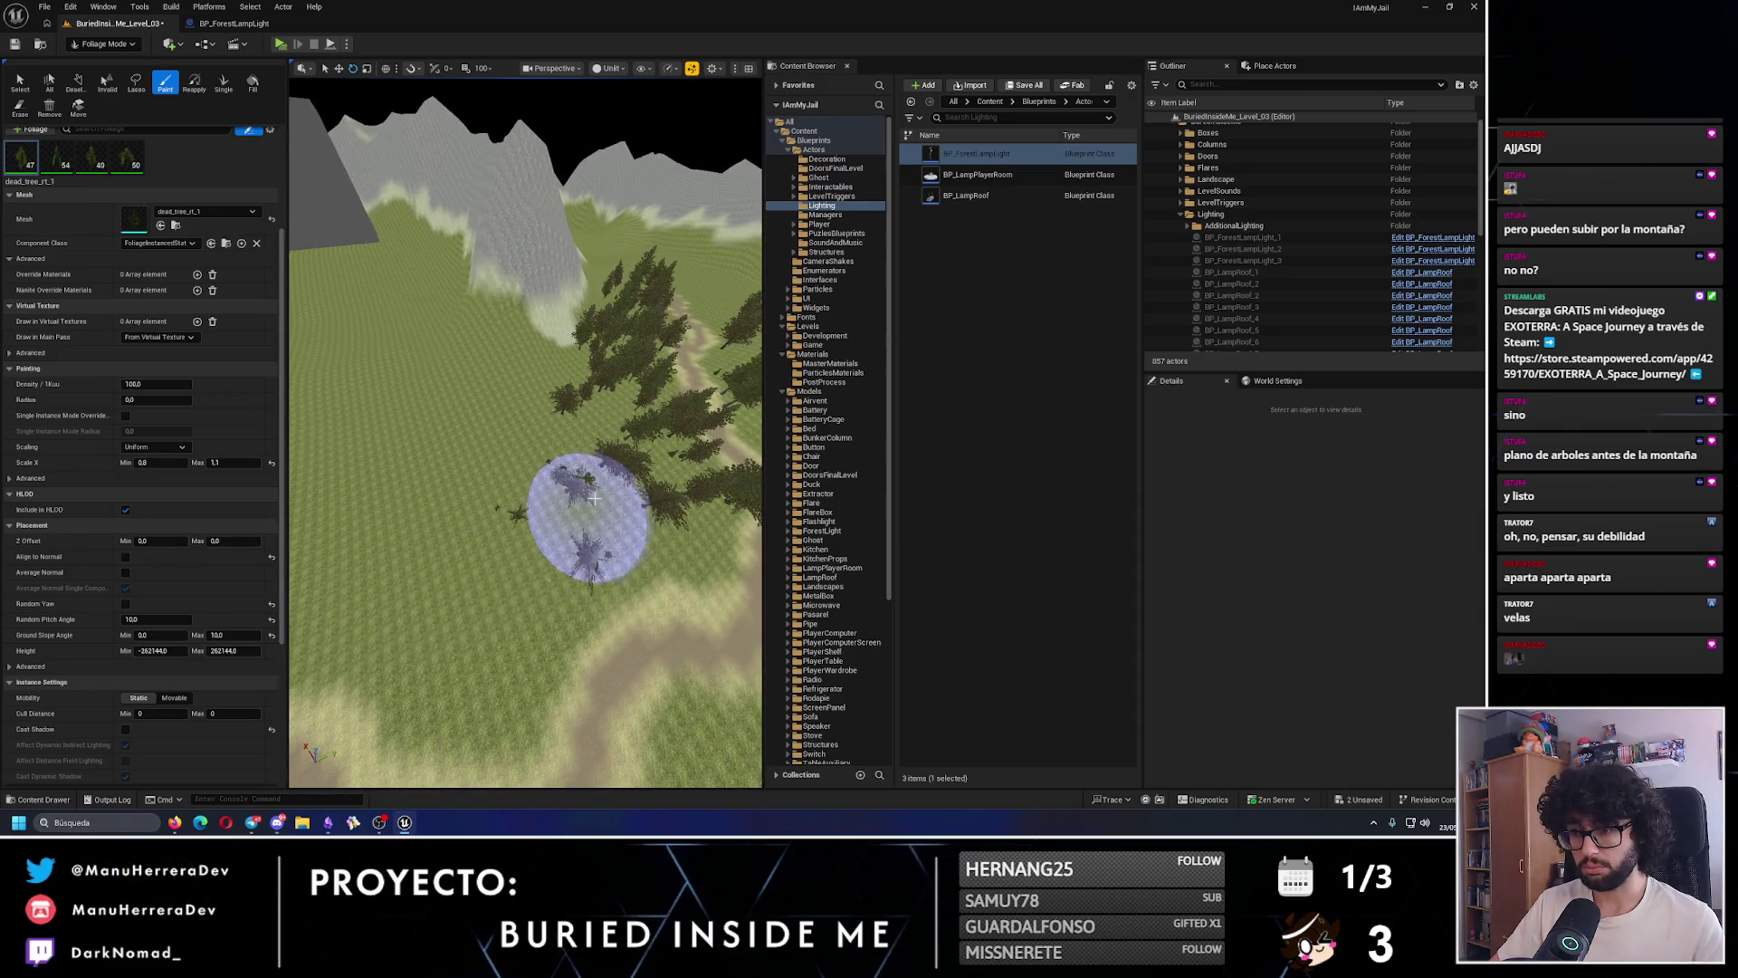
mouse_move(494, 598)
mouse_down()
mouse_move(474, 748)
mouse_move(482, 473)
mouse_move(547, 398)
mouse_up()
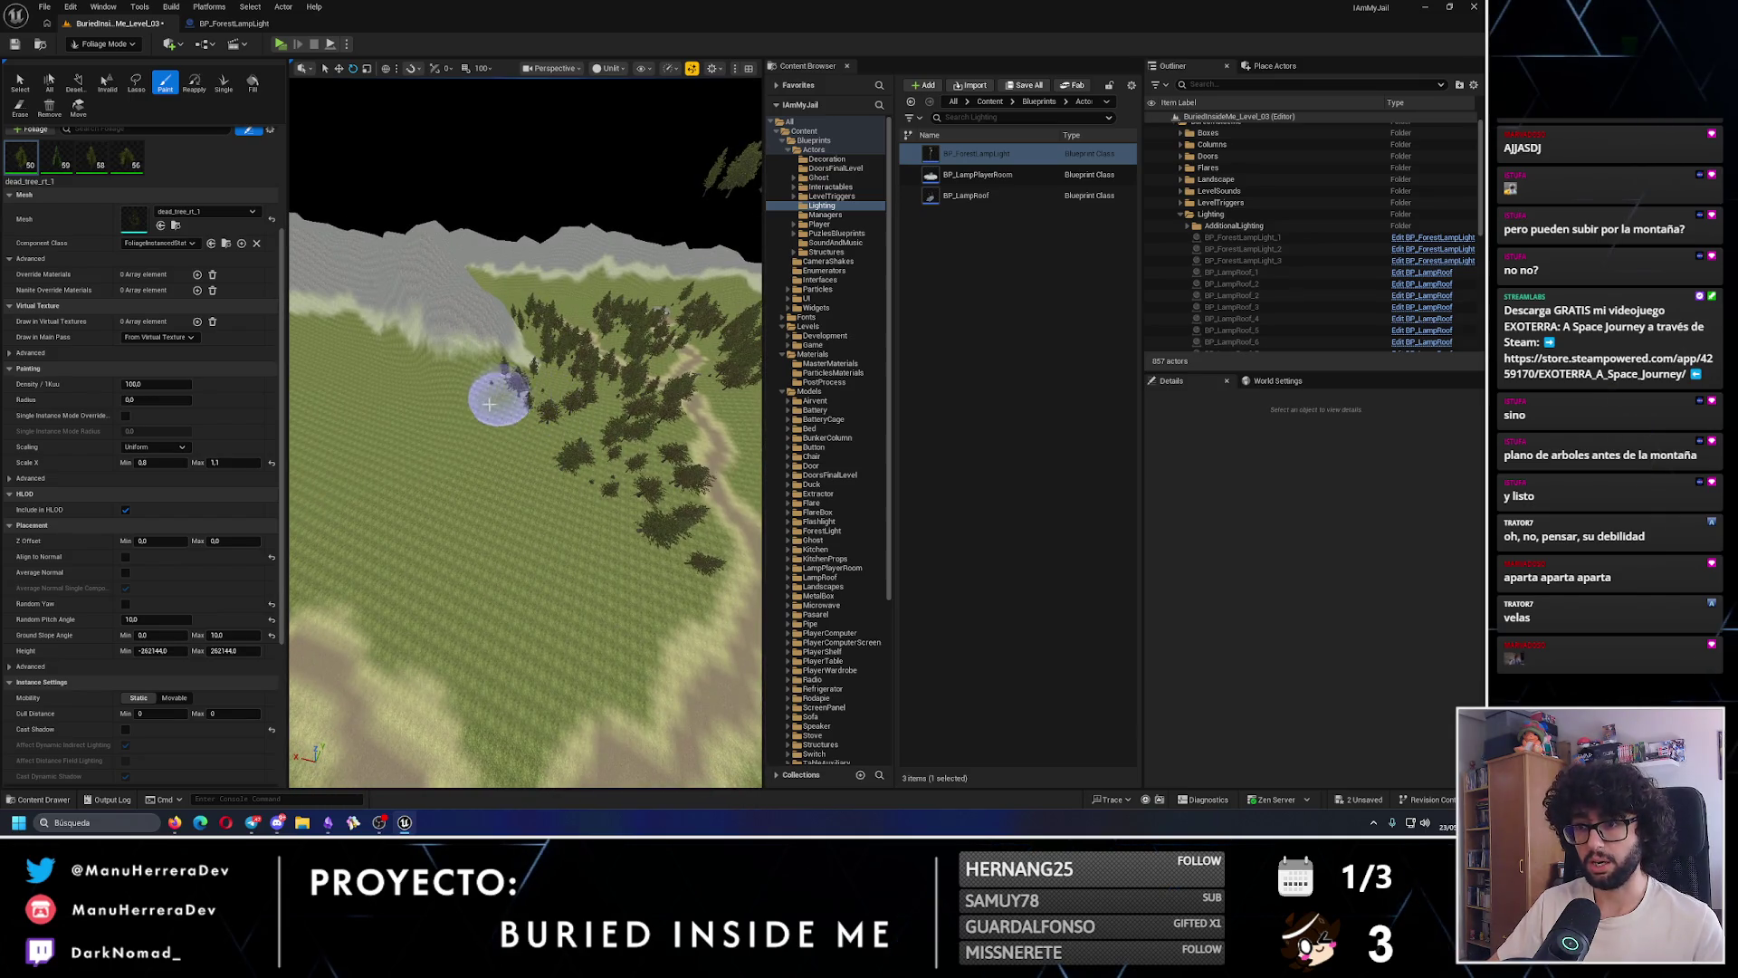
mouse_move(559, 582)
mouse_down()
mouse_move(601, 562)
mouse_move(531, 621)
mouse_move(510, 485)
mouse_move(651, 702)
mouse_move(518, 567)
mouse_up()
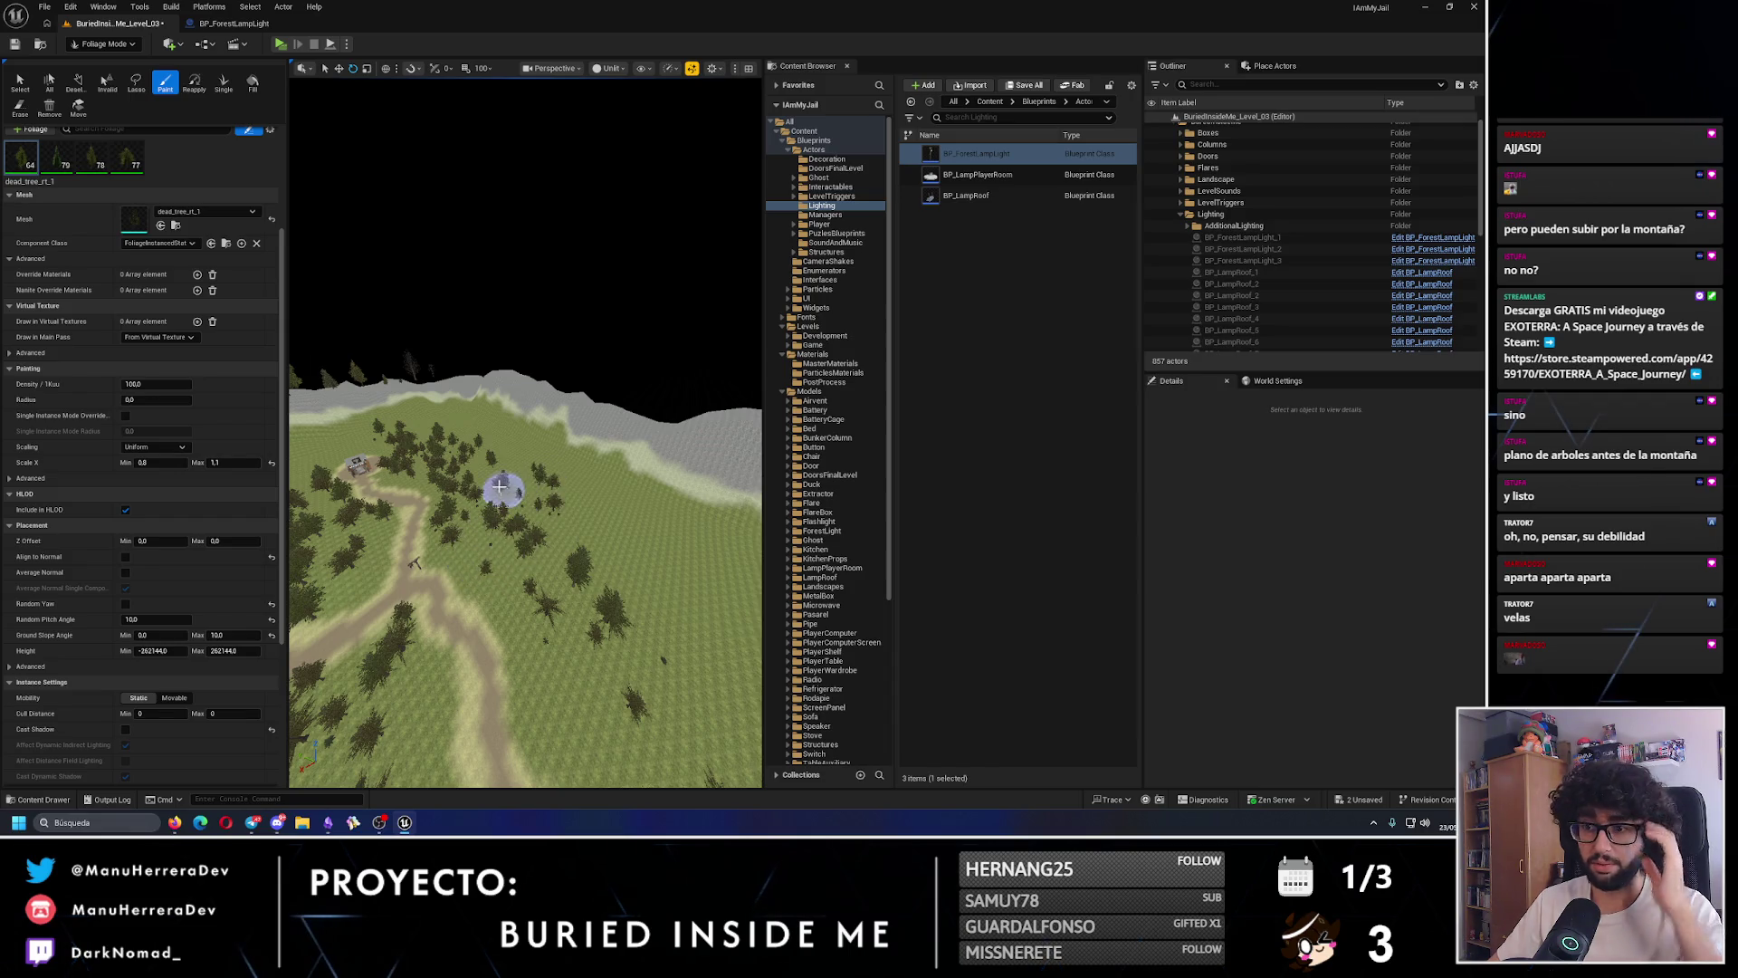
- Paint trees around the hilltop house, then select the tree_rt_2 tree type
drag(500, 487, 409, 491)
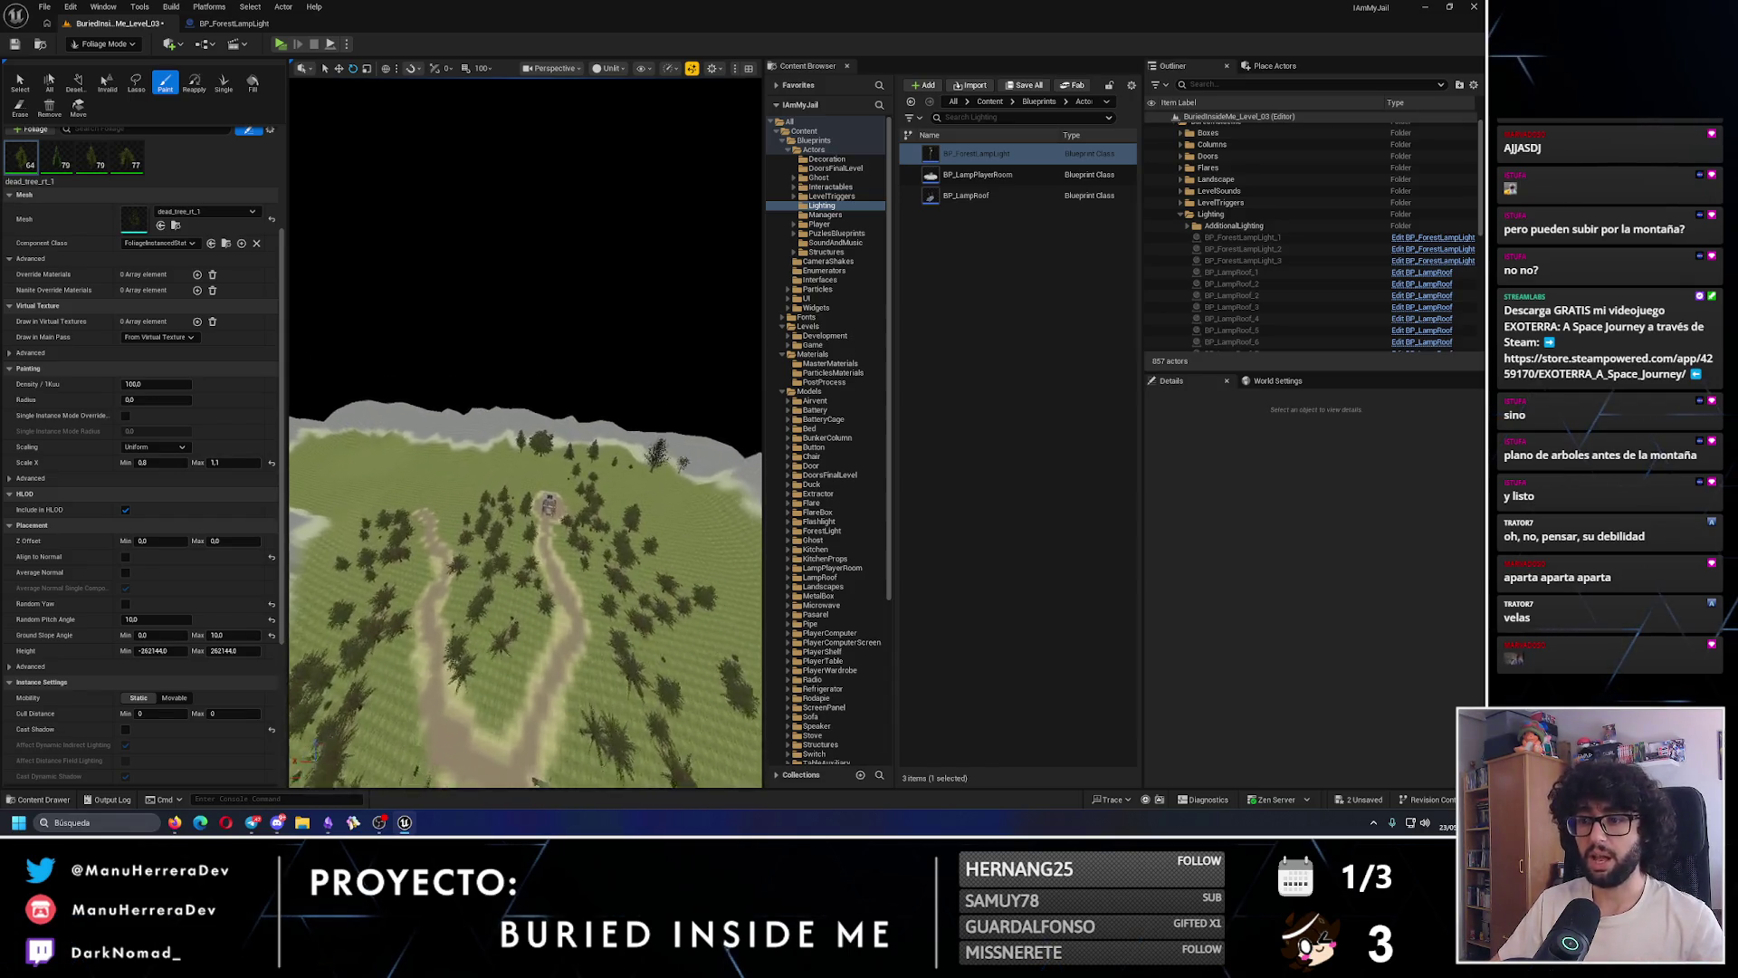
scroll(554, 430, up, 5)
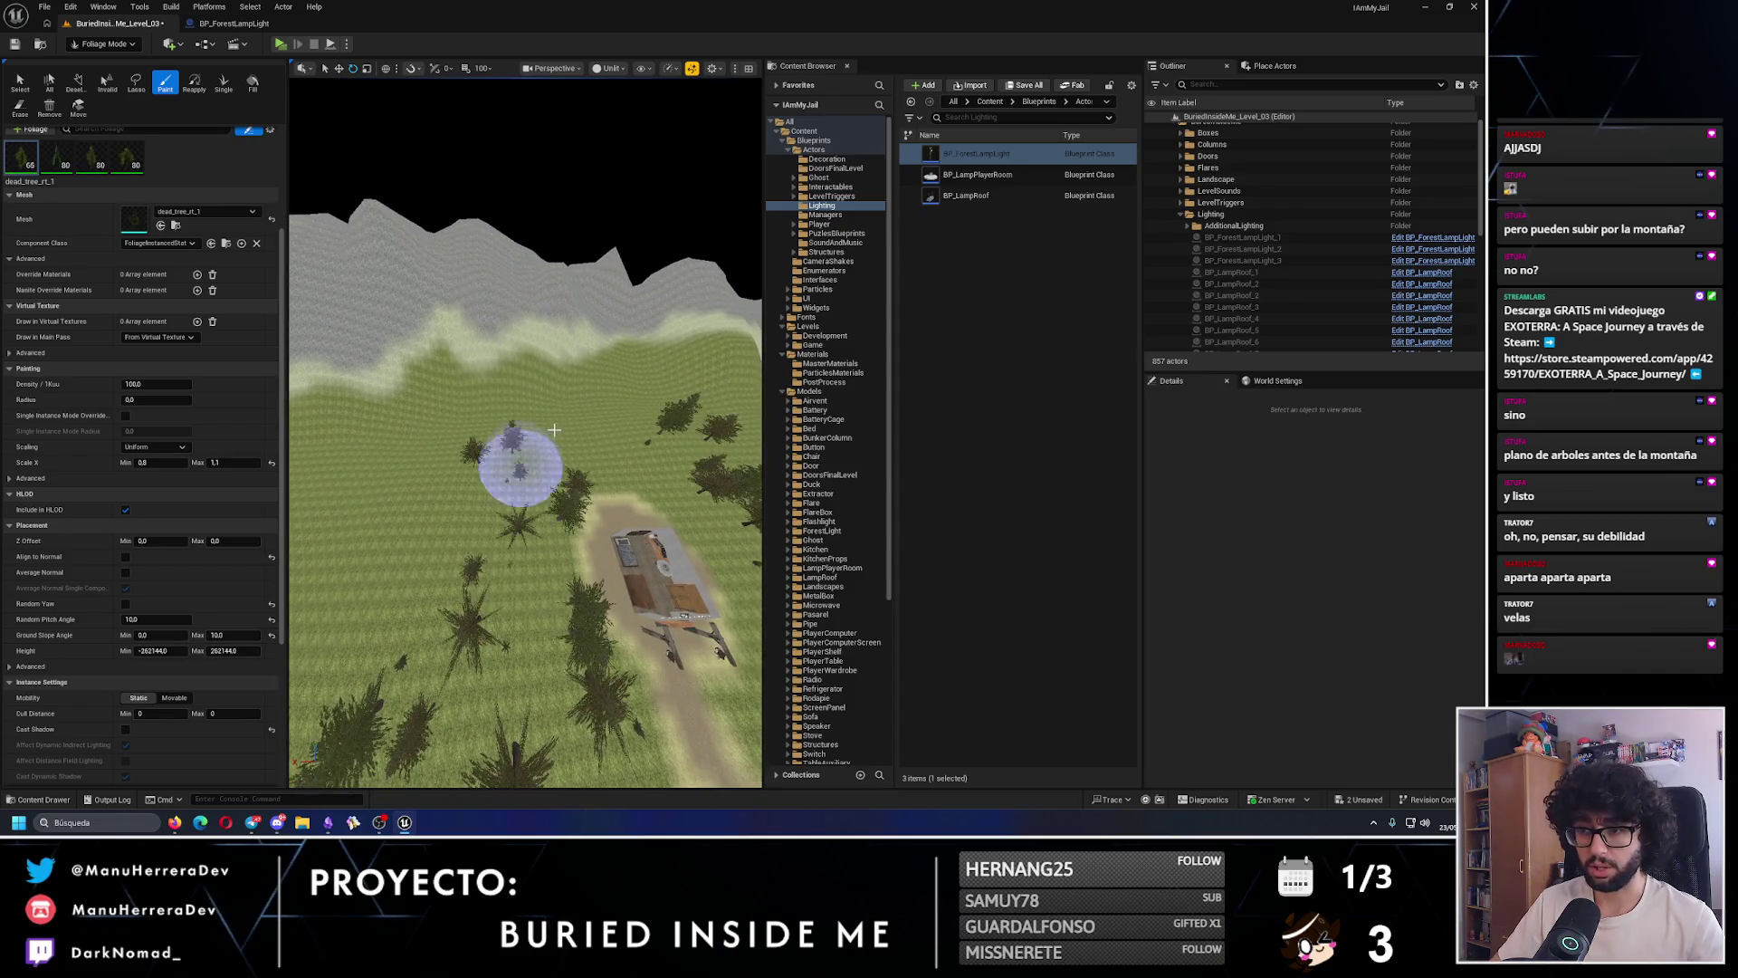
mouse_move(554, 429)
mouse_down()
mouse_move(659, 422)
mouse_move(535, 438)
mouse_up()
scroll(543, 441, down, 4)
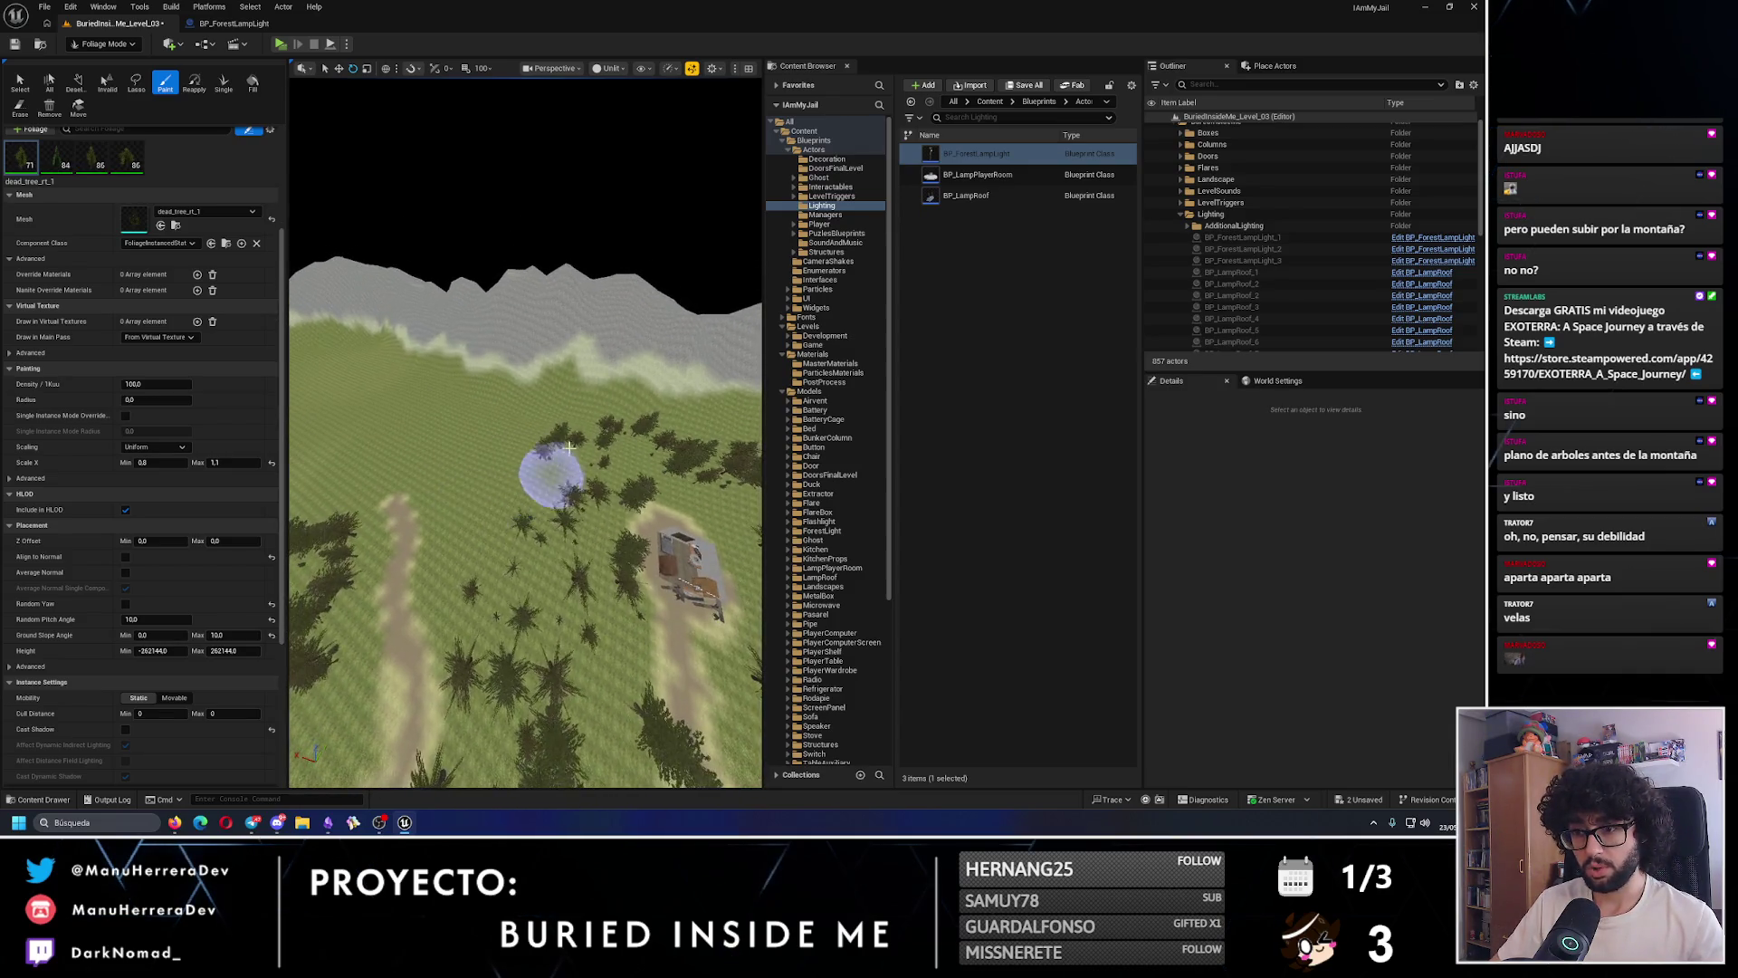
scroll(479, 468, up, 10)
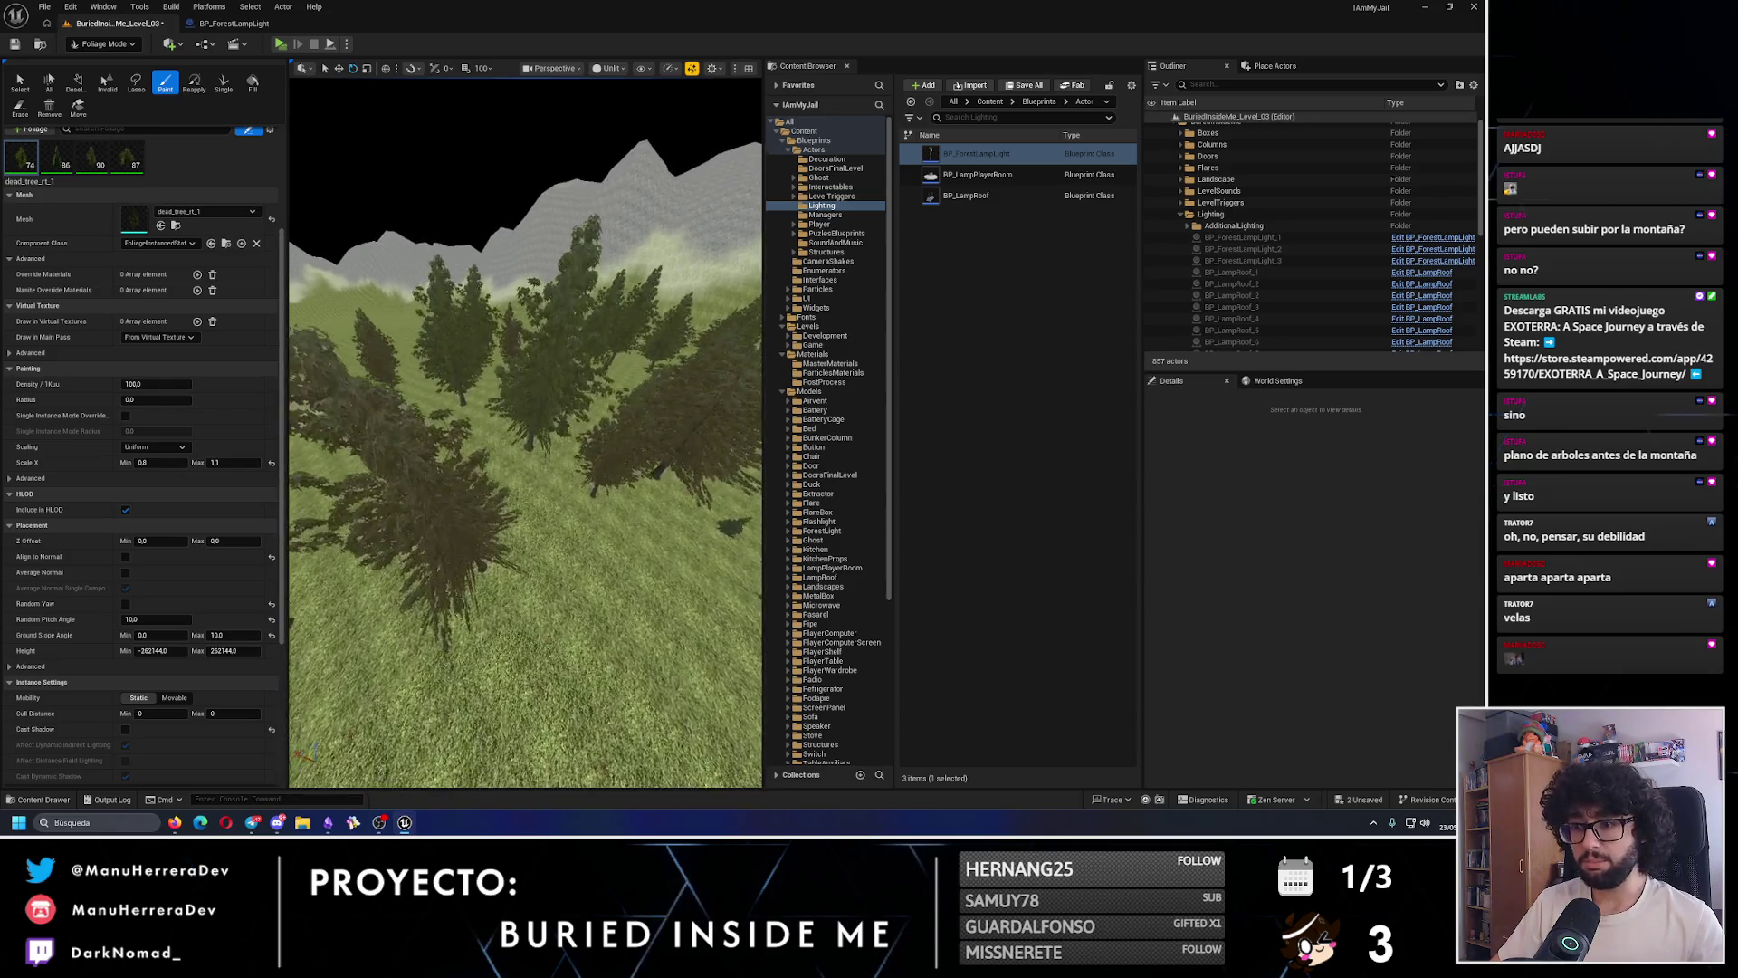
scroll(453, 633, down, 2)
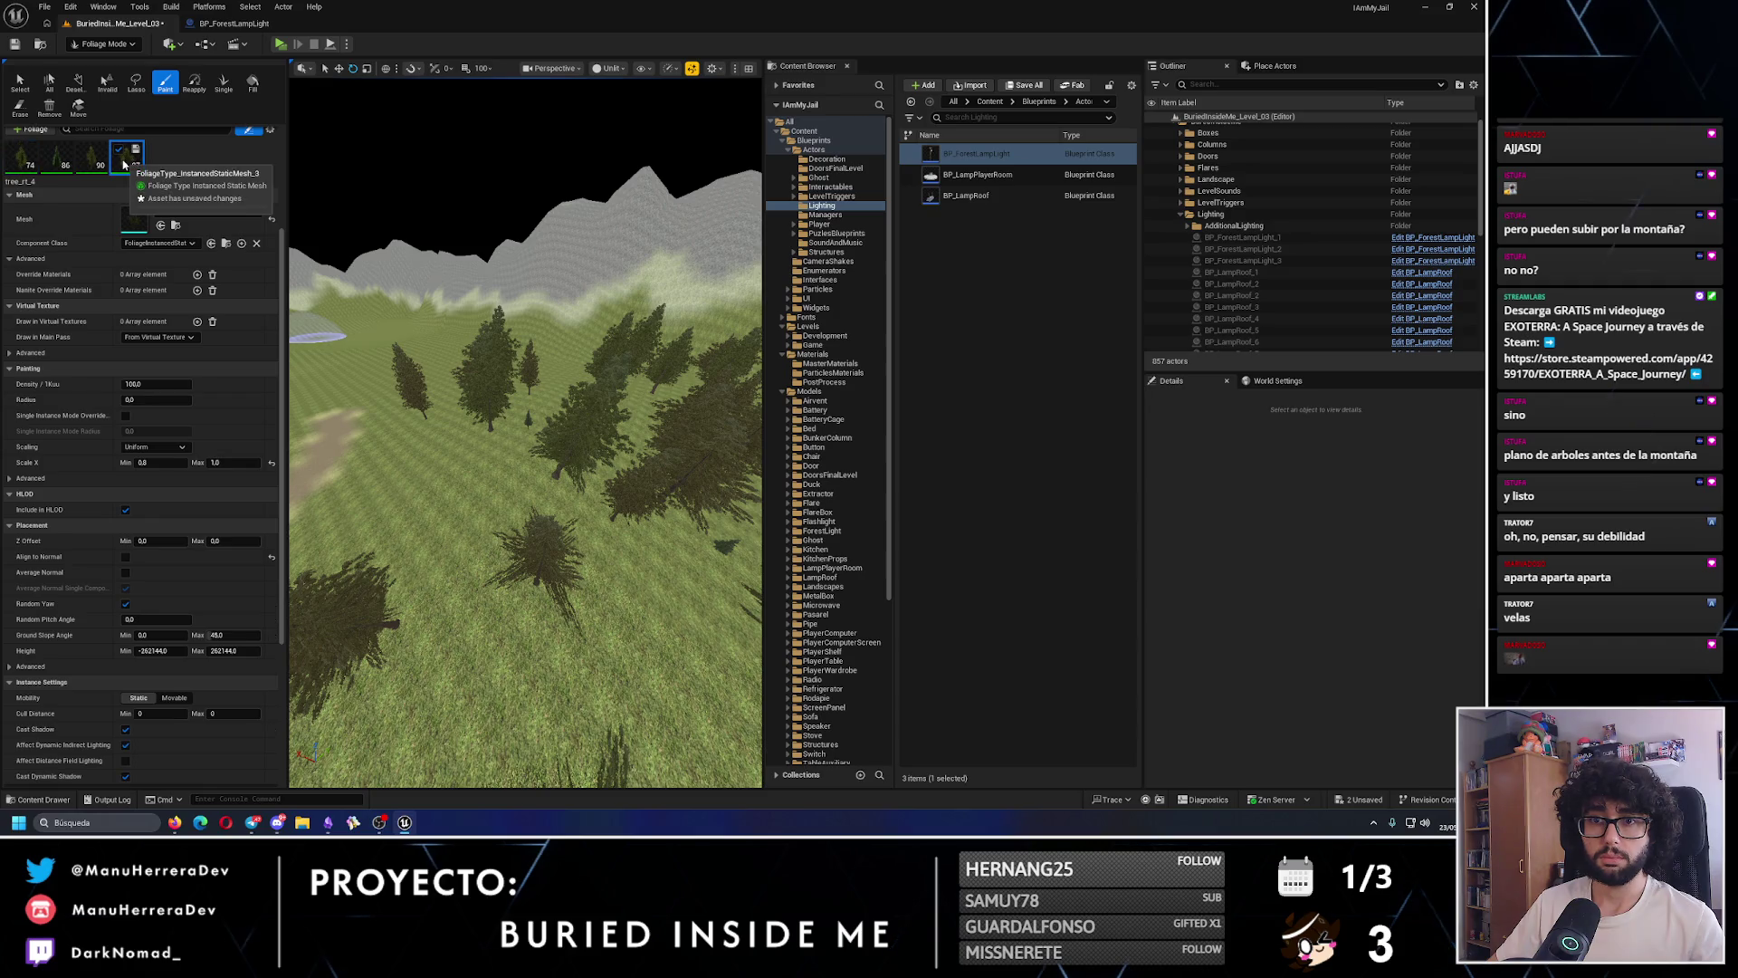
click(91, 168)
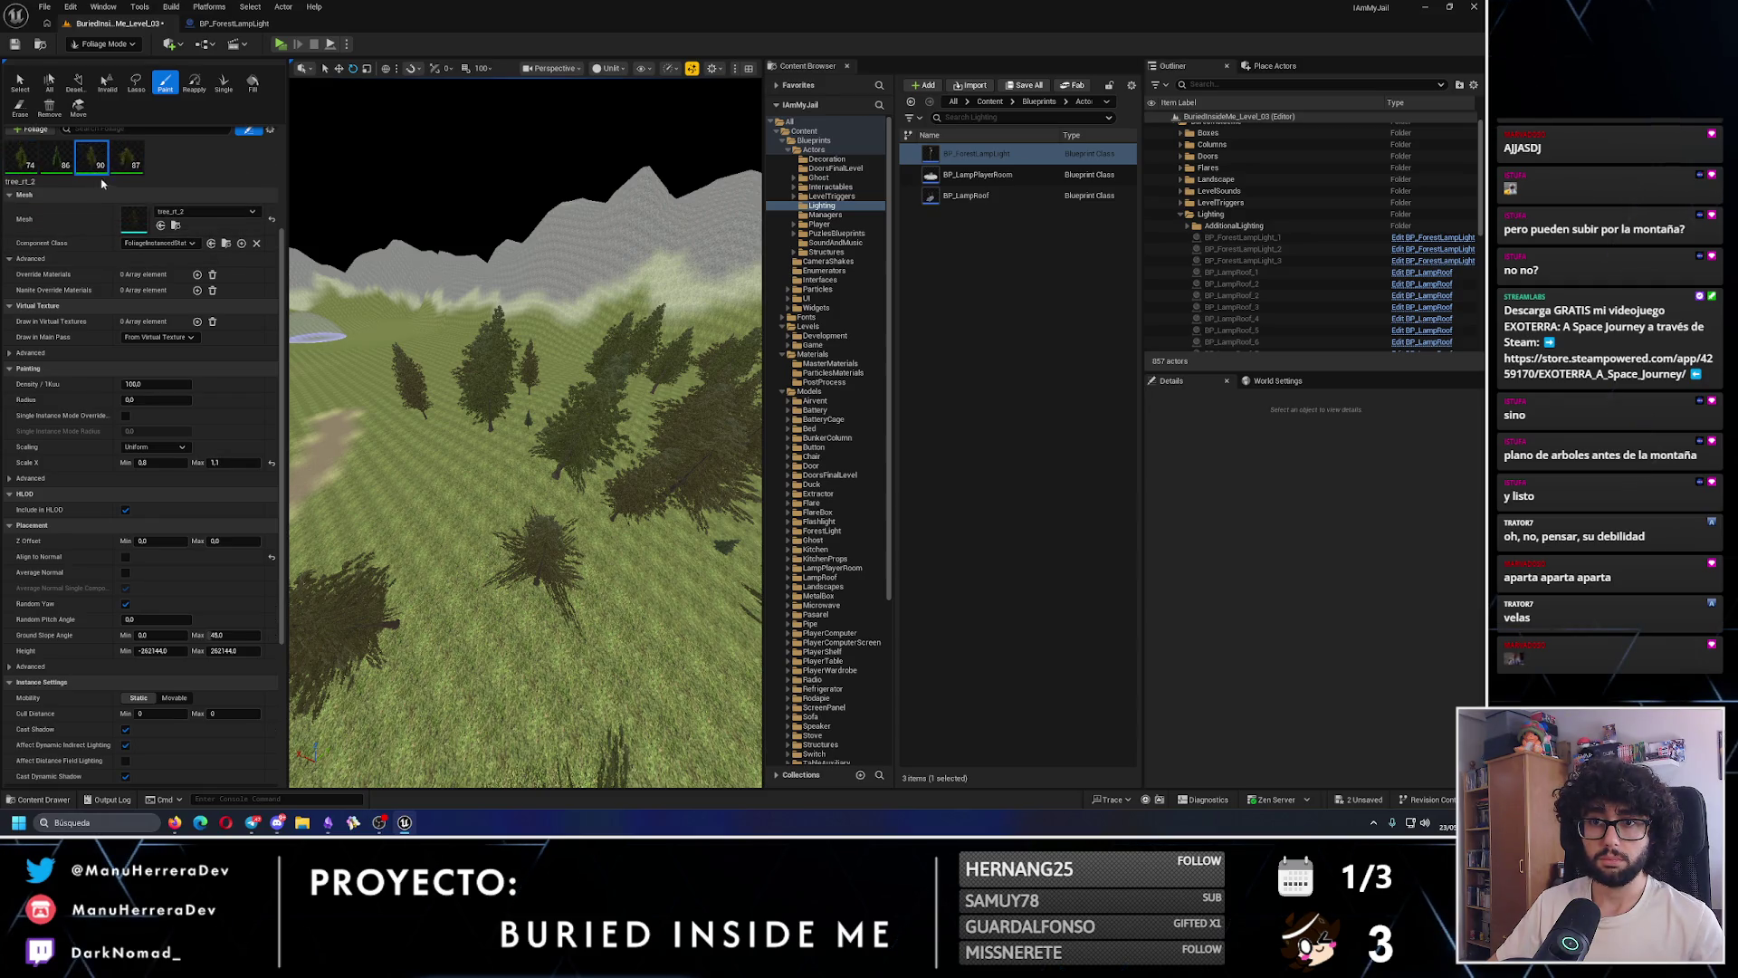
- Select small_tree_rt_1 and paint small trees near the path and across the slope toward the mountains
click(57, 158)
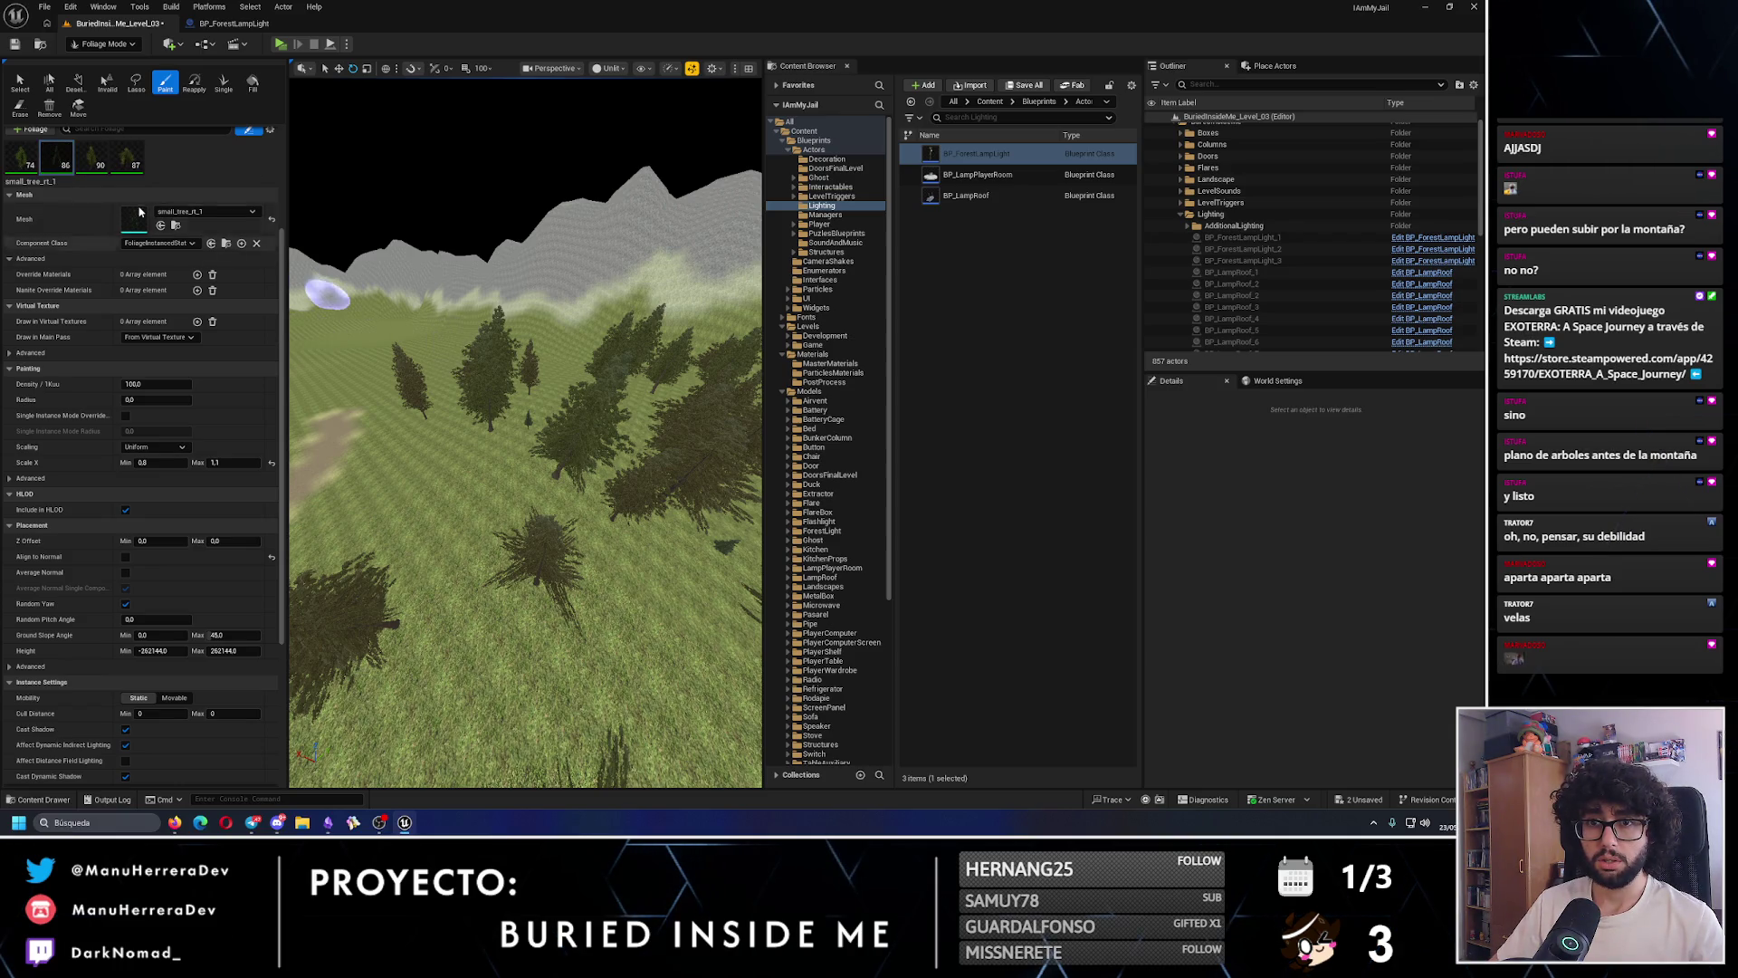
drag(497, 399, 512, 436)
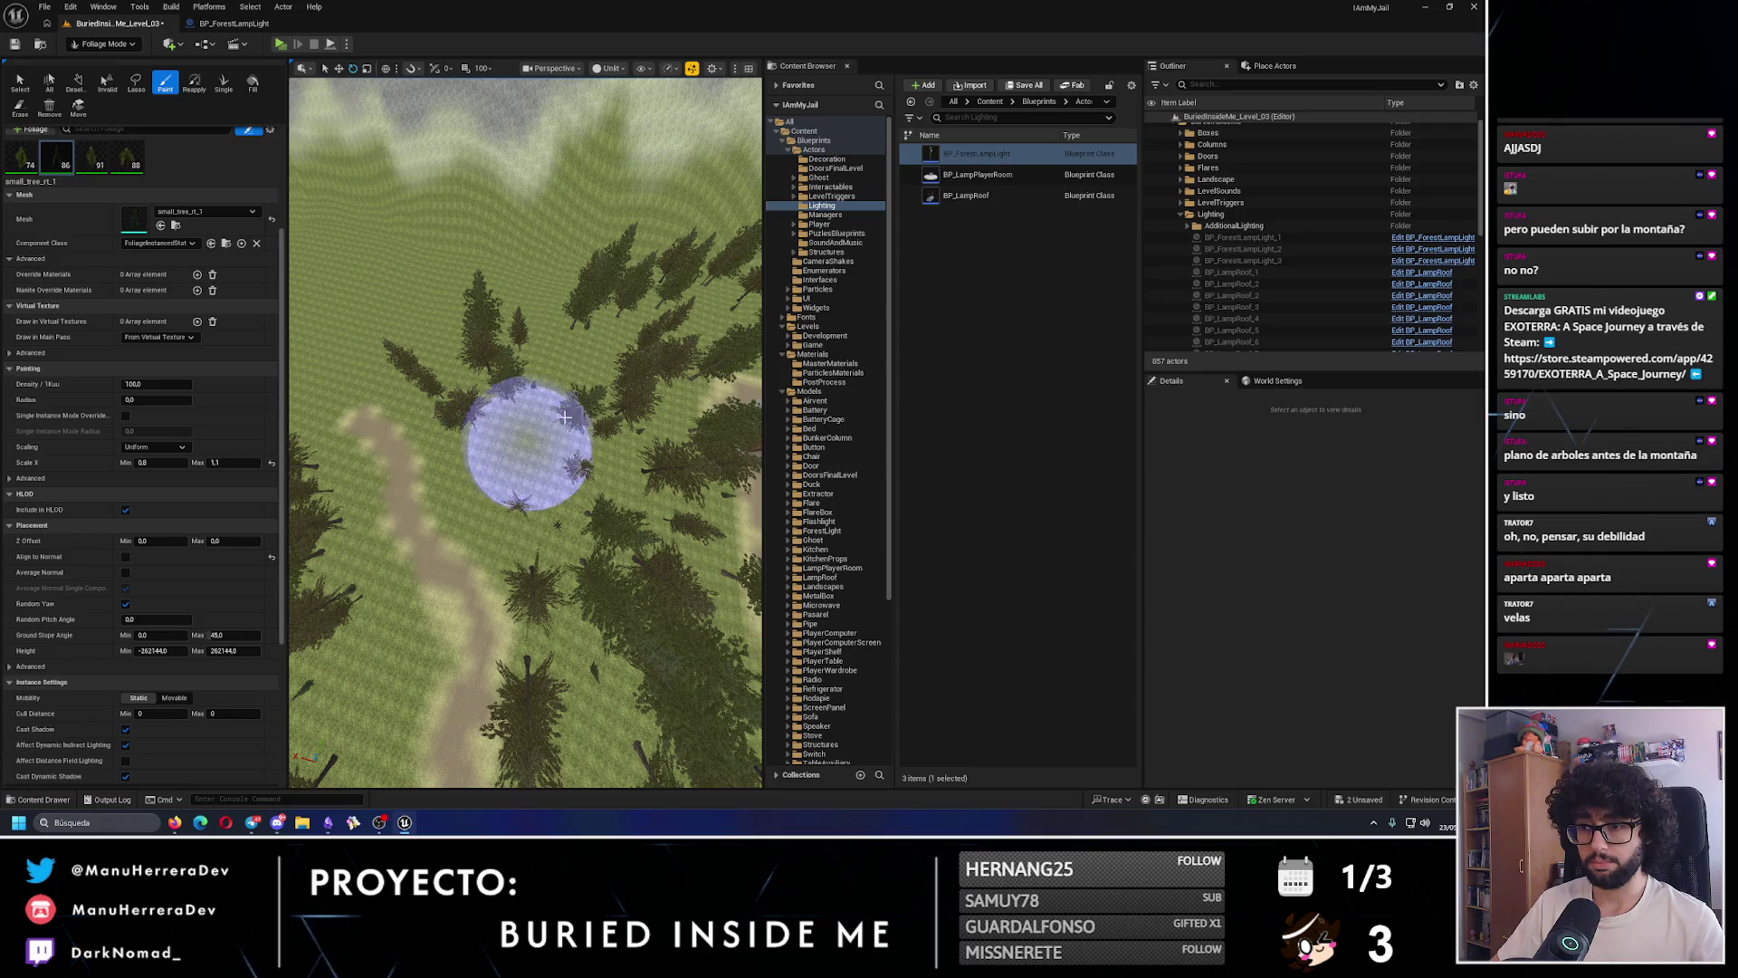
scroll(562, 398, down, 5)
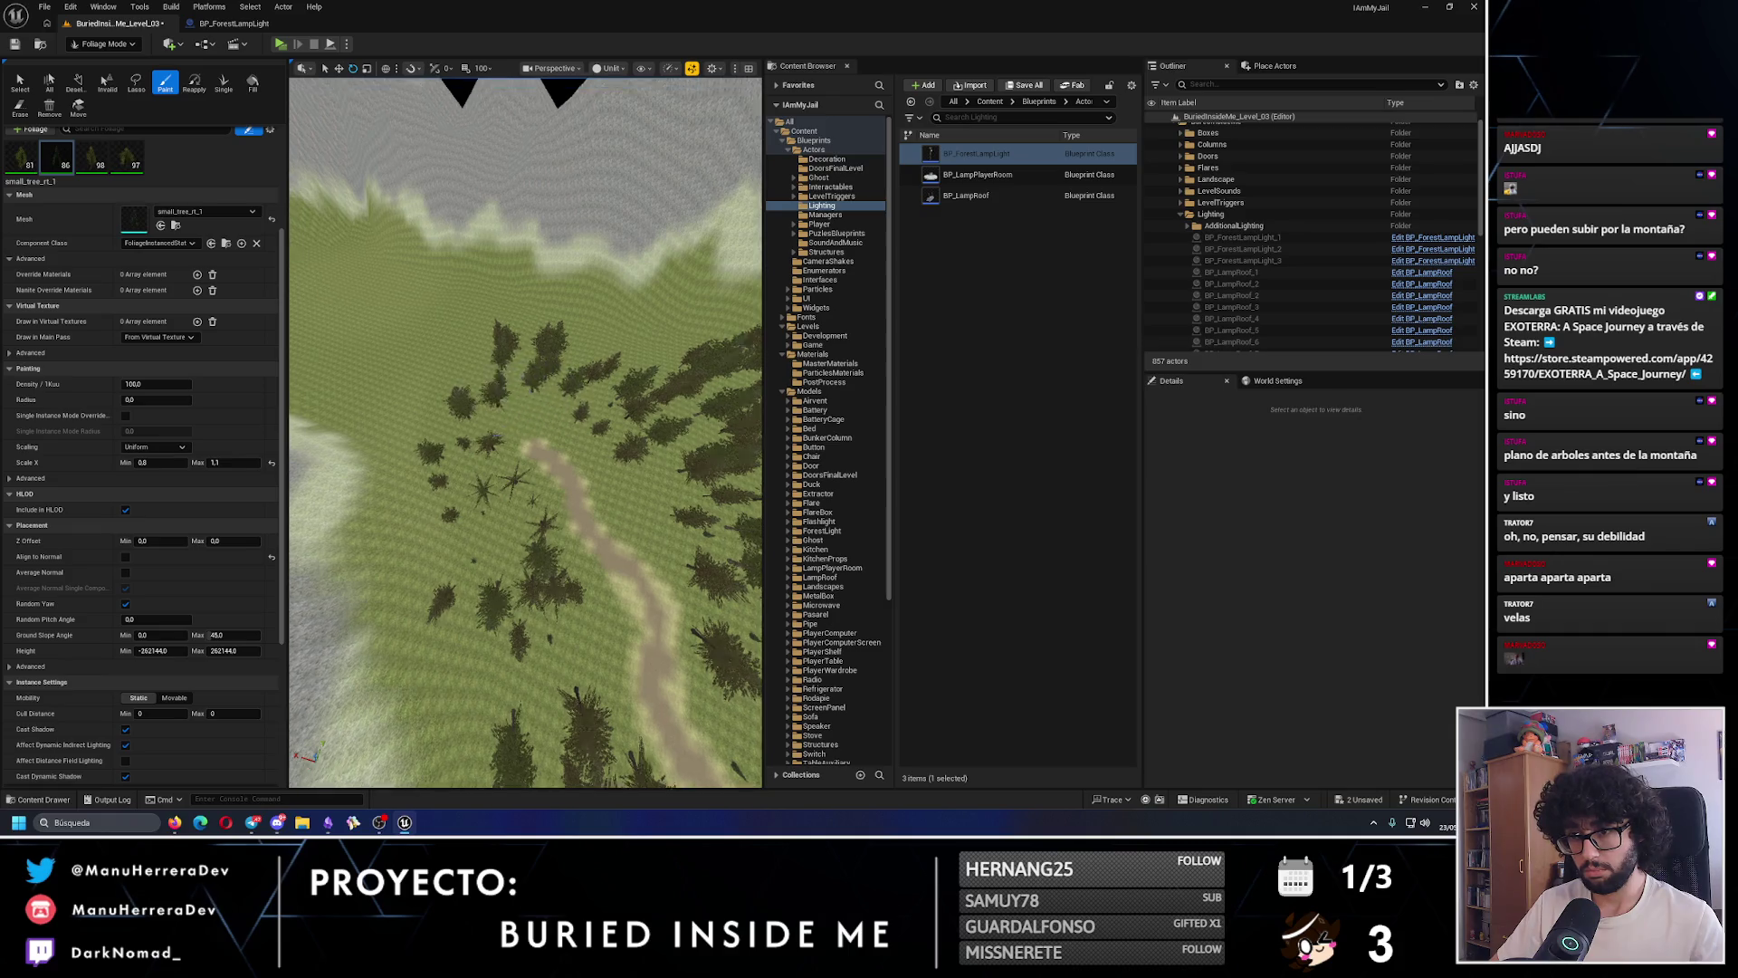
mouse_move(577, 399)
mouse_down()
mouse_move(486, 389)
mouse_move(455, 621)
mouse_move(589, 353)
mouse_move(543, 408)
mouse_move(659, 310)
mouse_move(613, 407)
mouse_move(561, 453)
mouse_up()
click(549, 418)
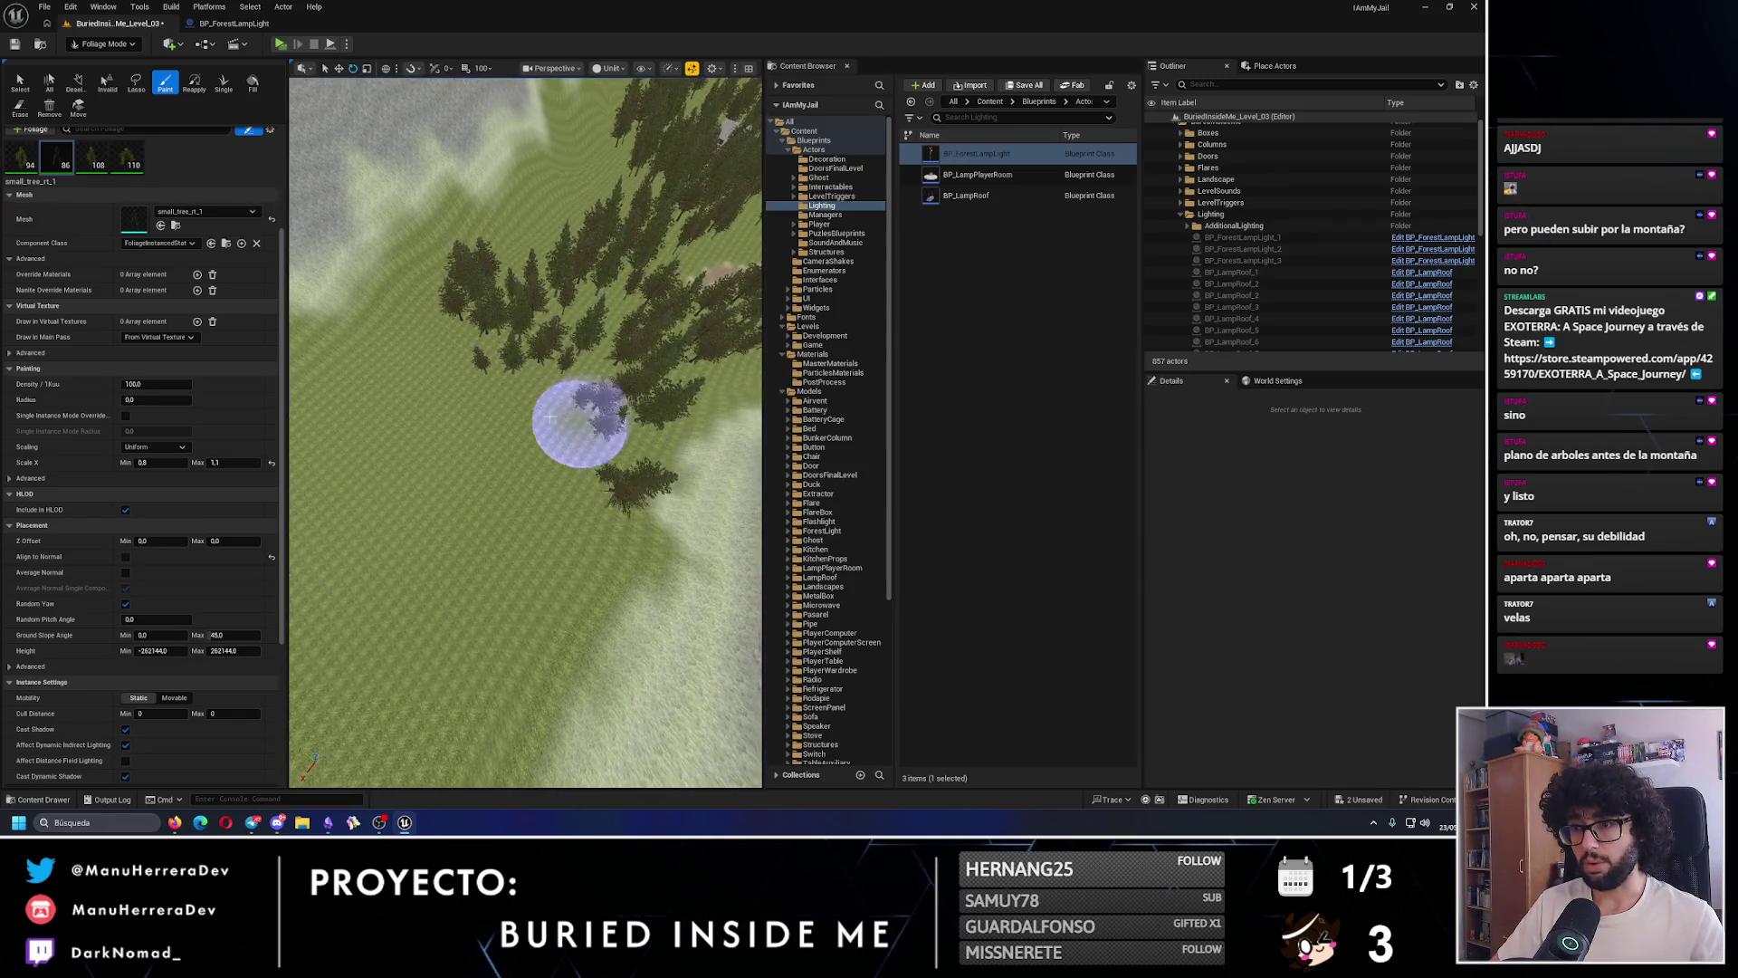
drag(470, 404, 526, 466)
mouse_move(499, 526)
mouse_down()
mouse_move(544, 421)
mouse_move(535, 474)
mouse_move(454, 407)
mouse_move(599, 414)
mouse_move(586, 432)
mouse_up()
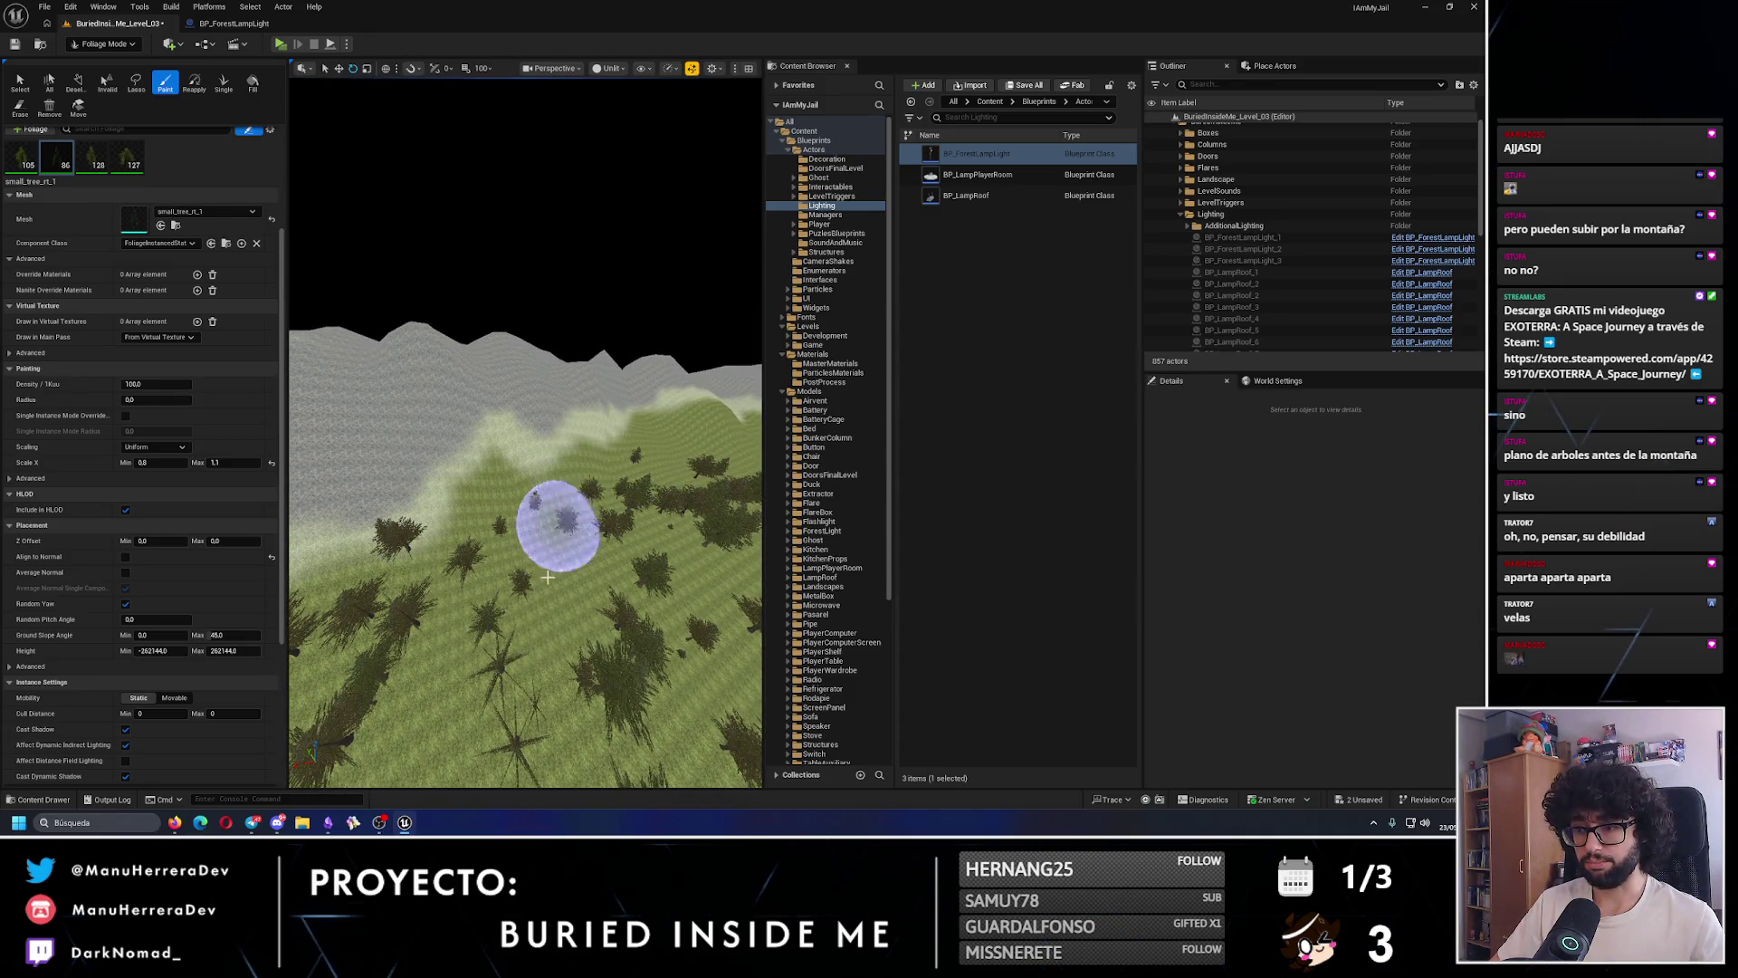
- Paint small trees around the house and hillside, then start a Play-in-editor preview
scroll(565, 589, down, 5)
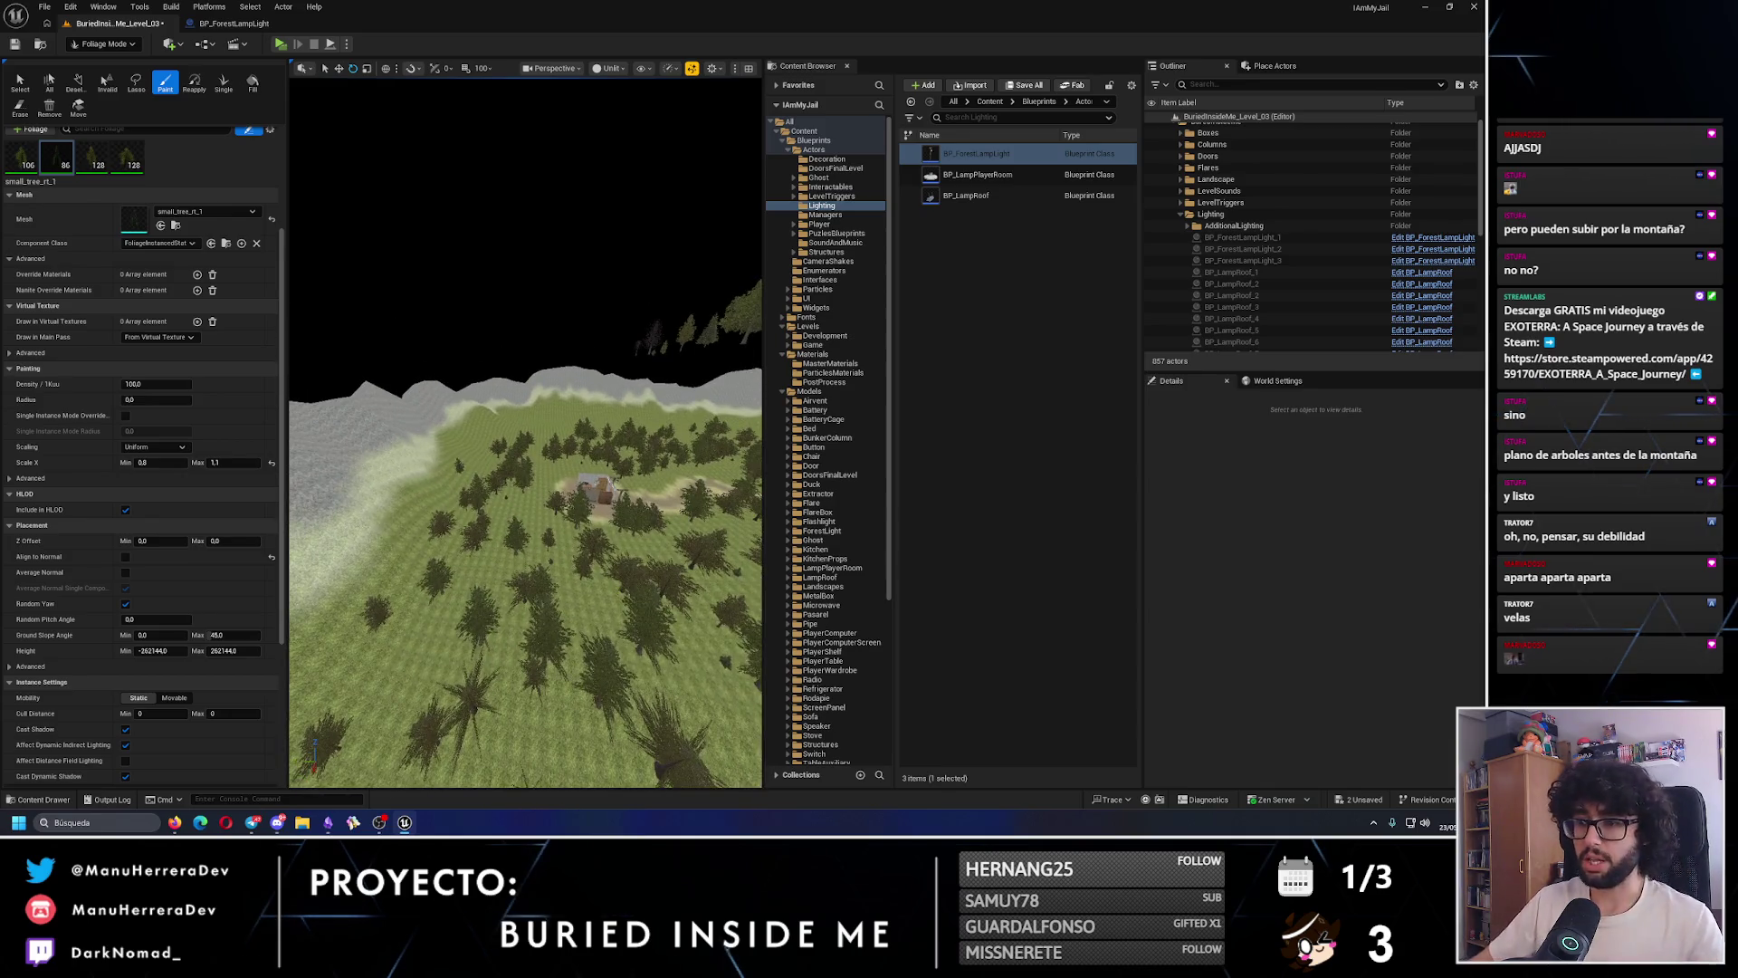
scroll(574, 578, up, 3)
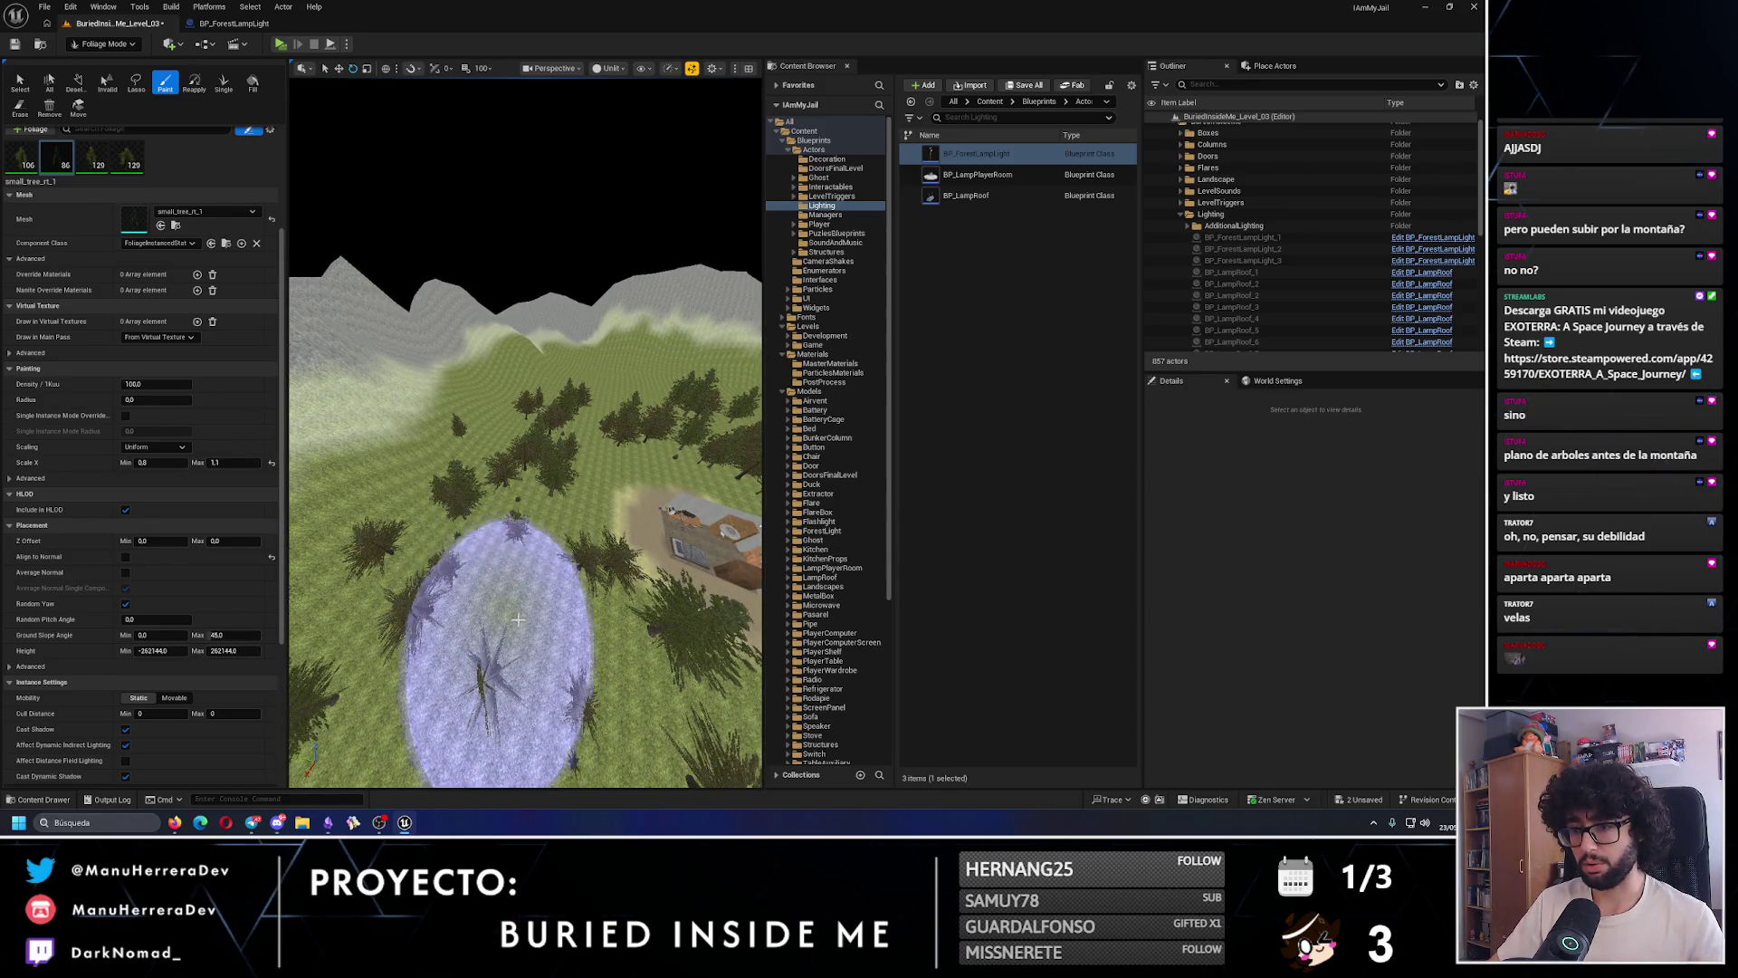
drag(543, 624, 502, 522)
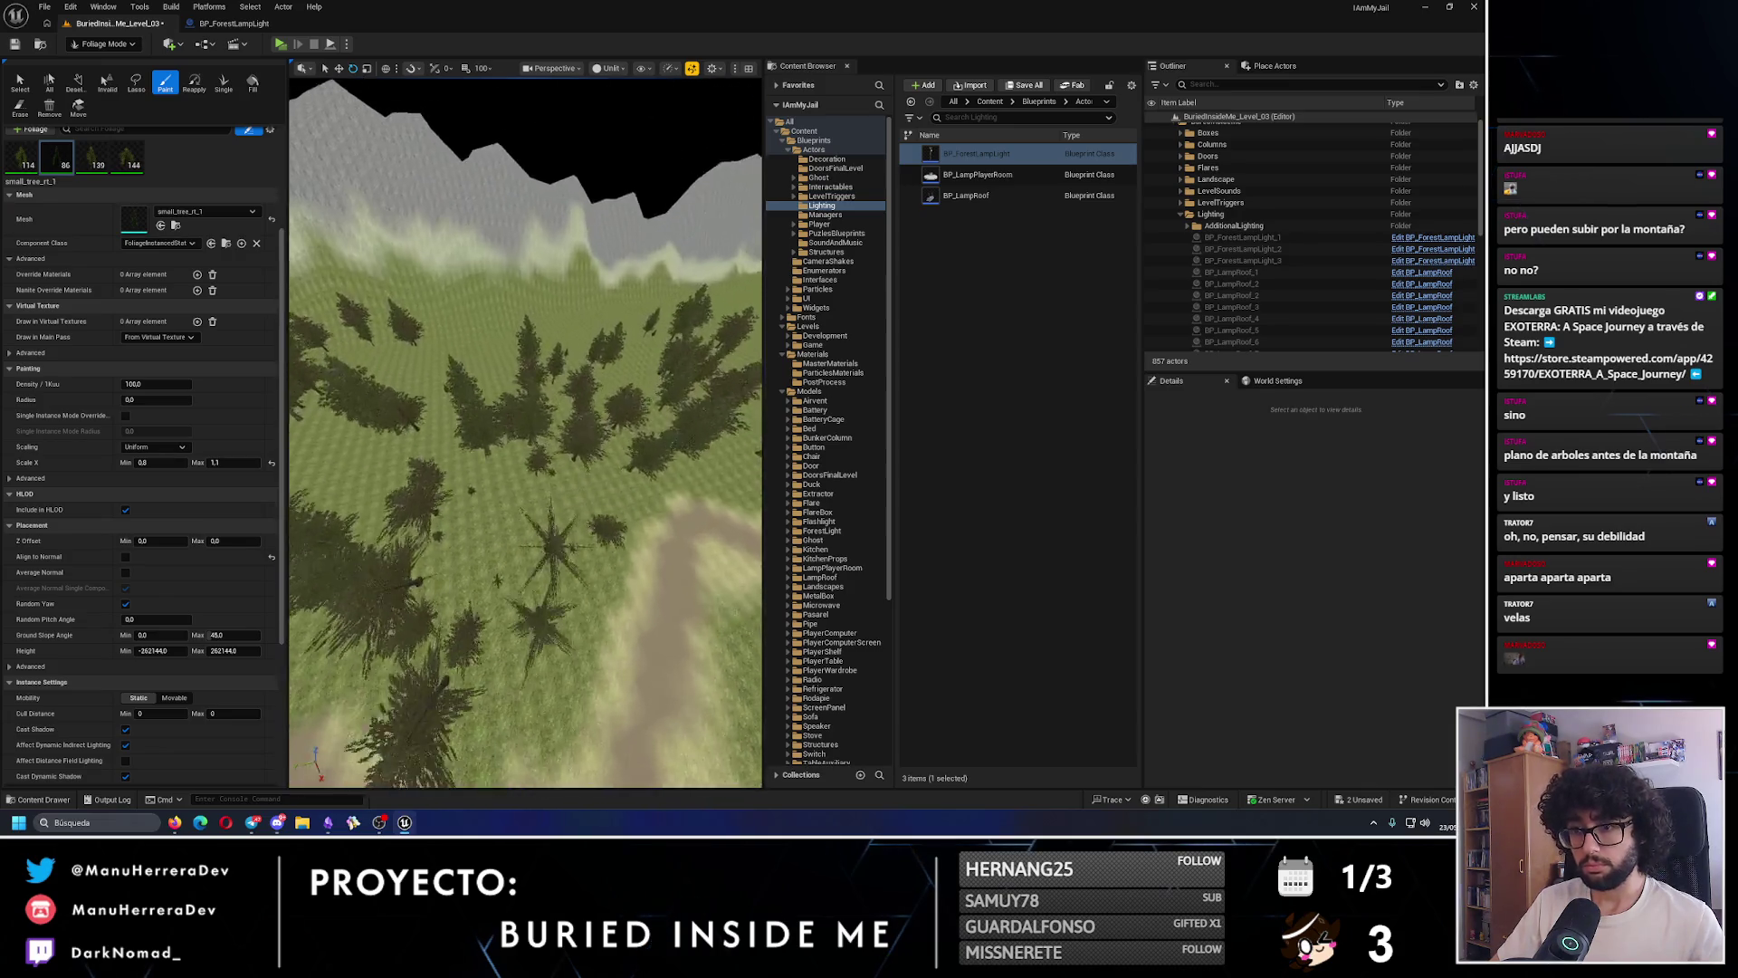
click(421, 419)
mouse_move(421, 420)
mouse_down()
mouse_move(526, 413)
mouse_move(507, 489)
mouse_move(435, 524)
mouse_up()
click(435, 524)
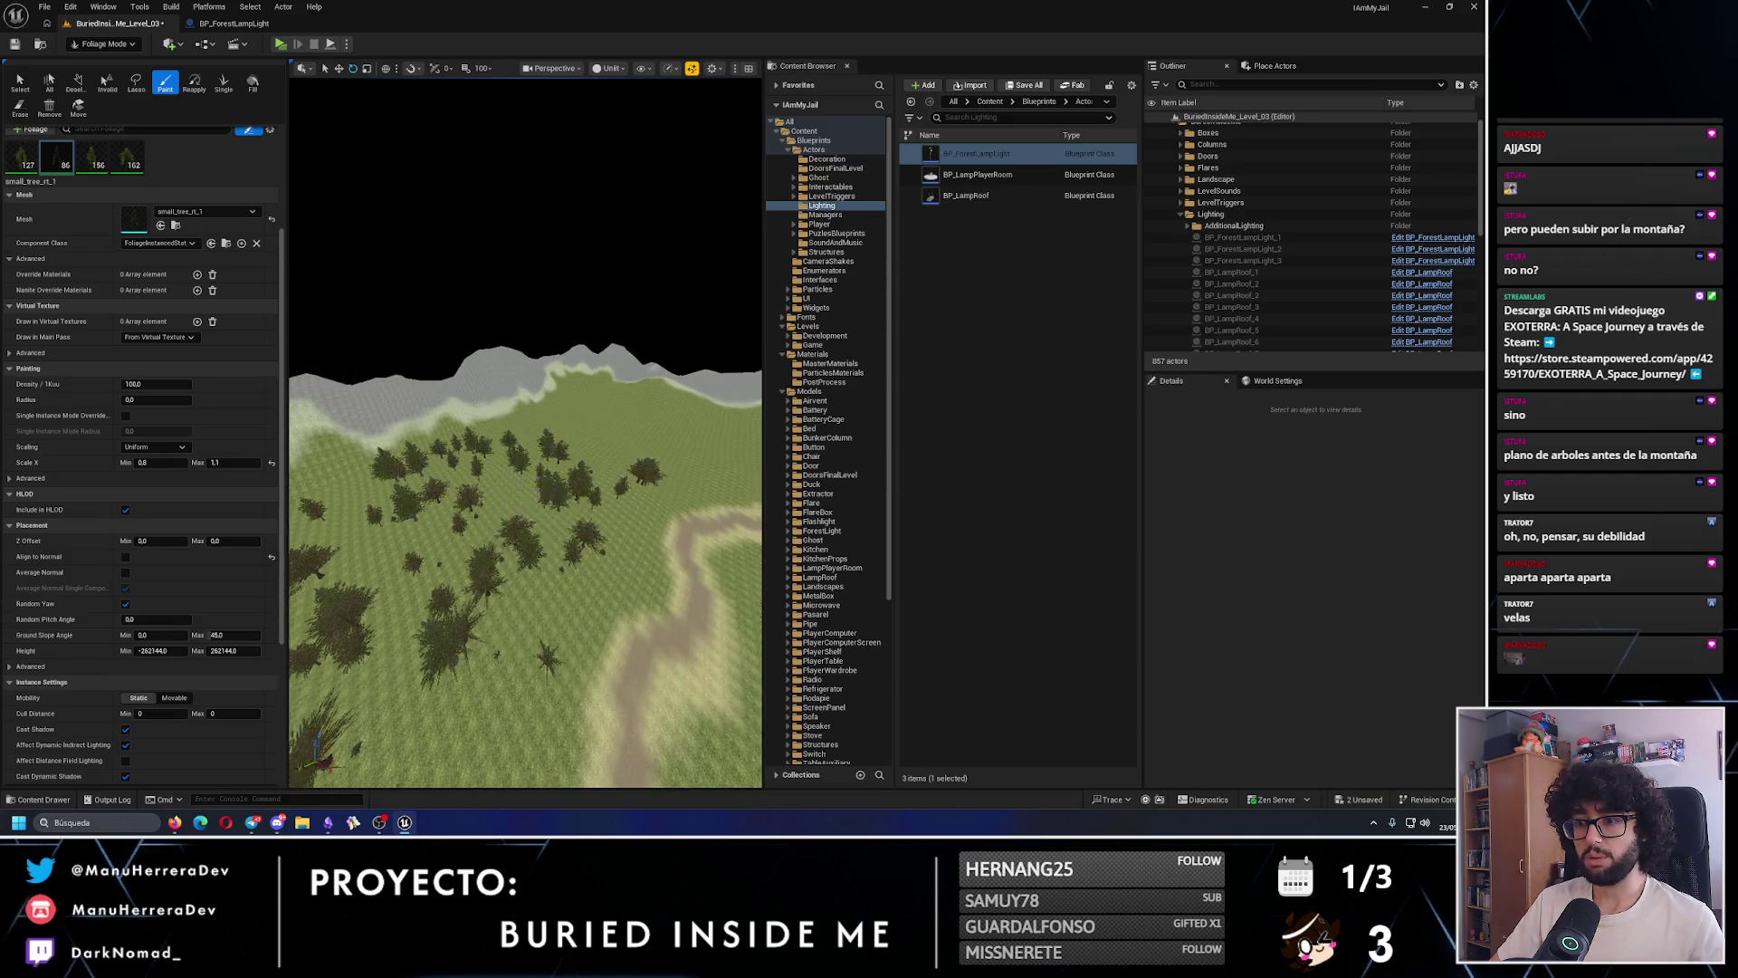
mouse_move(525, 453)
mouse_down()
mouse_move(525, 489)
mouse_move(539, 462)
mouse_move(561, 475)
mouse_up()
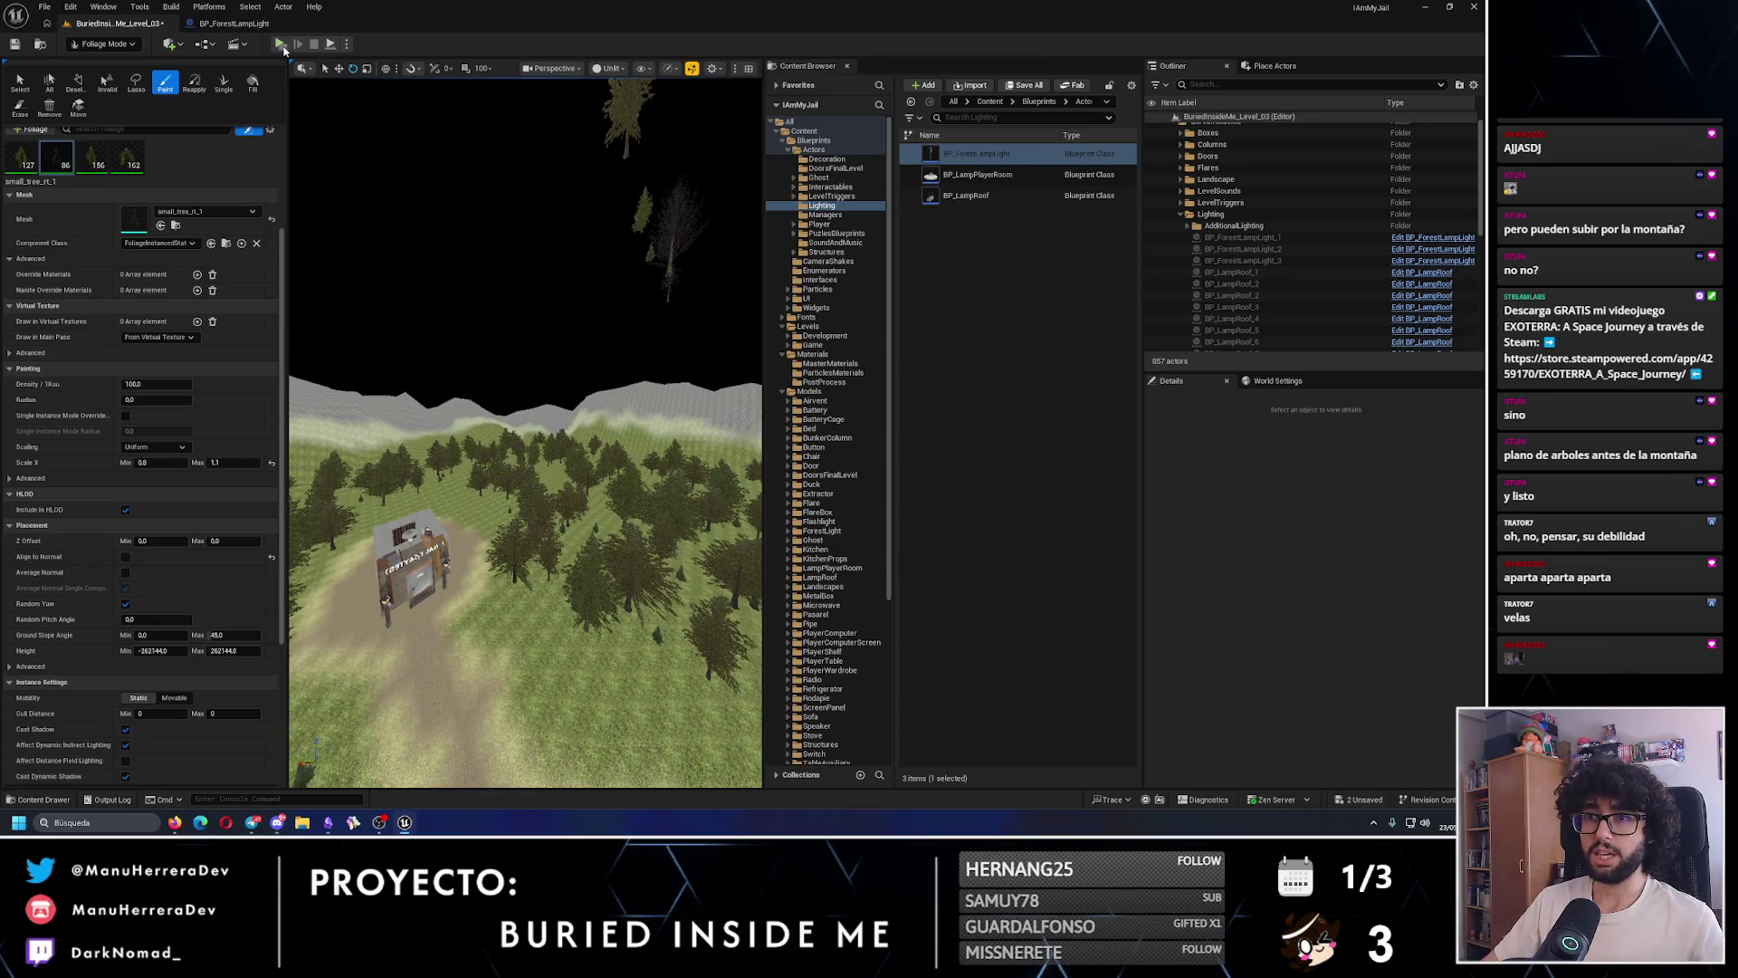
key(alt+p)
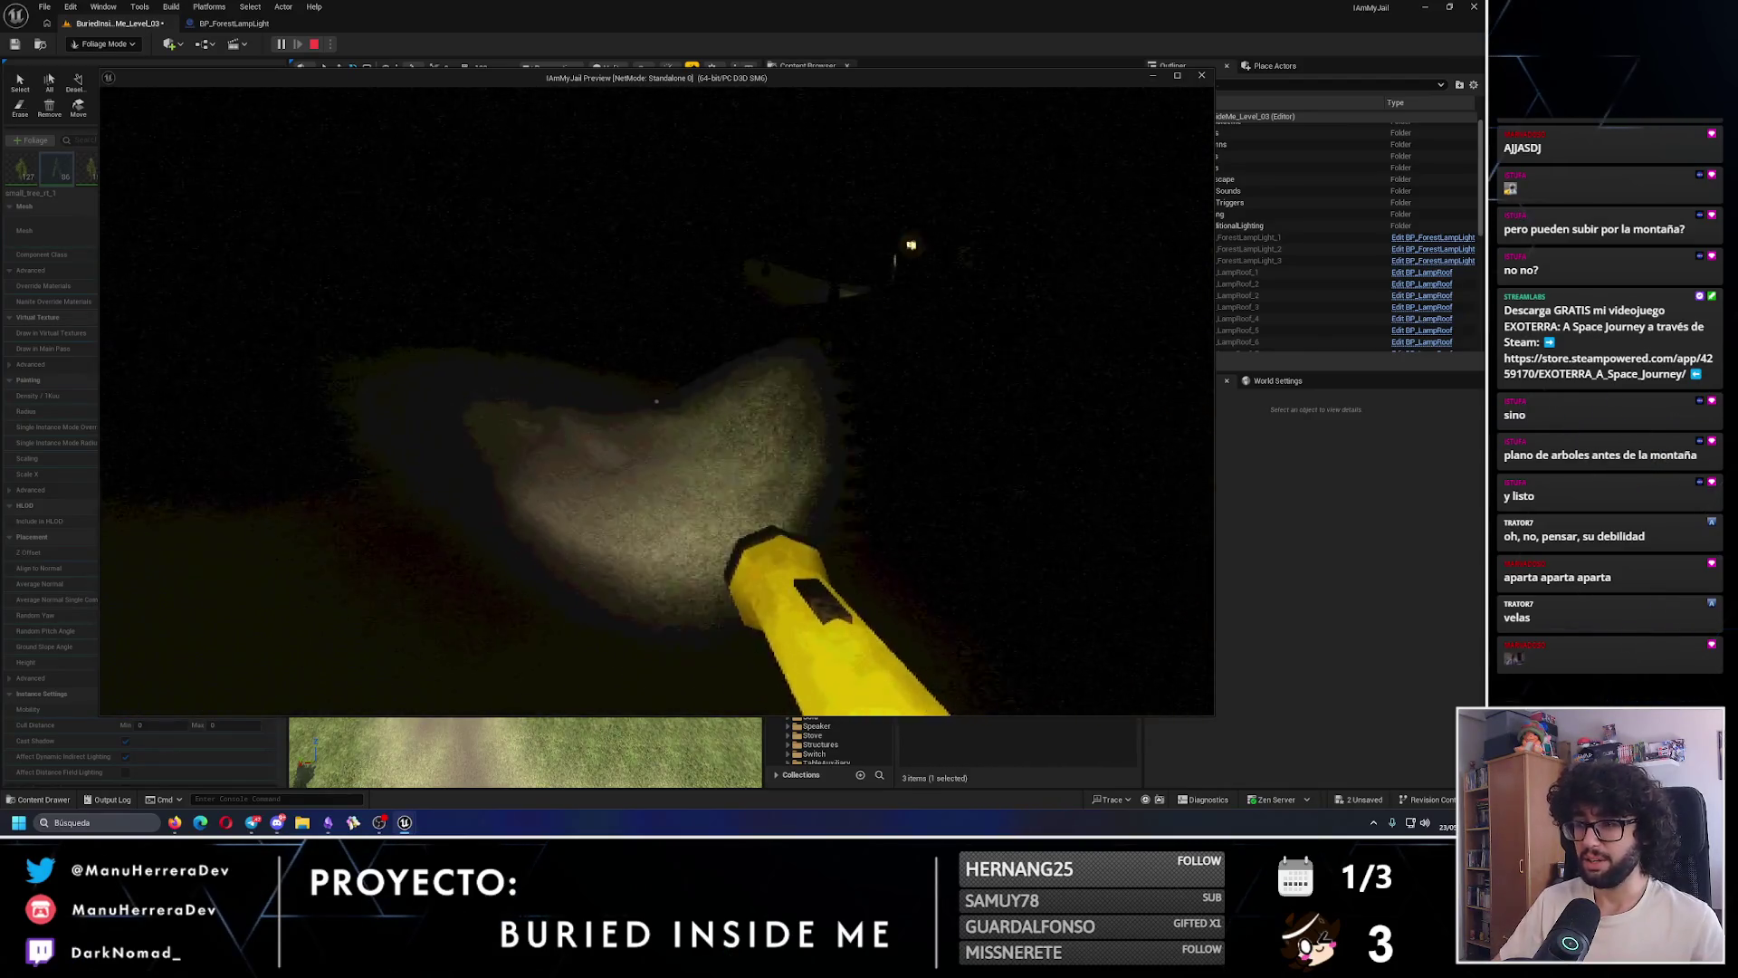
key(Escape)
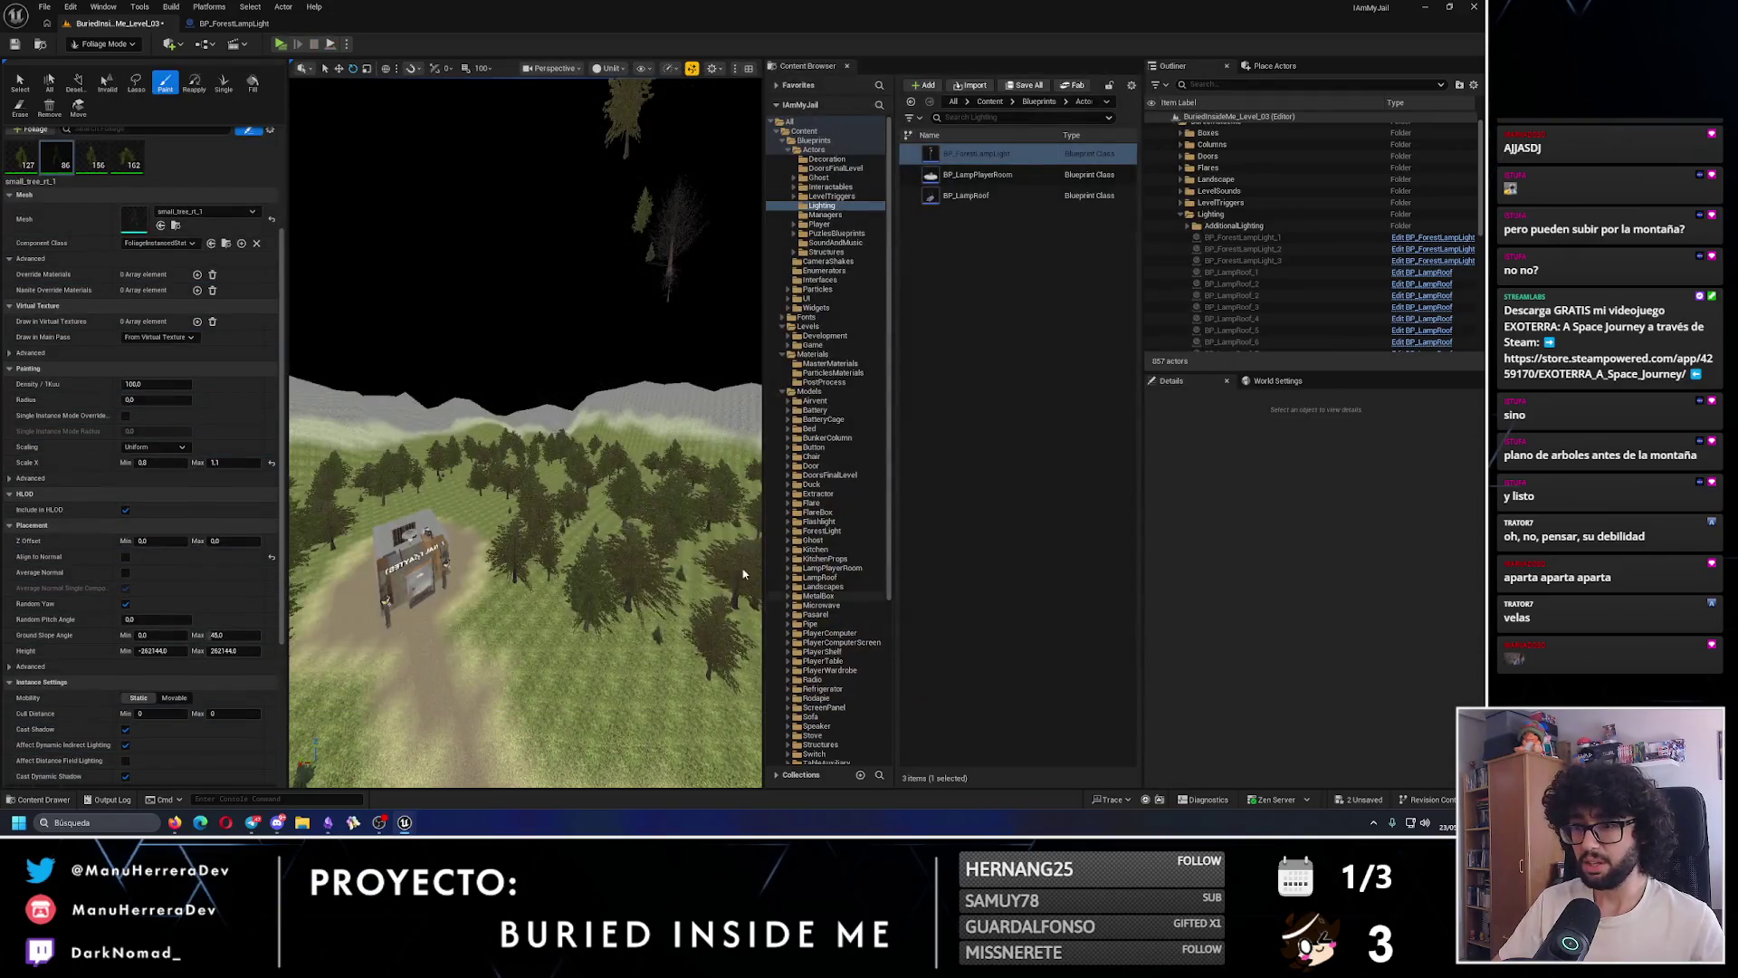
- Paint small trees on the slope near the mountain and along the ridge by the snow line
click(485, 543)
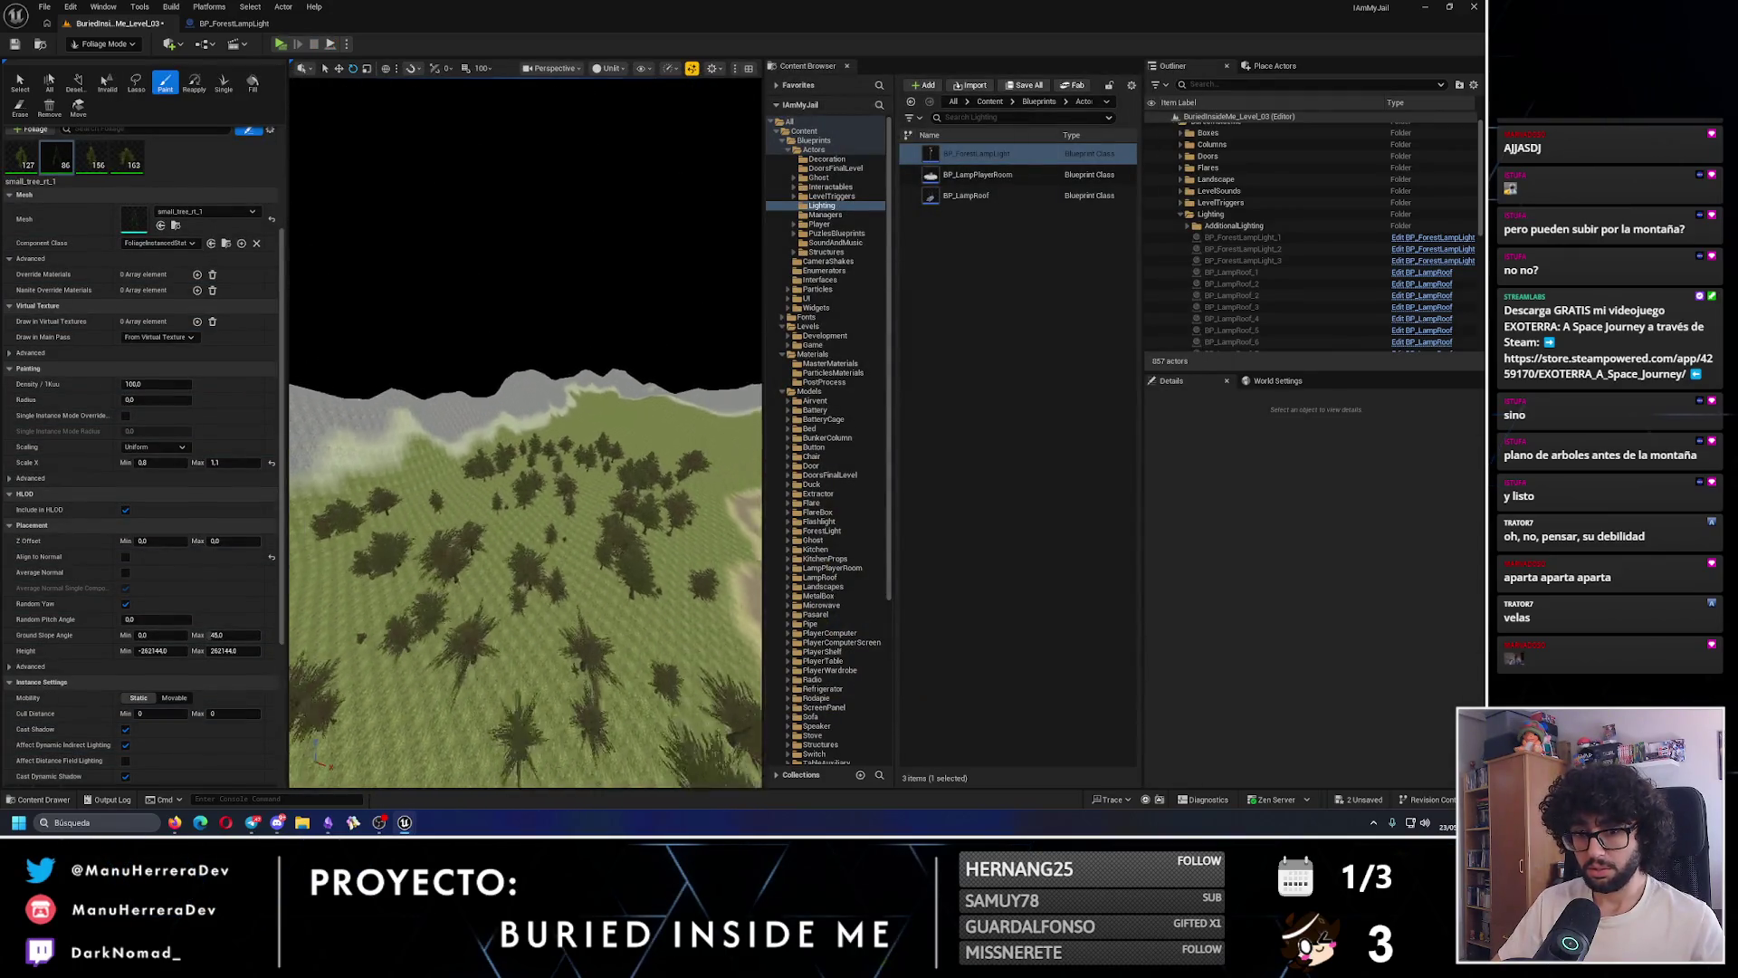
scroll(504, 477, down, 3)
click(523, 465)
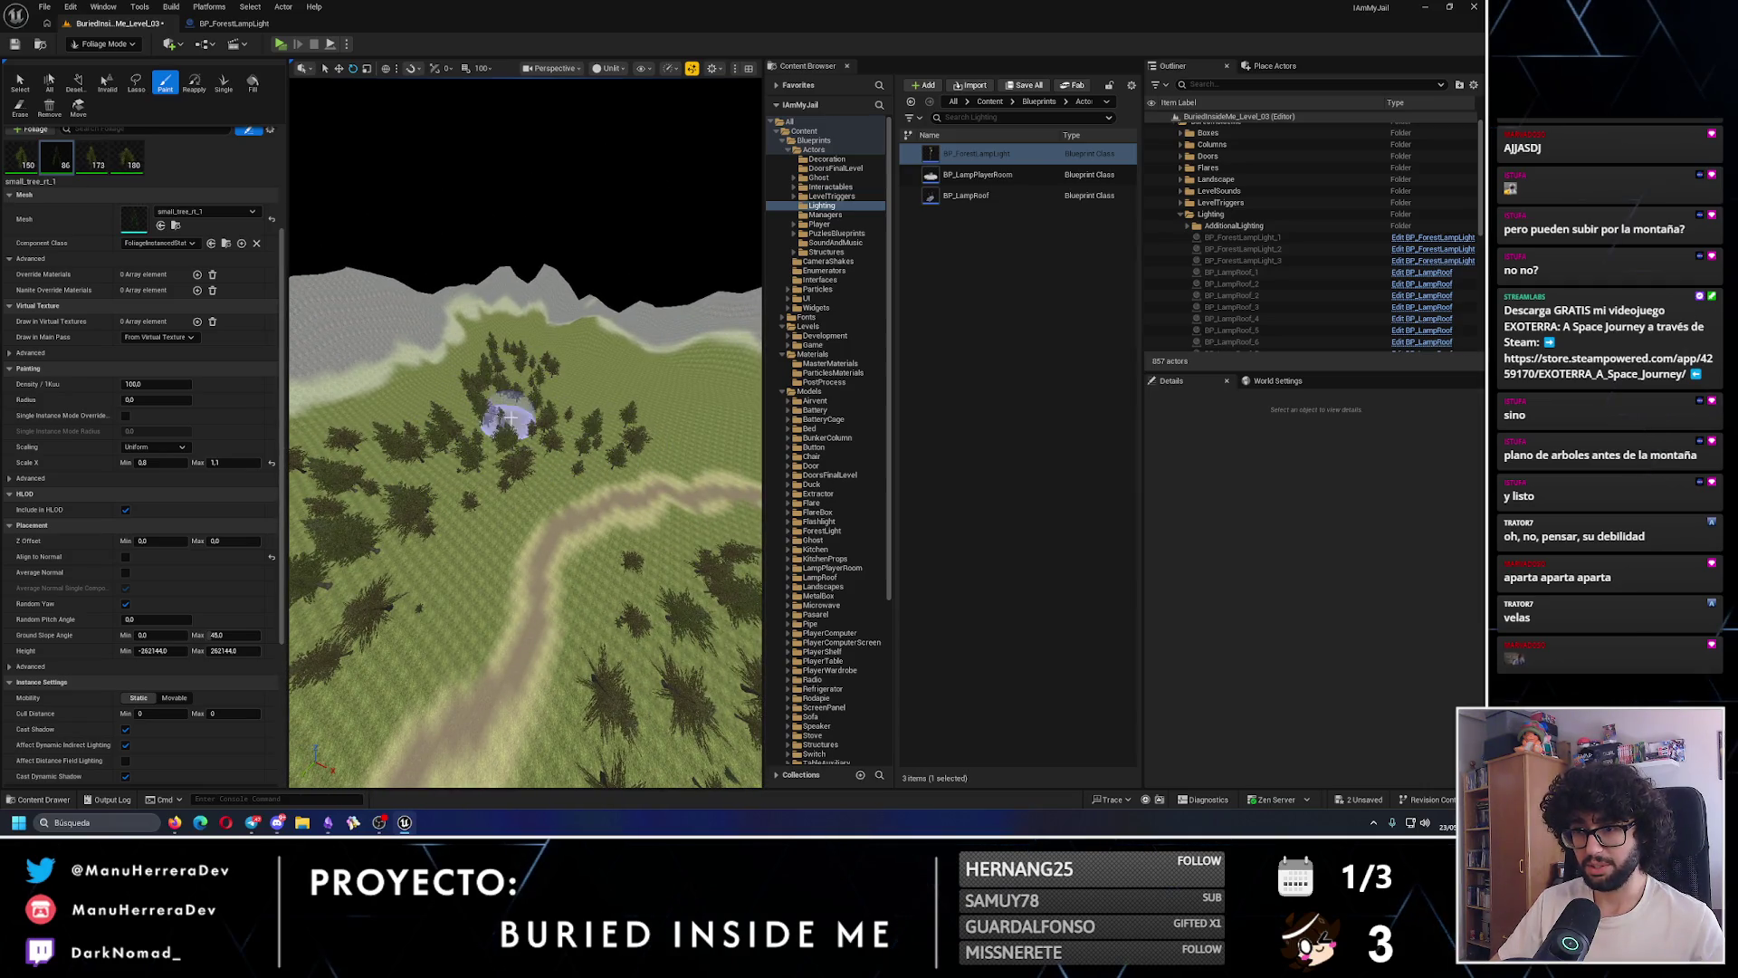
click(510, 418)
scroll(516, 412, down, 2)
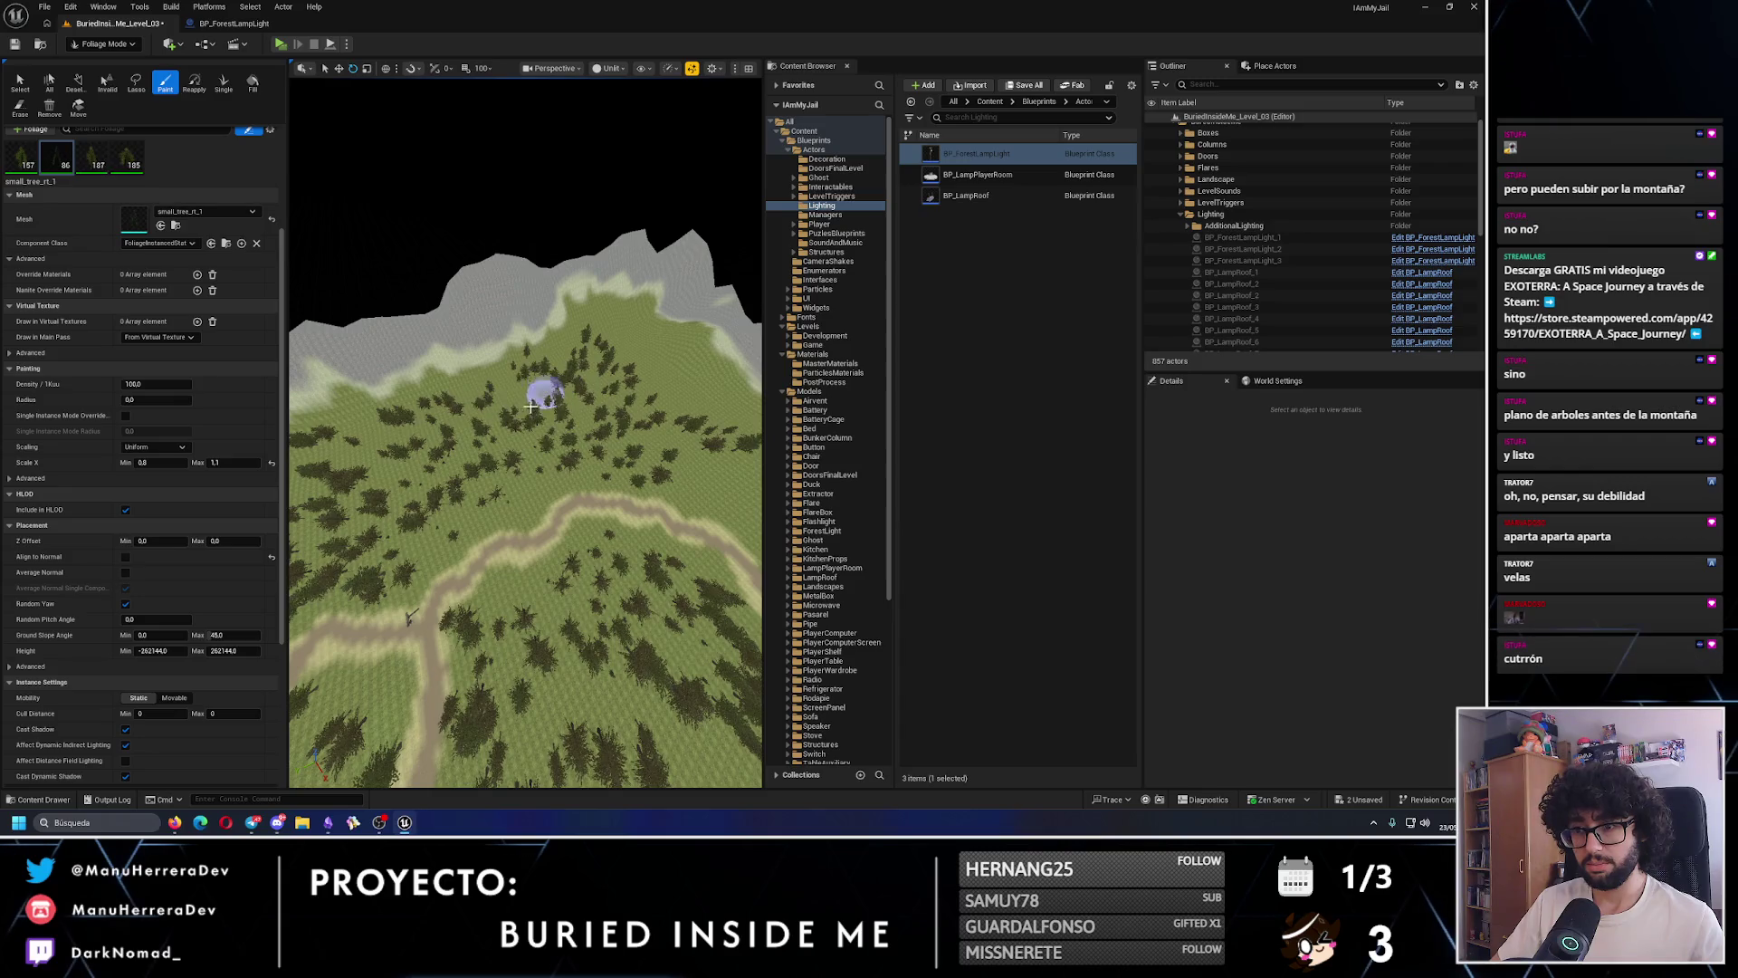
drag(613, 330, 353, 427)
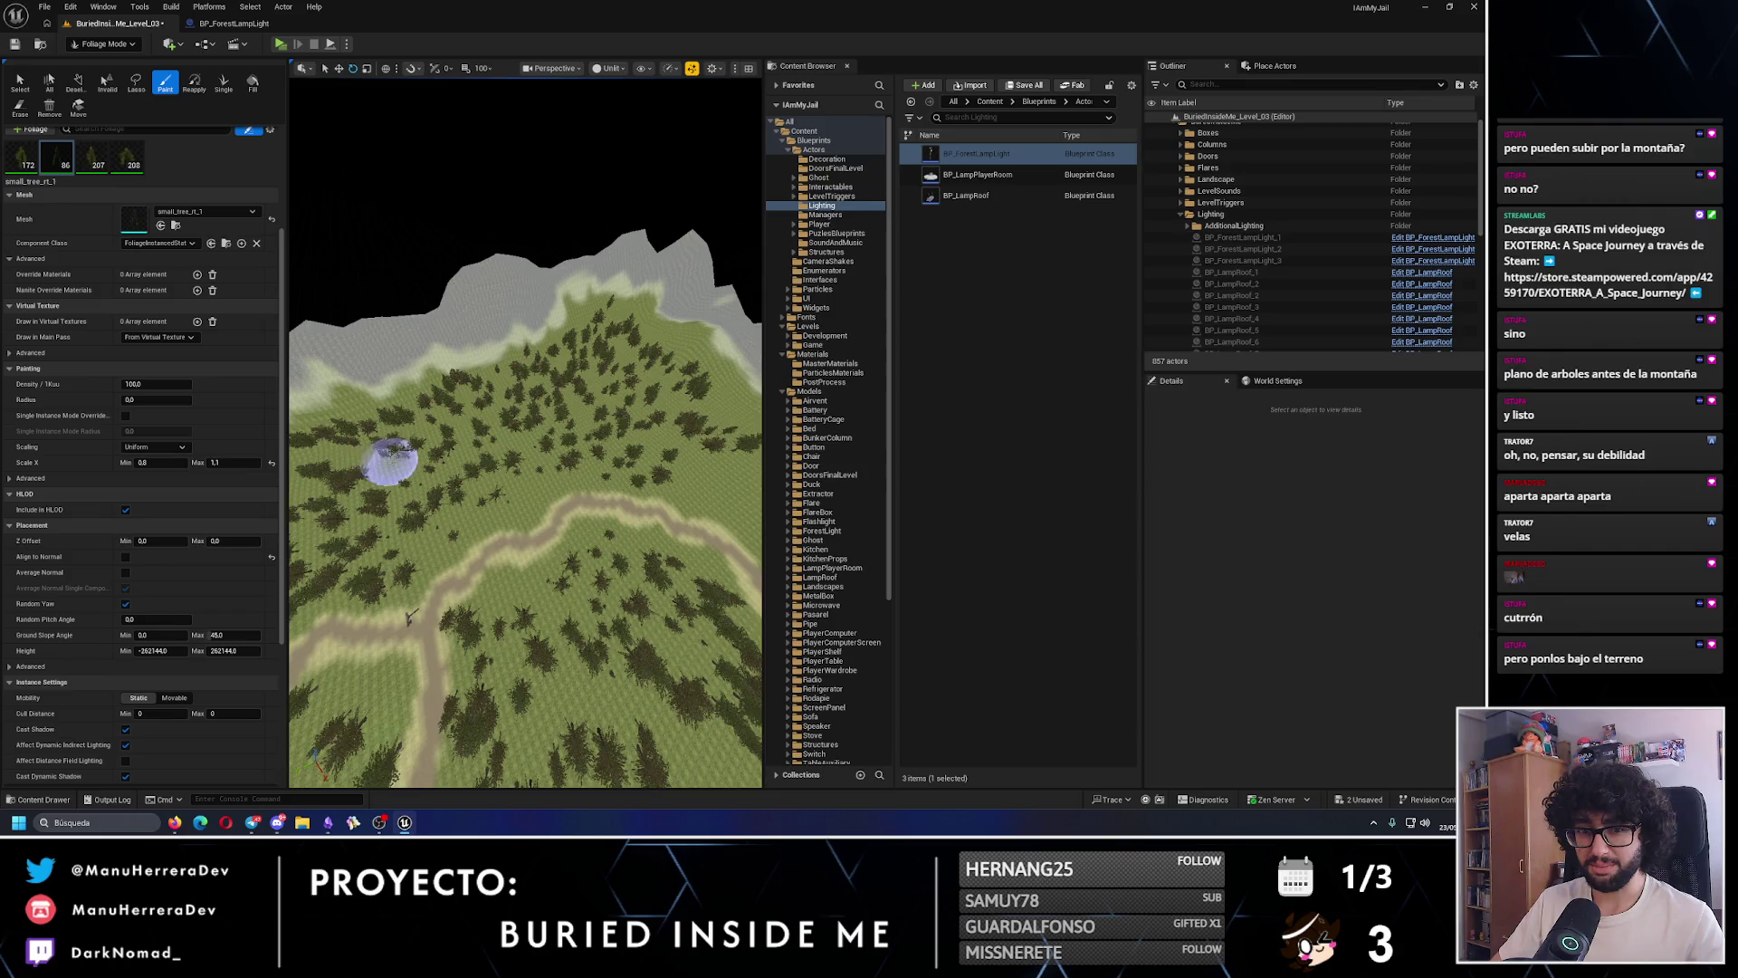
scroll(503, 479, up, 5)
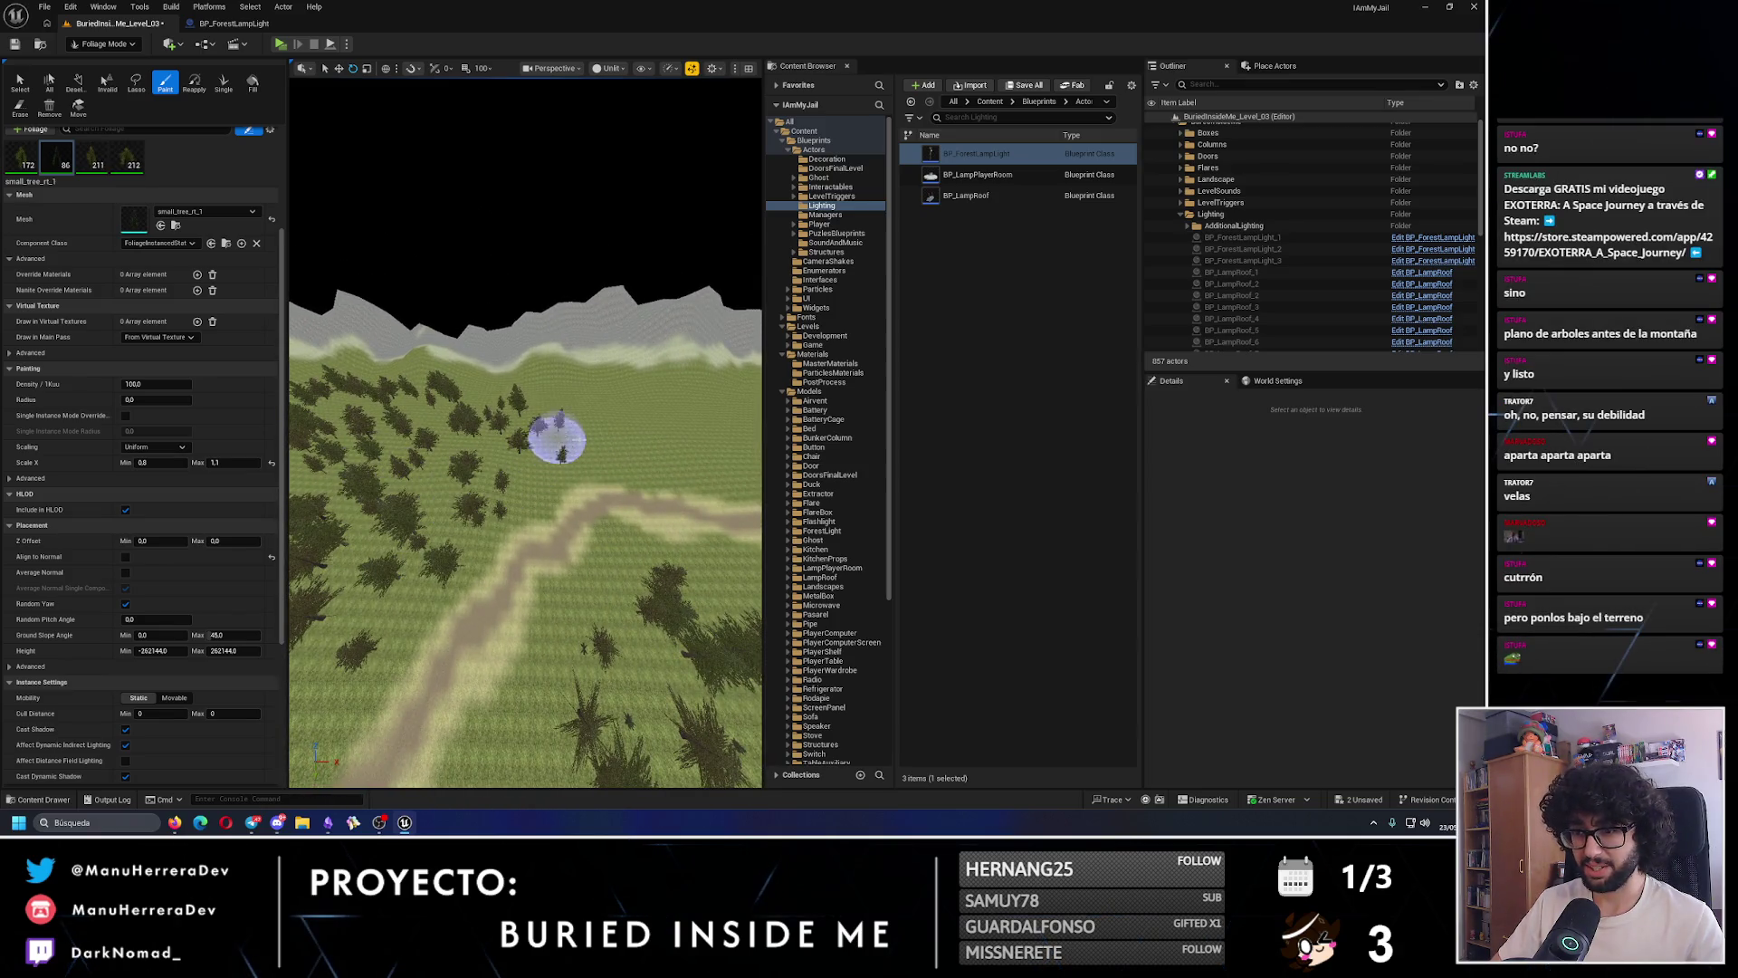
scroll(504, 497, up, 8)
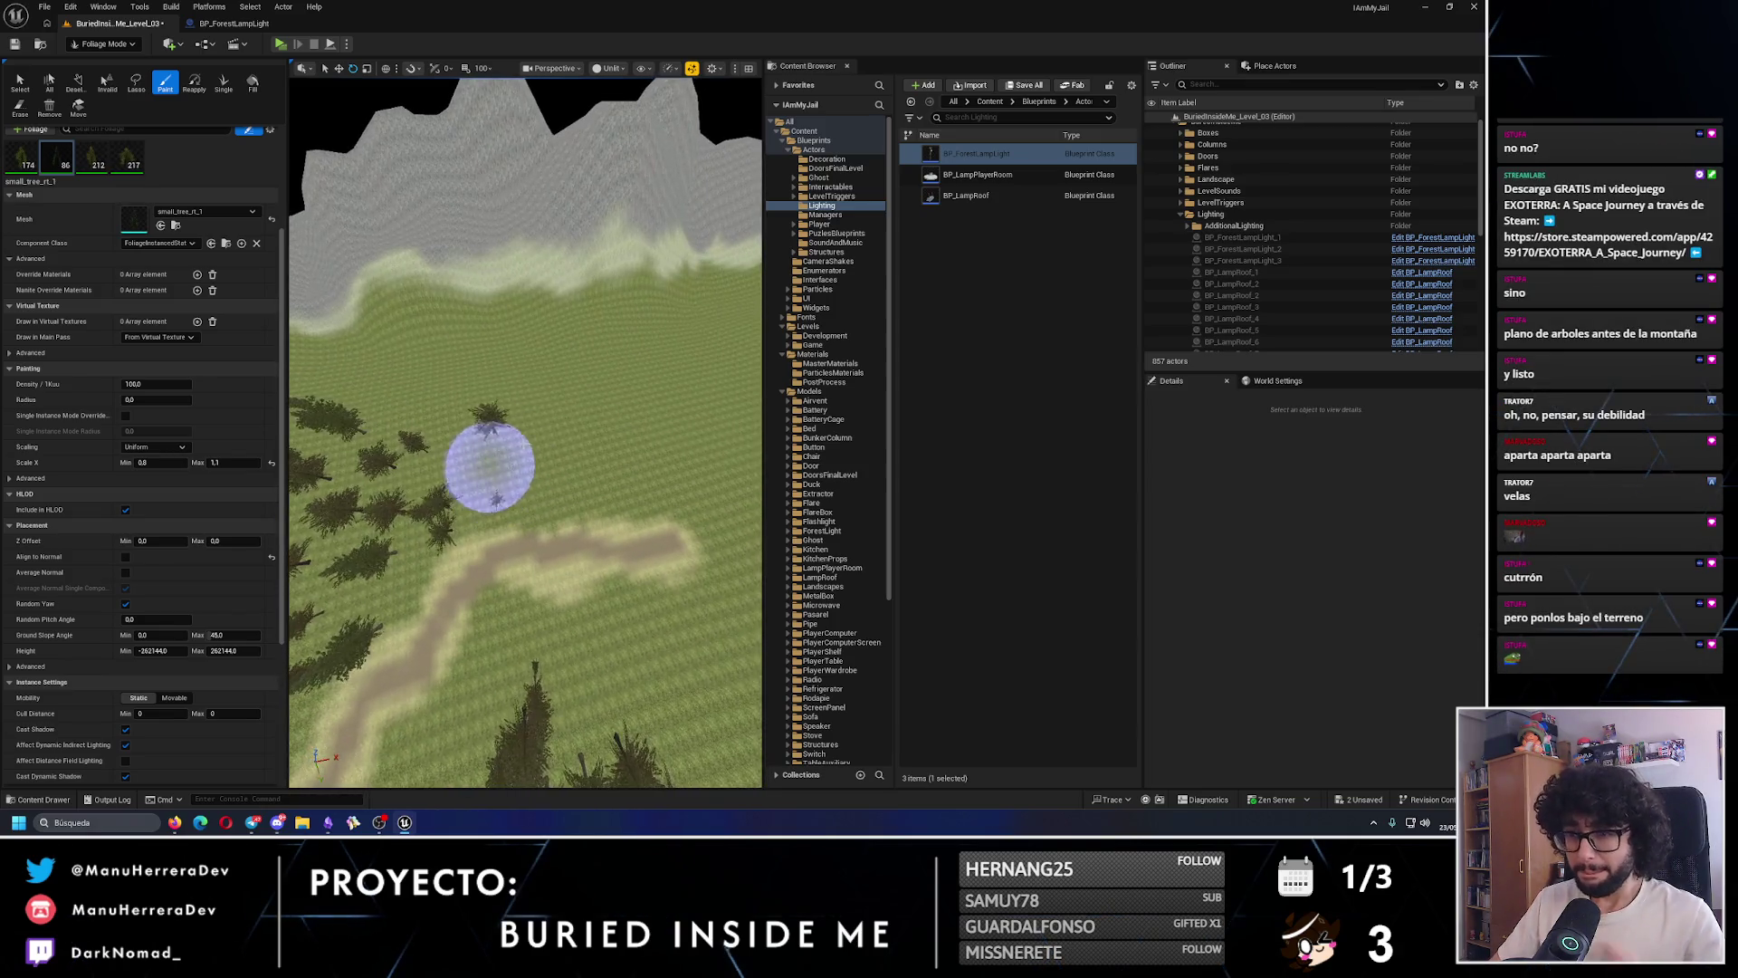
- Paint small trees across the upper-left hillside, beside the dirt path, and on the left slope
mouse_move(485, 459)
mouse_down()
mouse_move(331, 378)
mouse_move(446, 426)
mouse_move(562, 369)
mouse_move(582, 485)
mouse_up()
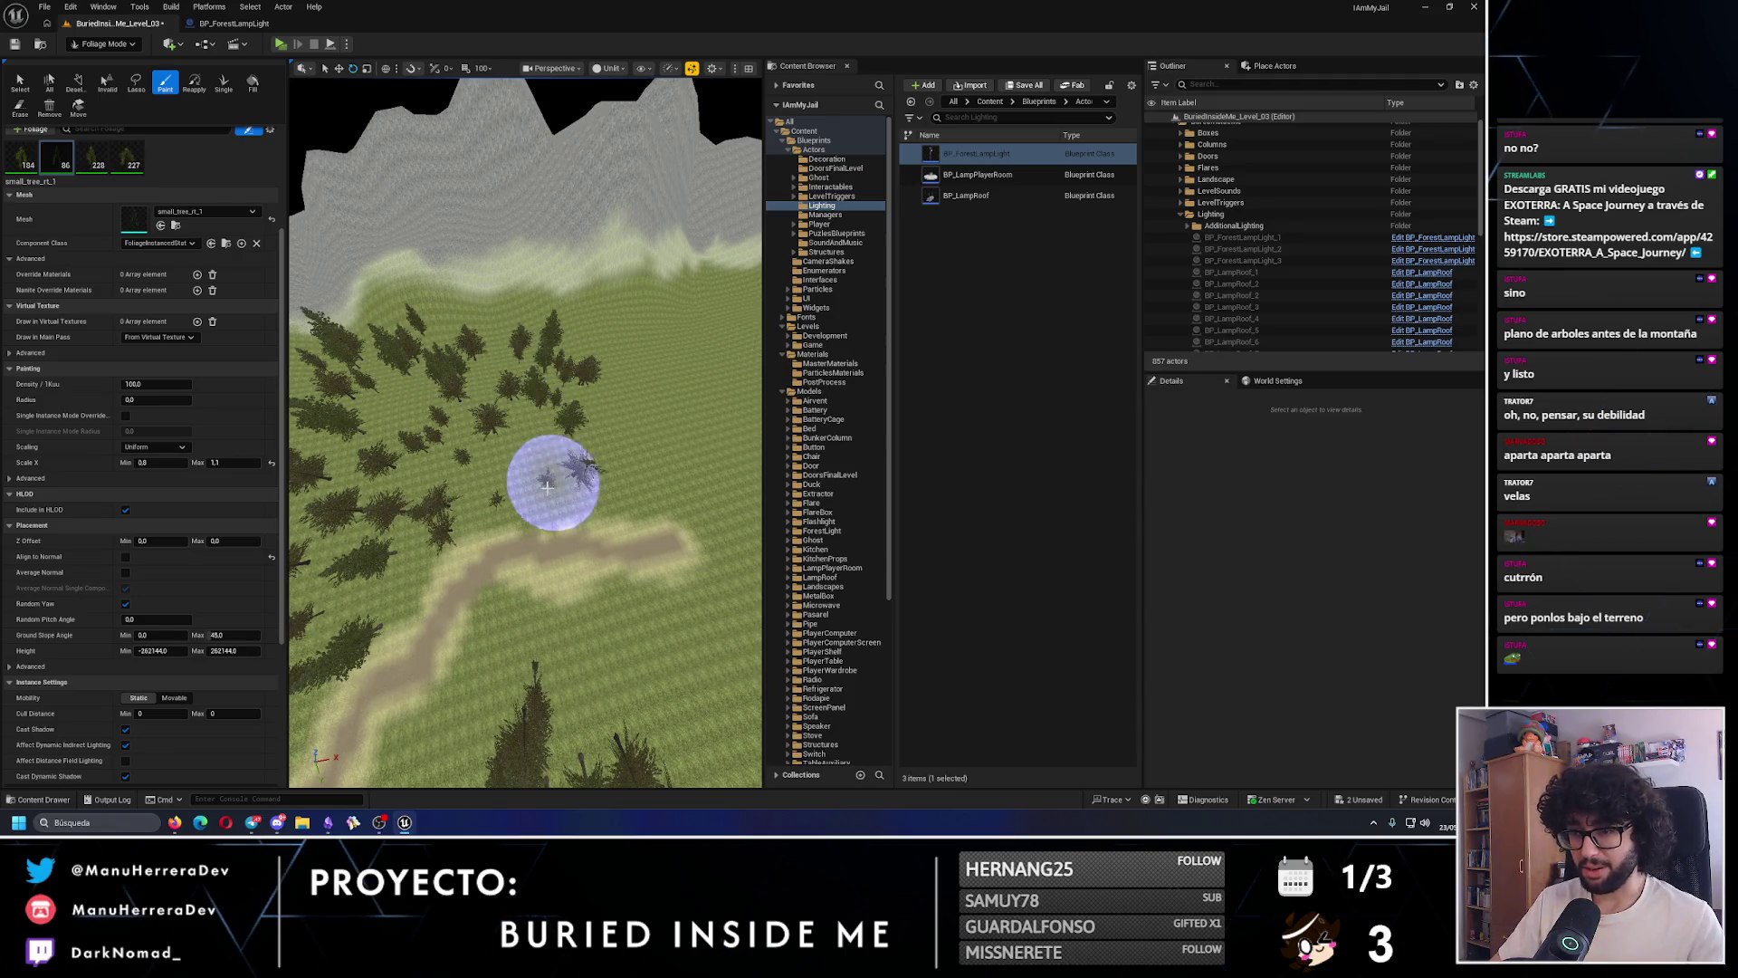
drag(485, 718, 504, 458)
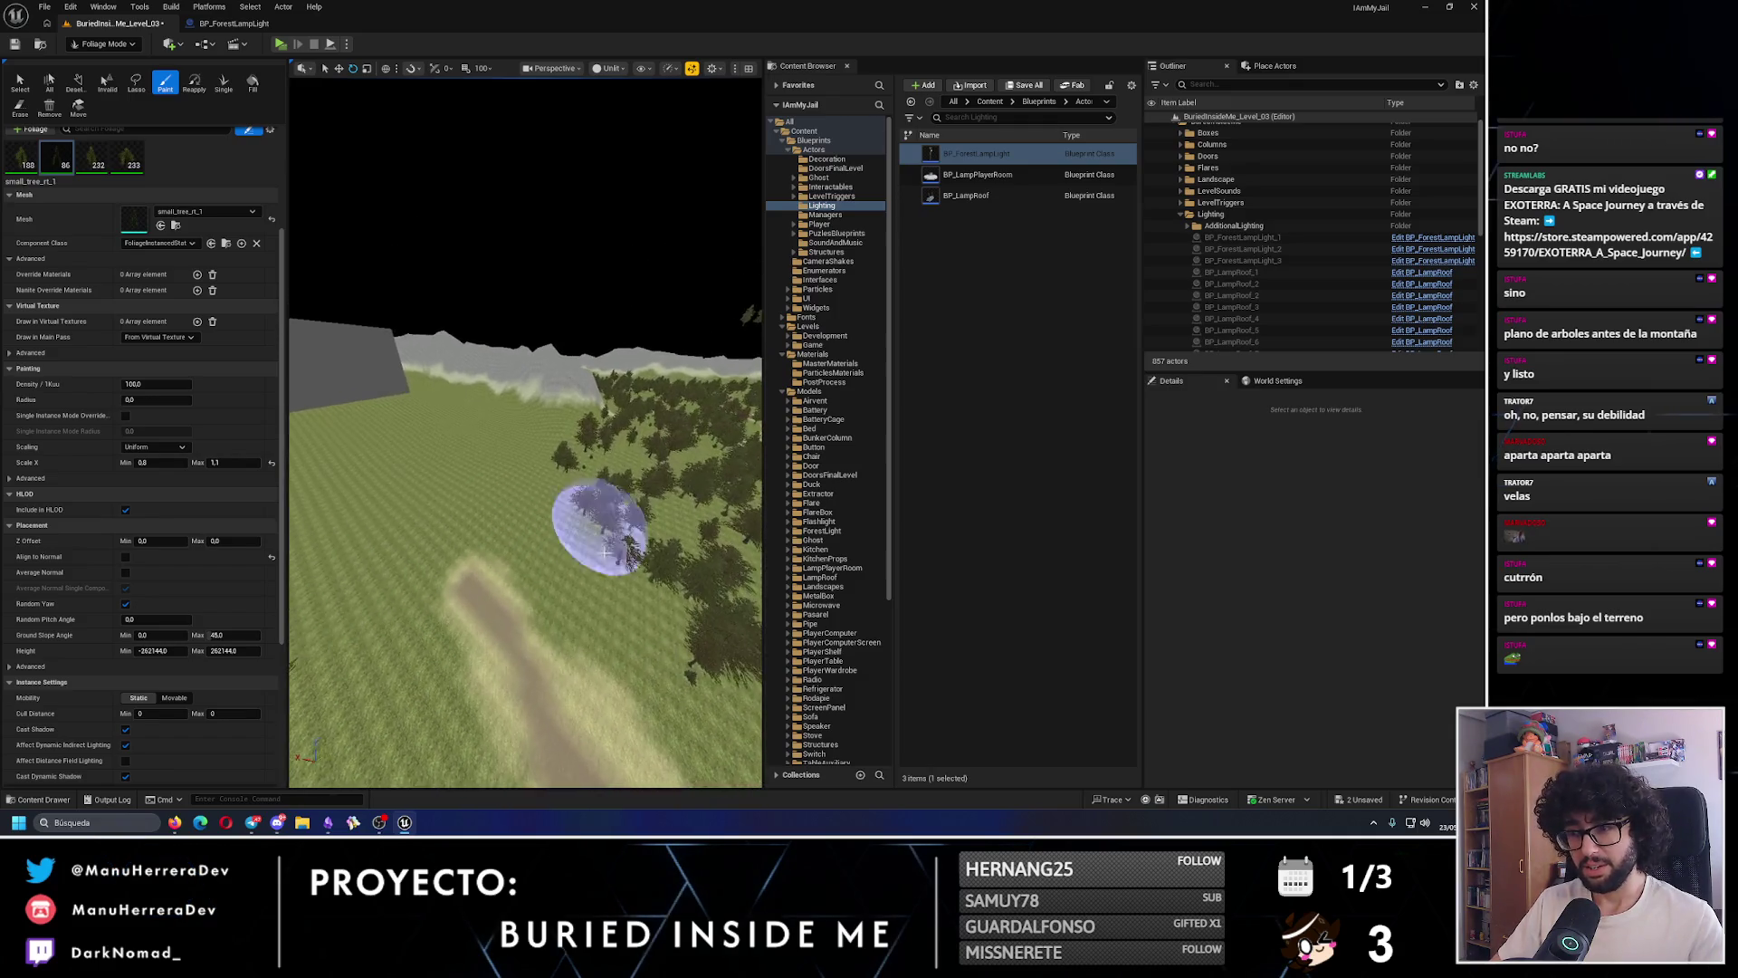
drag(613, 531, 480, 485)
mouse_move(447, 682)
mouse_down()
mouse_move(505, 582)
mouse_move(462, 591)
mouse_up()
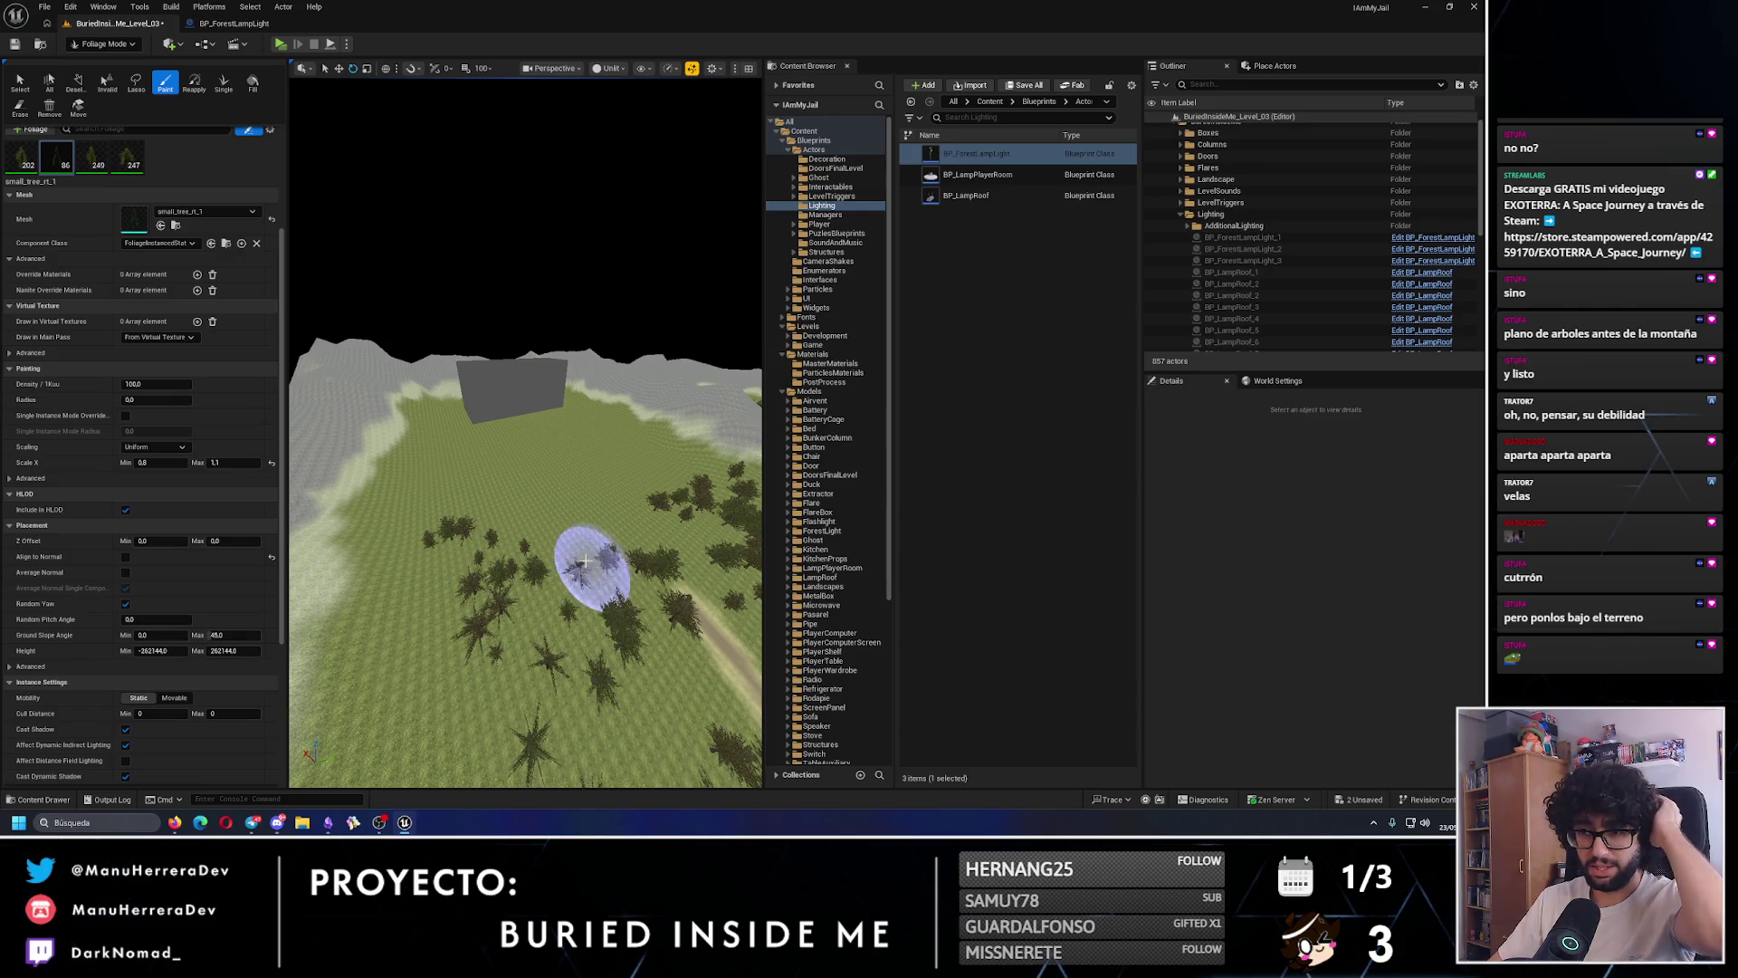
drag(584, 561, 463, 605)
drag(414, 669, 593, 600)
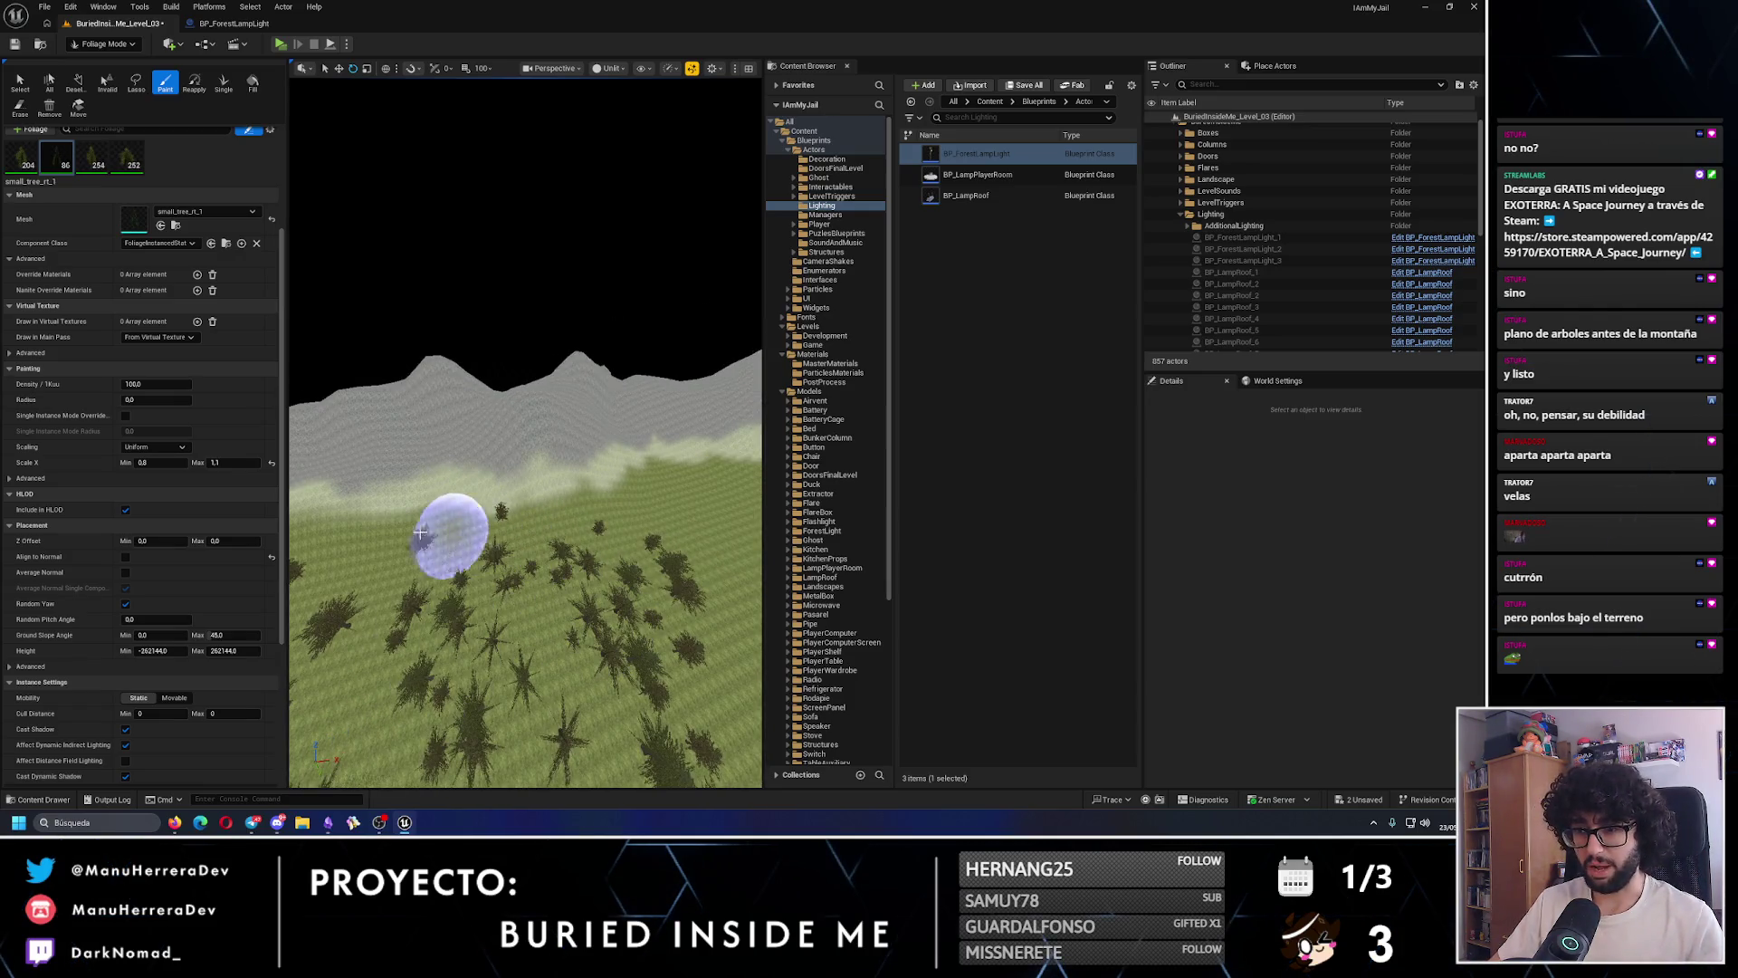
drag(420, 533, 517, 511)
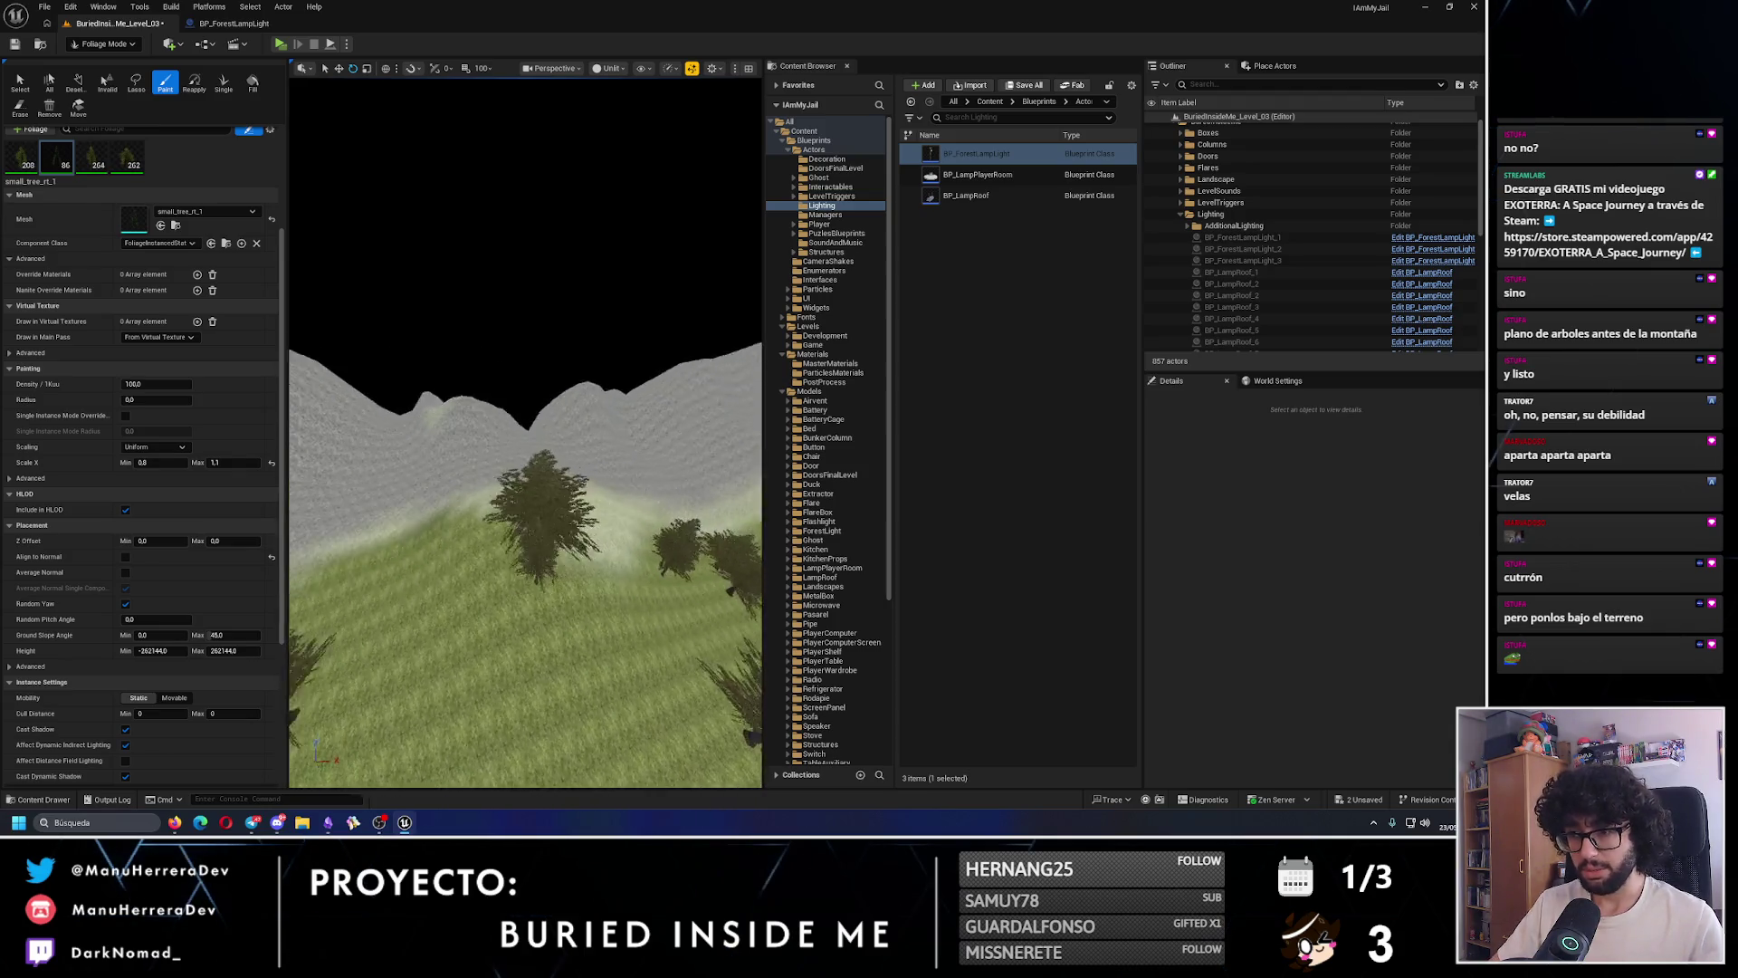
- Inspect a painted tree up close, then paint more trees and a cluster on the grassy hill from above
key(w)
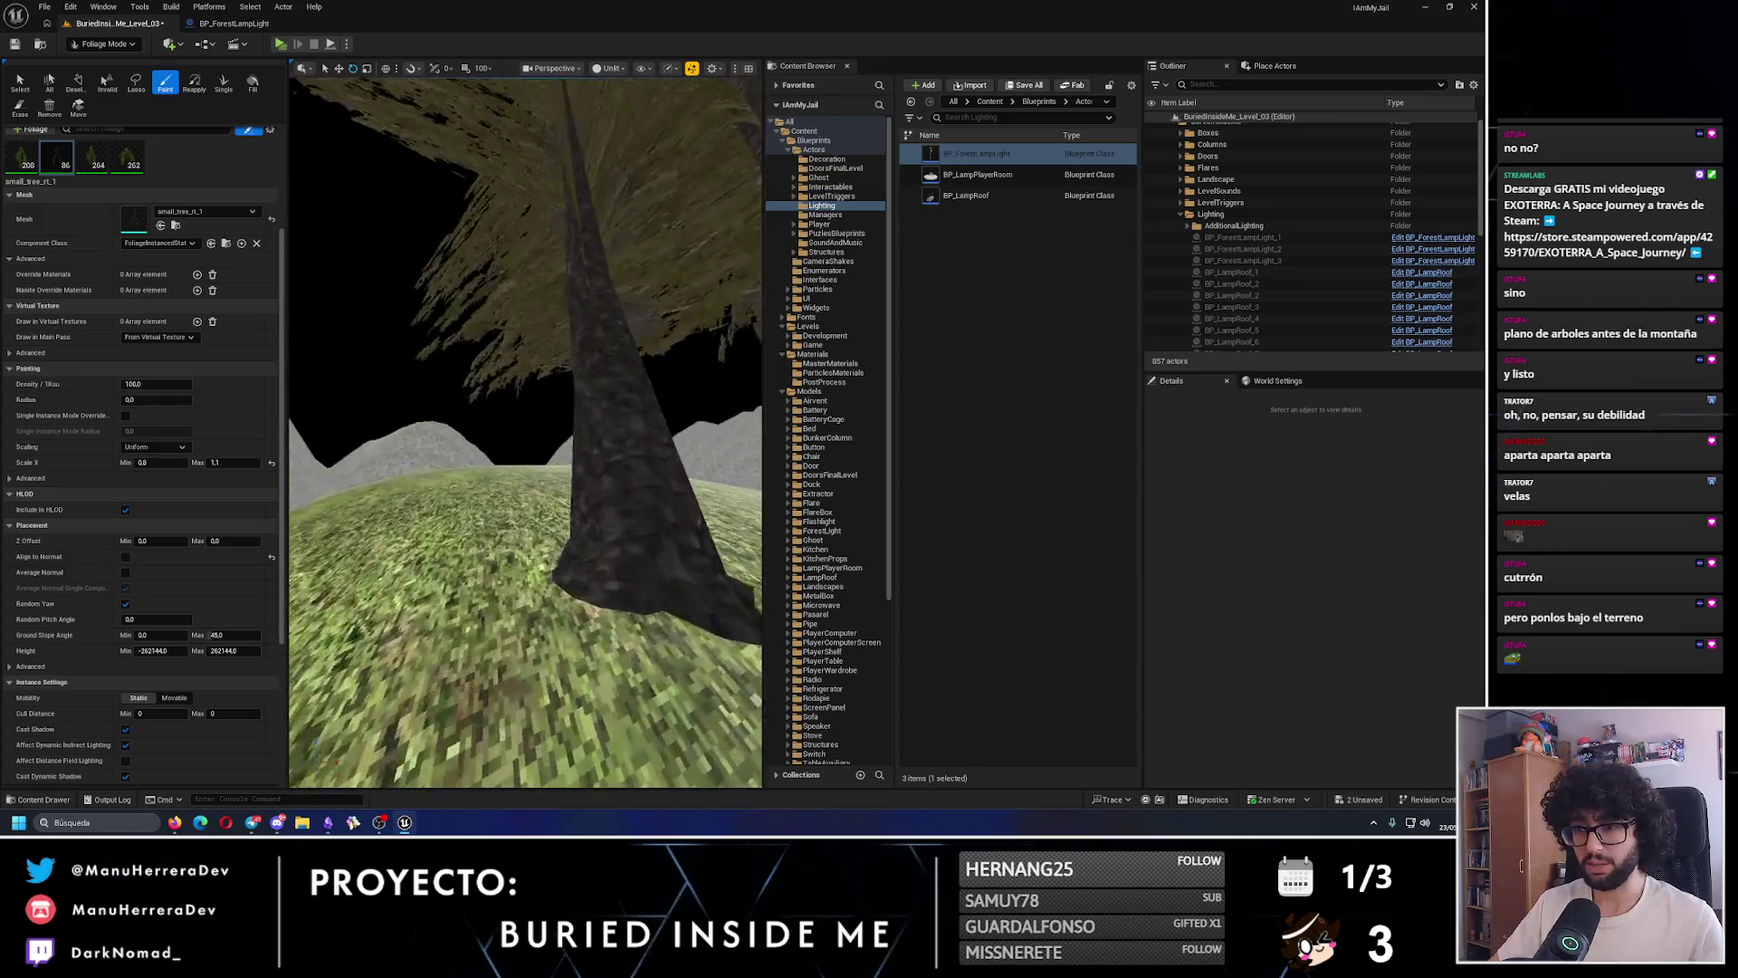
key(s)
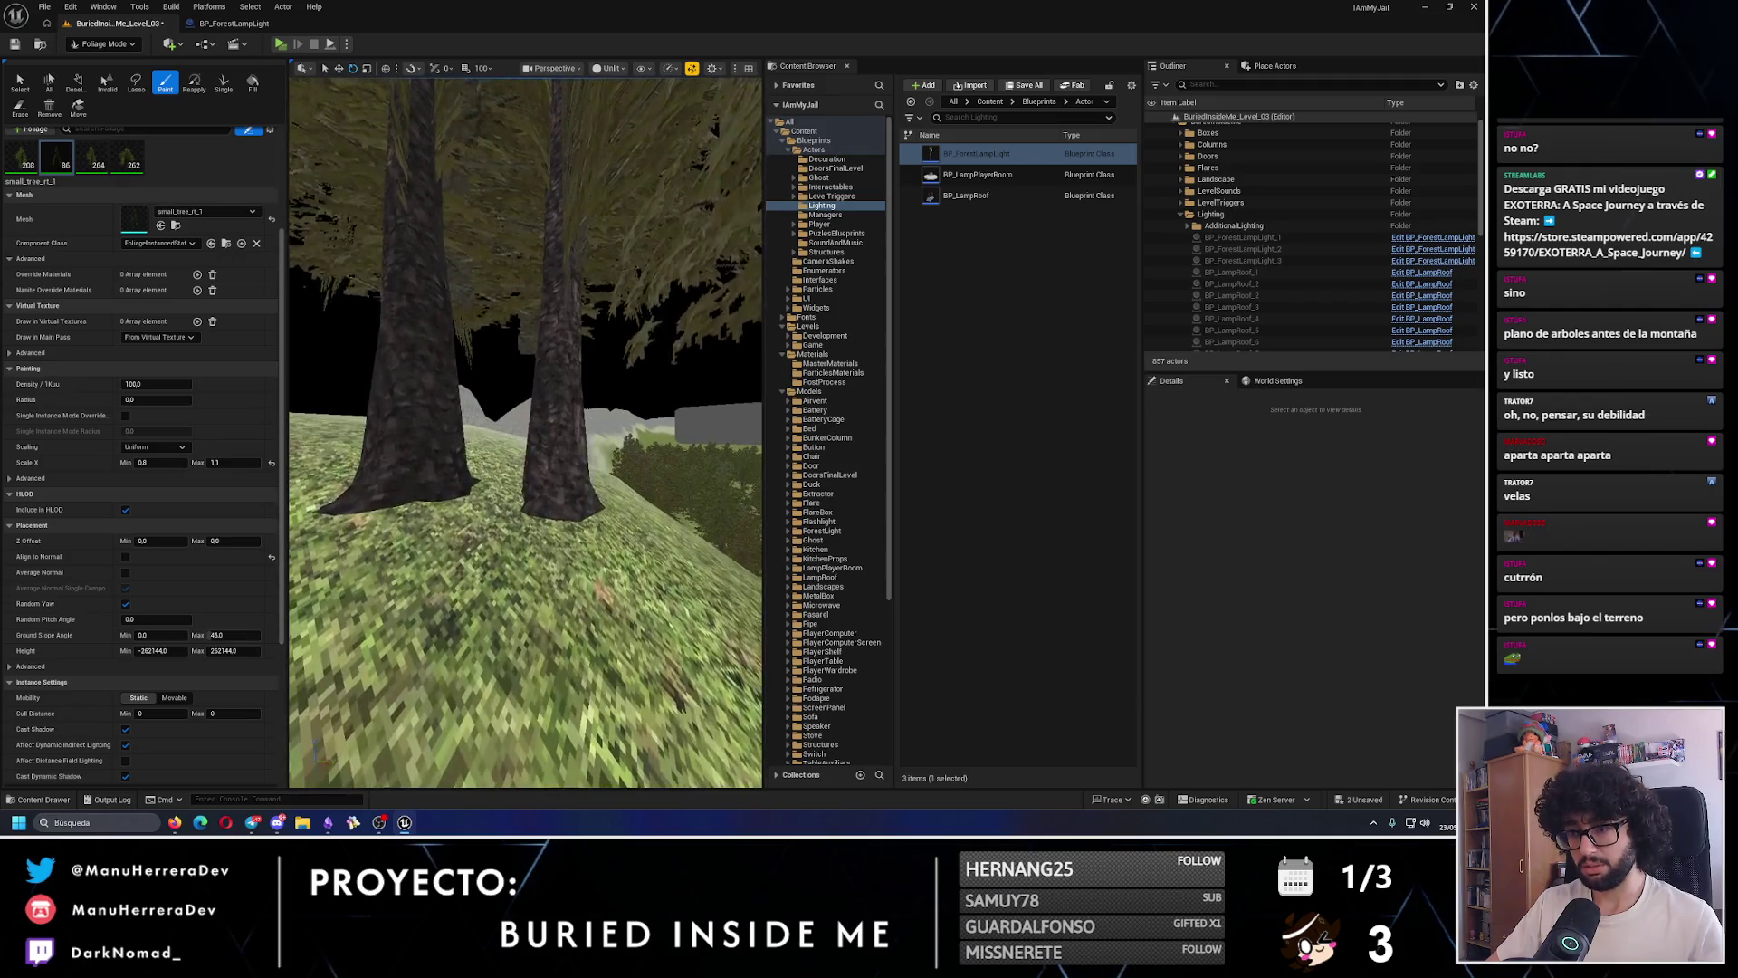
key(e)
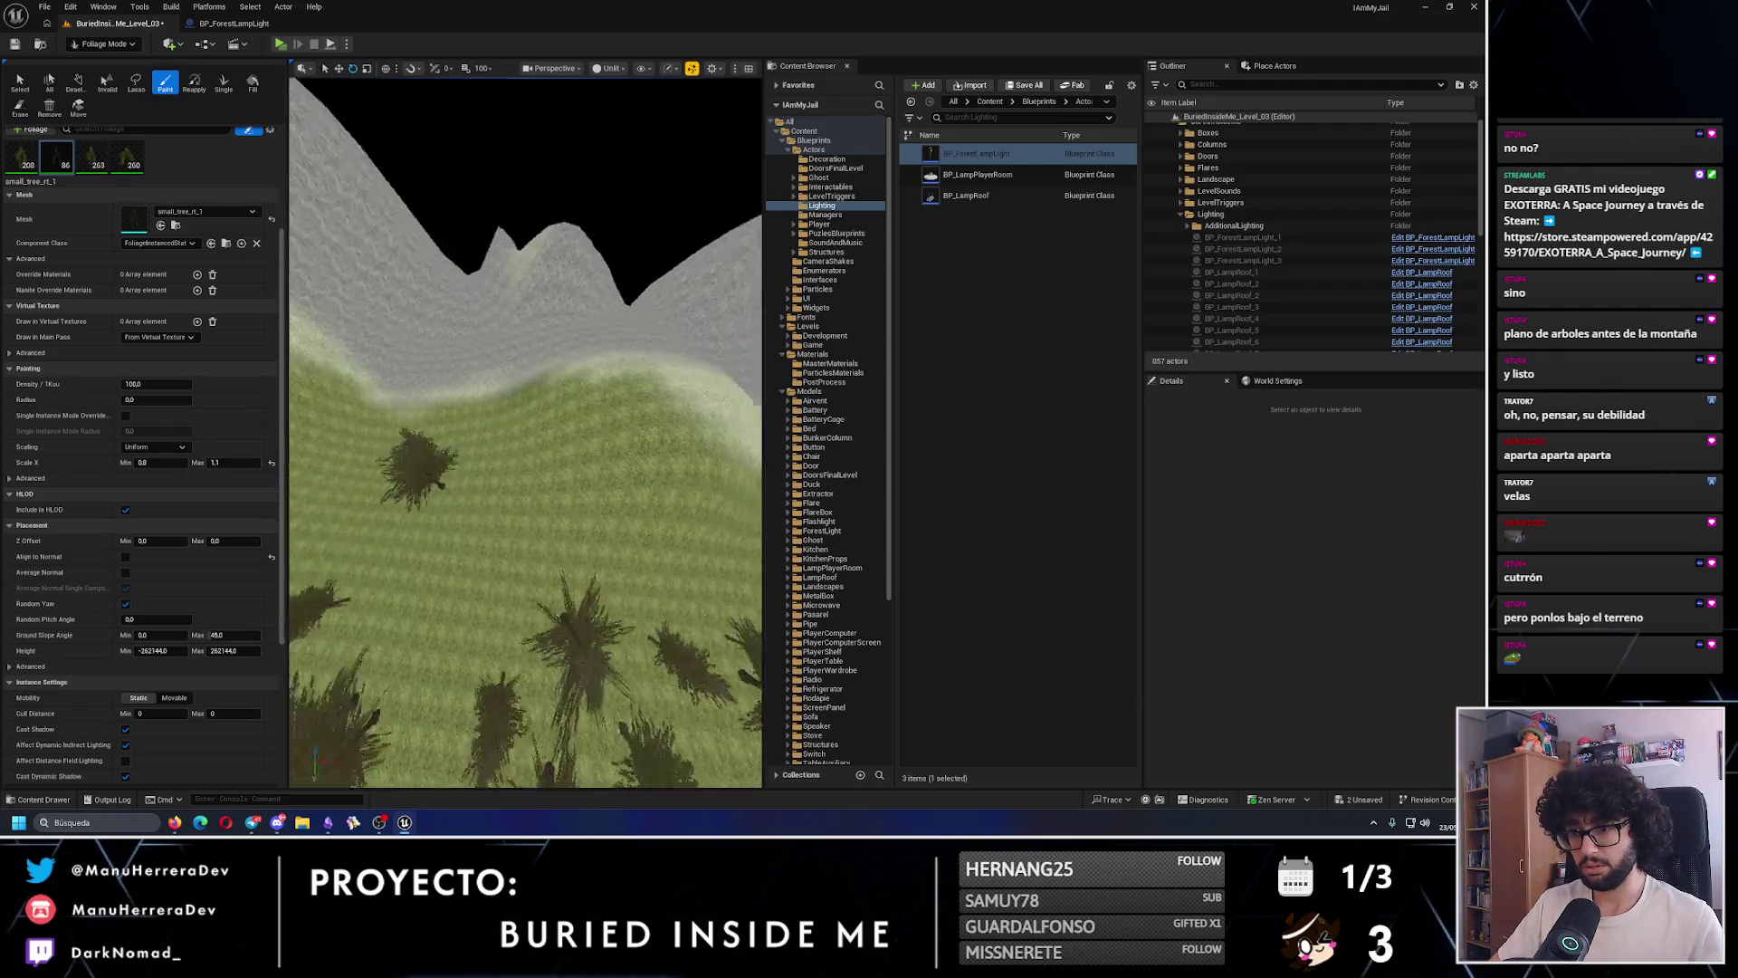
drag(498, 539, 478, 584)
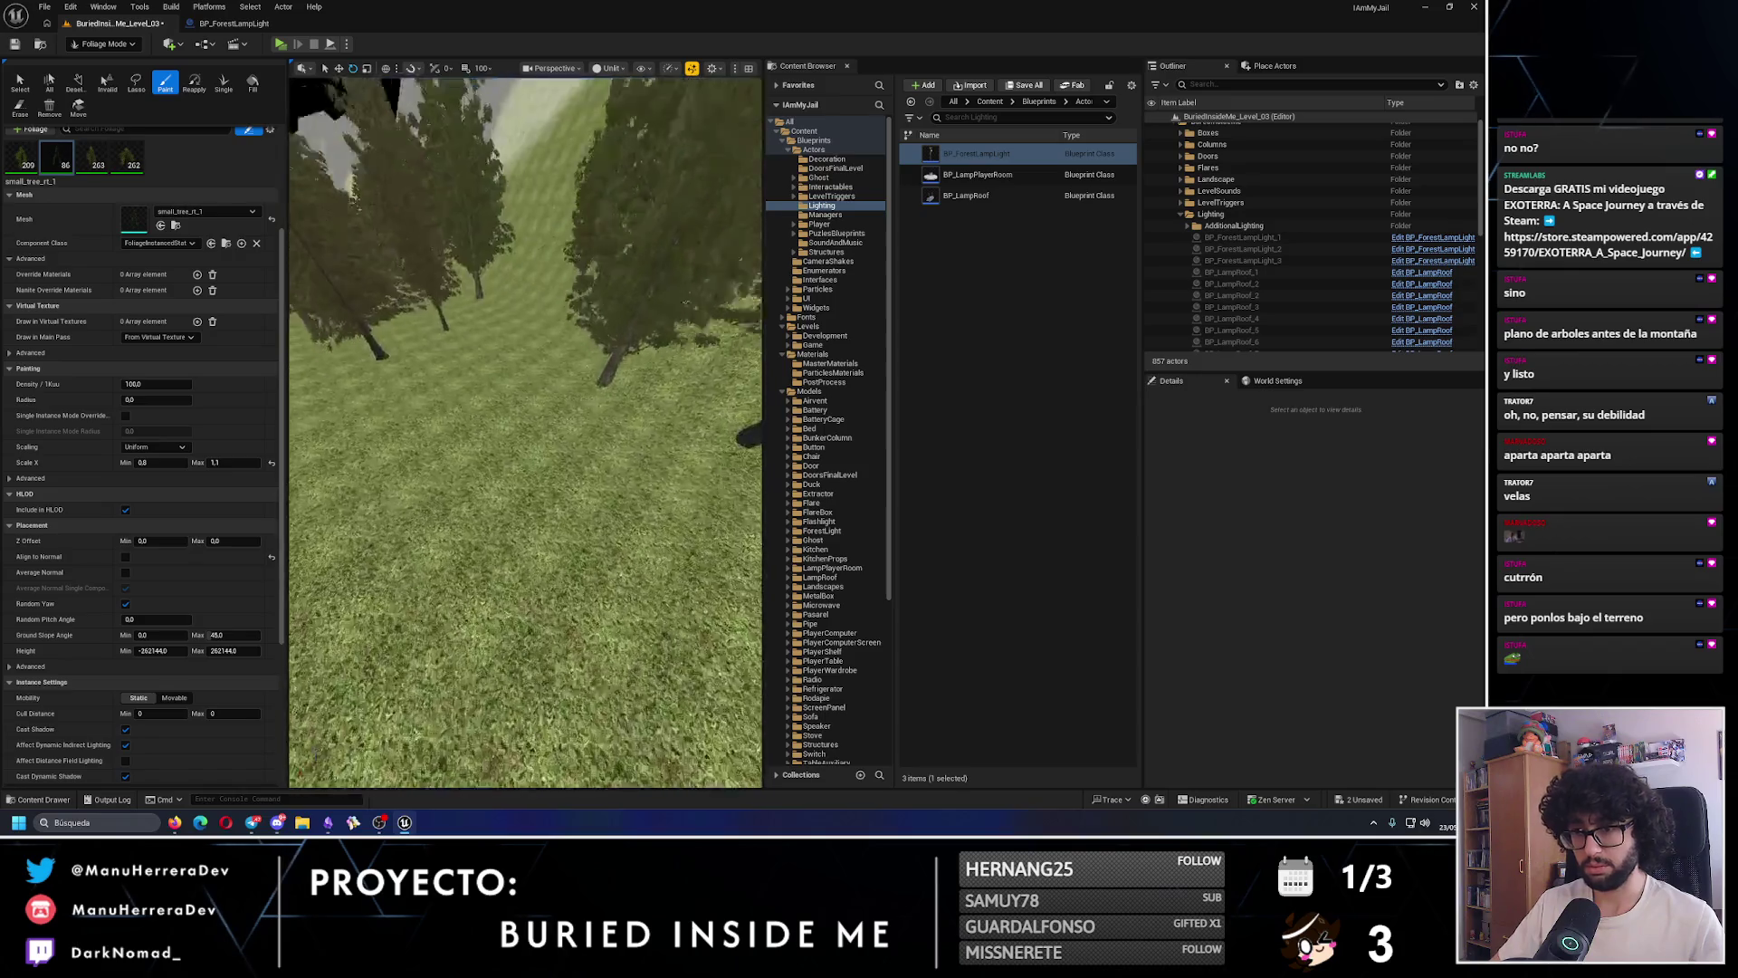
drag(504, 505, 497, 582)
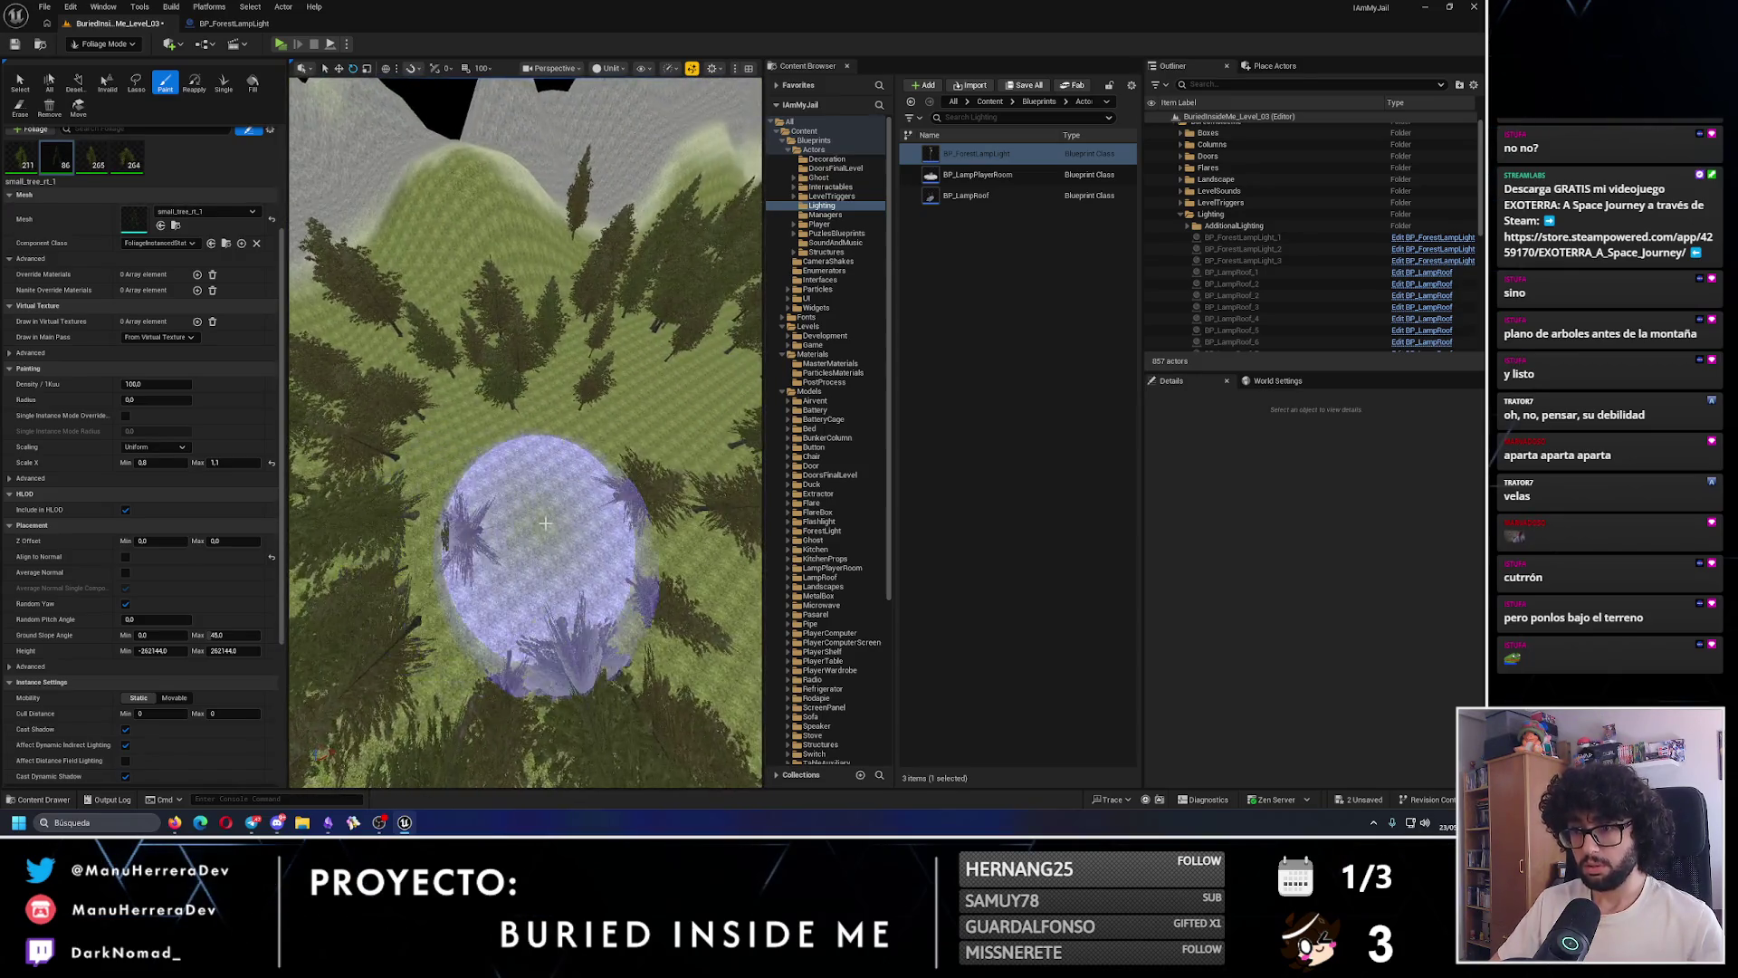
drag(505, 523, 504, 453)
click(386, 498)
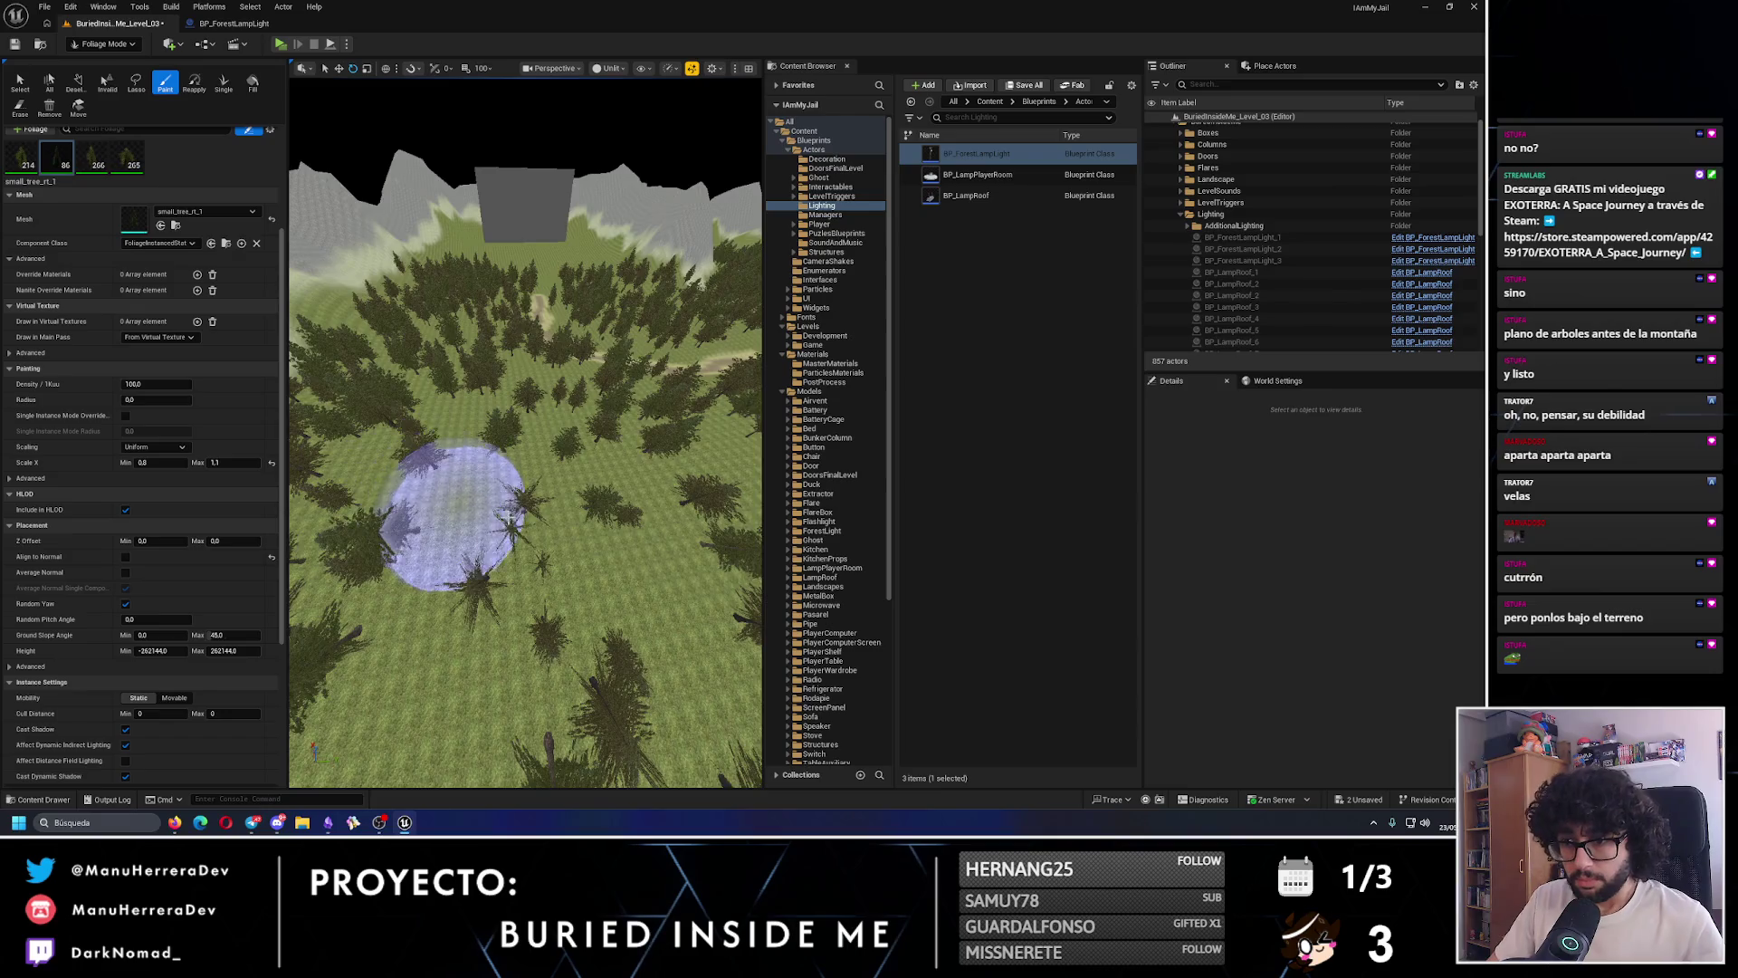
mouse_move(453, 516)
mouse_down()
mouse_move(480, 507)
mouse_move(531, 563)
mouse_move(496, 517)
mouse_up()
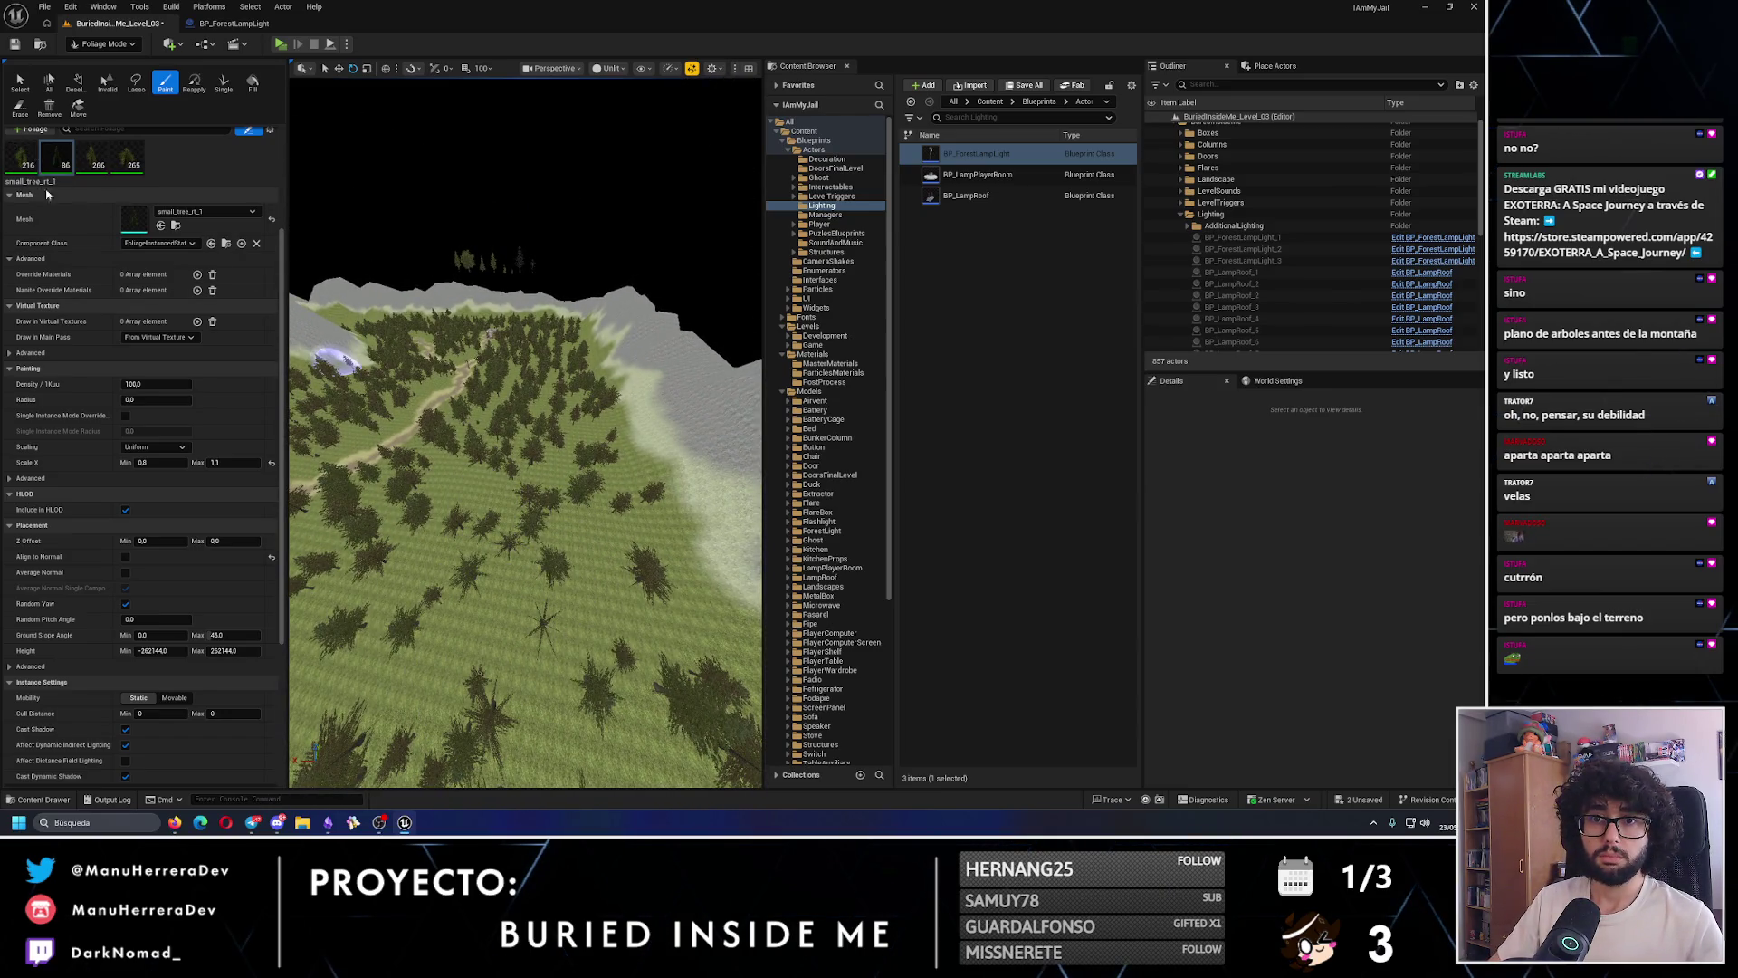
scroll(48, 195, up, 4)
click(135, 176)
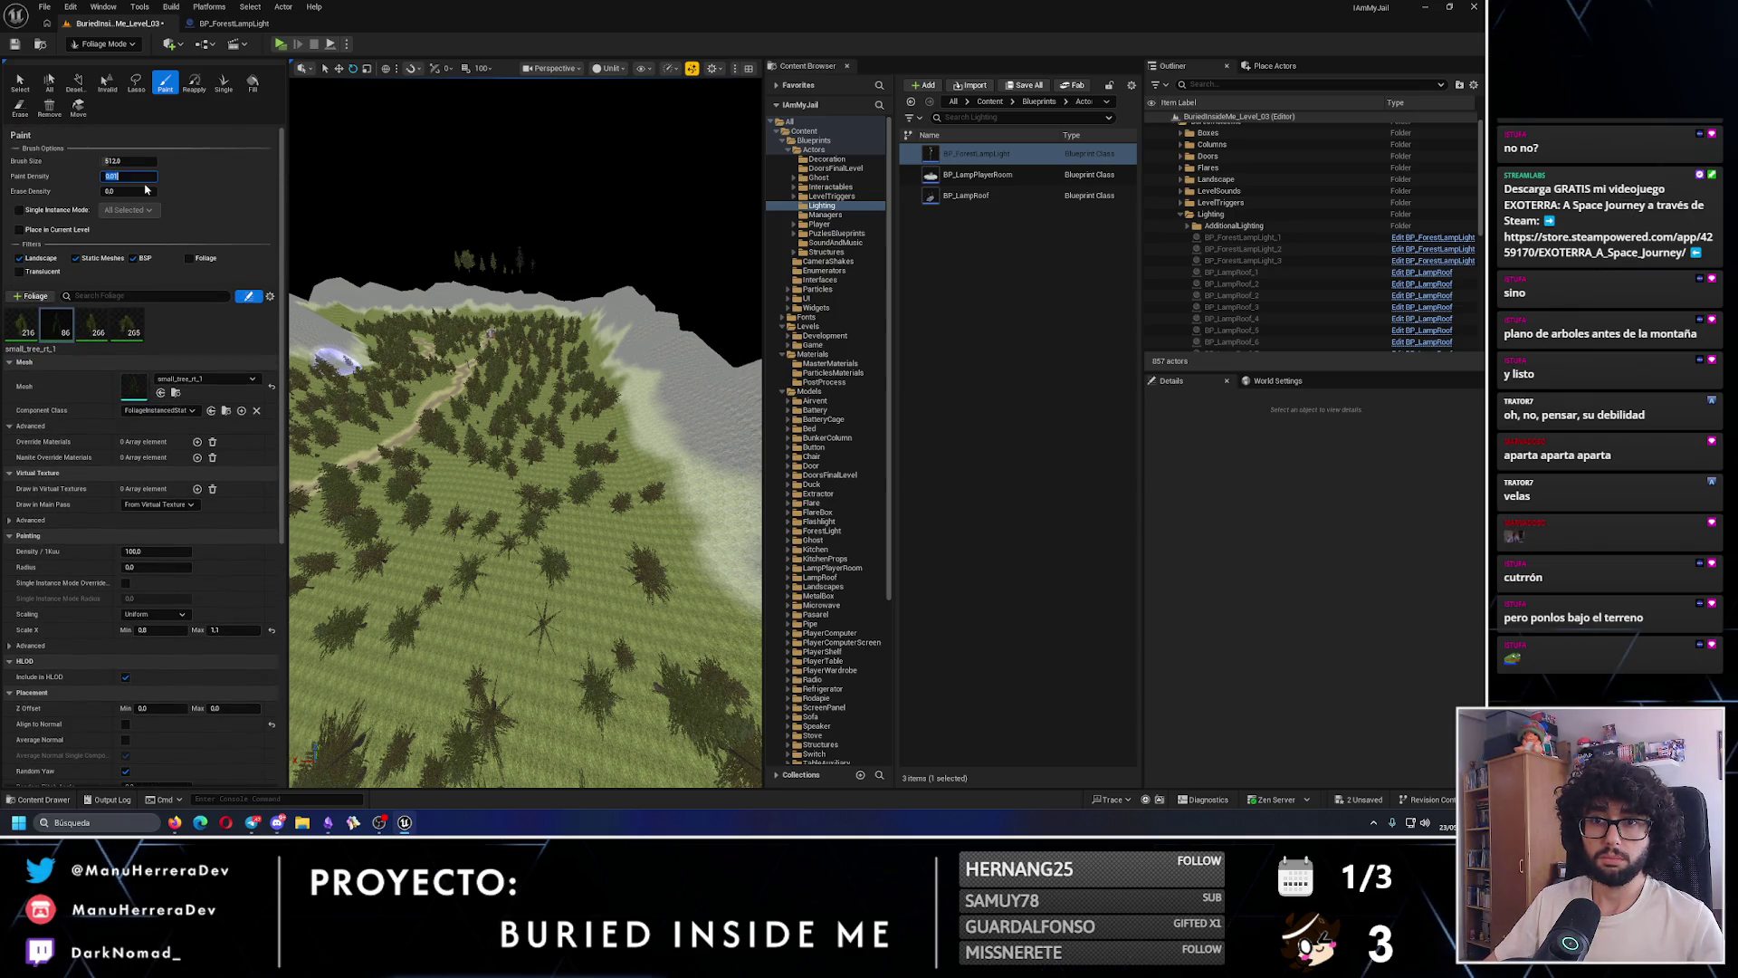
- Set the paint density to 0.02 and paint more trees on the lower-left hillside
text(0.02)
key(Return)
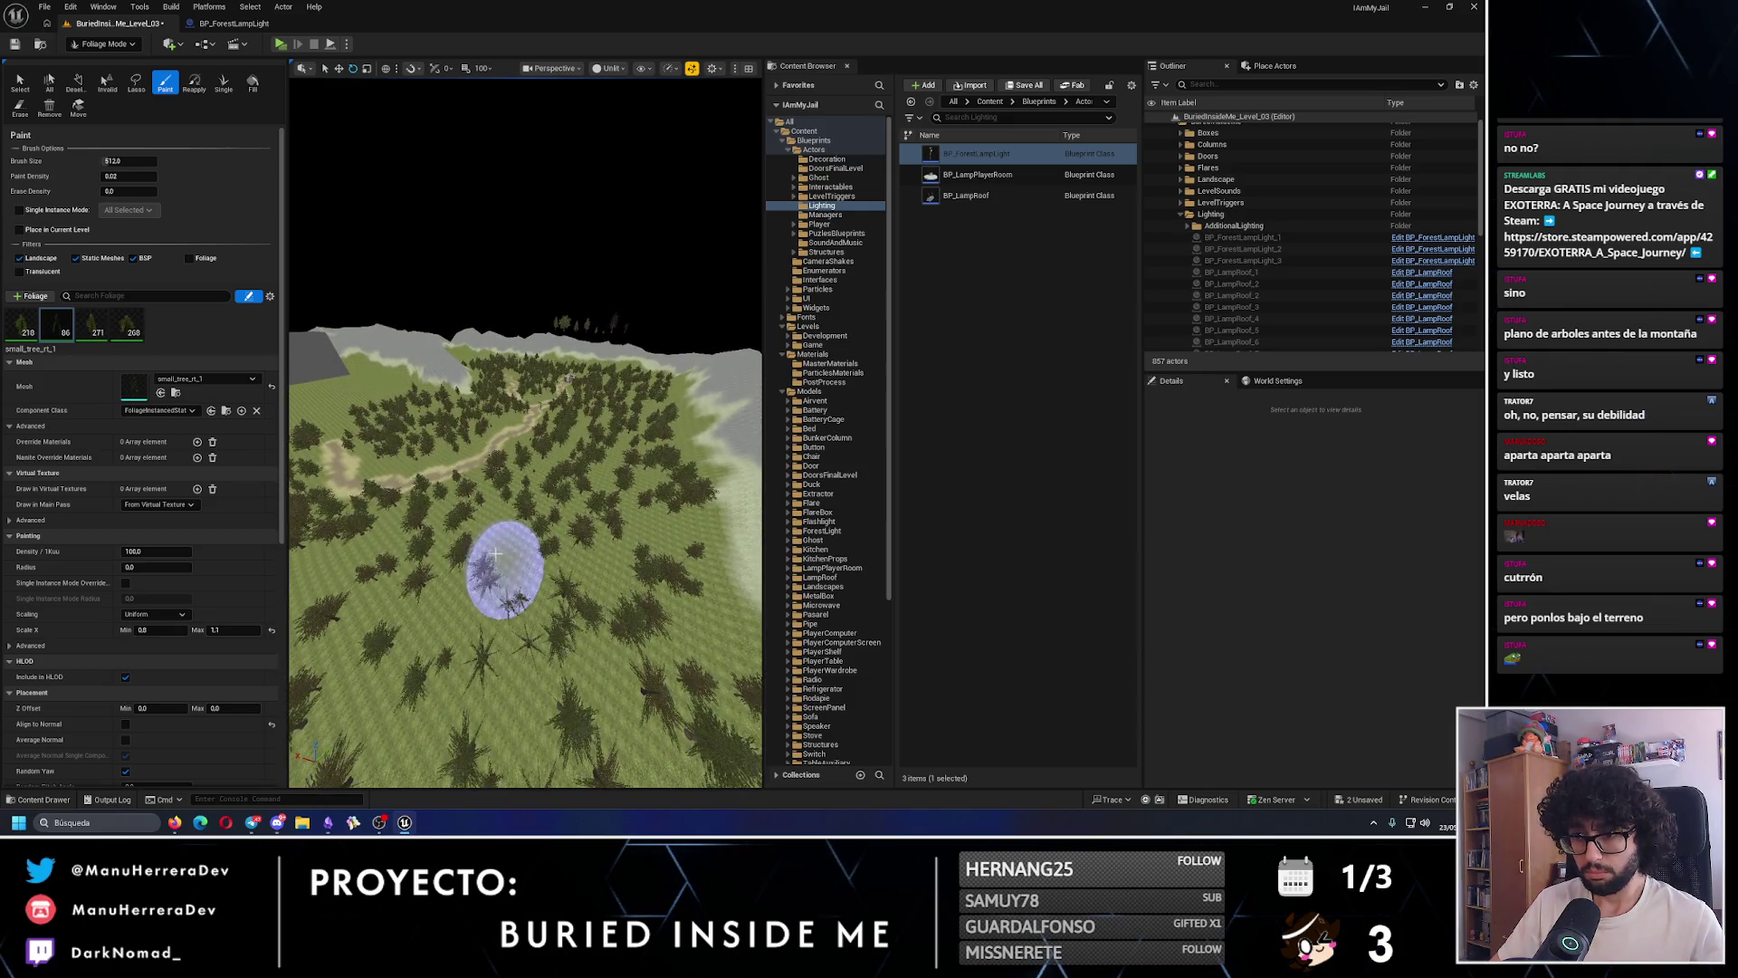
scroll(498, 552, up, 3)
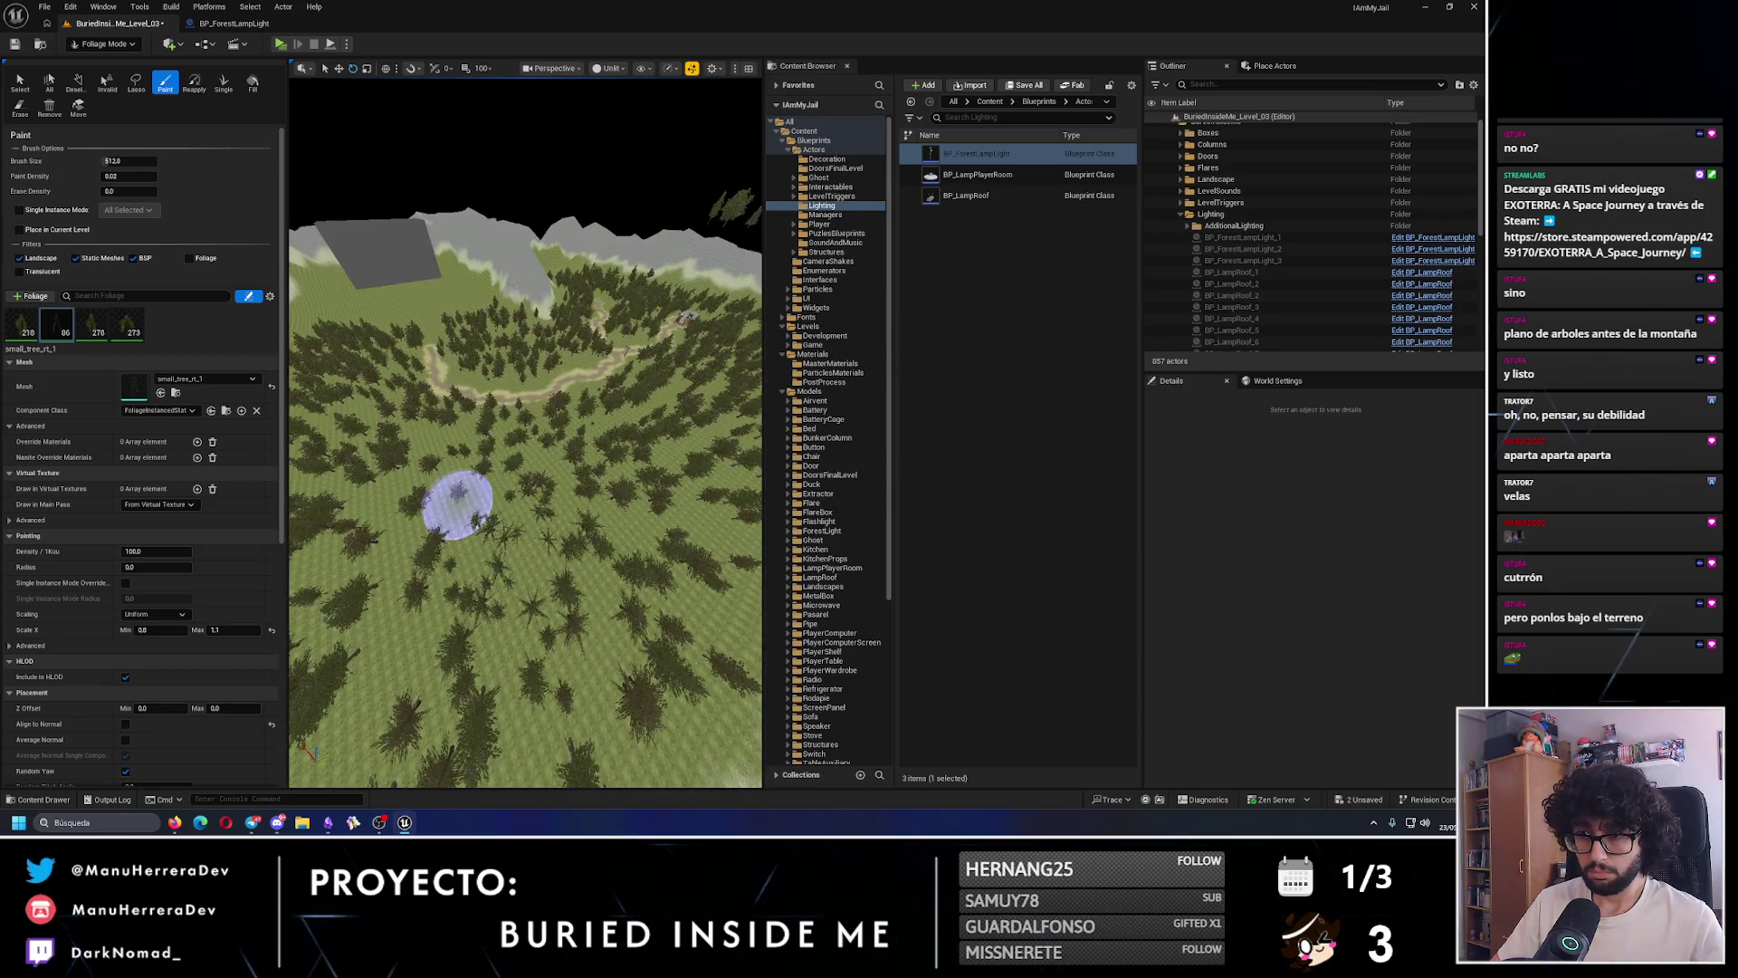
scroll(491, 507, up, 3)
drag(359, 612, 398, 600)
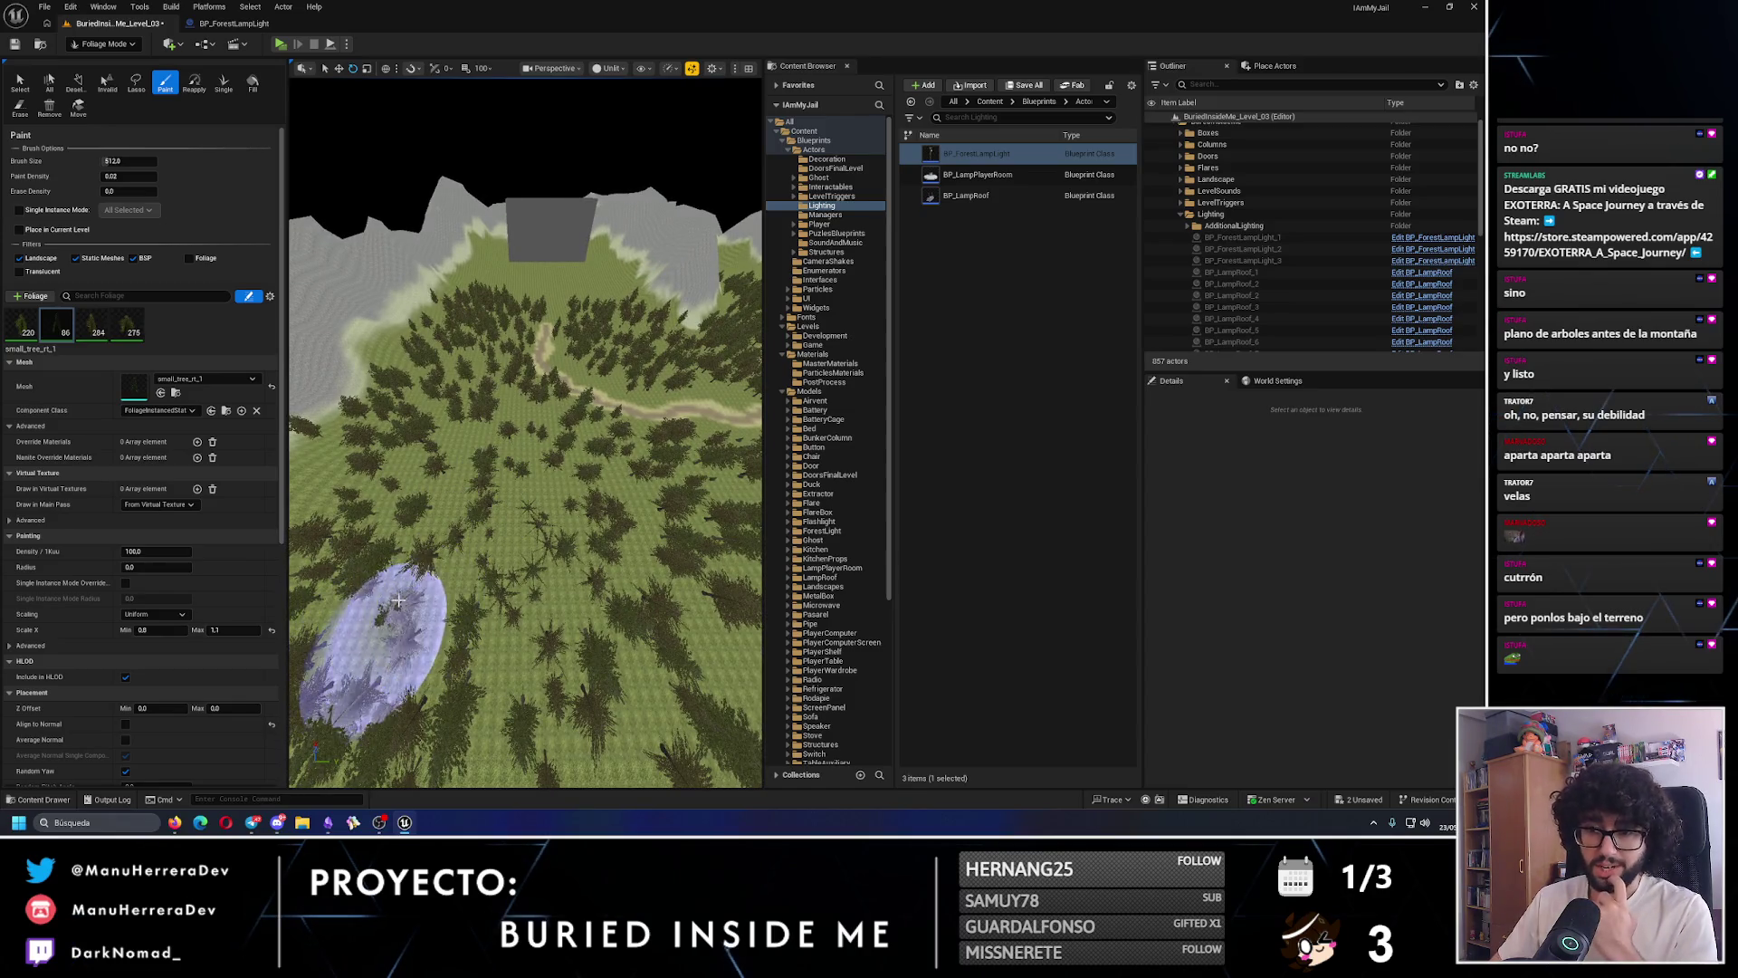
mouse_move(473, 453)
mouse_down()
mouse_move(465, 435)
mouse_move(504, 504)
mouse_move(507, 568)
mouse_move(548, 594)
mouse_move(548, 579)
mouse_up()
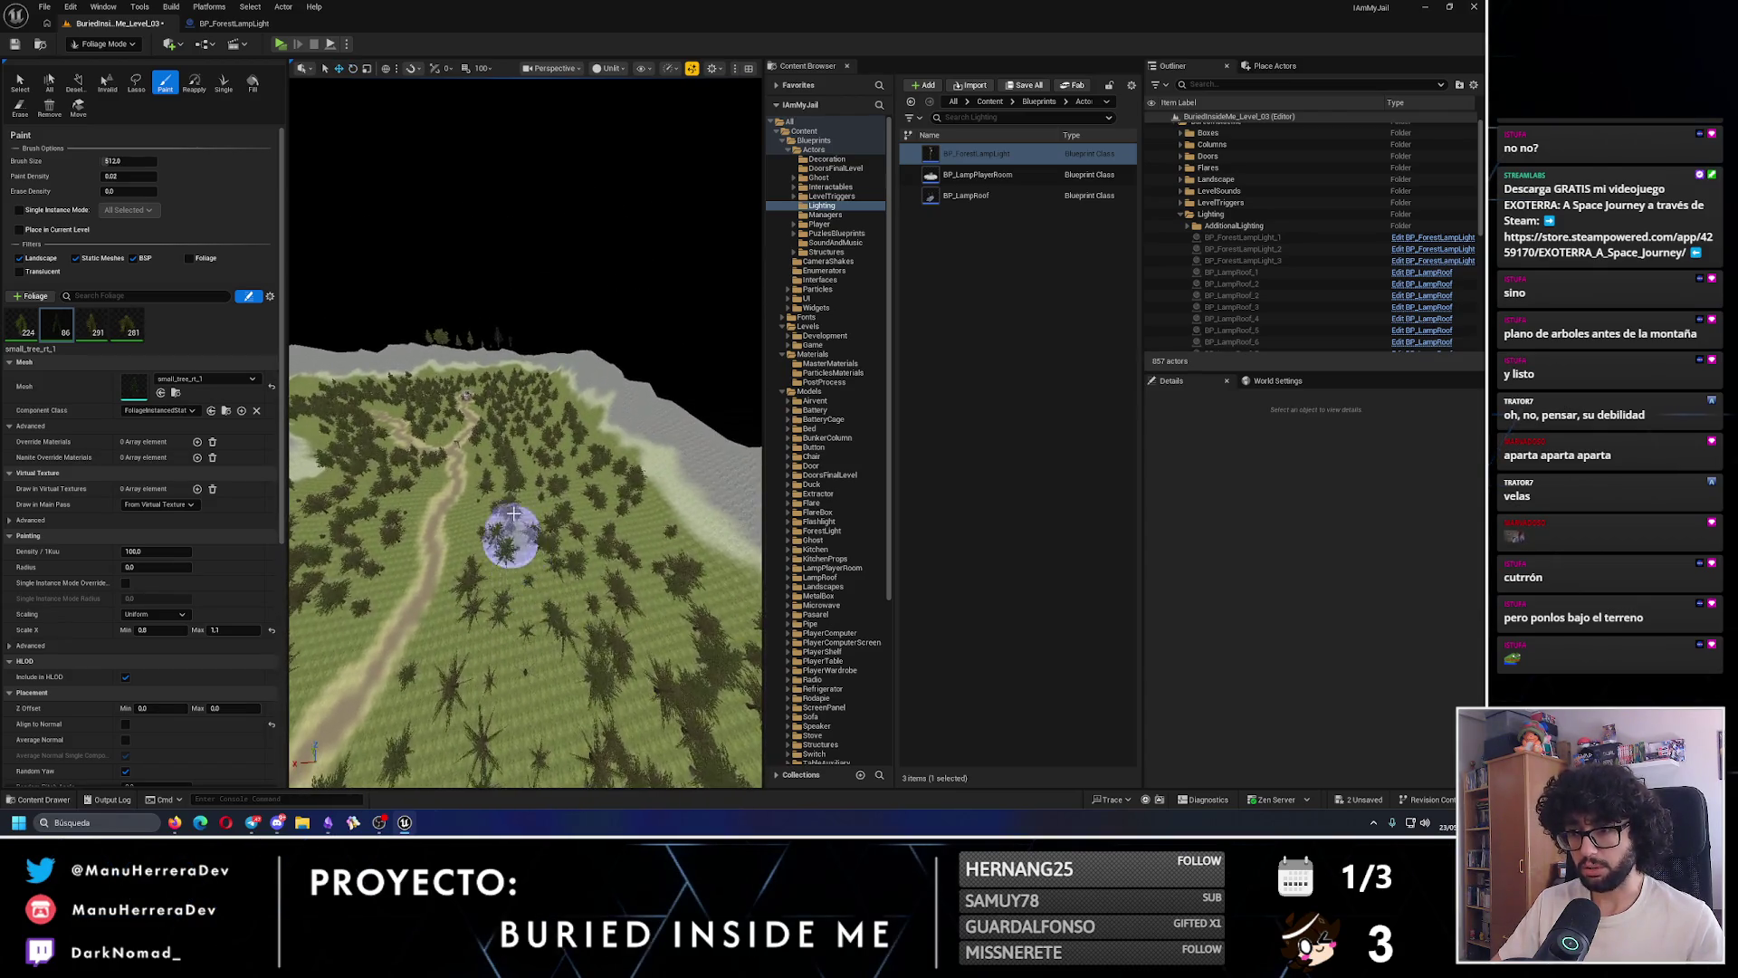
- Paint a dense patch of trees along the forest path, then undo that stroke
drag(513, 514, 532, 489)
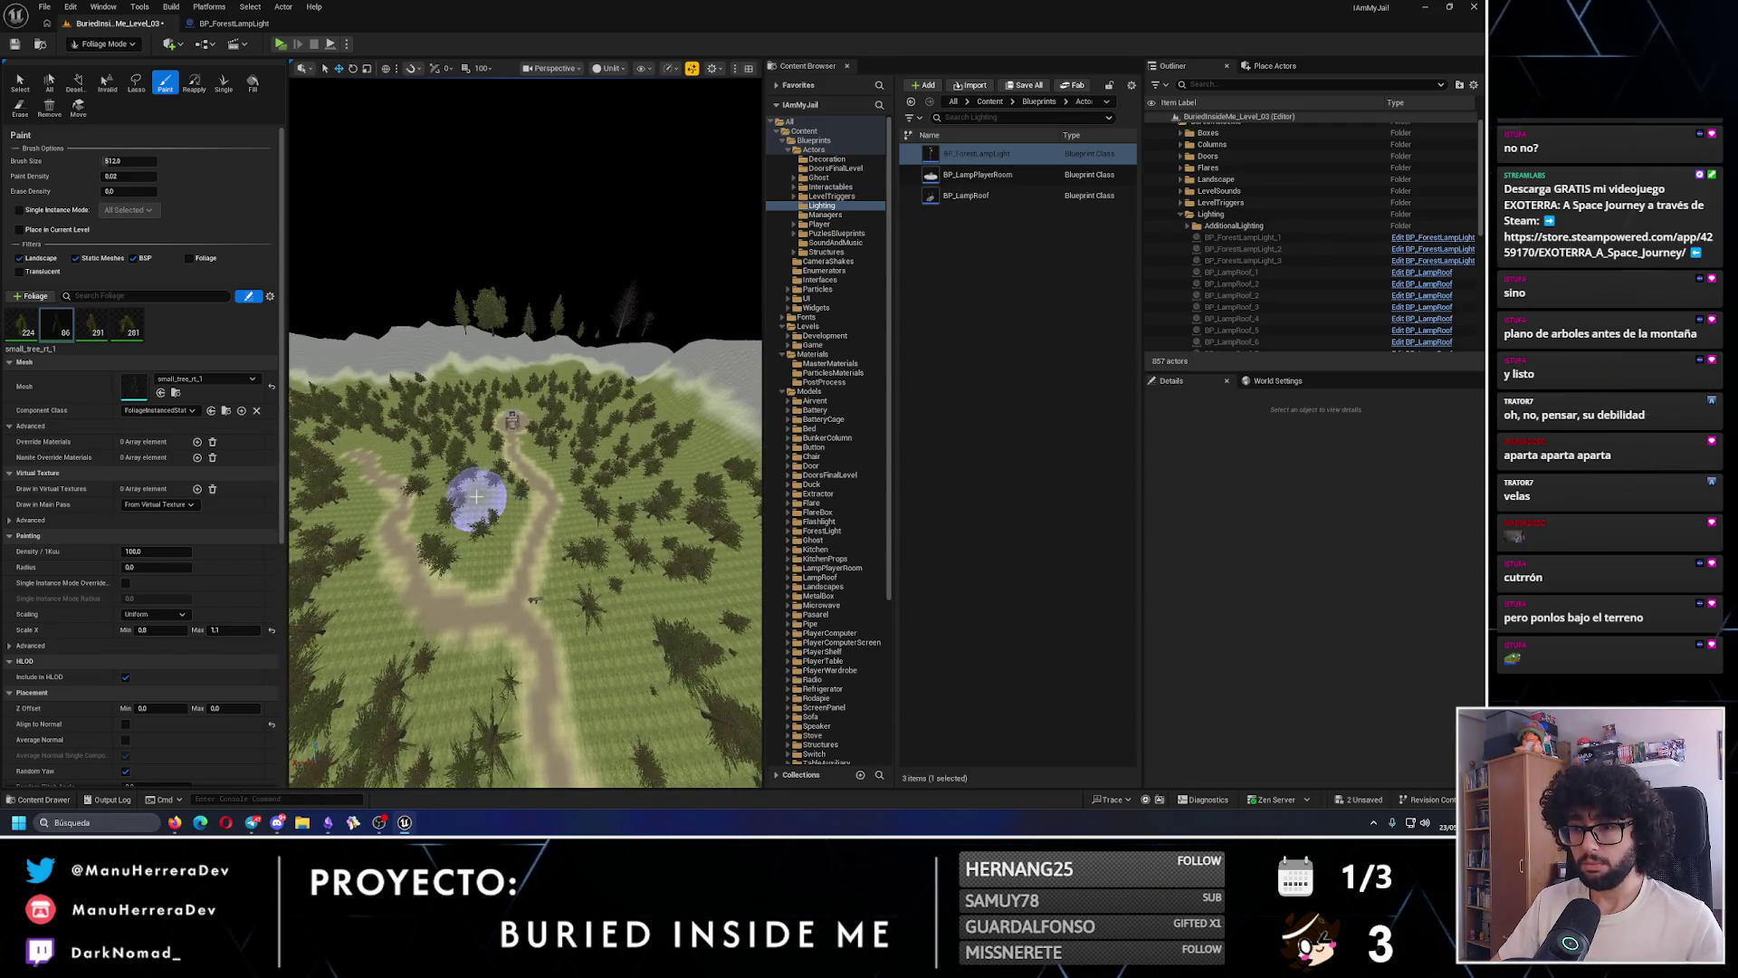
drag(490, 499, 490, 472)
drag(579, 525, 518, 613)
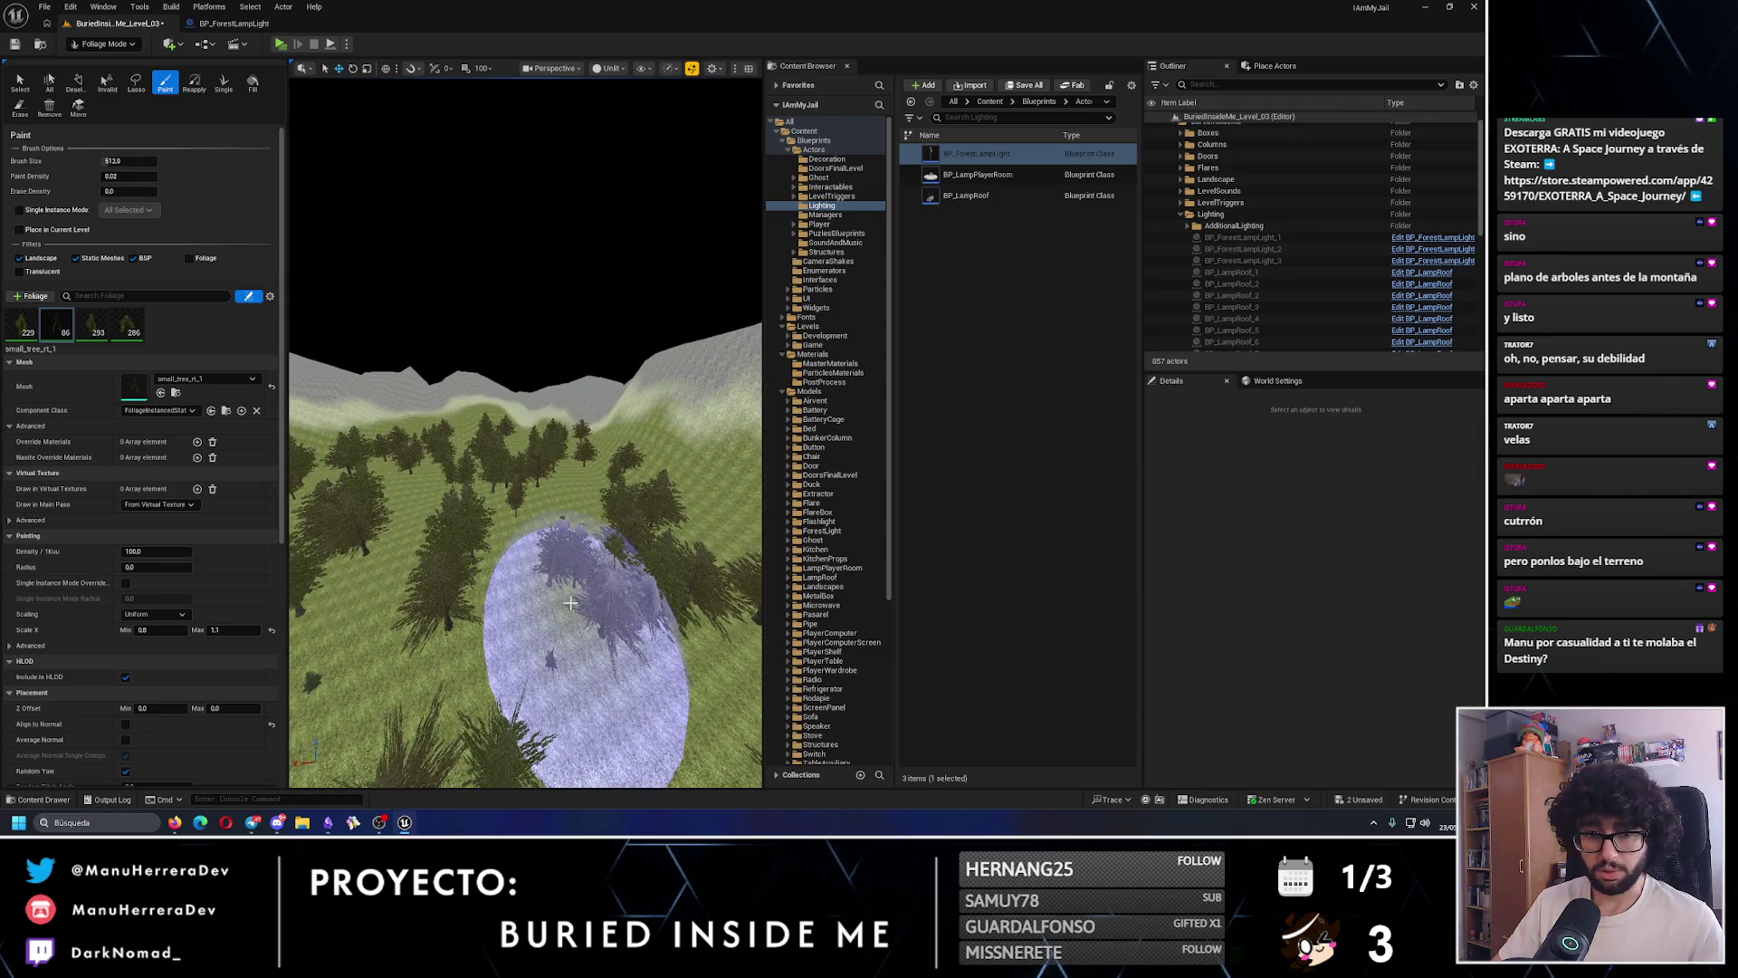
key(ctrl+z)
- Fly among the trees to inspect the forest, then paint near the house and undo it
drag(525, 543, 507, 543)
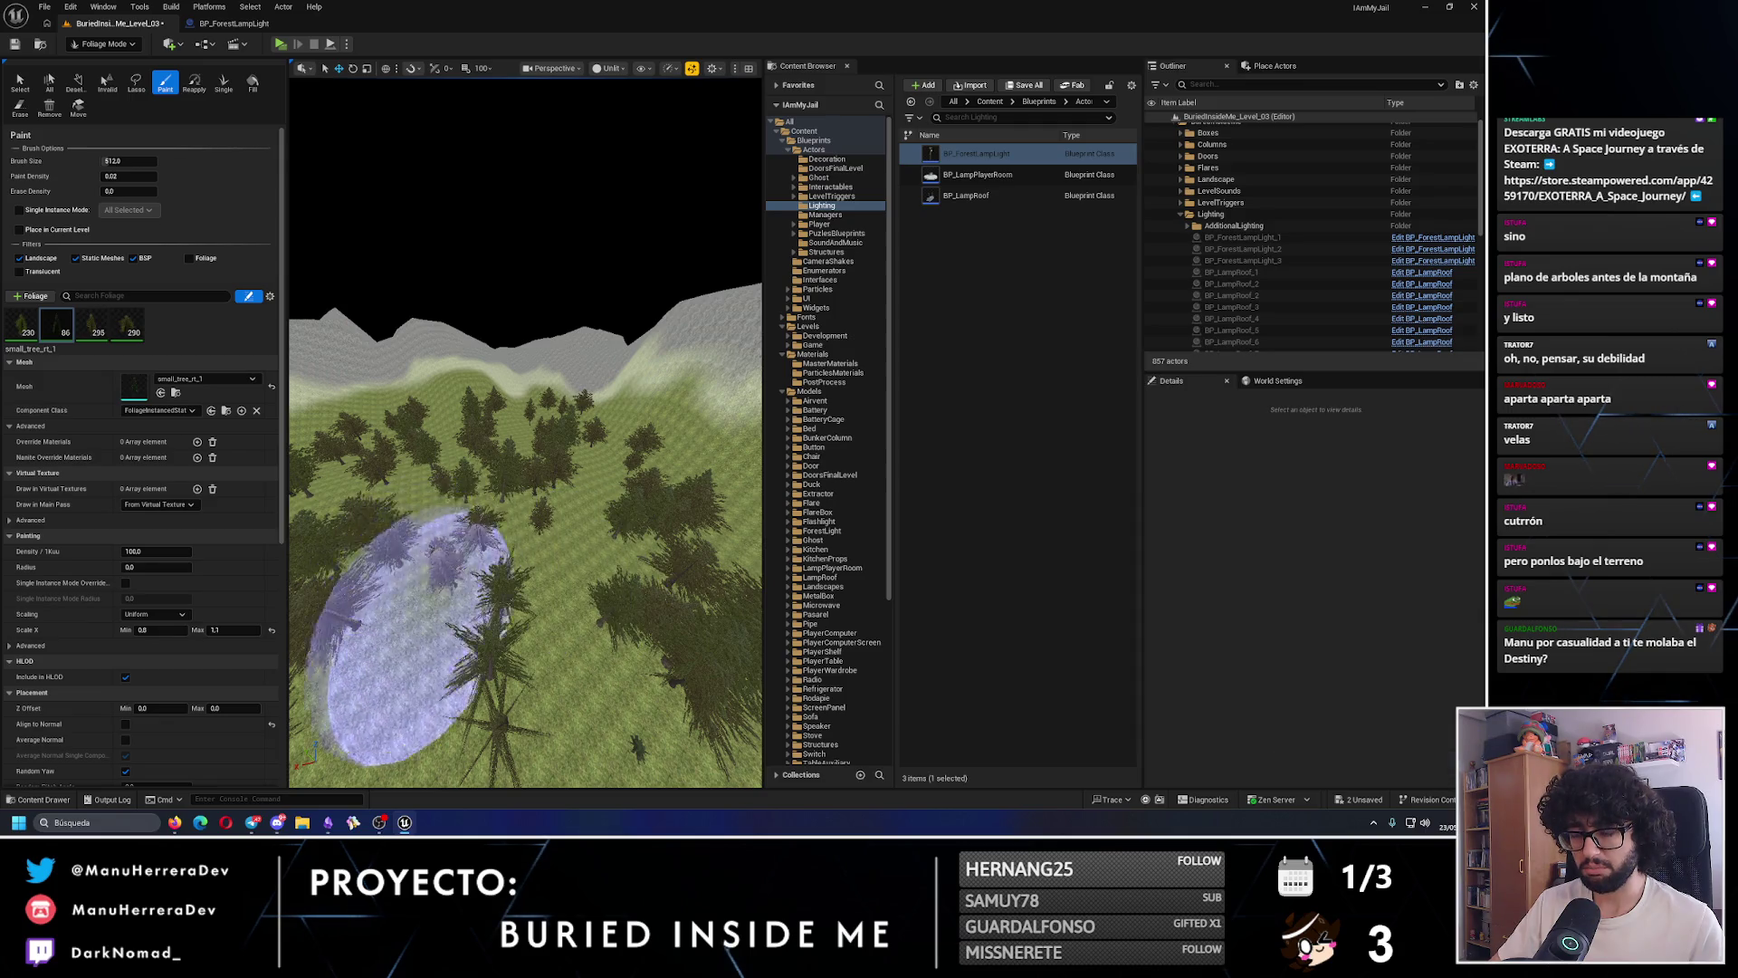
scroll(525, 435, up, 3)
key(w)
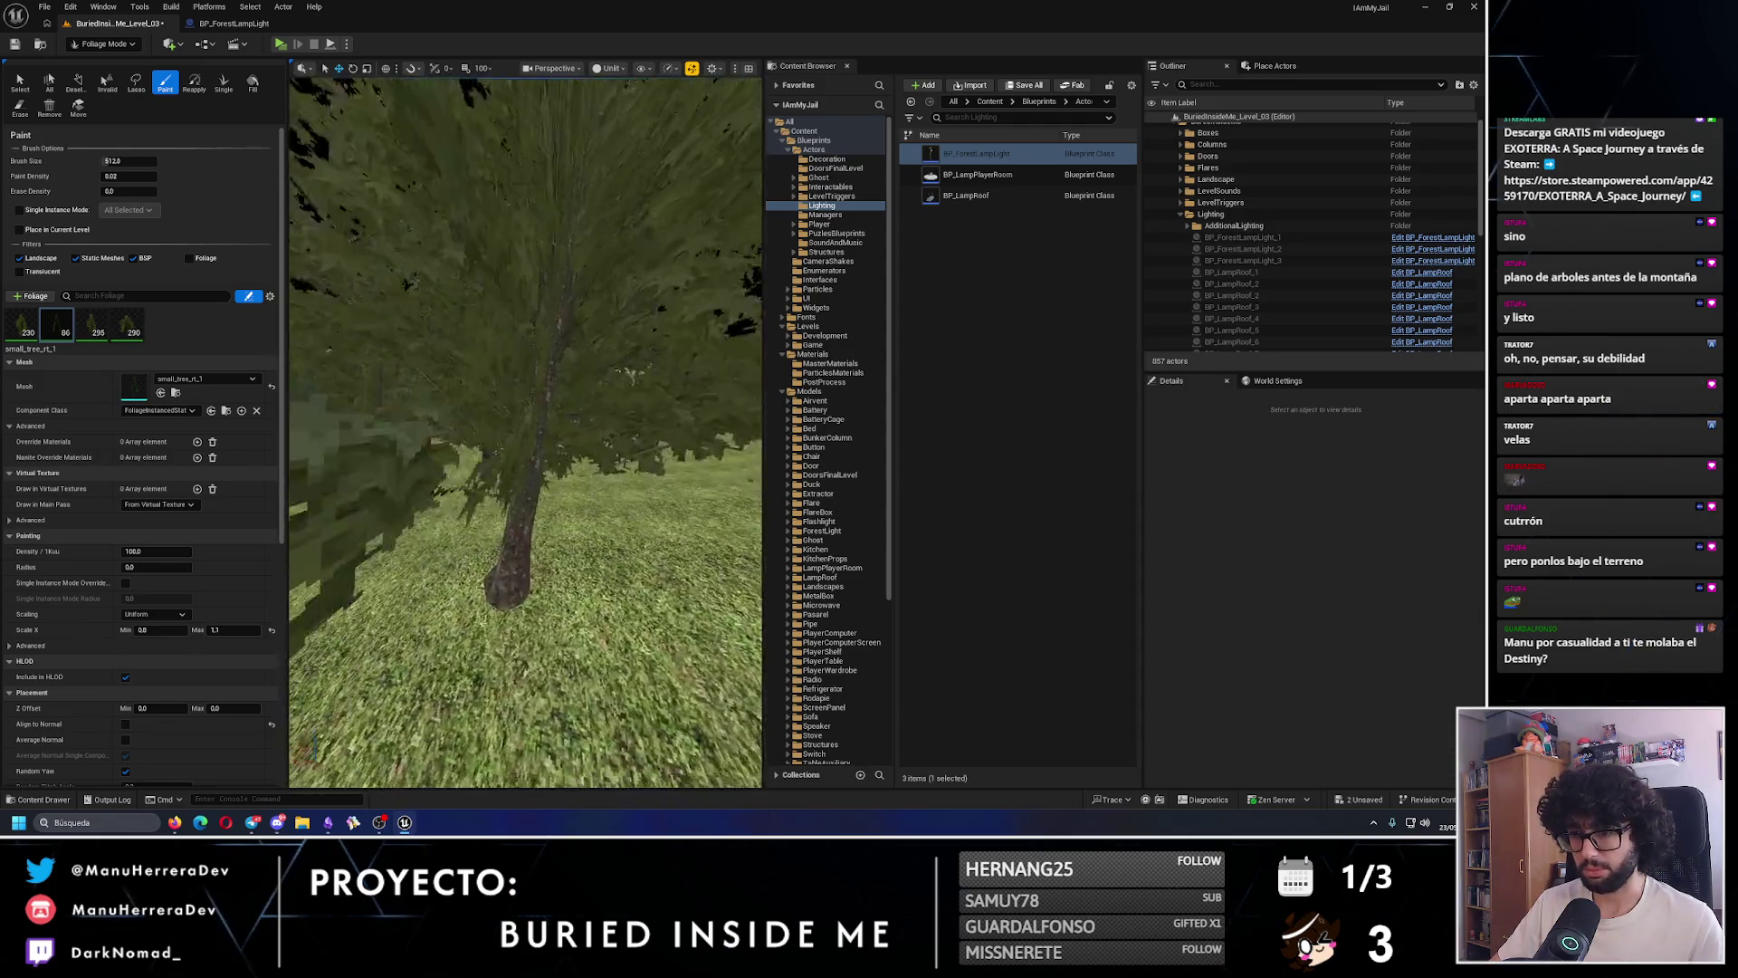
key(s)
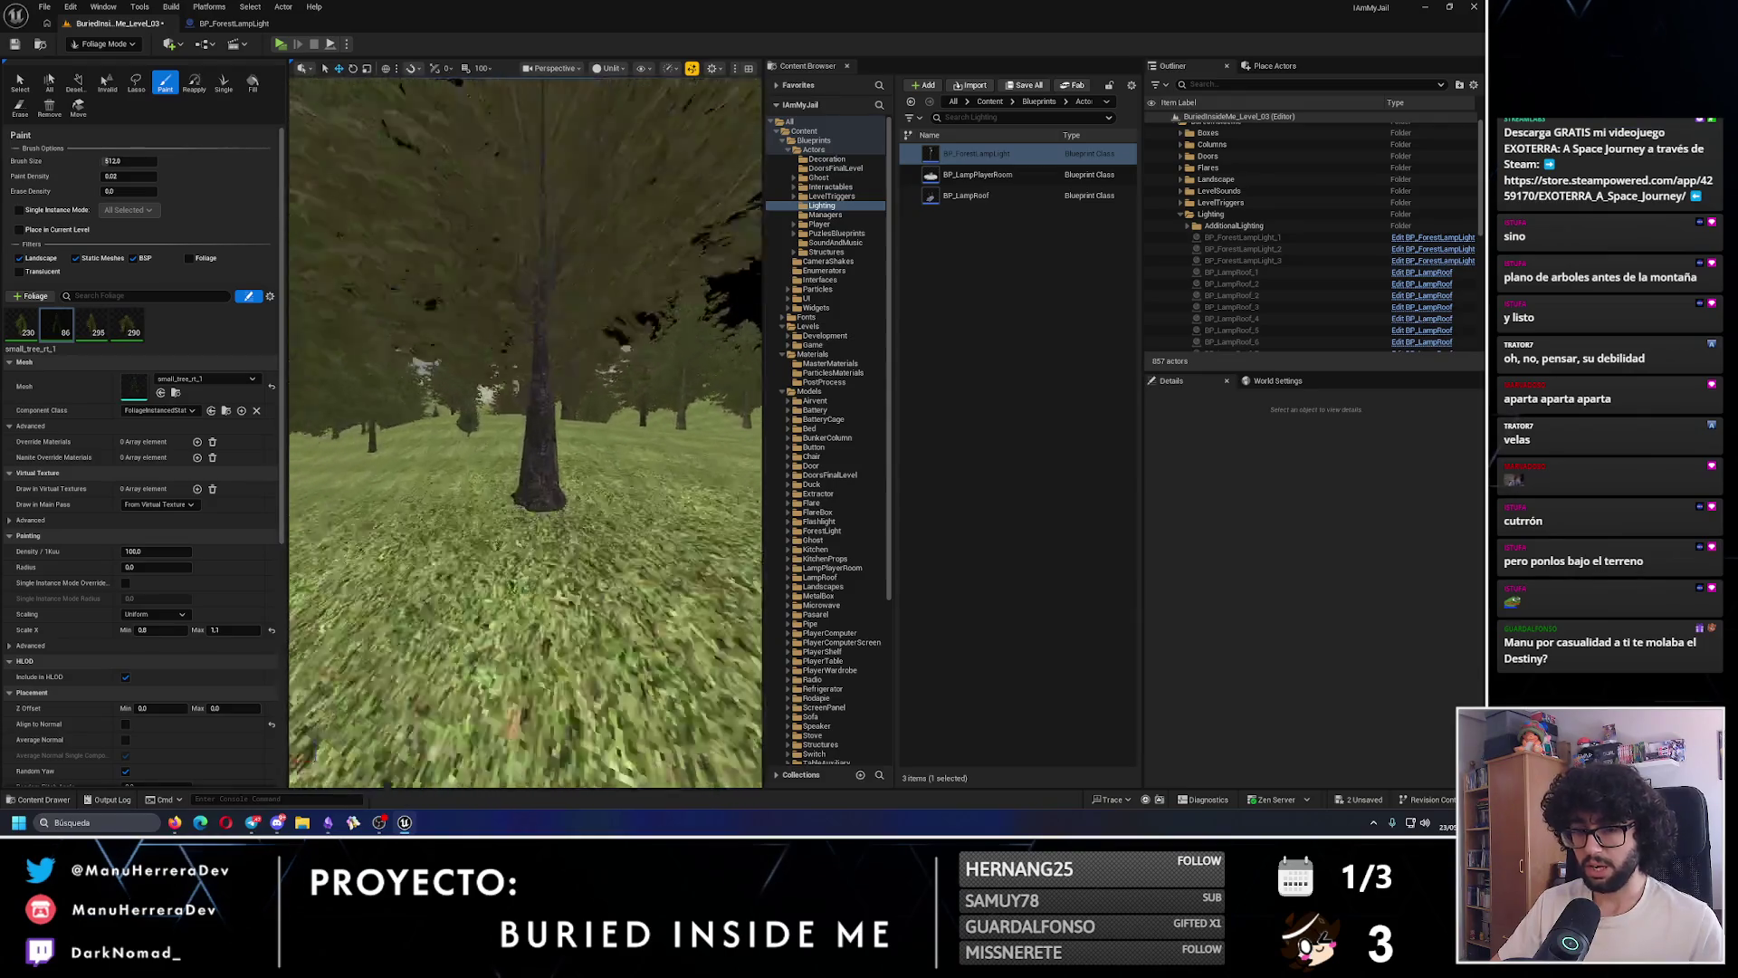
key(w)
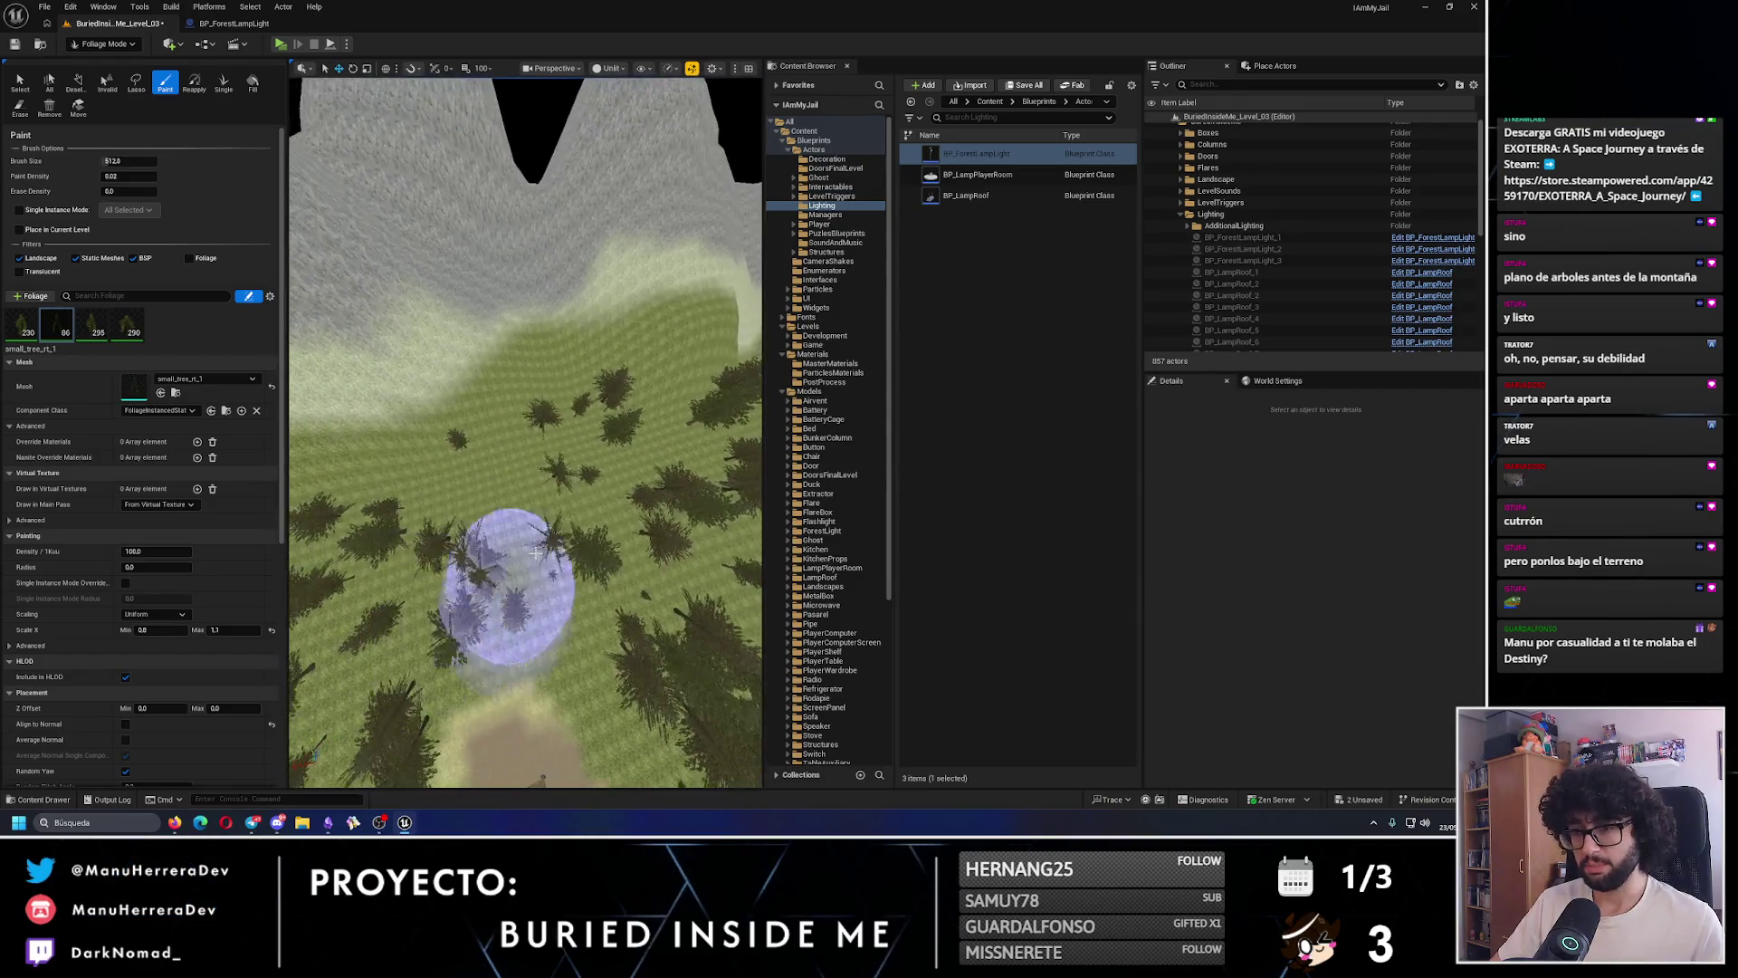
key(w)
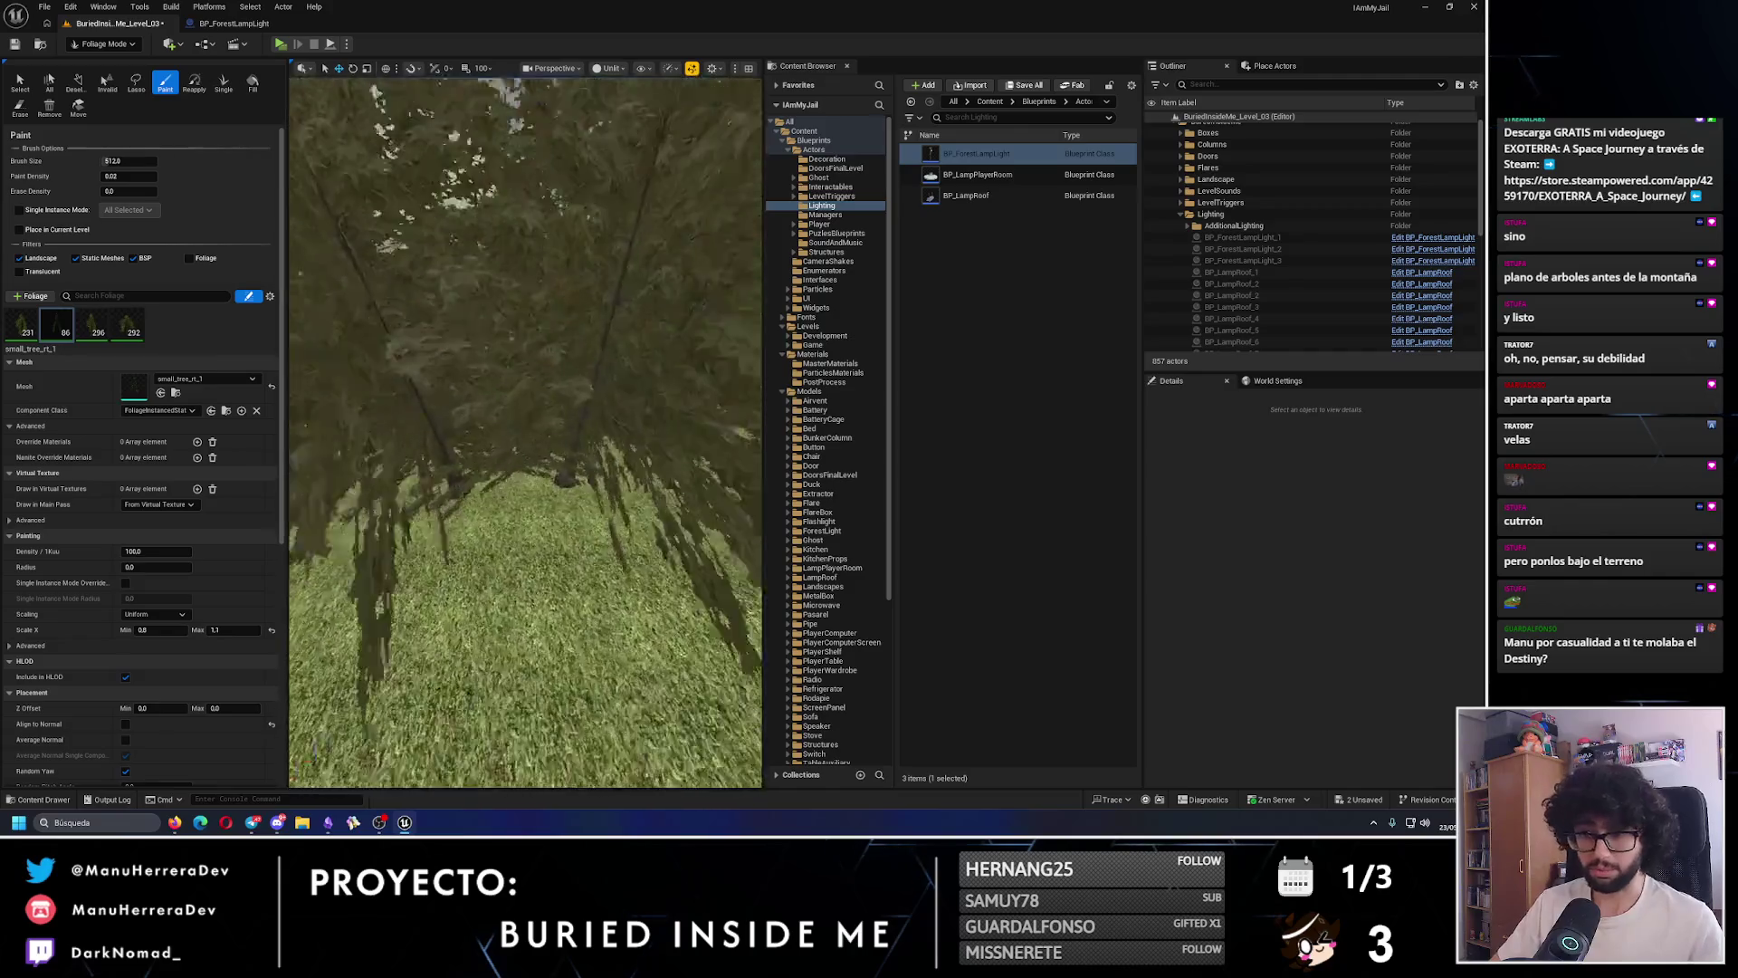
key(s)
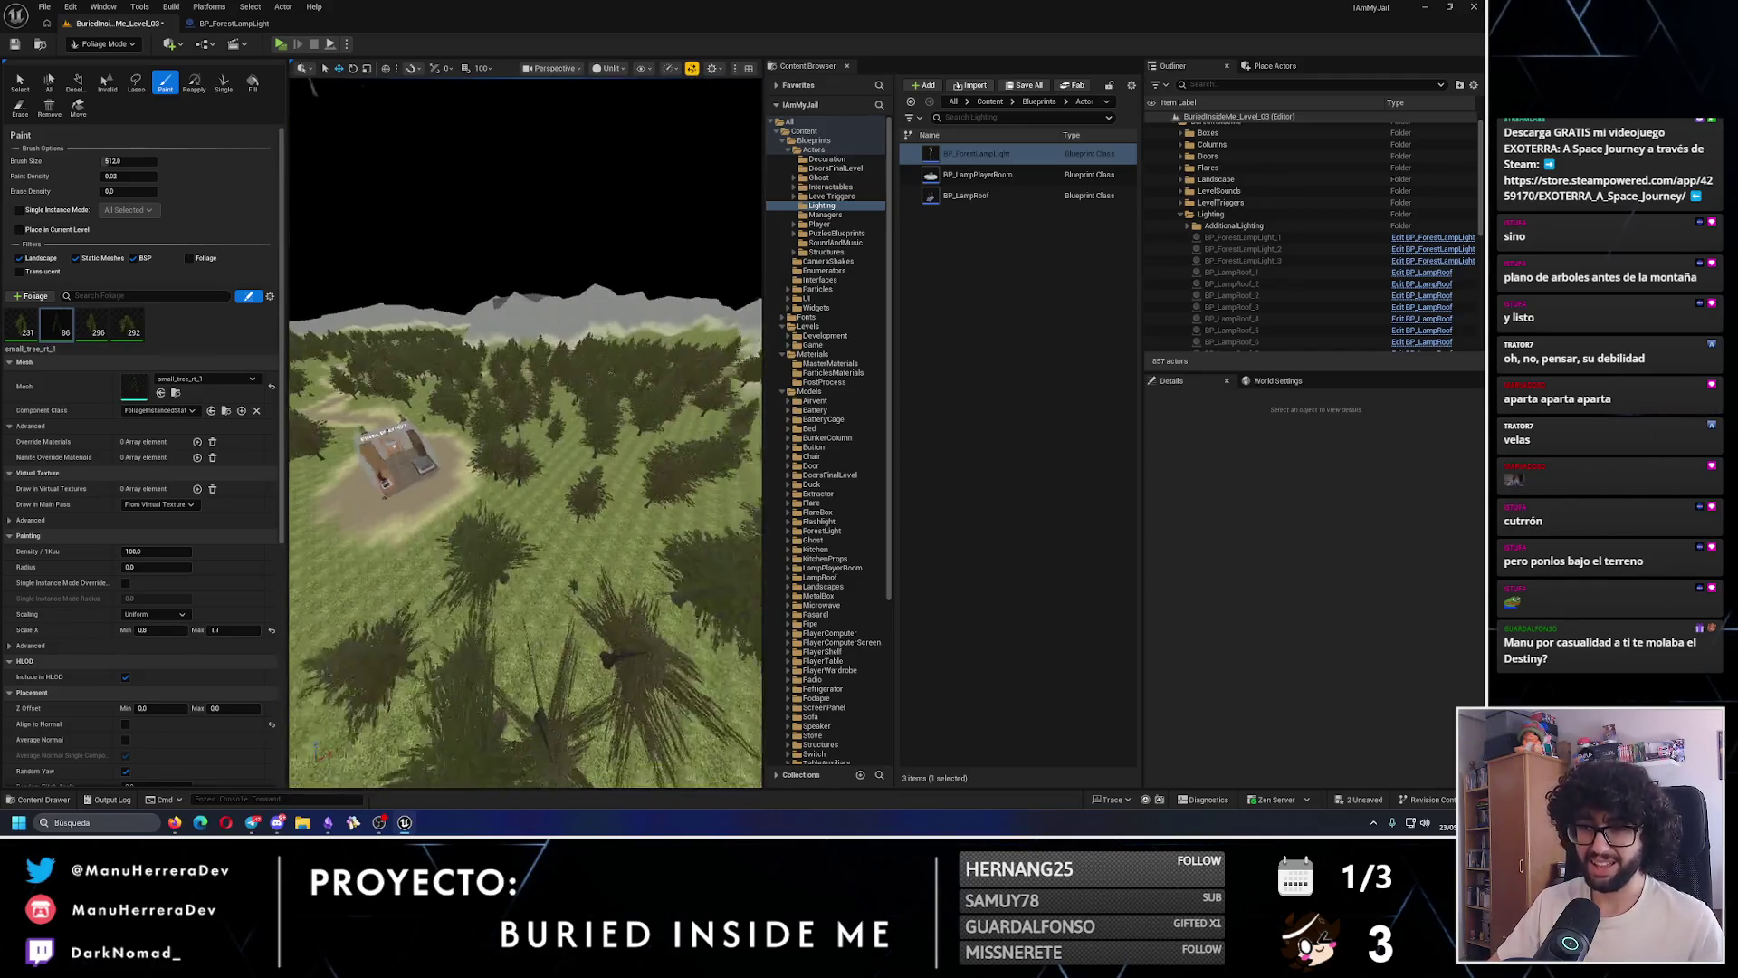
mouse_move(463, 407)
mouse_down()
mouse_move(463, 495)
mouse_move(590, 508)
mouse_move(507, 534)
mouse_up()
click(504, 534)
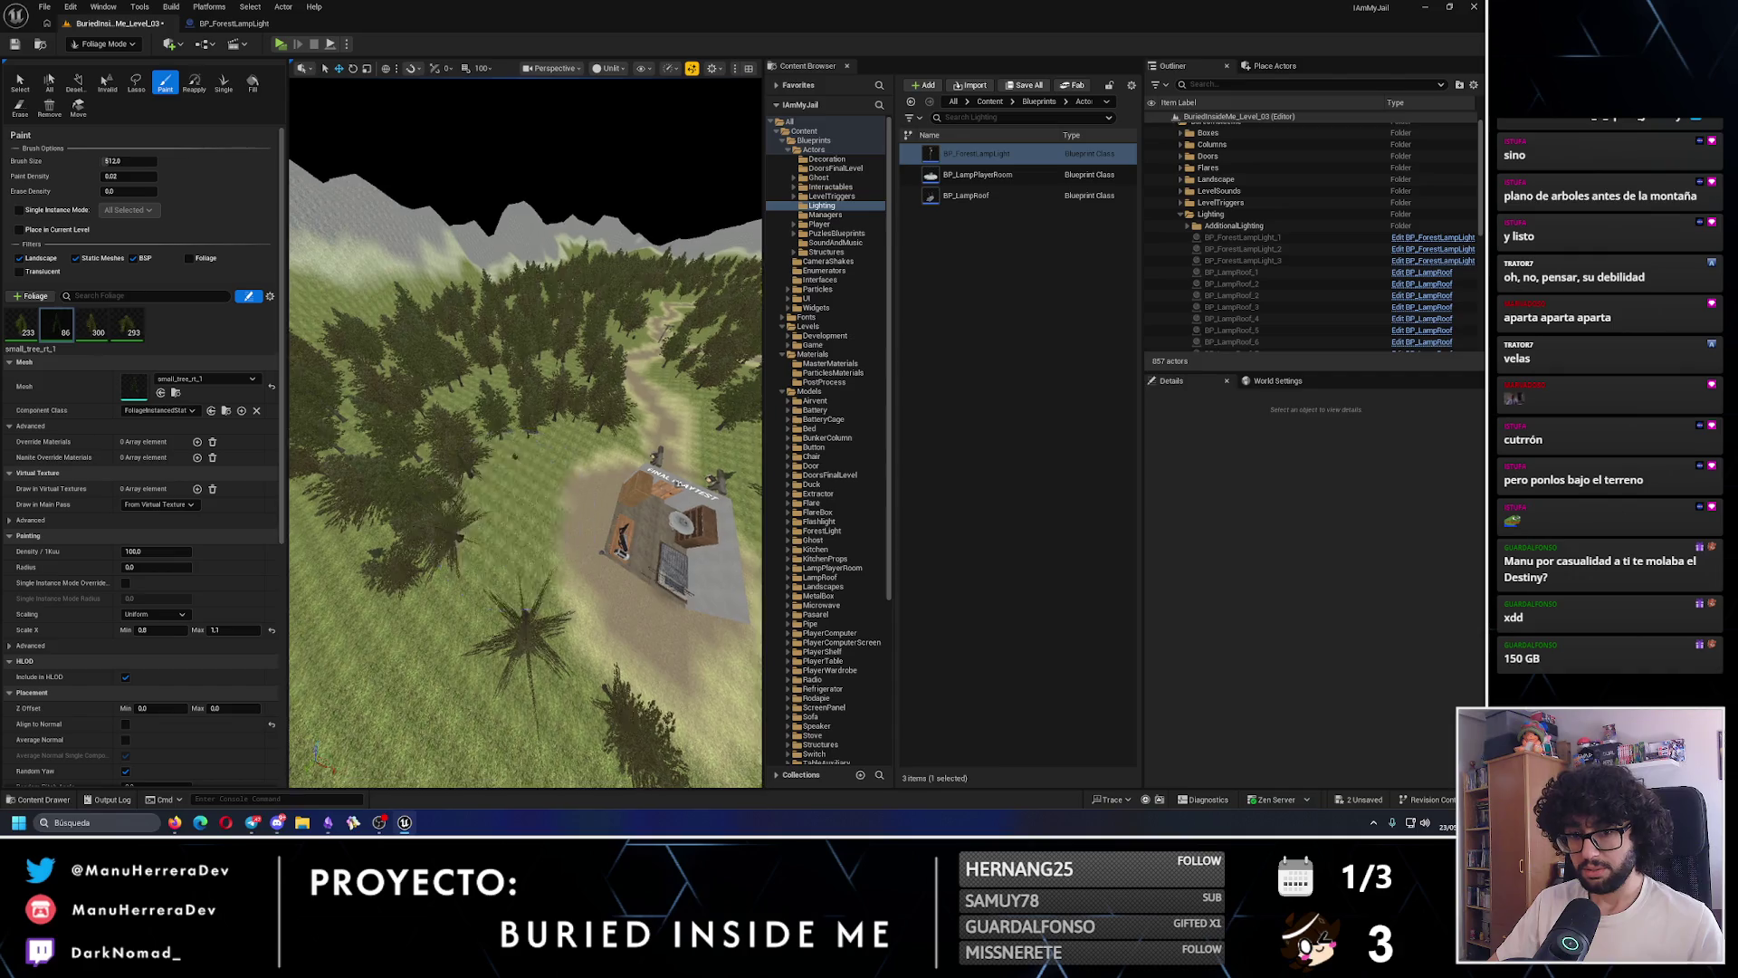
scroll(629, 507, up, 3)
key(ctrl+z)
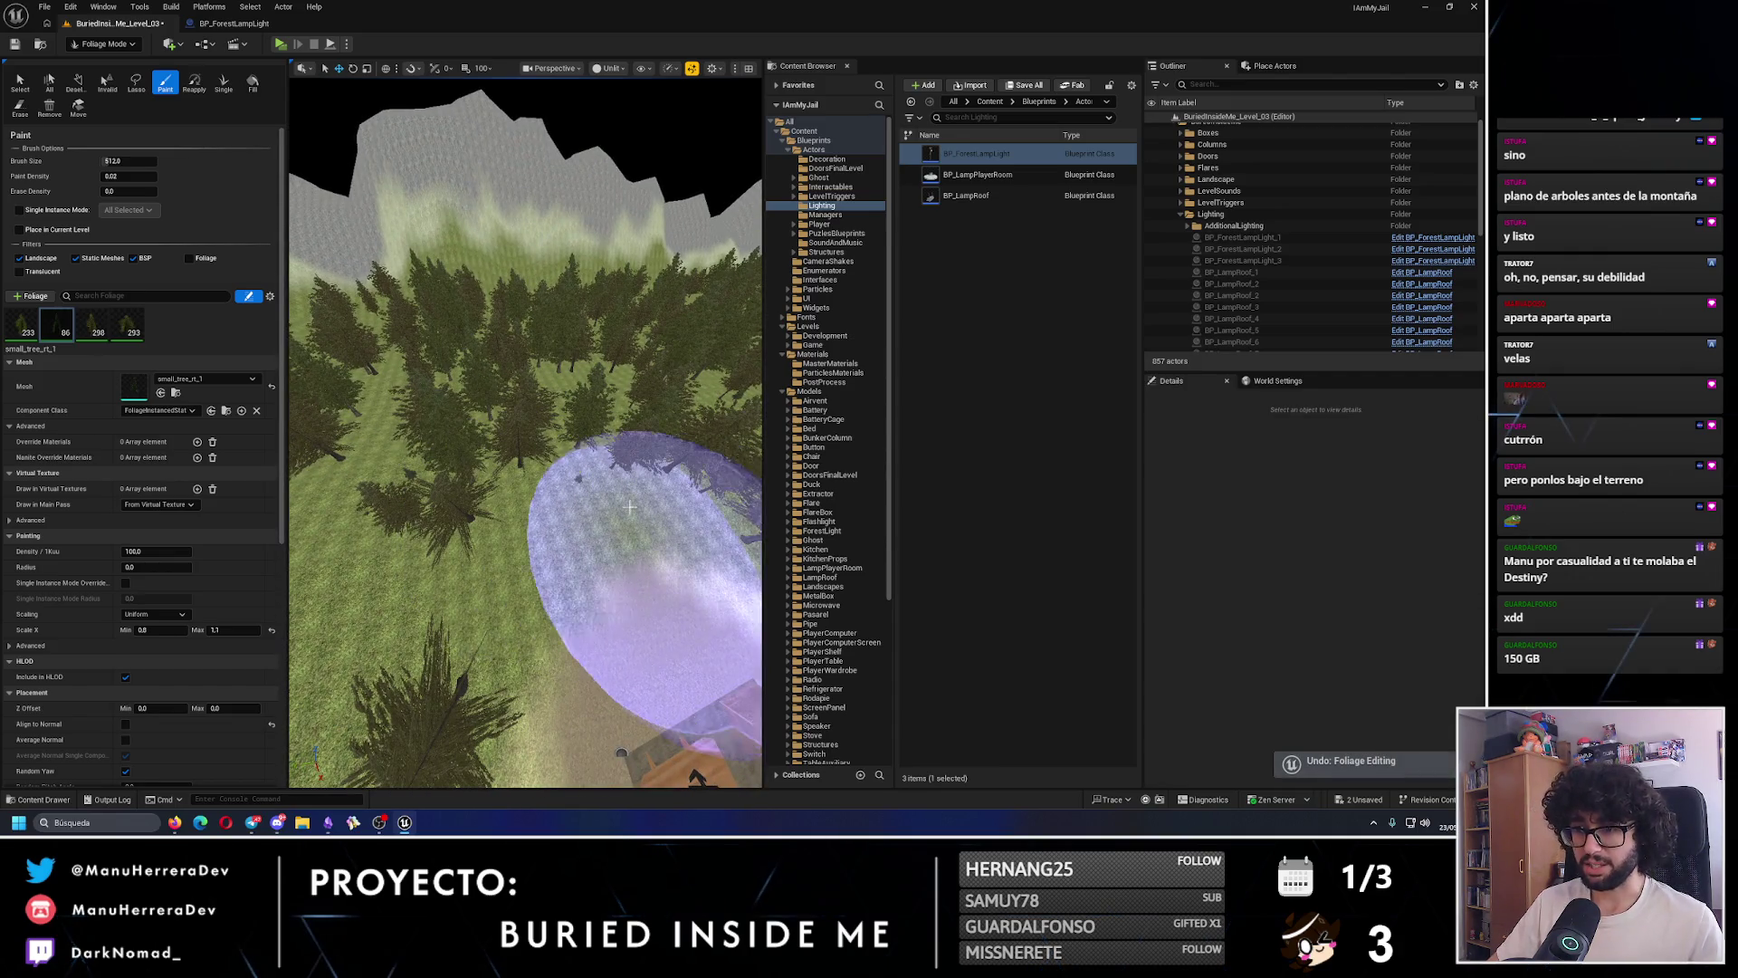
- Paint one more tree into the forest, then switch to the SteamDB Destiny 2 page
drag(629, 507, 504, 524)
click(504, 524)
scroll(504, 524, up, 2)
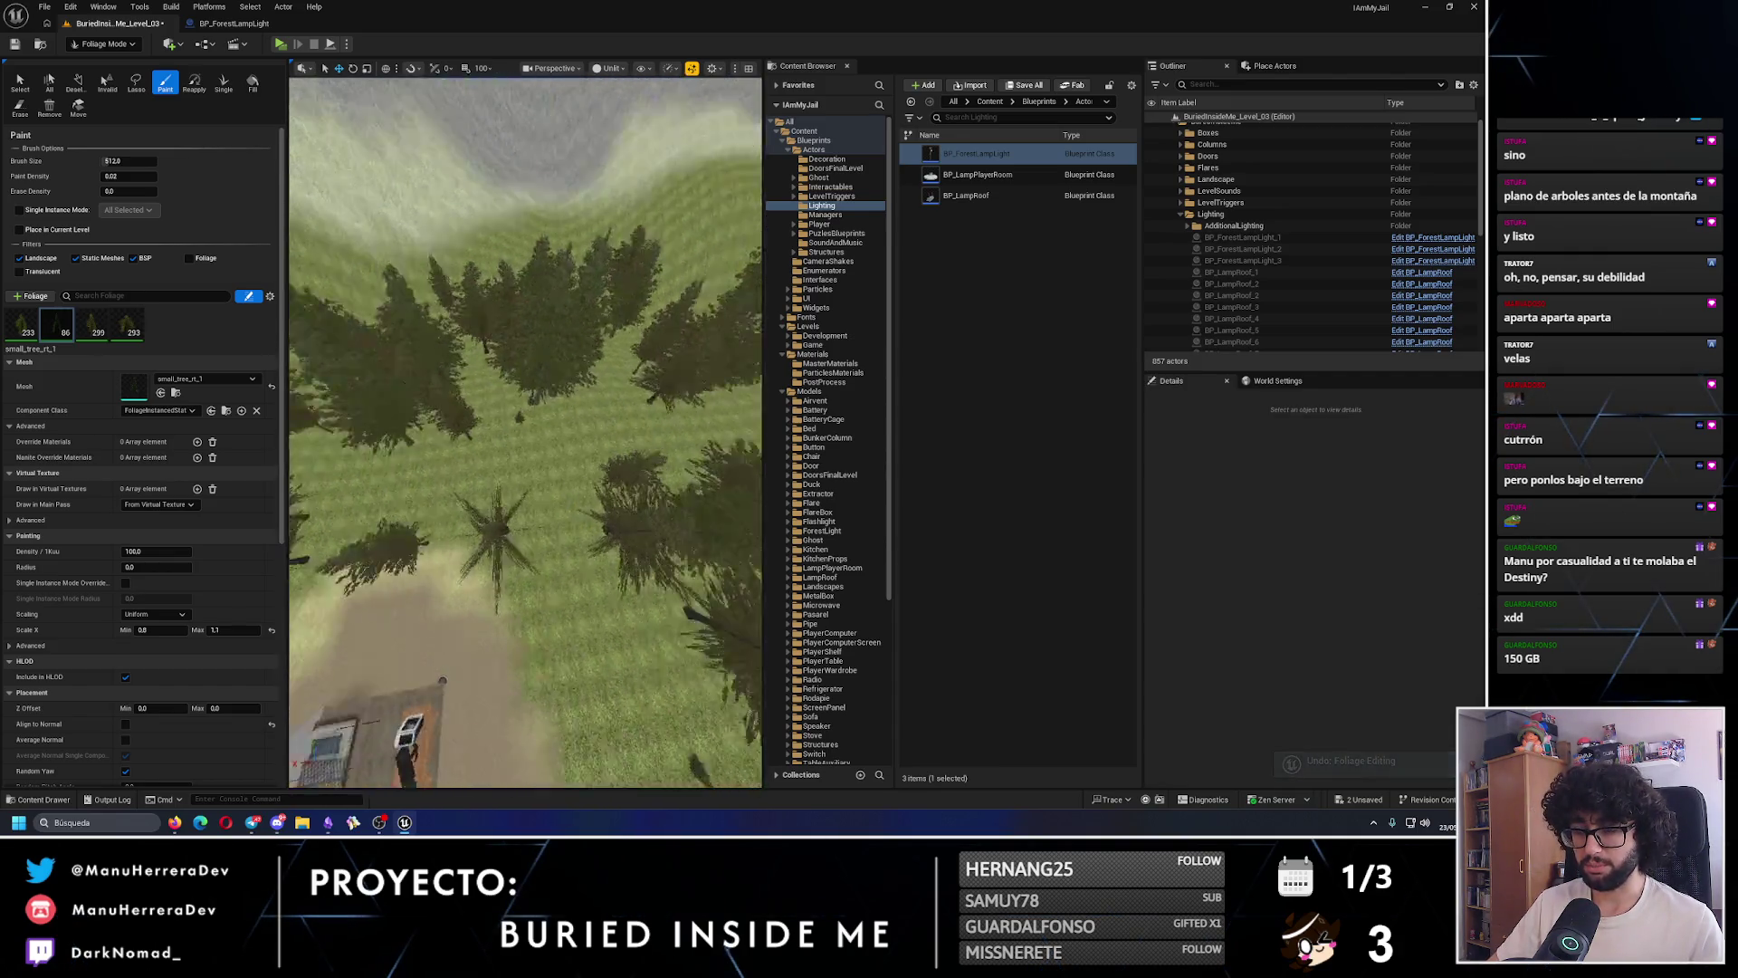
scroll(475, 473, down, 3)
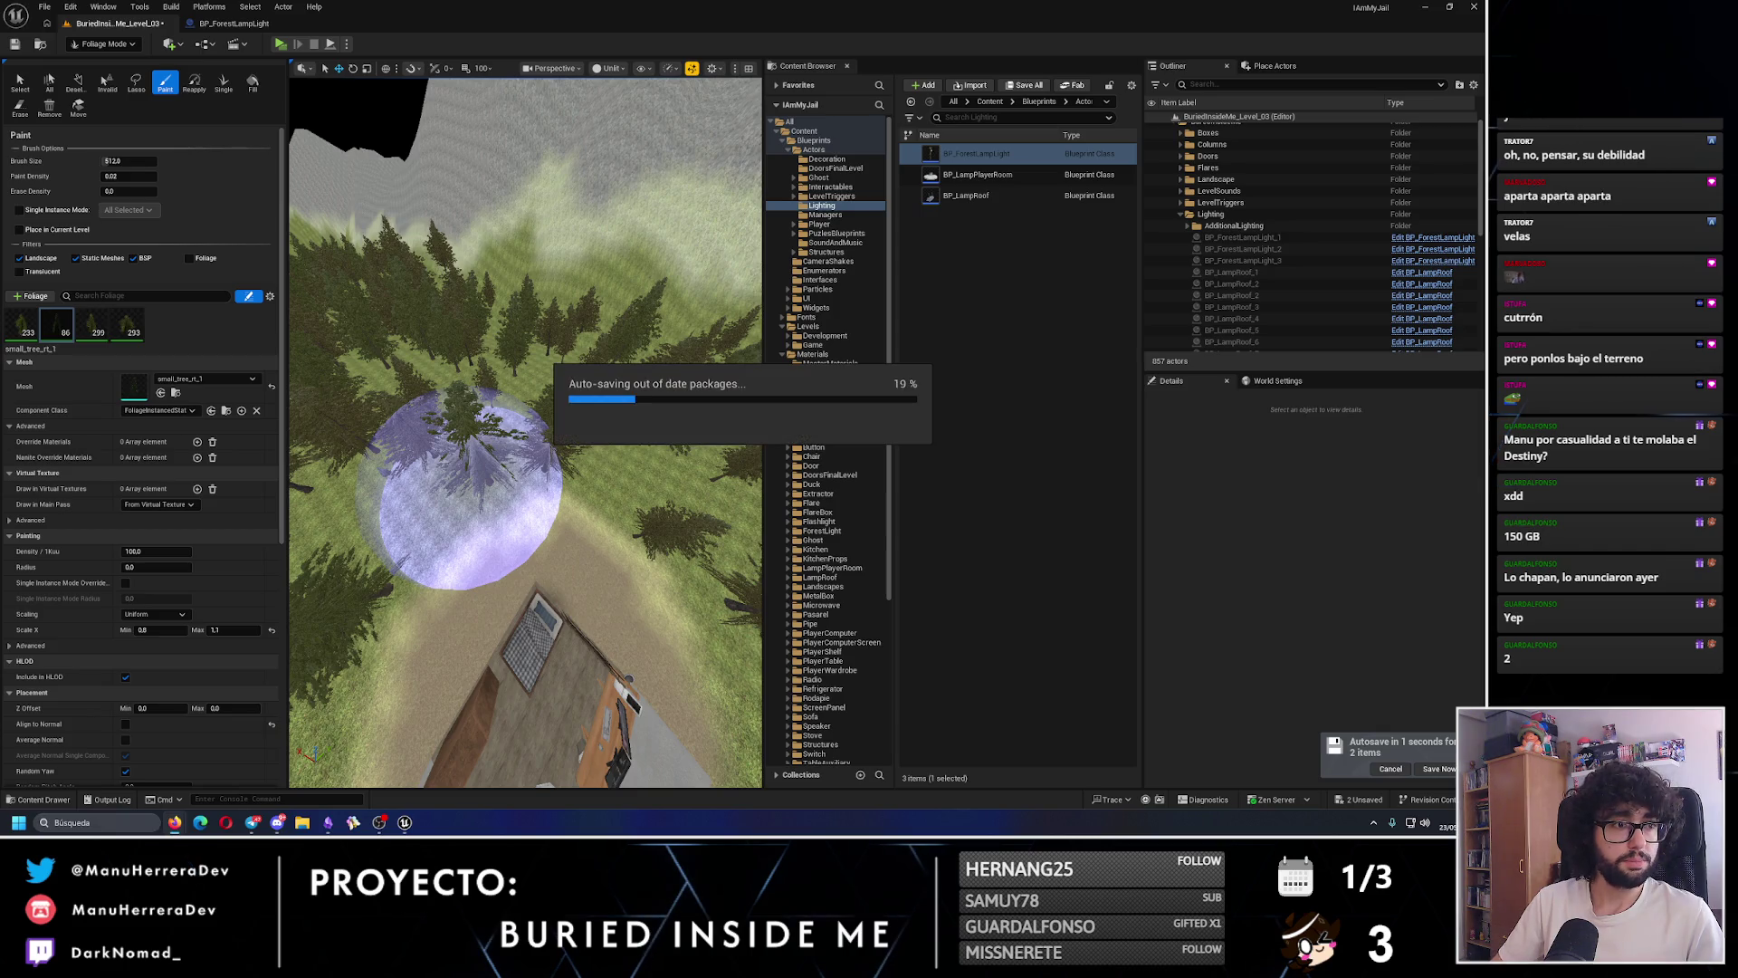
key(alt+Tab)
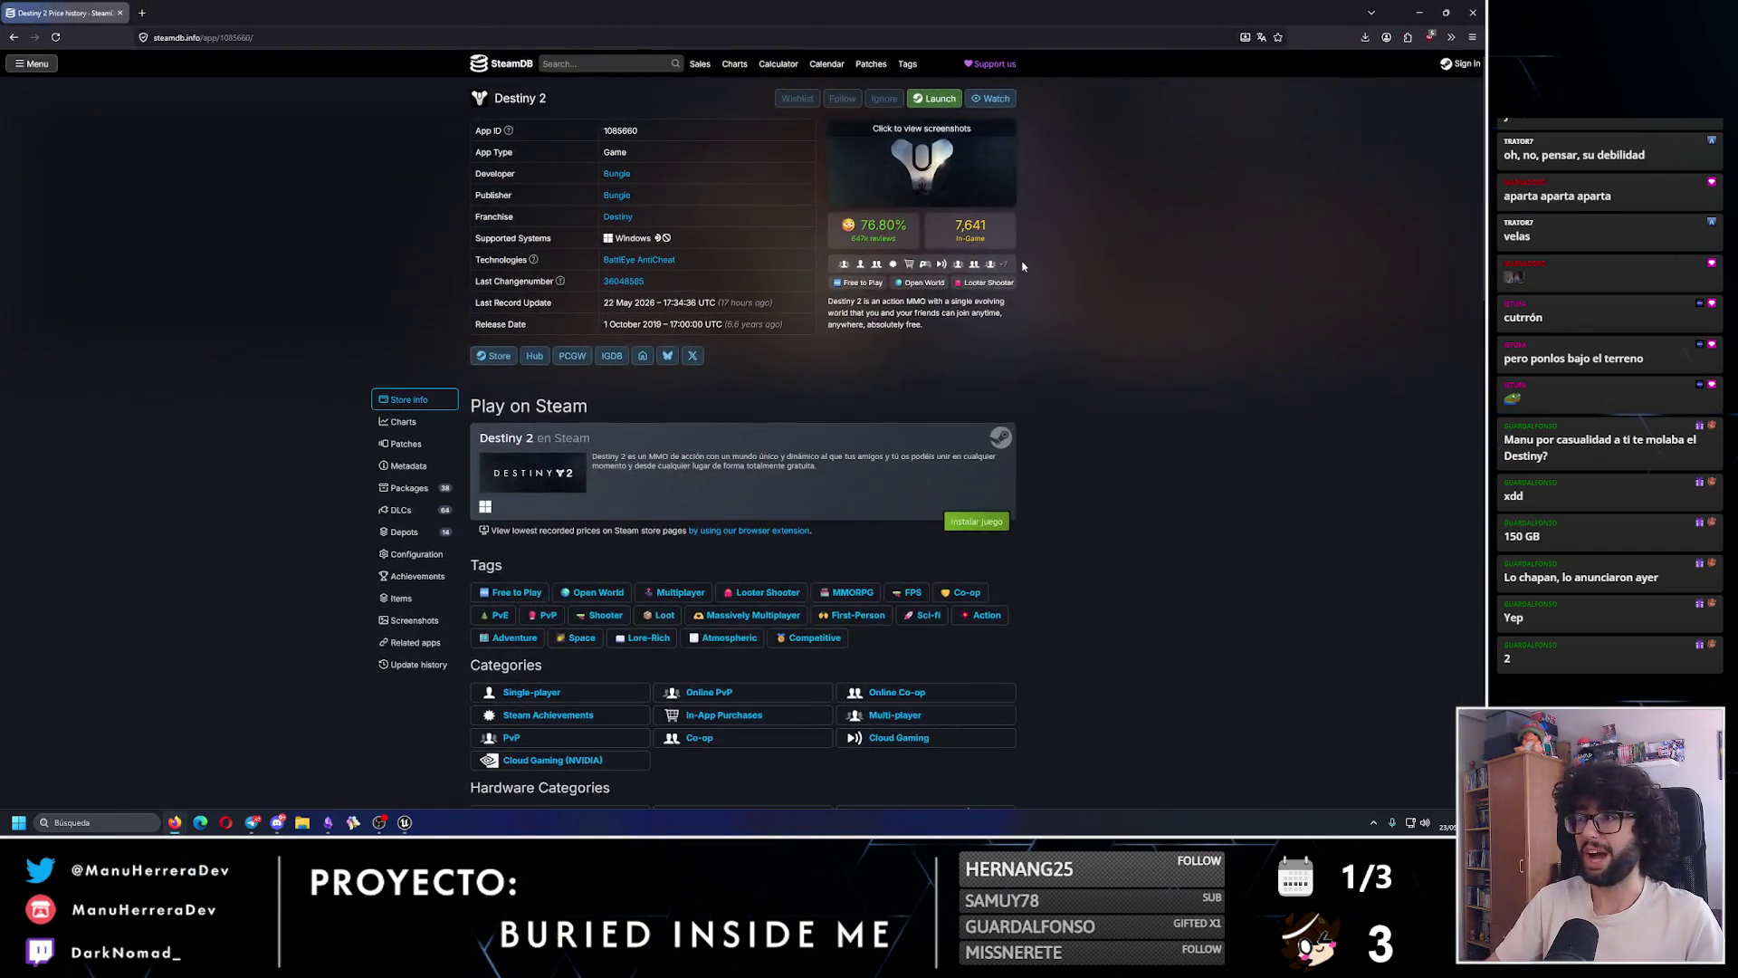
- Review the Destiny 2 player charts (7,641 now, 316,750 all-time peak), then return to Unreal
click(414, 428)
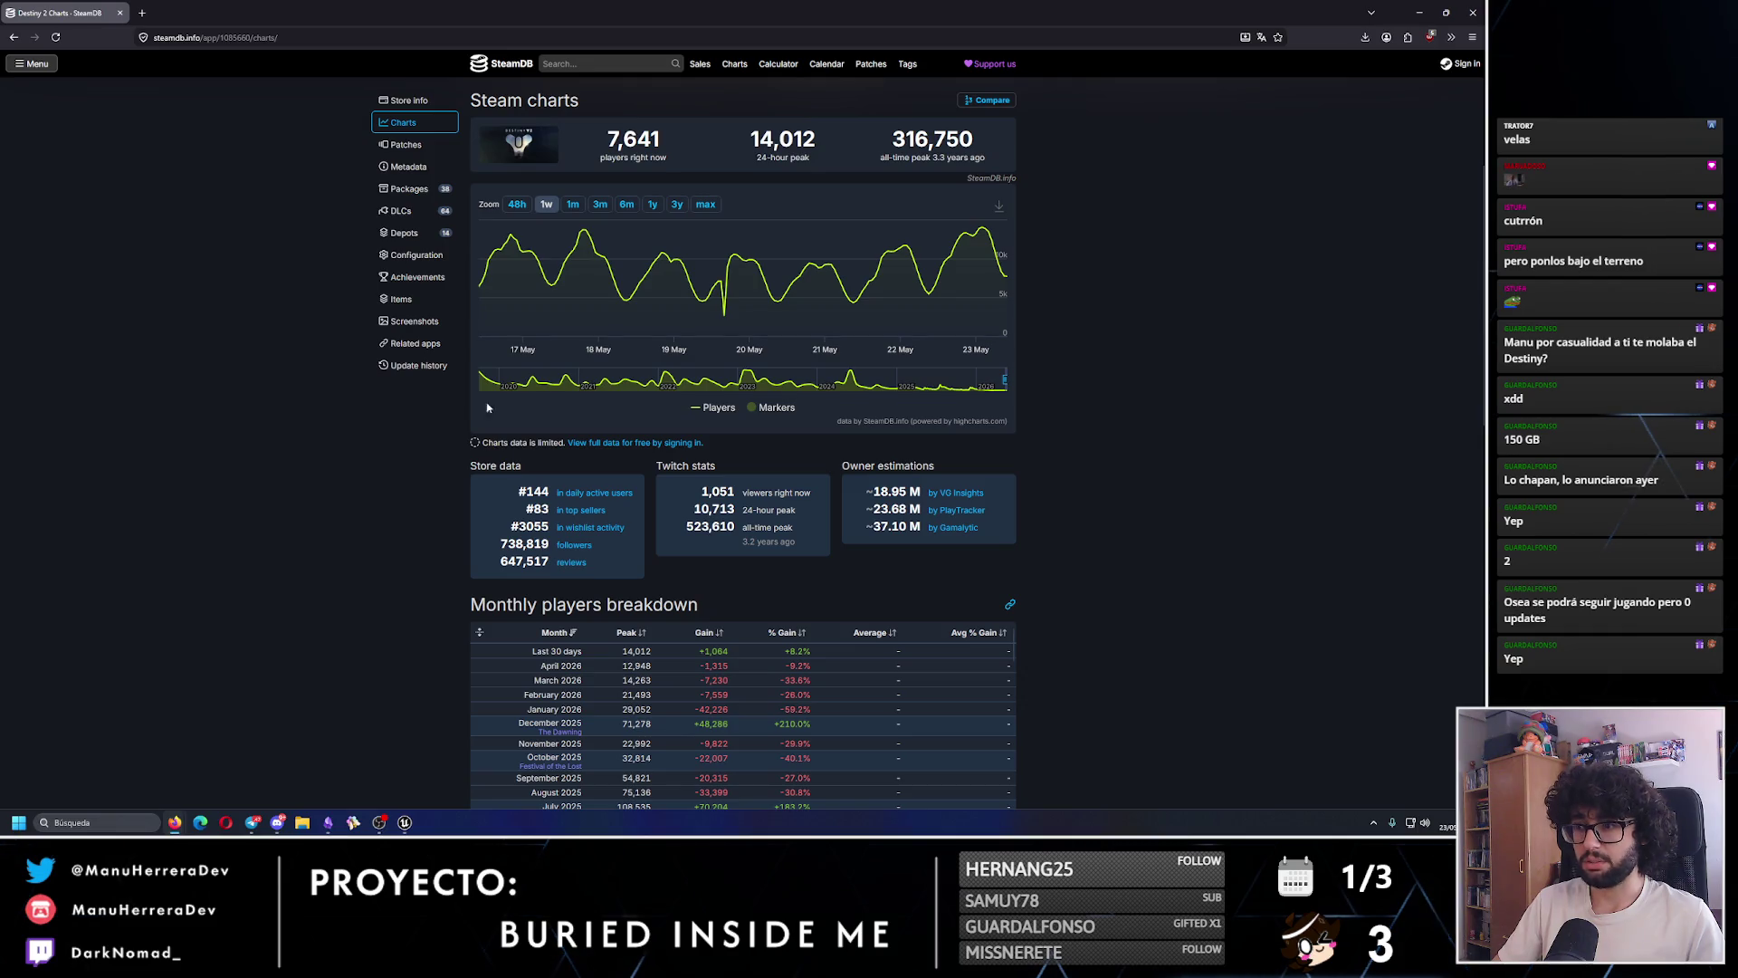
scroll(675, 441, up, 3)
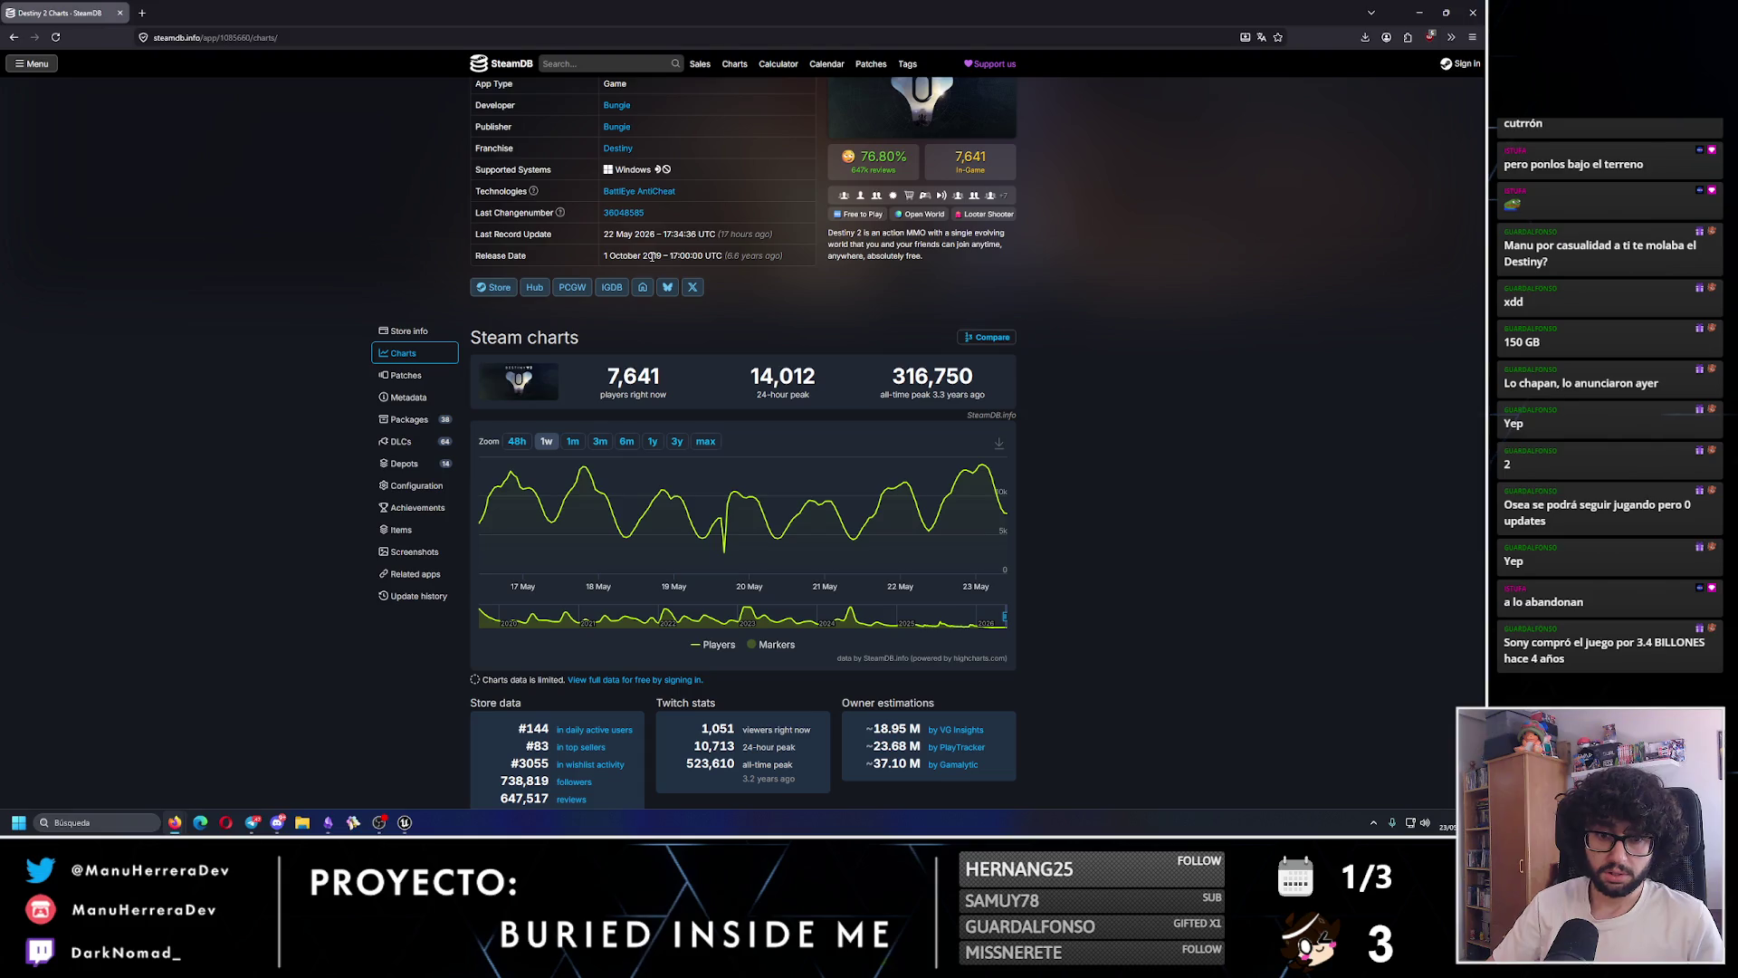
scroll(651, 256, up, 2)
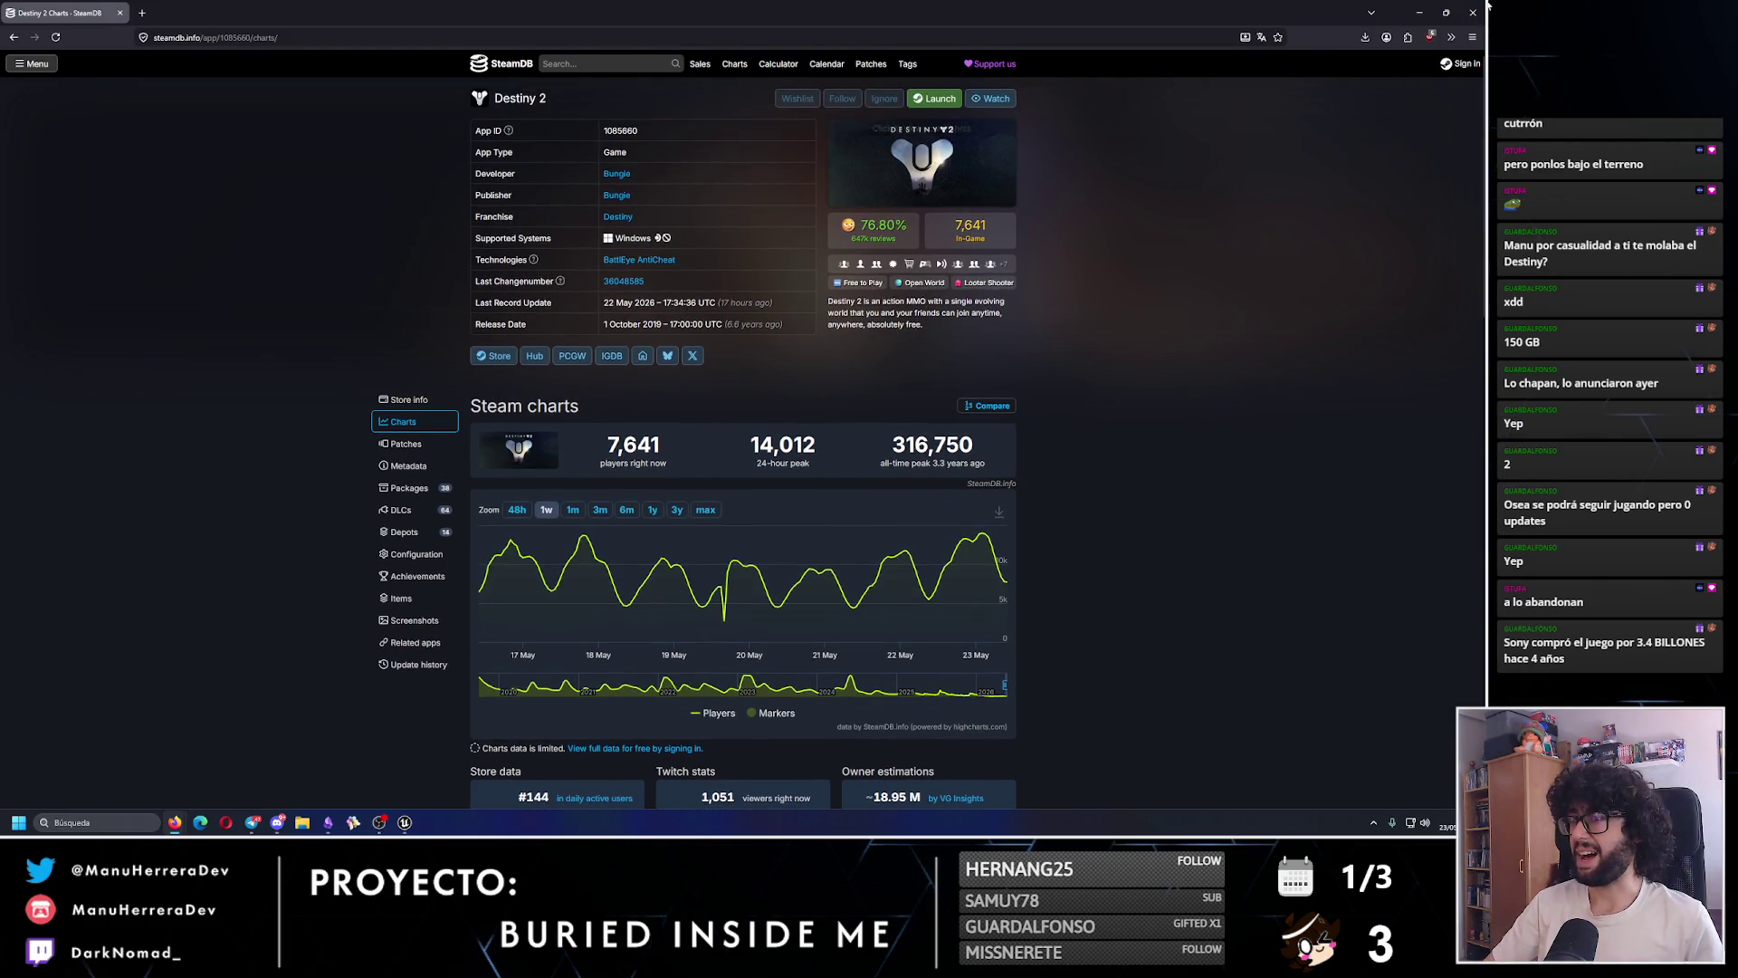
key(alt+Tab)
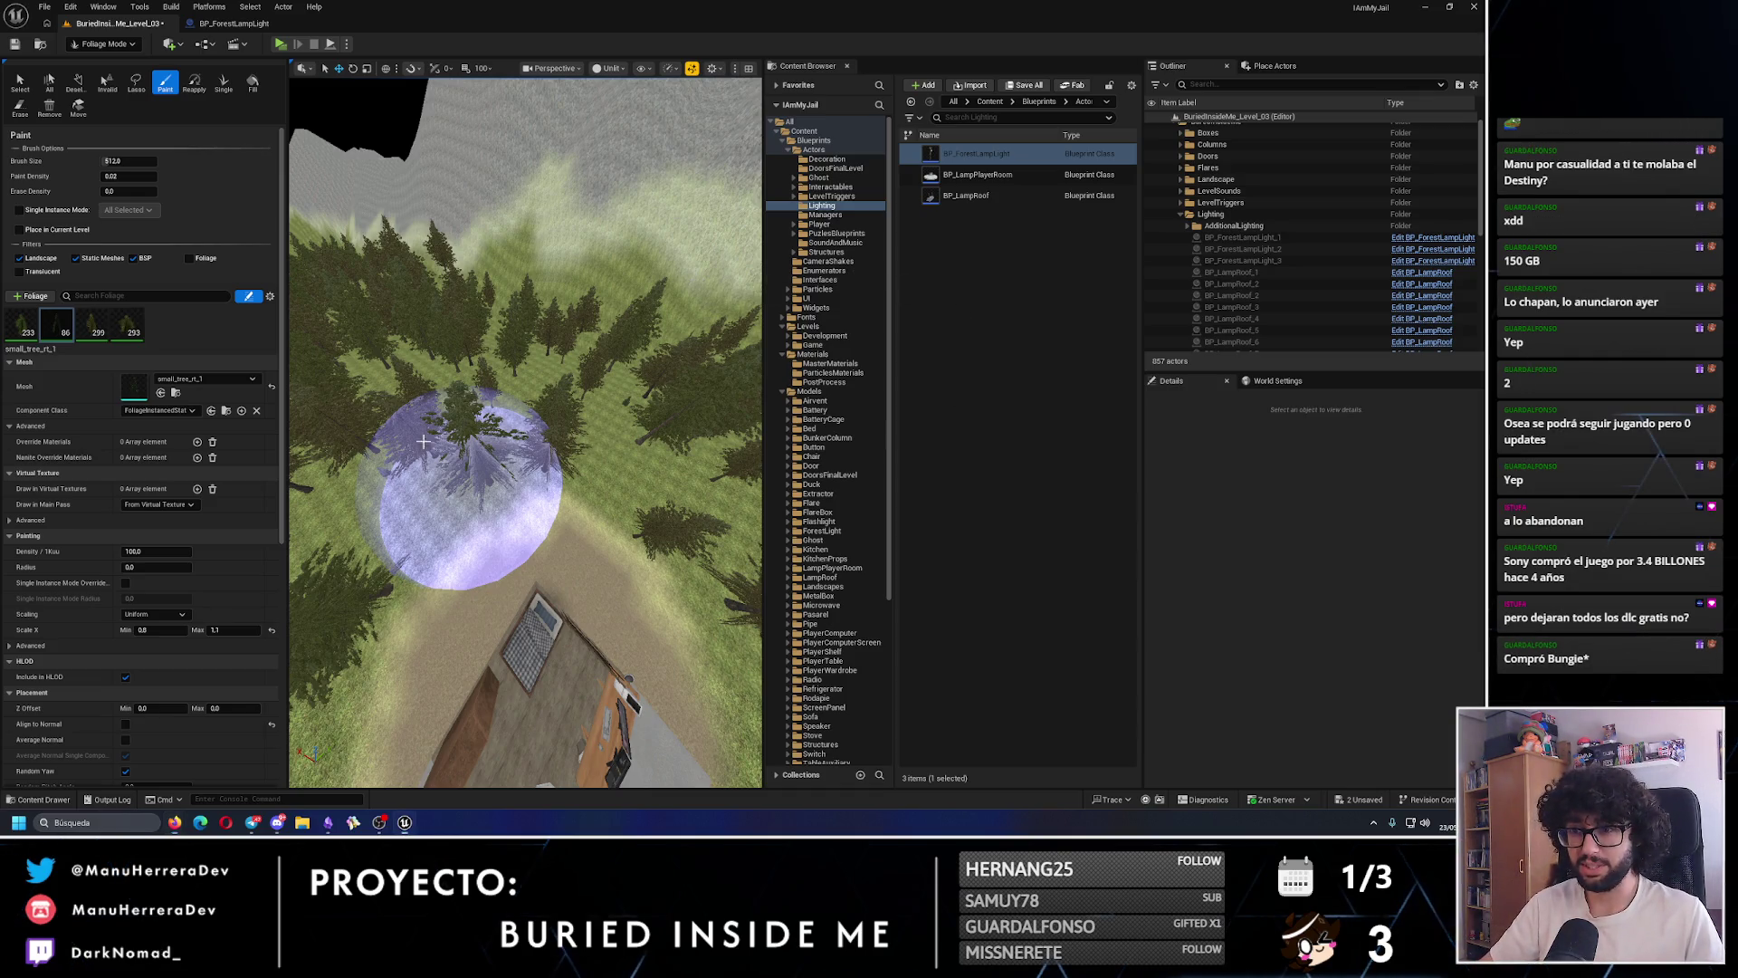
- Orbit over the forest and paint a few more small trees near the path
mouse_move(695, 280)
mouse_down()
mouse_move(594, 454)
mouse_move(593, 344)
mouse_up()
mouse_move(589, 582)
mouse_down()
mouse_move(612, 609)
mouse_move(586, 621)
mouse_up()
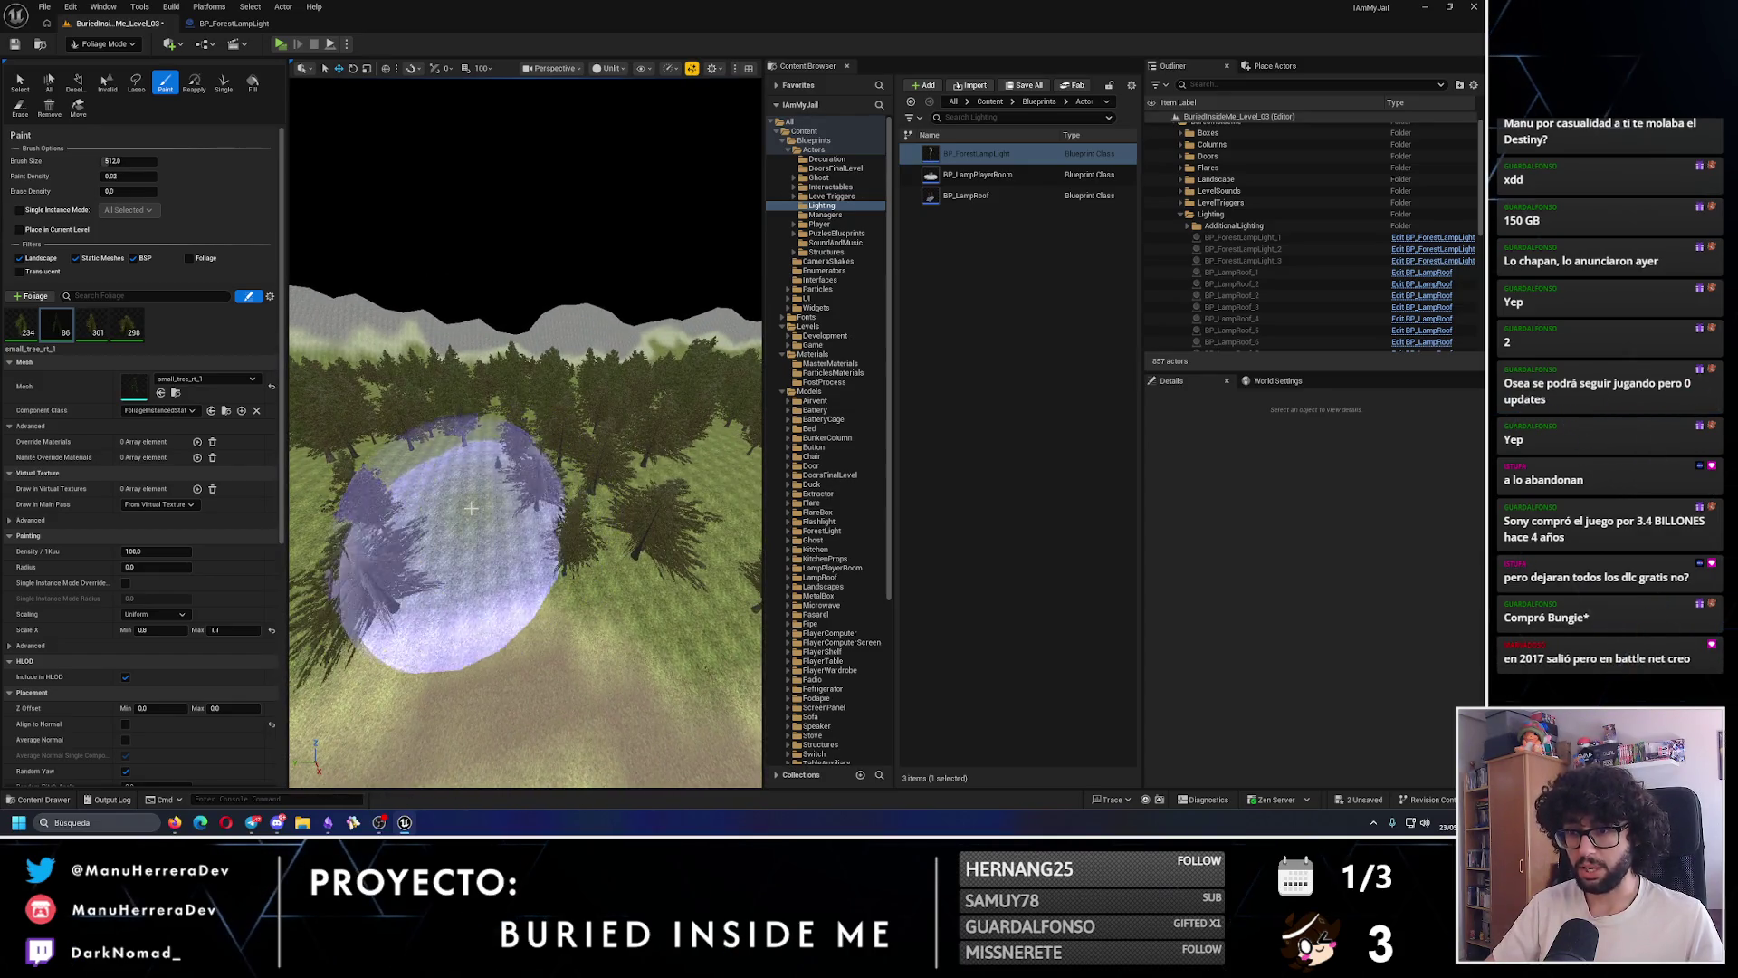
drag(471, 508, 470, 509)
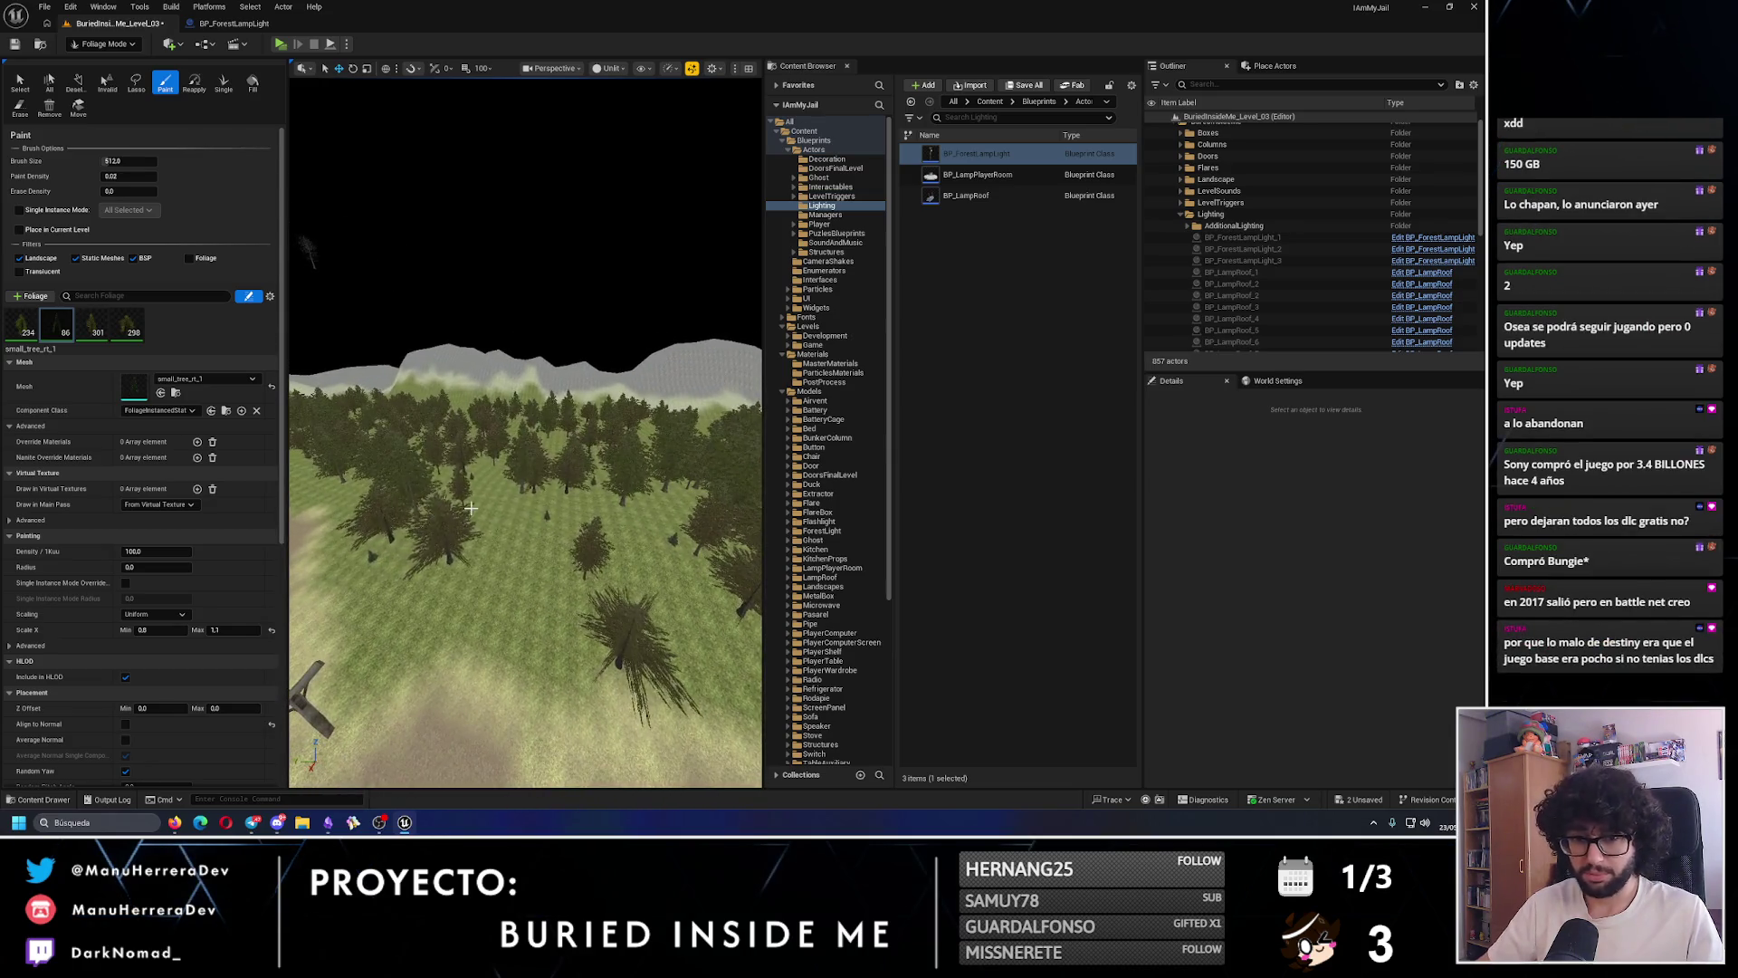
drag(522, 569, 478, 513)
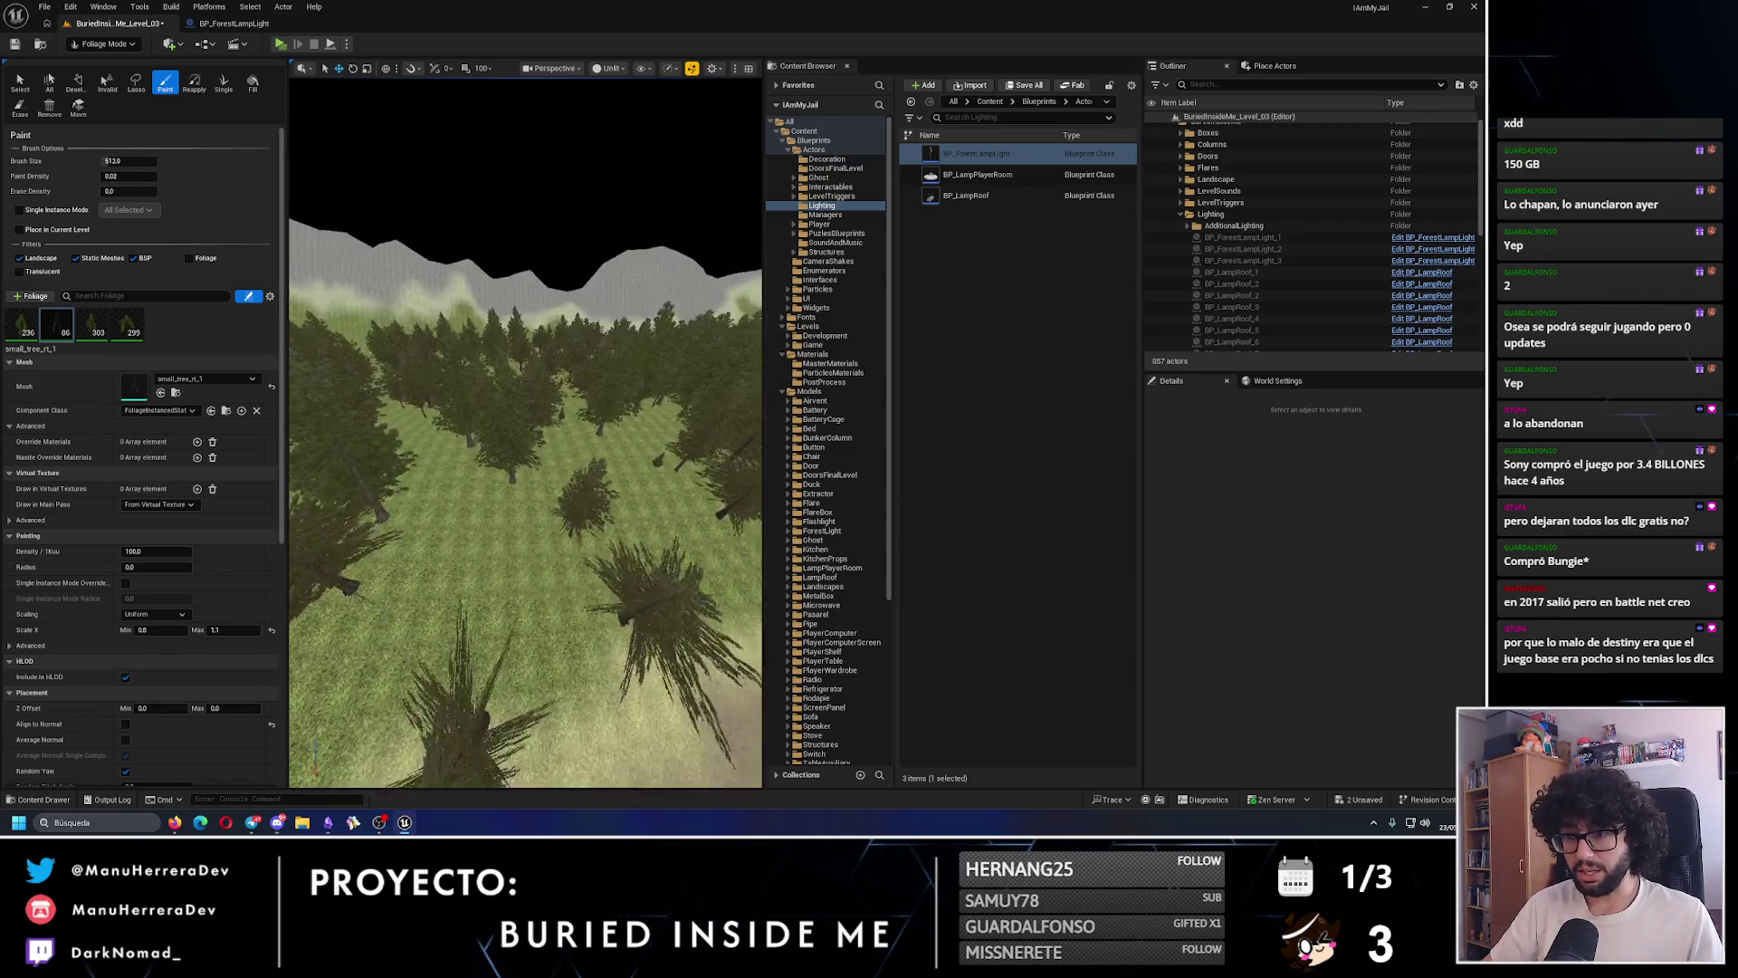
click(478, 513)
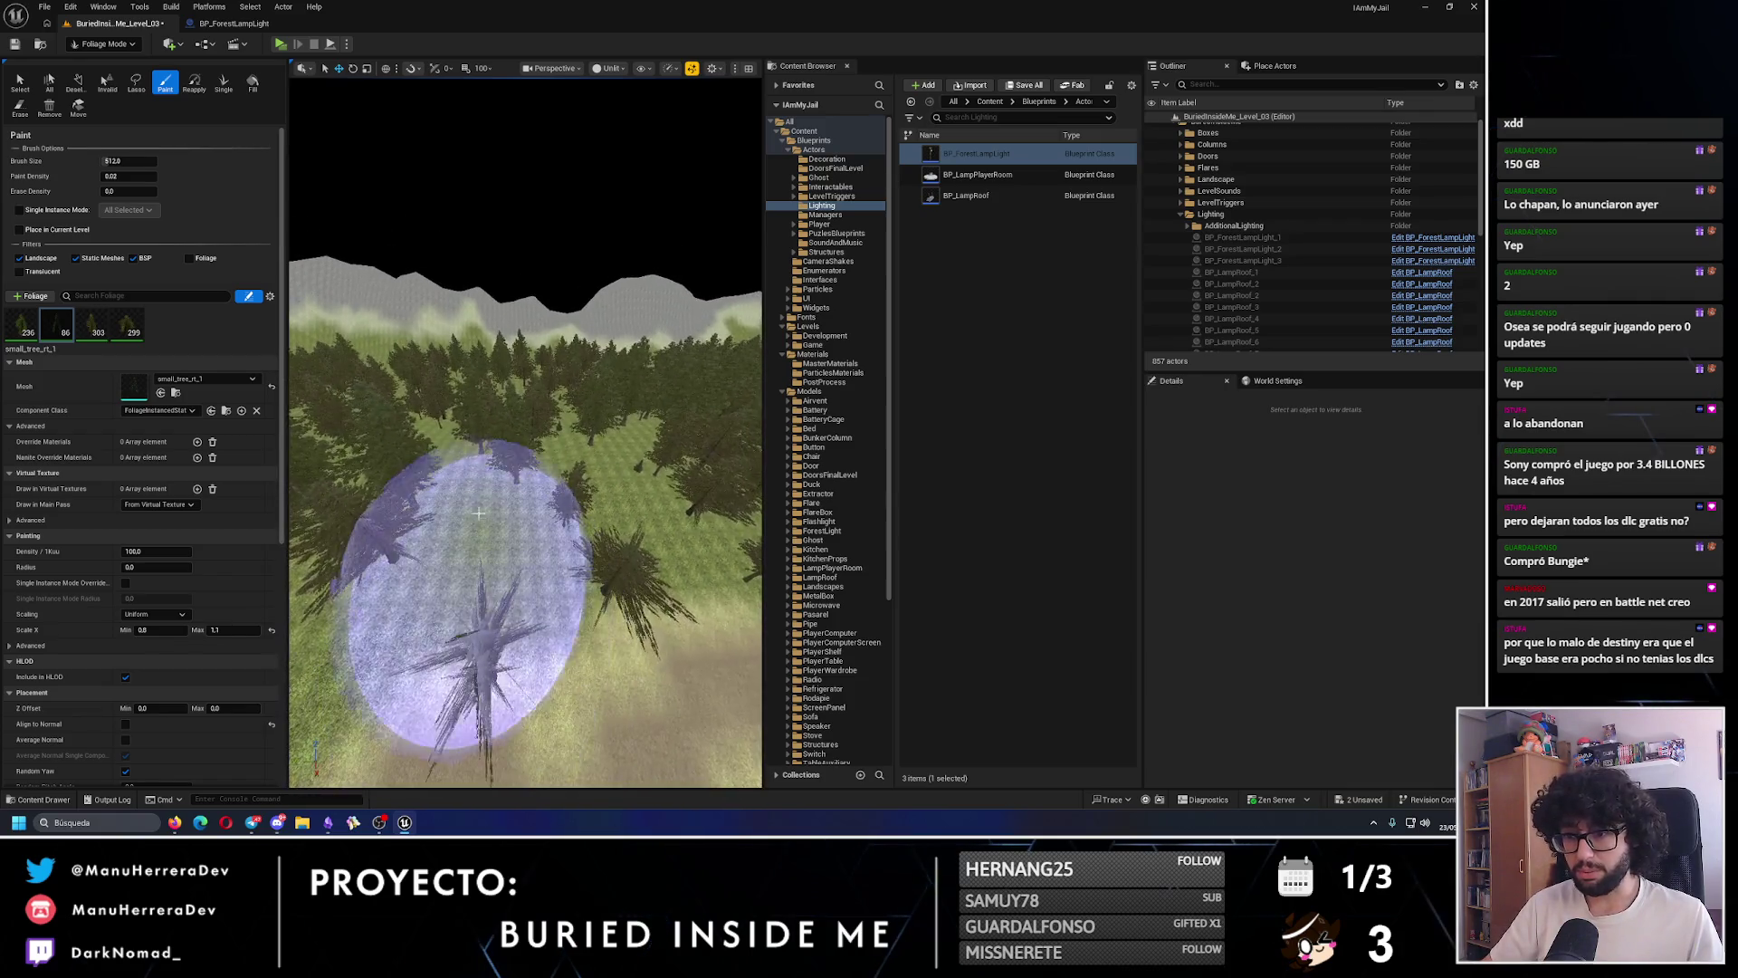
click(126, 164)
- Set the foliage brush size to 100 and paint small trees into forest gaps
text(100)
key(Return)
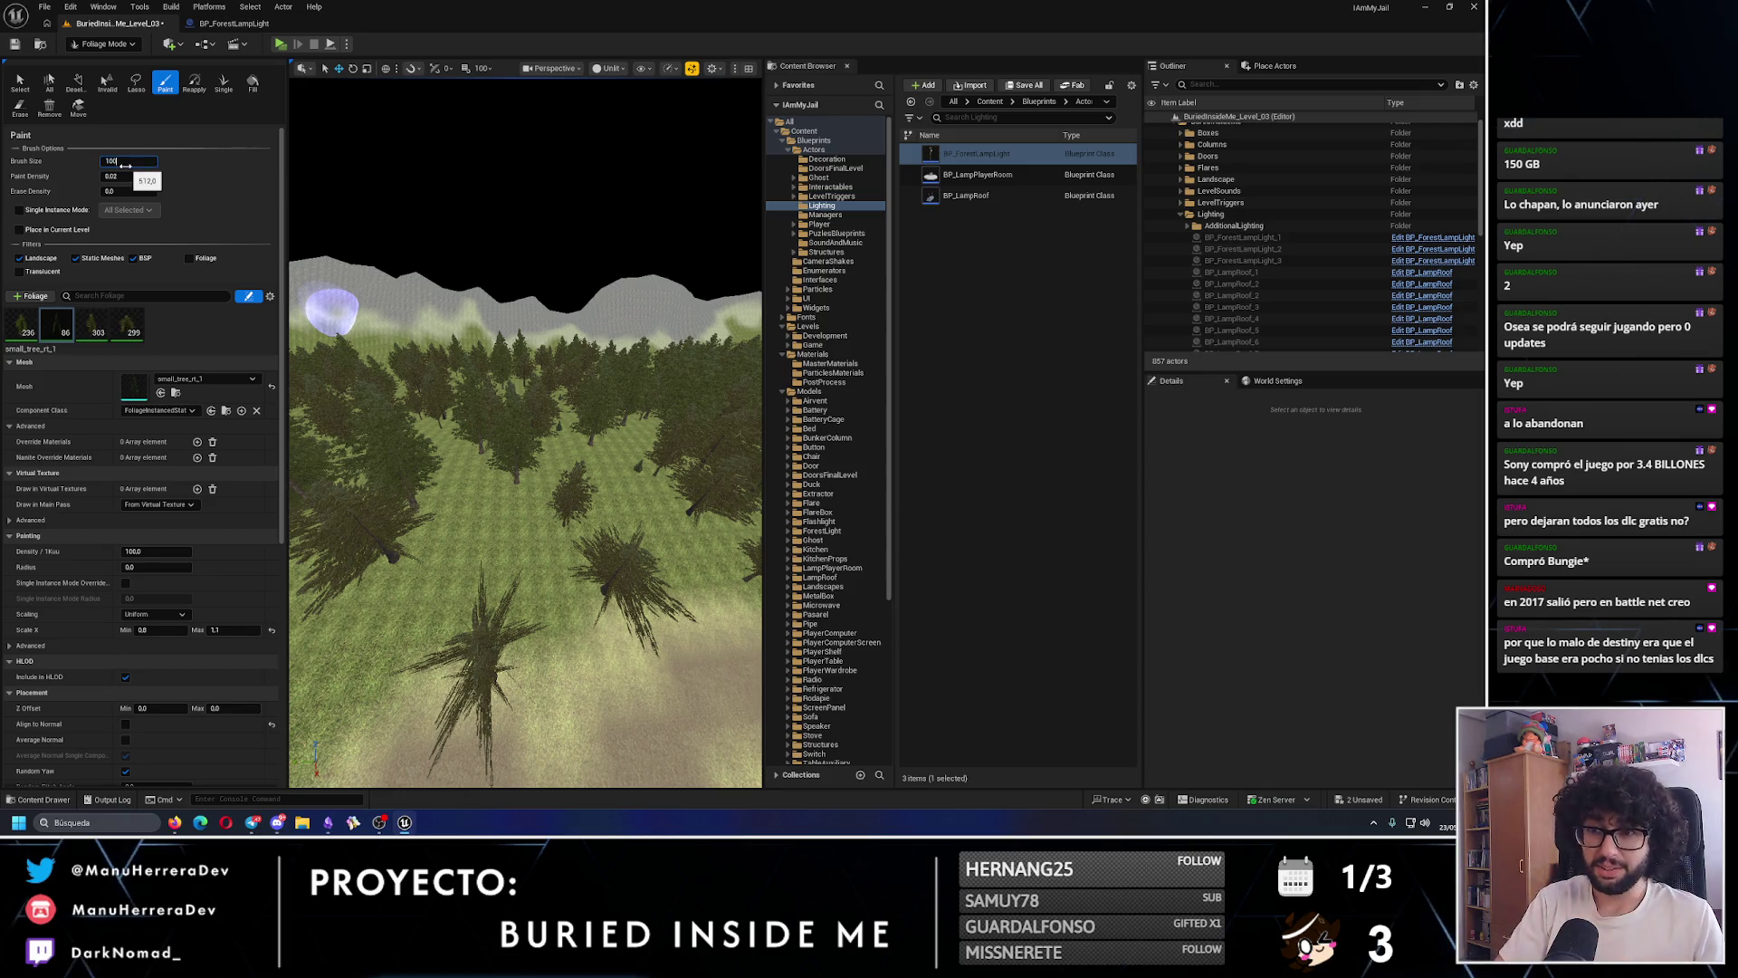
click(484, 579)
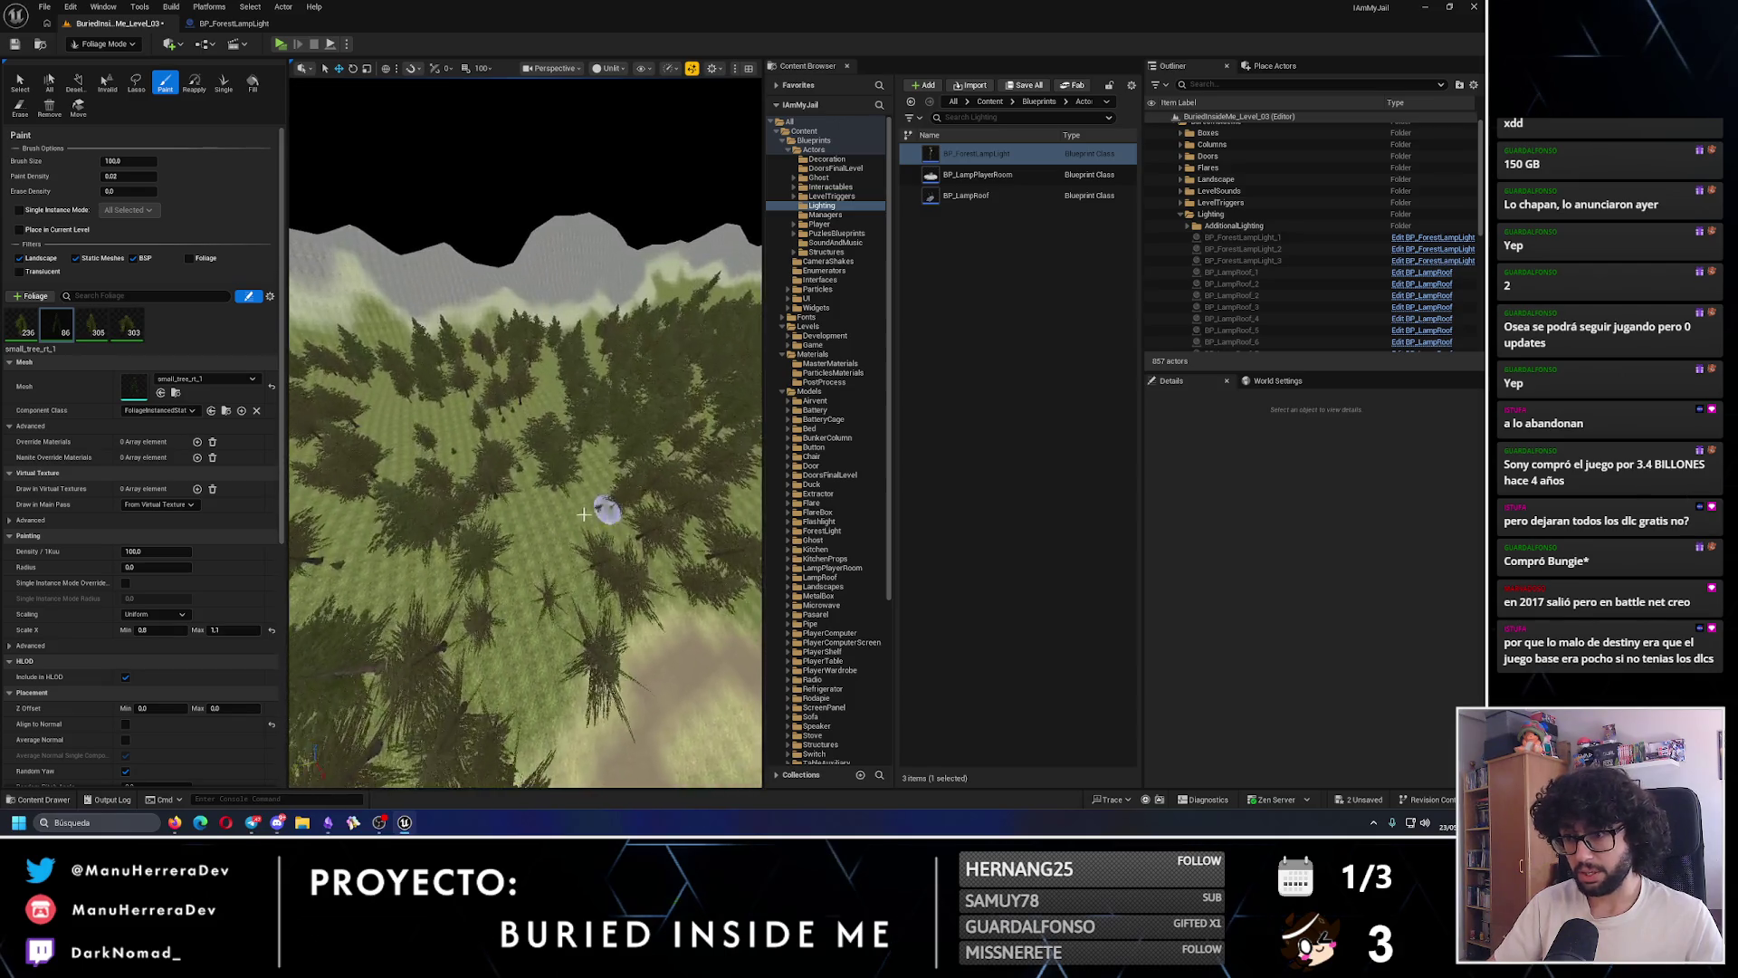
drag(601, 504, 580, 531)
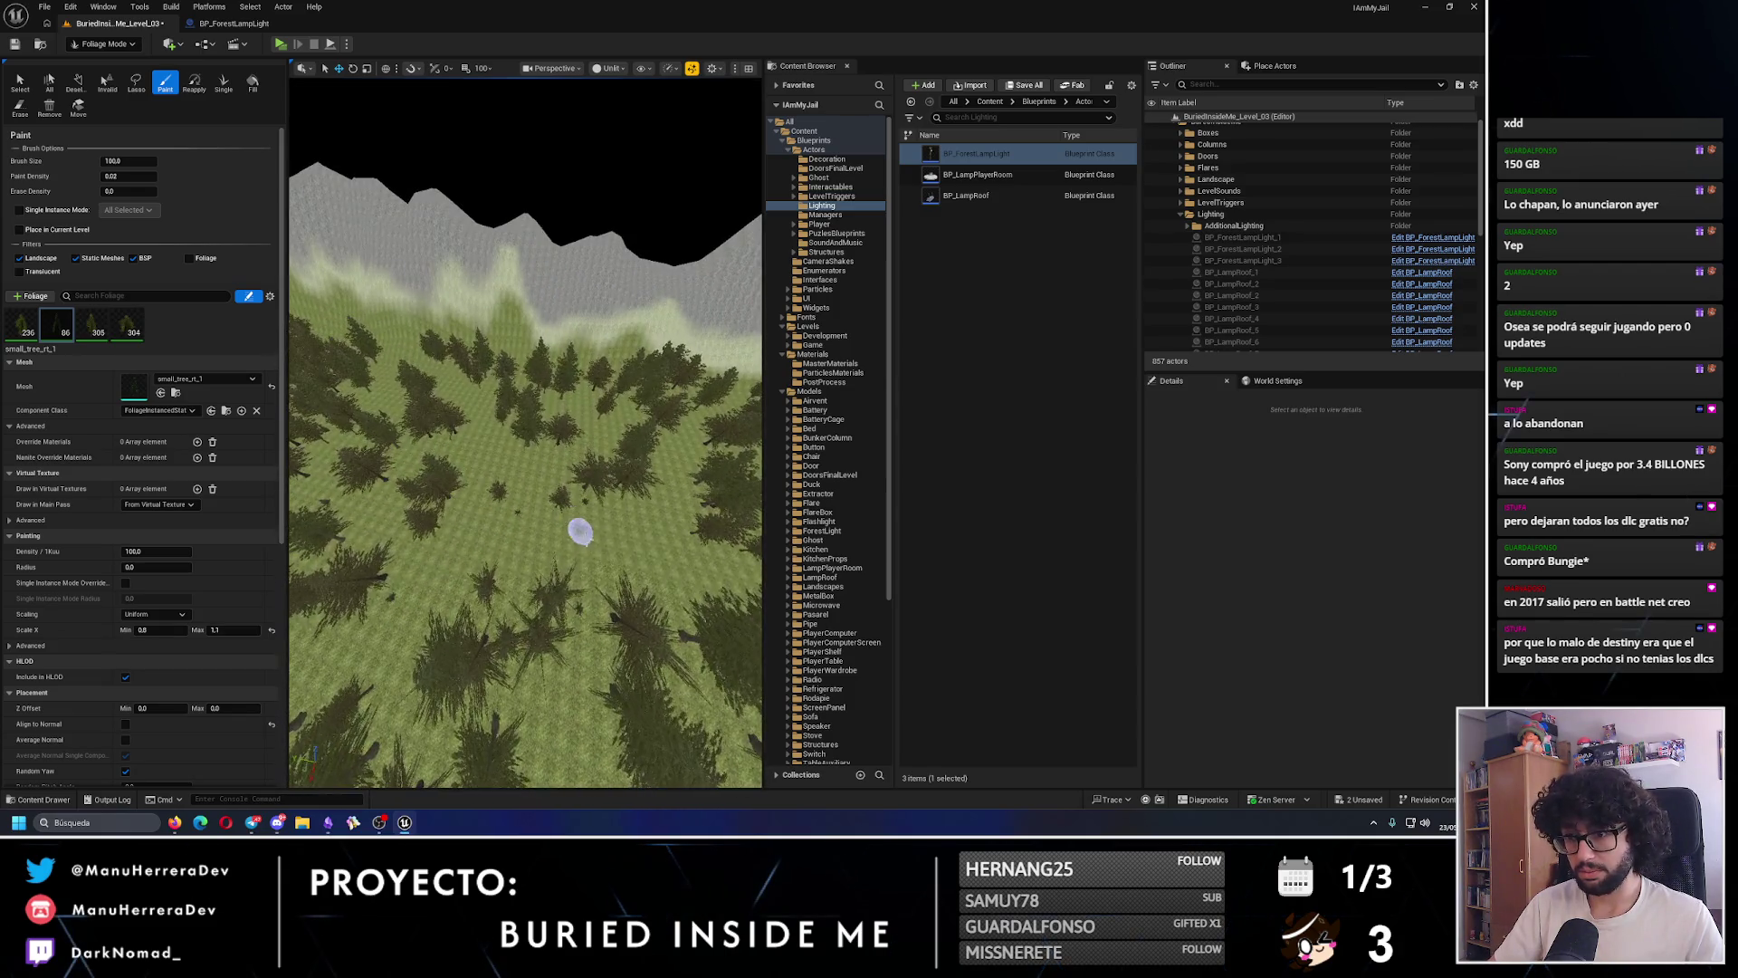
click(667, 546)
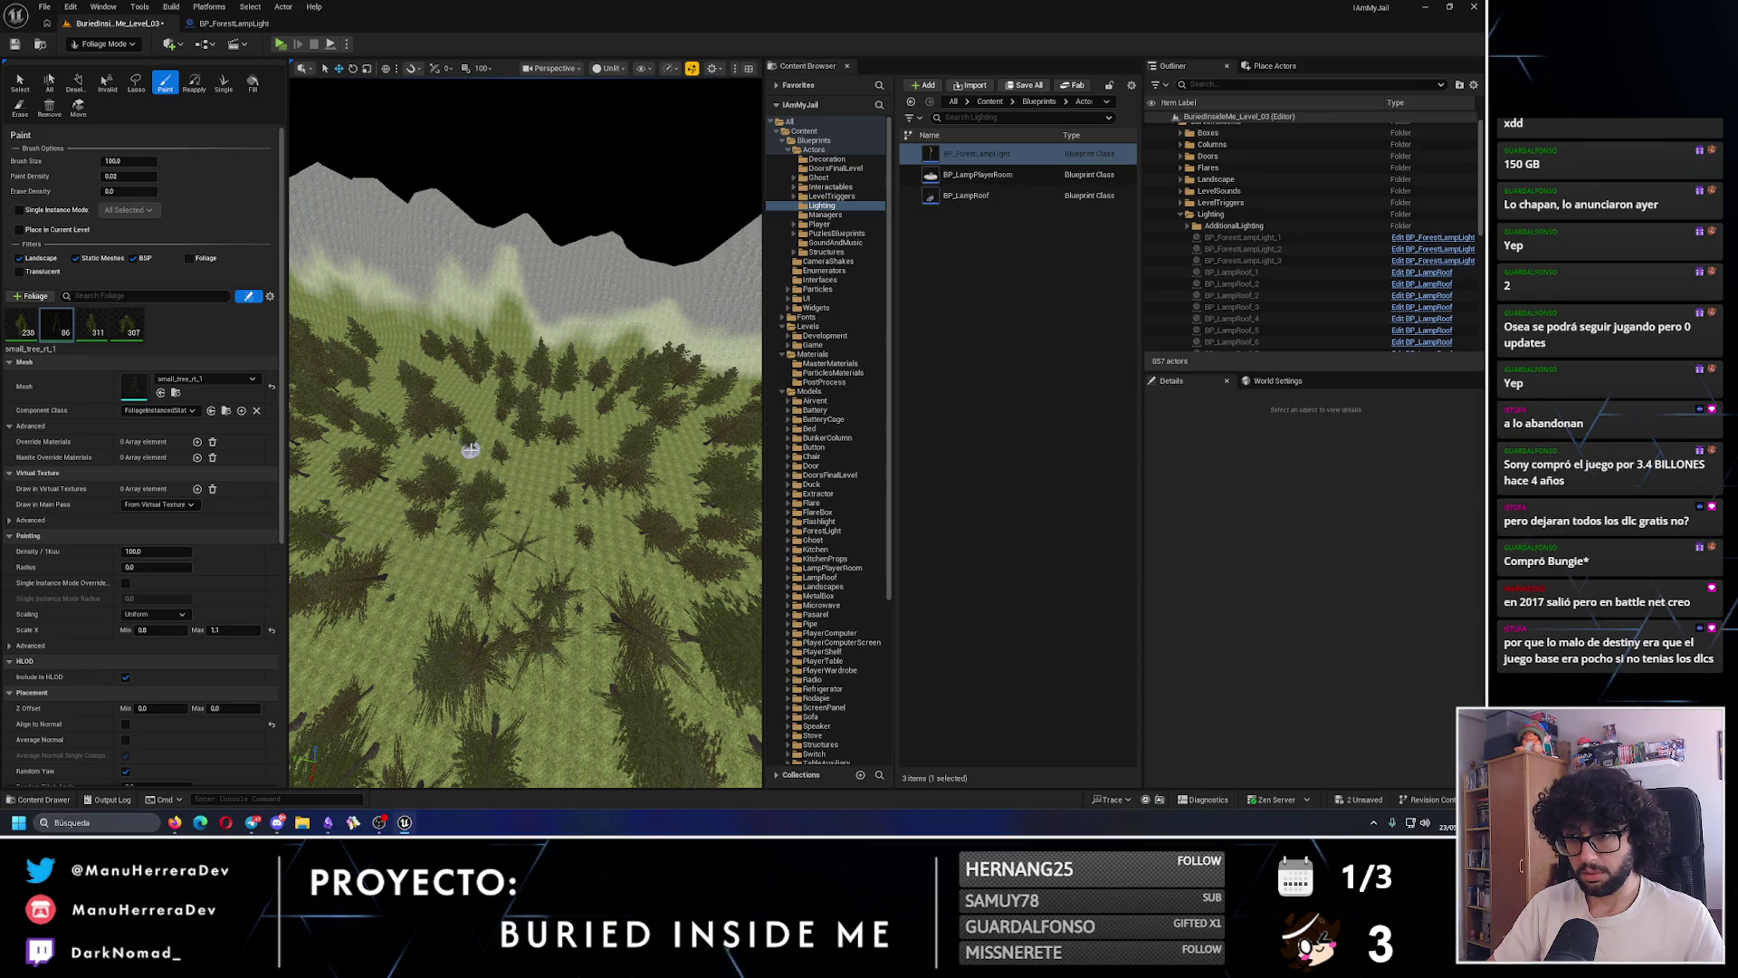
scroll(470, 450, up, 5)
scroll(546, 603, down, 3)
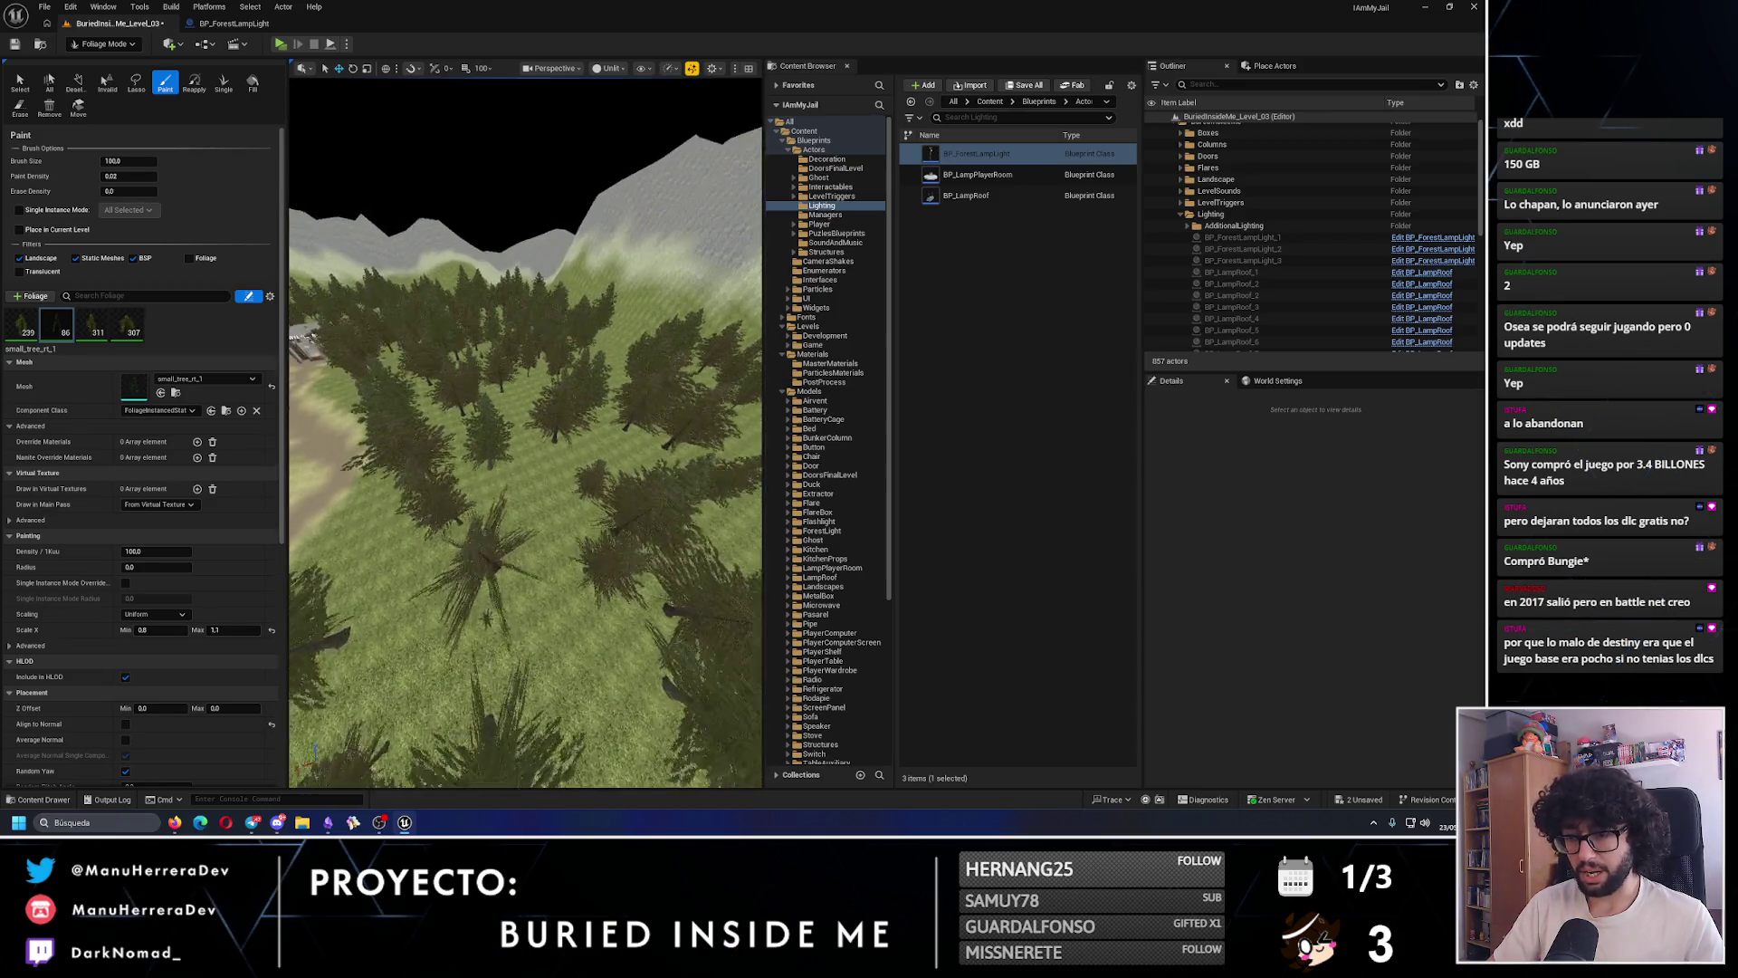
click(540, 568)
click(516, 409)
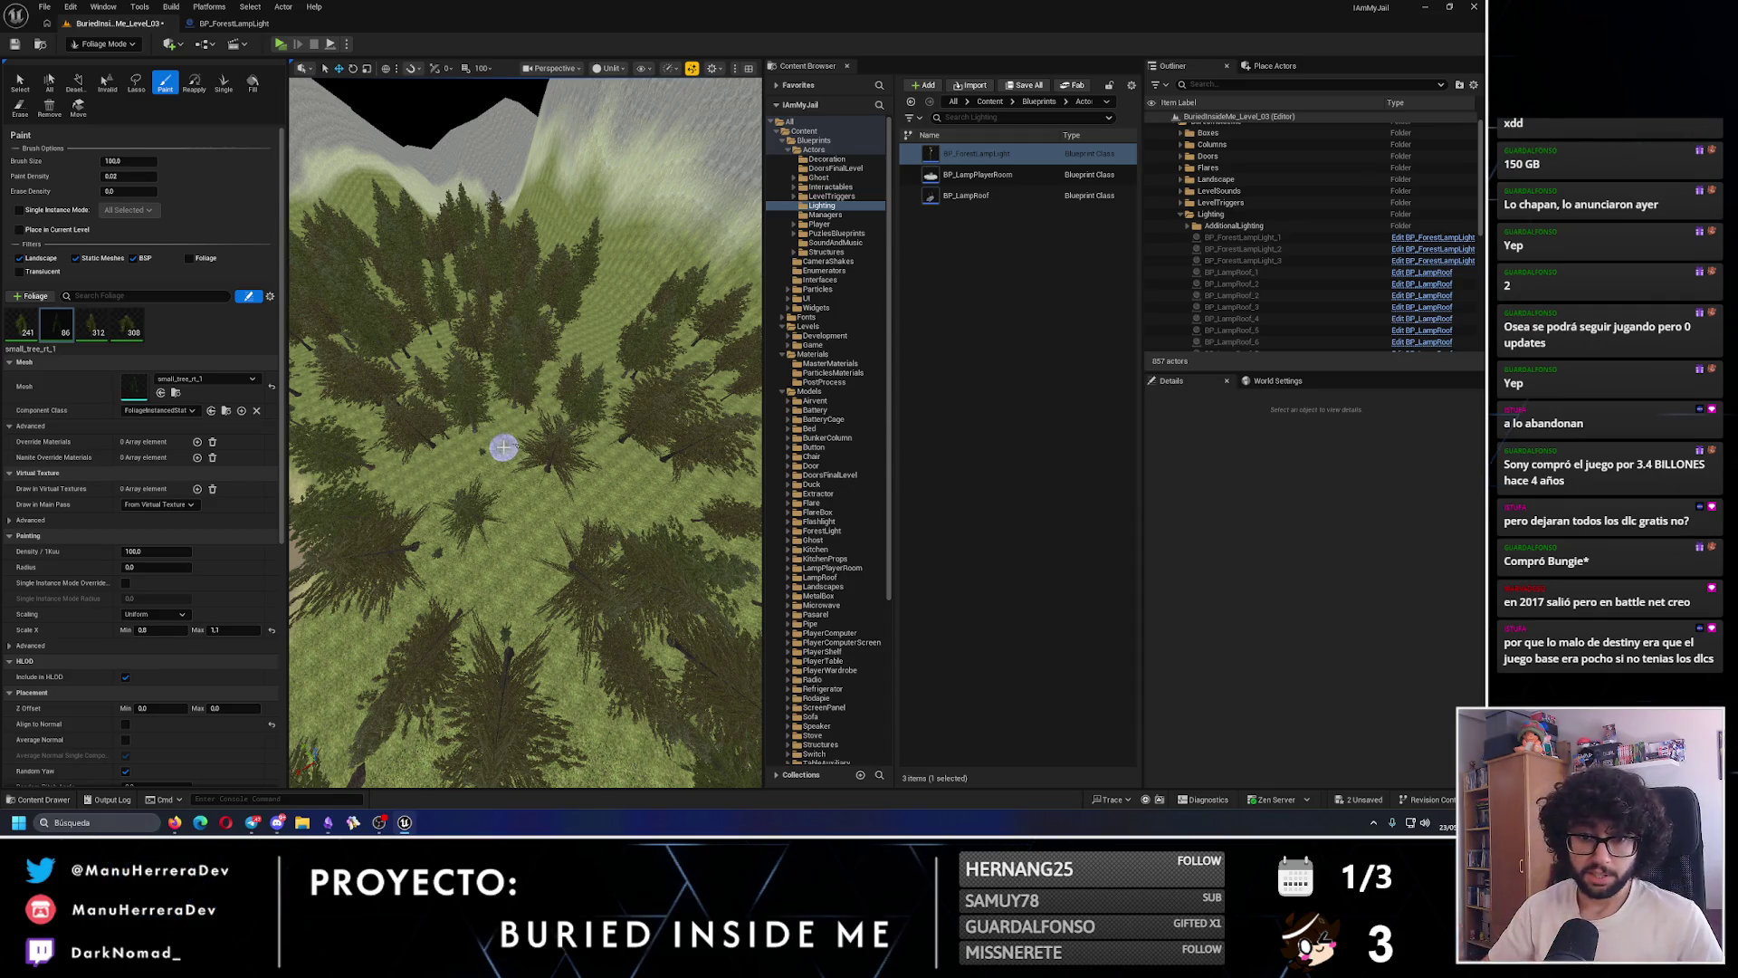
- Paint more trees in the forest and beside the dirt path, undoing one stroke
scroll(574, 425, down, 10)
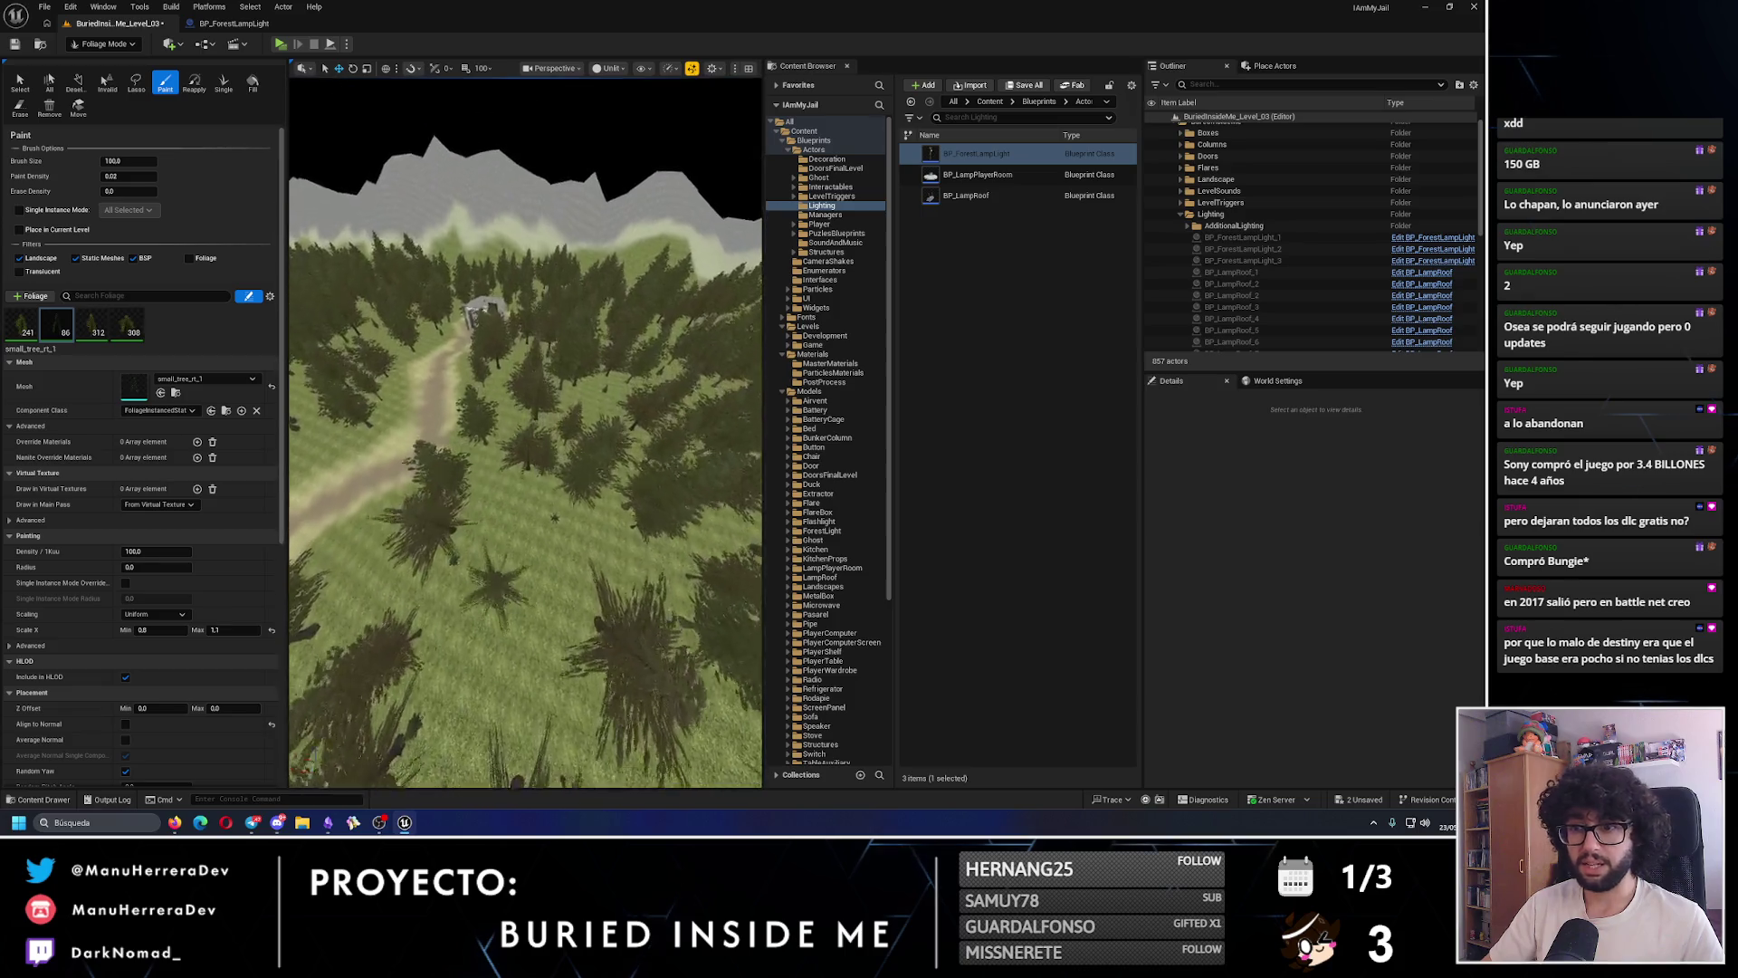
scroll(525, 498, up, 5)
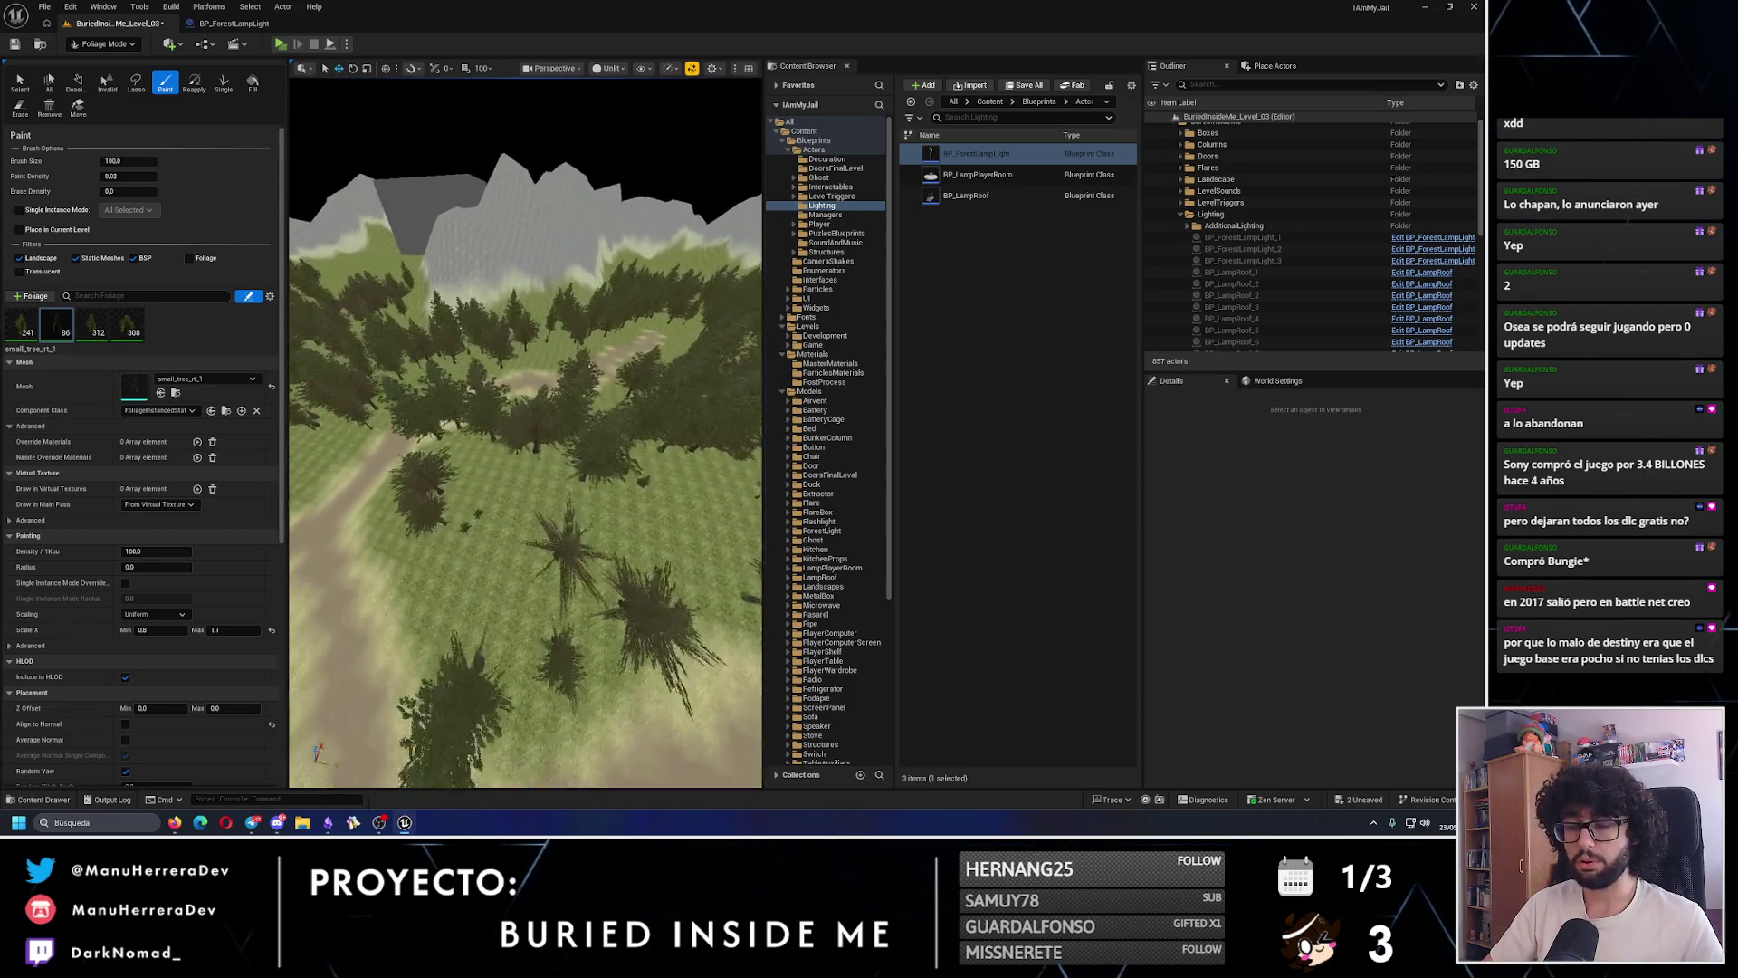
click(493, 763)
mouse_move(558, 434)
mouse_down()
mouse_move(558, 480)
mouse_move(557, 462)
mouse_move(589, 477)
mouse_move(546, 492)
mouse_up()
drag(518, 555, 543, 477)
drag(547, 665, 579, 634)
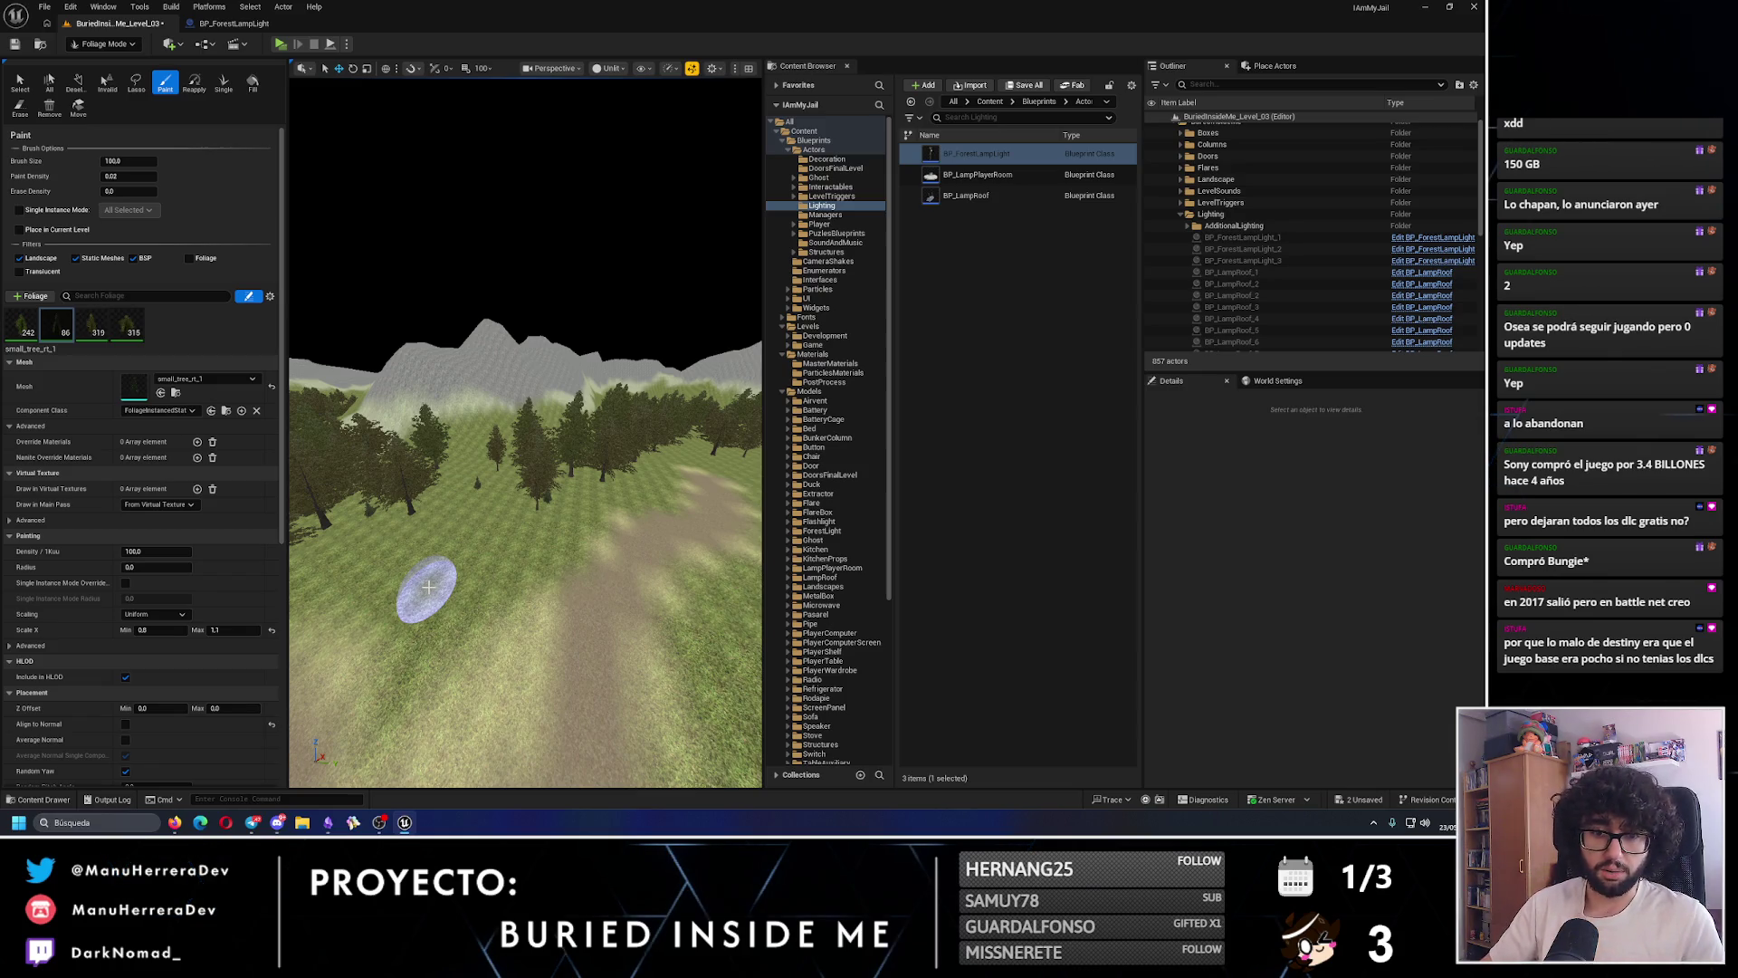
drag(525, 543, 540, 512)
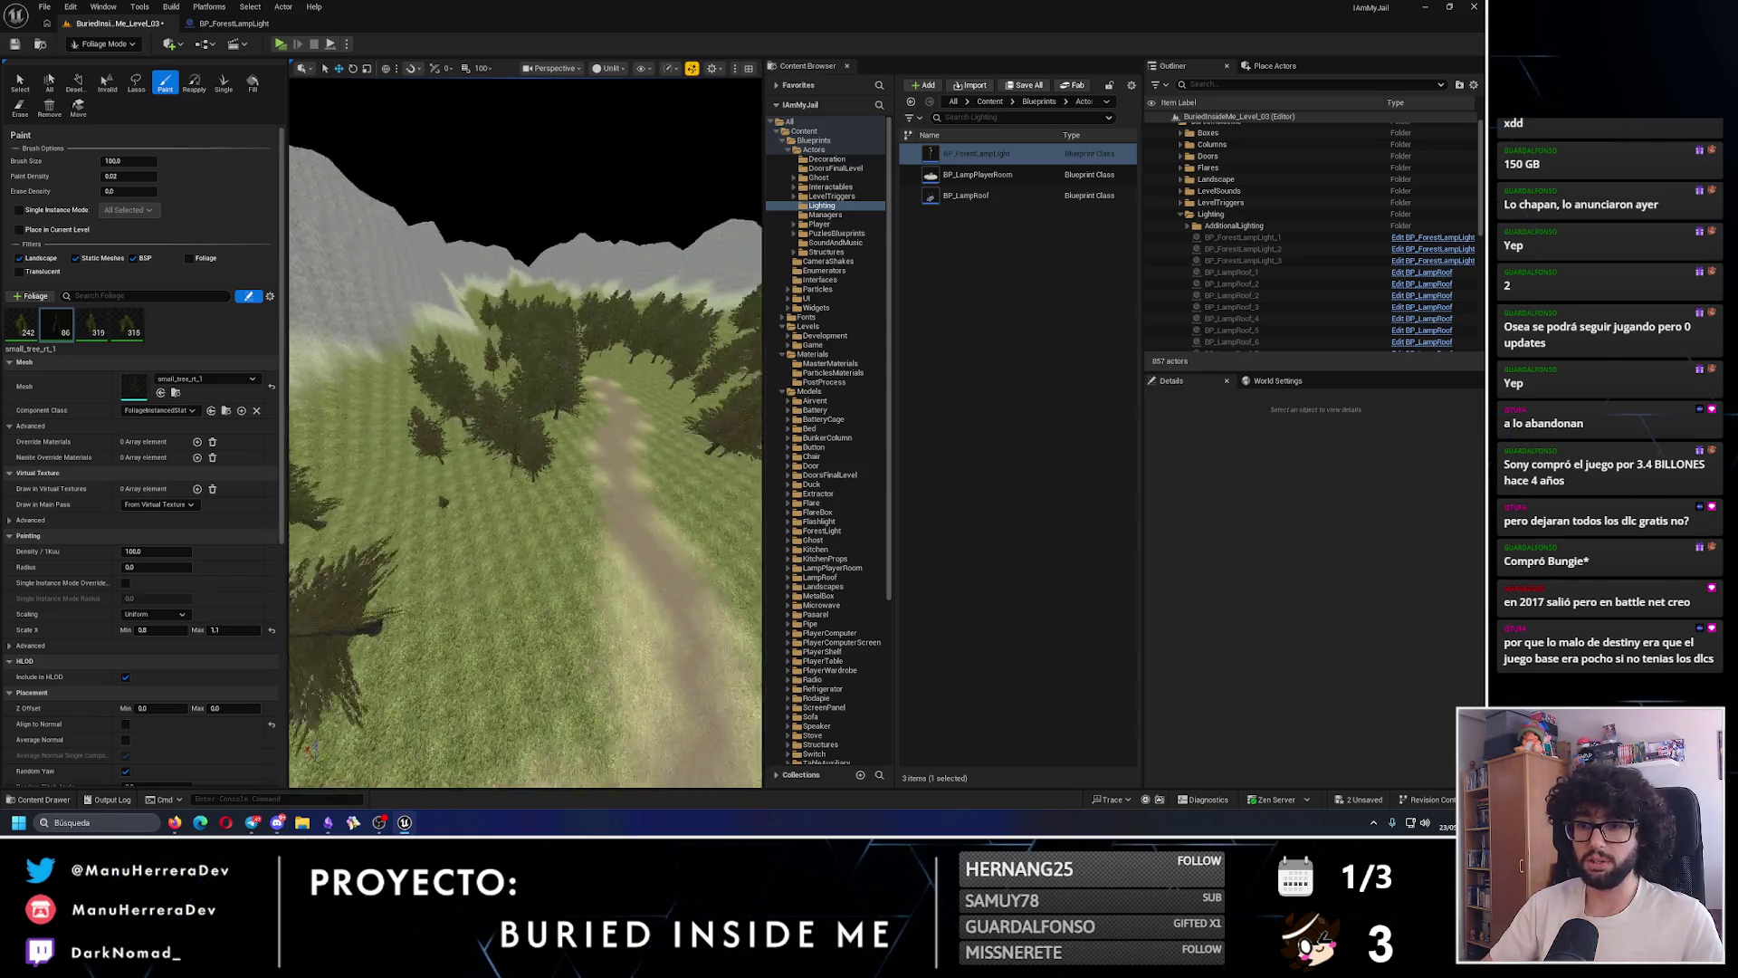
click(539, 511)
drag(428, 510, 402, 516)
key(ctrl+z)
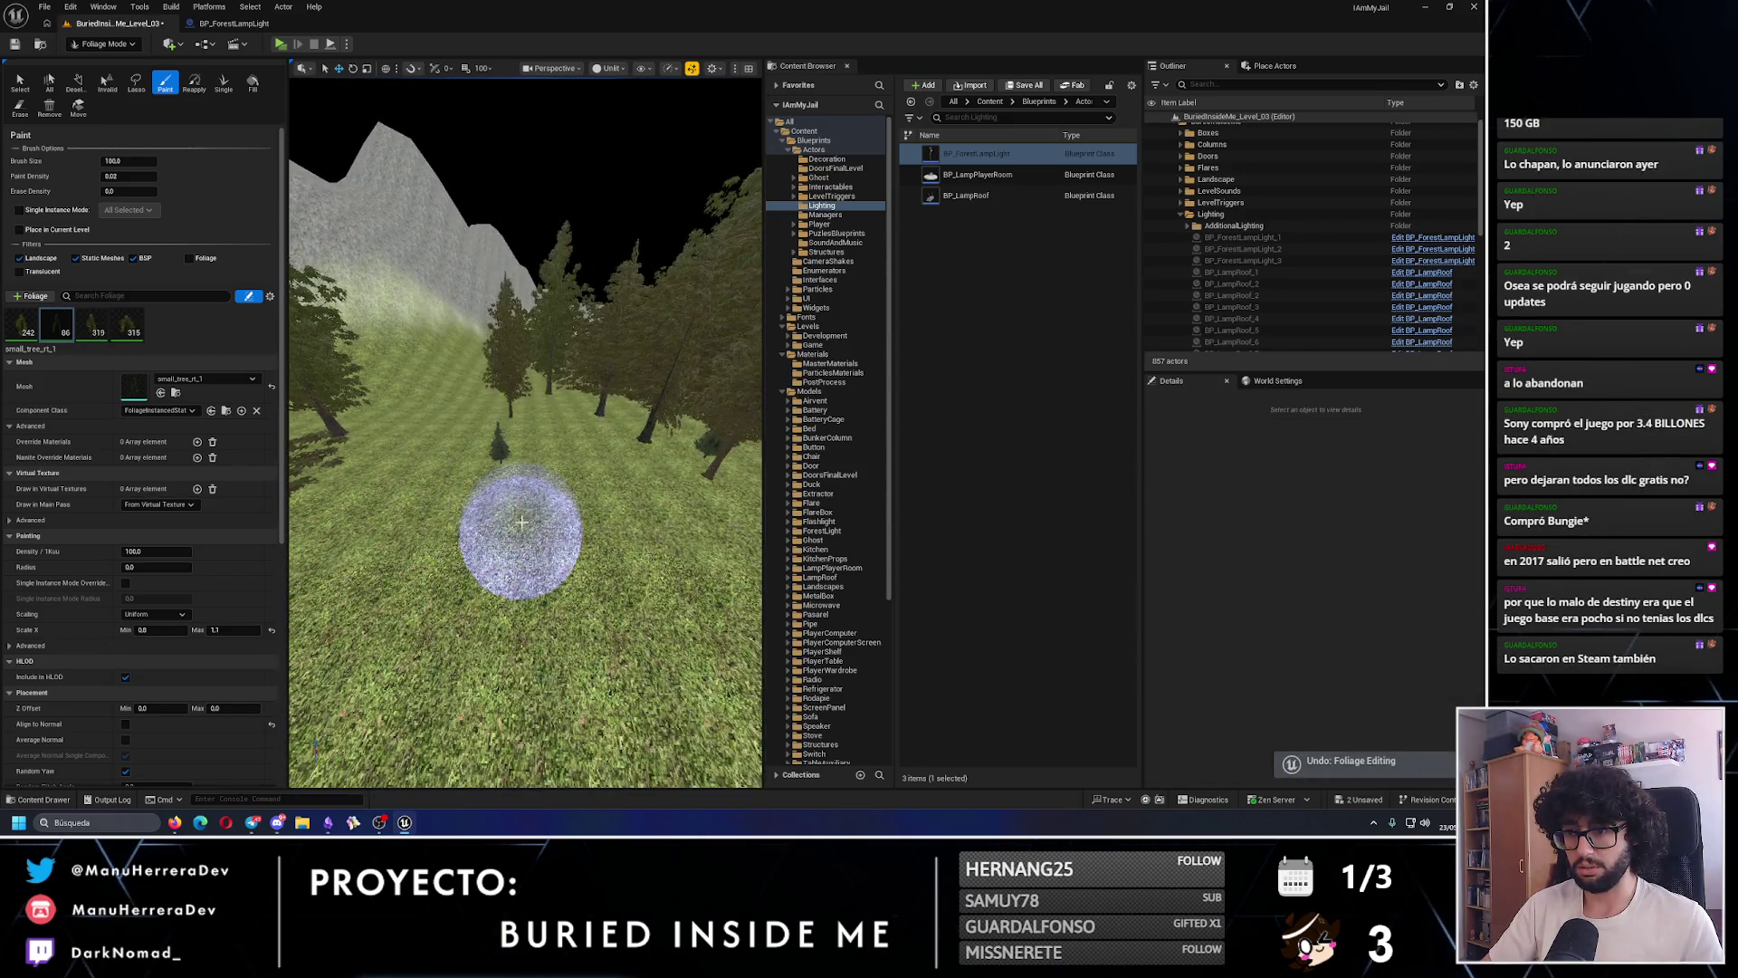
click(527, 573)
mouse_move(528, 573)
mouse_down()
mouse_move(559, 480)
mouse_move(534, 443)
mouse_move(547, 353)
mouse_up()
click(532, 482)
- Erase the trees under the brush, then paint new trees back into the forest
key(w)
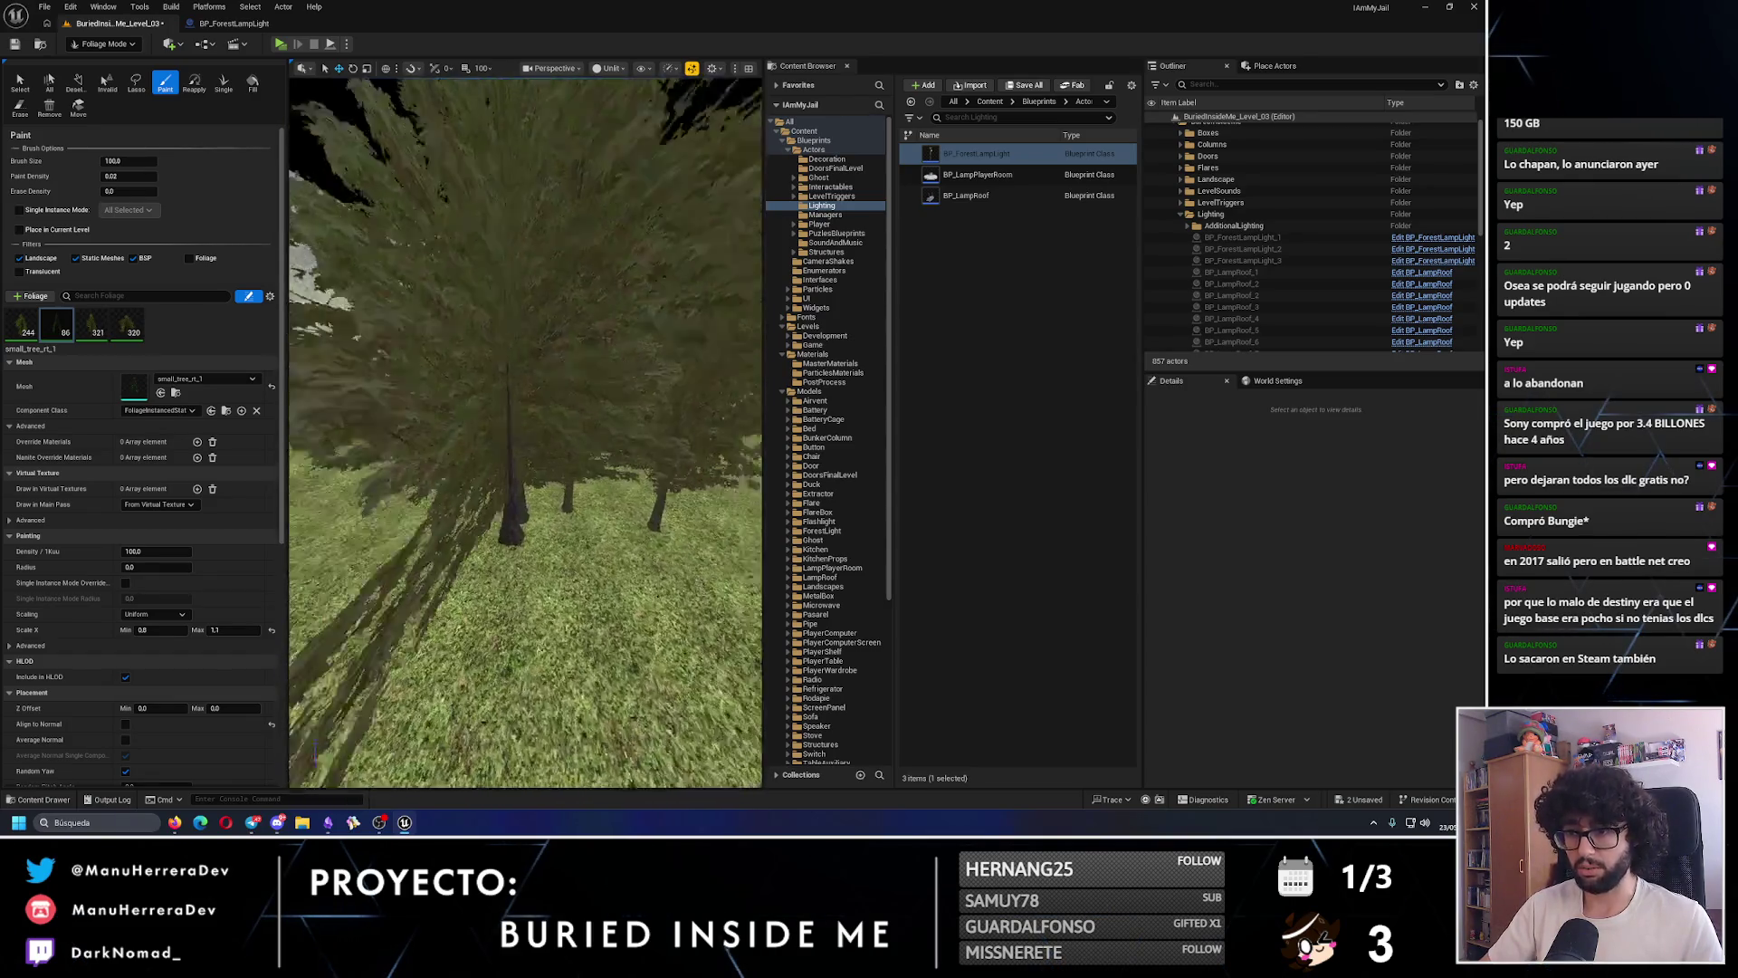
key(shift)
shift+click(528, 489)
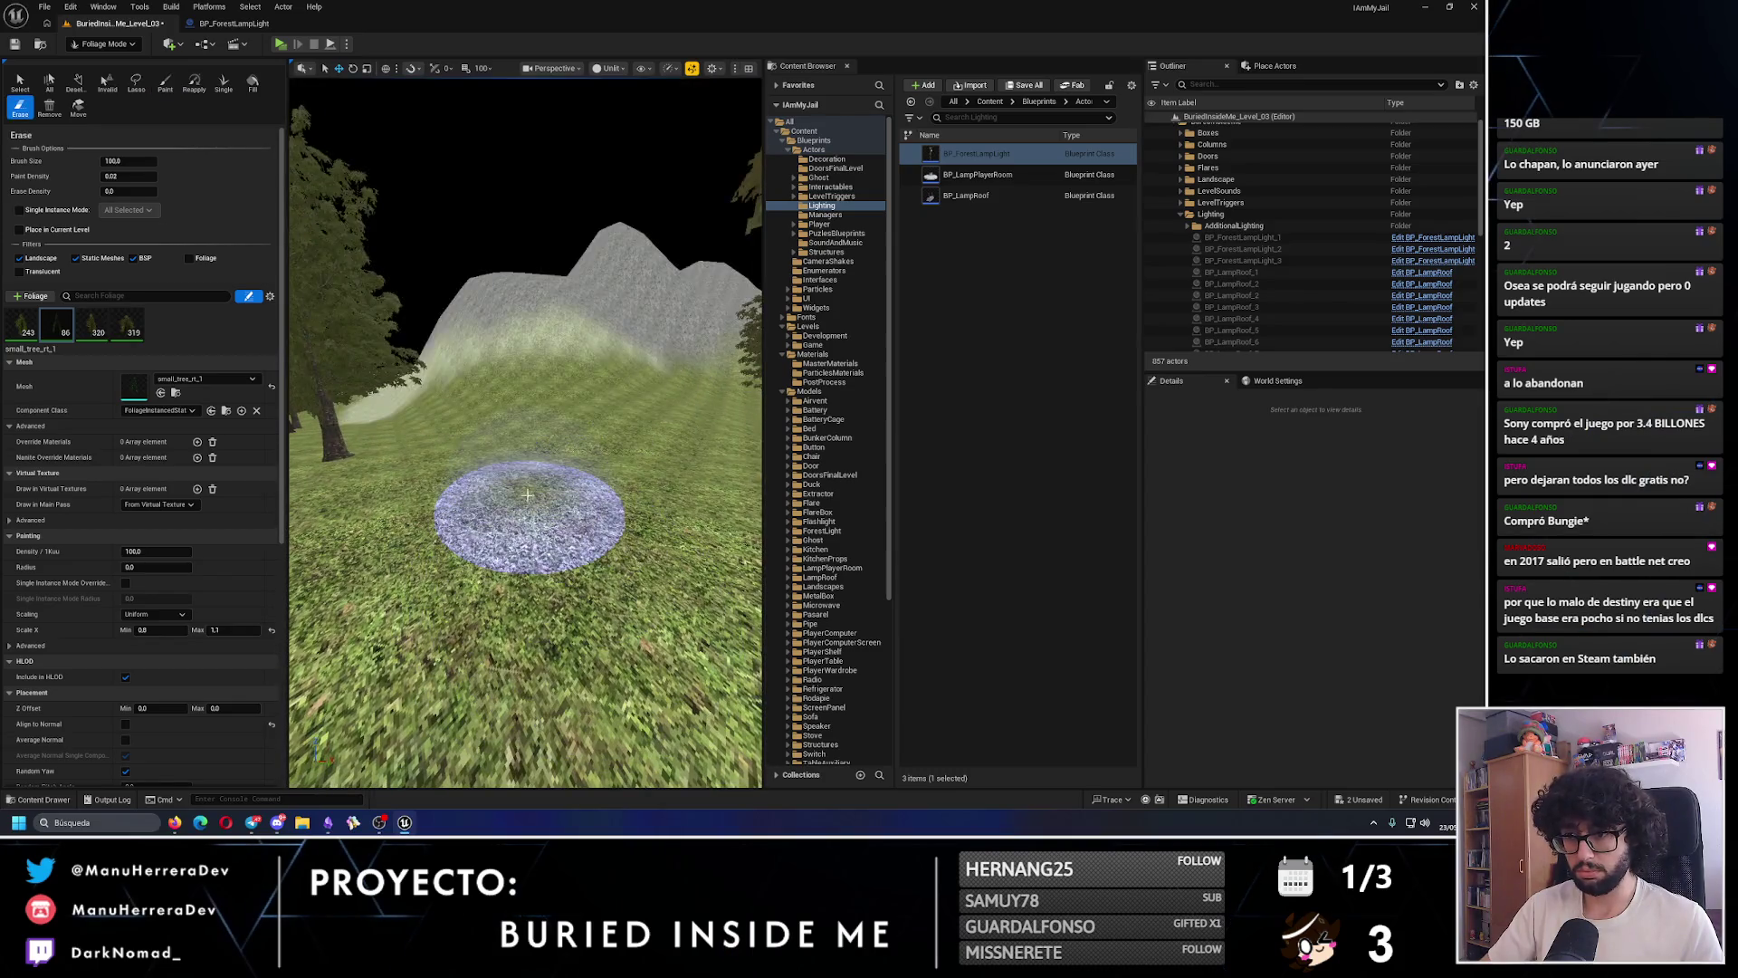
click(487, 563)
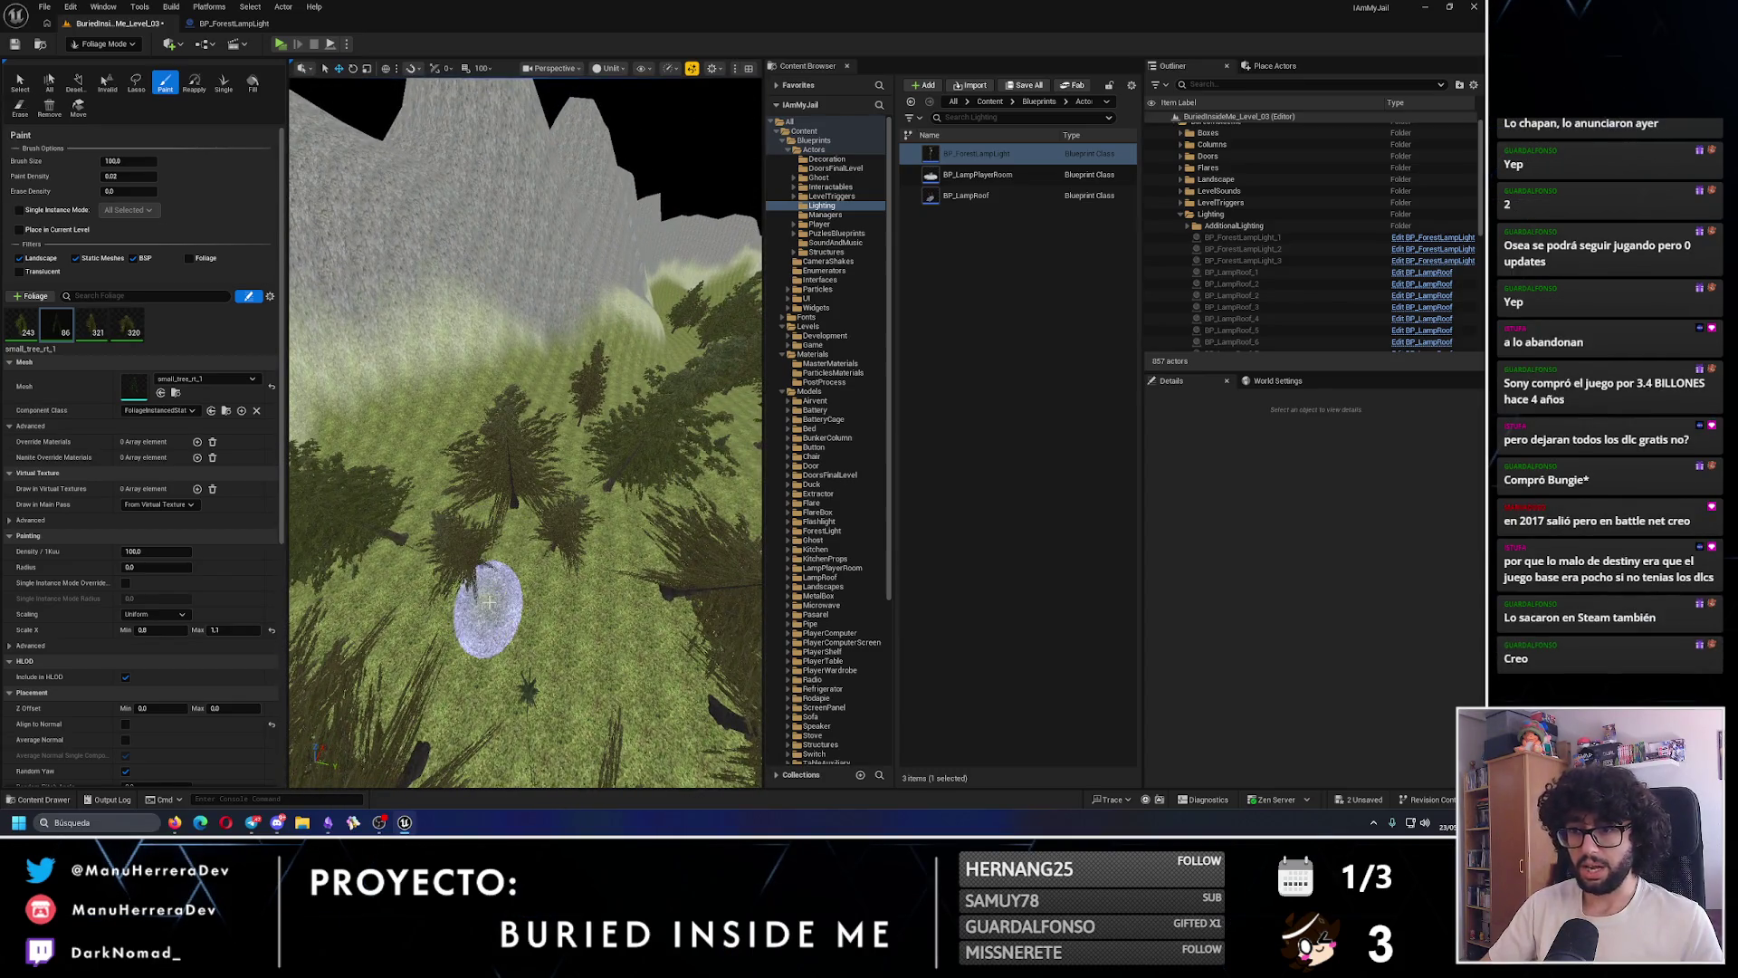
key(s)
key(w)
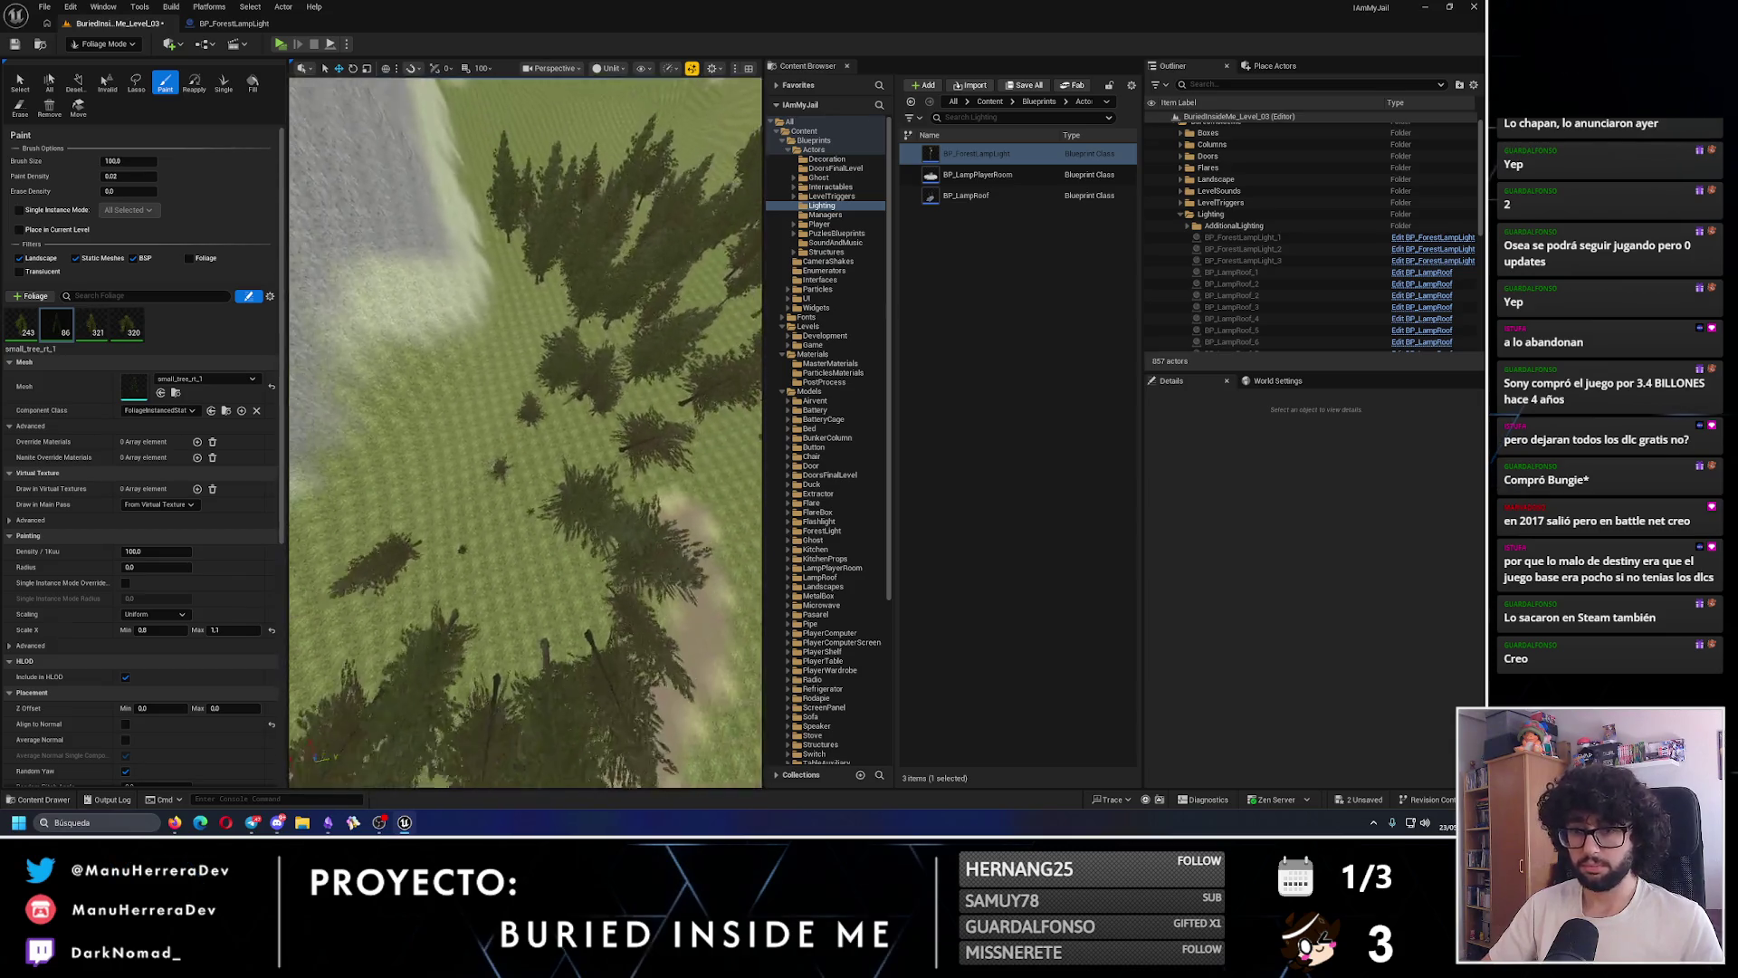
click(606, 440)
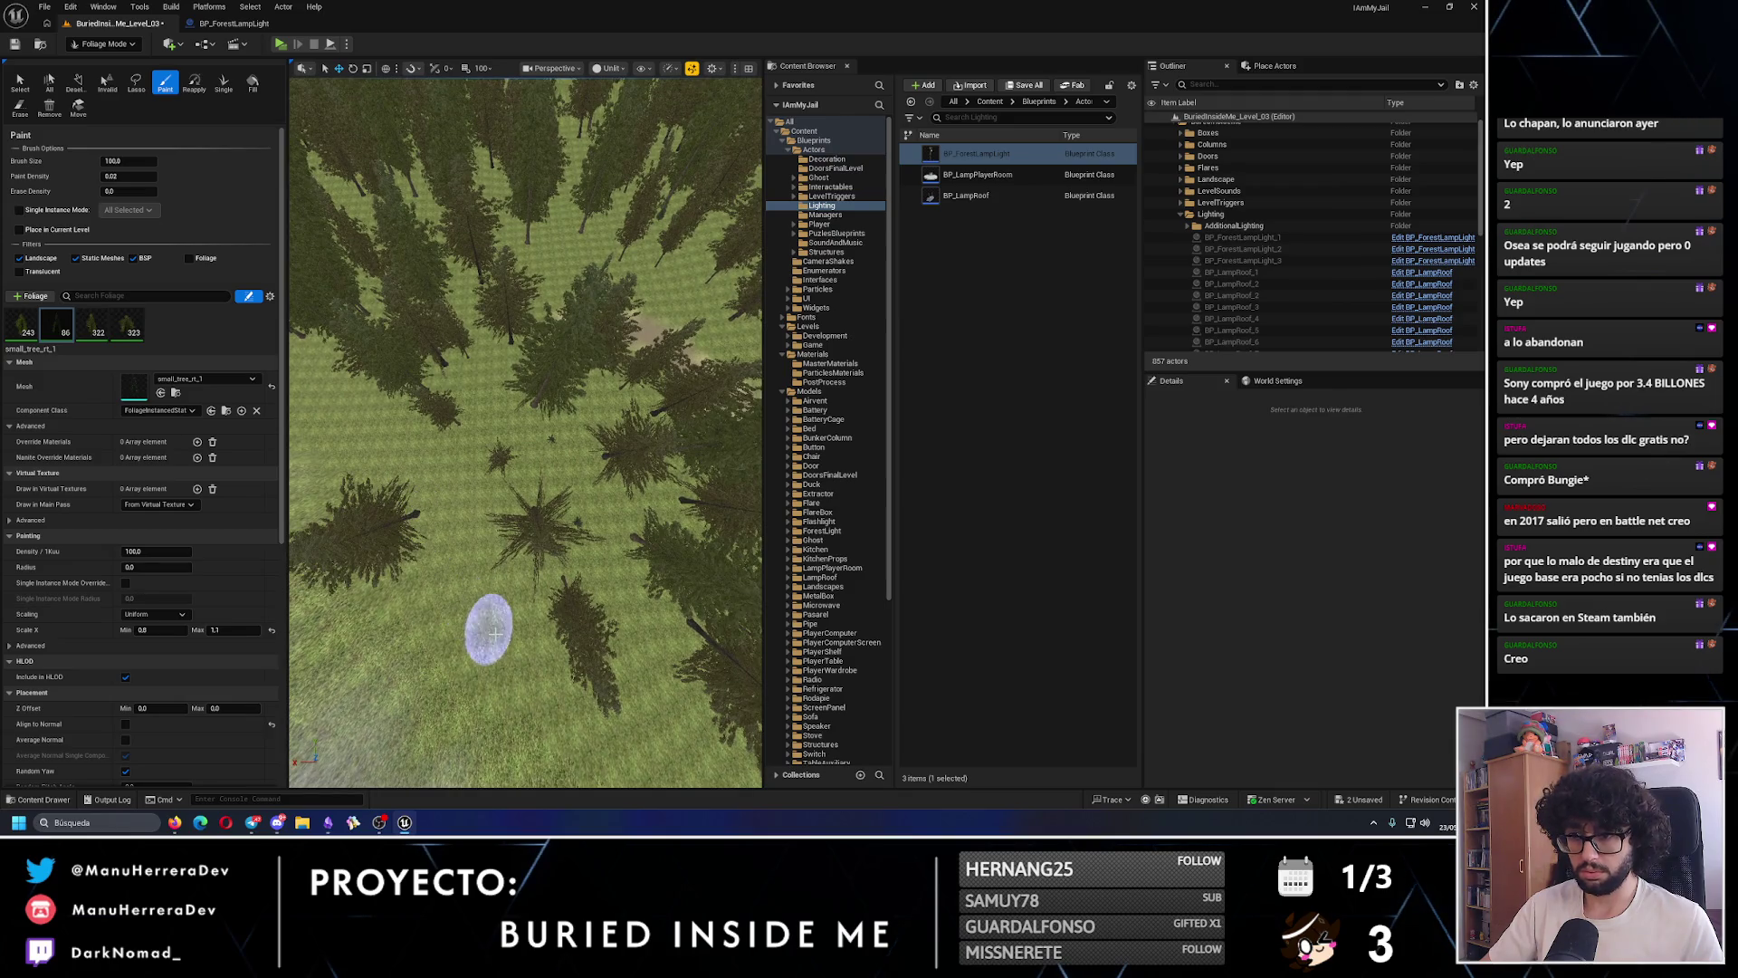
- Erase and repaint trees on the hillside among the forest
key(s)
key(shift)
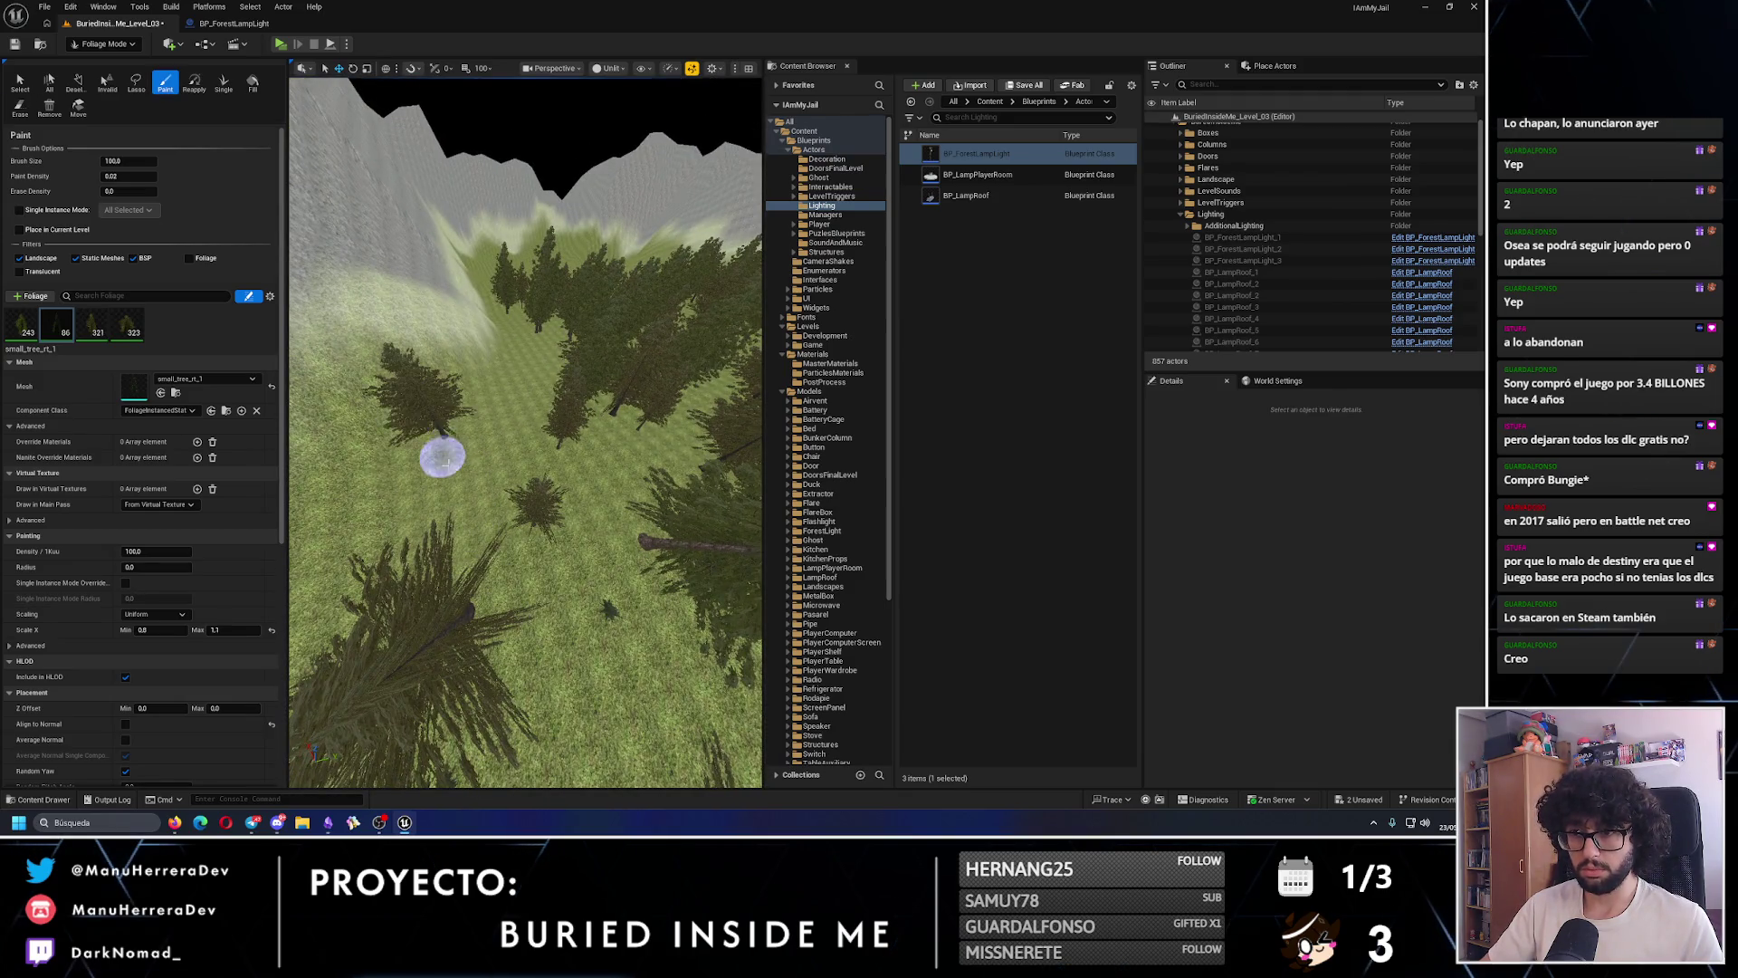
click(458, 440)
key(s)
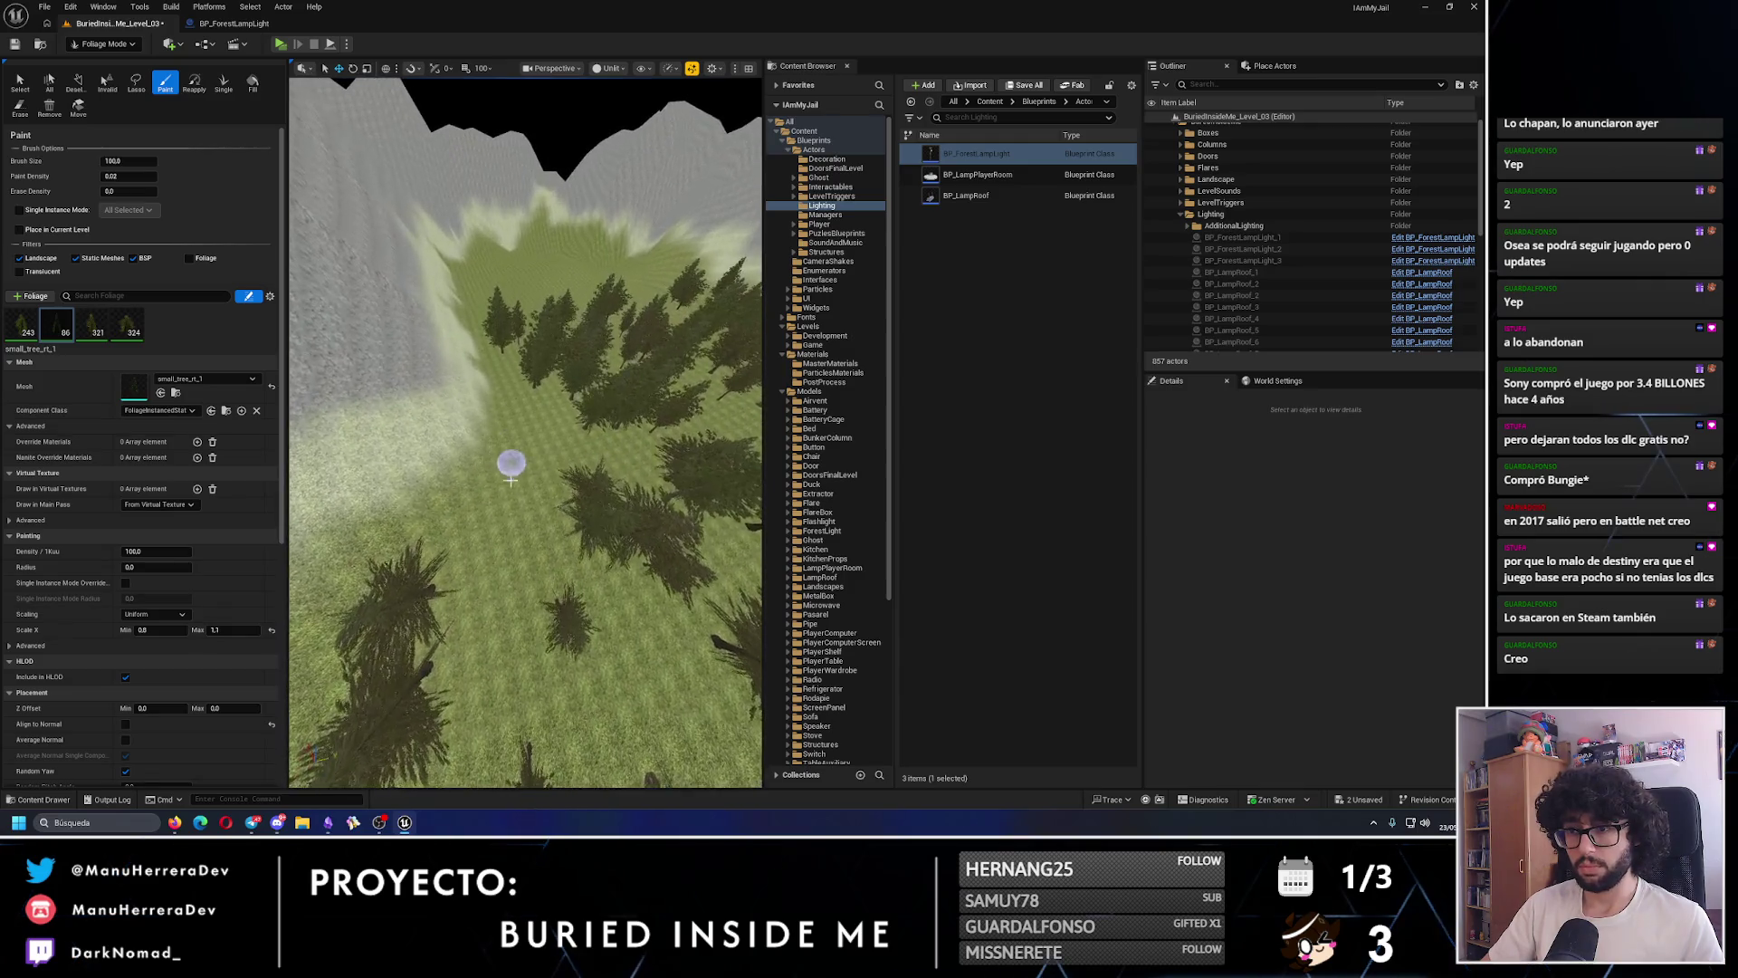
click(533, 454)
scroll(523, 432, up, 3)
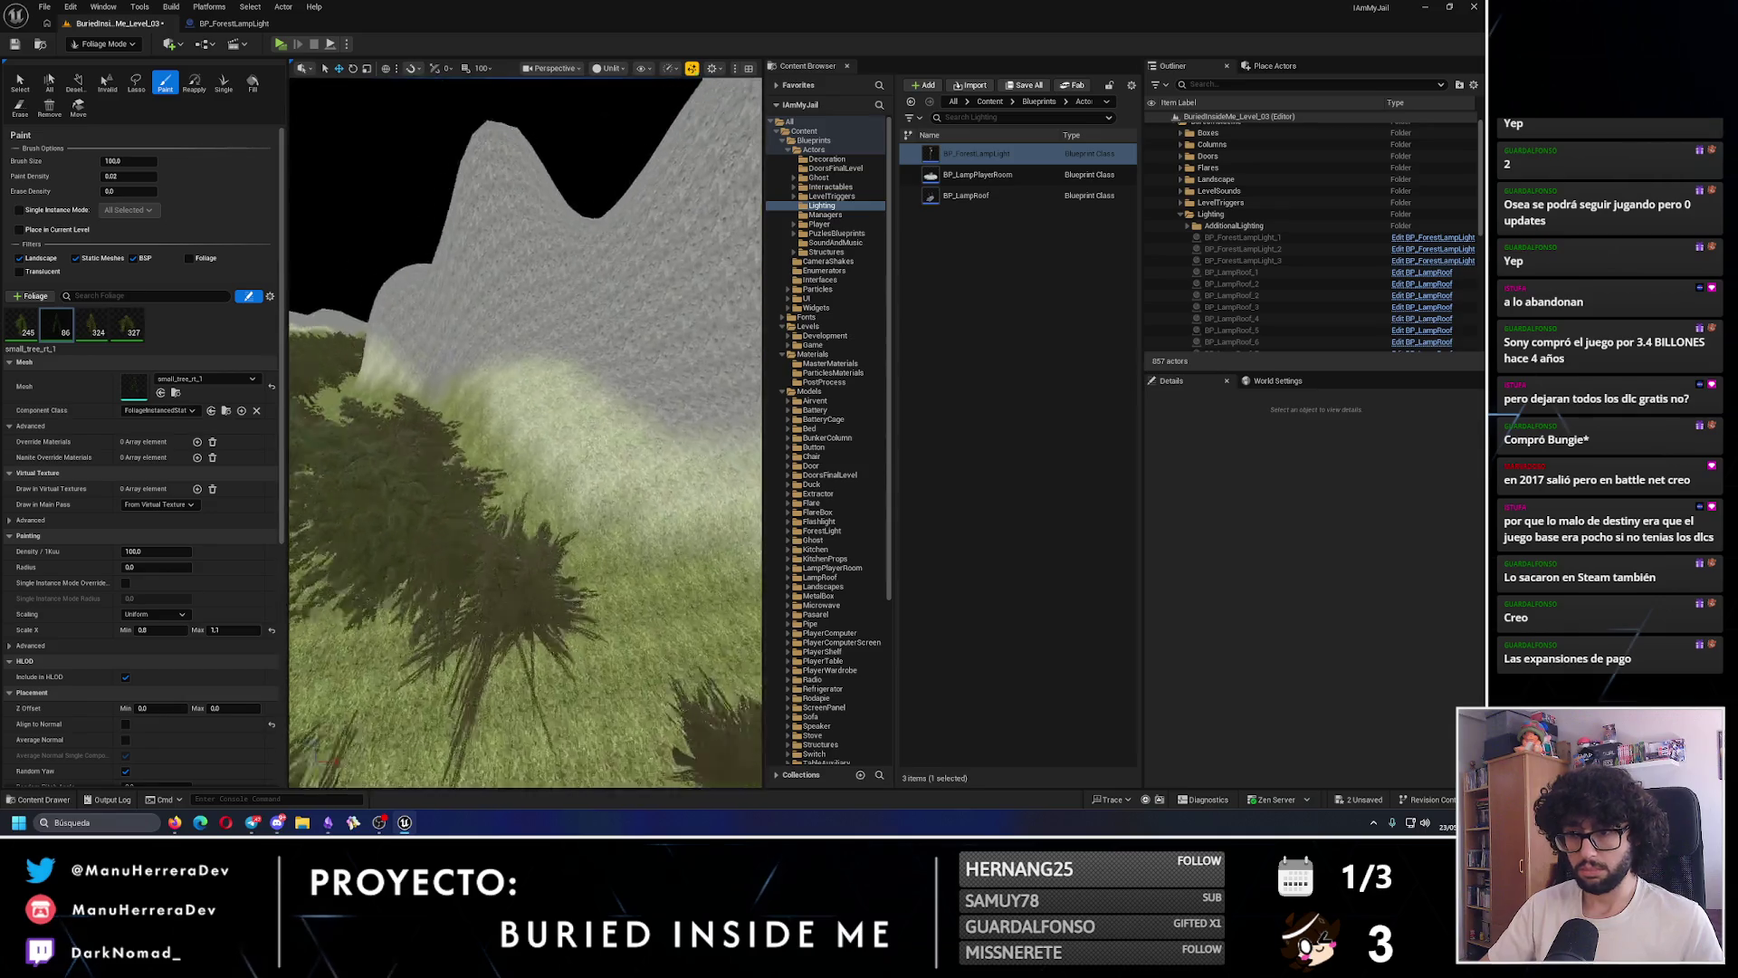
key(shift)
shift+click(574, 469)
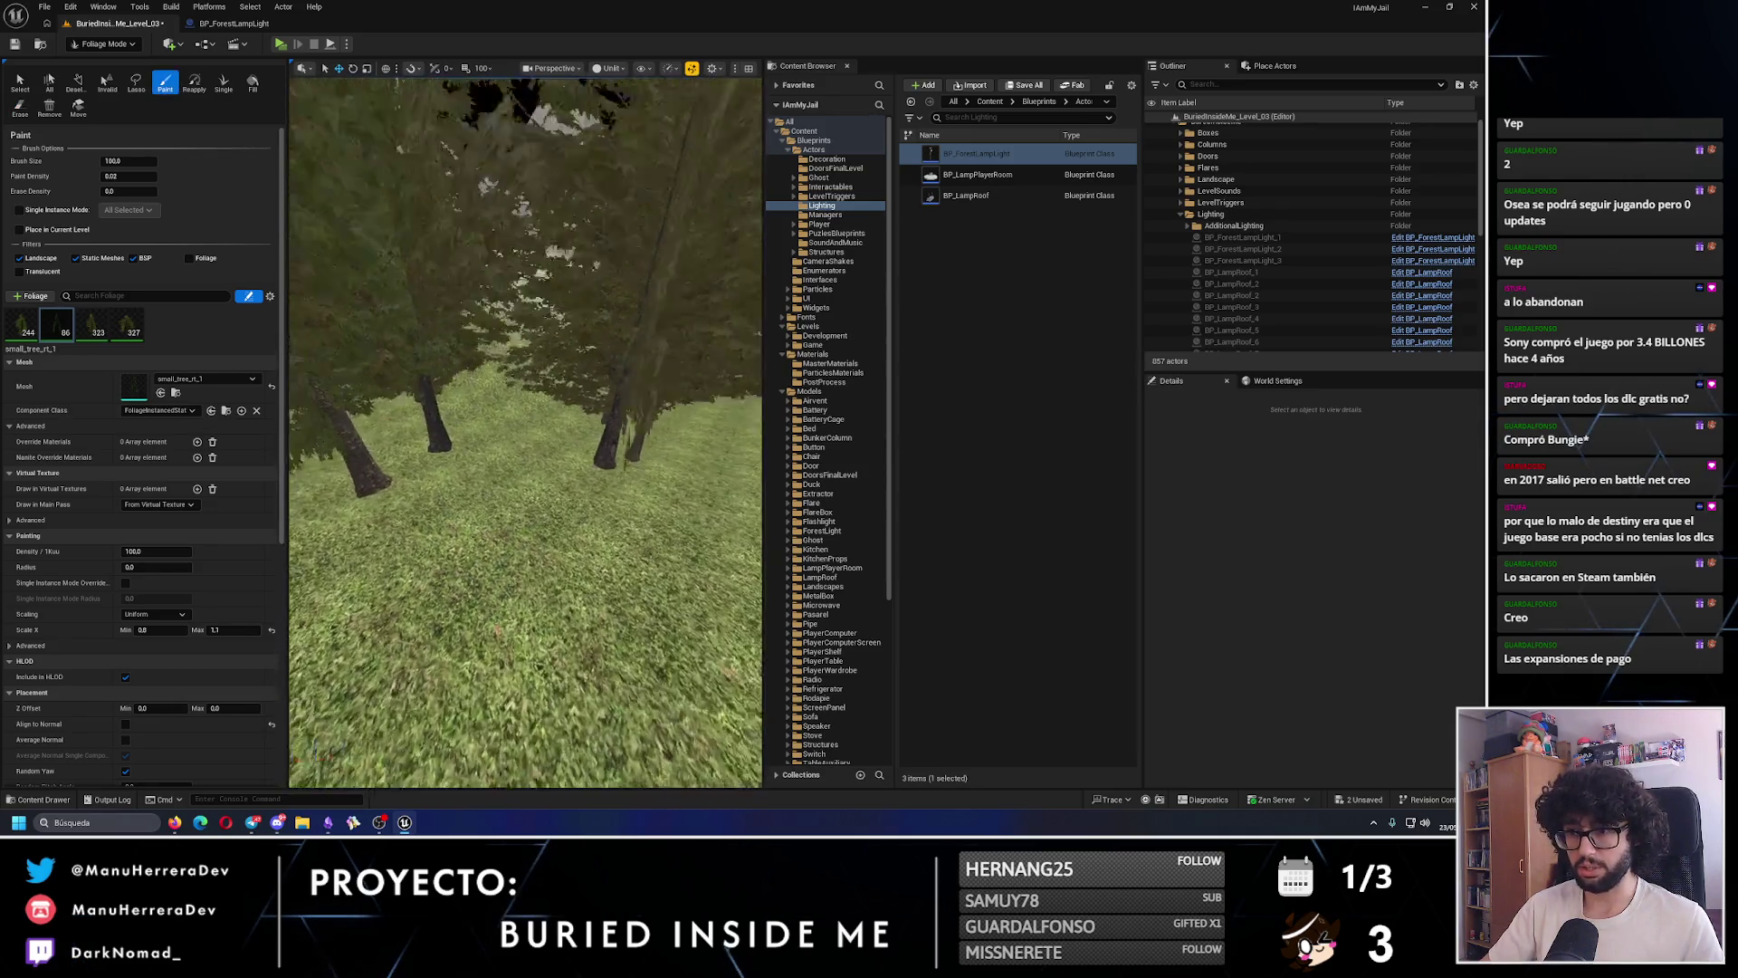
click(600, 549)
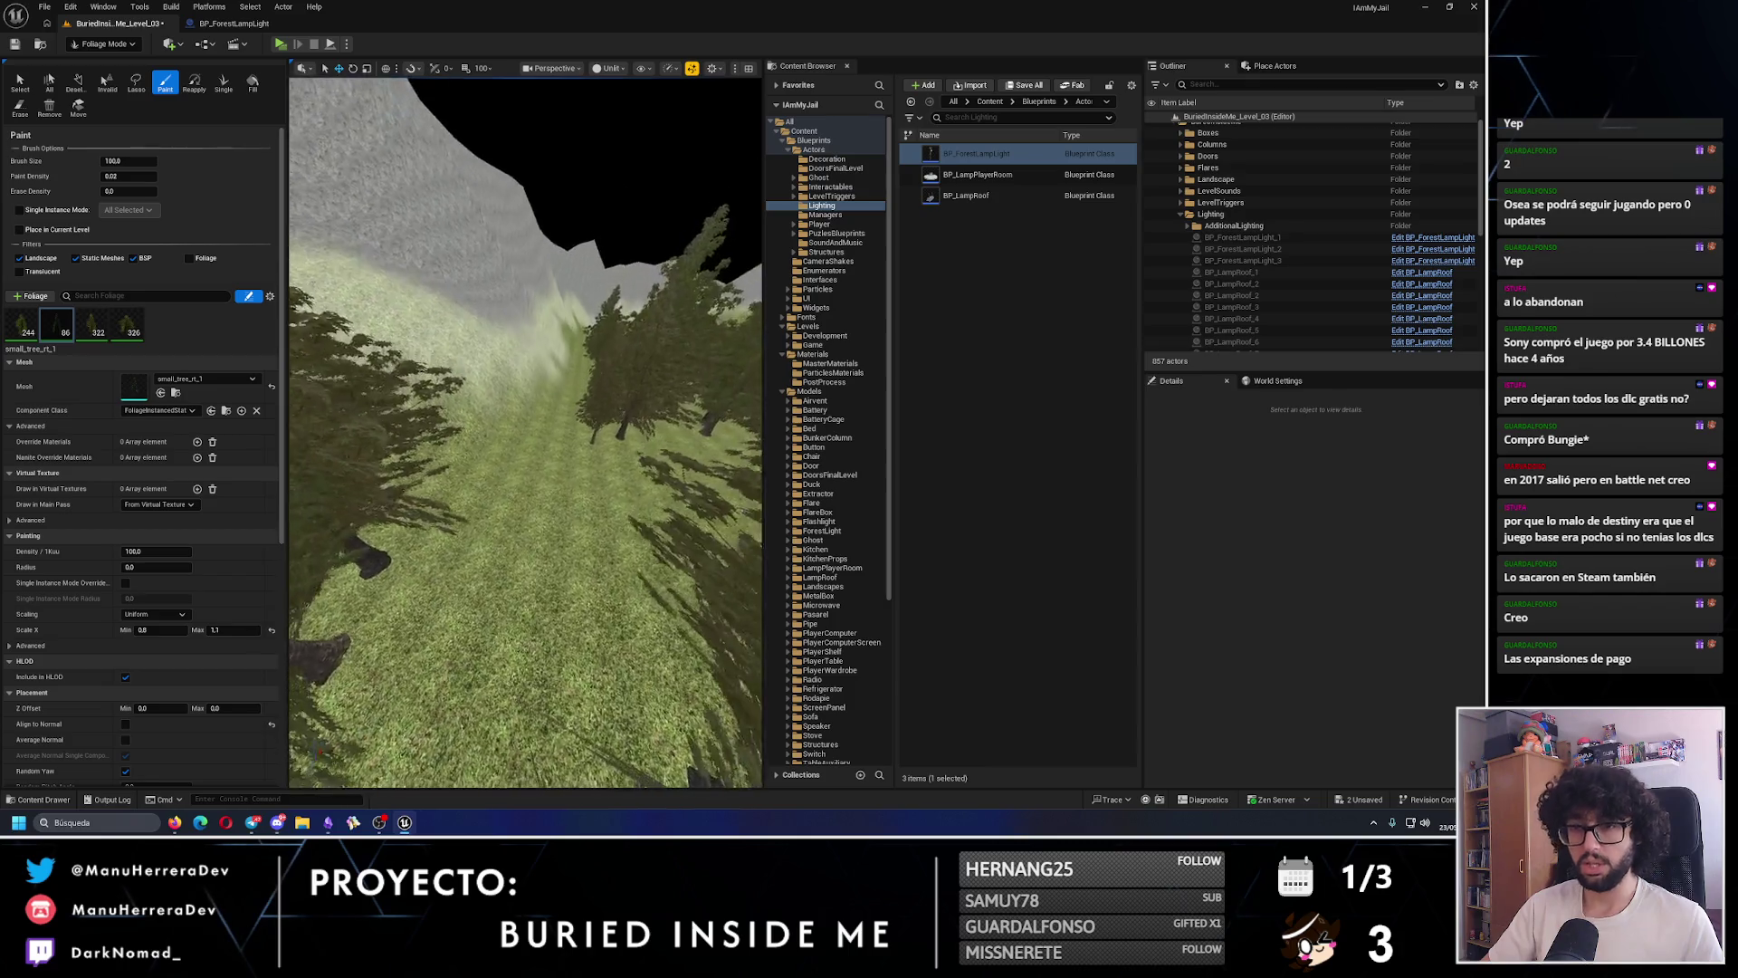
key(s)
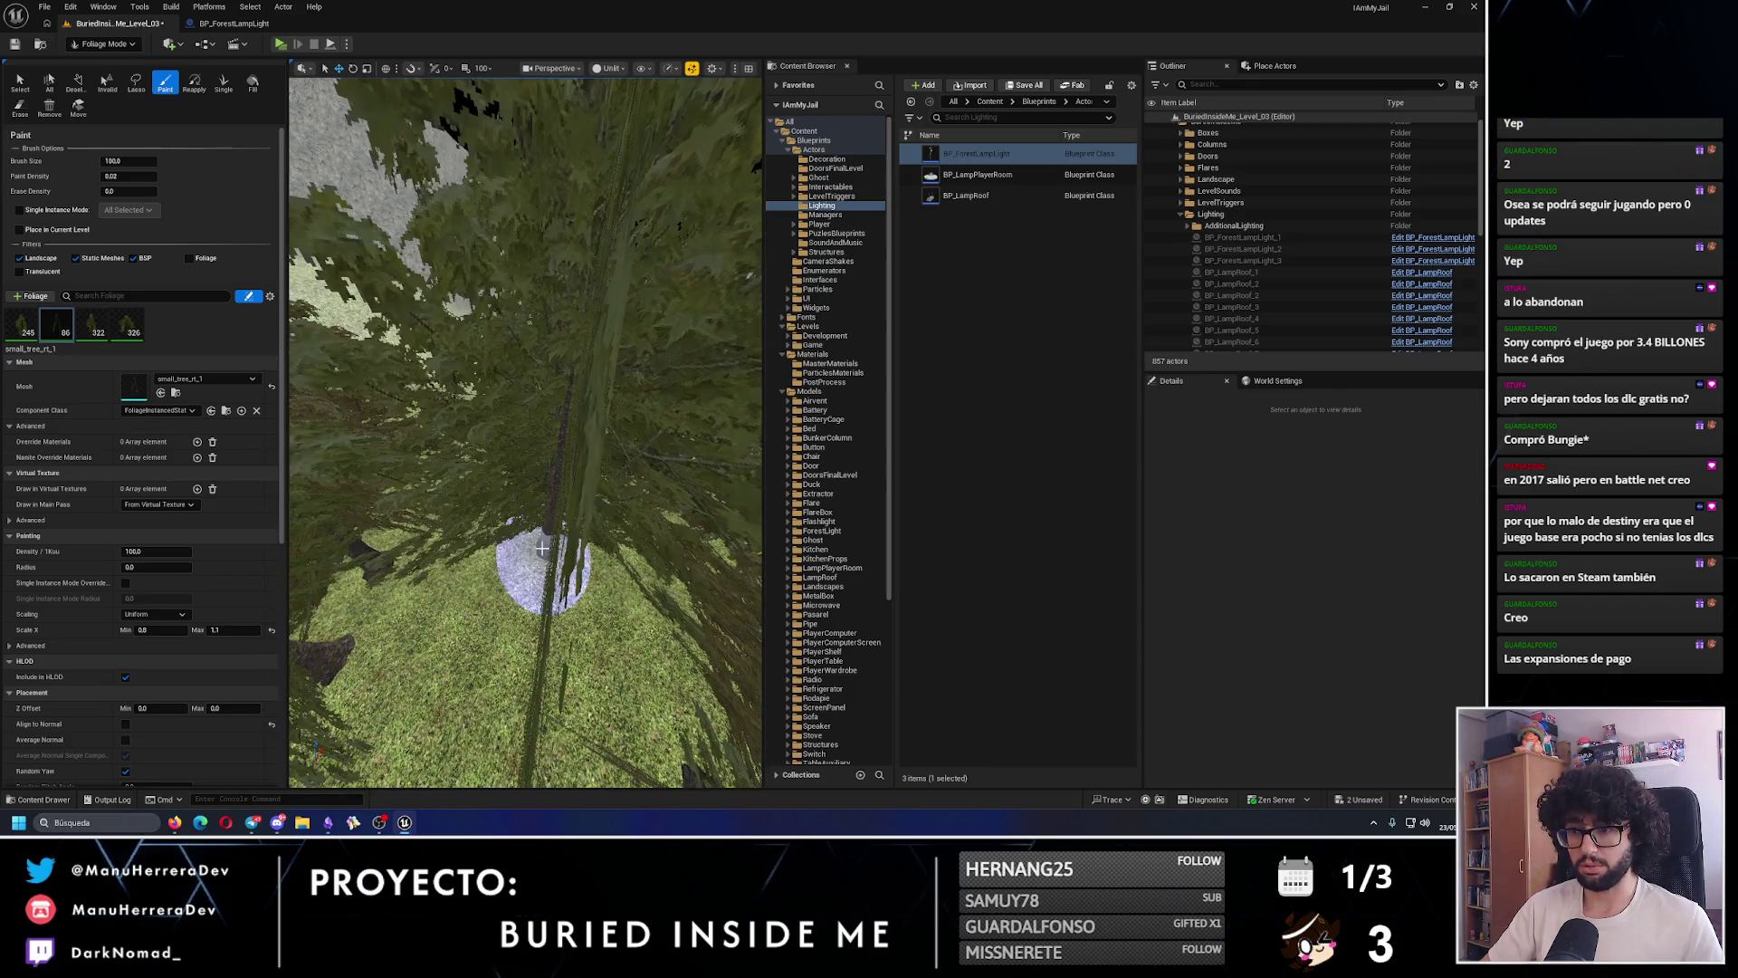
- Paint trees into canopy gaps and on the slope, undoing one stray tree
click(535, 698)
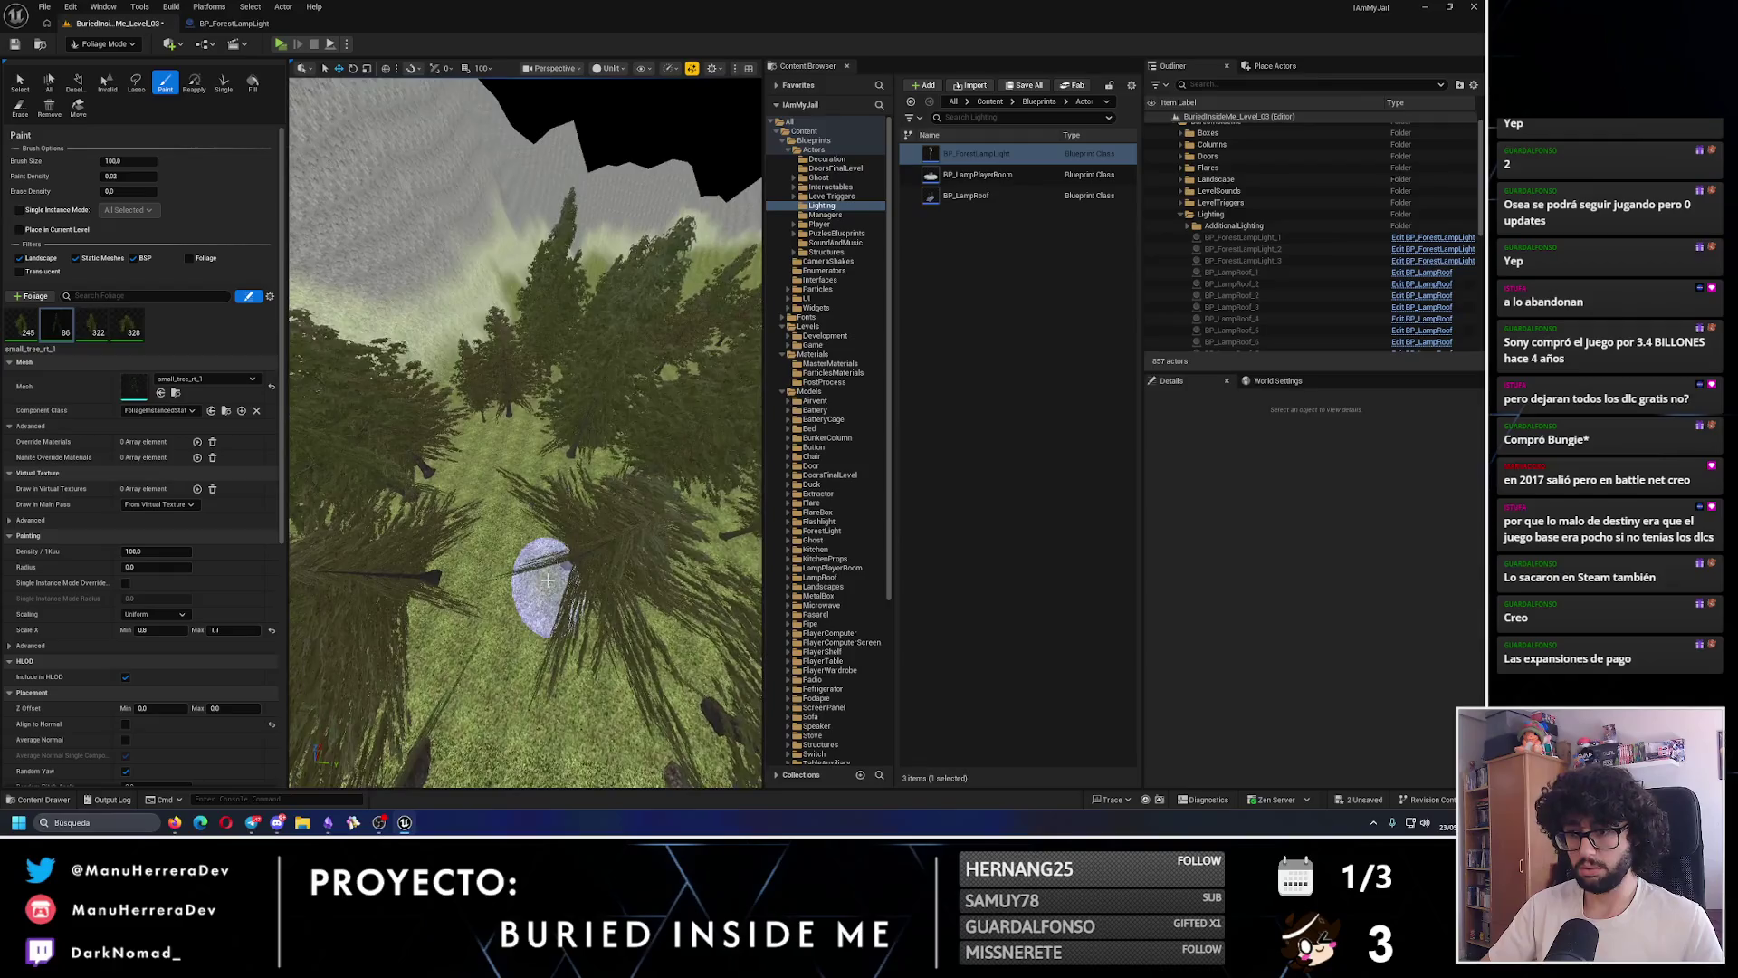
scroll(535, 698, down, 3)
scroll(430, 612, down, 3)
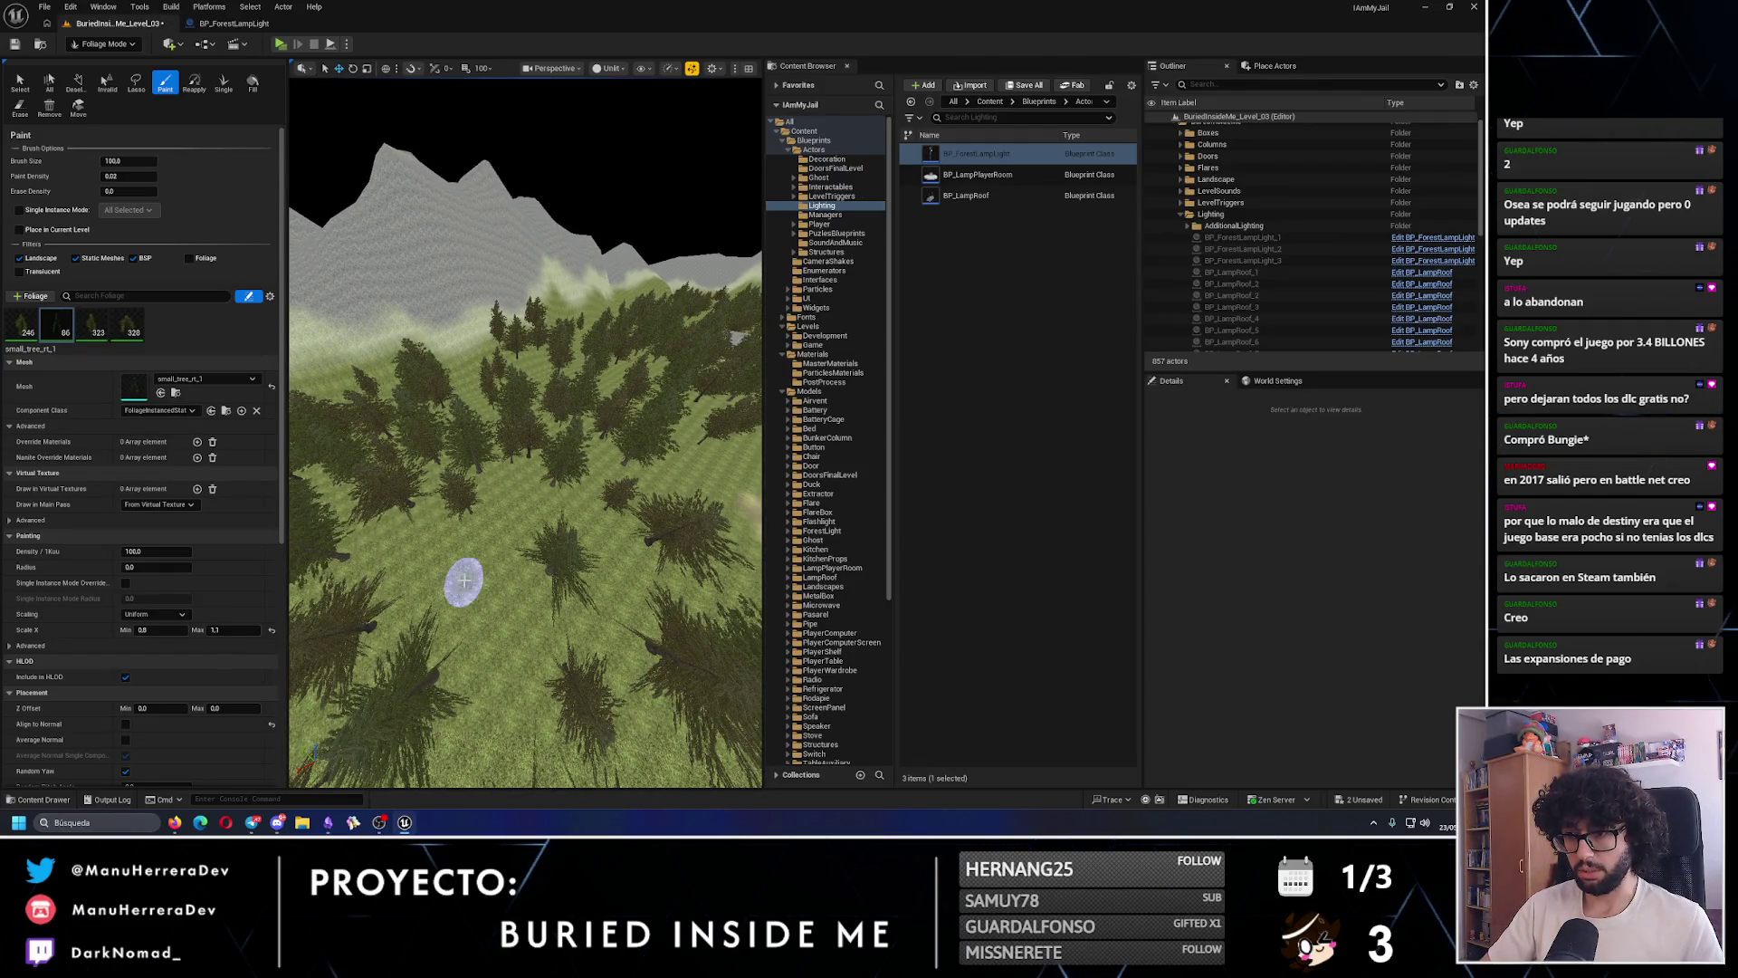
scroll(465, 579, up, 5)
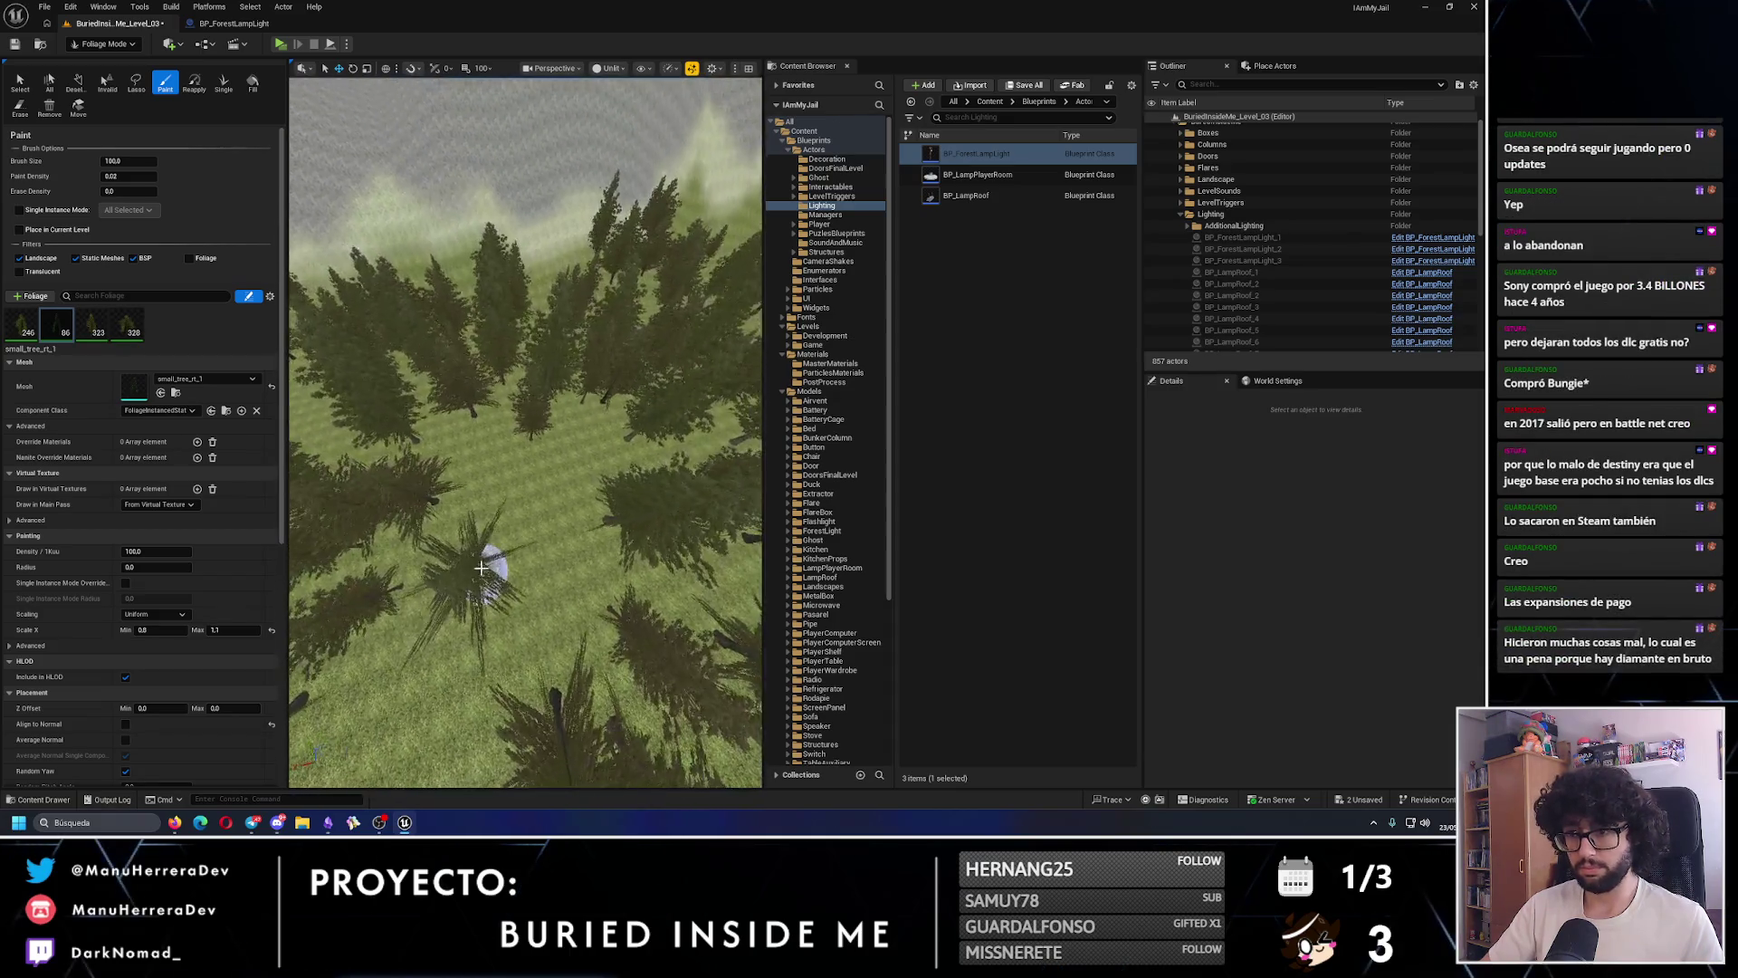
click(532, 497)
scroll(532, 497, up, 5)
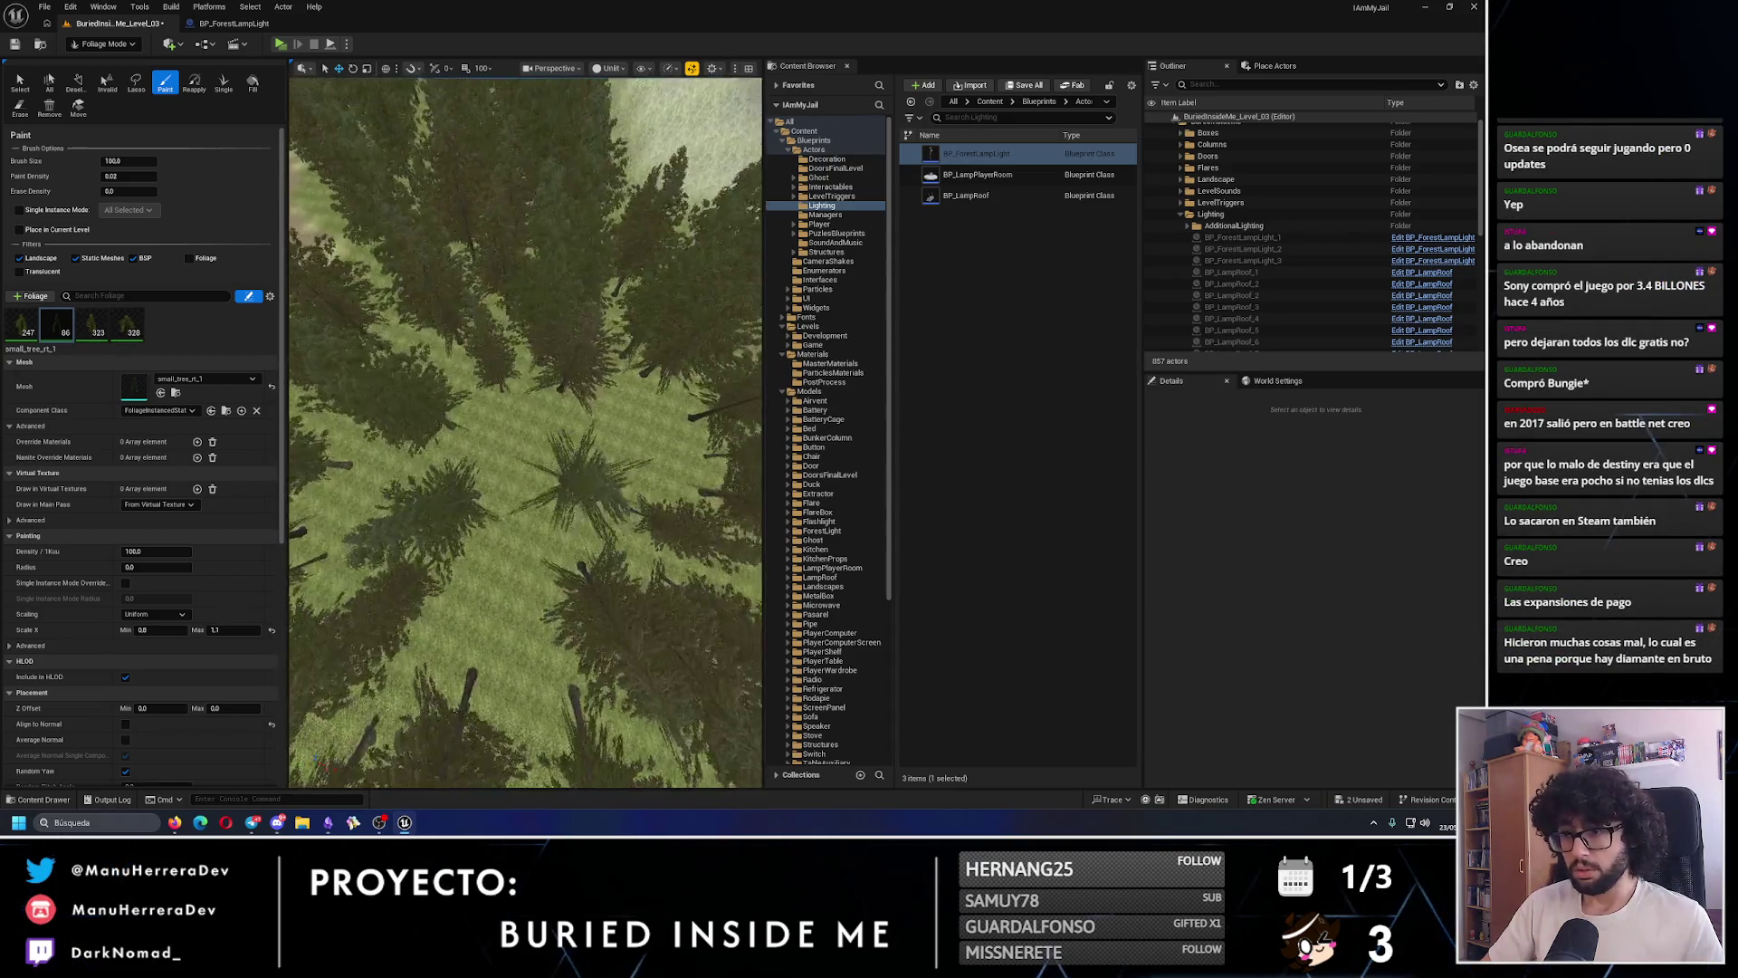
scroll(532, 543, up, 3)
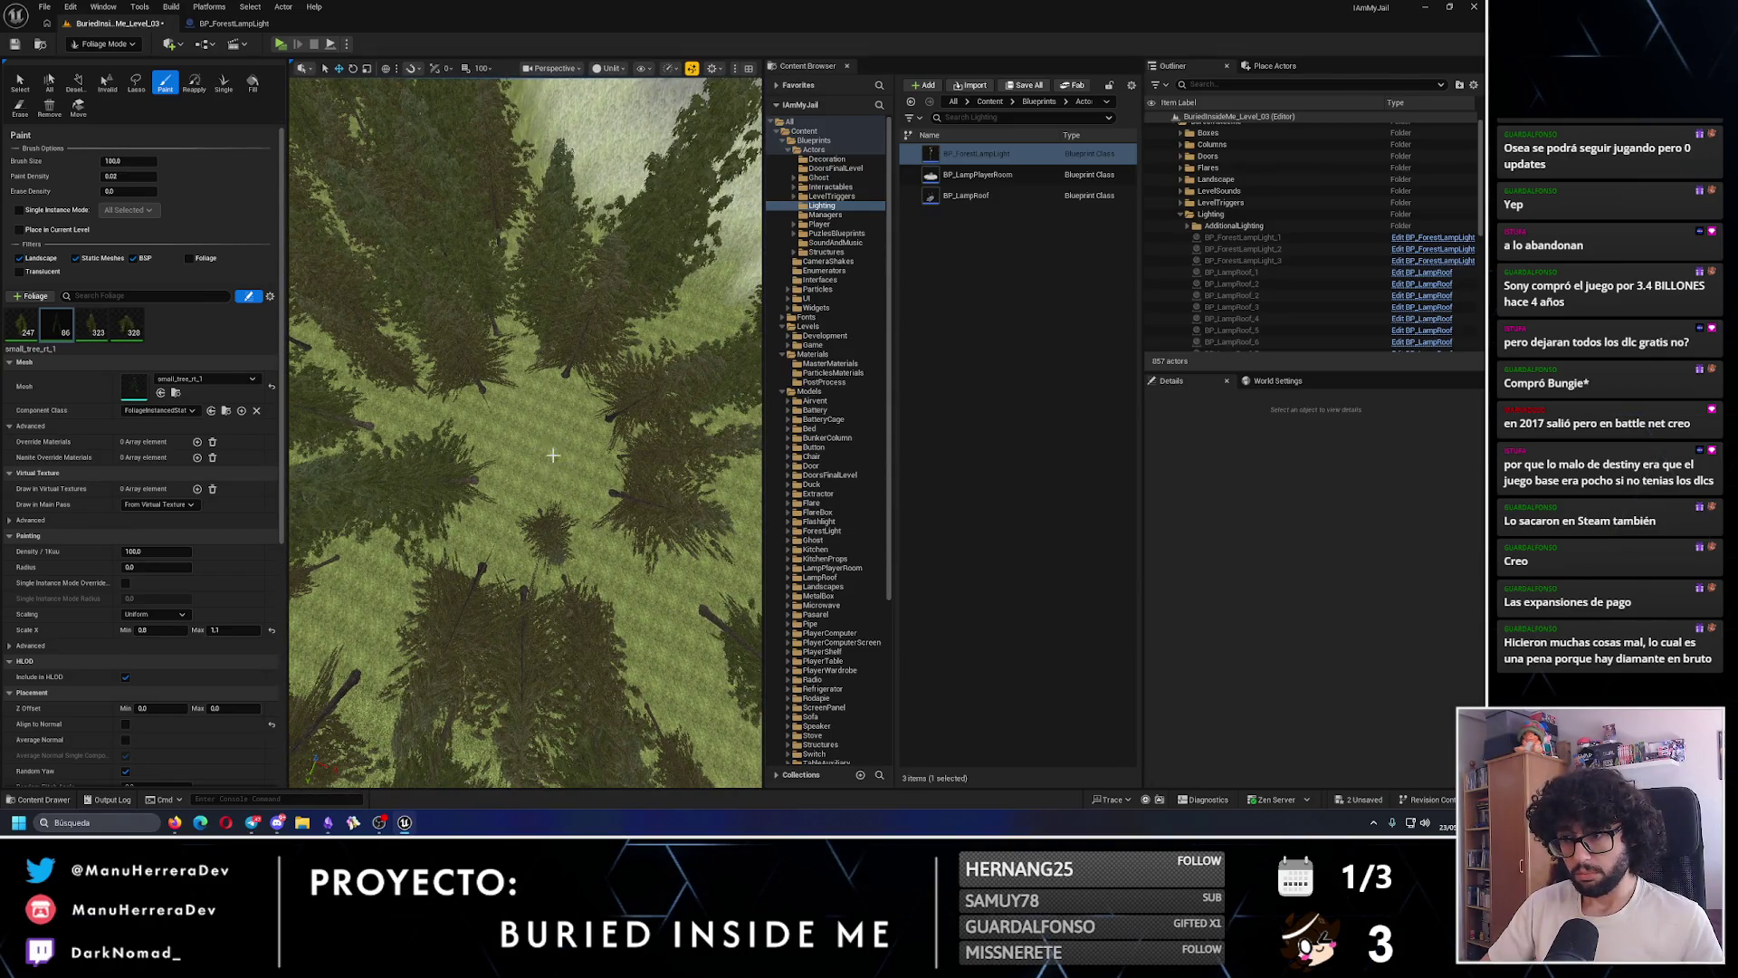
scroll(565, 517, down, 3)
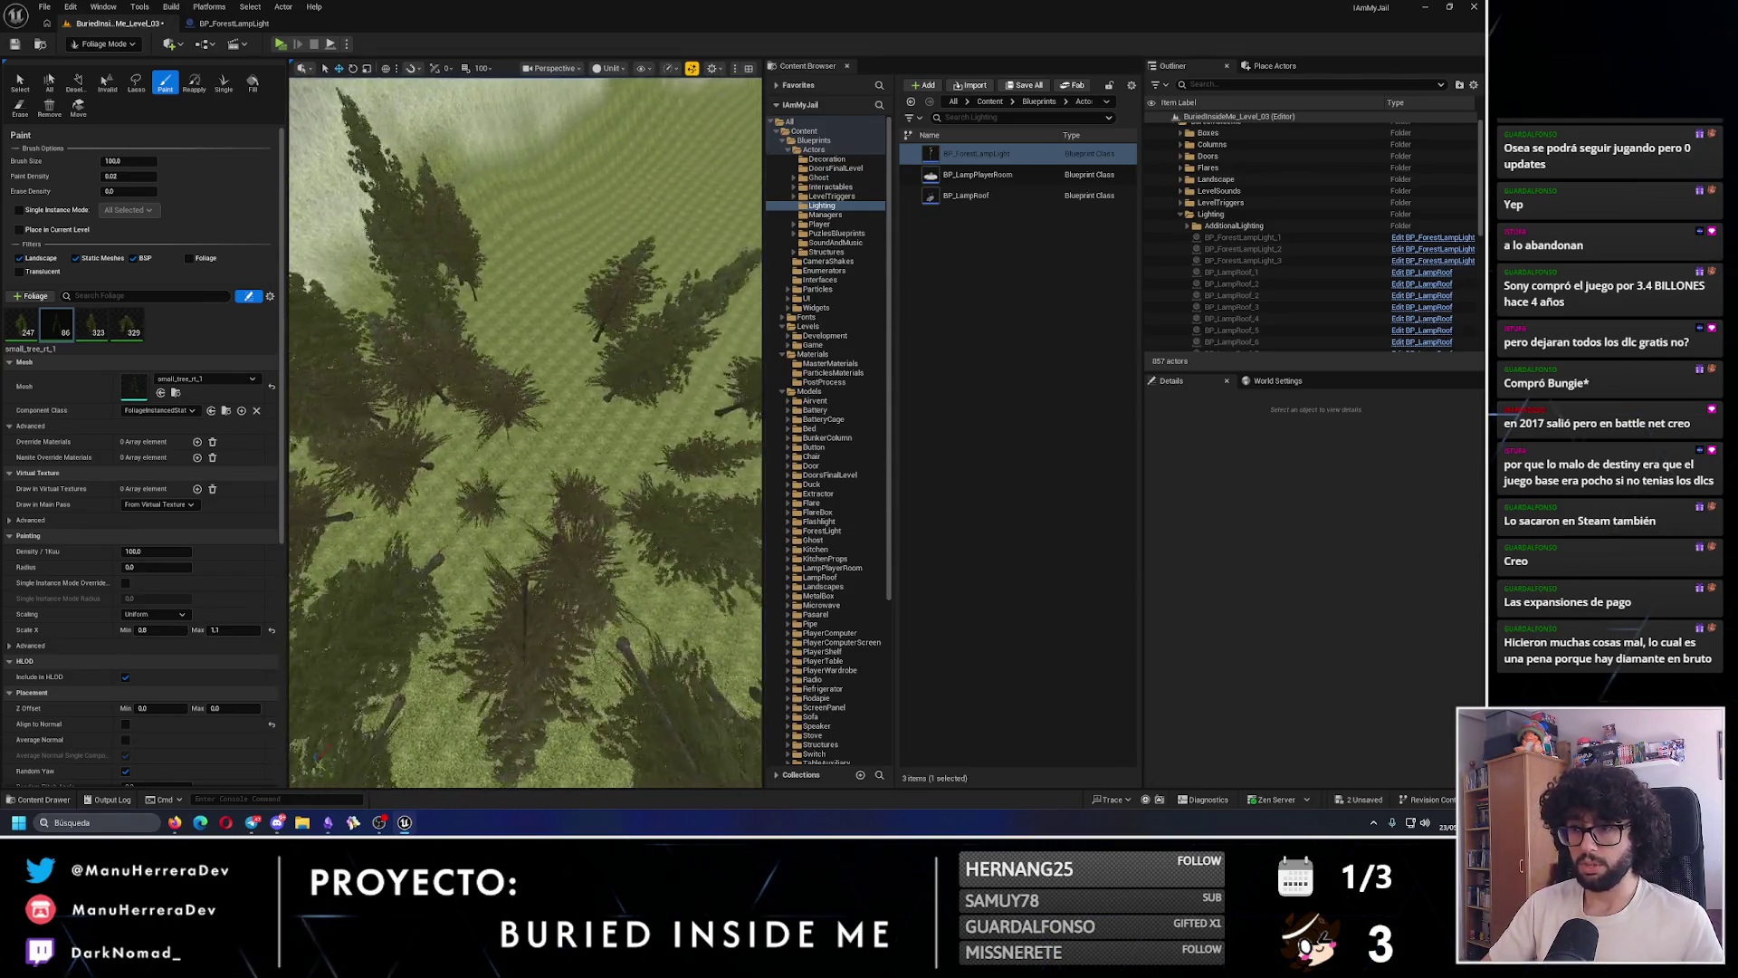
click(489, 500)
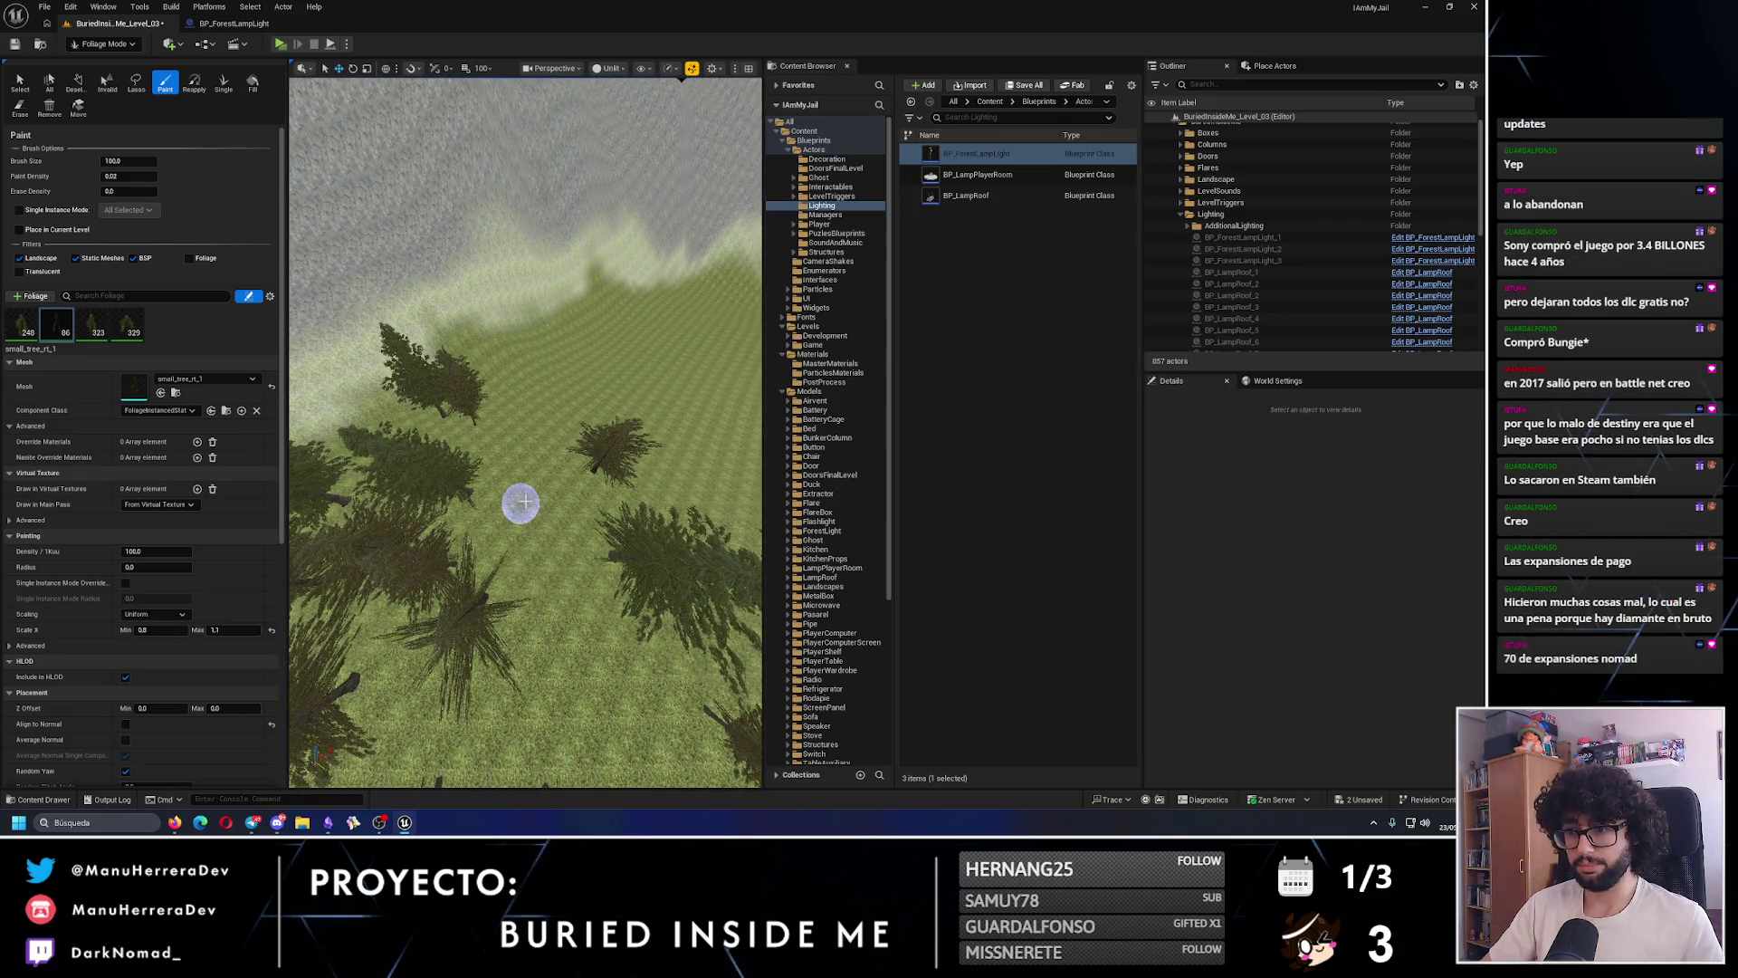
key(ctrl+z)
click(538, 525)
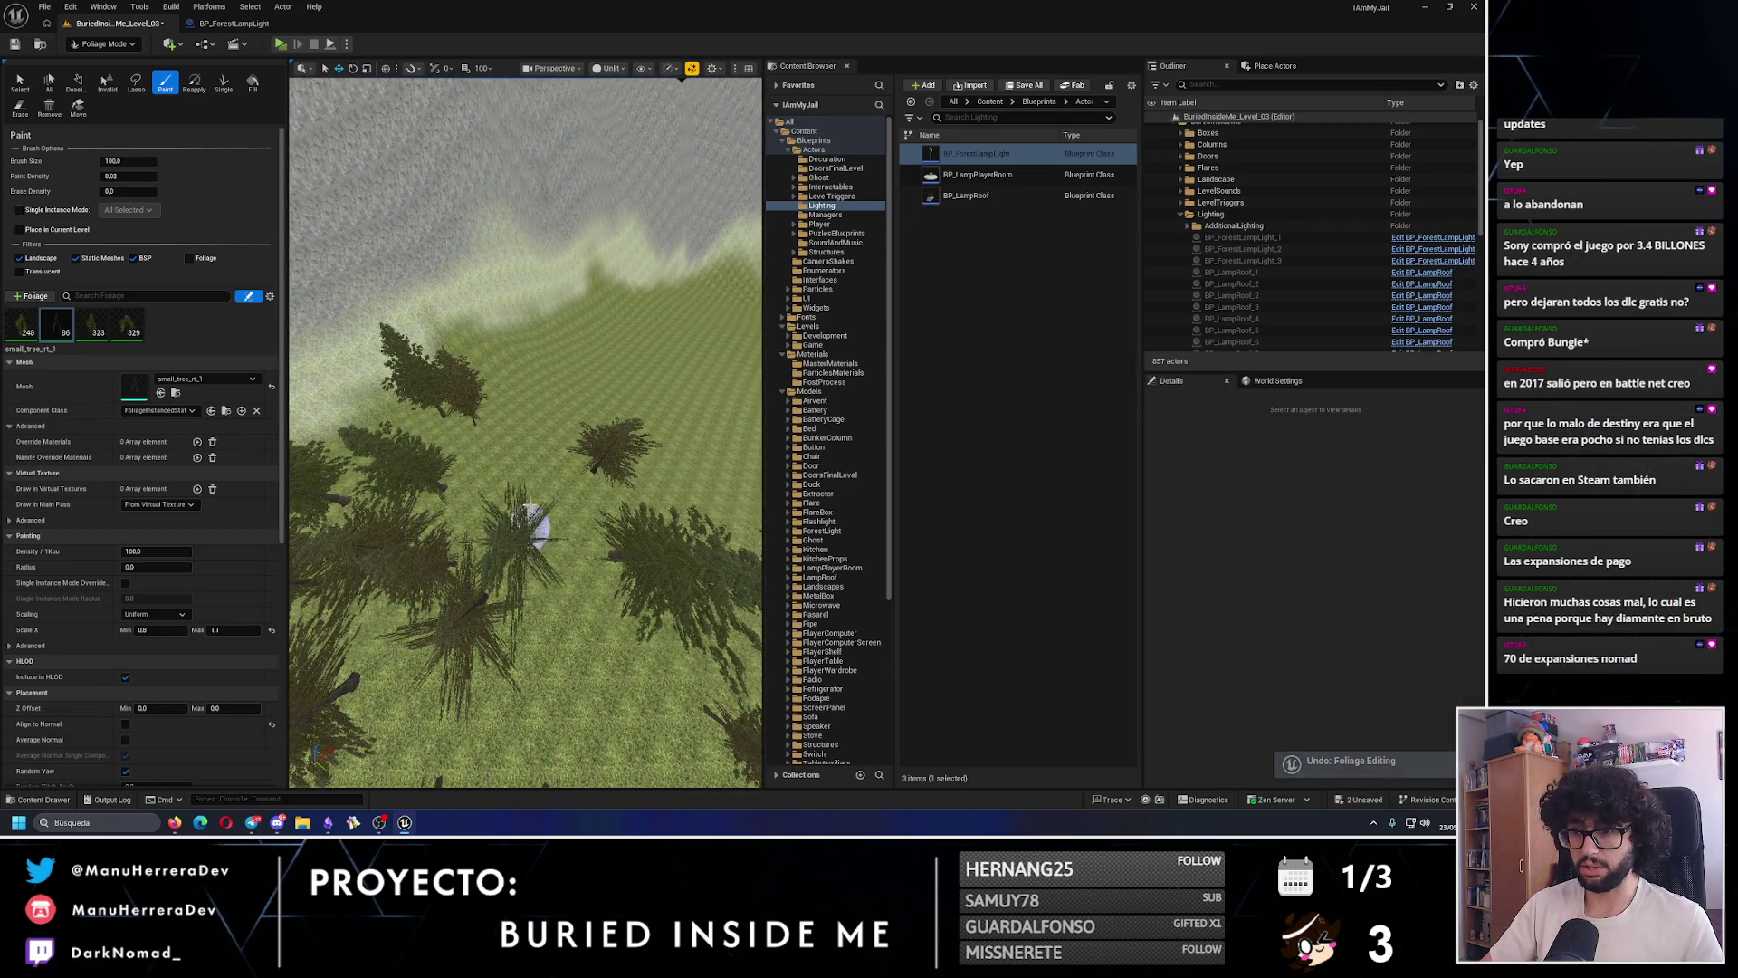
- Paint a band of trees across the hillside and a few on the forest floor
scroll(532, 442, down, 2)
scroll(543, 468, down, 3)
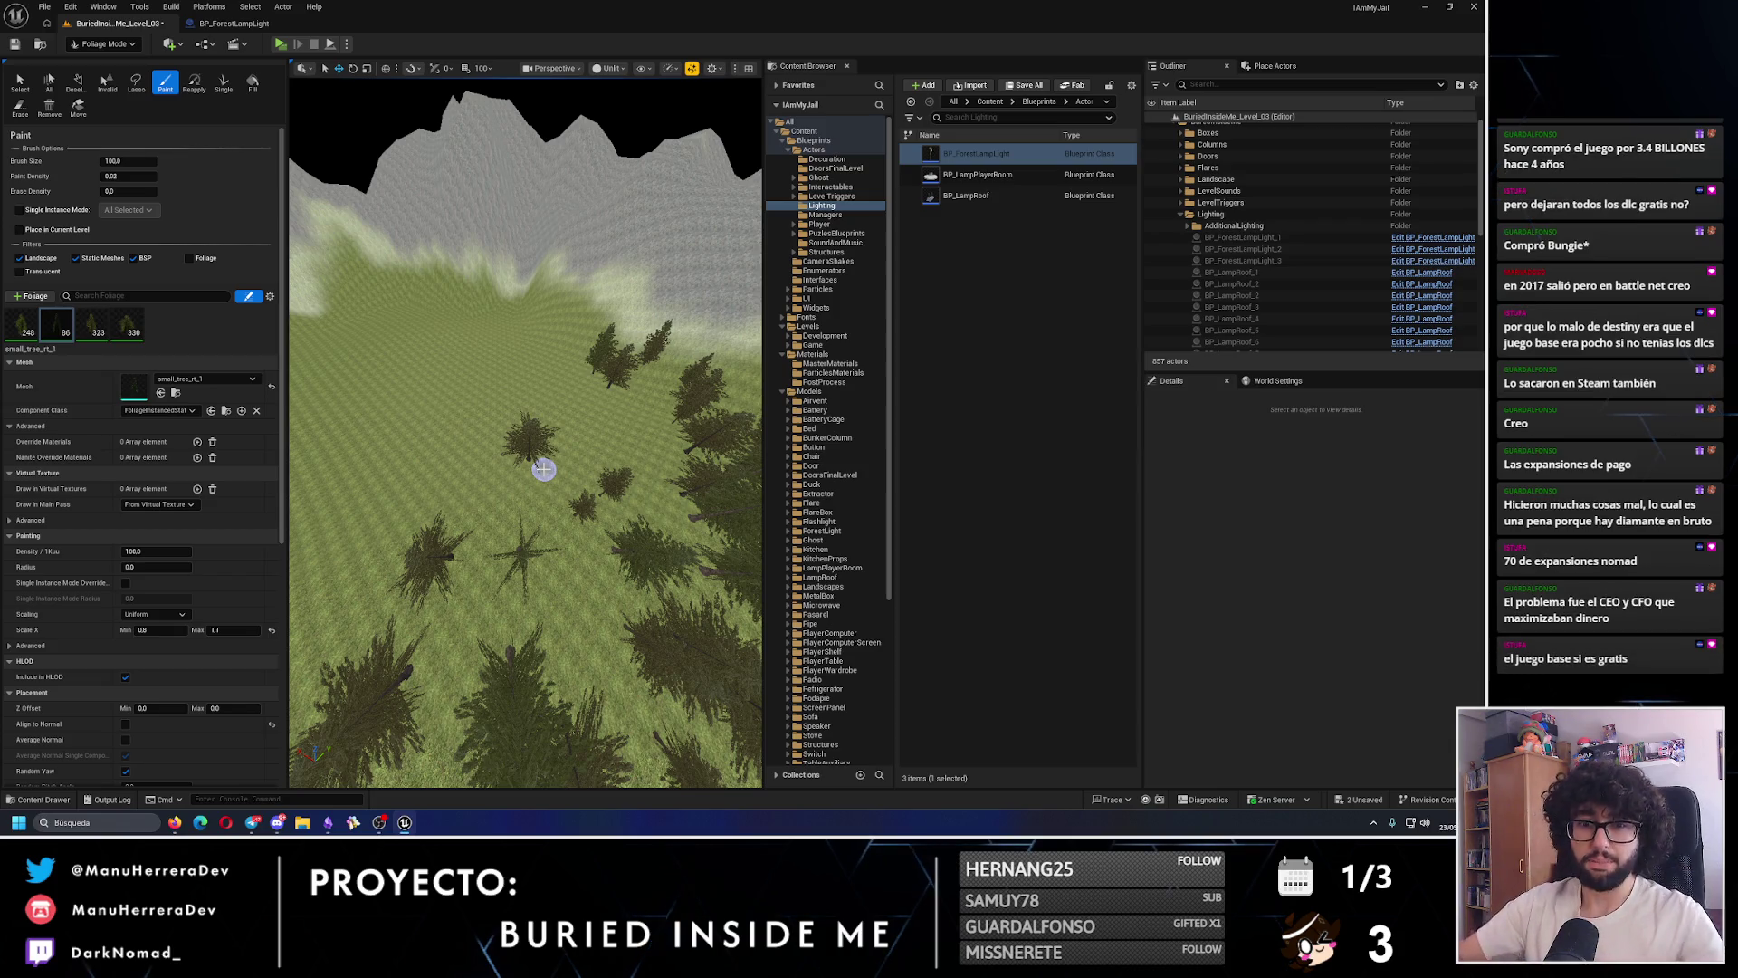
mouse_move(543, 468)
mouse_down()
mouse_move(661, 421)
mouse_move(563, 417)
mouse_move(458, 497)
mouse_move(497, 485)
mouse_up()
scroll(458, 497, up, 3)
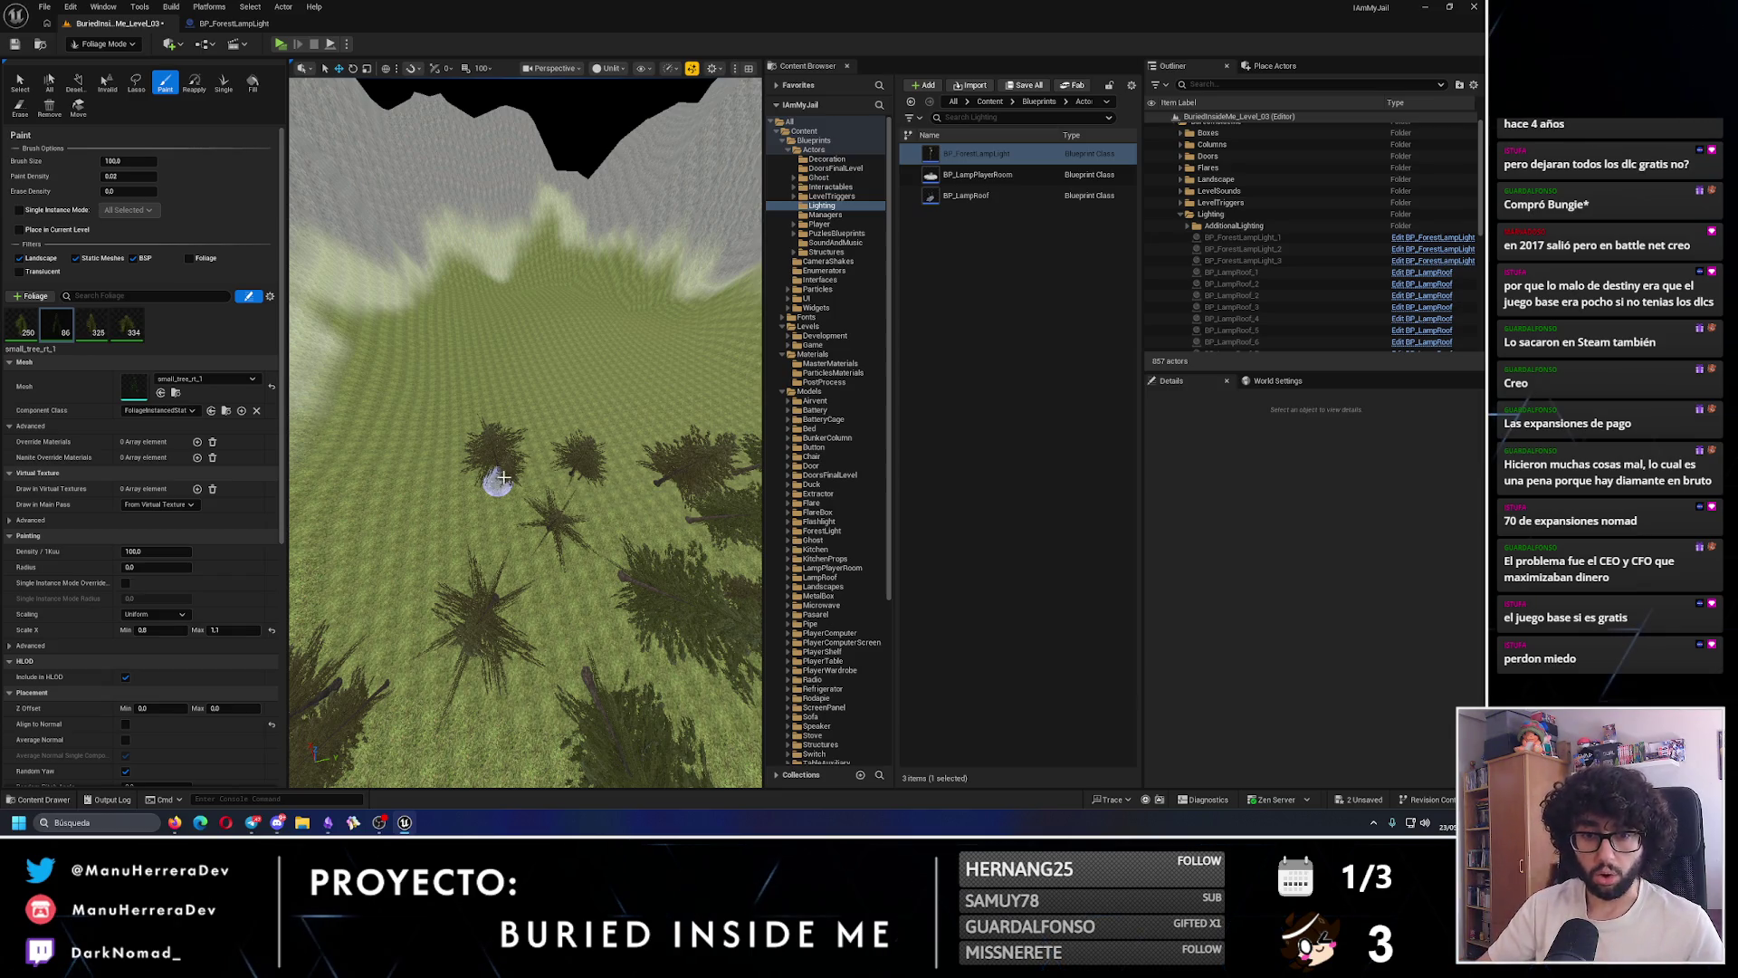
scroll(503, 477, down, 5)
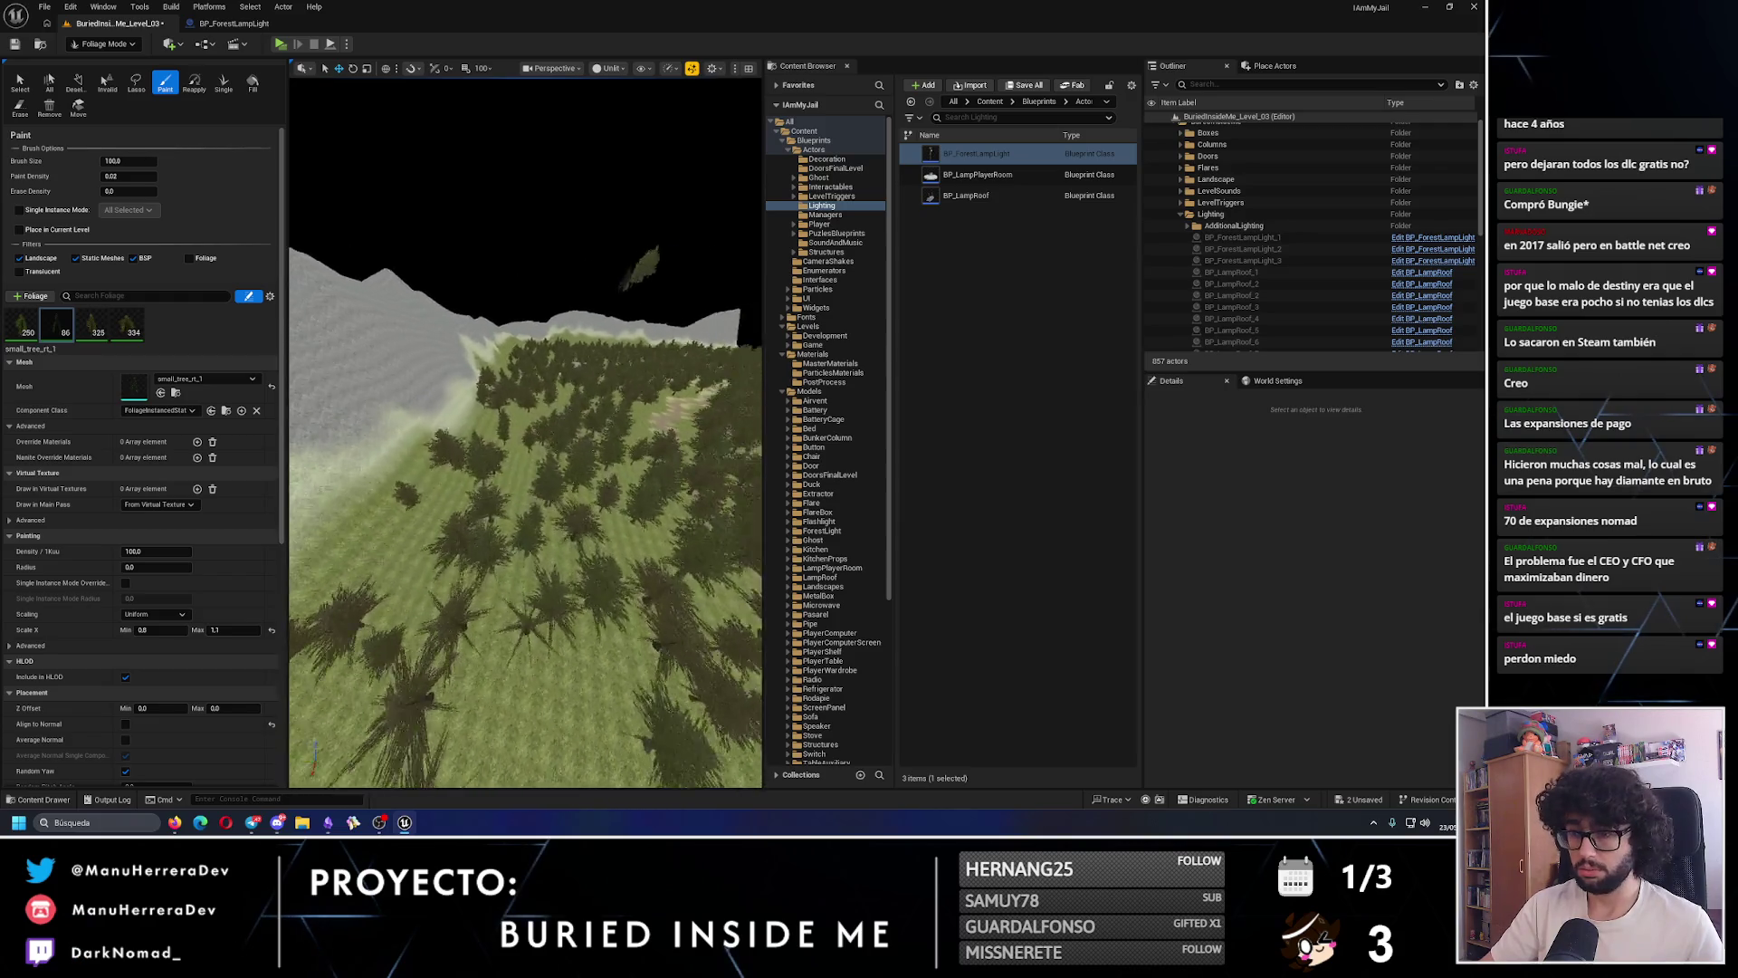
scroll(525, 516, down, 4)
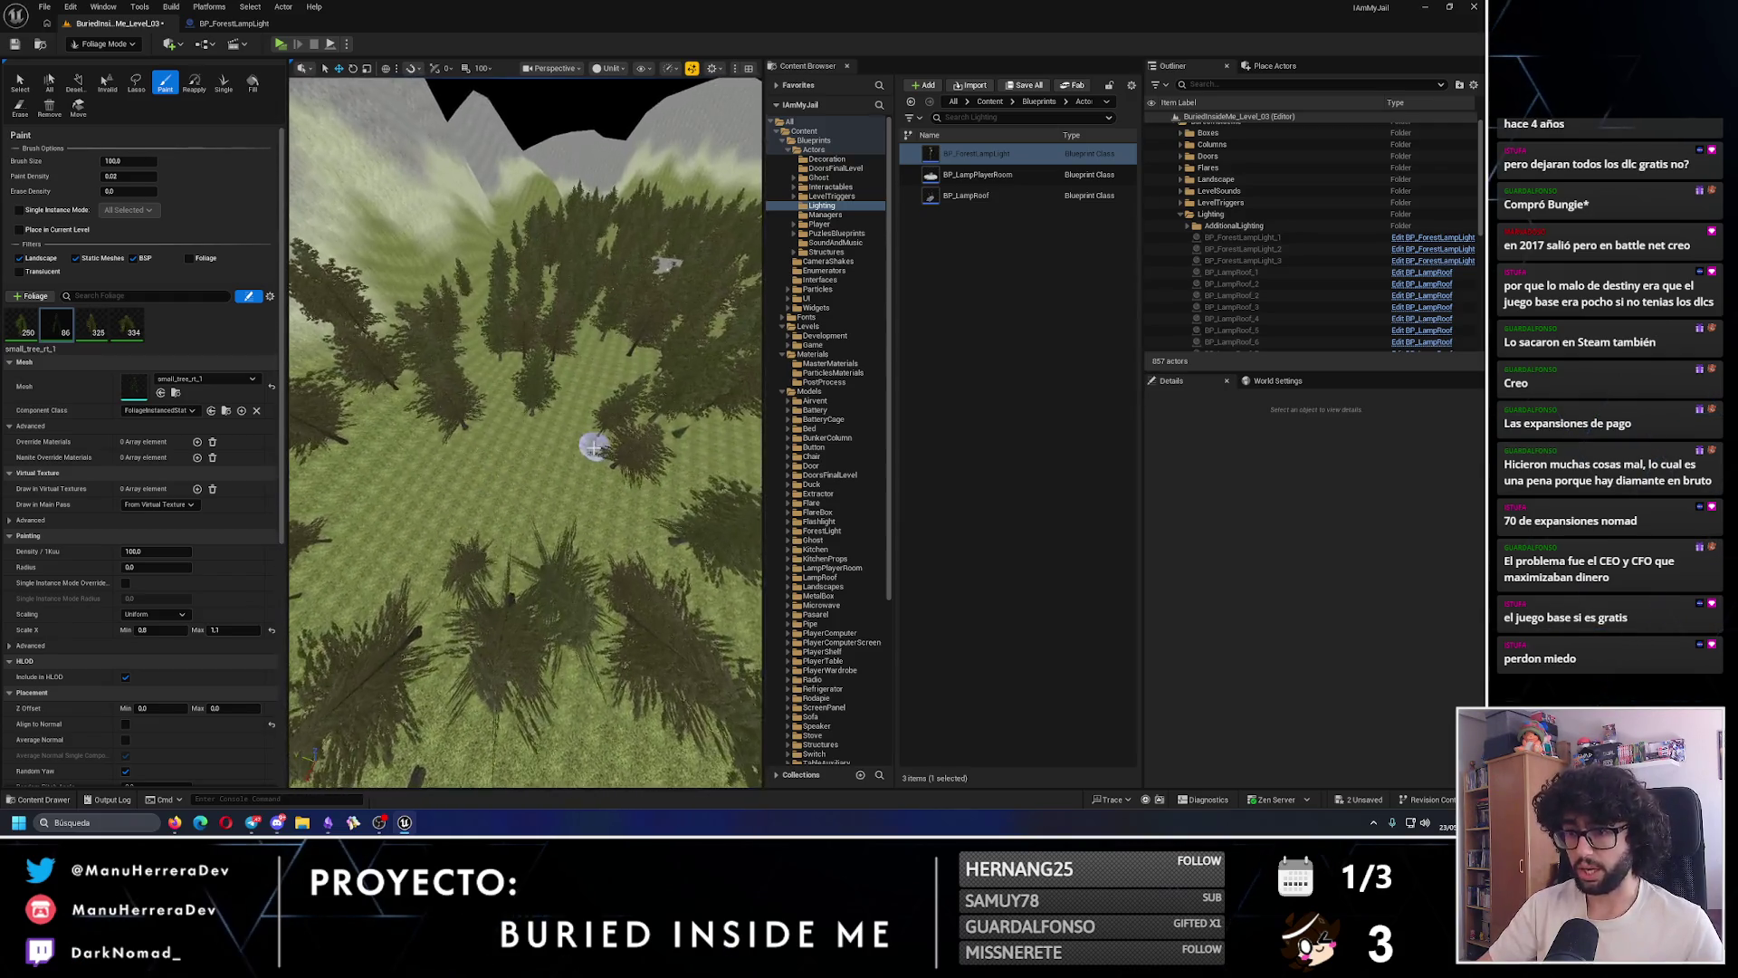
click(537, 483)
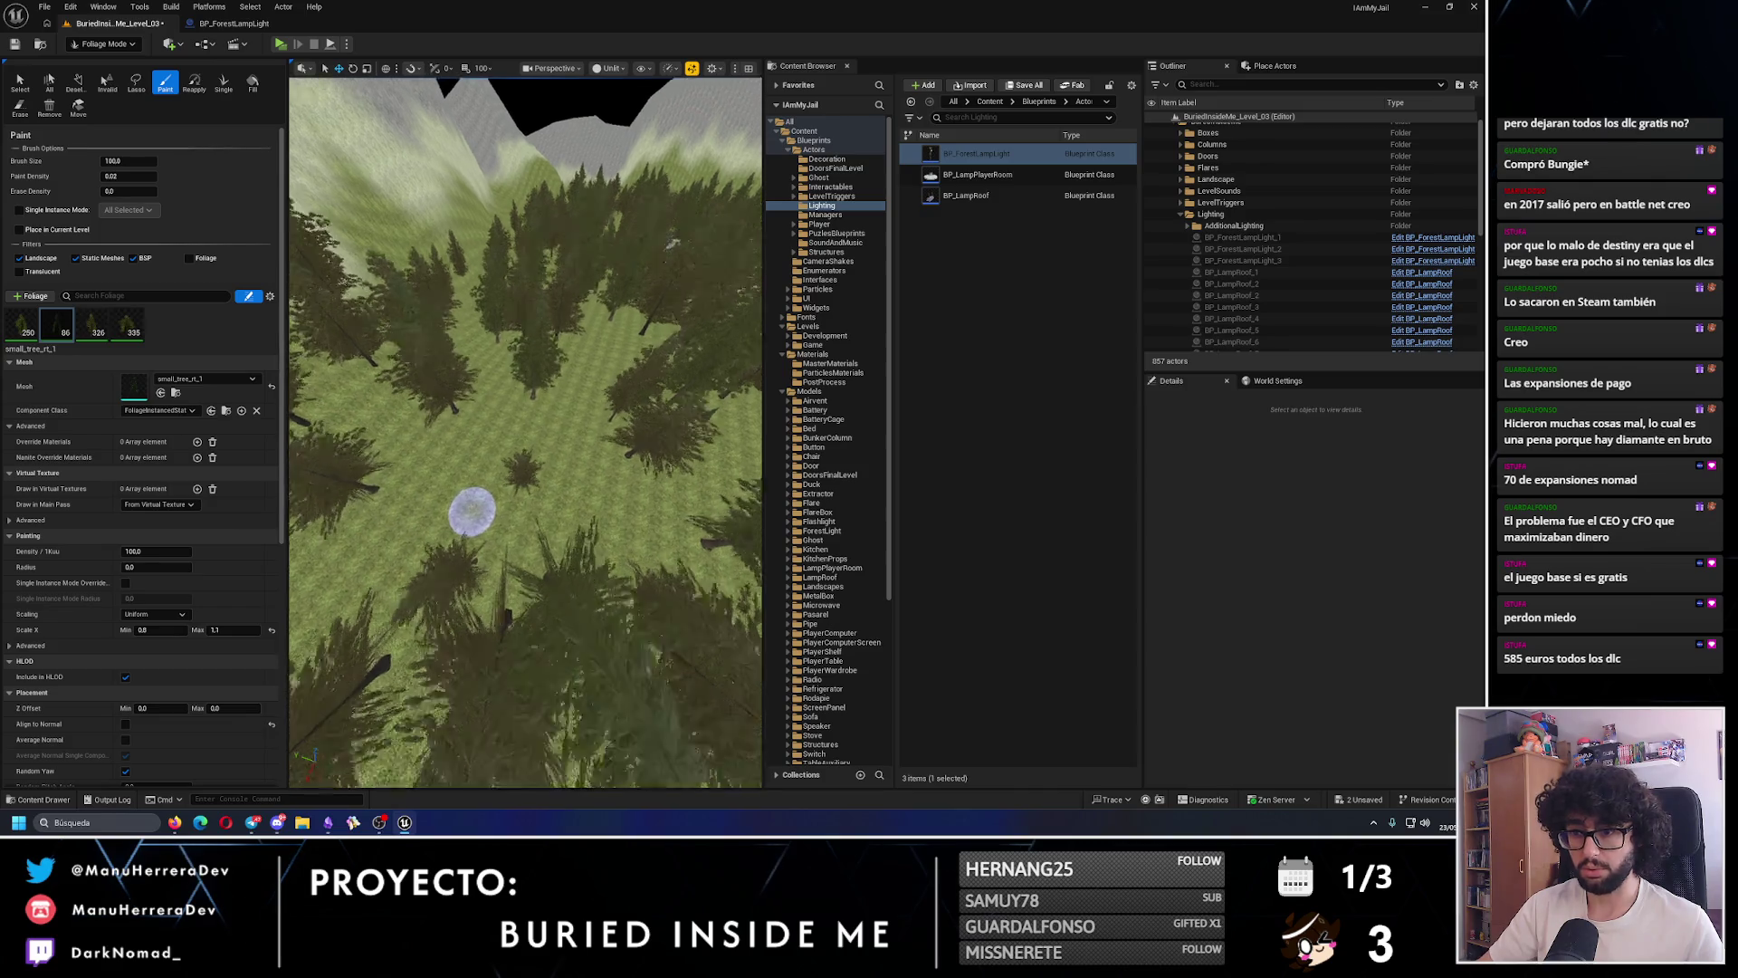
mouse_move(470, 508)
mouse_down()
mouse_move(493, 574)
mouse_move(556, 552)
mouse_move(551, 532)
mouse_move(497, 552)
mouse_move(528, 583)
mouse_up()
scroll(562, 570, down, 5)
click(530, 580)
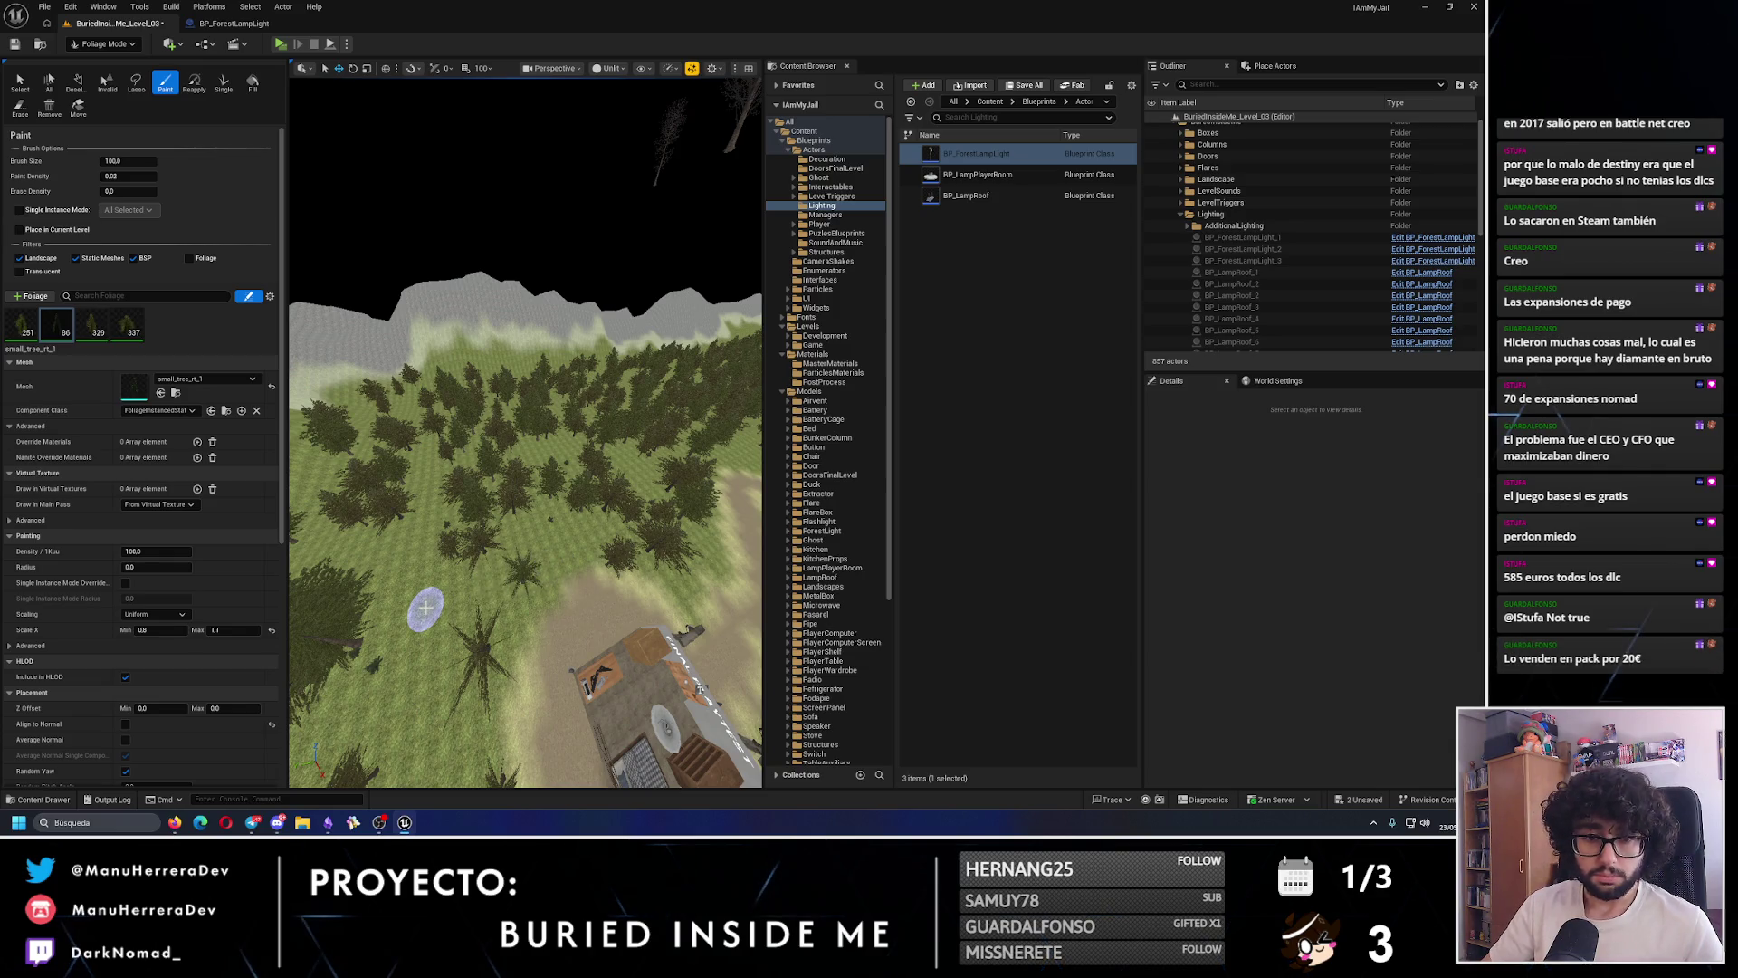
- Add another tree to the forest, then undo the last foliage edit
scroll(425, 609, up, 6)
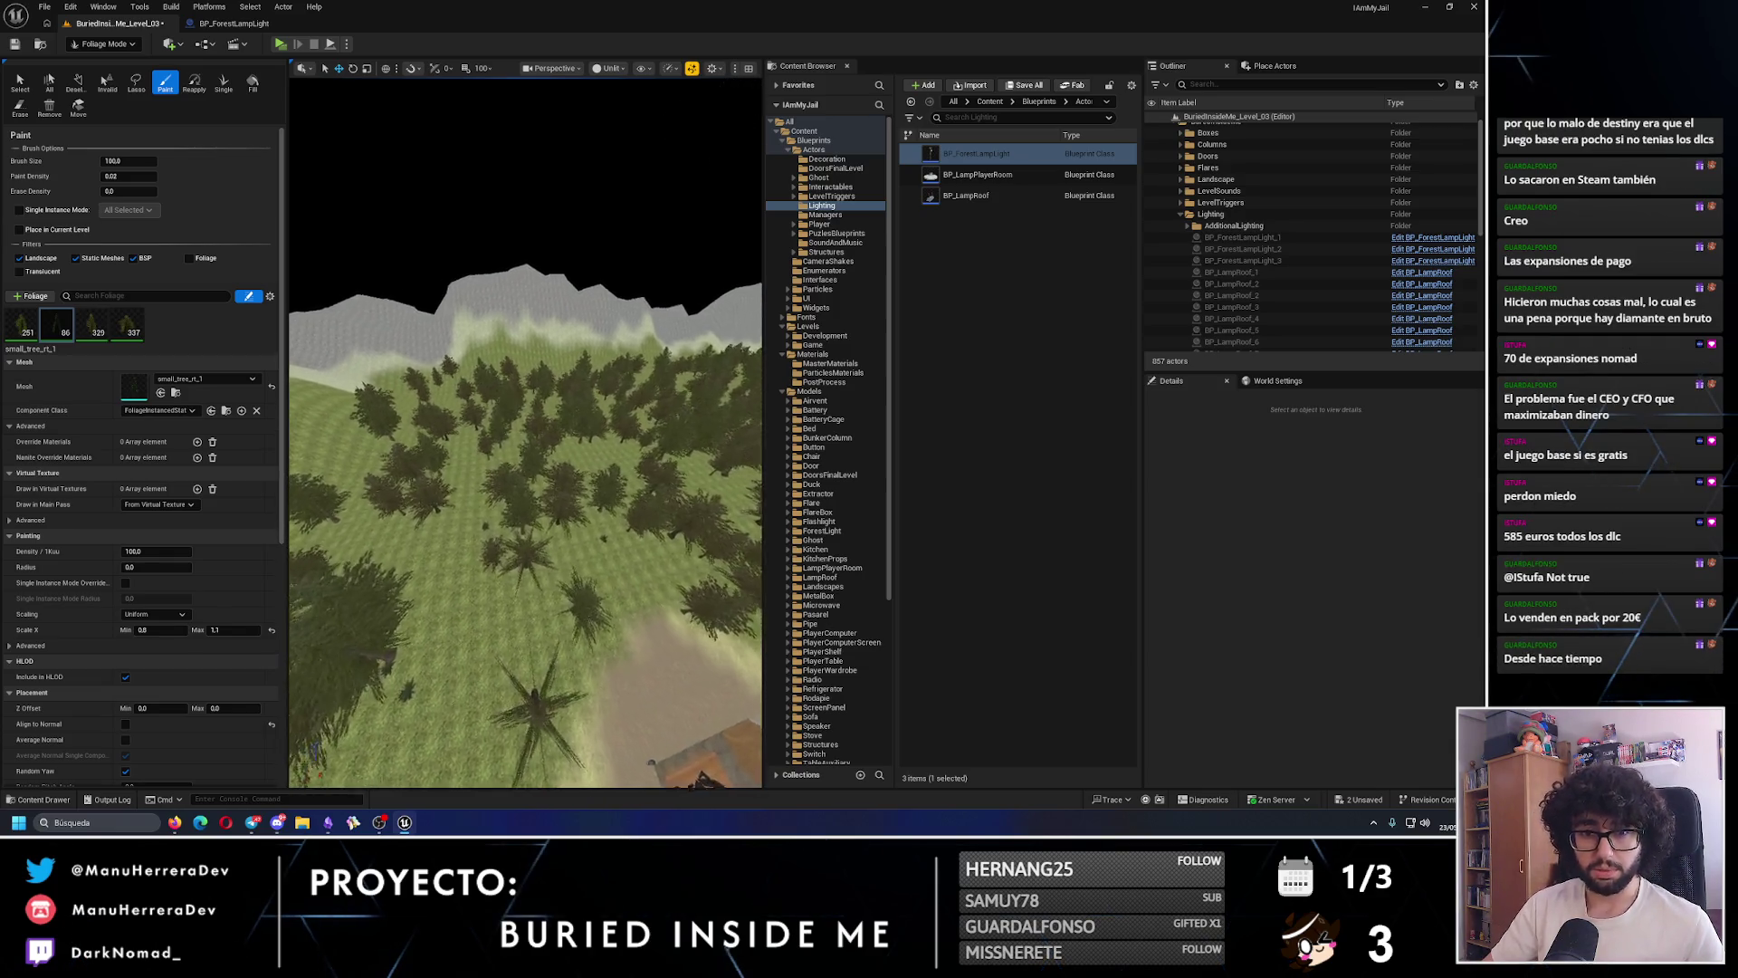
scroll(425, 608, up, 2)
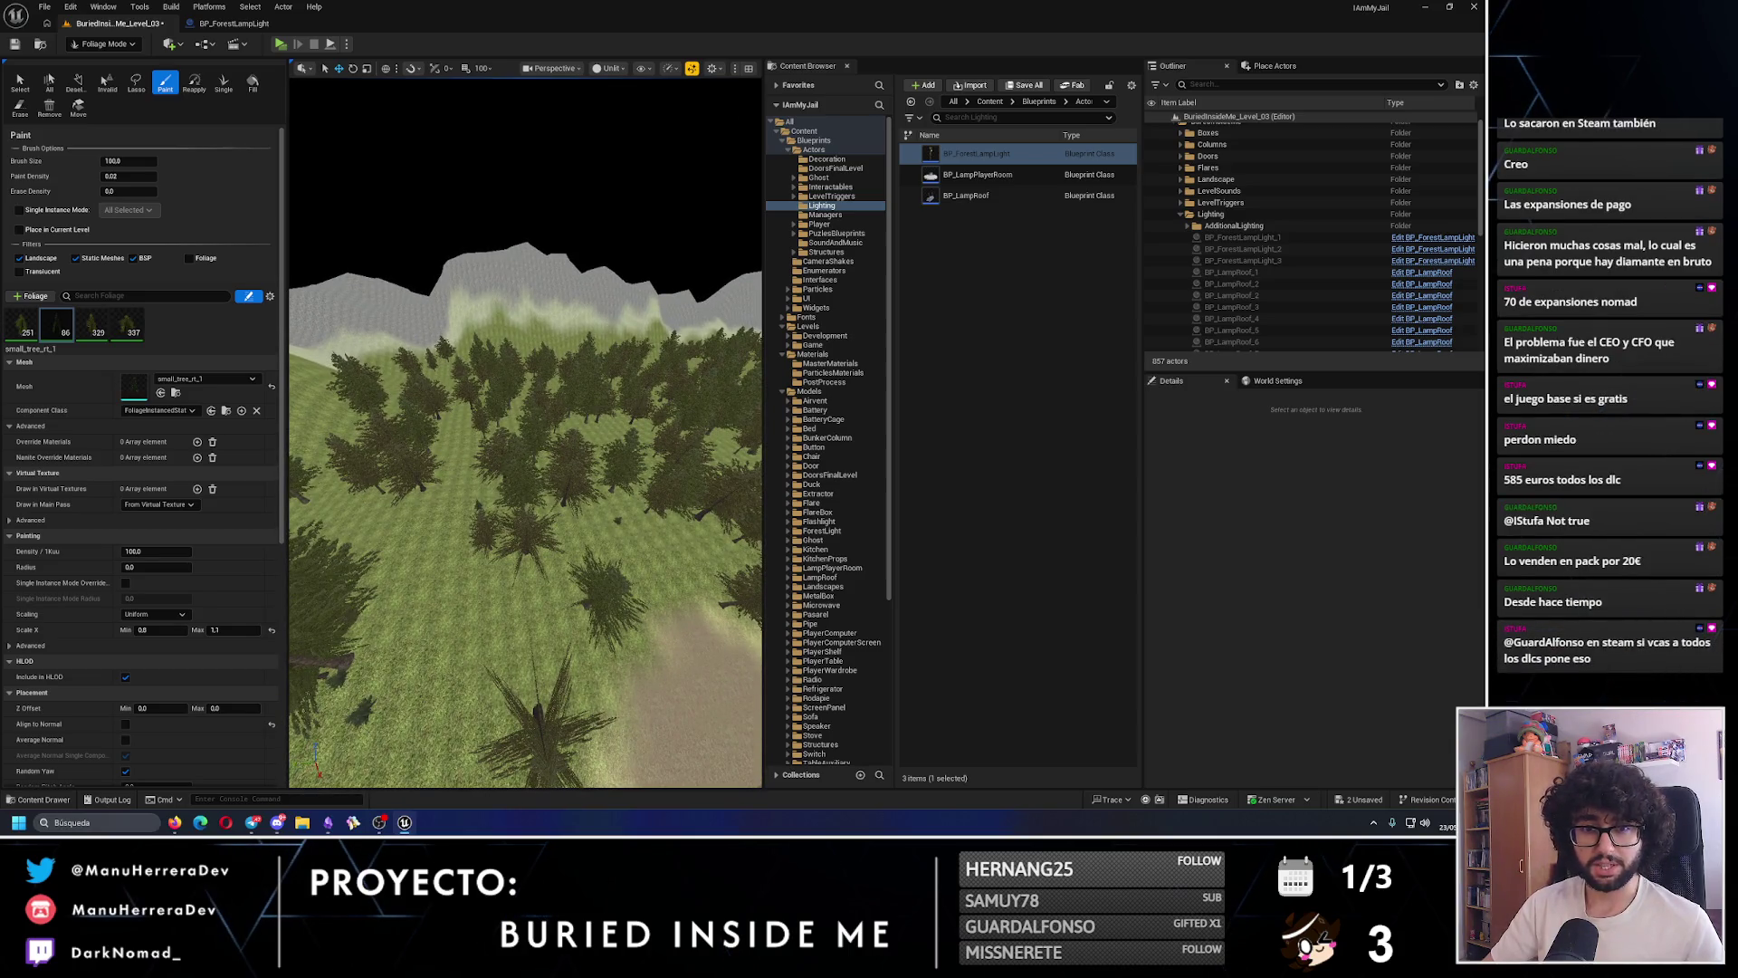
scroll(529, 560, down, 8)
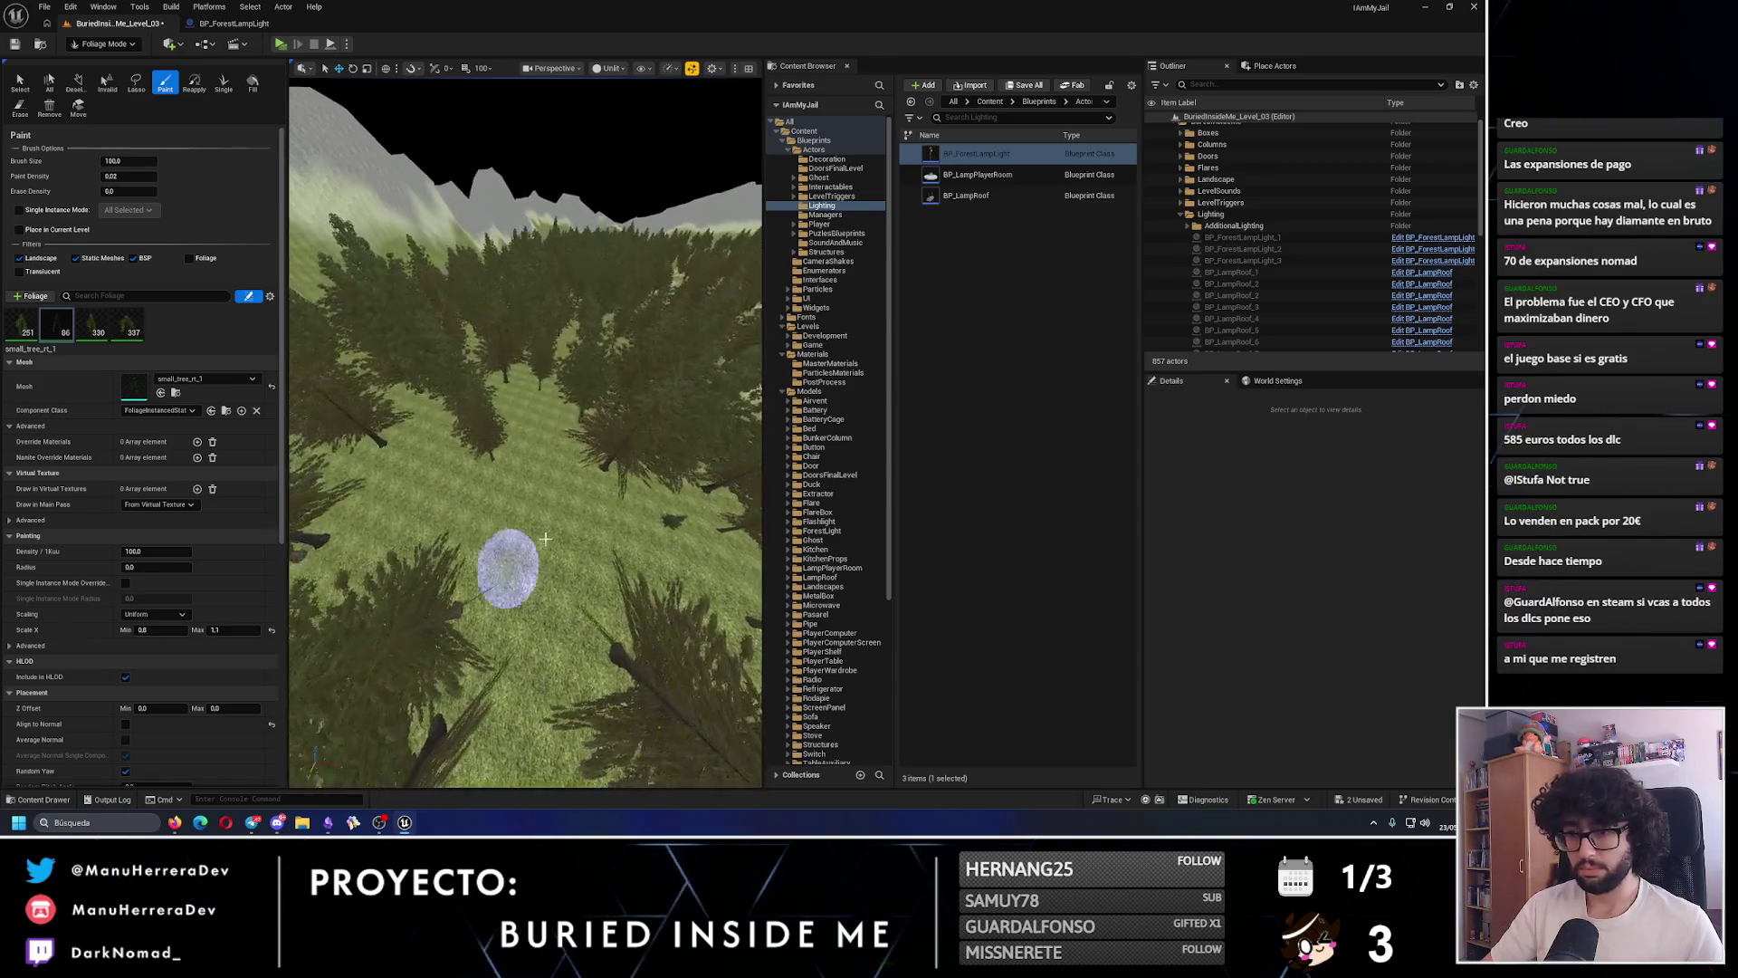
click(555, 535)
mouse_move(486, 586)
mouse_down()
mouse_move(579, 520)
mouse_move(545, 517)
mouse_move(568, 478)
mouse_move(562, 577)
mouse_move(611, 574)
mouse_move(608, 552)
mouse_up()
key(shift)
mouse_move(637, 459)
mouse_down()
mouse_move(512, 625)
mouse_move(557, 487)
mouse_move(505, 601)
mouse_move(557, 554)
mouse_move(446, 504)
mouse_move(543, 561)
mouse_up()
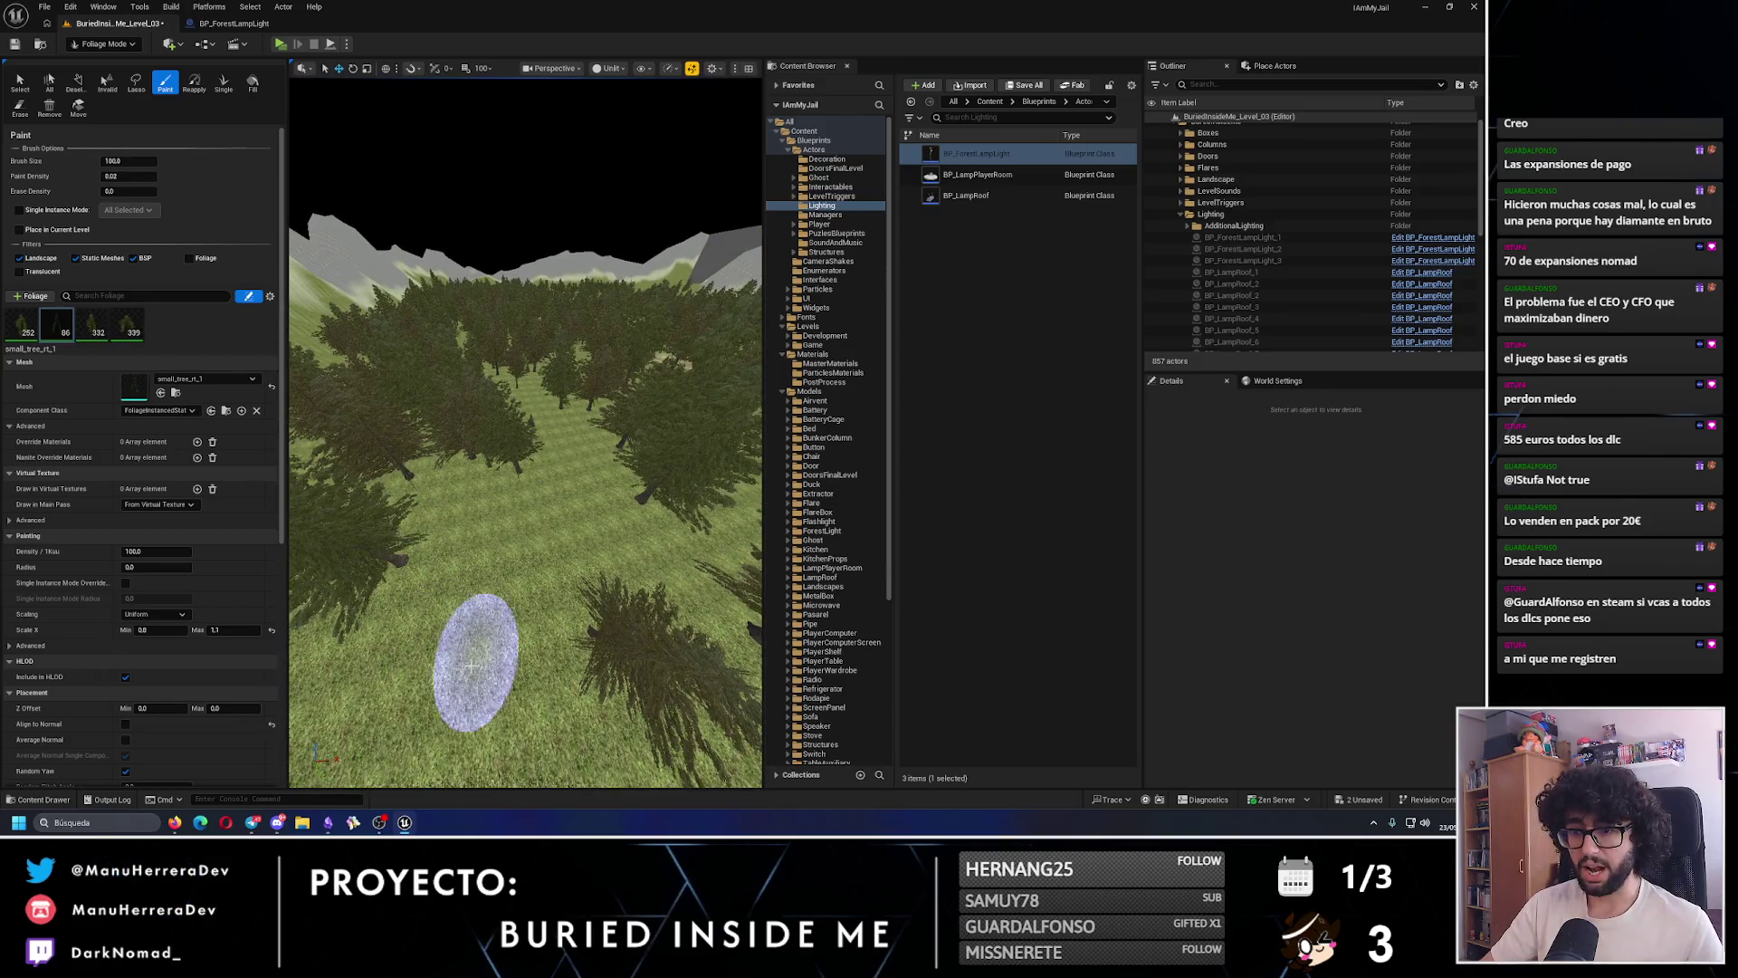
mouse_move(471, 666)
mouse_down()
mouse_move(521, 528)
mouse_move(564, 472)
mouse_move(621, 469)
mouse_up()
key(ctrl+z)
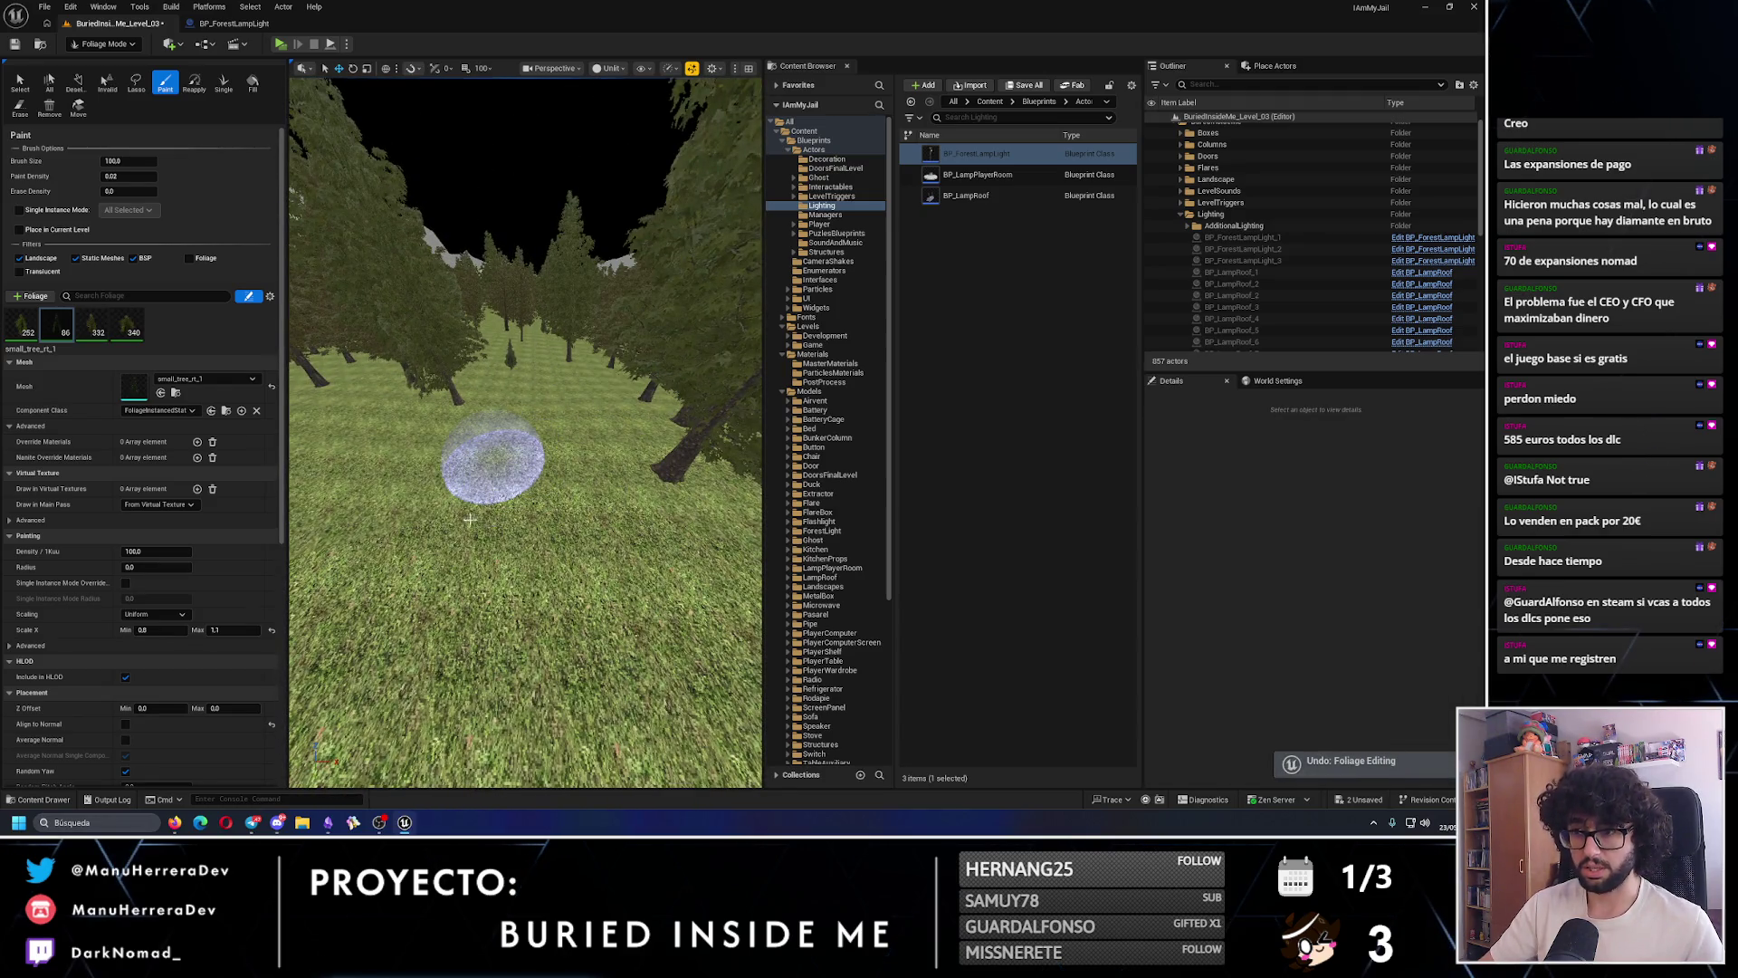
mouse_move(485, 460)
mouse_down()
mouse_move(485, 507)
mouse_move(527, 443)
mouse_move(543, 621)
mouse_up()
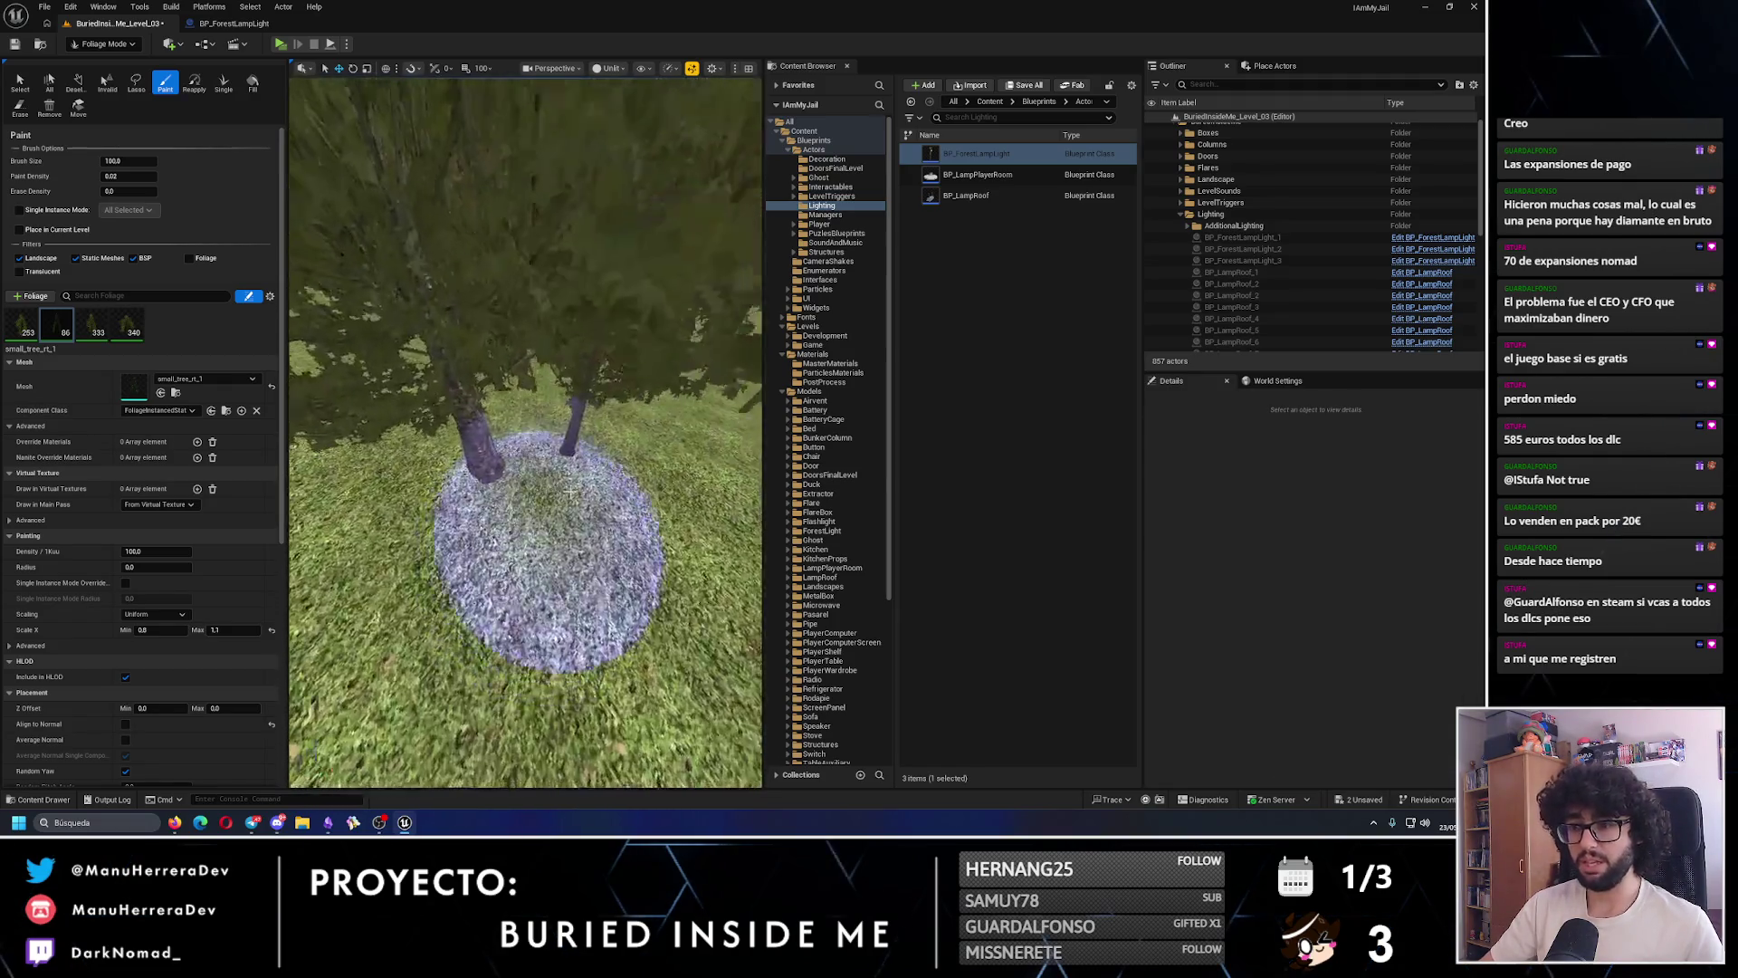
- Paint more trees into the forest, including a large one on the grass
key(shift)
mouse_move(623, 507)
mouse_down()
mouse_move(624, 566)
mouse_move(625, 489)
mouse_up()
click(521, 480)
mouse_move(520, 481)
mouse_down()
mouse_move(560, 552)
mouse_move(507, 571)
mouse_move(512, 615)
mouse_up()
scroll(560, 552, up, 3)
click(511, 584)
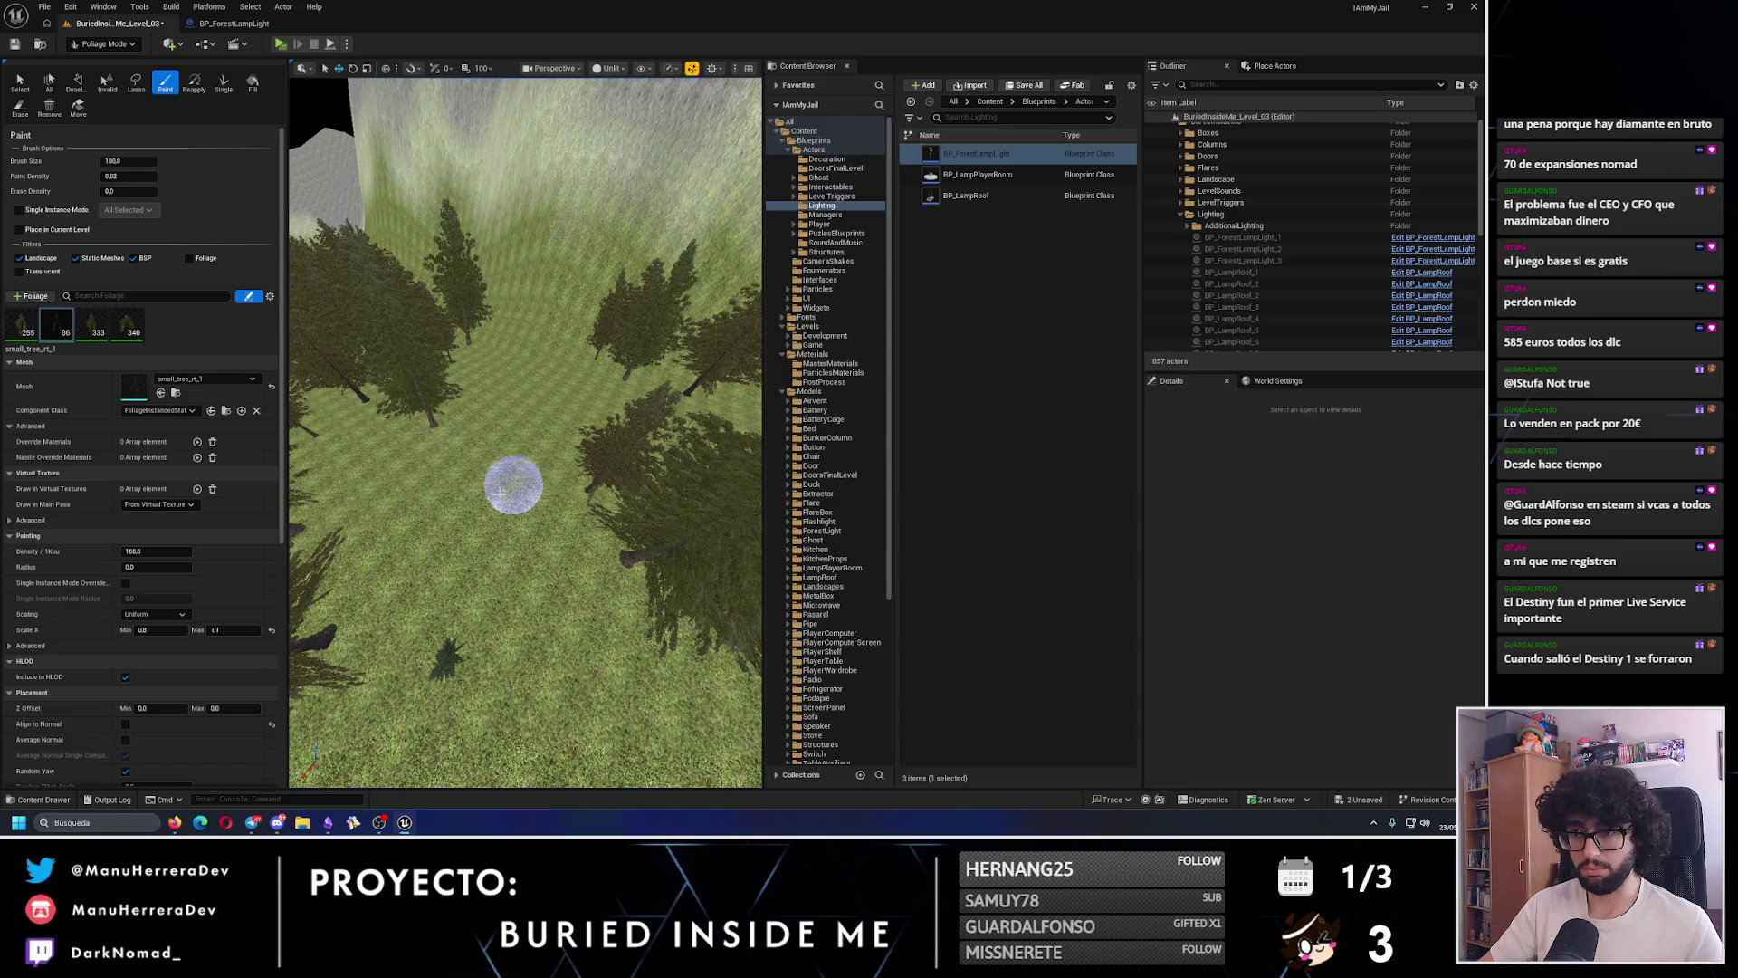
click(492, 541)
scroll(507, 498, down, 5)
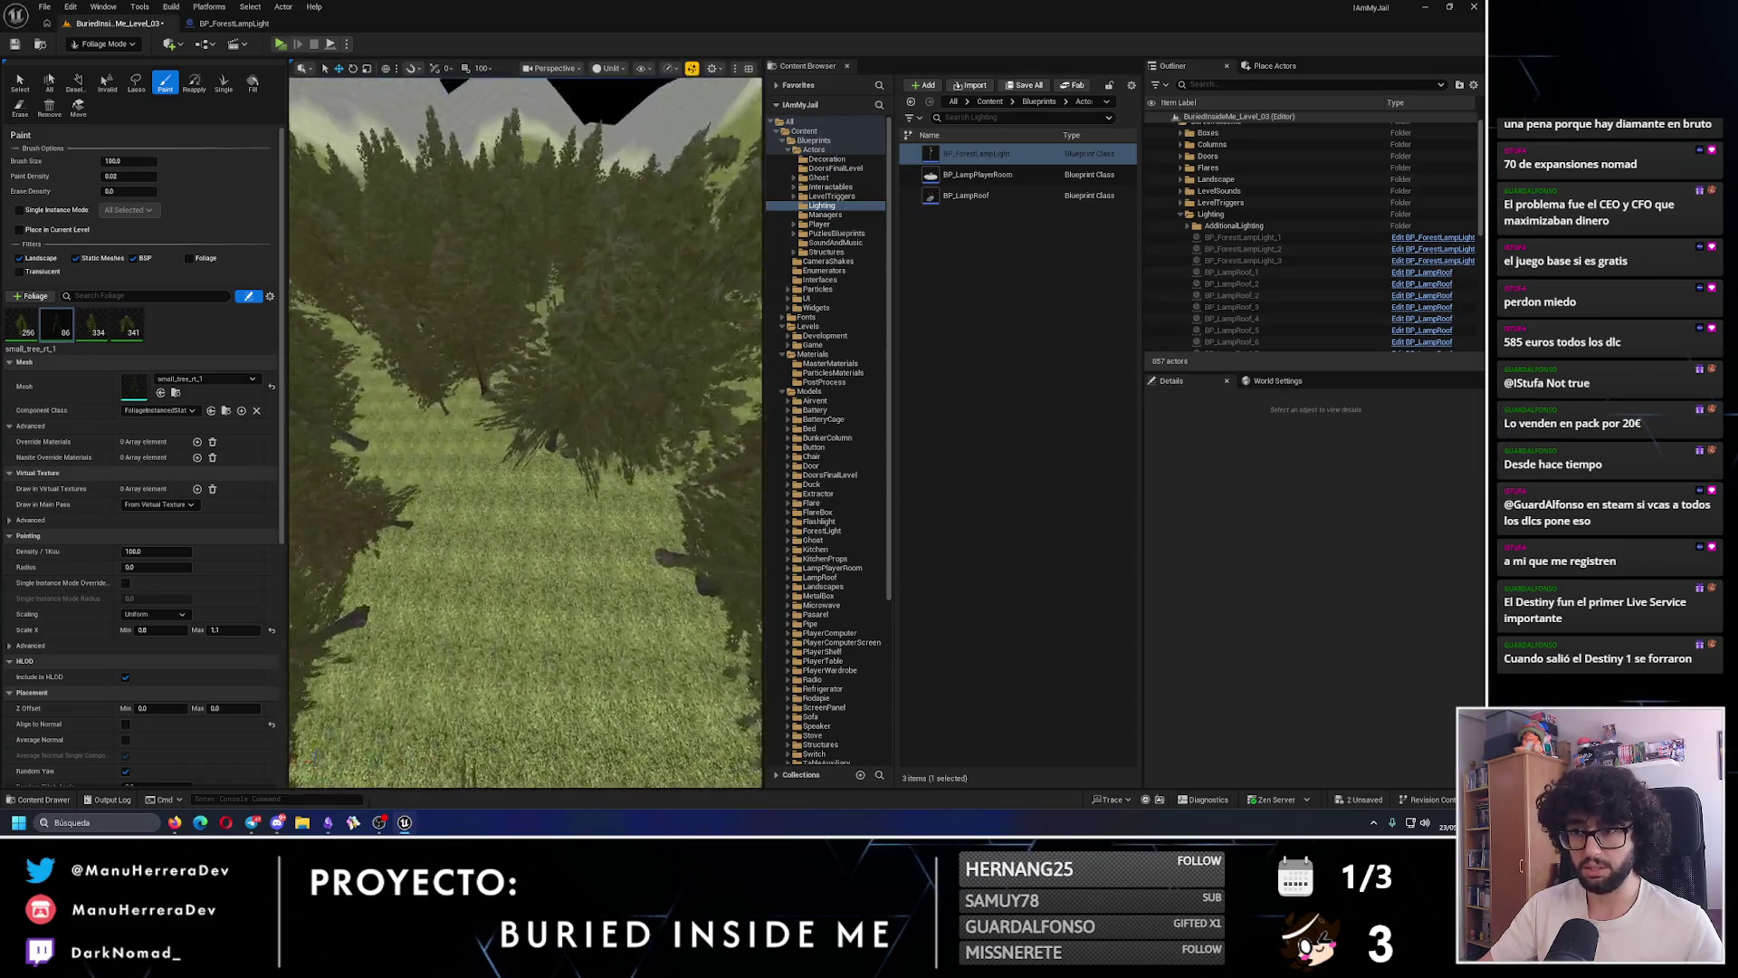
- Erase the oversized tree, repaint trees on the forest floor, and undo one stray tree
key(shift)
shift+click(564, 408)
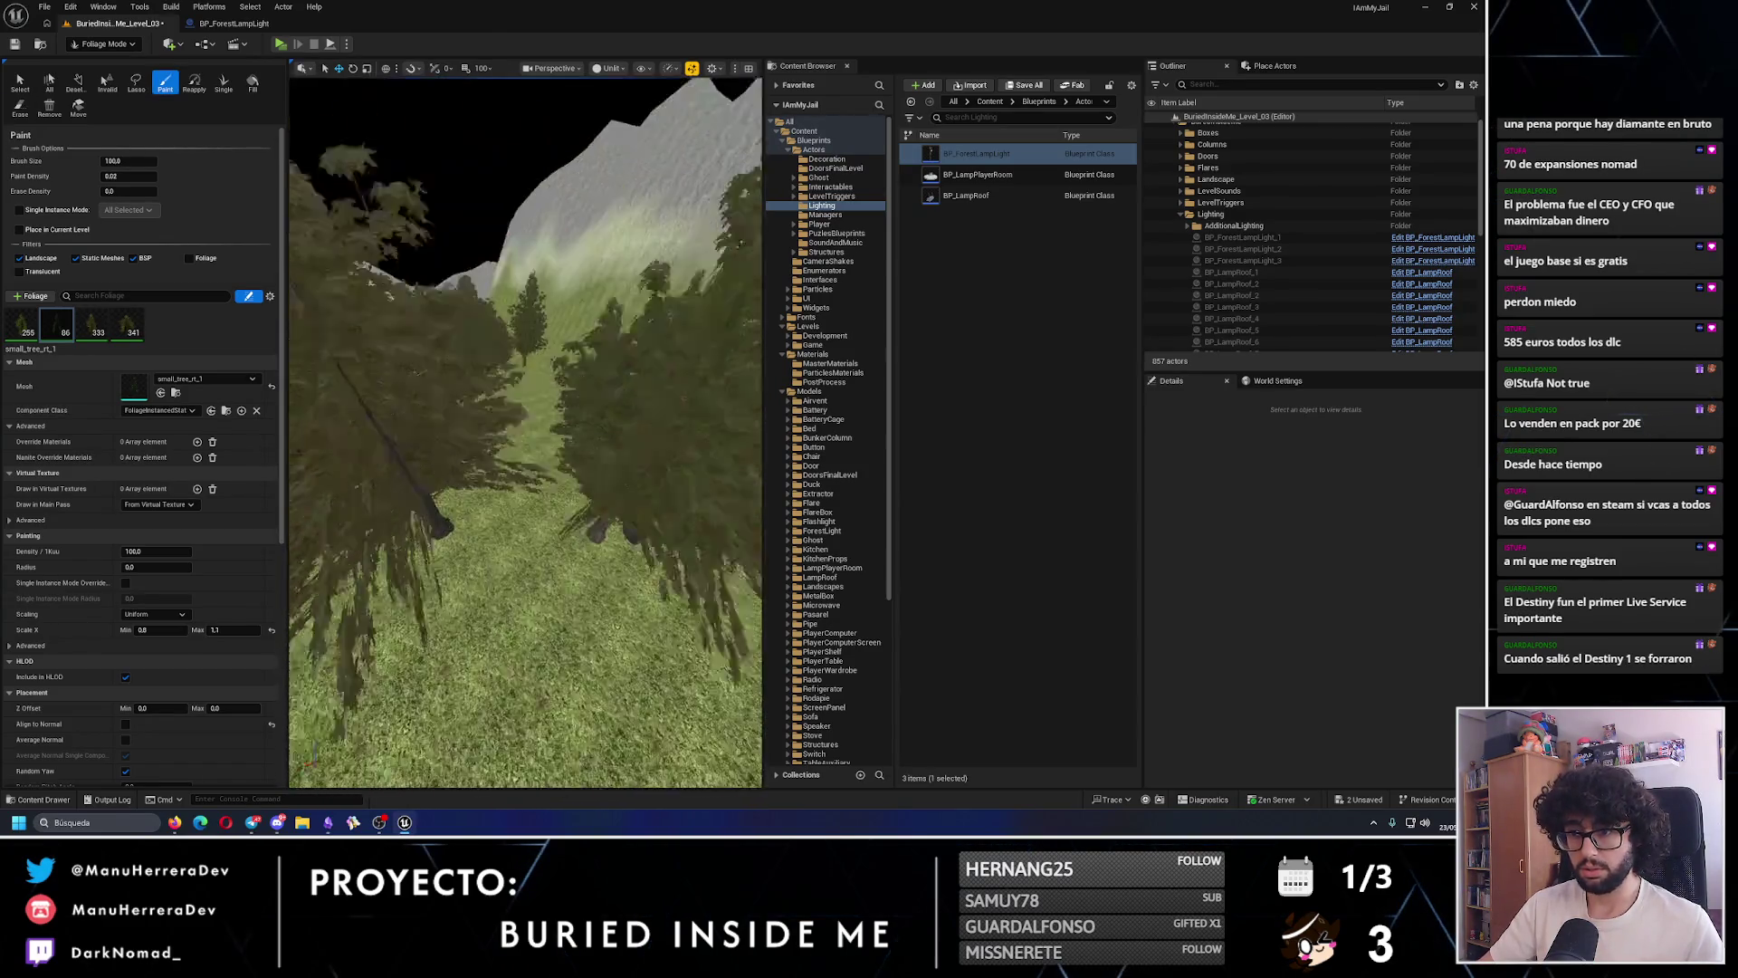
click(535, 460)
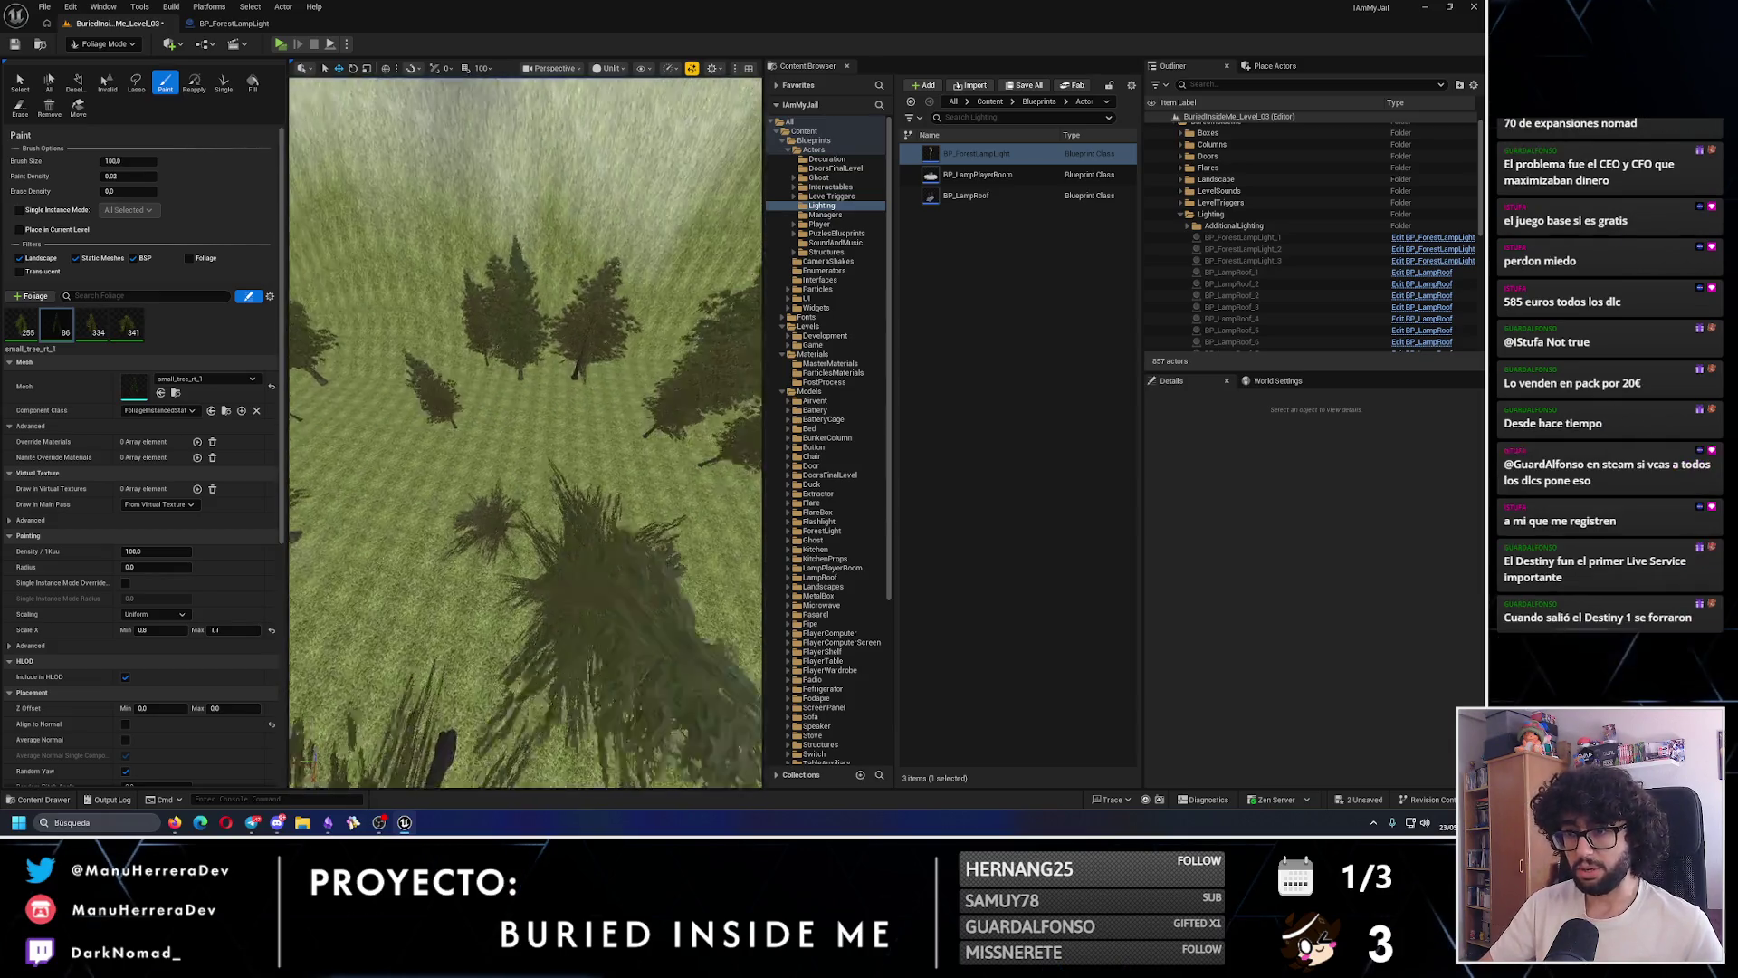
click(547, 466)
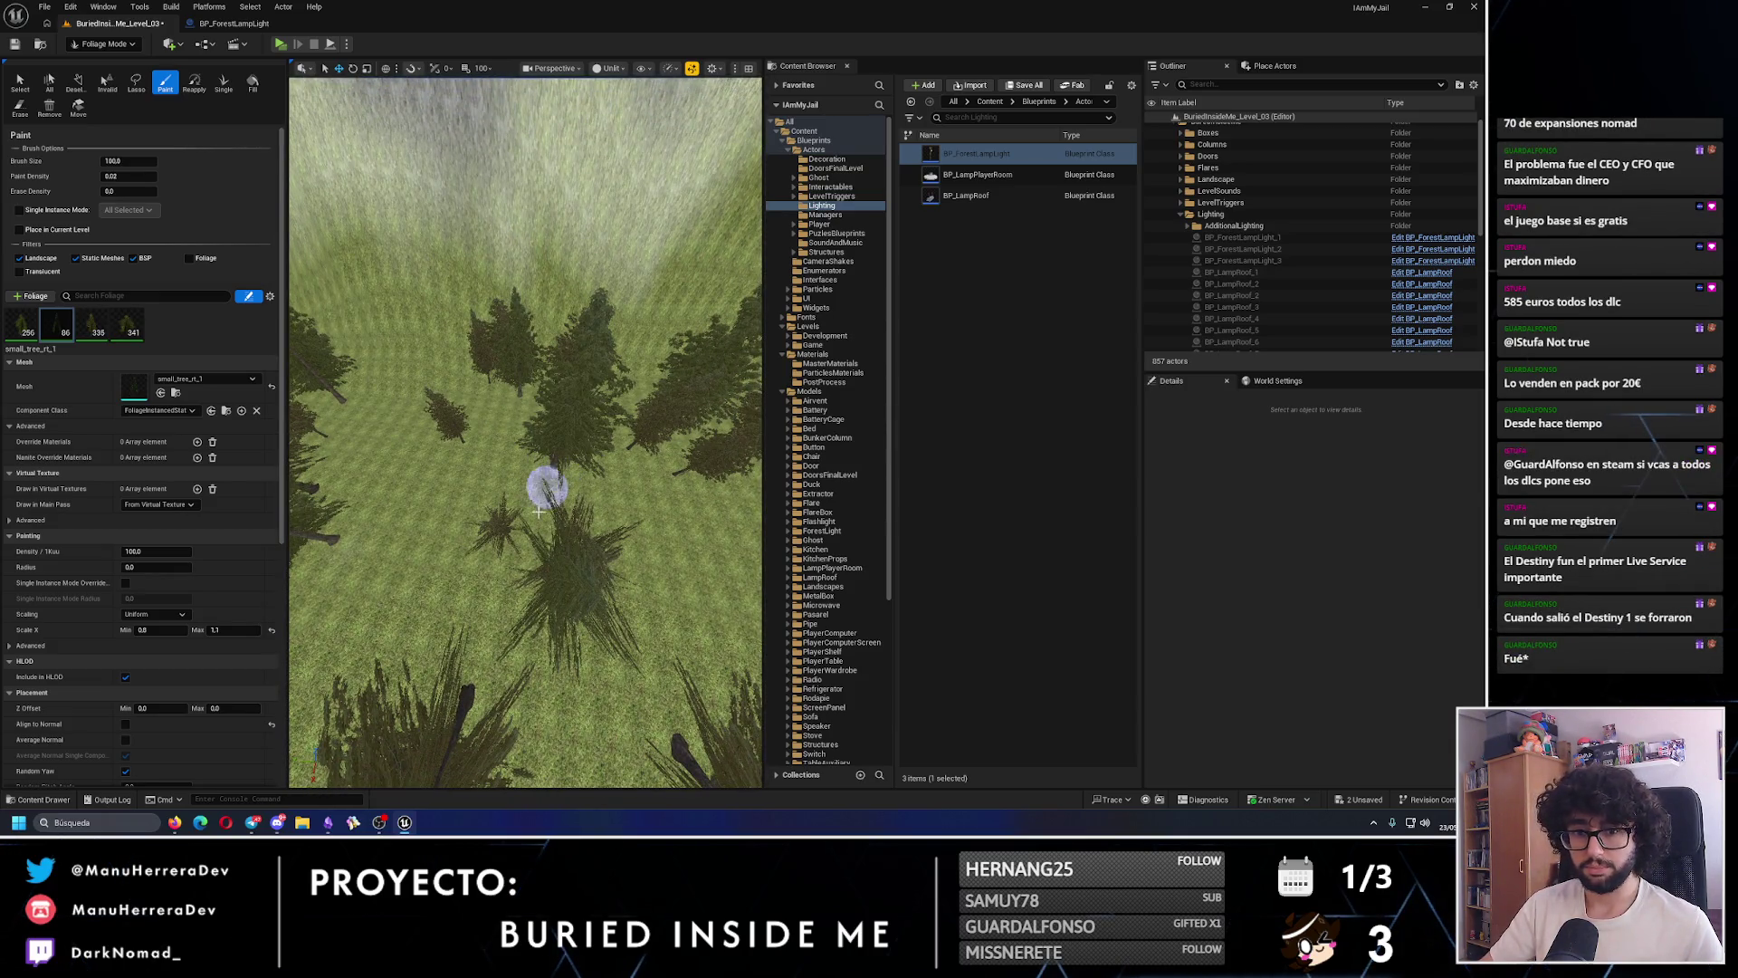
drag(574, 582, 597, 504)
click(598, 504)
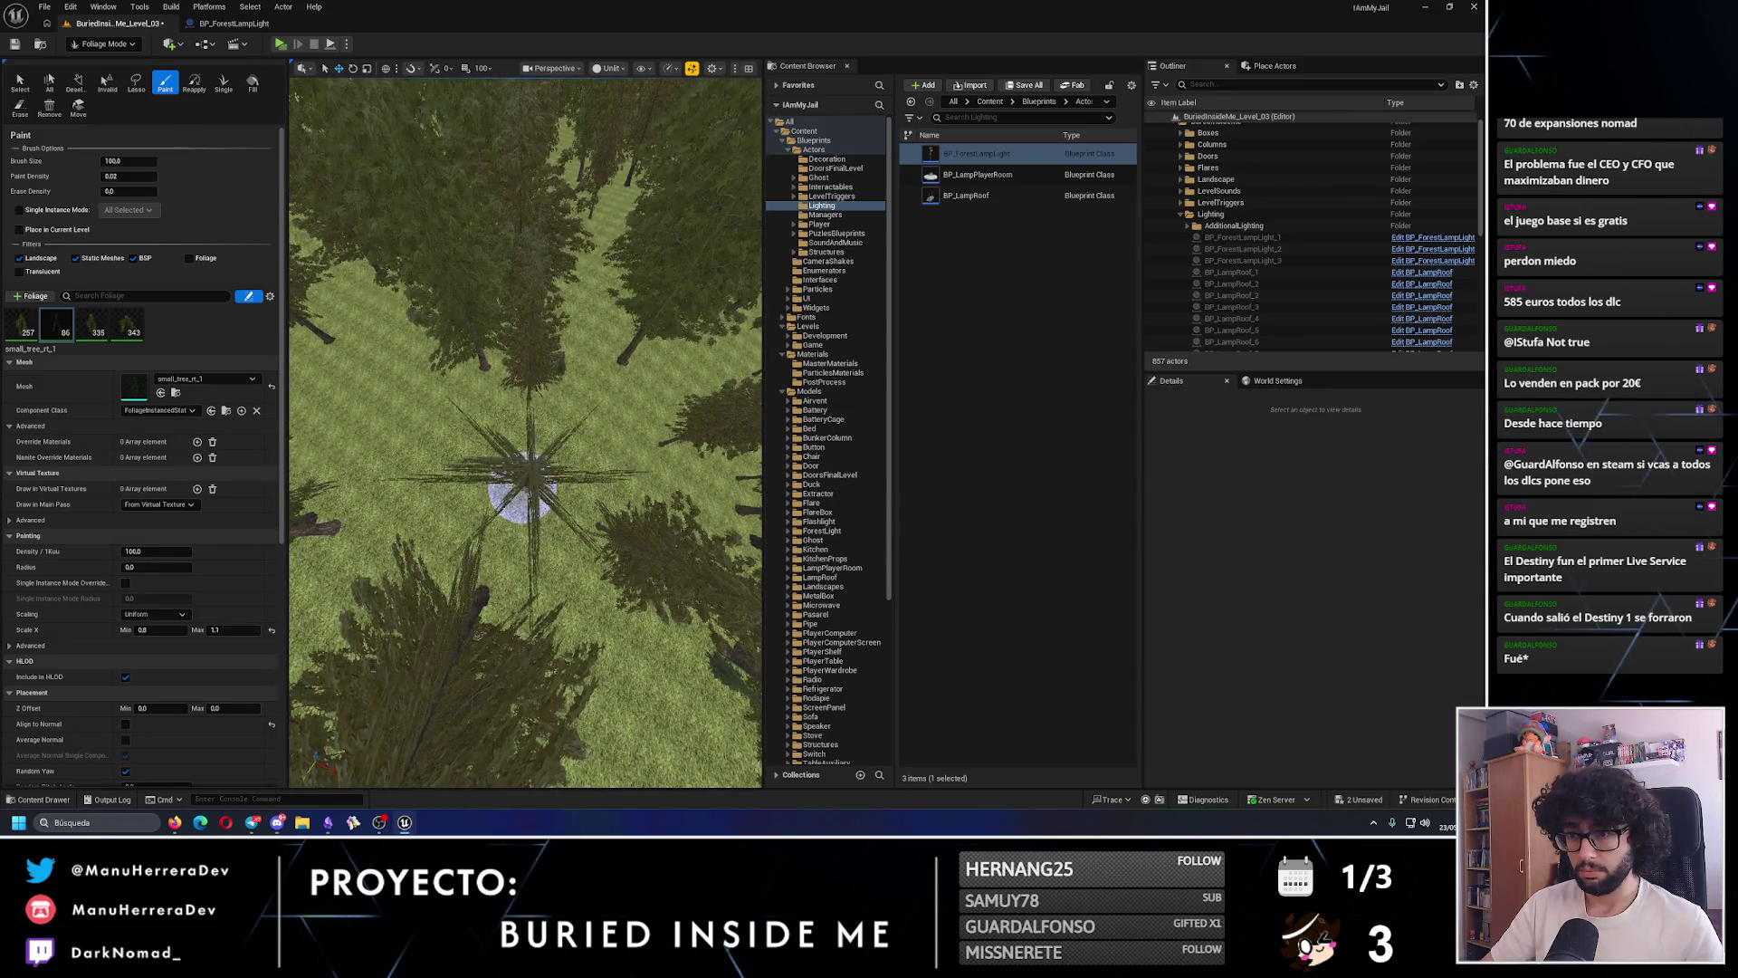
click(550, 429)
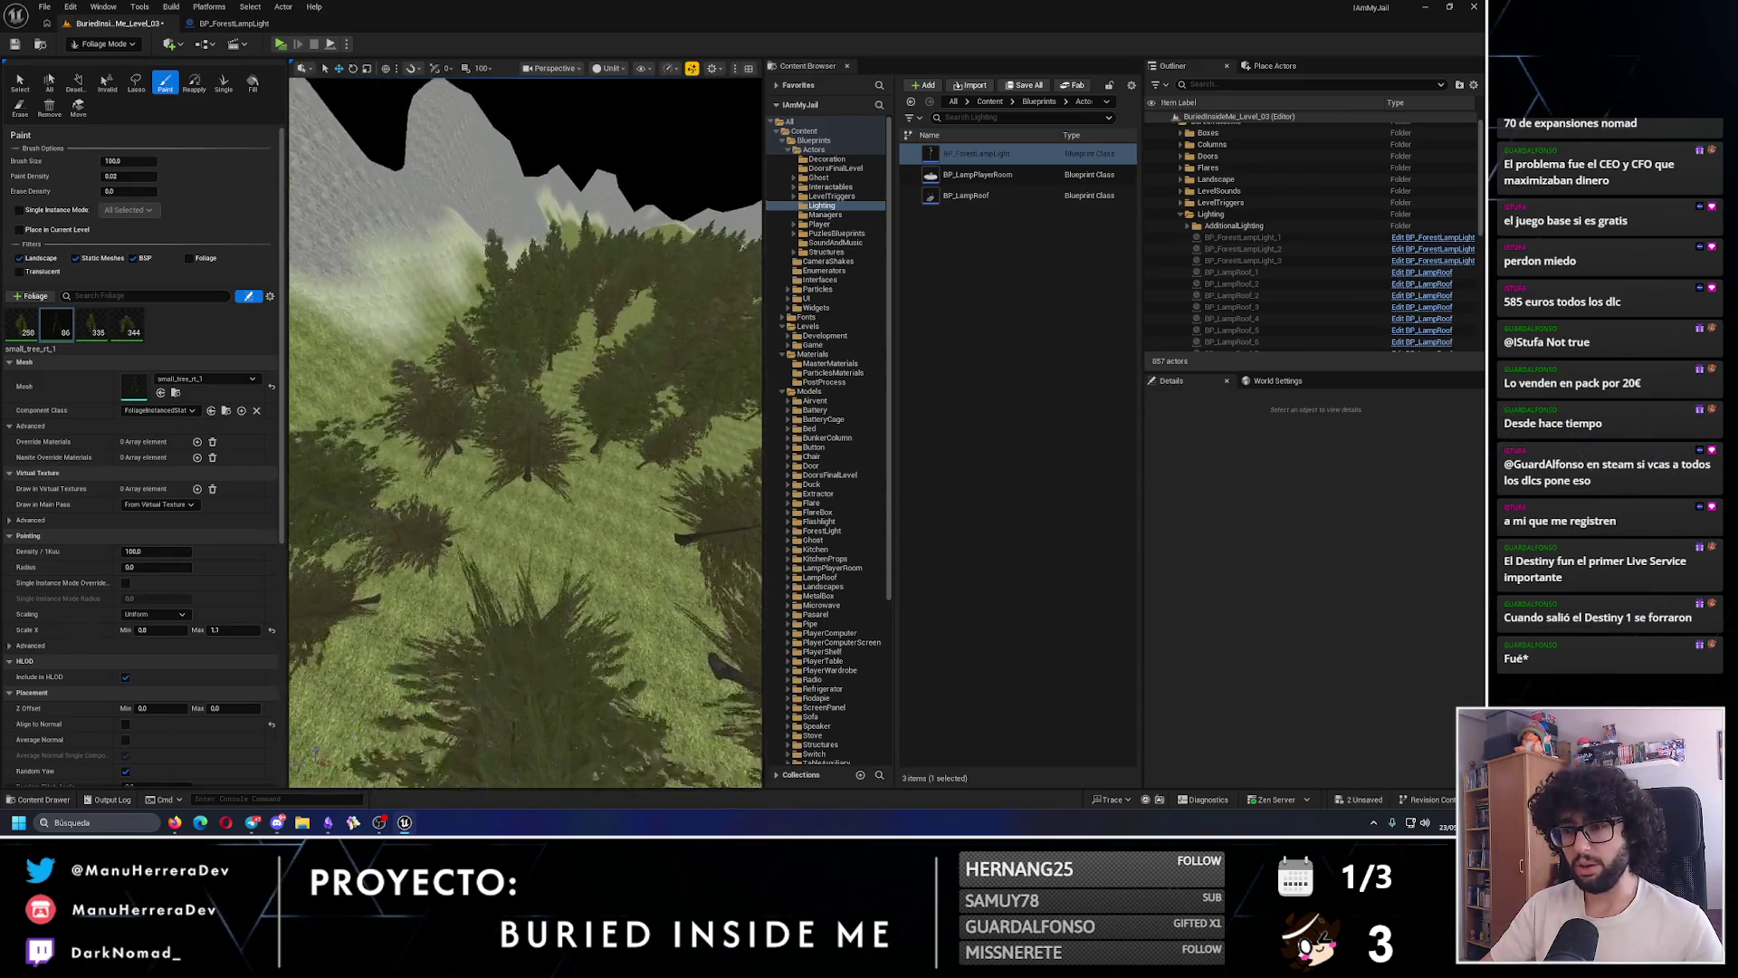
key(ctrl+z)
click(535, 470)
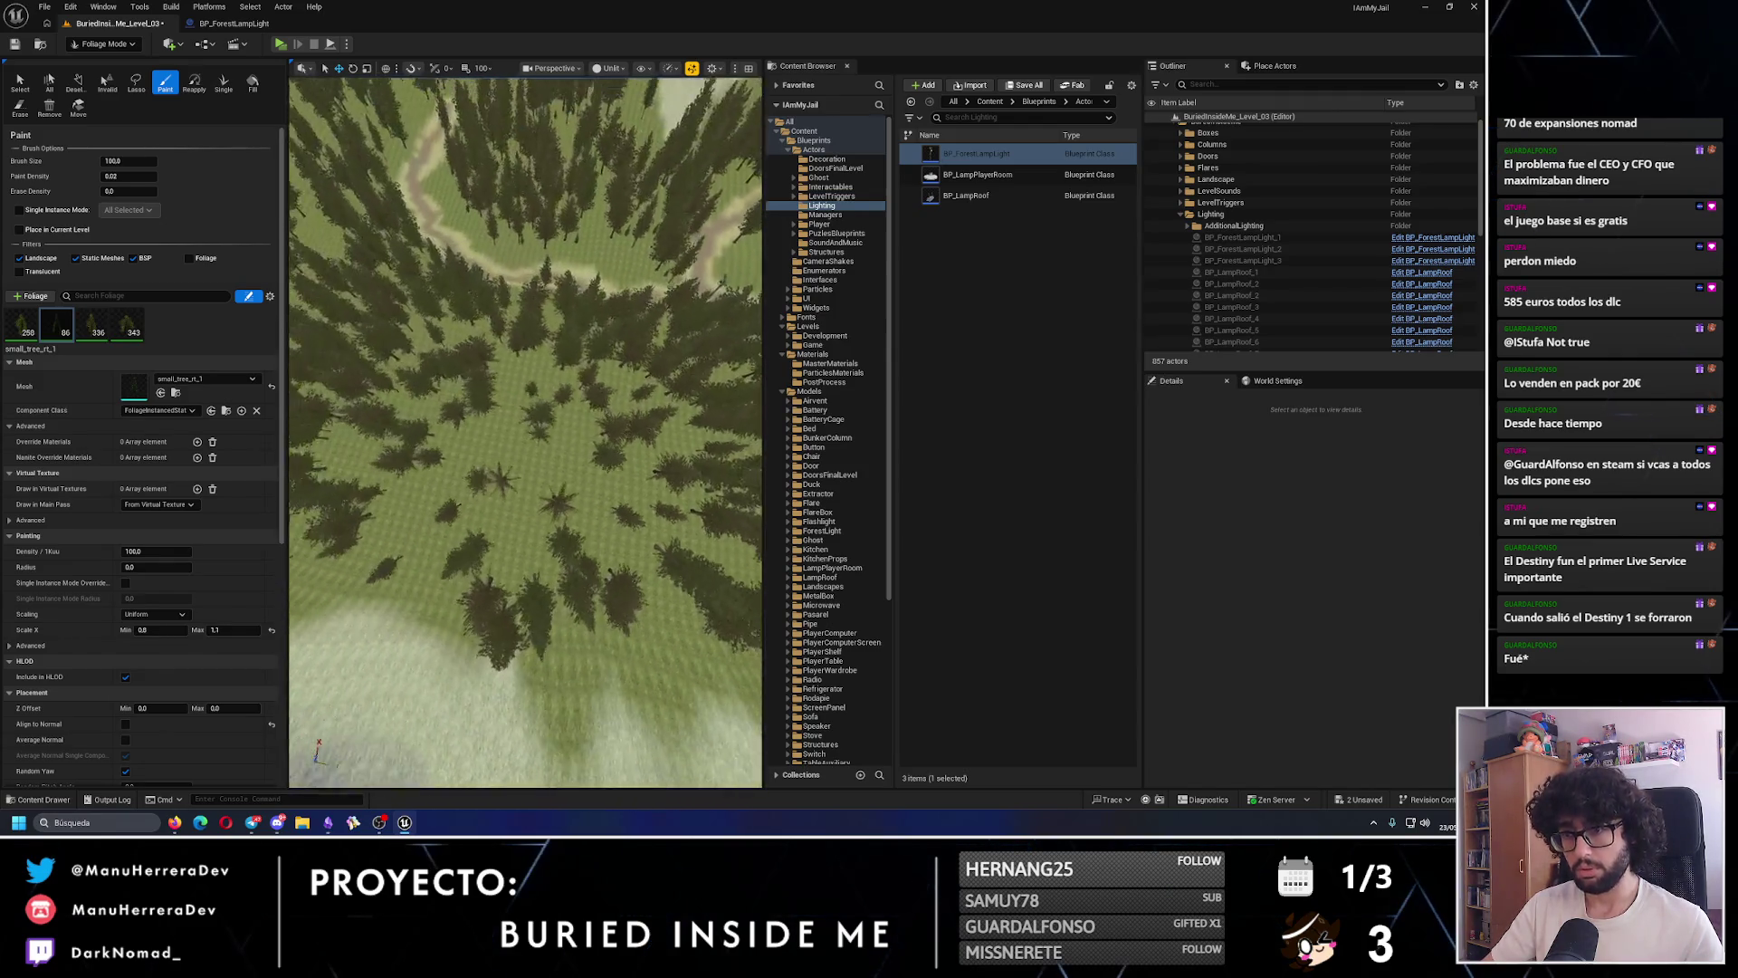
- Fly the camera over the forest and paint a single tree among the pines
scroll(525, 434, up, 5)
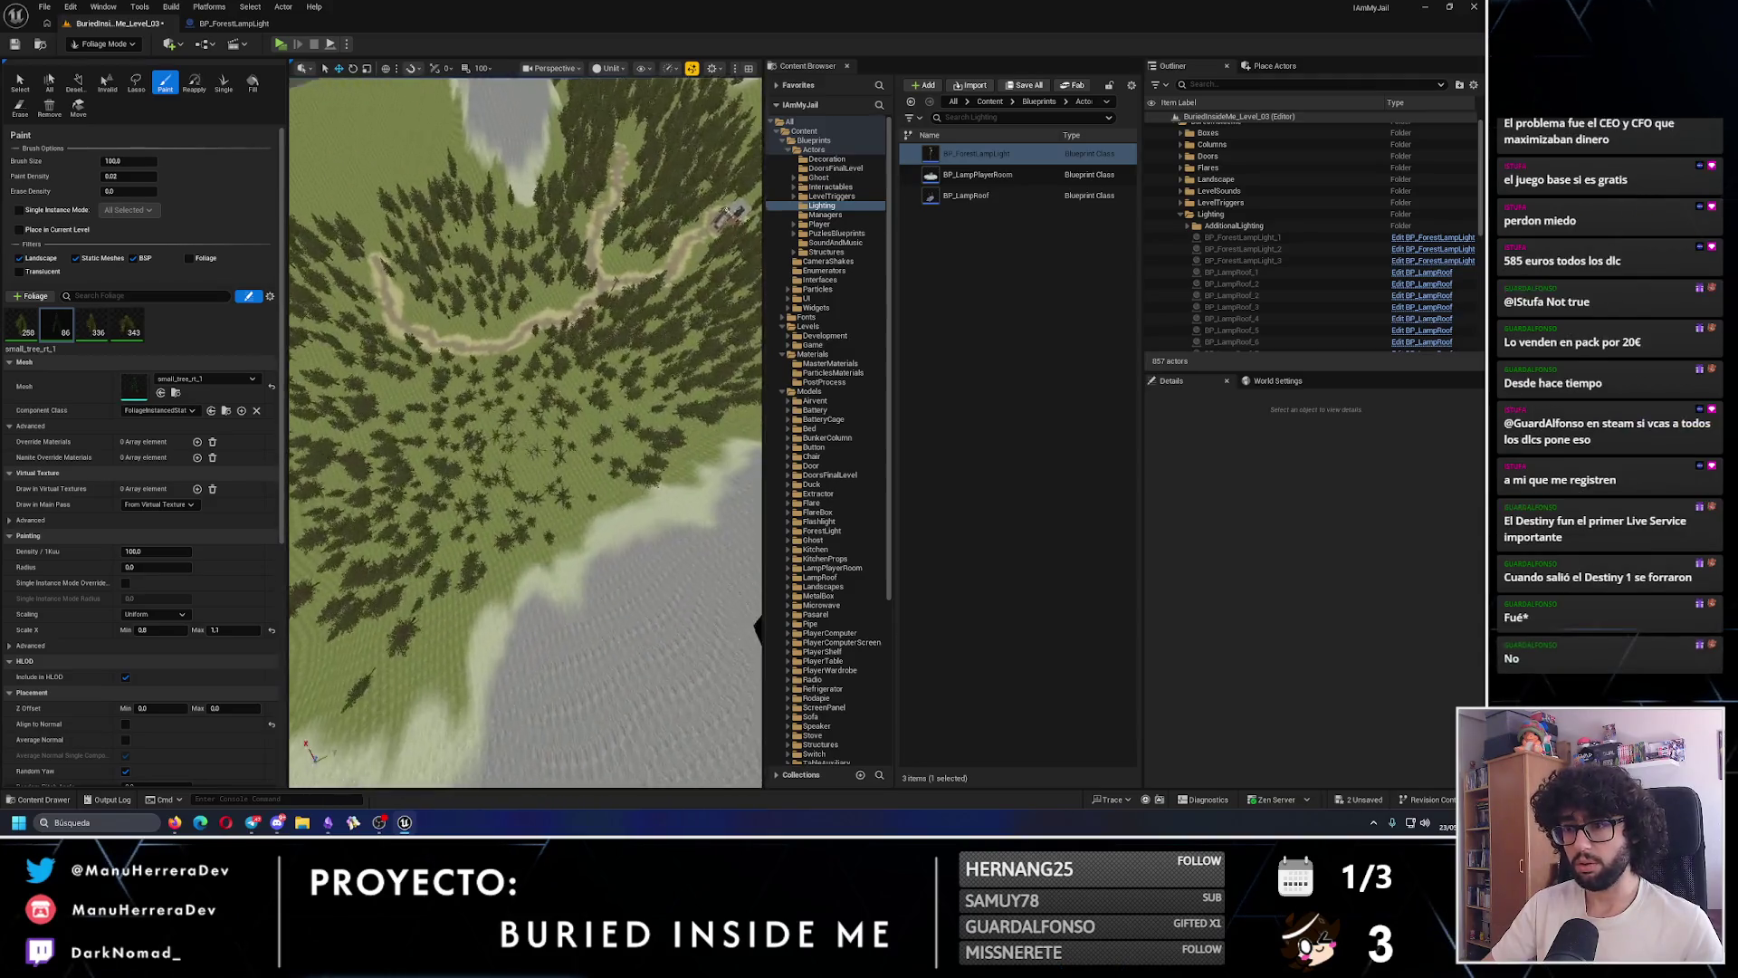
scroll(555, 540, up, 3)
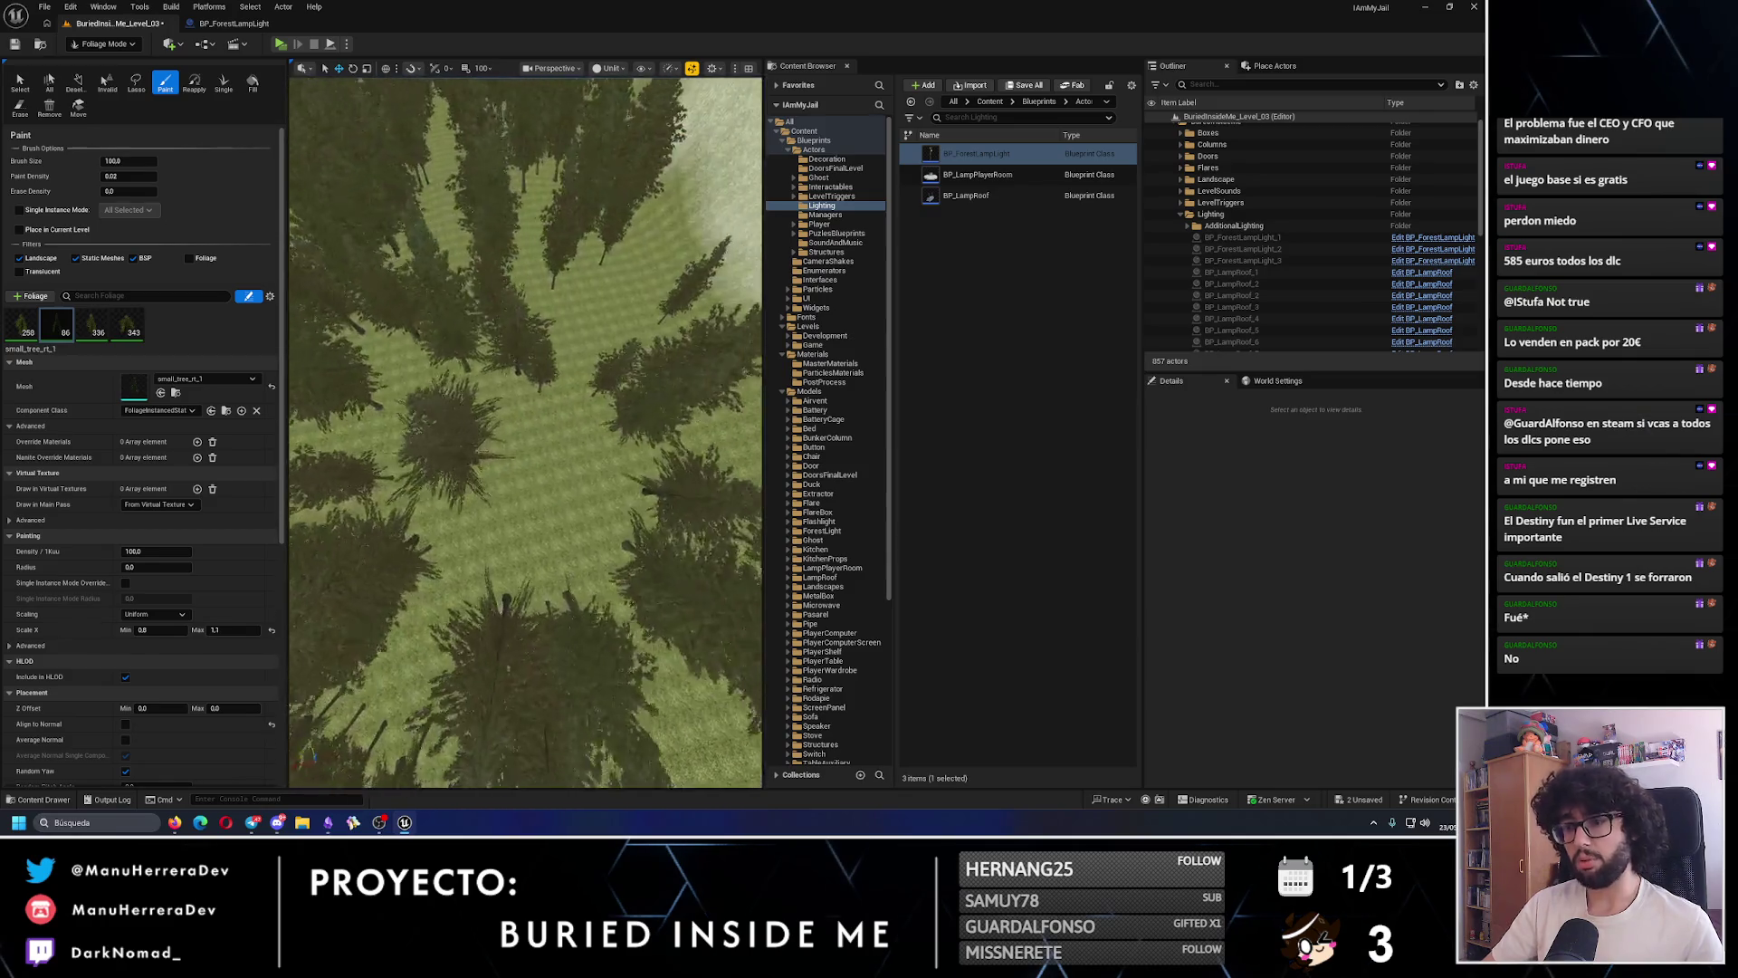
scroll(521, 497, up, 5)
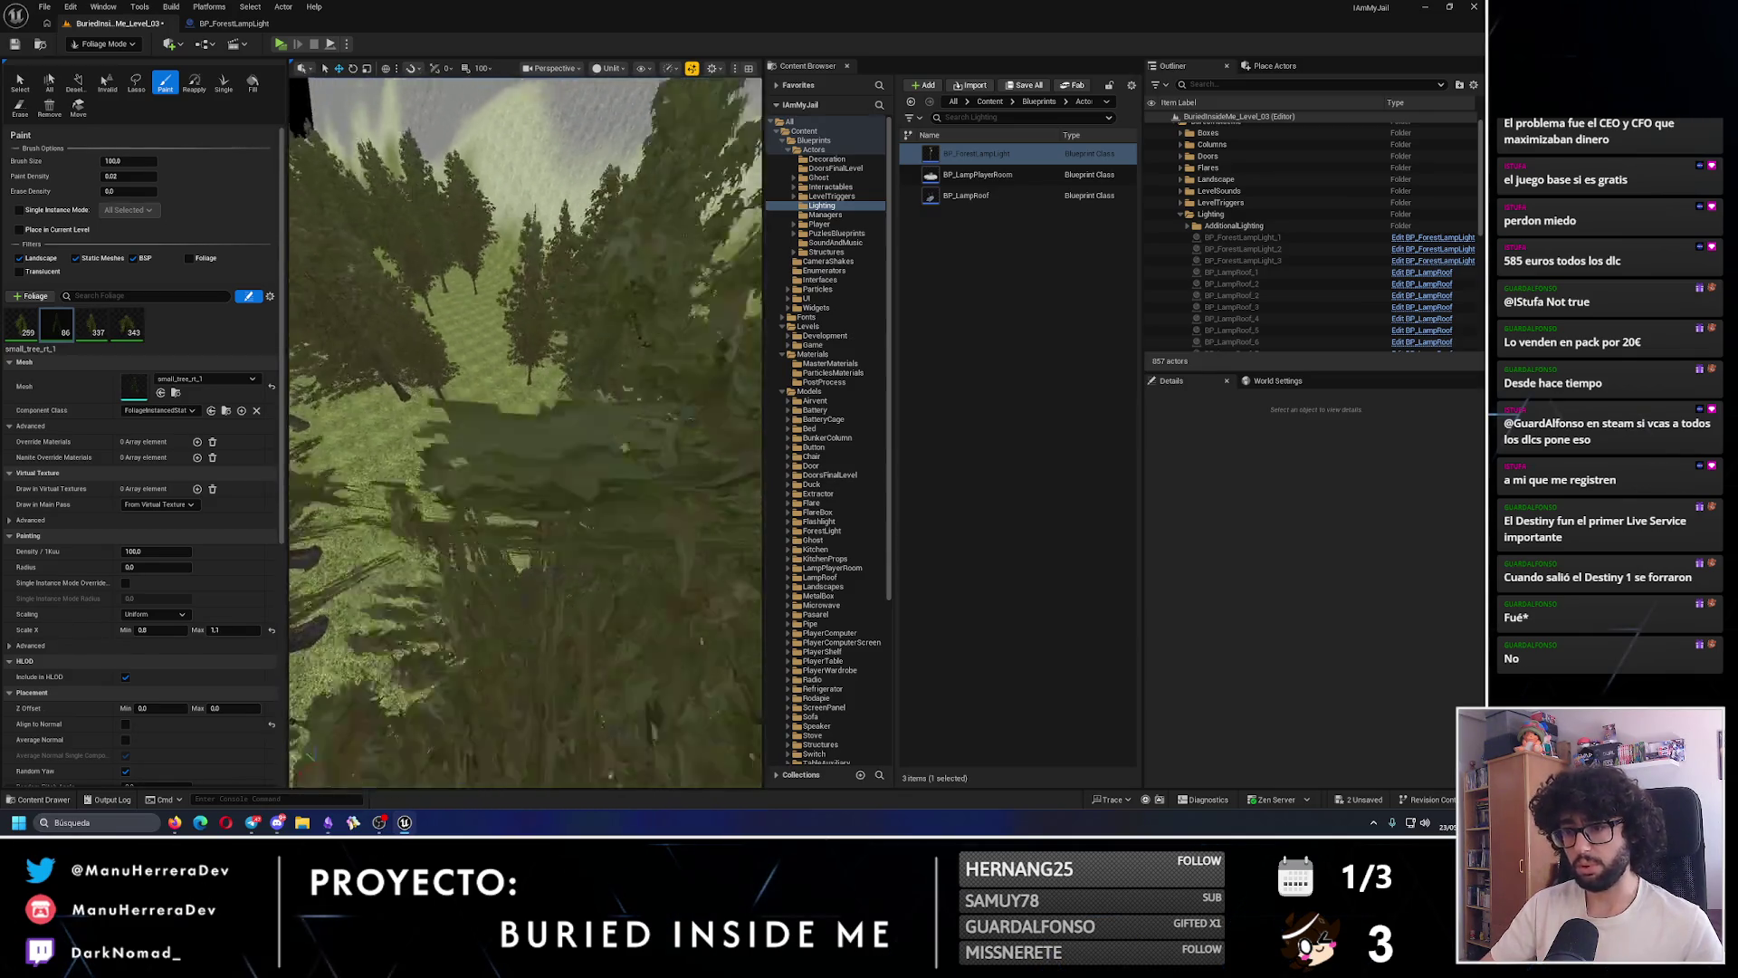
scroll(494, 397, down, 5)
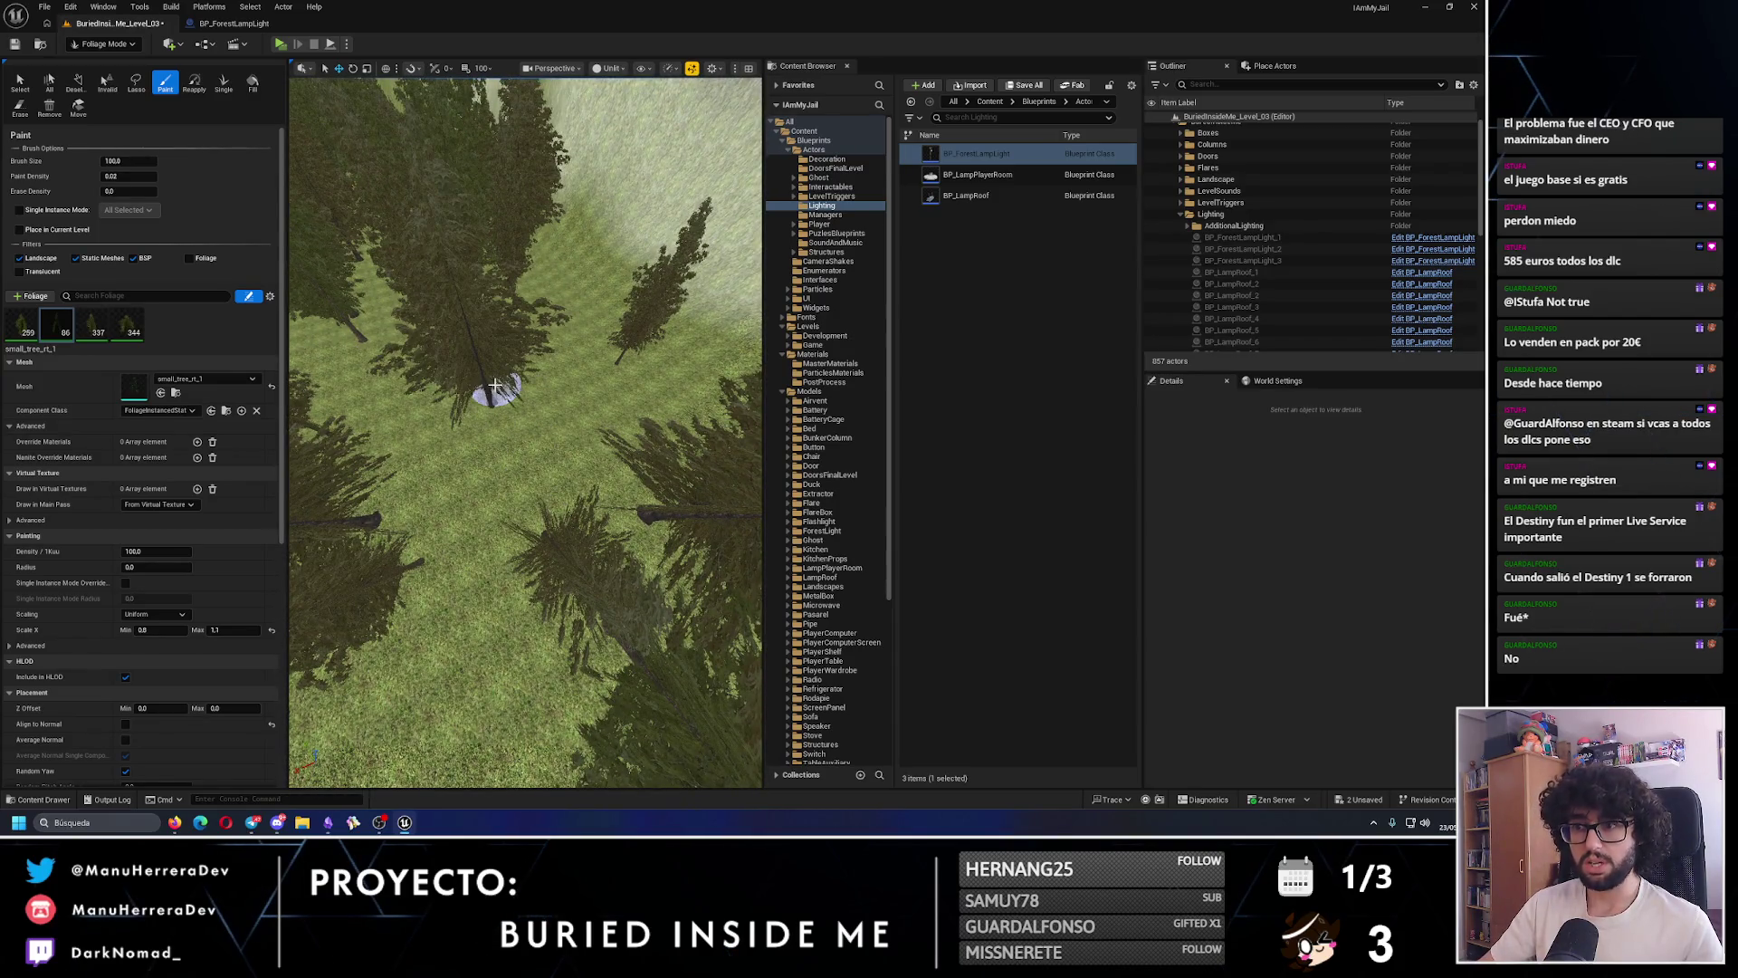
scroll(495, 385, down, 3)
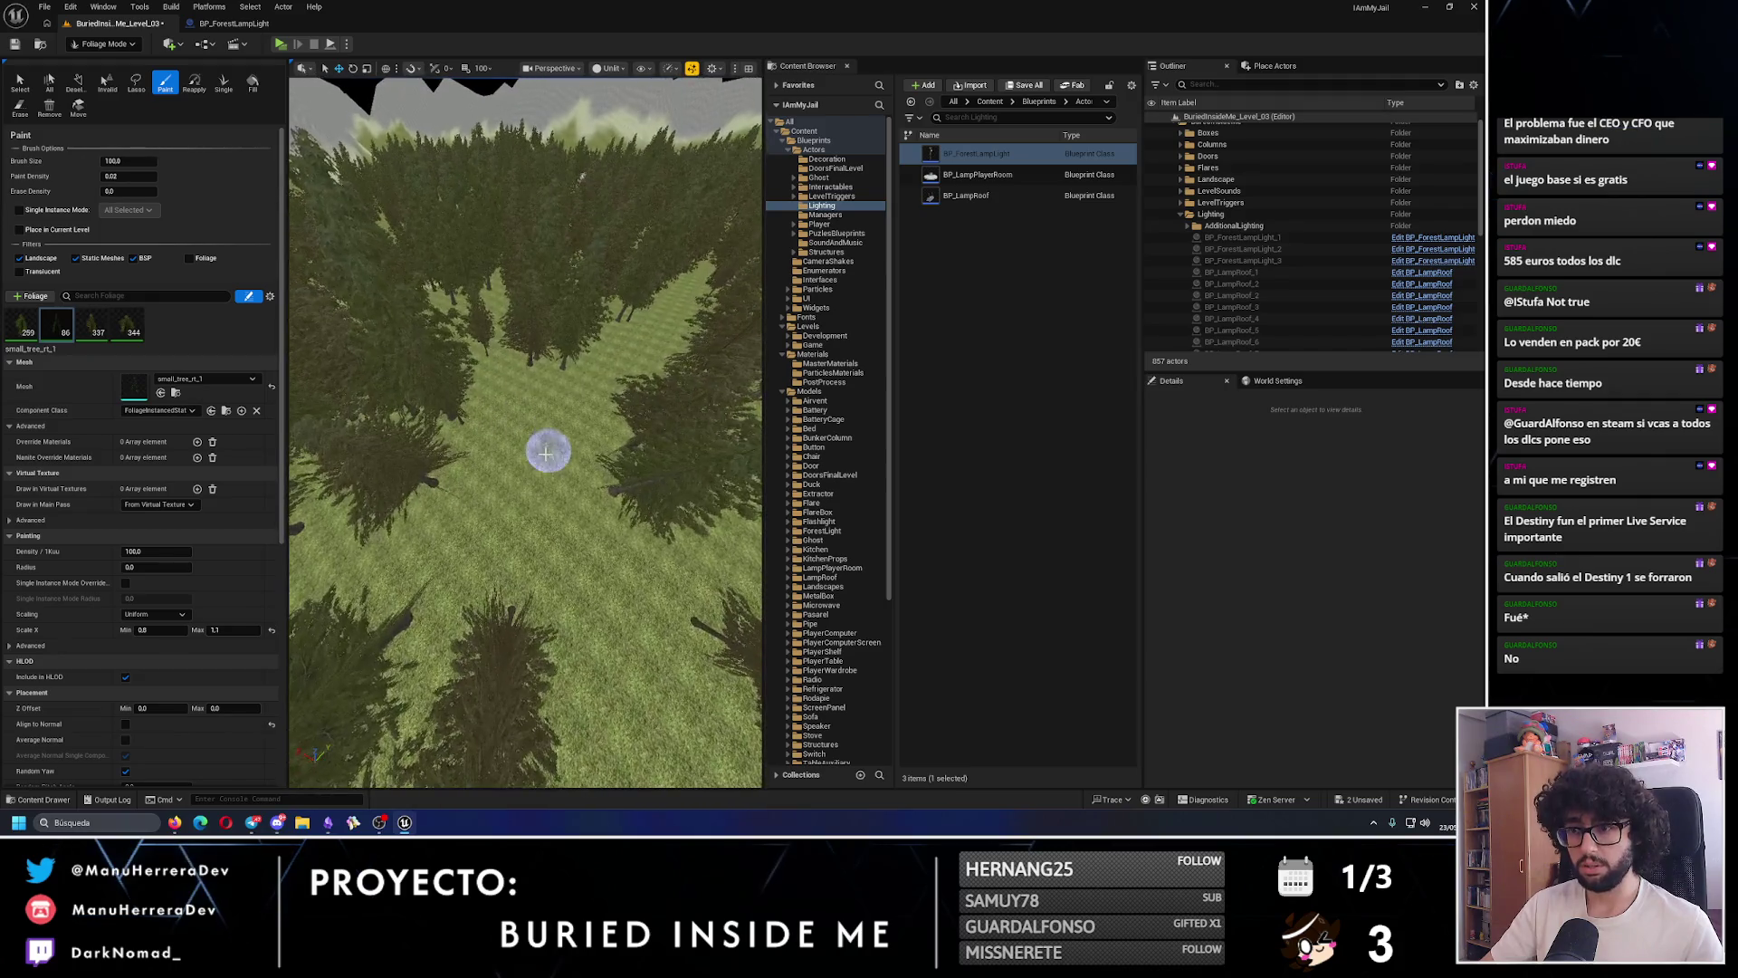
scroll(535, 445, up, 3)
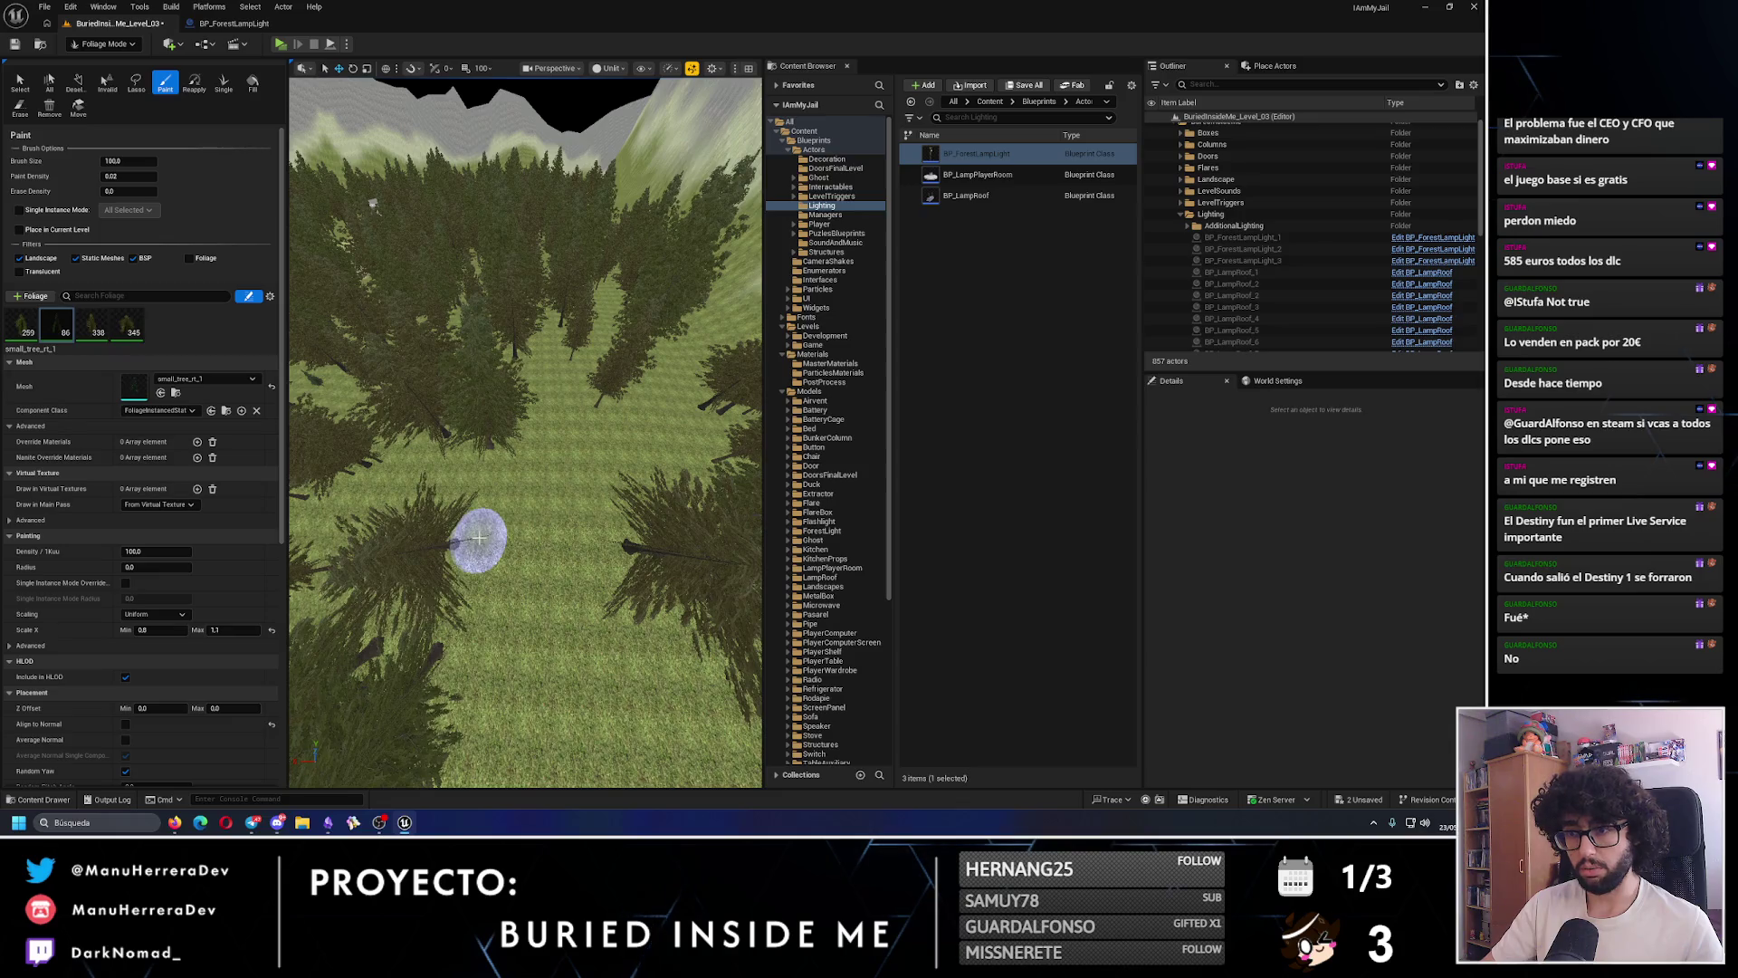
click(562, 486)
scroll(562, 485, up, 3)
scroll(535, 502, down, 3)
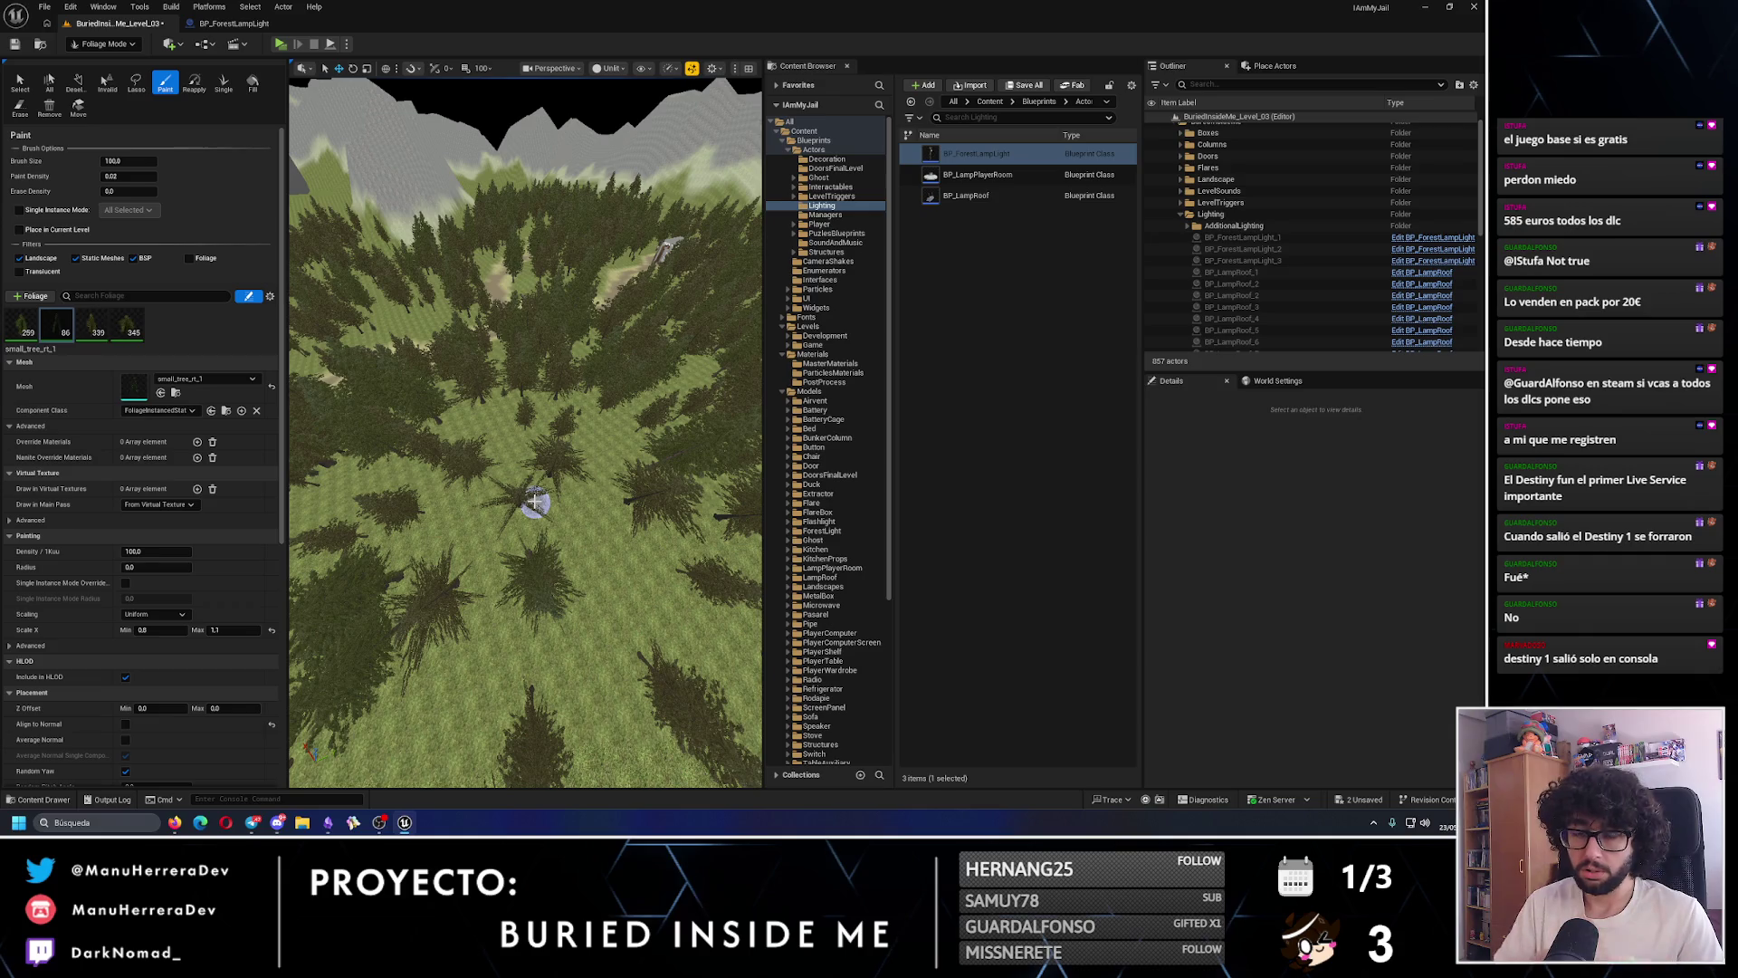
scroll(535, 501, up, 10)
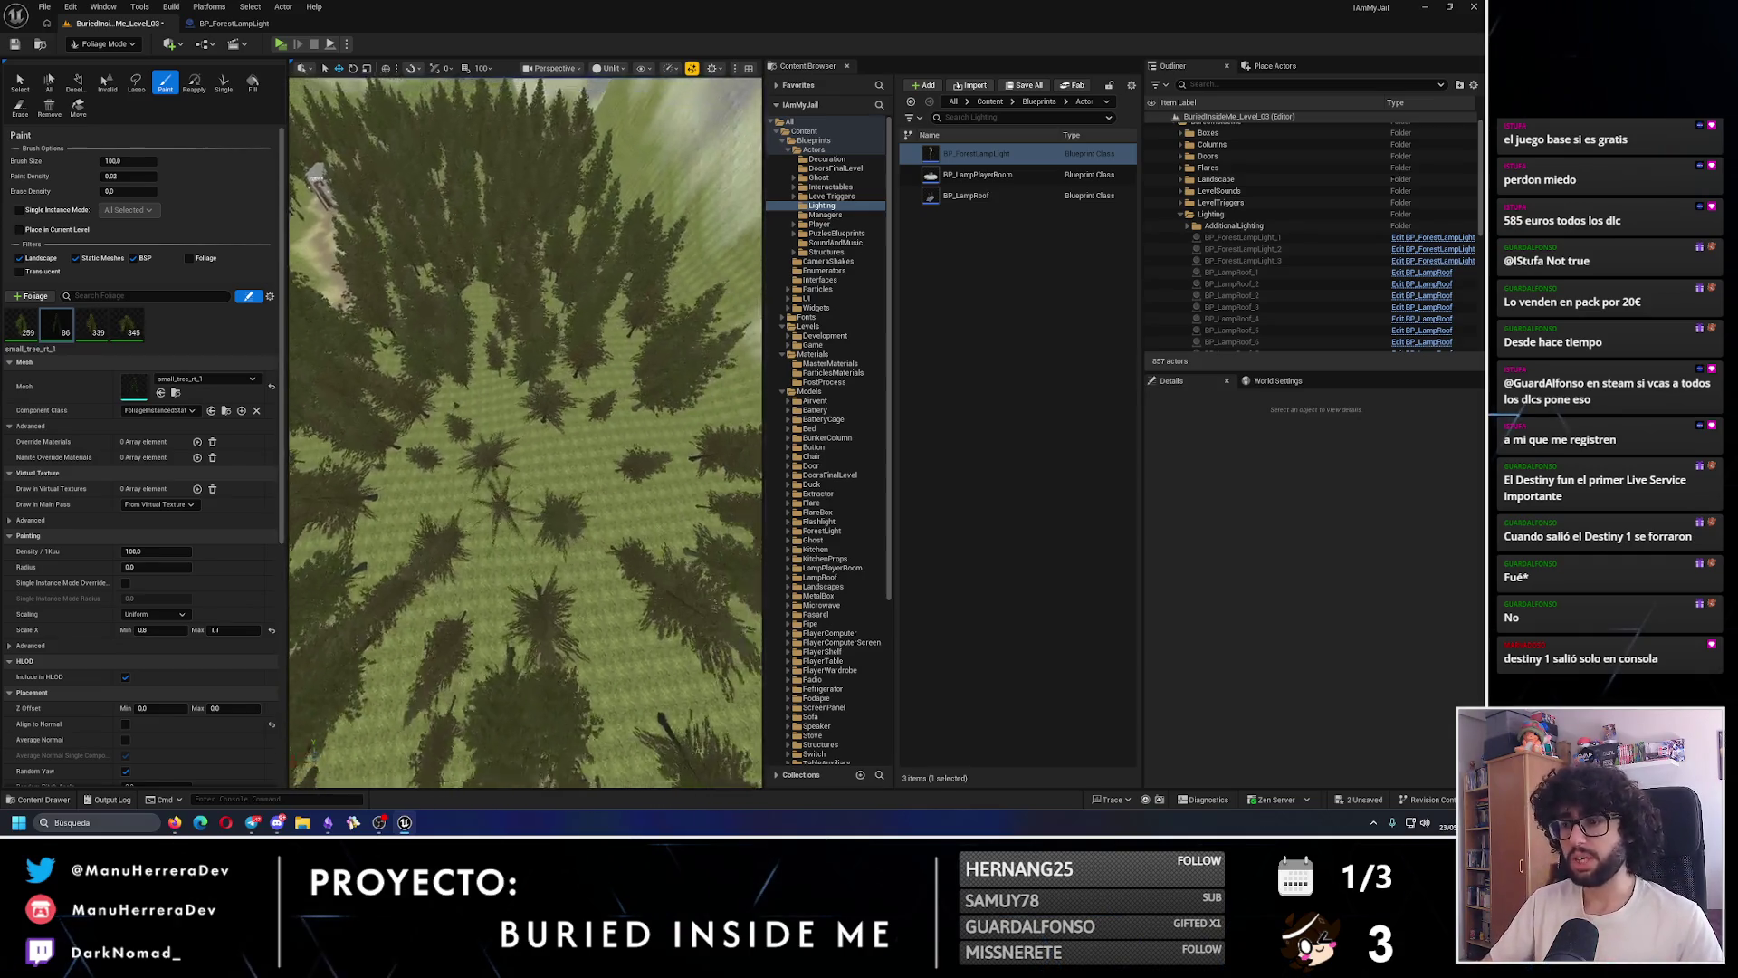
scroll(570, 509, up, 3)
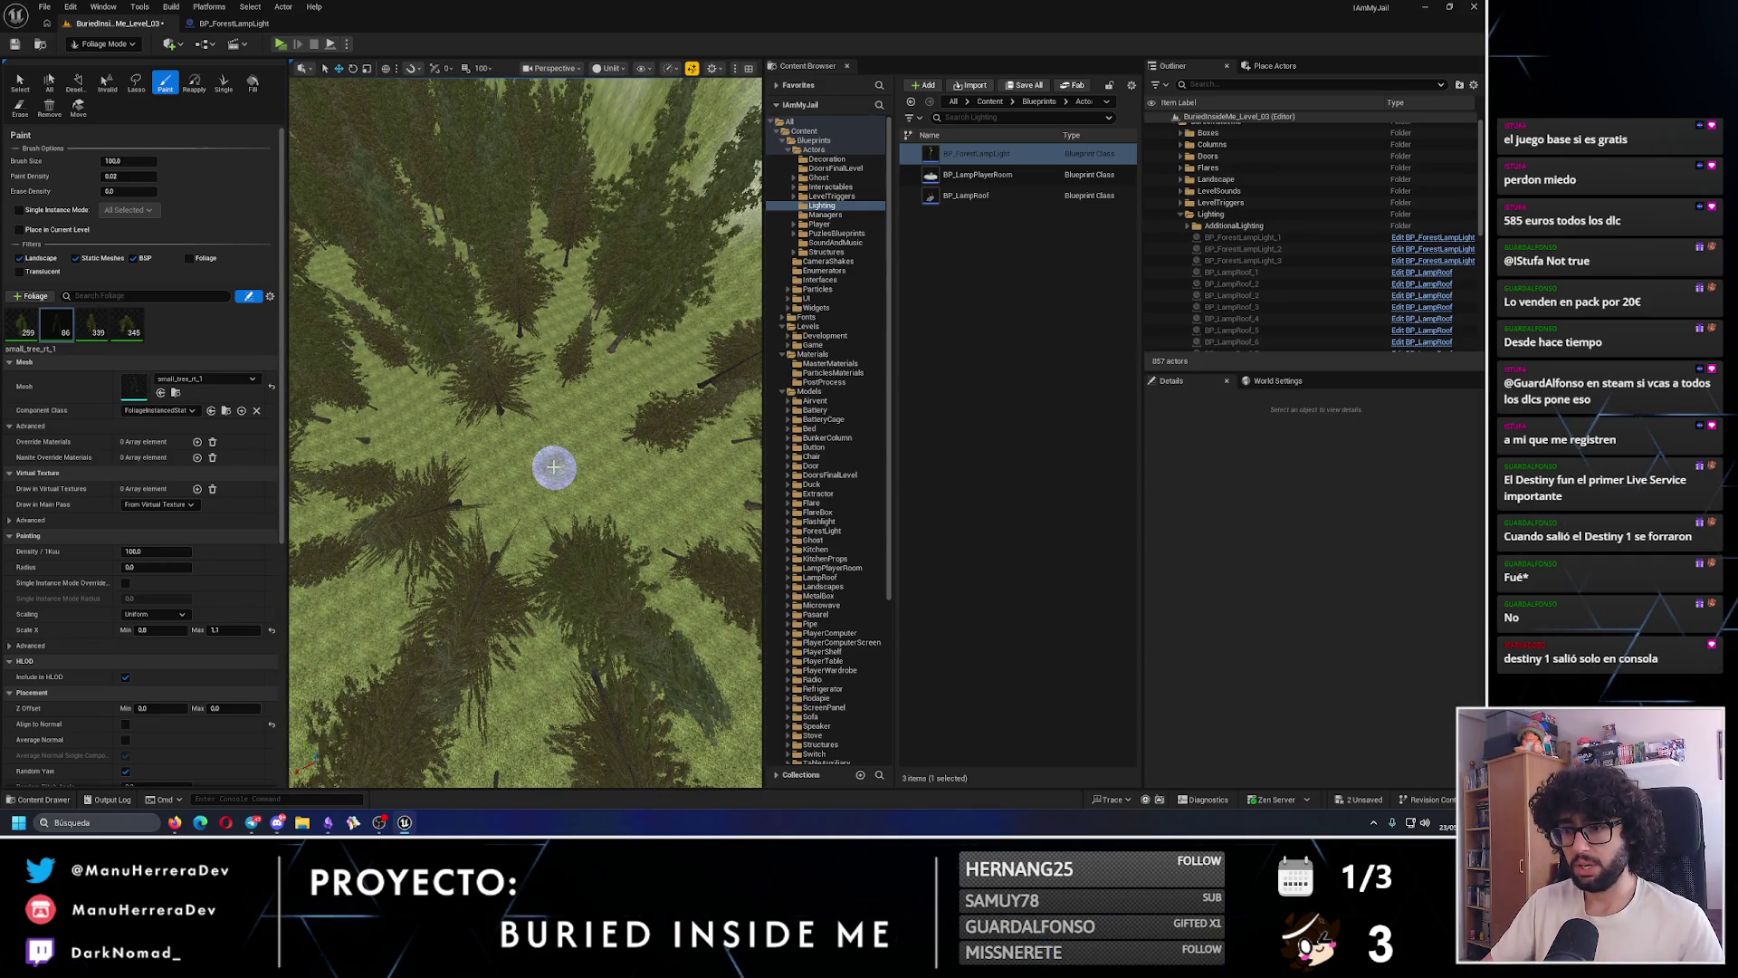
scroll(543, 465, up, 5)
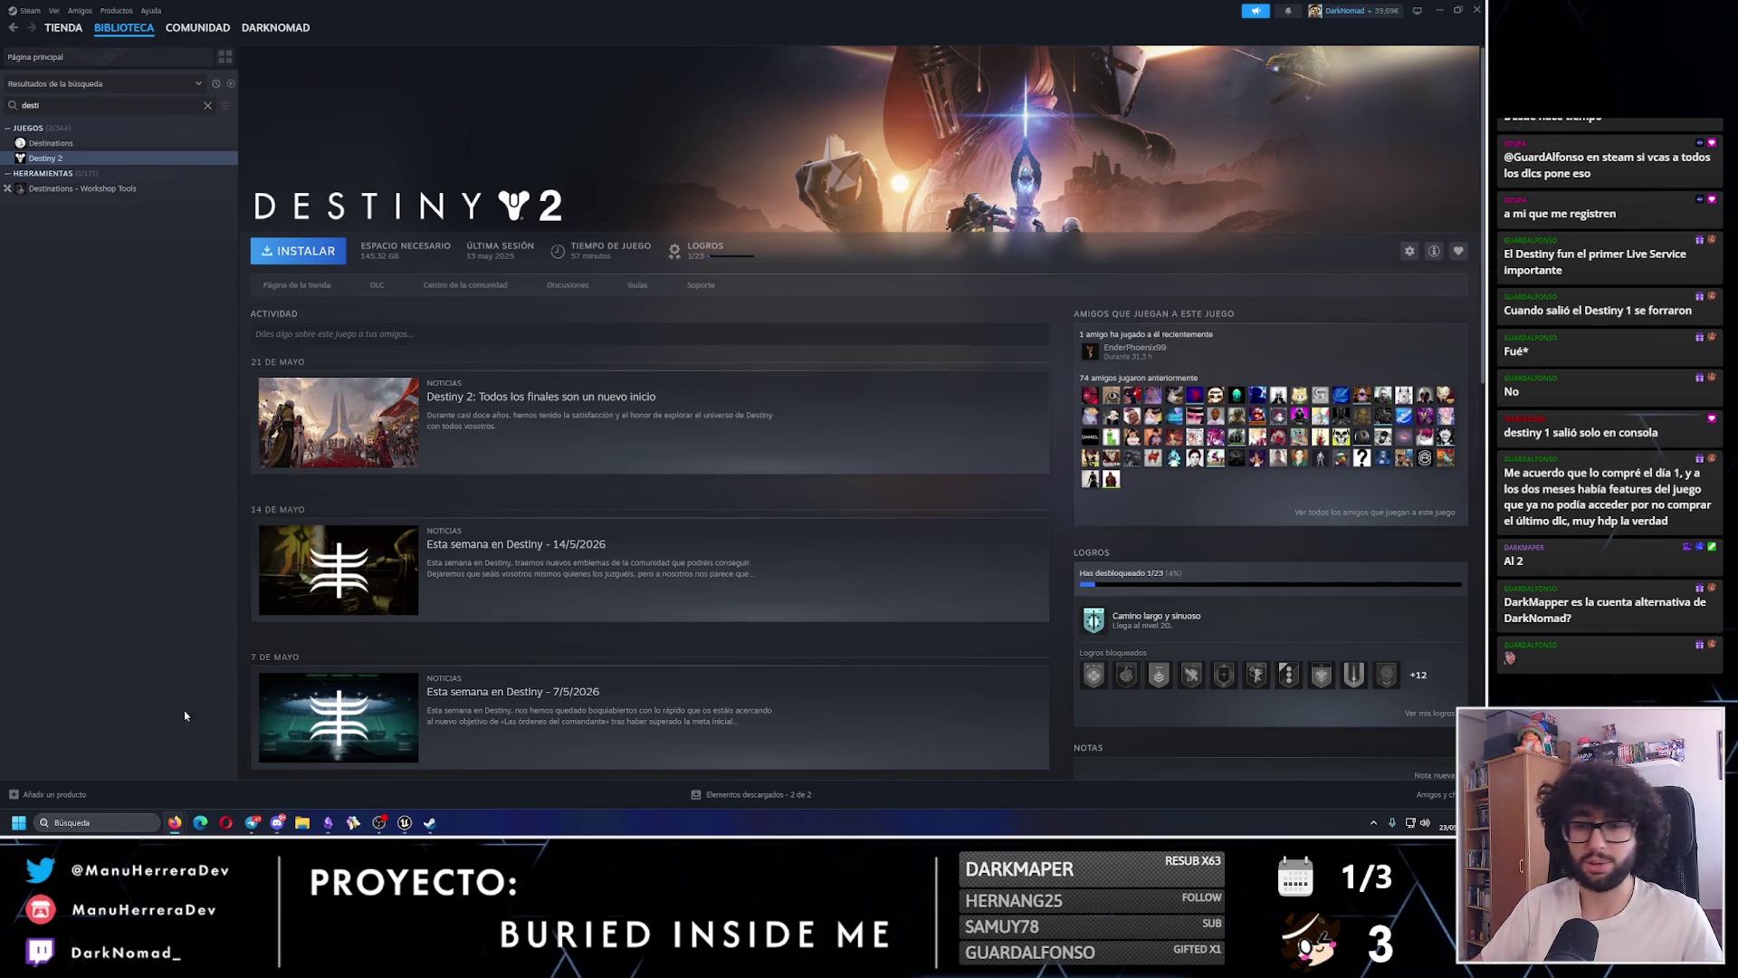
- Compute 63 ÷ 12 in the Calculator, then close it
click(131, 818)
text(notepad)
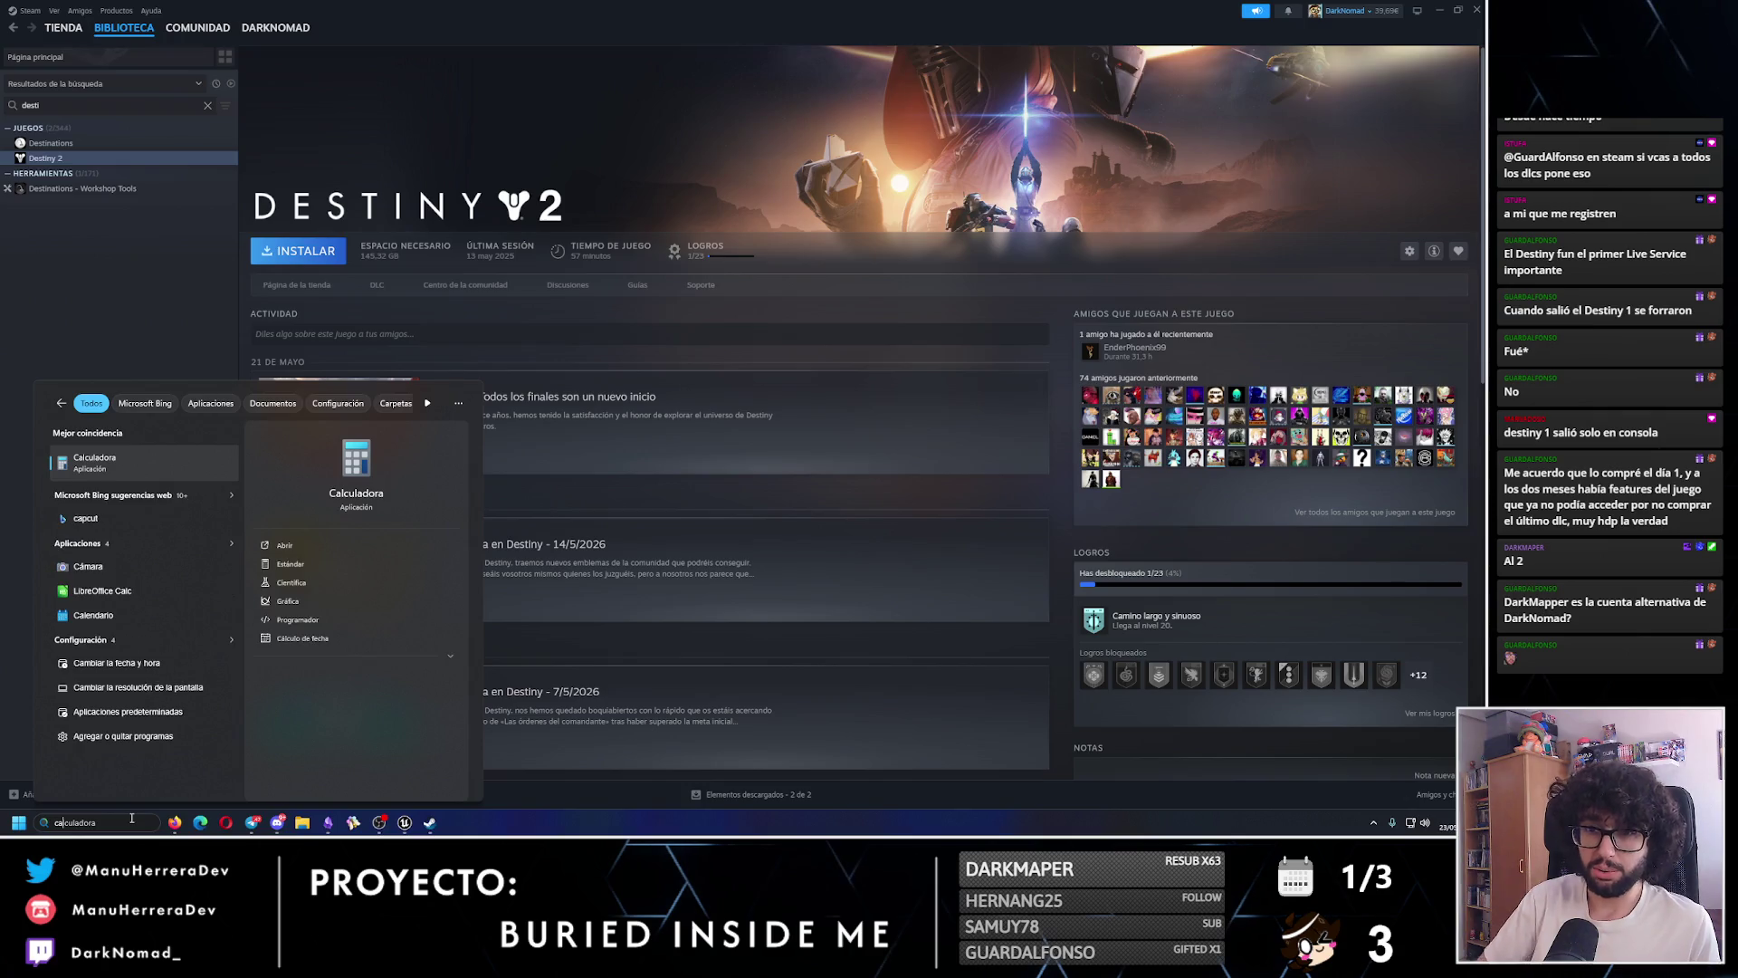
key(Return)
click(1206, 536)
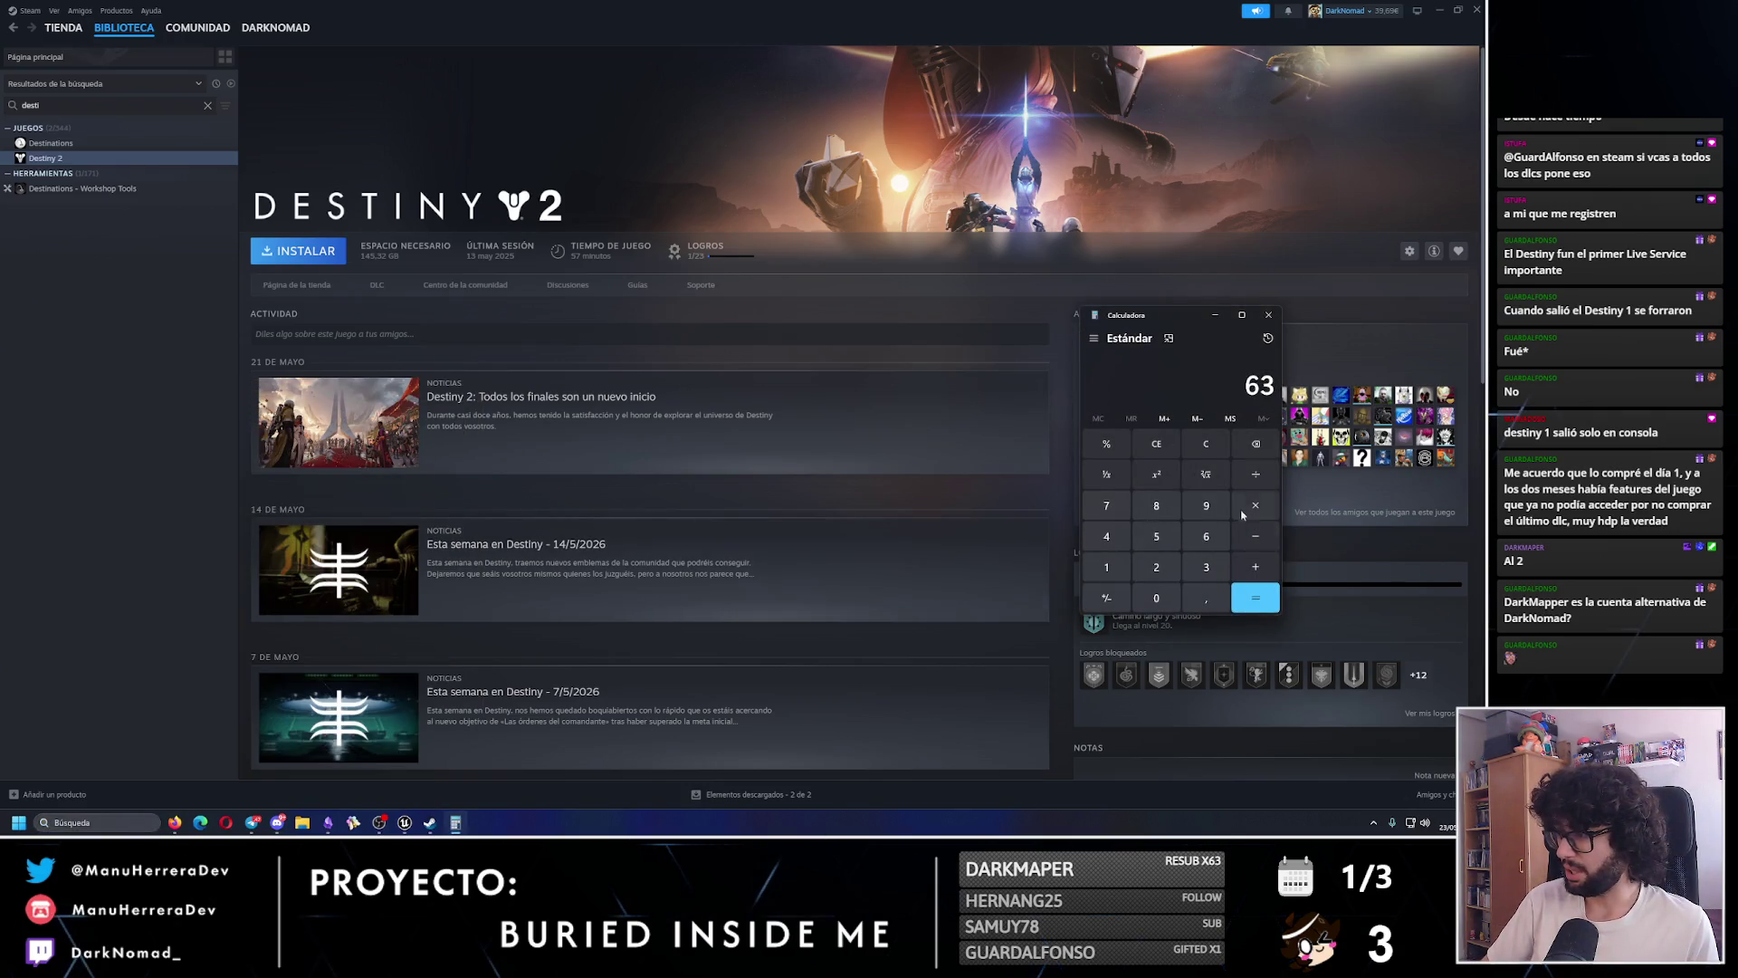
click(1106, 566)
click(1156, 566)
click(1254, 597)
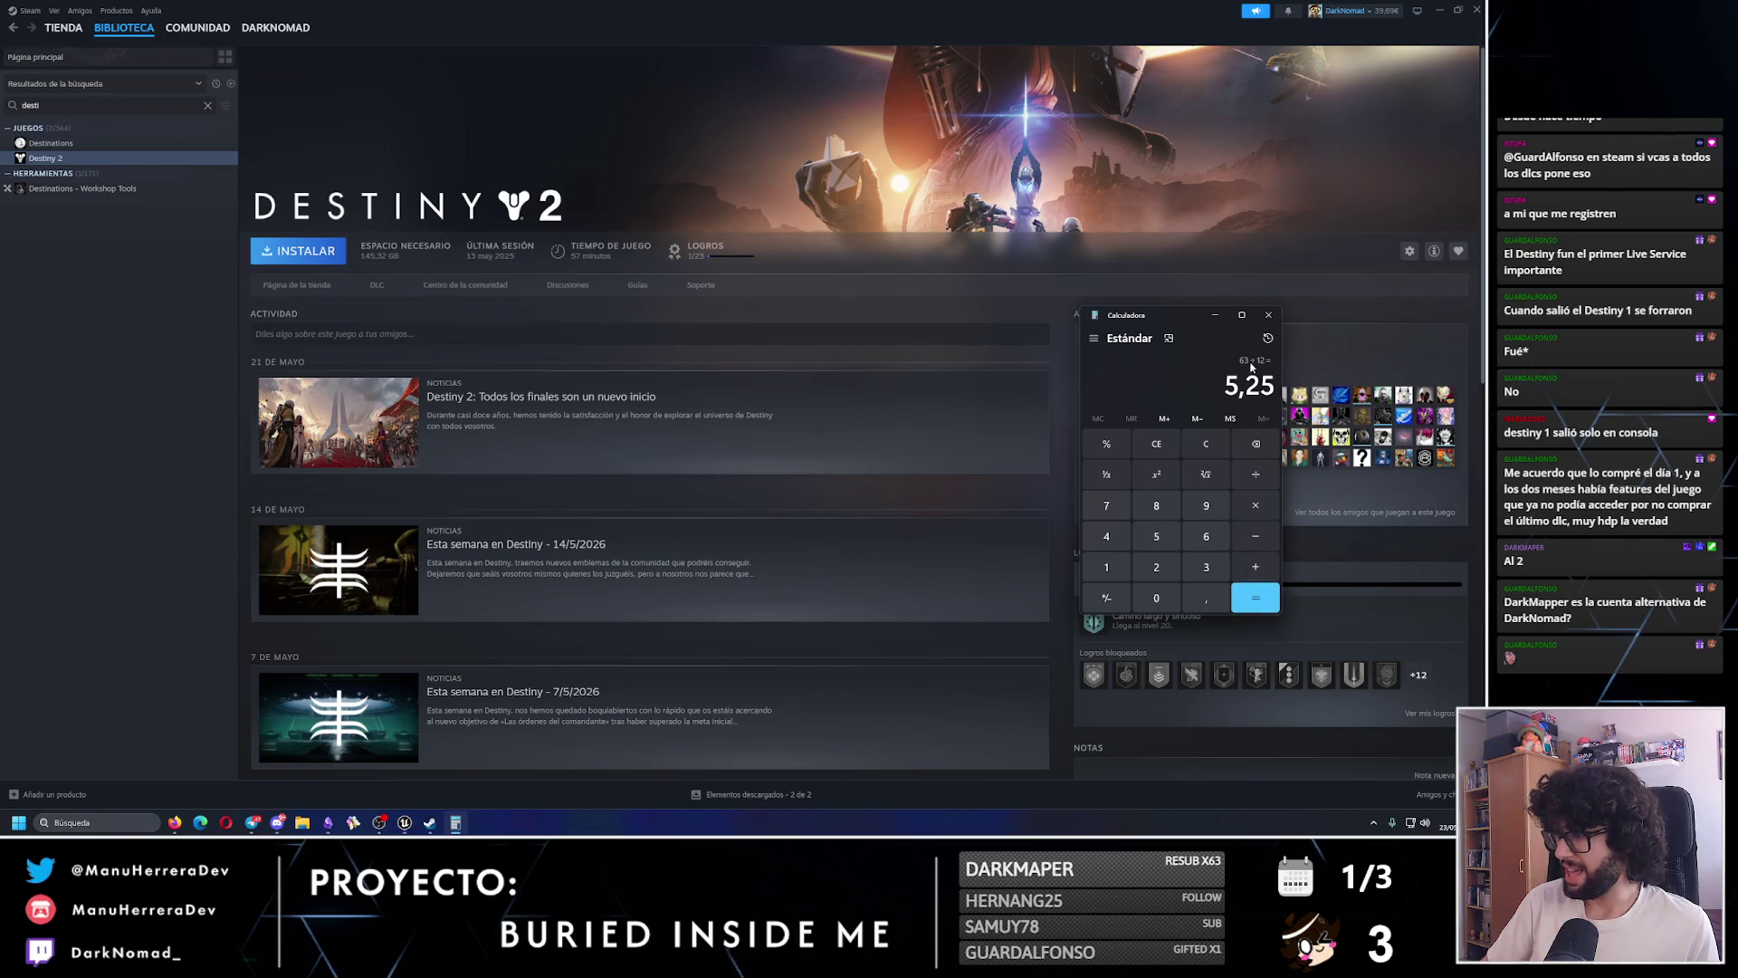
click(1268, 316)
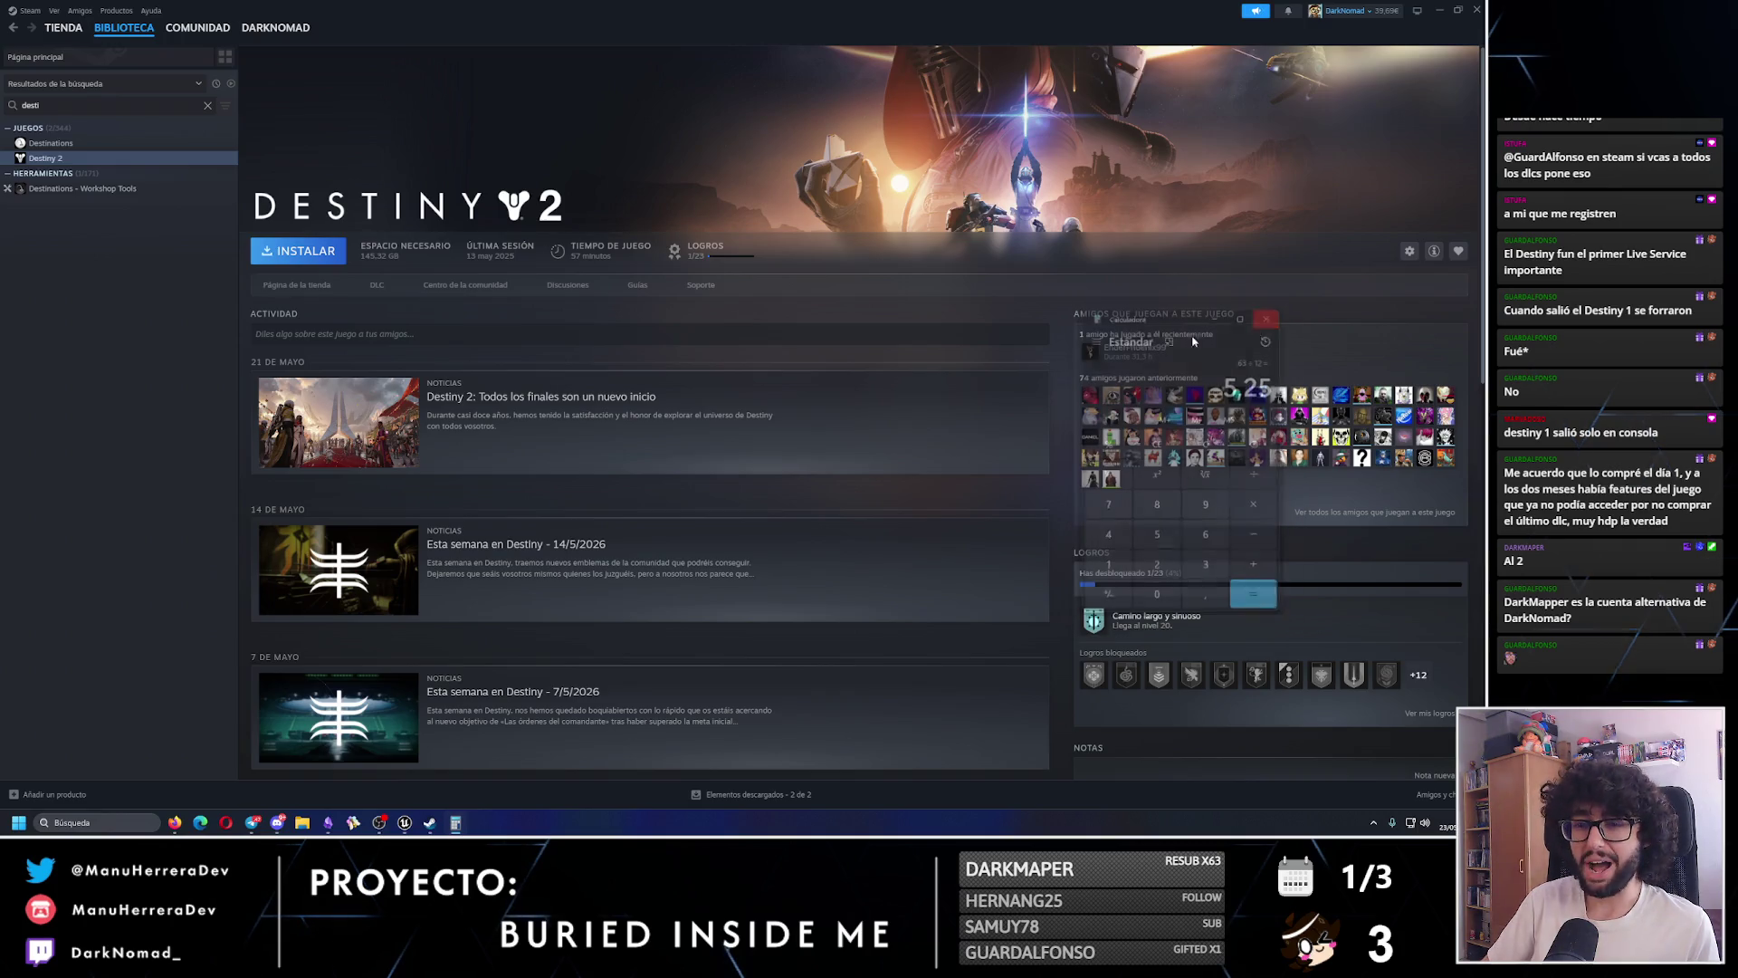
- Clear the 'desti' filter from the Steam library search and return to Unreal
click(126, 825)
key(Return)
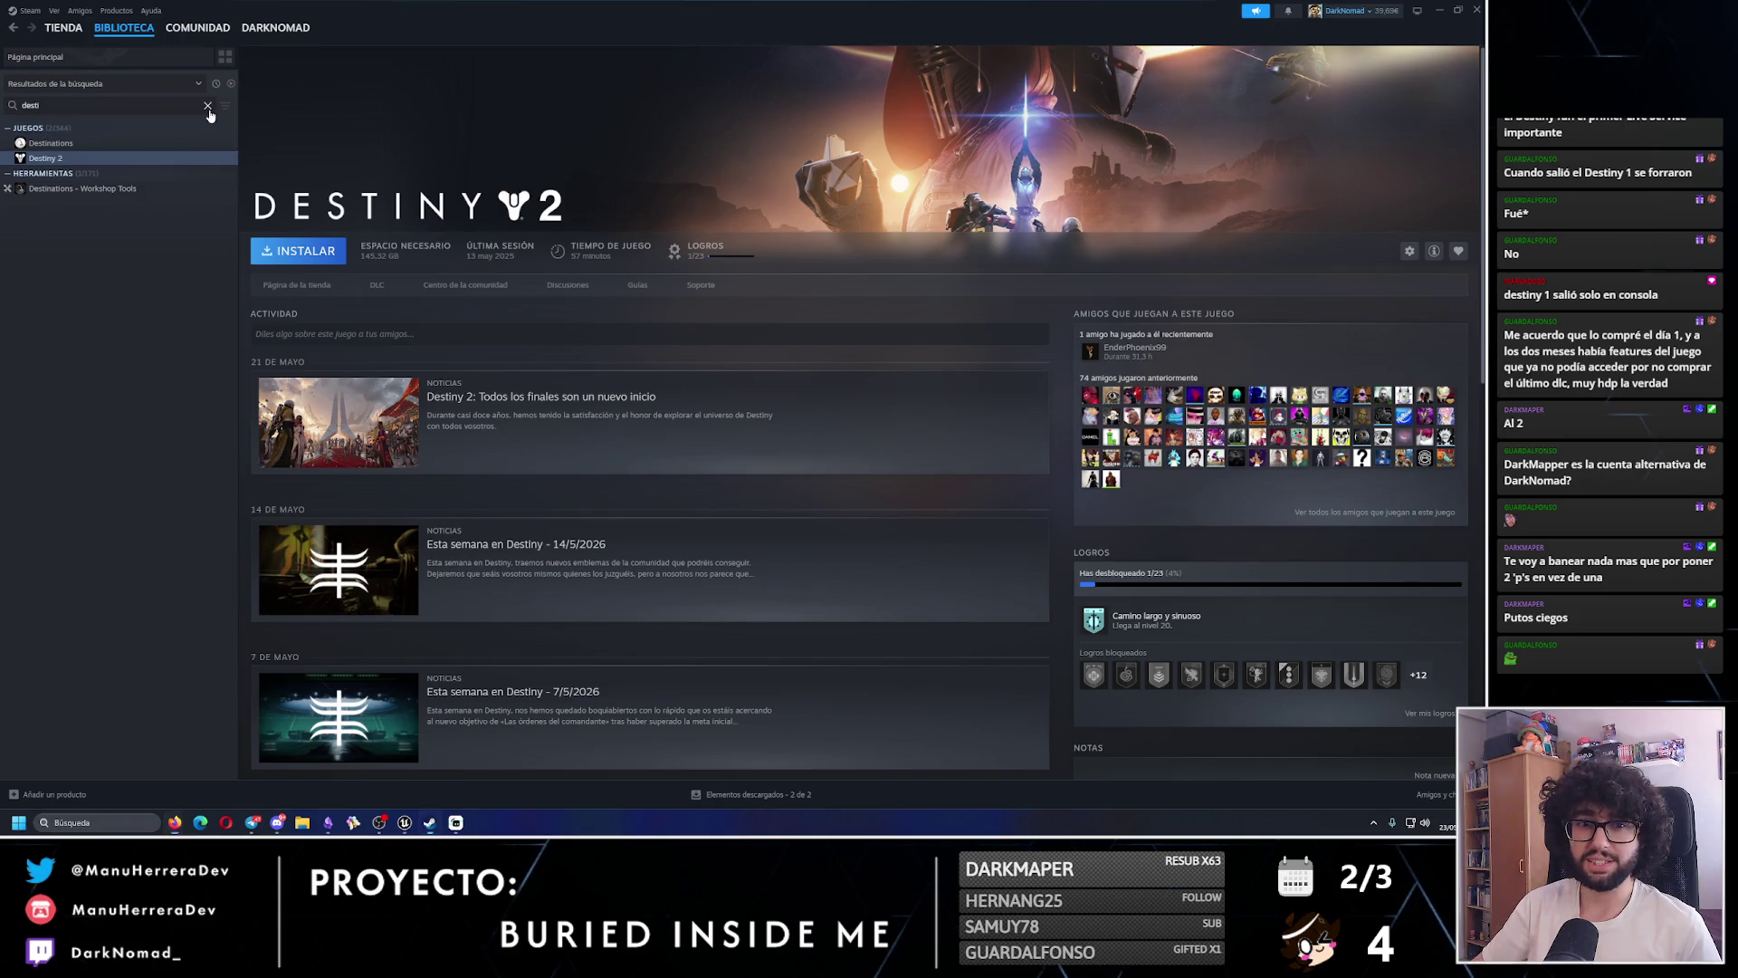
click(208, 106)
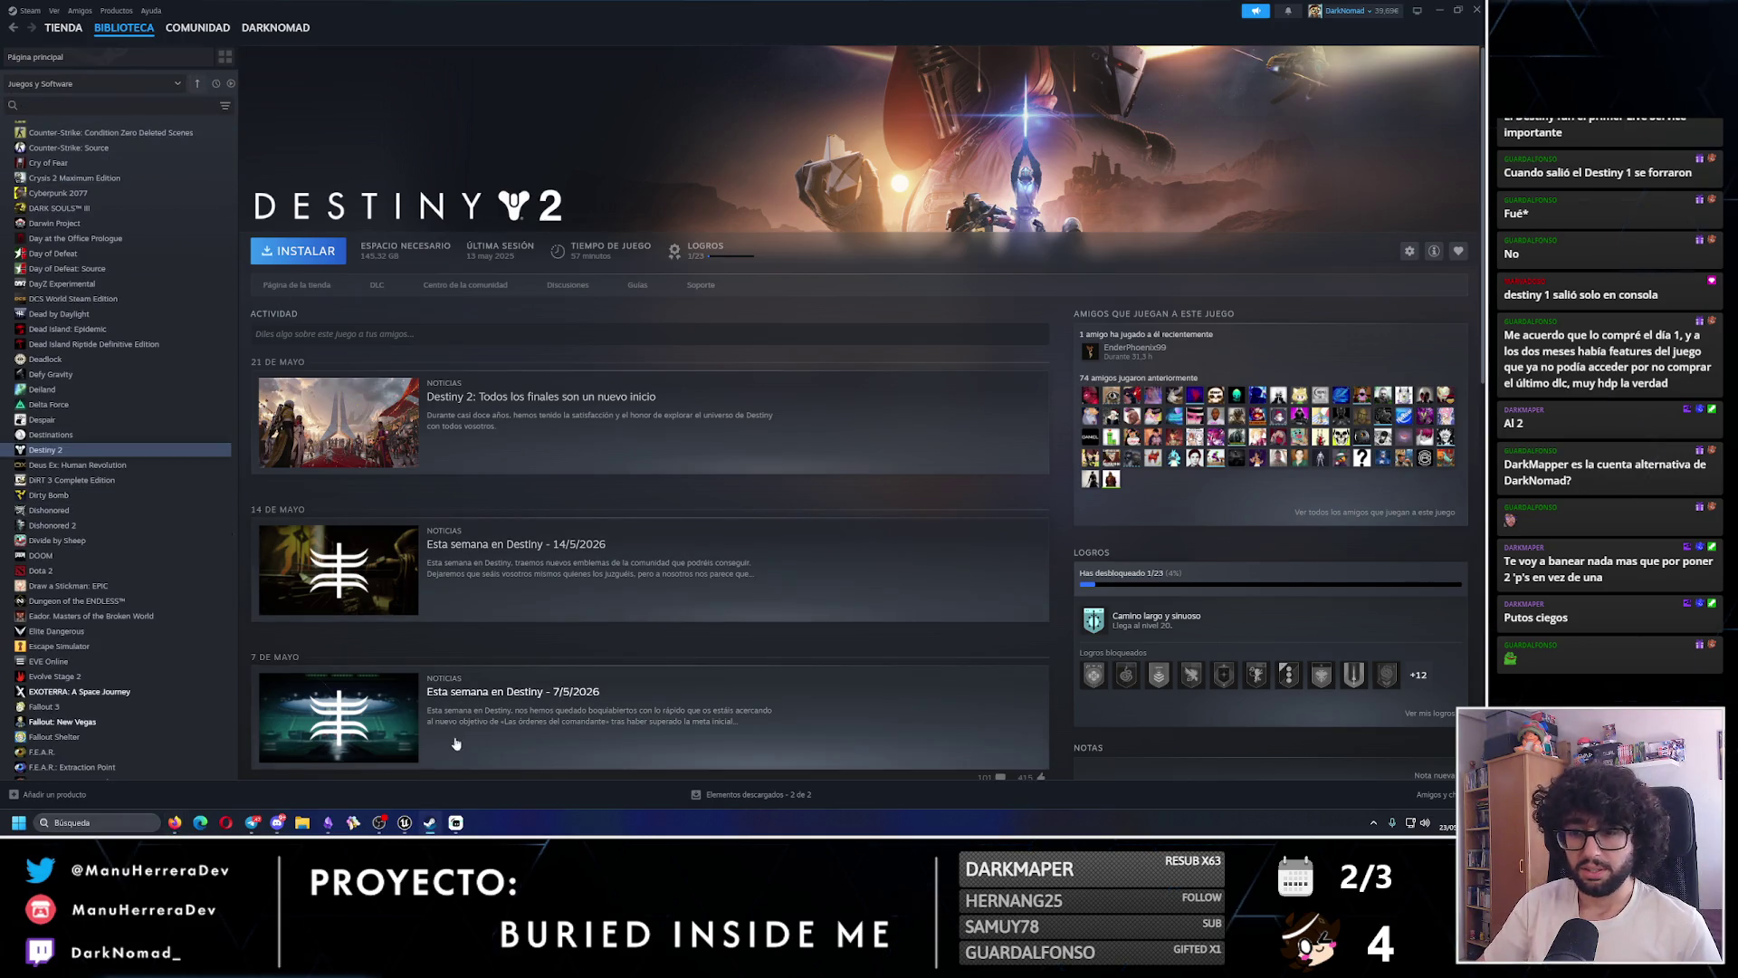
key(alt+Tab)
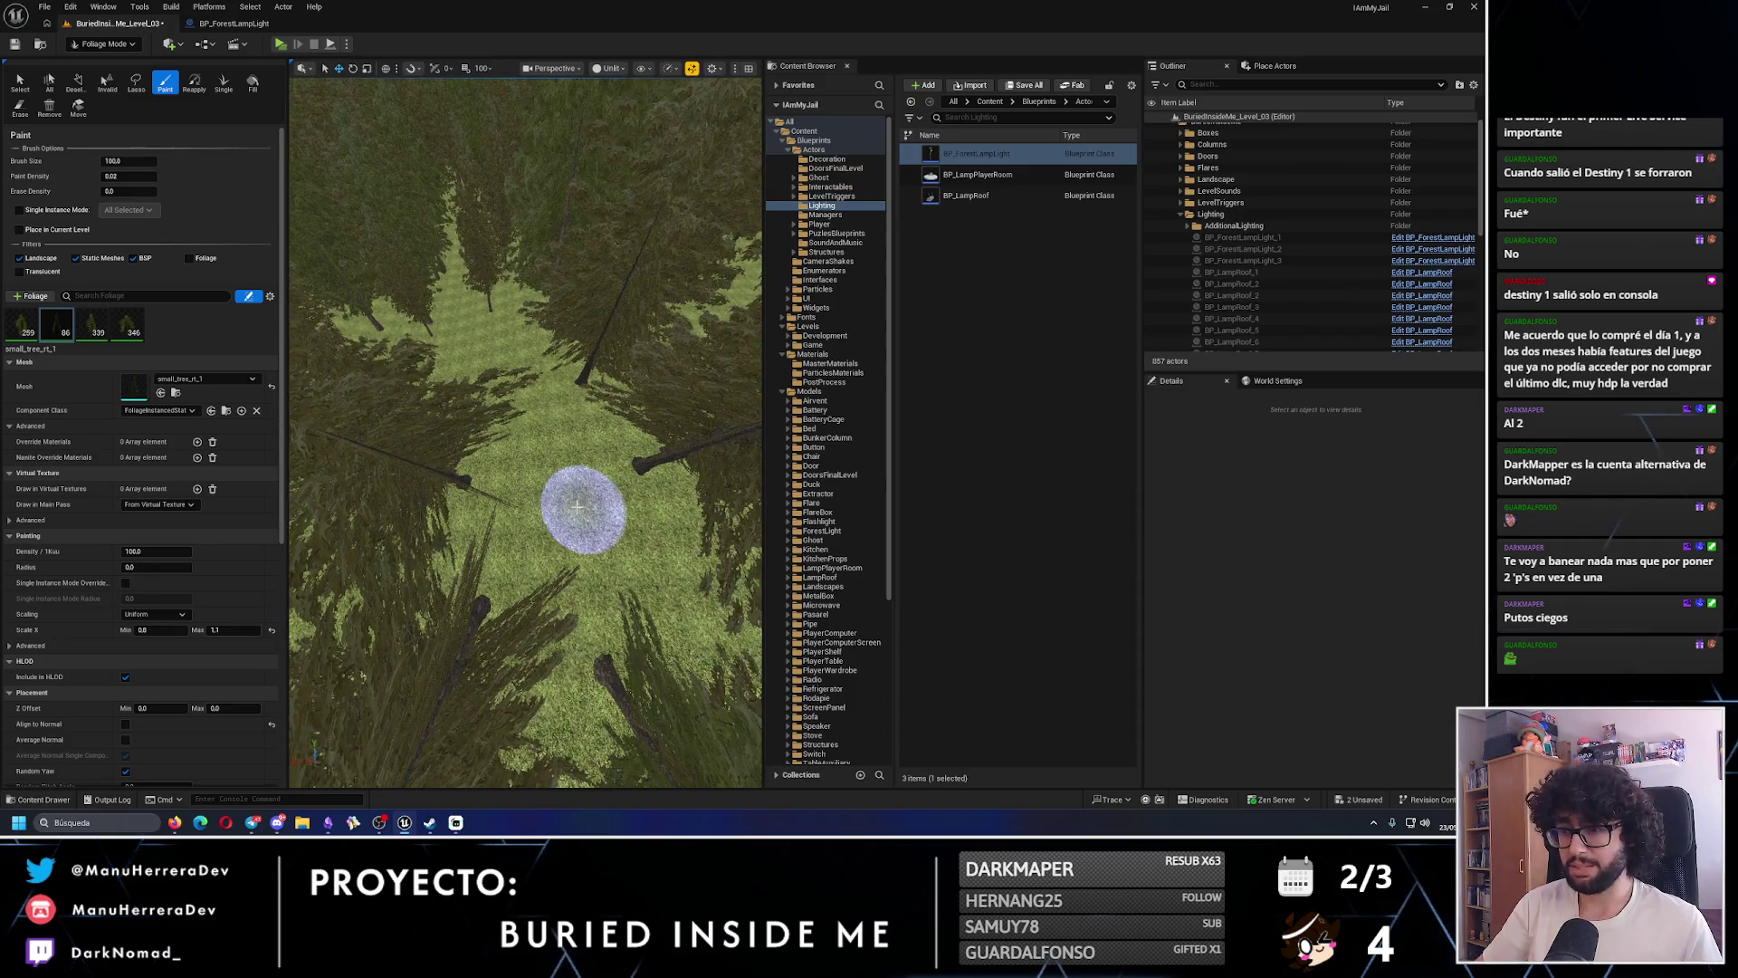
- Fly down over the forest and paint one tree near the grassy hill
mouse_move(576, 507)
mouse_down()
mouse_move(593, 634)
mouse_move(563, 602)
mouse_move(434, 601)
mouse_move(591, 601)
mouse_move(513, 595)
mouse_up()
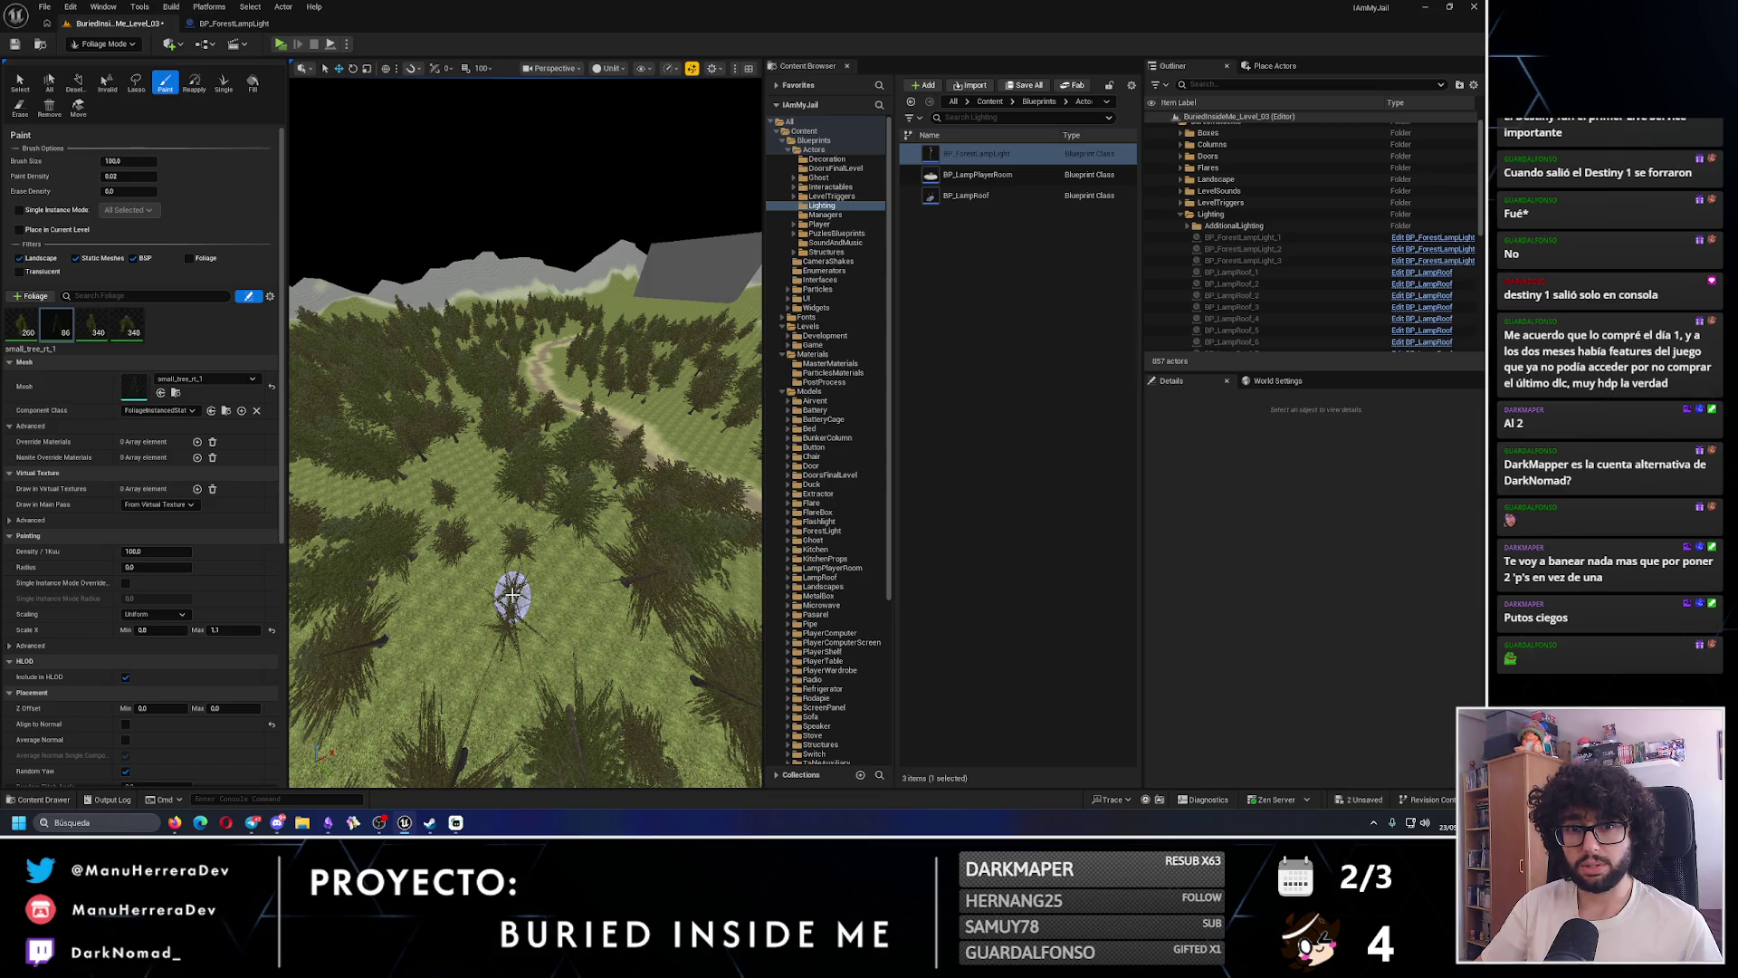
mouse_move(512, 595)
mouse_down()
mouse_move(512, 647)
mouse_move(541, 399)
mouse_move(506, 486)
mouse_move(493, 465)
mouse_move(446, 504)
mouse_move(555, 524)
mouse_up()
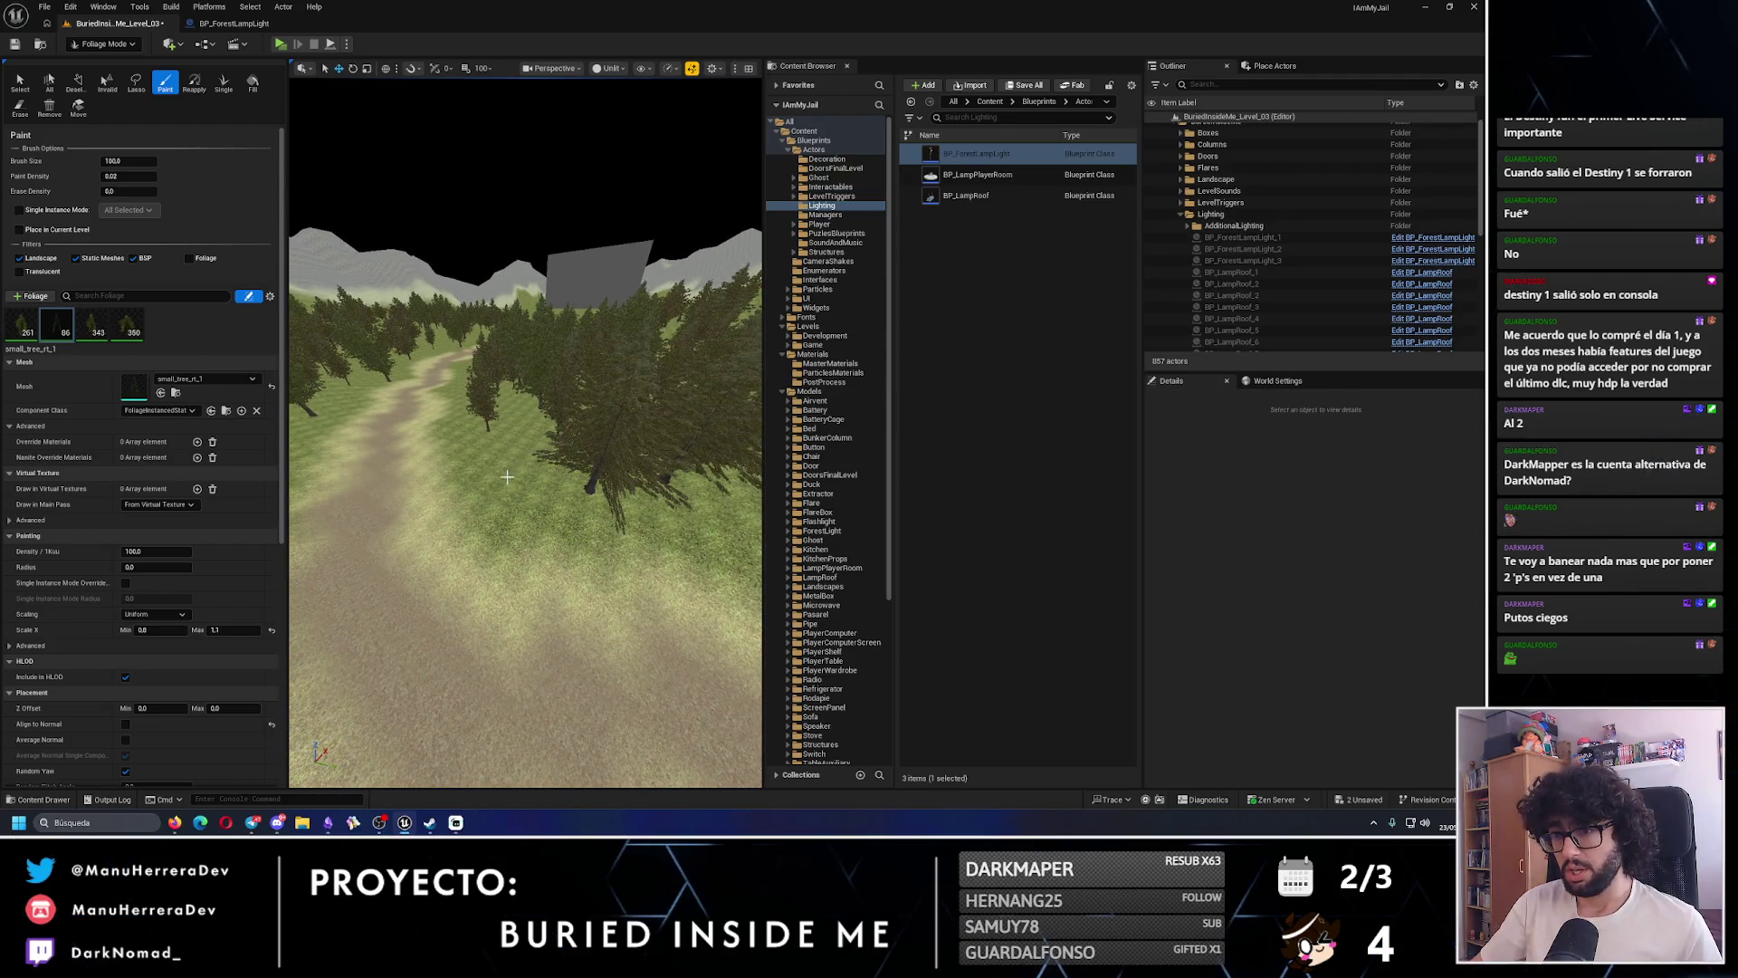
drag(489, 465, 536, 448)
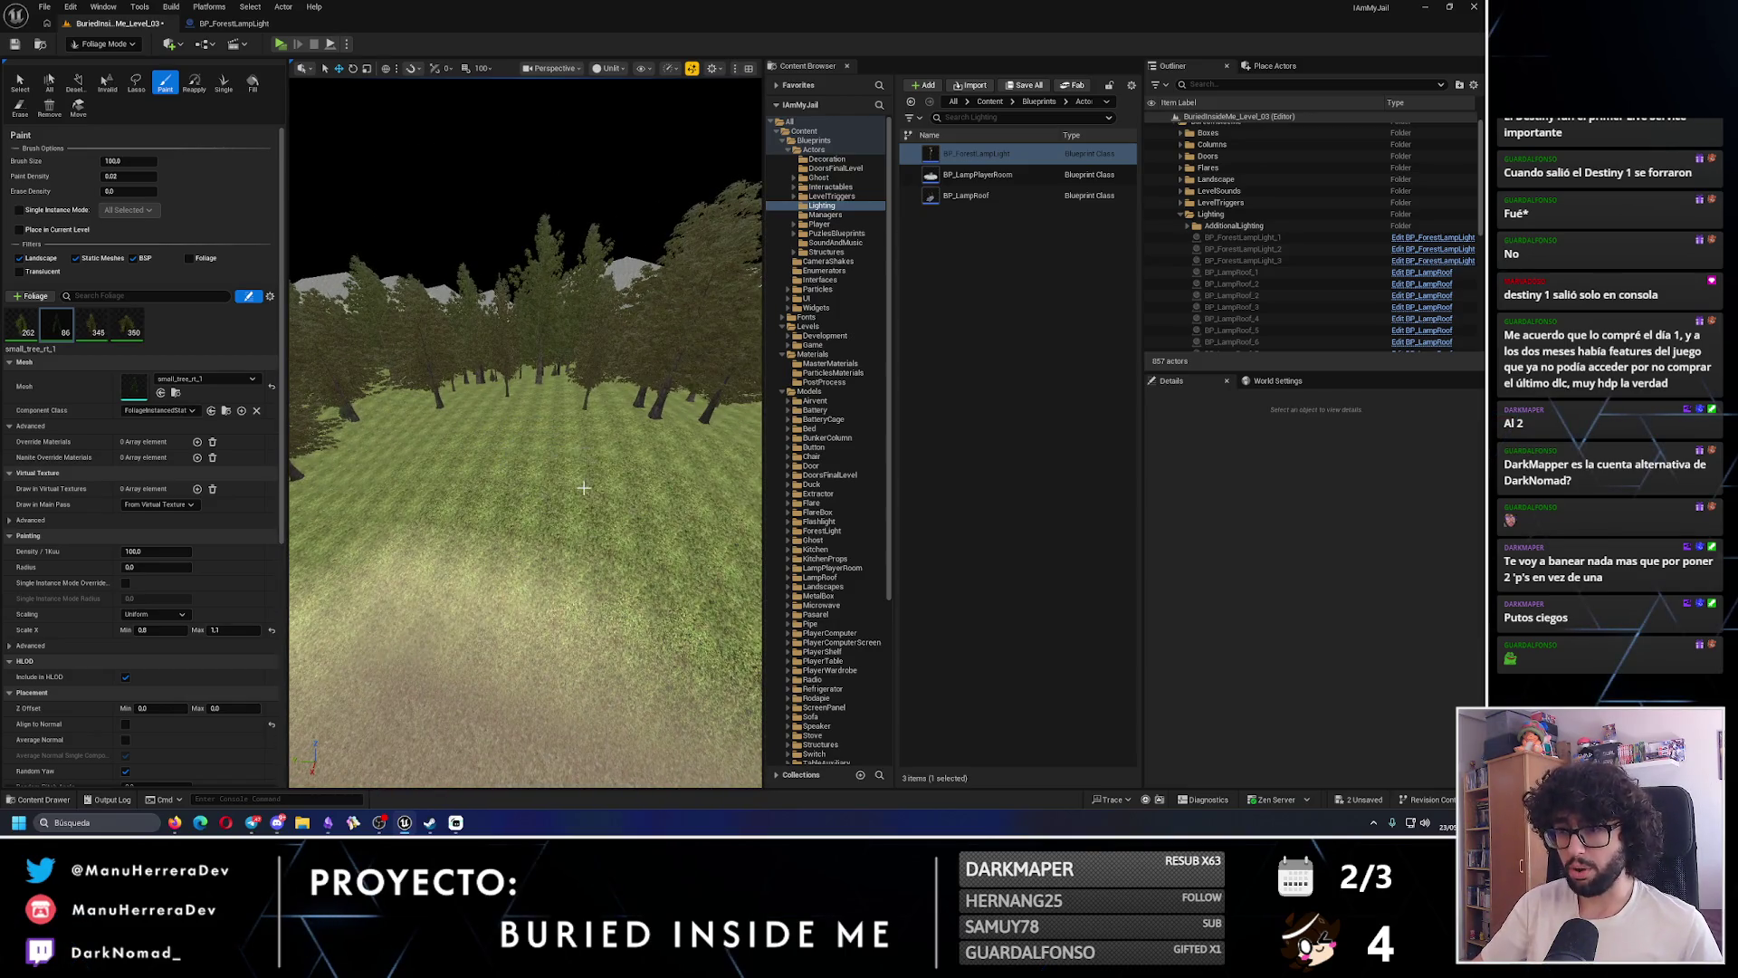
click(446, 486)
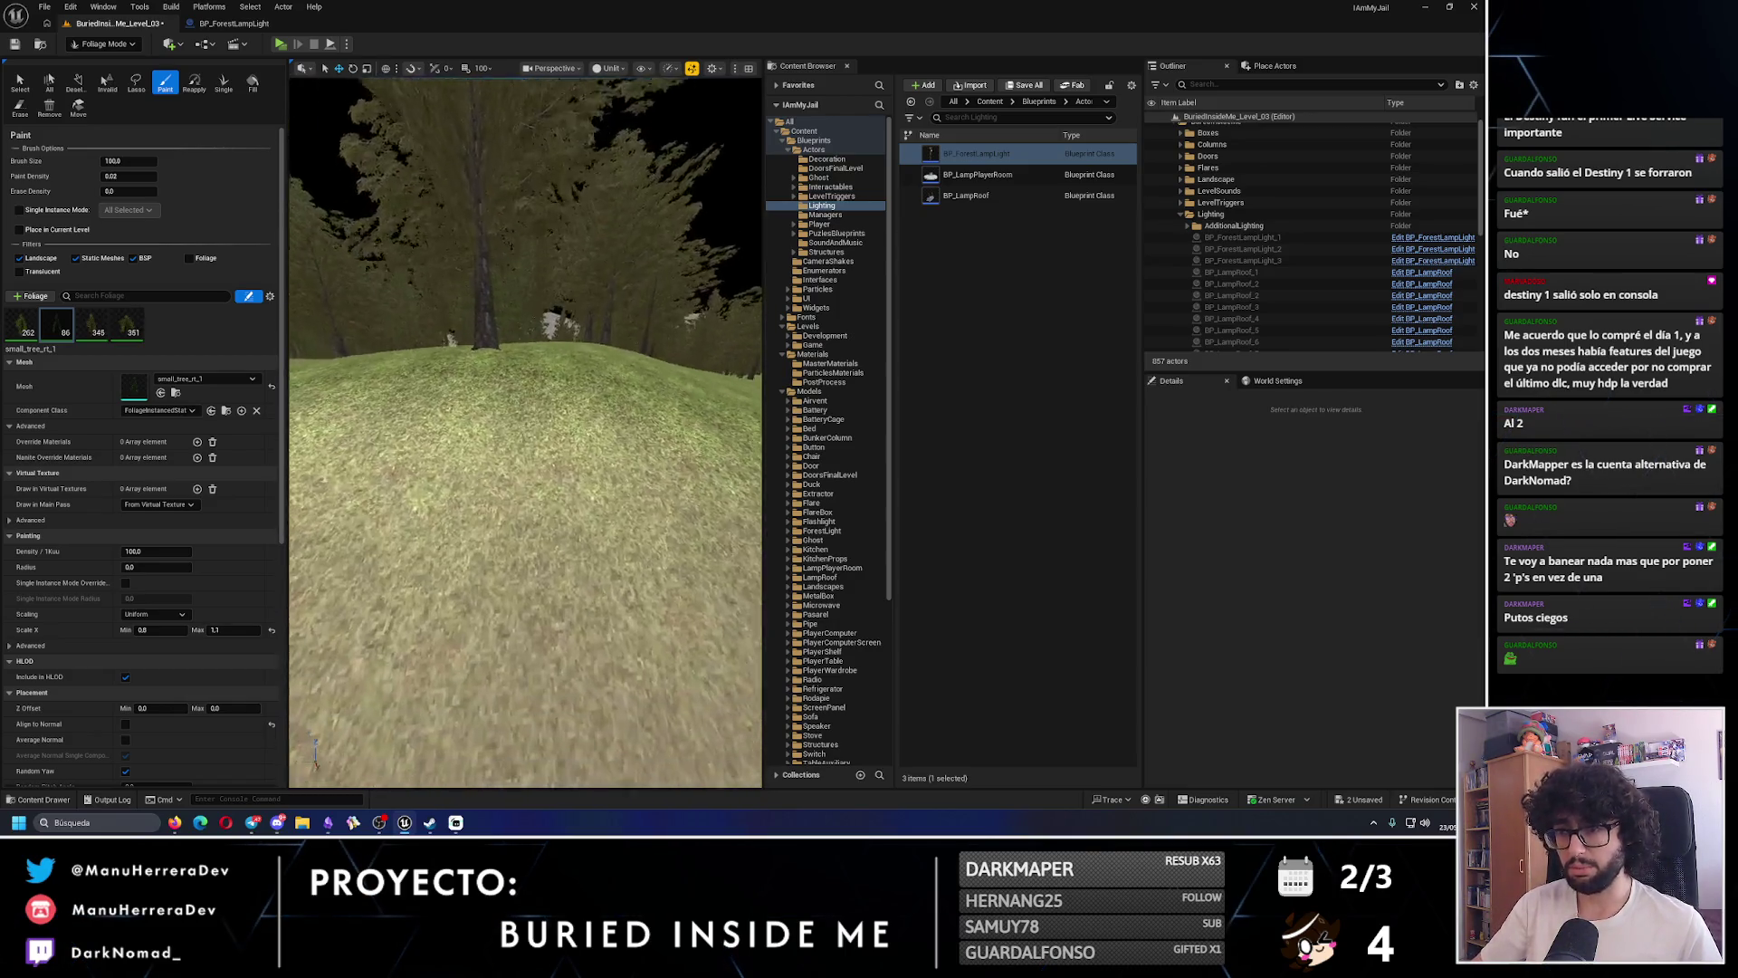
mouse_move(453, 471)
mouse_down()
mouse_move(532, 485)
mouse_move(477, 418)
mouse_up()
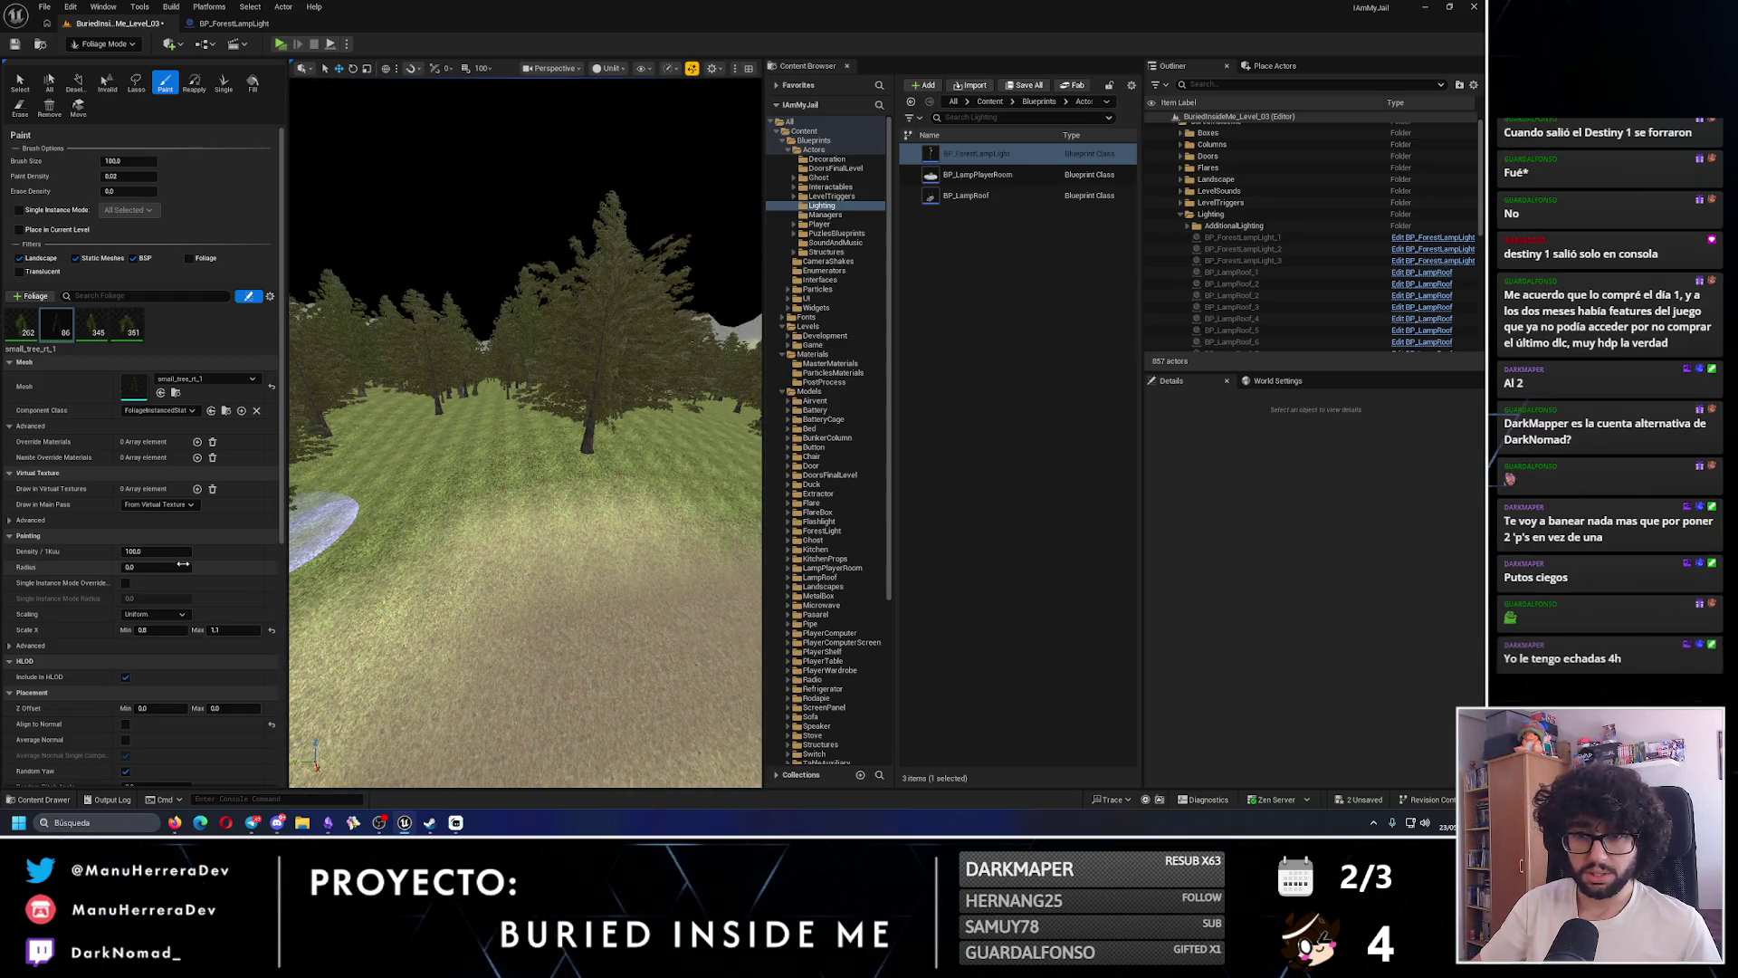
- Set small_tree_rt_1's Z Offset maximum to -0.1 and test-paint a tree, then undo it
scroll(212, 597, down, 3)
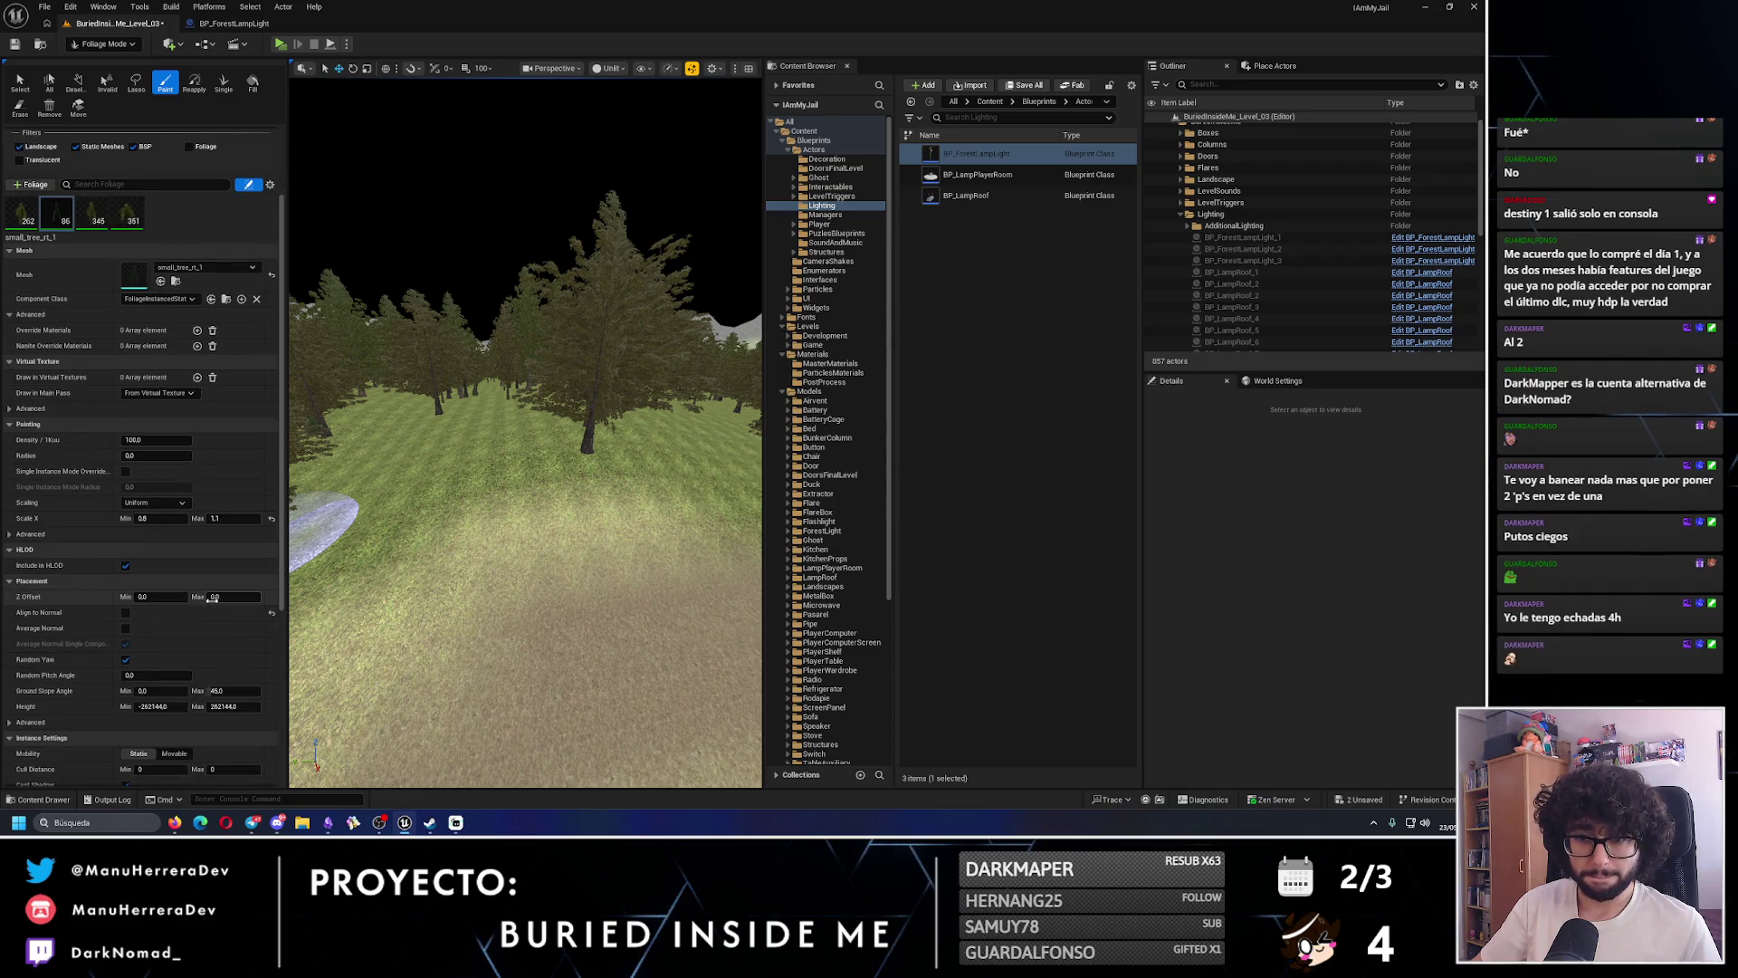
scroll(212, 597, down, 1)
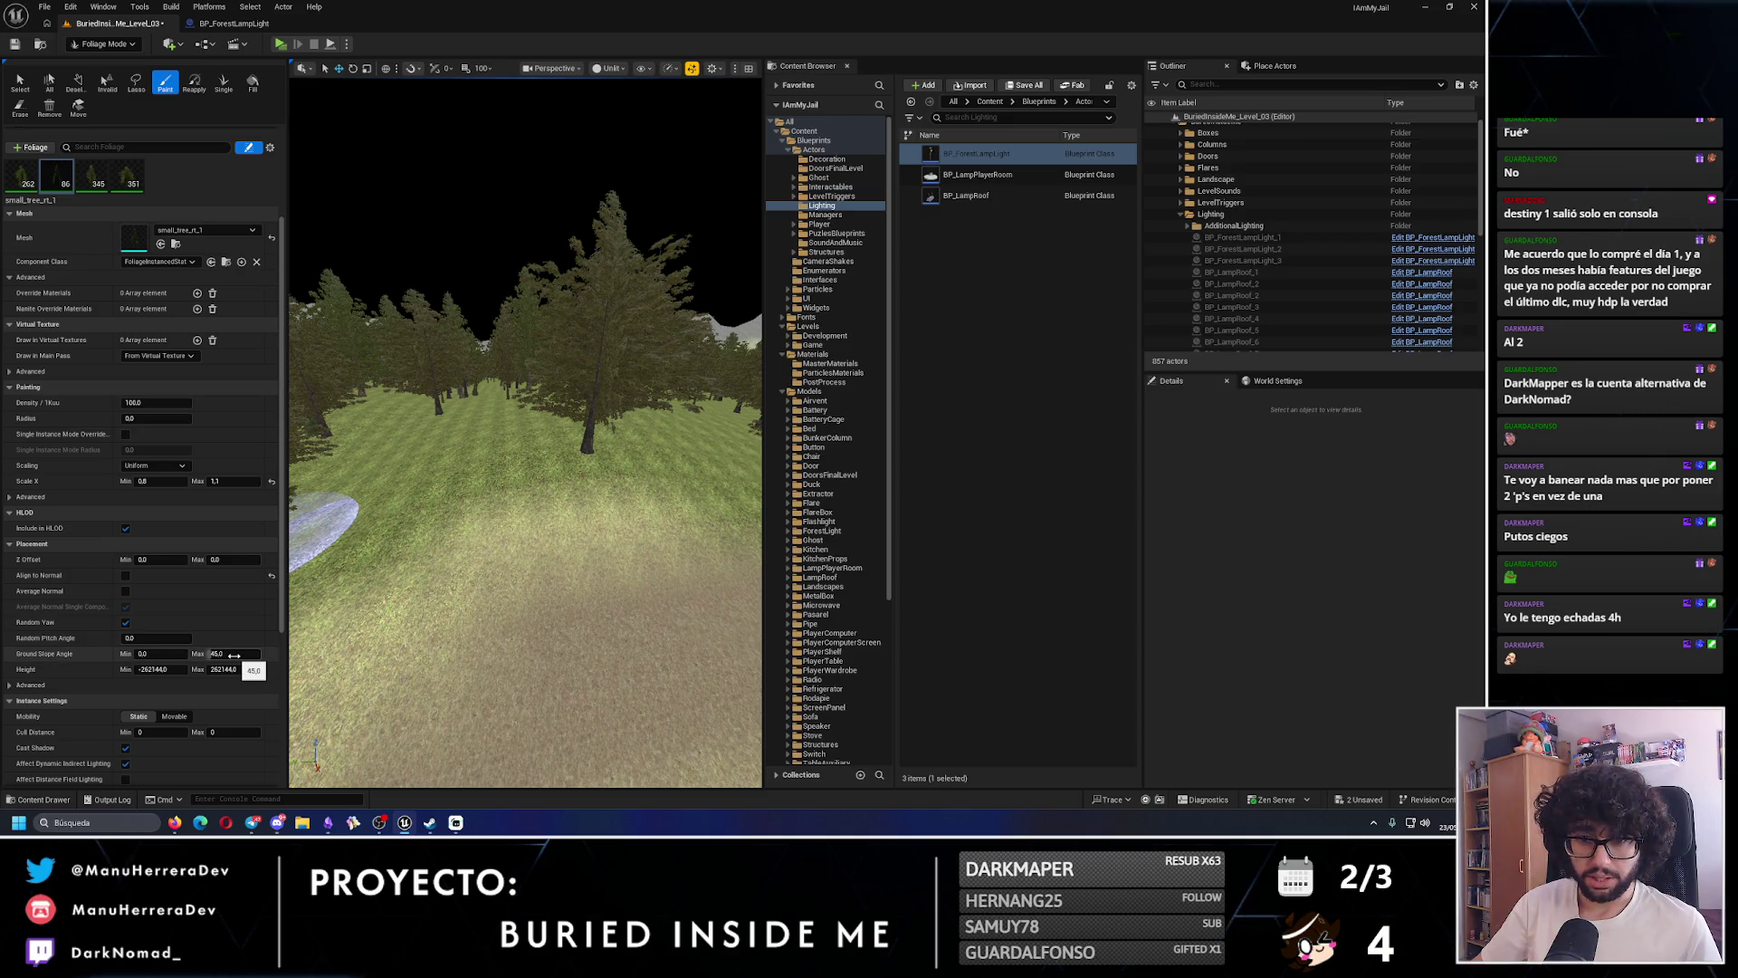
click(233, 560)
text(-0.1)
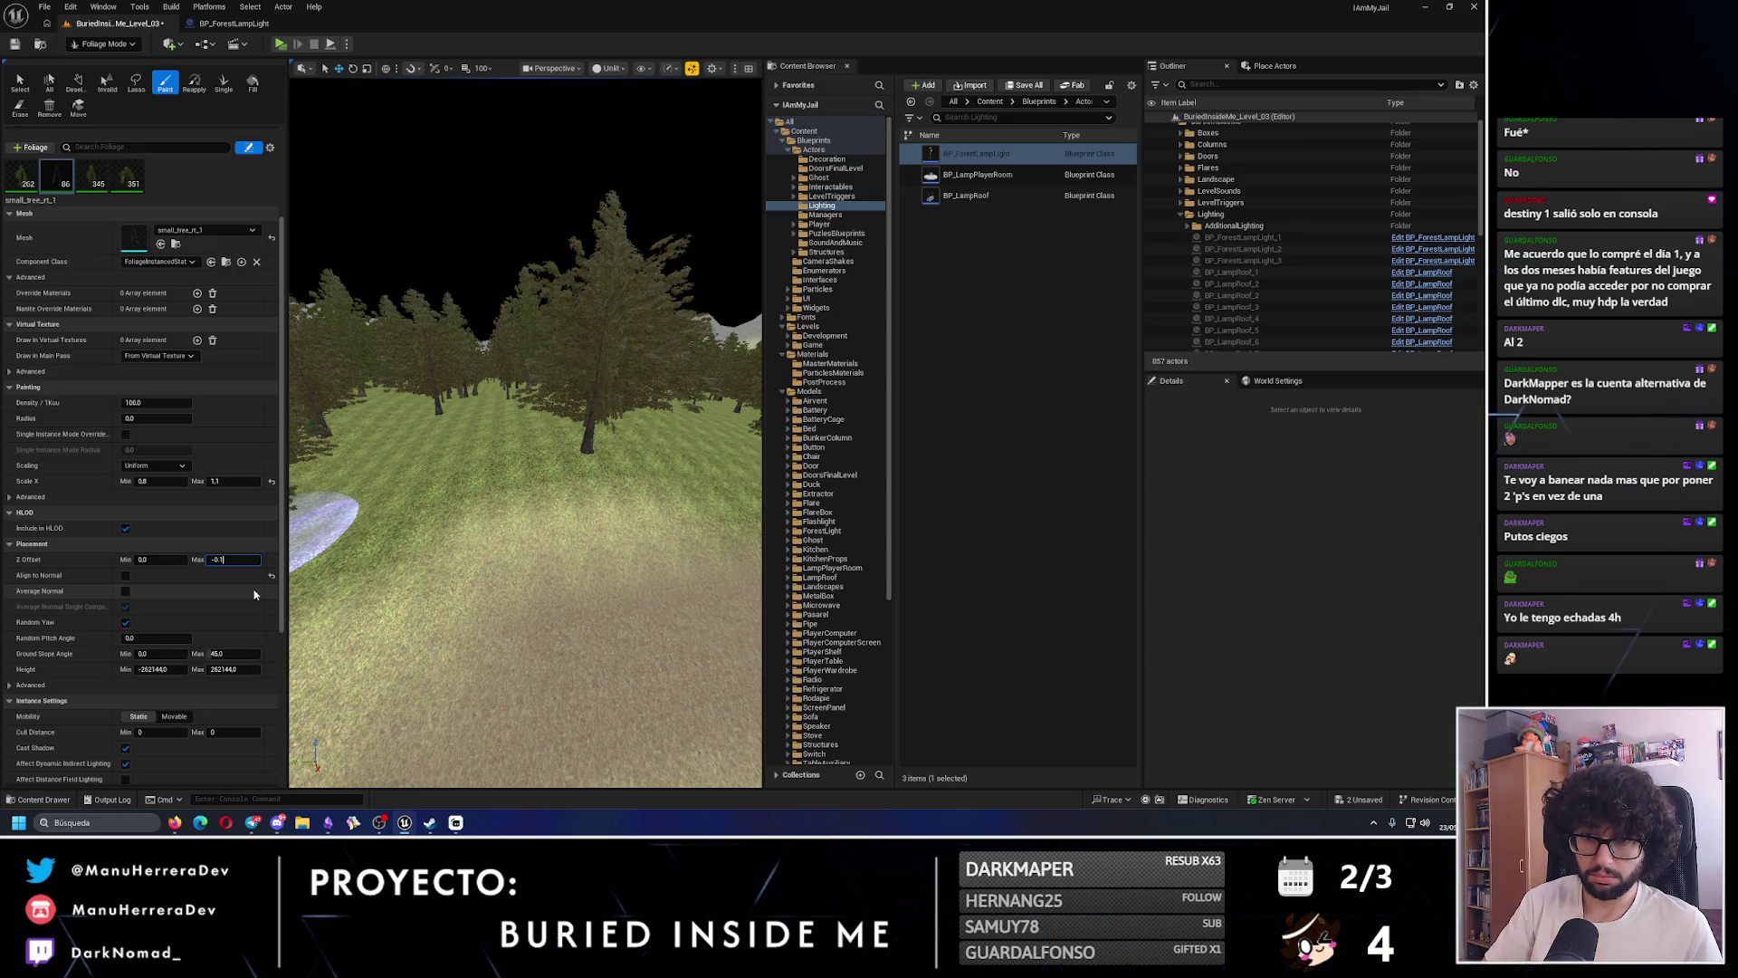
key(Return)
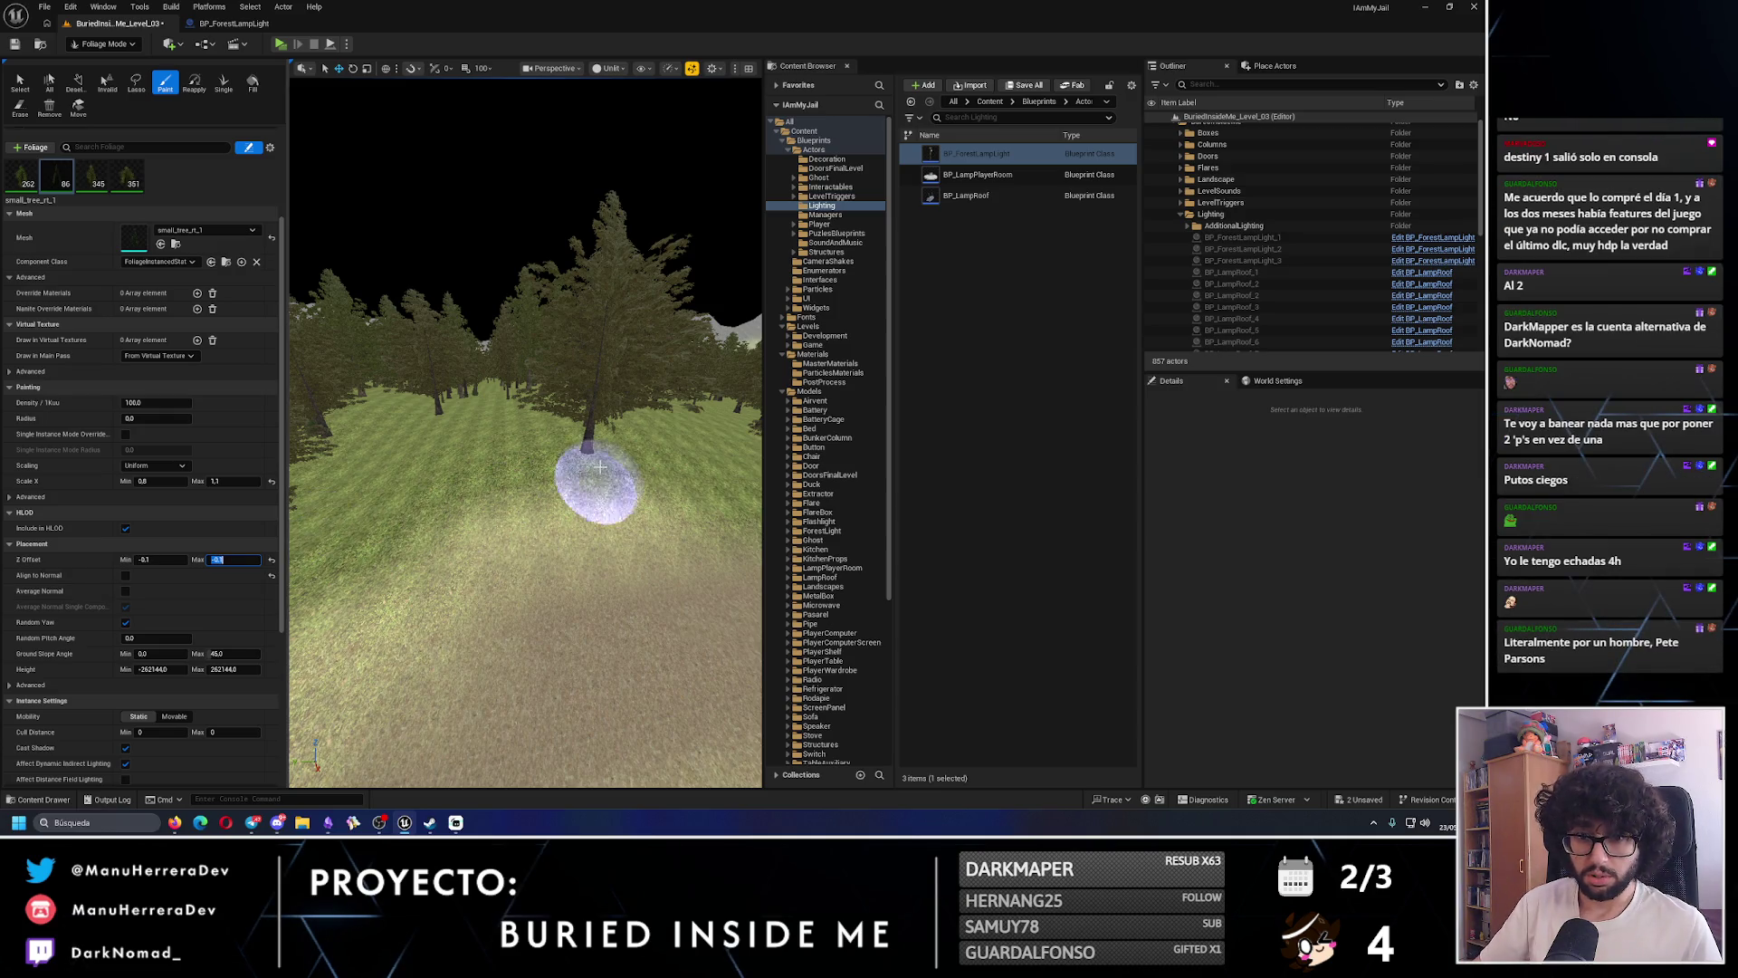
key(w)
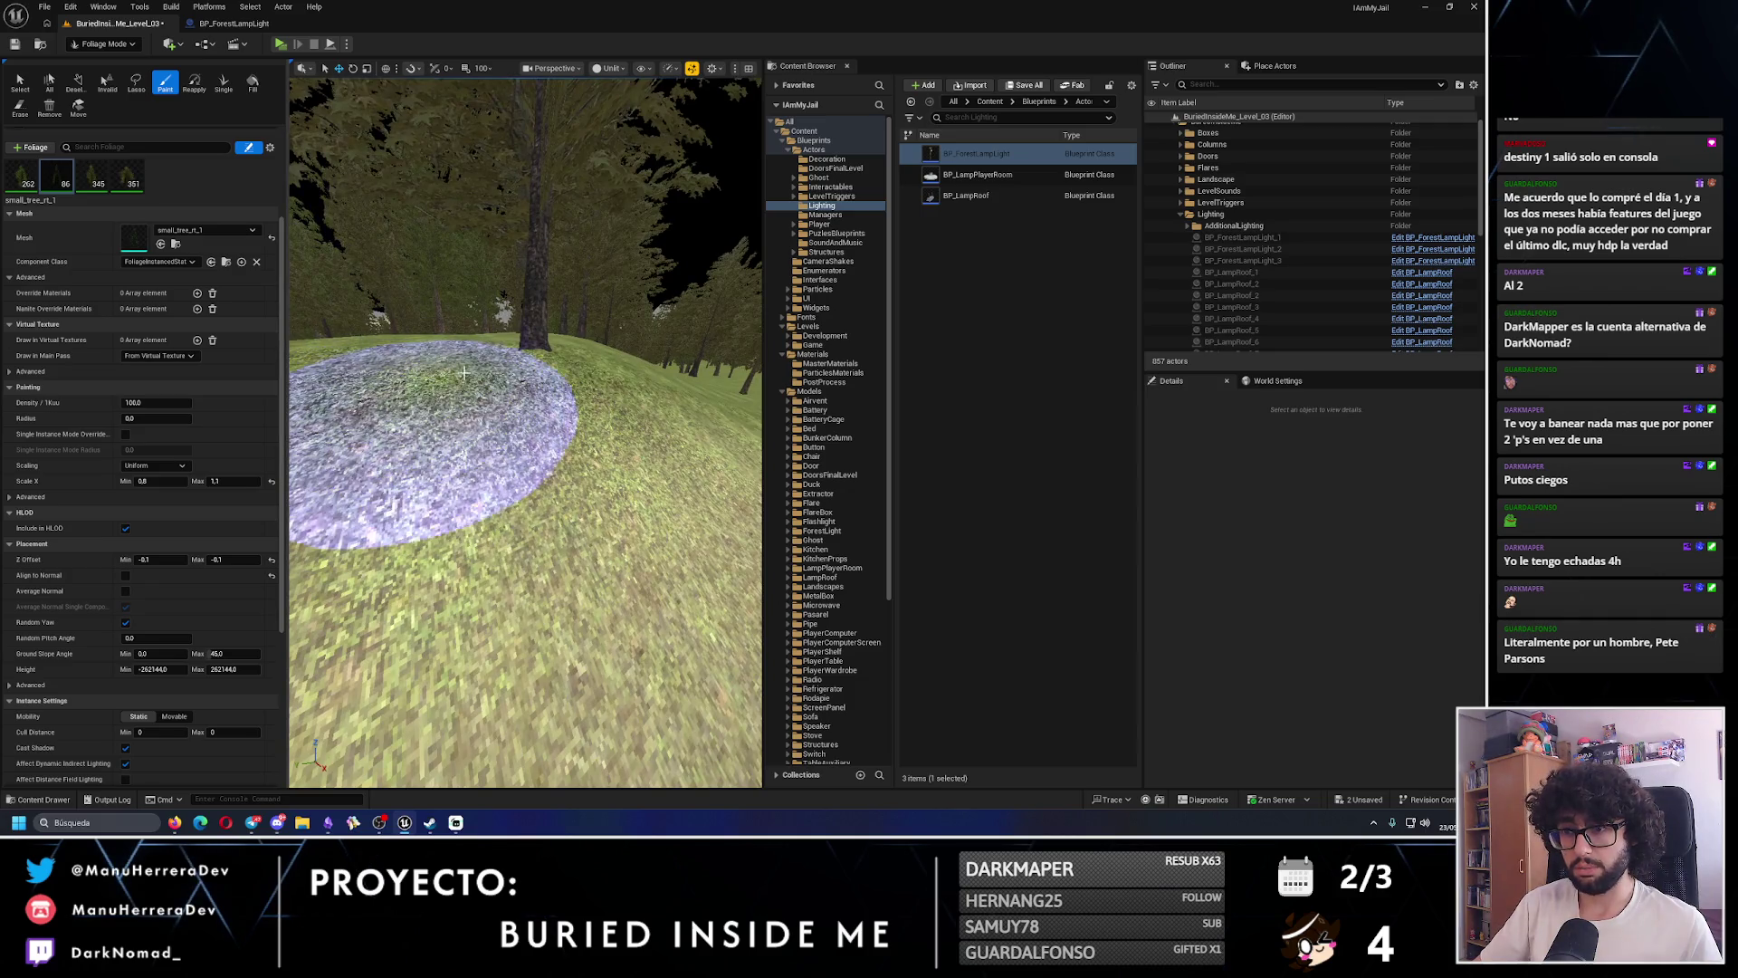
key(w)
key(w)
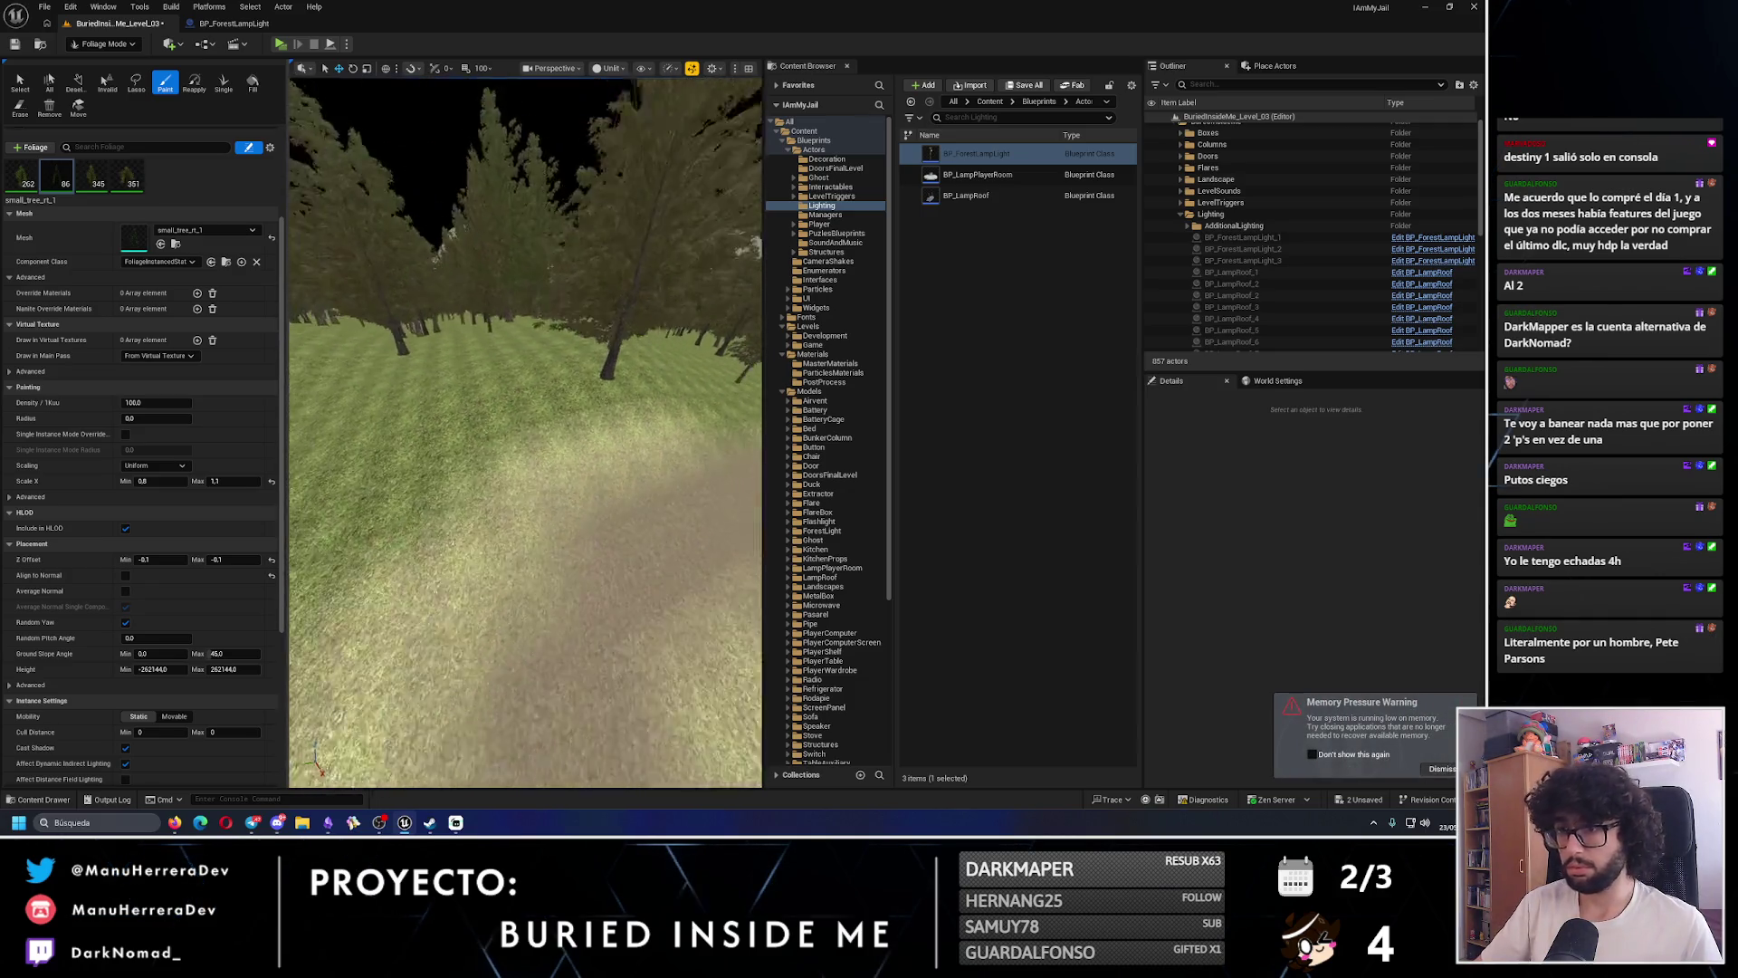
click(499, 399)
key(w)
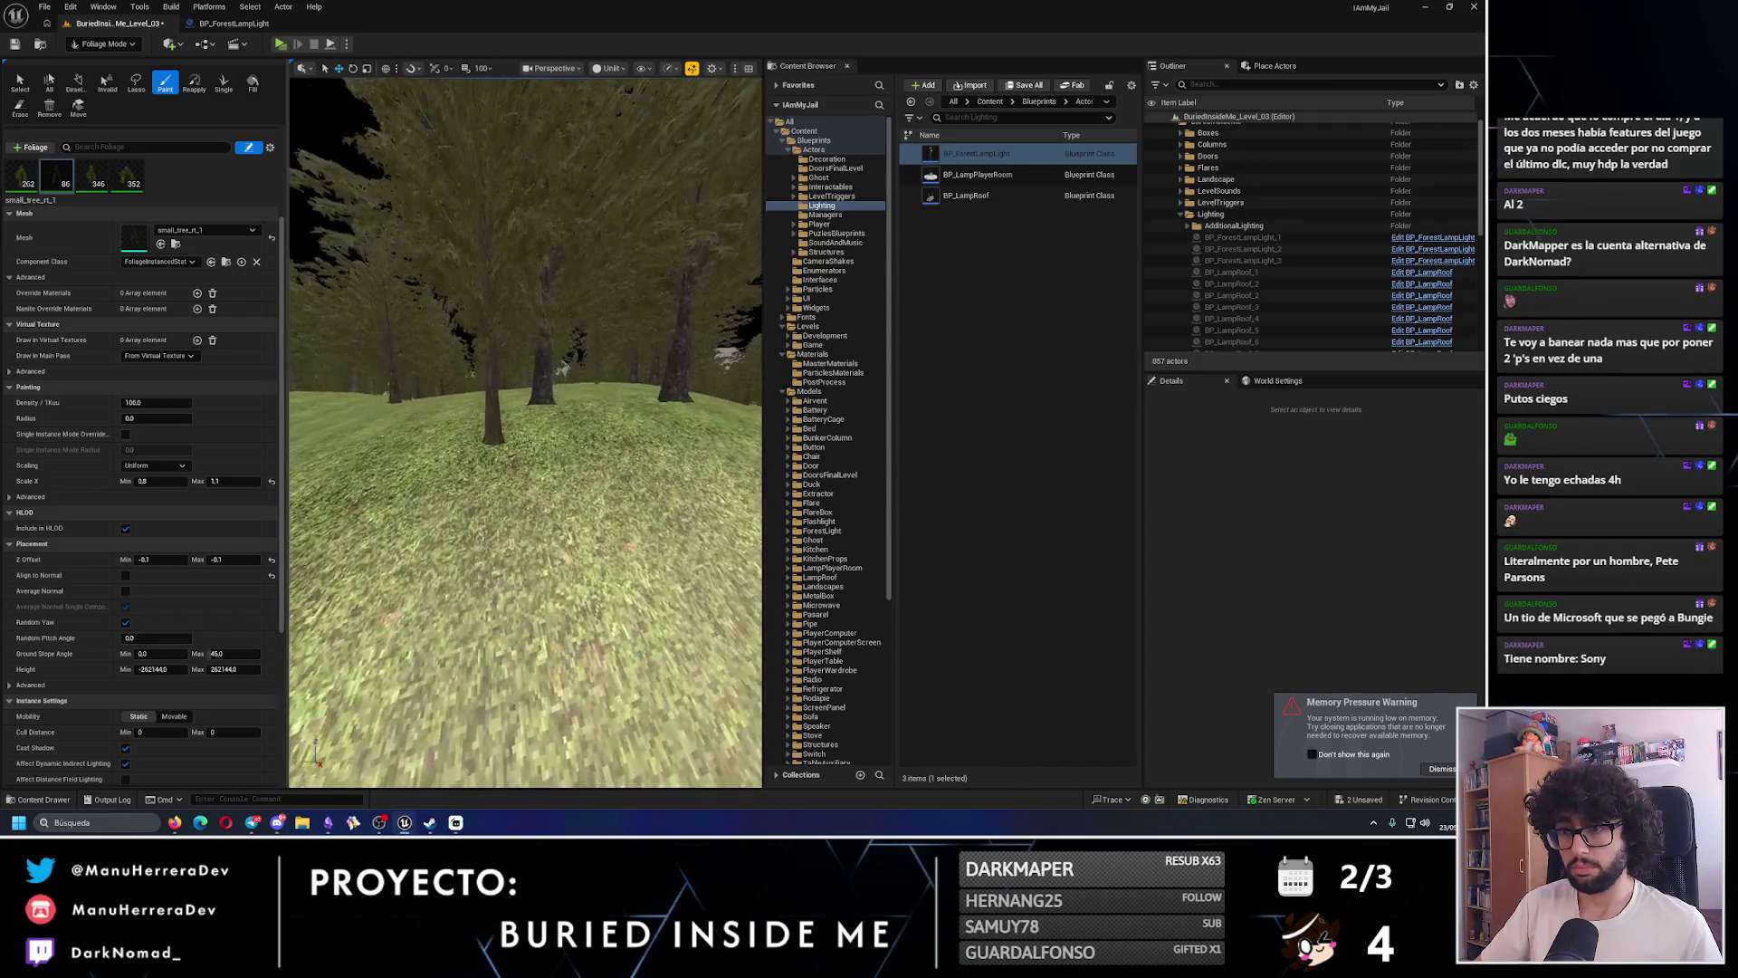
key(ctrl+z)
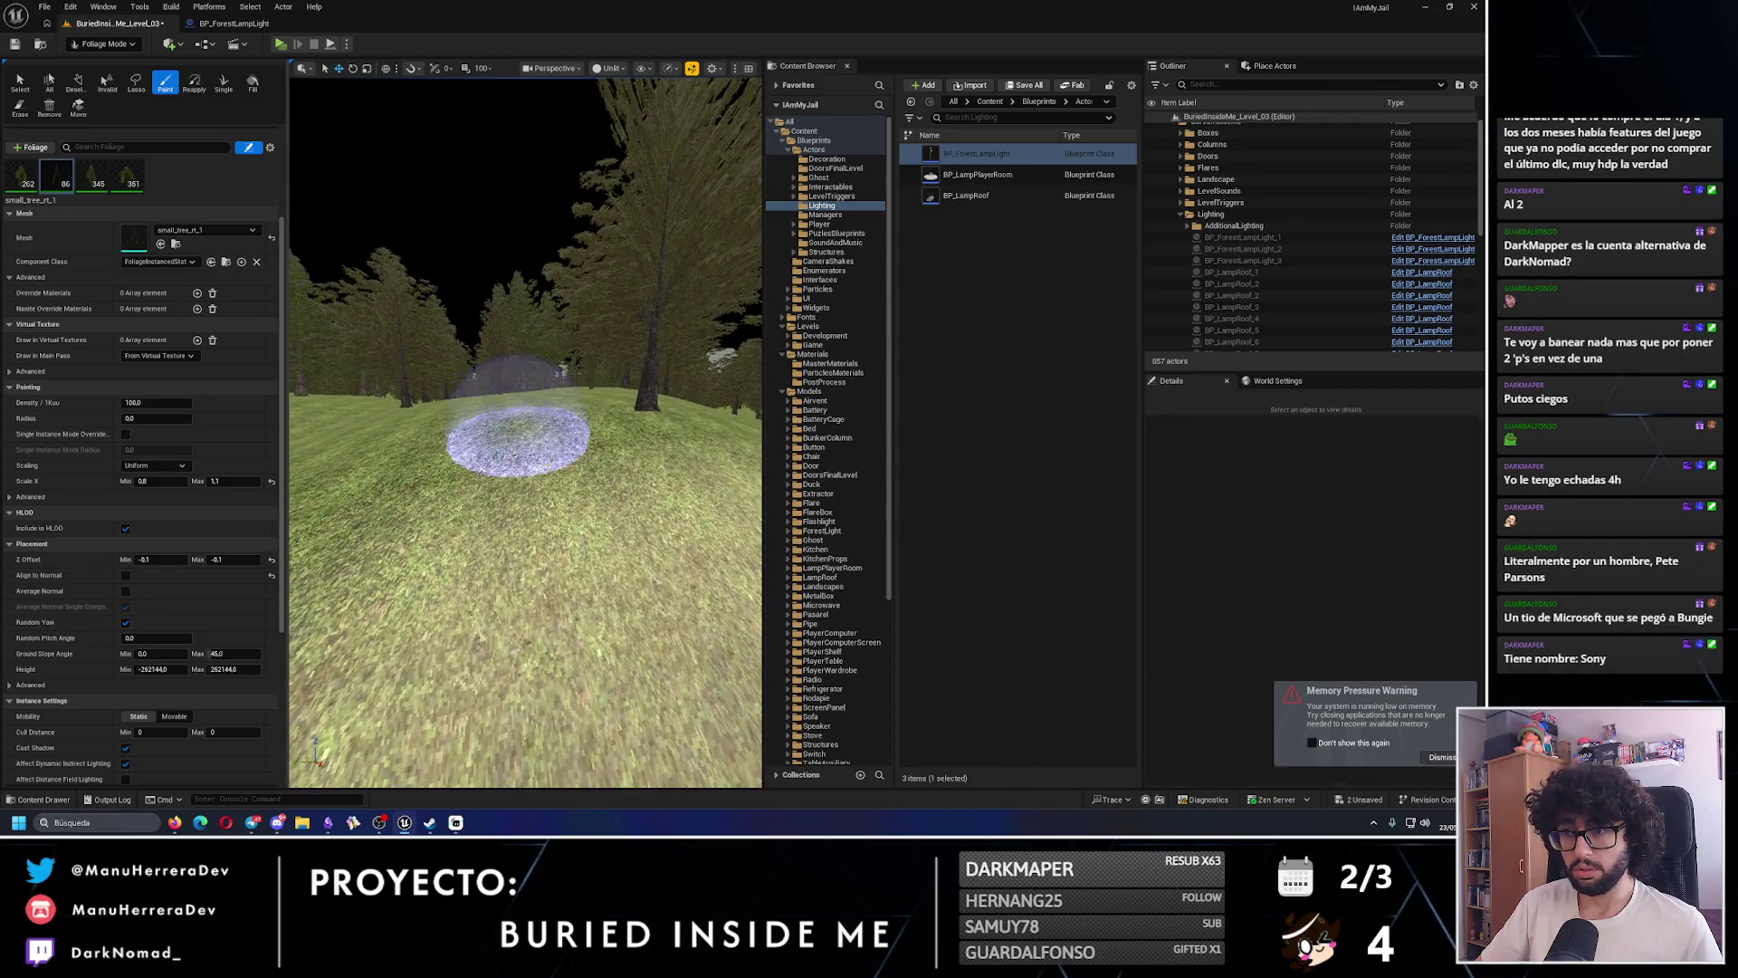
- Test-paint a tree with Z Offset -1.0, then undo it
drag(237, 562, 234, 574)
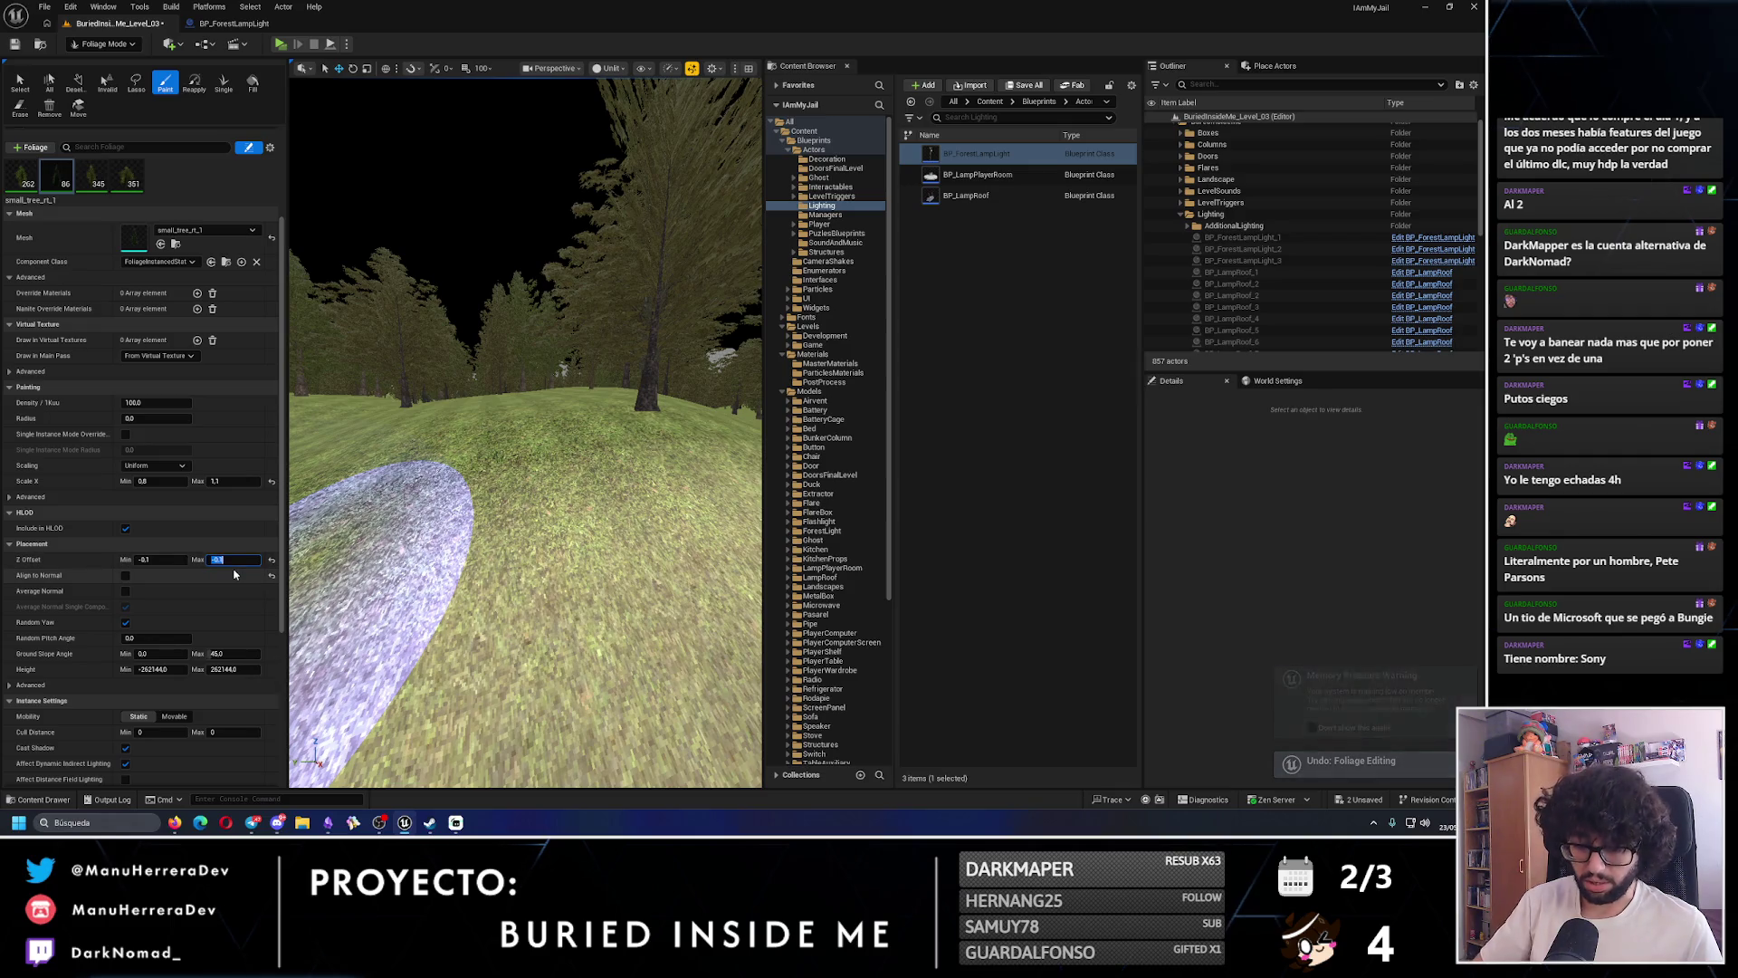
click(458, 435)
key(w)
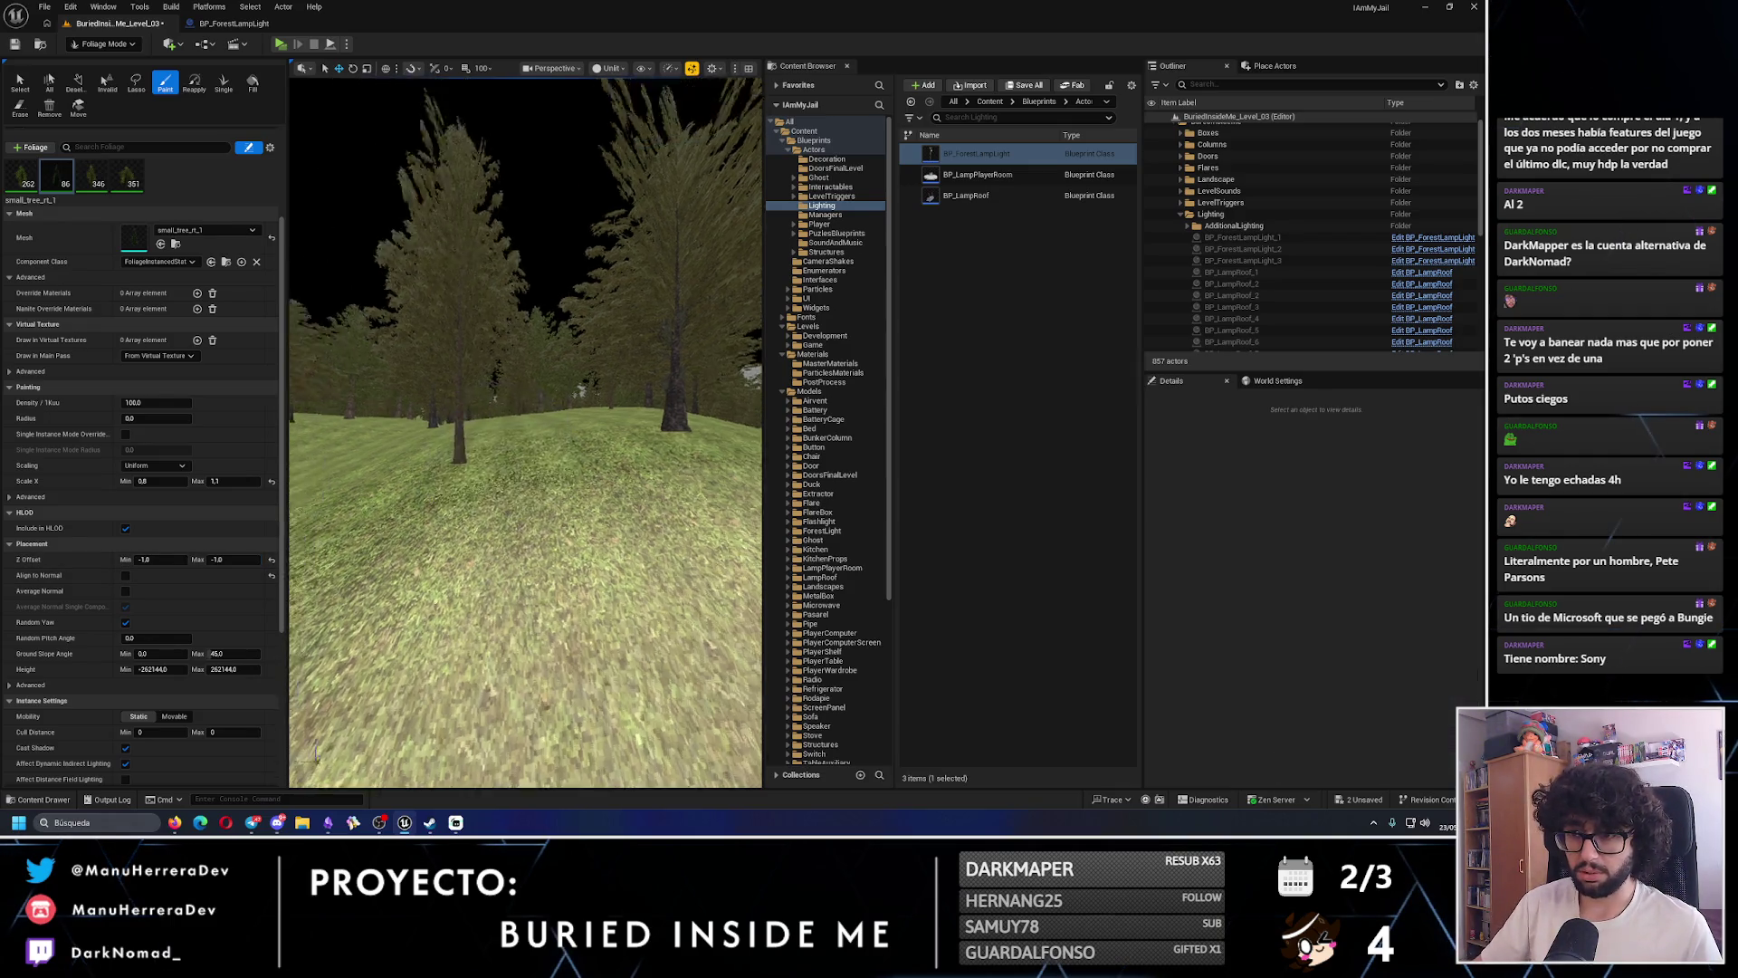
key(s)
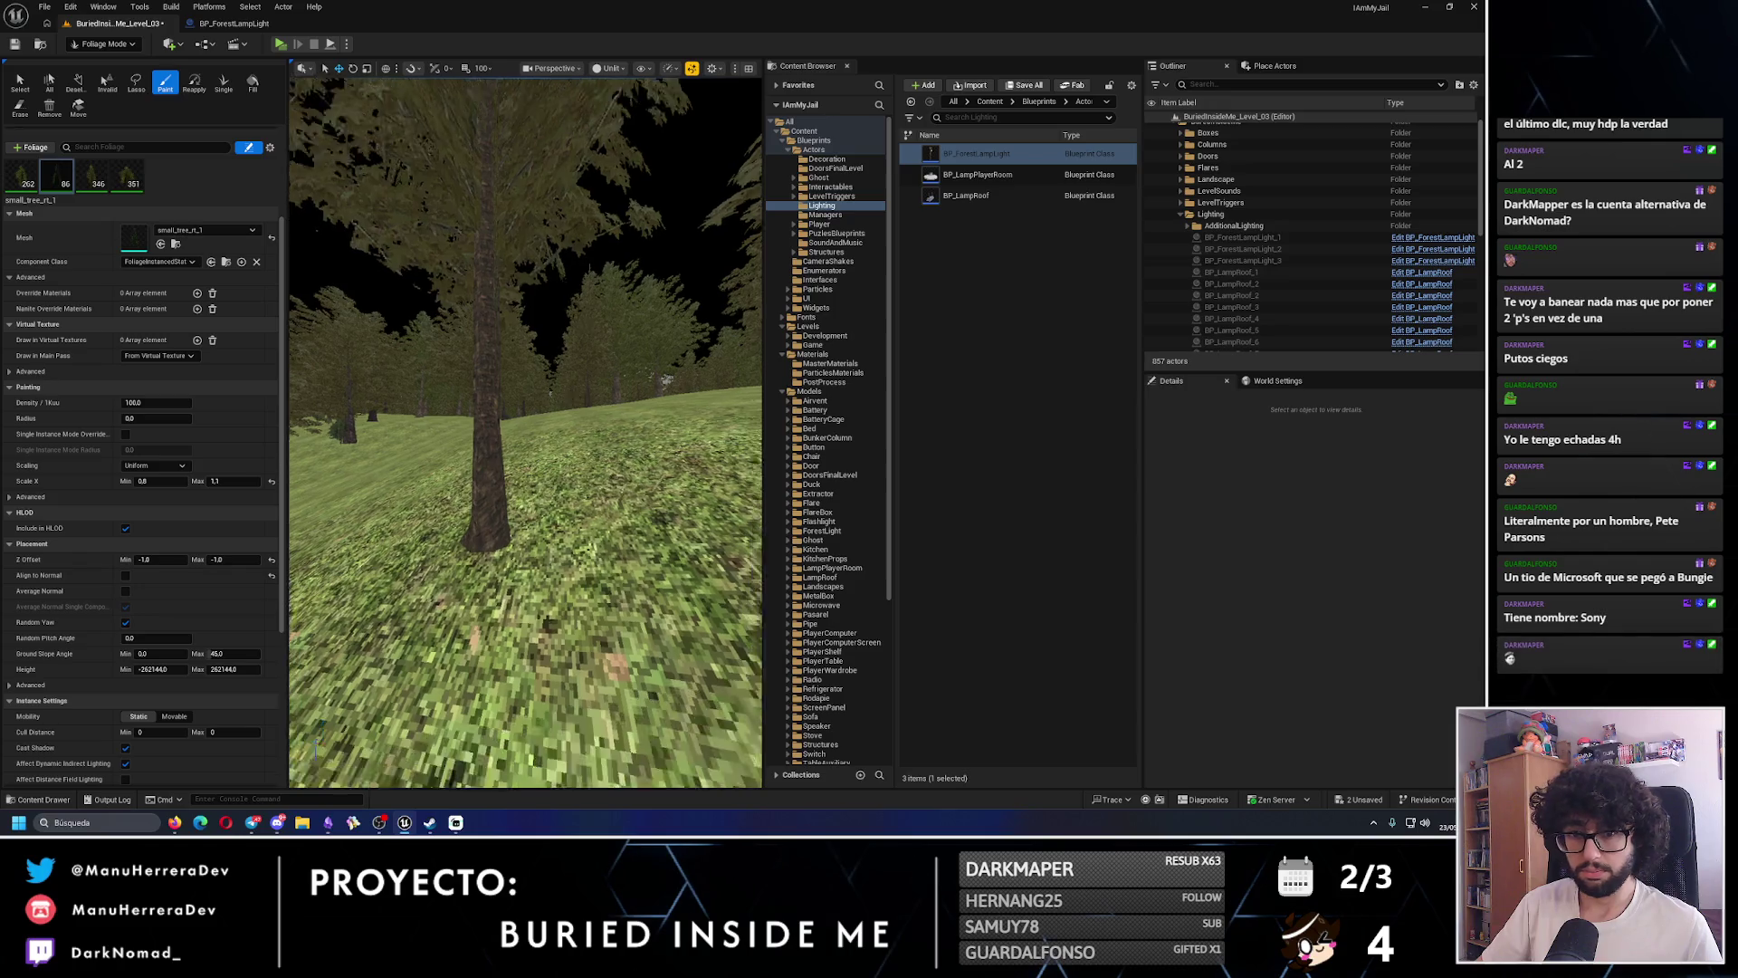
key(ctrl+z)
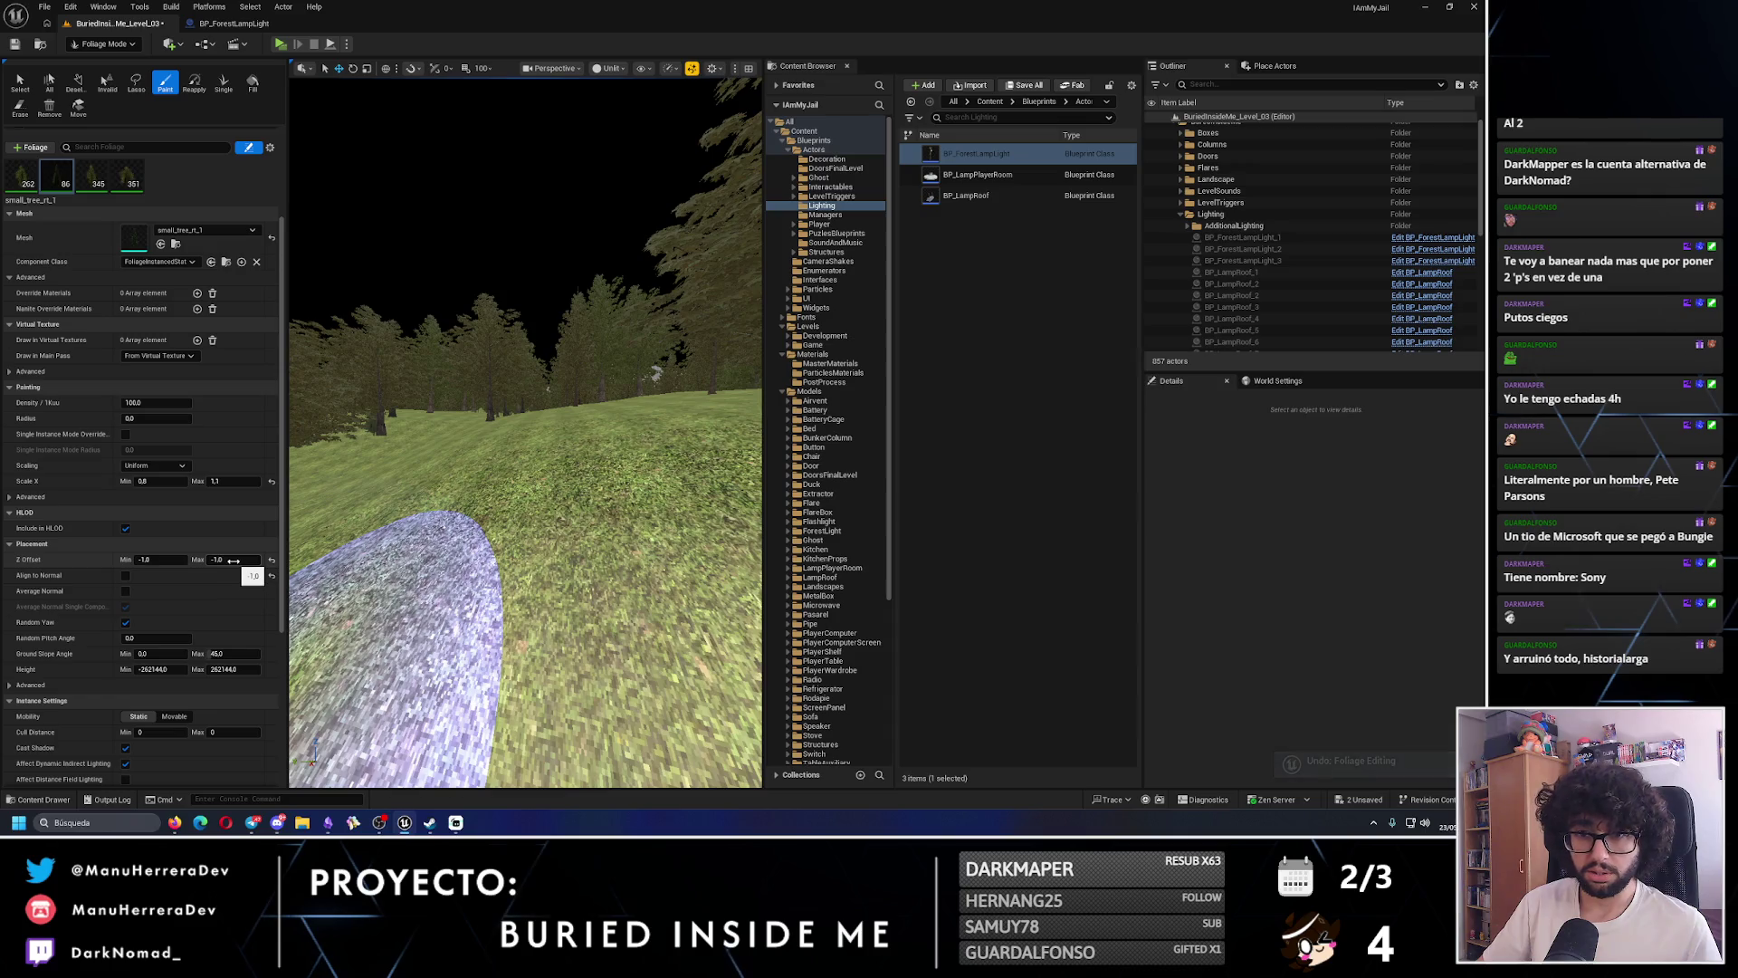
- Test a Z Offset of about -289, undo the tree, then set Z Offset Max to 0
drag(233, 558, 181, 559)
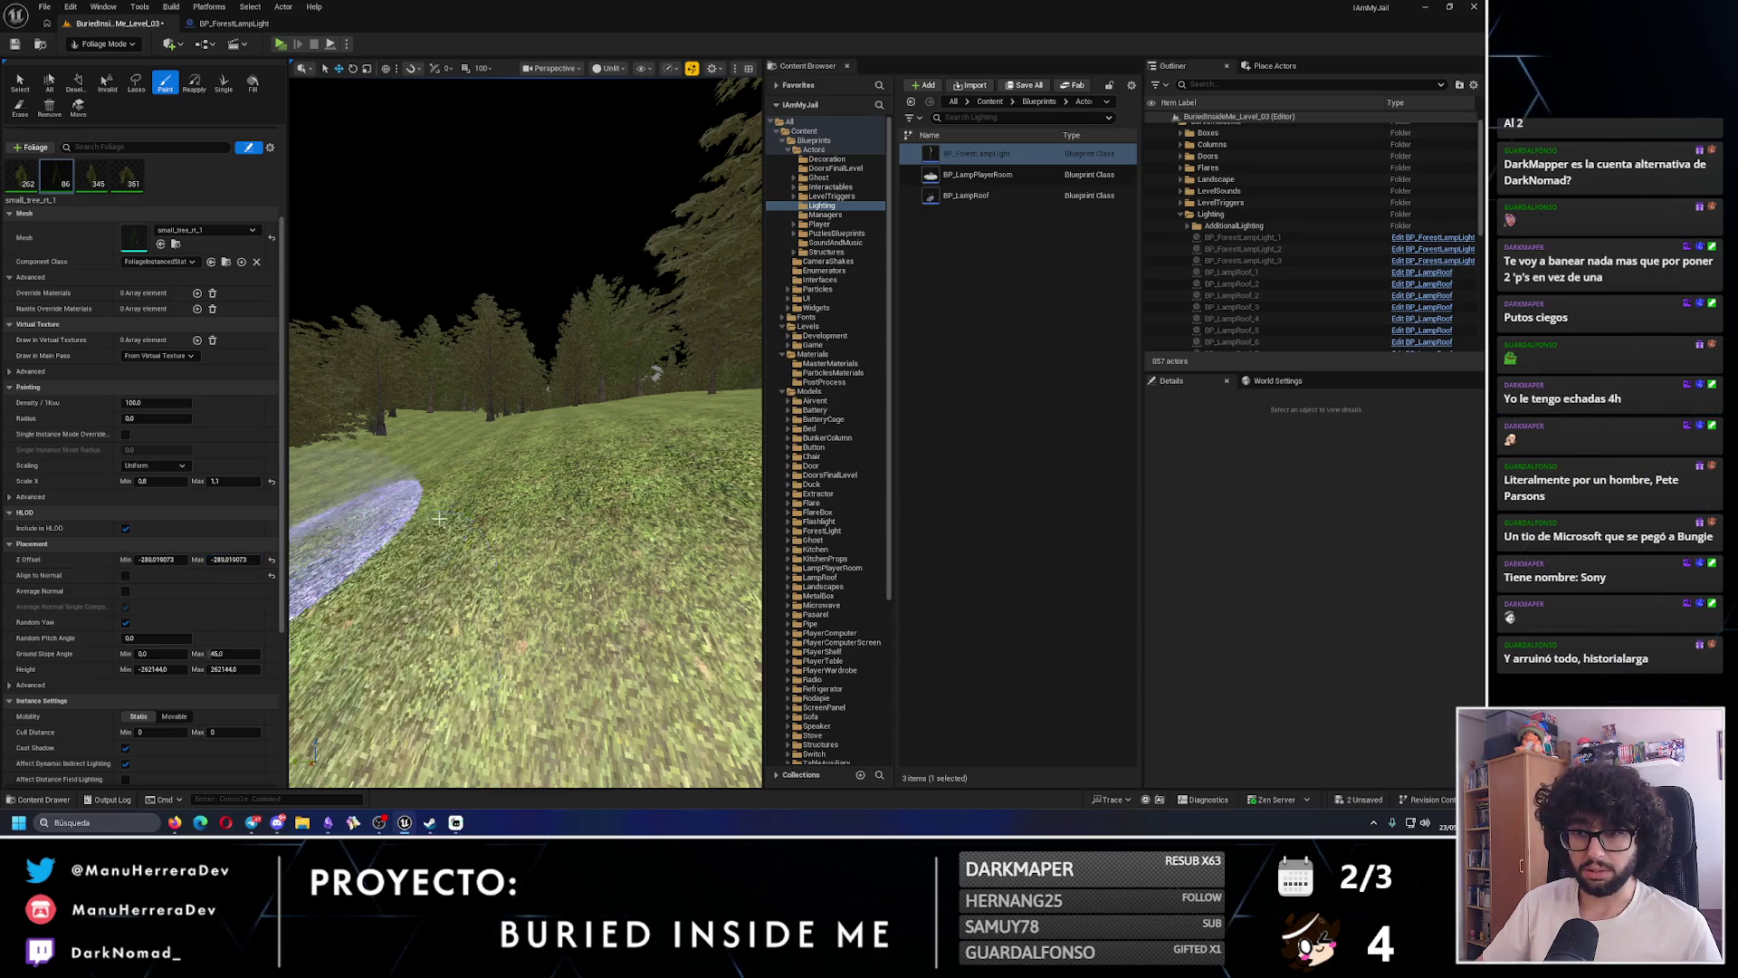
click(543, 507)
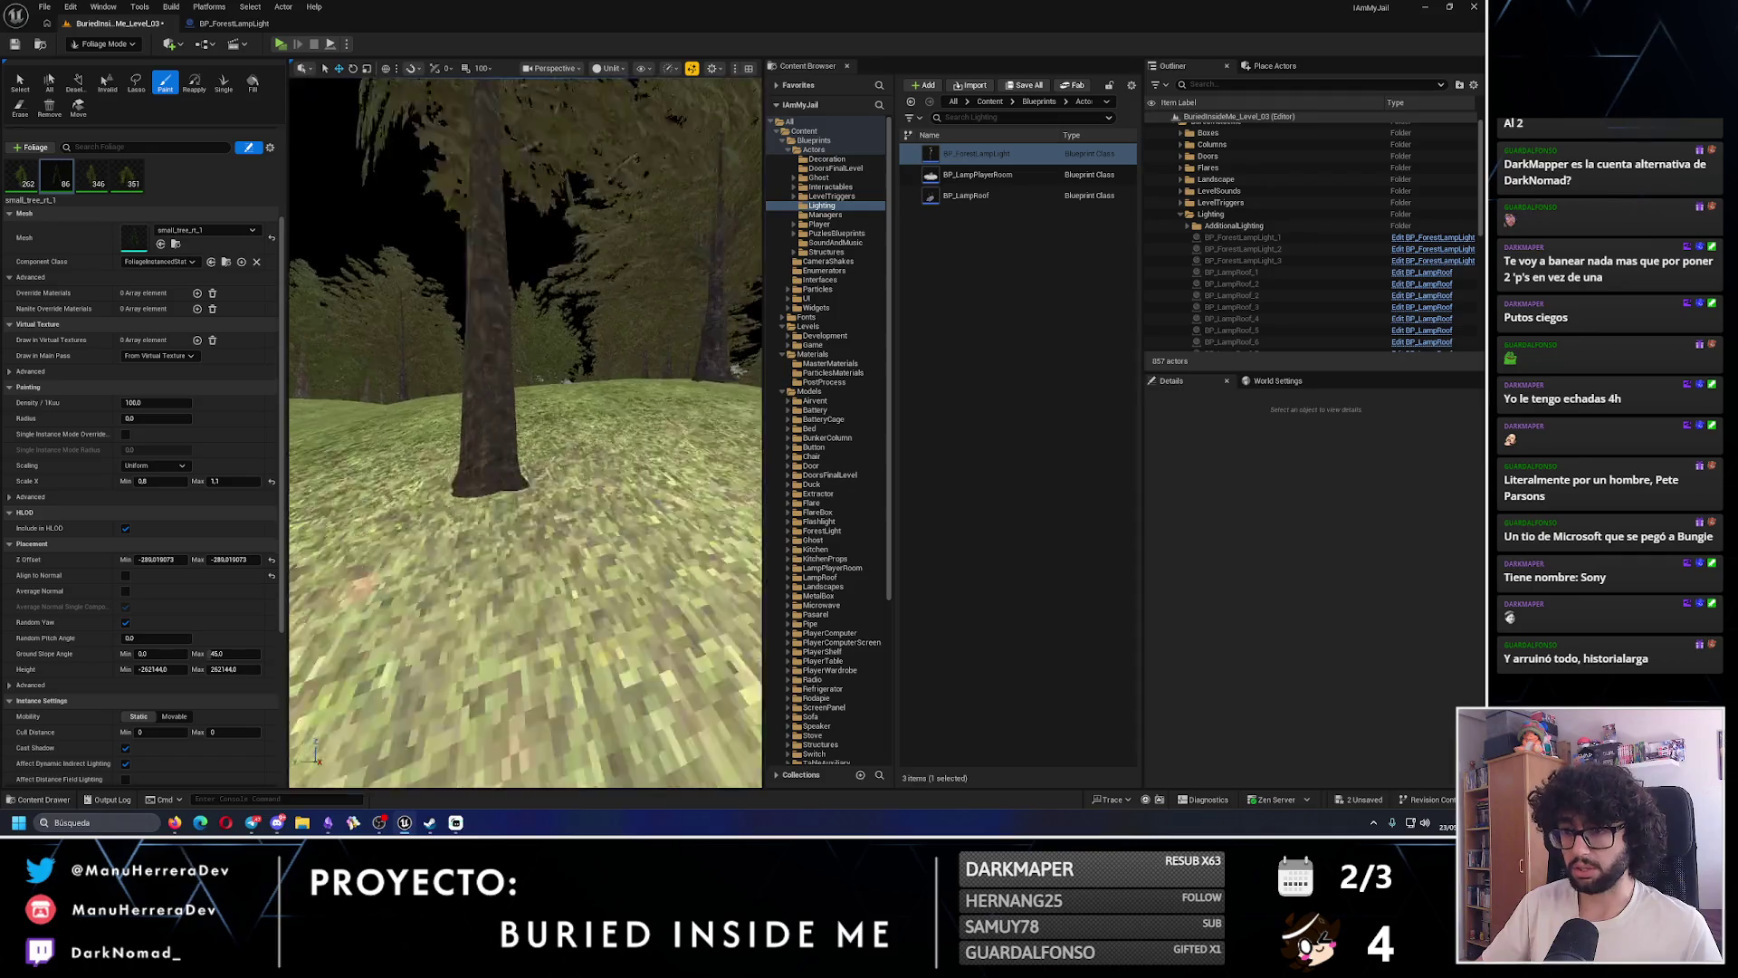
key(ctrl+z)
click(247, 561)
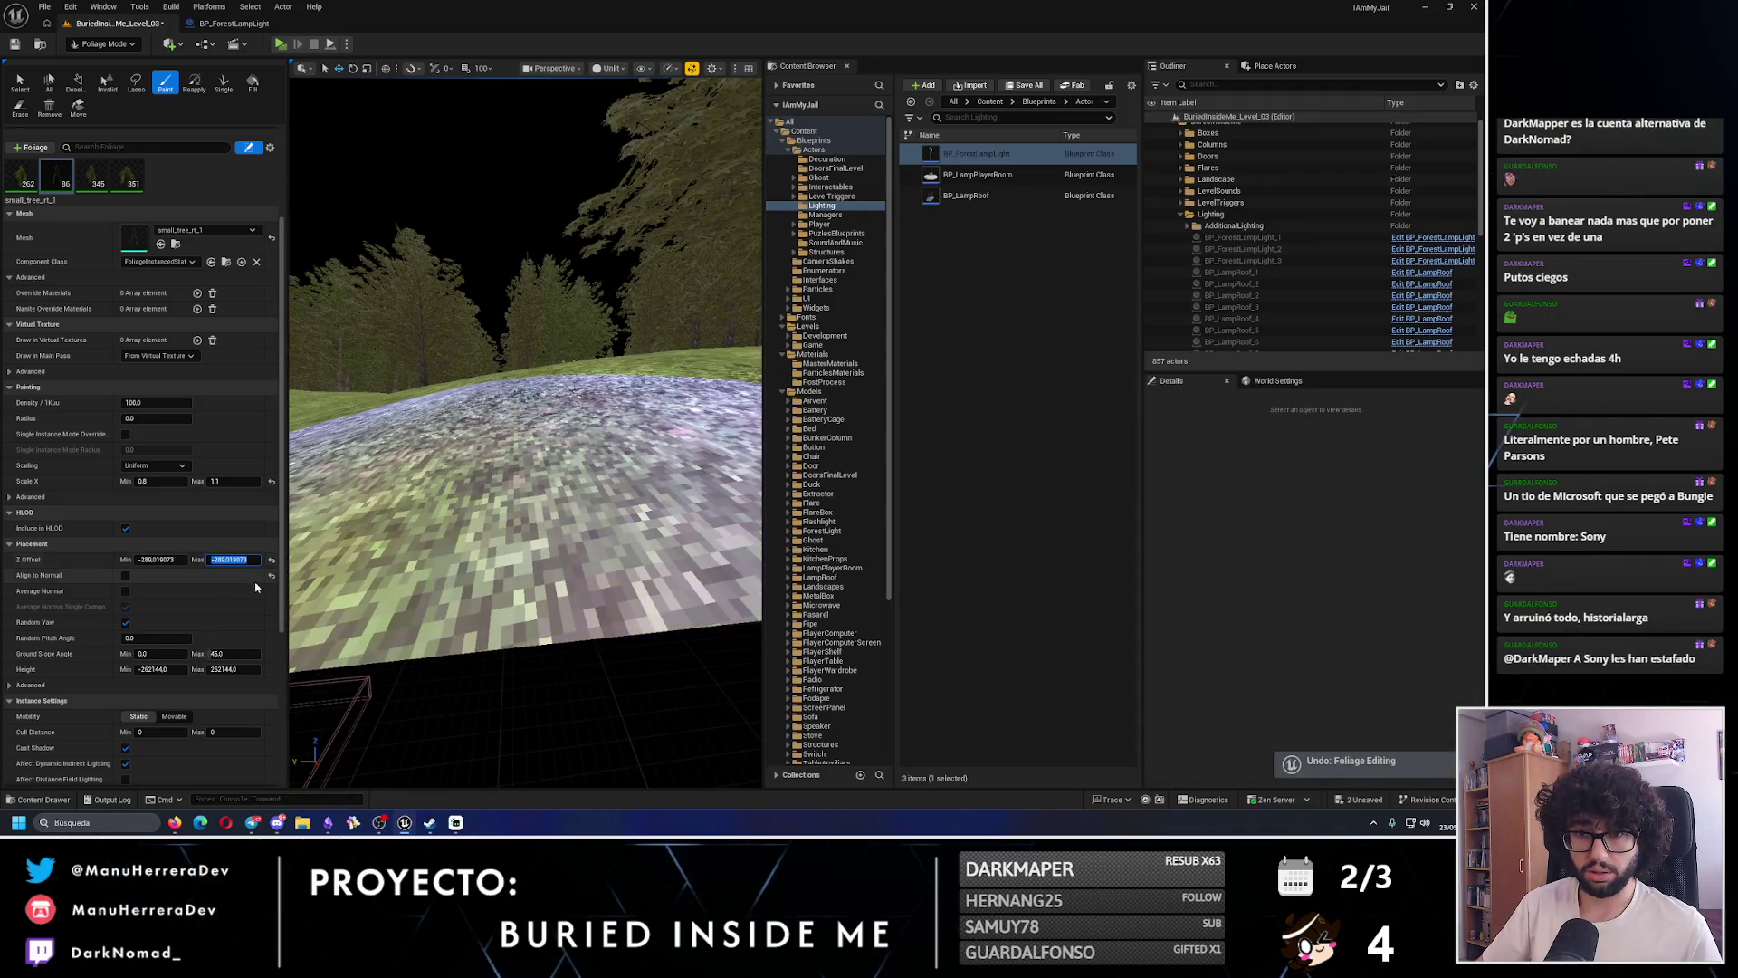
text(0)
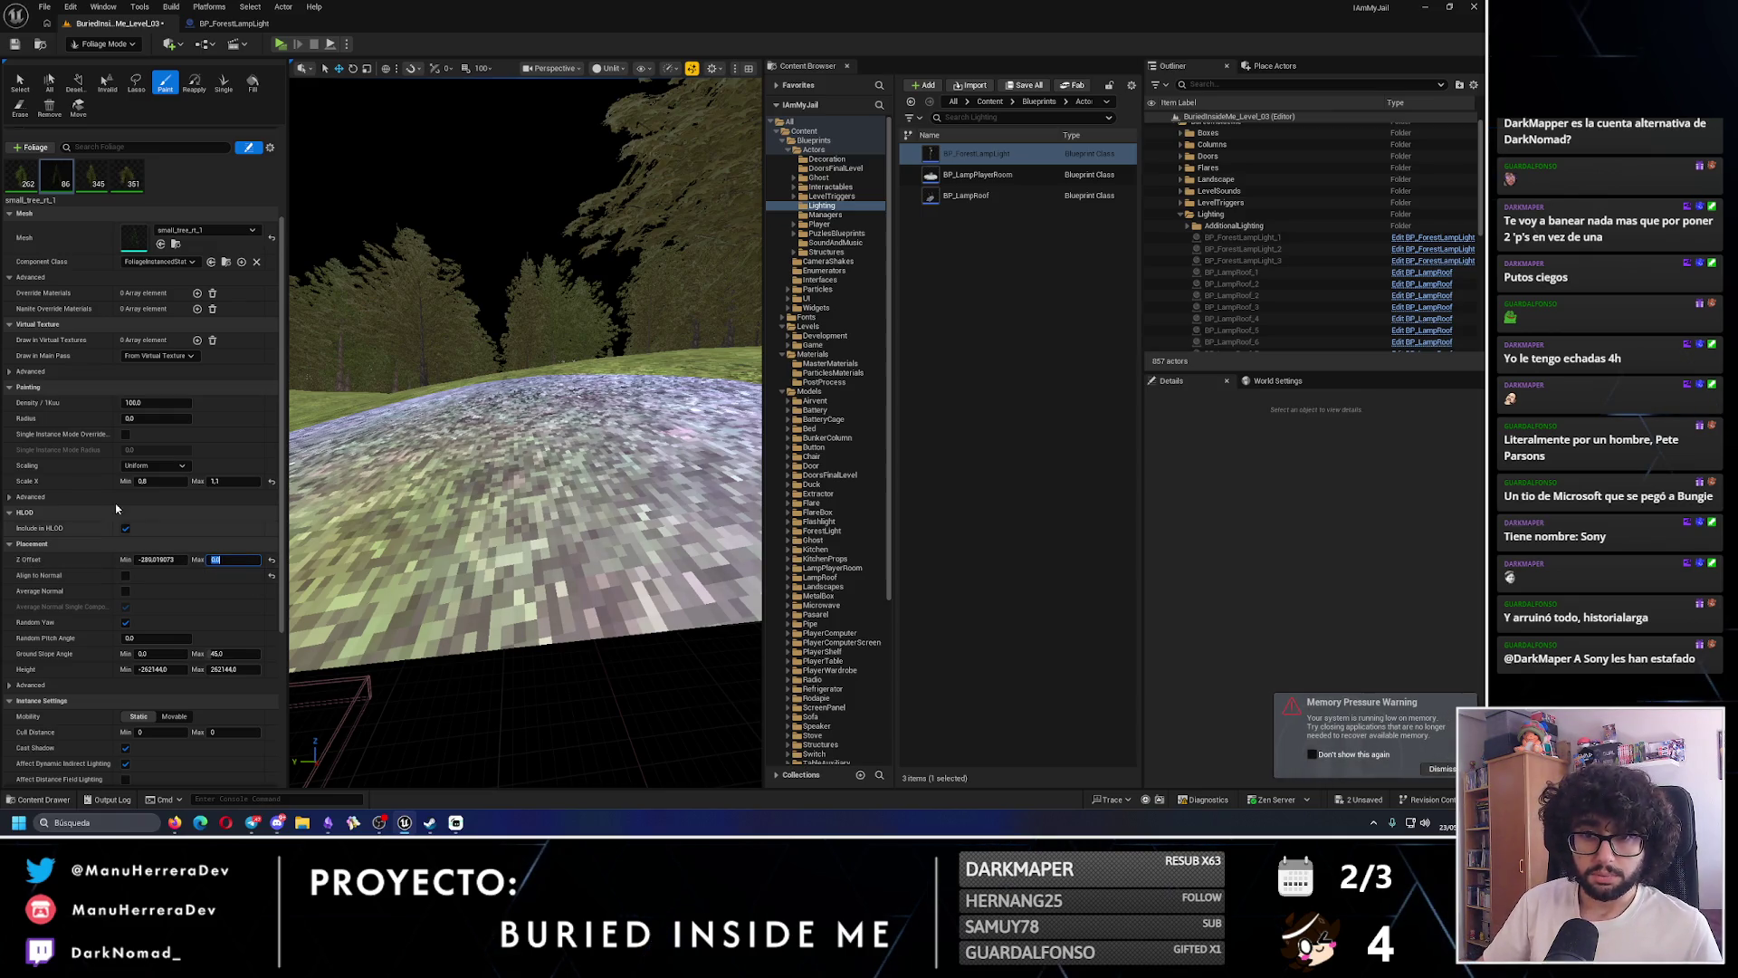
scroll(166, 588, down, 2)
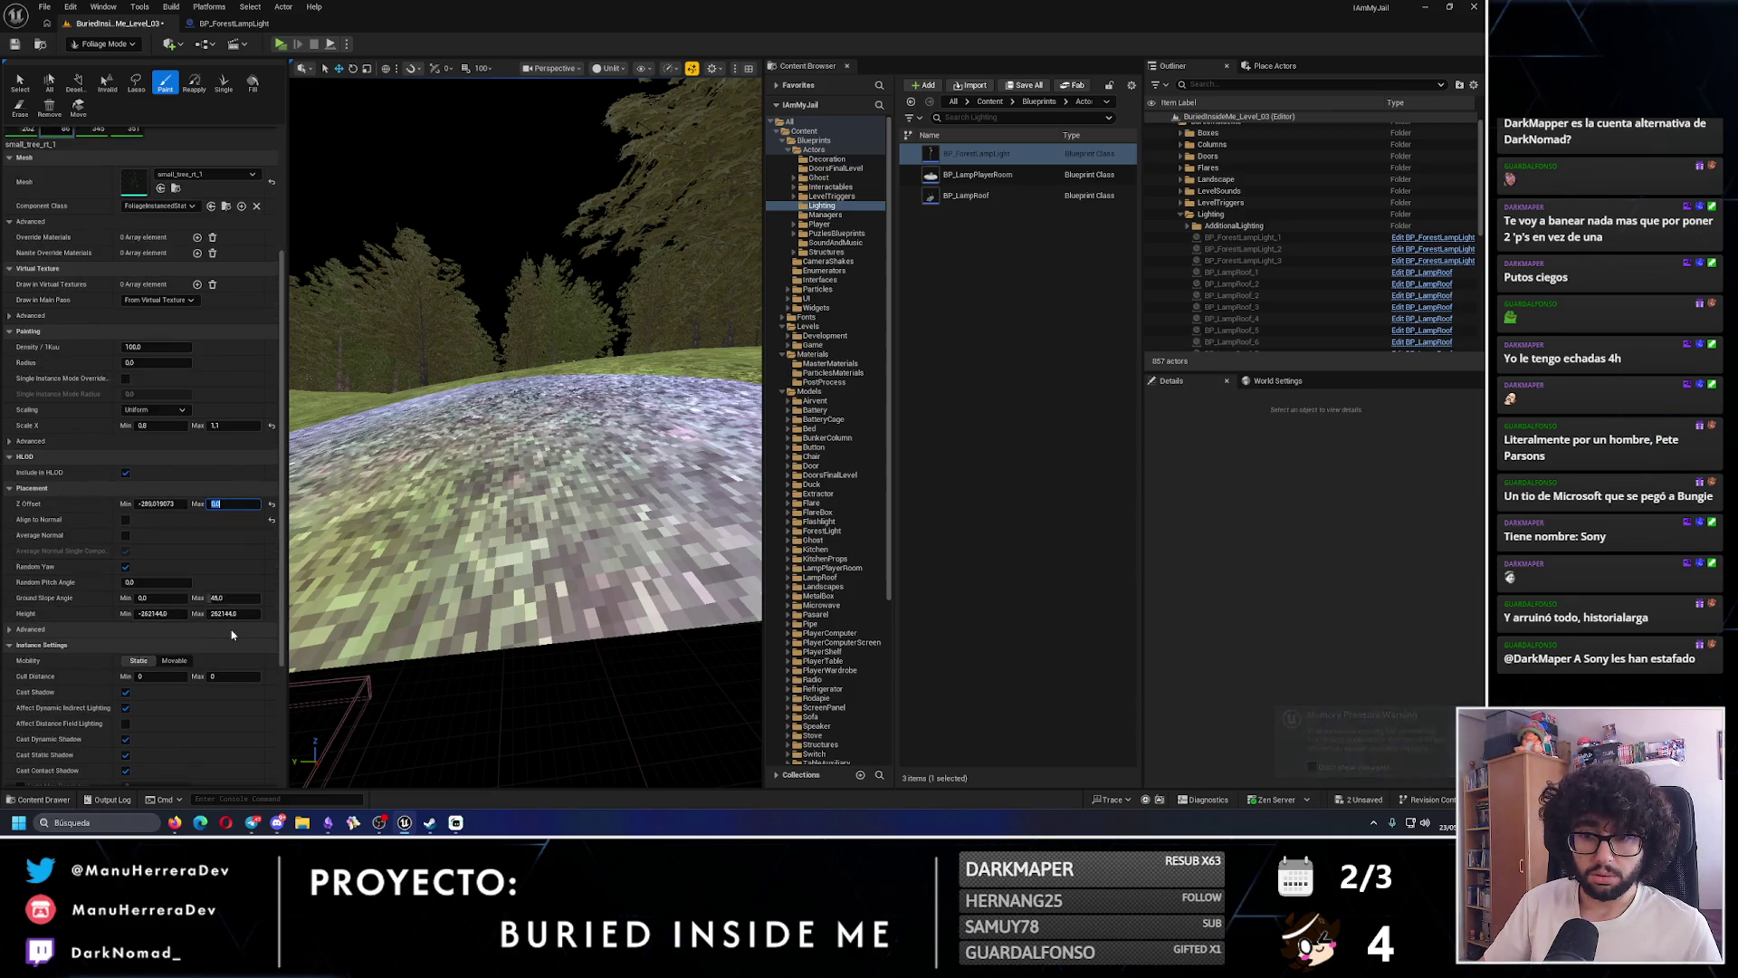
mouse_move(507, 471)
mouse_down()
mouse_move(543, 426)
mouse_move(563, 446)
mouse_move(481, 543)
mouse_move(555, 466)
mouse_move(559, 552)
mouse_move(525, 507)
mouse_move(639, 525)
mouse_move(568, 410)
mouse_up()
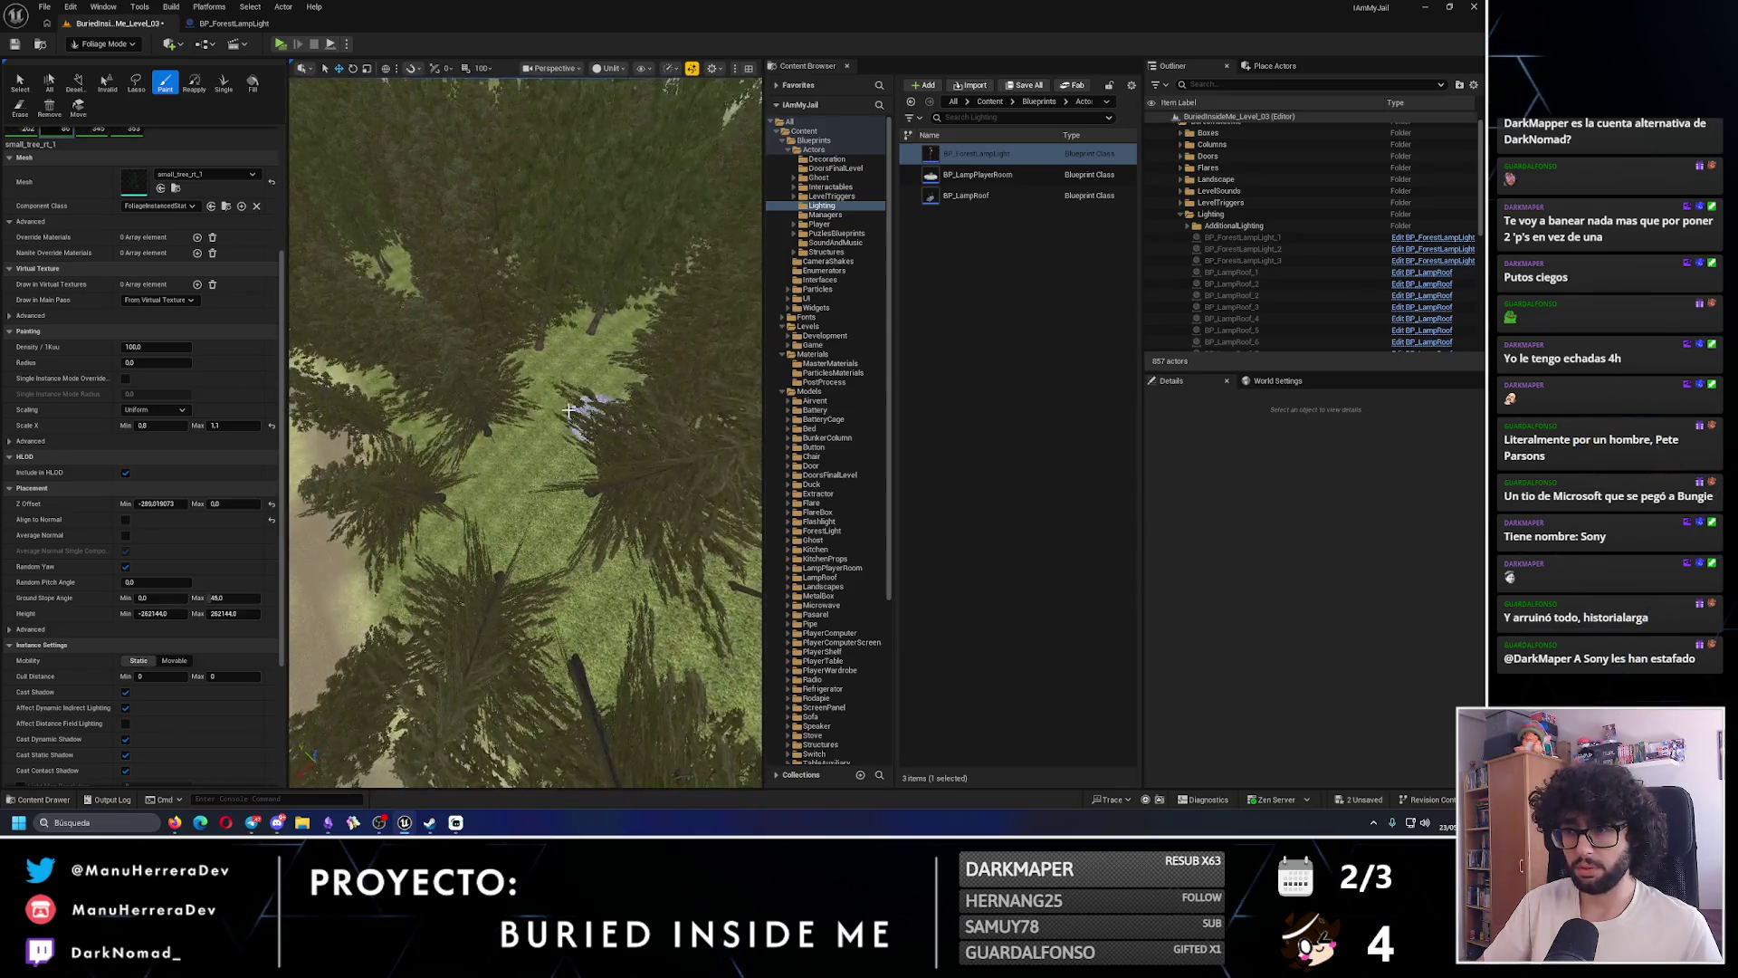
- Undo the stray trees and paint a tree cluster in the clearing beside the path
scroll(543, 414, down, 10)
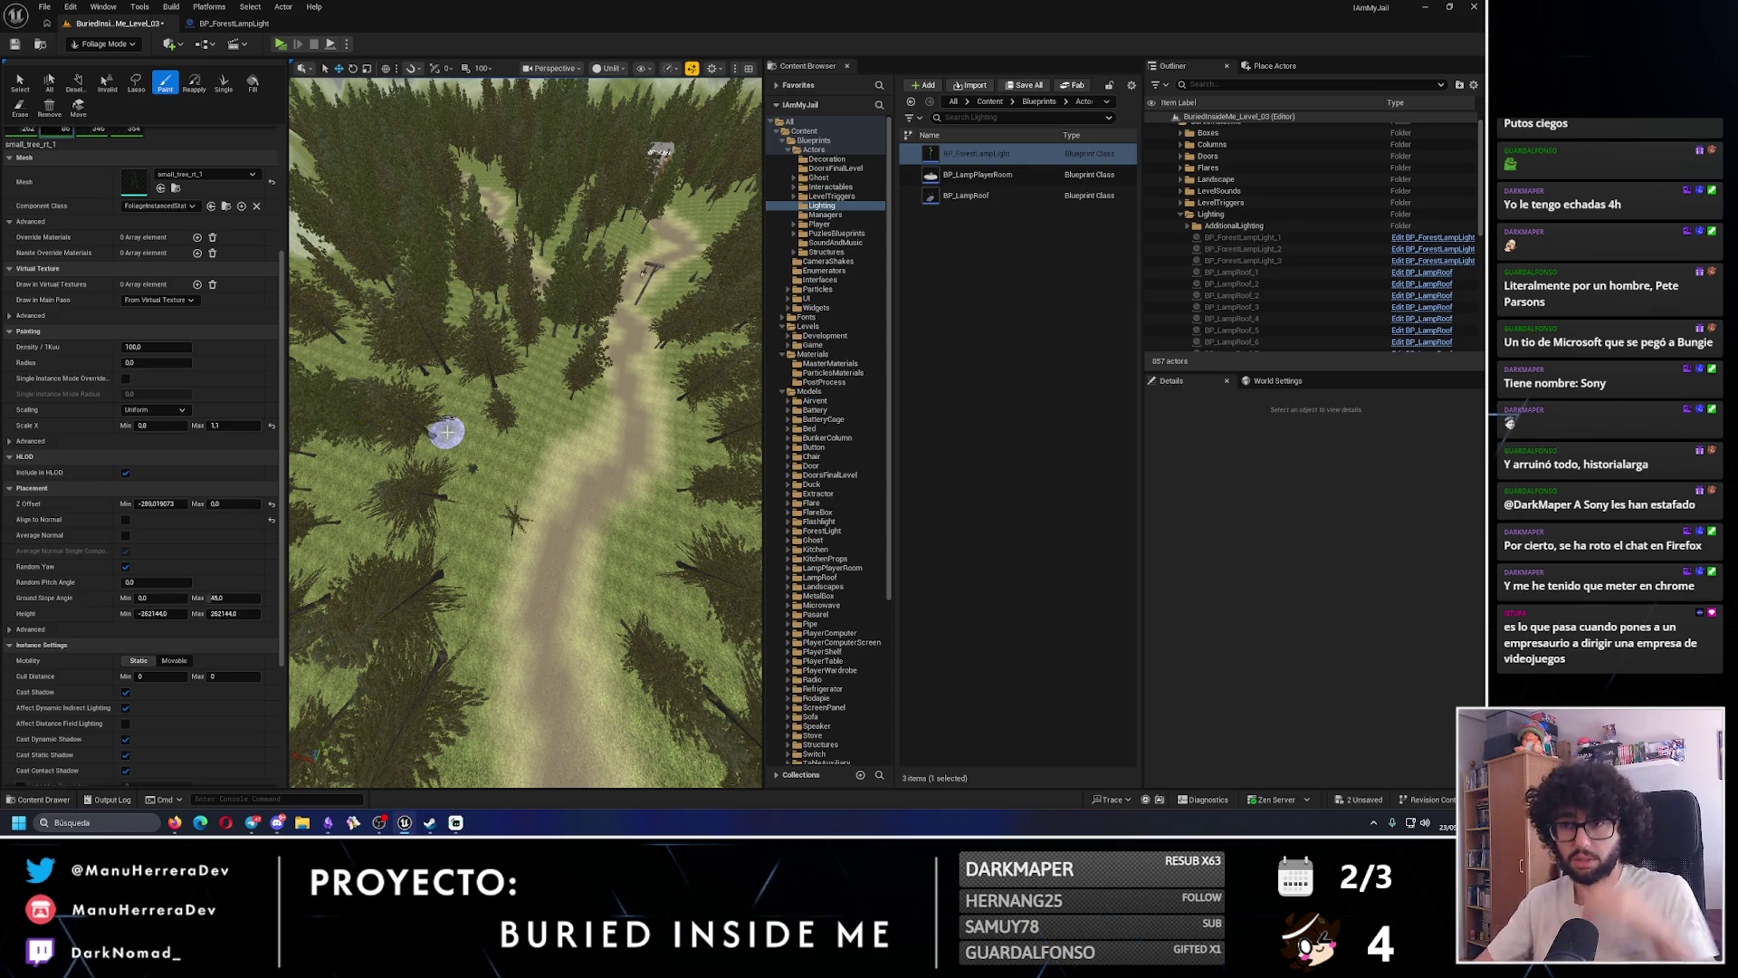
scroll(526, 391, down, 10)
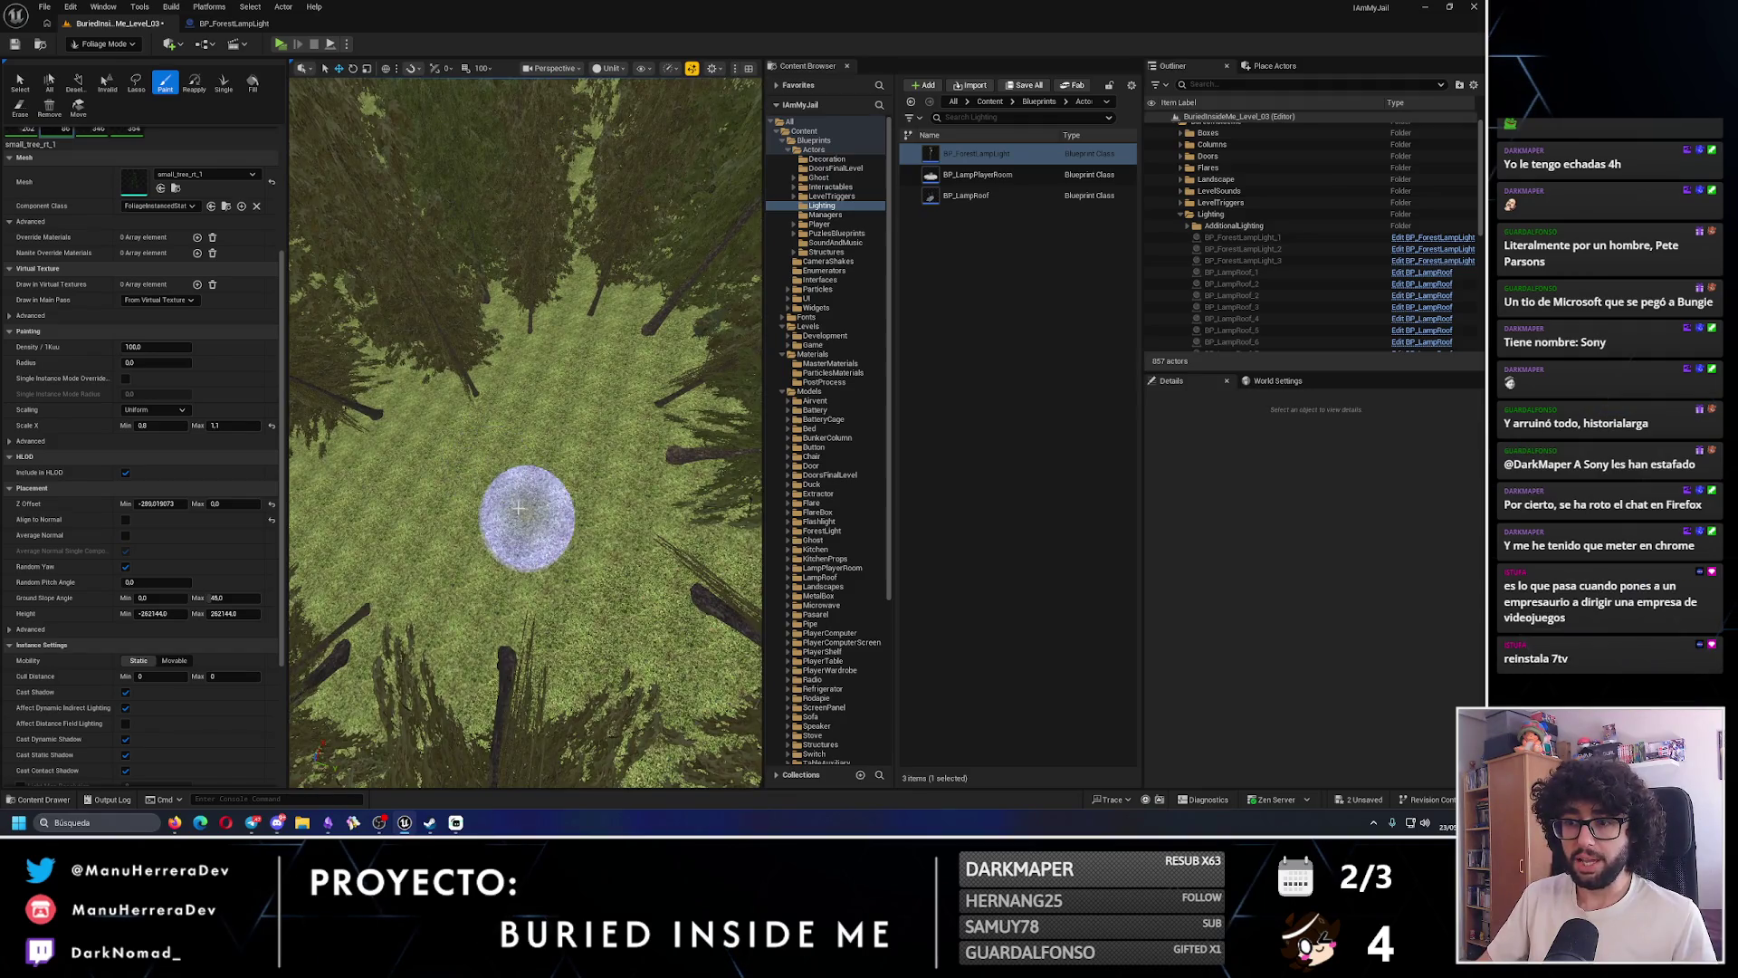
scroll(516, 507, down, 5)
key(ctrl+z)
key(ctrl+z)
key(ctrl+z)
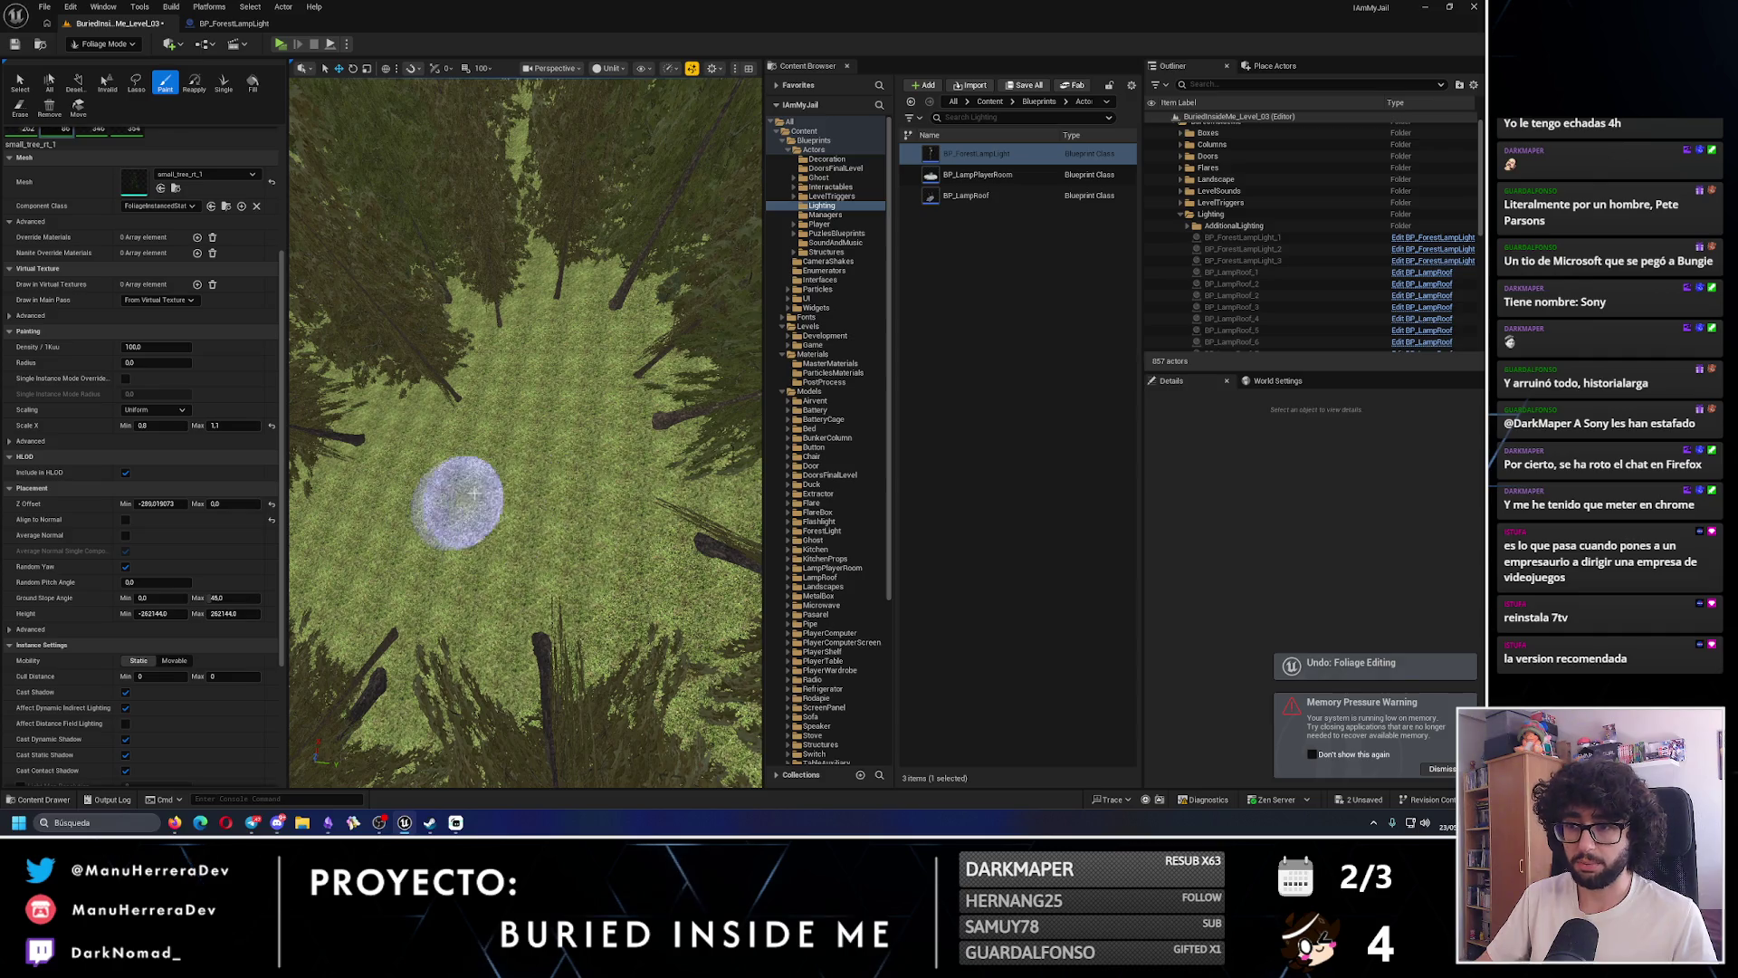
click(505, 491)
- Undo the extra painted tree so the grassy slope before the forest is clear
mouse_move(528, 495)
mouse_down()
mouse_move(446, 496)
mouse_move(446, 380)
mouse_move(537, 471)
mouse_move(537, 416)
mouse_up()
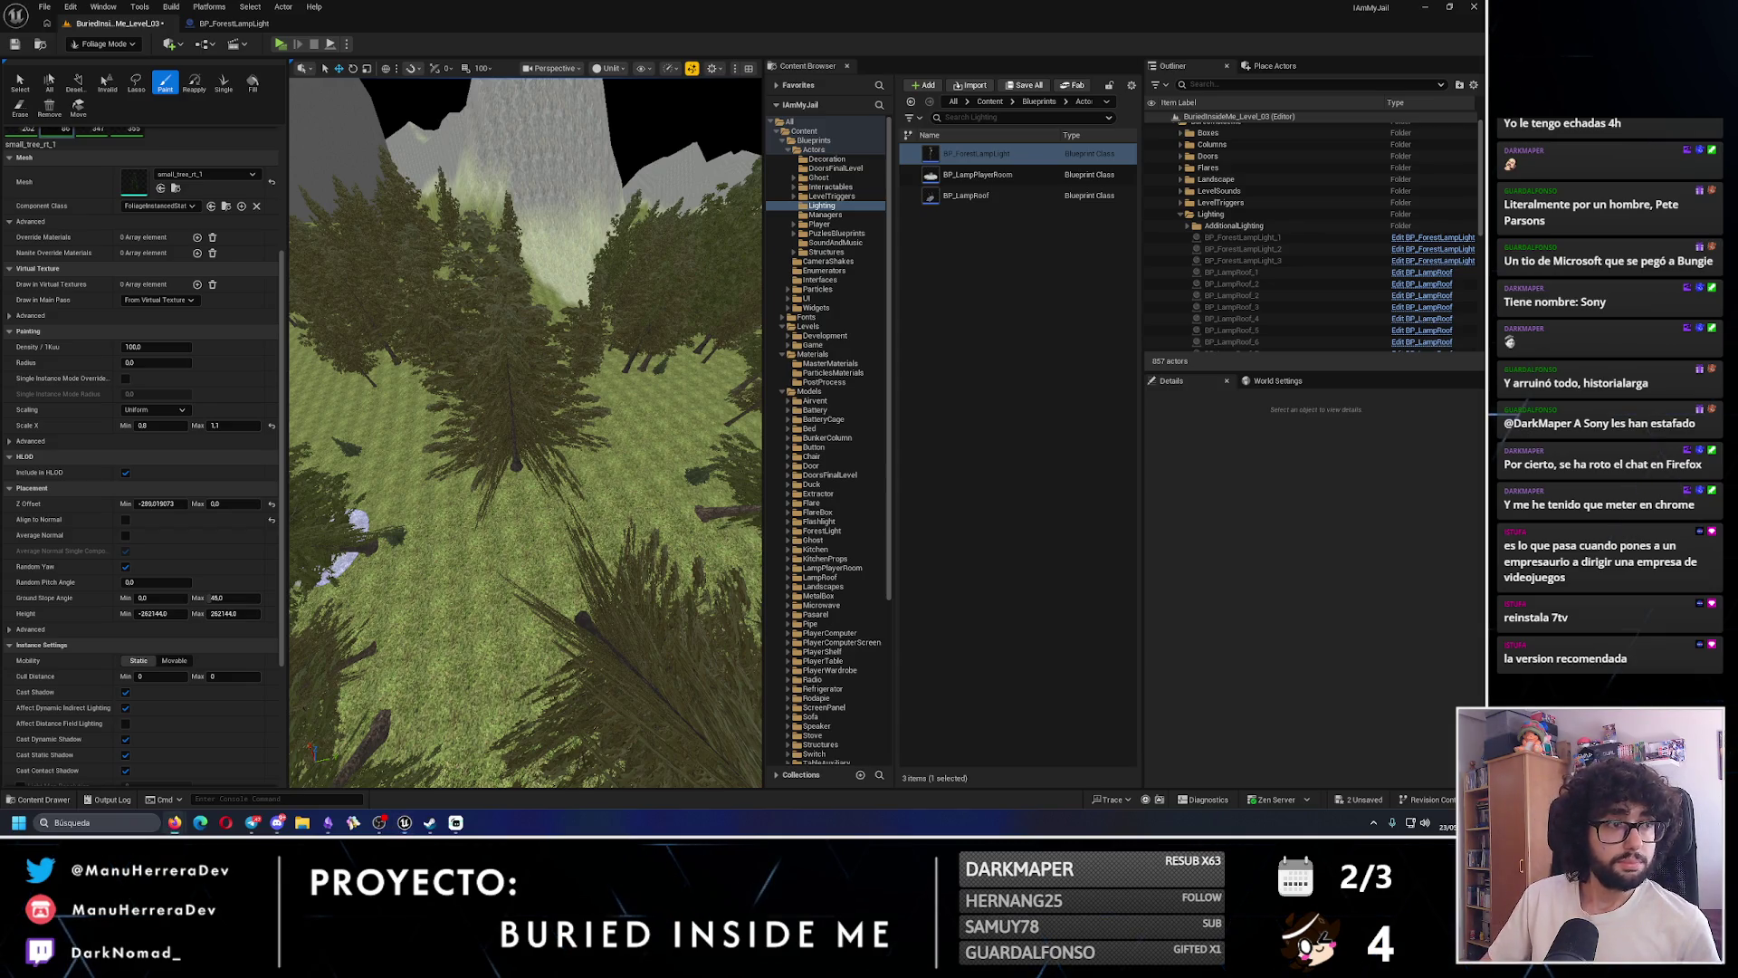
click(1424, 826)
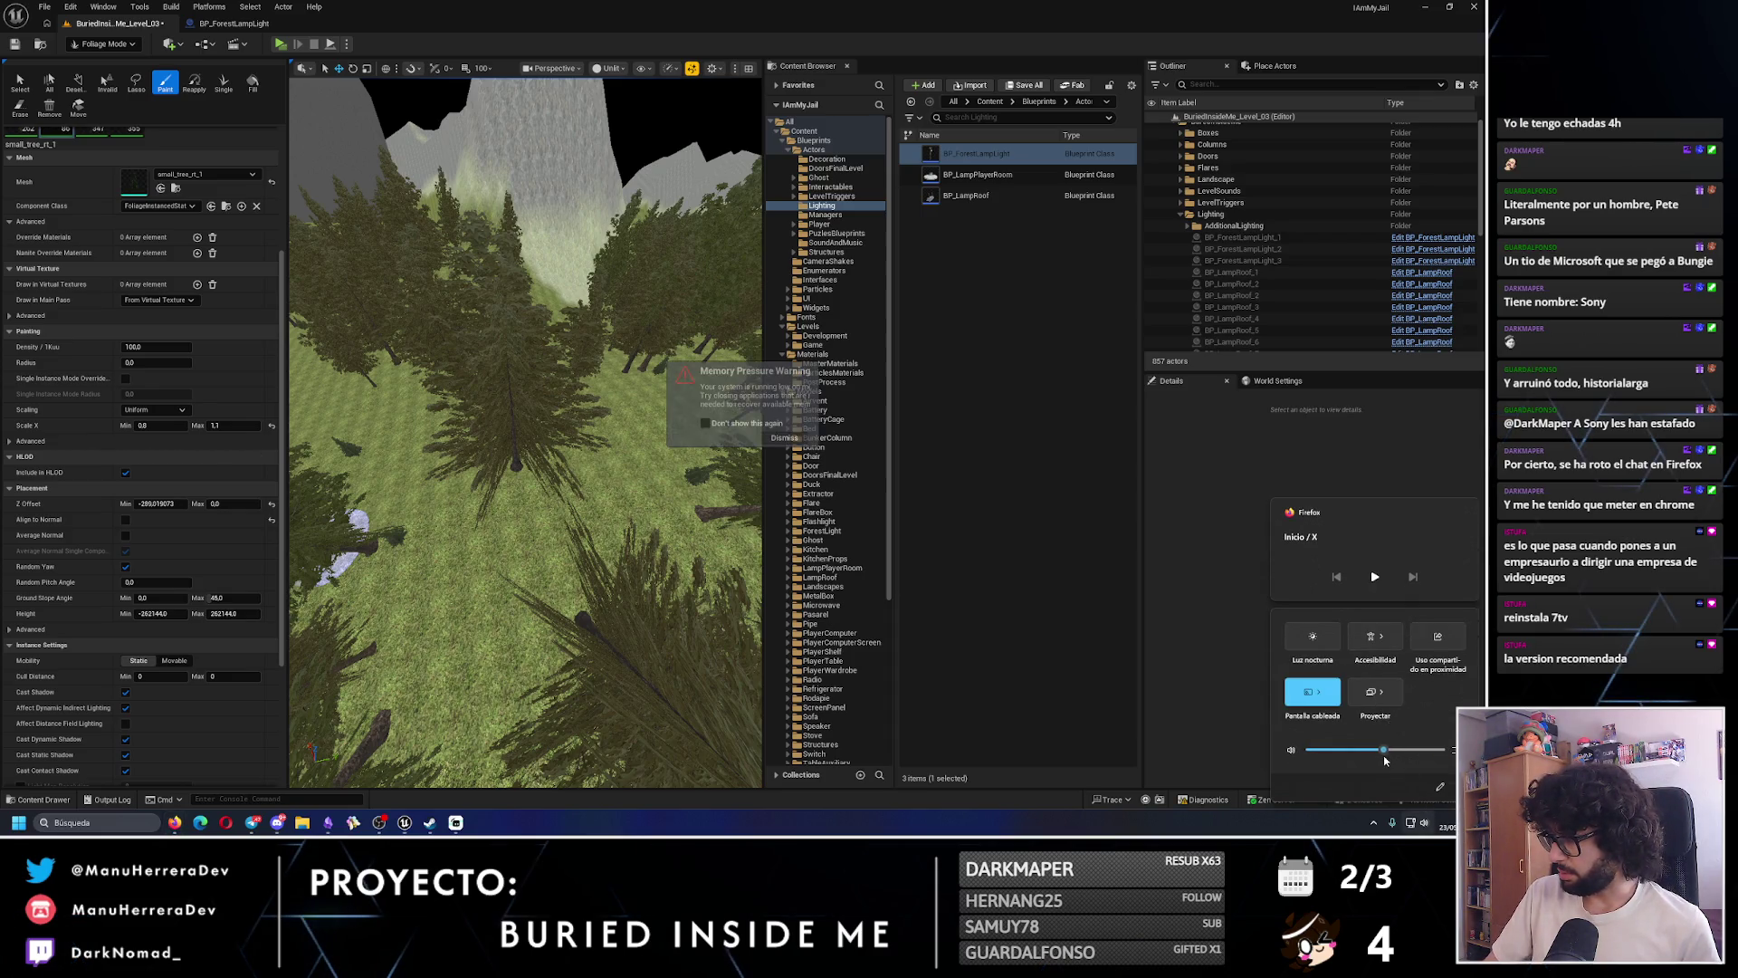
click(381, 825)
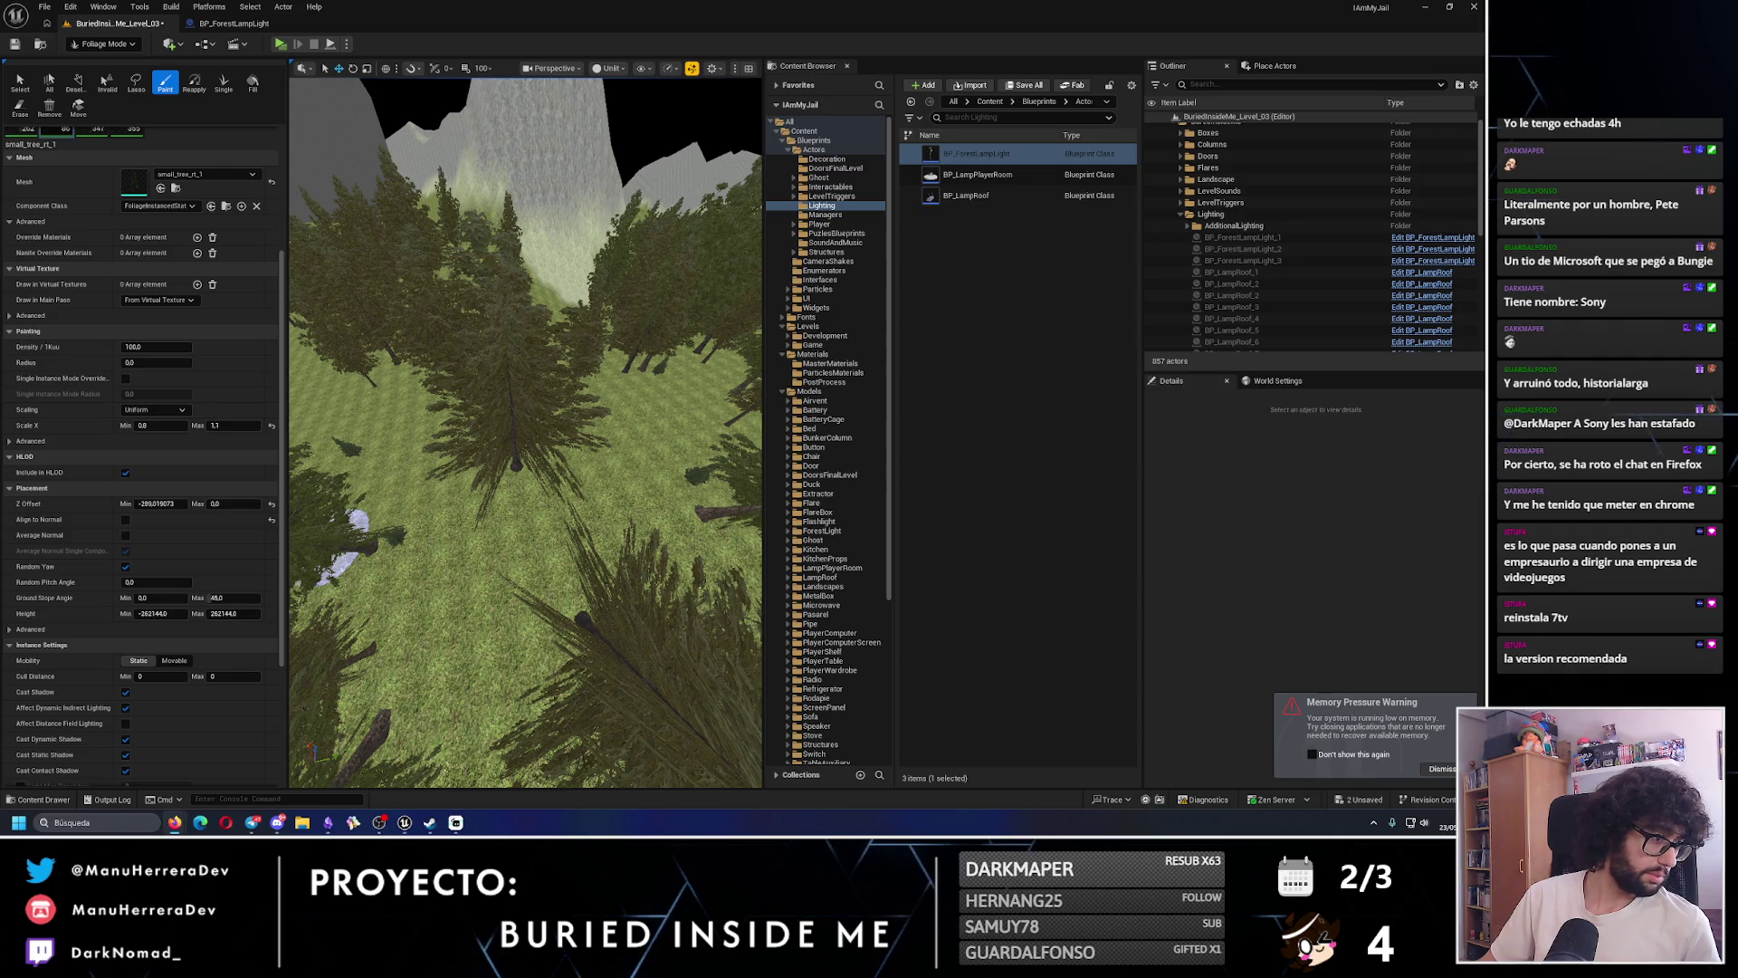
mouse_move(348, 544)
mouse_down()
mouse_move(504, 543)
mouse_move(513, 582)
mouse_up()
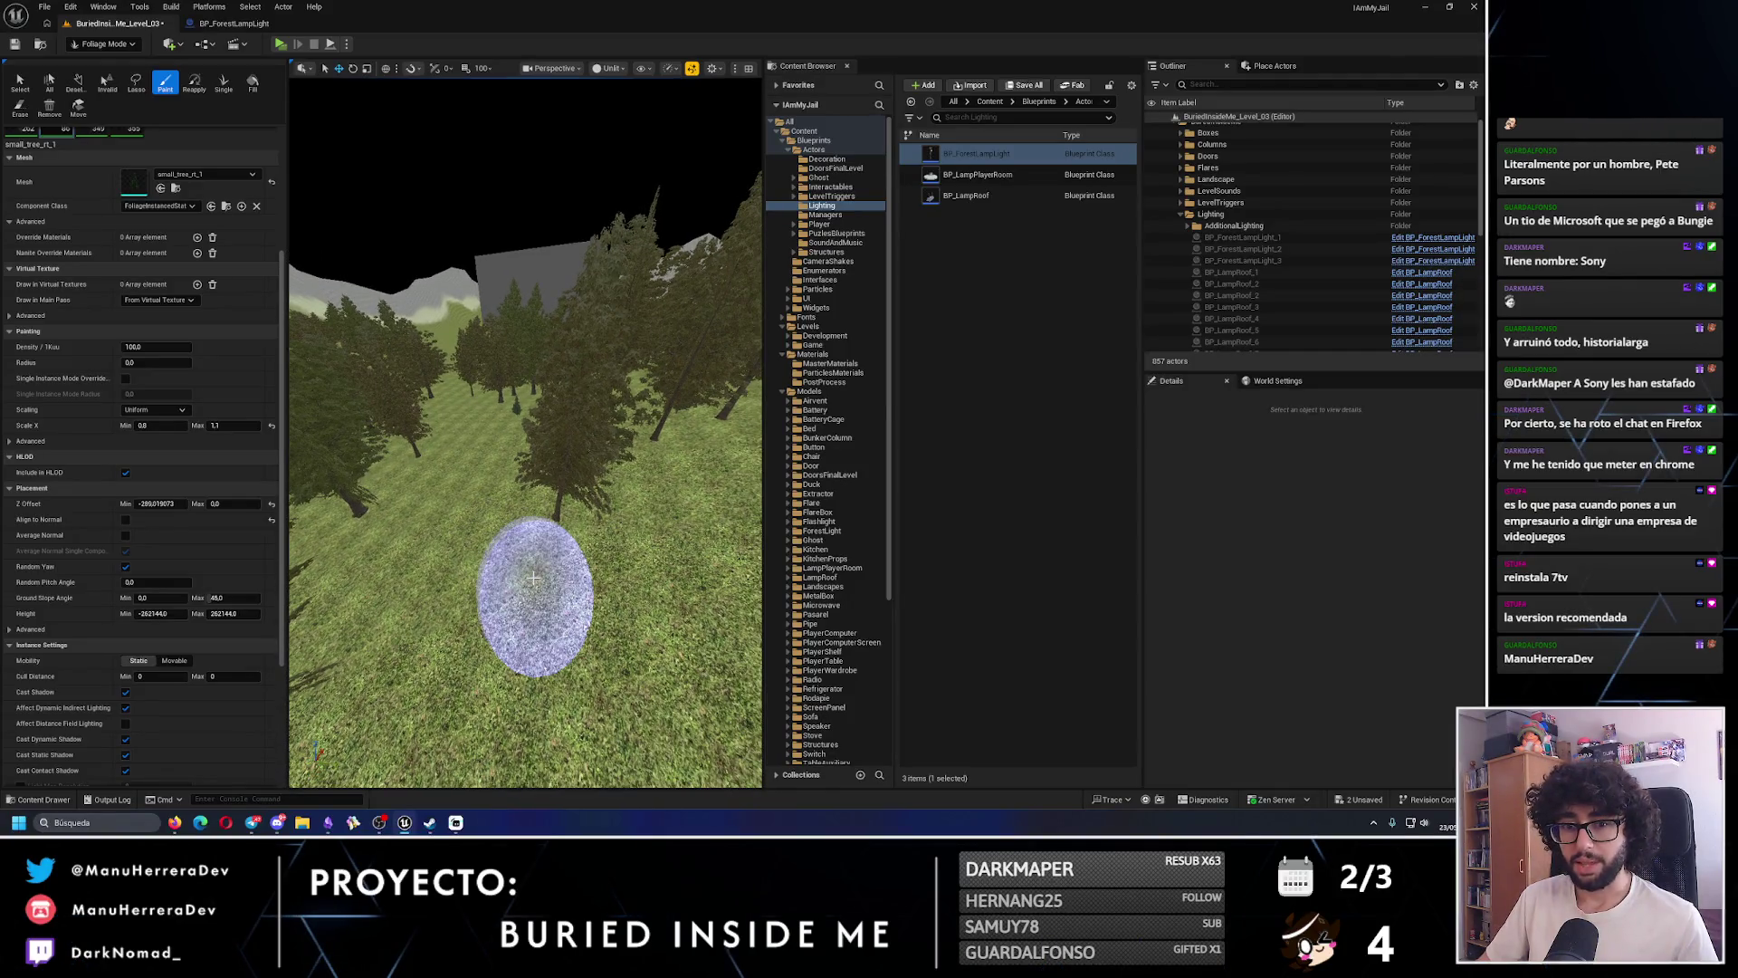
key(ctrl+z)
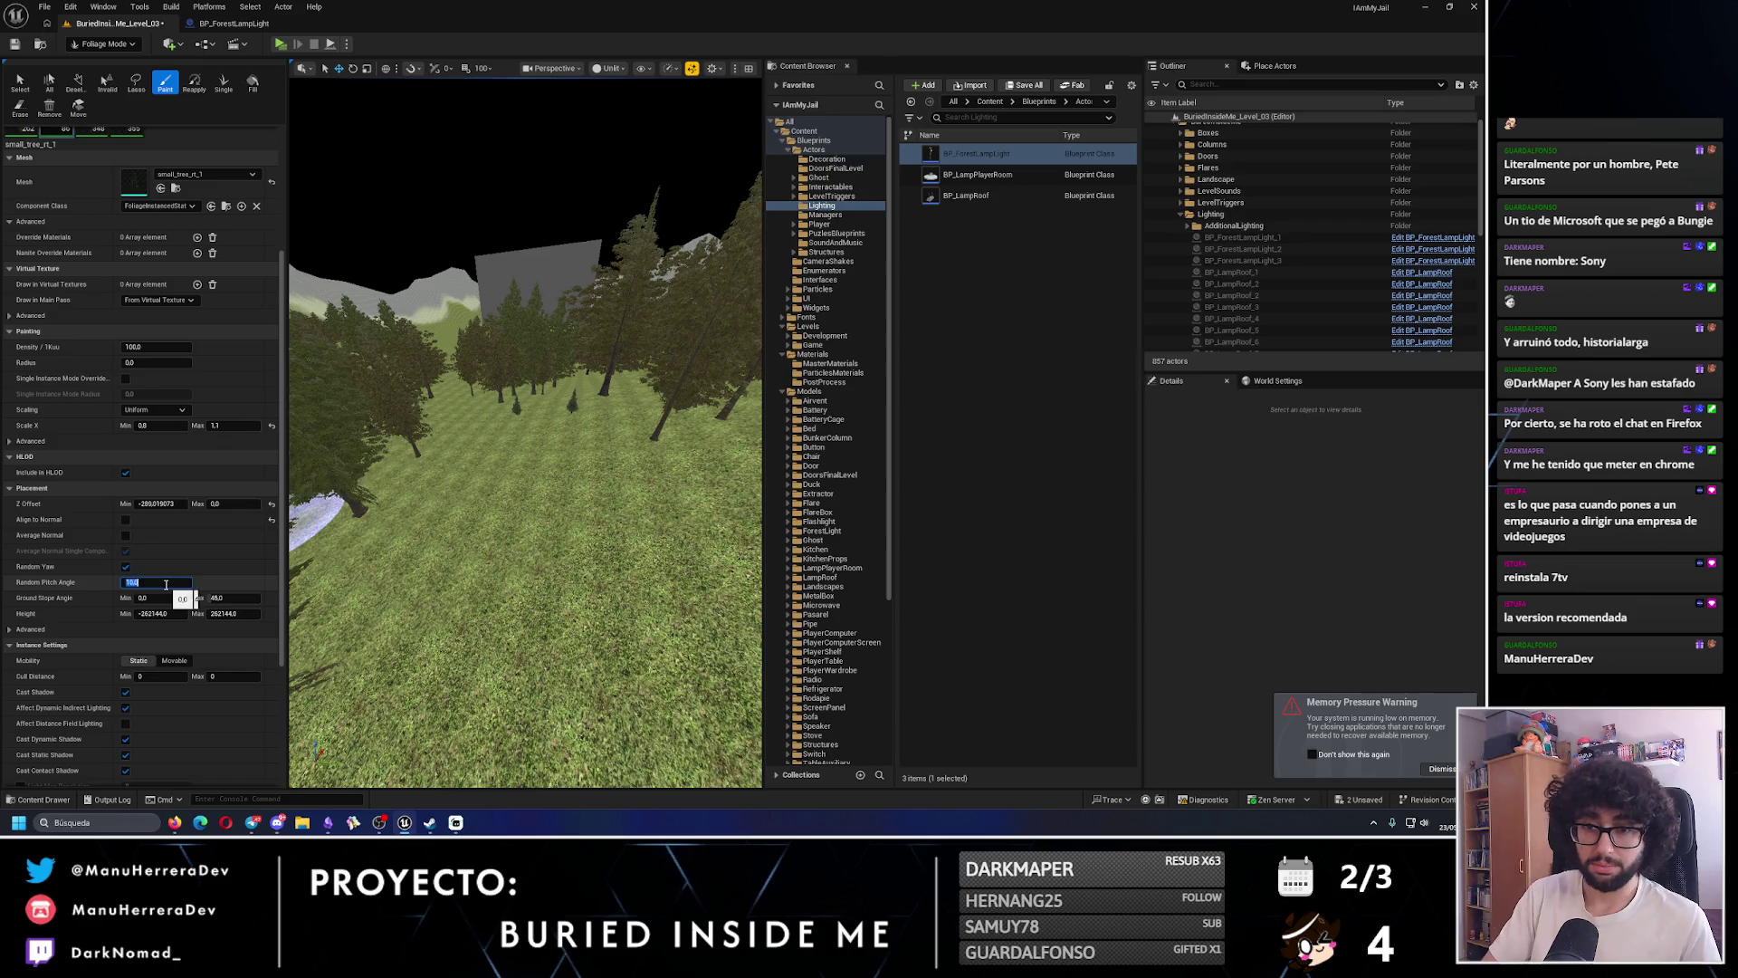
- Select tree_rt_4 in the Foliage palette and set its Random Pitch Angle to 10
click(23, 140)
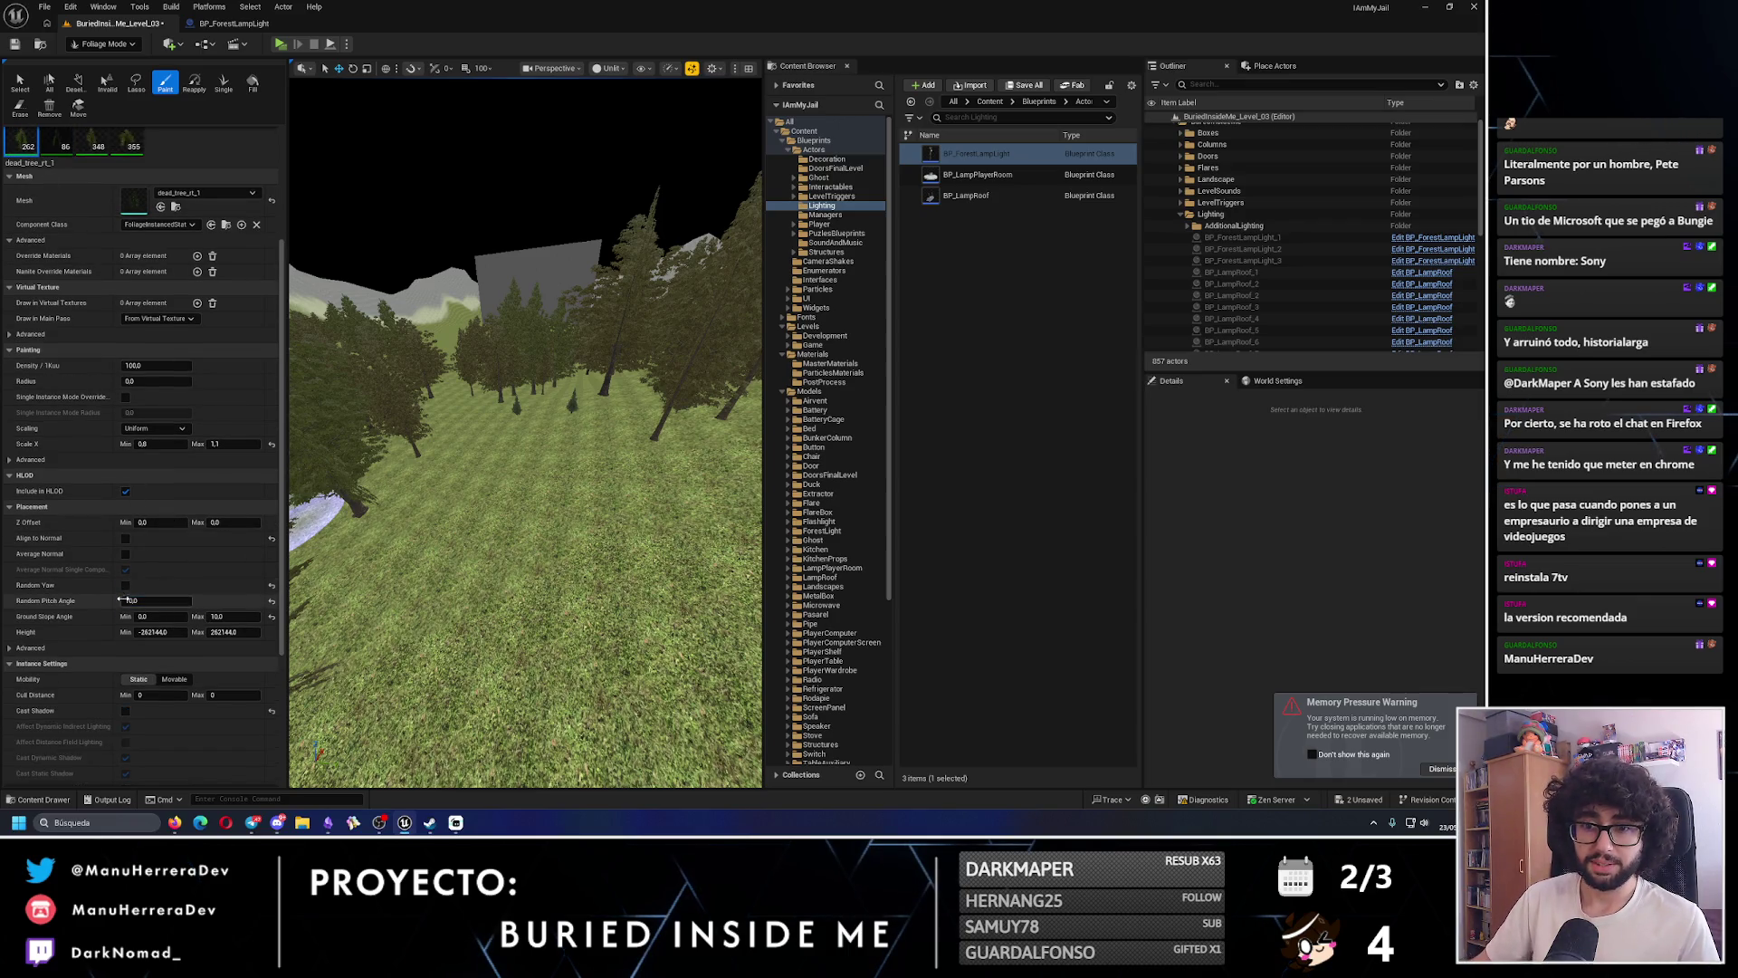
click(90, 147)
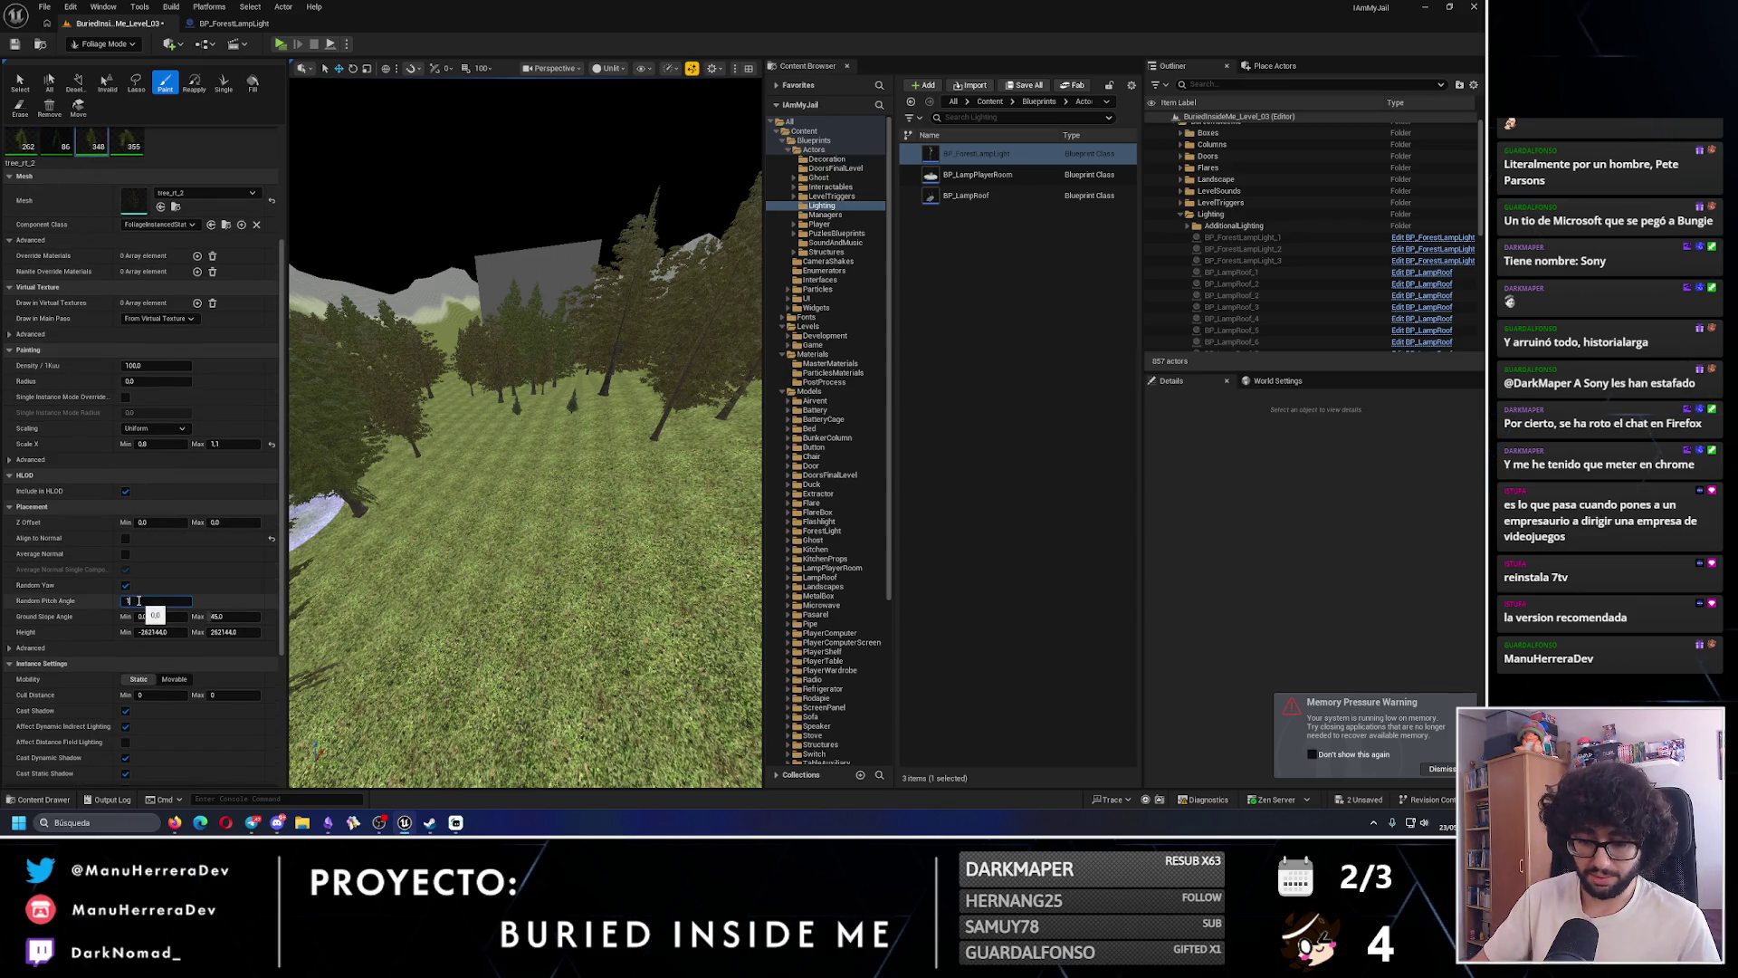
click(126, 140)
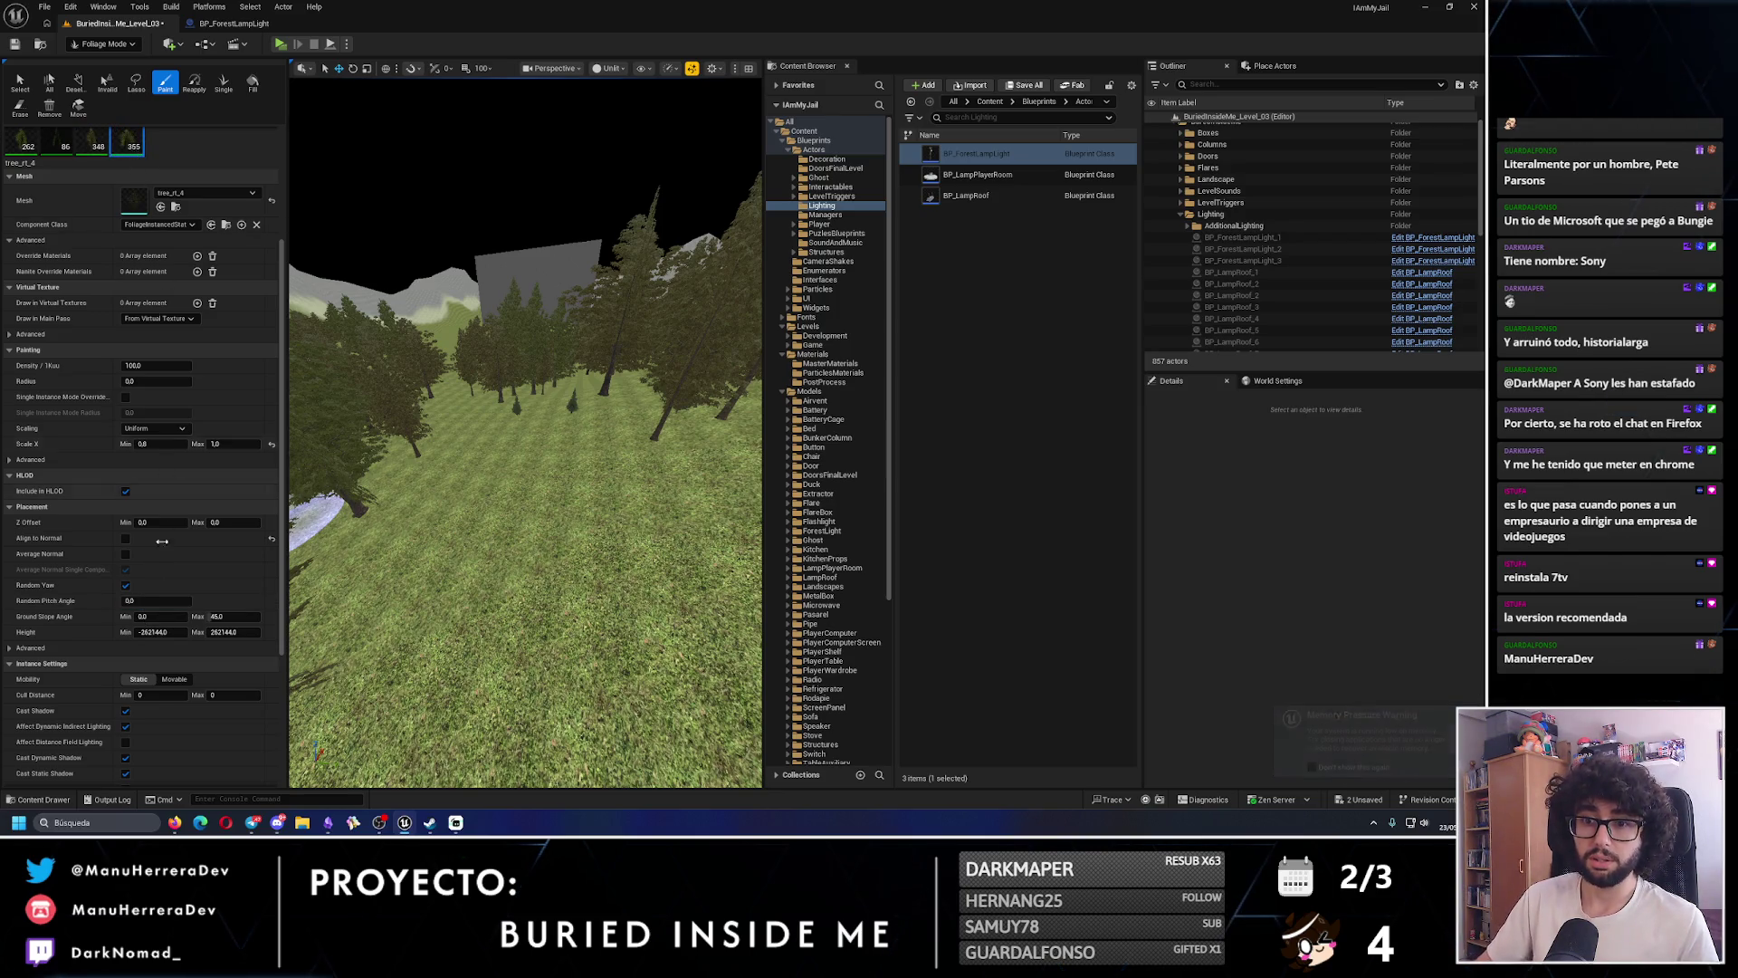
click(146, 600)
text(1)
key(Return)
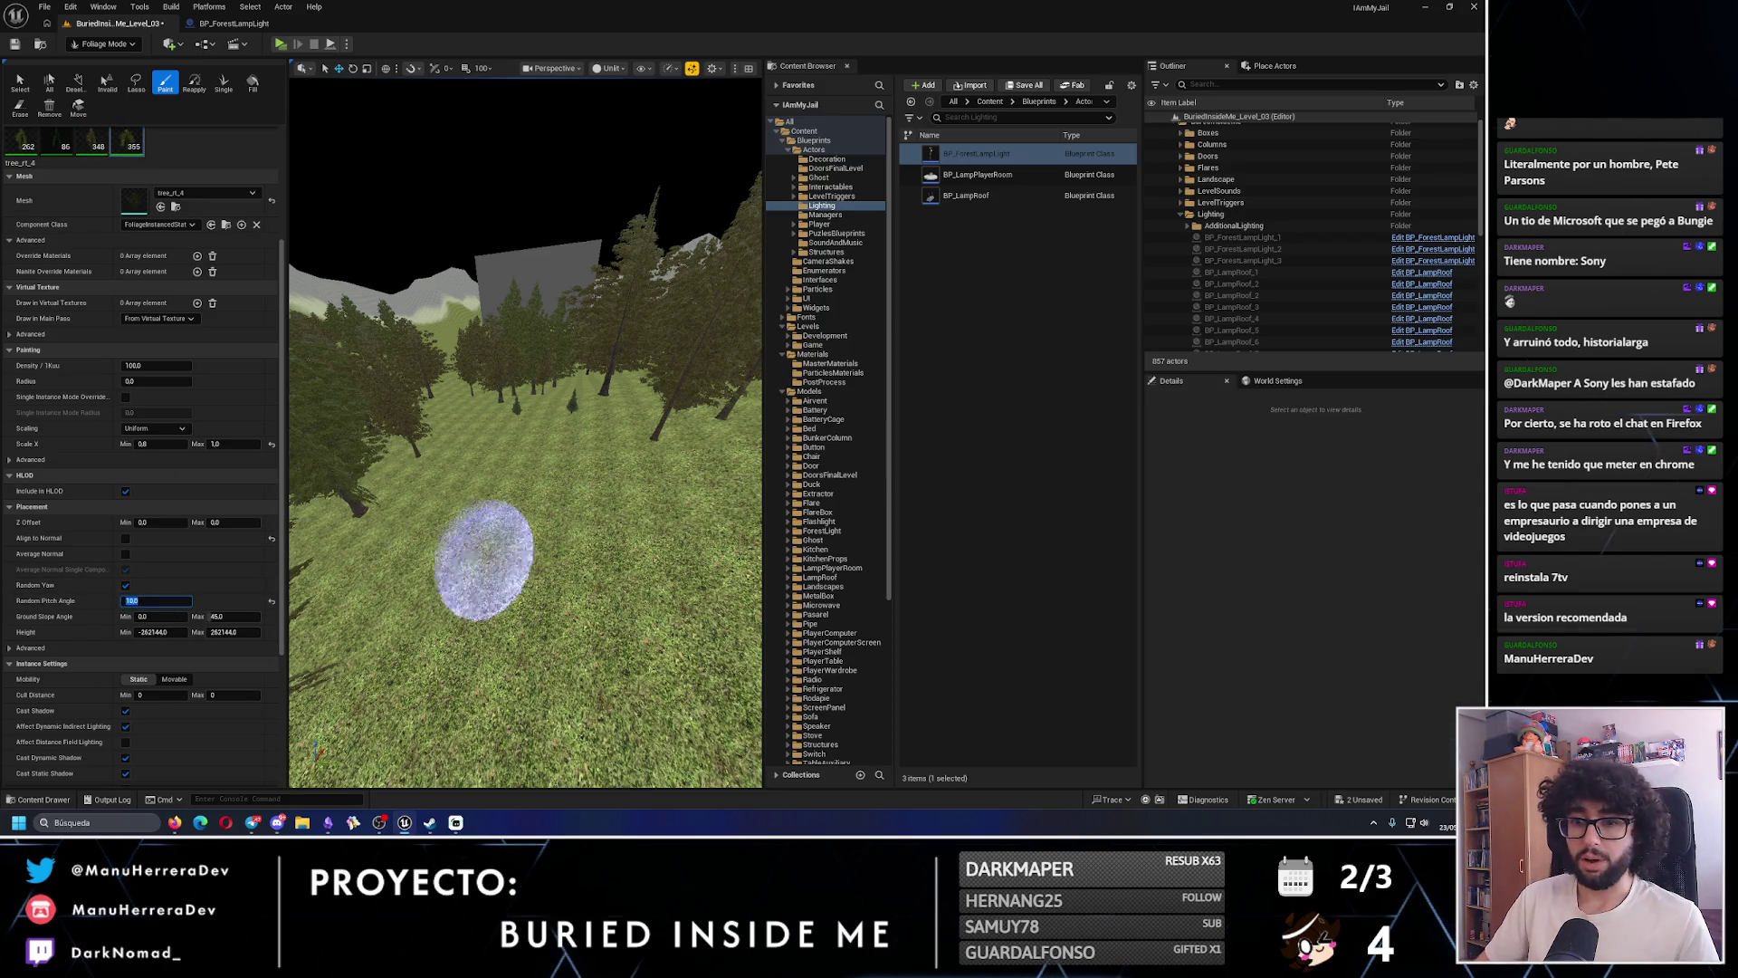
key(w)
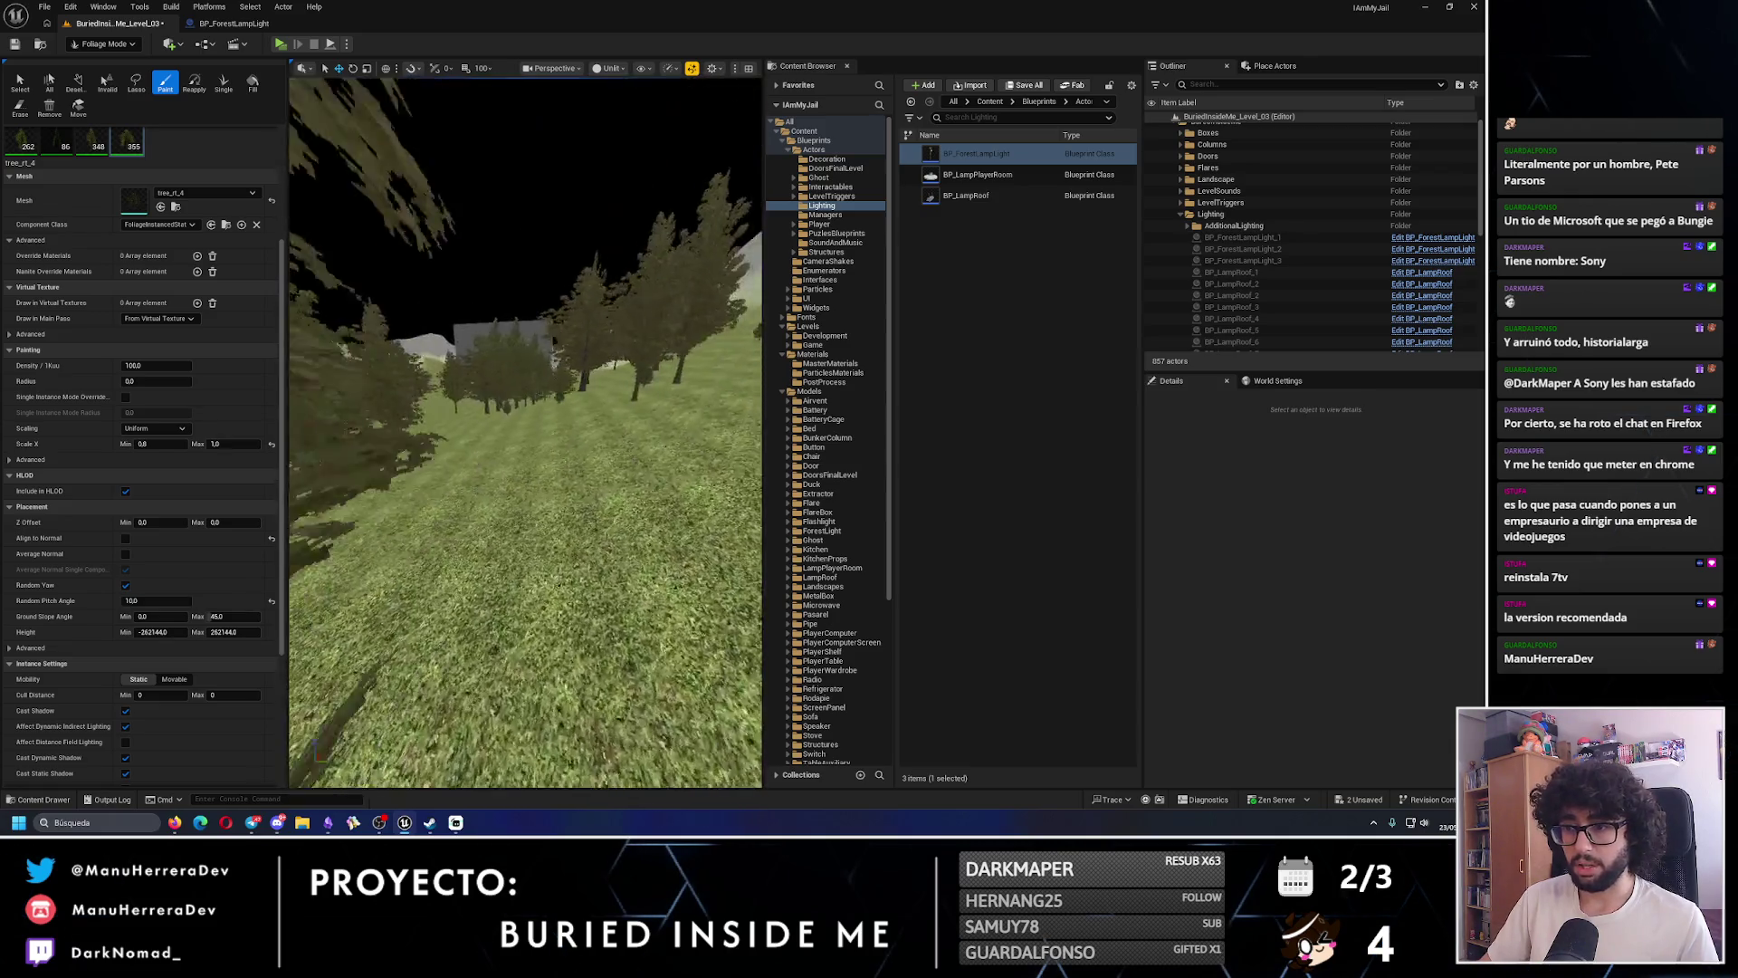
key(e)
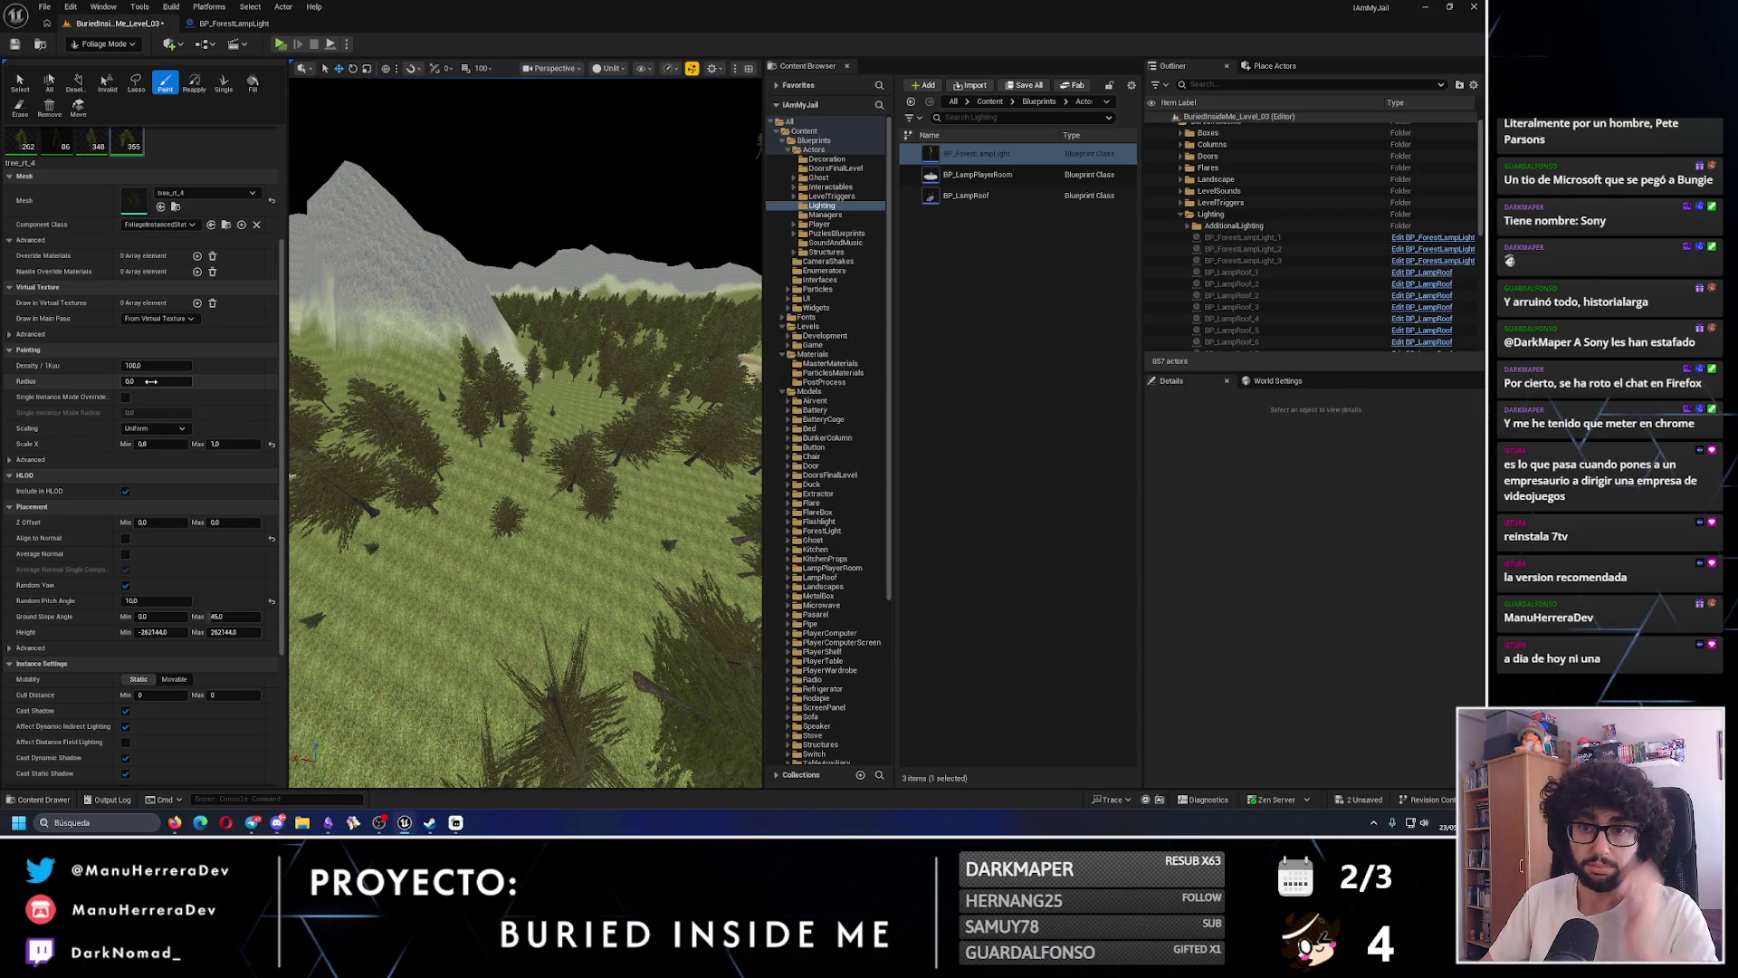
- Enable Average Normal for tree_rt_4 and paint a first tree on the hillside
click(126, 553)
key(q)
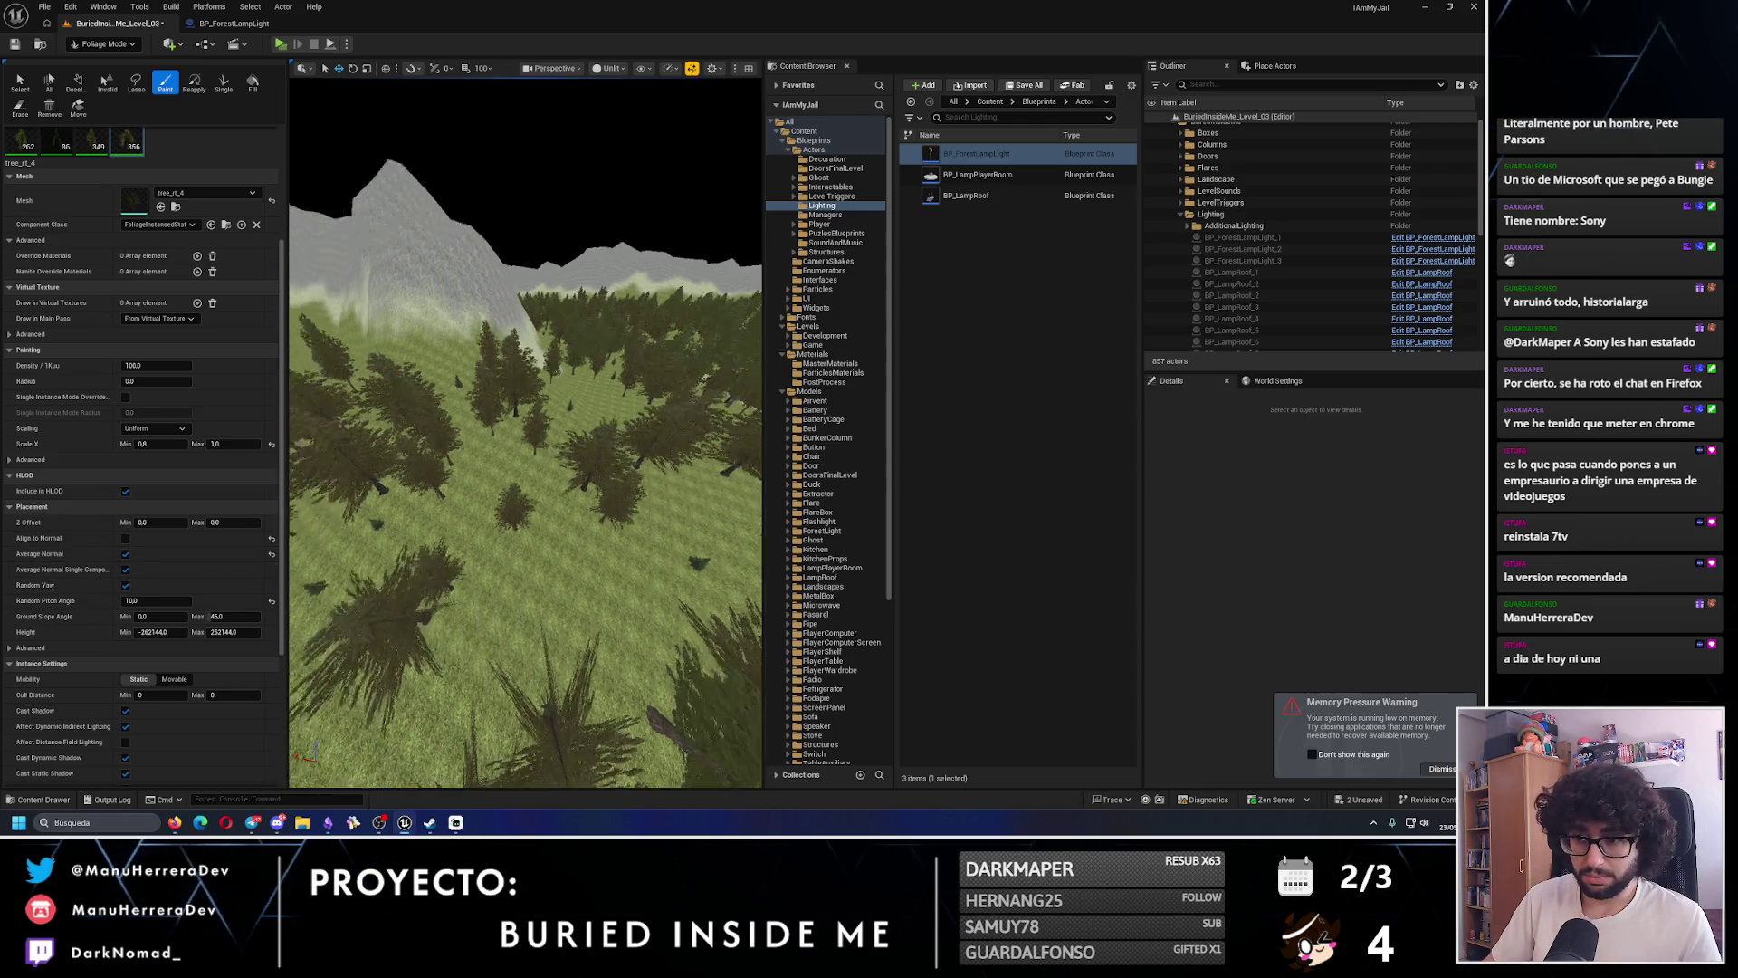
key(w)
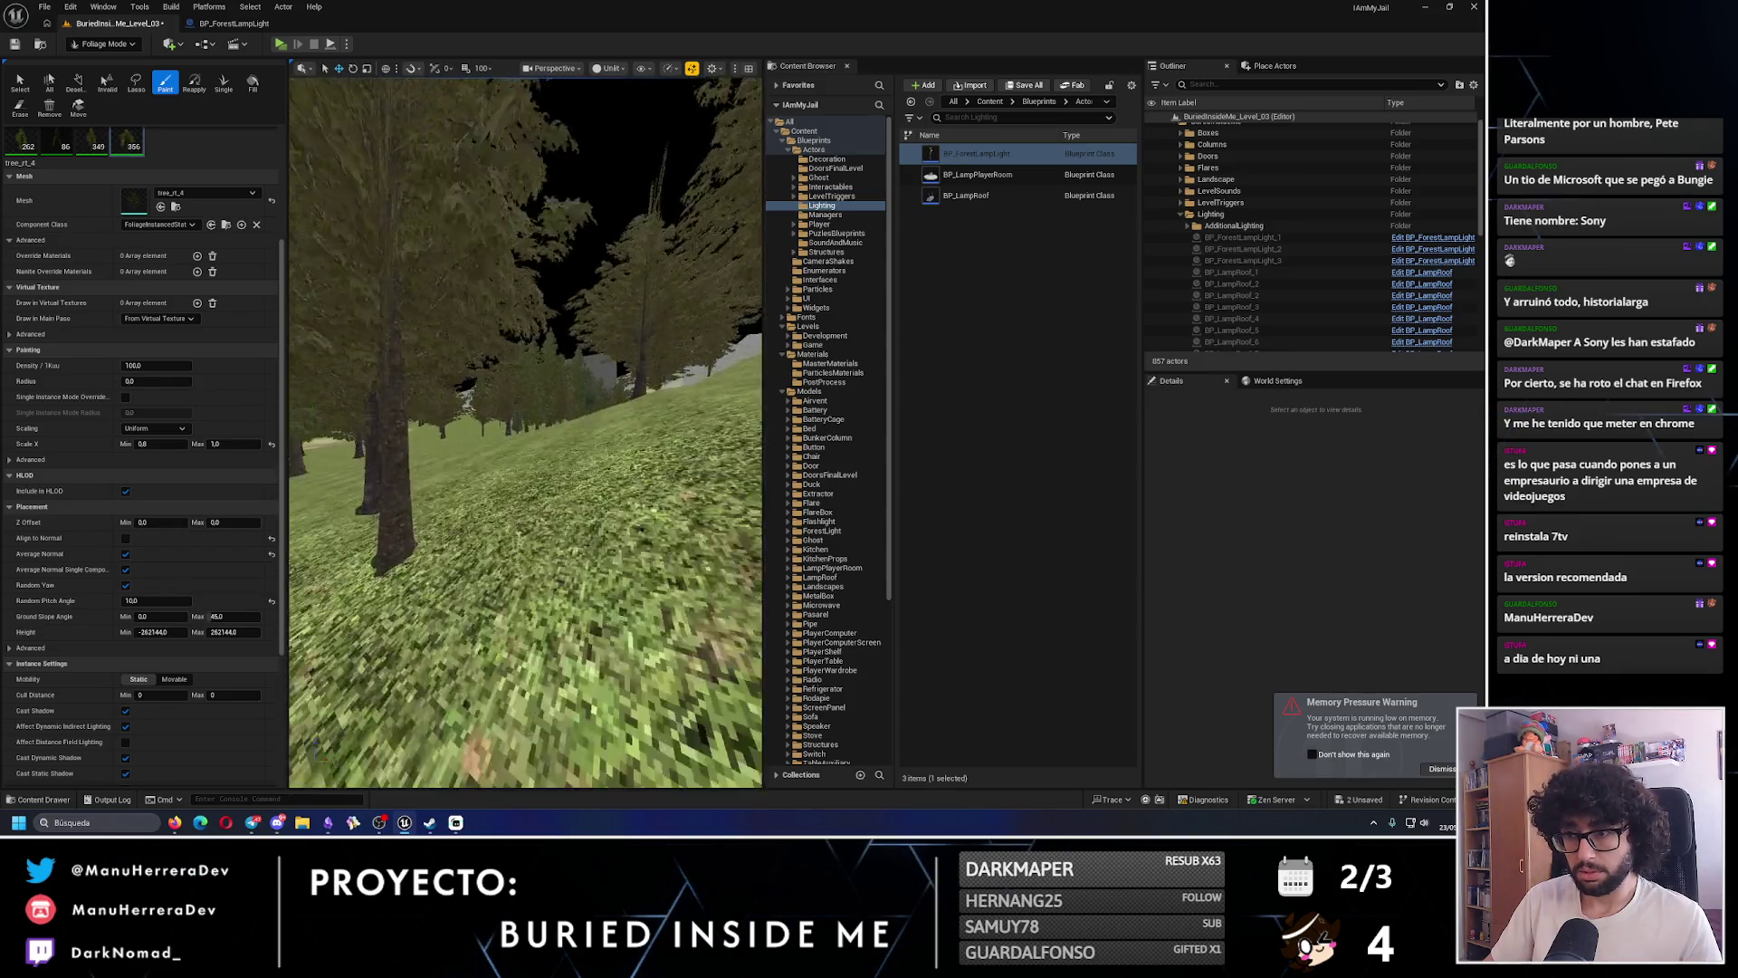
key(e)
click(648, 499)
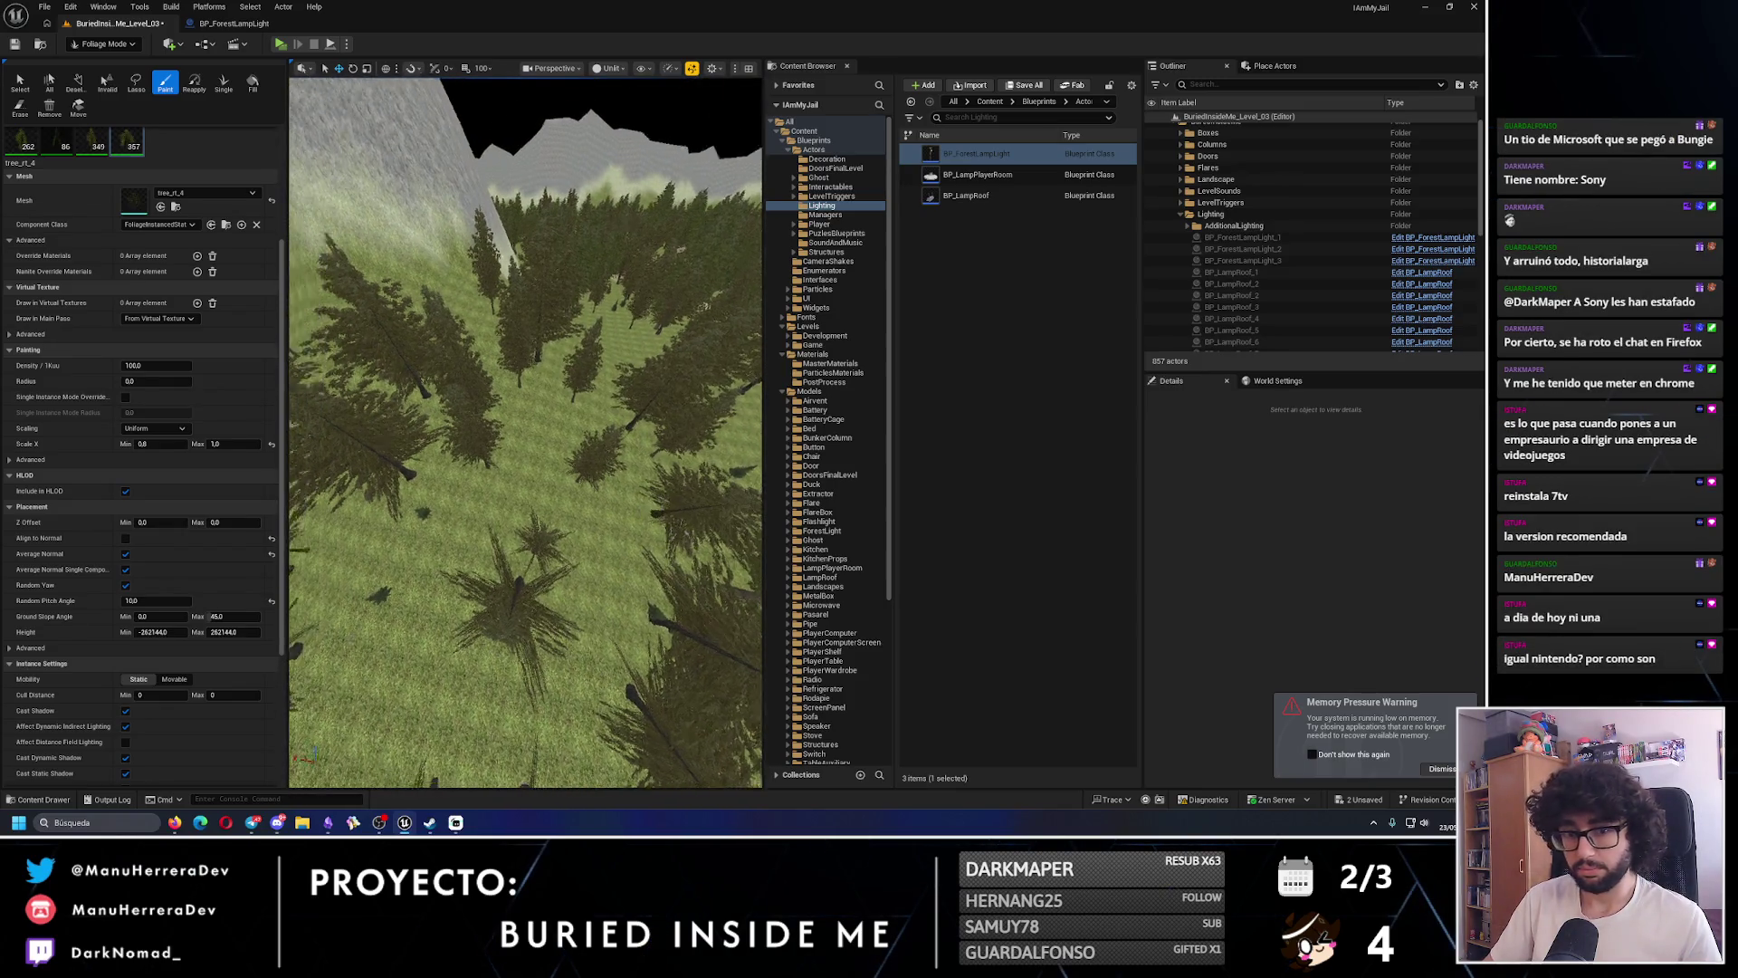
- Paint more tree_rt_4 pines across the slopes and below the ridge near the dirt path
key(e)
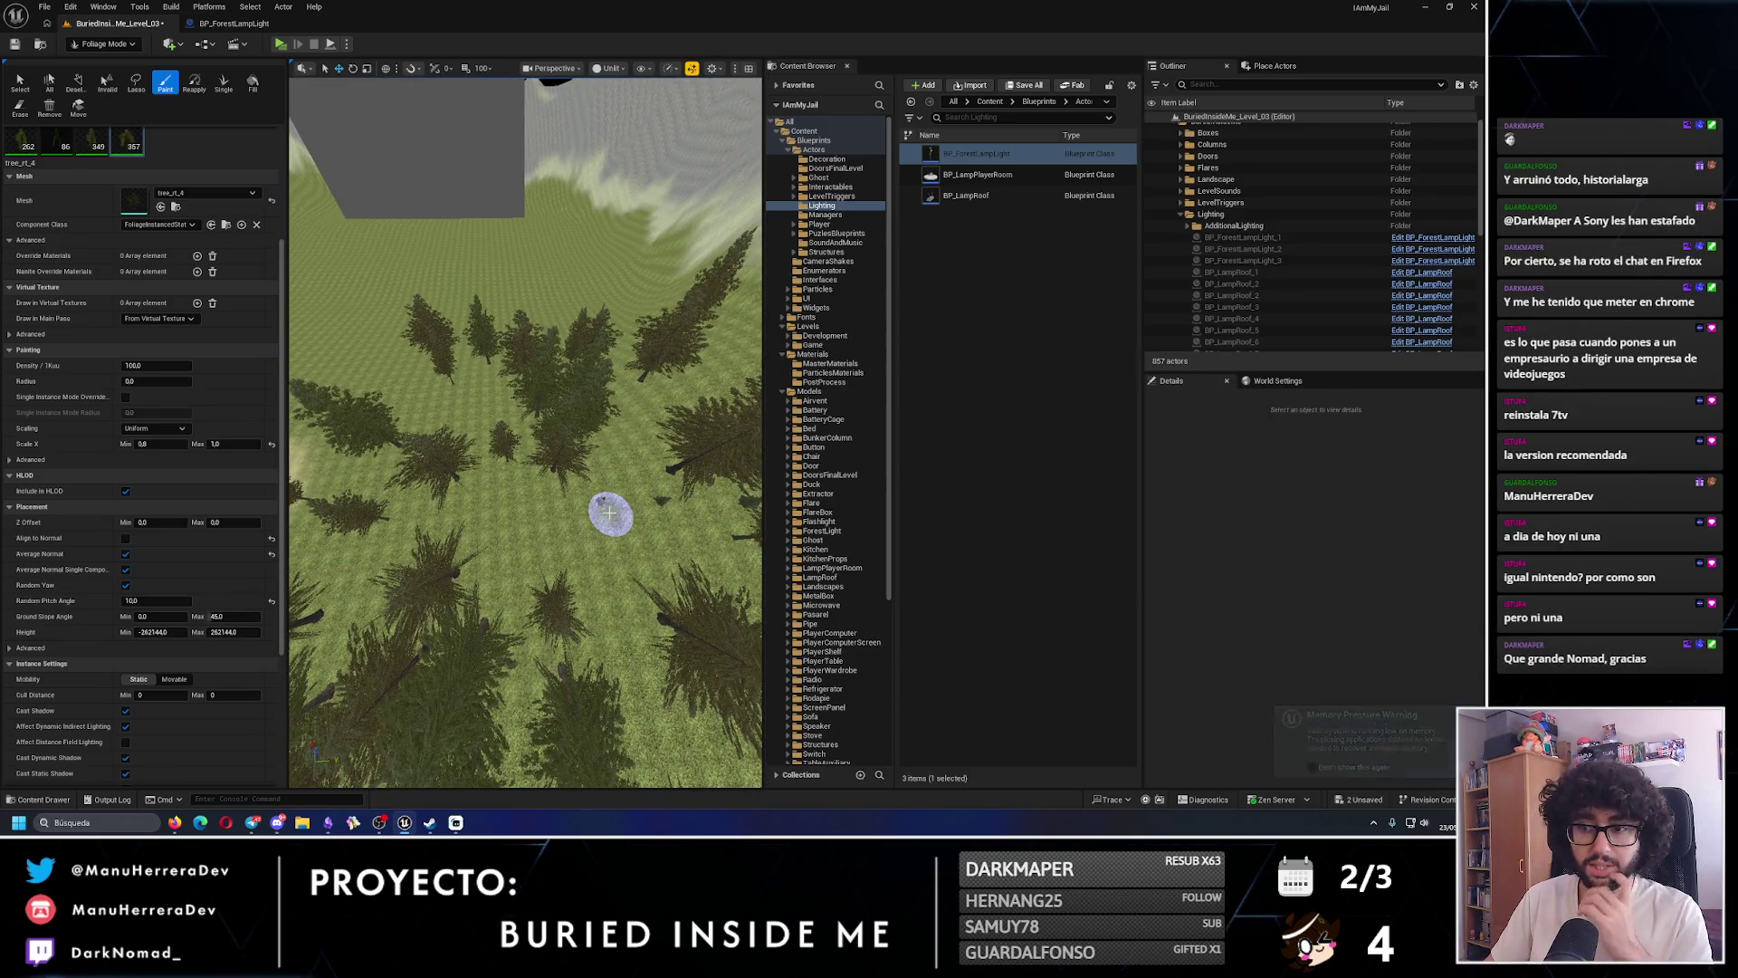
key(e)
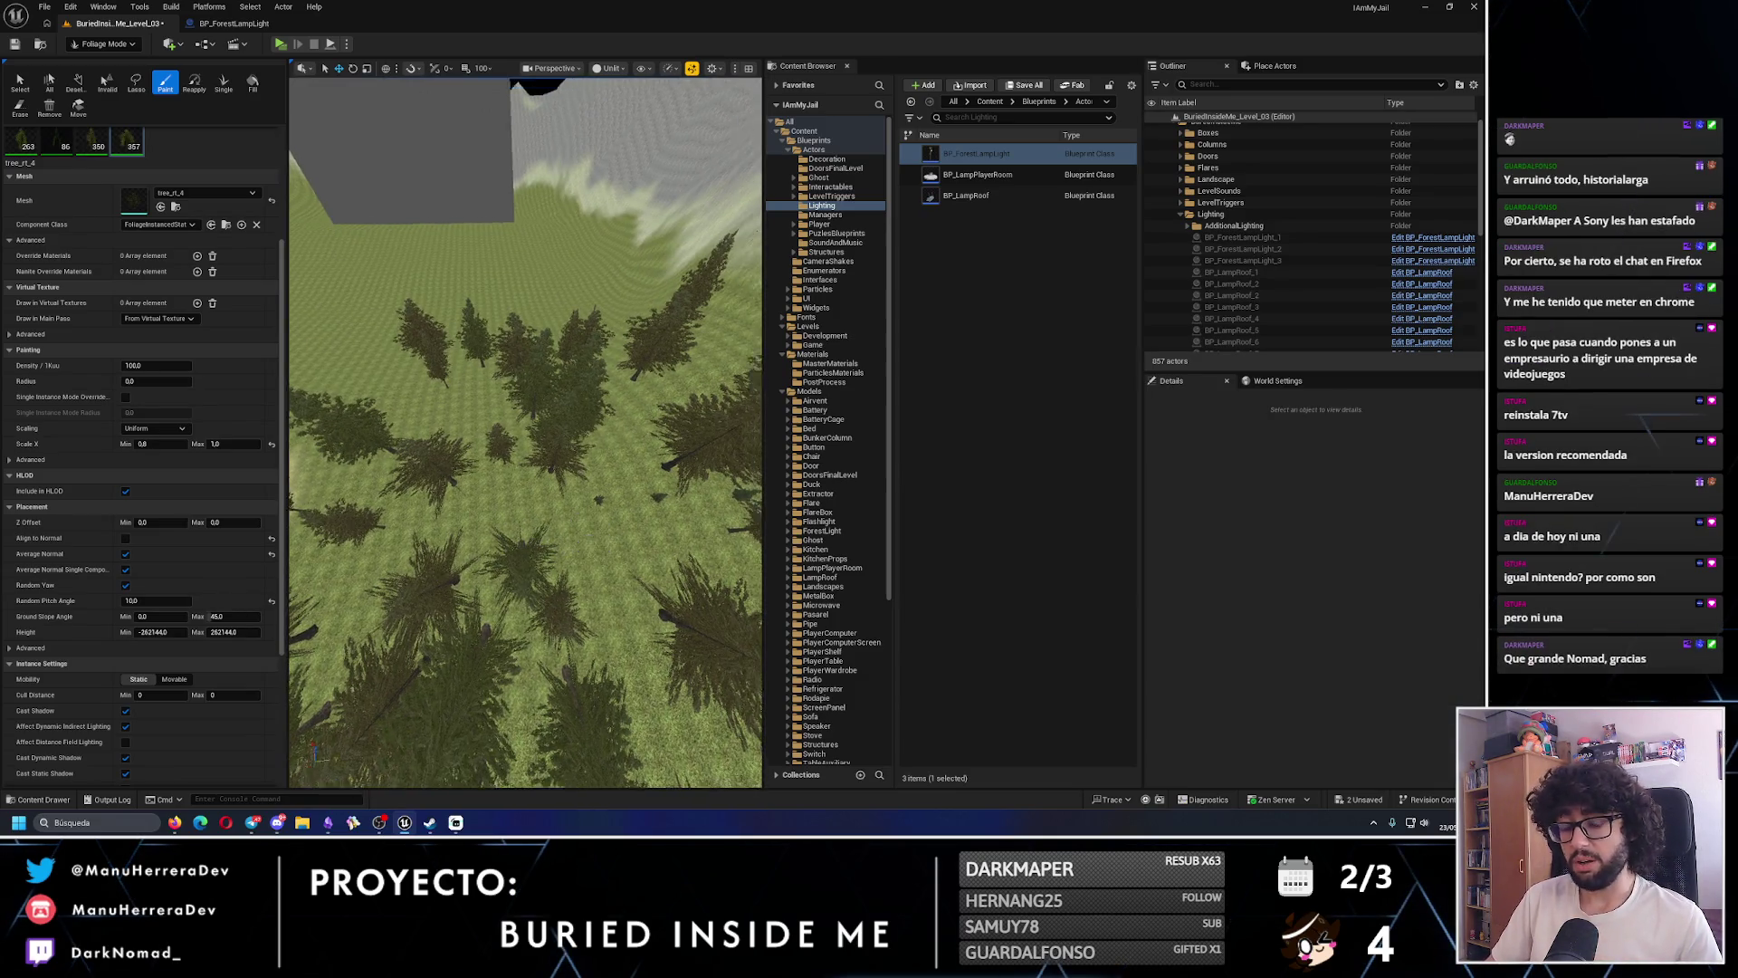
click(547, 583)
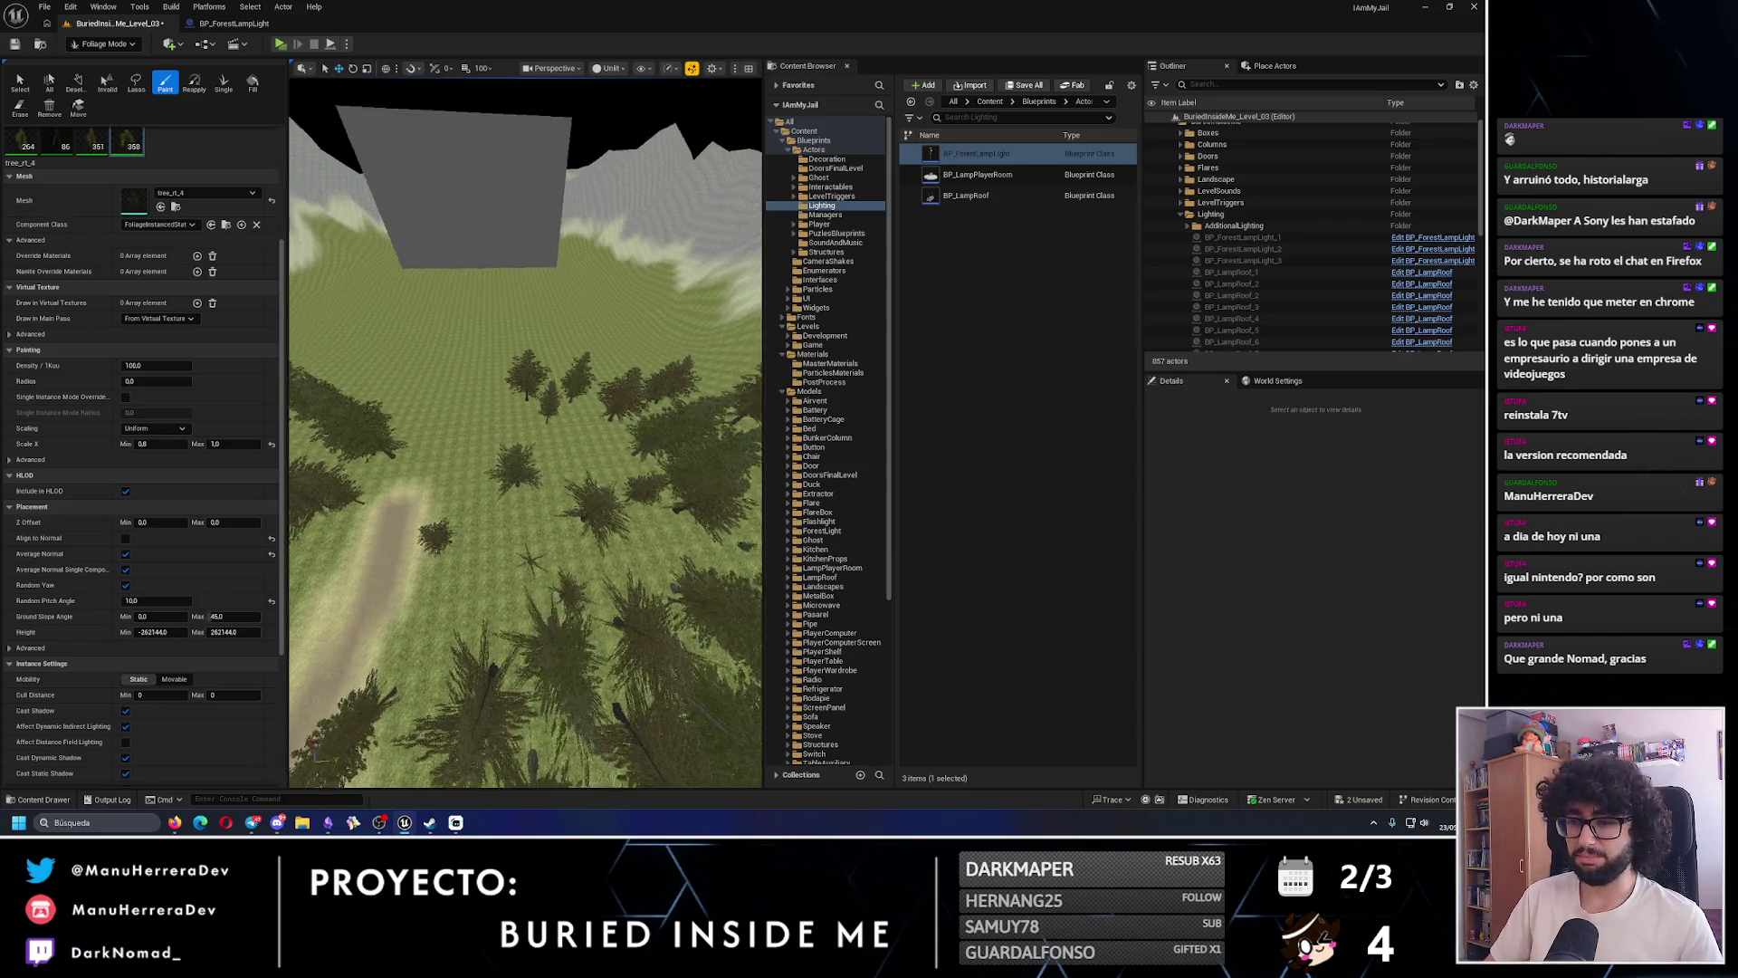
key(q)
scroll(518, 477, up, 2)
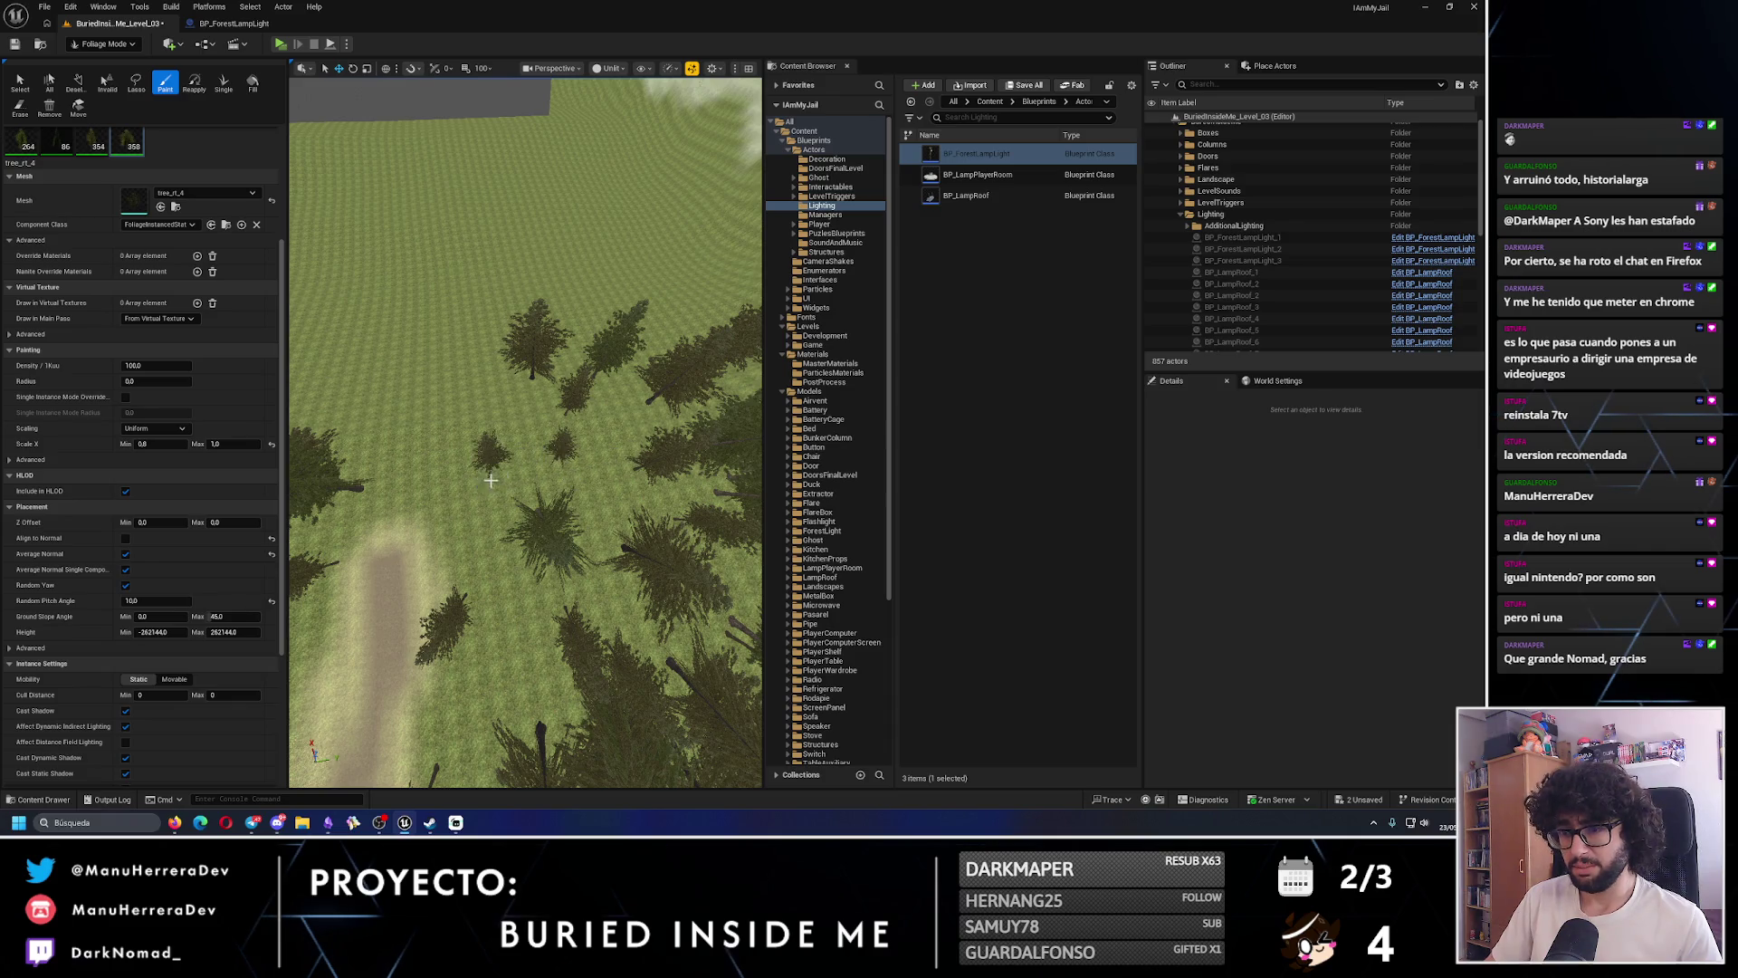
drag(489, 544, 543, 584)
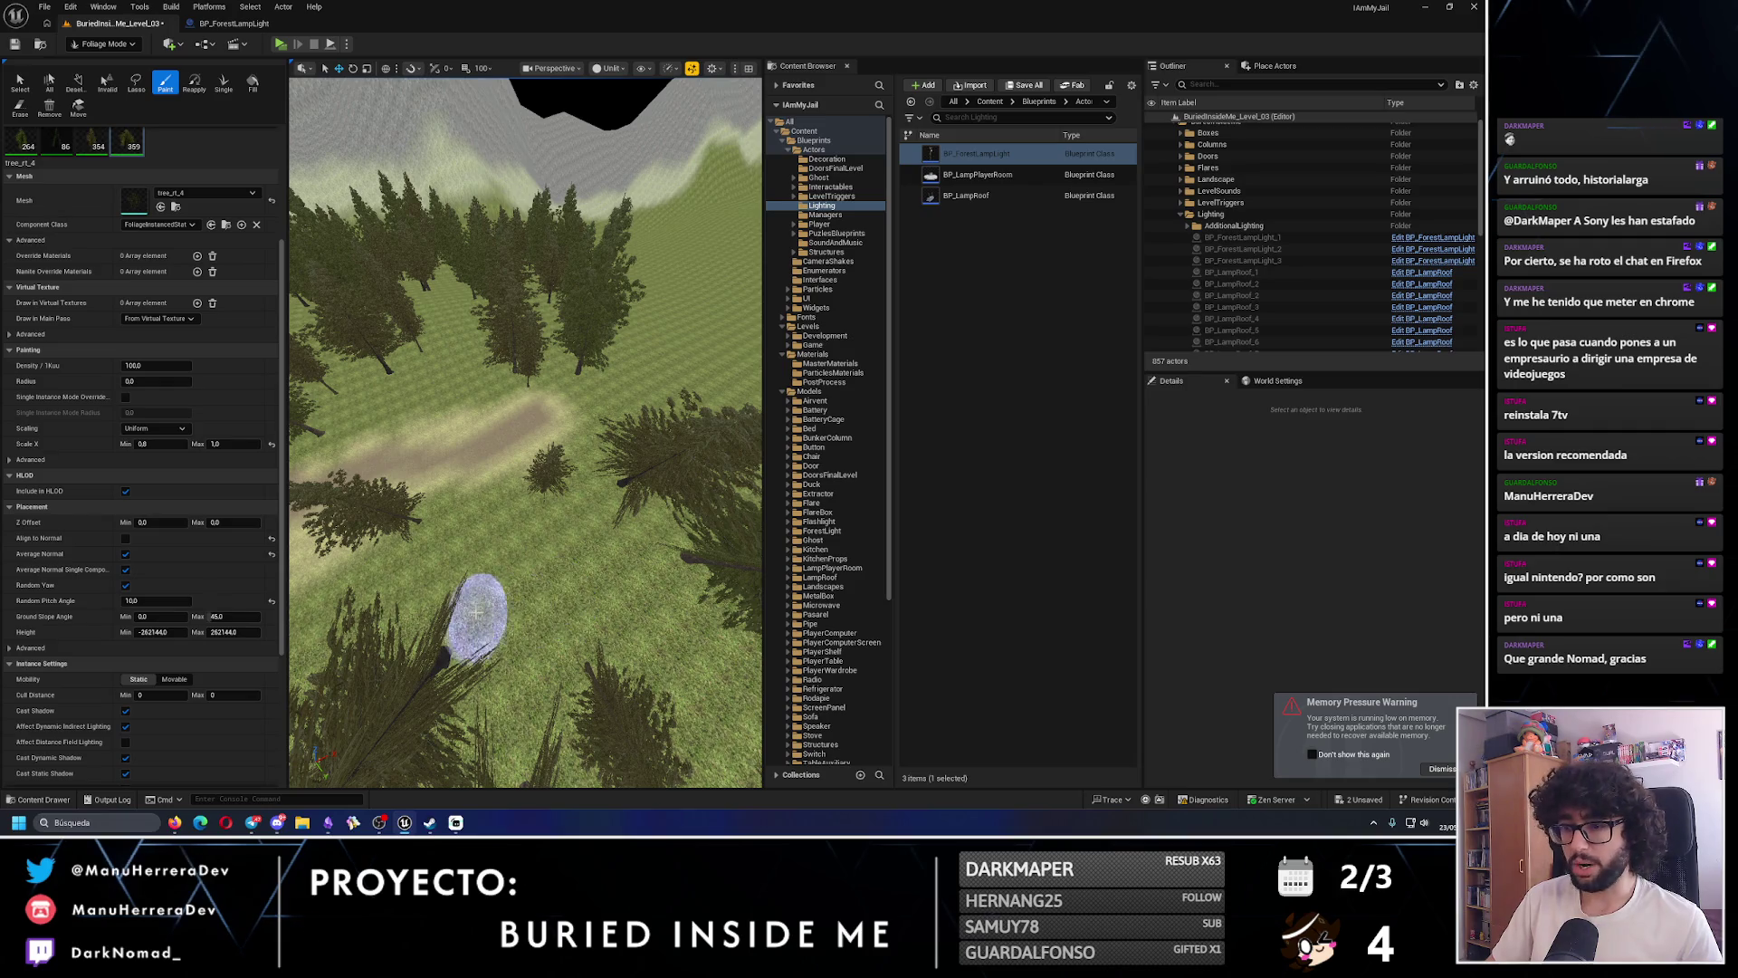
drag(545, 582, 579, 607)
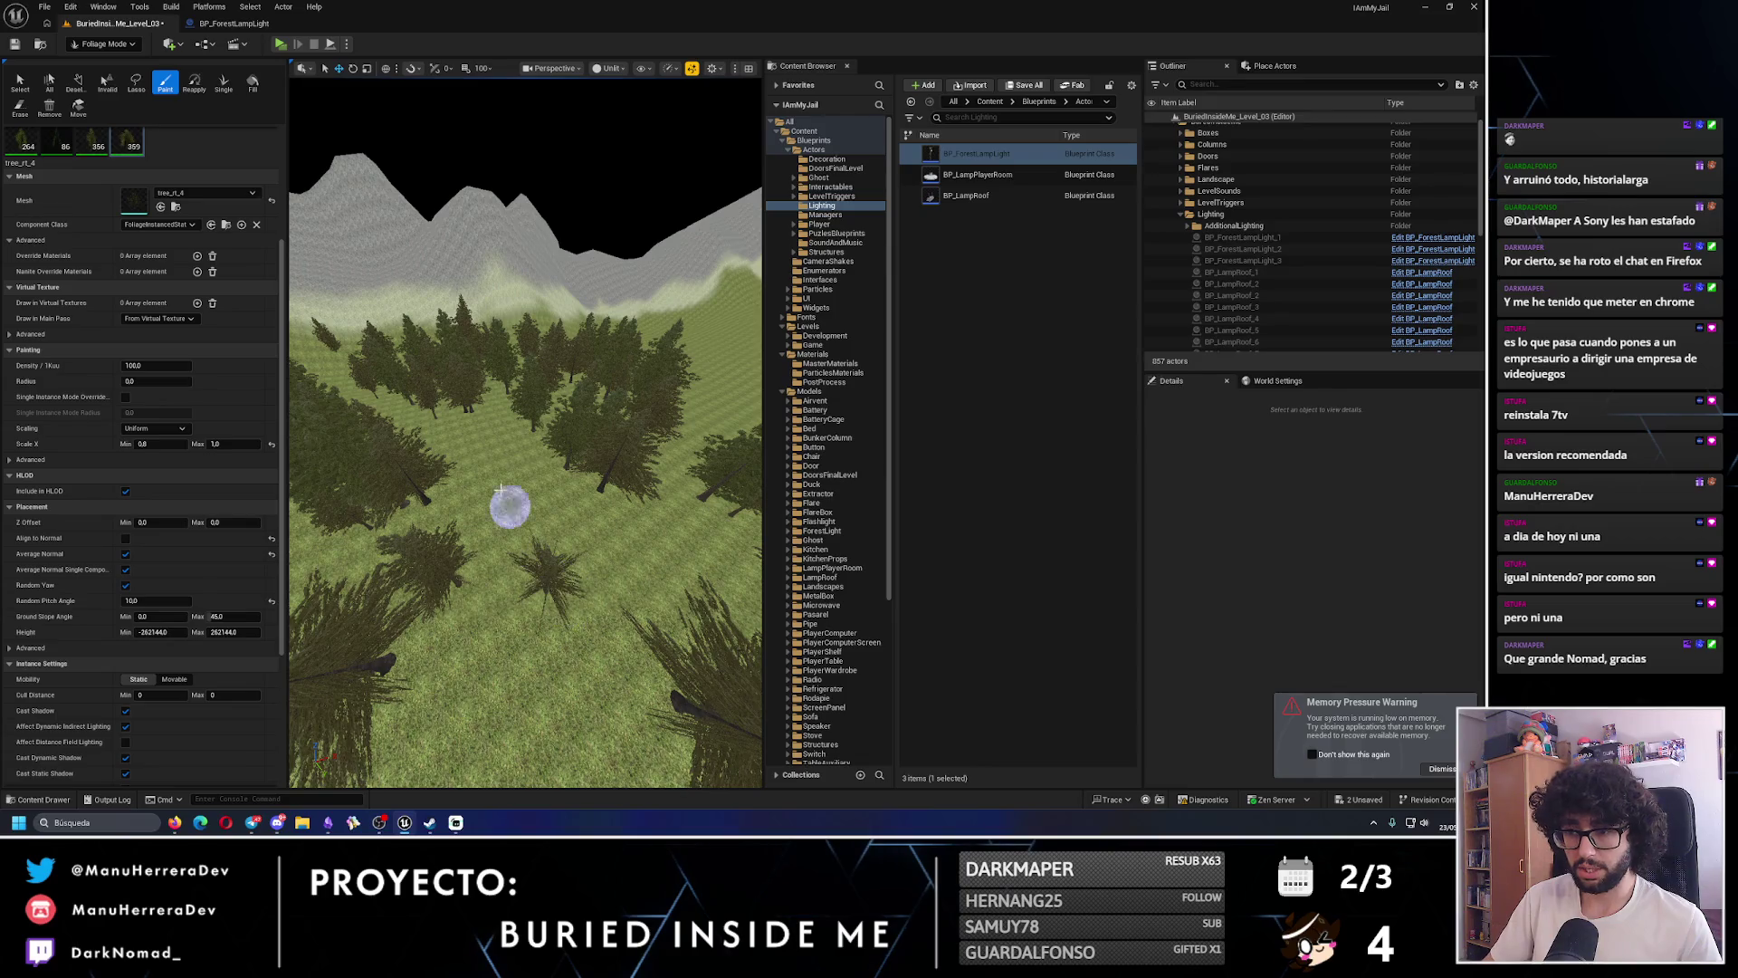
click(511, 495)
mouse_move(505, 496)
mouse_down()
mouse_move(543, 555)
mouse_move(497, 493)
mouse_up()
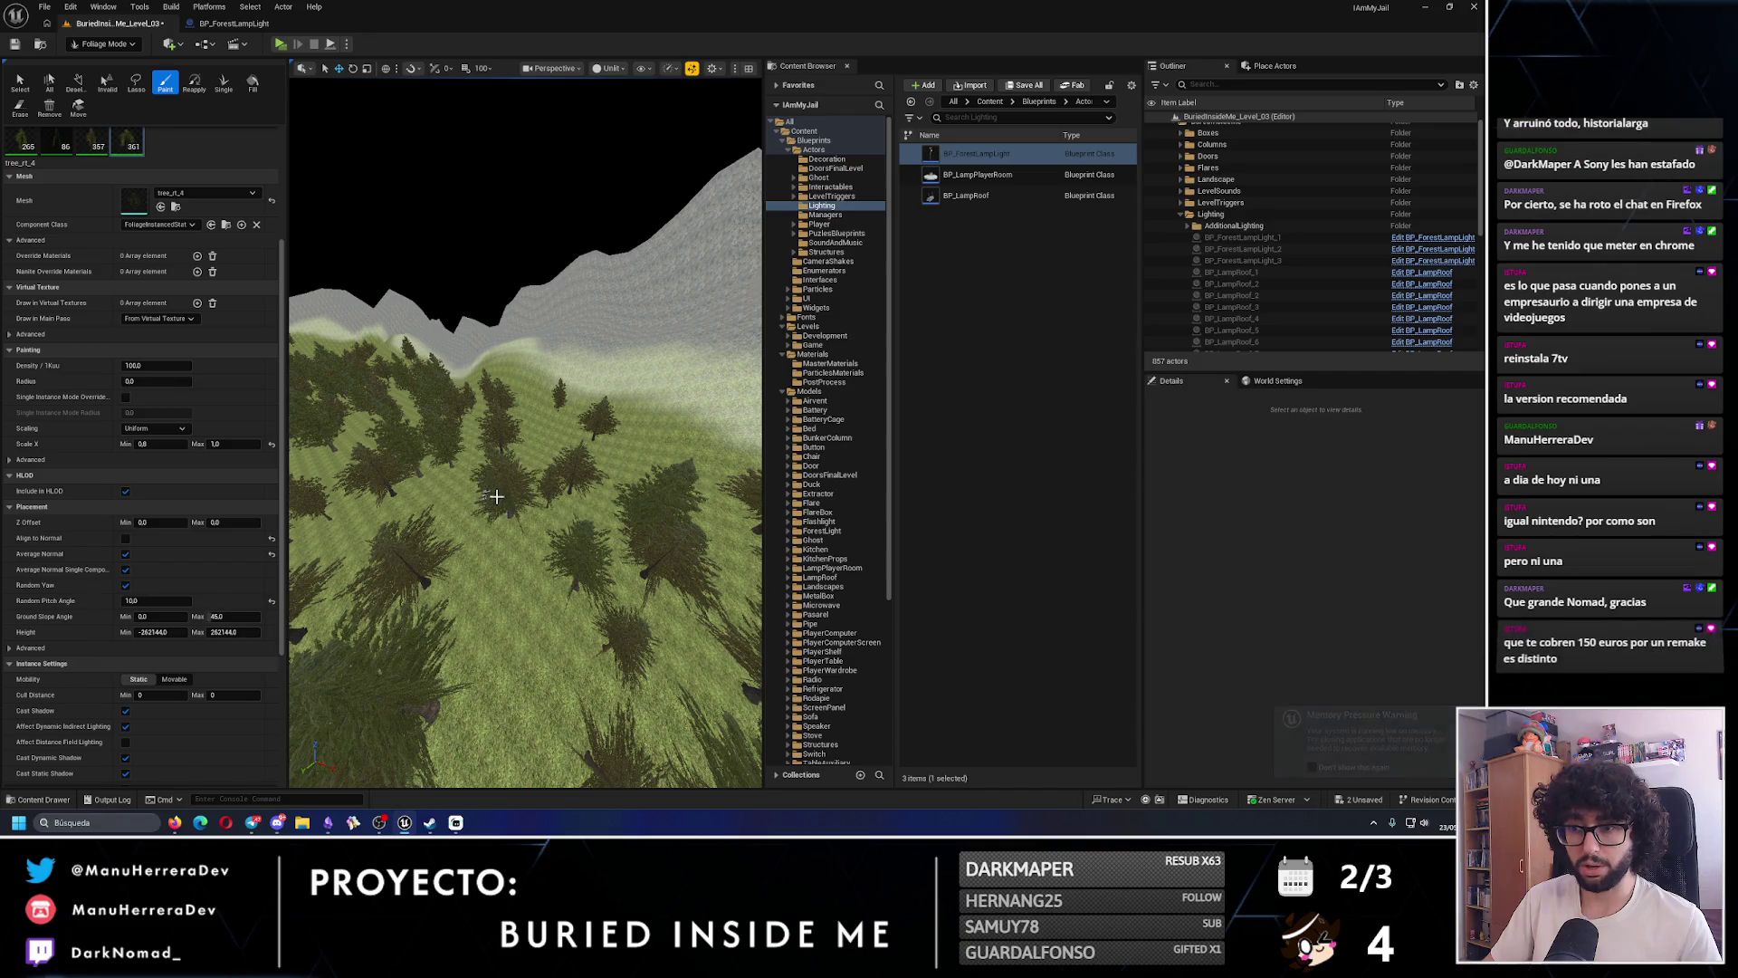
click(513, 589)
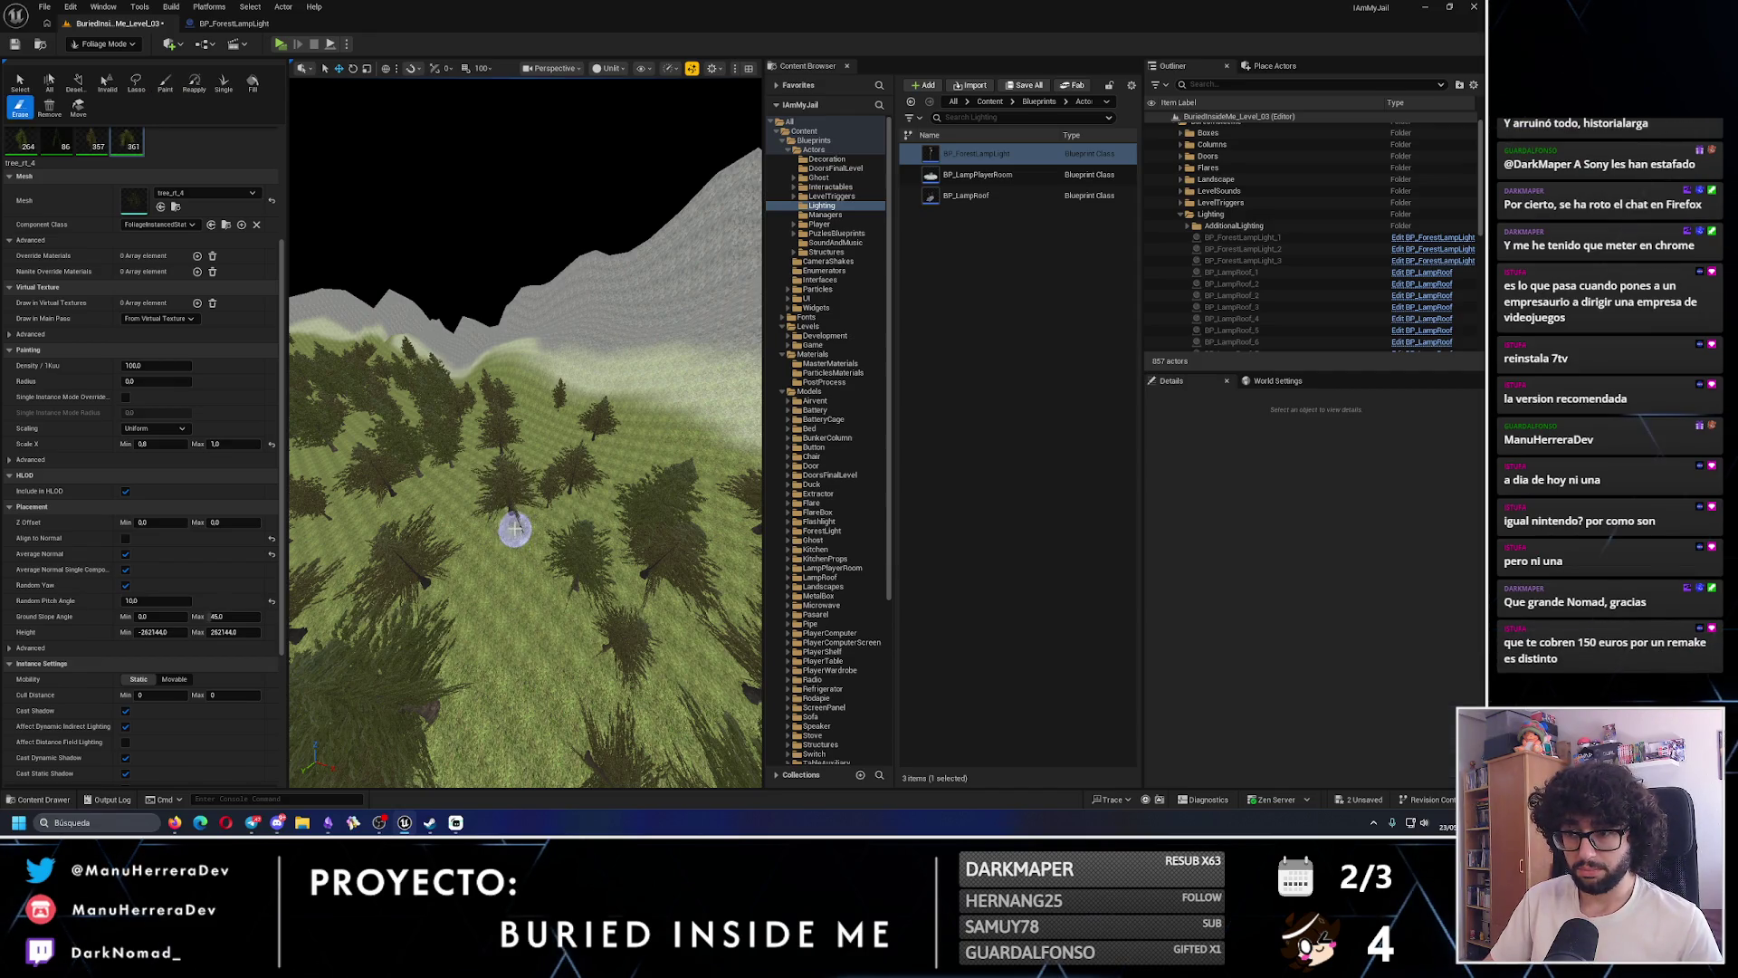
- Paint four more pines around the dirt path, bringing the foliage count to 366
click(513, 643)
mouse_move(514, 643)
mouse_down()
mouse_move(590, 567)
mouse_move(564, 570)
mouse_move(563, 529)
mouse_move(609, 592)
mouse_move(523, 543)
mouse_move(558, 549)
mouse_move(539, 521)
mouse_move(518, 536)
mouse_up()
click(565, 584)
click(546, 544)
click(531, 532)
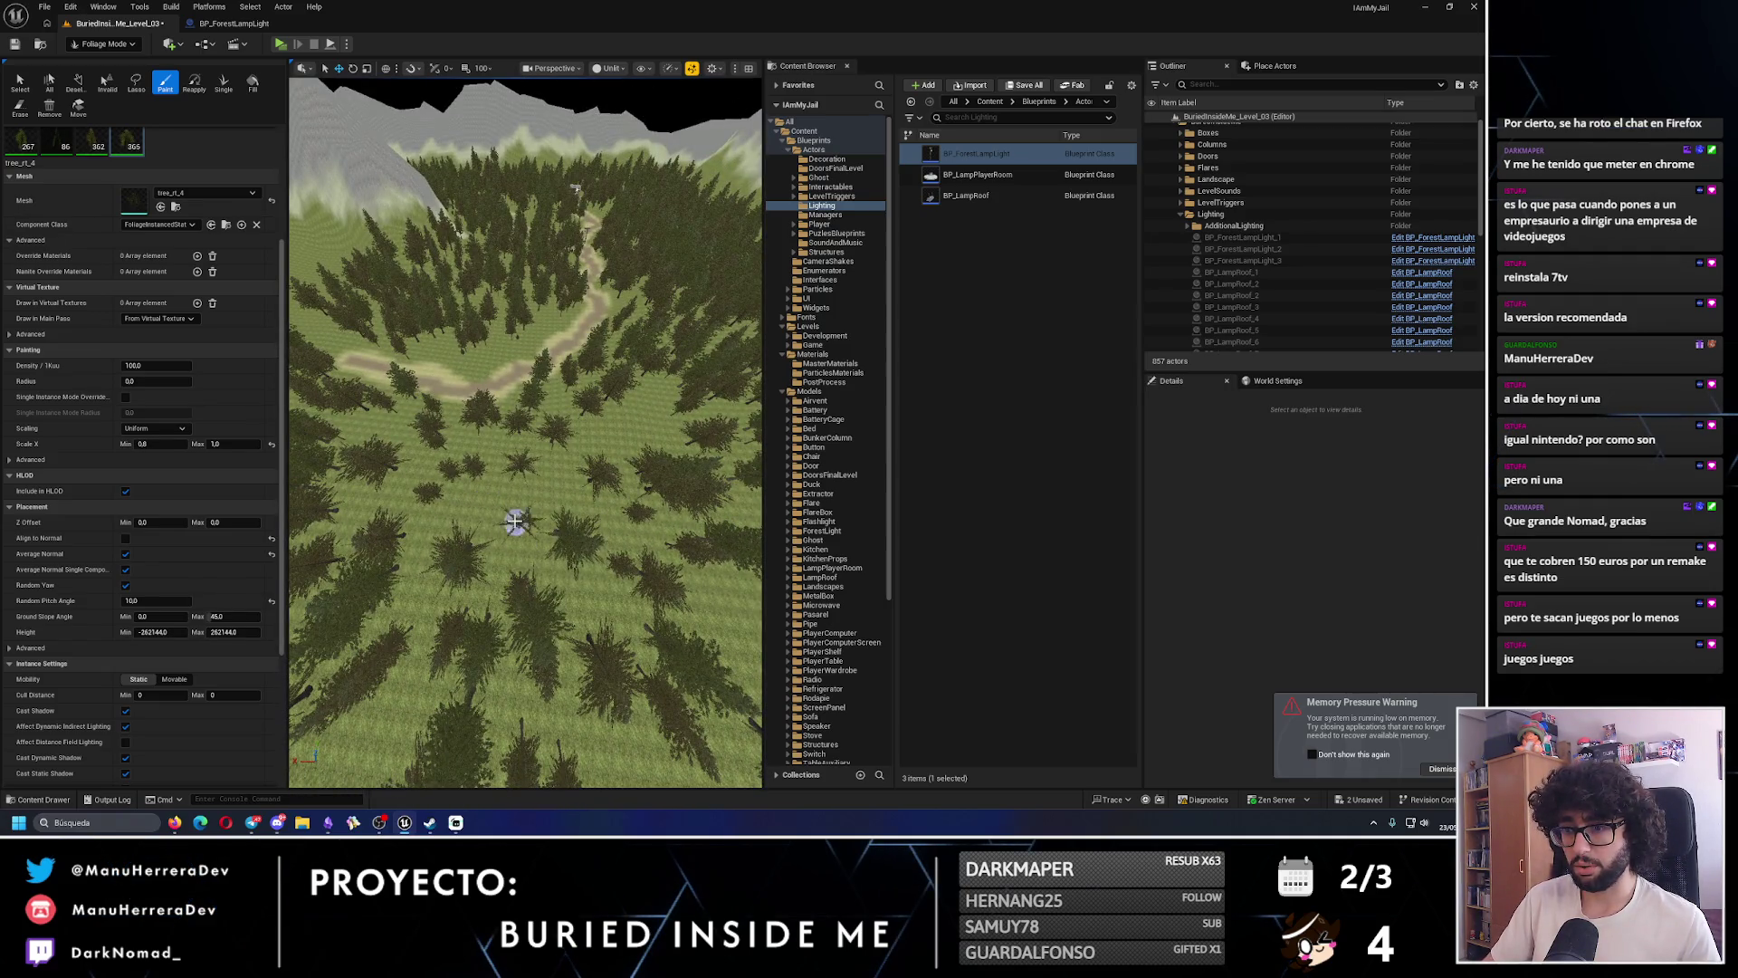
drag(634, 425, 632, 389)
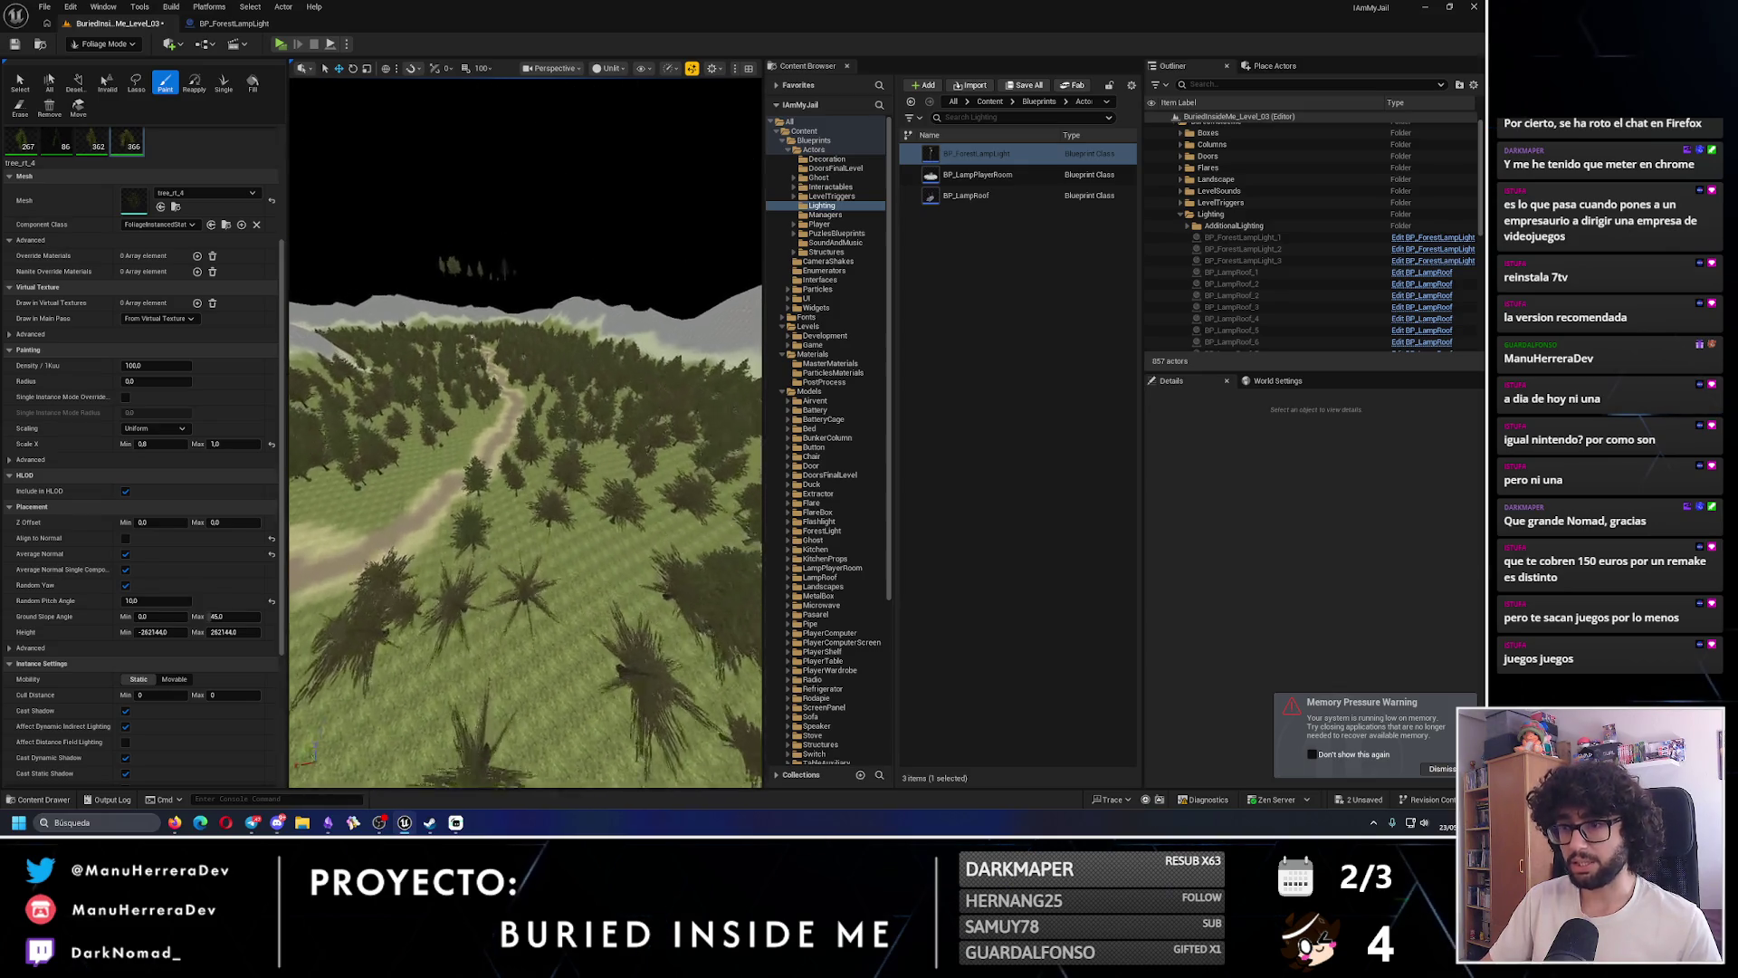
mouse_move(498, 342)
mouse_down()
mouse_move(651, 416)
mouse_move(431, 493)
mouse_up()
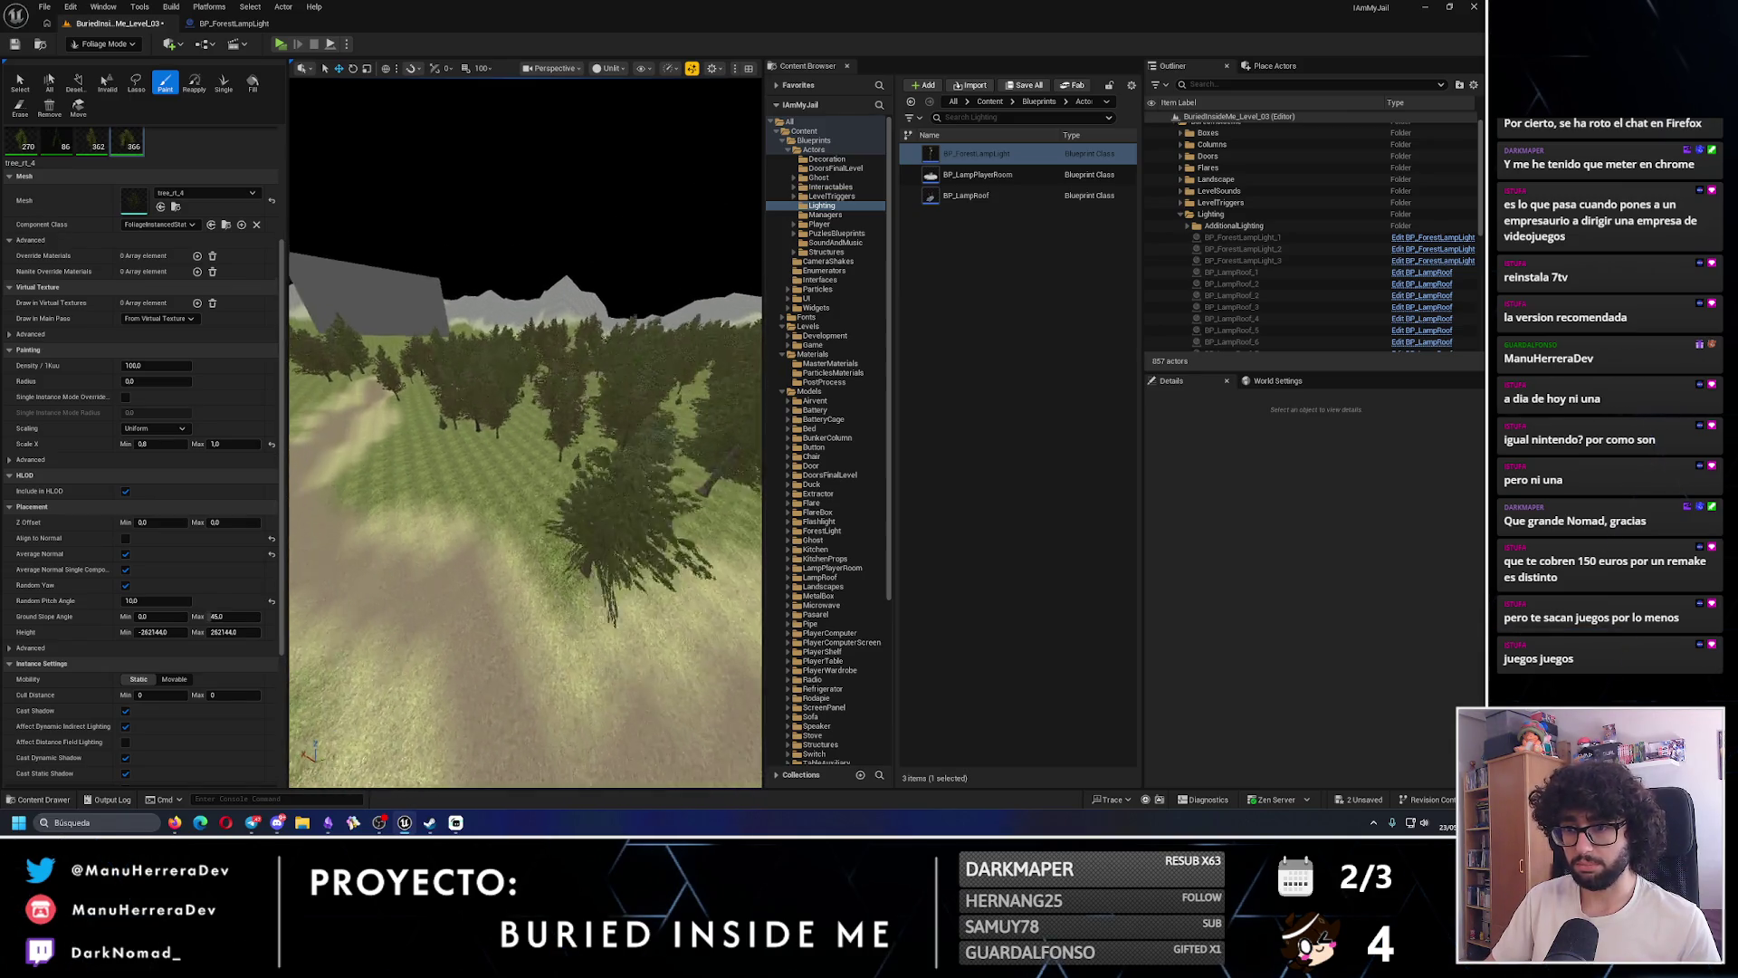
- Paint trees along both sides of the dirt path and on its grassy verge
click(494, 518)
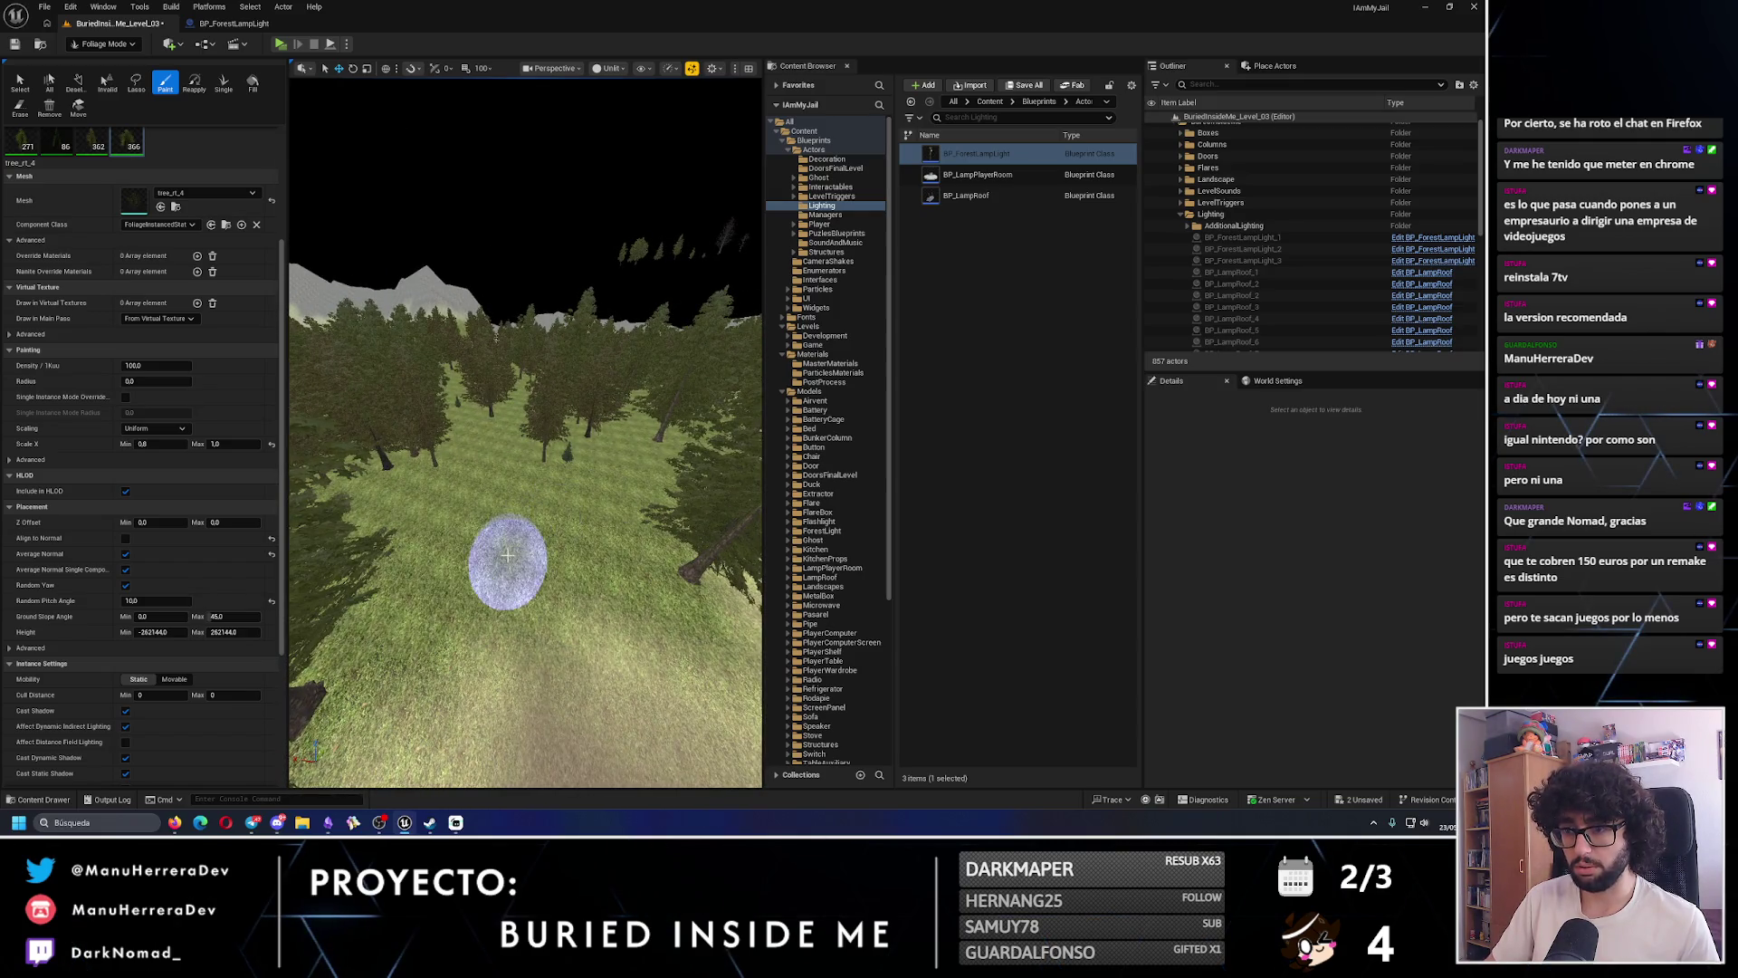
mouse_move(509, 525)
mouse_down()
mouse_move(540, 519)
mouse_move(521, 484)
mouse_move(504, 497)
mouse_move(559, 425)
mouse_move(601, 543)
mouse_move(567, 502)
mouse_up()
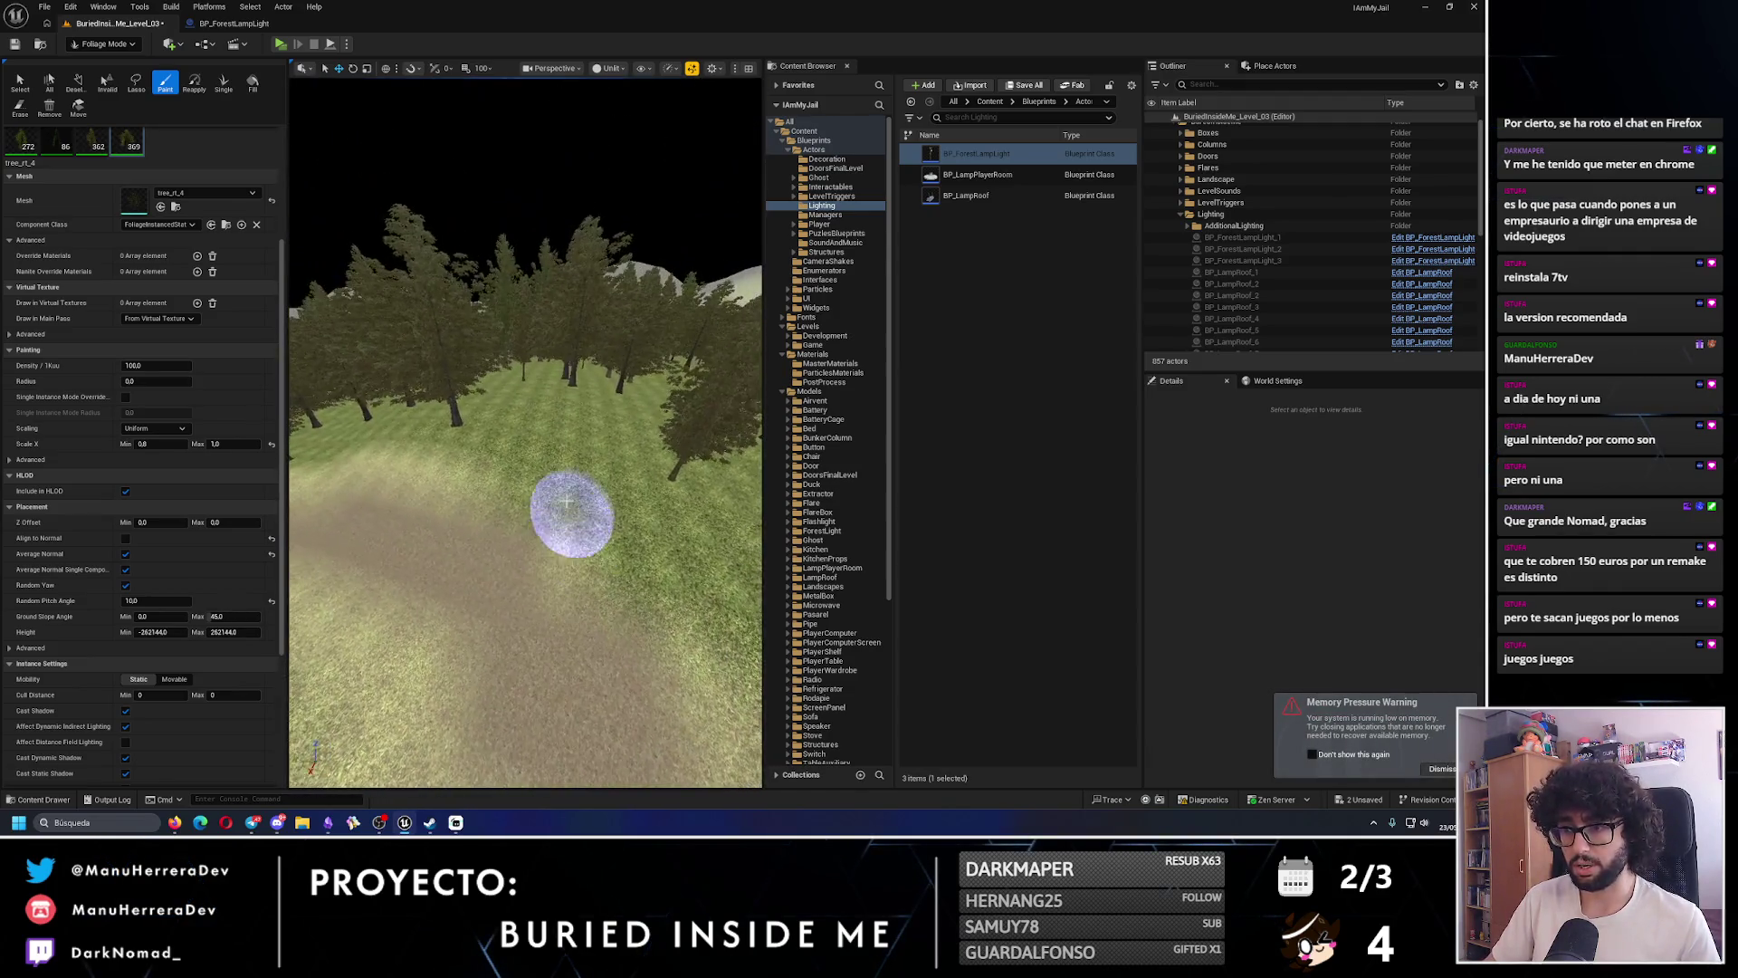
click(632, 532)
mouse_move(631, 532)
mouse_down()
mouse_move(543, 469)
mouse_move(458, 487)
mouse_move(488, 479)
mouse_move(489, 452)
mouse_up()
click(549, 464)
click(490, 546)
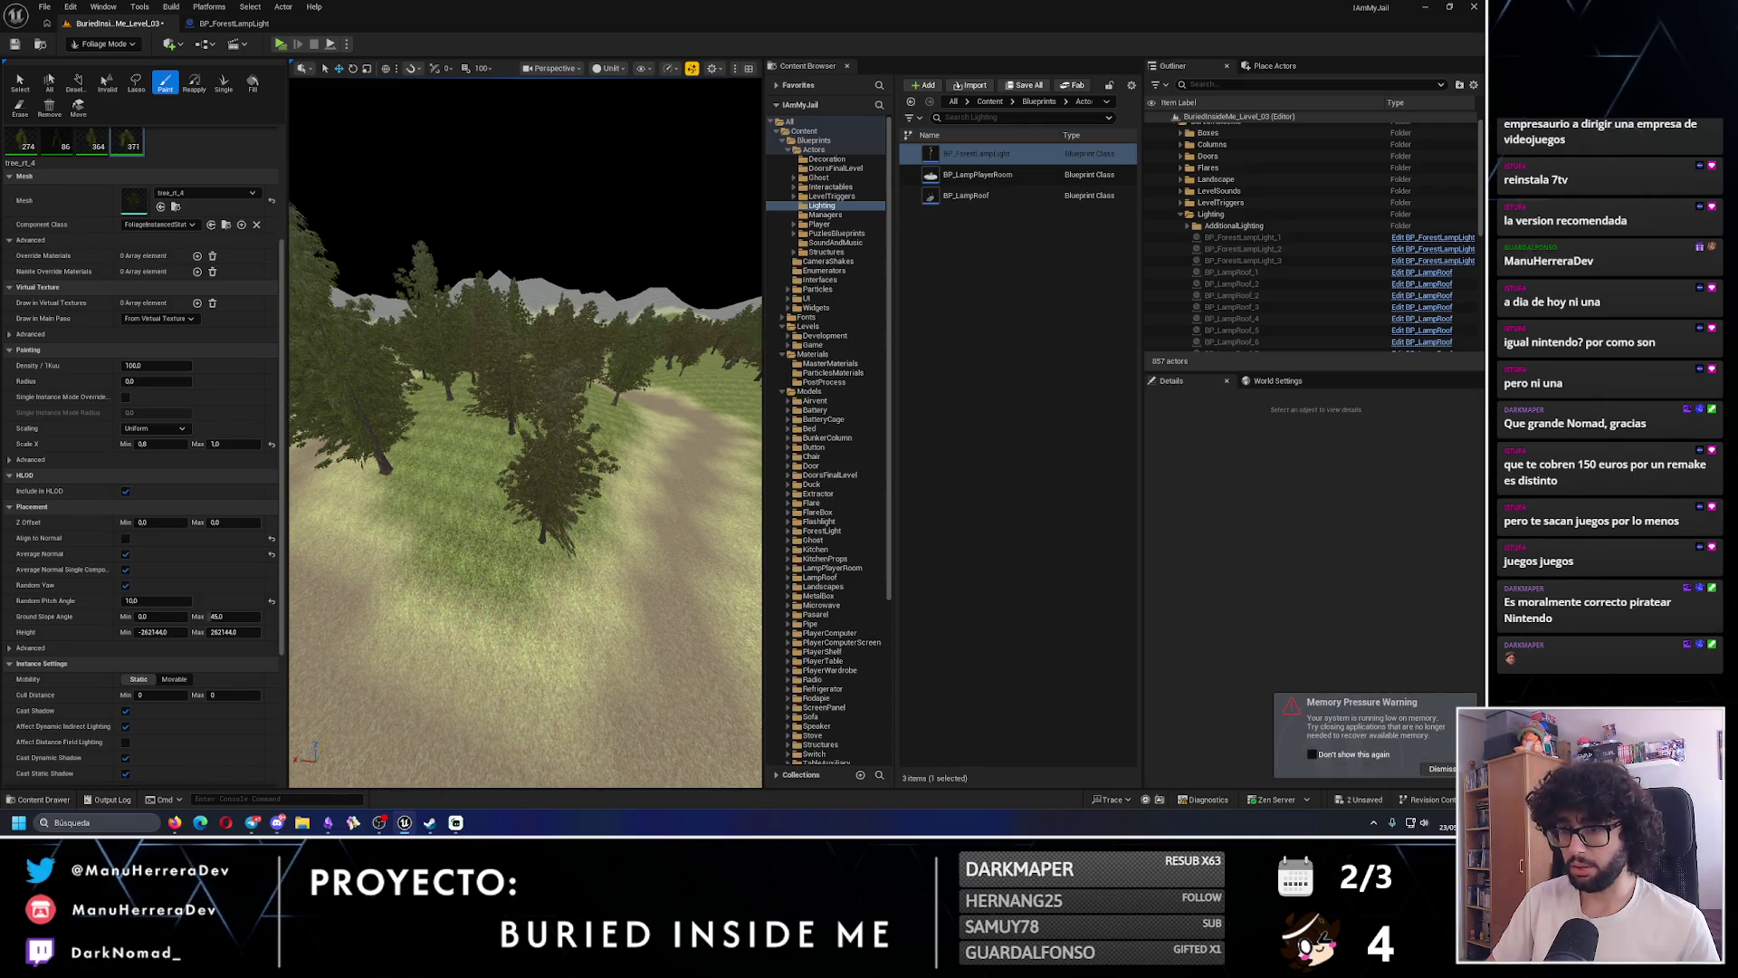
- Paint two more trees at the tree line, raising the tree_rt_4 count to 375
mouse_move(482, 516)
mouse_down()
mouse_move(425, 520)
mouse_move(482, 516)
mouse_up()
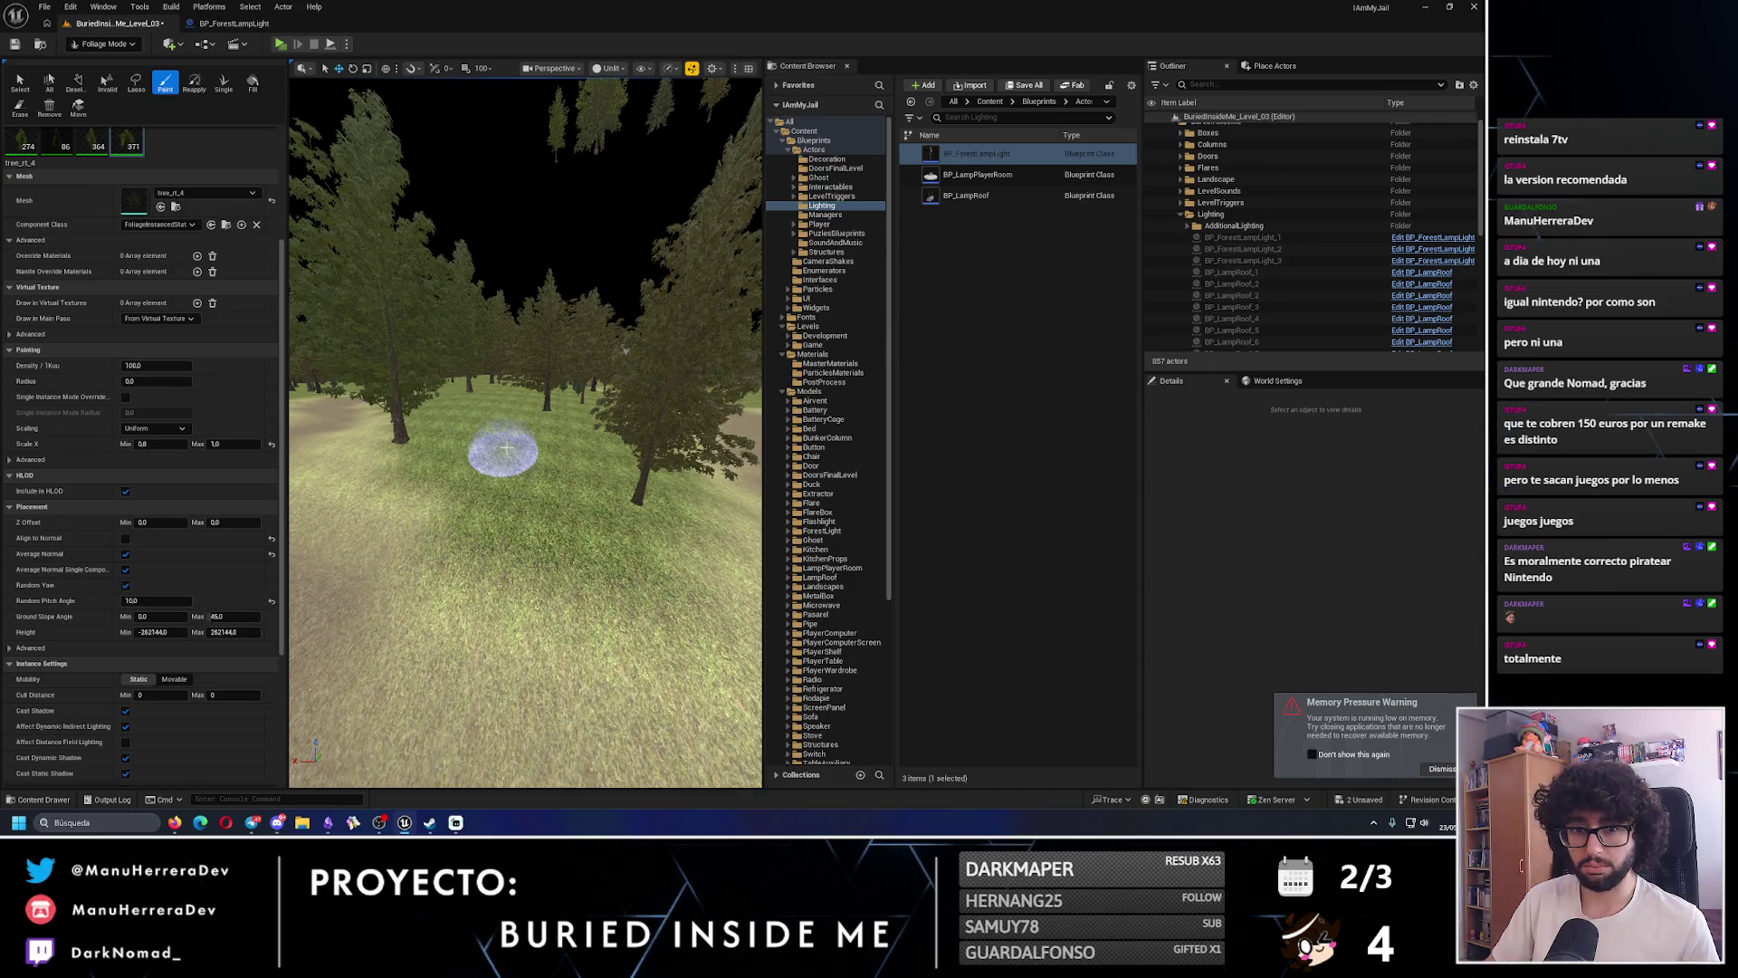
drag(499, 468, 489, 448)
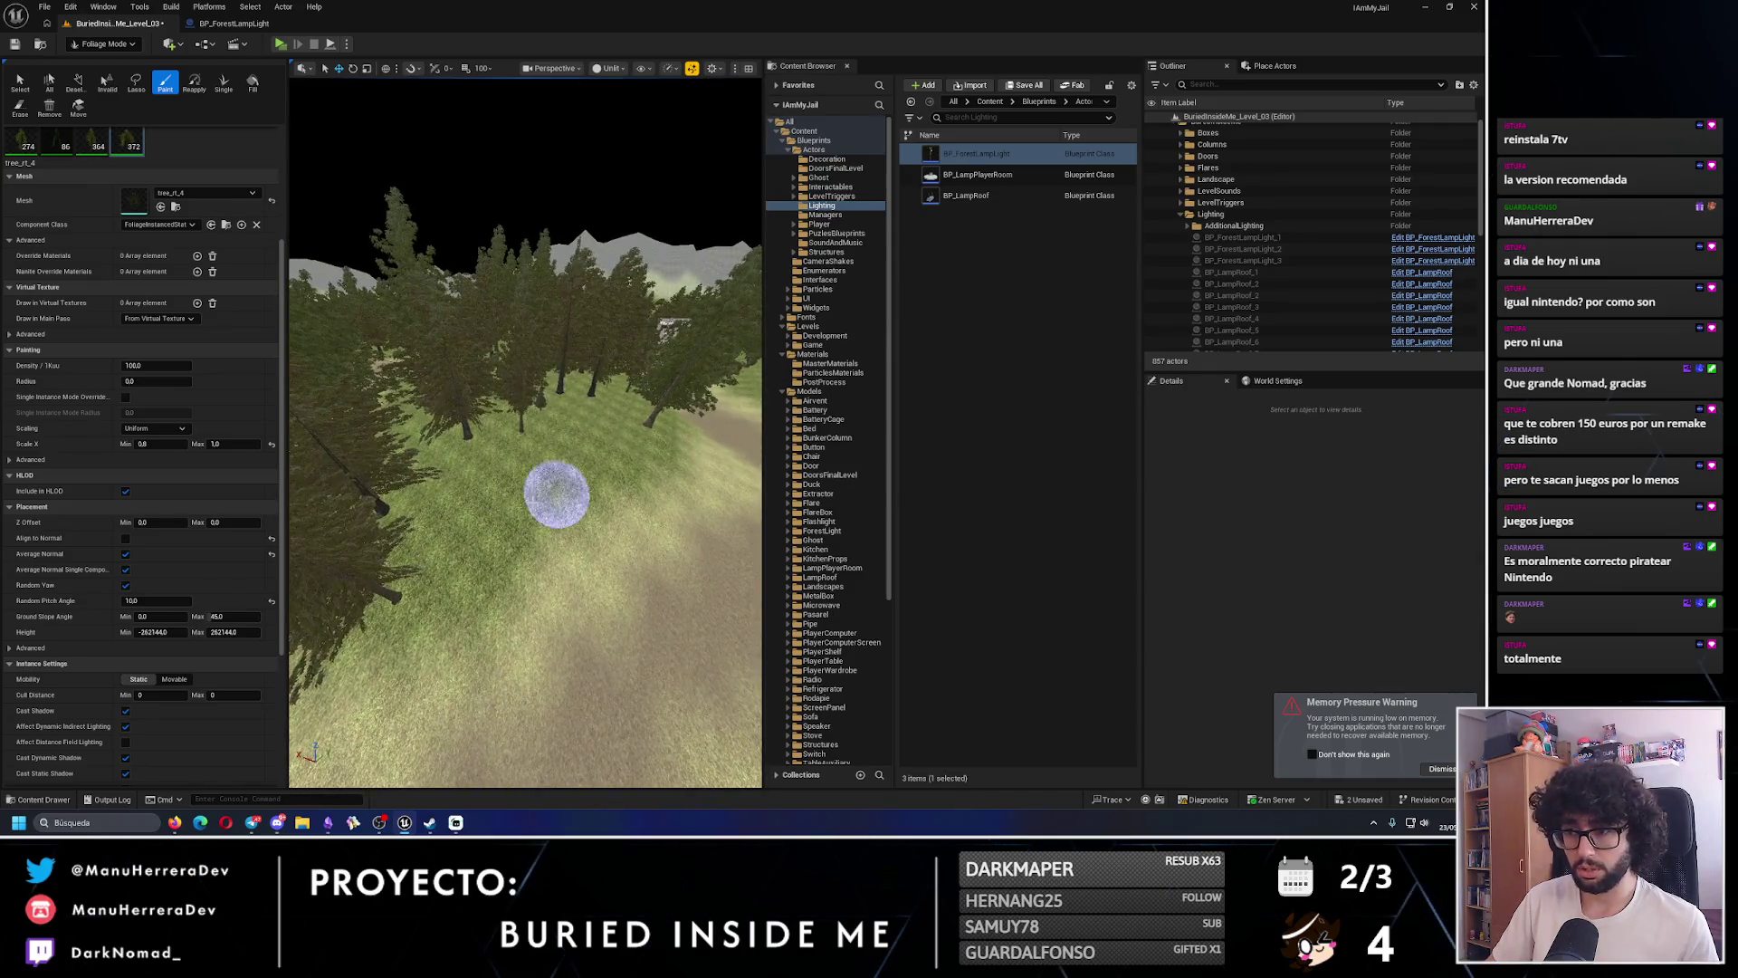
mouse_move(519, 516)
mouse_down()
mouse_move(497, 544)
mouse_move(515, 503)
mouse_up()
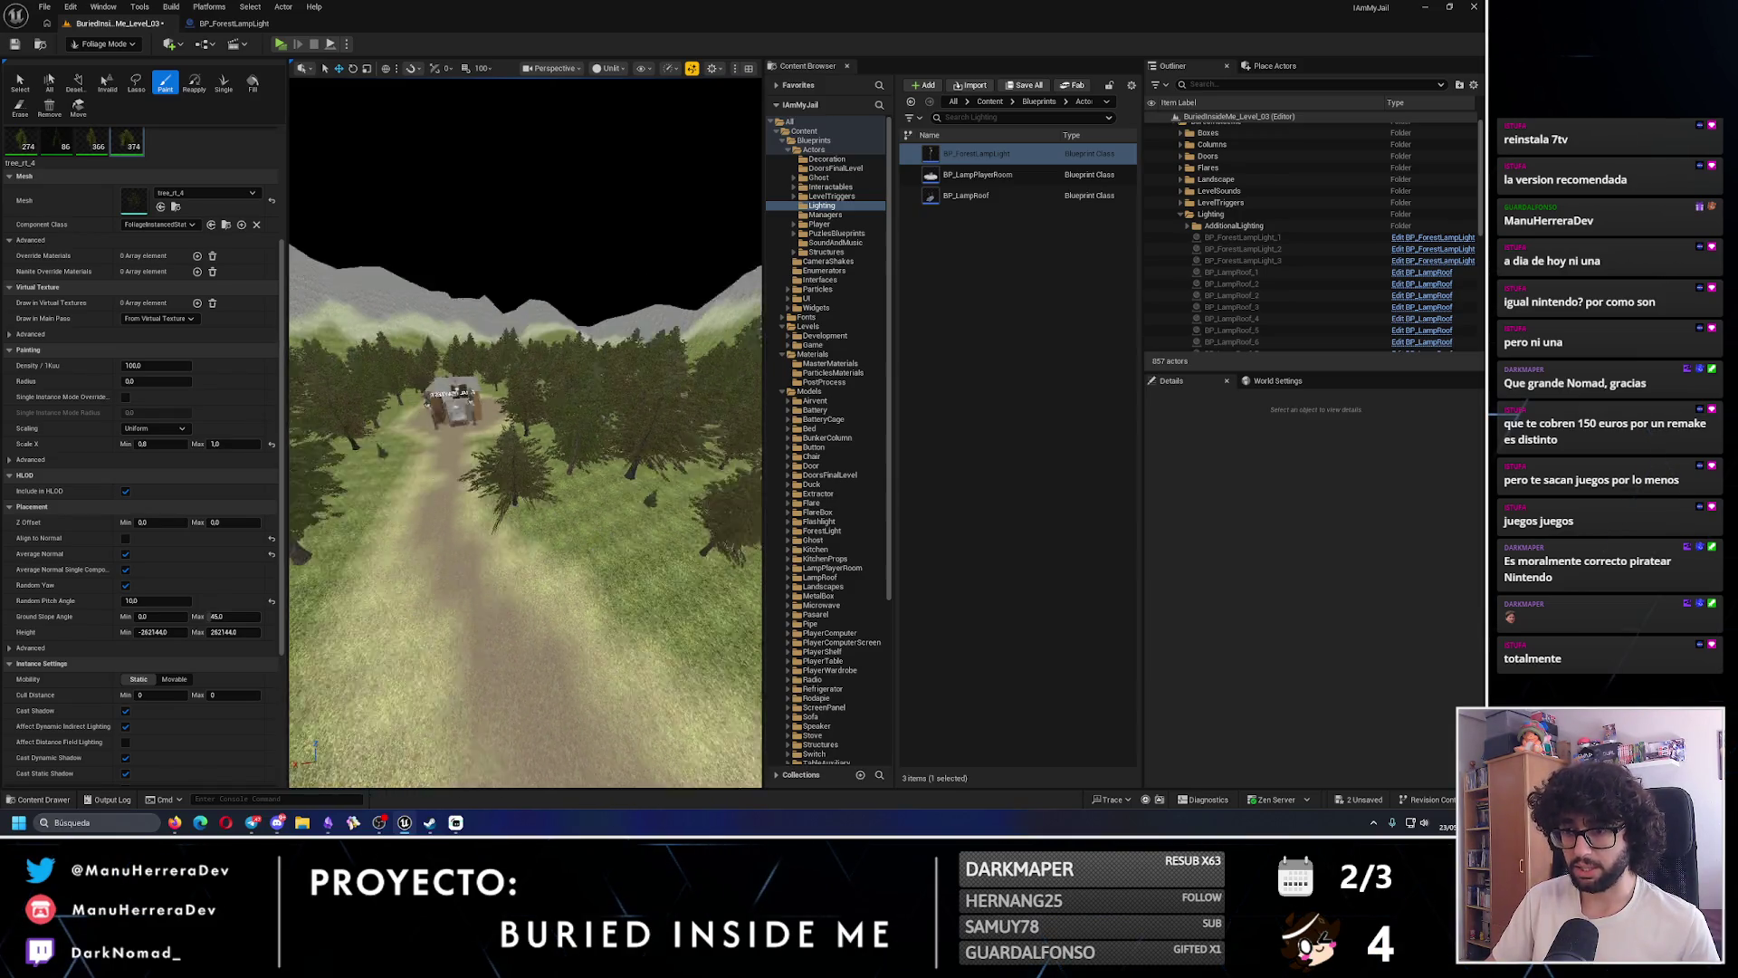
drag(525, 434, 634, 434)
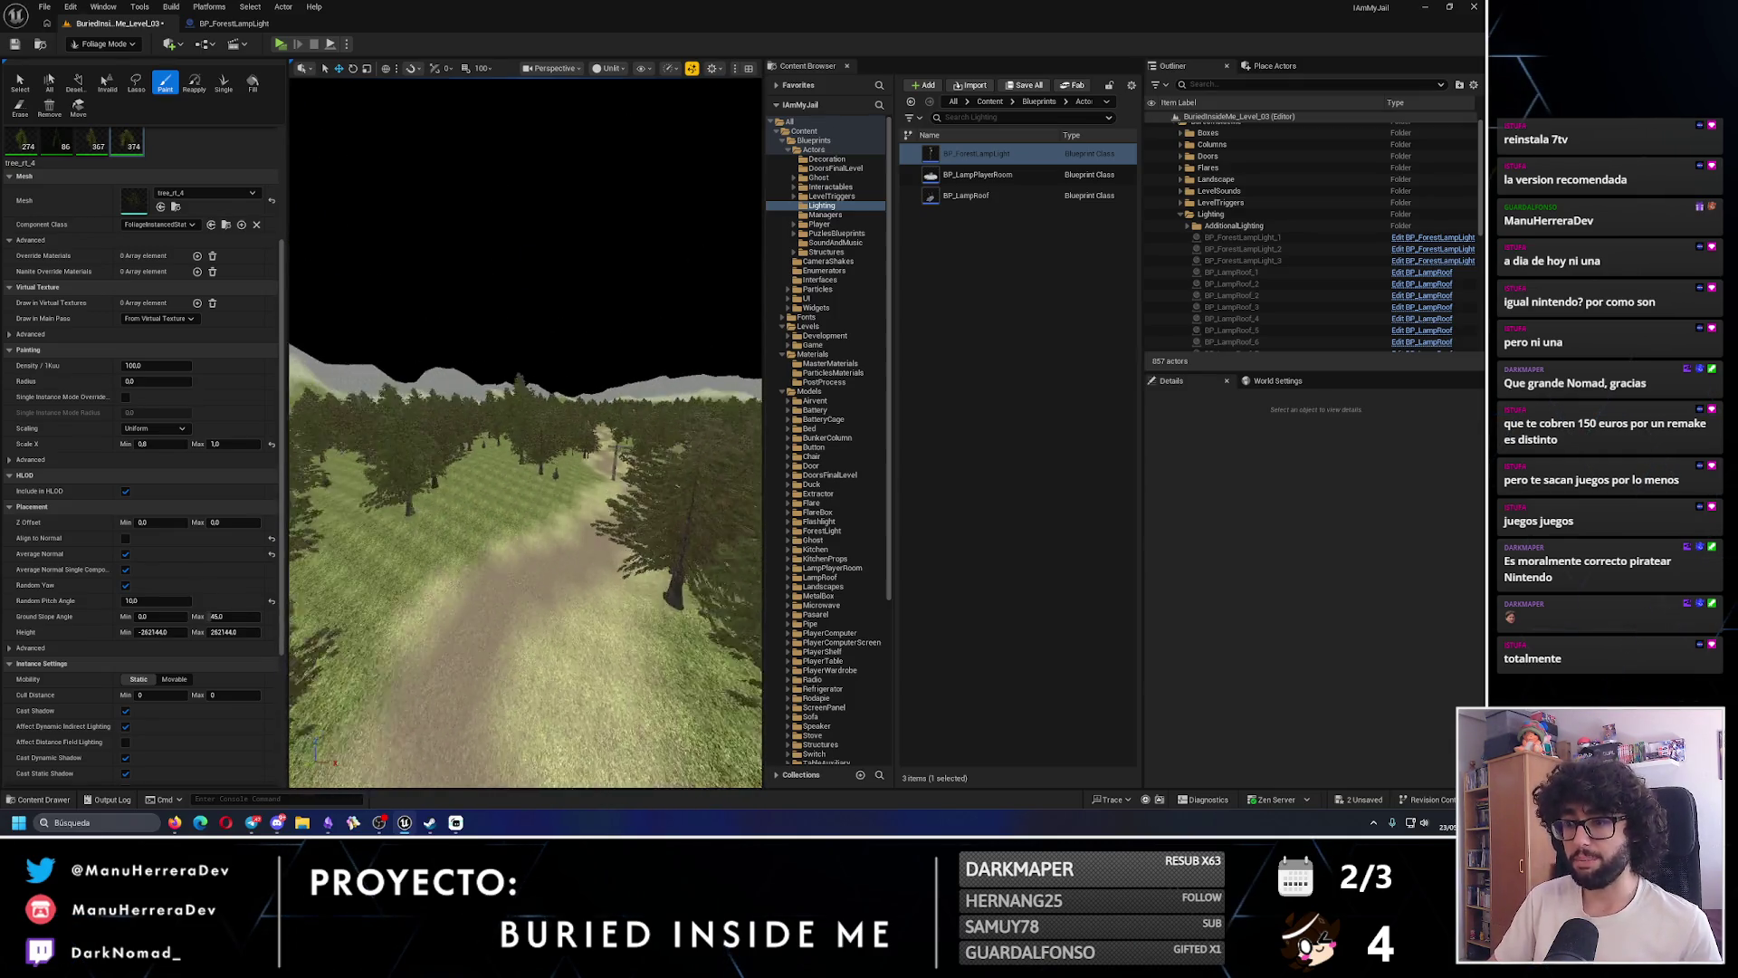
mouse_move(503, 433)
mouse_down()
mouse_move(504, 419)
mouse_move(602, 482)
mouse_up()
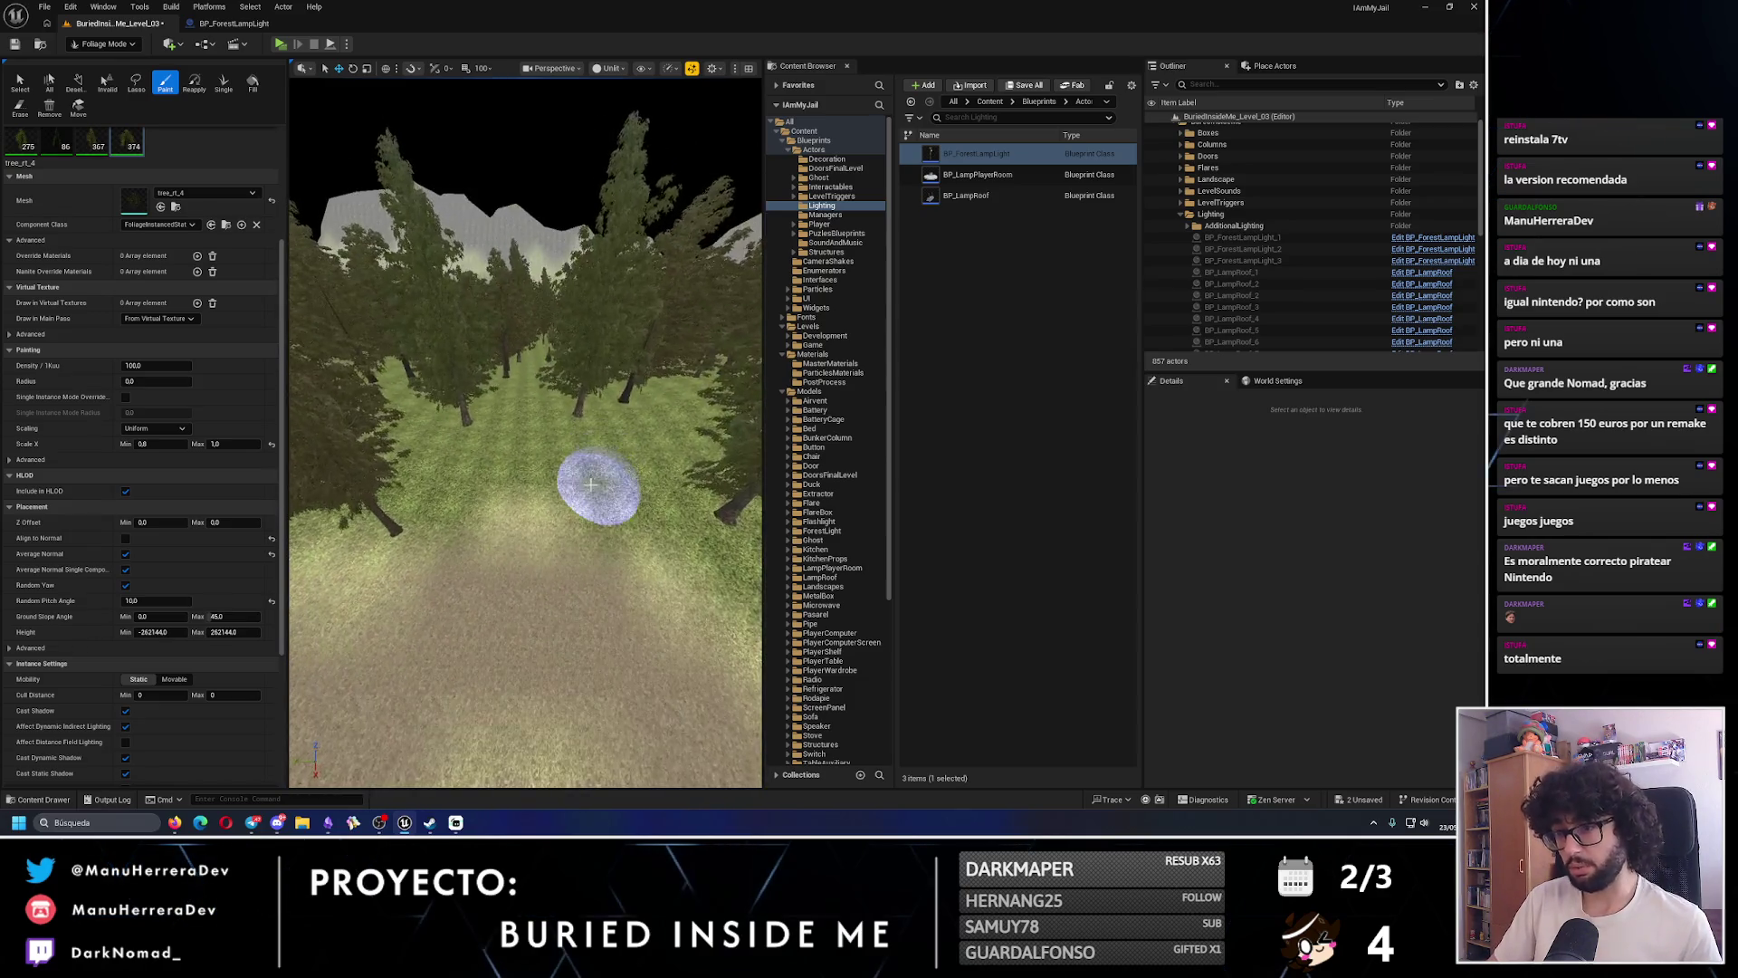
click(575, 497)
mouse_move(525, 434)
mouse_down()
mouse_move(525, 398)
mouse_move(523, 485)
mouse_move(525, 462)
mouse_move(333, 492)
mouse_move(422, 471)
mouse_move(333, 43)
mouse_up()
click(588, 452)
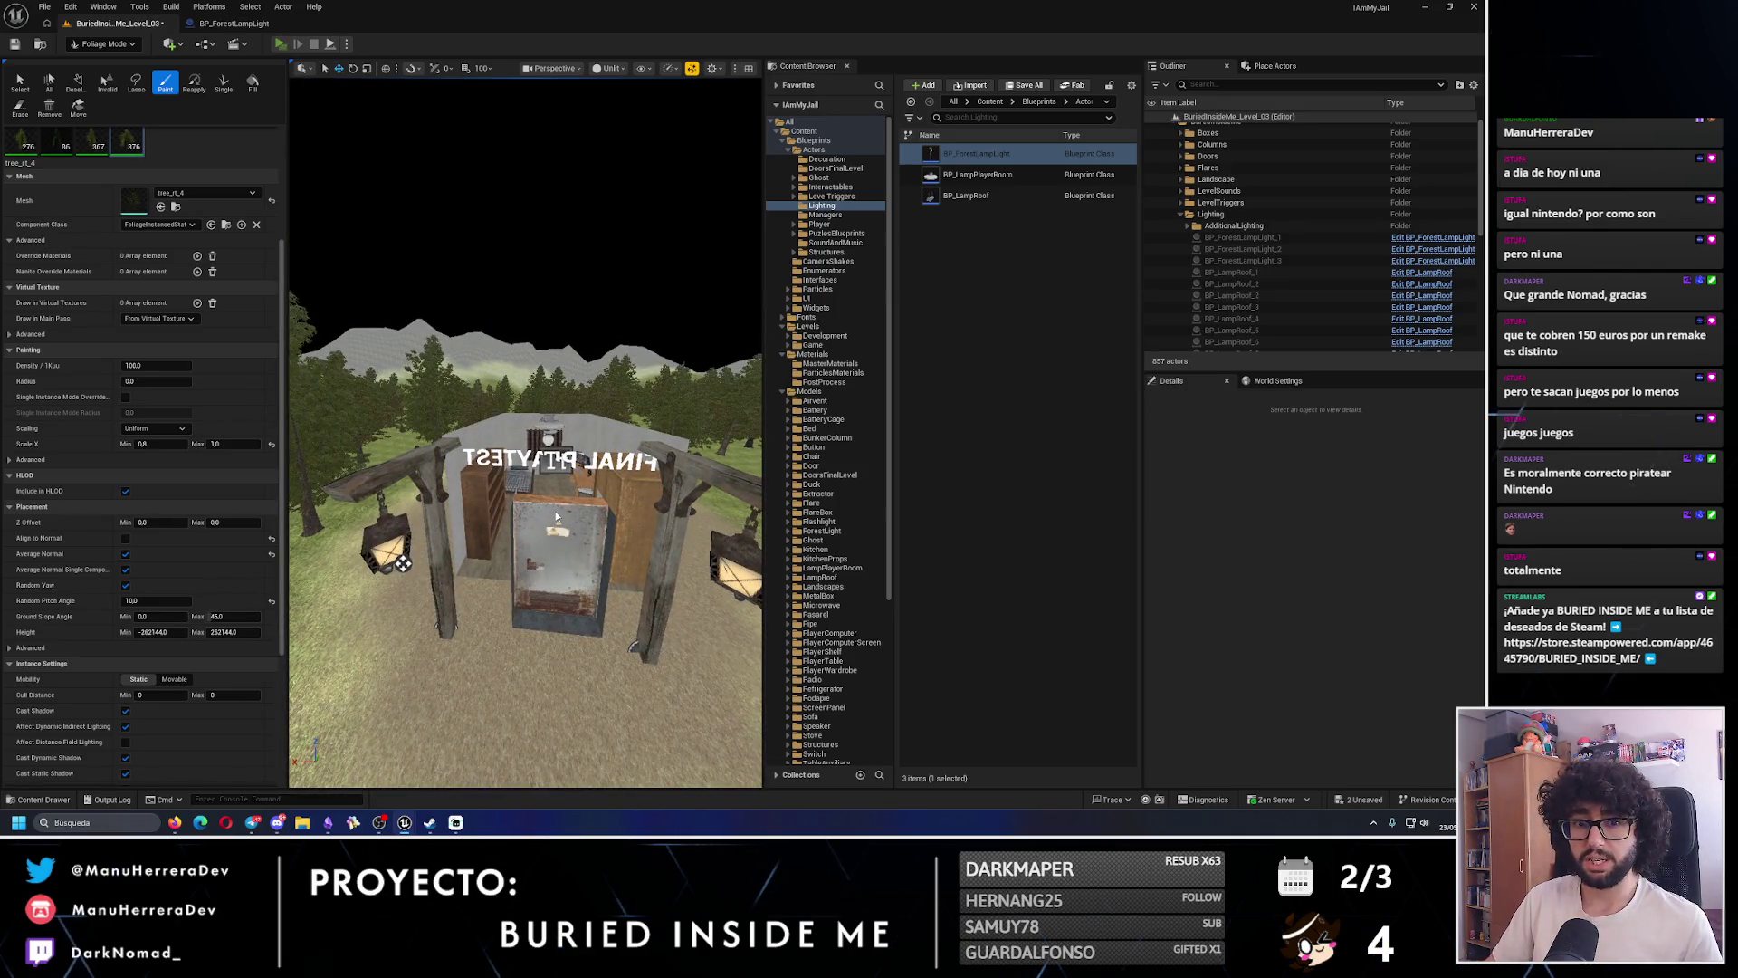
- Launch Play In Editor with Alt+P and walk forward with the flashlight lit
key(alt+p)
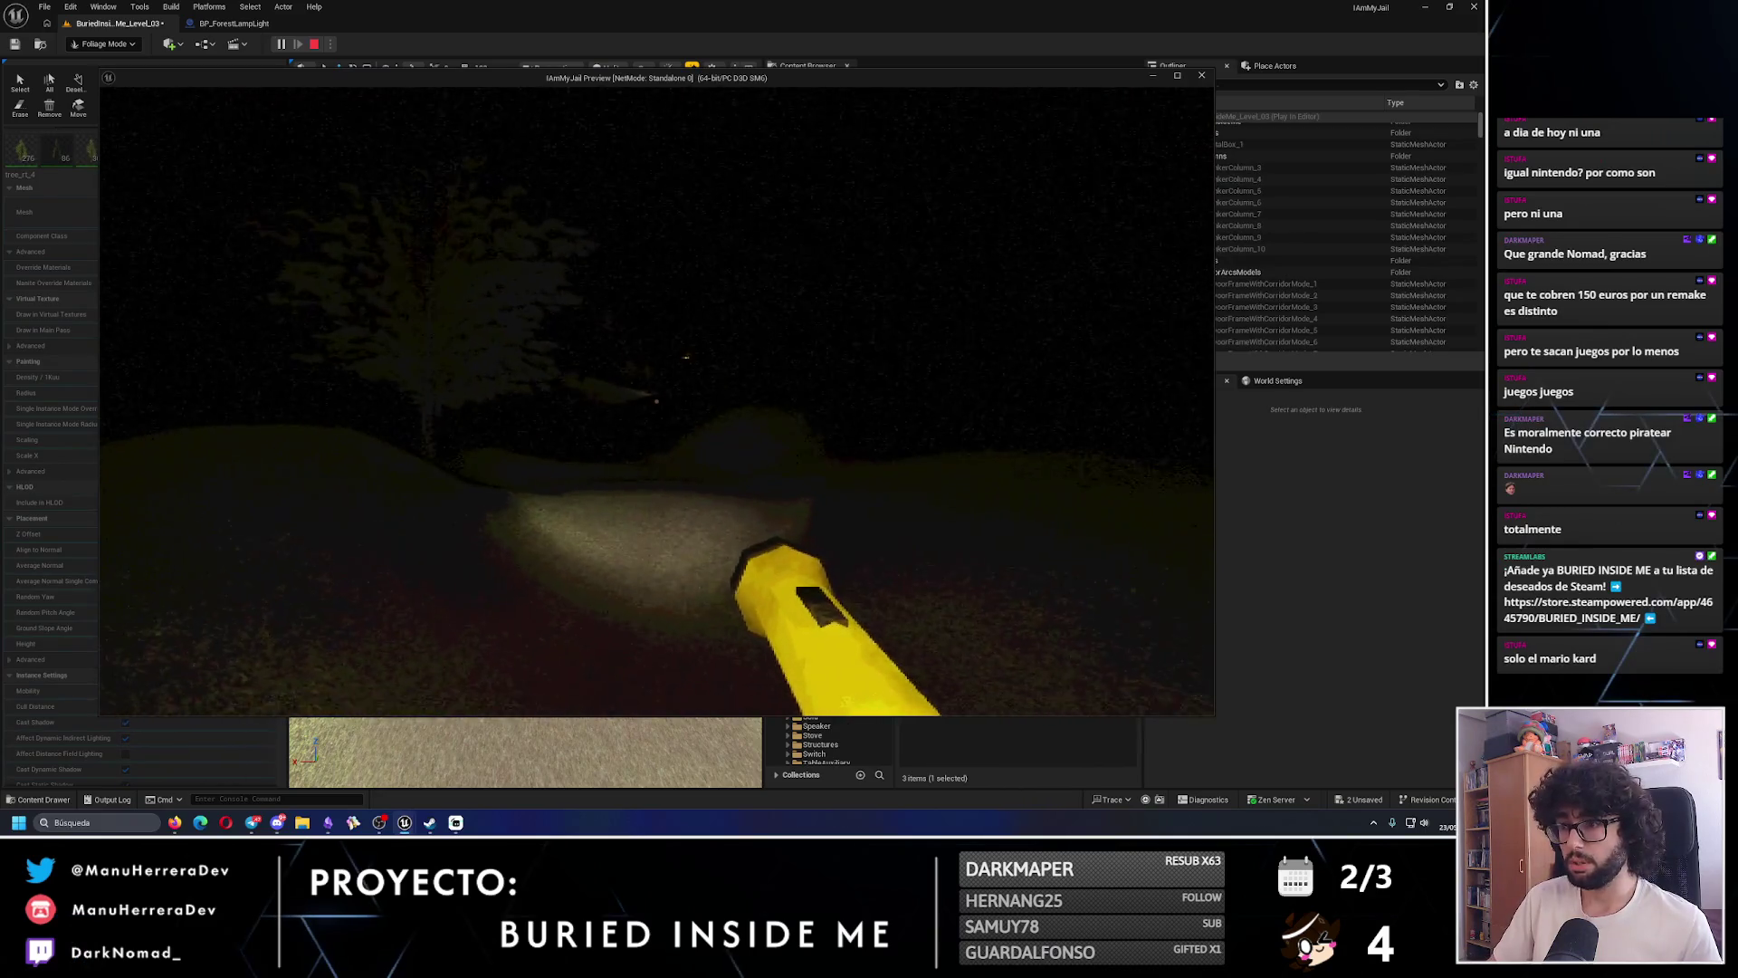
key(w)
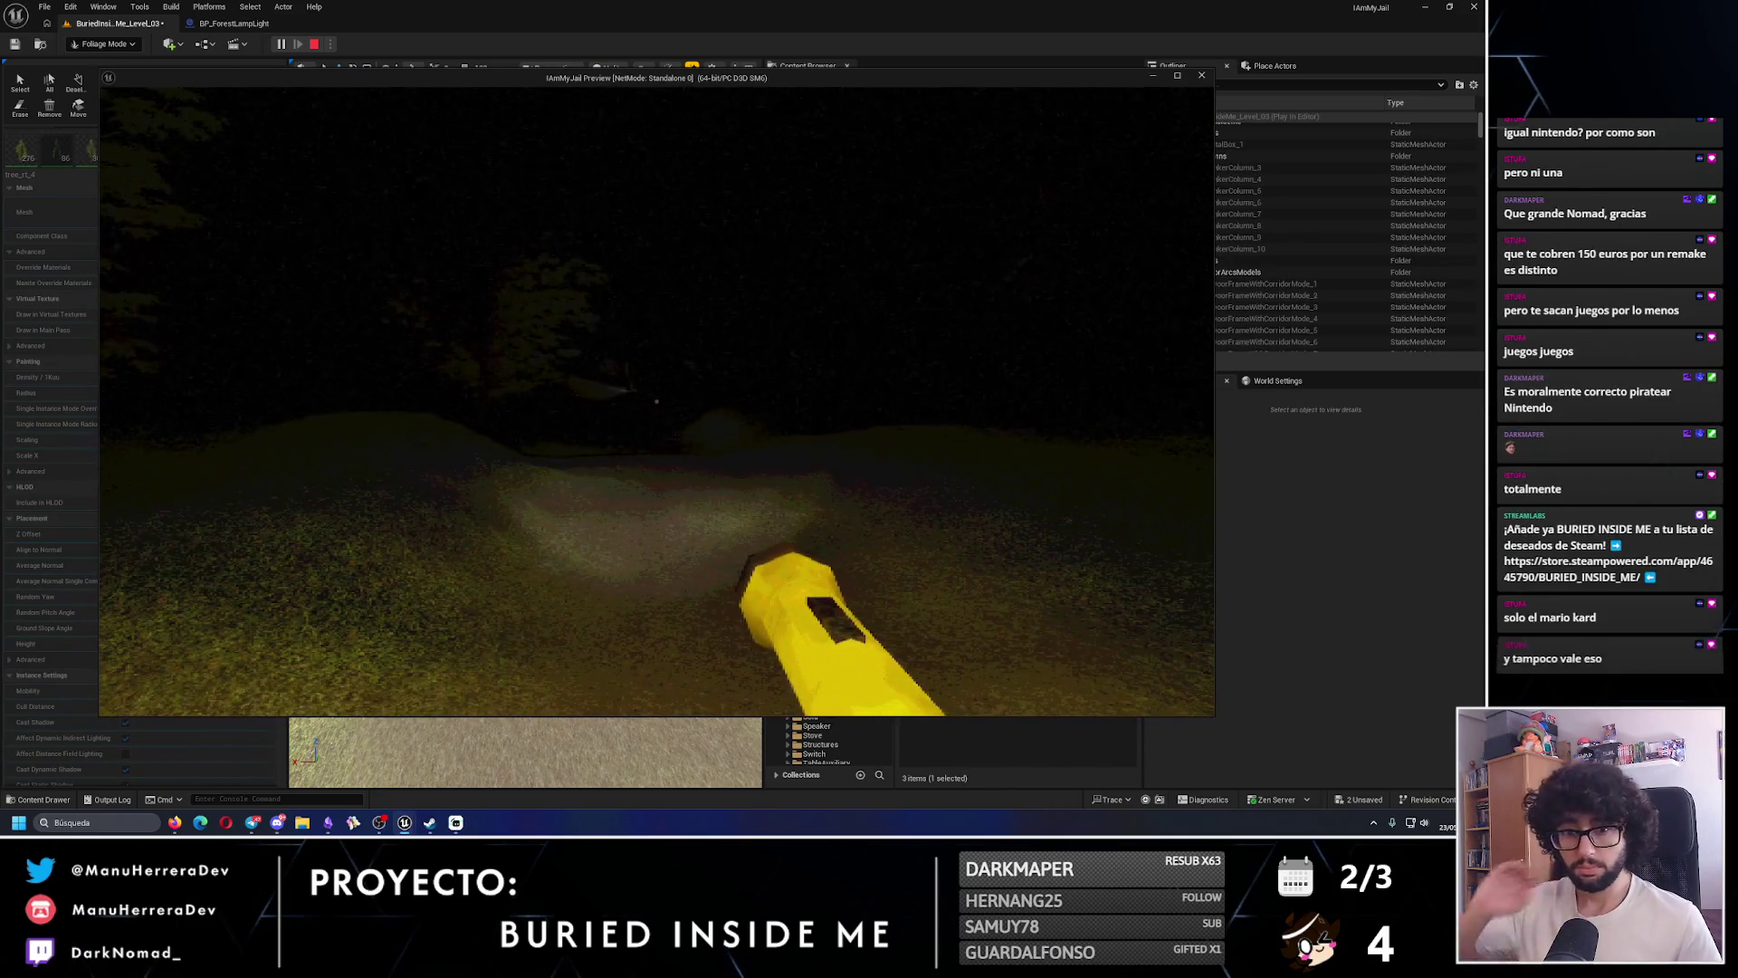
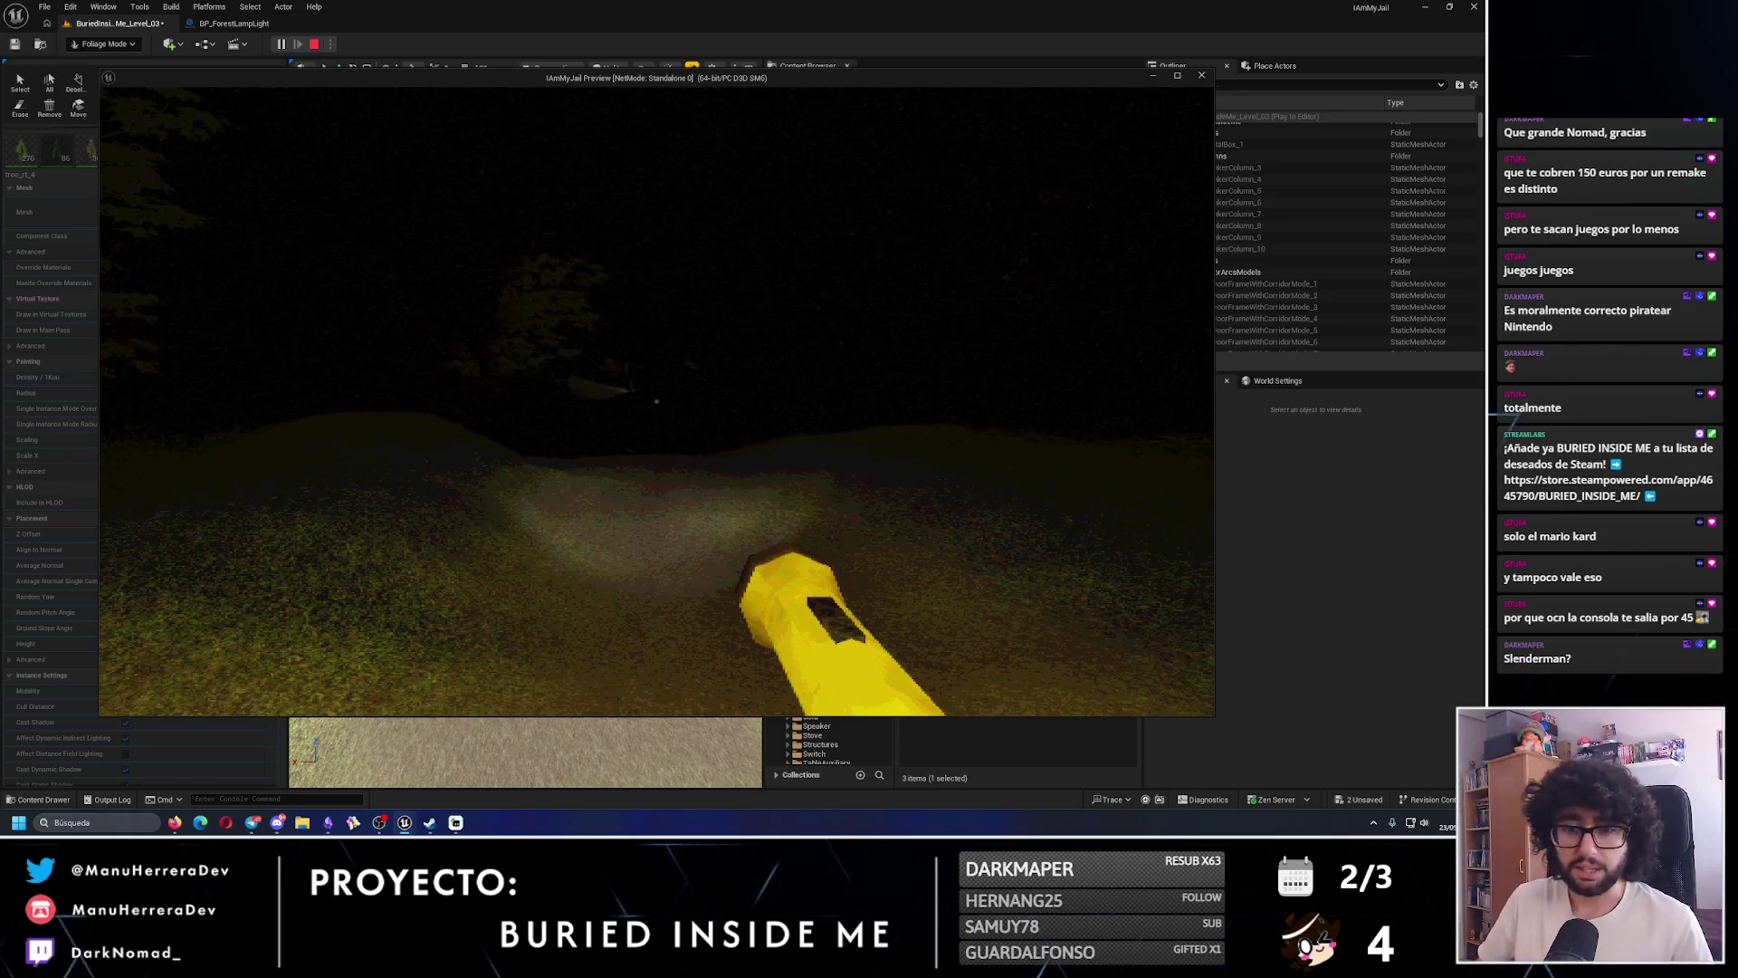
- Walk and sprint along the flashlight-lit path toward the tree, then end the play preview
key(w)
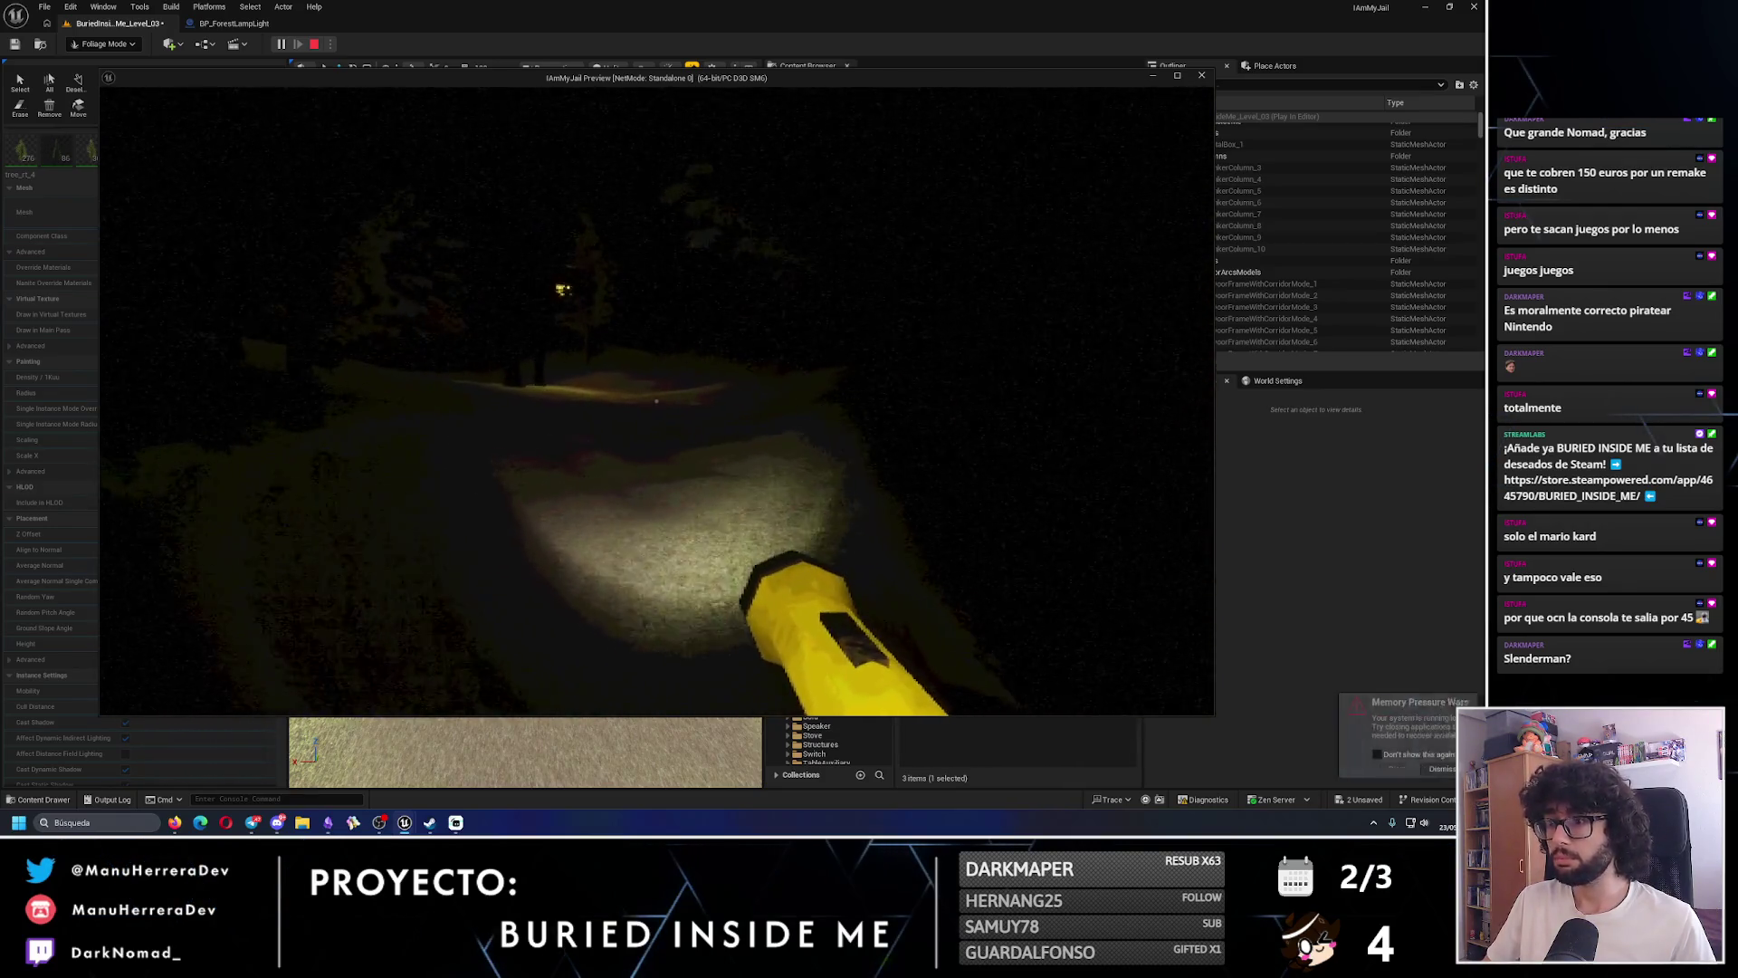
key(shift)
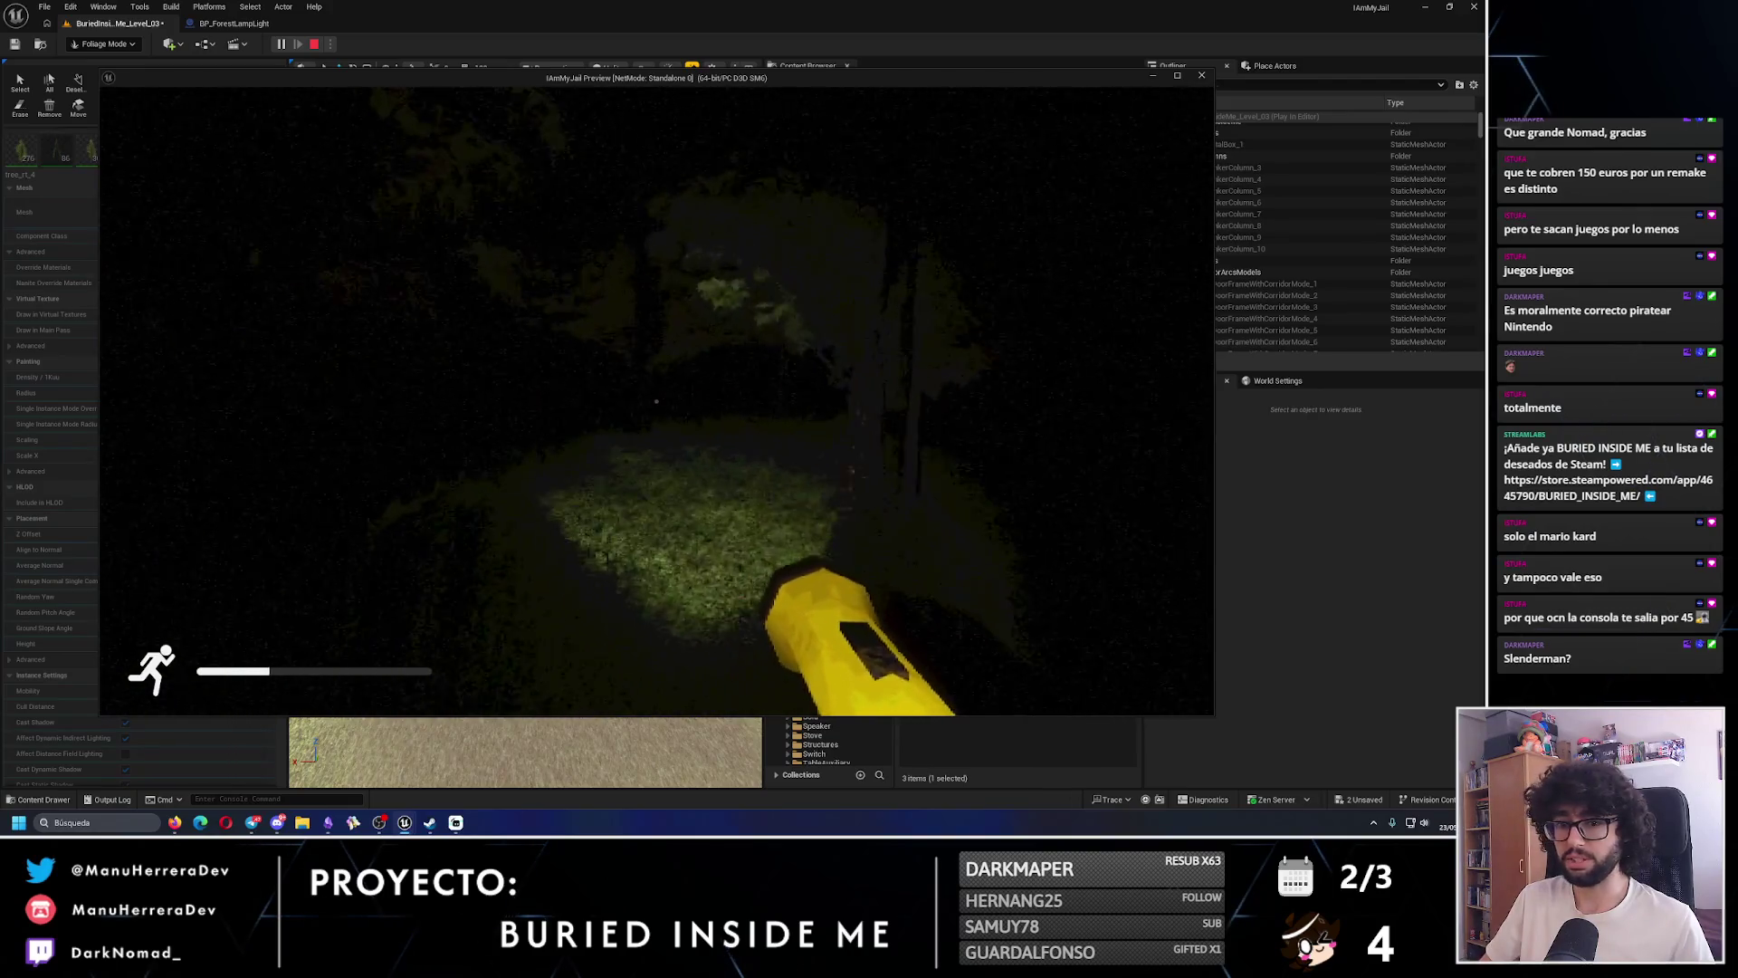
key(shift+w)
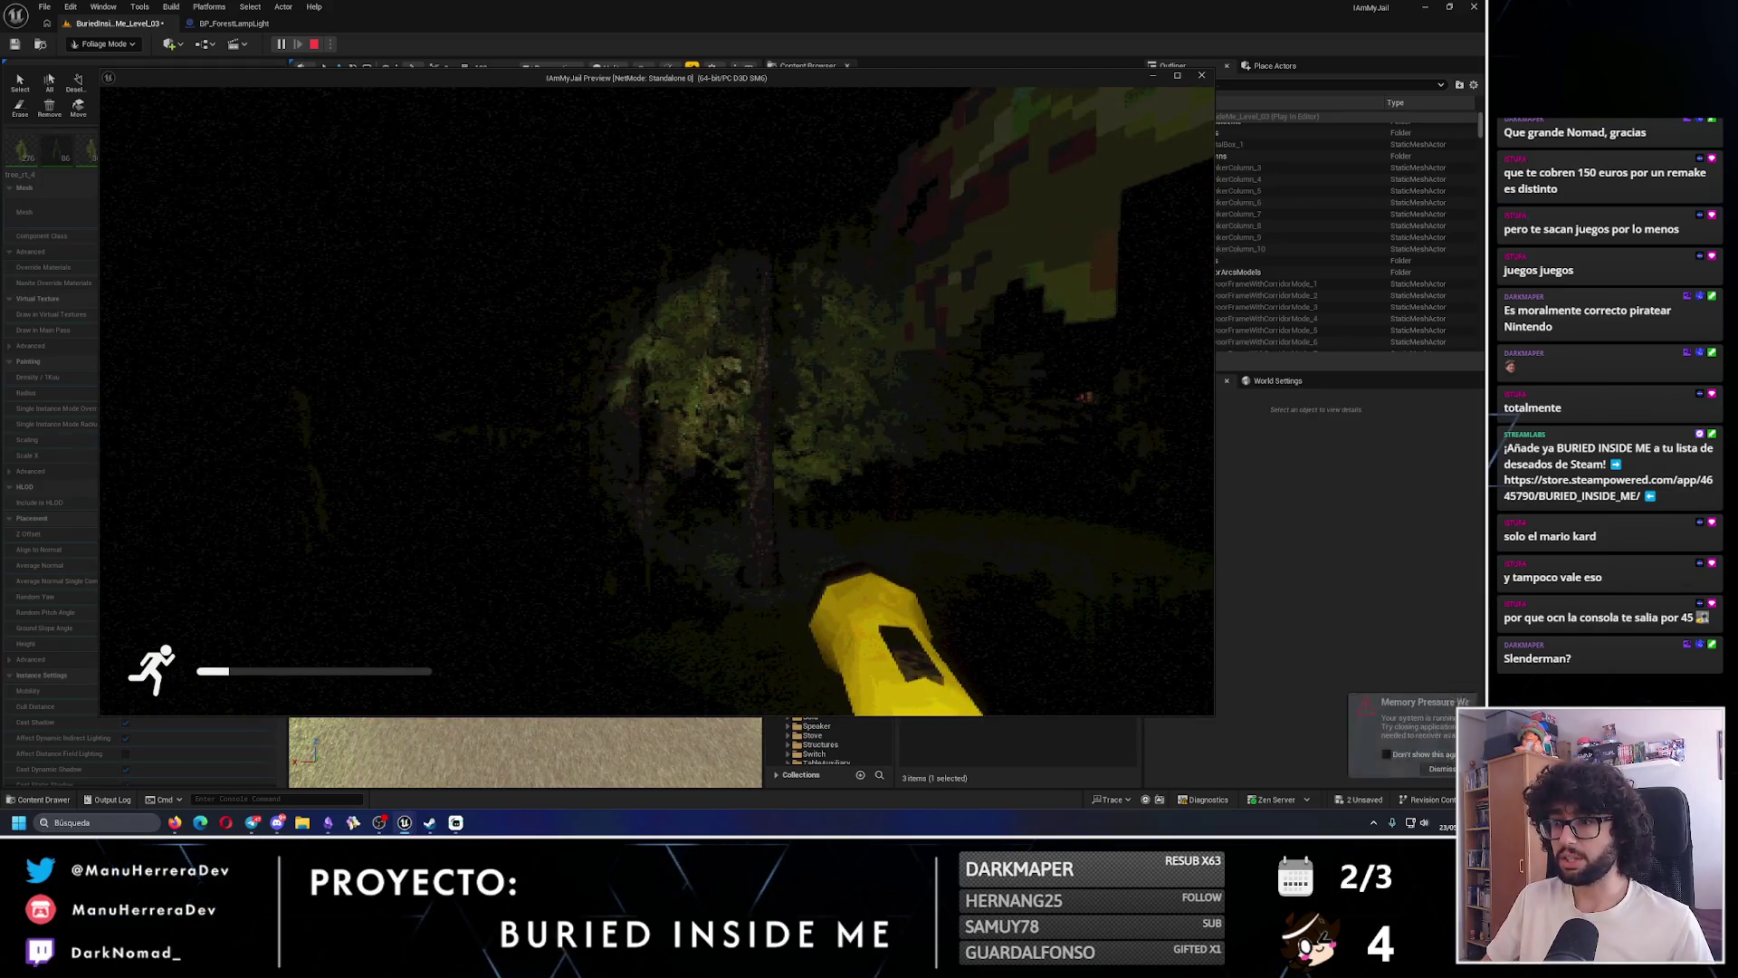
key(Escape)
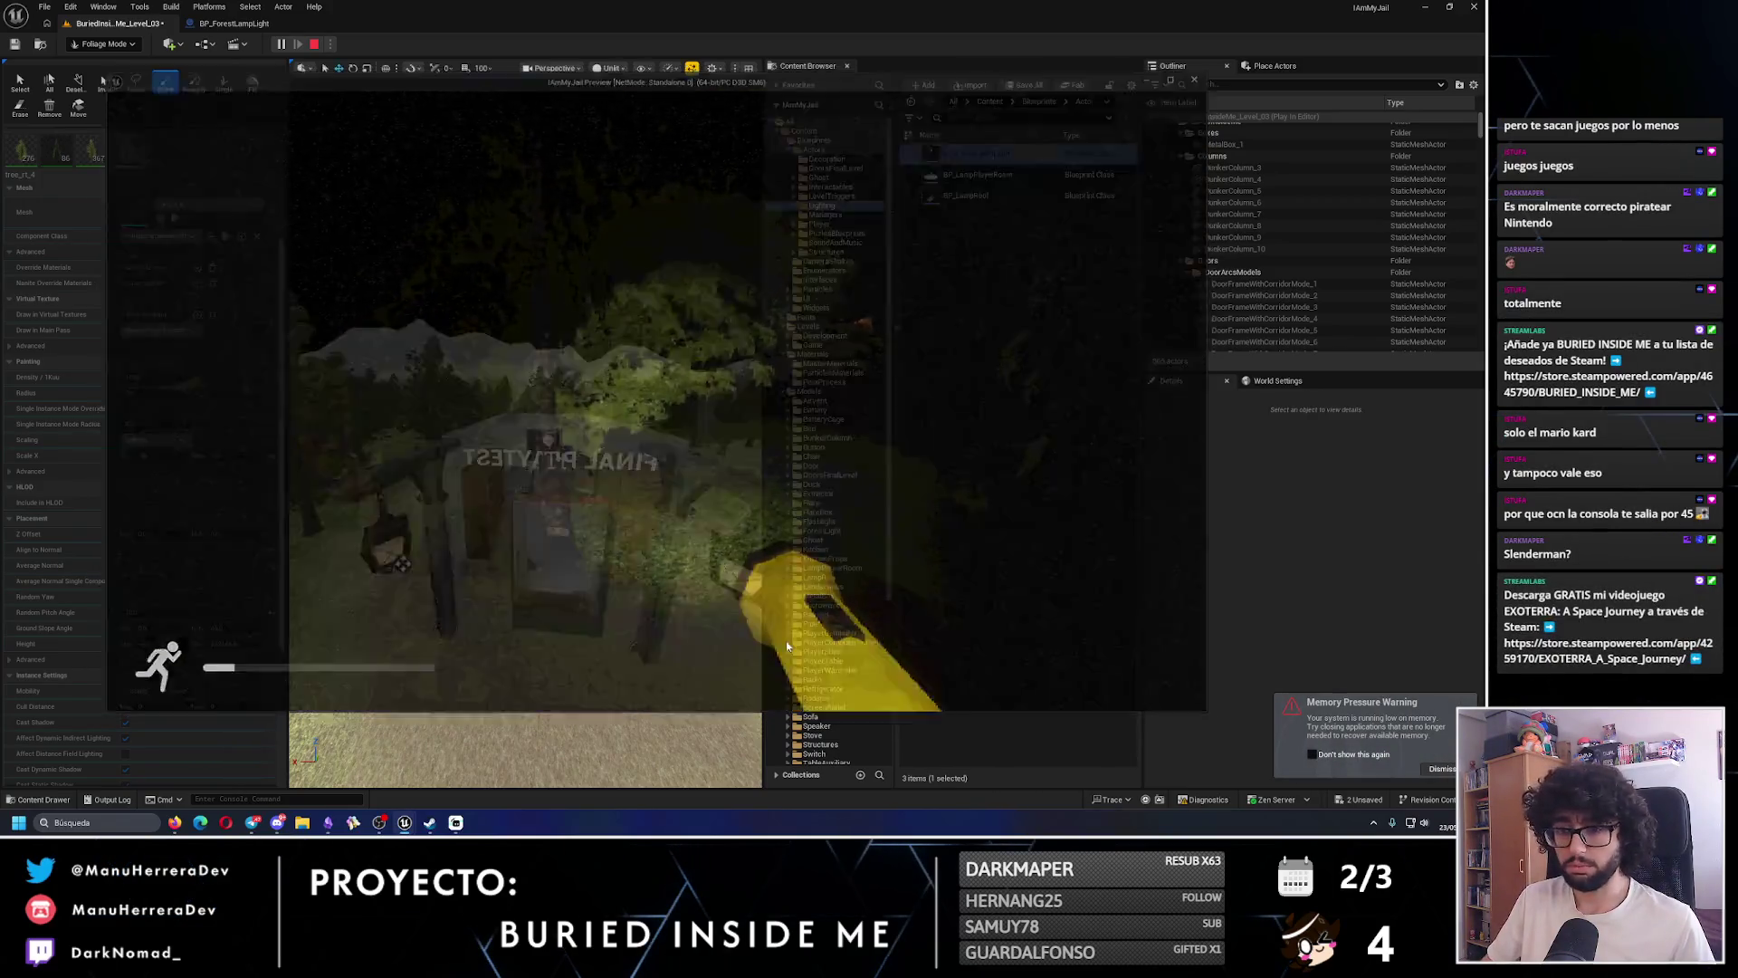
- Close the Photopea browser window without saving the texture image
click(175, 822)
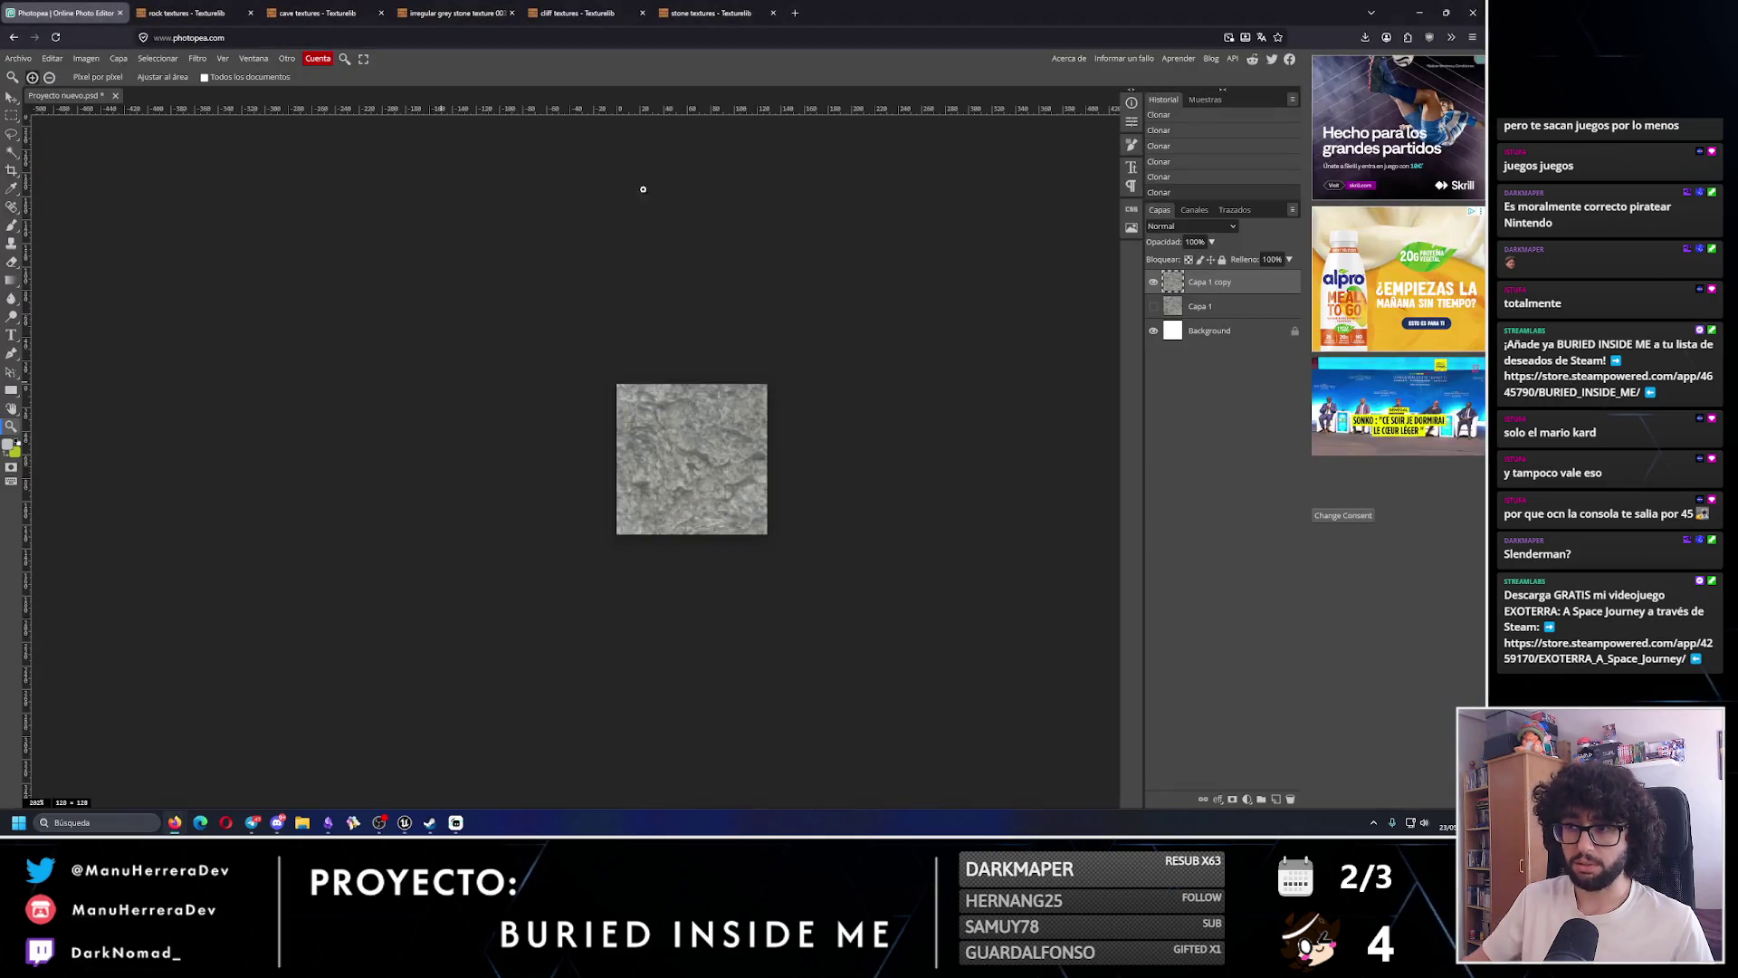
click(1472, 12)
click(698, 454)
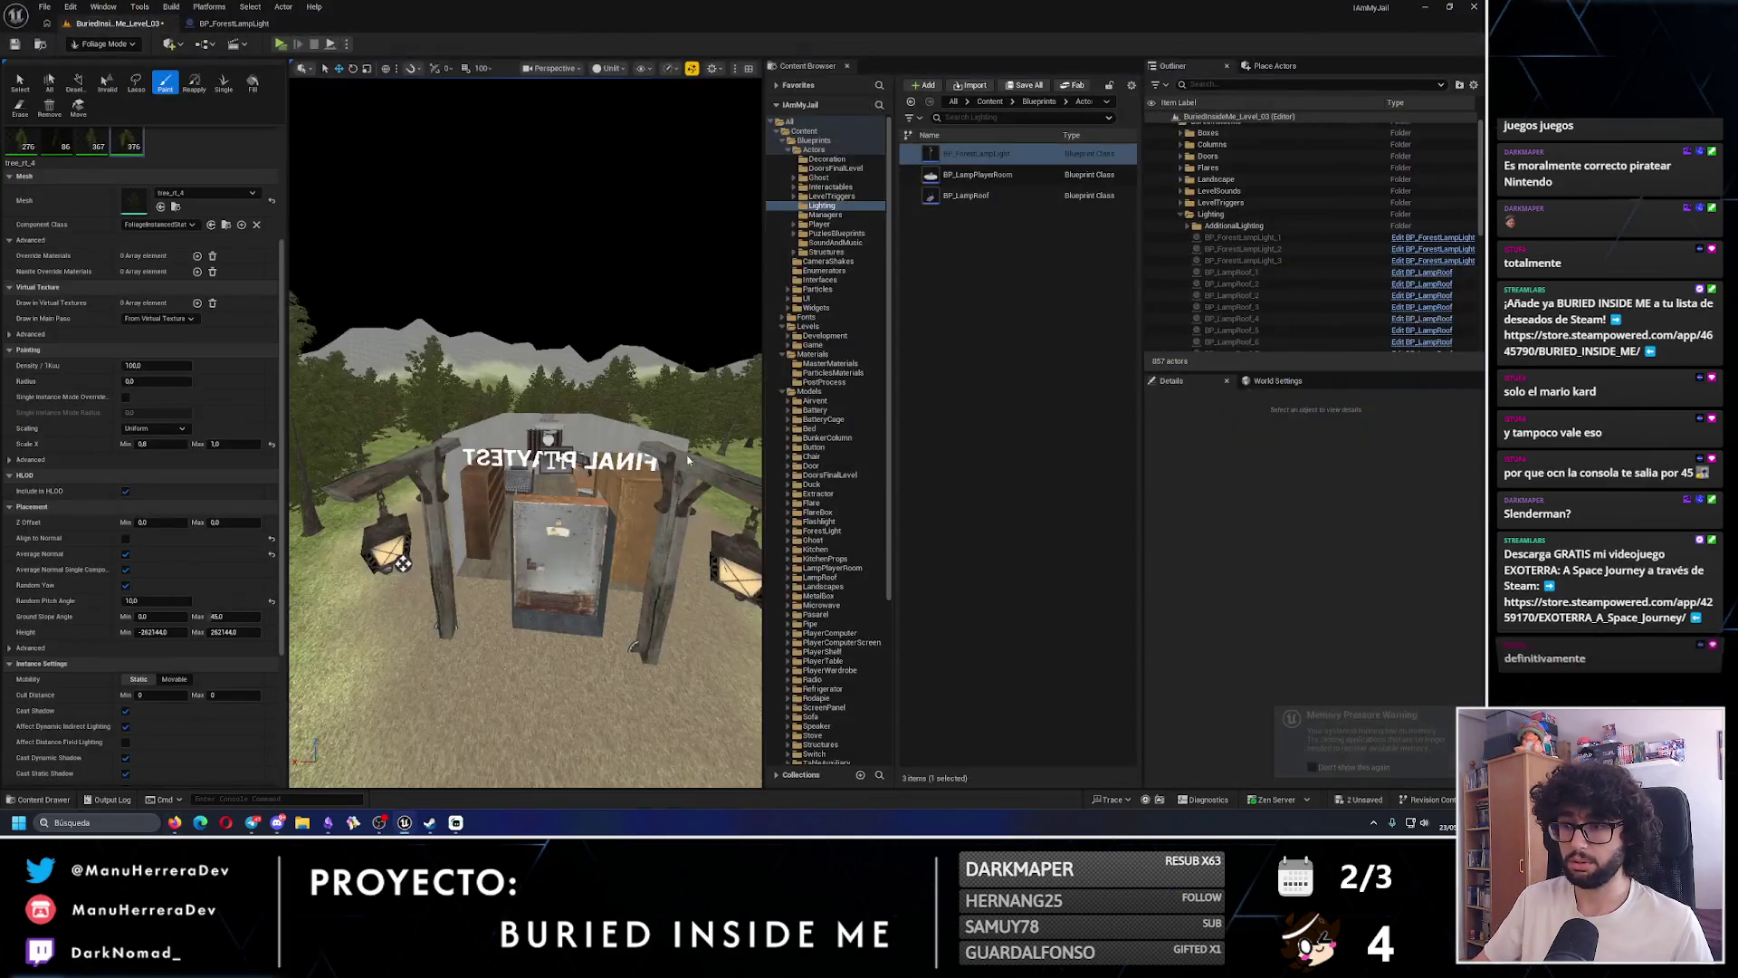
mouse_move(401, 560)
mouse_down()
mouse_move(401, 651)
mouse_move(401, 489)
mouse_move(559, 497)
mouse_up()
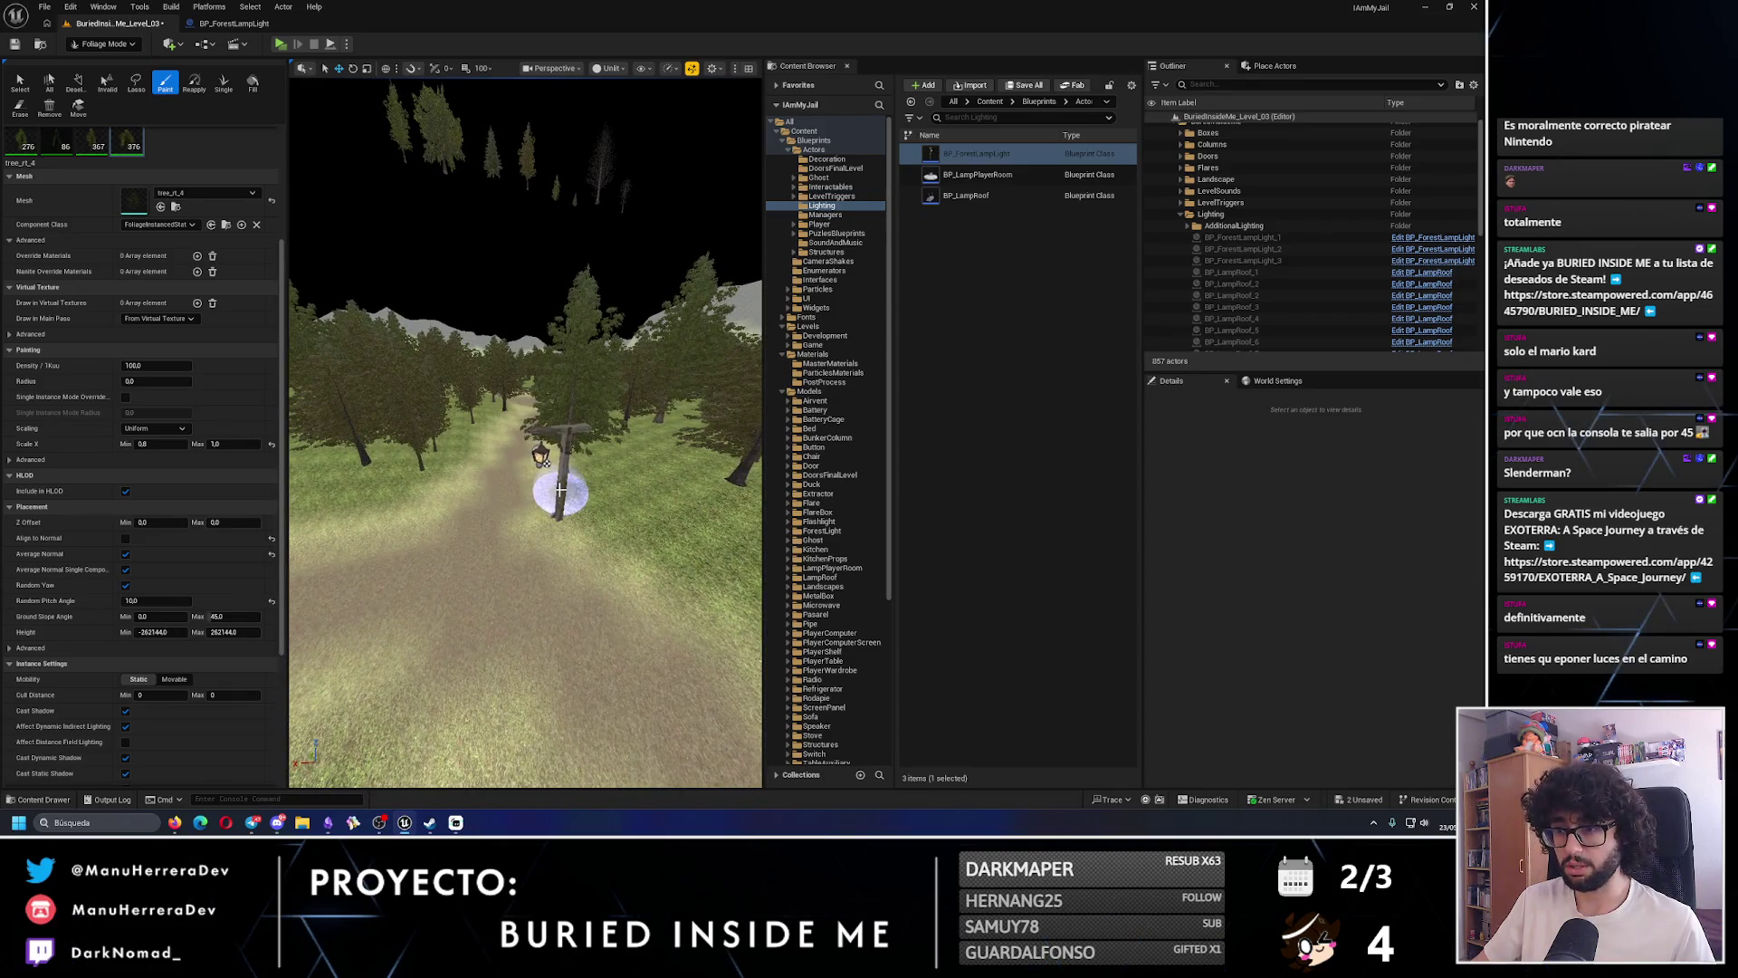
- Switch to Selection Mode and Alt-drag a duplicate of the path's lamp post to the left
click(104, 43)
click(99, 59)
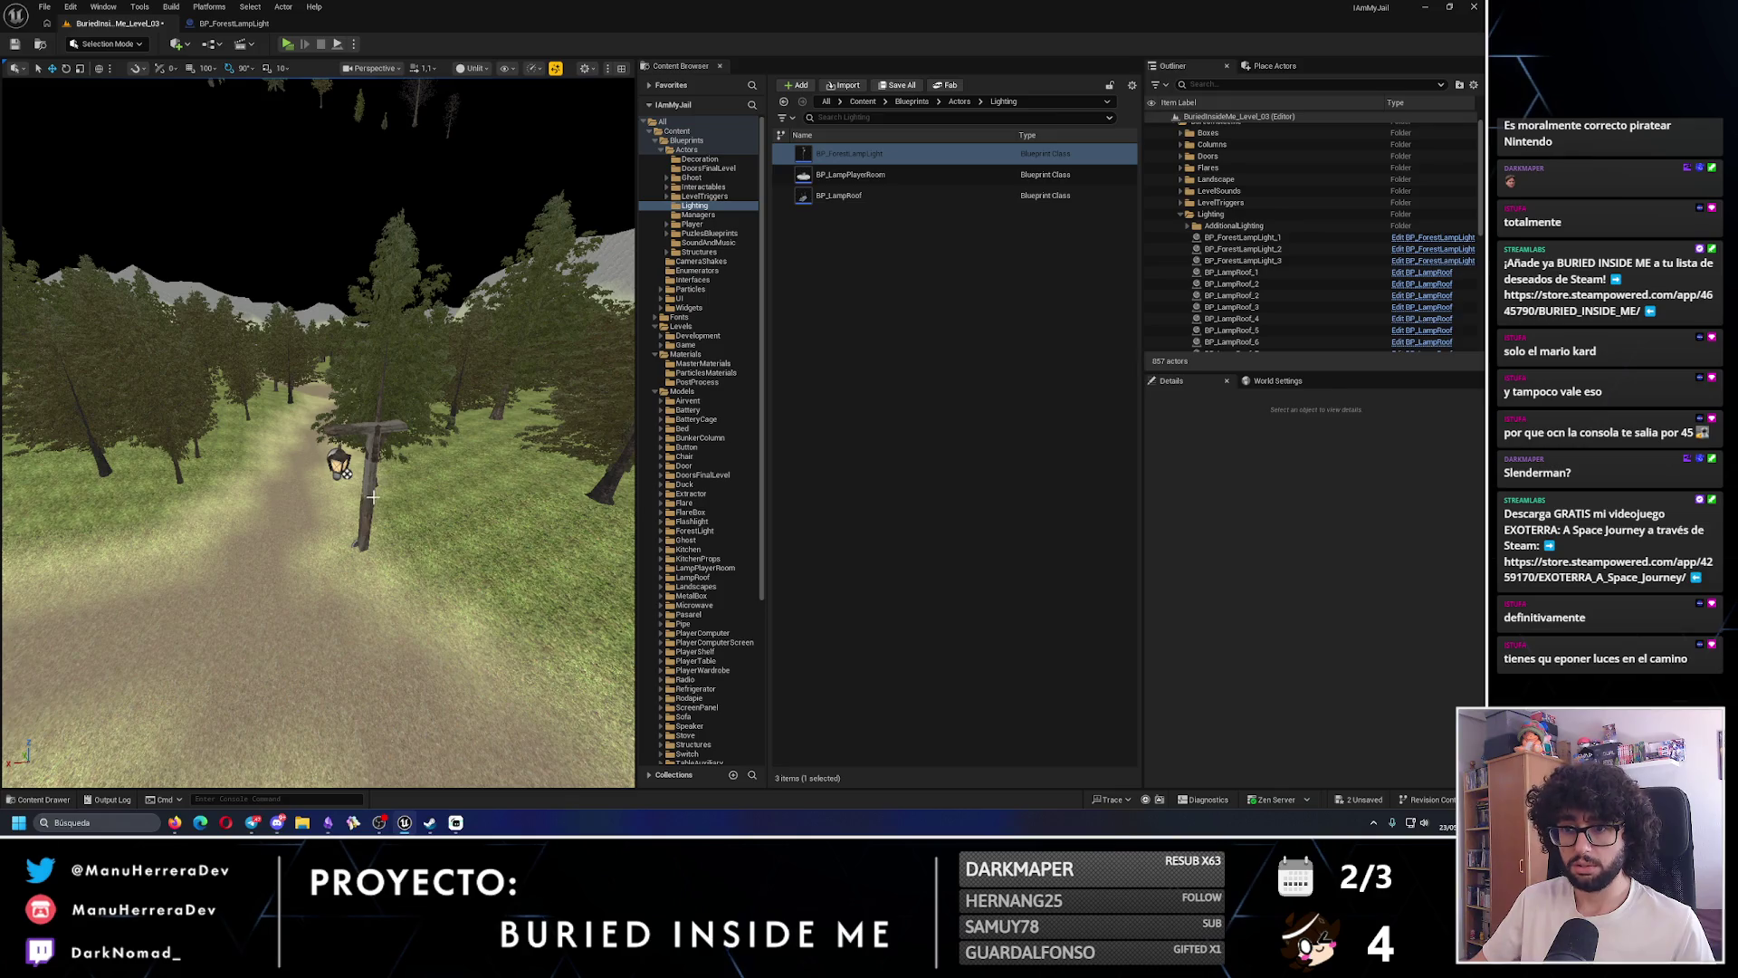
click(372, 496)
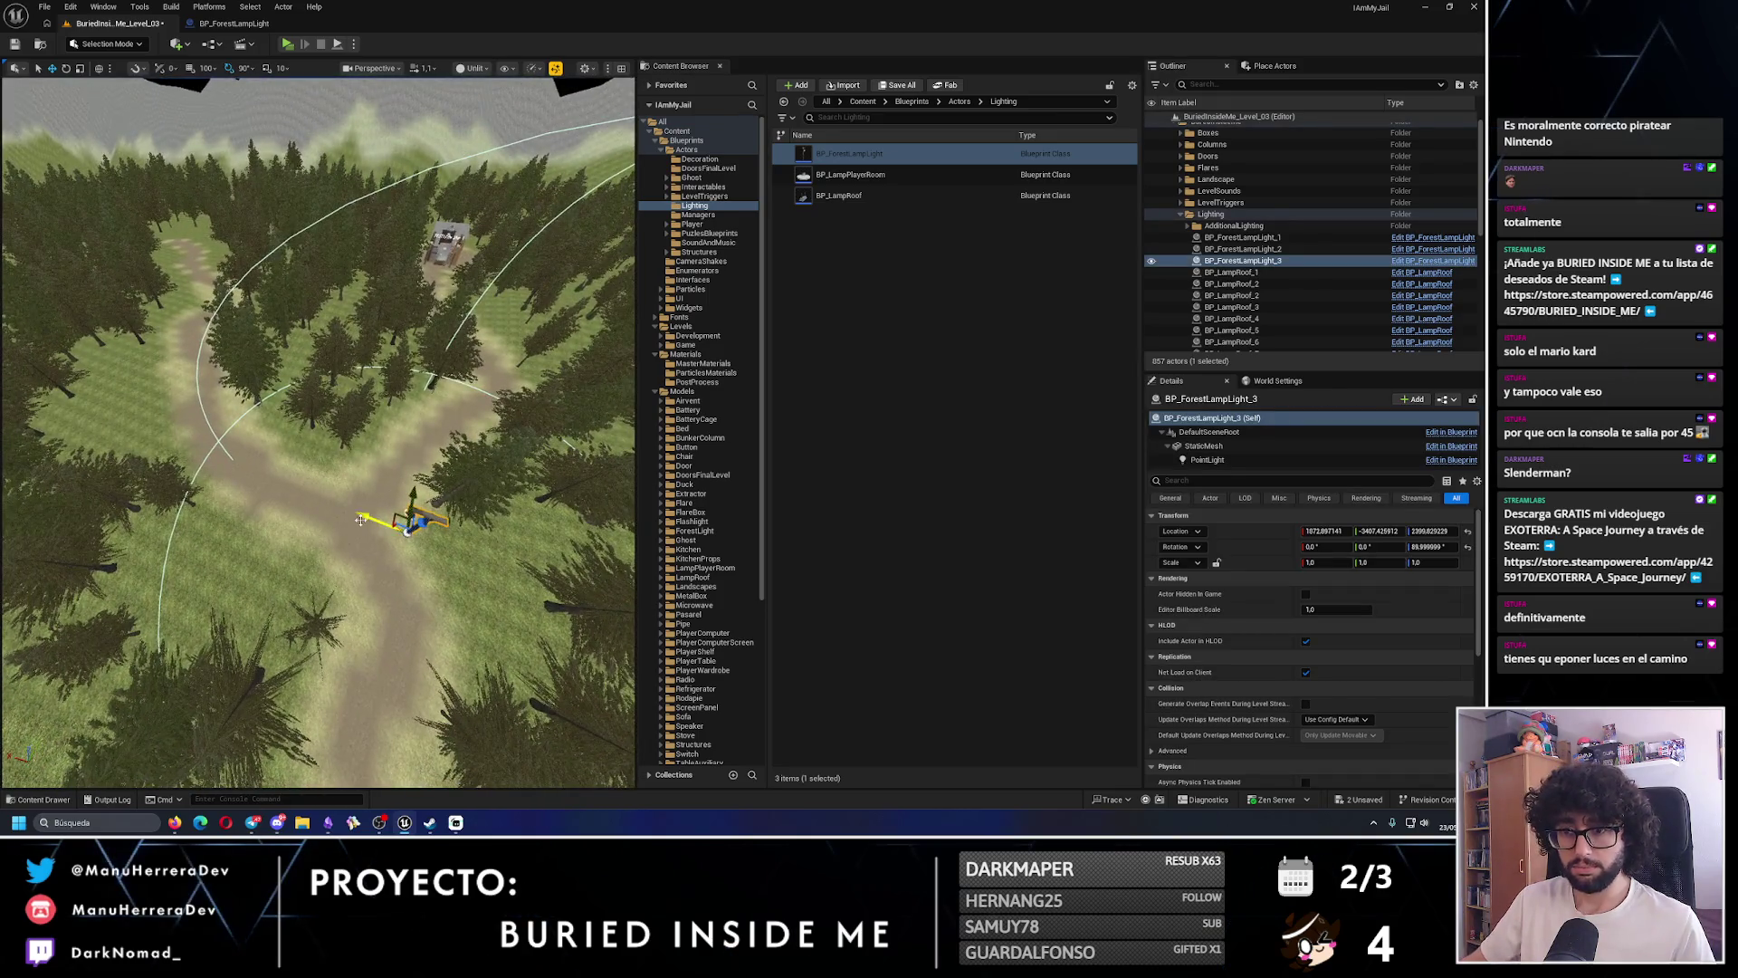
mouse_move(362, 520)
mouse_down()
mouse_move(155, 473)
mouse_move(183, 471)
mouse_move(175, 415)
mouse_up()
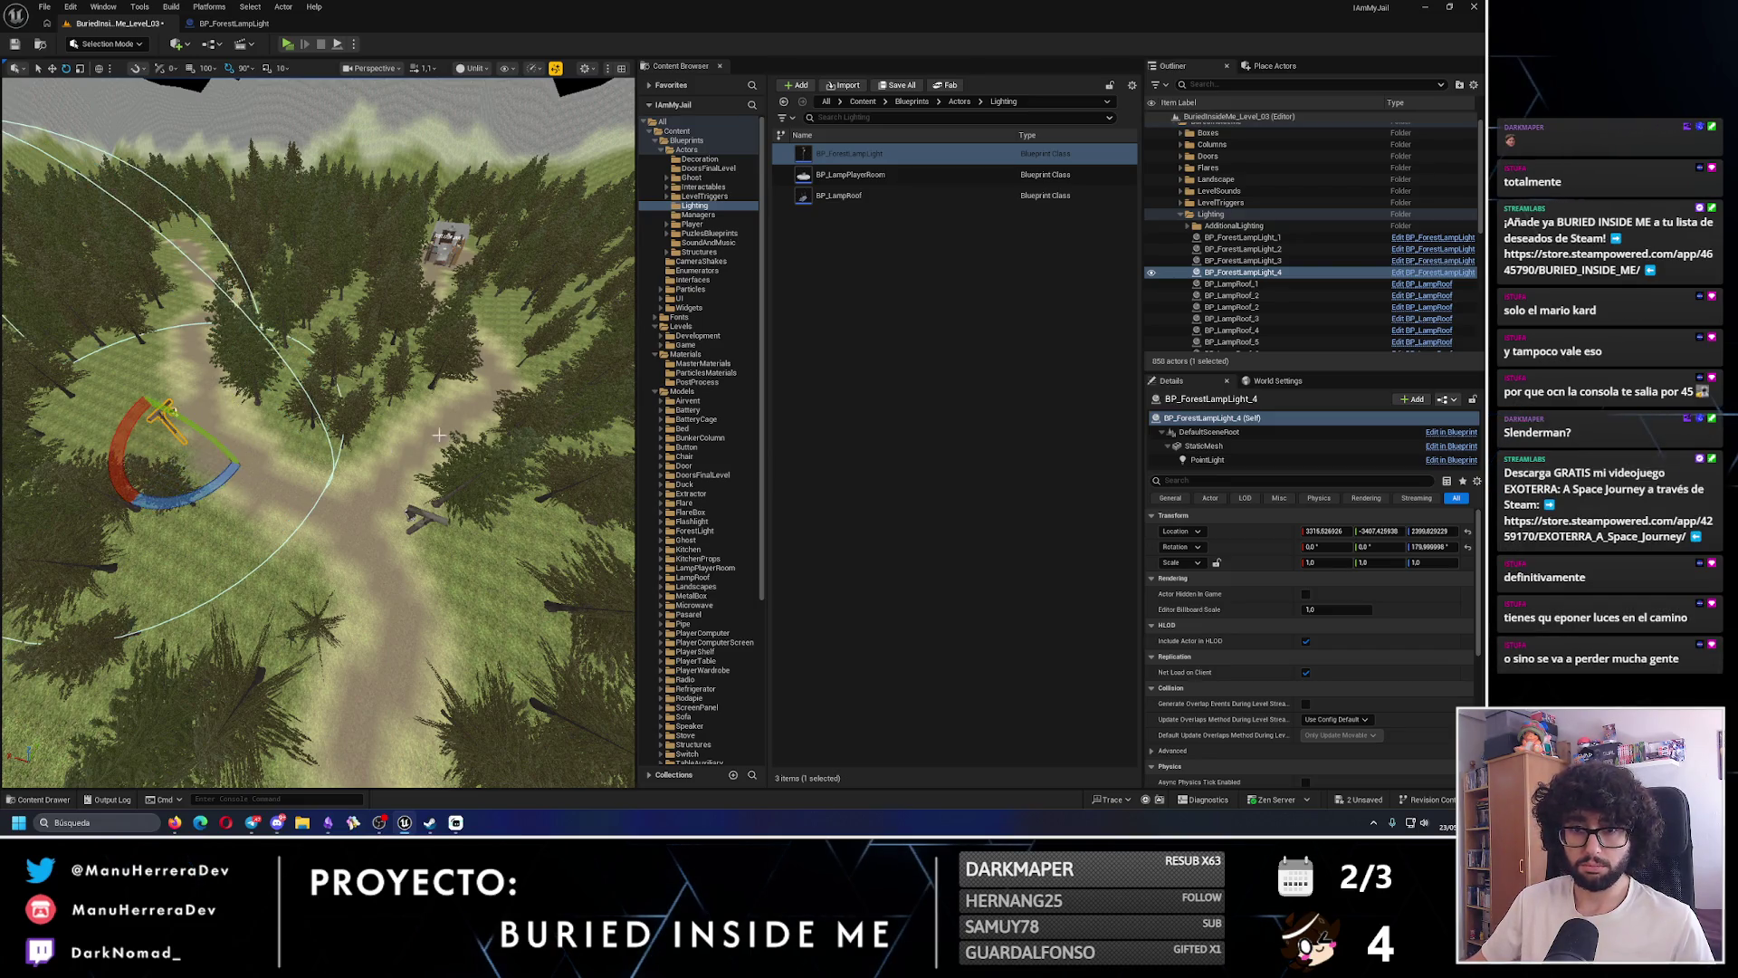
key(f)
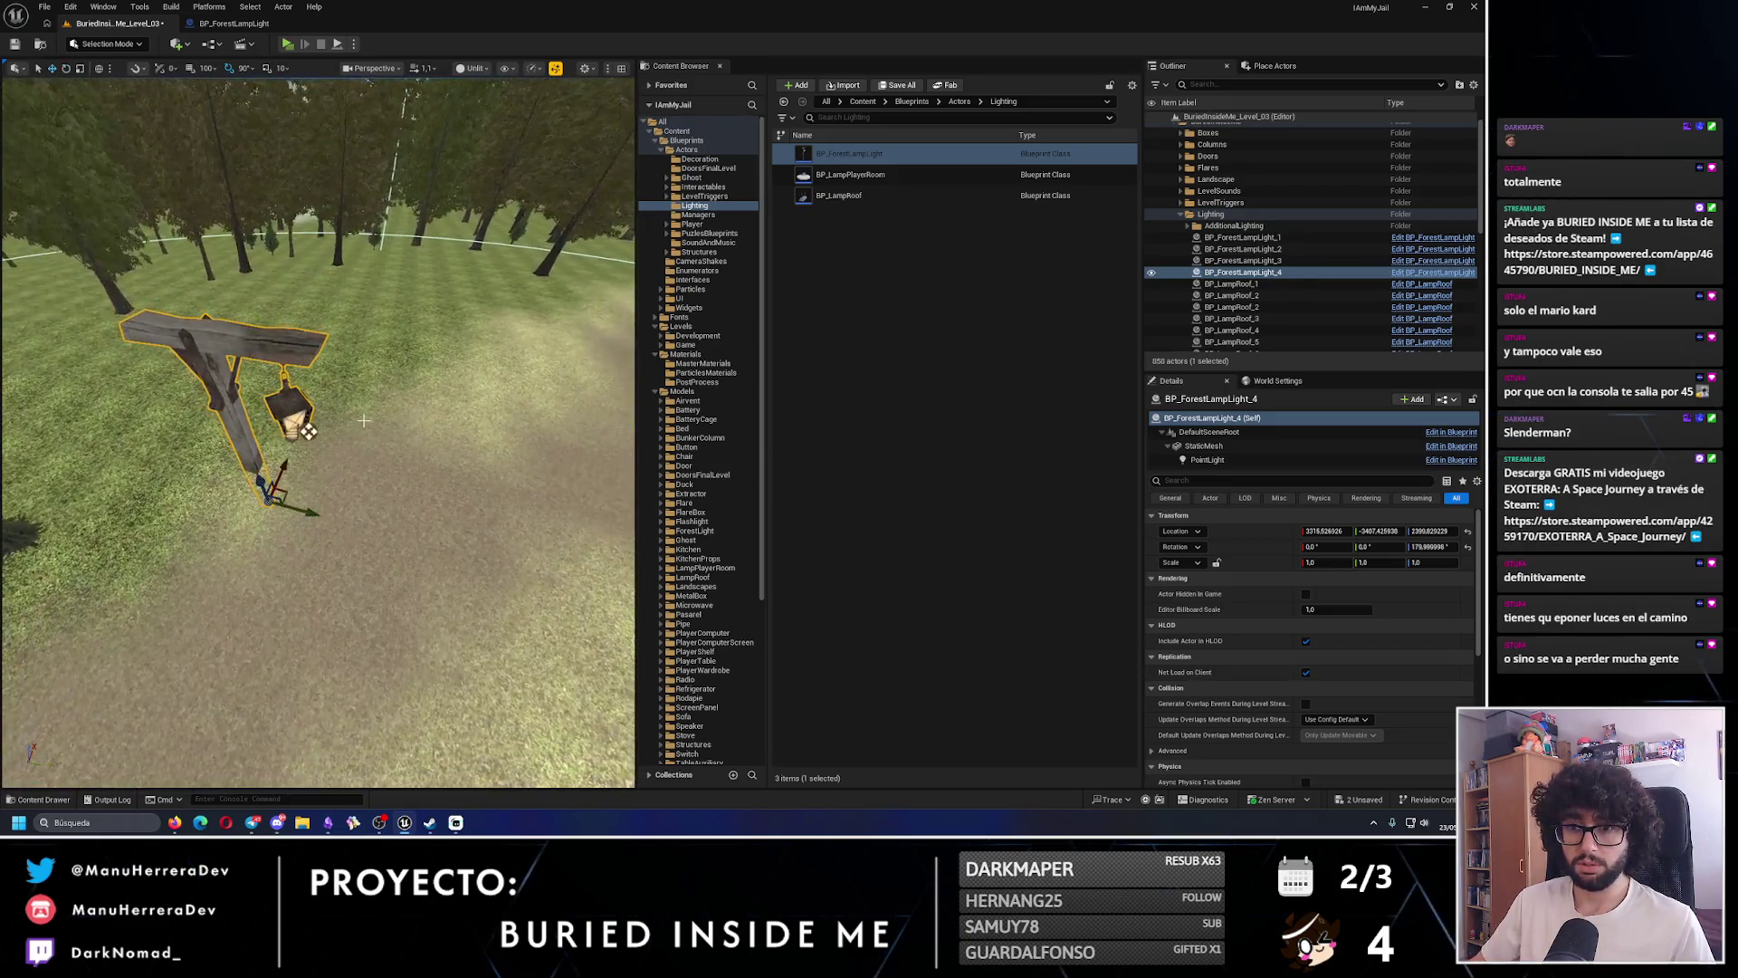
- Move the new lamp post beside the path, turn it to face the path, and enter Landscape Mode
mouse_move(308, 430)
mouse_down()
mouse_move(312, 349)
mouse_move(289, 425)
mouse_move(263, 426)
mouse_move(215, 495)
mouse_up()
mouse_move(288, 450)
mouse_down()
mouse_move(332, 422)
mouse_move(375, 457)
mouse_up()
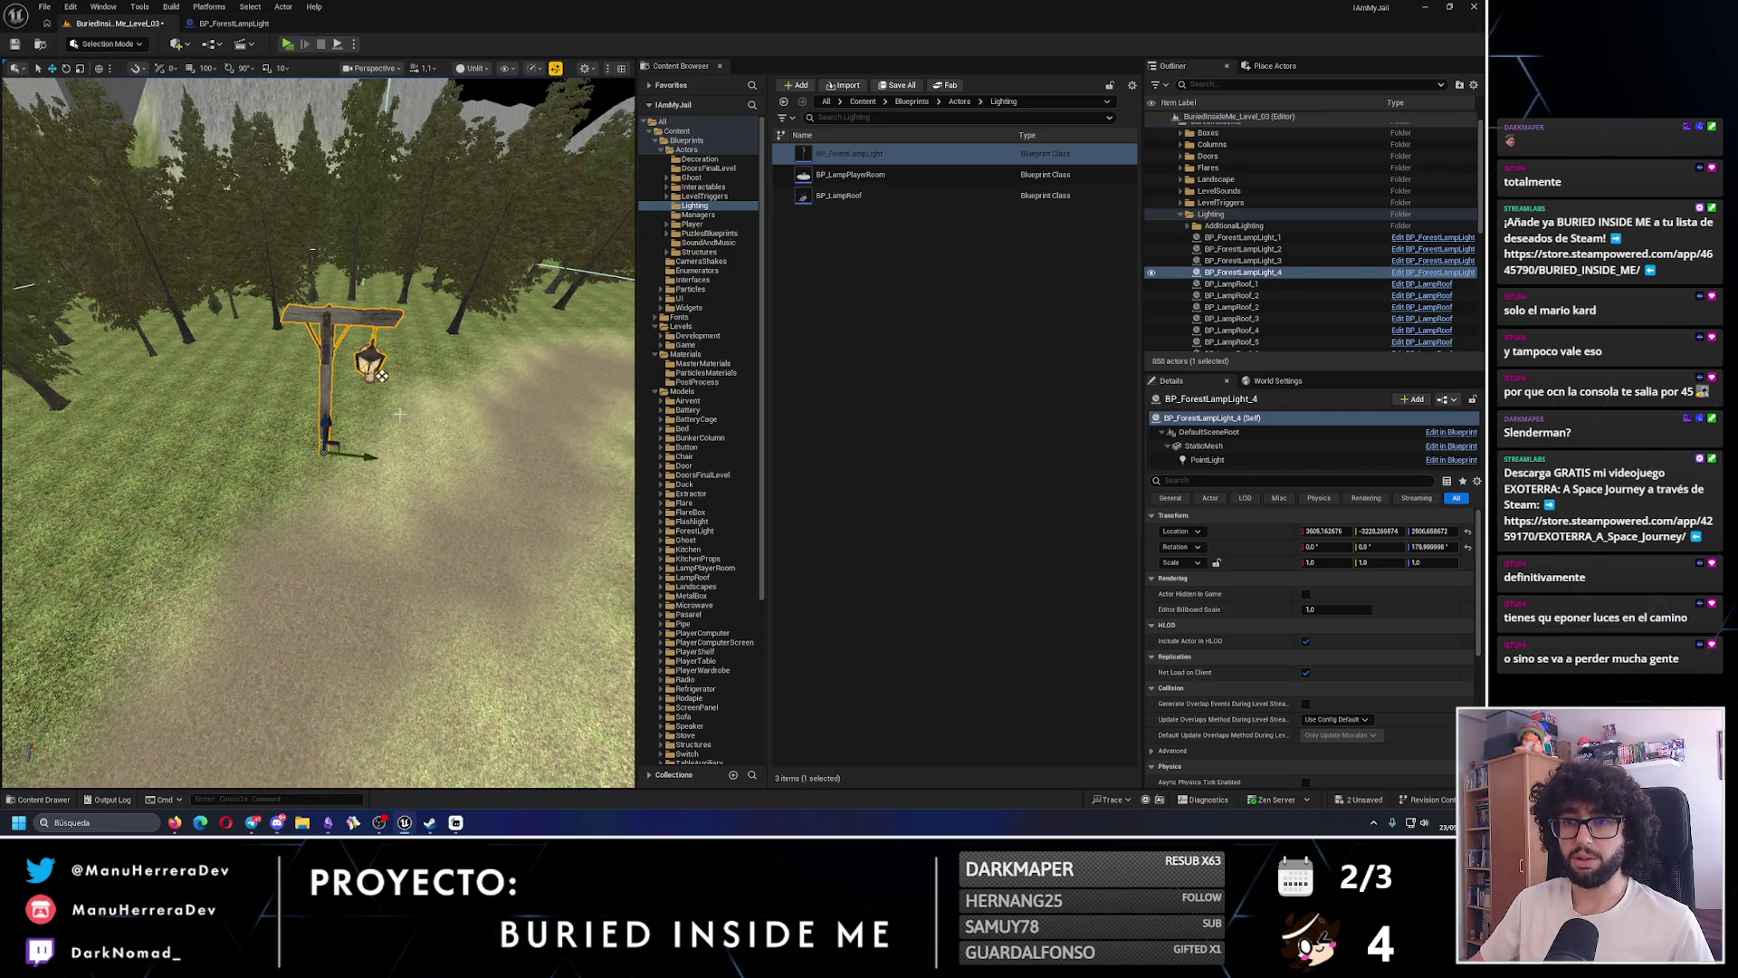
drag(382, 377, 356, 398)
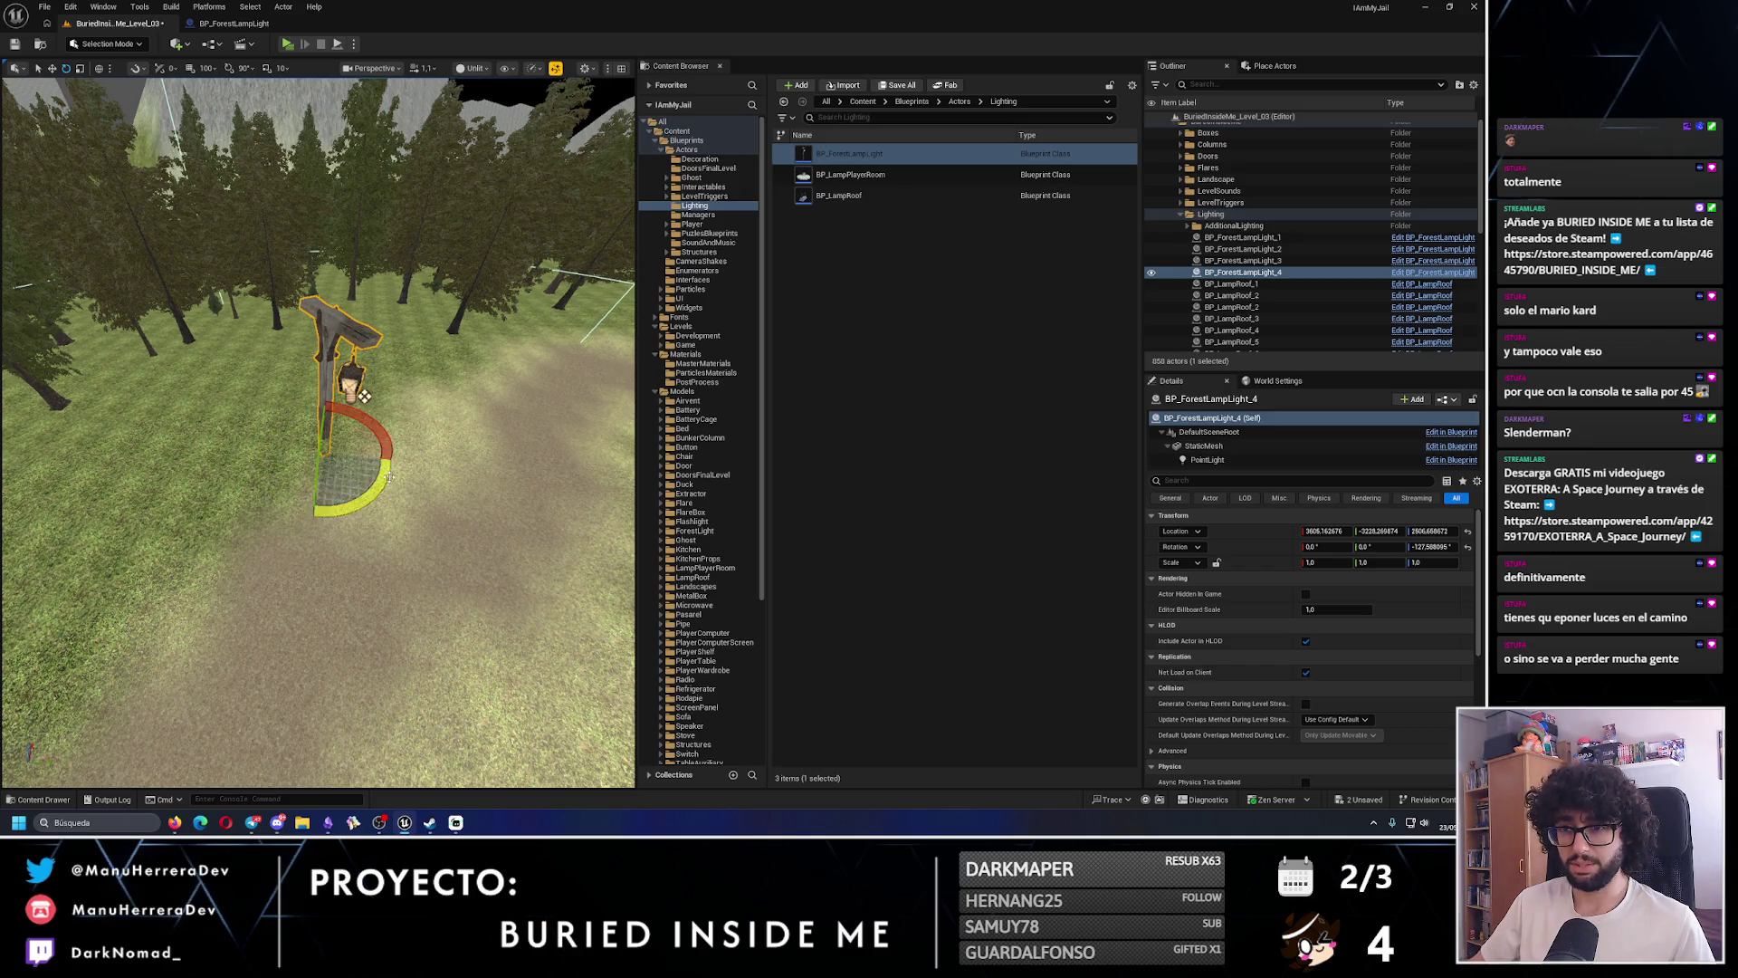
mouse_move(364, 499)
mouse_down()
mouse_move(288, 530)
mouse_move(297, 466)
mouse_move(253, 466)
mouse_up()
key(w)
key(f)
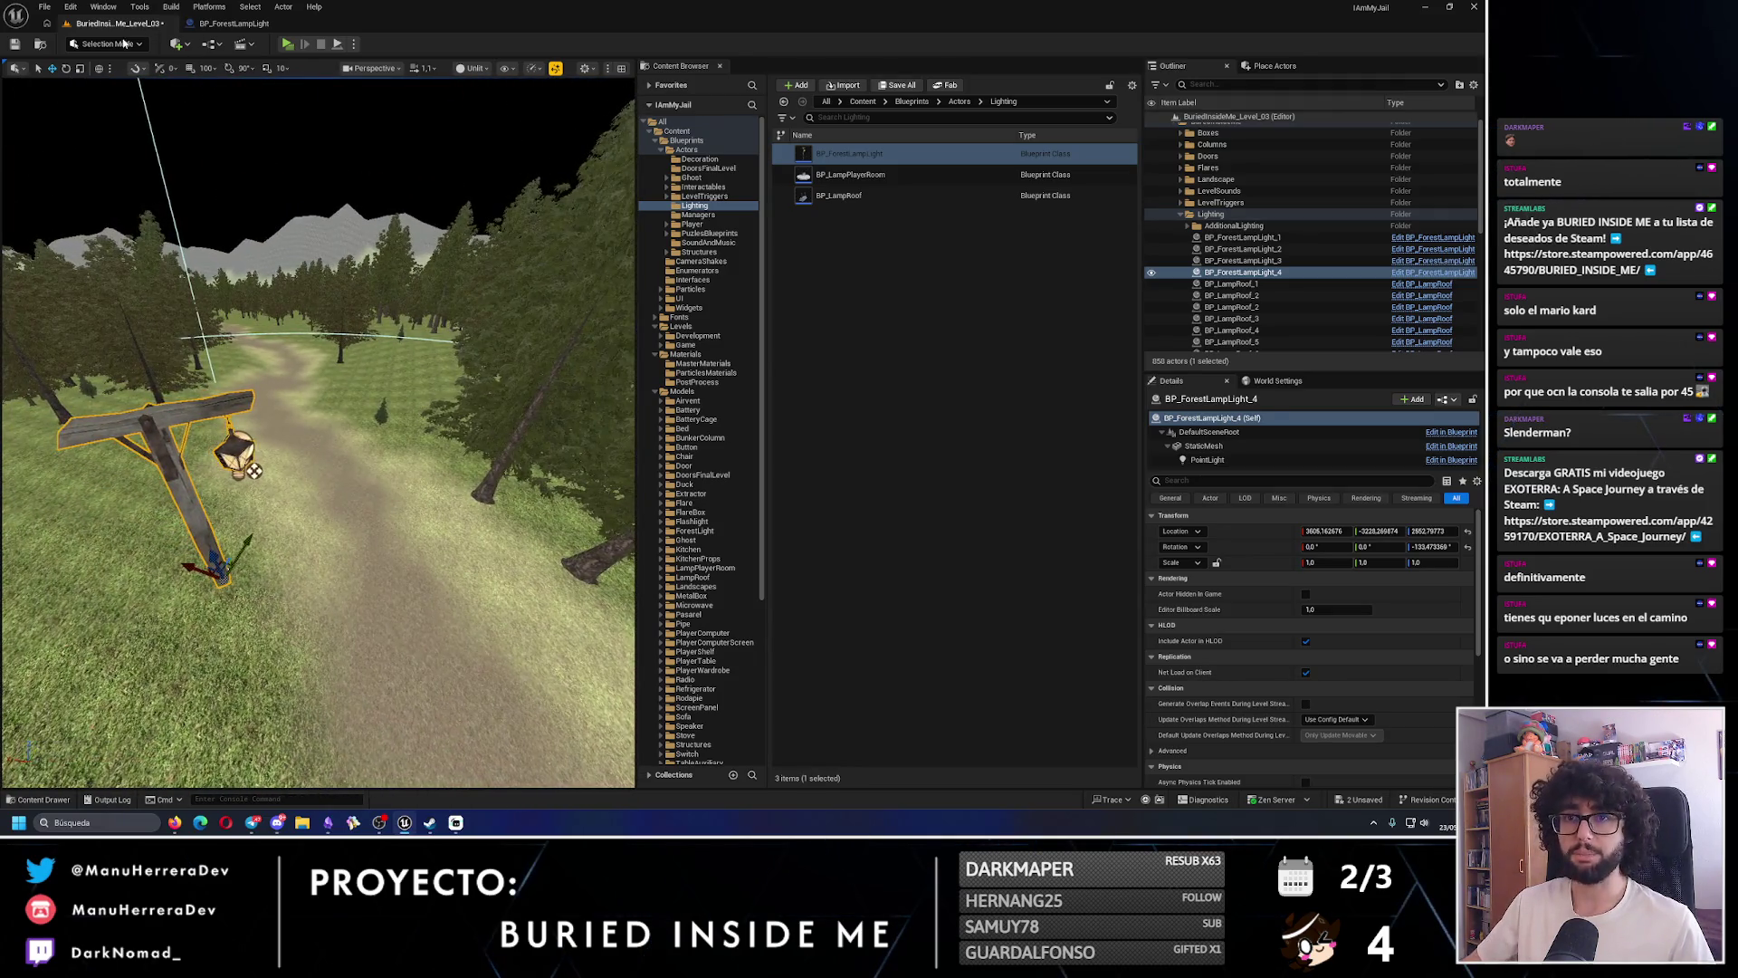
click(107, 43)
click(126, 77)
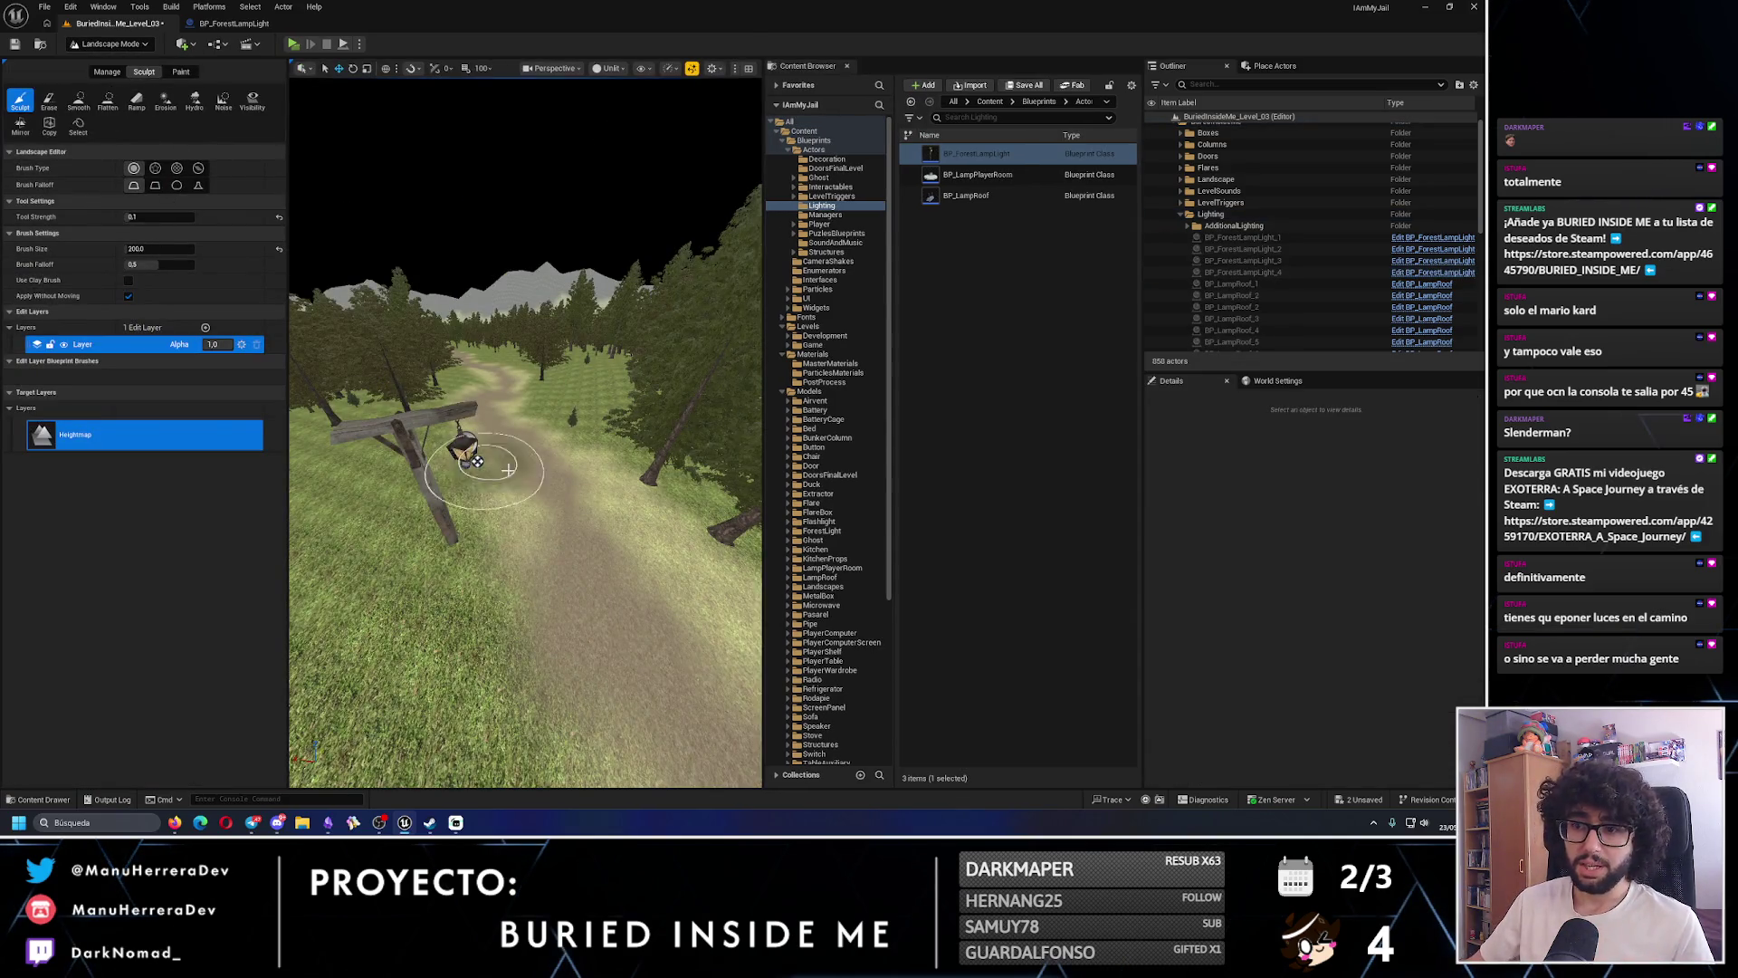
- Pick the Smooth sculpt tool and smooth the bumpy ground near the lamp post
drag(509, 469, 552, 504)
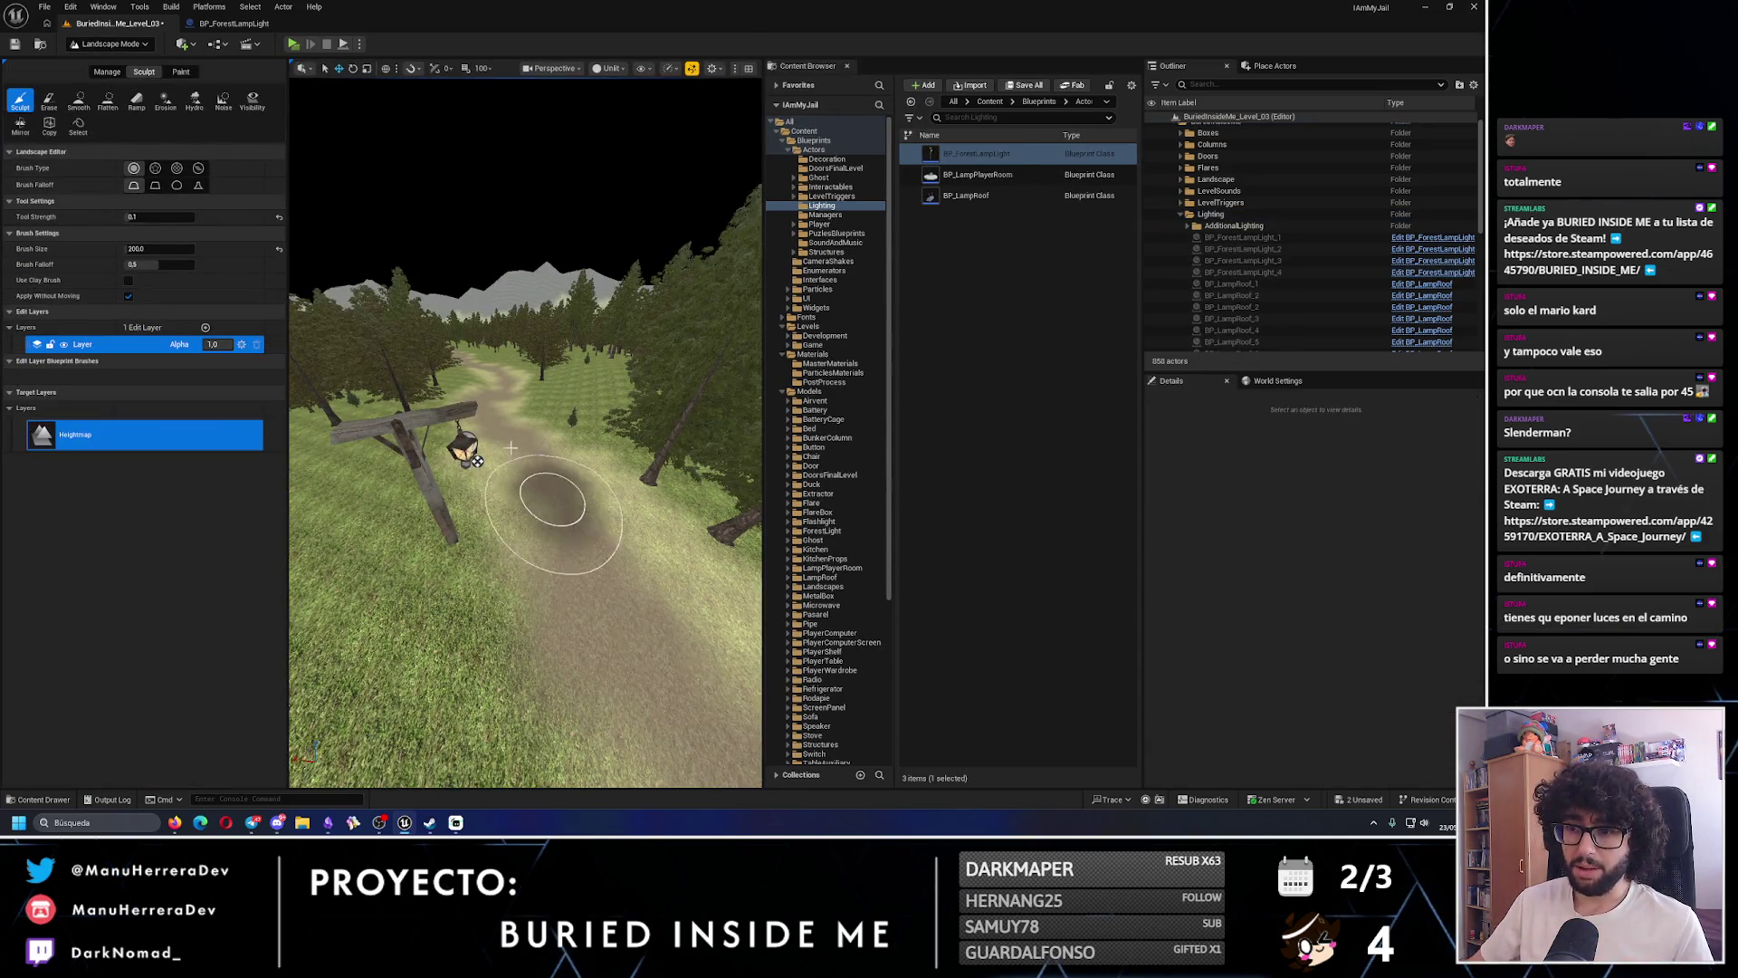
click(79, 101)
key(Up)
key(Up)
key(Up)
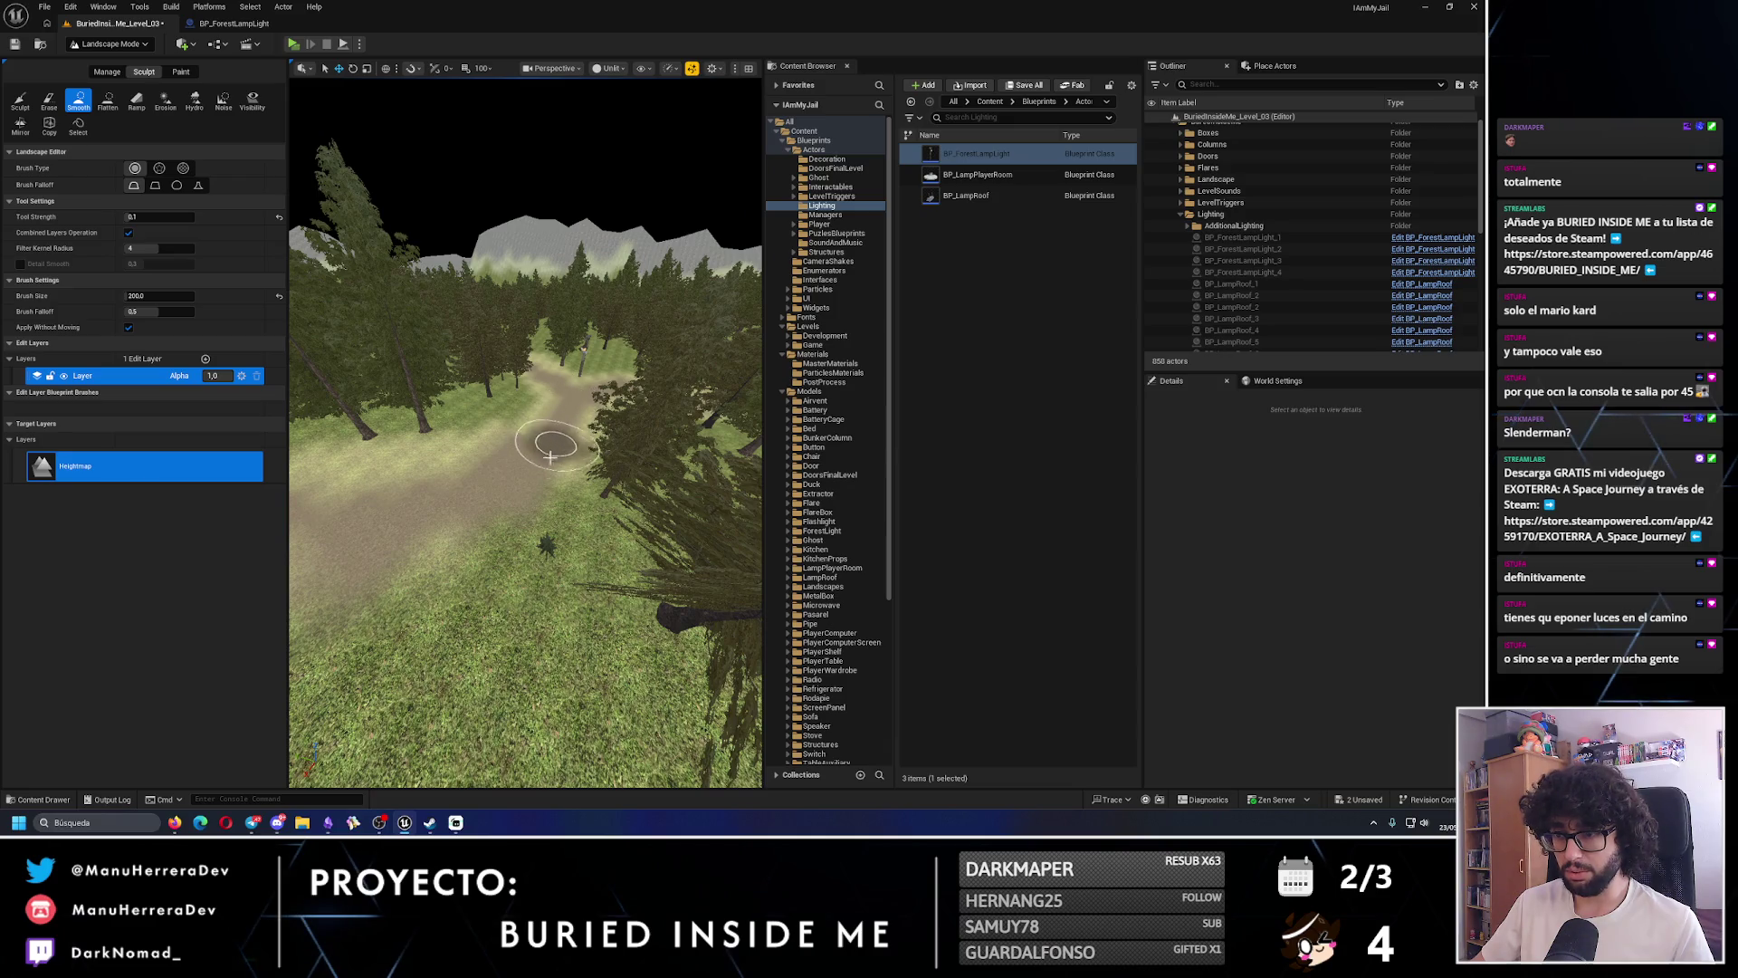
key(Up)
key(Up)
key(Up)
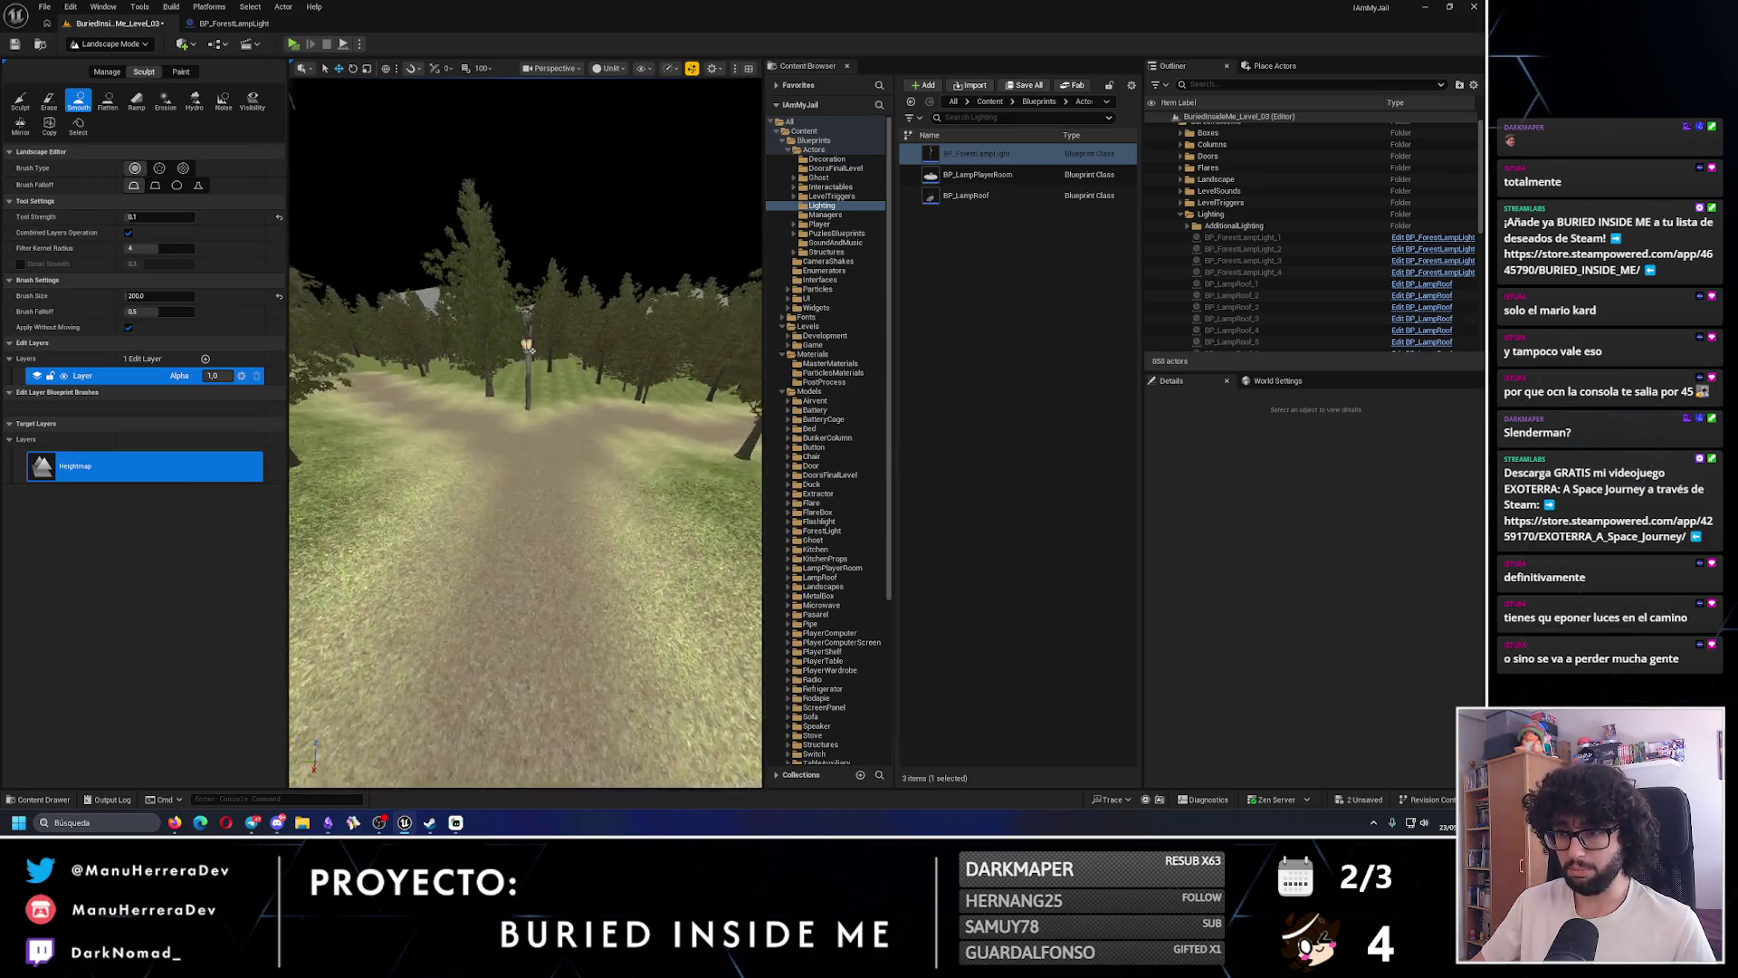
key(Up)
key(Up)
key(Up)
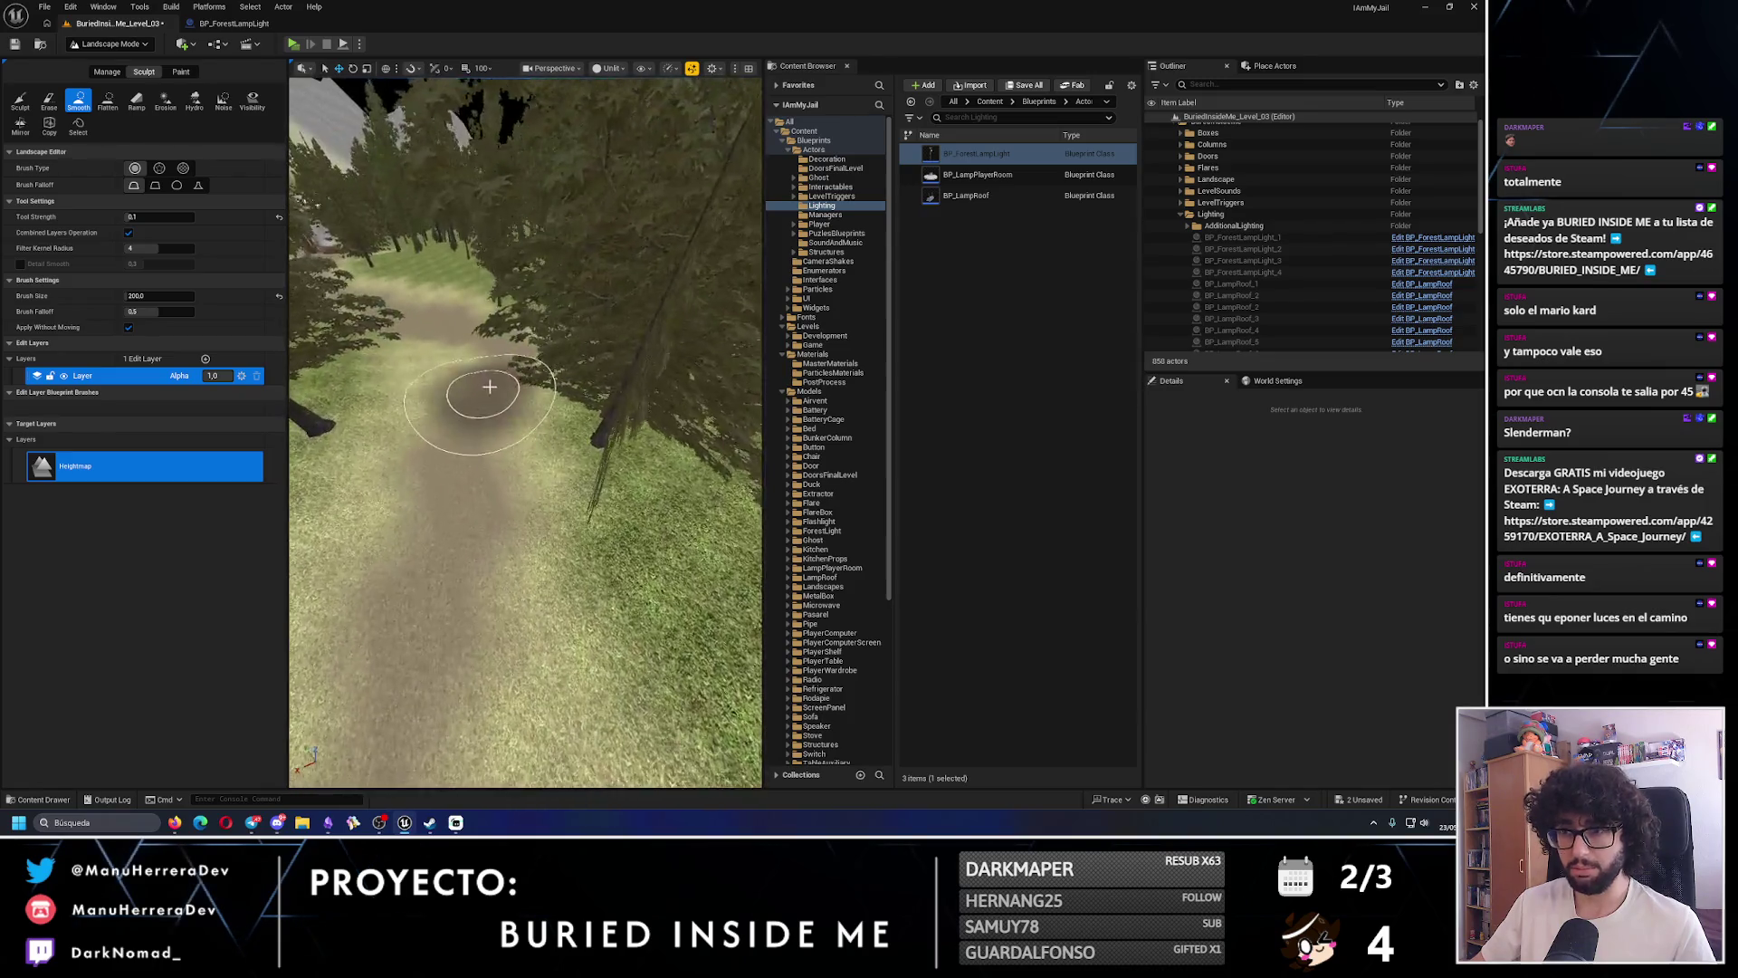
key(Down)
key(Down)
key(Down)
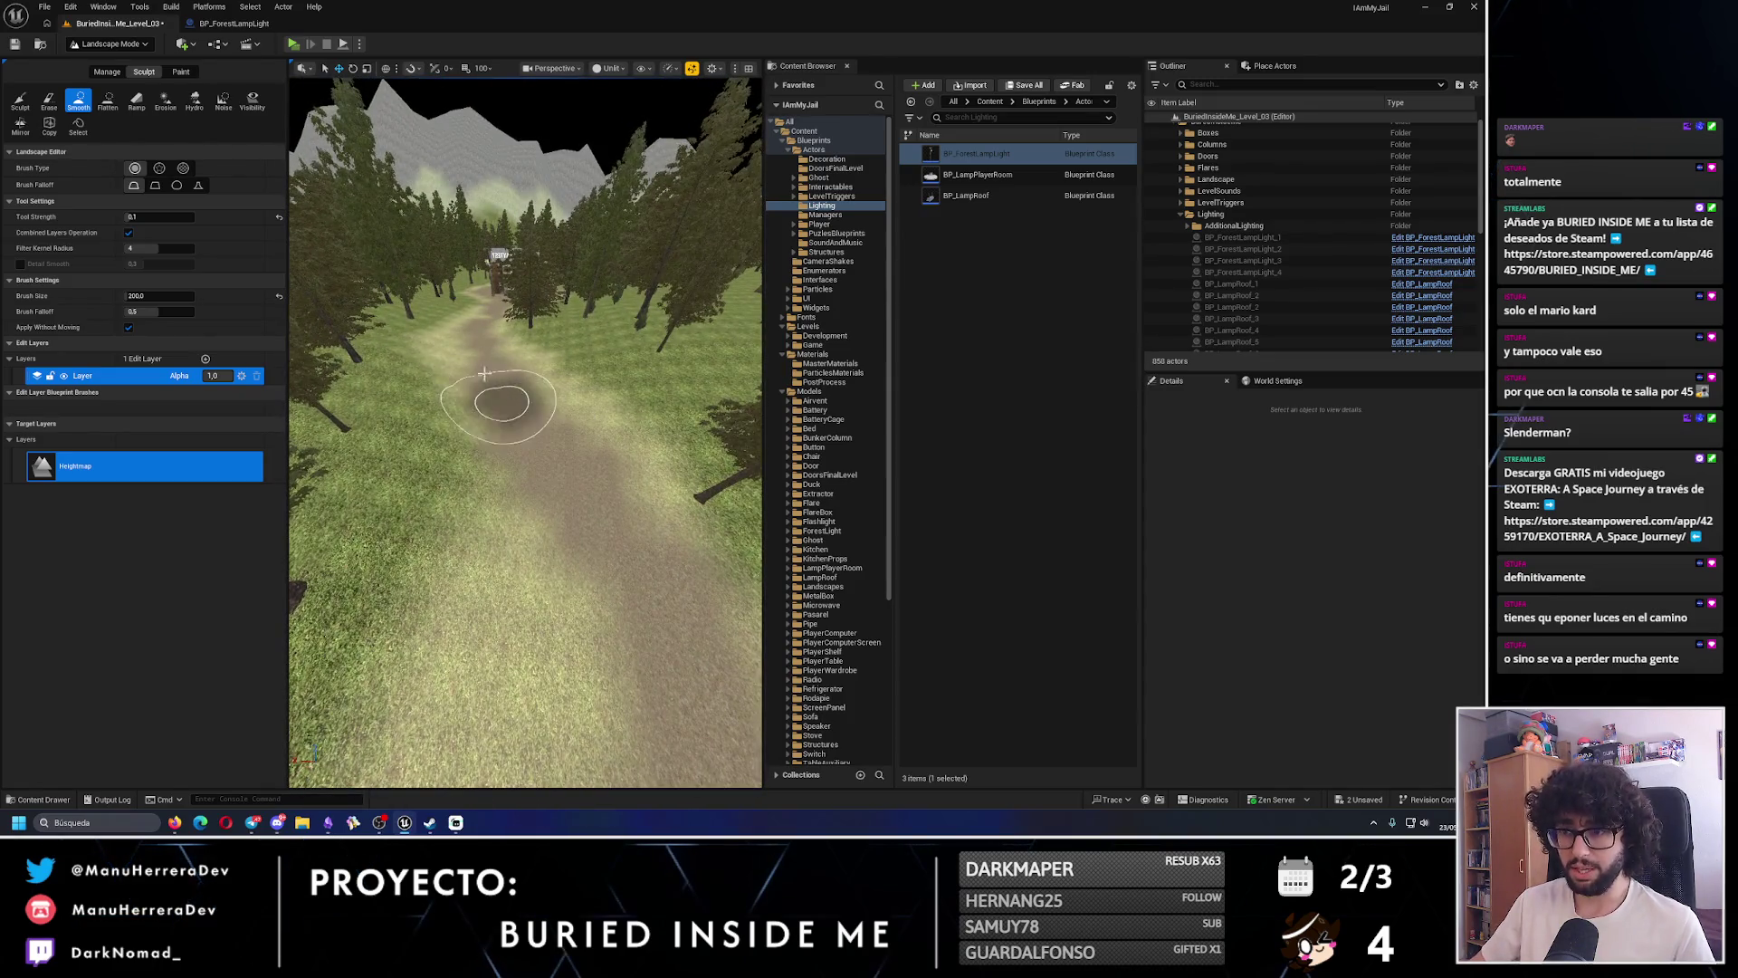
key(Up)
key(Up)
key(Up)
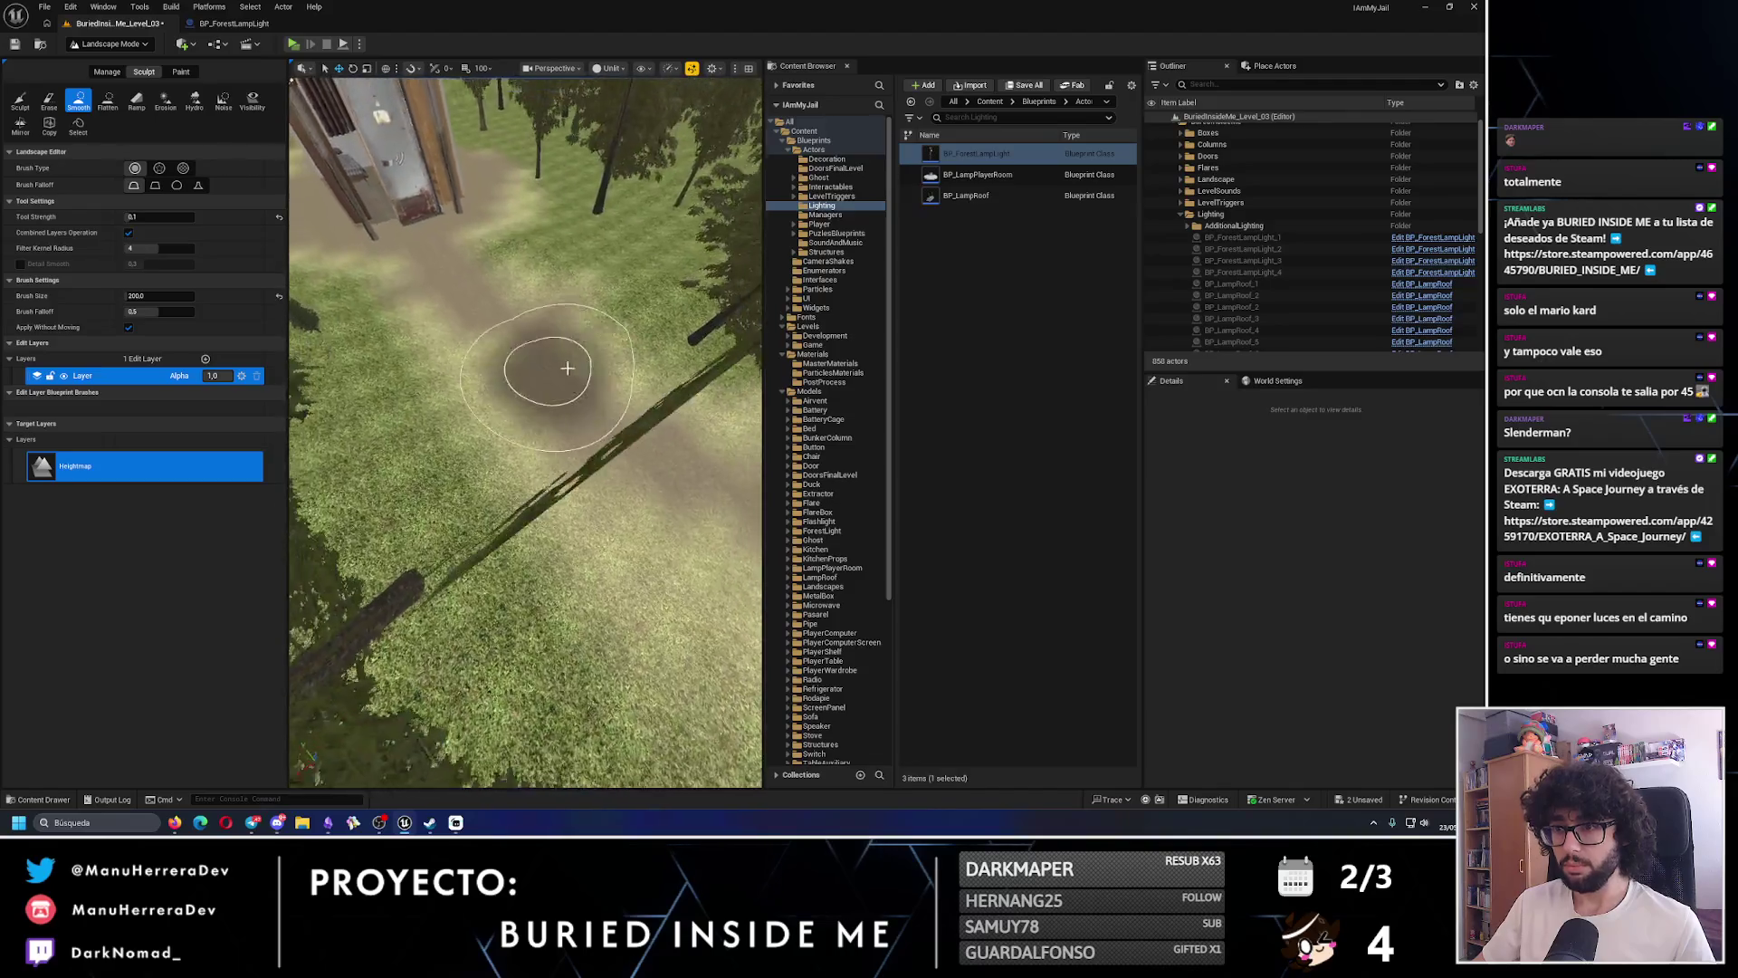
key(Down)
key(Down)
key(Down)
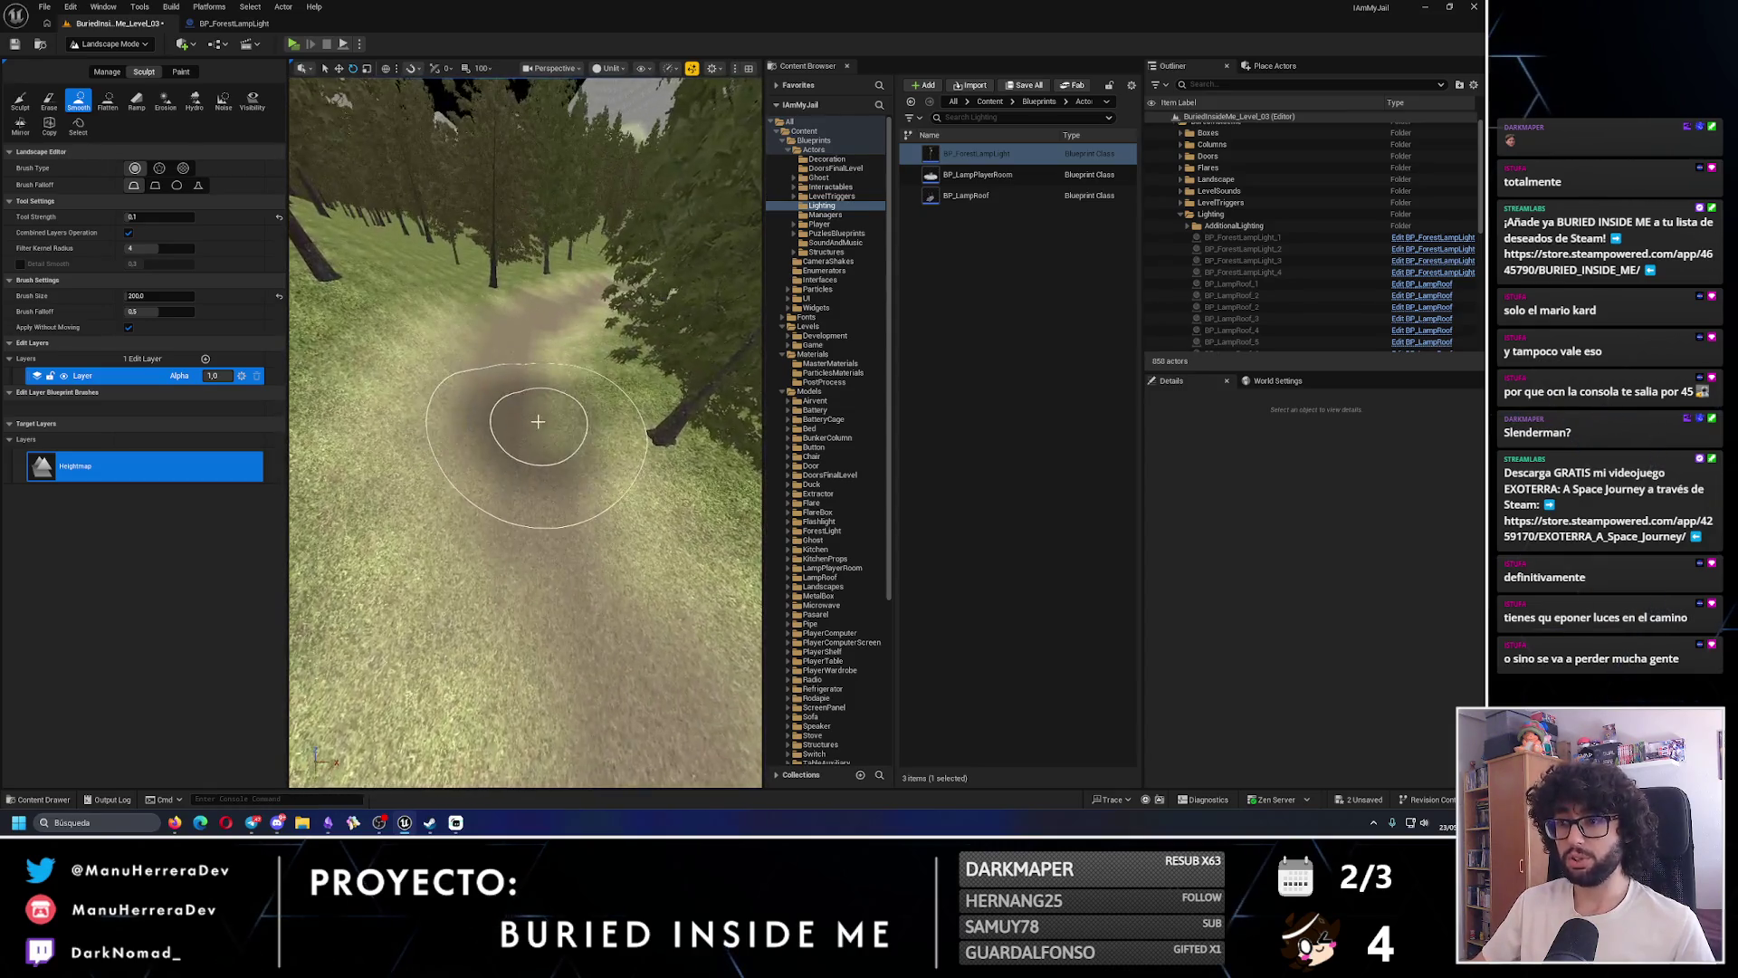
- Smooth the path further toward the grey wall, then return to Selection Mode
key(w)
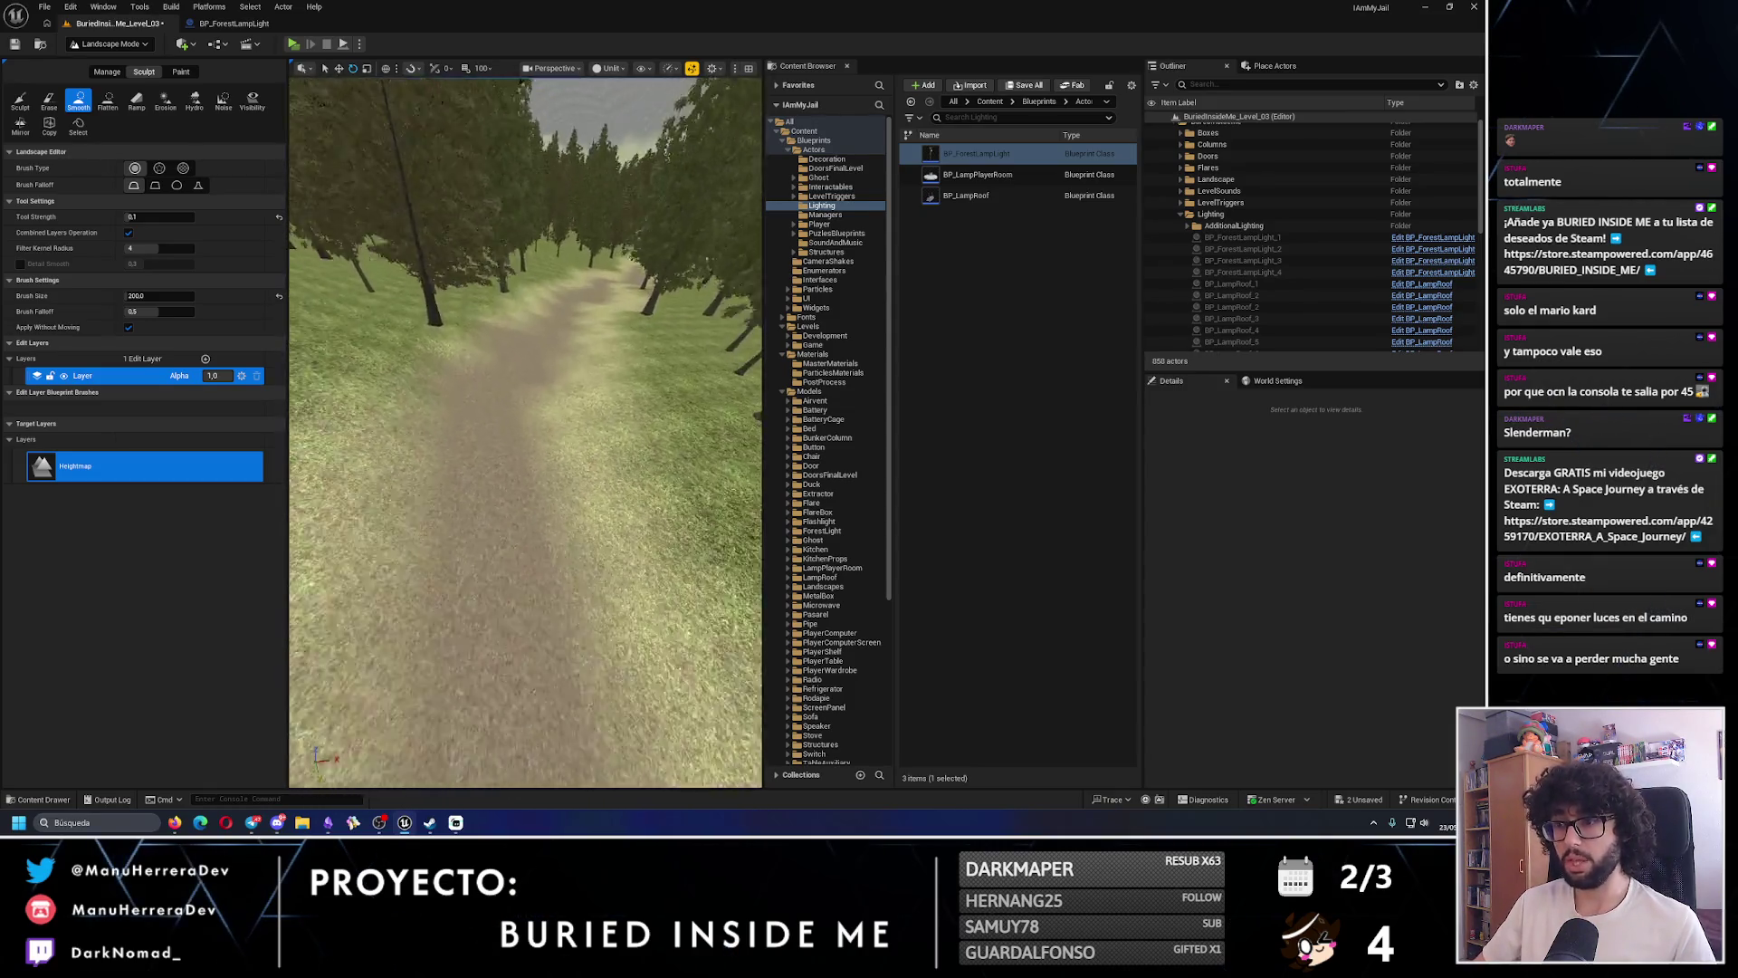
key(w)
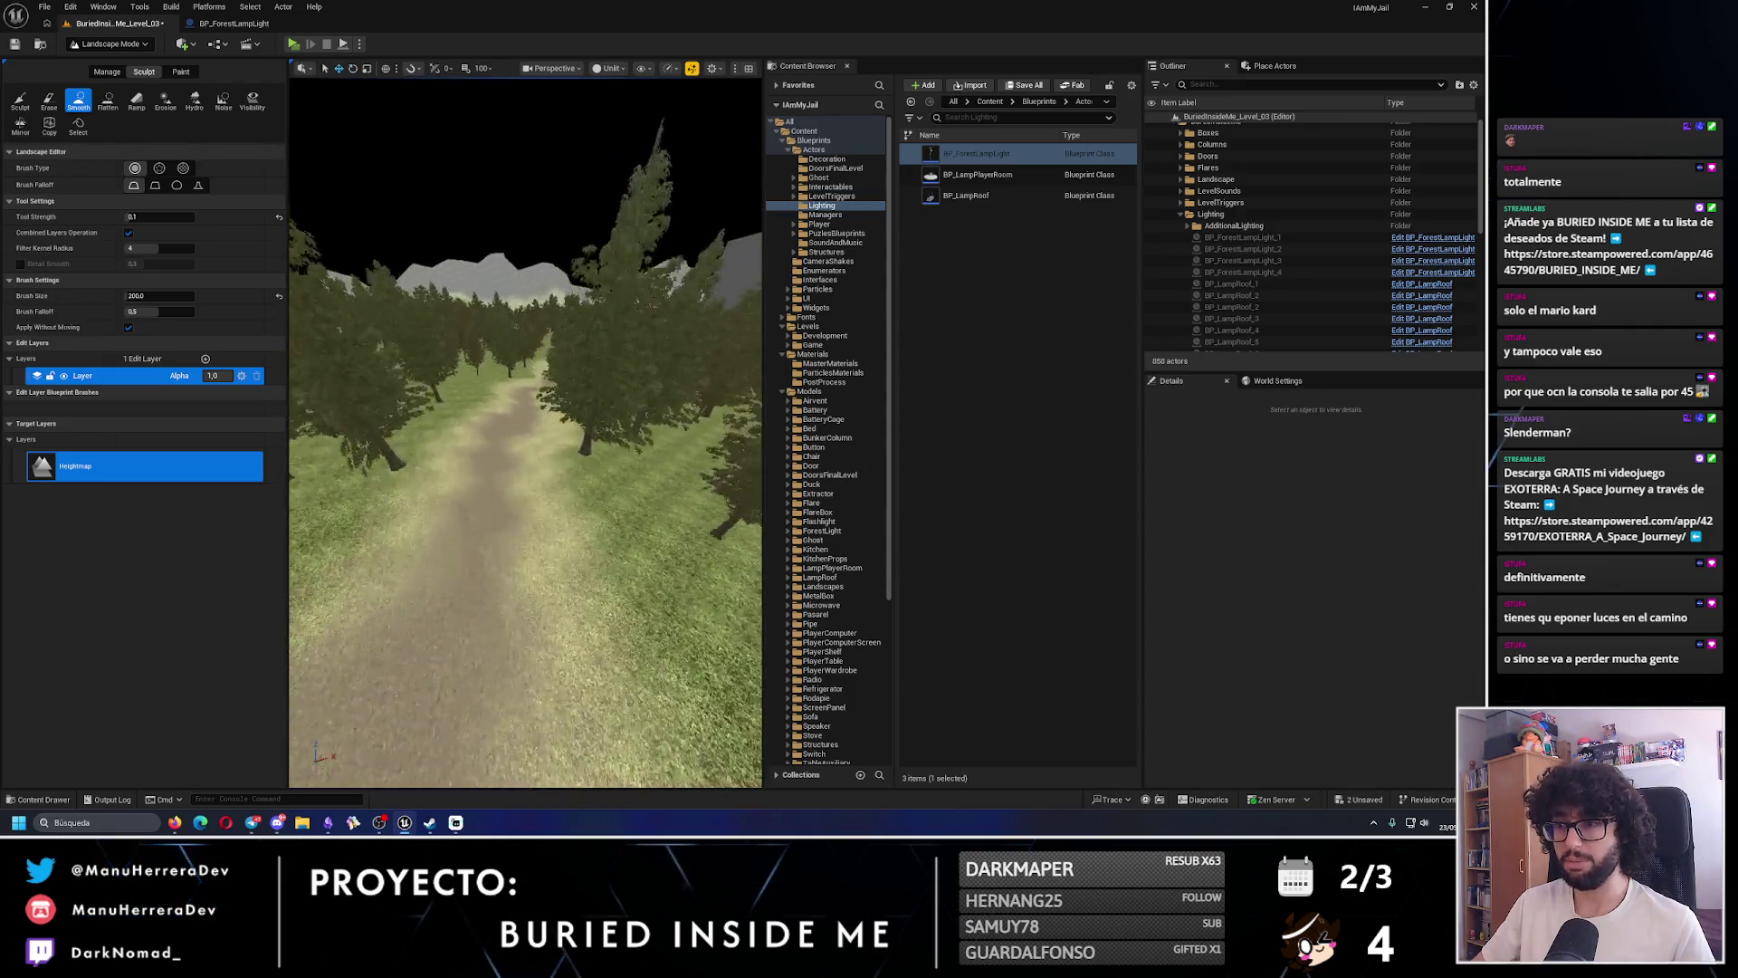
key(w)
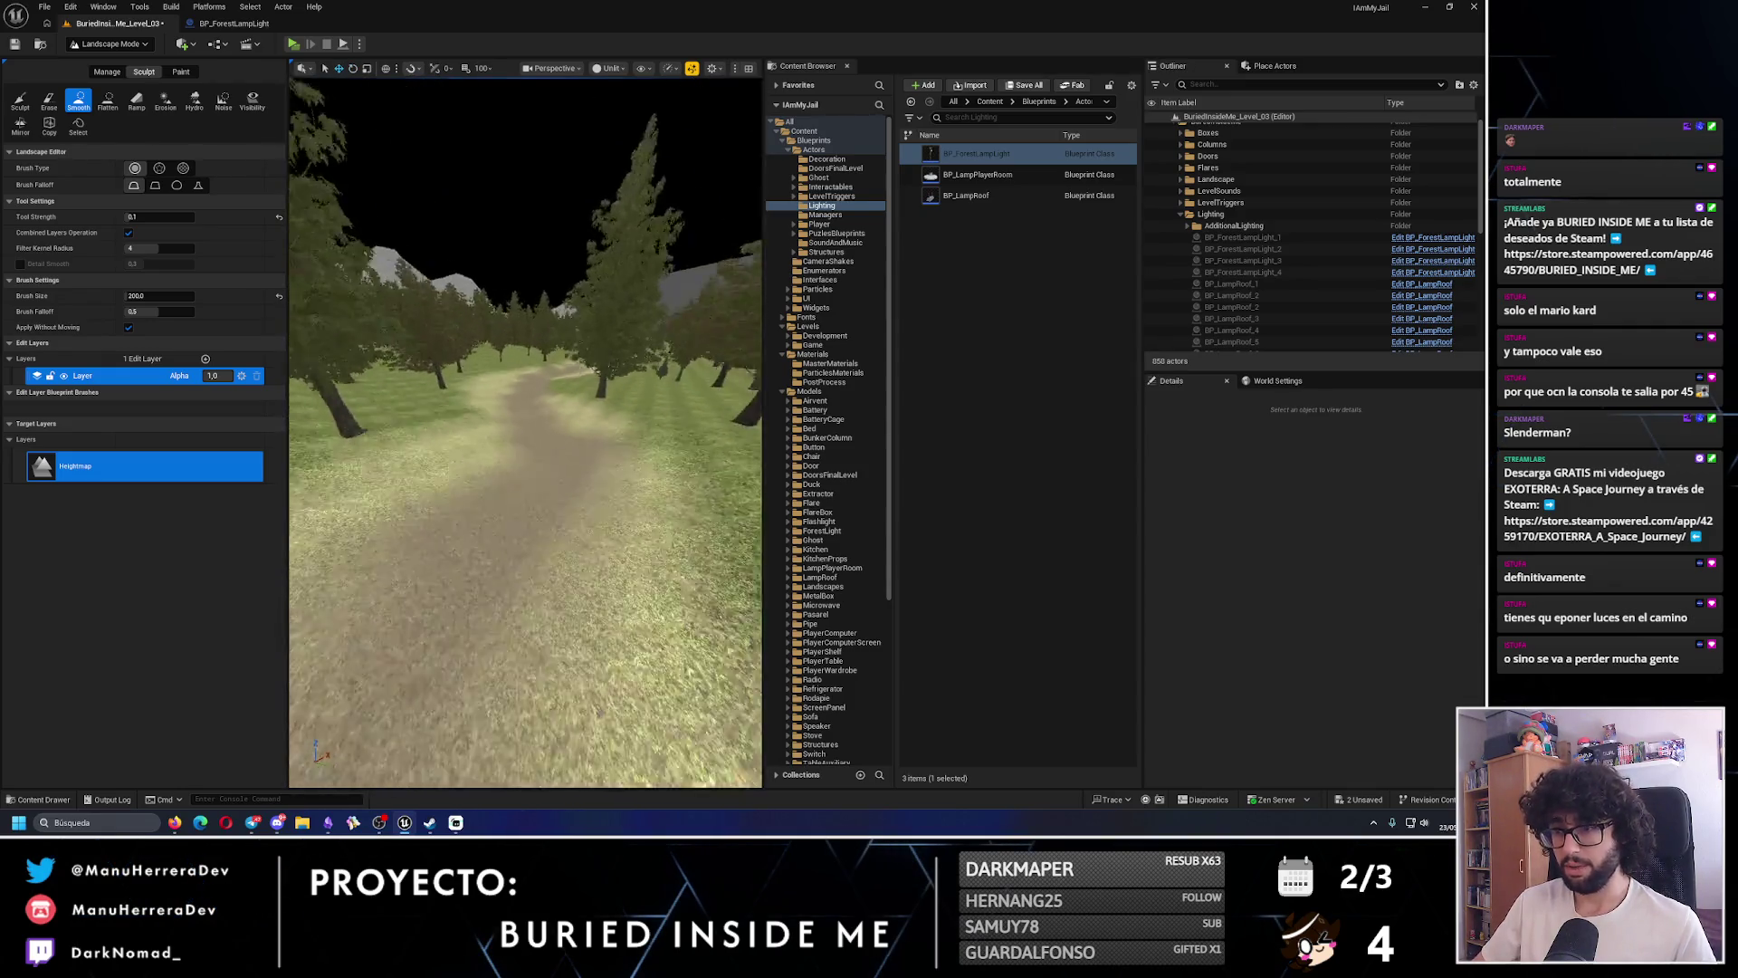
key(w)
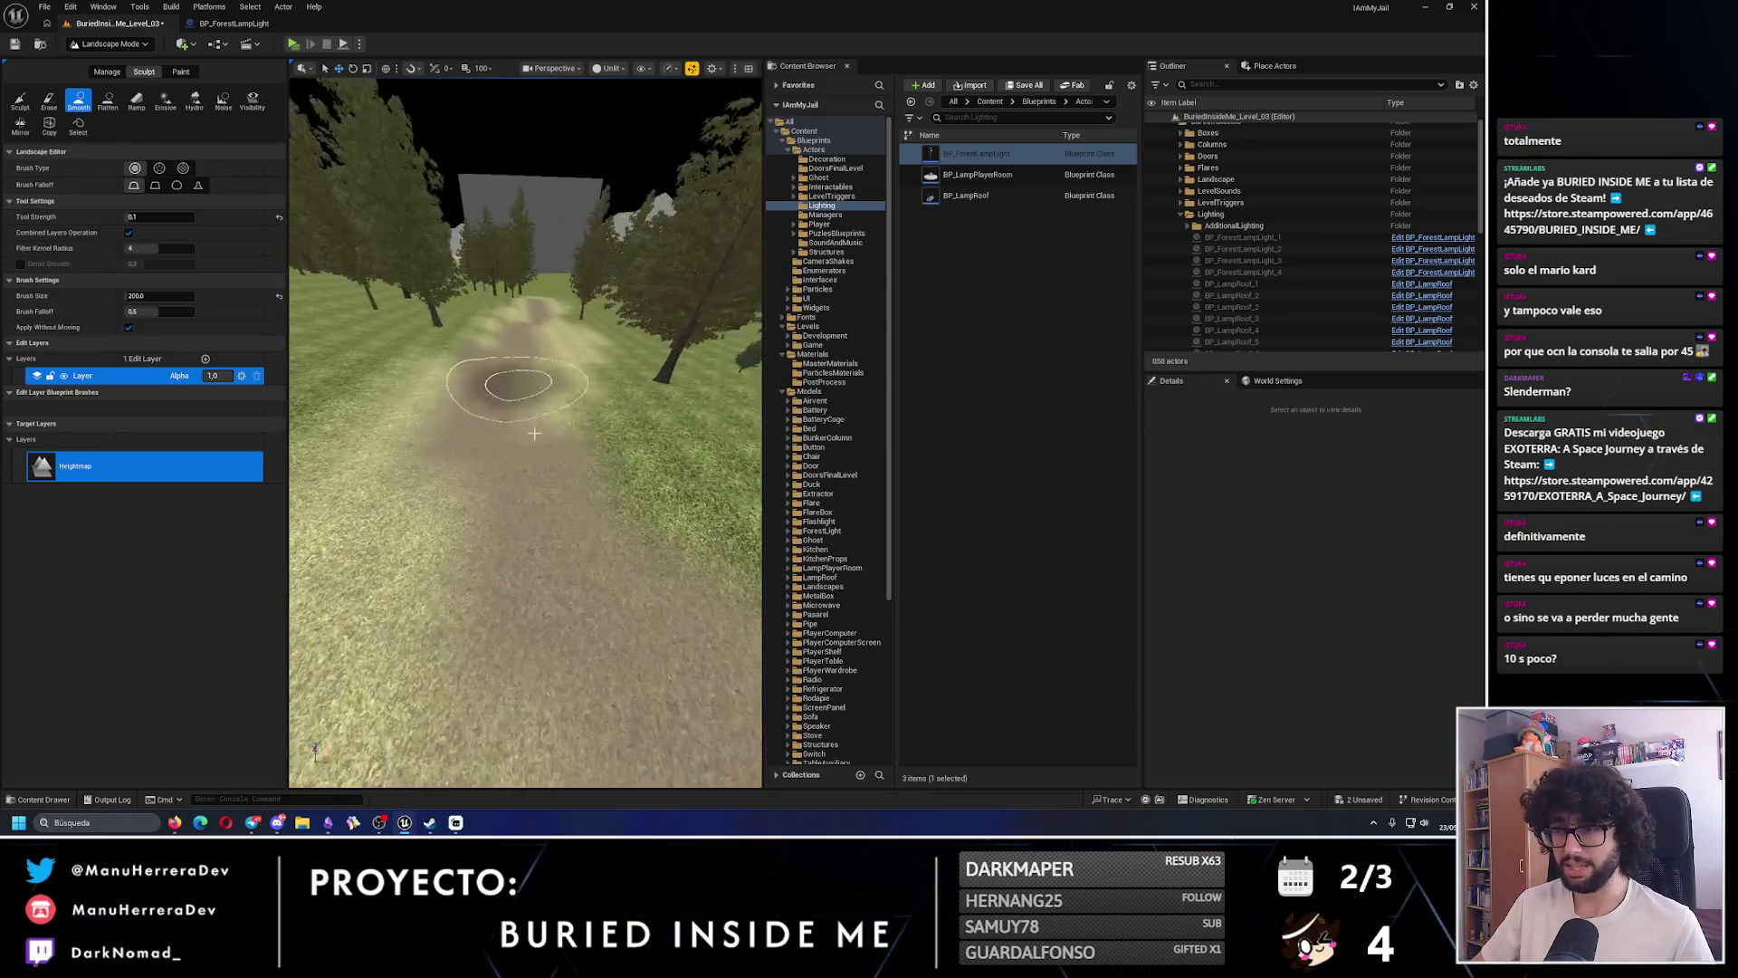
key(w)
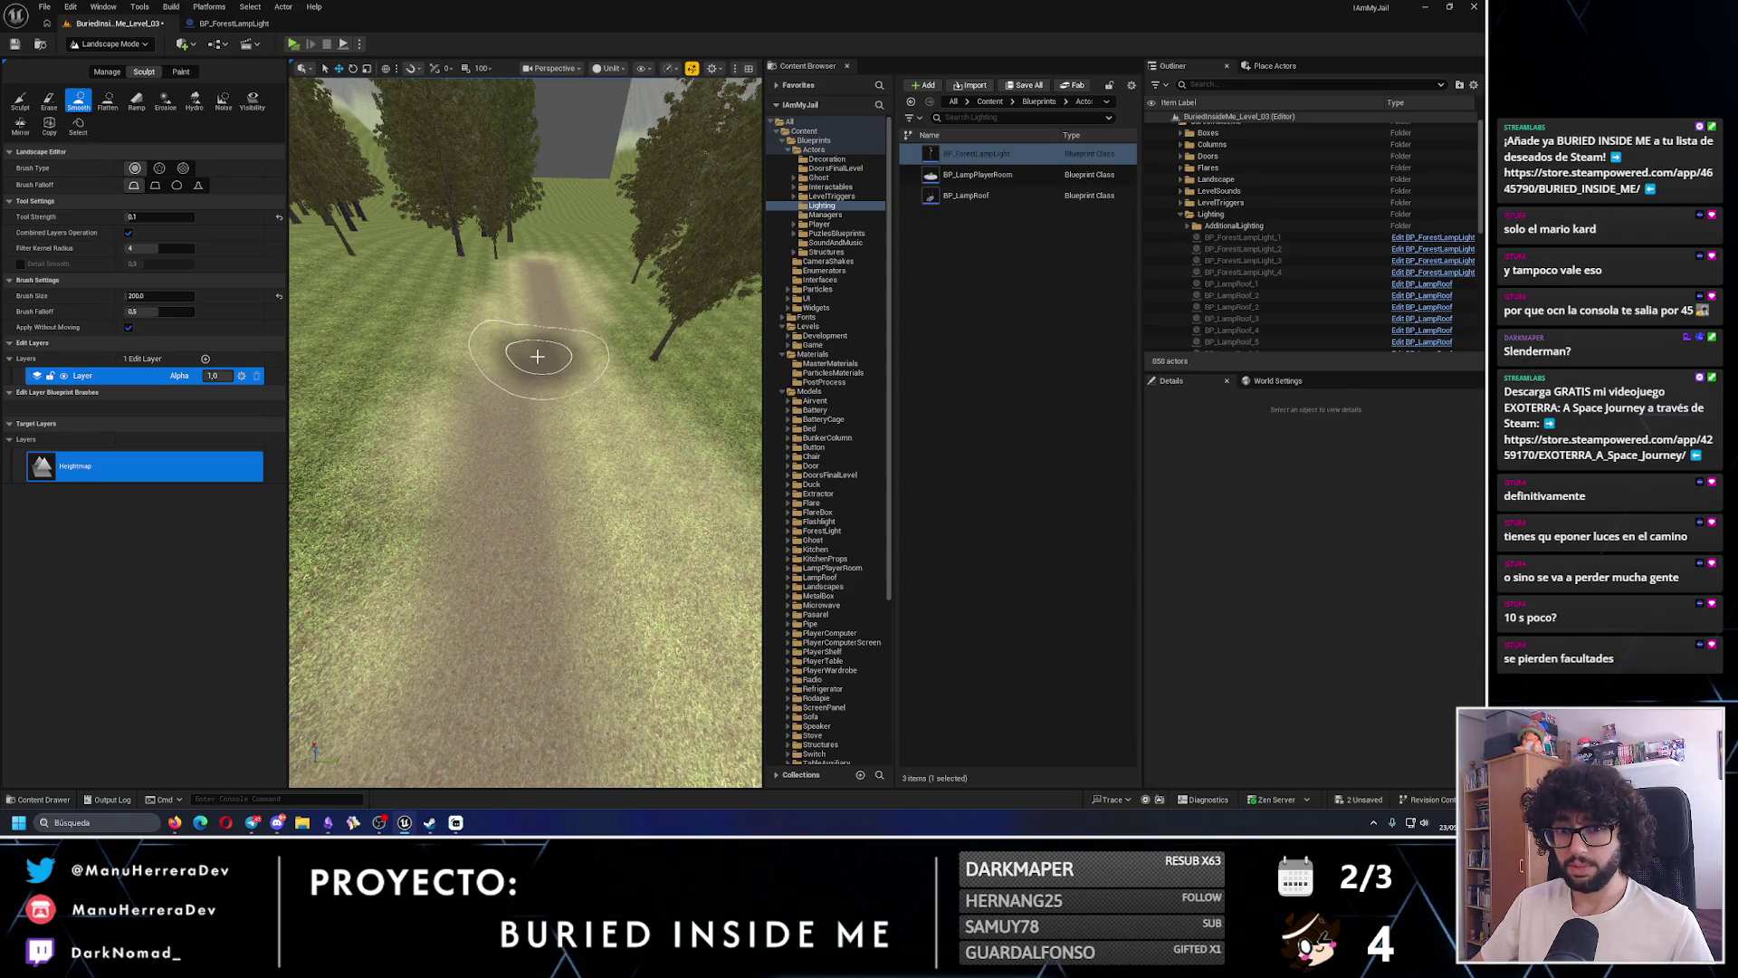
key(w)
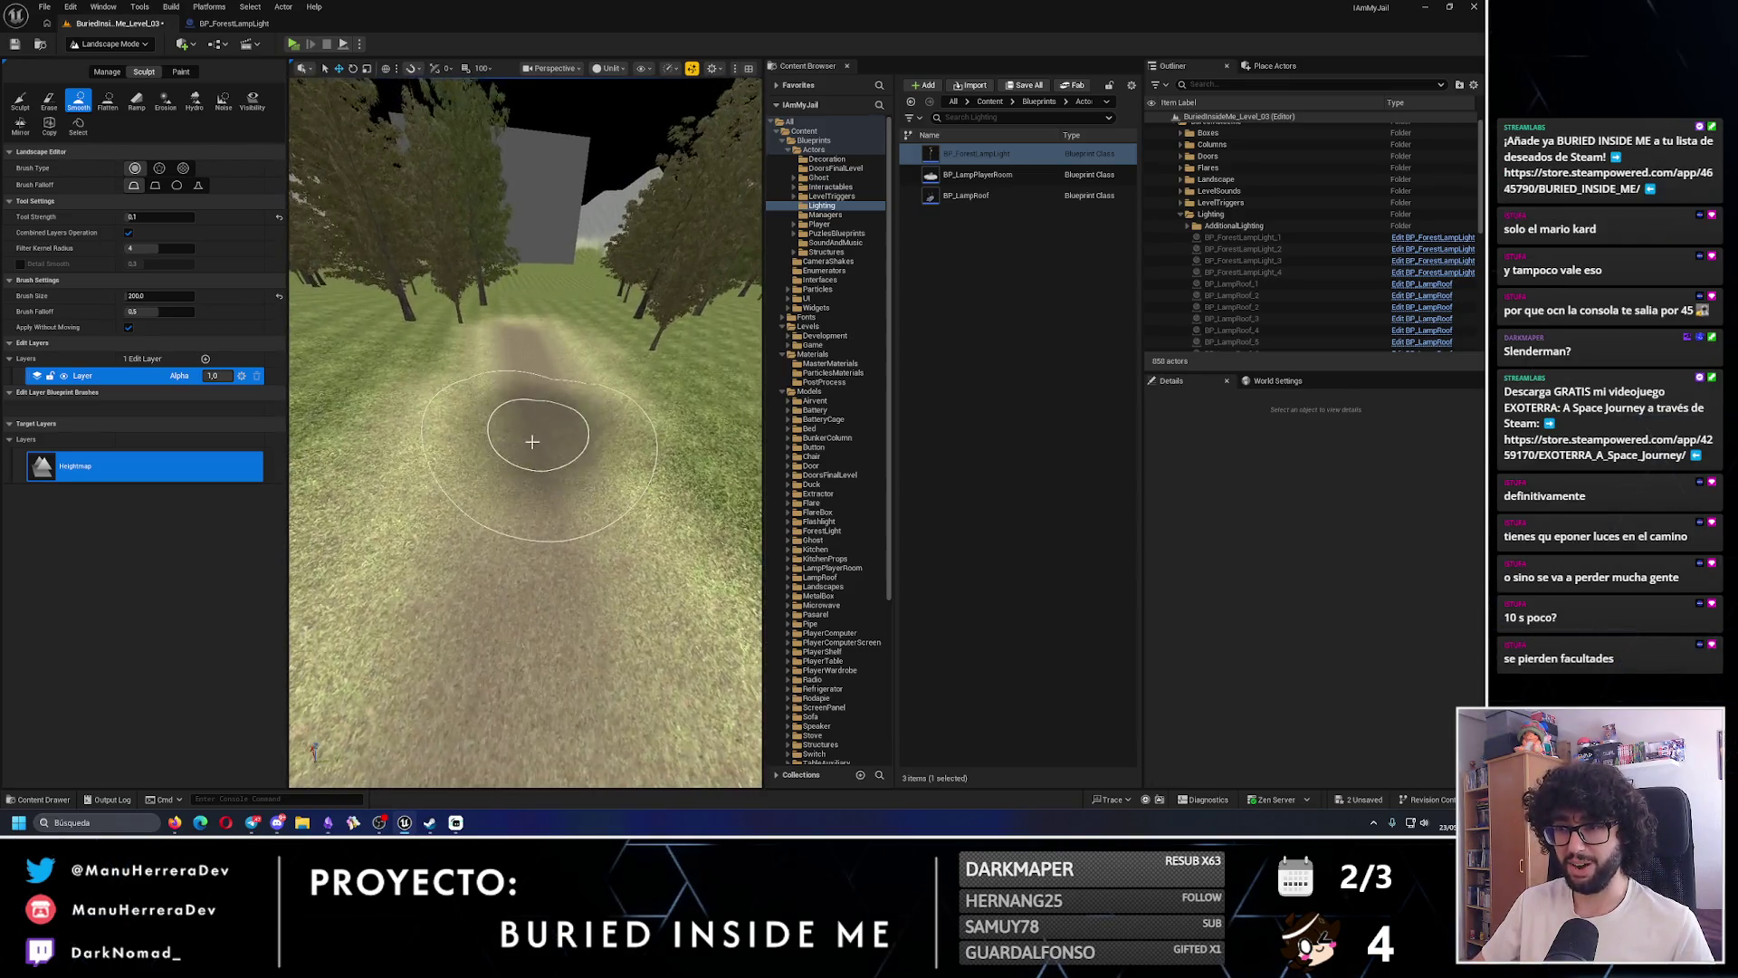
key(w)
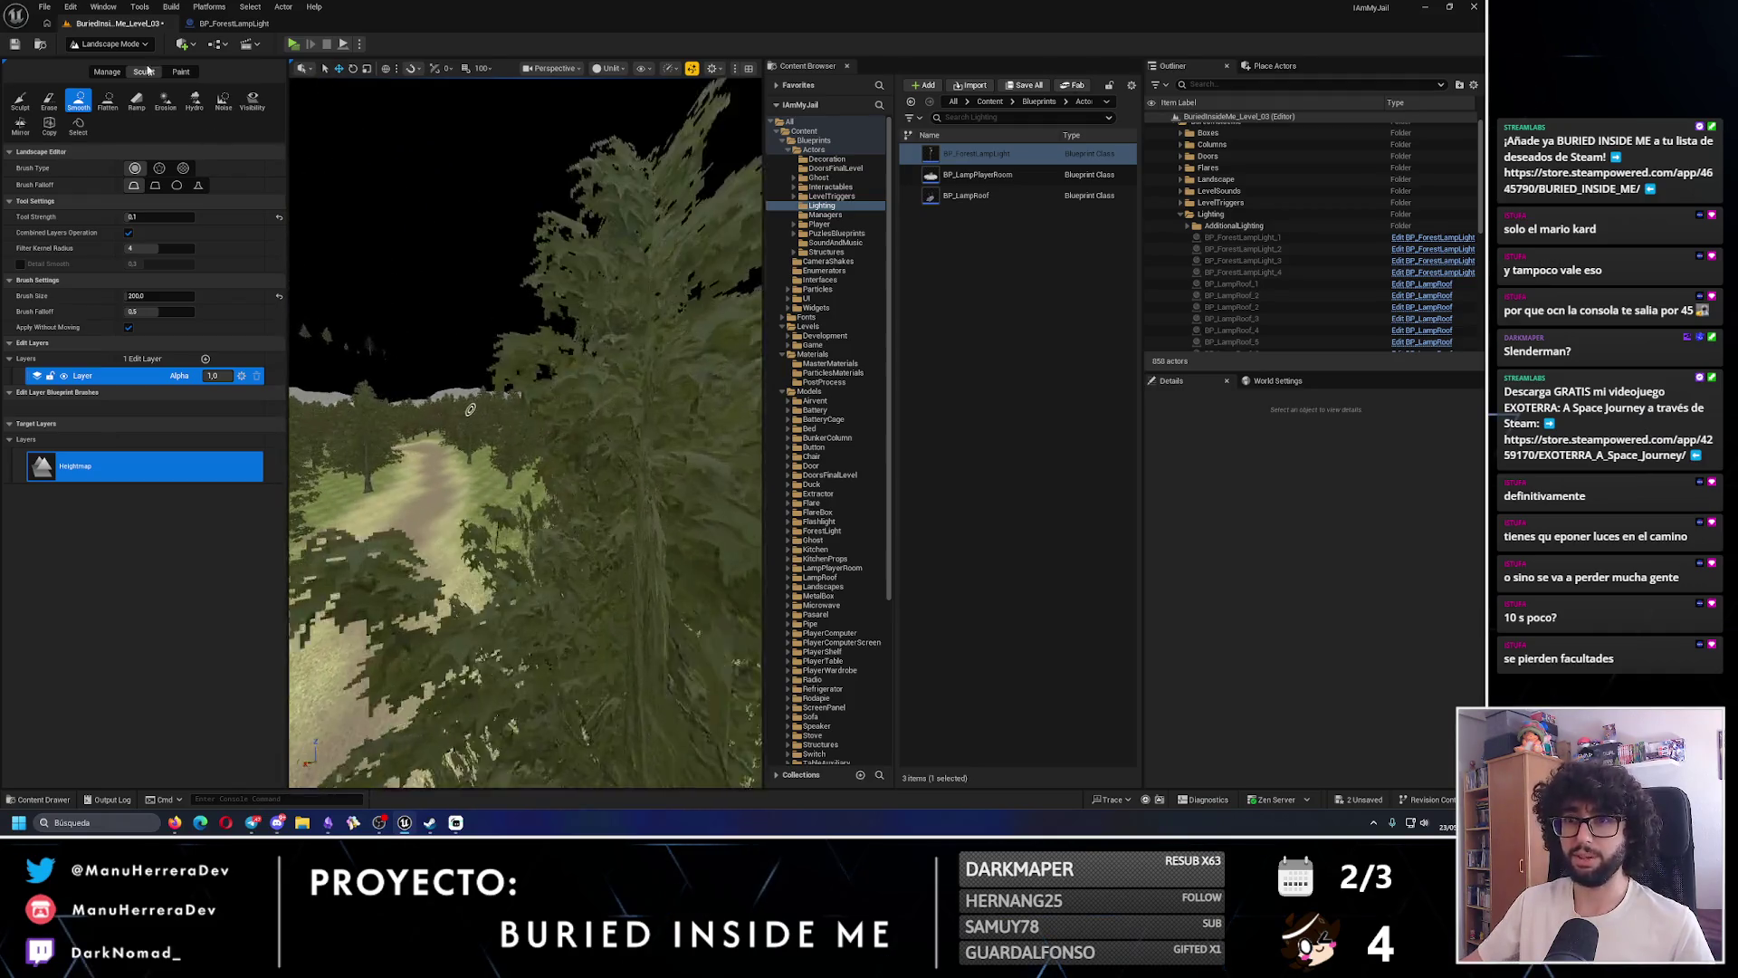
click(109, 44)
click(104, 63)
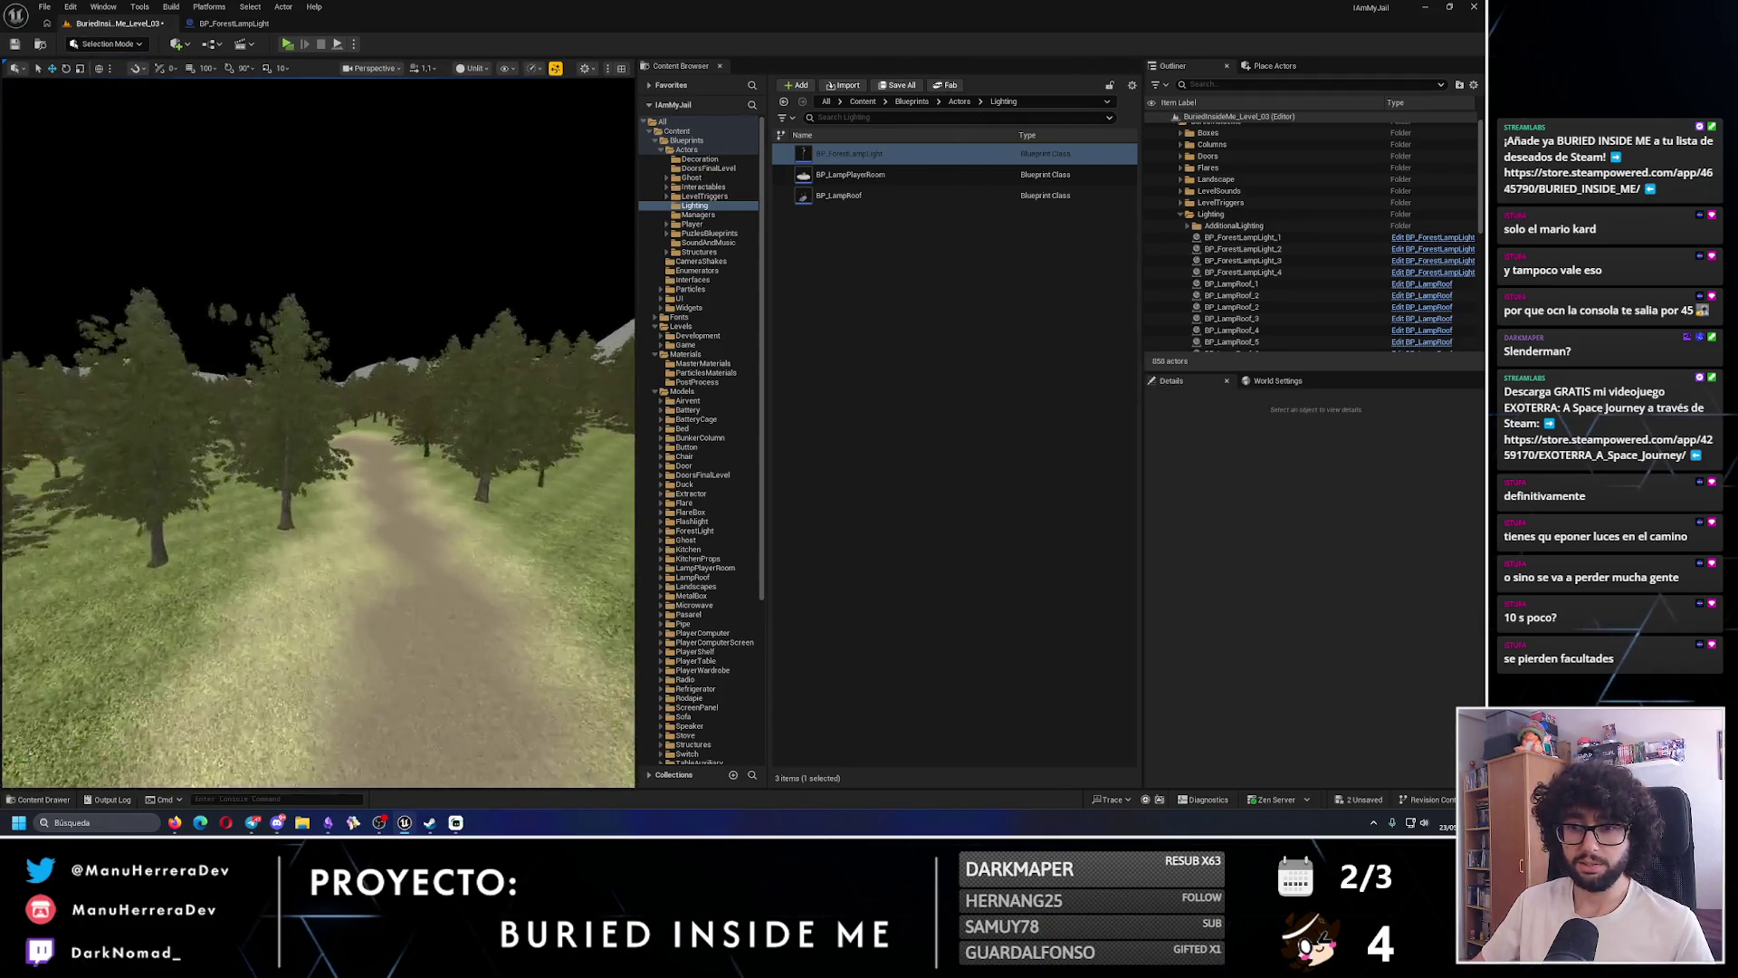
- Alt-drag a duplicate of BP_ForestLampLight_3 along the path
key(e)
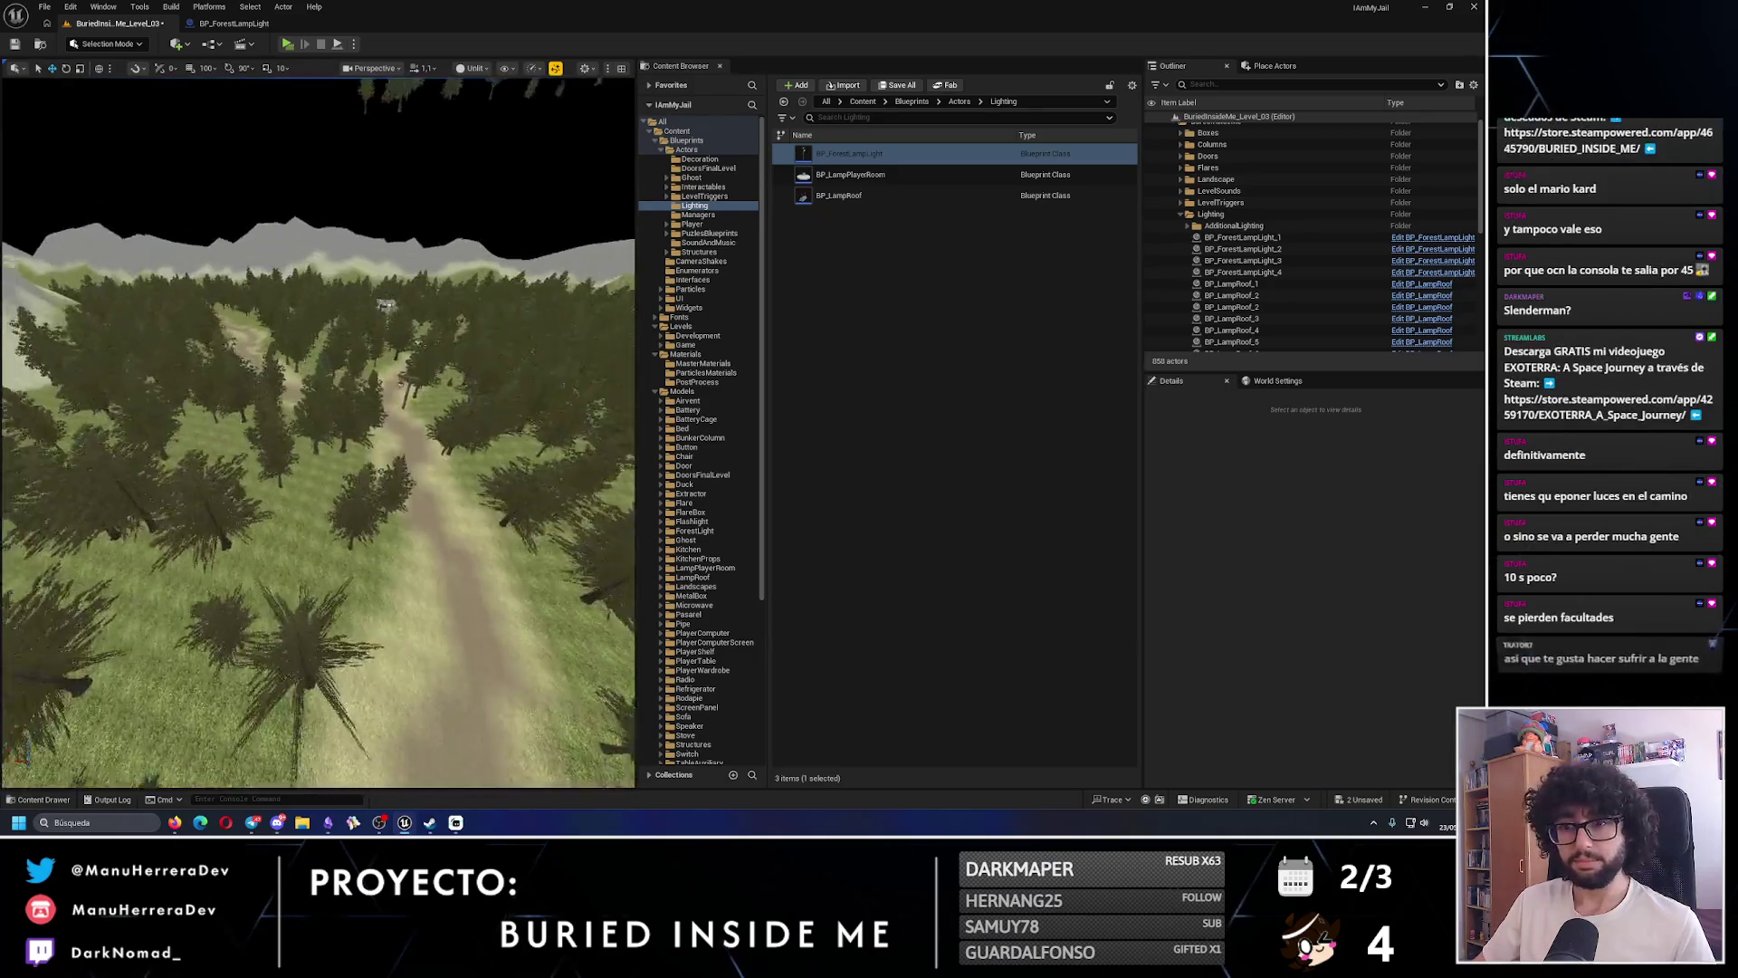
key(w)
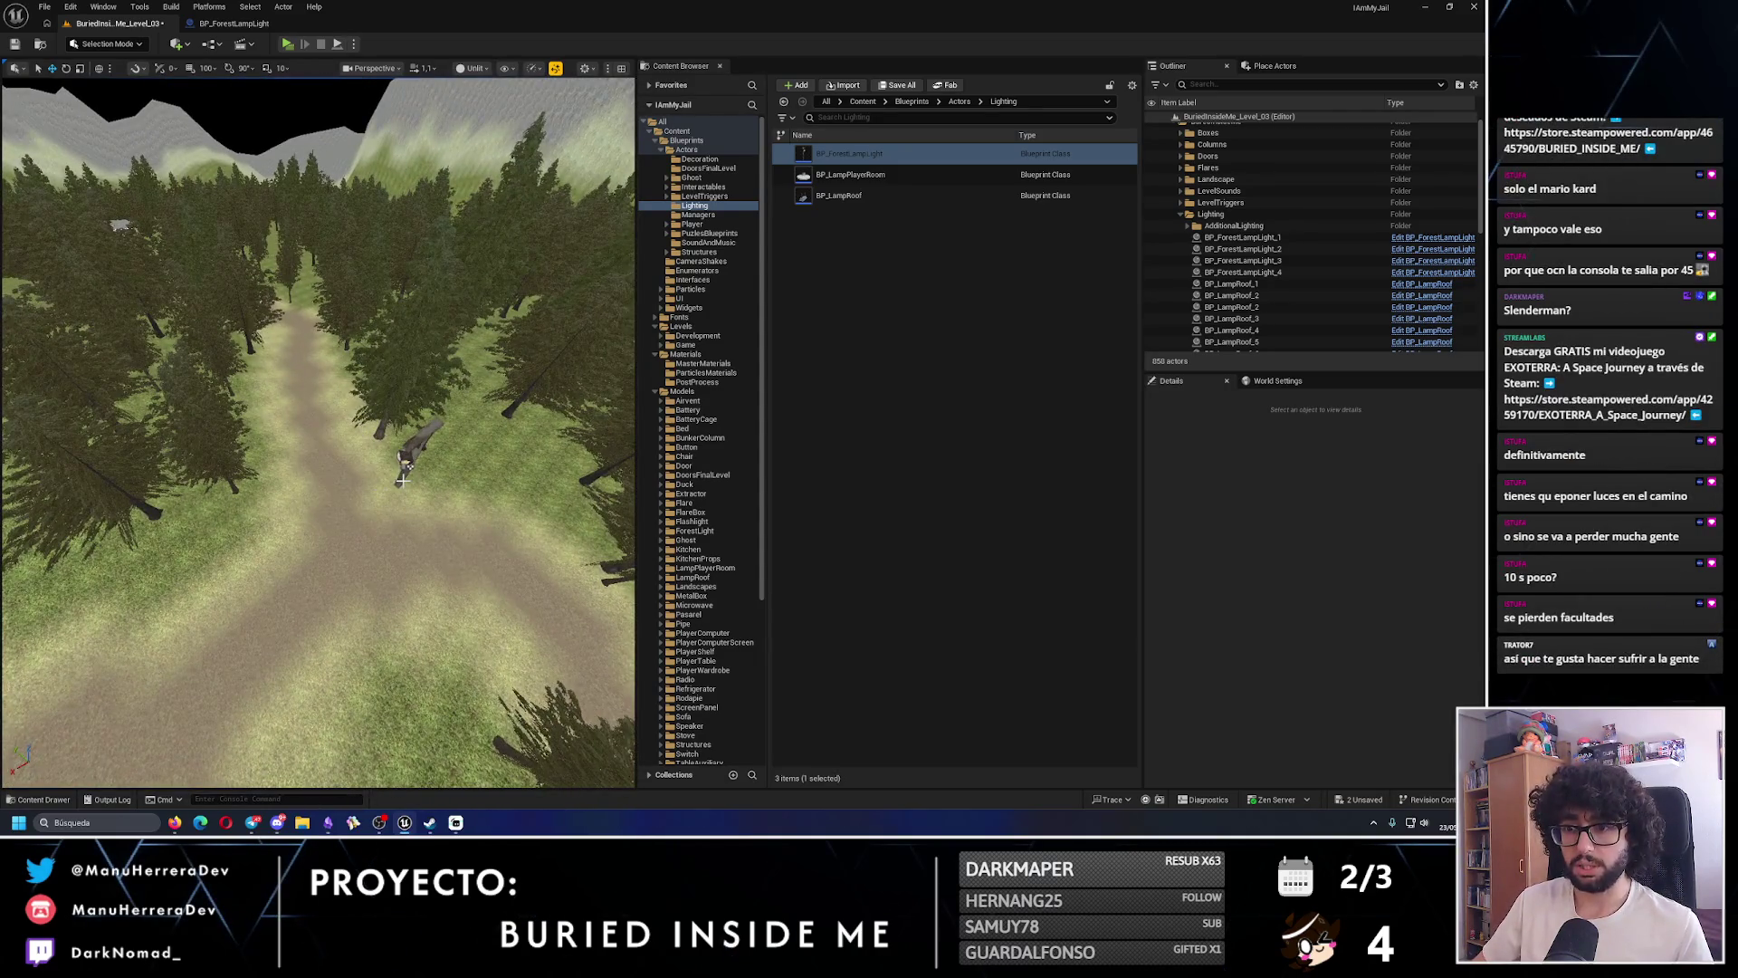
click(401, 475)
scroll(271, 484, down, 5)
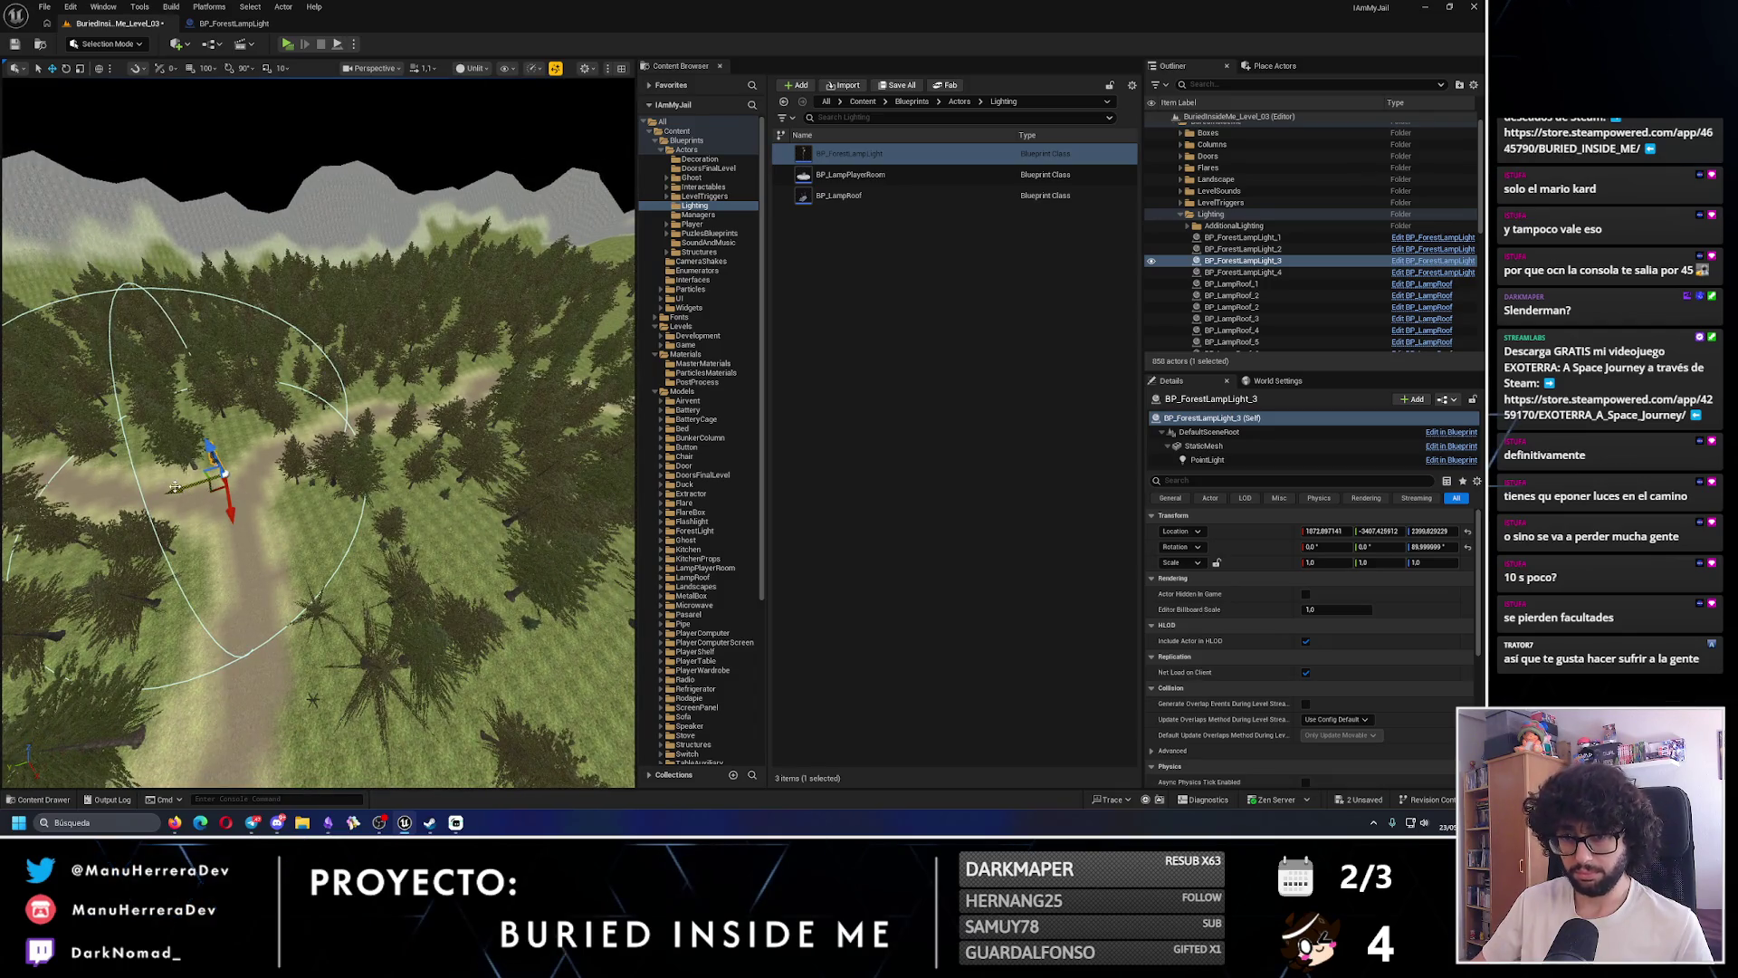
mouse_move(174, 487)
mouse_down()
mouse_move(407, 376)
mouse_move(453, 380)
mouse_move(399, 590)
mouse_move(322, 590)
mouse_move(288, 615)
mouse_up()
- Rotate the new lamp post so its lantern faces the path
drag(428, 558, 357, 608)
key(e)
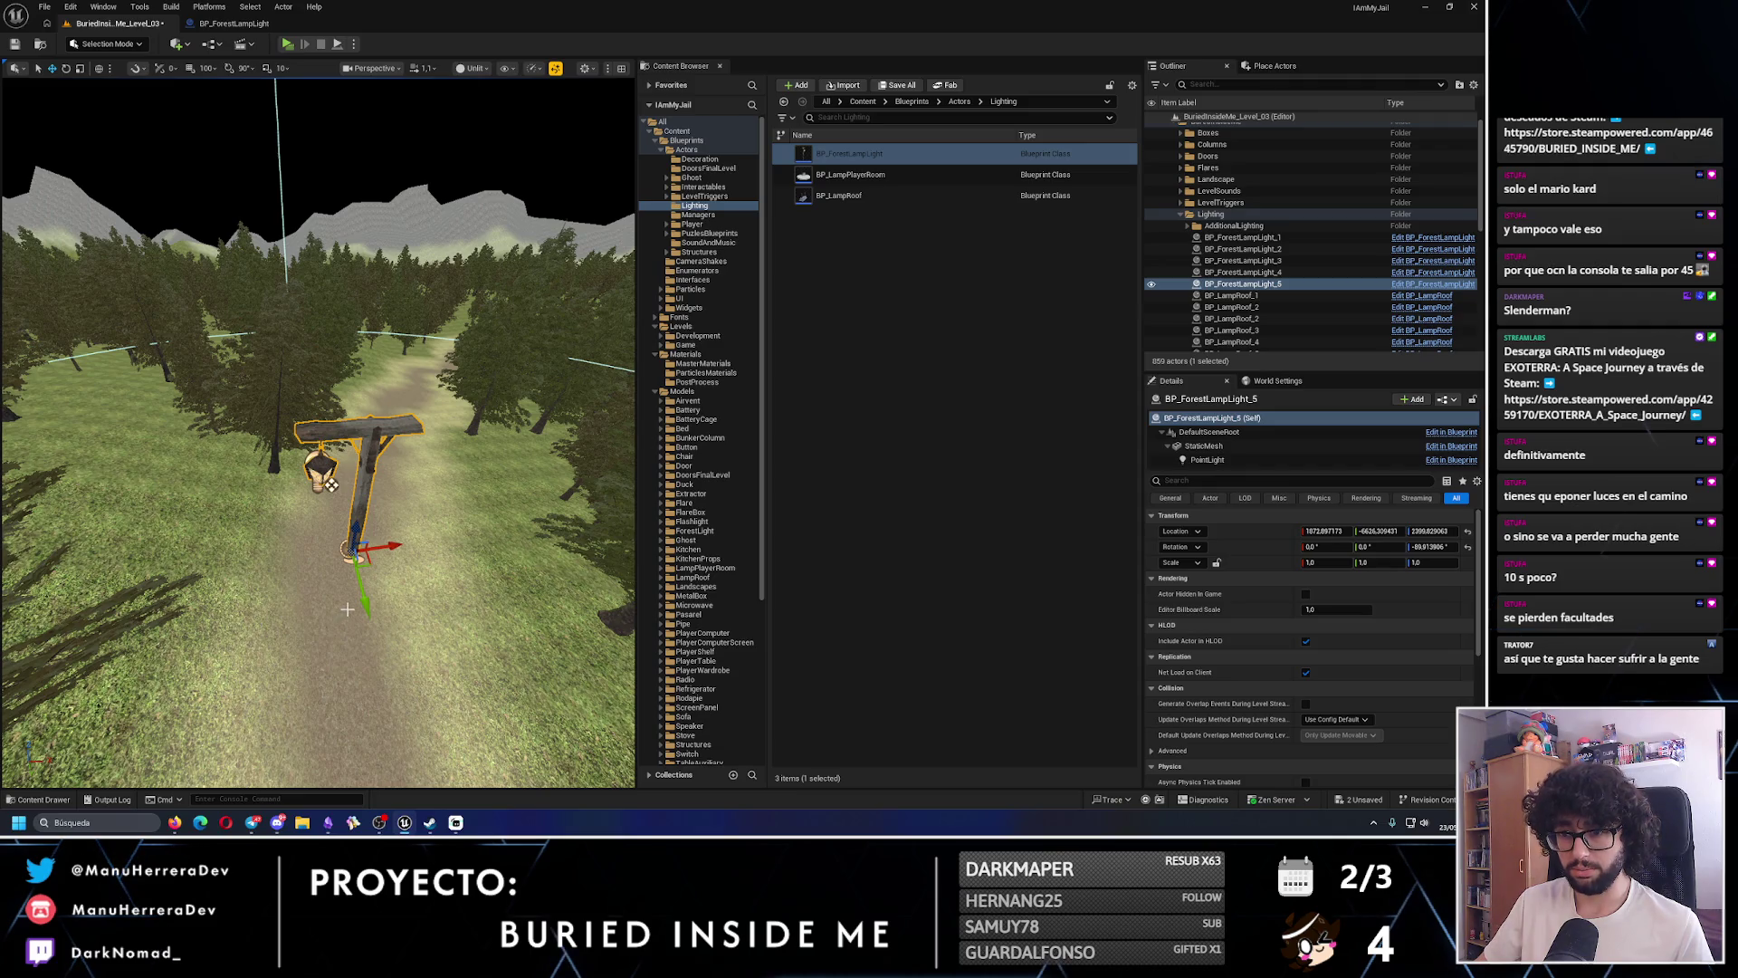
drag(431, 727, 276, 631)
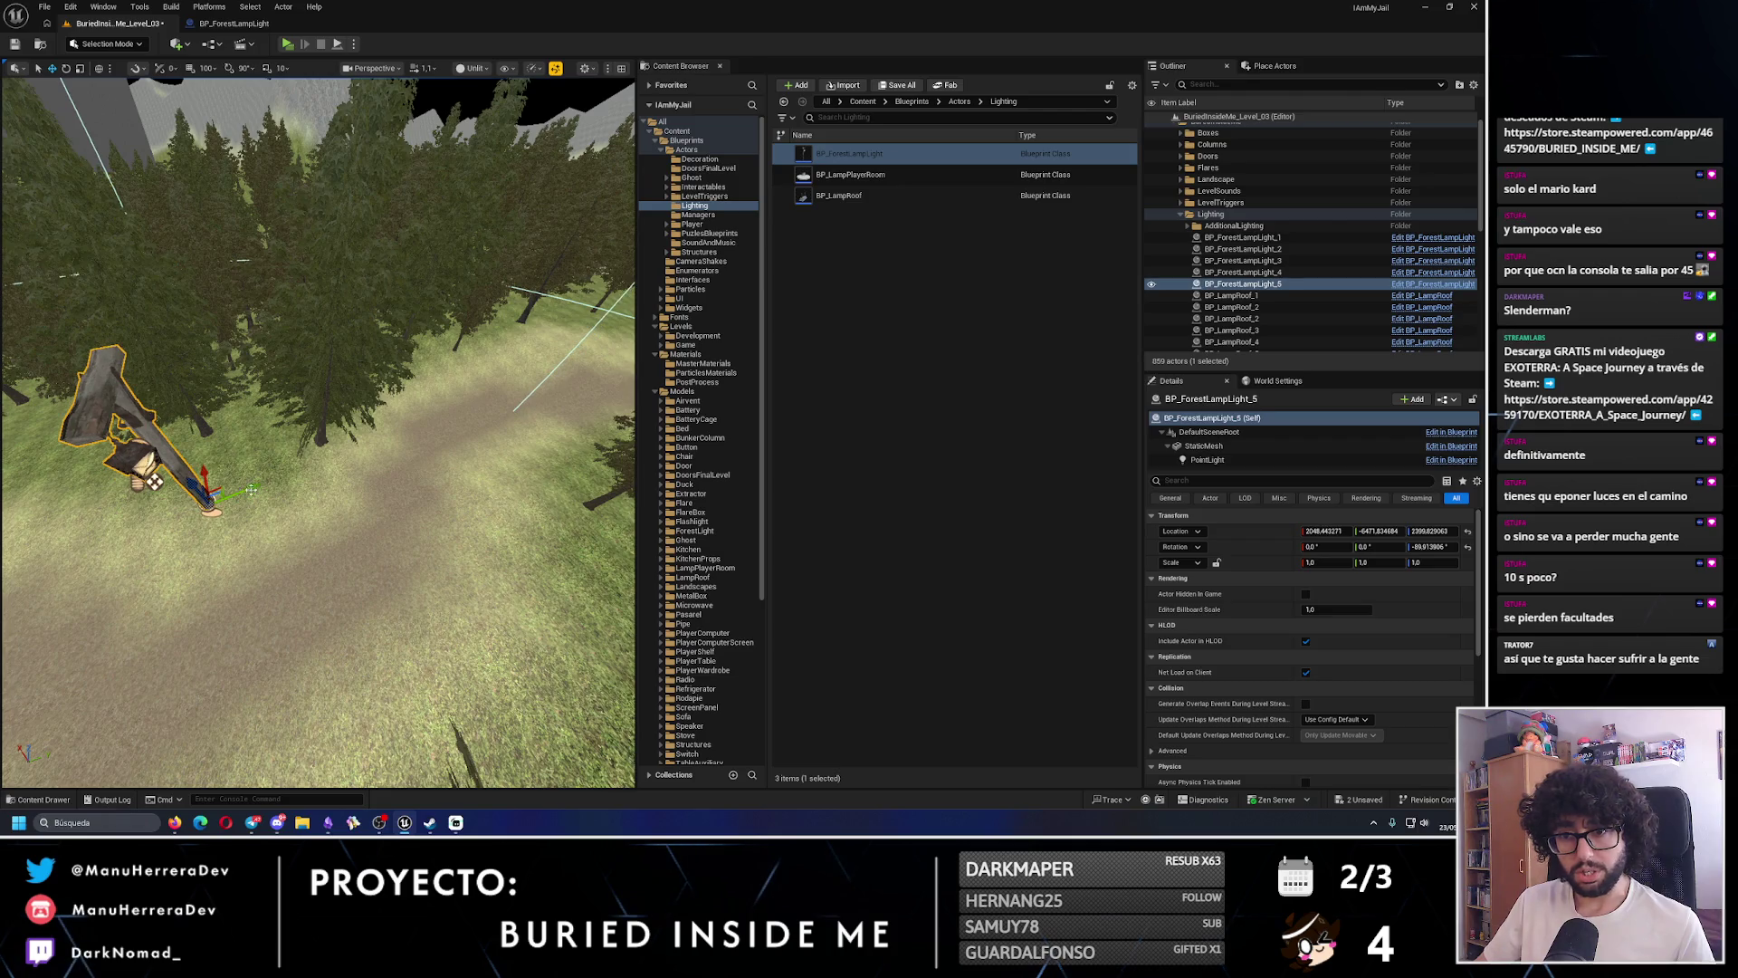
drag(282, 486, 374, 407)
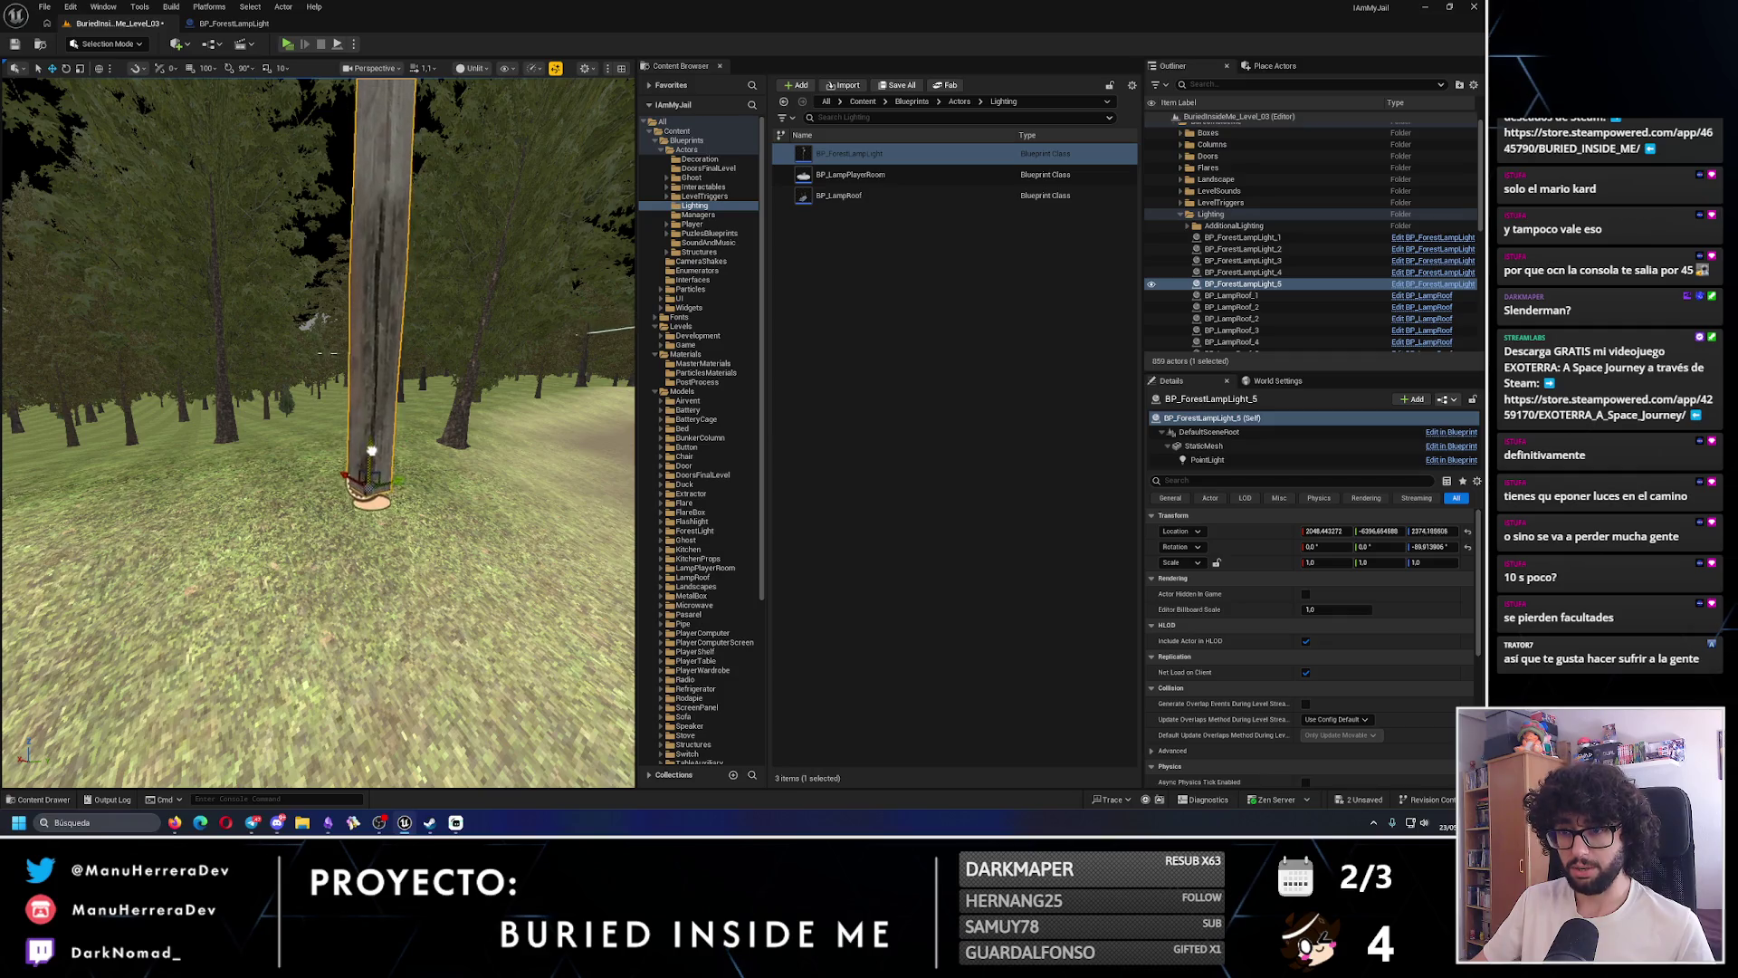
mouse_move(383, 477)
mouse_down()
mouse_move(389, 434)
mouse_move(362, 437)
mouse_move(396, 311)
mouse_move(403, 480)
mouse_move(387, 531)
mouse_move(223, 453)
mouse_up()
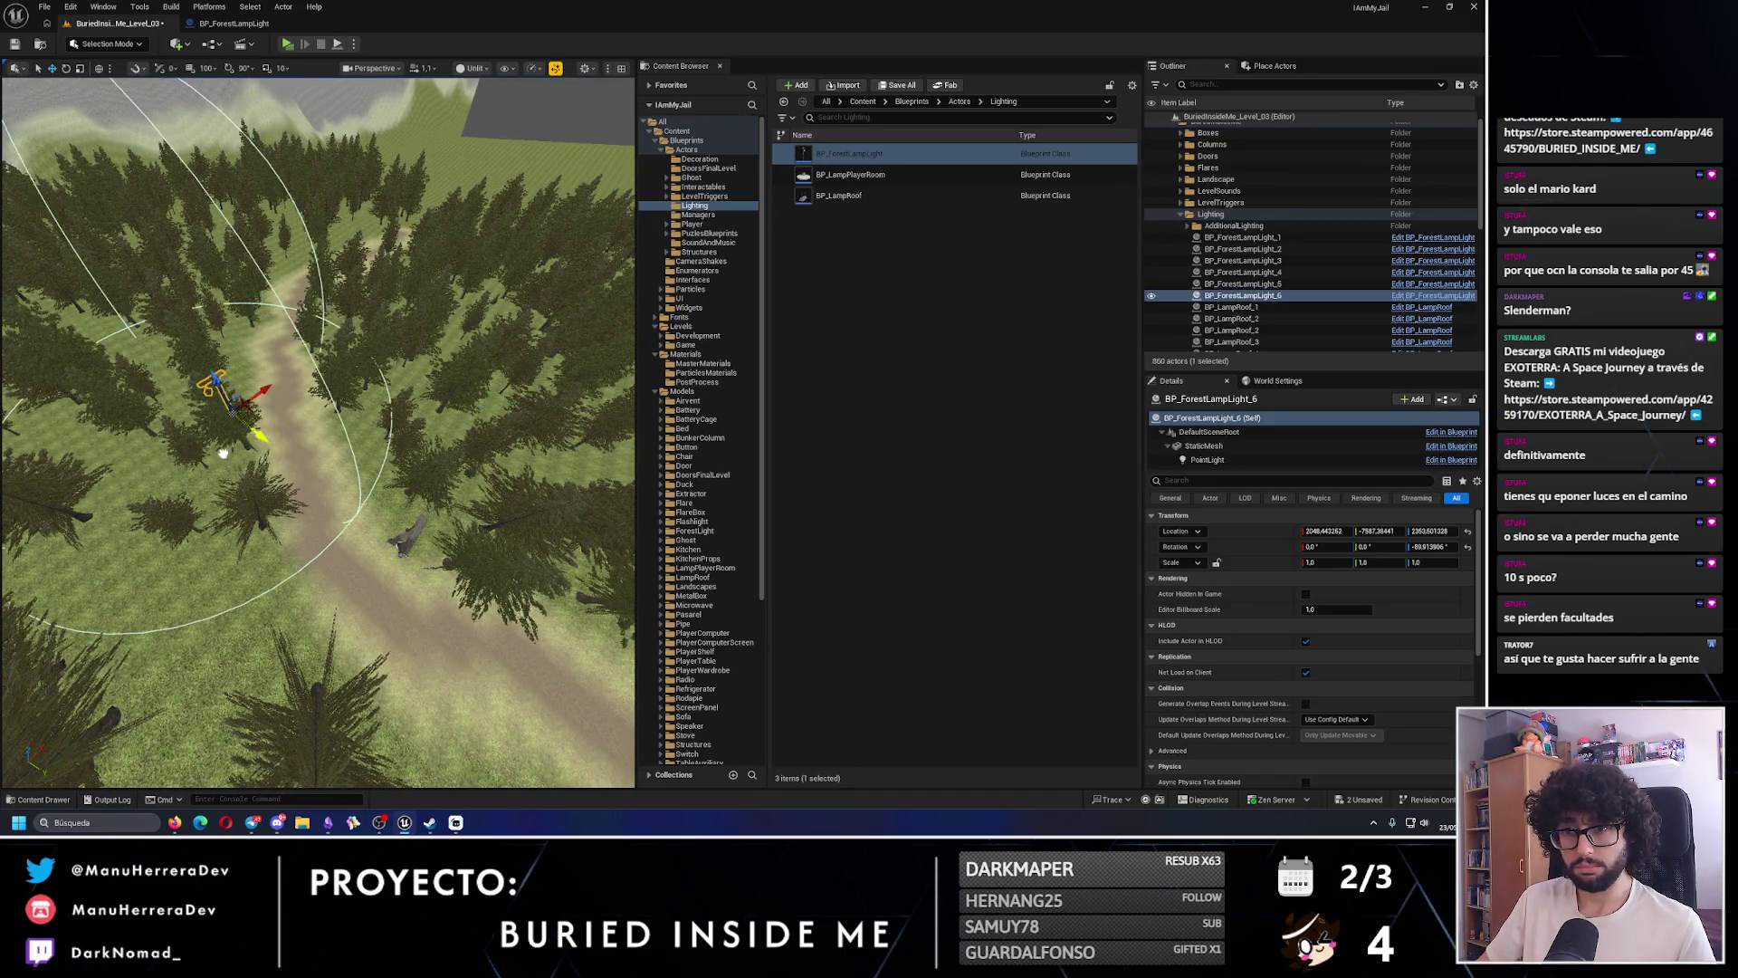
drag(283, 378, 291, 398)
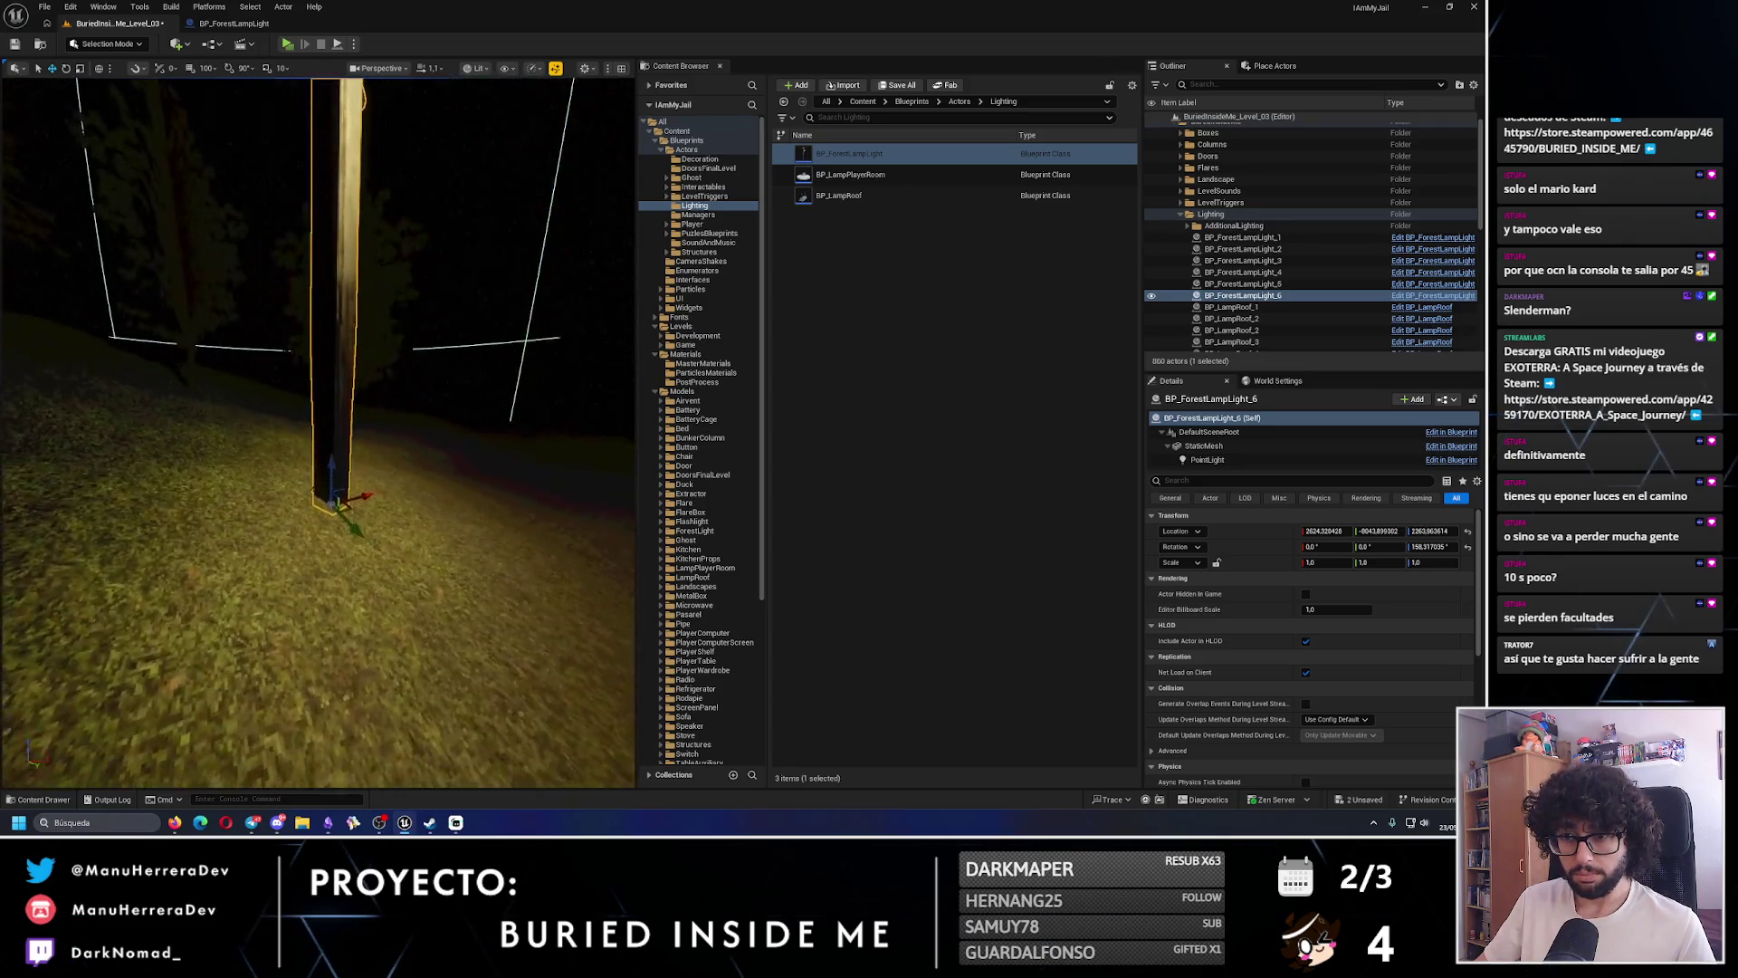
- In unlit view, nudge the lamp closer to the path and launch a play test
key(alt+3)
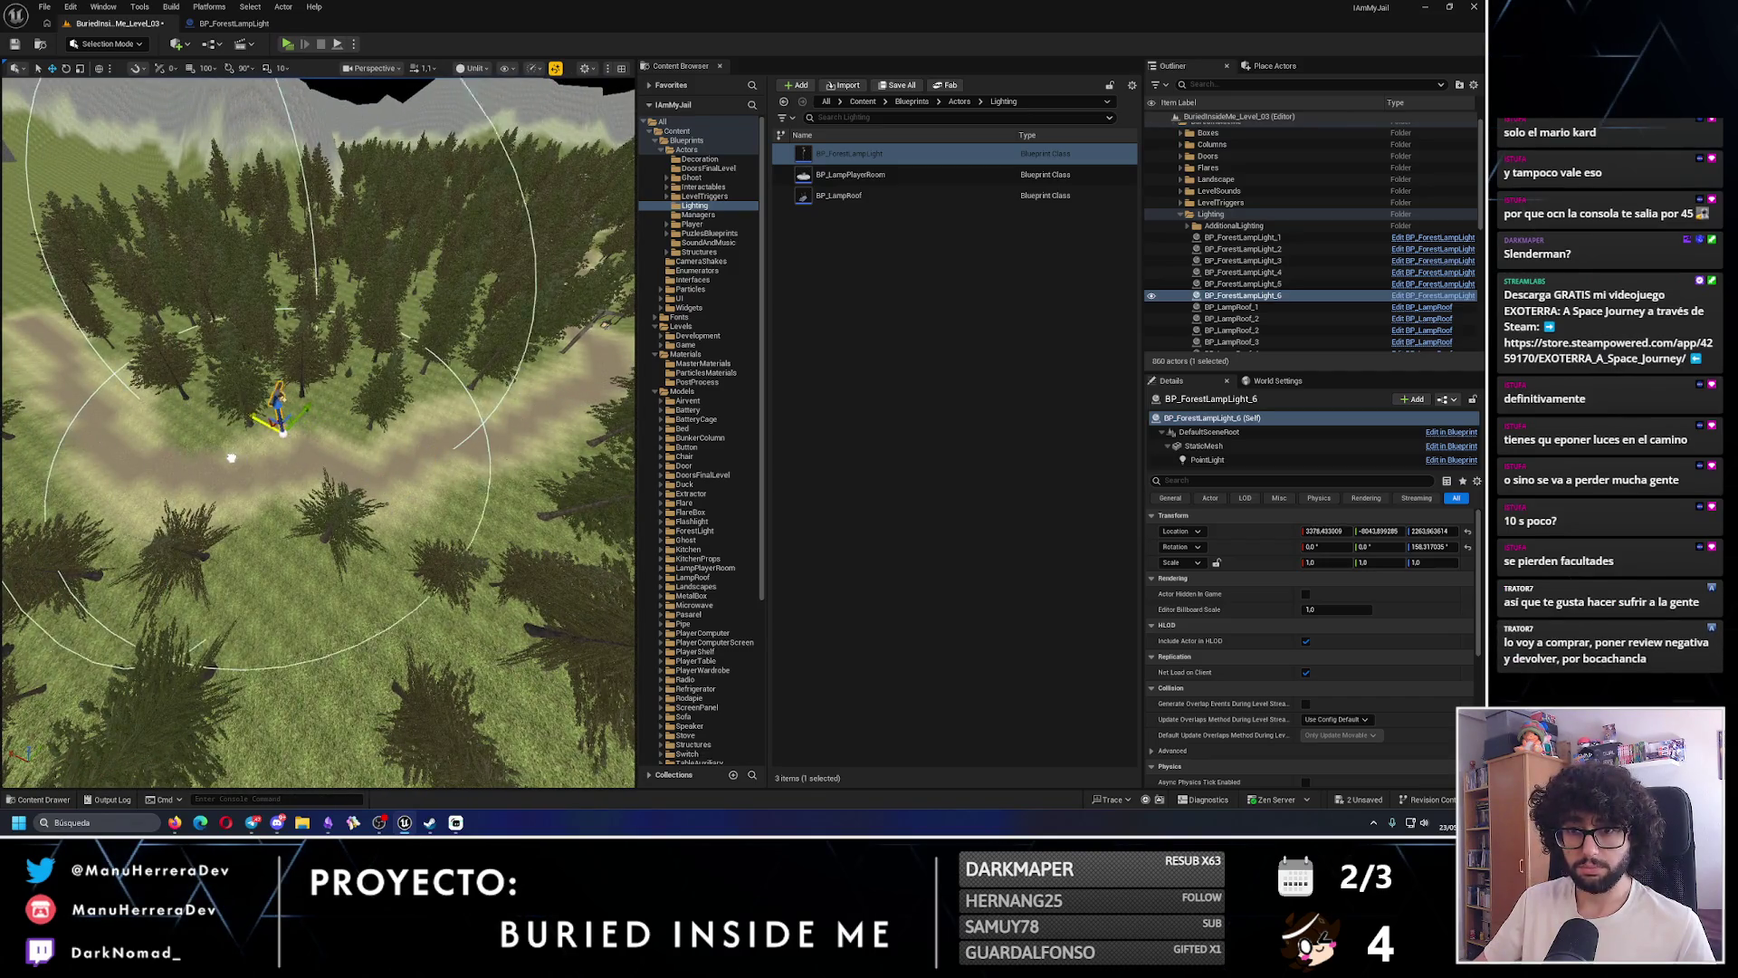
scroll(316, 435, up, 10)
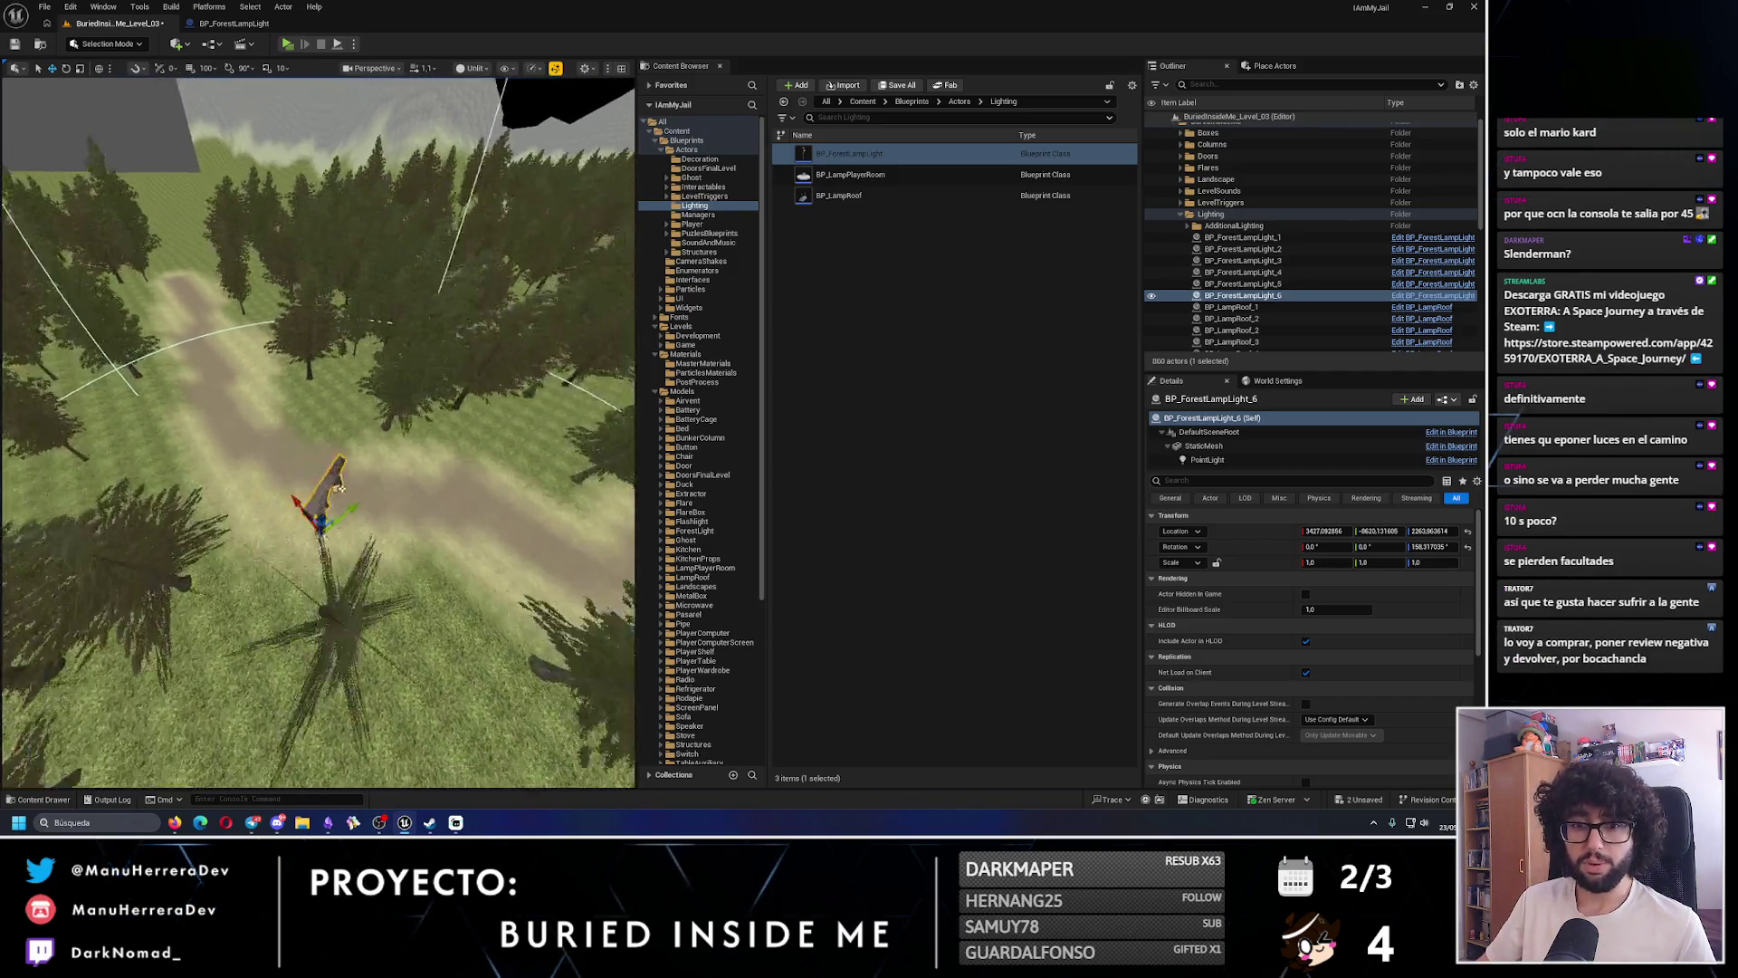
scroll(259, 528, down, 5)
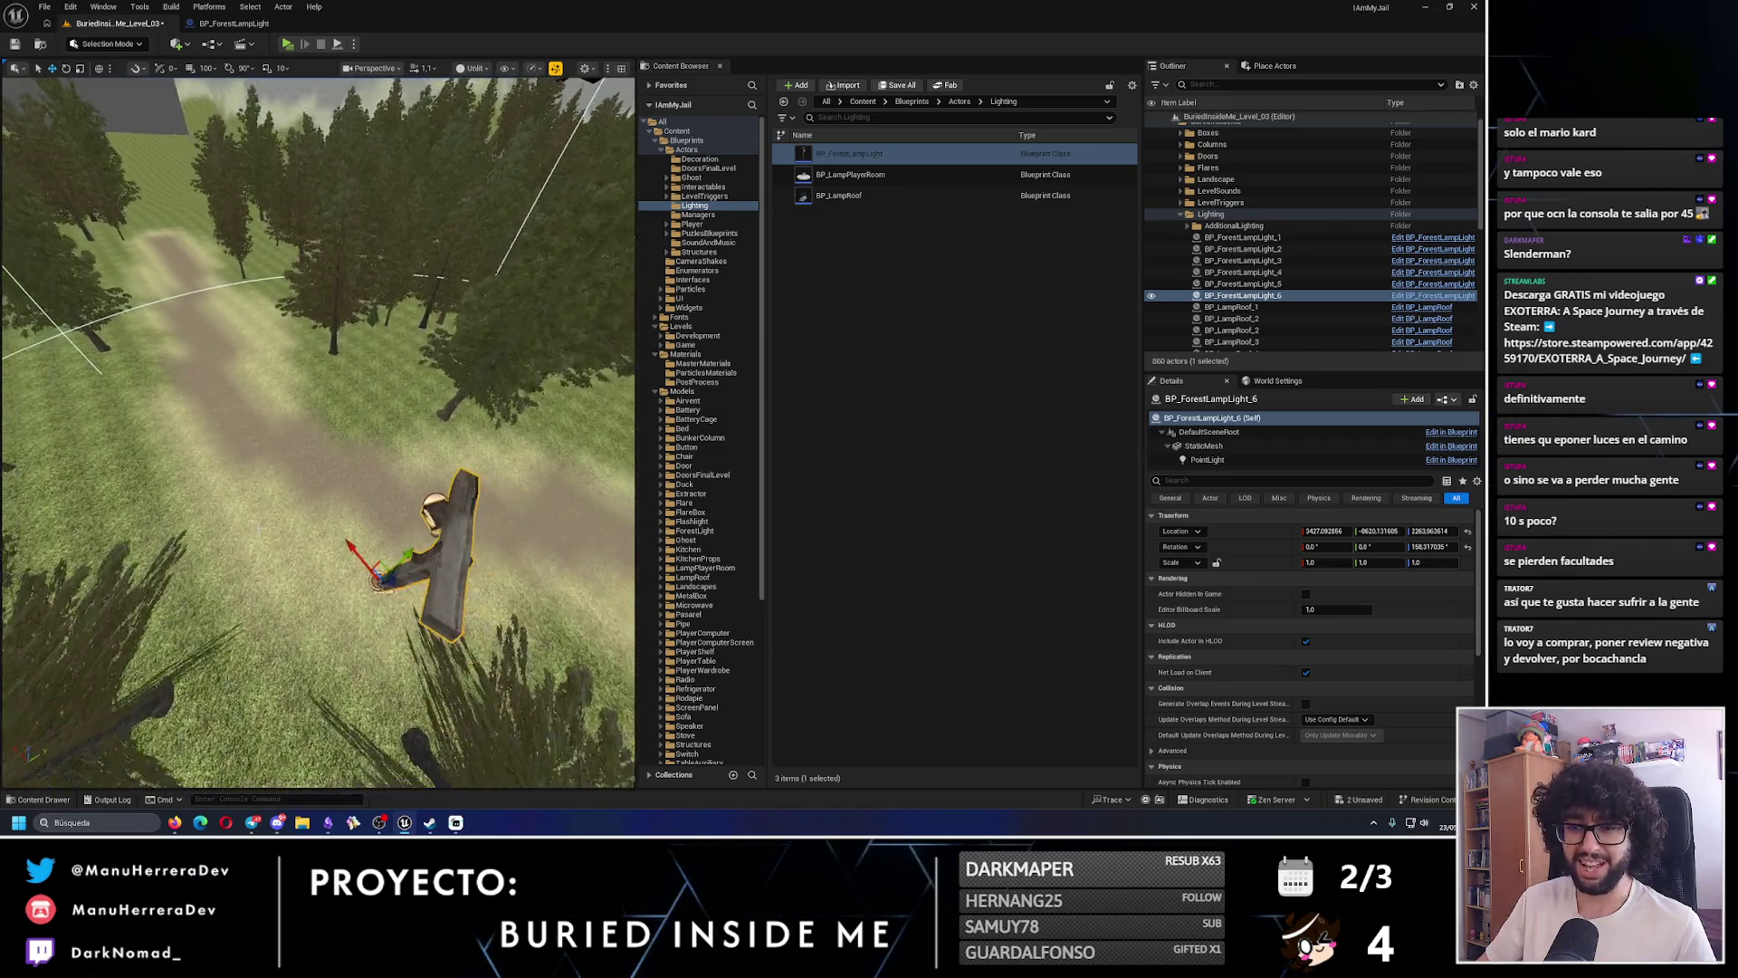
drag(331, 421, 344, 511)
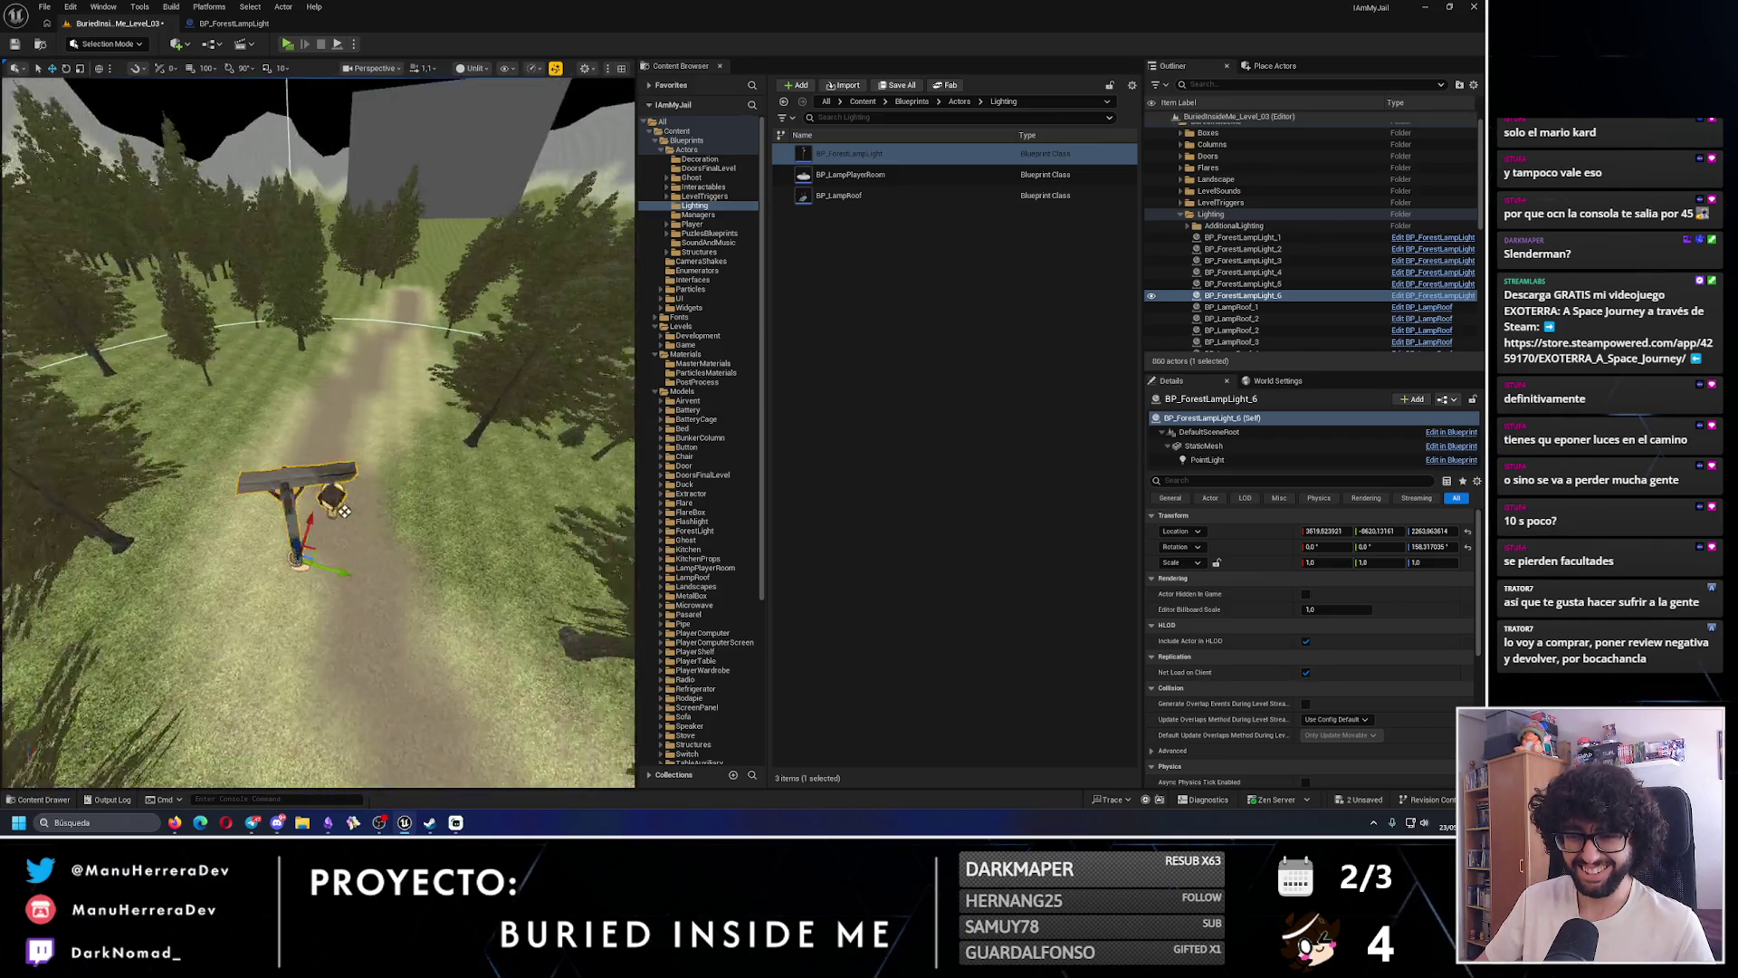
drag(260, 562, 271, 507)
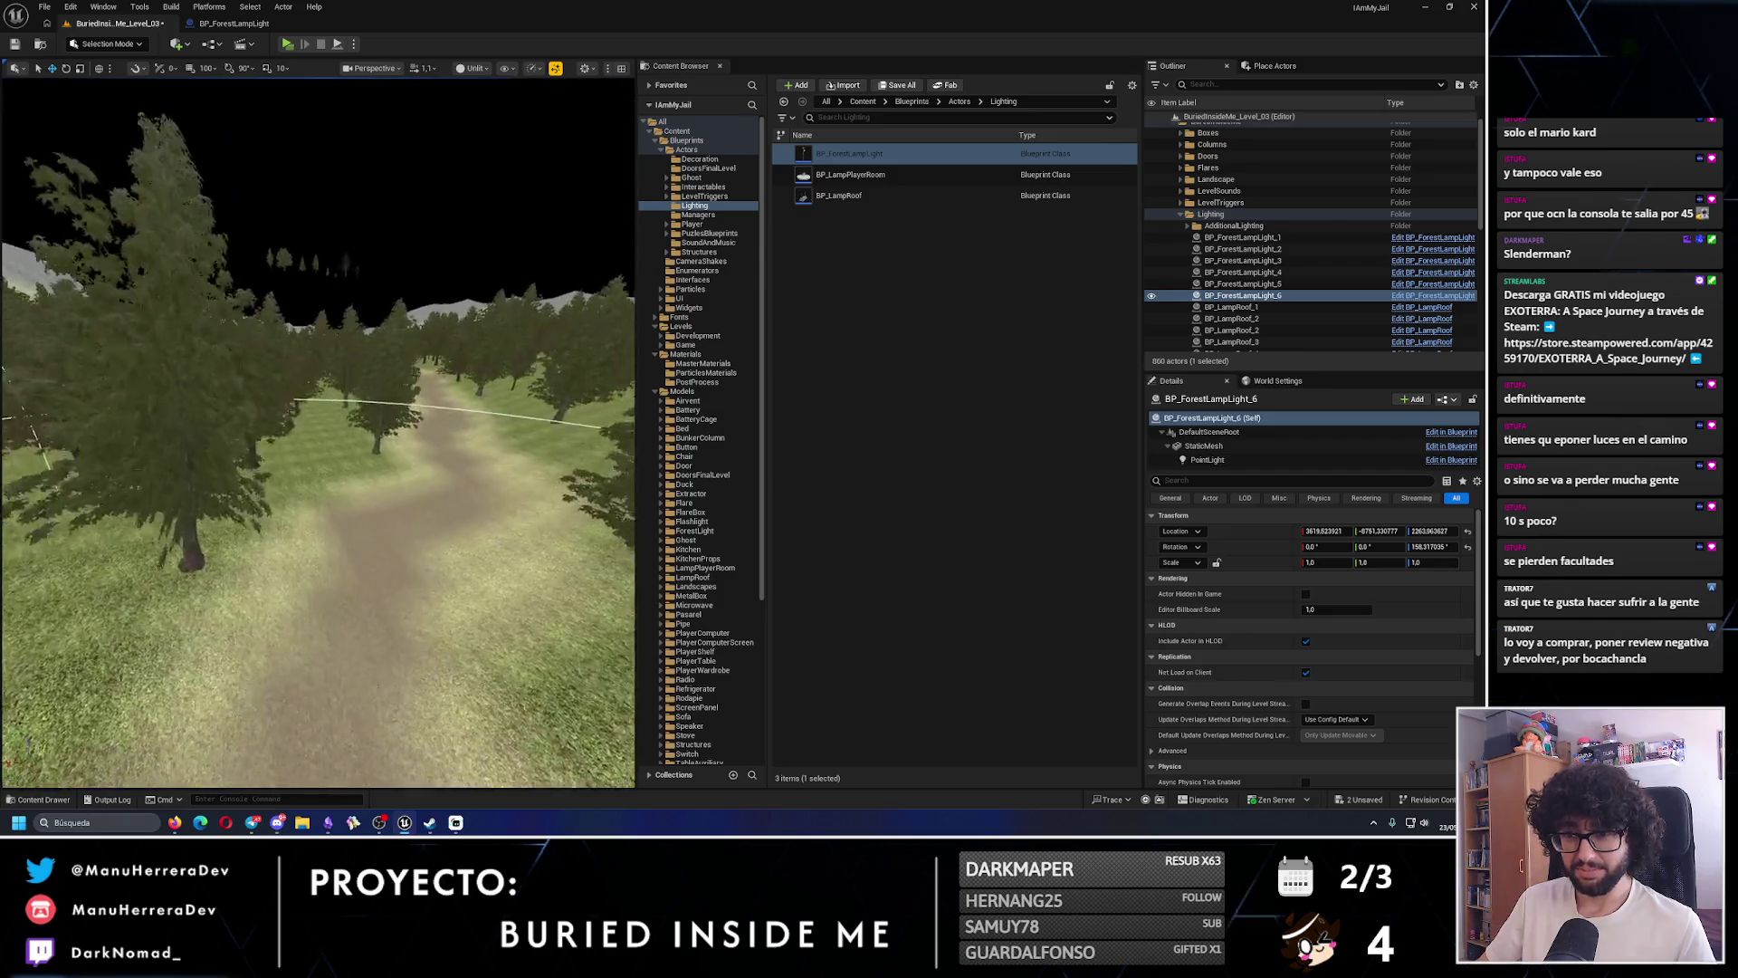
key(f)
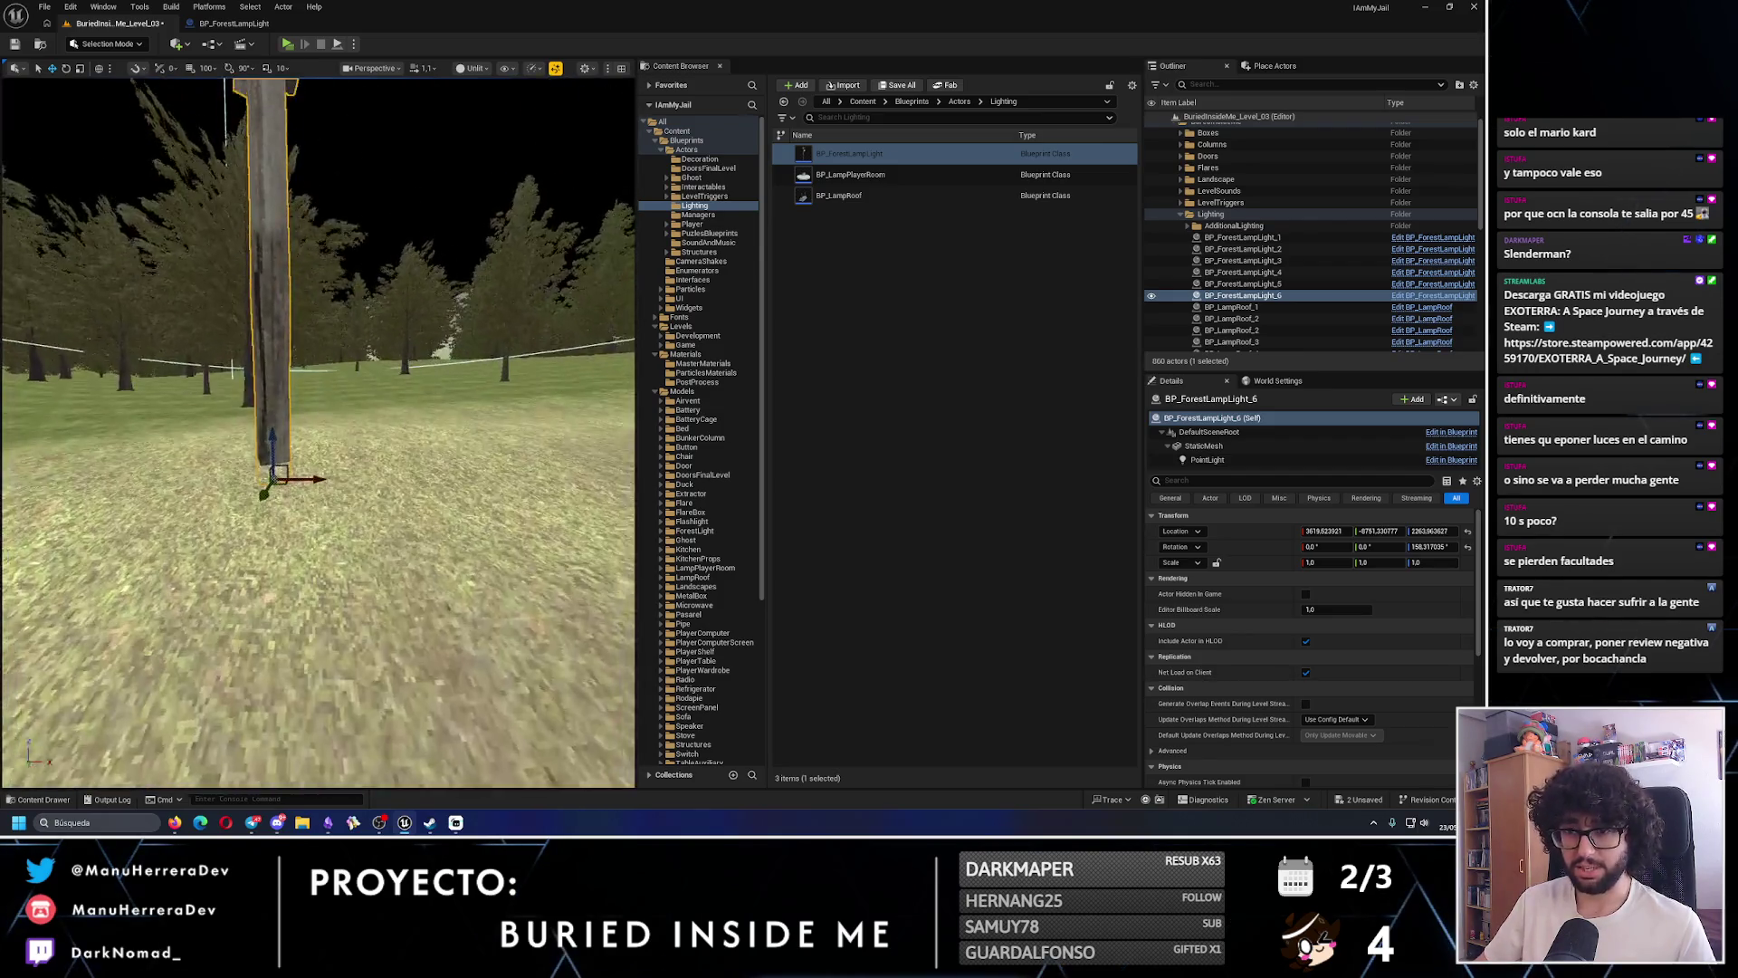
mouse_move(331, 597)
mouse_down()
mouse_move(285, 385)
mouse_move(380, 209)
mouse_up()
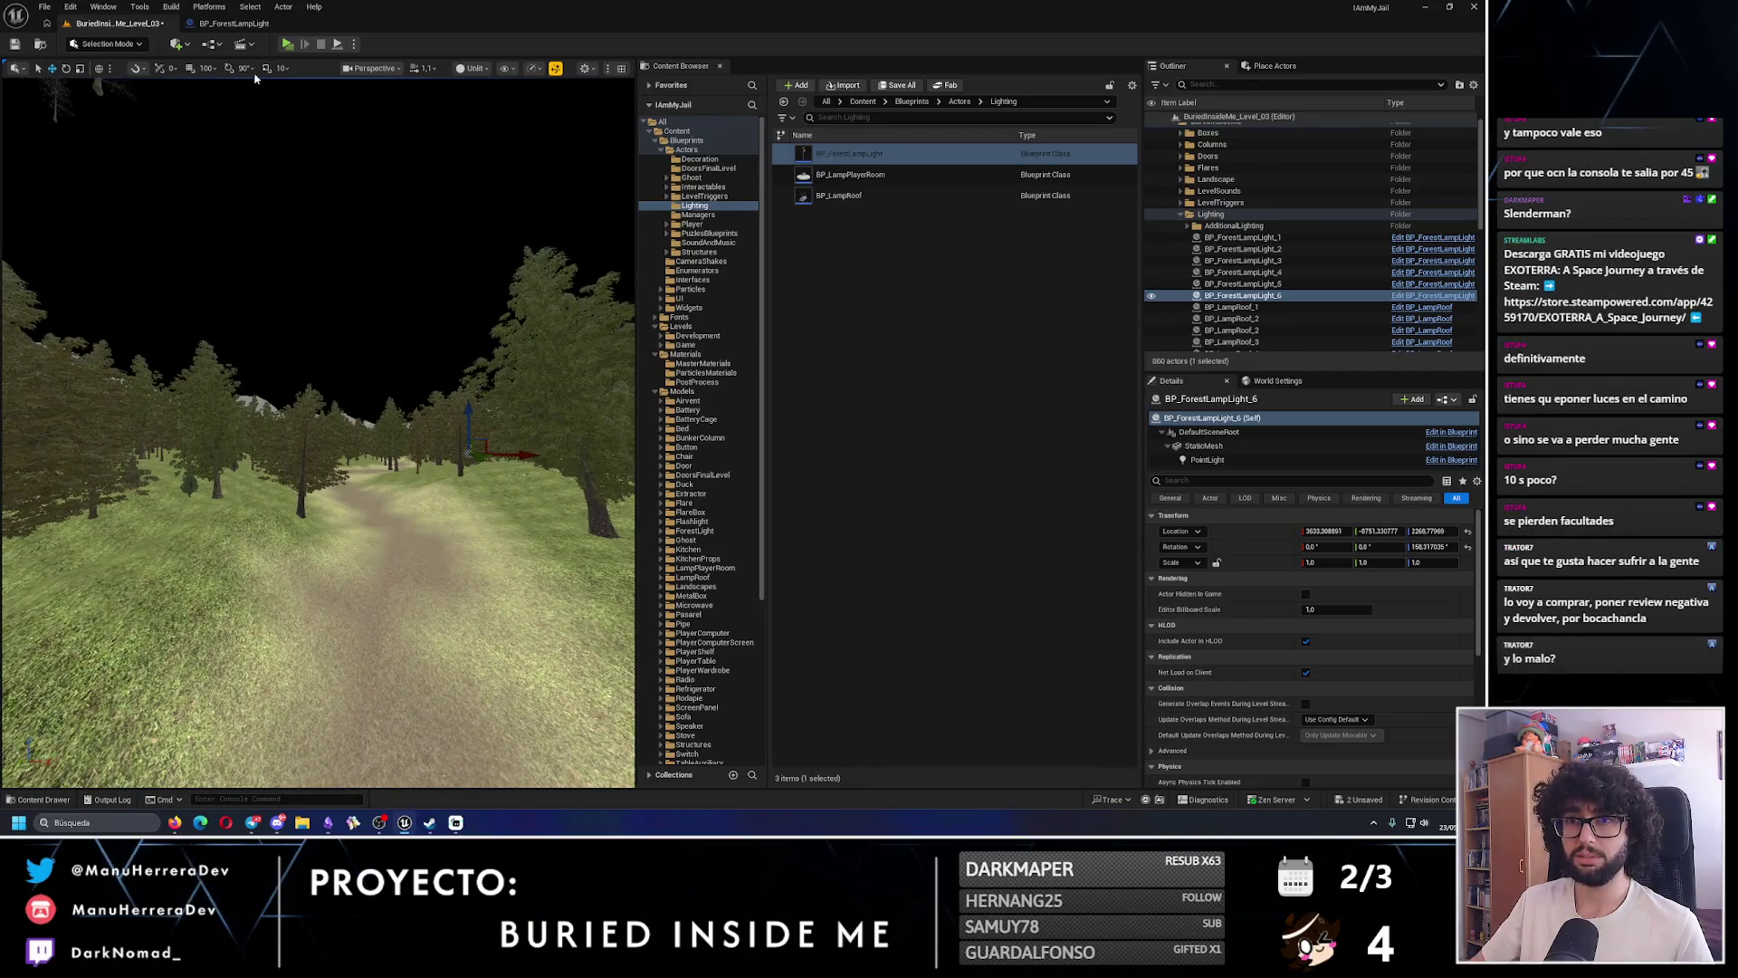
click(27, 47)
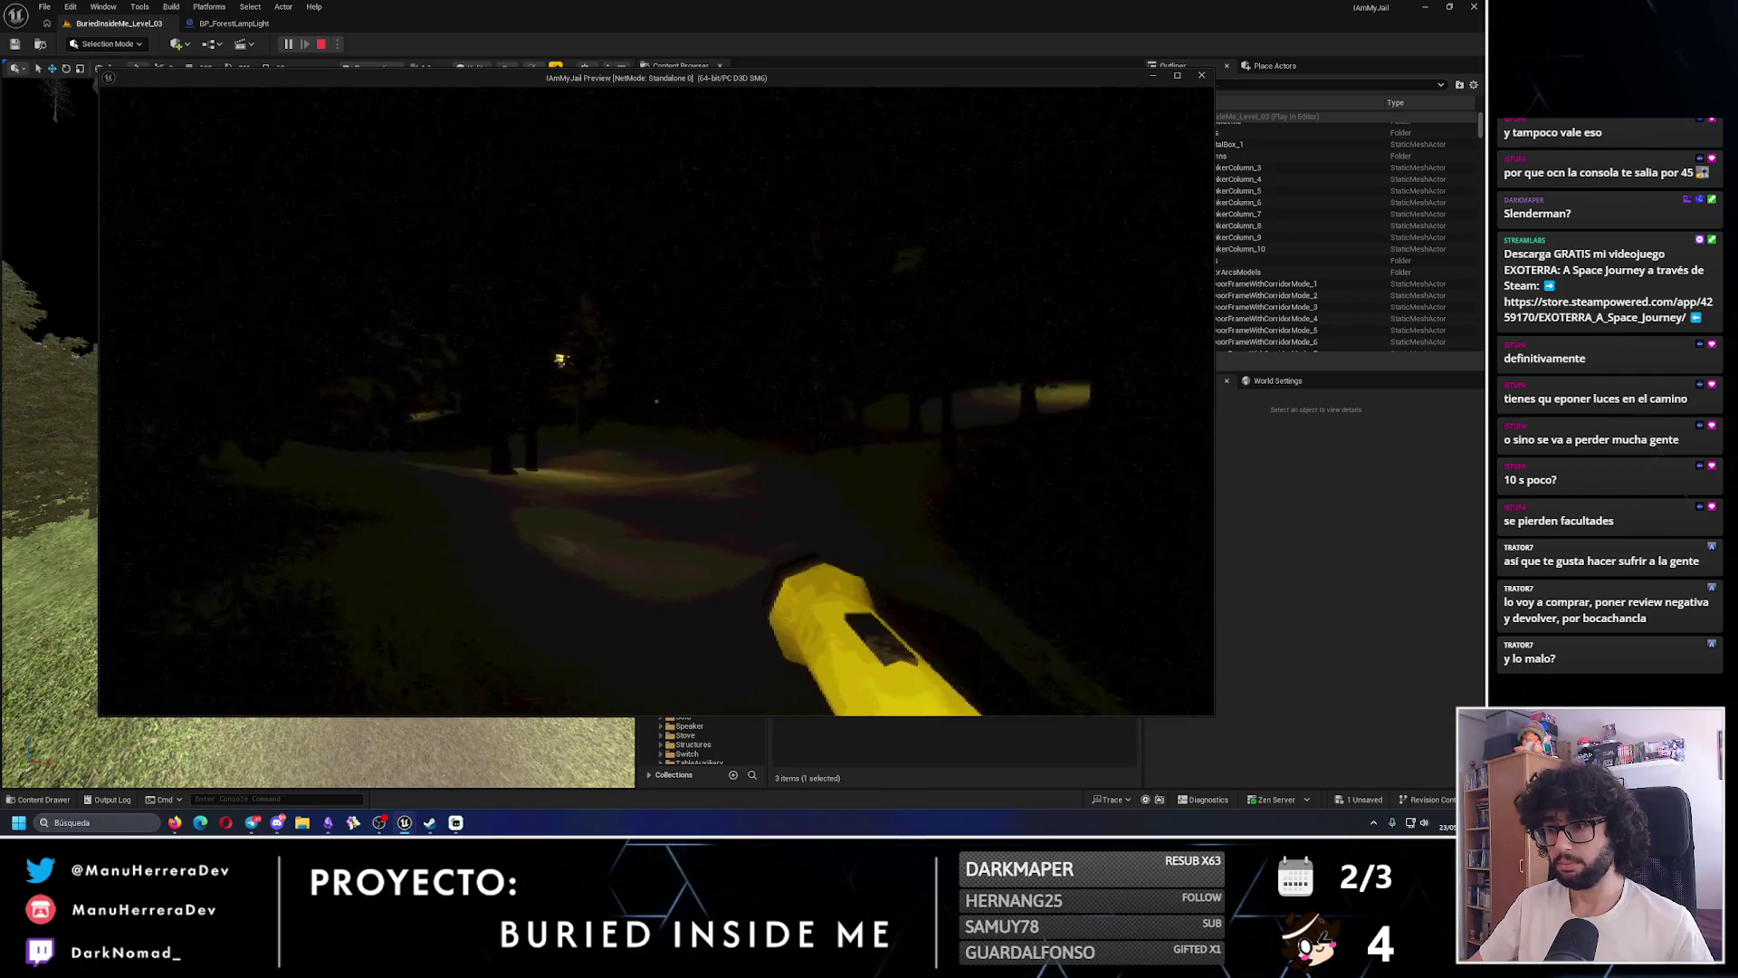
- Walk past the first lamp post up to the next one, then stop playing
key(w)
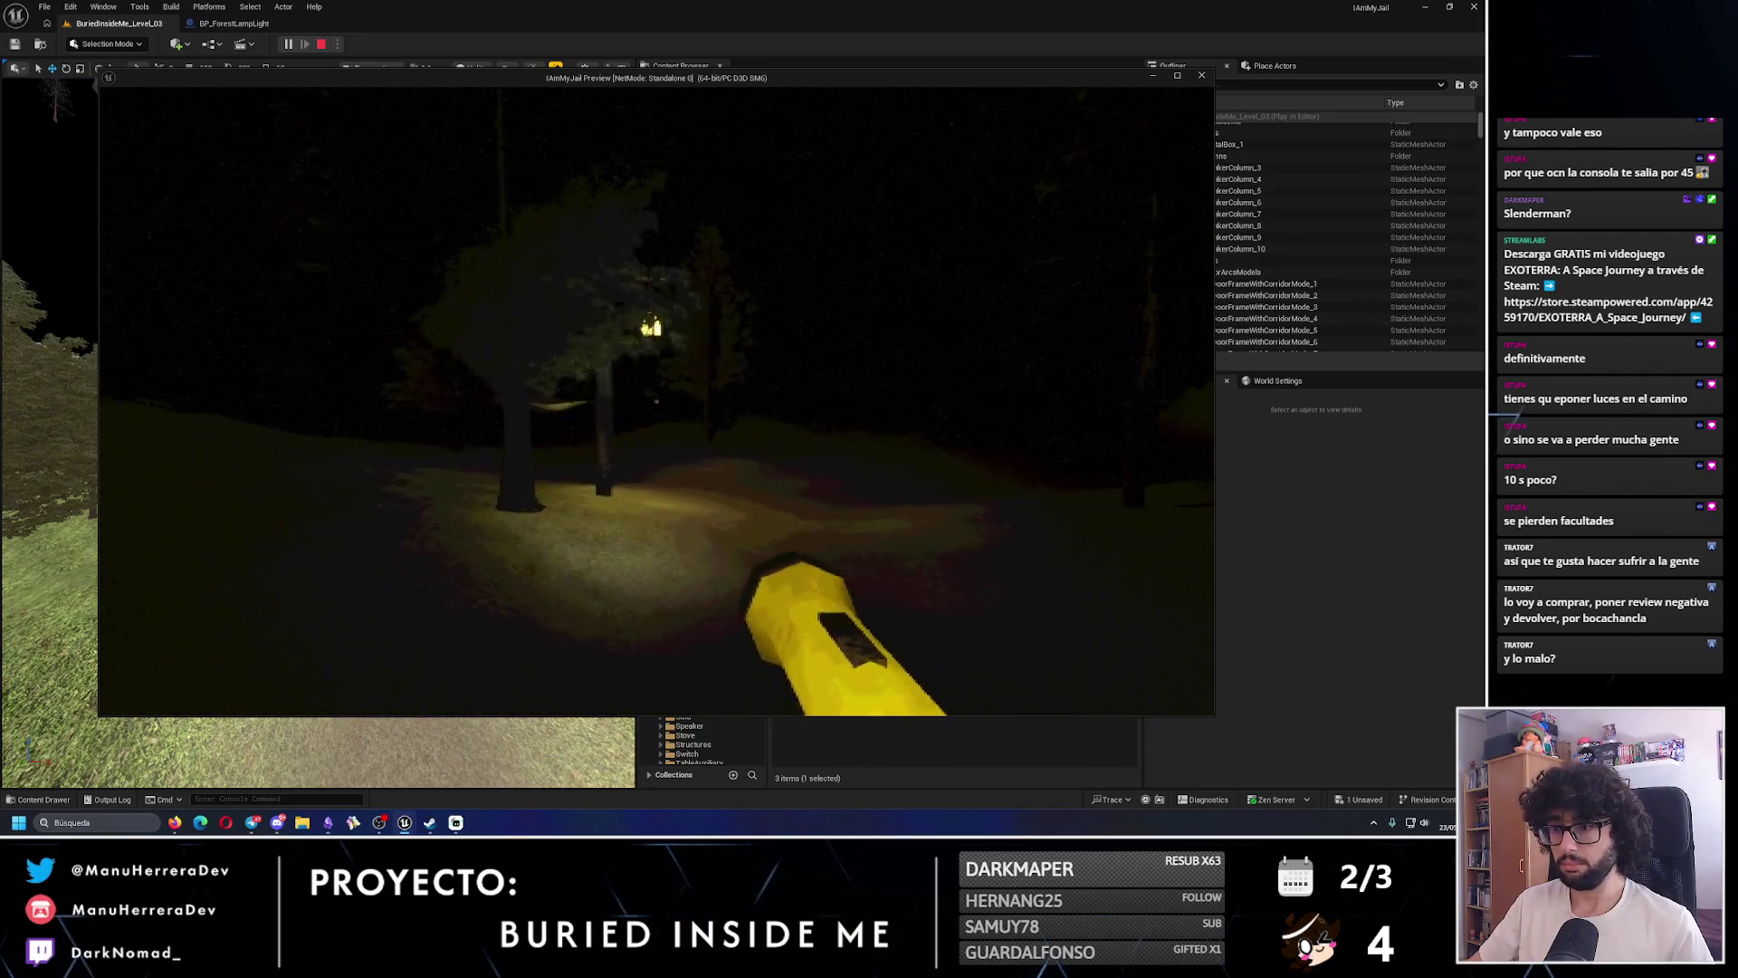
key(w)
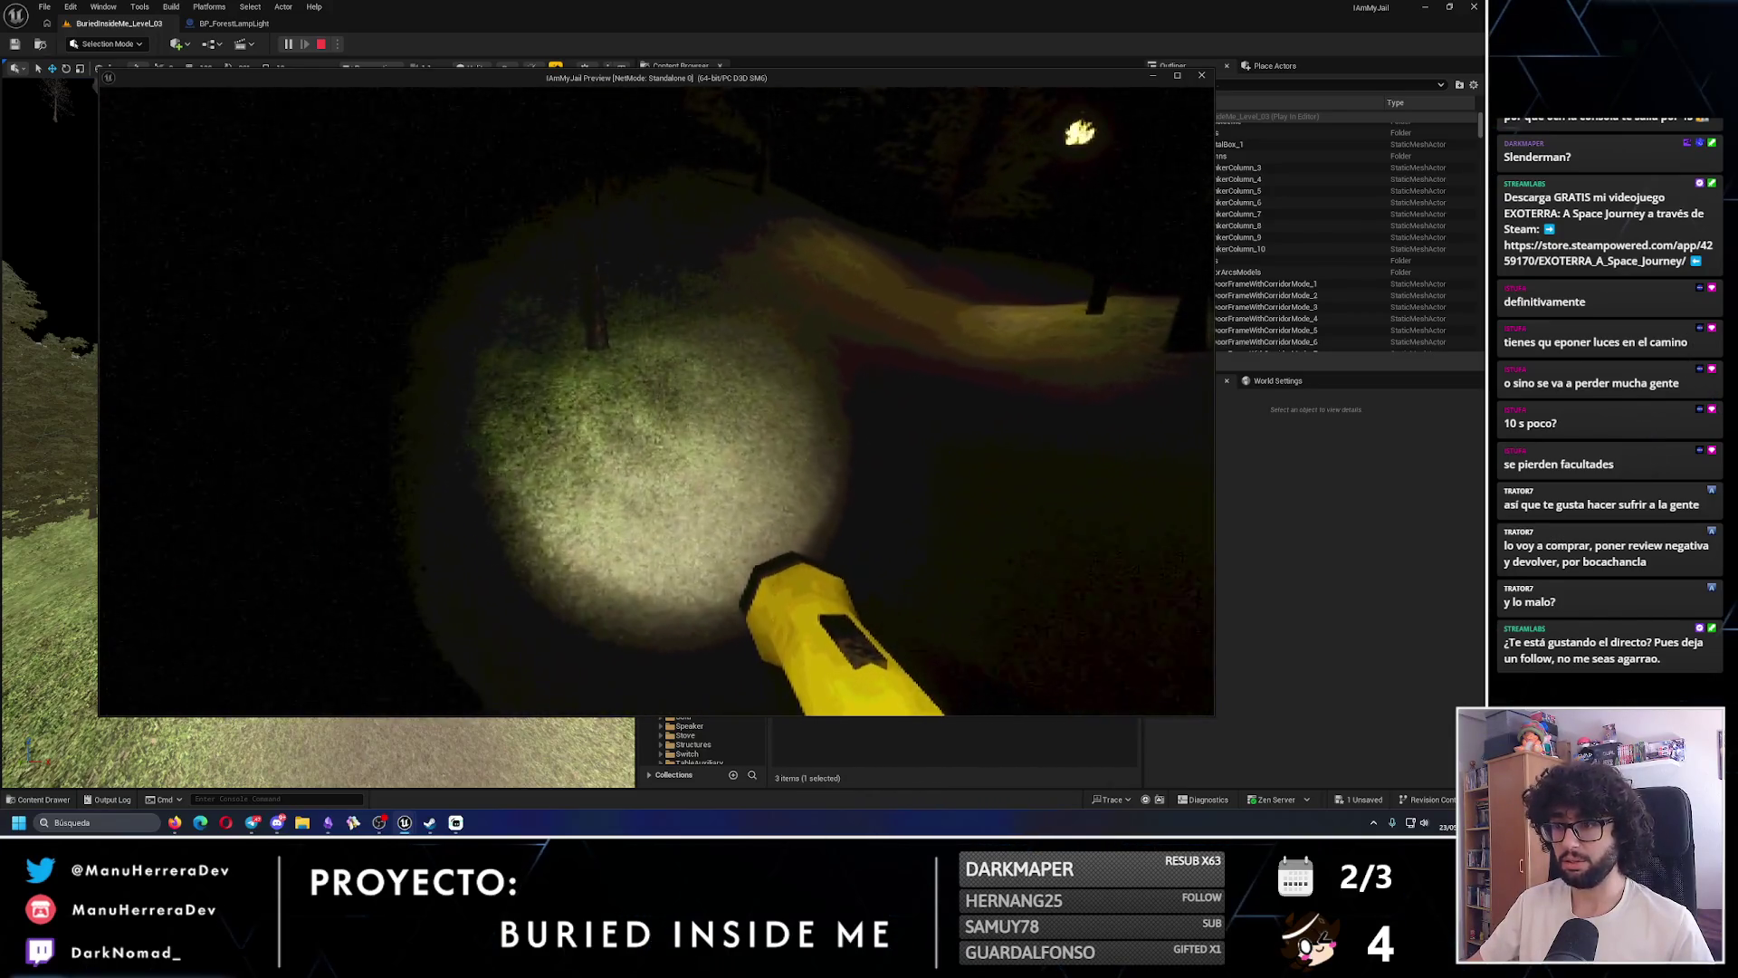
key(w)
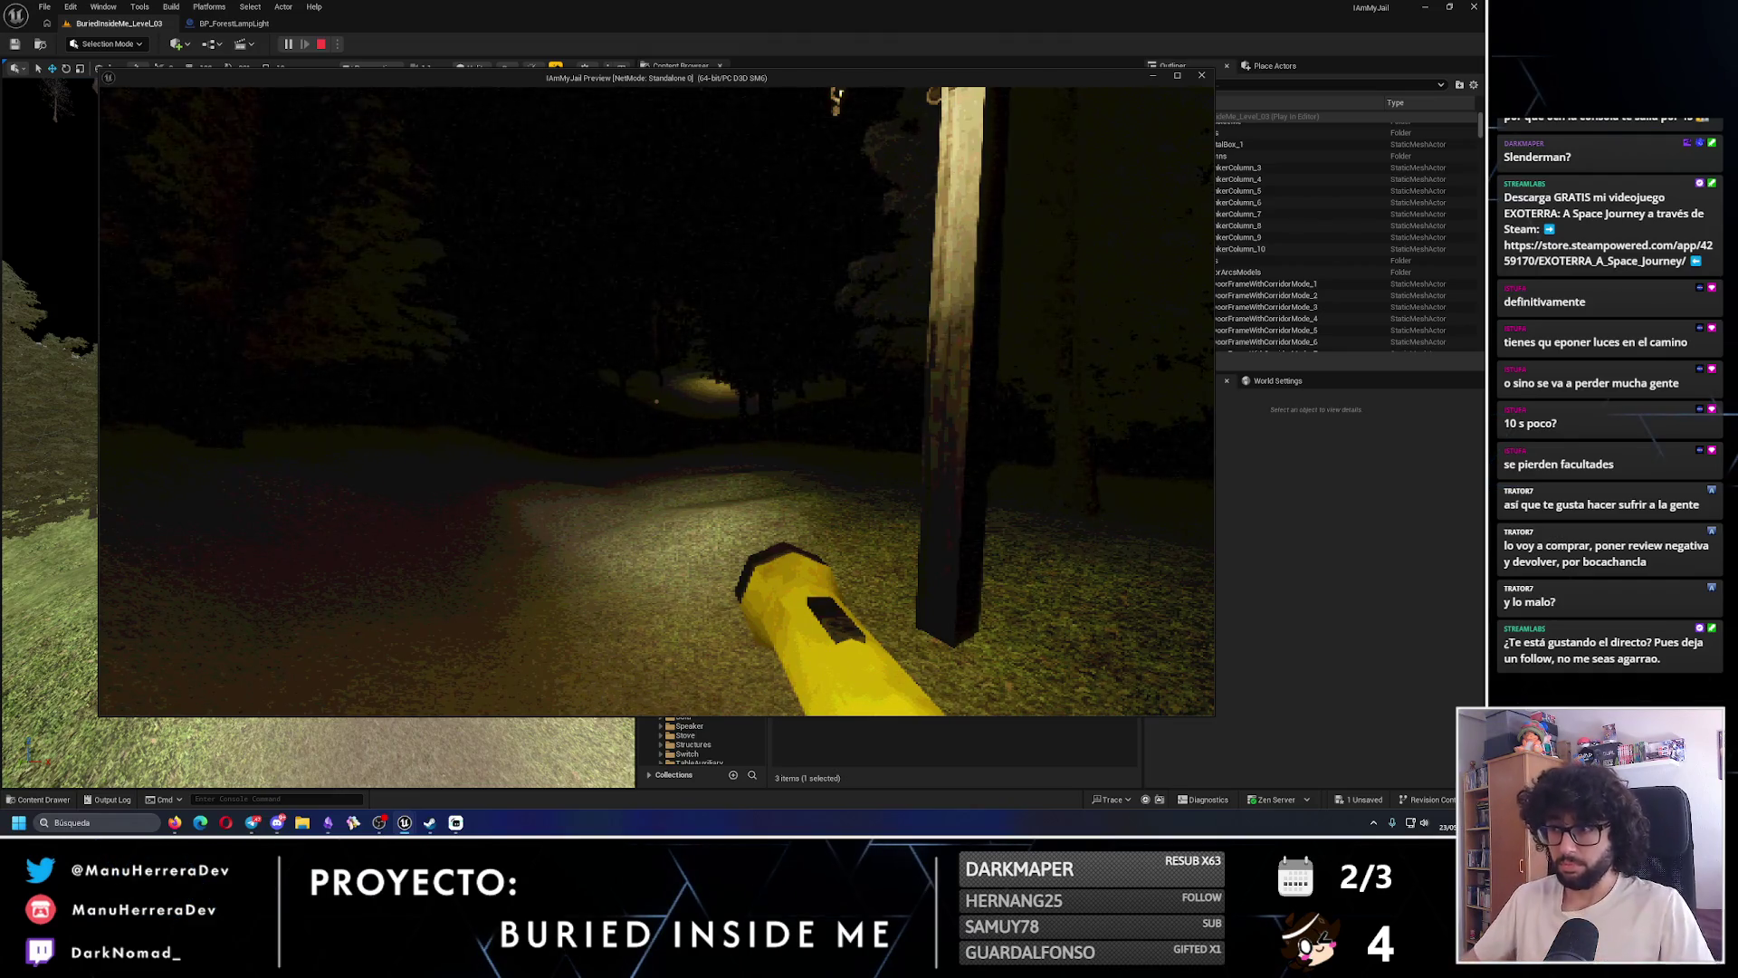
key(Escape)
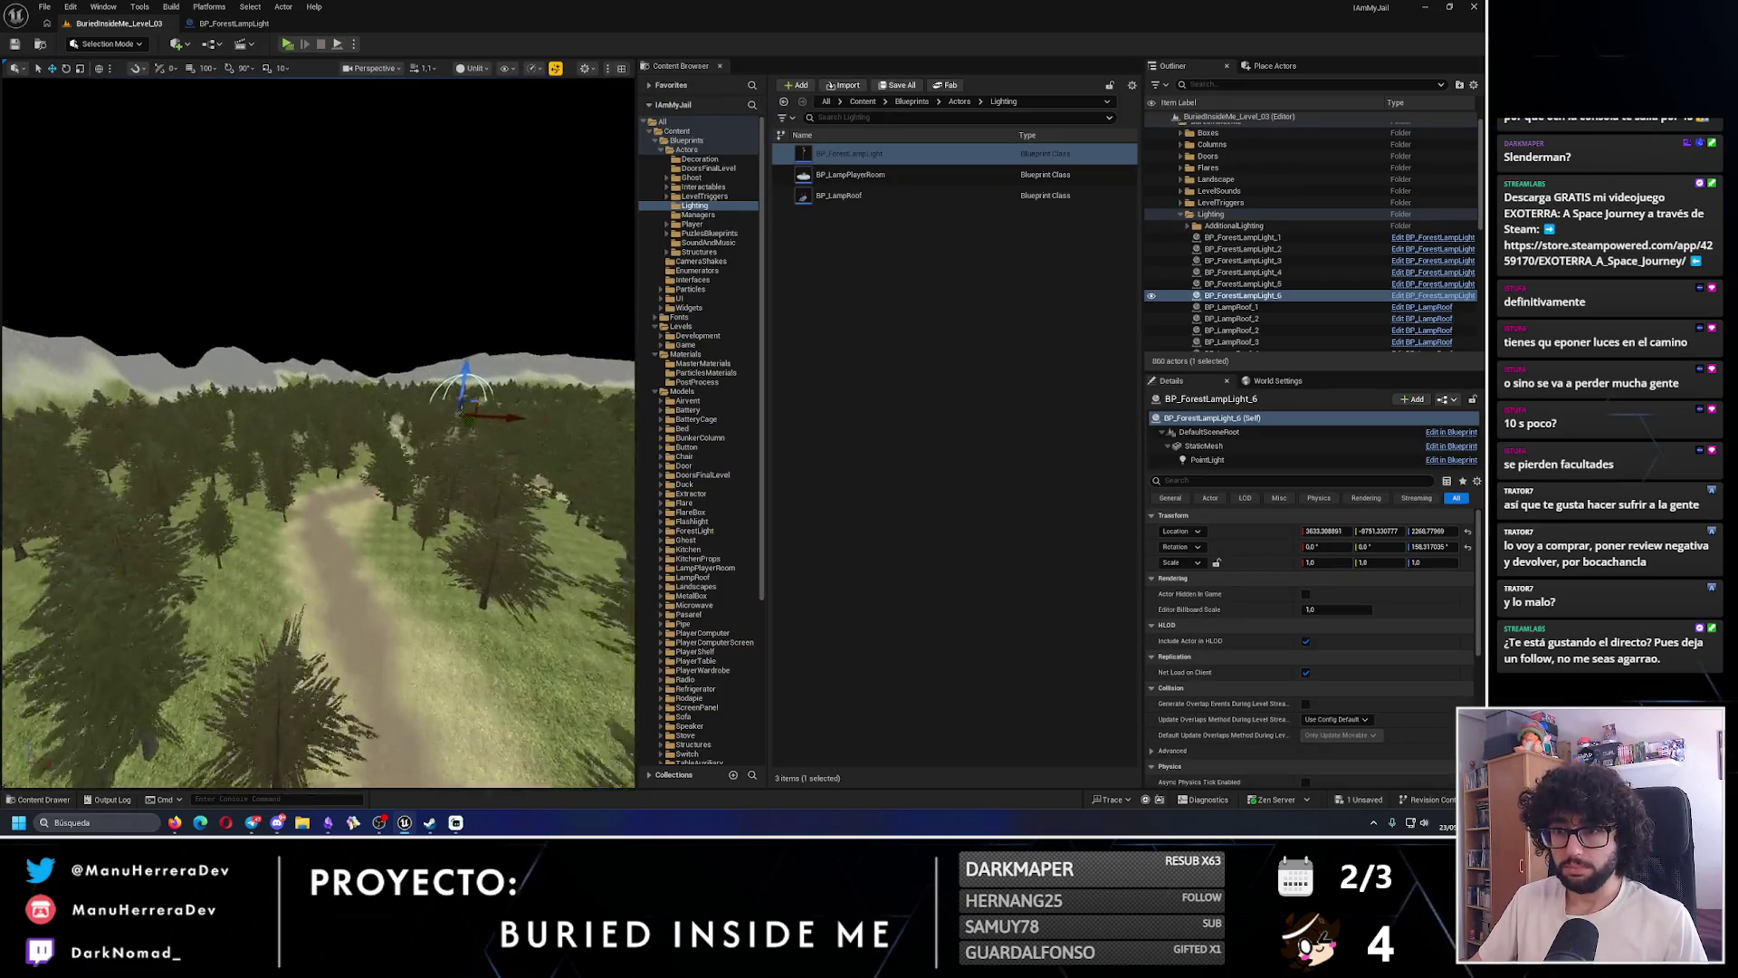
- Raise the lamp post higher above the ground and check it in lit view
scroll(318, 435, down, 10)
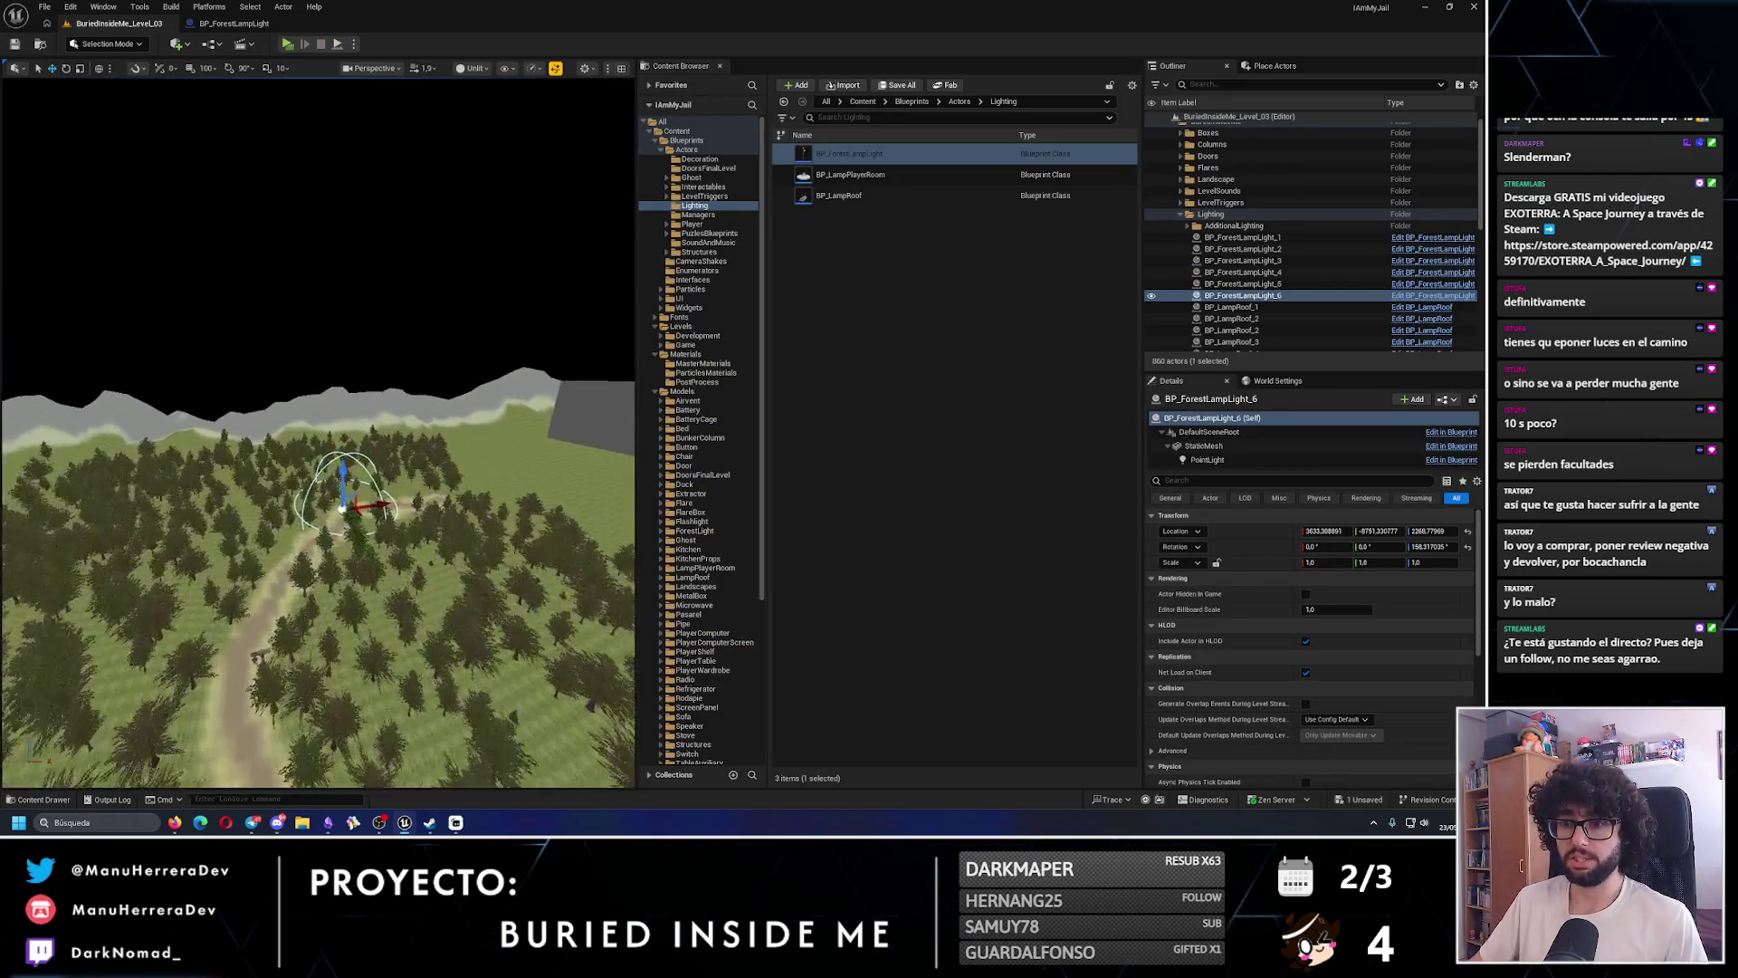
scroll(448, 562, up, 8)
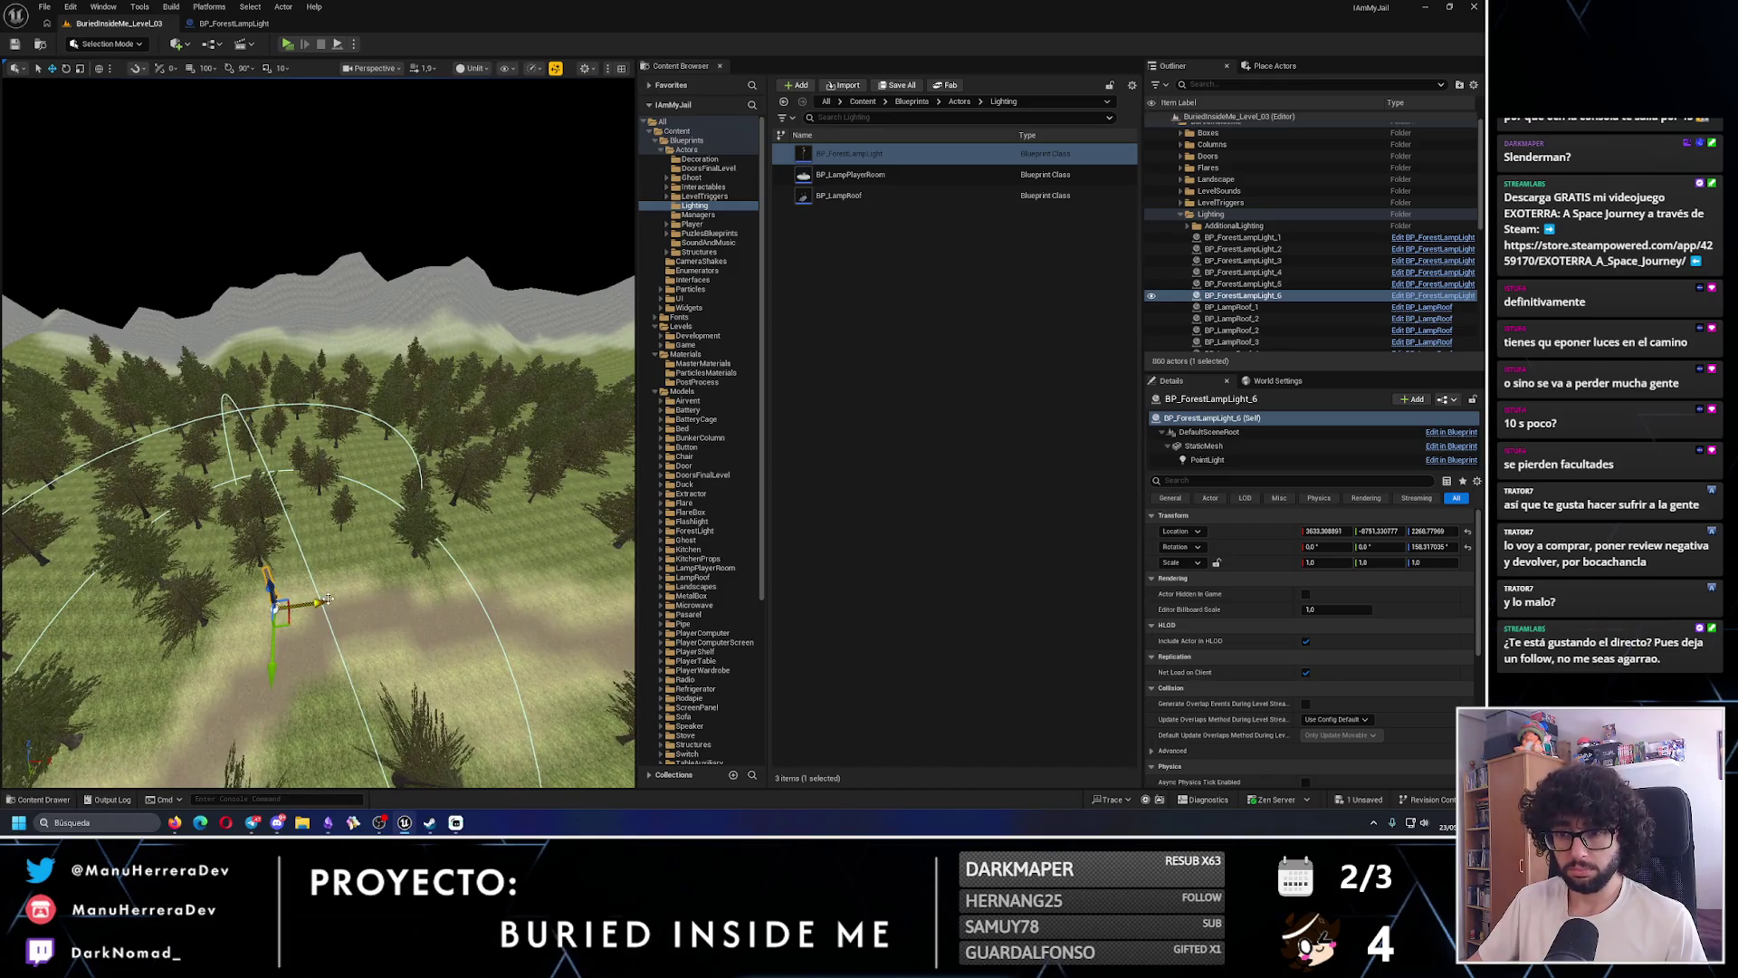
scroll(521, 600, up, 10)
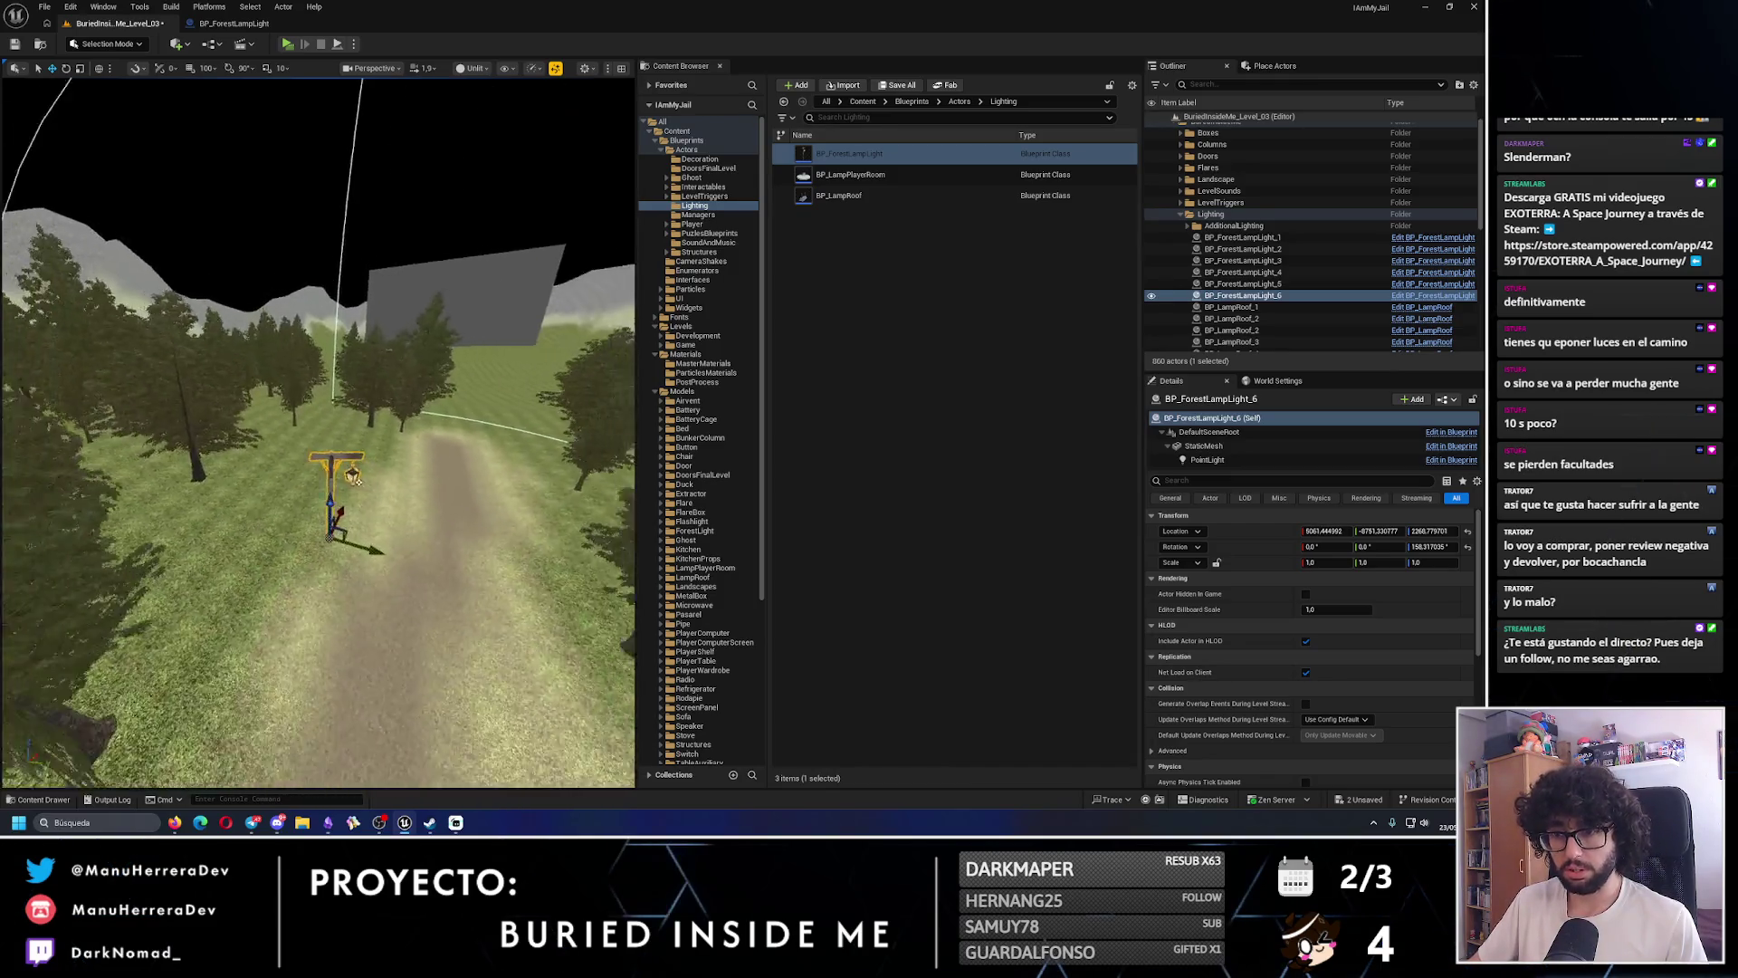
scroll(328, 573, up, 2)
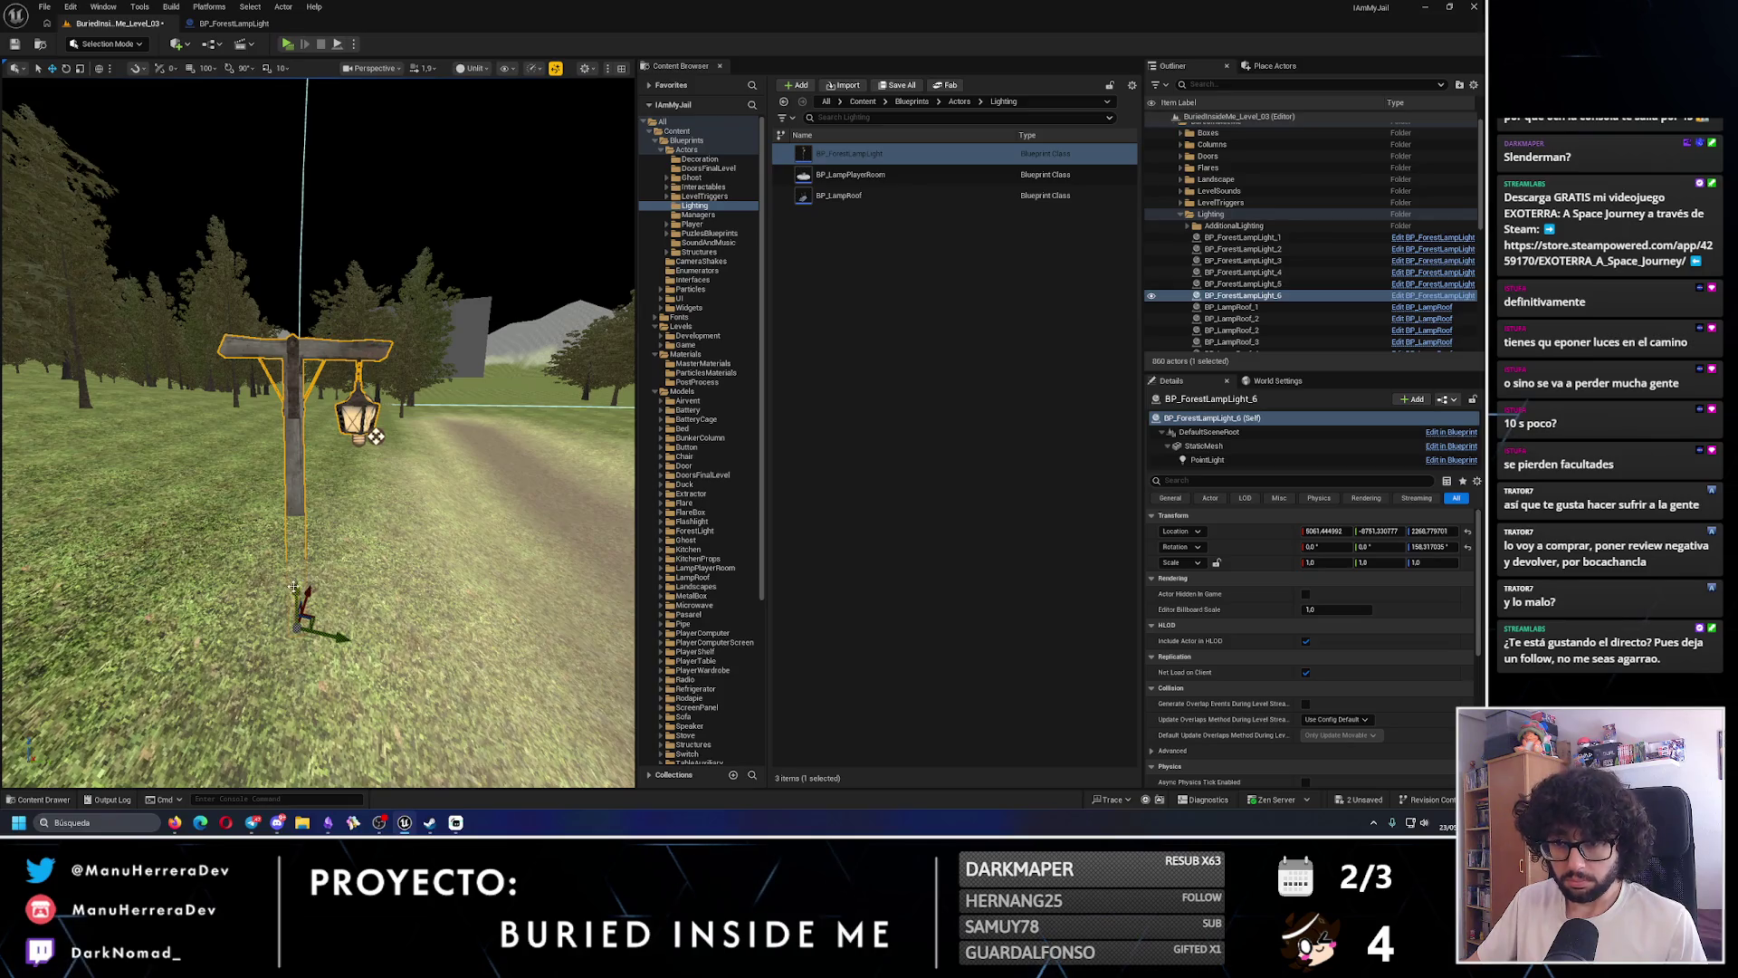
mouse_move(293, 586)
mouse_down()
mouse_move(290, 434)
mouse_move(262, 379)
mouse_up()
key(alt+4)
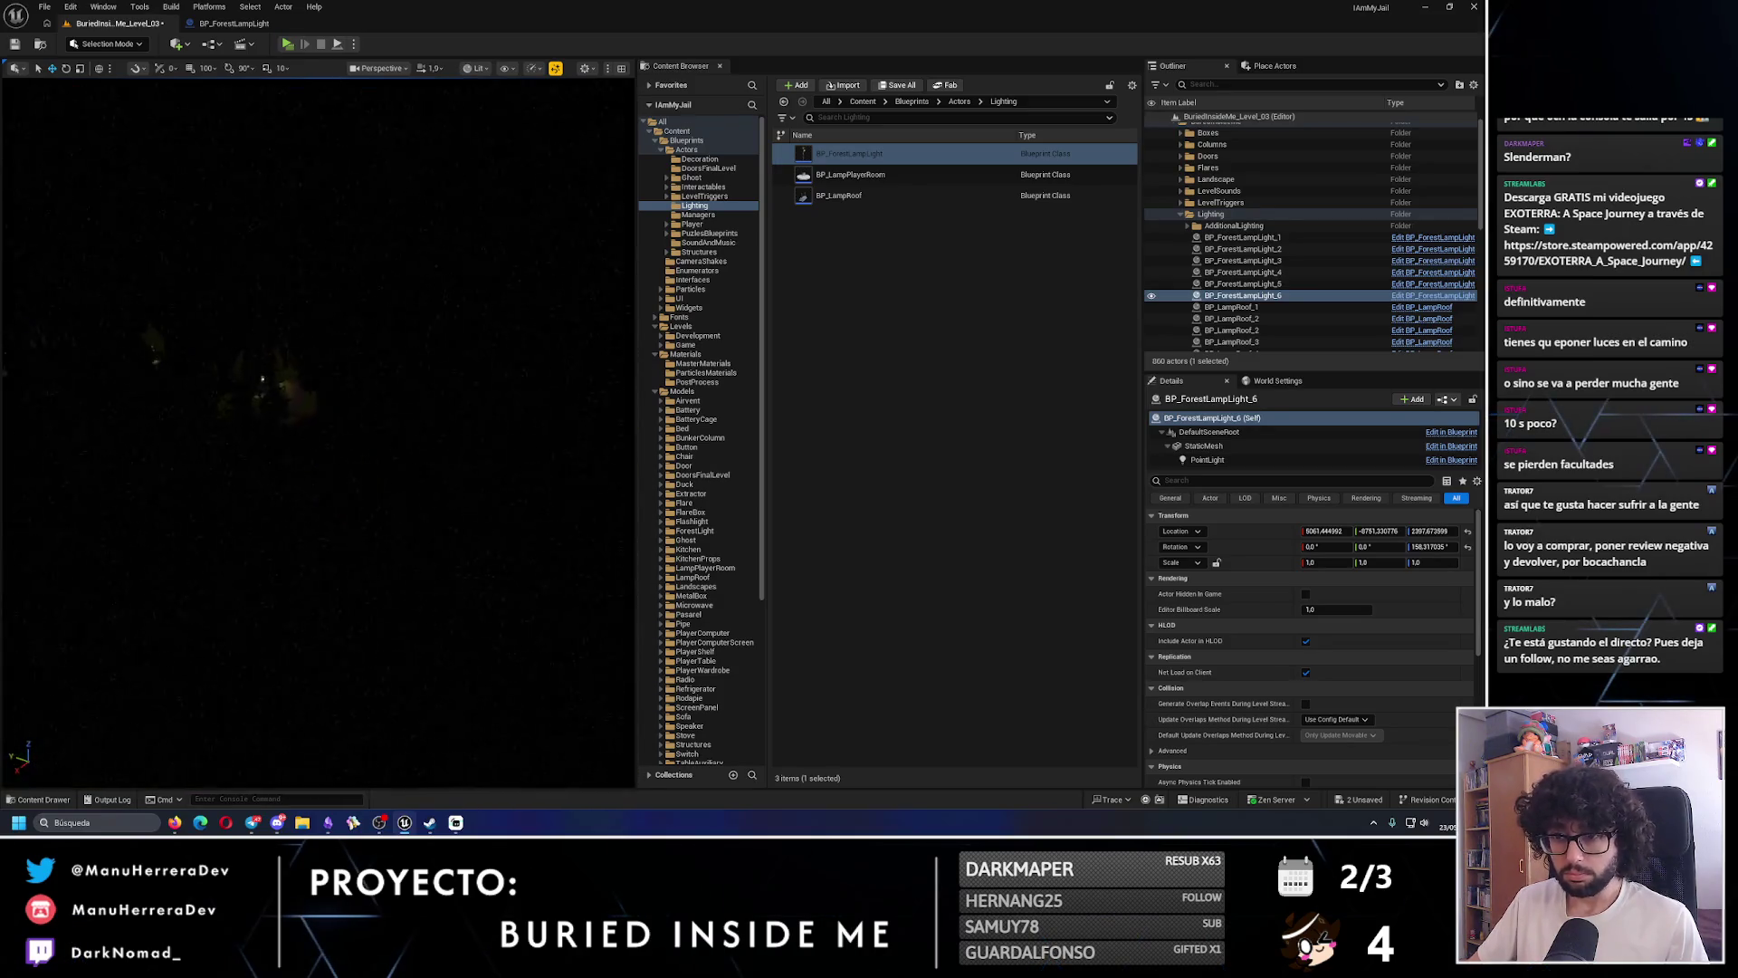
drag(240, 159, 240, 158)
- Play the level again, sprint to the lit lamp post, then return to unlit editing
key(alt+p)
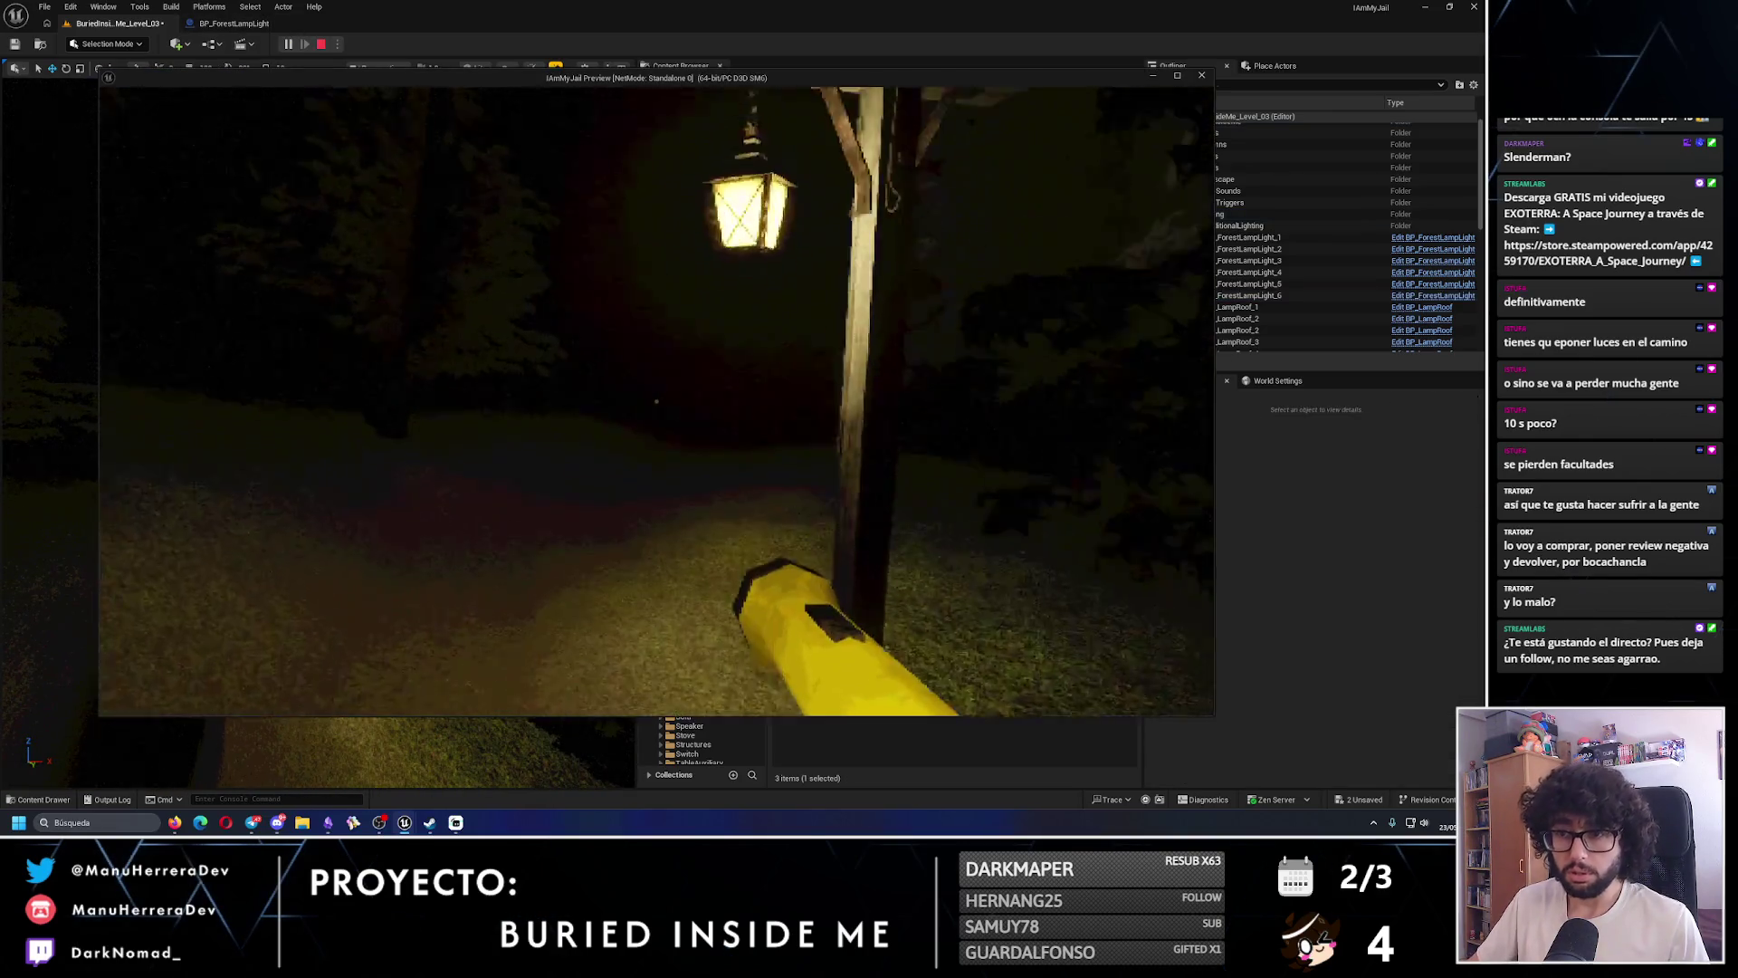
key(w)
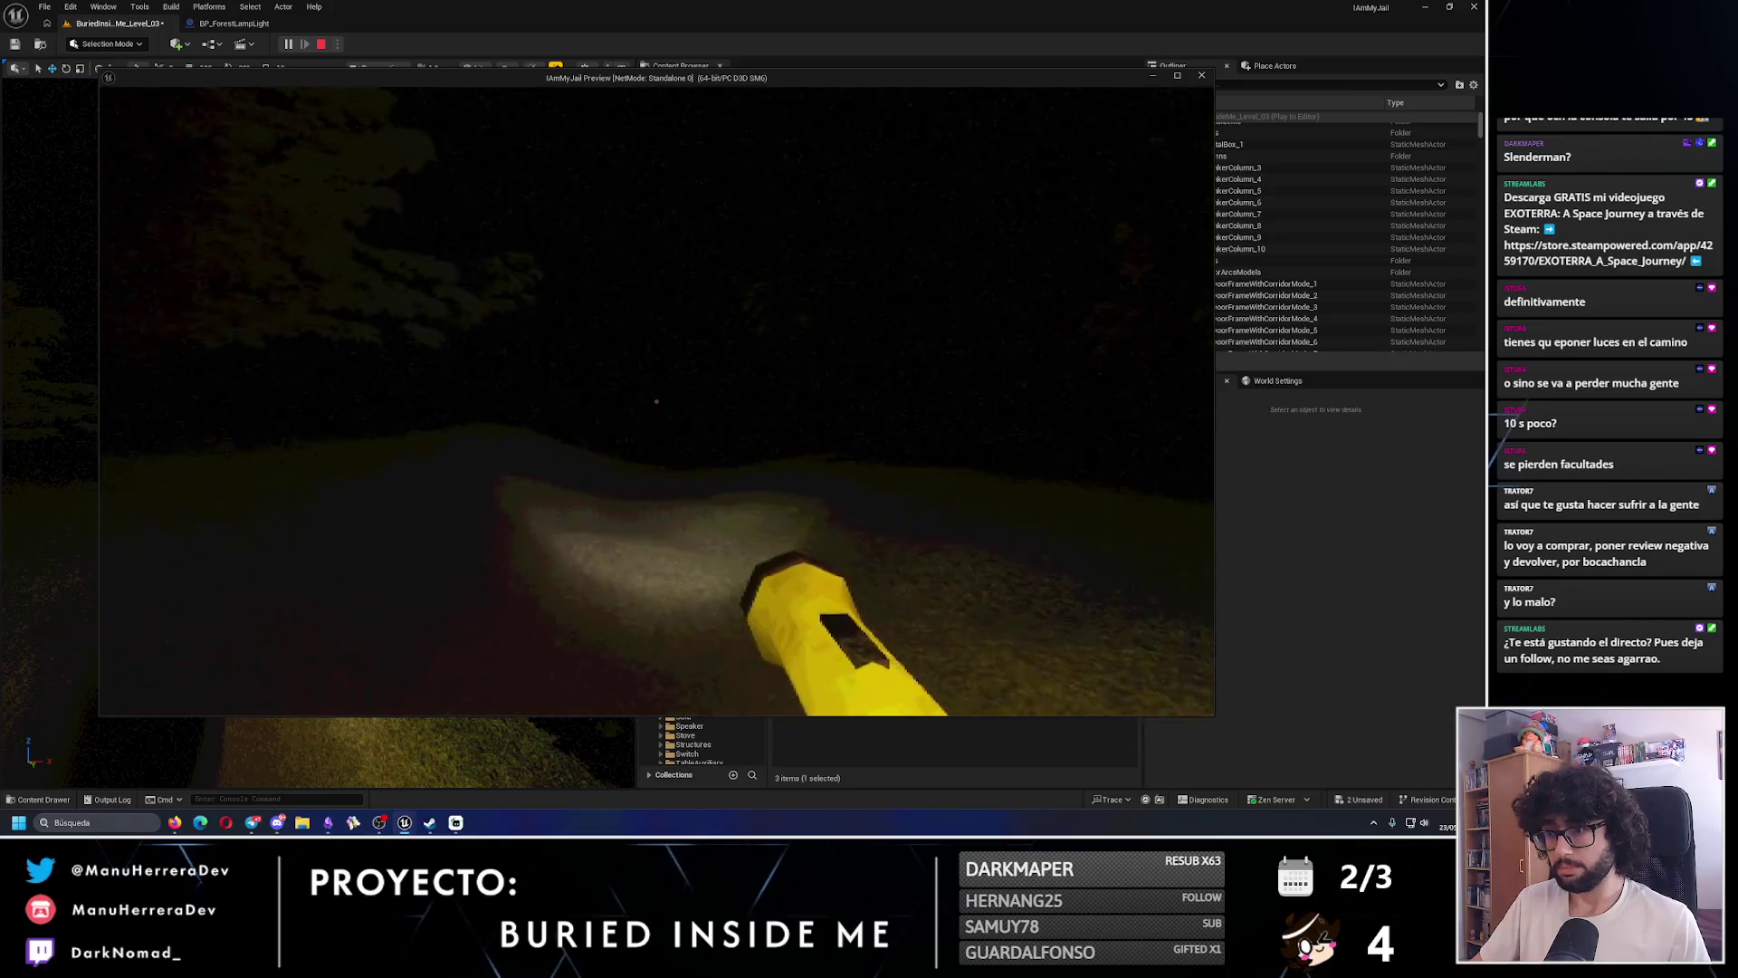
key(w)
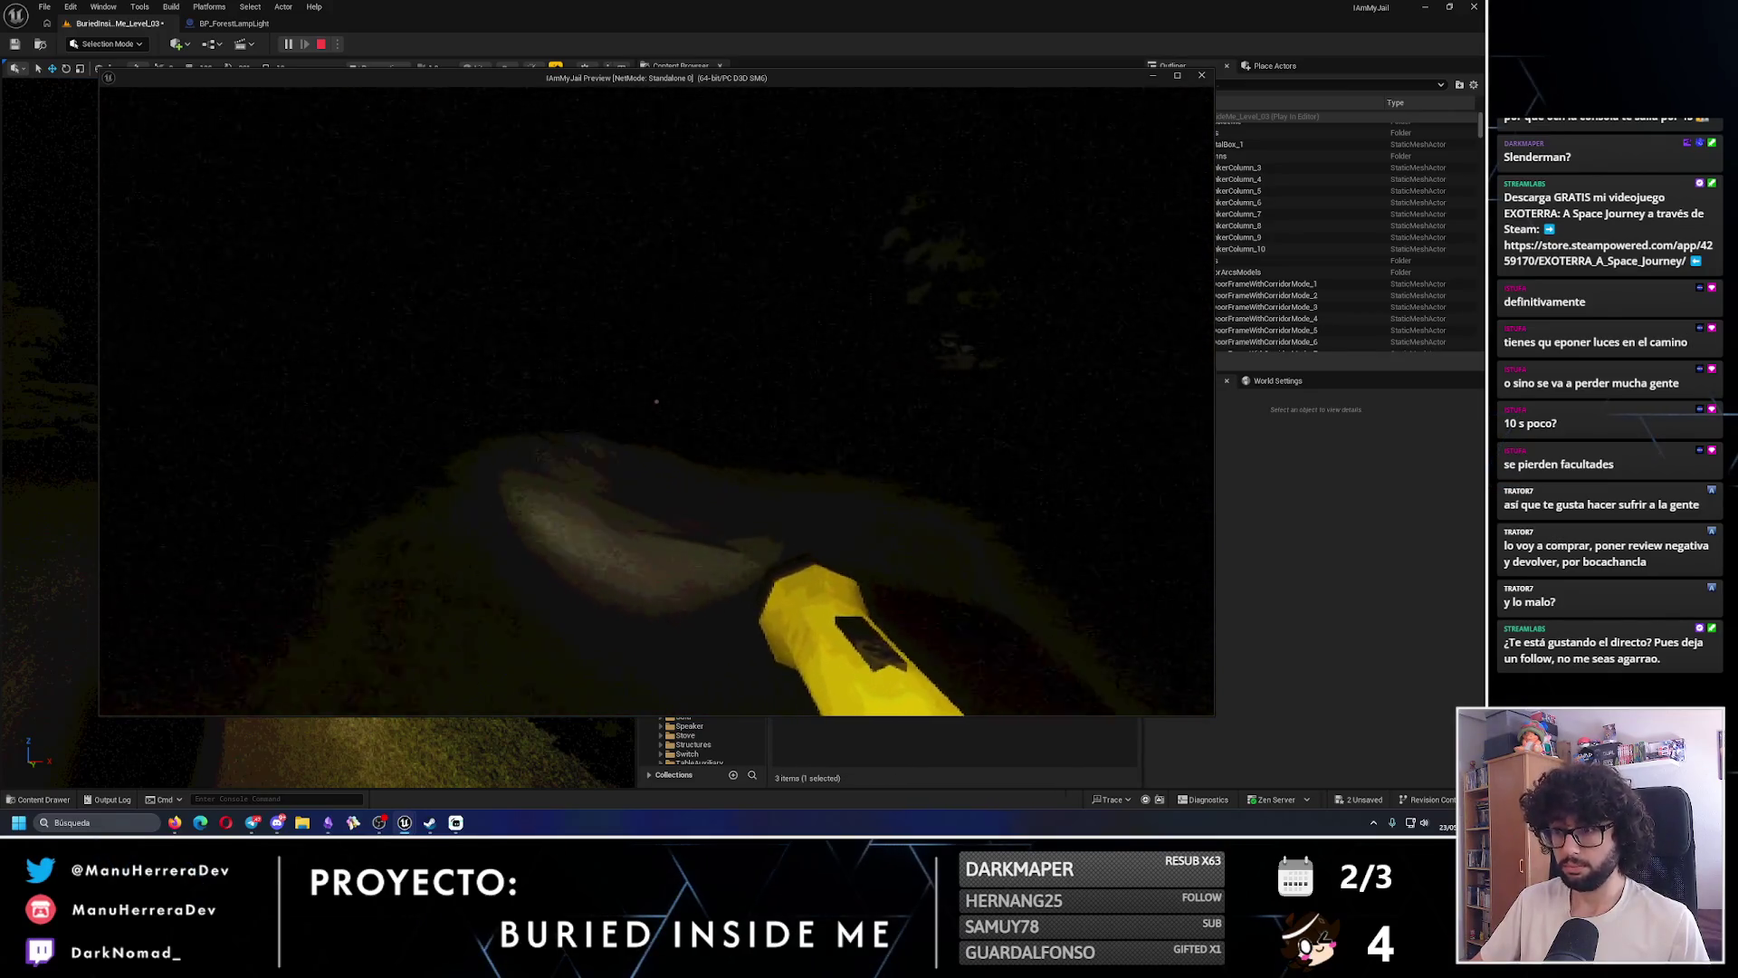
key(w)
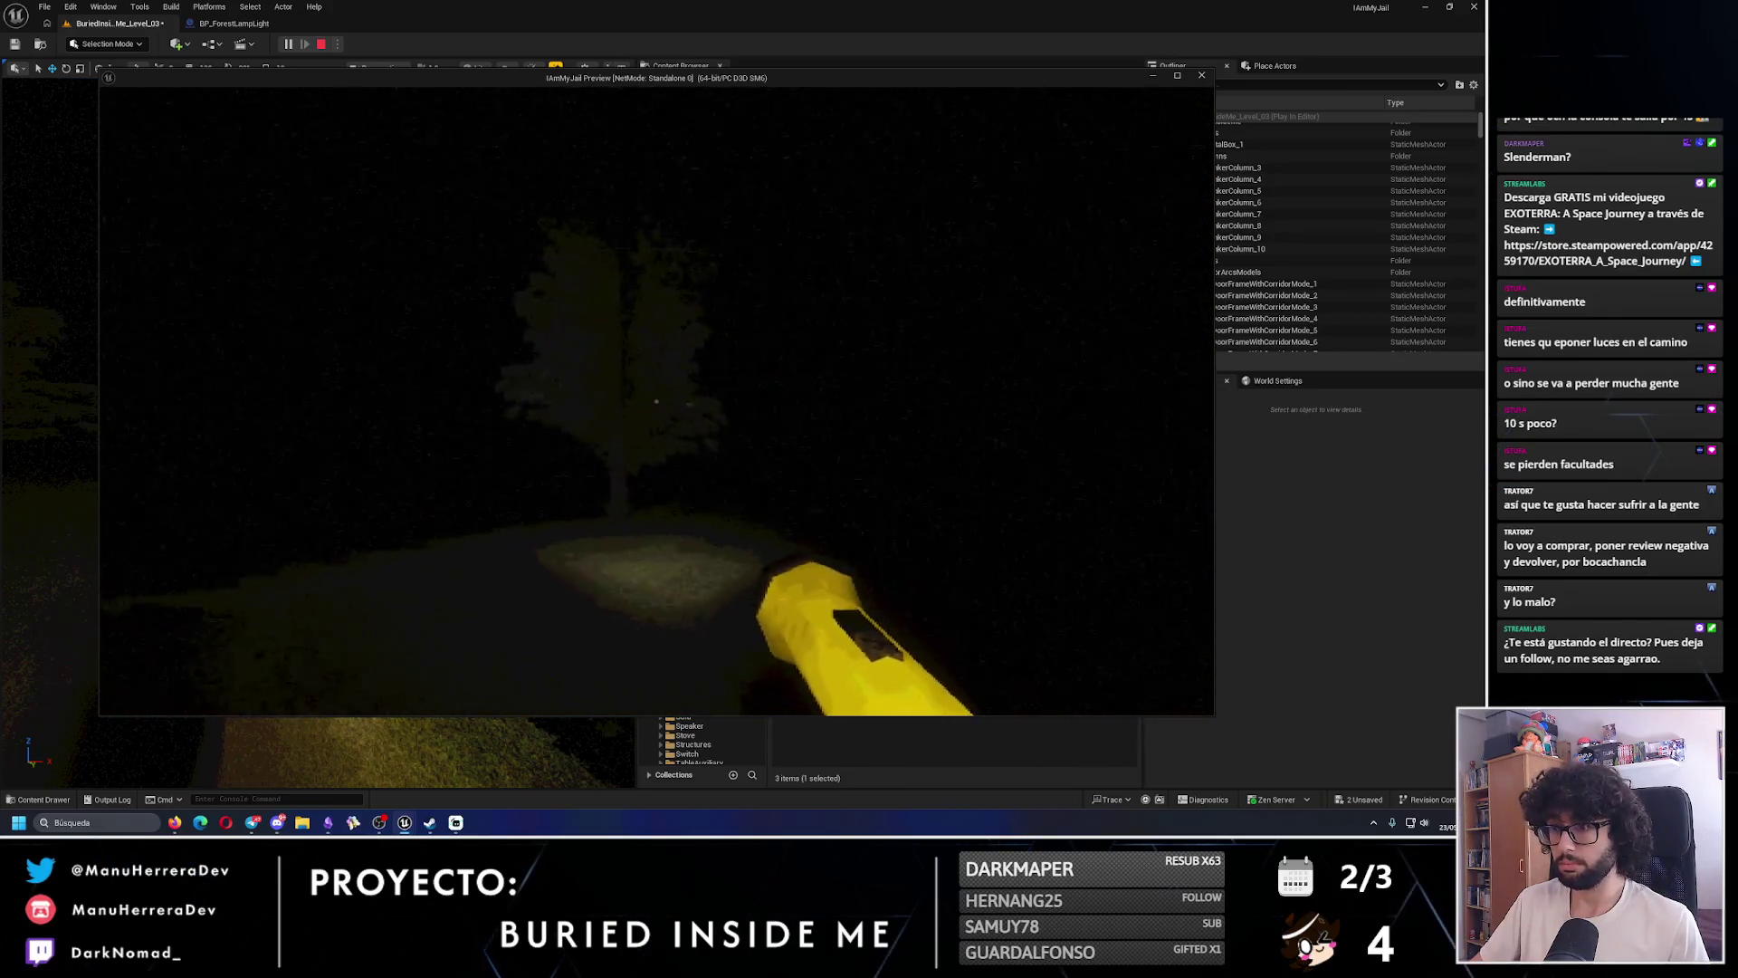
key(shift+w)
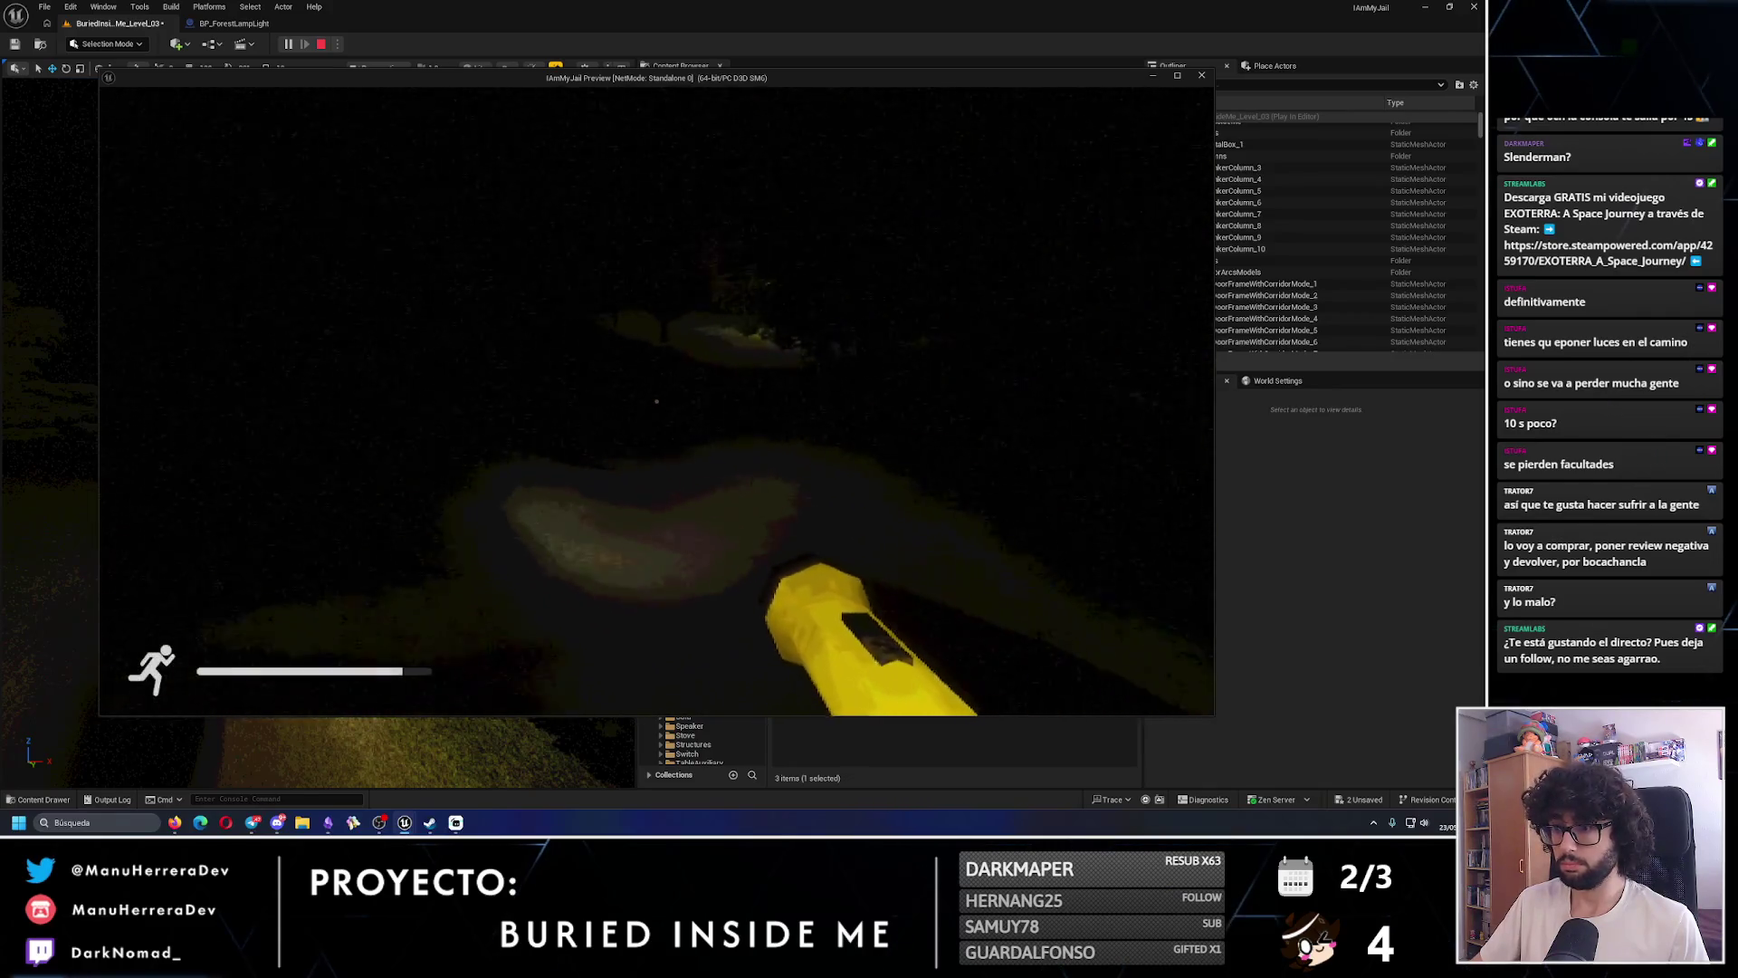
key(shift+w)
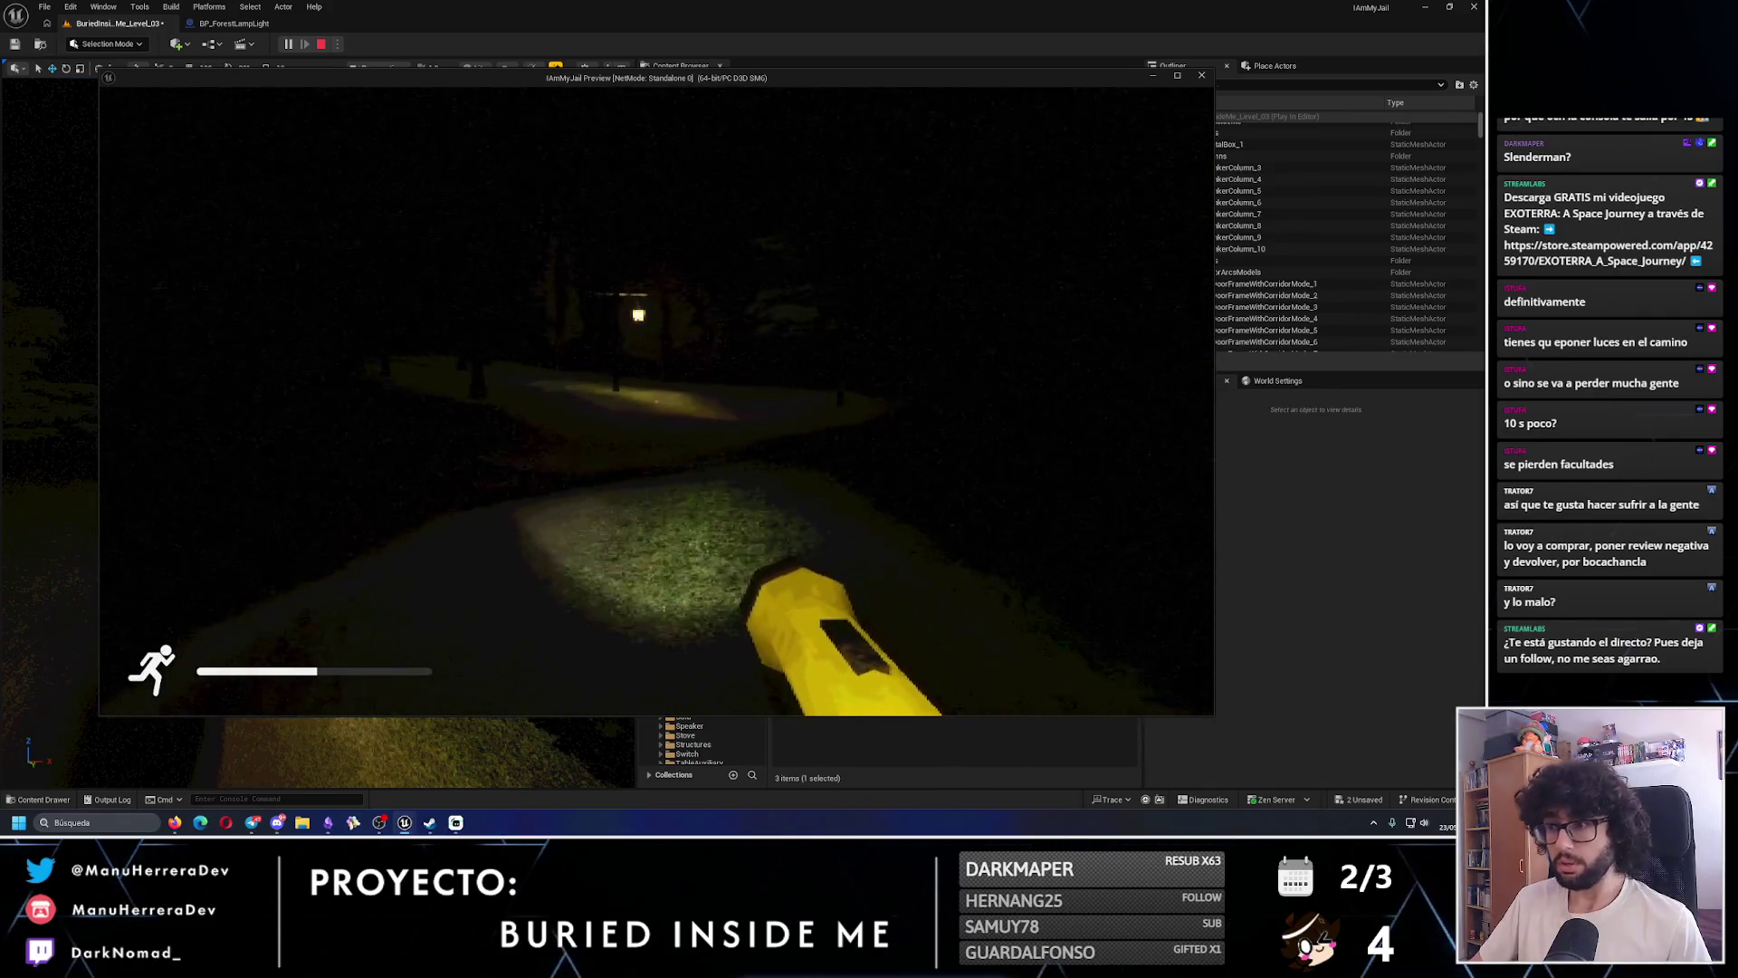
key(Escape)
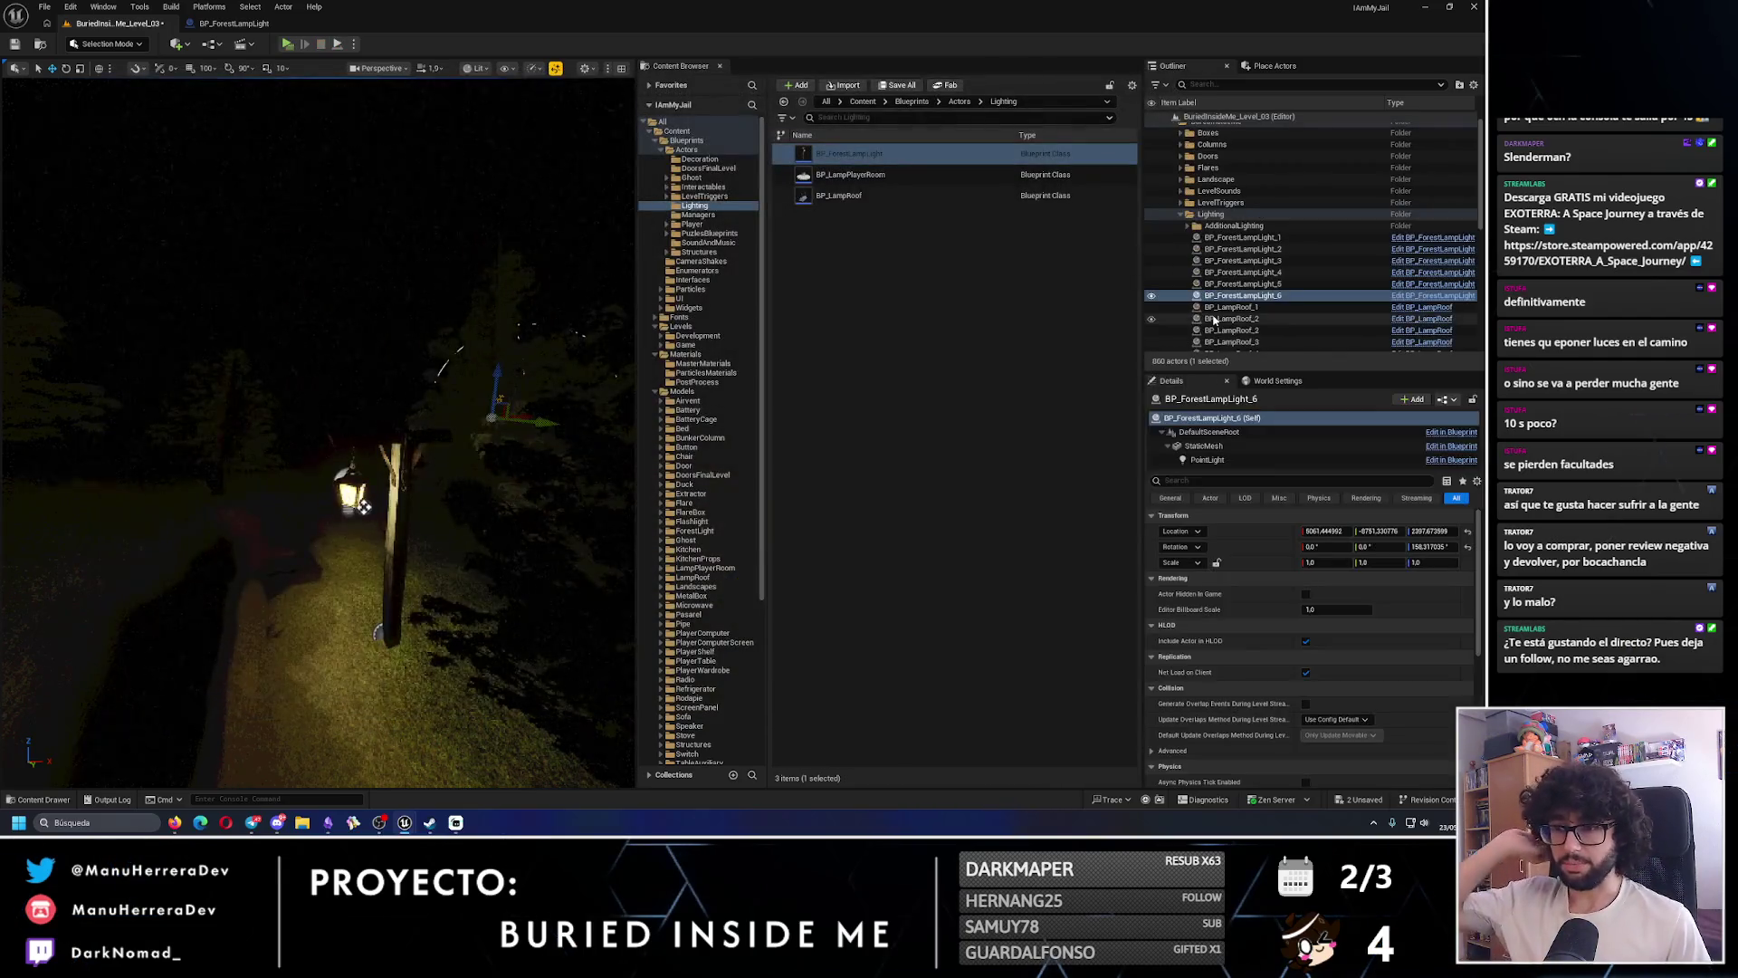
key(alt+3)
- Fly the view to the grey wall, run a brief test play, and rise above it
drag(371, 462, 371, 462)
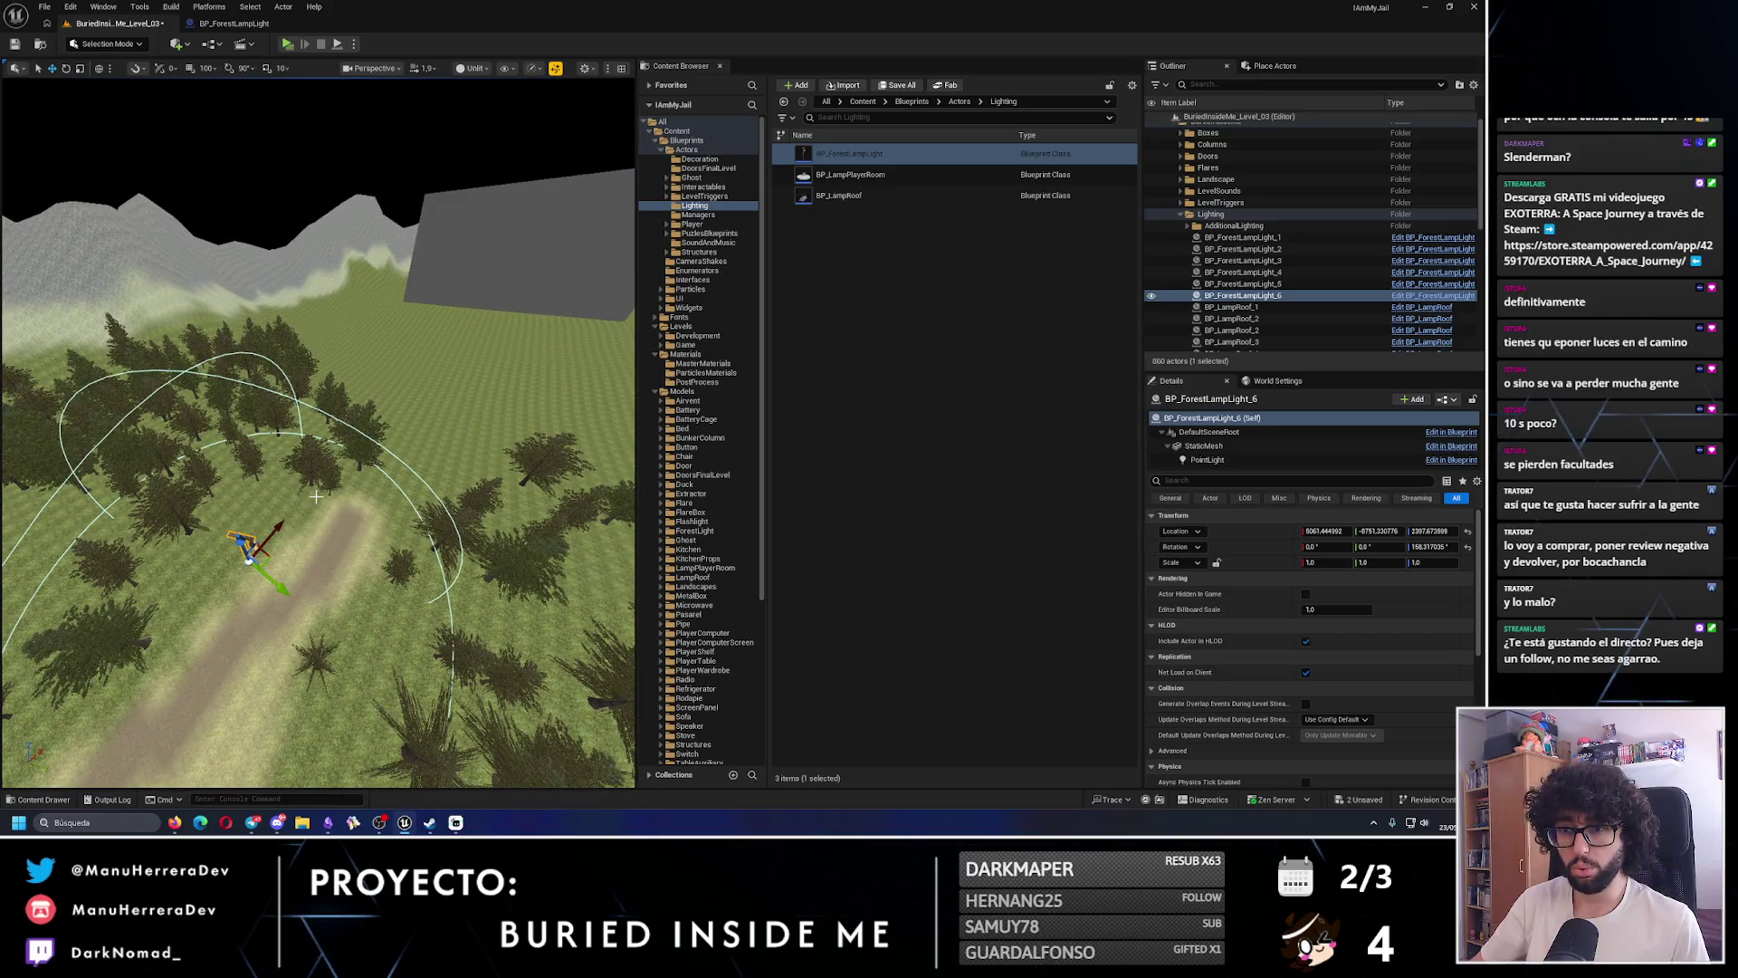
drag(281, 522, 281, 523)
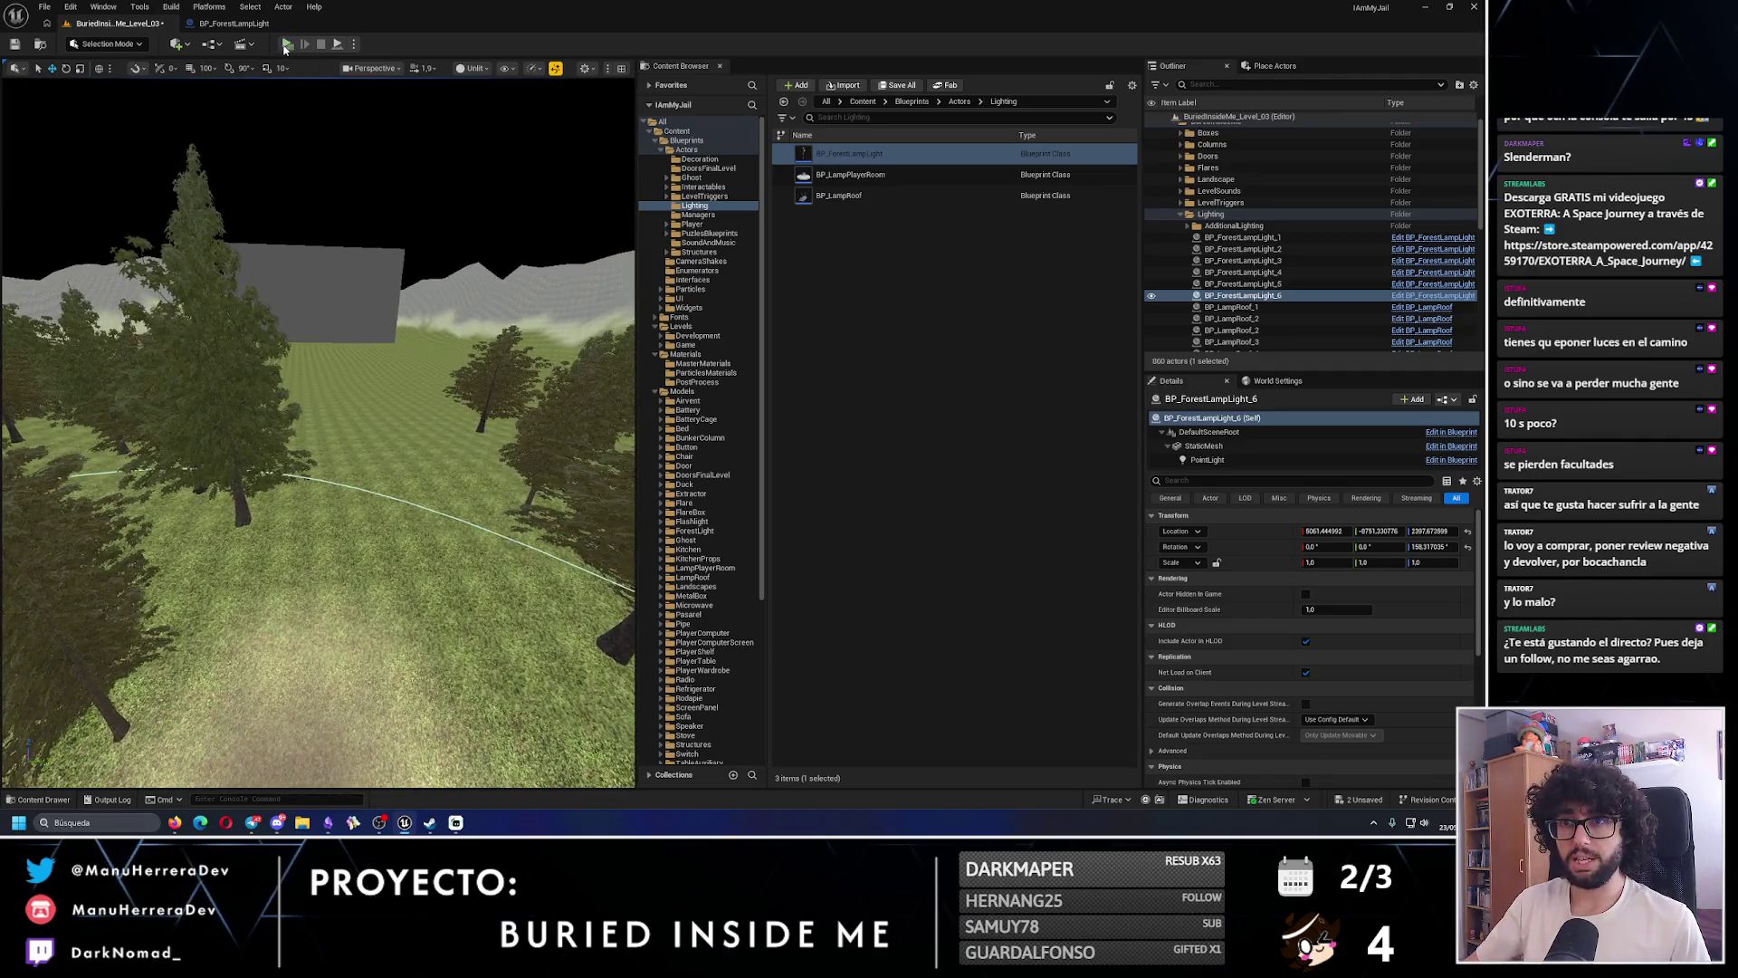
key(alt+p)
key(Escape)
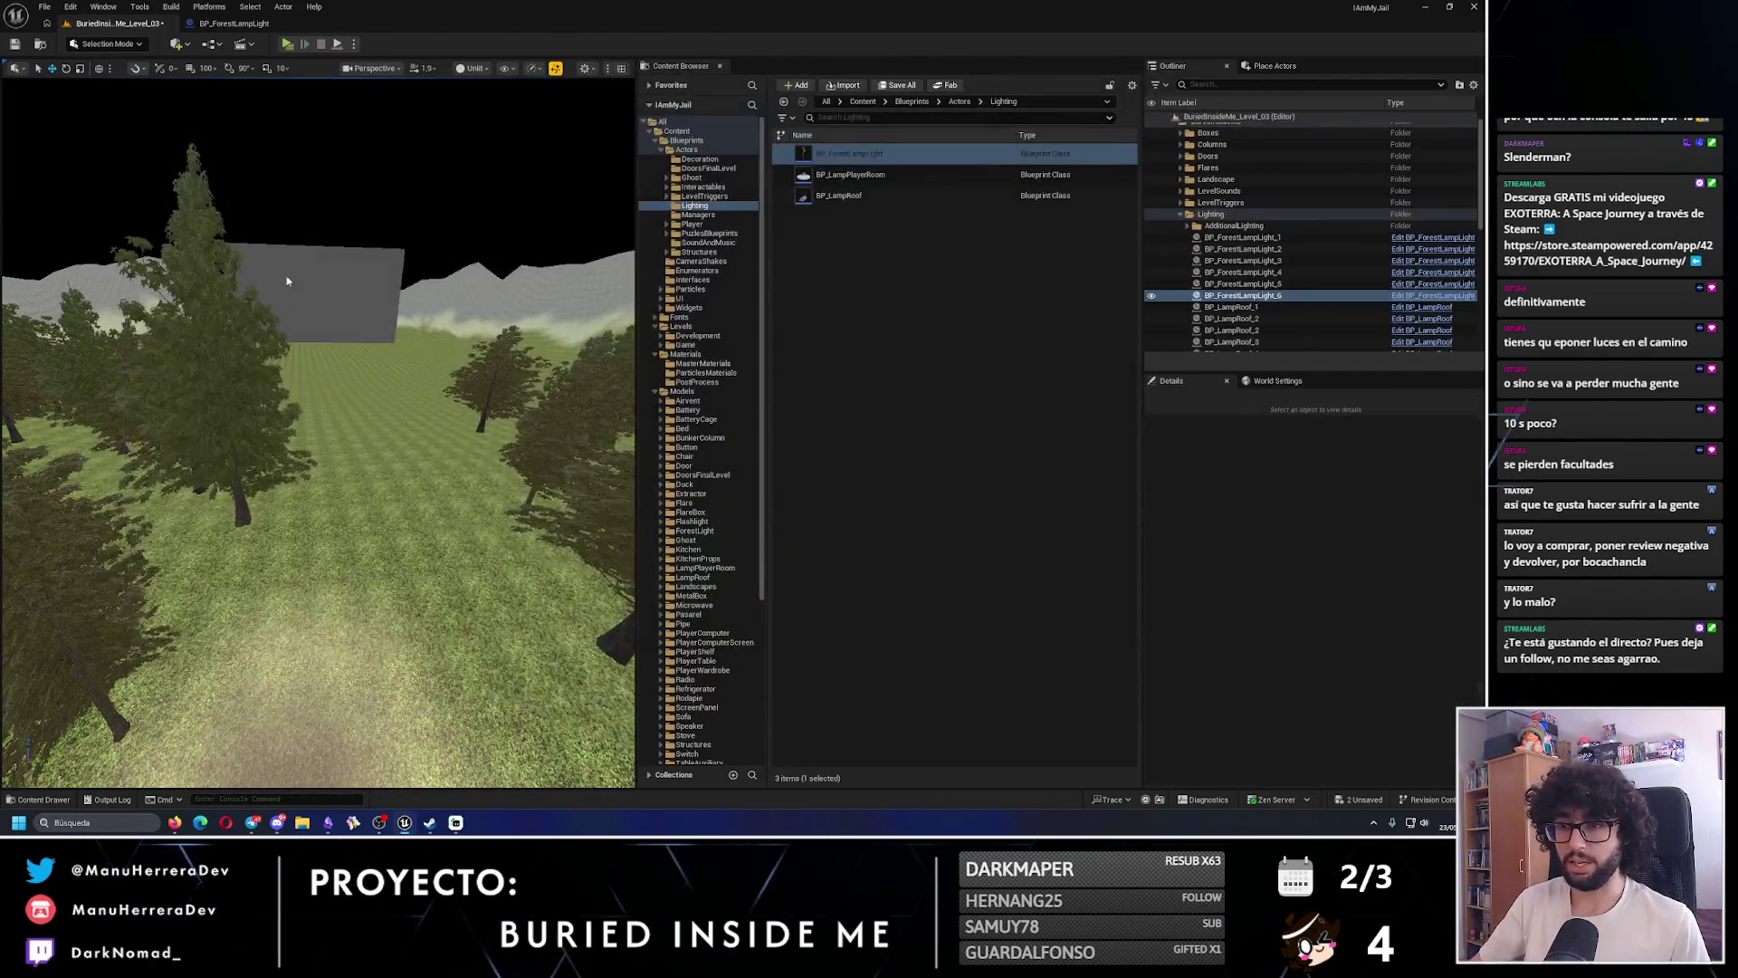
drag(391, 445, 387, 272)
- Place a Point Light from Basic actors, set intensity to about 25 cd, and move it above the wall
click(1275, 66)
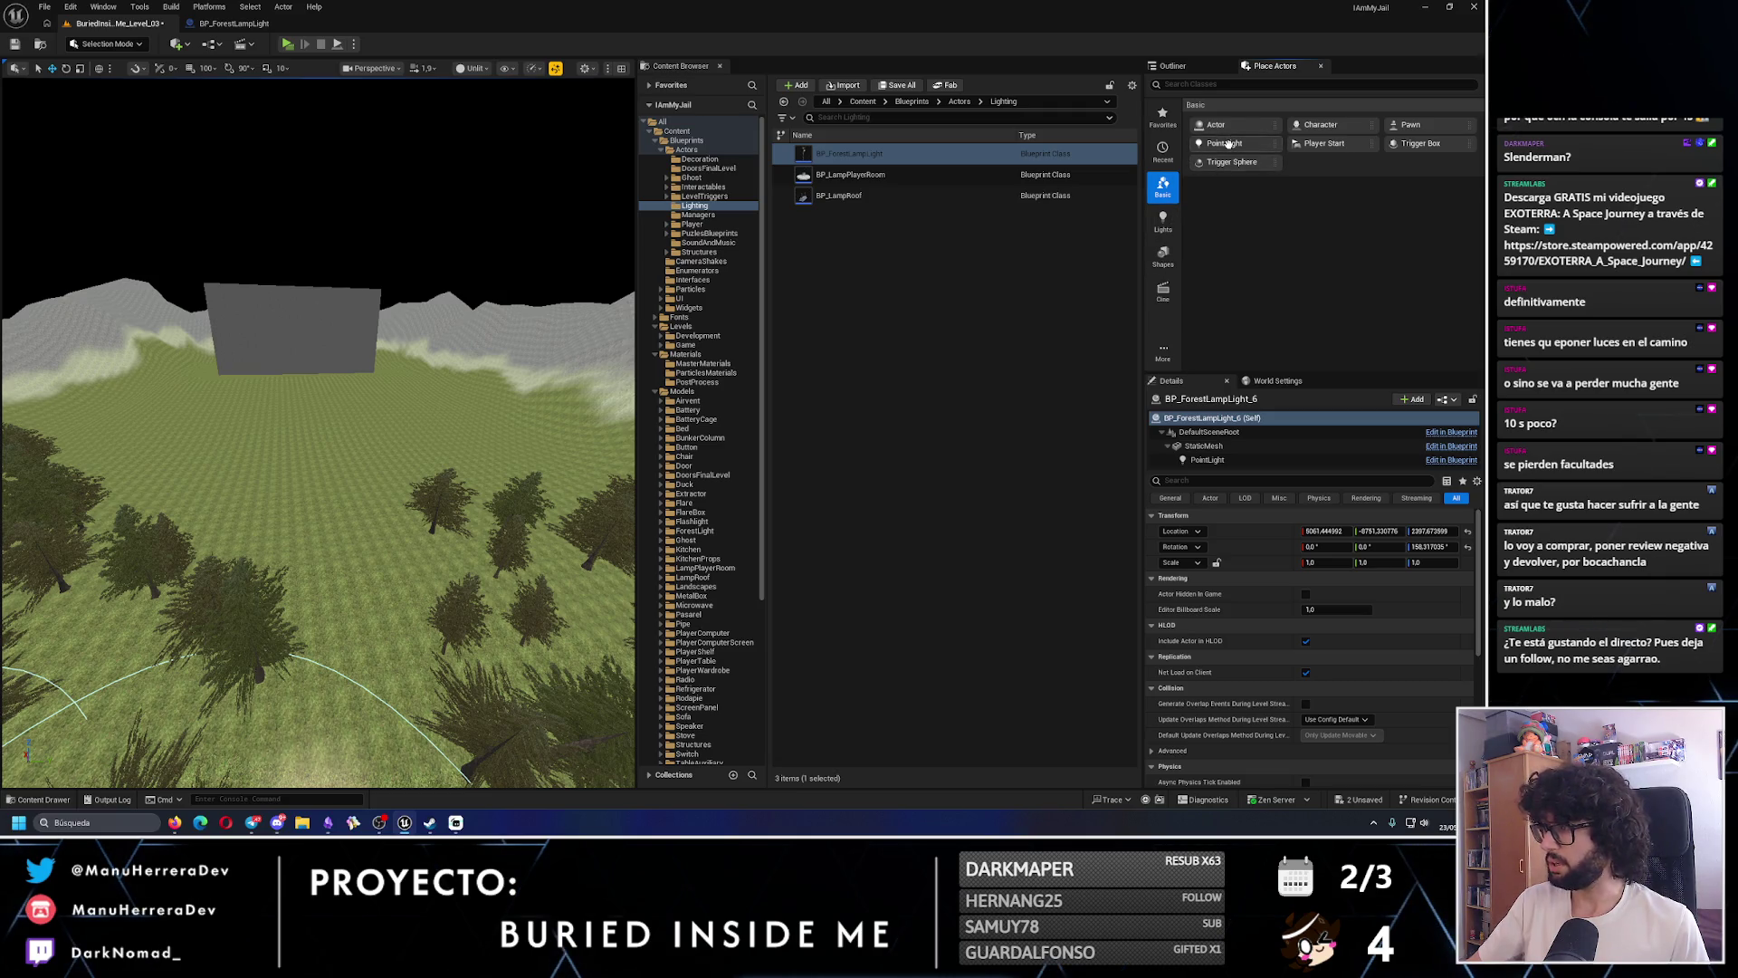
drag(1227, 145, 333, 356)
key(alt+4)
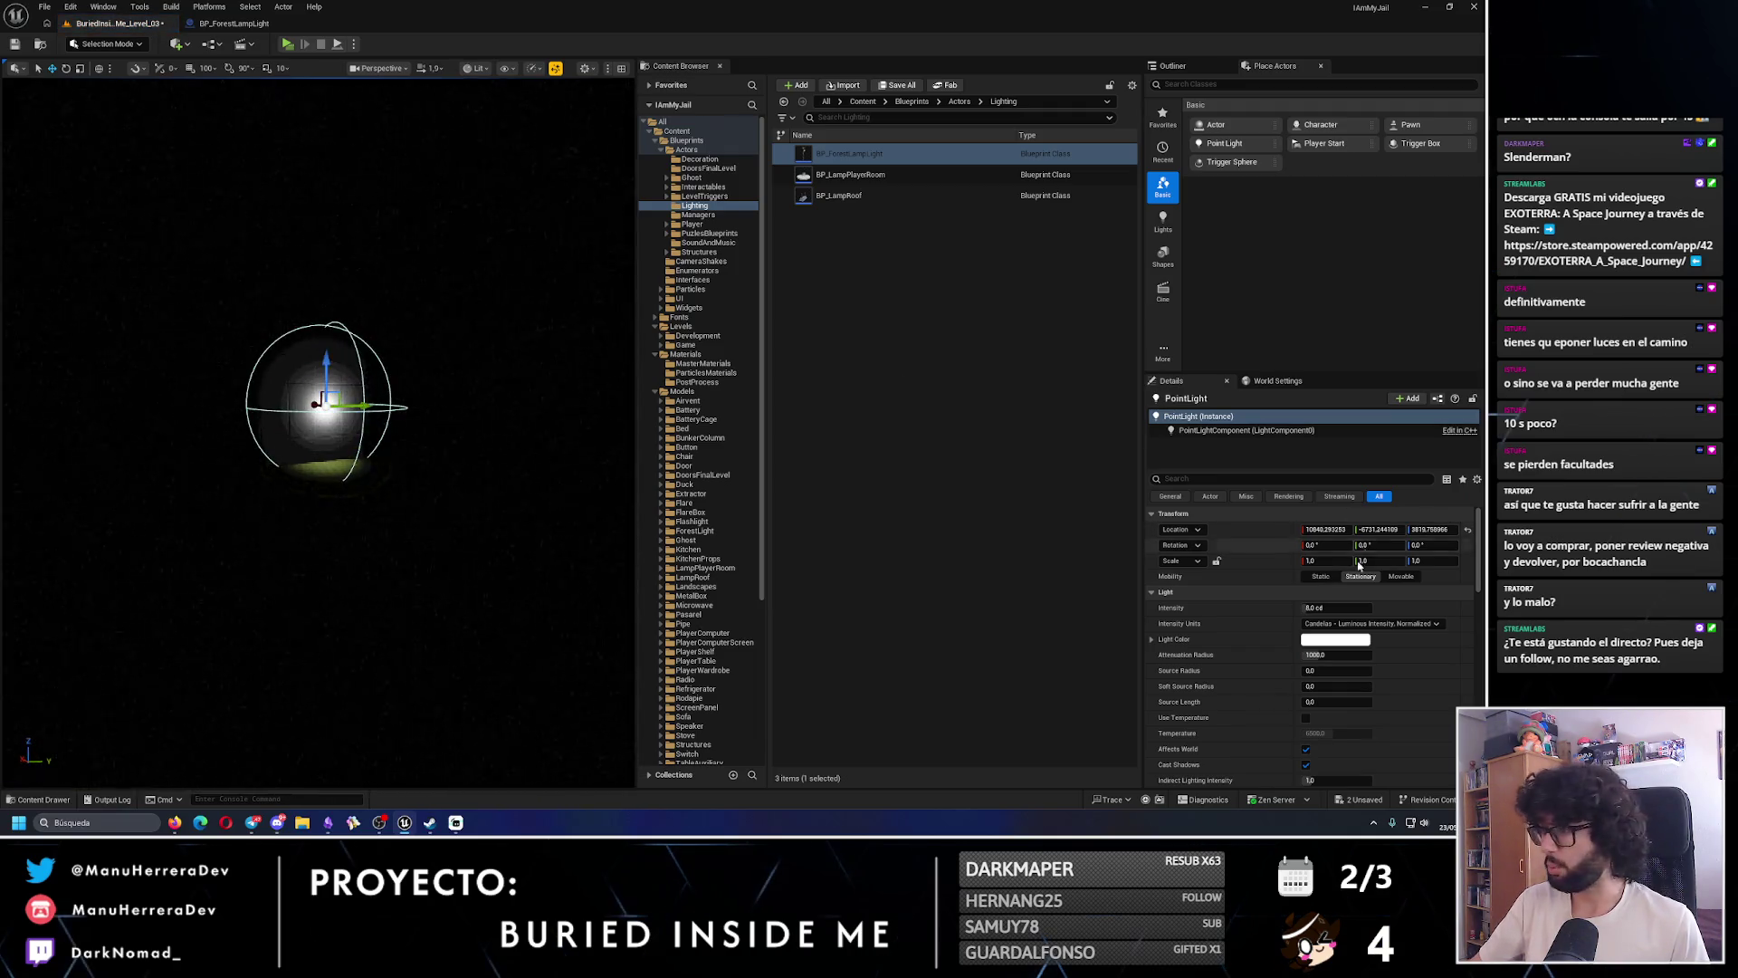
mouse_move(1323, 608)
mouse_down()
mouse_move(1348, 607)
mouse_move(1349, 654)
mouse_move(1385, 654)
mouse_up()
mouse_move(336, 418)
mouse_down()
mouse_move(288, 416)
mouse_move(505, 396)
mouse_move(504, 194)
mouse_up()
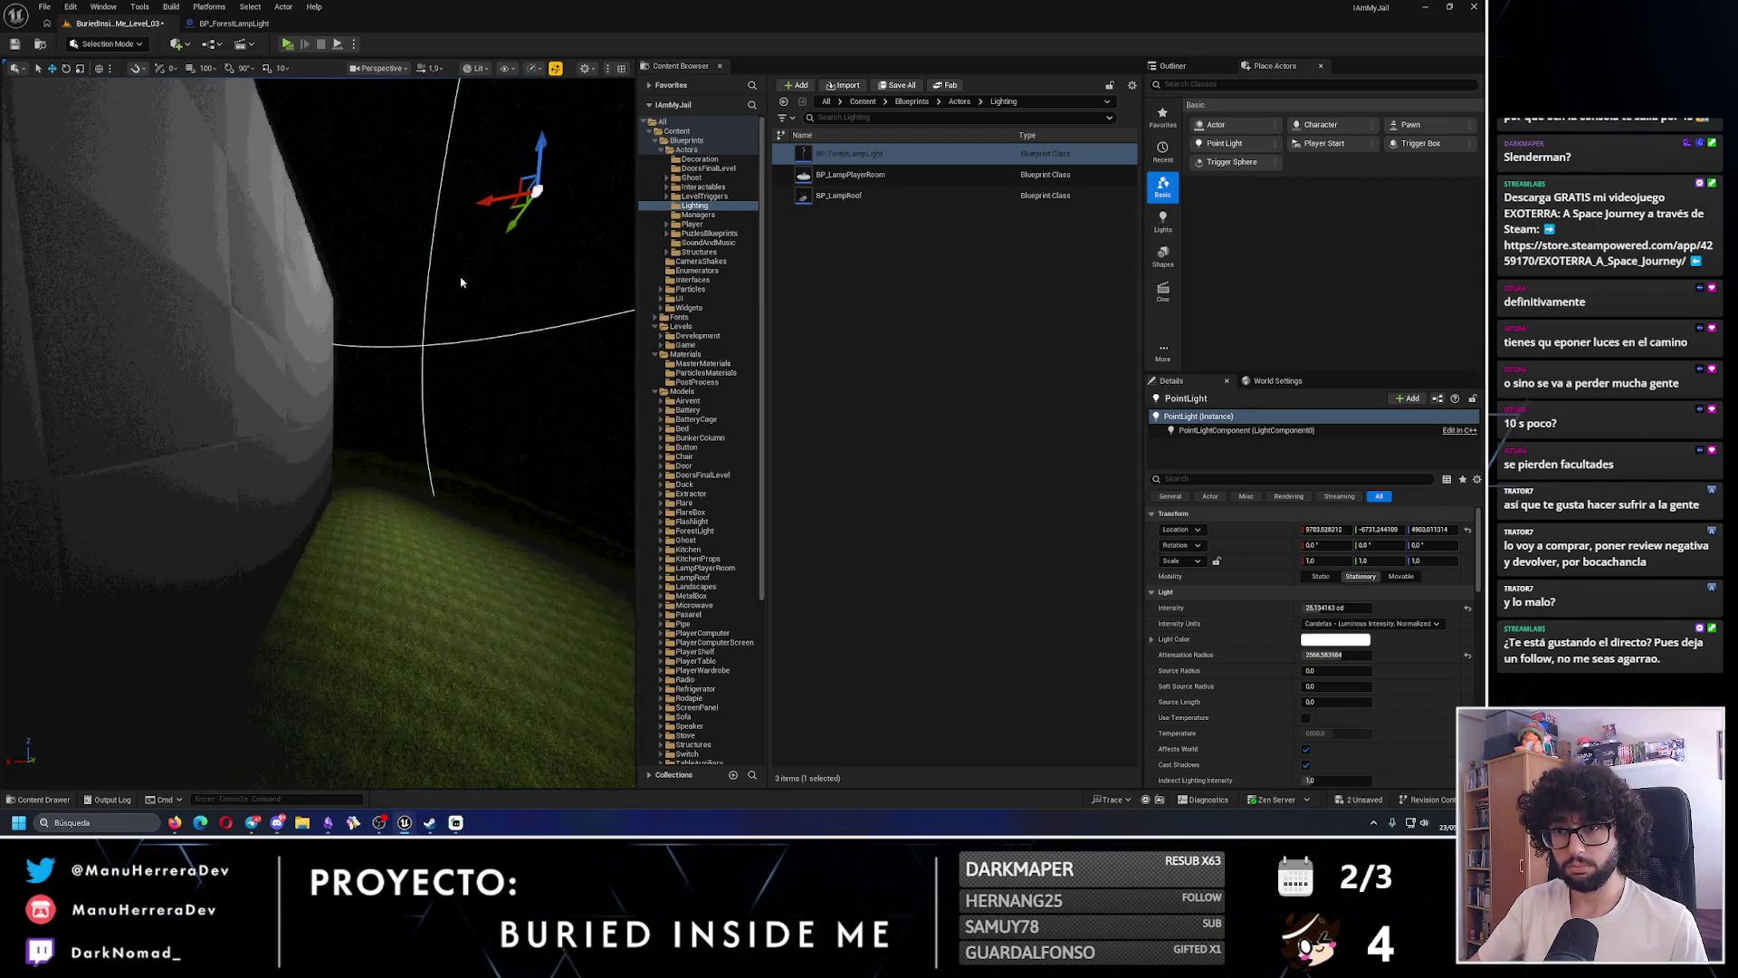
key(alt+3)
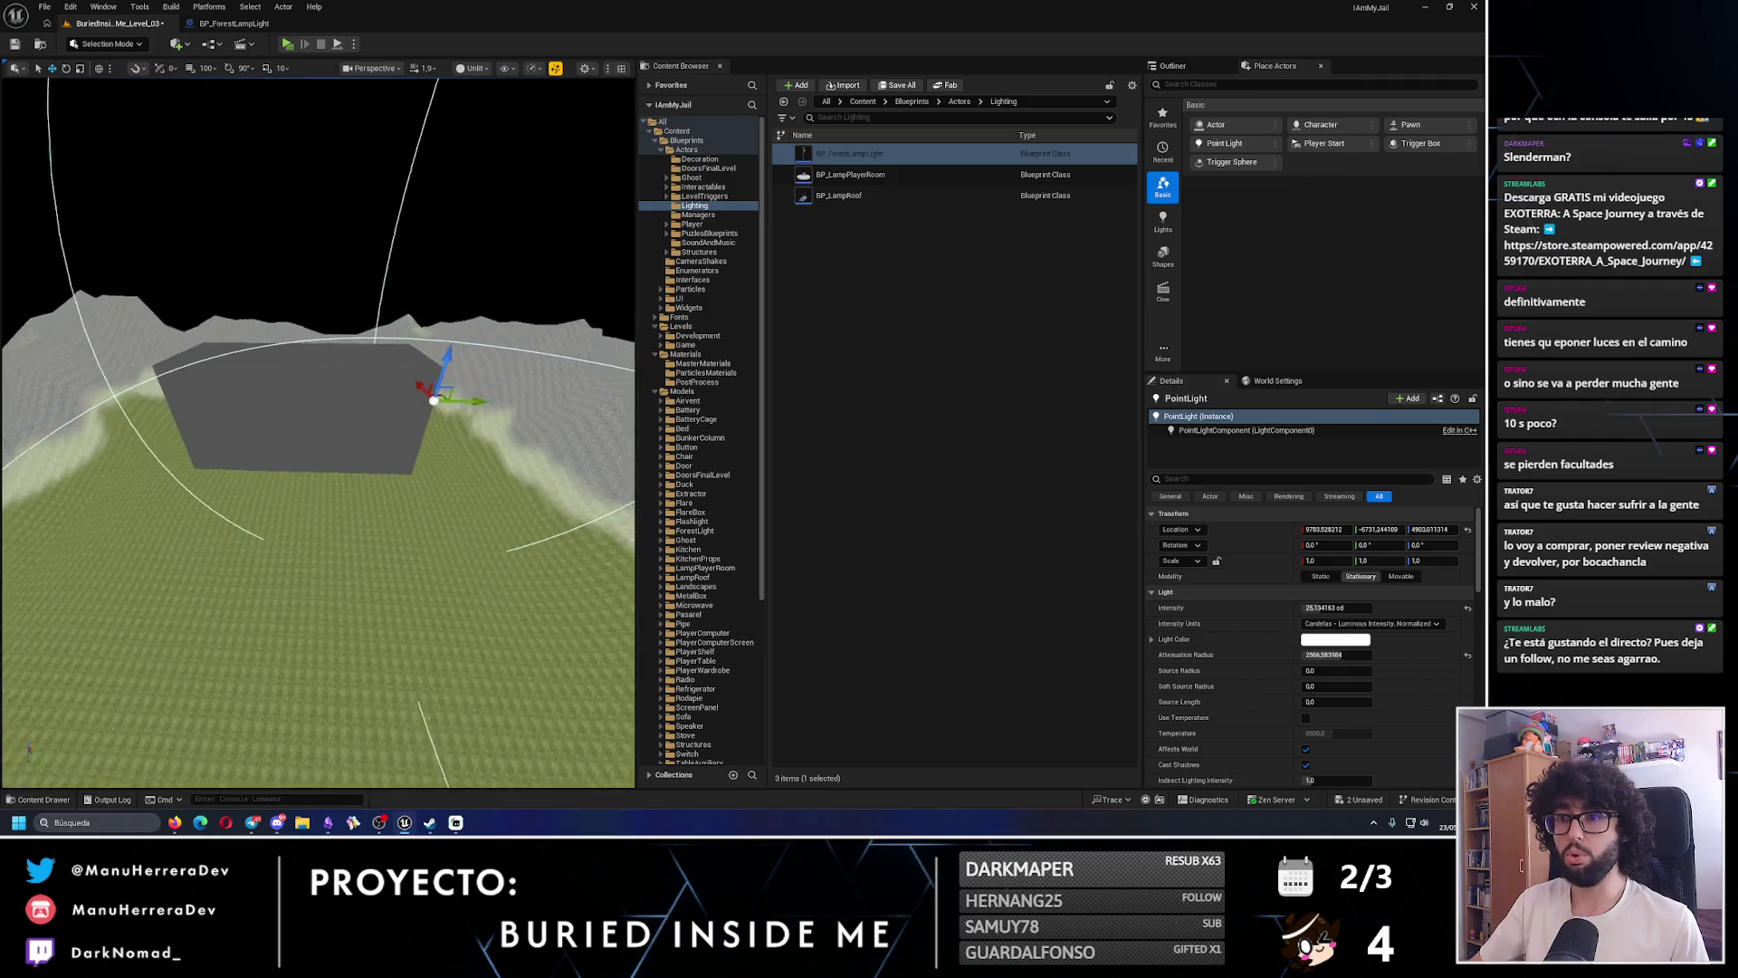
- Alt-drag a copy of the point light sideways and compare lit and unlit views
alt+drag(444, 404, 154, 400)
key(alt+4)
key(alt+3)
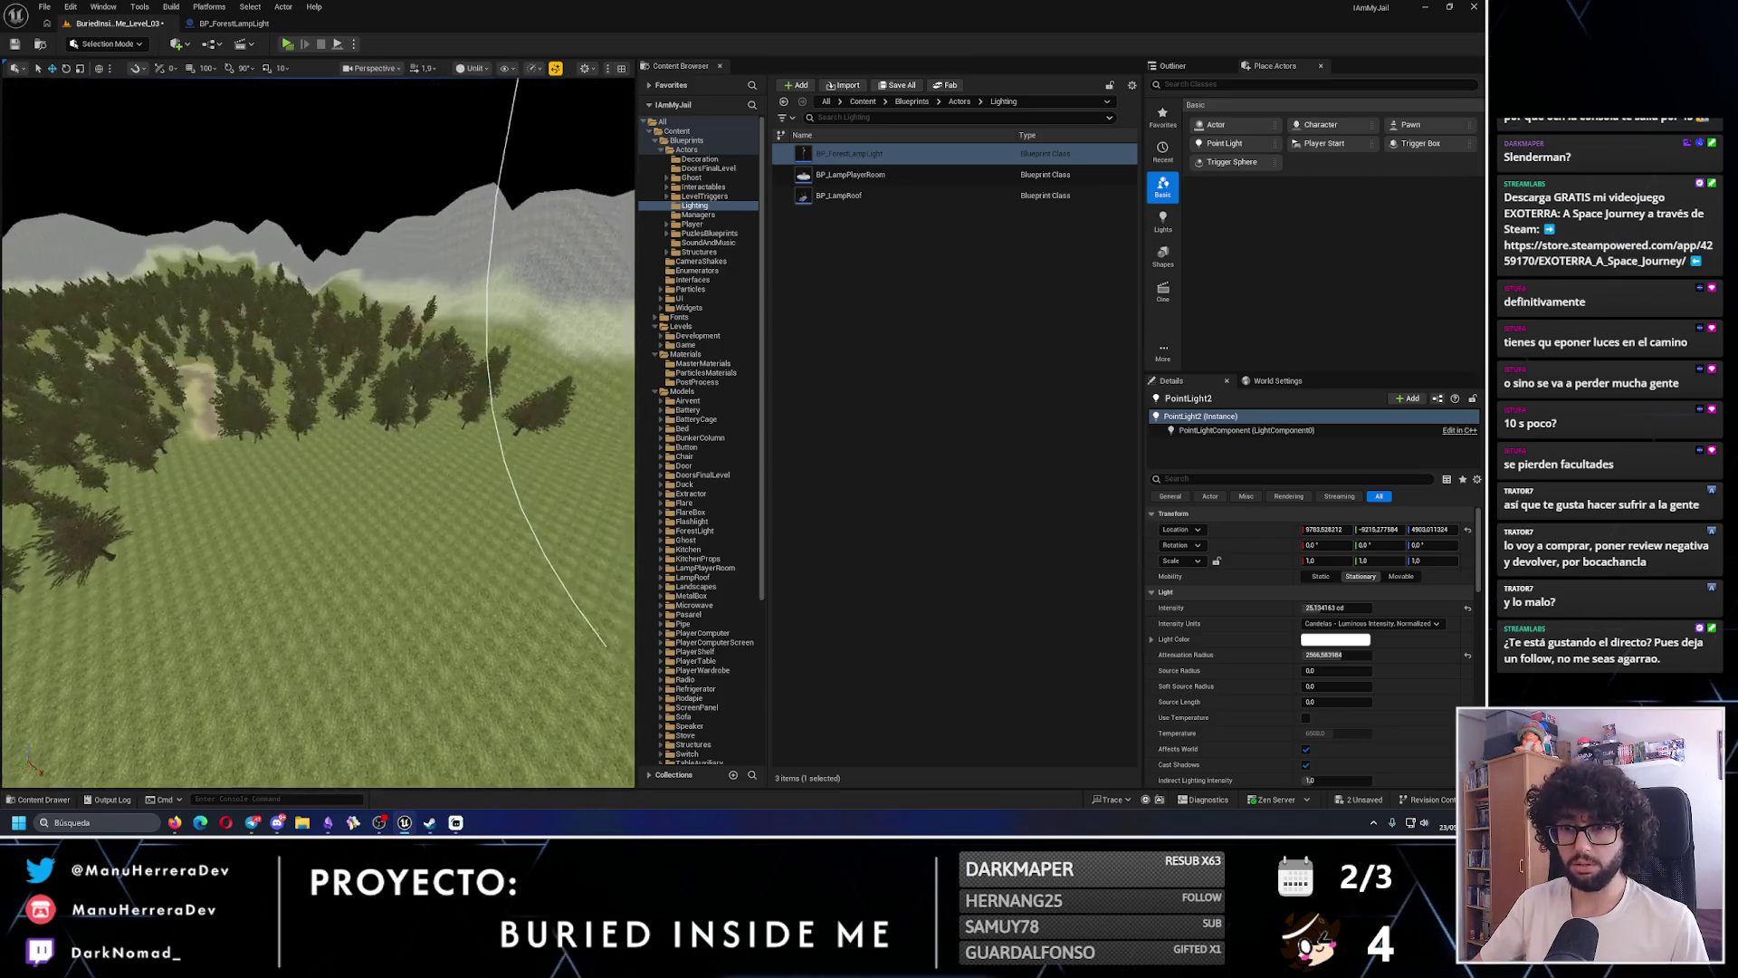
key(alt+4)
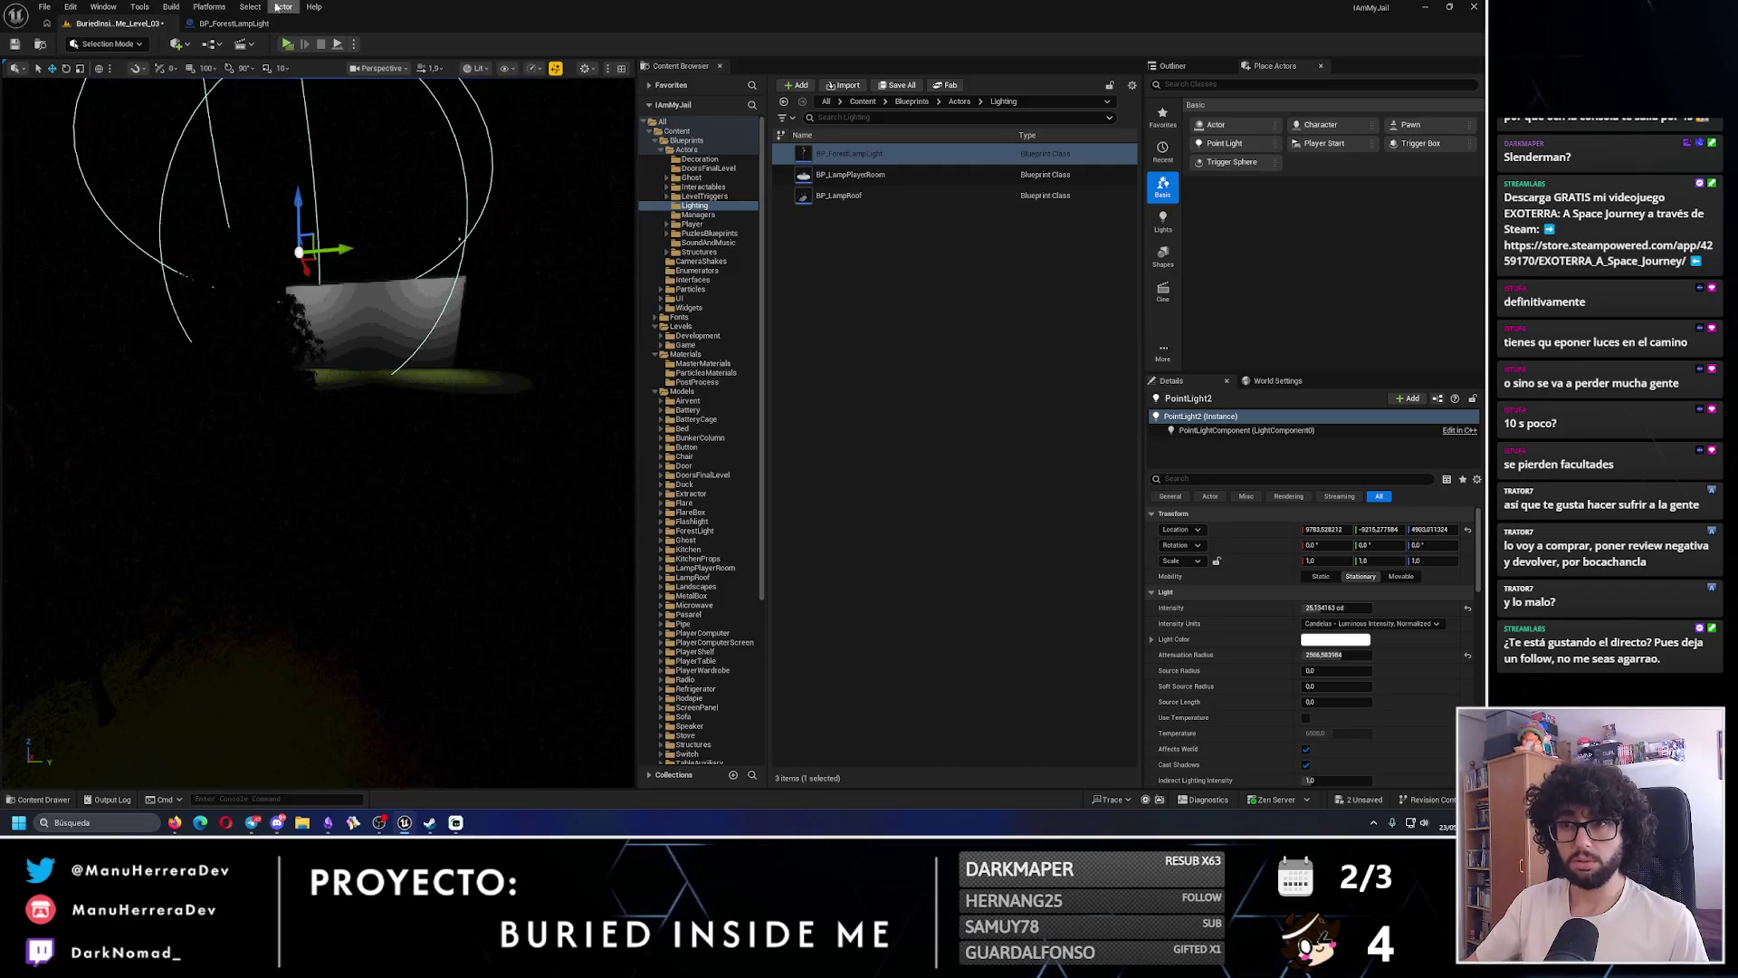
key(alt+p)
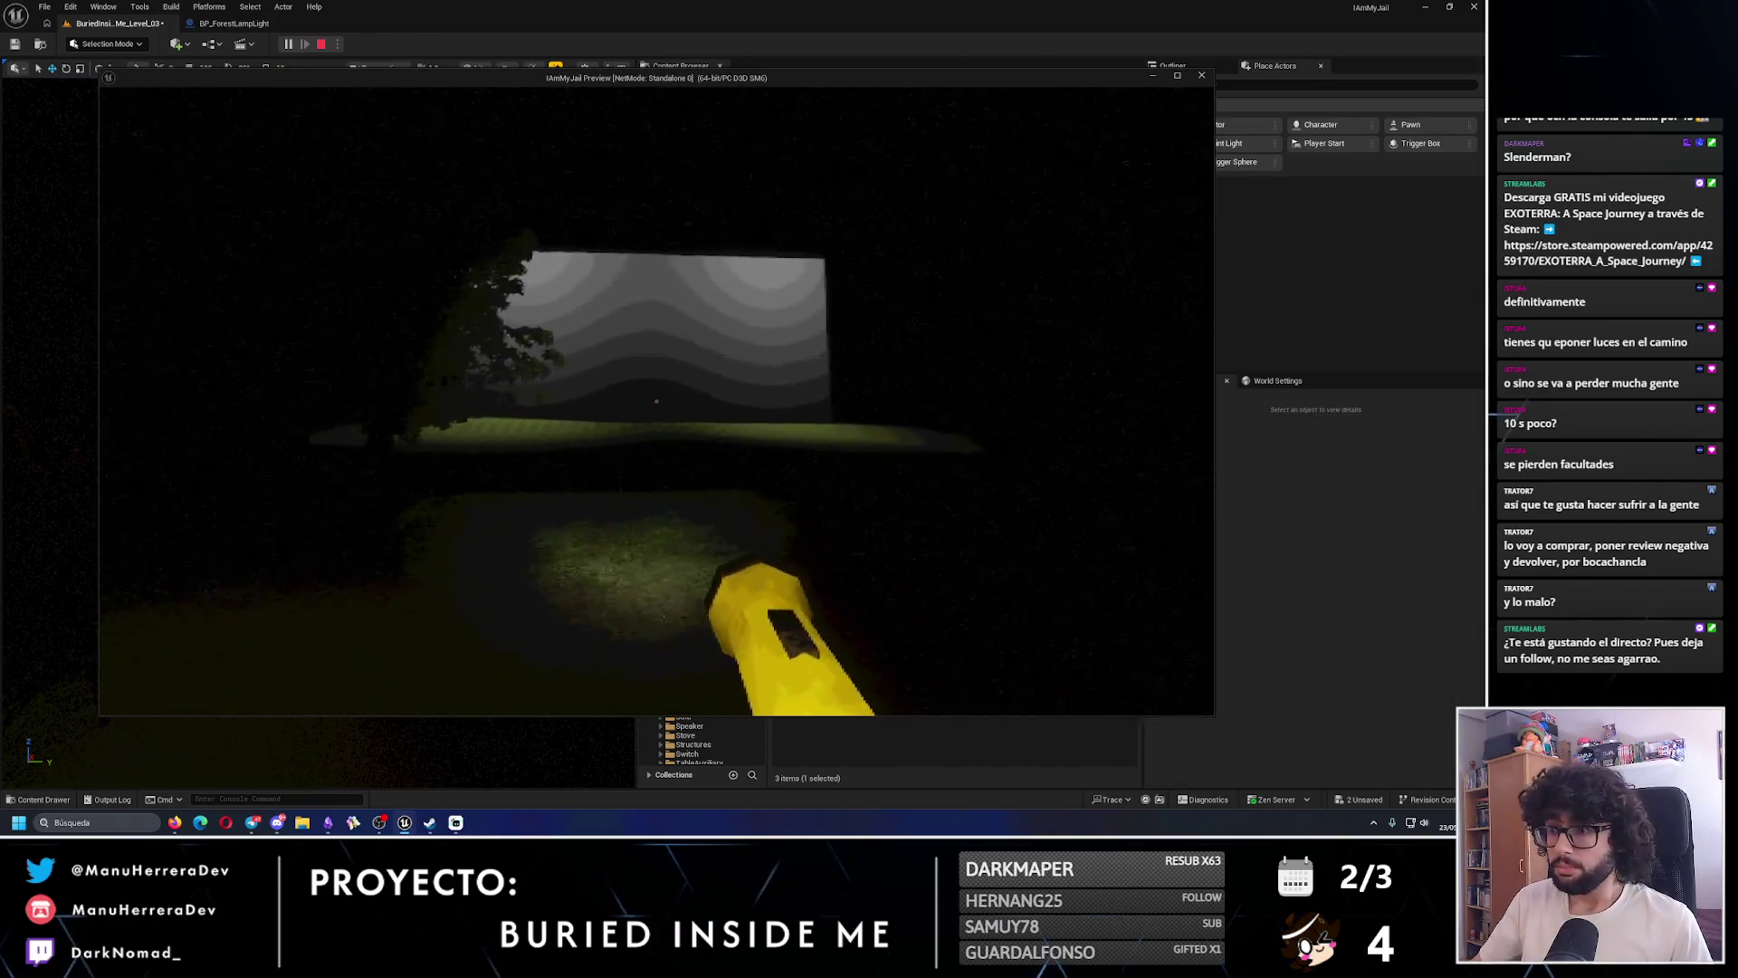
key(w)
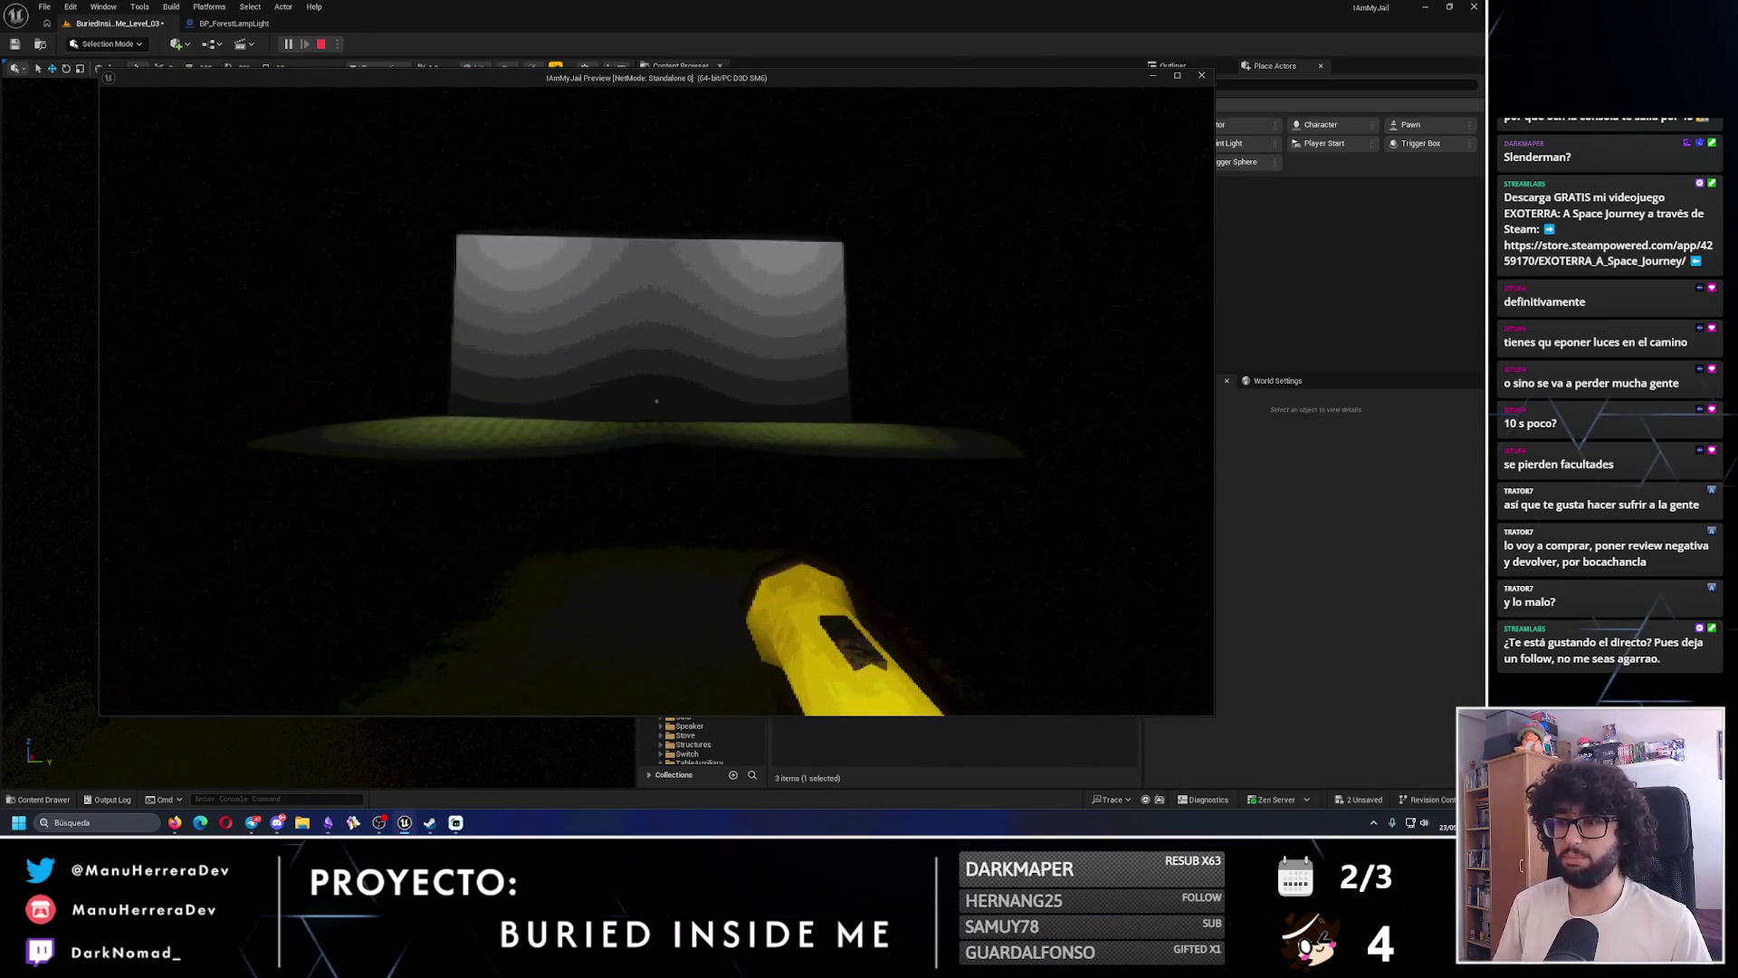
key(w)
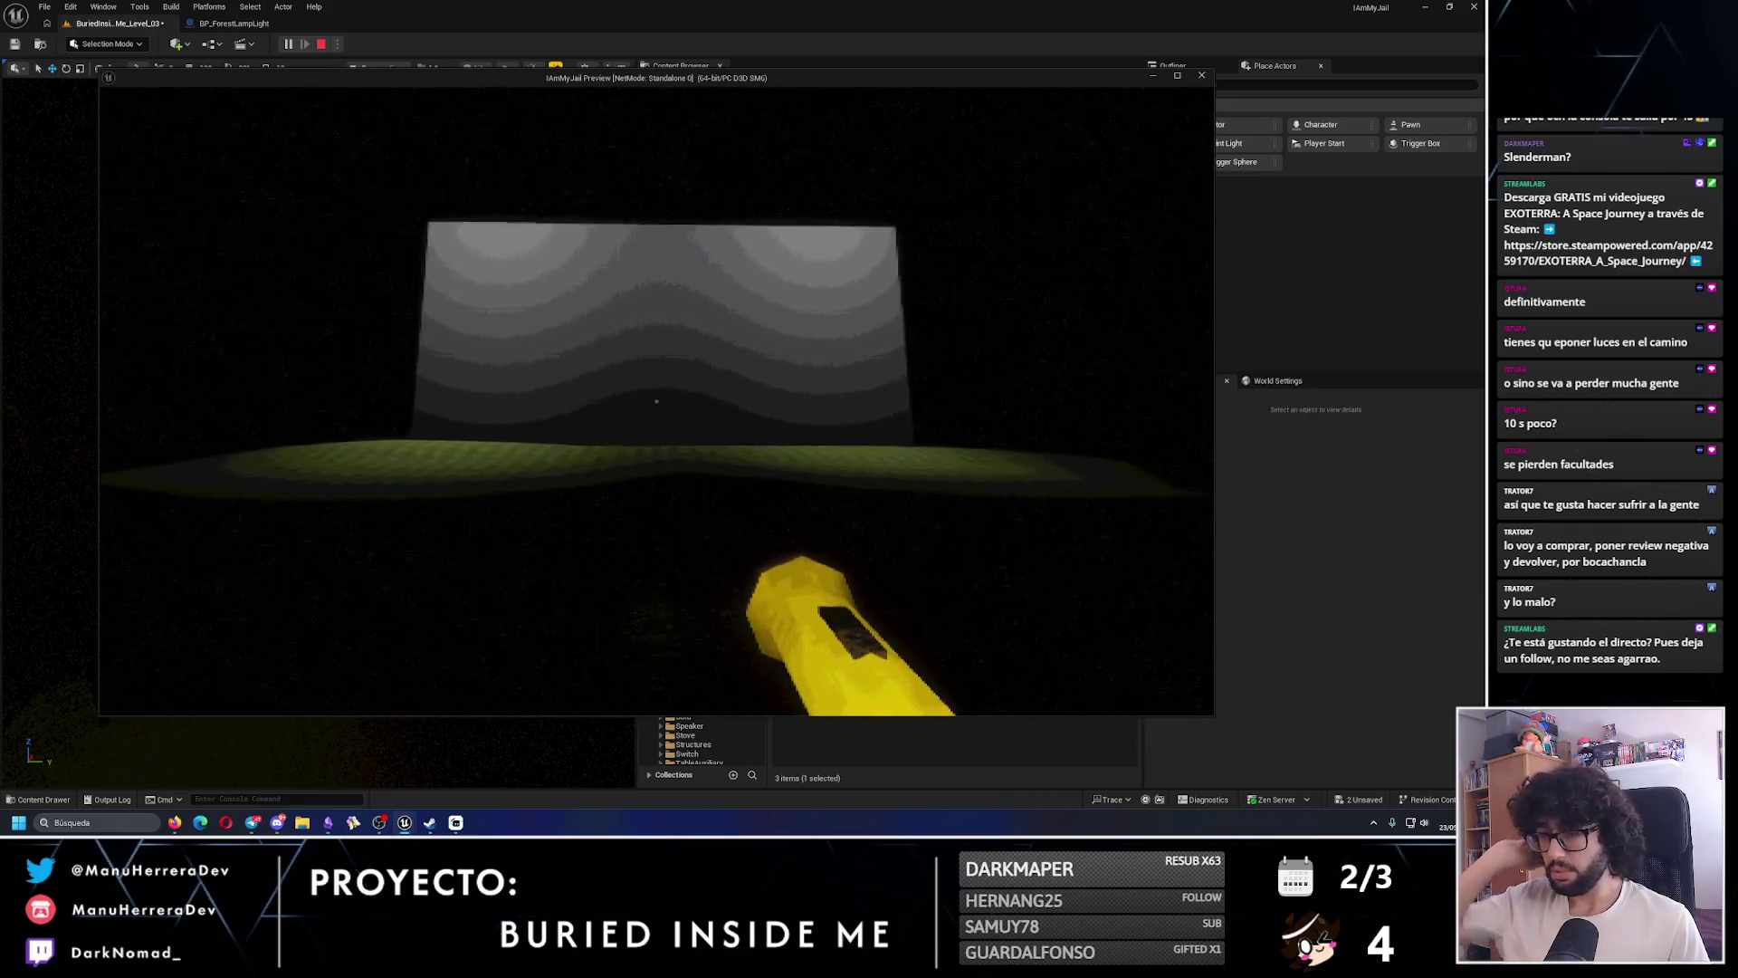
key(w)
key(shift+w)
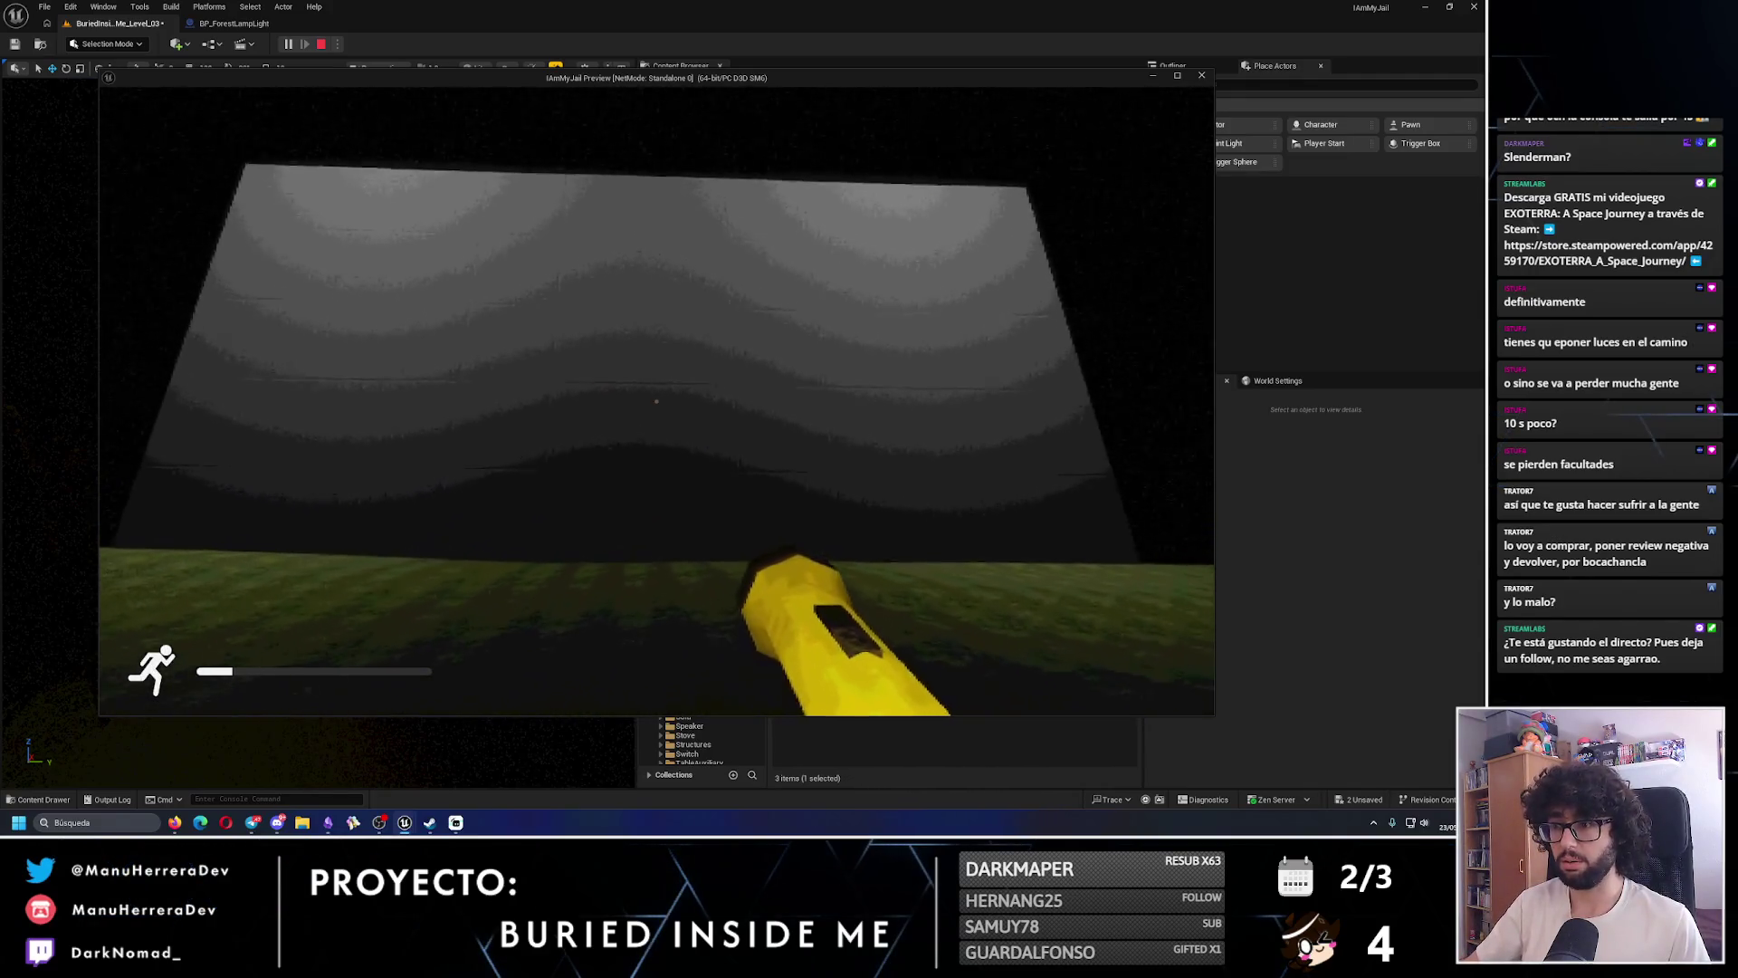
key(shift+F1)
click(1084, 373)
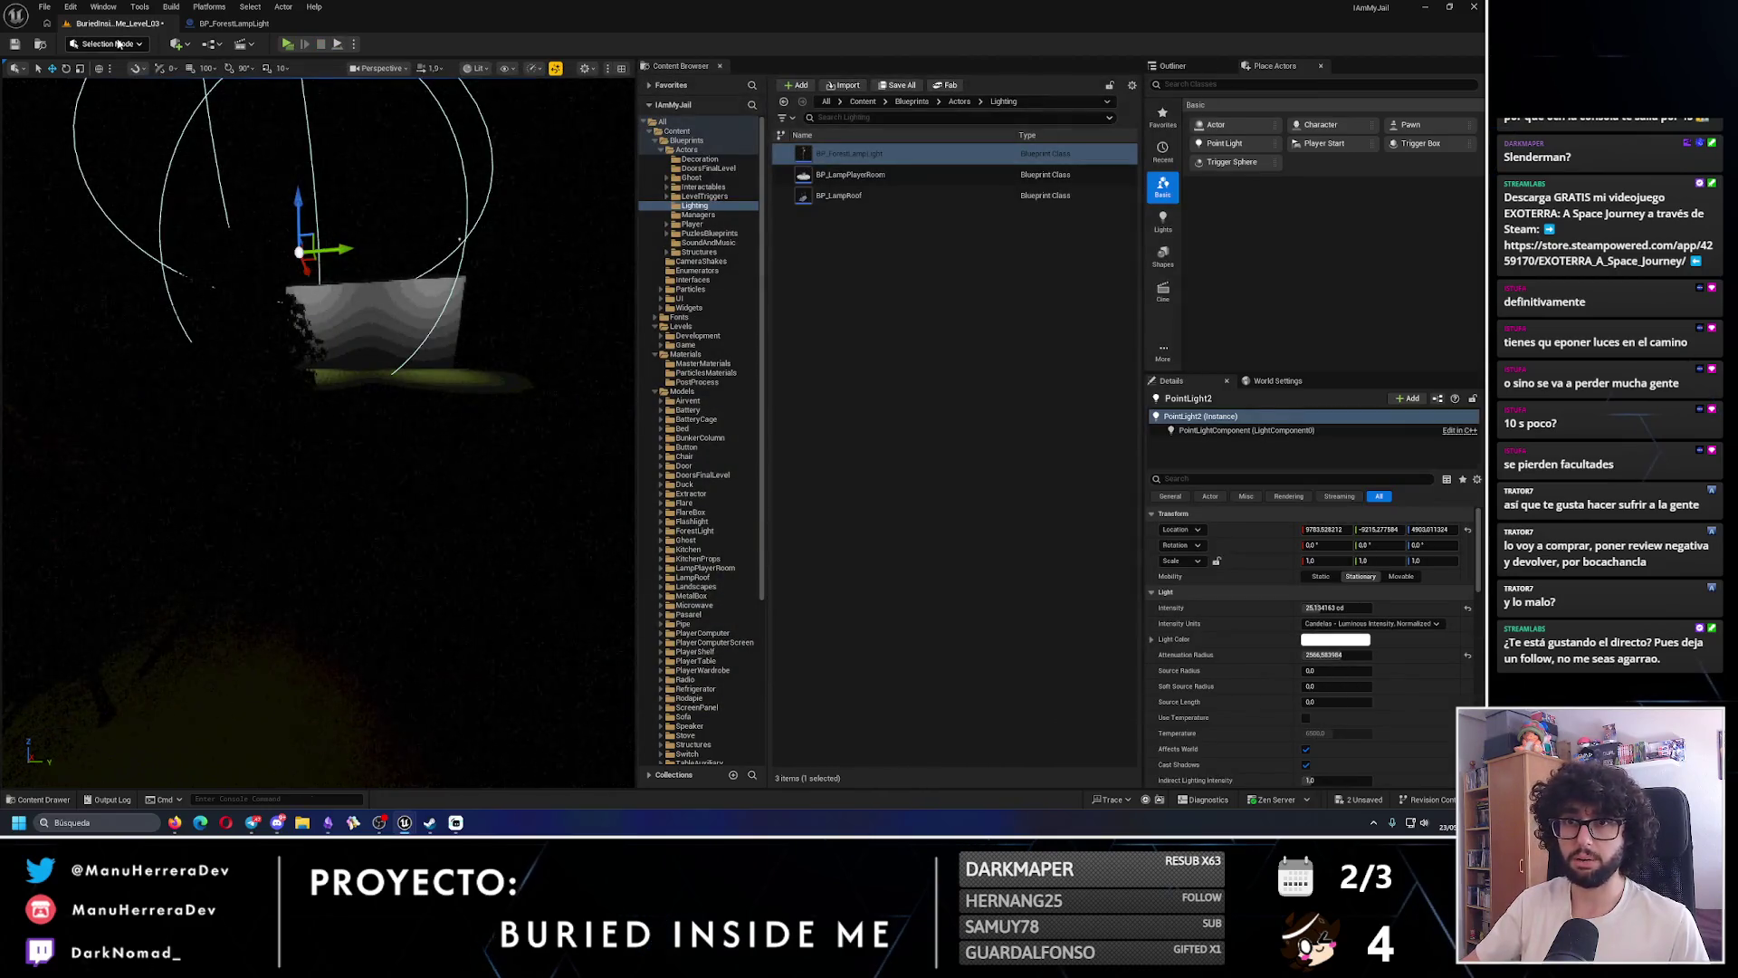
key(alt+3)
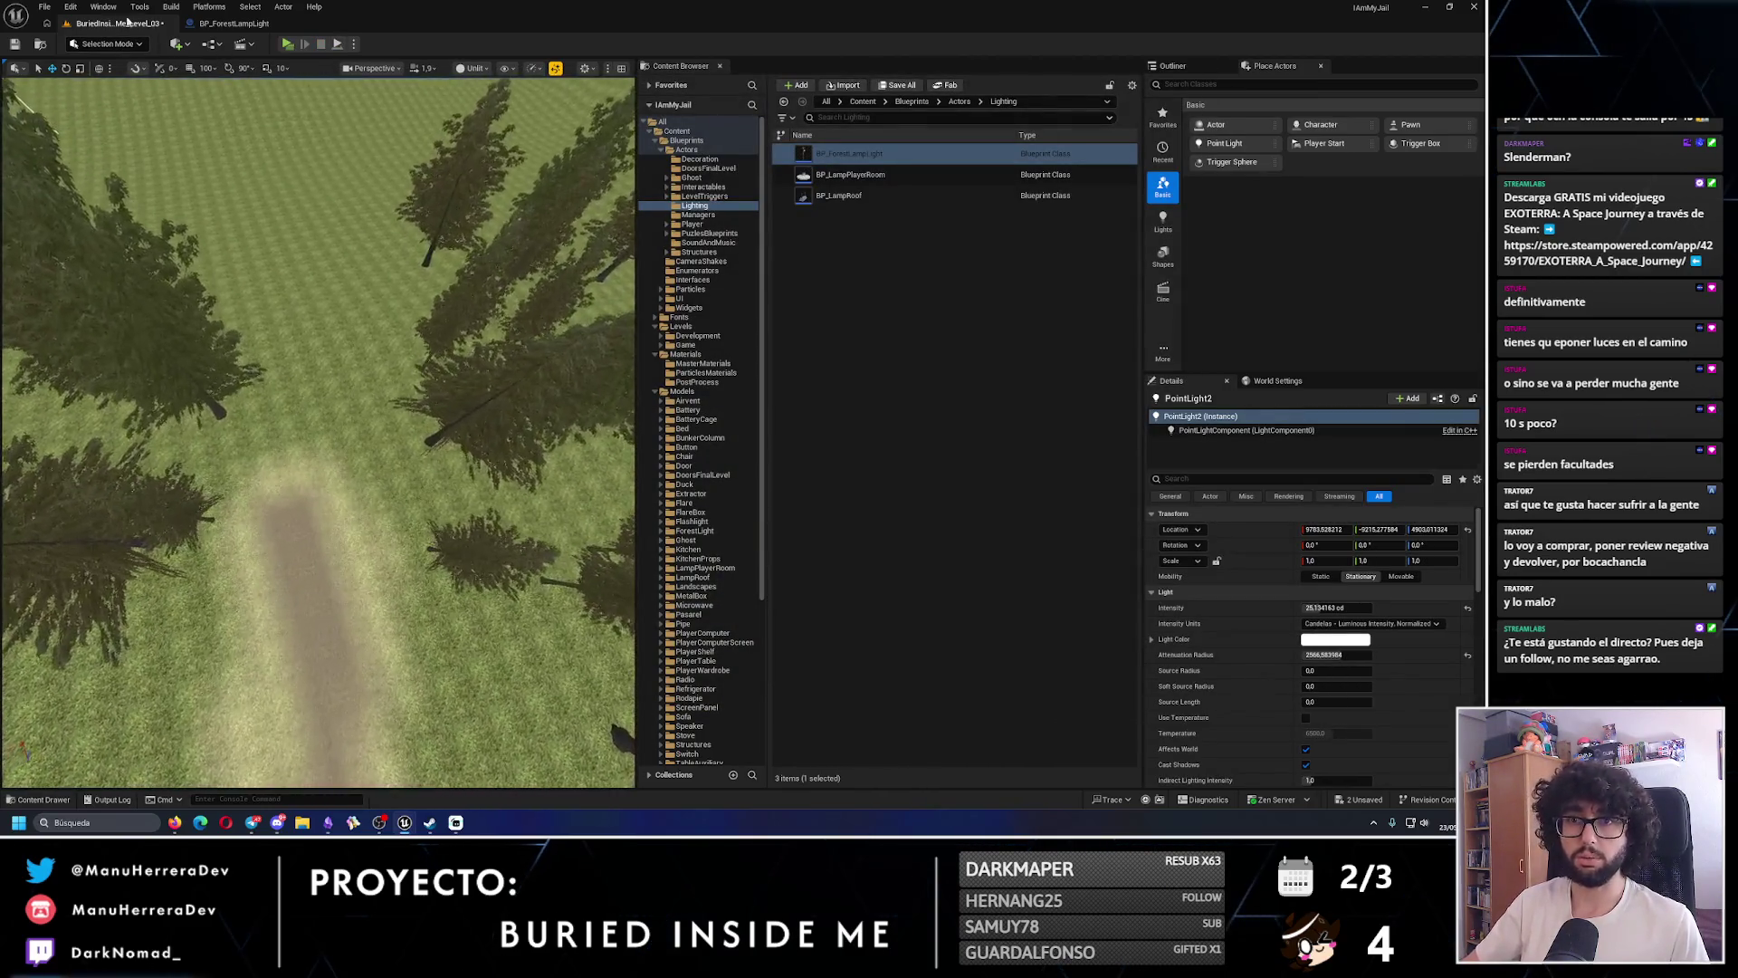
- Switch to Landscape Paint mode with the Dirt layer and a brush size of 200
click(287, 421)
click(118, 44)
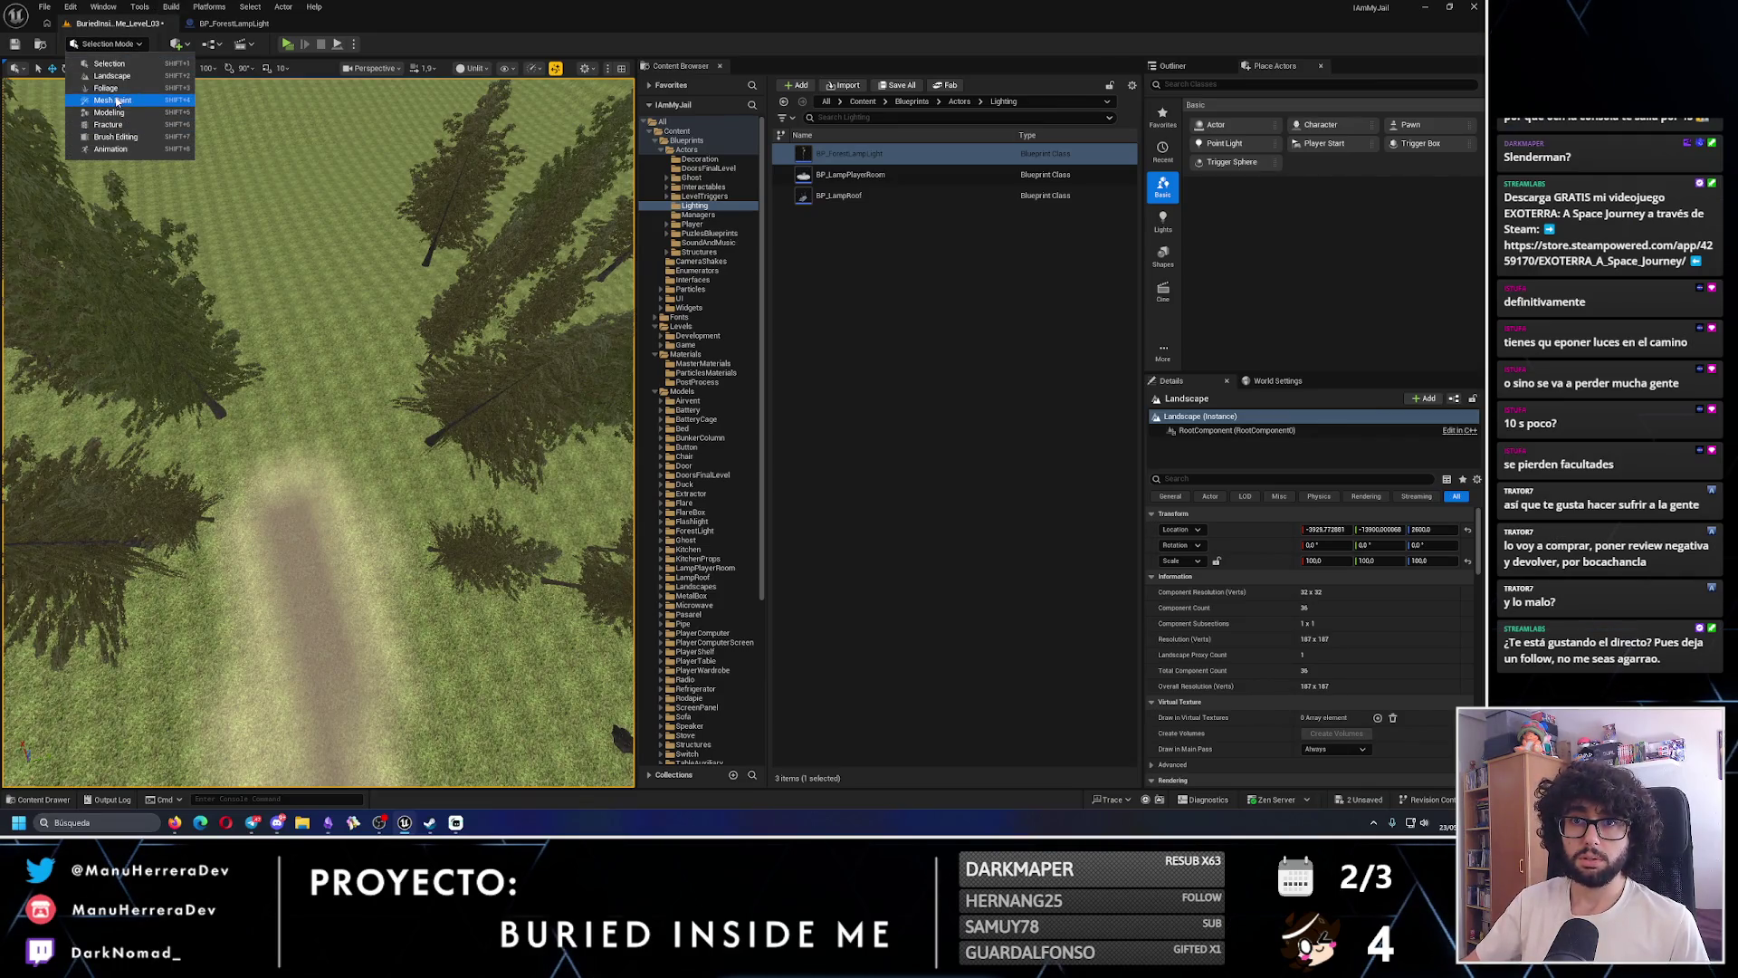
click(116, 76)
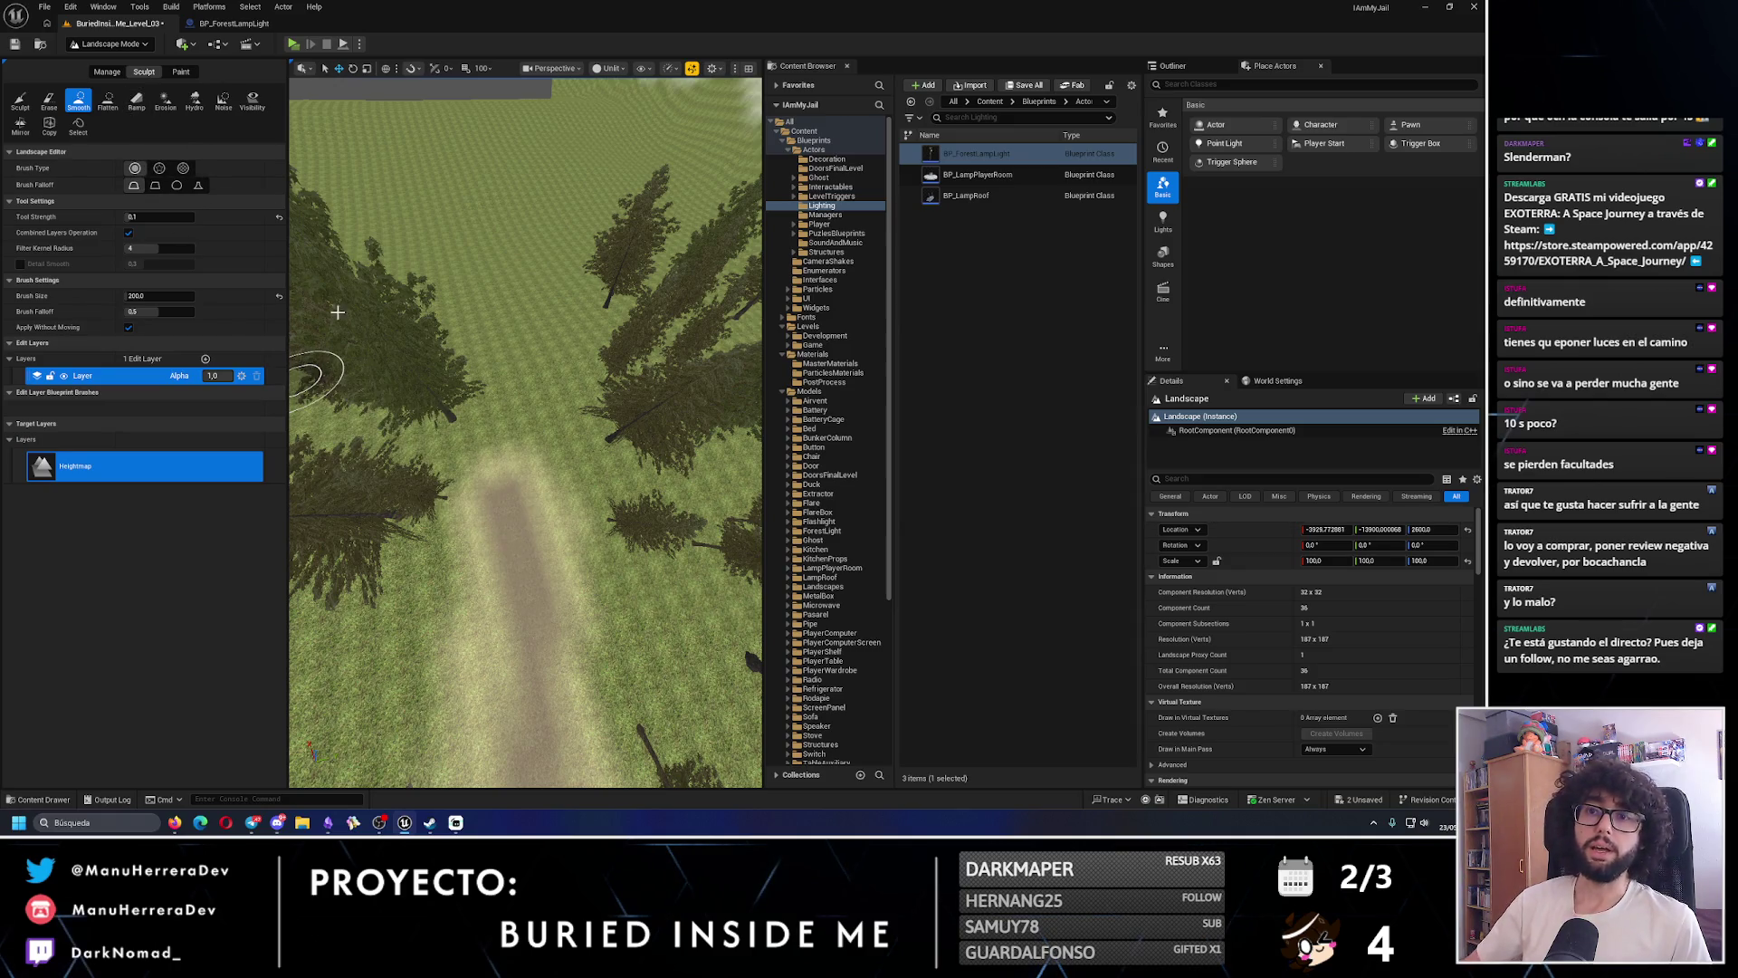
click(182, 72)
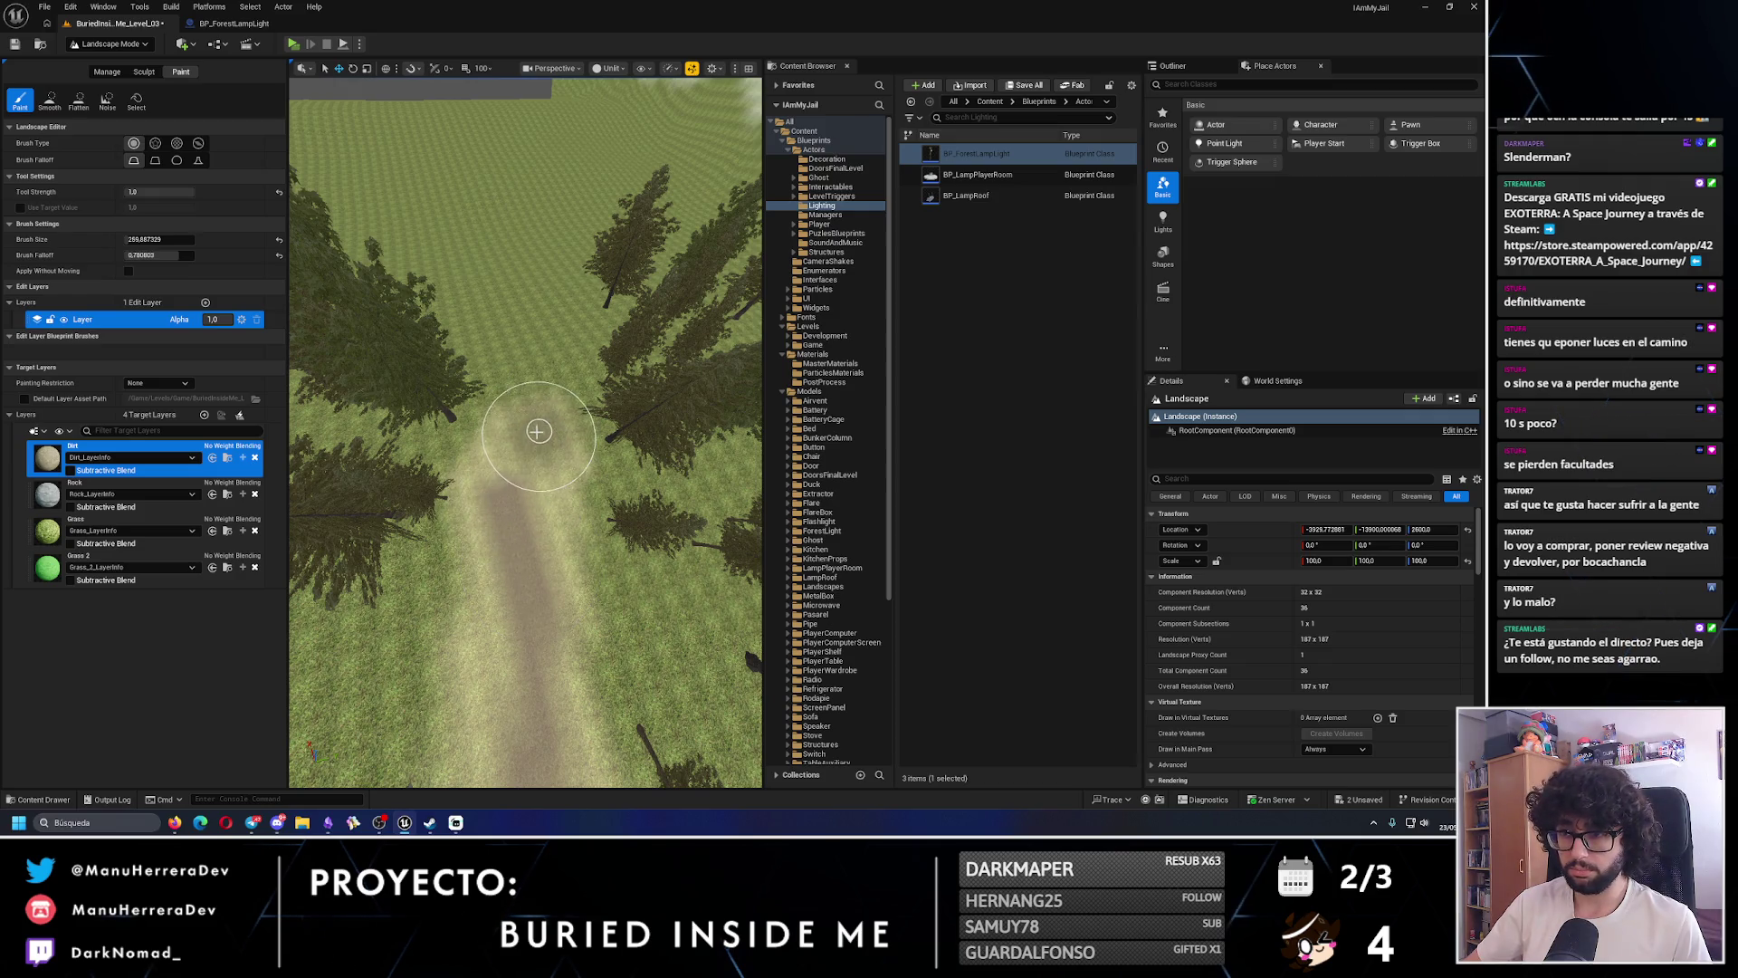
key(ctrl+z)
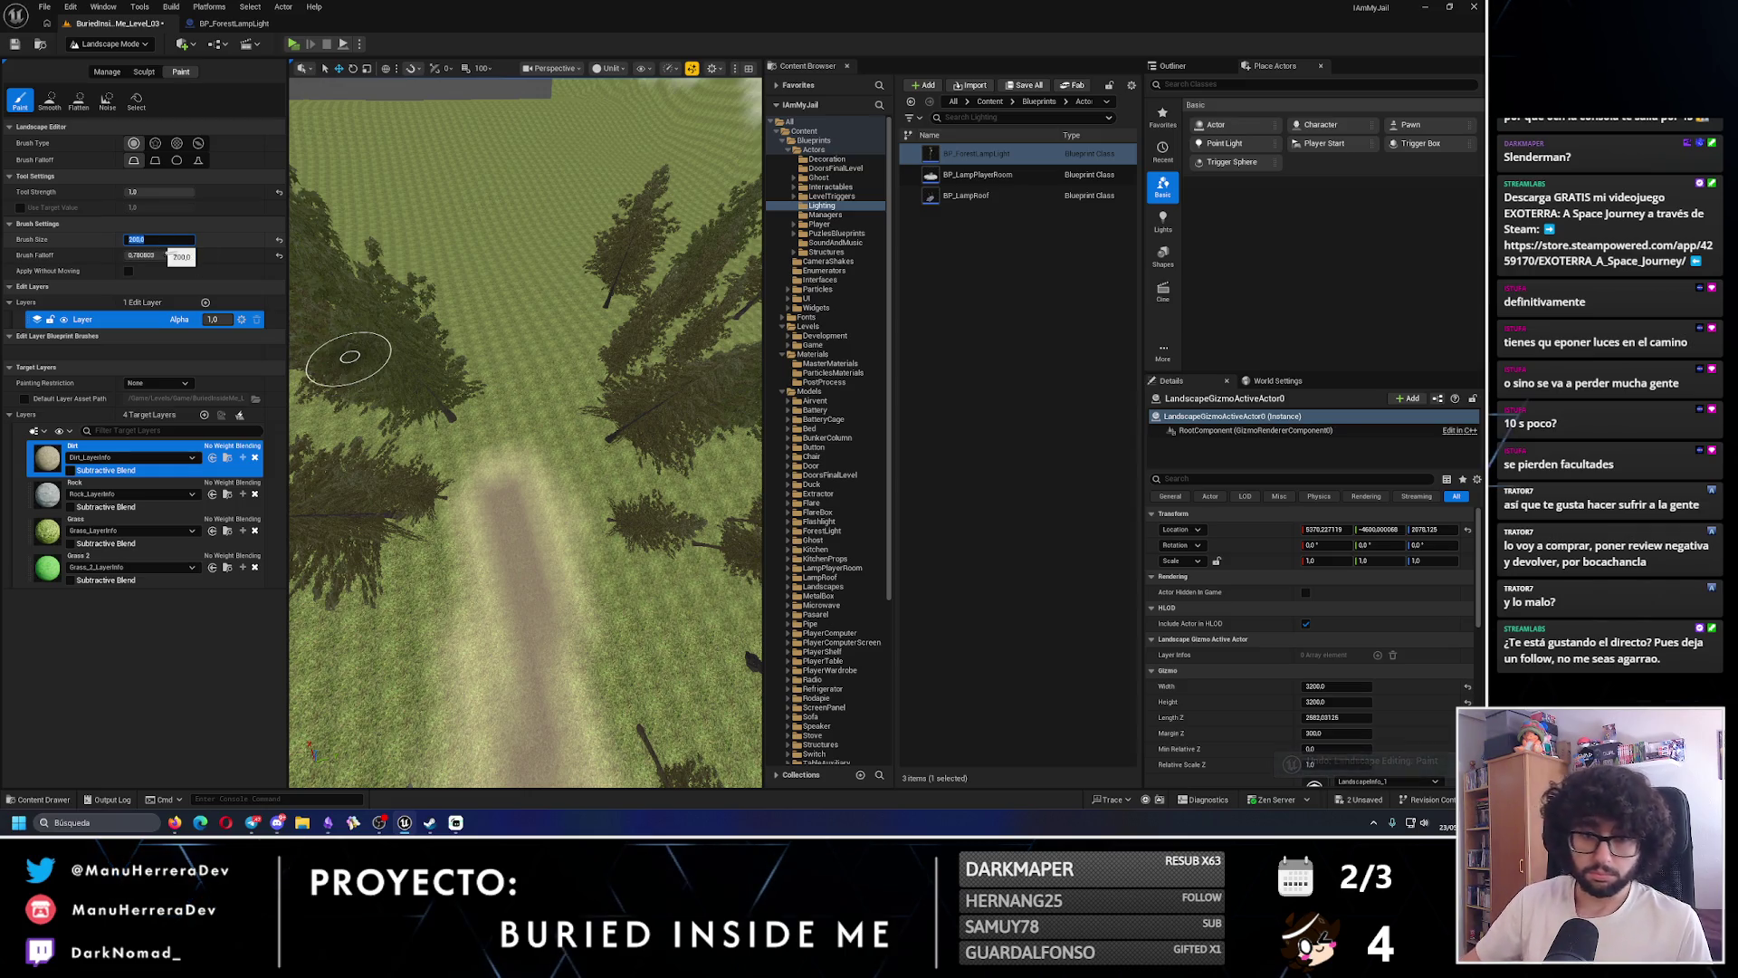
key(Return)
- Paint dirt along the path toward the grey wall, undoing stray strokes
mouse_move(517, 472)
mouse_down()
mouse_move(513, 509)
mouse_move(524, 367)
mouse_up()
key(ctrl+z)
scroll(524, 367, down, 5)
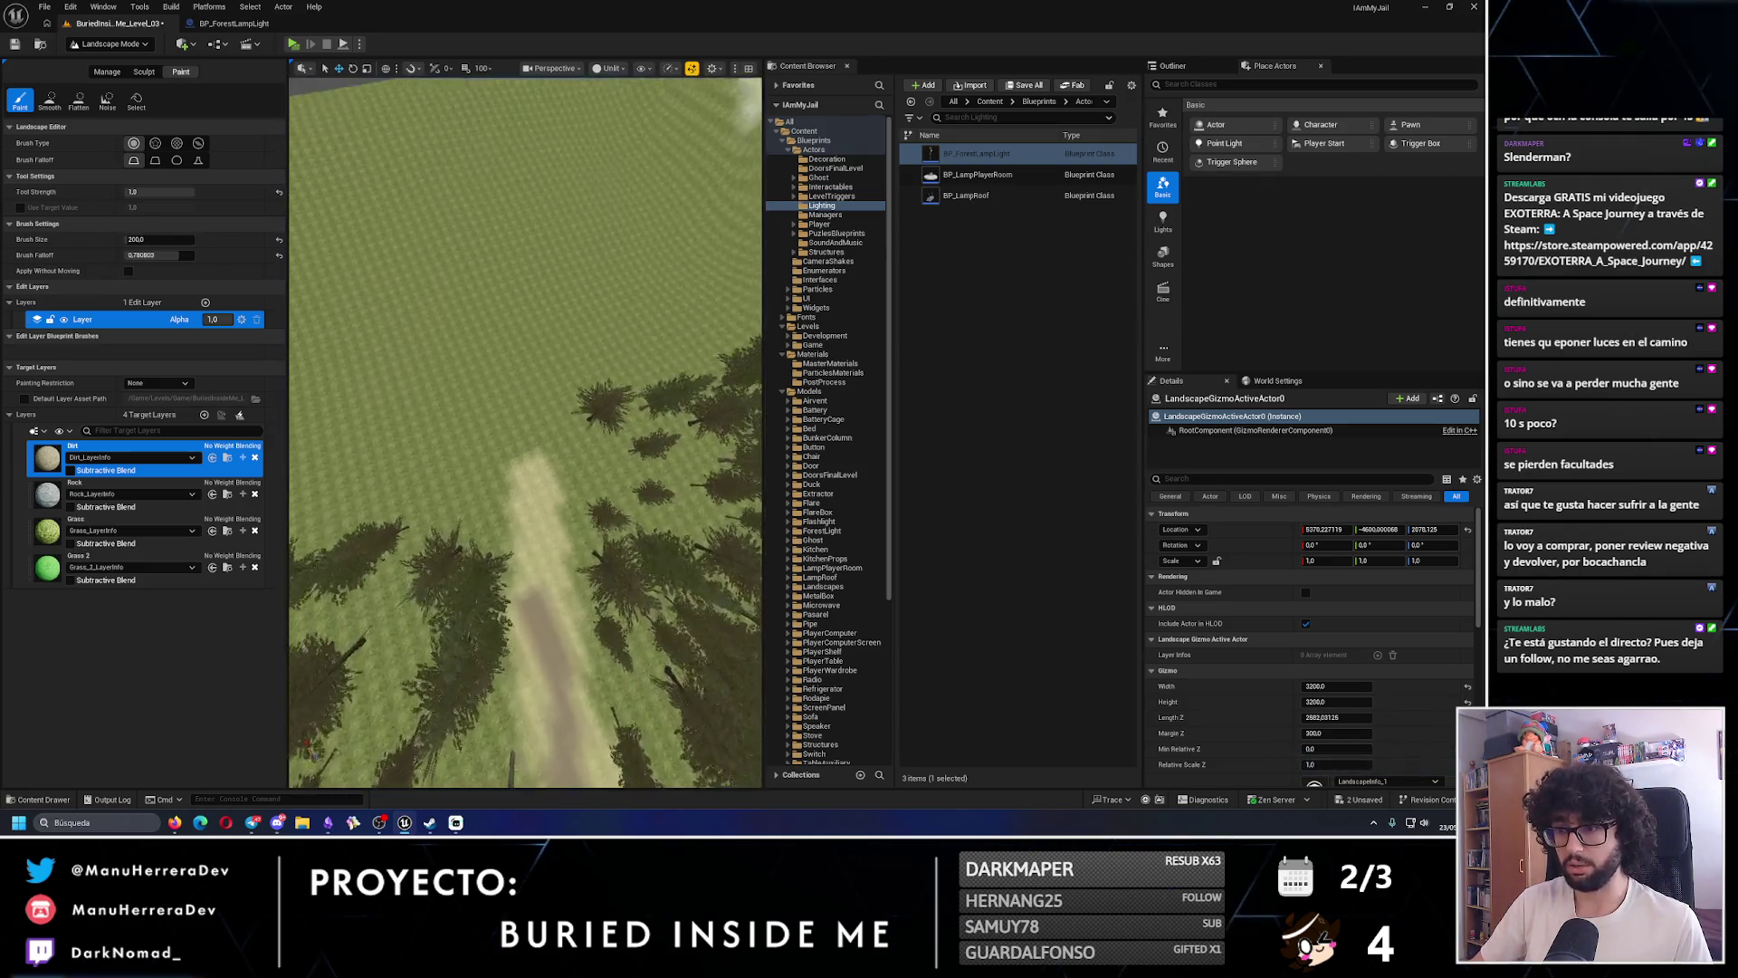
scroll(525, 434, up, 5)
click(654, 567)
key(ctrl+z)
key(ctrl+z)
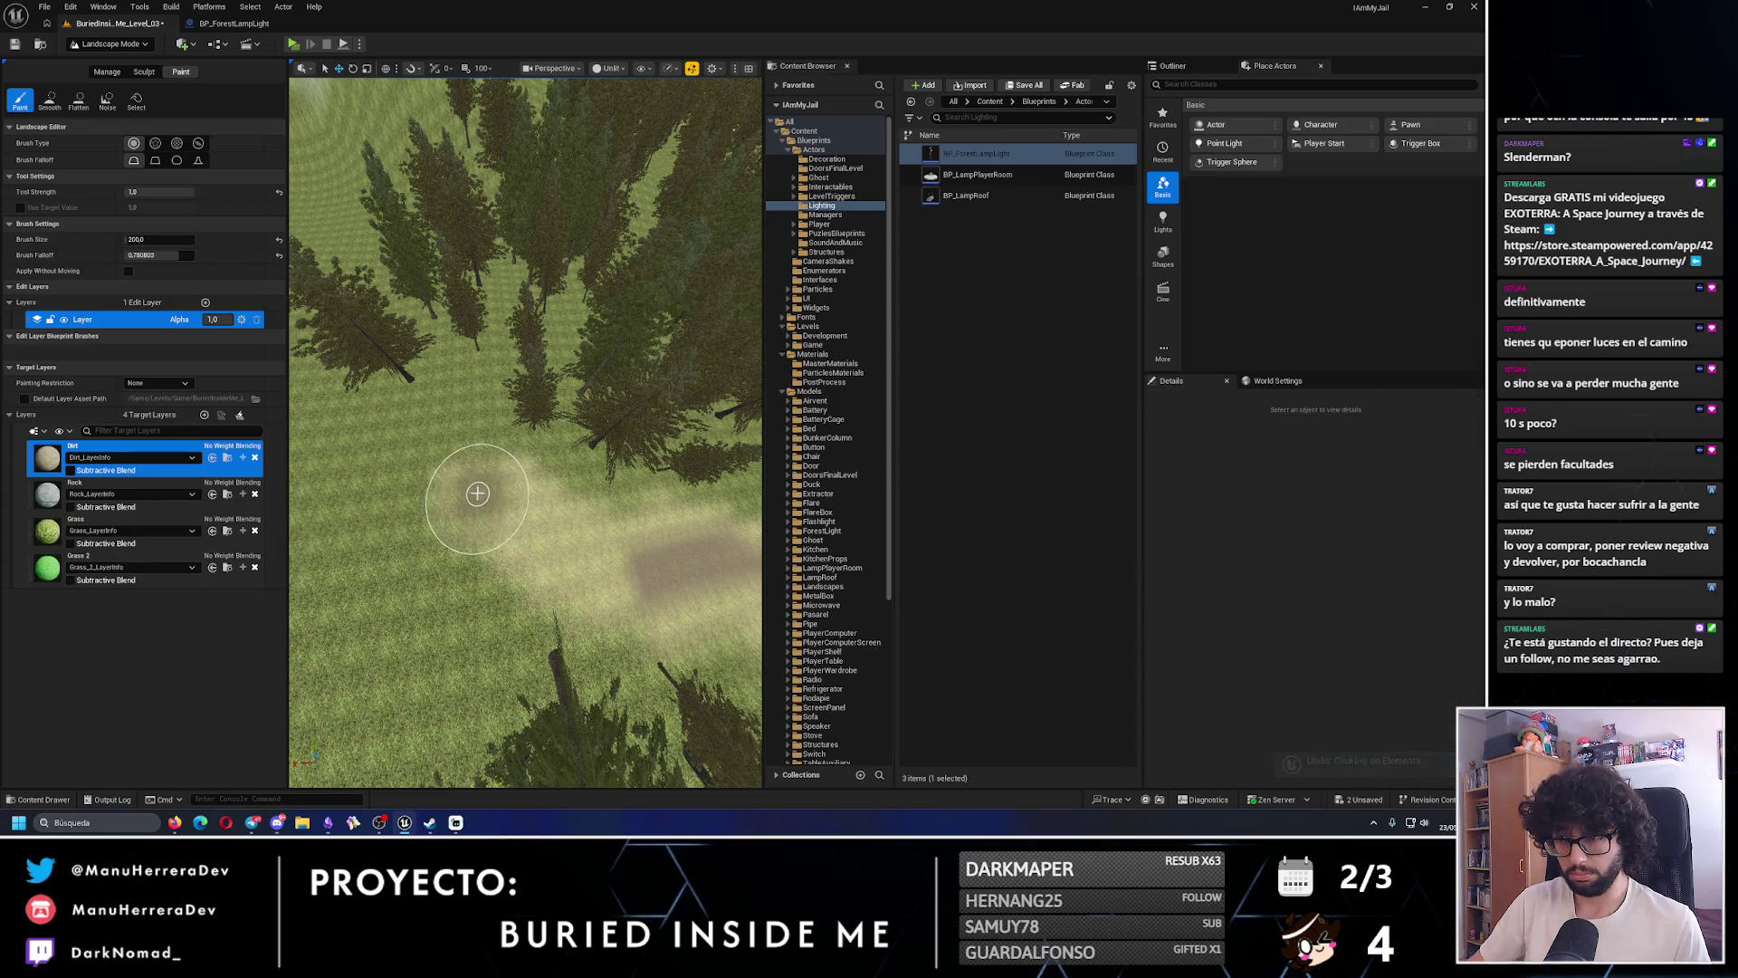
mouse_move(477, 492)
mouse_down()
mouse_move(388, 504)
mouse_move(337, 543)
mouse_up()
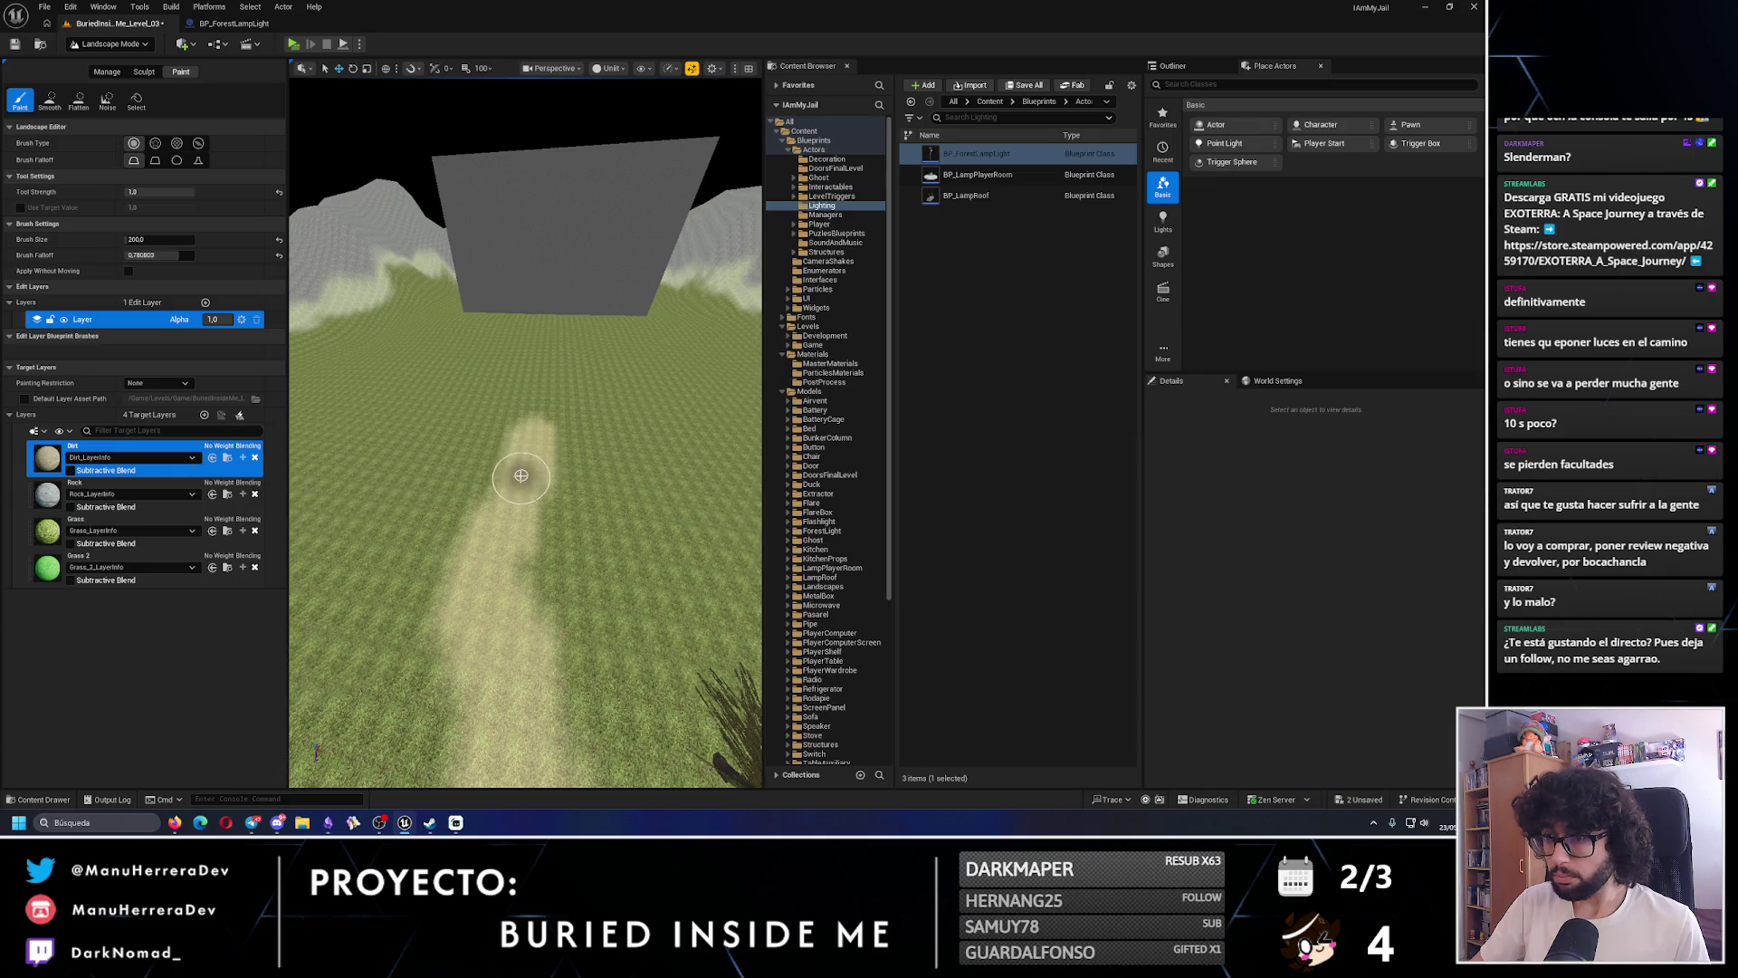
drag(520, 475, 516, 453)
key(alt+p)
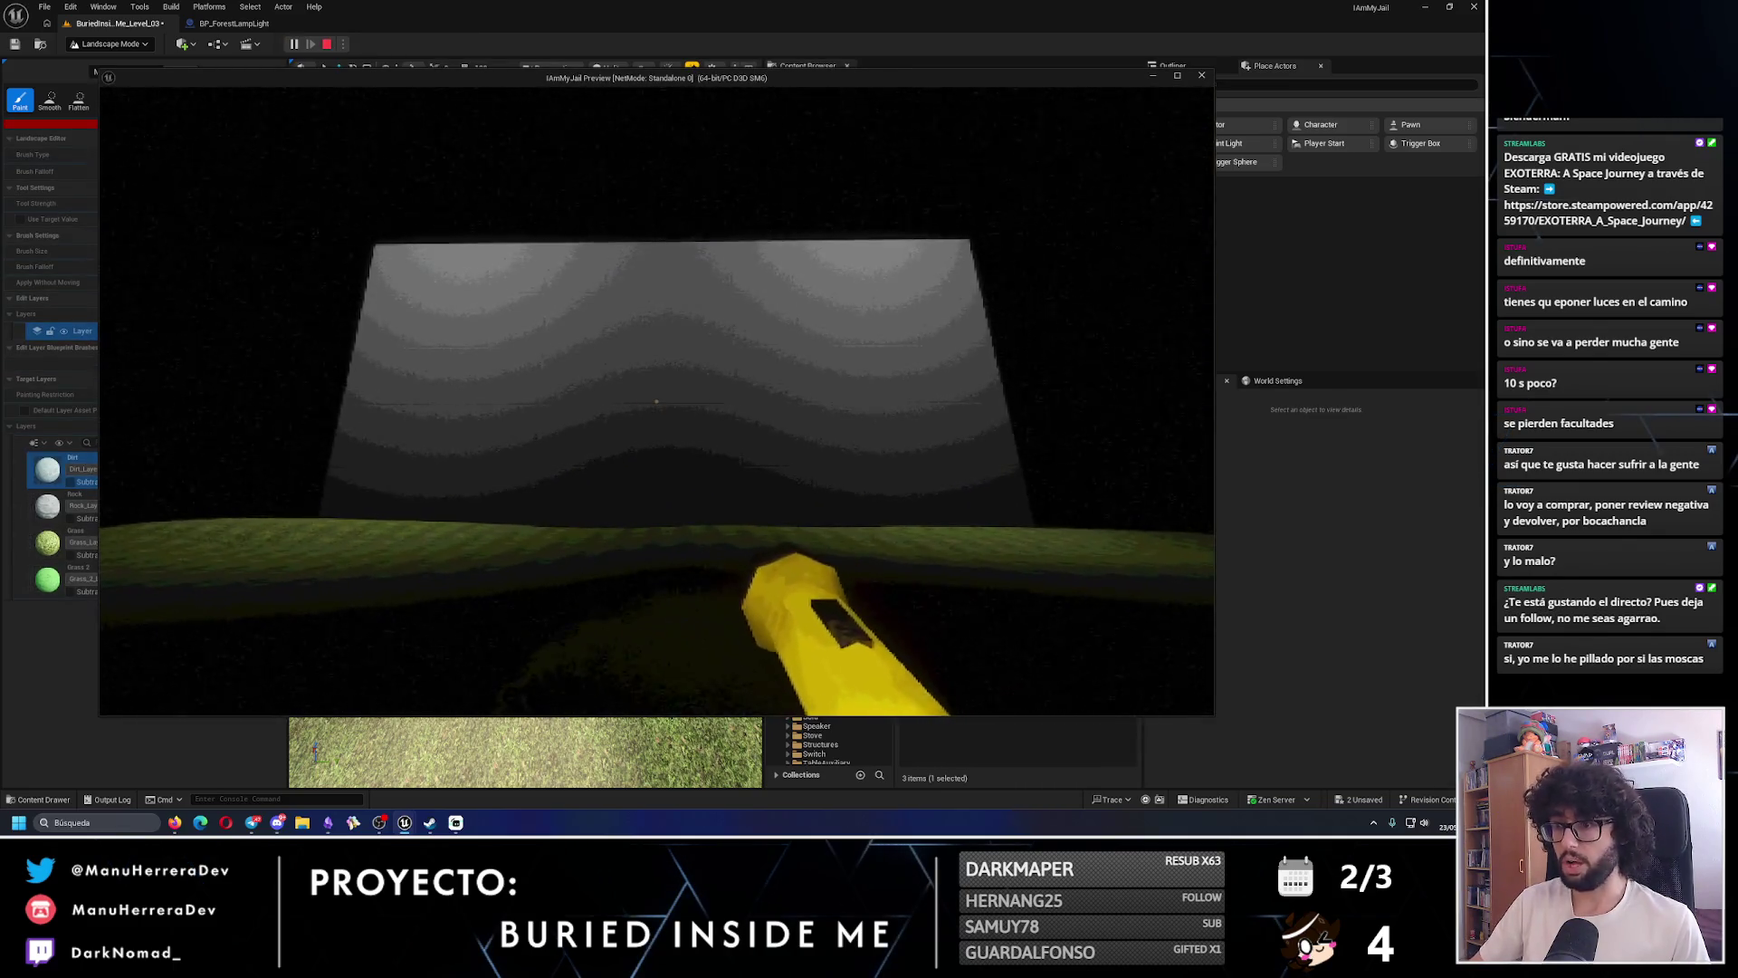
key(w)
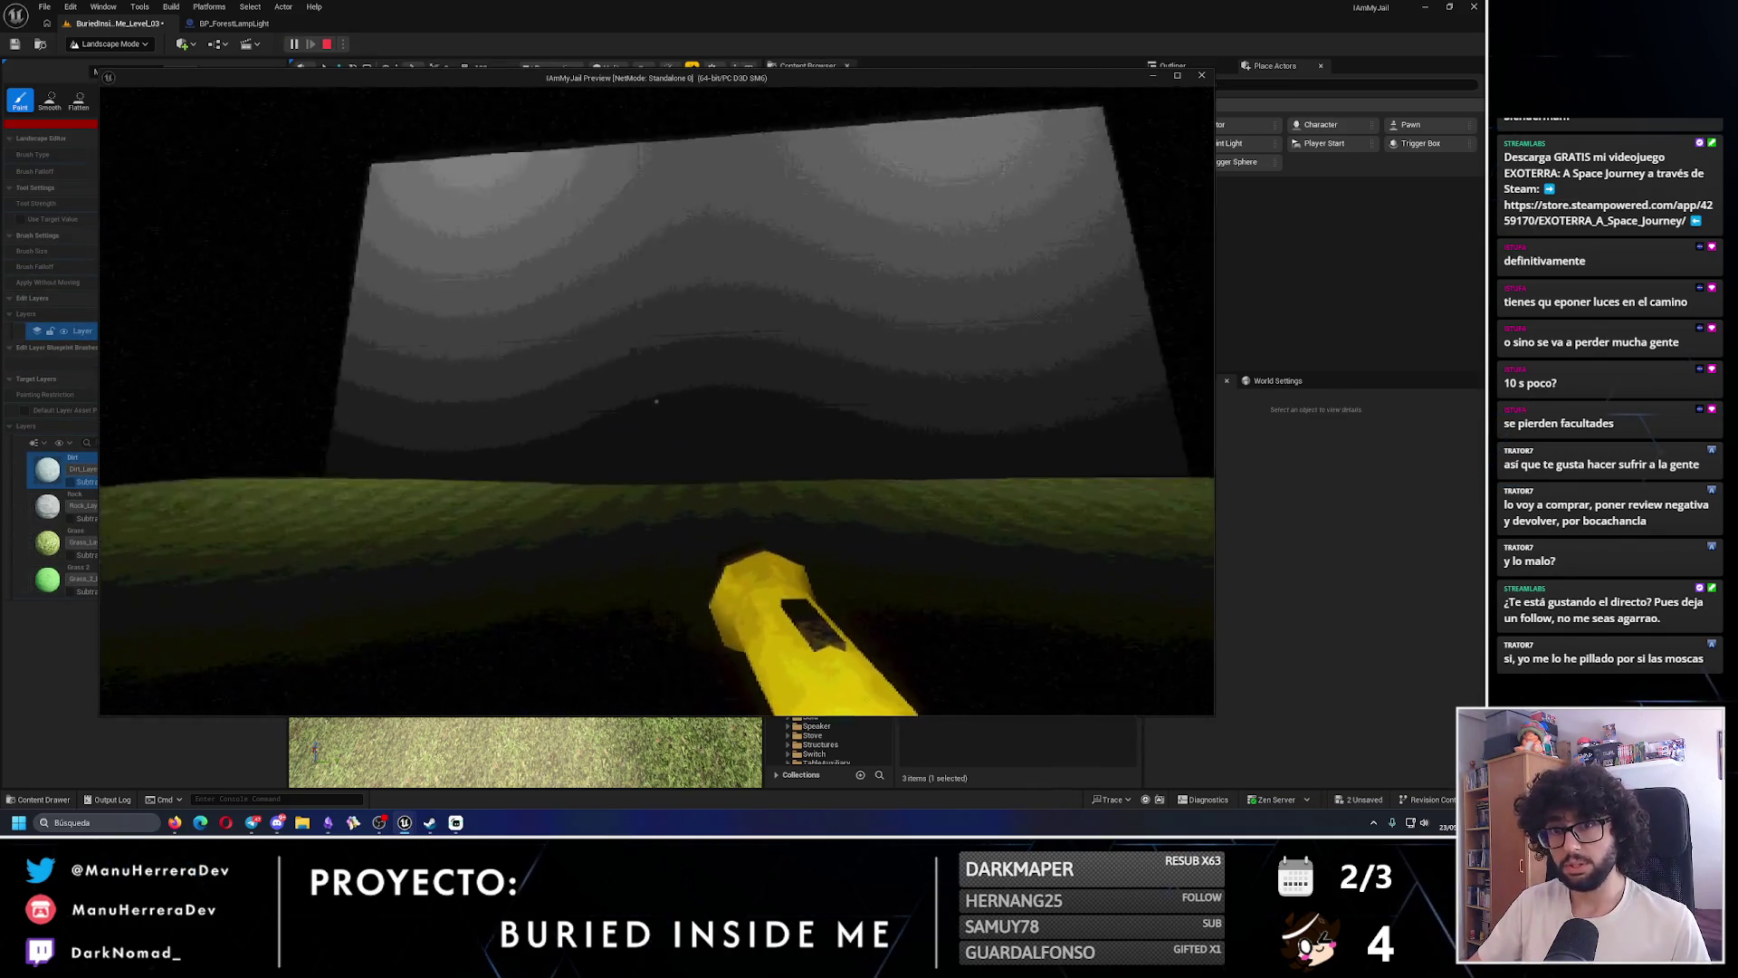
key(shift)
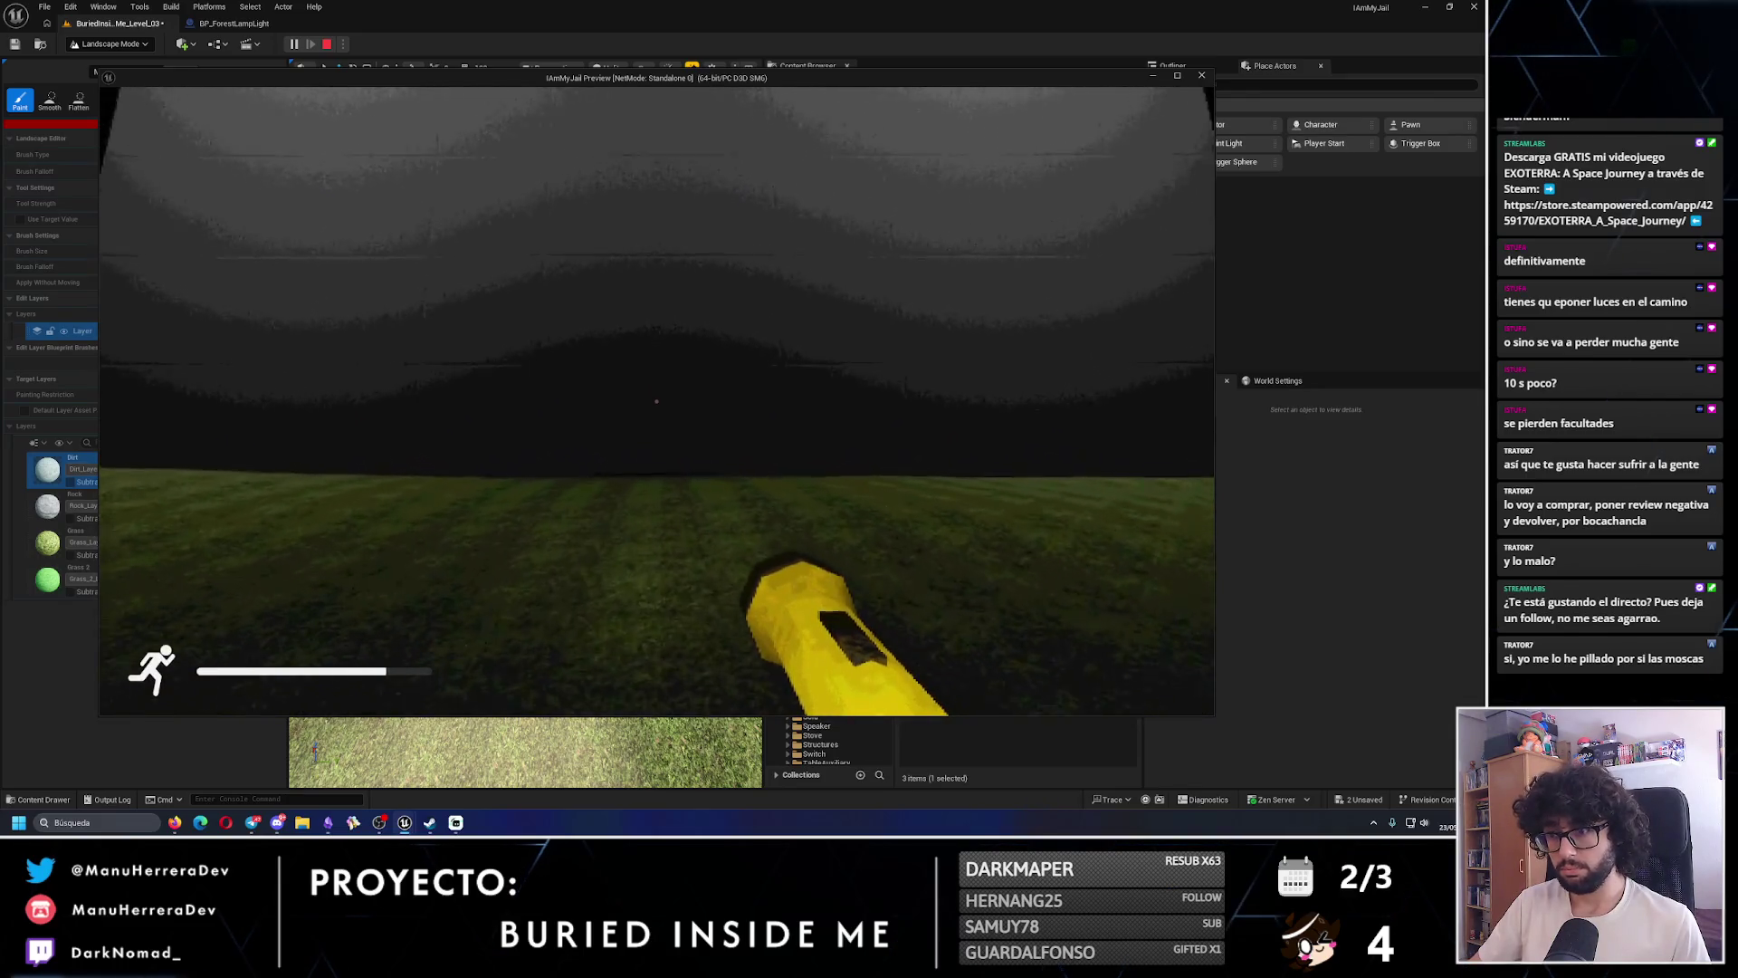
key(shift+w)
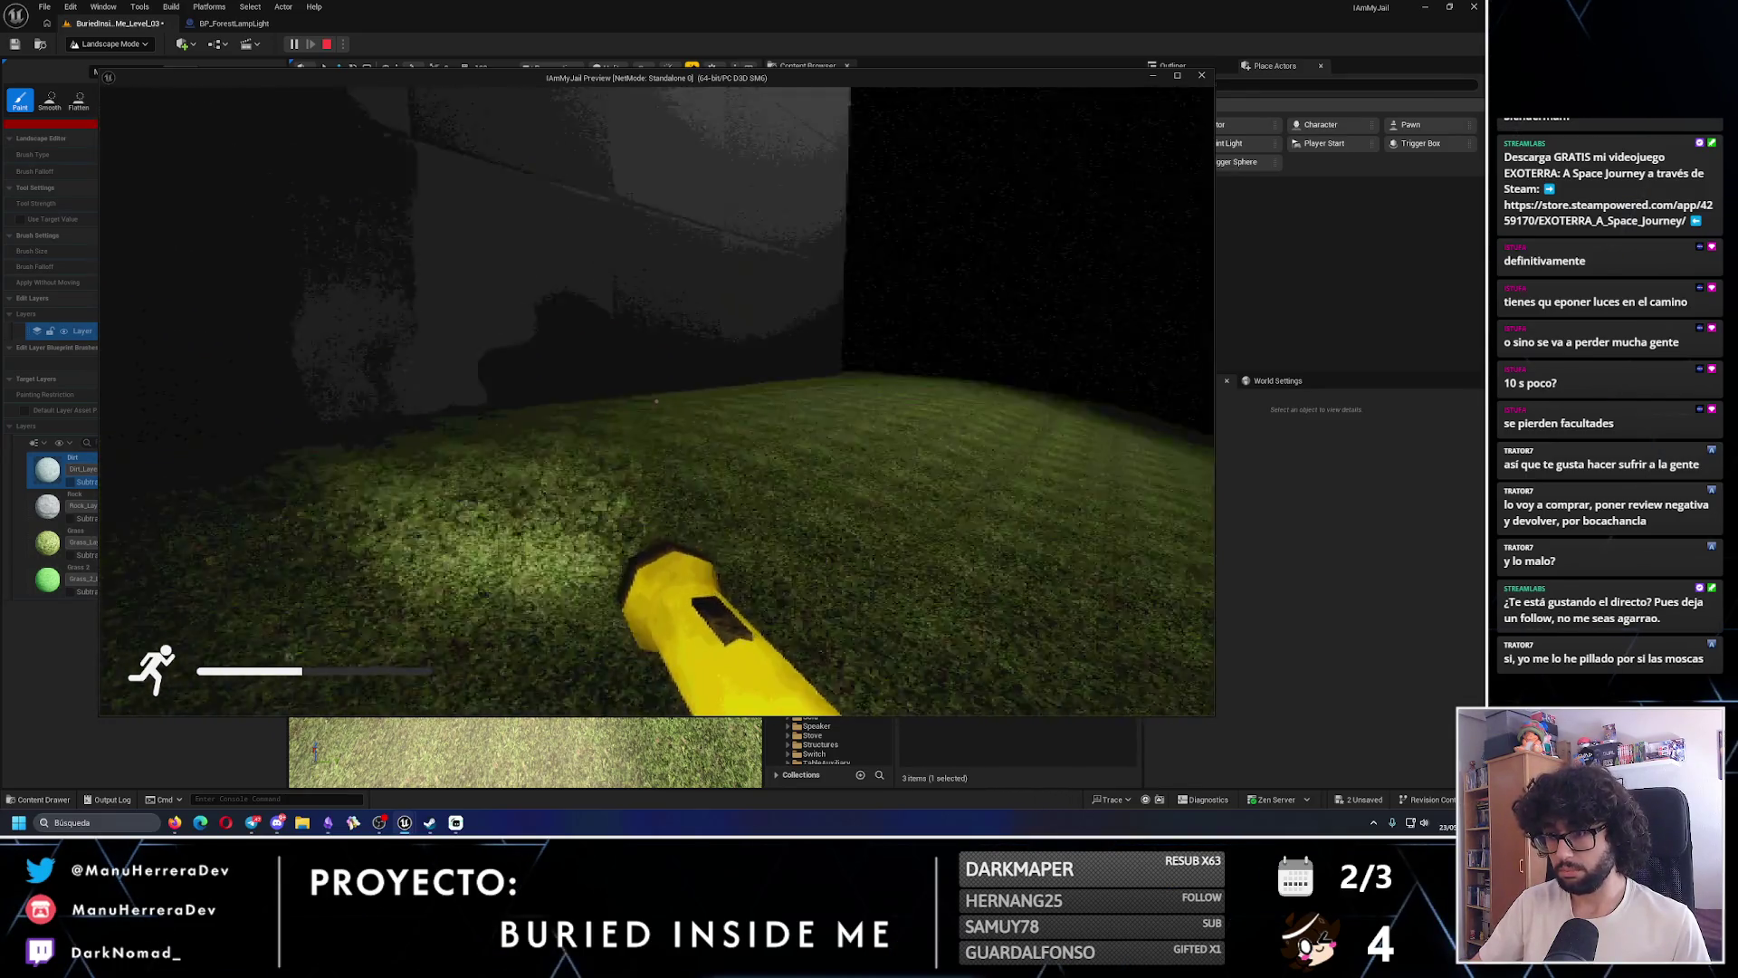
key(Escape)
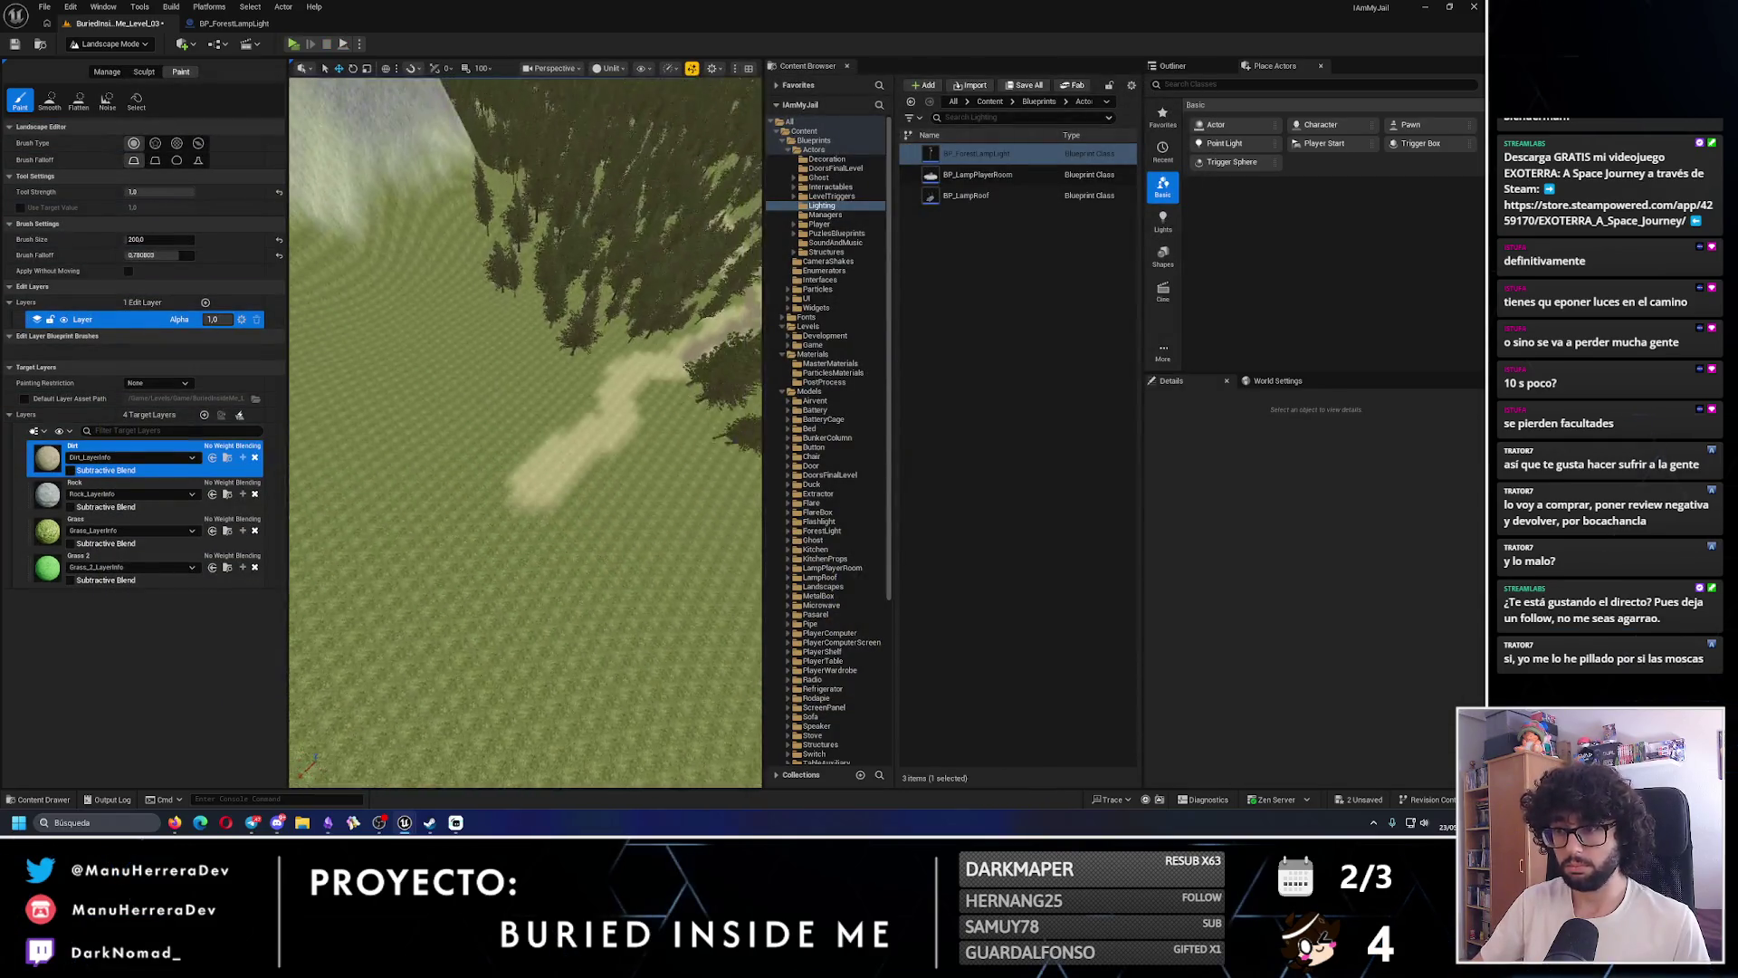
- Select the Grass paint layer and undo the last stroke from a top-down view
click(116, 531)
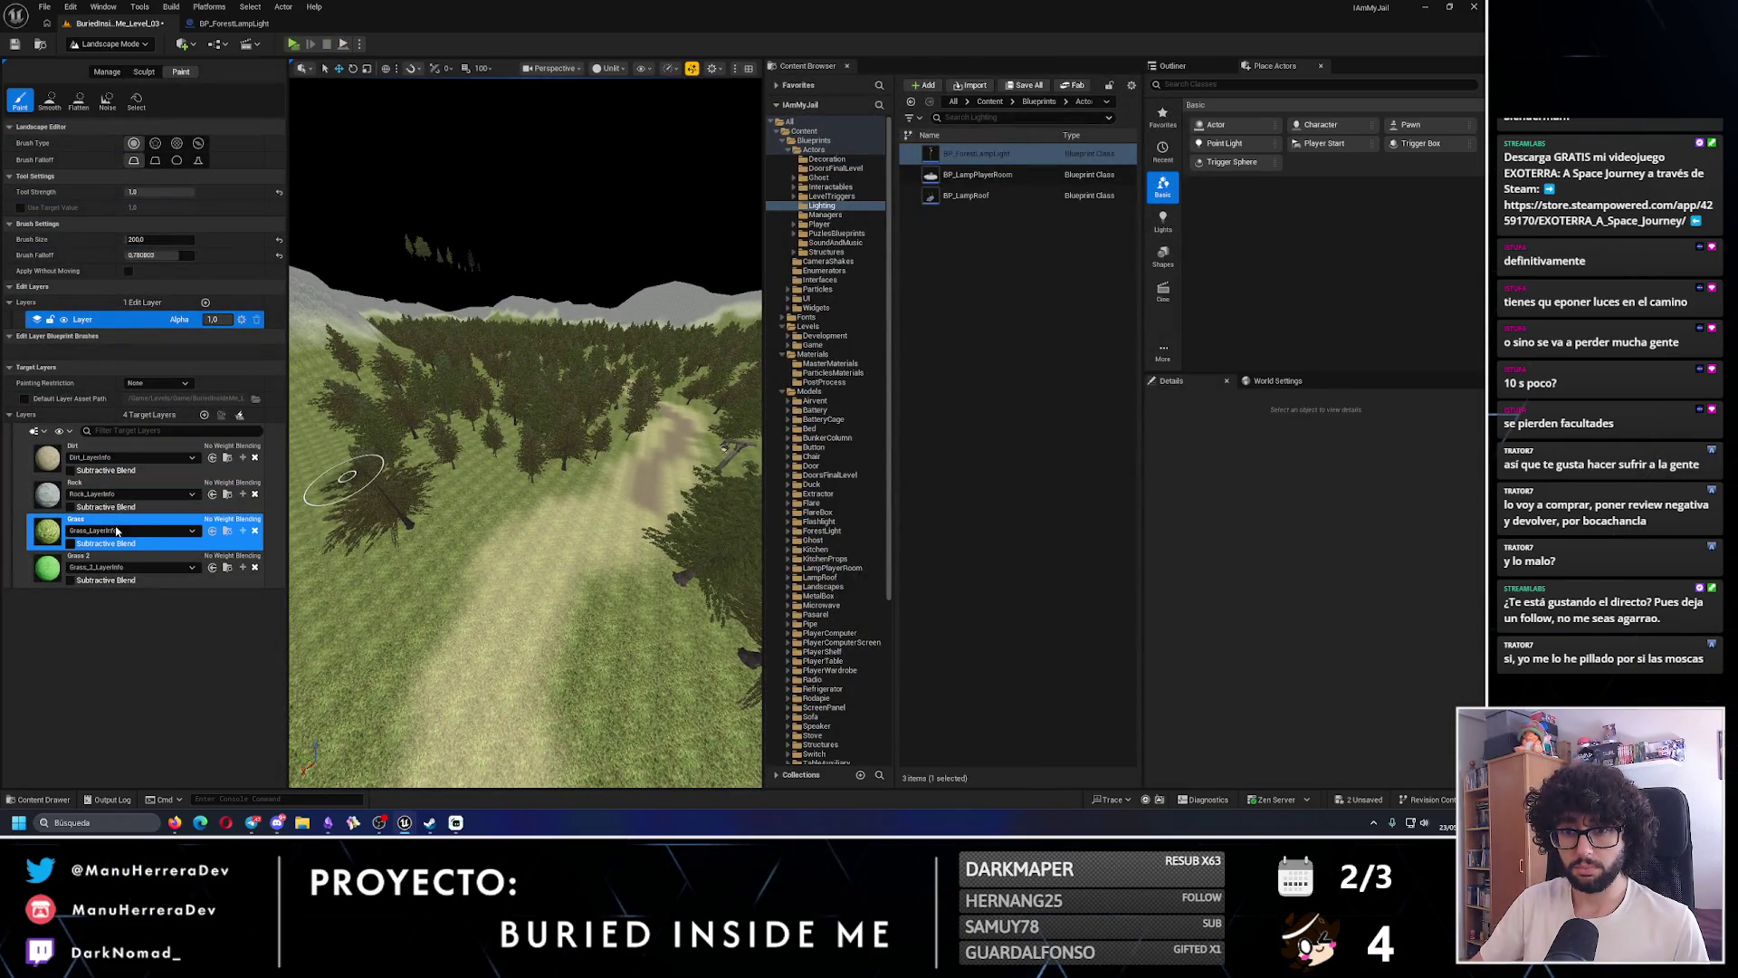
drag(505, 434, 505, 504)
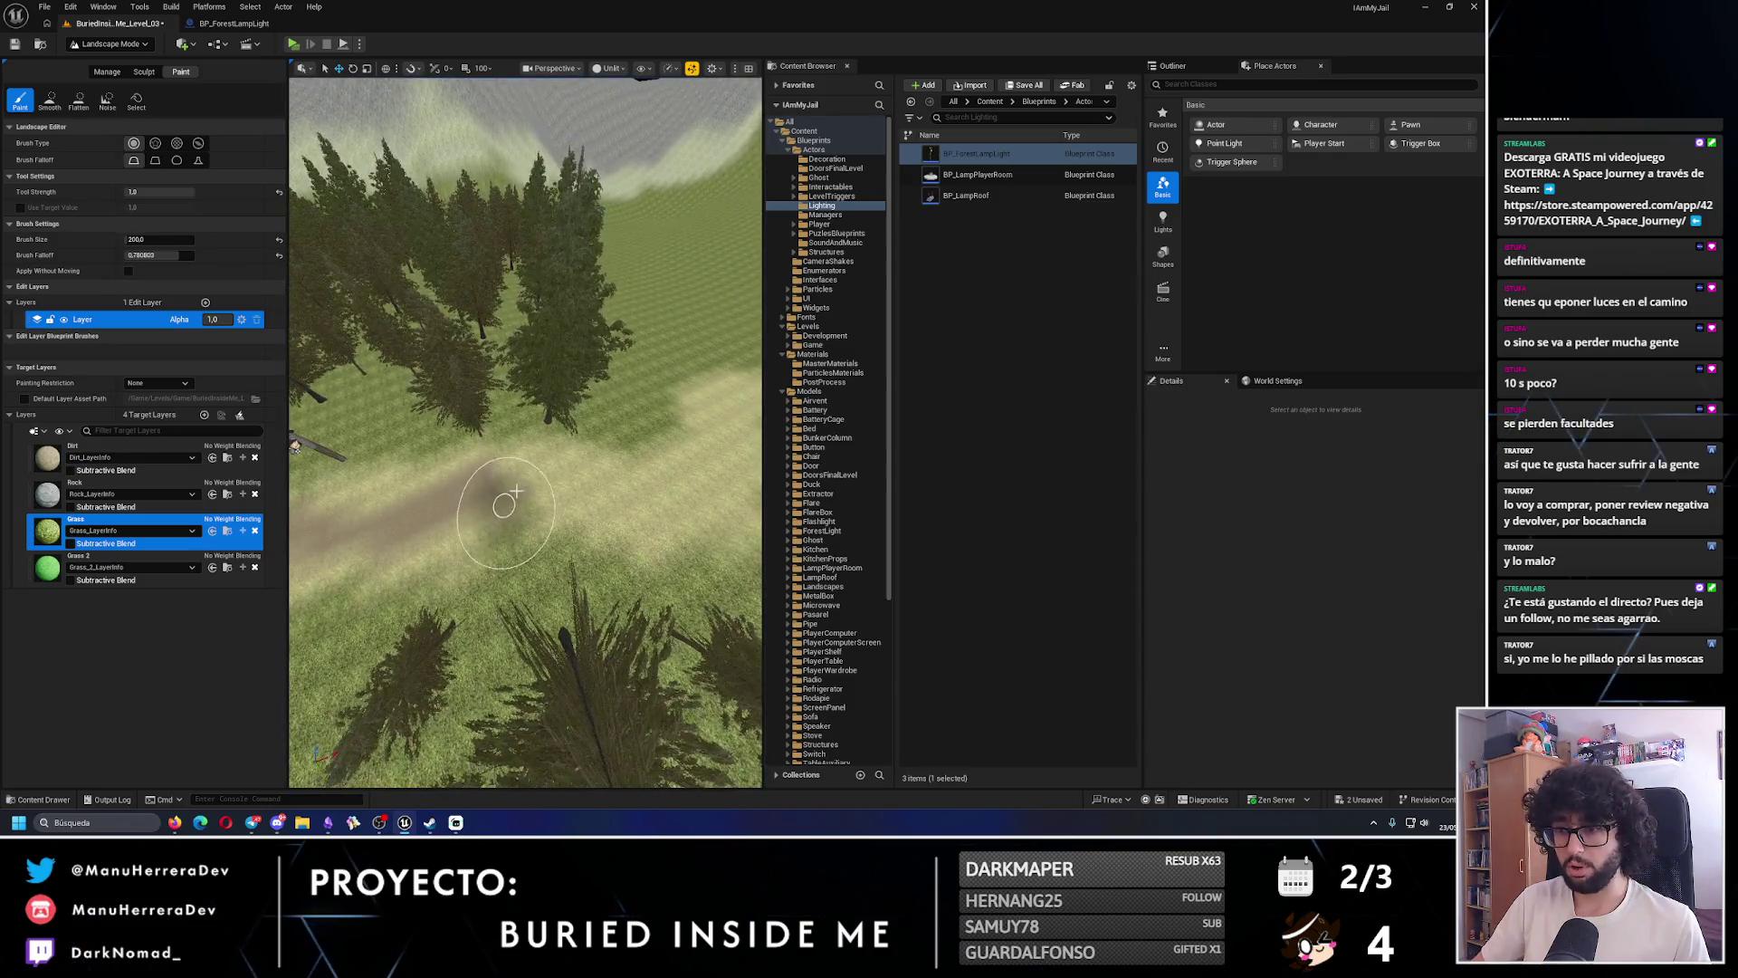
scroll(563, 485, down, 3)
key(ctrl+z)
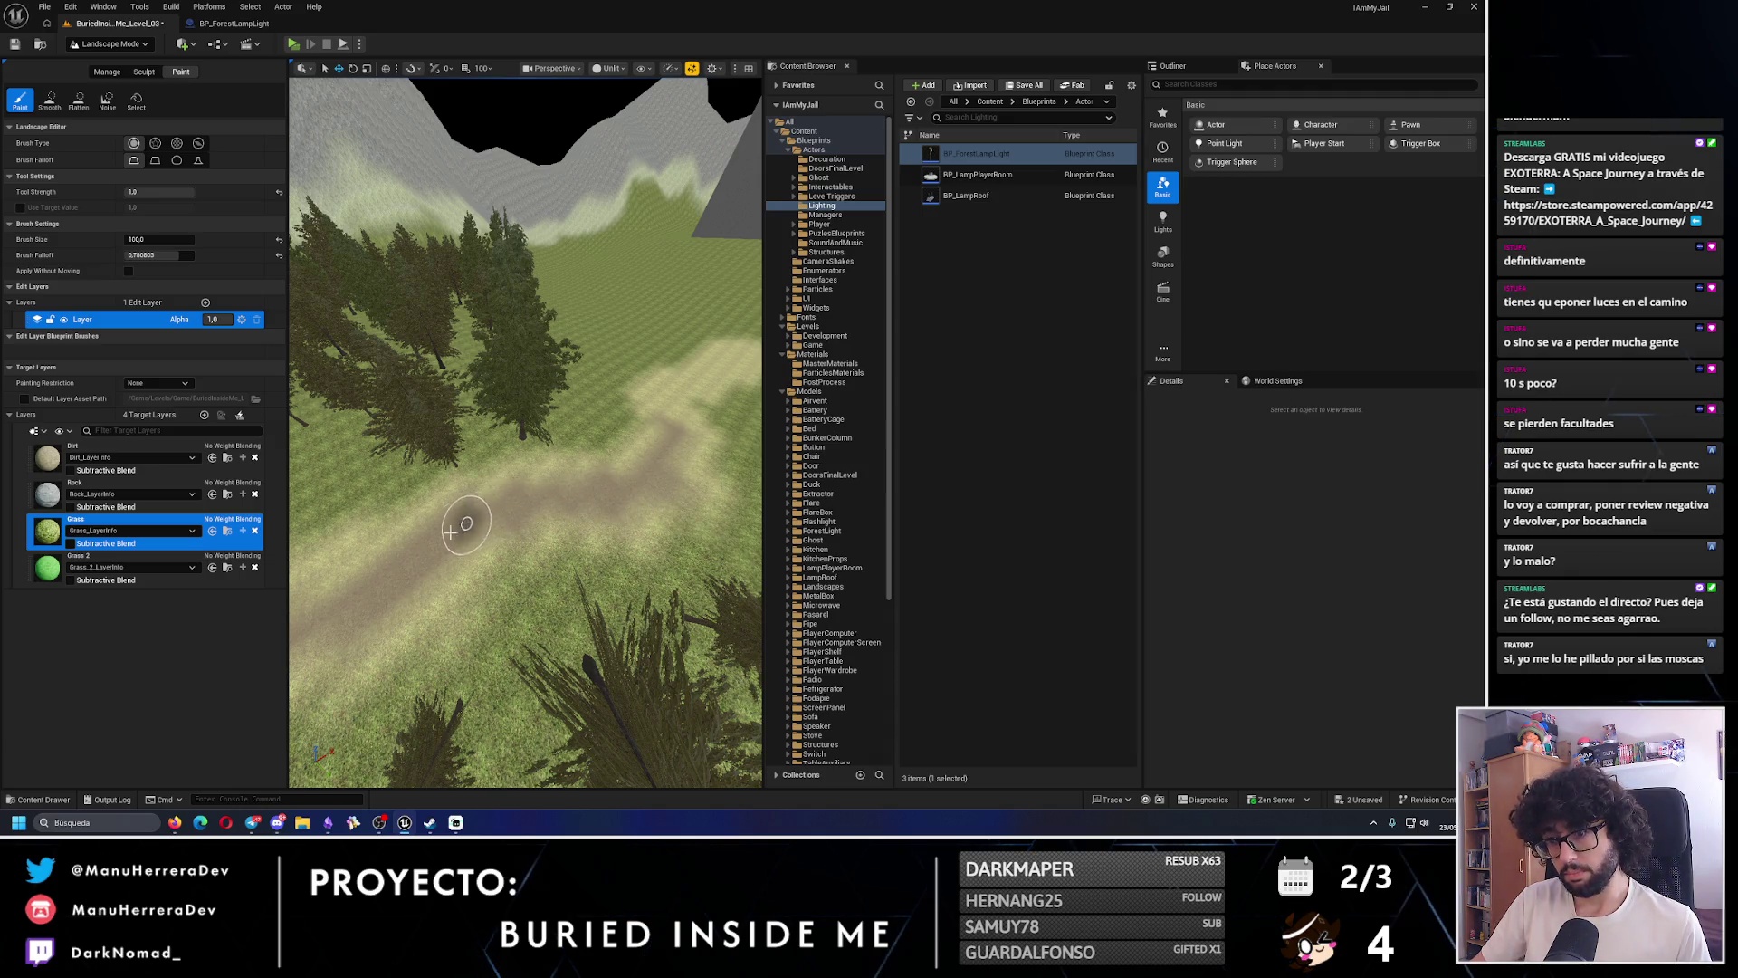
- Survey the path, undo the stray dark paint patch, and open the editor modes list
drag(450, 533, 493, 528)
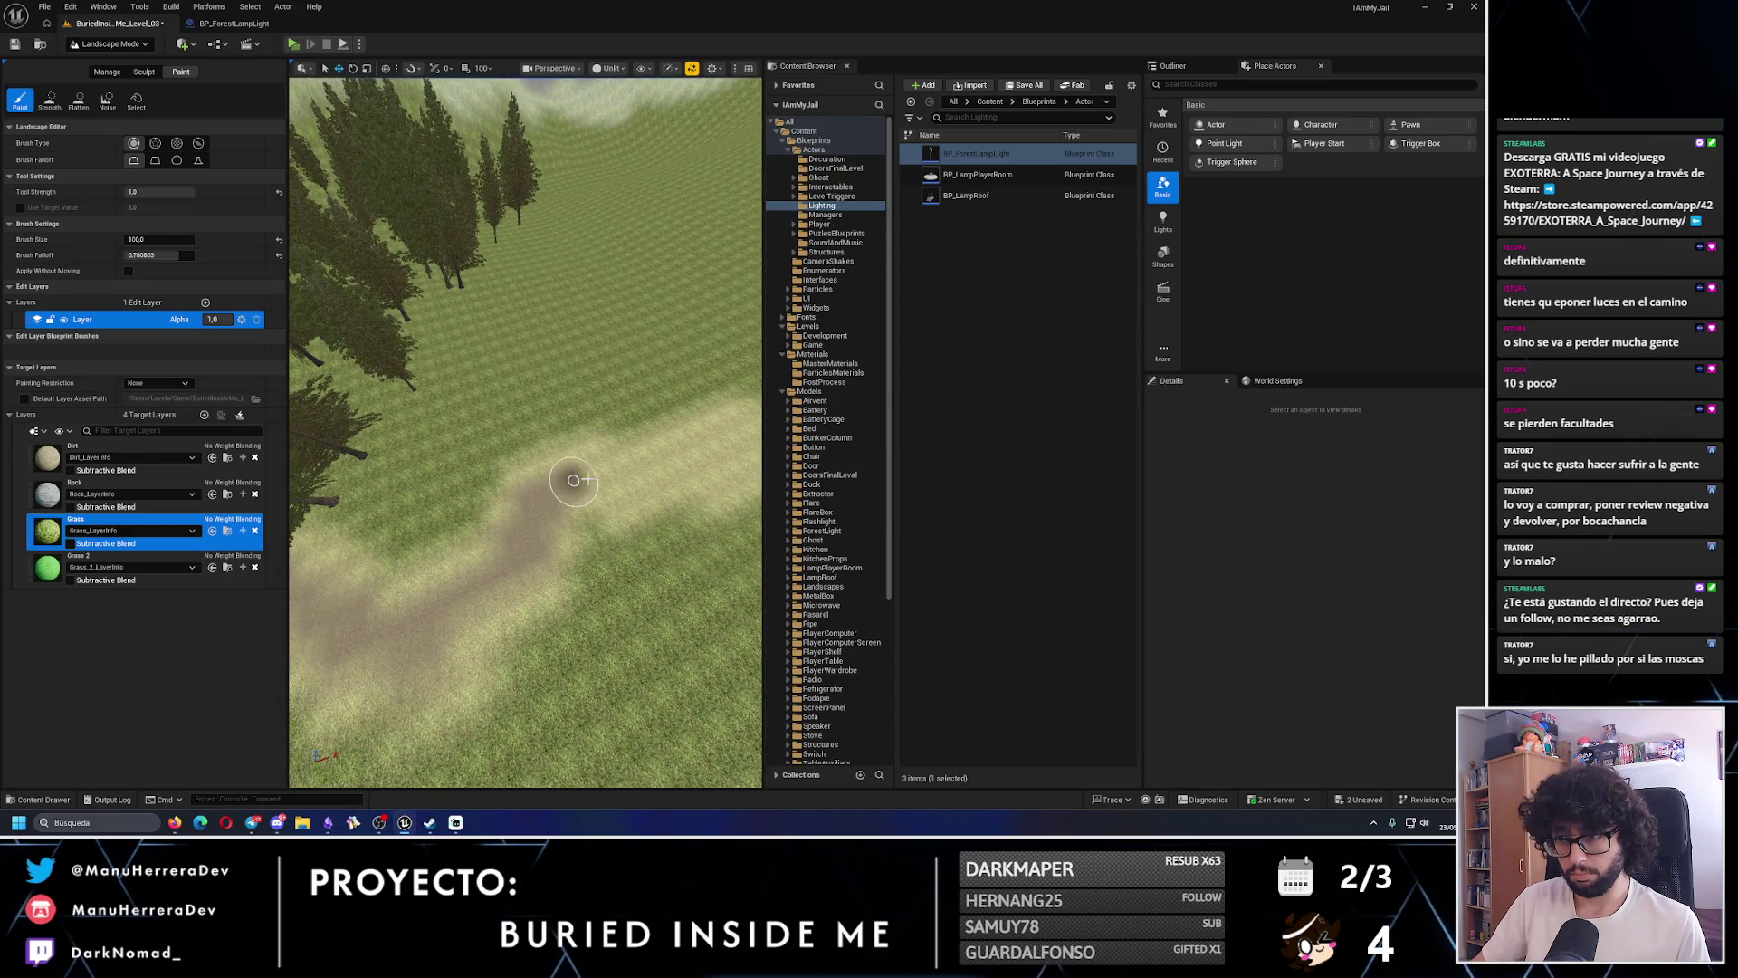
drag(602, 482, 489, 490)
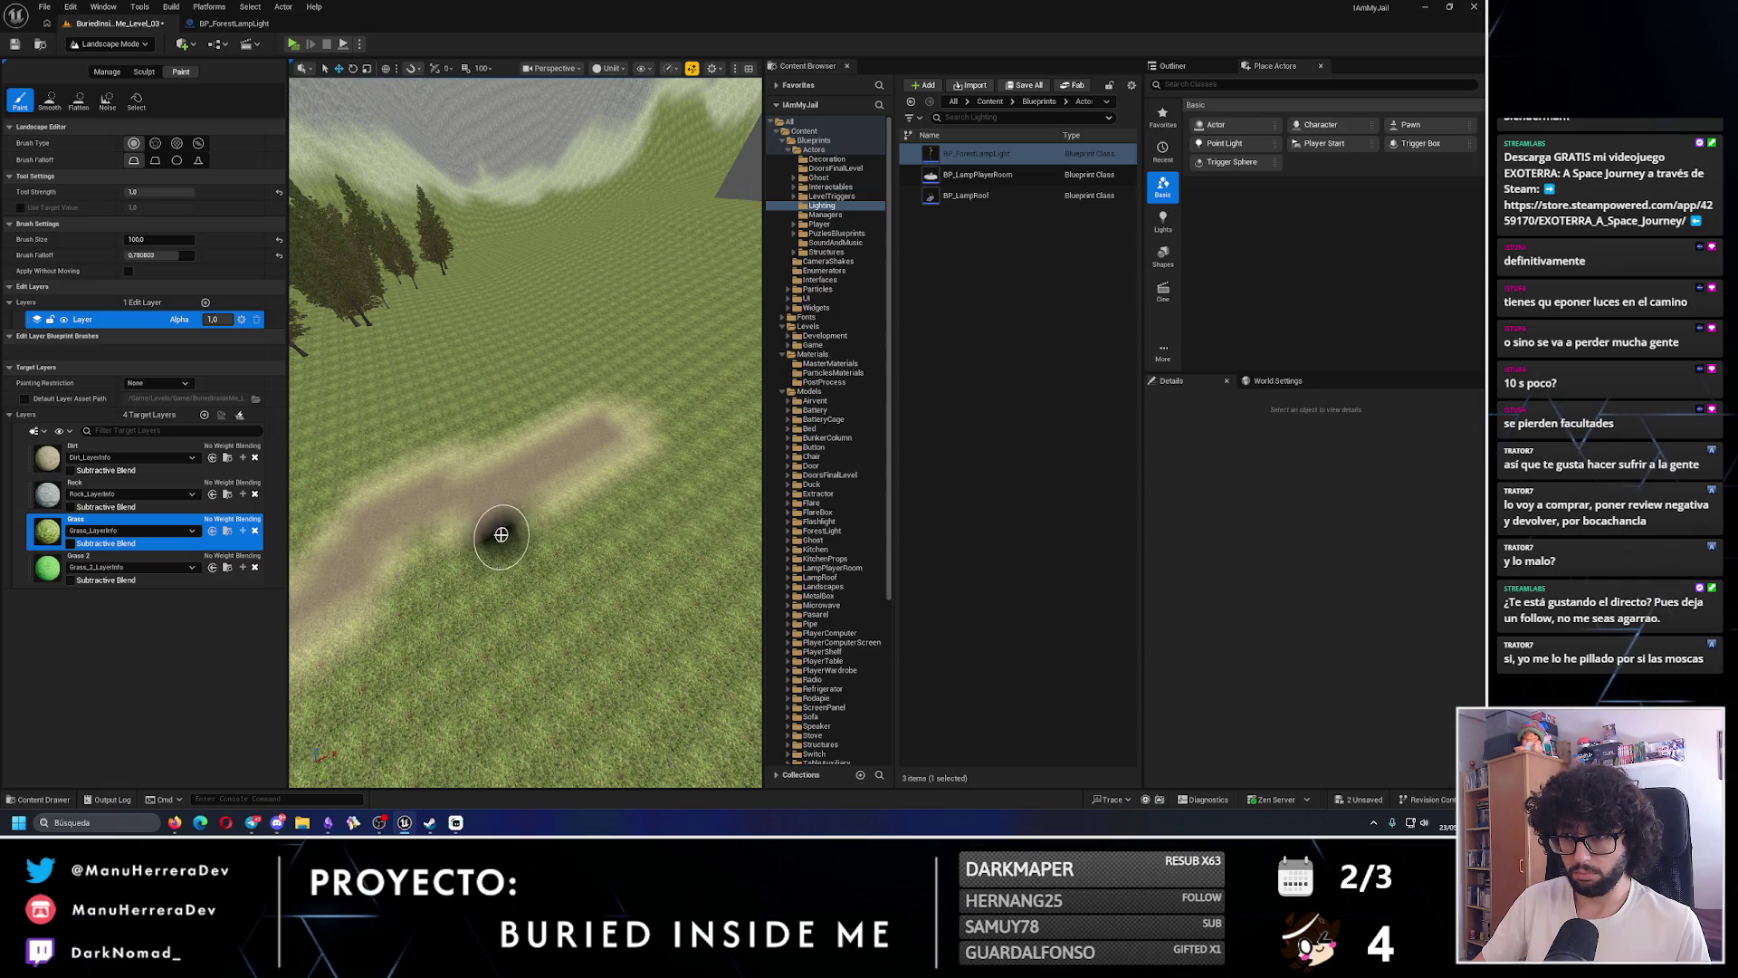
key(ctrl+z)
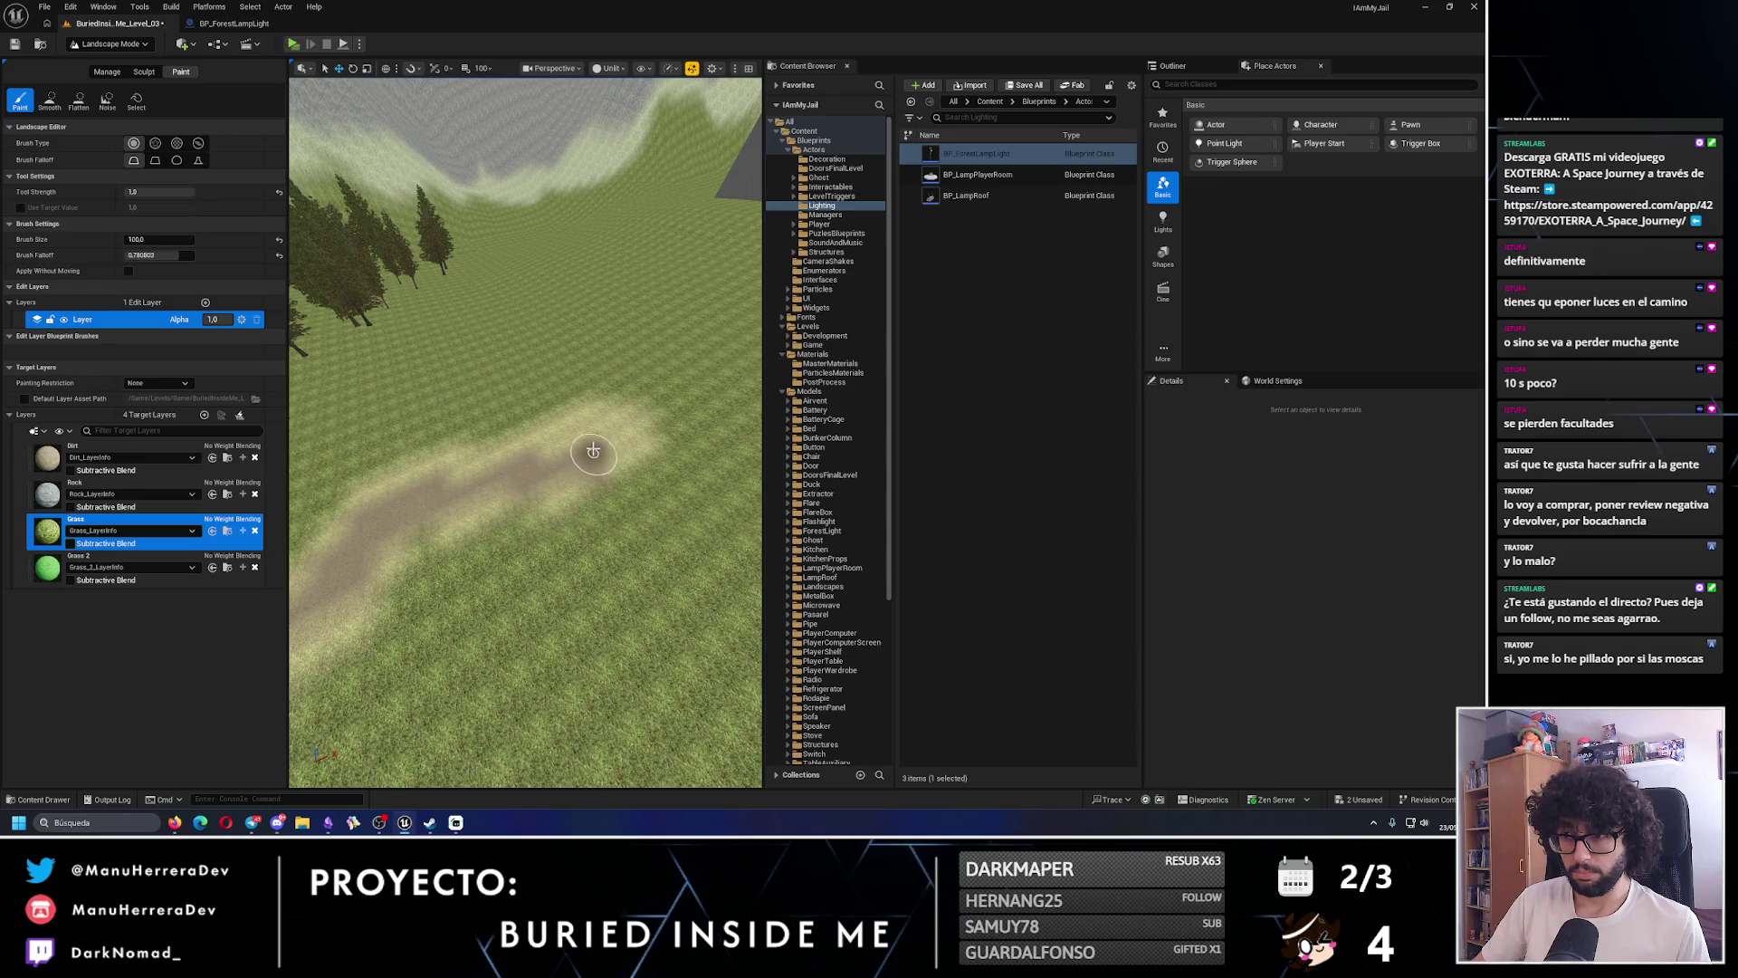
scroll(607, 439, down, 10)
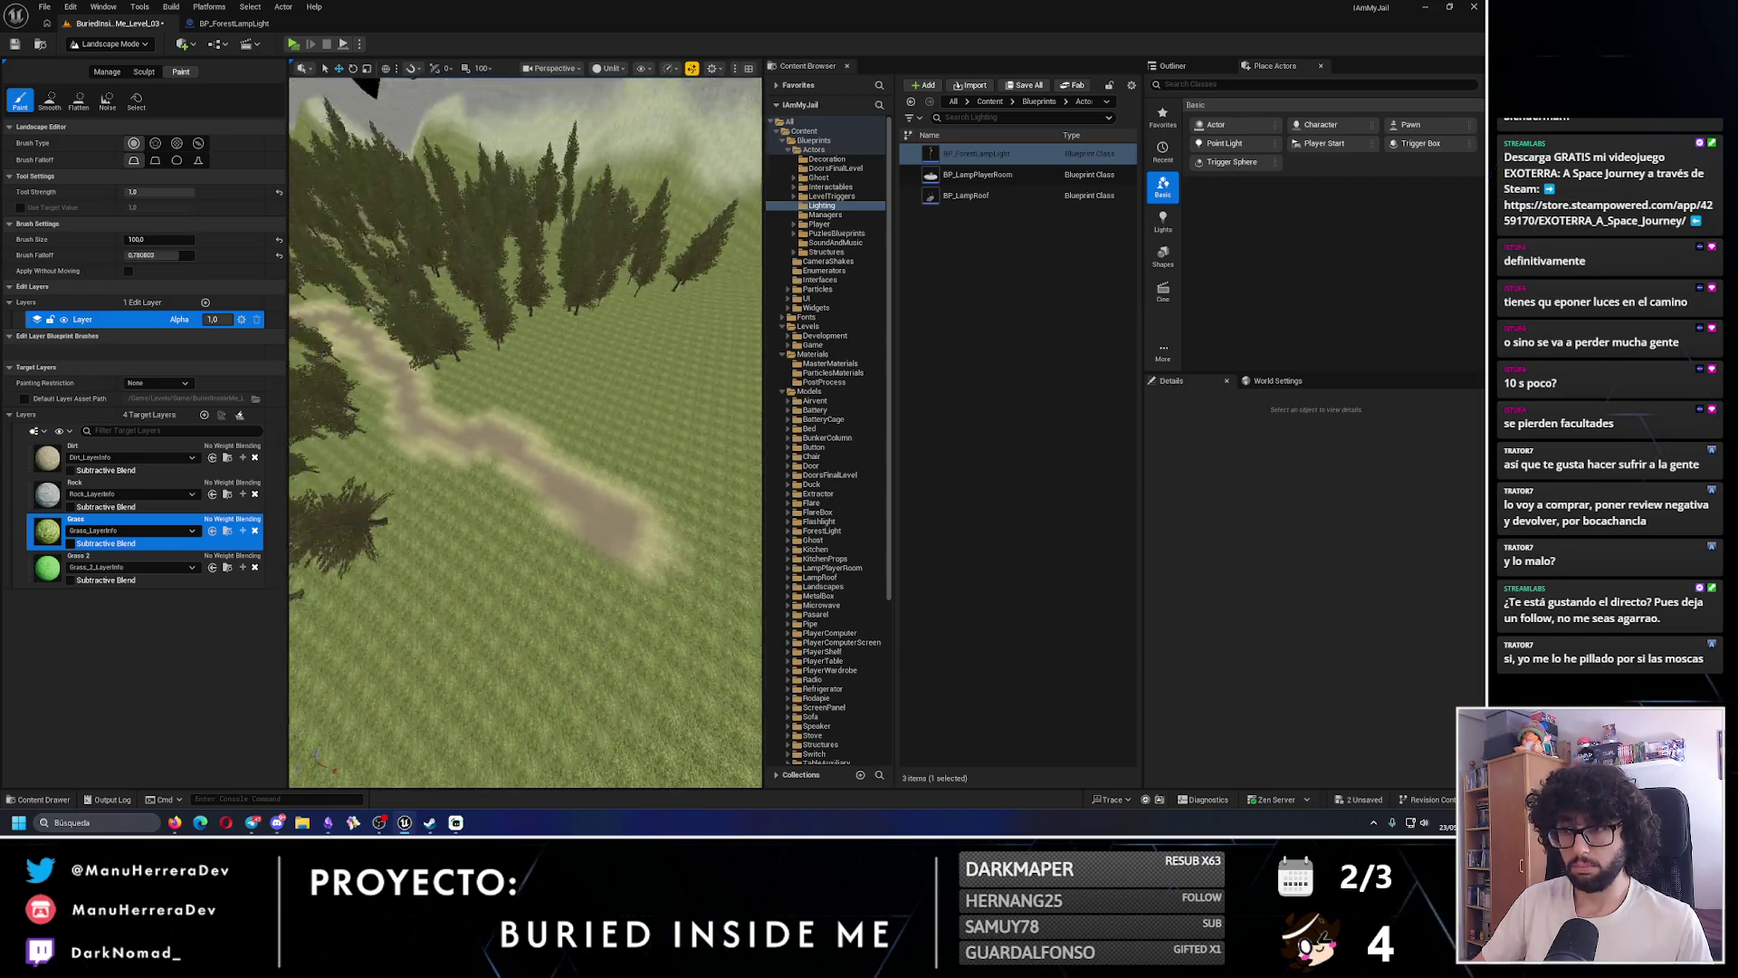
click(115, 43)
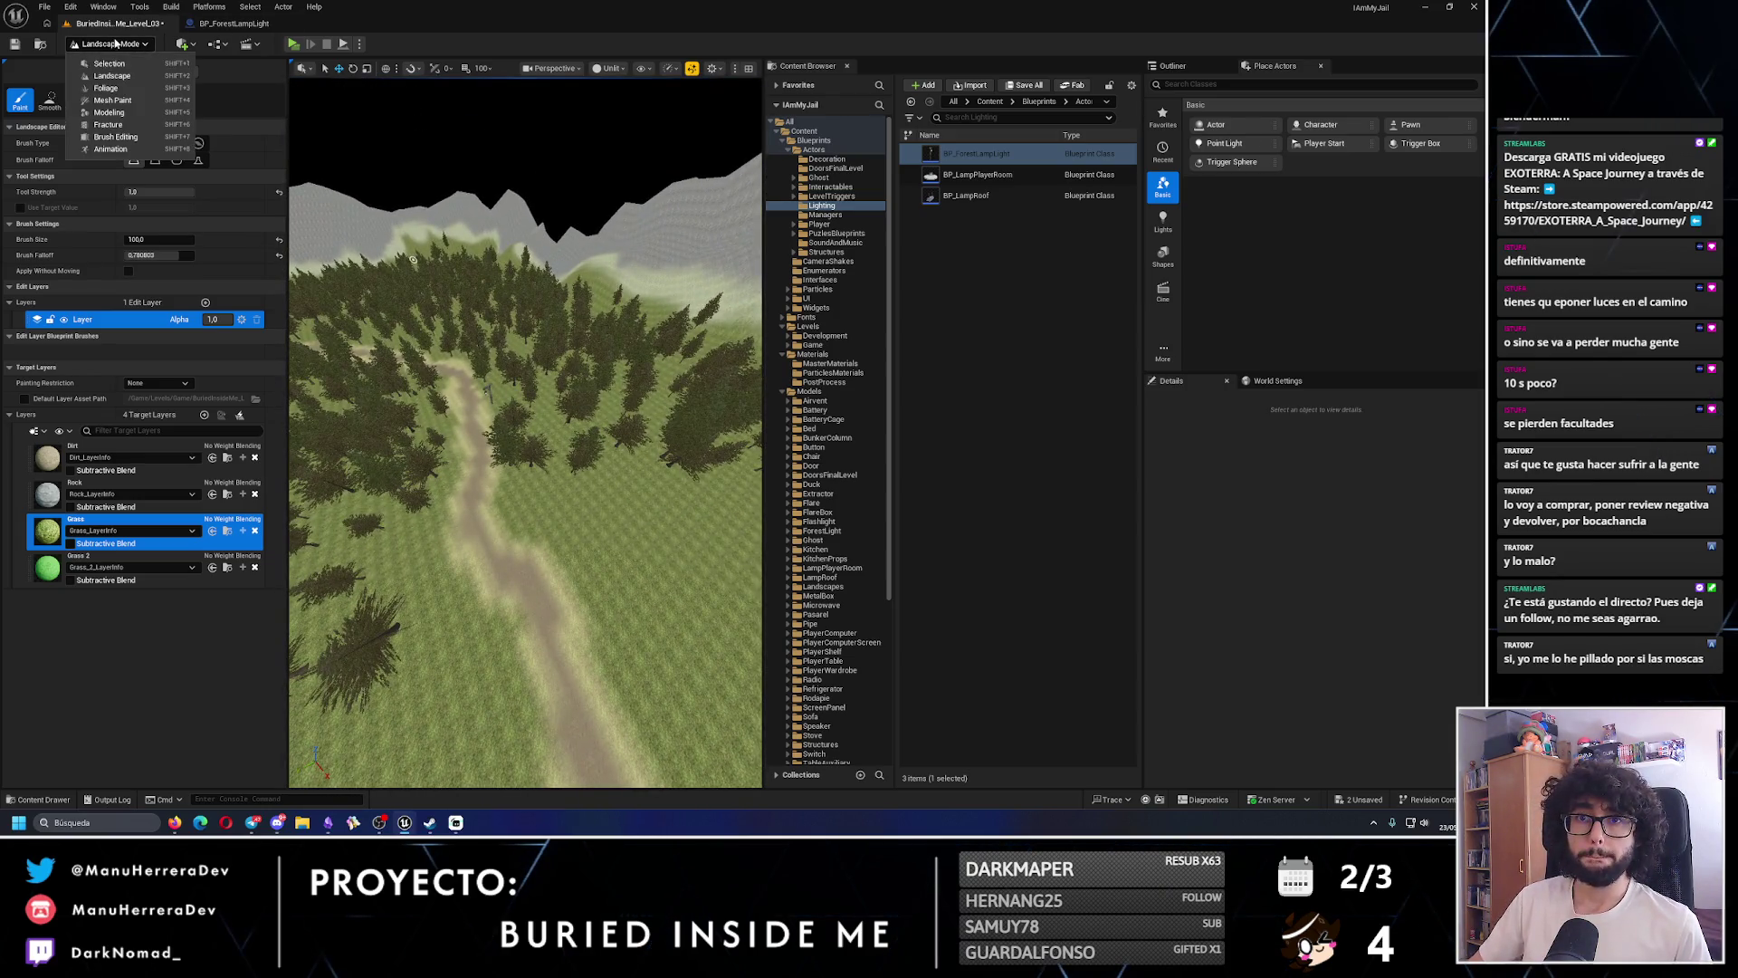
- Switch to Foliage Mode and paint four trees into the forest on the grassy hill
click(106, 88)
scroll(535, 504, up, 5)
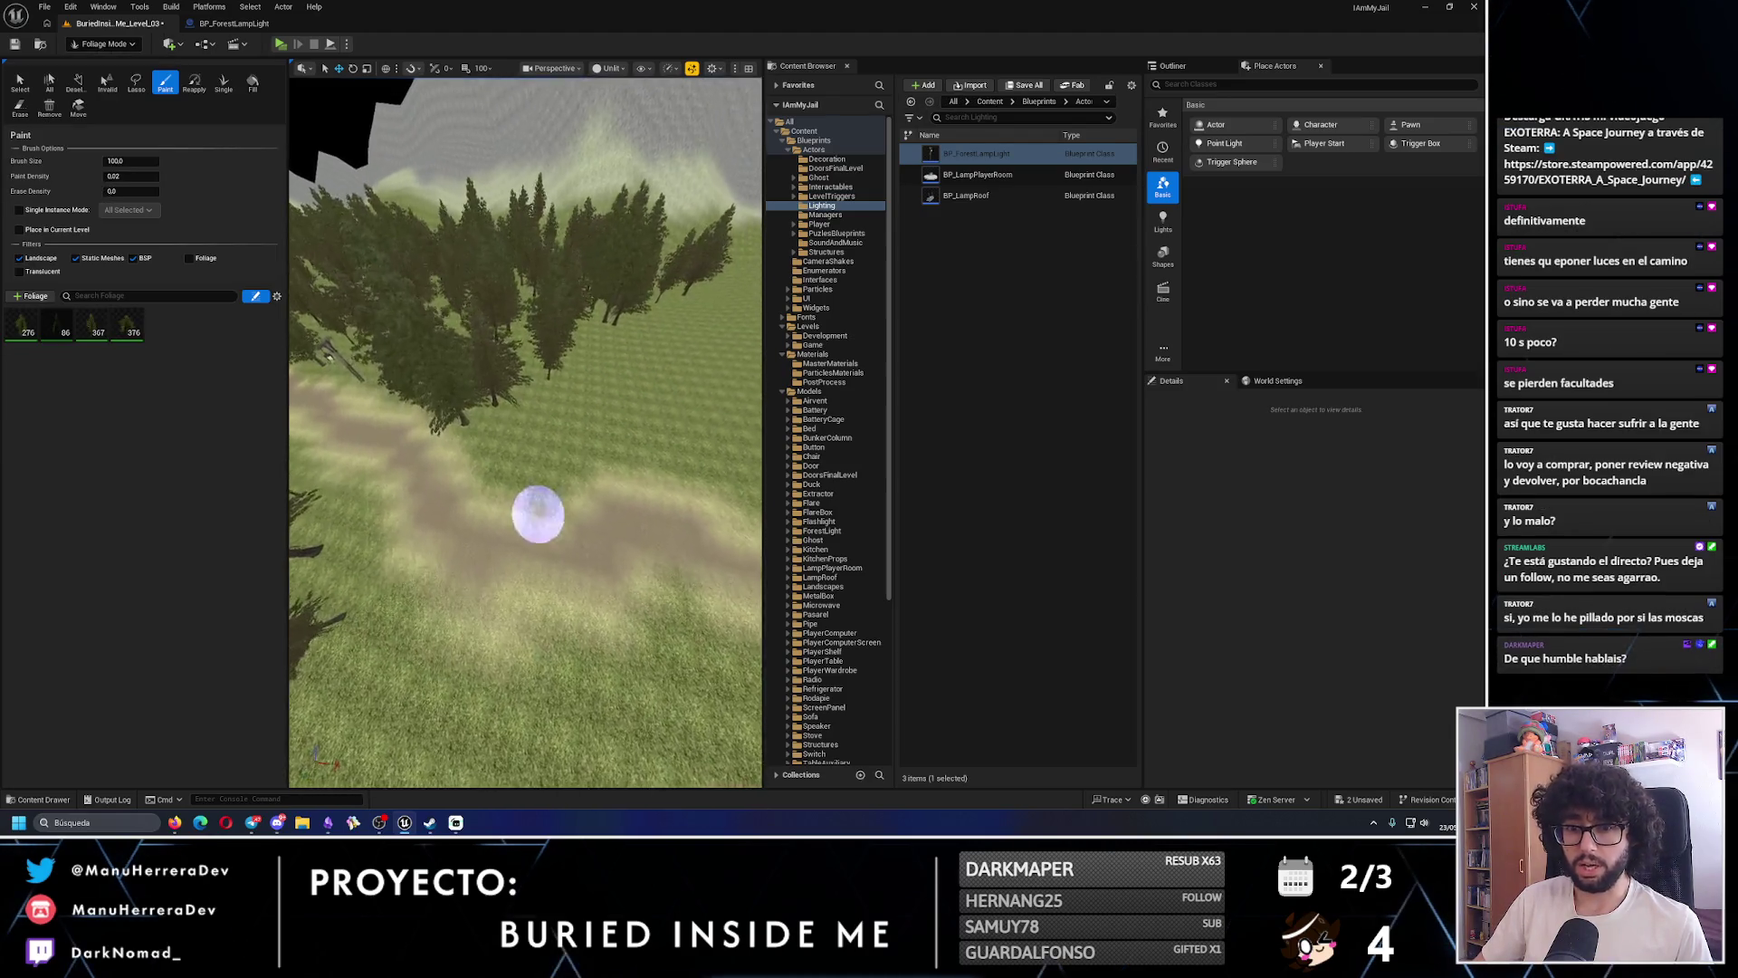
scroll(567, 462, down, 3)
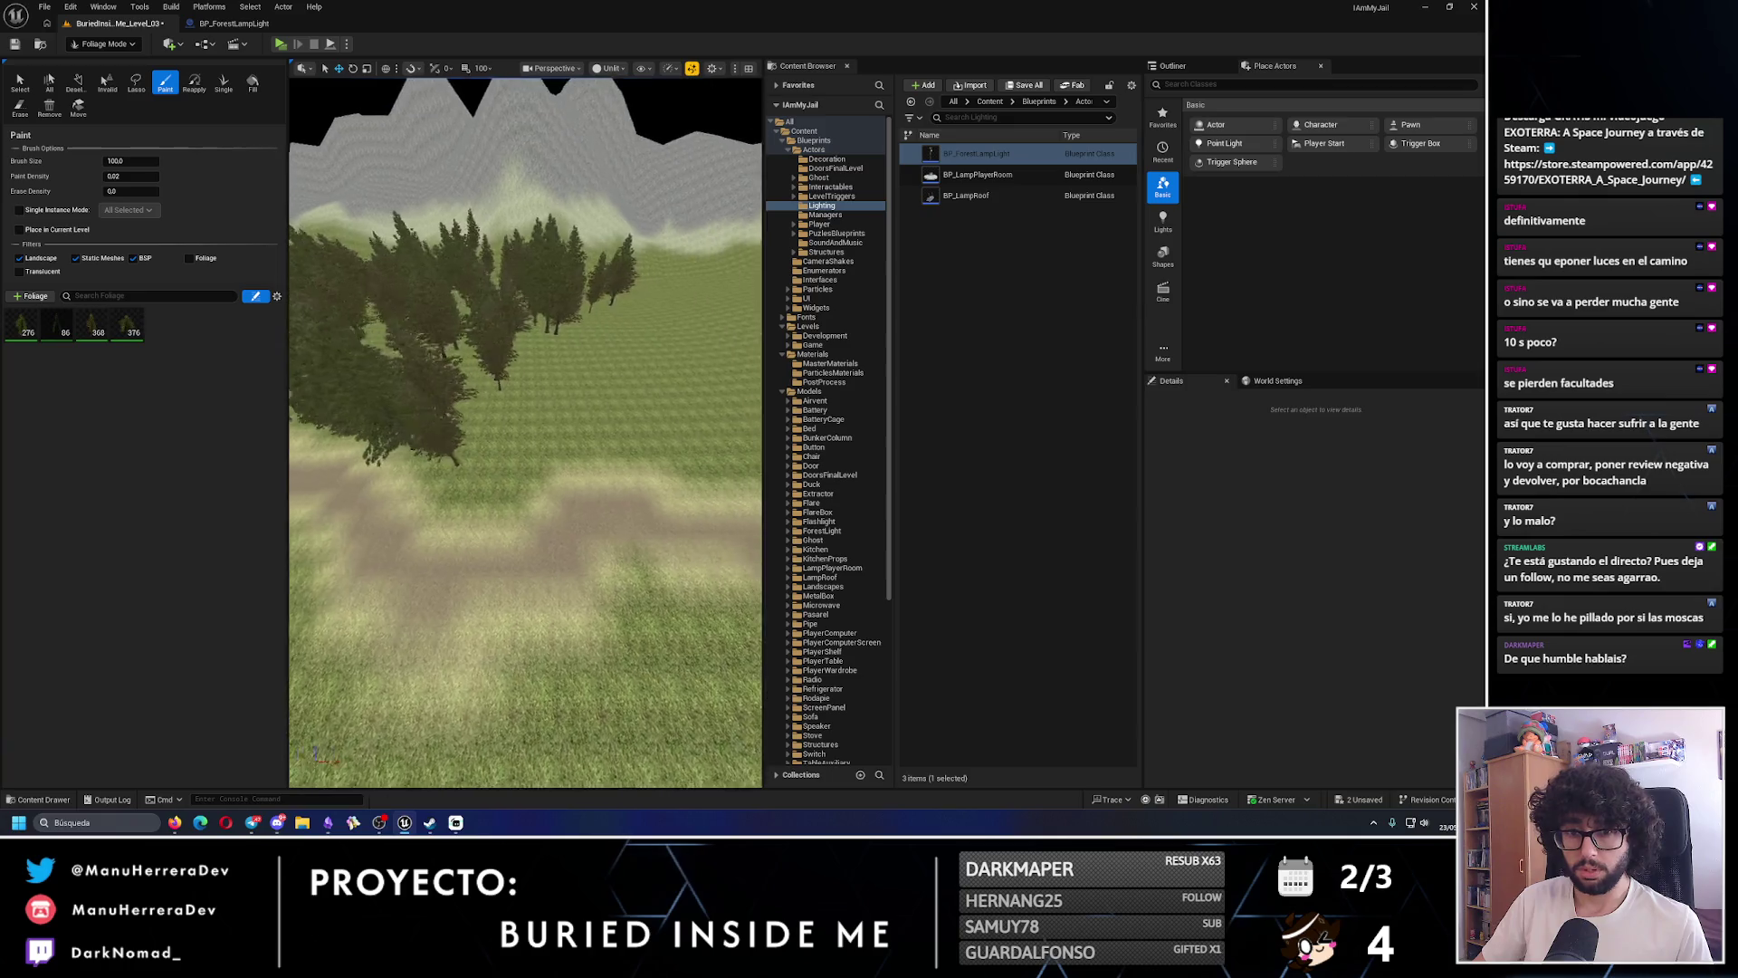
scroll(640, 500, down, 3)
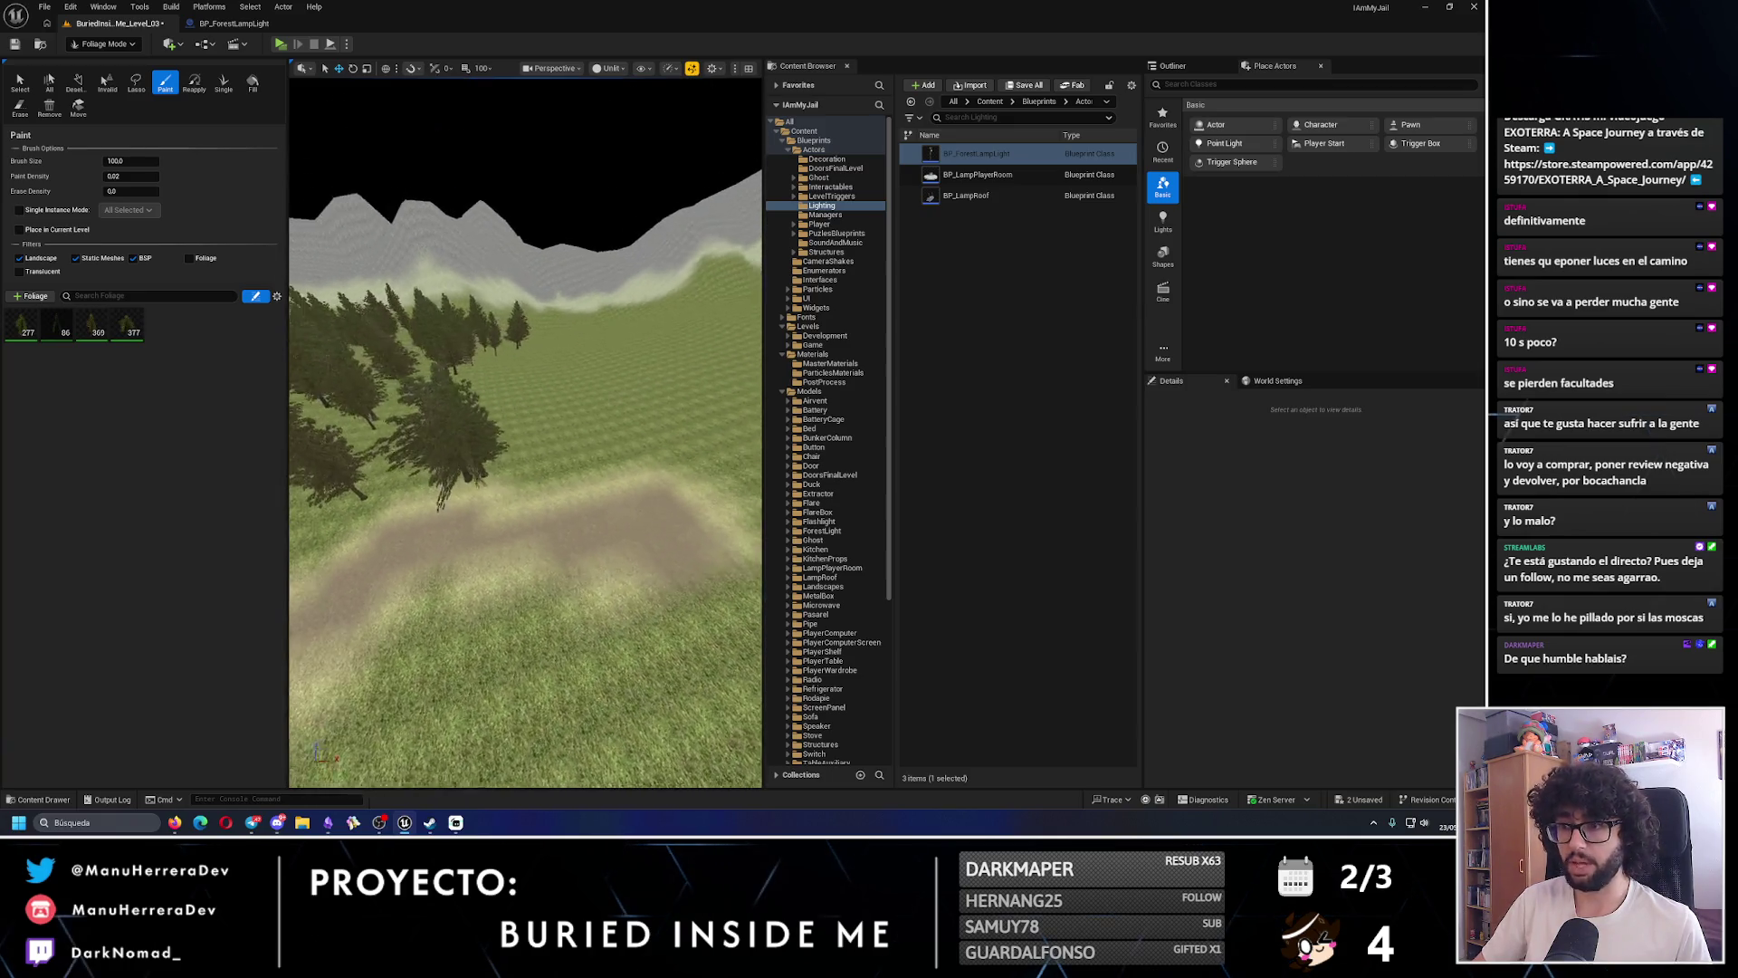
click(550, 453)
scroll(633, 455, up, 5)
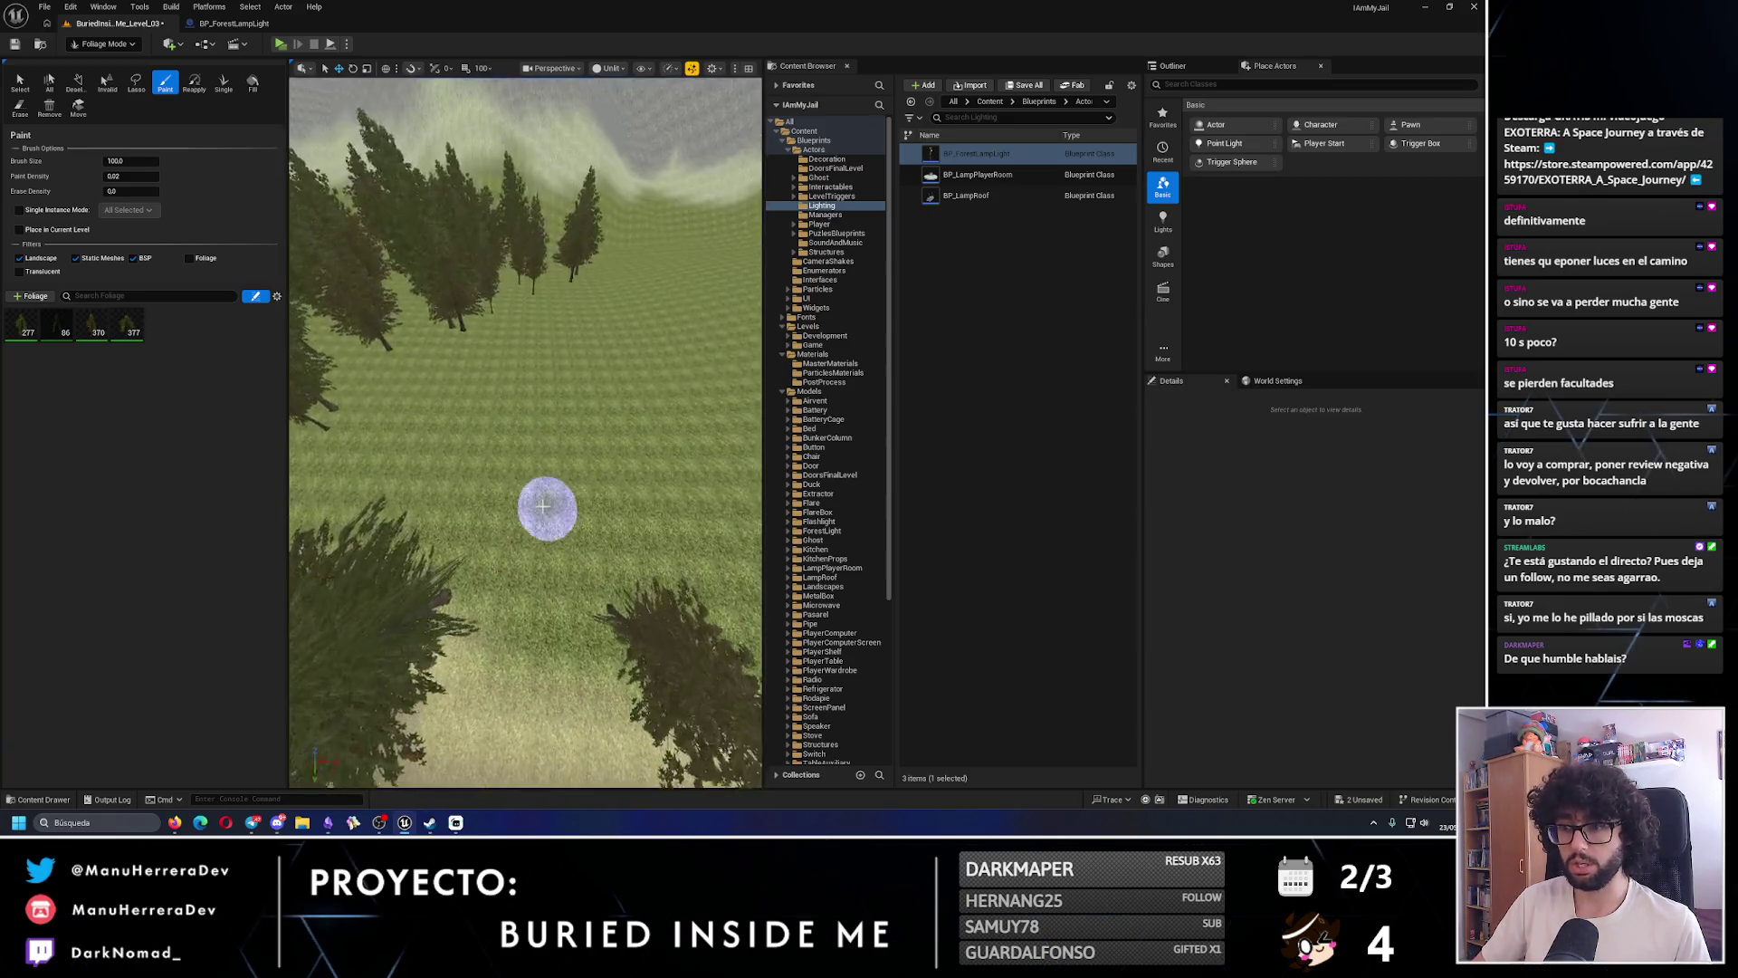
click(543, 508)
scroll(543, 579, up, 3)
scroll(605, 607, down, 4)
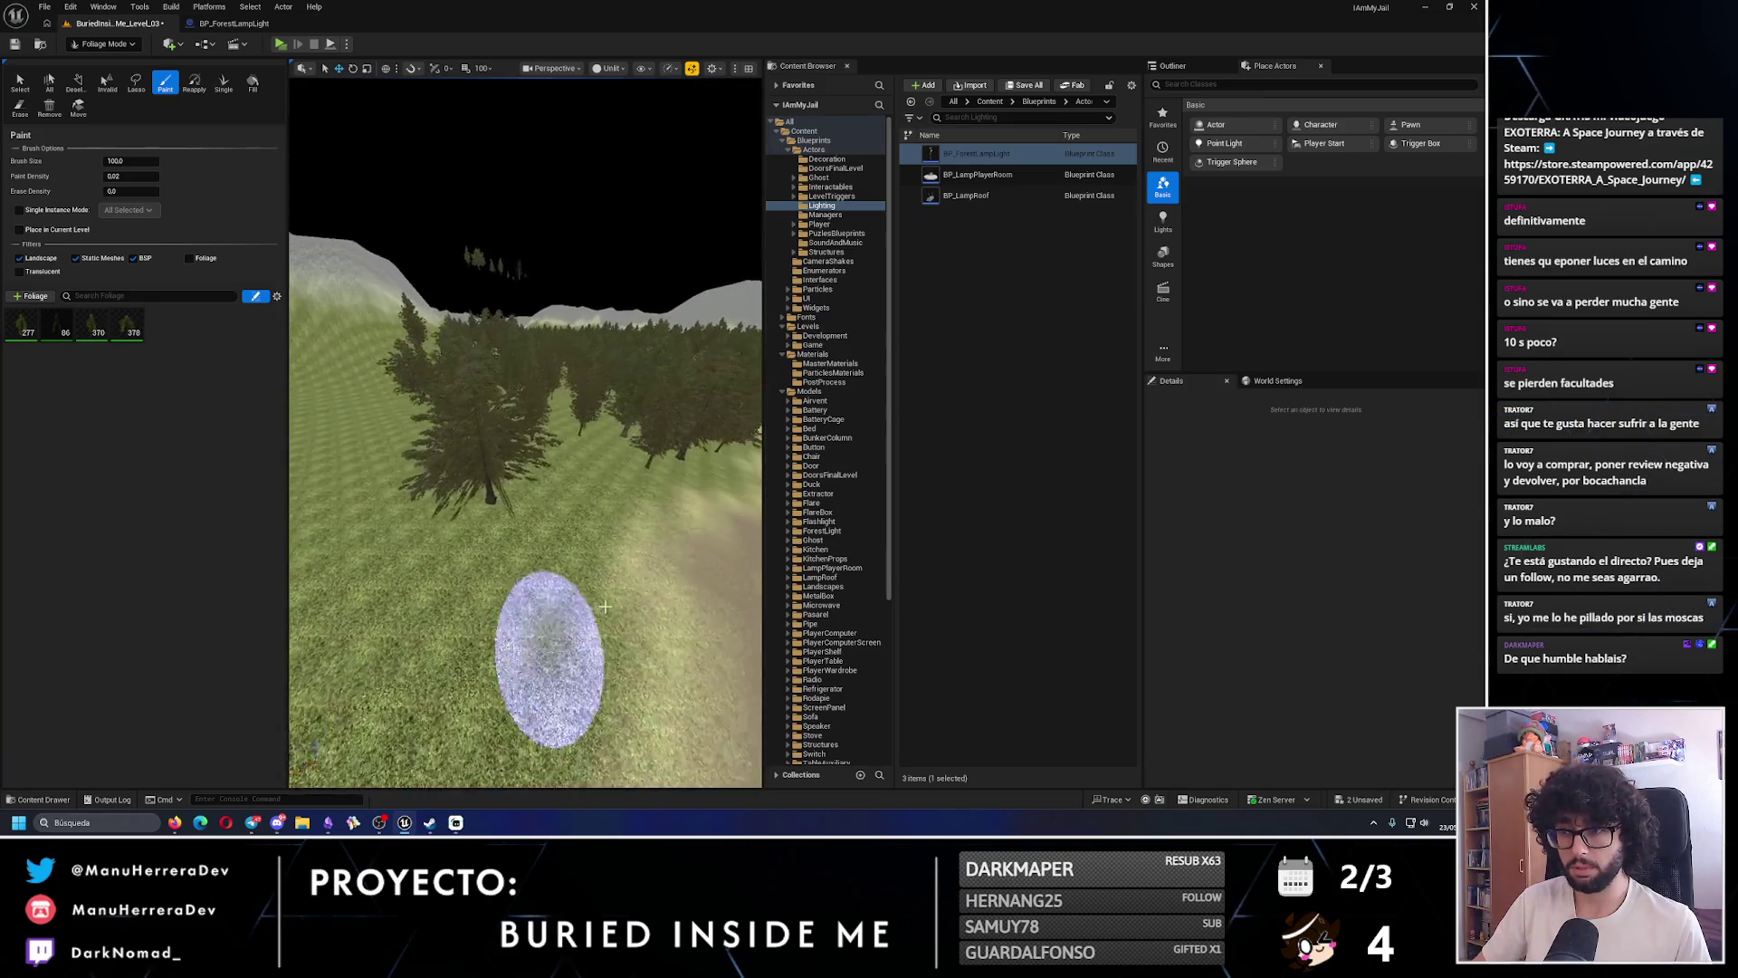
click(592, 534)
scroll(504, 493, up, 3)
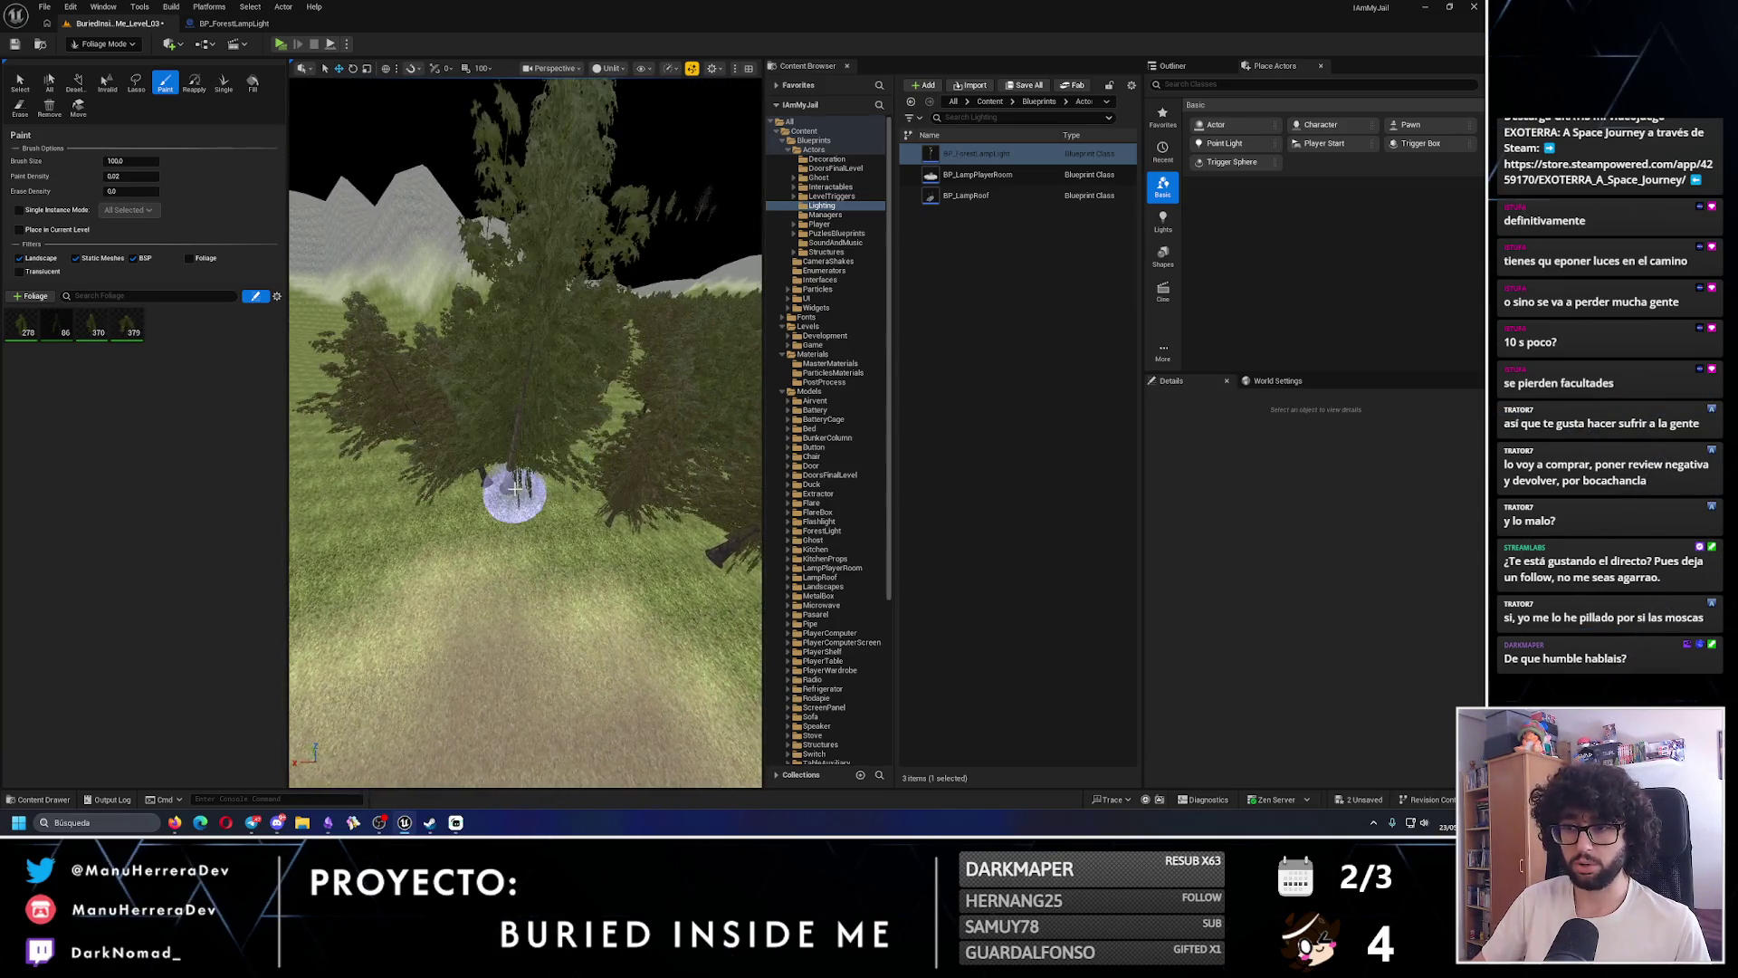
click(582, 507)
scroll(579, 507, up, 2)
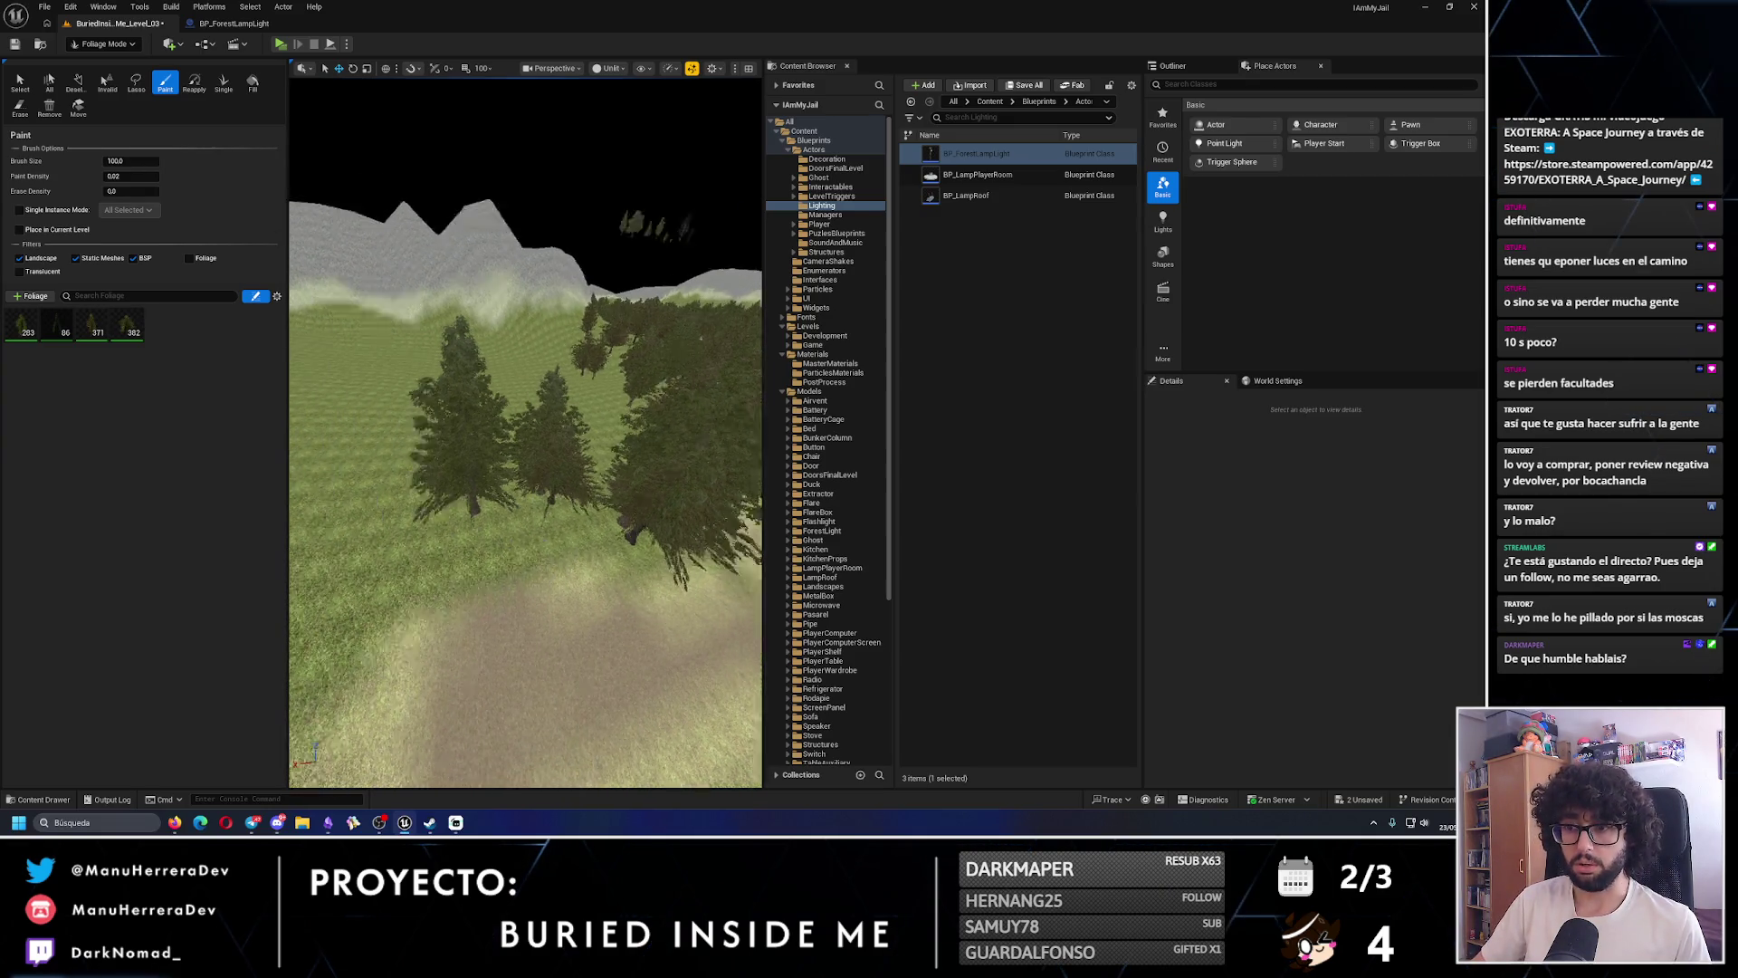
scroll(579, 516, down, 3)
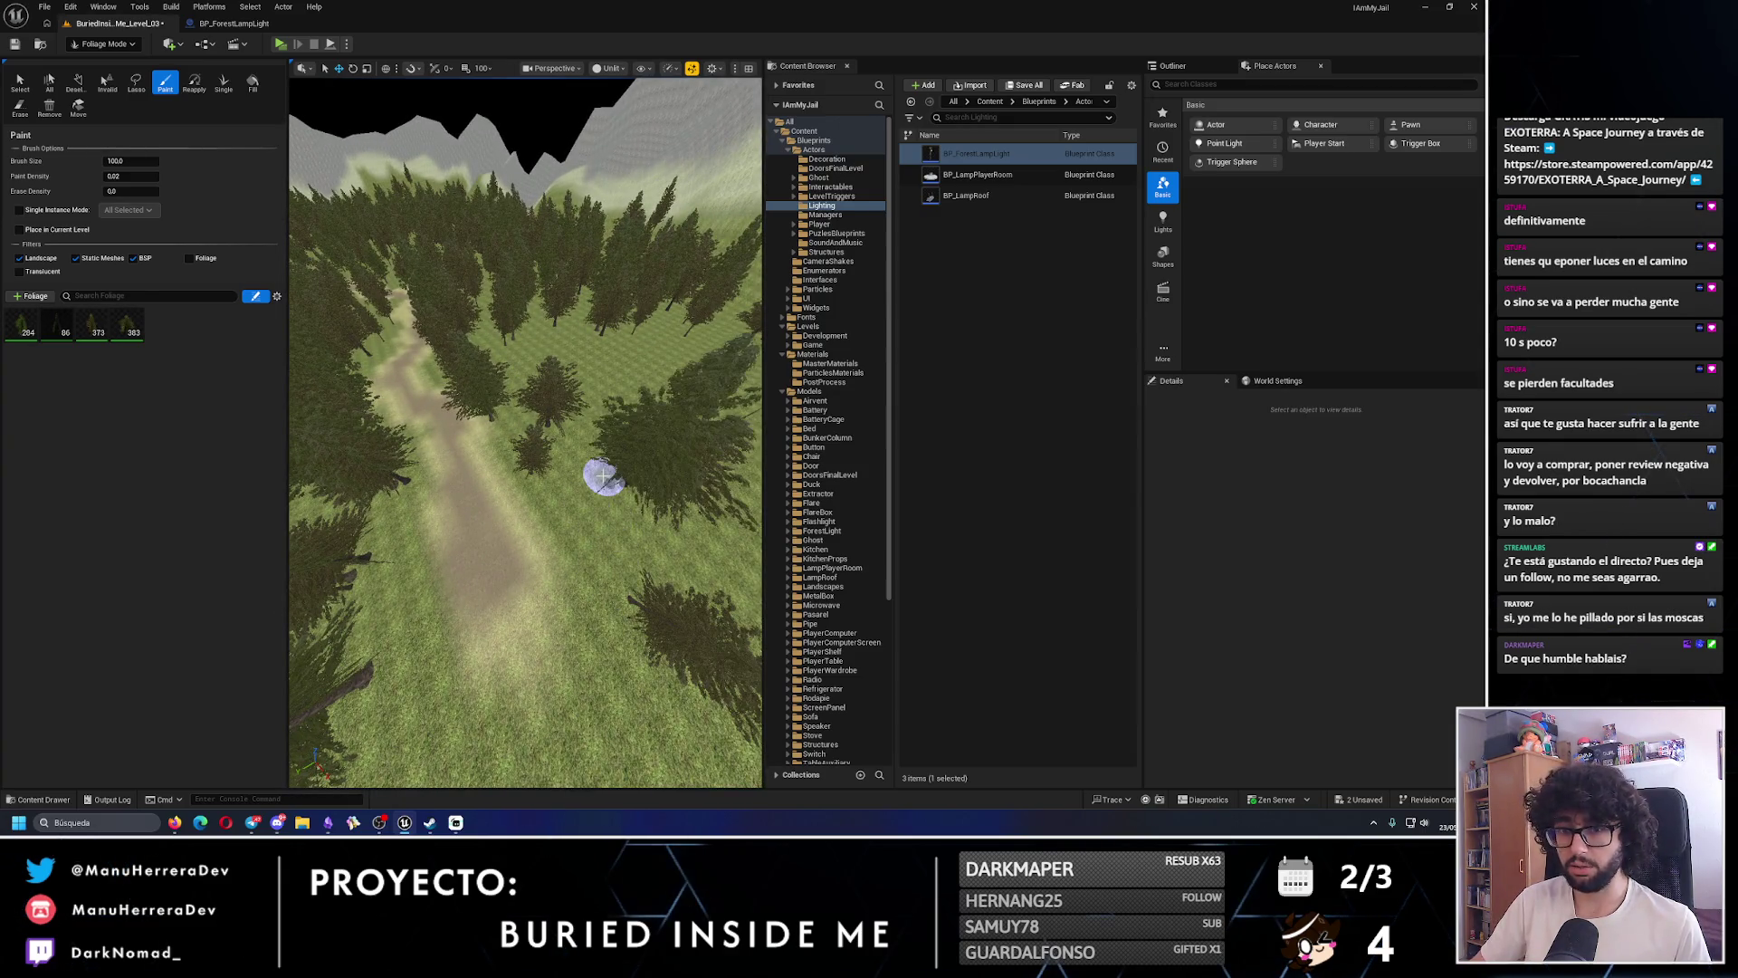
scroll(592, 561, up, 5)
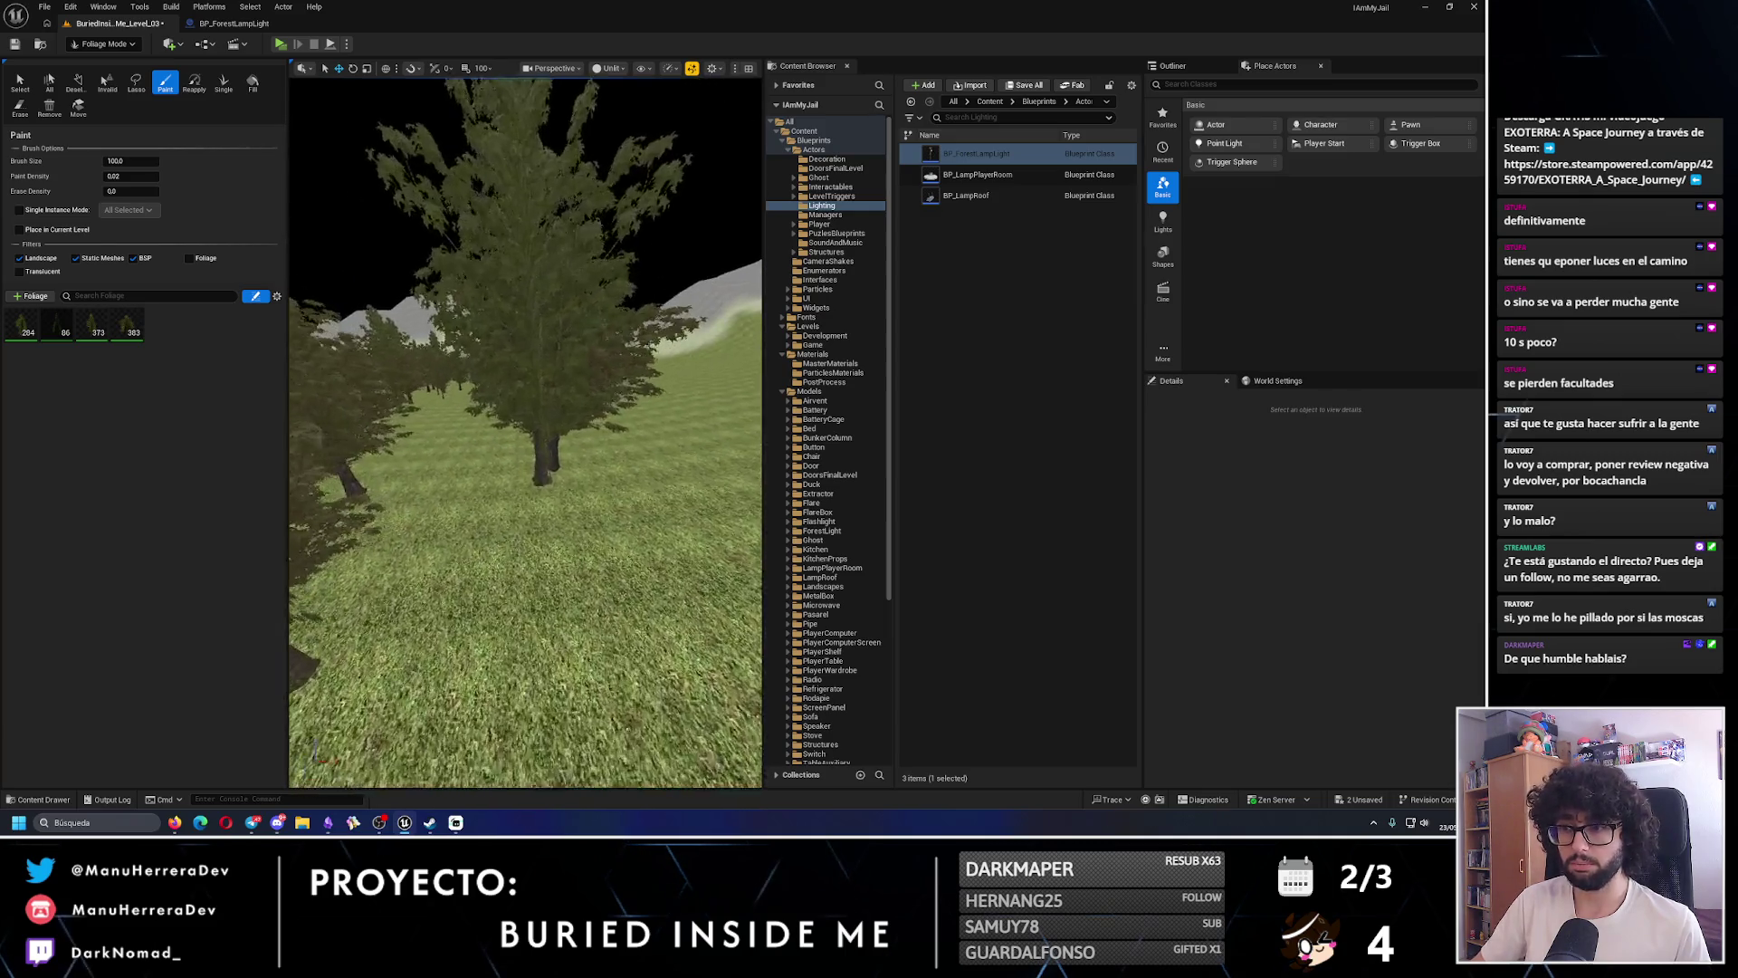
- Erase one misplaced tree, paint a new one in the clearing, then undo that stroke
key(shift)
shift+click(555, 493)
scroll(543, 589, down, 5)
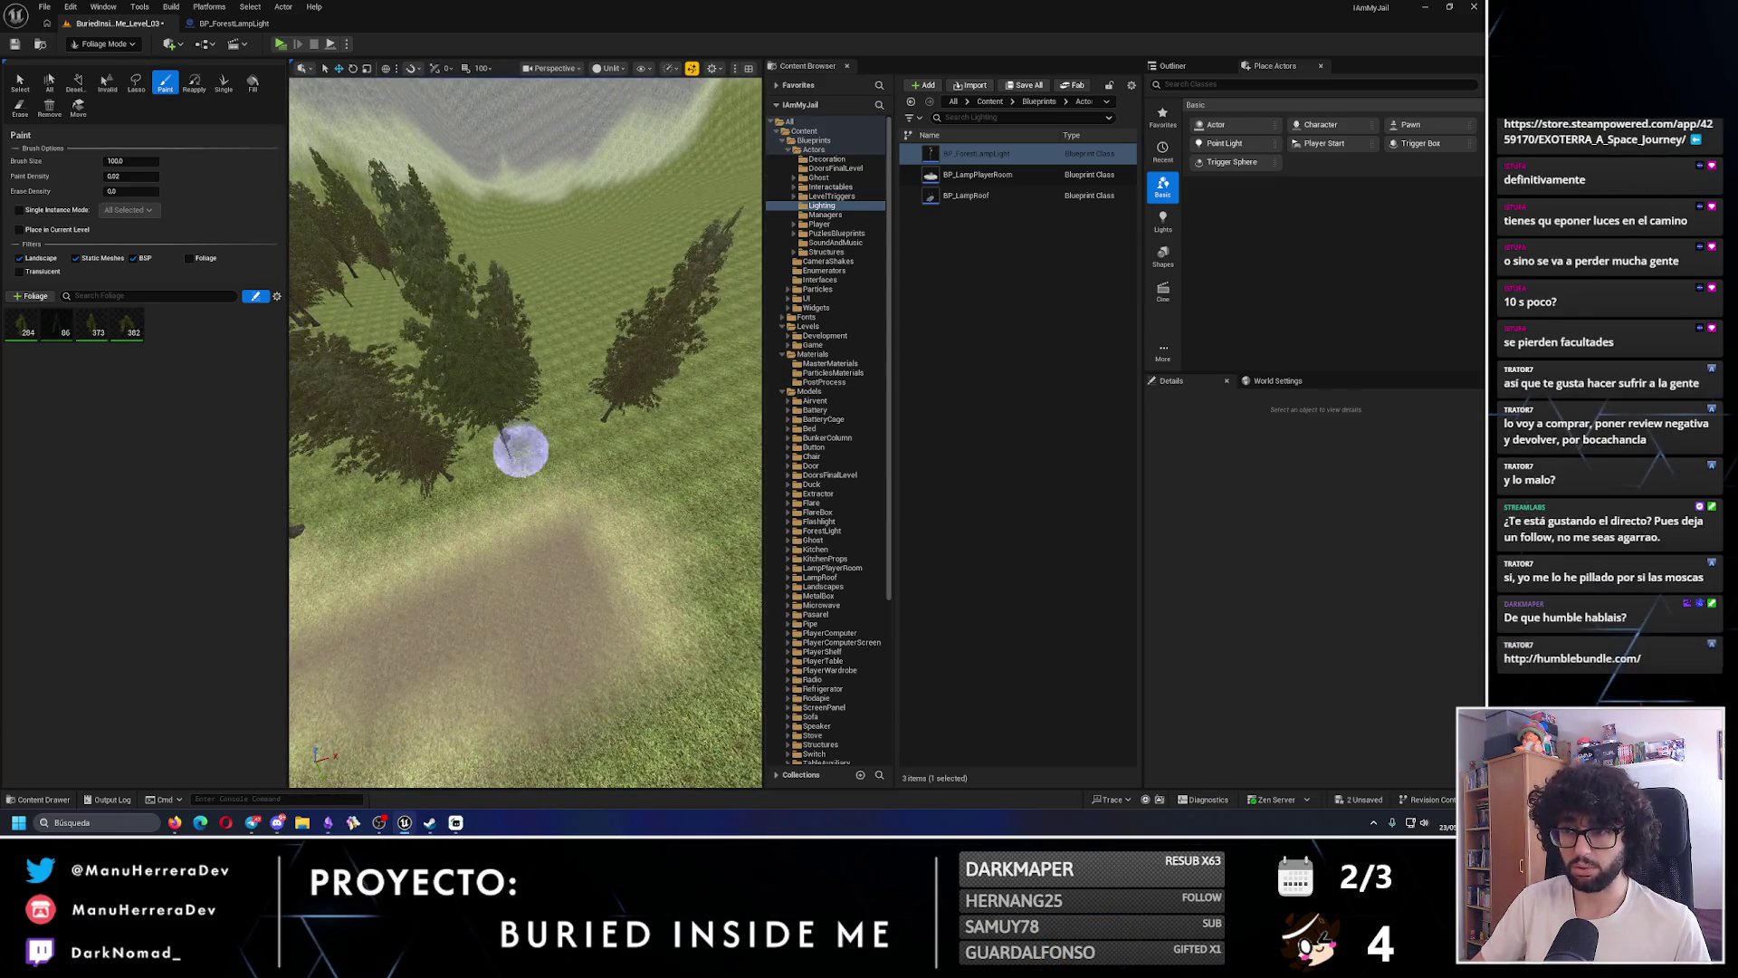
scroll(584, 464, up, 6)
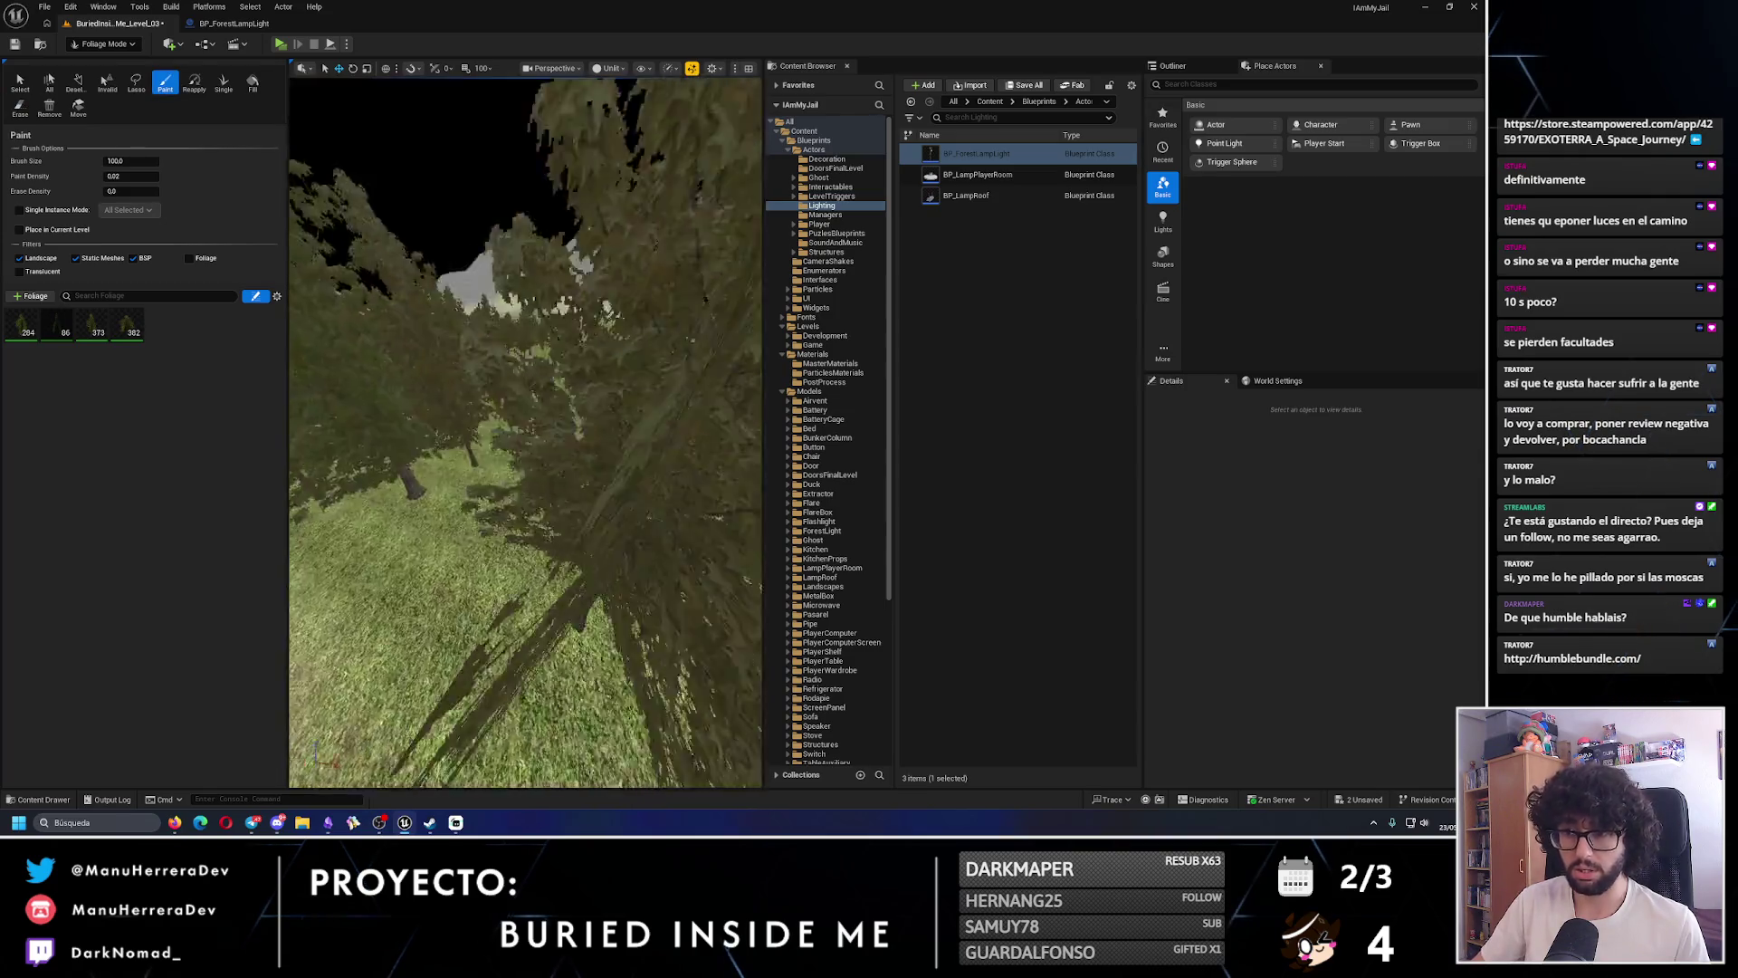
scroll(584, 464, down, 6)
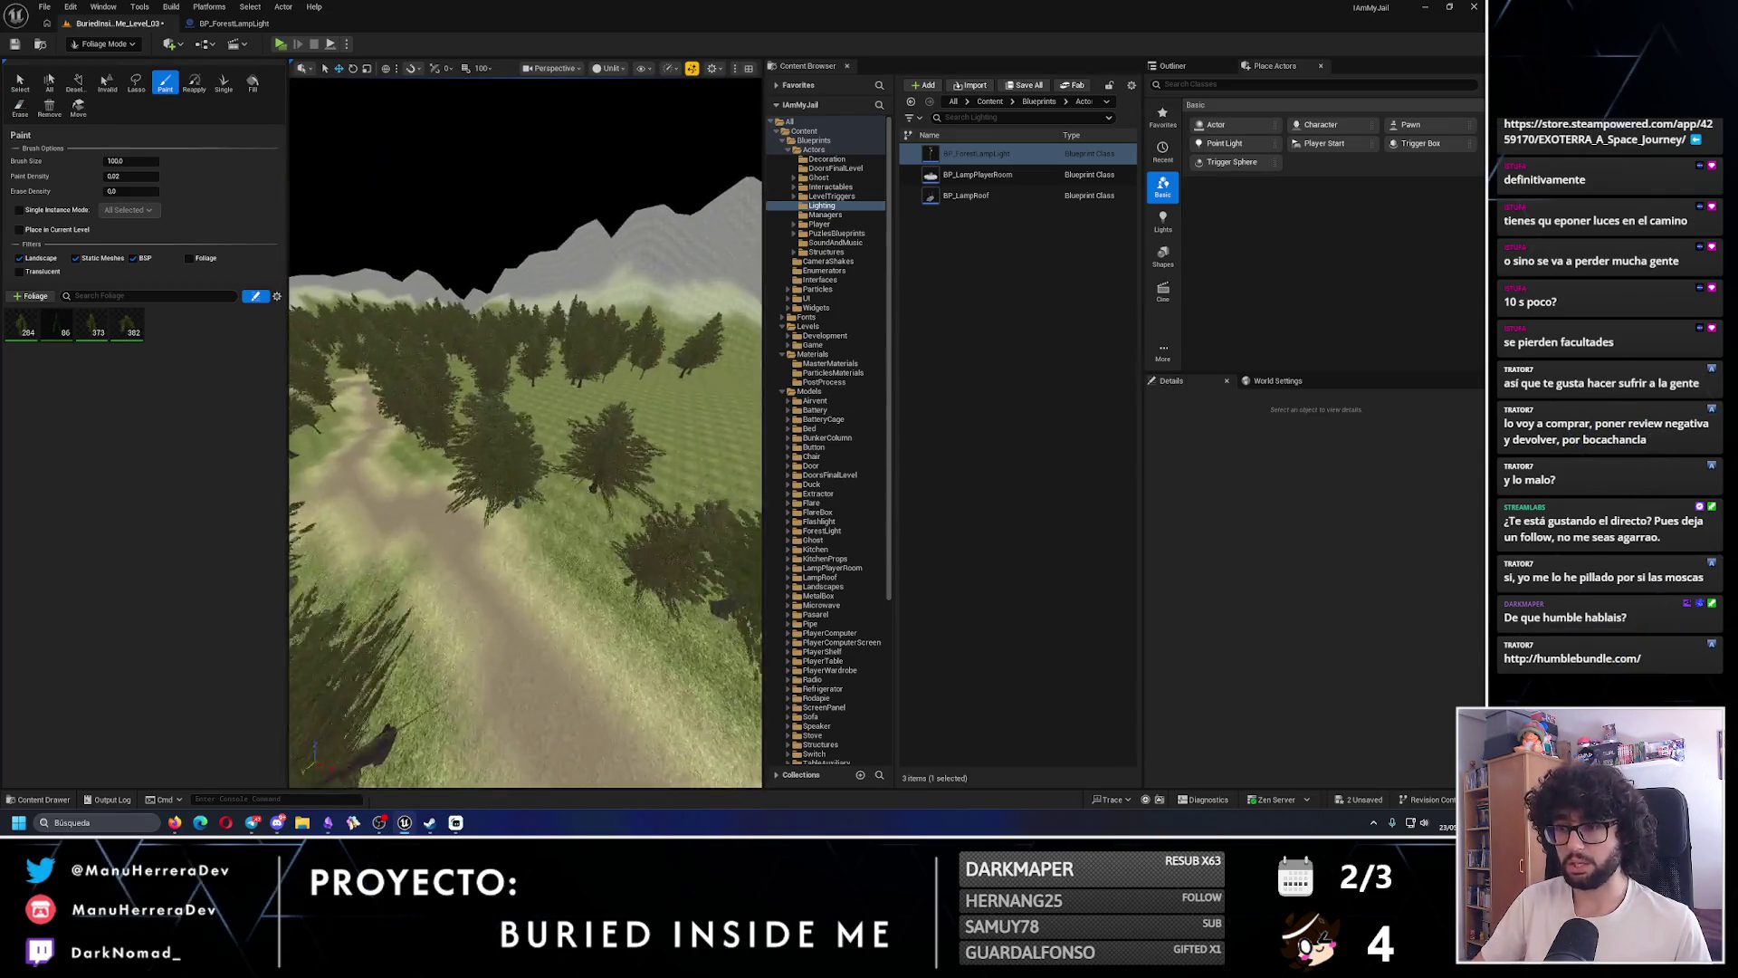
click(547, 491)
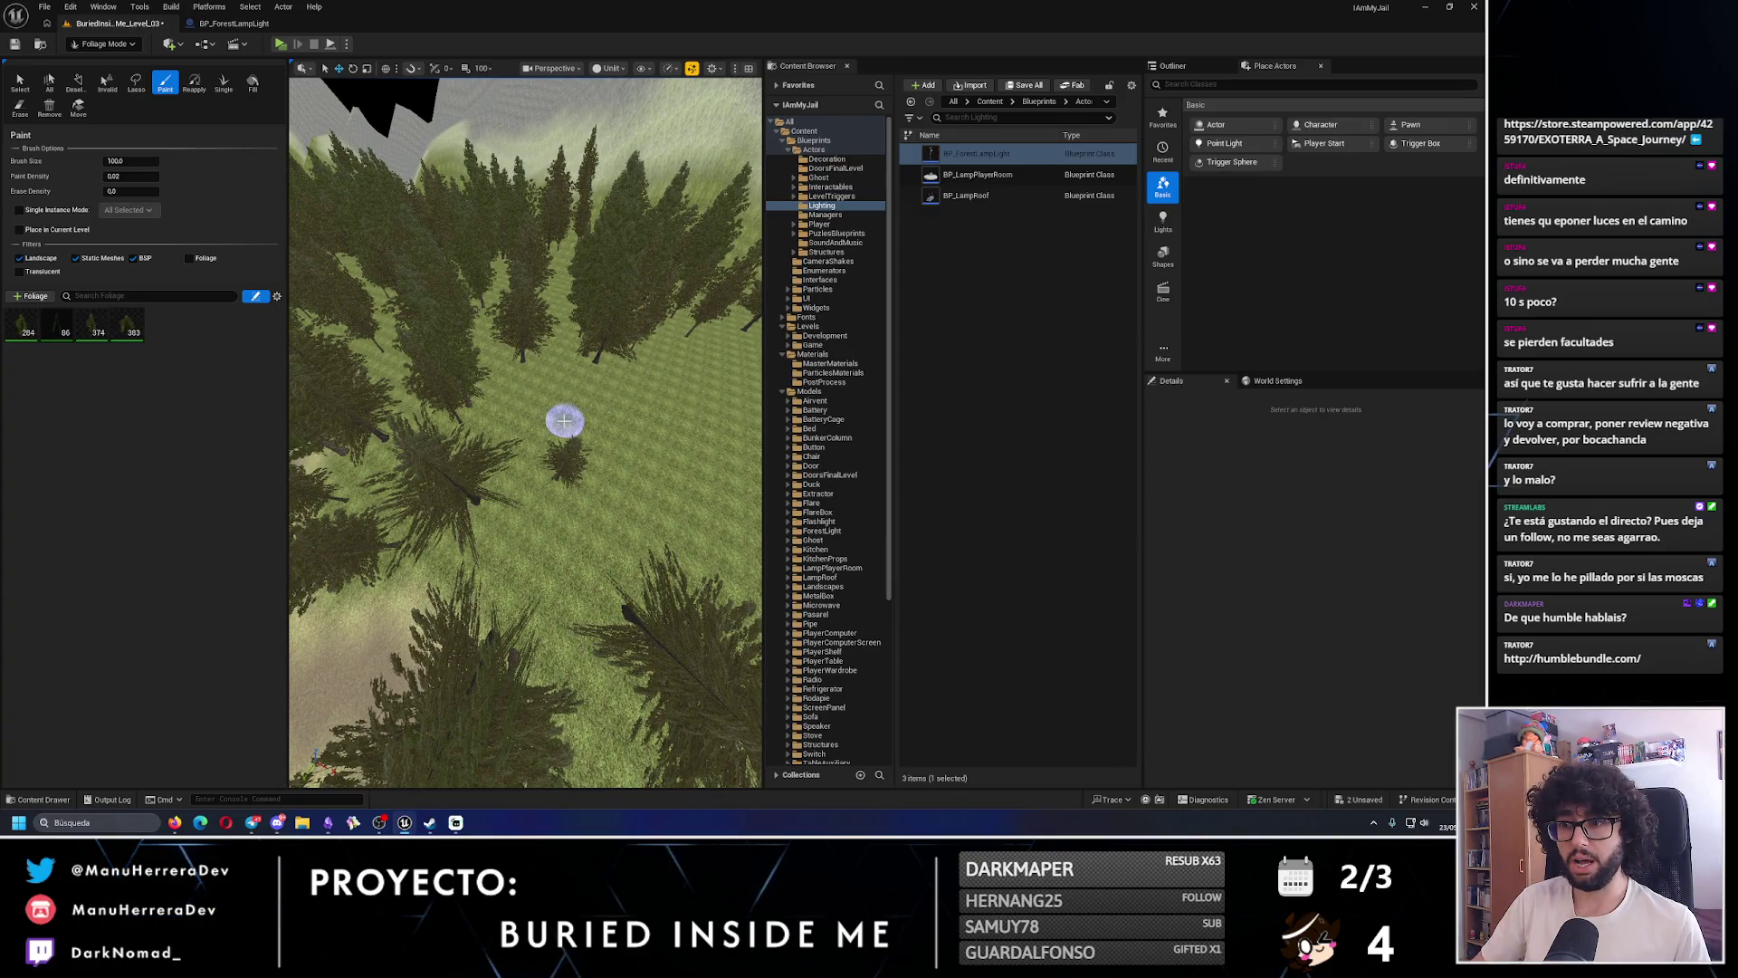
scroll(604, 471, down, 2)
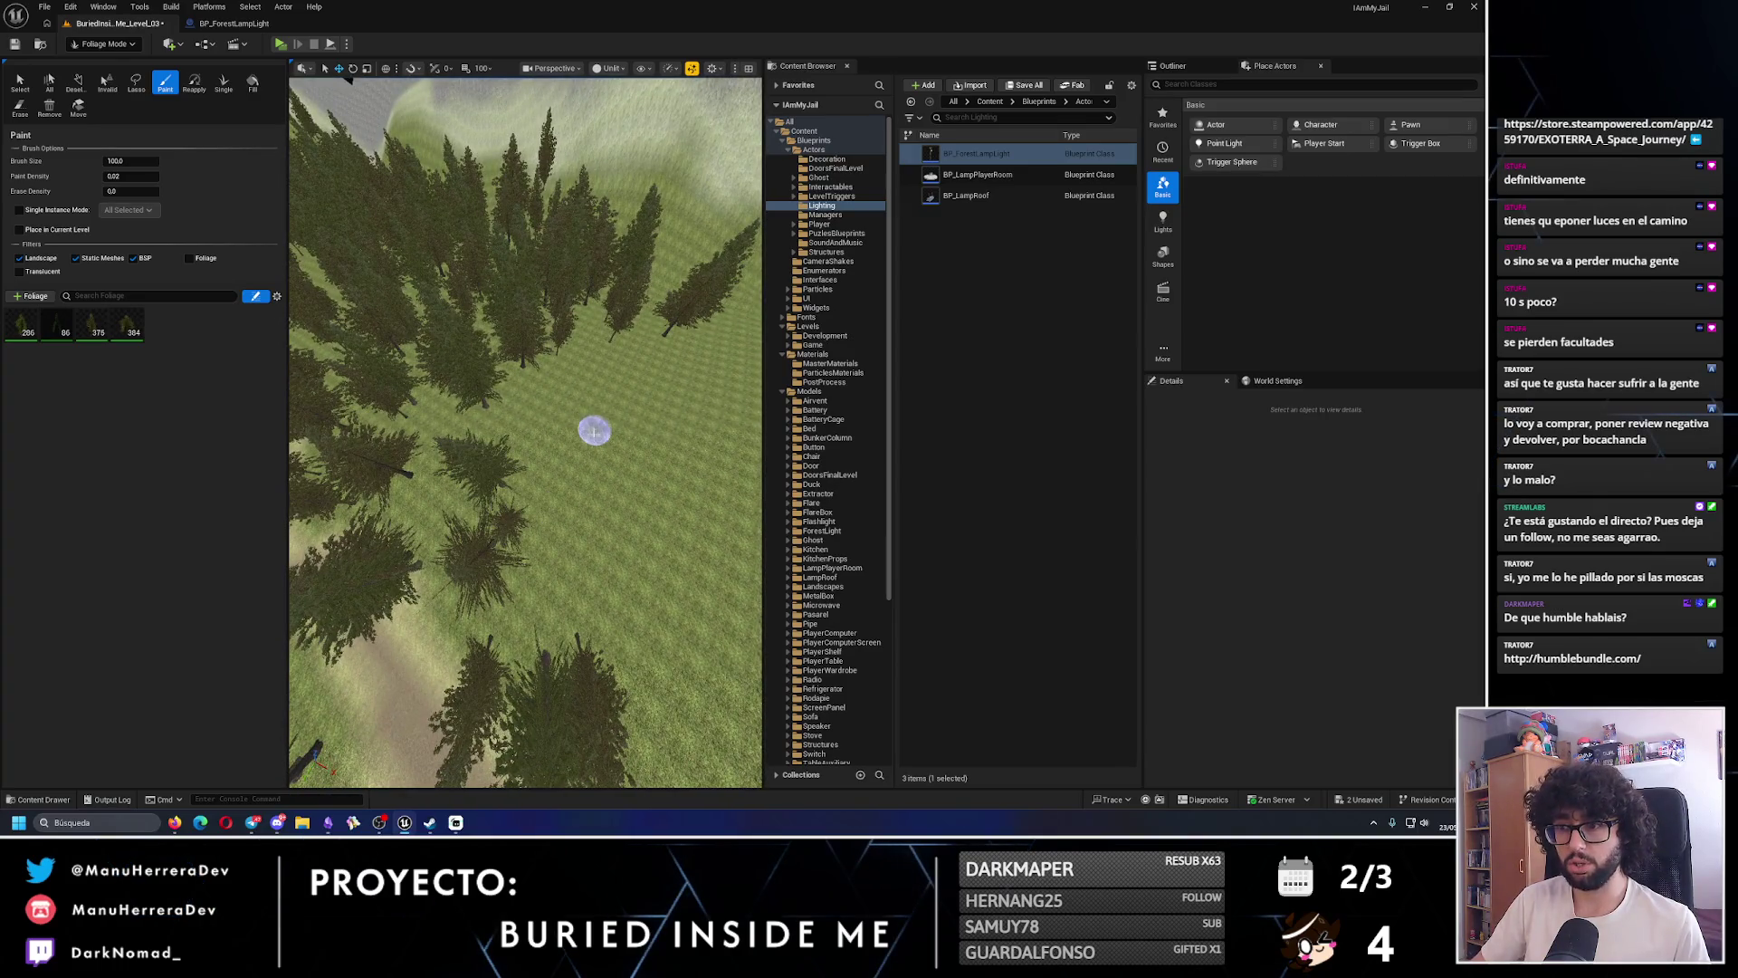
key(ctrl+z)
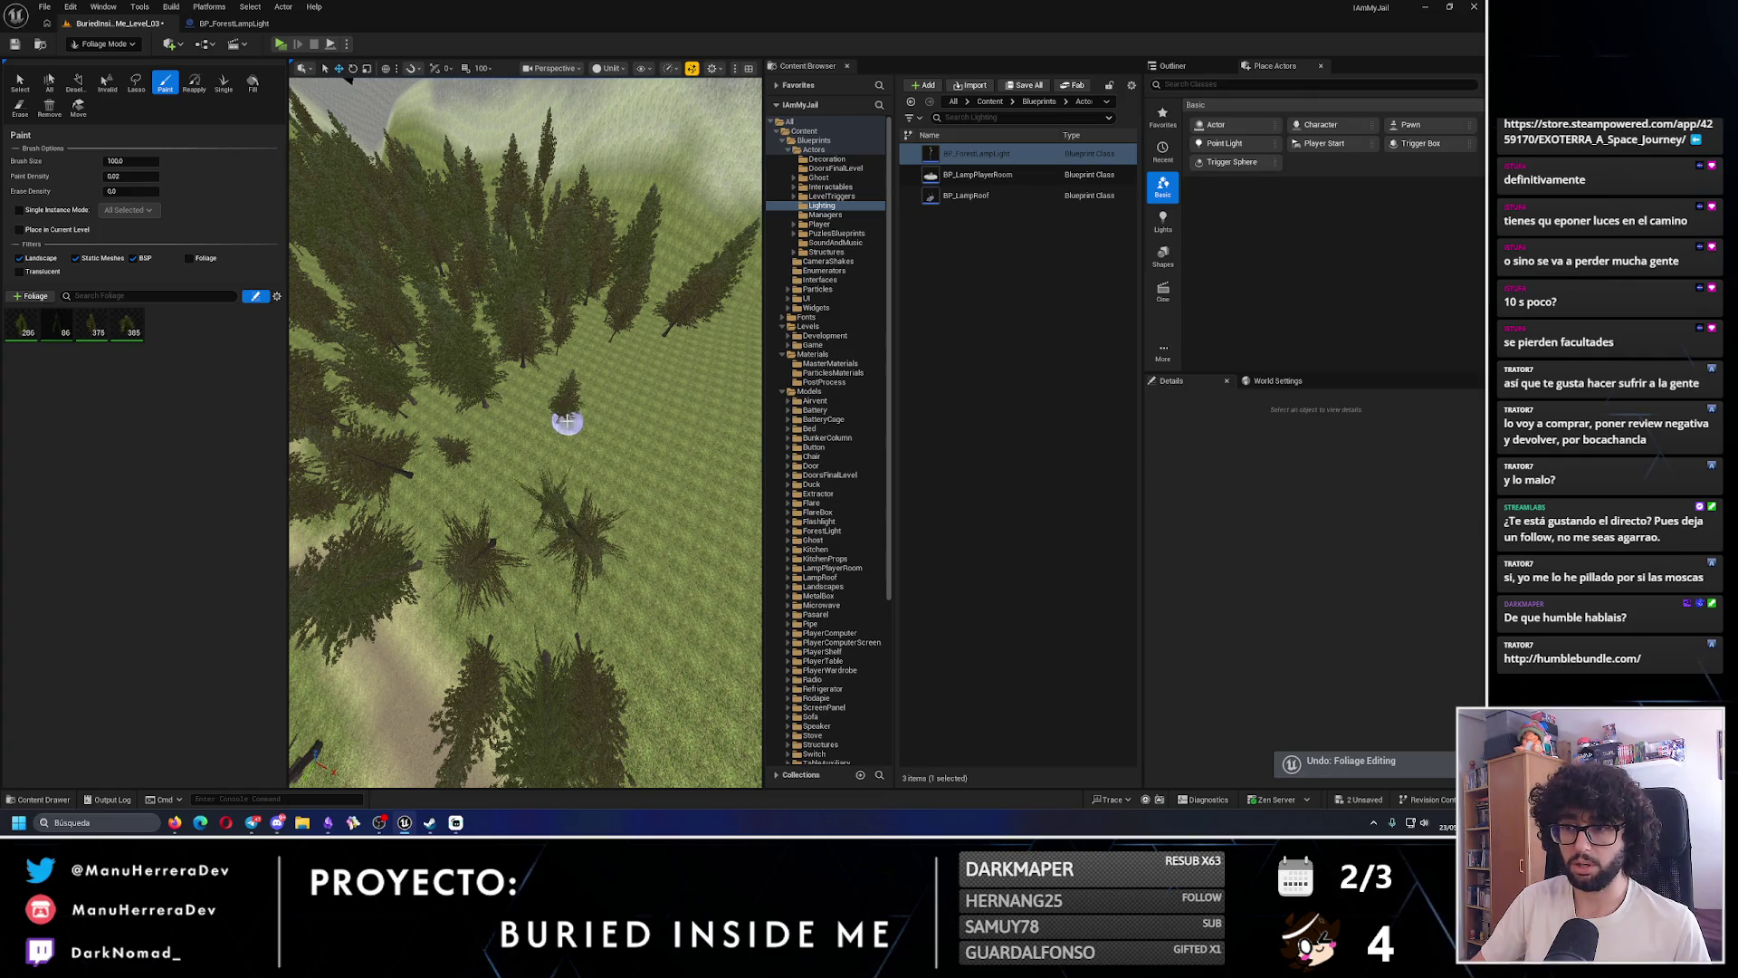
scroll(568, 421, up, 2)
scroll(552, 559, down, 3)
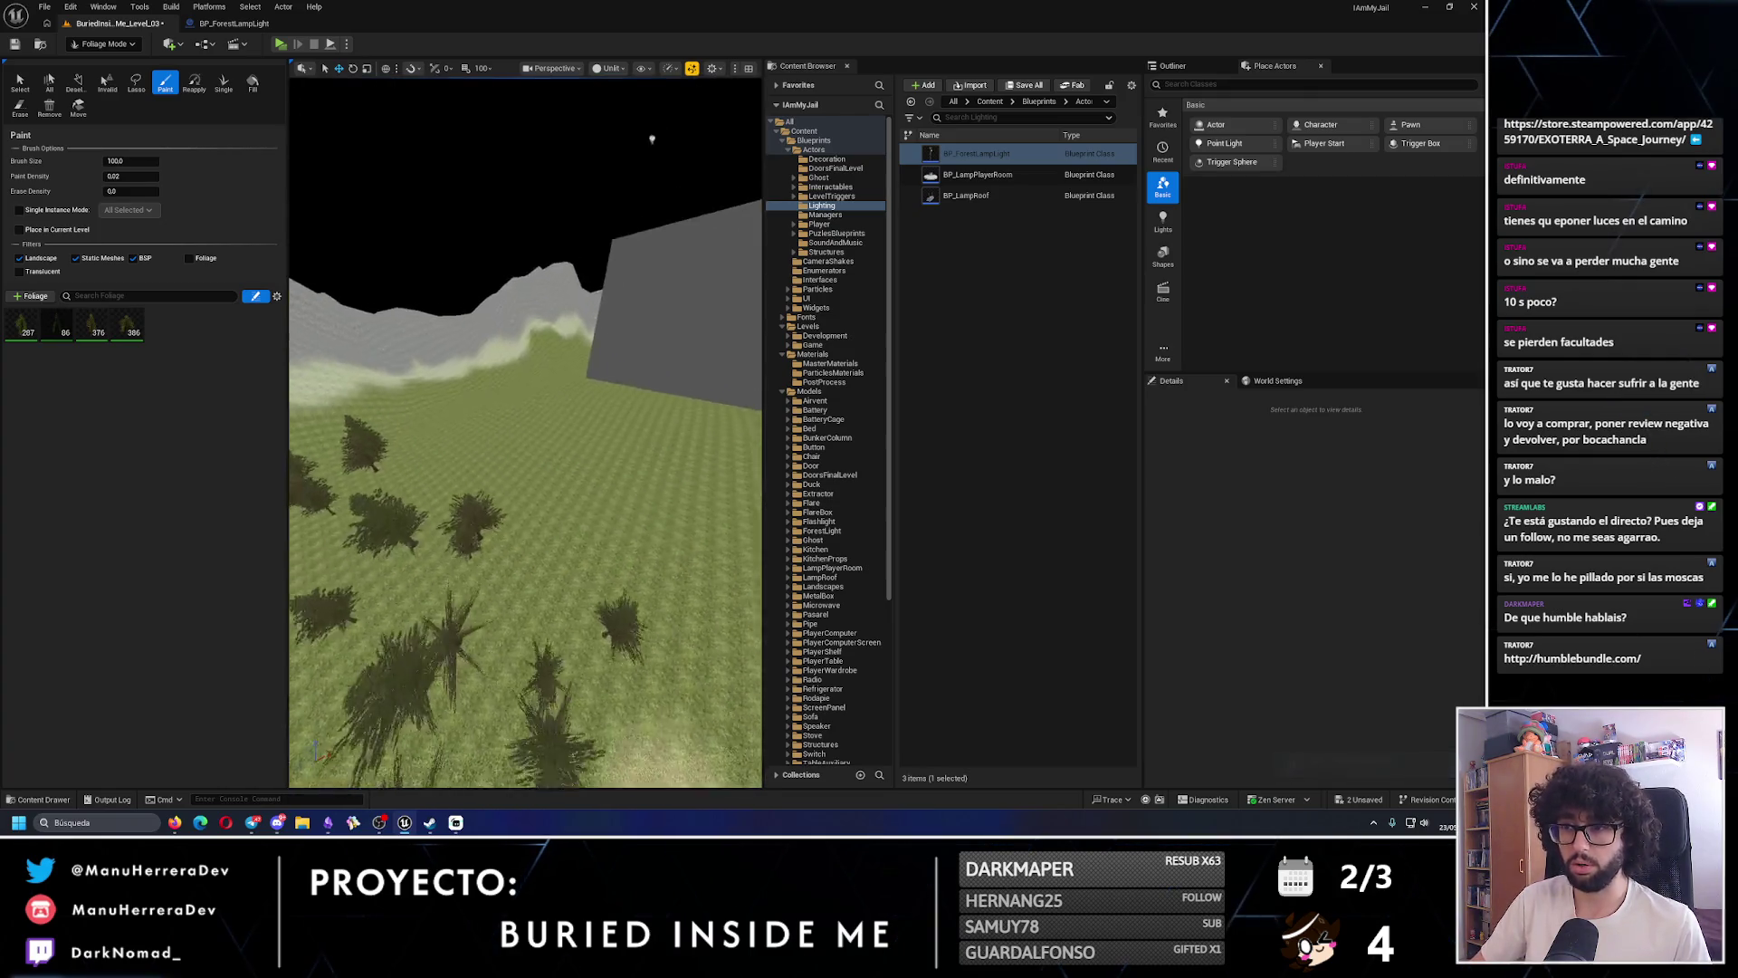
- Paint six more trees across the open grass, hillside, dirt path edge and near the grey wall
click(483, 499)
scroll(505, 453, up, 3)
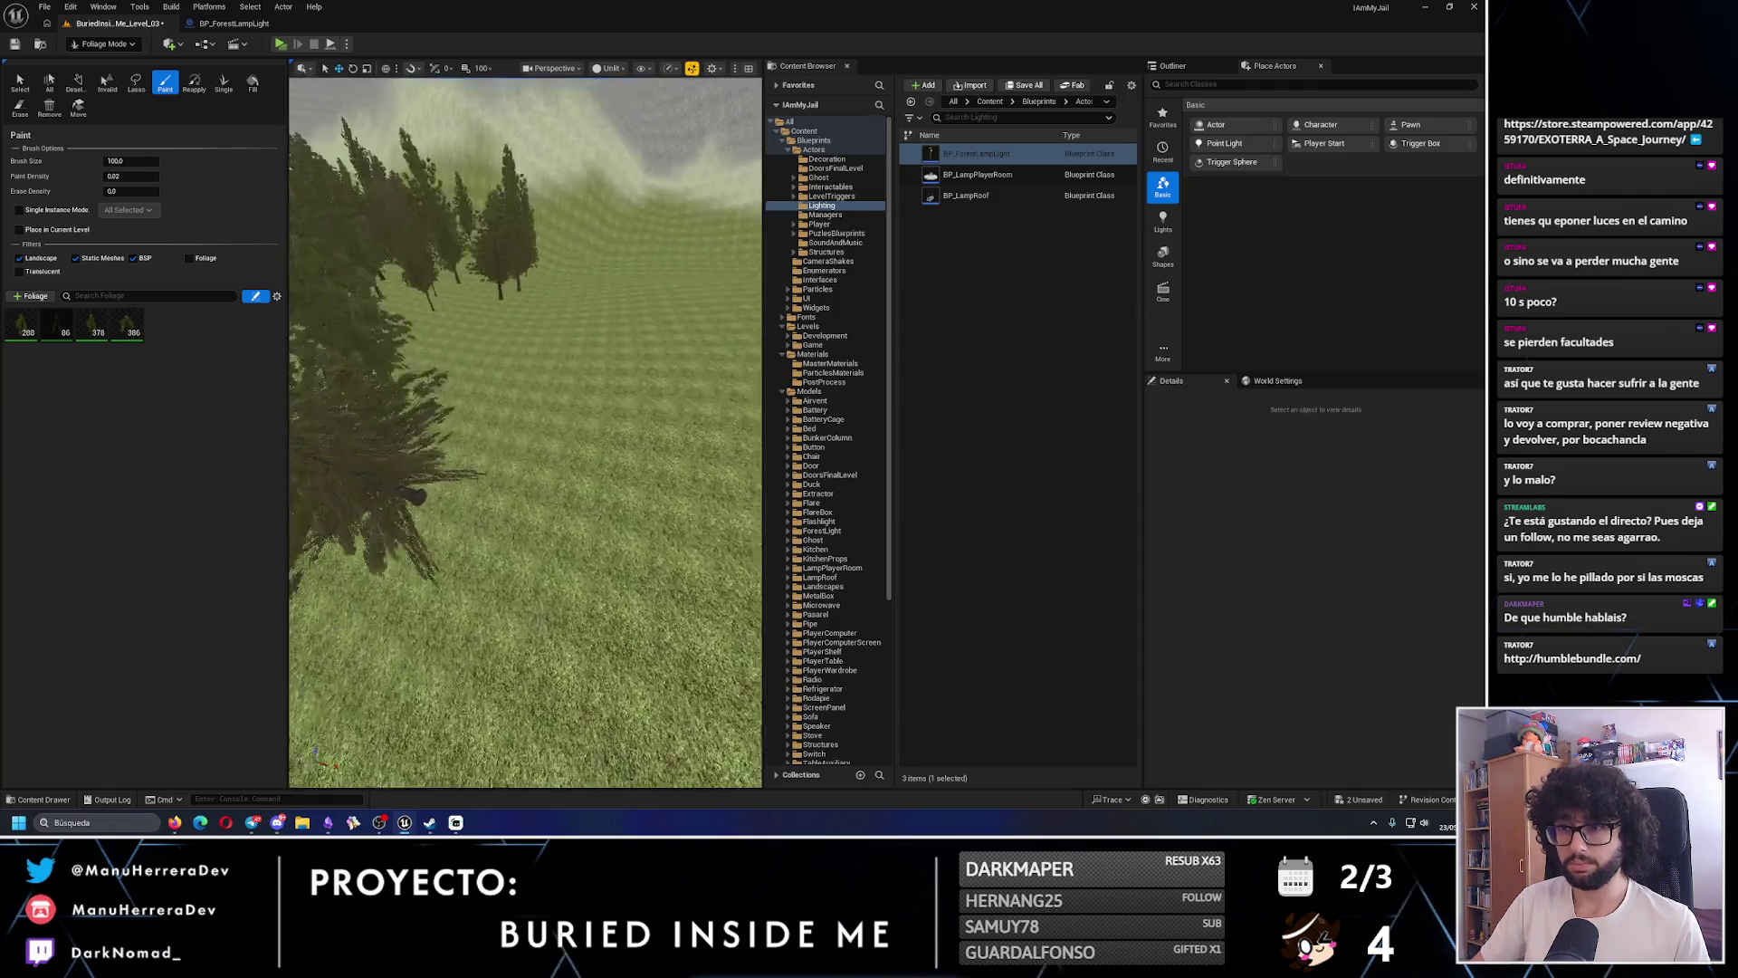
scroll(520, 453, down, 3)
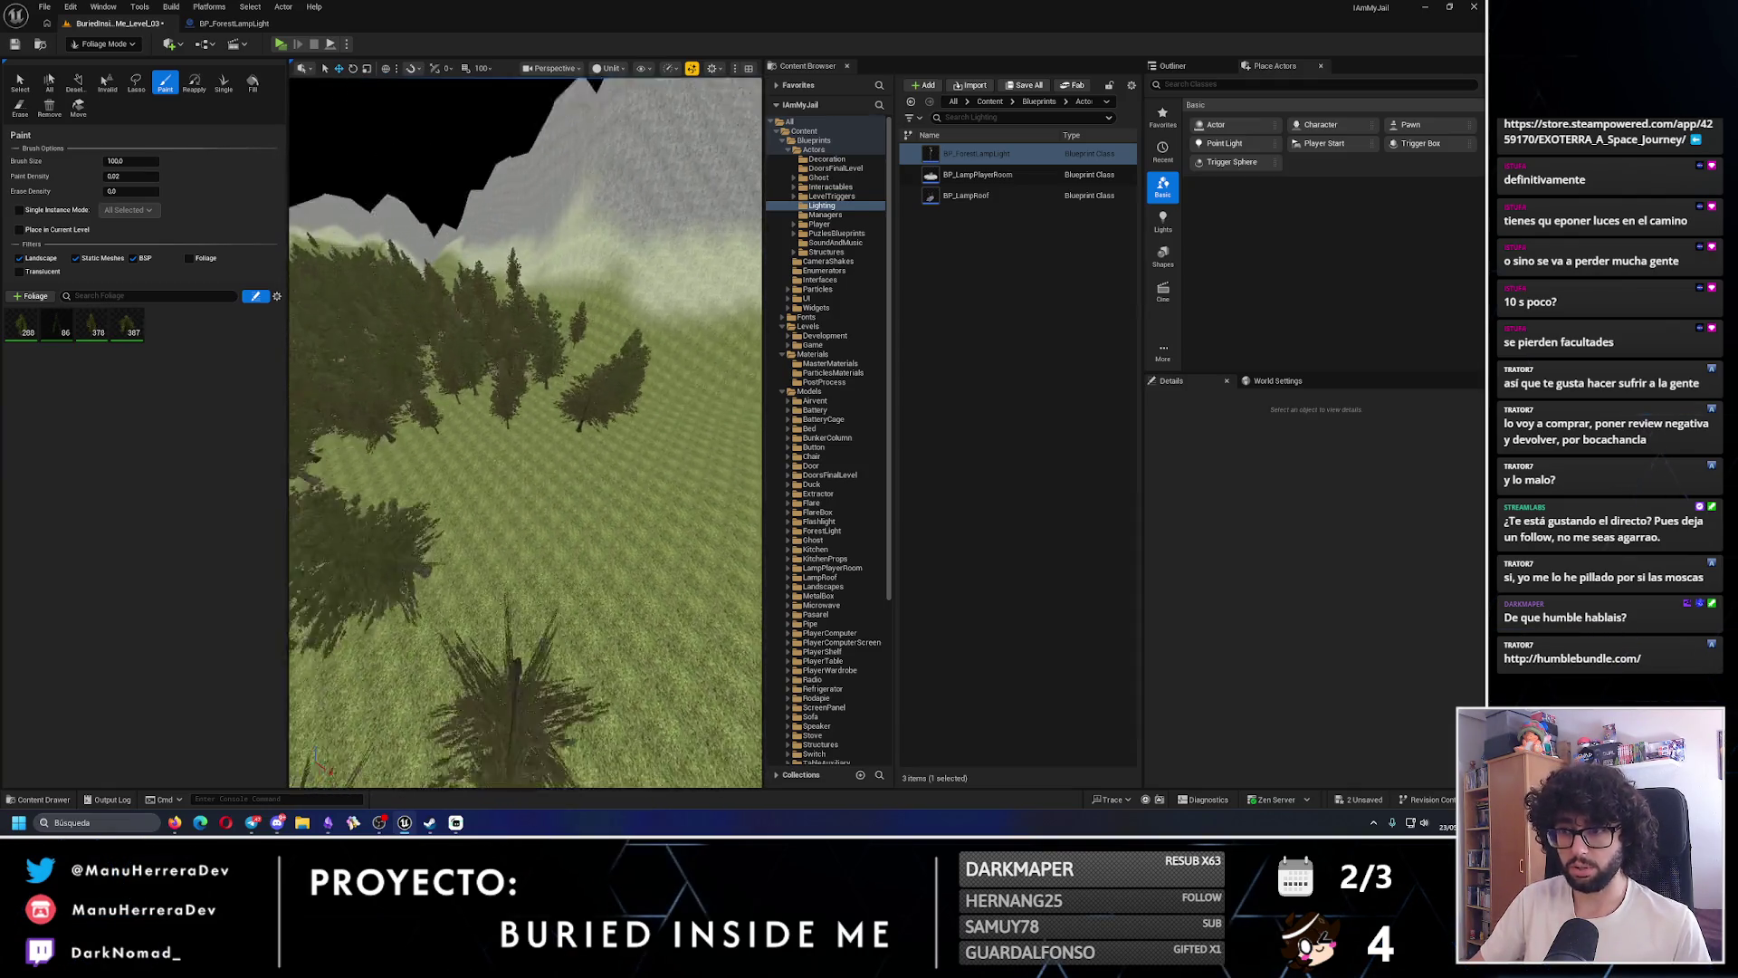
scroll(465, 512, up, 3)
scroll(507, 453, down, 3)
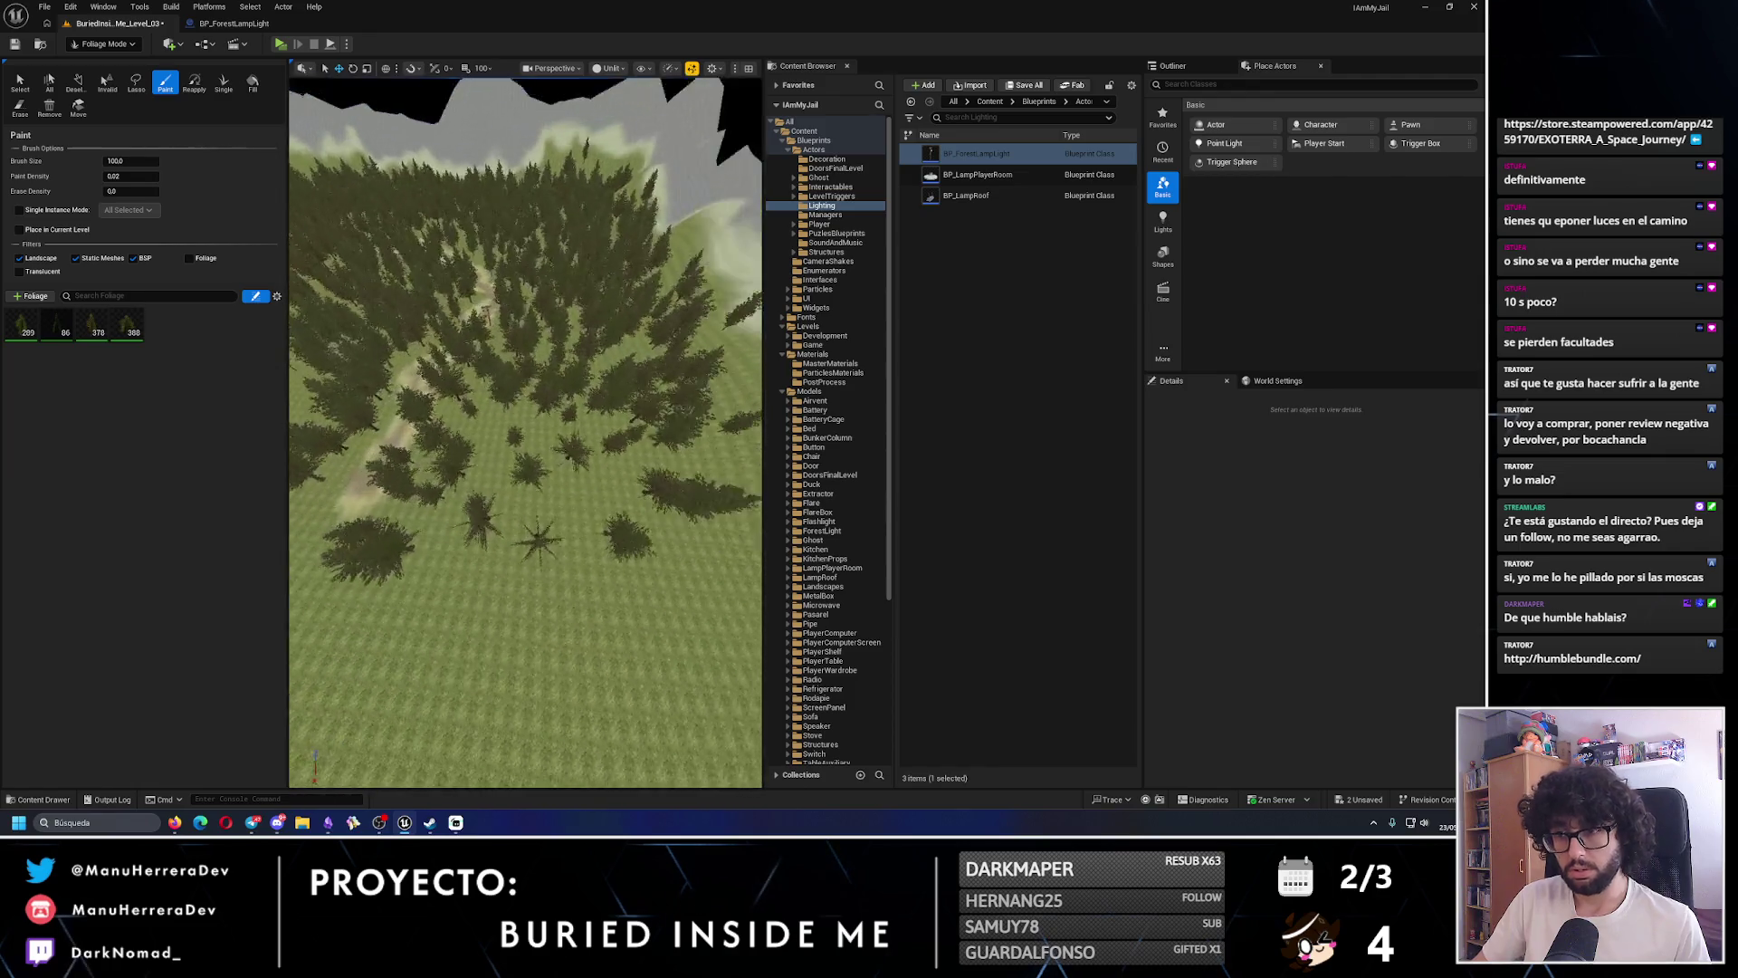
click(589, 504)
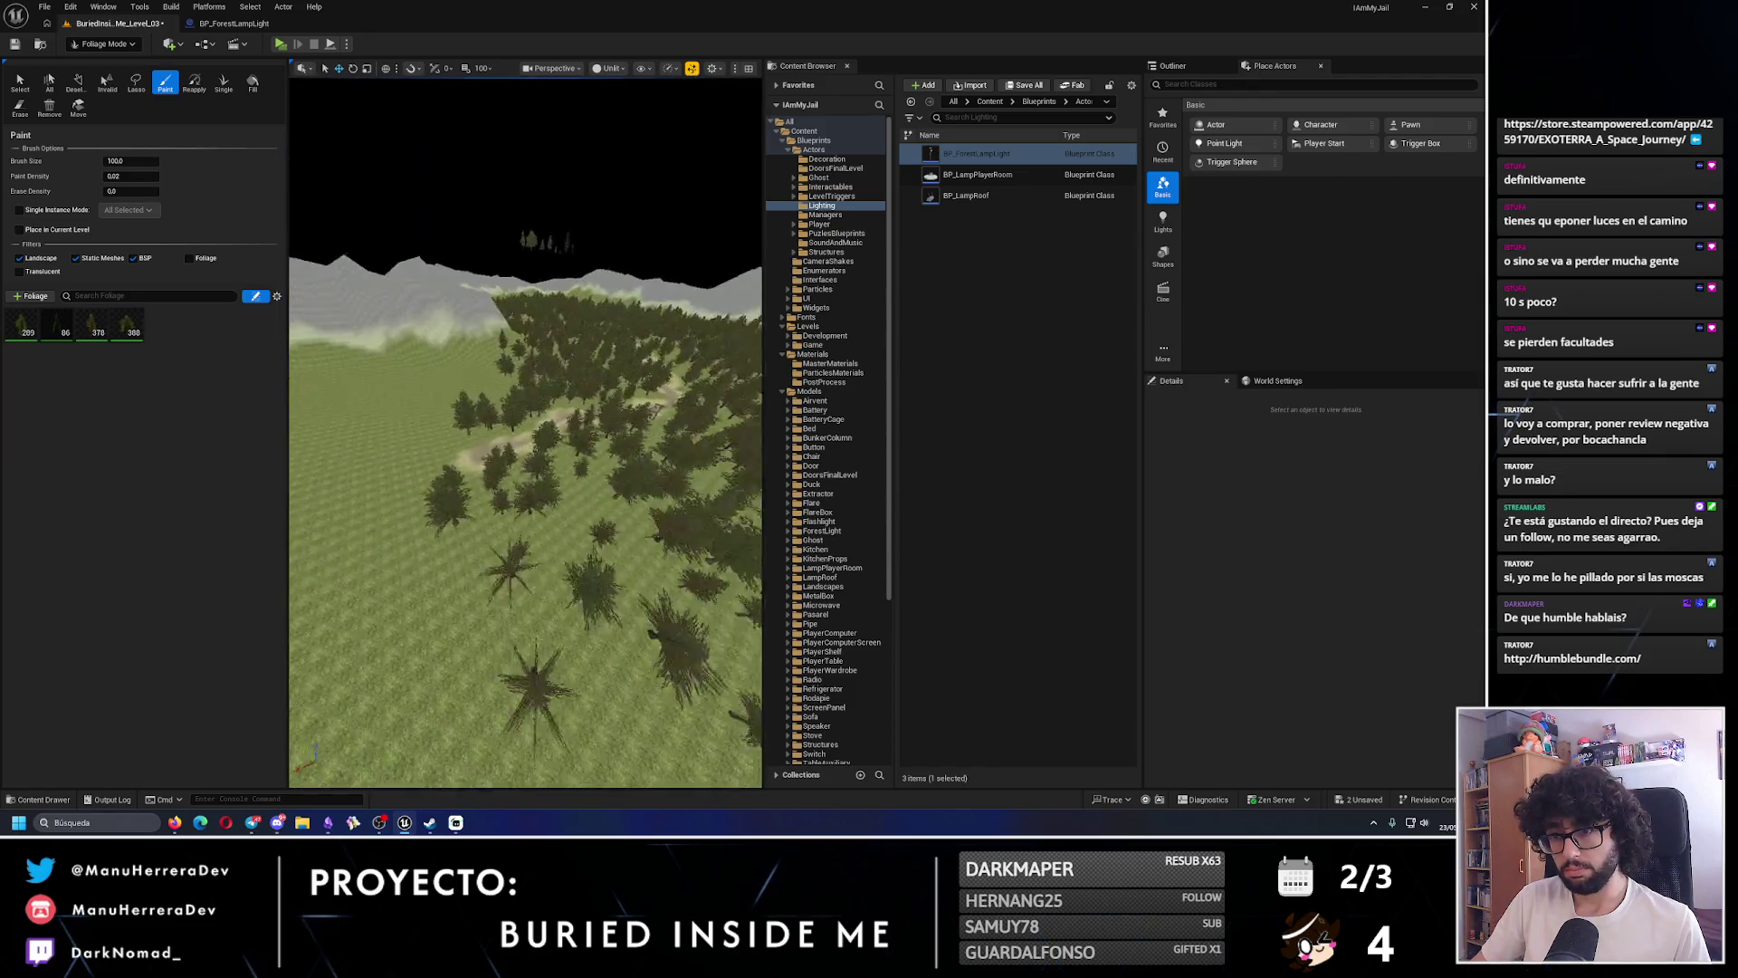
scroll(525, 453, up, 3)
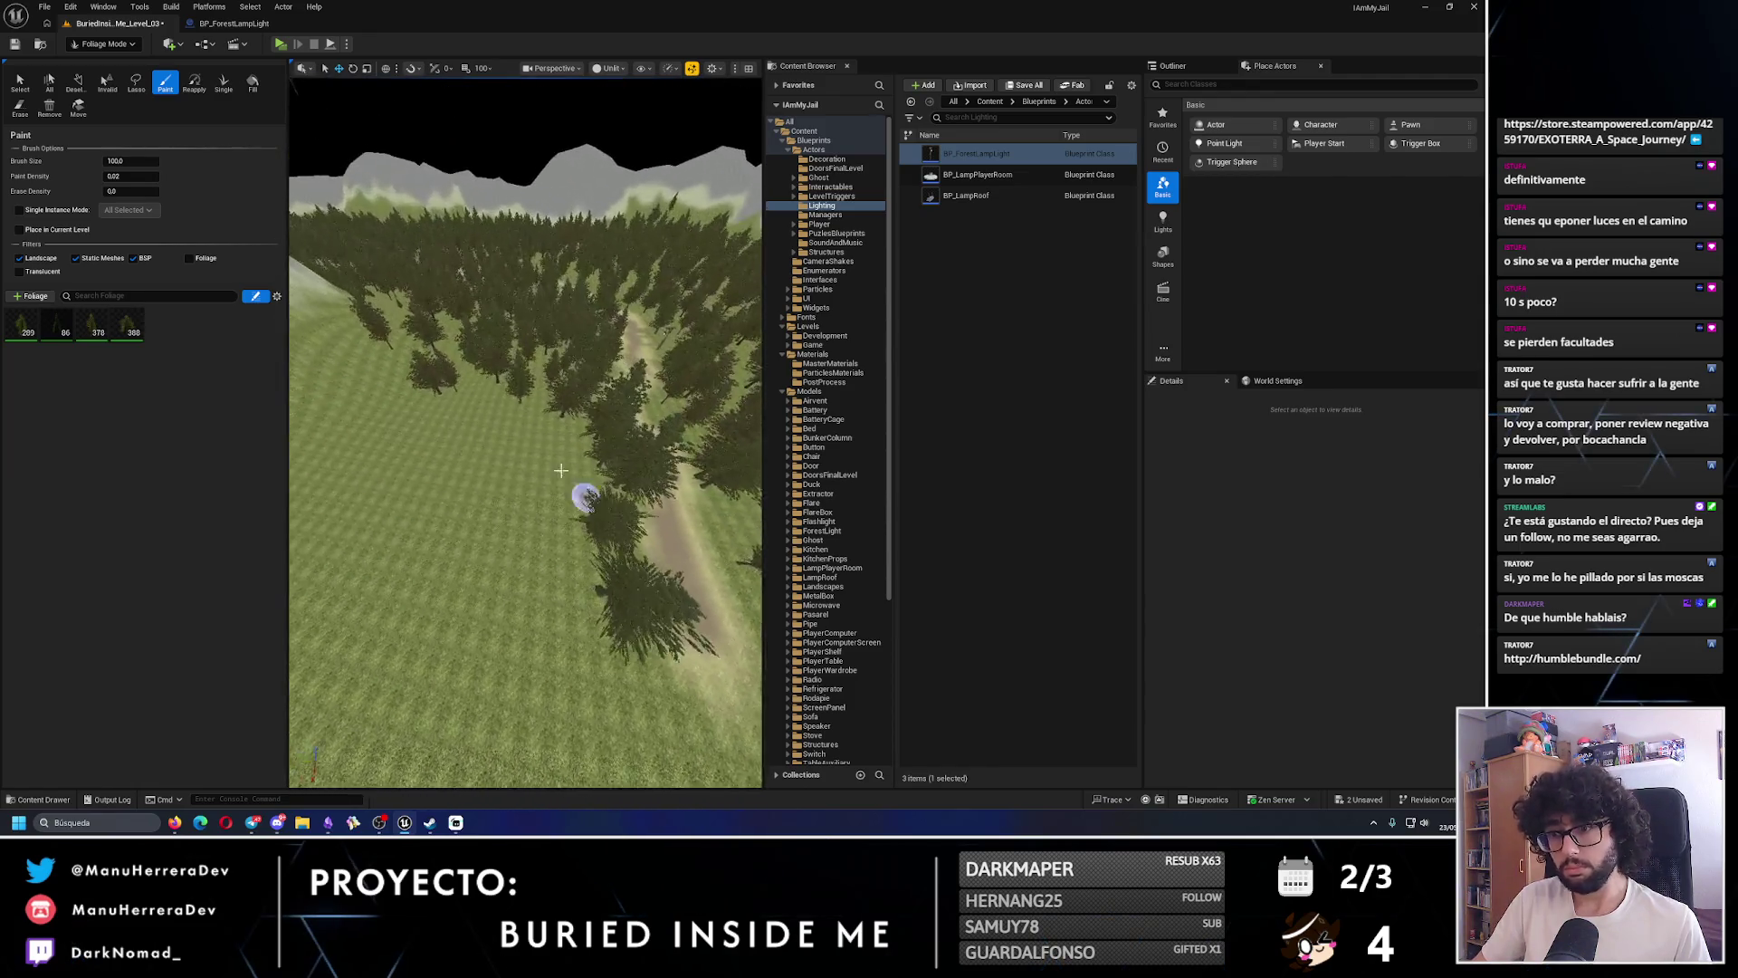
click(530, 457)
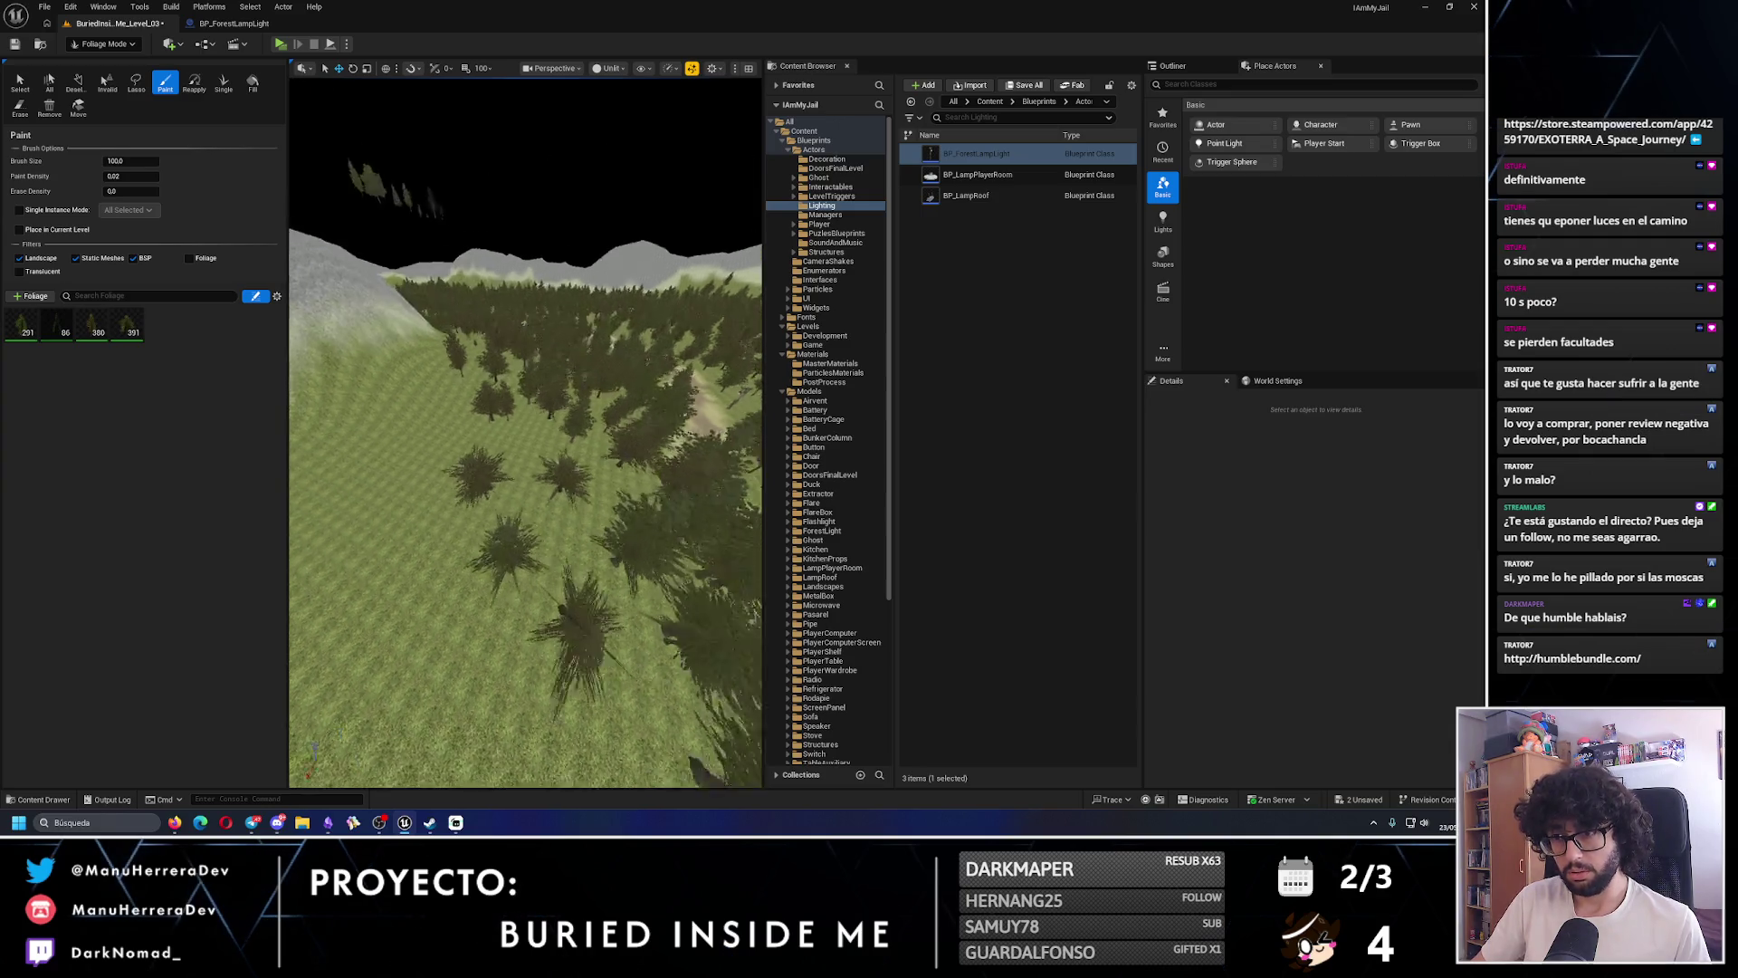
scroll(446, 574, down, 2)
scroll(534, 453, up, 2)
click(534, 452)
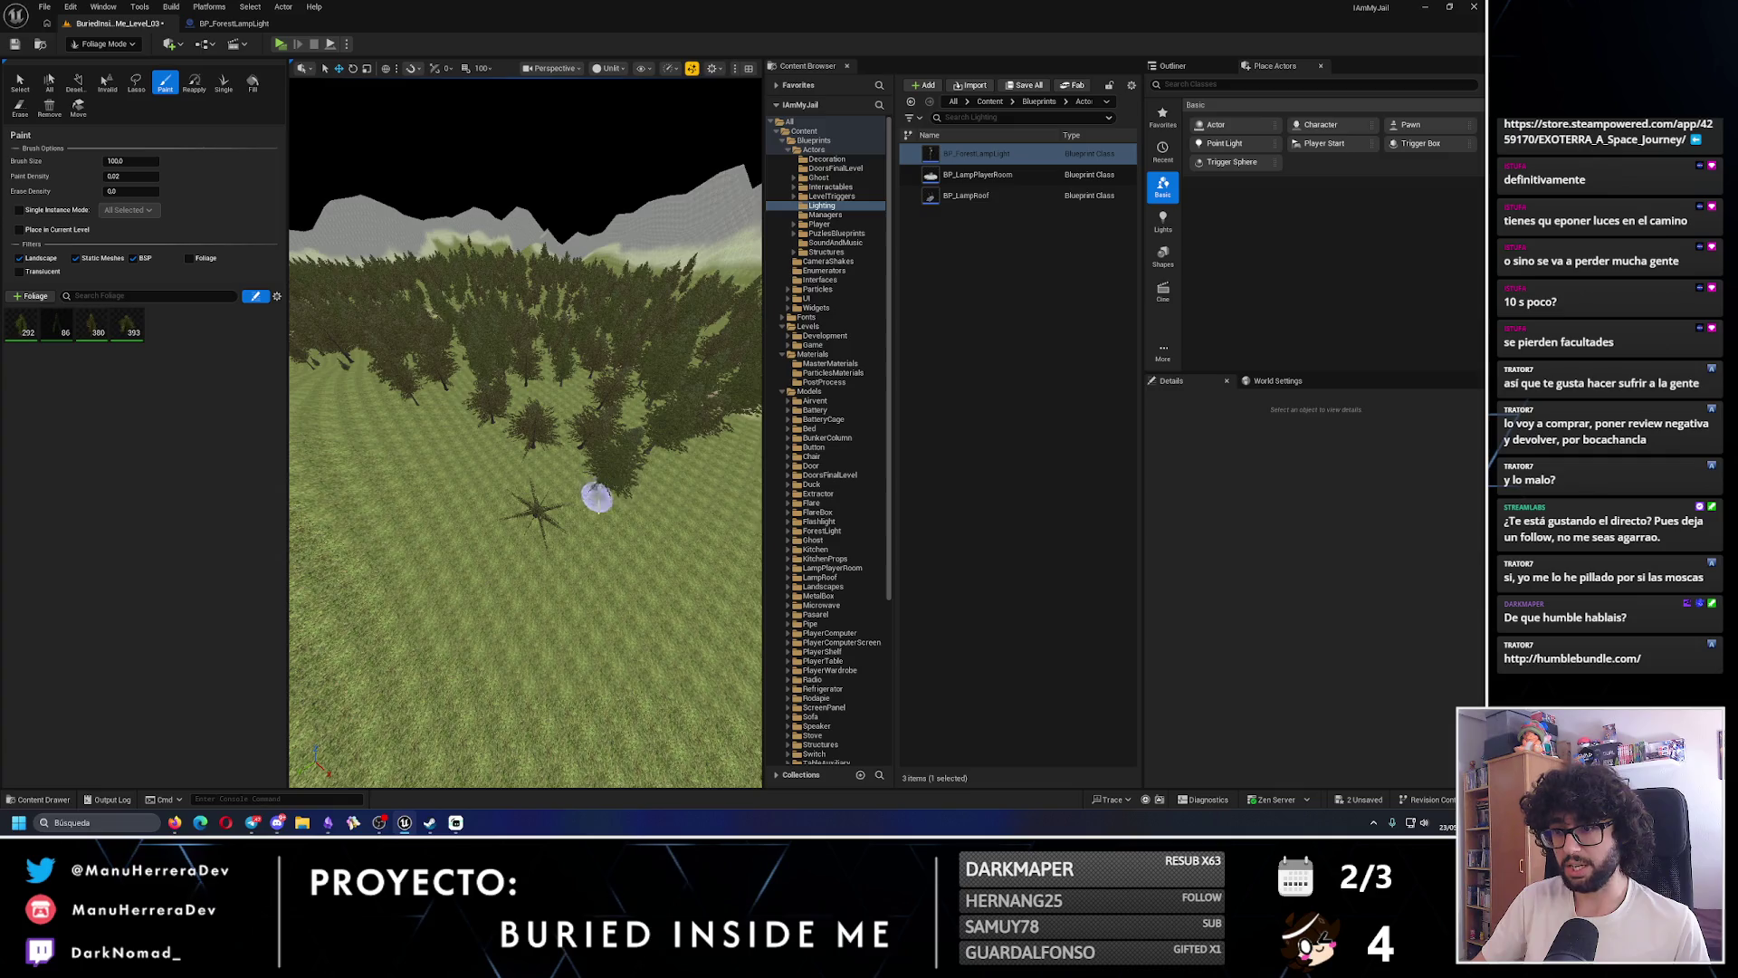
scroll(579, 543, up, 3)
scroll(556, 586, up, 4)
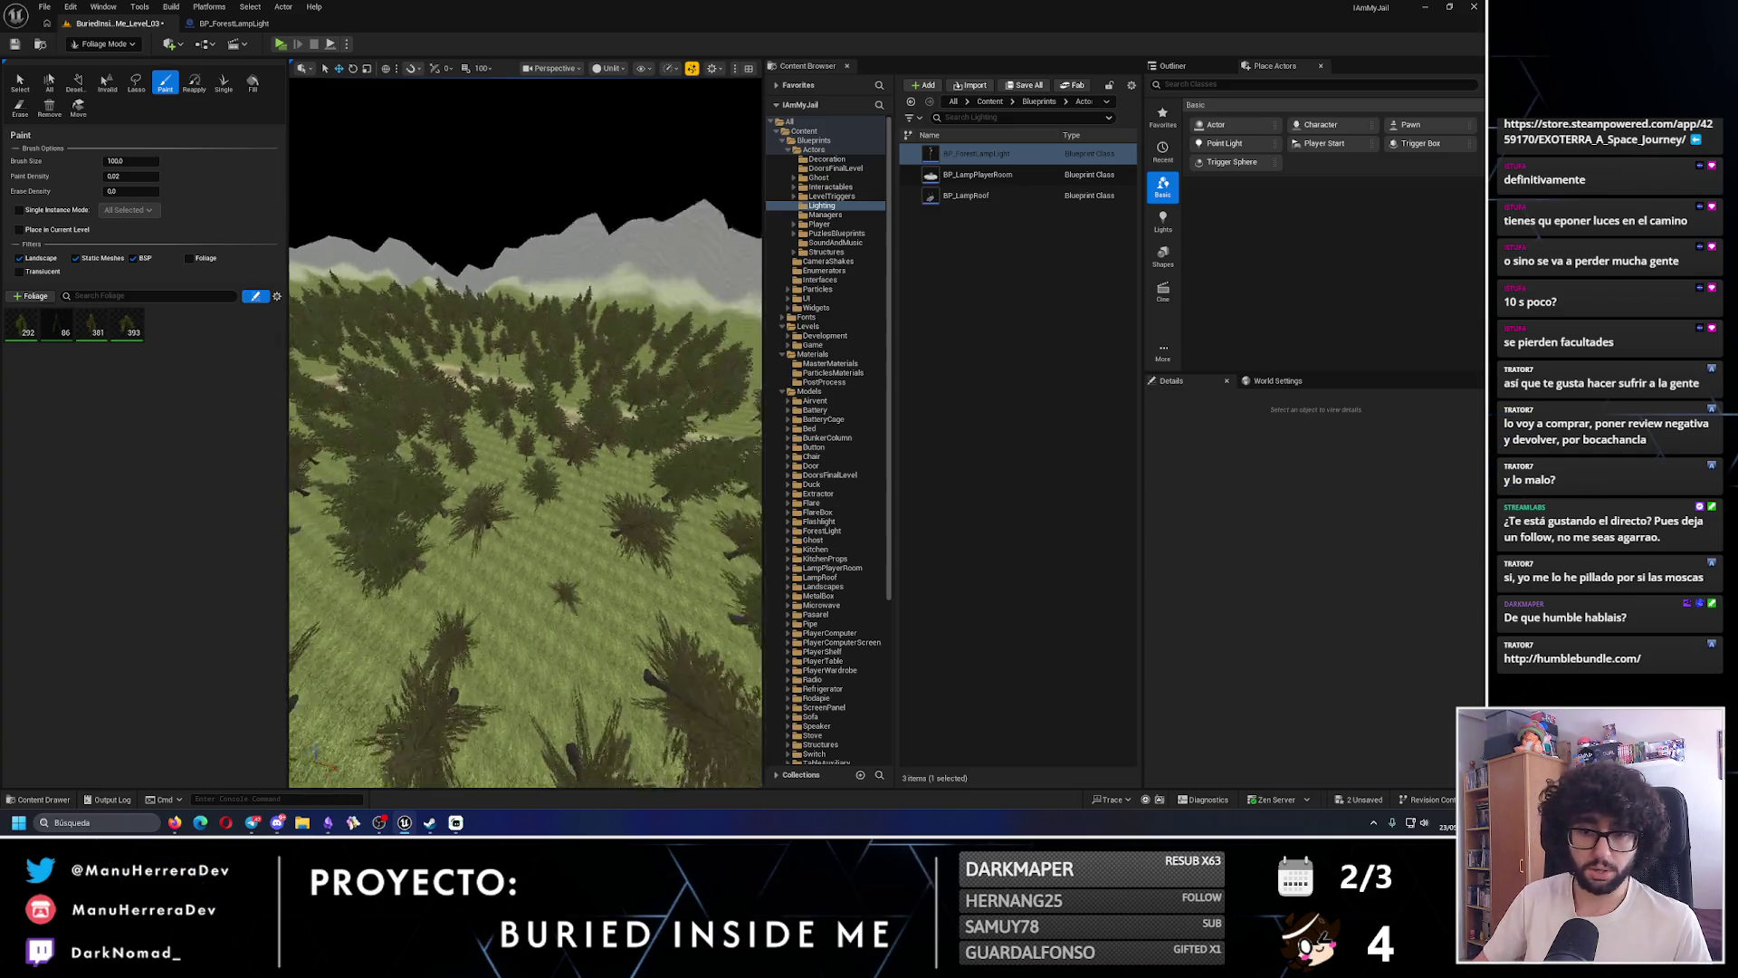
click(531, 602)
scroll(505, 673, up, 3)
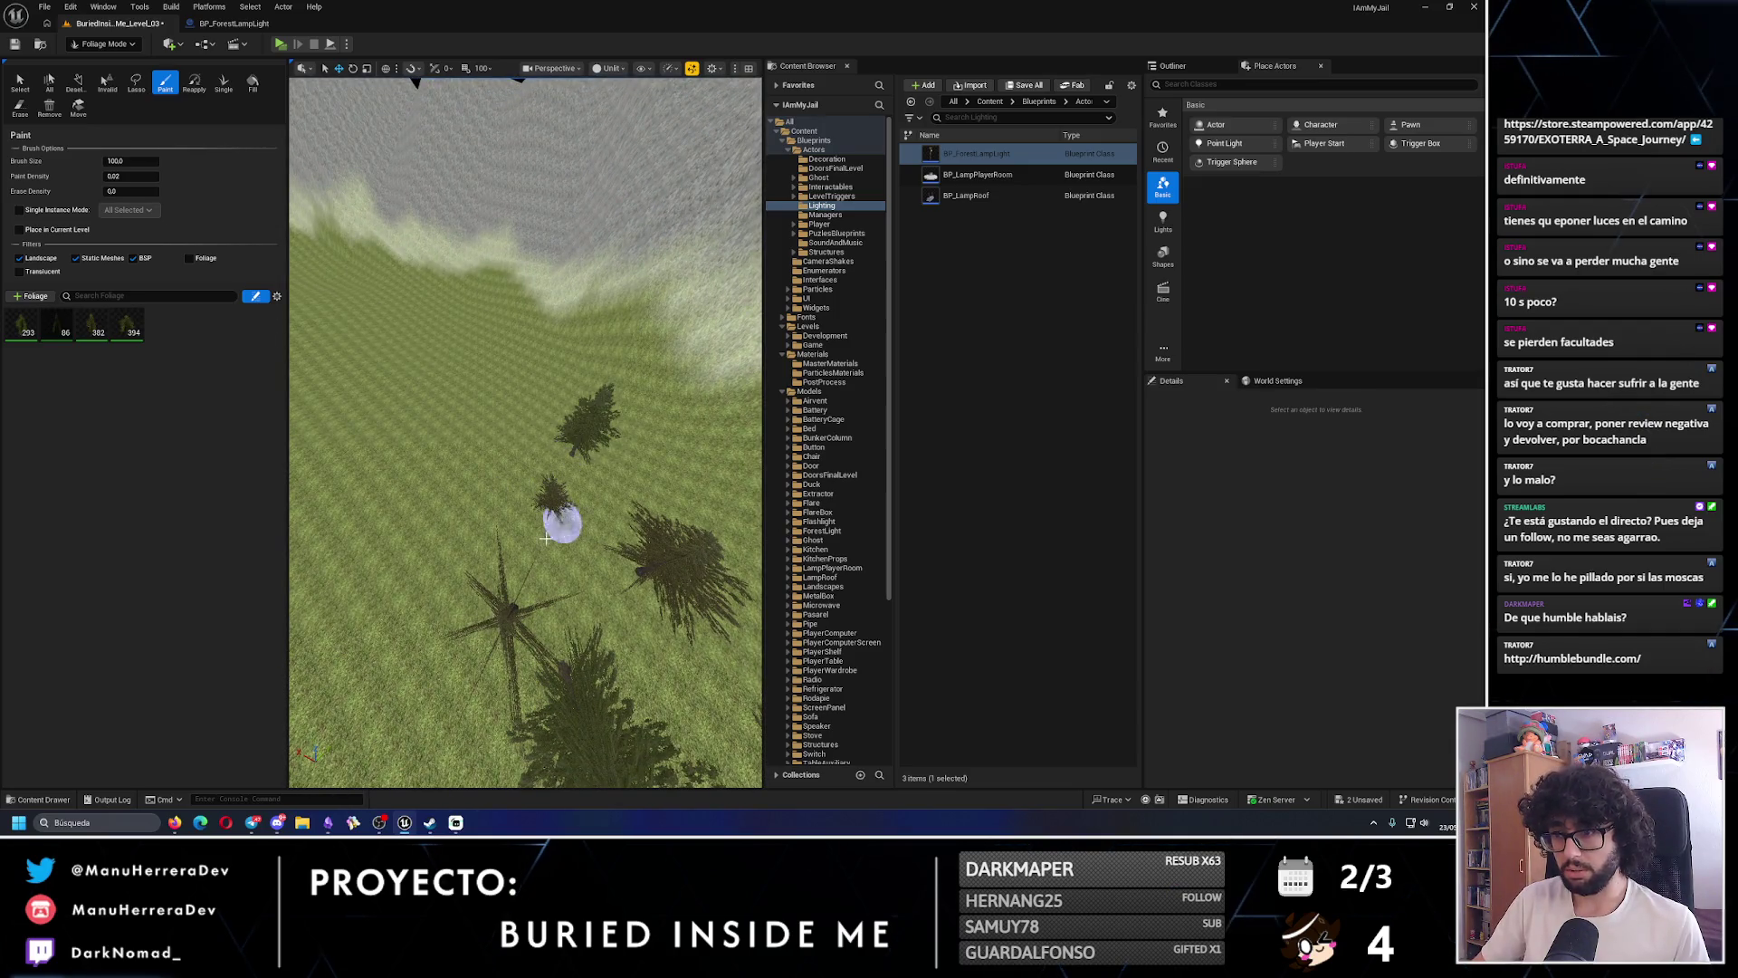
scroll(543, 547, up, 3)
click(502, 541)
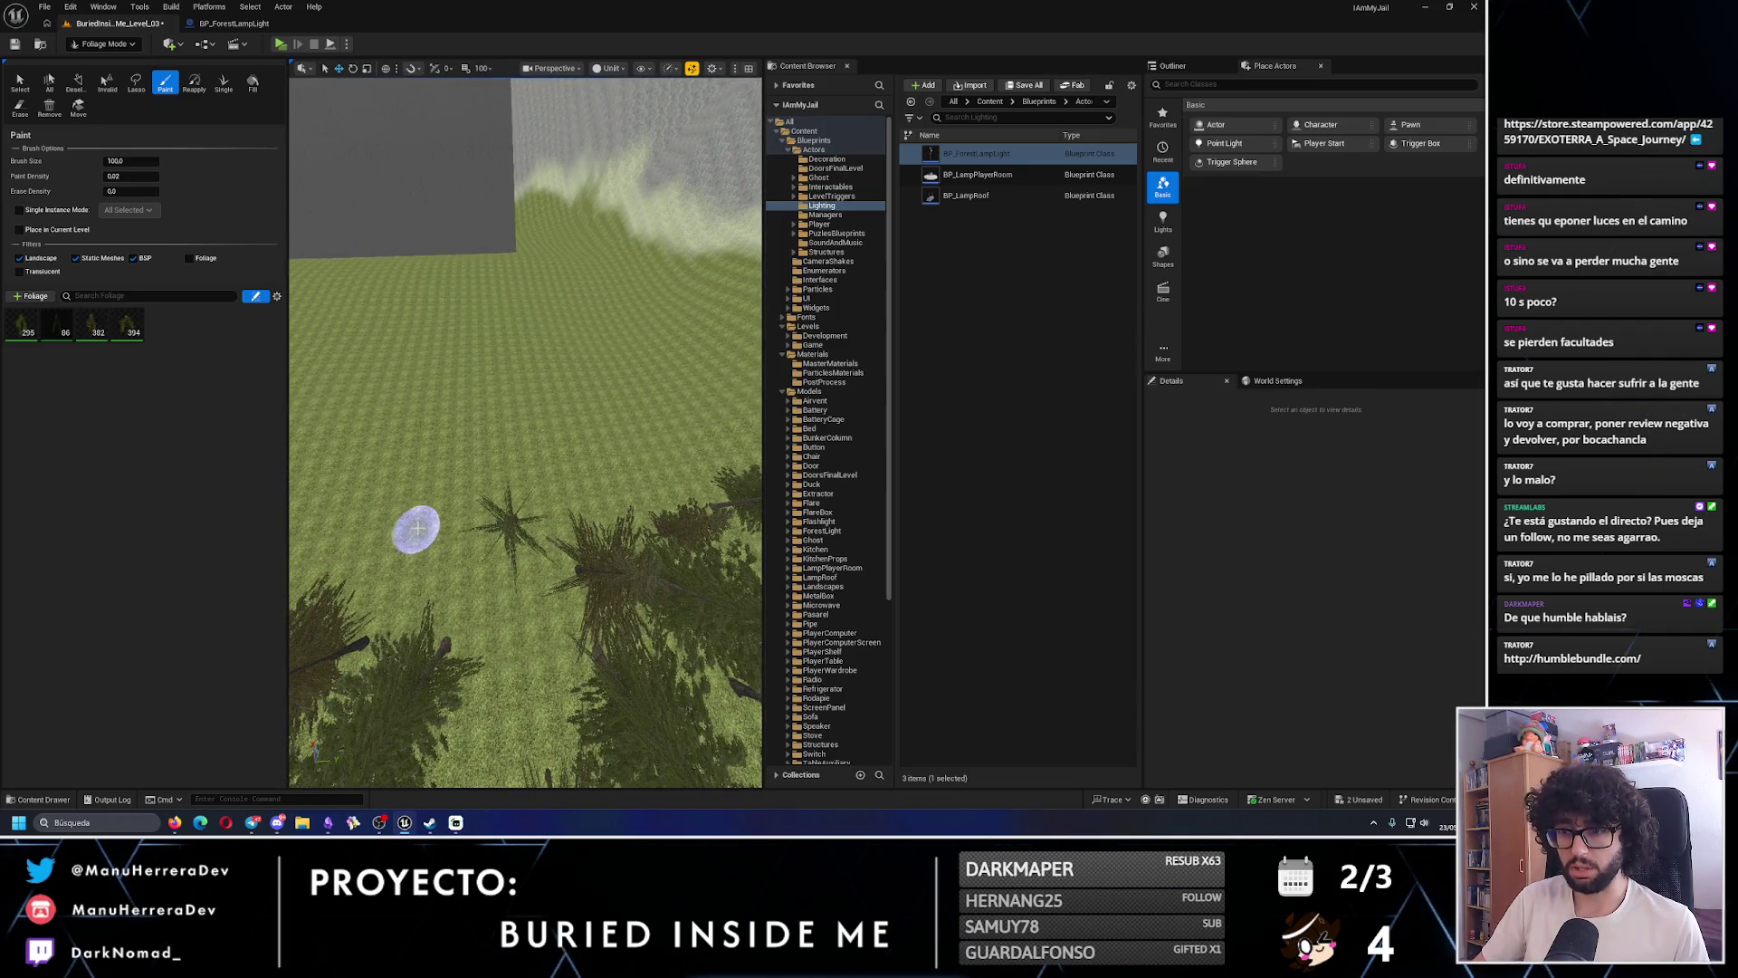
scroll(417, 529, up, 3)
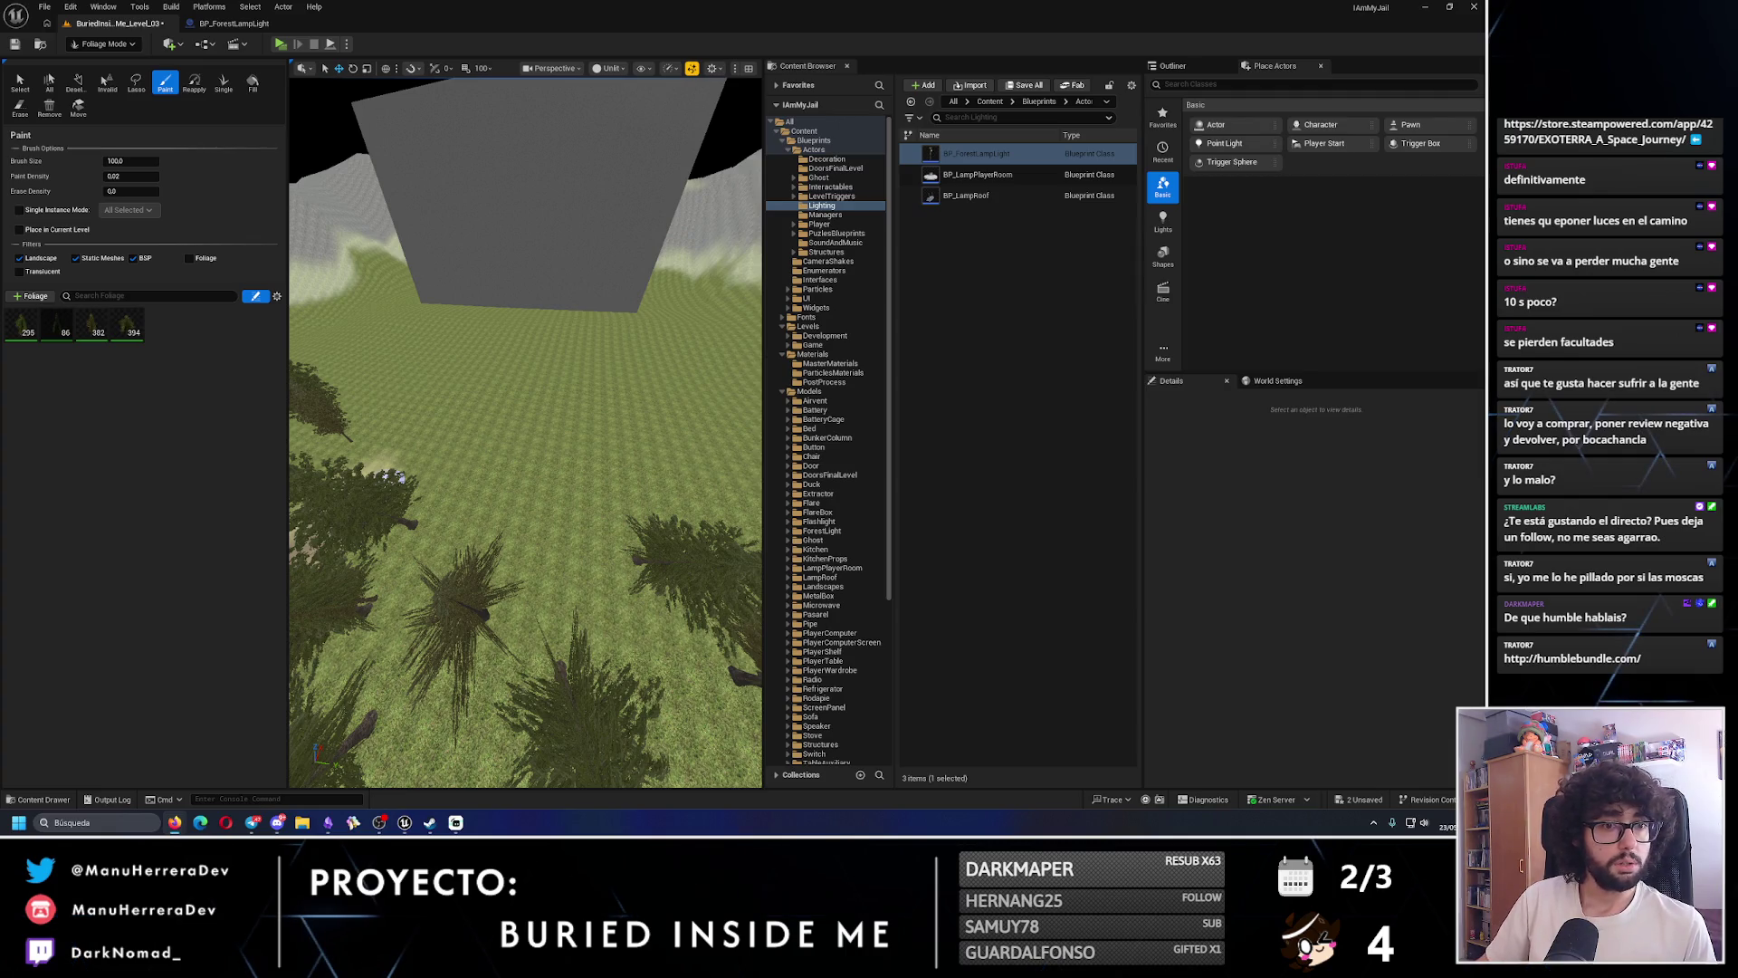
click(1572, 658)
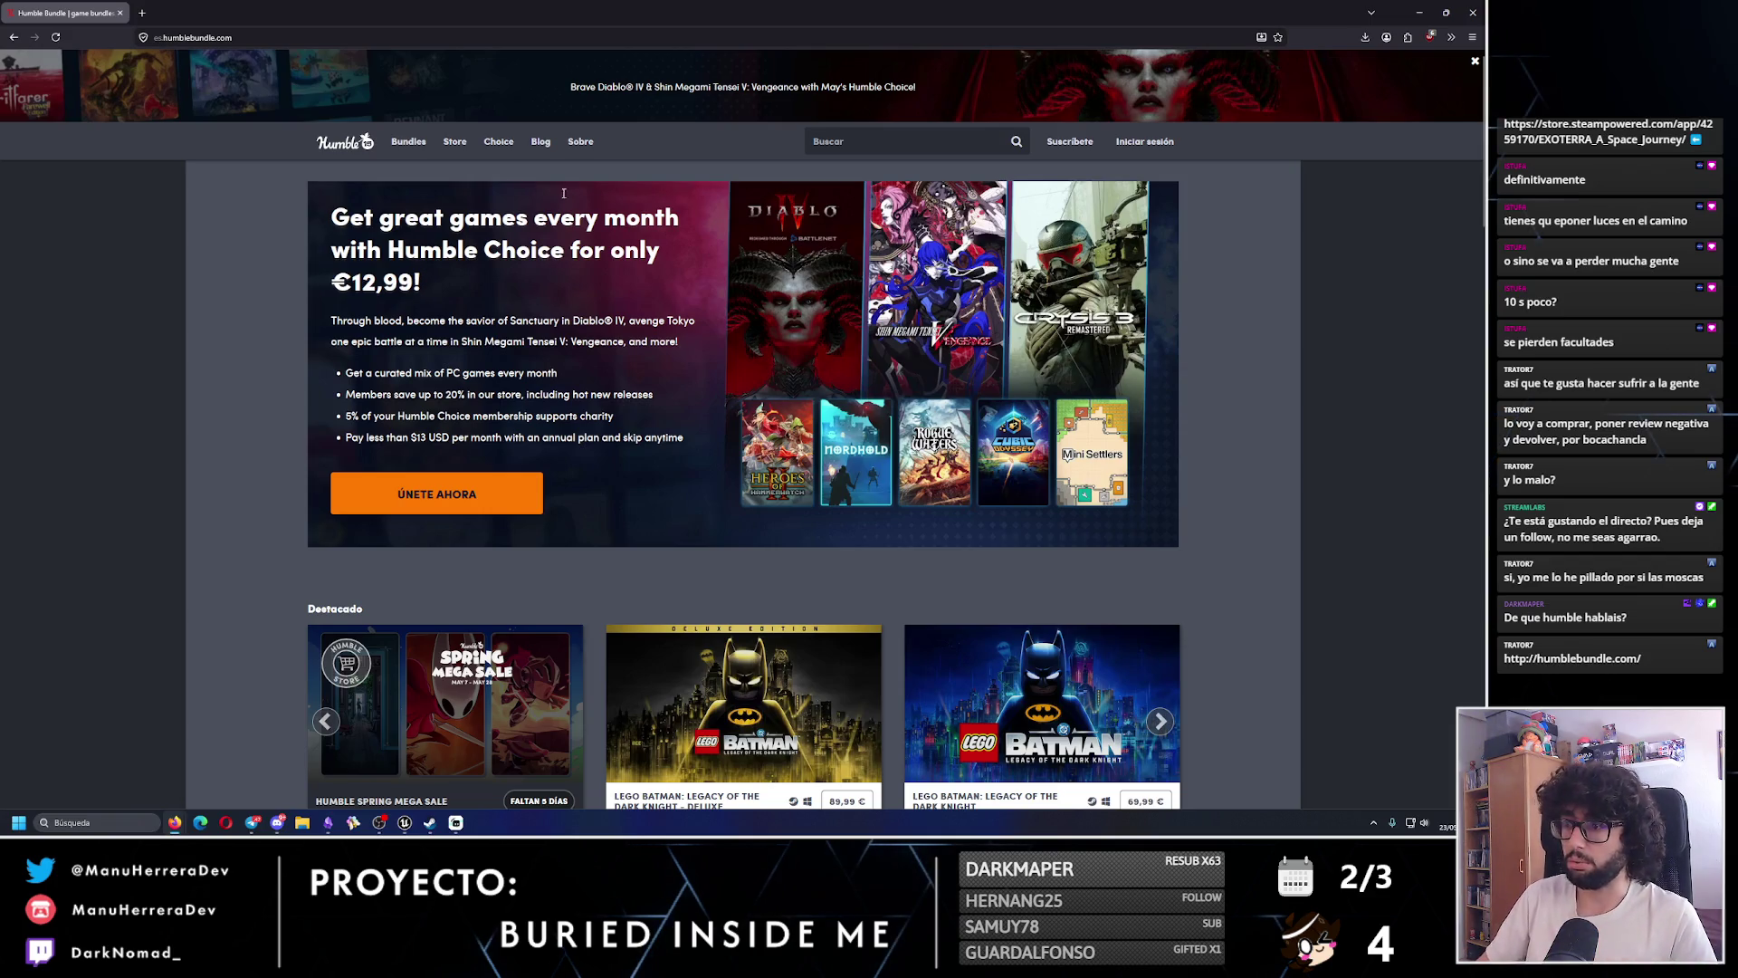
- Open the Humble Choice membership page and scroll through it
click(801, 339)
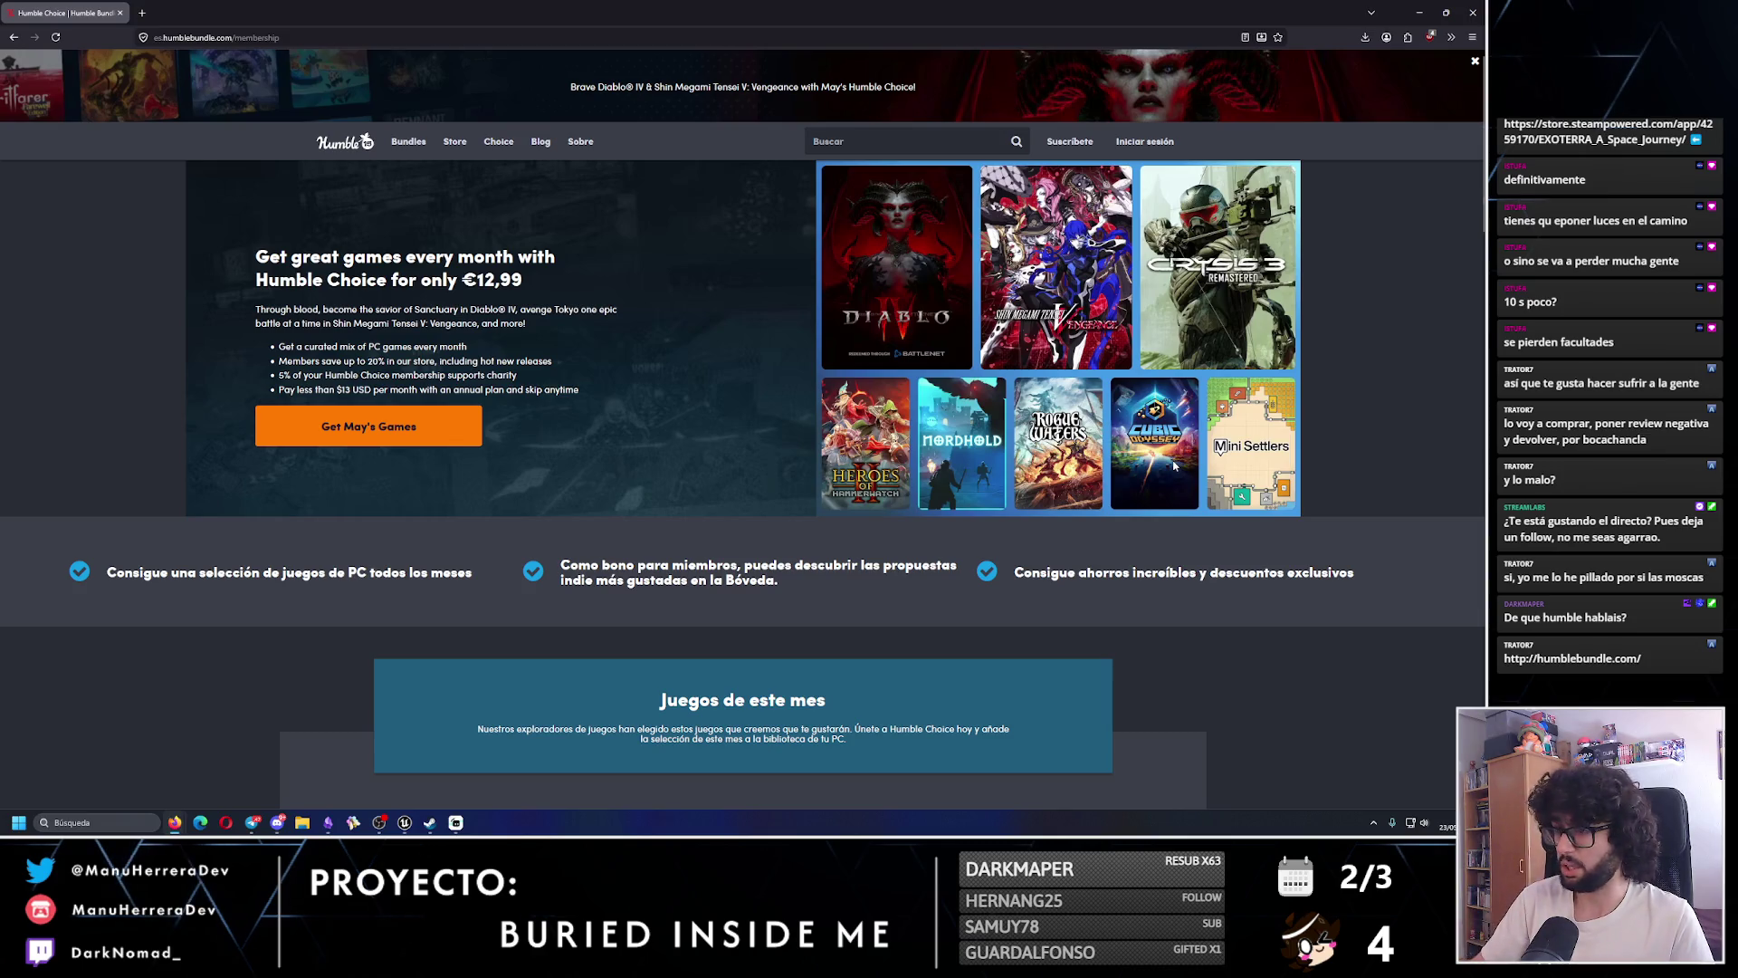
scroll(964, 554, down, 10)
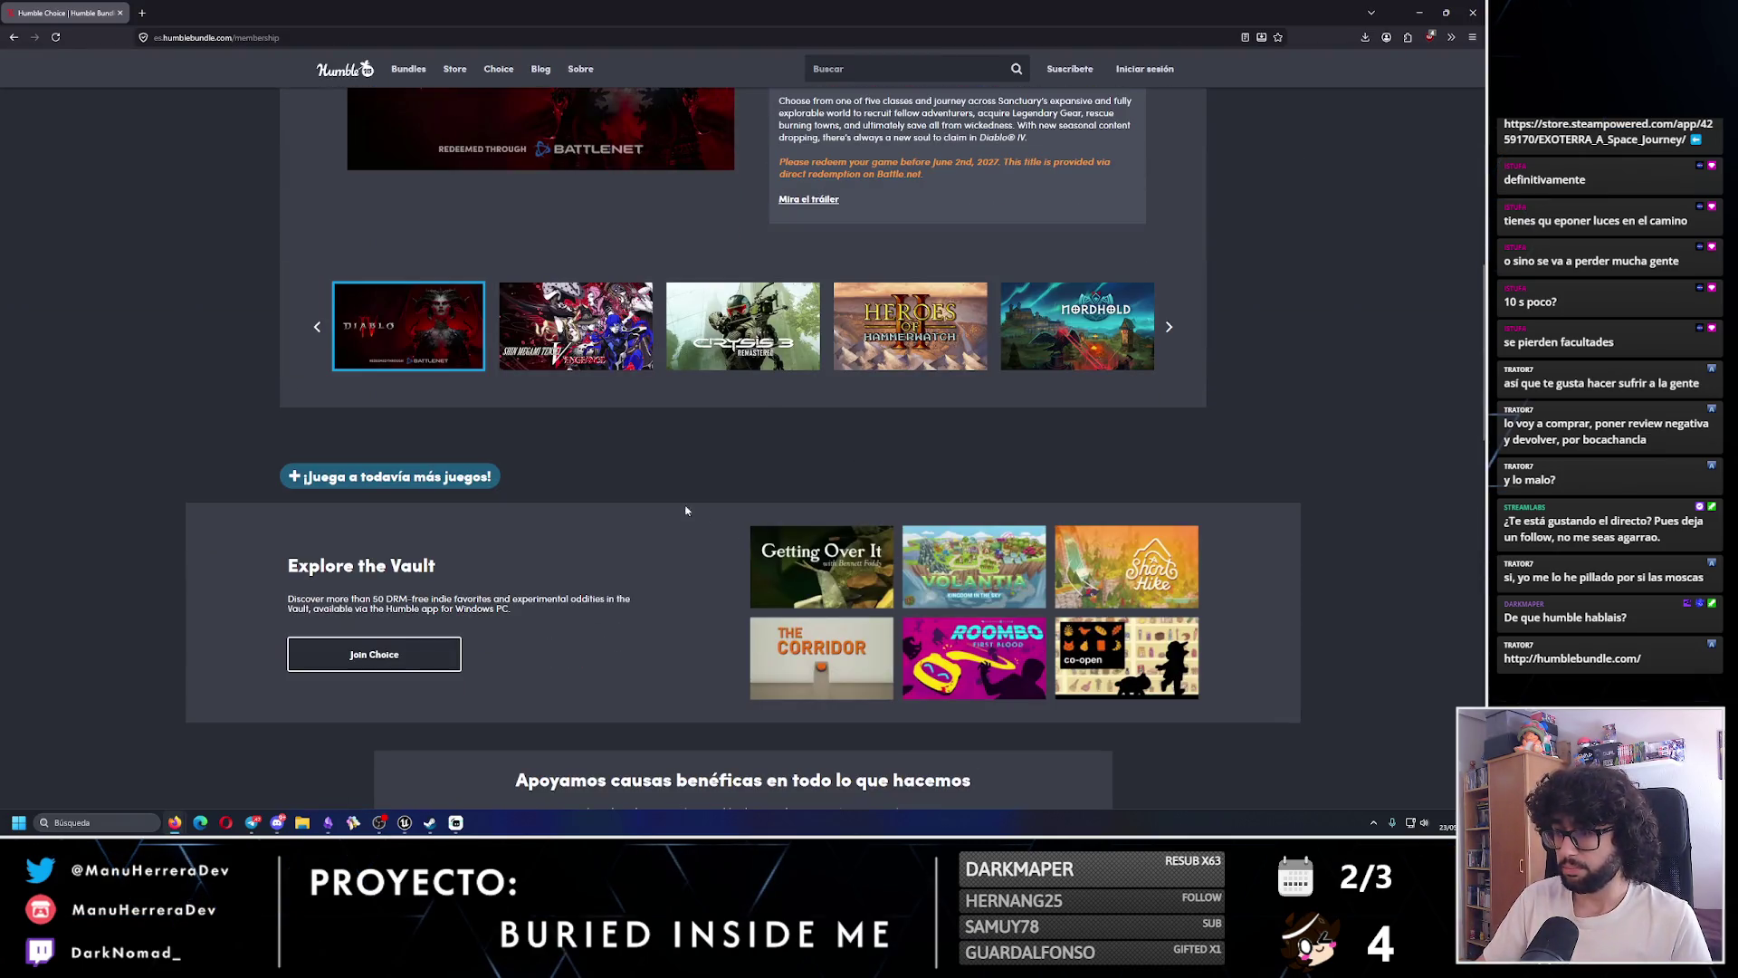
scroll(671, 546, down, 3)
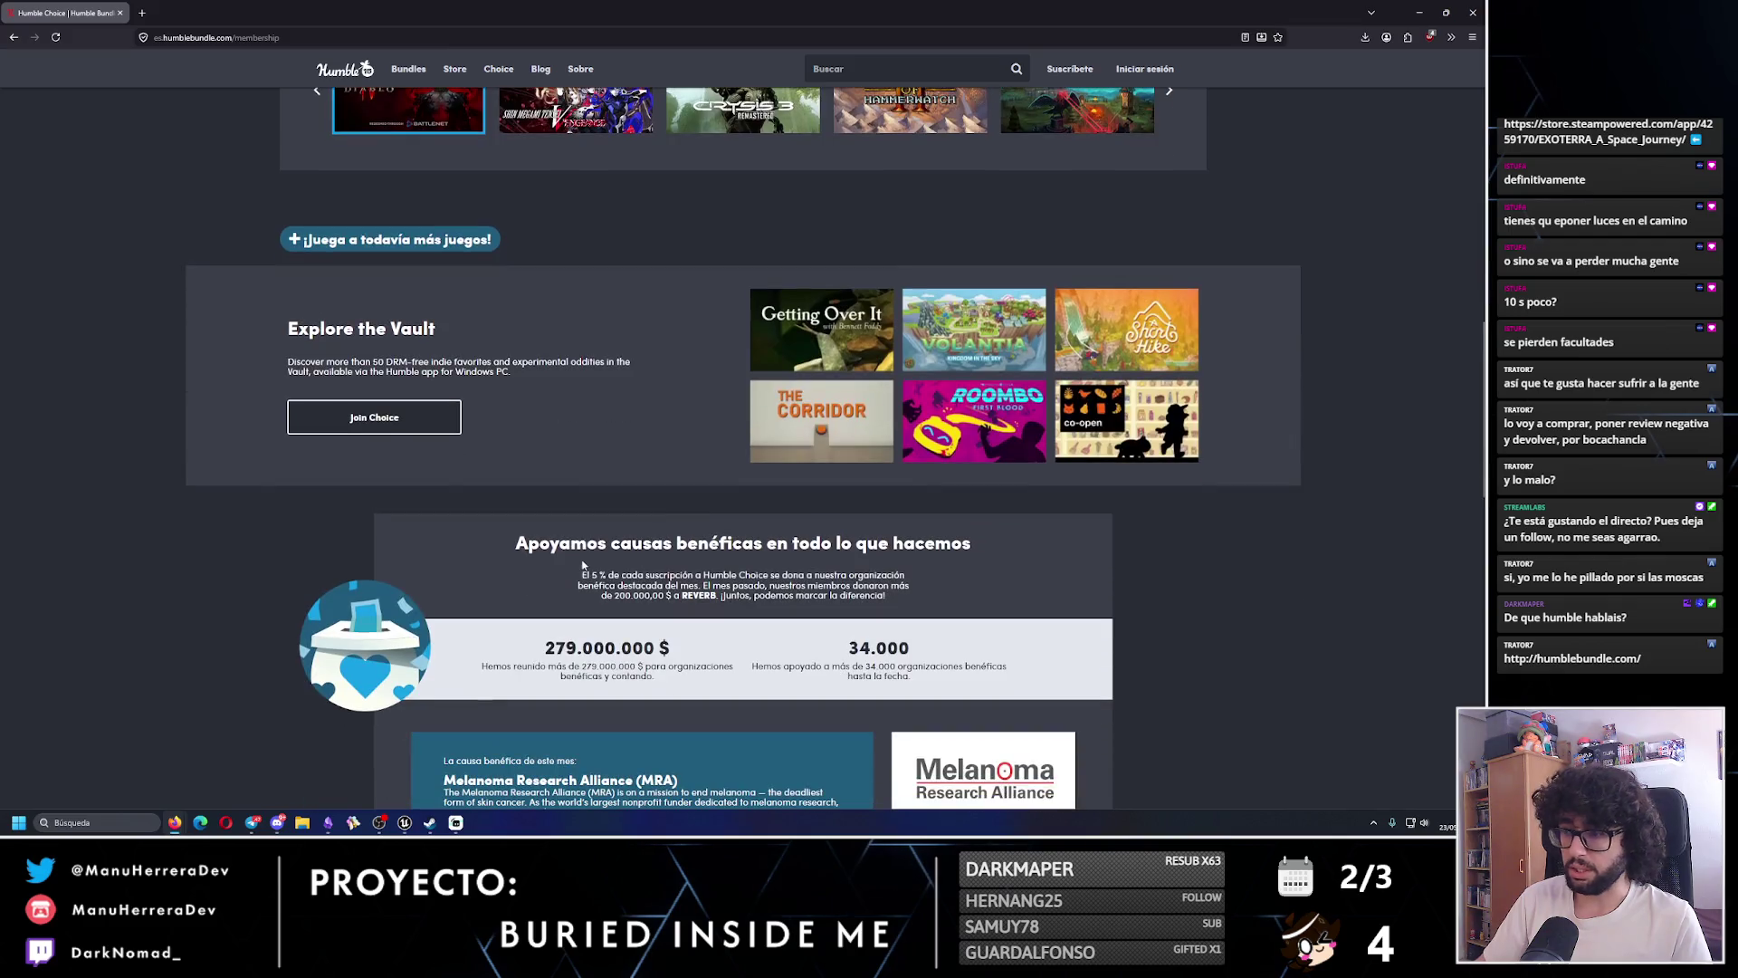
scroll(670, 546, down, 2)
scroll(675, 528, up, 4)
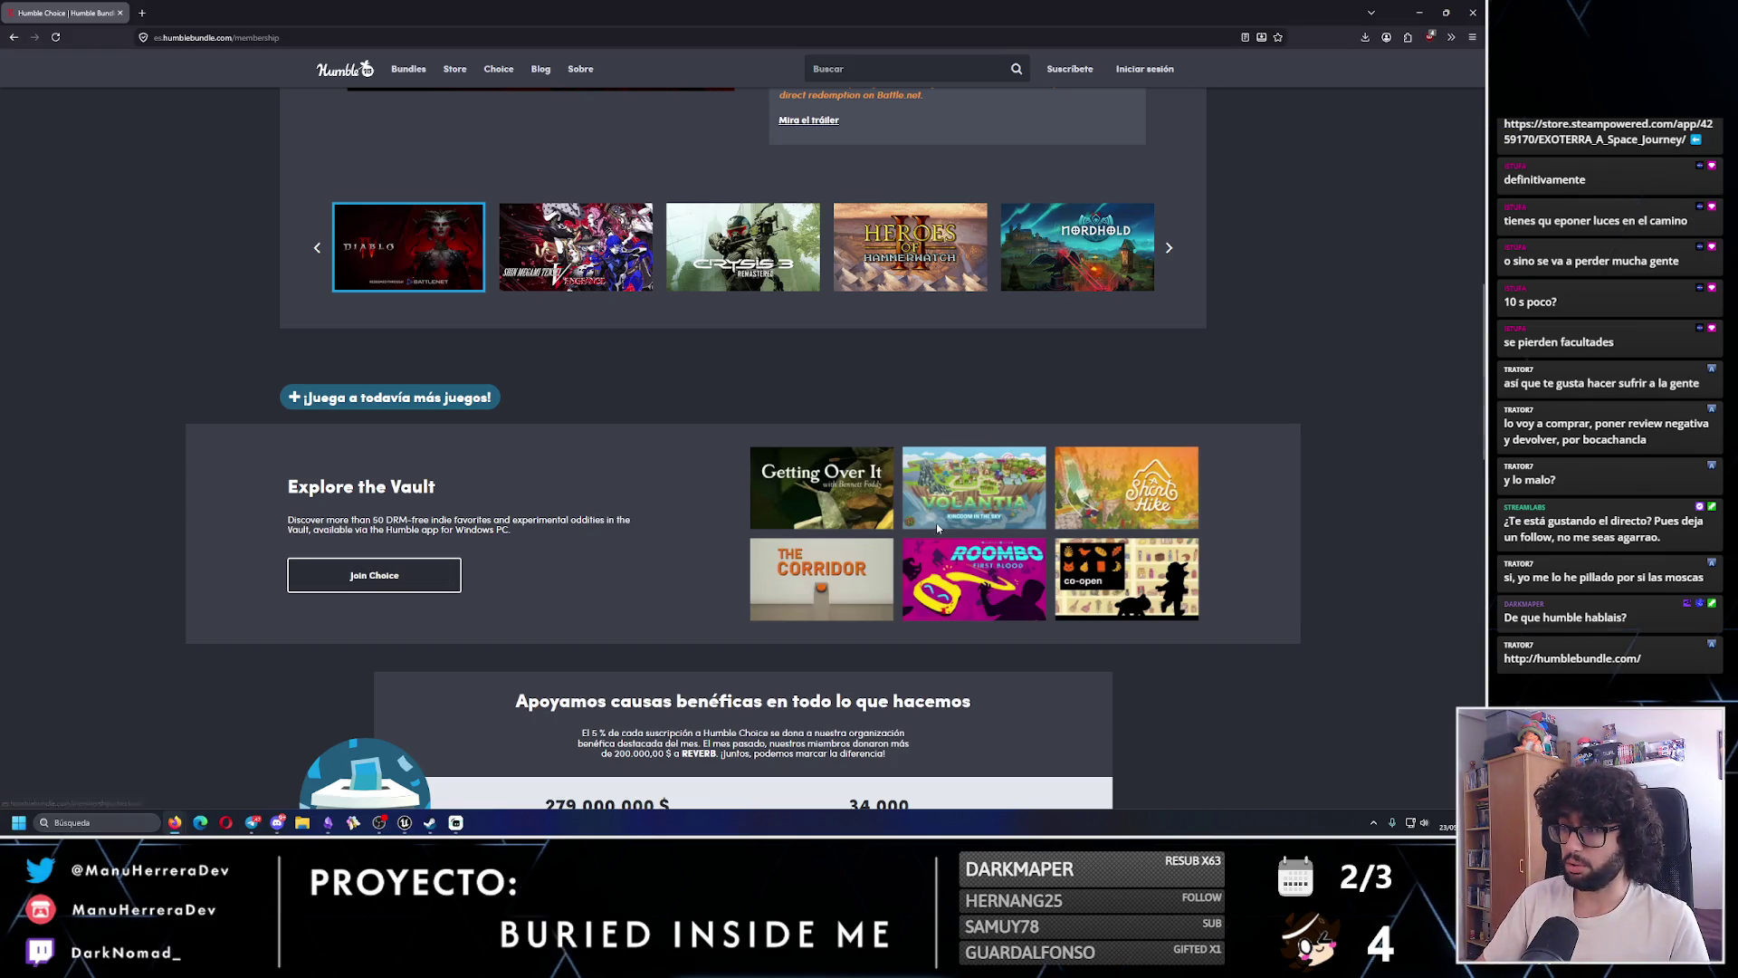
scroll(842, 461, up, 2)
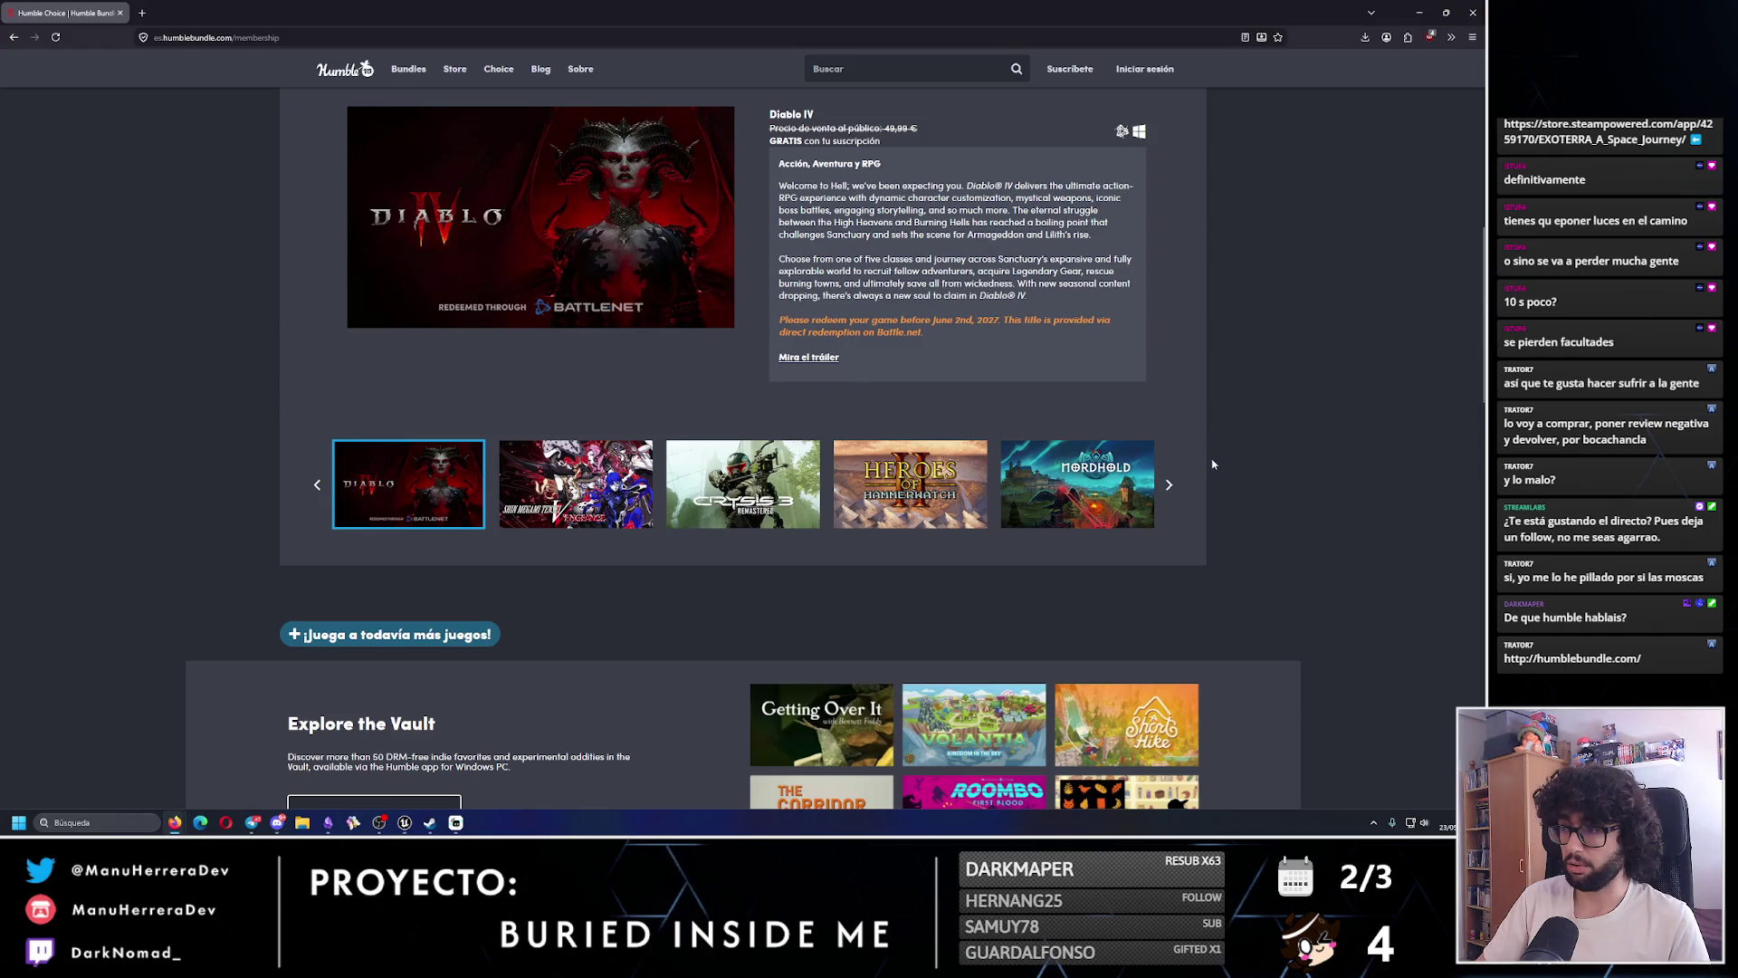
- Cycle the featured and monthly game carousels back round to Diablo IV, then close Firefox
click(1169, 485)
click(1169, 485)
click(1169, 485)
scroll(1173, 543, up, 2)
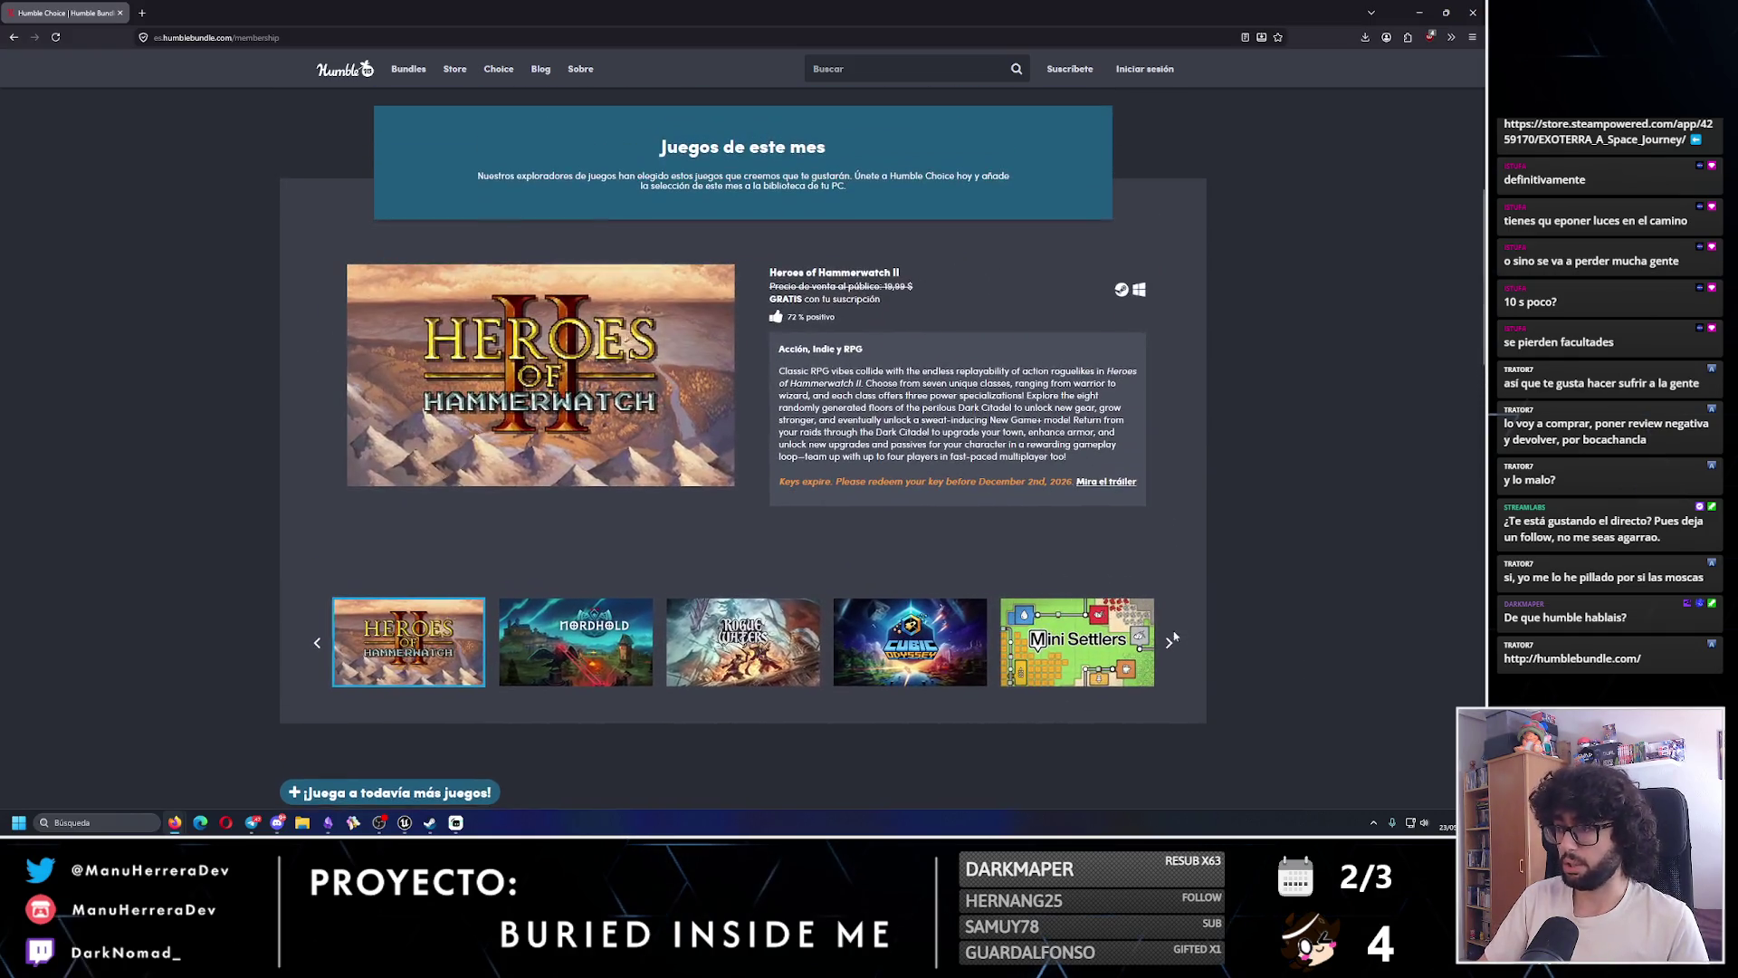
click(1168, 644)
click(1168, 644)
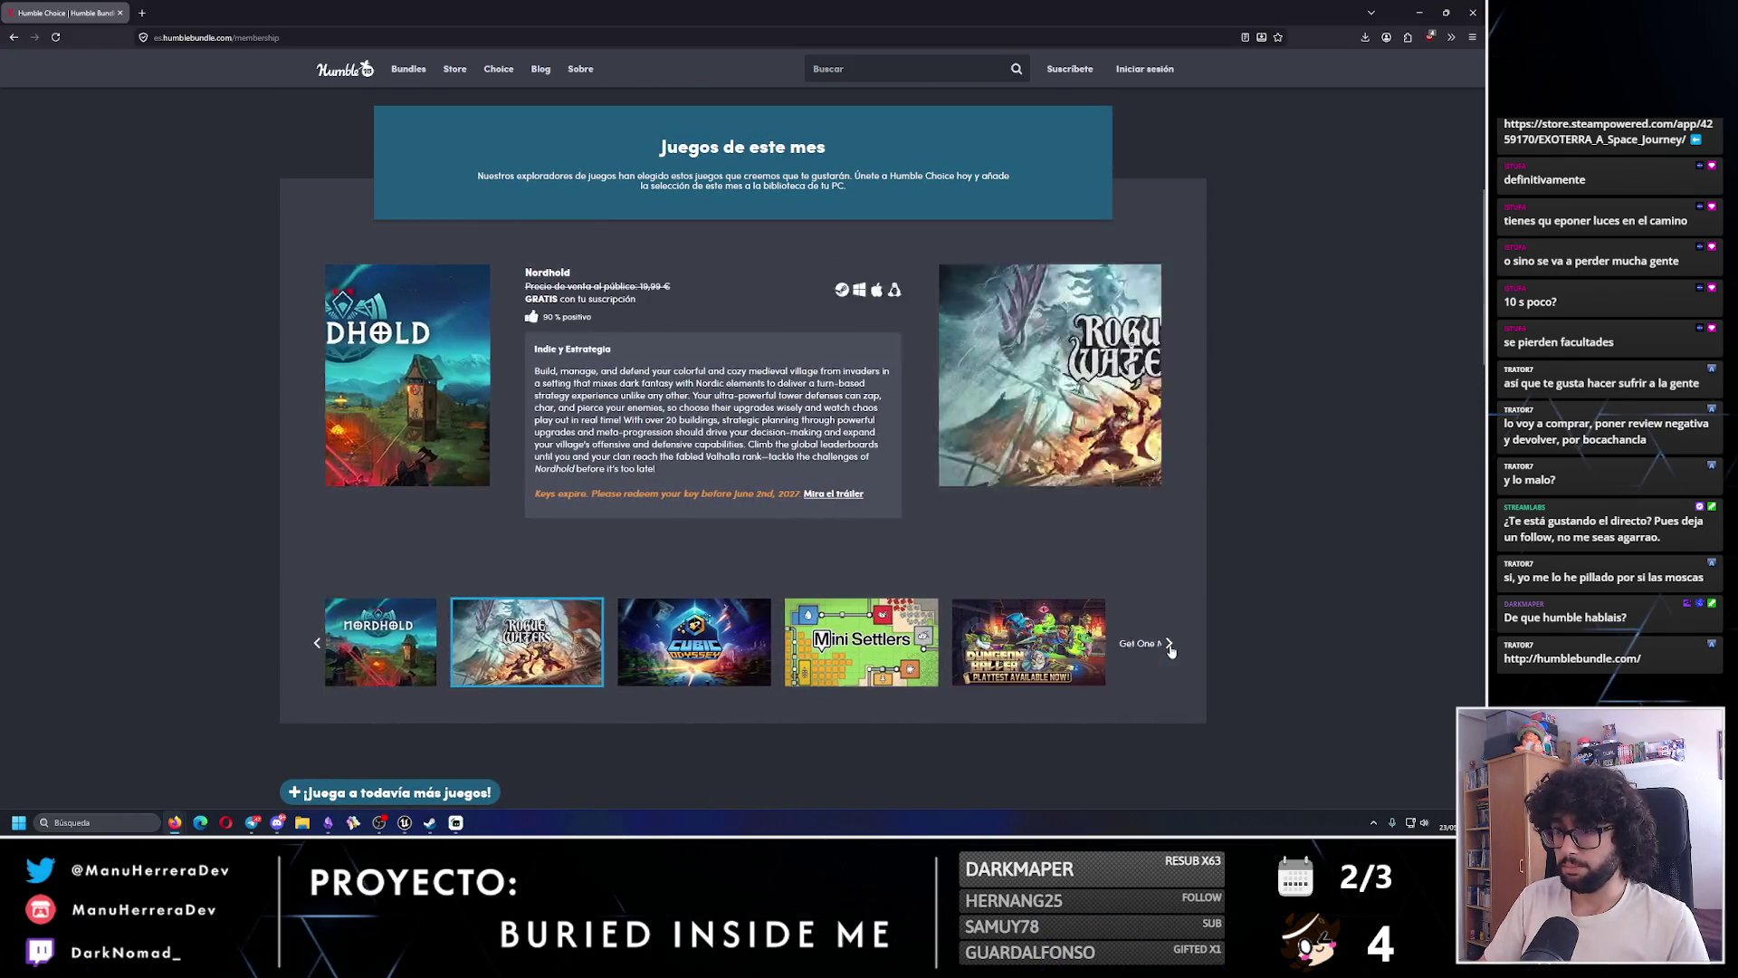
click(1169, 645)
click(1168, 645)
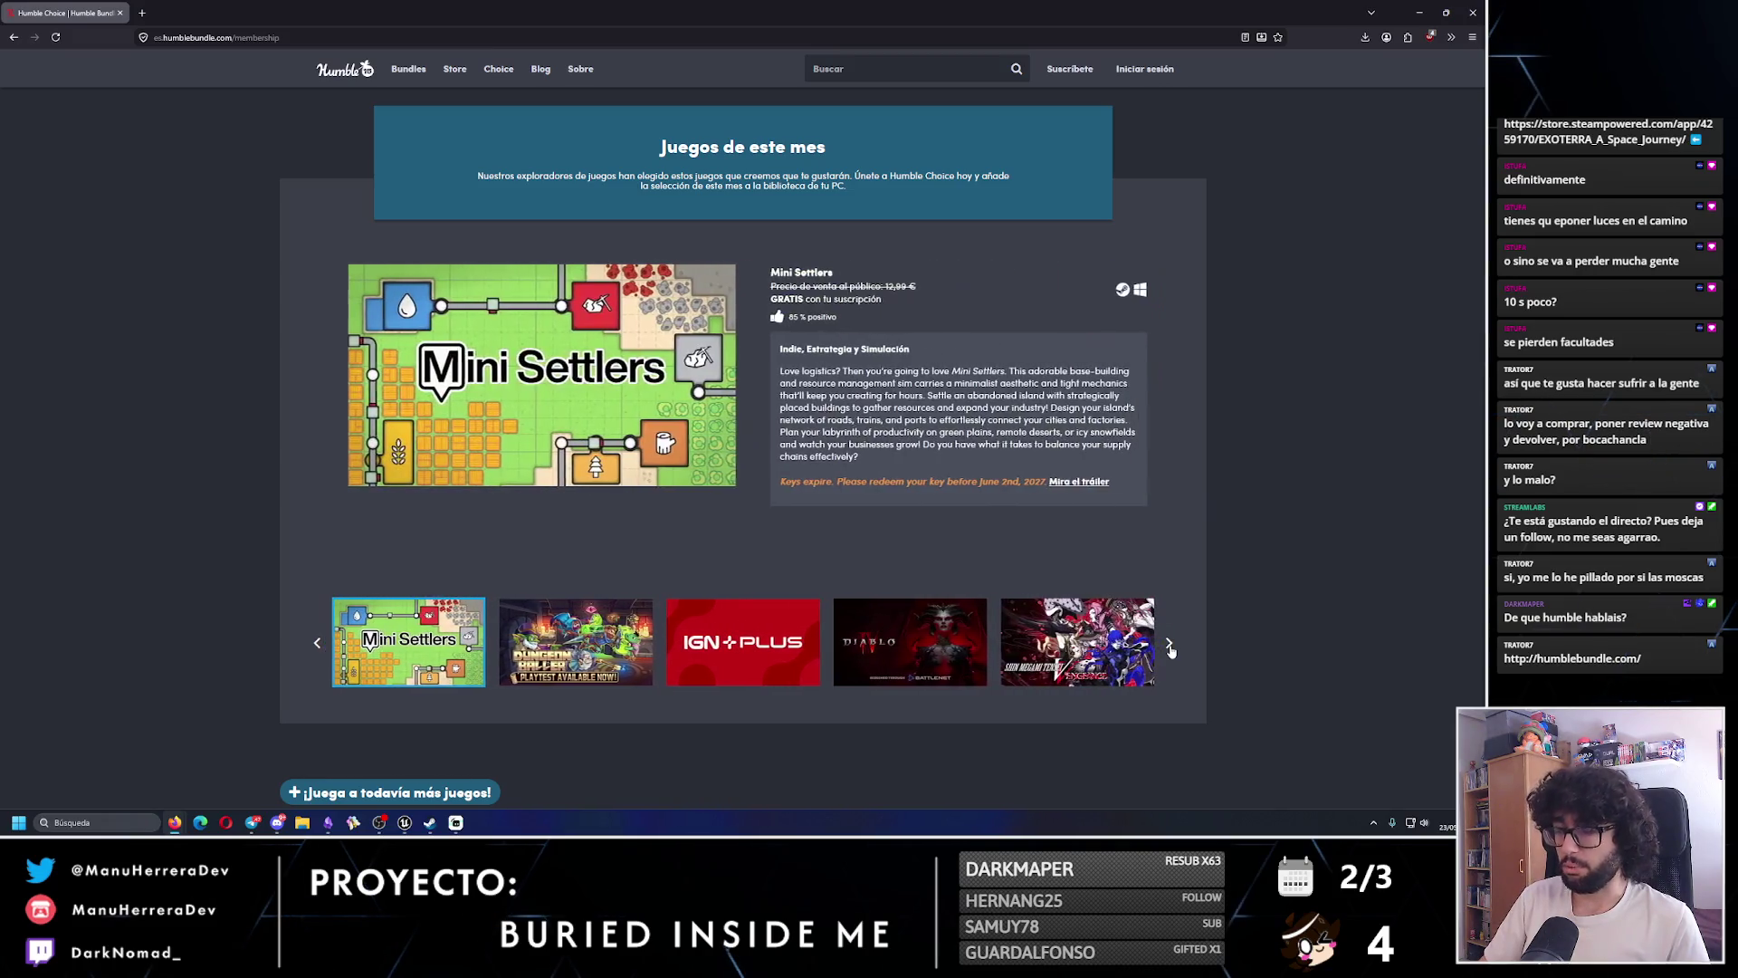
click(1168, 645)
click(1169, 645)
click(1168, 644)
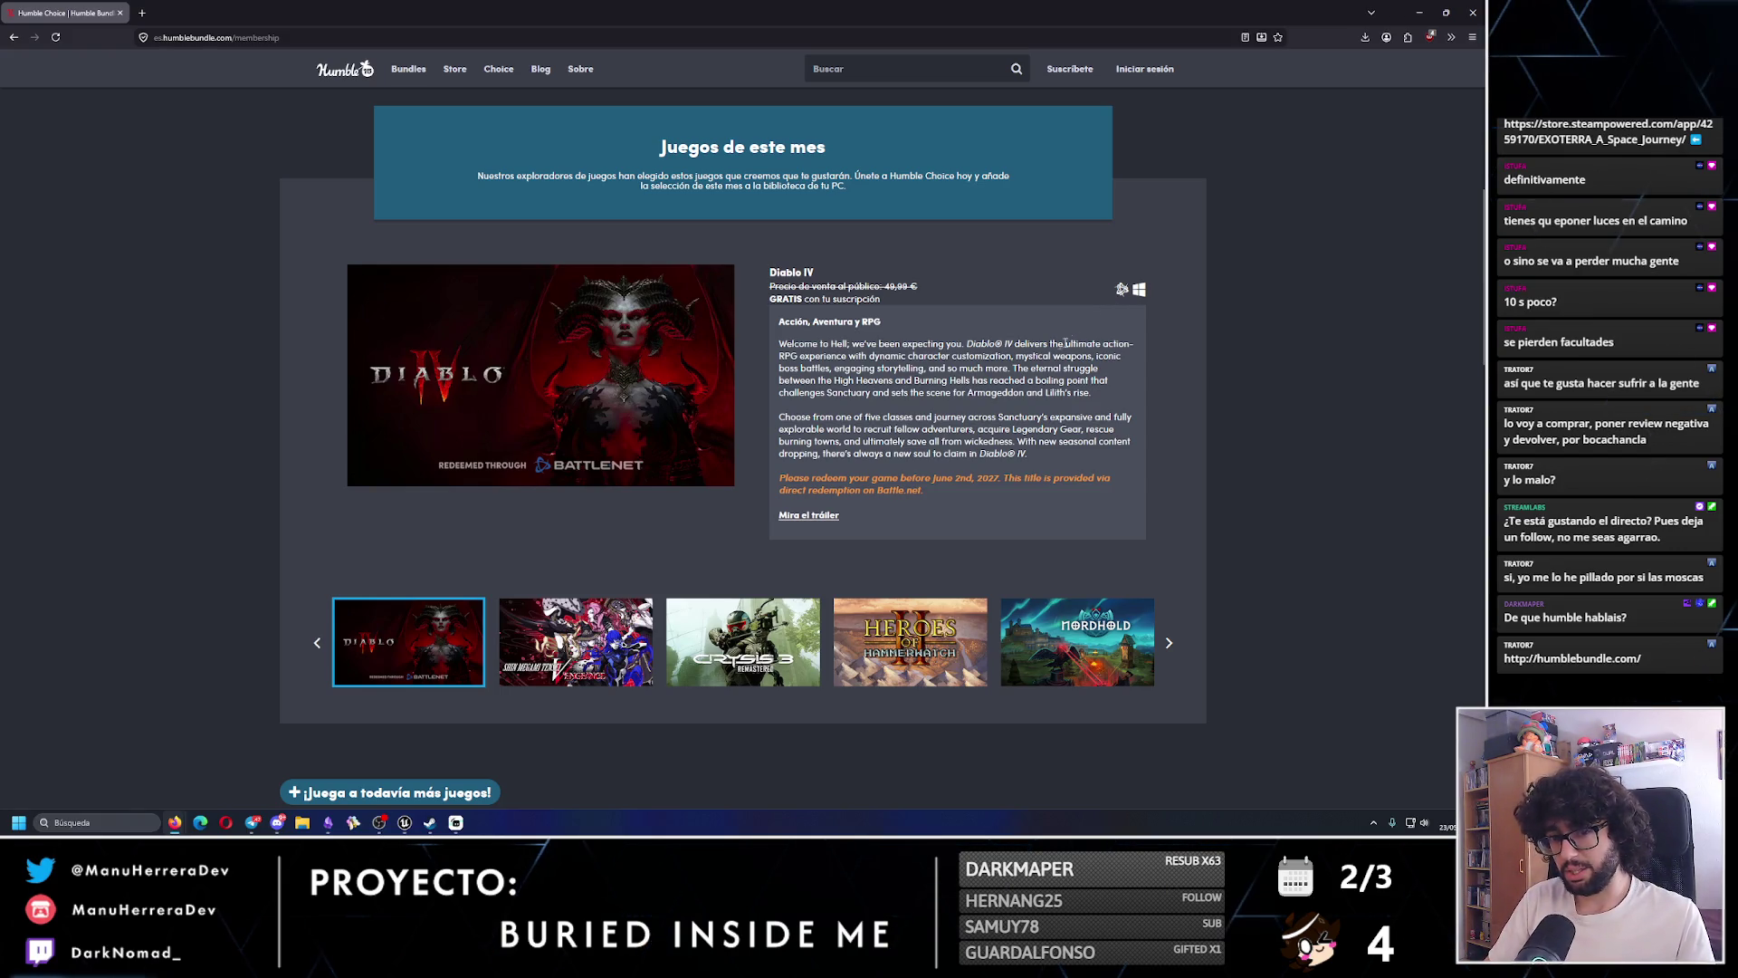
click(1475, 11)
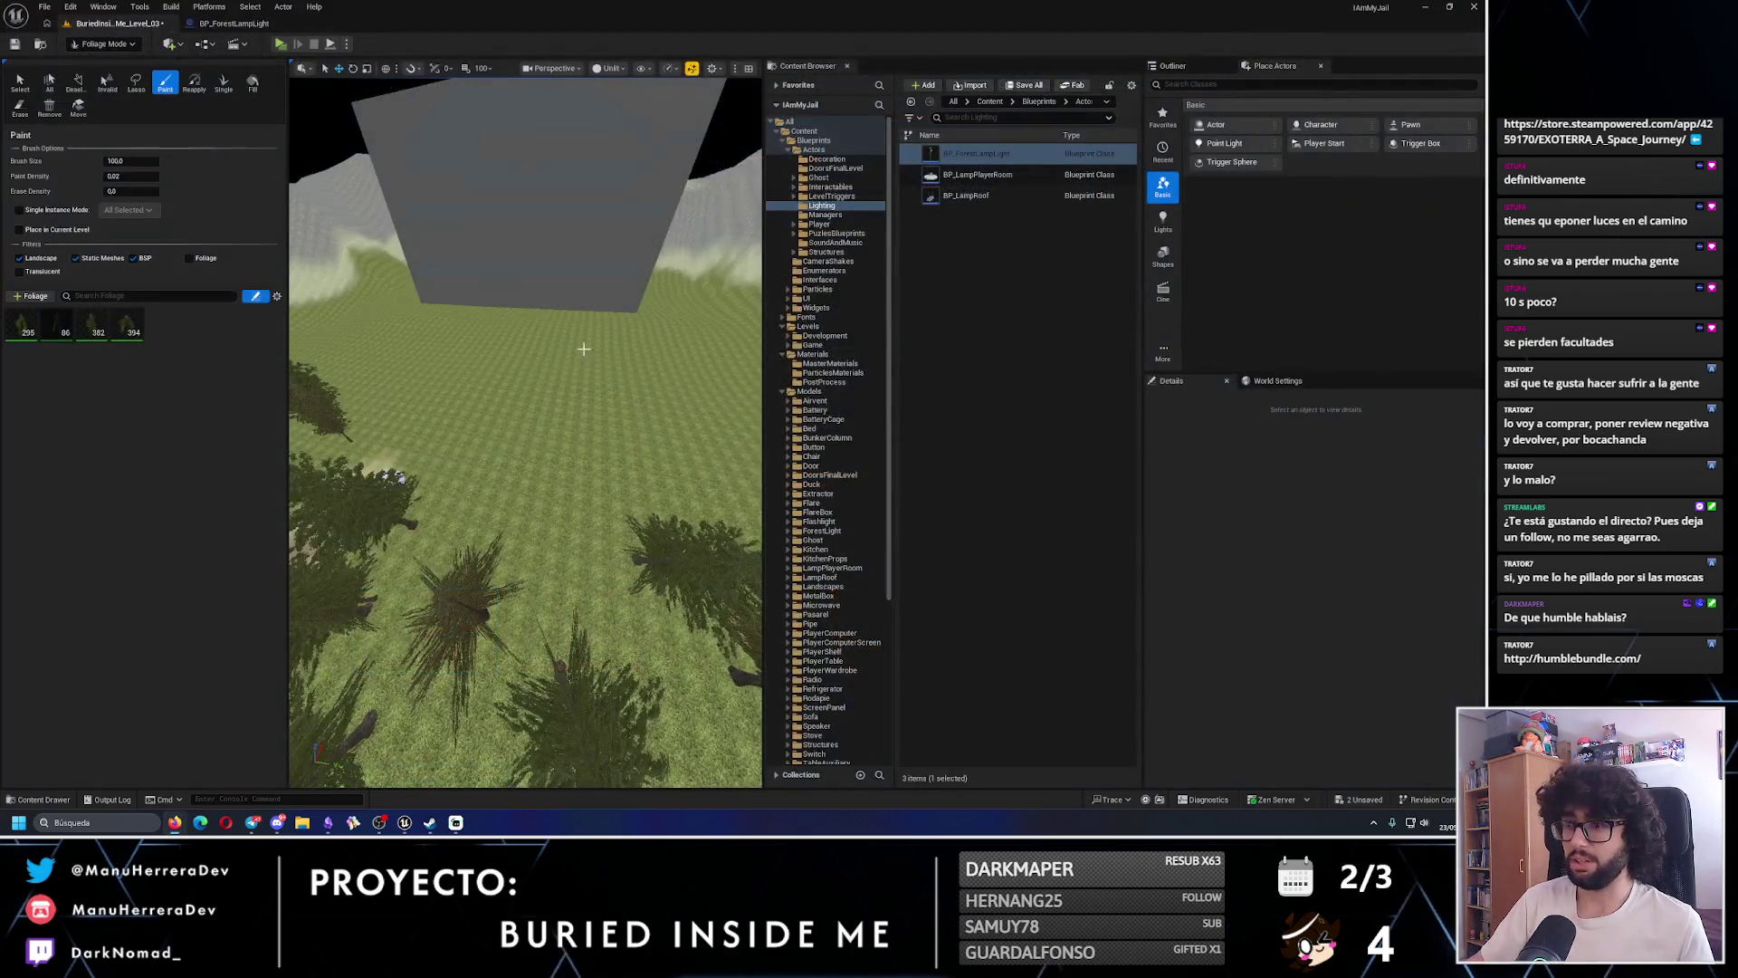
- Paint two more pine trees into the forest
scroll(536, 428, down, 5)
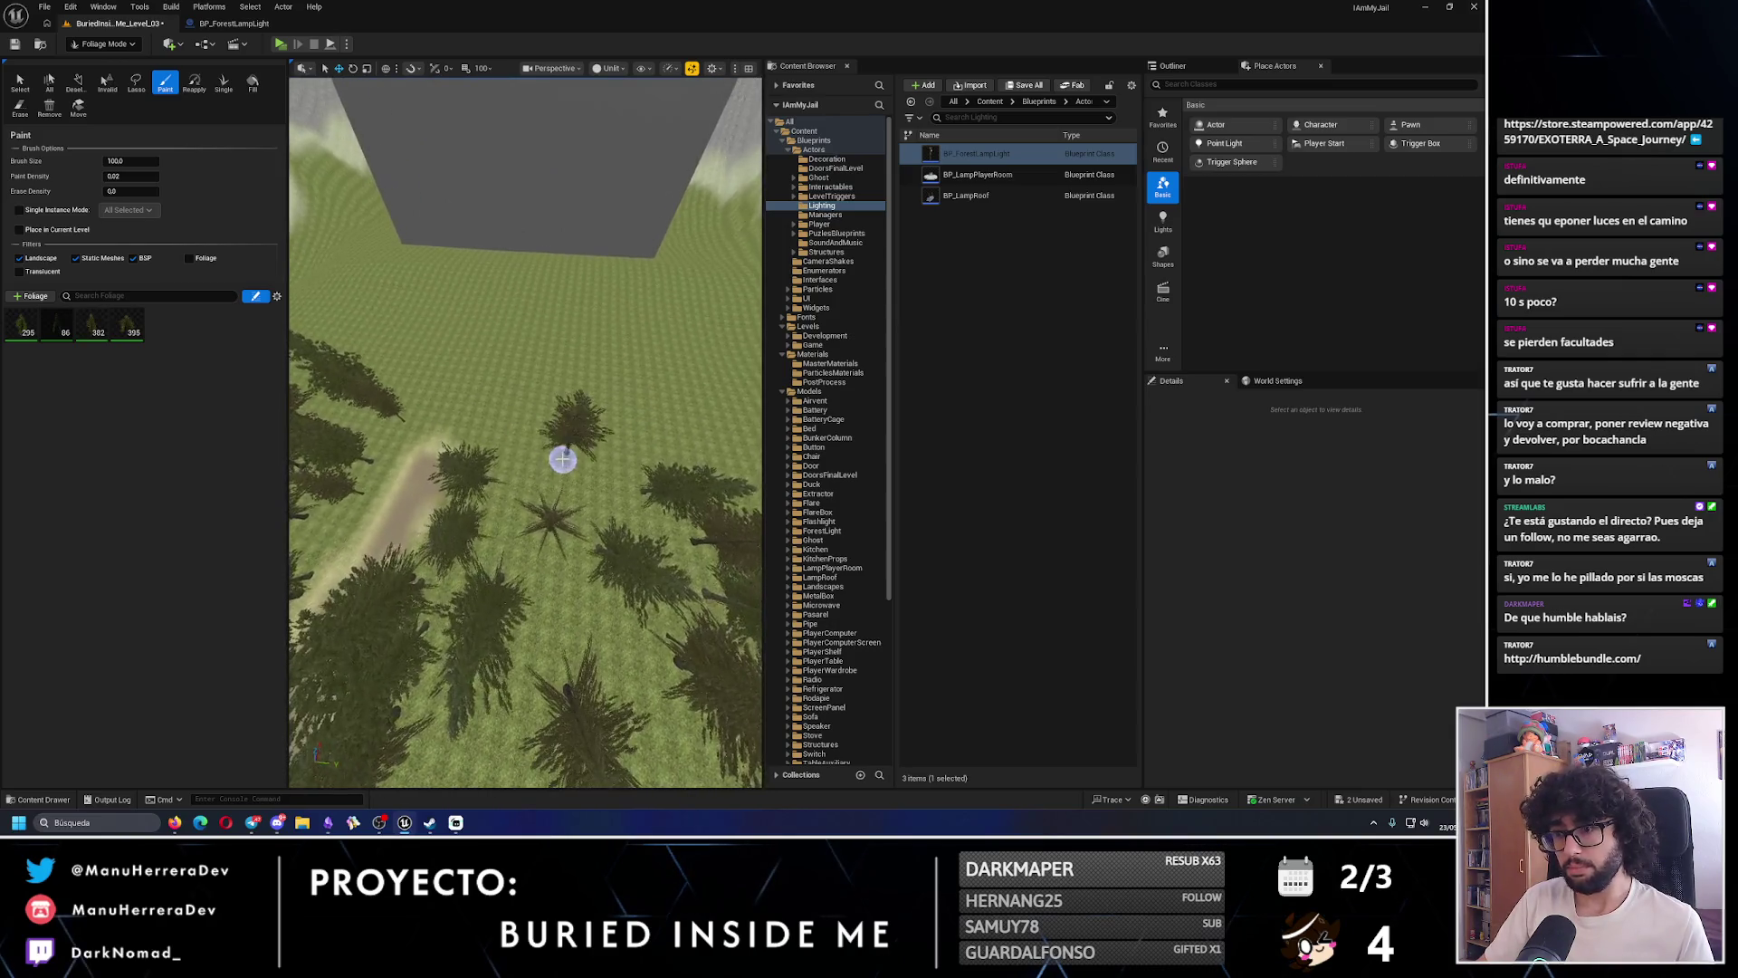
click(562, 458)
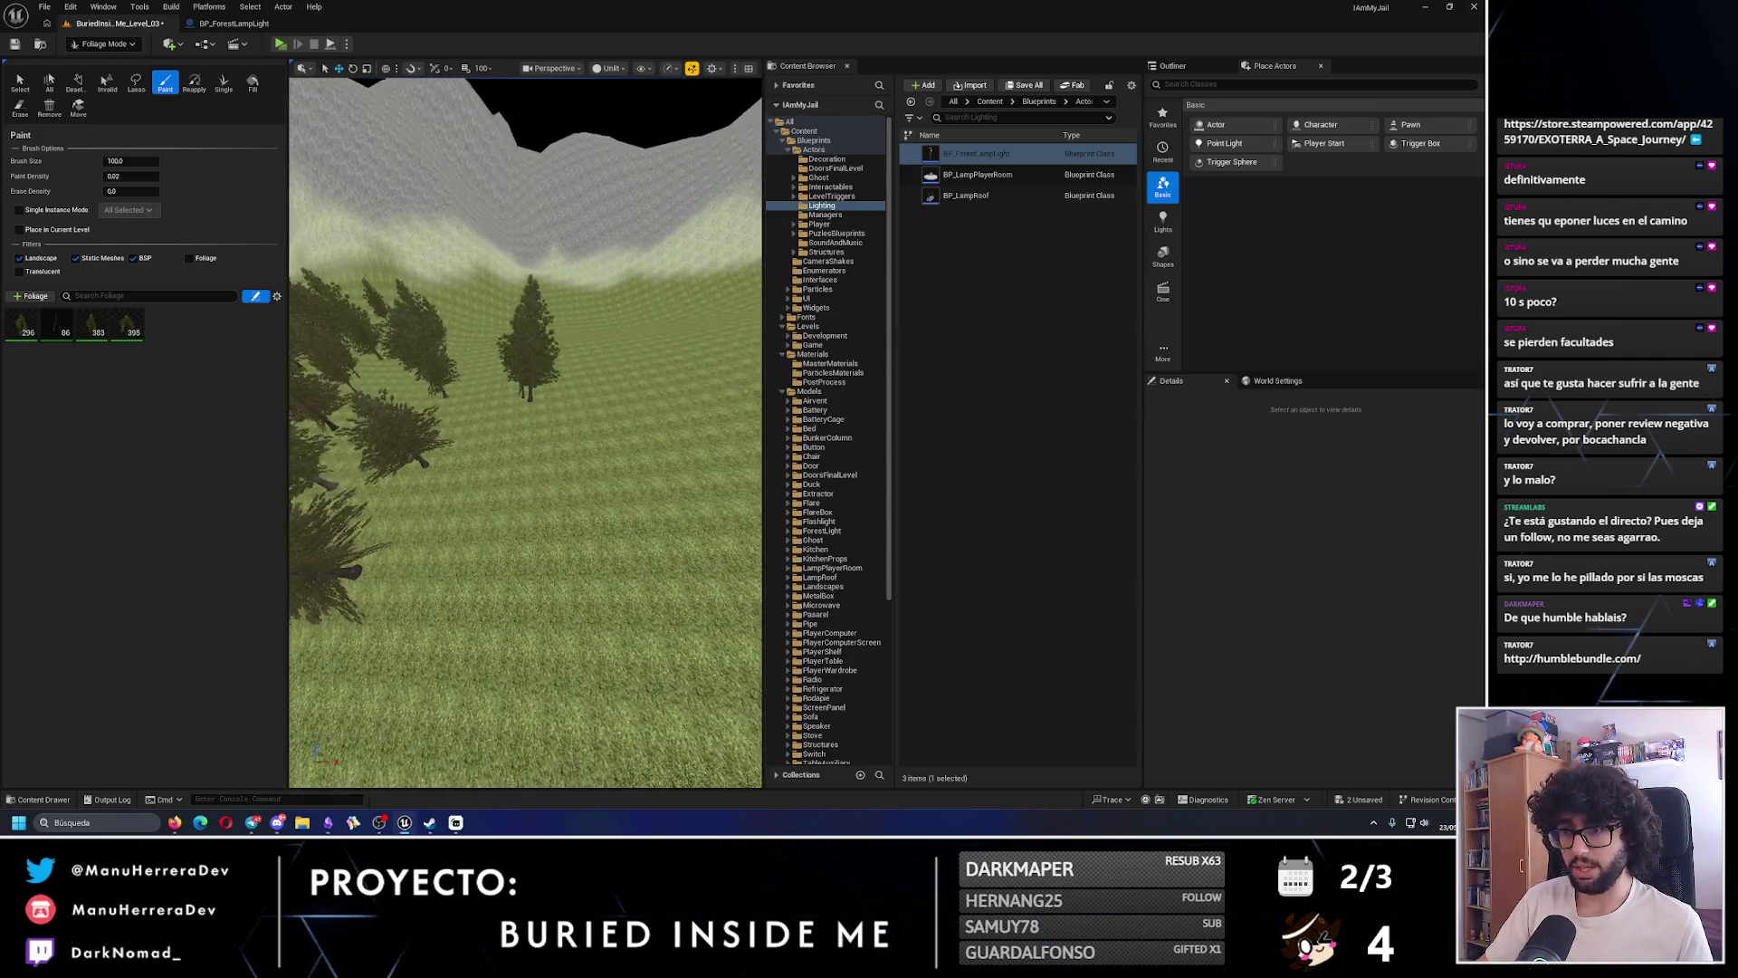
click(494, 459)
mouse_move(493, 459)
mouse_down()
mouse_move(544, 317)
mouse_move(525, 272)
mouse_up()
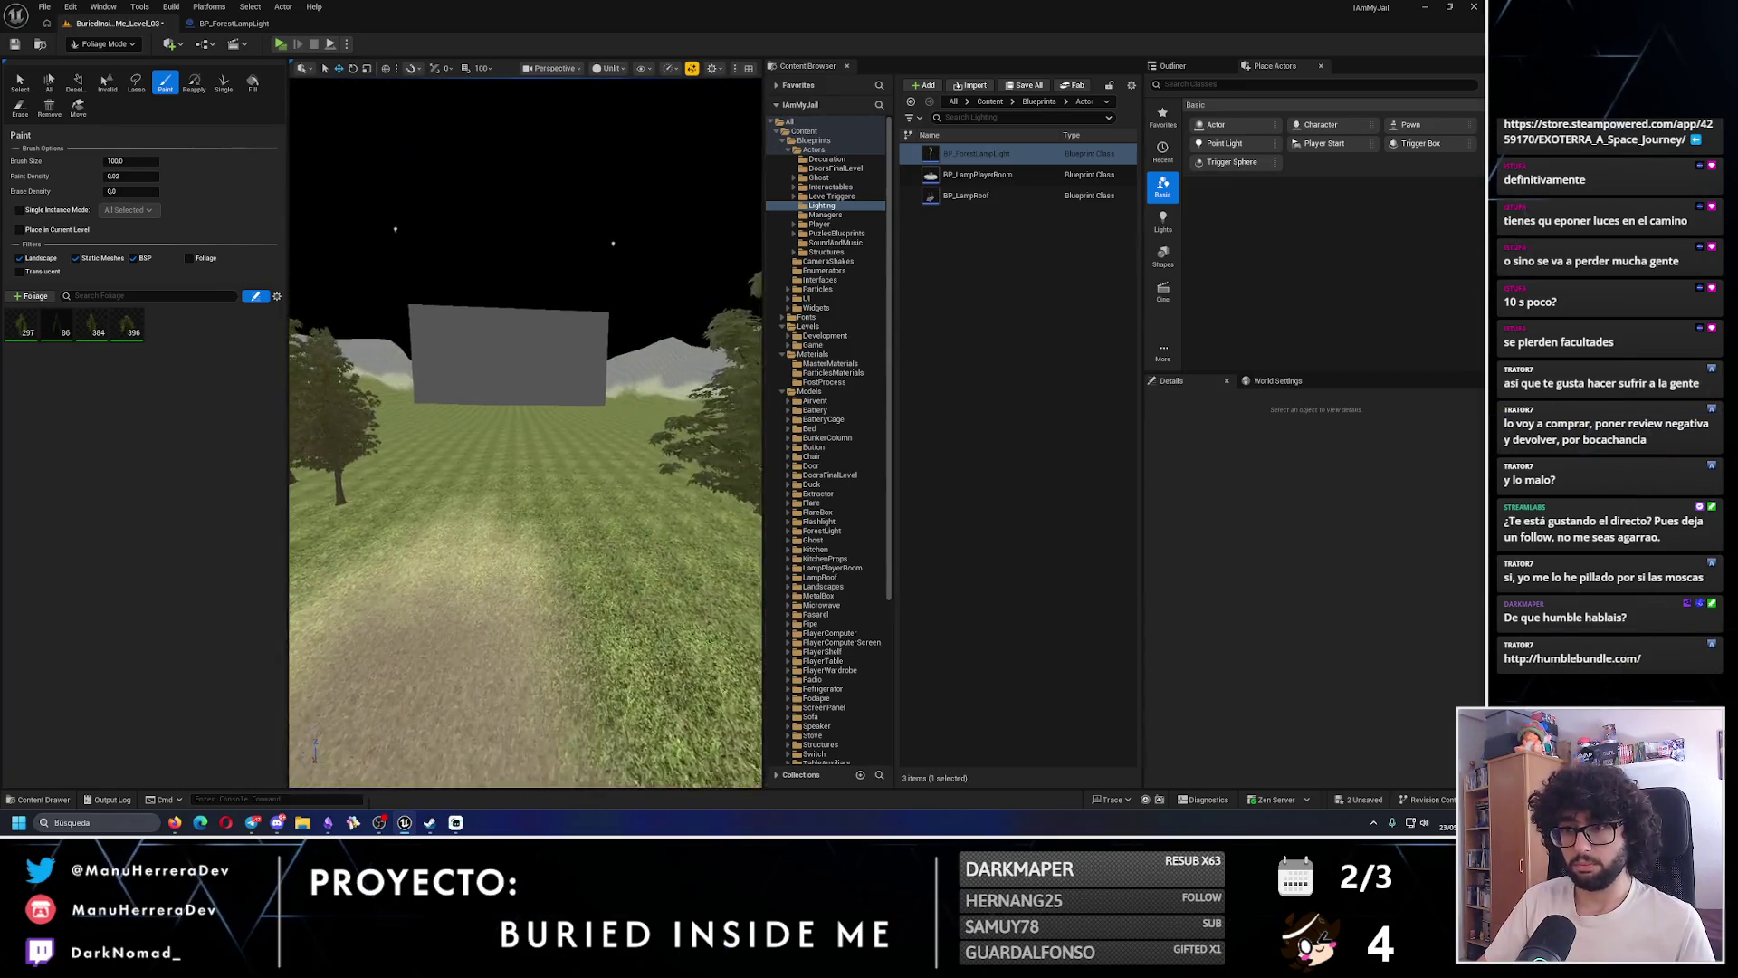
- Playtest the level briefly, then switch the editor to Selection Mode
click(281, 44)
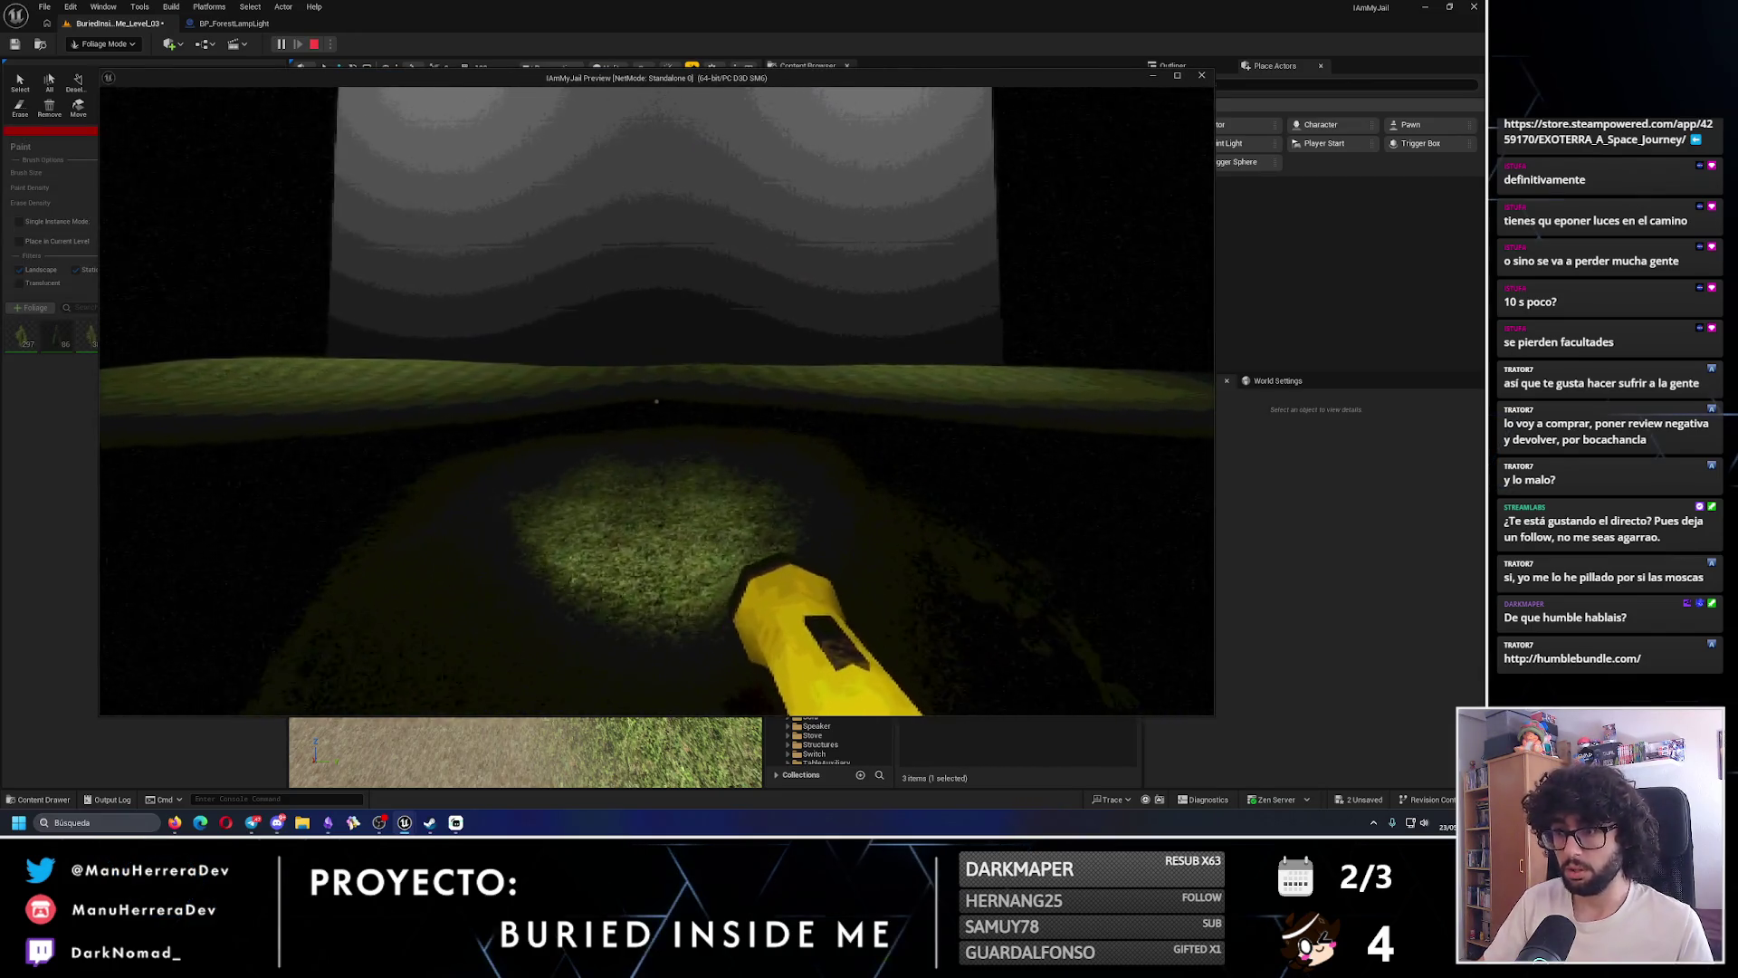
key(Escape)
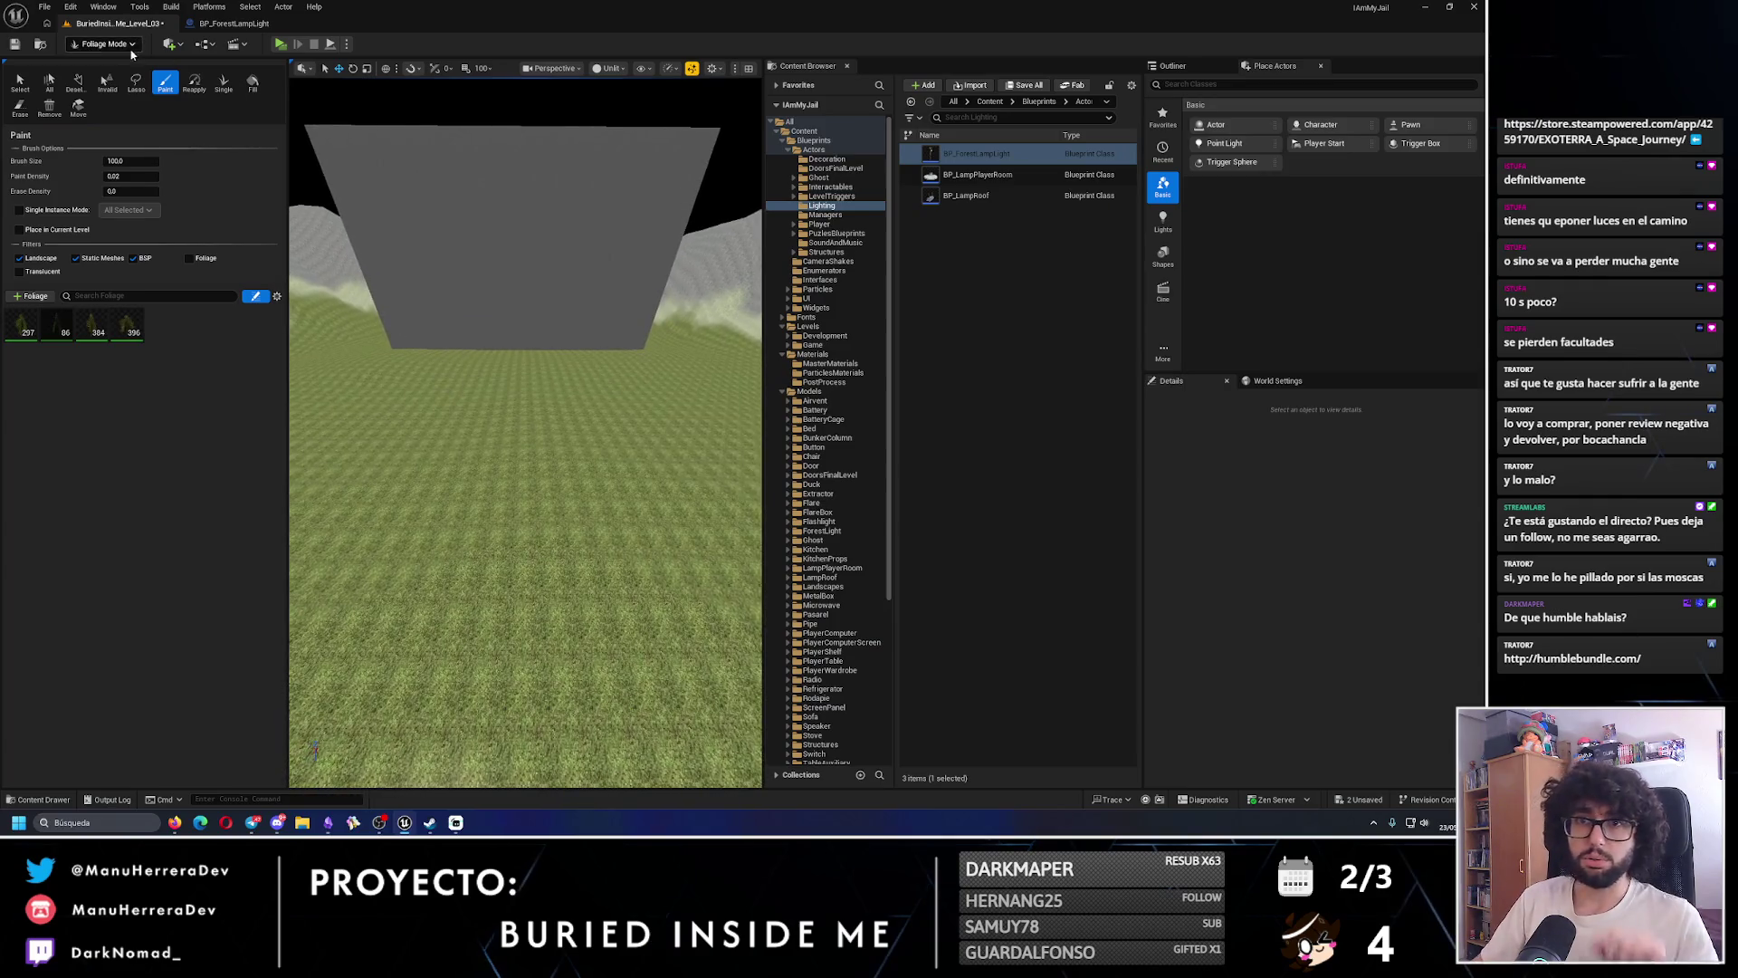
click(104, 43)
click(108, 63)
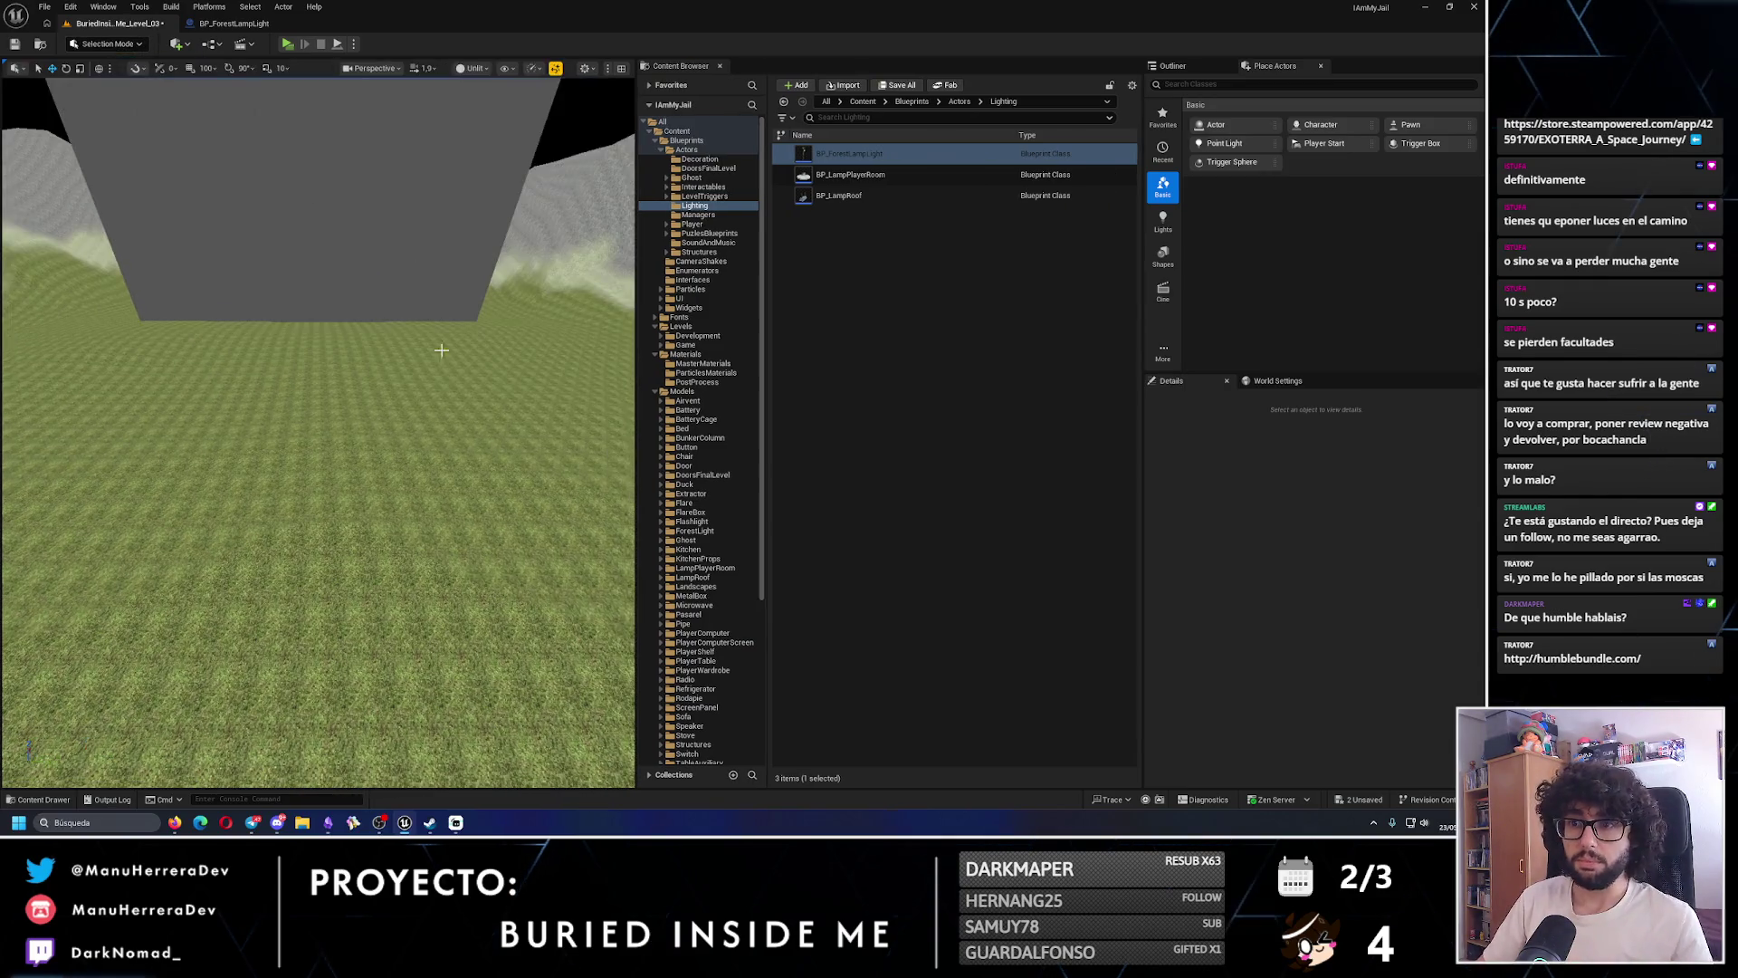
- Alt-drag BP_ForestLampLight along the path into BP_ForestLampLight_7 and rotate it to about -47°
drag(497, 350, 496, 350)
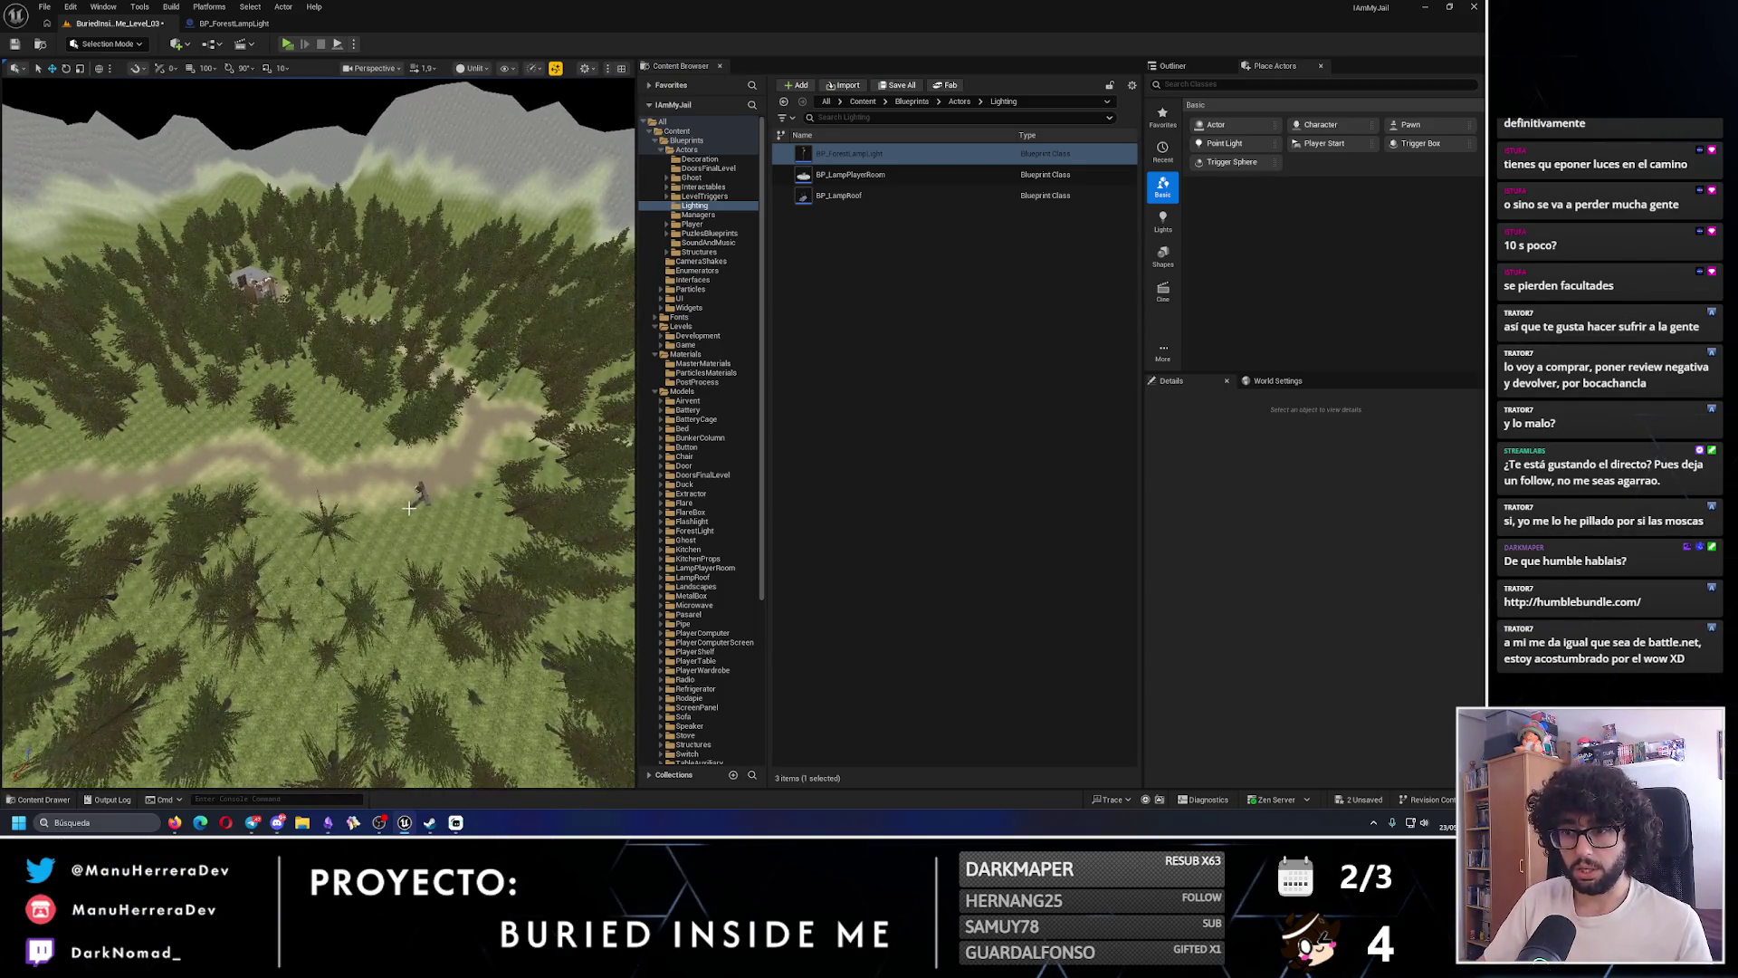
click(414, 492)
scroll(564, 536, down, 3)
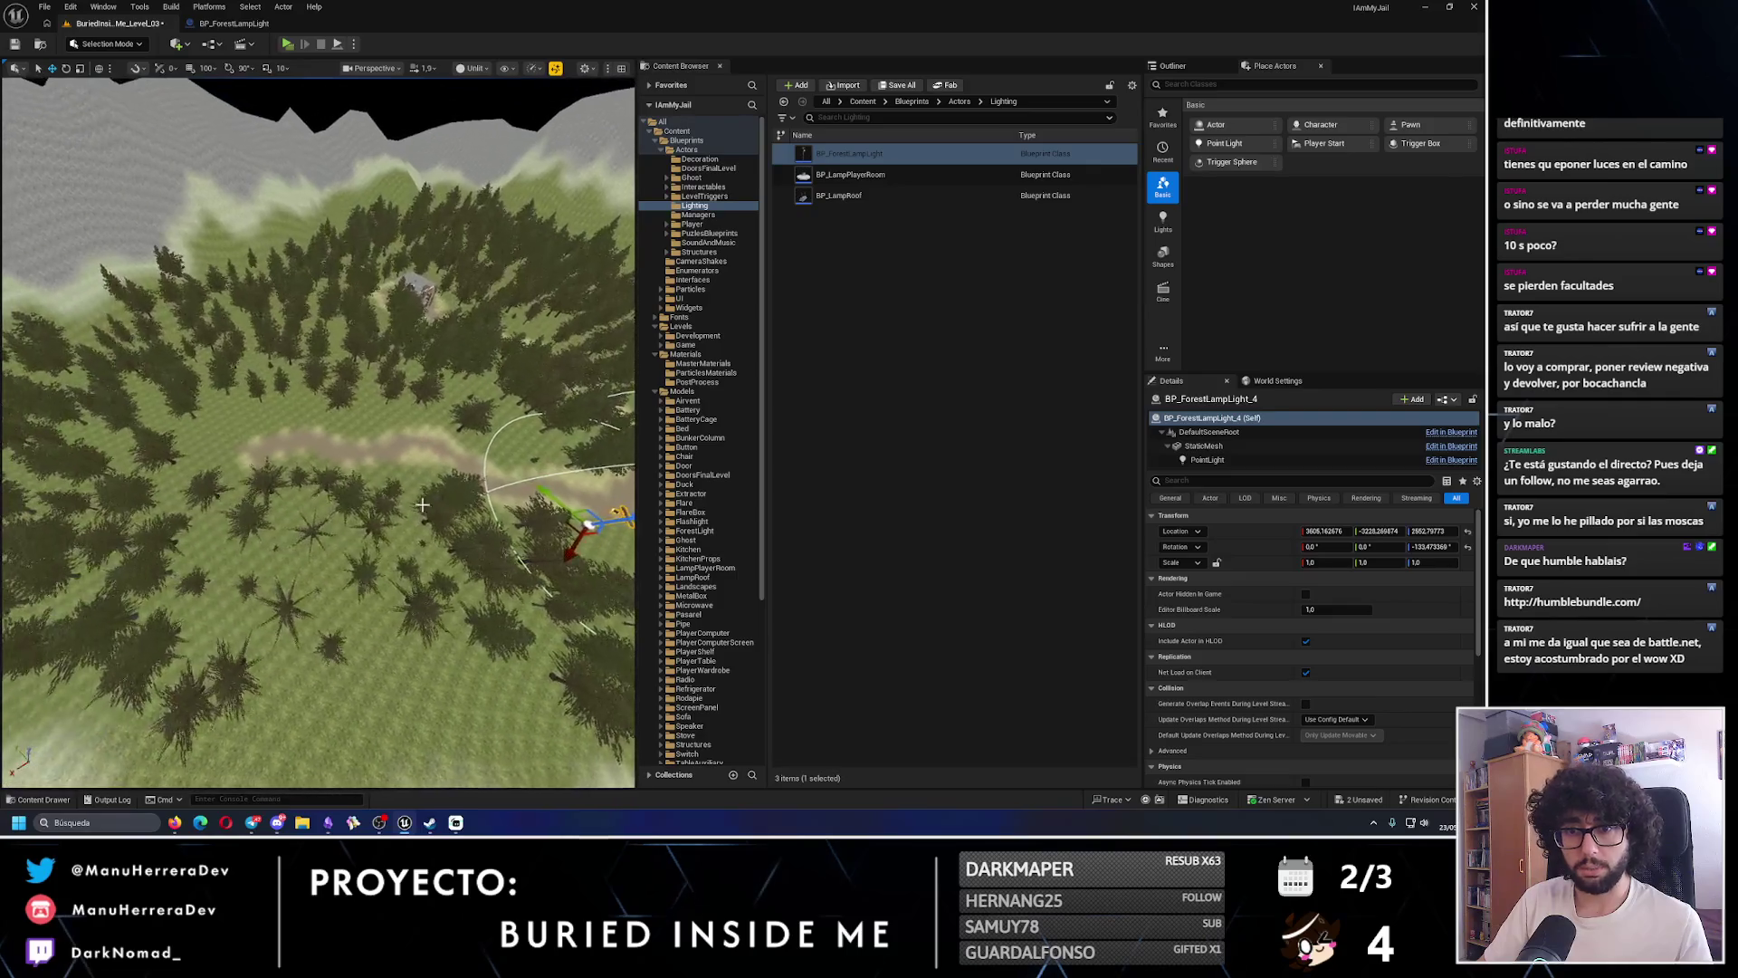
alt+drag(551, 500, 364, 419)
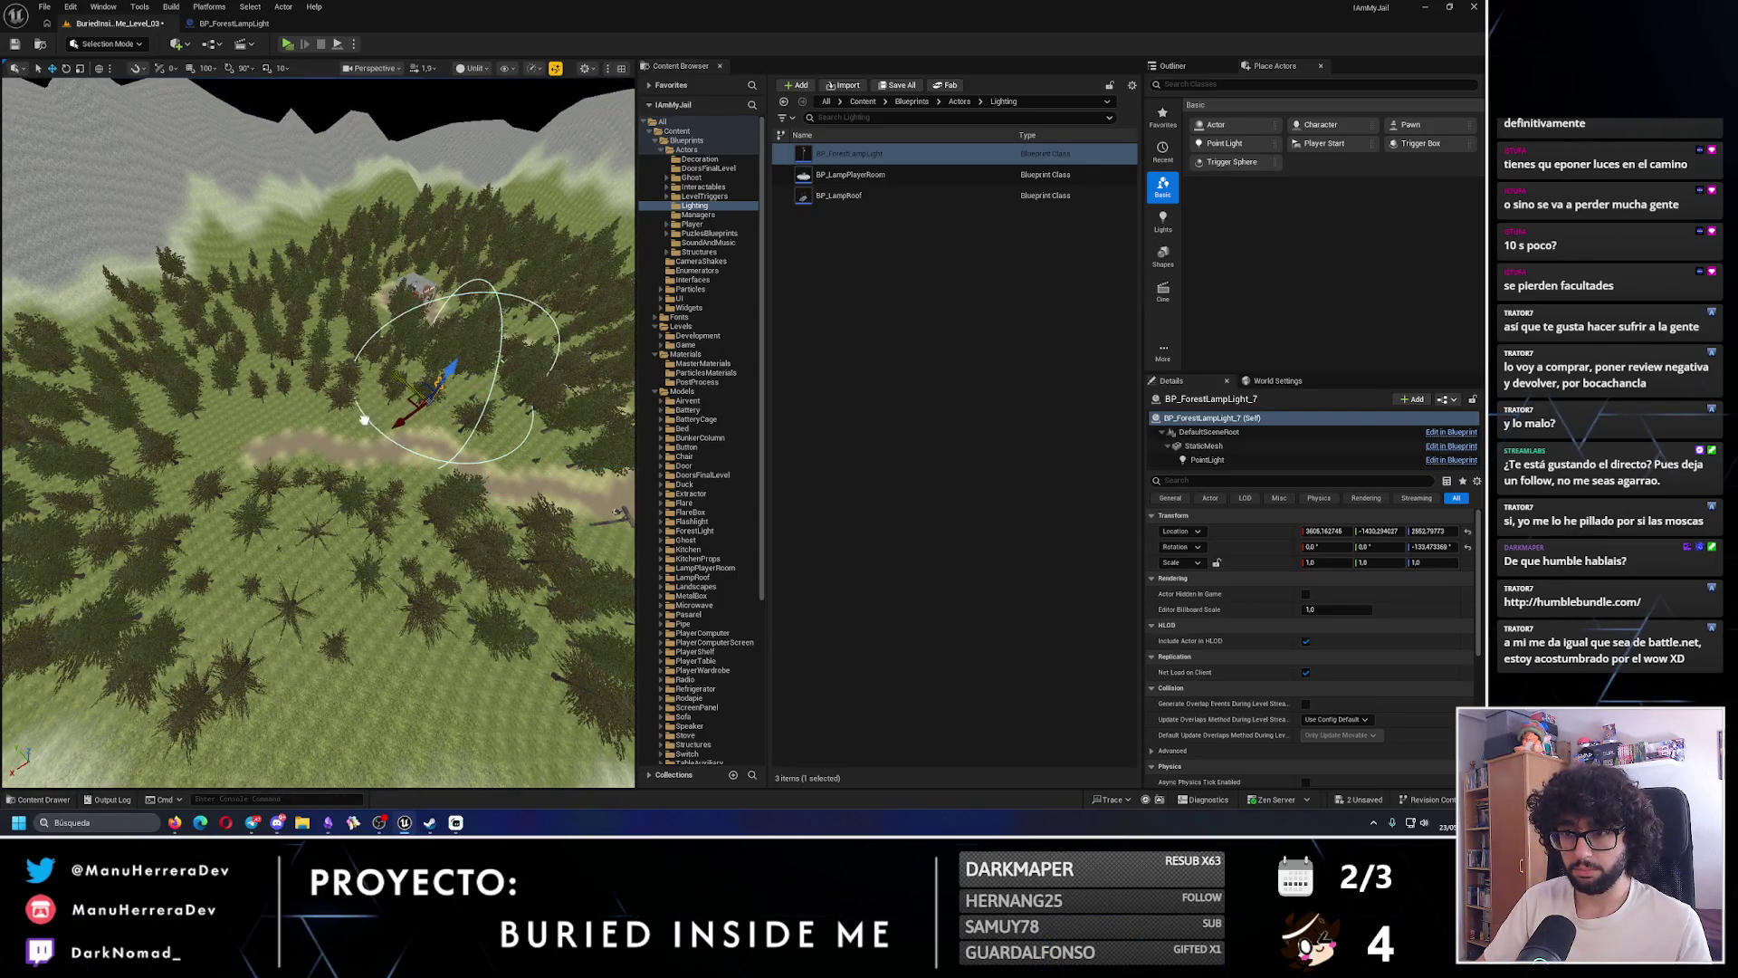
mouse_move(164, 453)
mouse_down()
mouse_move(164, 548)
mouse_move(197, 579)
mouse_up()
drag(425, 614, 341, 511)
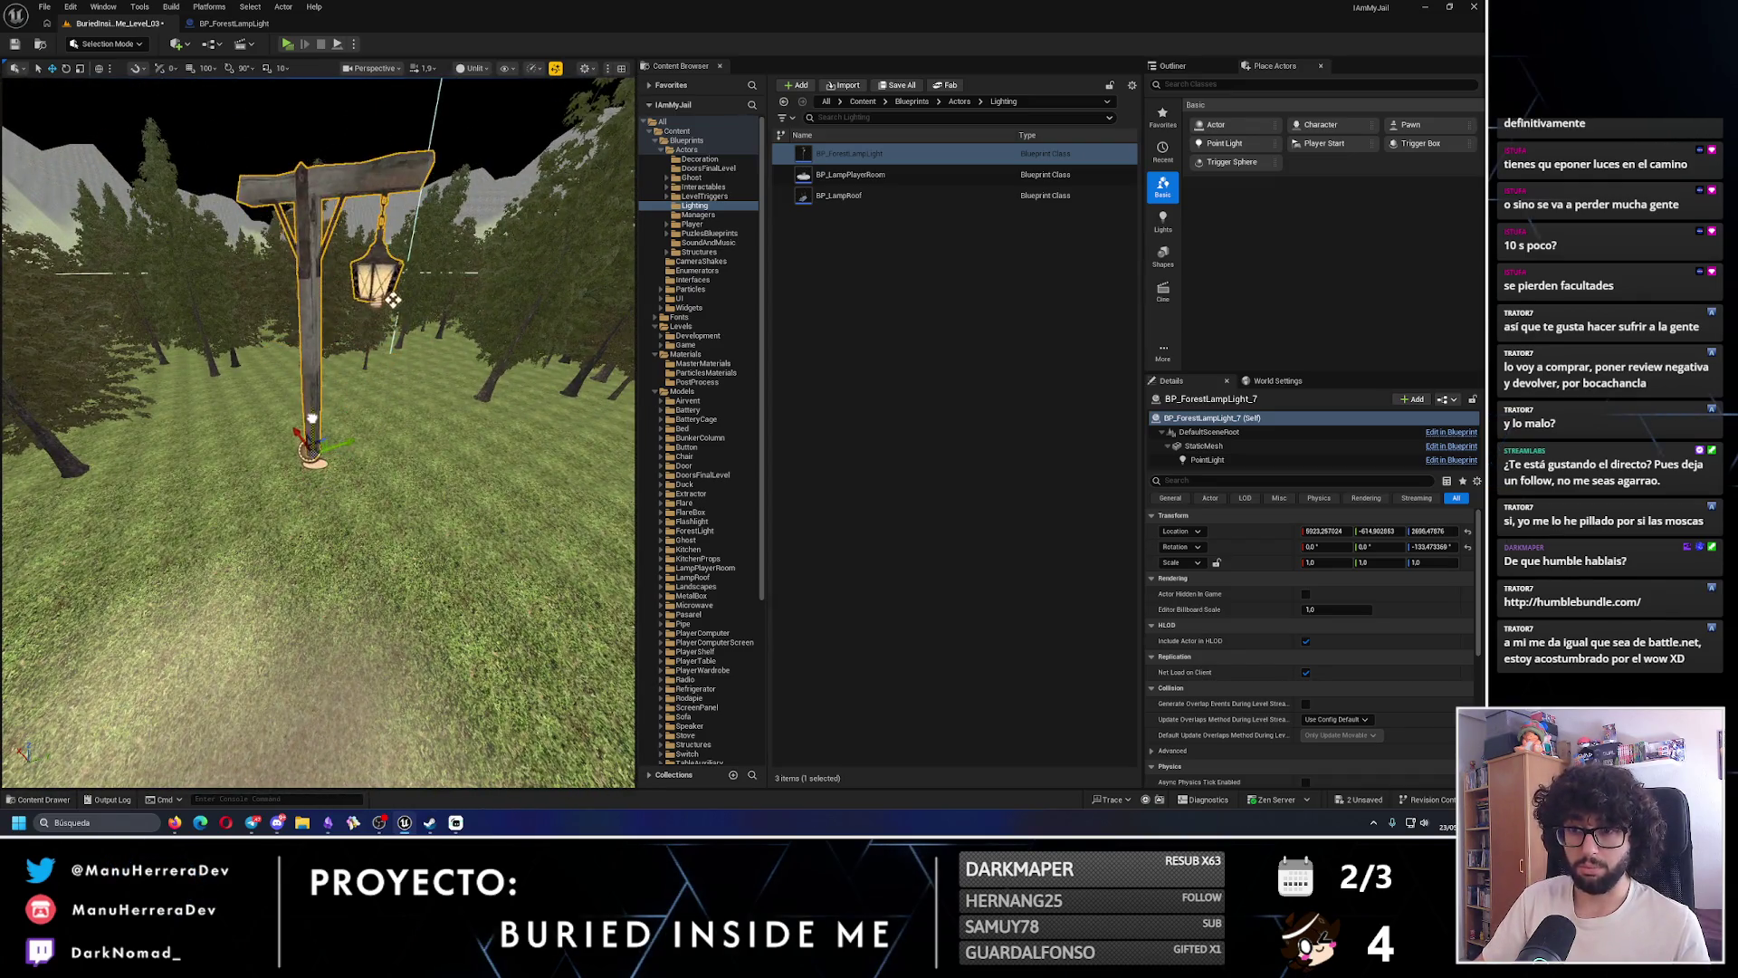
drag(383, 370, 330, 531)
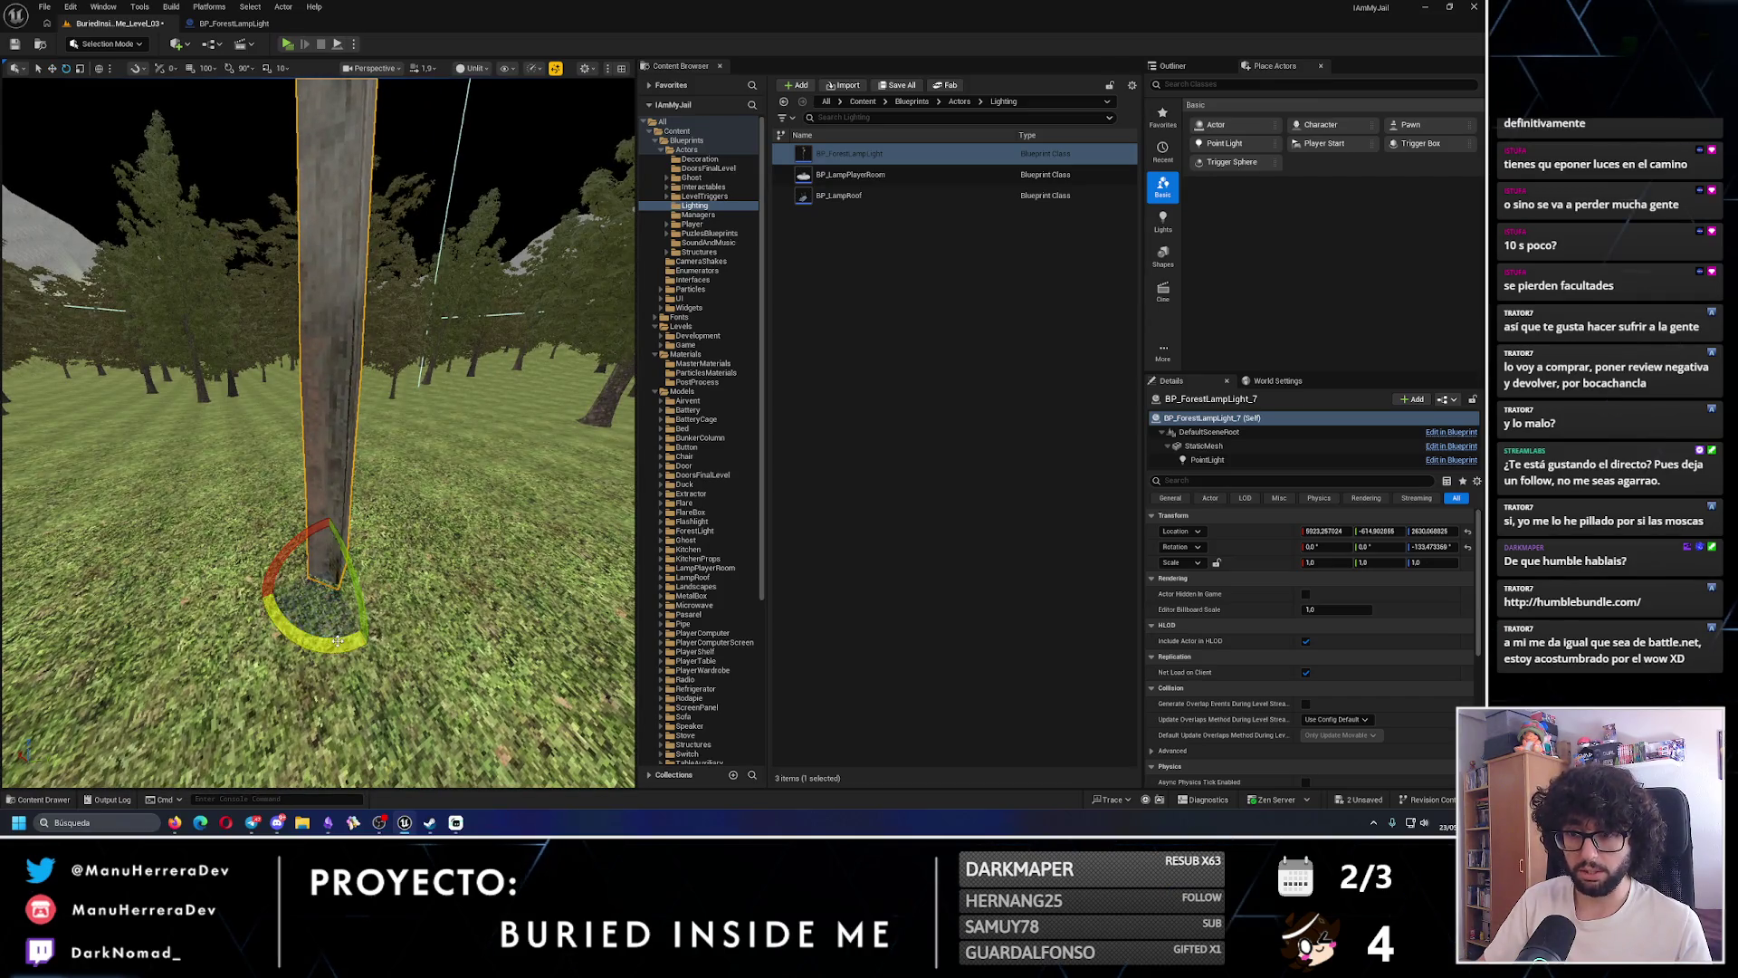
drag(338, 640, 348, 634)
scroll(317, 452, down, 5)
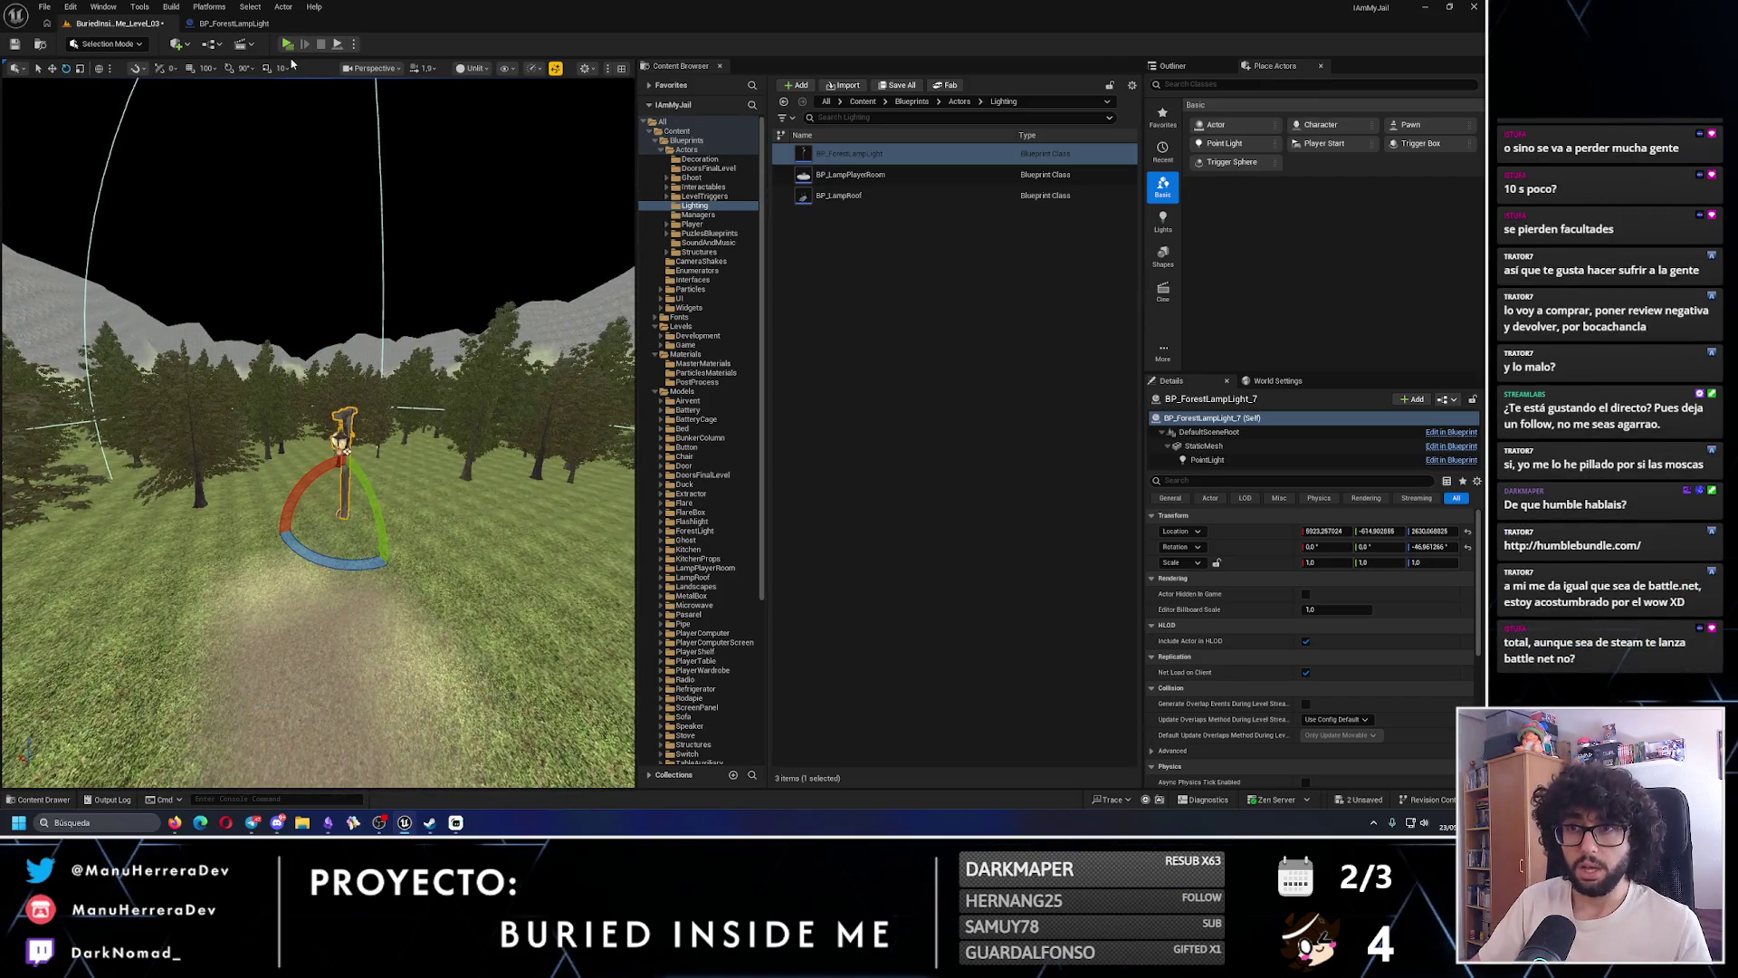
key(alt+p)
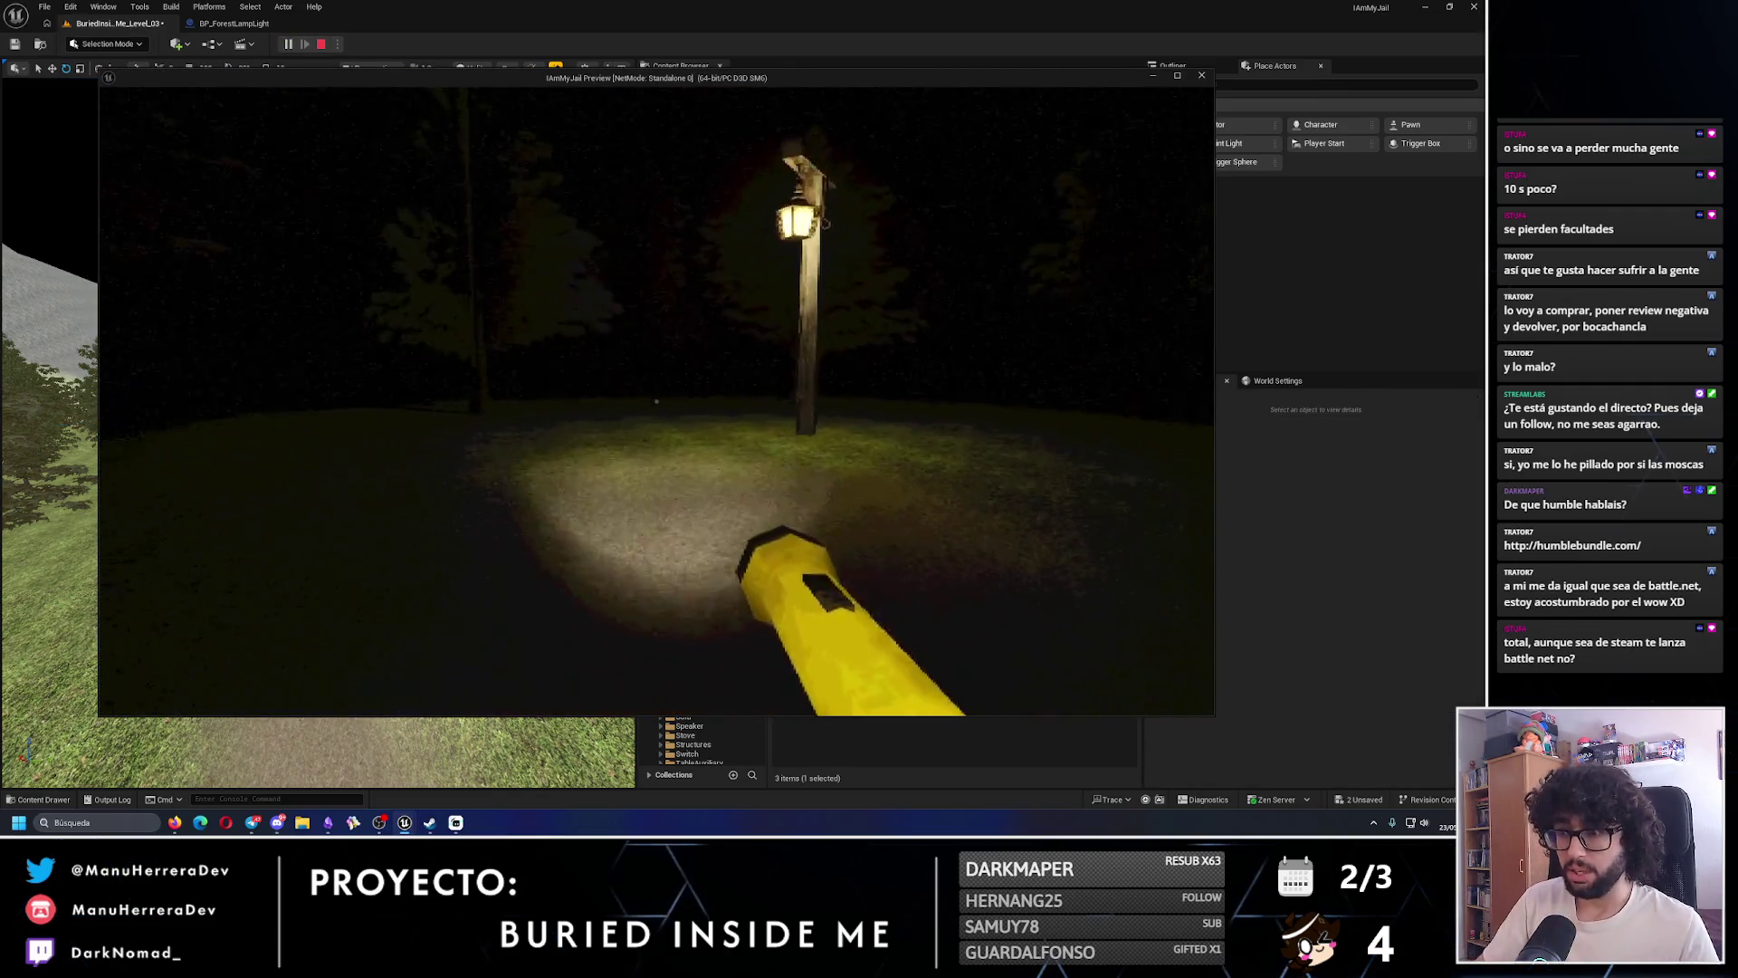
key(w)
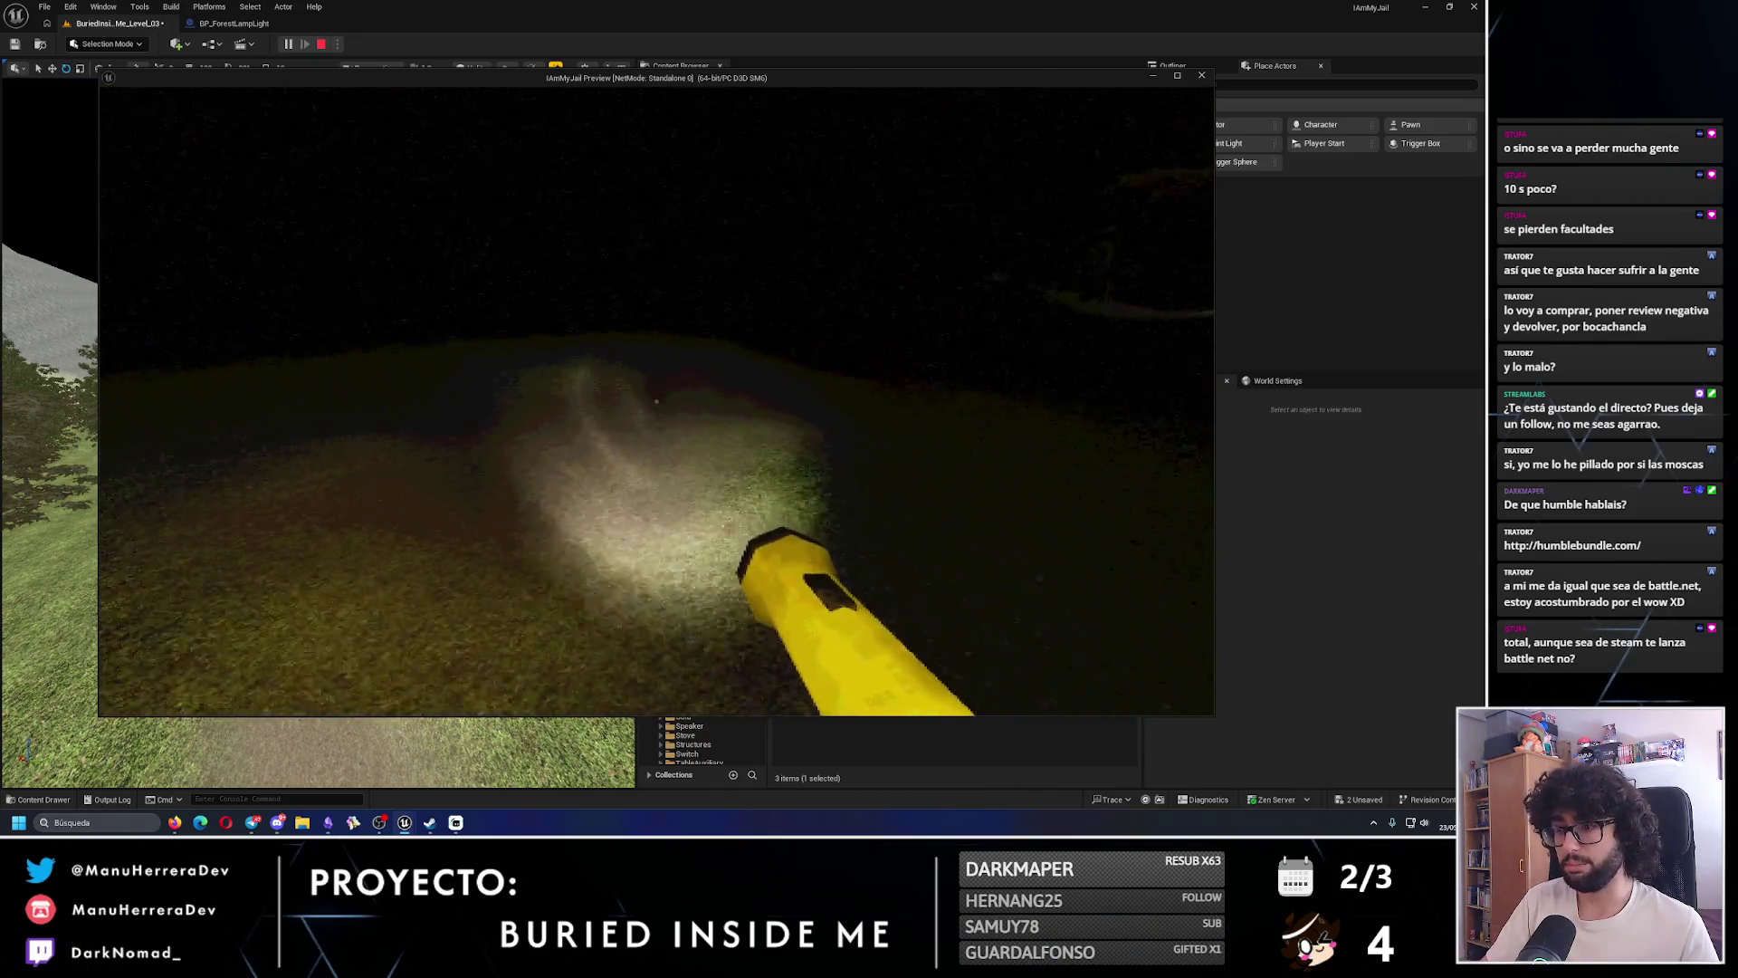
key(Escape)
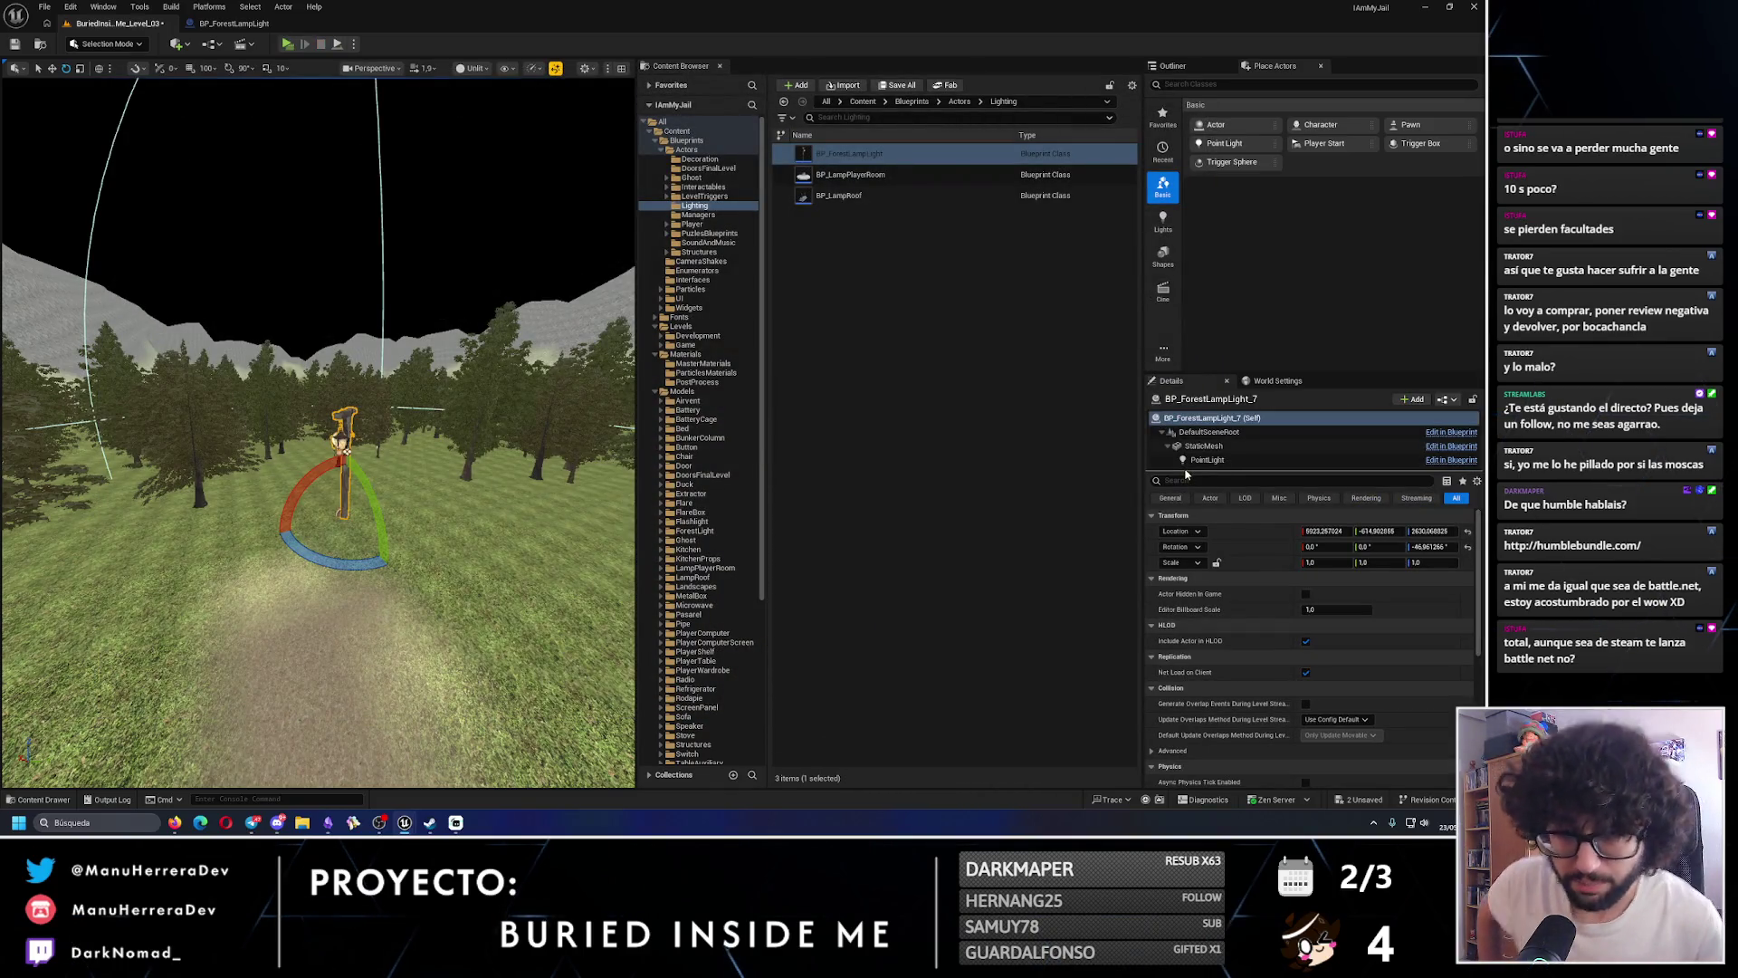
mouse_move(396, 504)
mouse_down()
mouse_move(380, 452)
mouse_move(362, 471)
mouse_move(372, 544)
mouse_move(389, 507)
mouse_move(390, 534)
mouse_move(307, 66)
mouse_up()
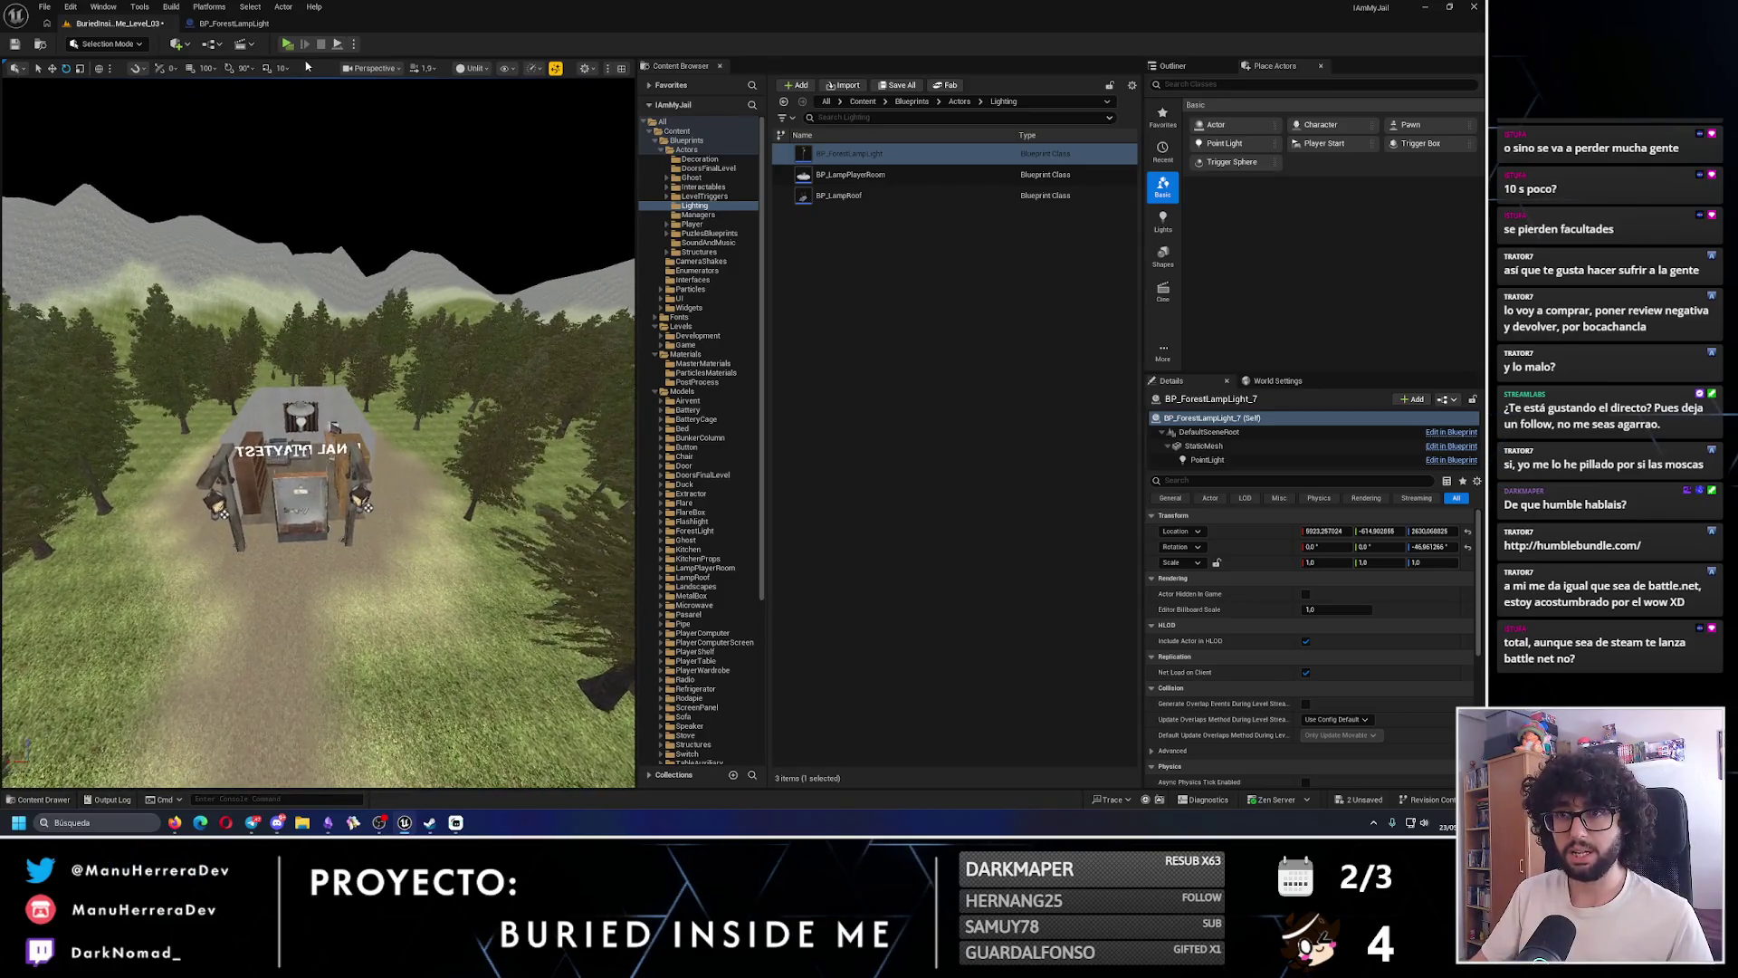
key(alt+p)
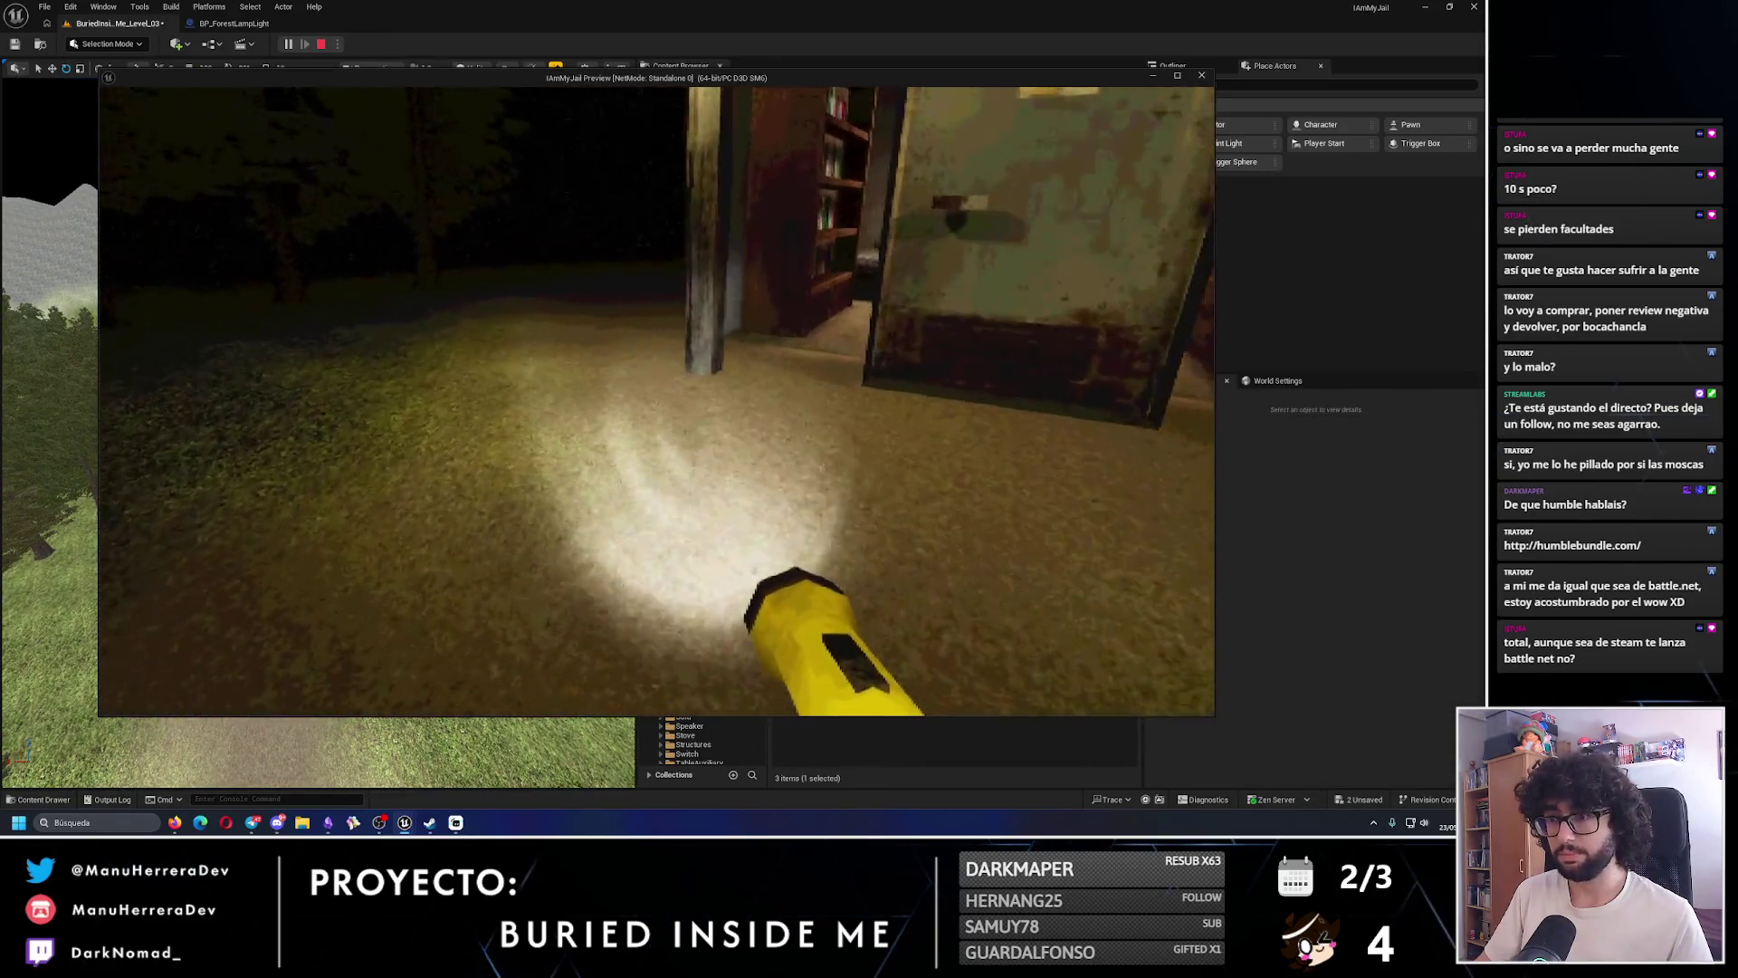
key(Escape)
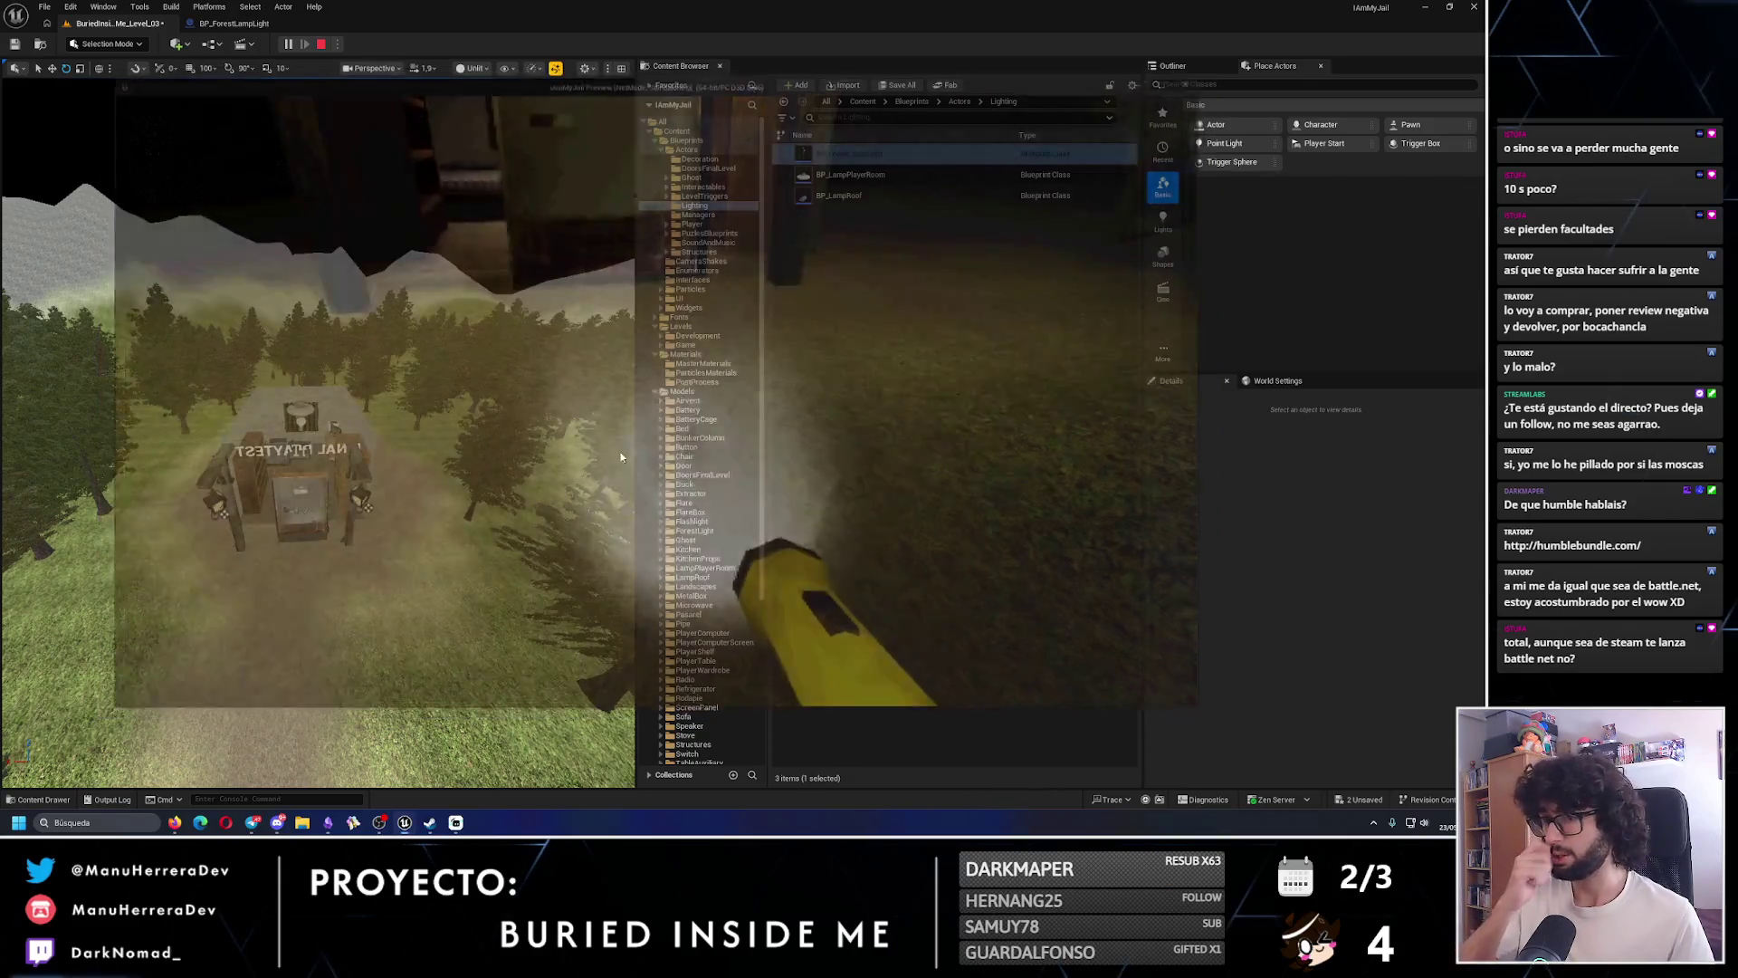
scroll(705, 597, down, 5)
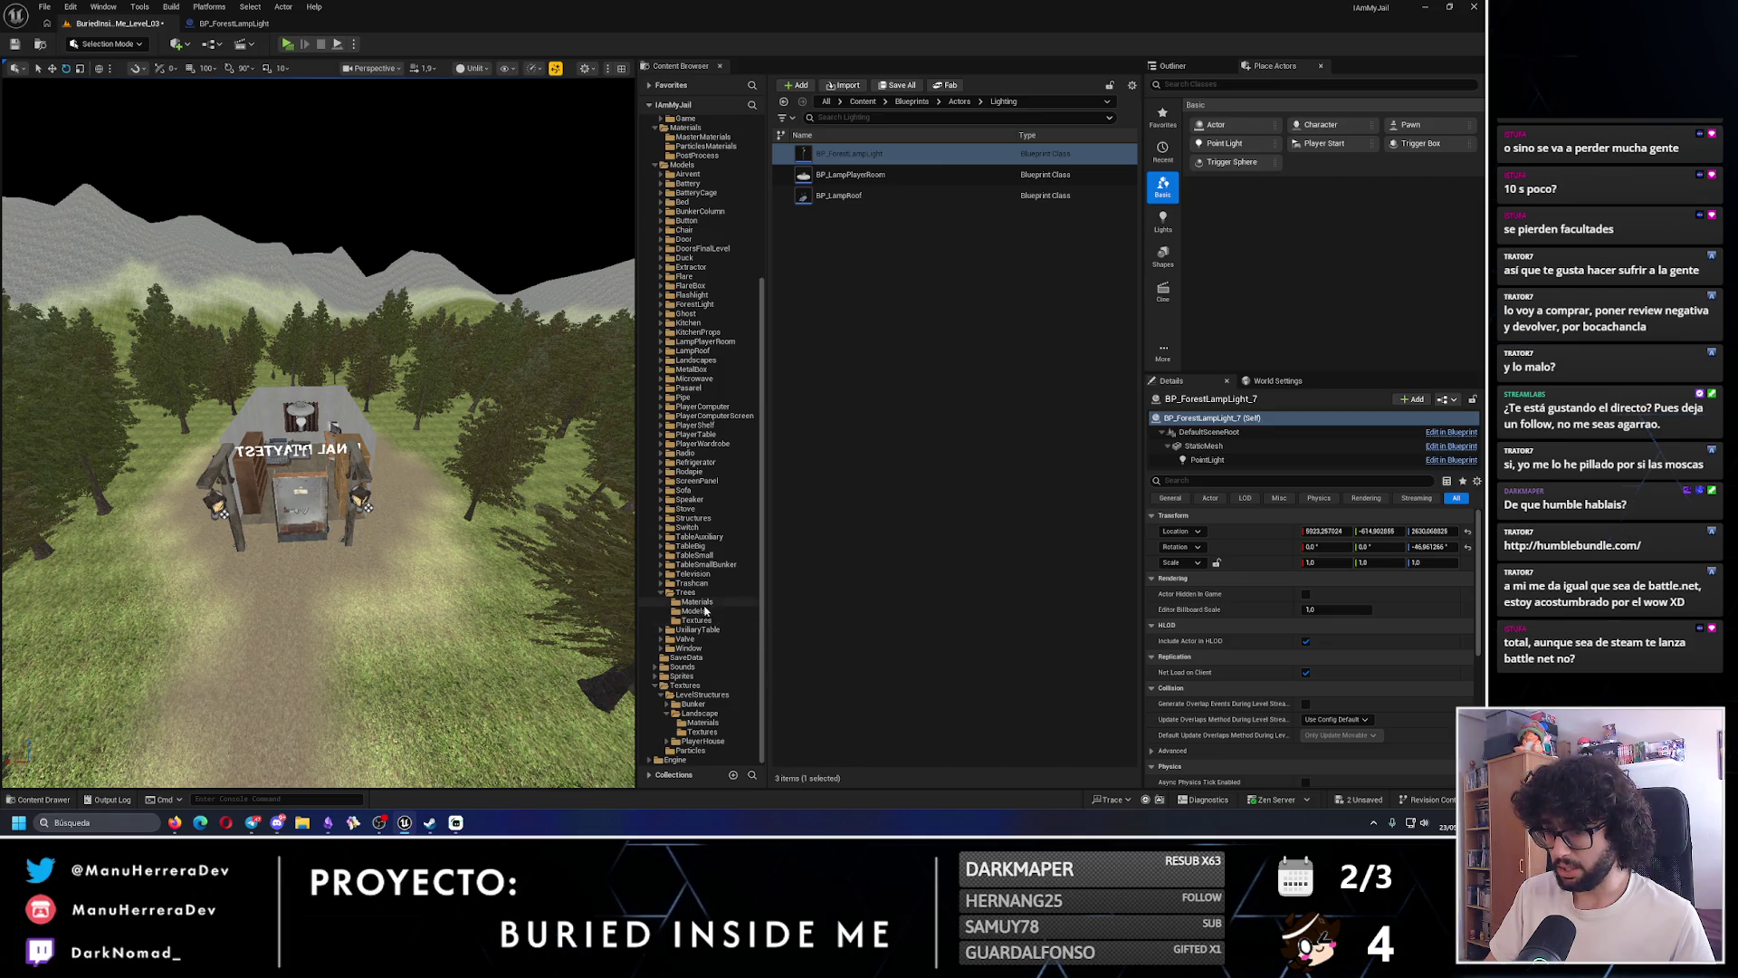
- Export Dirt_2_128x128 via Asset Actions as a PNG into Descargas, then switch to Photopea
click(706, 723)
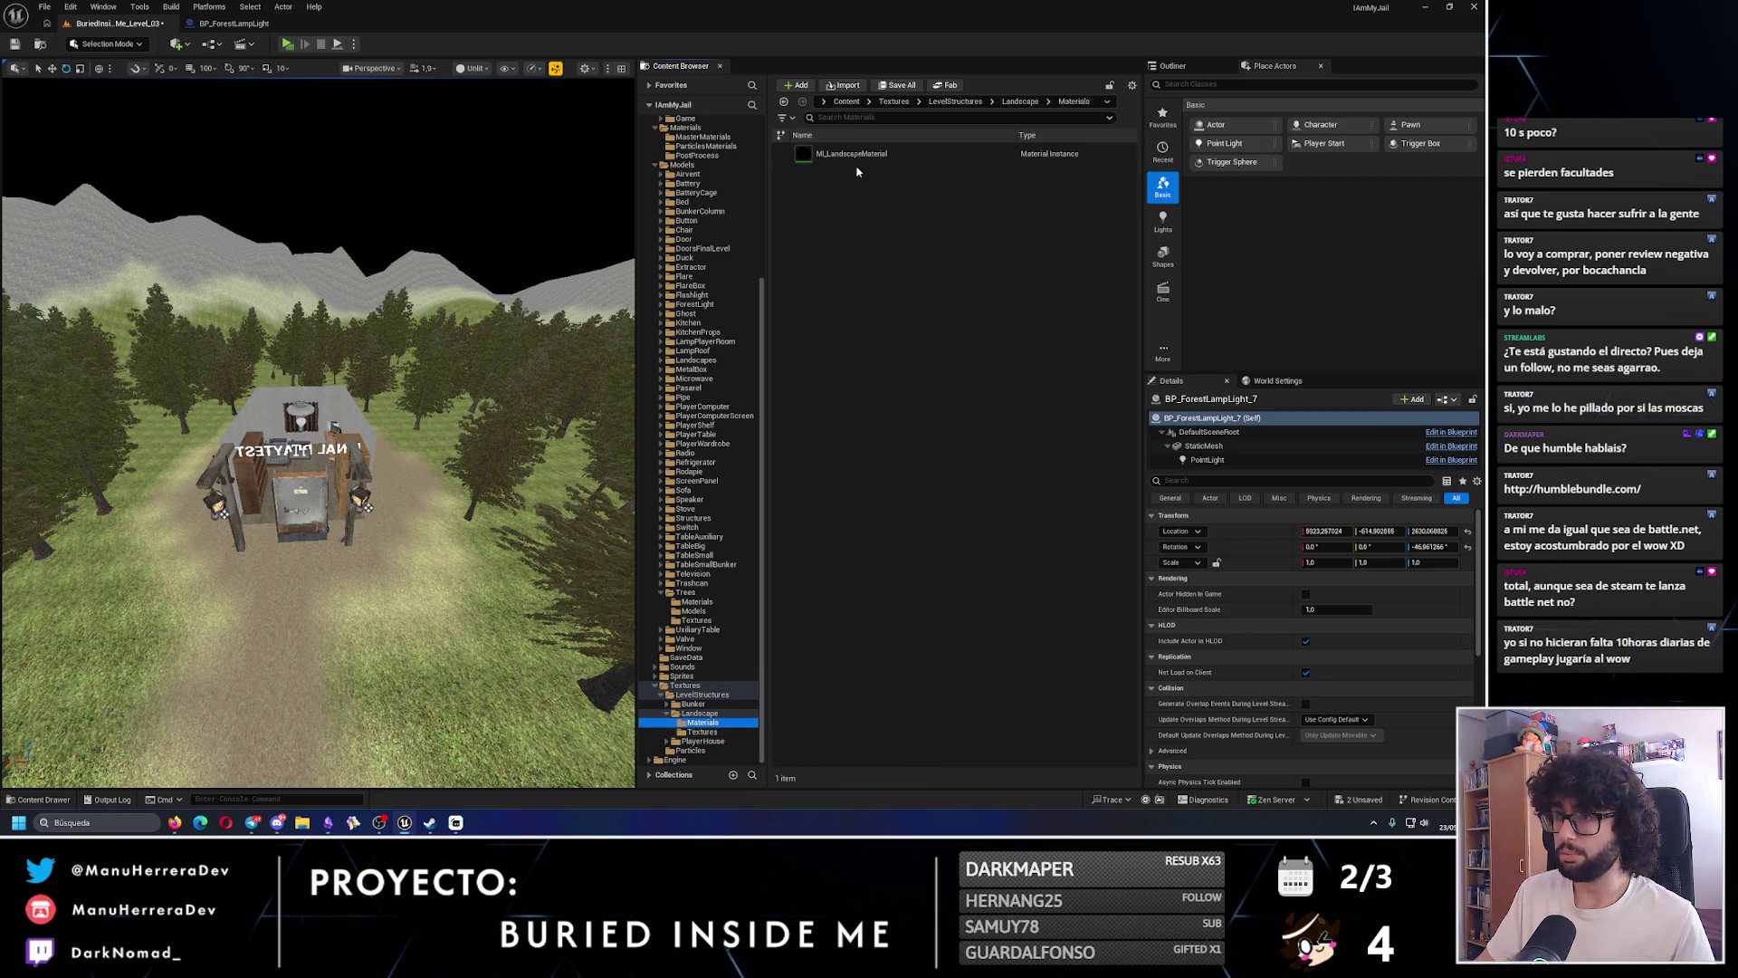
click(707, 732)
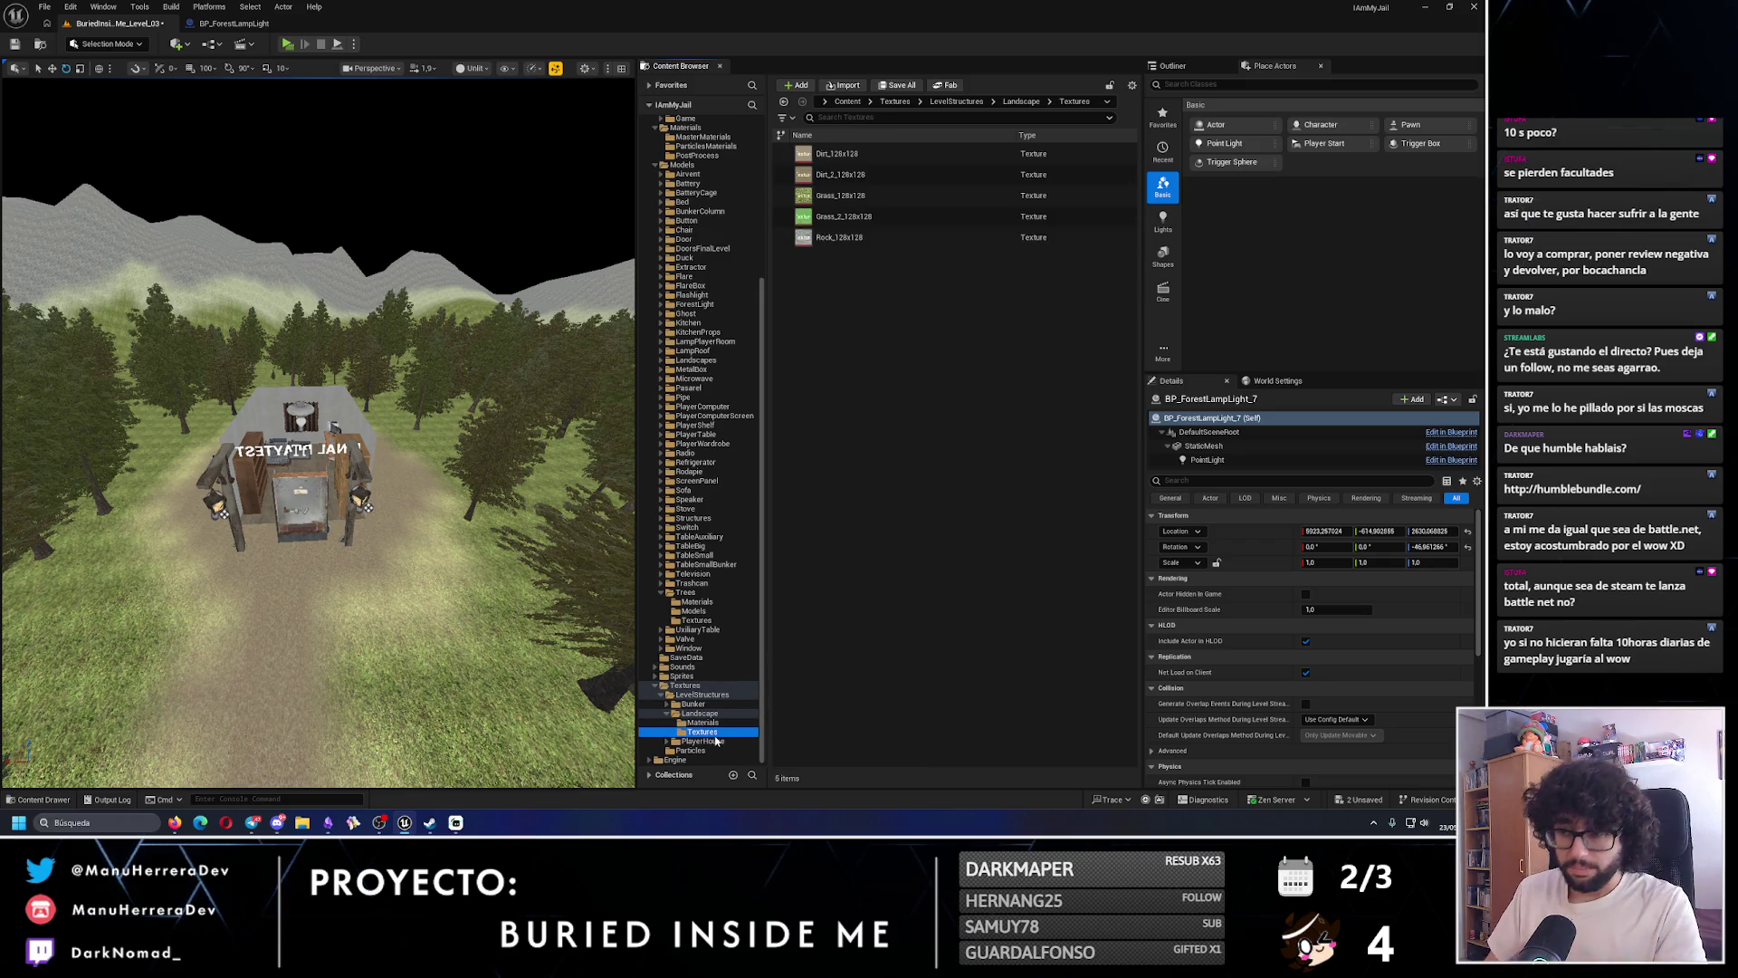
click(859, 176)
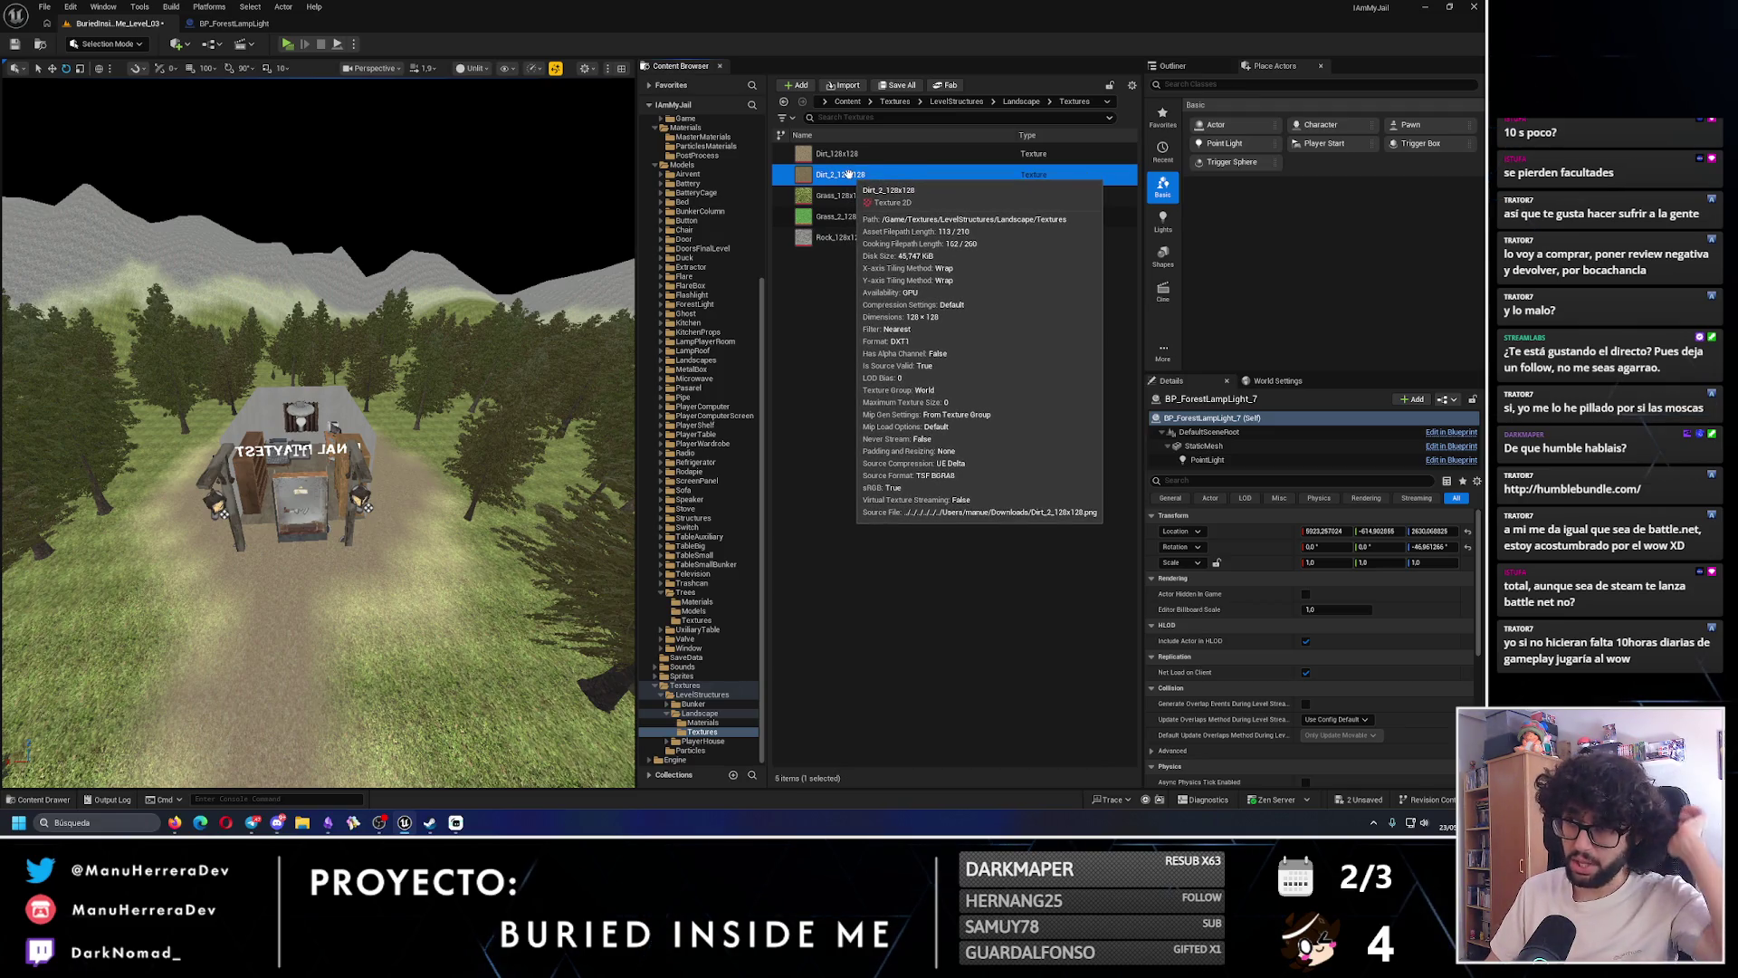
right_click(848, 174)
mouse_move(907, 466)
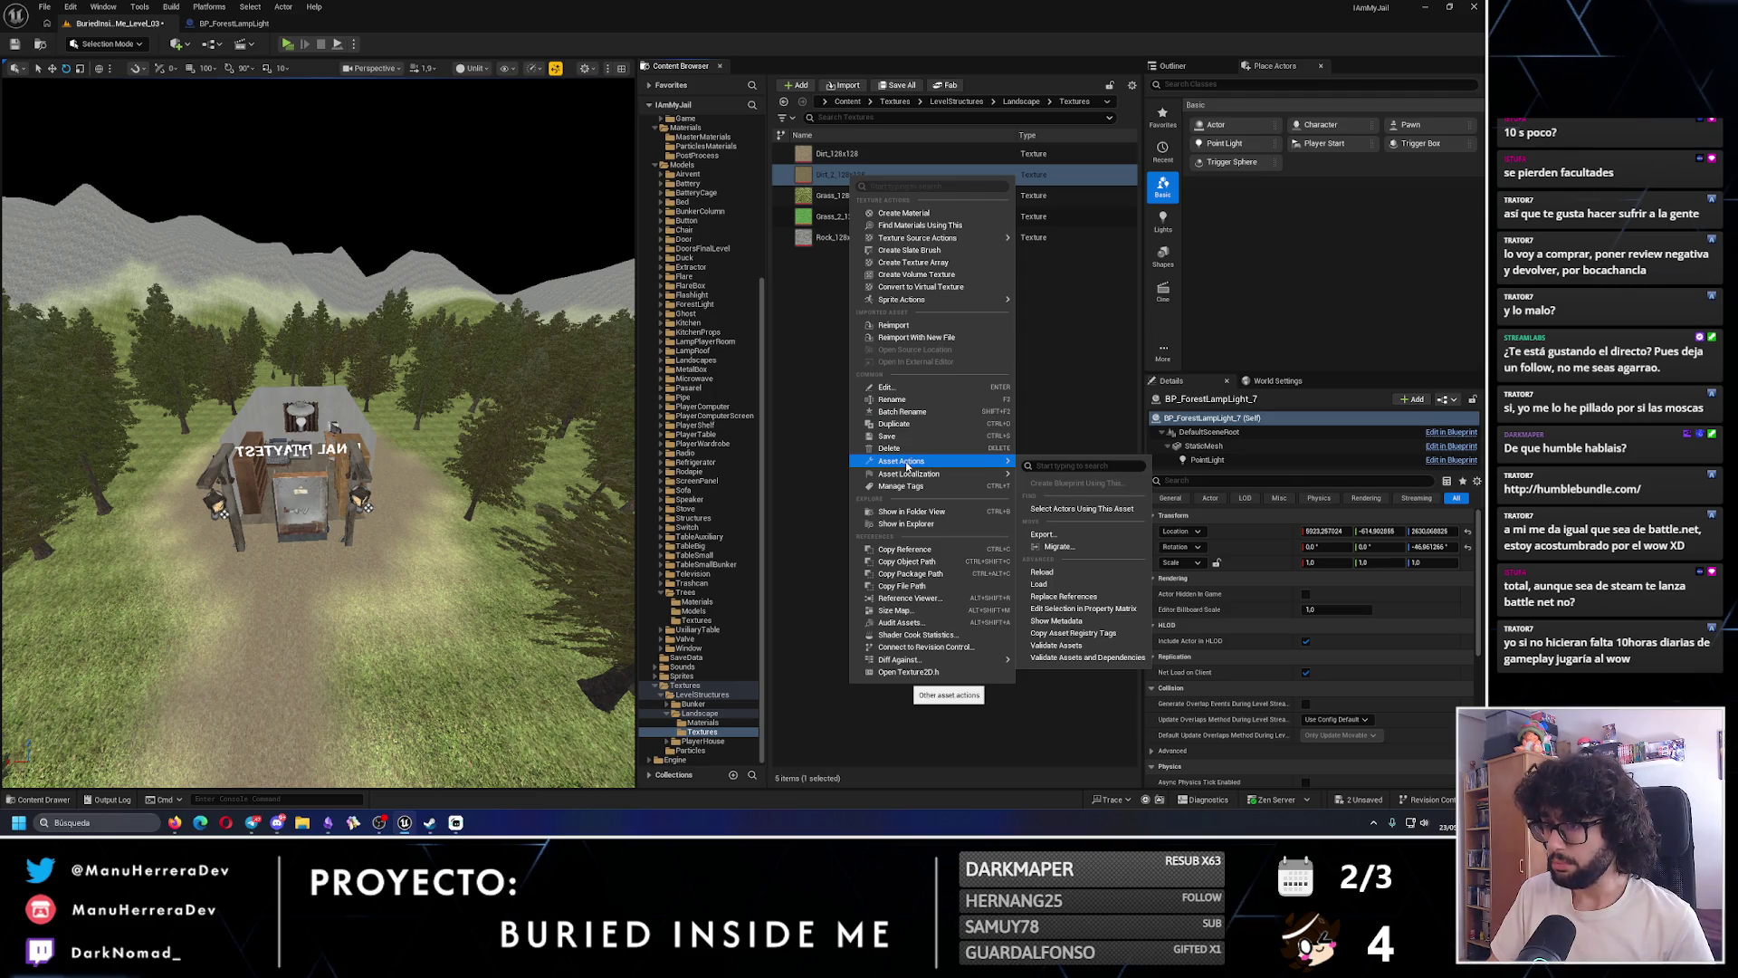
click(1056, 537)
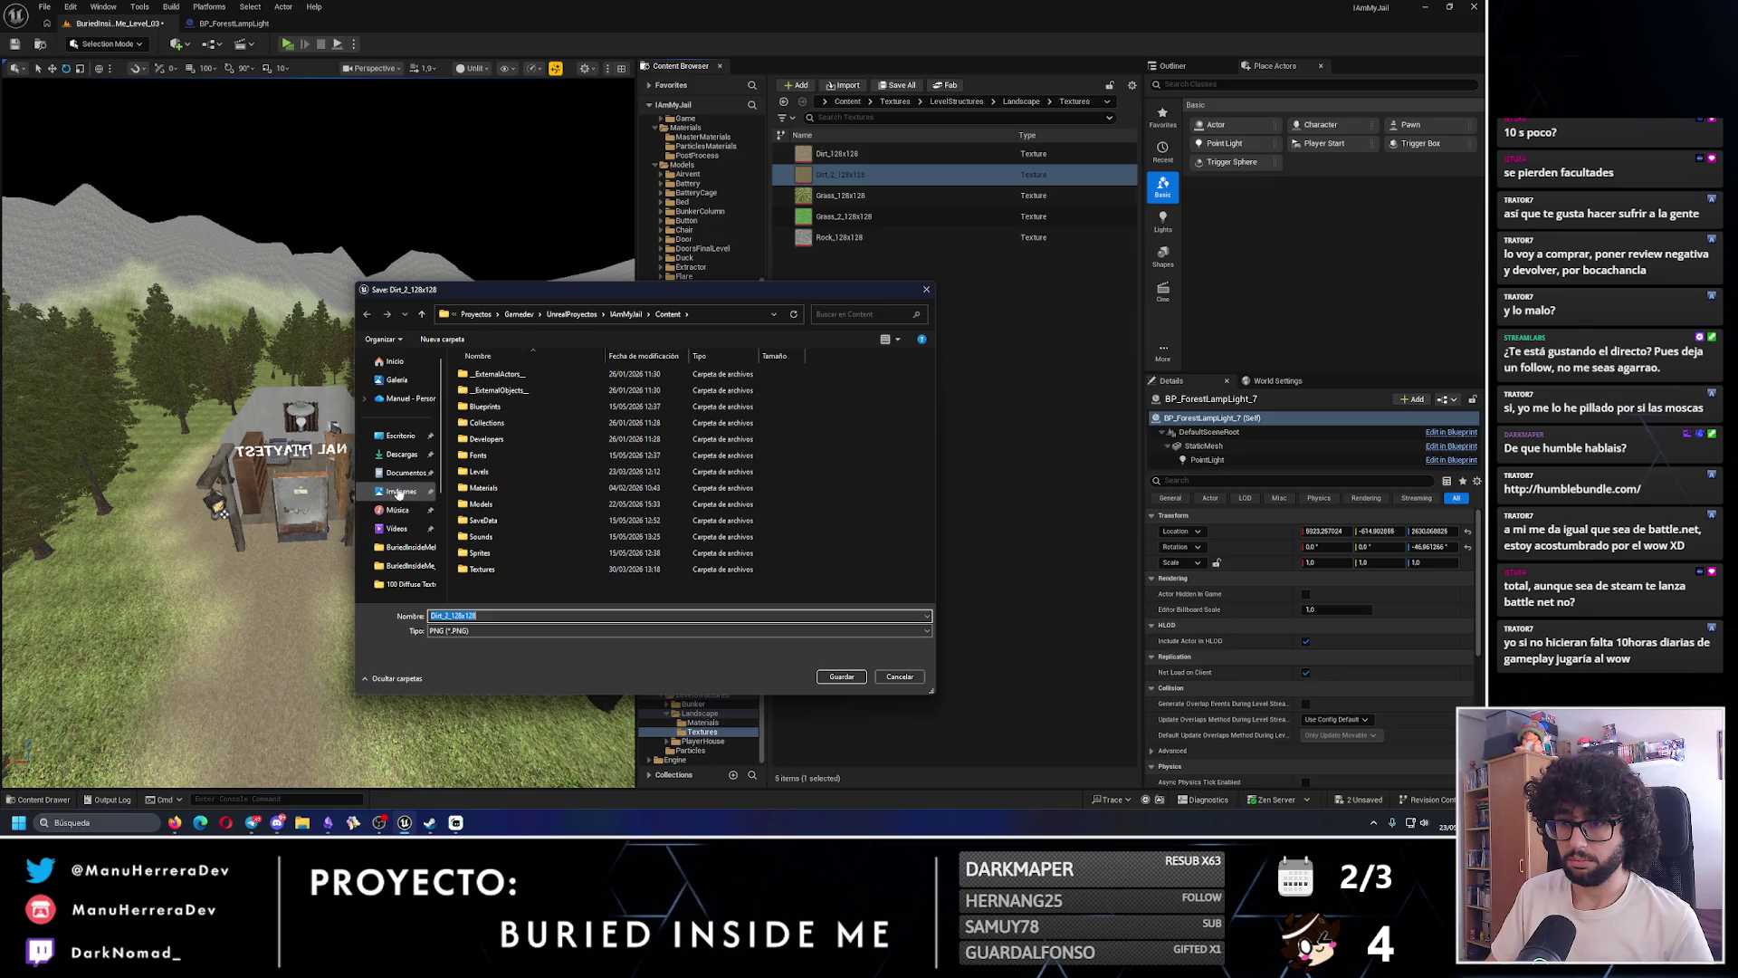
click(402, 454)
click(841, 677)
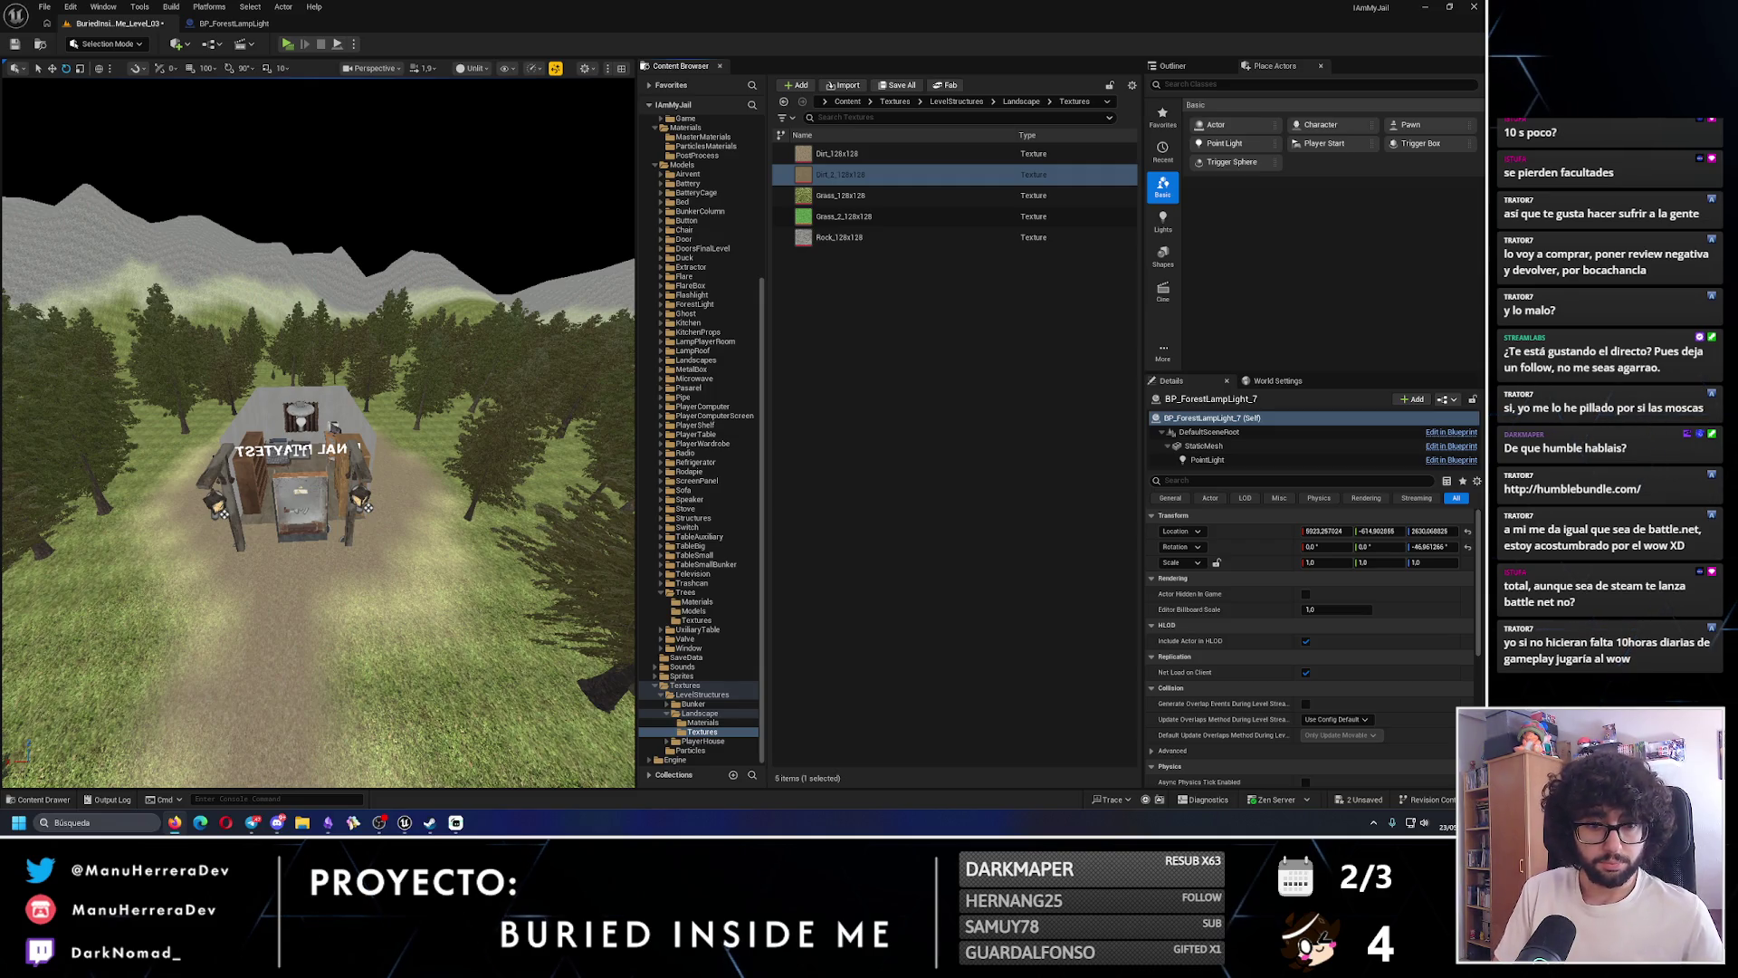
key(alt+Tab)
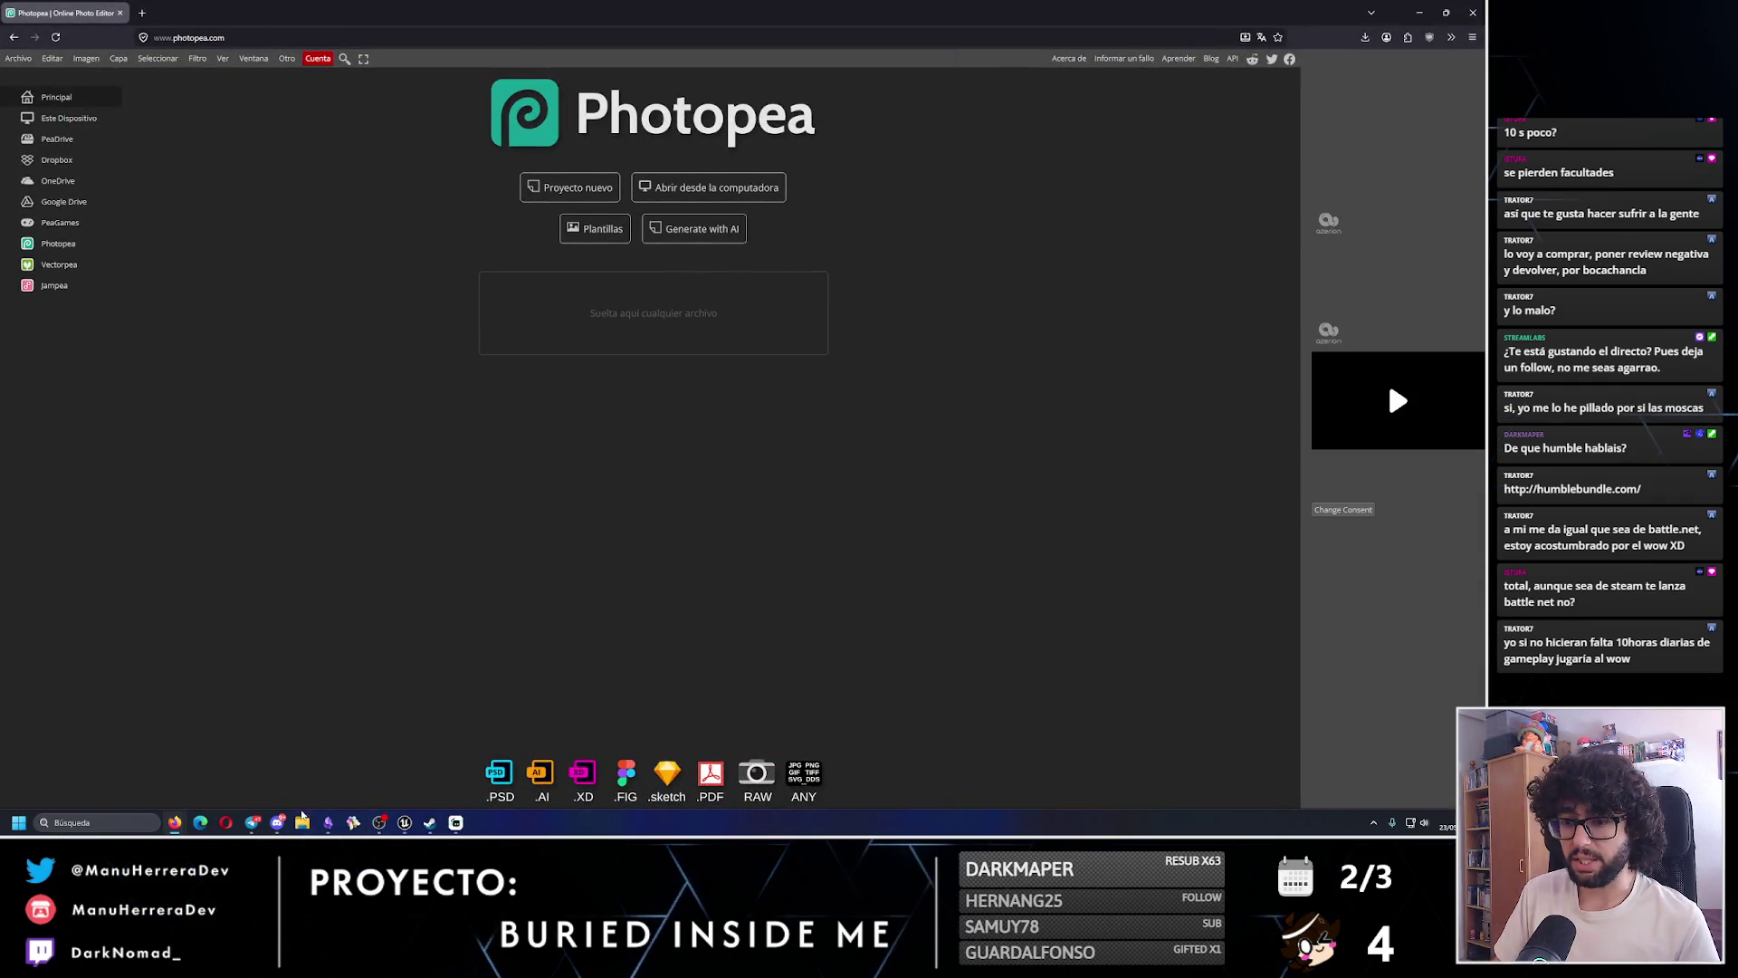
- Open Dirt_2_128x128.png from Downloads in Photopea and zoom in on it
click(304, 824)
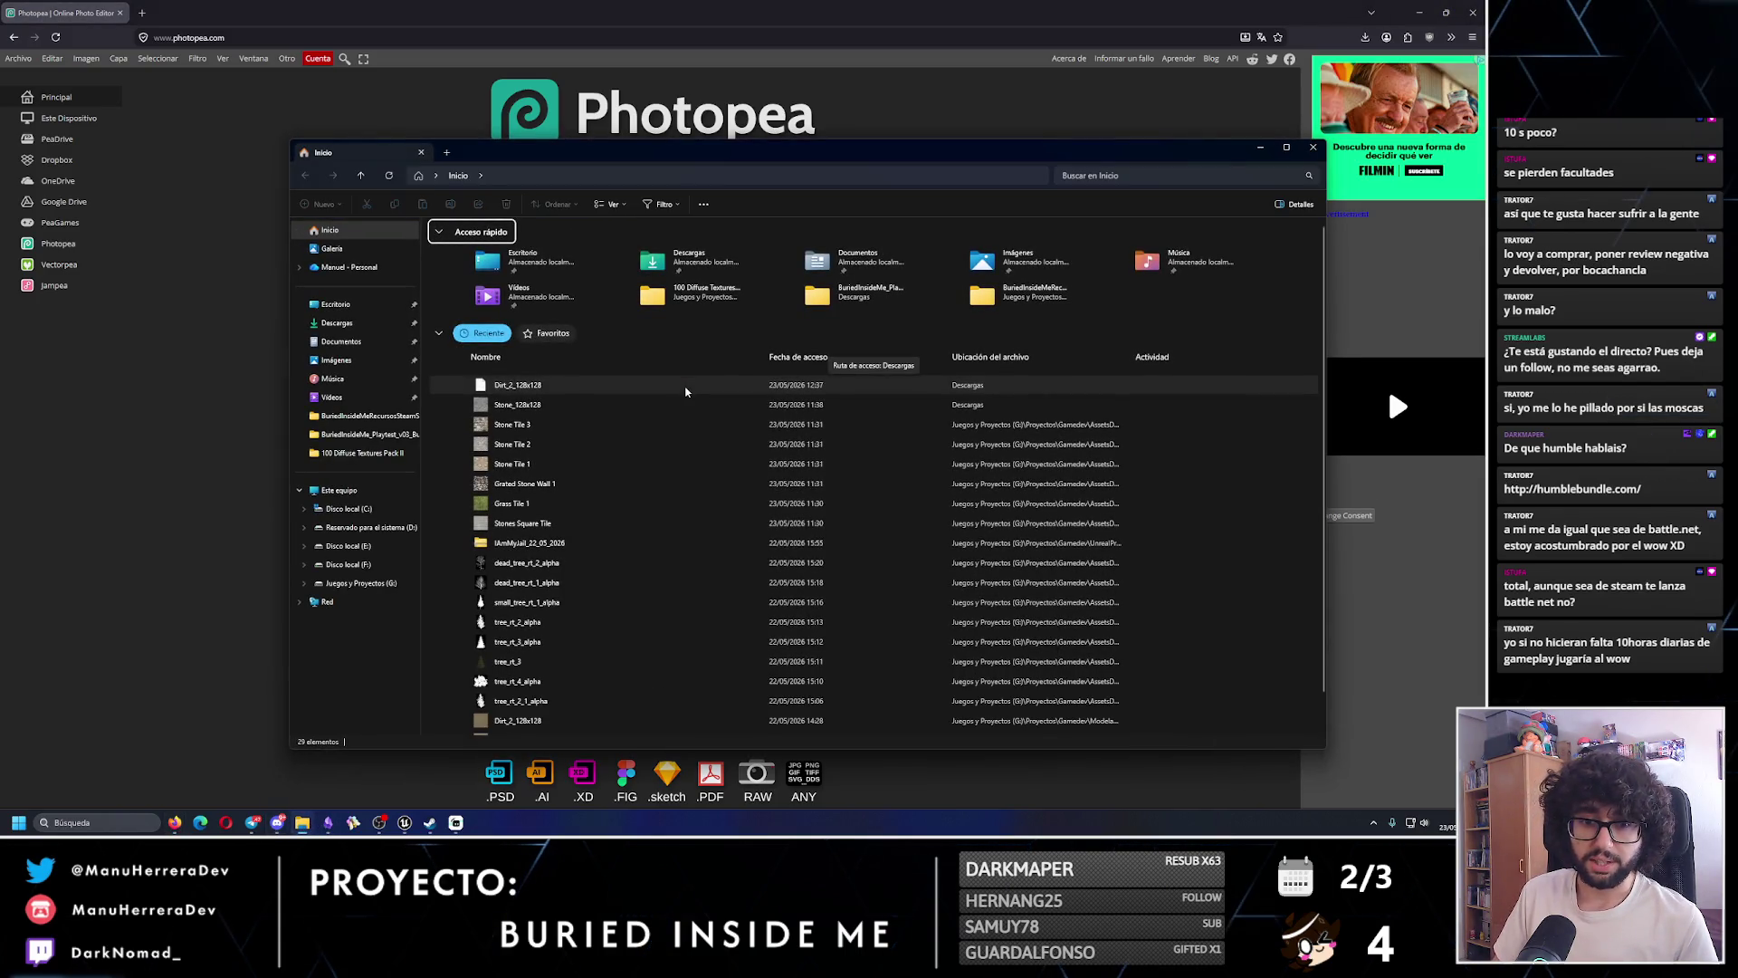
click(337, 324)
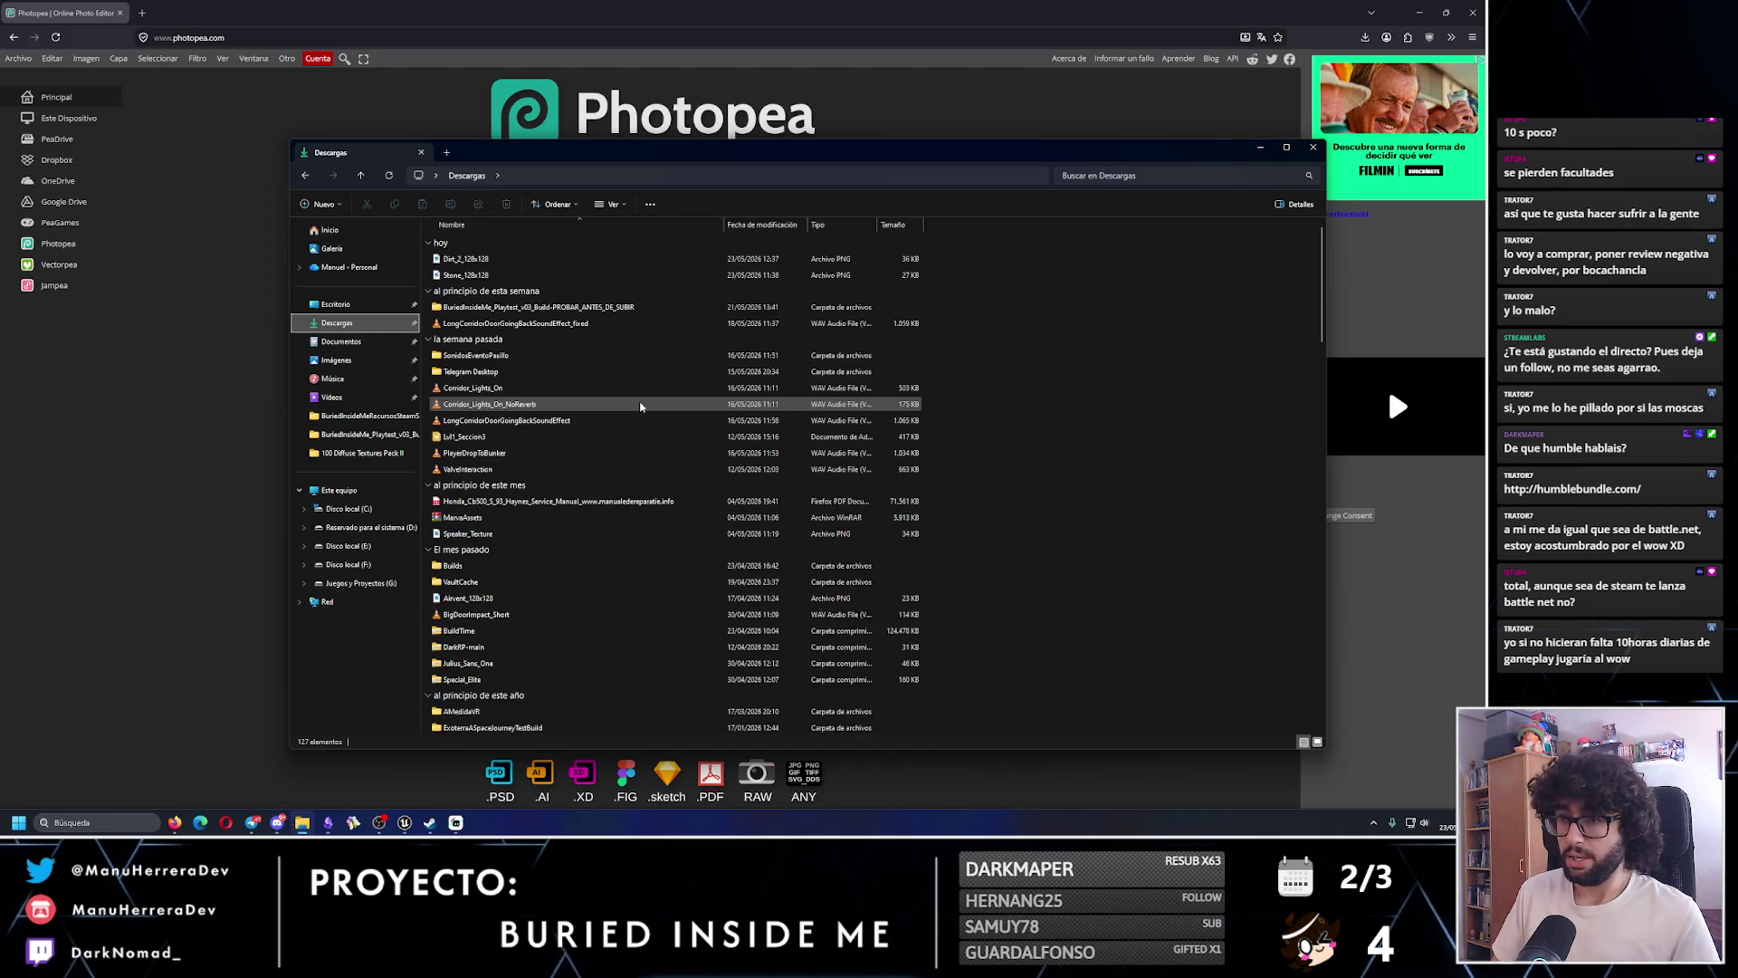
click(463, 258)
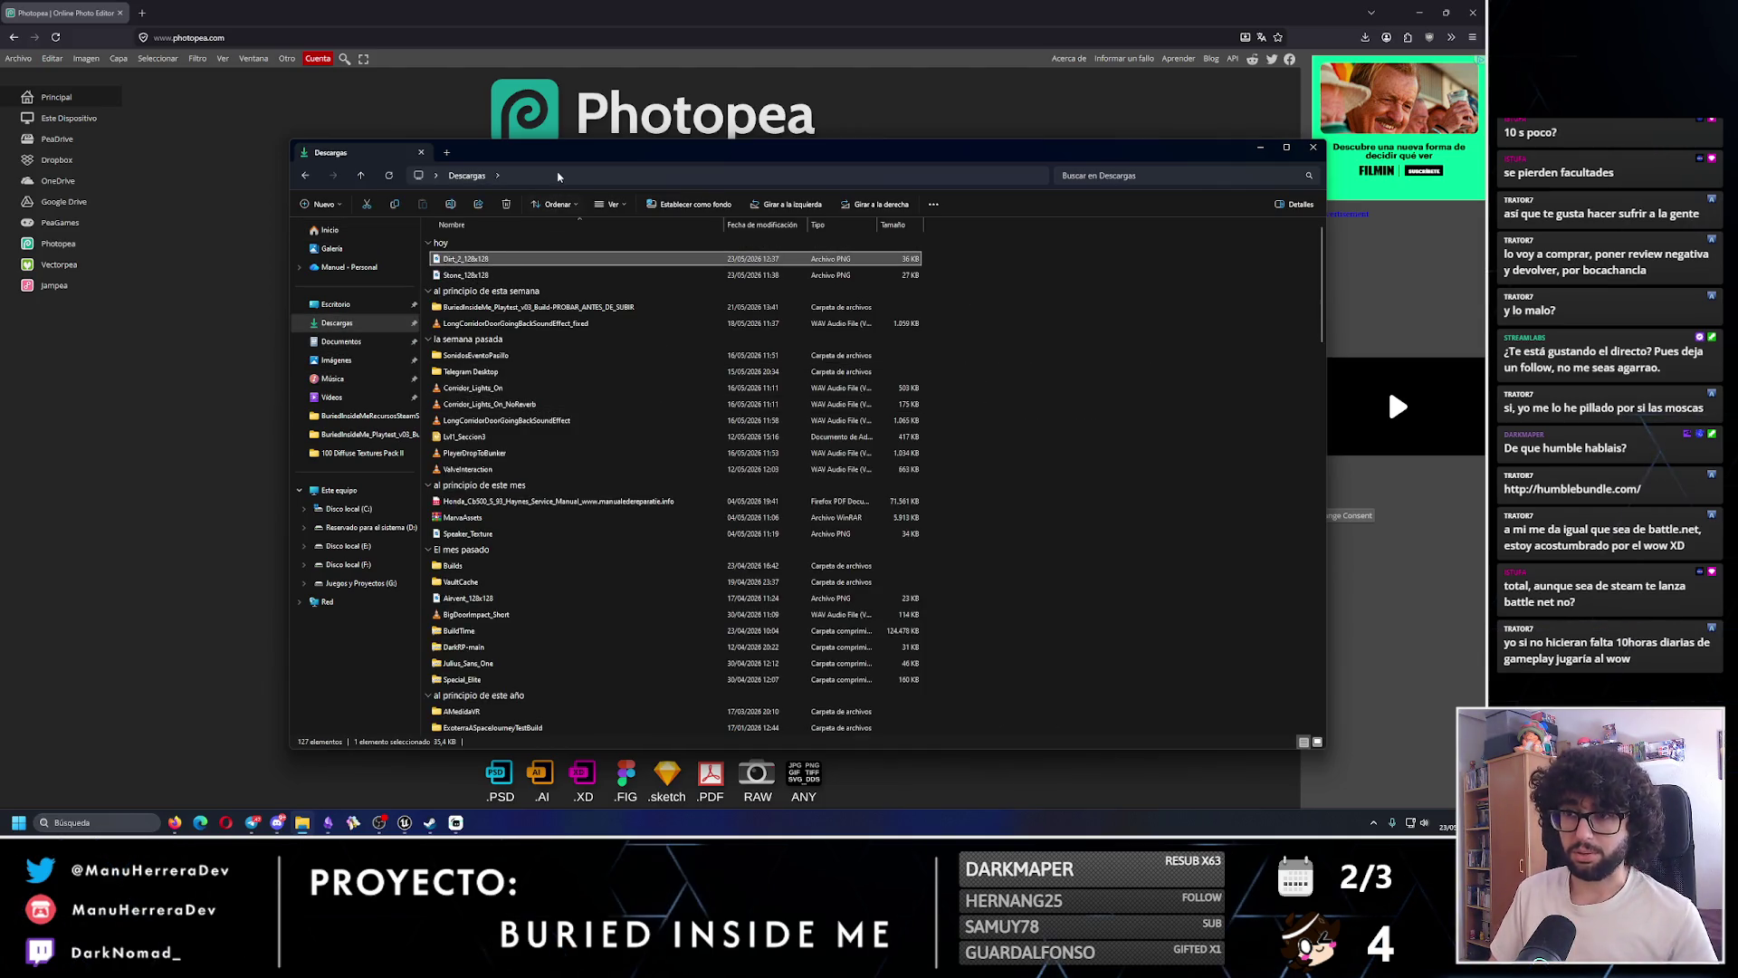
mouse_move(463, 251)
mouse_down()
mouse_move(691, 384)
mouse_move(634, 113)
mouse_up()
drag(1172, 280, 814, 279)
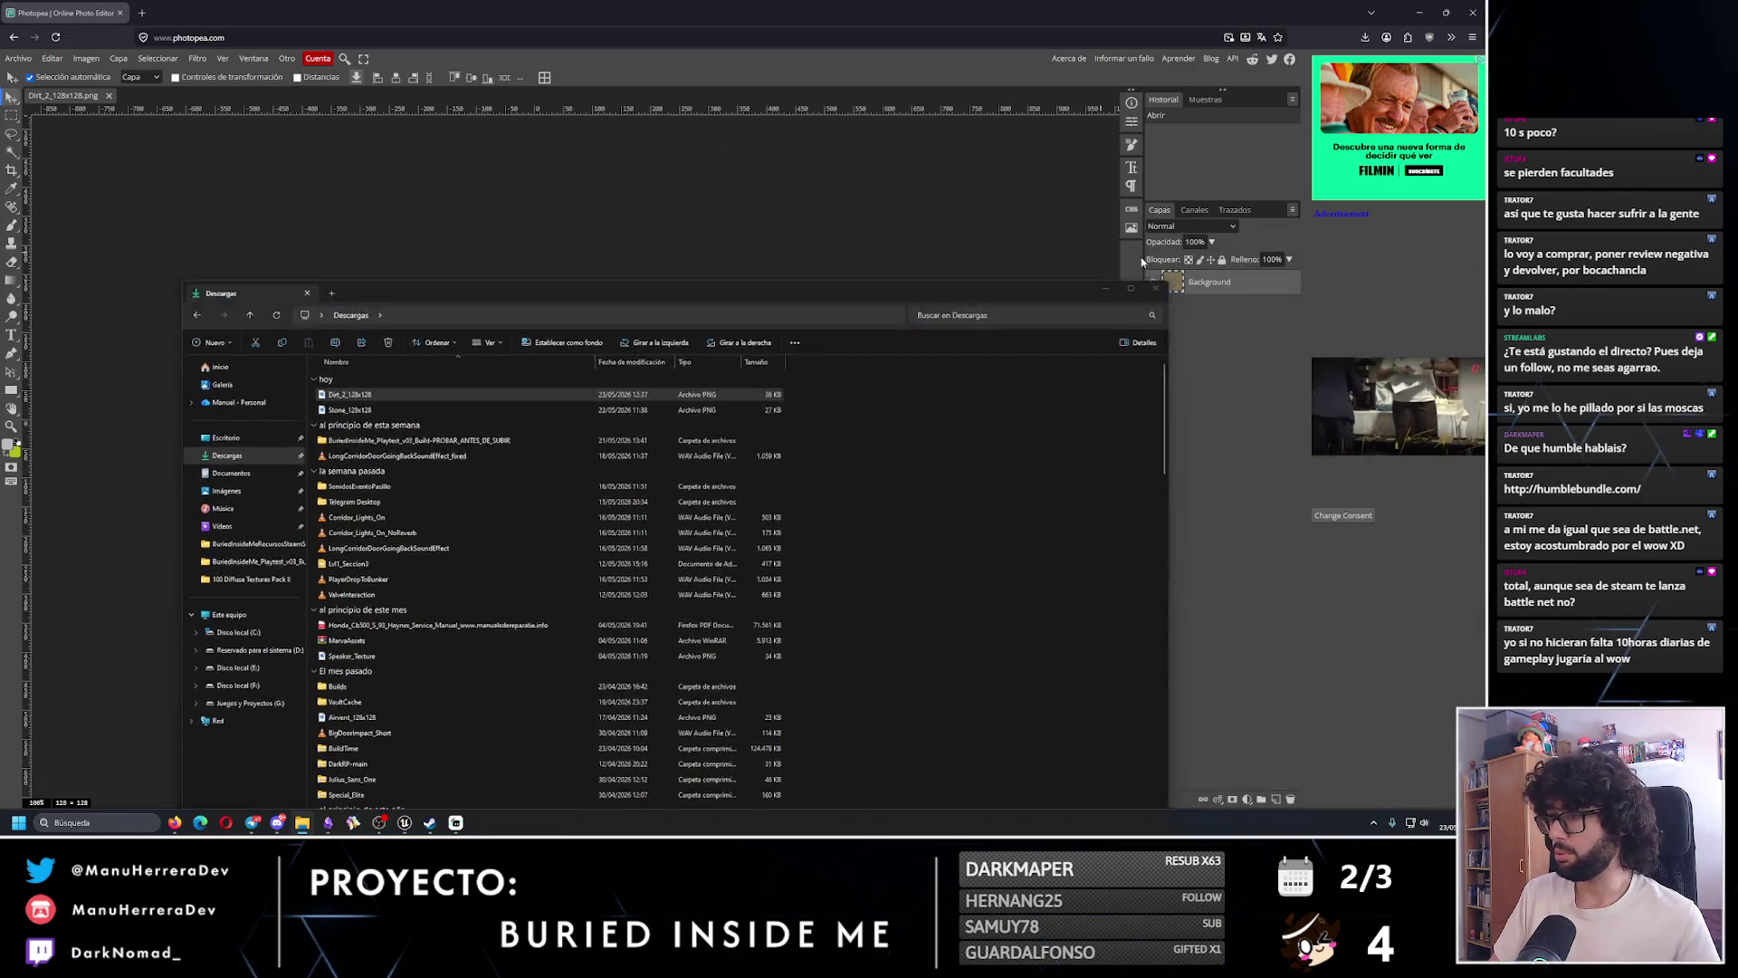
click(705, 184)
key(z)
scroll(557, 481, up, 5)
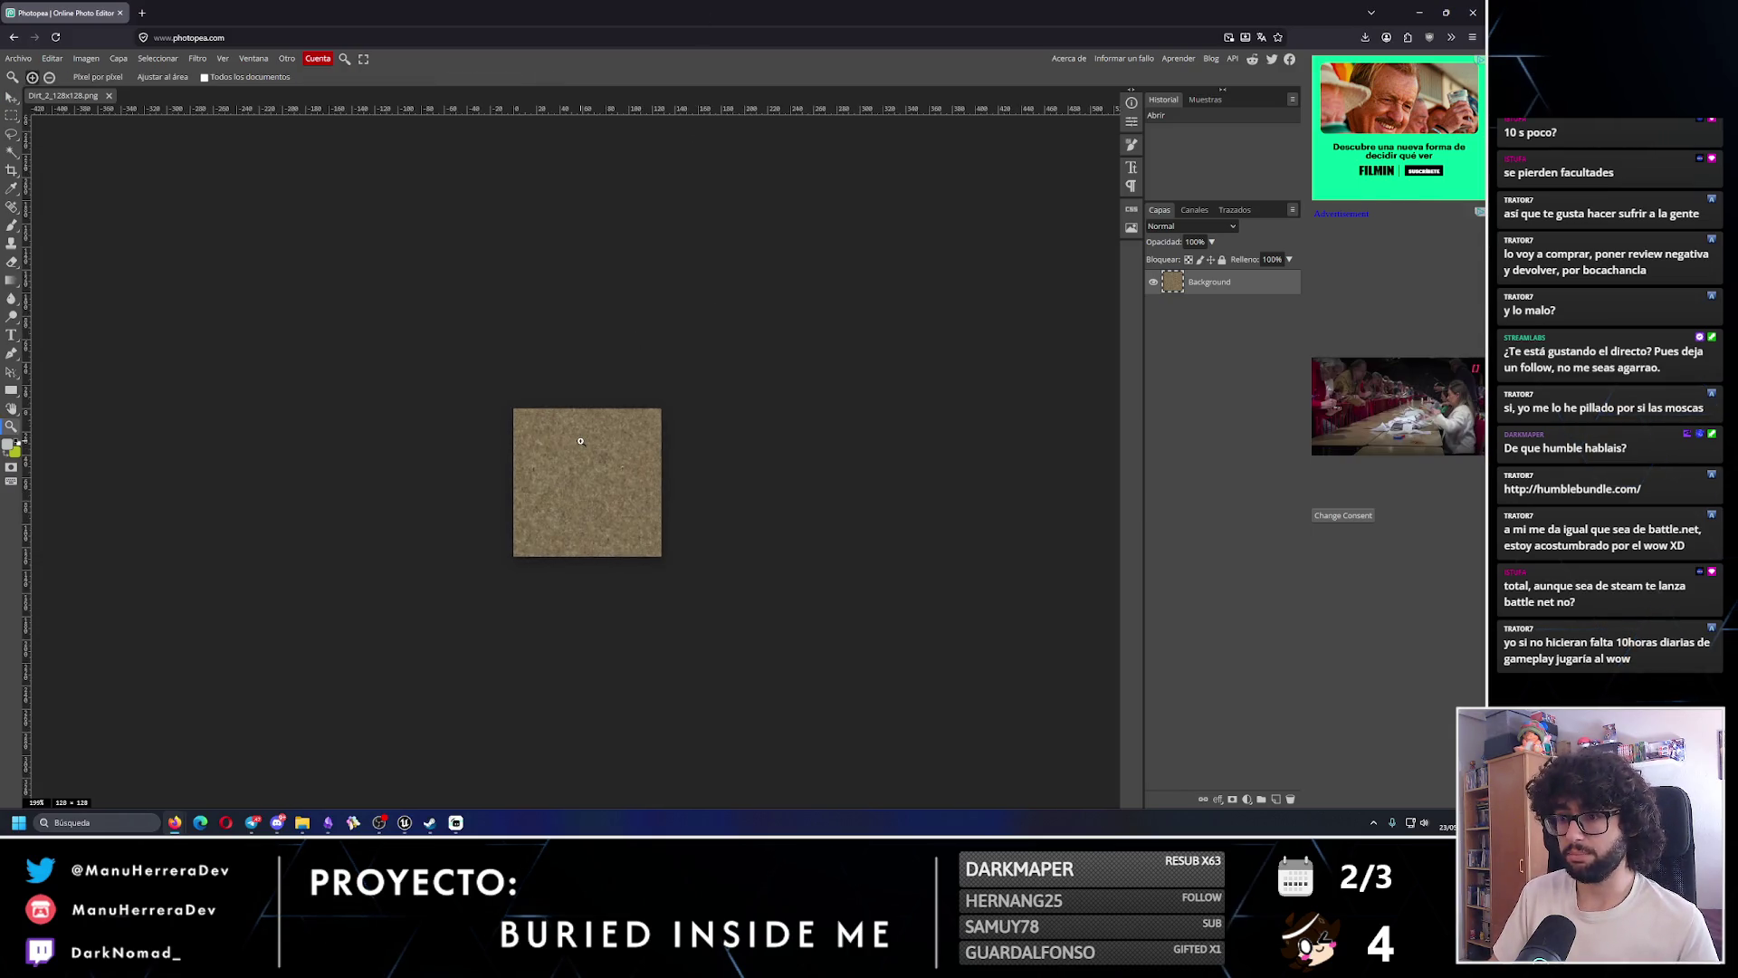
scroll(613, 459, up, 1)
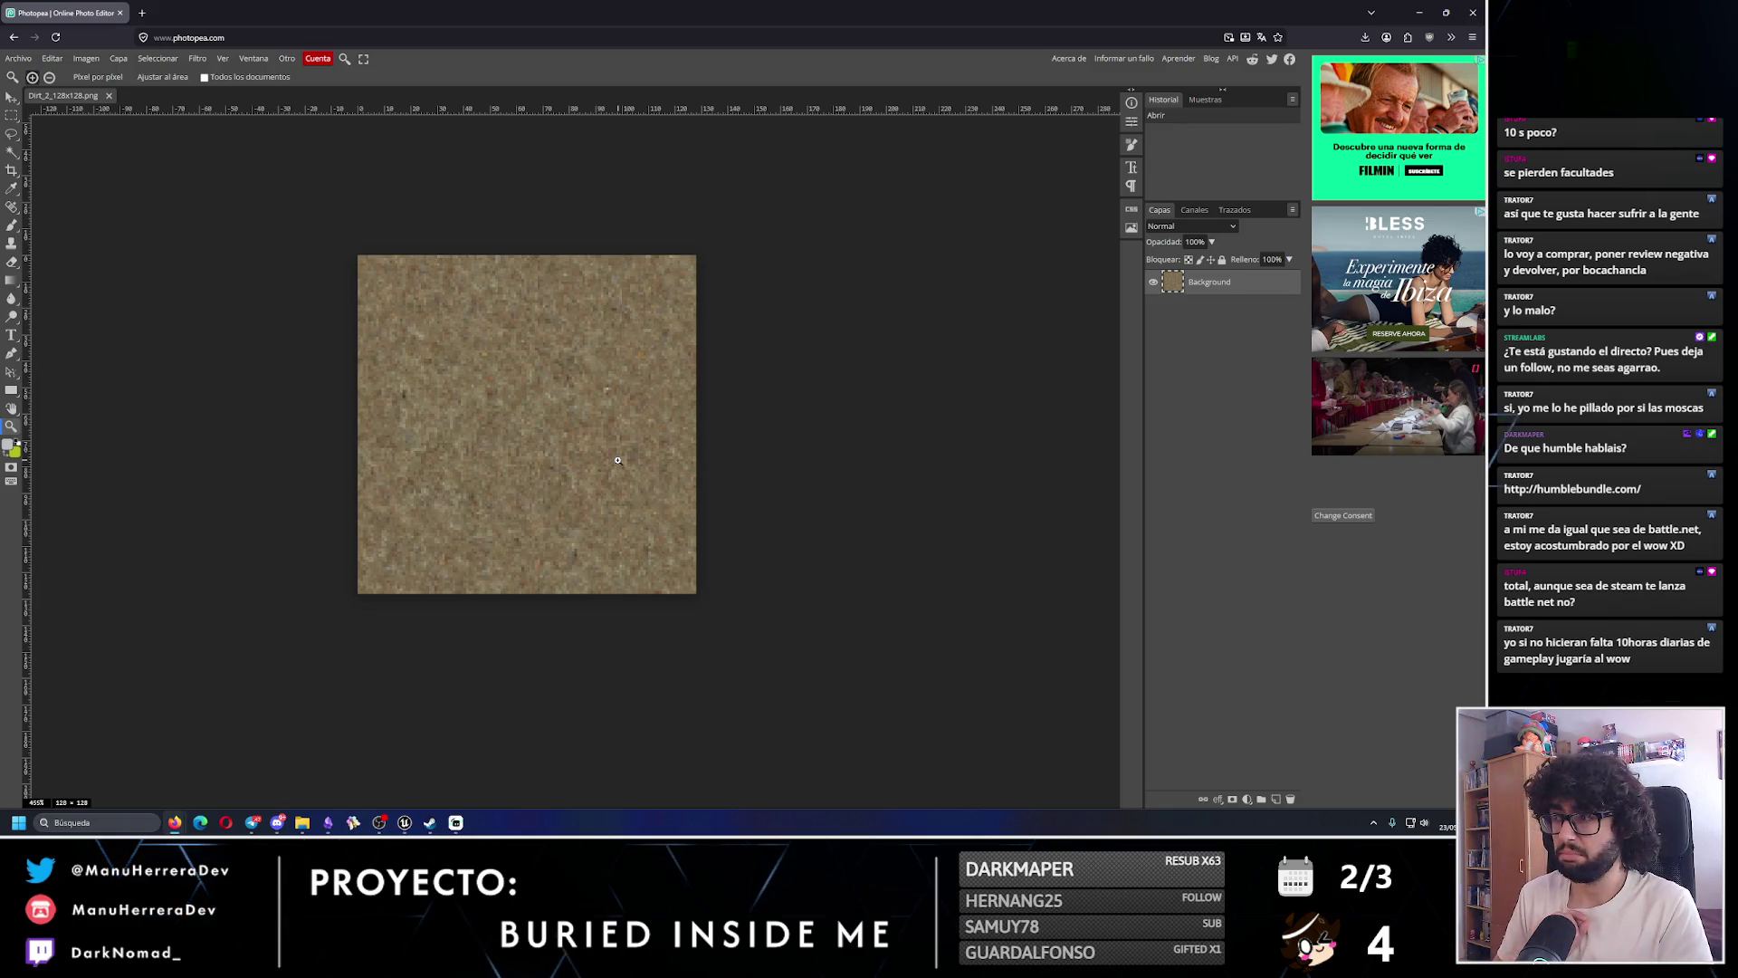
- Apply Camera Raw with exposure -0.8 and colour intensity 10 to the dirt texture
click(197, 58)
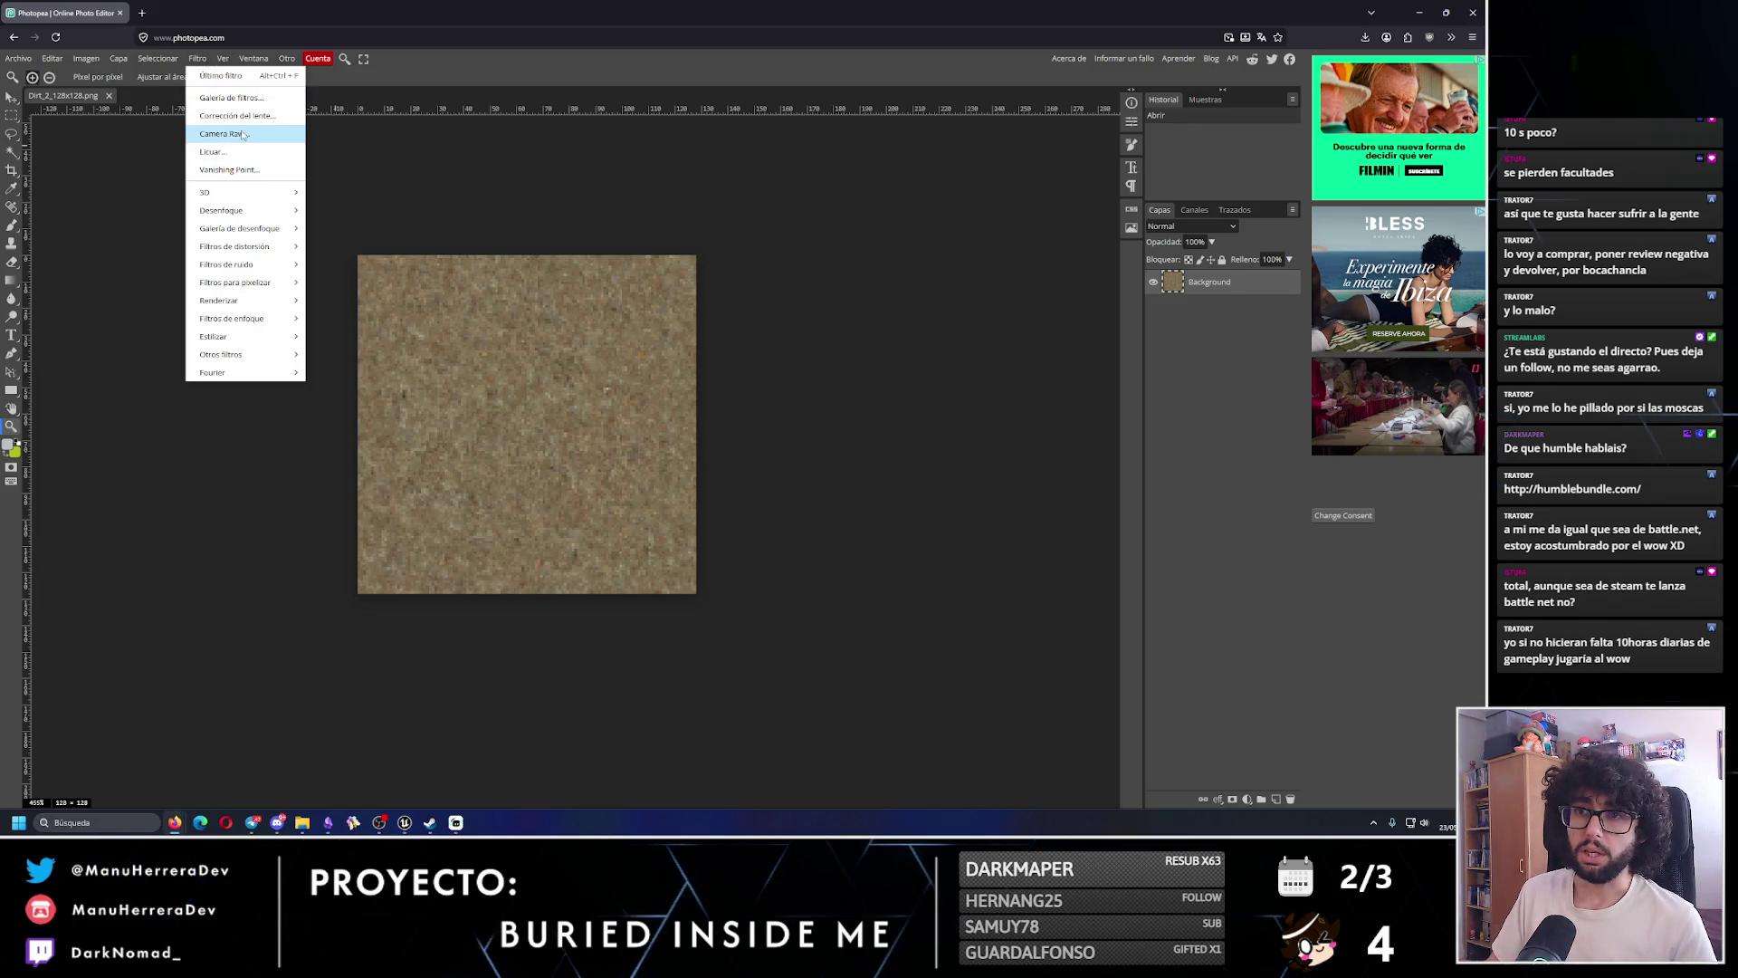
click(250, 137)
scroll(630, 439, up, 6)
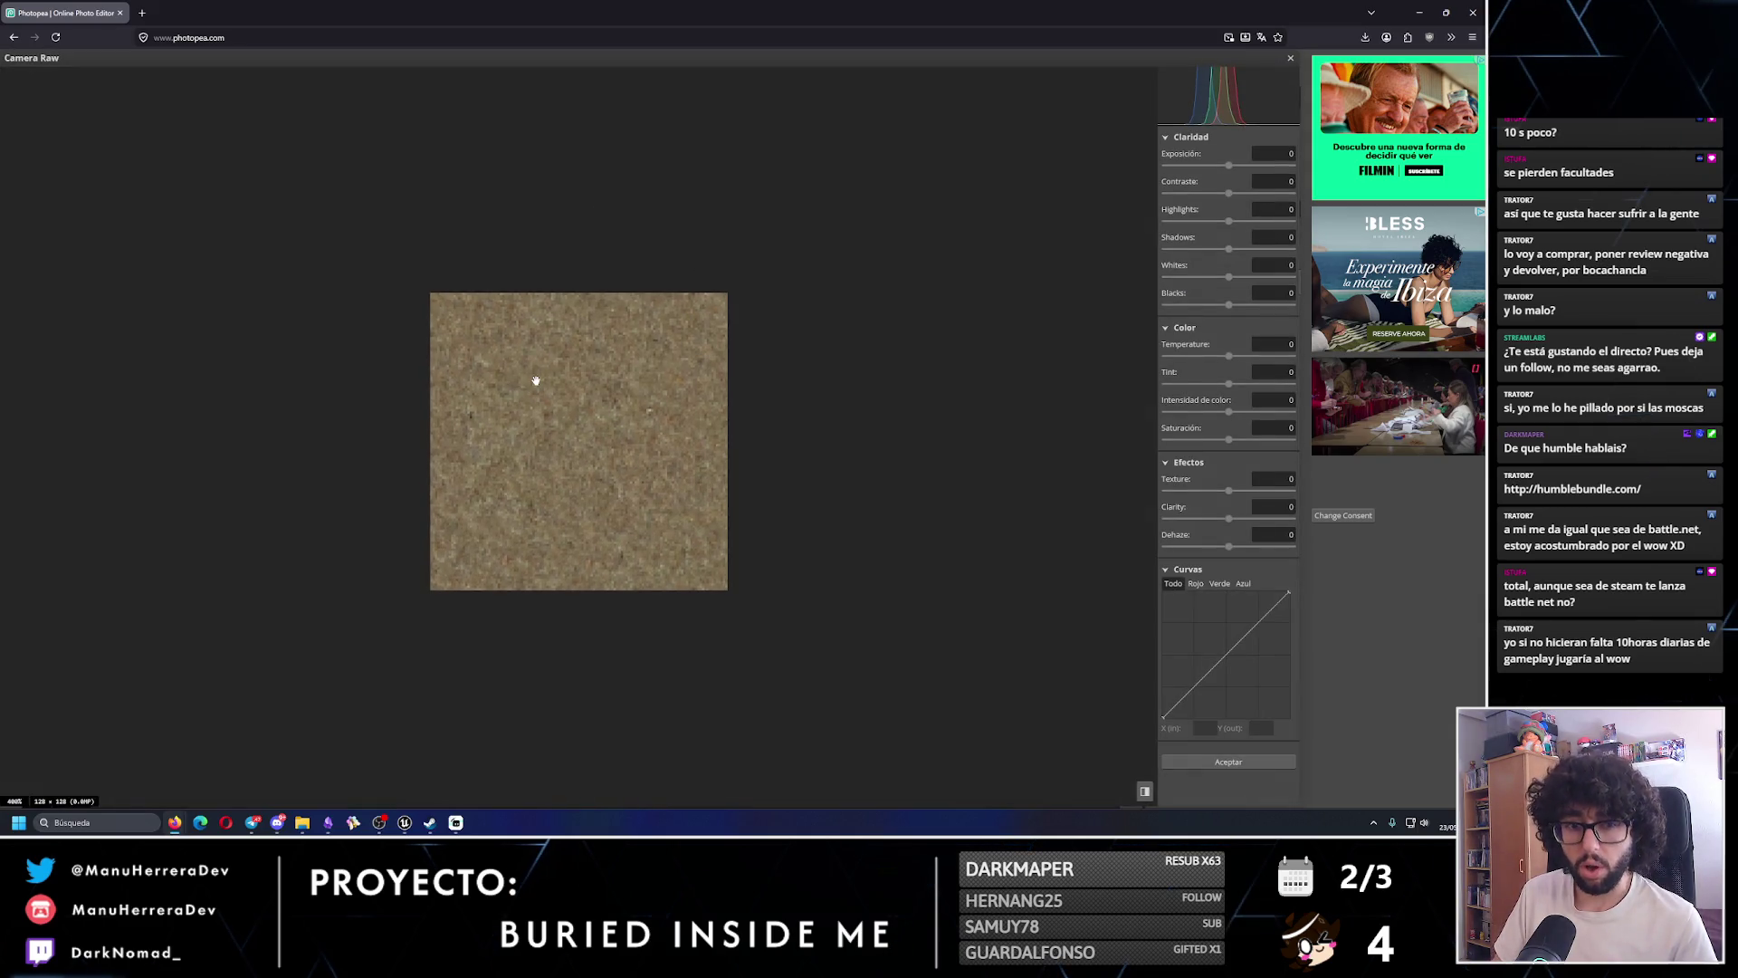
scroll(535, 380, up, 1)
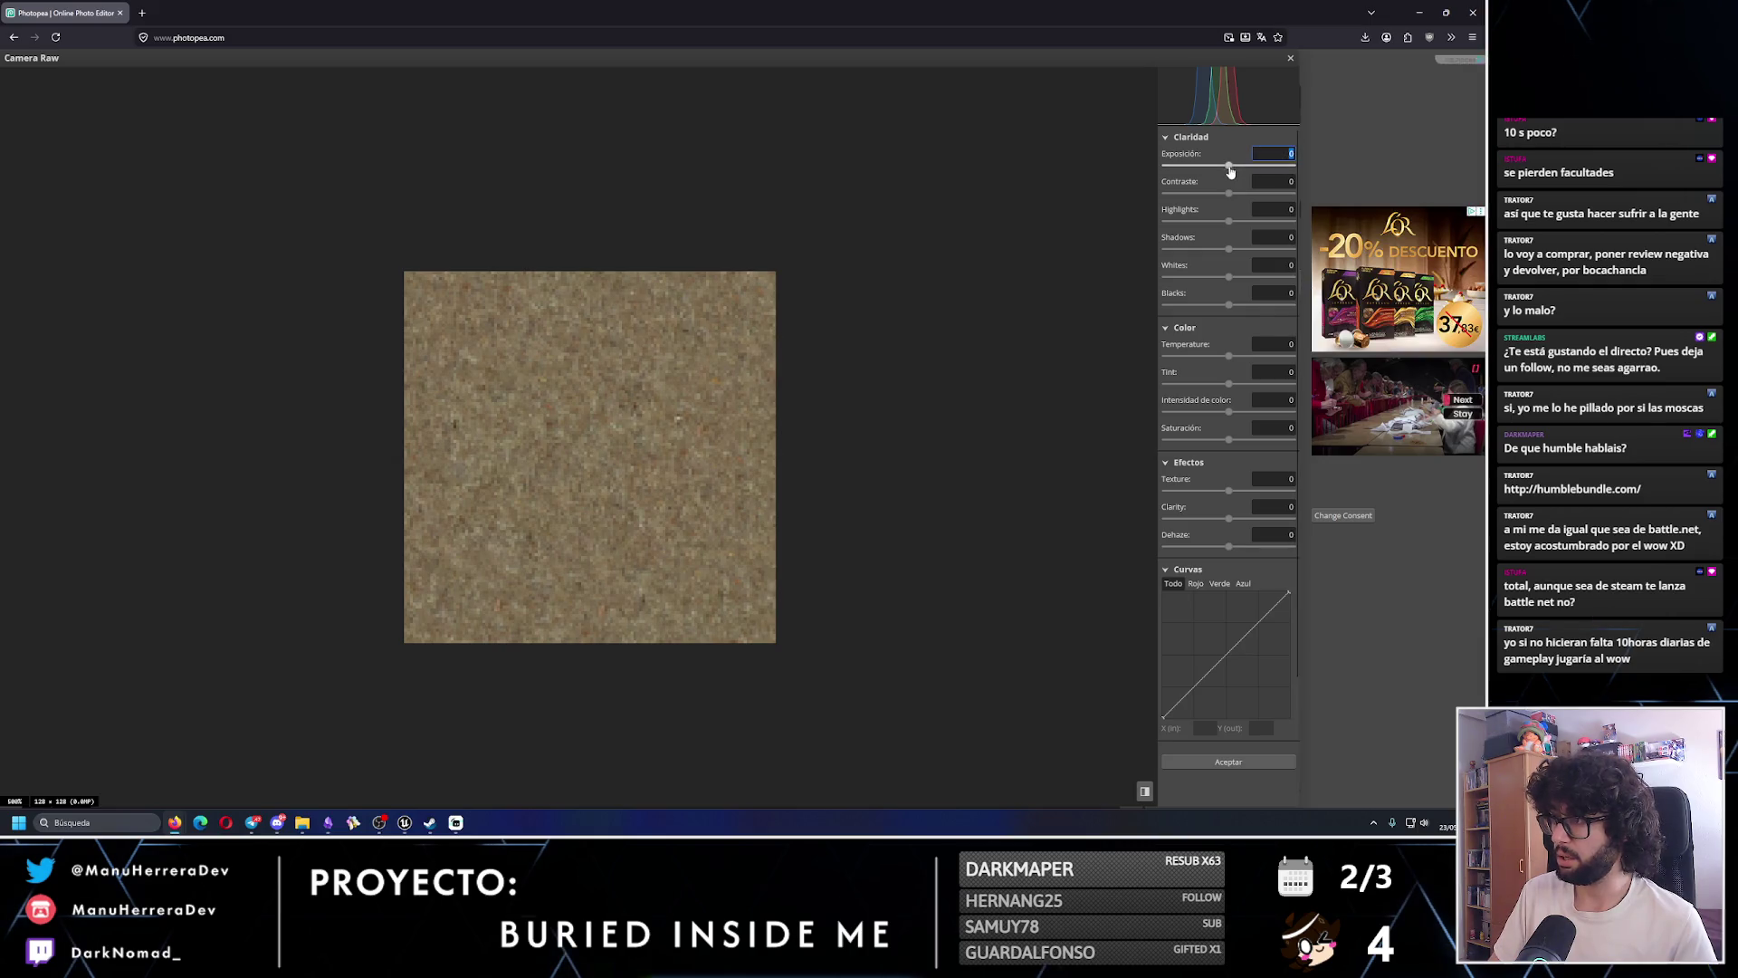
drag(1227, 167, 1220, 168)
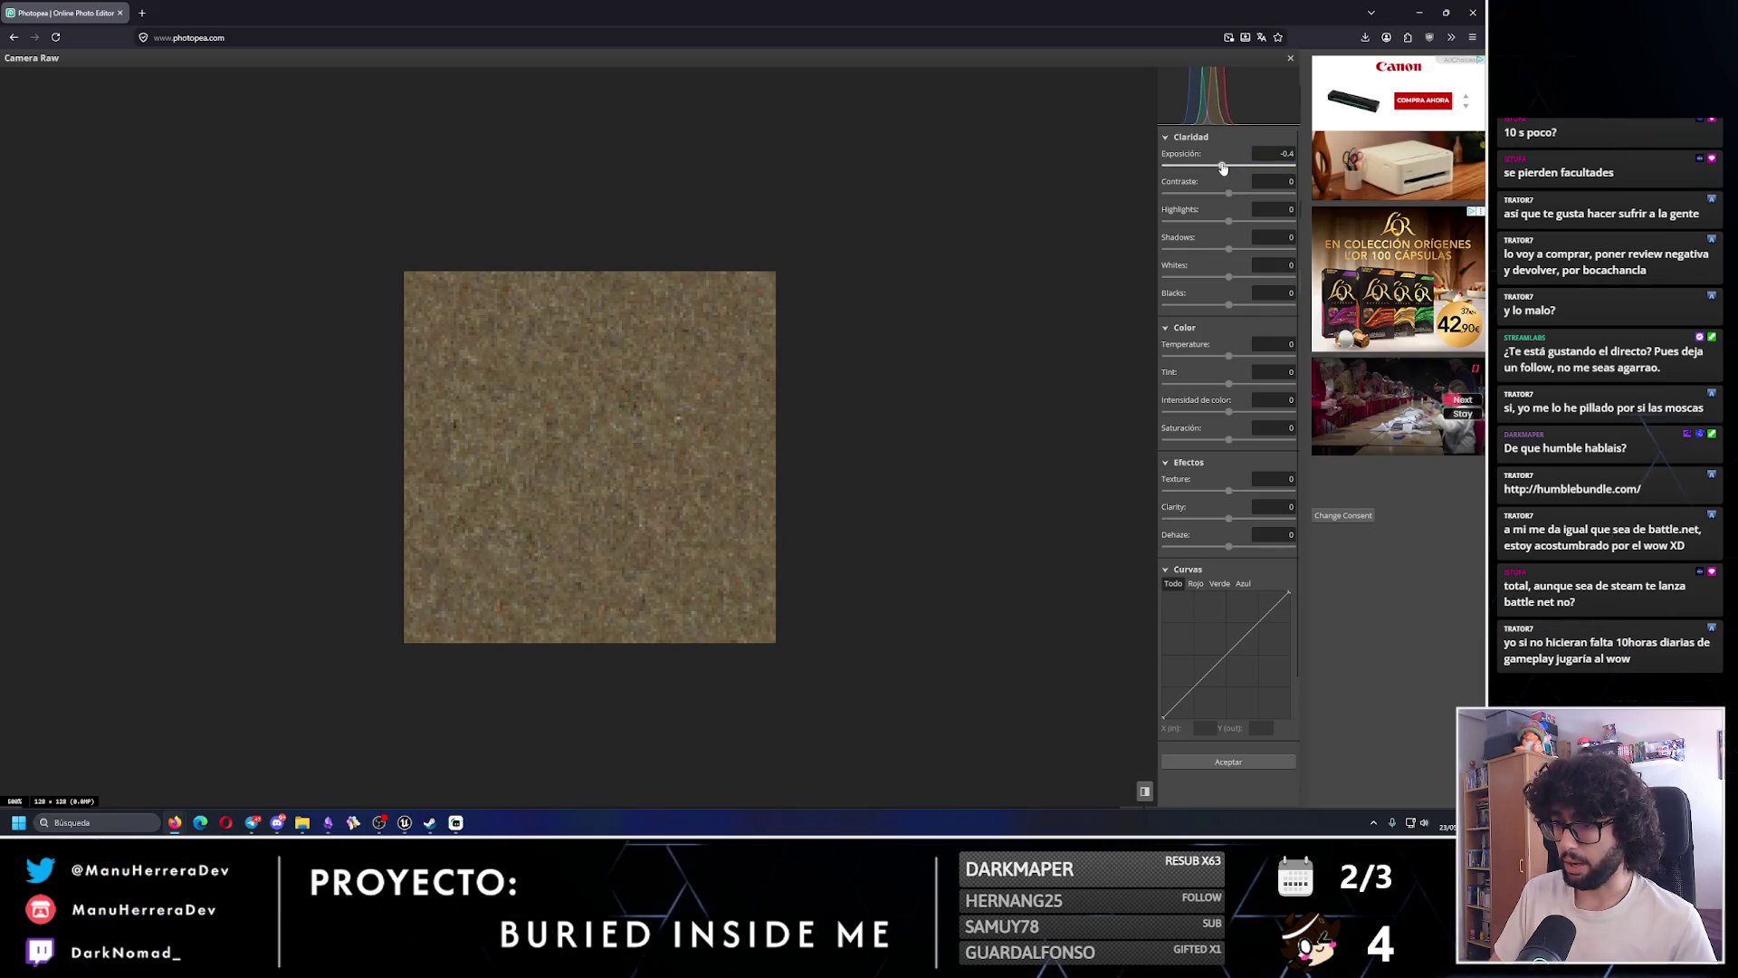
click(1273, 153)
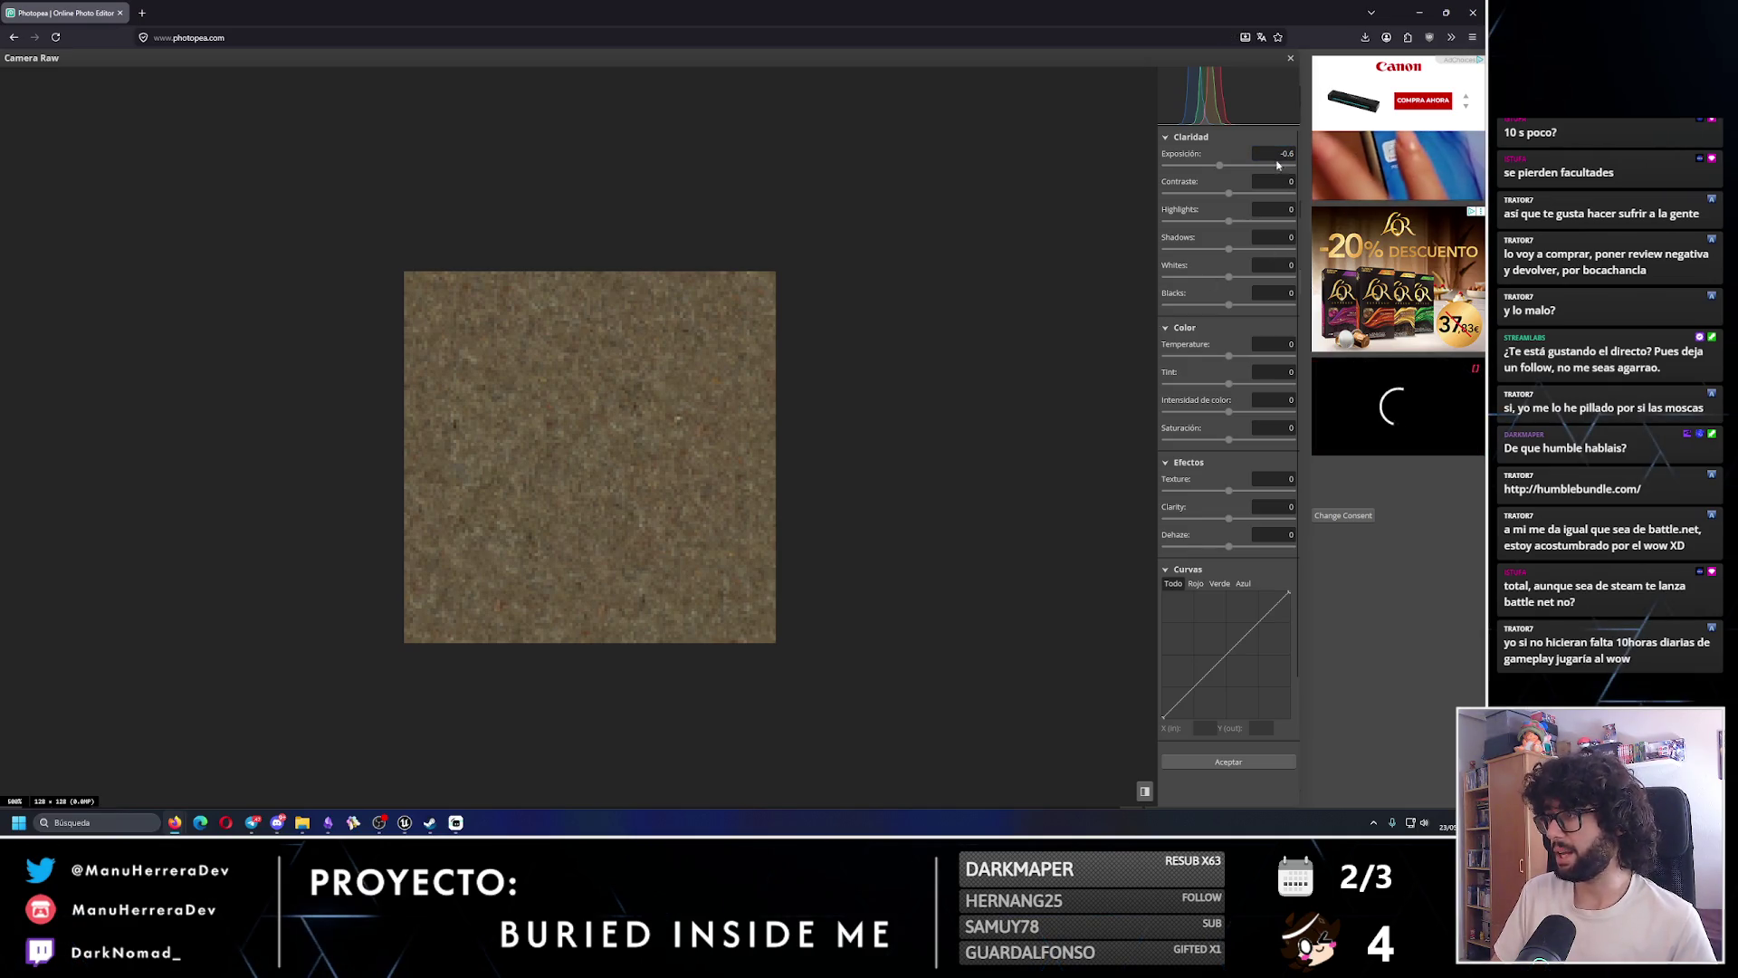
text(-1)
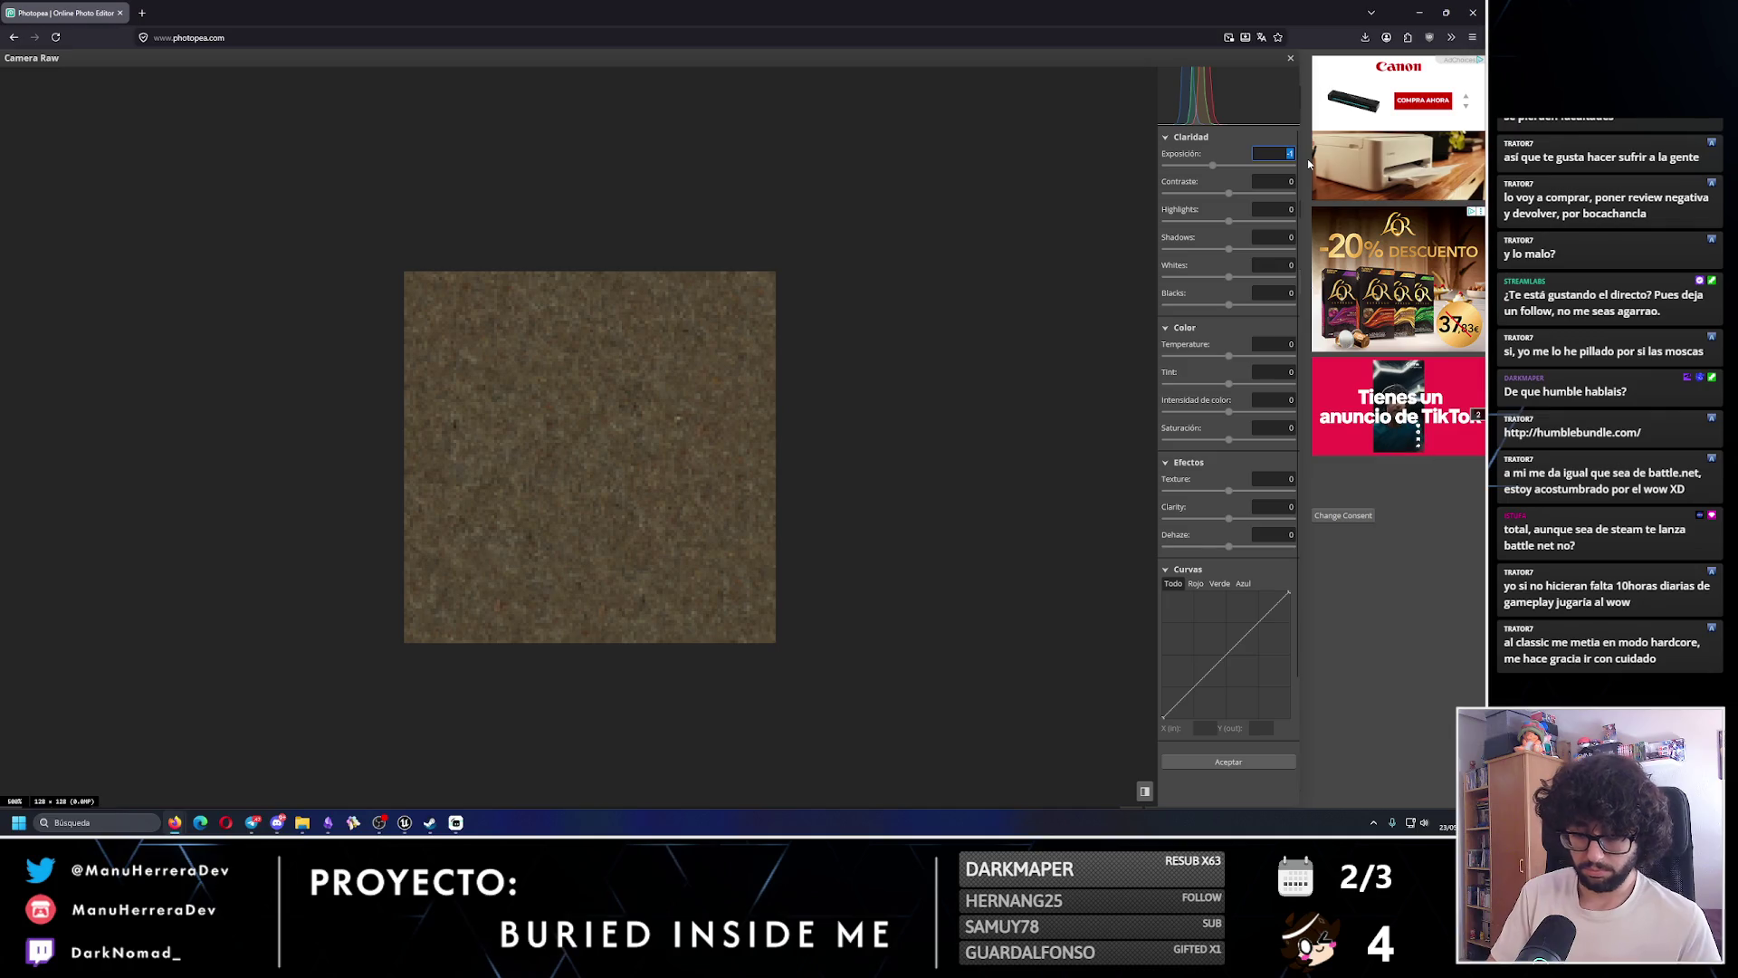
text(-0.8)
key(Return)
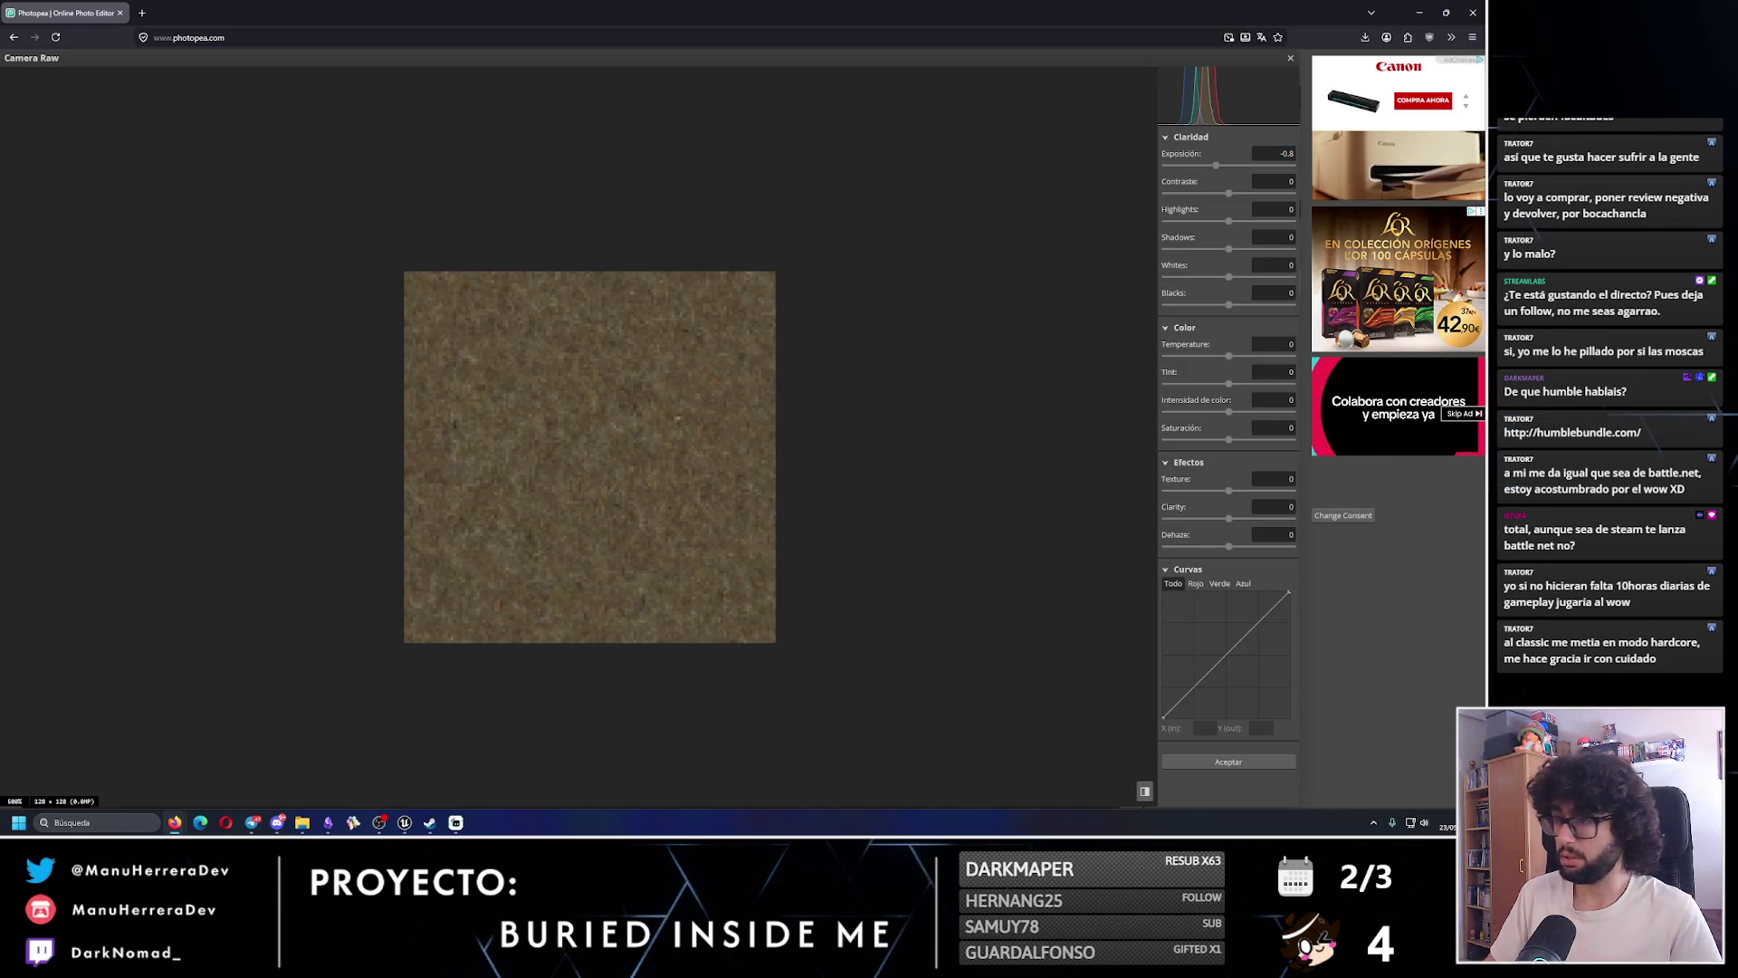
drag(1230, 415, 1240, 416)
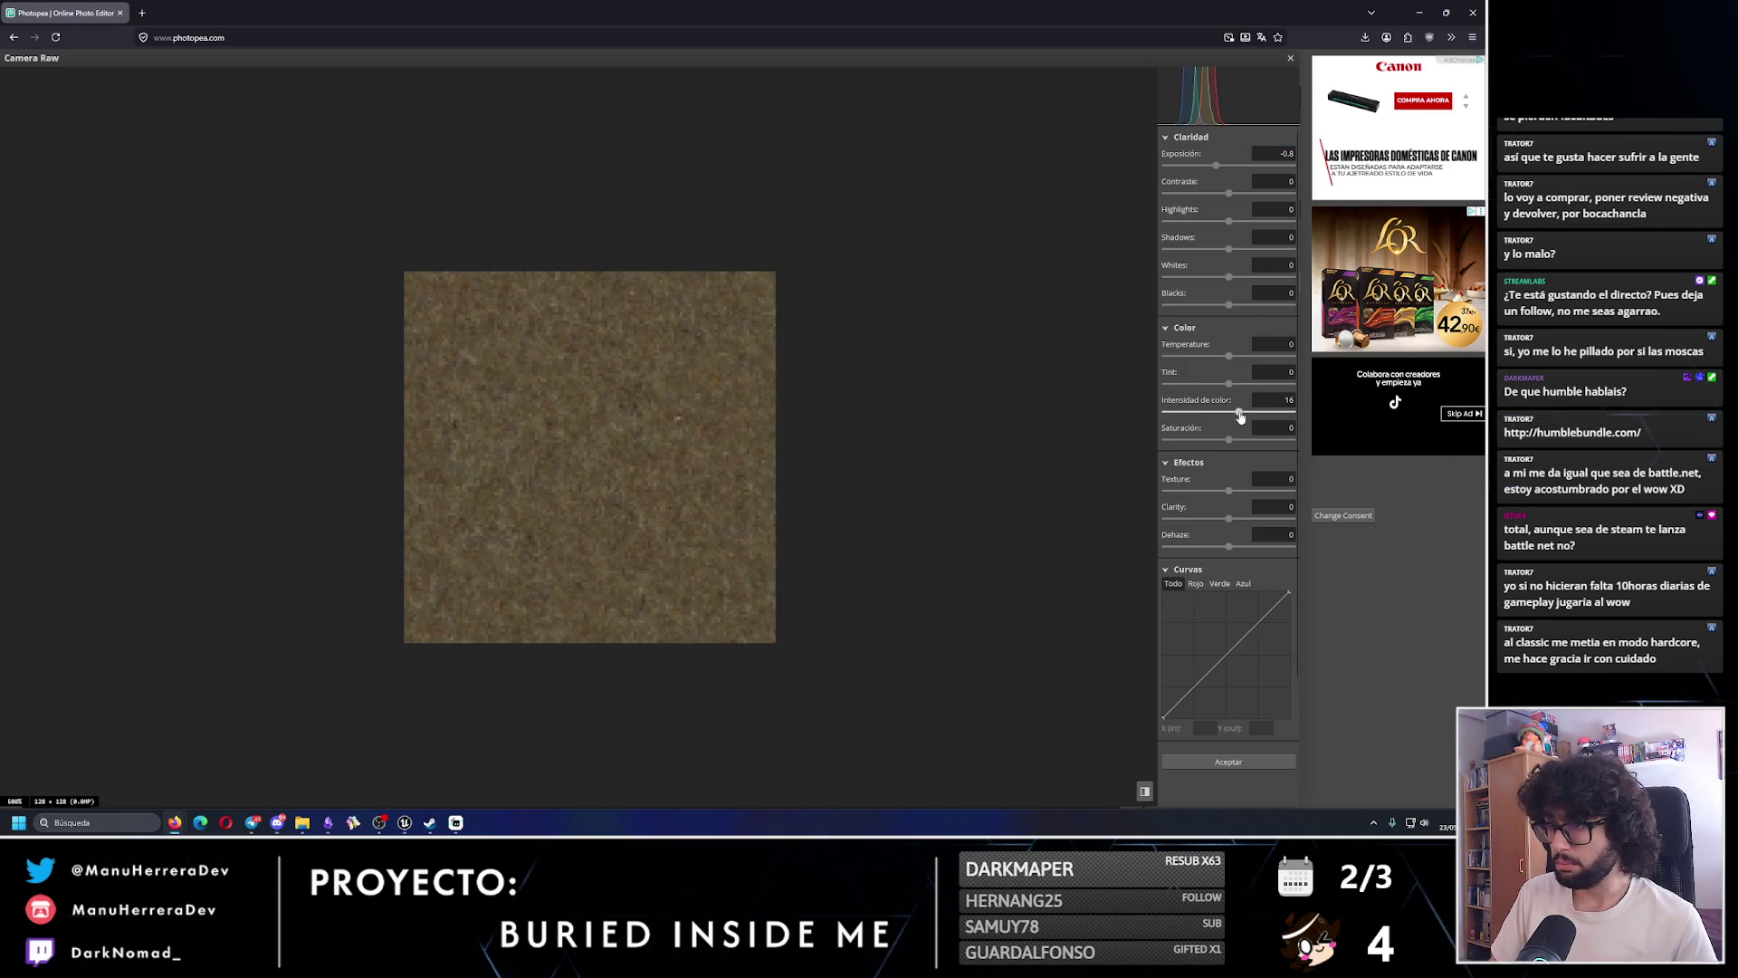
click(1272, 401)
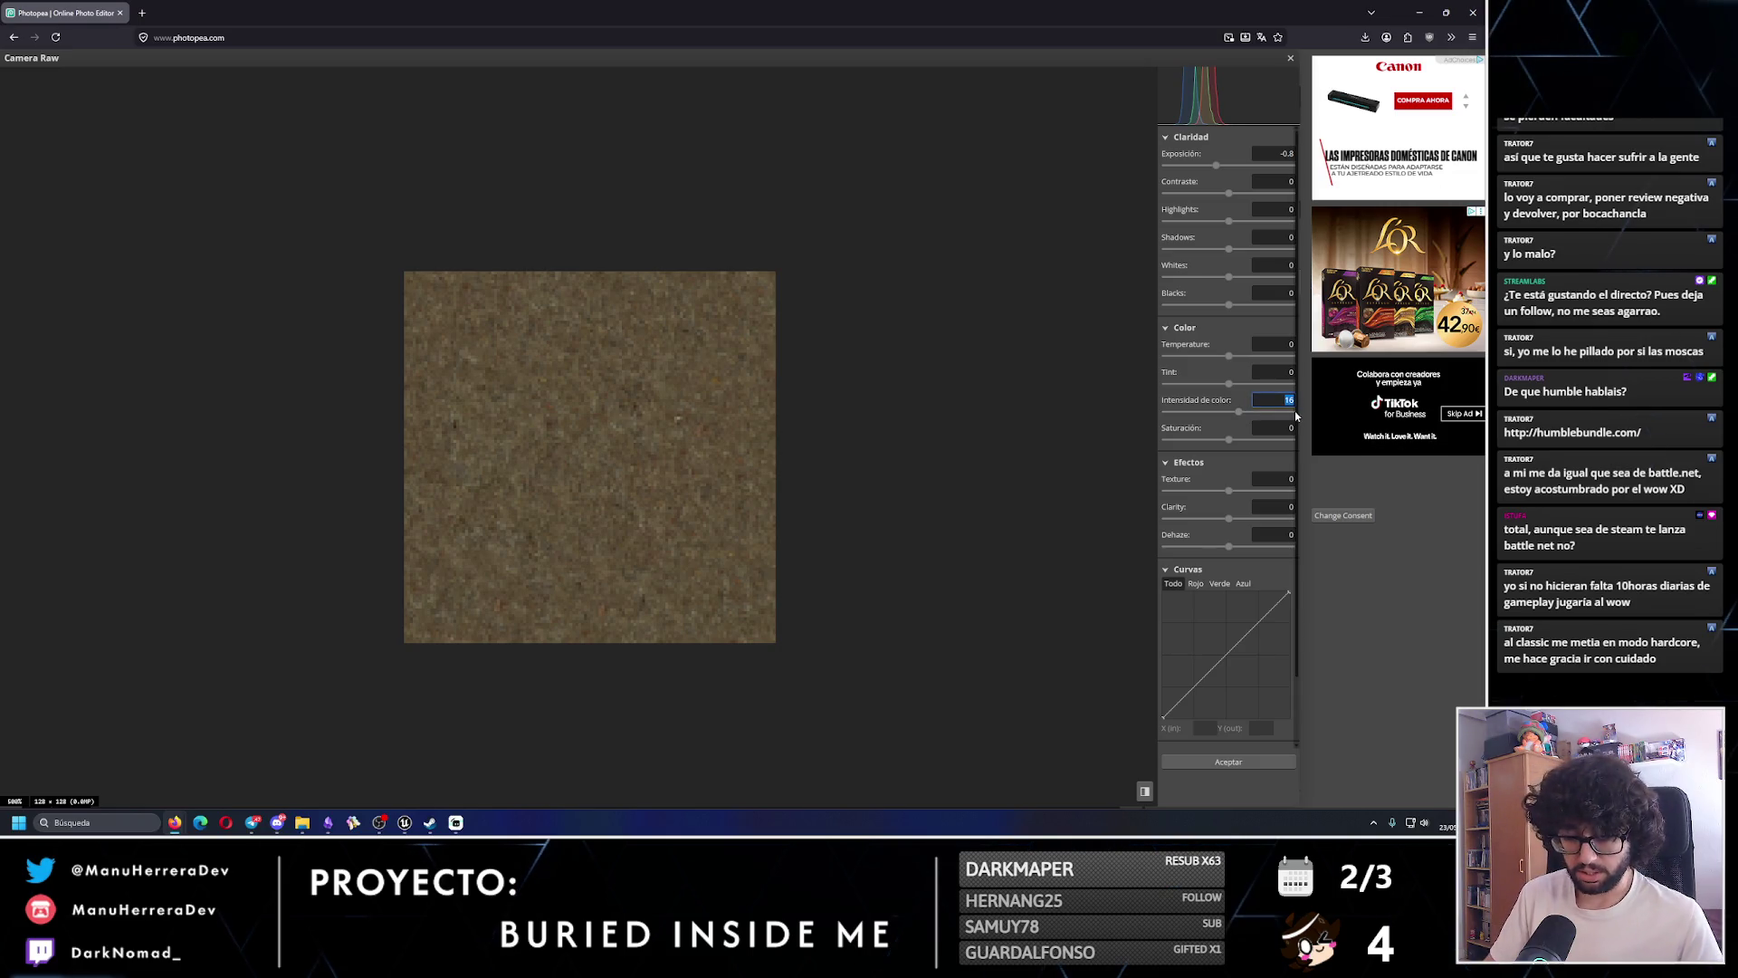
text(10)
click(1272, 479)
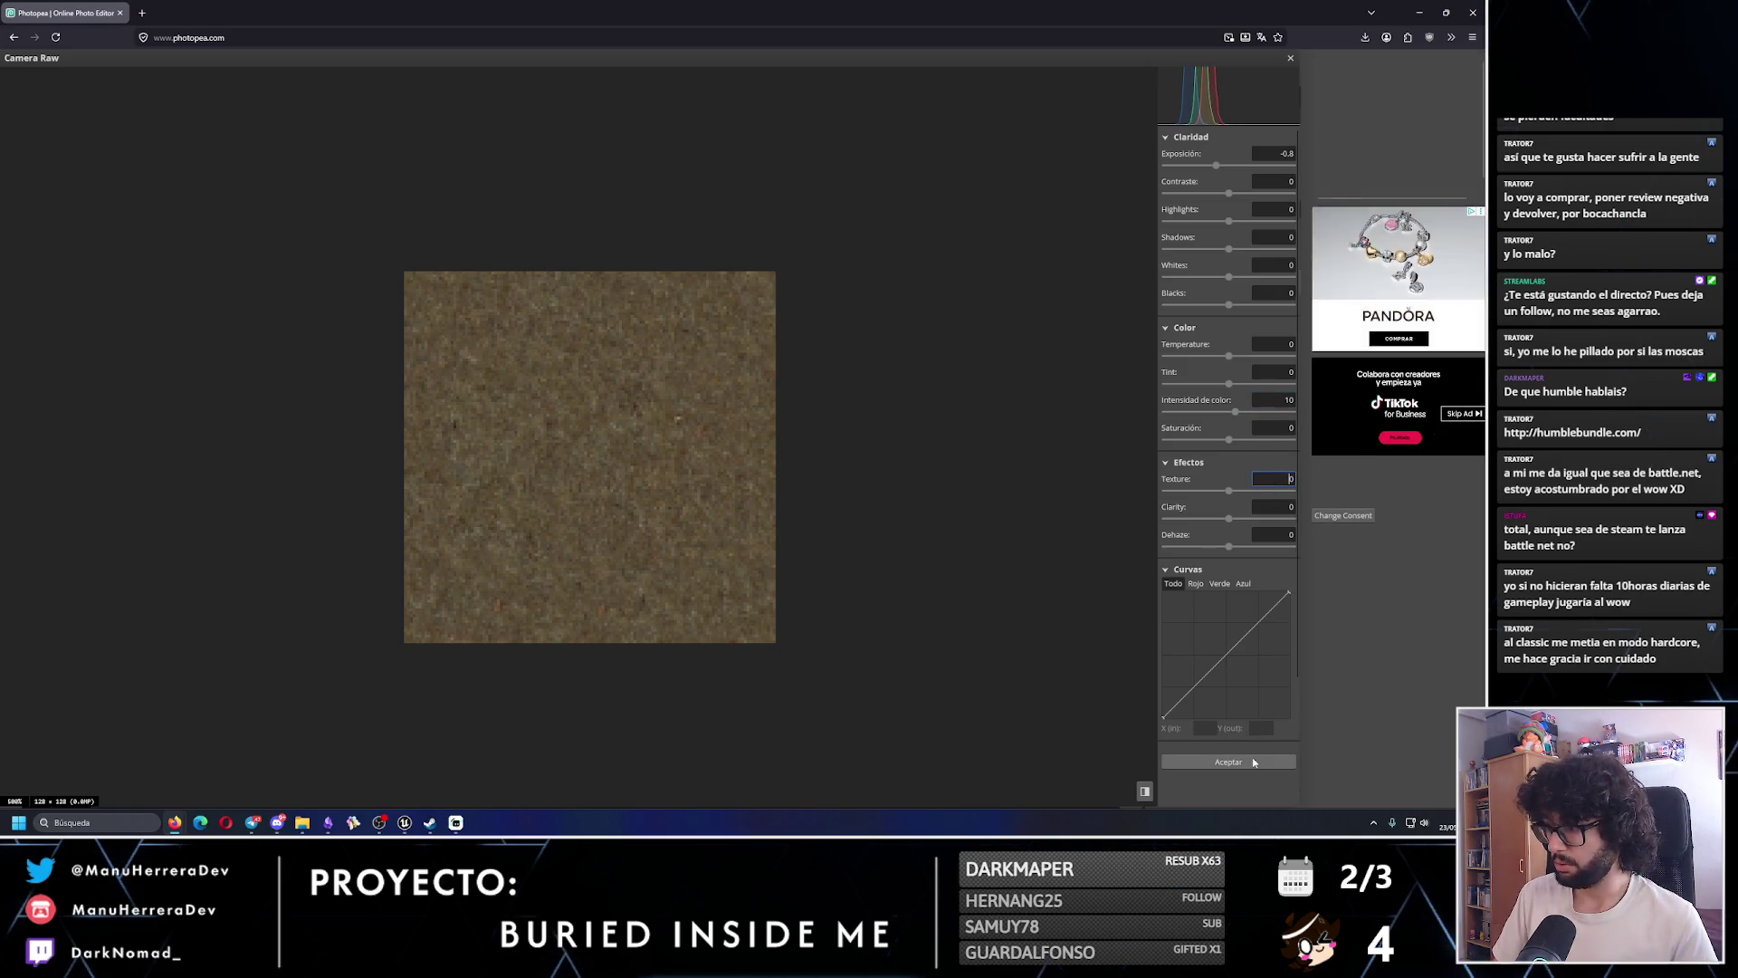
click(1254, 762)
- Export the image as a PNG named Dirt_3_128x128
click(22, 62)
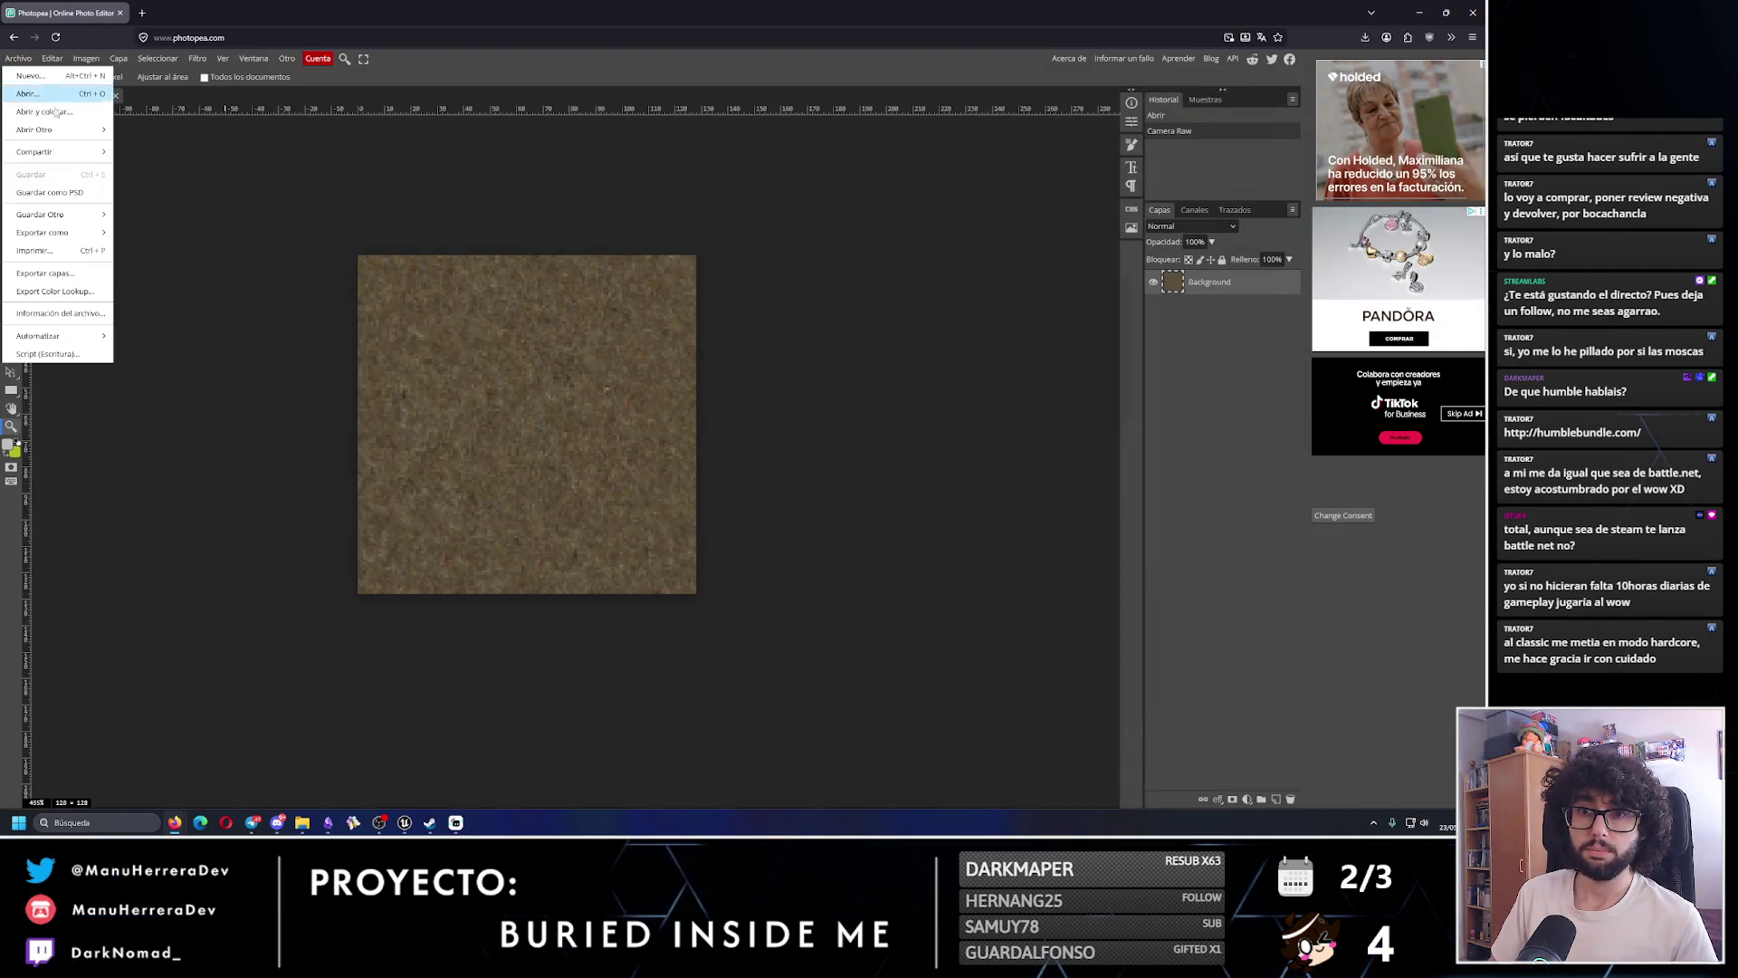
mouse_move(91, 233)
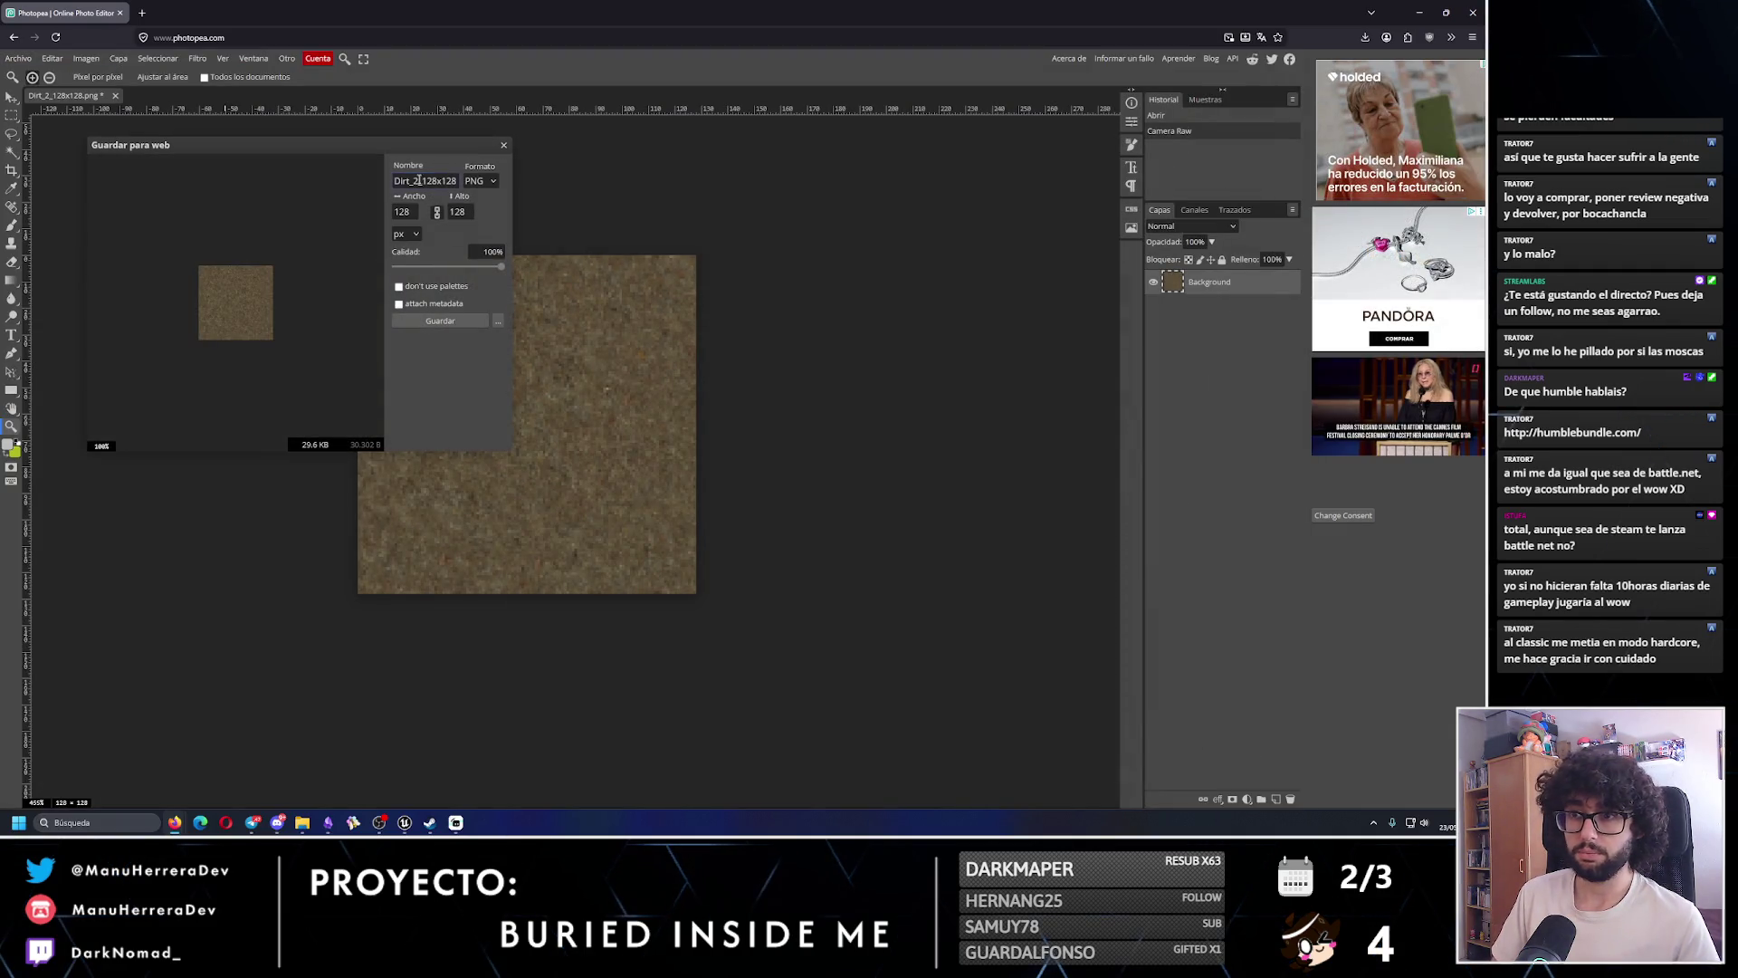
key(BackSpace)
text(3)
click(443, 320)
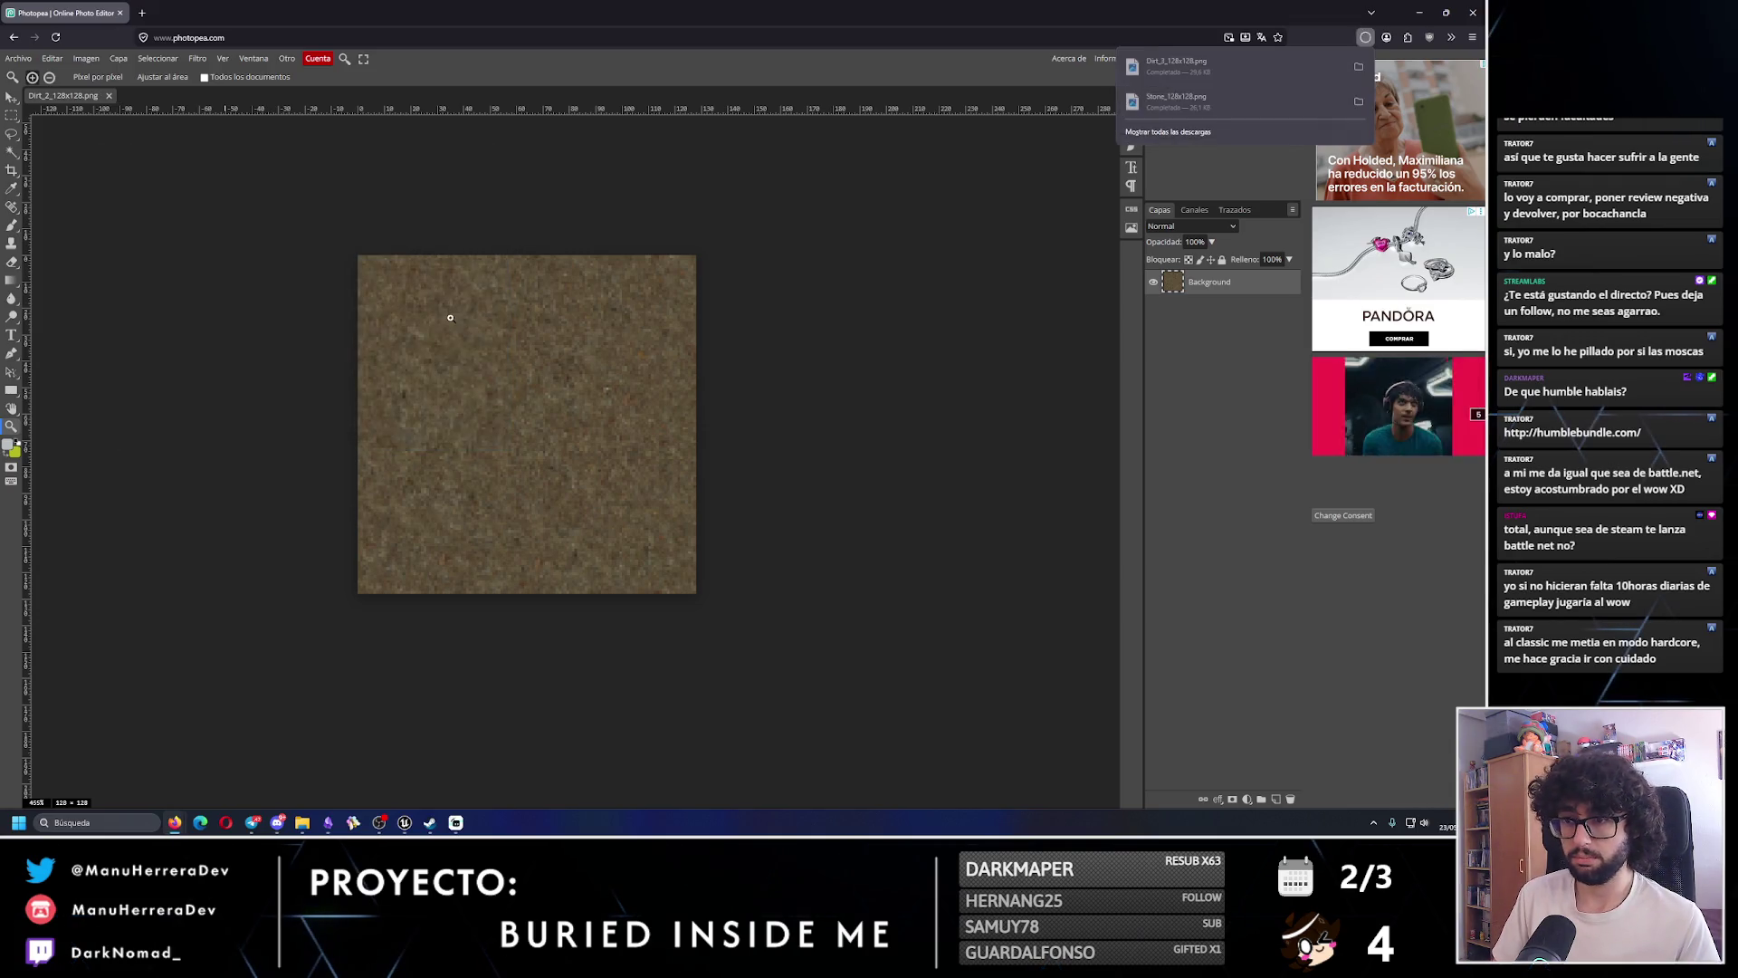
key(alt+Tab)
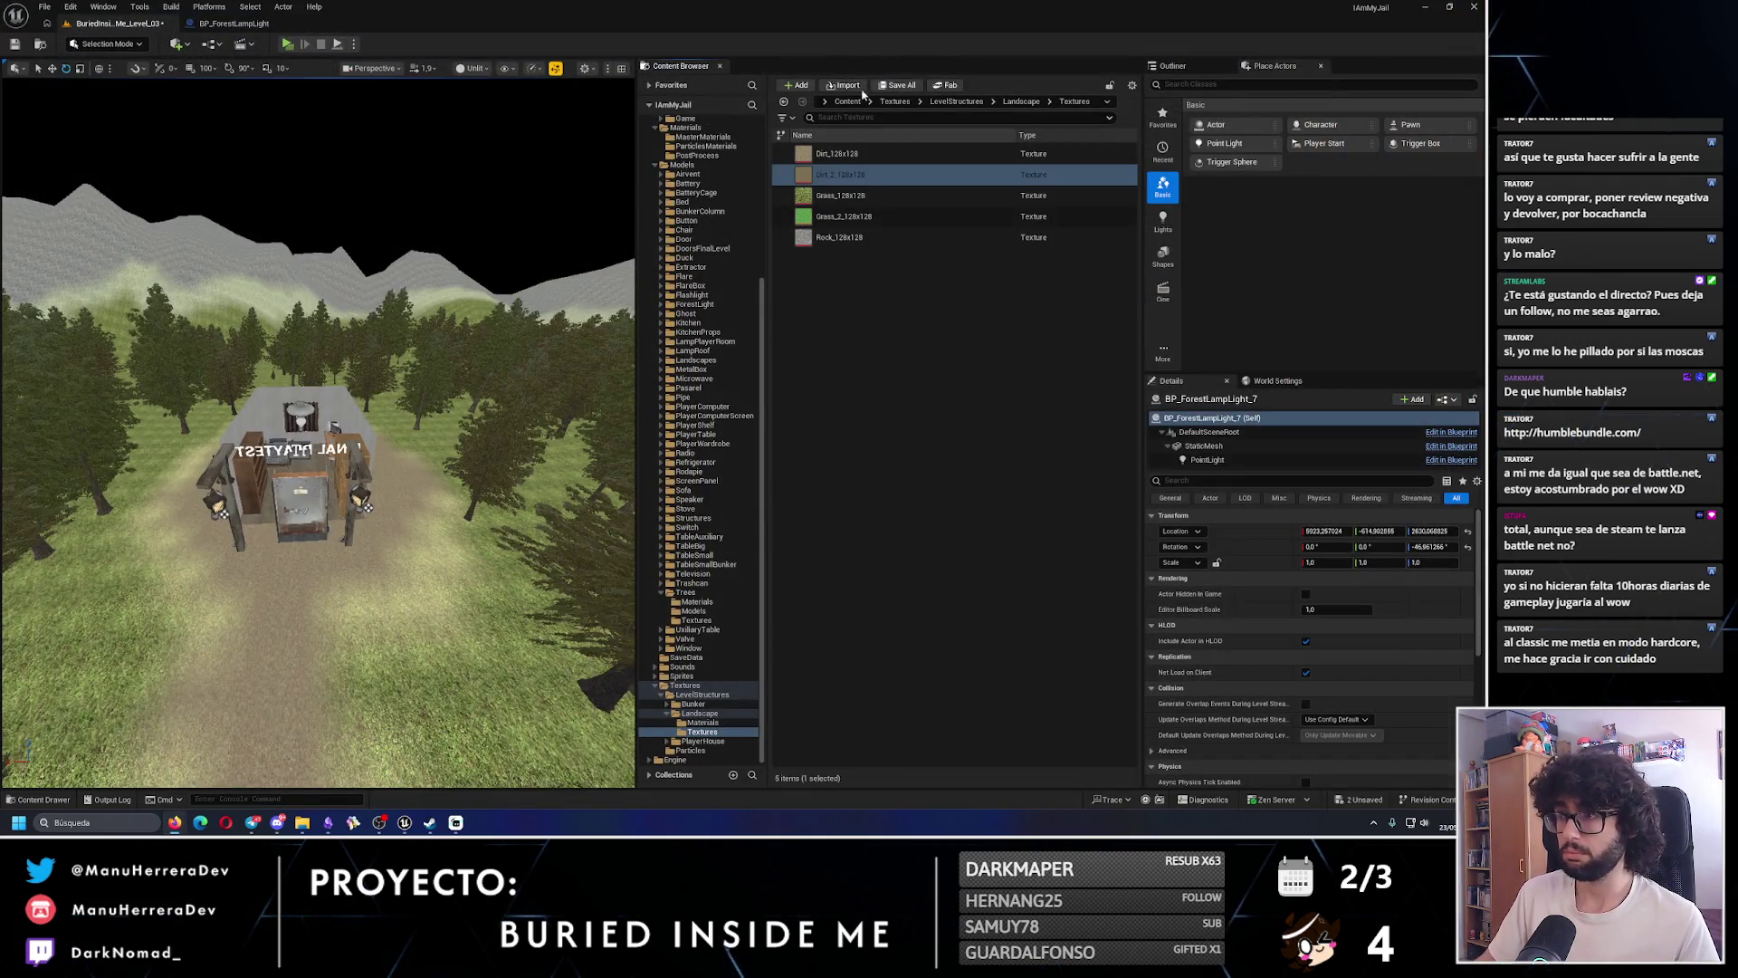
- Import Dirt_3_128x128 into the project and set its texture filtering to Nearest
click(852, 85)
click(512, 393)
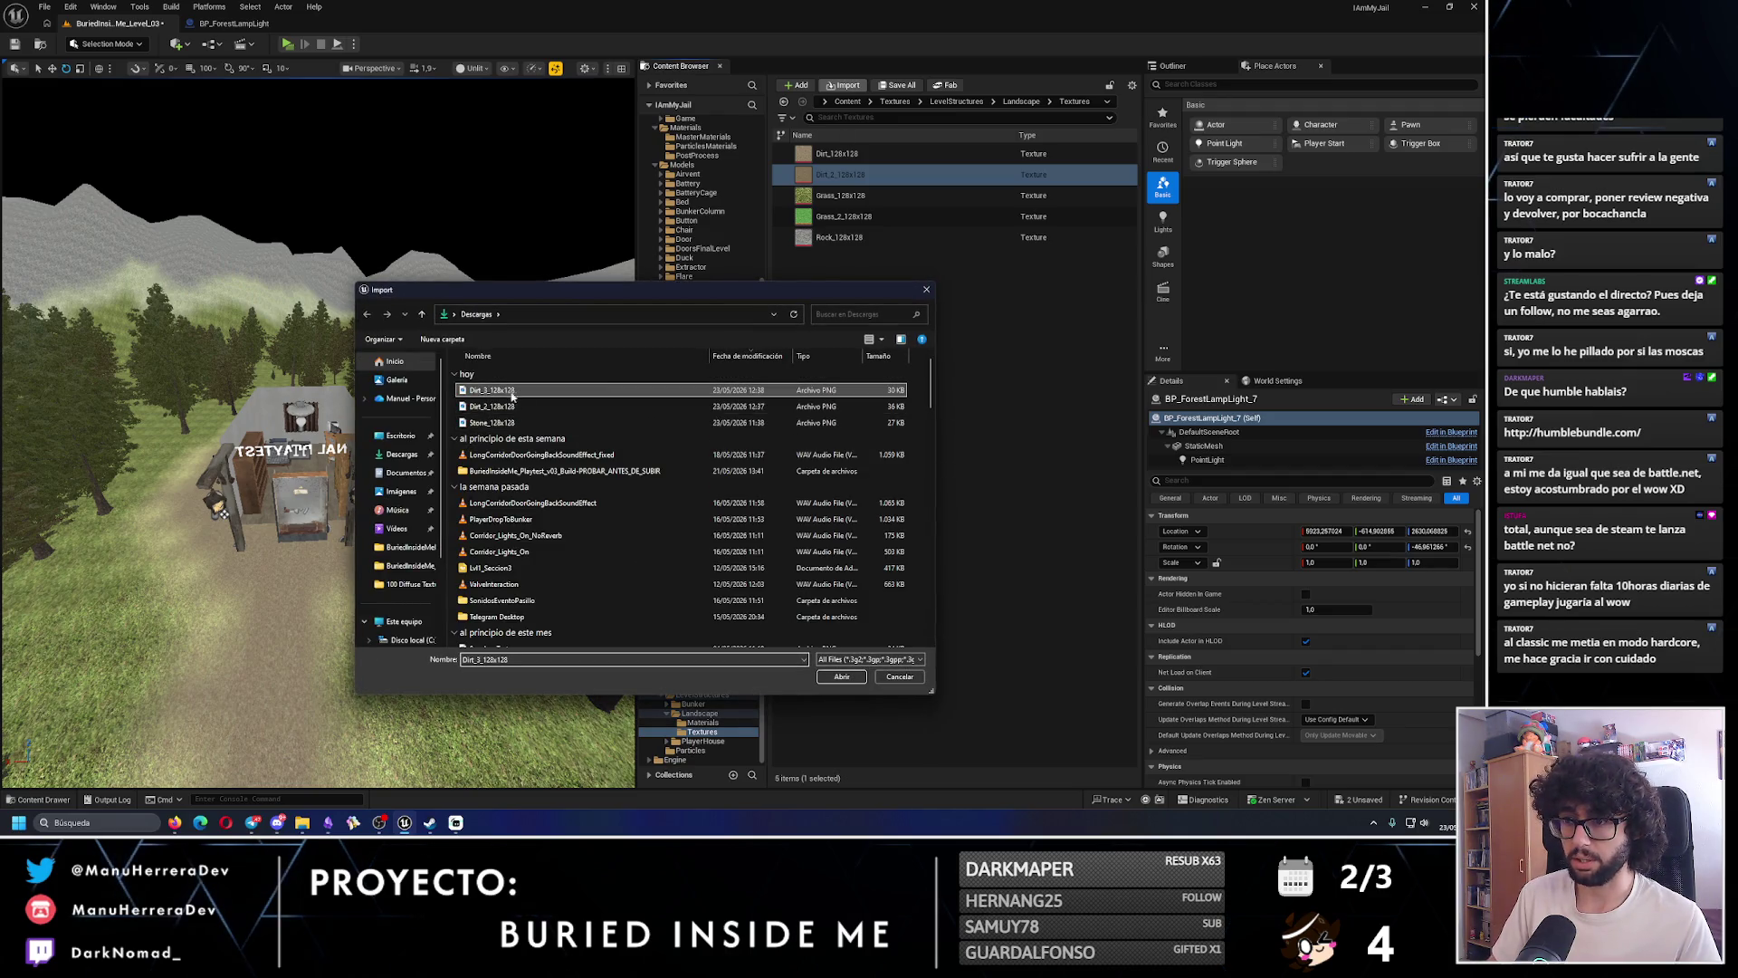
click(840, 678)
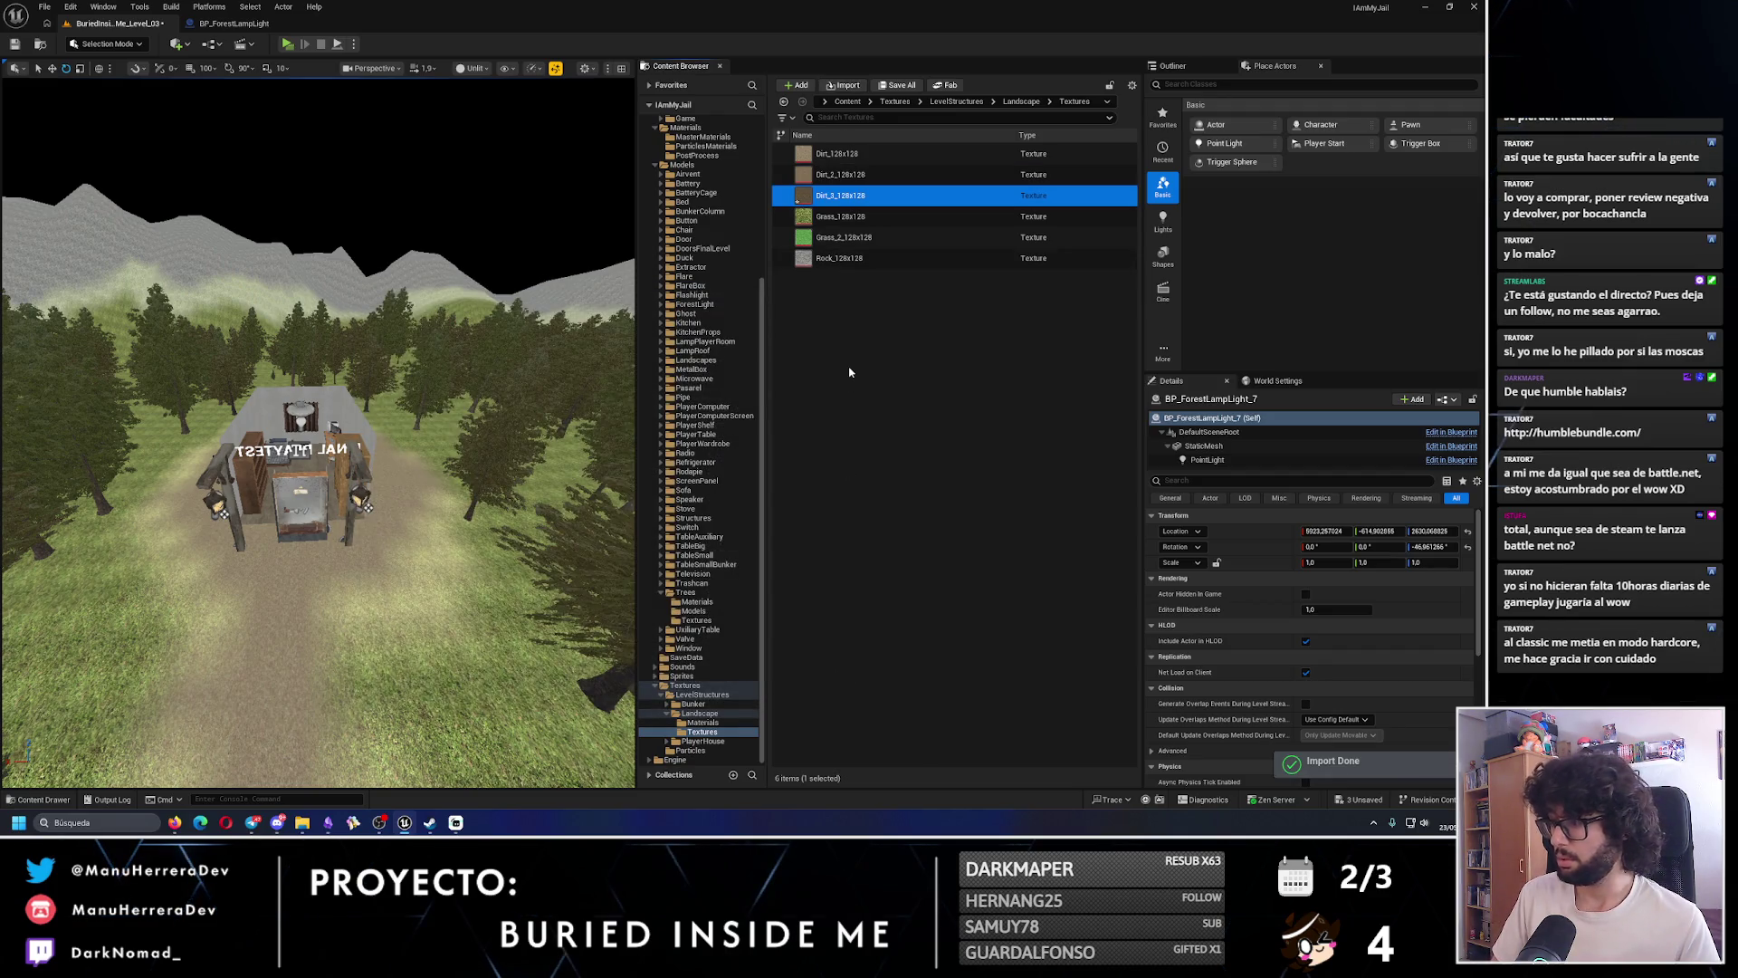
double_click(855, 203)
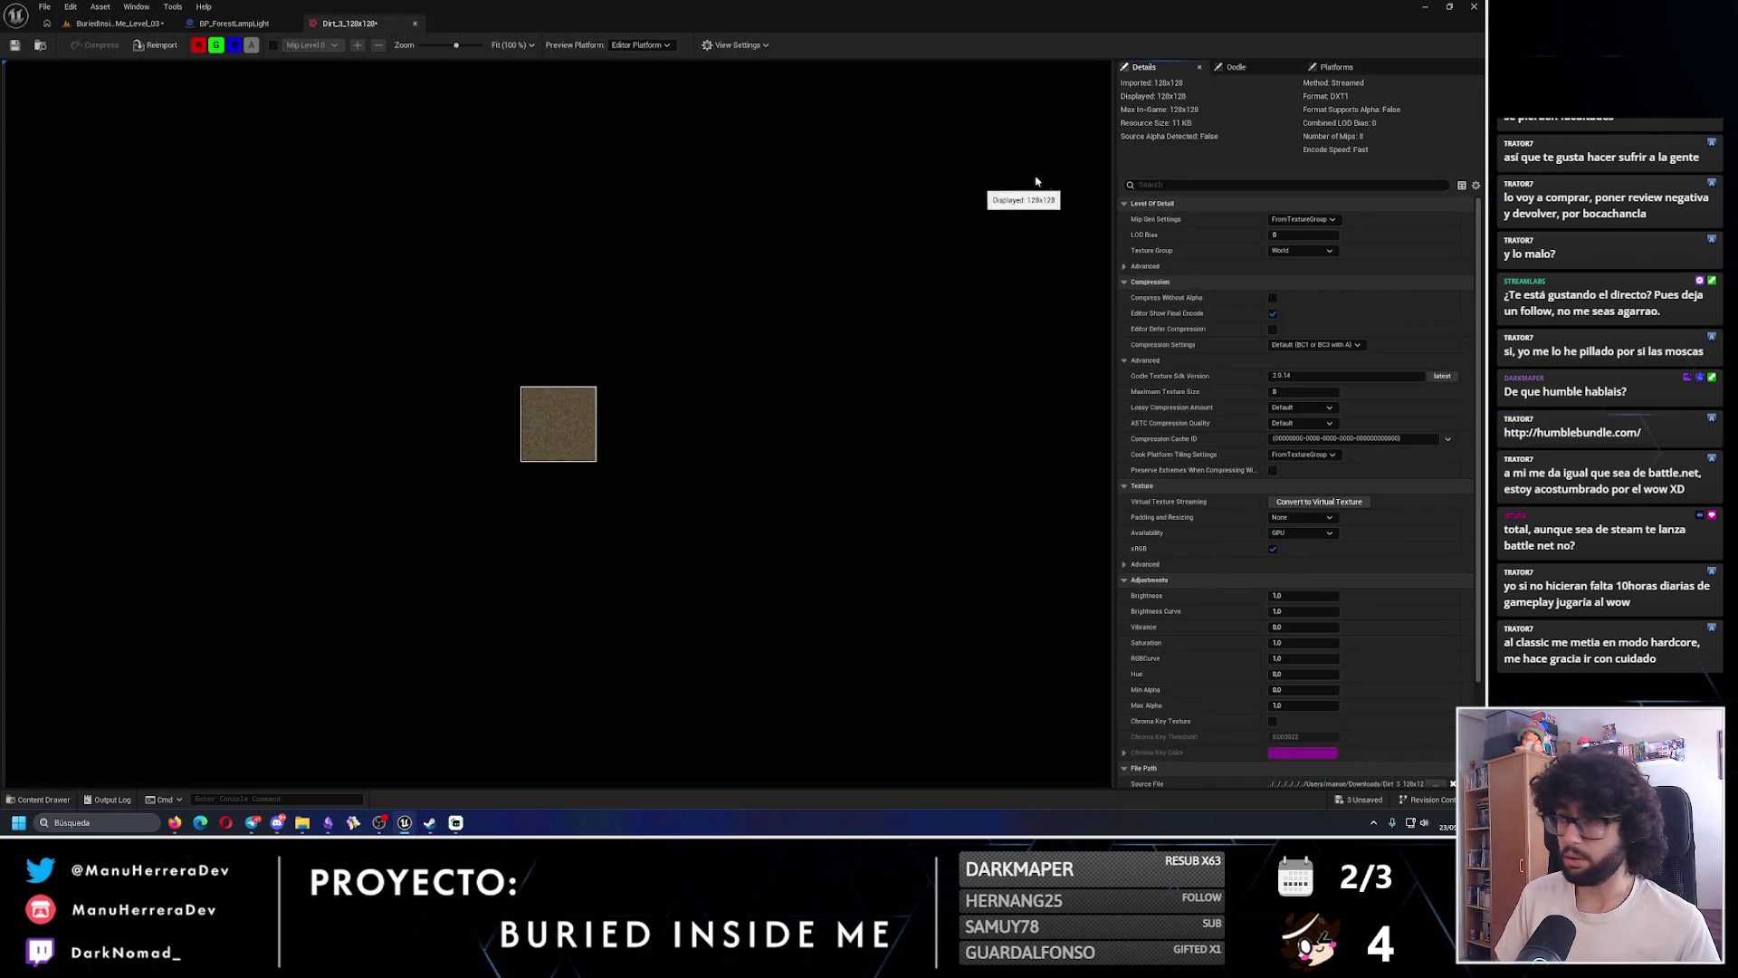
text(fil)
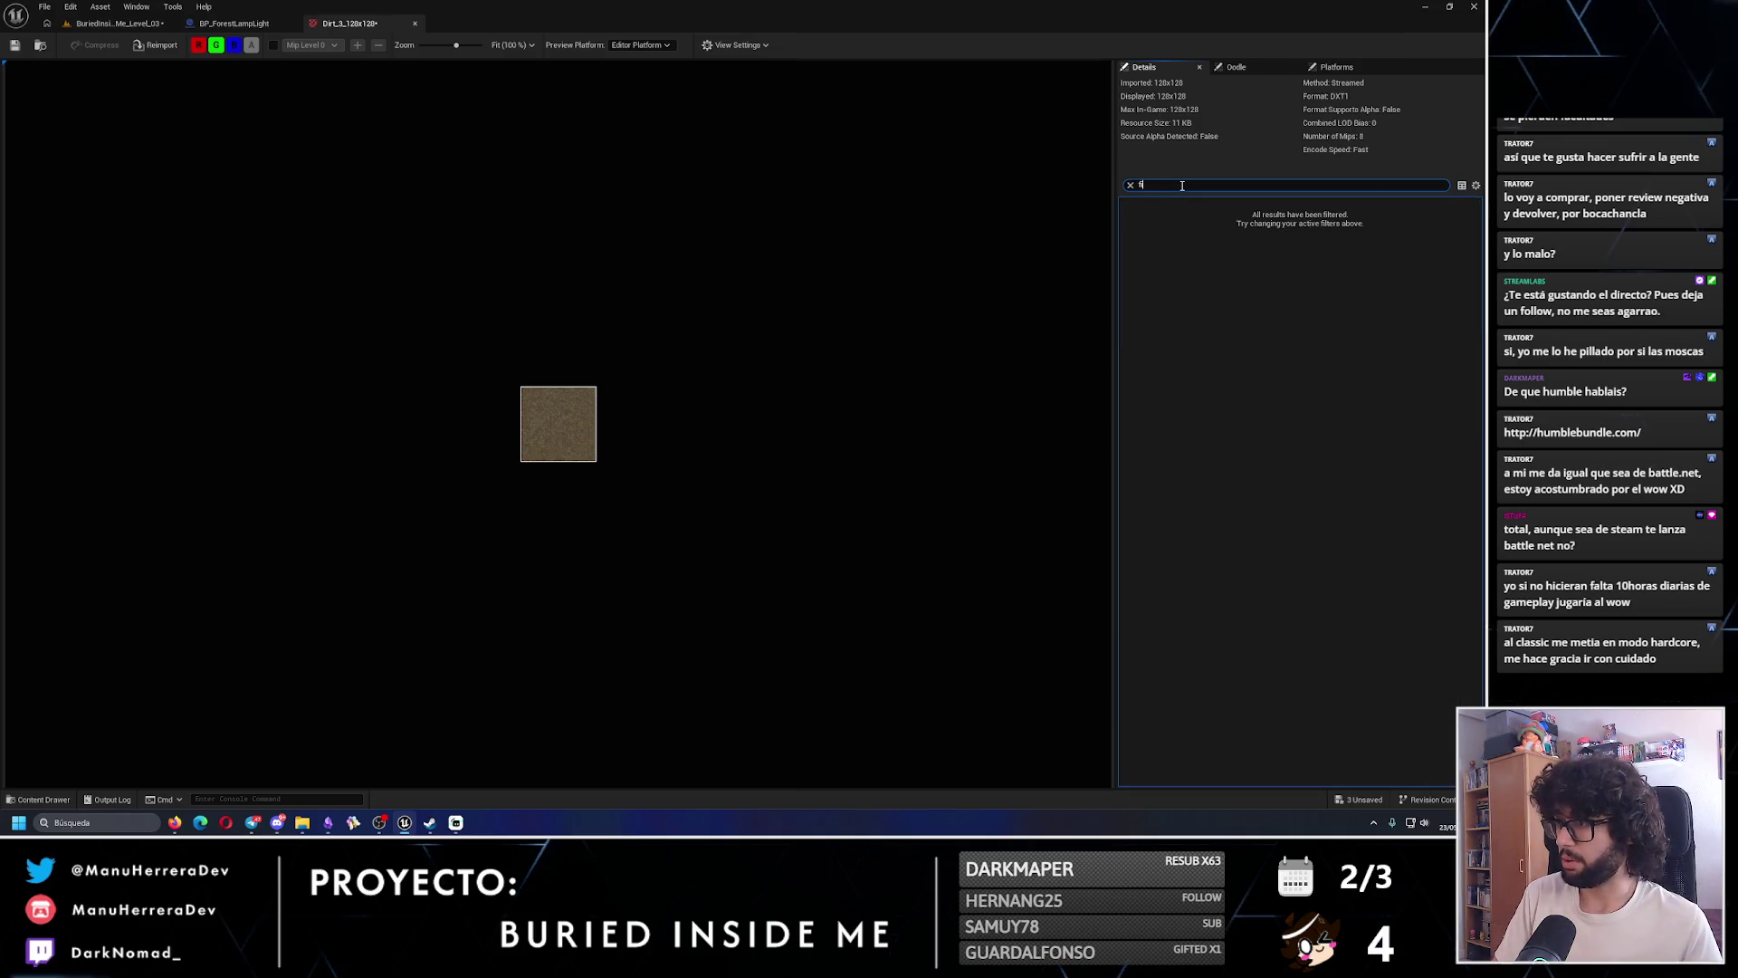
click(1322, 250)
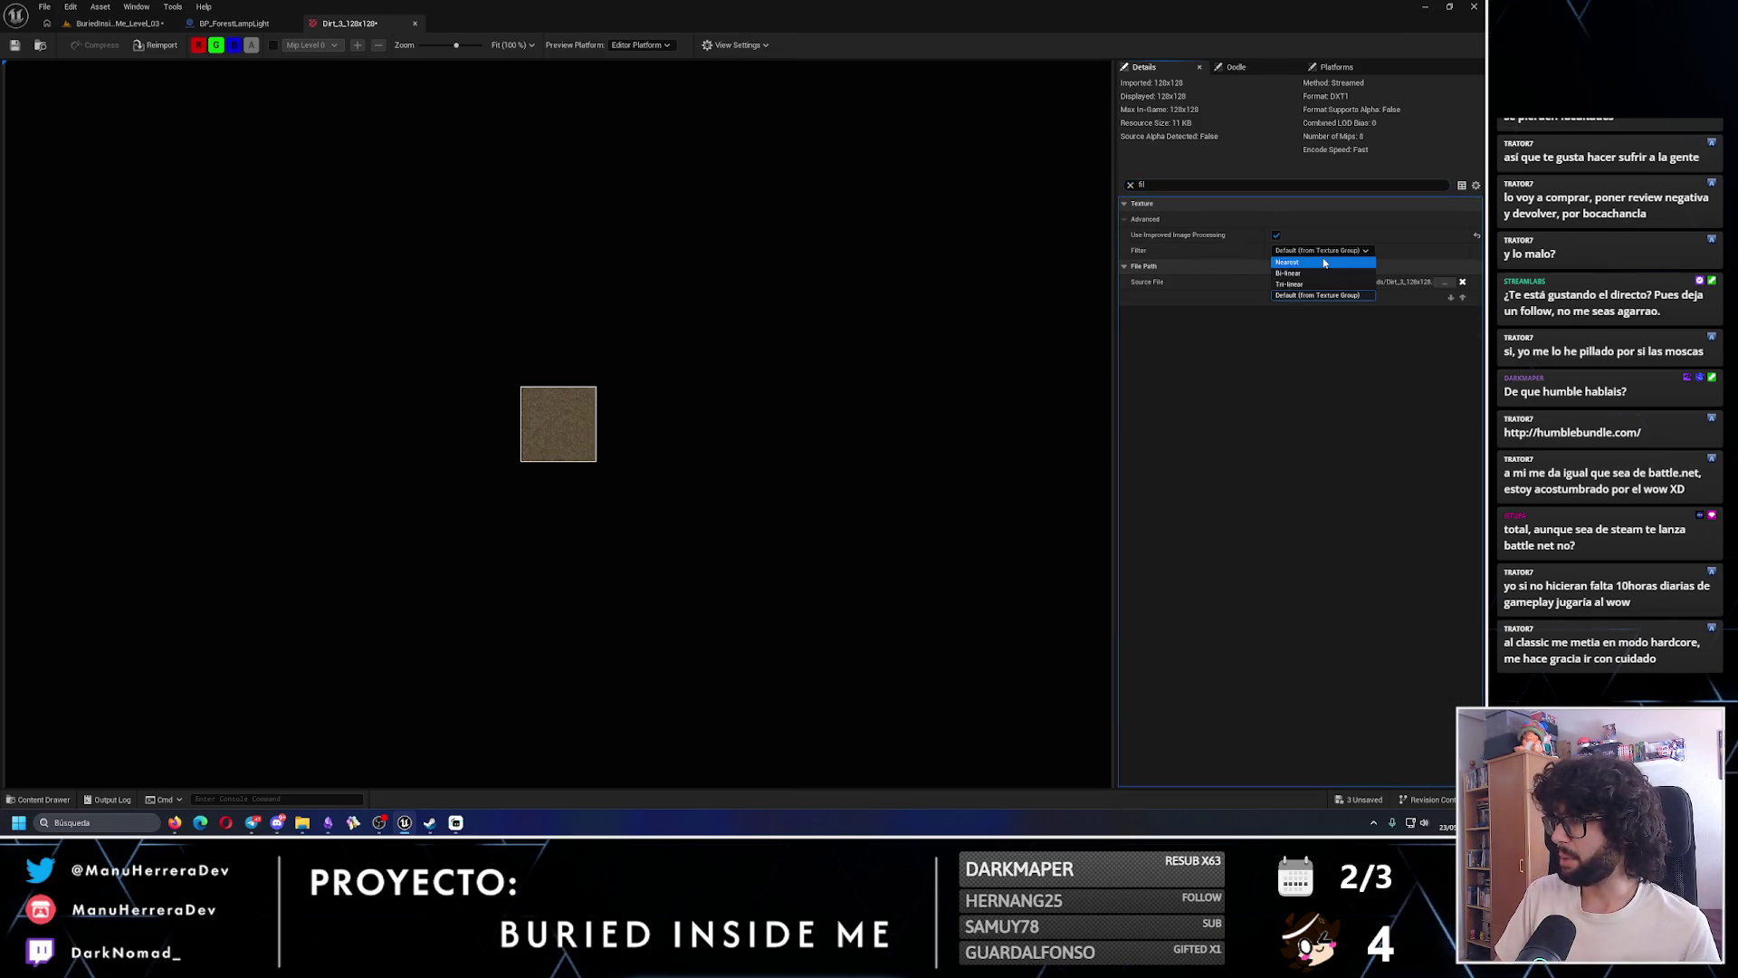
click(1303, 274)
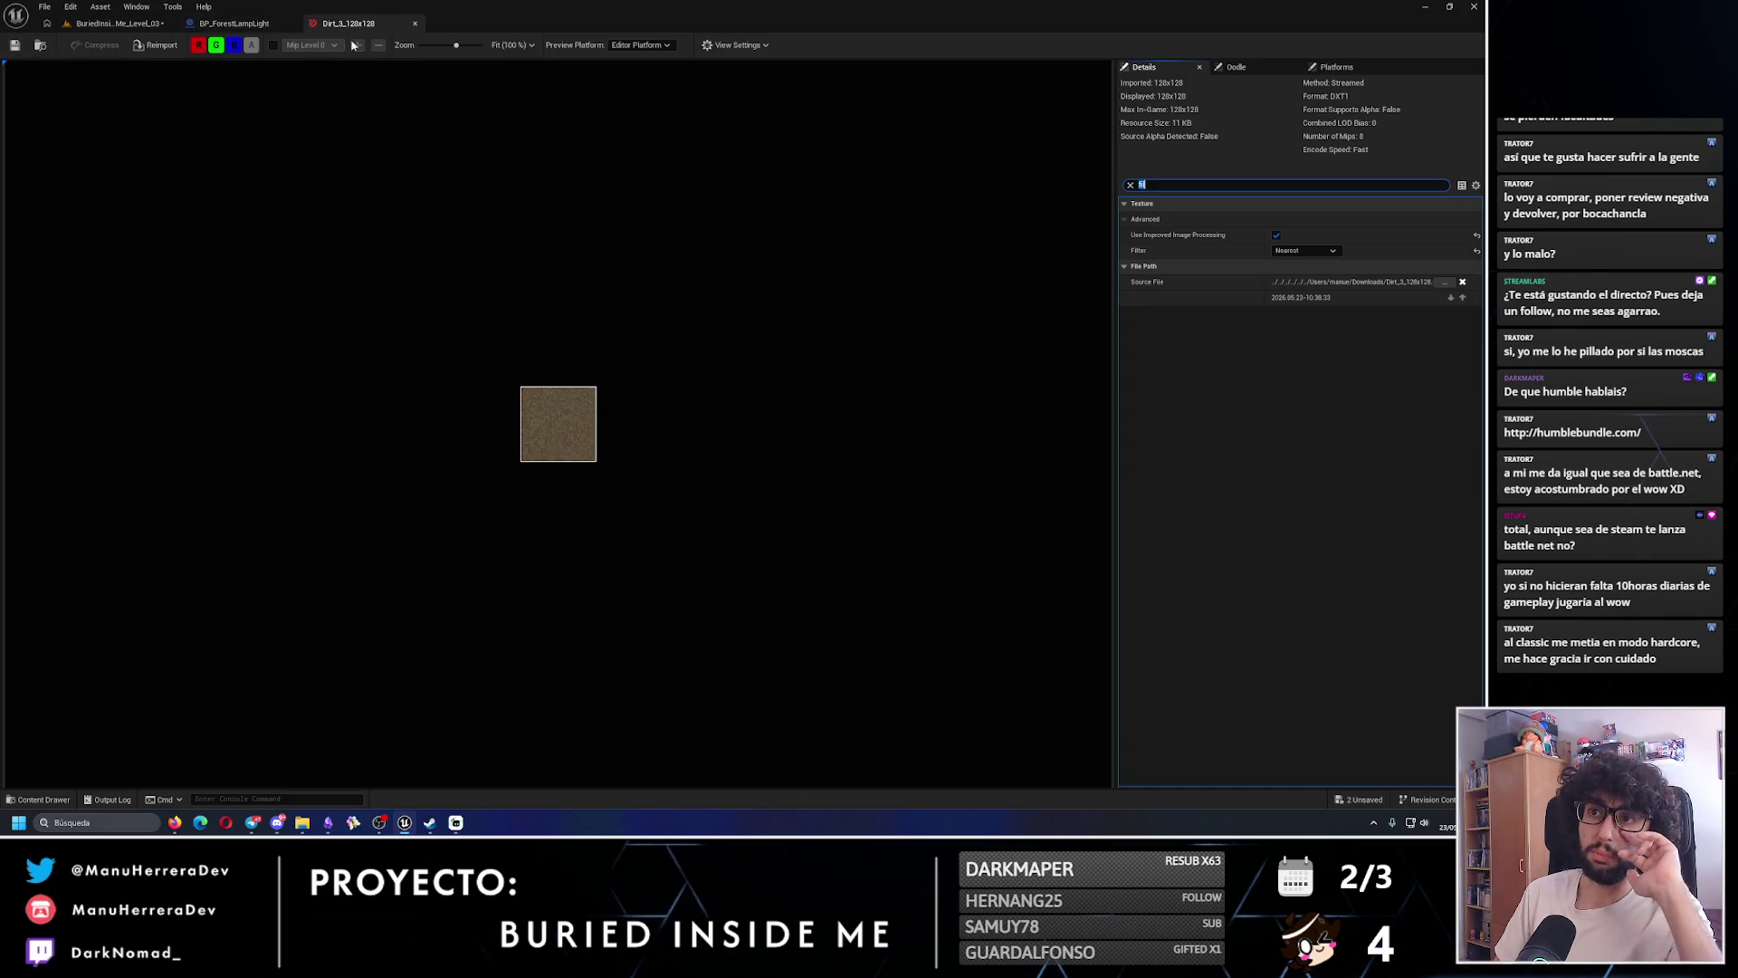
click(415, 24)
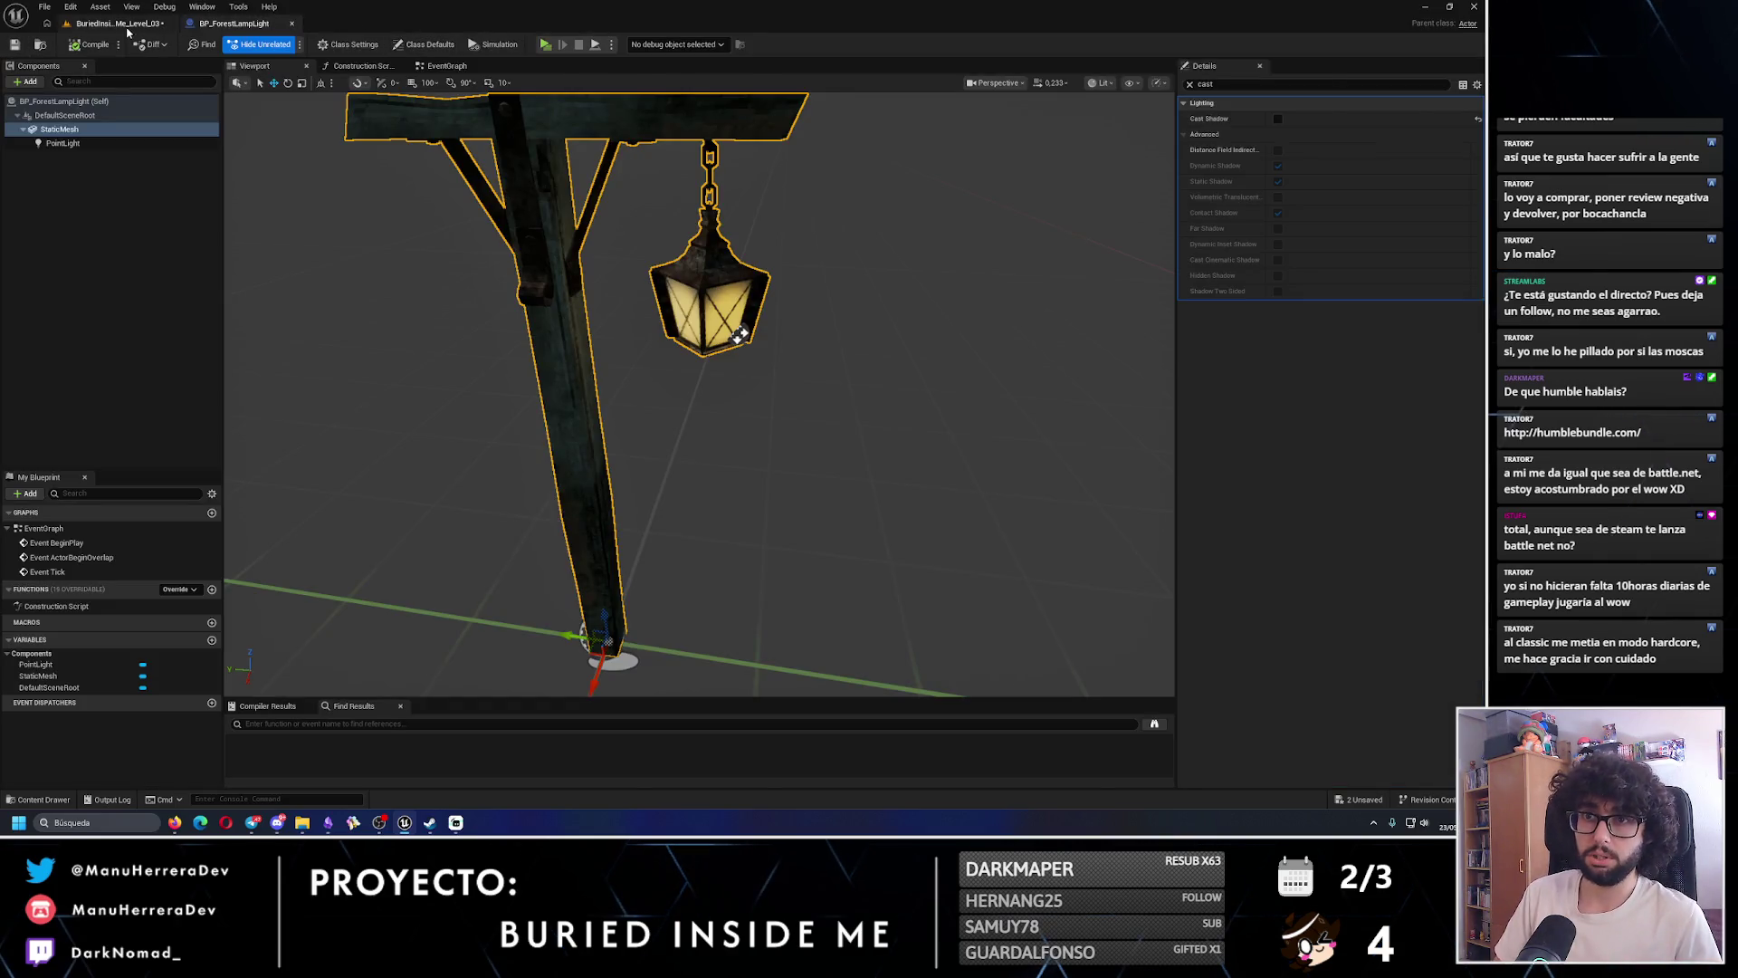
- Set ML_LandscapeMaterial's Dirt texture to Dirt_2_128x128, save it, and start a standalone play test
click(127, 27)
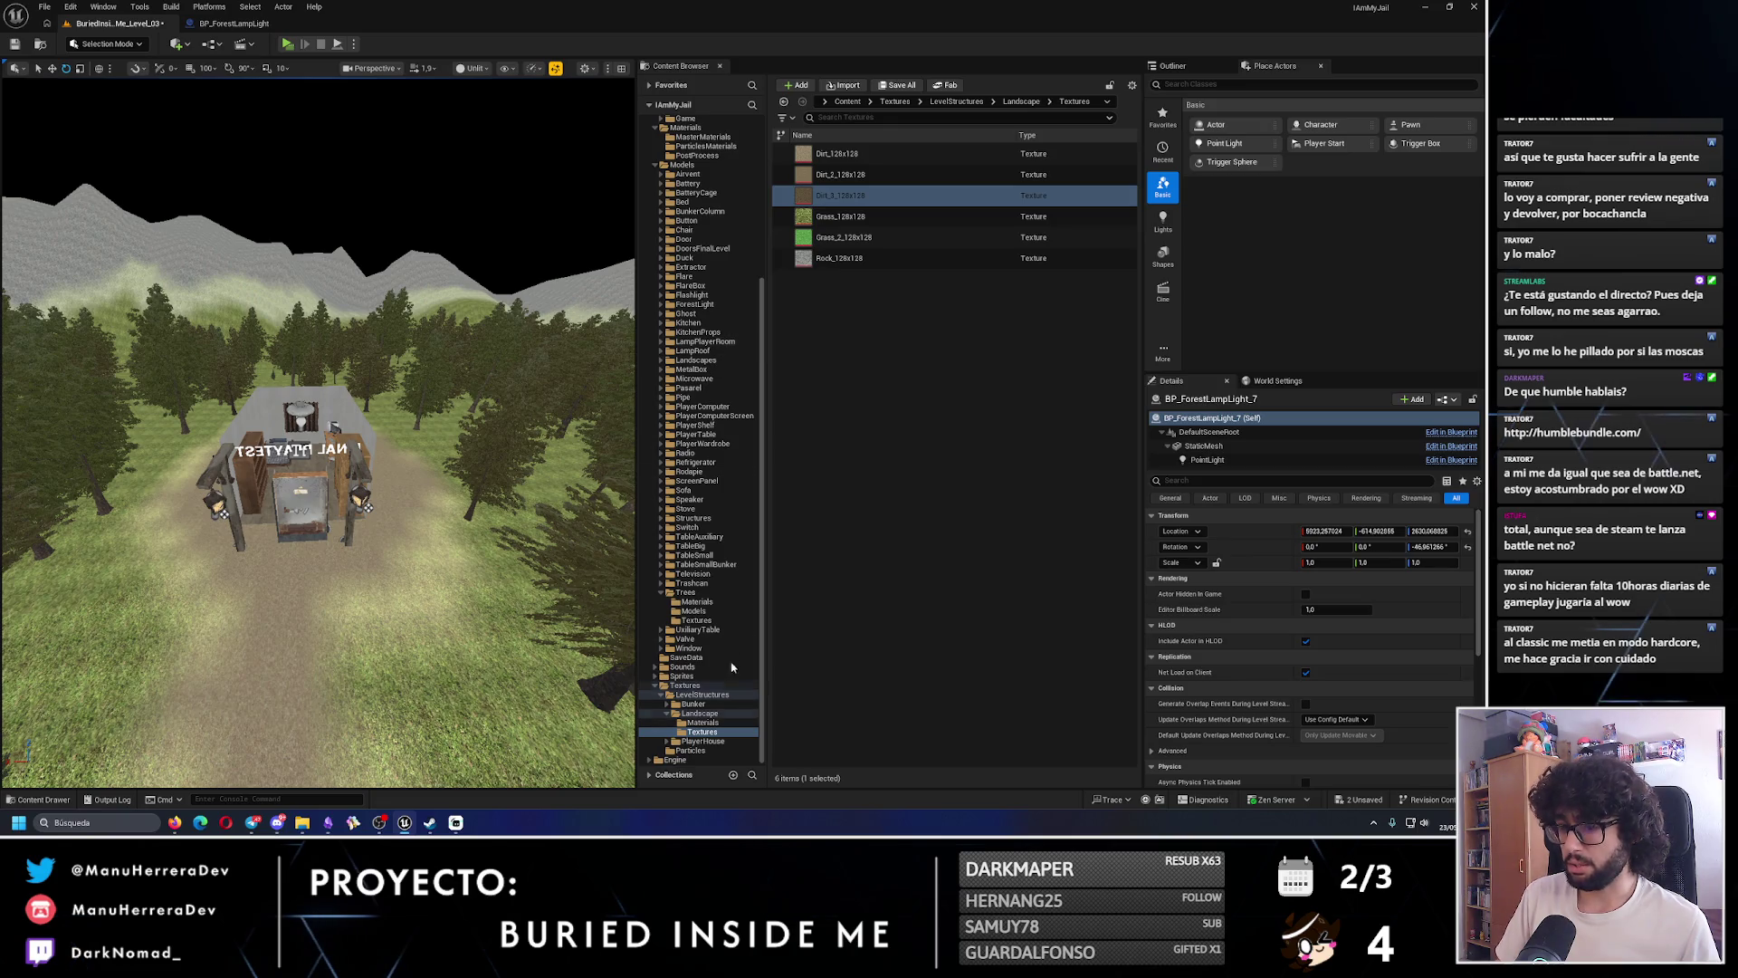
click(703, 723)
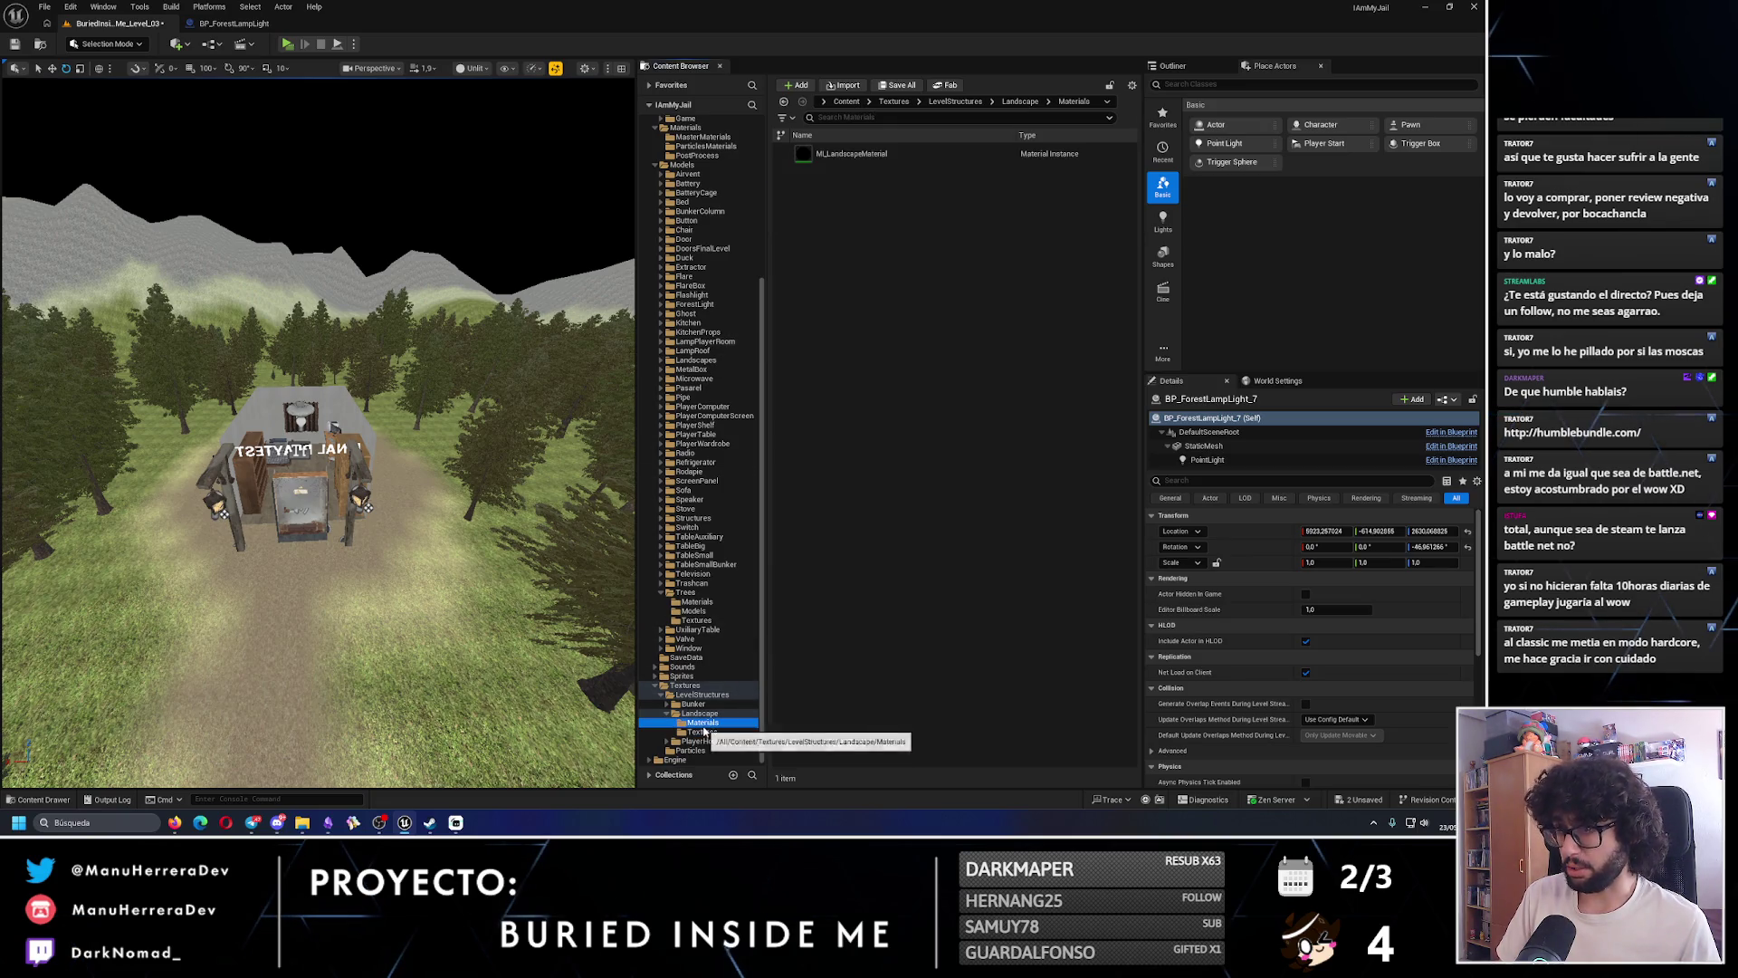
click(876, 157)
double_click(877, 164)
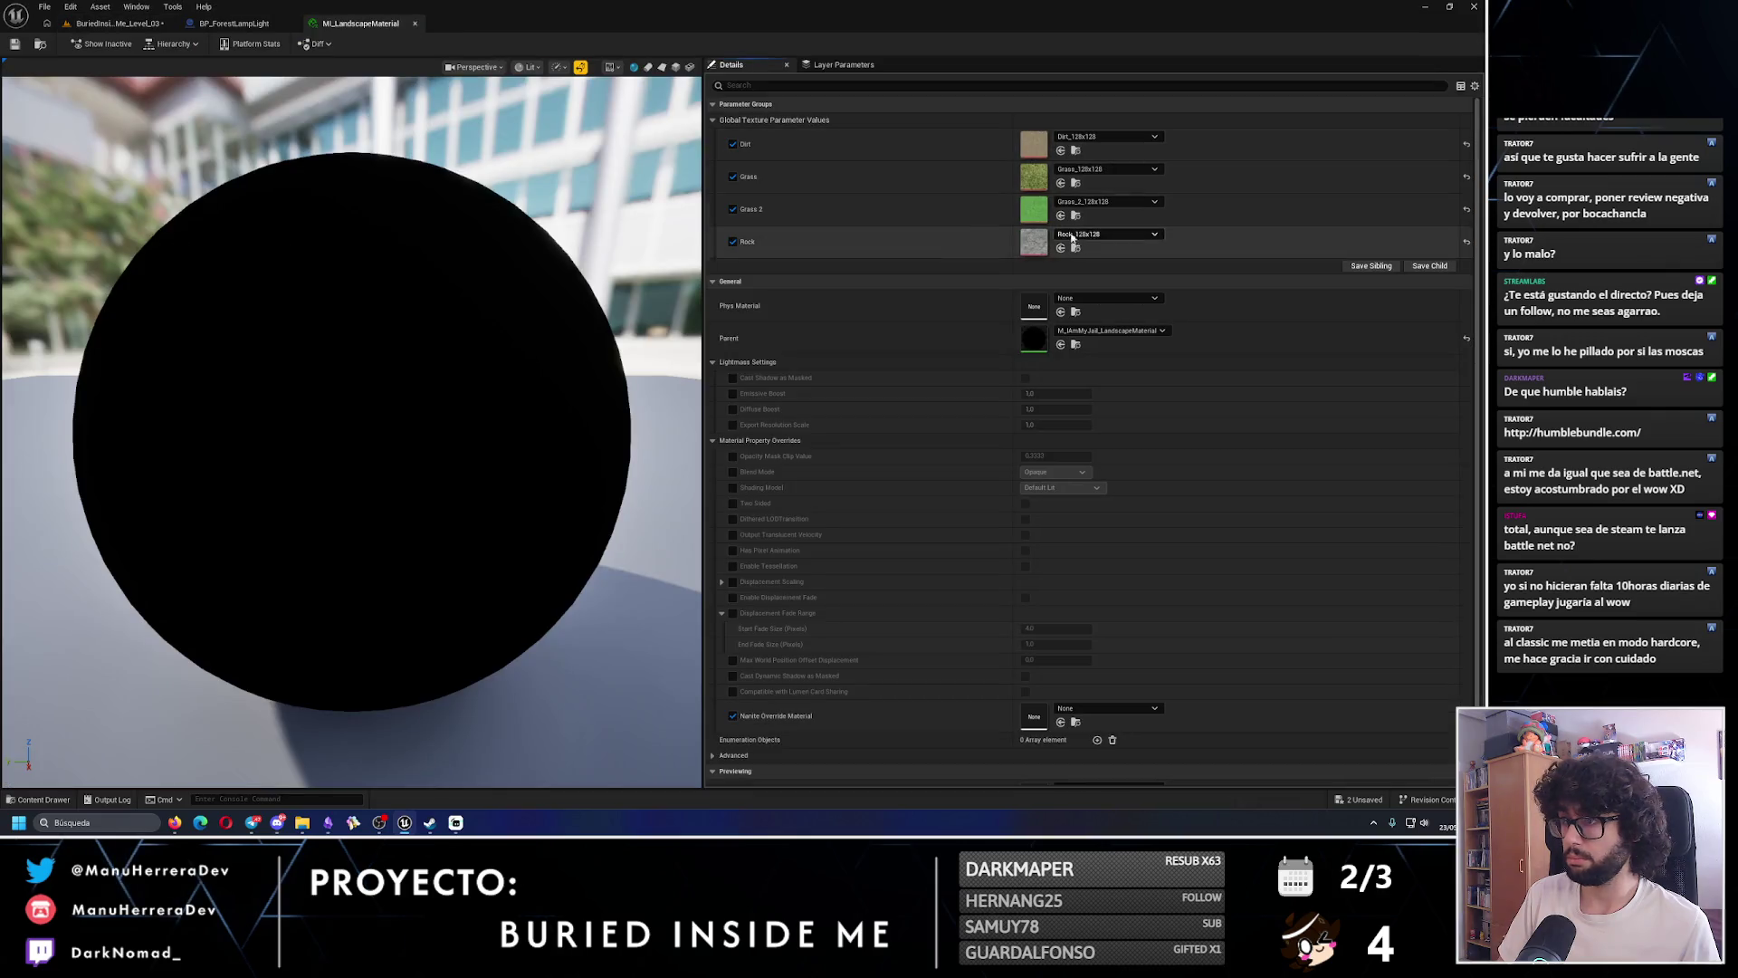
click(1091, 137)
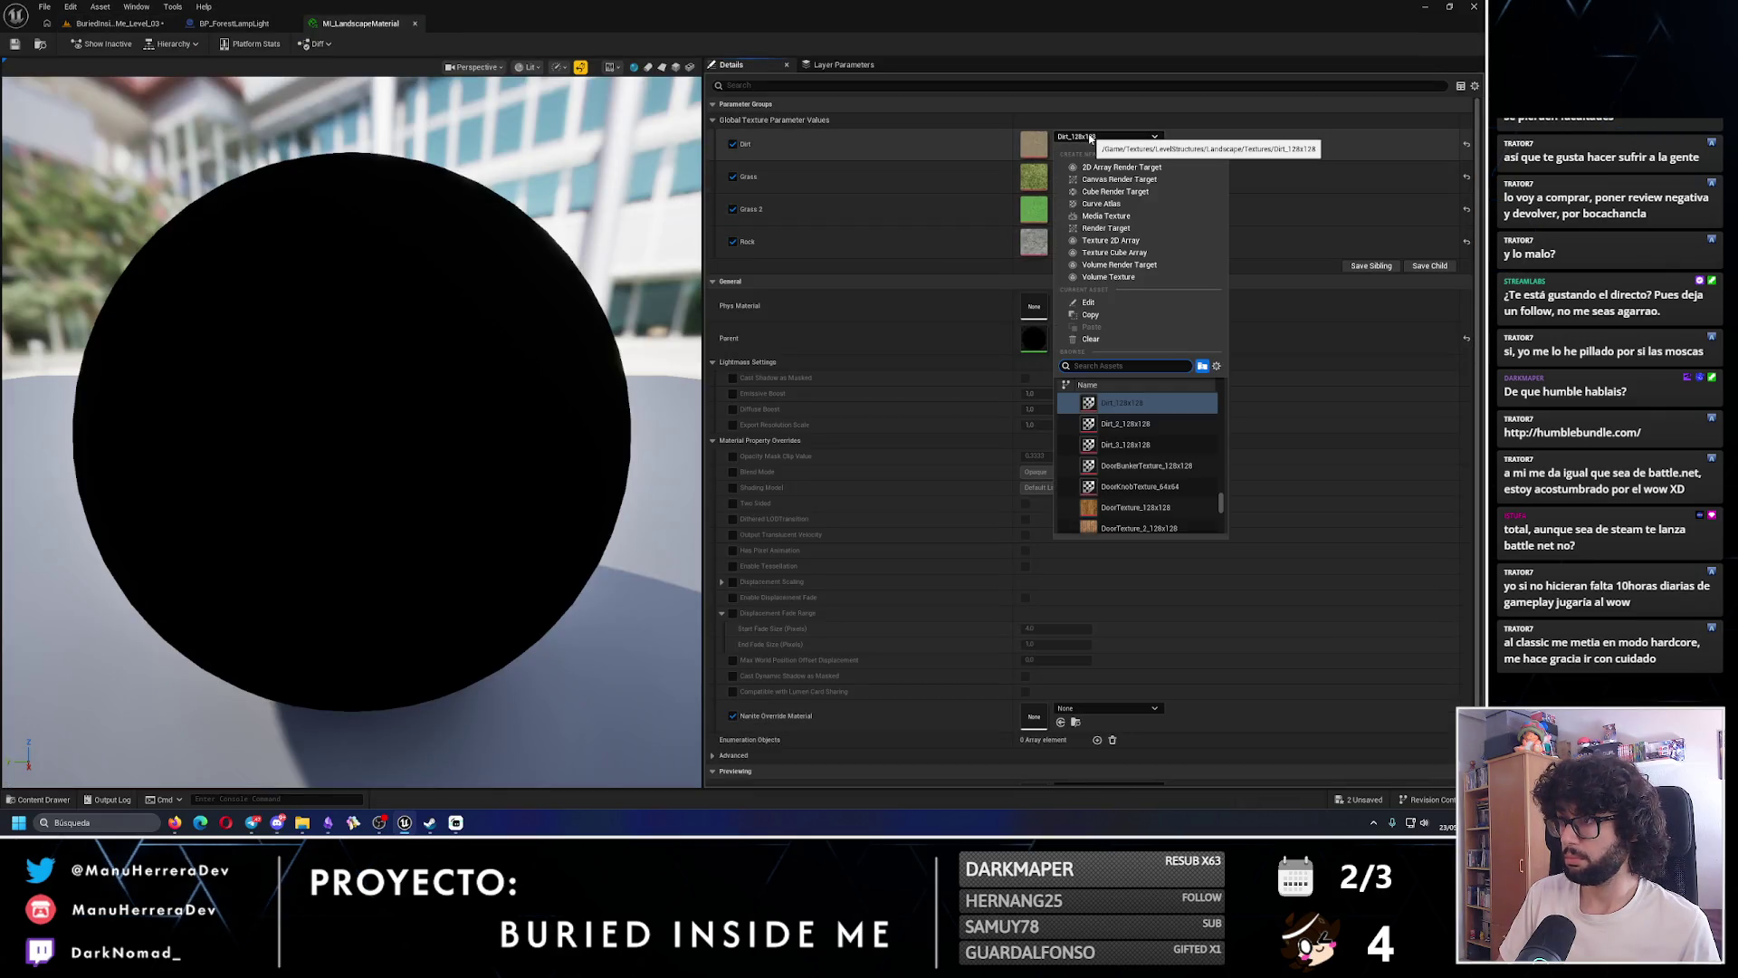
click(1125, 424)
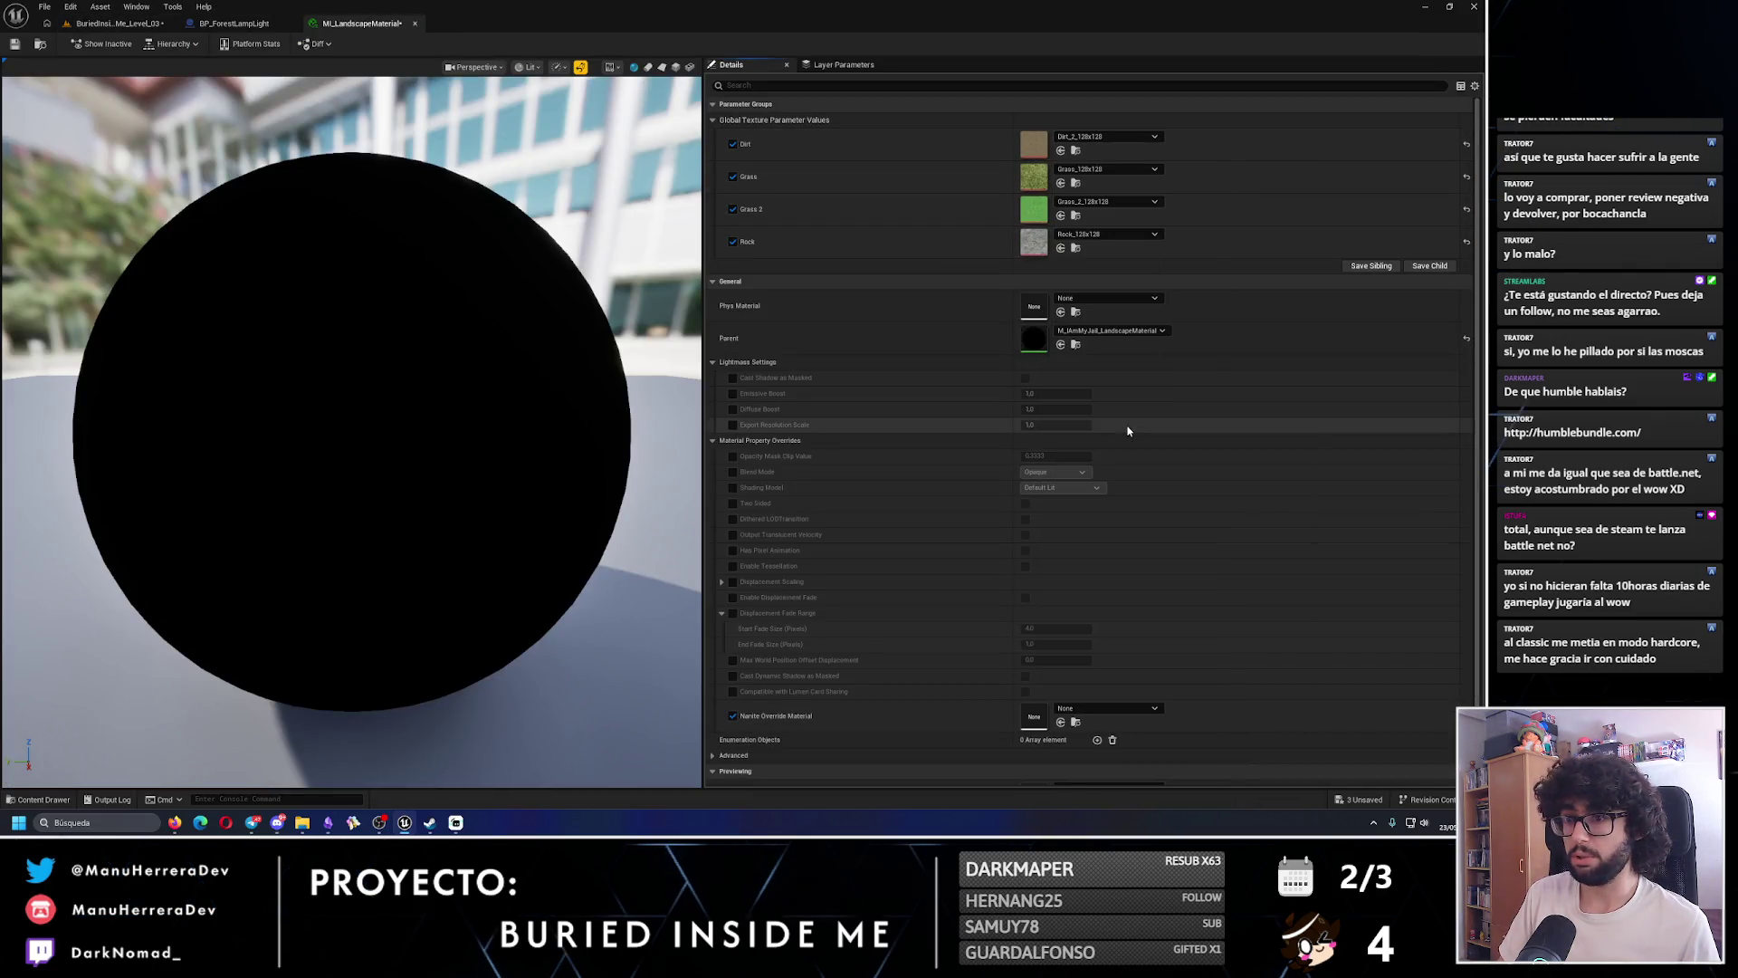
click(13, 44)
click(118, 22)
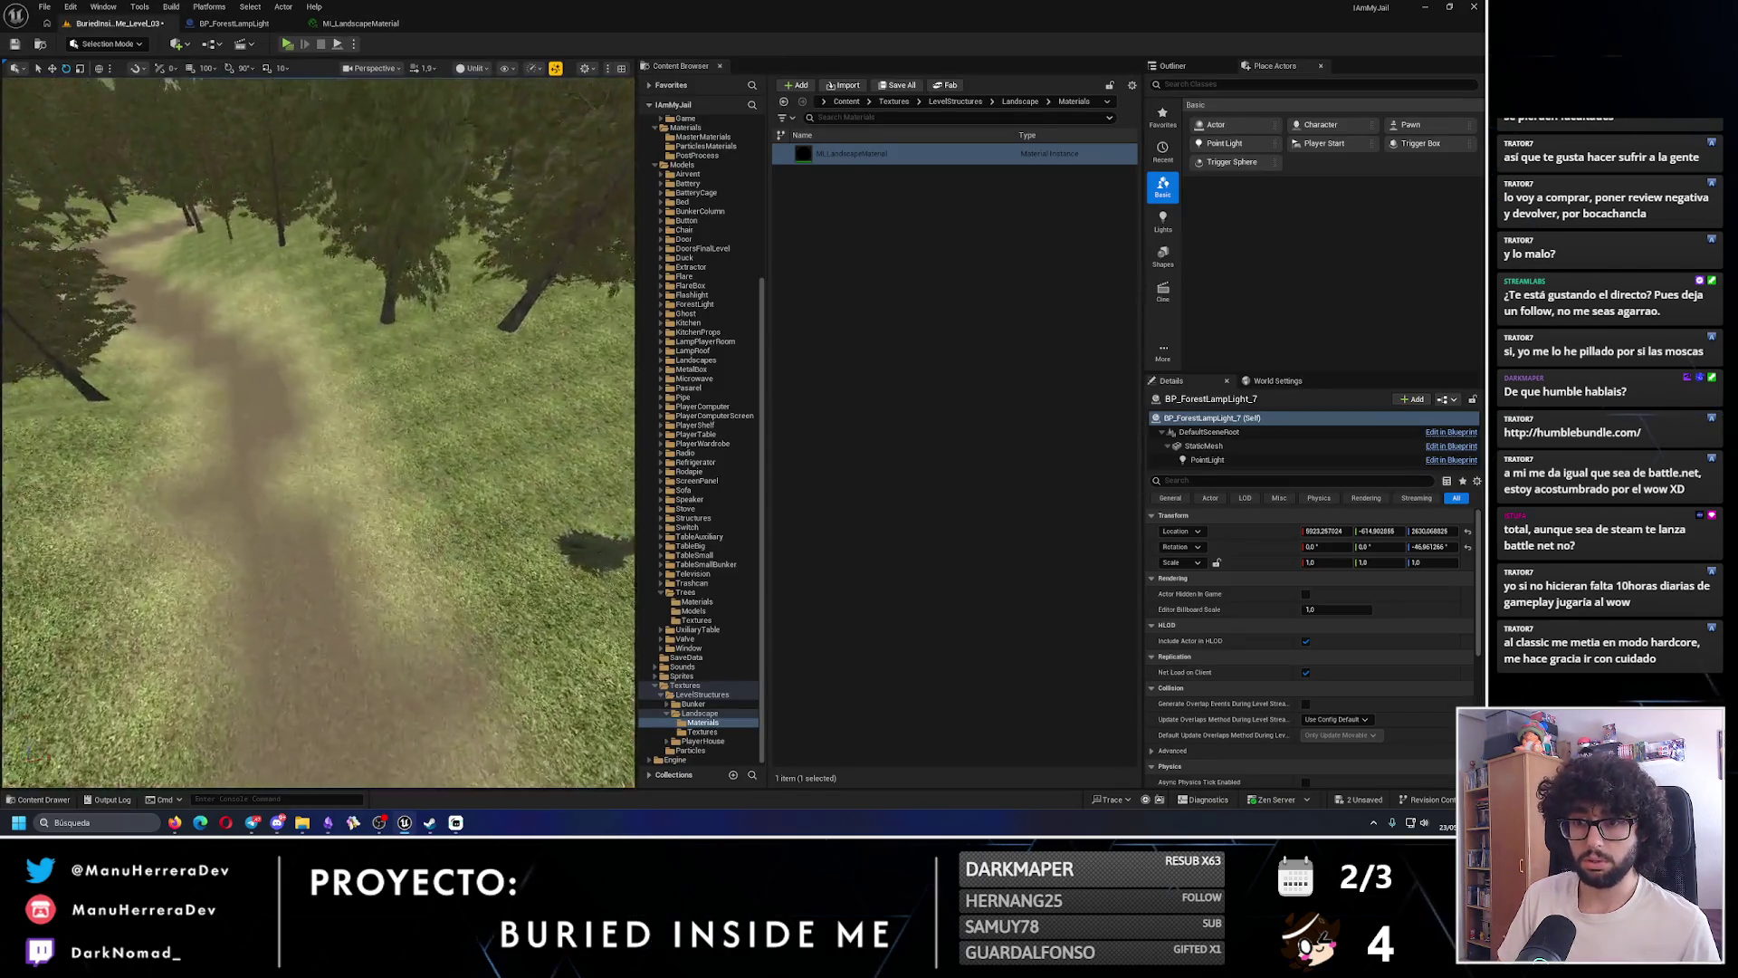
click(288, 44)
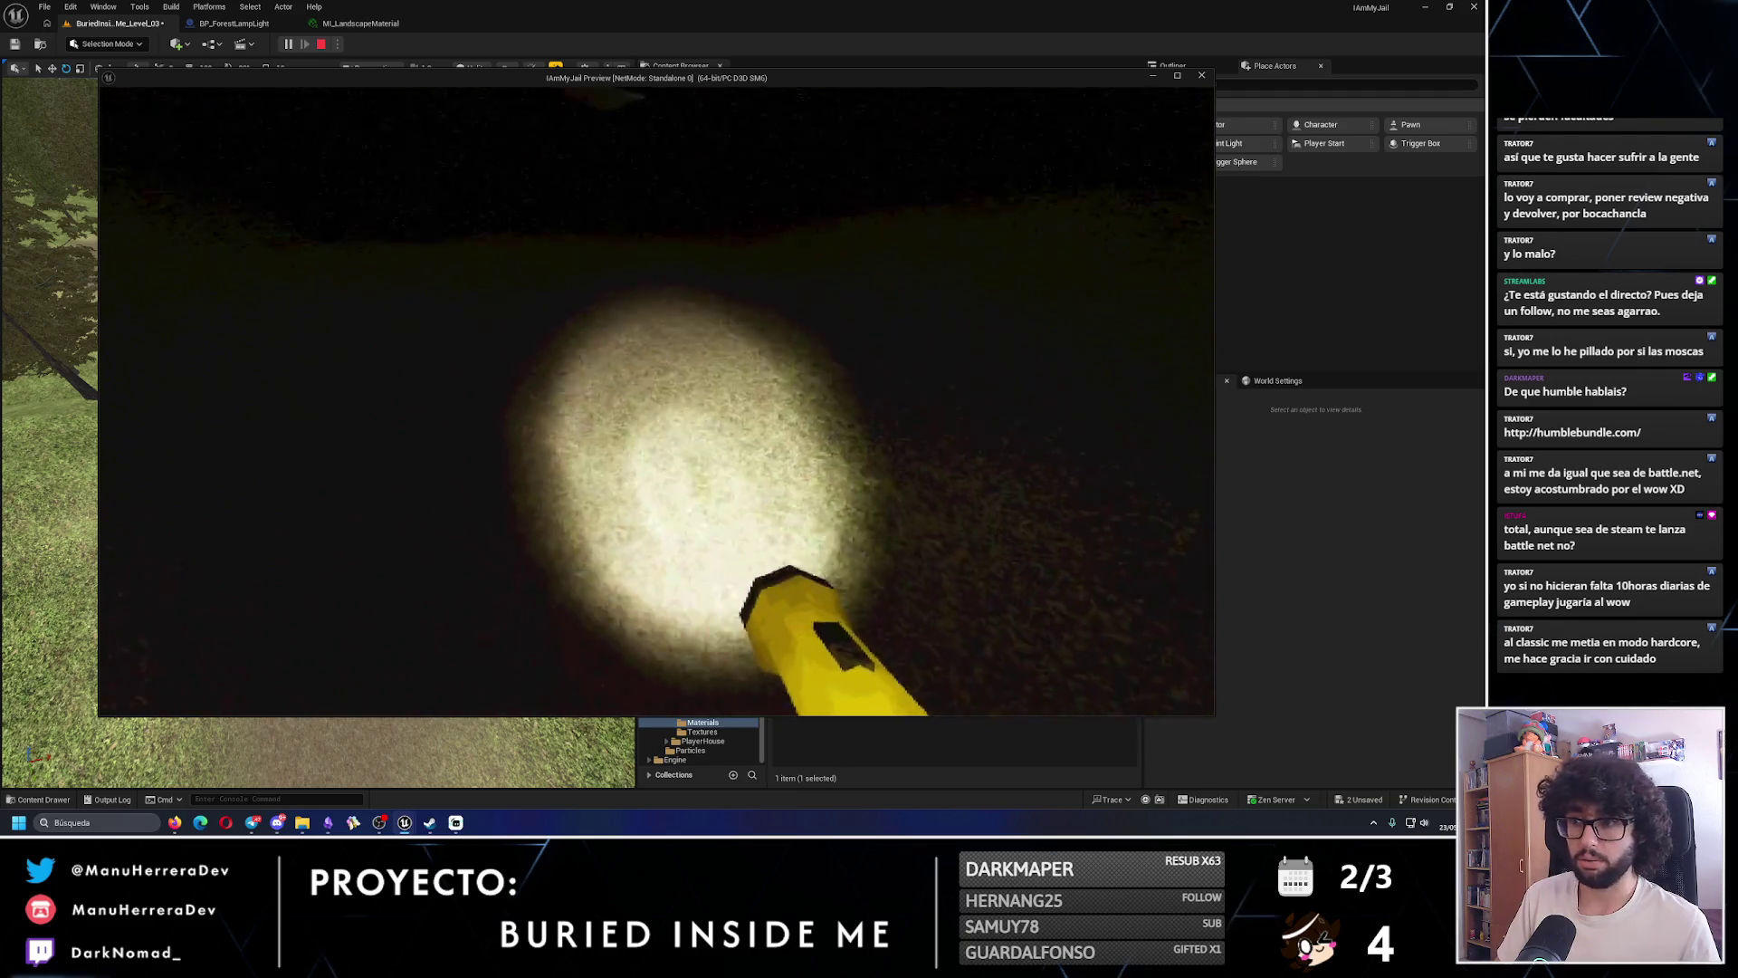
- Stop the preview and set MI_LandscapeMaterial's Dirt texture to Dirt_3_128x128, then save it
key(Escape)
click(233, 23)
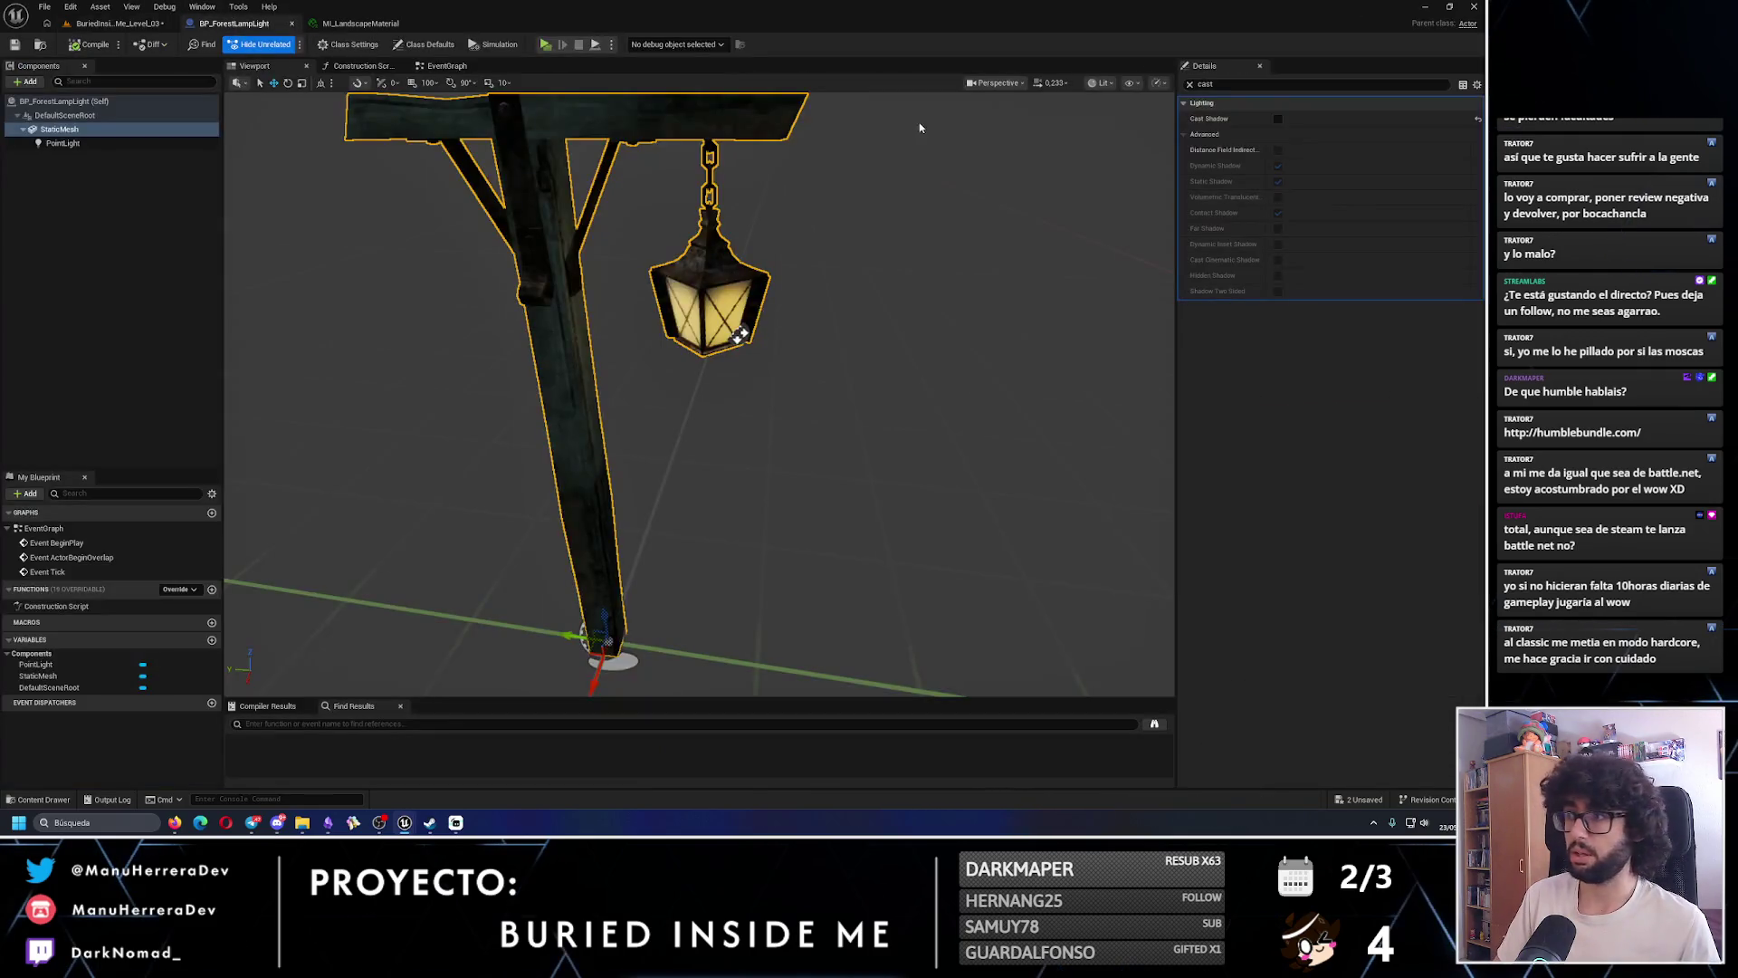
click(117, 22)
click(387, 24)
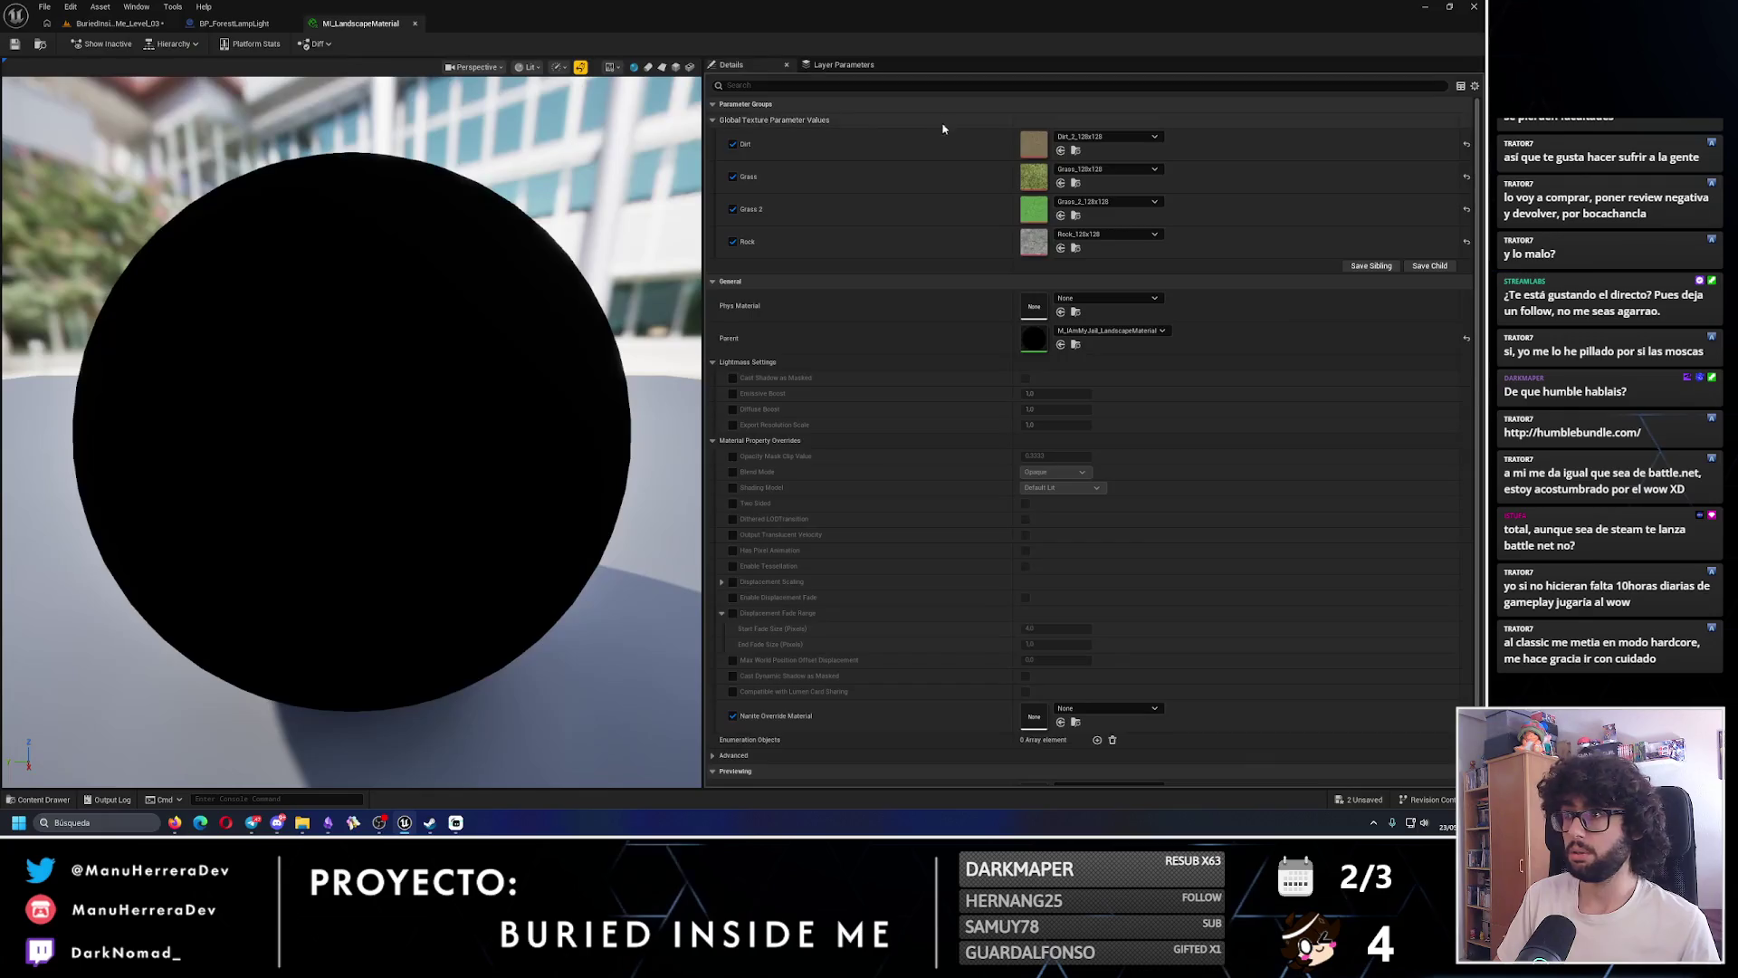
click(1105, 136)
click(1142, 423)
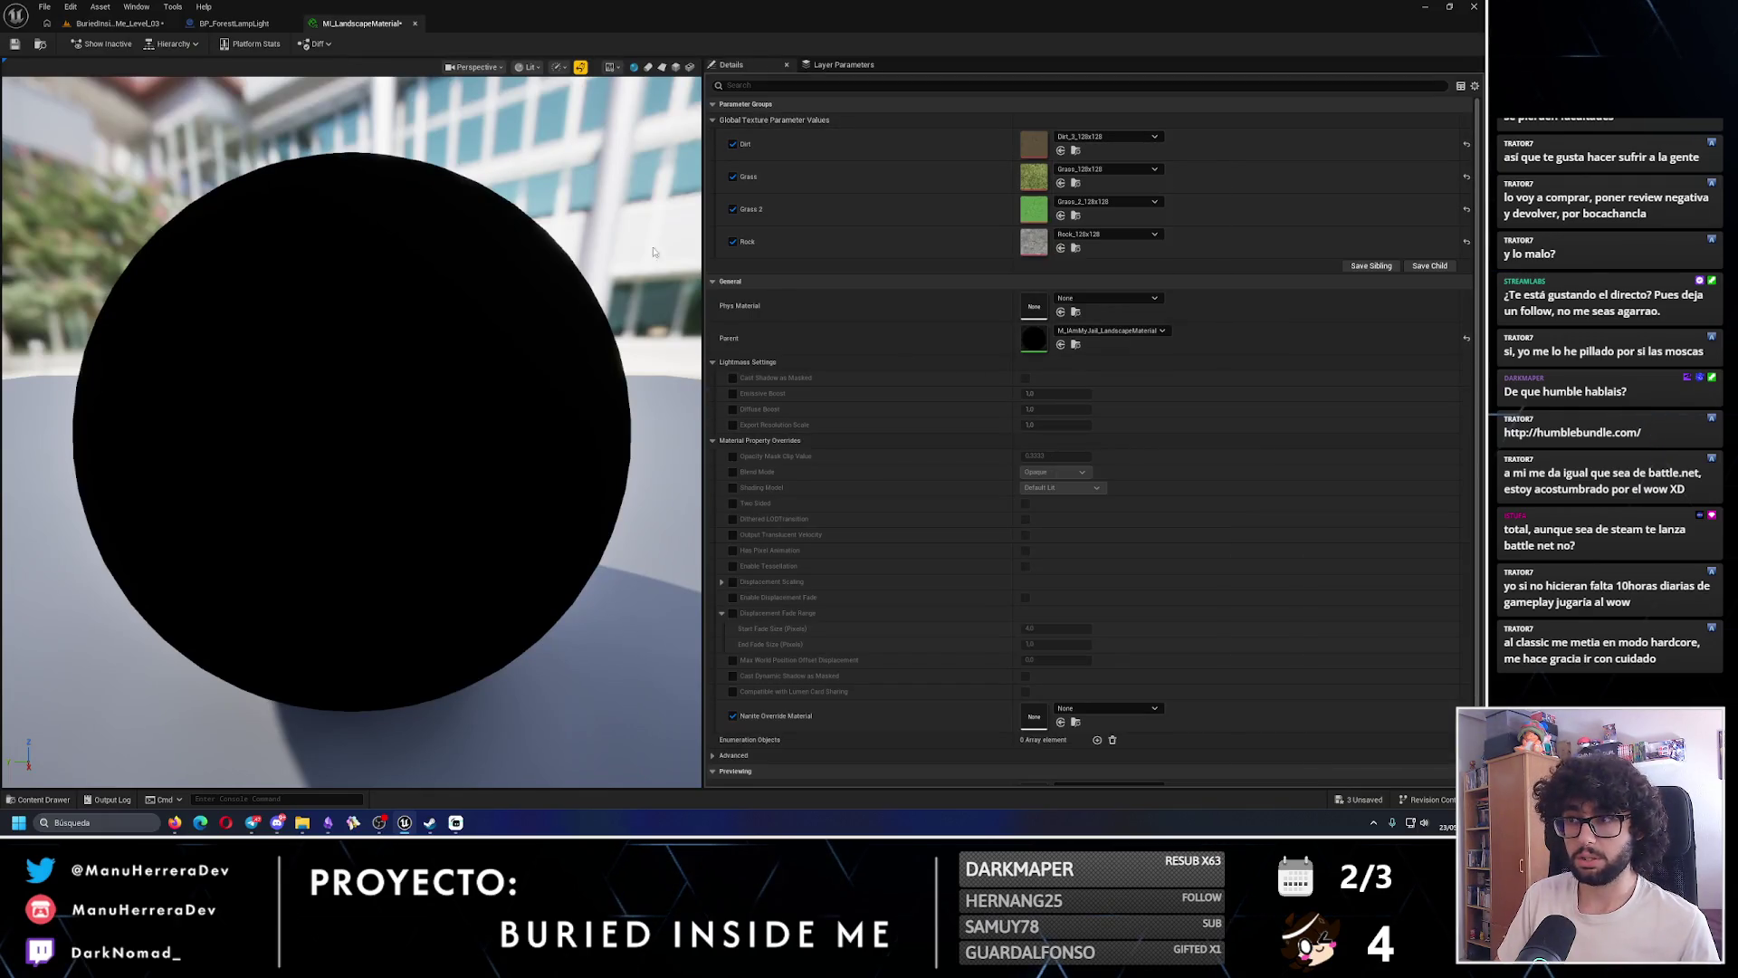
click(14, 44)
- Play the forest level and sprint across the terrain toward the lamp post to check the dirt
click(117, 22)
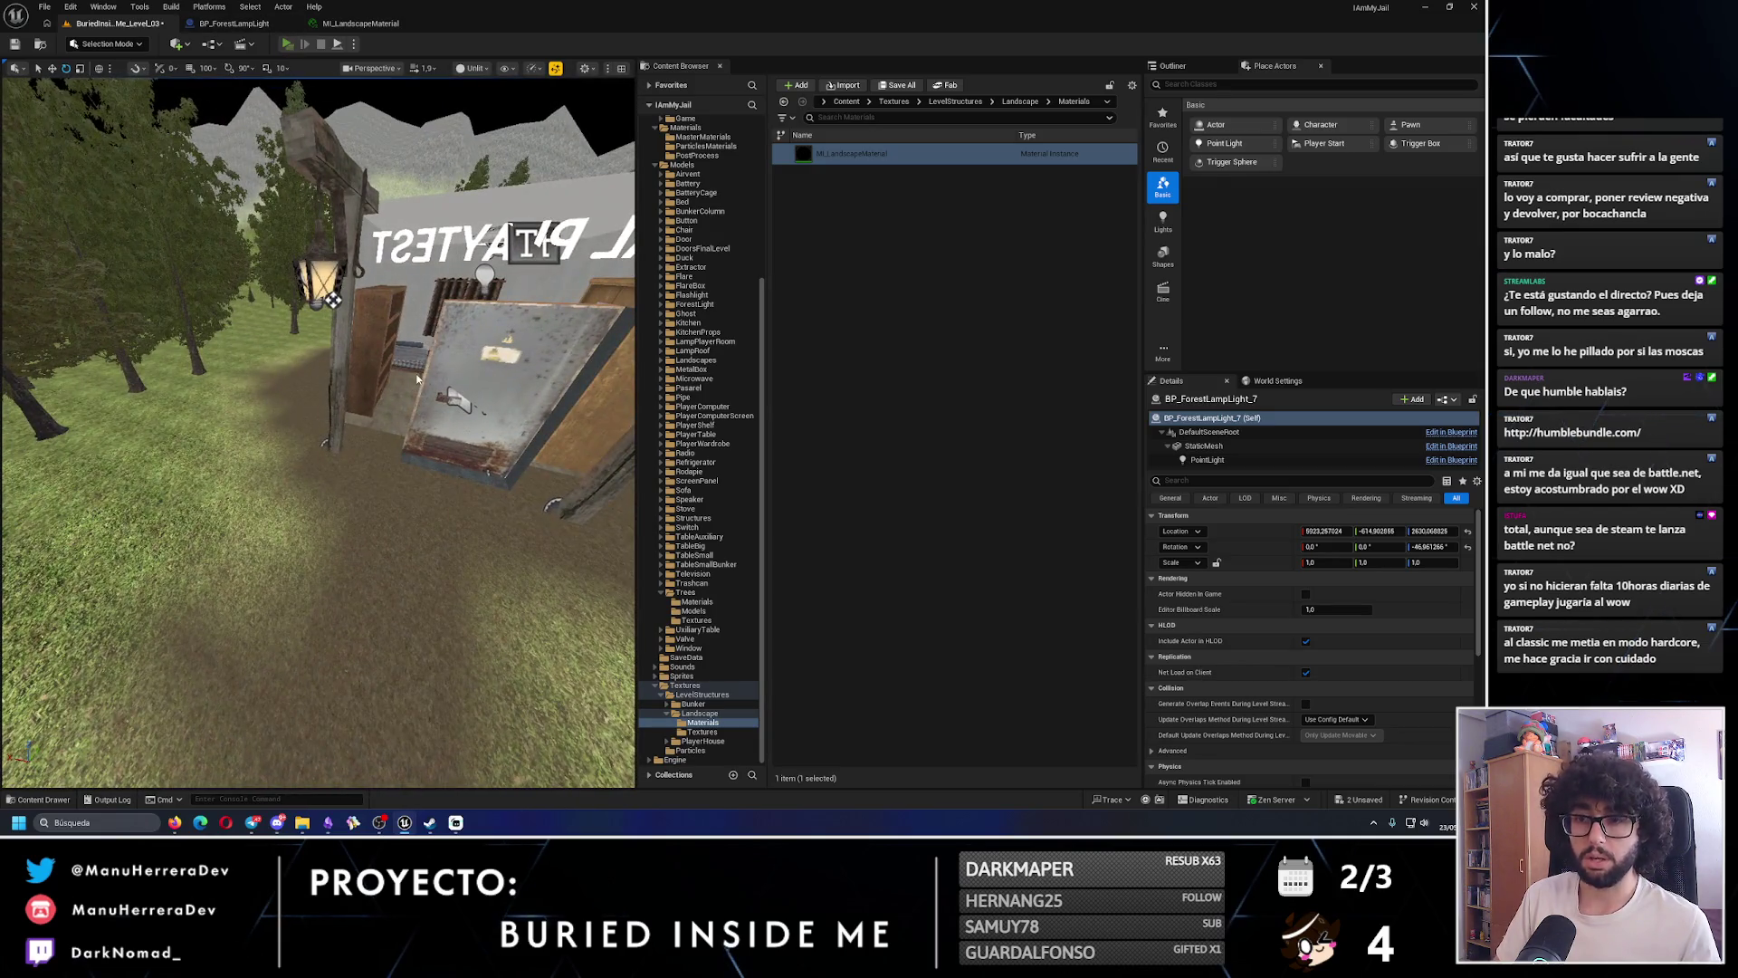
click(287, 44)
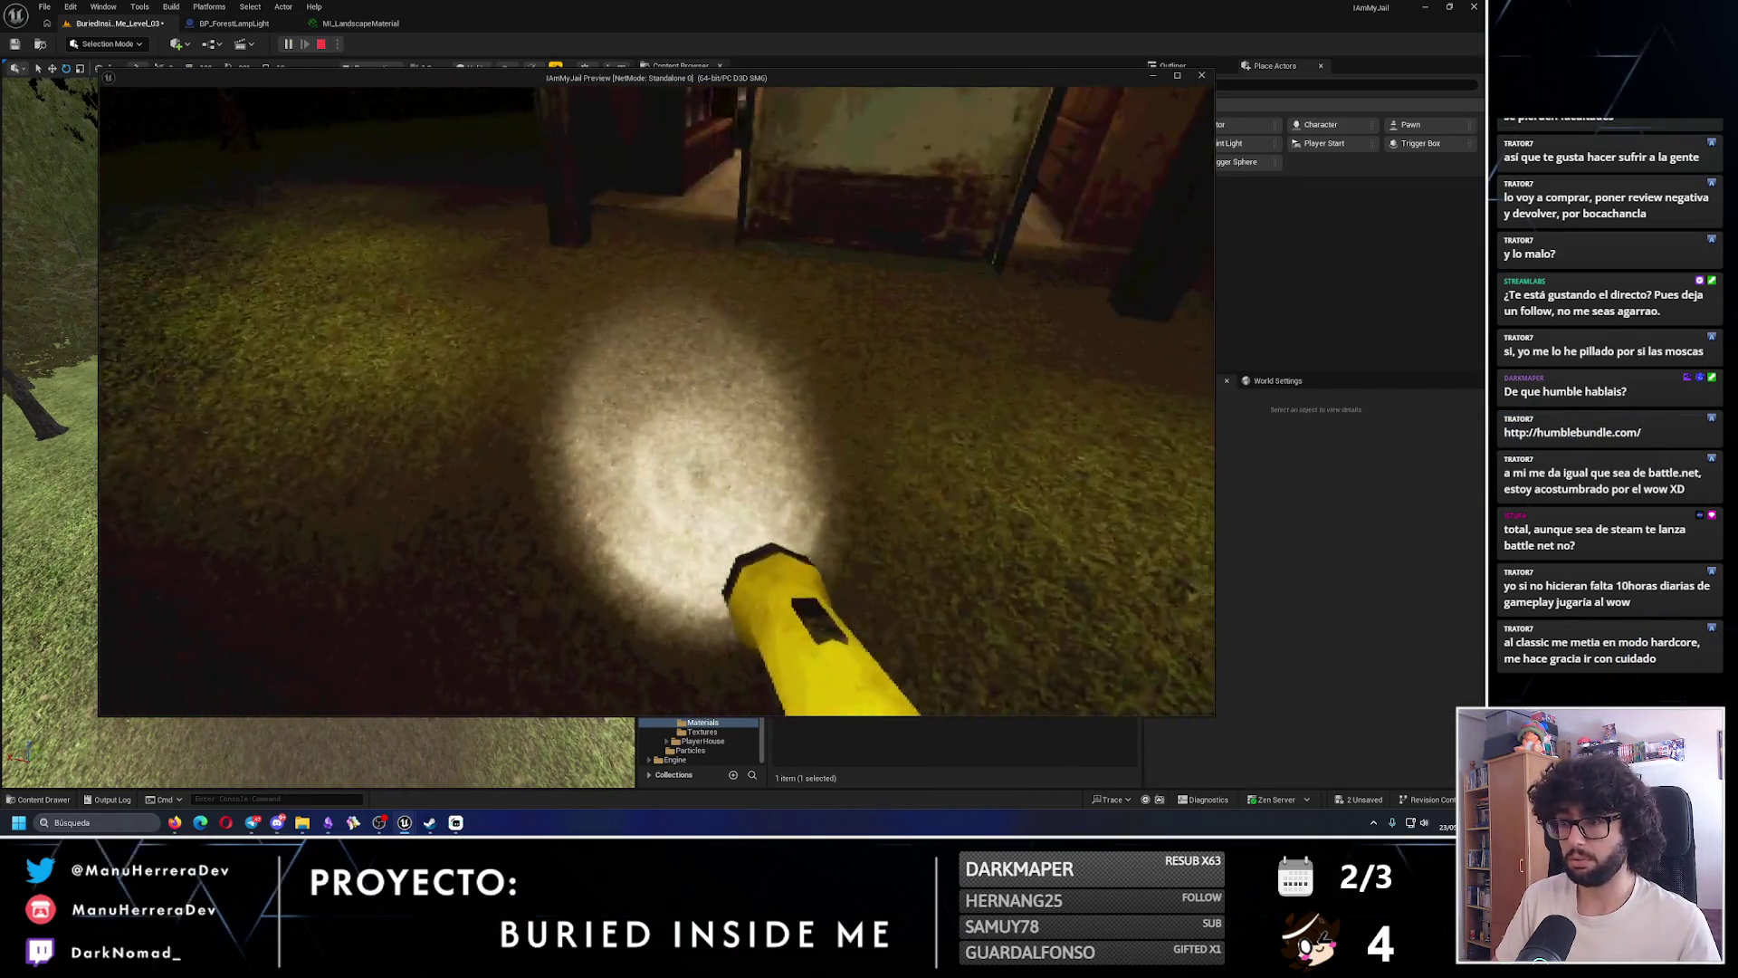
key(w)
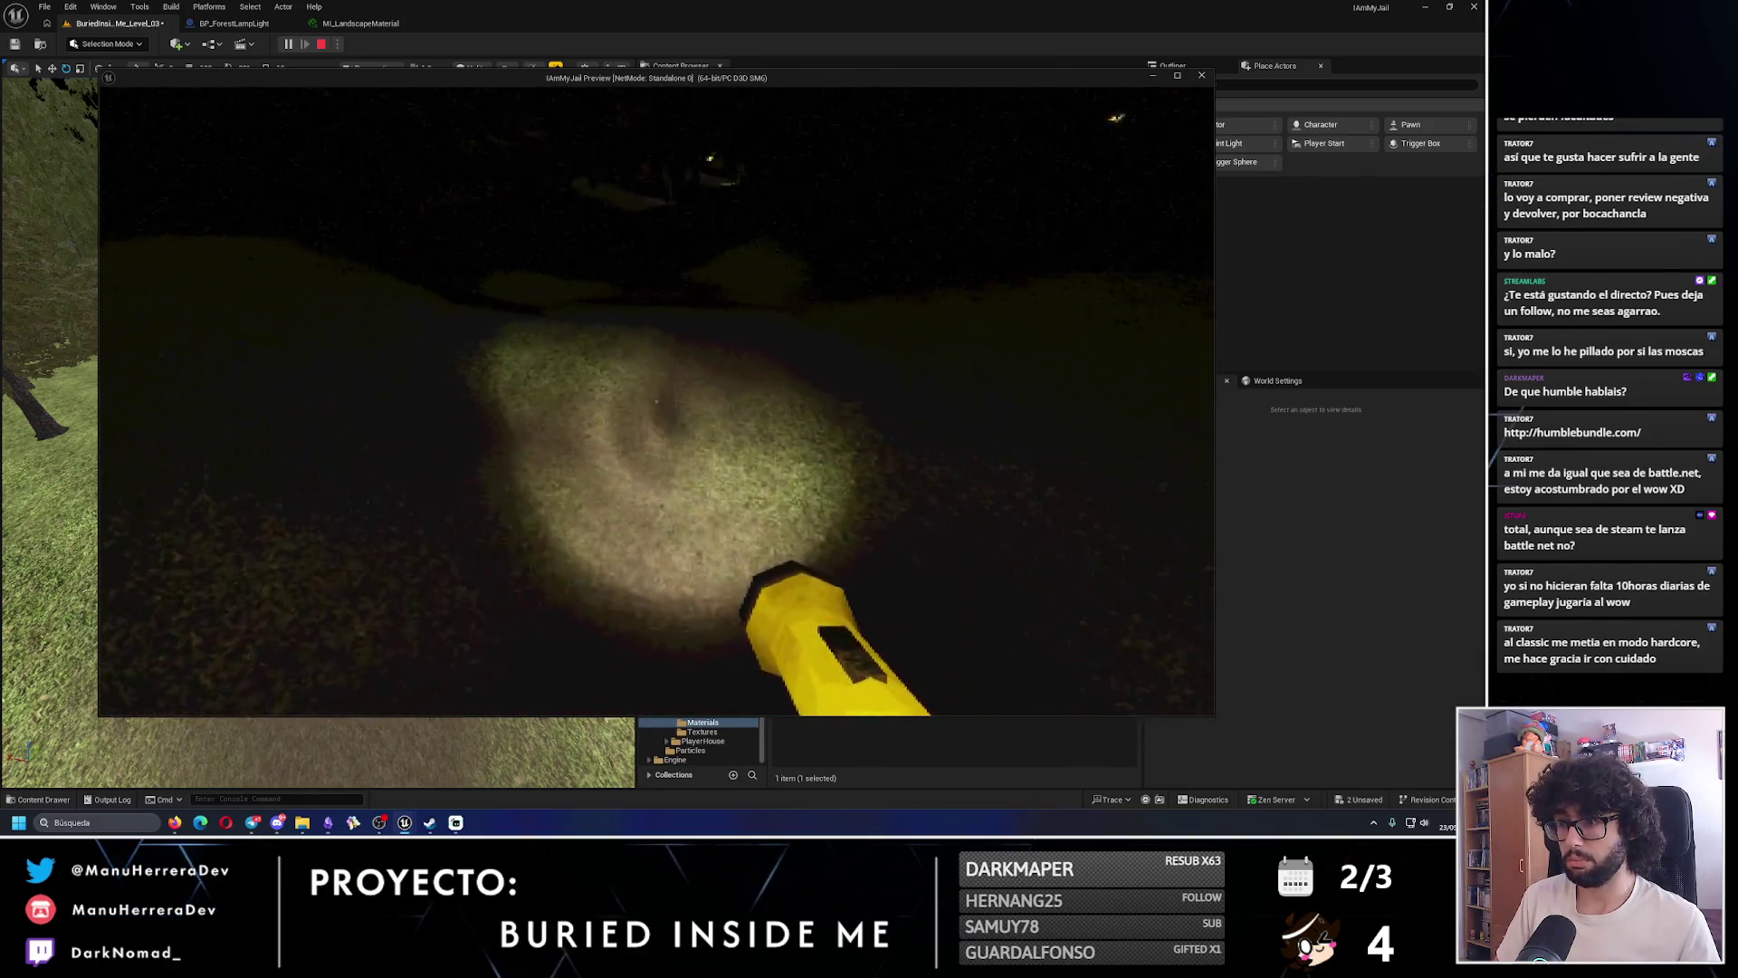
key(w)
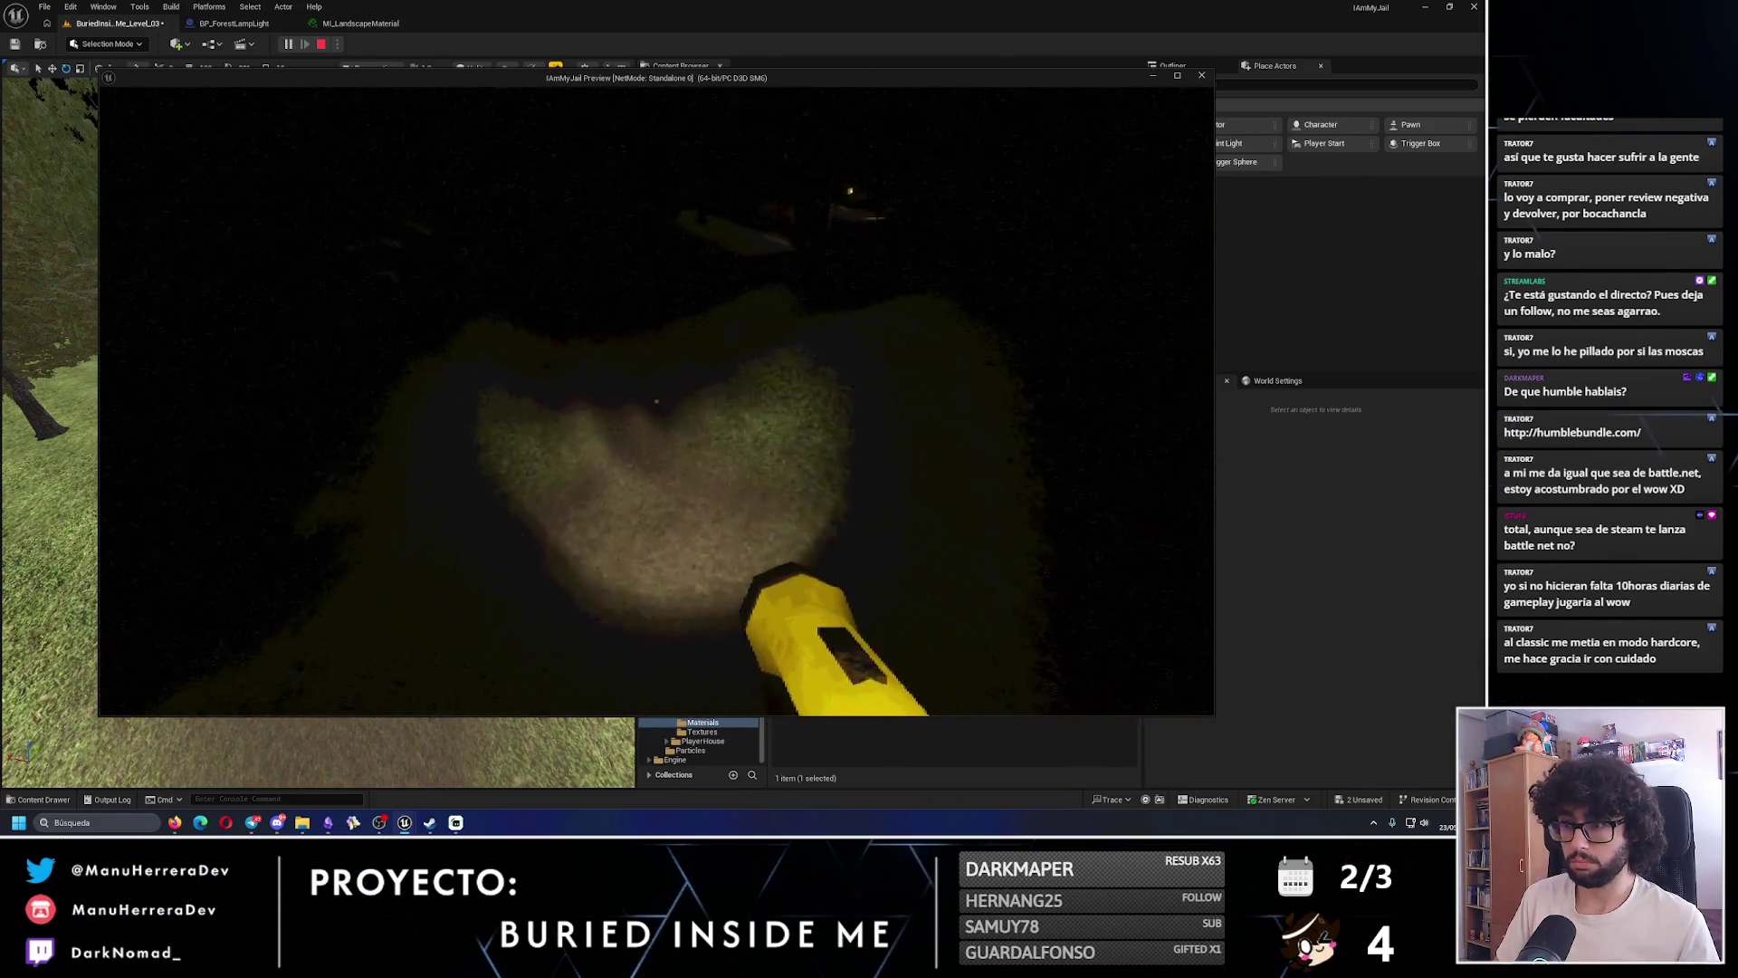
key(shift+w)
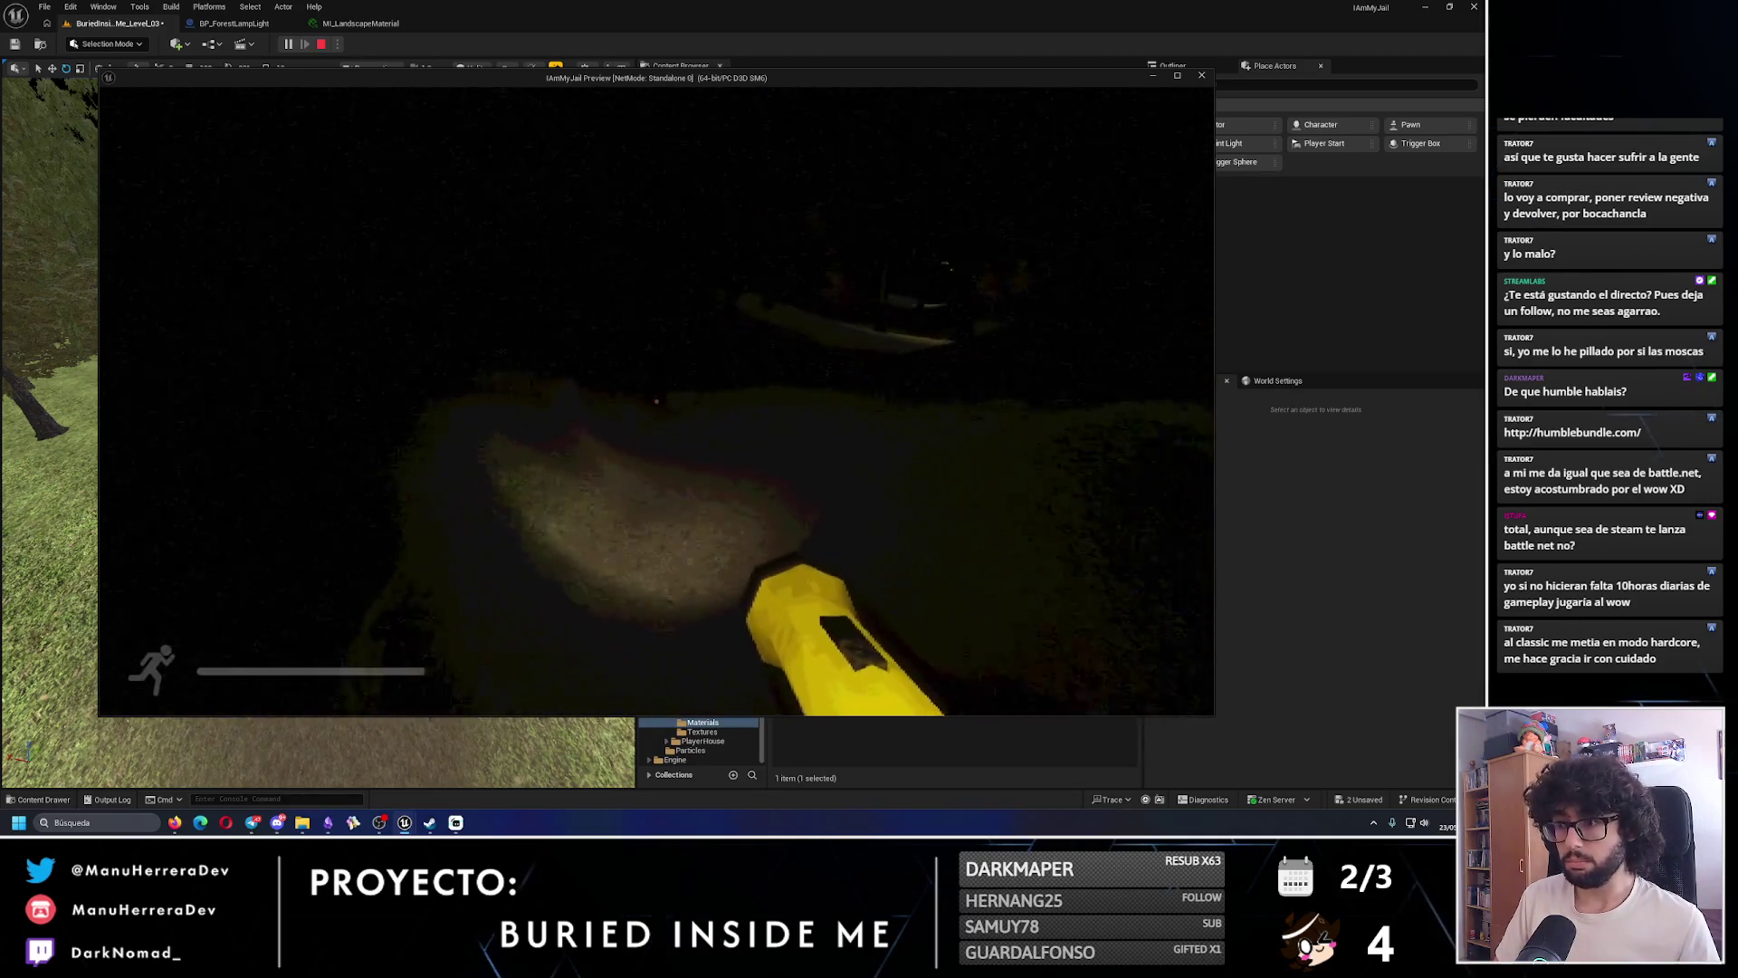
key(shift+w)
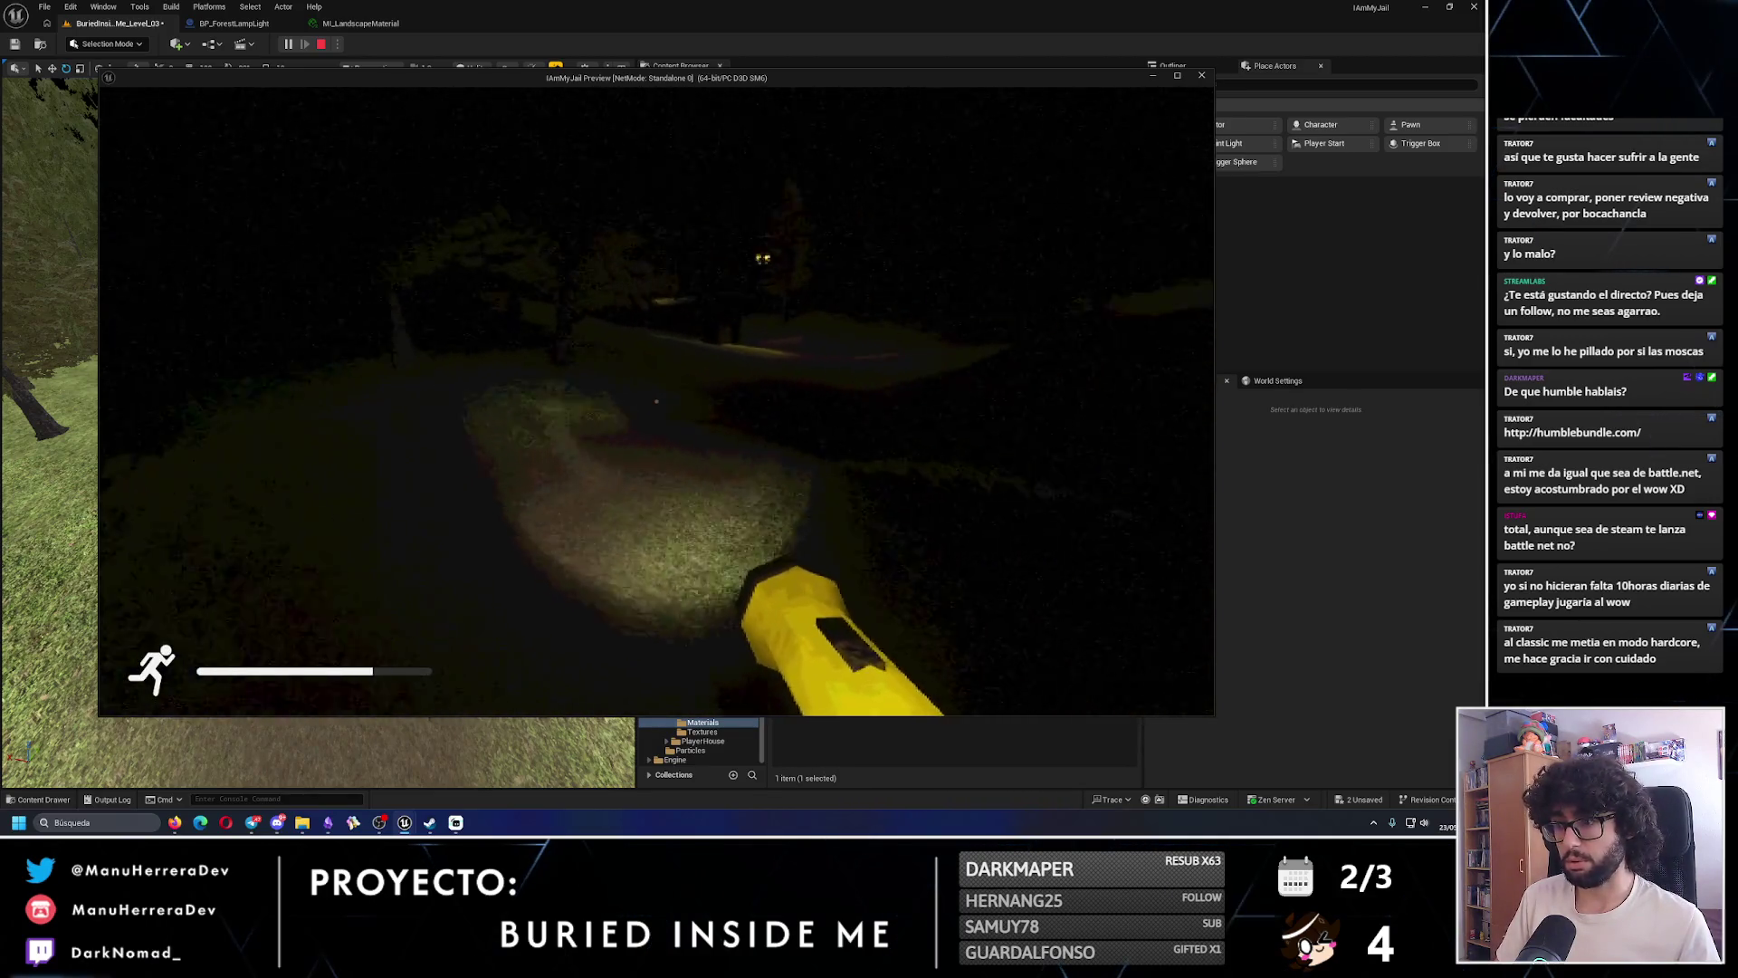
key(shift+w)
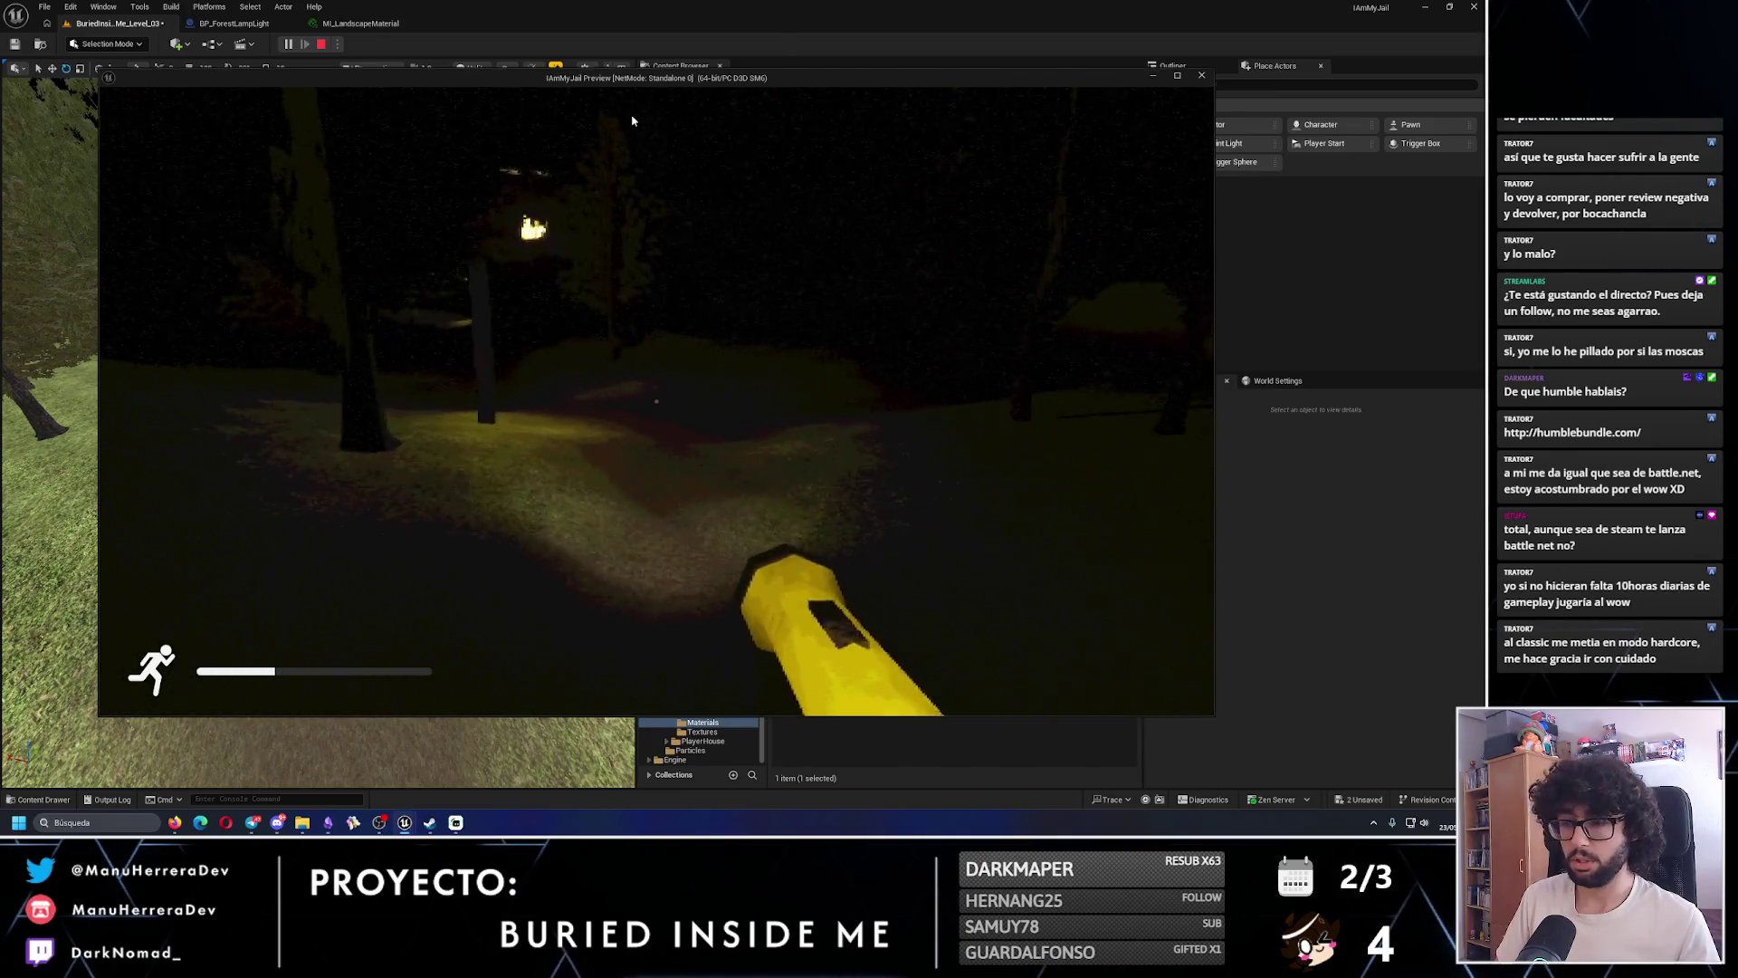
key(Escape)
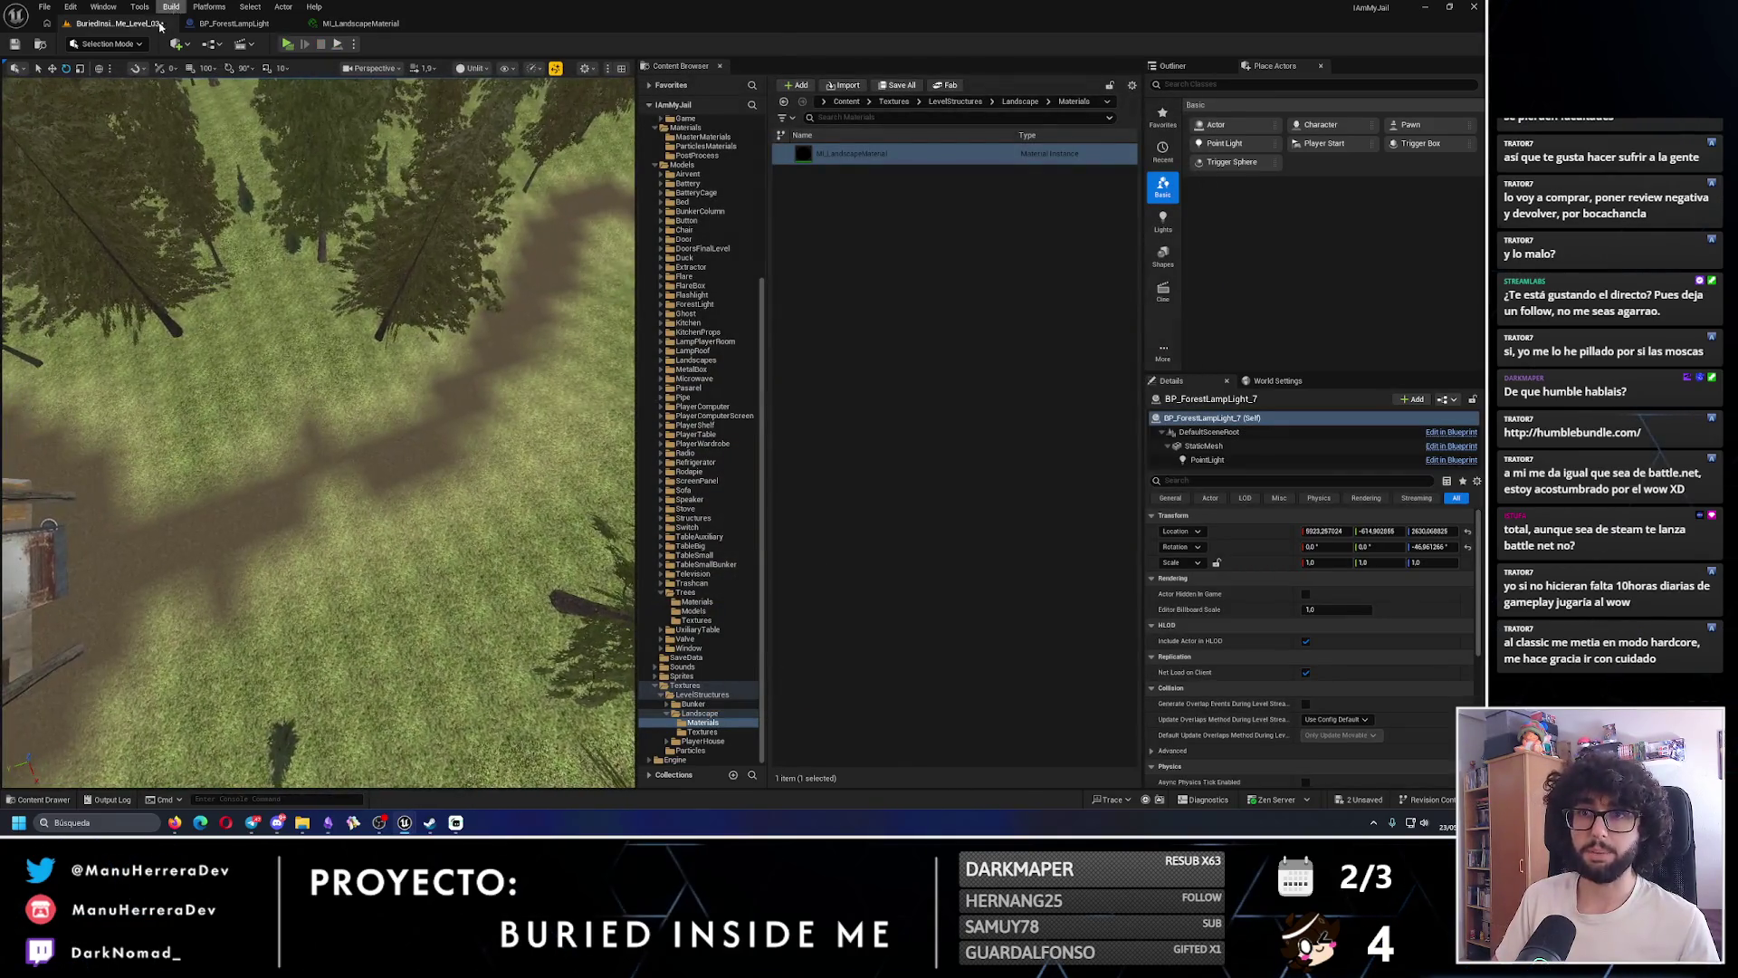
- Switch to Landscape mode, pick the Dirt layer and paint dirt along the path
click(134, 44)
click(397, 343)
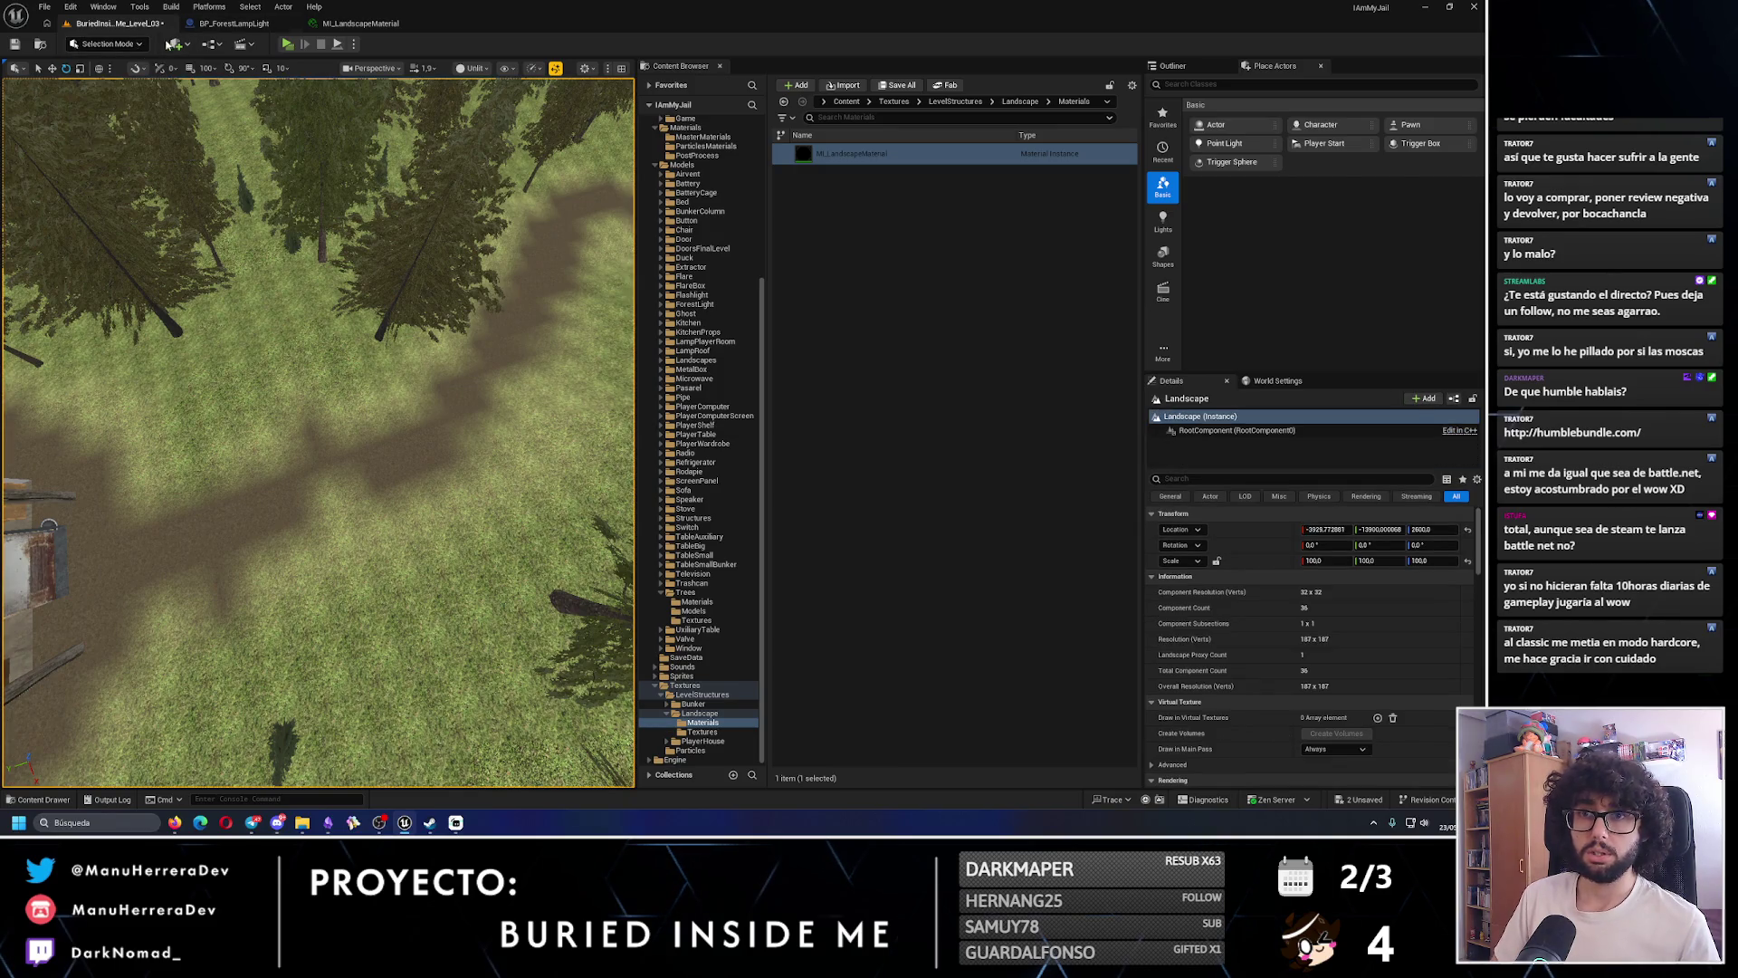
click(109, 44)
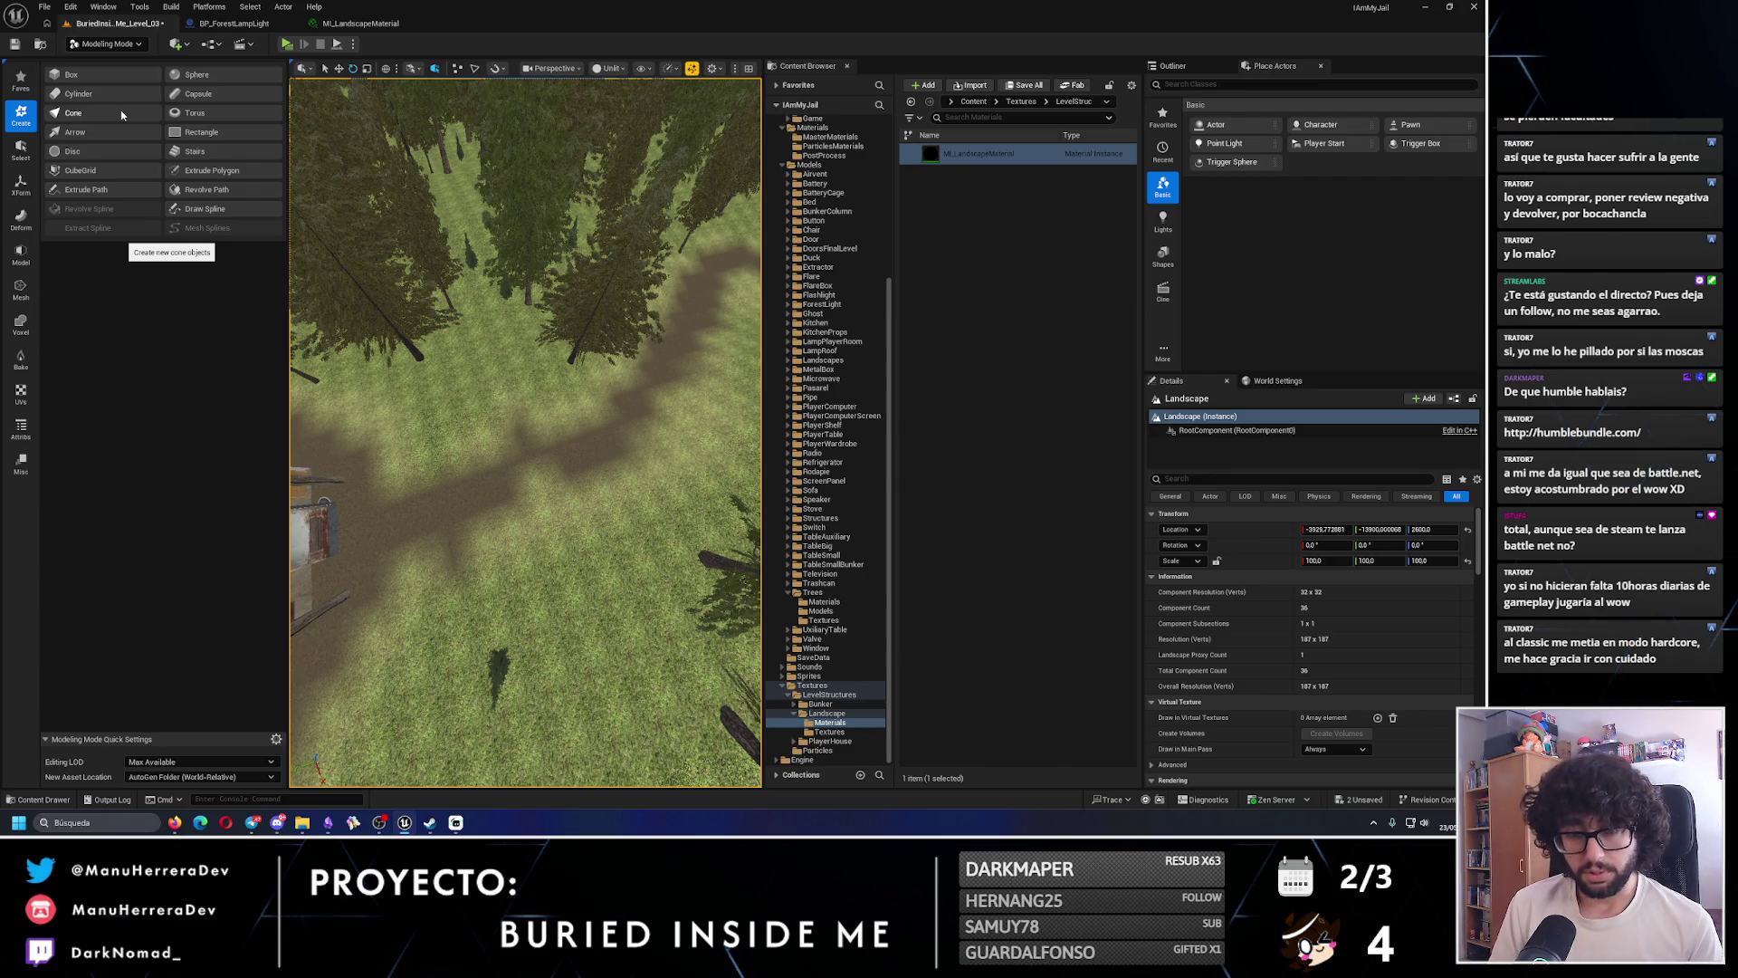
click(127, 47)
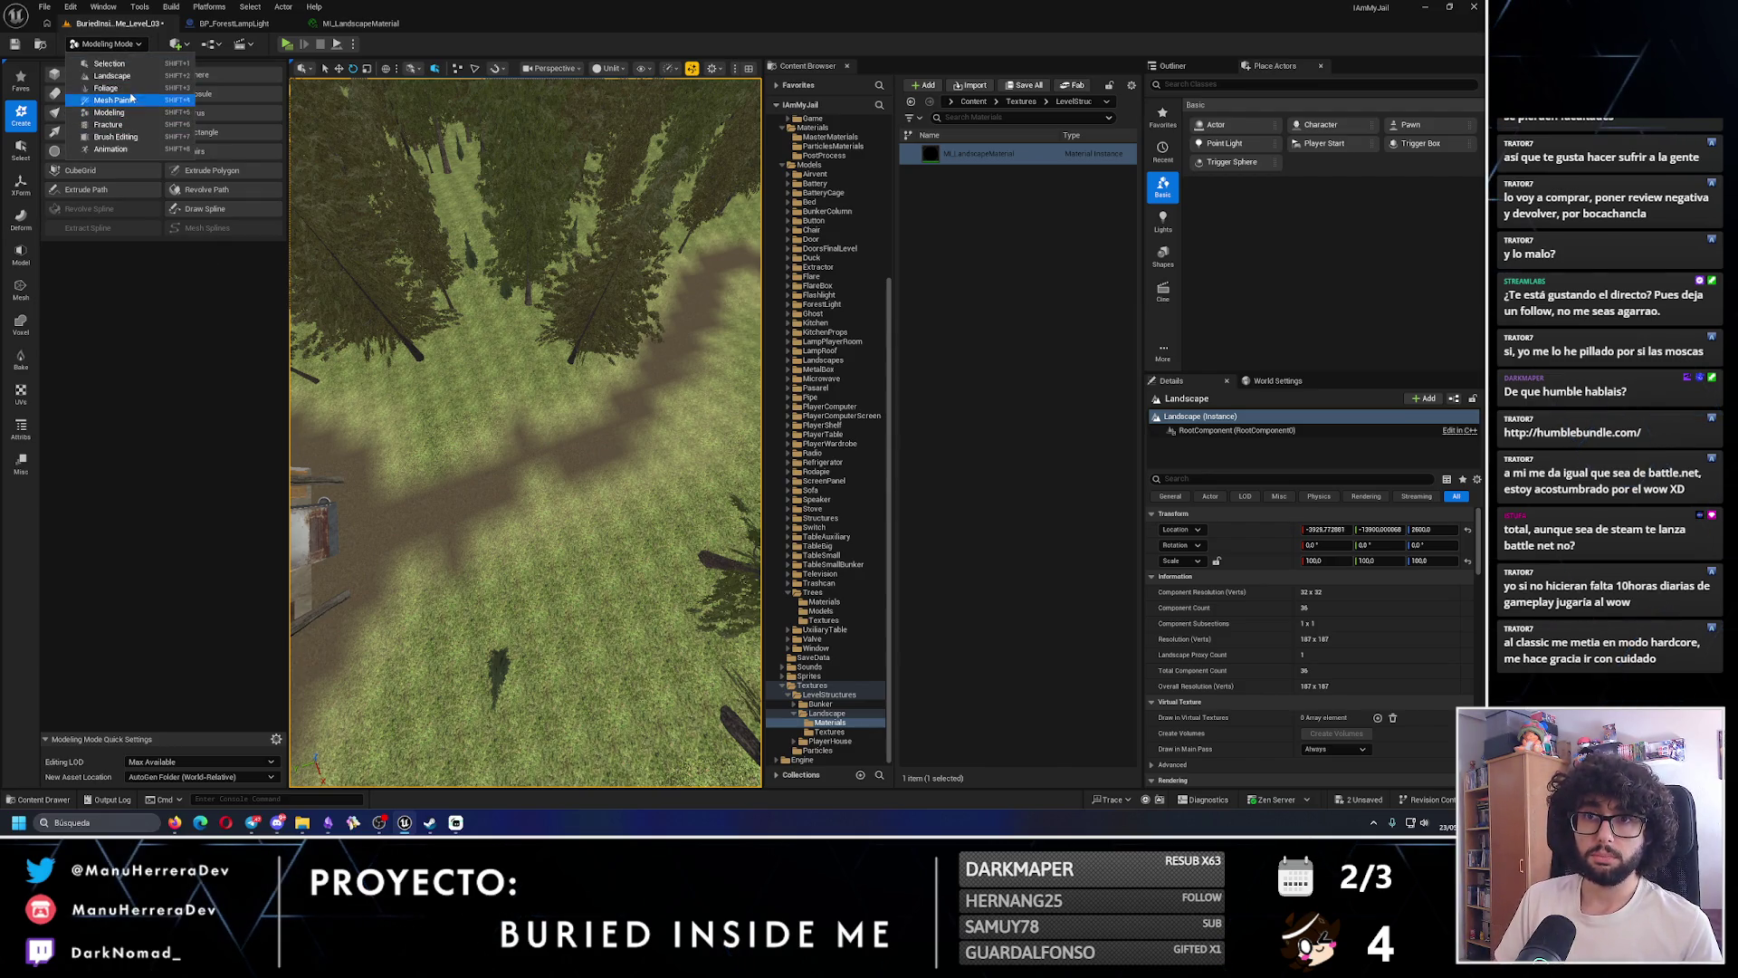
click(127, 77)
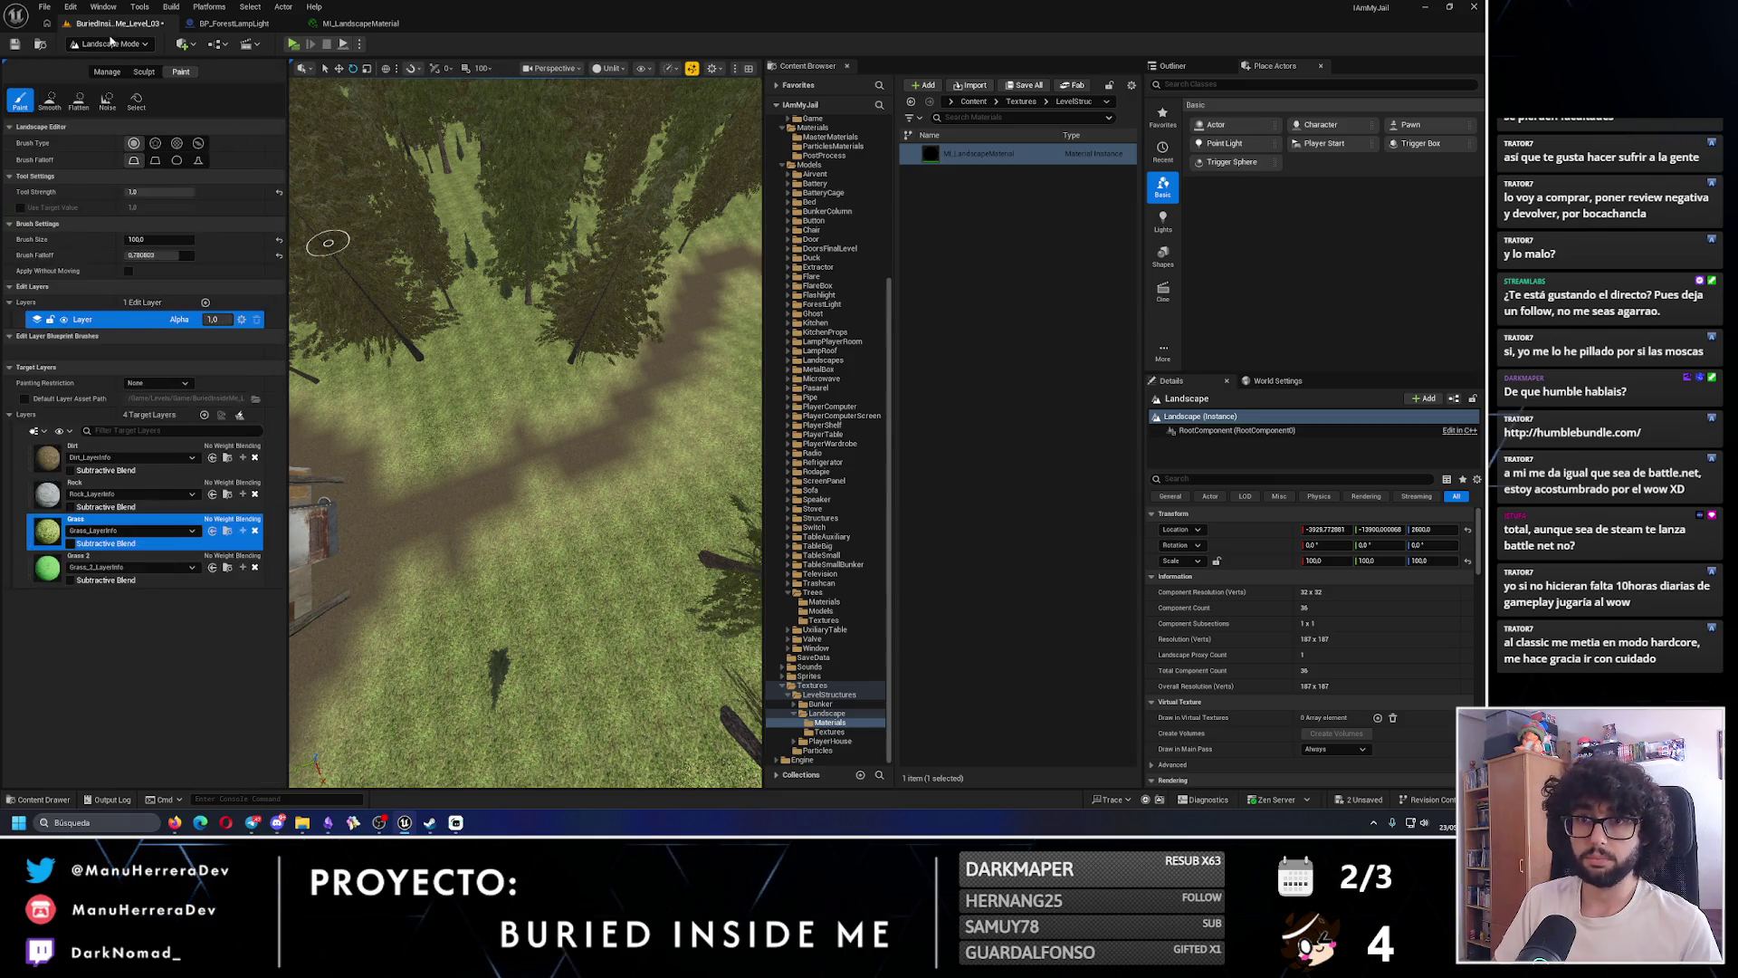
scroll(551, 526, down, 5)
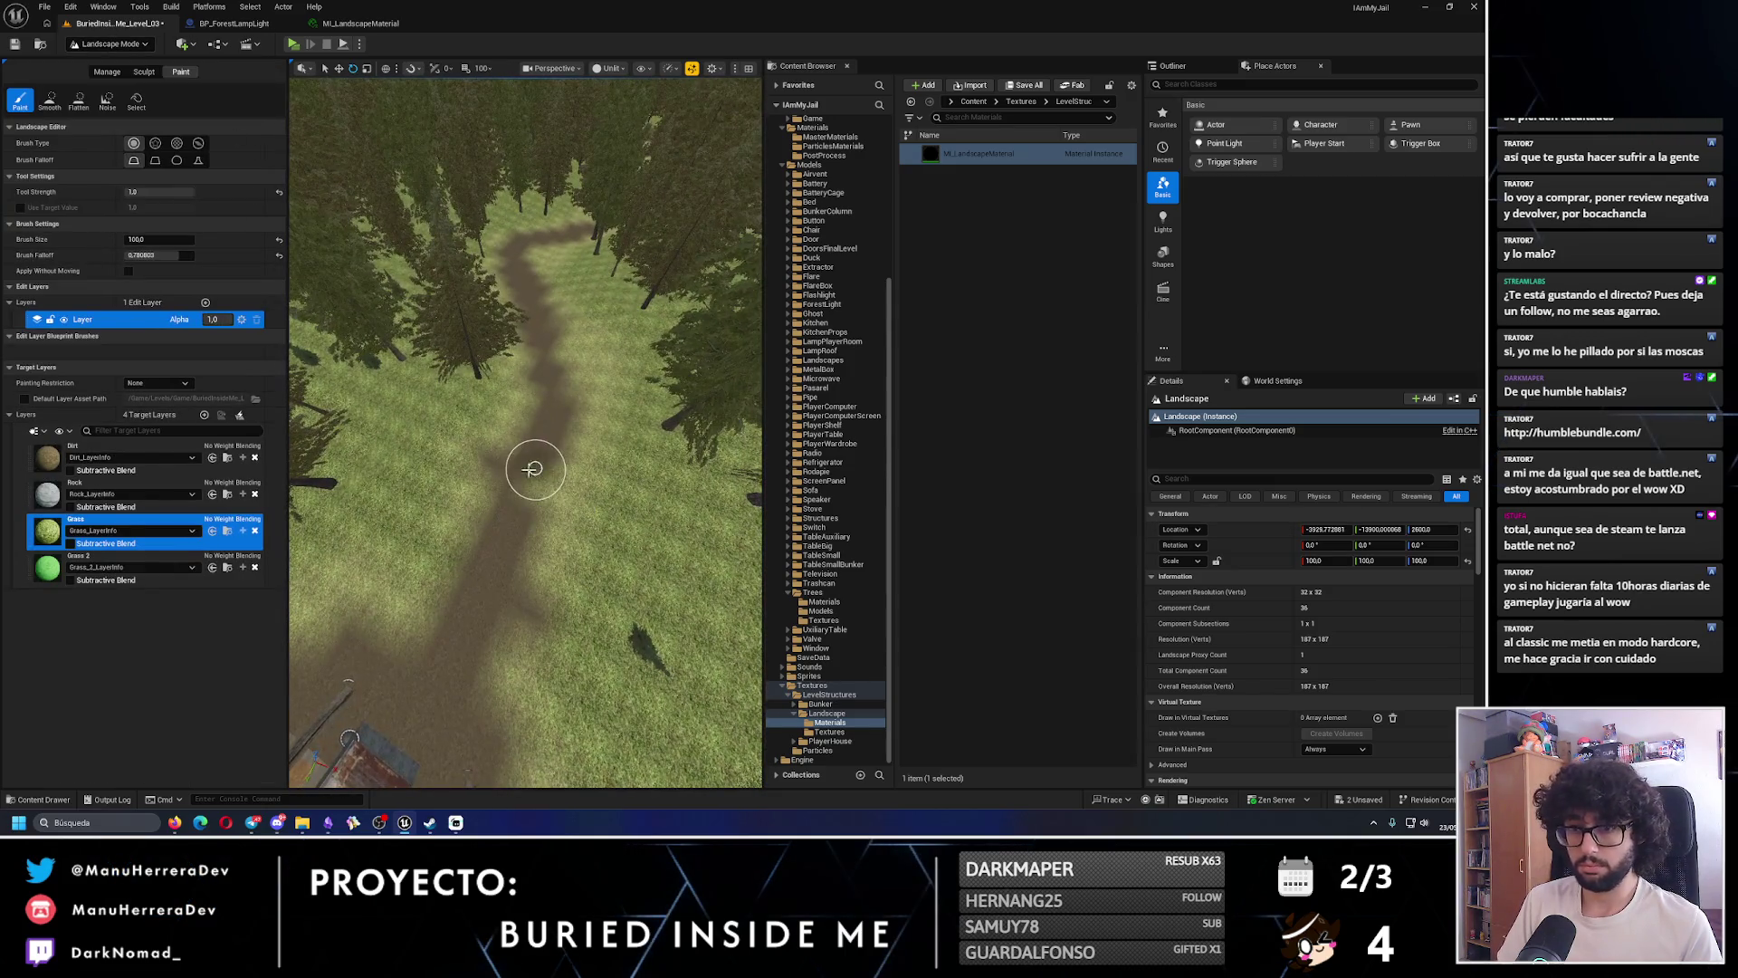
click(102, 453)
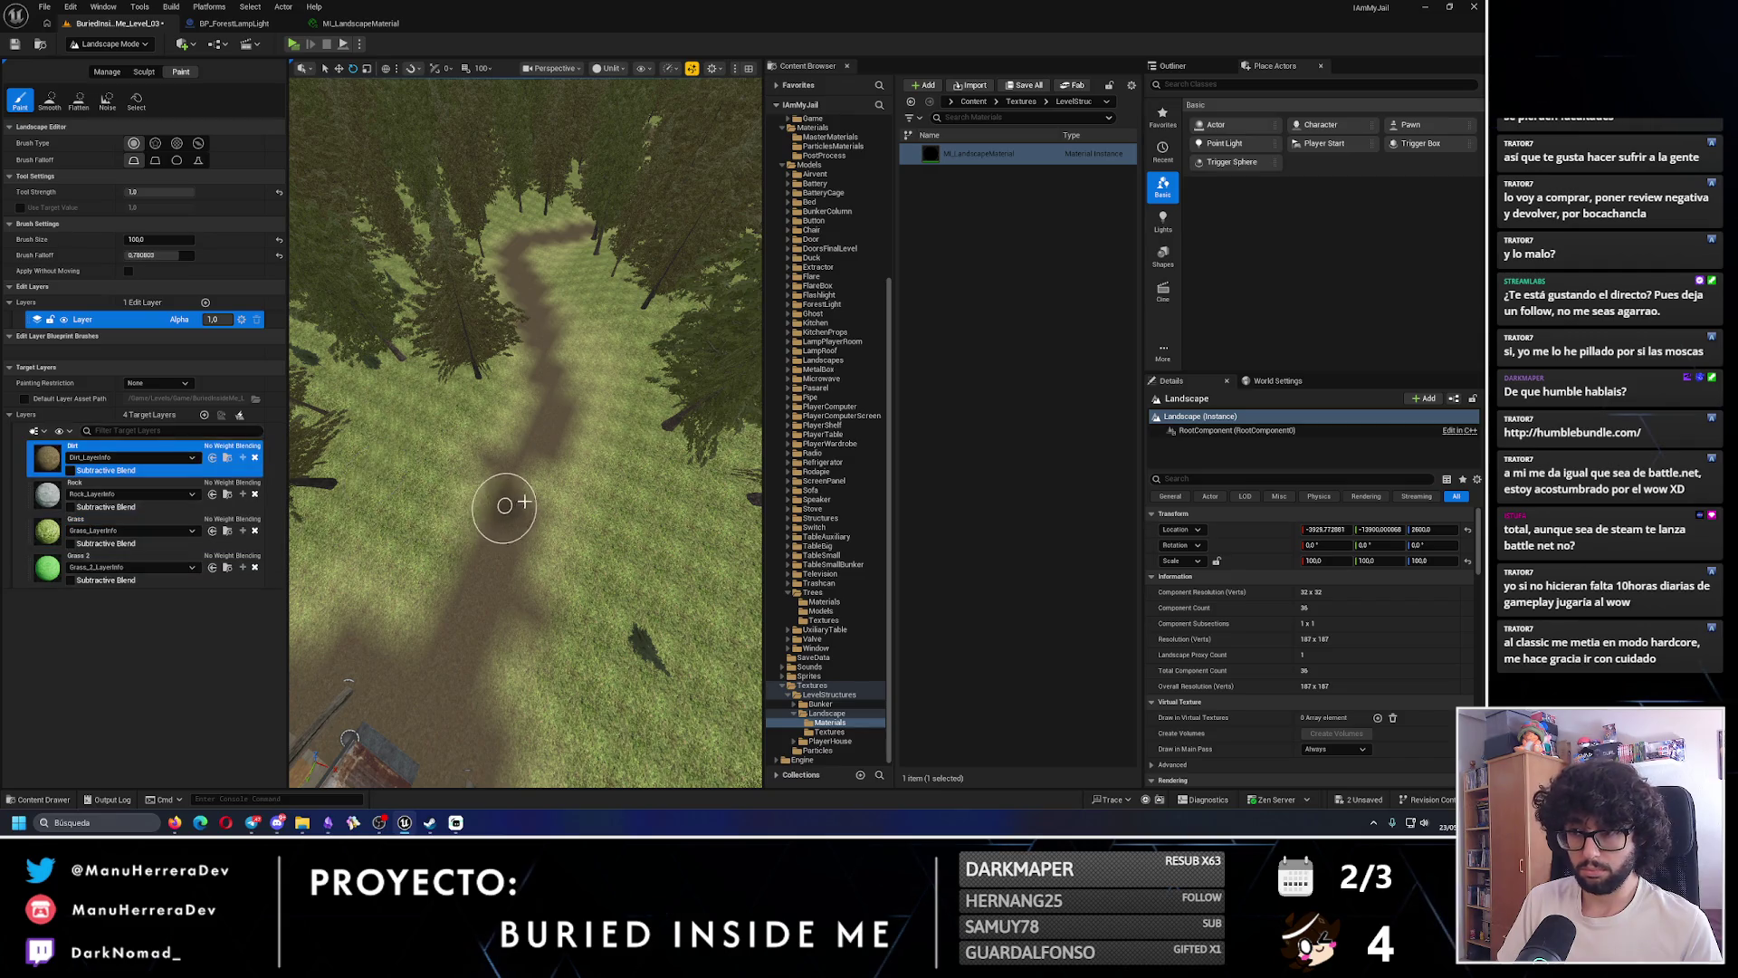
mouse_move(559, 468)
mouse_down()
mouse_move(563, 504)
mouse_move(496, 590)
mouse_move(574, 453)
mouse_move(536, 399)
mouse_up()
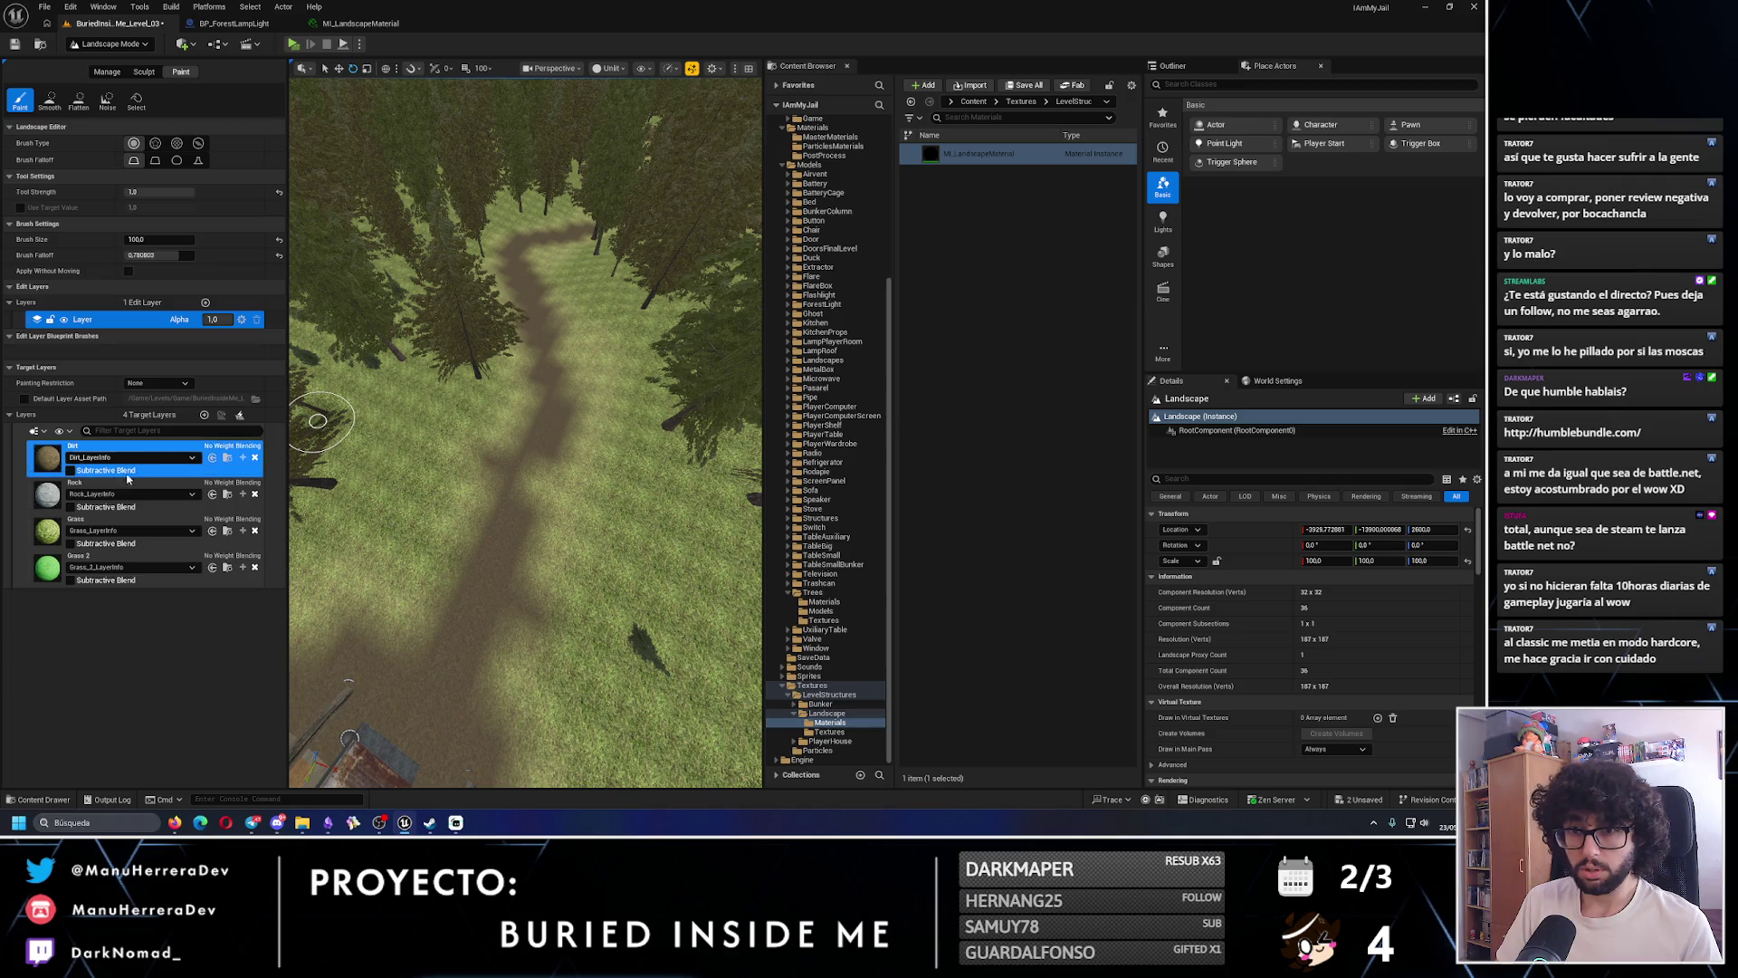
- Paint the Grass layer along the path edges with a resized brush, undoing the last stroke
click(127, 523)
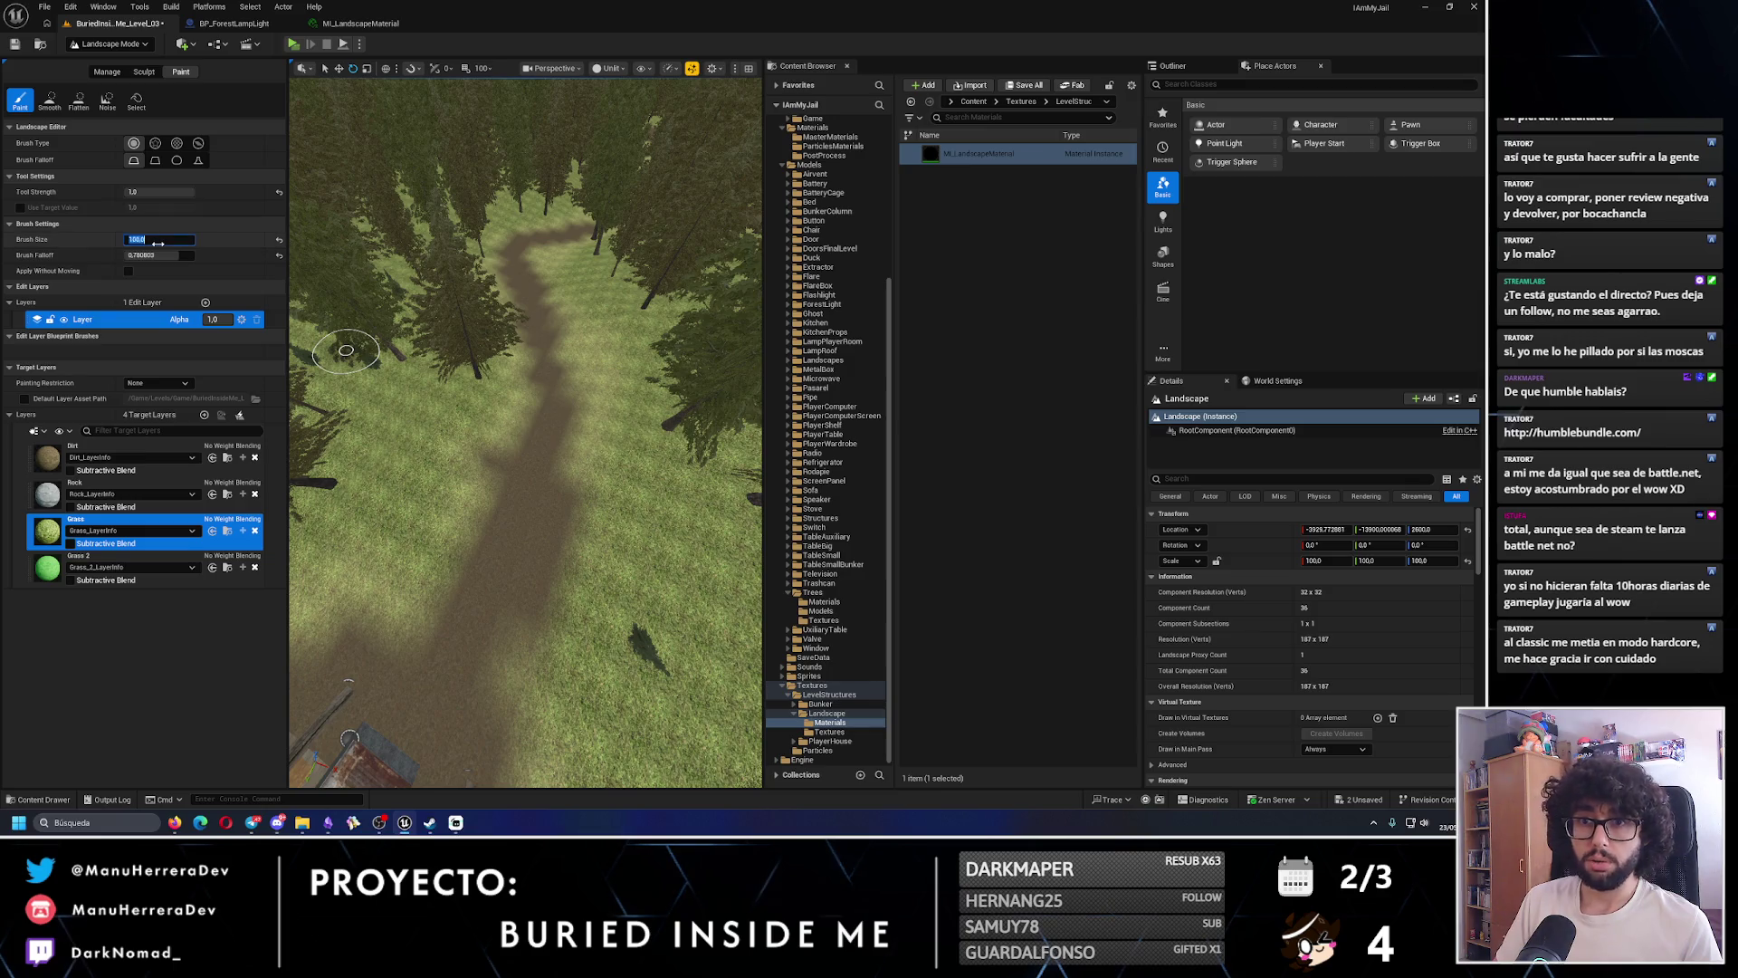
drag(435, 574, 515, 543)
drag(434, 610, 435, 471)
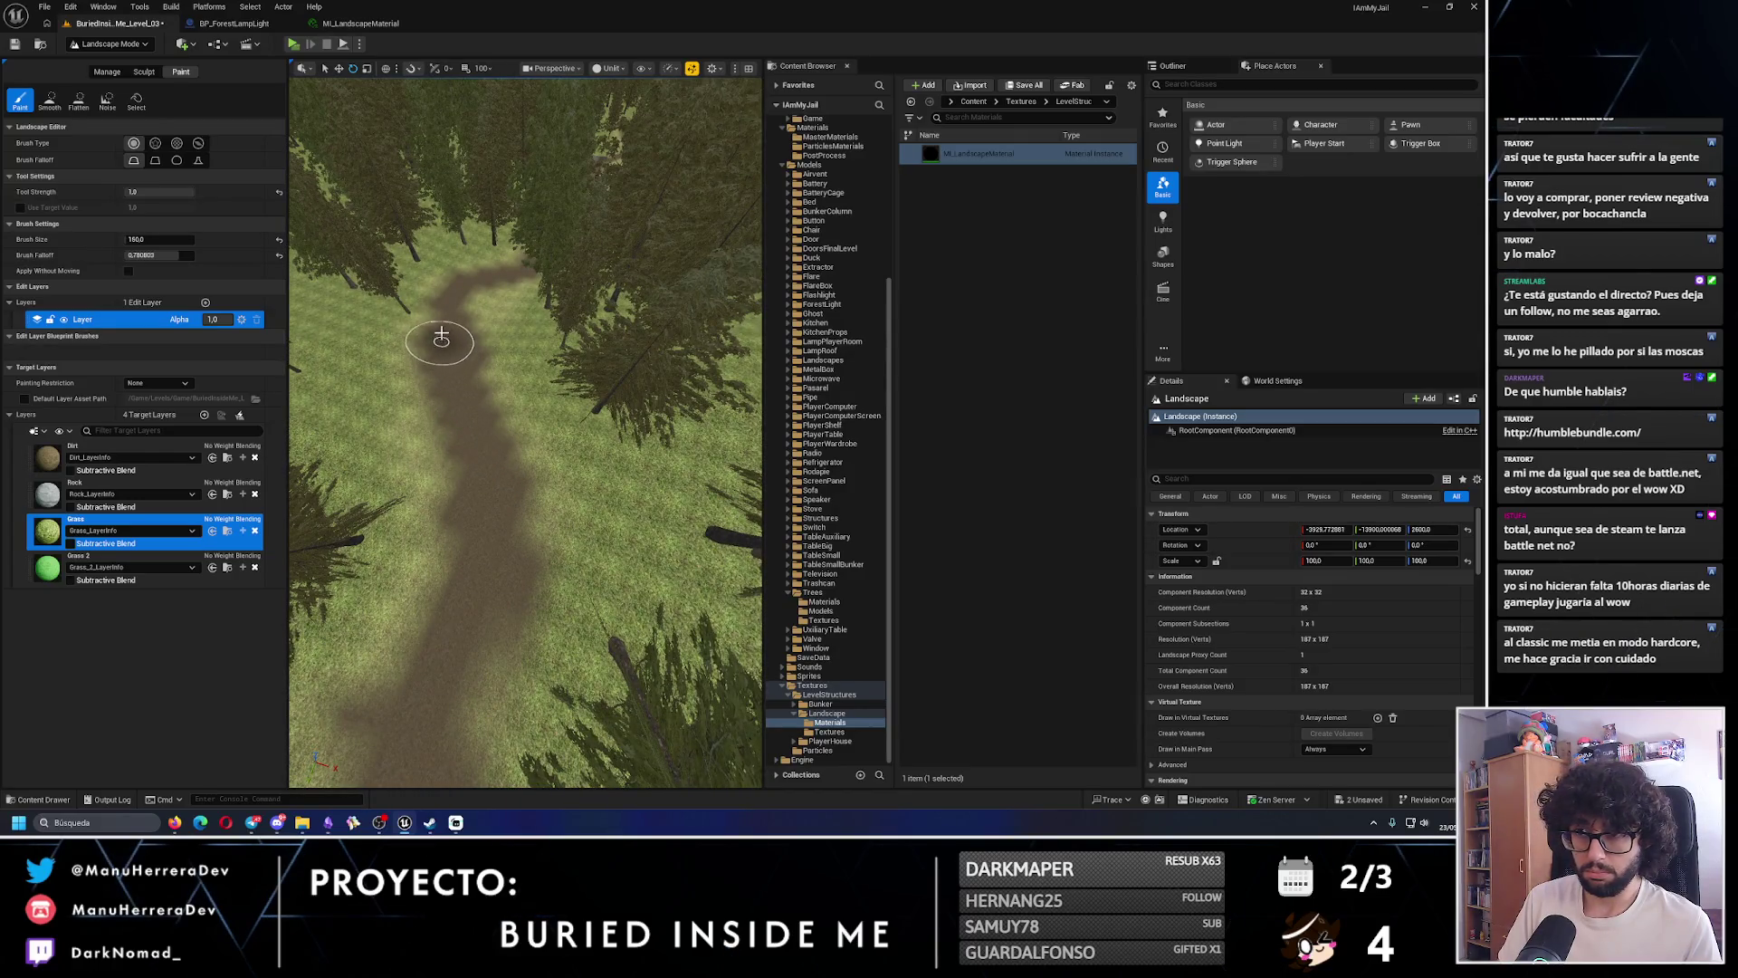
drag(448, 313, 463, 429)
mouse_move(468, 554)
mouse_down()
mouse_move(416, 697)
mouse_move(453, 625)
mouse_move(501, 645)
mouse_move(464, 538)
mouse_move(516, 557)
mouse_move(541, 544)
mouse_up()
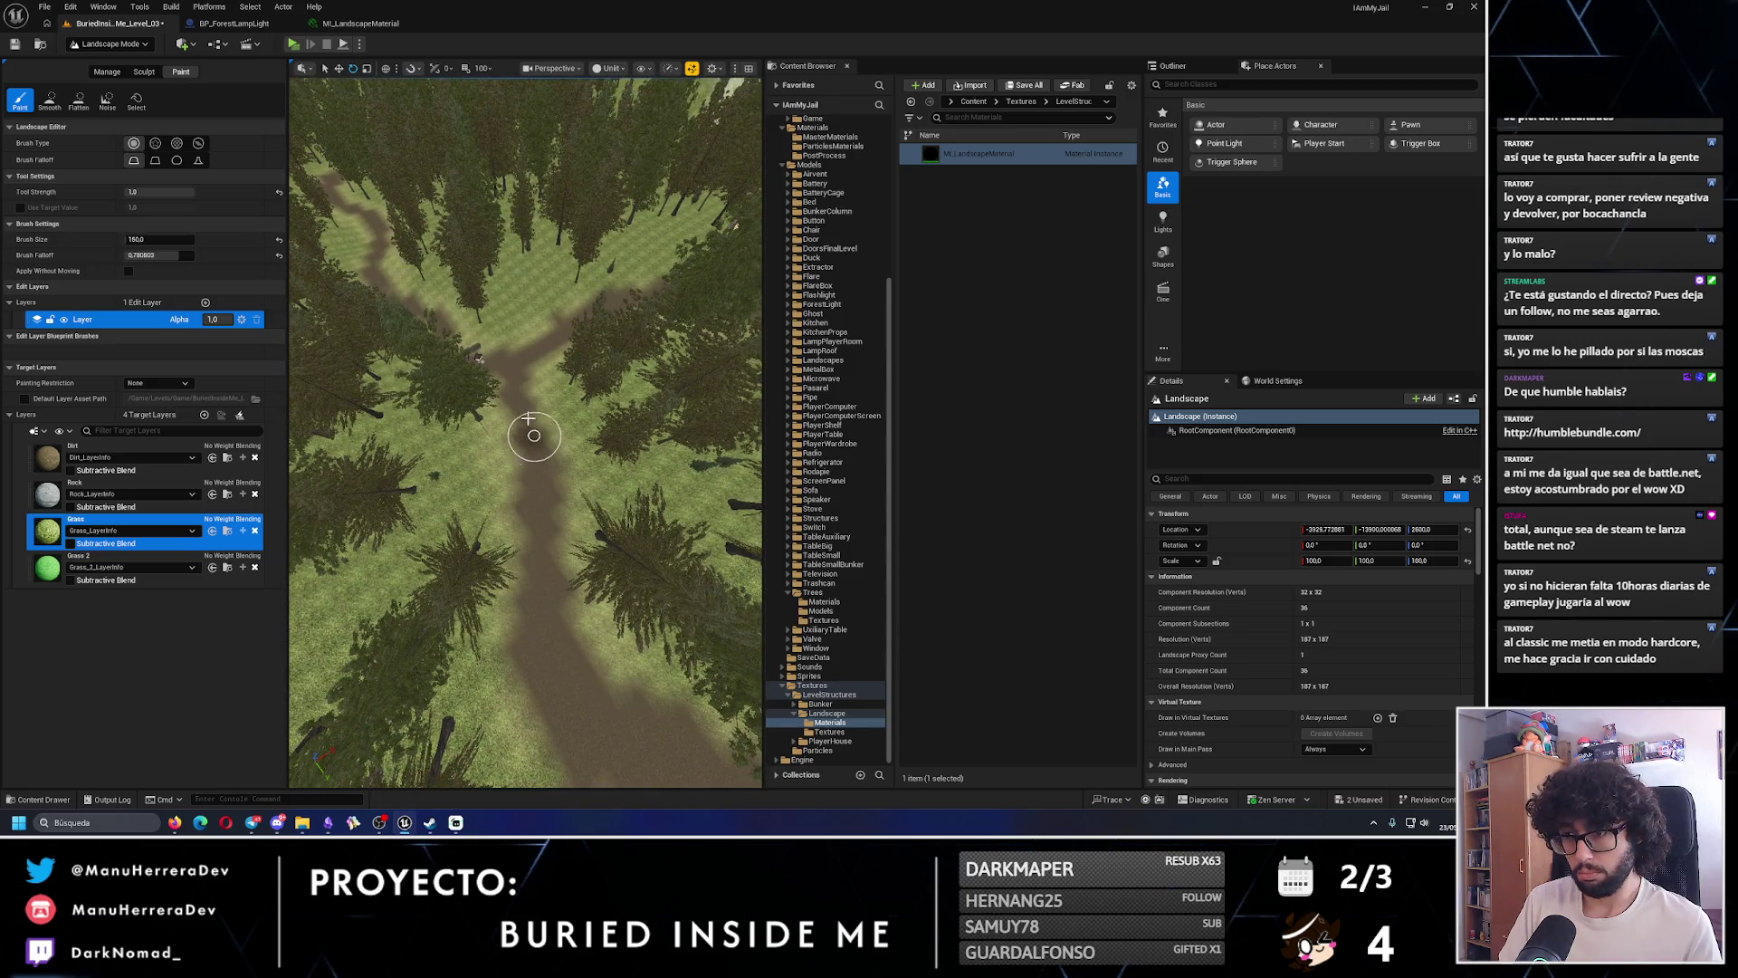
drag(532, 475, 525, 516)
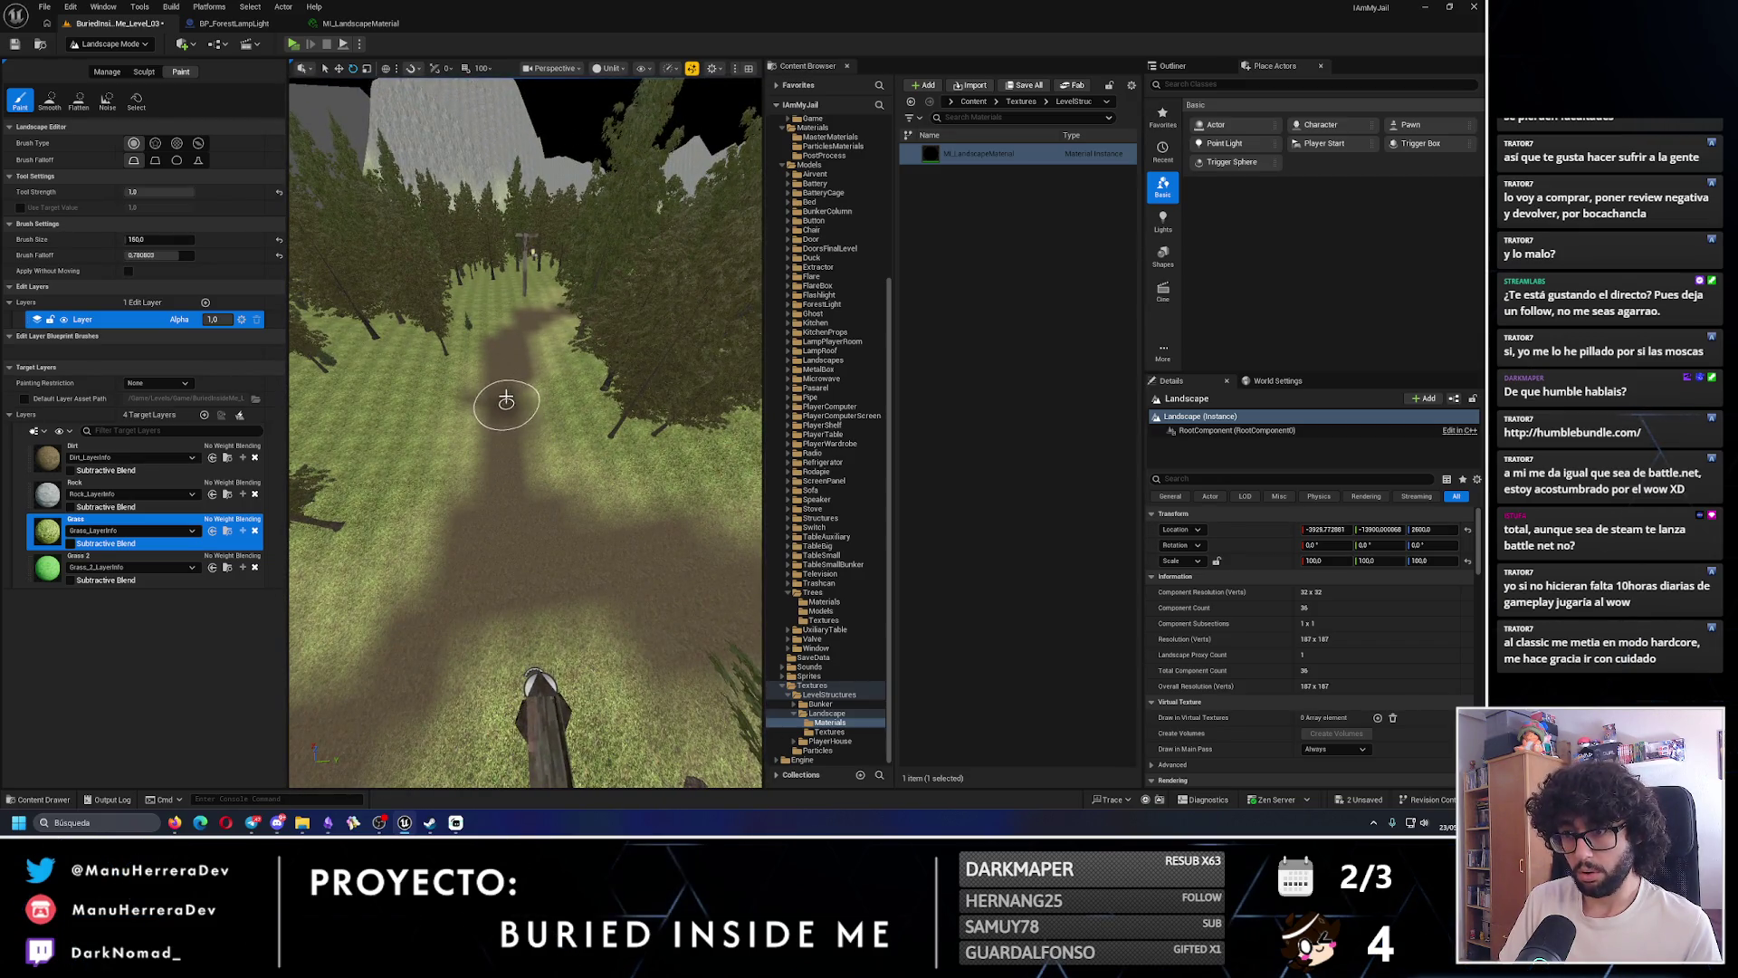
mouse_move(520, 439)
mouse_down()
mouse_move(562, 579)
mouse_move(608, 454)
mouse_move(561, 525)
mouse_move(497, 535)
mouse_up()
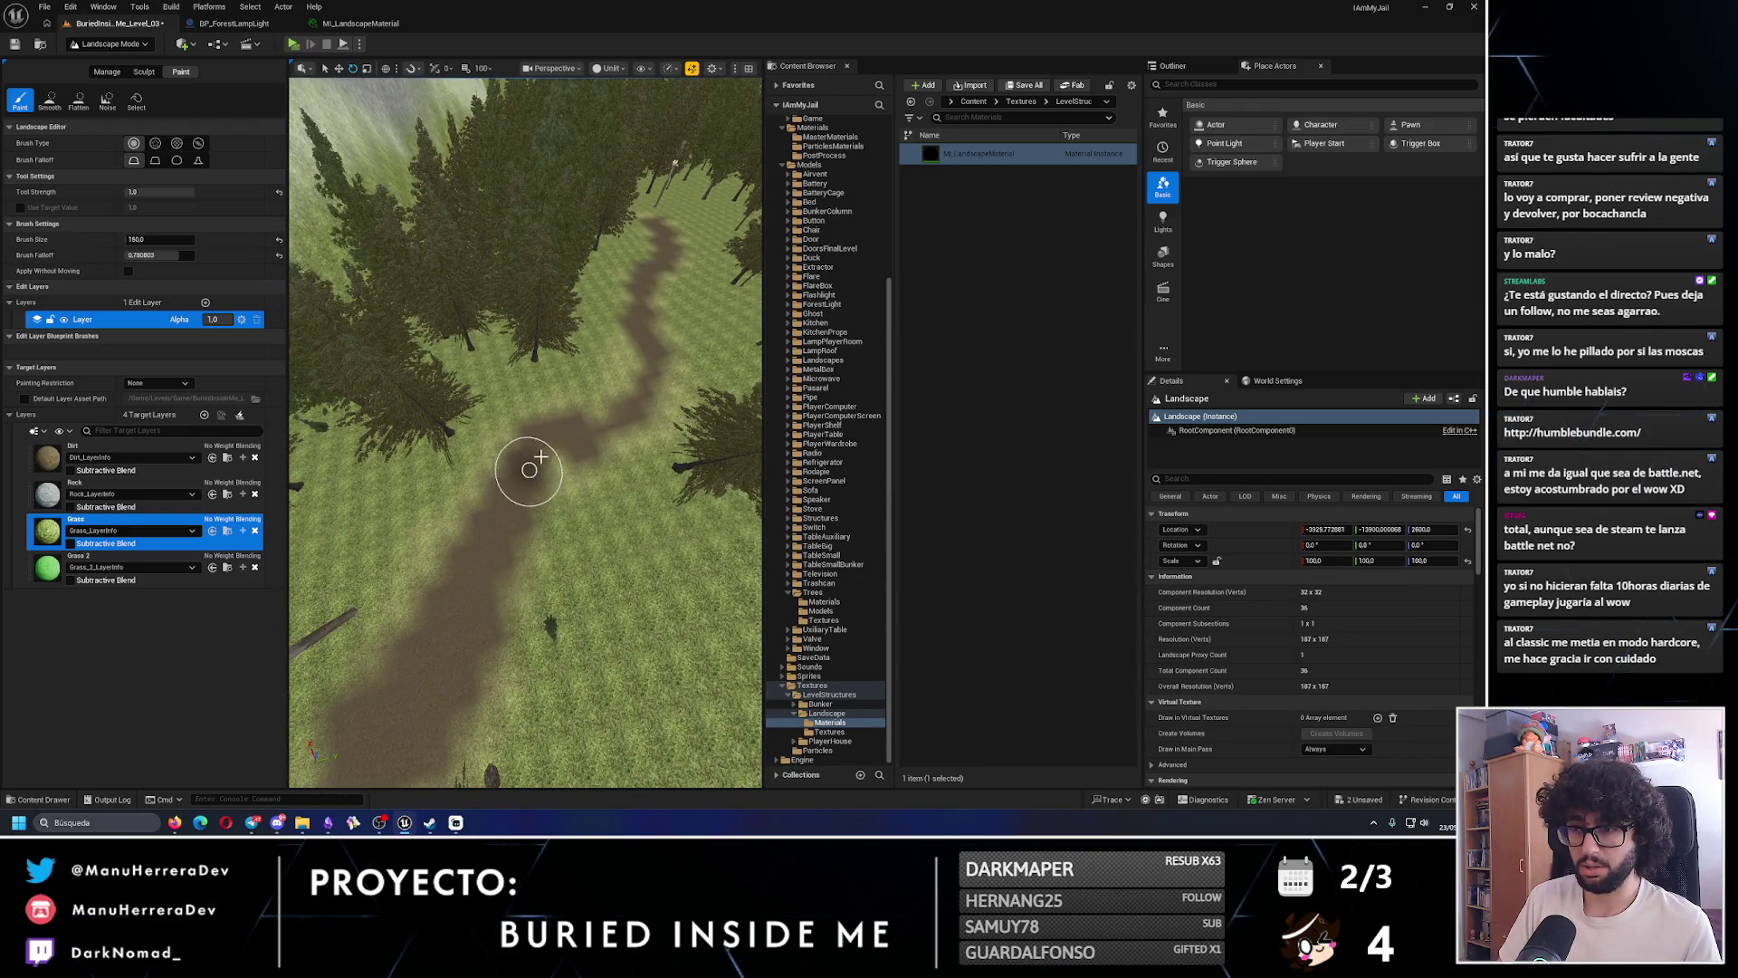
mouse_move(641, 340)
mouse_down()
mouse_move(625, 380)
mouse_move(470, 482)
mouse_up()
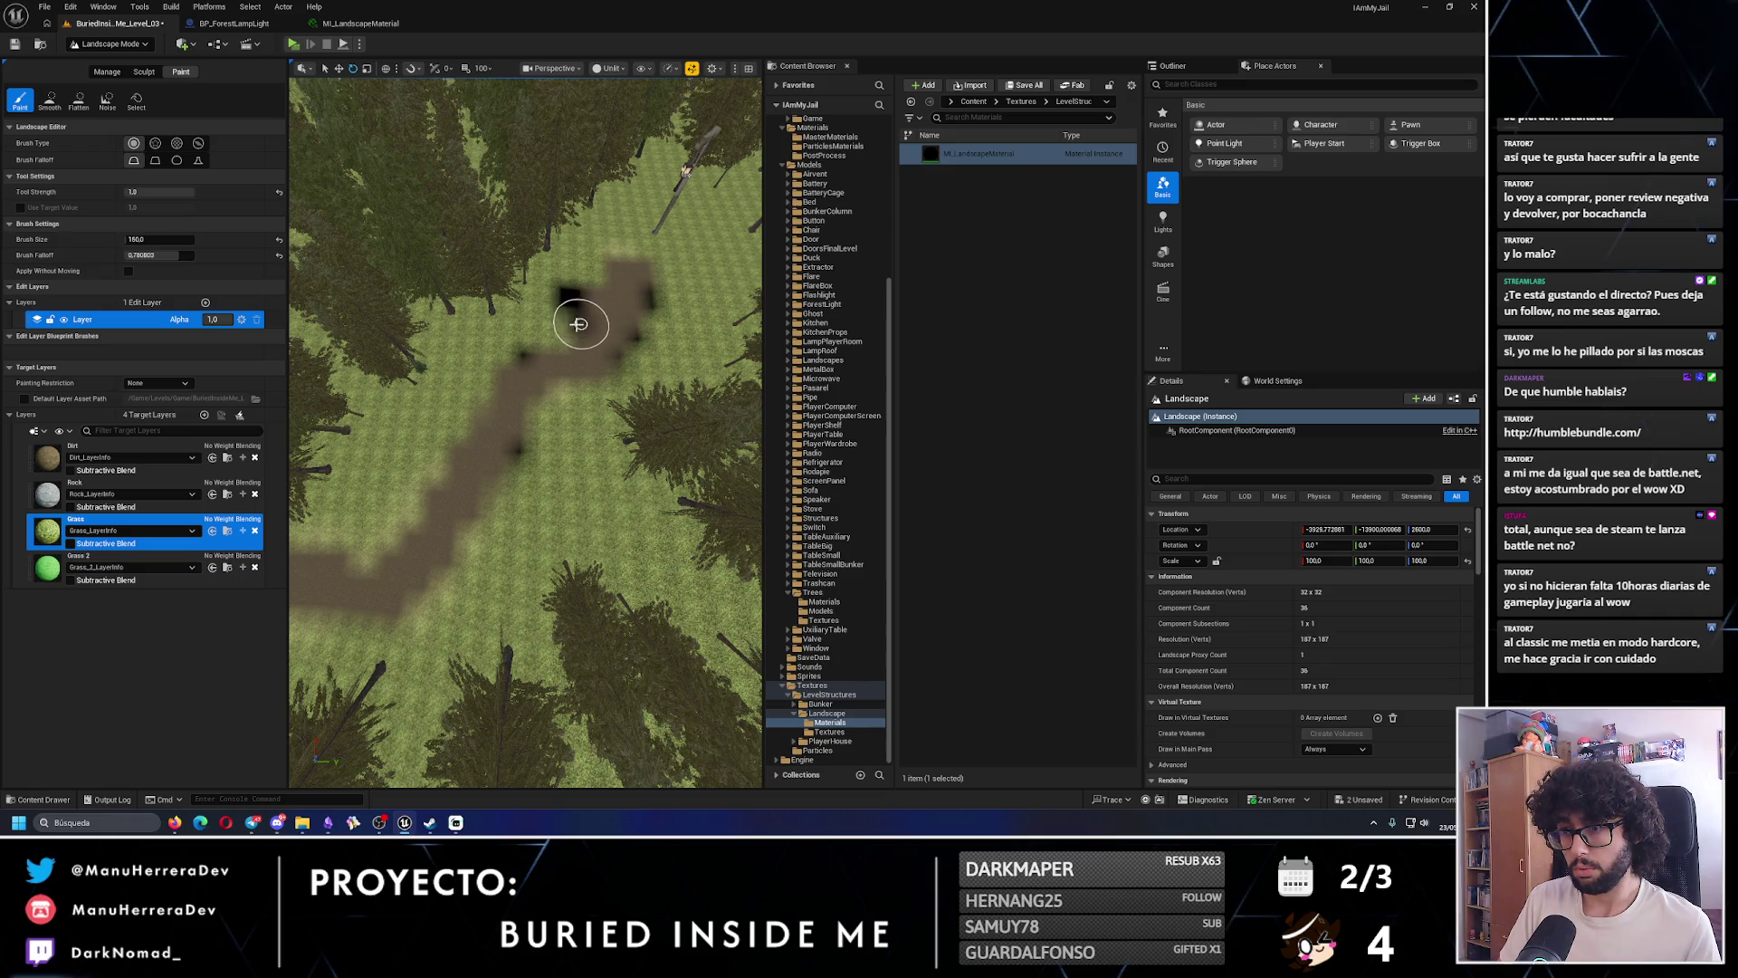
key(ctrl+z)
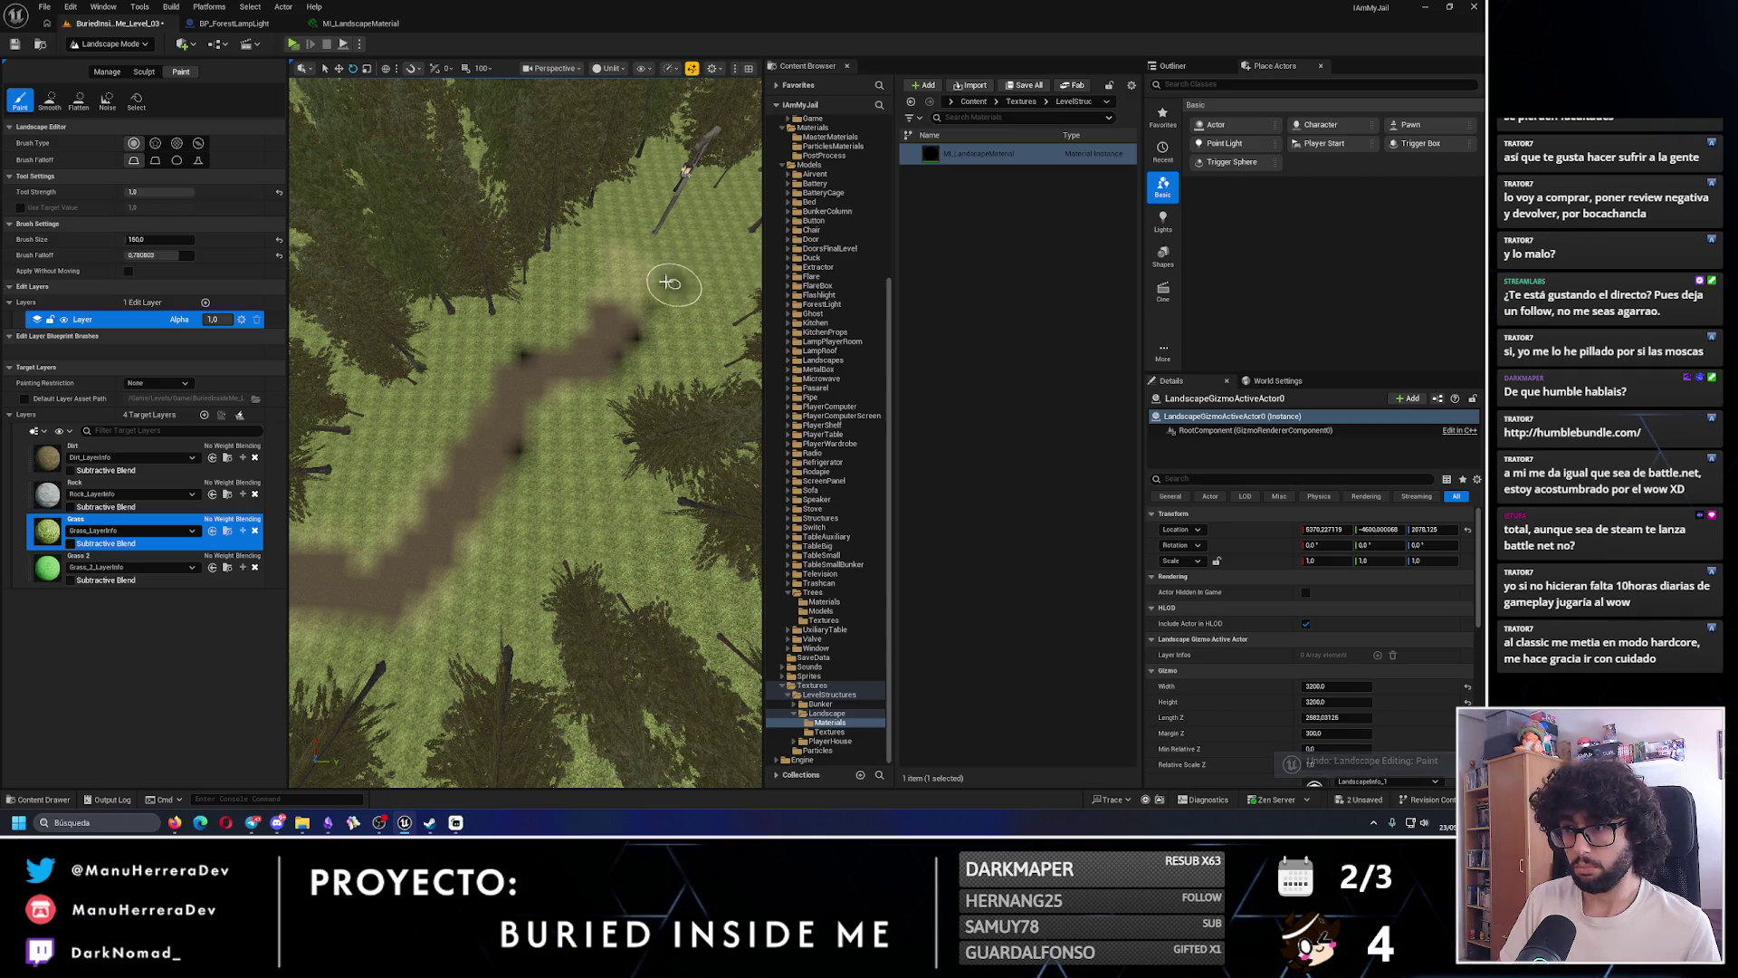
- Paint a wider Dirt patch along the path toward the lamp post
click(91, 457)
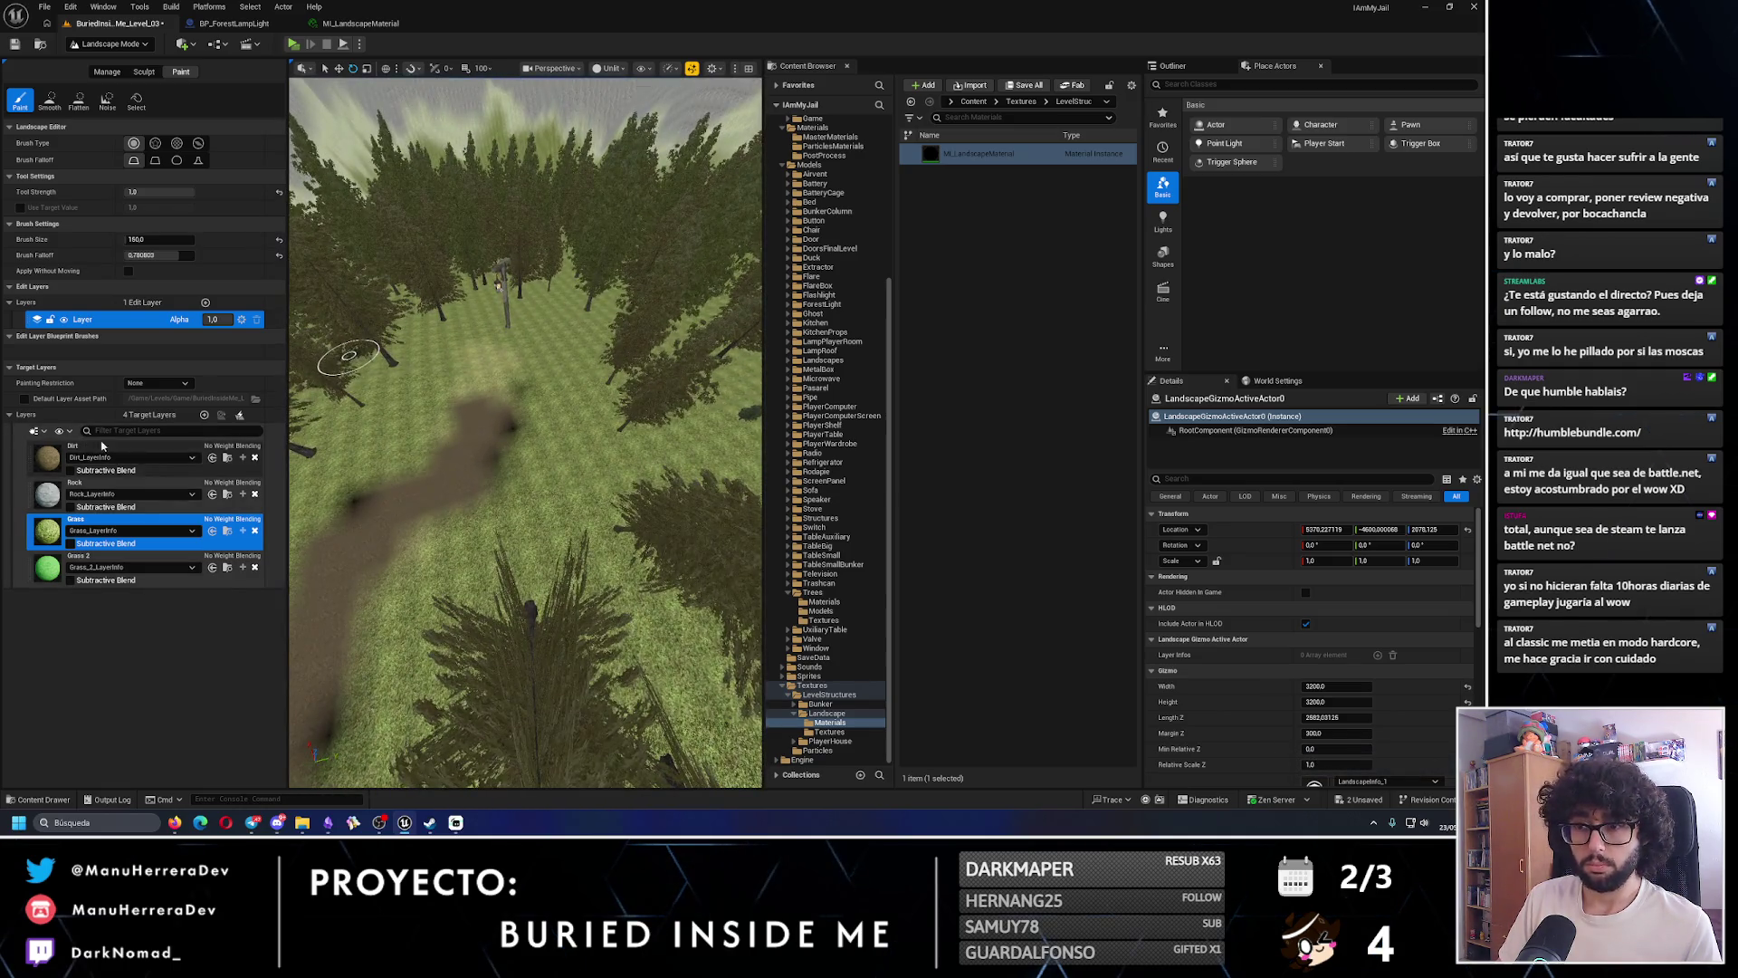
drag(543, 272, 543, 339)
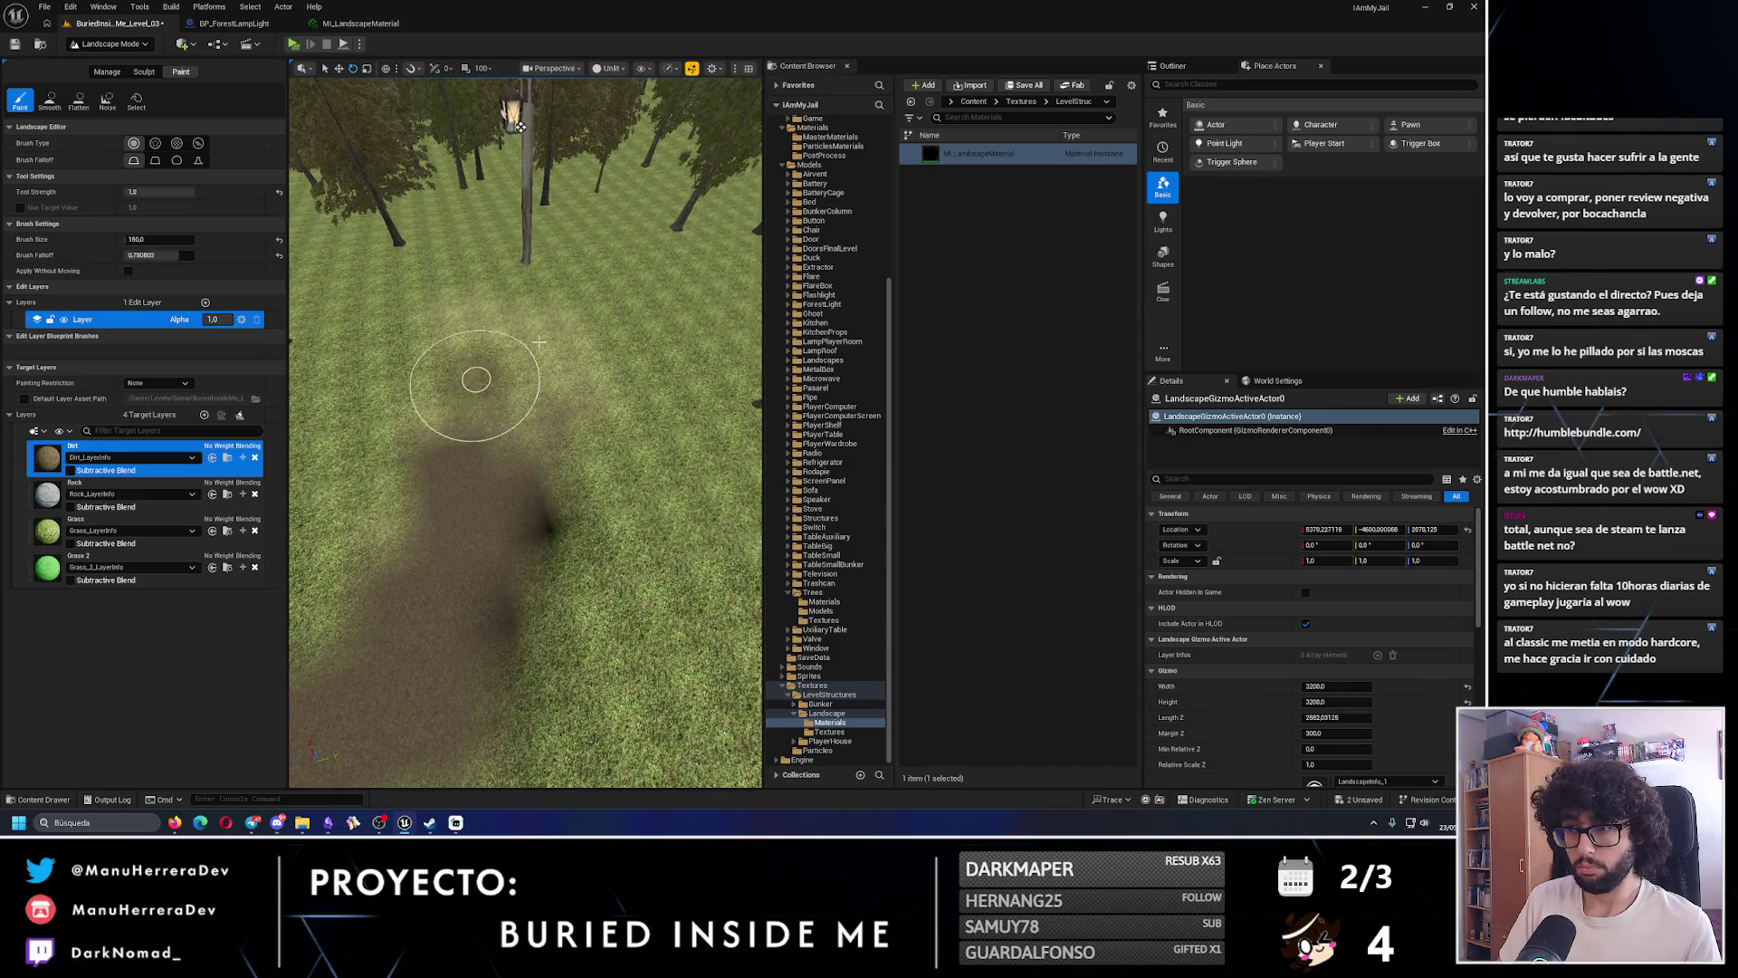
drag(416, 400, 490, 443)
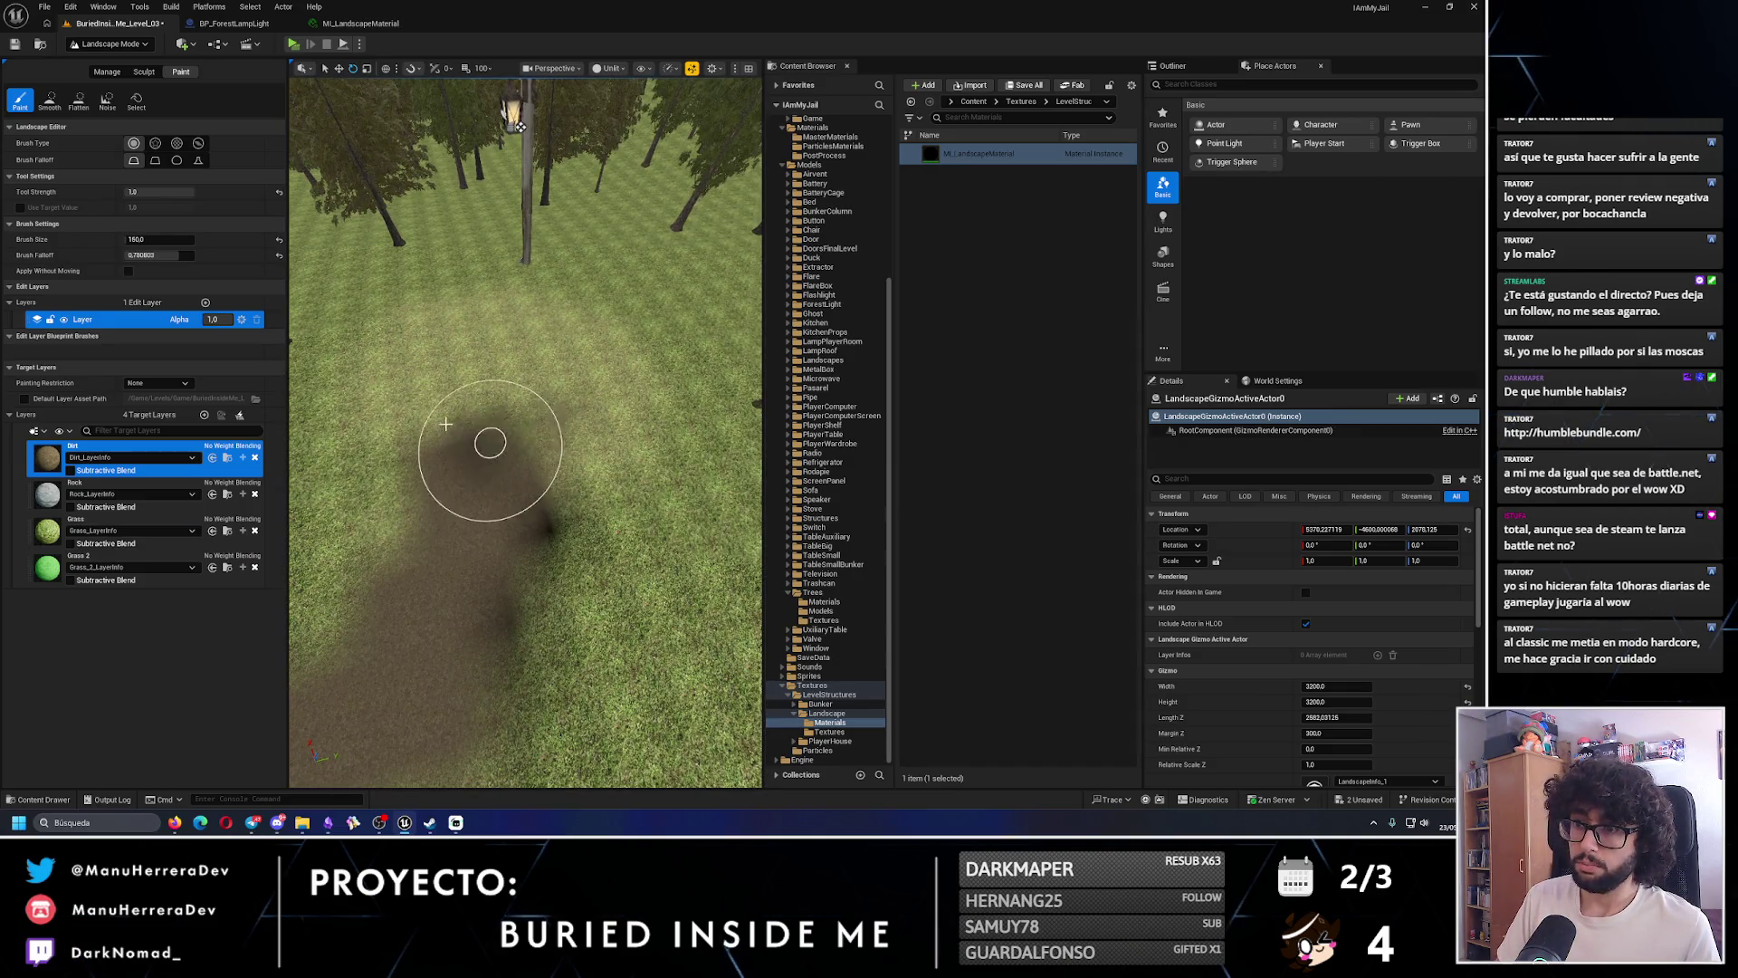
- Reselect the Grass layer and survey other parts of the path
click(92, 533)
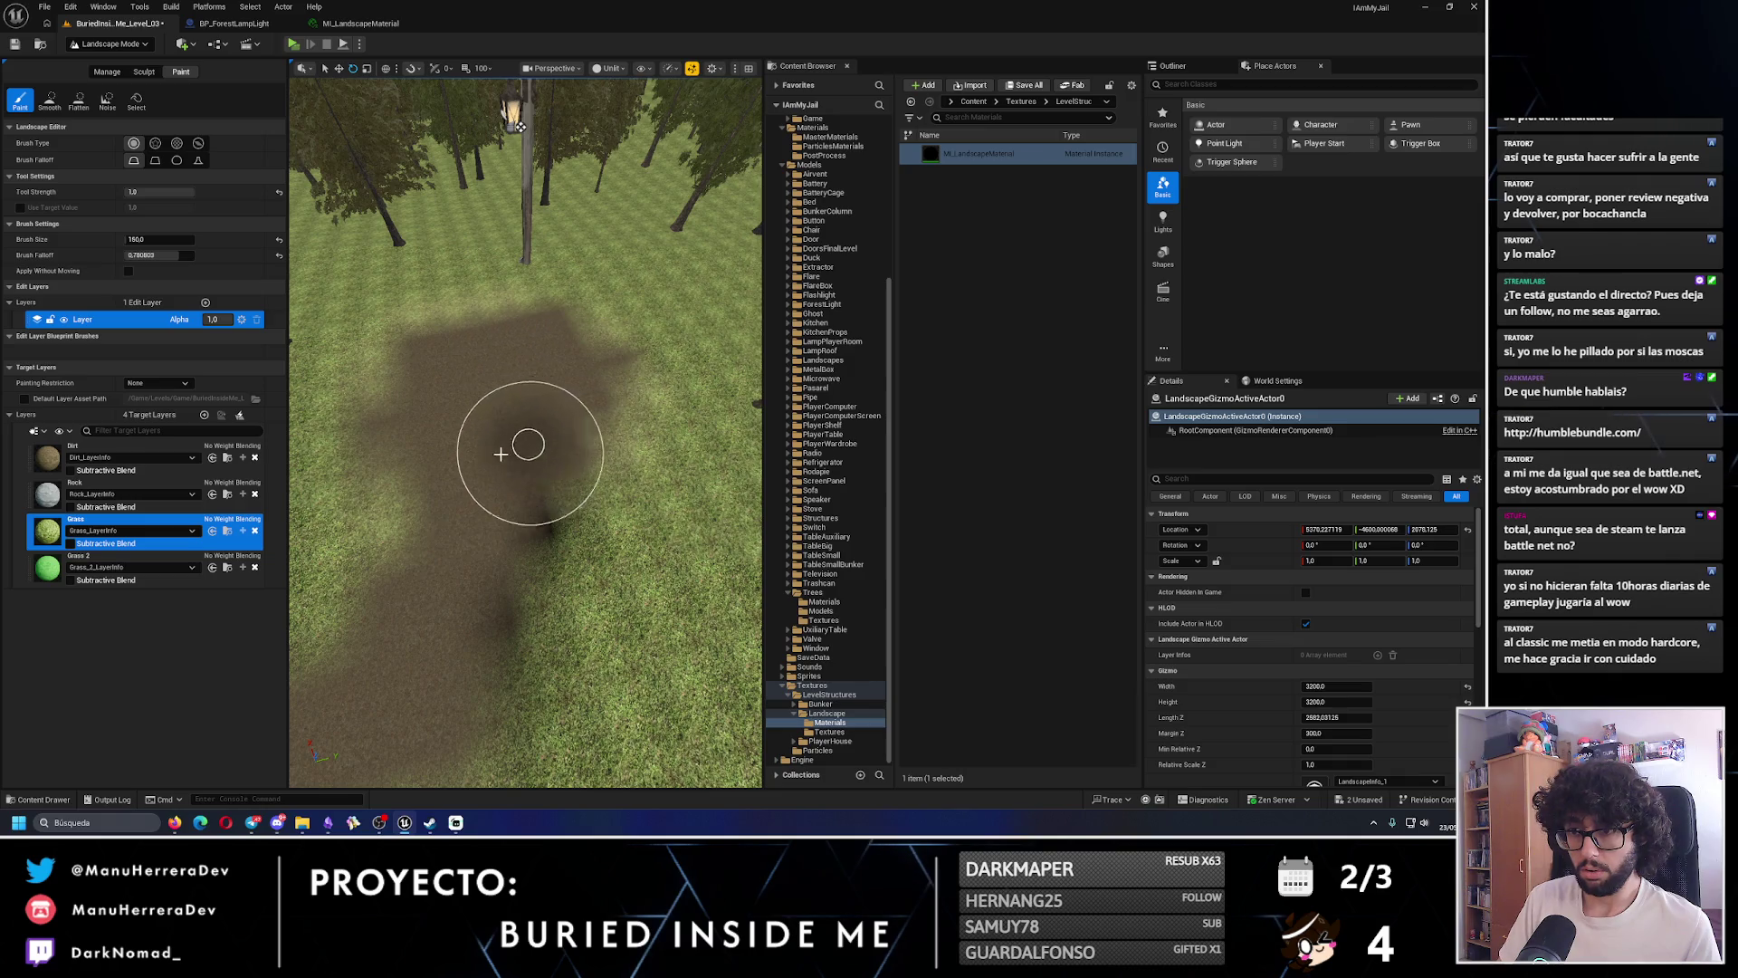
scroll(500, 454, down, 10)
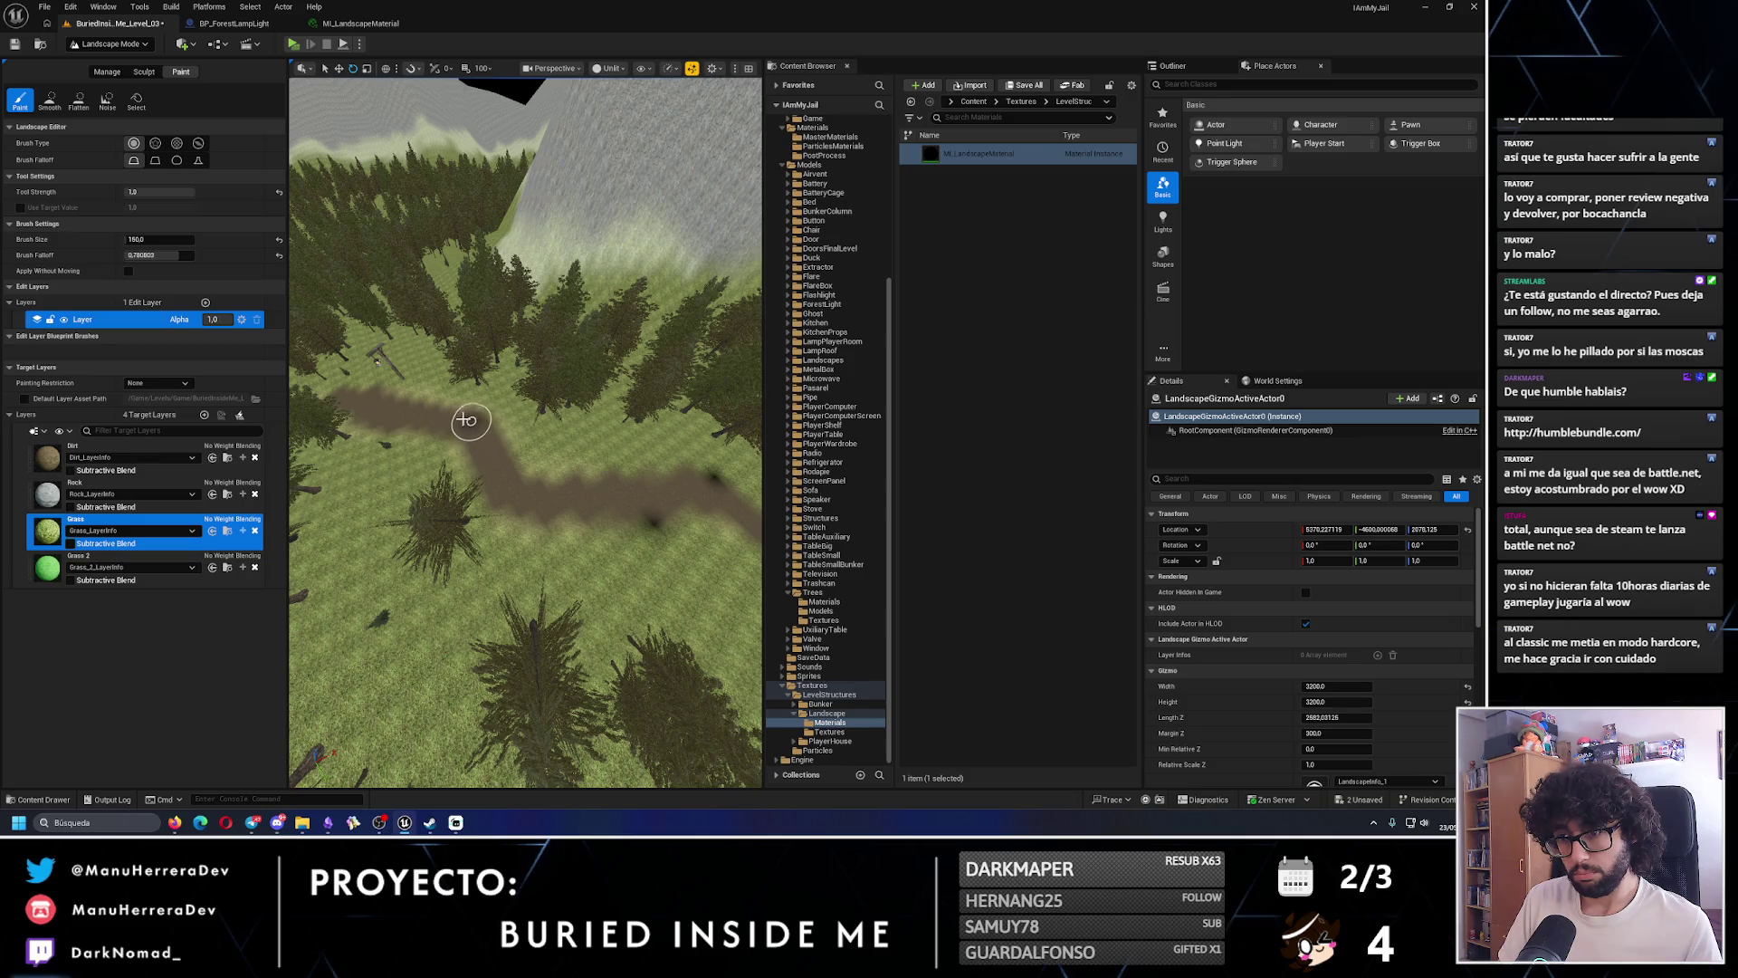
scroll(375, 414, down, 5)
scroll(543, 443, up, 6)
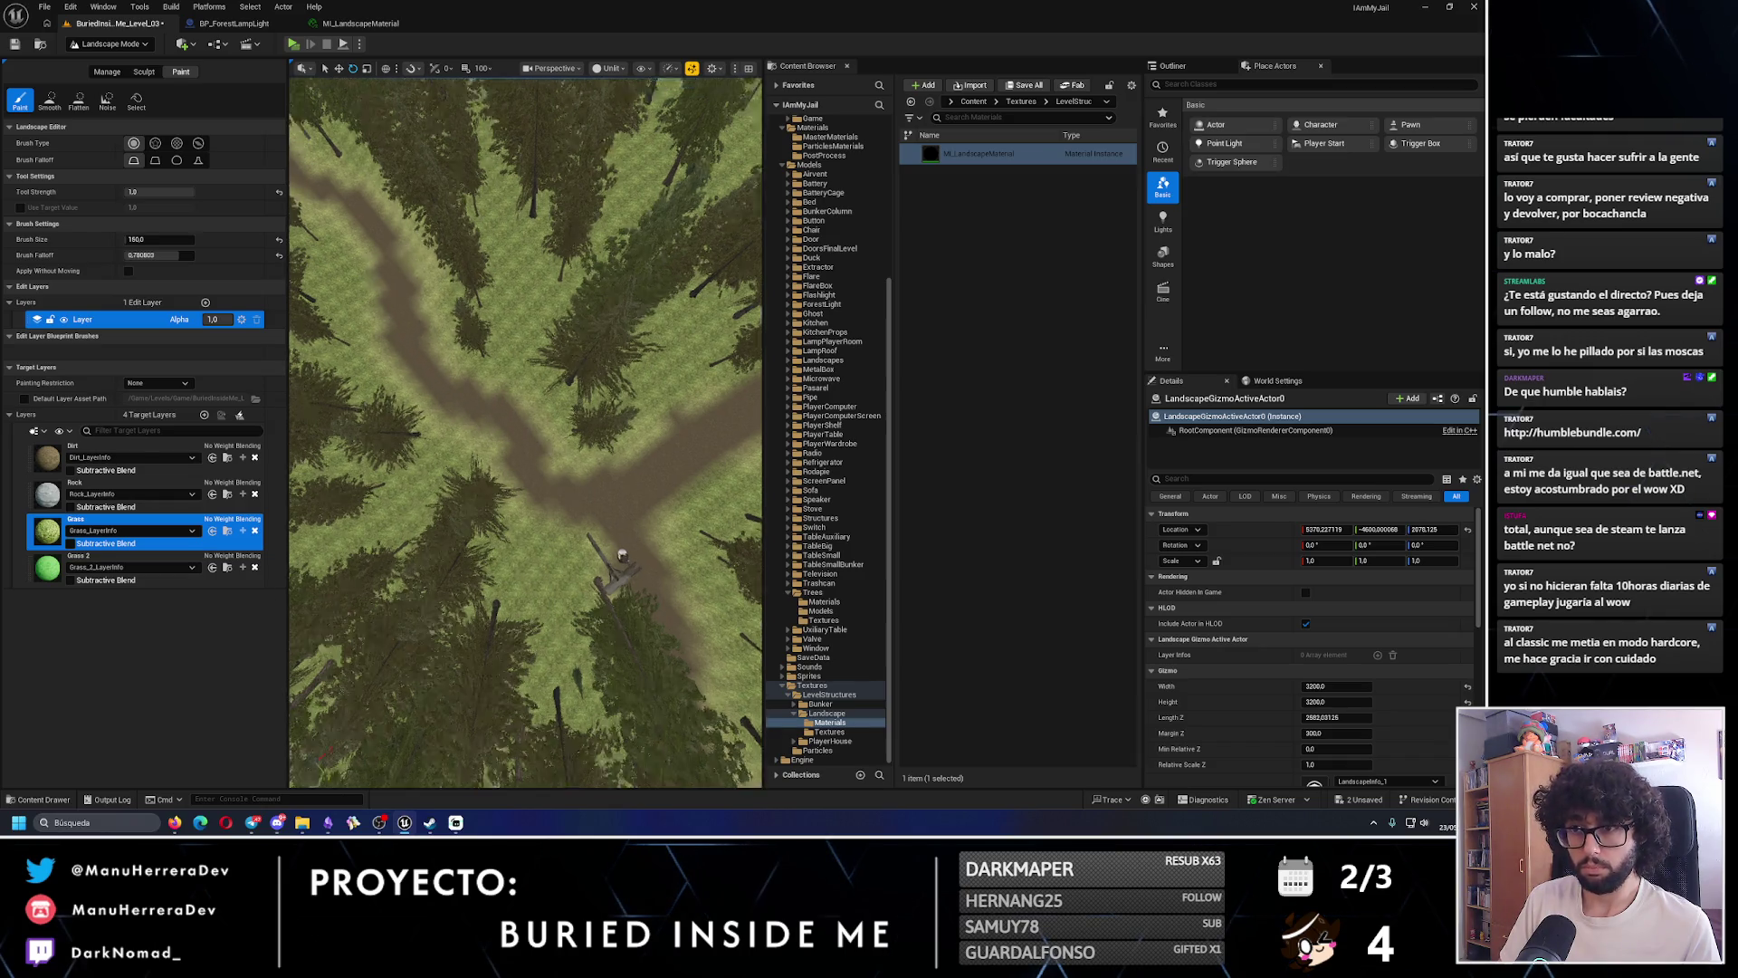
scroll(543, 453, up, 5)
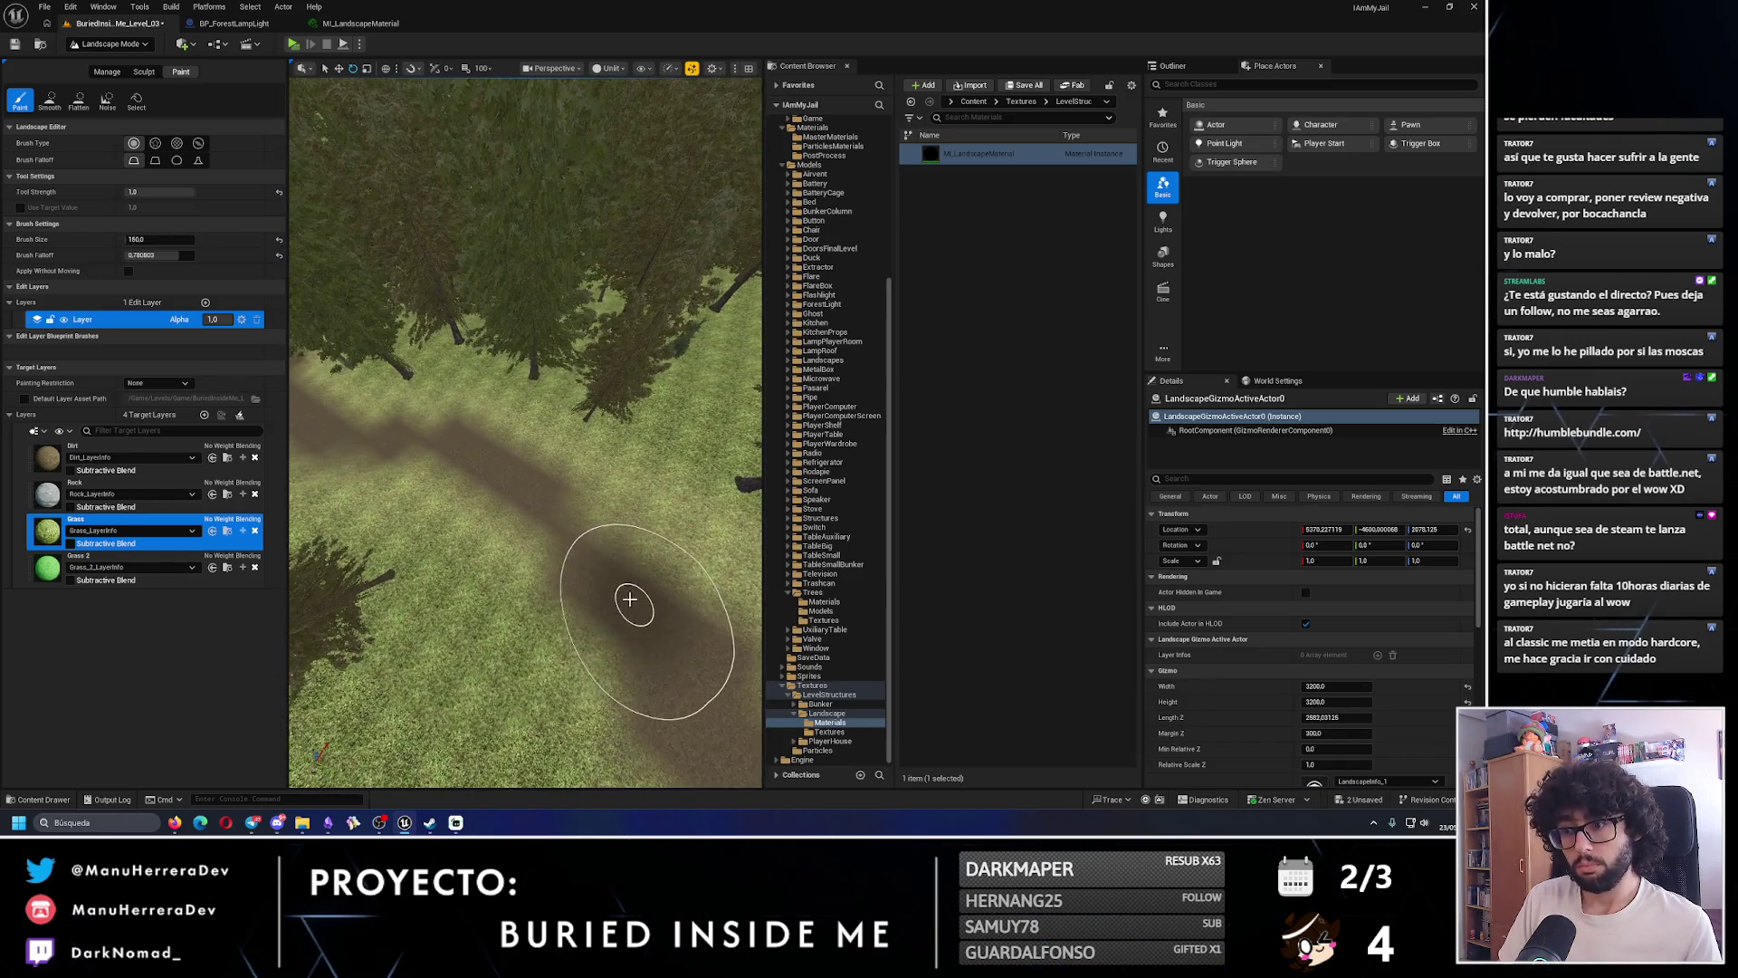
drag(407, 461, 591, 562)
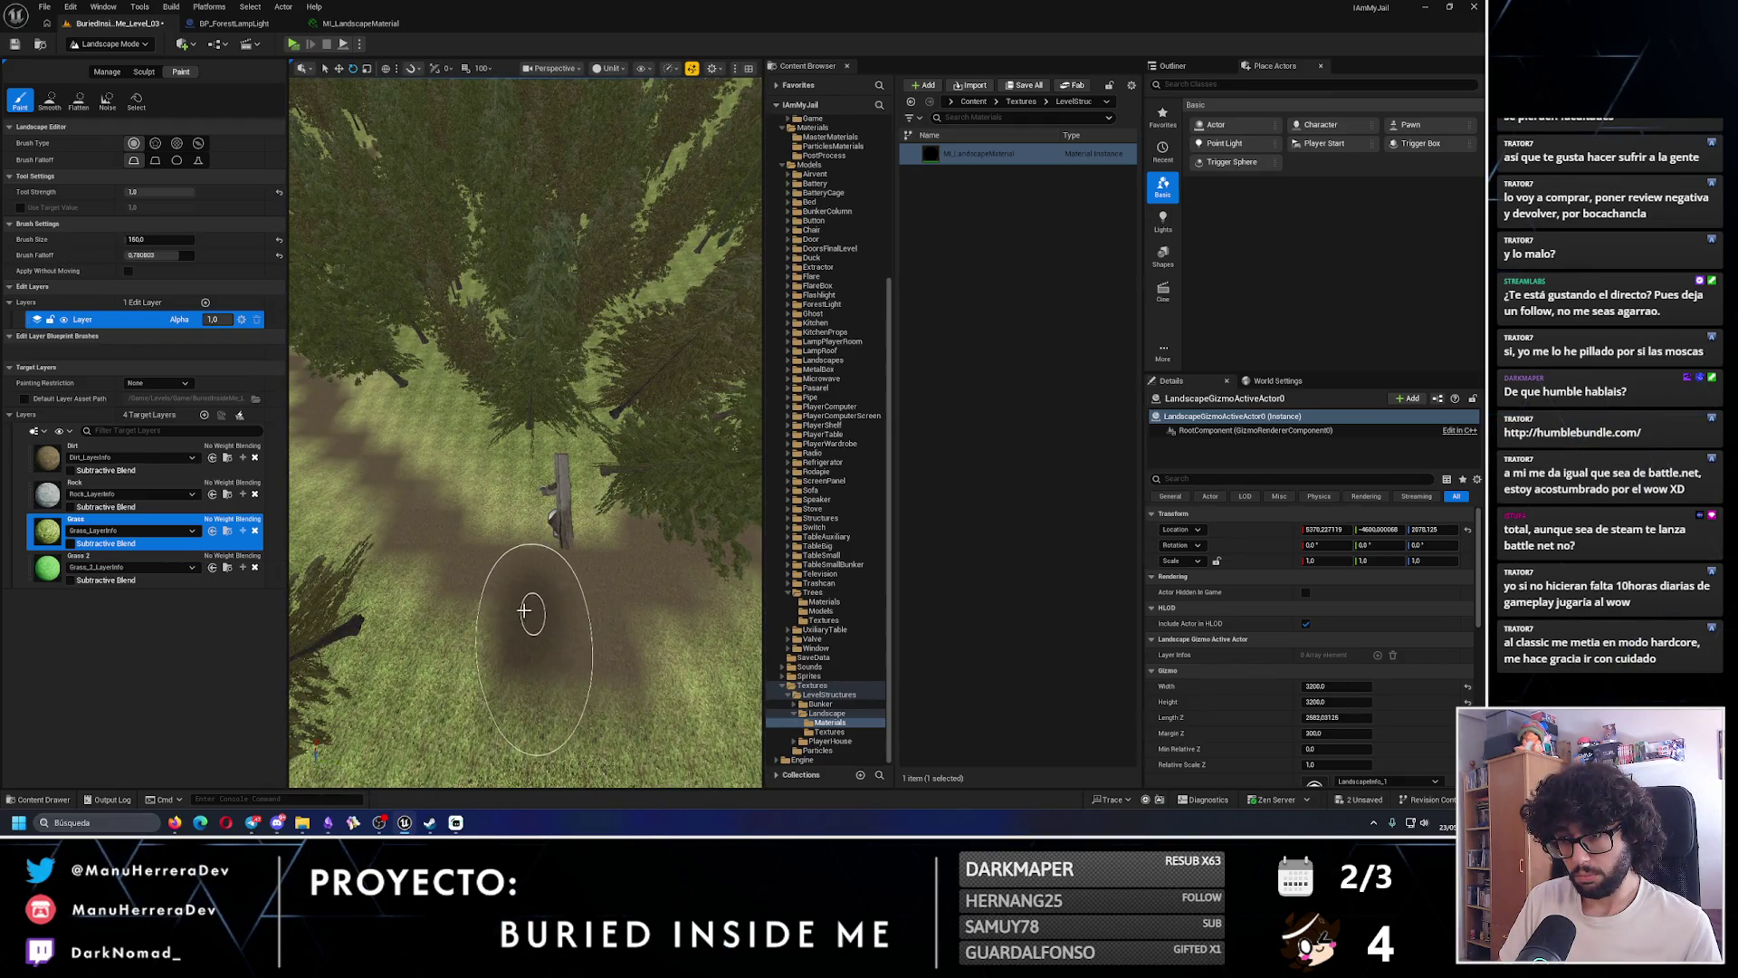
scroll(470, 591, down, 5)
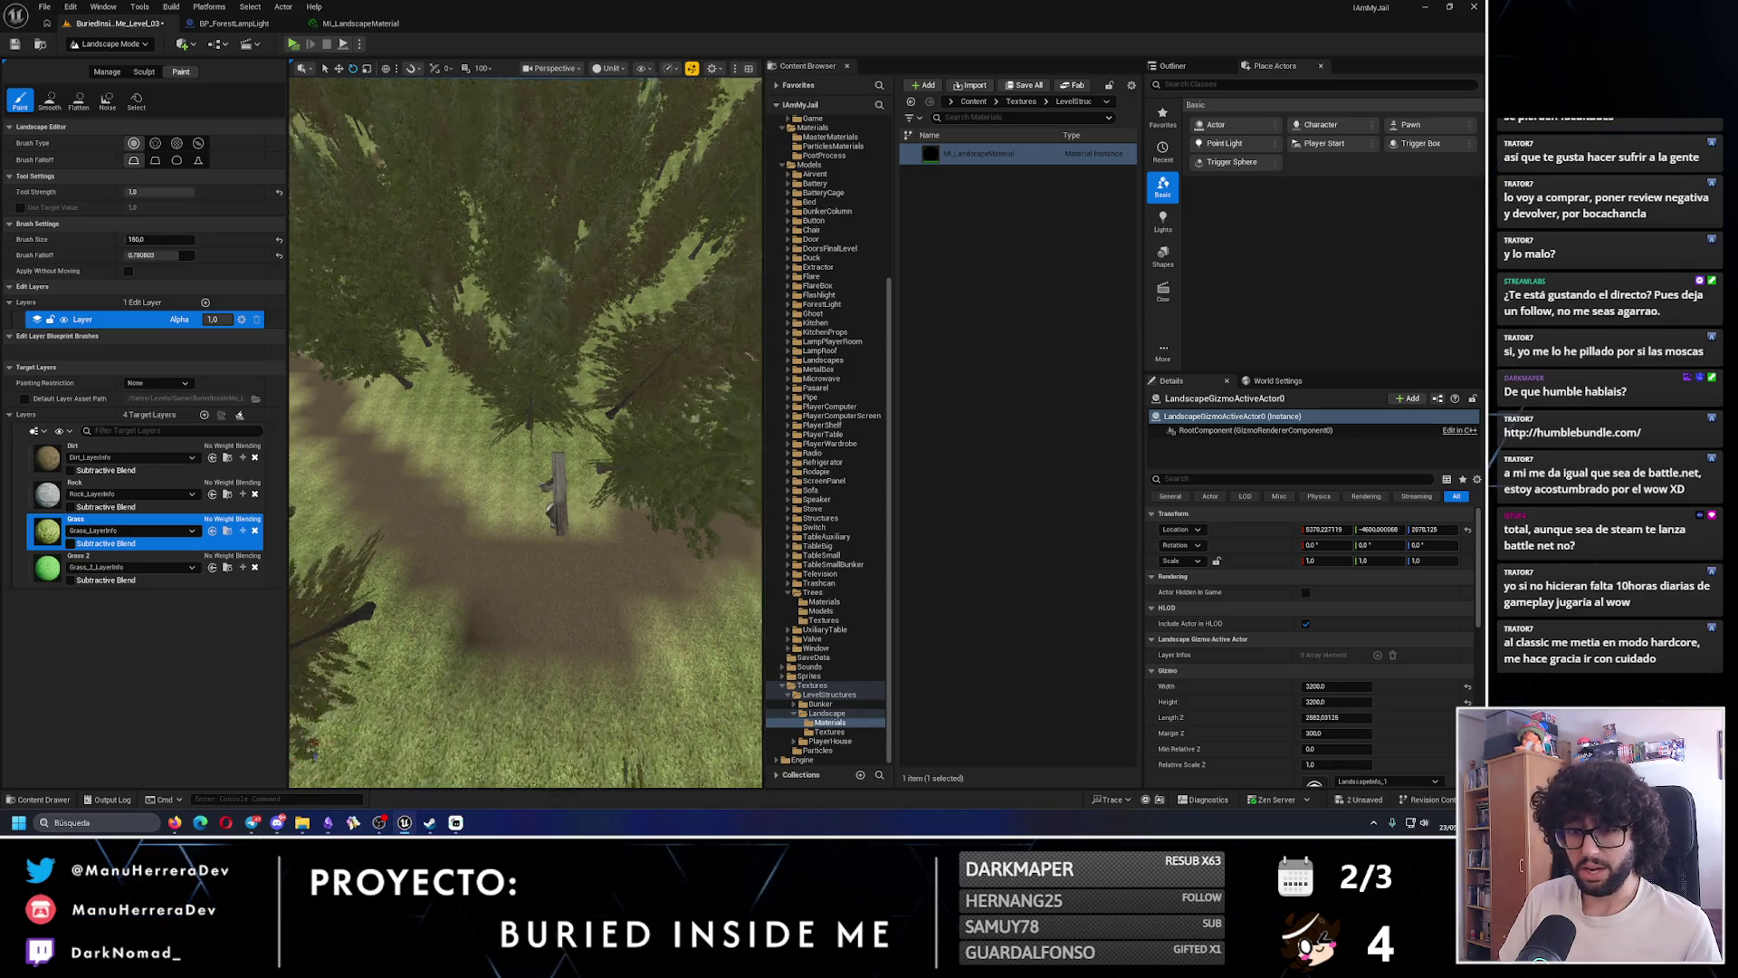
mouse_move(470, 591)
mouse_down()
mouse_move(470, 507)
mouse_move(585, 527)
mouse_up()
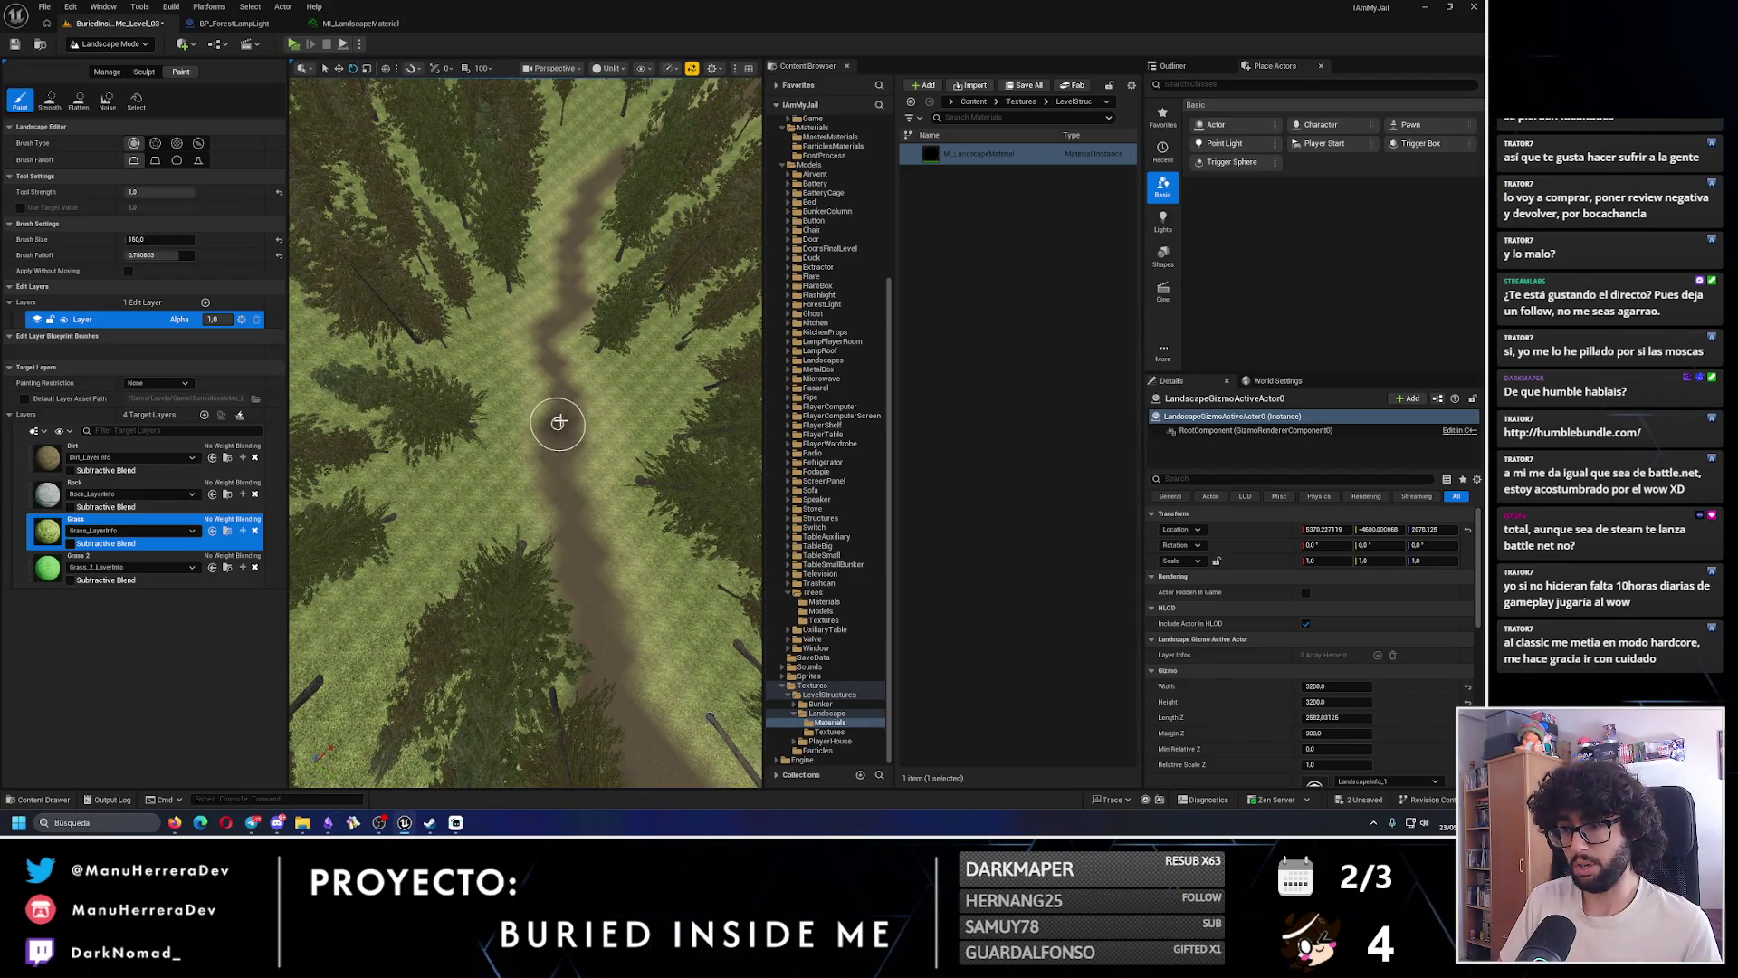
- Zoom over the dirt path and toggle between the Dirt and Grass target layers
scroll(555, 353, up, 6)
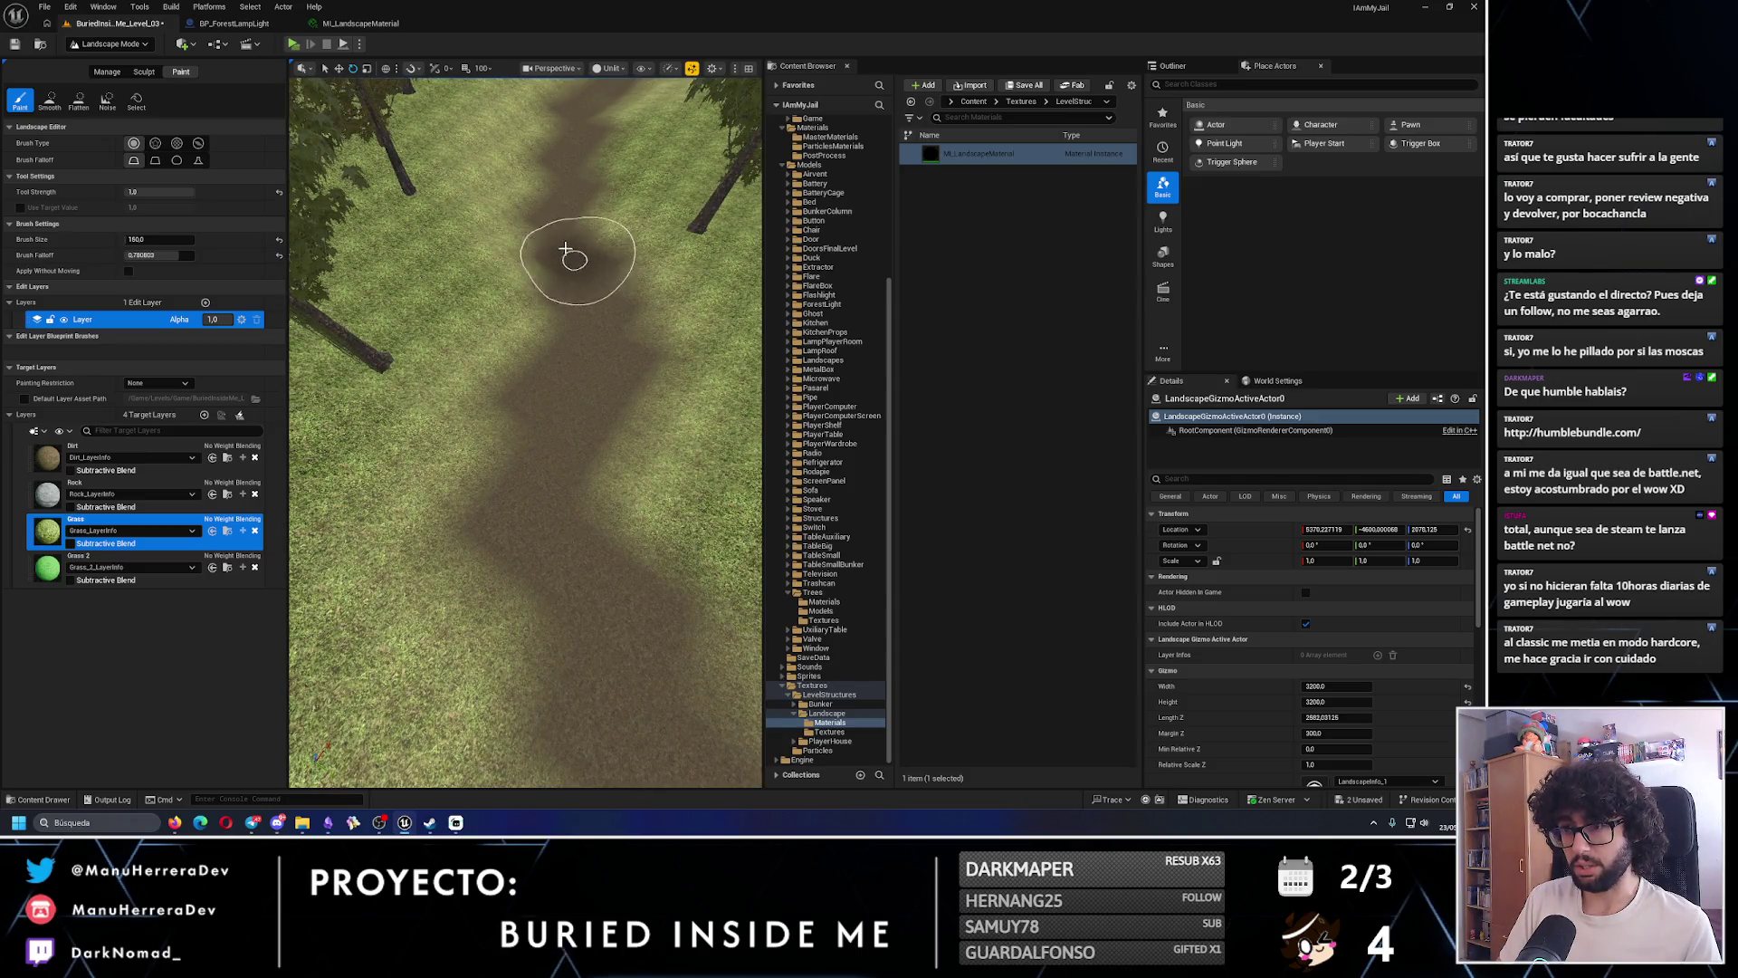
scroll(532, 181, down, 8)
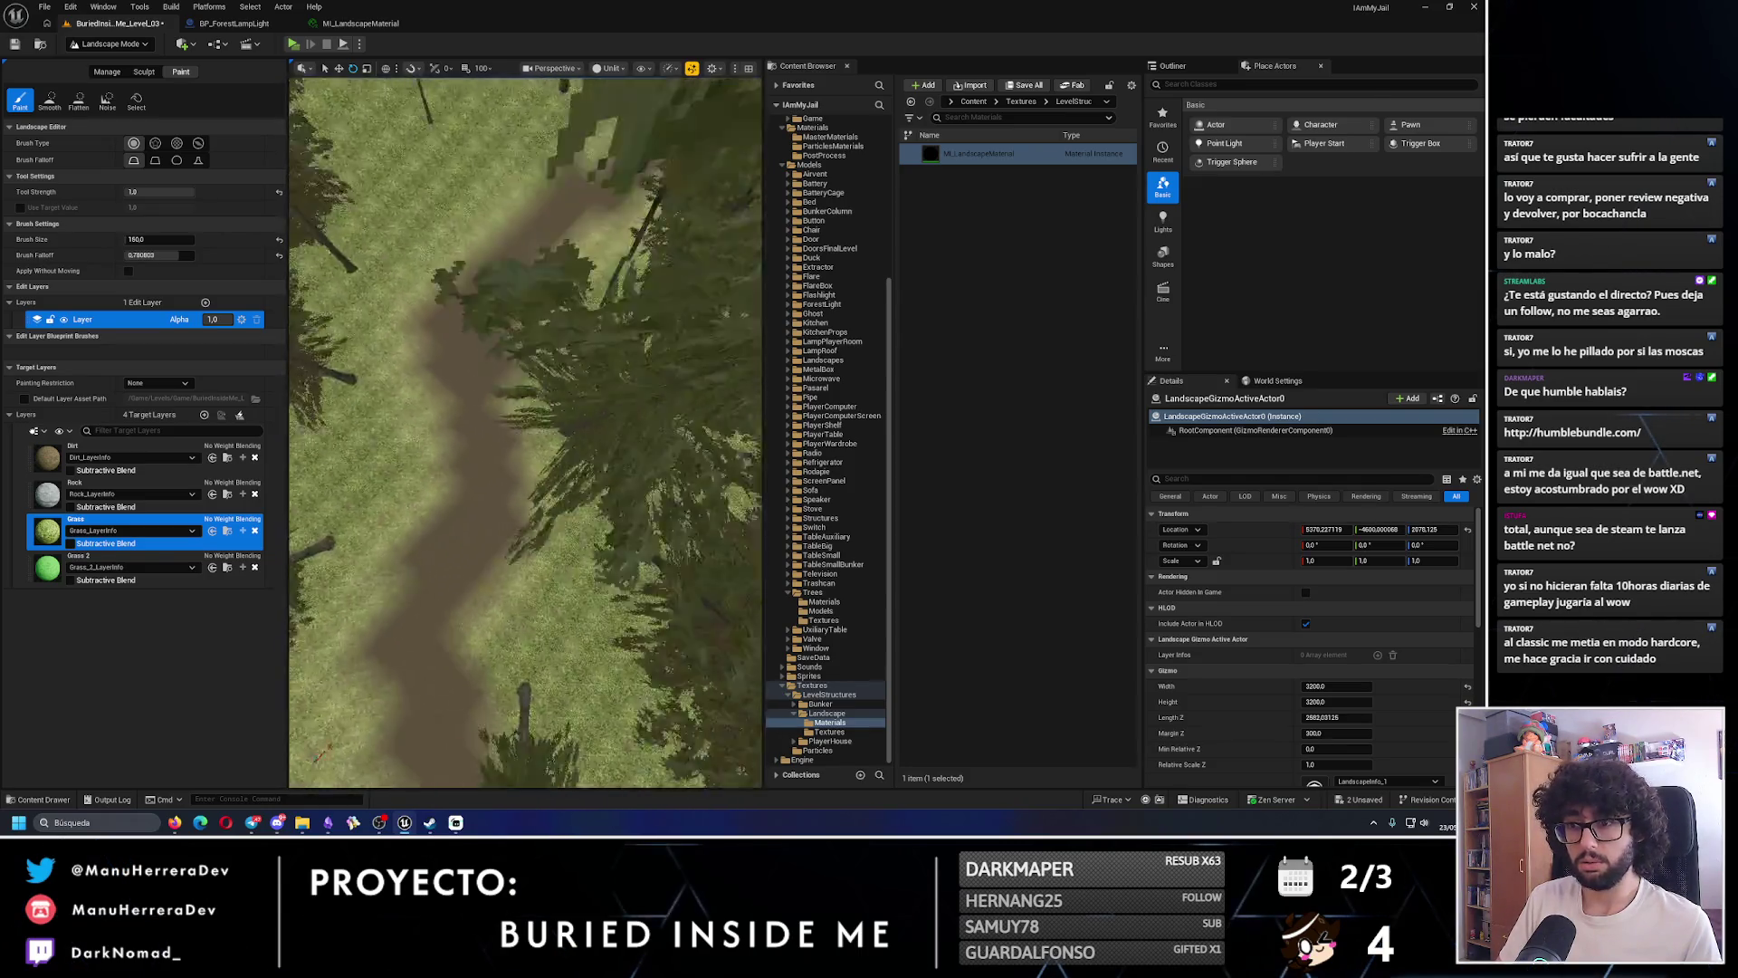
scroll(464, 434, up, 5)
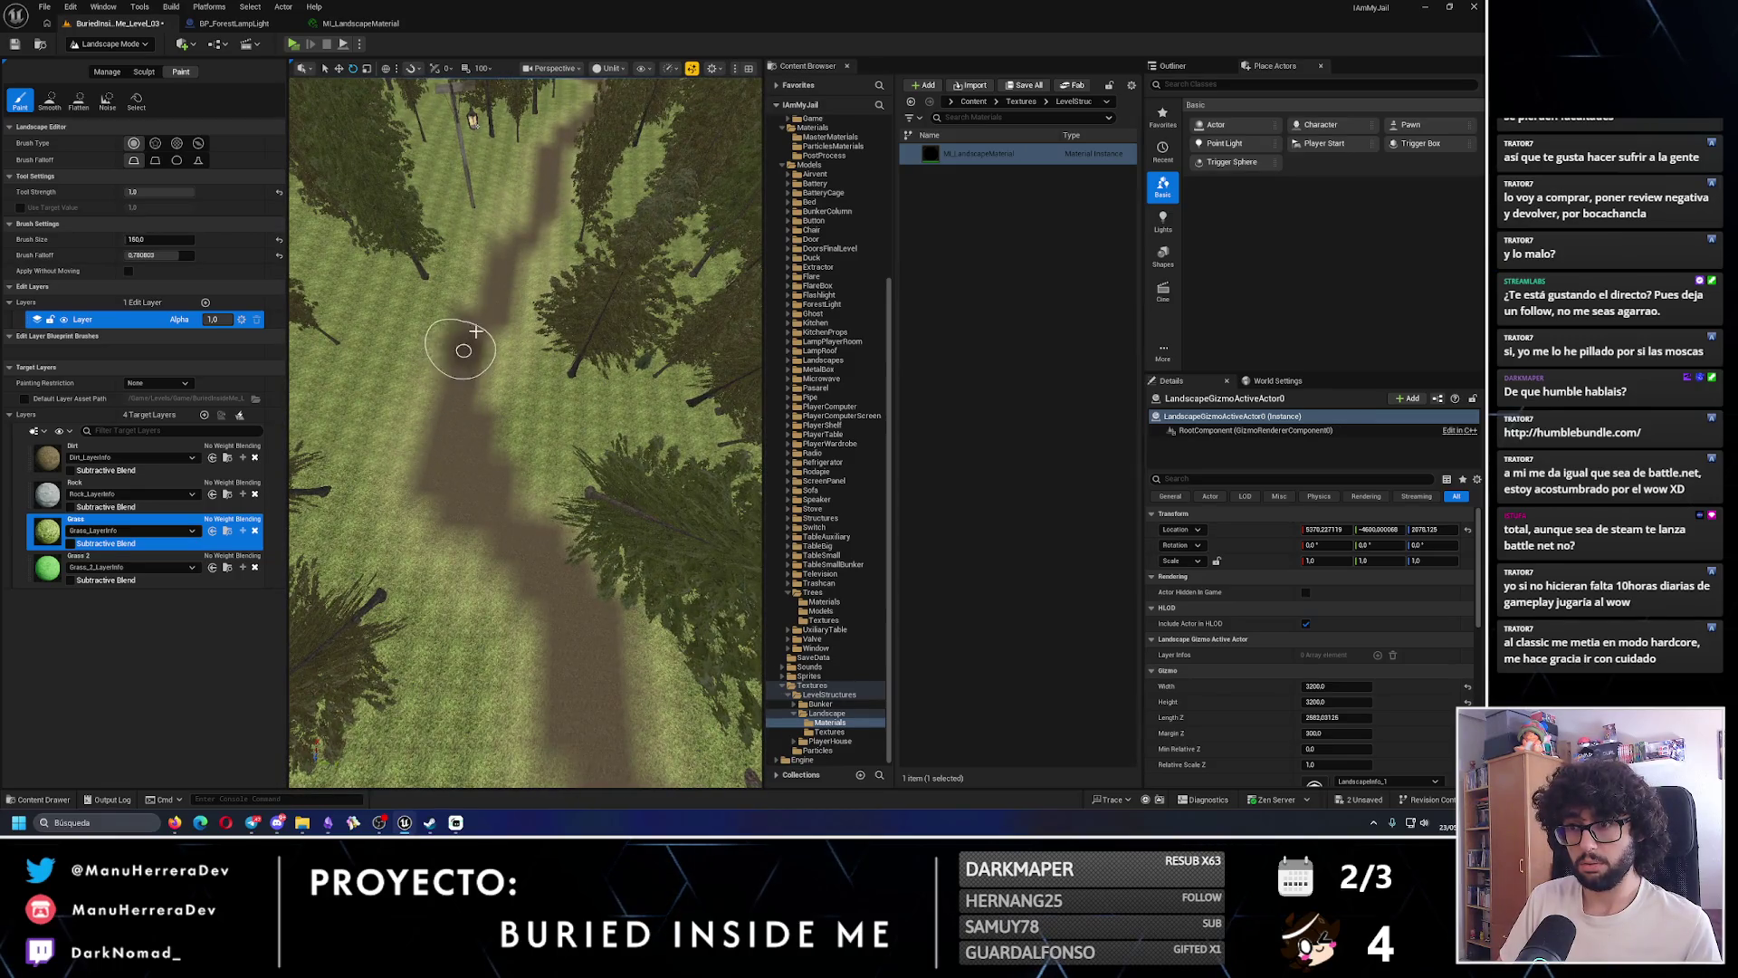
scroll(532, 233, down, 5)
scroll(533, 362, up, 6)
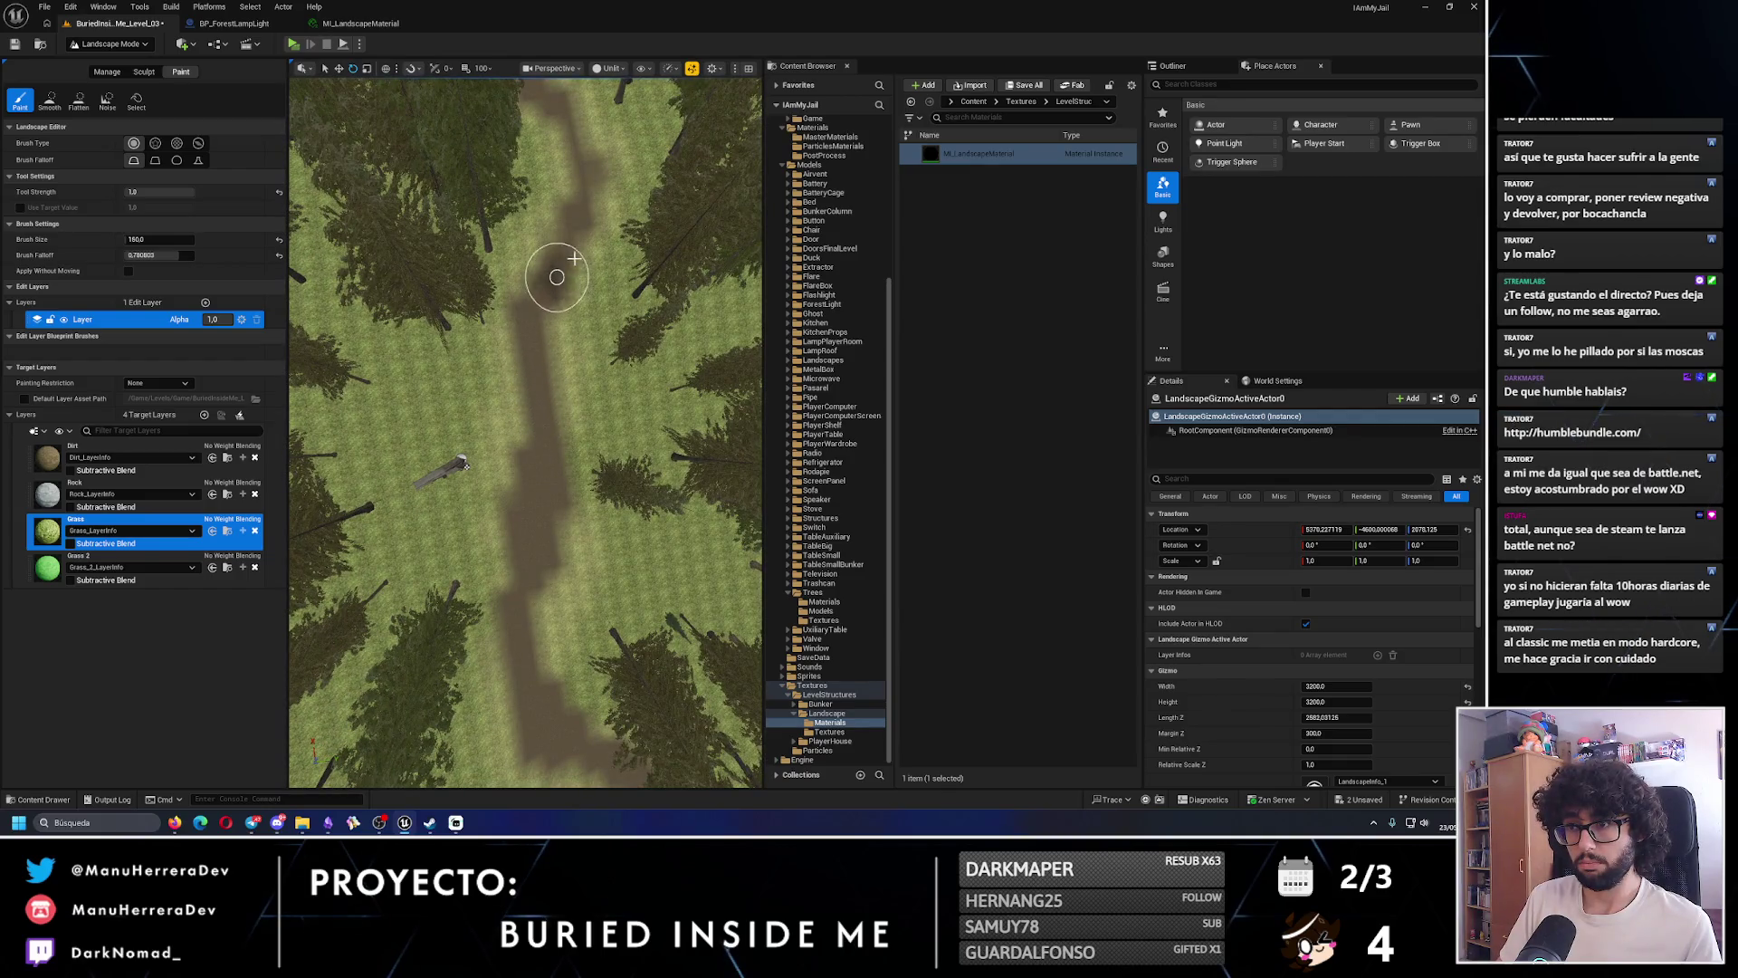
scroll(586, 169, down, 5)
scroll(587, 169, up, 6)
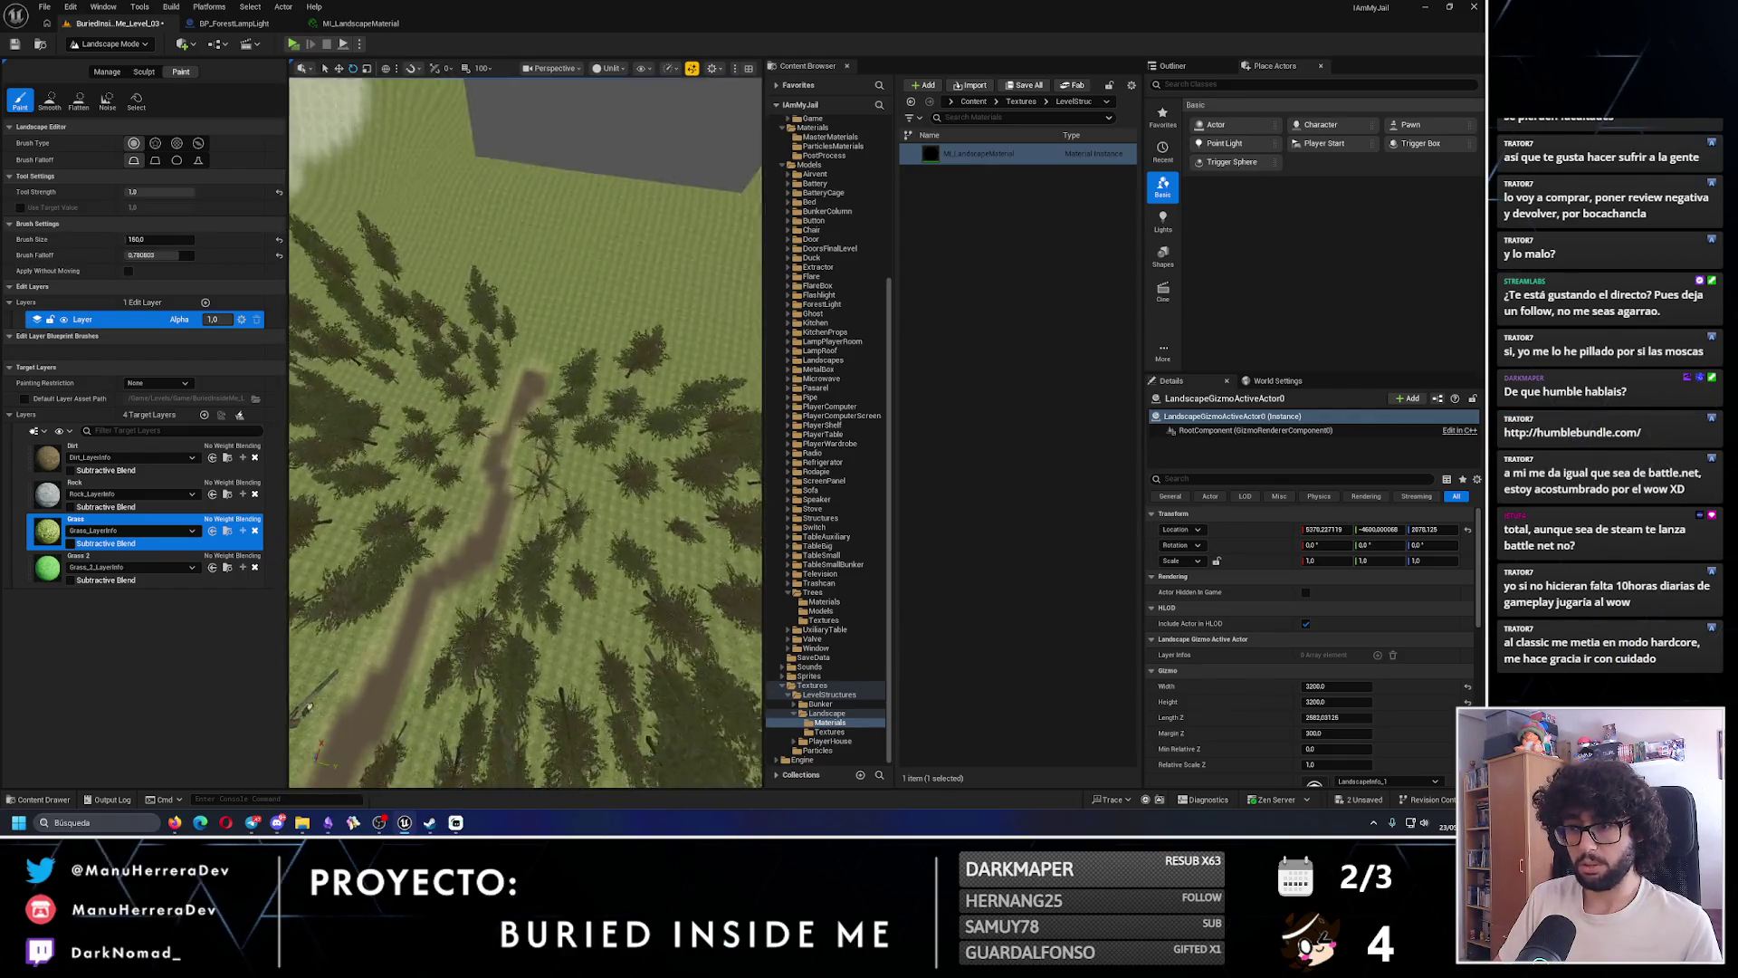
scroll(629, 369, up, 2)
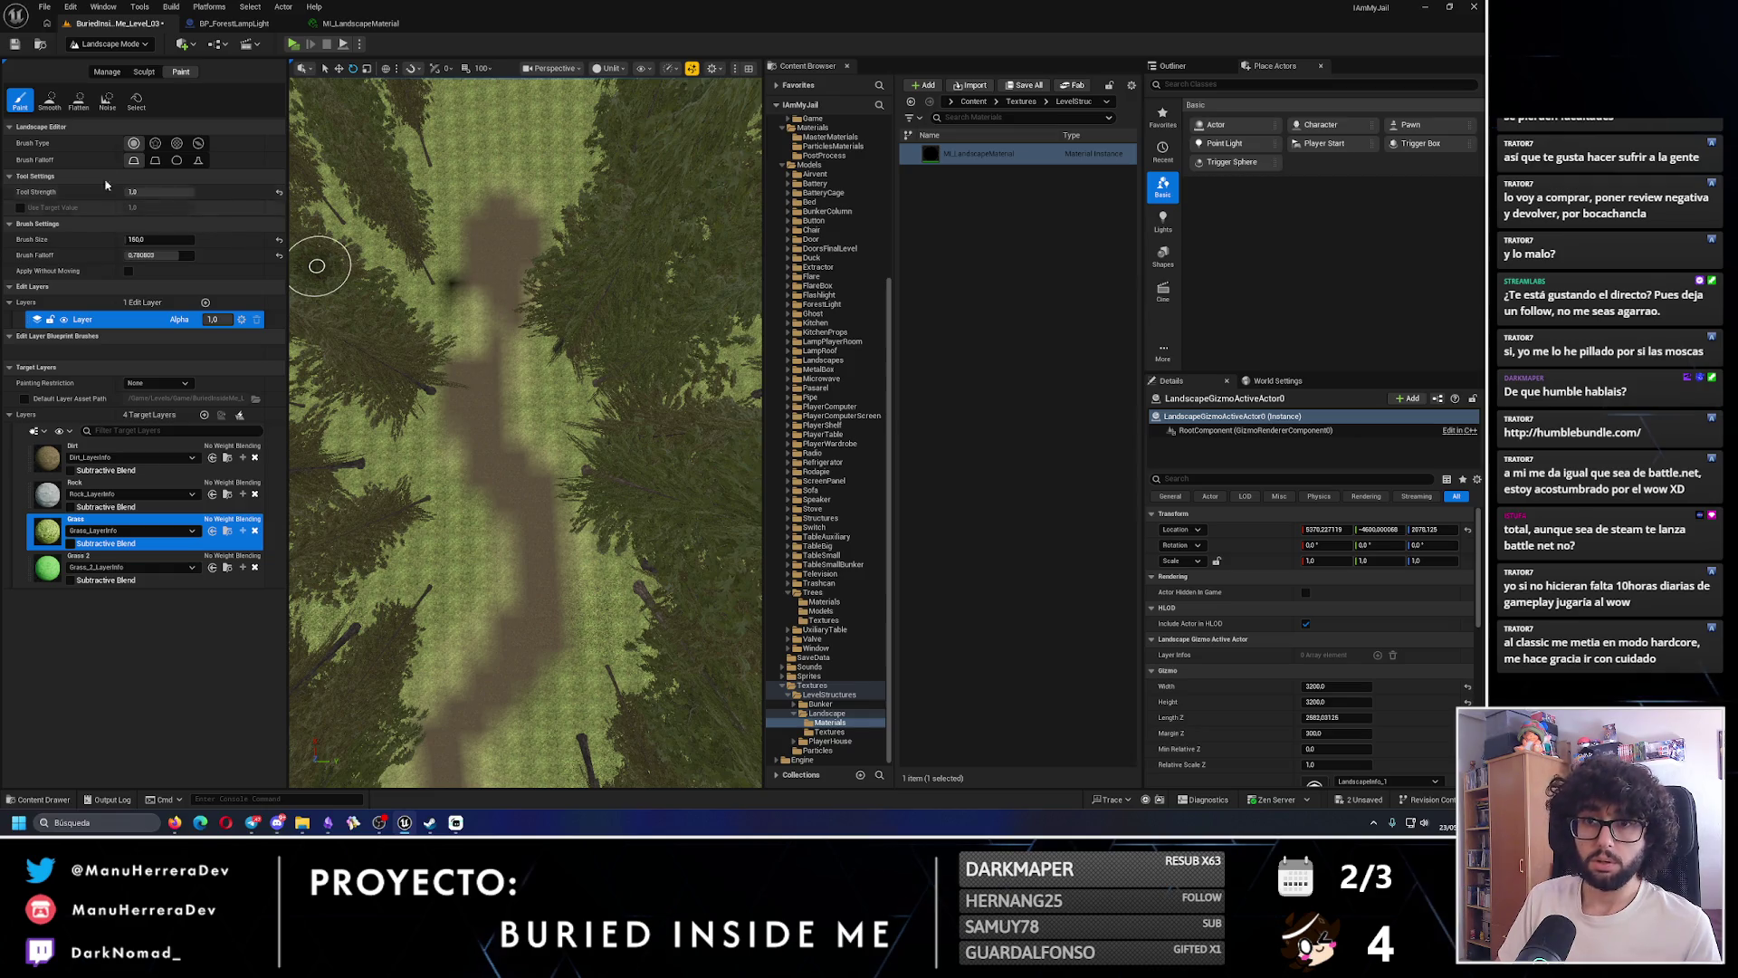
click(88, 457)
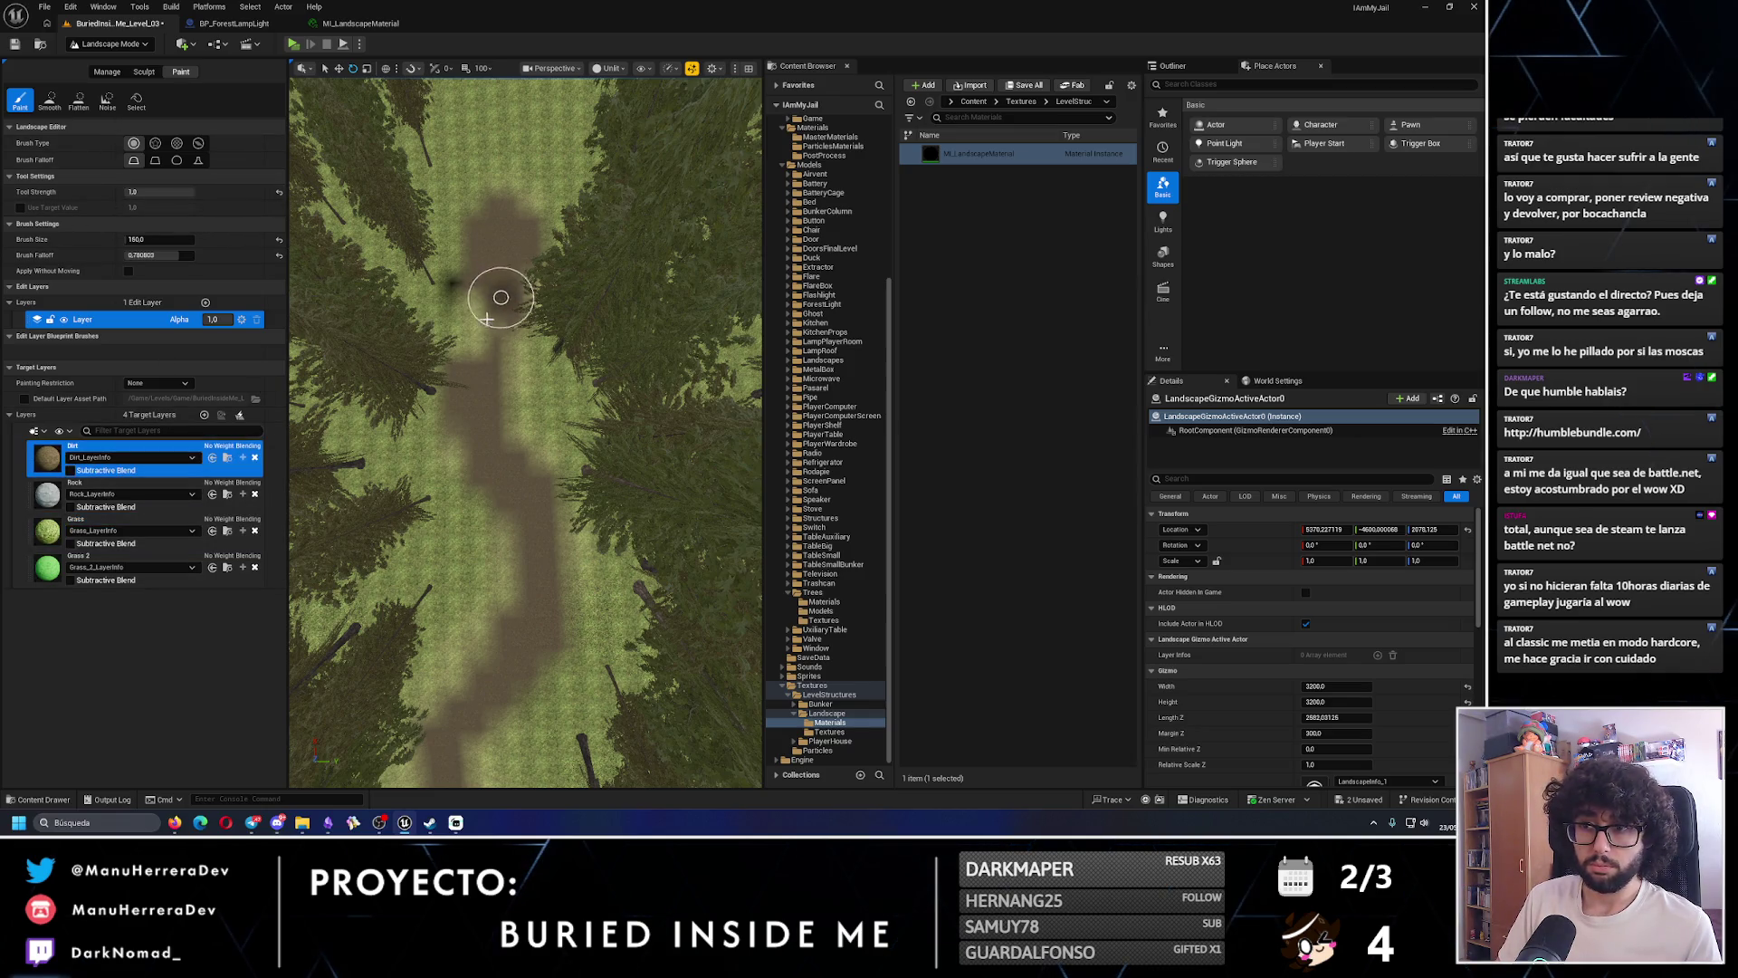
click(109, 525)
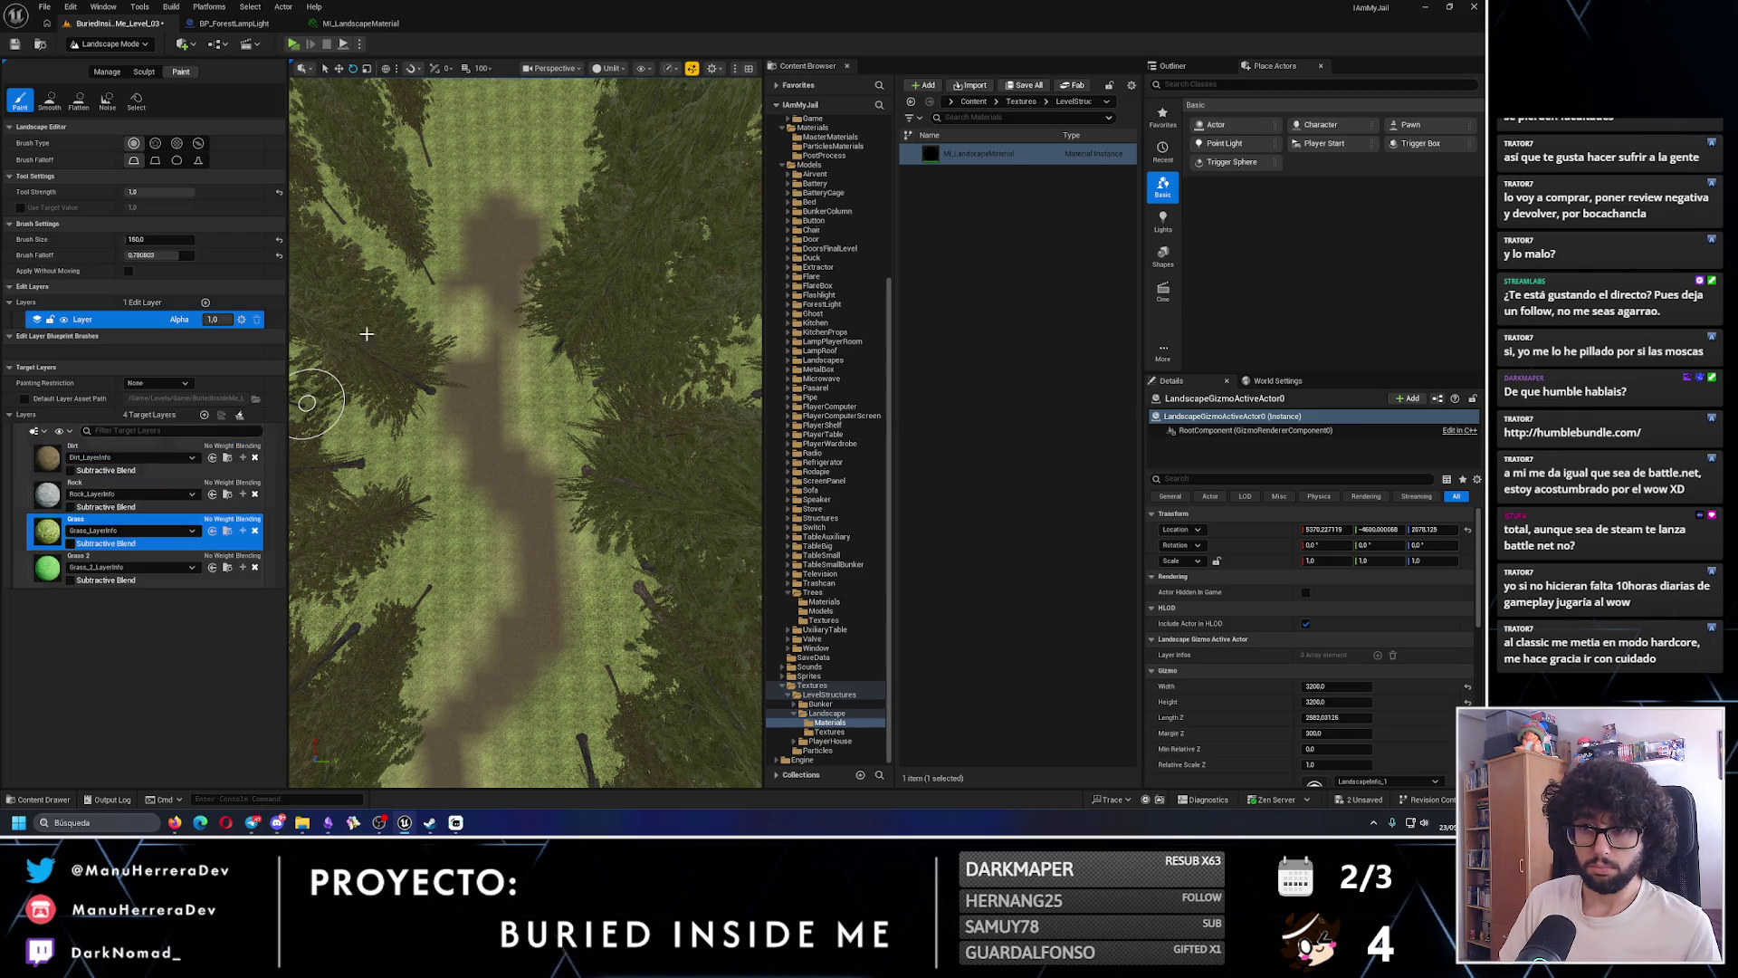
- Reselect Dirt, move to a top-down view of the path, and open the editor modes list
drag(462, 347, 357, 458)
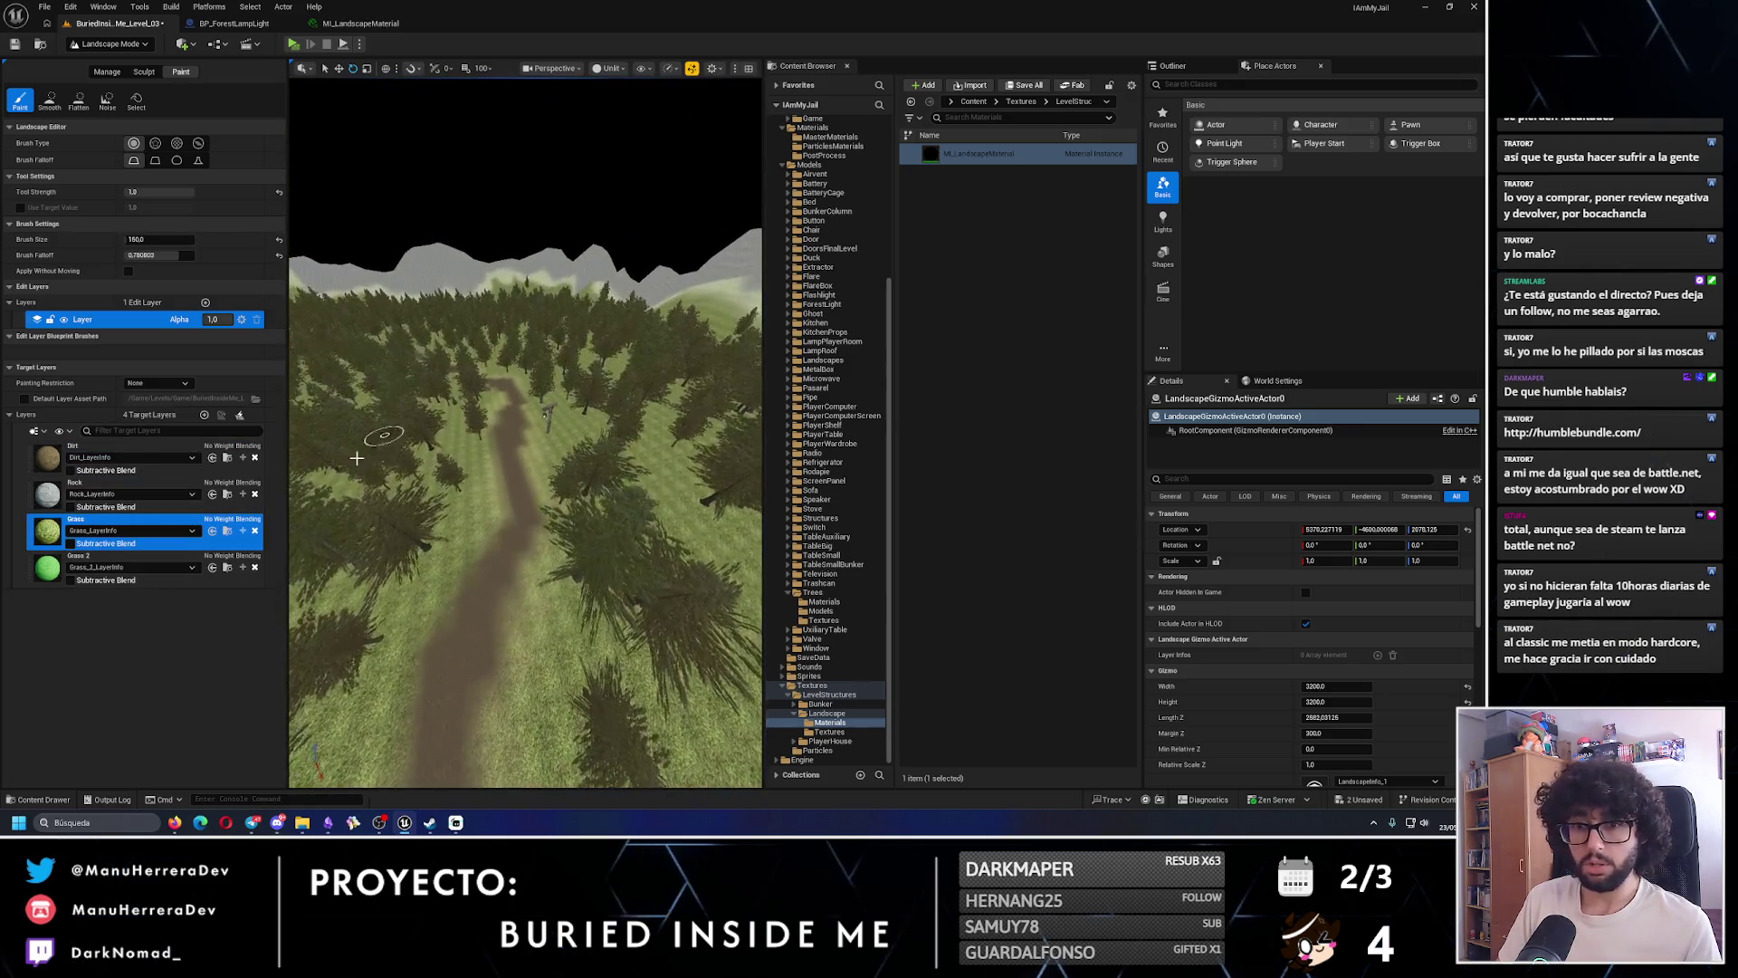
click(88, 457)
key(w)
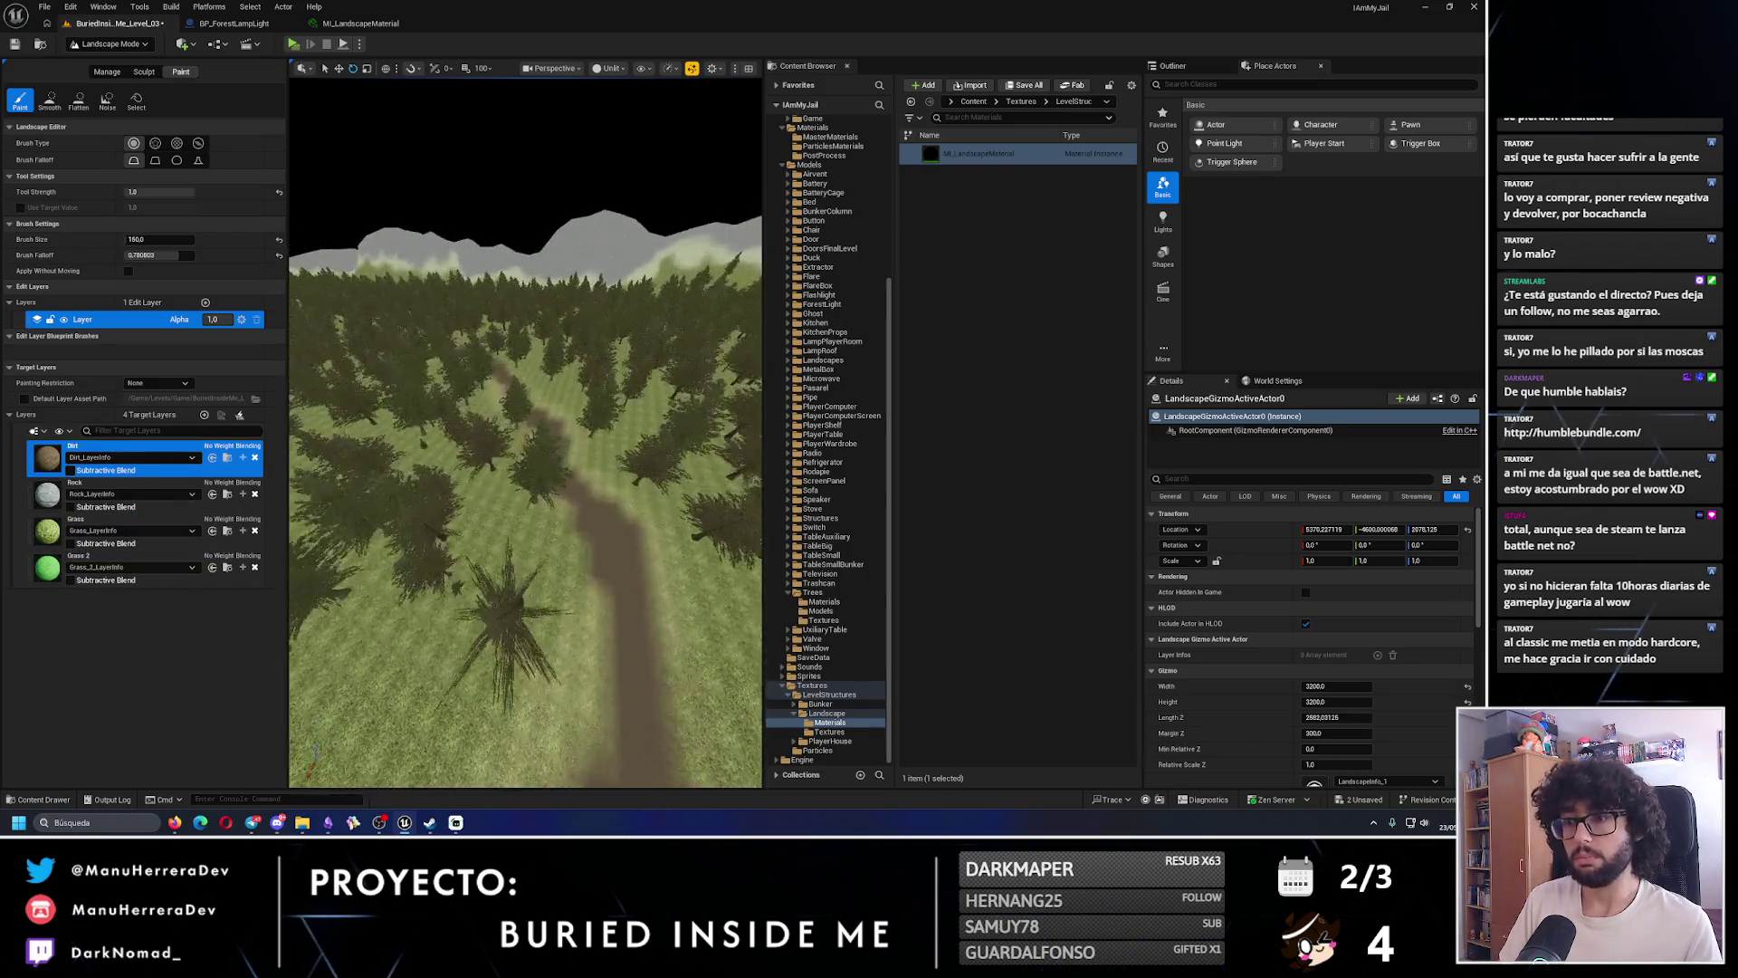
mouse_move(522, 385)
mouse_down()
mouse_move(660, 563)
mouse_move(598, 493)
mouse_move(618, 418)
mouse_up()
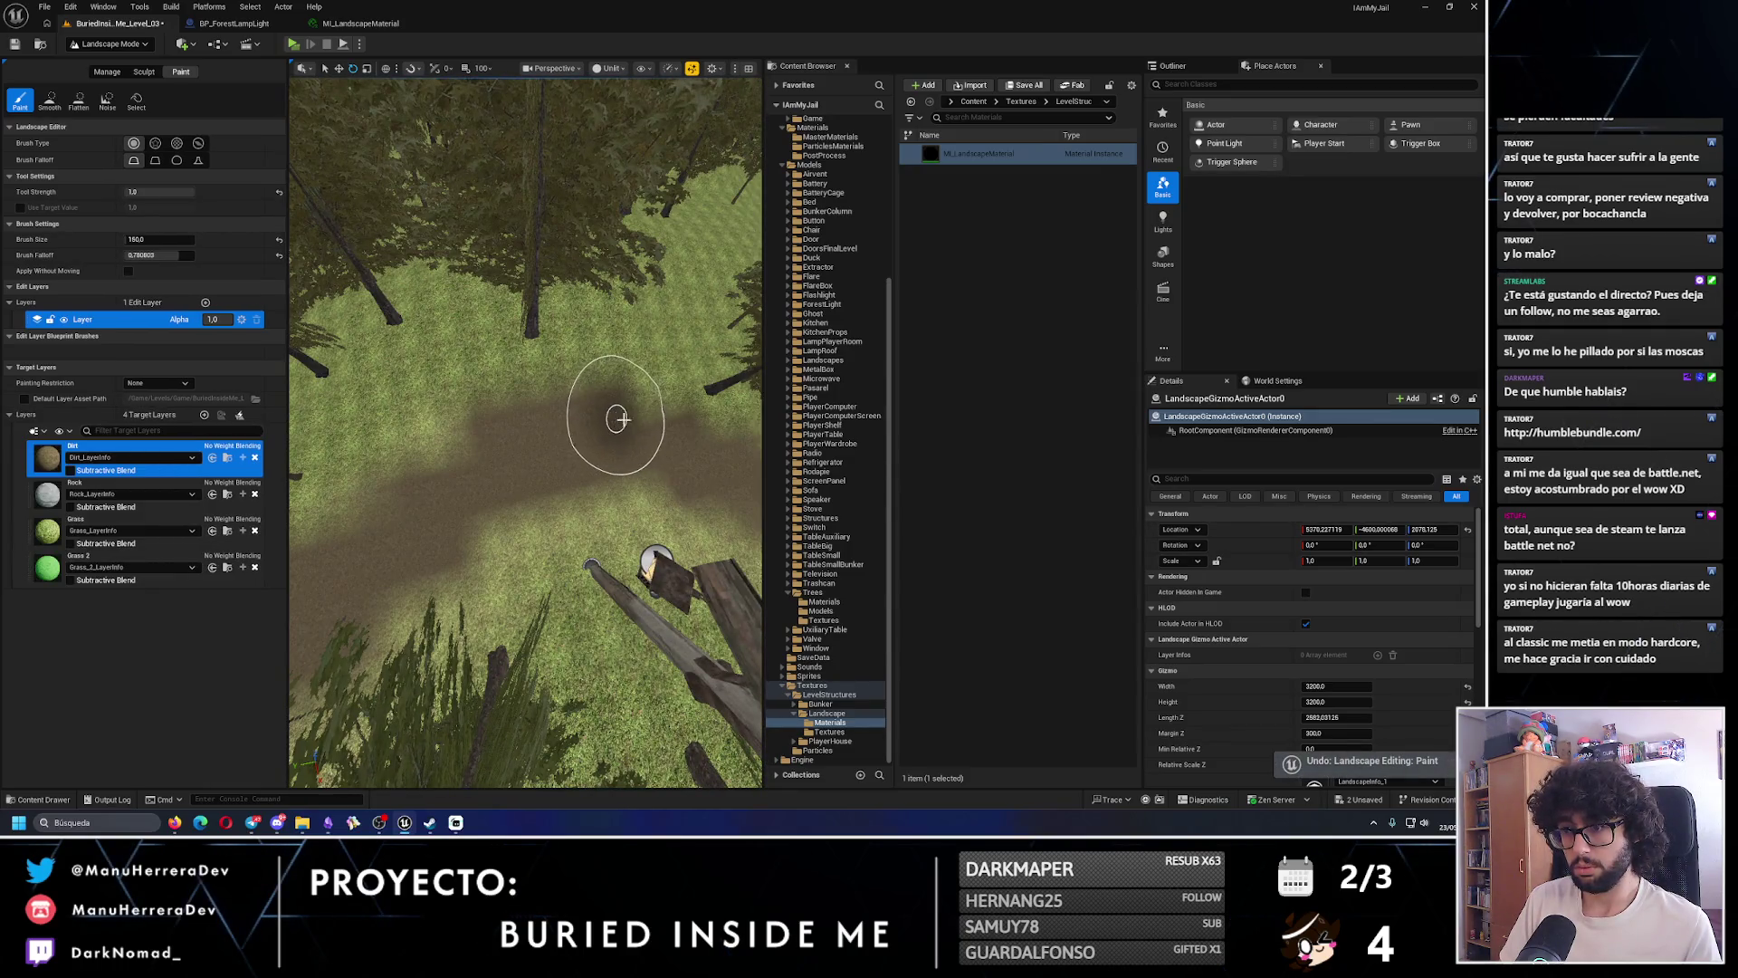
drag(656, 558, 472, 379)
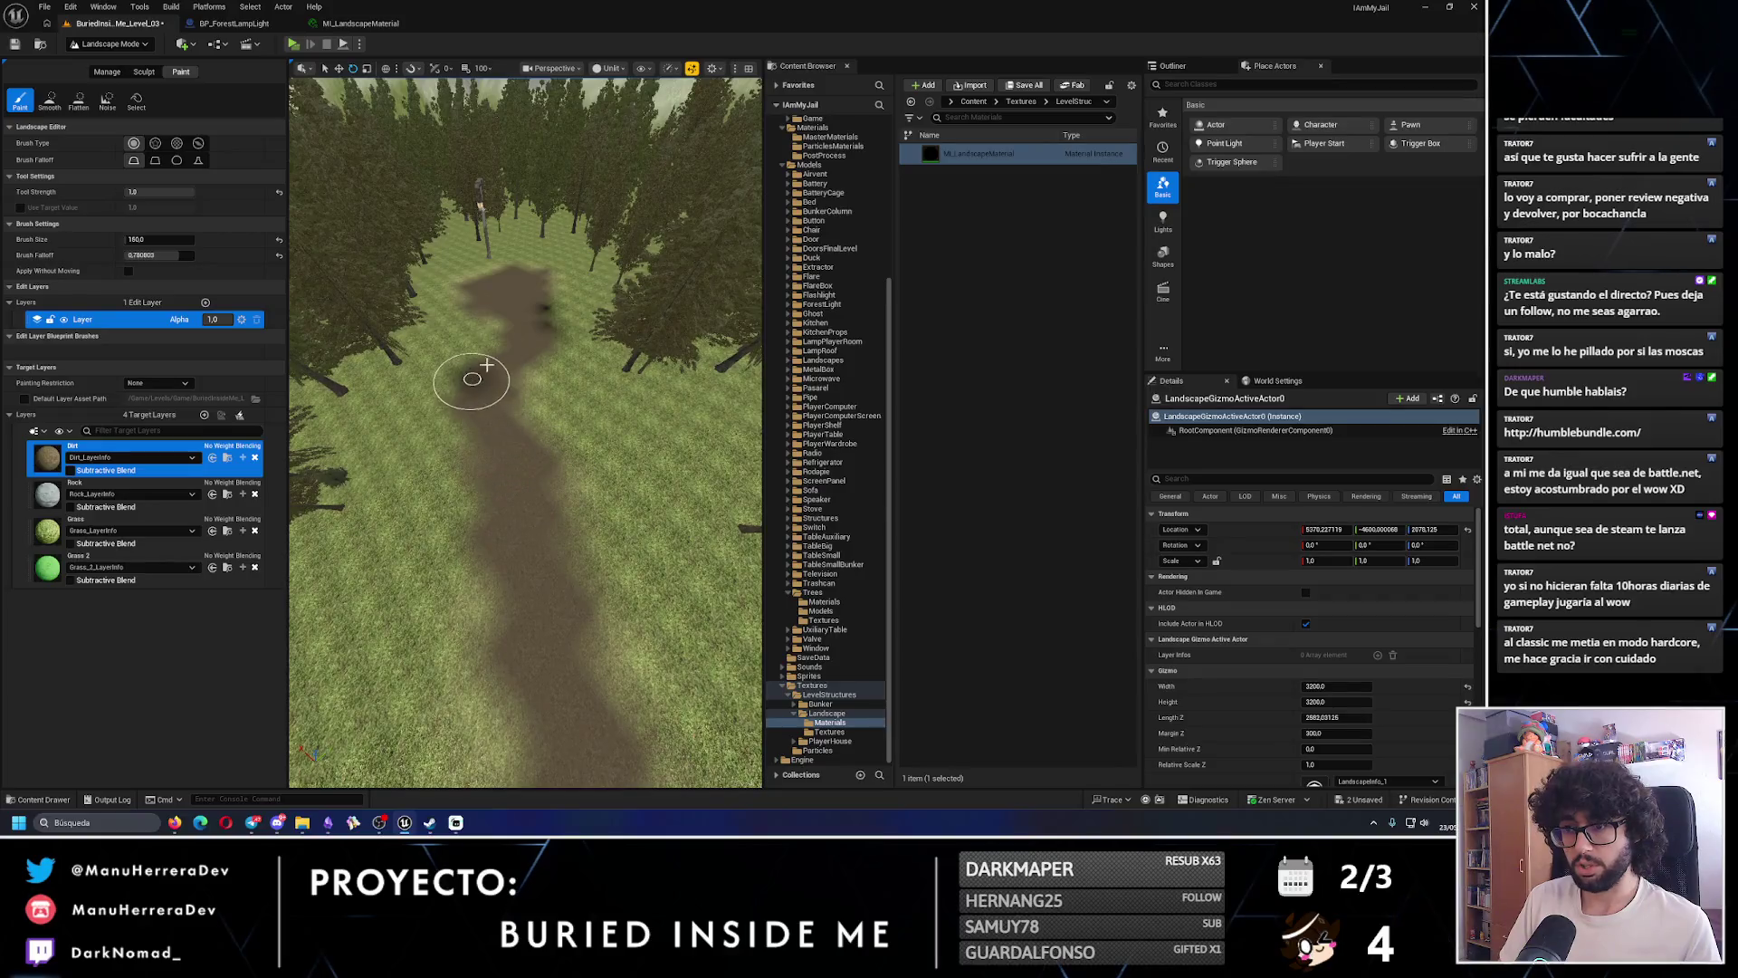
click(129, 45)
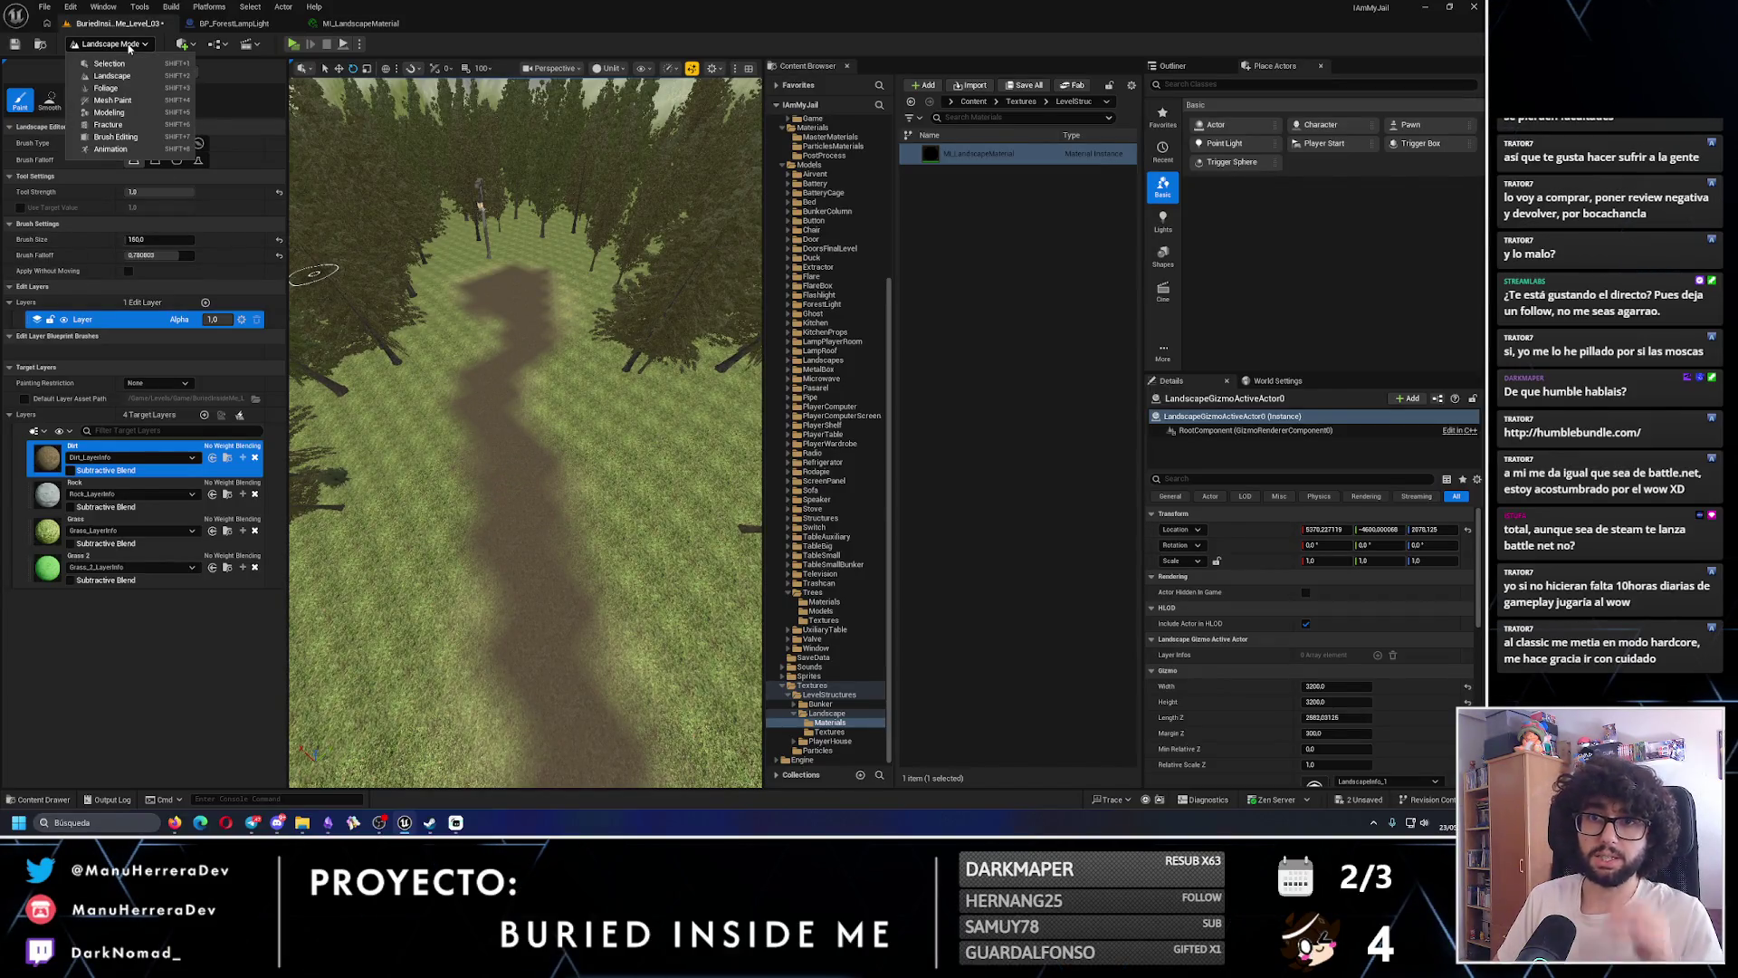
- Switch to Foliage mode and paint two more pine trees beside the dirt path
click(120, 90)
drag(504, 426, 561, 409)
click(574, 399)
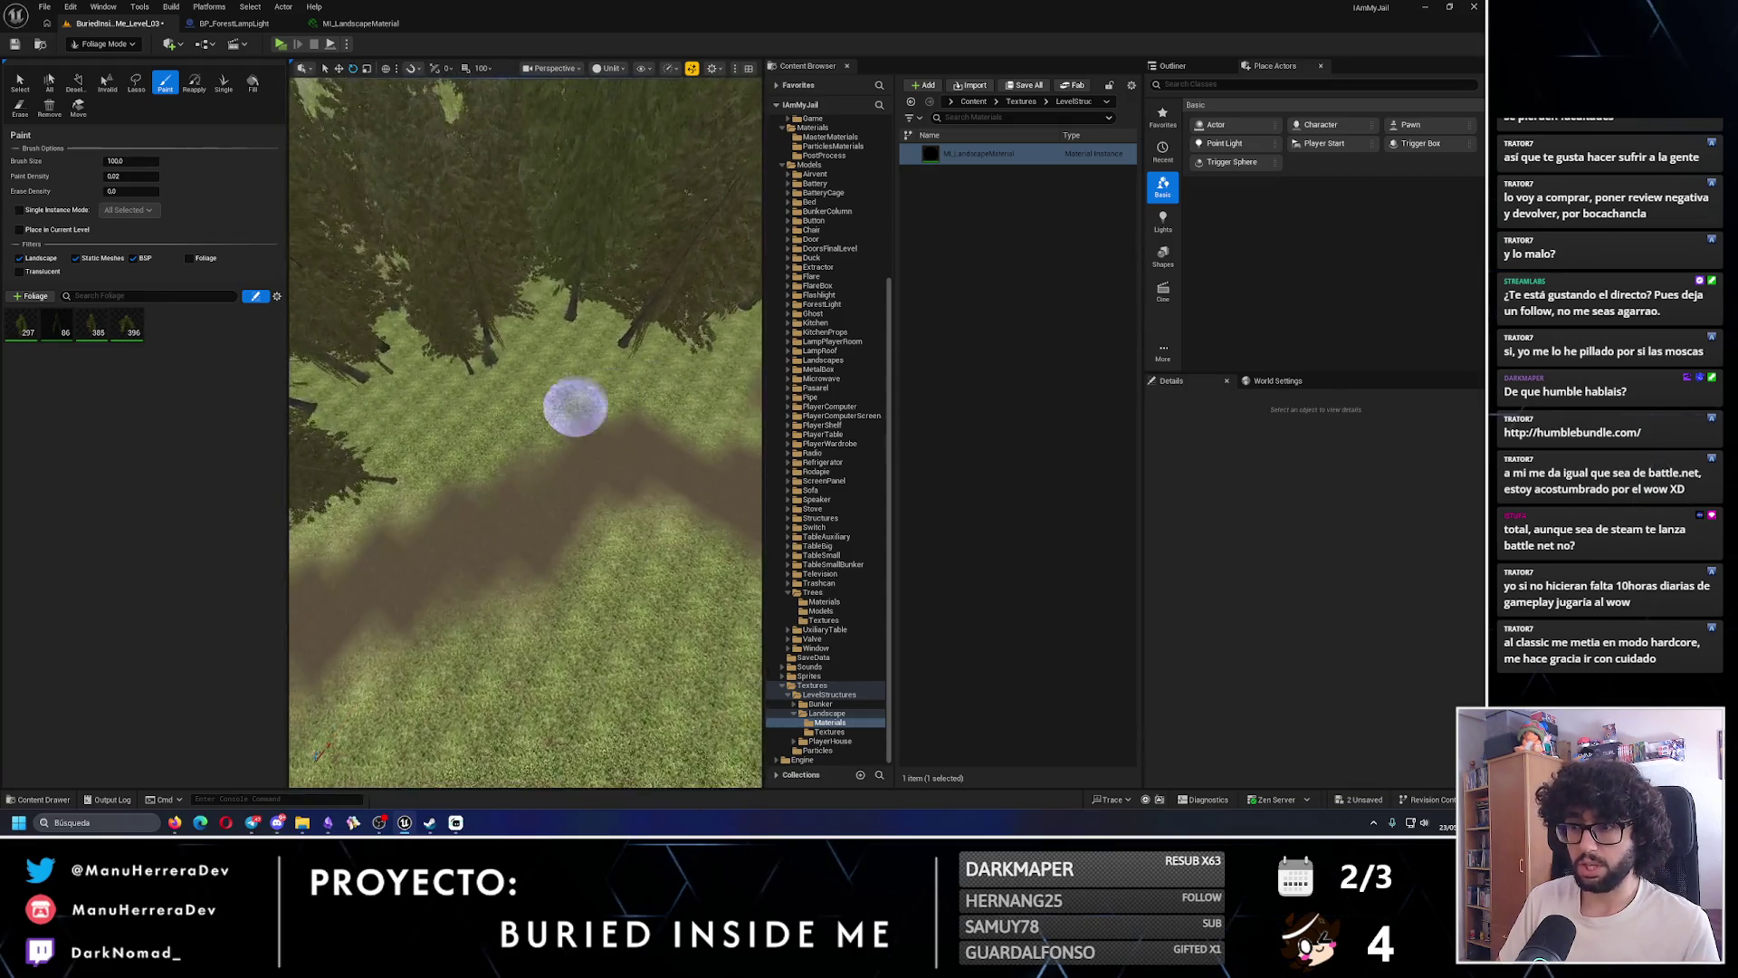
scroll(533, 450, down, 5)
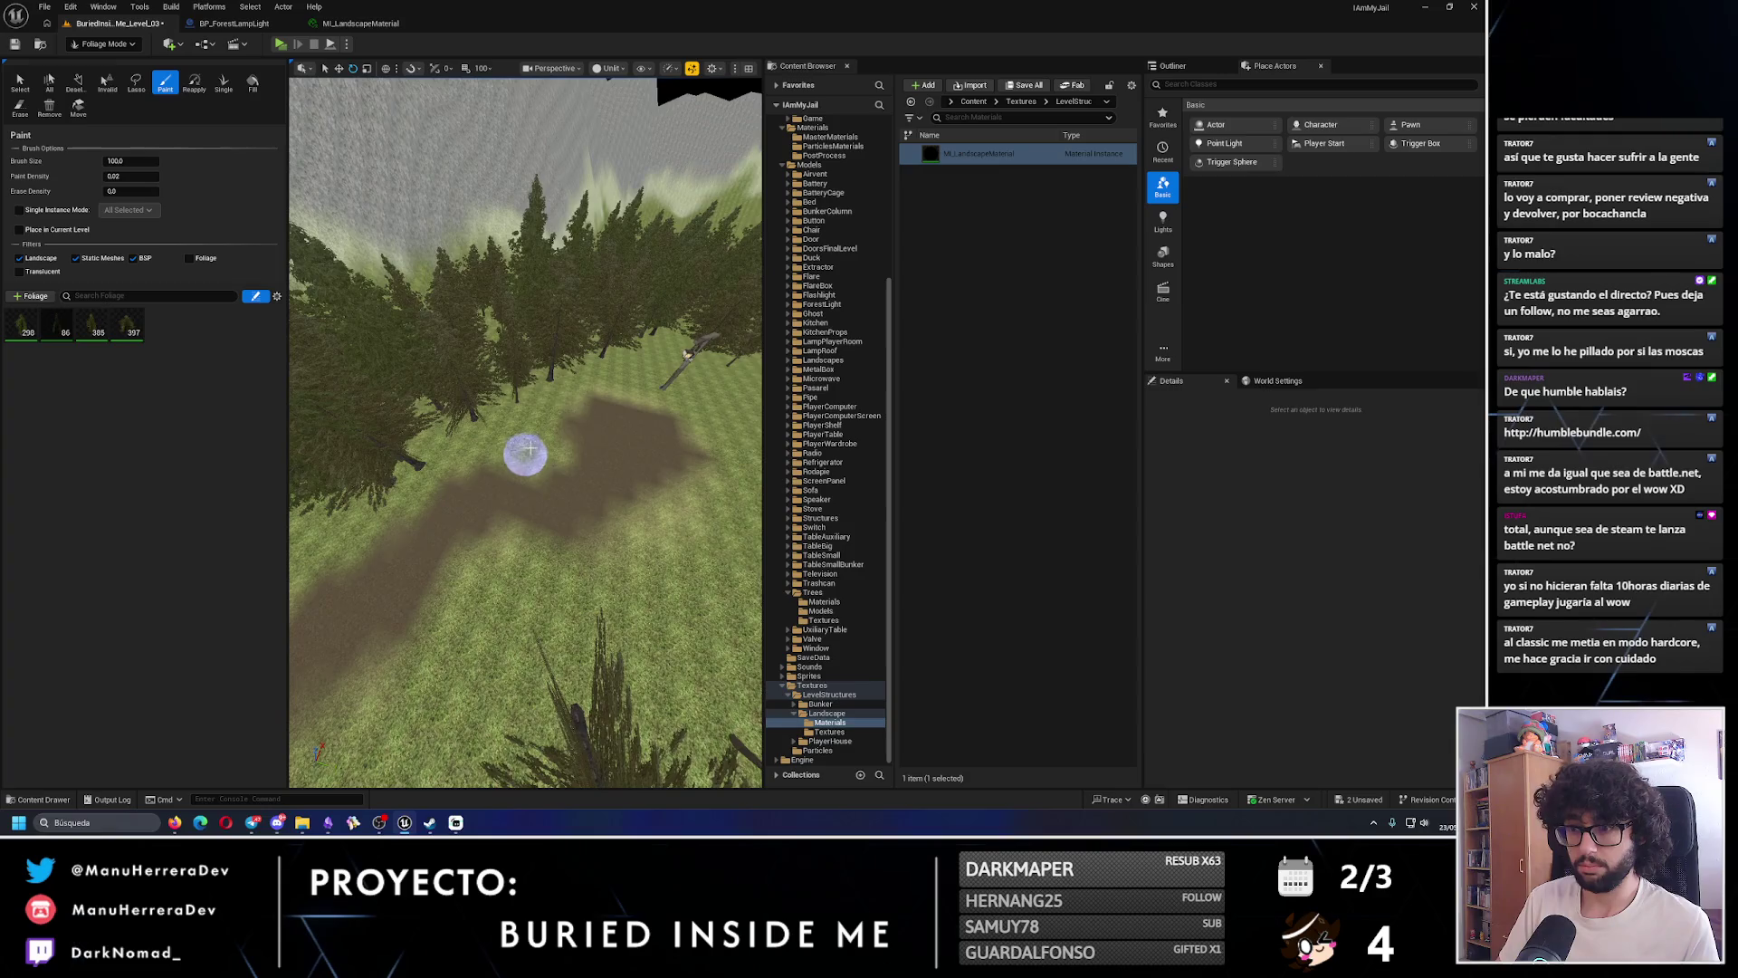
mouse_move(525, 450)
mouse_down()
mouse_move(600, 556)
mouse_move(644, 551)
mouse_up()
drag(583, 452, 593, 516)
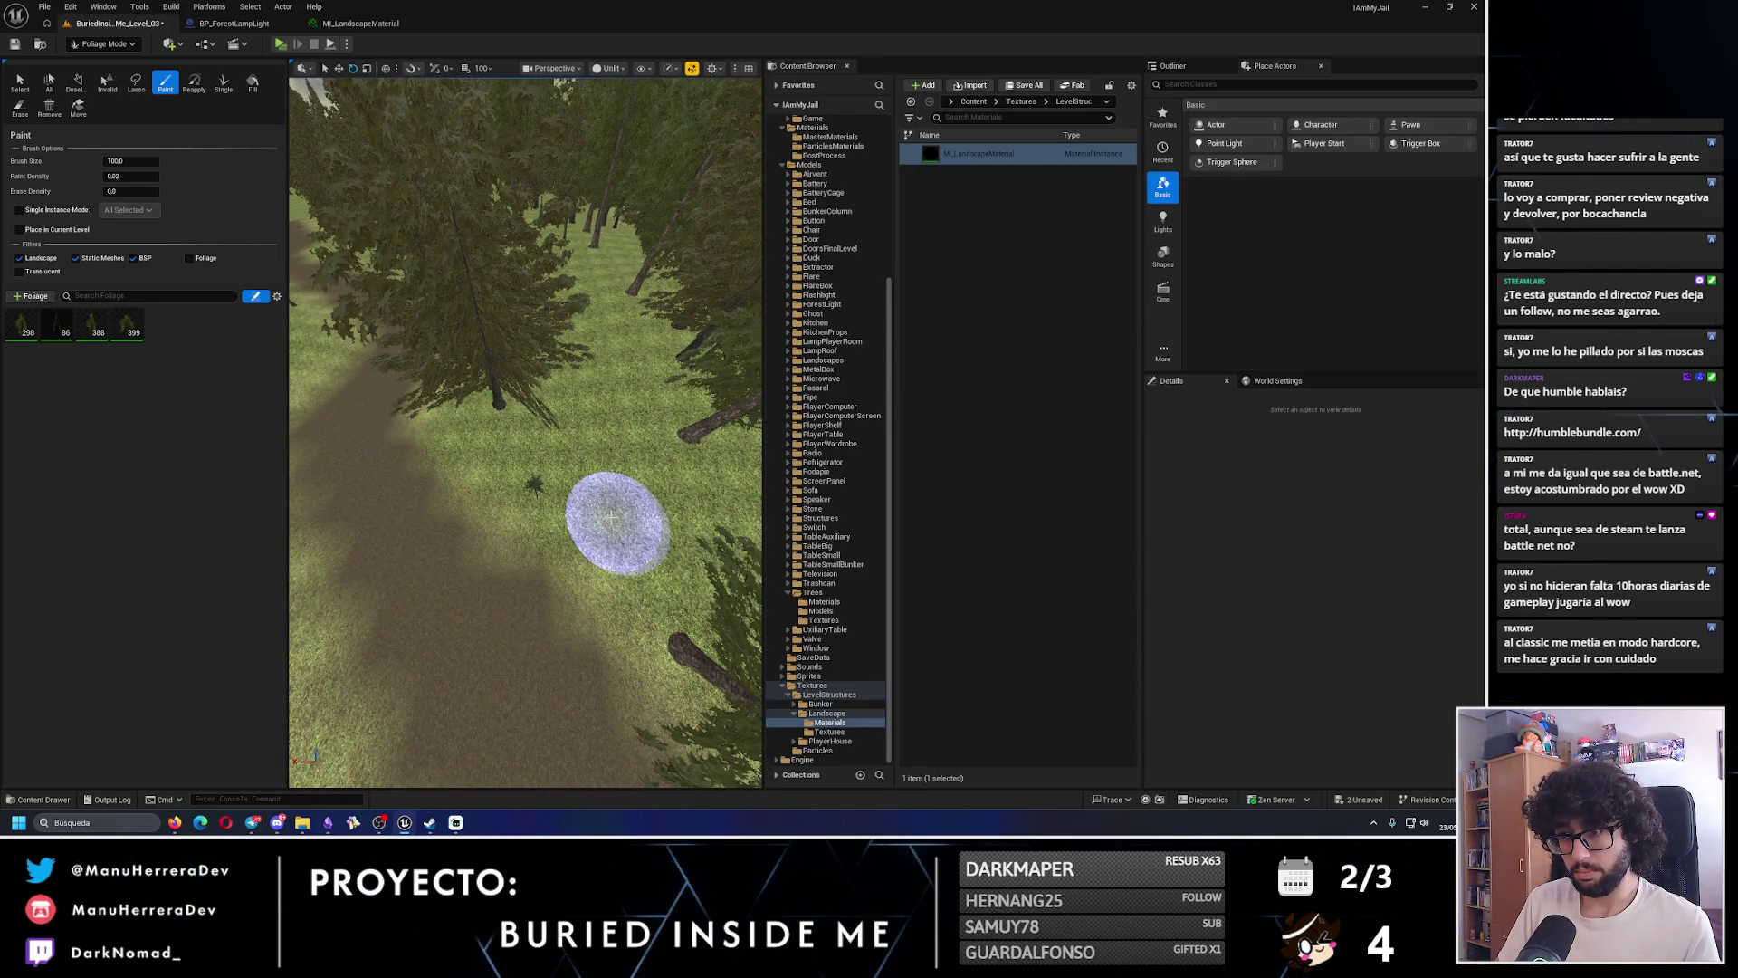
drag(603, 504, 516, 570)
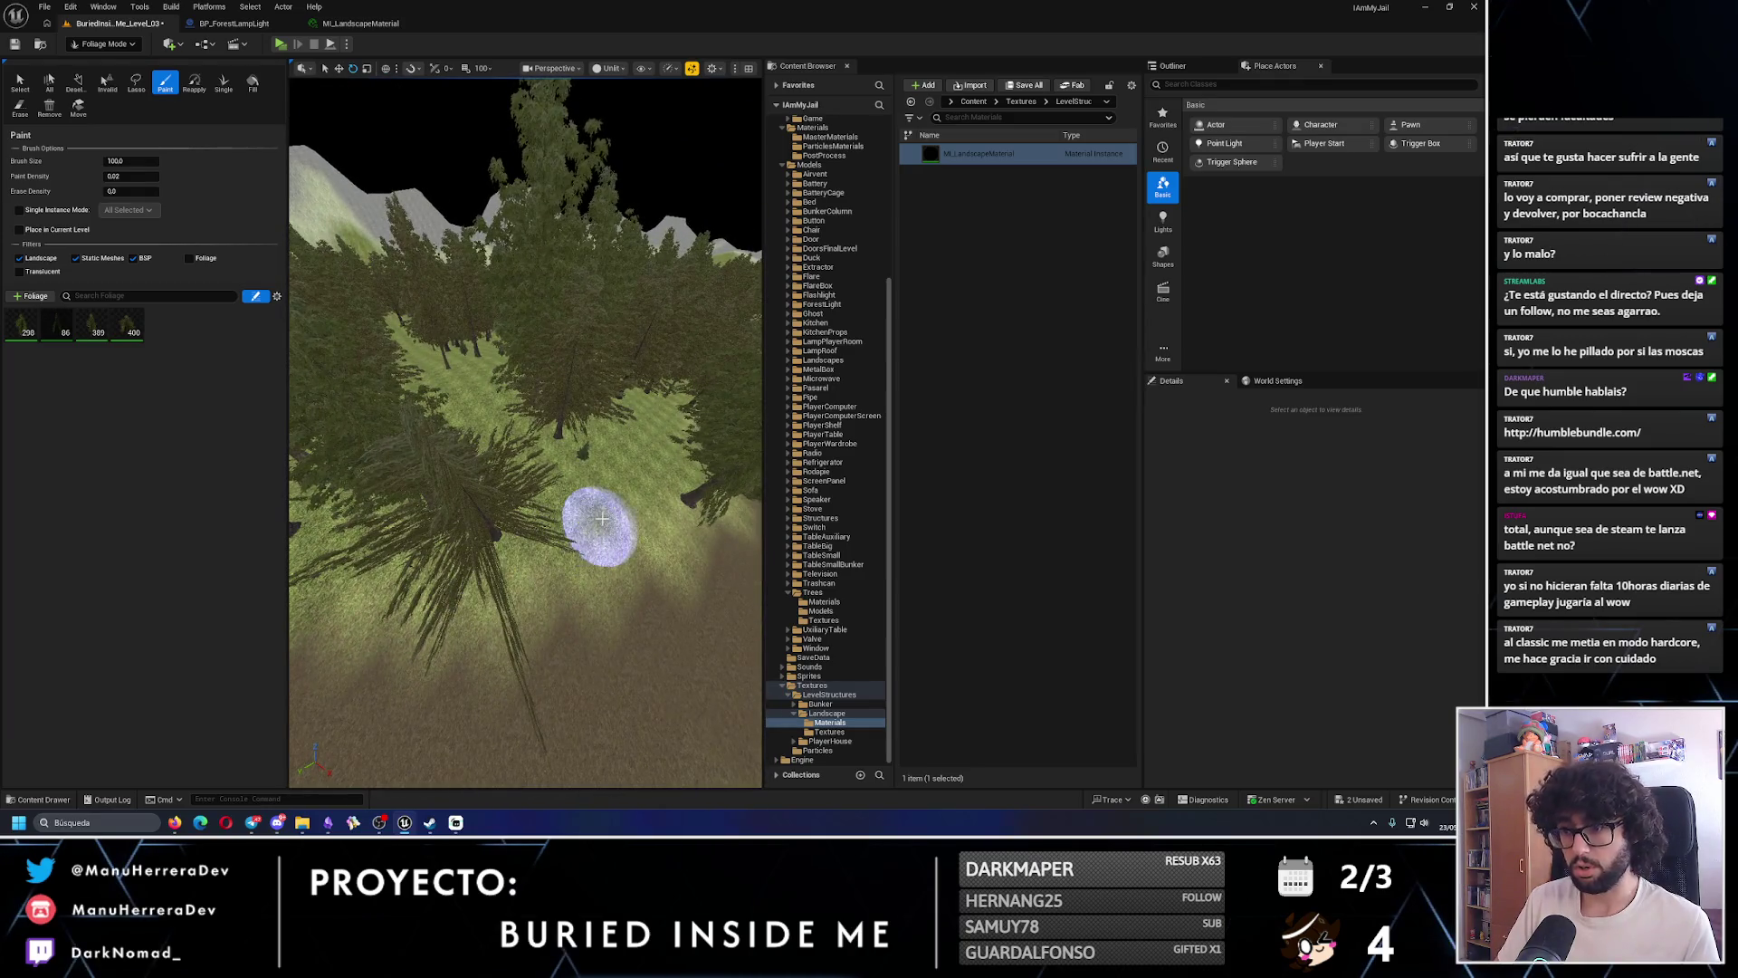
drag(602, 519, 601, 519)
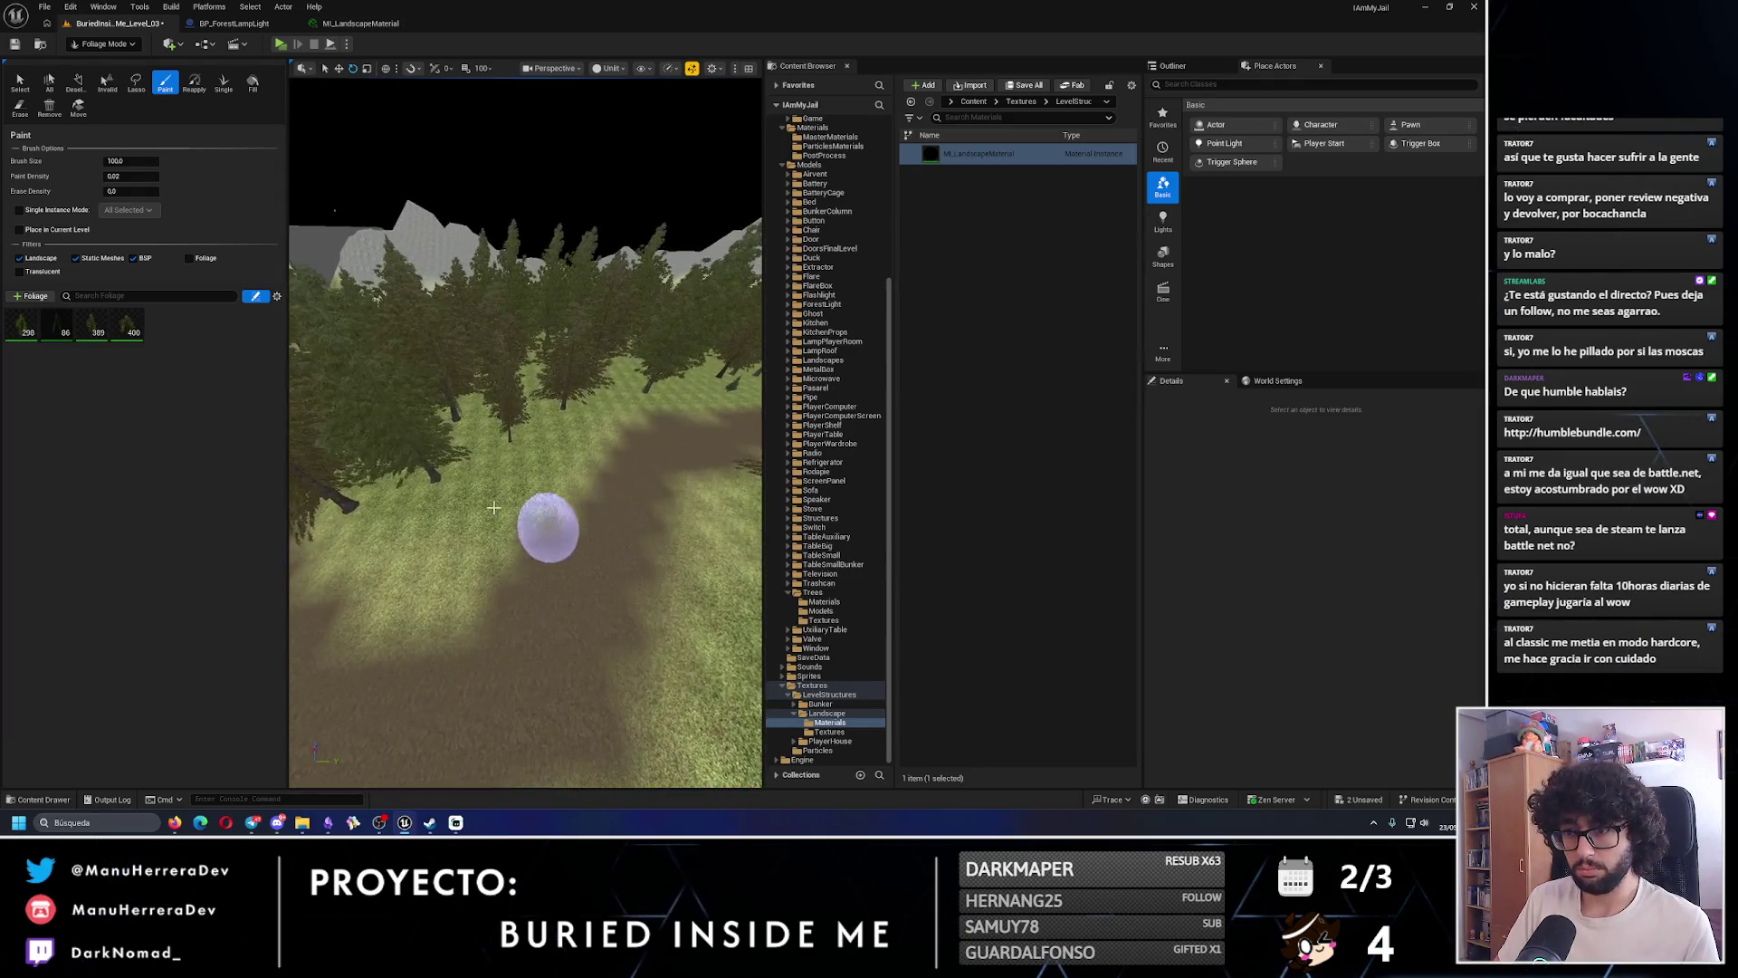
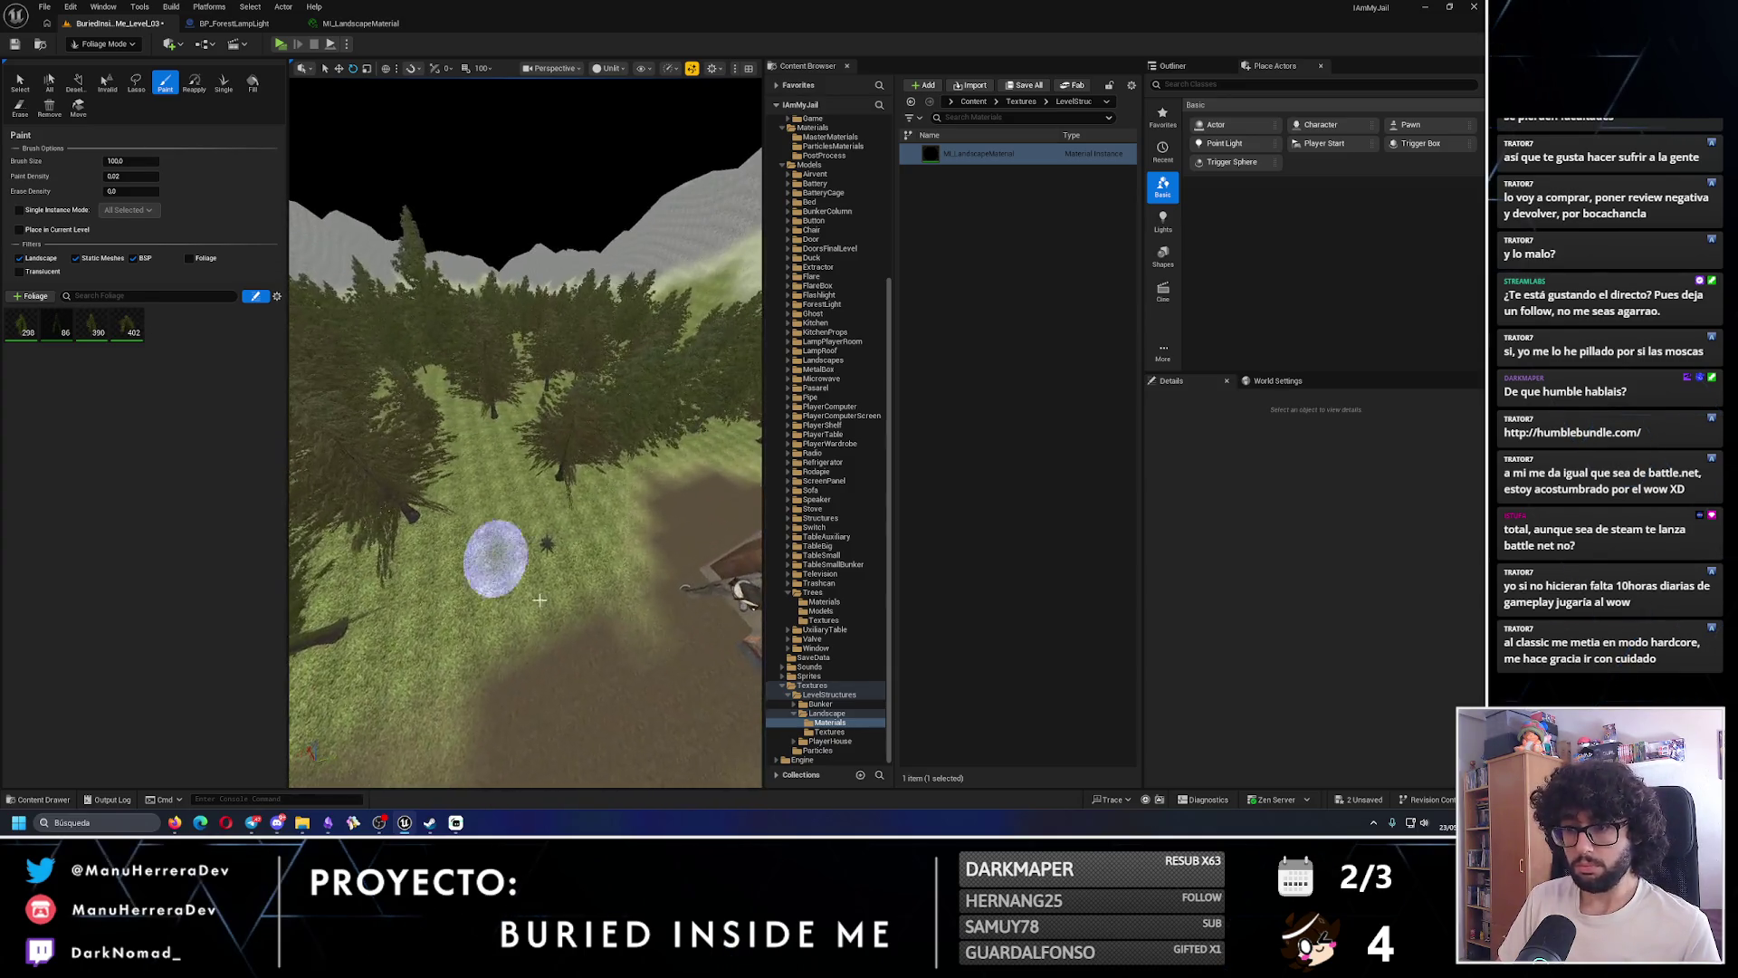
- Paint an extra tree beside the lamp post on the dirt path, then start a standalone playtest
drag(543, 452, 505, 574)
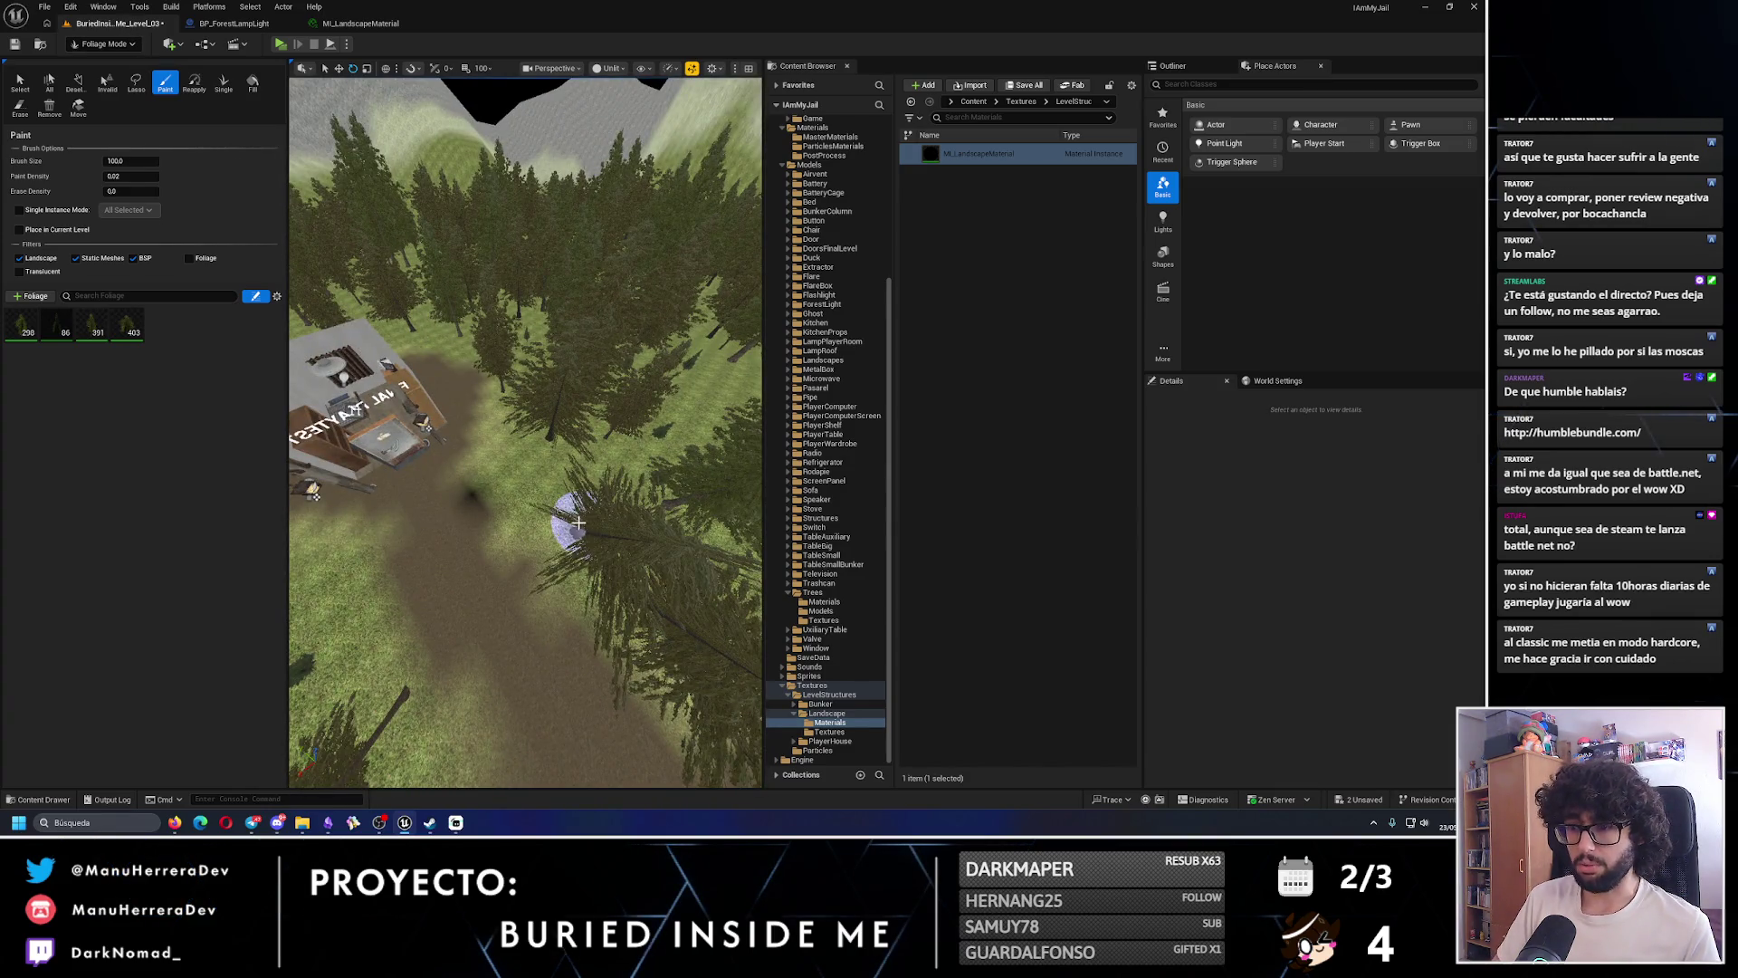
drag(578, 523, 480, 524)
drag(441, 453, 440, 462)
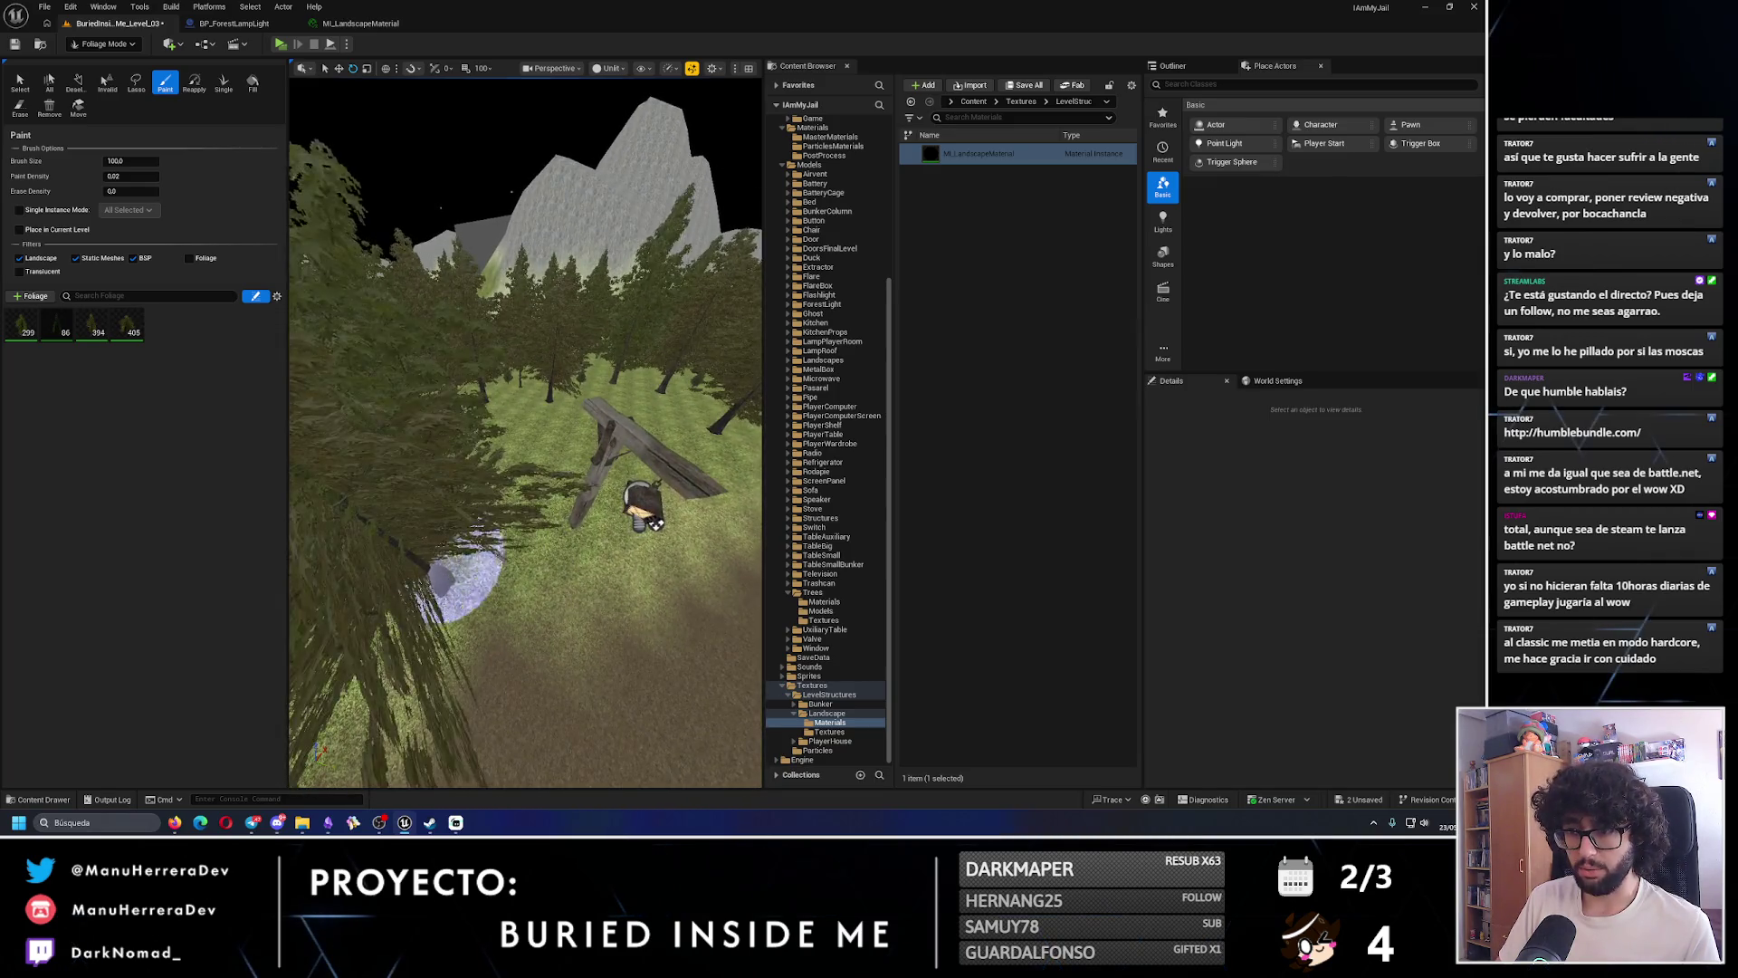
drag(461, 579, 480, 541)
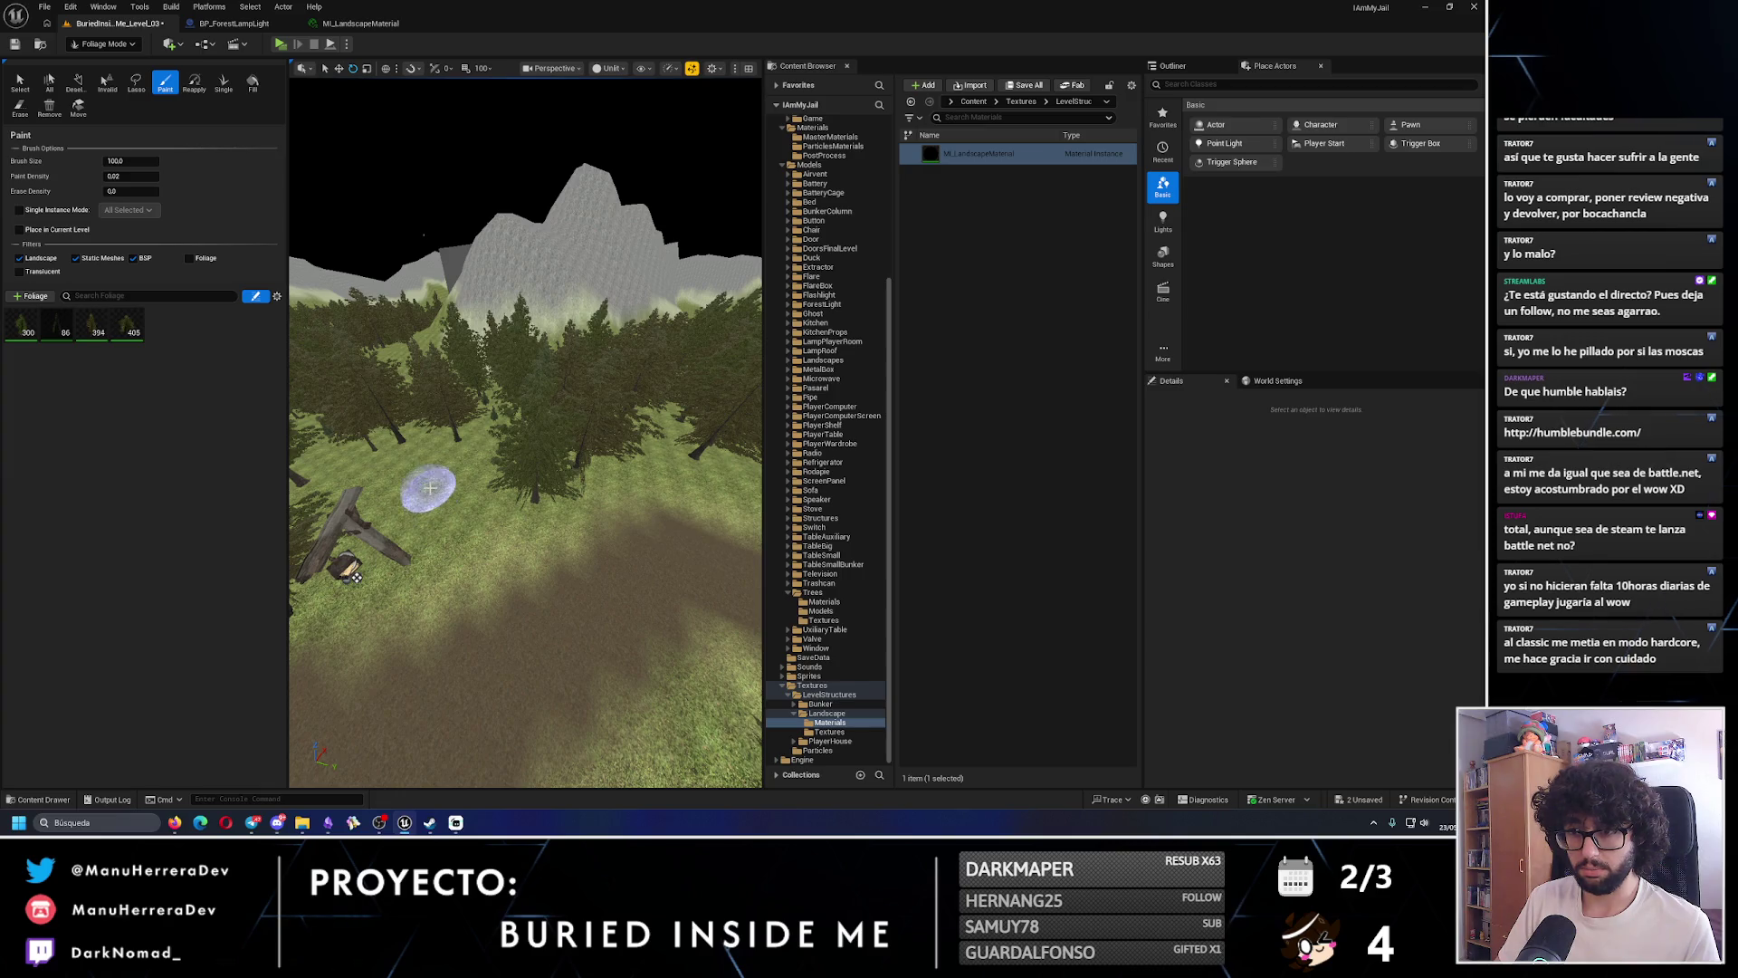
drag(473, 549, 425, 534)
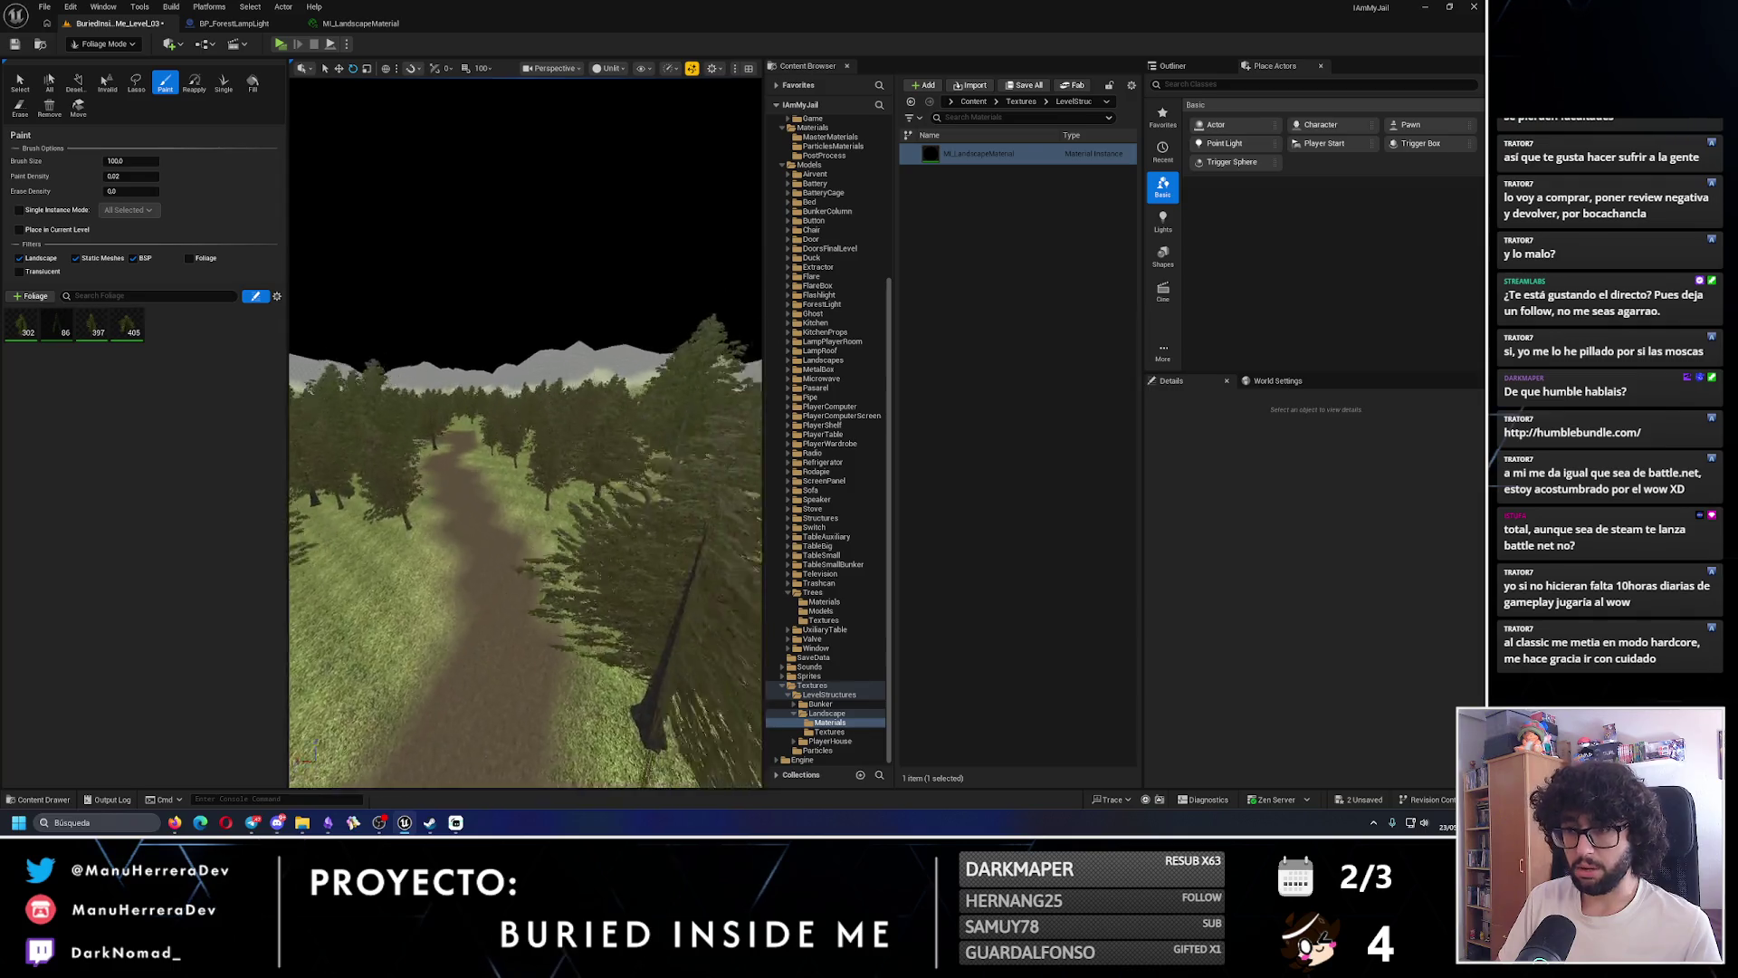
drag(425, 534, 348, 668)
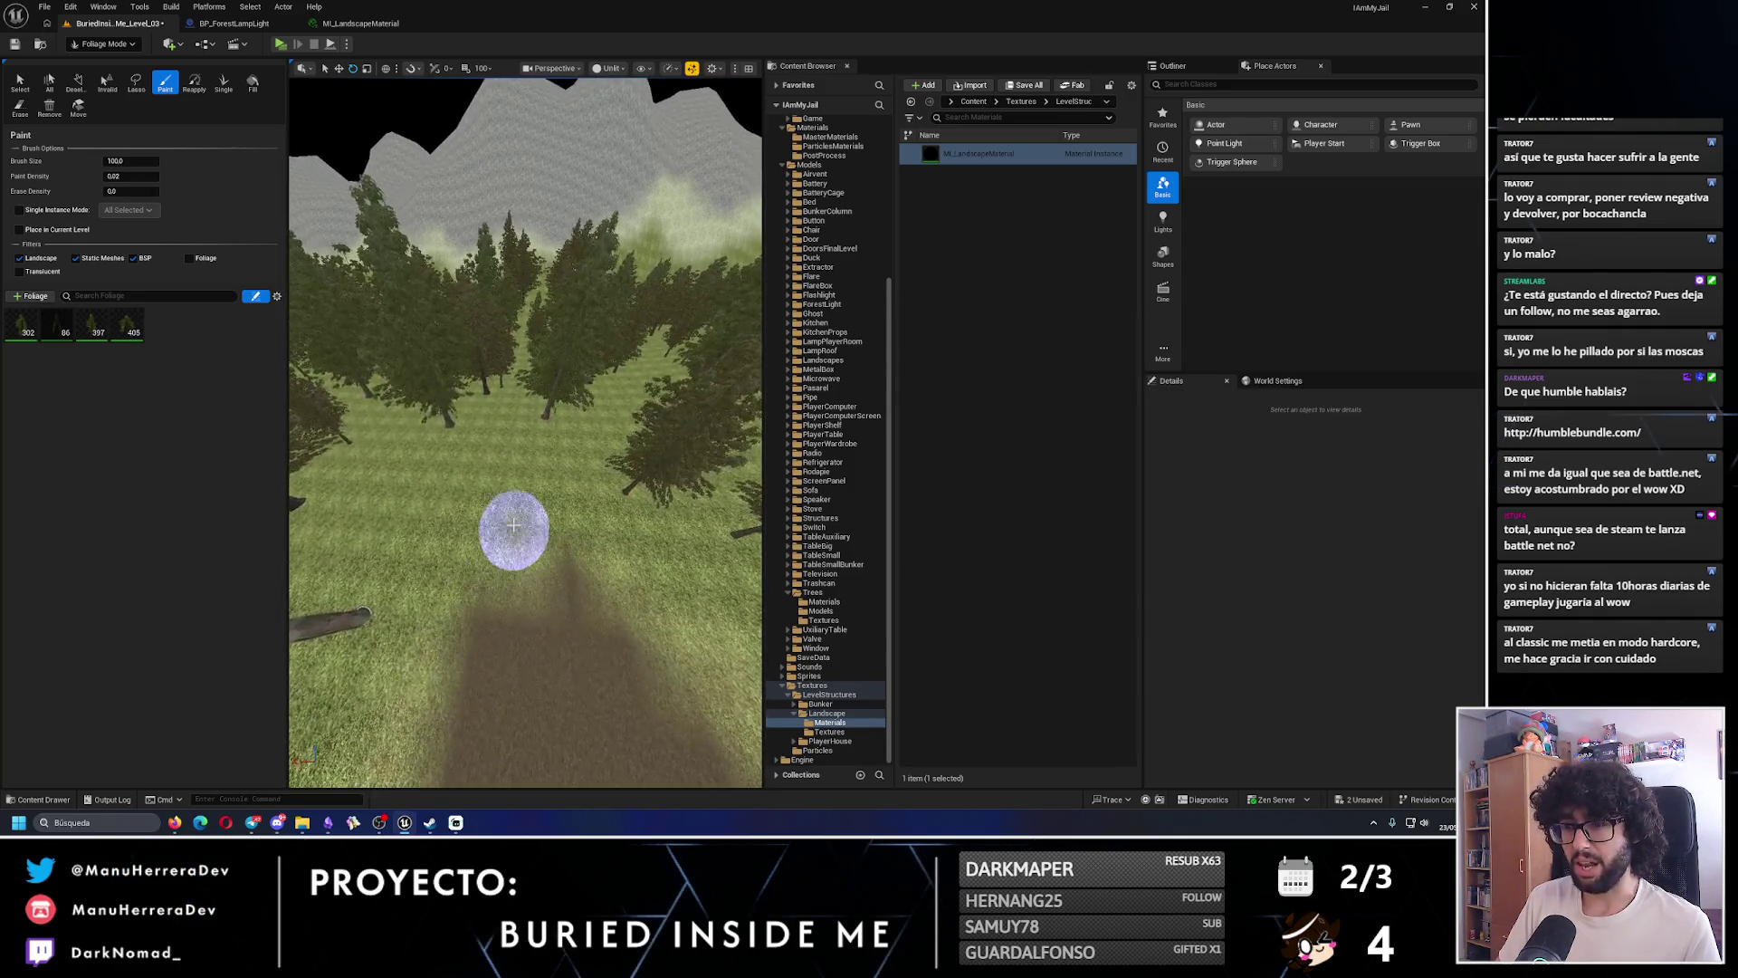
drag(513, 527, 489, 507)
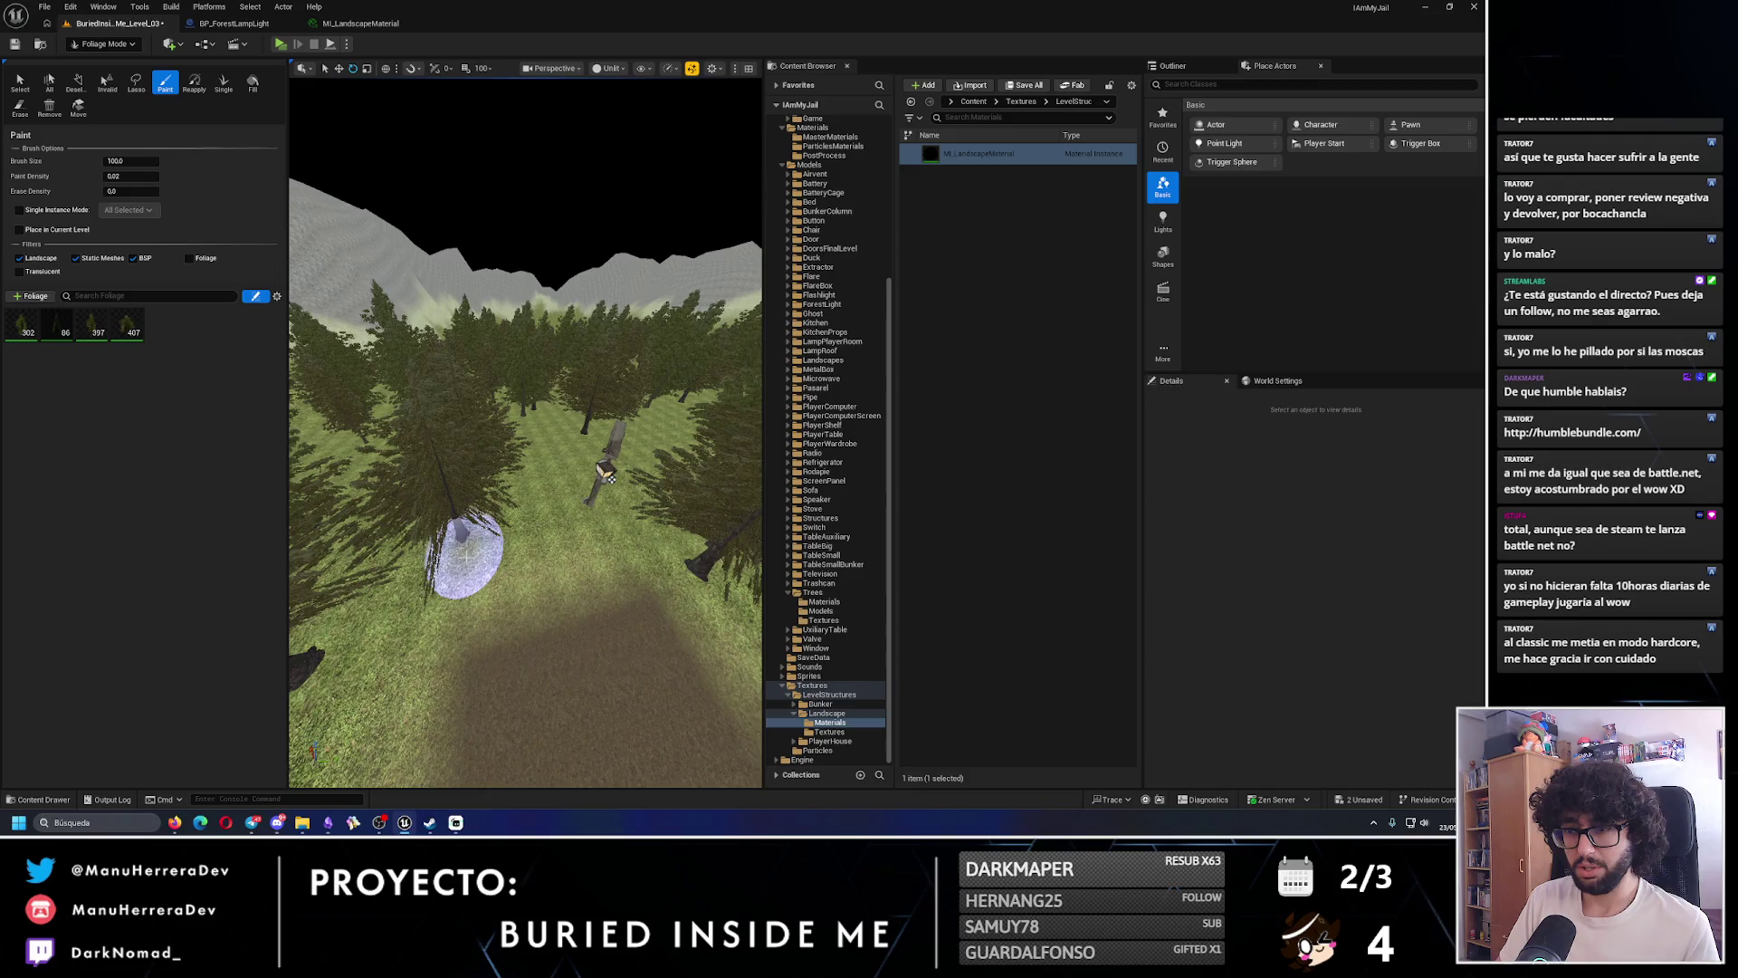
mouse_move(564, 550)
mouse_down()
mouse_move(544, 561)
mouse_move(579, 543)
mouse_move(552, 534)
mouse_move(588, 561)
mouse_move(489, 566)
mouse_move(642, 517)
mouse_move(607, 480)
mouse_move(608, 554)
mouse_move(593, 543)
mouse_move(405, 92)
mouse_up()
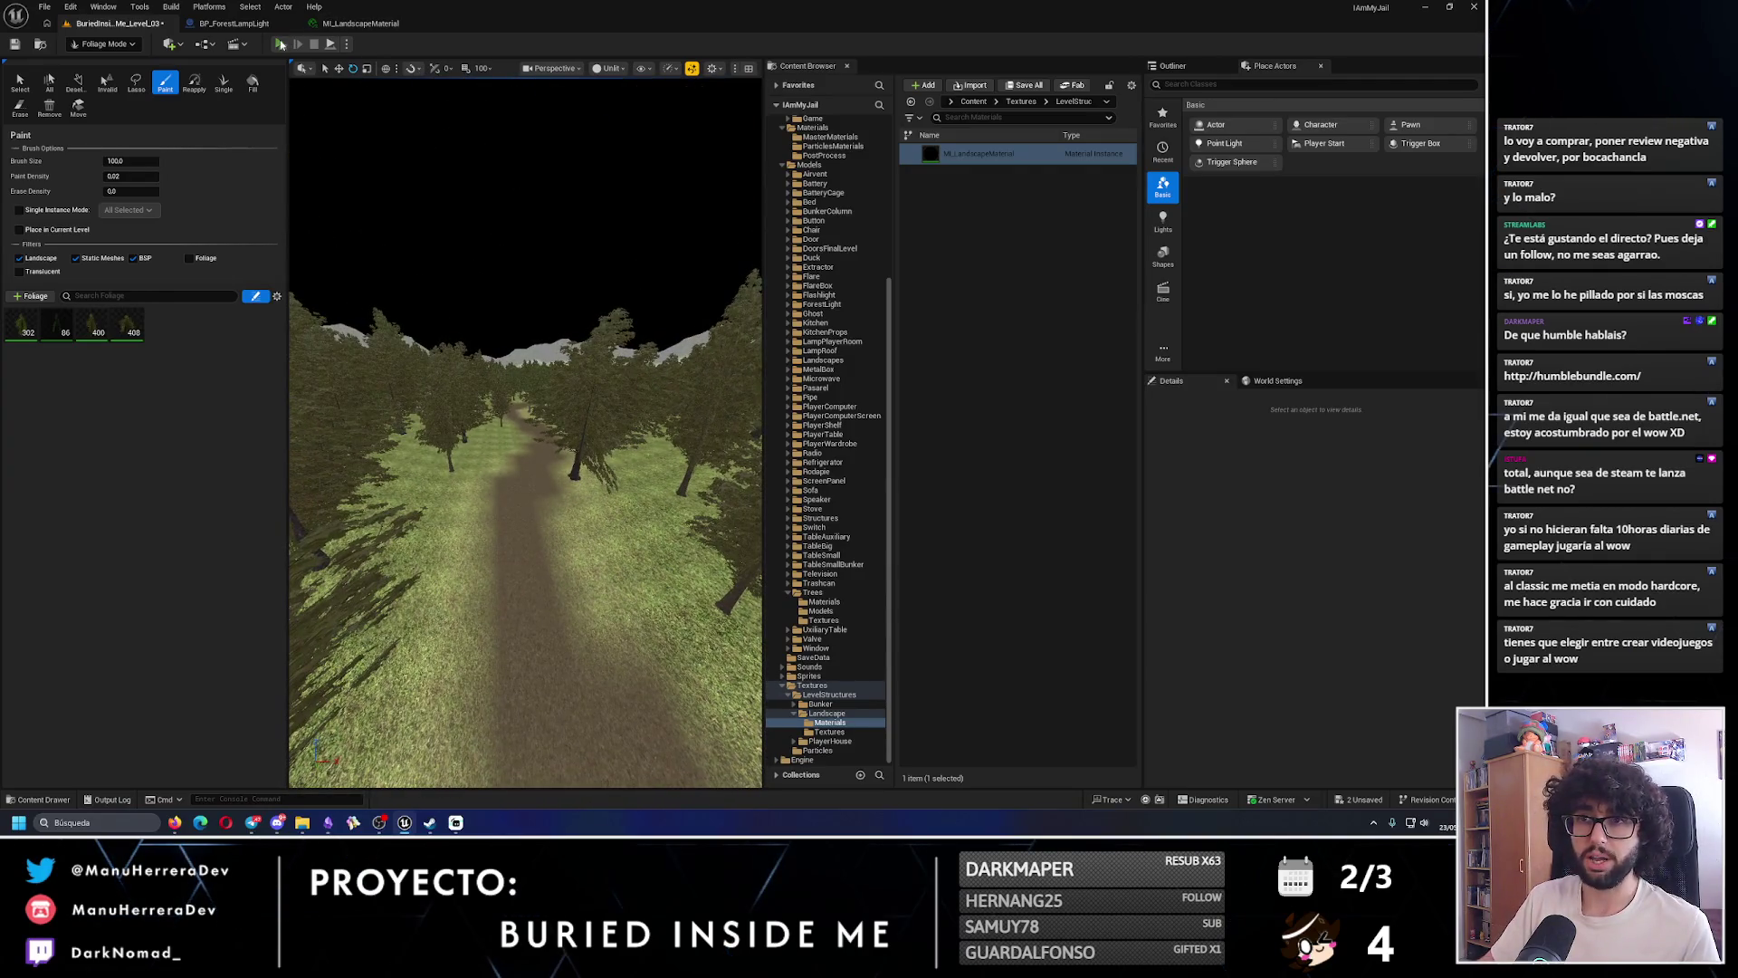
key(alt+p)
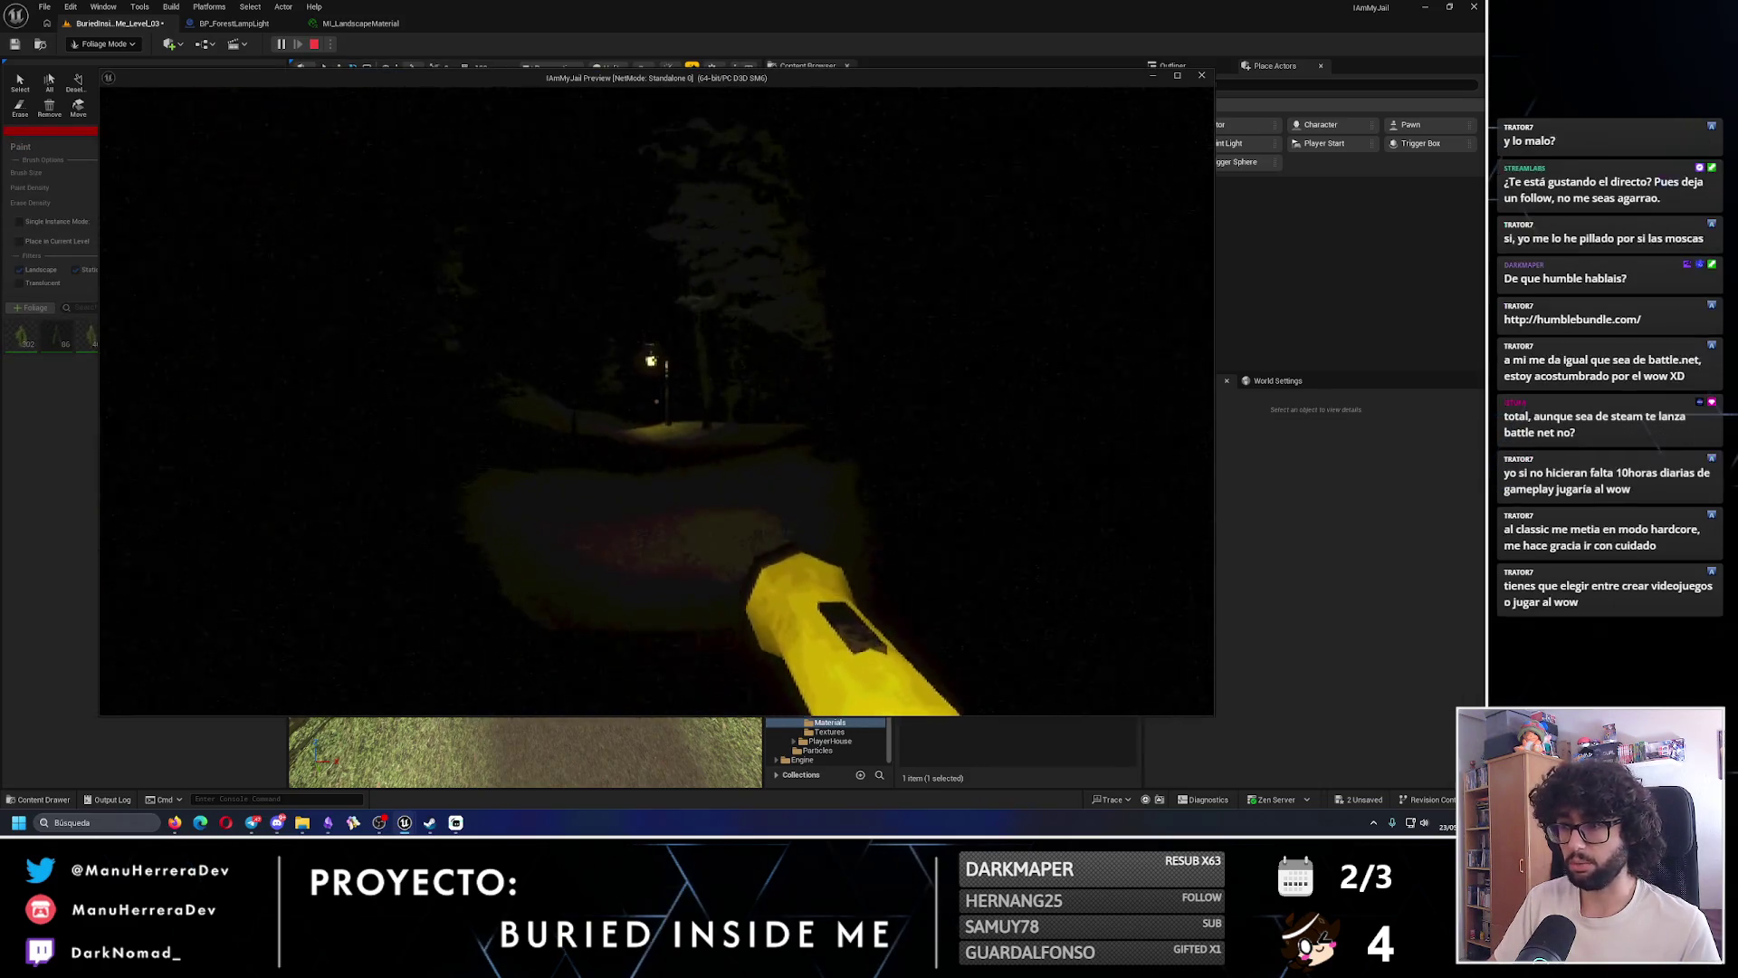
mouse_move(657, 401)
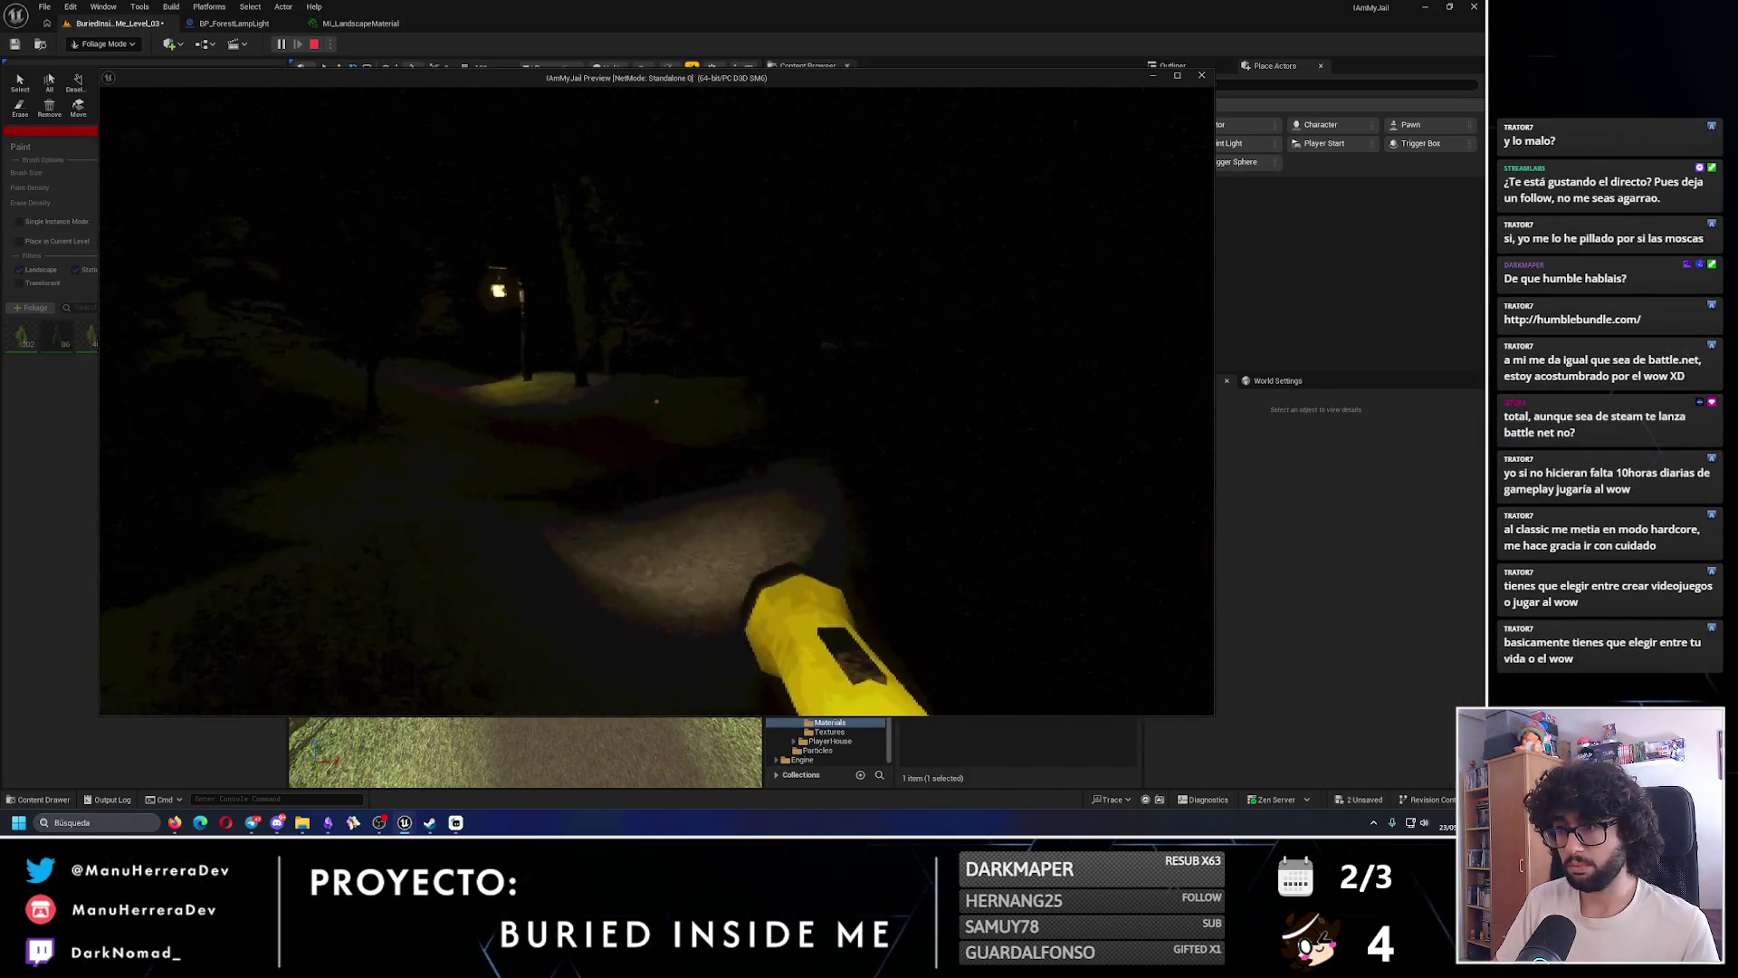
key(w)
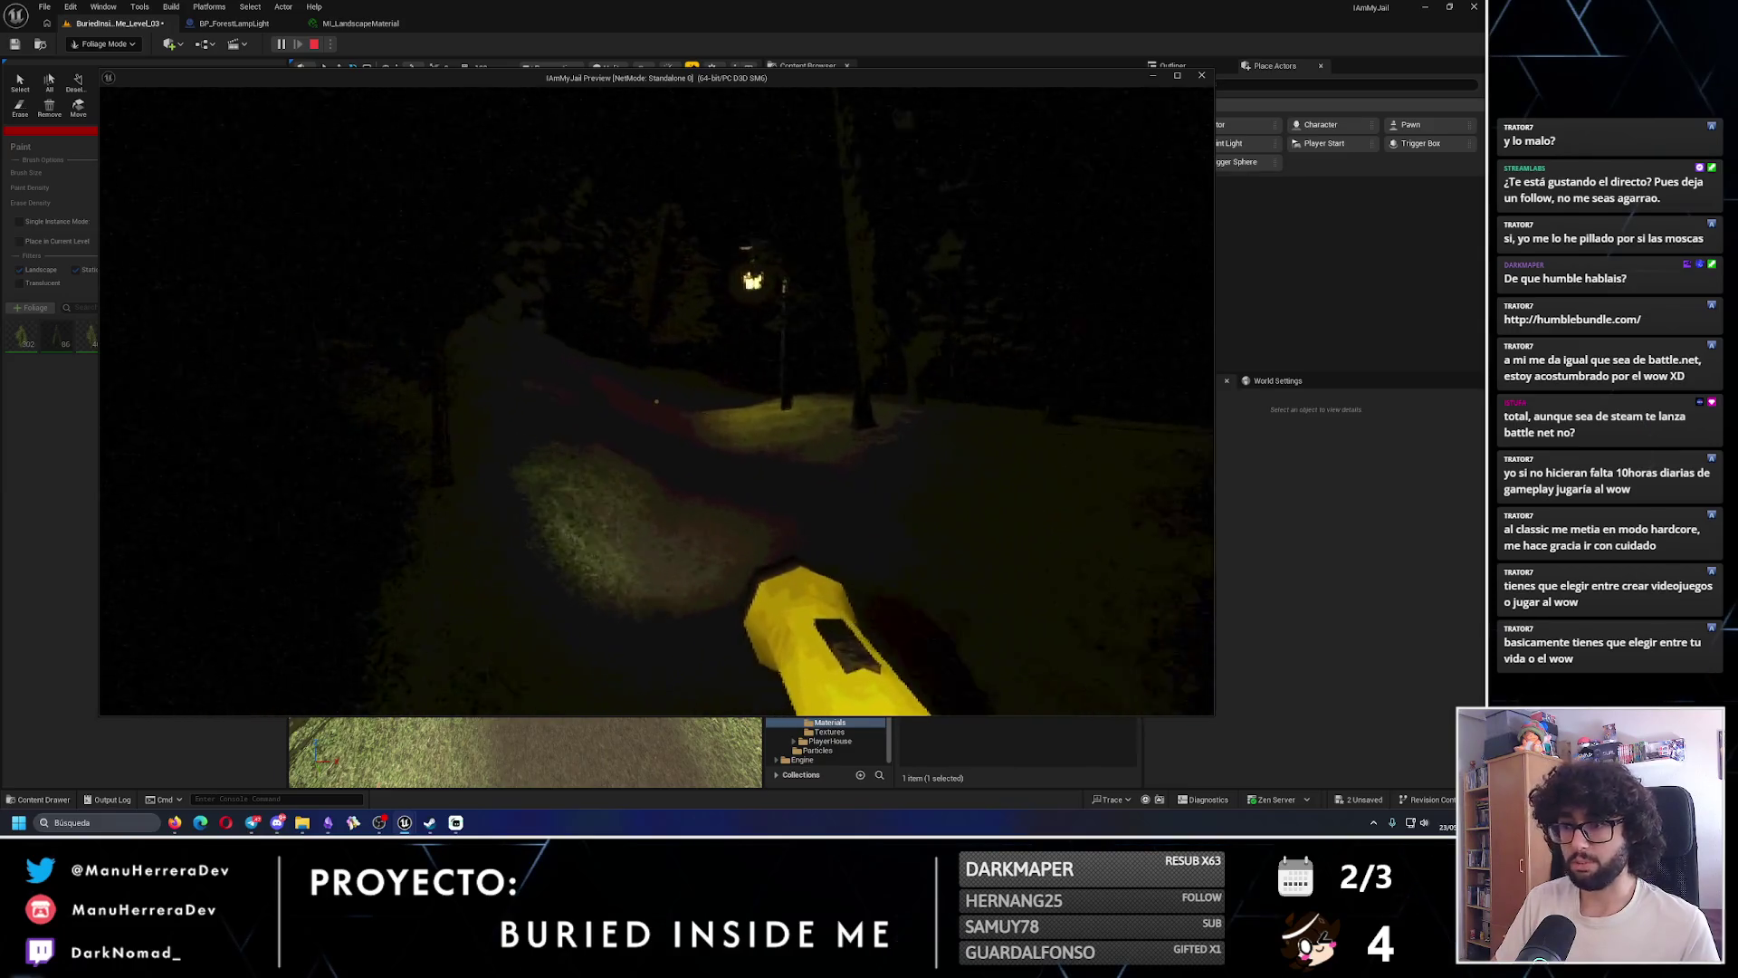
key(w)
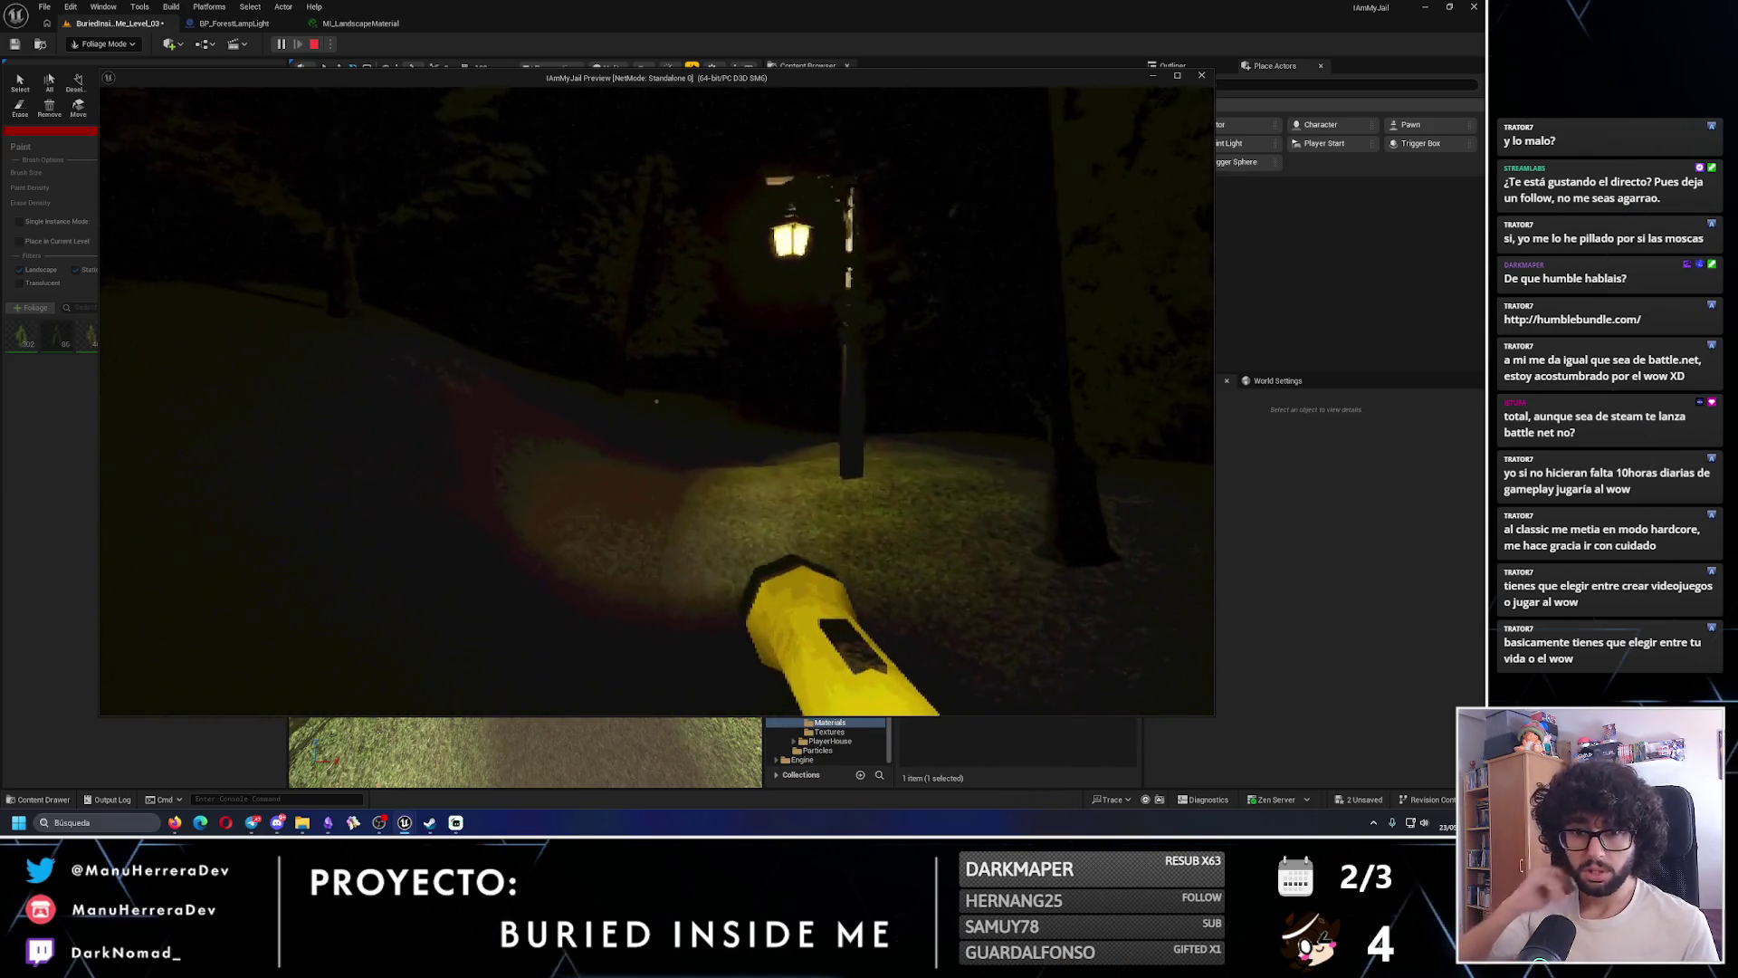
key(w)
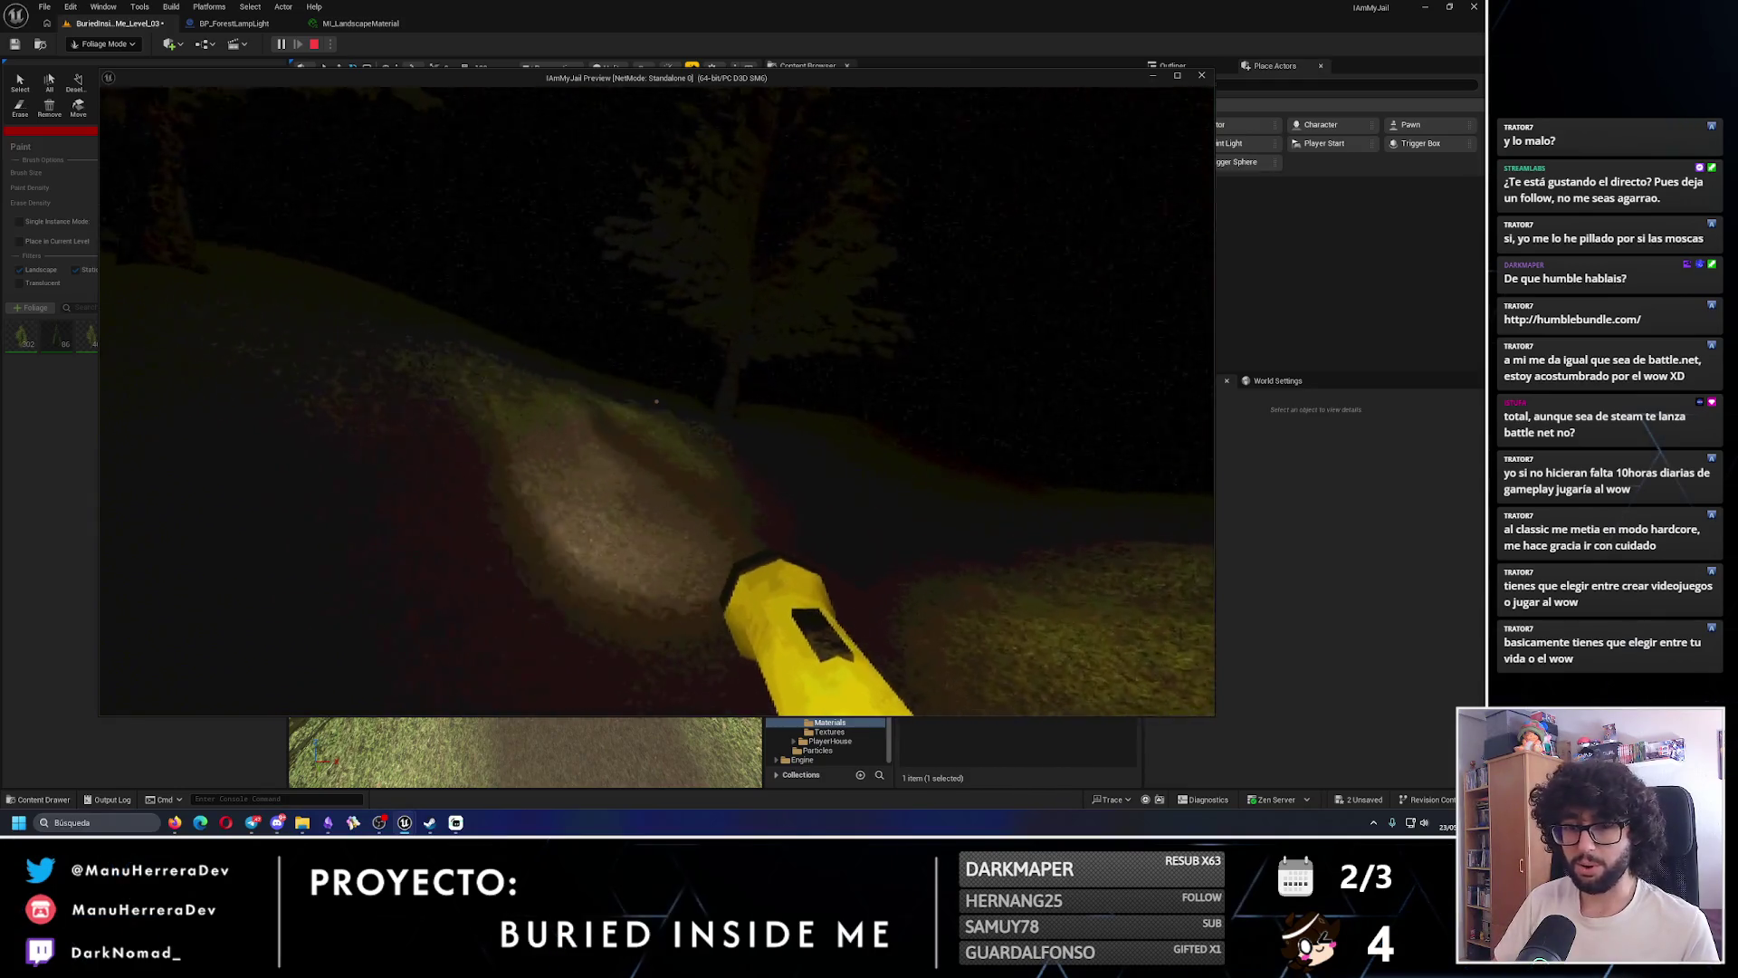
key(Escape)
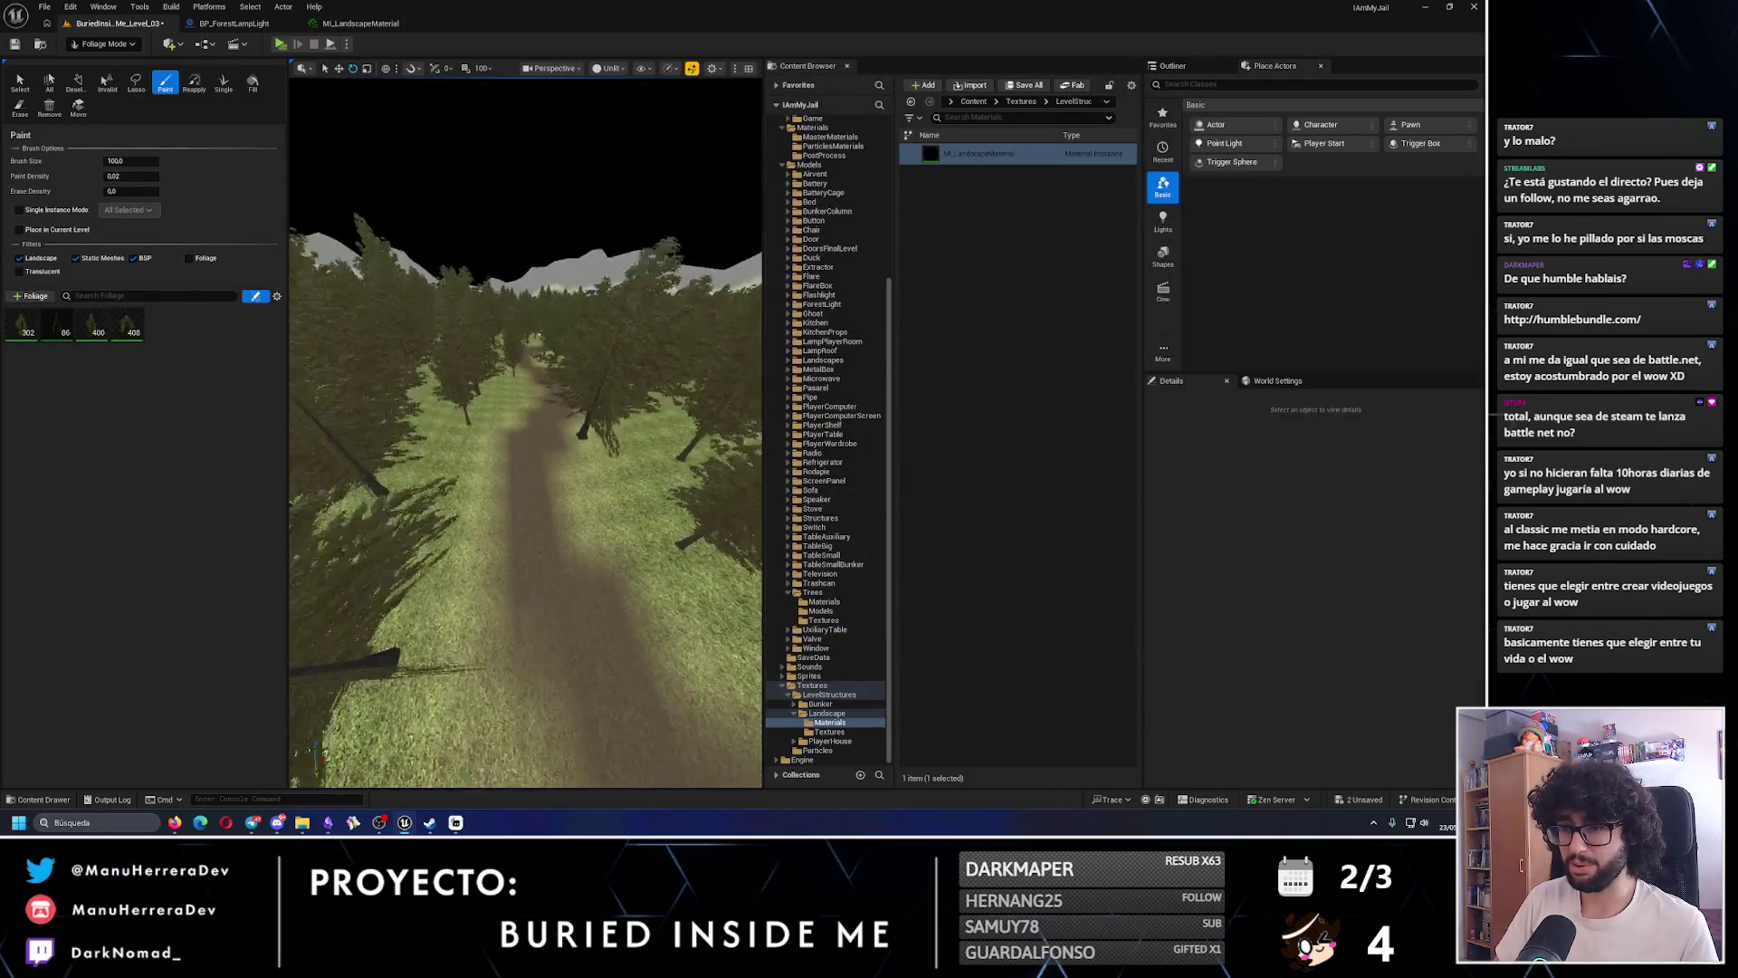
scroll(525, 433, up, 10)
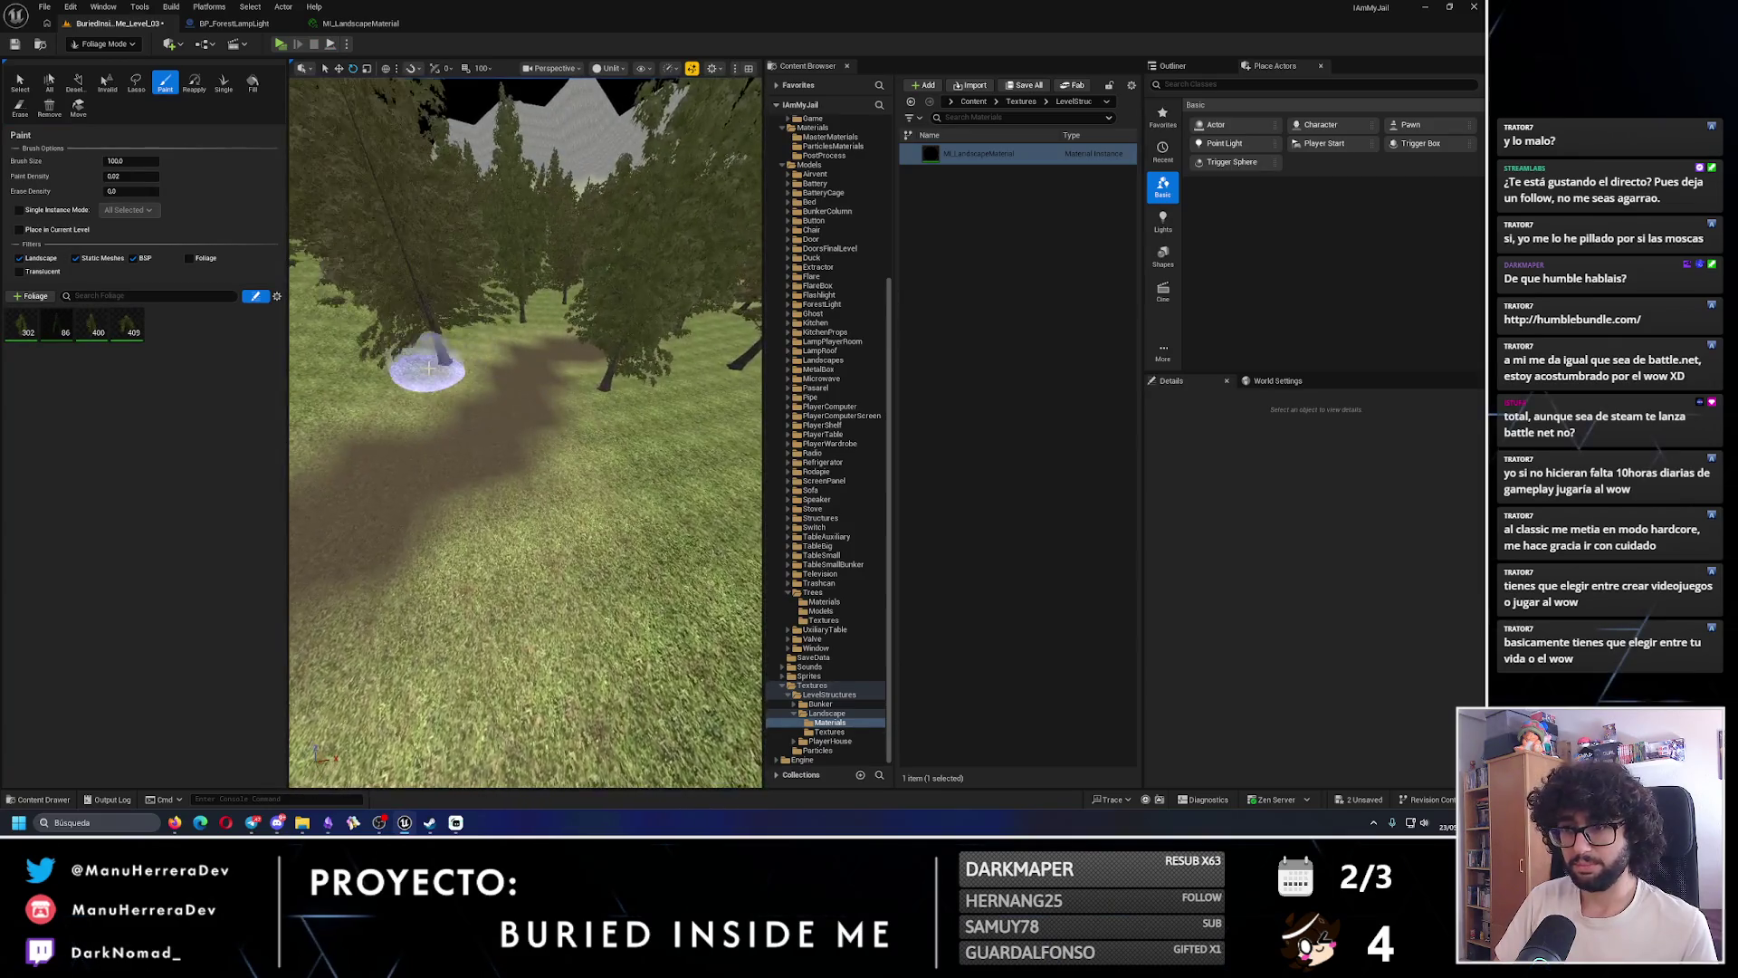
- Zoom and tilt the view along the forested dirt path toward the horizon, then open the editor mode list
scroll(427, 395, down, 5)
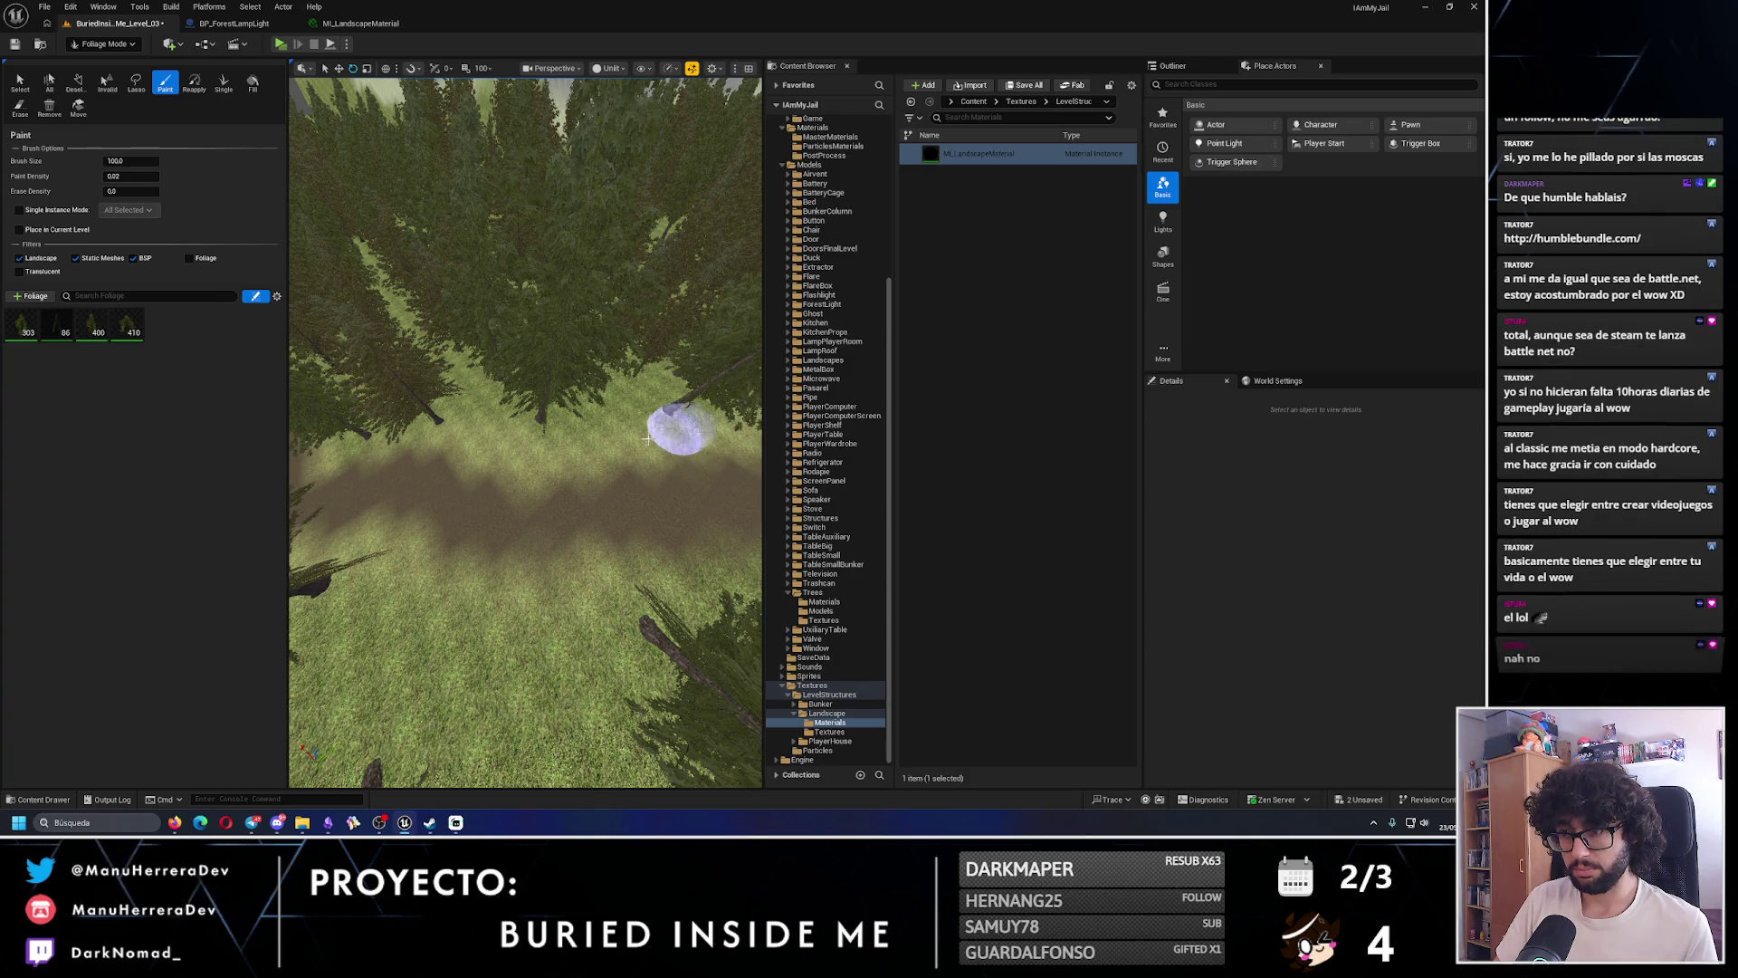
scroll(681, 421, down, 5)
scroll(500, 468, up, 6)
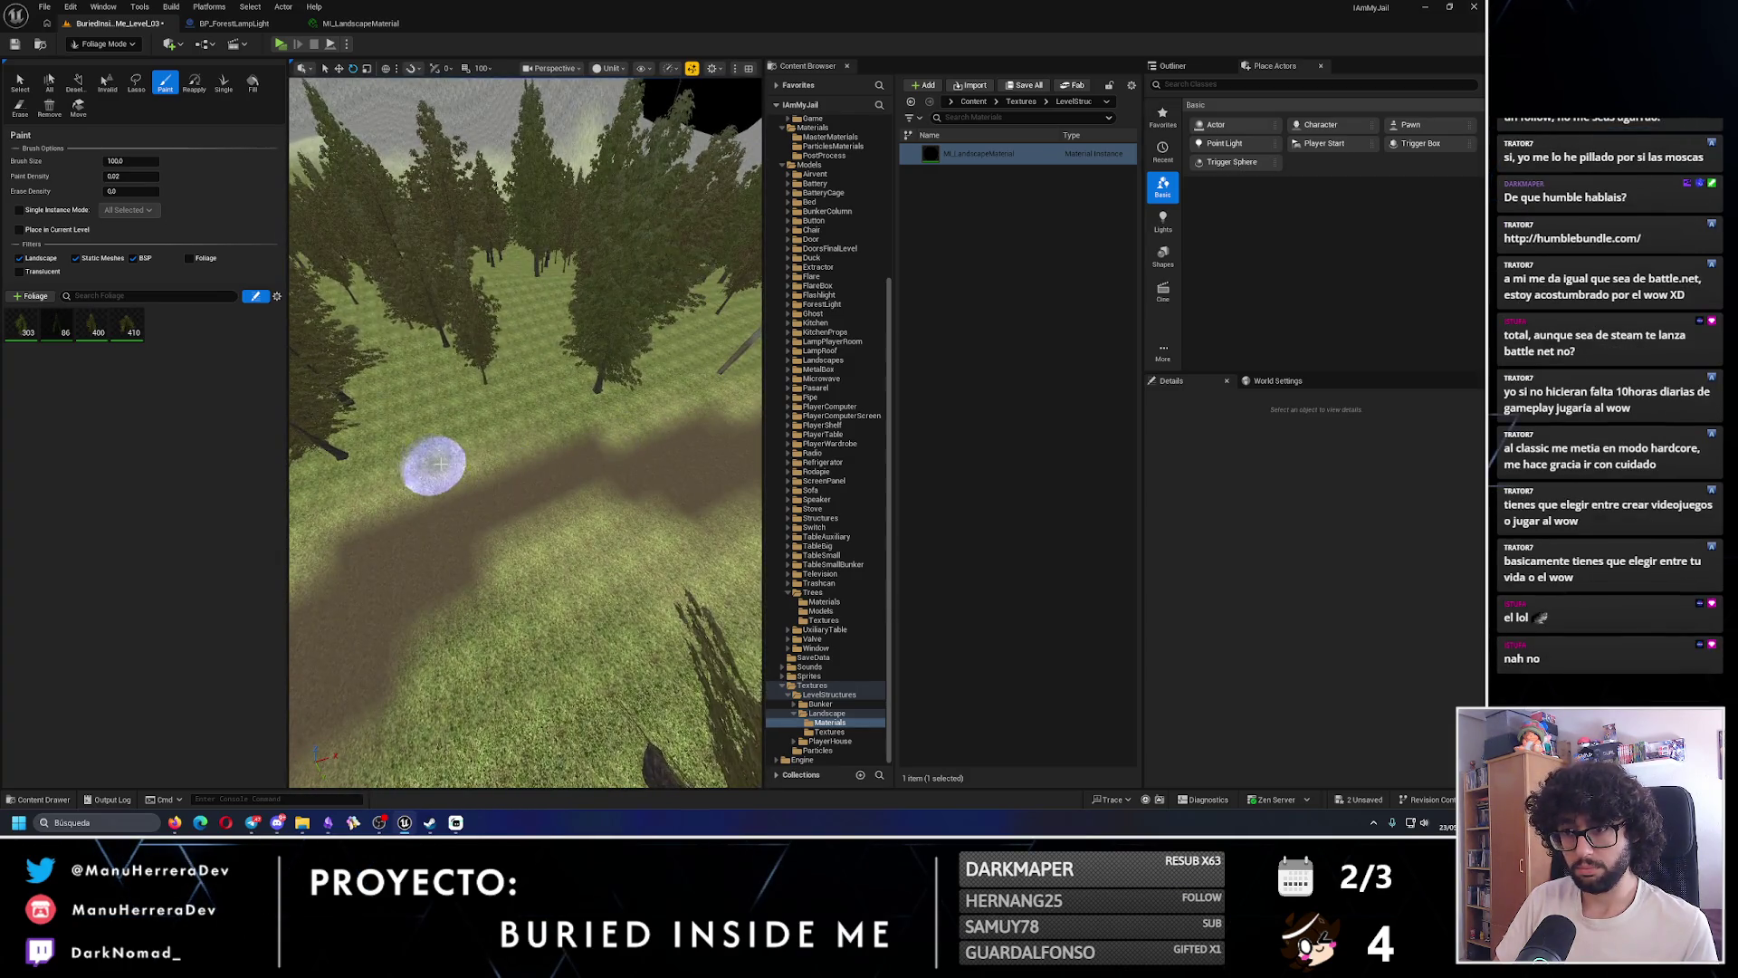
scroll(469, 461, down, 5)
scroll(534, 444, up, 6)
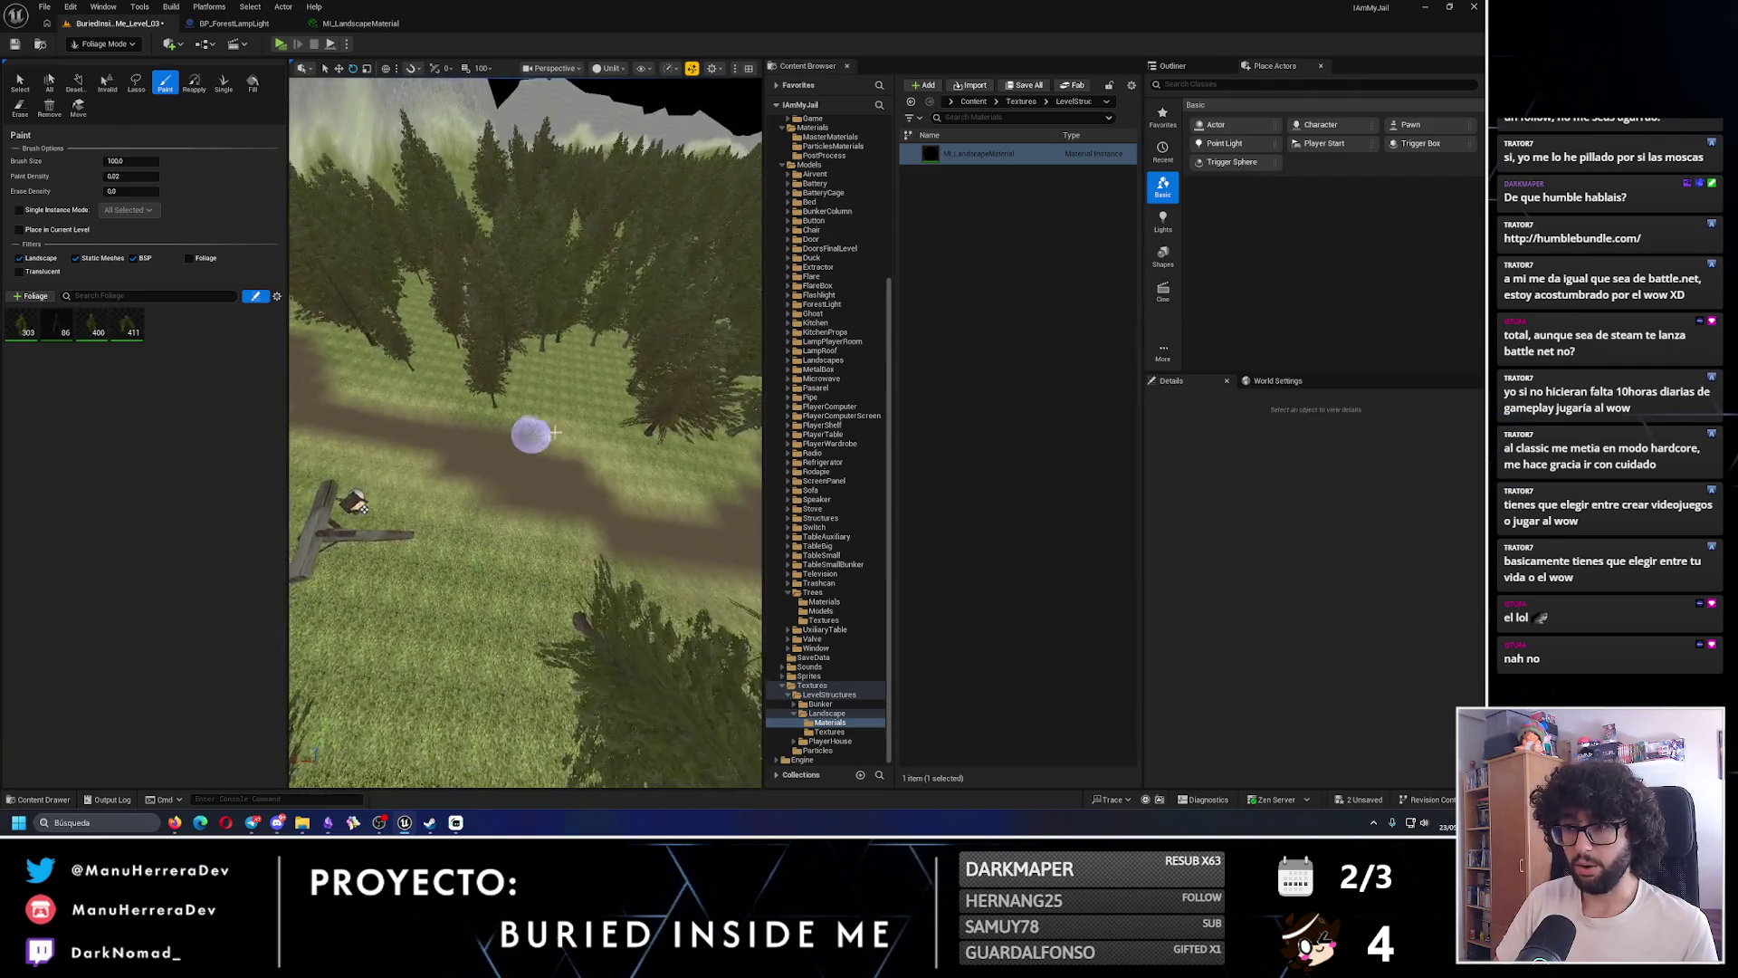
scroll(525, 479, down, 5)
scroll(535, 462, up, 6)
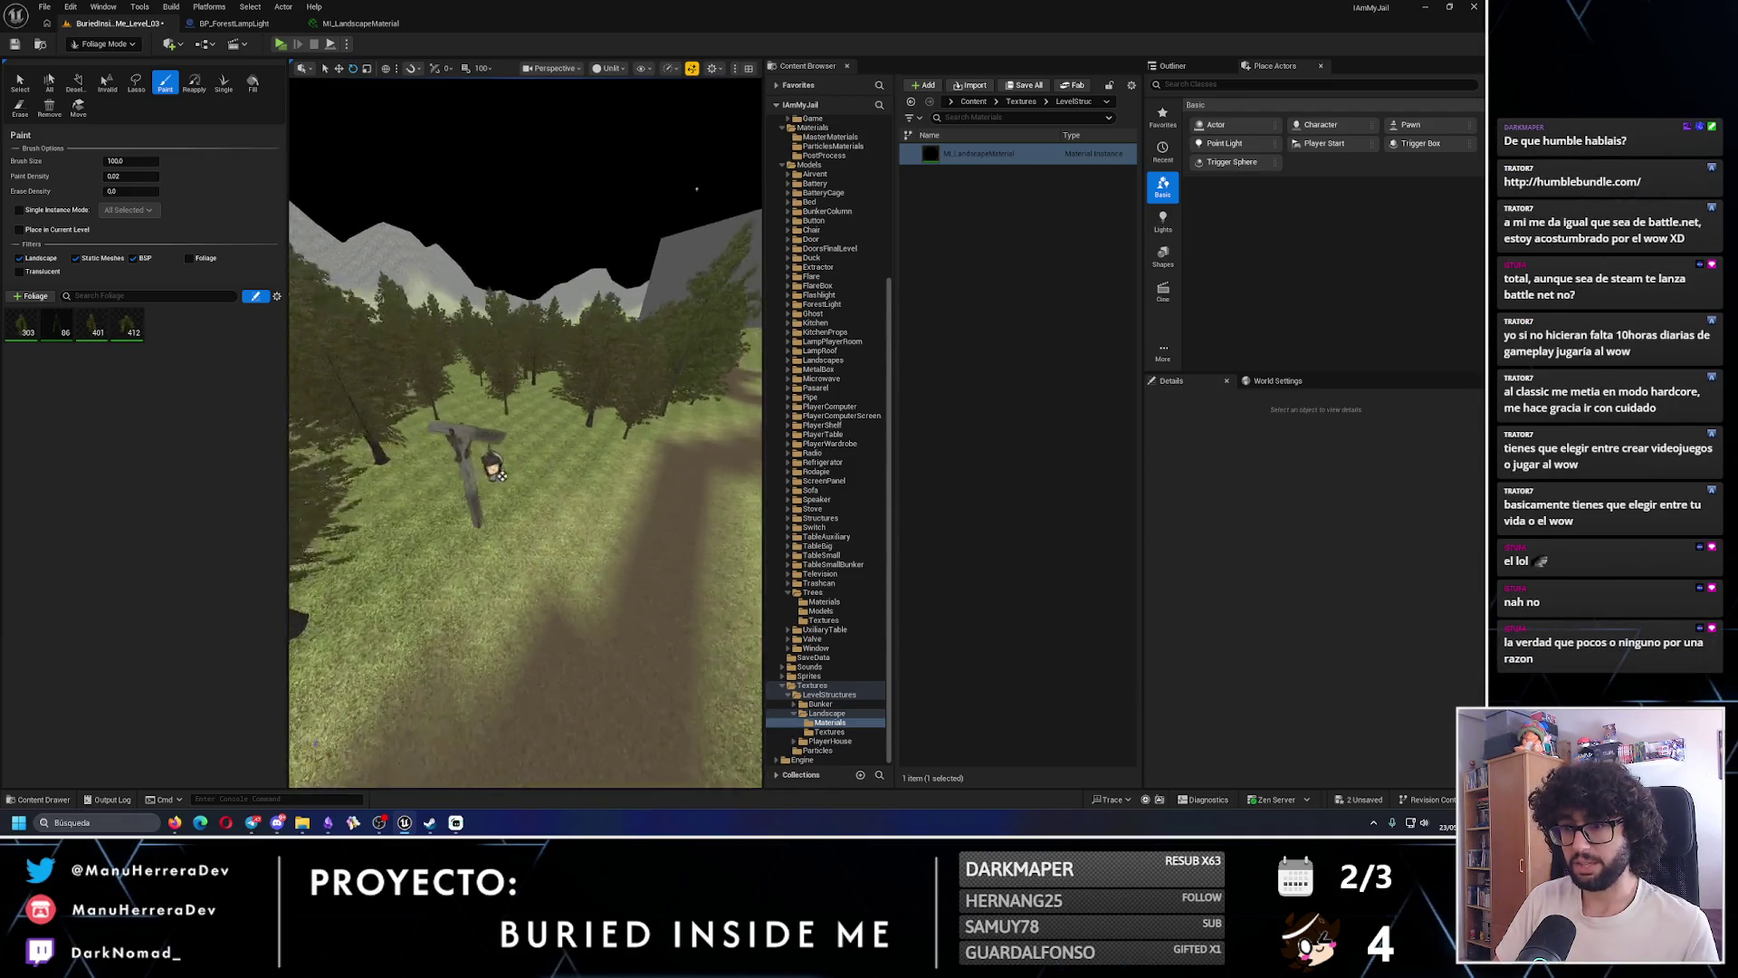
scroll(508, 490, down, 5)
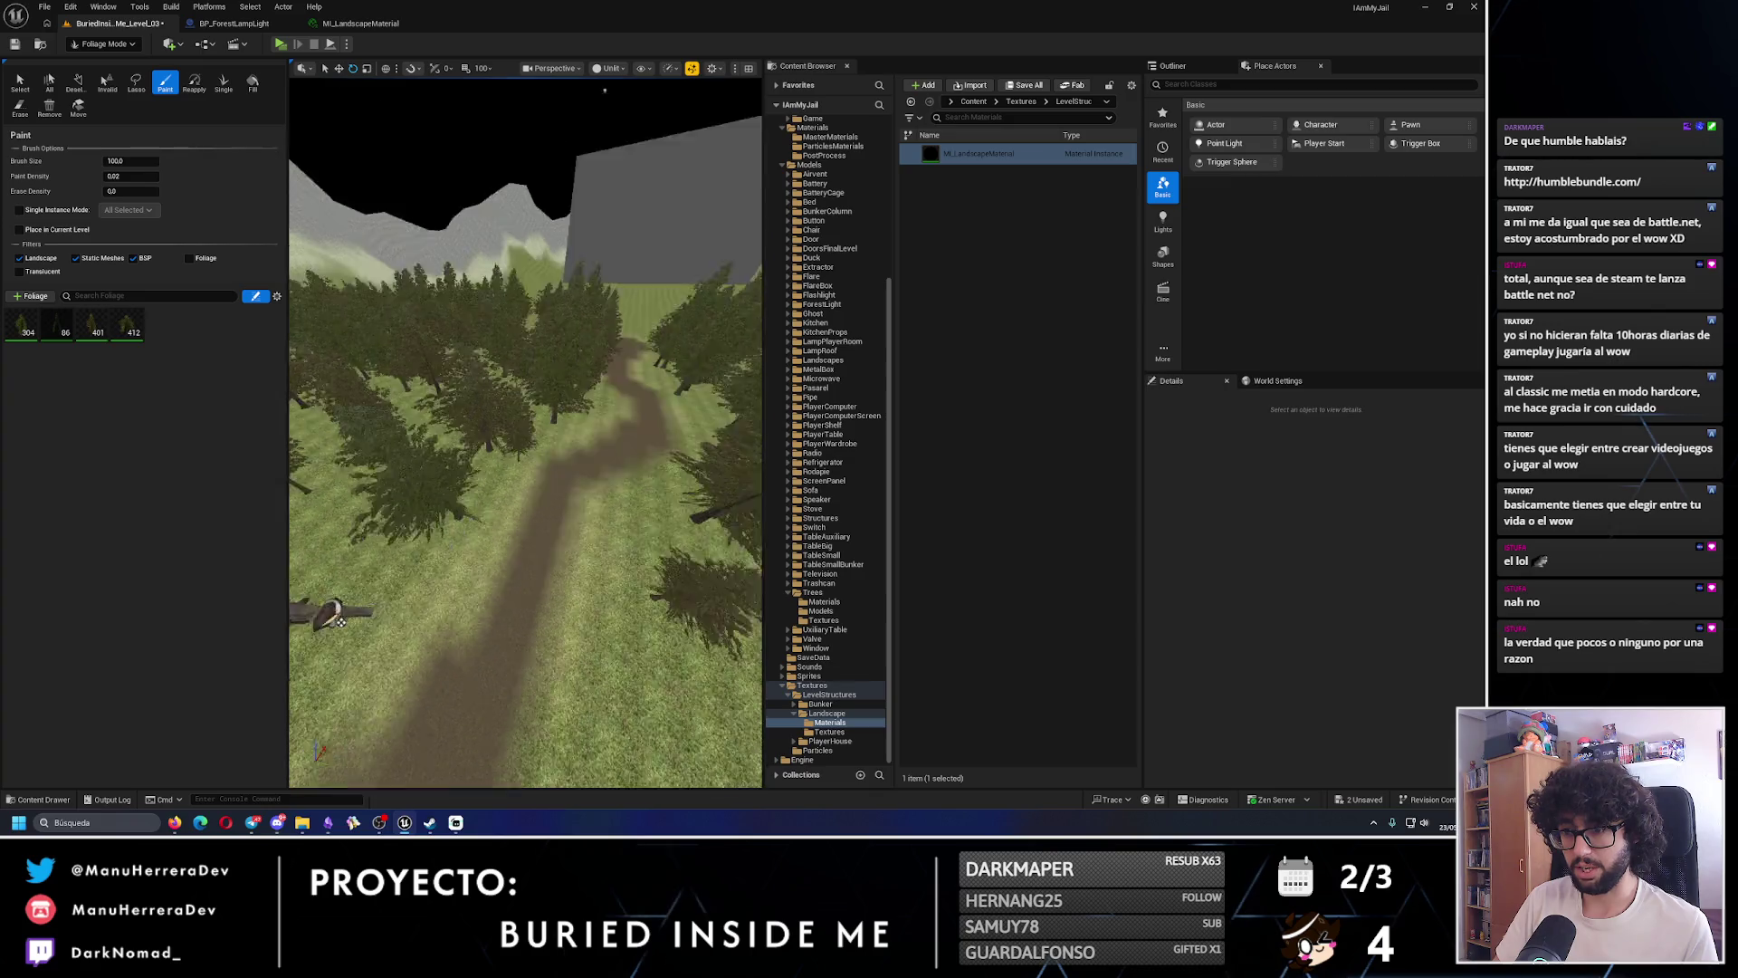
scroll(561, 525, up, 6)
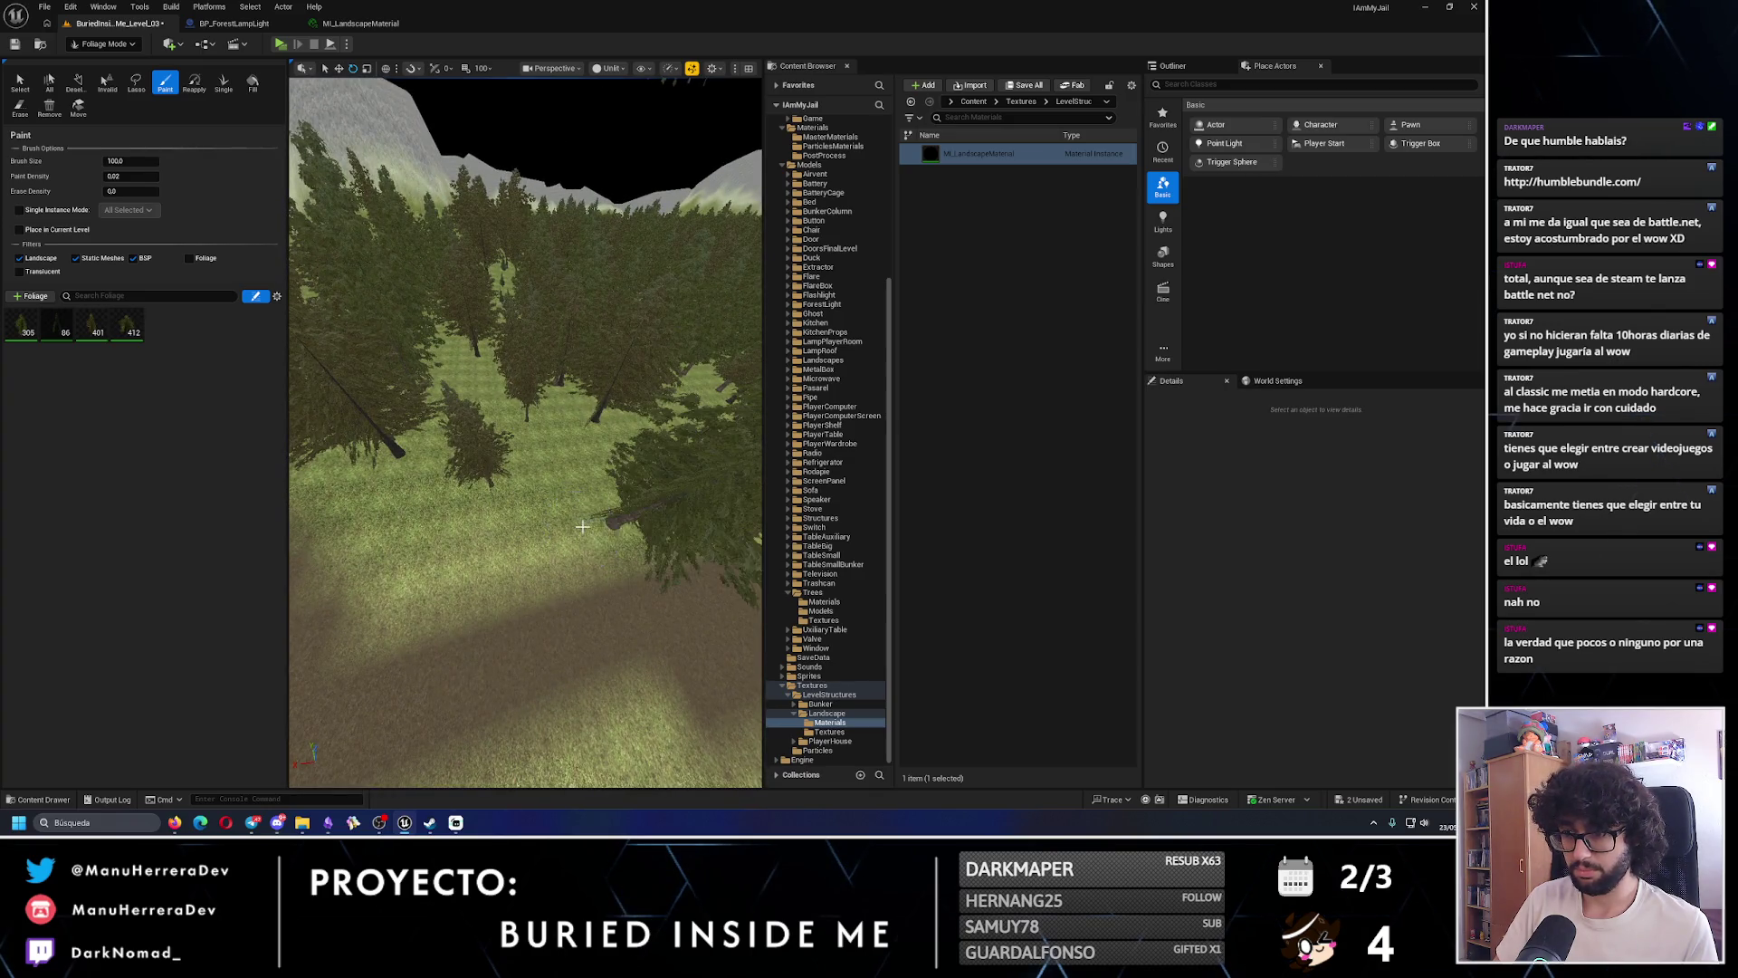
mouse_move(582, 526)
mouse_down()
mouse_move(582, 390)
mouse_move(582, 561)
mouse_move(597, 434)
mouse_move(555, 493)
mouse_move(571, 471)
mouse_move(509, 503)
mouse_up()
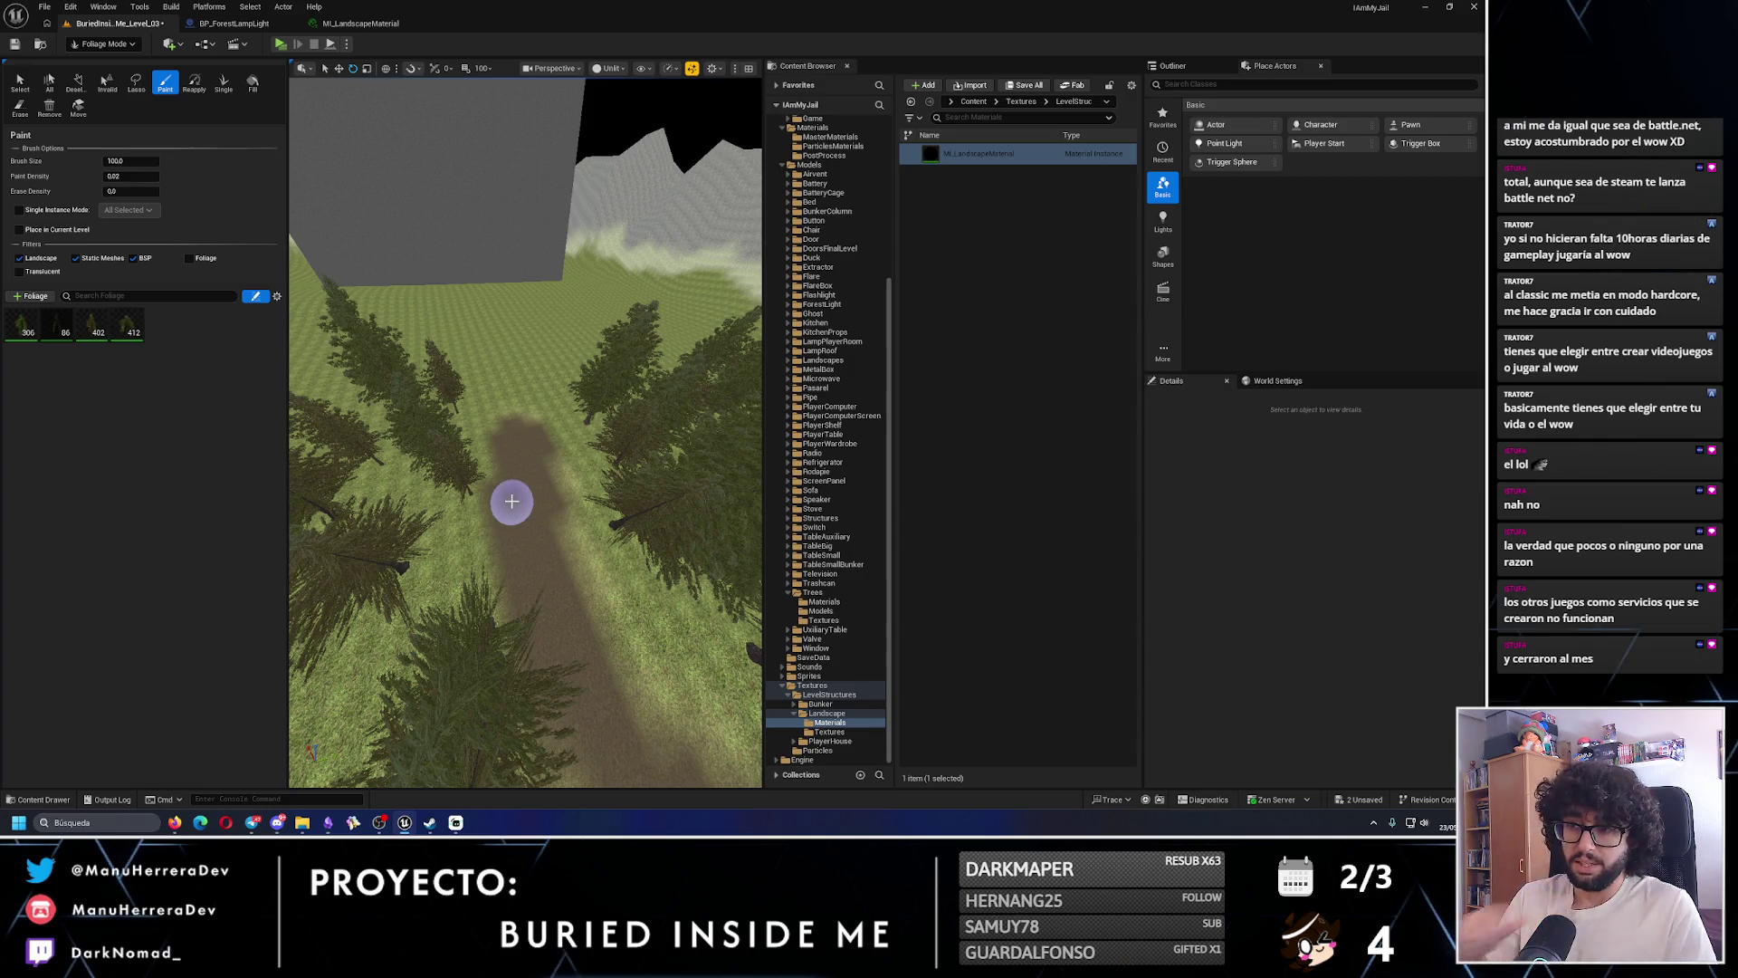
mouse_move(535, 450)
mouse_down()
mouse_move(557, 427)
mouse_move(502, 391)
mouse_move(489, 471)
mouse_move(501, 412)
mouse_move(493, 426)
mouse_up()
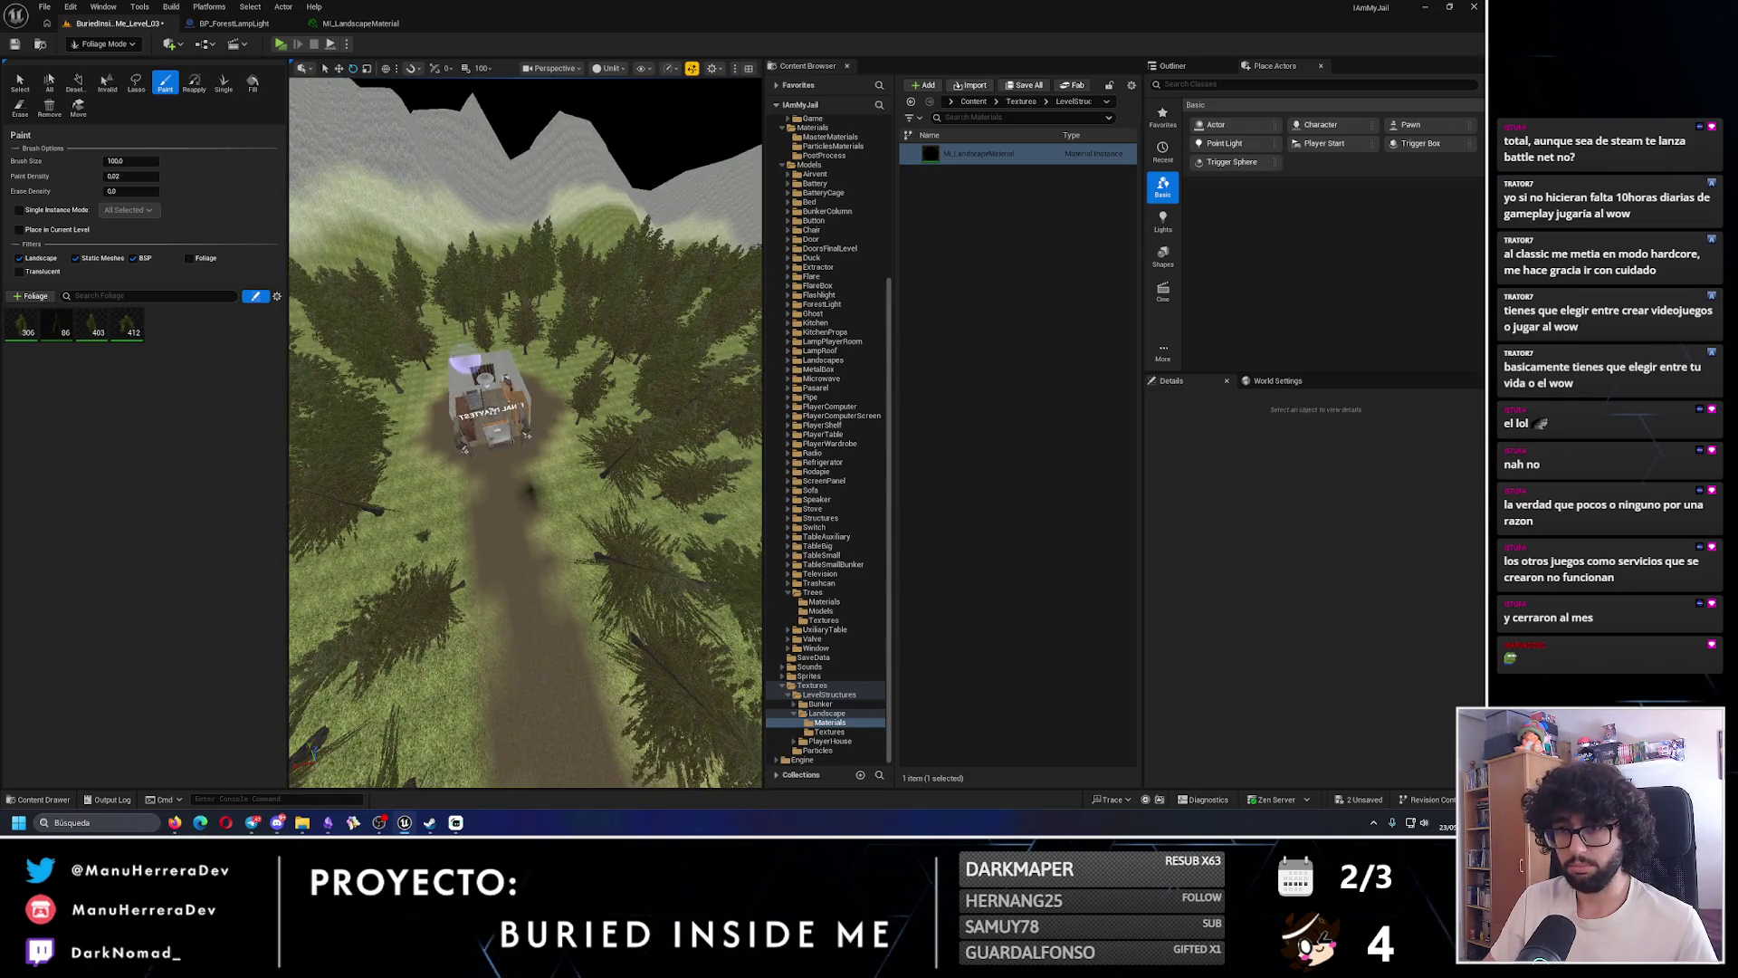
click(125, 44)
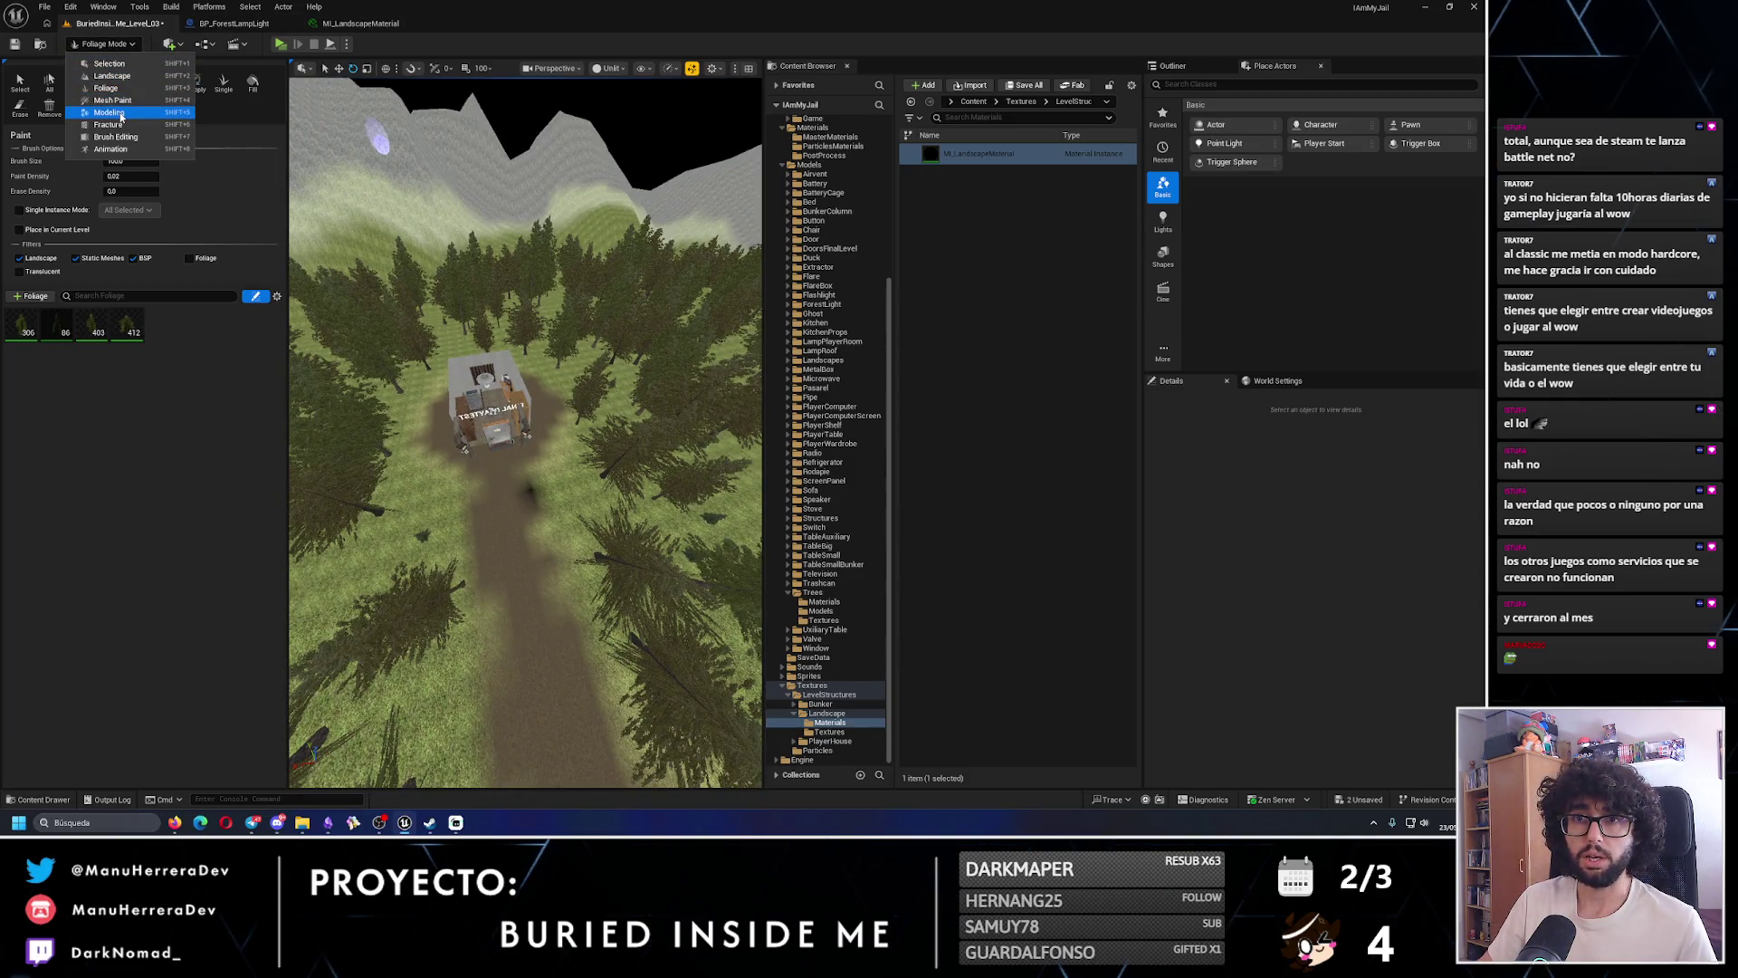
- Leave foliage mode and paint dirt onto the landscape beside the house
click(108, 63)
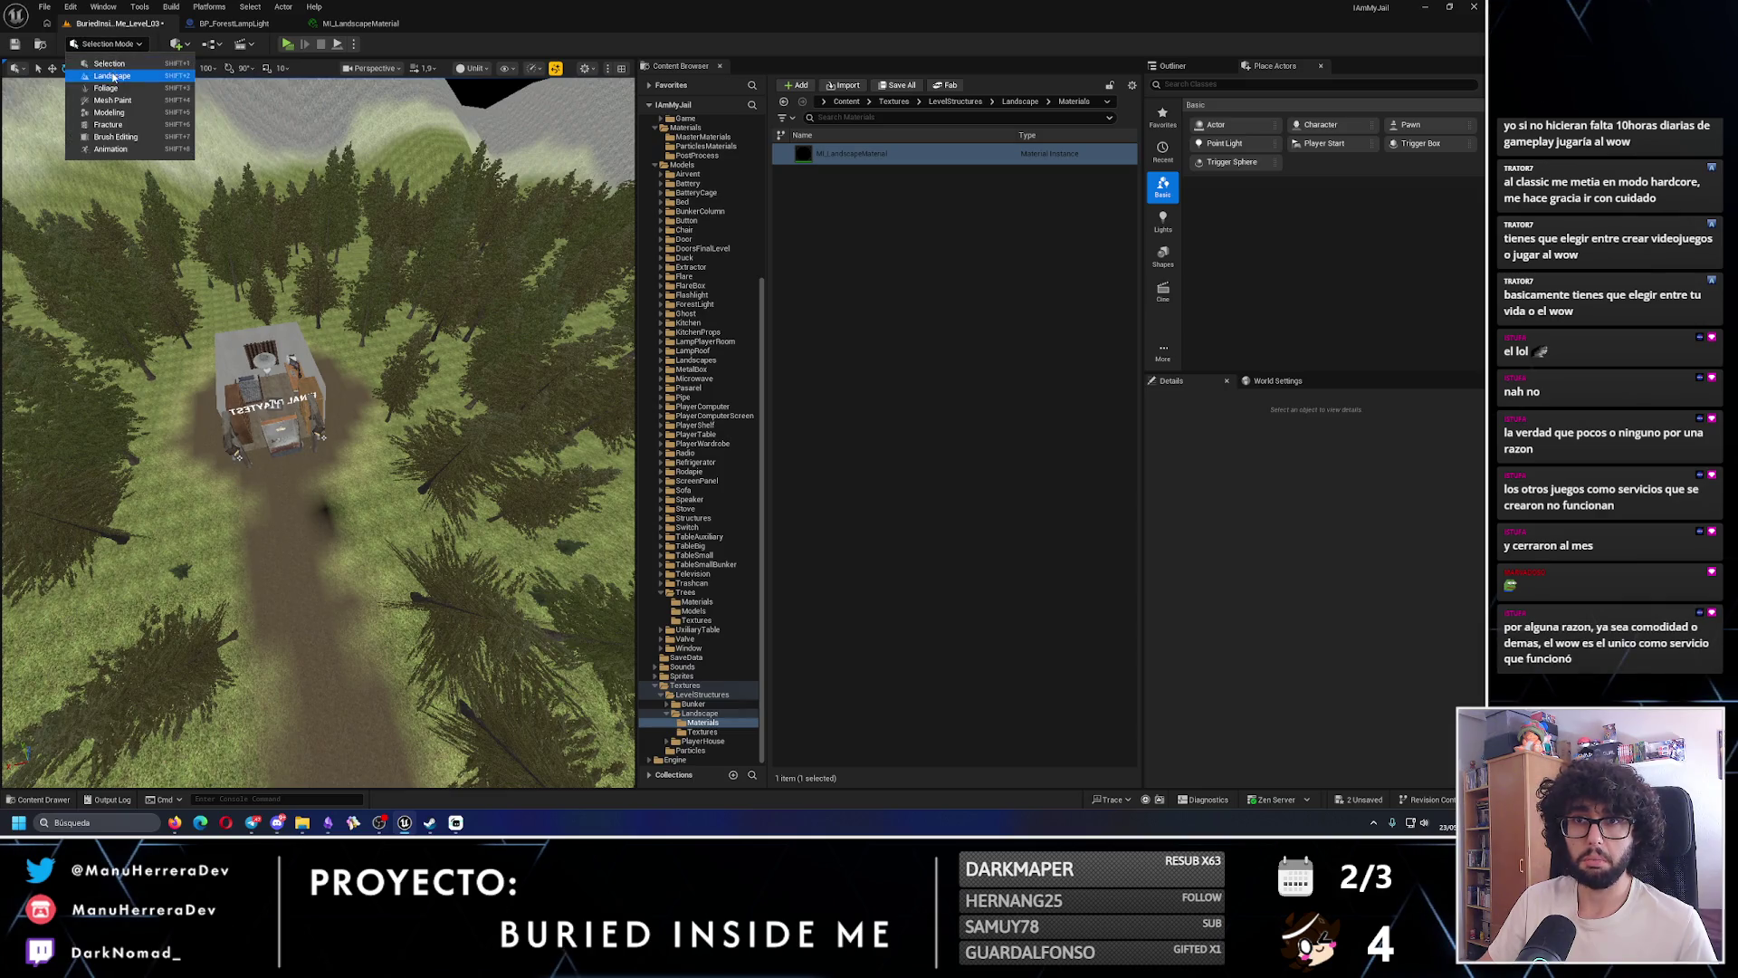
key(shift+2)
scroll(418, 415, down, 10)
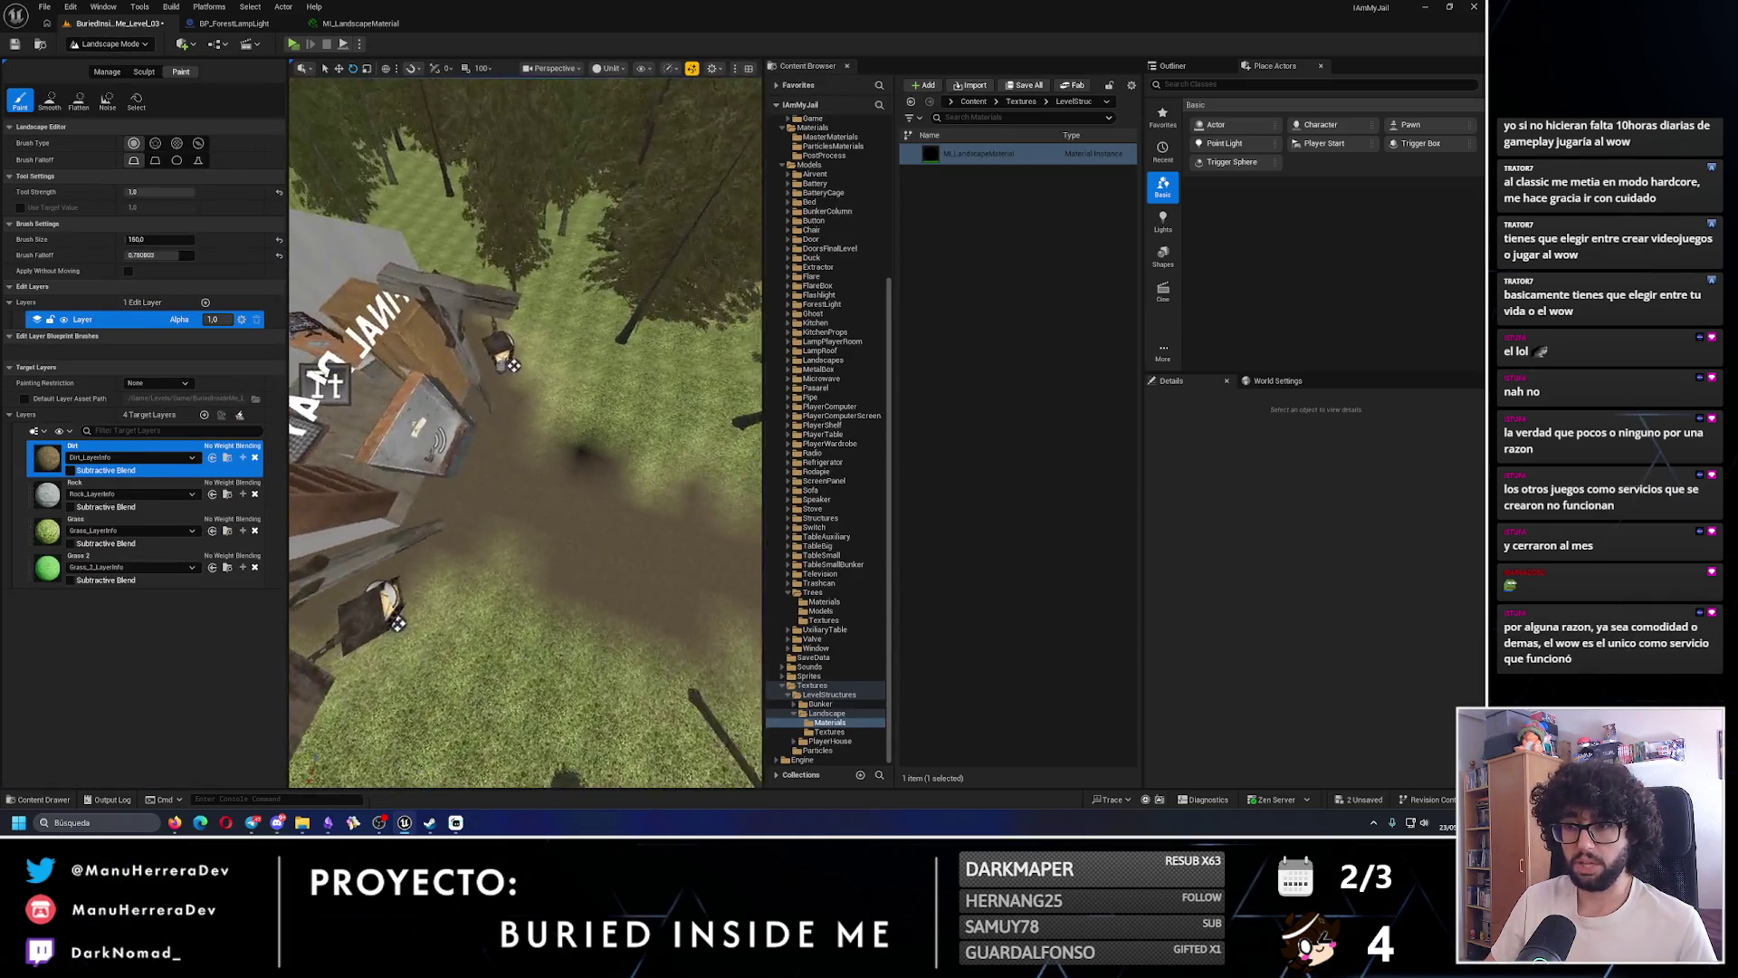
mouse_move(418, 414)
mouse_down()
mouse_move(577, 414)
mouse_move(601, 562)
mouse_up()
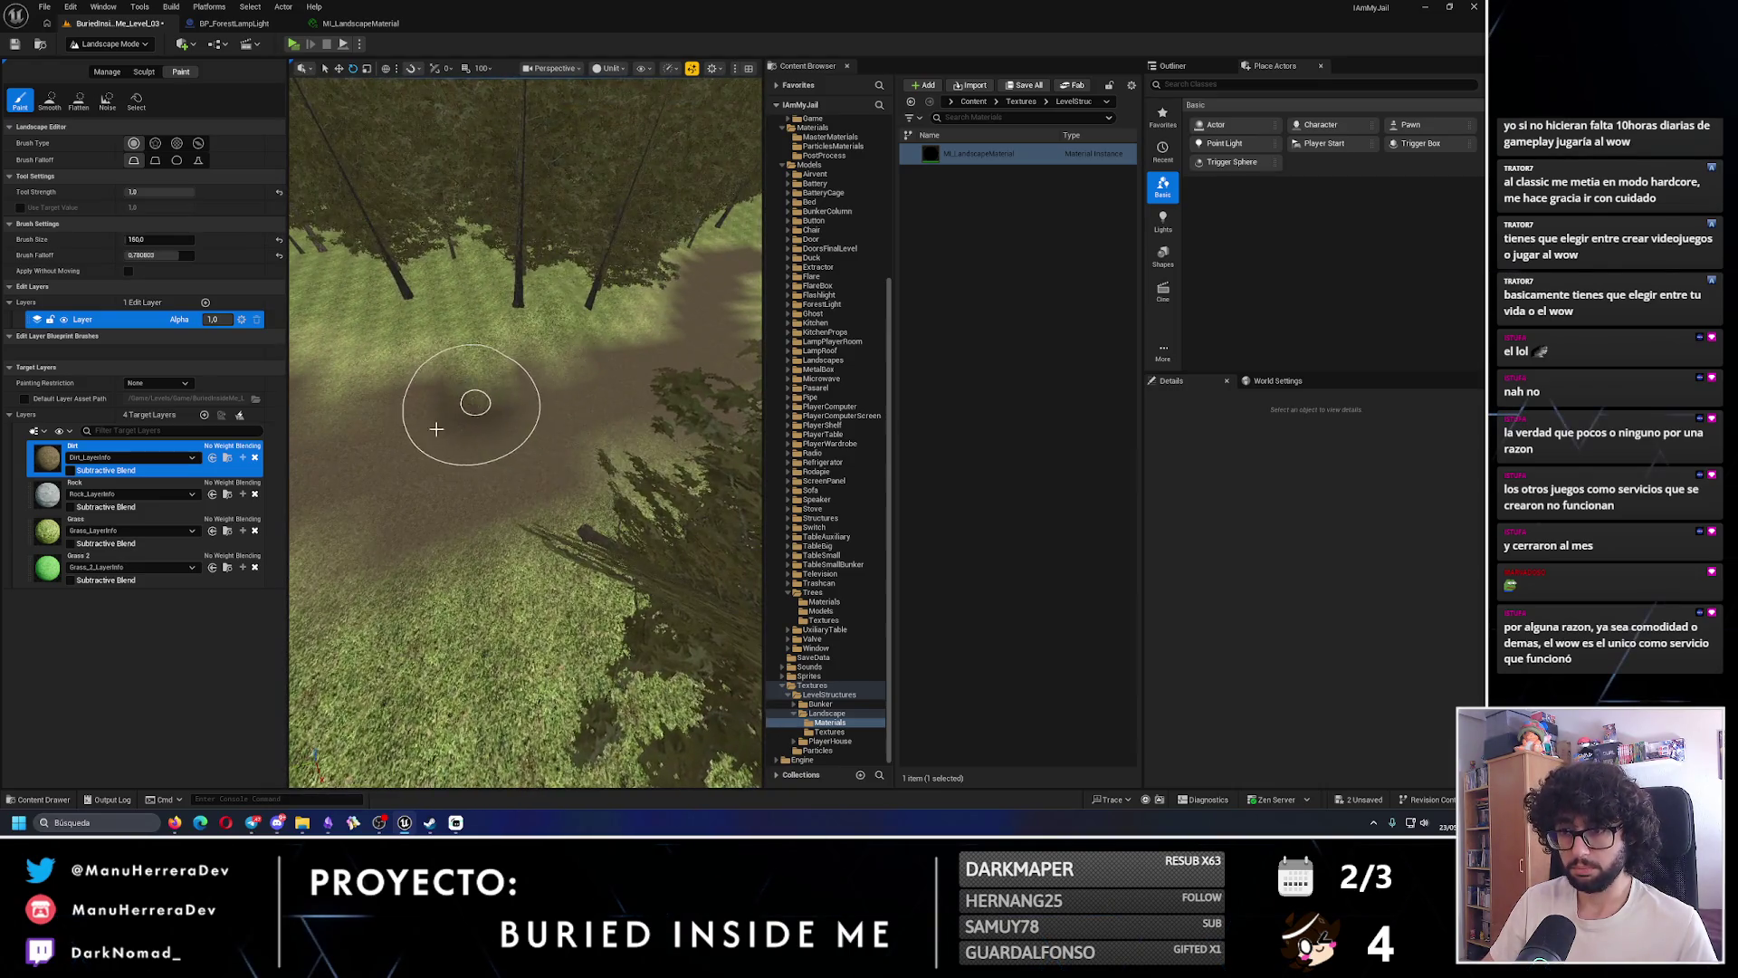
mouse_move(473, 396)
mouse_down()
mouse_move(500, 434)
mouse_move(541, 425)
mouse_up()
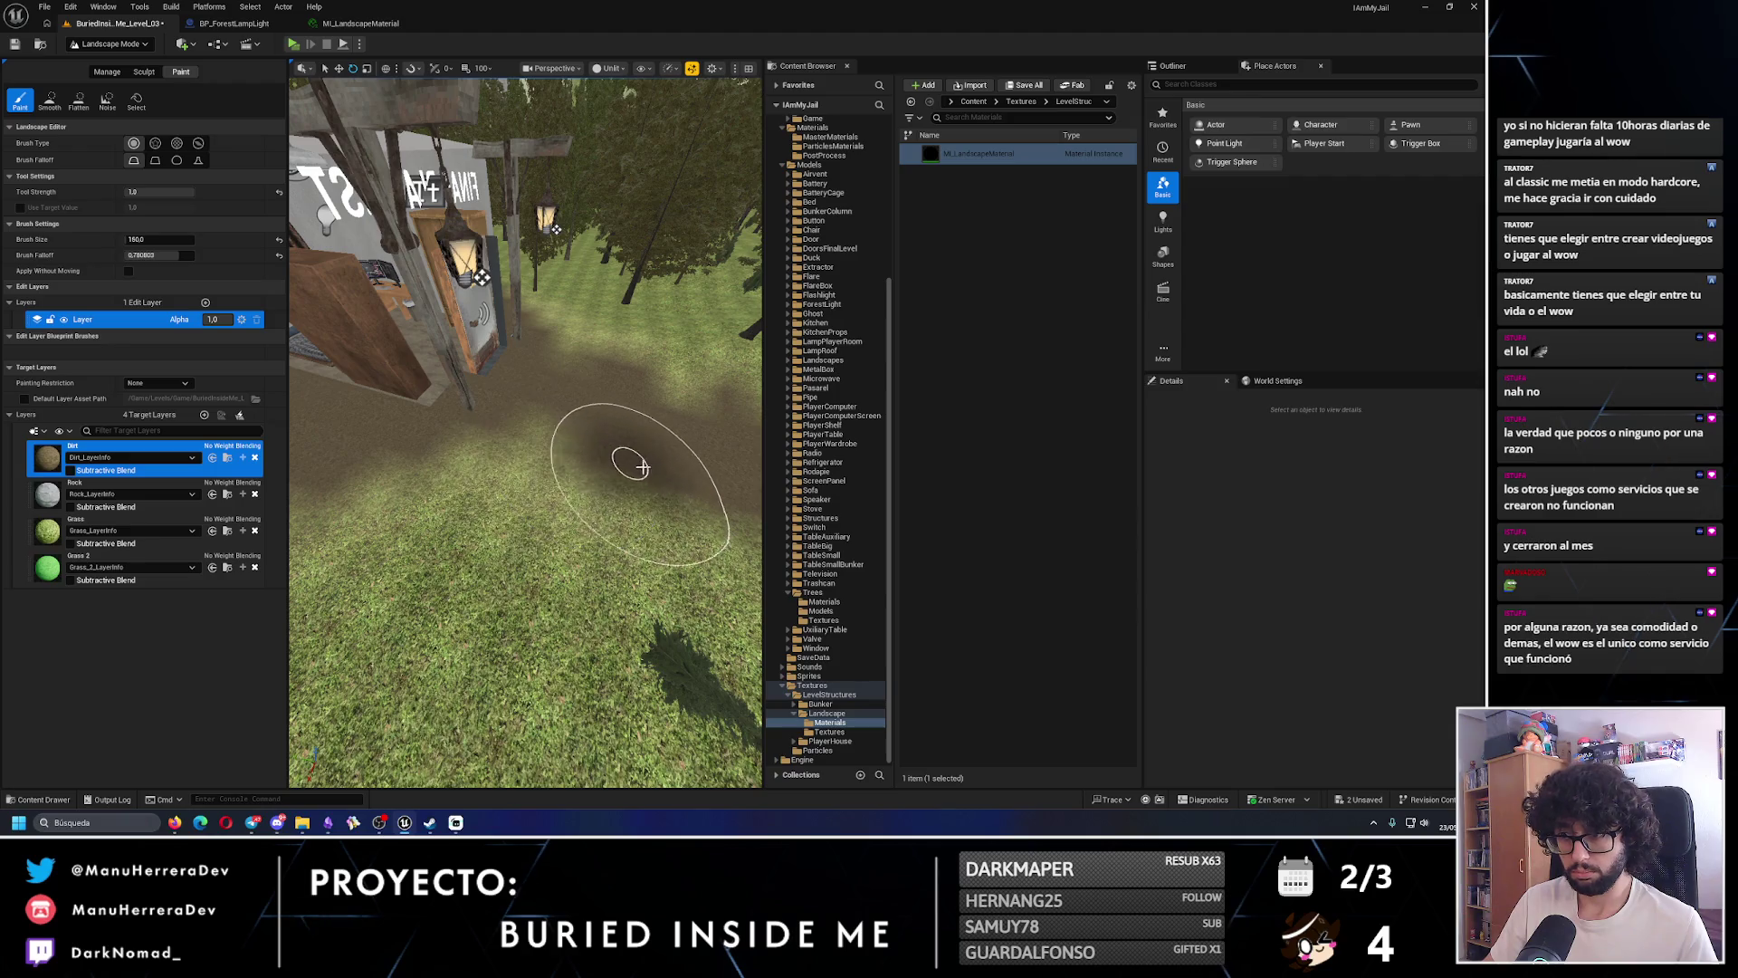
drag(642, 467, 661, 470)
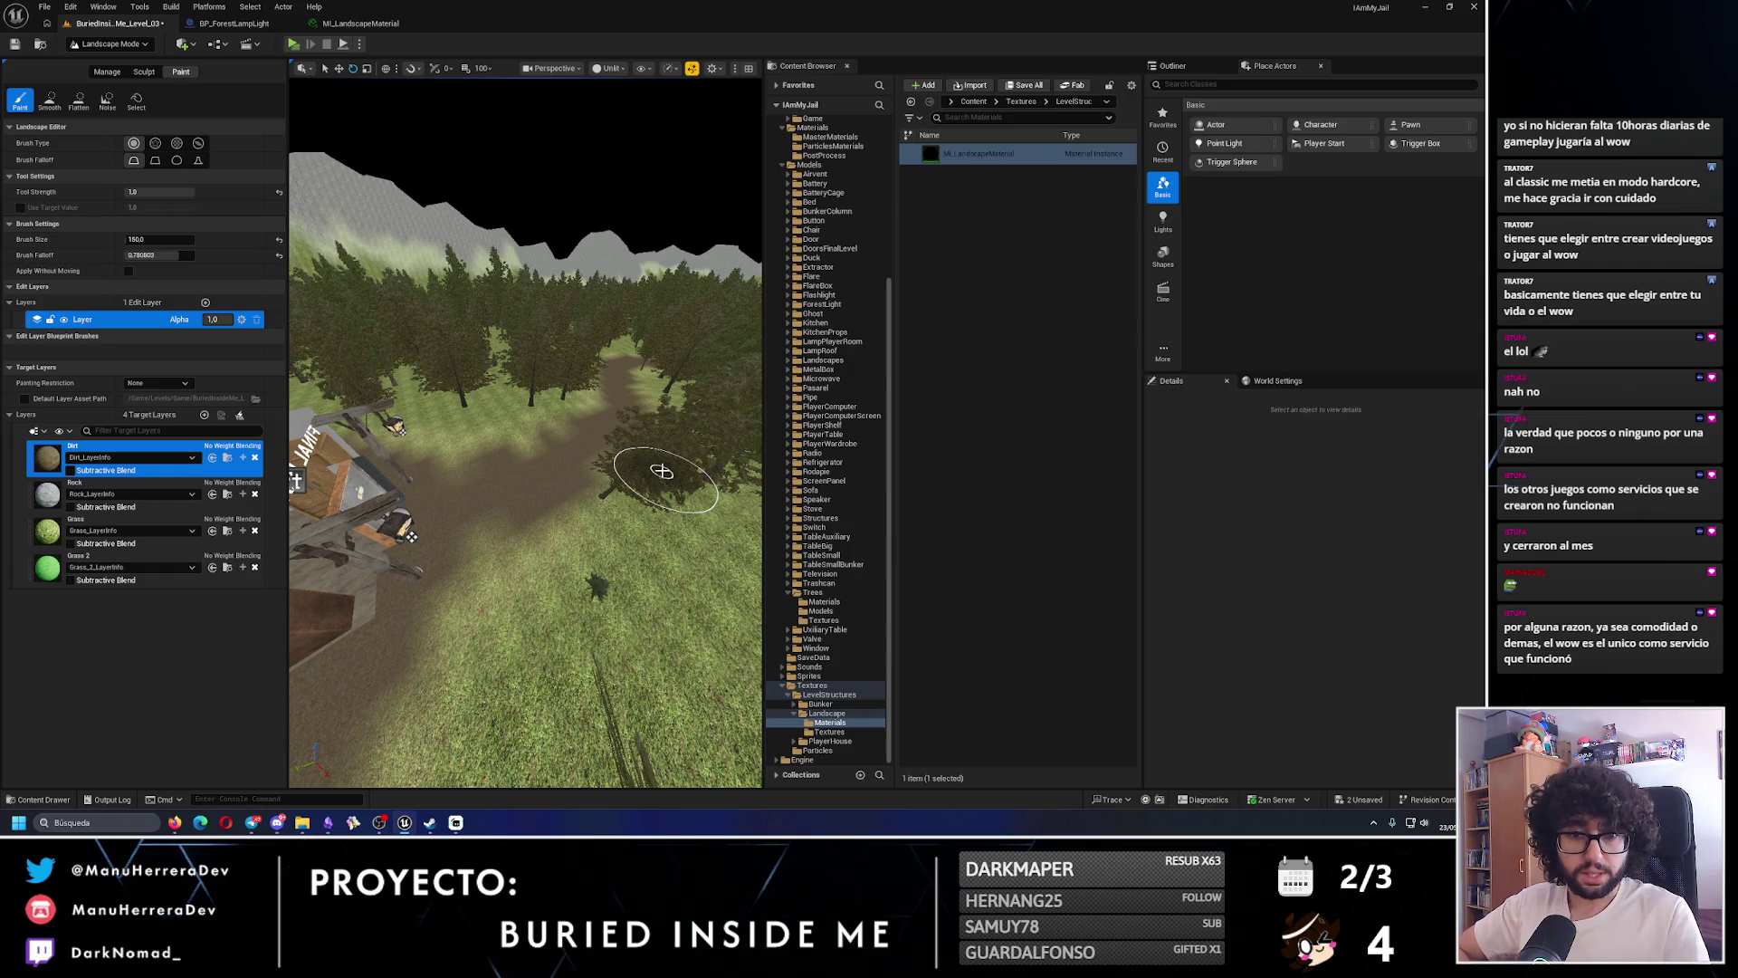
drag(656, 472, 645, 477)
- Return to Selection Mode and save the level
click(105, 44)
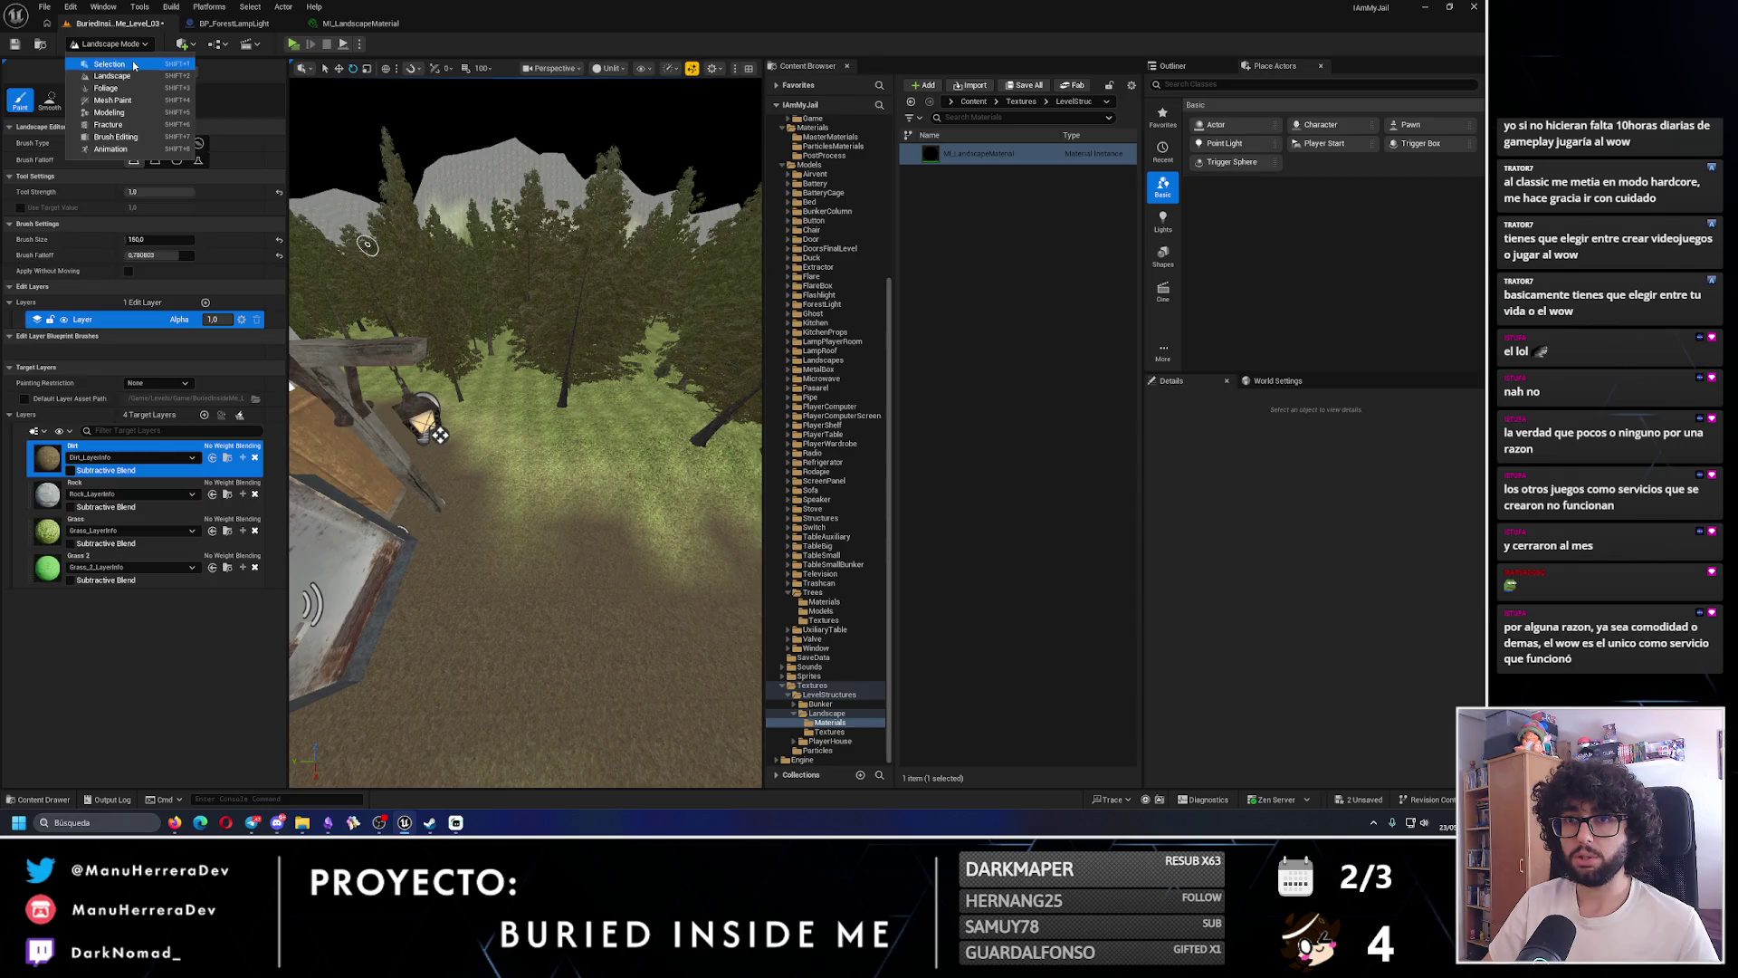
click(133, 65)
key(ctrl+s)
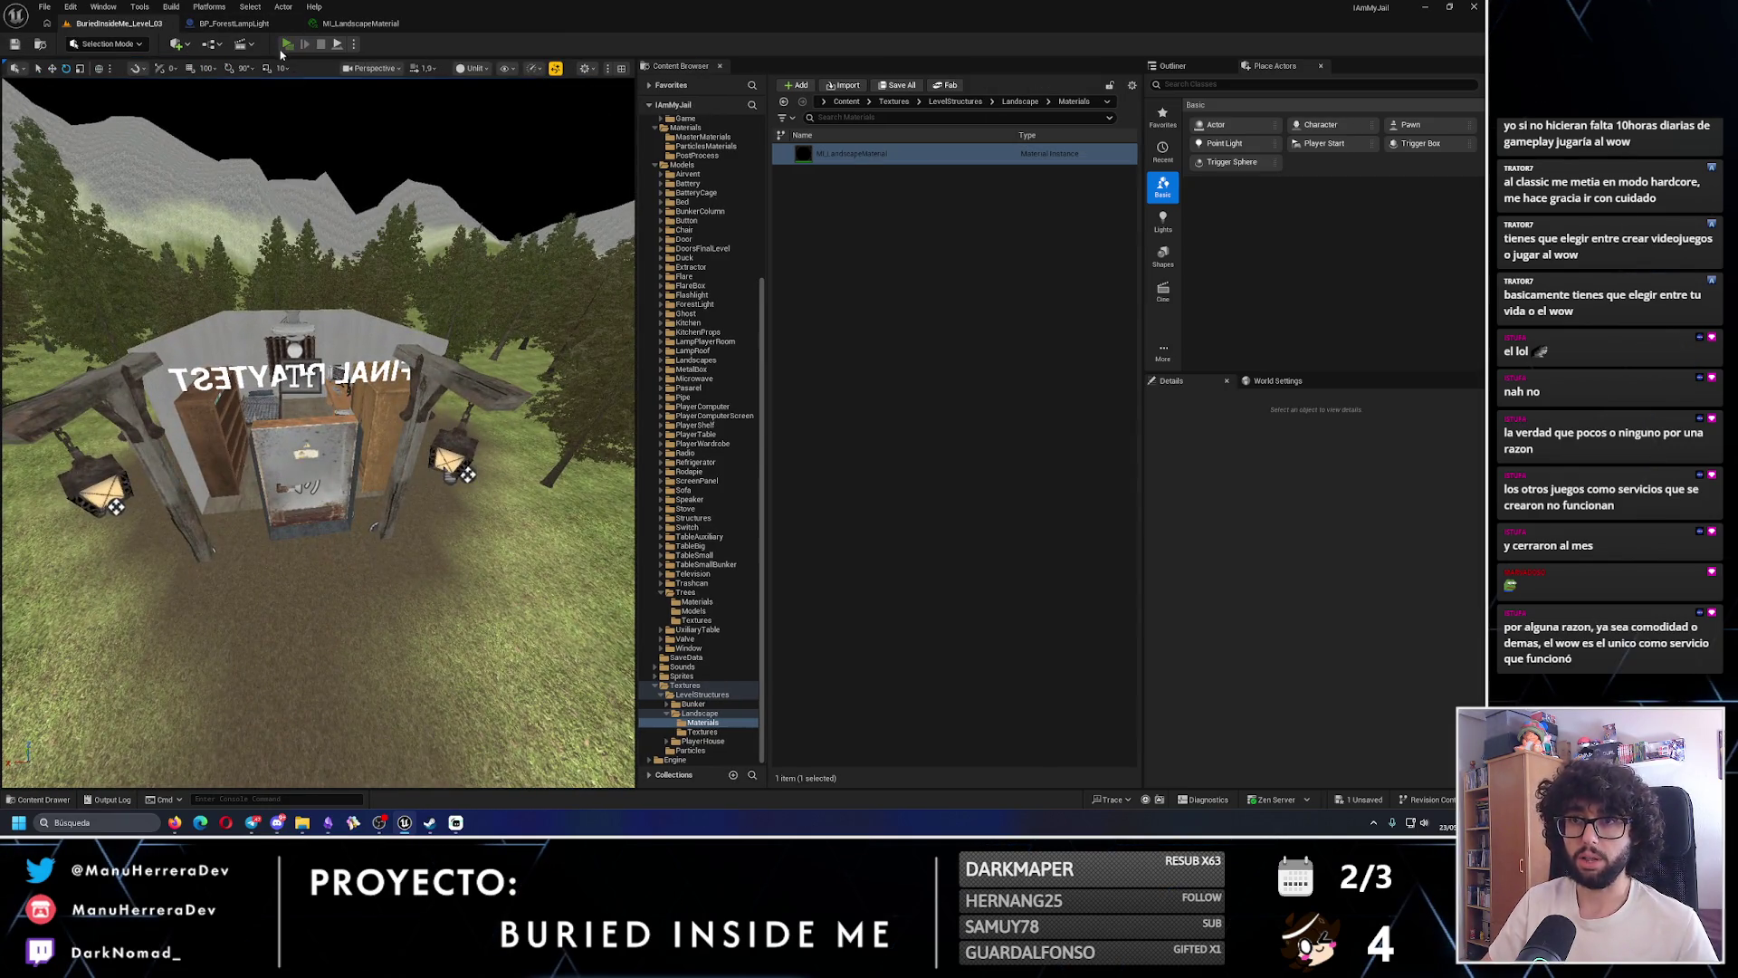
- Start a standalone playtest and walk by flashlight along the dark path past the lamp post
click(286, 44)
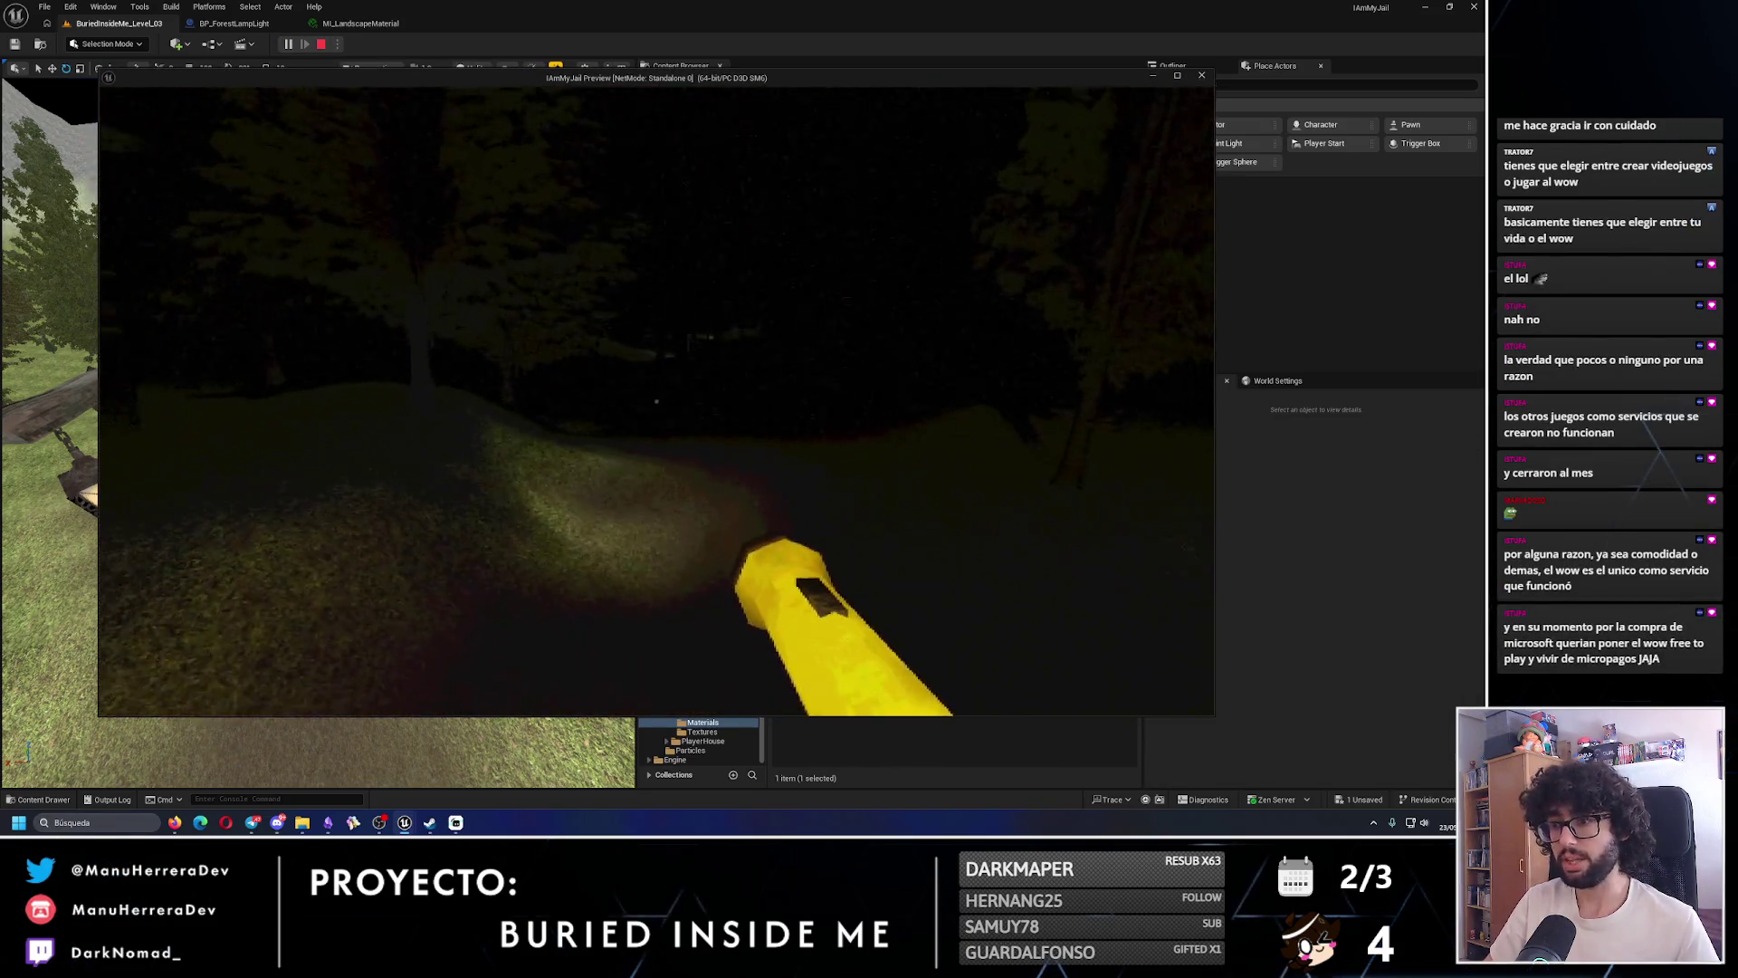
key(w)
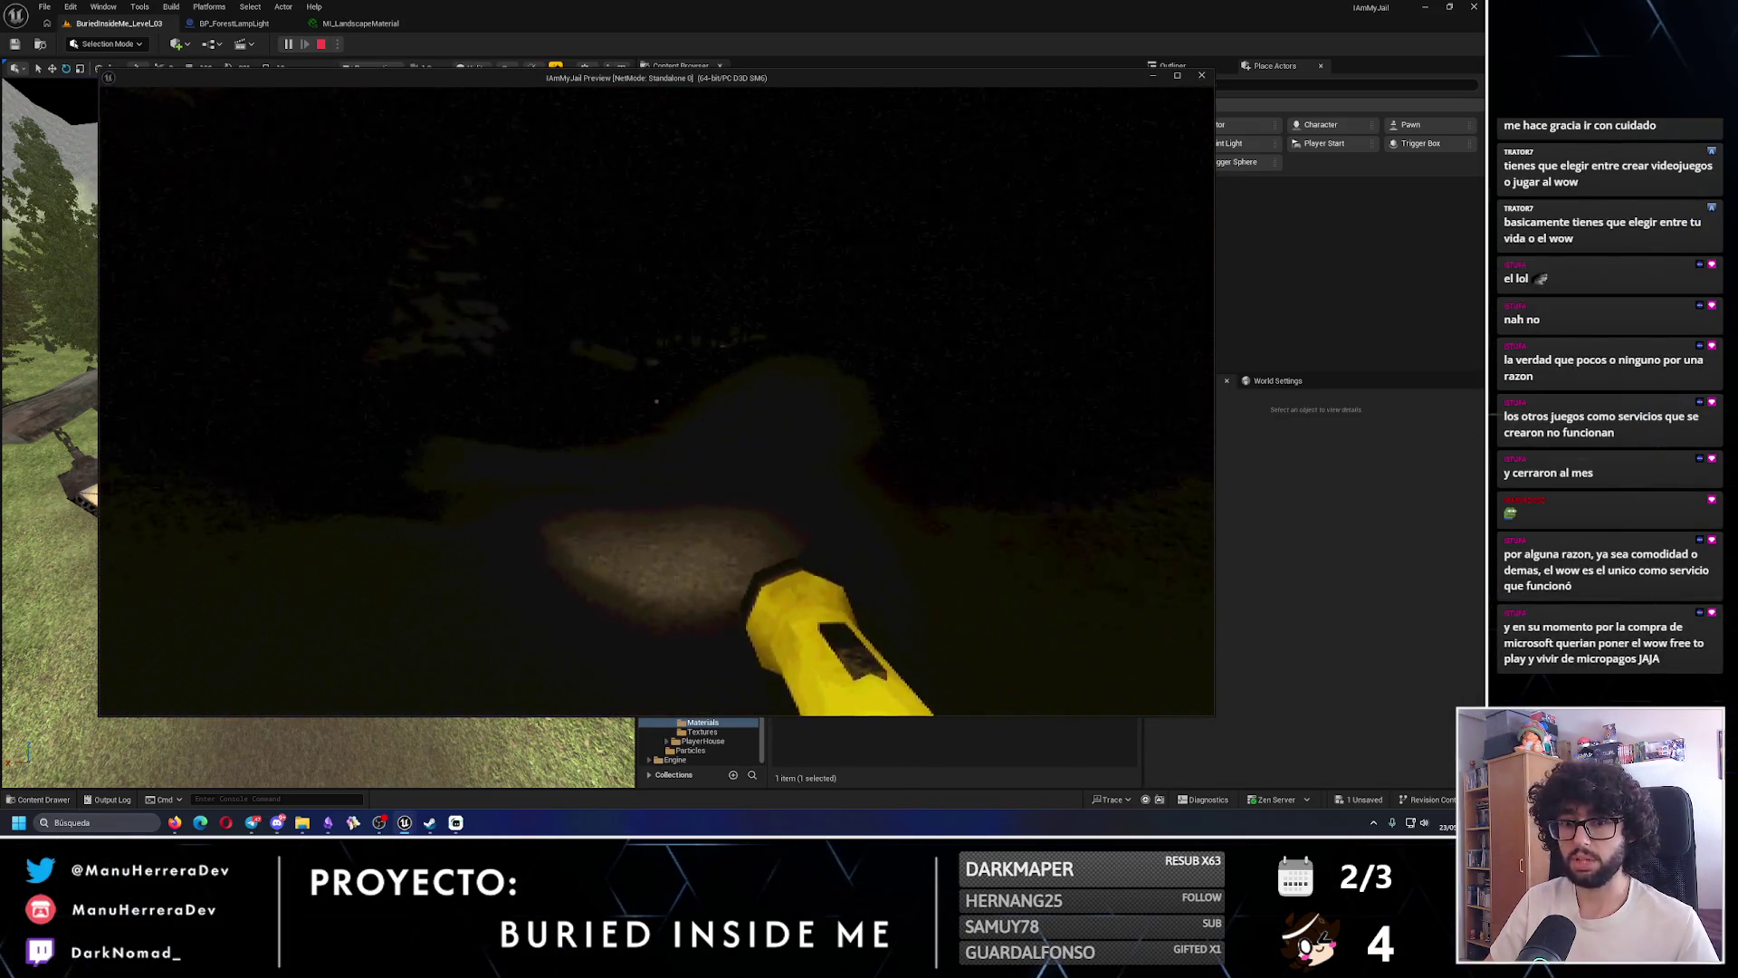
key(w)
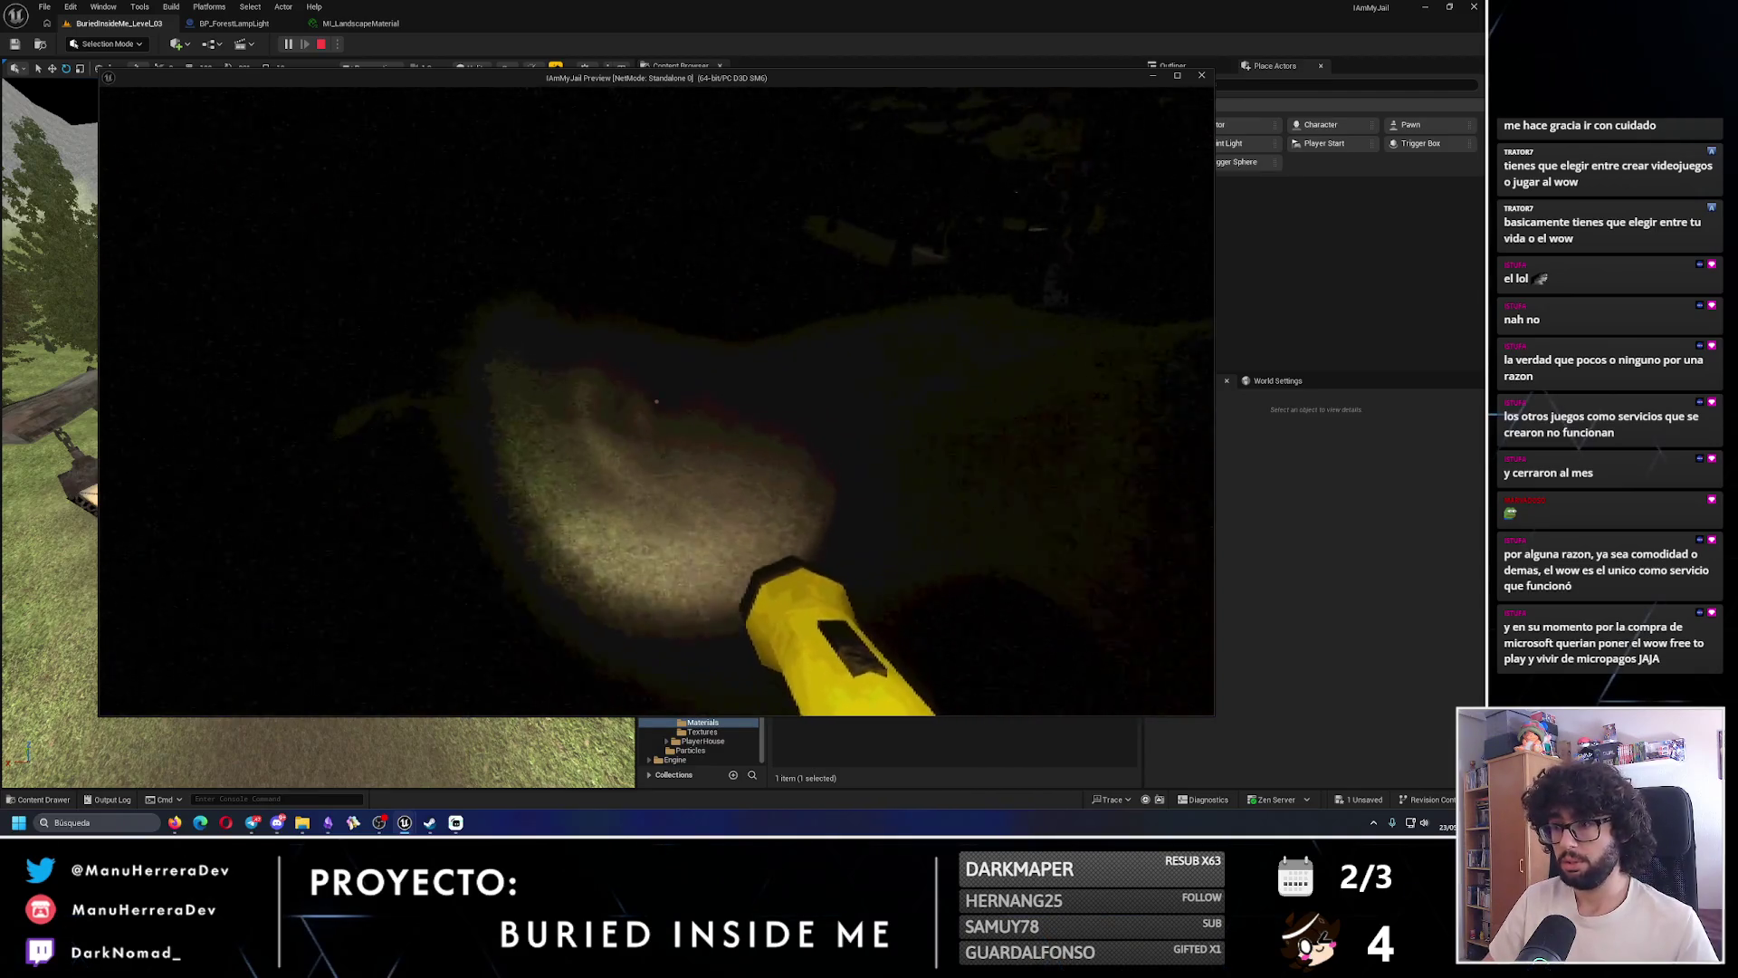
key(w)
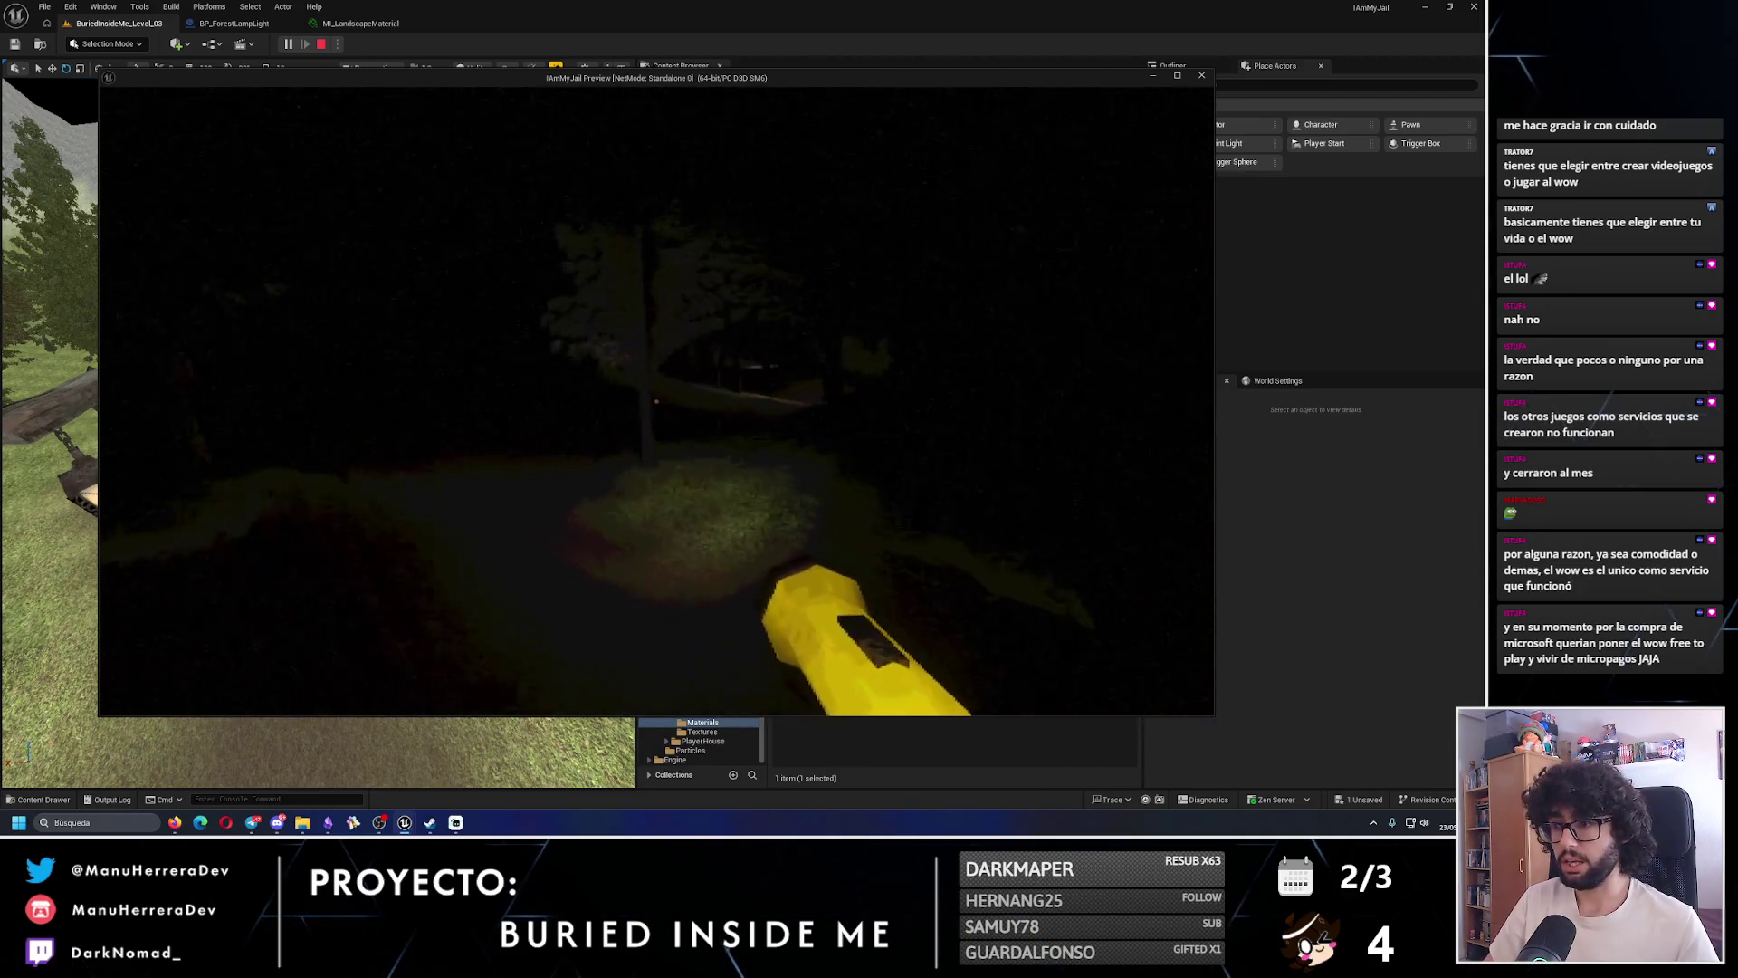
key(w)
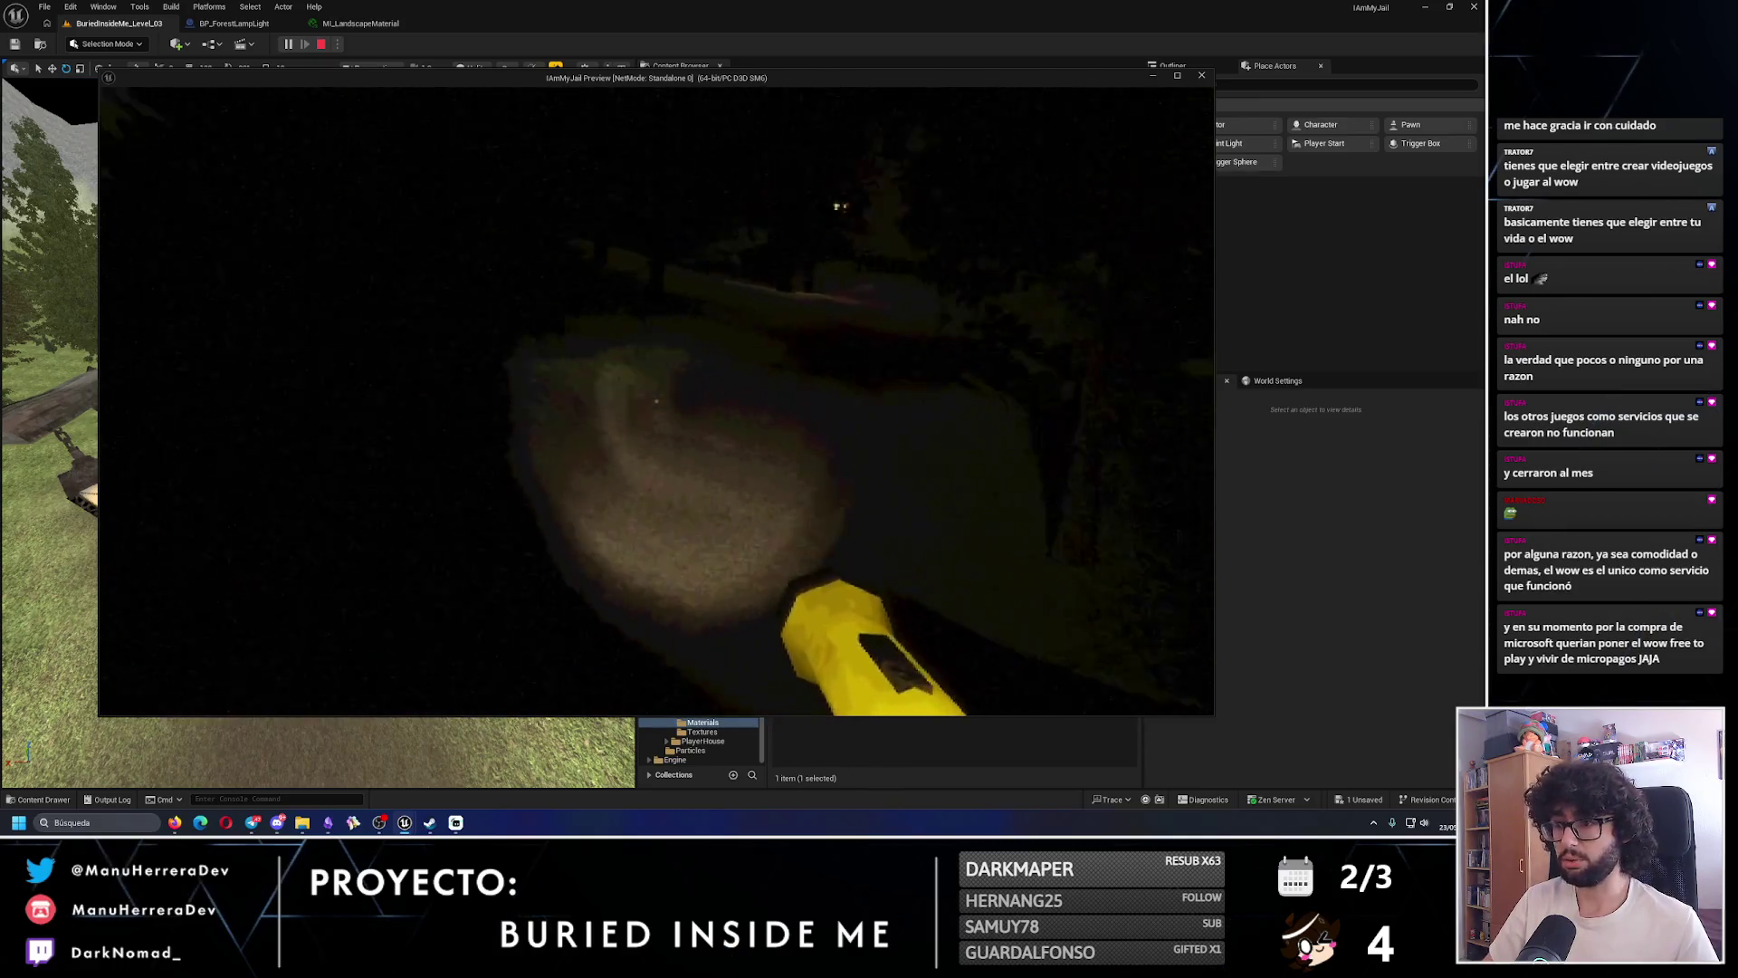
key(w)
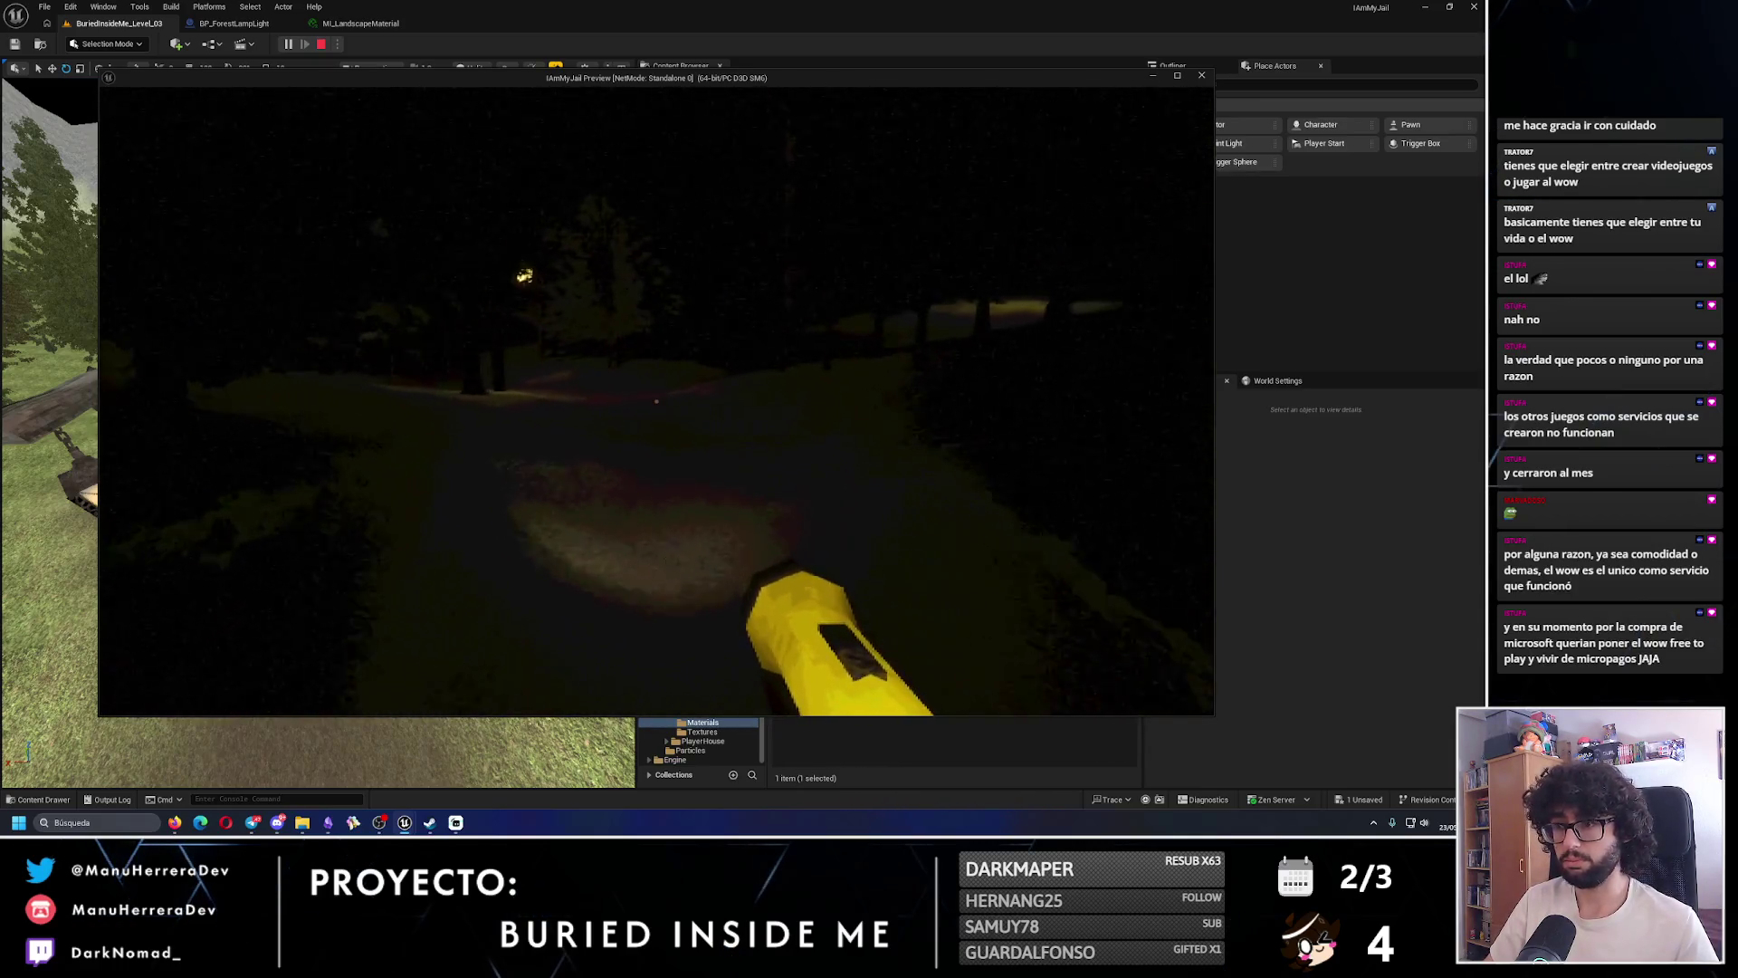
key(w)
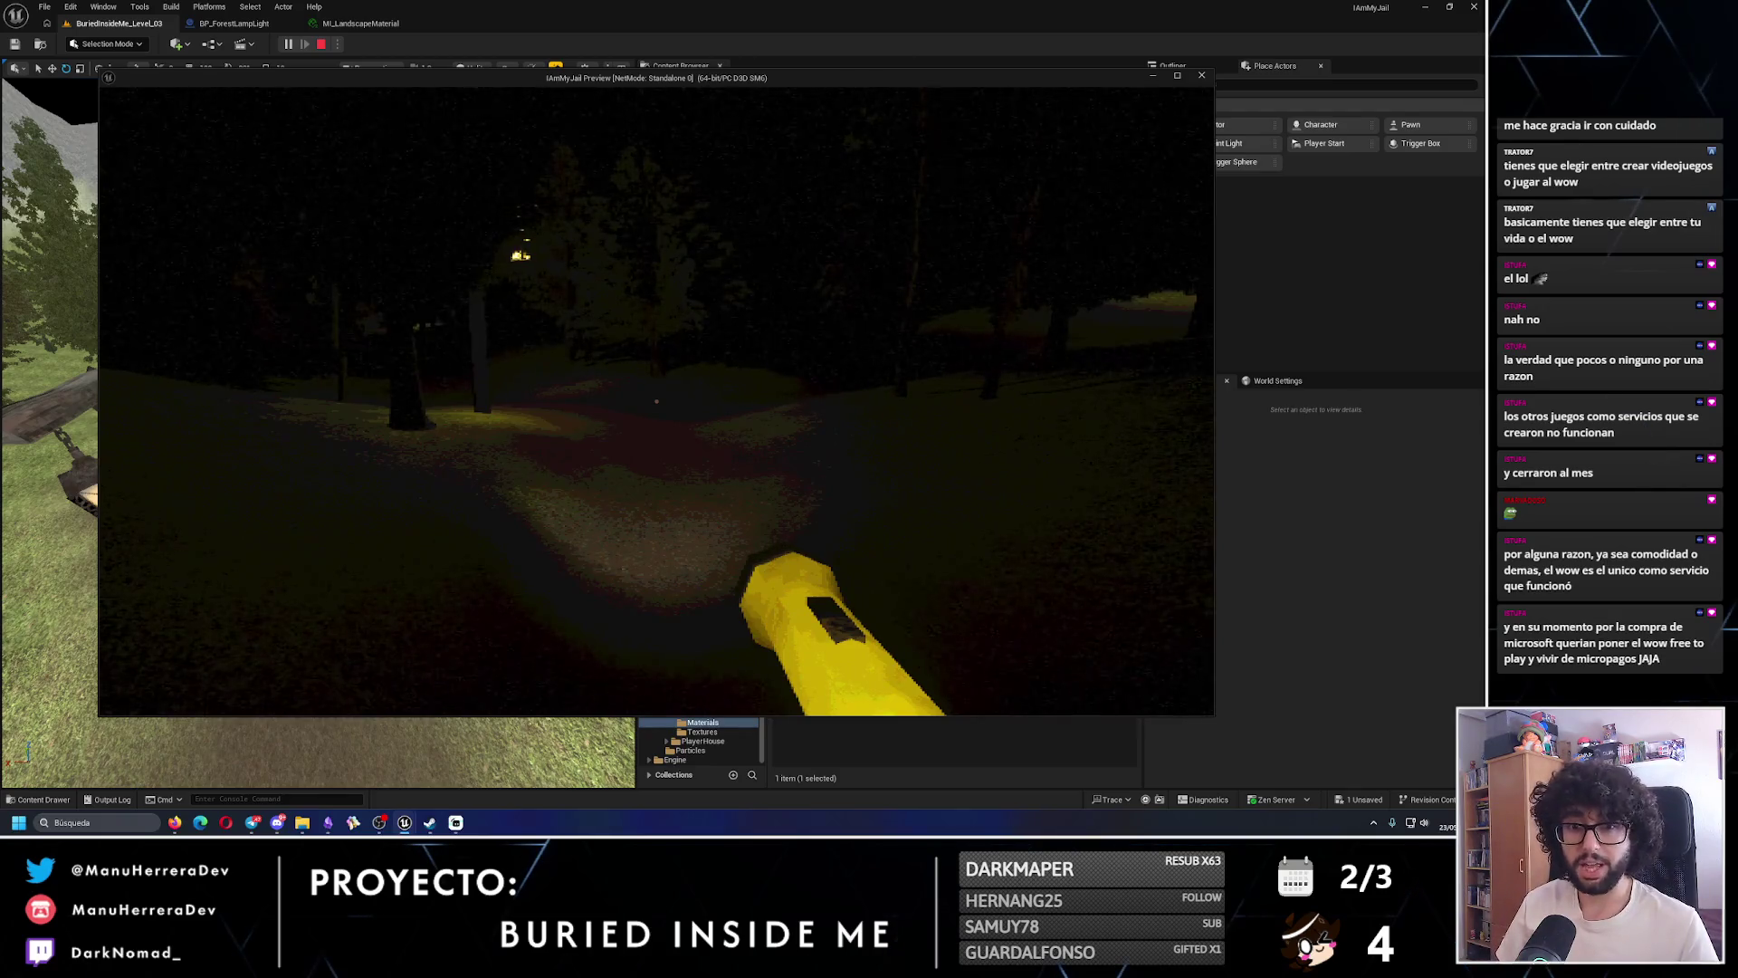
key(w)
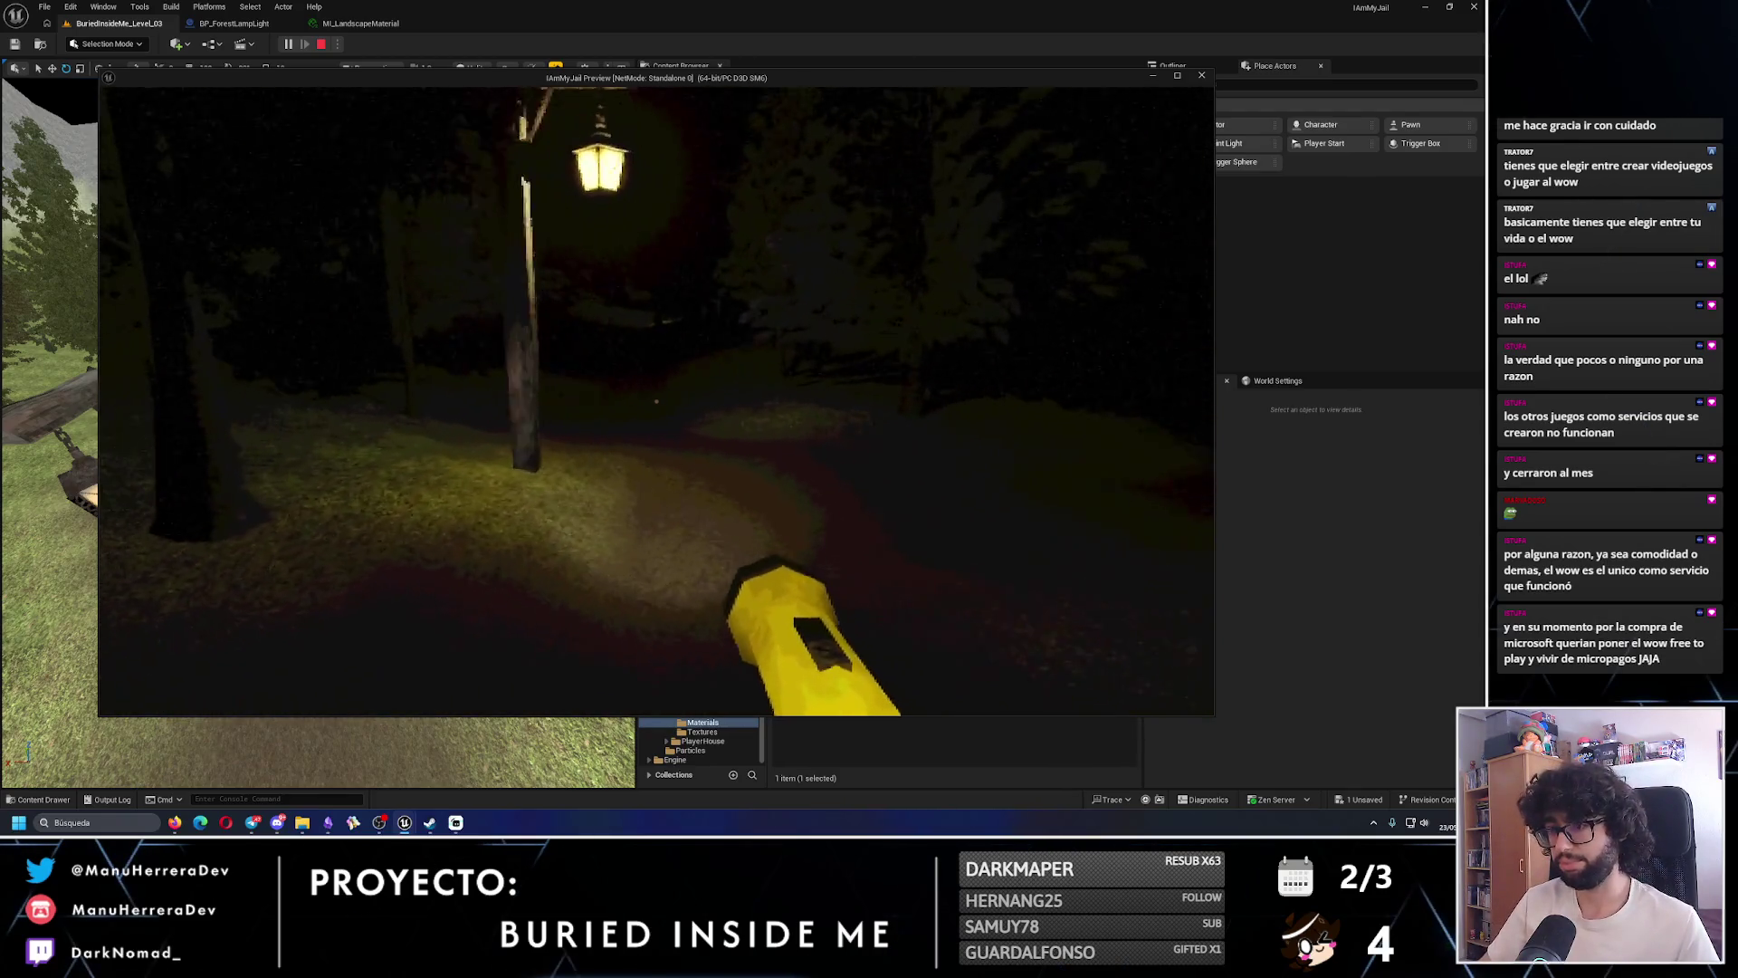
key(w)
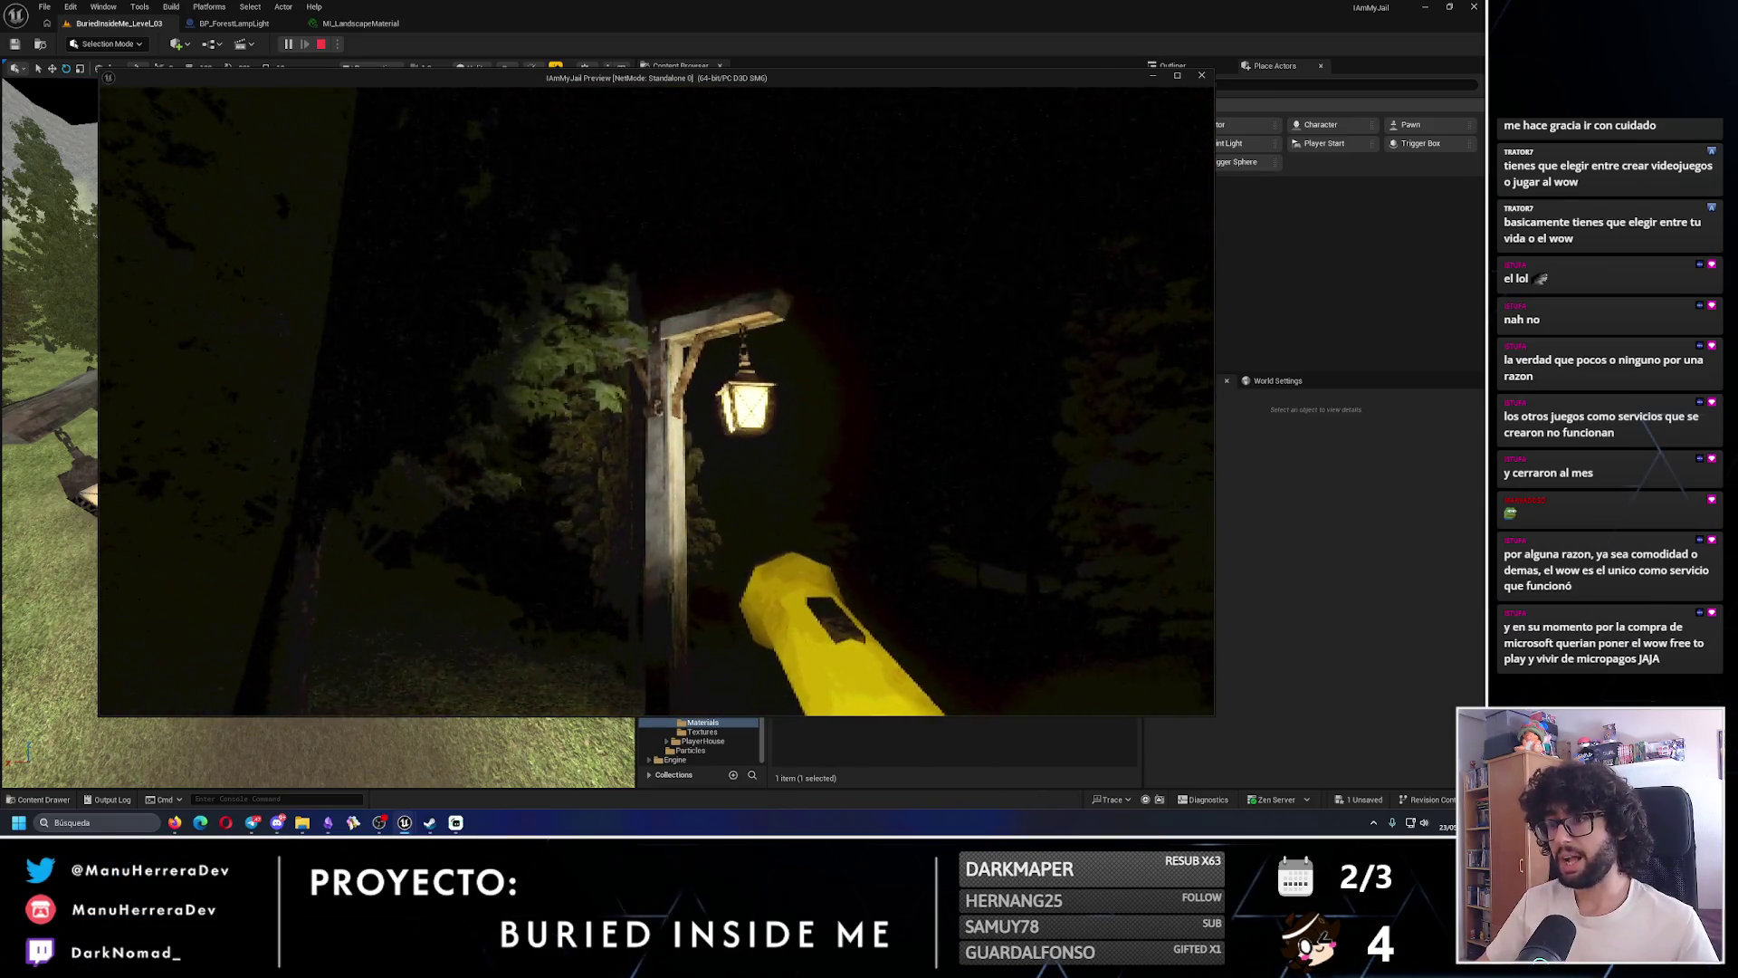
key(w)
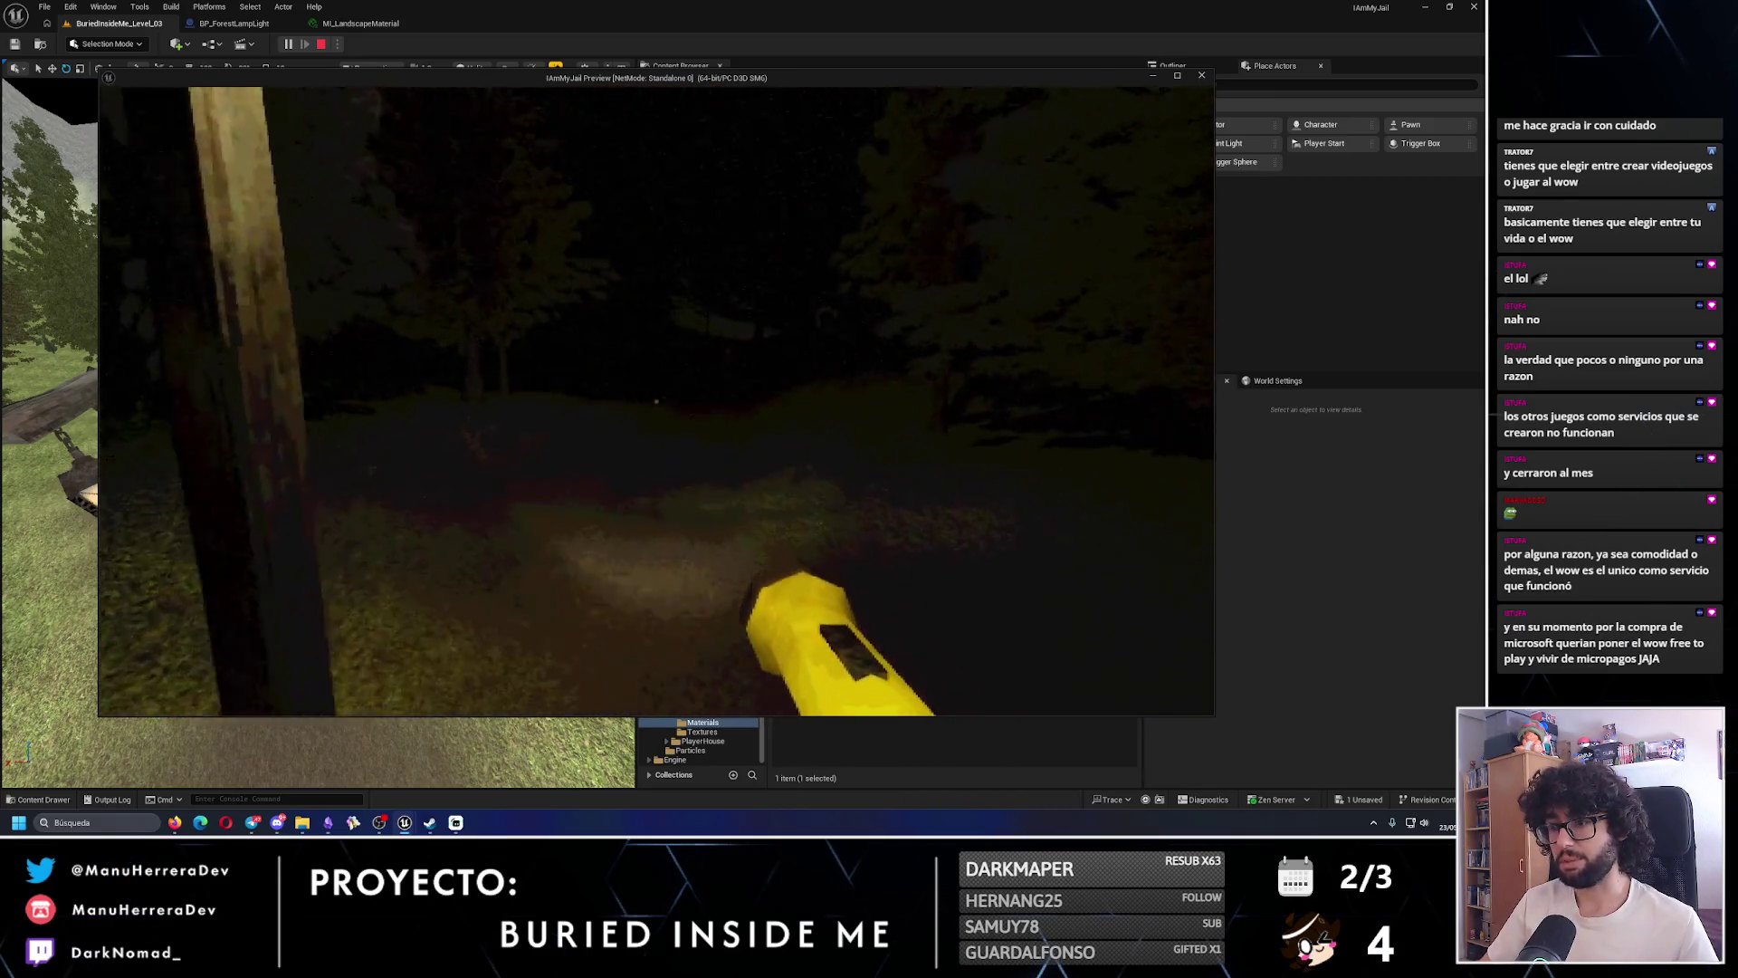
key(w)
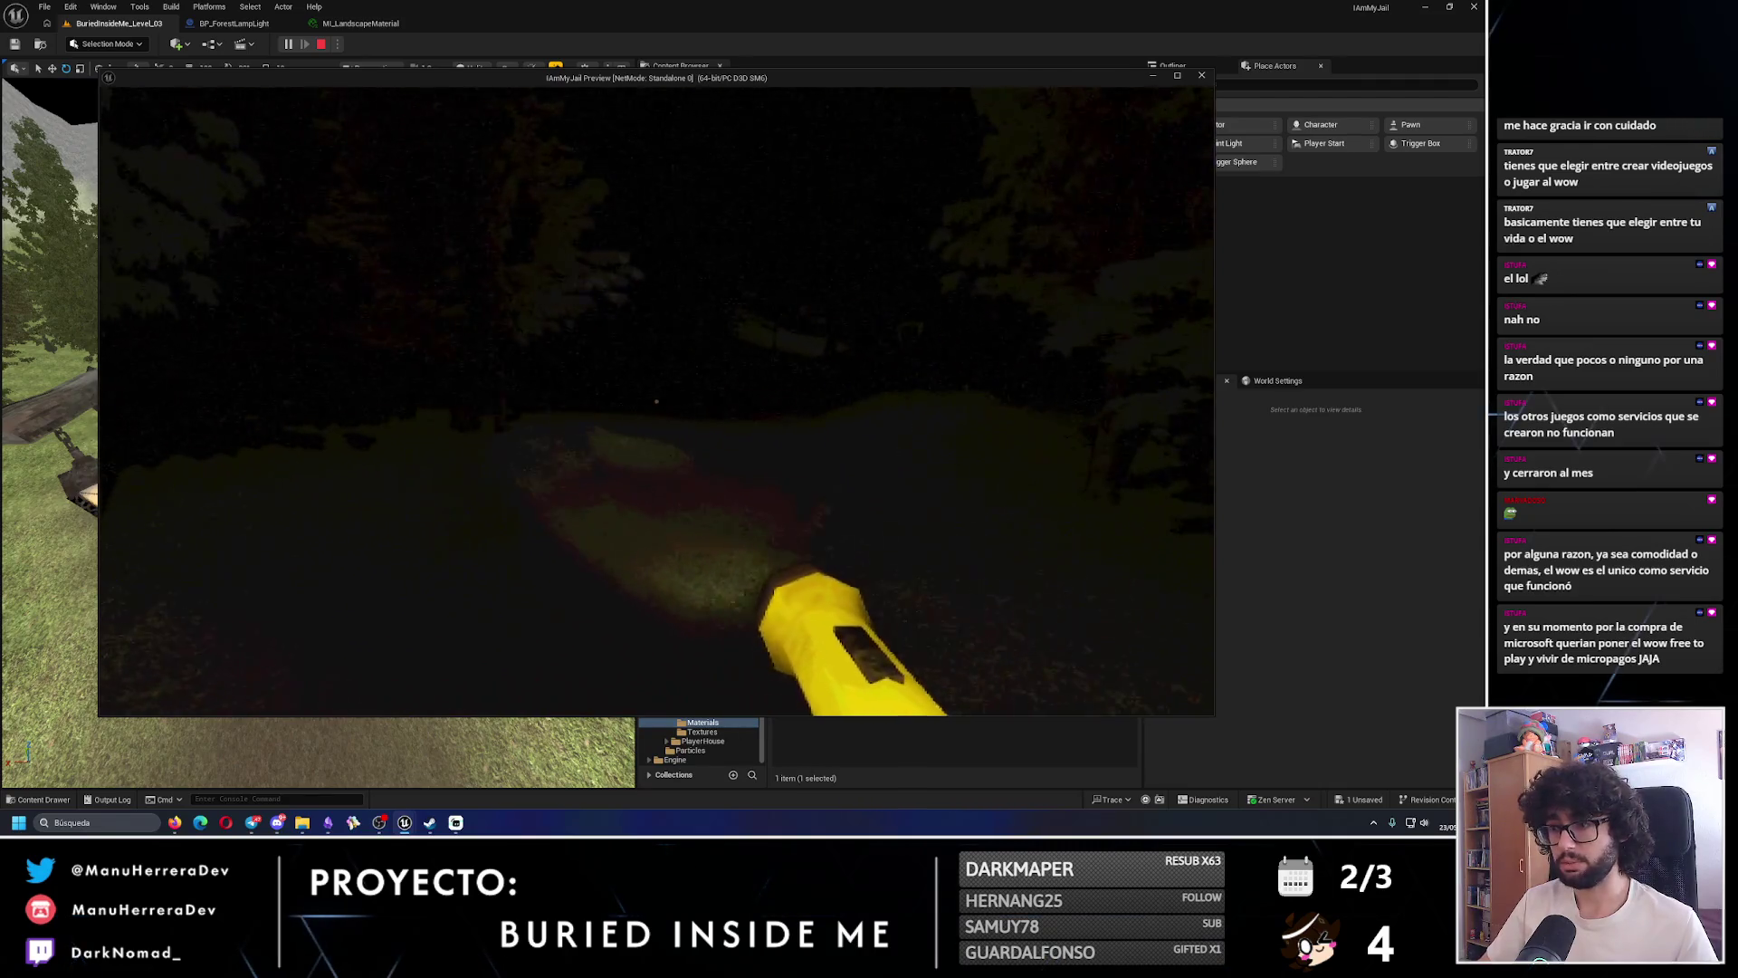
key(w)
key(shift)
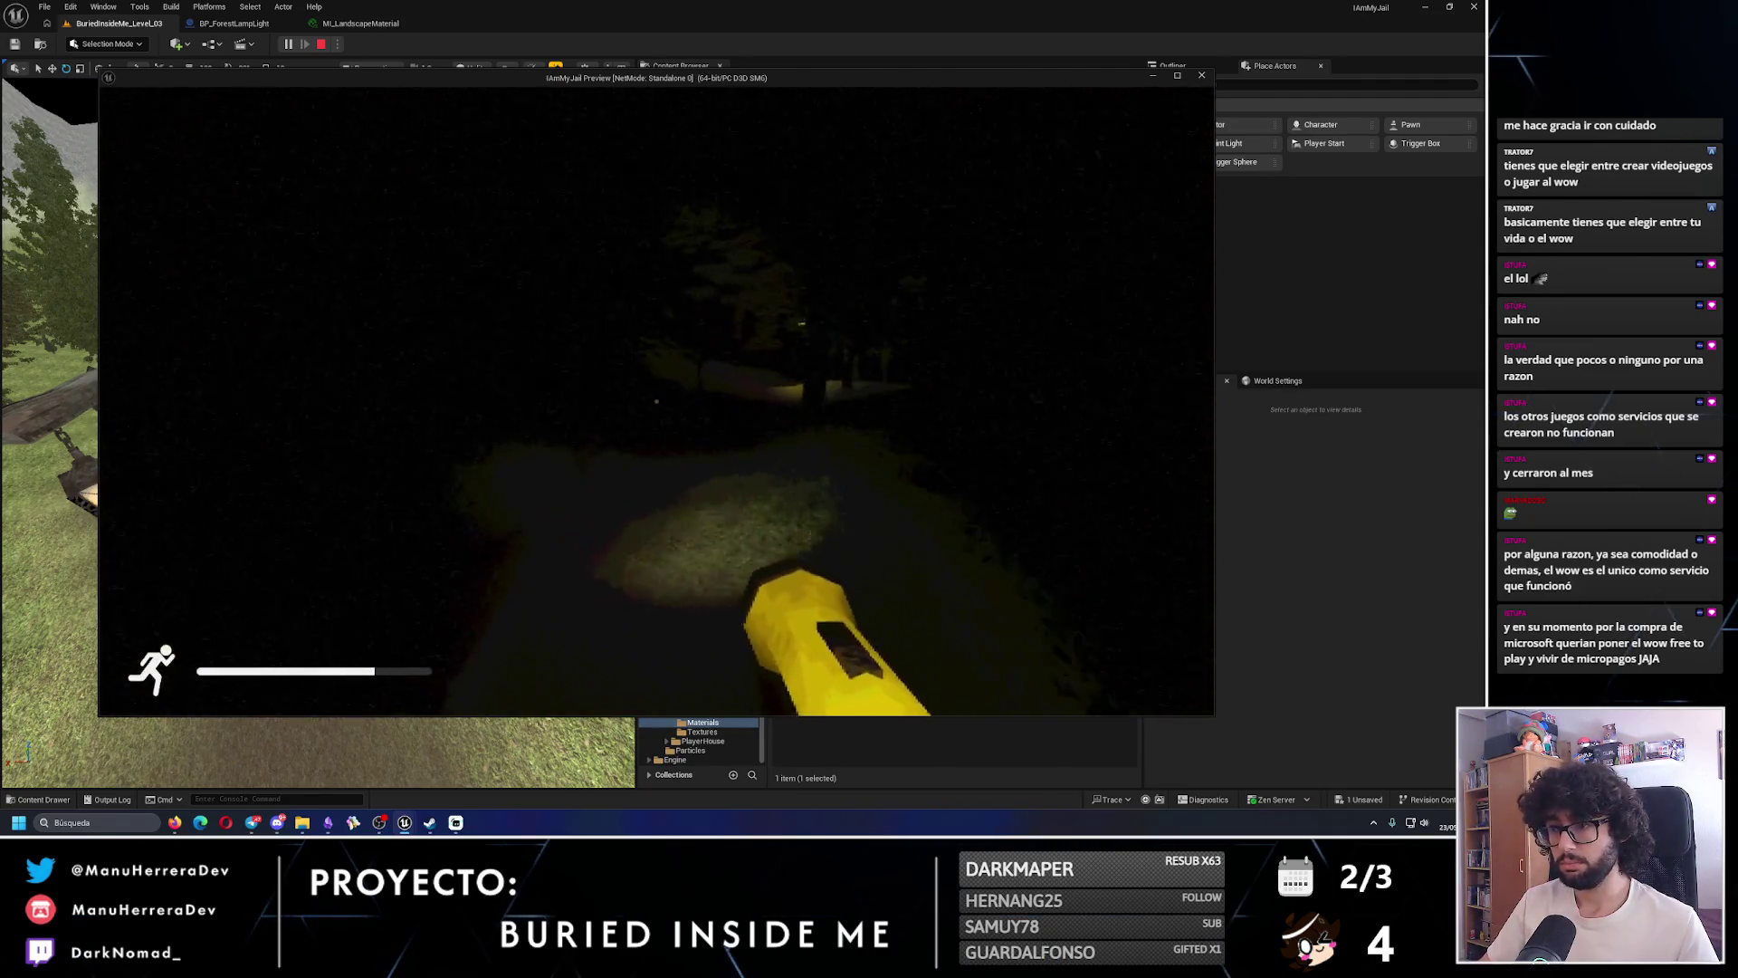
- Sprint past the lit tree and mound up to the grey boundary wall, then stop the playtest
key(w)
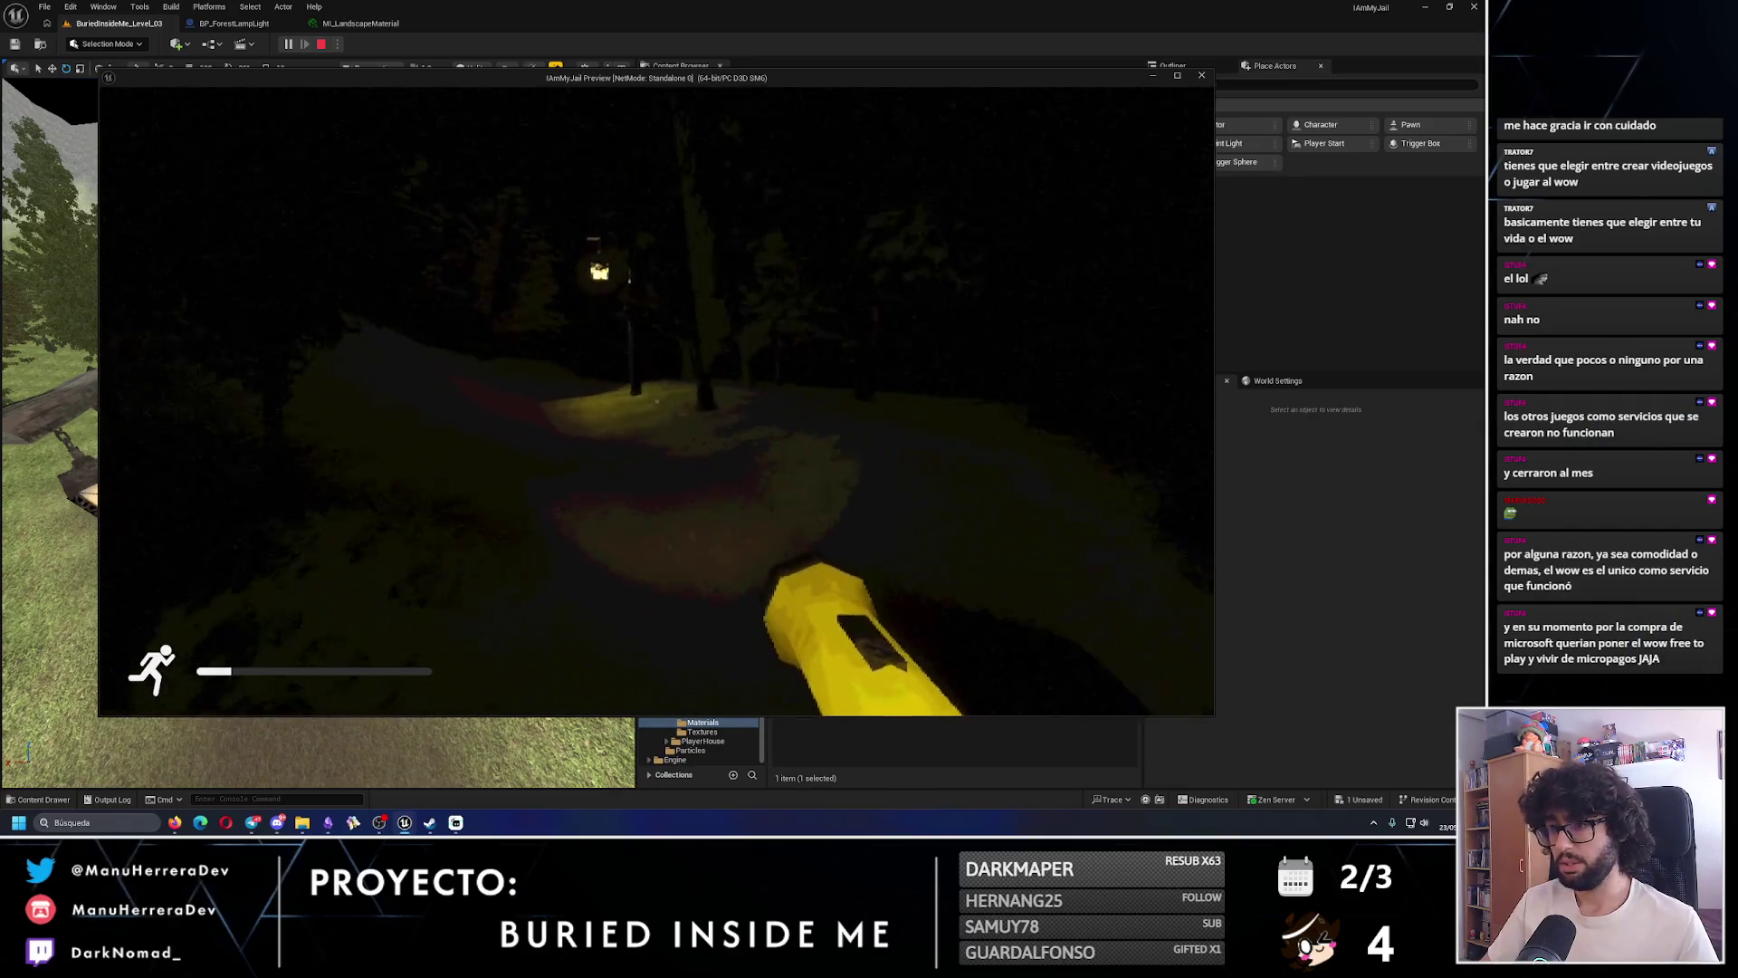
key(w)
key(w)
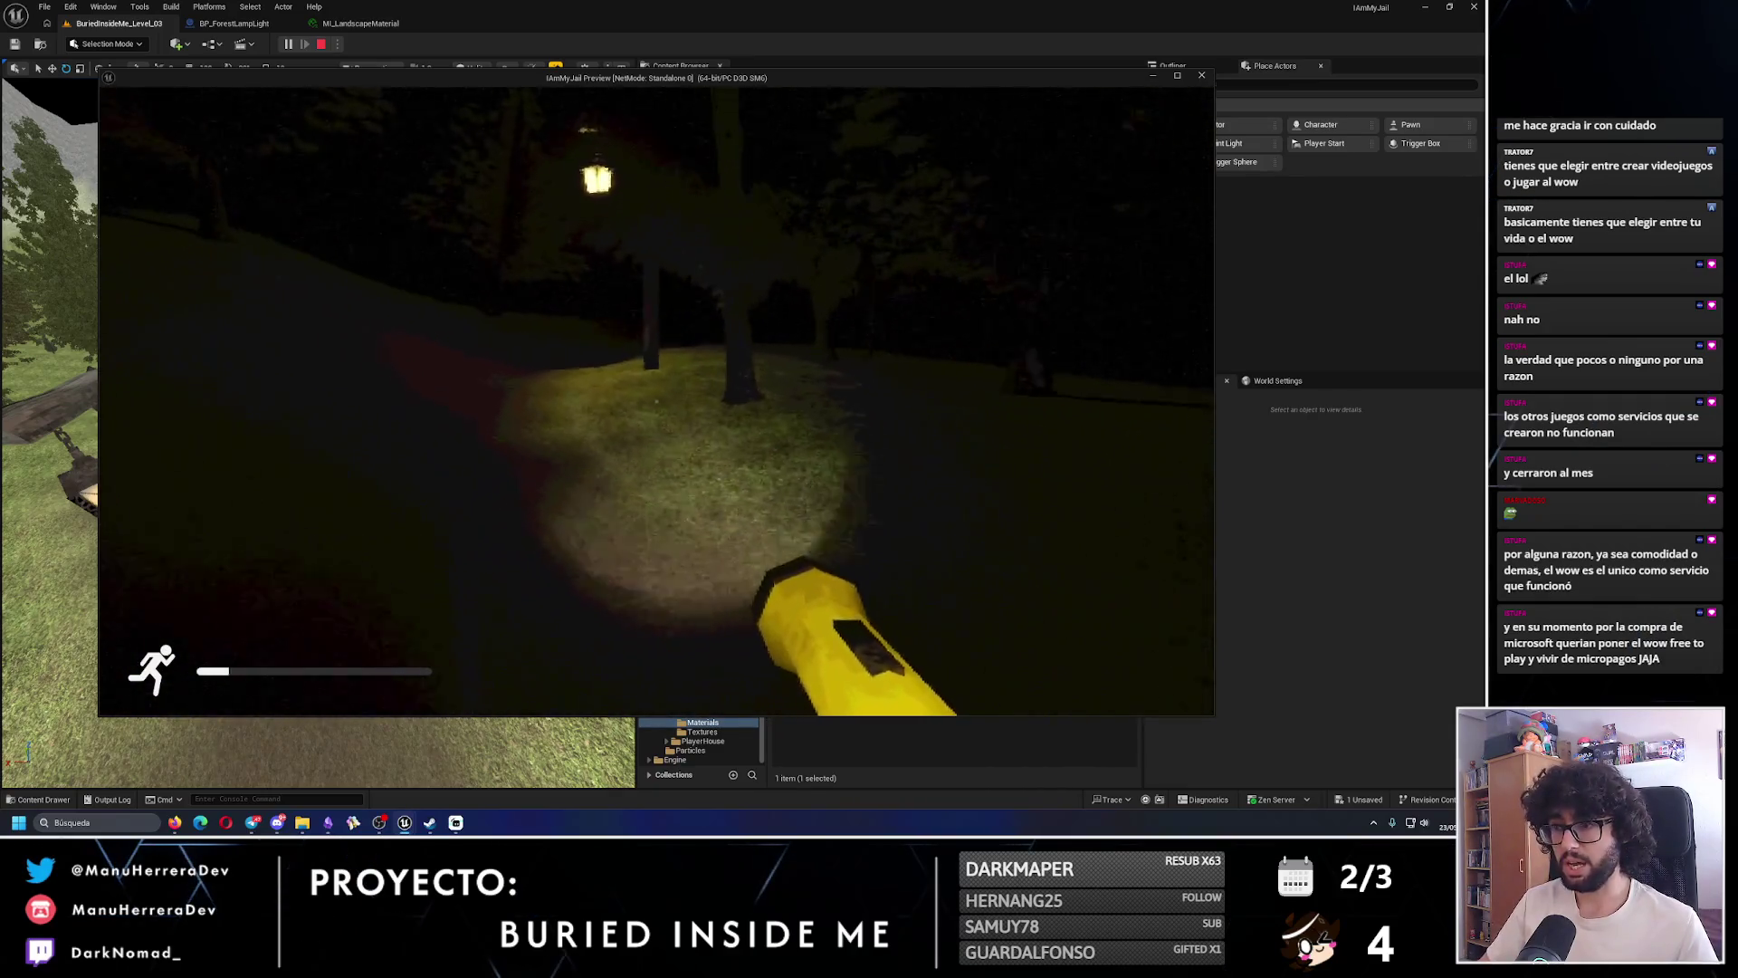
key(w)
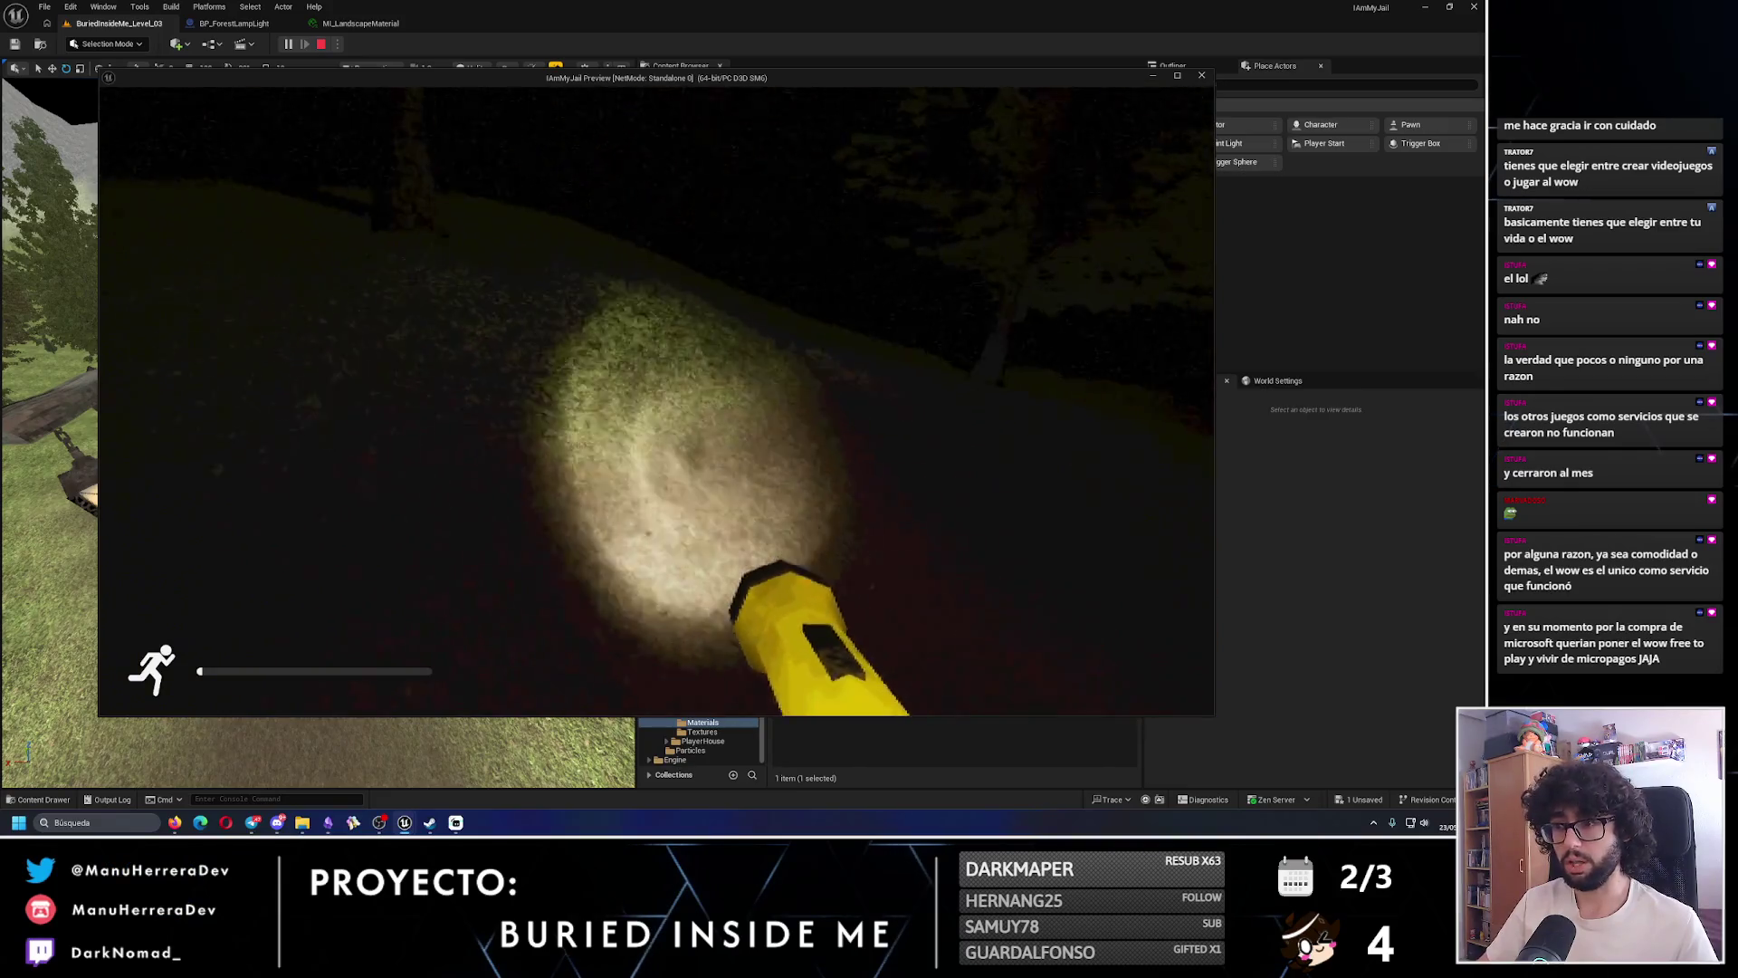
key(w)
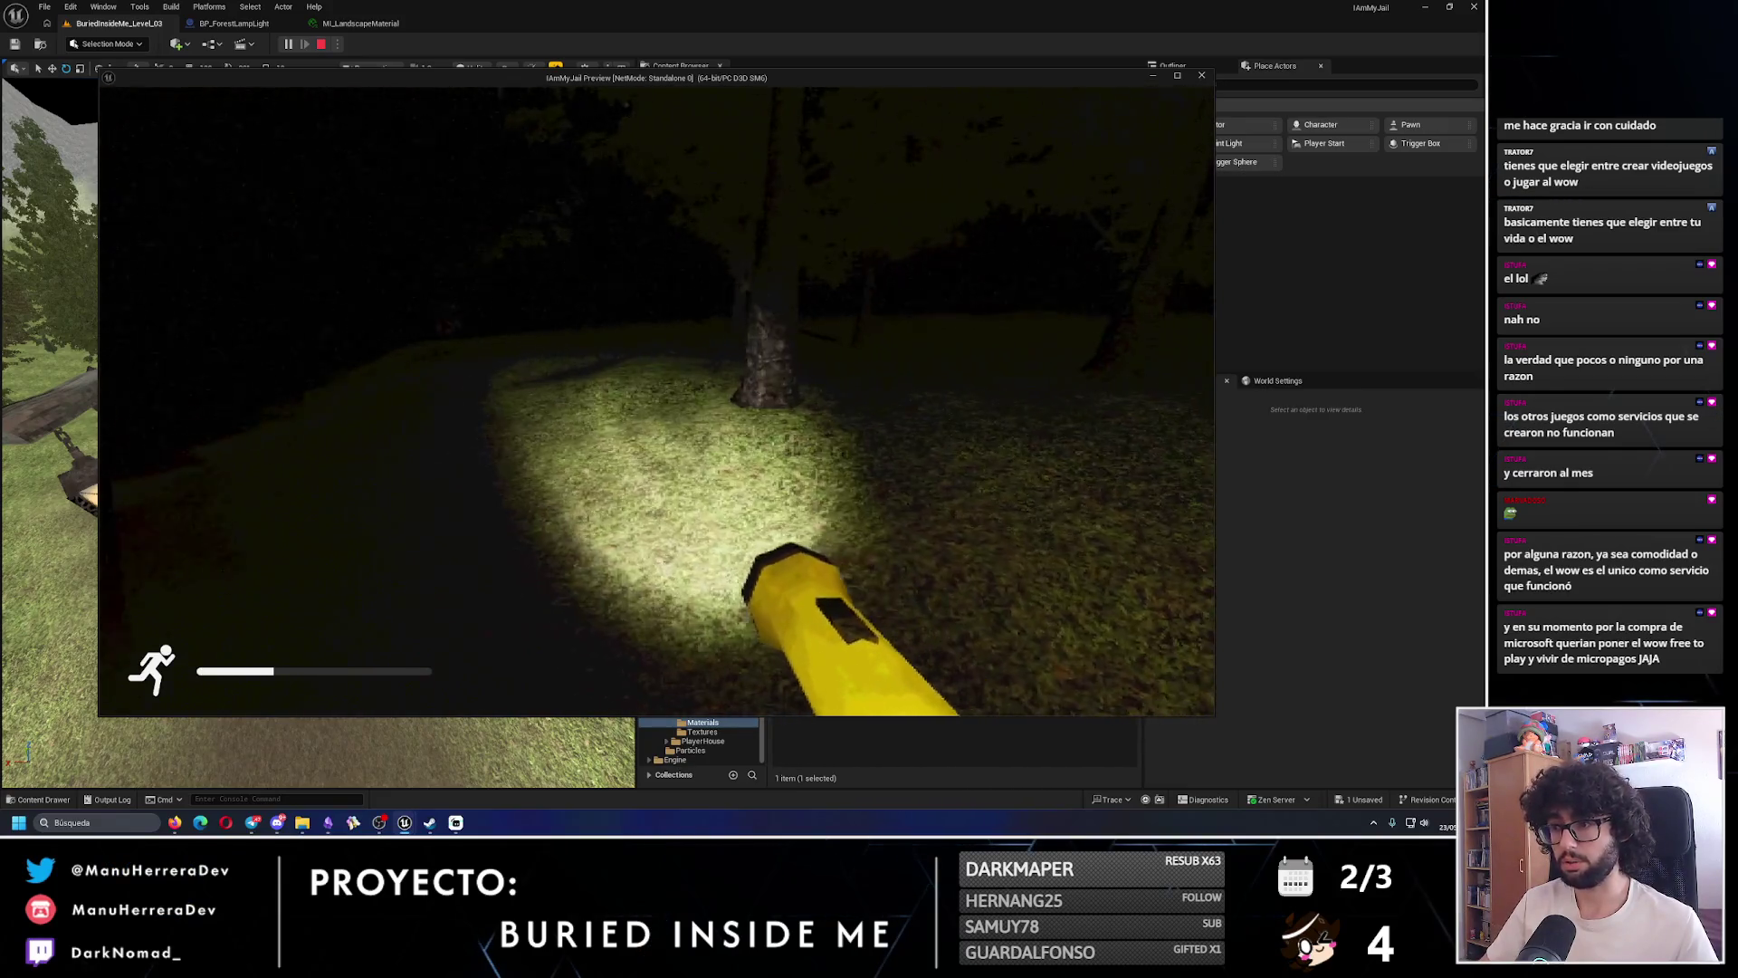
key(w)
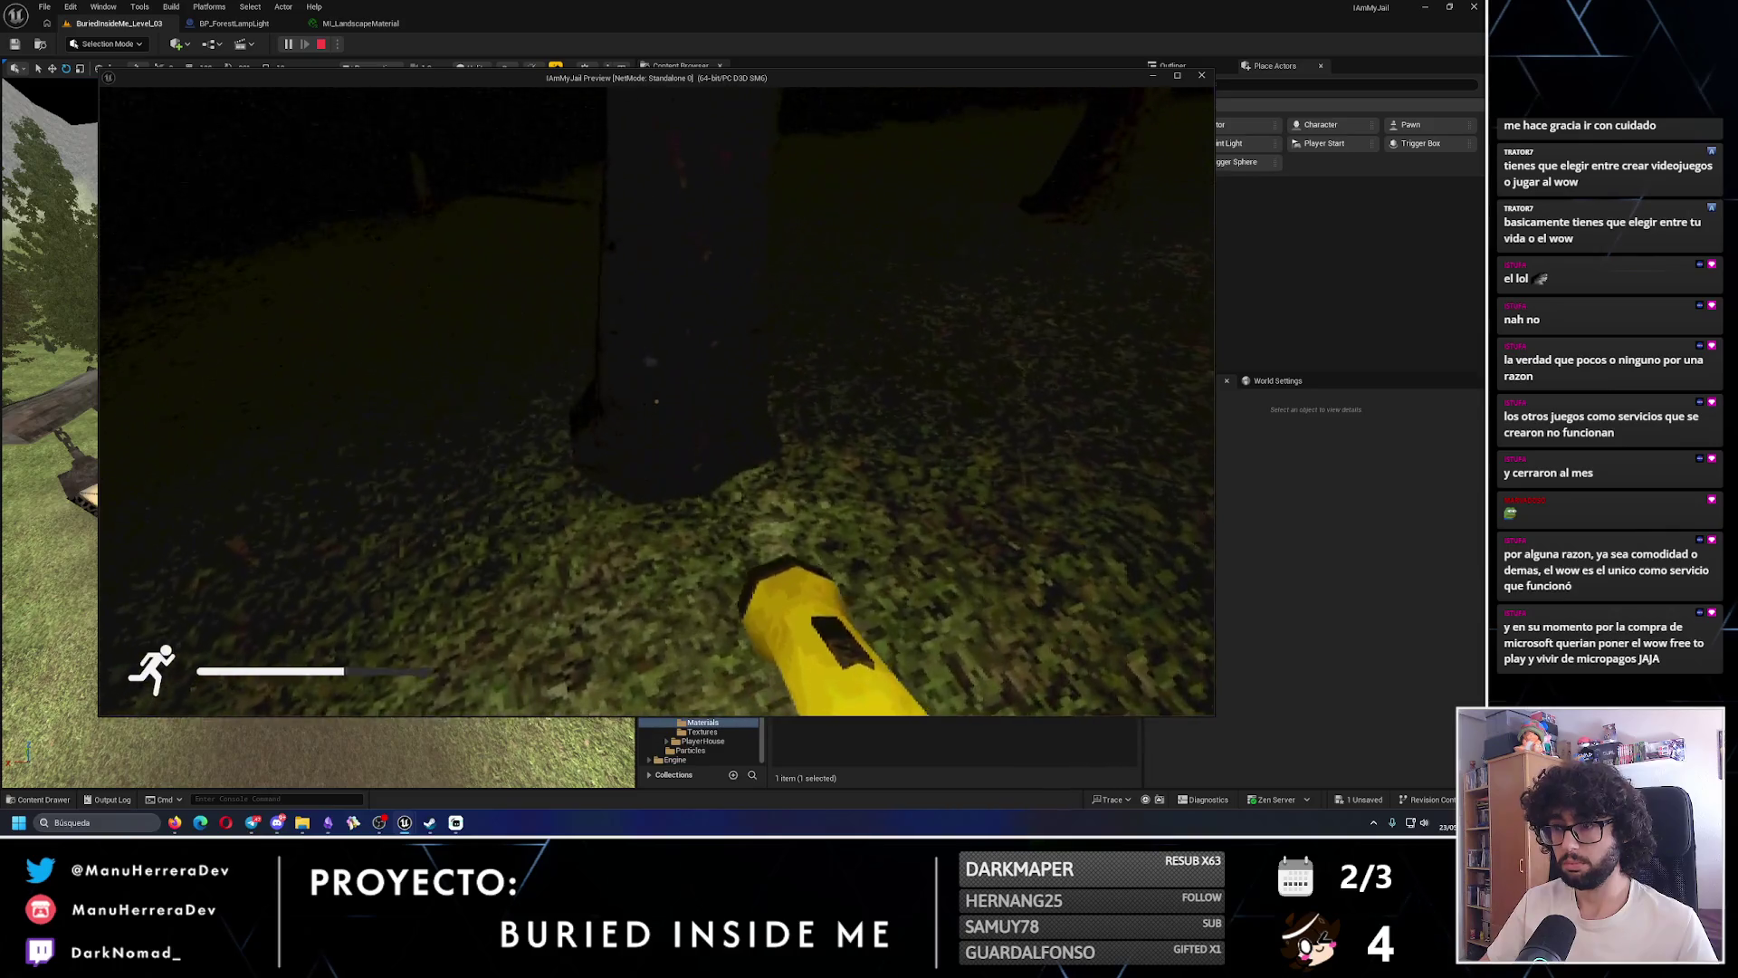
key(w)
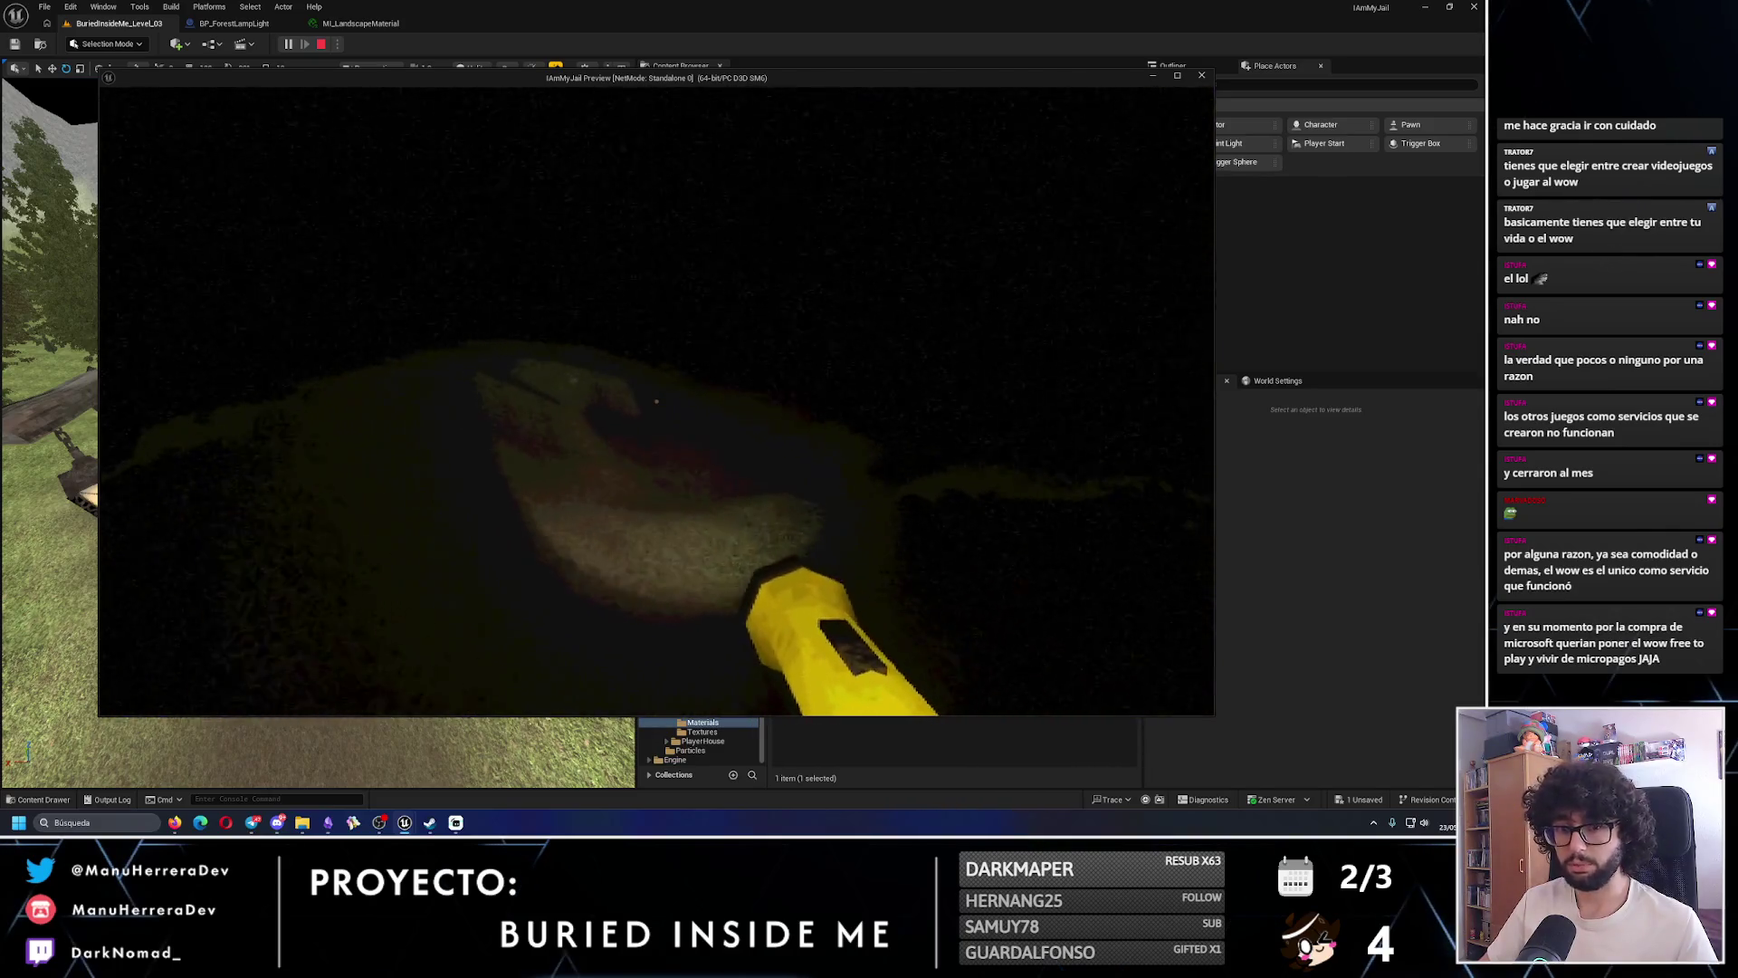
key(w)
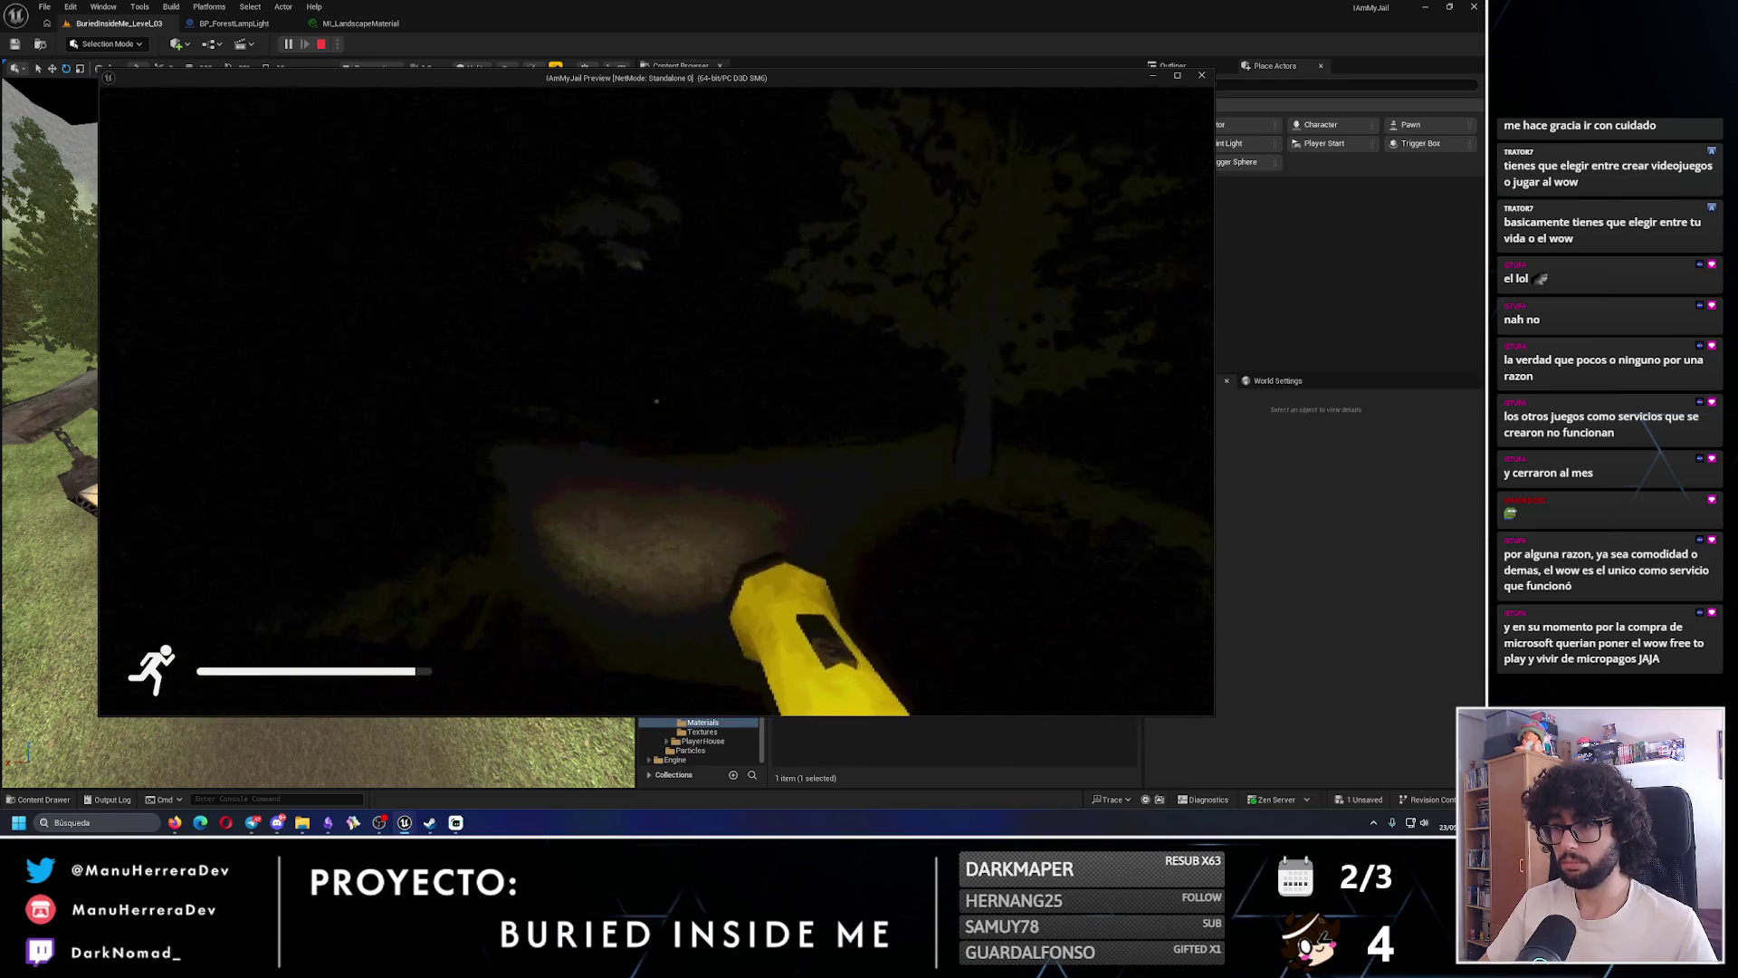
key(w)
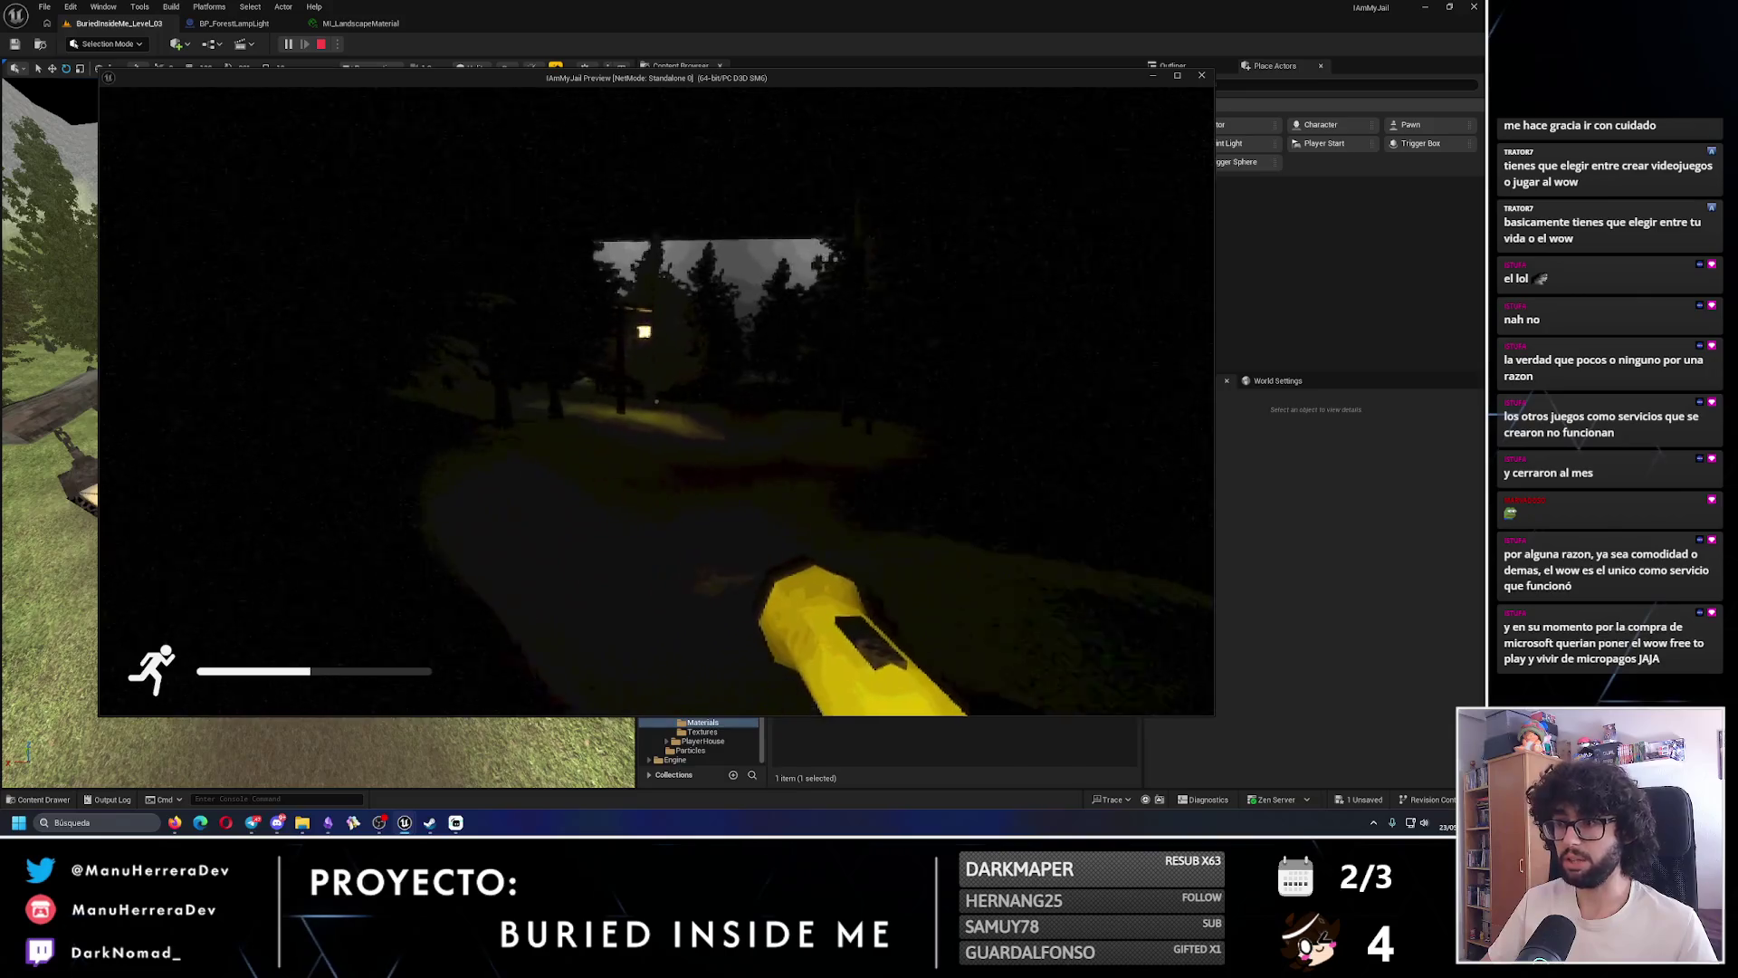
key(shift+w)
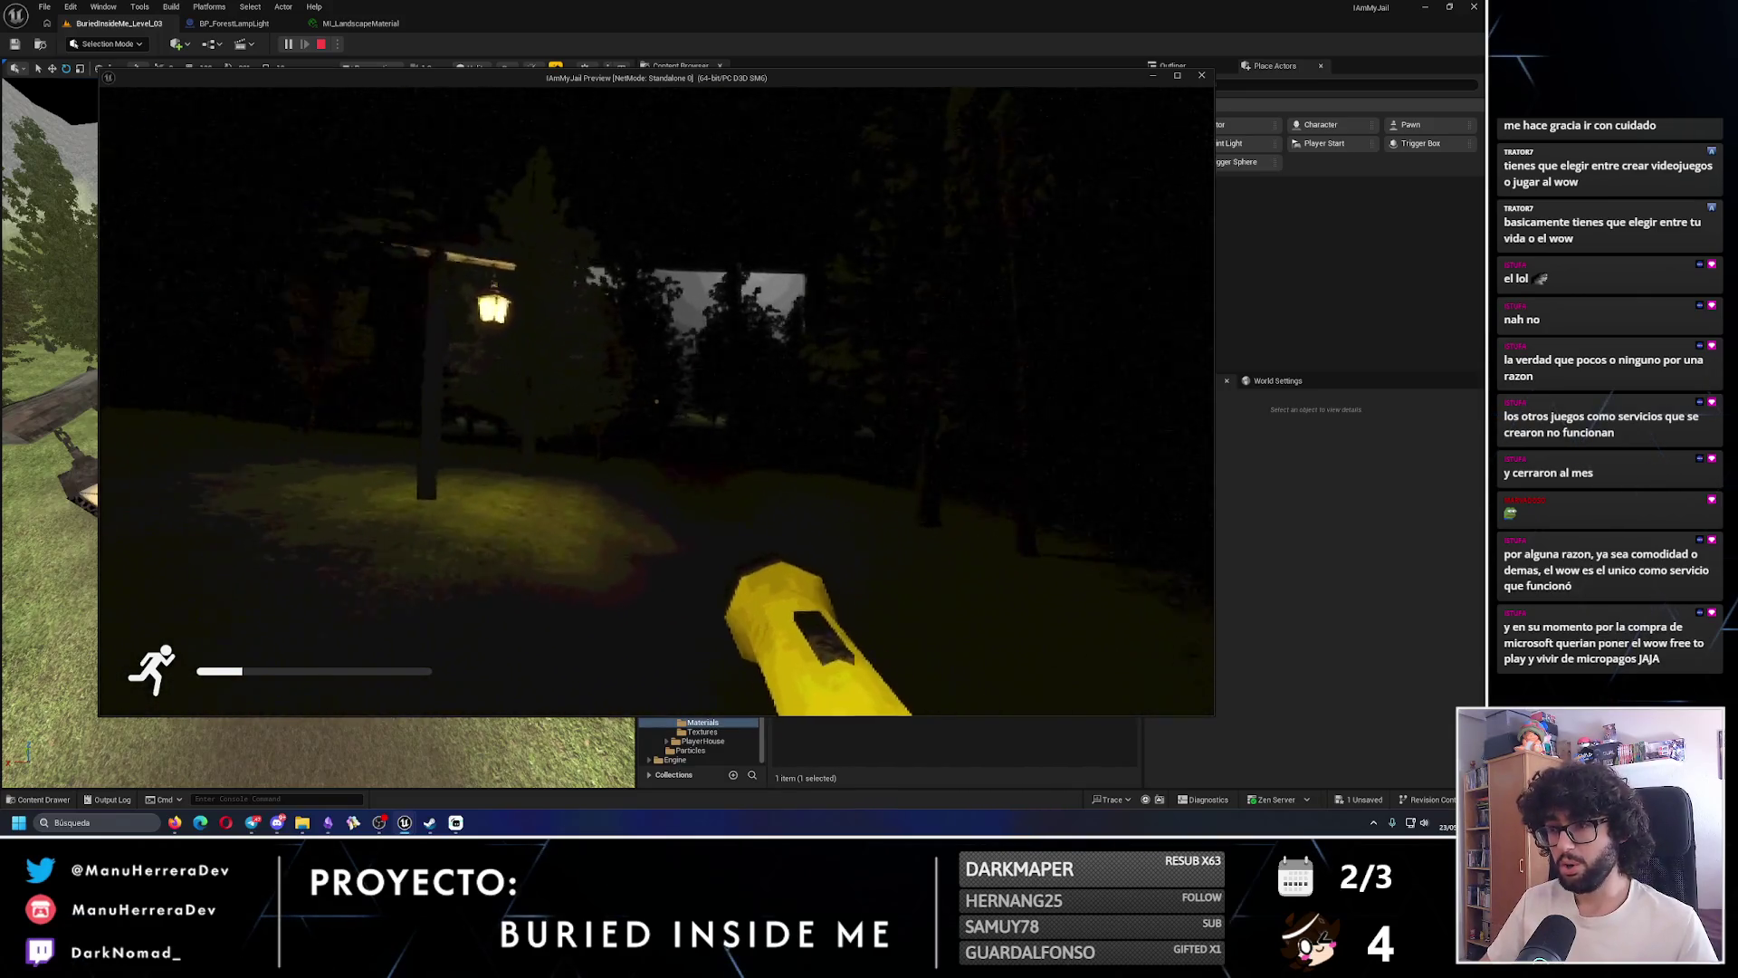
key(shift+w)
key(f)
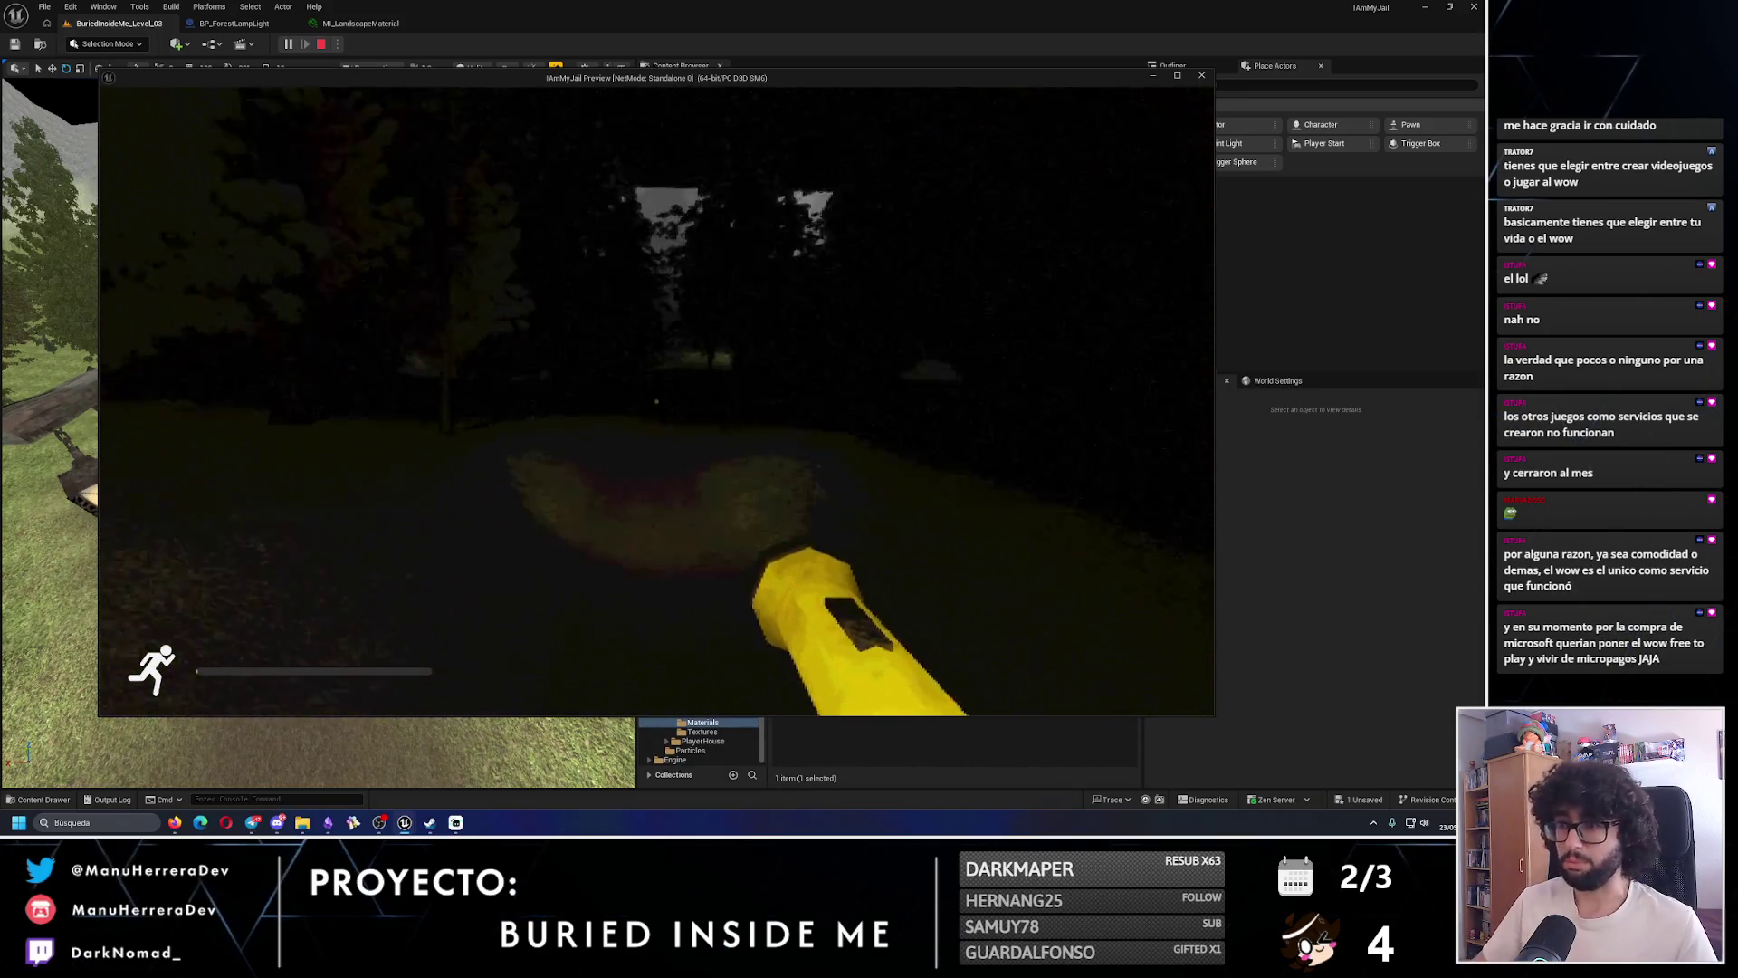
key(shift+w)
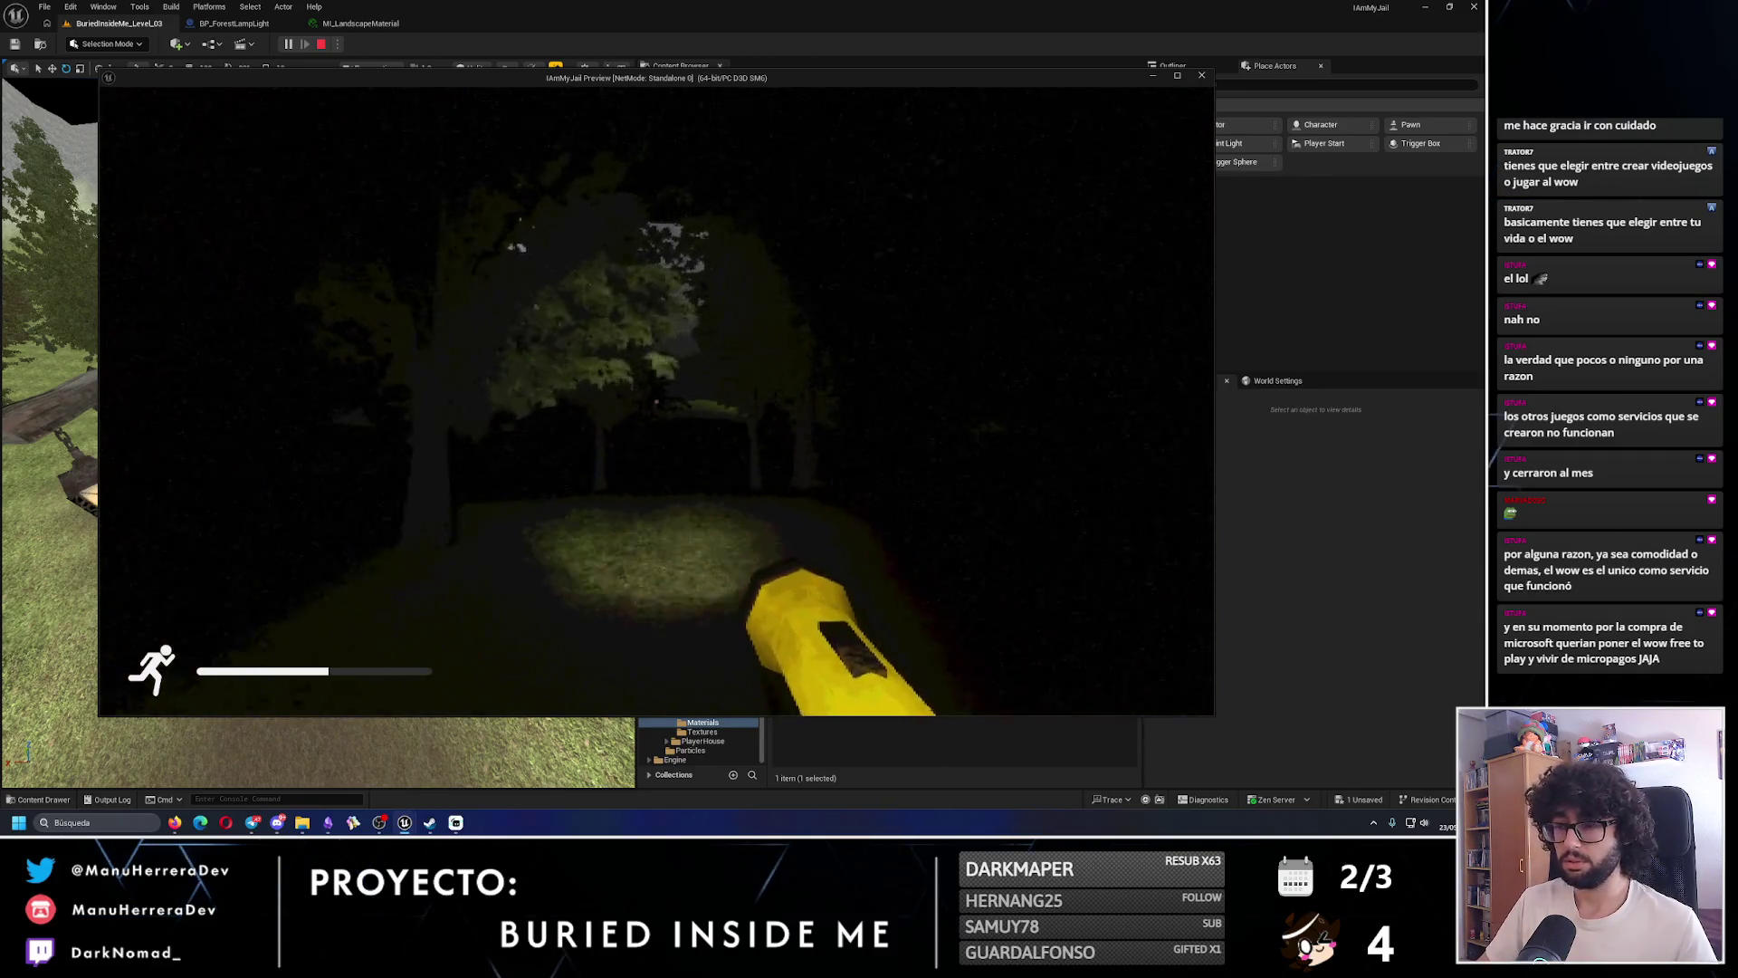
key(shift+w)
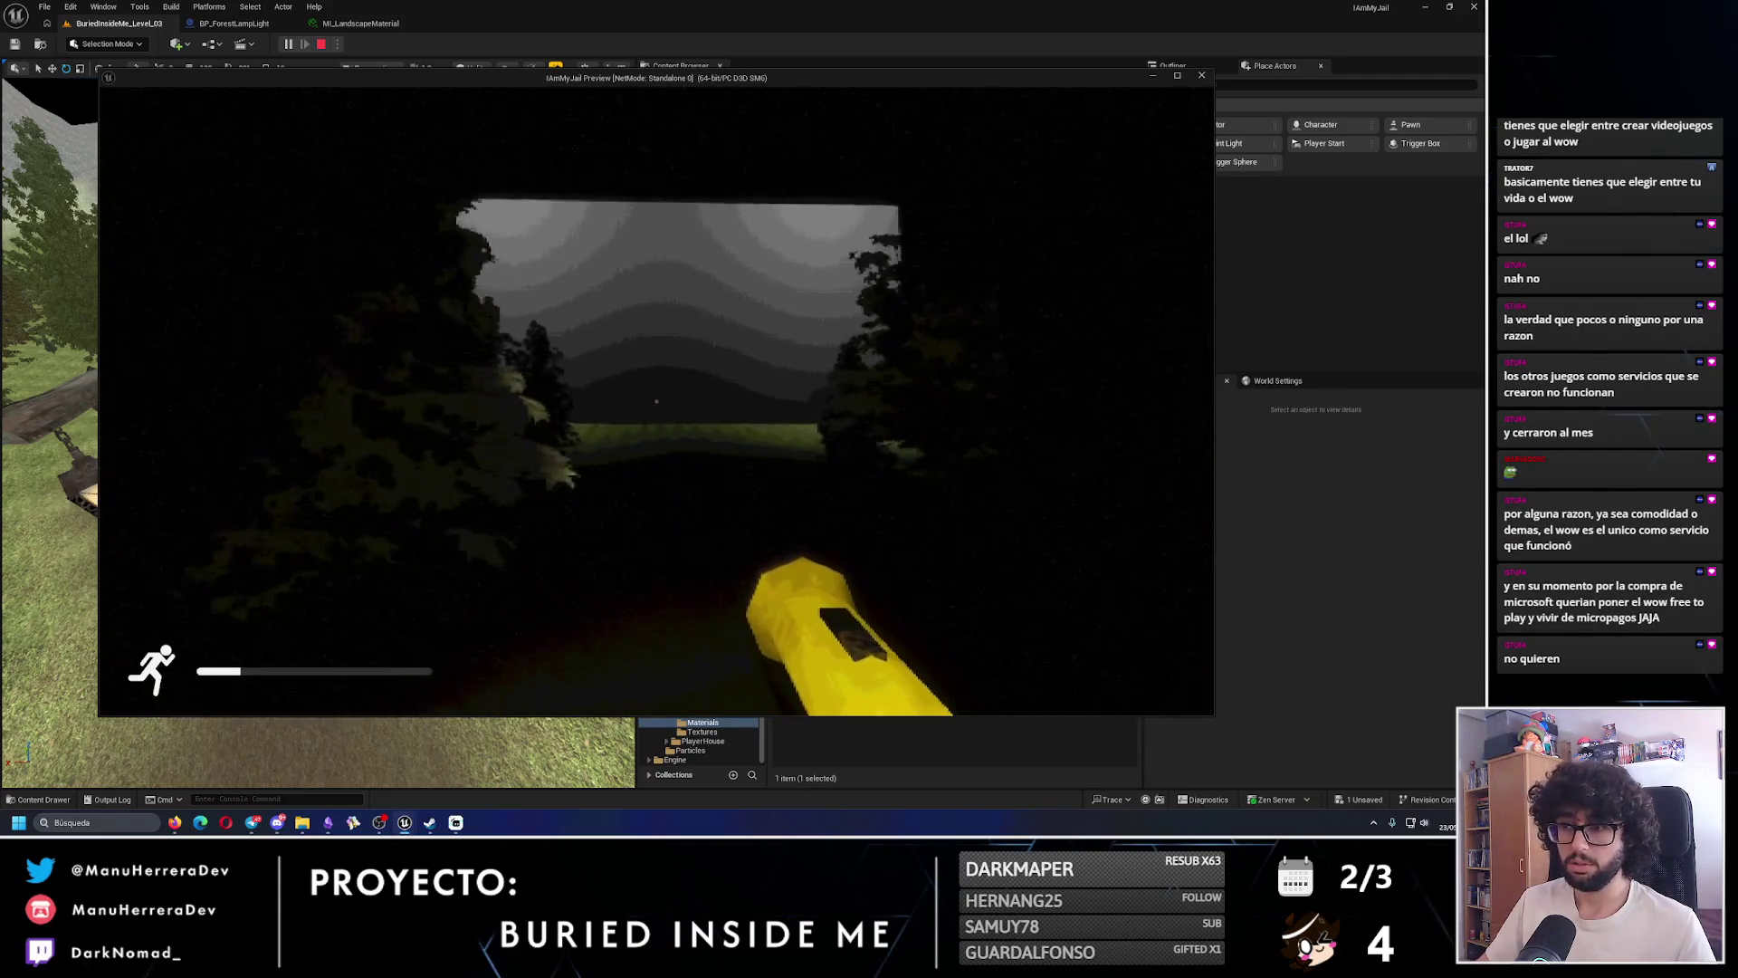
key(w)
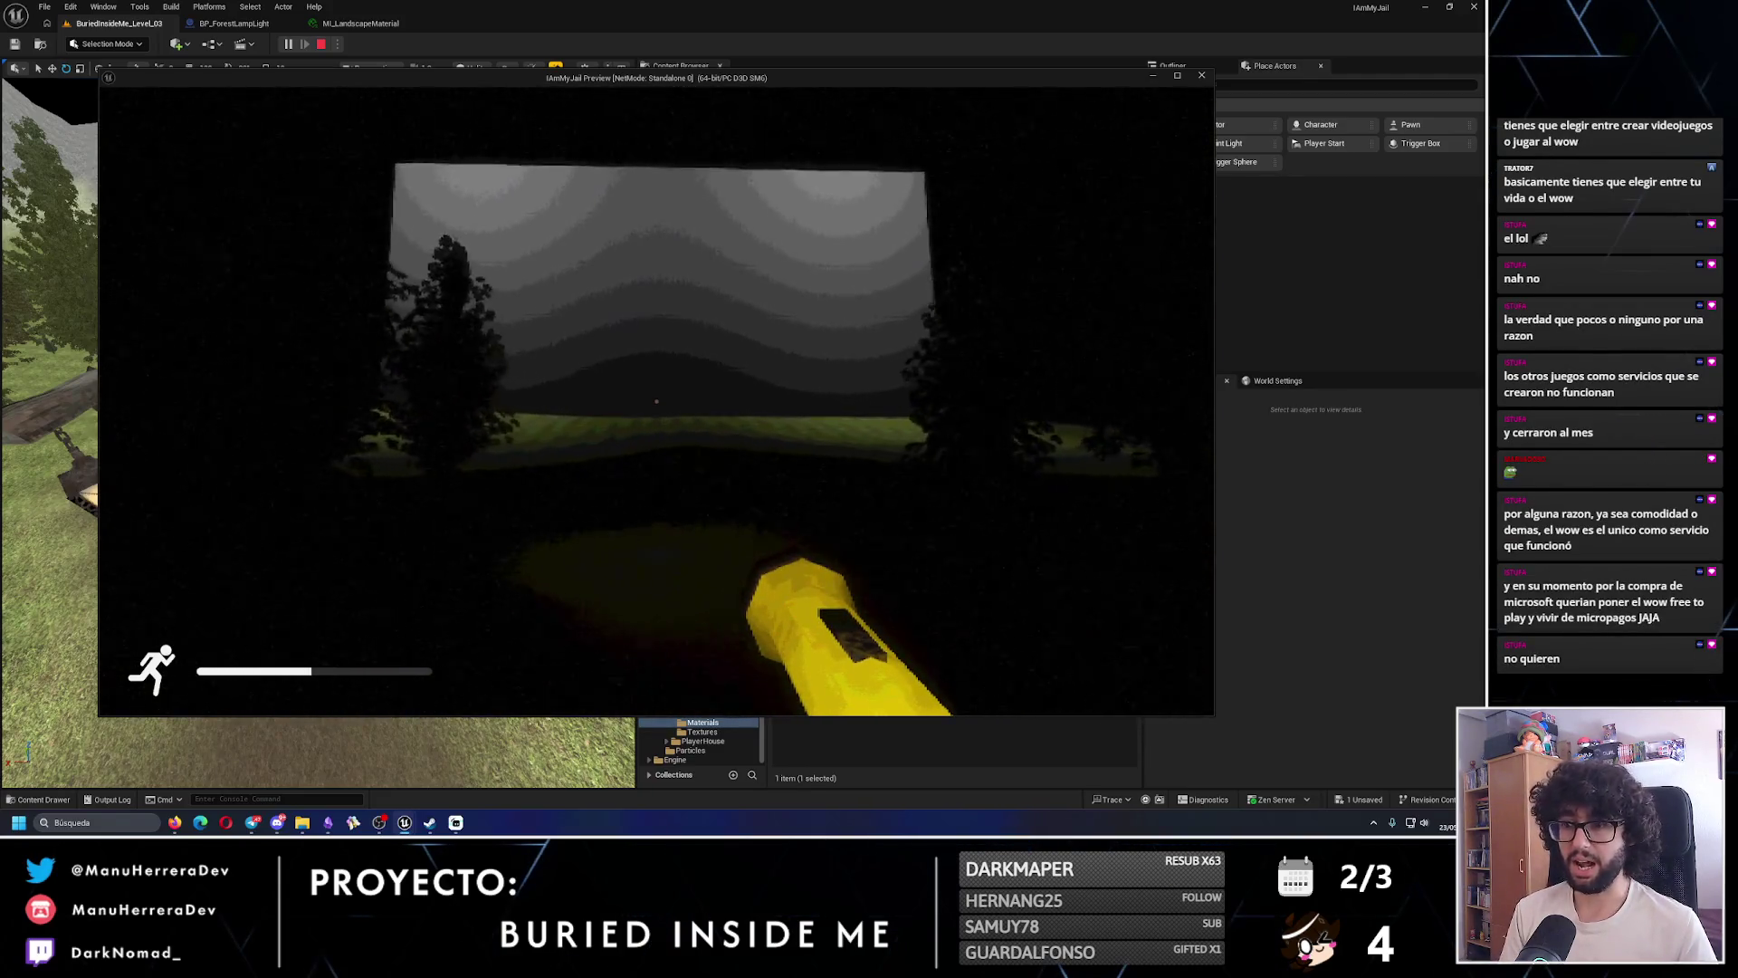
key(w)
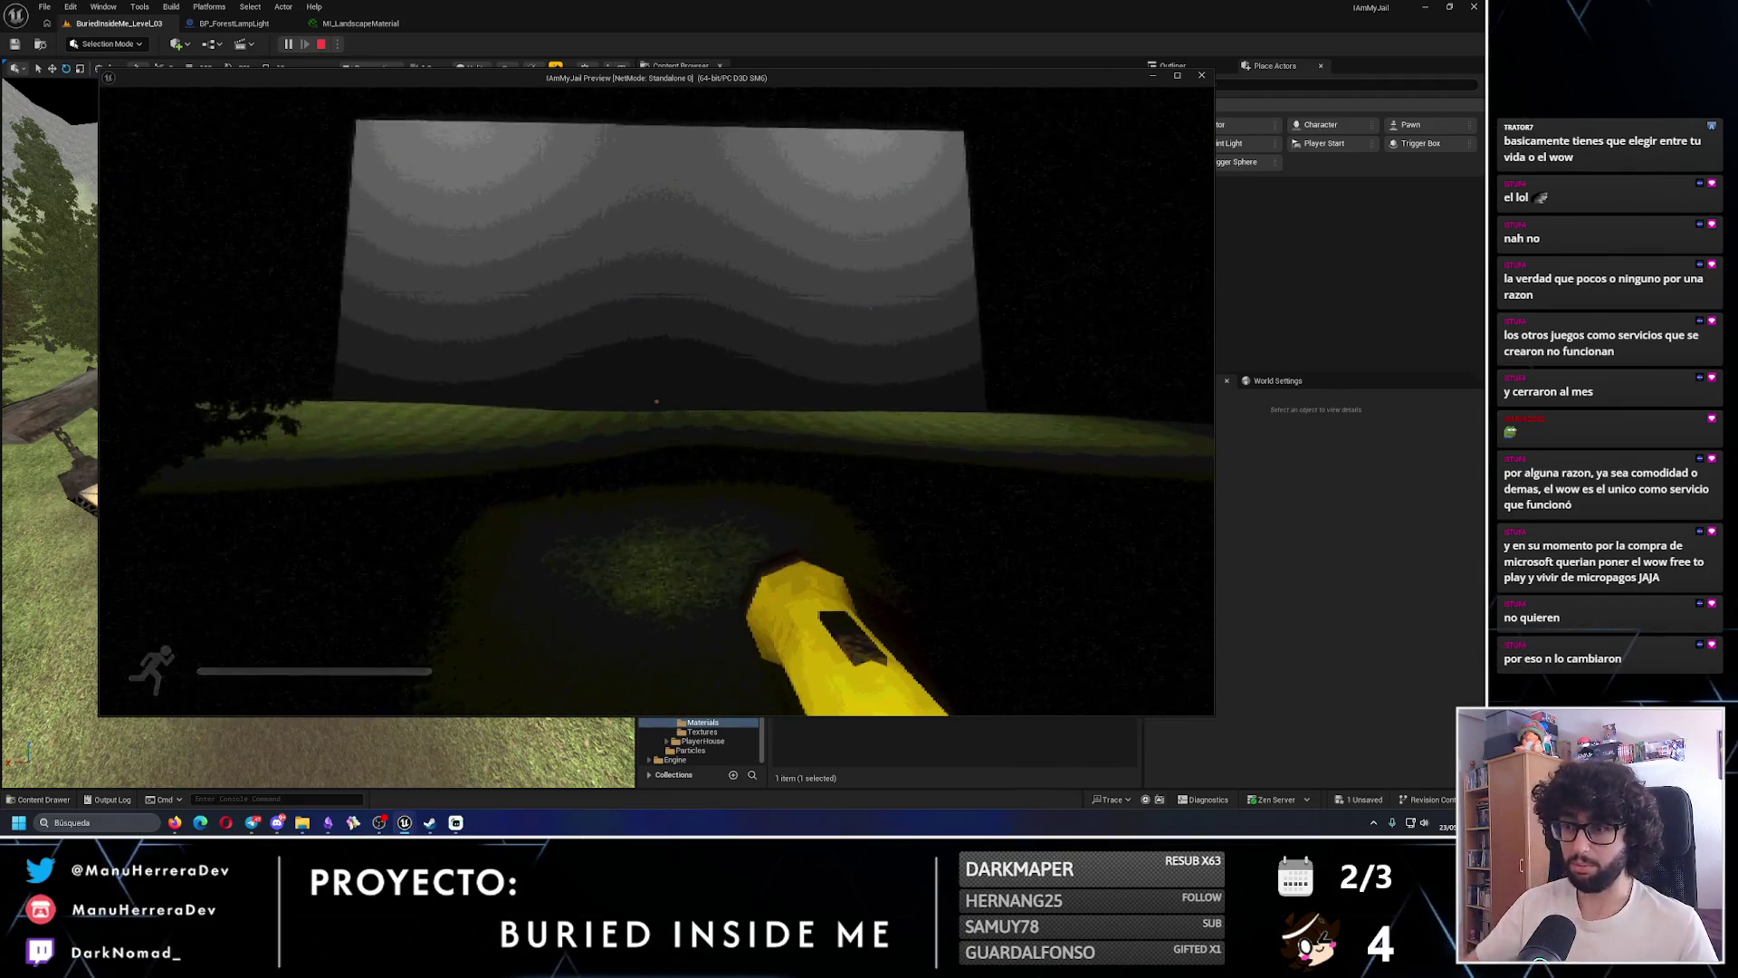
key(w)
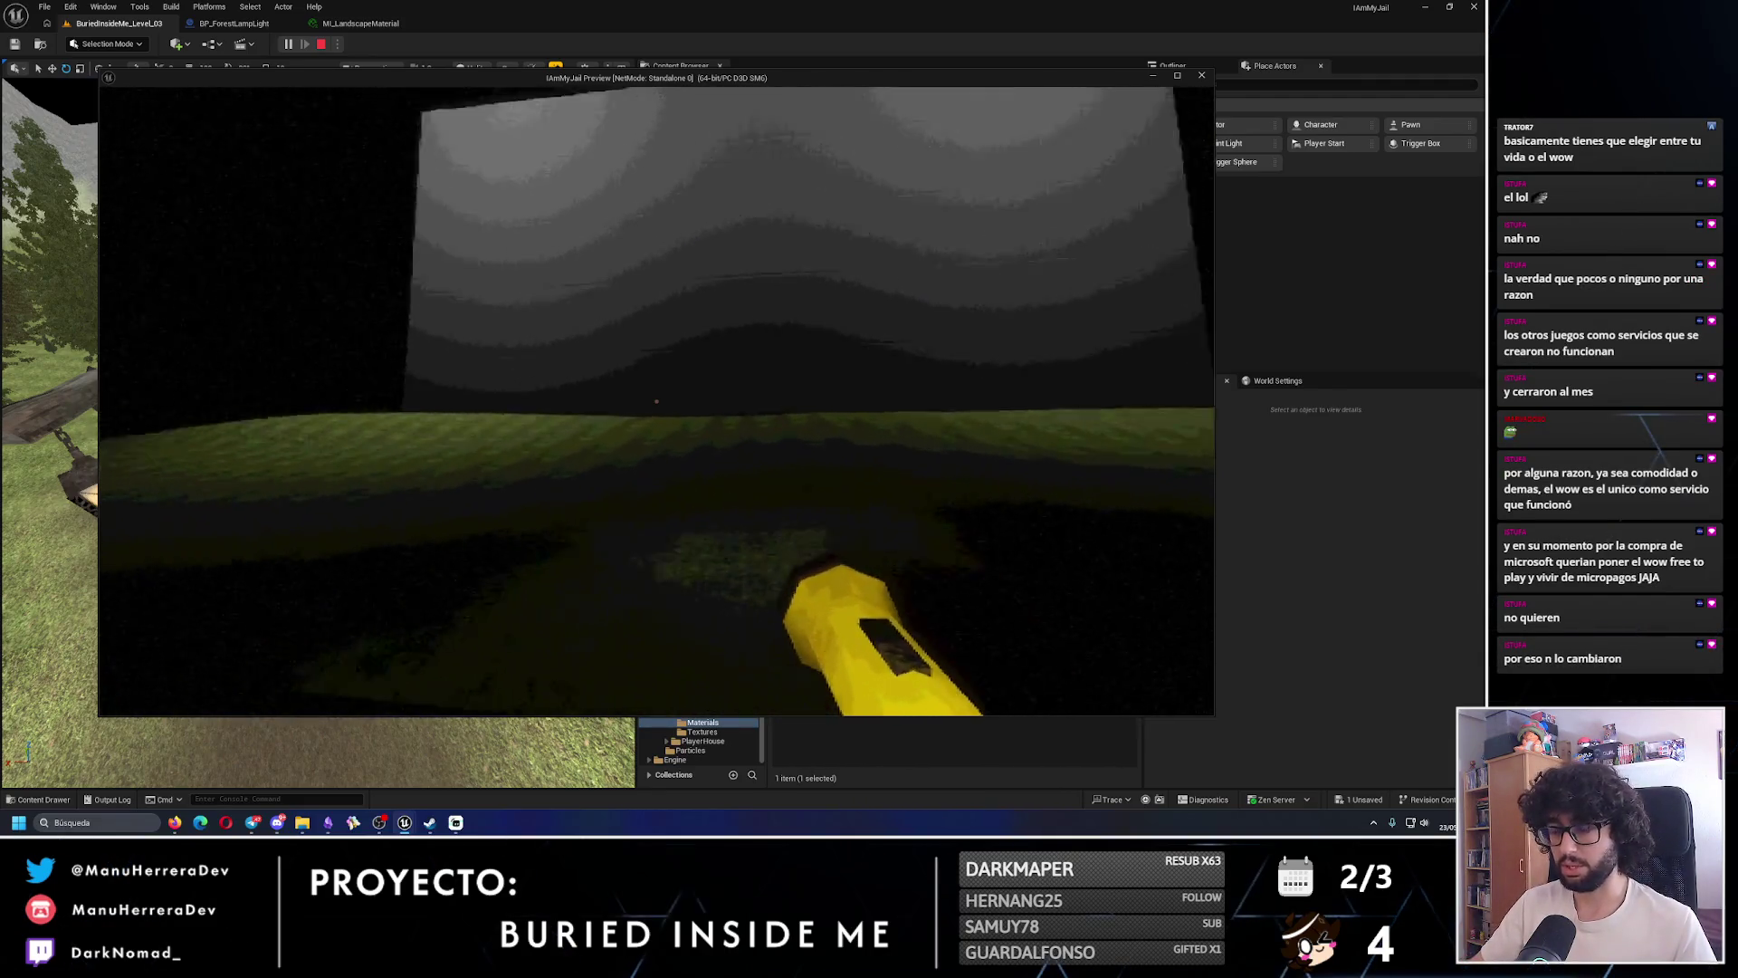
key(w)
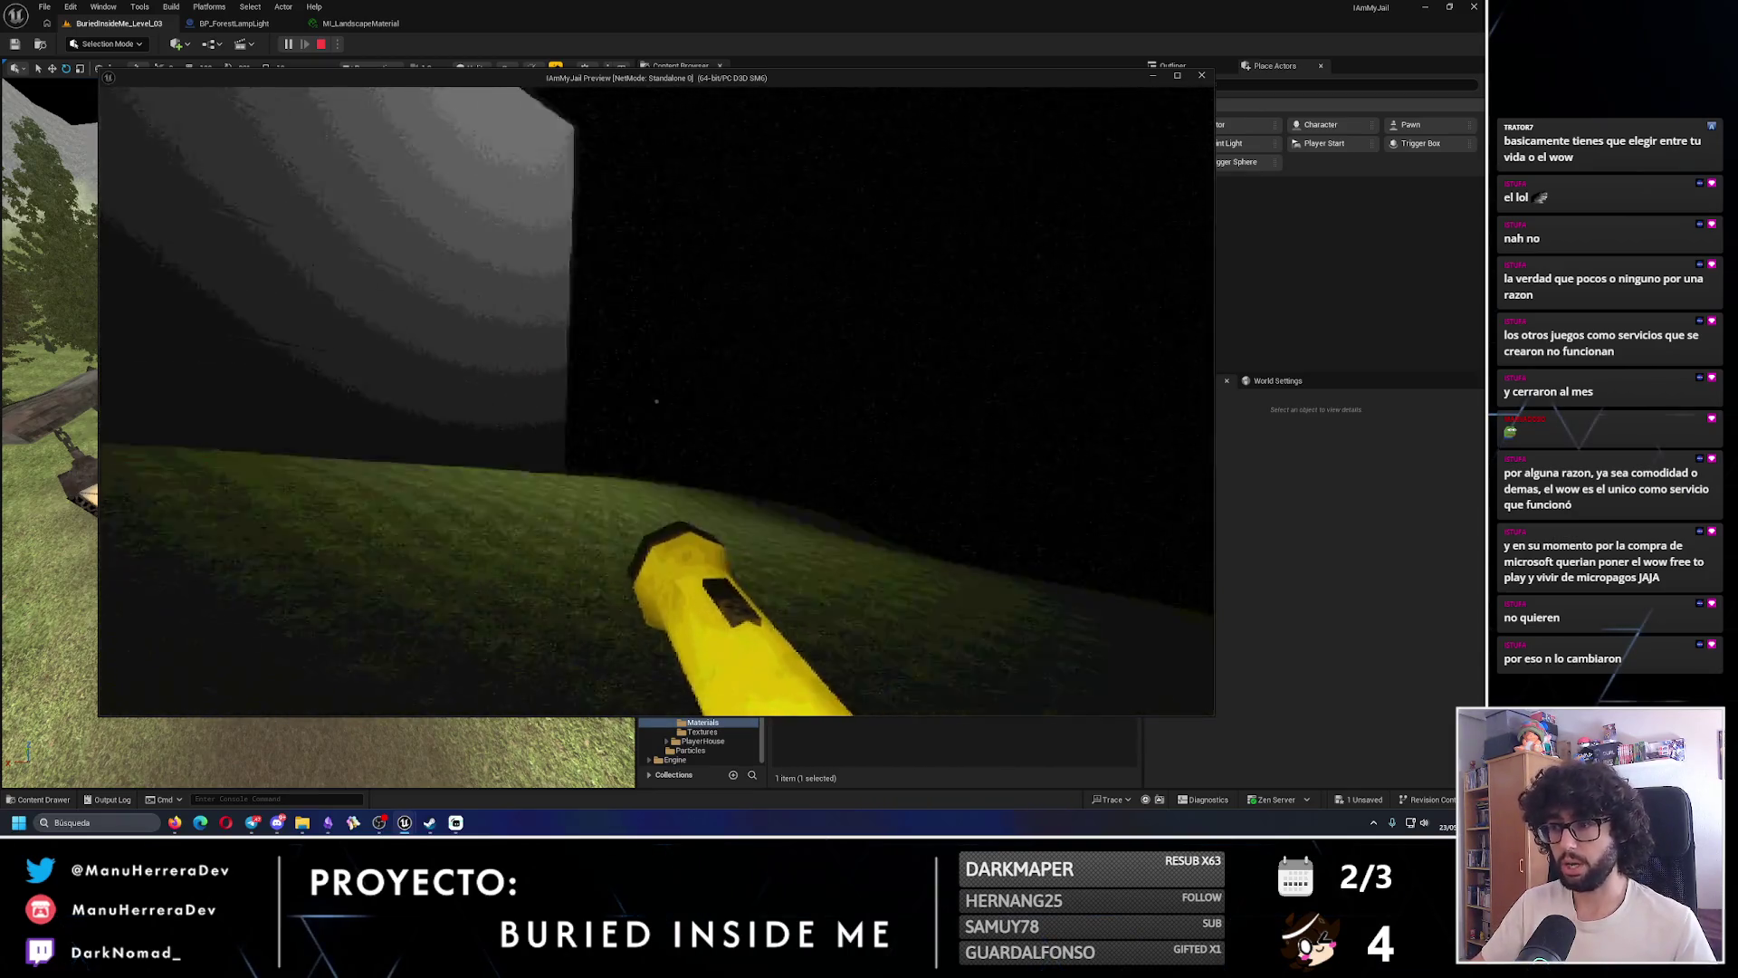
key(Escape)
mouse_move(578, 420)
mouse_down()
mouse_move(570, 507)
mouse_move(549, 290)
mouse_up()
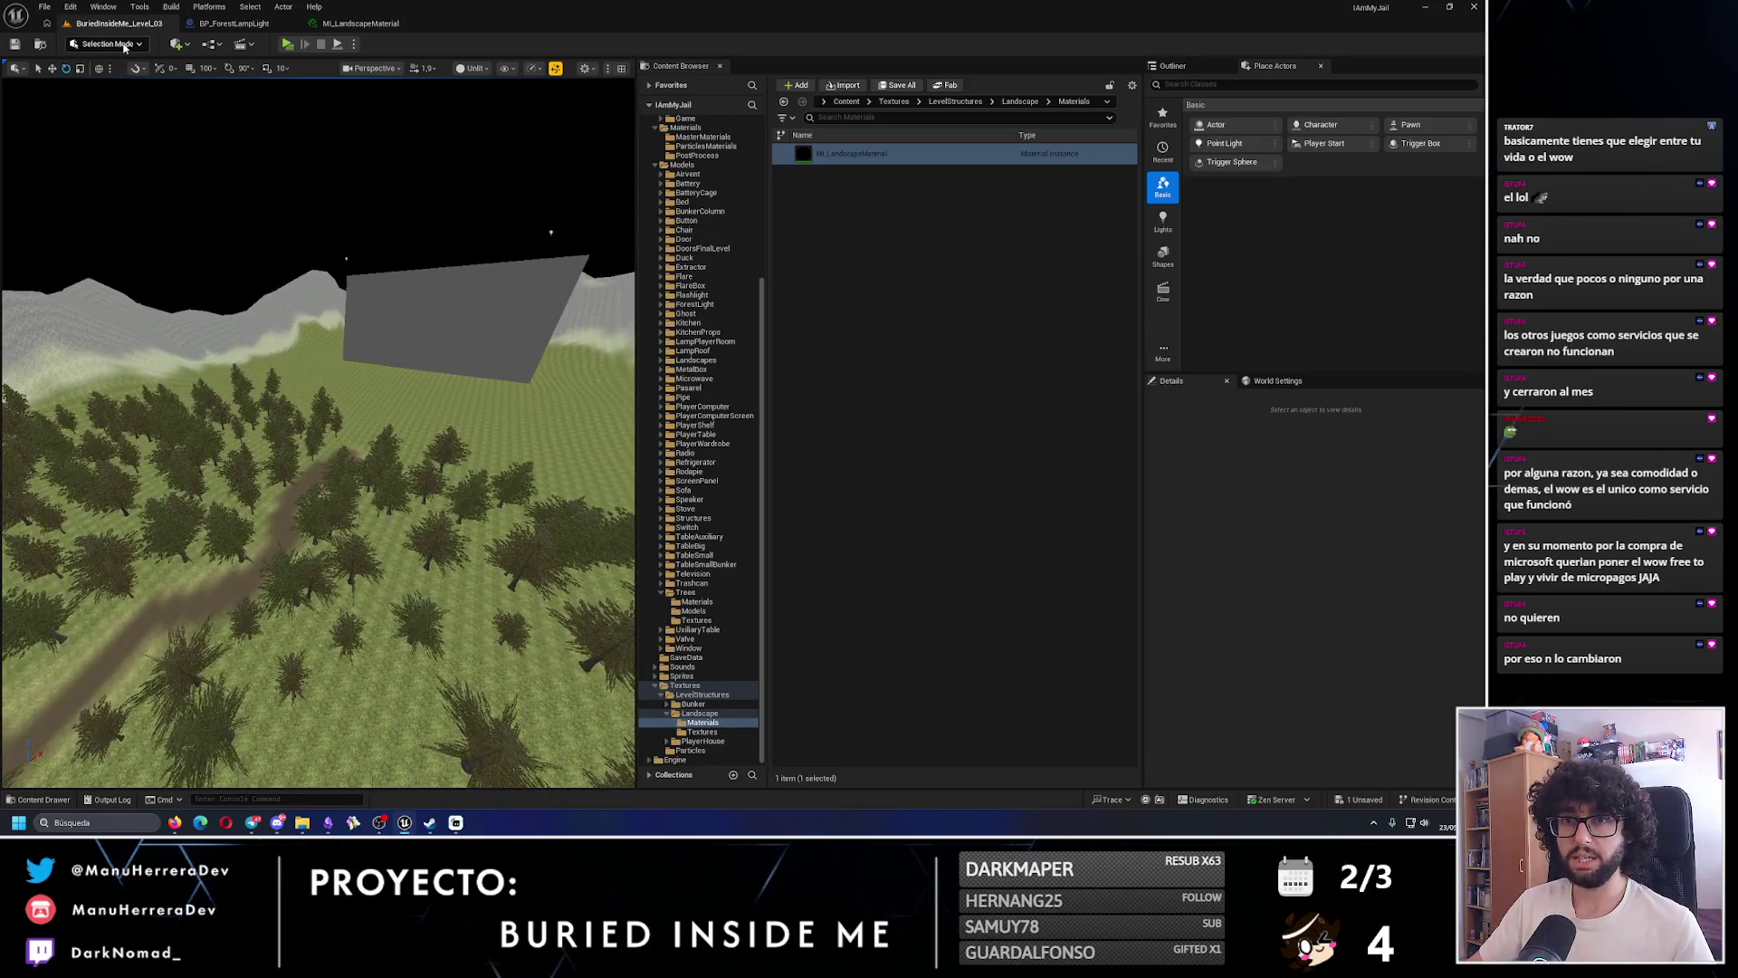
- Switch to Modeling Mode and start the Box creation tool
click(107, 43)
click(109, 112)
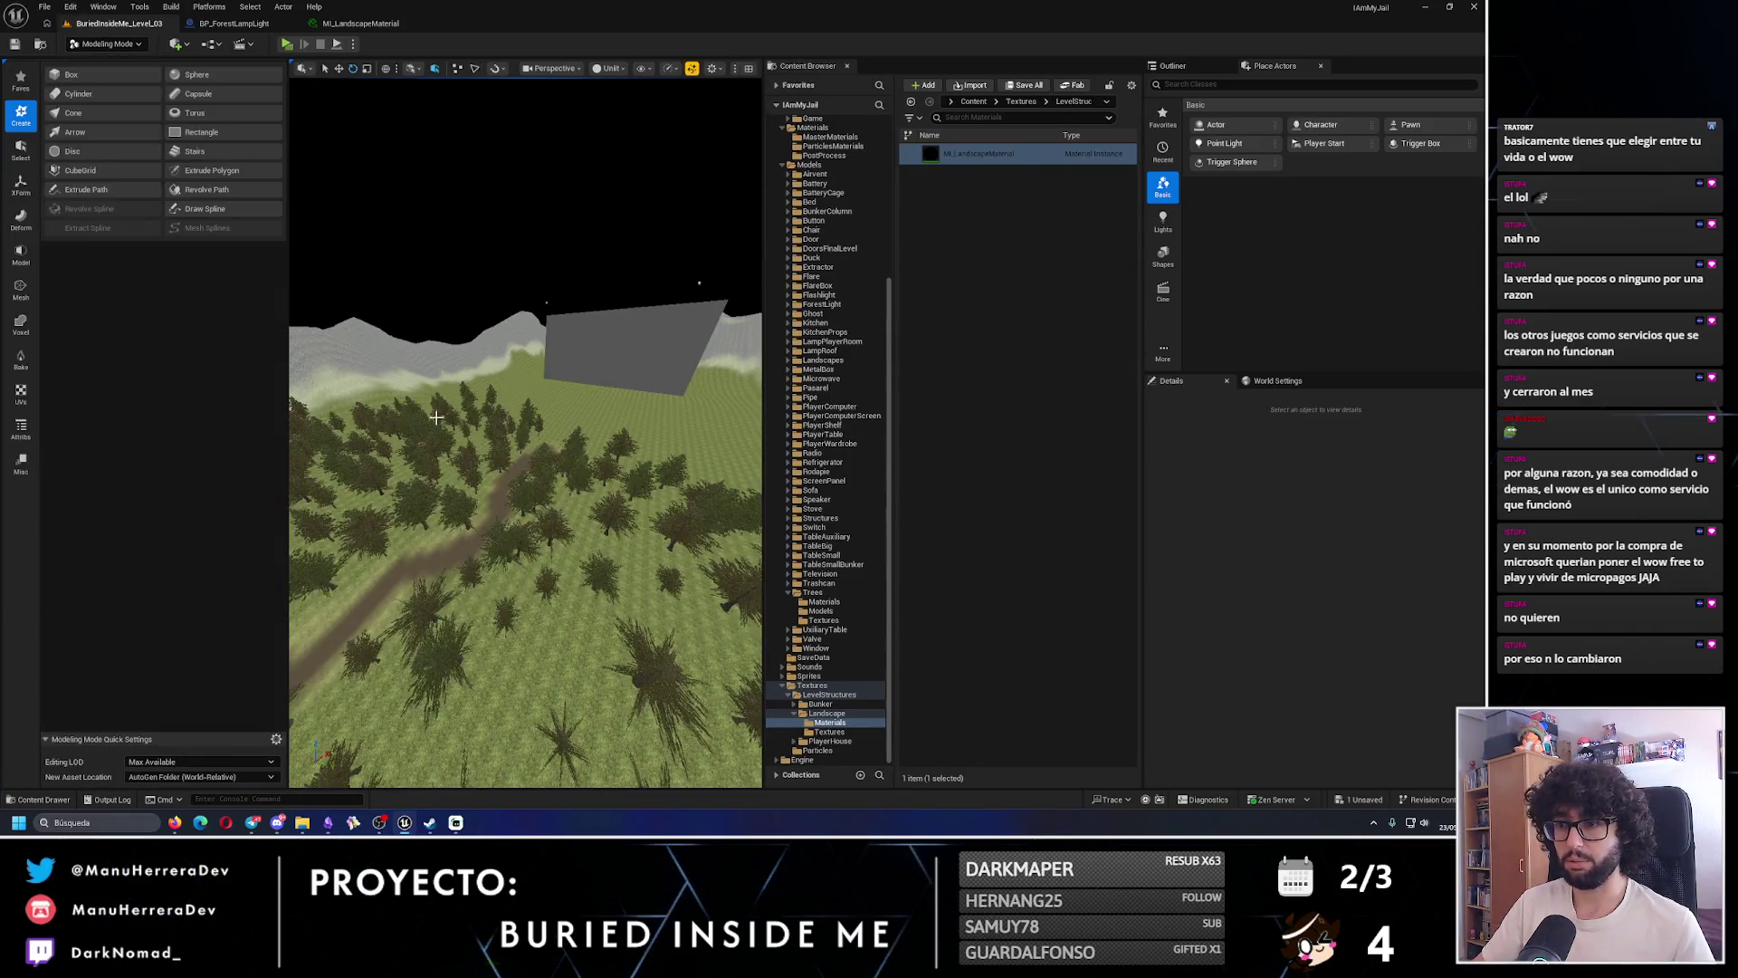
mouse_move(525, 434)
mouse_down()
mouse_move(489, 416)
mouse_move(489, 544)
mouse_up()
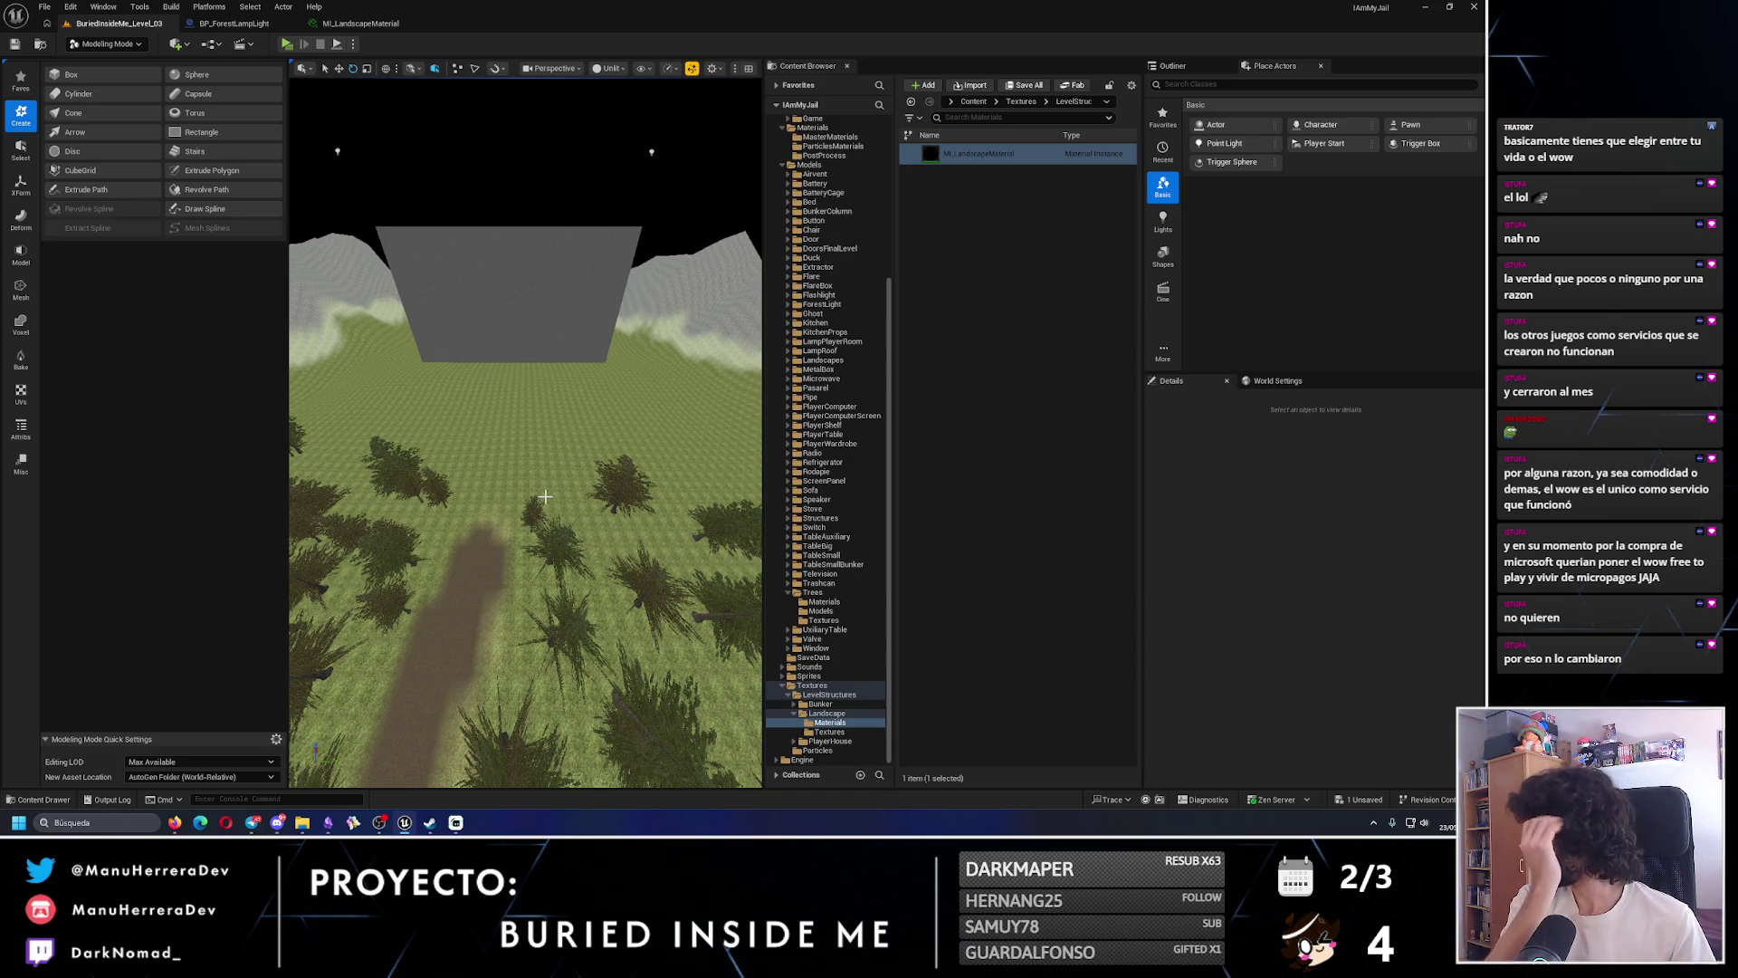
scroll(543, 344, up, 5)
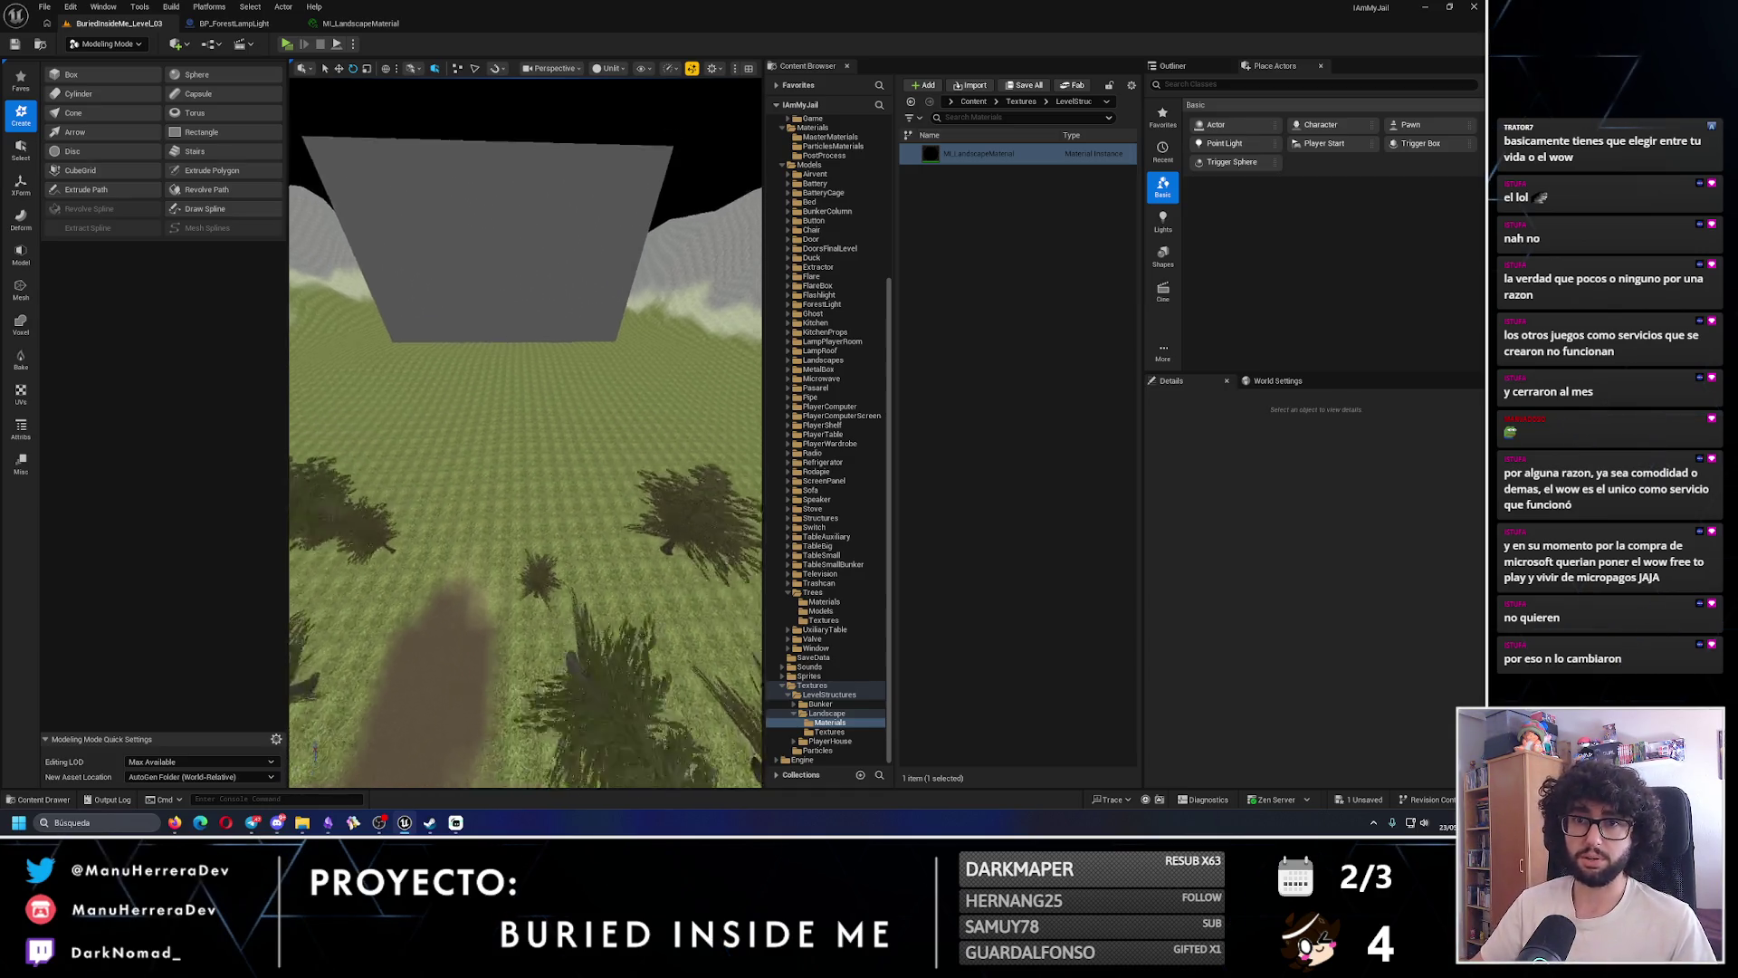
click(89, 80)
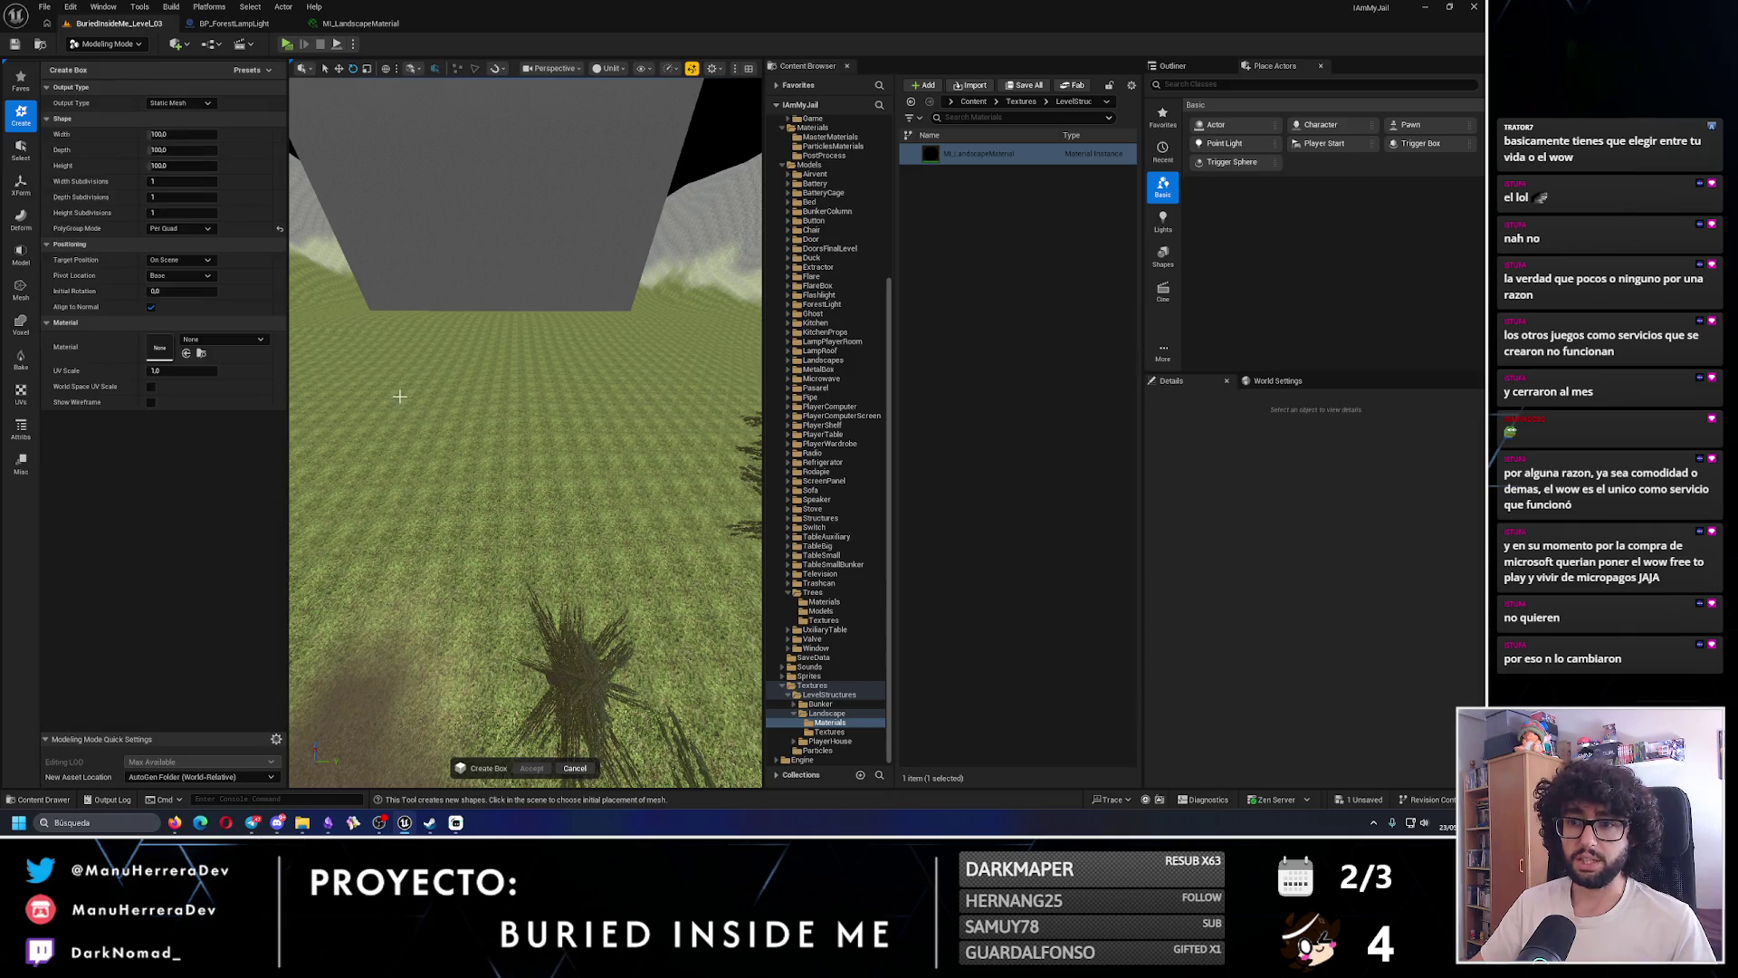
- Place a box on the grass and size it to width 800 and depth 70
click(455, 467)
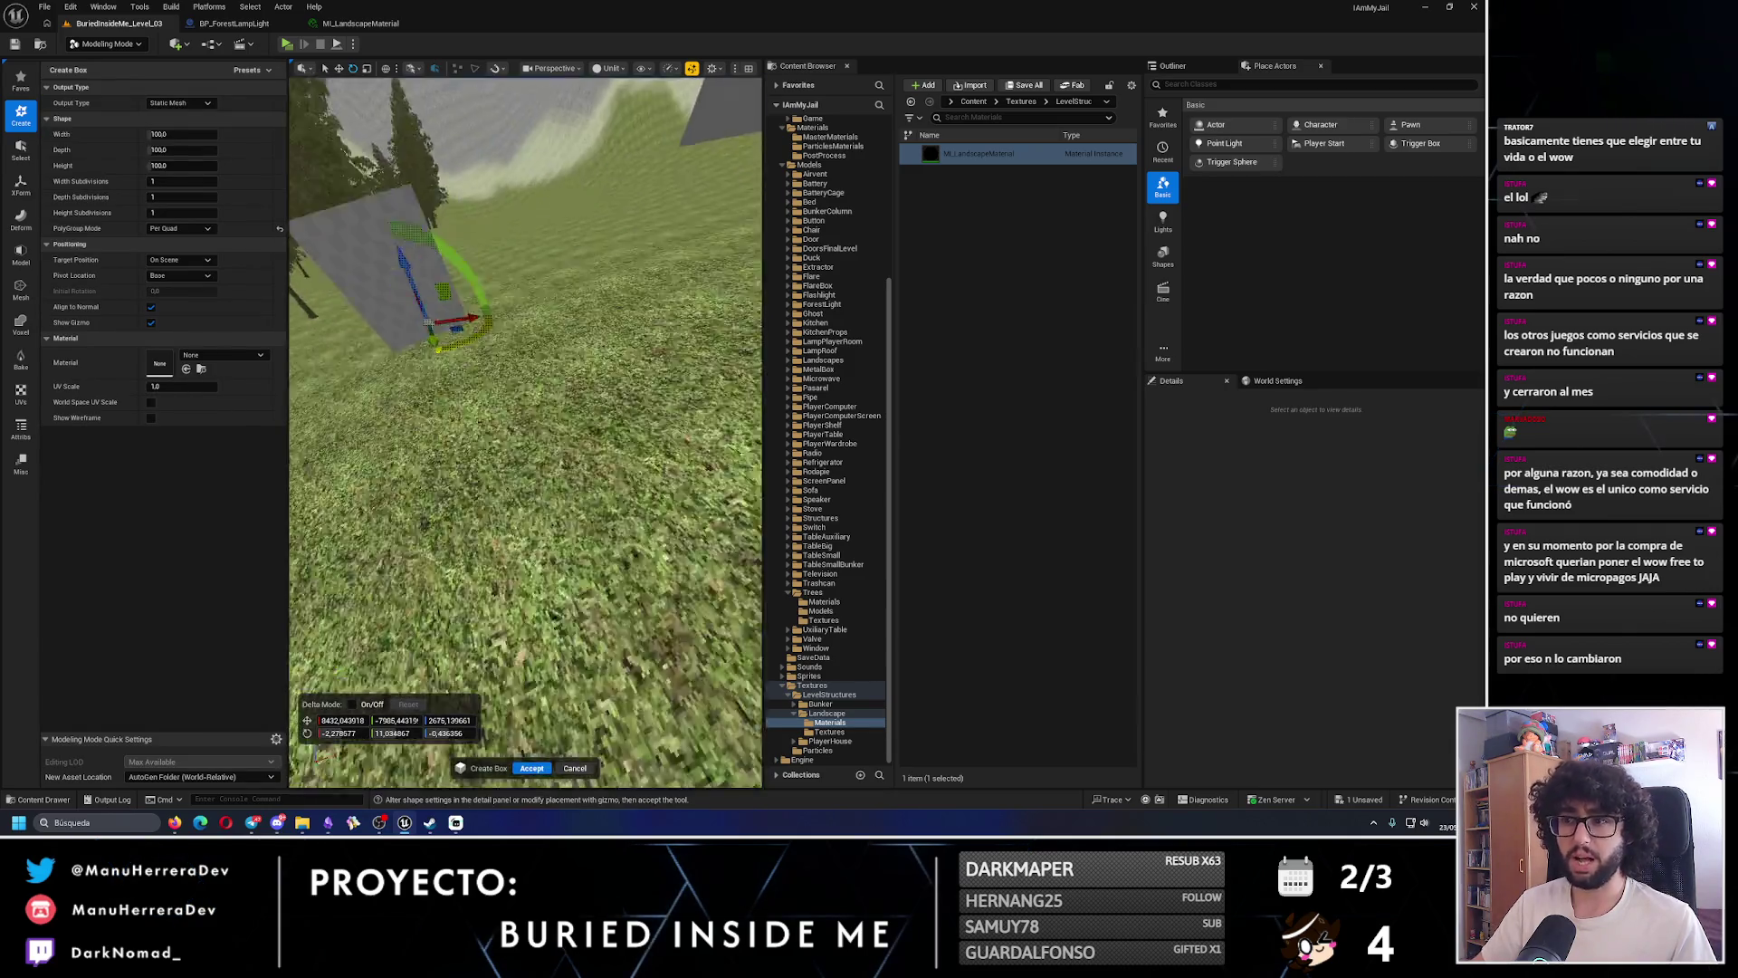
click(181, 149)
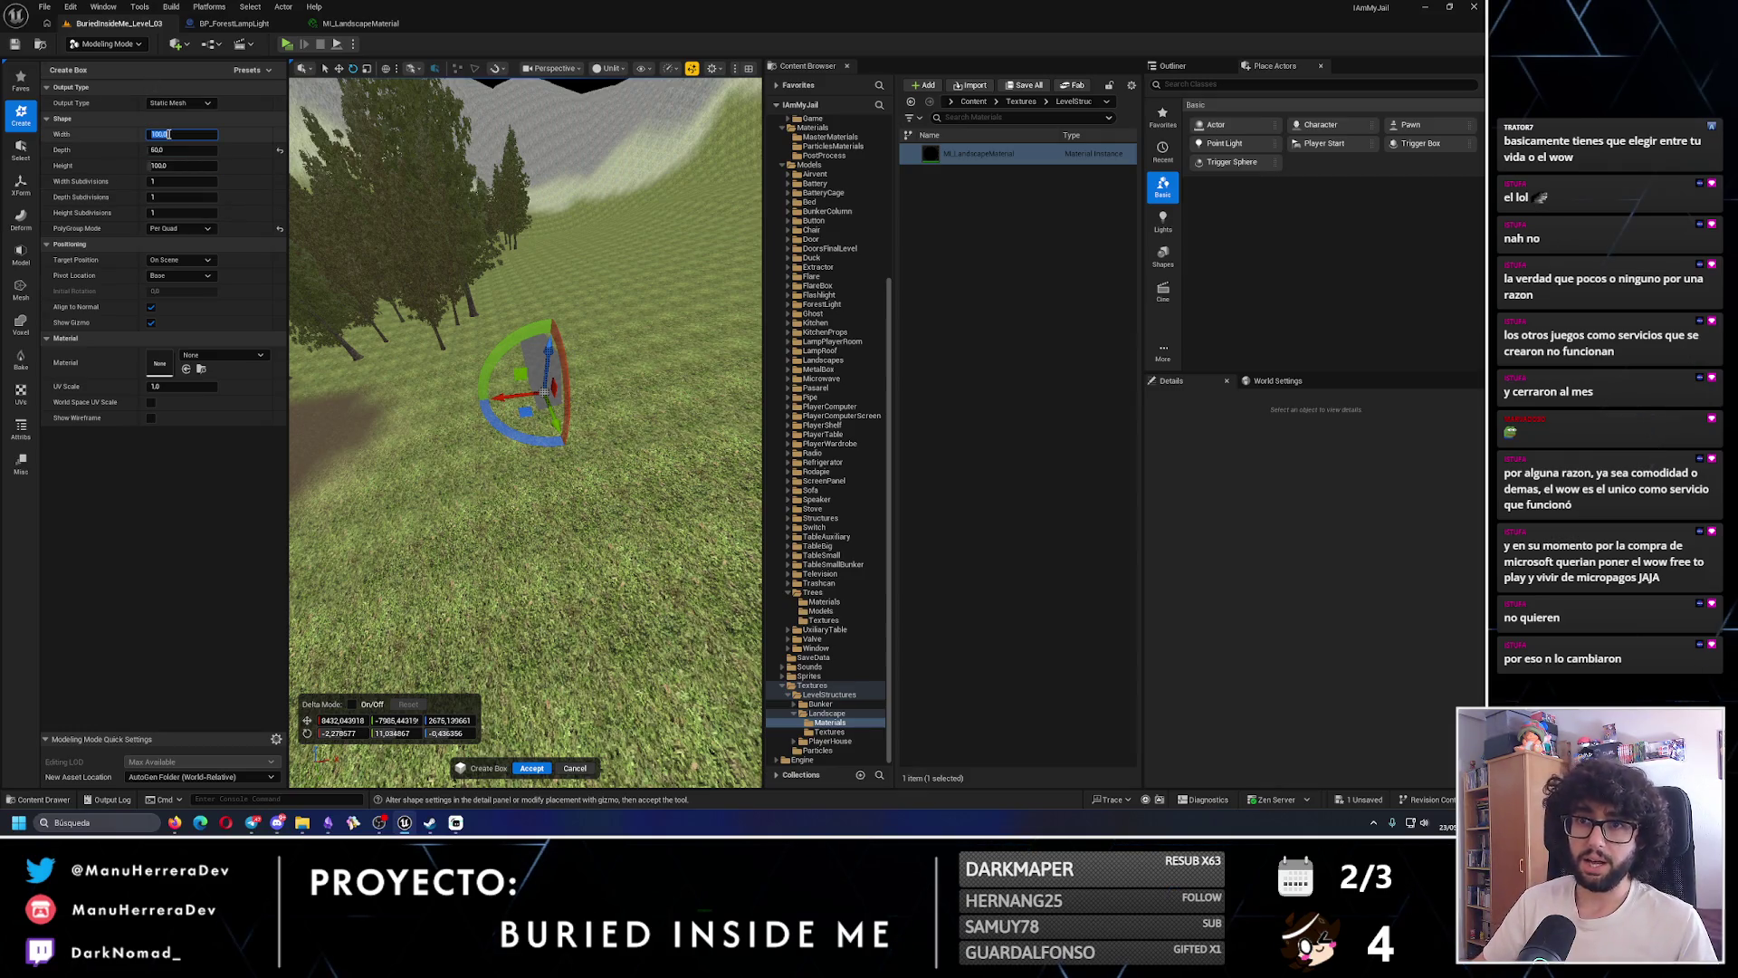
drag(446, 329, 447, 385)
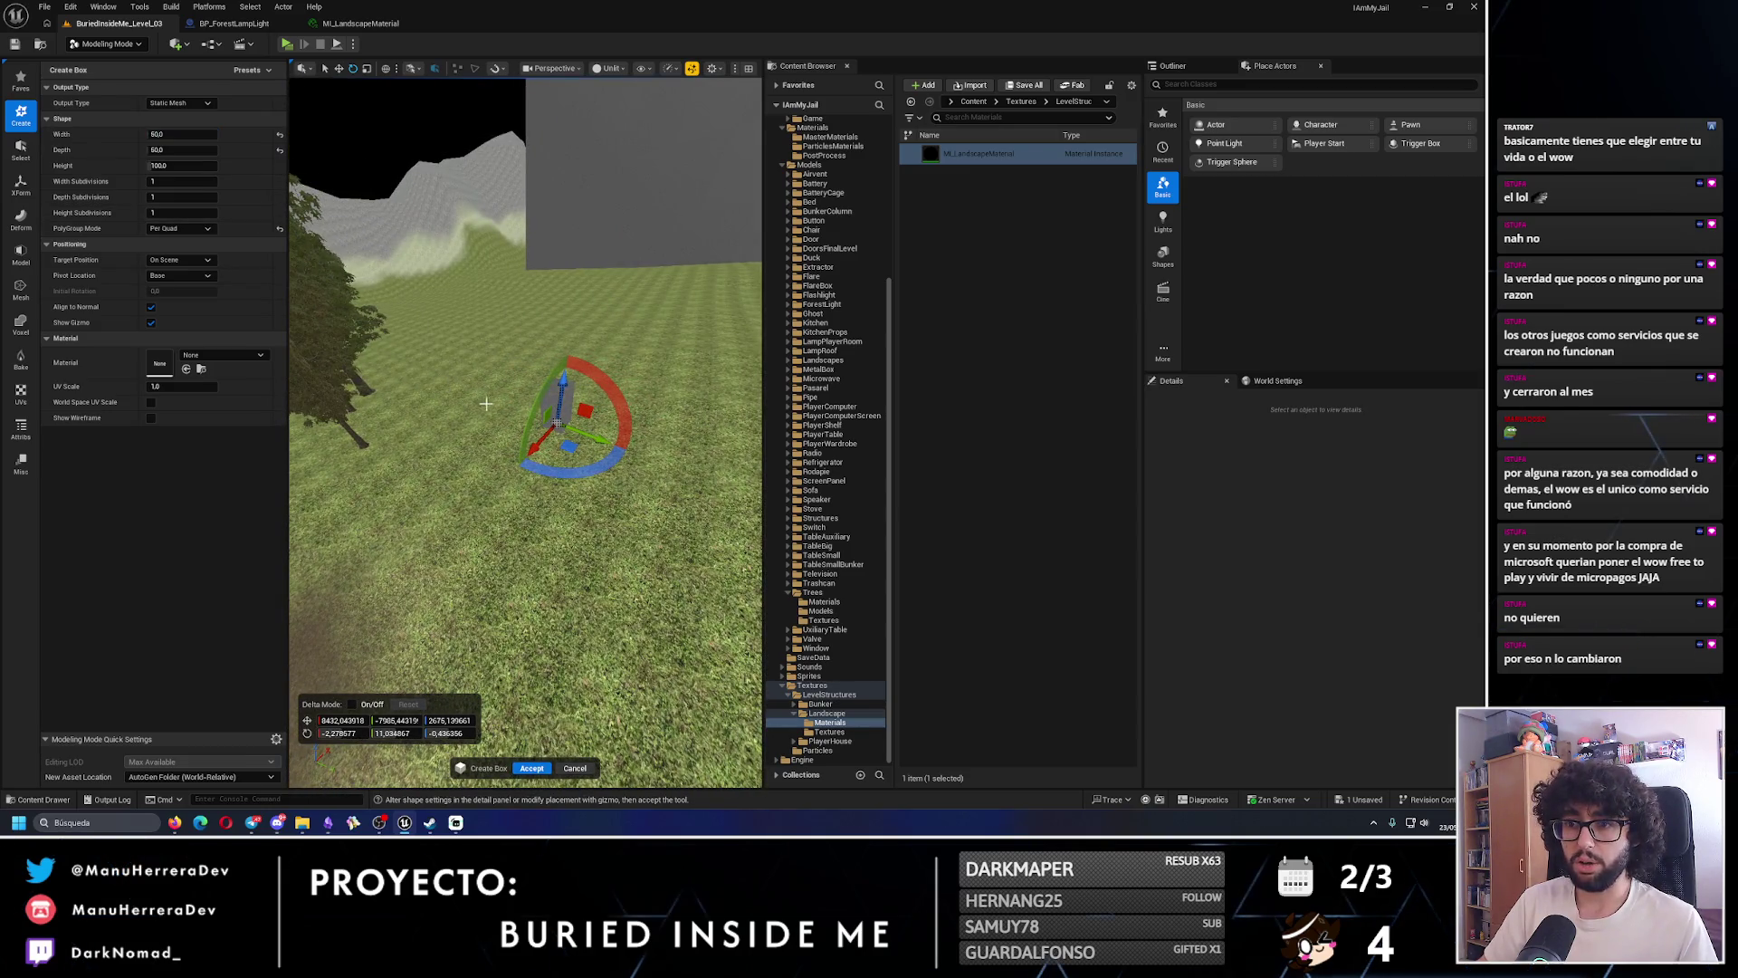
click(180, 151)
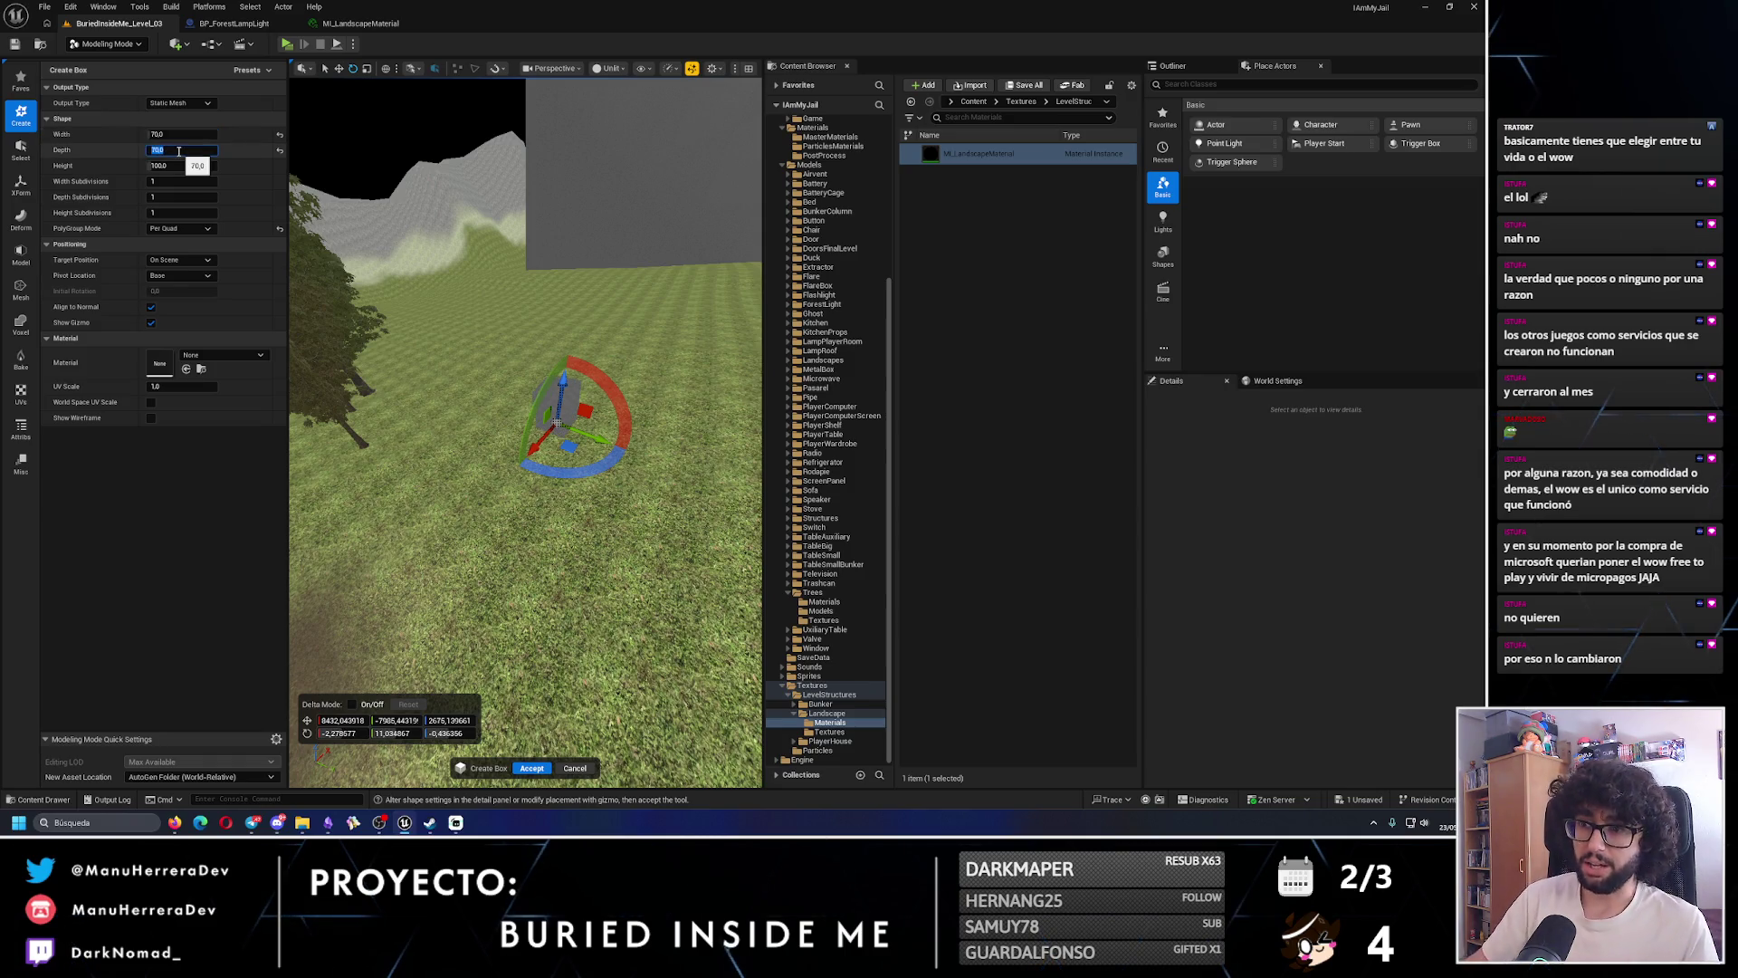
key(Return)
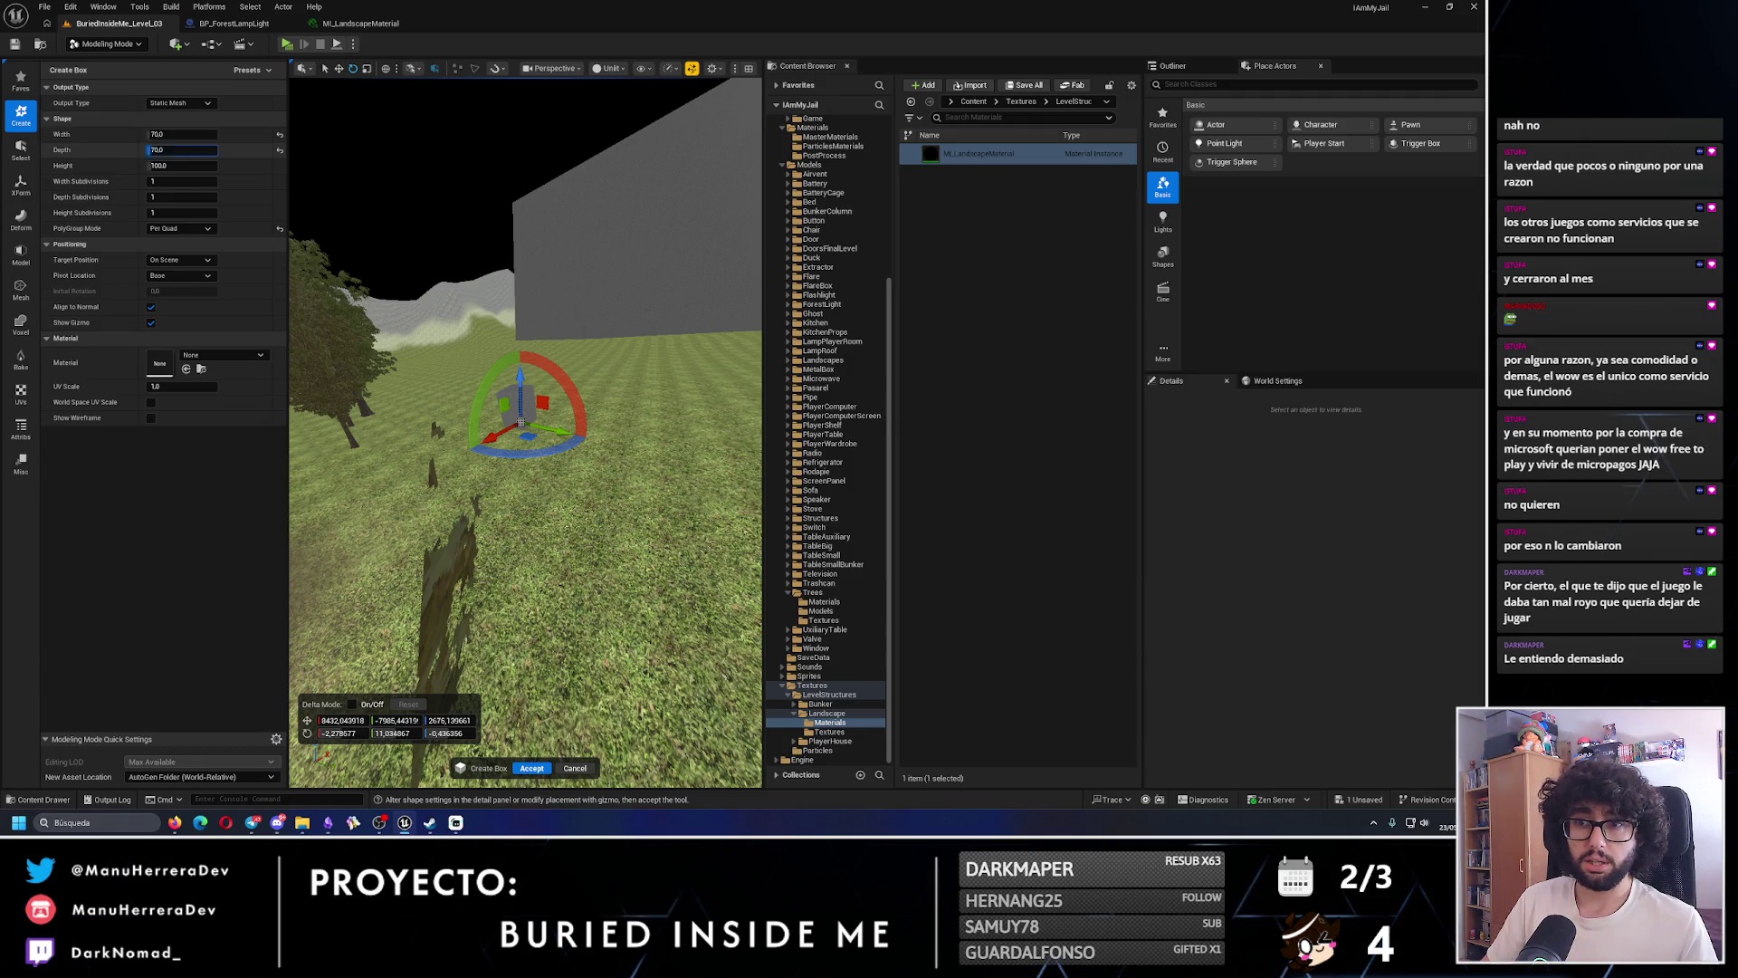
click(177, 150)
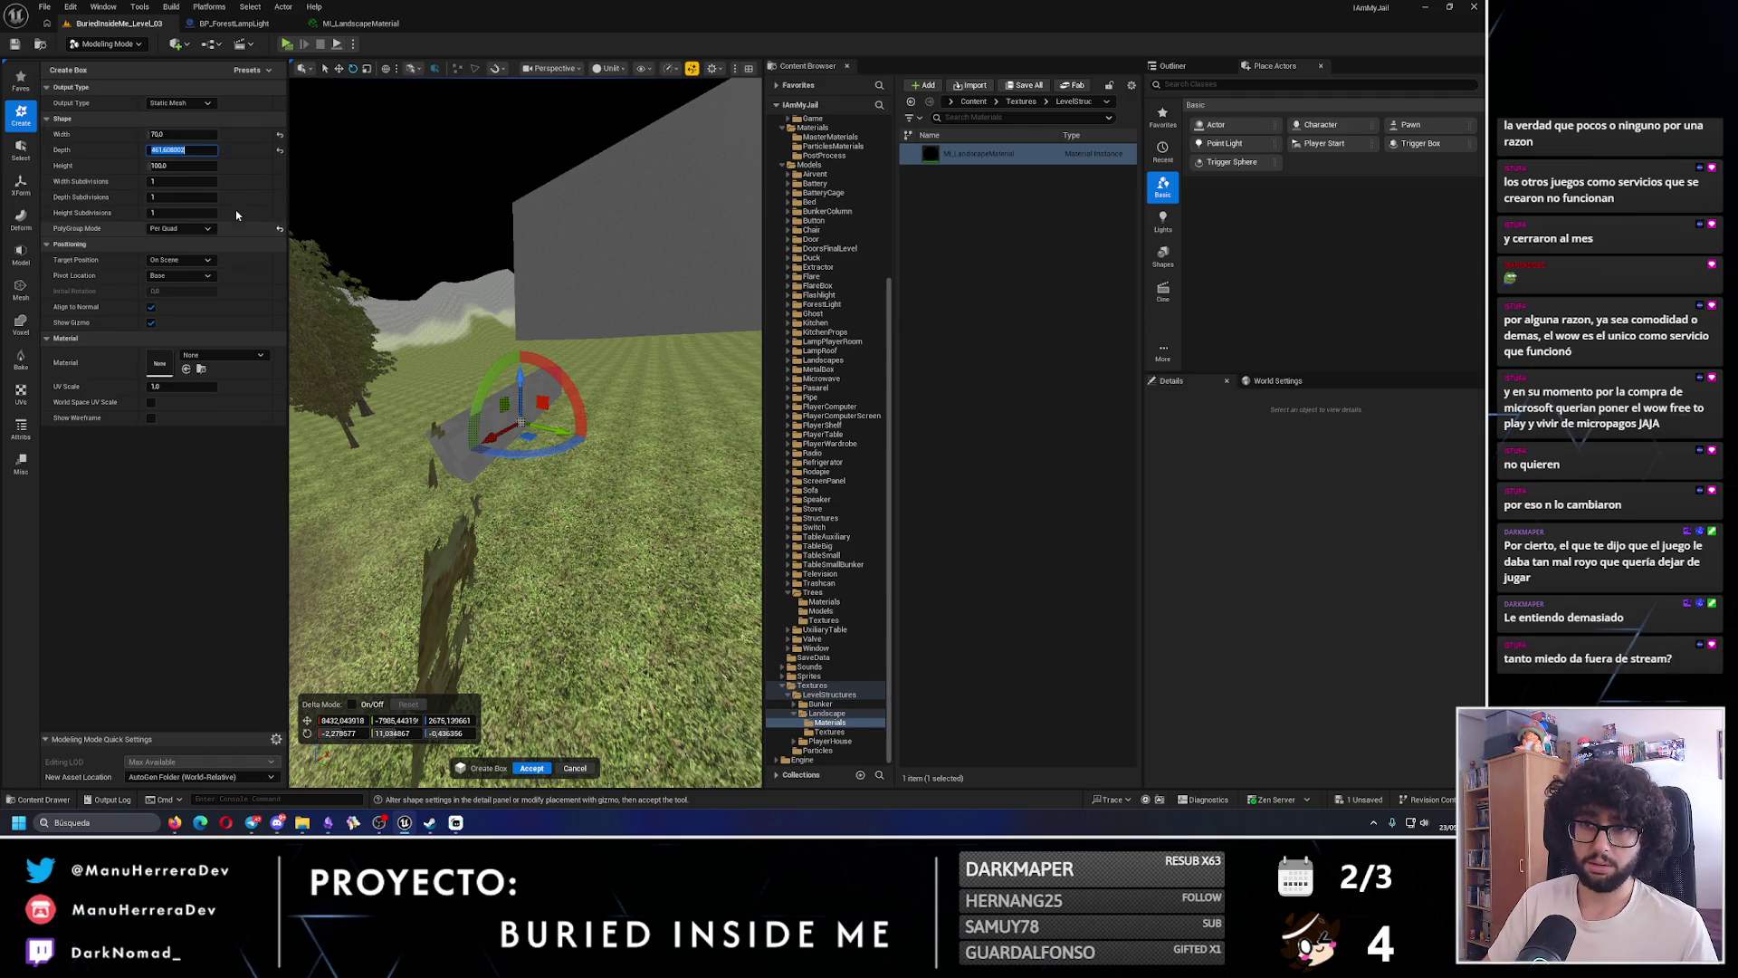
key(Return)
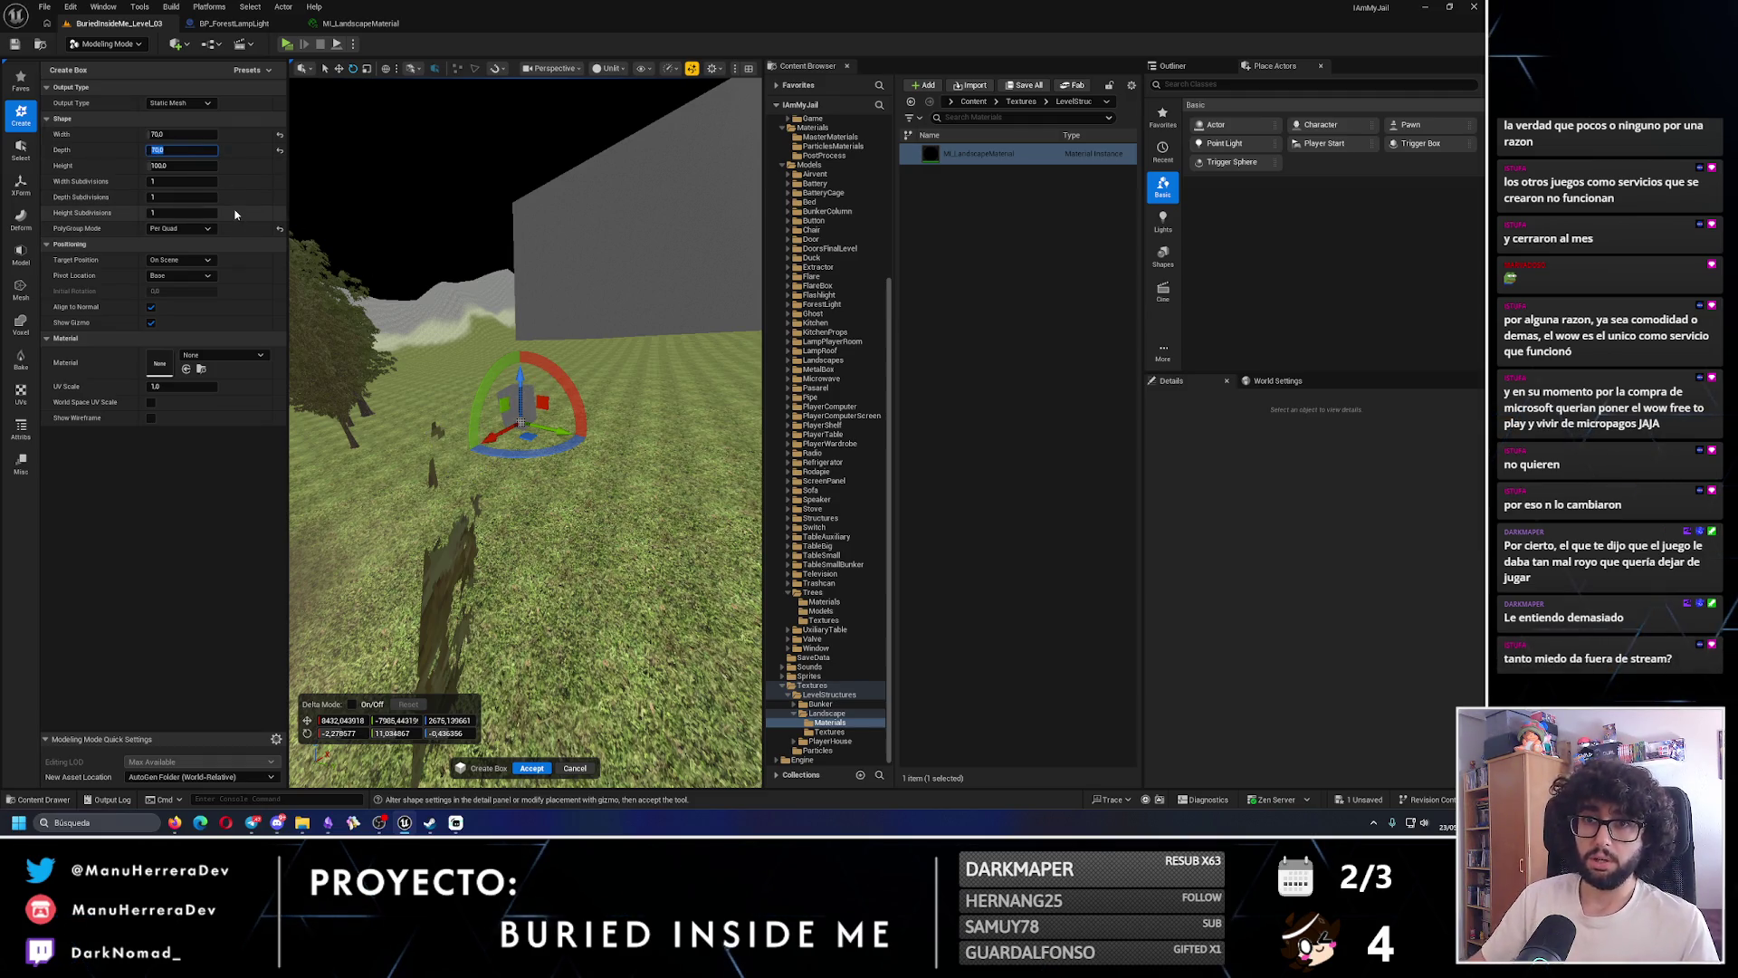
click(171, 135)
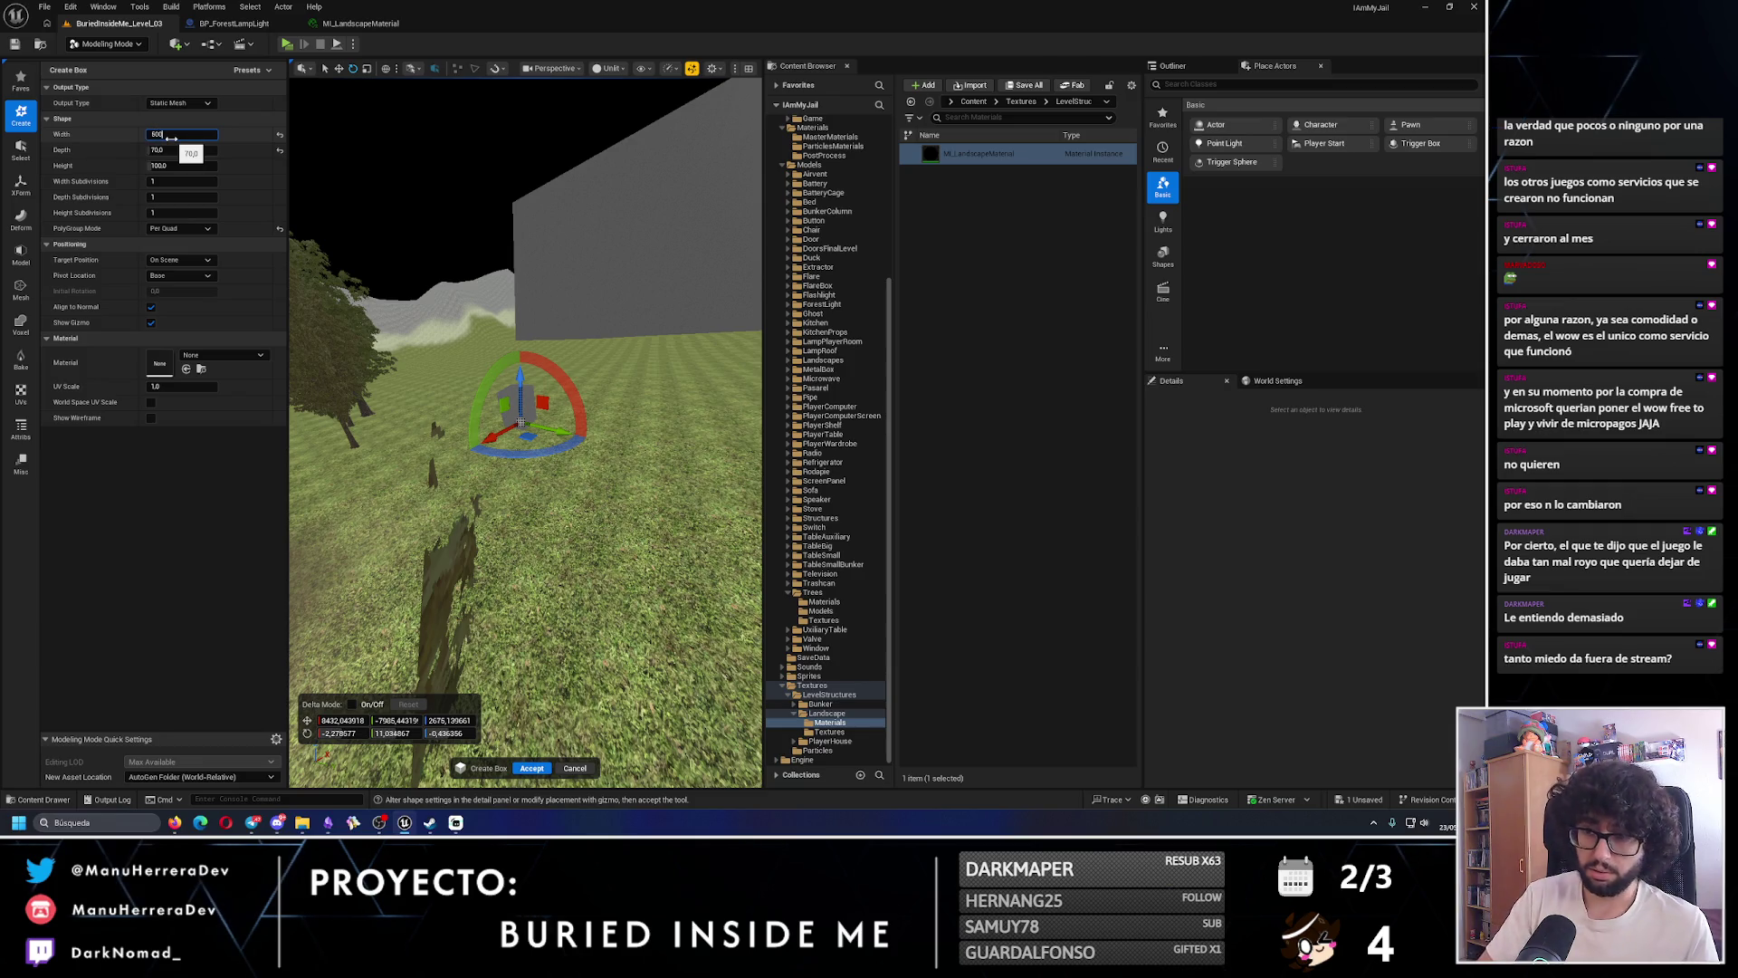
key(Return)
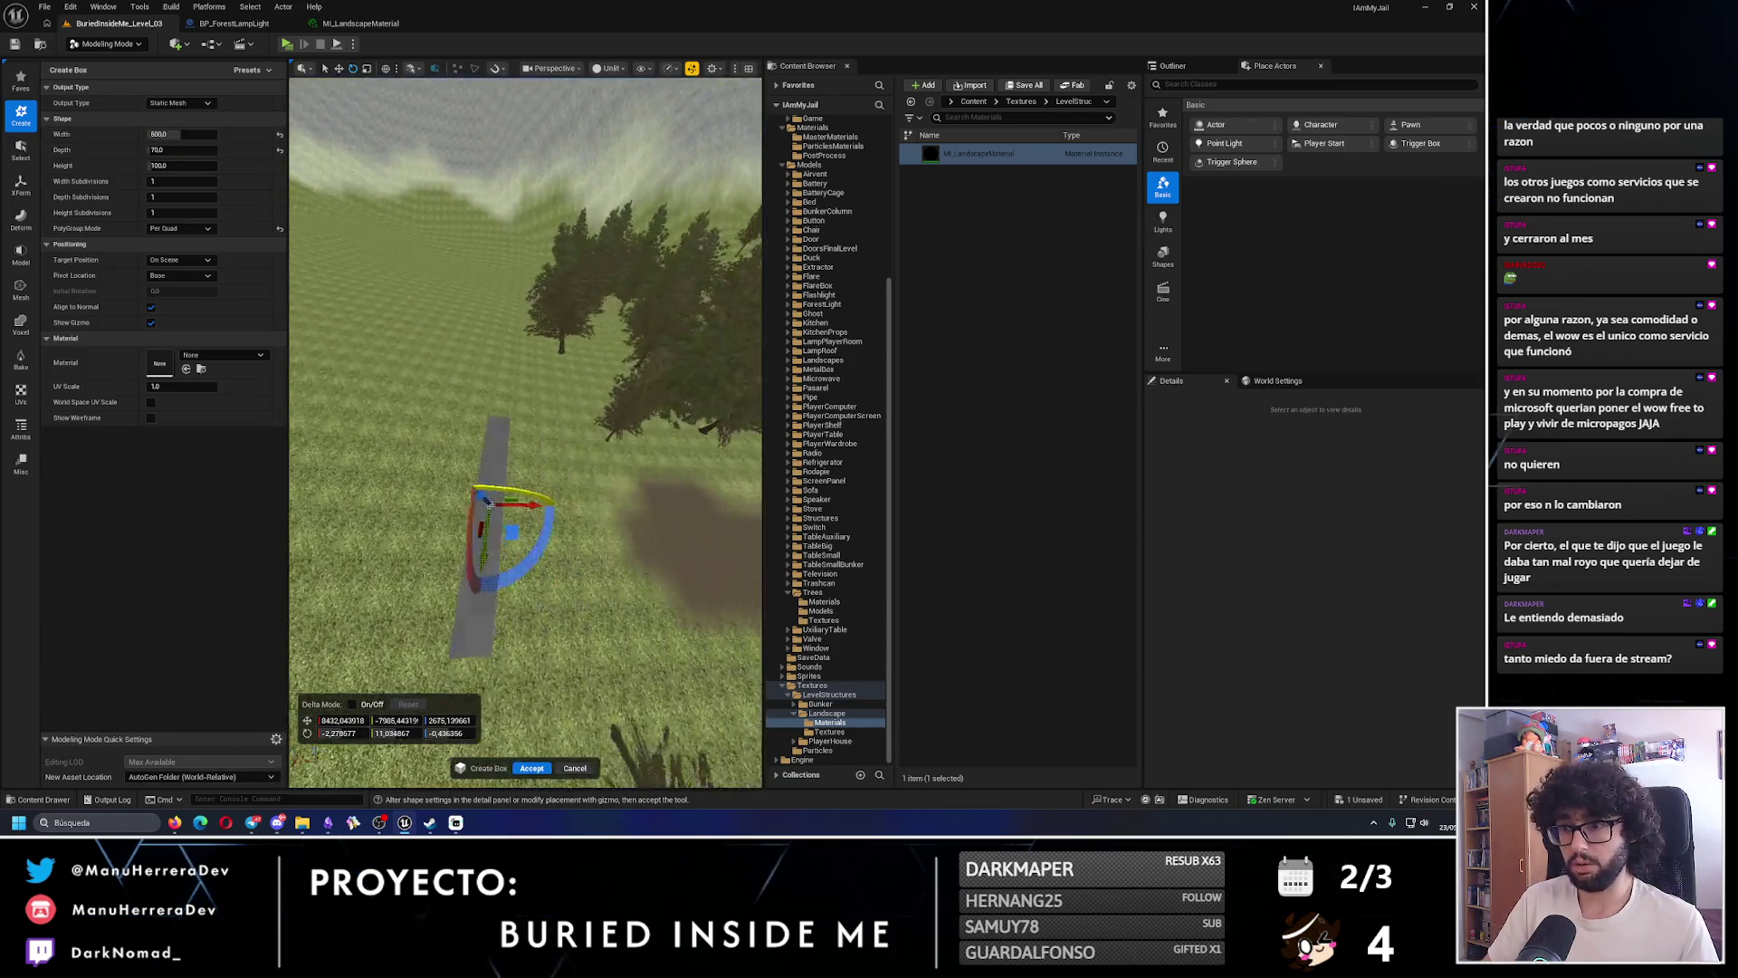
- Slide the box sideways along Y, accept it as Box2, and launch a playtest
key(f)
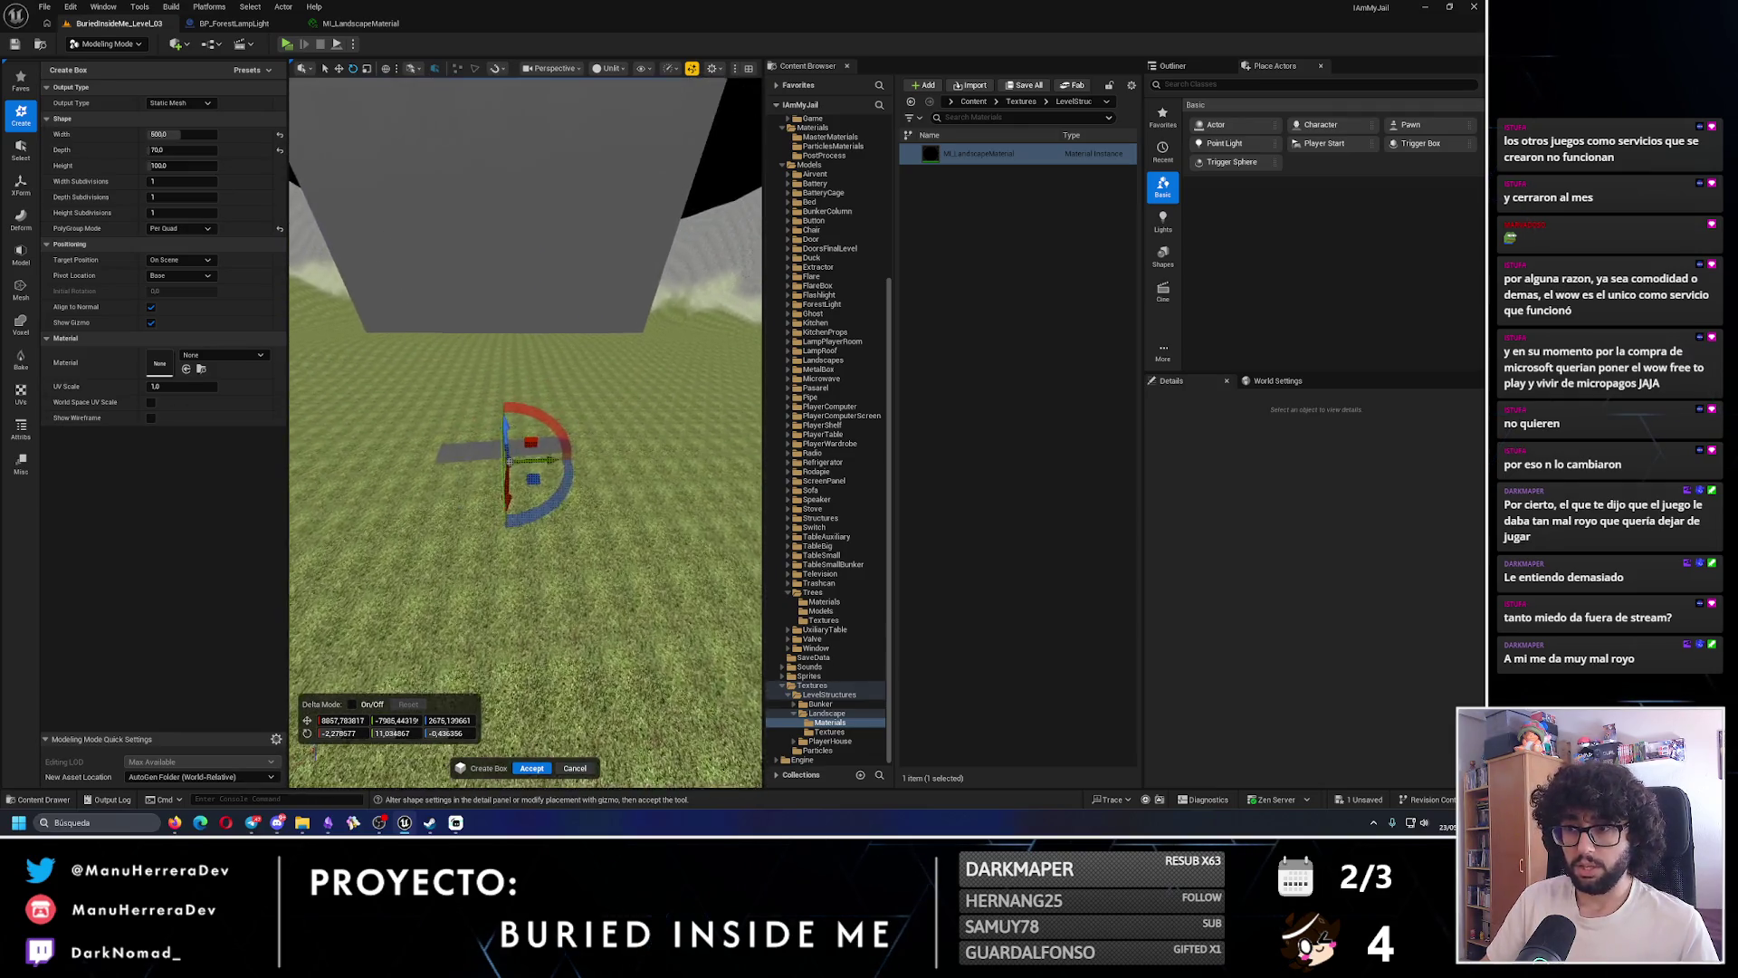
drag(545, 462, 620, 433)
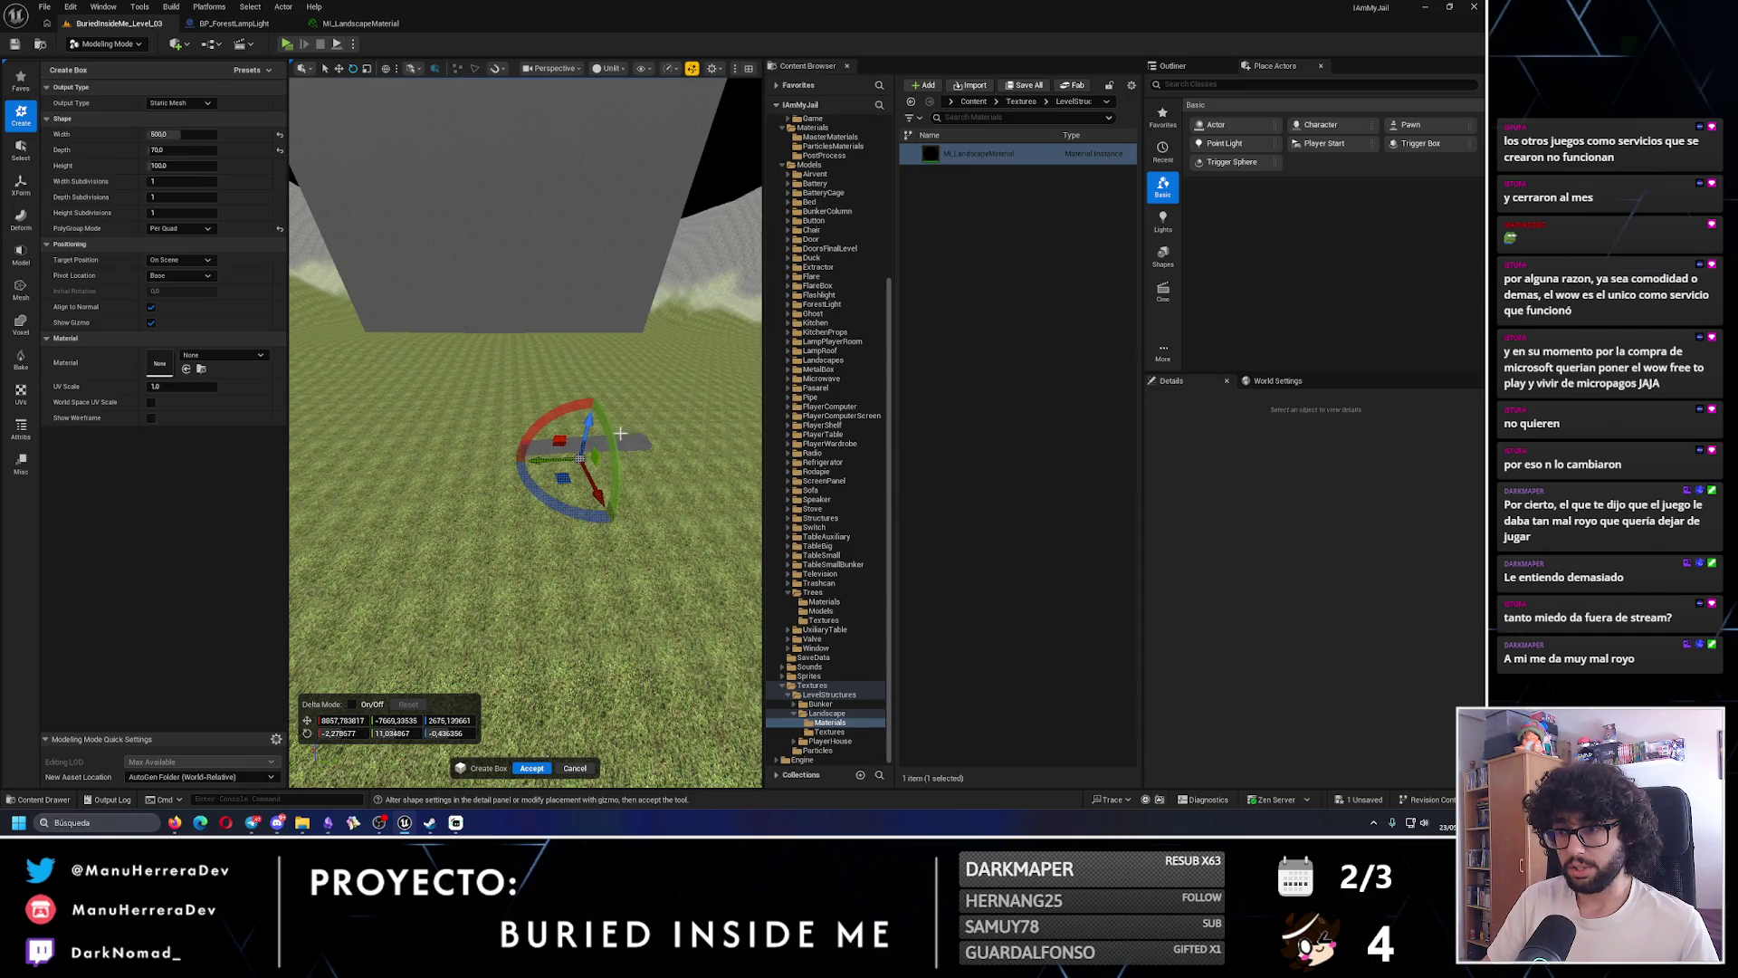
scroll(561, 427, down, 5)
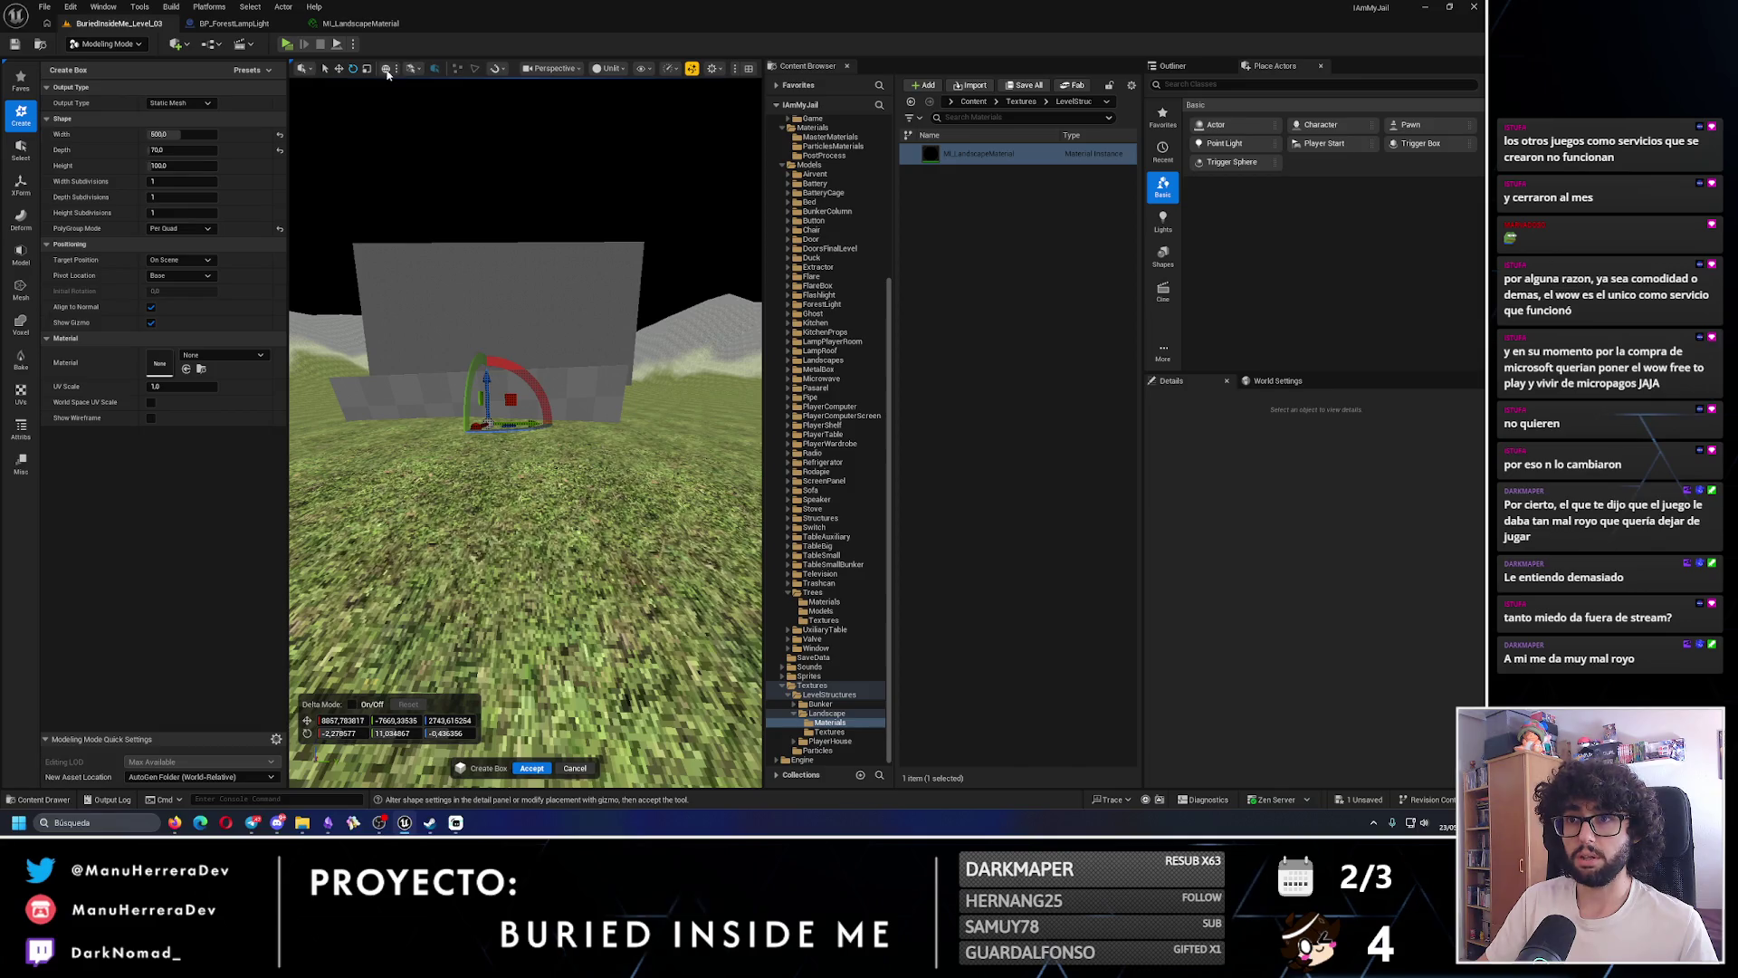
key(Up)
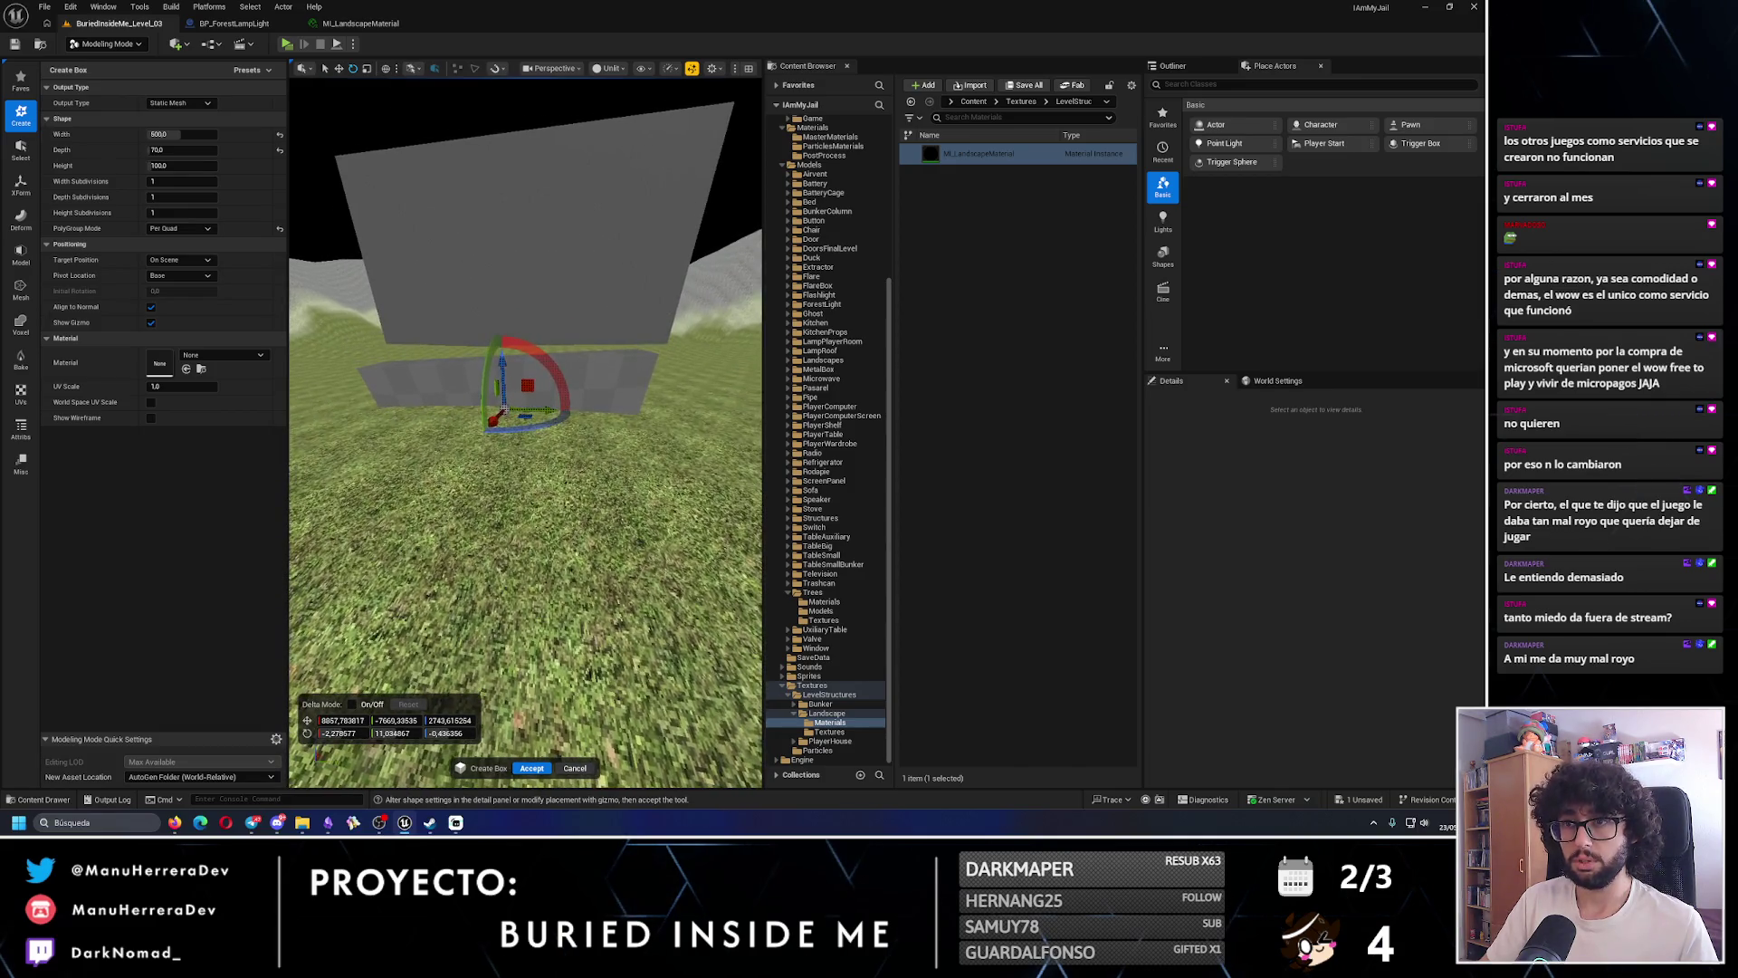
mouse_move(472, 227)
mouse_down()
mouse_move(519, 389)
mouse_move(619, 392)
mouse_move(519, 392)
mouse_up()
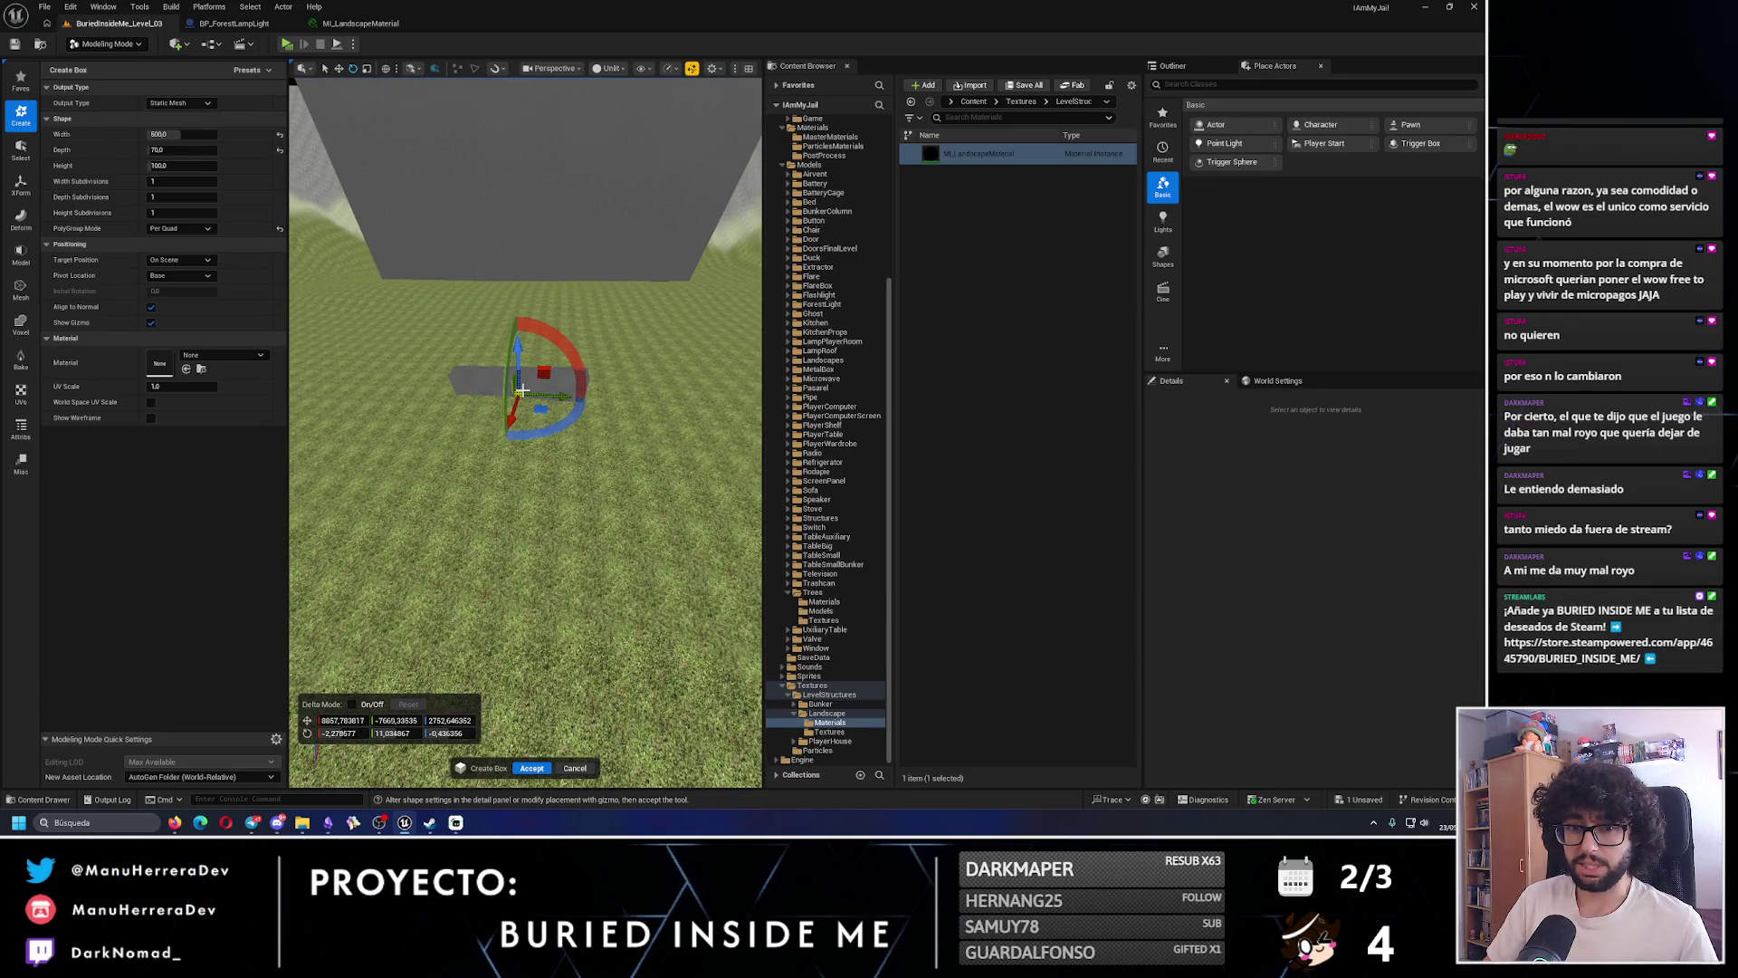
mouse_move(518, 392)
mouse_down()
mouse_move(518, 471)
mouse_move(519, 380)
mouse_up()
drag(606, 453, 607, 501)
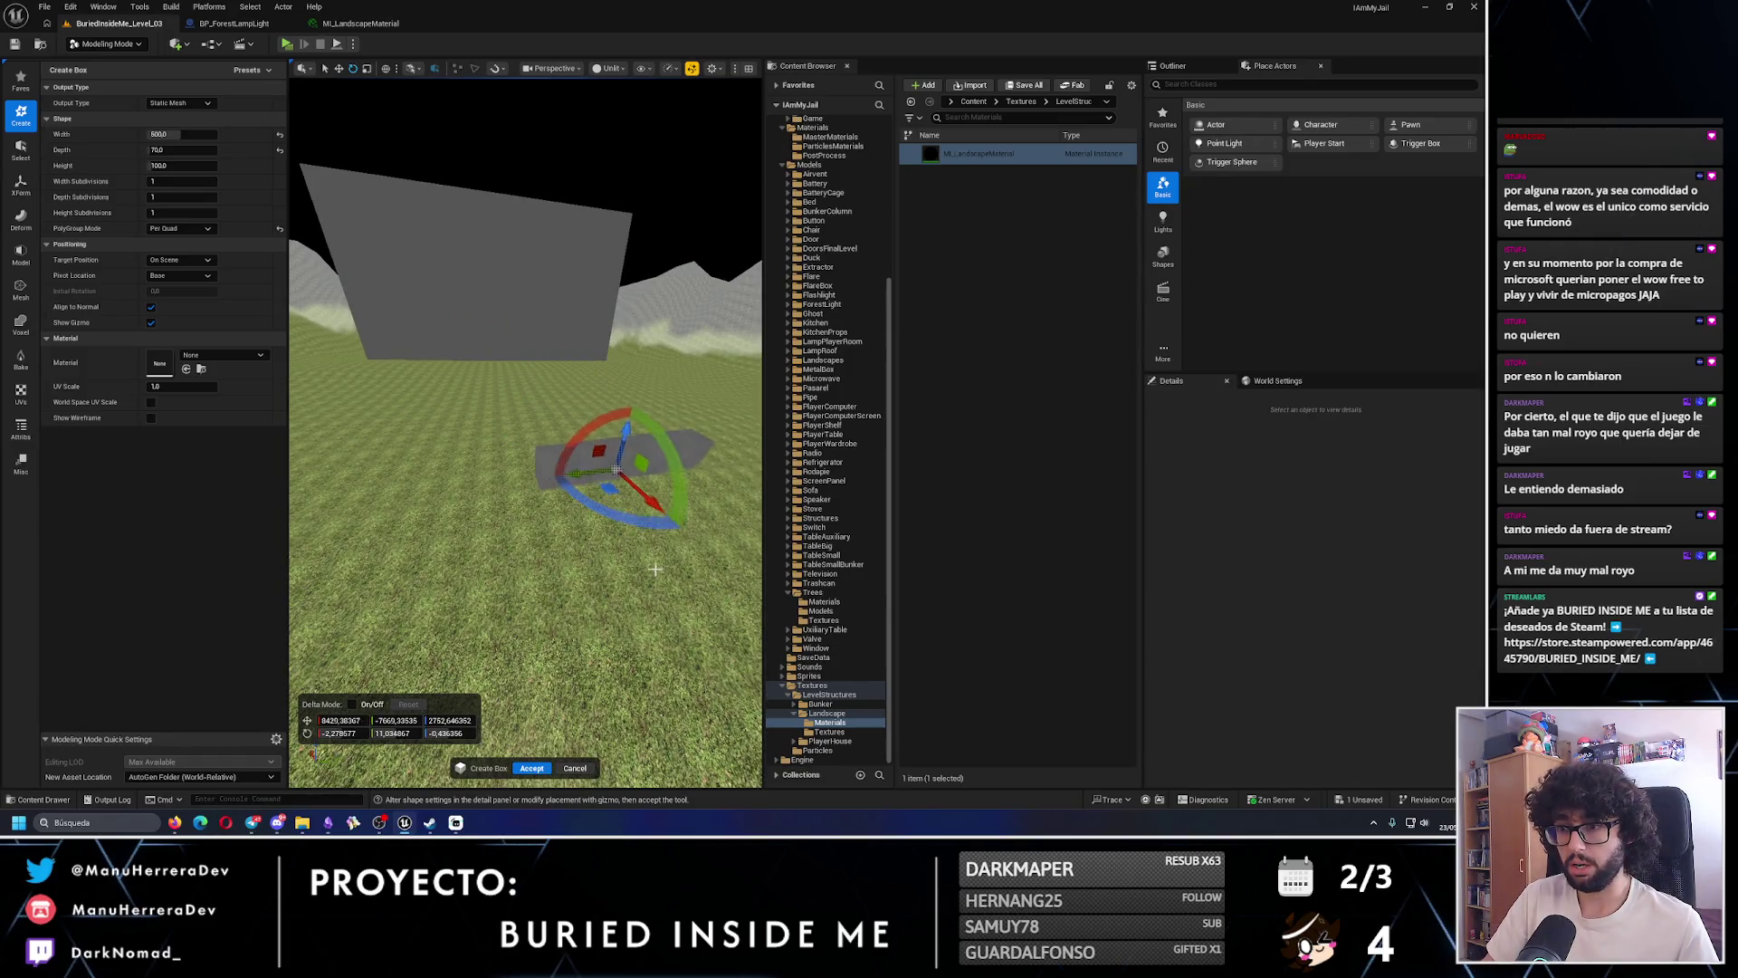
click(532, 768)
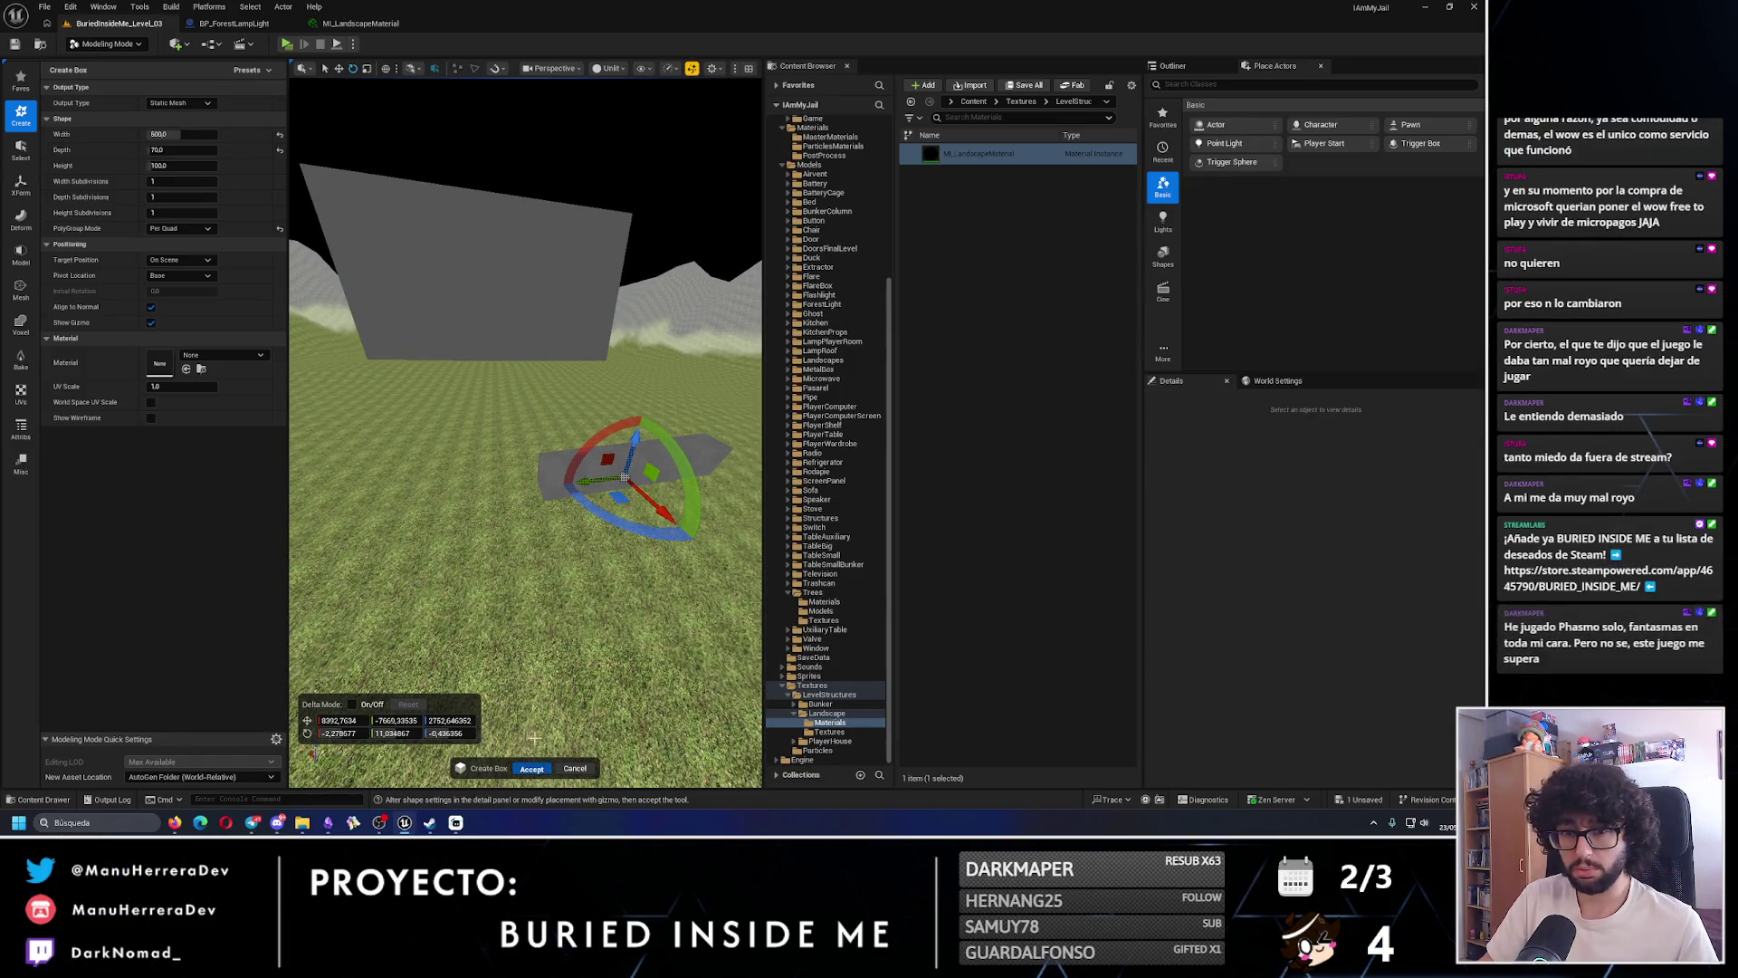
key(alt+p)
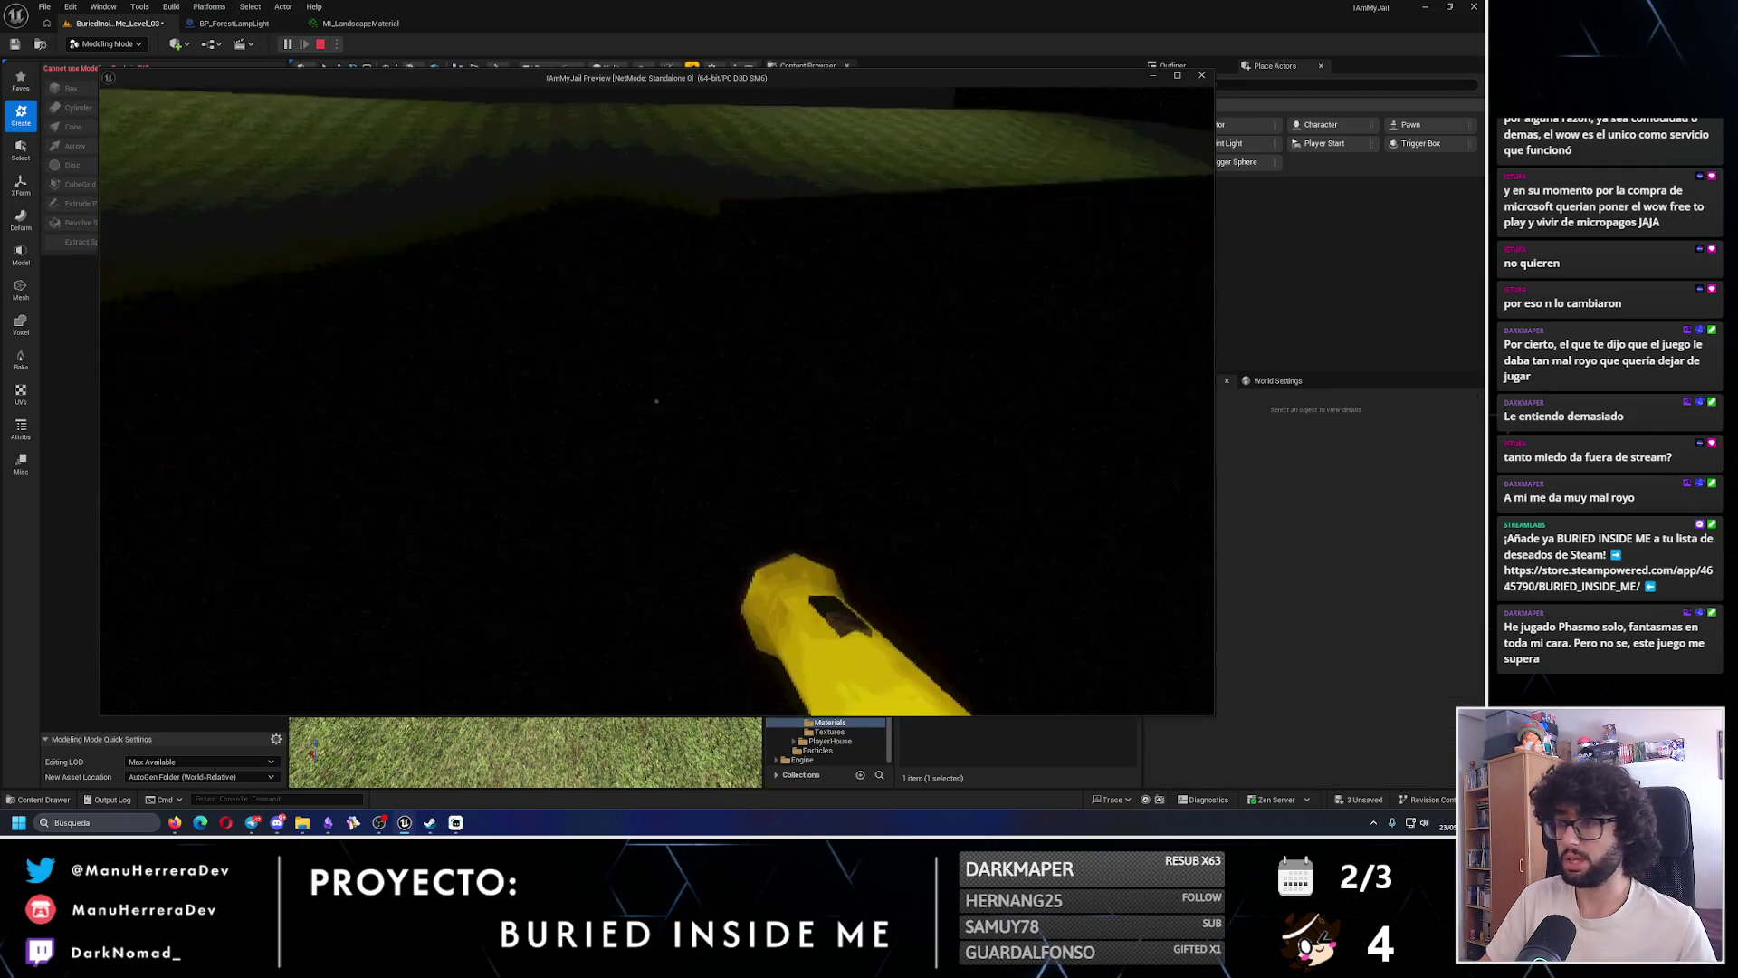
- Lower Box2 toward the ground and briefly playtest walking up to it
key(Escape)
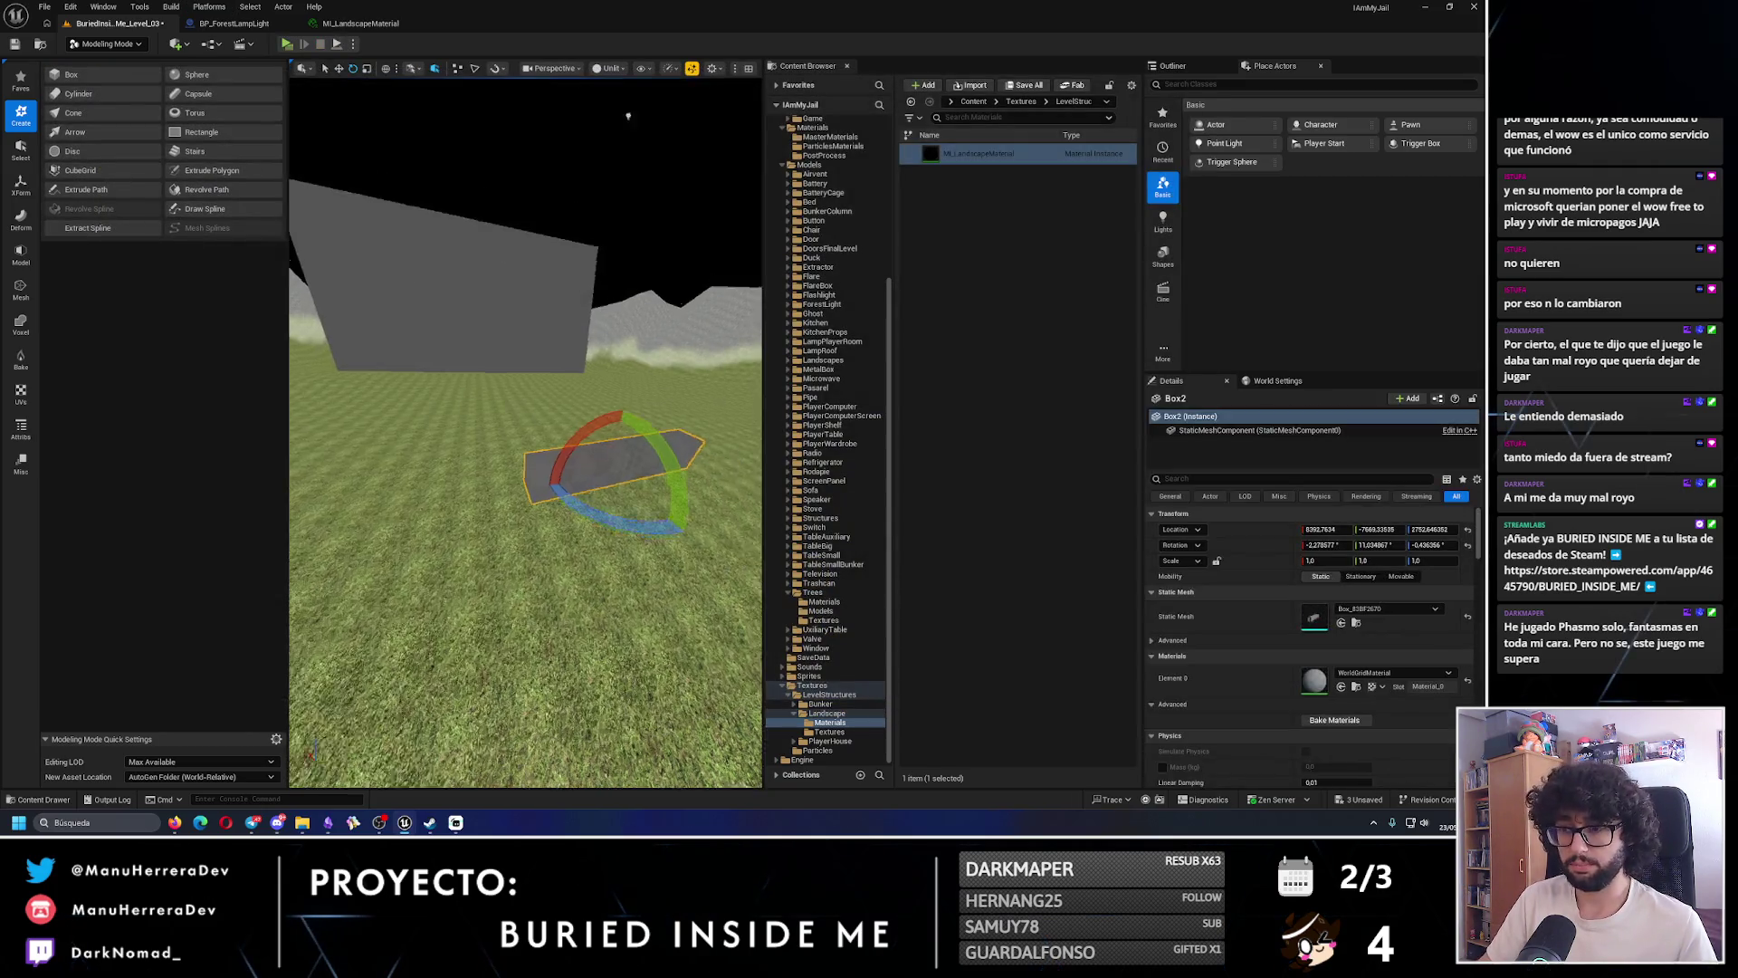
drag(496, 239, 492, 204)
drag(528, 444, 539, 416)
scroll(538, 404, down, 5)
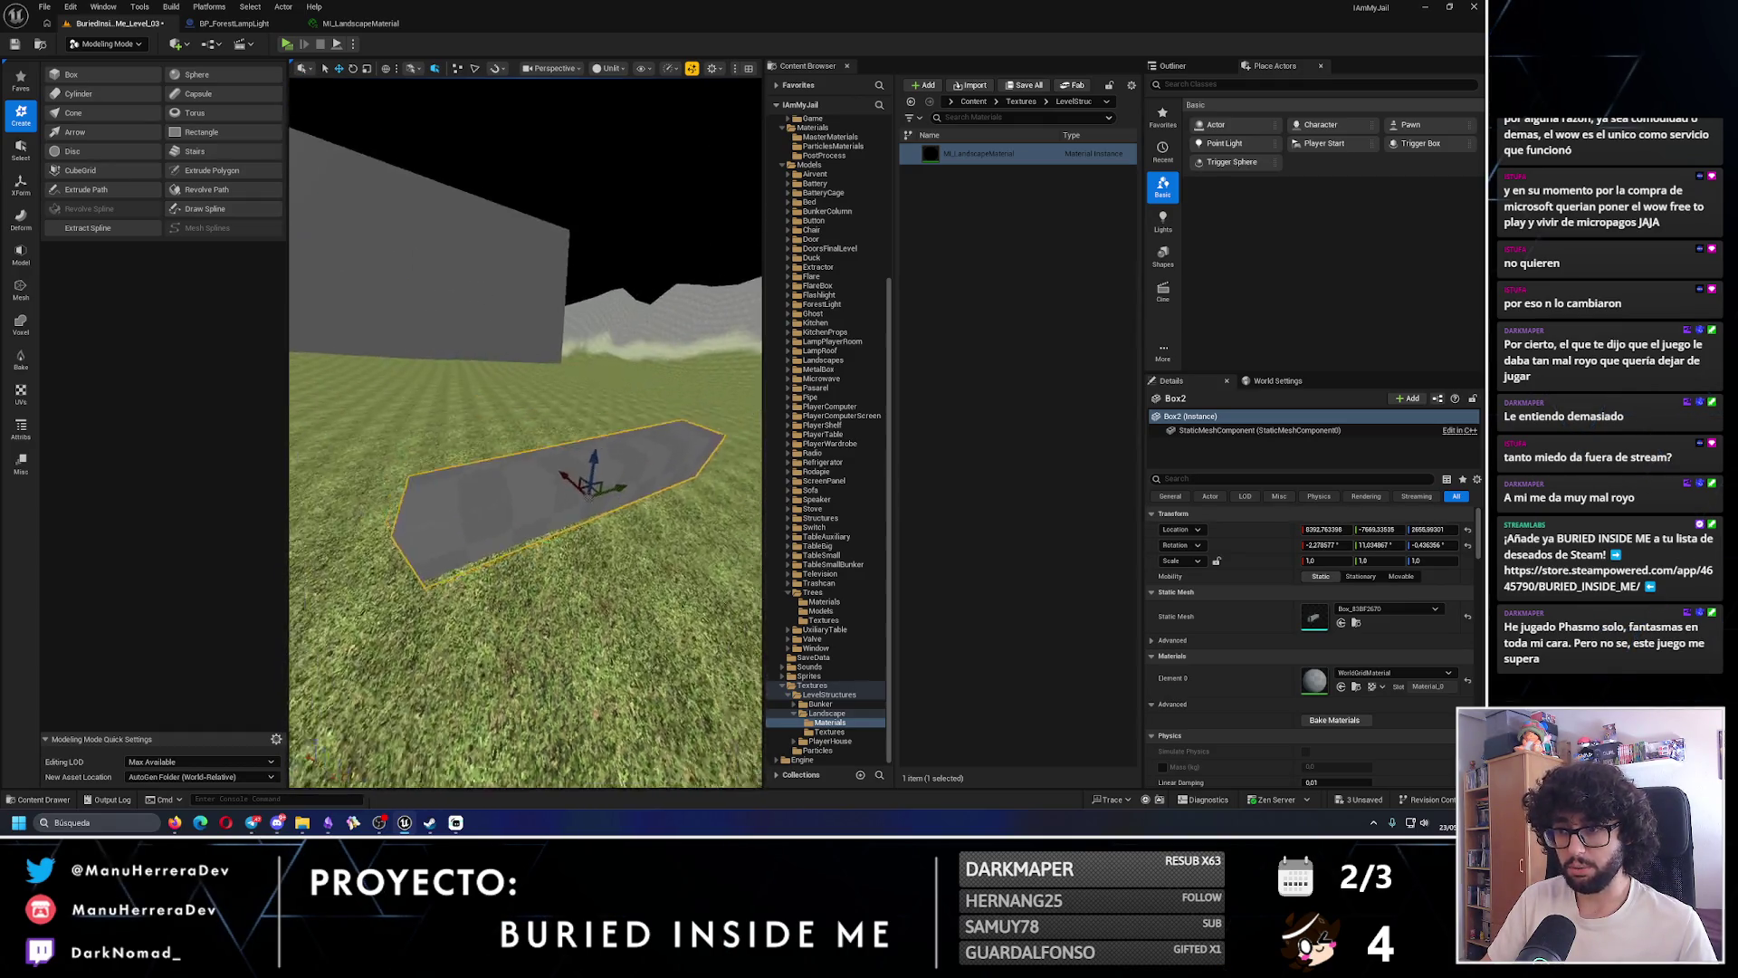
key(alt+p)
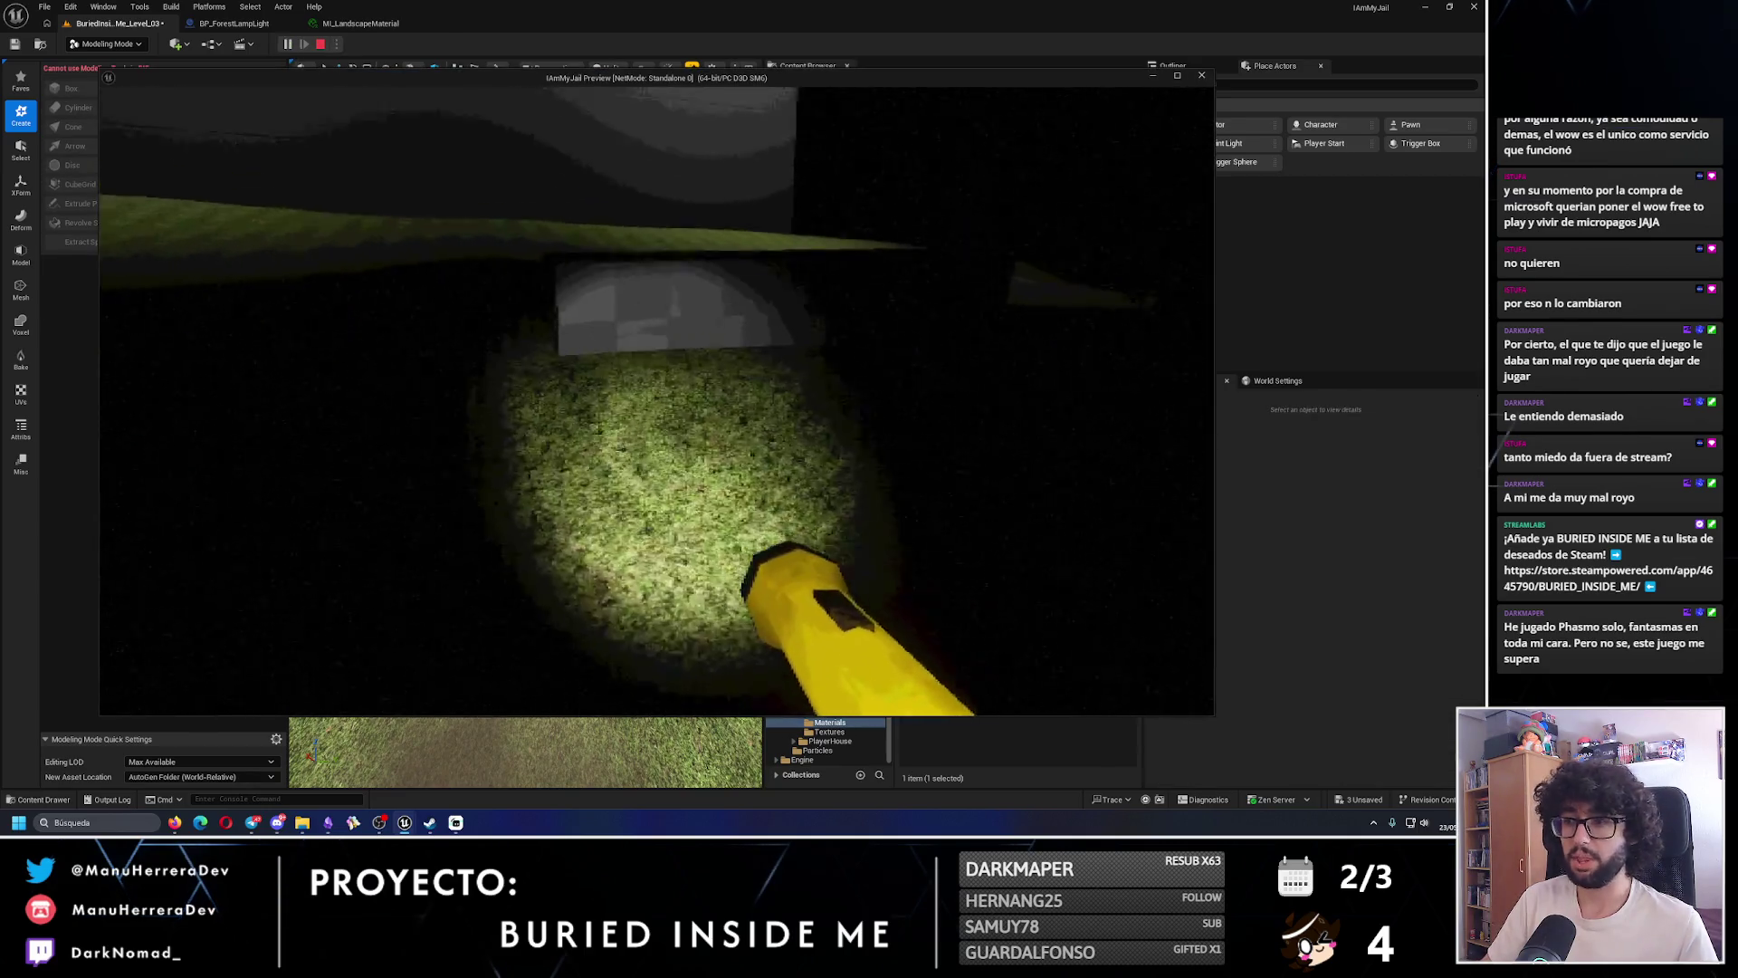
key(w)
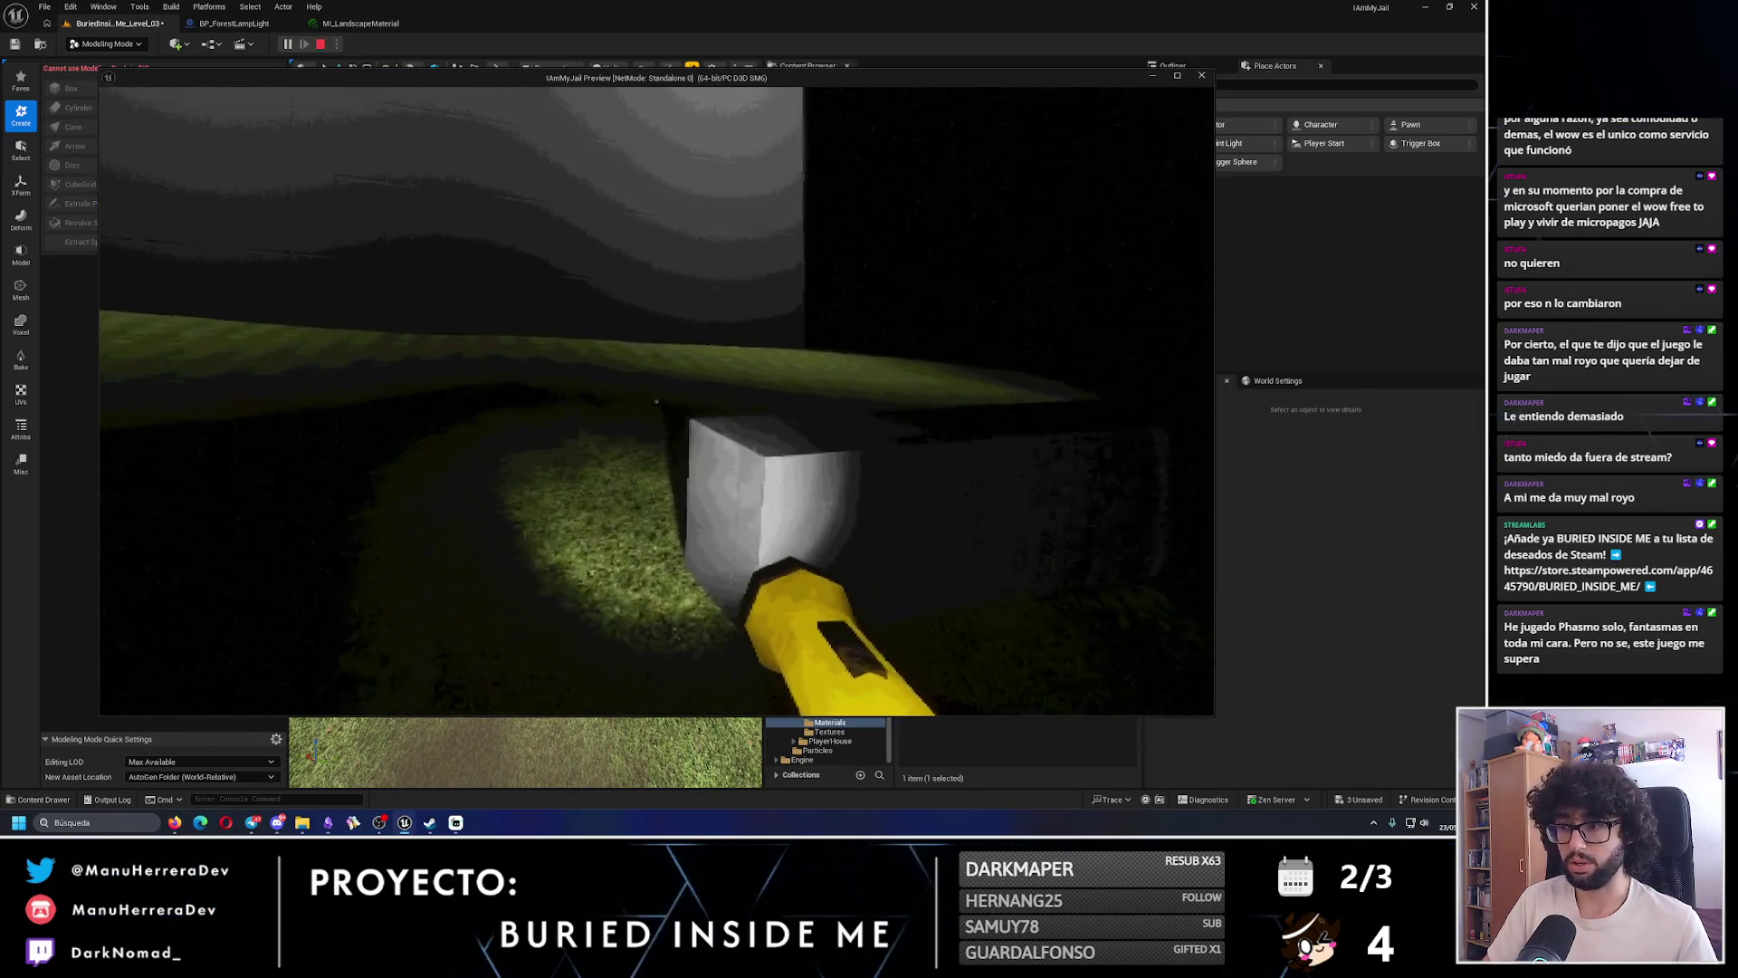
key(Escape)
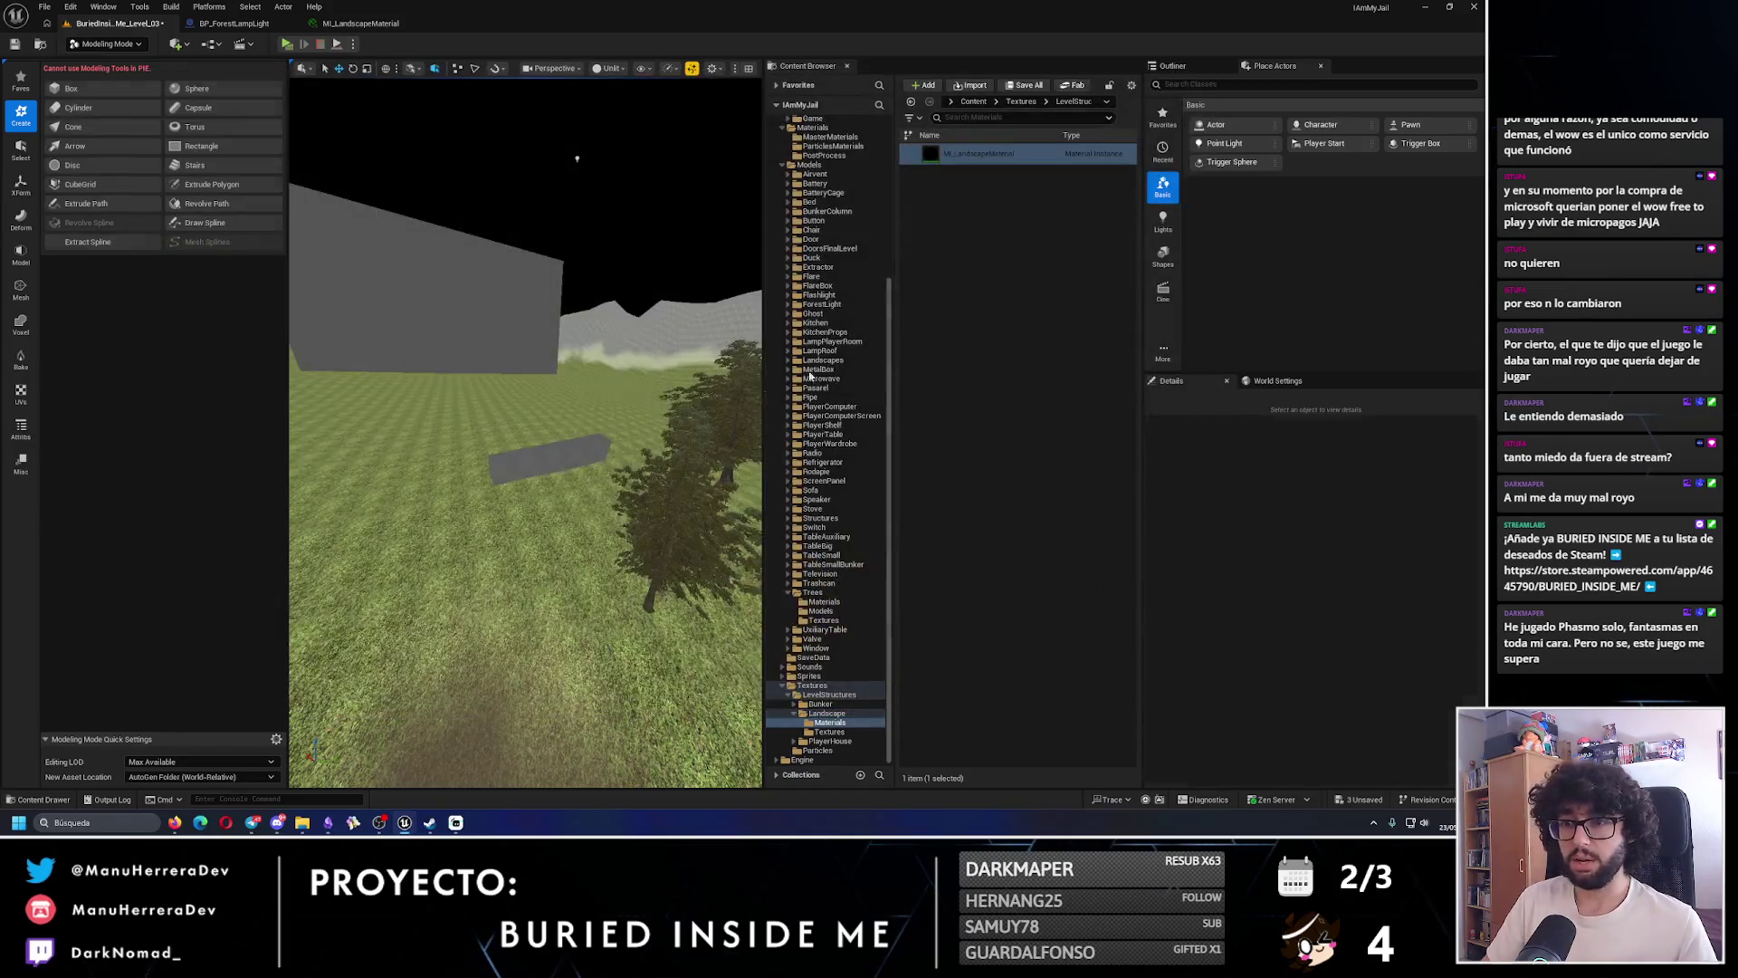
key(f)
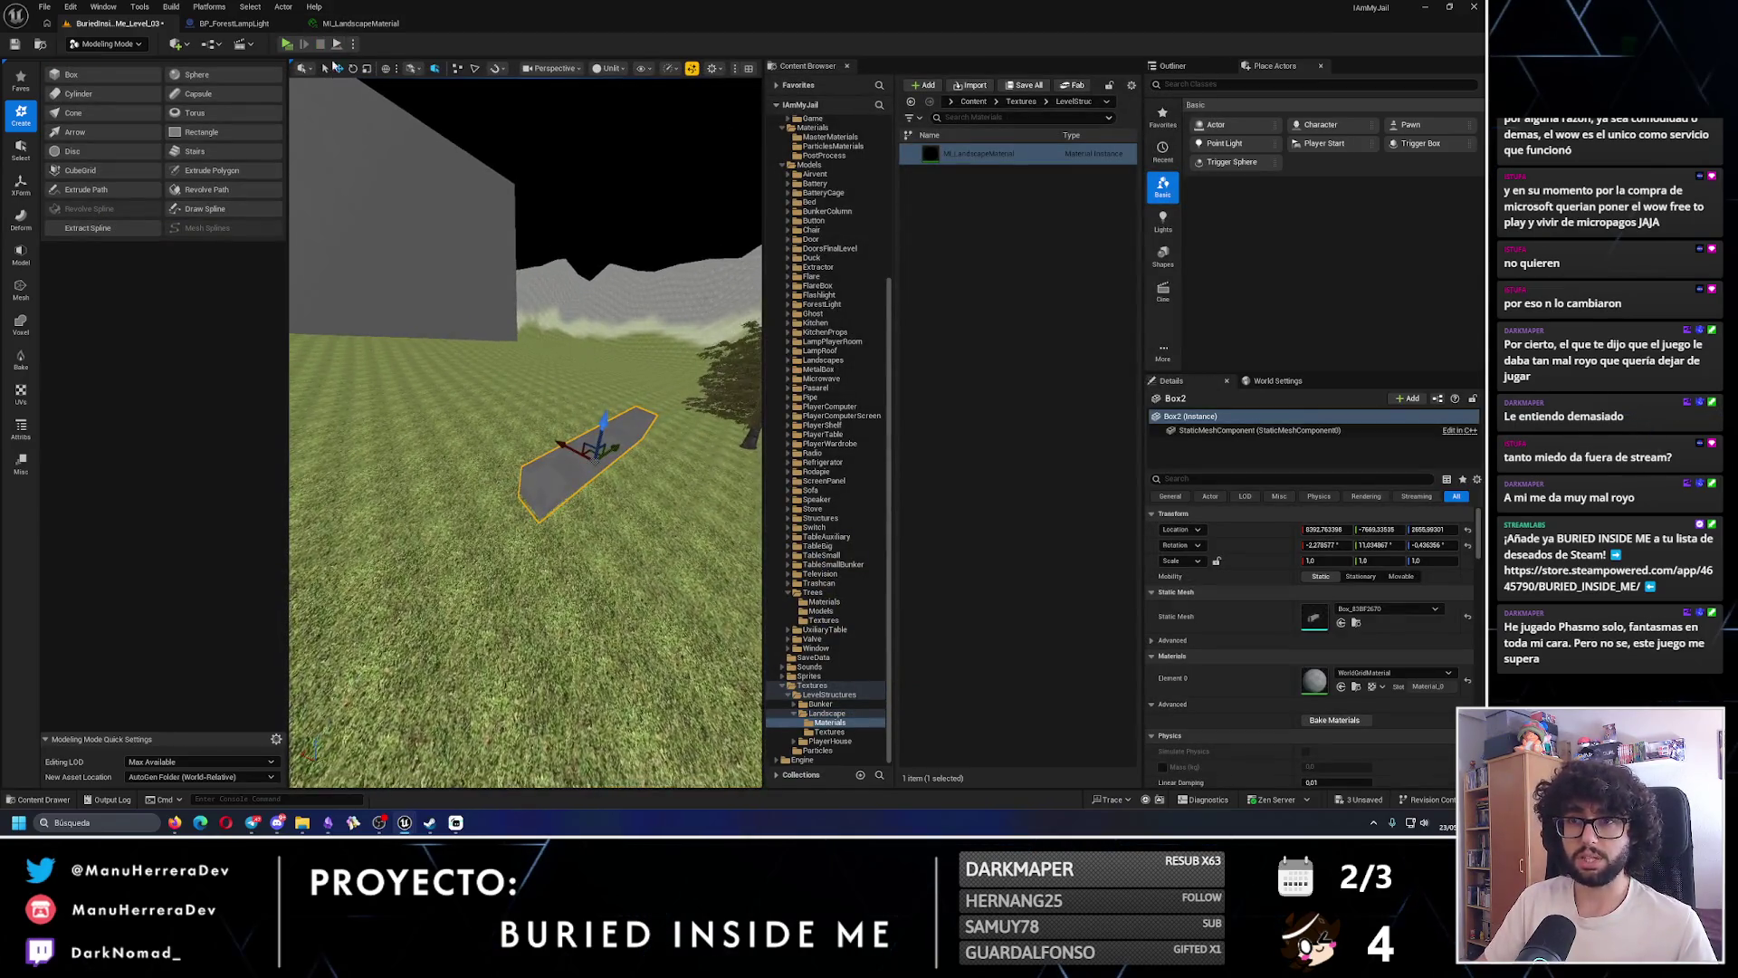
- Playtest again, sprinting and walking past the boxes toward the wall, then stop
click(286, 43)
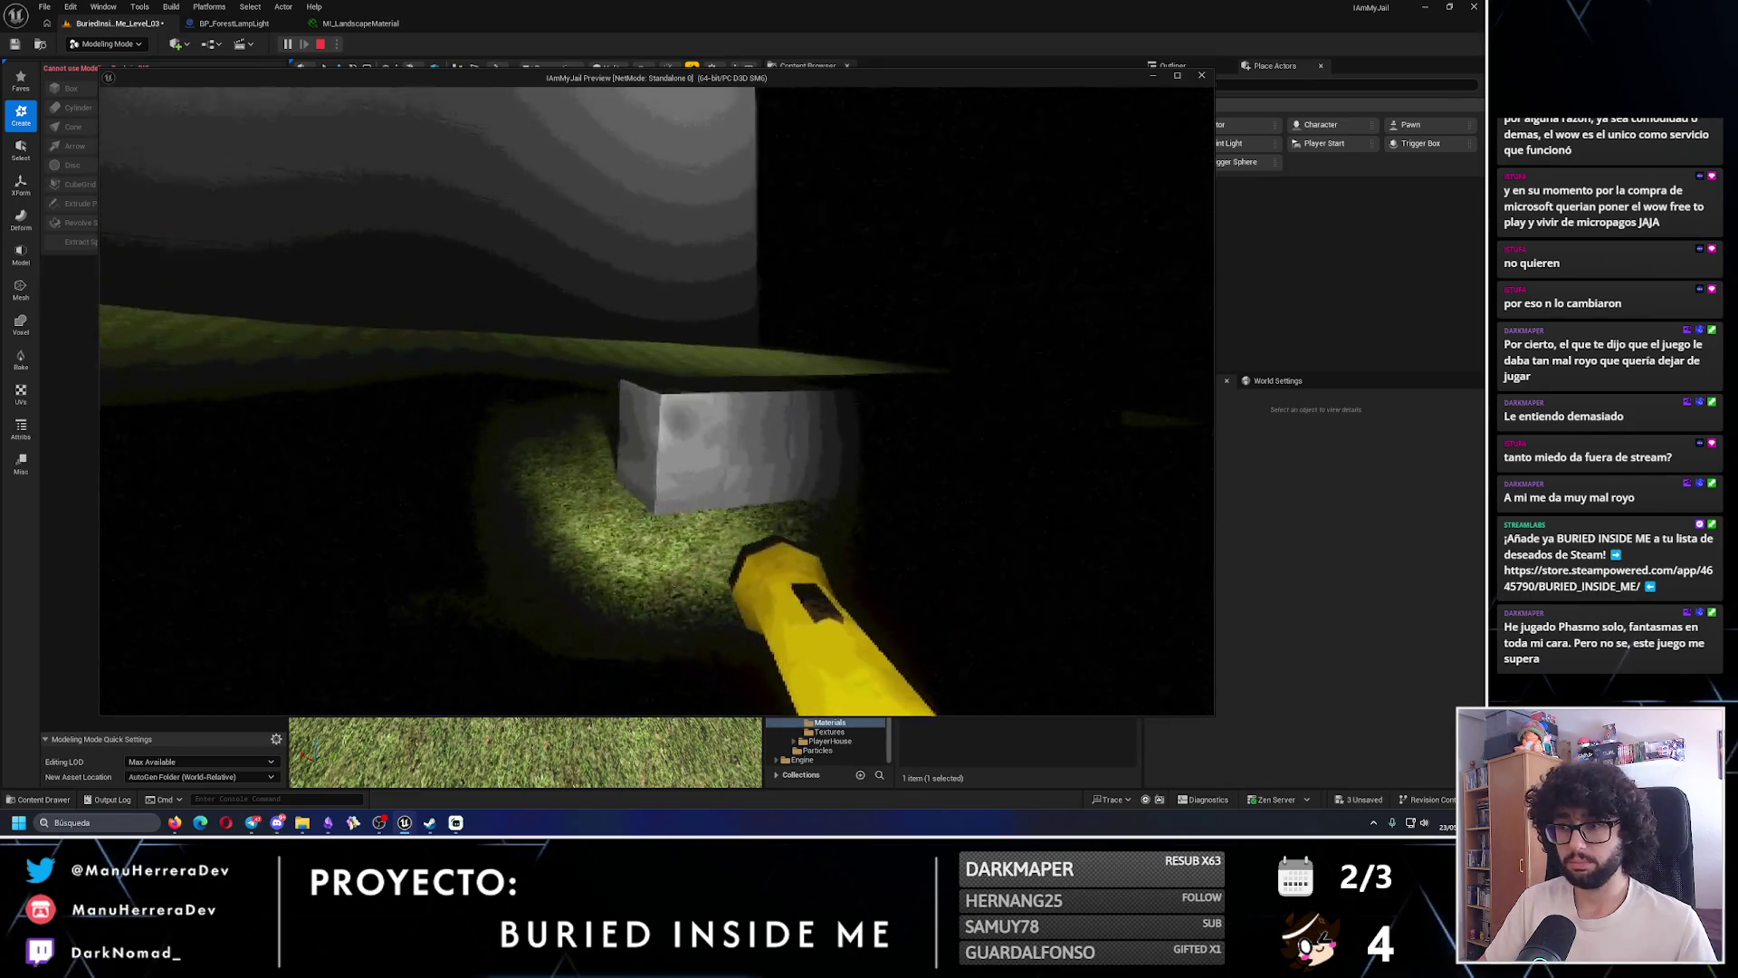
key(shift+w)
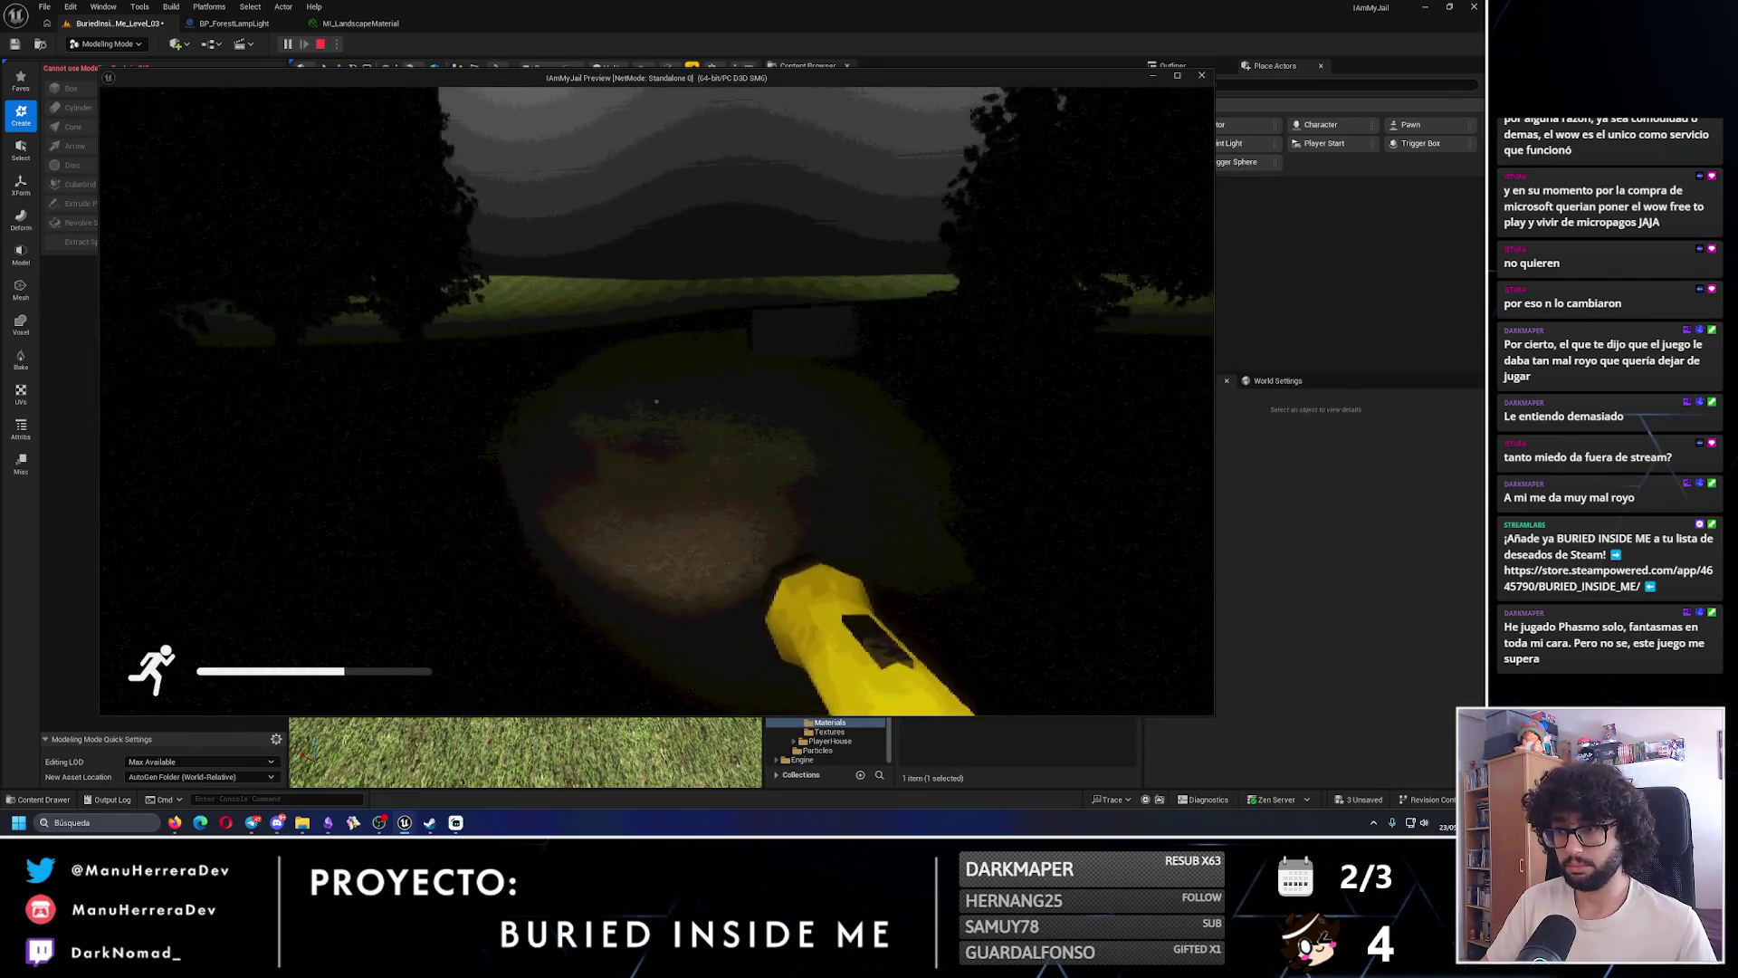
key(w)
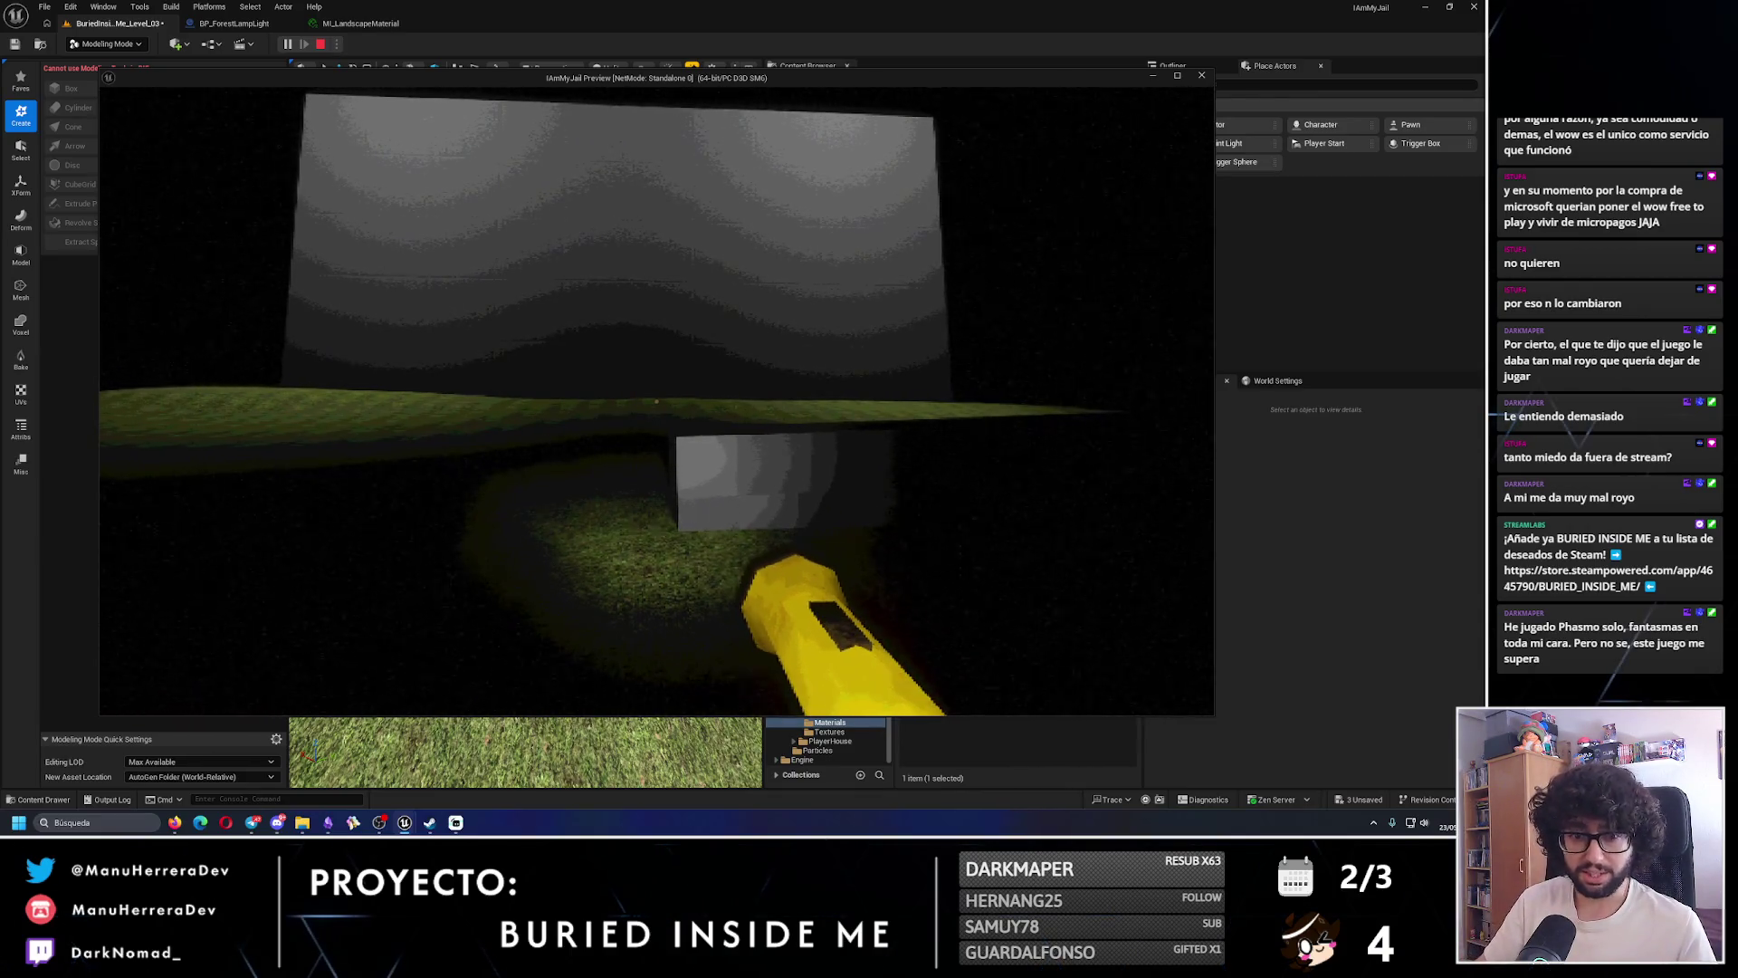
key(w)
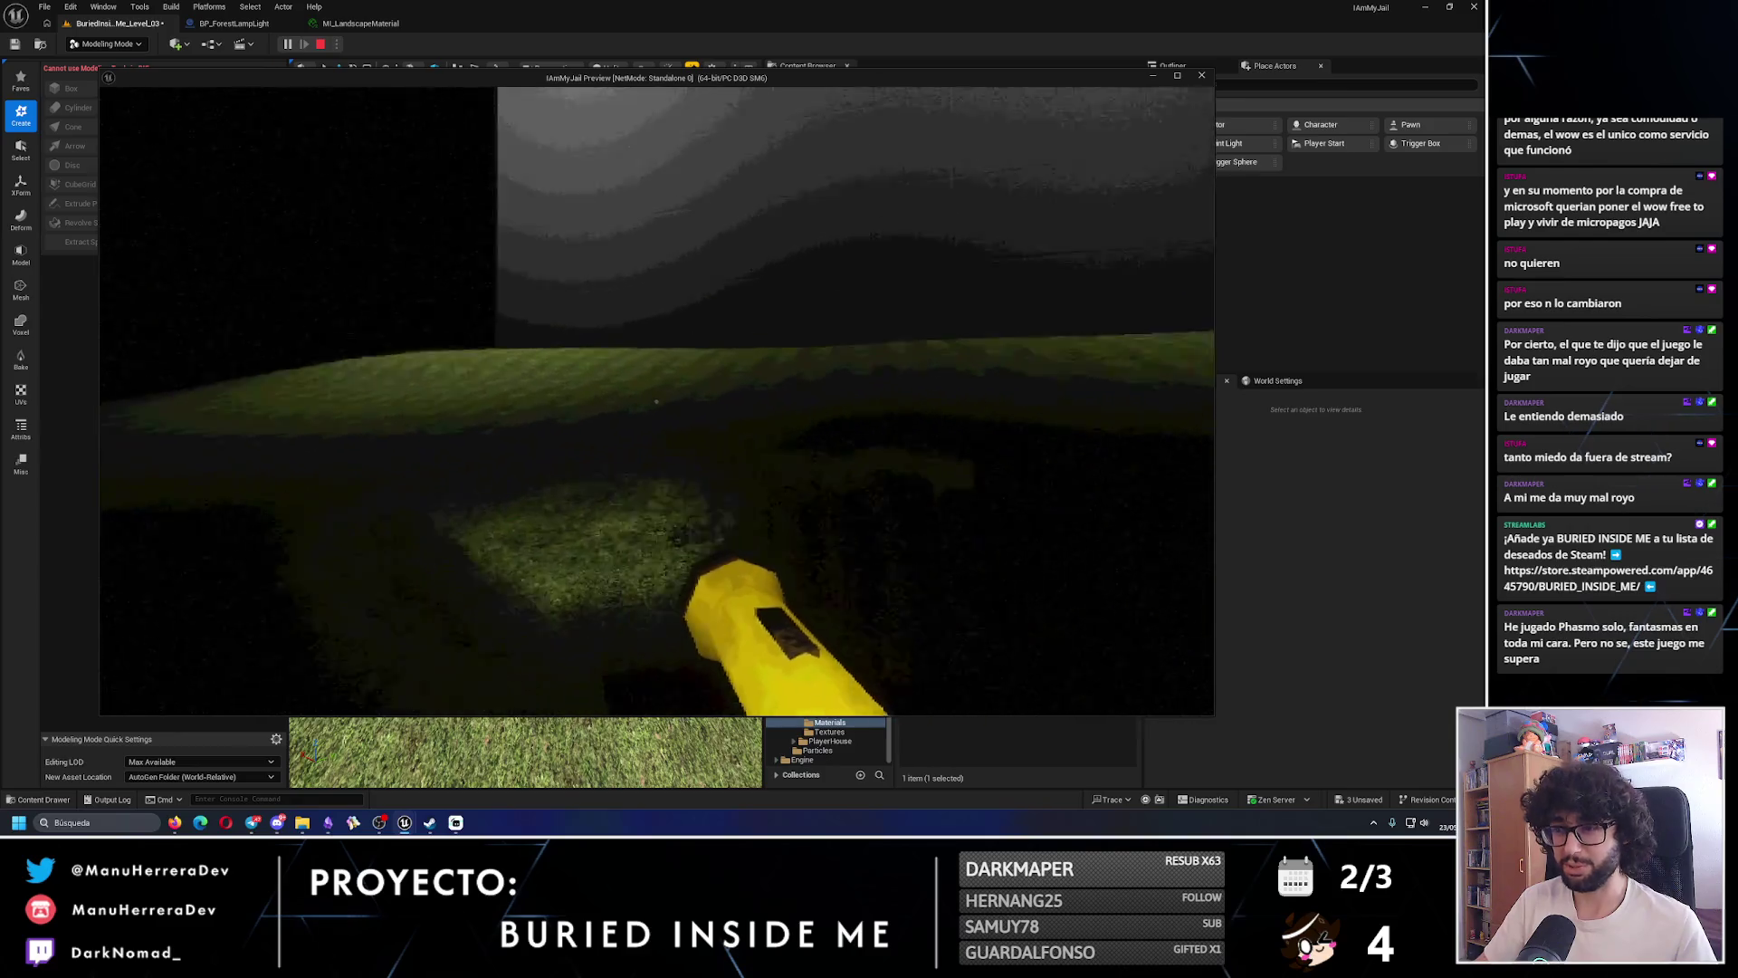
key(w)
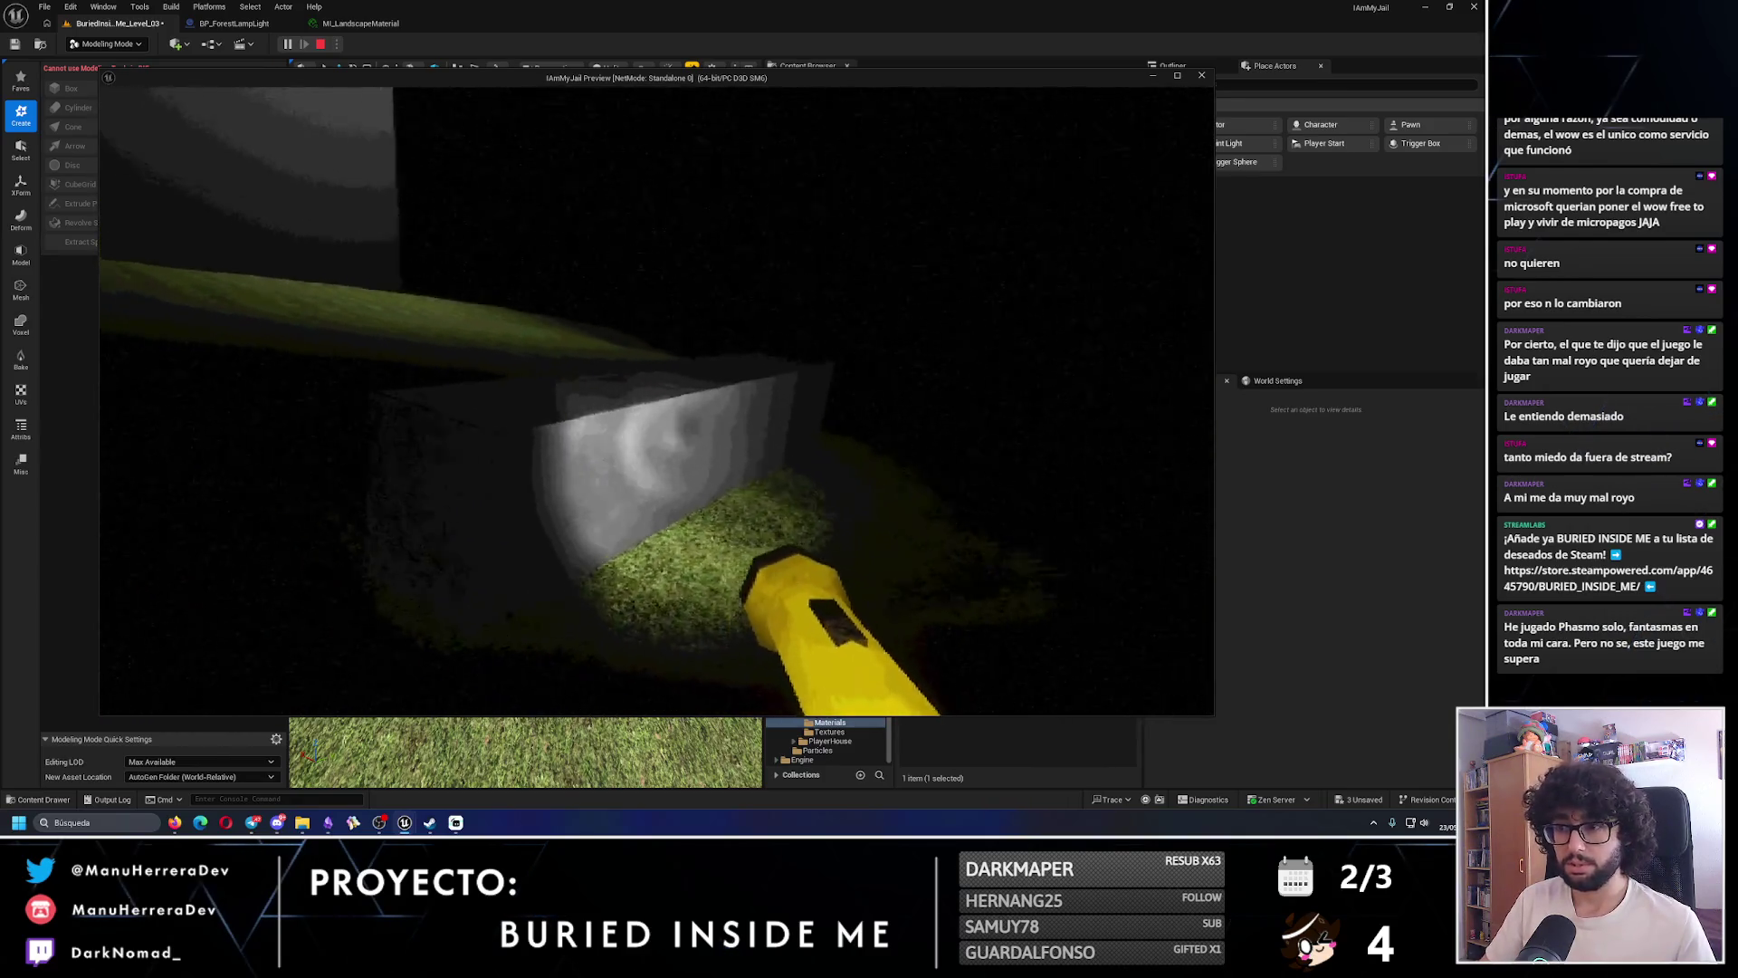
key(Escape)
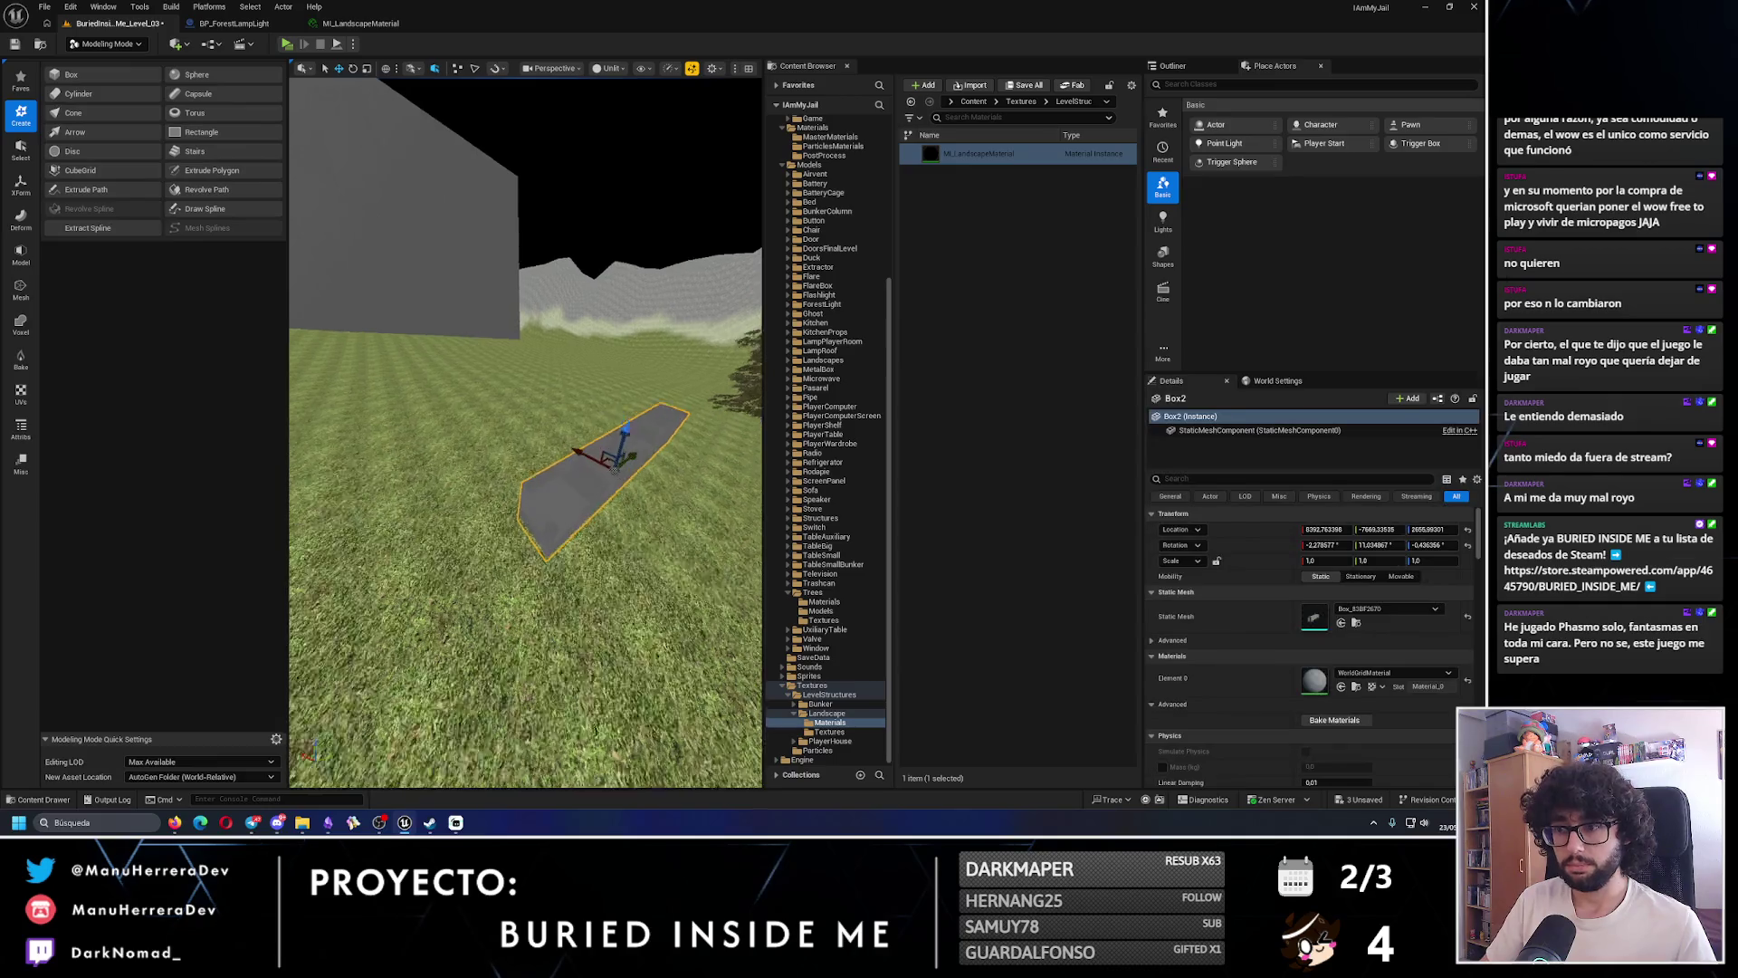
- Place a new box, trying heights of 50 and 500 before settling on 200
mouse_move(615, 468)
mouse_down()
mouse_move(555, 421)
mouse_move(489, 439)
mouse_move(494, 394)
mouse_up()
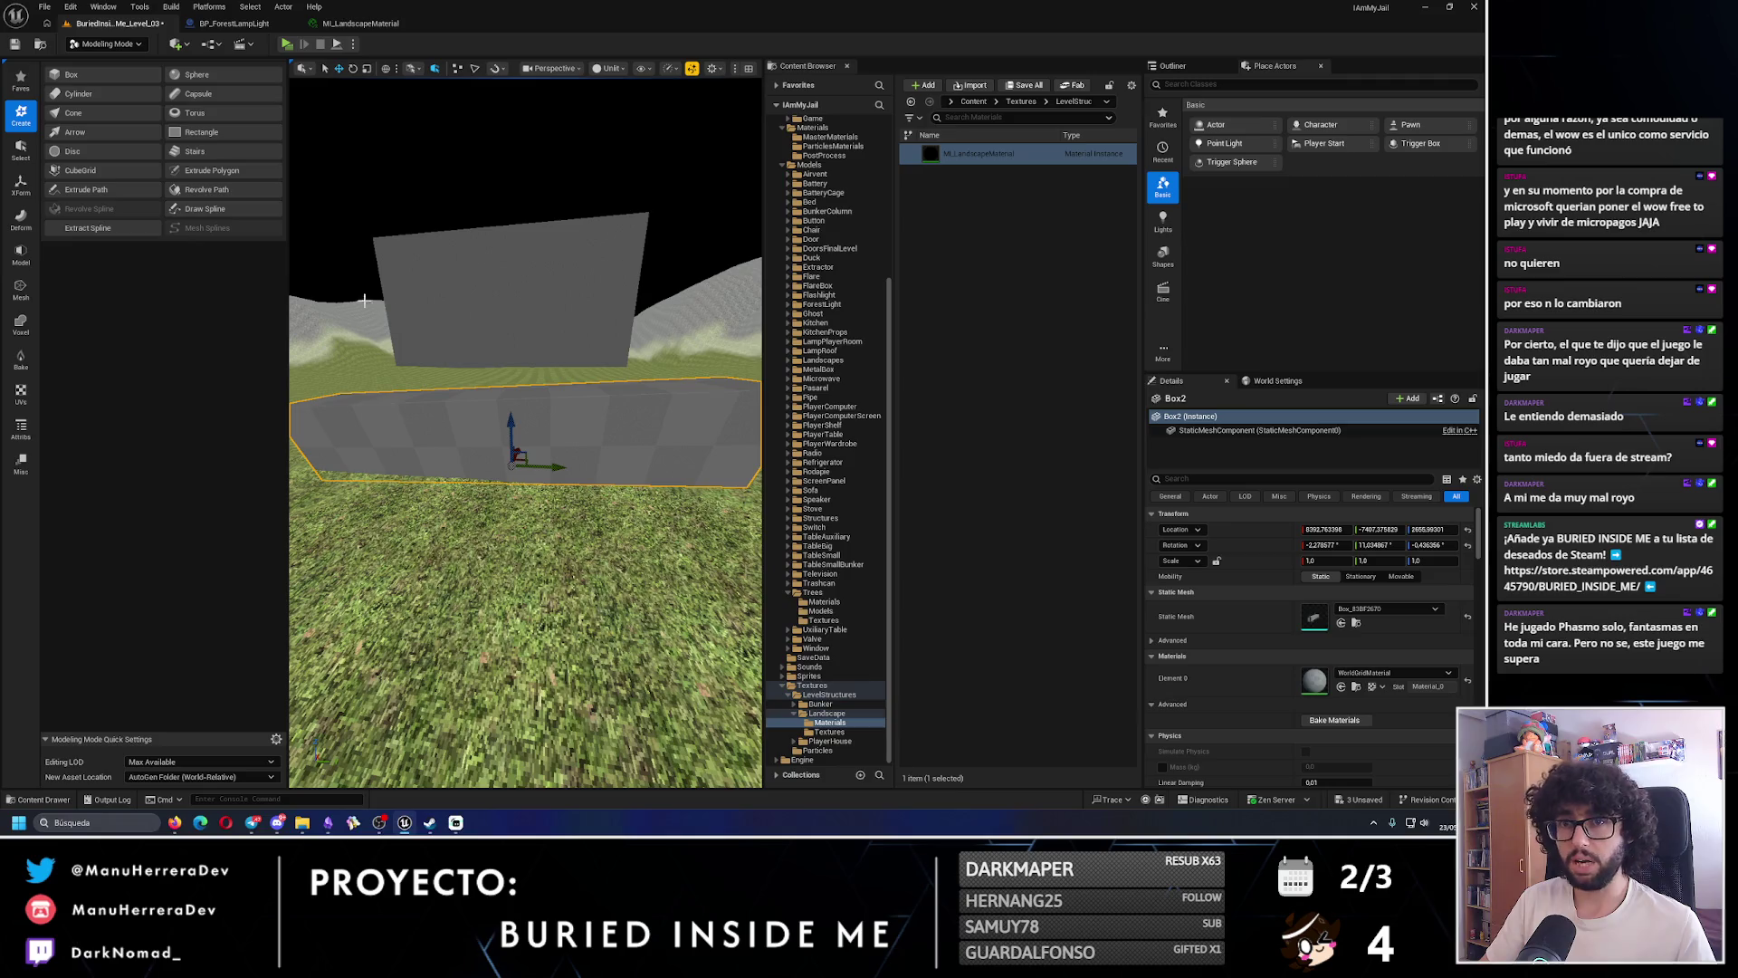
click(100, 81)
click(438, 543)
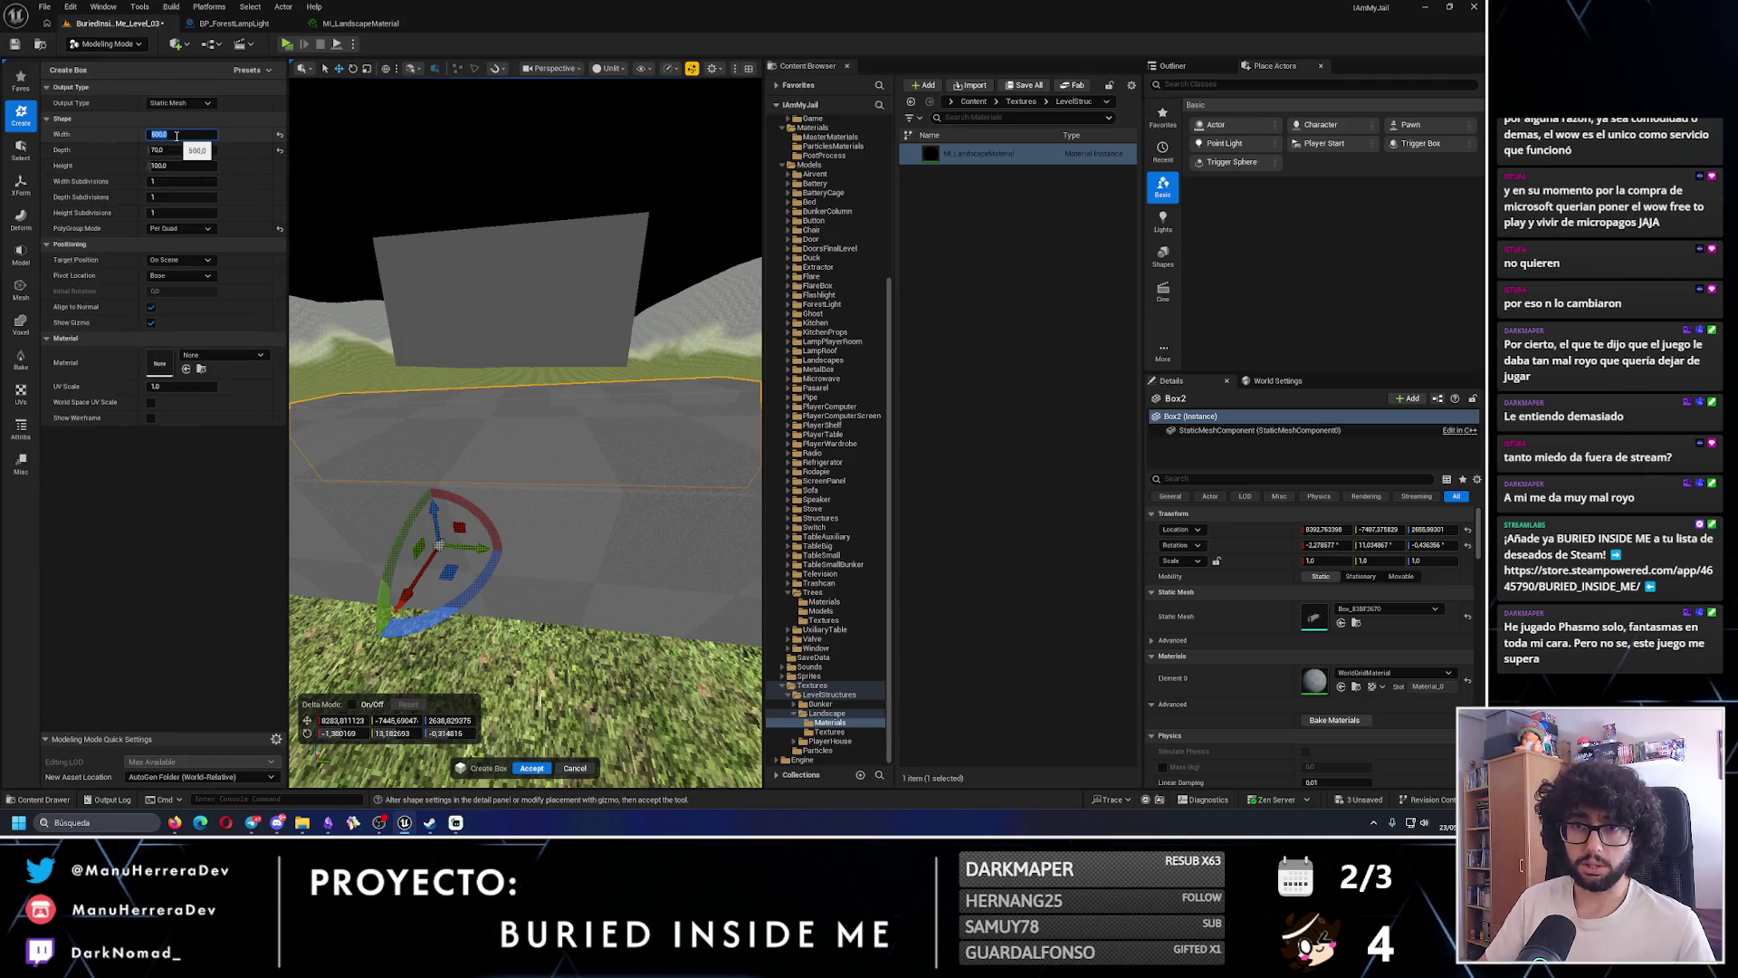
text(10)
key(Return)
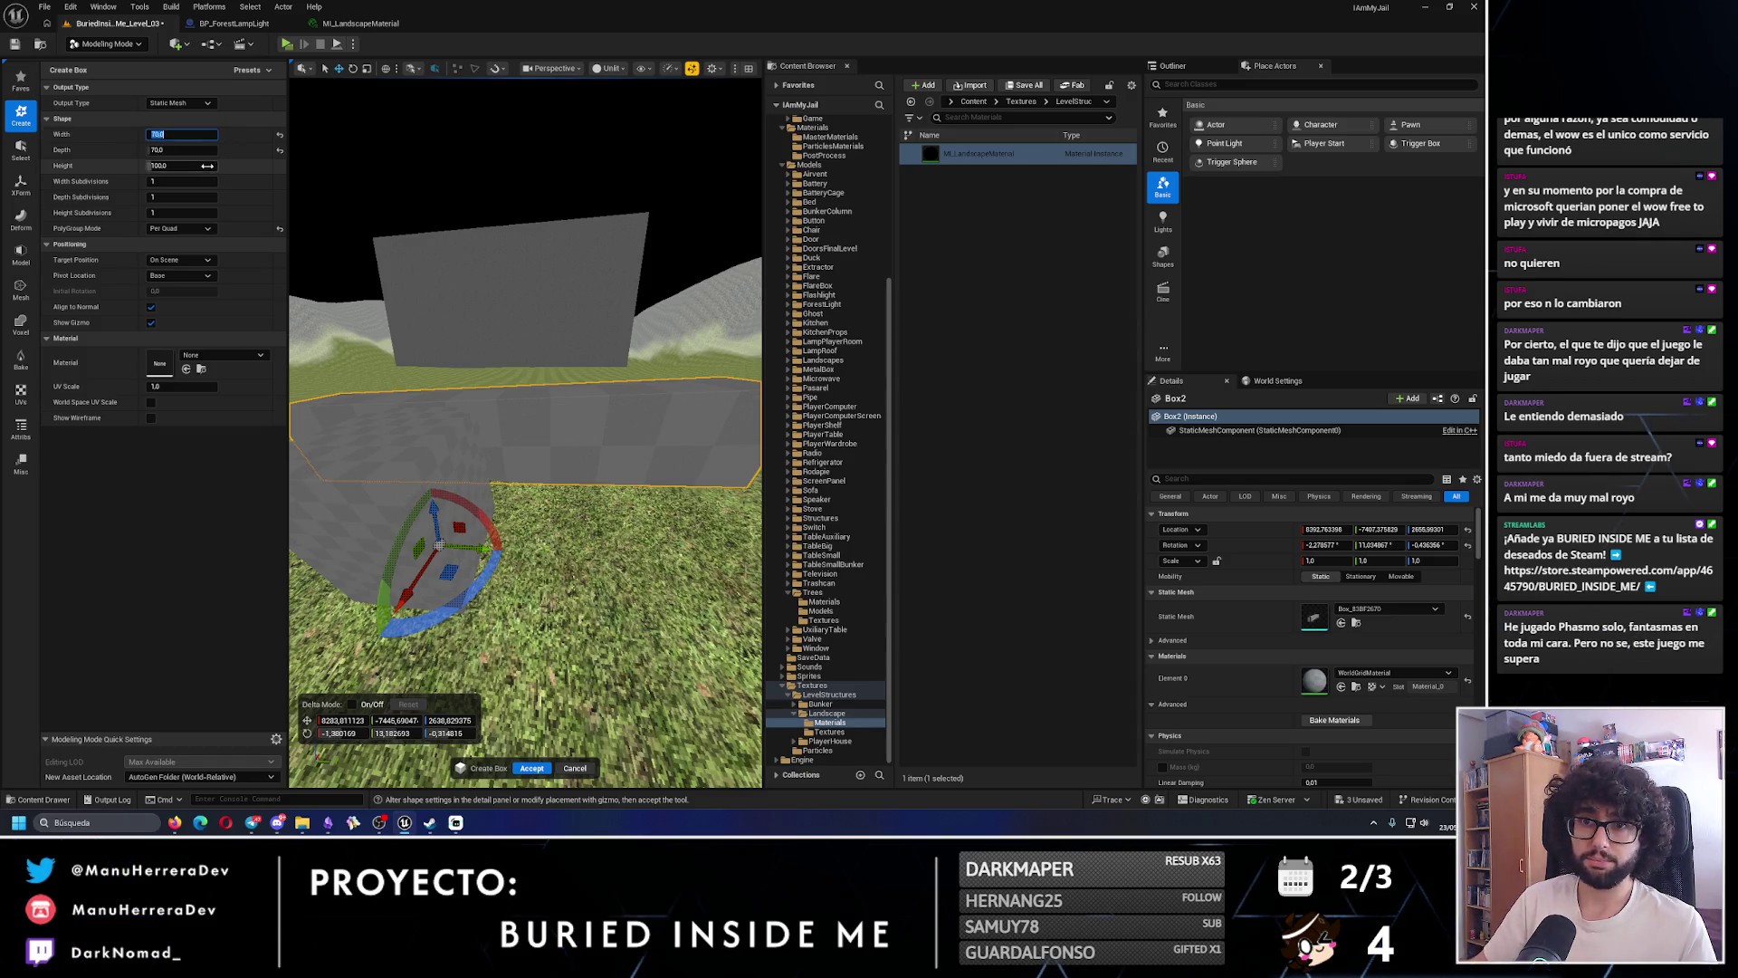
text(50)
key(Return)
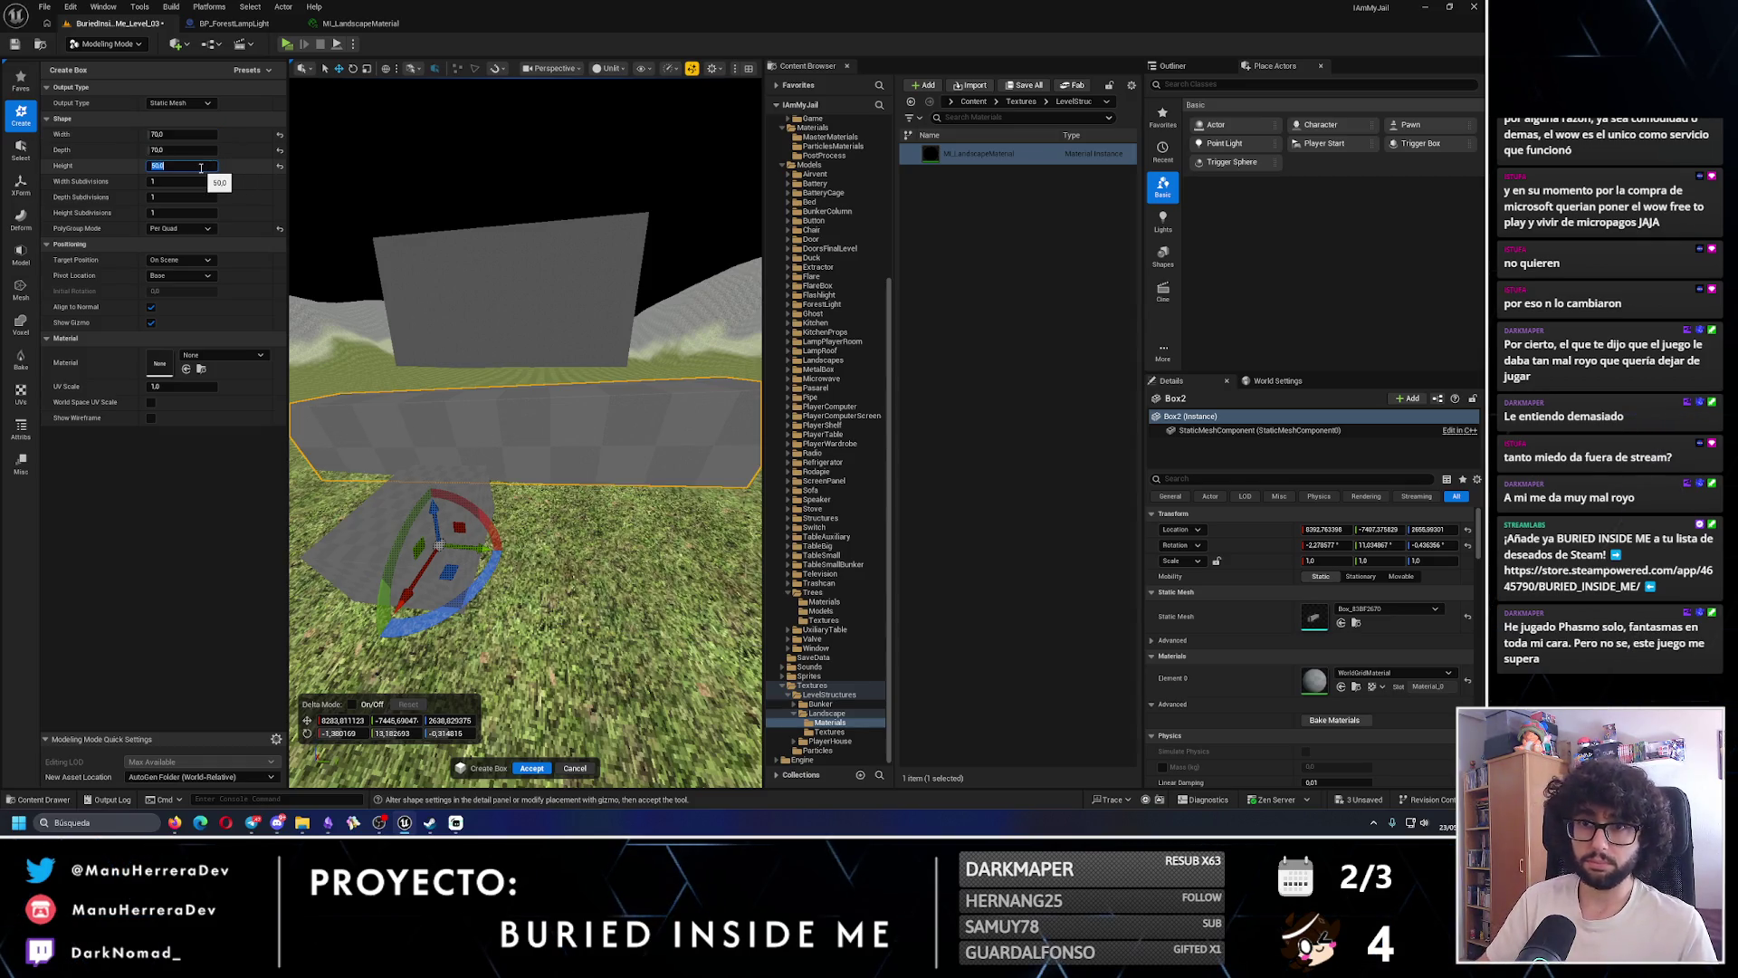
key(Return)
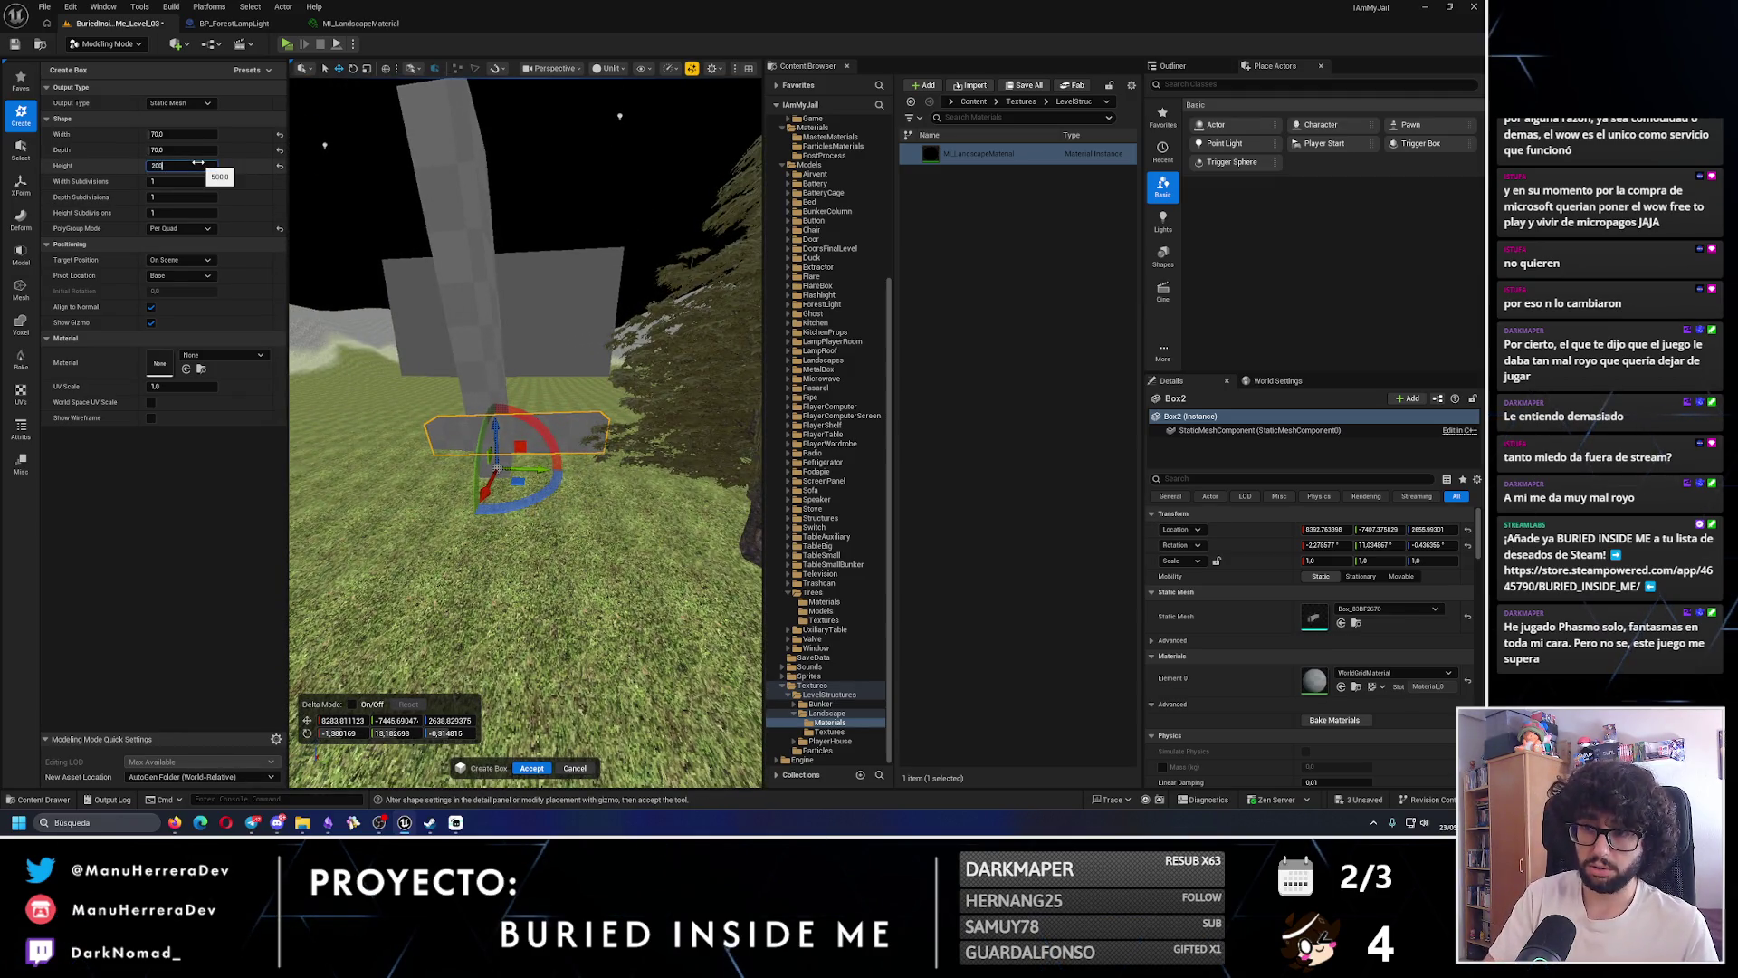
key(Return)
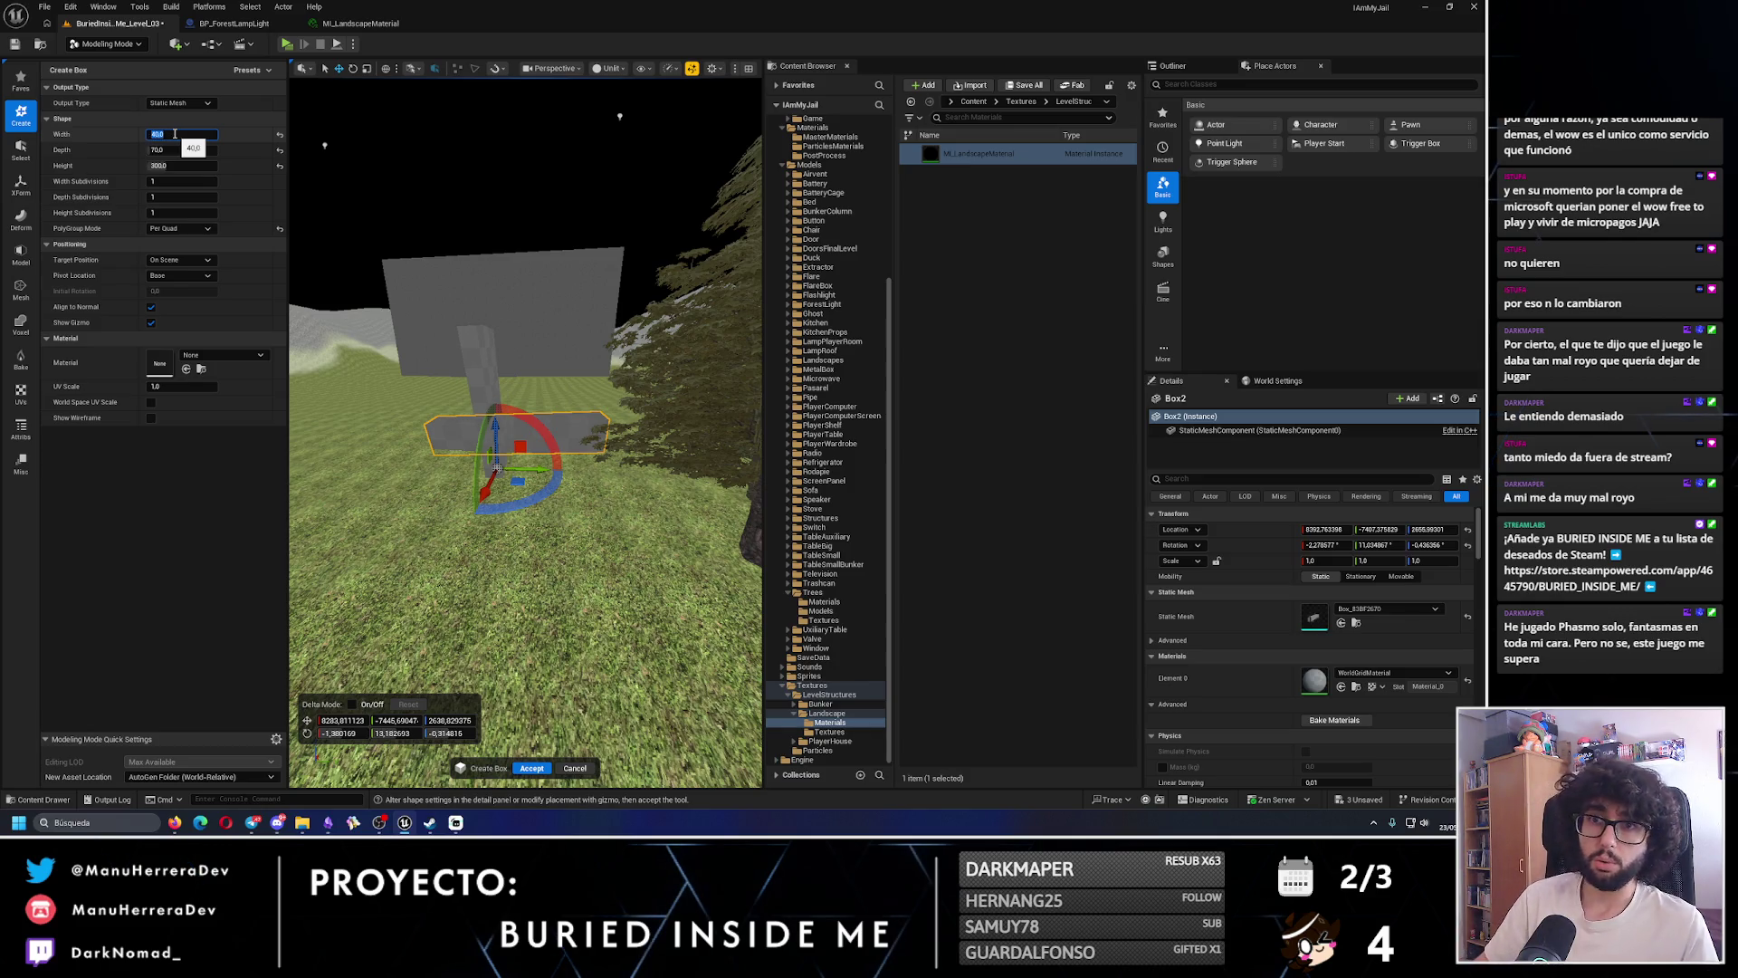
- Set the box width and depth to 40 and accept it
click(173, 150)
key(Return)
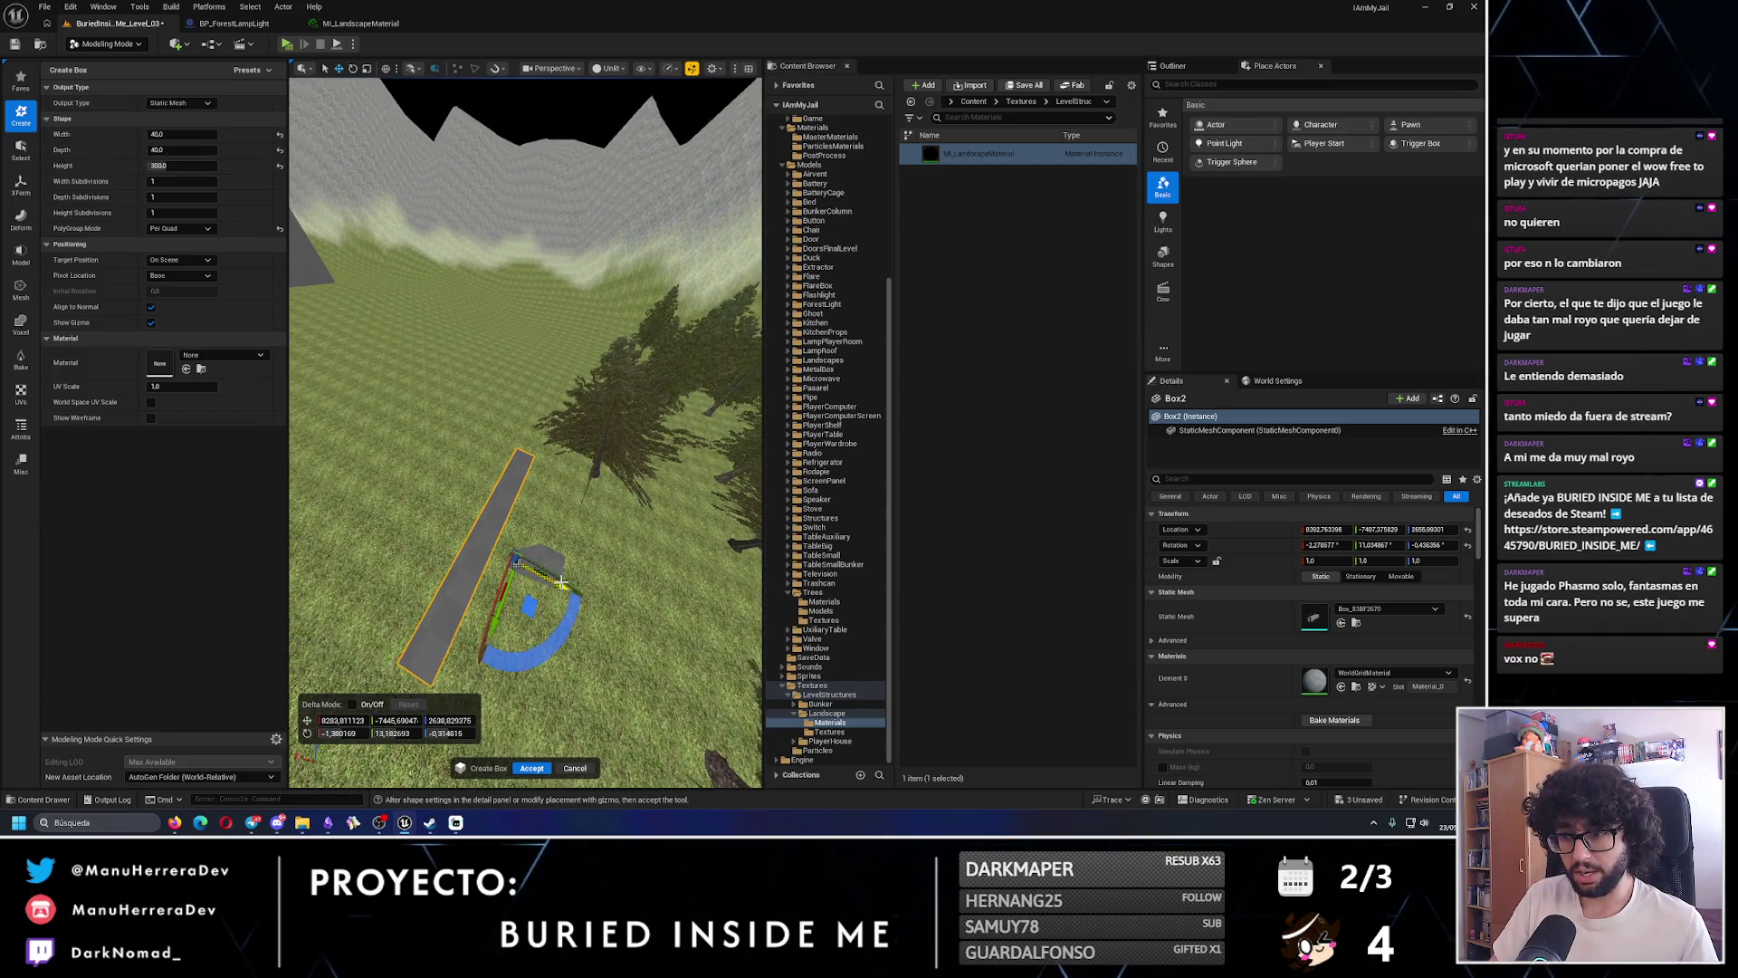
key(f)
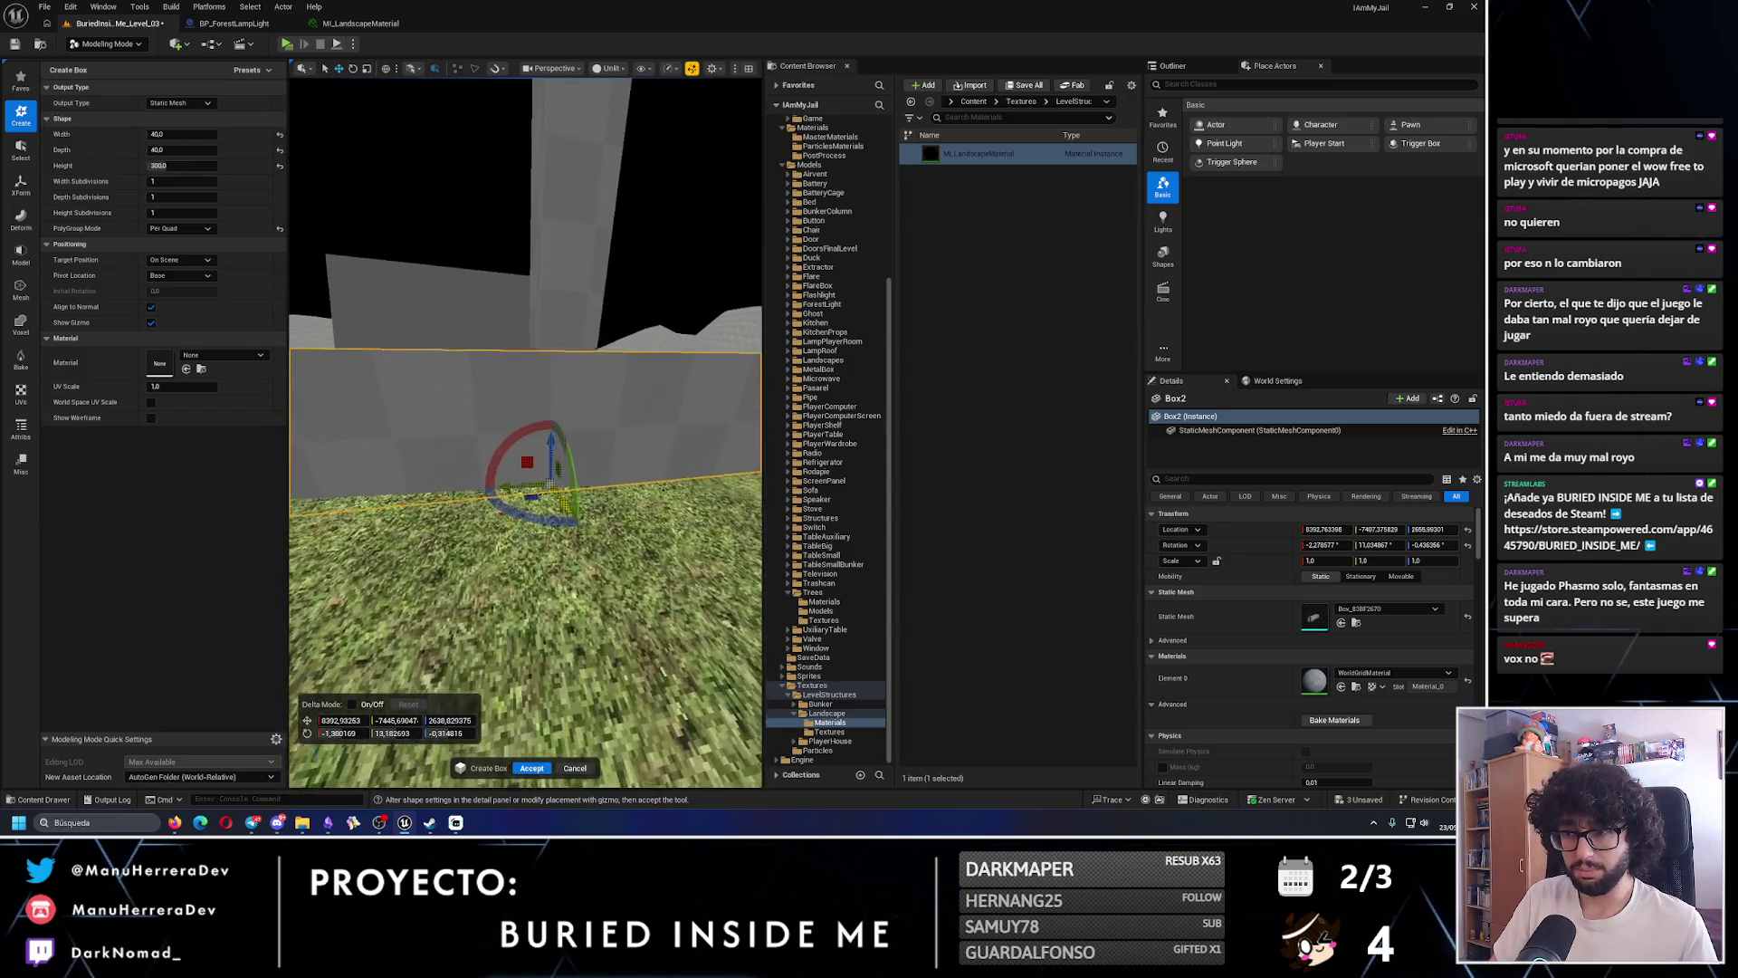
drag(607, 558, 606, 558)
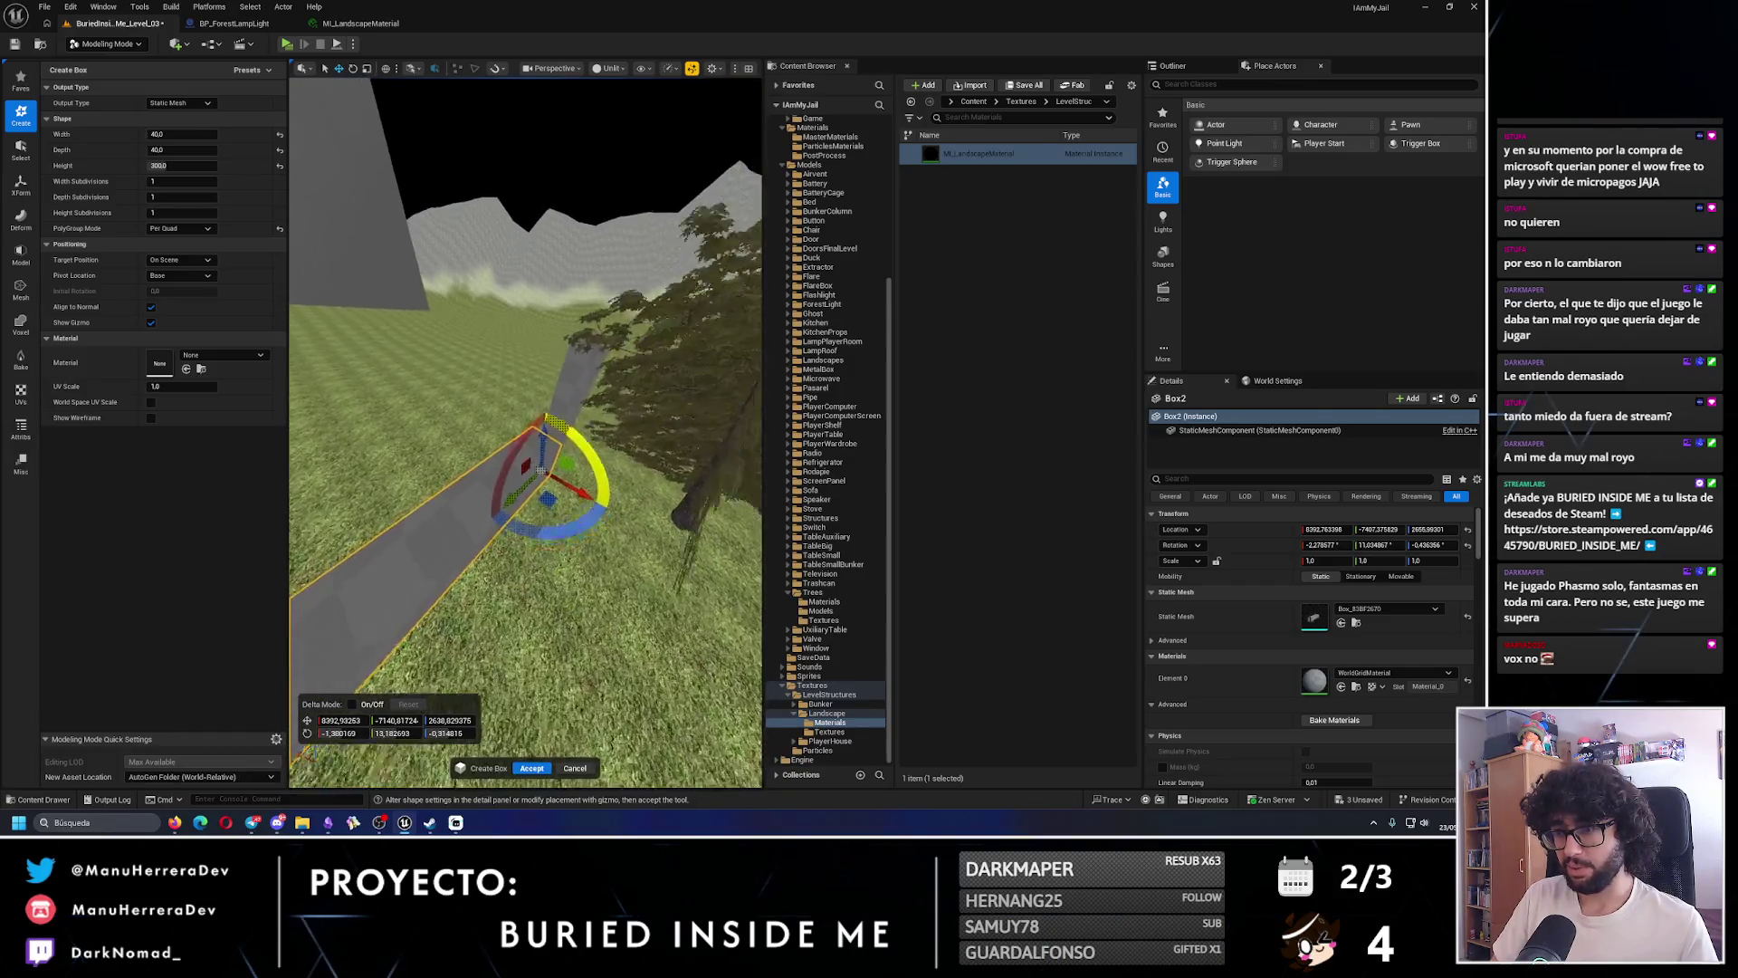
drag(547, 713, 547, 712)
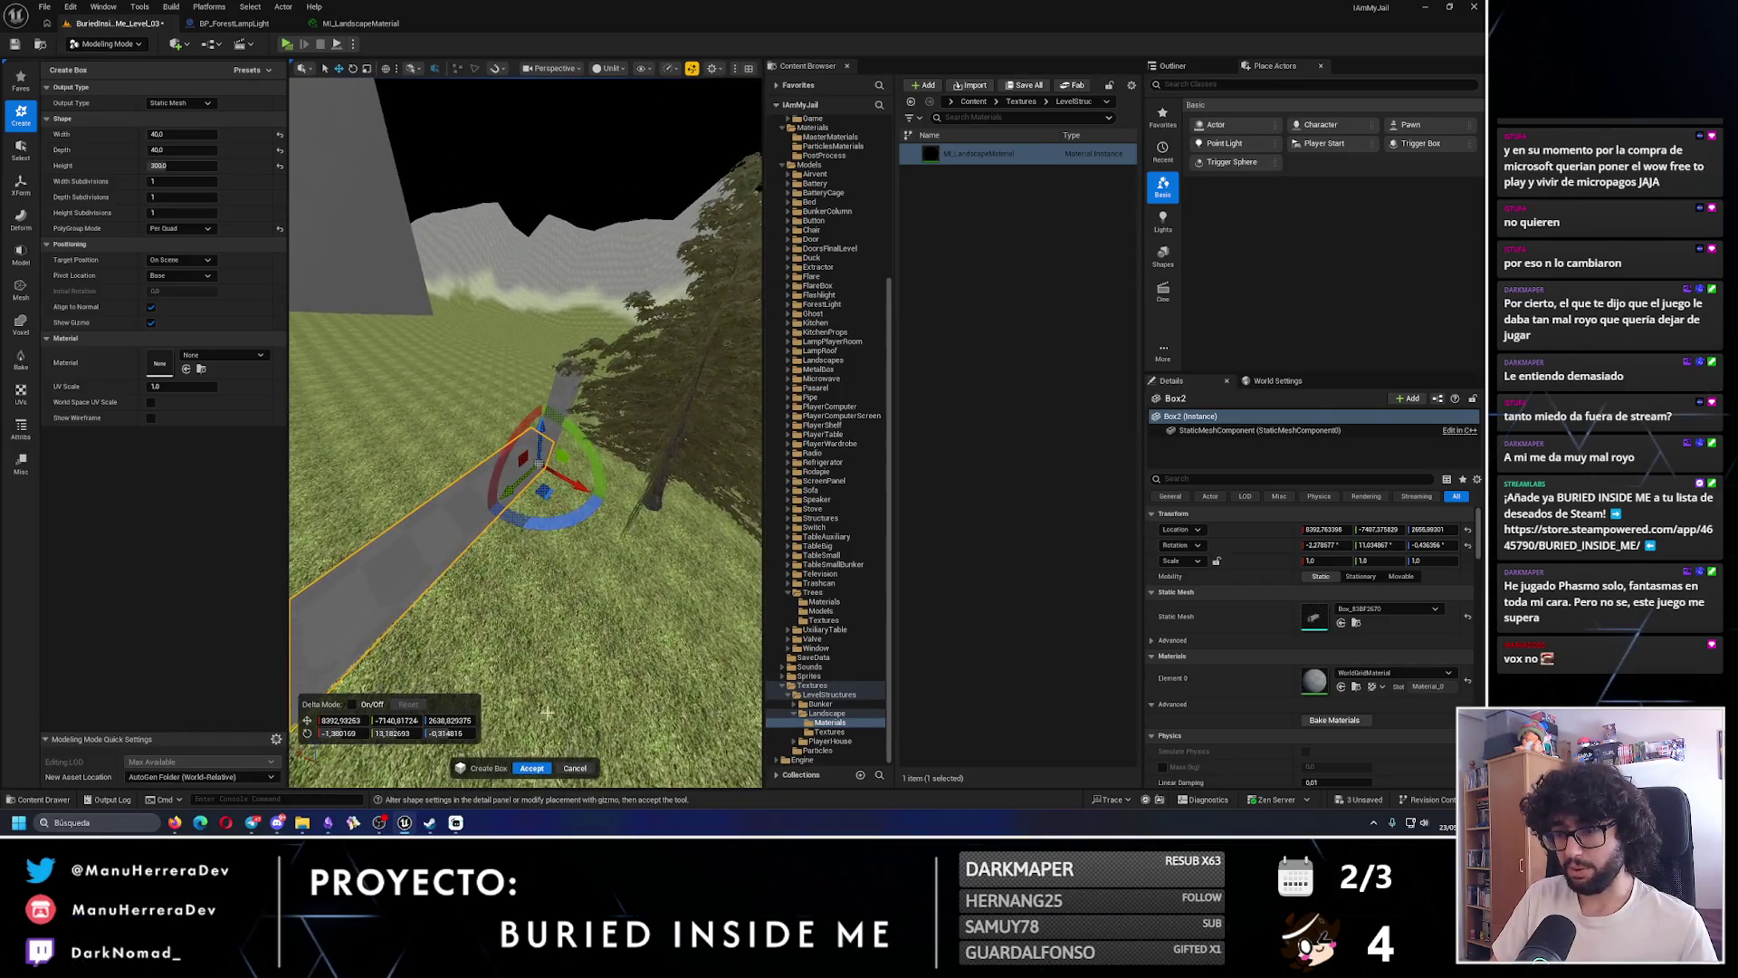
click(531, 768)
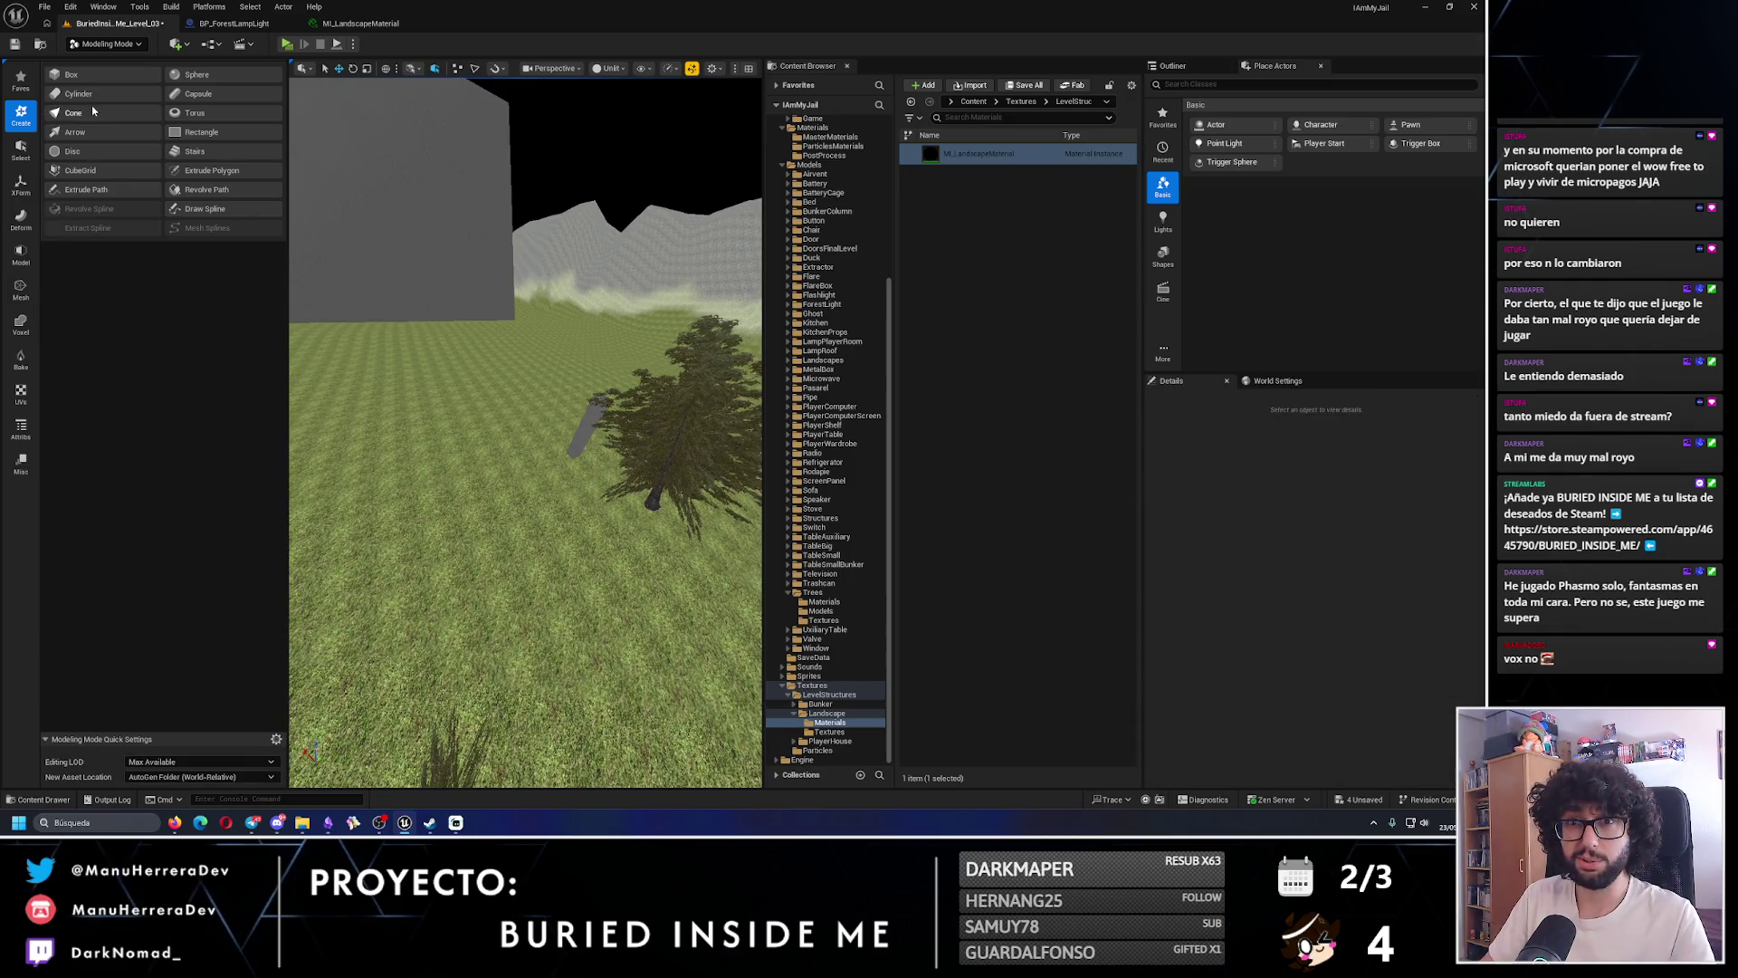
click(70, 75)
- Place a slab box 300 wide and 40 high, raise it slightly, and accept it
click(480, 480)
drag(525, 544, 579, 534)
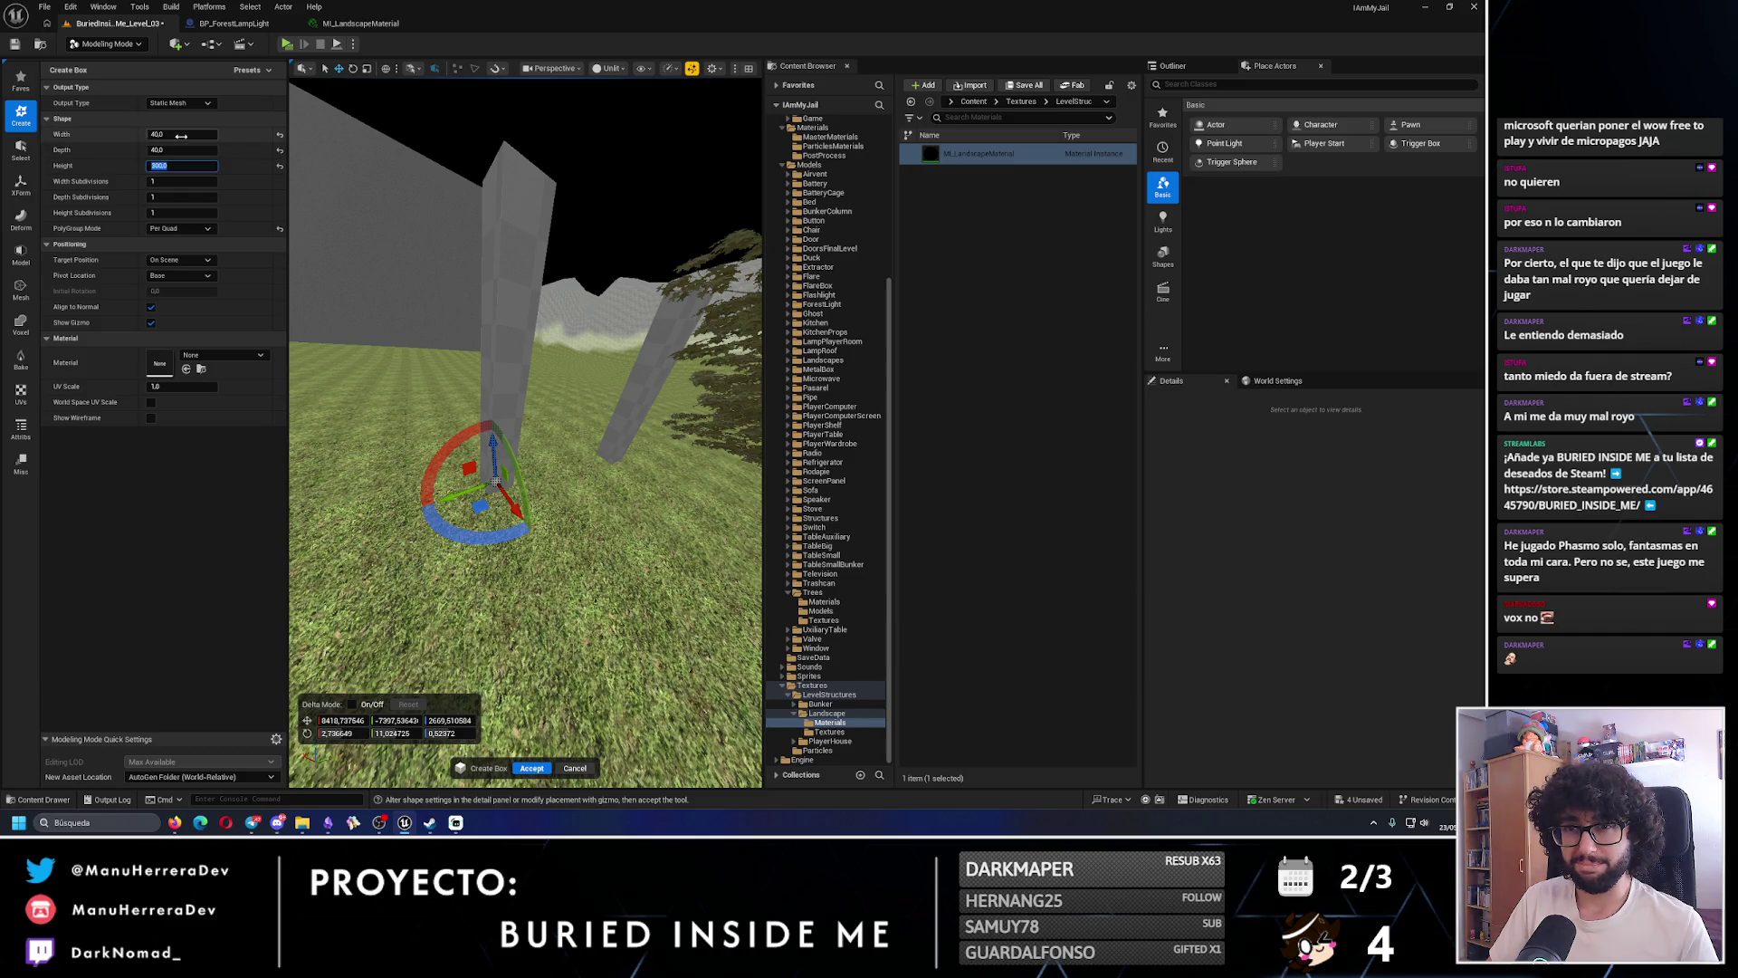
text(0)
key(Return)
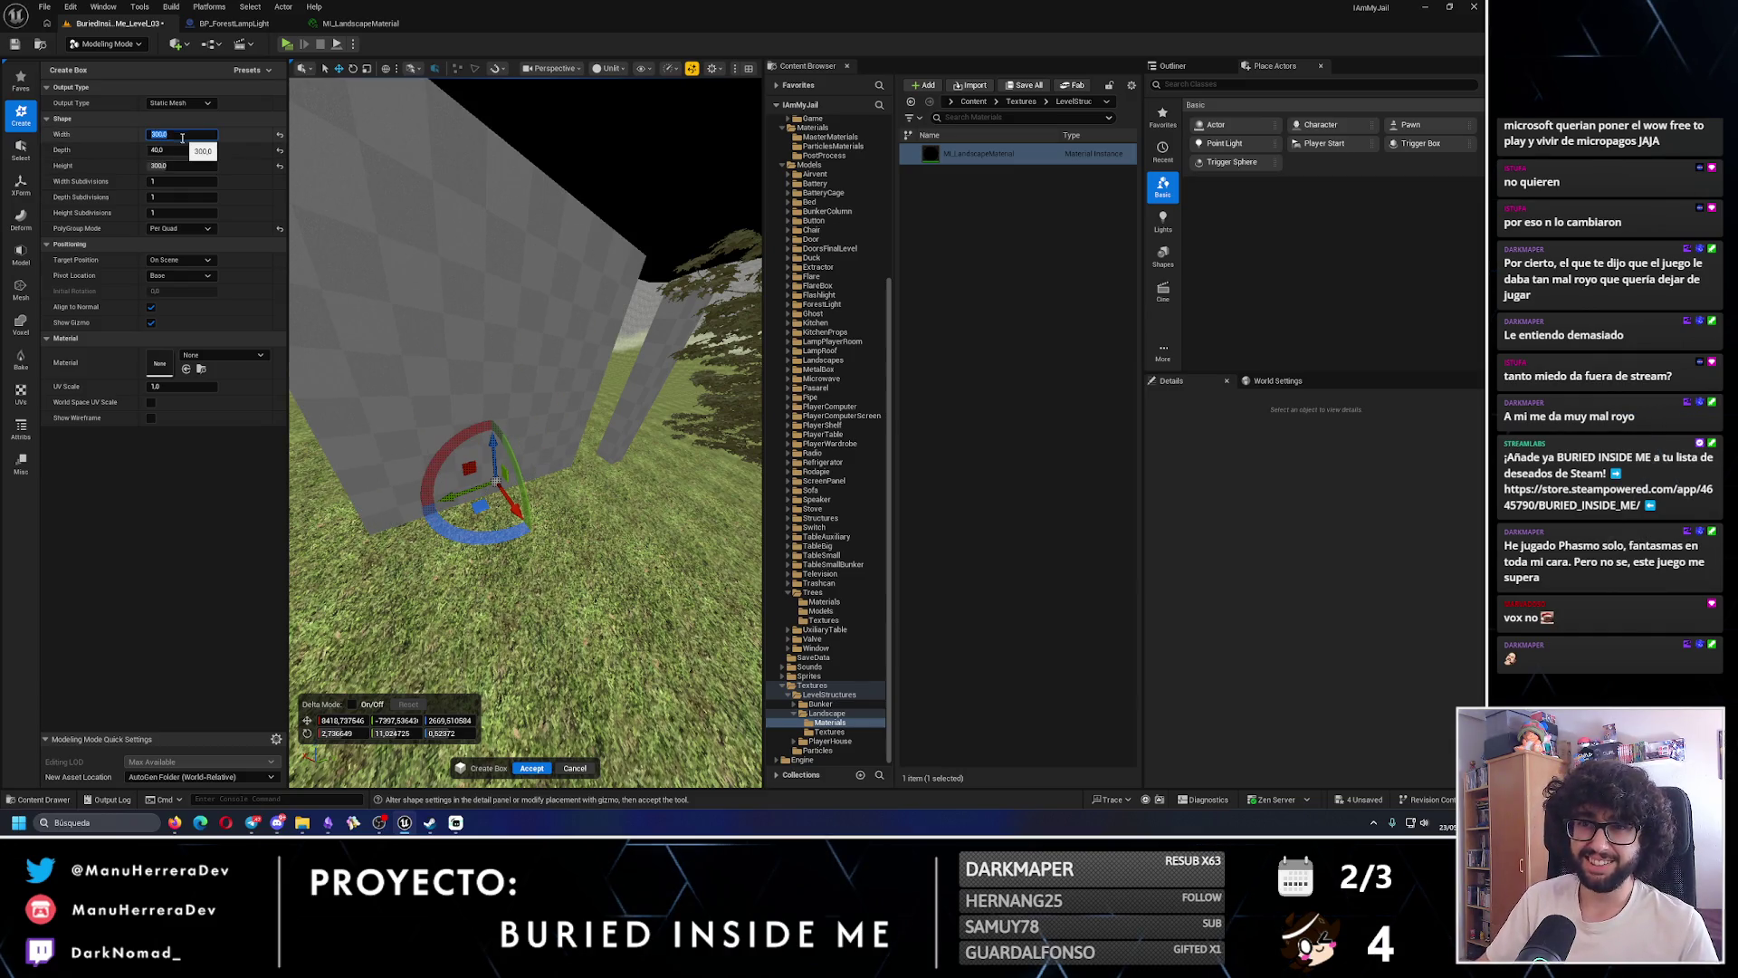
text(40)
key(Return)
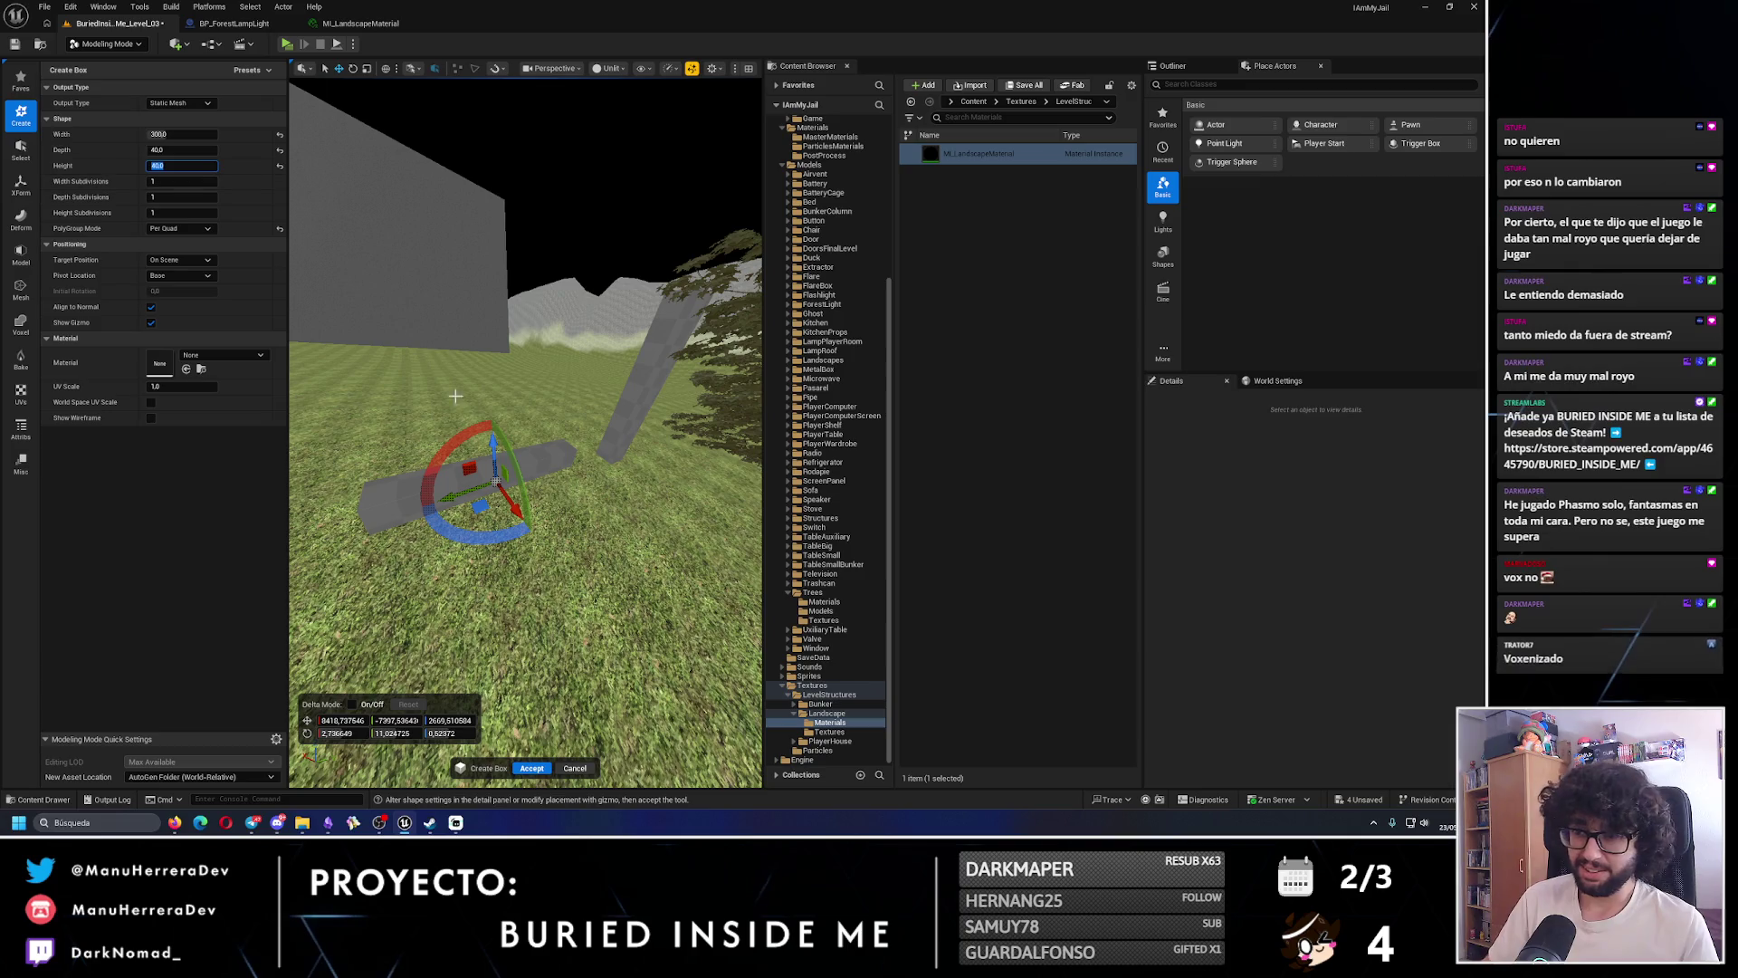
mouse_move(493, 435)
mouse_down()
mouse_move(525, 435)
mouse_move(547, 489)
mouse_up()
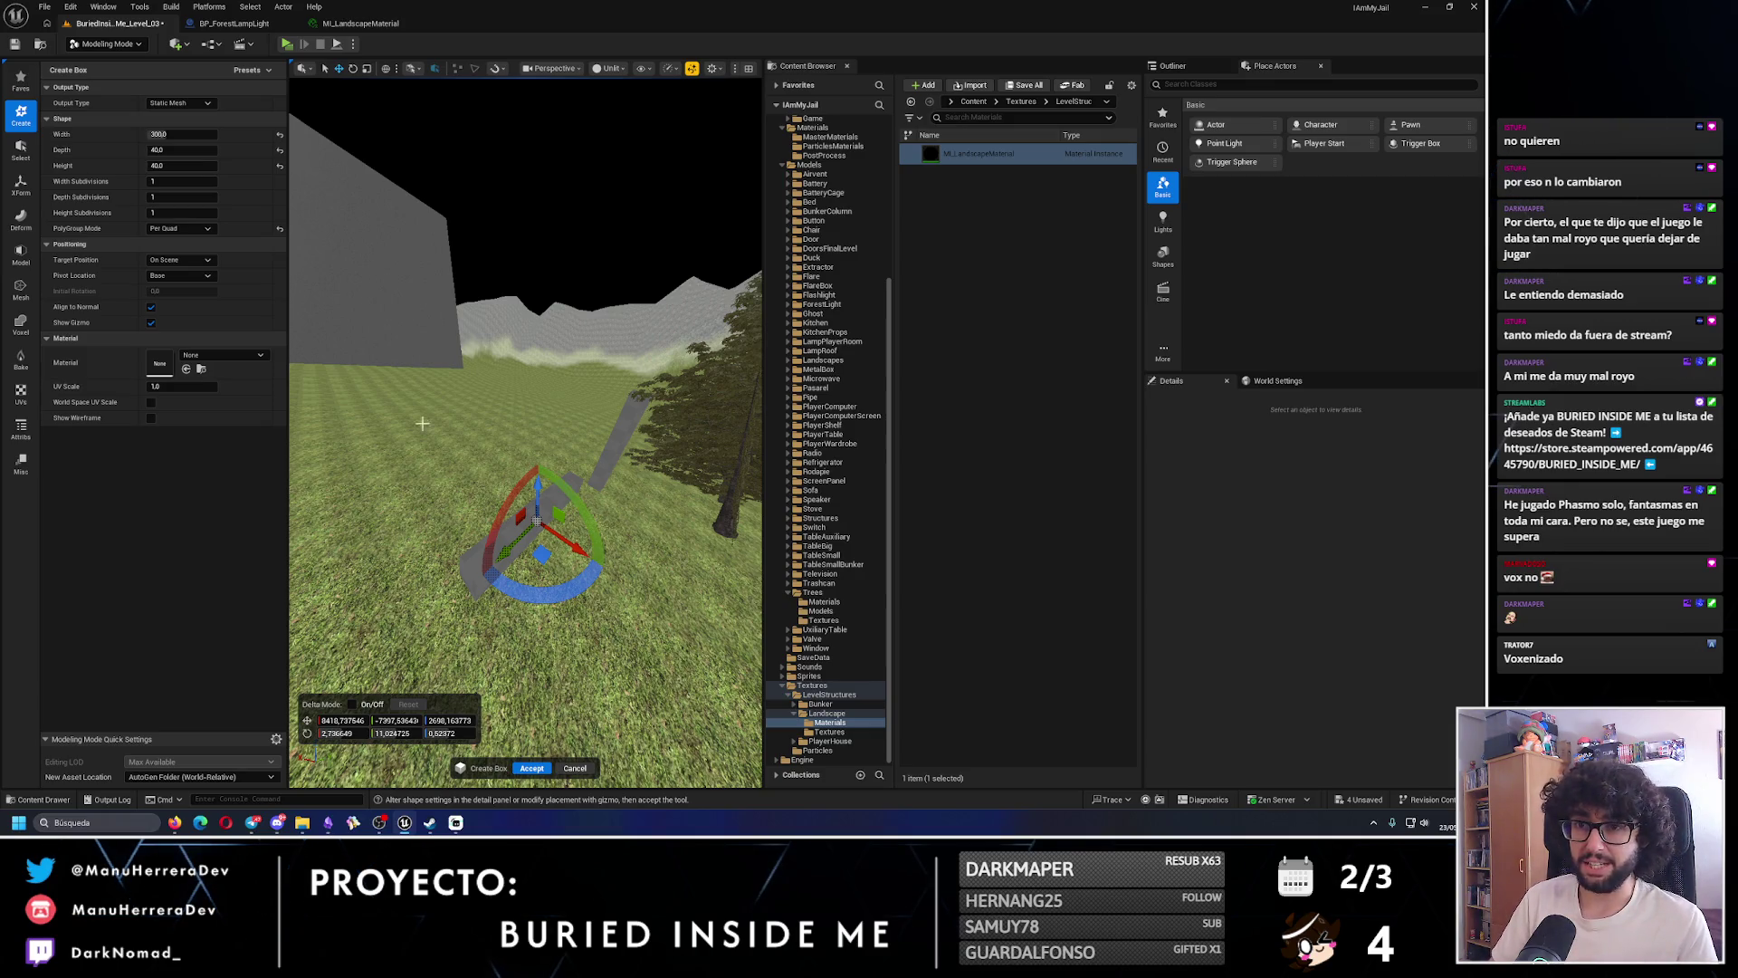
click(532, 768)
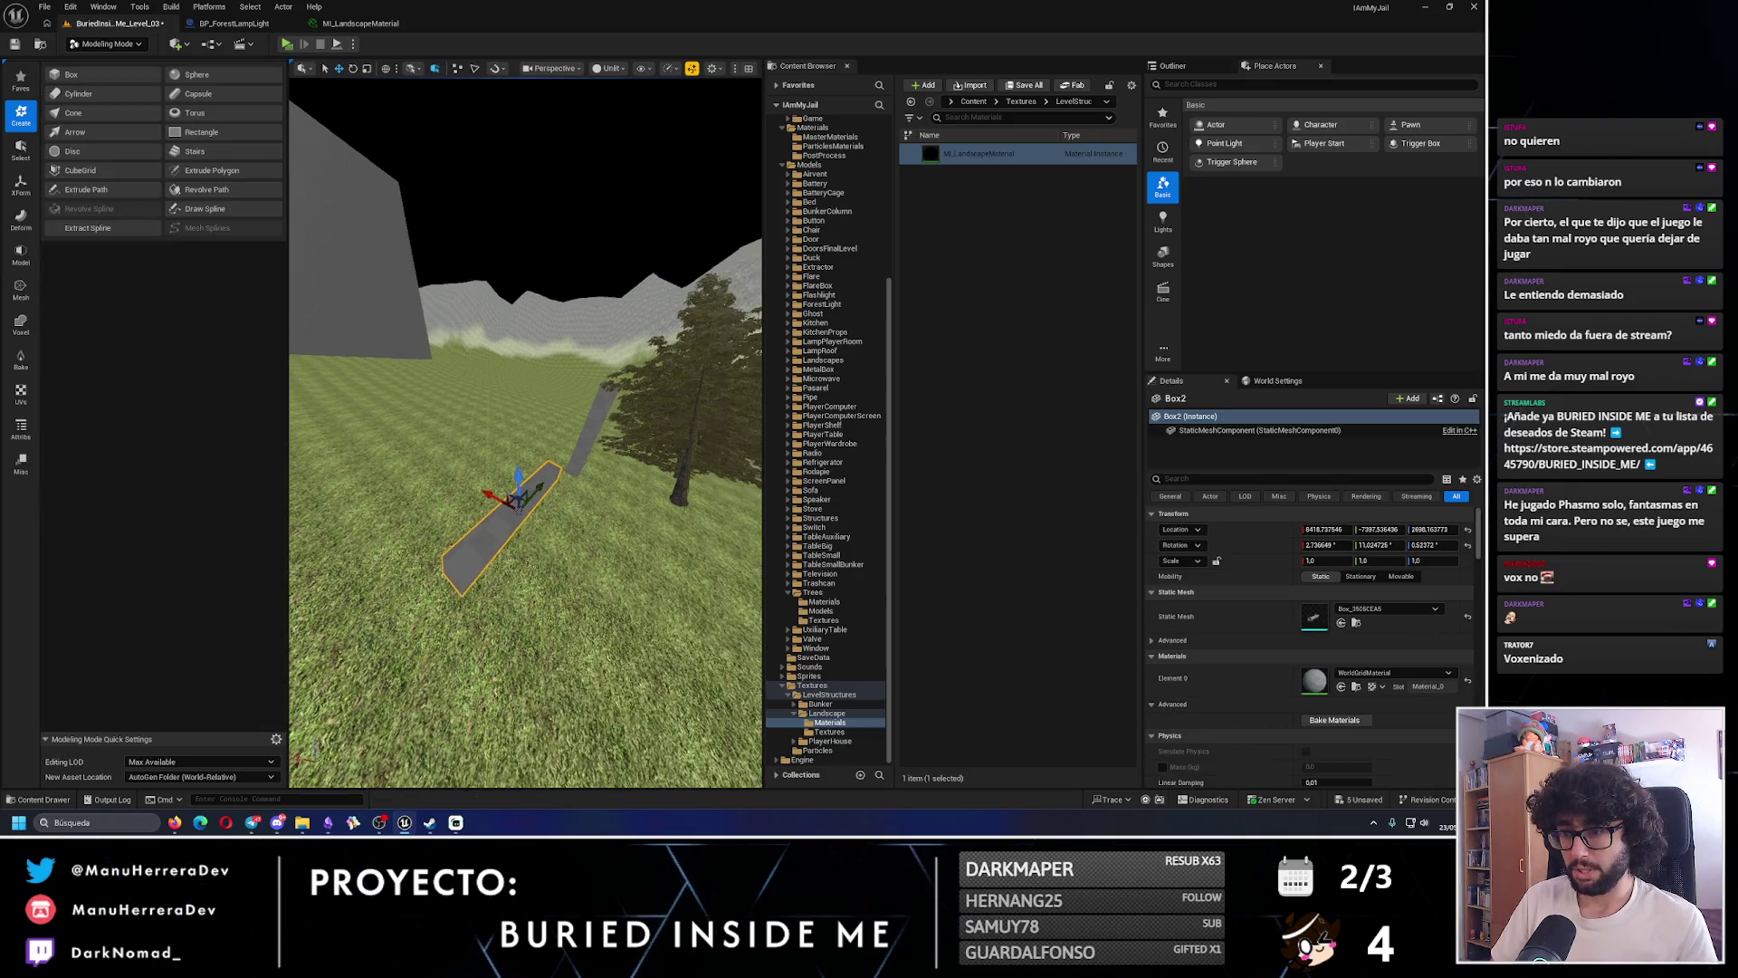
- Run a quick playtest, then delete the slab box
click(287, 44)
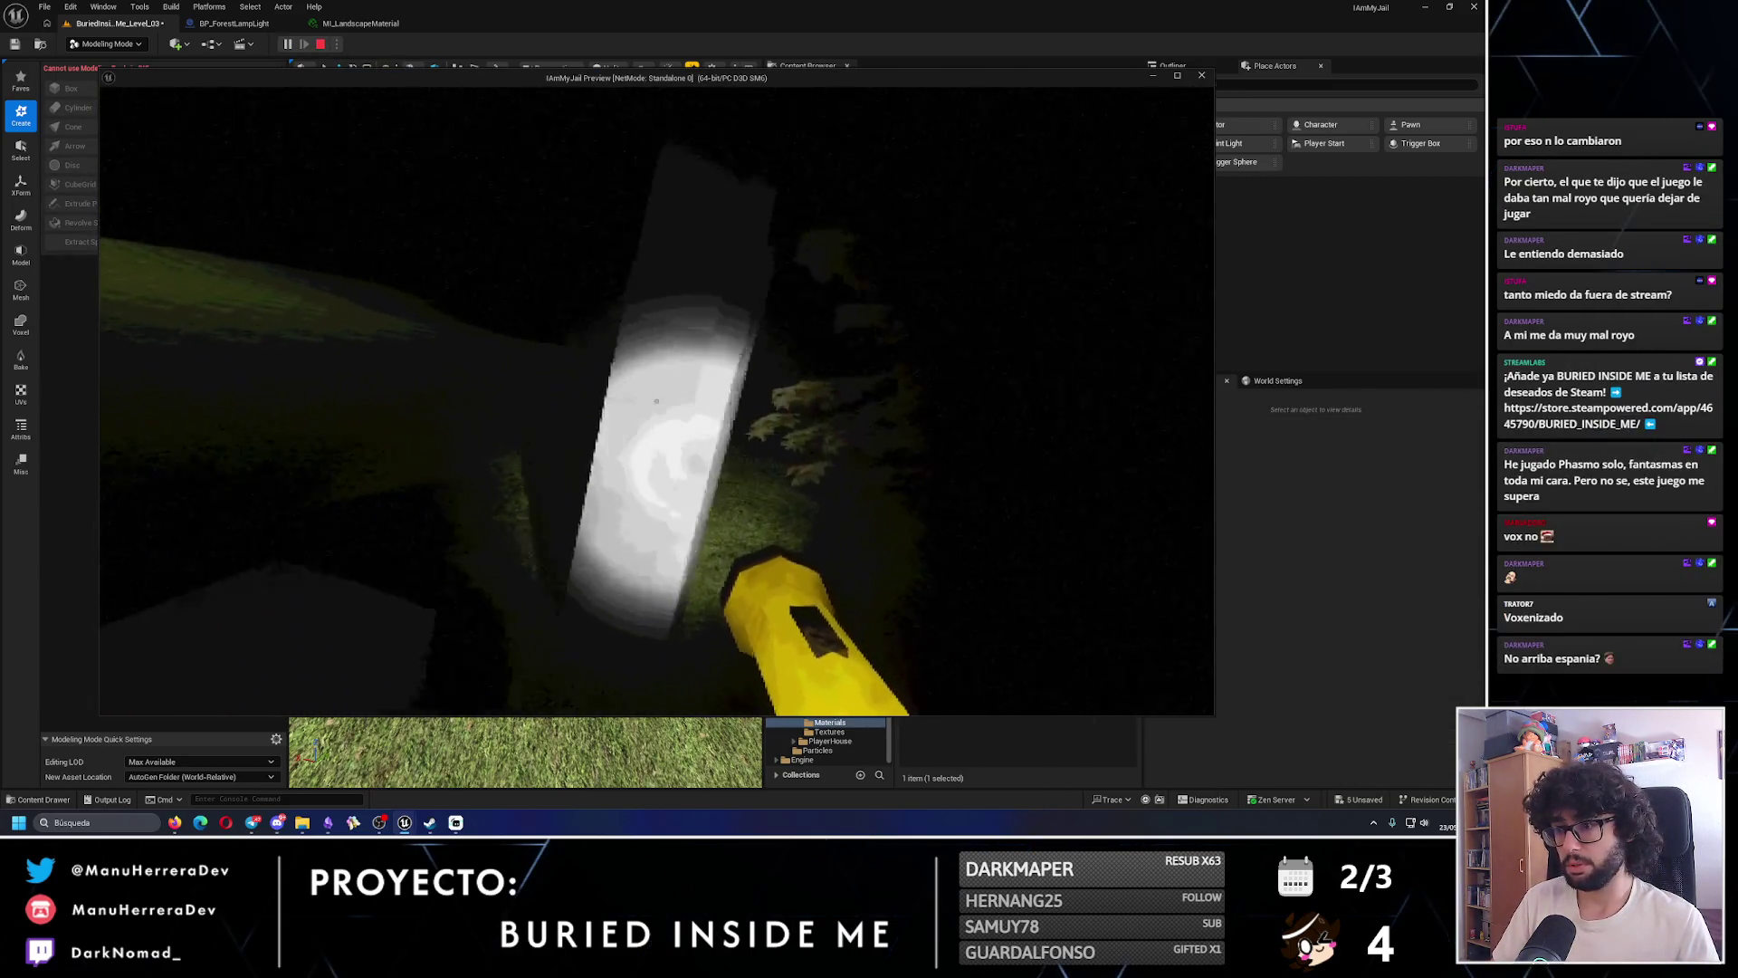
key(Escape)
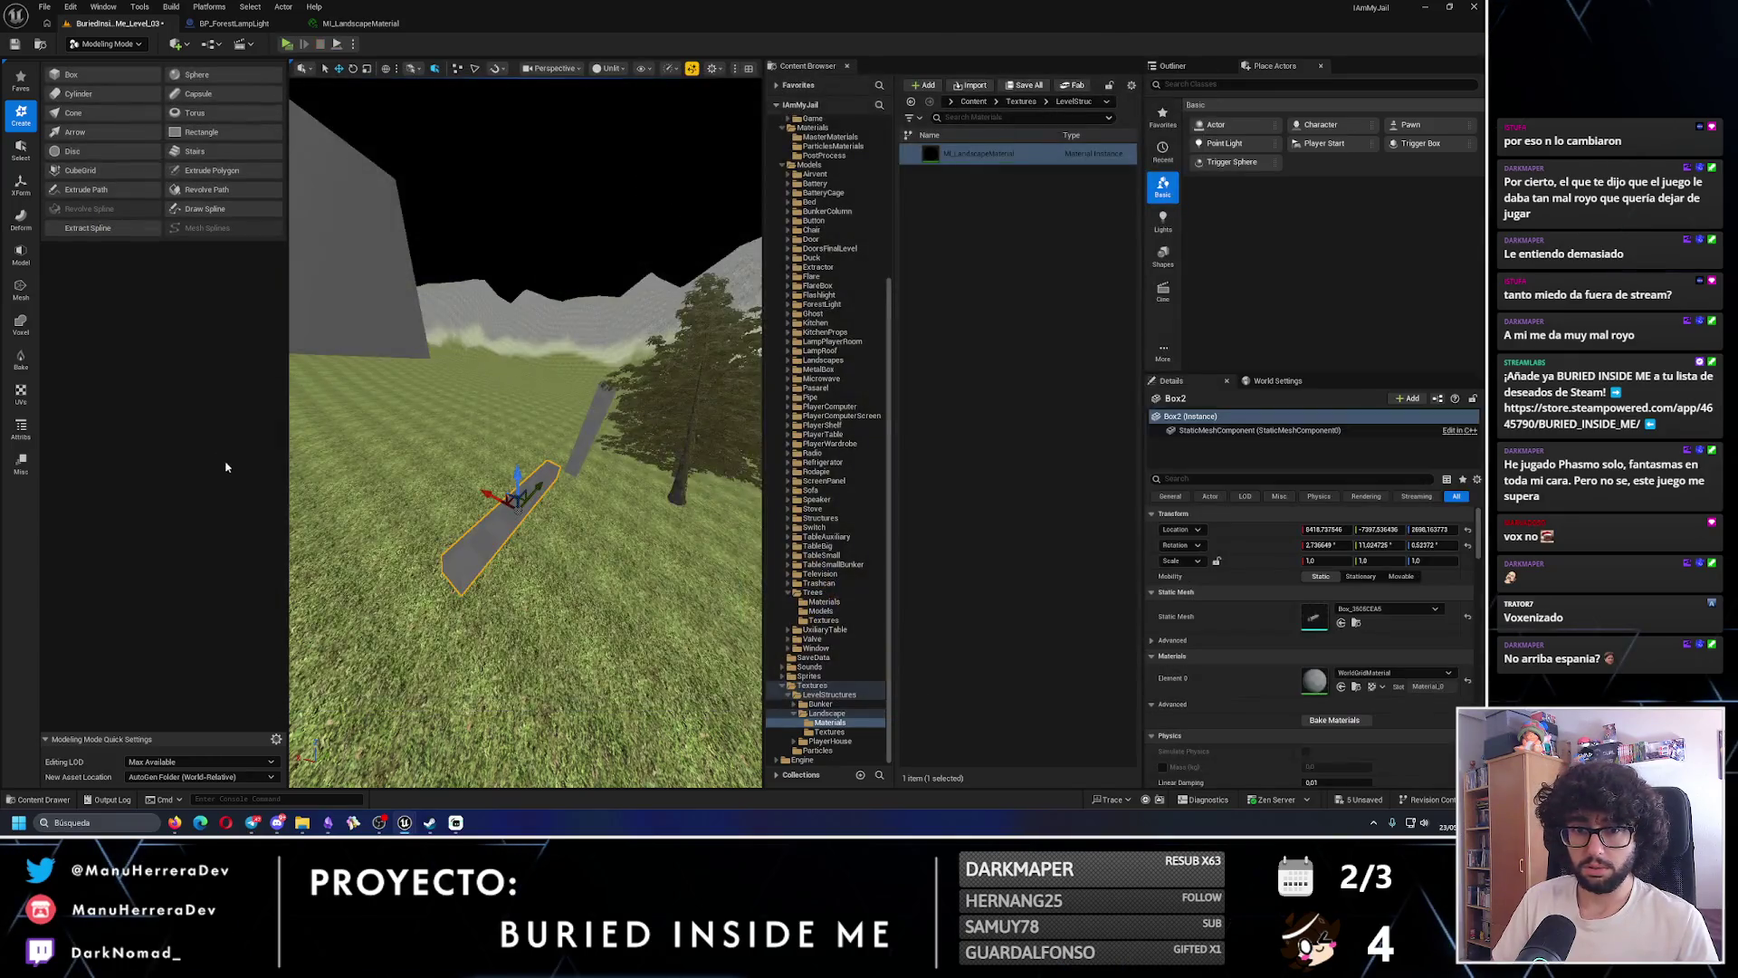
key(Delete)
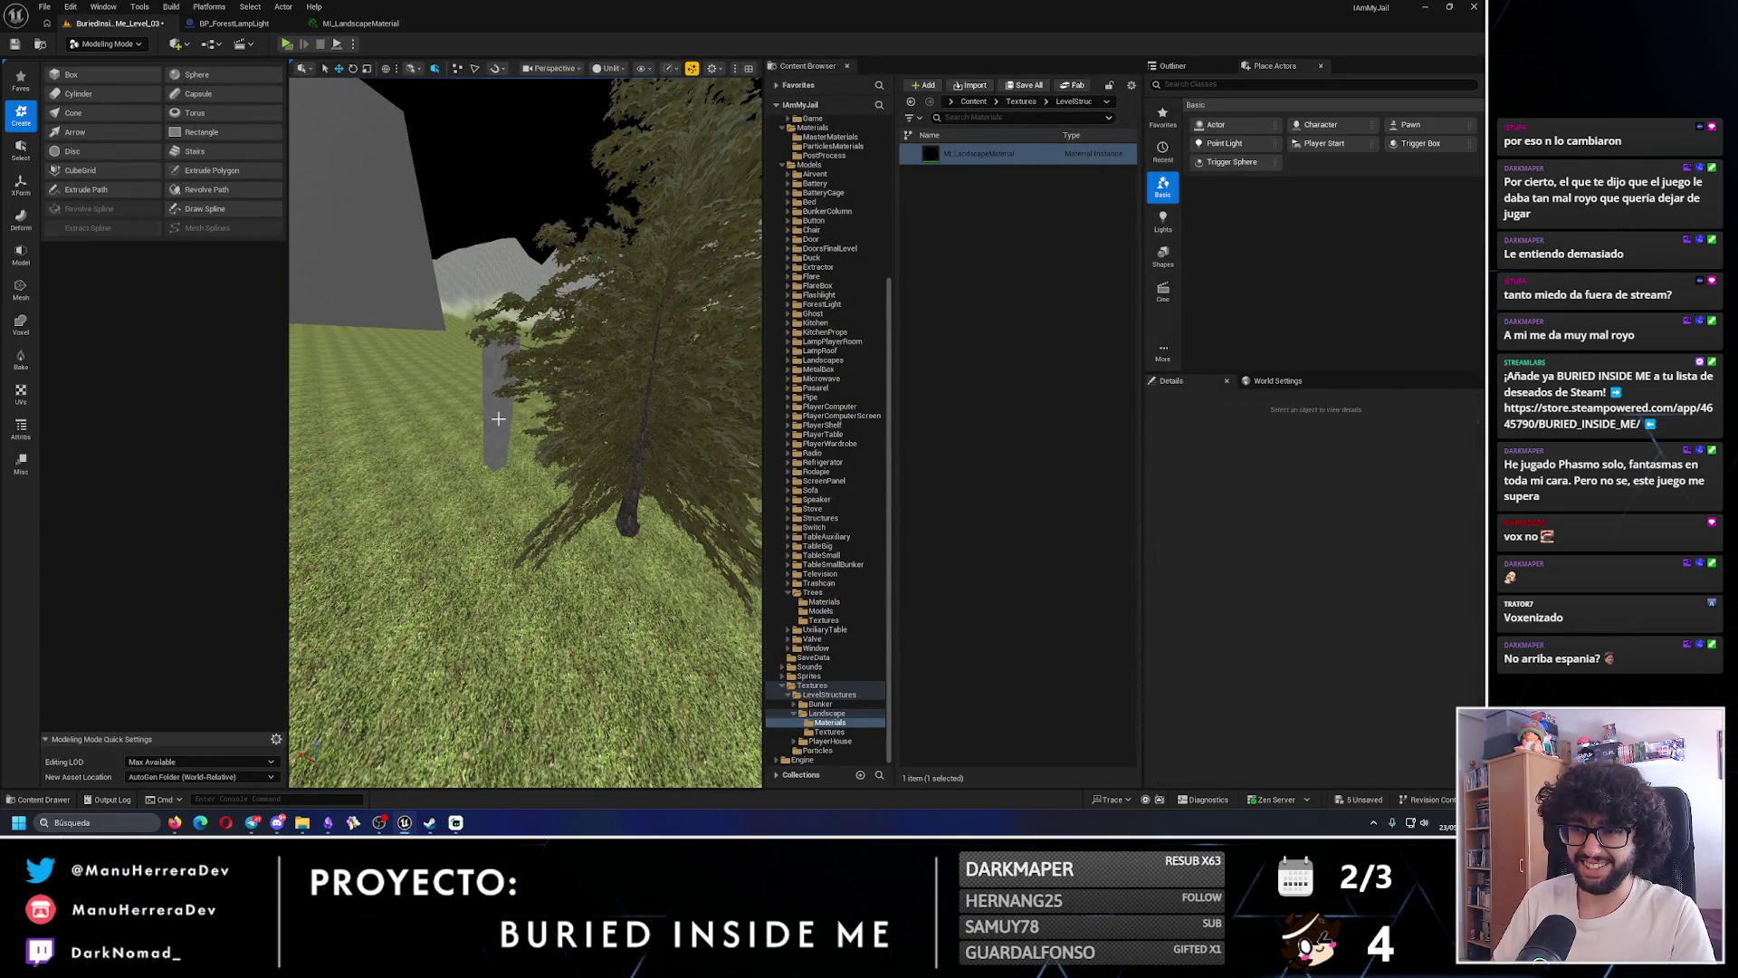
- Start a tall box 50 wide and 300 high, shift it sideways, then cancel it
click(71, 74)
click(453, 489)
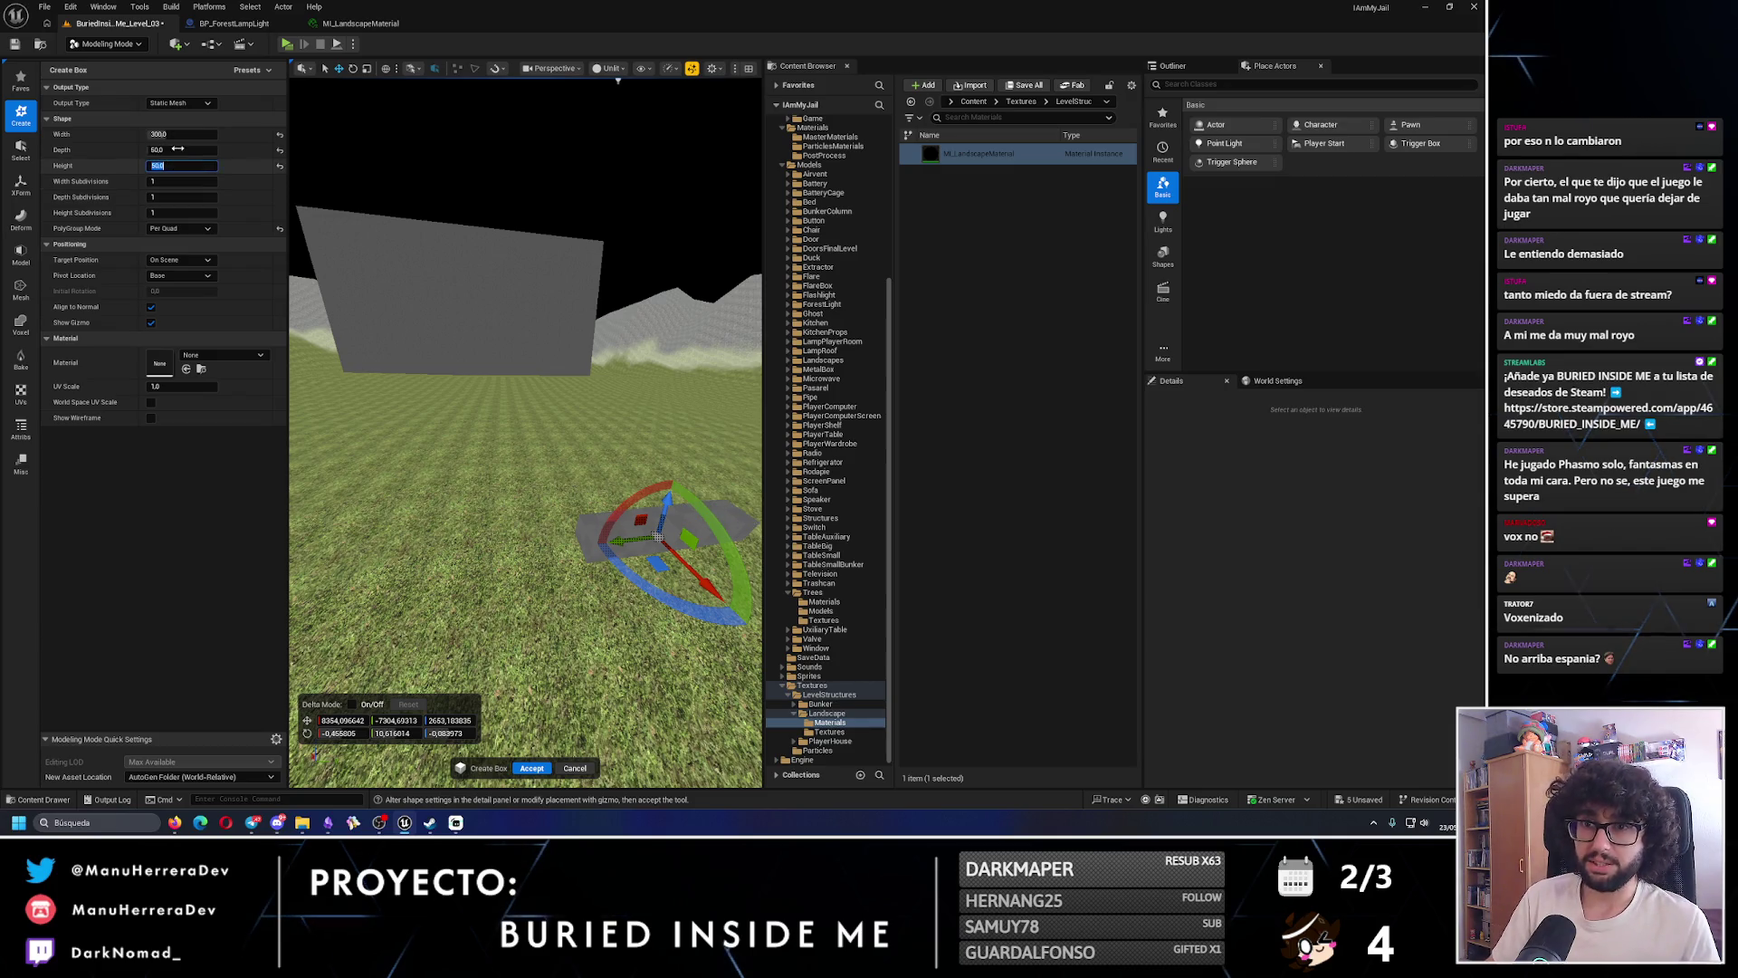
click(178, 135)
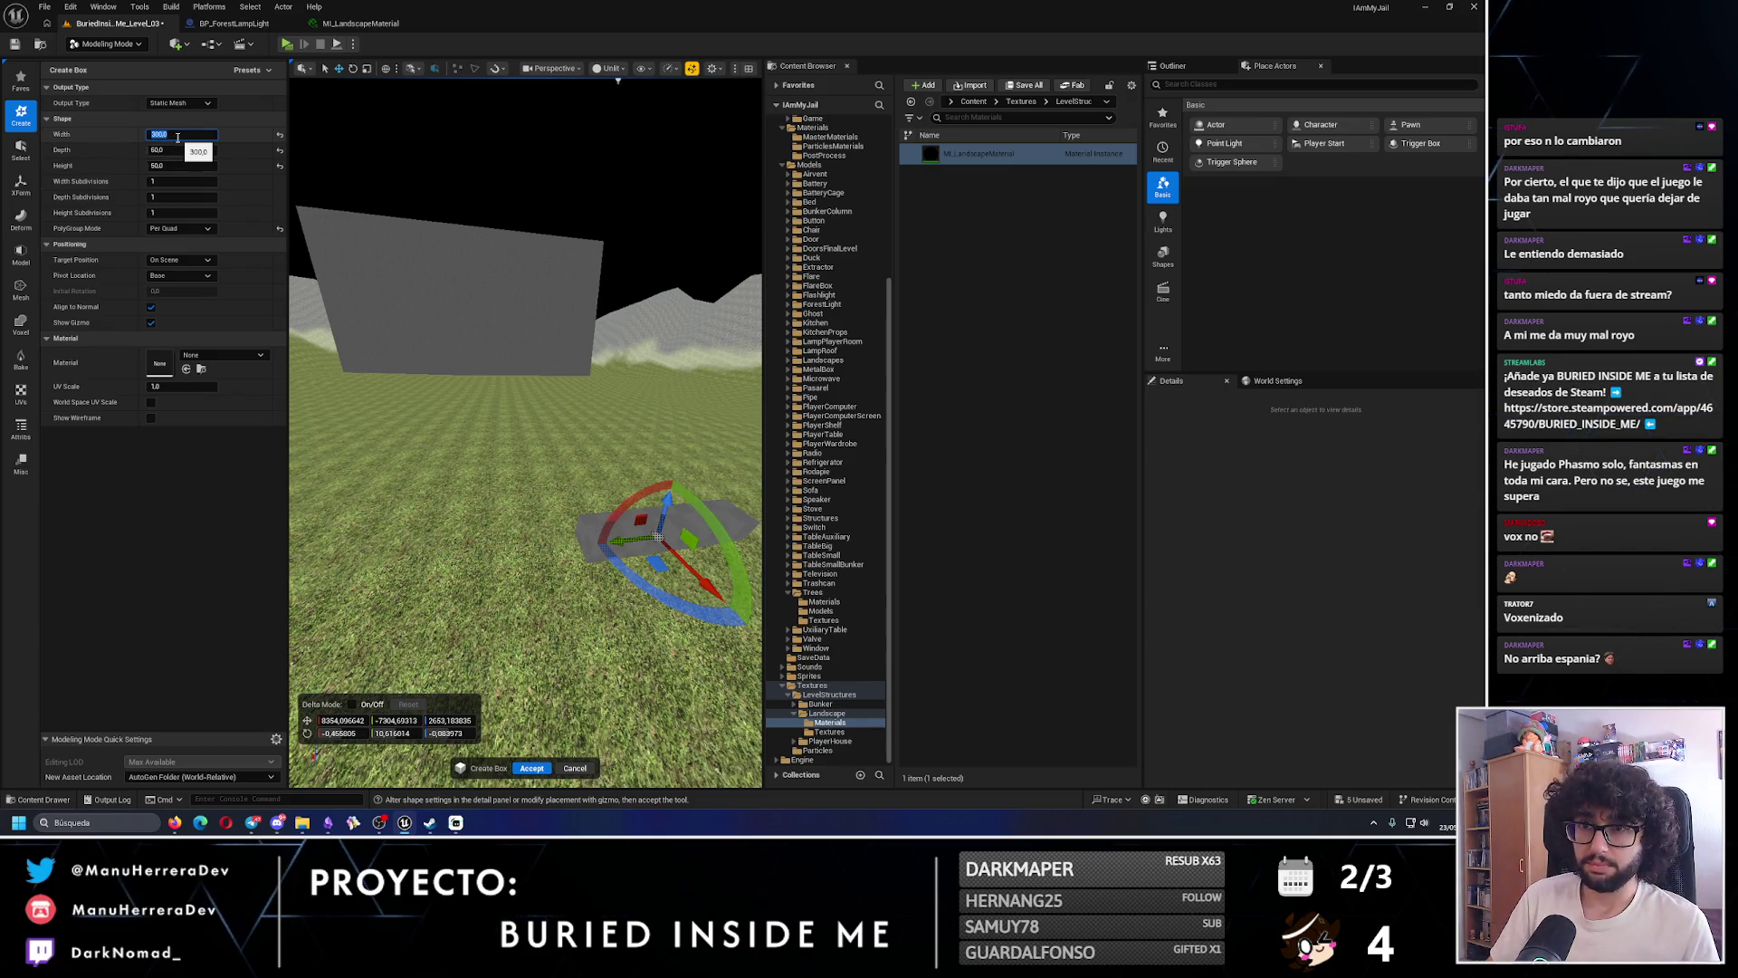
text(50)
click(176, 165)
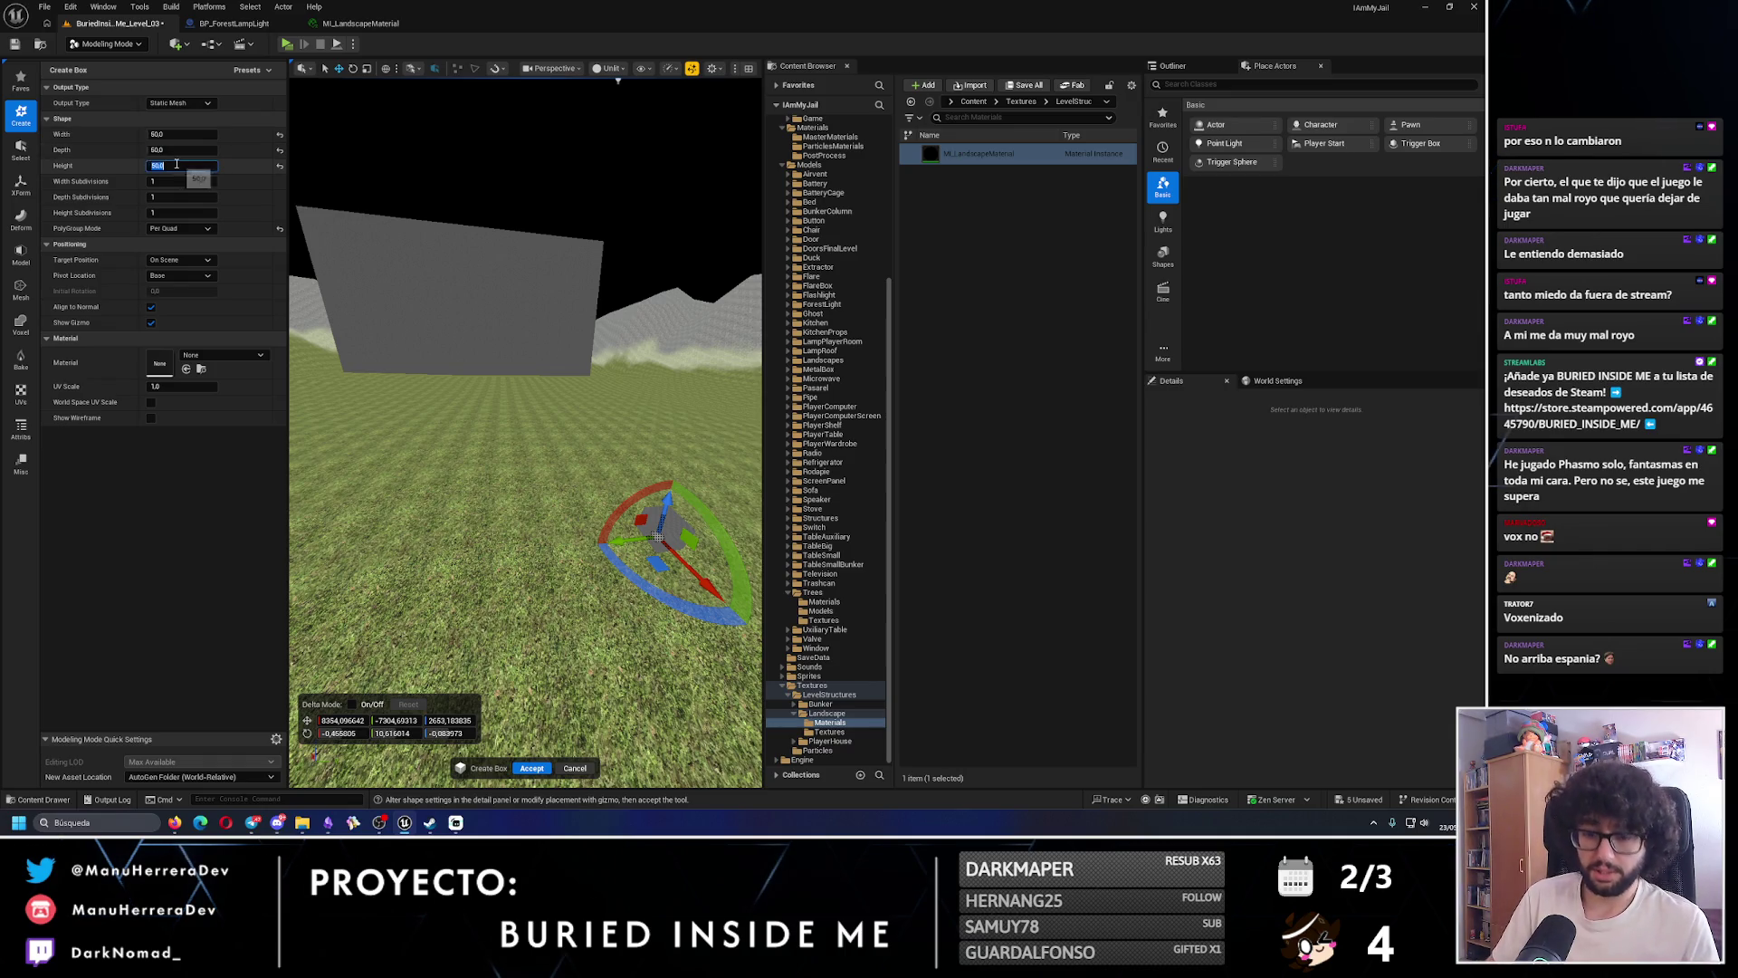
key(Return)
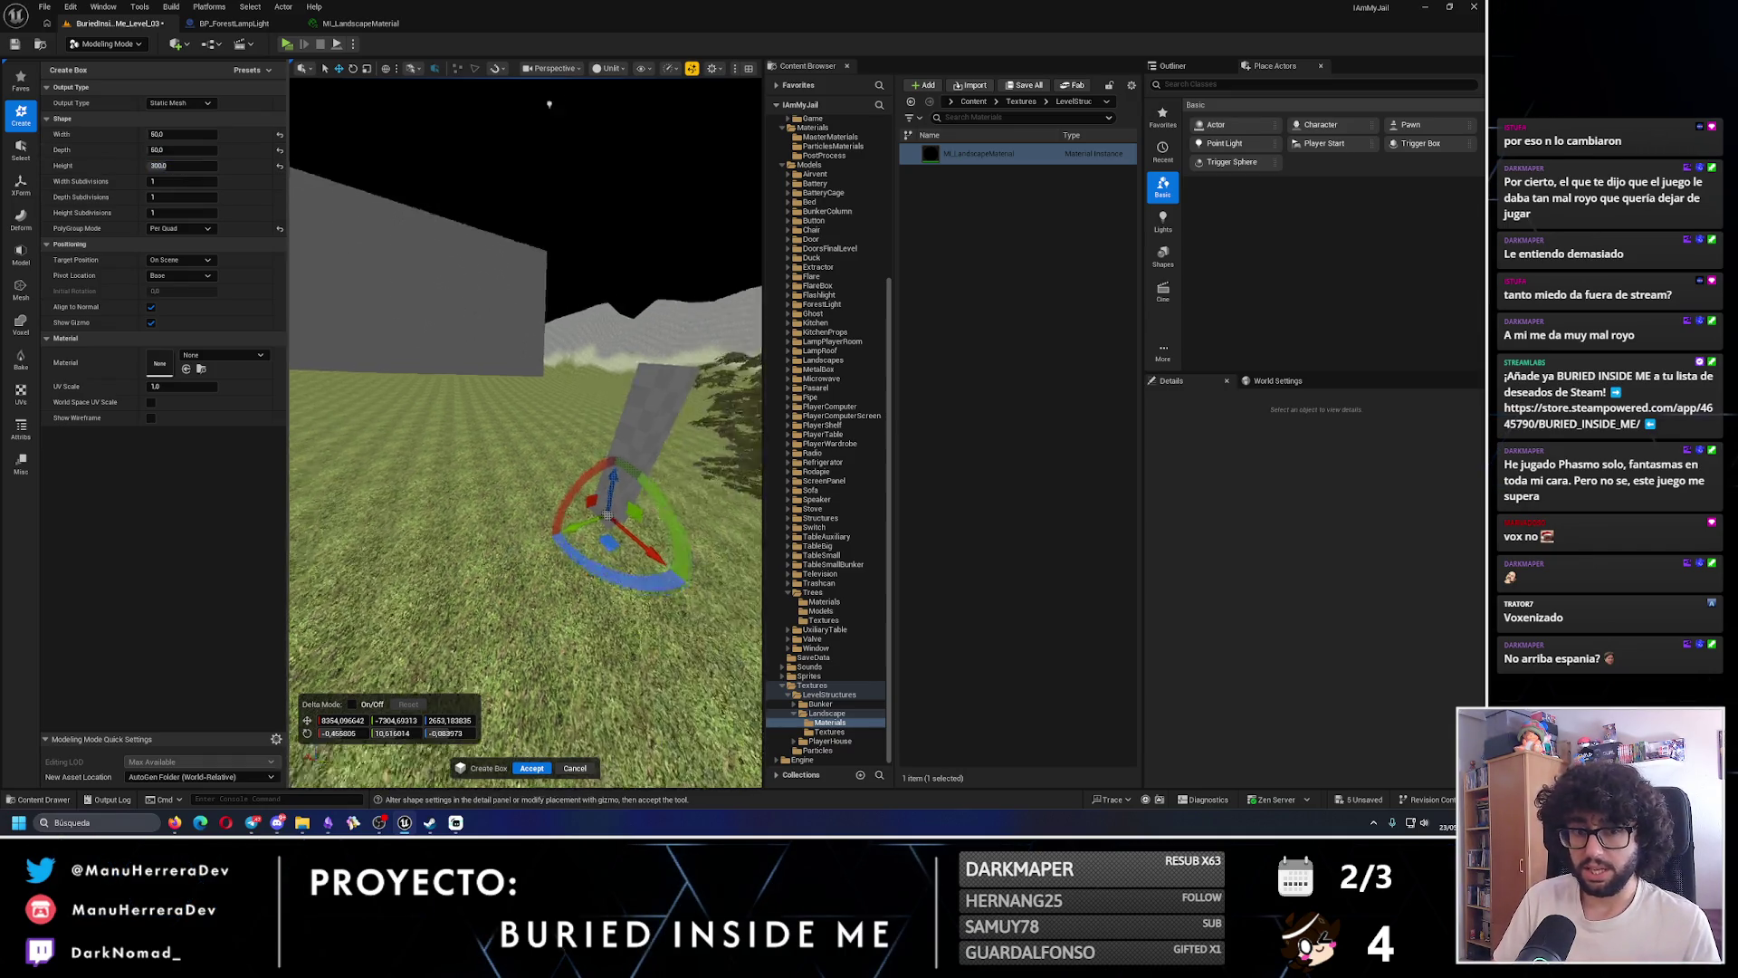
drag(597, 578, 544, 554)
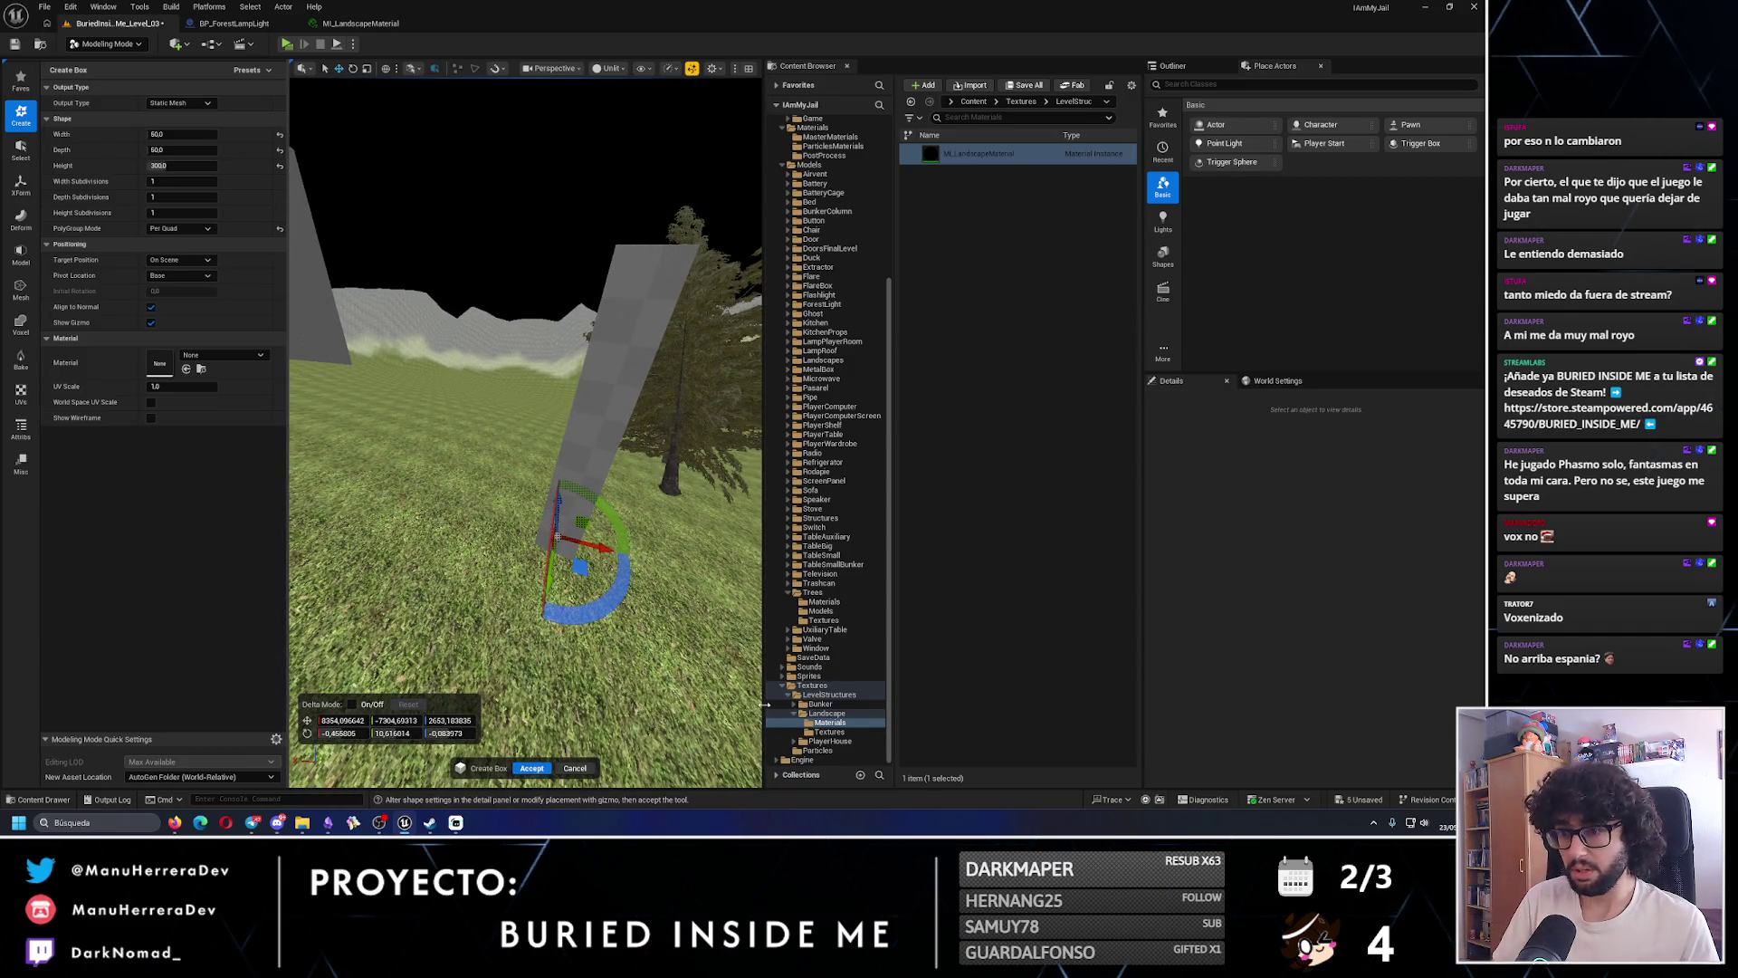
mouse_move(612, 547)
mouse_down()
mouse_move(518, 480)
mouse_move(563, 484)
mouse_move(572, 751)
mouse_up()
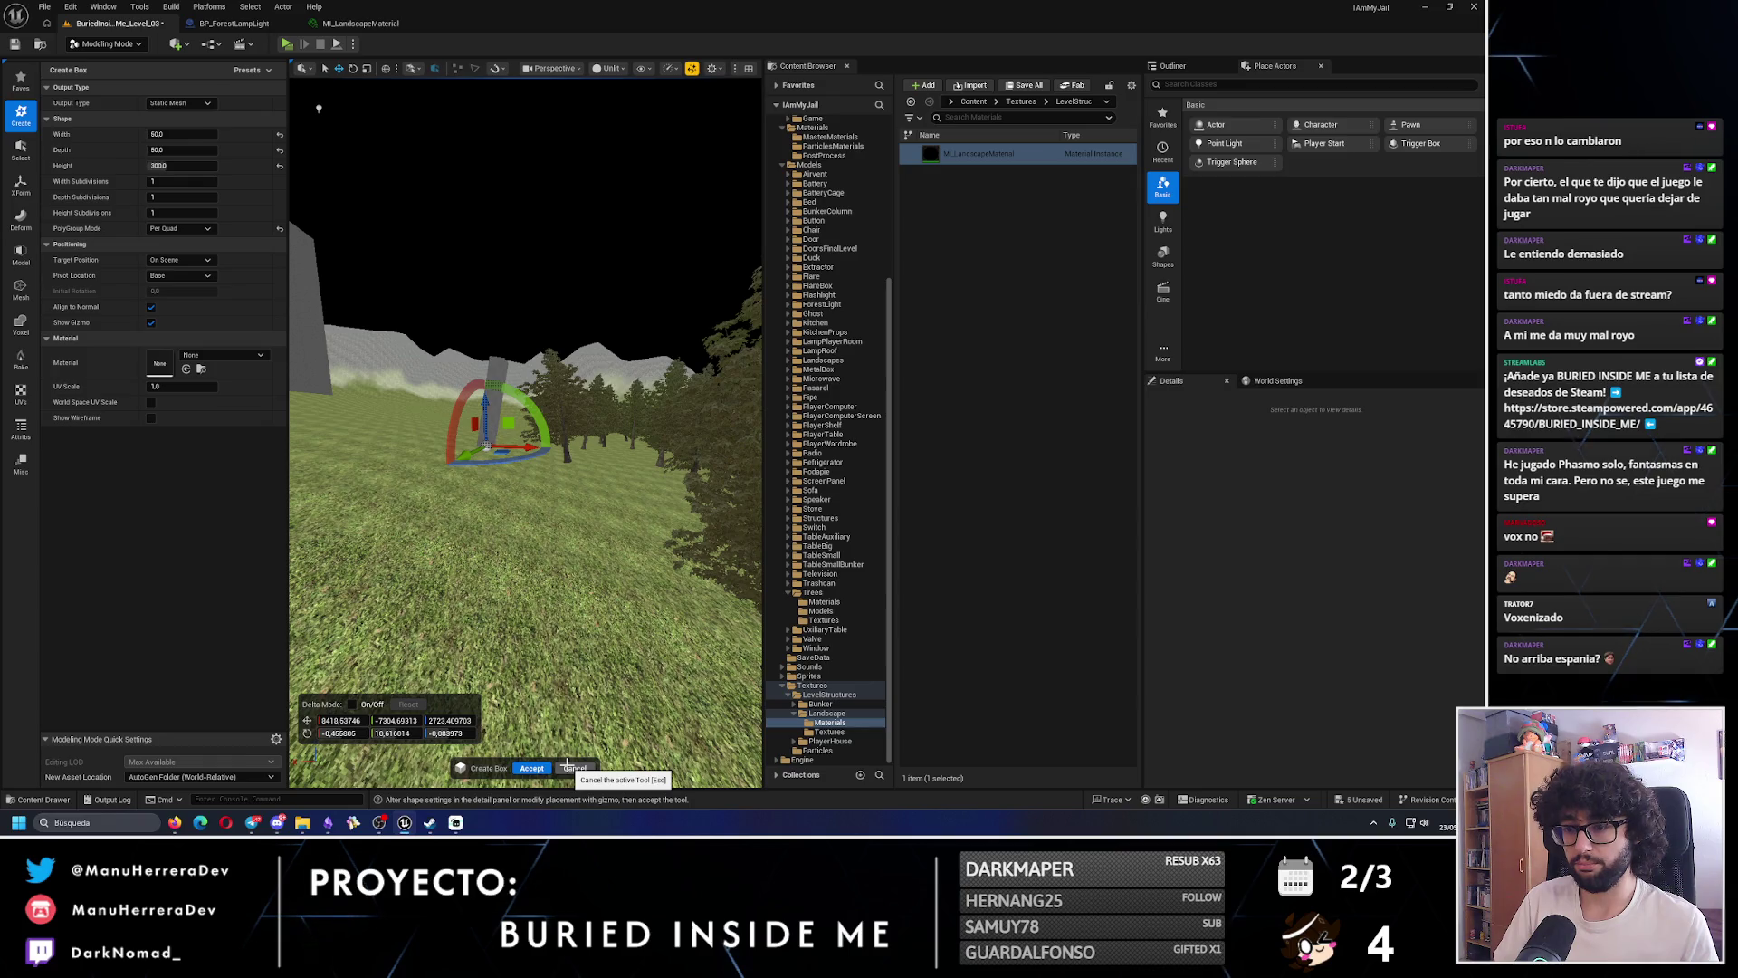
click(568, 766)
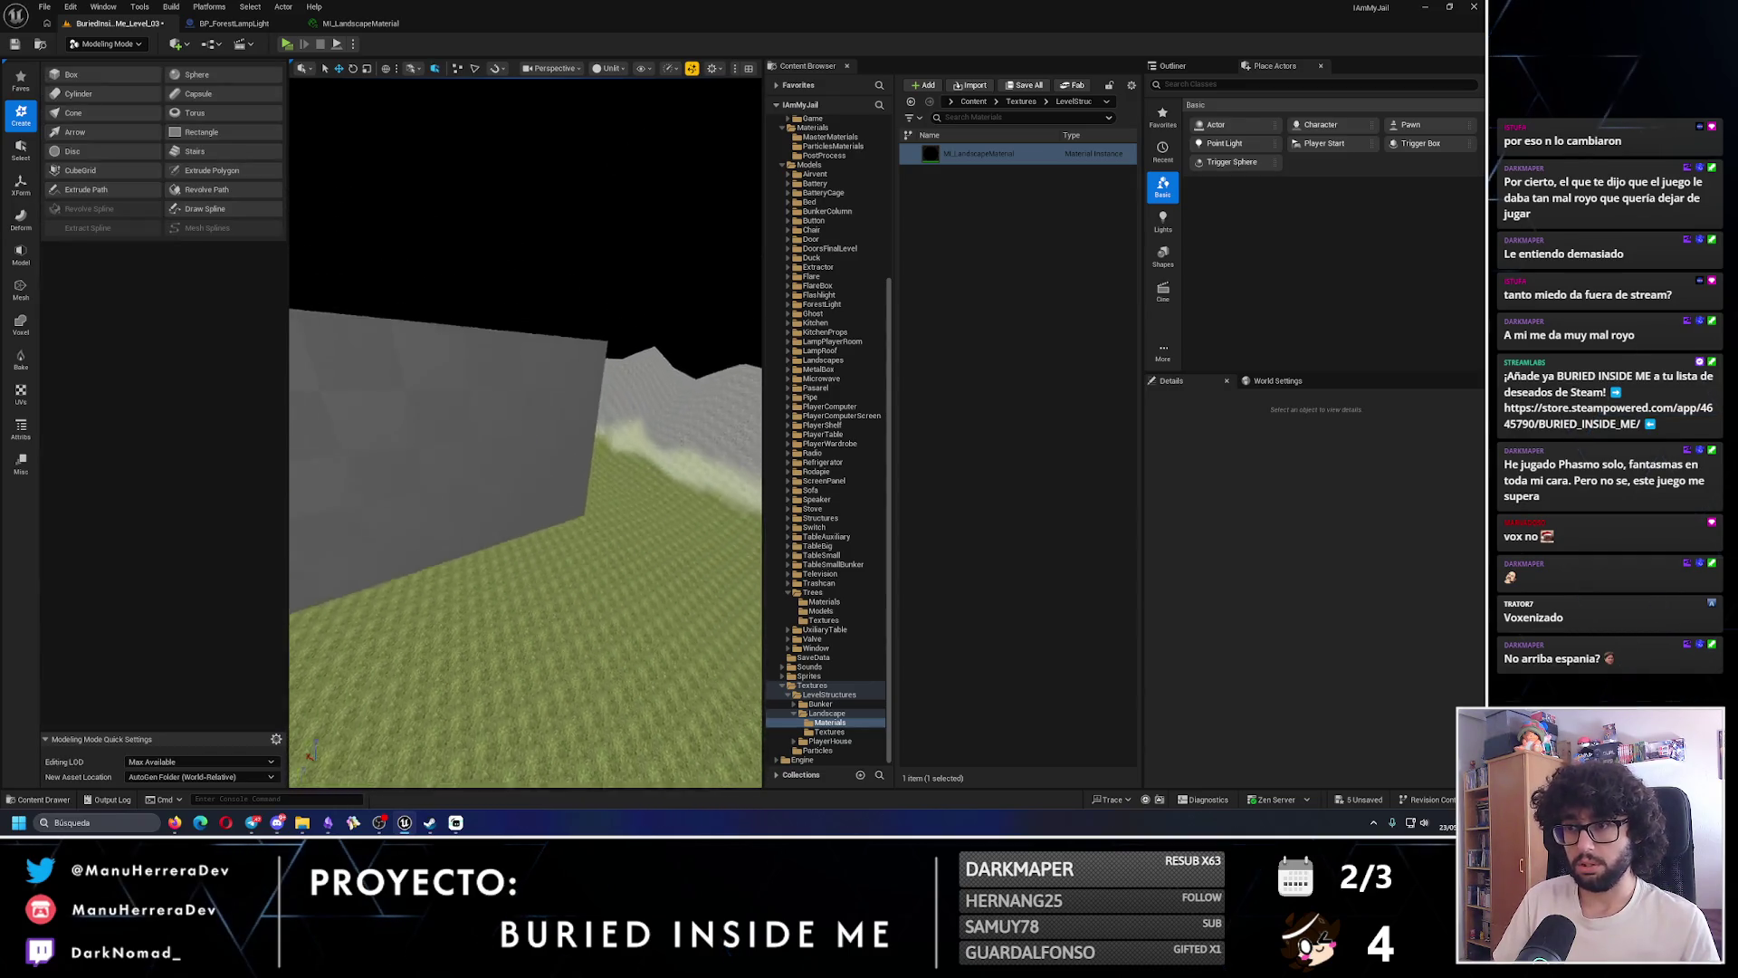
- Place a tall Box2 on the grey ground with its pivot at Base, then start another box
drag(525, 543, 525, 507)
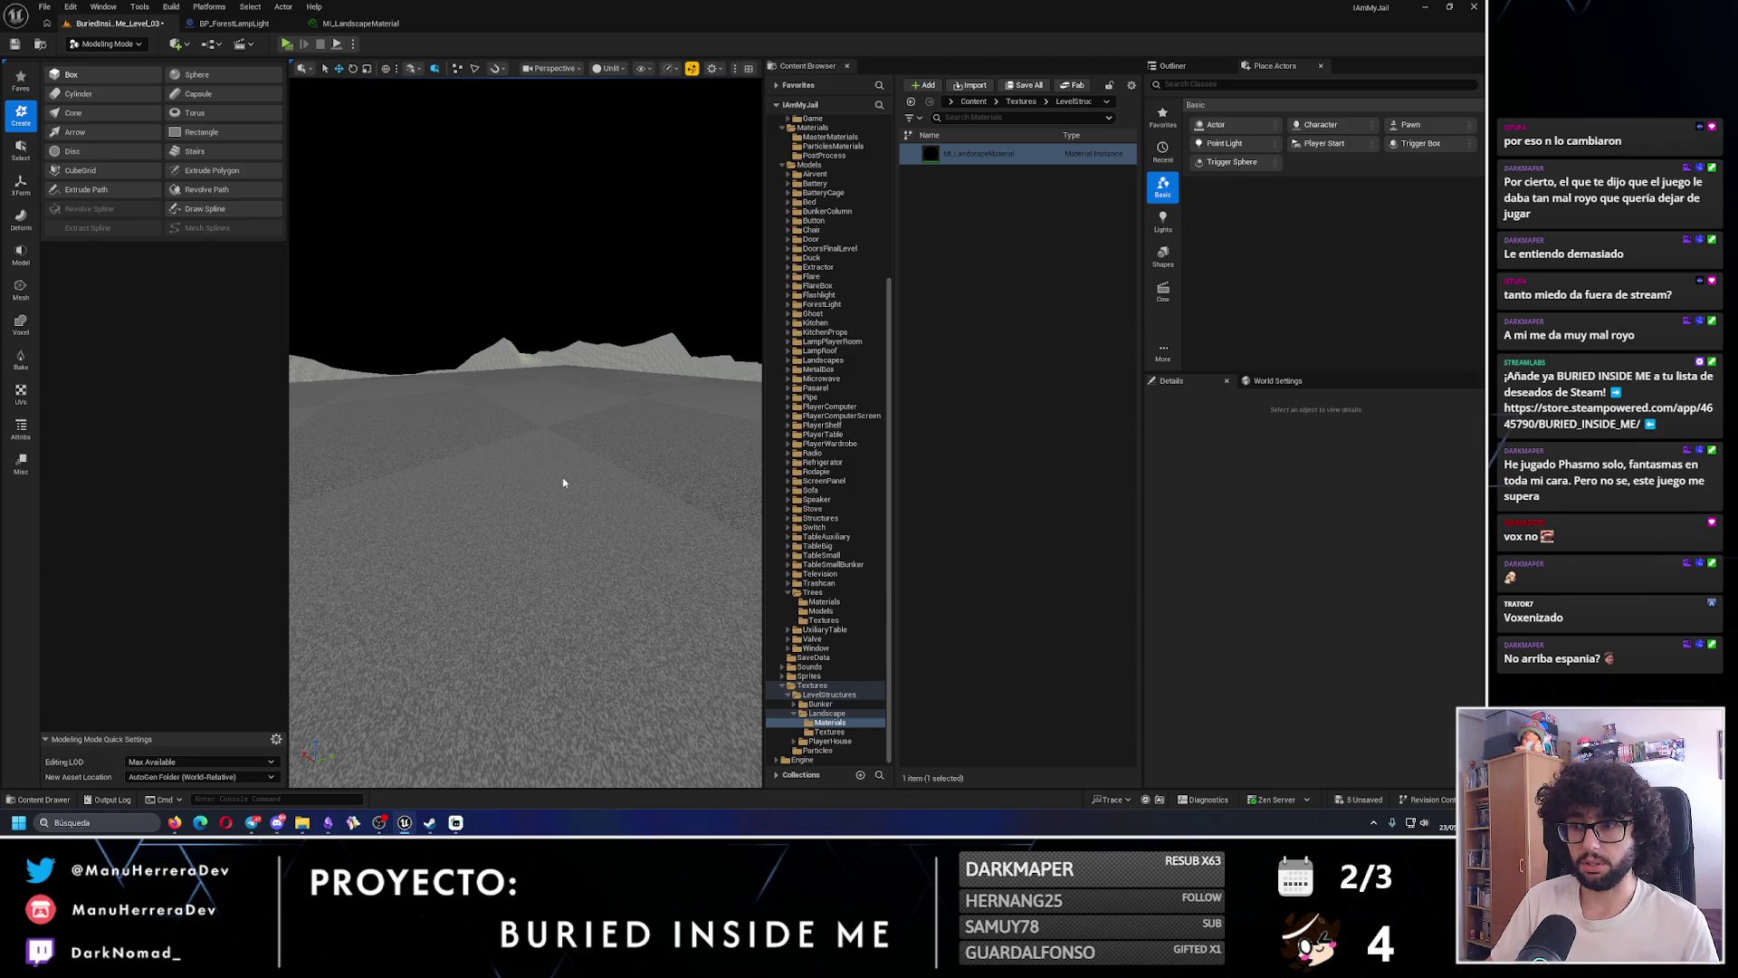
click(70, 75)
click(698, 715)
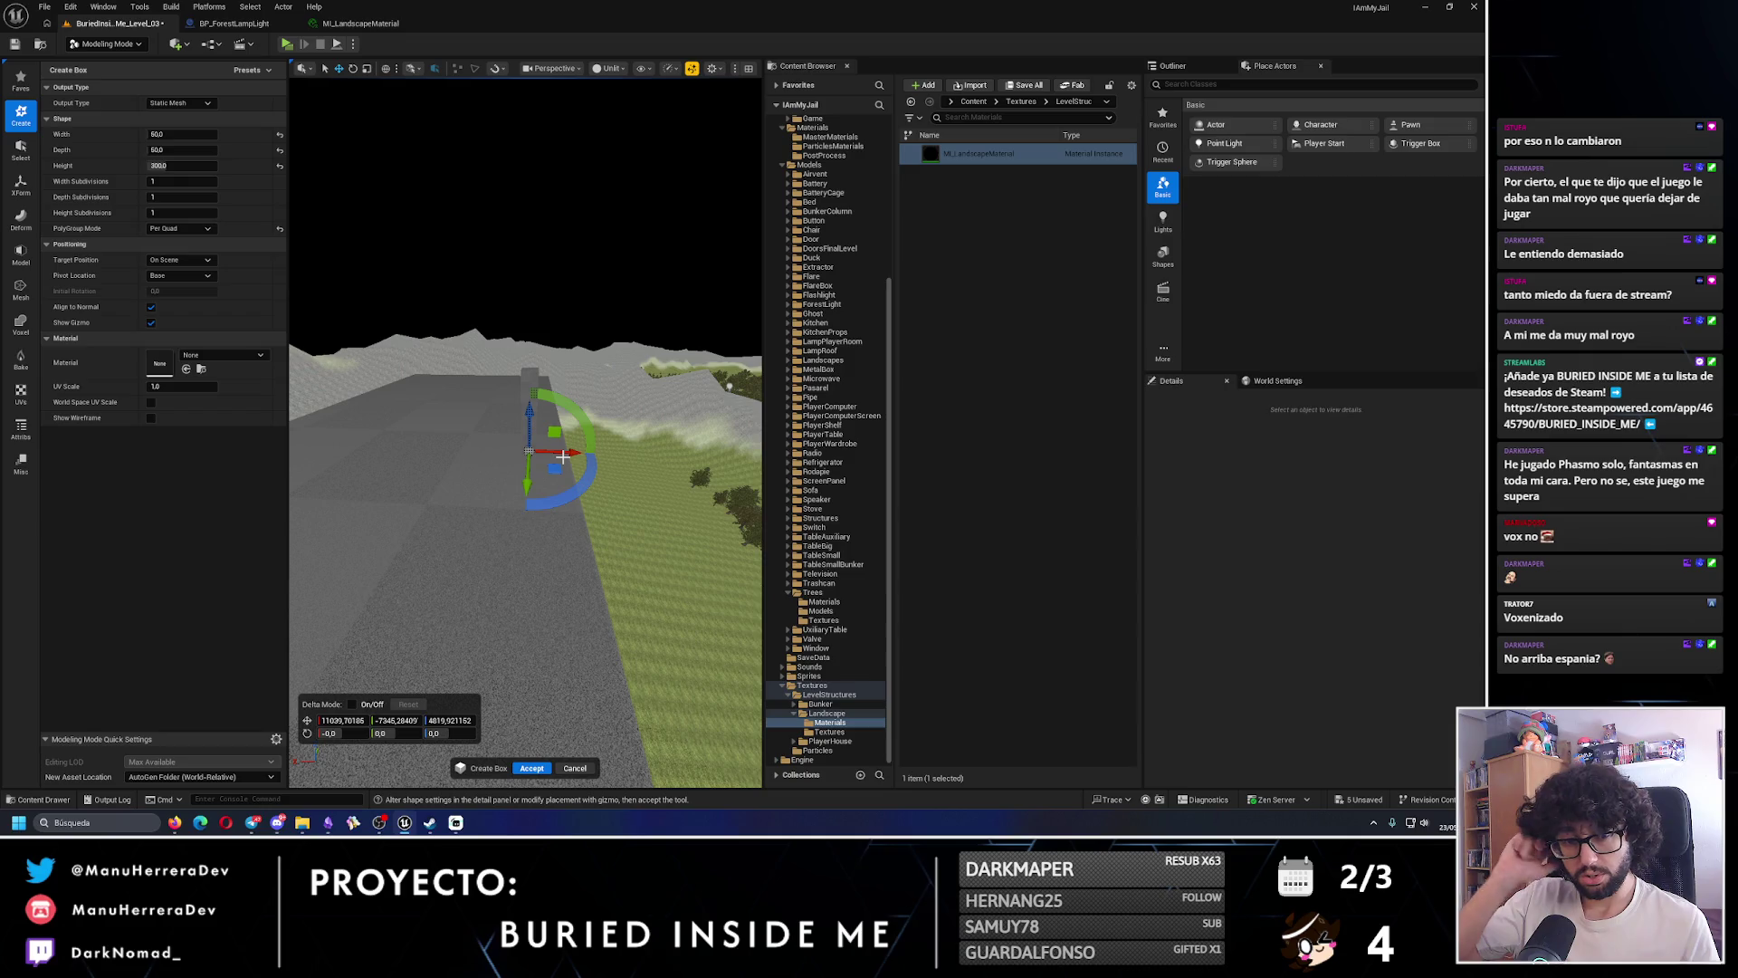
key(f)
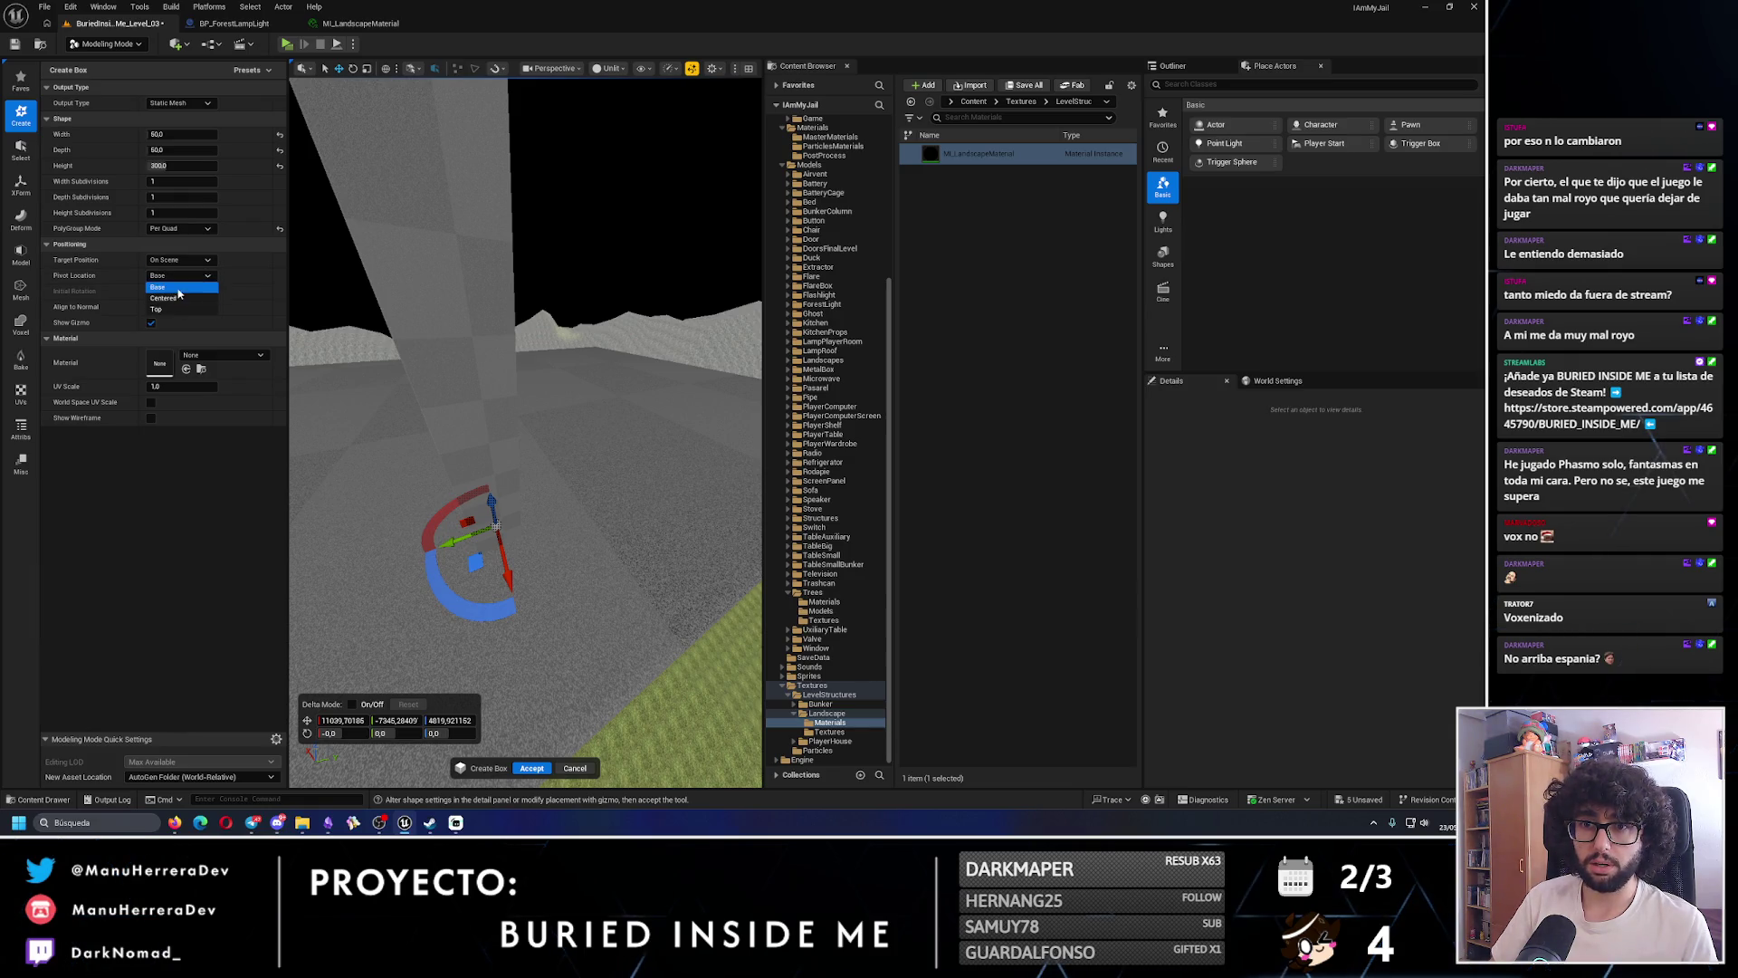
click(209, 286)
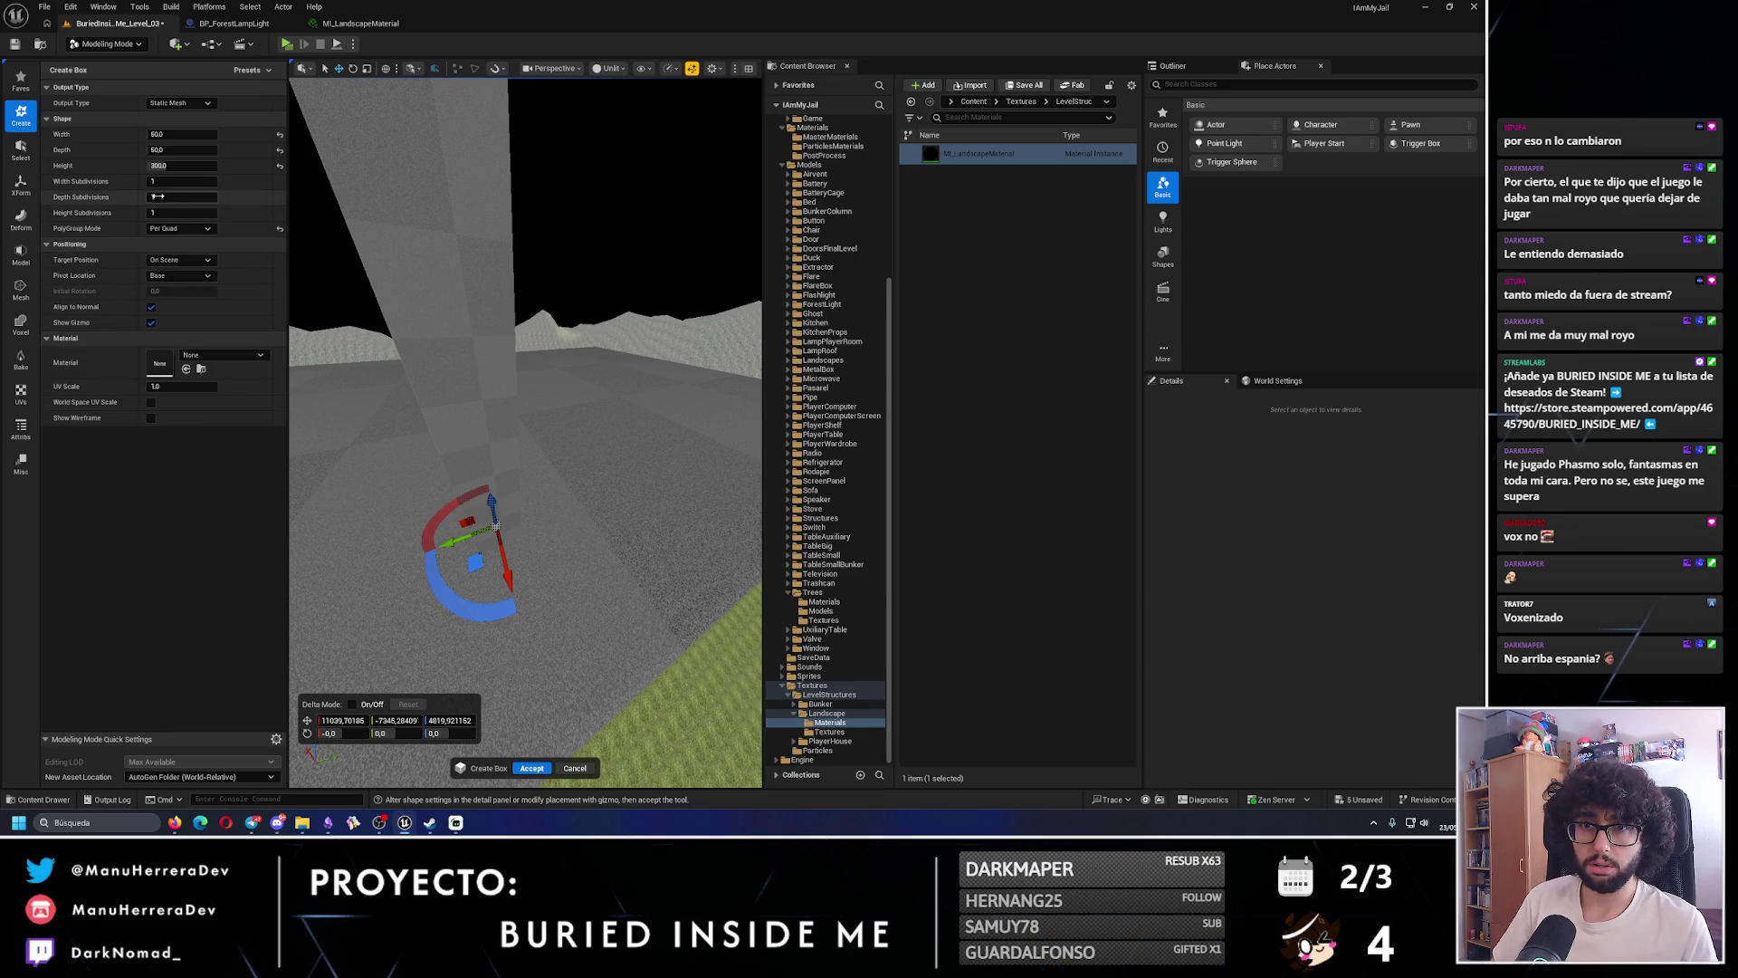
mouse_move(525, 426)
mouse_down()
mouse_move(498, 380)
mouse_move(516, 362)
mouse_up()
drag(500, 645, 500, 645)
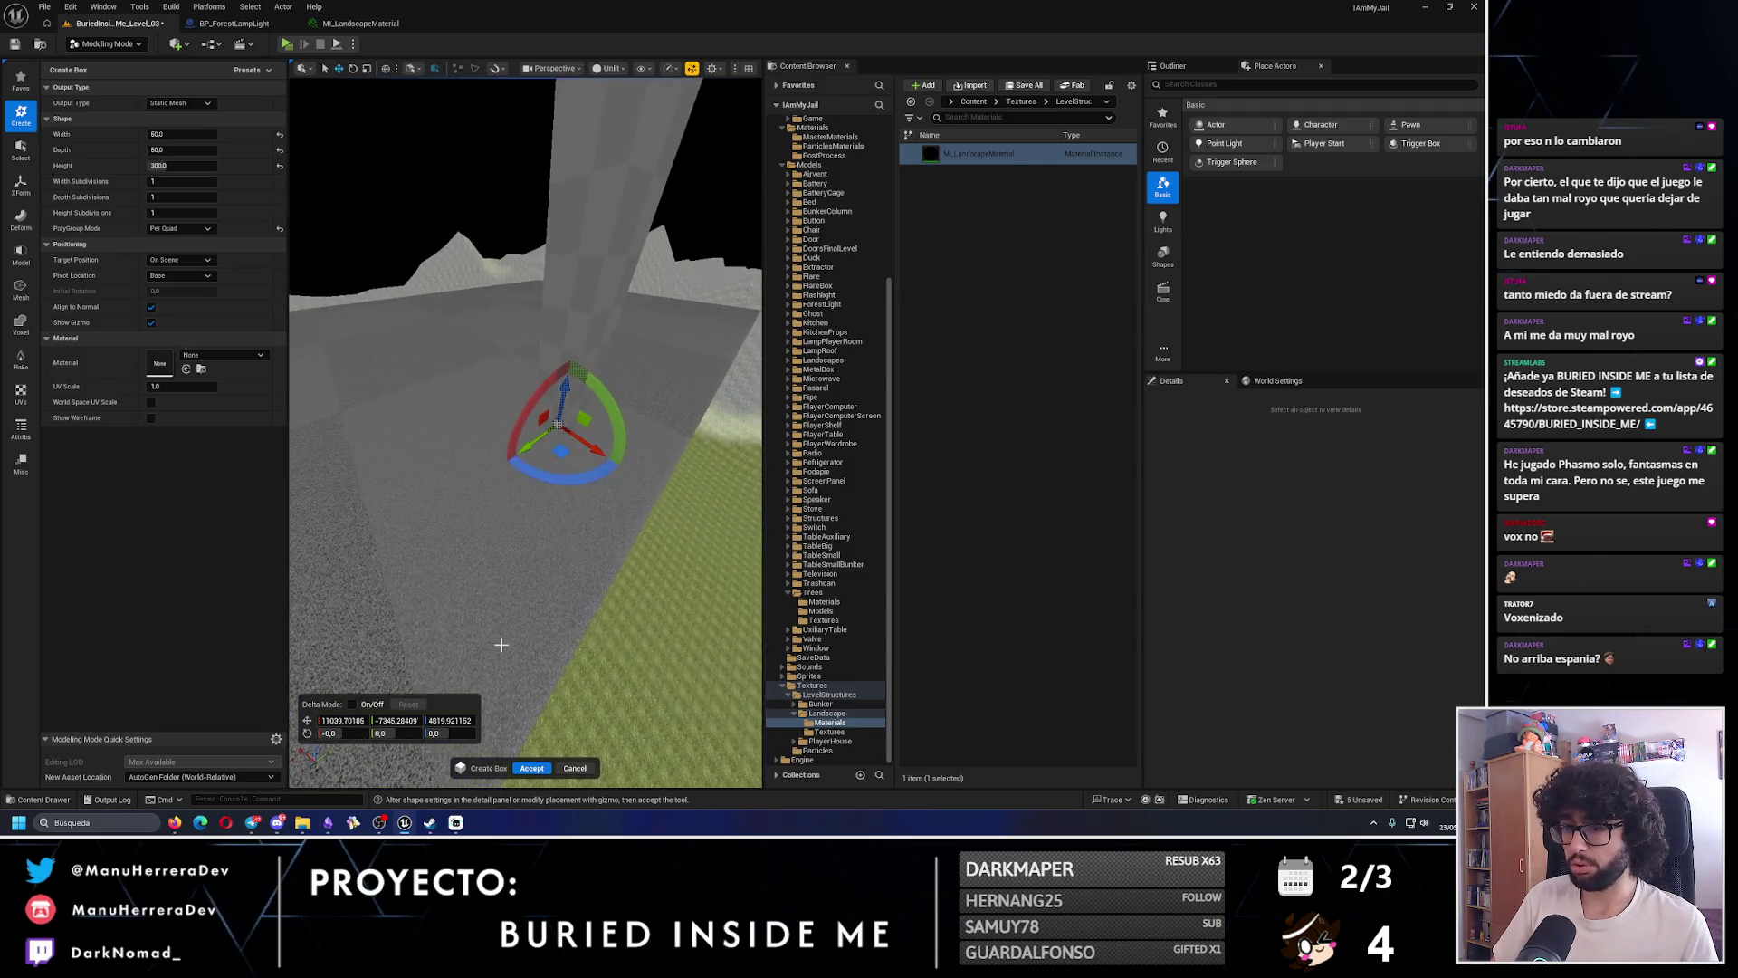
click(533, 767)
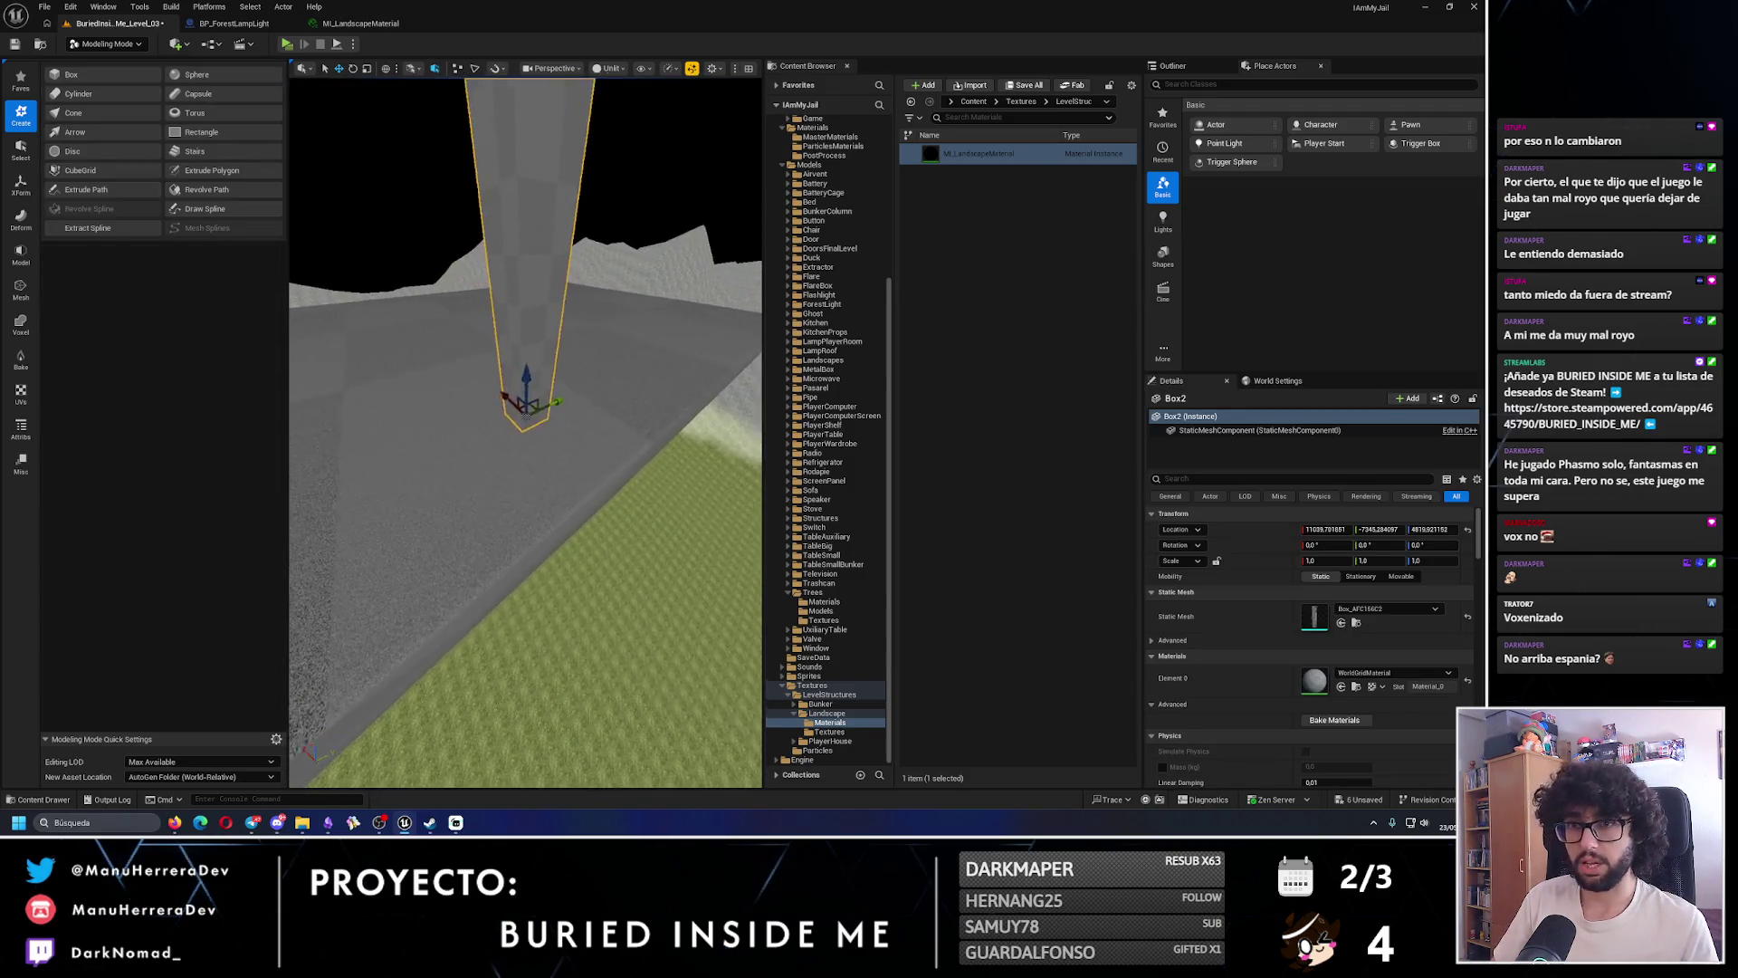
click(568, 534)
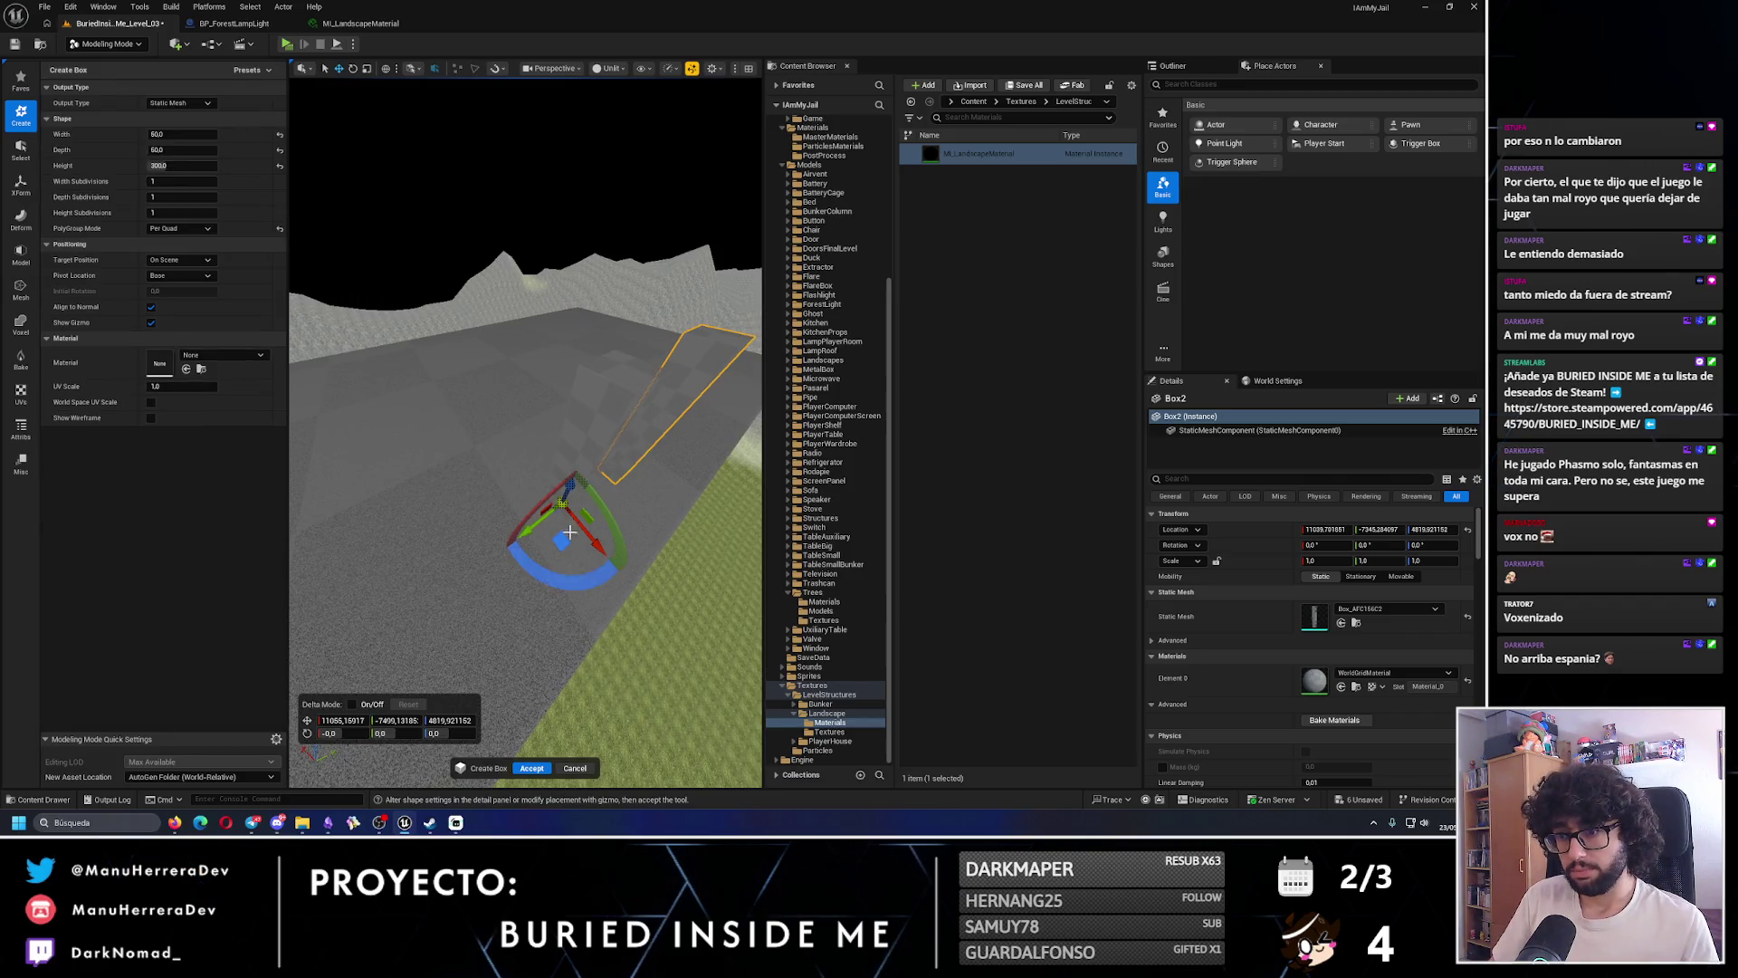
- Give the new box a depth of 40 and enter a new height
click(176, 164)
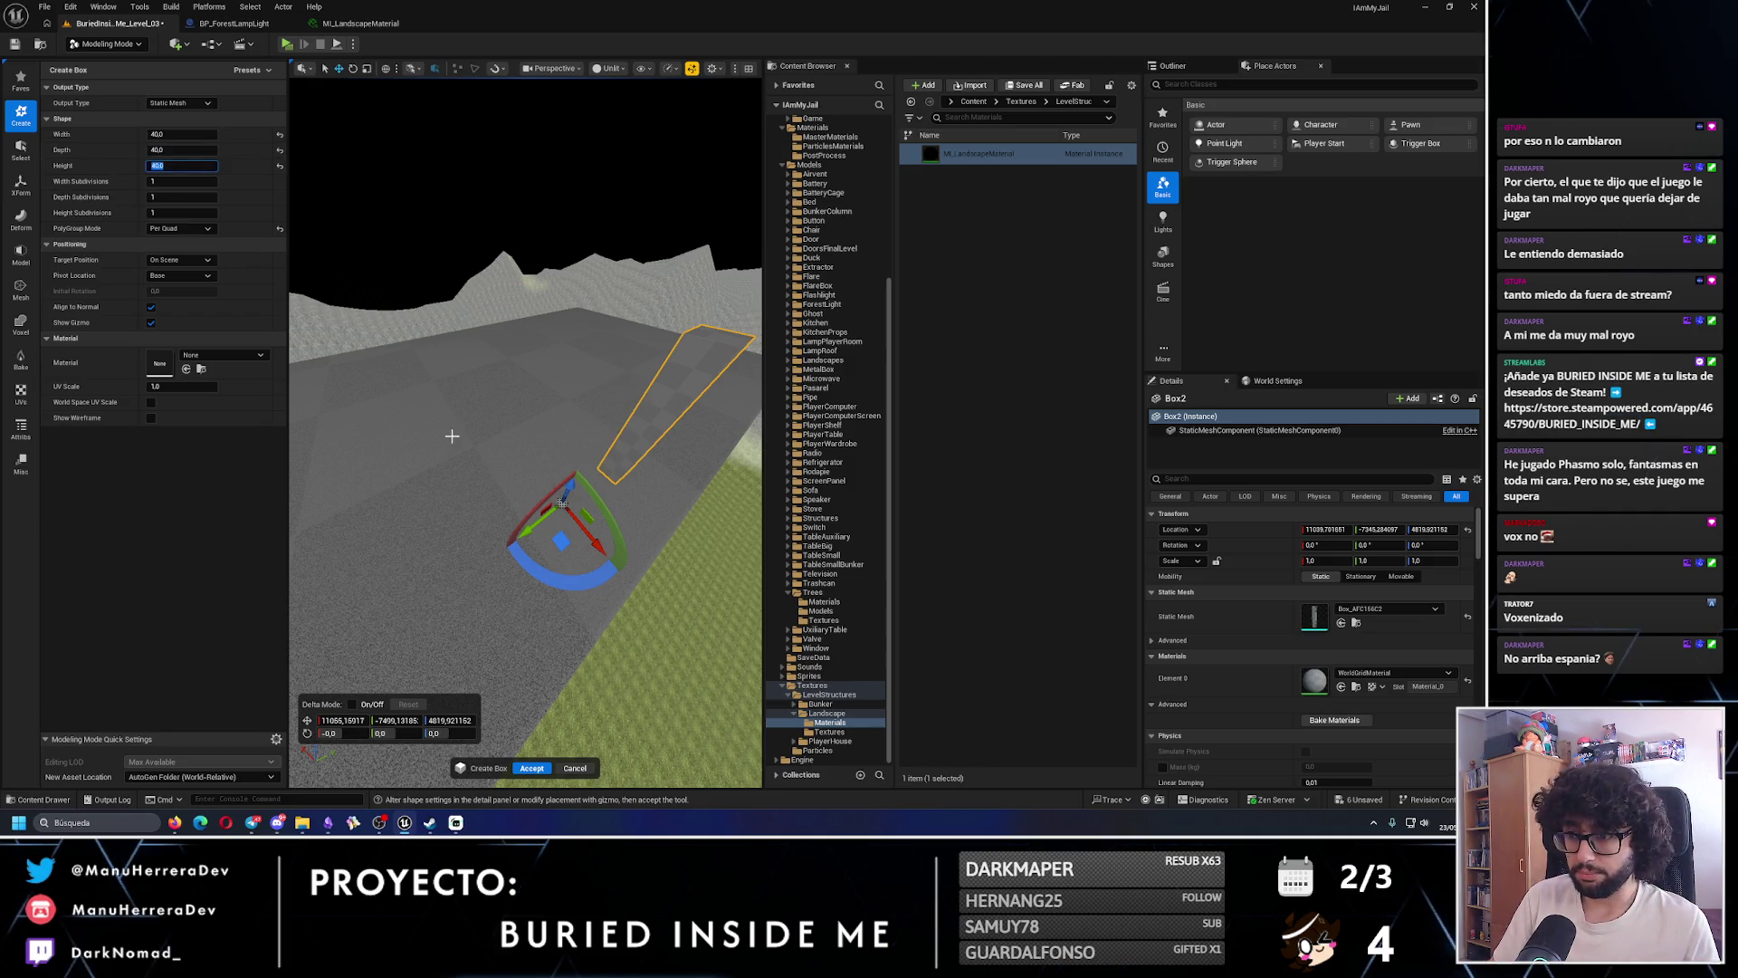
drag(451, 435, 489, 367)
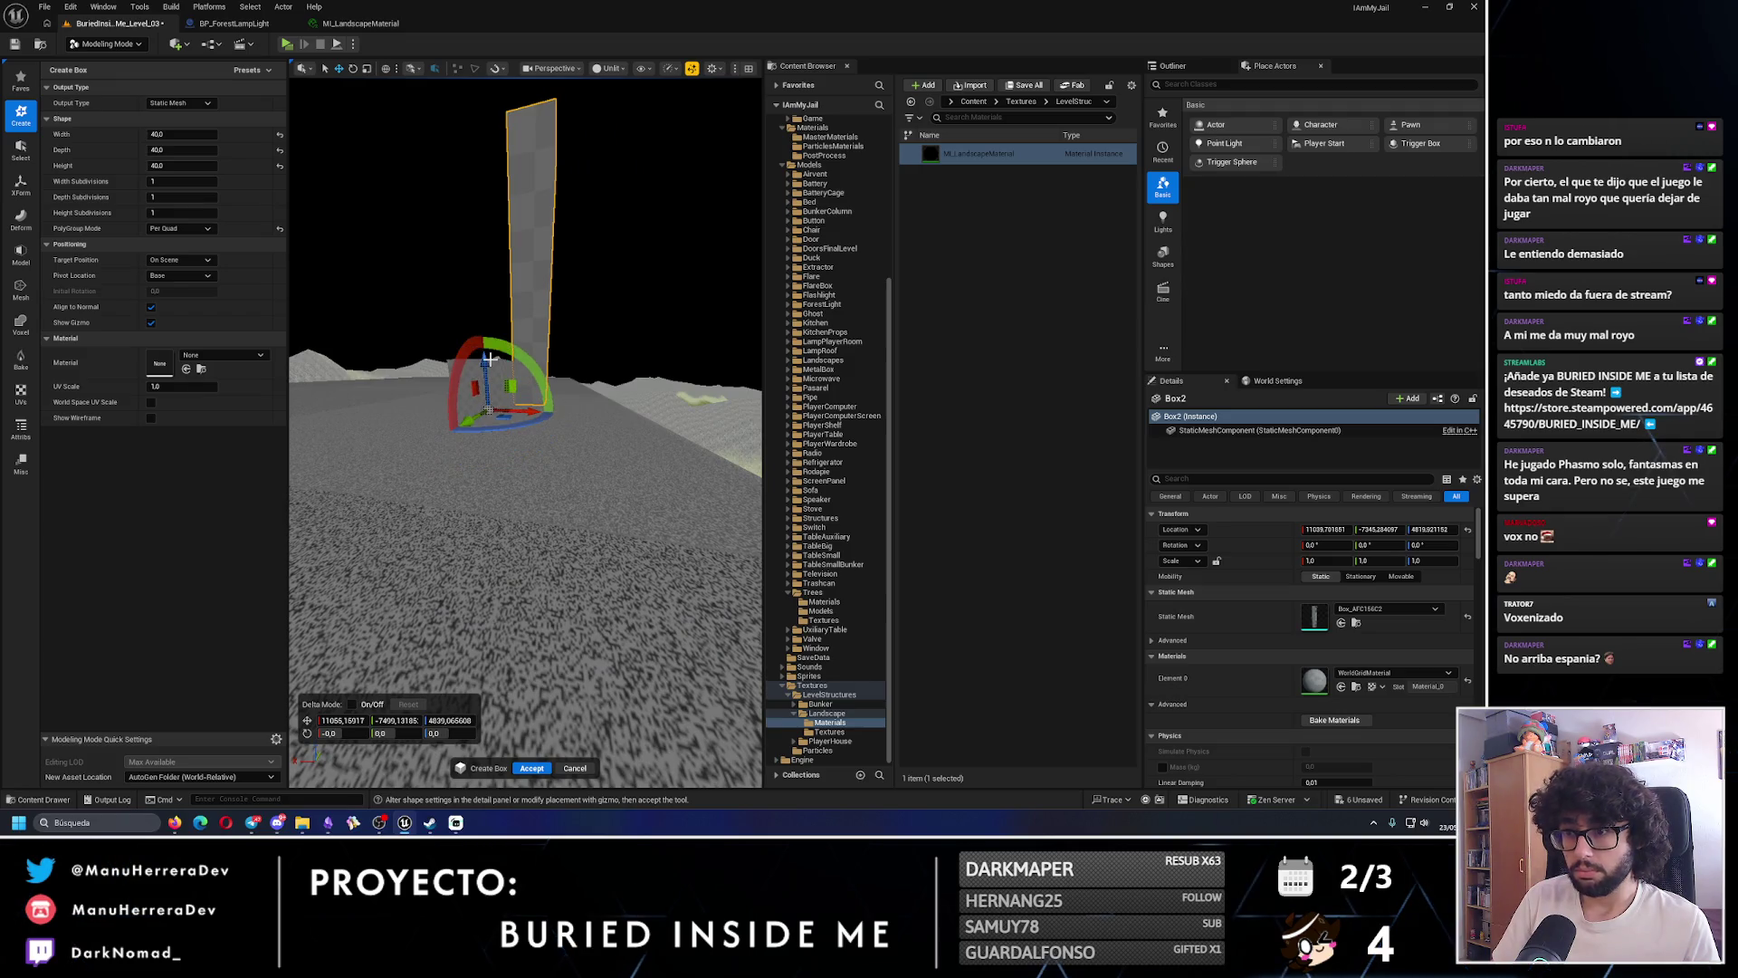
drag(327, 327, 453, 237)
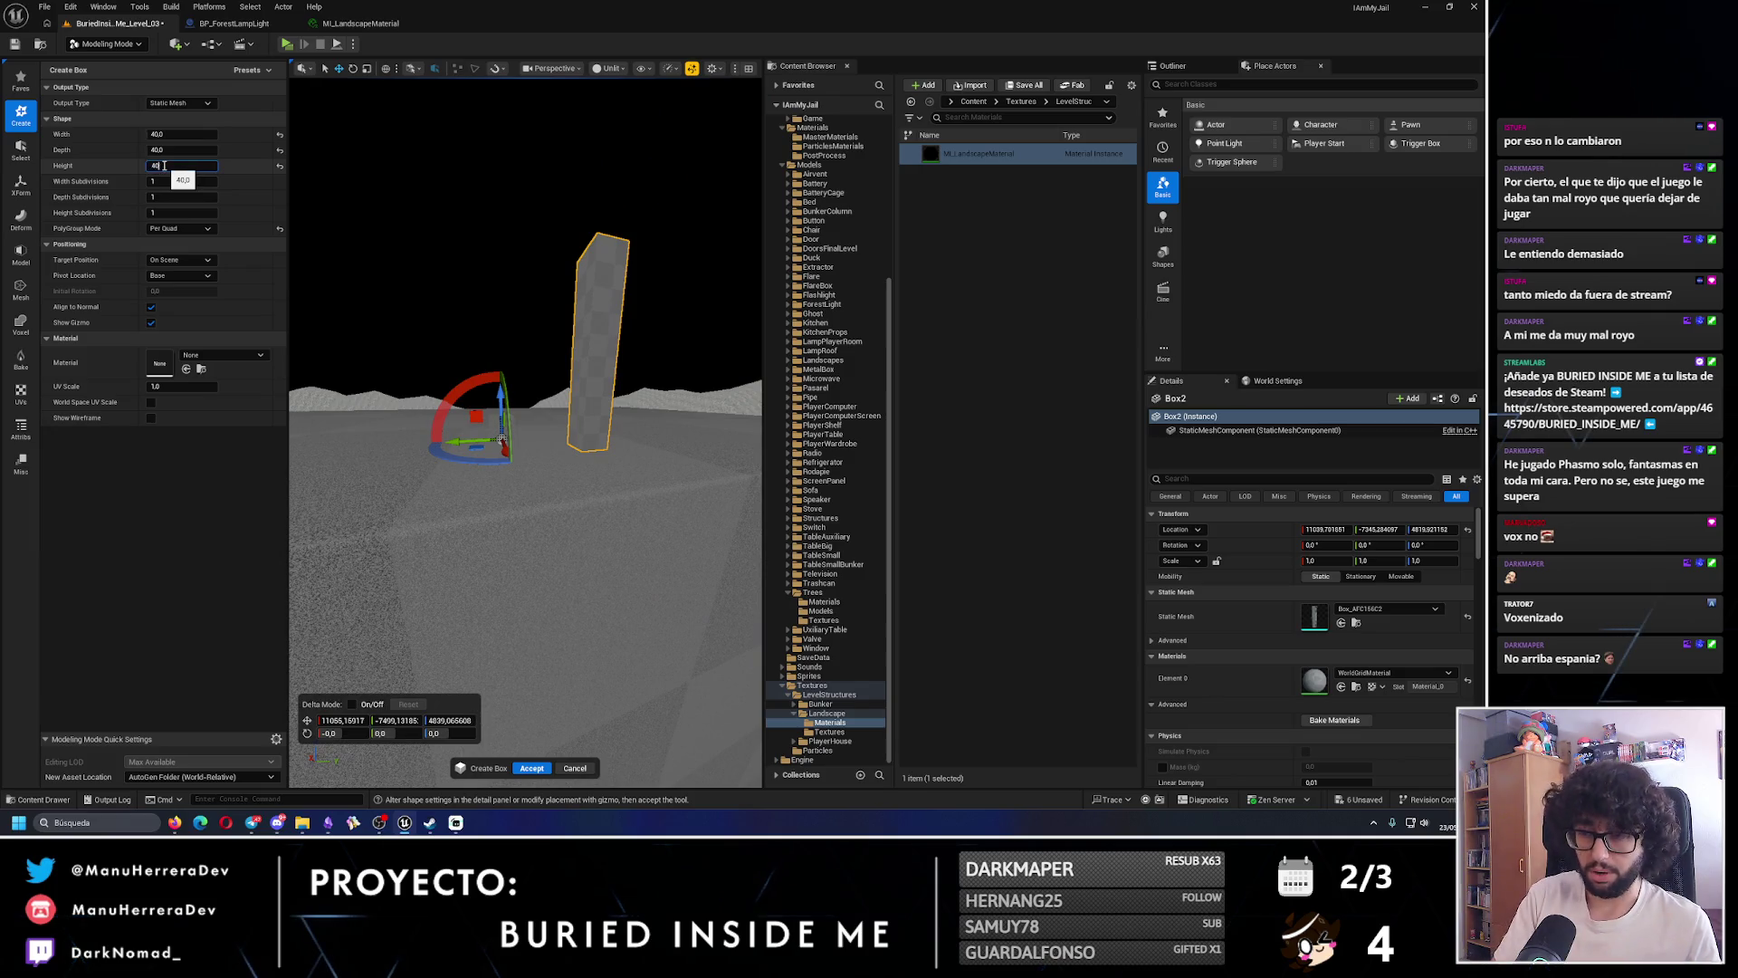
text(0)
key(Return)
drag(534, 342, 550, 340)
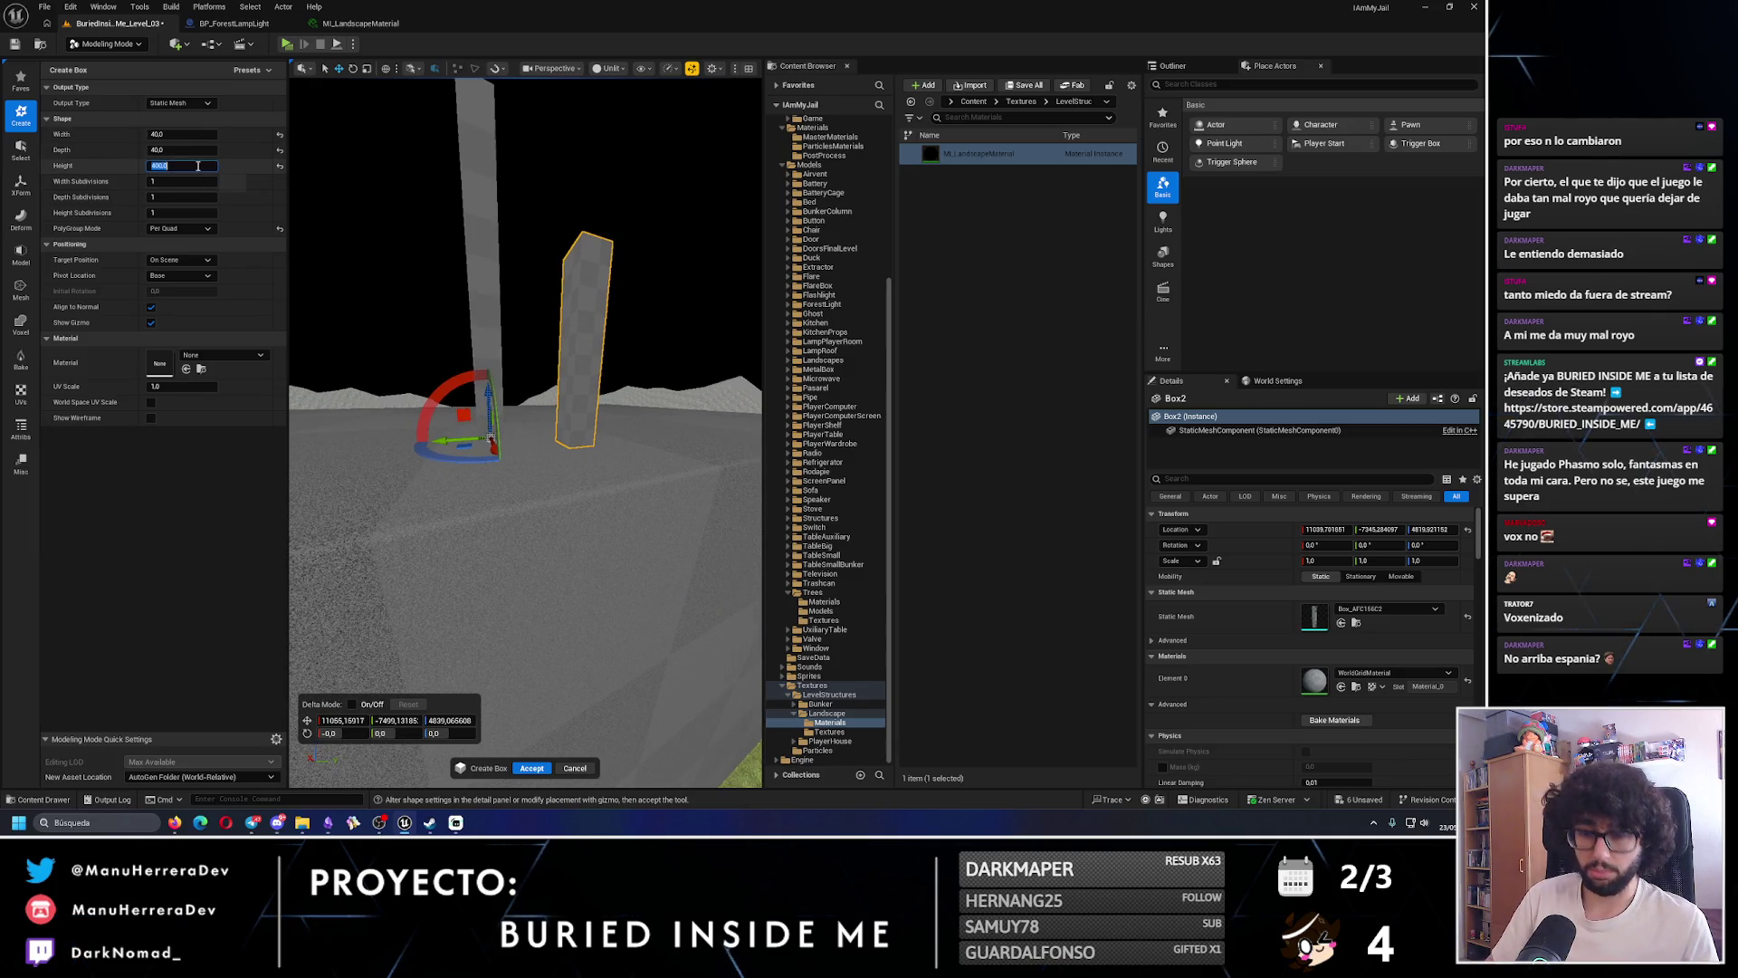
key(Return)
drag(507, 426, 478, 489)
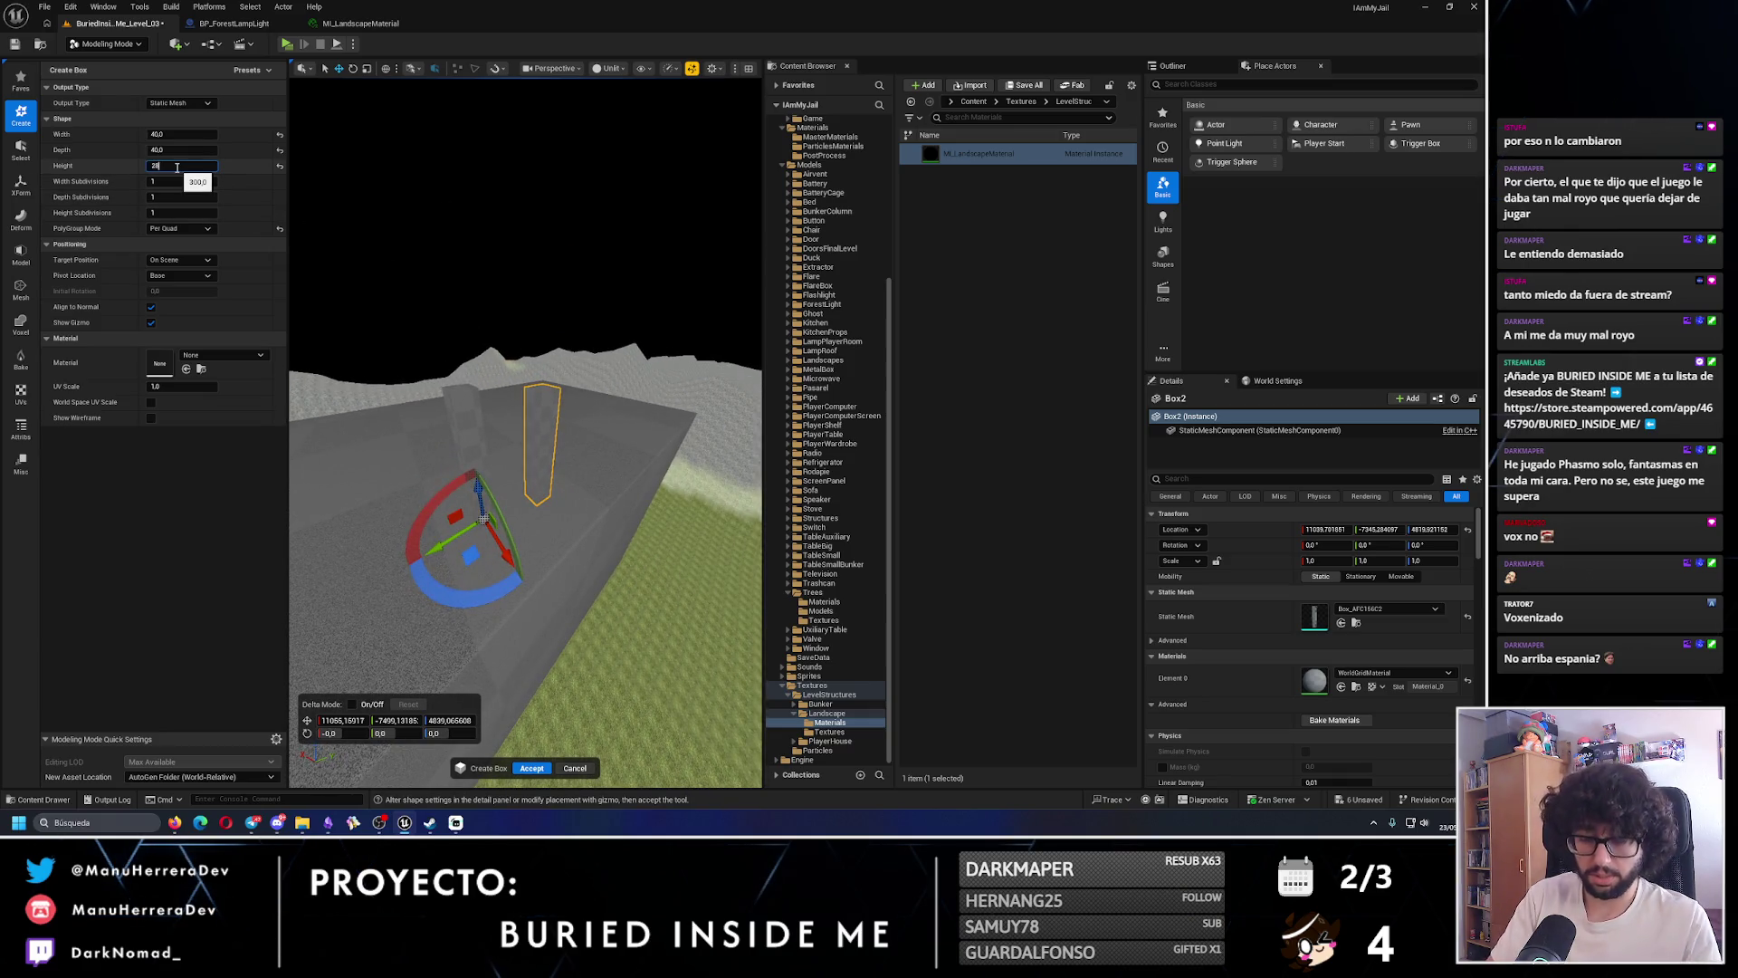
drag(485, 518, 413, 389)
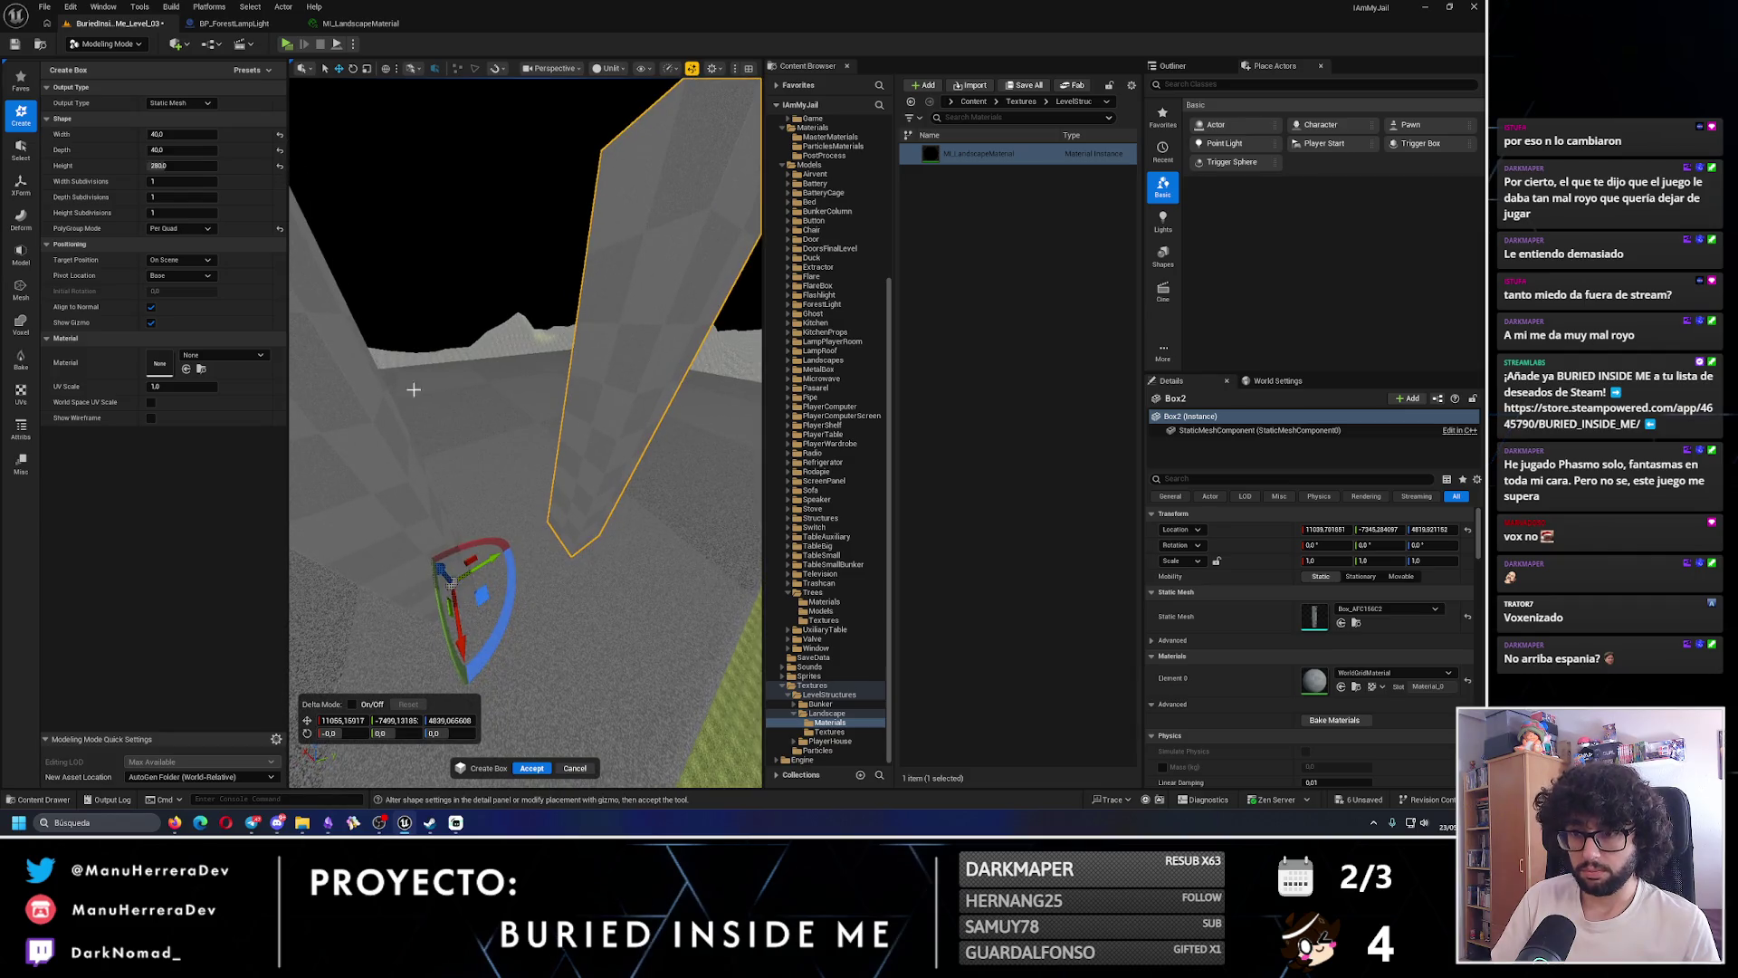
- Widen the box, slide the preview sideways, and accept it as Box3
drag(167, 135, 236, 136)
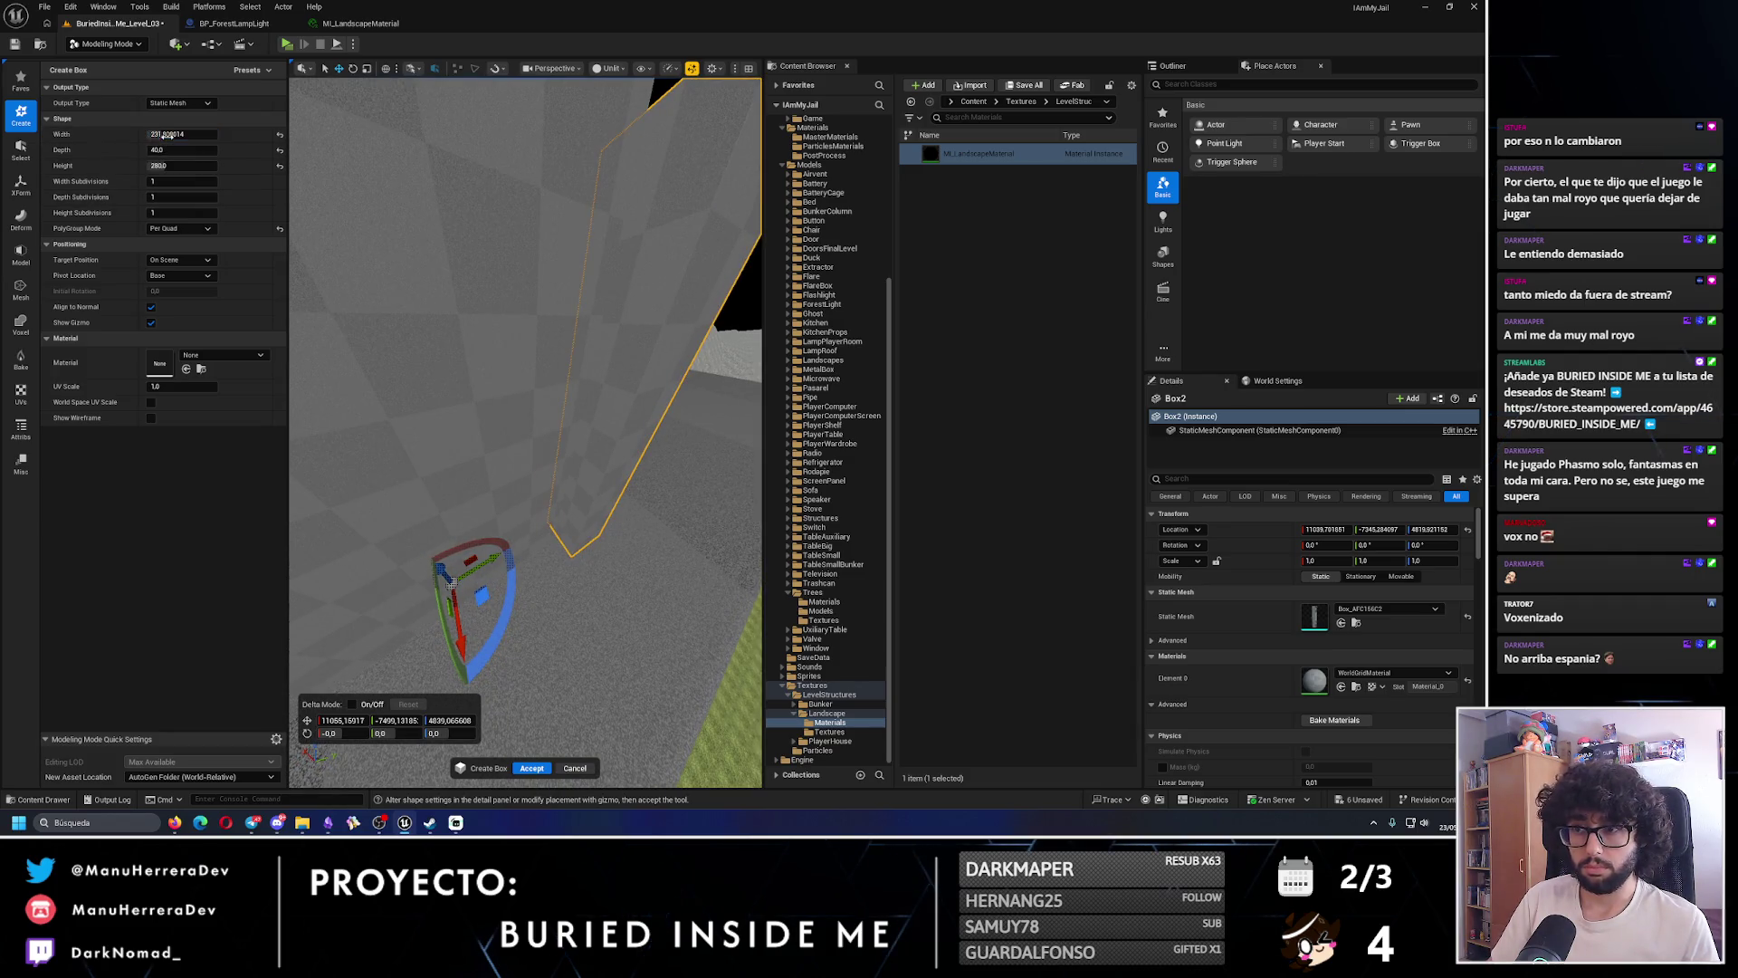
scroll(310, 200, down, 5)
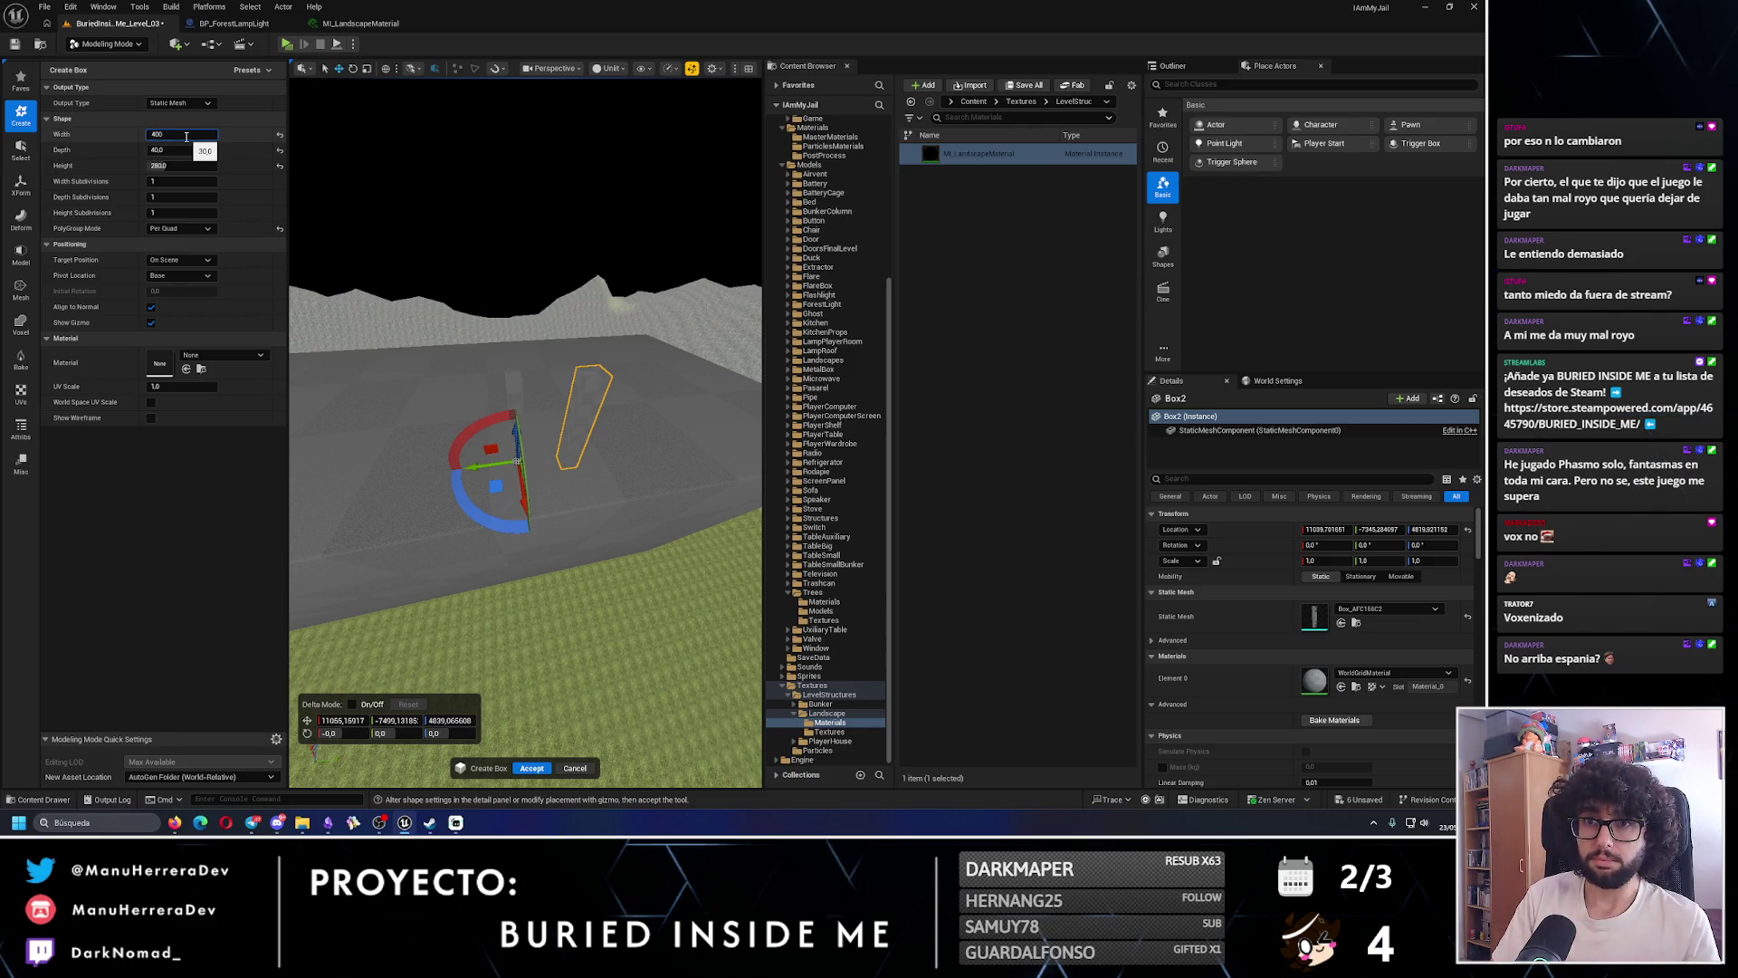
scroll(489, 362, up, 5)
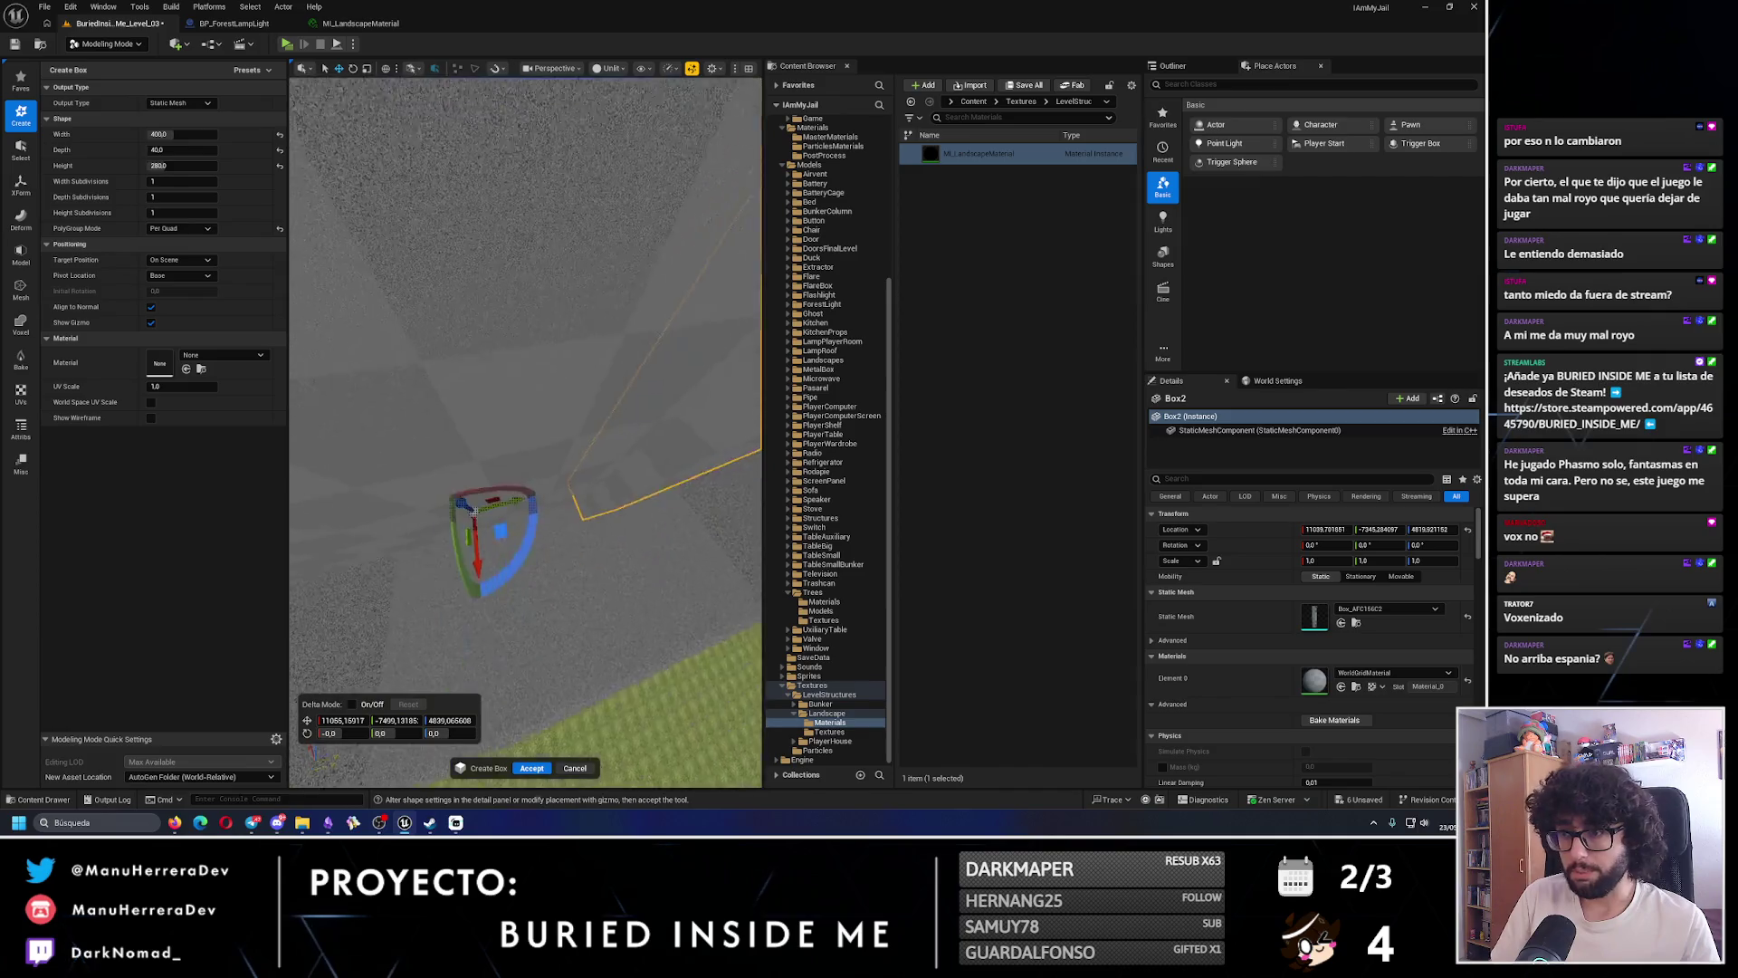
scroll(535, 466, down, 2)
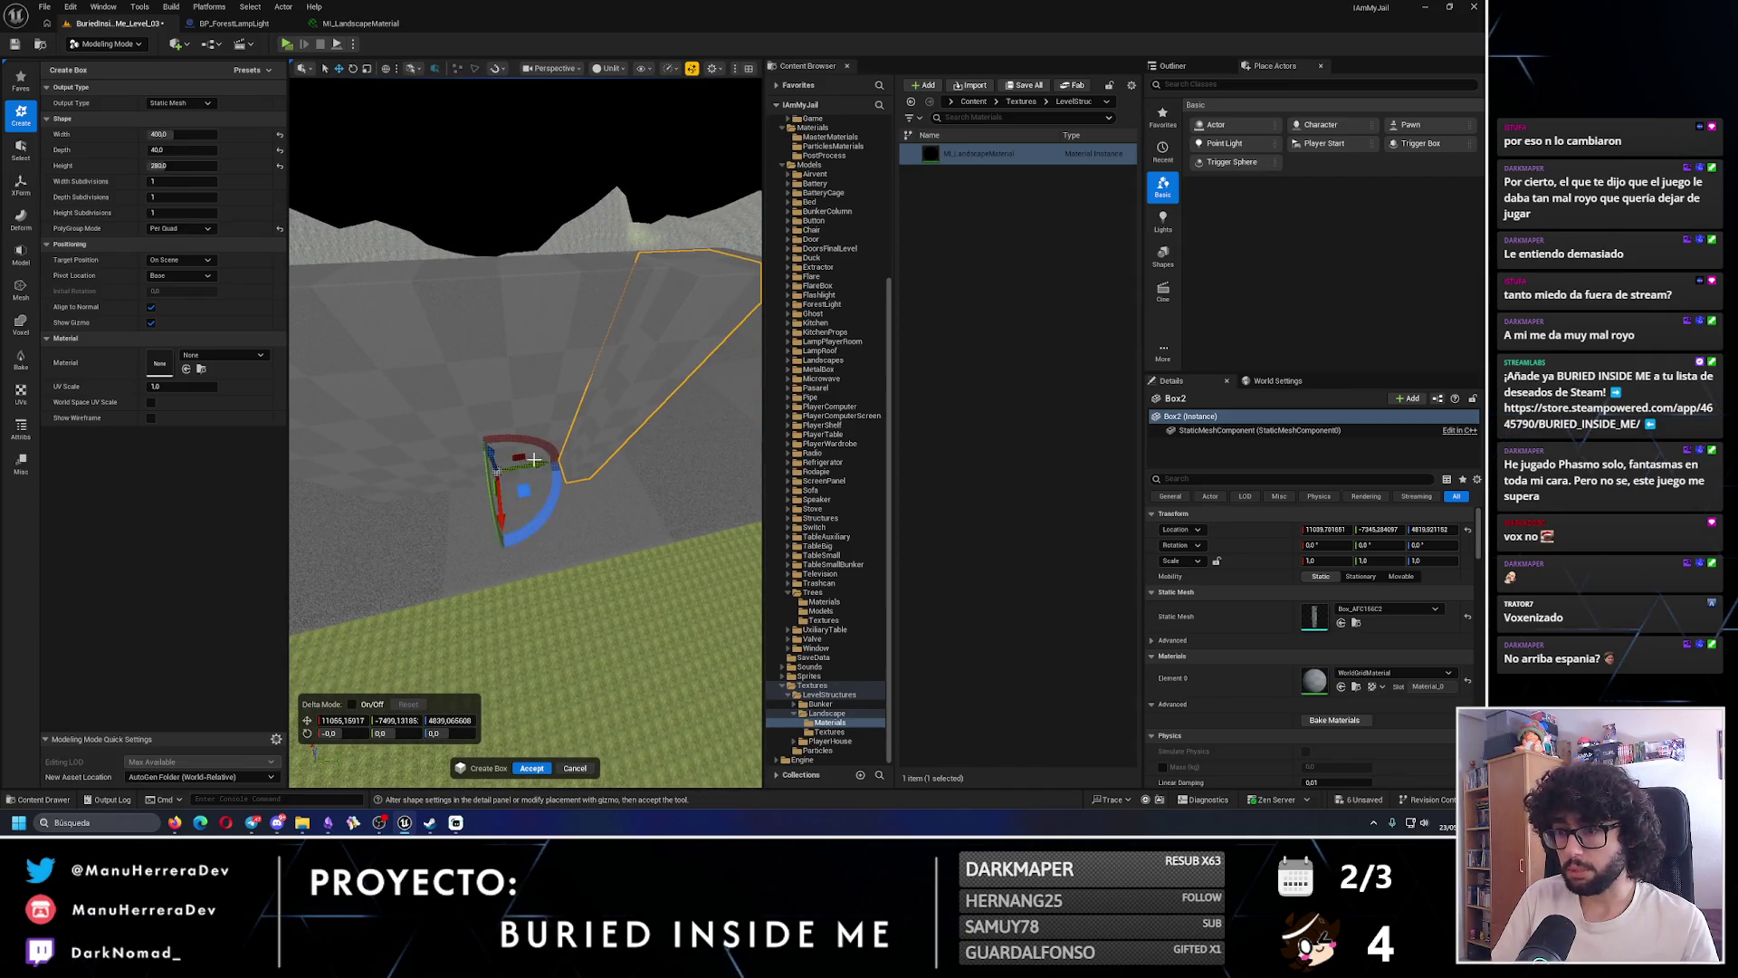
scroll(533, 459, down, 2)
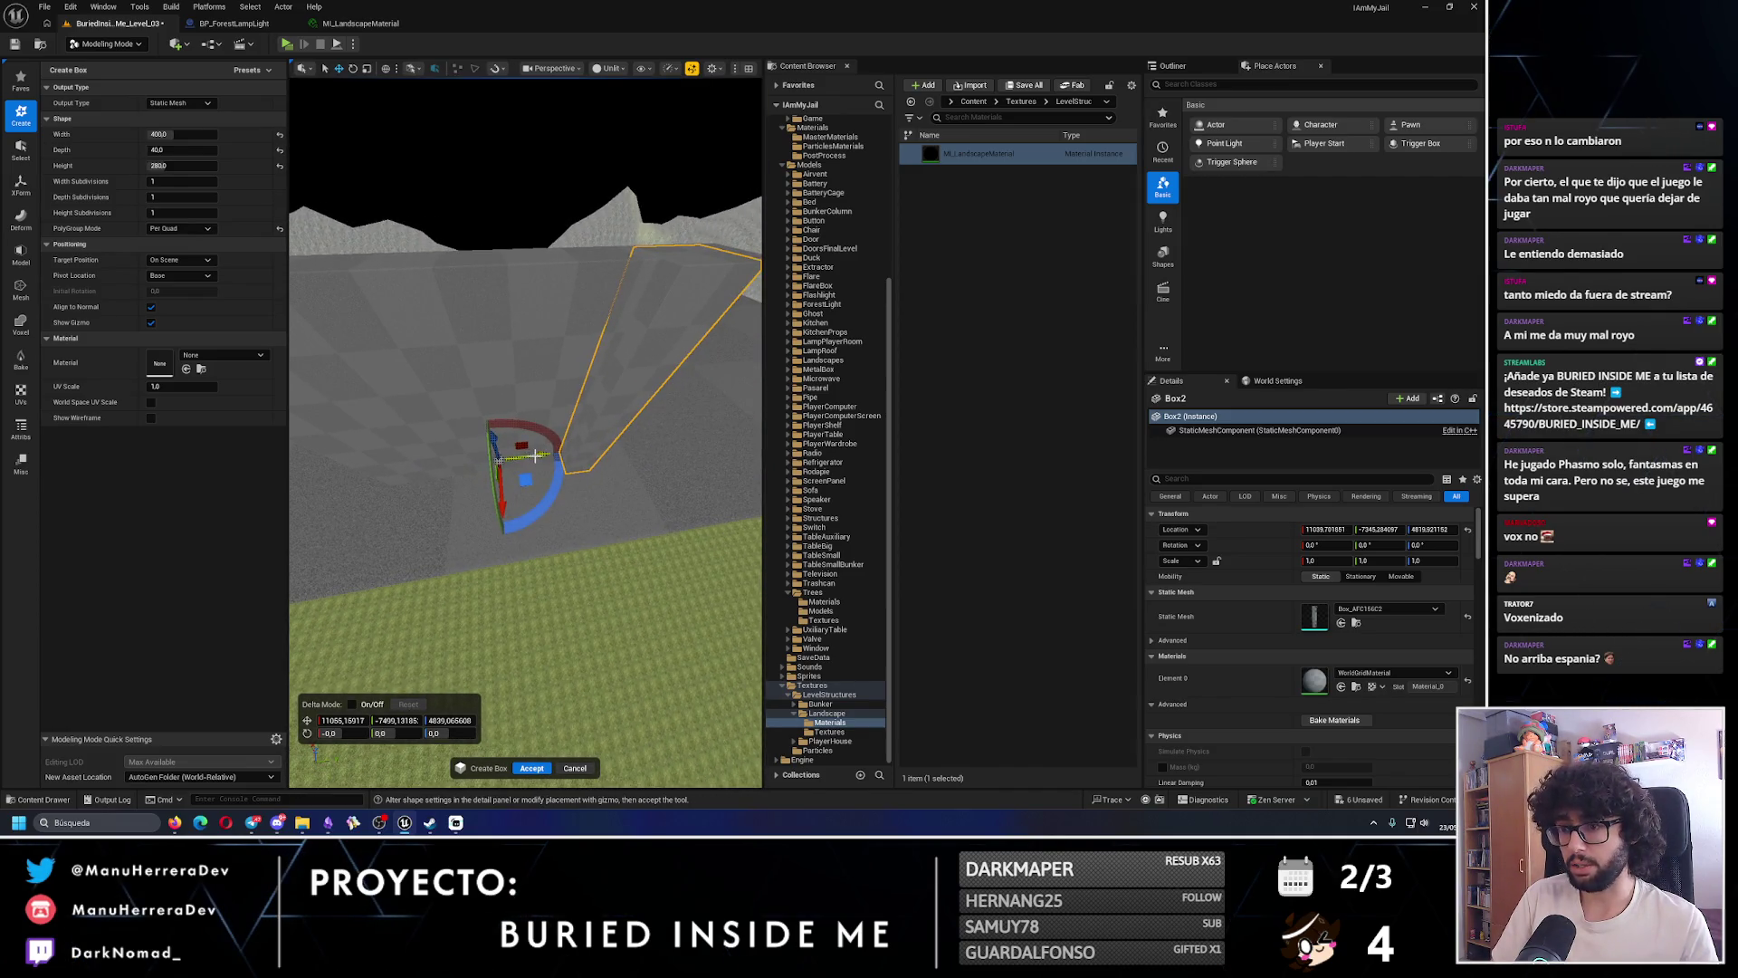
mouse_move(523, 457)
mouse_down()
mouse_move(426, 458)
mouse_move(559, 473)
mouse_up()
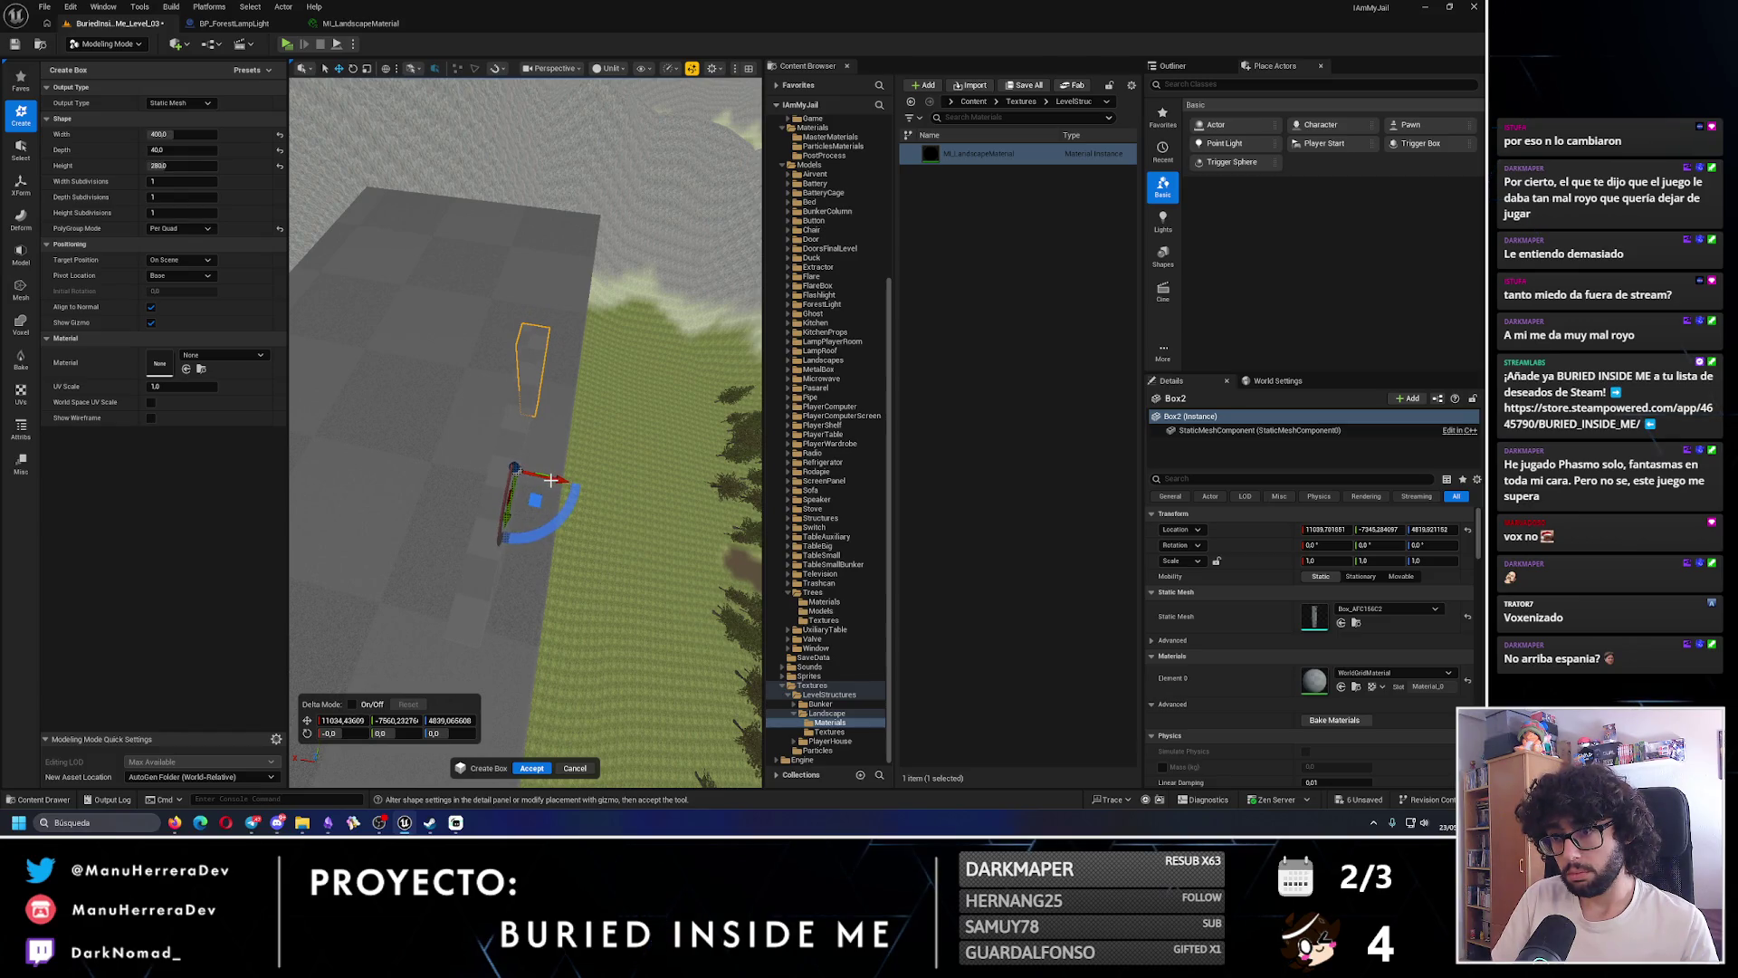
mouse_move(550, 480)
mouse_down()
mouse_move(549, 443)
mouse_move(549, 480)
mouse_up()
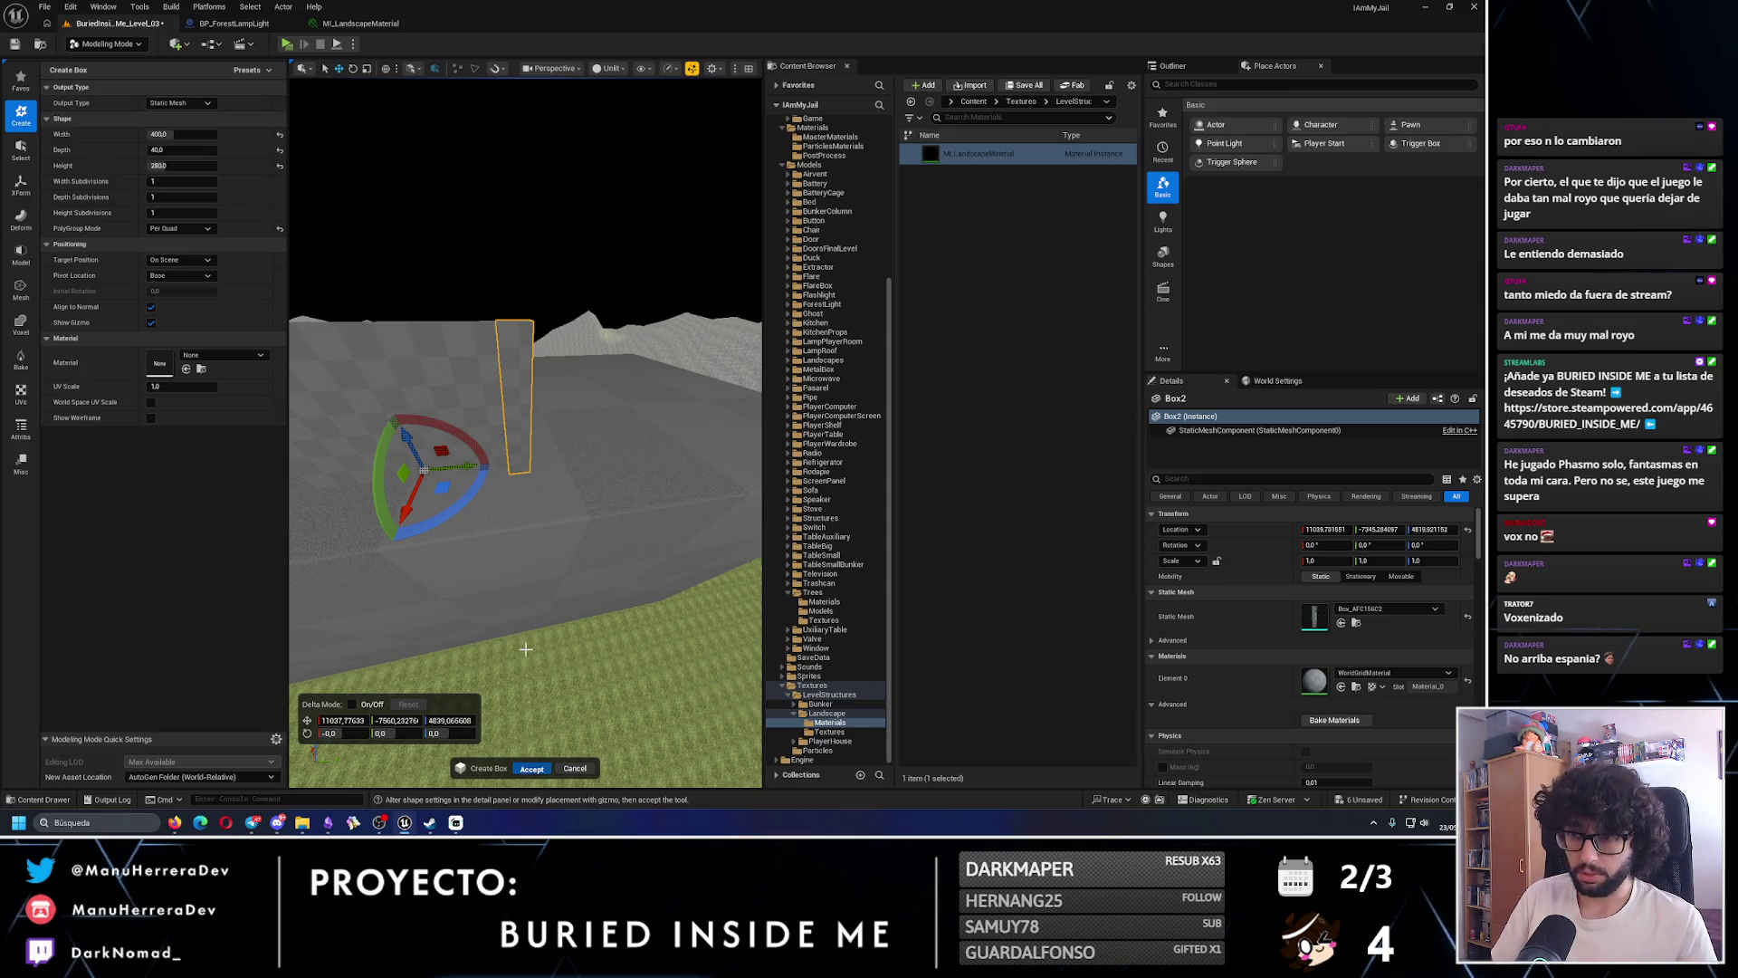
click(531, 769)
- Select Box3 alone and lower it slightly beside the pillar
mouse_move(534, 634)
mouse_down()
mouse_move(544, 431)
mouse_move(404, 444)
mouse_up()
ctrl+click(545, 428)
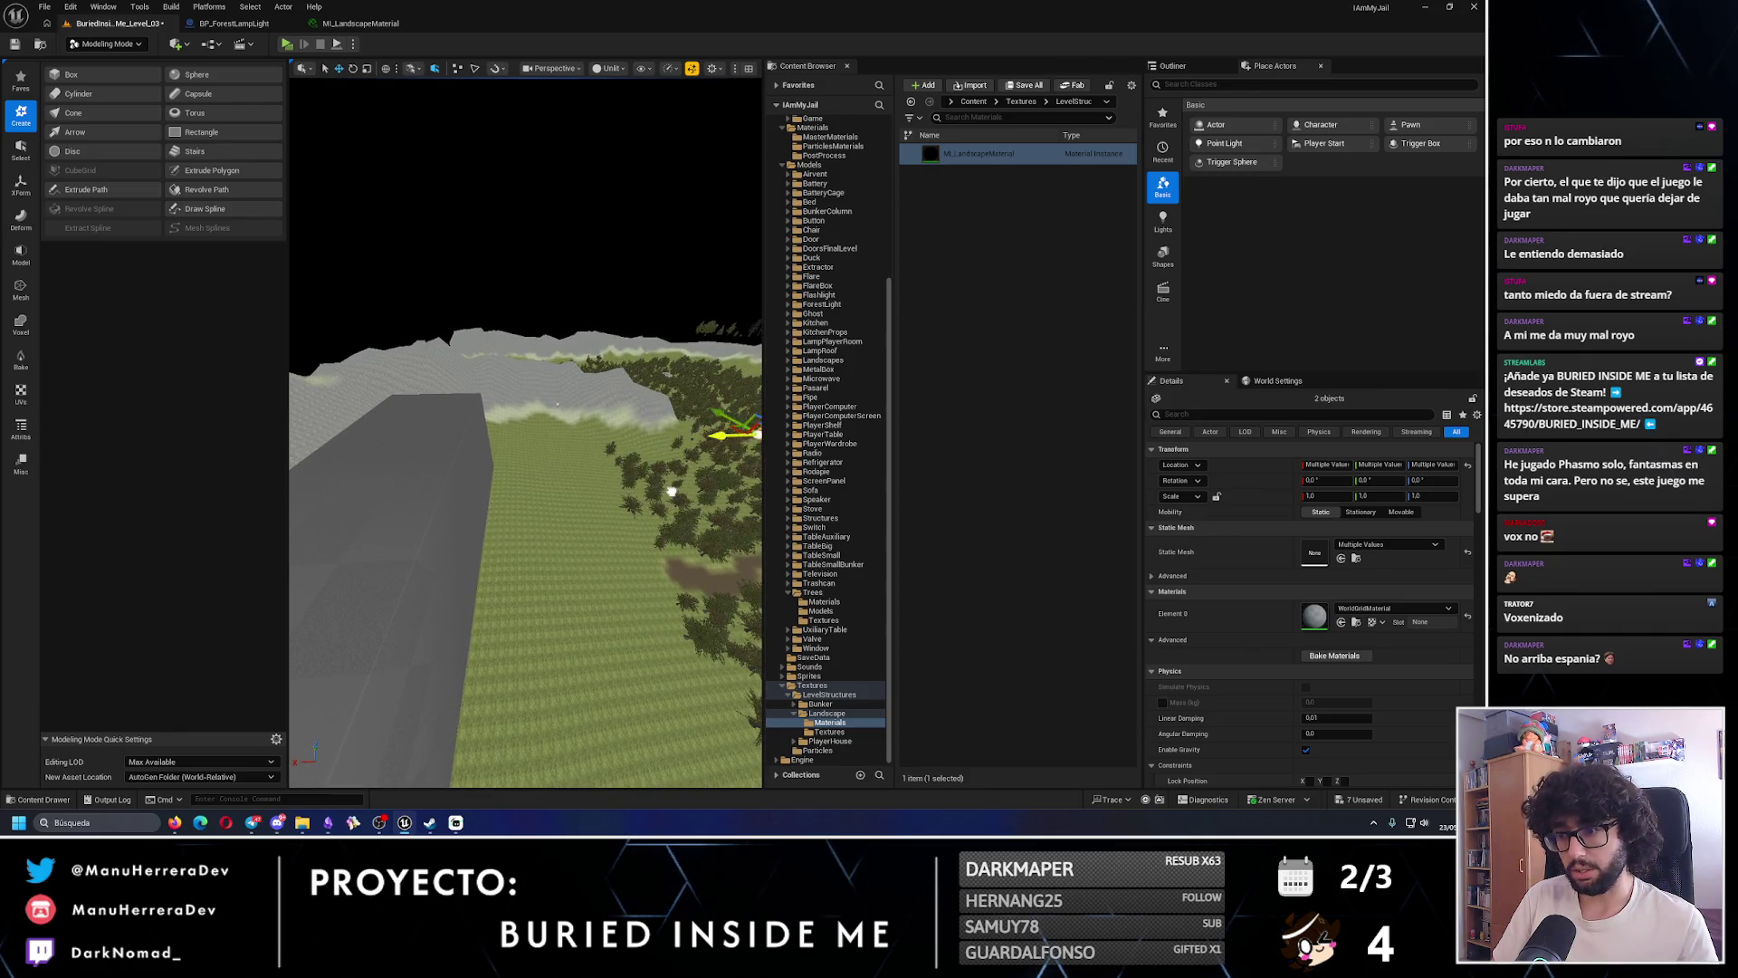
mouse_move(670, 492)
mouse_down()
mouse_move(546, 644)
mouse_move(523, 489)
mouse_move(422, 468)
mouse_up()
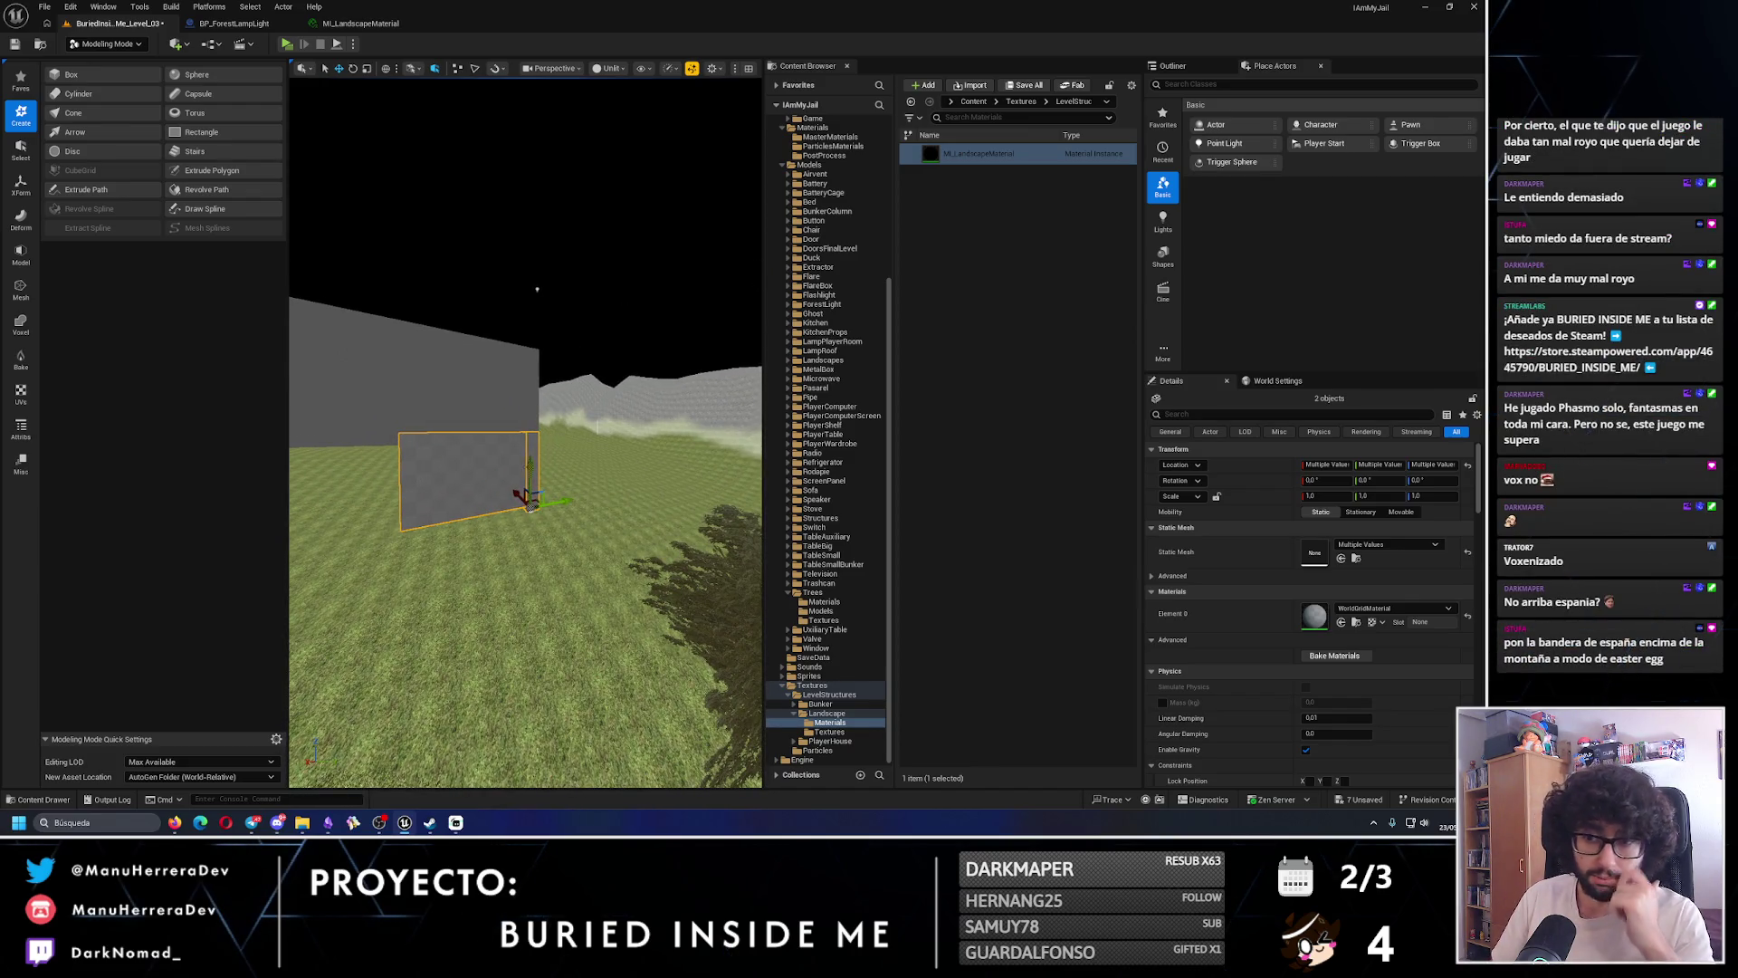
mouse_move(533, 468)
mouse_down()
mouse_move(548, 542)
mouse_move(562, 493)
mouse_move(629, 466)
mouse_up()
mouse_move(499, 383)
mouse_down()
mouse_move(489, 326)
mouse_move(481, 384)
mouse_move(421, 426)
mouse_up()
click(498, 384)
mouse_move(647, 416)
mouse_down()
mouse_move(647, 489)
mouse_move(647, 415)
mouse_move(602, 426)
mouse_move(602, 407)
mouse_up()
click(602, 453)
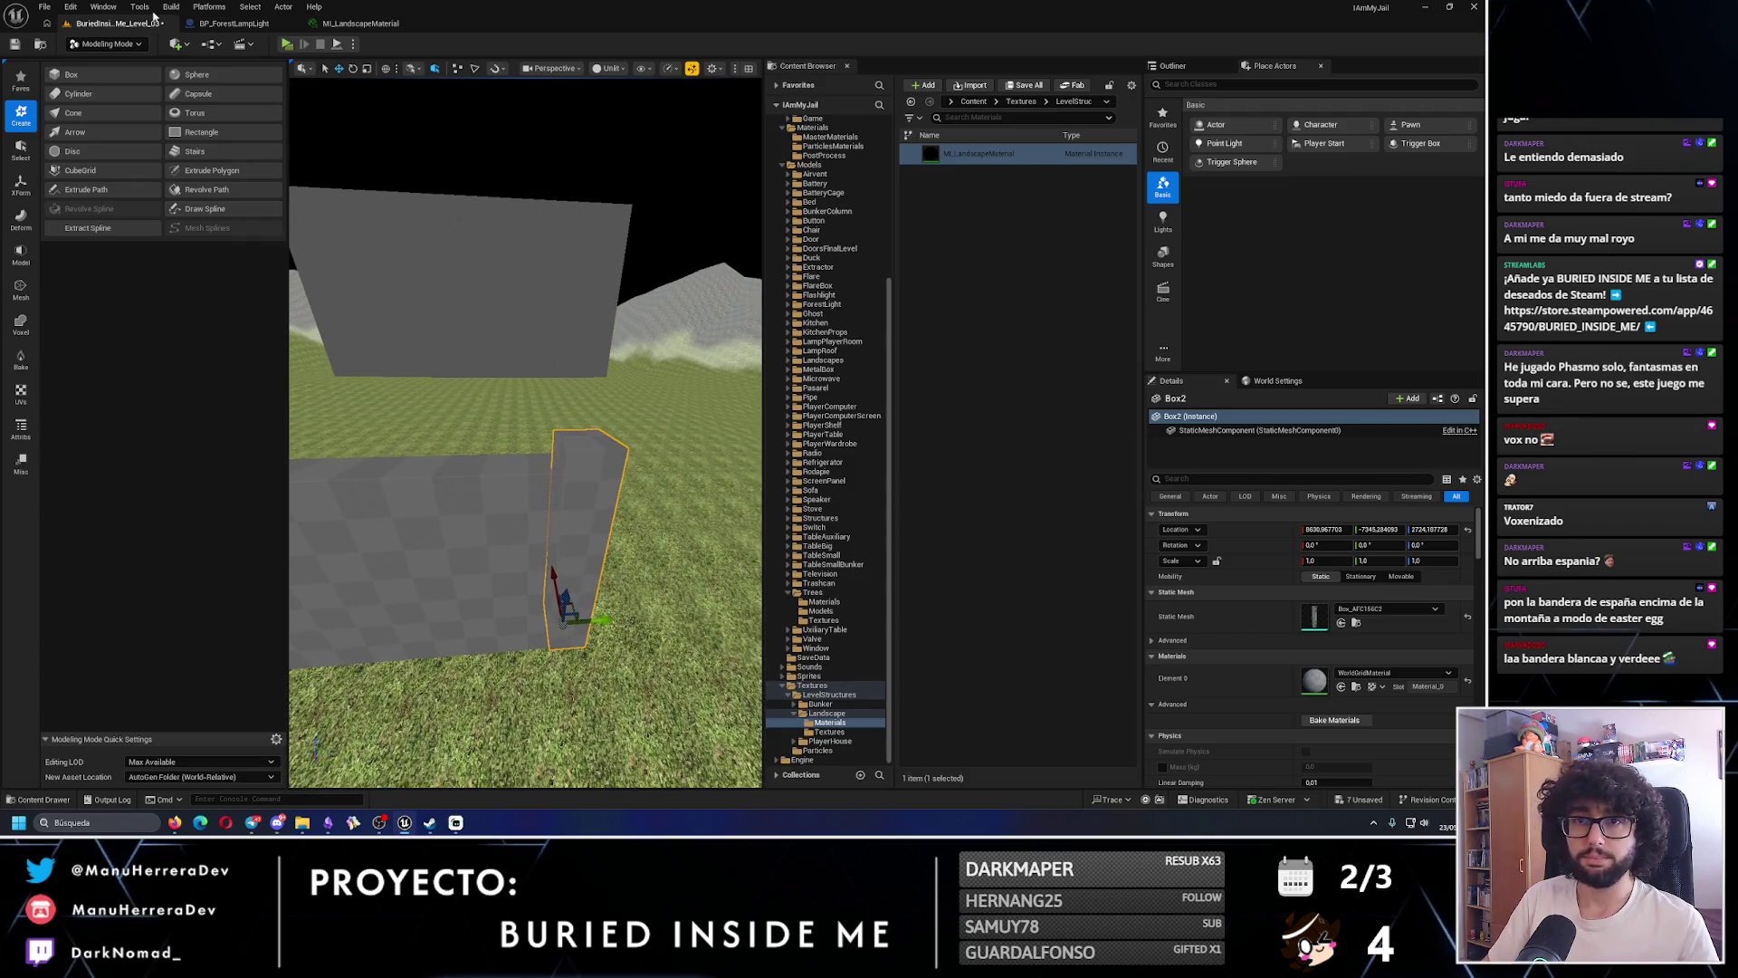
click(20, 256)
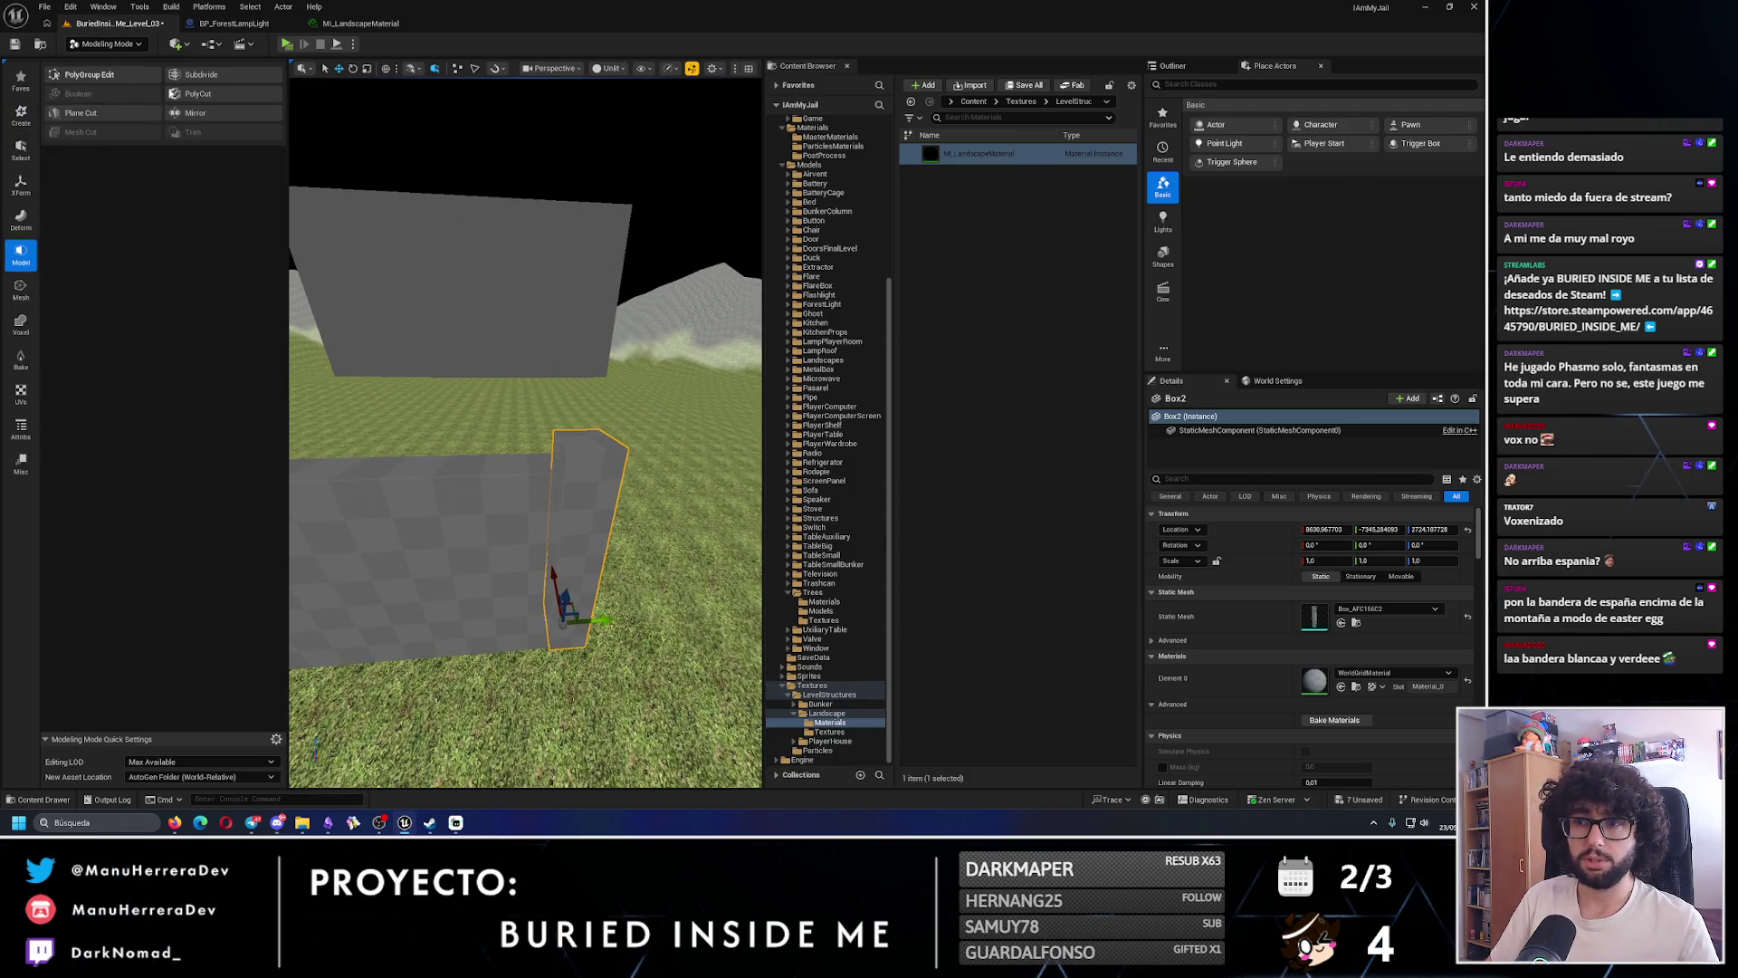
- Raise the pillar's top face with PolyGroup Edit and accept the edit
click(77, 74)
click(589, 439)
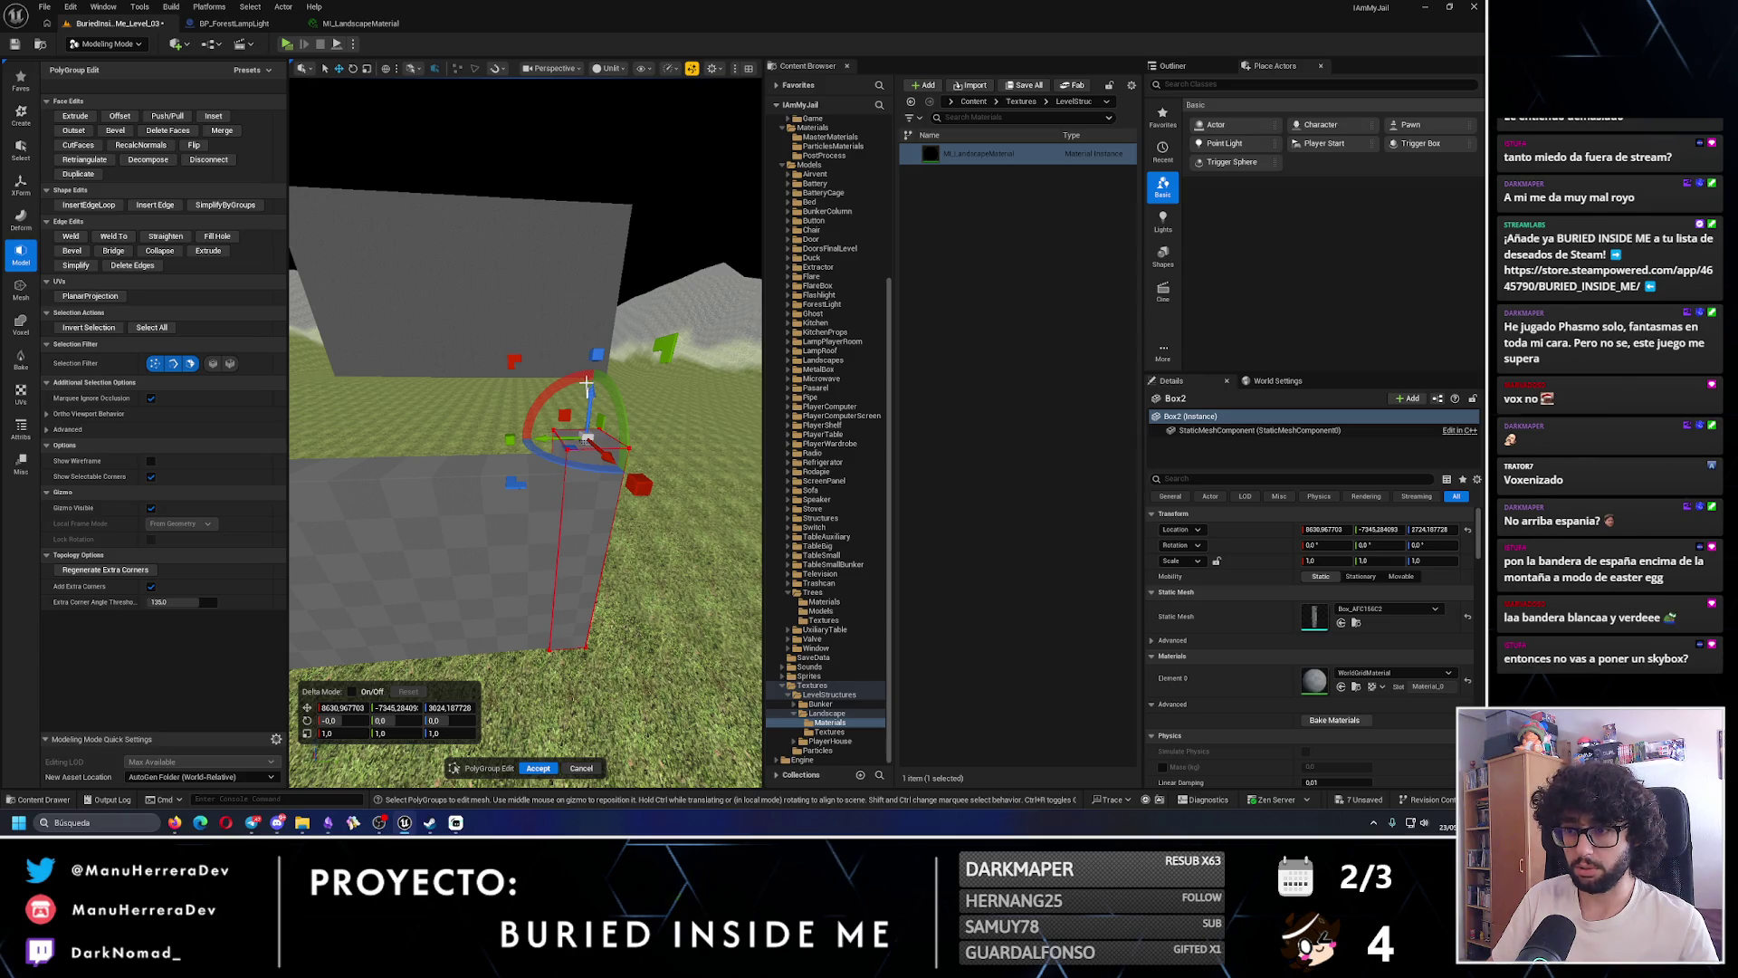
click(591, 396)
click(586, 436)
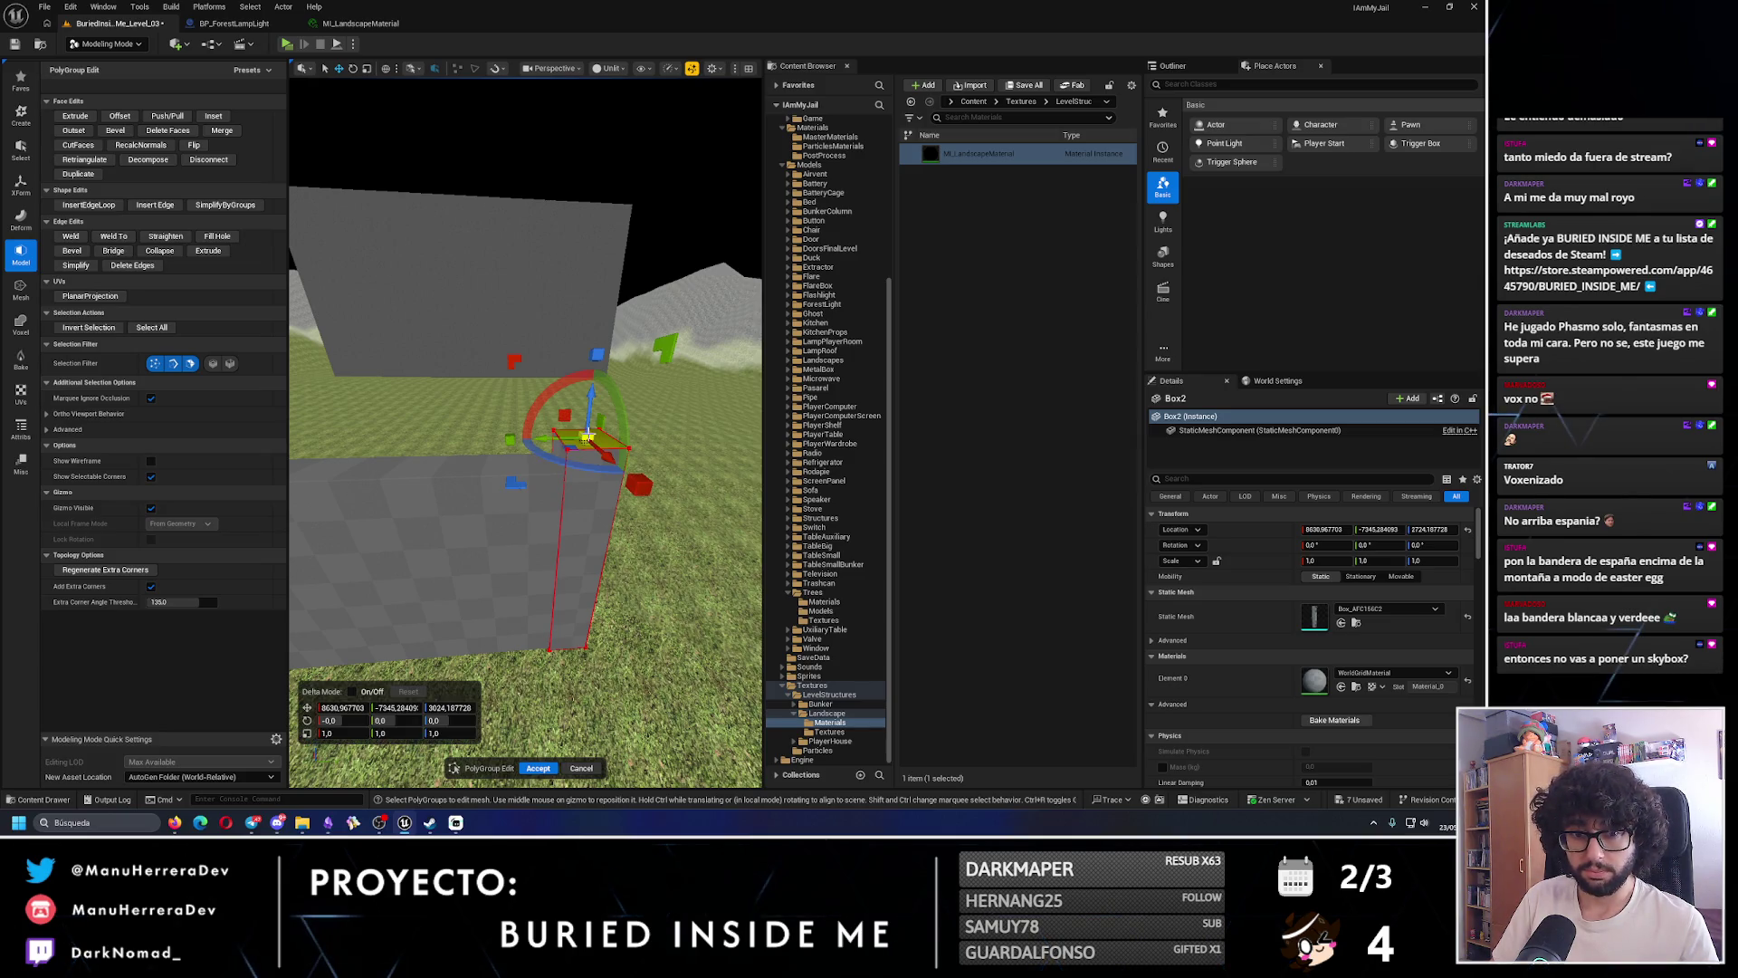
mouse_move(592, 391)
mouse_down()
mouse_move(594, 345)
mouse_move(533, 462)
mouse_move(533, 604)
mouse_up()
click(537, 767)
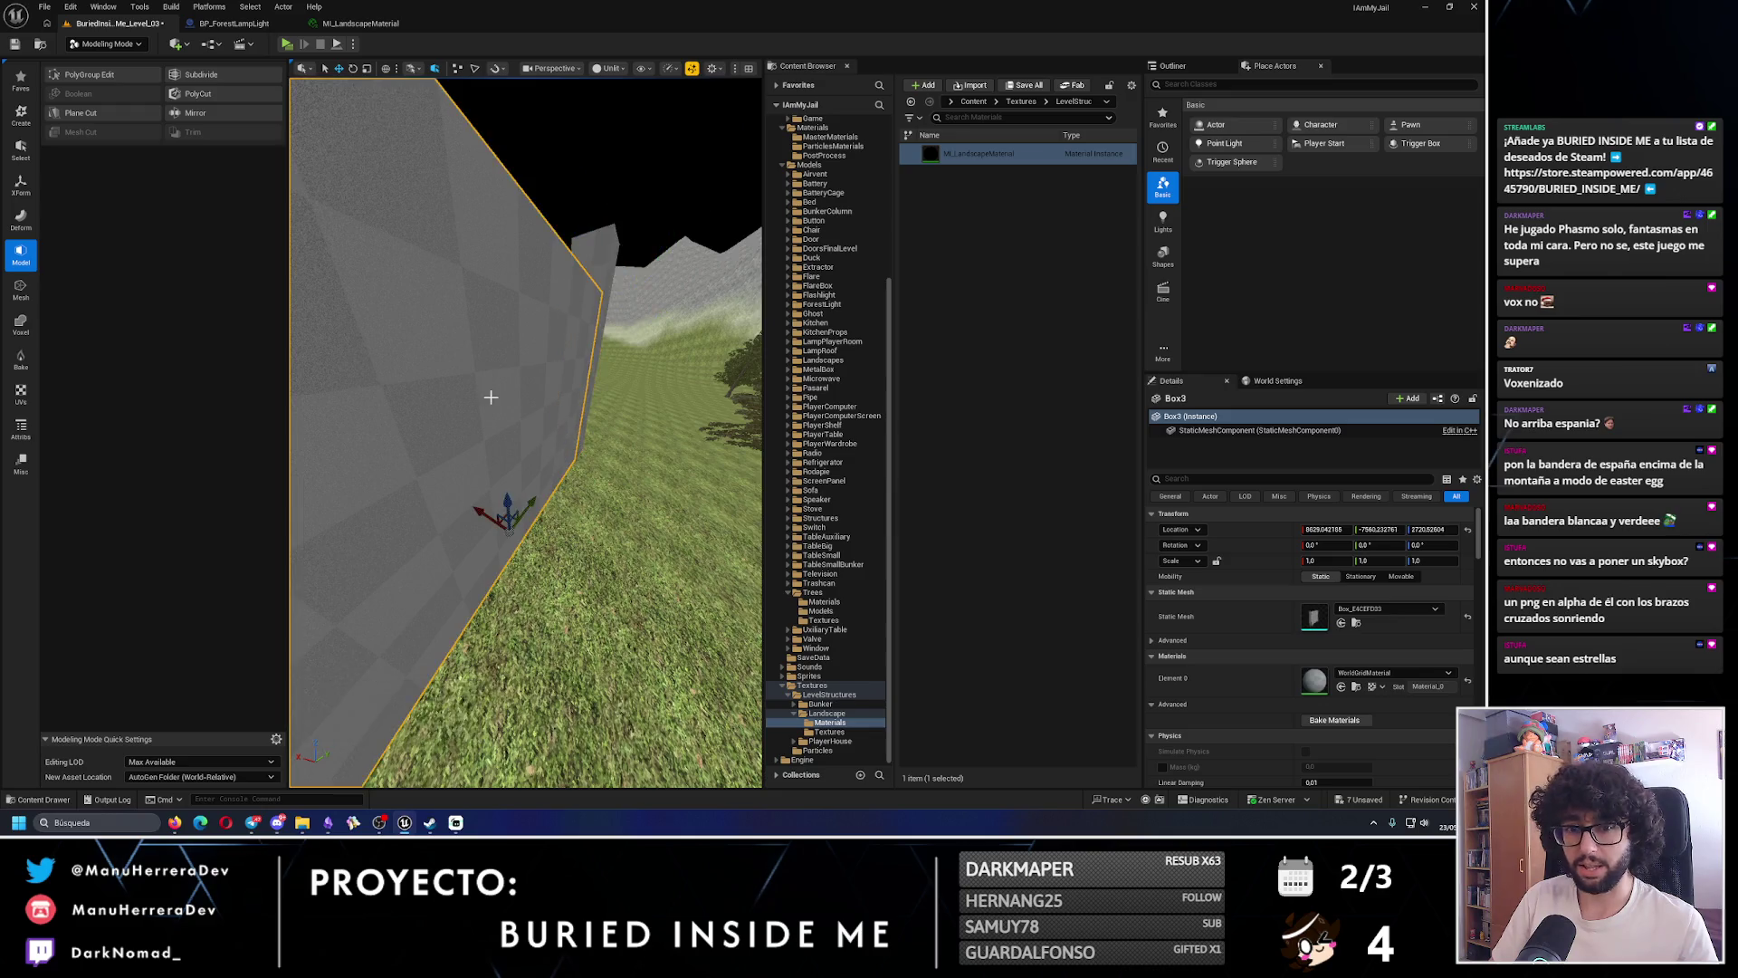
- Push the wall's side face a few units along X and accept
click(123, 75)
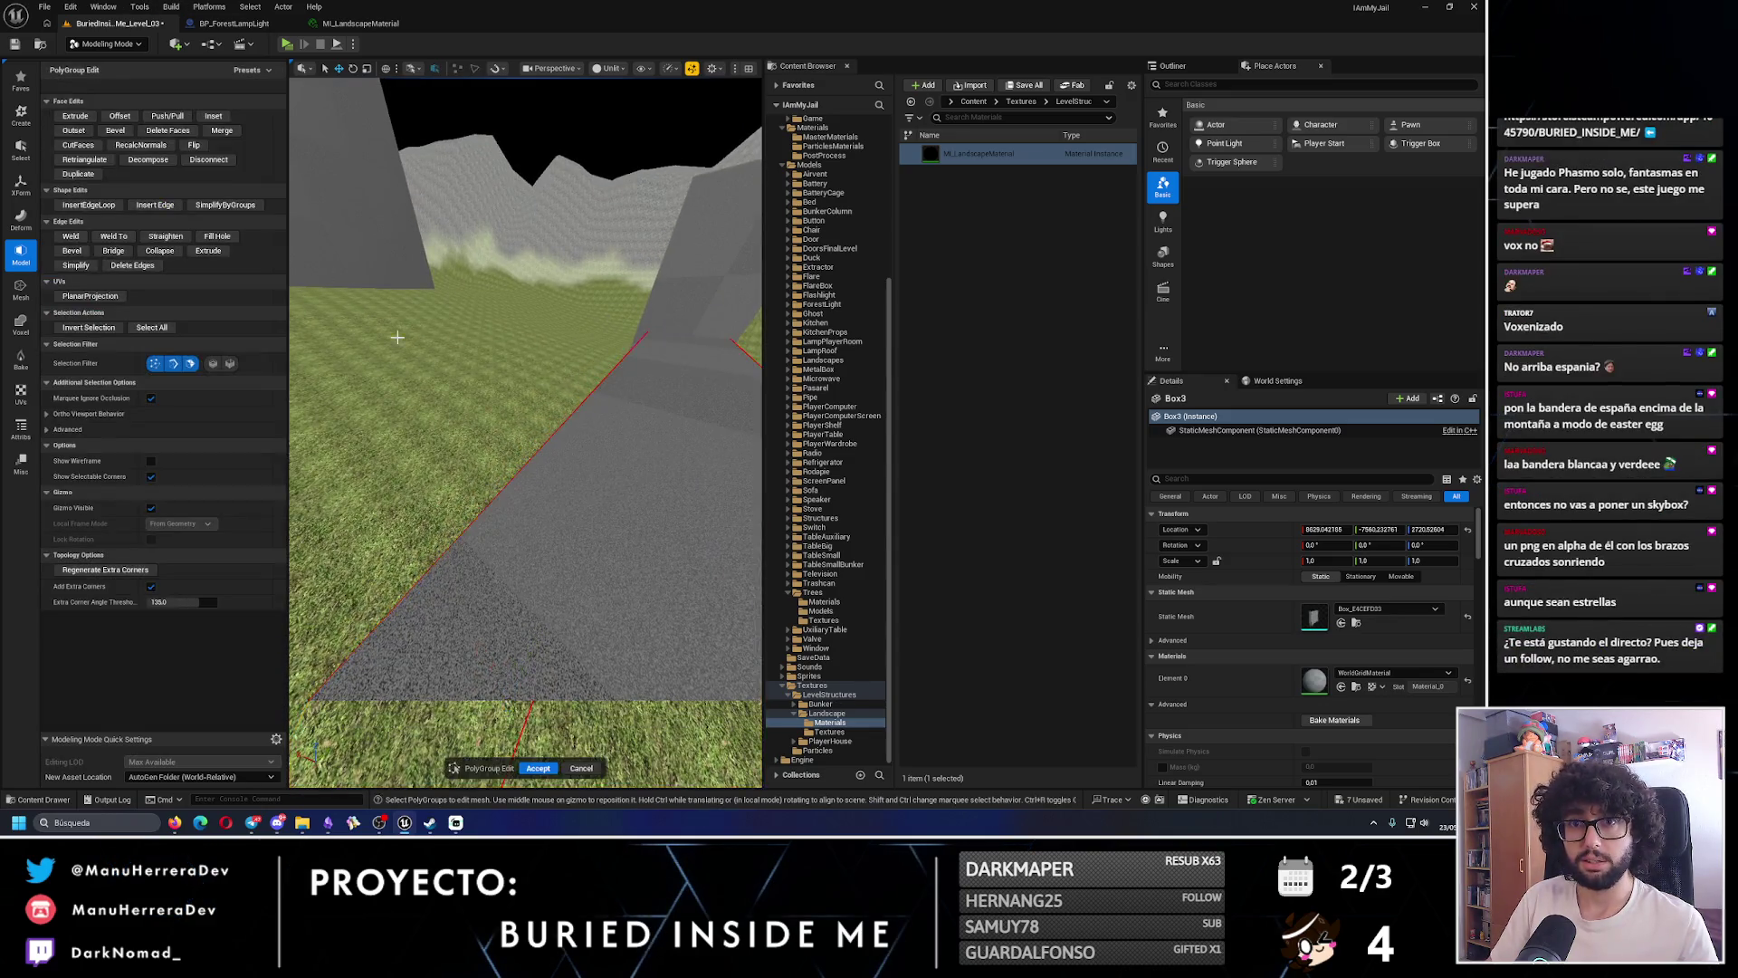
click(473, 470)
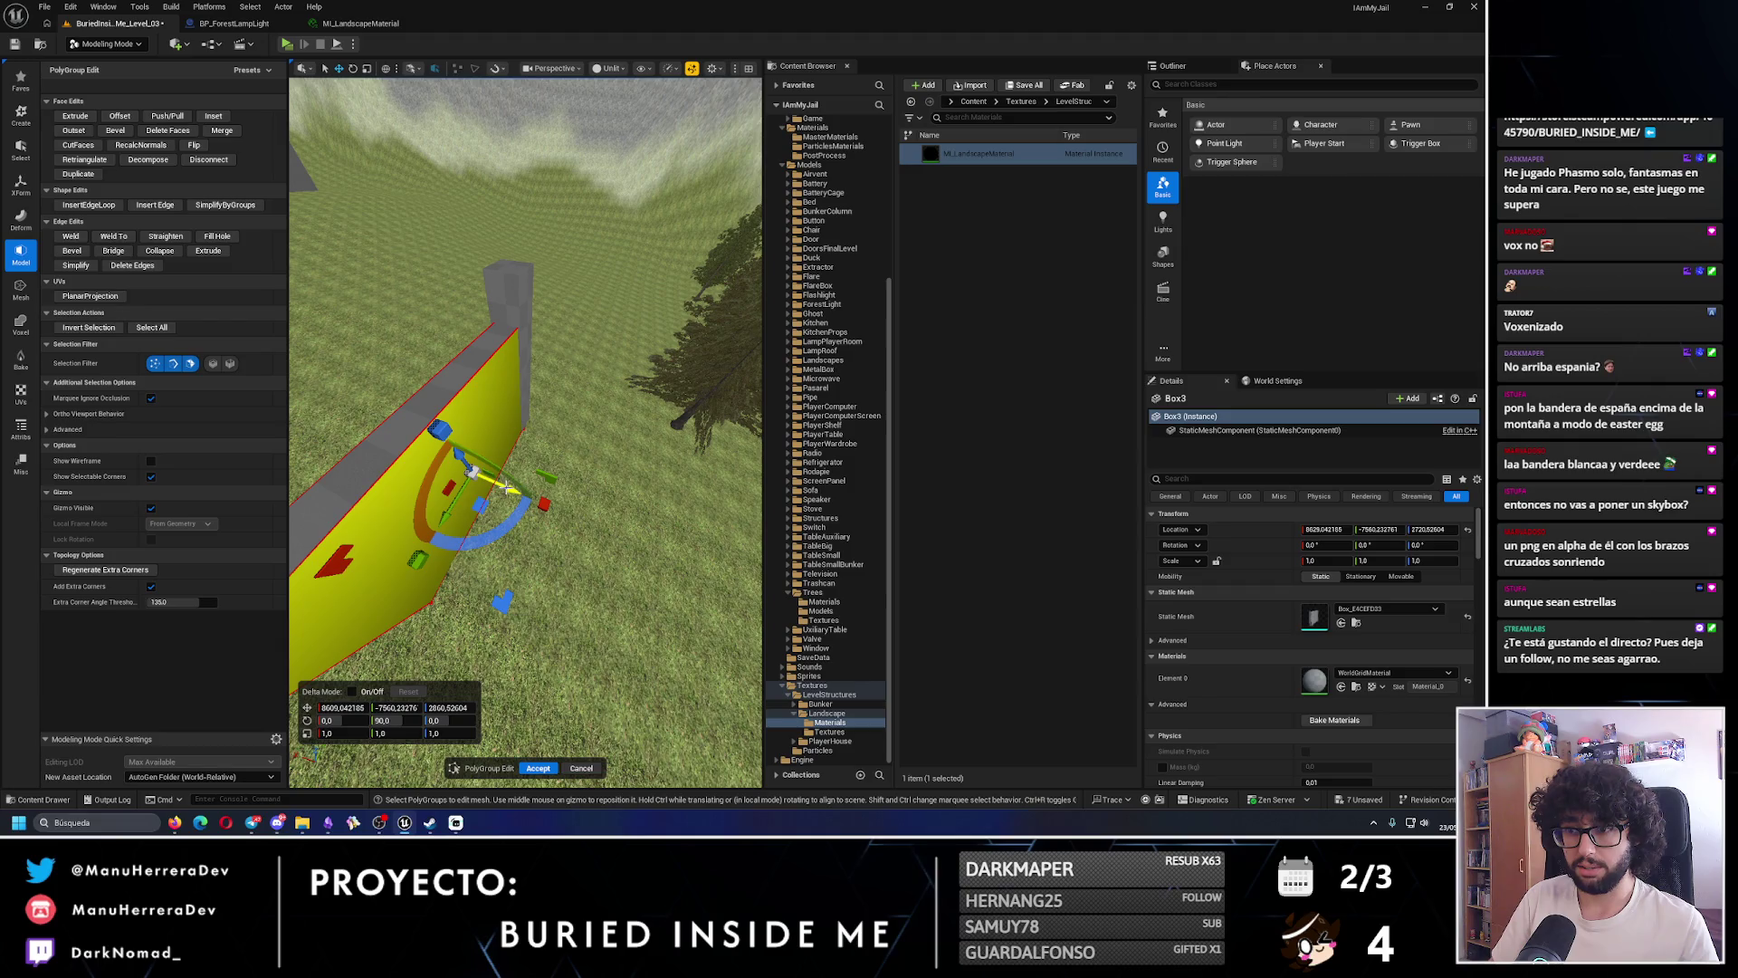
drag(507, 488, 500, 488)
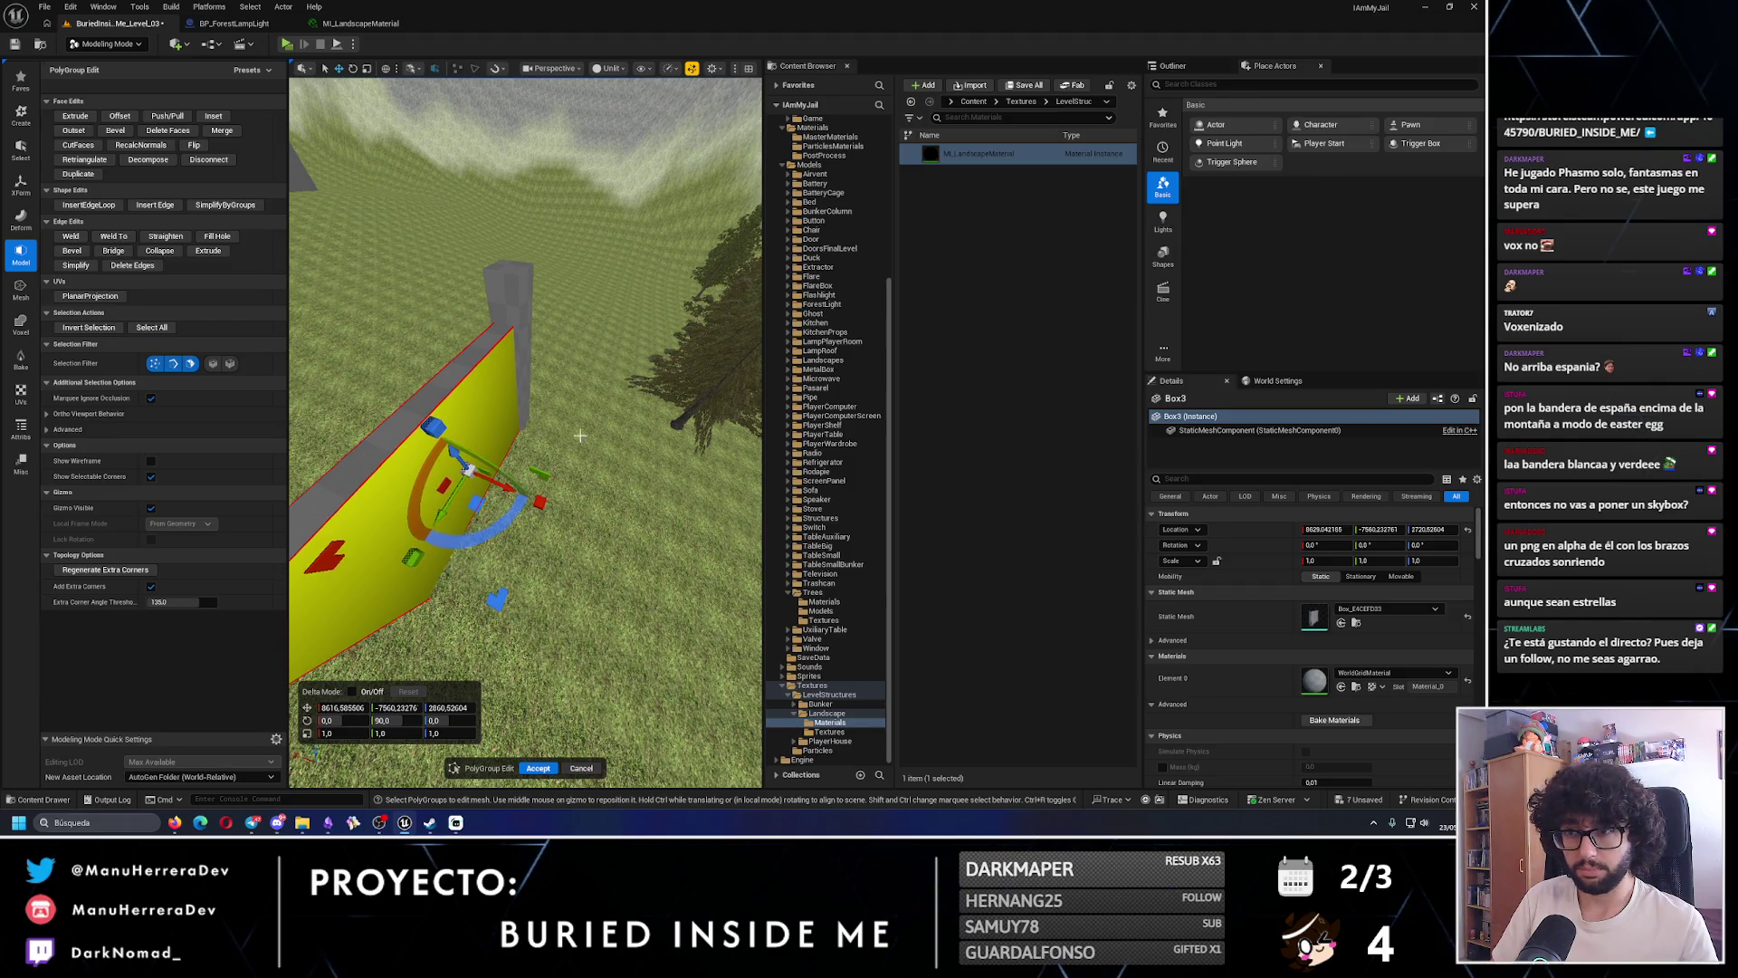
click(538, 768)
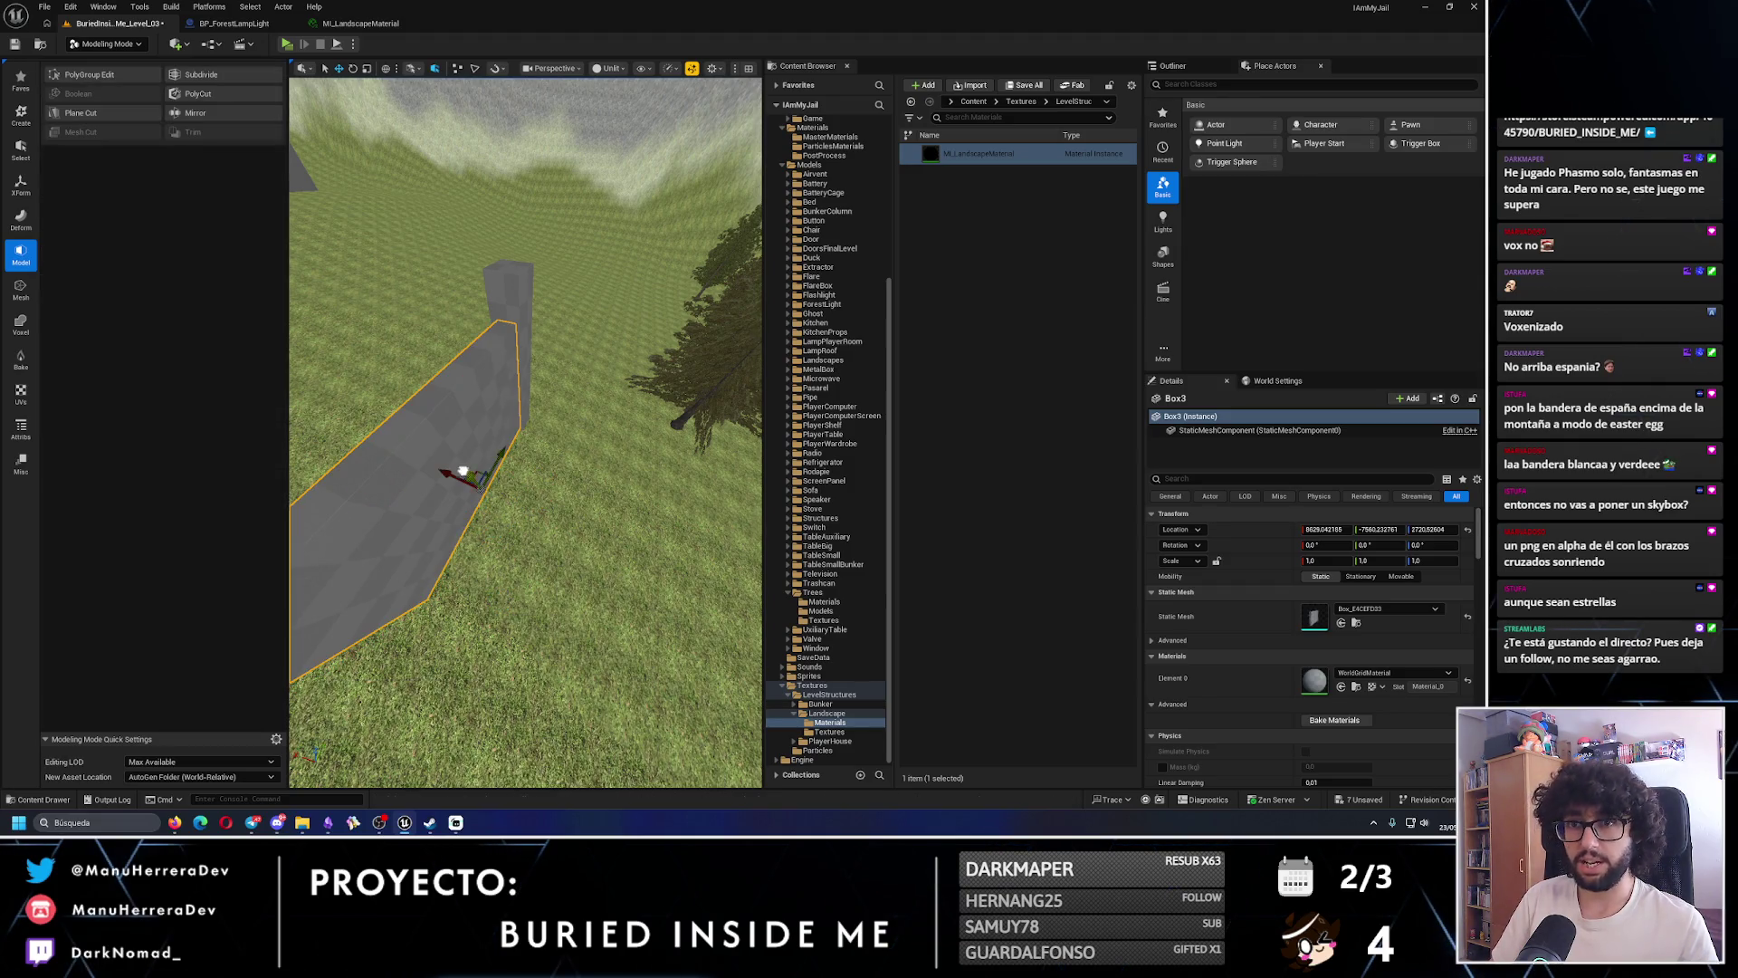
- Show the level's actor list and select the landscape beside the grey boxes
mouse_move(525, 434)
mouse_down()
mouse_move(602, 448)
mouse_move(535, 489)
mouse_move(534, 457)
mouse_up()
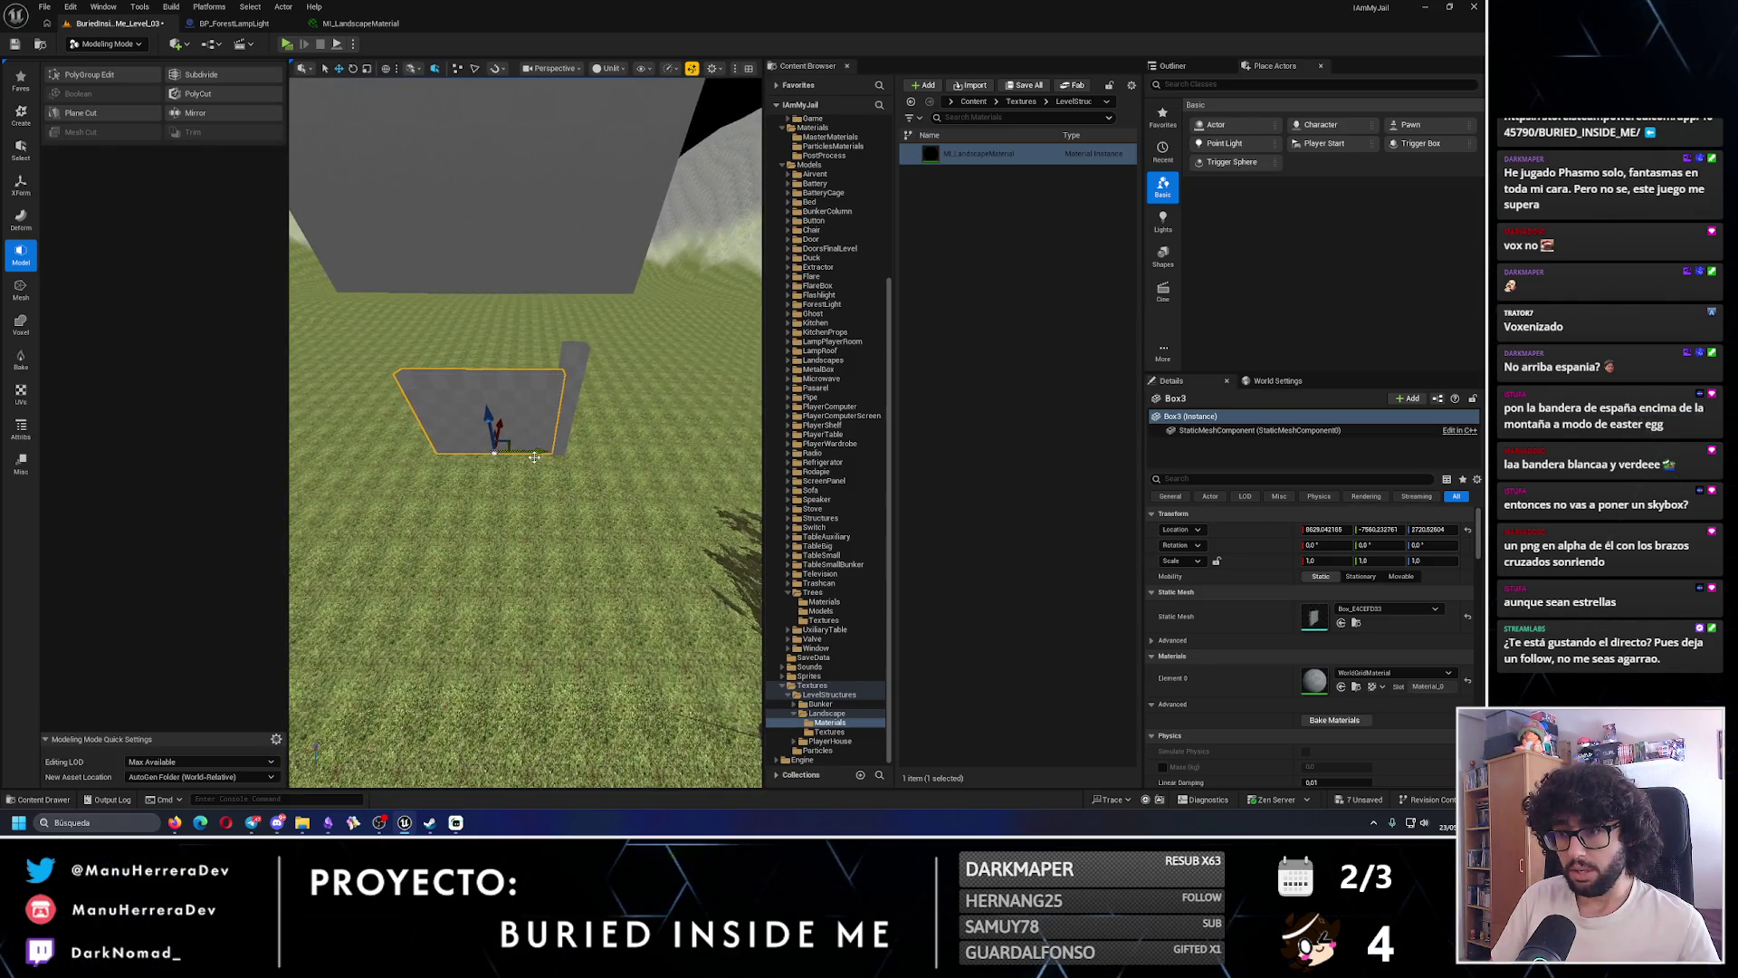
ctrl+click(578, 364)
click(1231, 65)
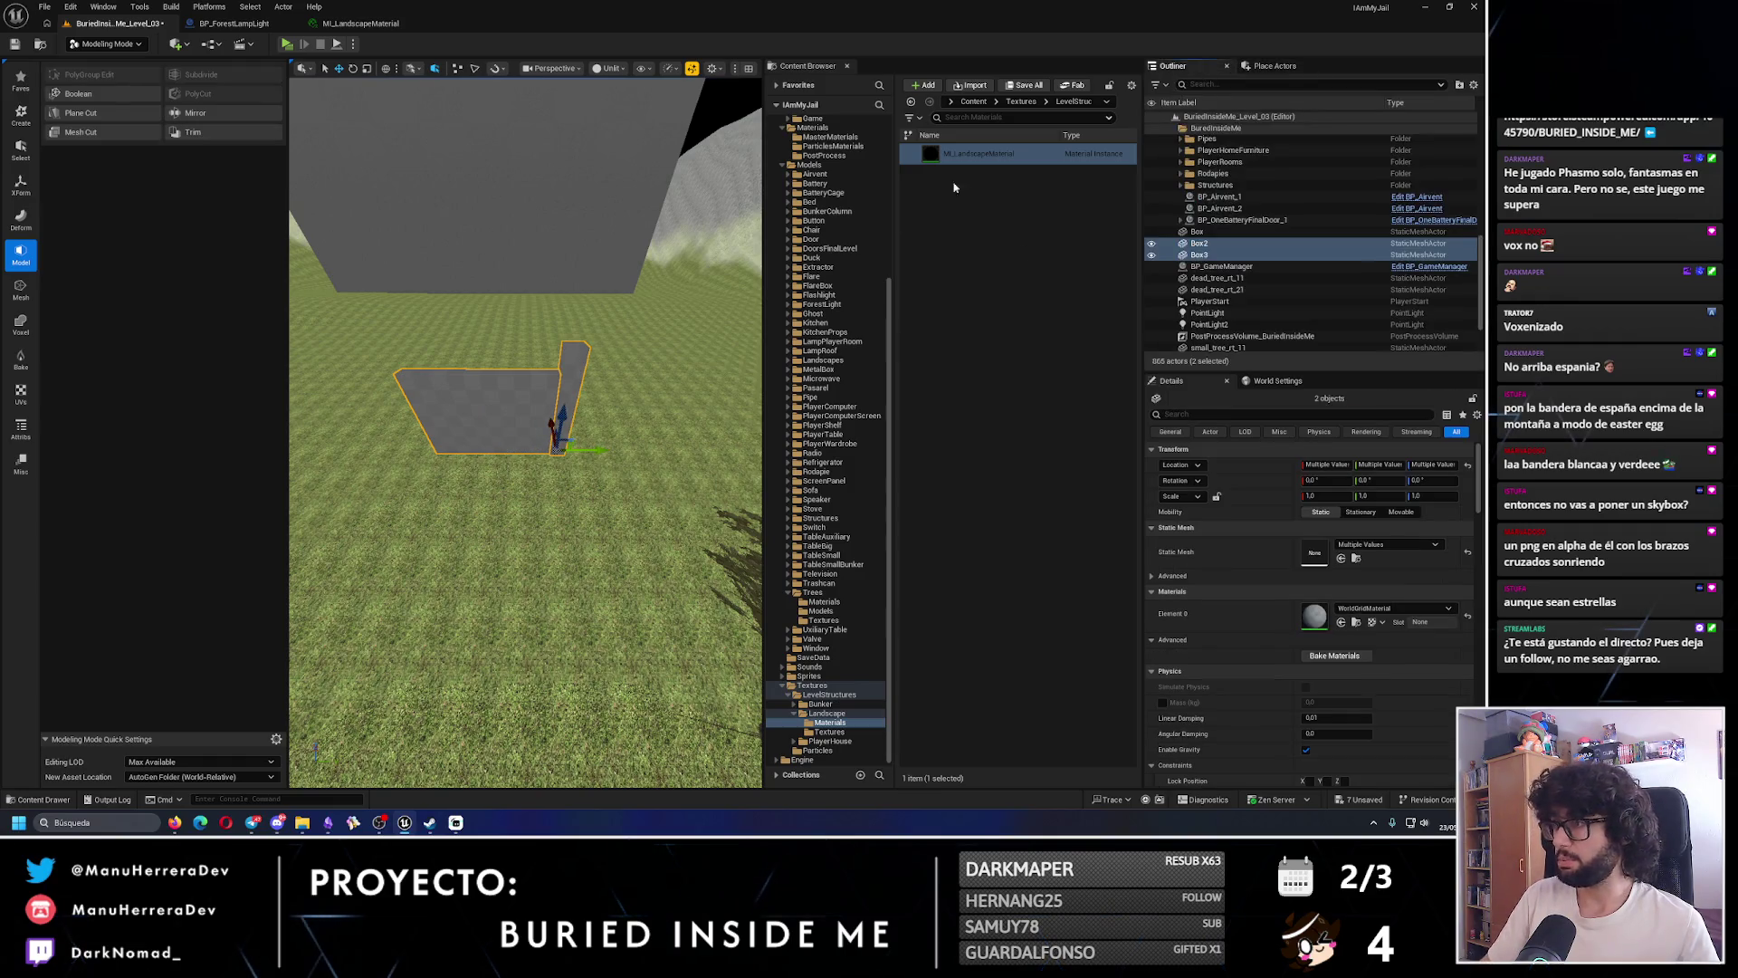
mouse_move(591, 345)
mouse_down()
mouse_move(598, 380)
mouse_move(591, 344)
mouse_move(549, 346)
mouse_up()
scroll(568, 323, down, 3)
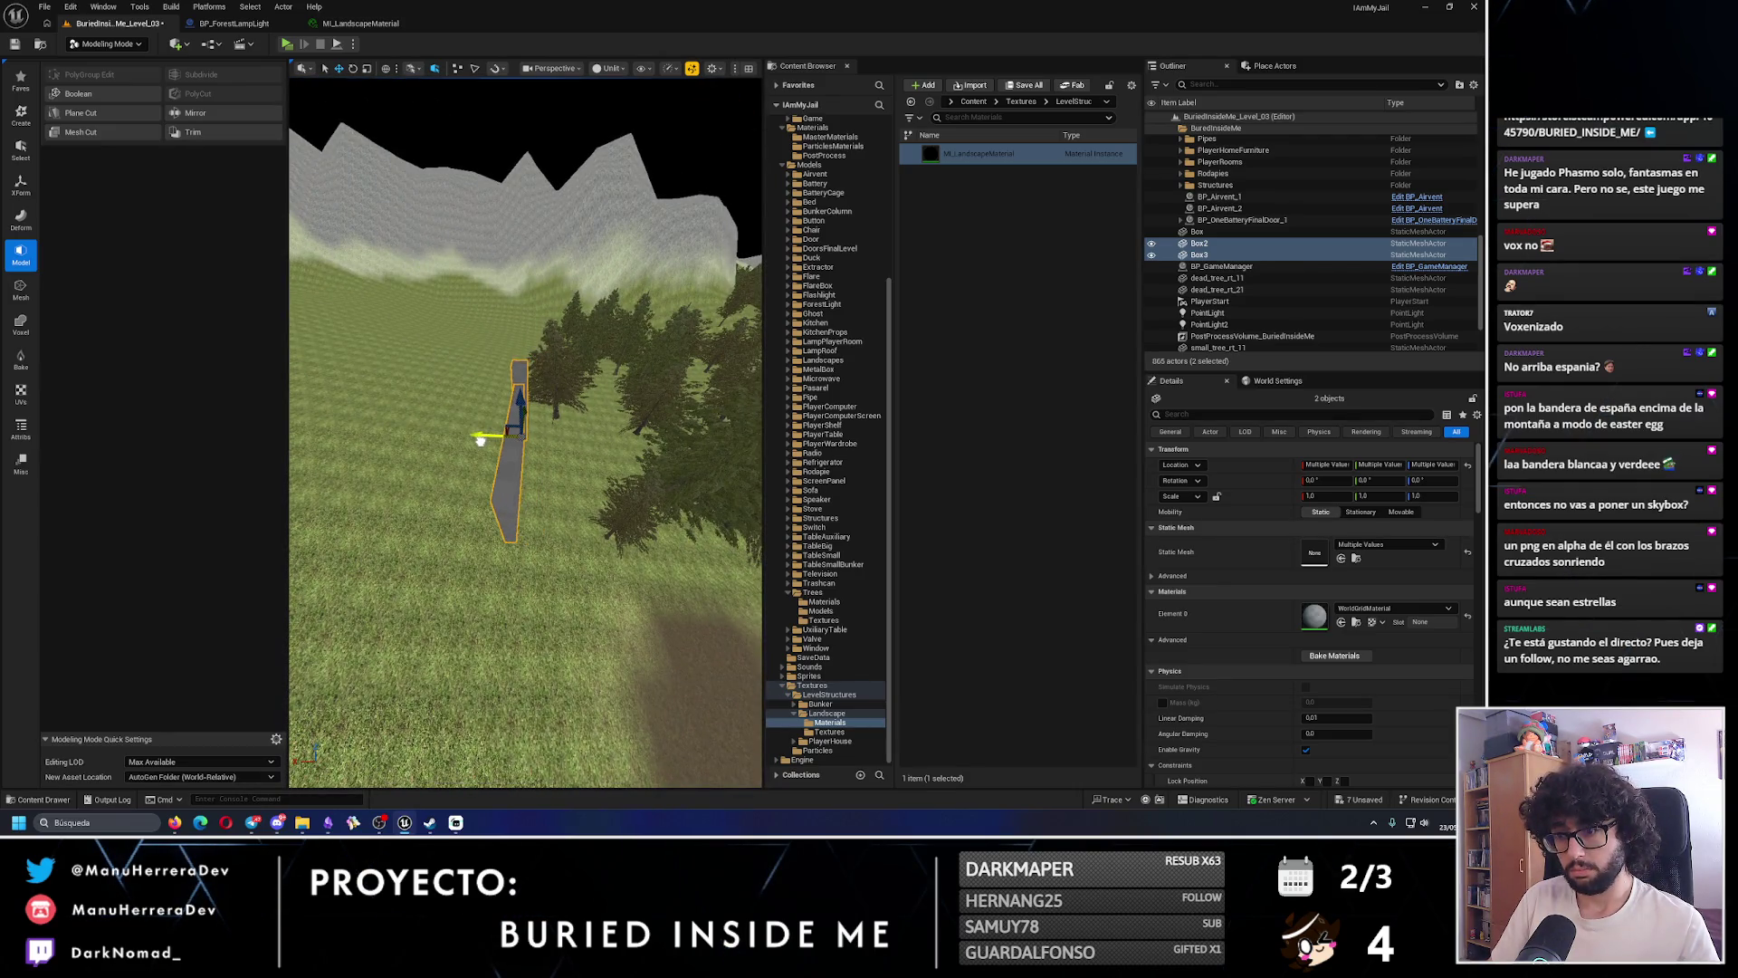
drag(480, 440, 448, 189)
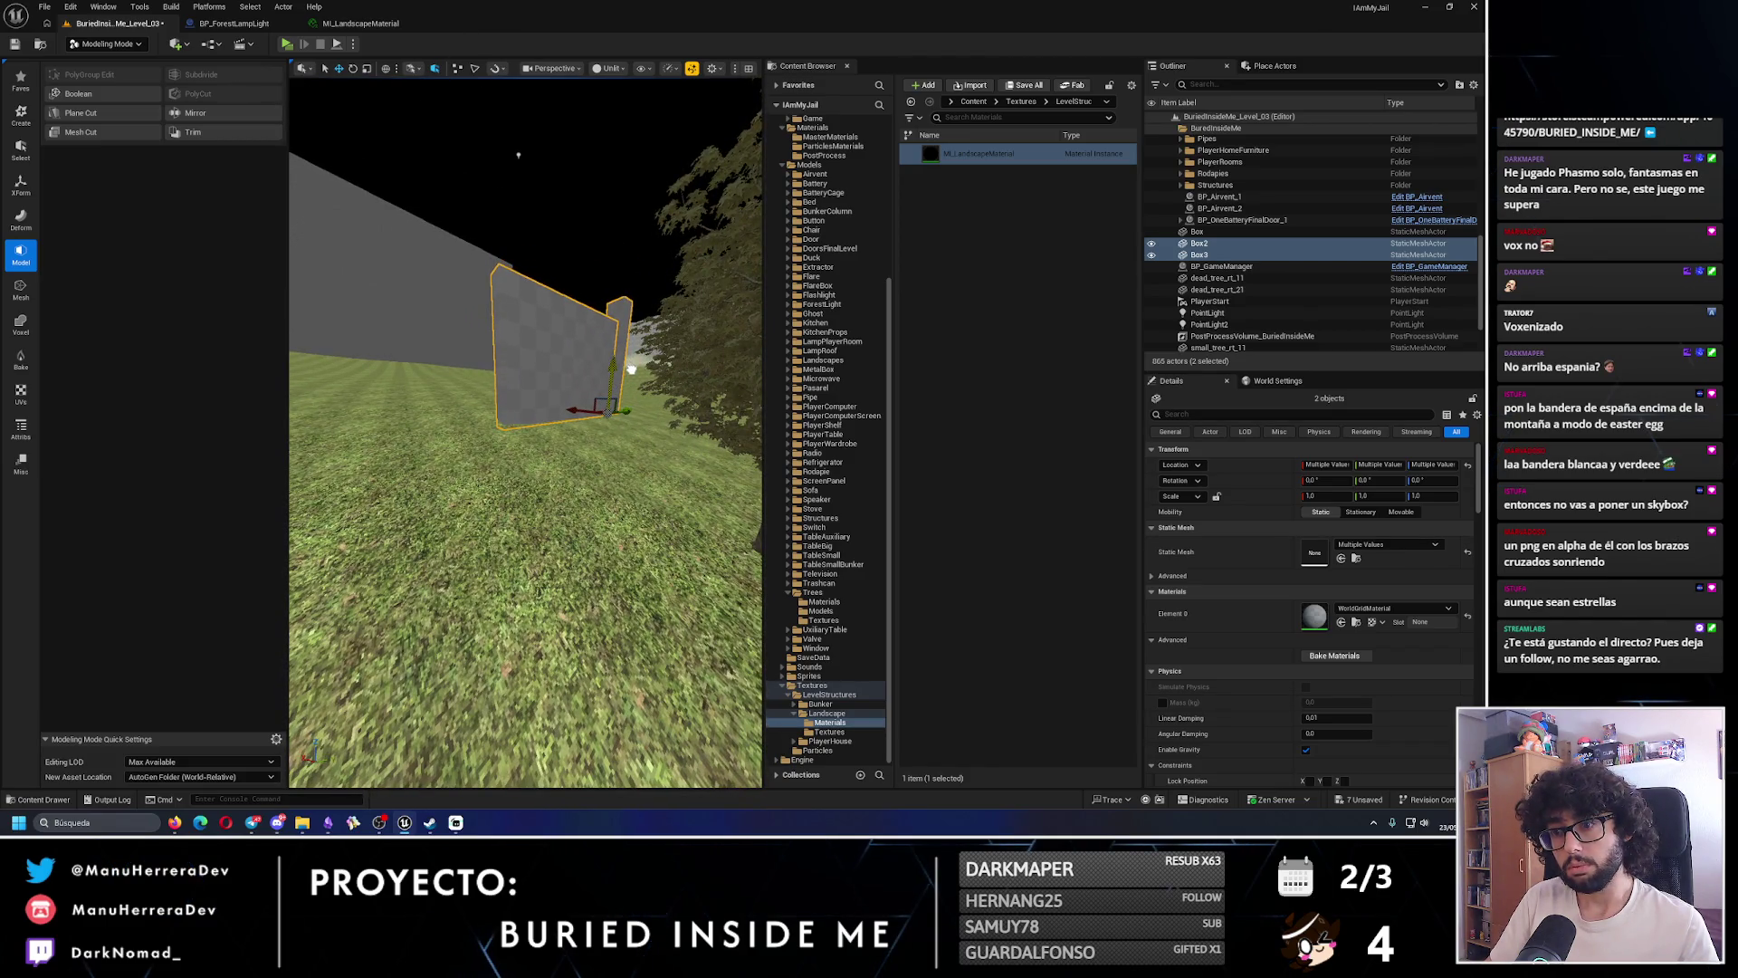
drag(630, 367, 467, 369)
click(466, 368)
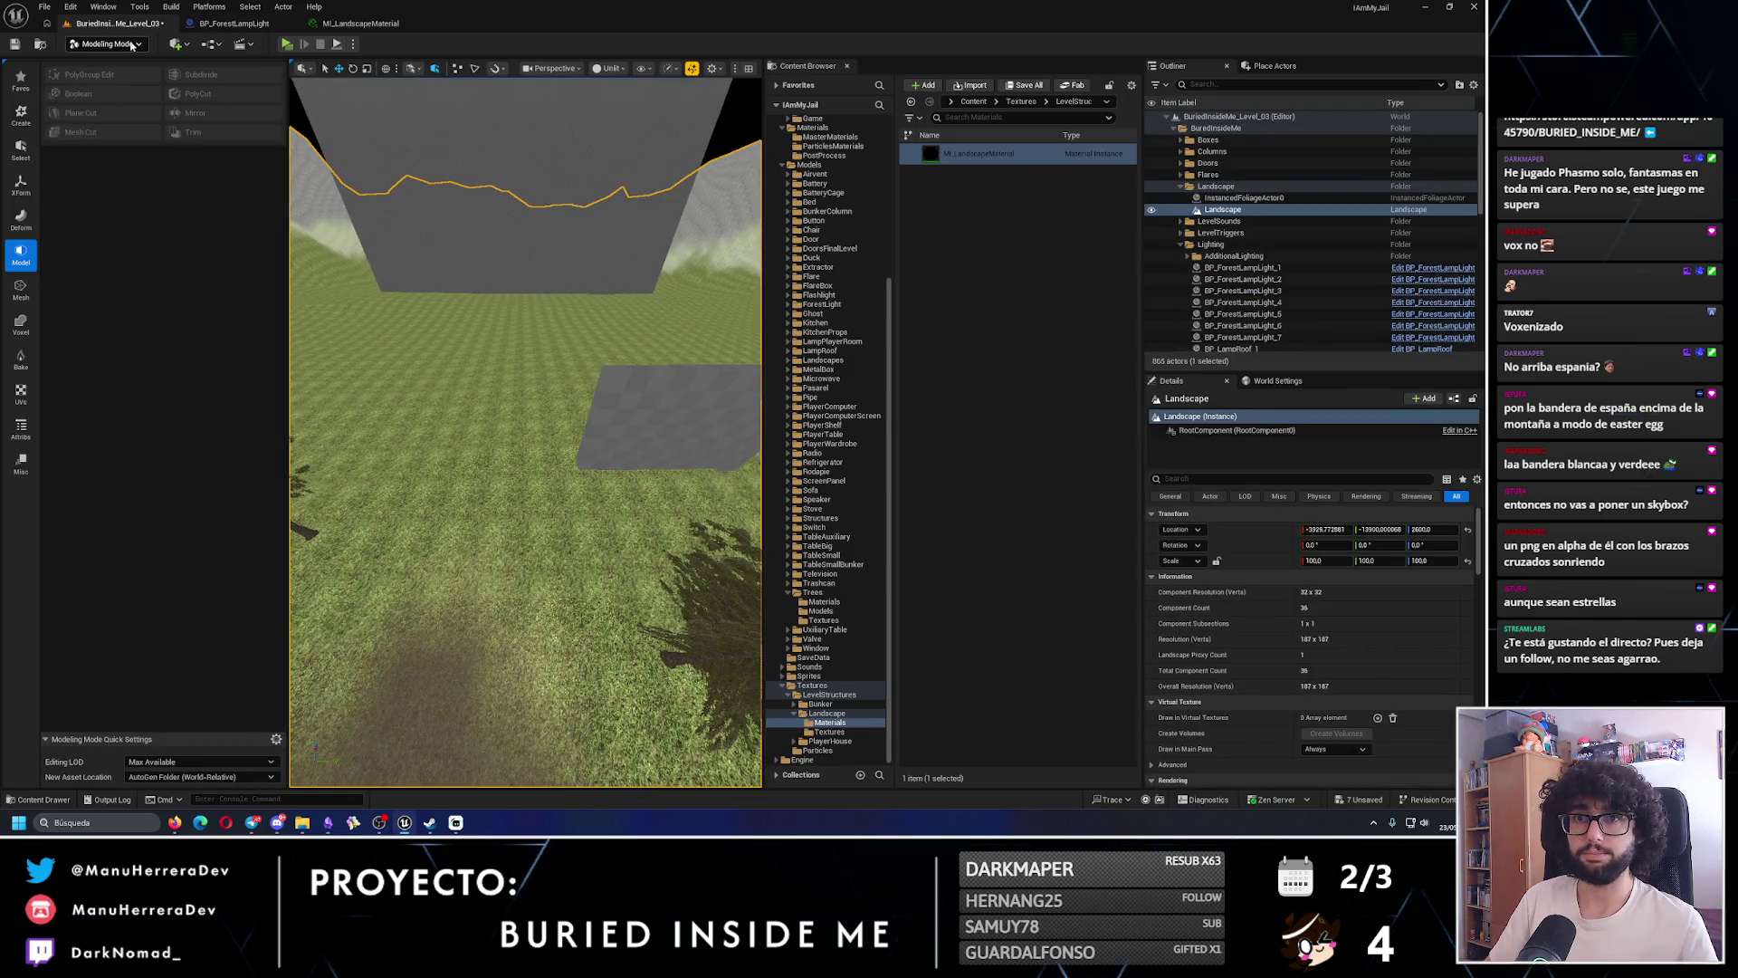
click(286, 44)
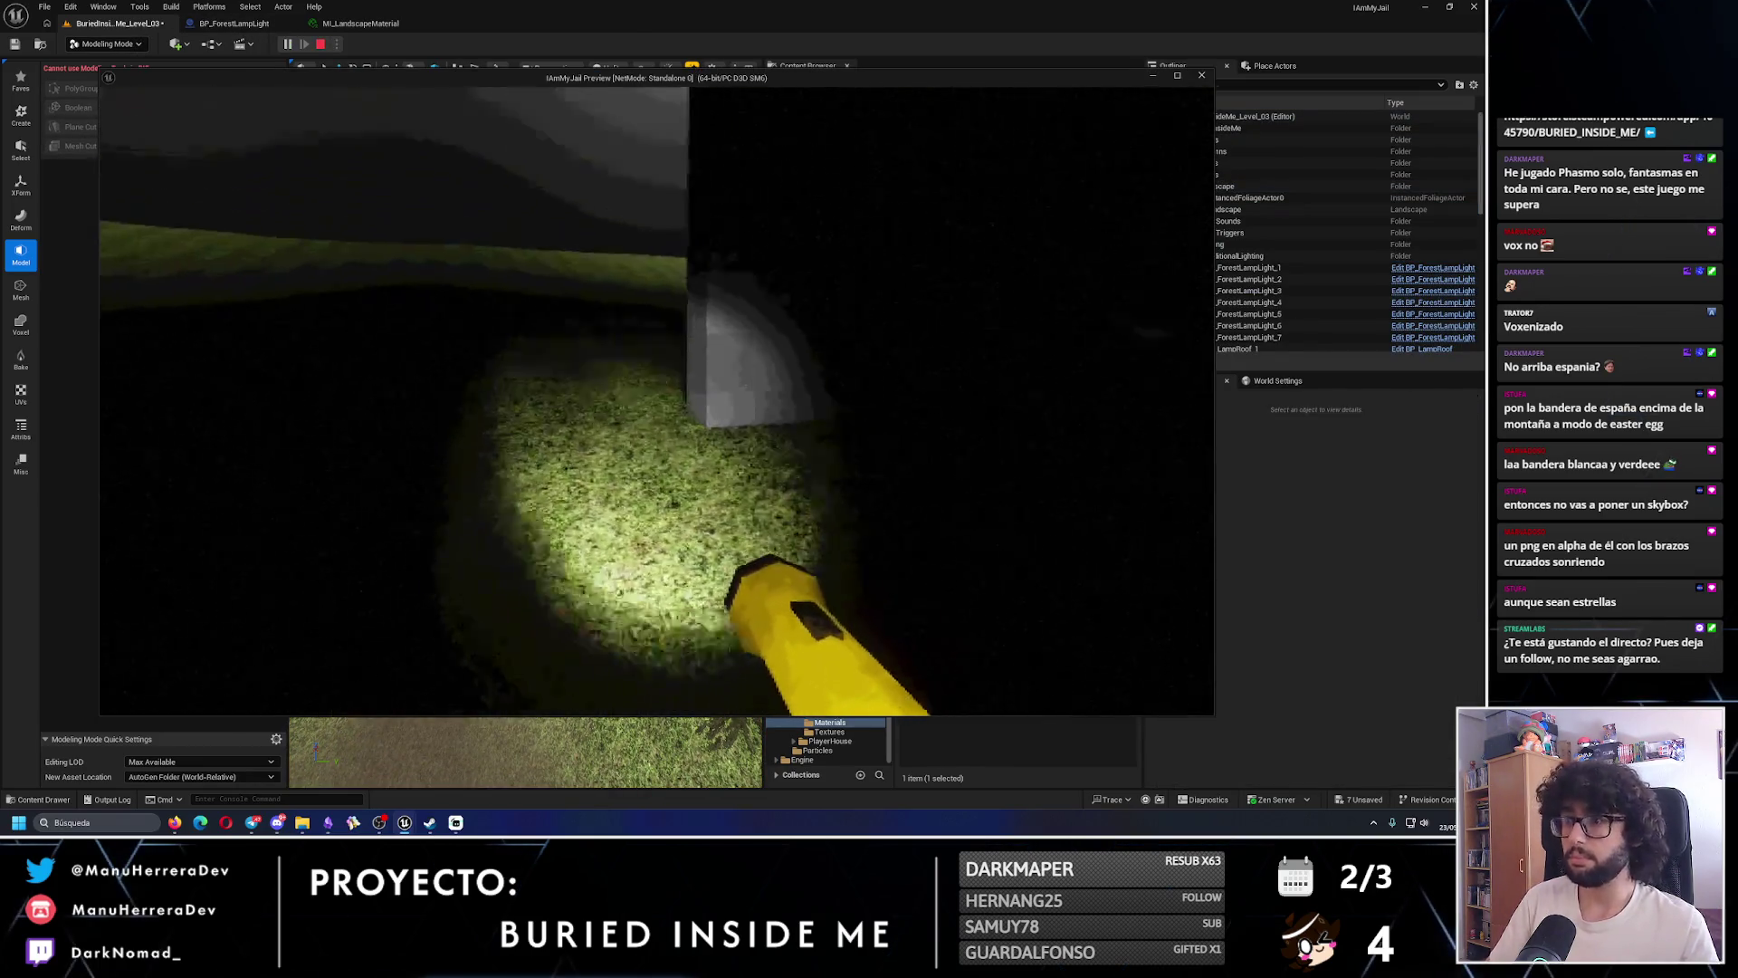
mouse_move(657, 401)
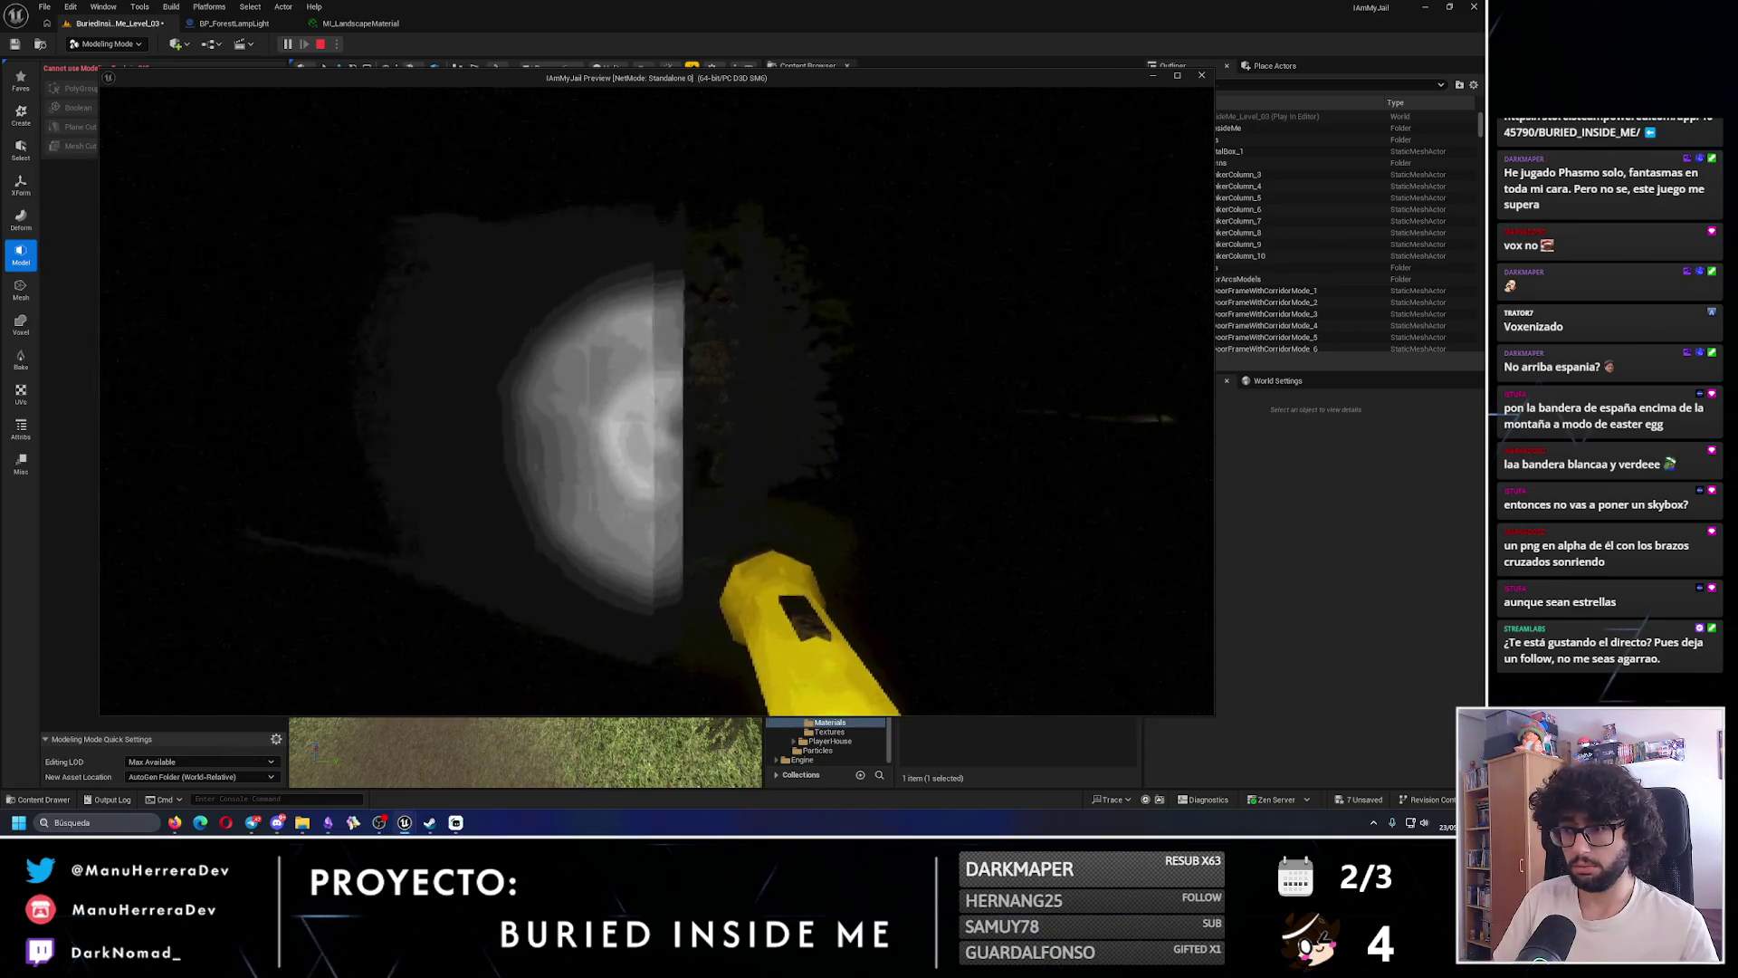
key(shift+w)
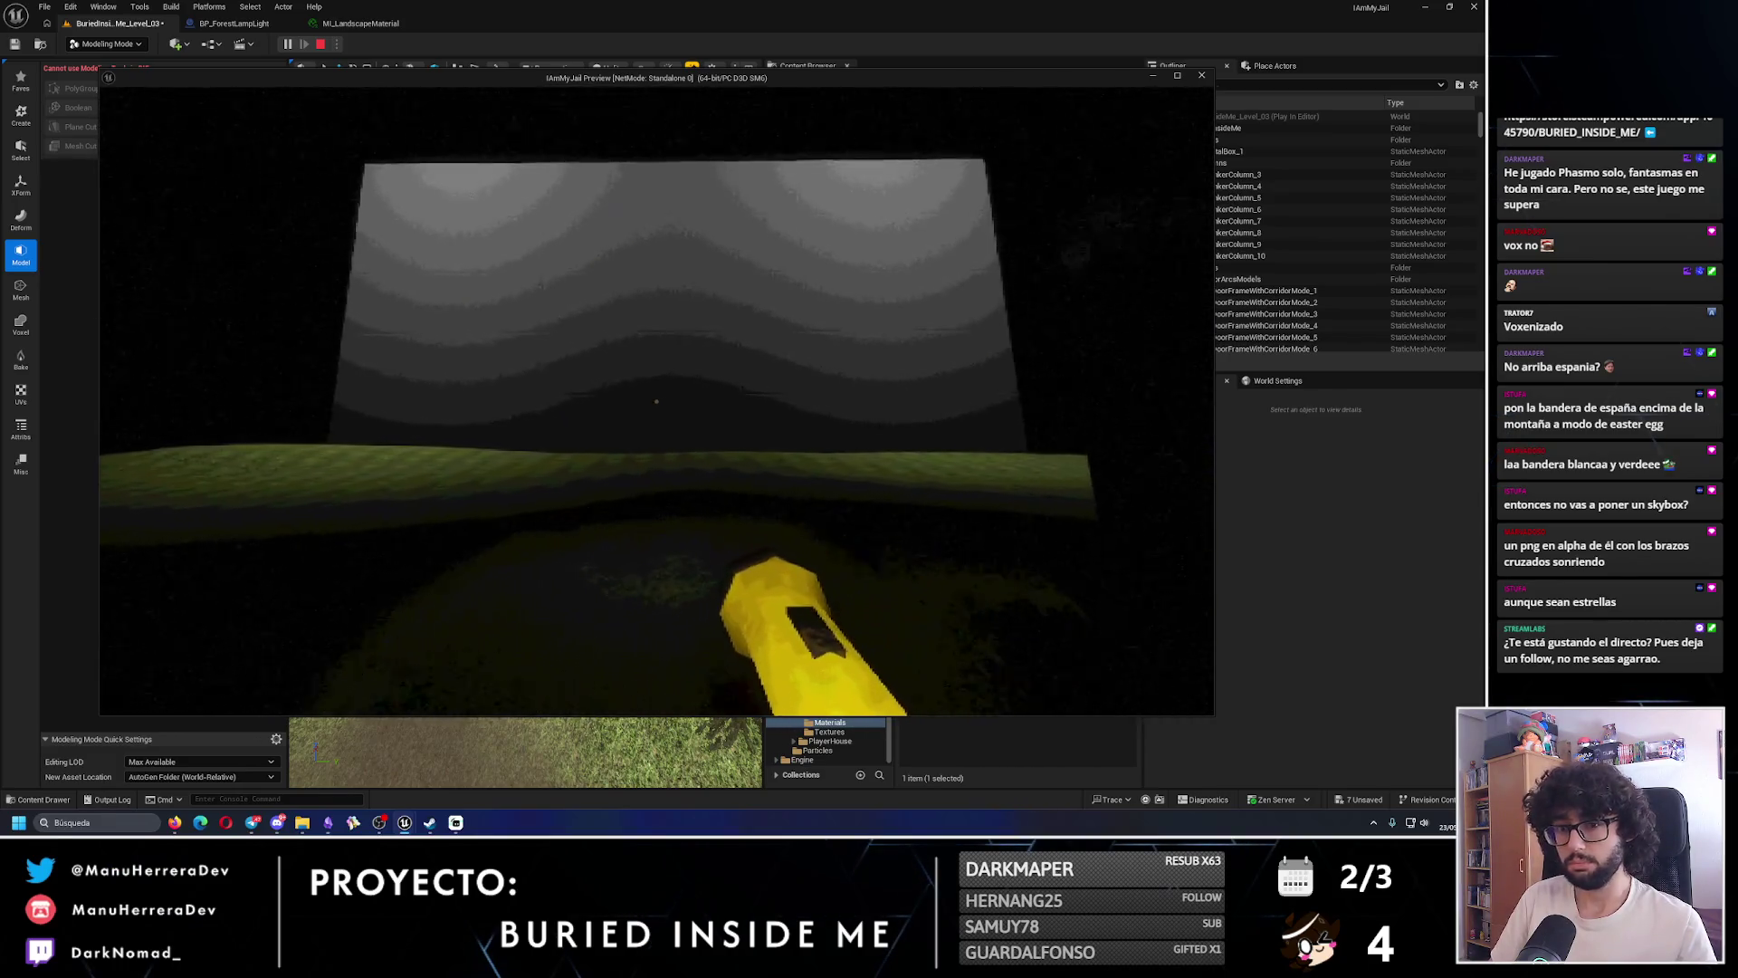
key(Escape)
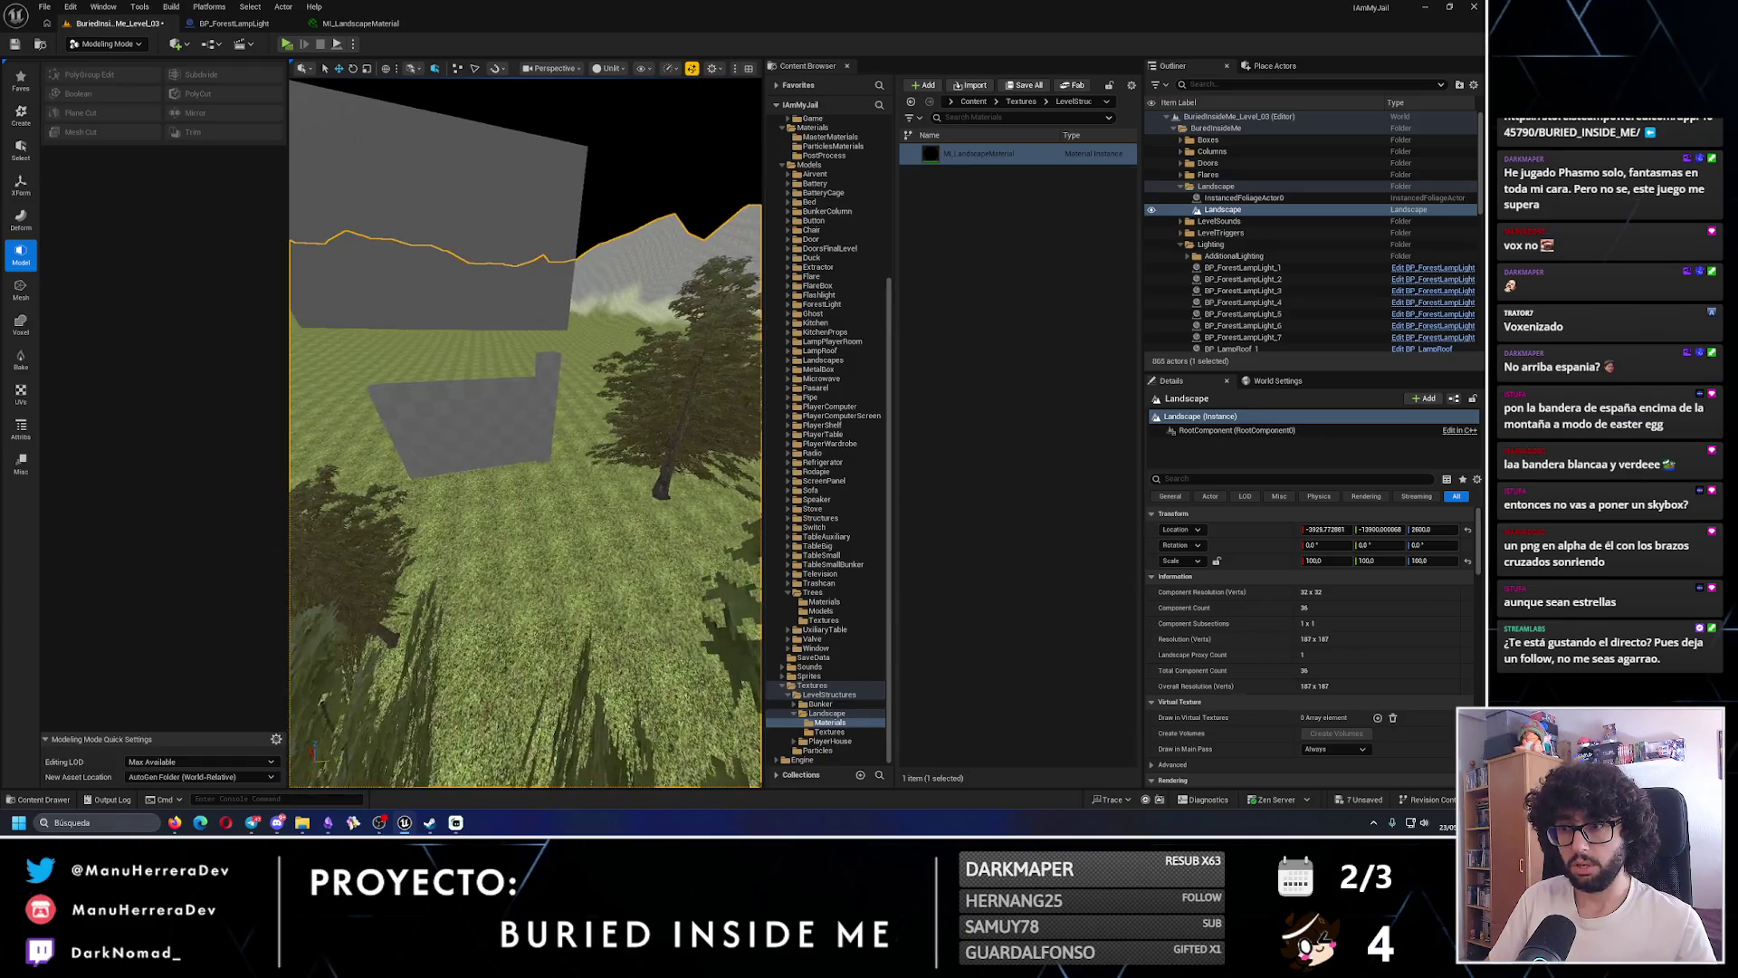
- Delete the stray duplicated wall box Box4
ctrl+click(539, 389)
ctrl+click(540, 389)
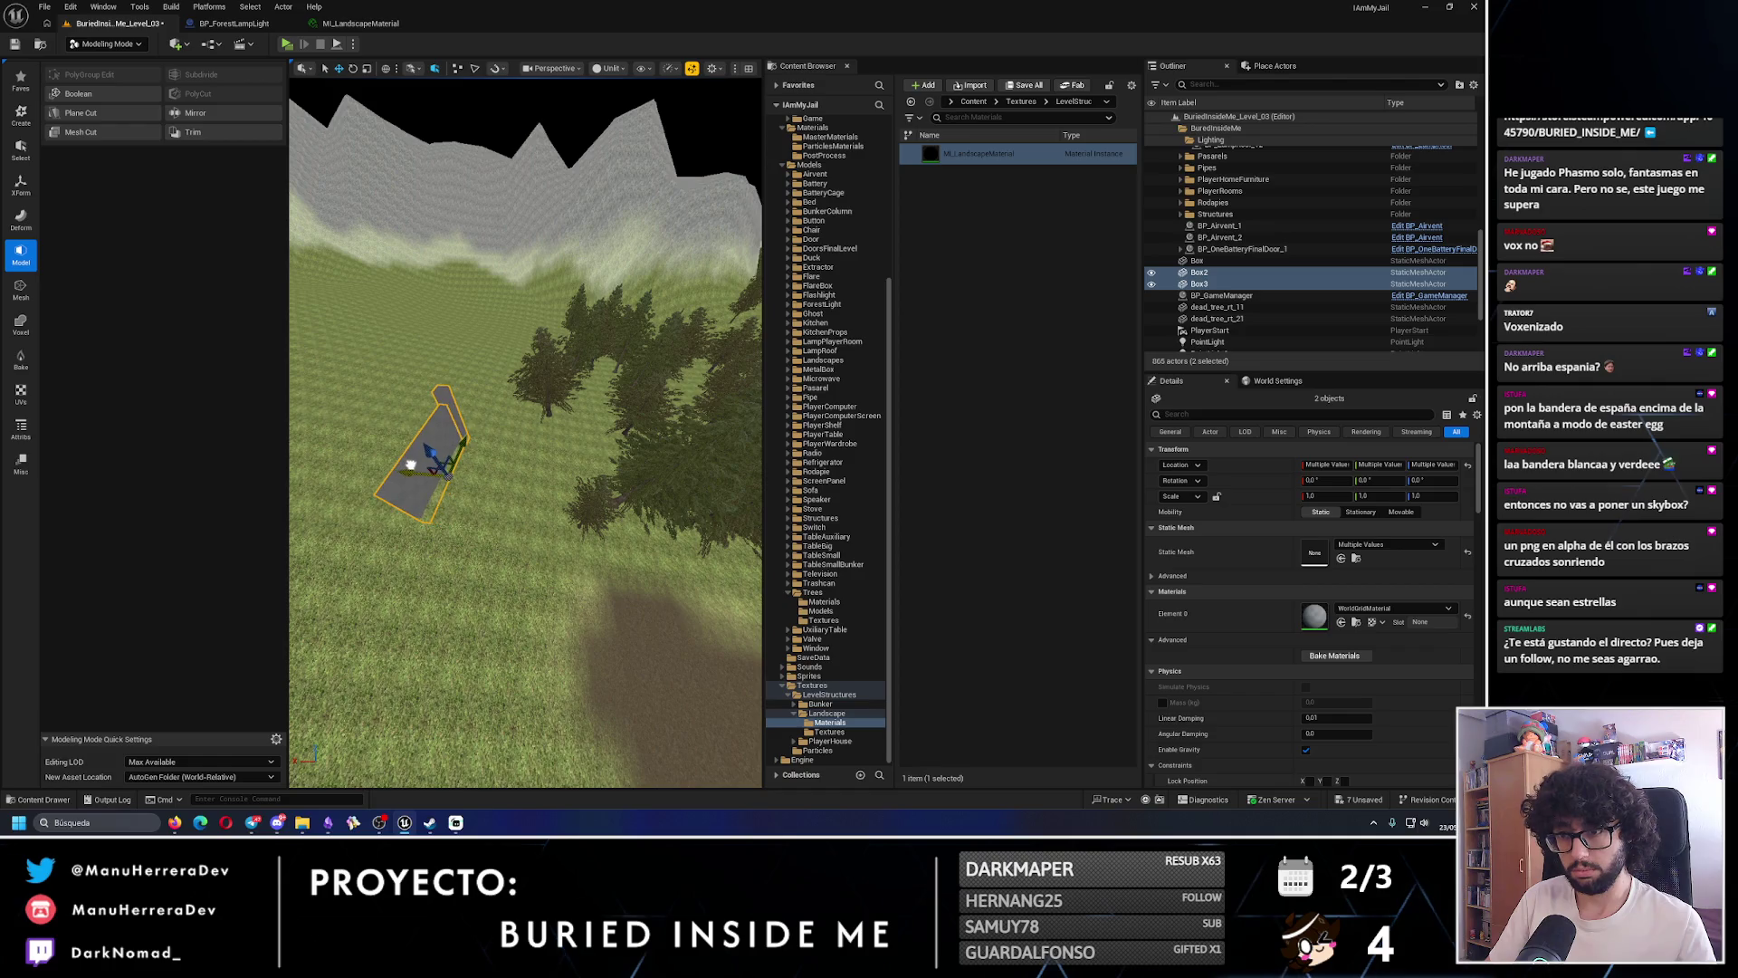
mouse_move(410, 464)
mouse_down()
mouse_move(499, 429)
mouse_move(480, 426)
mouse_move(502, 380)
mouse_move(513, 480)
mouse_move(651, 463)
mouse_up()
click(503, 380)
mouse_move(468, 449)
mouse_down()
mouse_move(507, 449)
mouse_move(468, 449)
mouse_up()
key(Delete)
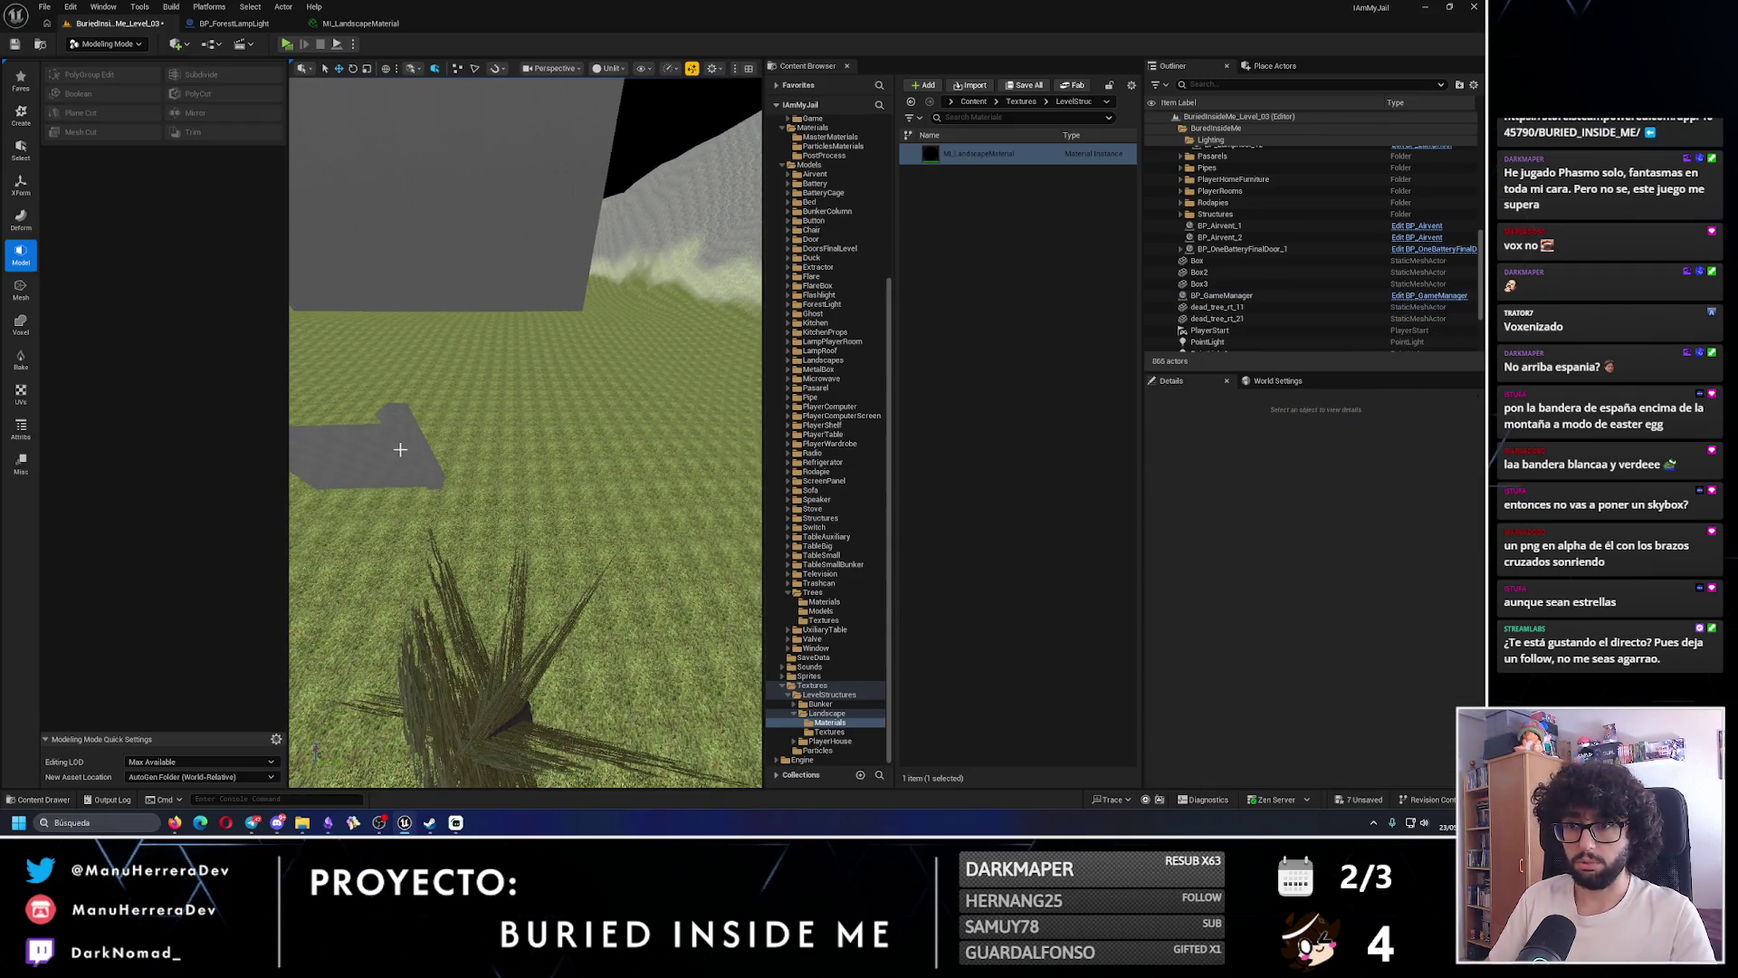
- Alt-drag copies of the Box2/Box3 wall pair along X, then playtest the level
click(425, 466)
ctrl+click(380, 457)
mouse_move(477, 482)
alt+mouse_down()
mouse_move(634, 489)
mouse_move(558, 463)
mouse_move(656, 458)
mouse_move(629, 468)
alt+mouse_up()
key(alt+p)
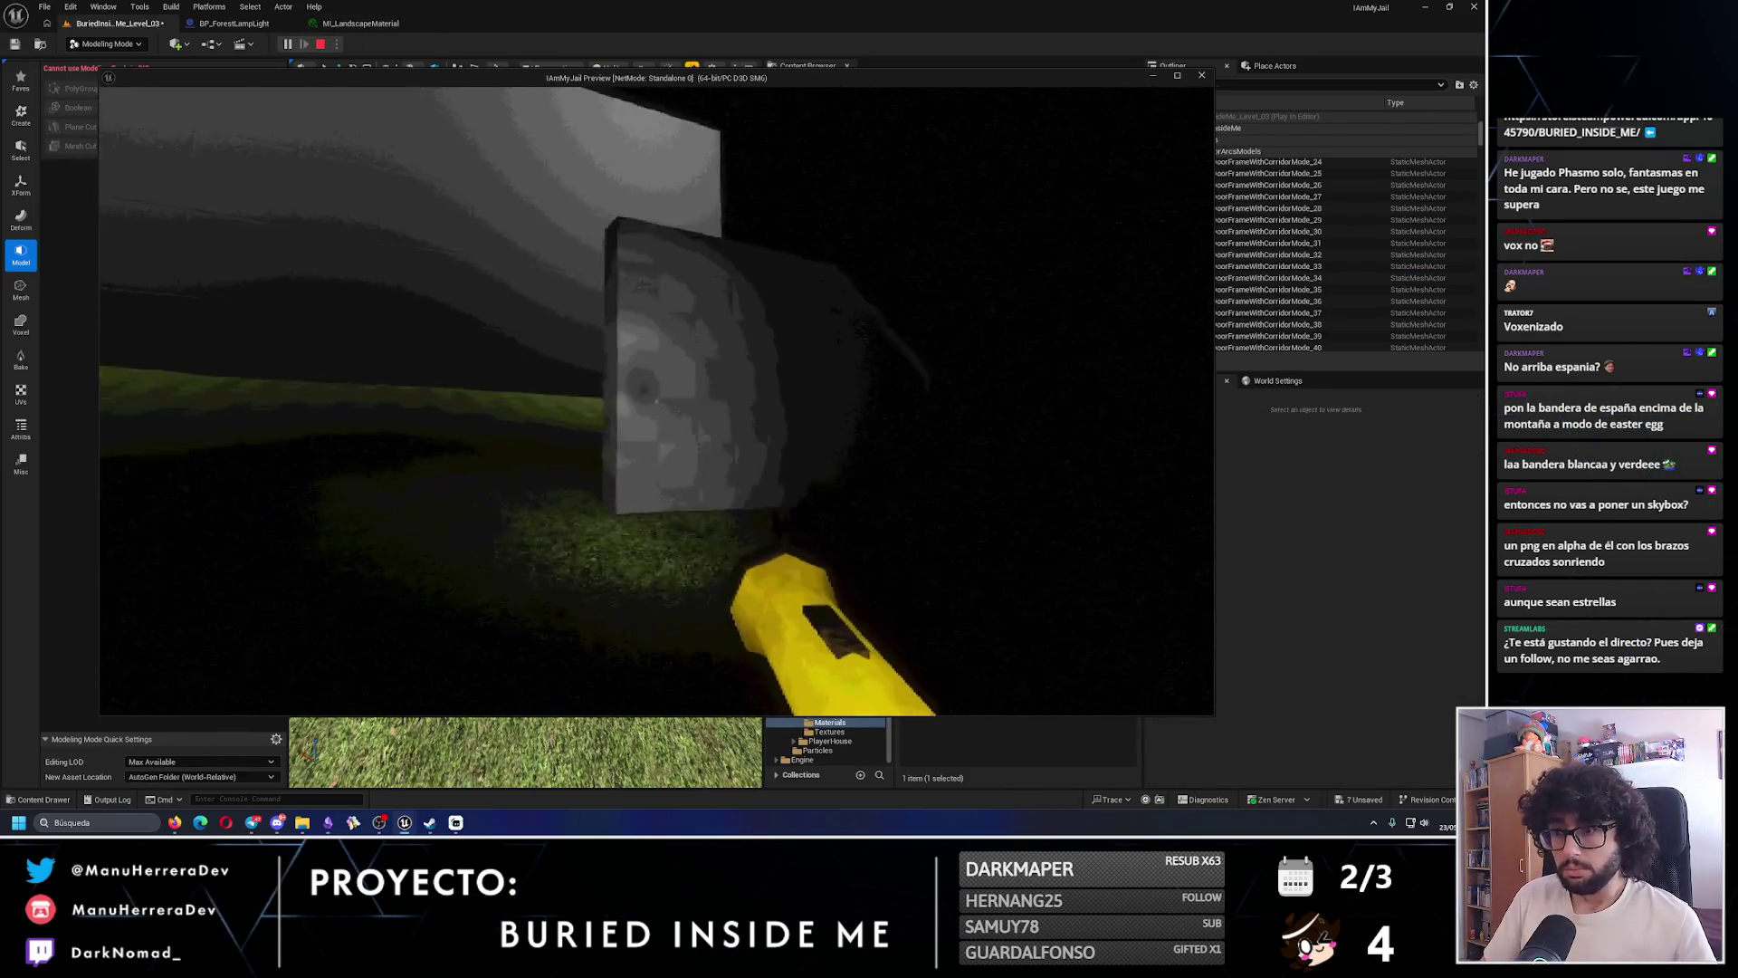
key(shift+w)
key(shift+w)
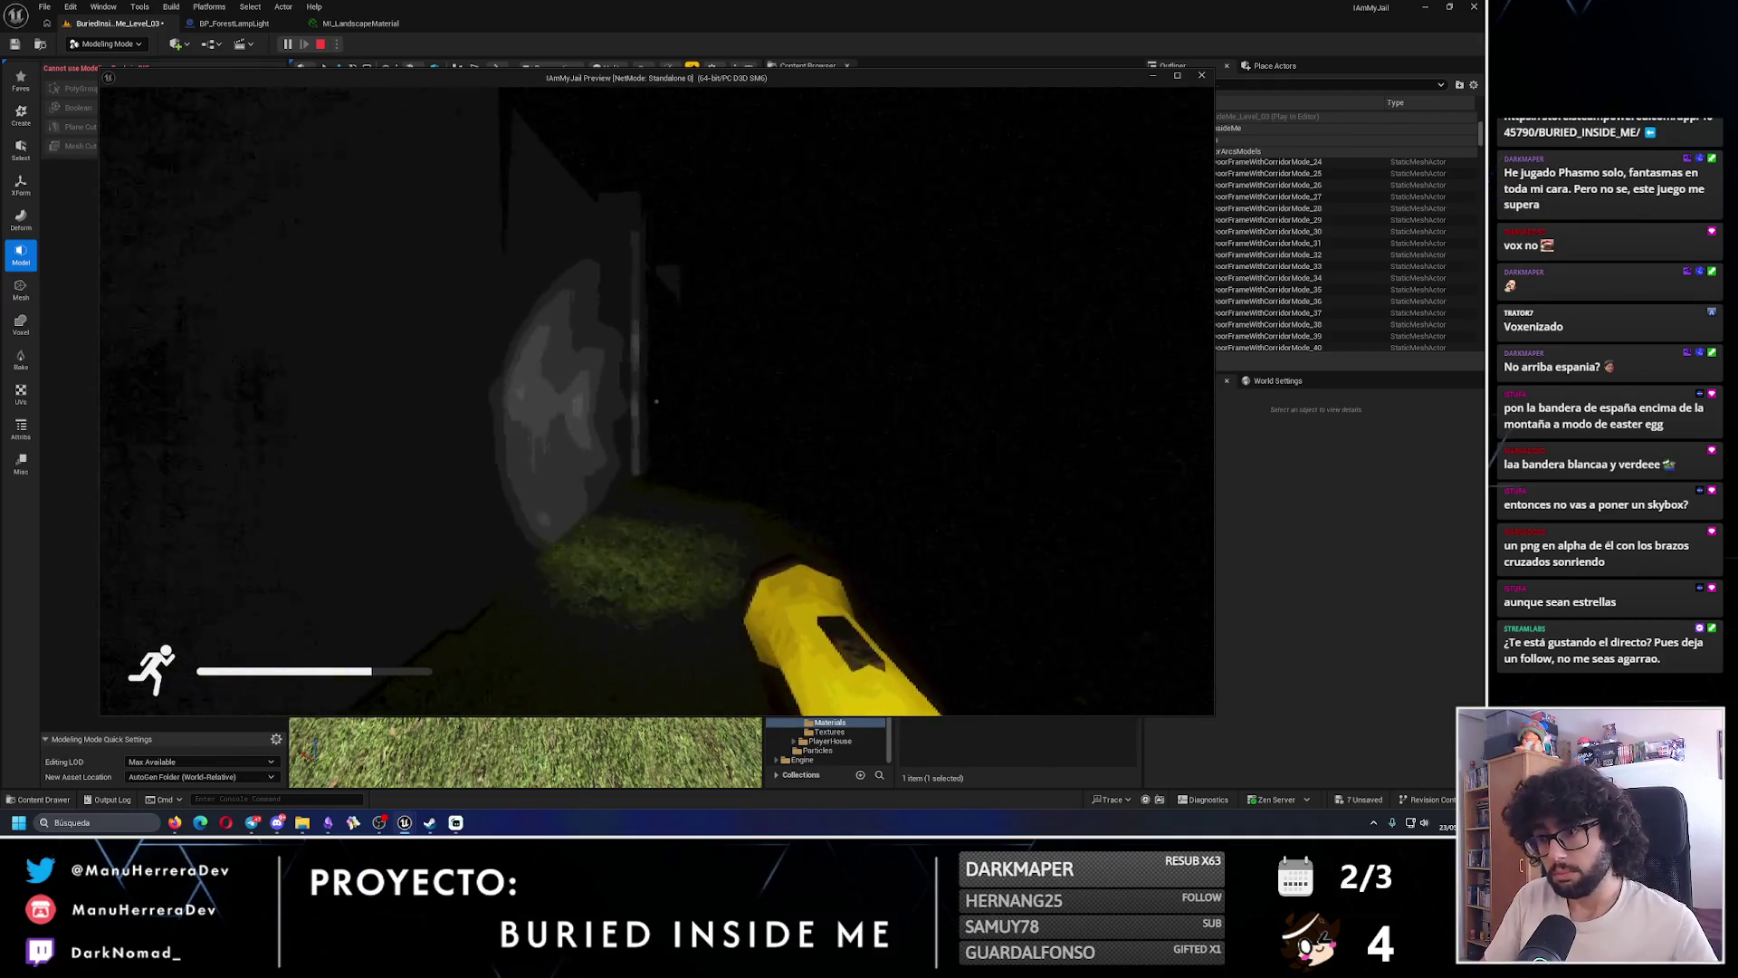
key(shift+w)
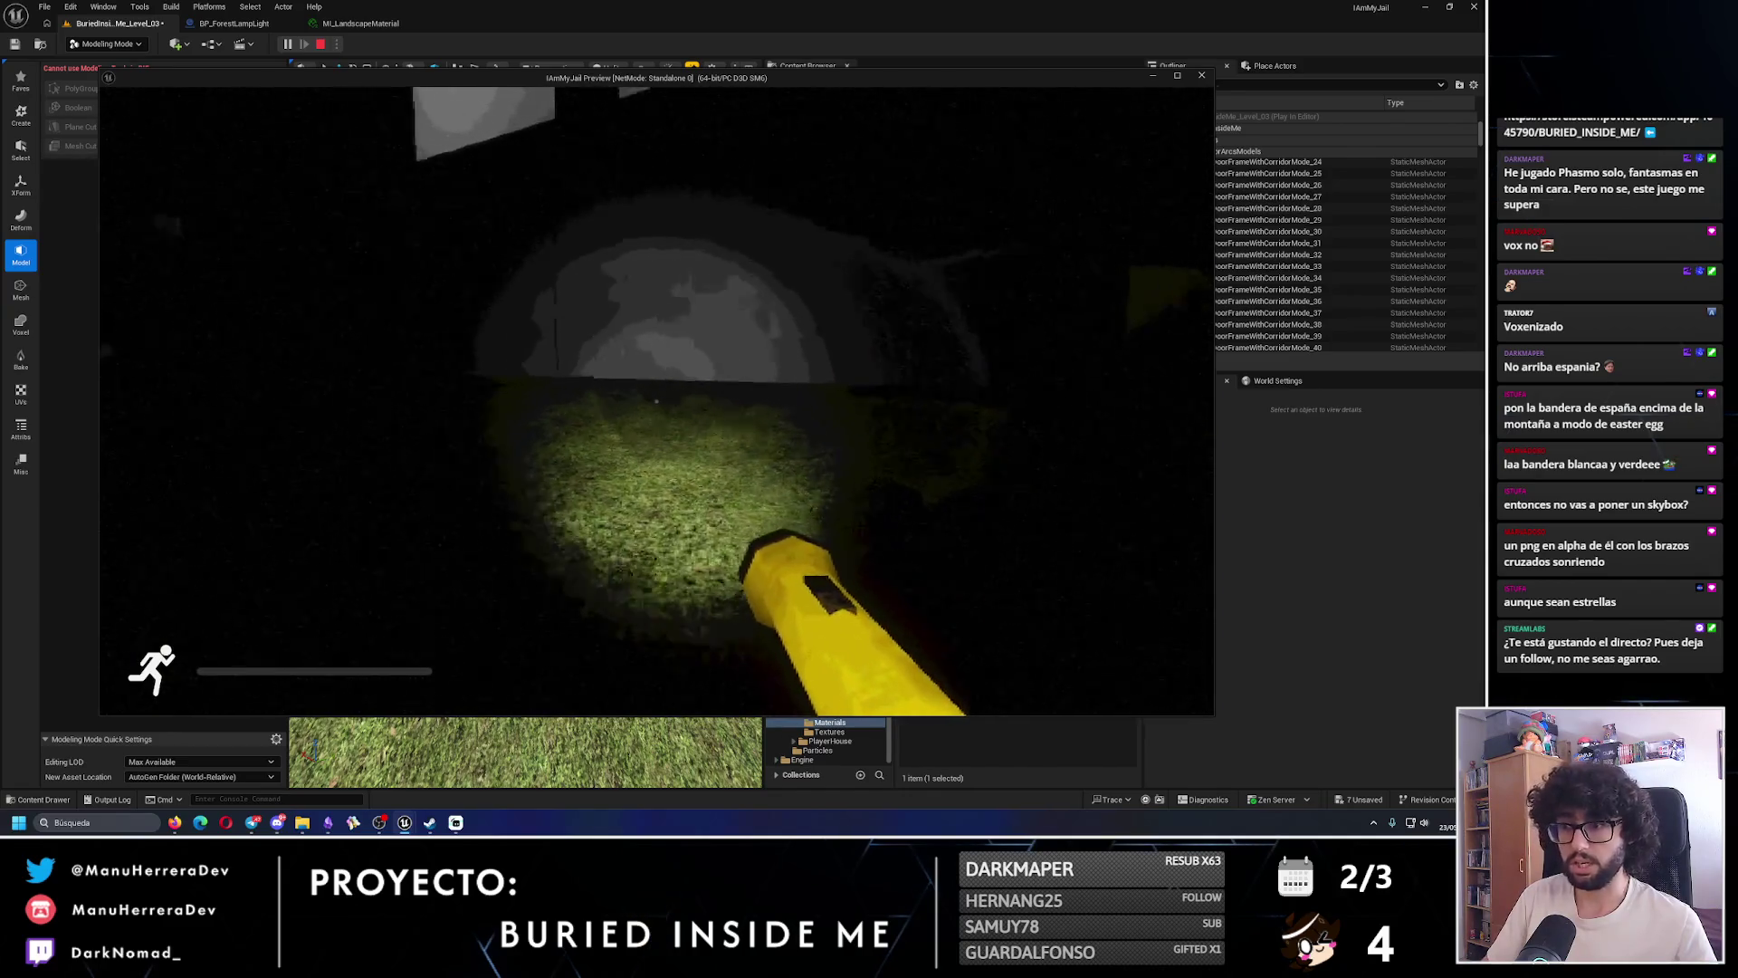
click(176, 297)
key(Escape)
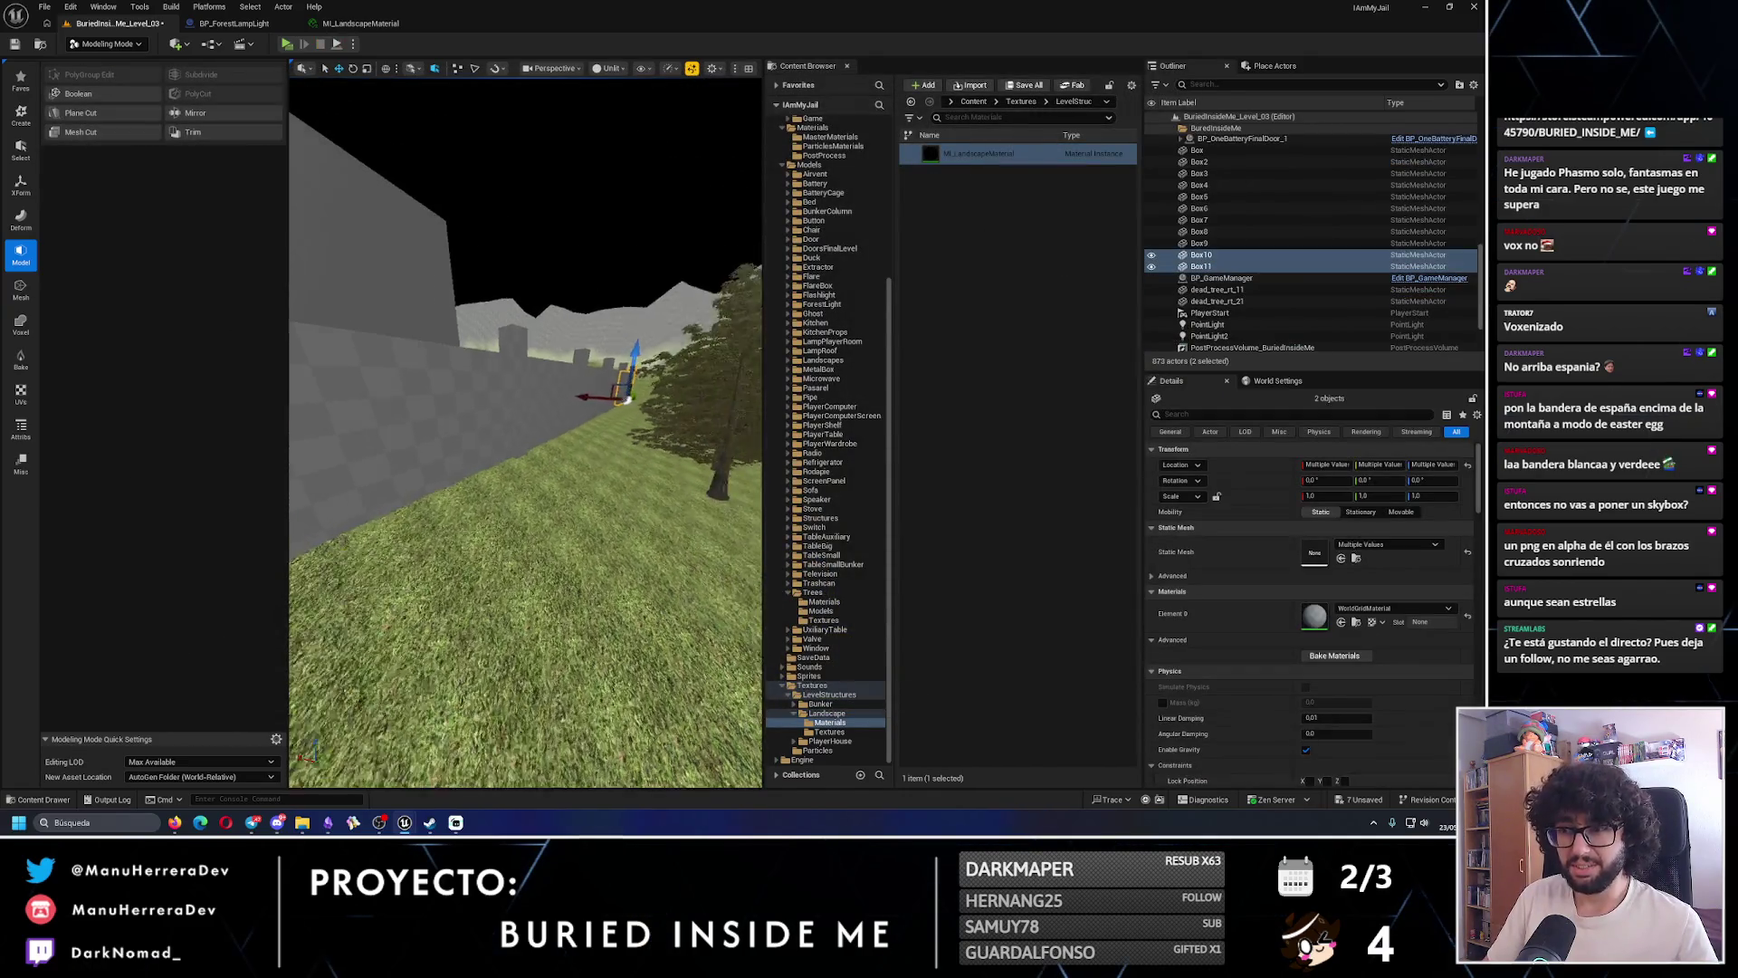
- Fly to the original wall and select its two boxes
mouse_move(525, 435)
mouse_down()
mouse_move(507, 426)
mouse_move(525, 453)
mouse_move(480, 145)
mouse_up()
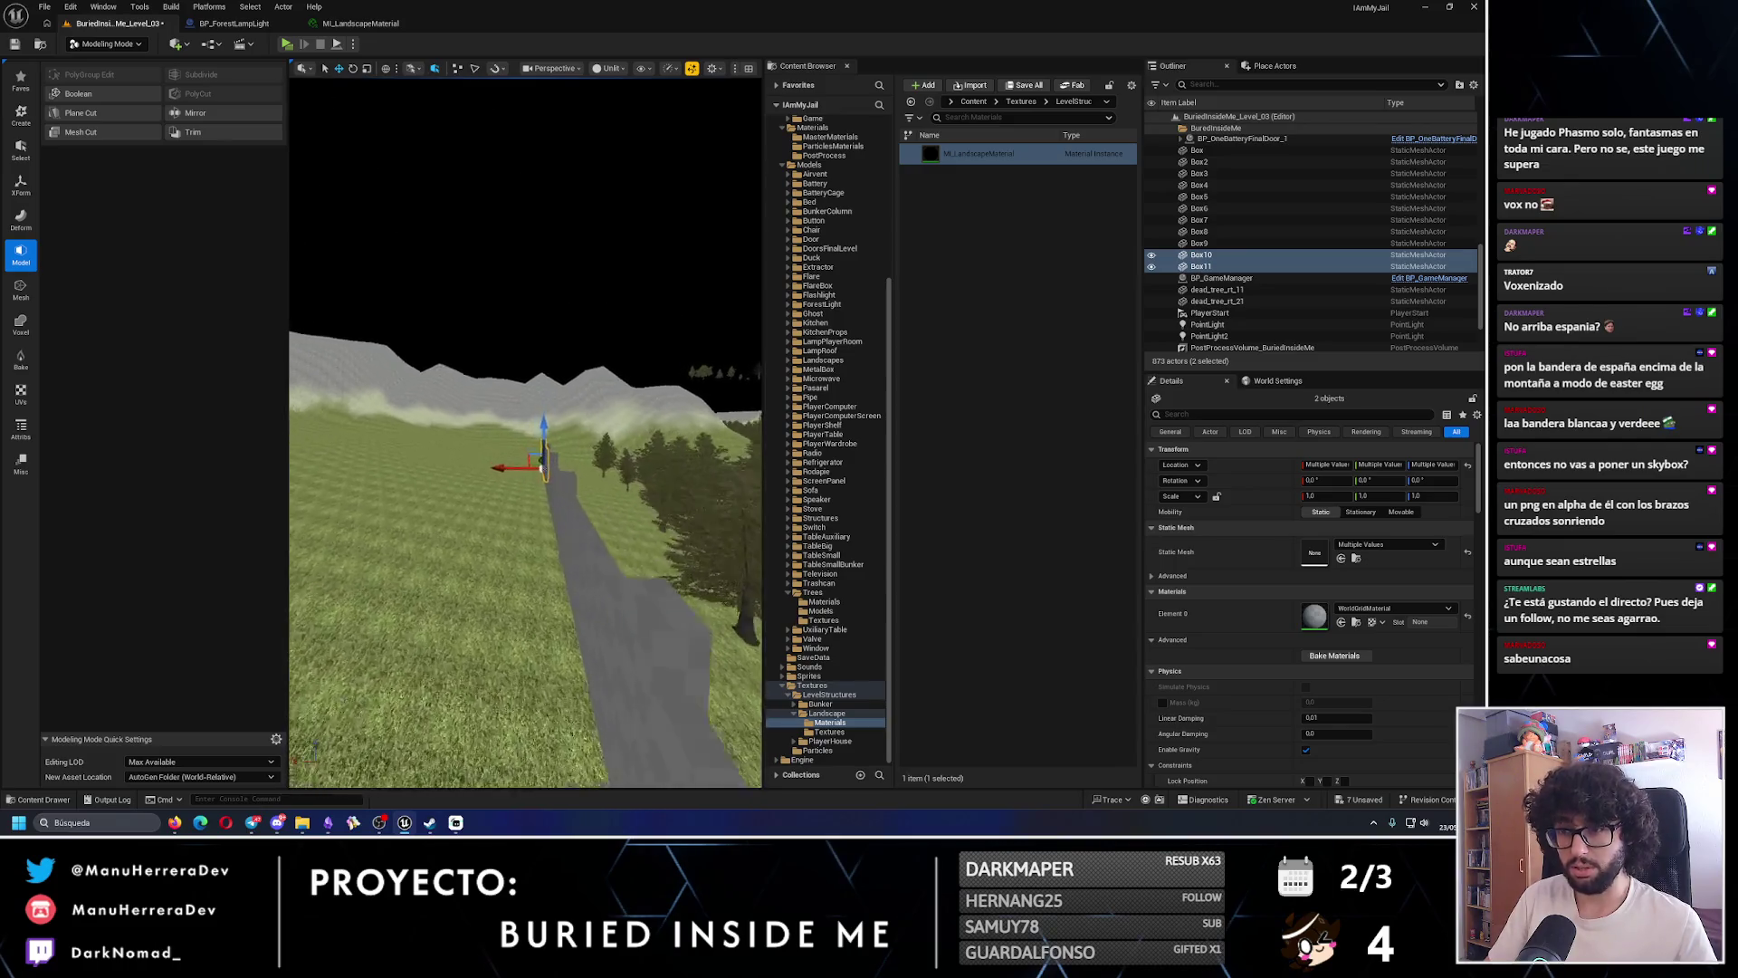
drag(562, 463, 345, 177)
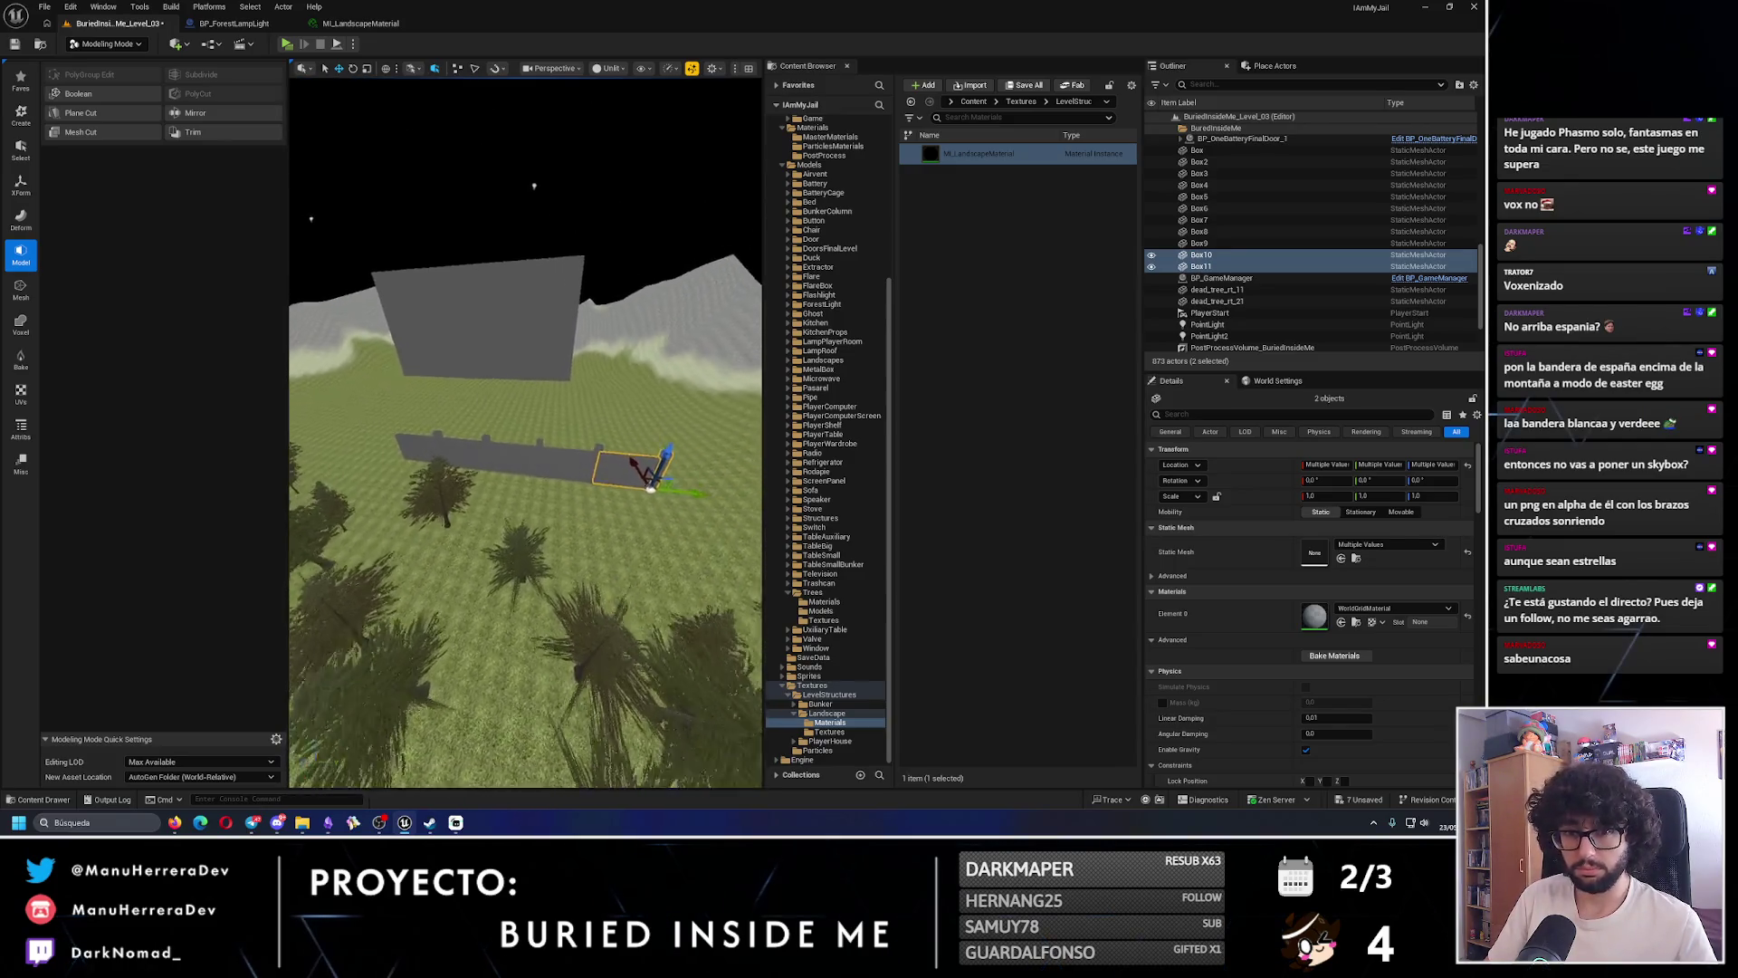
drag(525, 434, 525, 290)
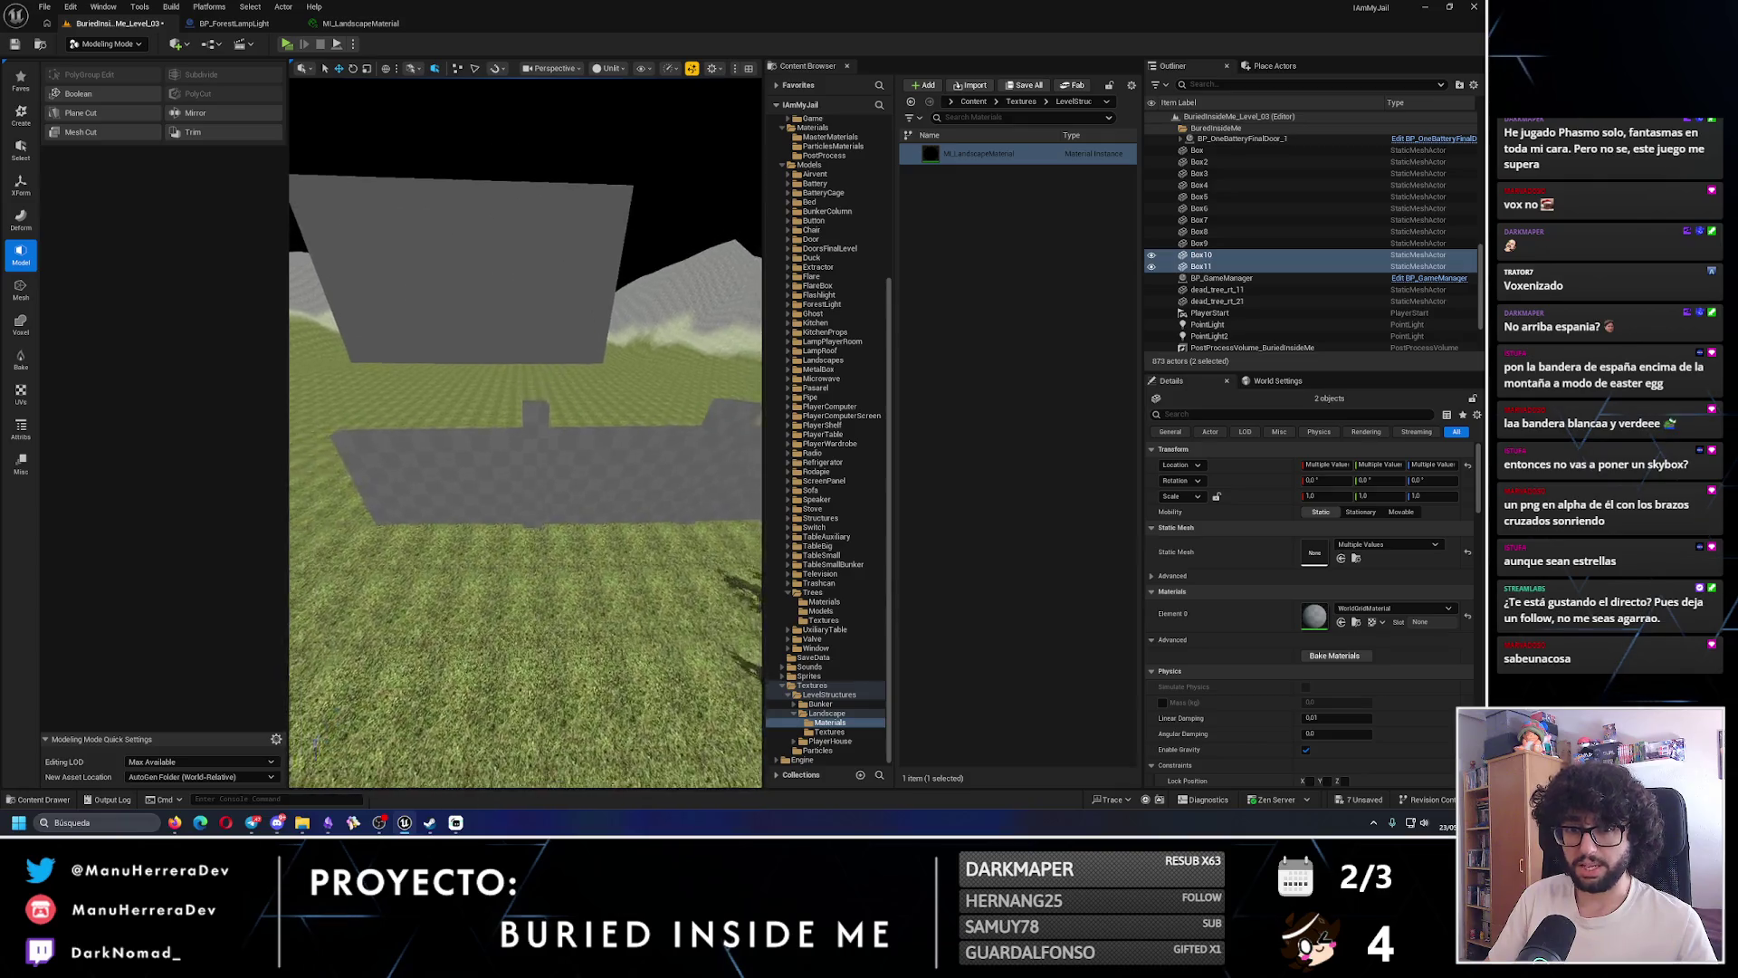
click(633, 434)
ctrl+click(537, 462)
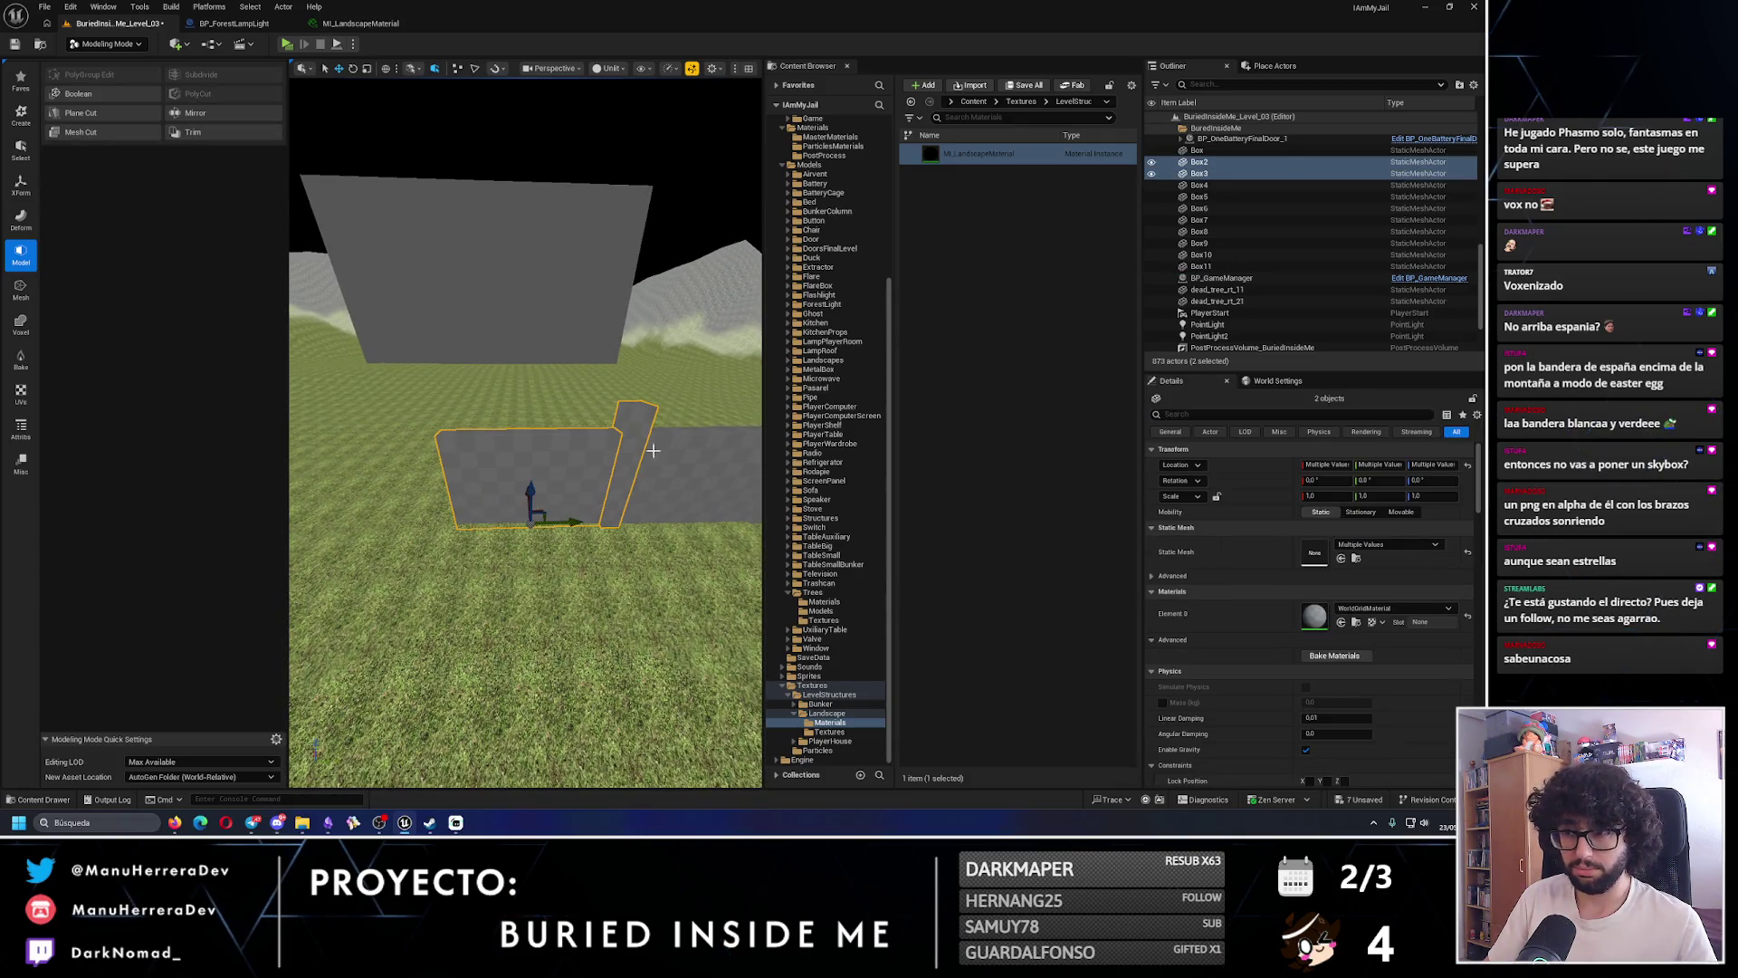
click(652, 450)
mouse_move(653, 450)
mouse_down()
mouse_move(733, 438)
mouse_move(715, 425)
mouse_up()
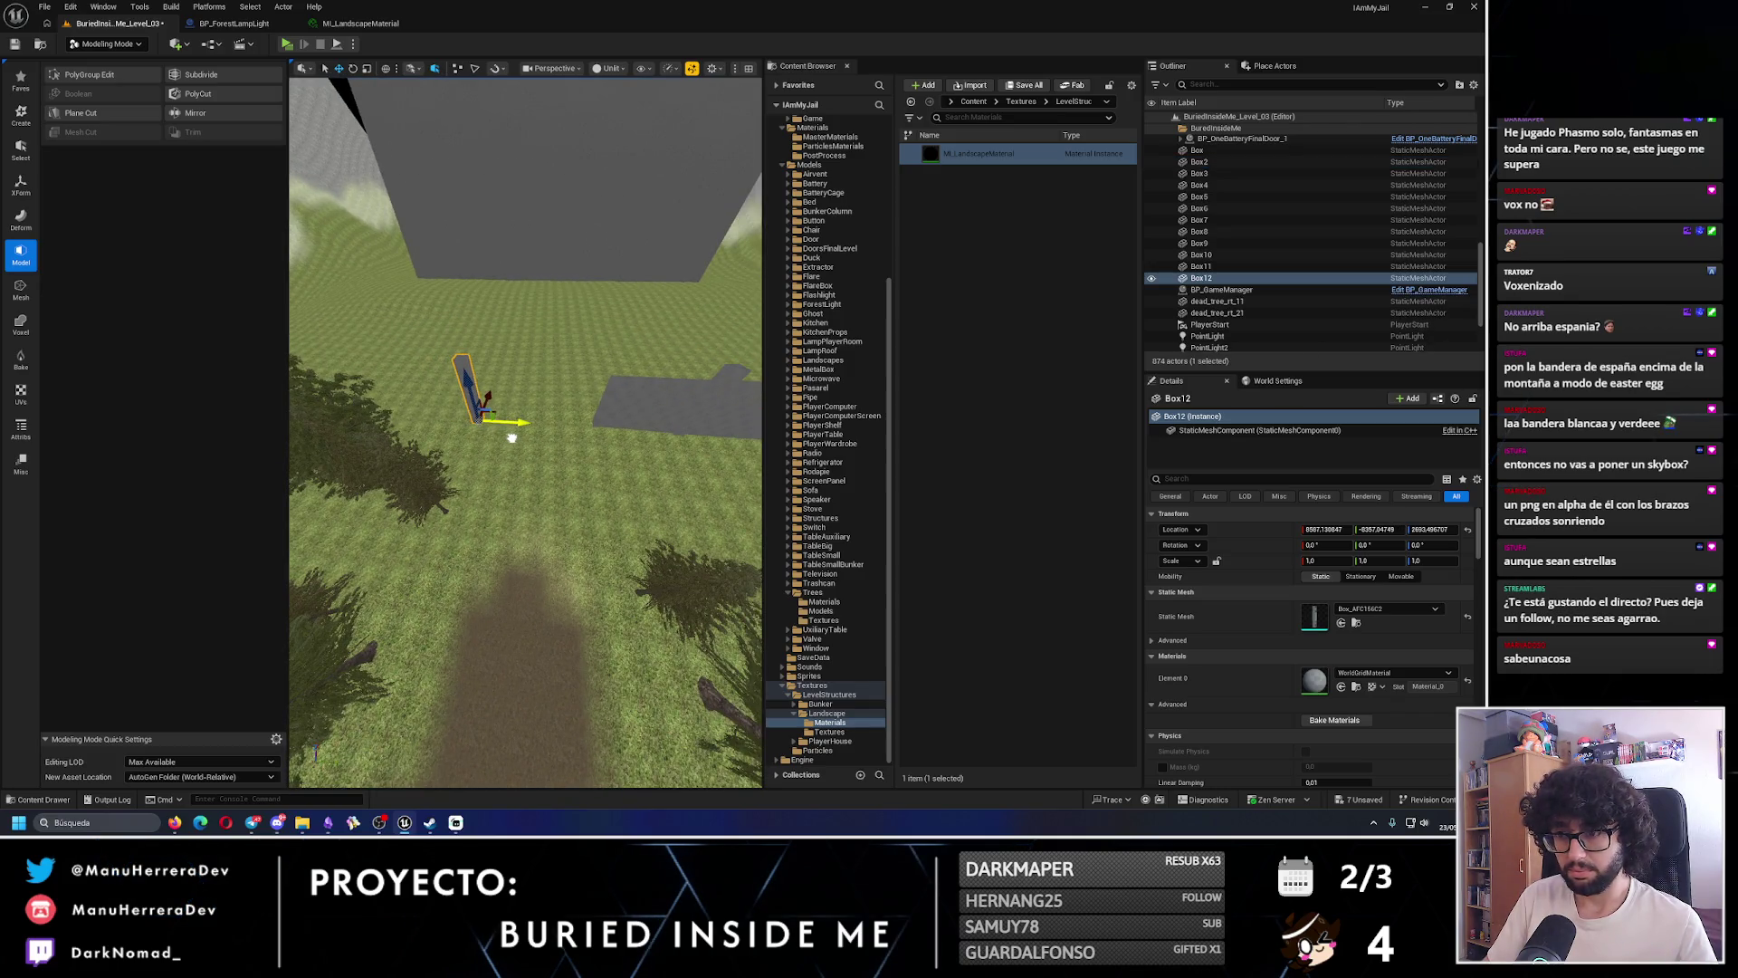
mouse_move(512, 438)
mouse_down()
mouse_move(552, 416)
mouse_move(680, 422)
mouse_up()
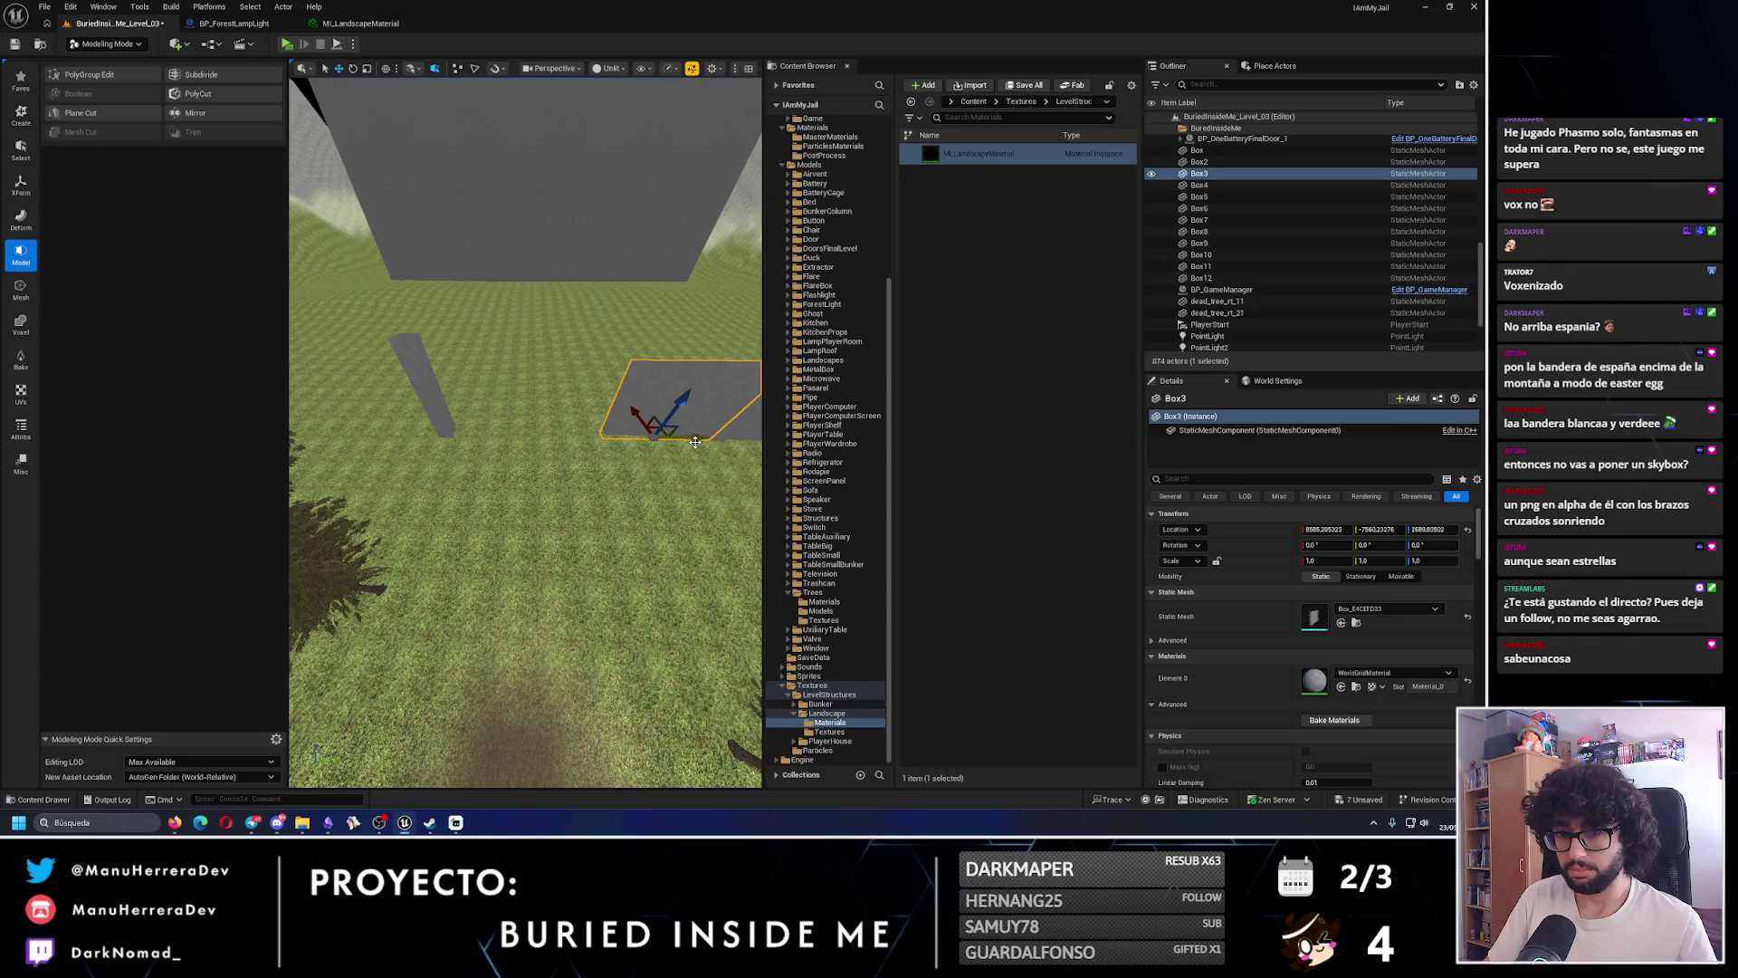
mouse_move(422, 429)
mouse_down()
mouse_move(471, 444)
mouse_move(500, 426)
mouse_up()
ctrl+click(493, 427)
- Alt-drag duplicates of the wall slabs repeatedly to extend the row leftward
mouse_move(579, 483)
mouse_down()
mouse_move(470, 486)
mouse_move(476, 470)
mouse_move(475, 488)
mouse_up()
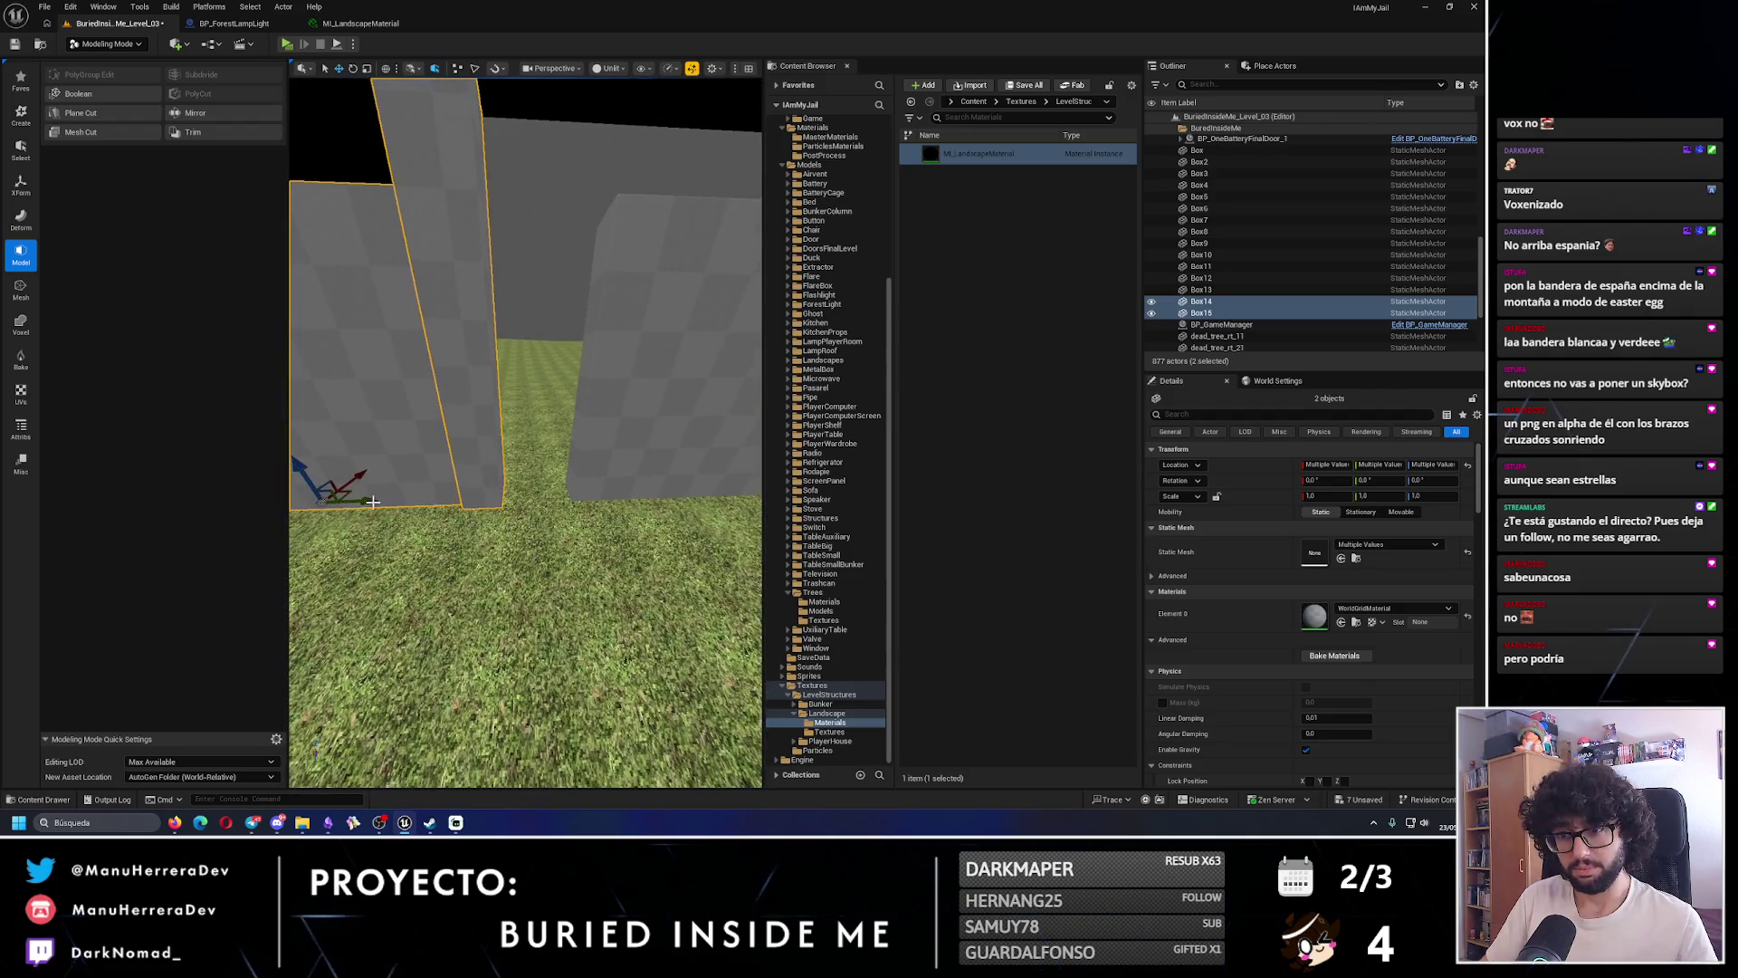
mouse_move(372, 500)
mouse_down()
mouse_move(426, 500)
mouse_move(541, 556)
mouse_move(383, 551)
mouse_move(516, 552)
mouse_up()
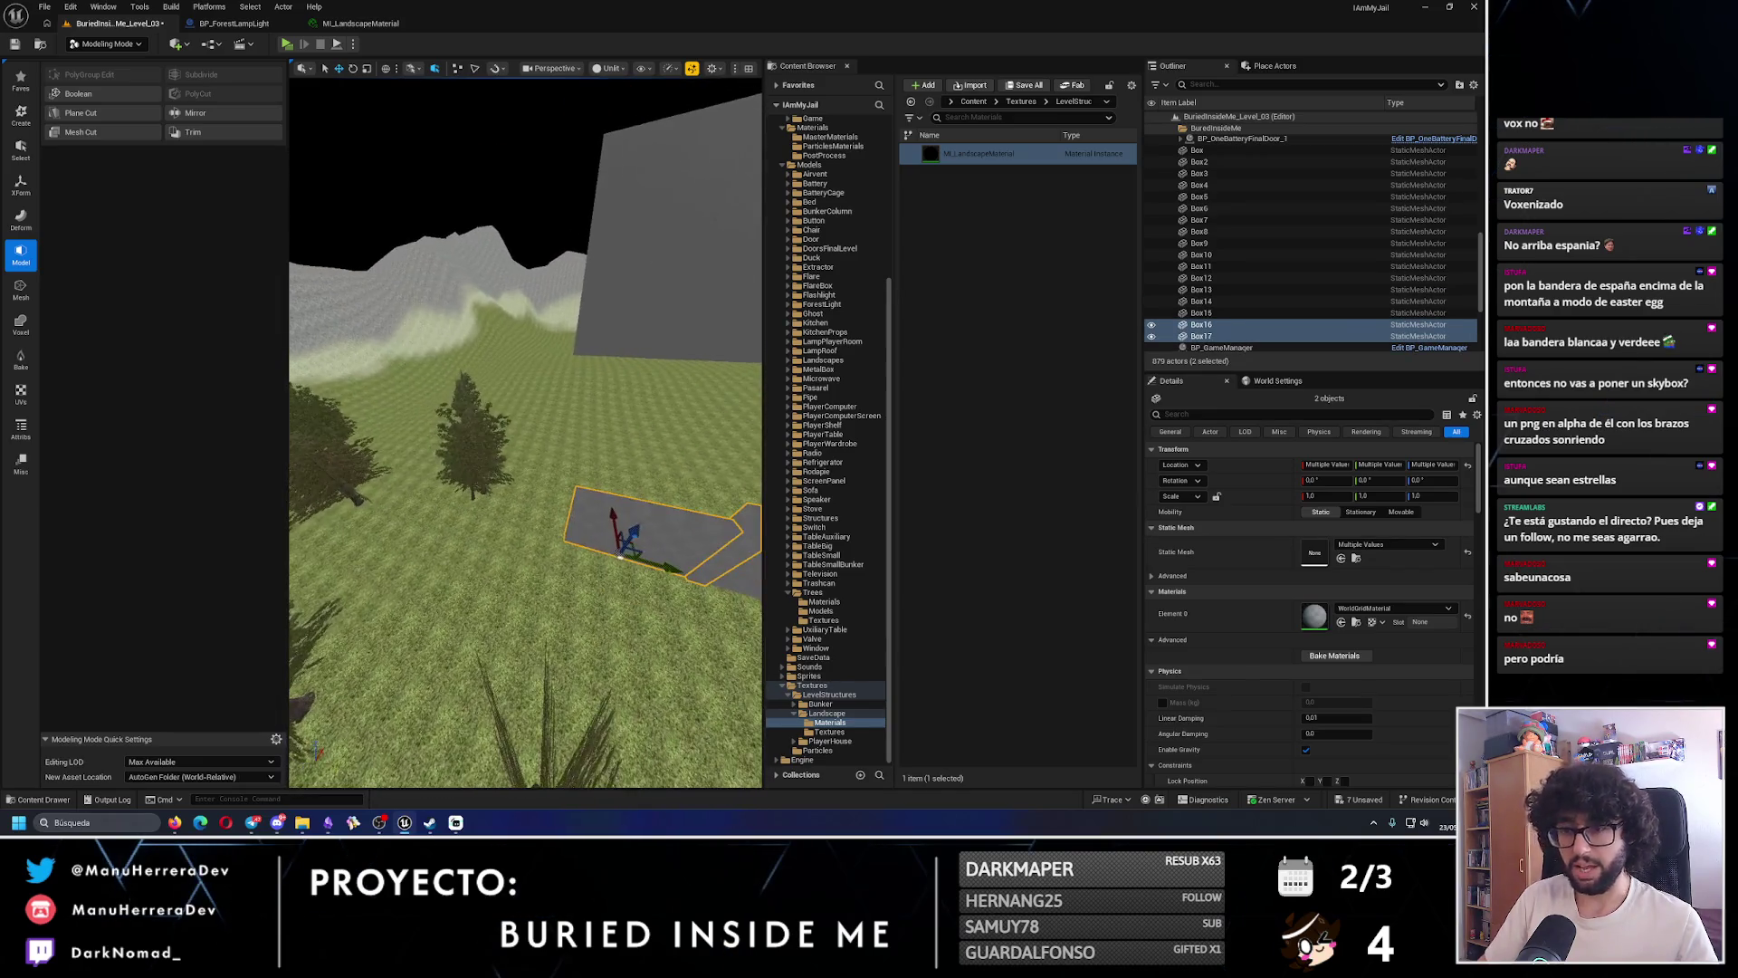
mouse_move(667, 565)
alt+mouse_down()
mouse_move(515, 543)
mouse_move(559, 450)
mouse_move(615, 147)
mouse_move(594, 558)
mouse_move(456, 550)
mouse_move(449, 516)
mouse_move(427, 513)
mouse_move(484, 522)
alt+mouse_up()
mouse_move(678, 554)
alt+mouse_down()
mouse_move(633, 549)
mouse_move(616, 520)
mouse_move(333, 471)
mouse_move(351, 544)
alt+mouse_up()
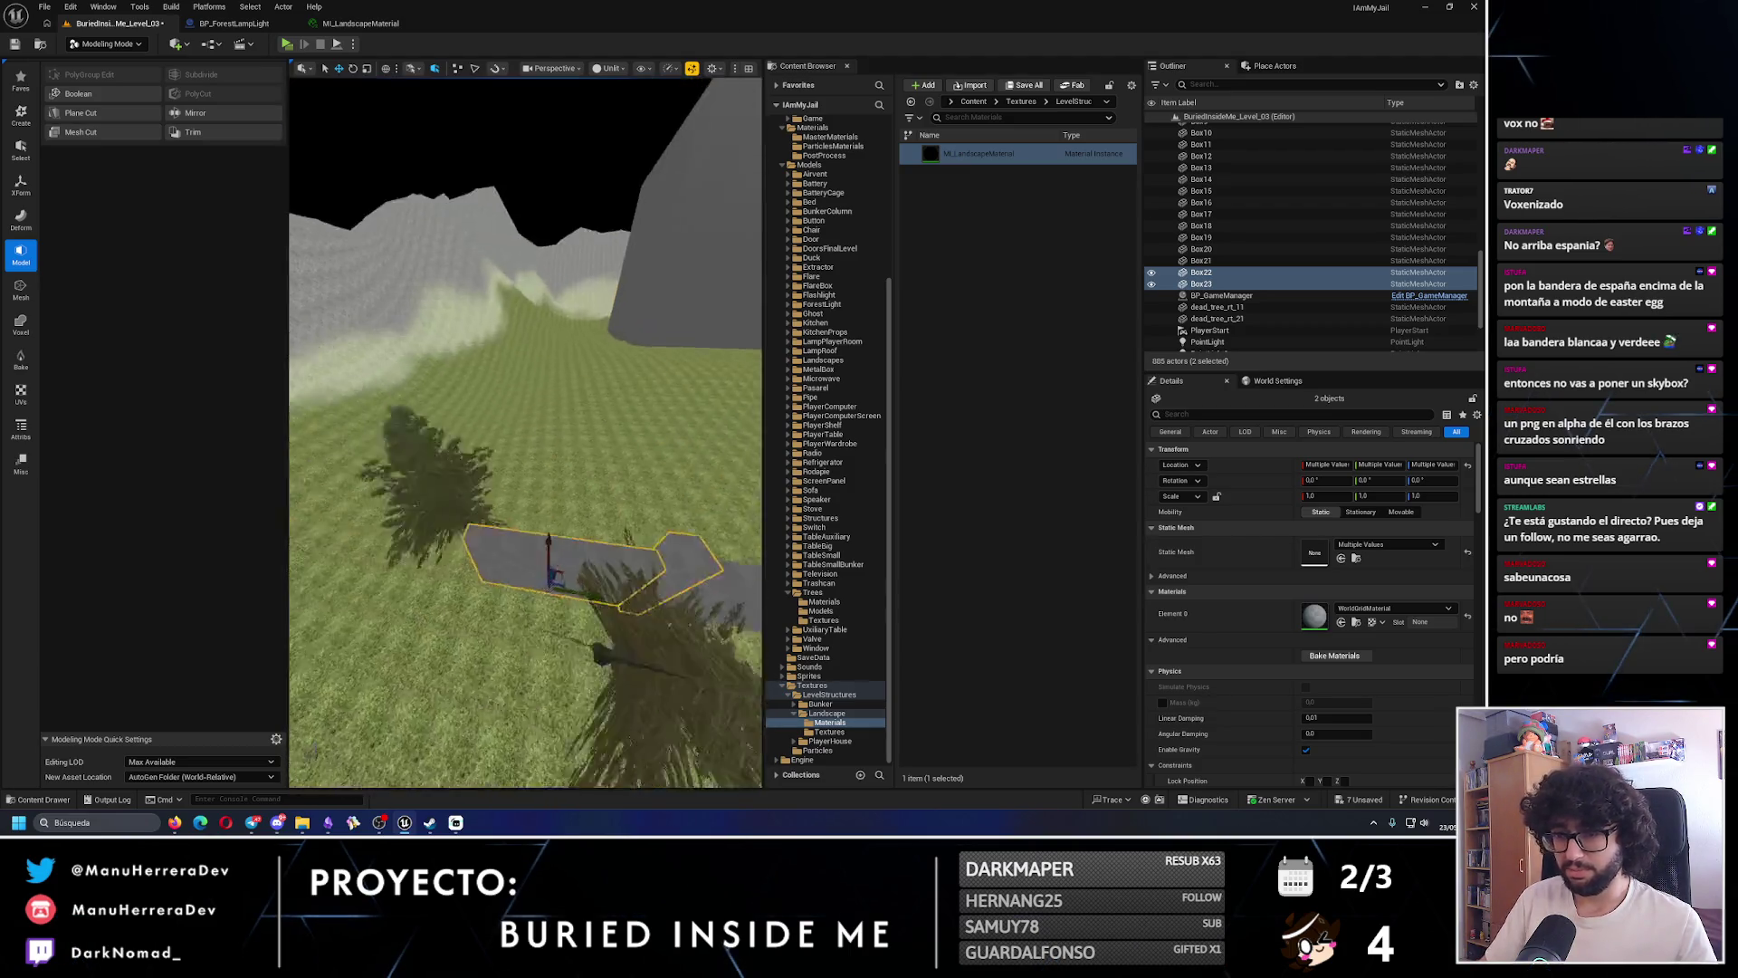
mouse_move(662, 580)
alt+mouse_down()
mouse_move(481, 554)
mouse_move(438, 486)
mouse_move(393, 480)
alt+mouse_up()
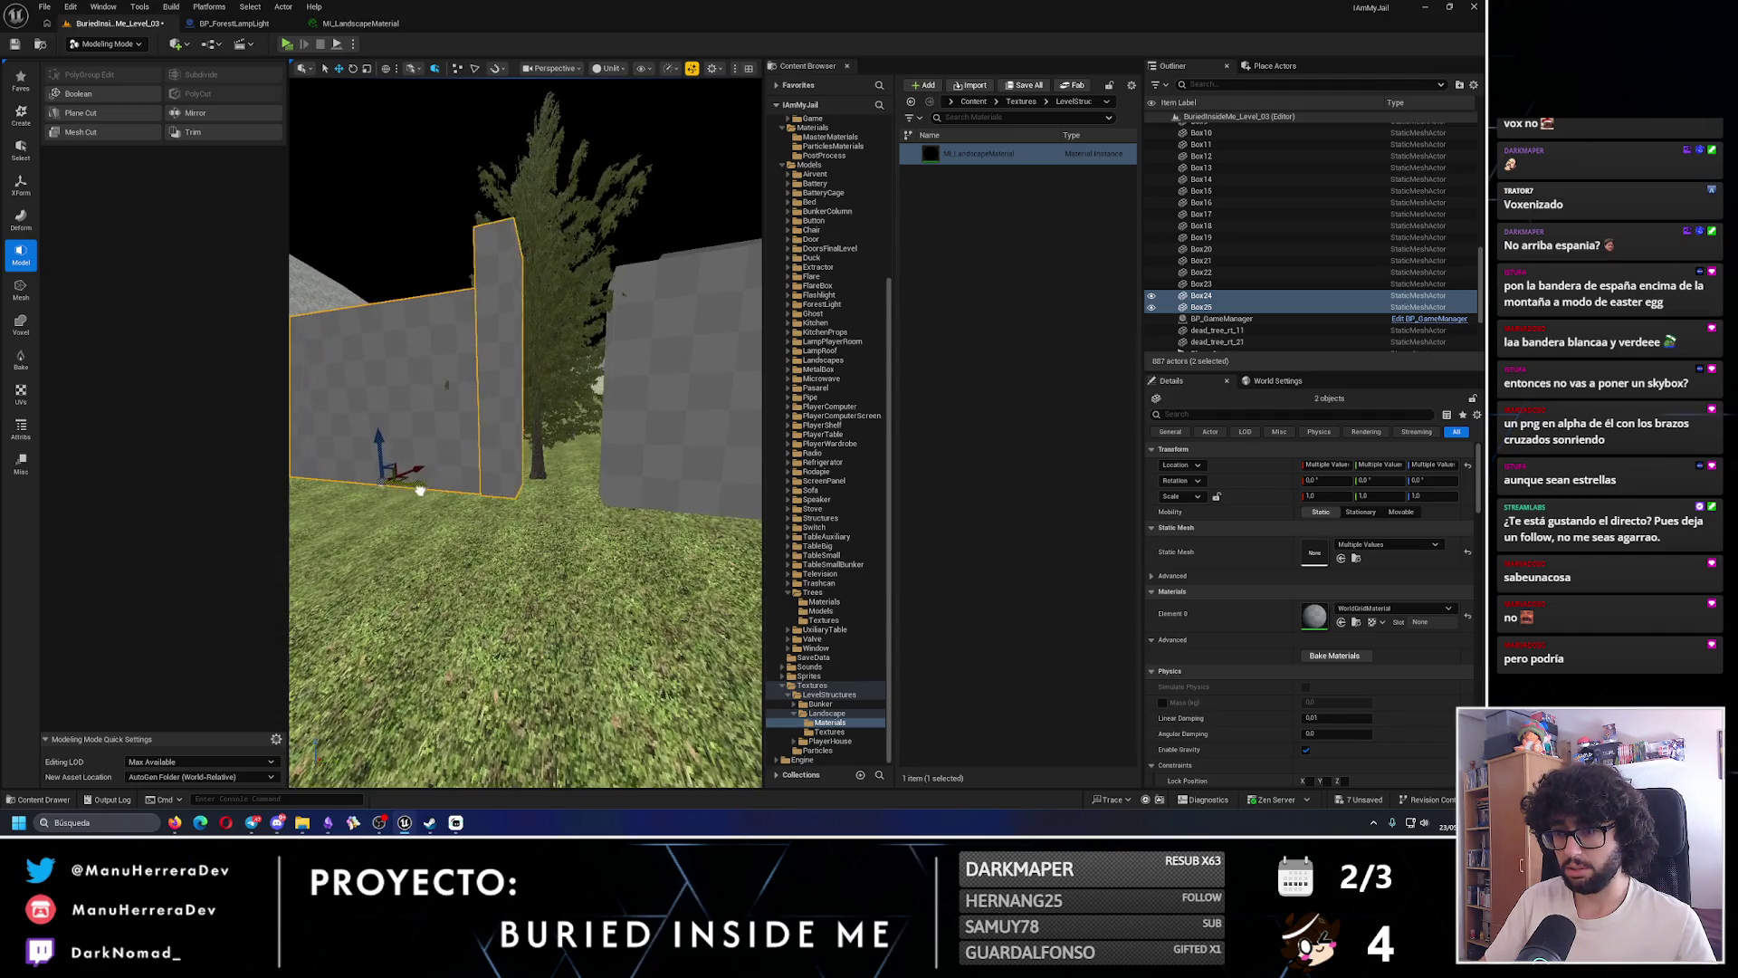
mouse_move(489, 509)
mouse_down()
mouse_move(613, 513)
mouse_move(482, 493)
mouse_move(530, 520)
mouse_move(557, 580)
mouse_move(525, 550)
mouse_up()
- Select Box27, switch to rotate, and undo the rotated copy
click(557, 580)
key(e)
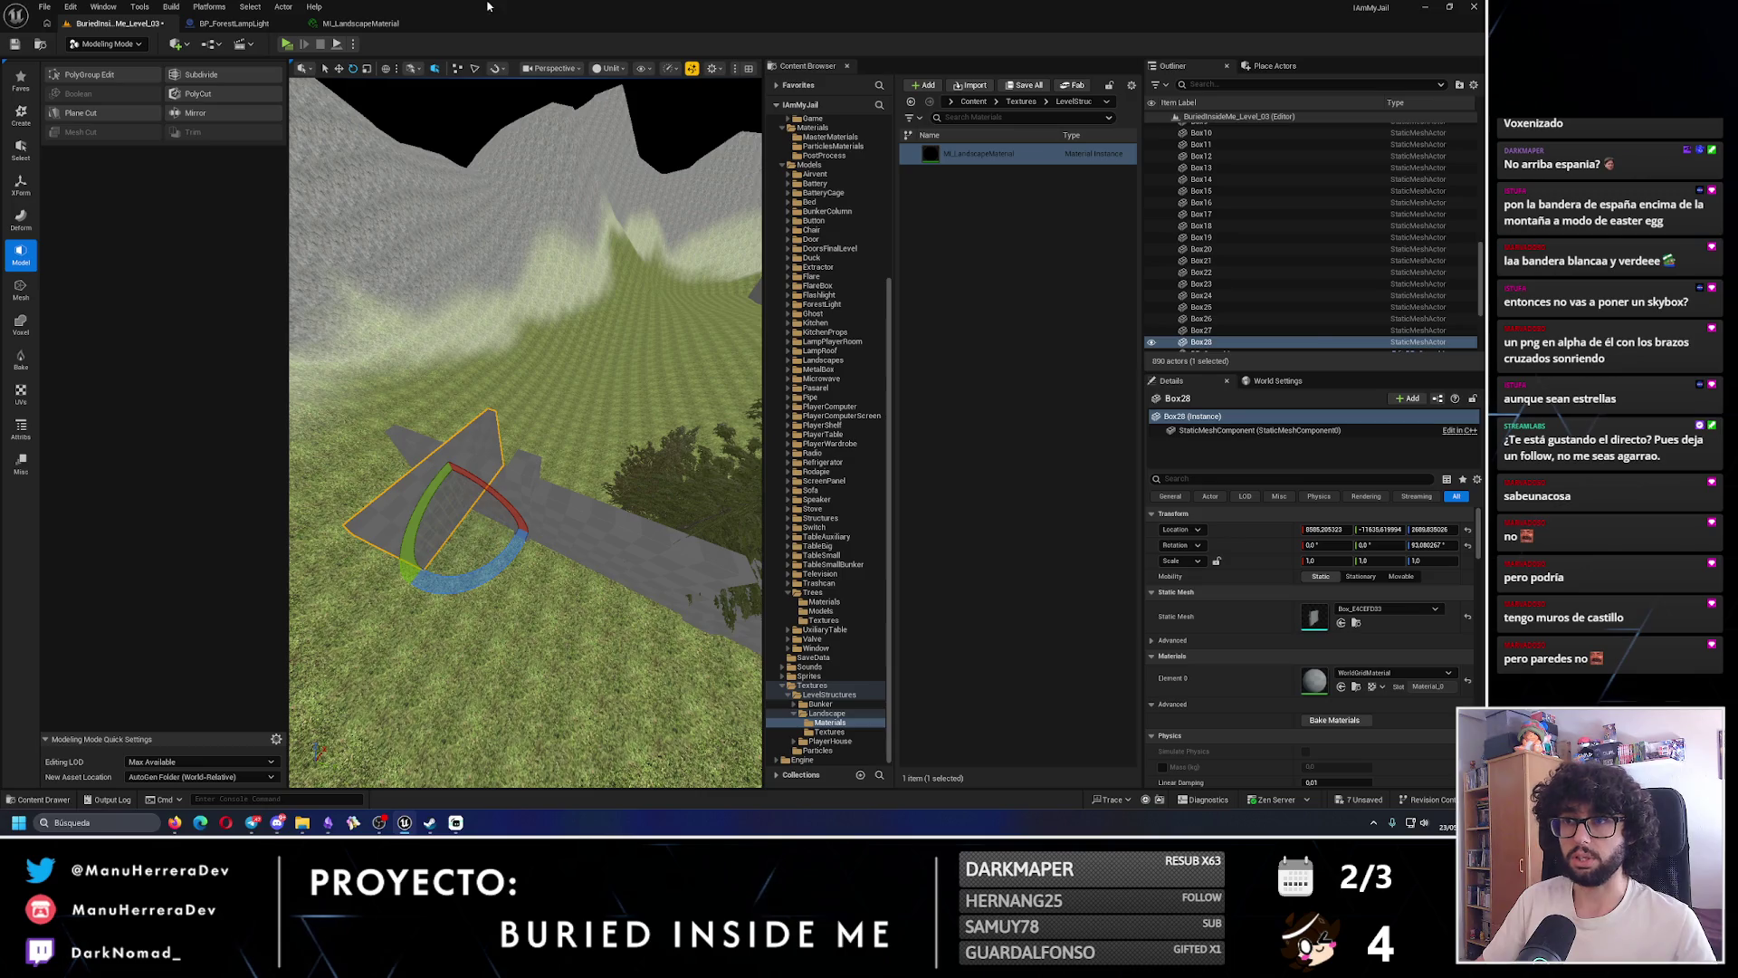
key(ctrl+z)
- Discard a stray rotated copy, then place a copy of the Box28/Box26 wall pair to the left
click(131, 62)
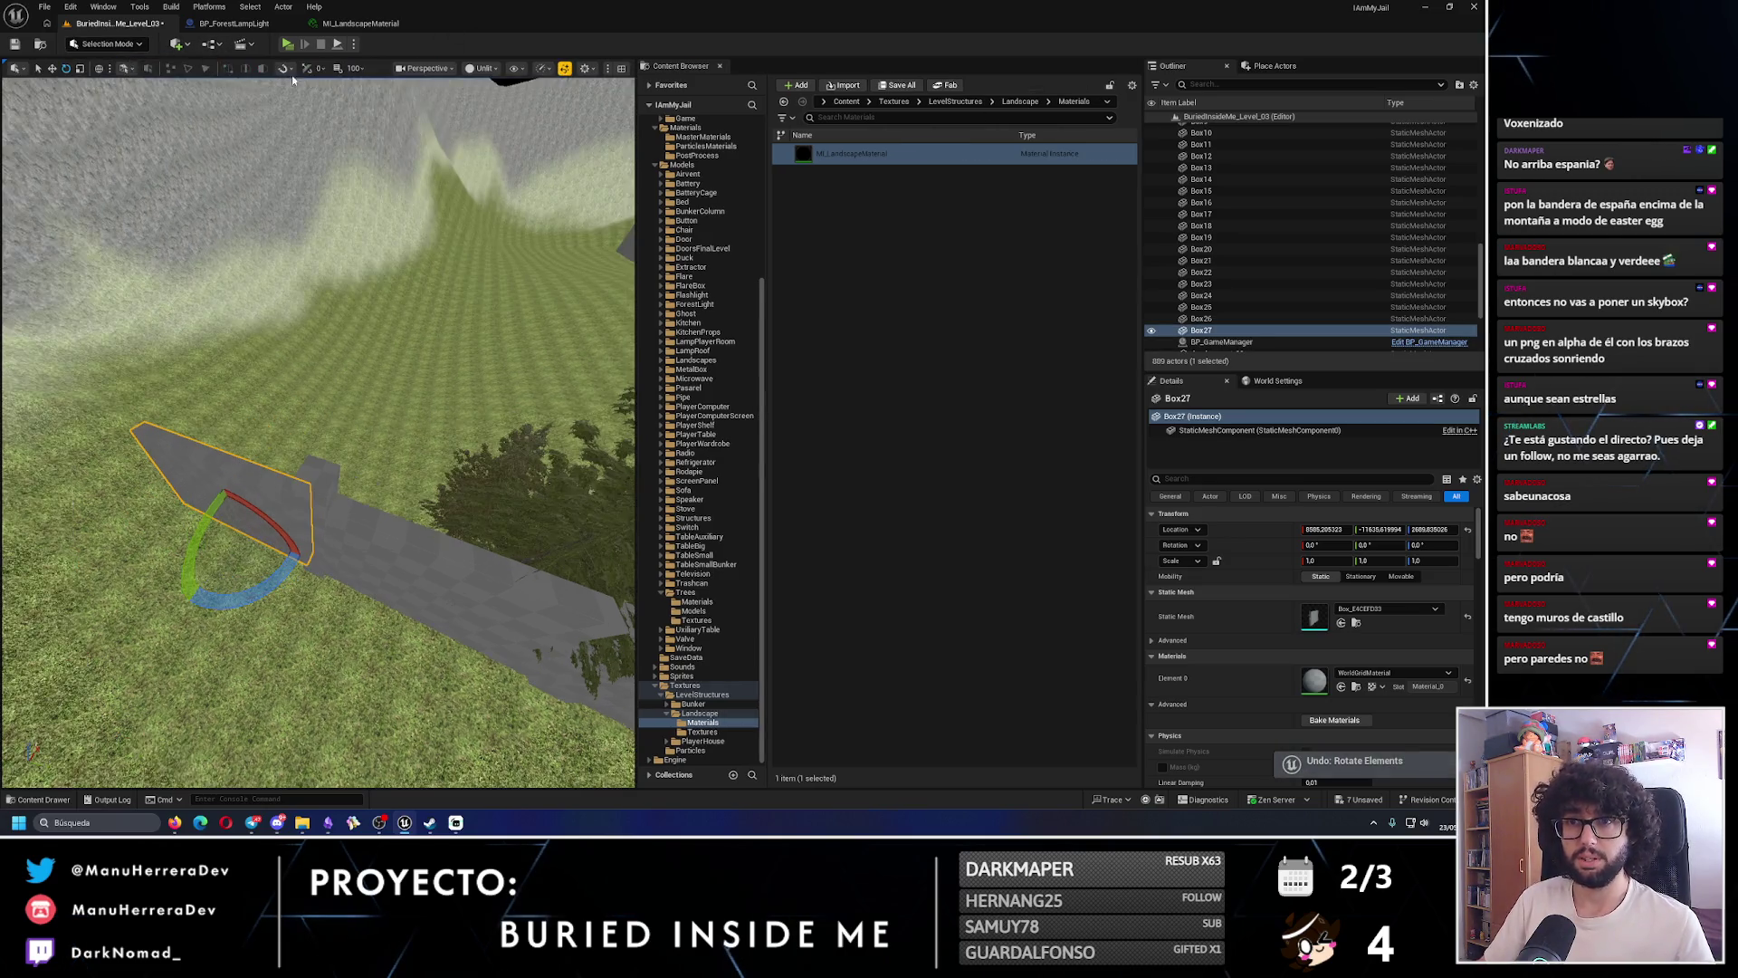
drag(270, 561, 303, 556)
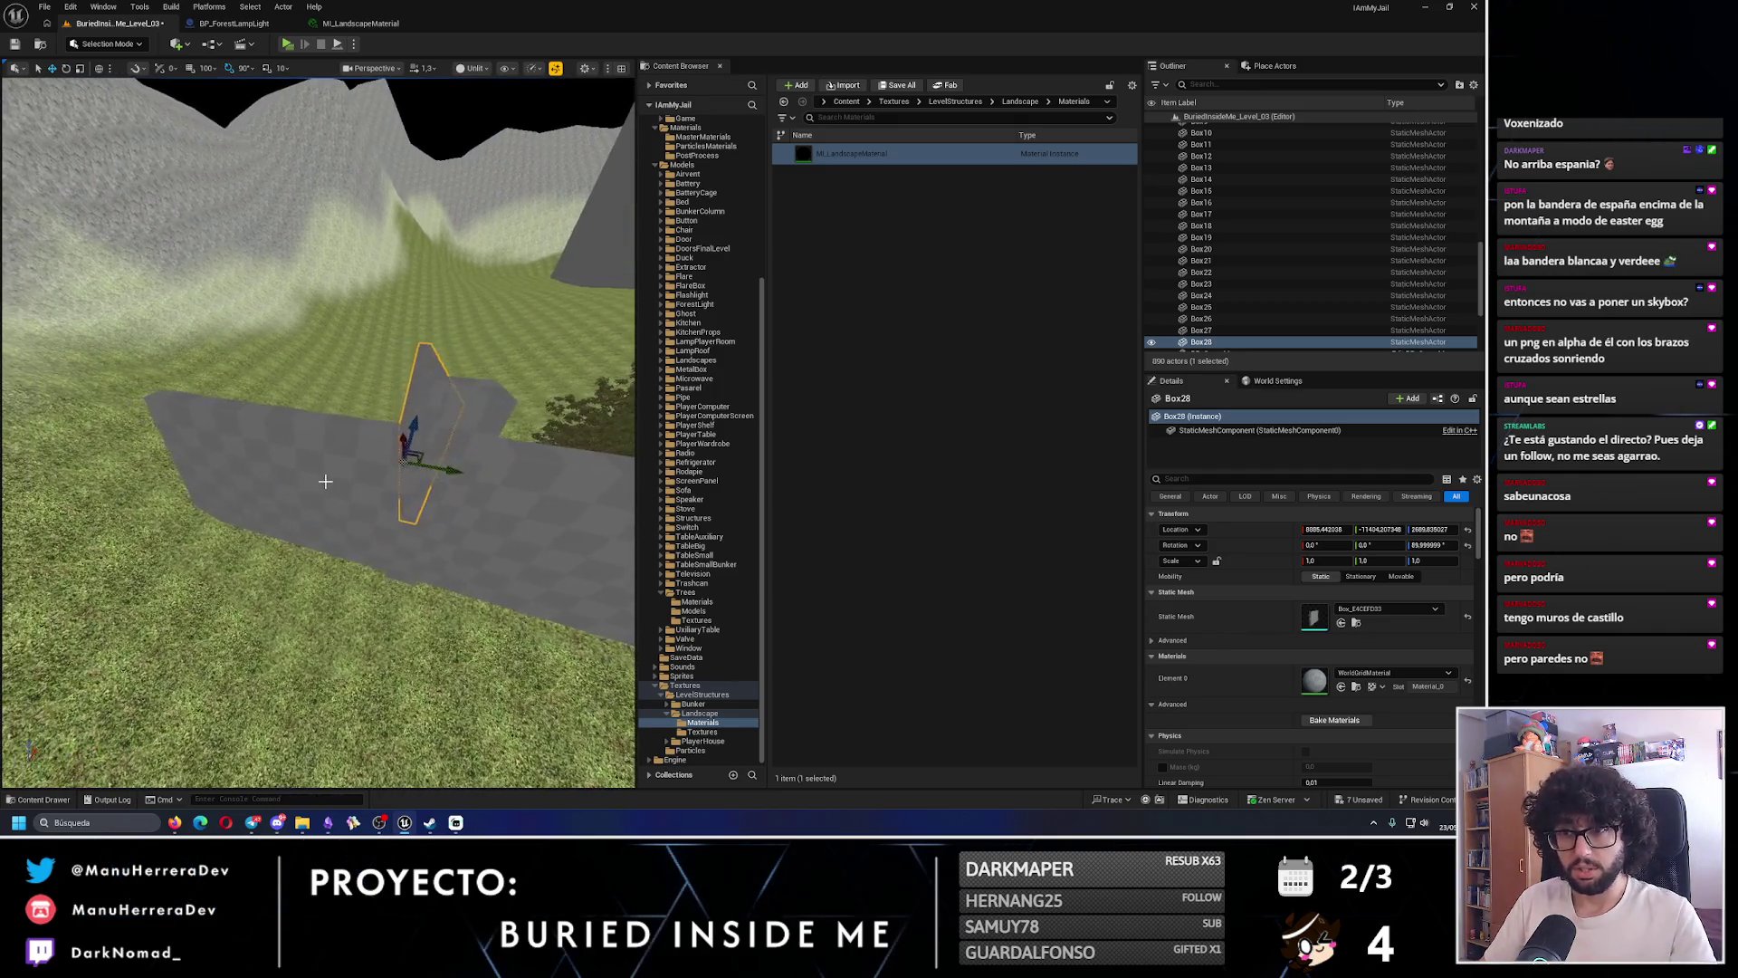
key(Delete)
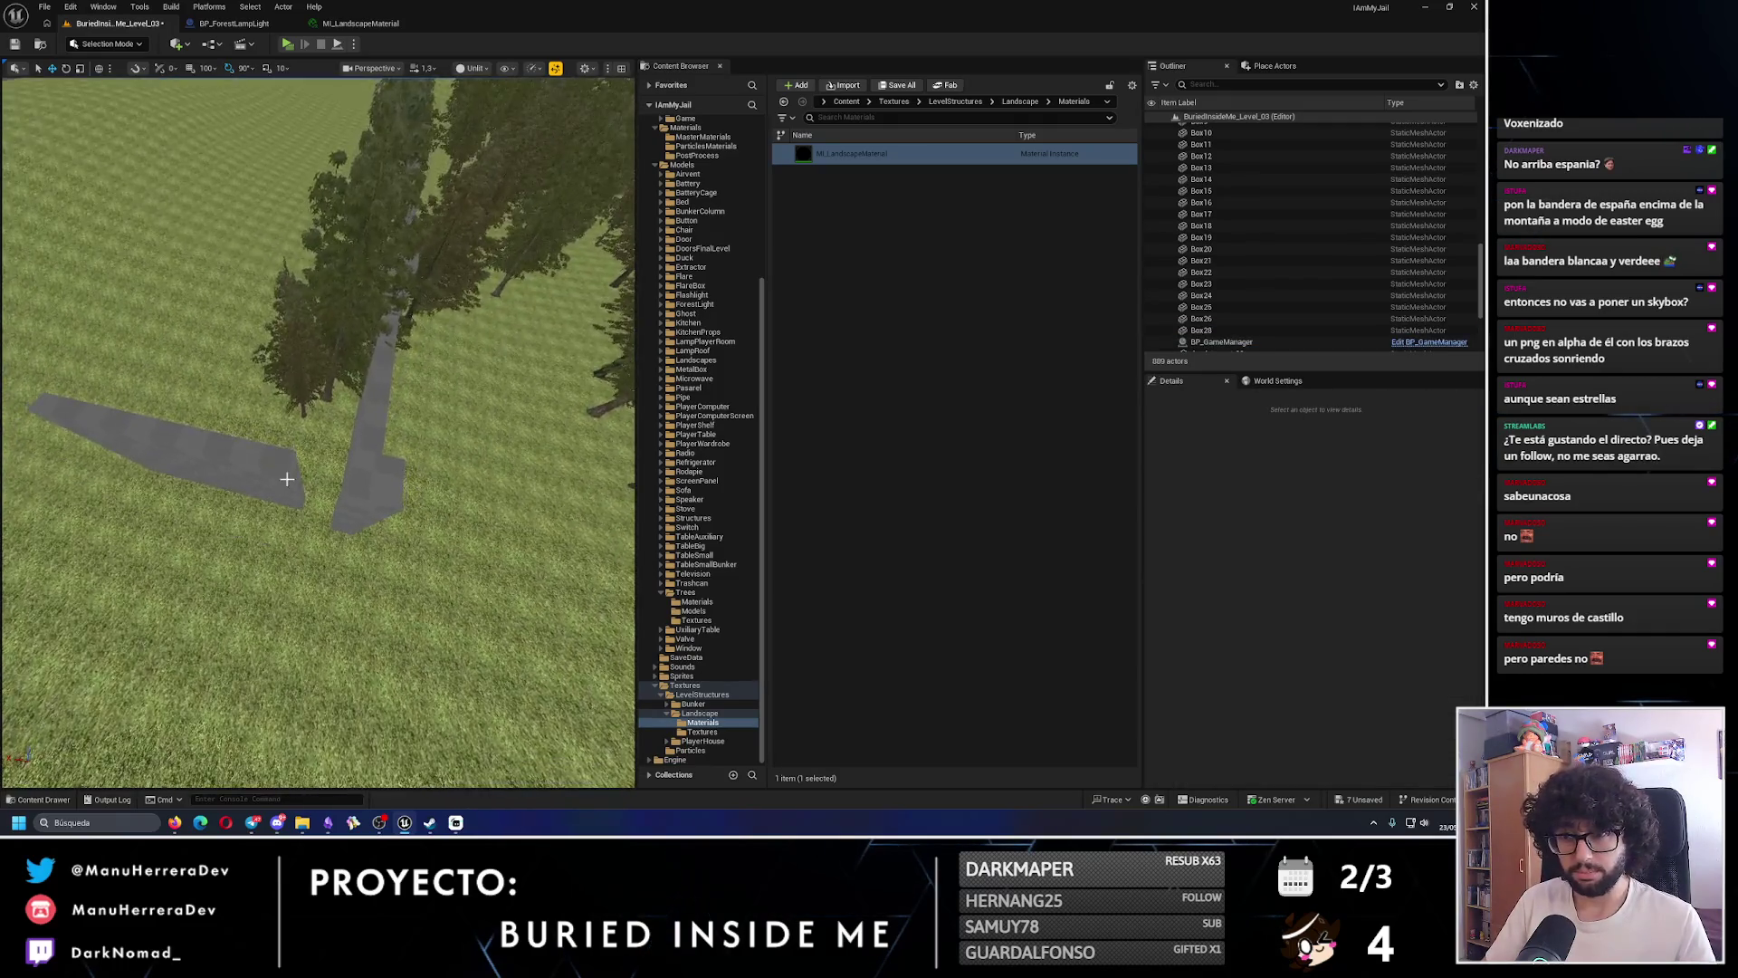
click(127, 299)
drag(137, 434, 170, 440)
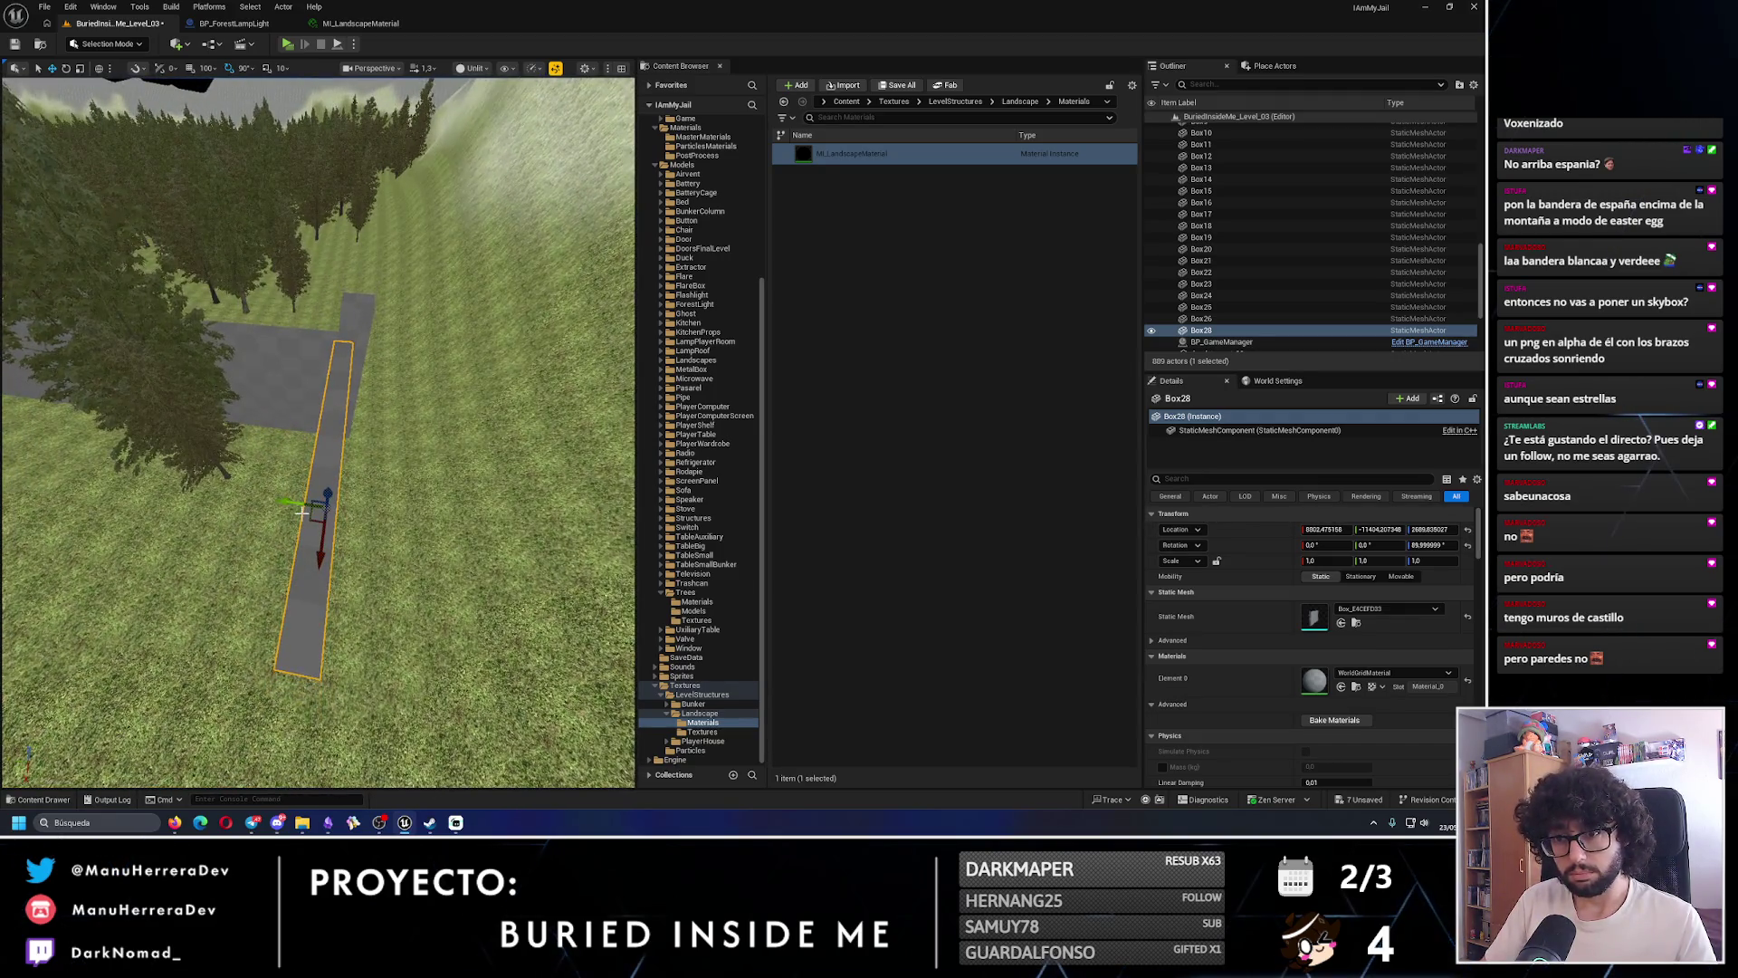
mouse_move(302, 501)
mouse_down()
mouse_move(361, 439)
mouse_move(368, 473)
mouse_up()
ctrl+click(352, 423)
mouse_move(254, 445)
mouse_down()
mouse_move(255, 426)
mouse_move(255, 446)
mouse_up()
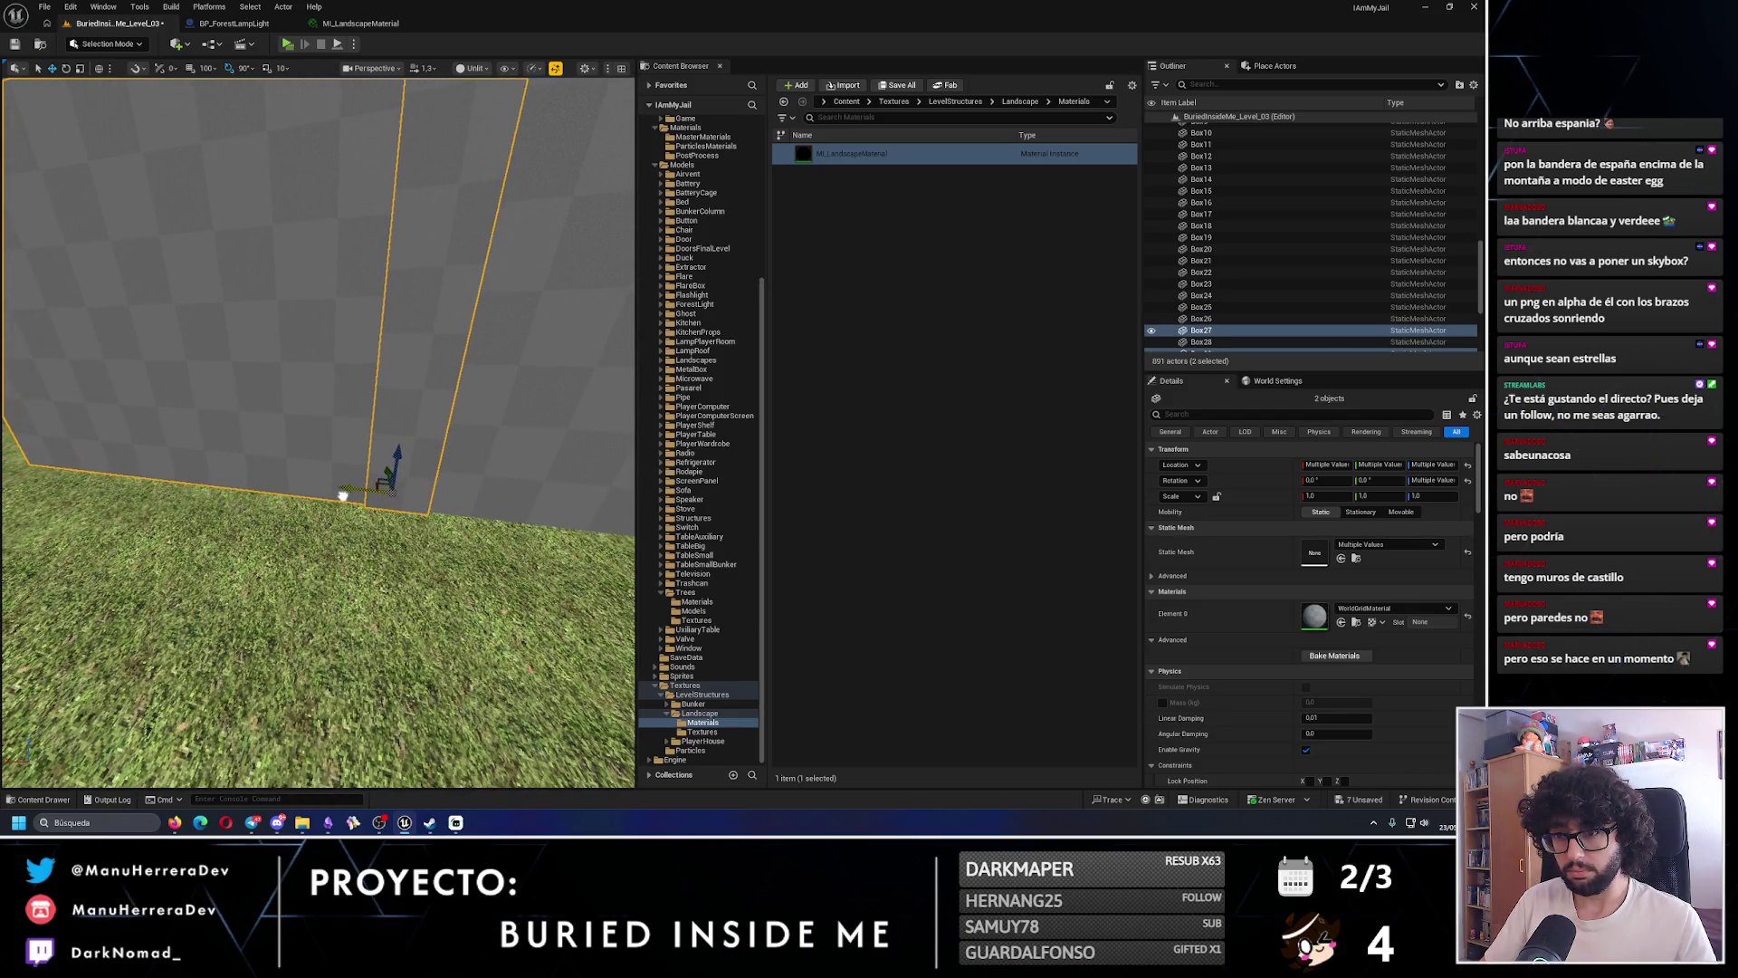
drag(343, 495, 424, 548)
mouse_move(532, 654)
alt+mouse_down()
mouse_move(333, 616)
mouse_move(276, 569)
mouse_move(403, 416)
alt+mouse_up()
key(f)
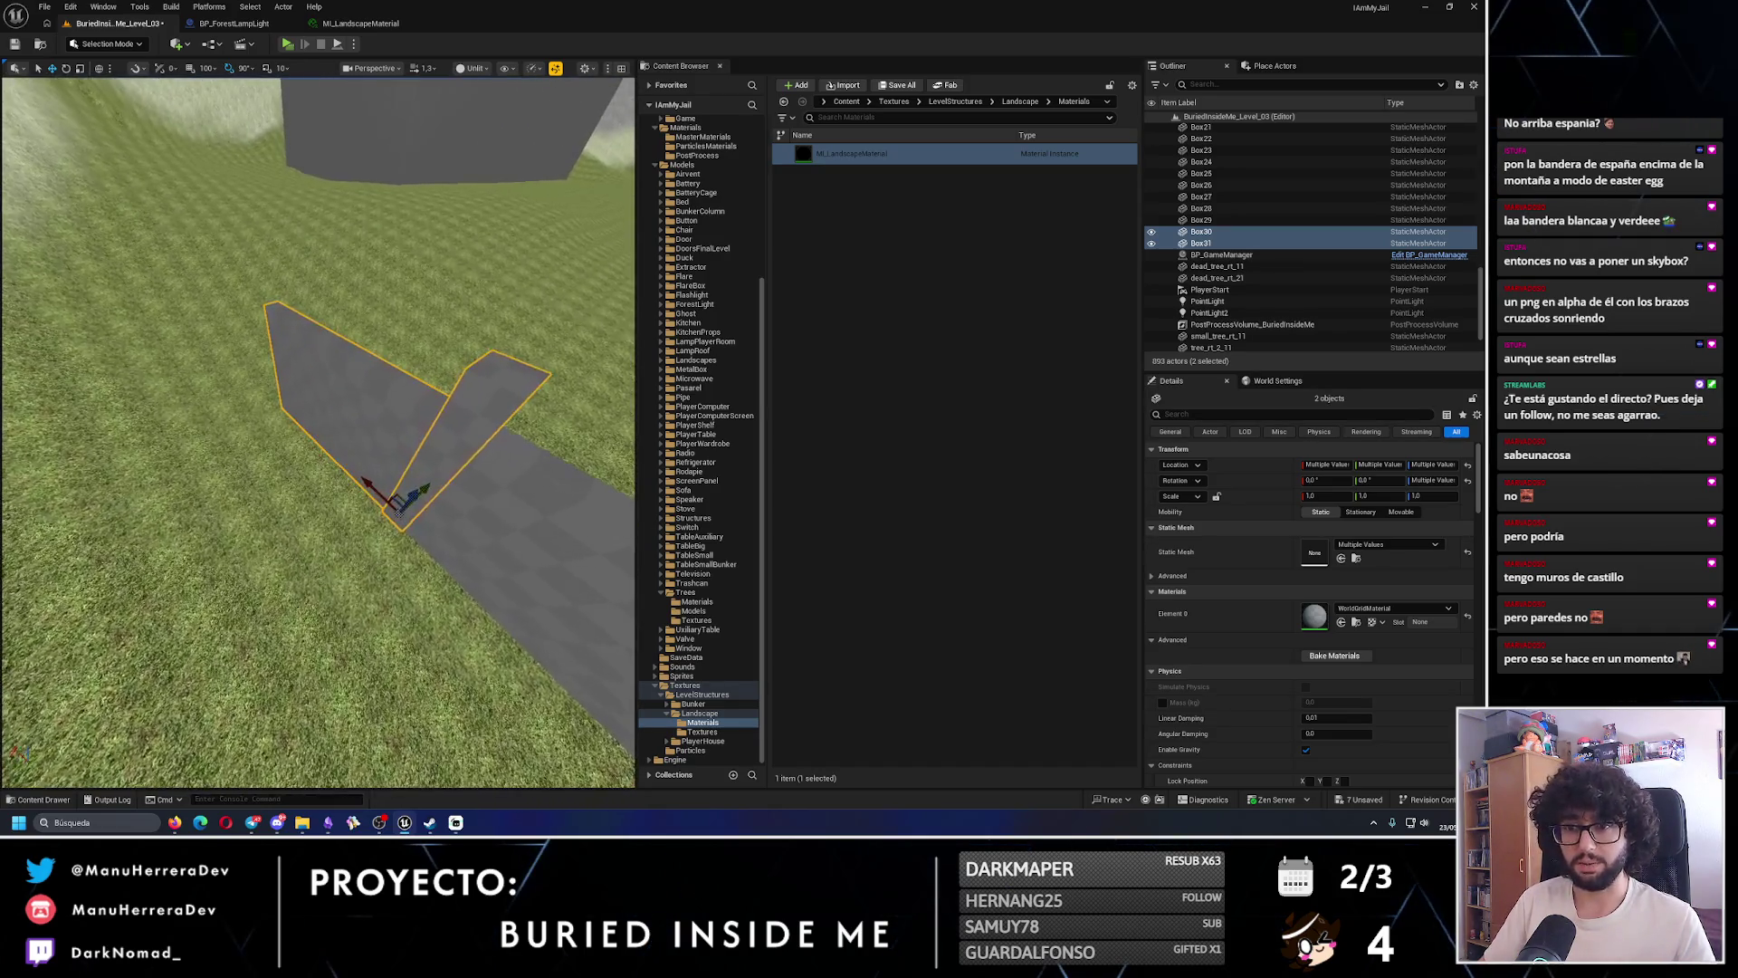
- Duplicate the thin wall piece with Ctrl+D and slide the copy into place
click(308, 399)
click(389, 507)
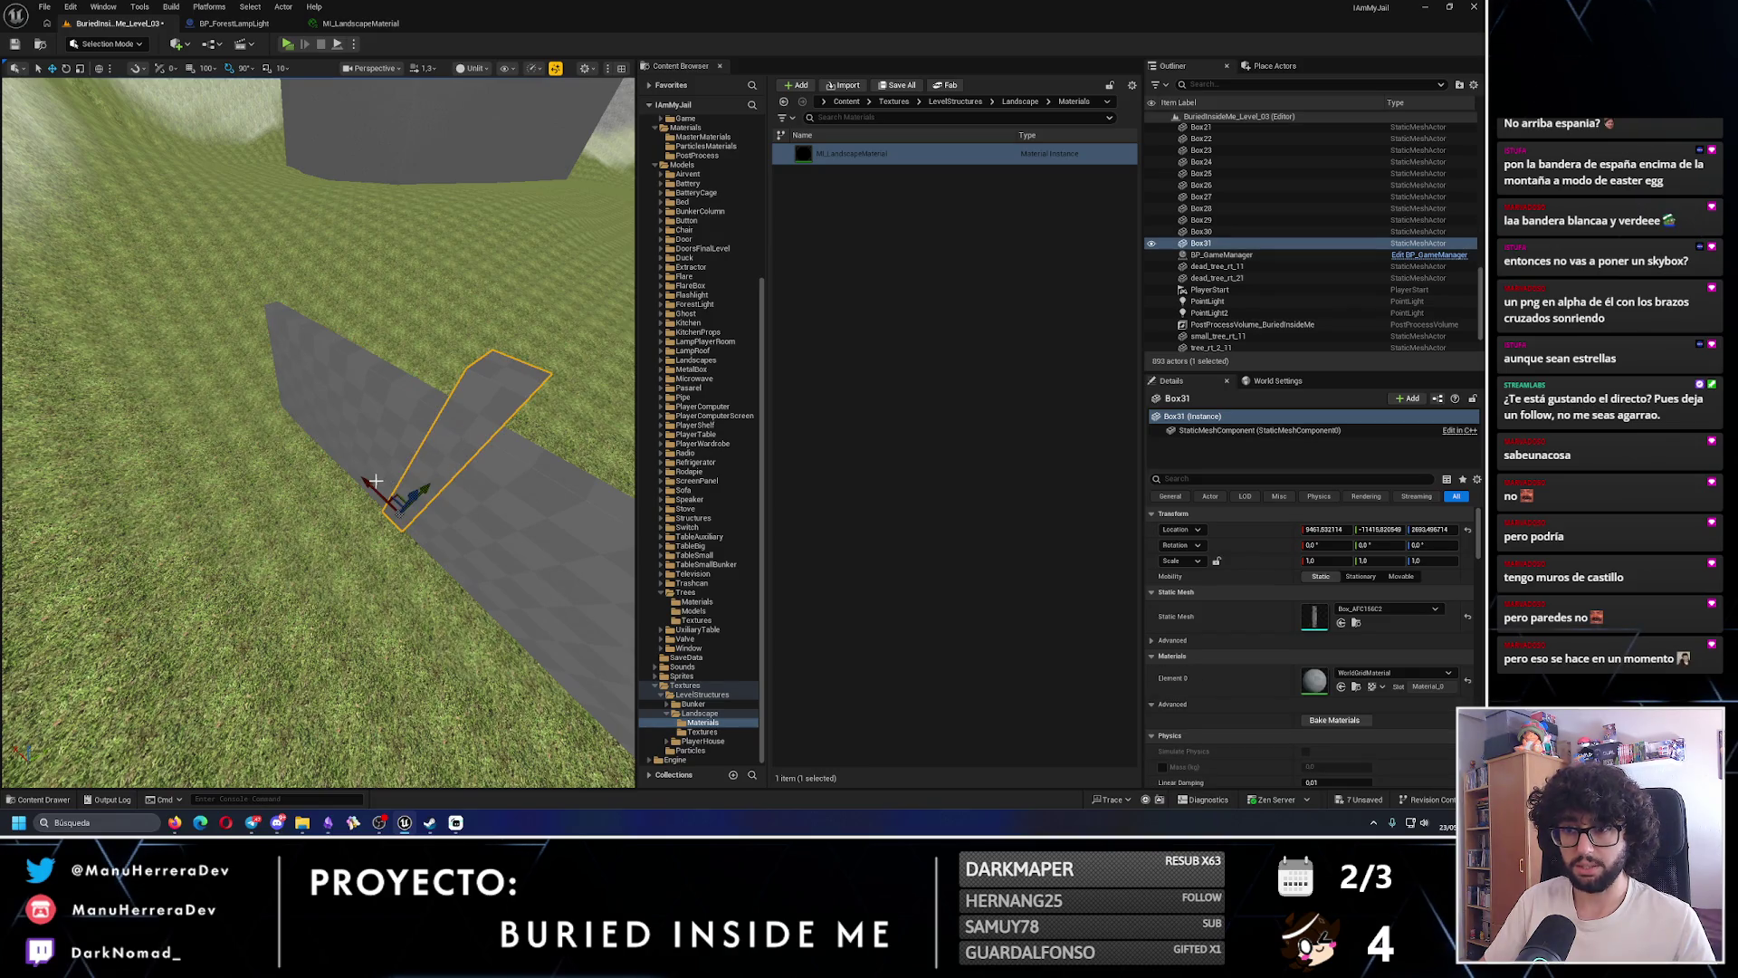
key(ctrl+d)
key(f)
mouse_move(364, 472)
mouse_down()
mouse_move(344, 434)
mouse_move(364, 472)
mouse_up()
drag(373, 540, 346, 543)
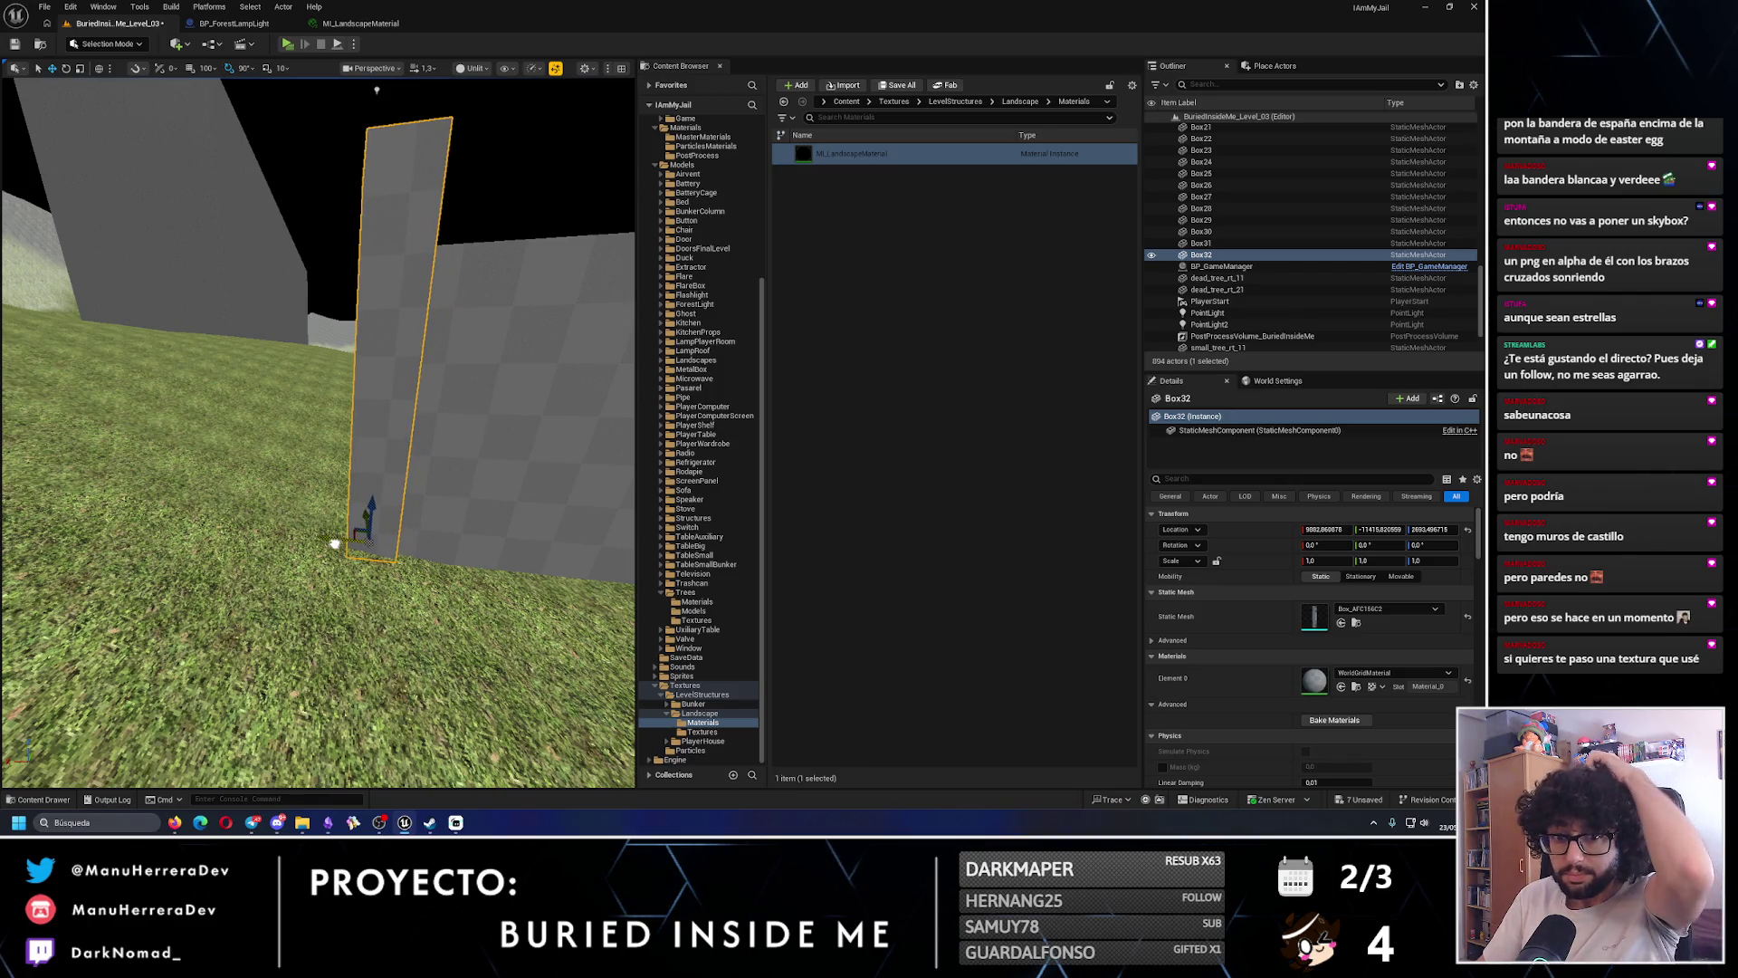
- Make a 180-degree rotated copy of Box30 and move the new Box33 into position
click(429, 515)
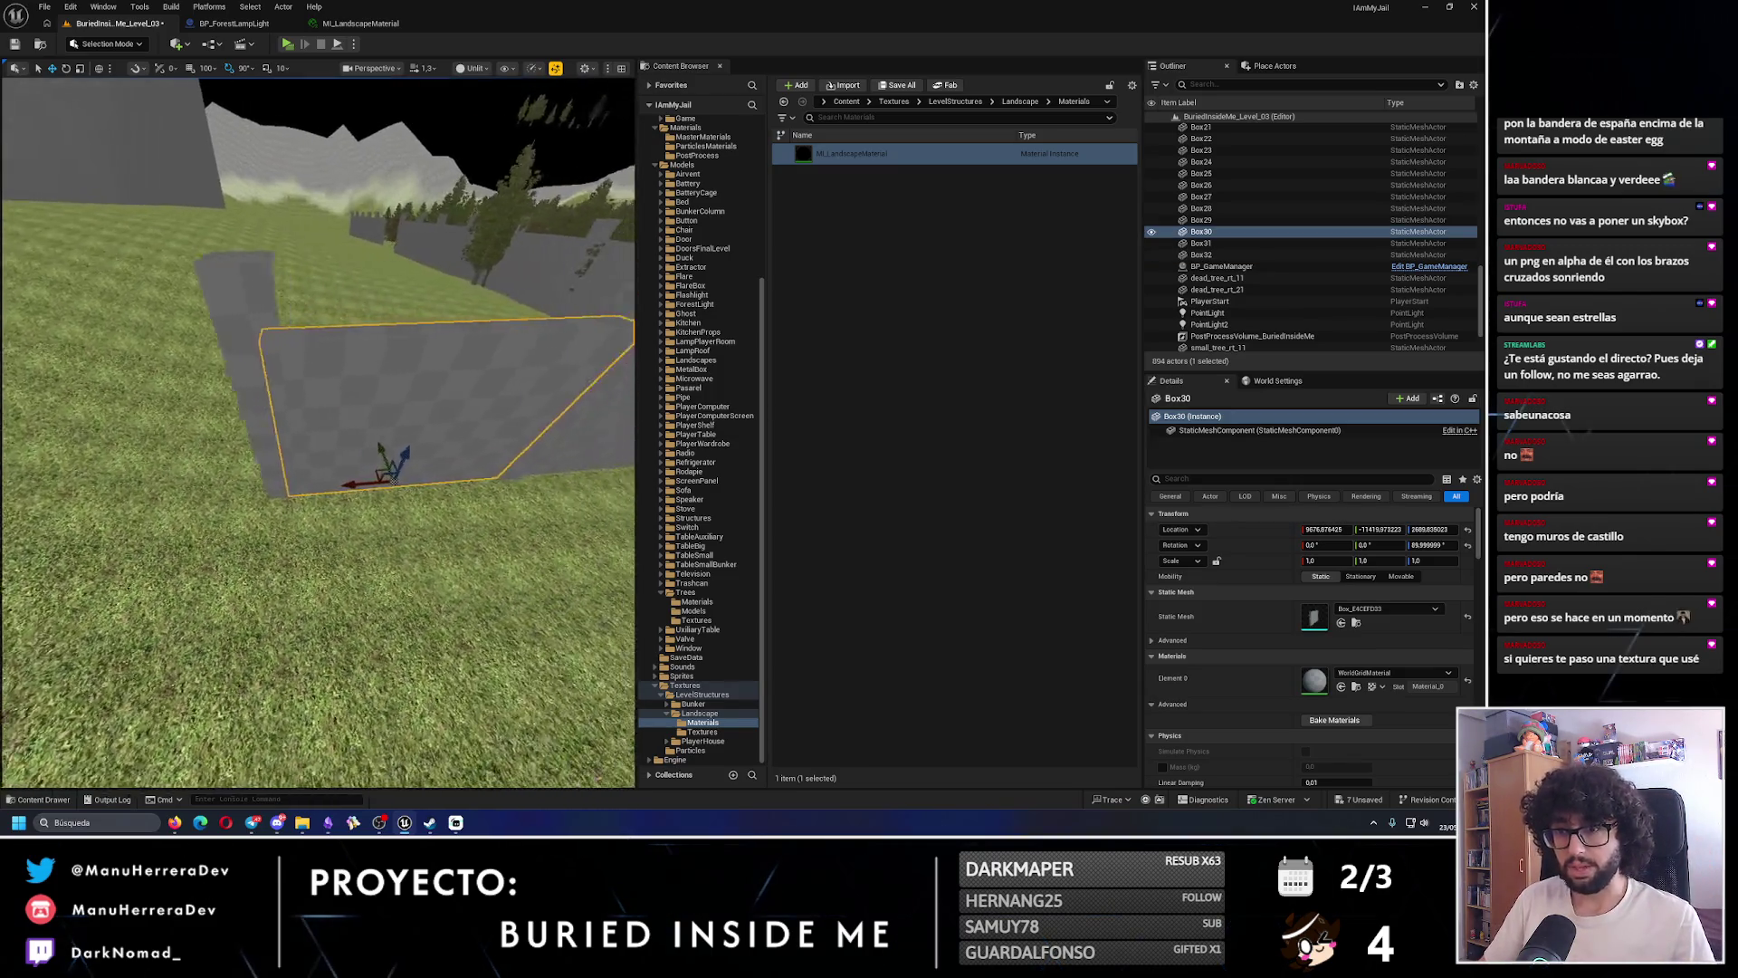
key(e)
mouse_move(294, 487)
mouse_down()
mouse_move(372, 471)
mouse_move(312, 462)
mouse_move(397, 460)
mouse_up()
key(w)
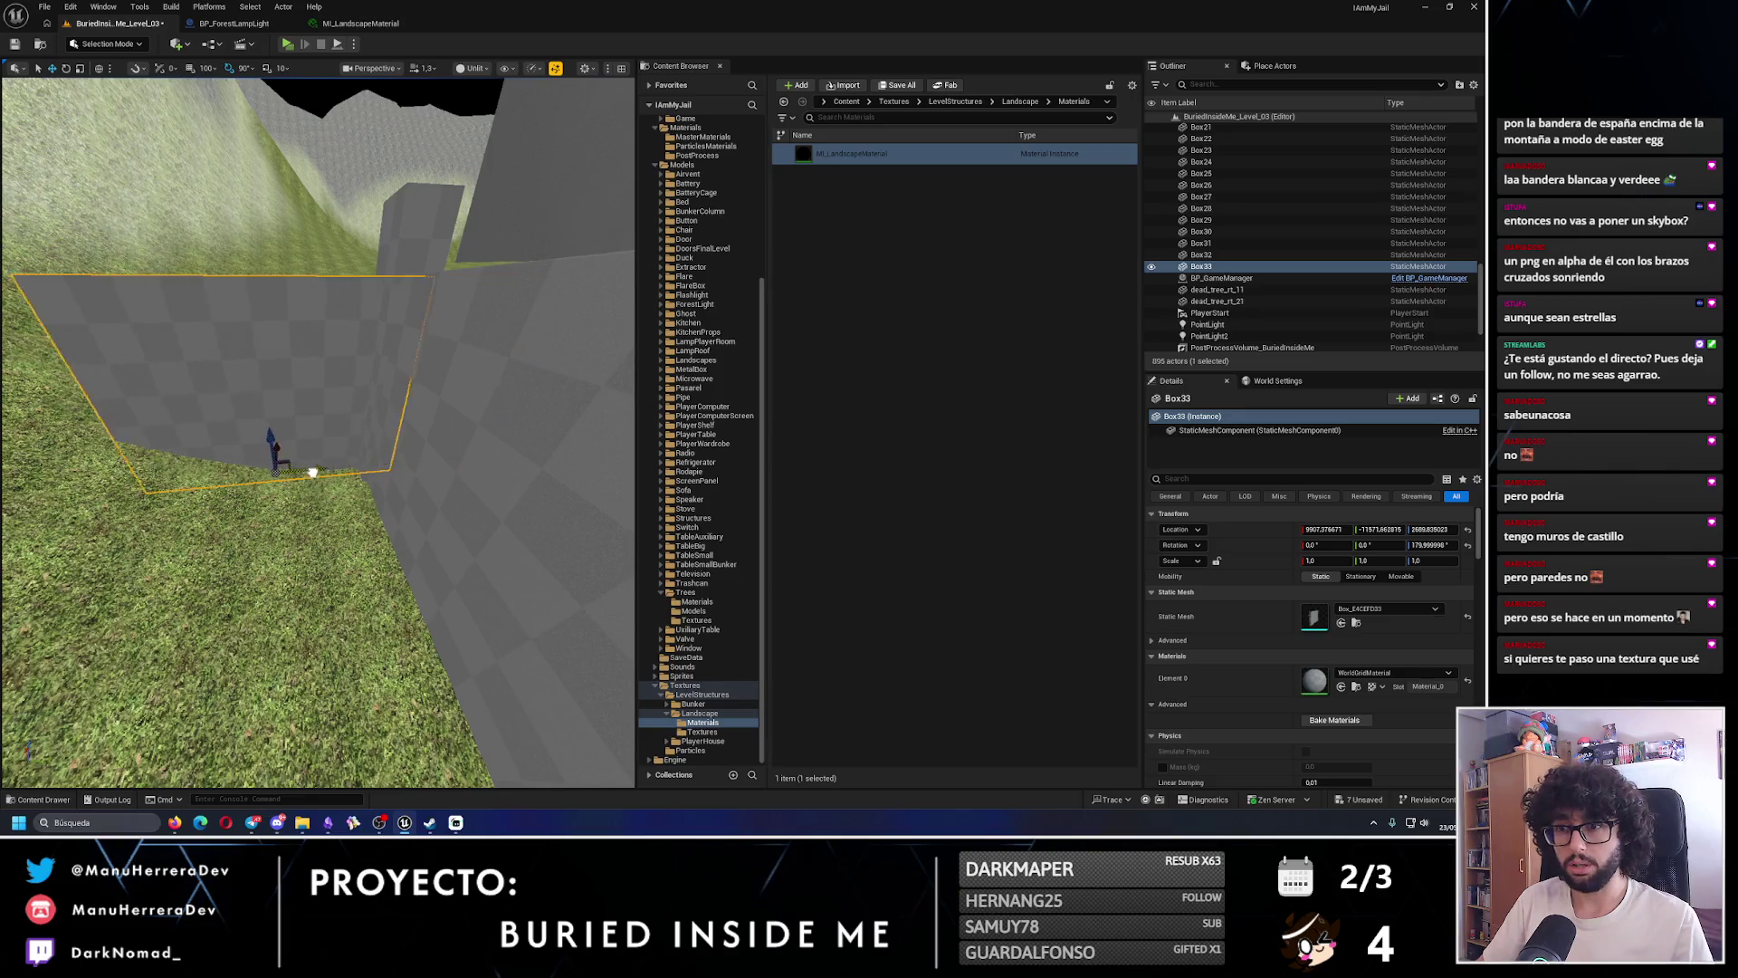
drag(284, 480, 364, 416)
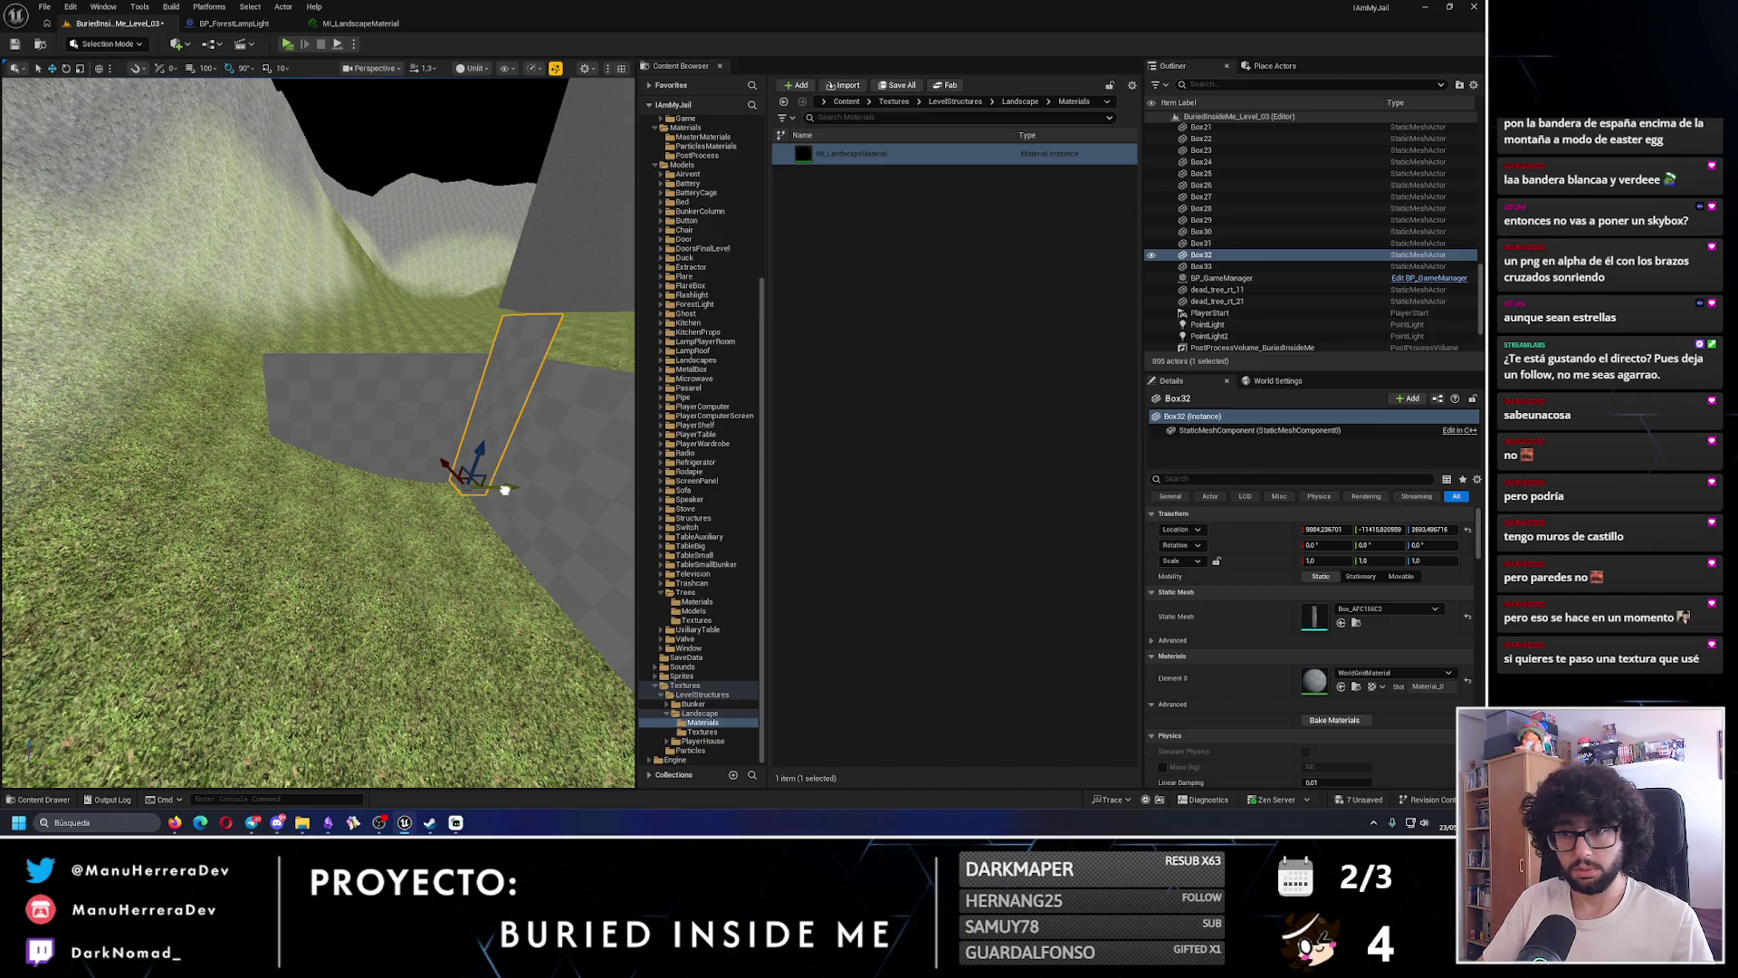
- Try copying the Box10 wall further along, undo it, and select the landscape
mouse_move(304, 482)
mouse_down()
mouse_move(304, 570)
mouse_move(303, 430)
mouse_up()
click(330, 522)
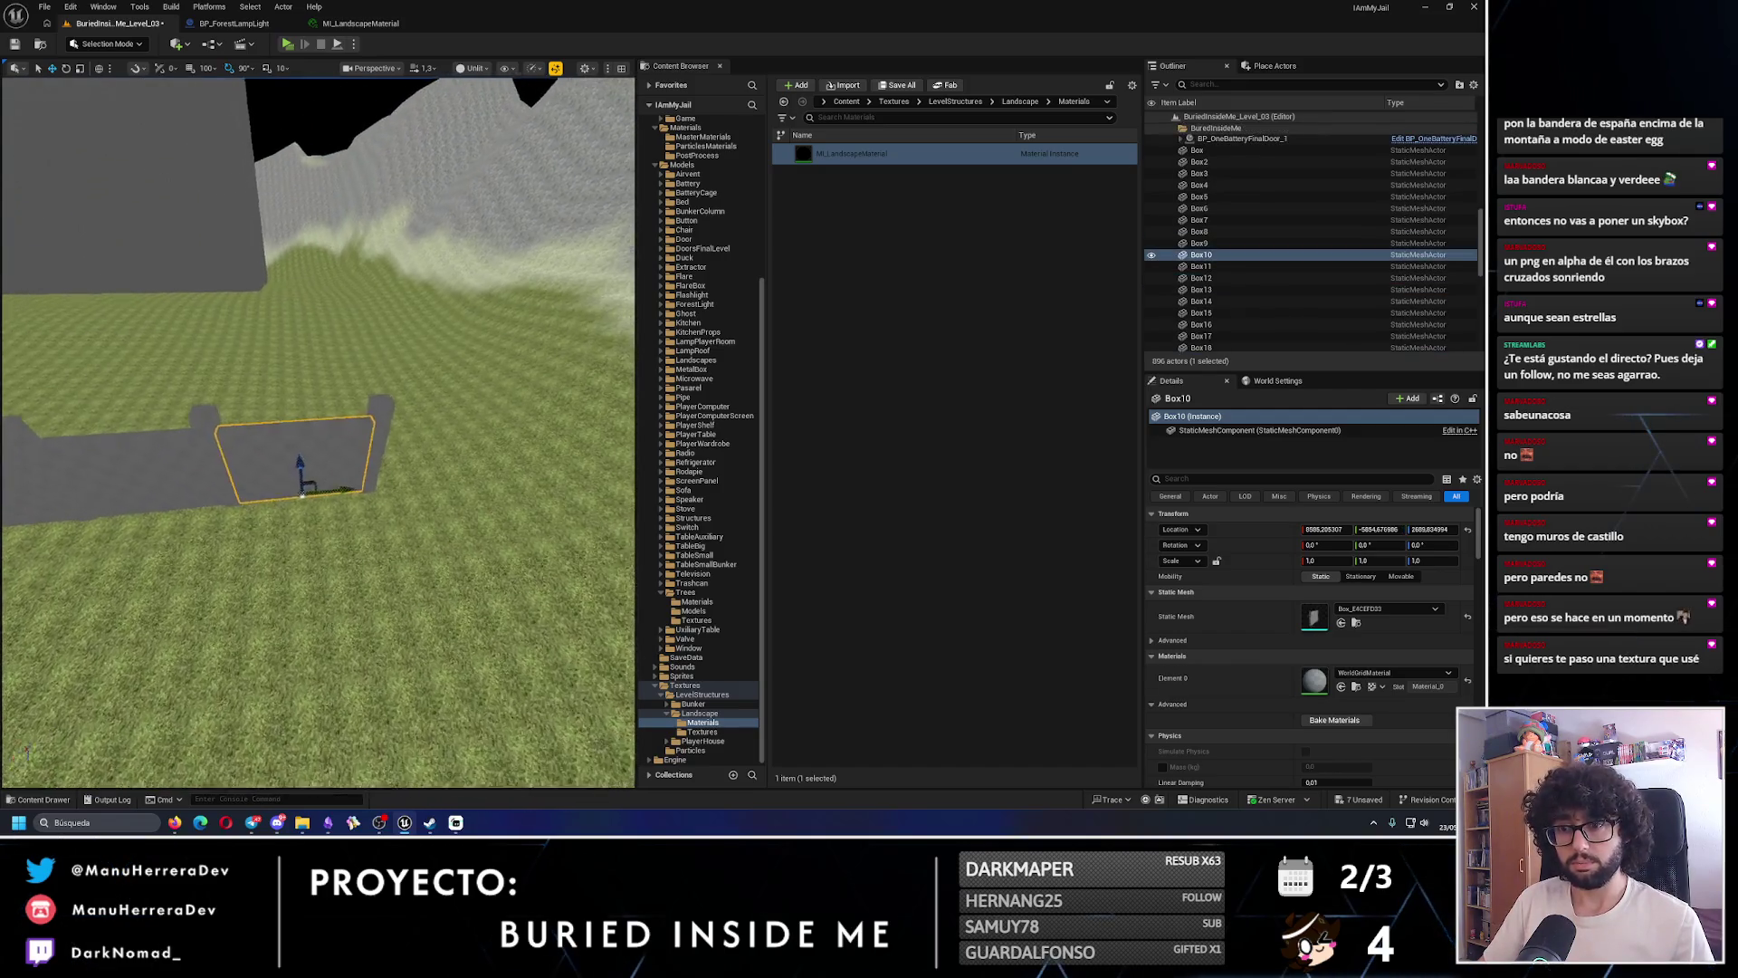
mouse_move(267, 518)
alt+mouse_down()
mouse_move(493, 498)
mouse_move(327, 455)
mouse_move(391, 438)
alt+mouse_up()
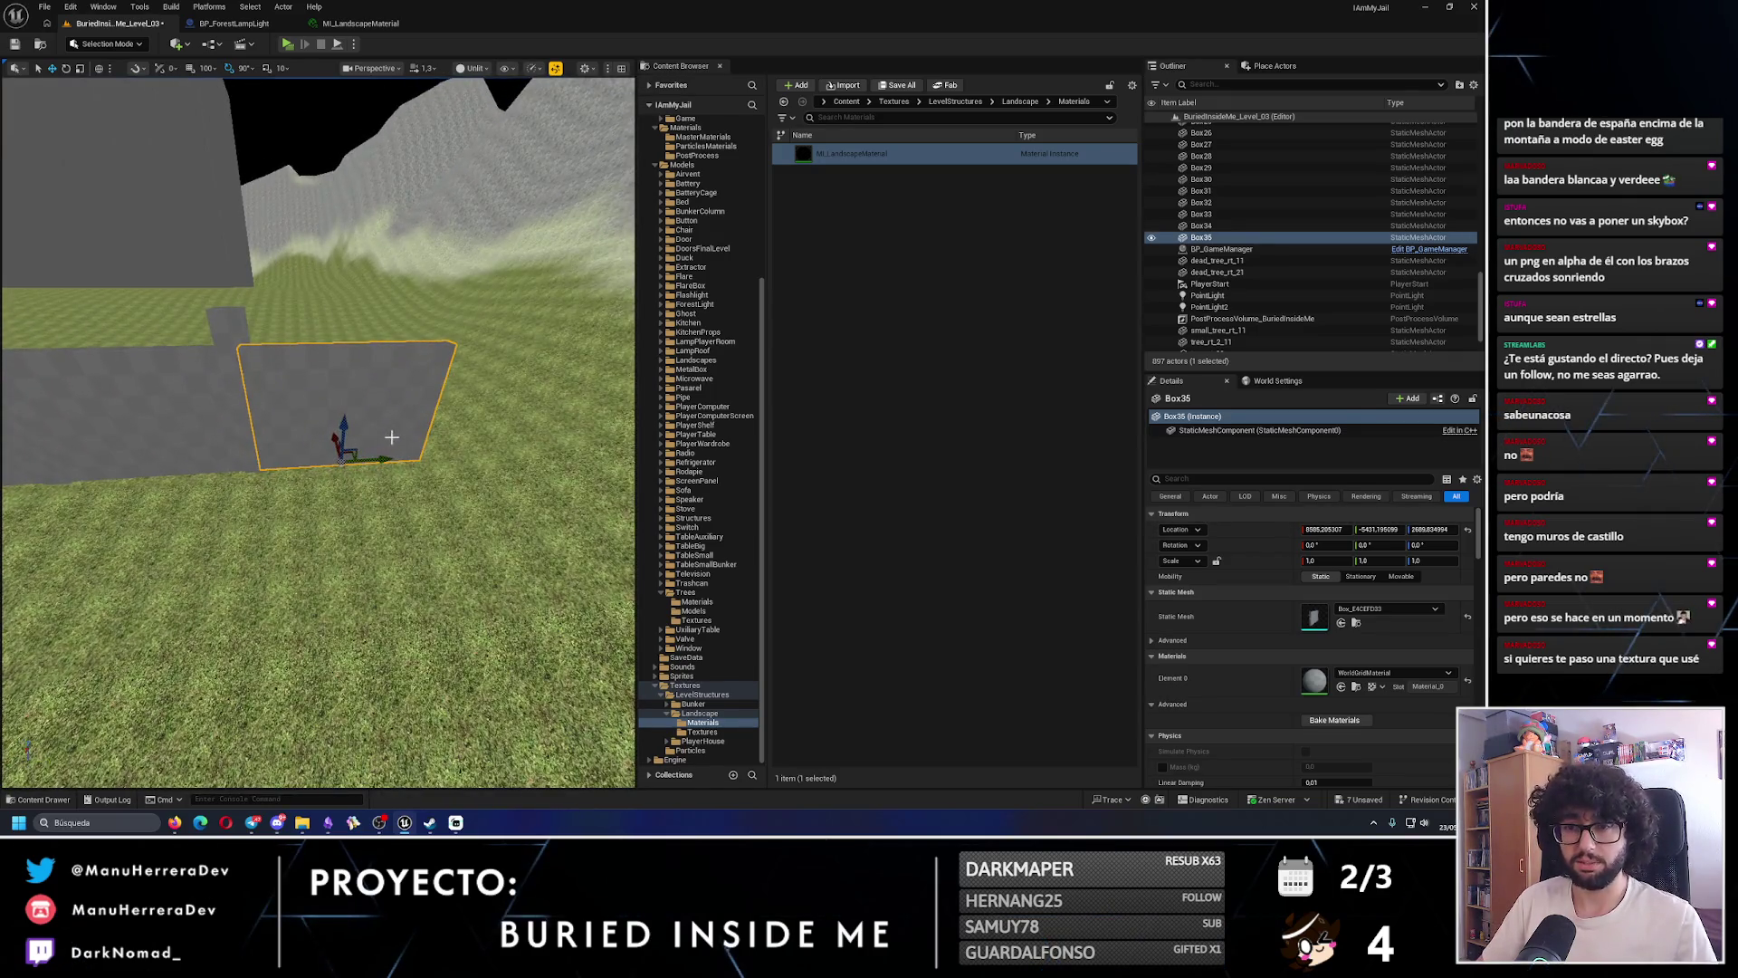
key(ctrl+z)
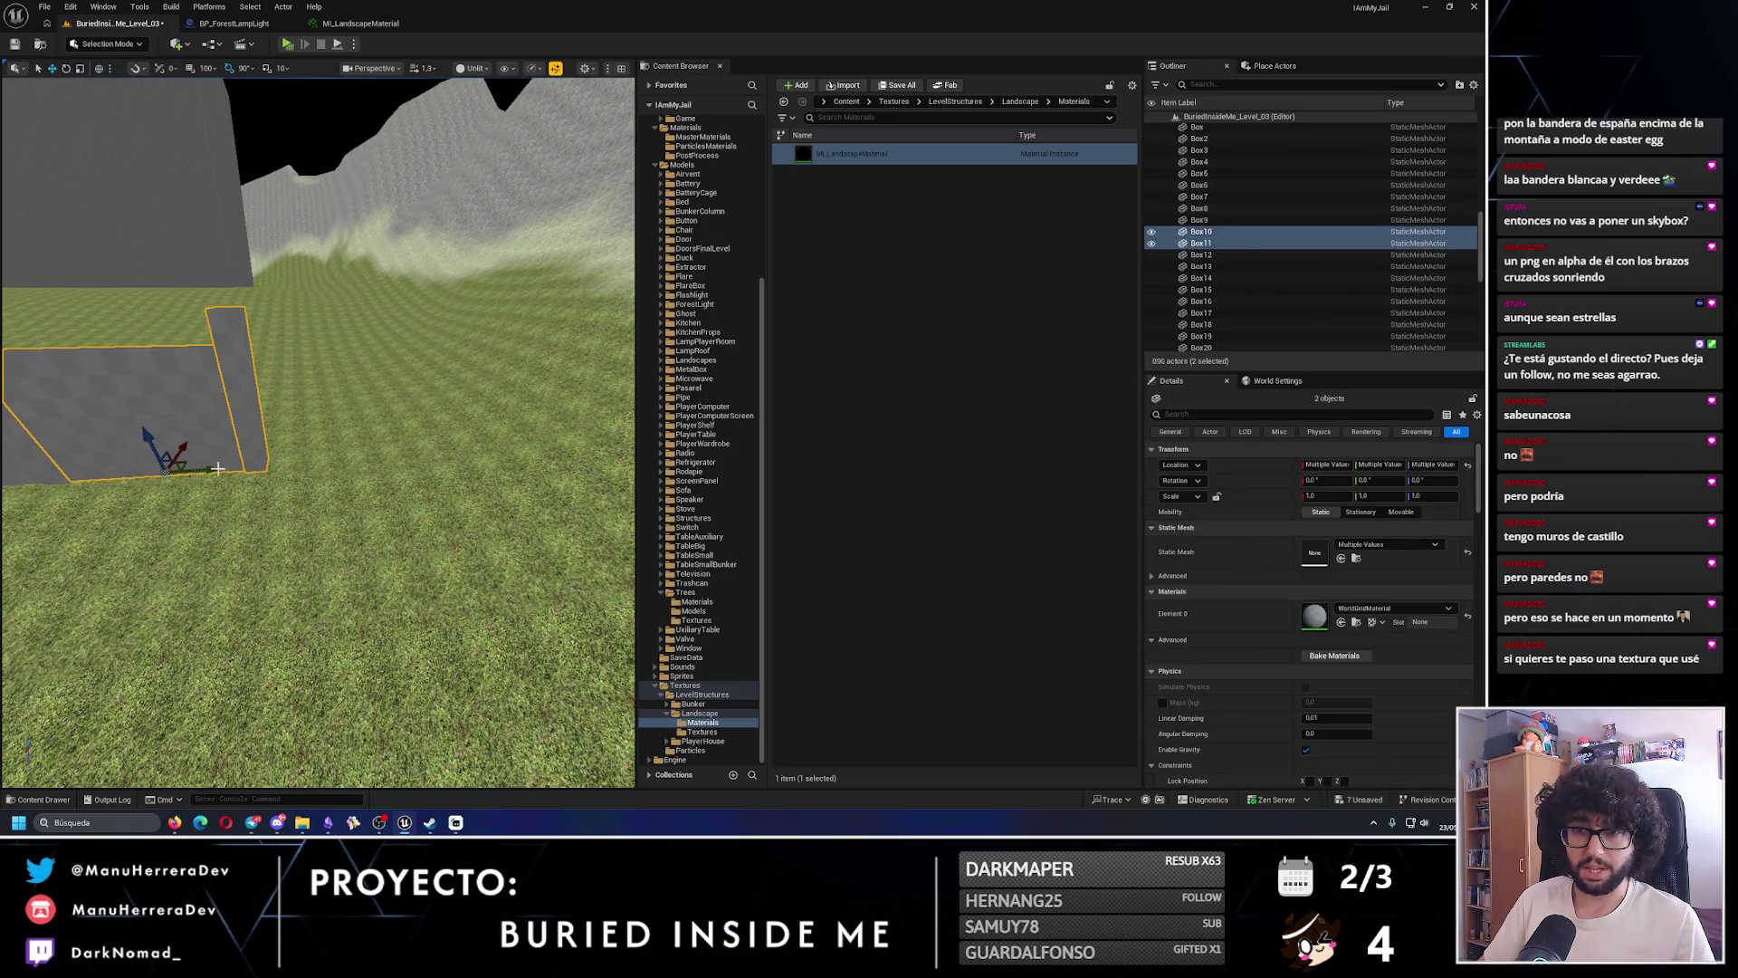
mouse_move(377, 444)
mouse_down()
mouse_move(366, 470)
mouse_move(366, 444)
mouse_up()
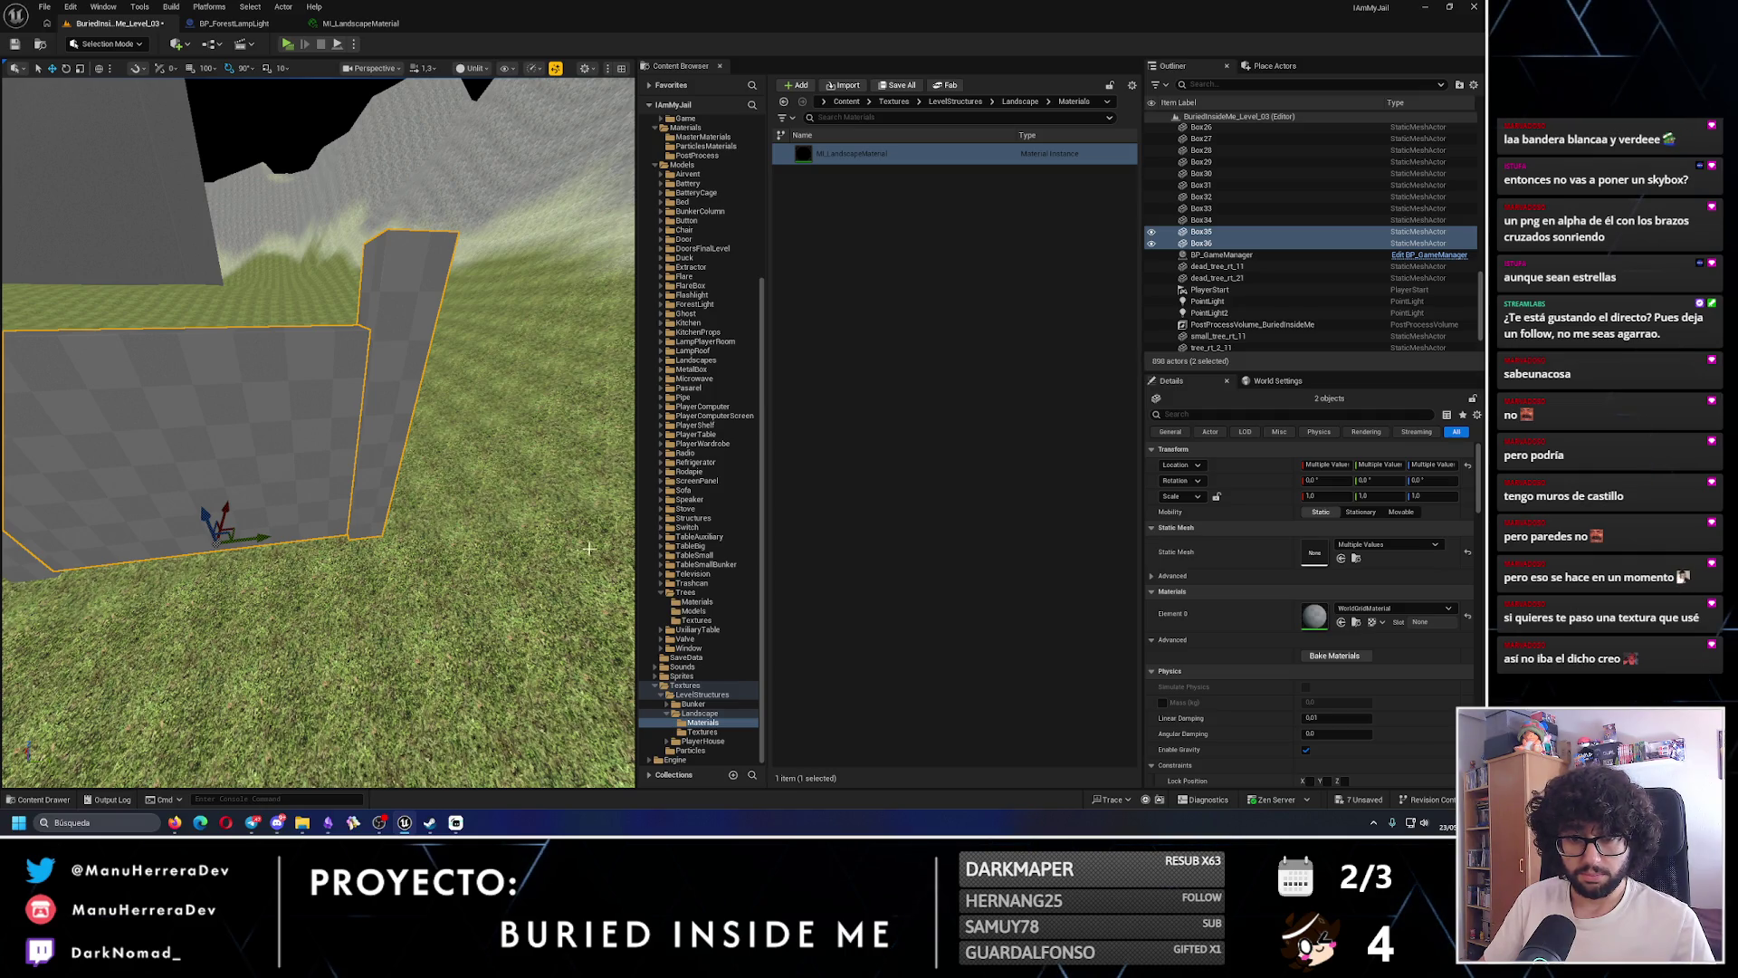
mouse_move(589, 549)
mouse_down()
mouse_move(215, 495)
mouse_move(533, 488)
mouse_move(375, 485)
mouse_up()
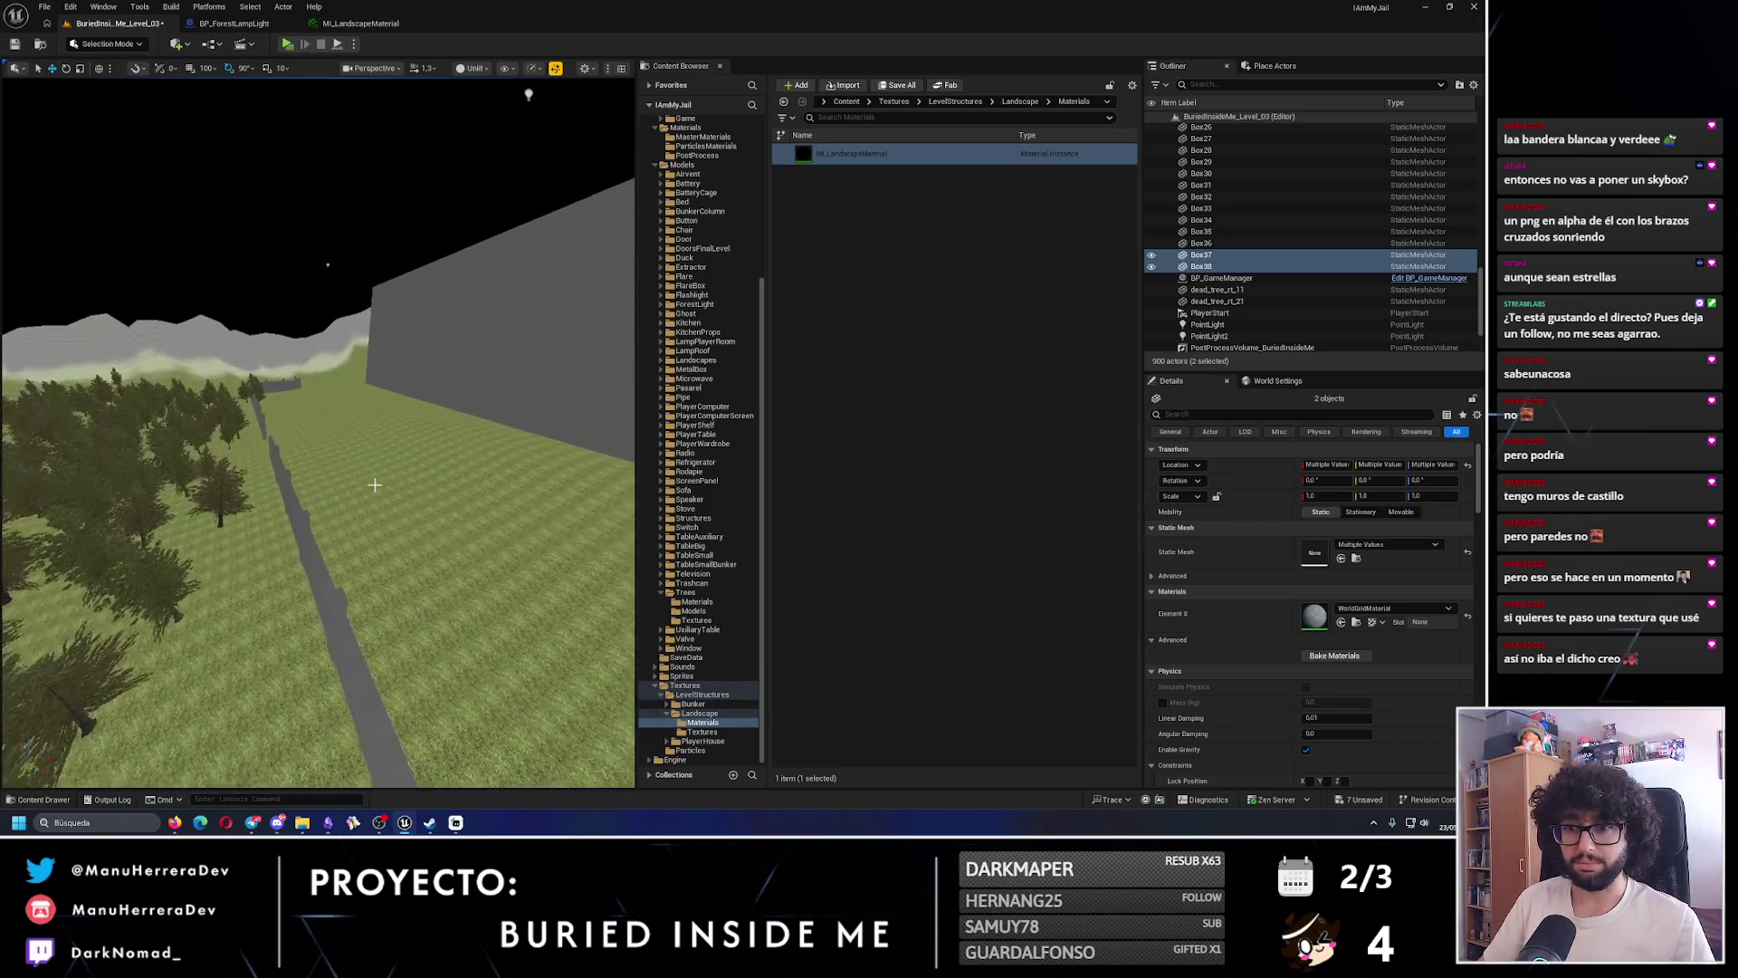
click(375, 485)
- Switch to Landscape Mode with the Sculpt tool and view the grass slope by the wall
click(112, 44)
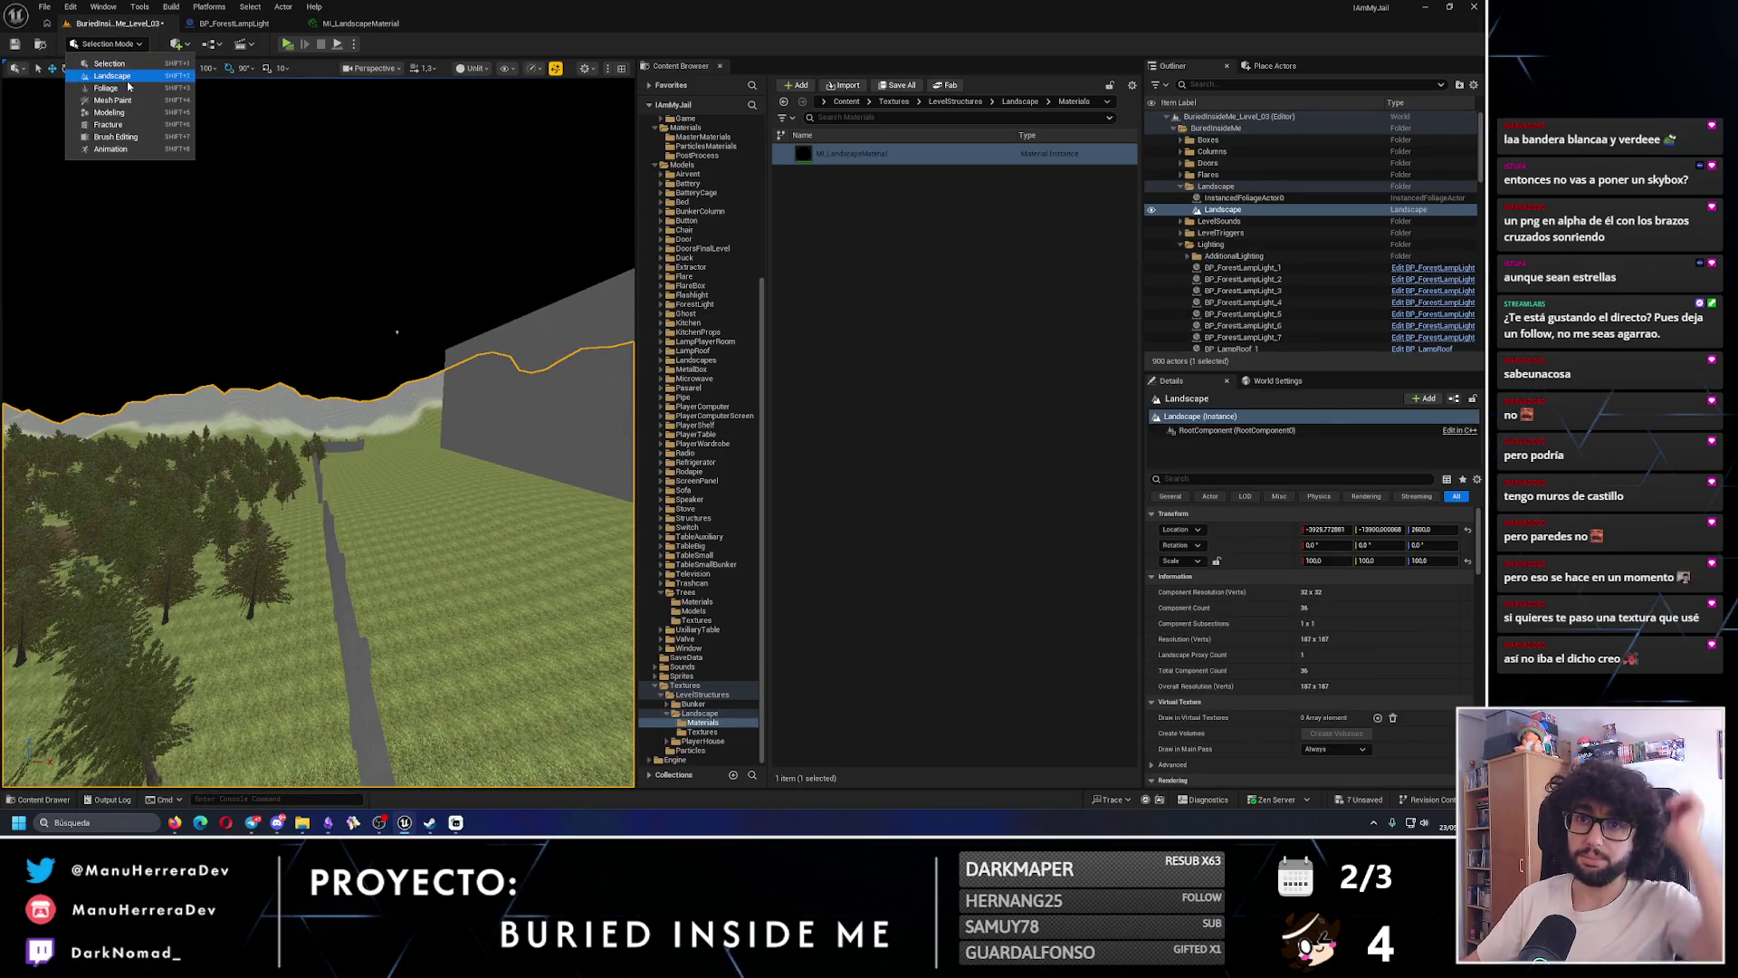
click(112, 76)
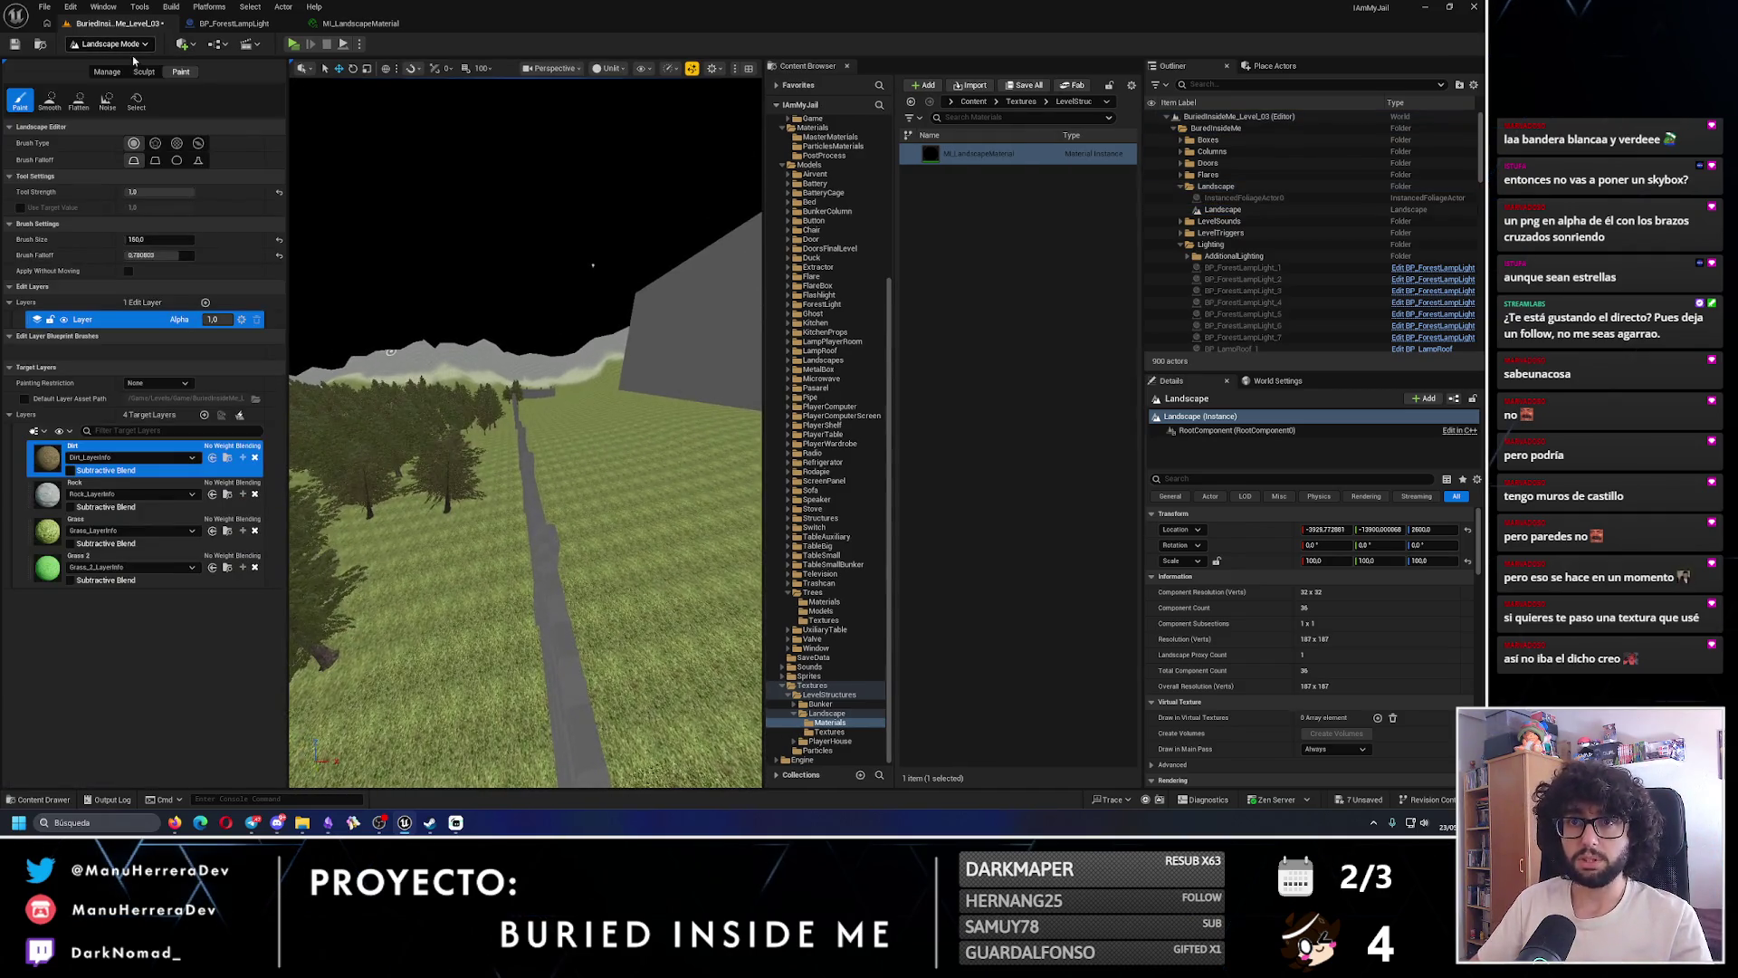
click(144, 71)
mouse_move(561, 478)
mouse_down()
mouse_move(349, 88)
mouse_move(536, 475)
mouse_up()
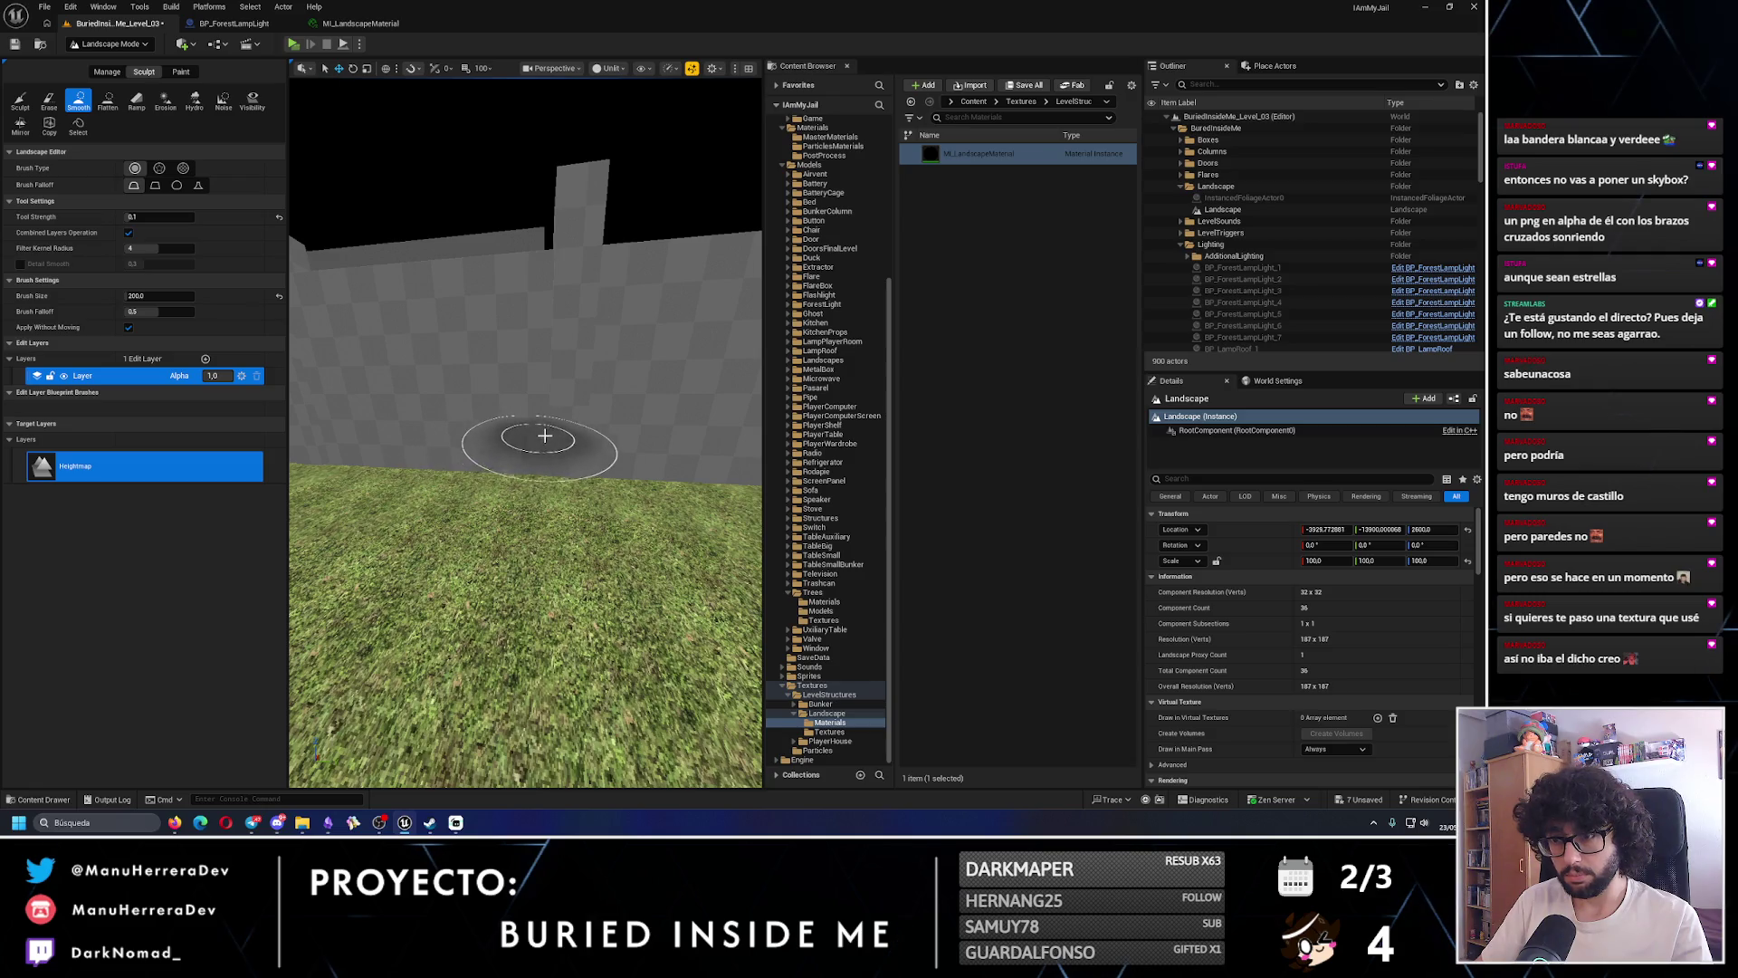
scroll(474, 428, up, 5)
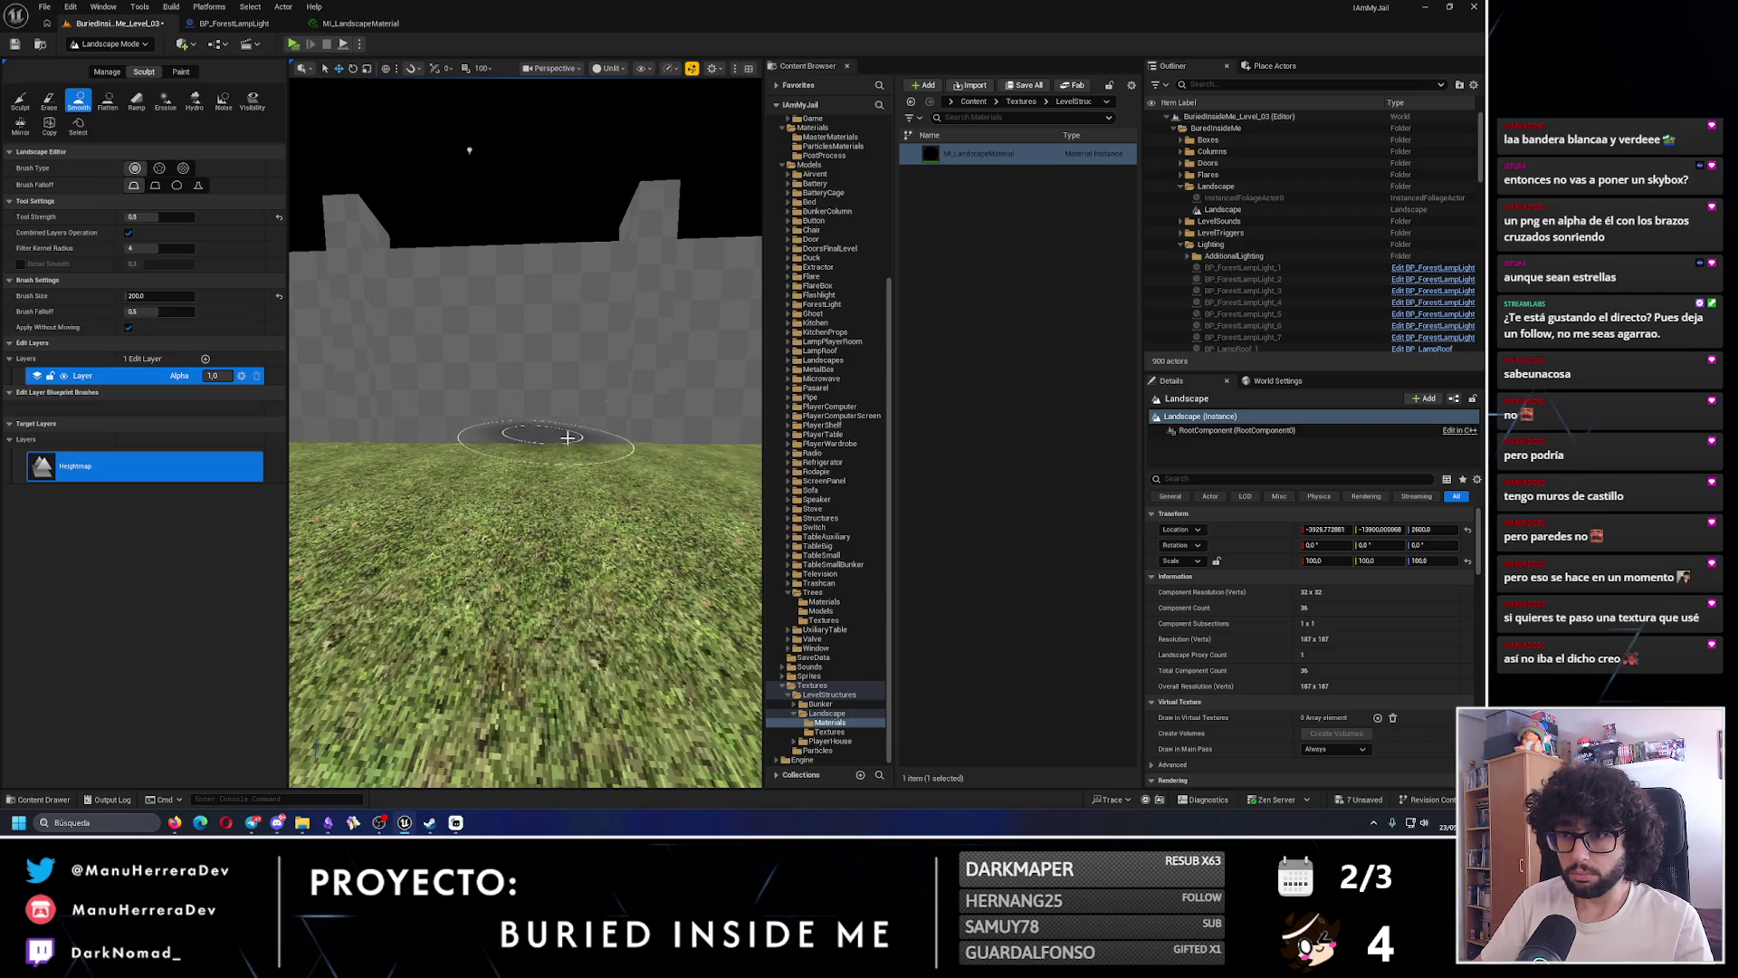
mouse_move(568, 438)
mouse_down()
mouse_move(507, 470)
mouse_move(670, 724)
mouse_move(543, 633)
mouse_move(516, 588)
mouse_up()
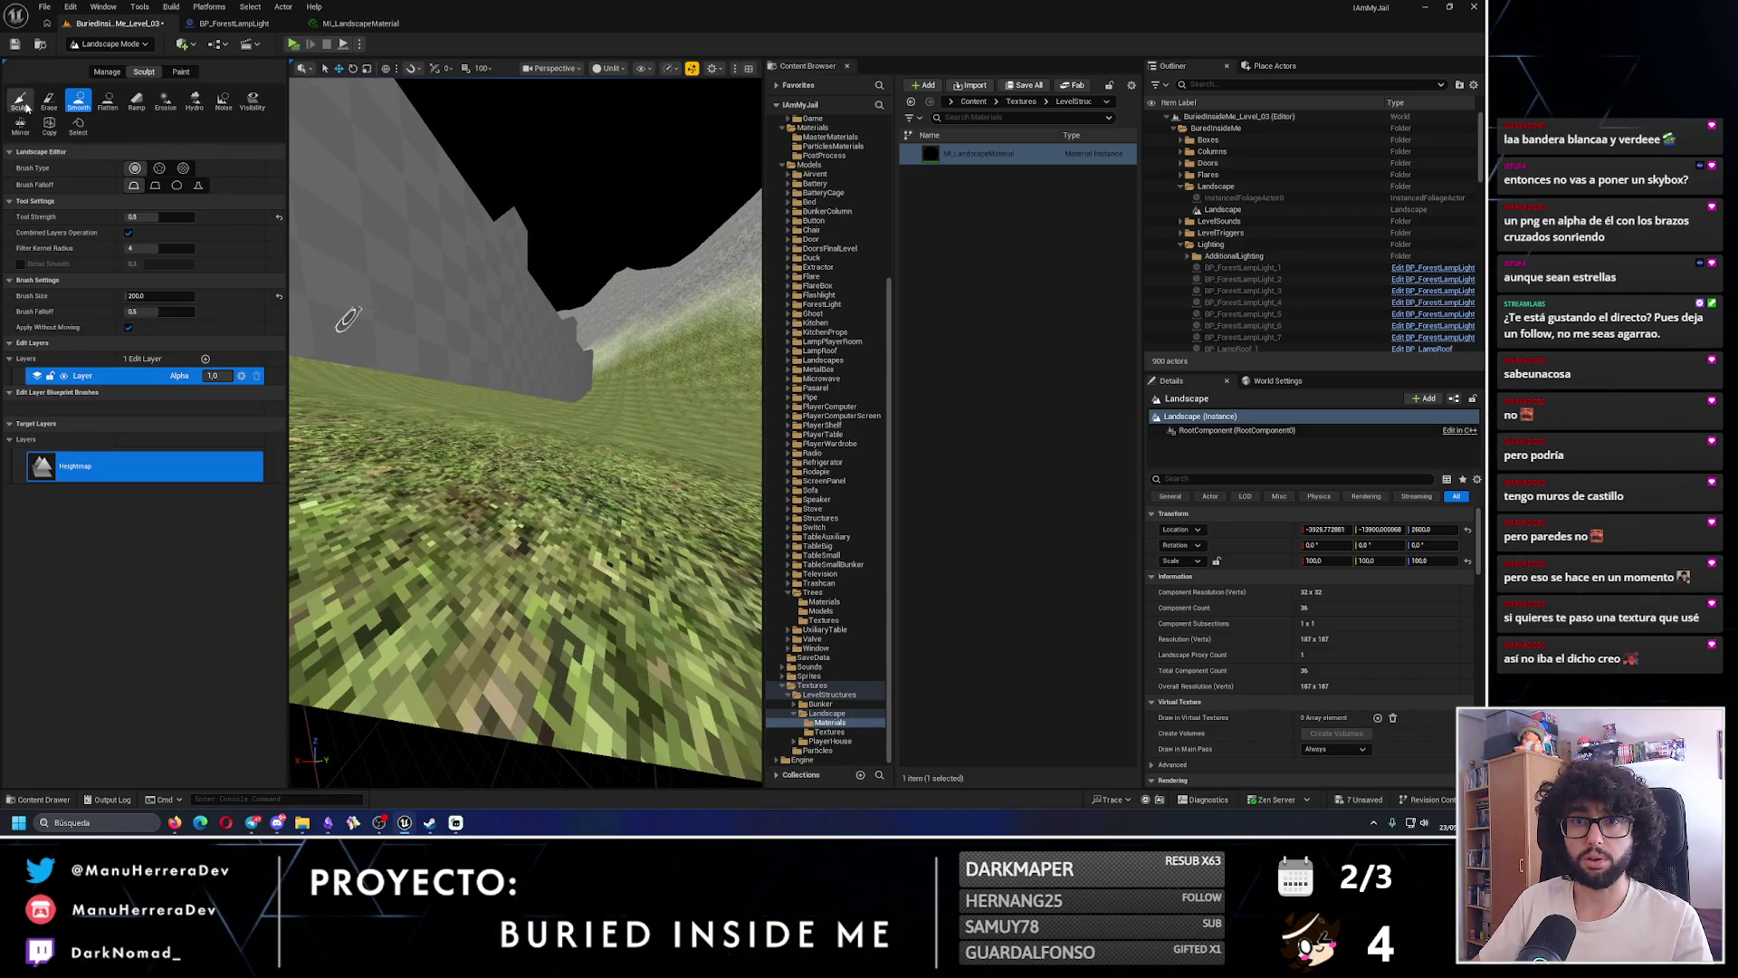
- Choose the raising sculpt brush, undo a stroke, and adjust the brush strength
click(20, 101)
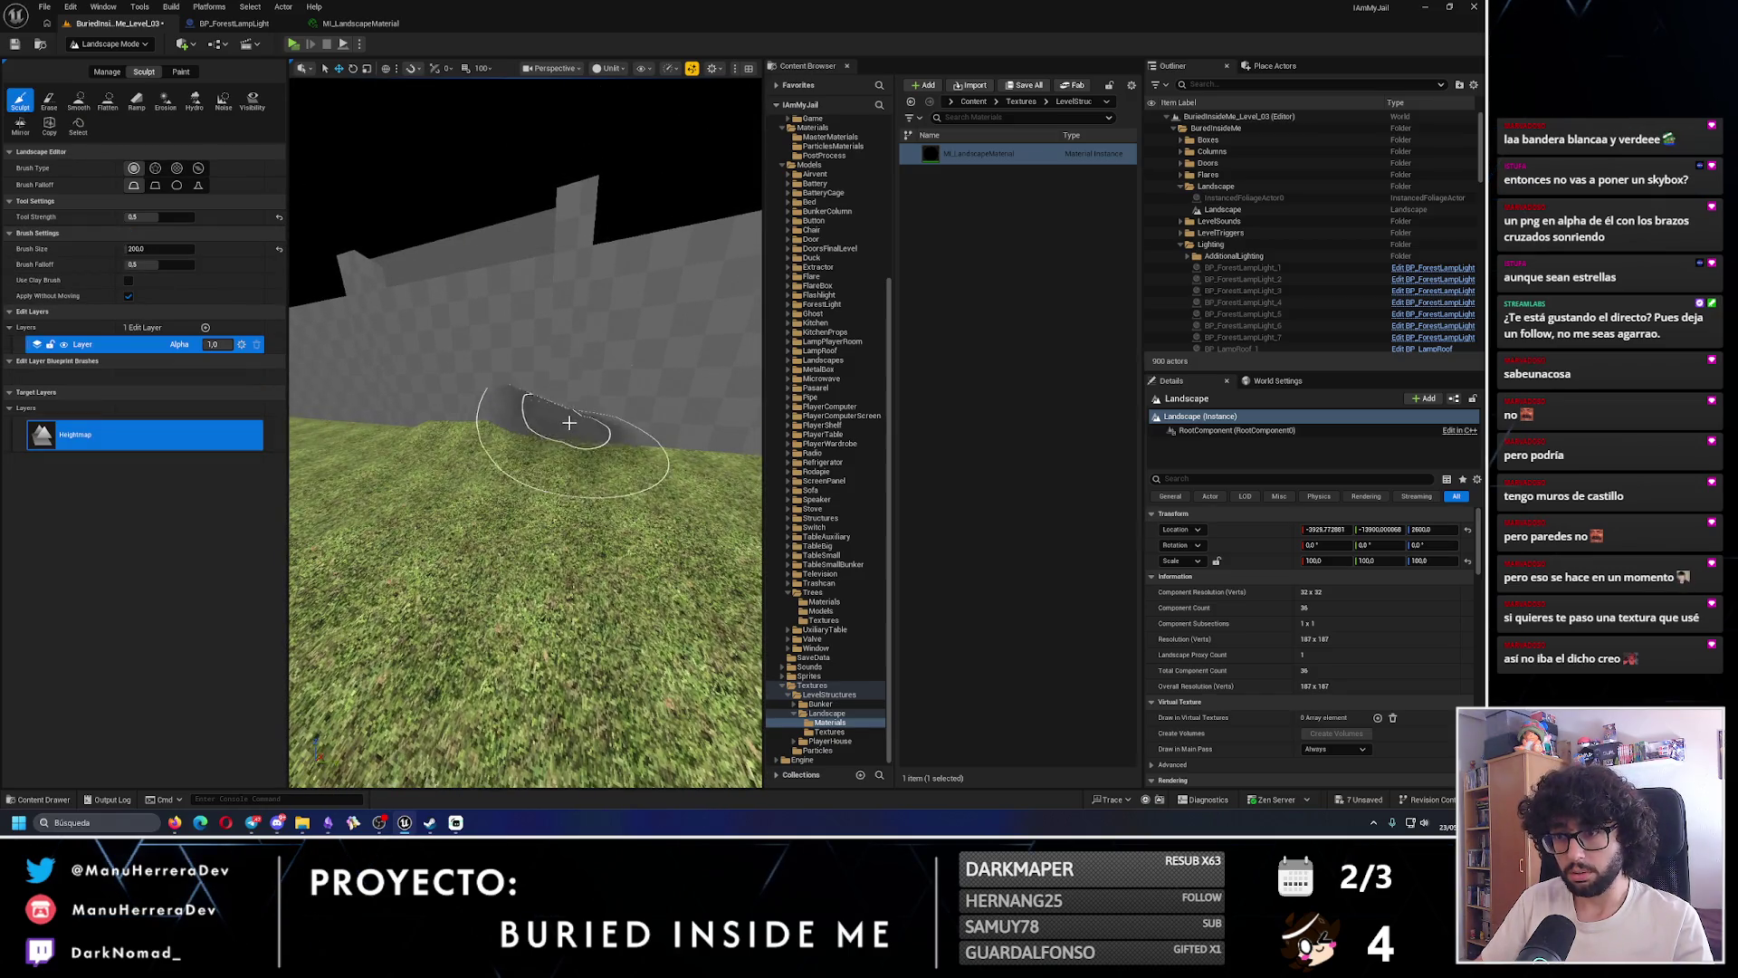
key(ctrl+z)
click(176, 216)
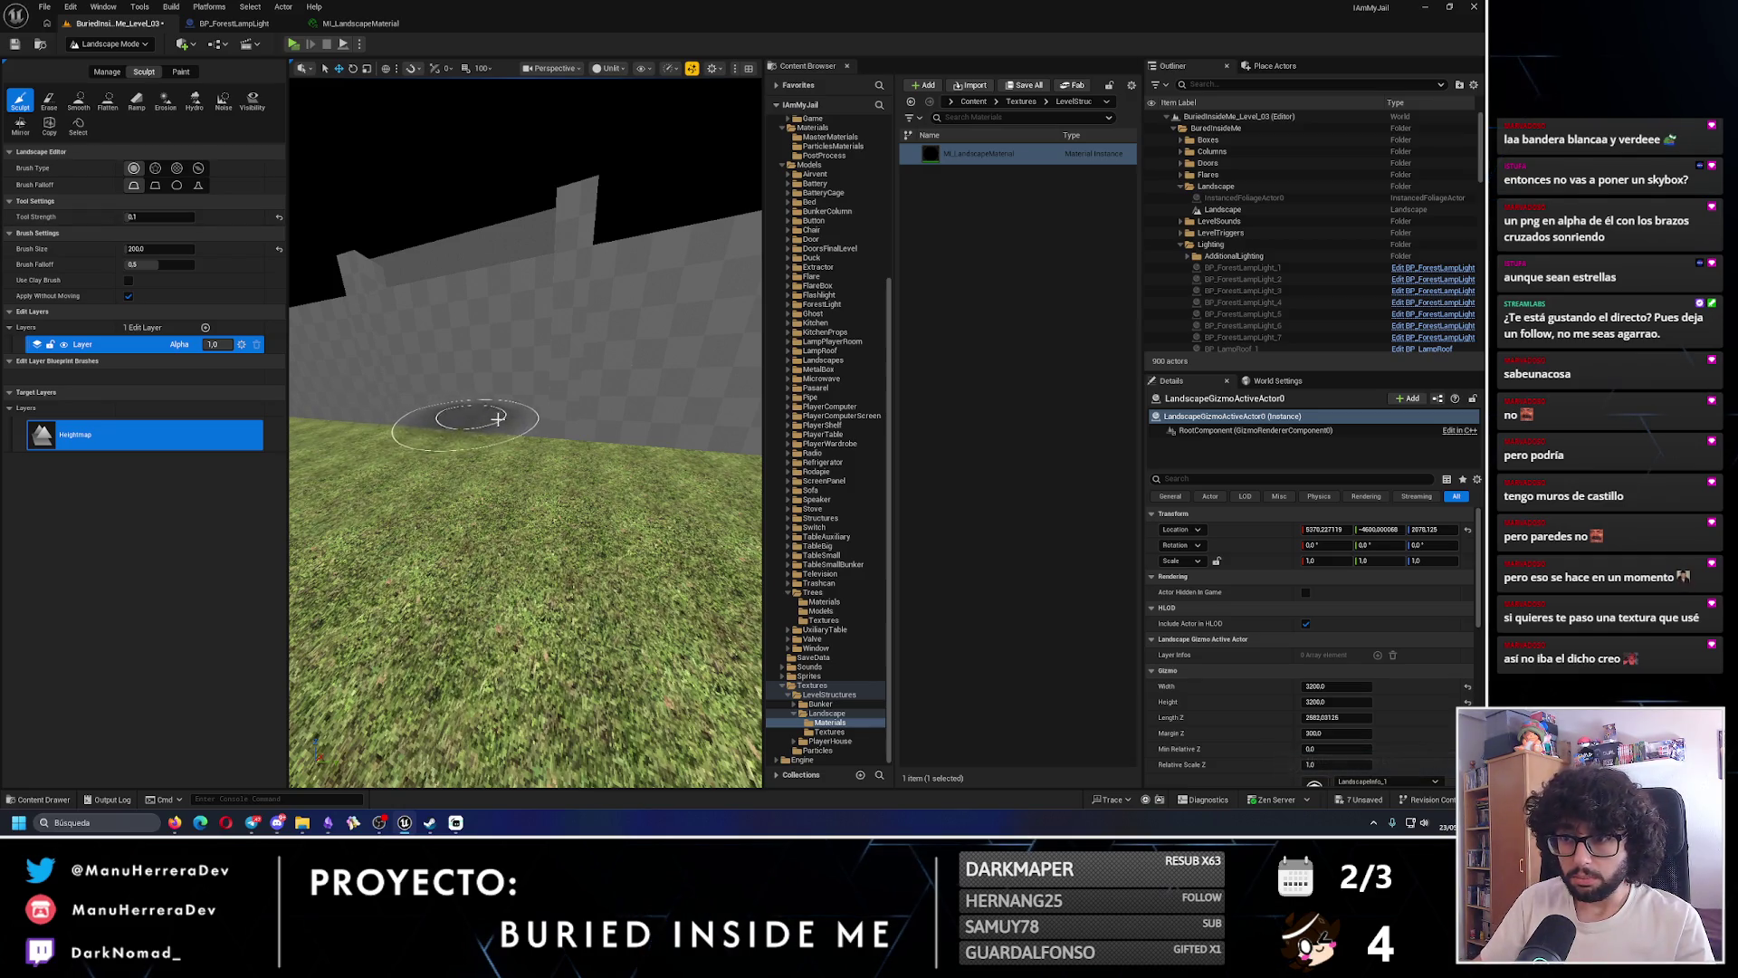
scroll(584, 425, down, 3)
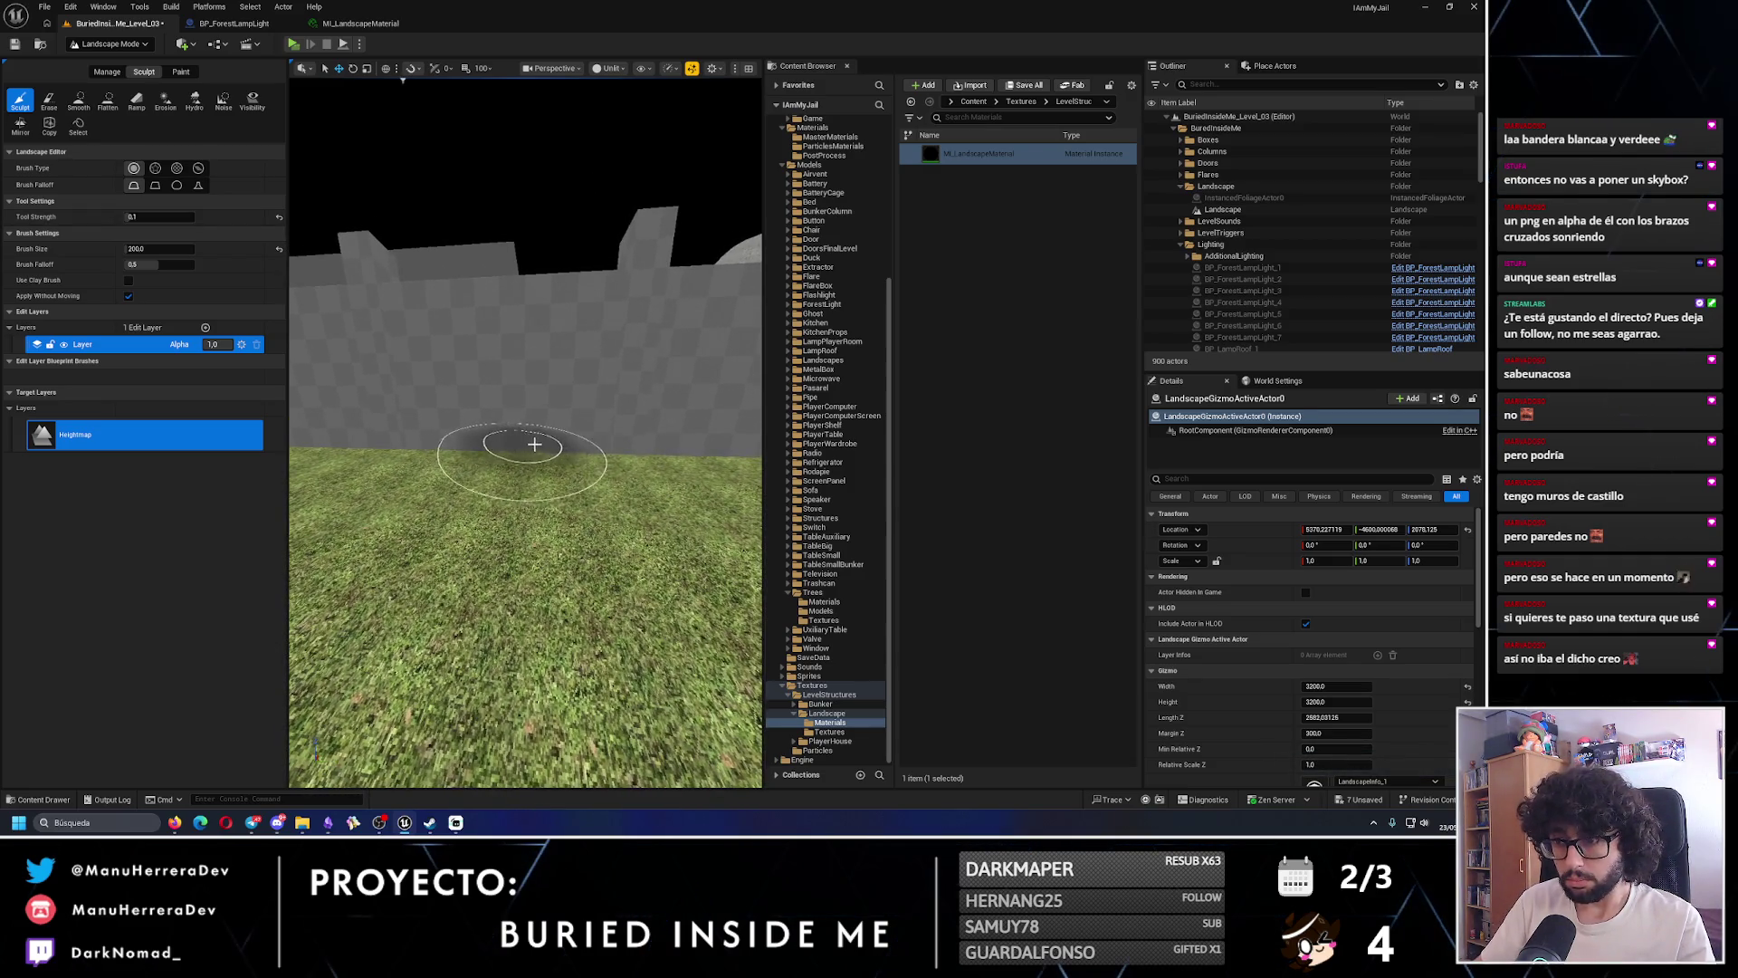
scroll(575, 442, down, 3)
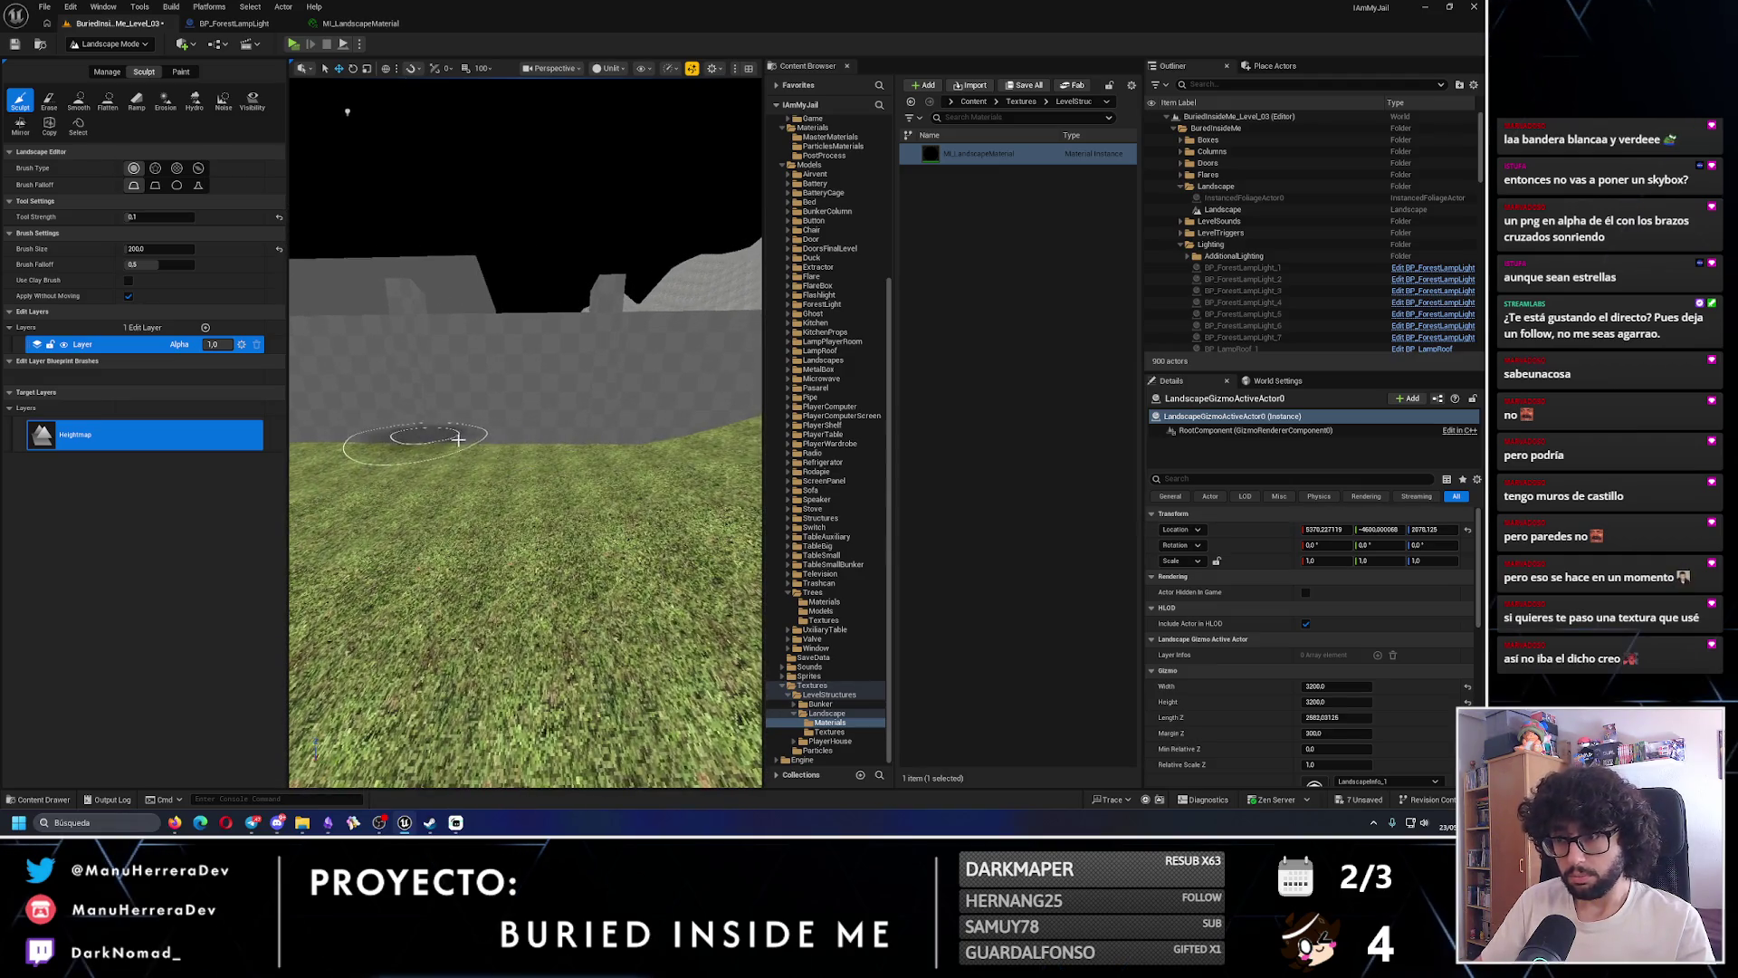
scroll(597, 428, down, 5)
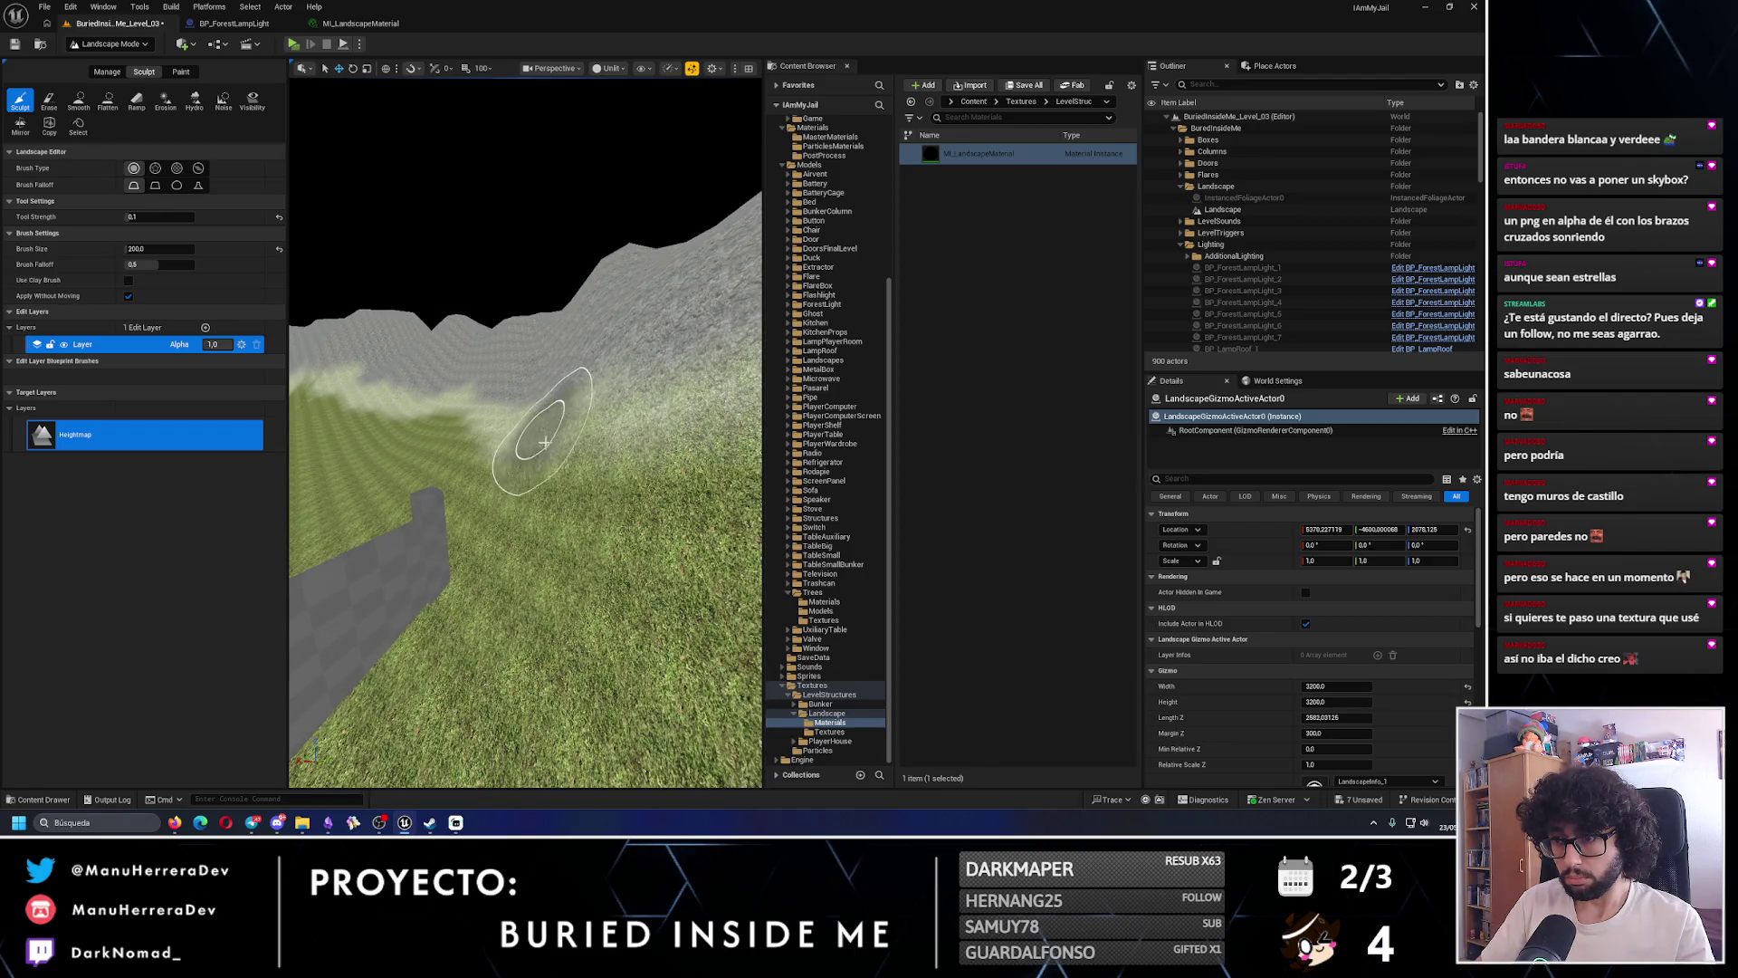
scroll(601, 446, up, 5)
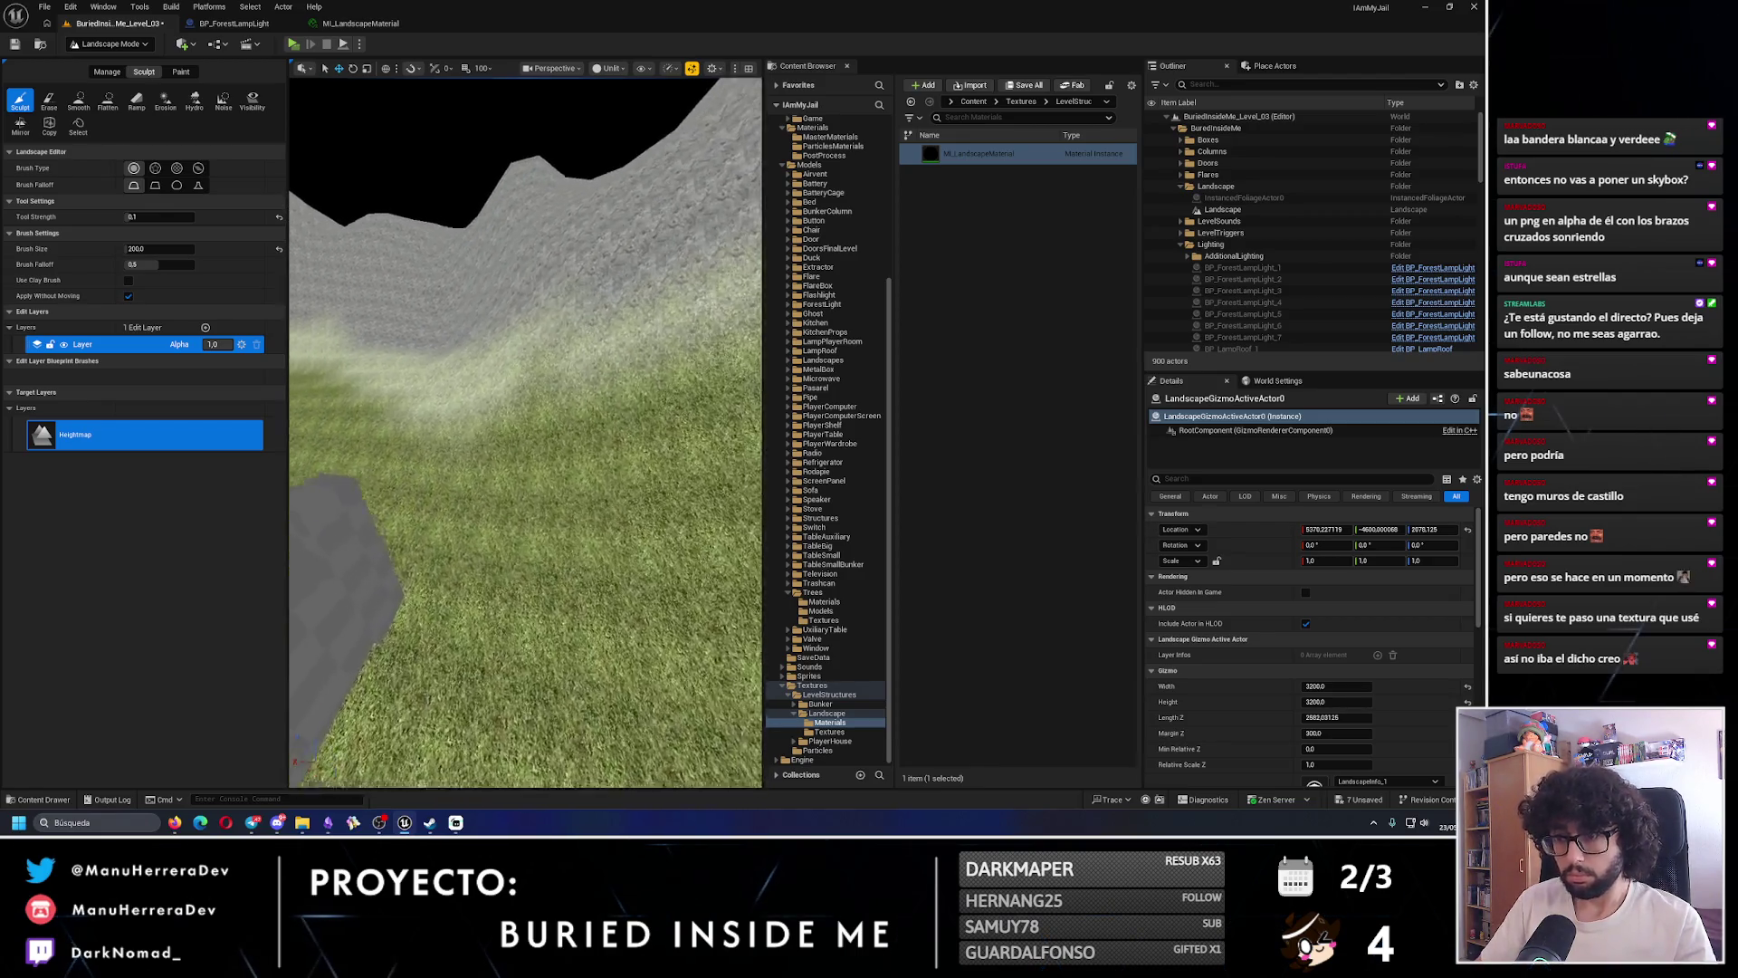
scroll(498, 417, down, 3)
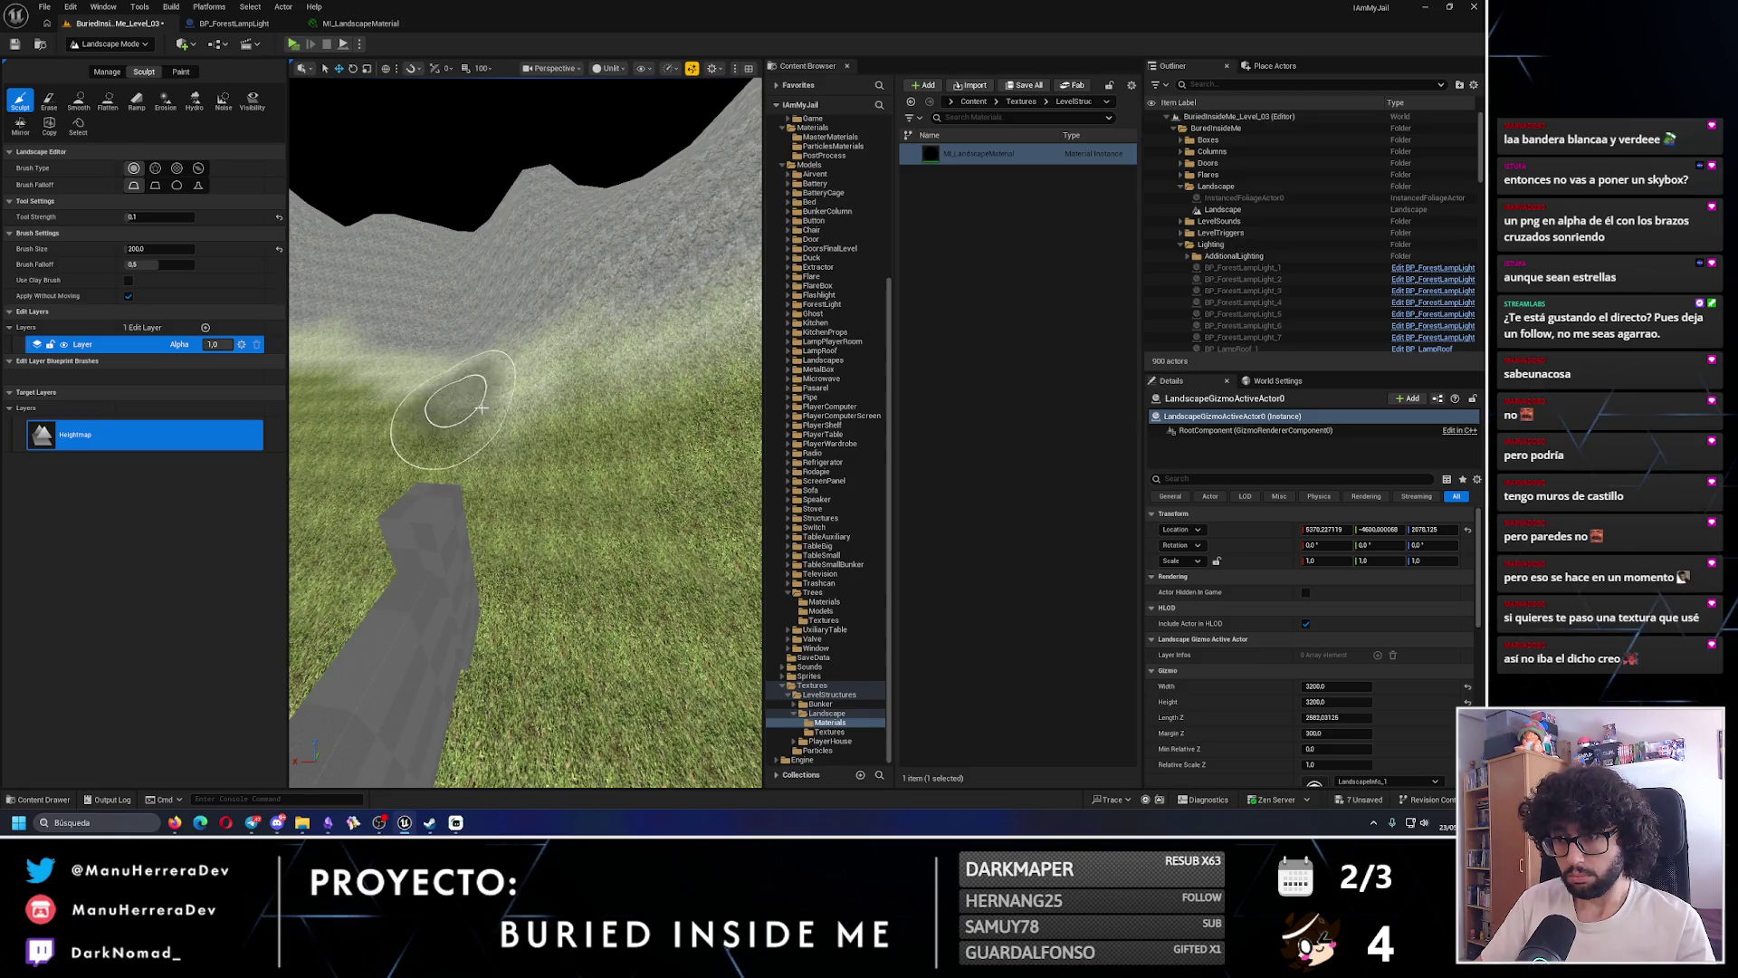
scroll(518, 467, up, 3)
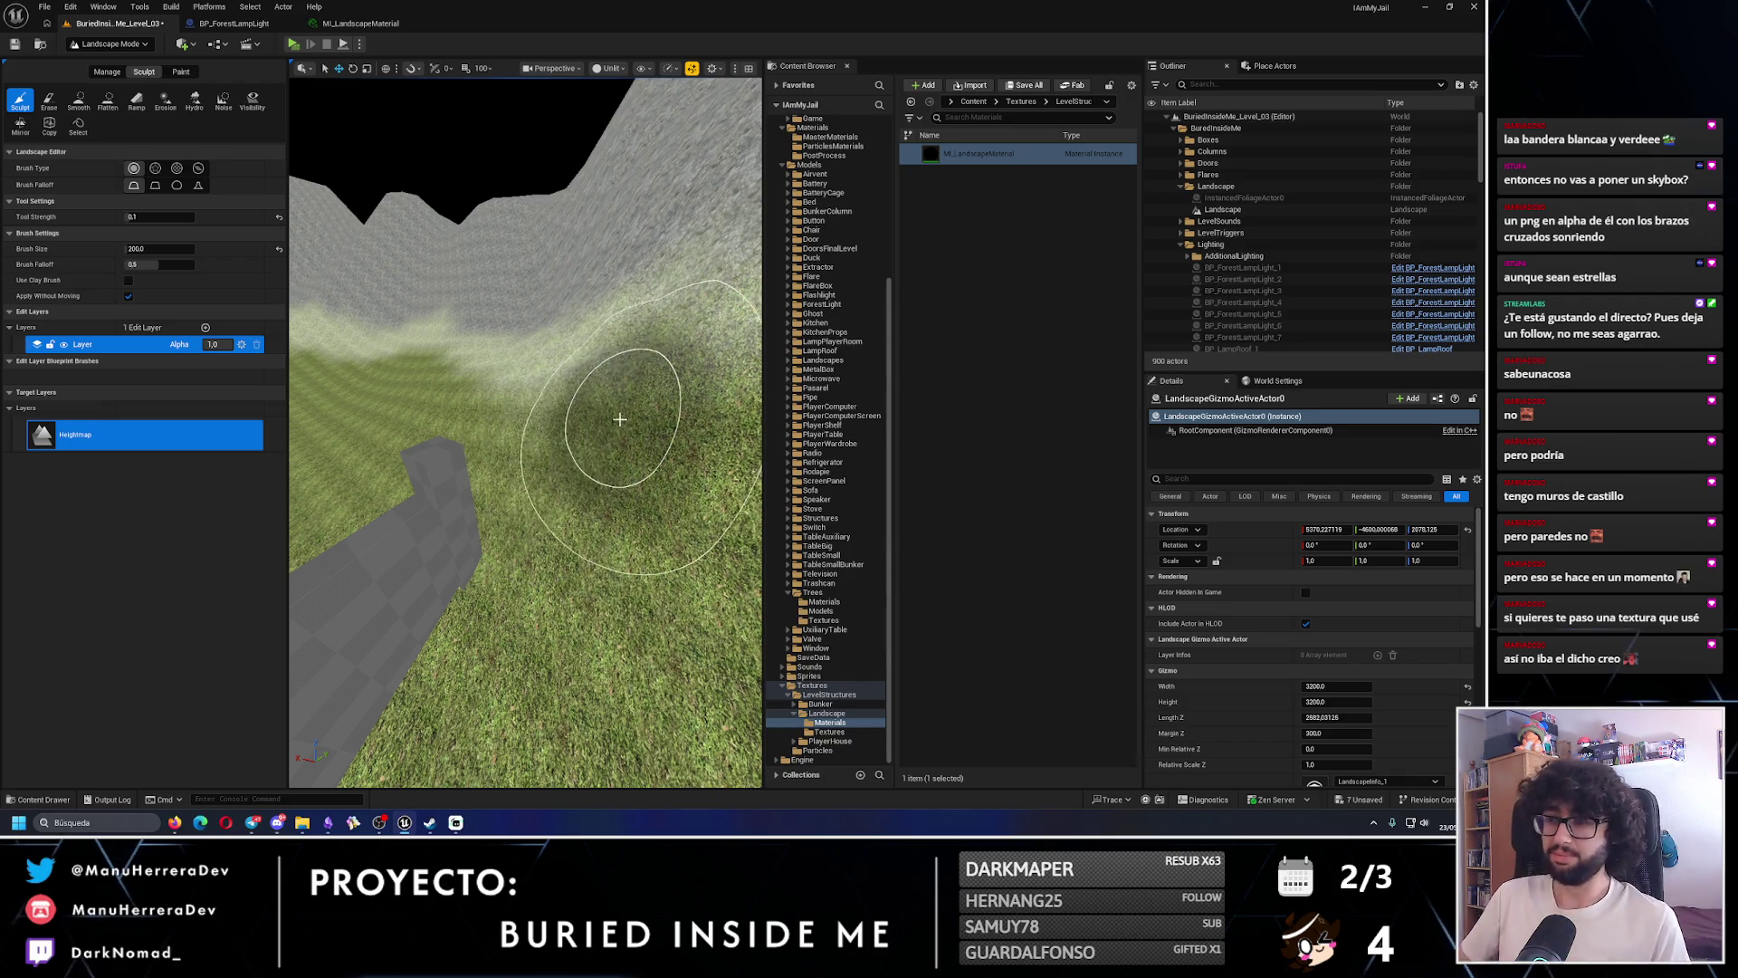
scroll(553, 453, down, 5)
- Sculpt the hill slope upward beside the grey wall and inspect it from several angles
key(Left)
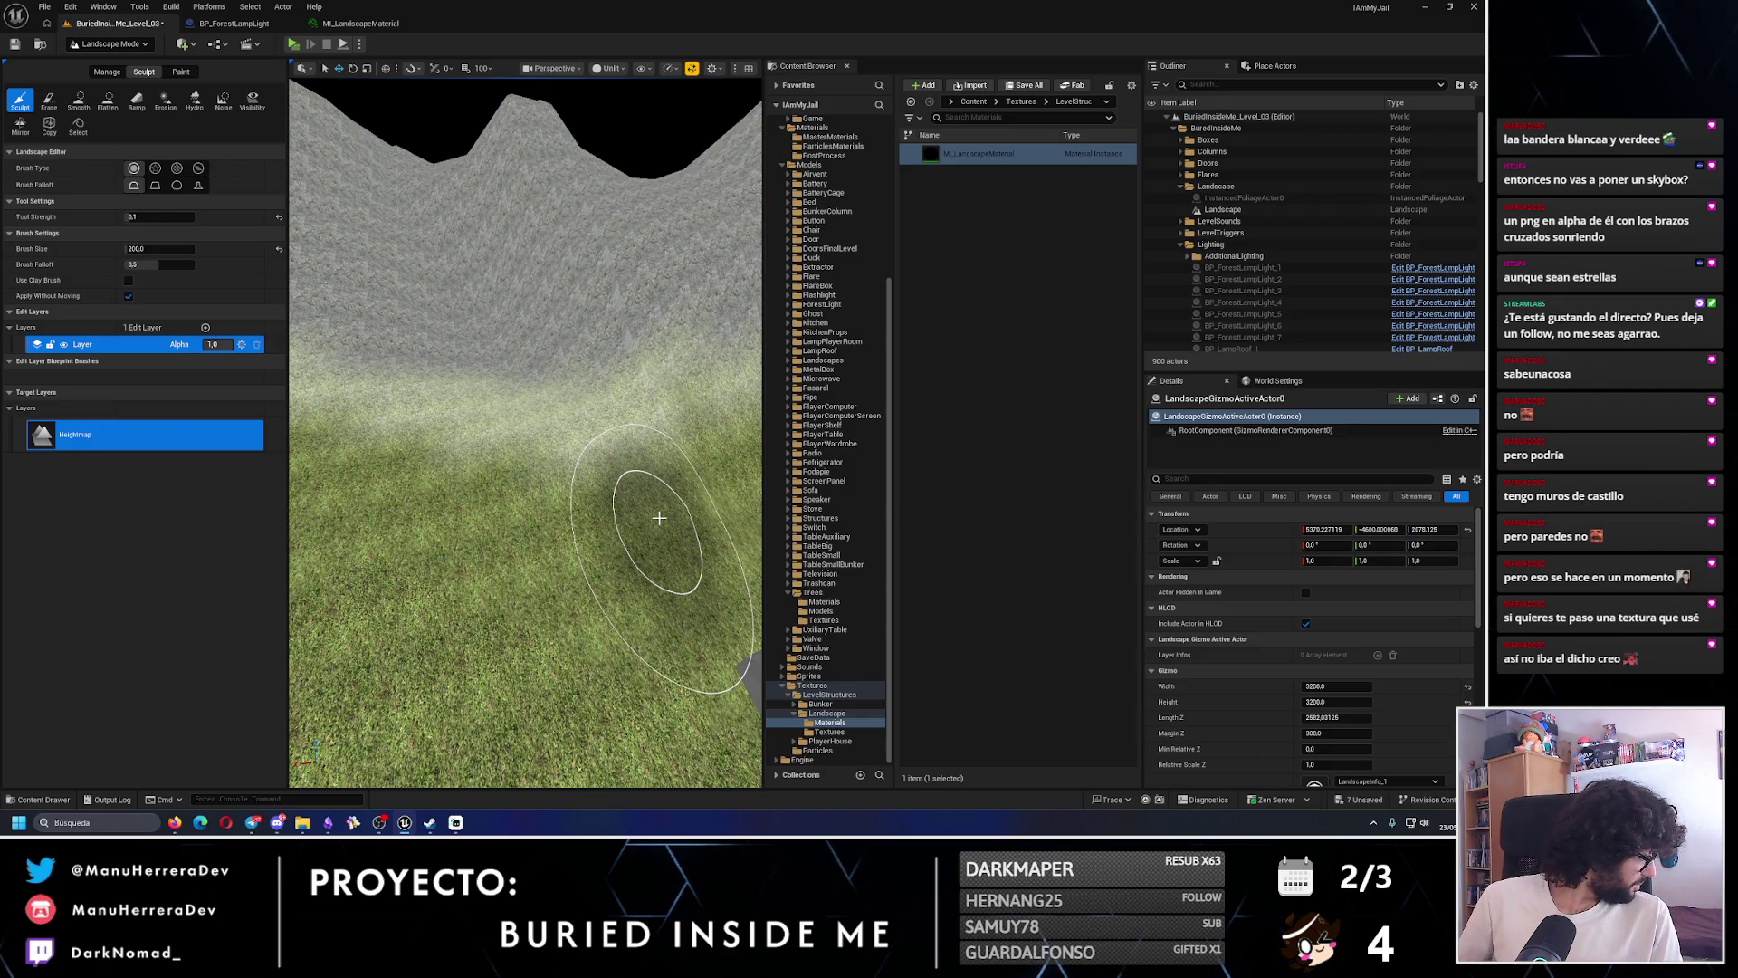
mouse_move(560, 389)
mouse_down()
mouse_move(458, 344)
mouse_move(508, 394)
mouse_move(595, 363)
mouse_move(582, 368)
mouse_up()
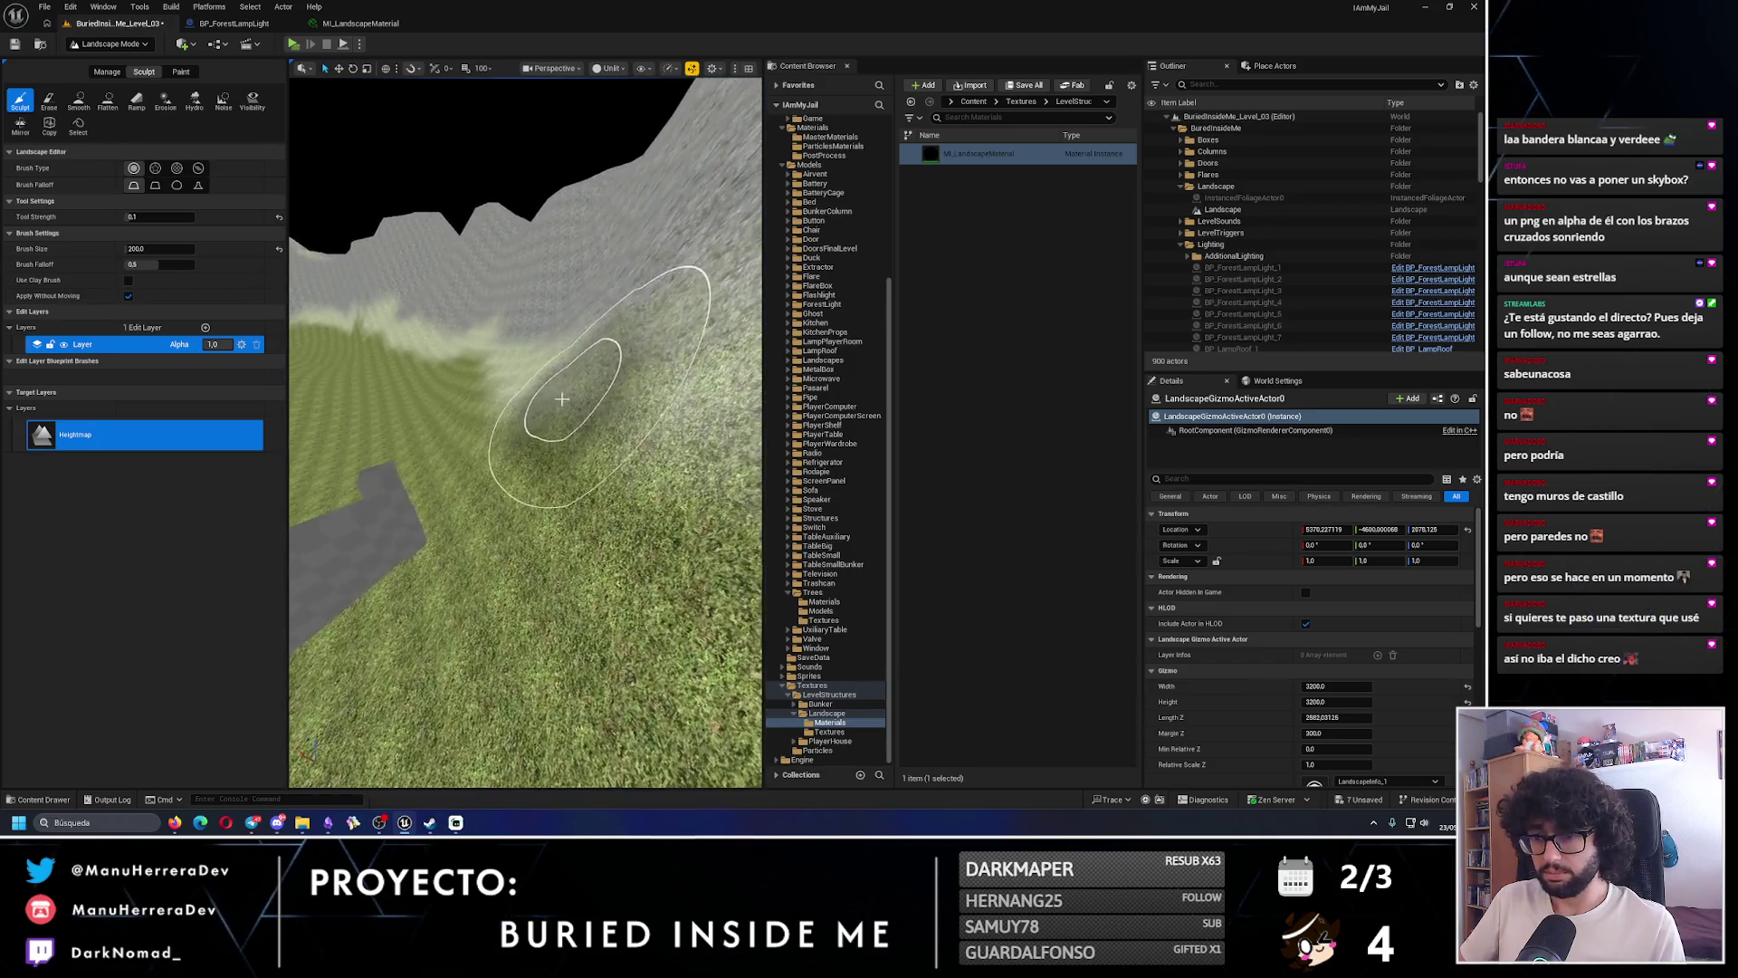
mouse_move(505, 427)
mouse_down()
mouse_move(547, 402)
mouse_move(411, 470)
mouse_up()
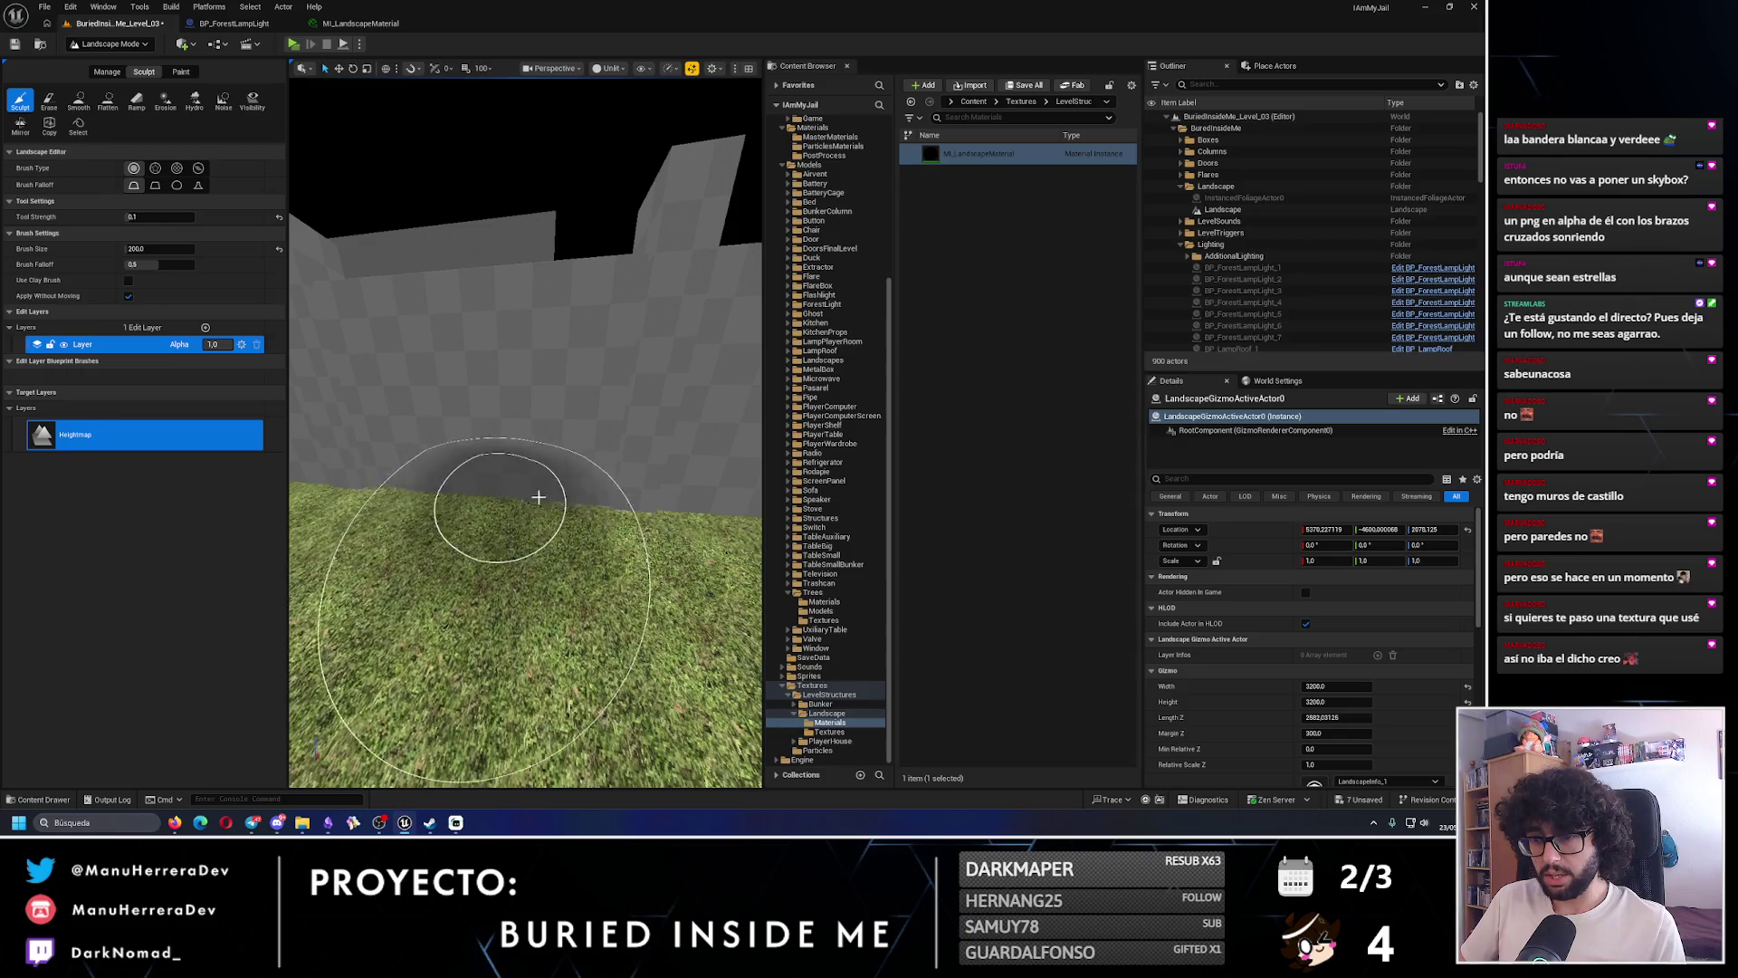
drag(538, 497, 553, 491)
drag(654, 475, 472, 467)
mouse_move(671, 458)
mouse_down()
mouse_move(584, 439)
mouse_move(631, 450)
mouse_up()
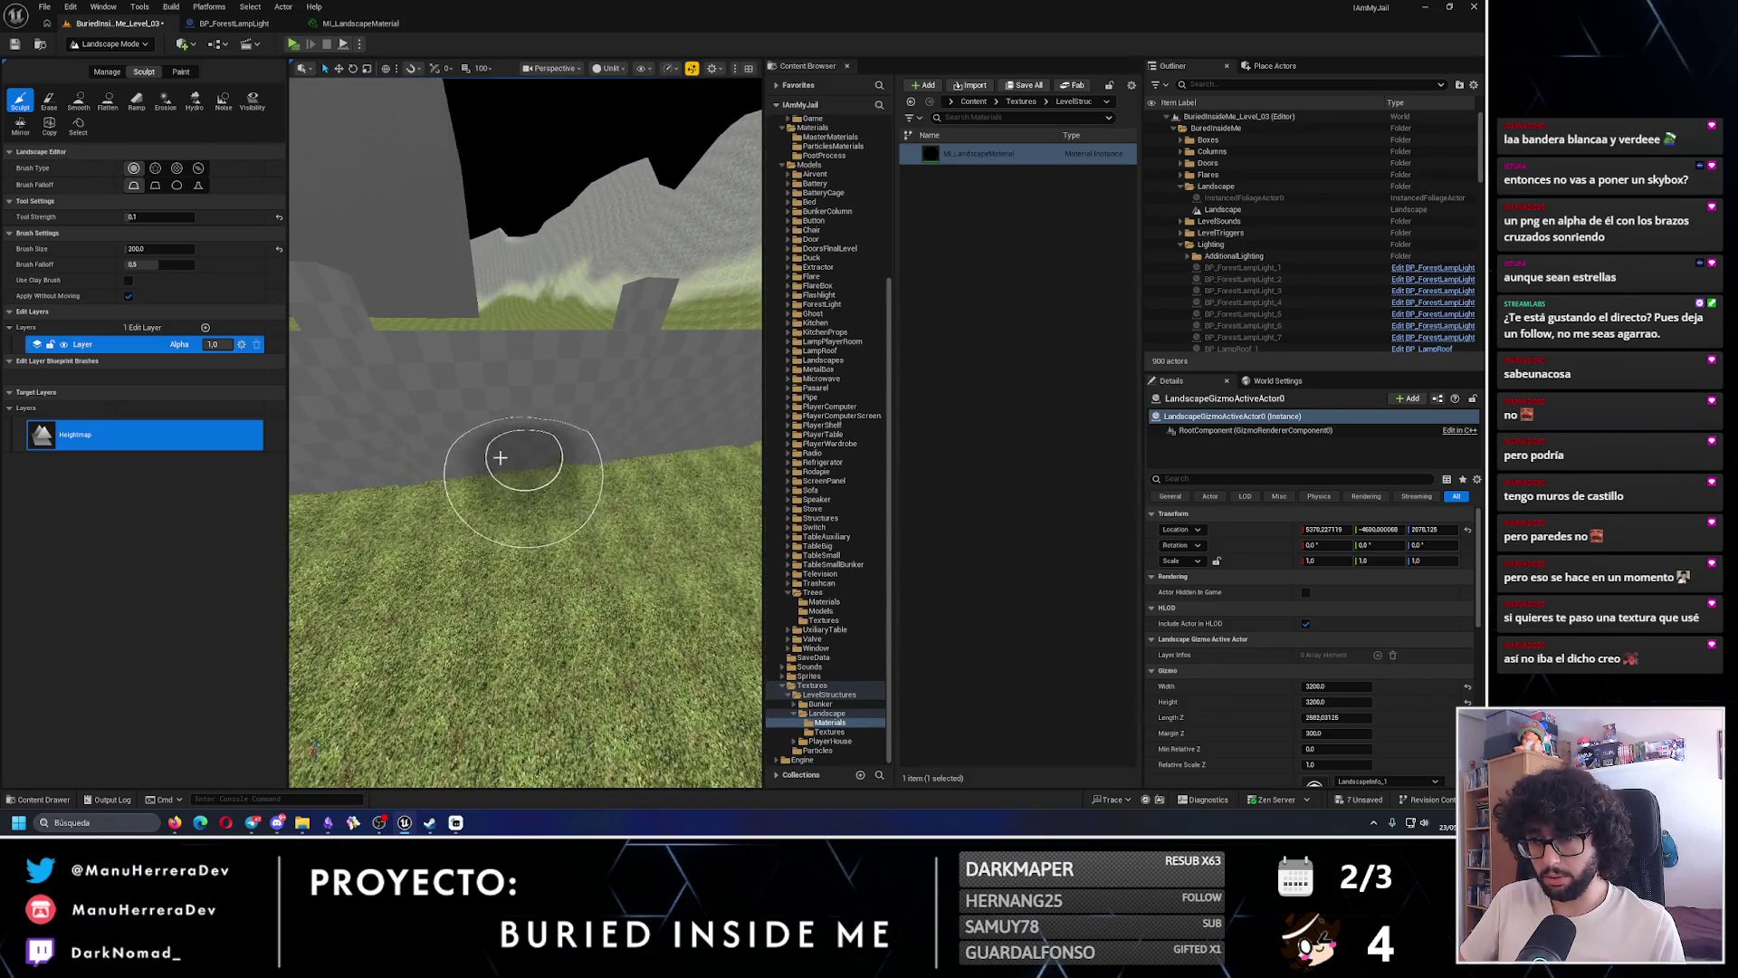
mouse_move(499, 457)
mouse_down()
mouse_move(632, 434)
mouse_move(563, 423)
mouse_move(579, 425)
mouse_move(548, 434)
mouse_move(574, 432)
mouse_move(543, 457)
mouse_move(534, 444)
mouse_up()
- Fly up to the grey wall's base and undo the last terrain sculpt stroke there
drag(712, 465, 683, 495)
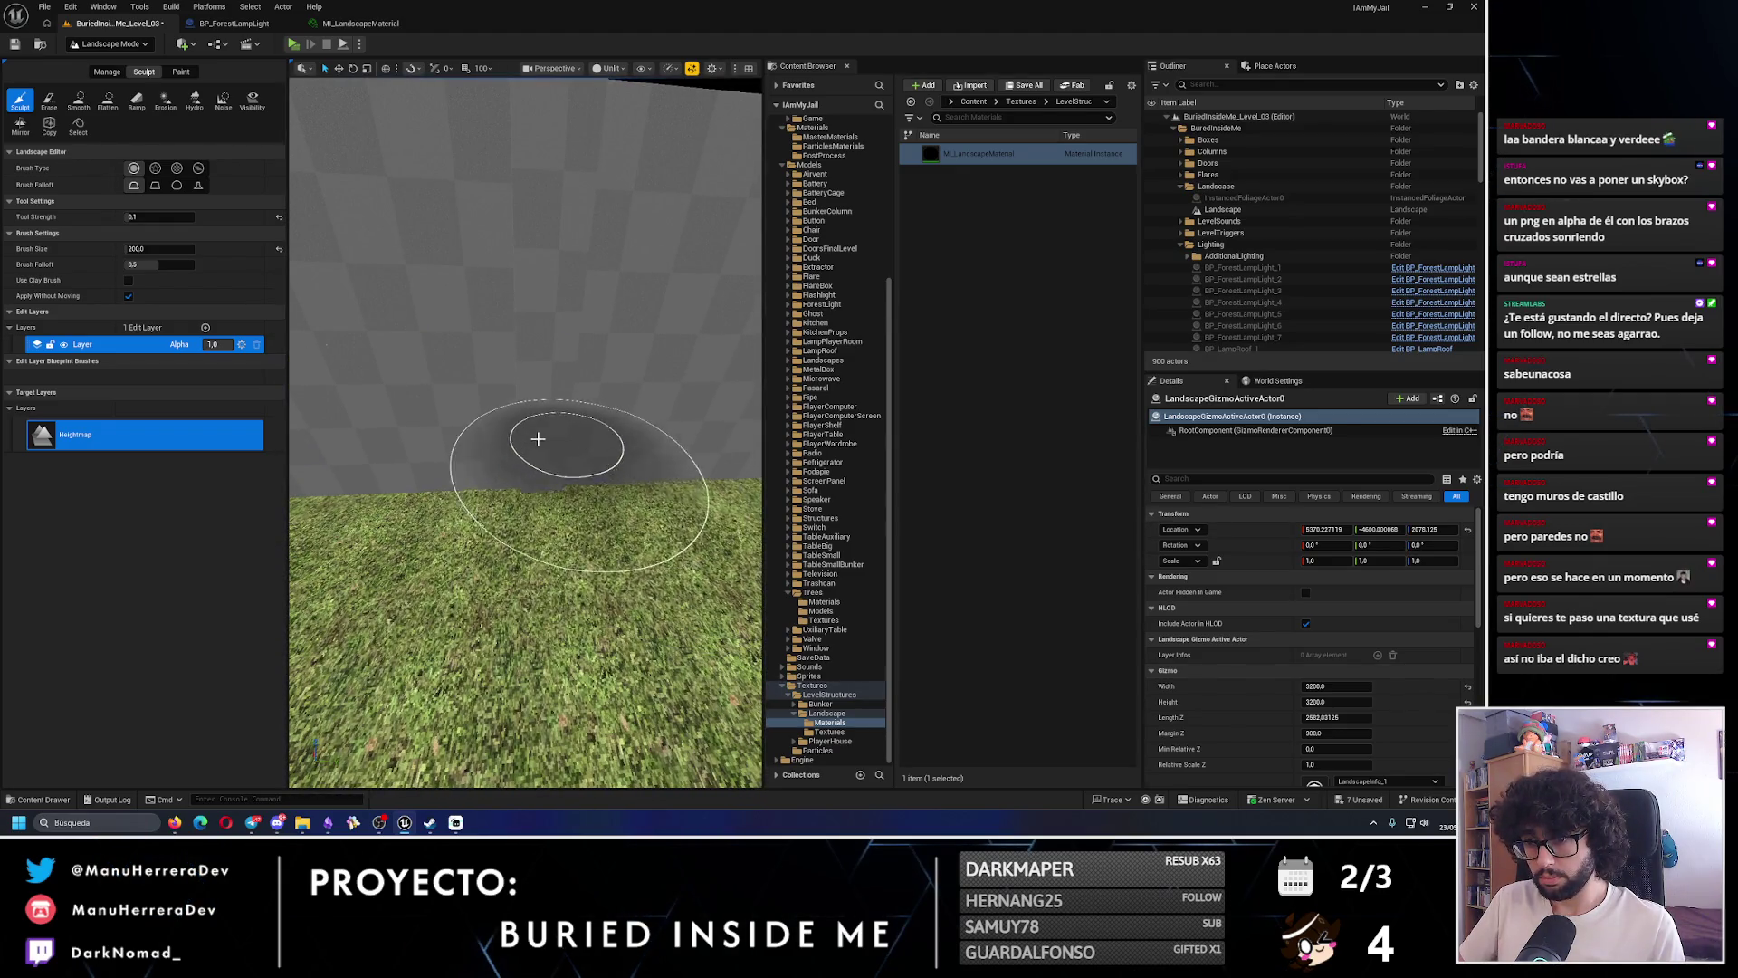
drag(621, 421, 577, 444)
drag(460, 424, 437, 424)
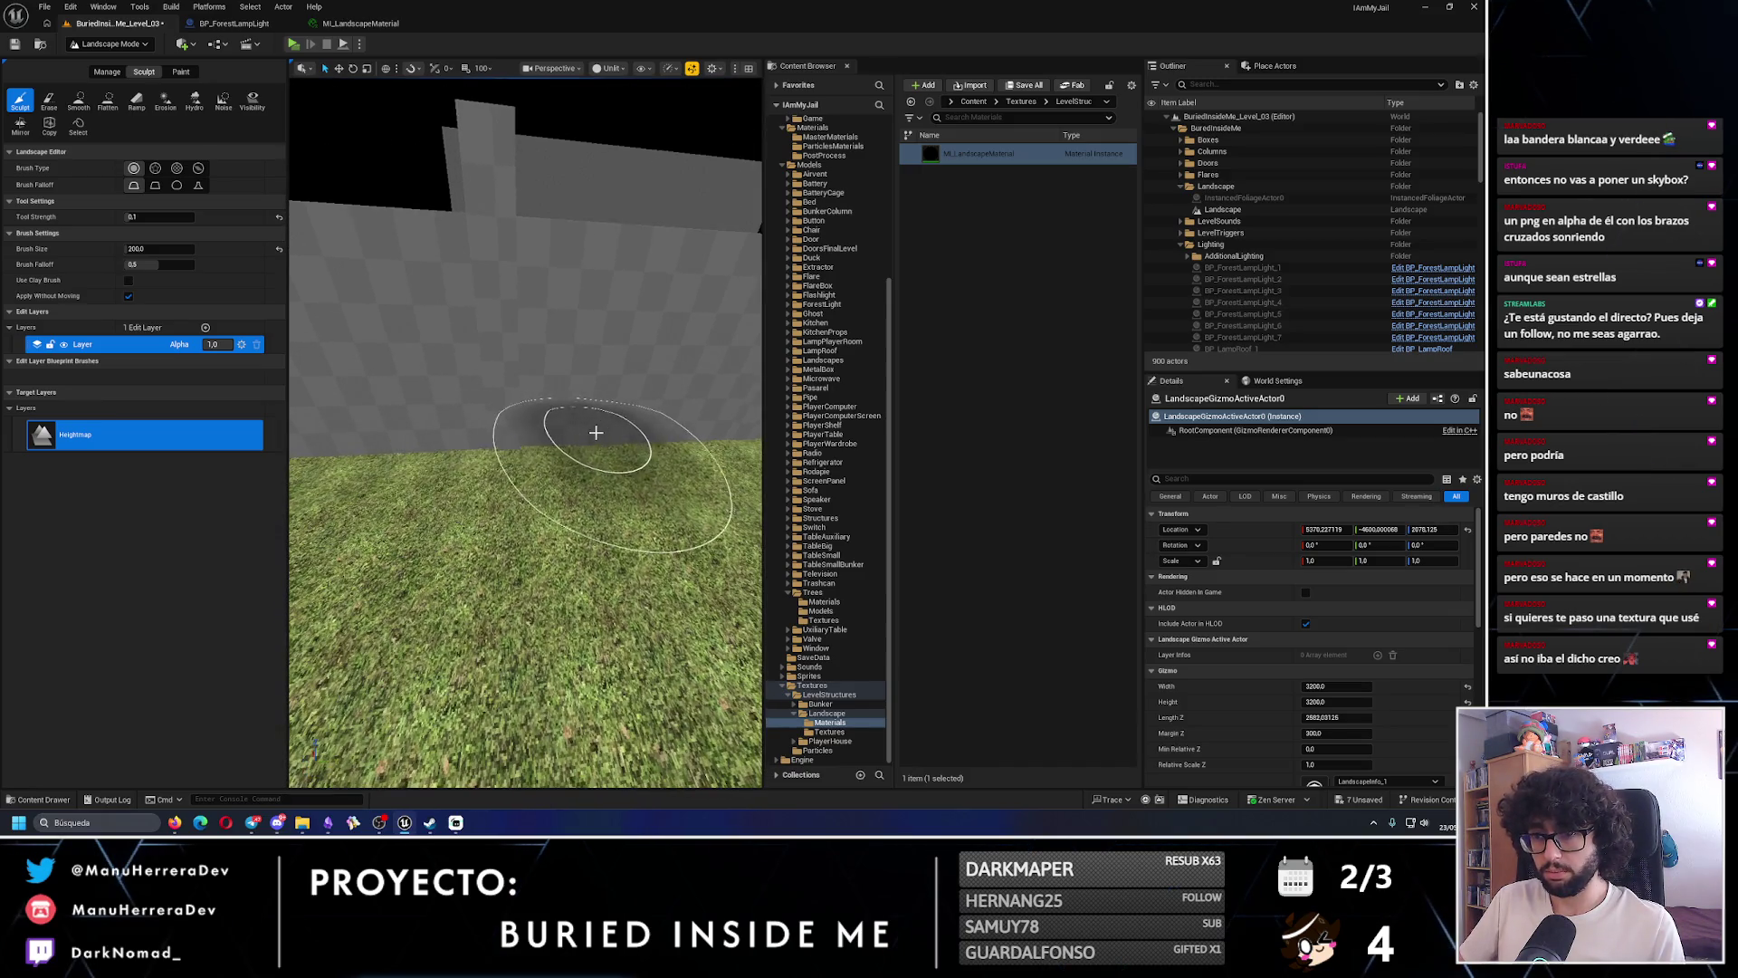
mouse_move(596, 433)
mouse_down()
mouse_move(601, 409)
mouse_move(595, 423)
mouse_up()
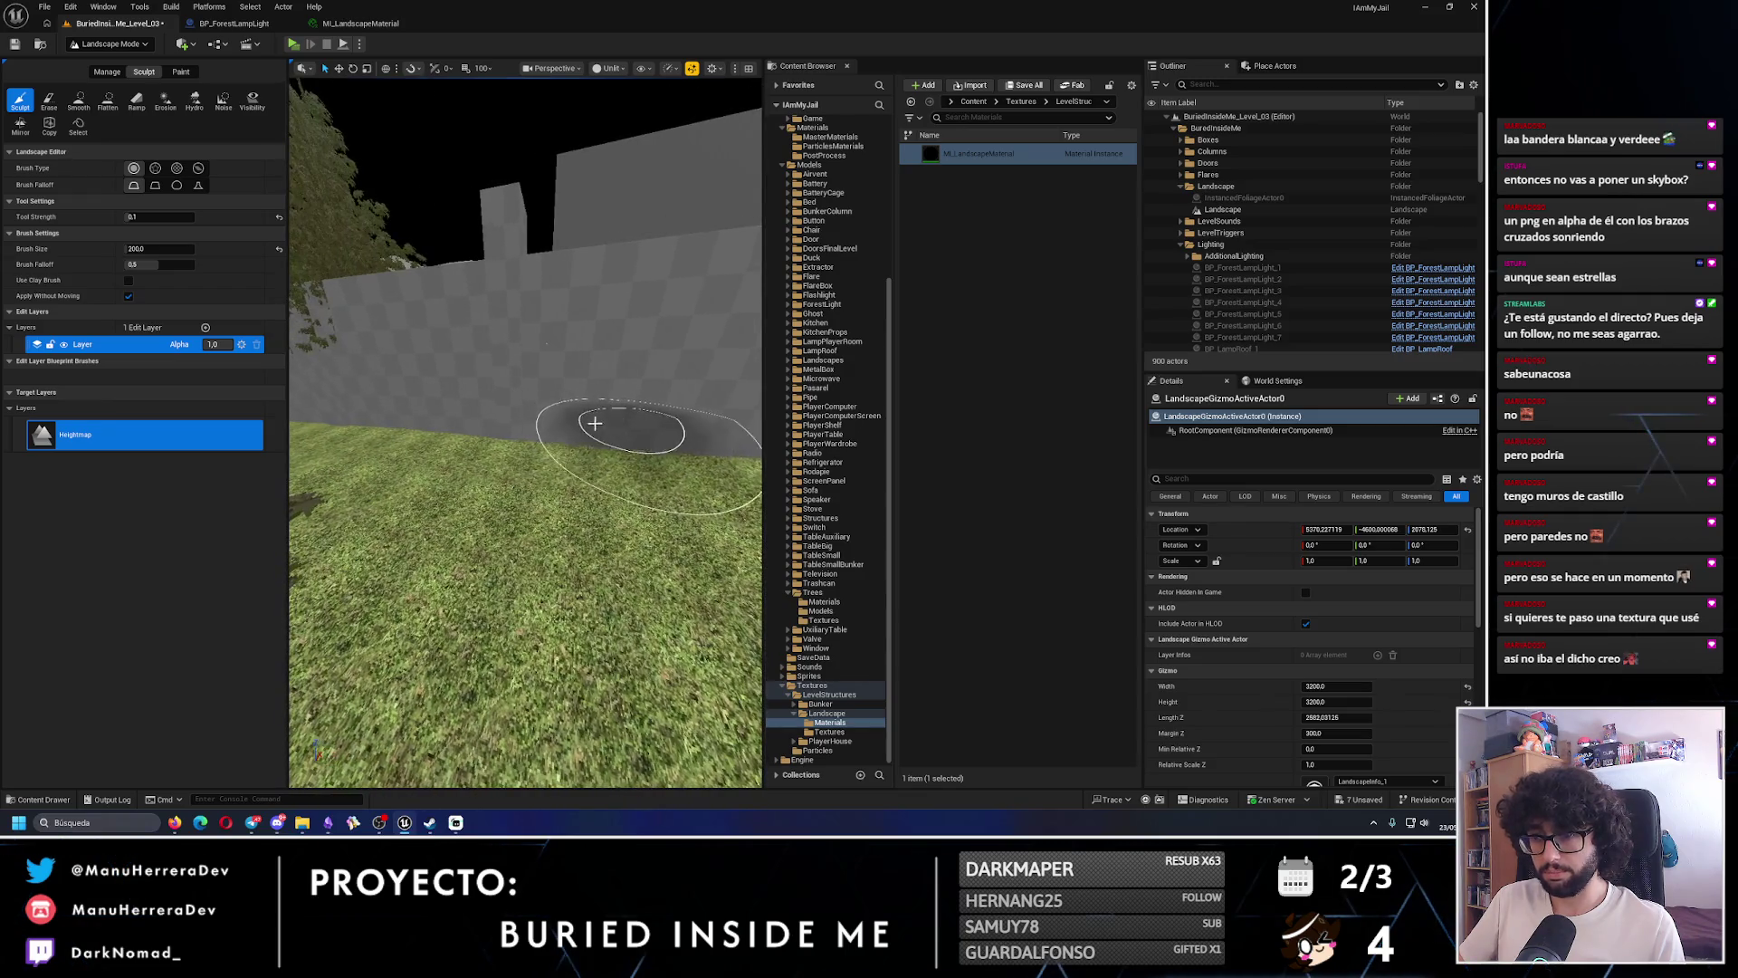
mouse_move(482, 404)
mouse_down()
mouse_move(536, 446)
mouse_move(486, 454)
mouse_move(516, 446)
mouse_move(516, 425)
mouse_move(543, 453)
mouse_move(487, 451)
mouse_move(584, 455)
mouse_move(549, 452)
mouse_move(537, 464)
mouse_move(561, 470)
mouse_move(493, 497)
mouse_move(561, 471)
mouse_move(640, 485)
mouse_move(485, 473)
mouse_move(579, 479)
mouse_move(540, 428)
mouse_up()
key(ctrl+z)
key(ctrl+z)
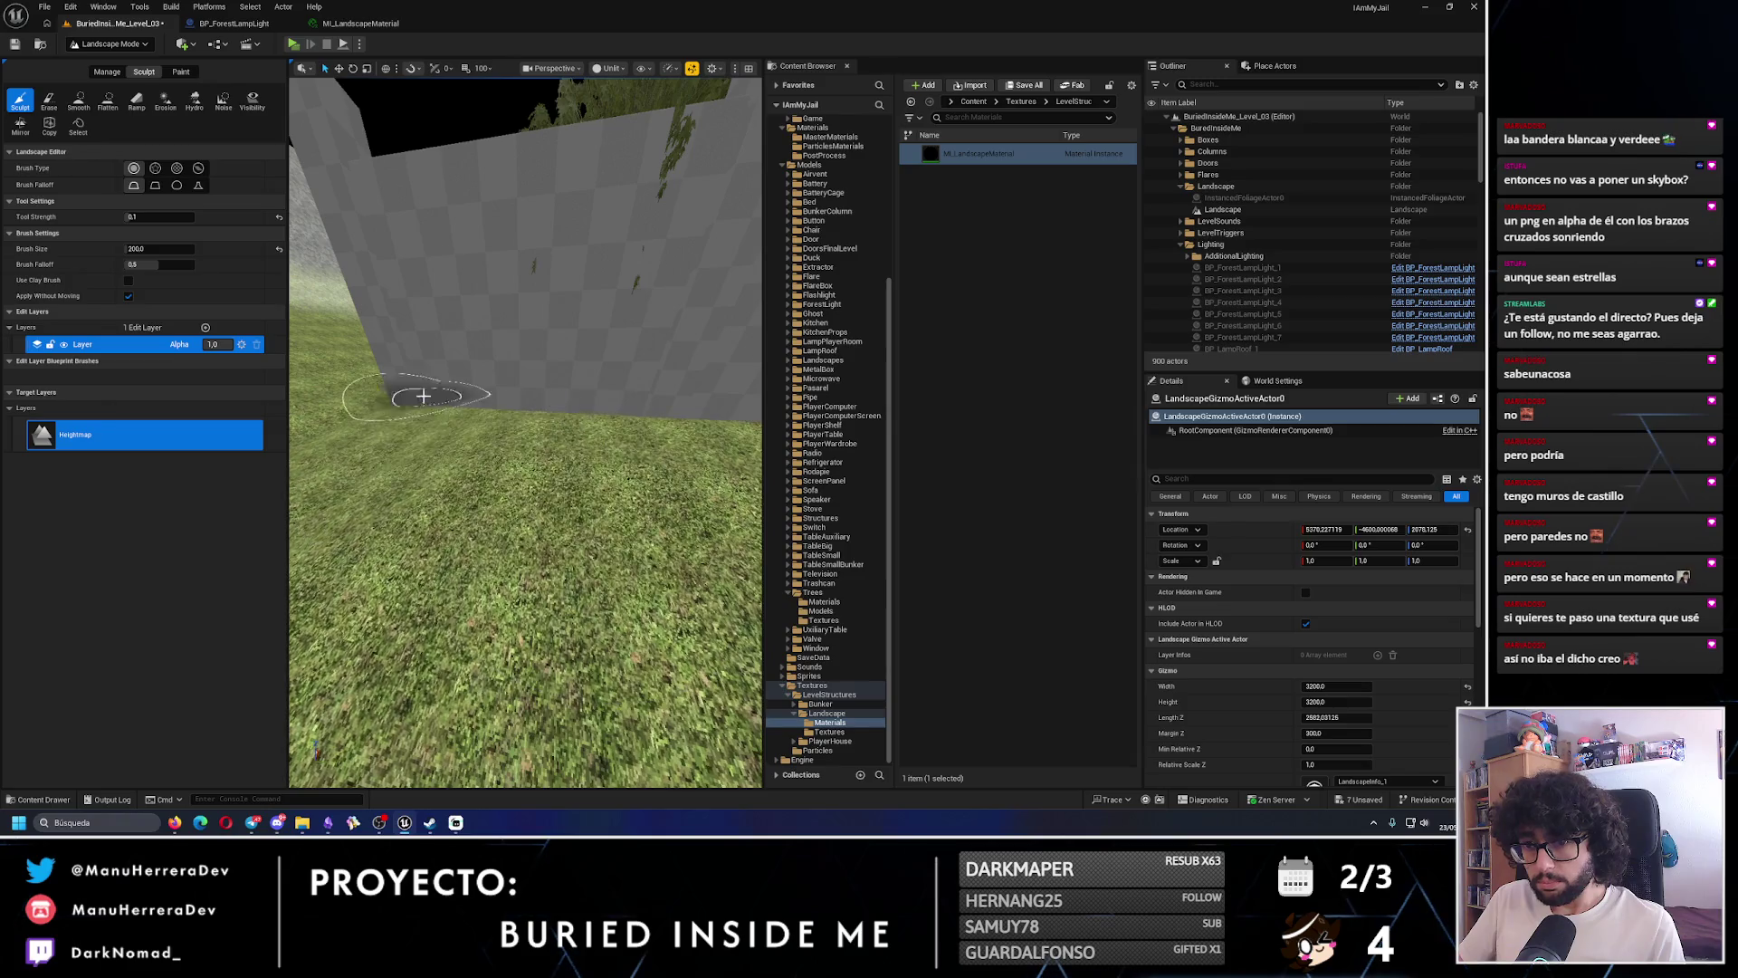
- Pull back to survey the wider landscape and the L-shaped path from above
mouse_move(422, 396)
mouse_down()
mouse_move(541, 488)
mouse_move(499, 471)
mouse_move(511, 448)
mouse_move(579, 457)
mouse_move(464, 398)
mouse_up()
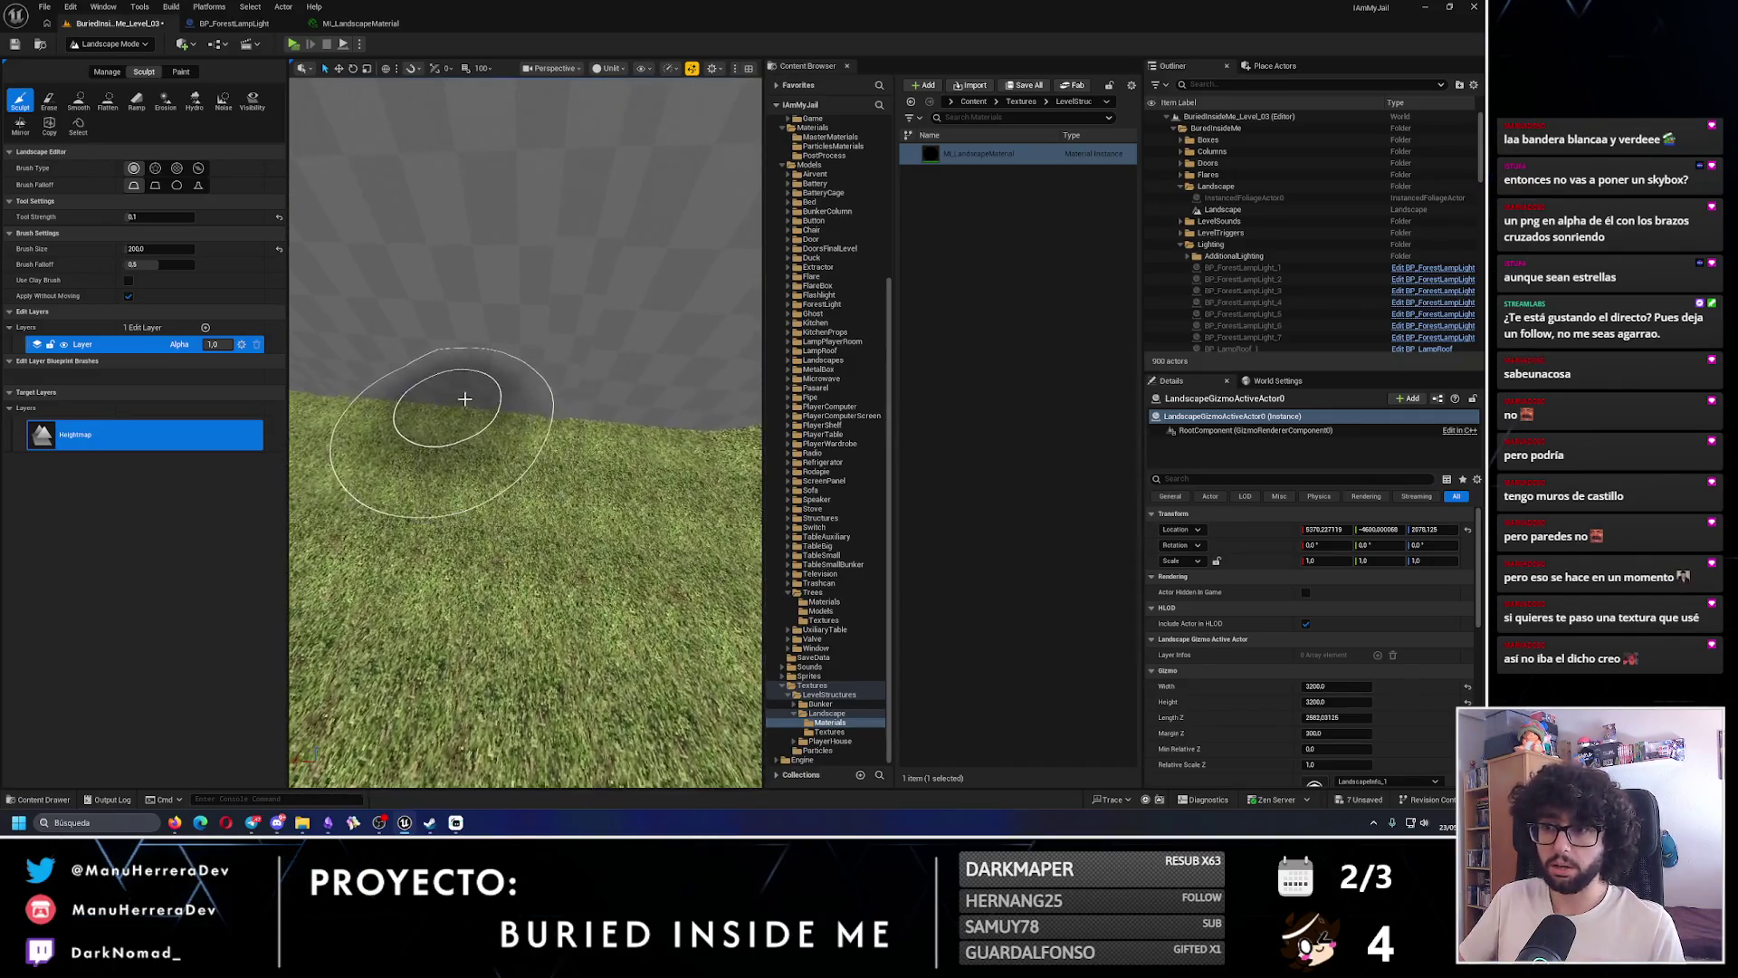
mouse_move(645, 417)
mouse_down()
mouse_move(547, 394)
mouse_move(601, 399)
mouse_move(495, 410)
mouse_move(432, 291)
mouse_move(436, 327)
mouse_move(519, 327)
mouse_move(504, 378)
mouse_move(643, 432)
mouse_move(513, 392)
mouse_up()
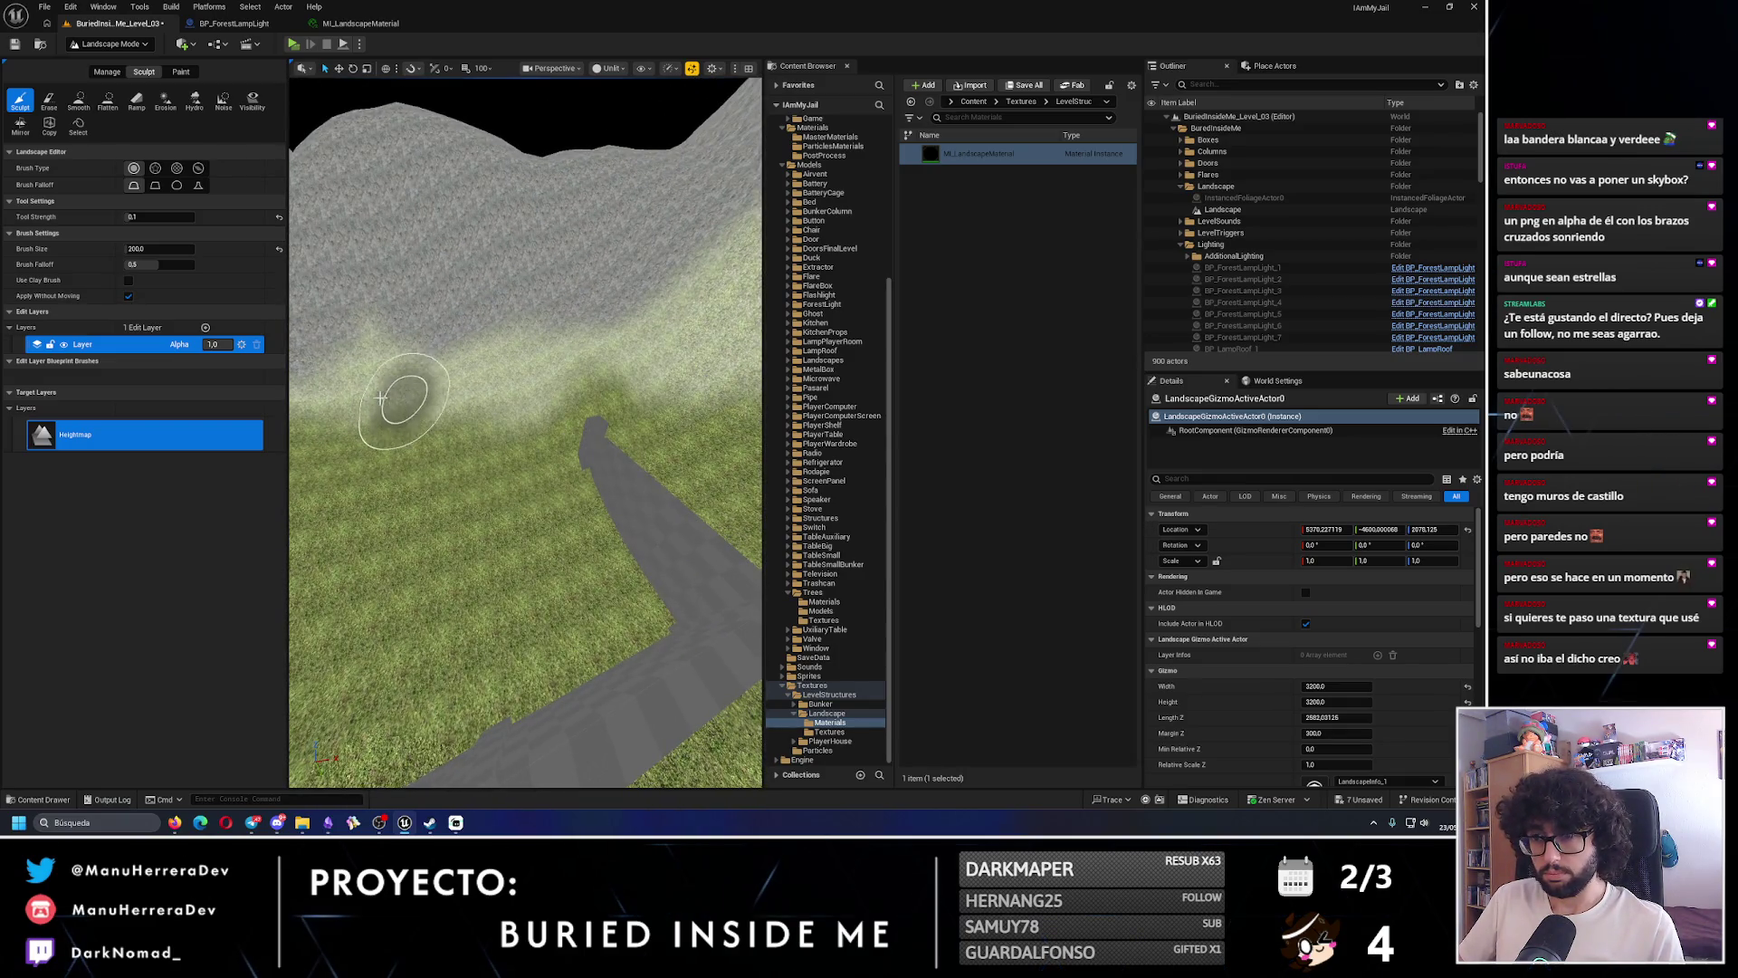
scroll(398, 371, up, 10)
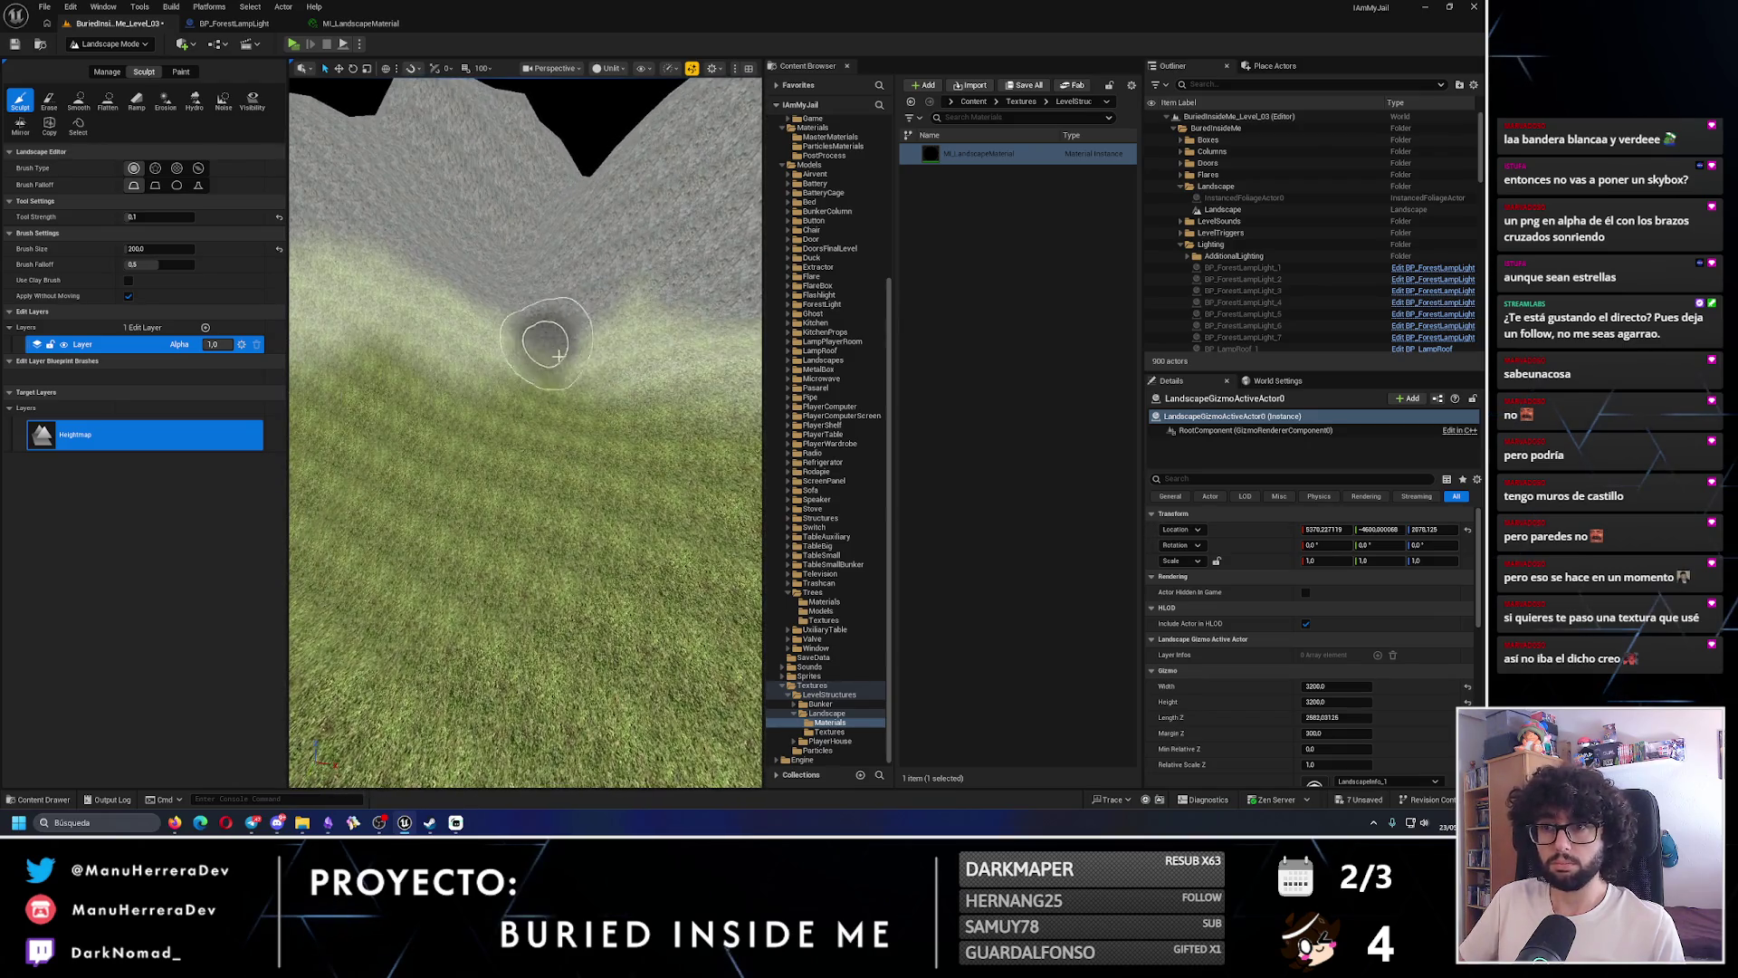
scroll(437, 329, down, 8)
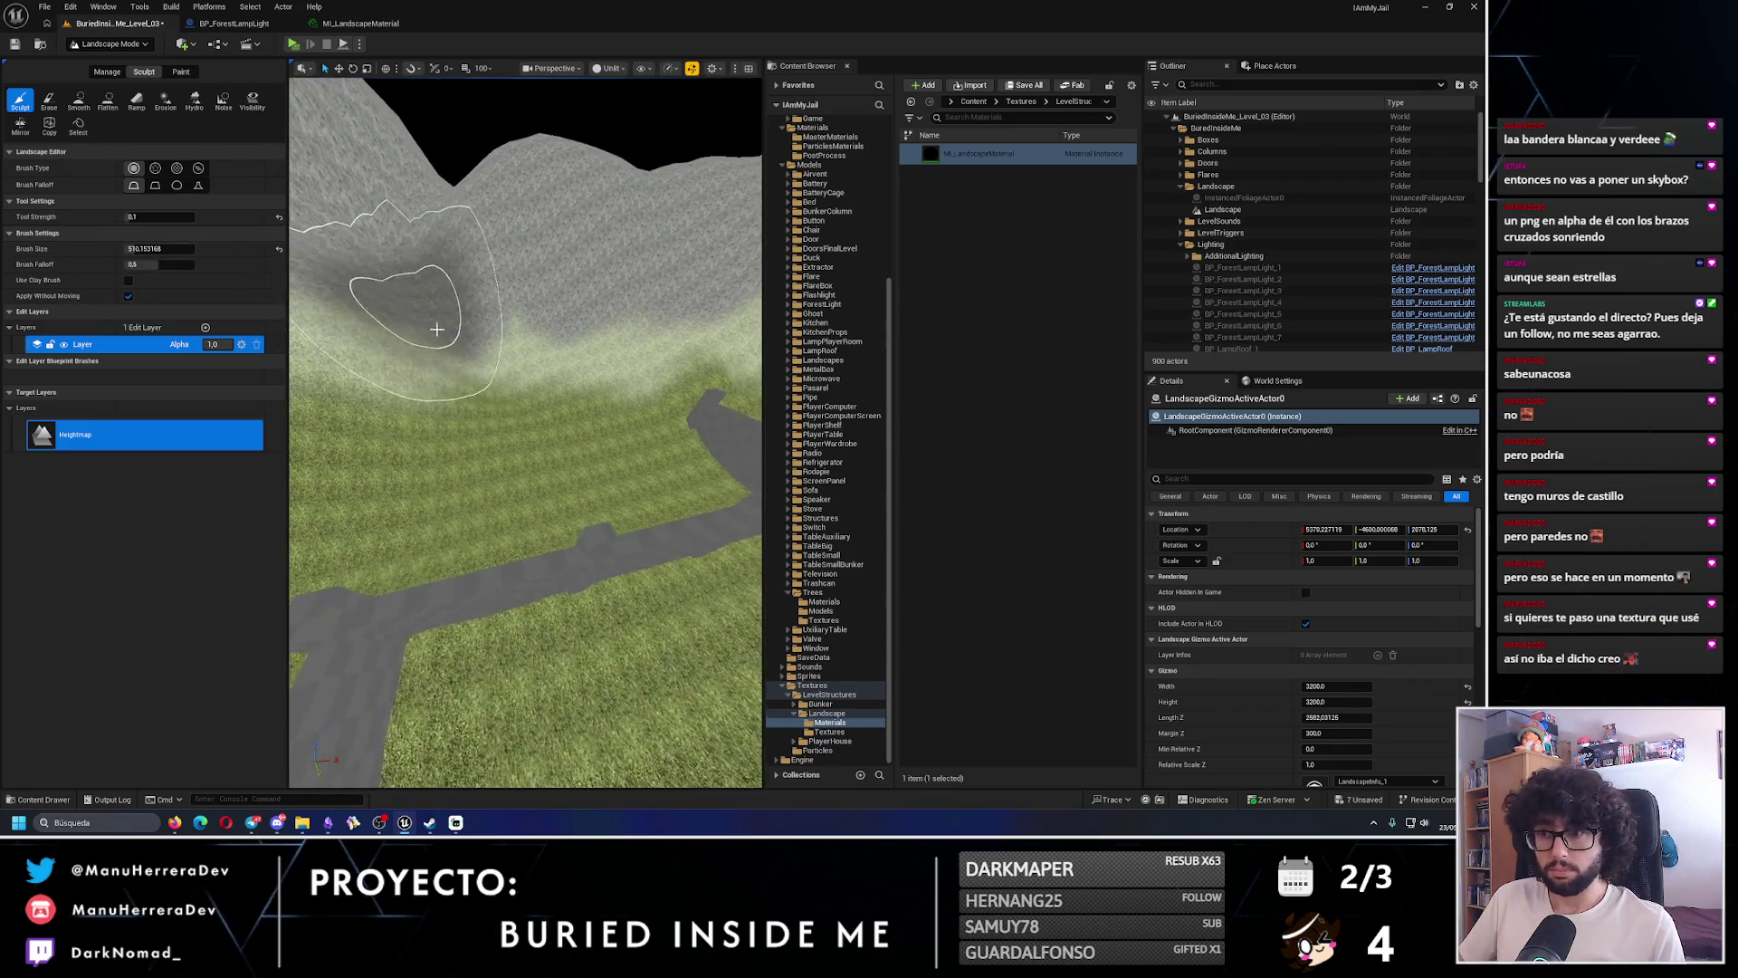
drag(489, 360, 504, 329)
drag(621, 357, 541, 328)
scroll(582, 327, up, 5)
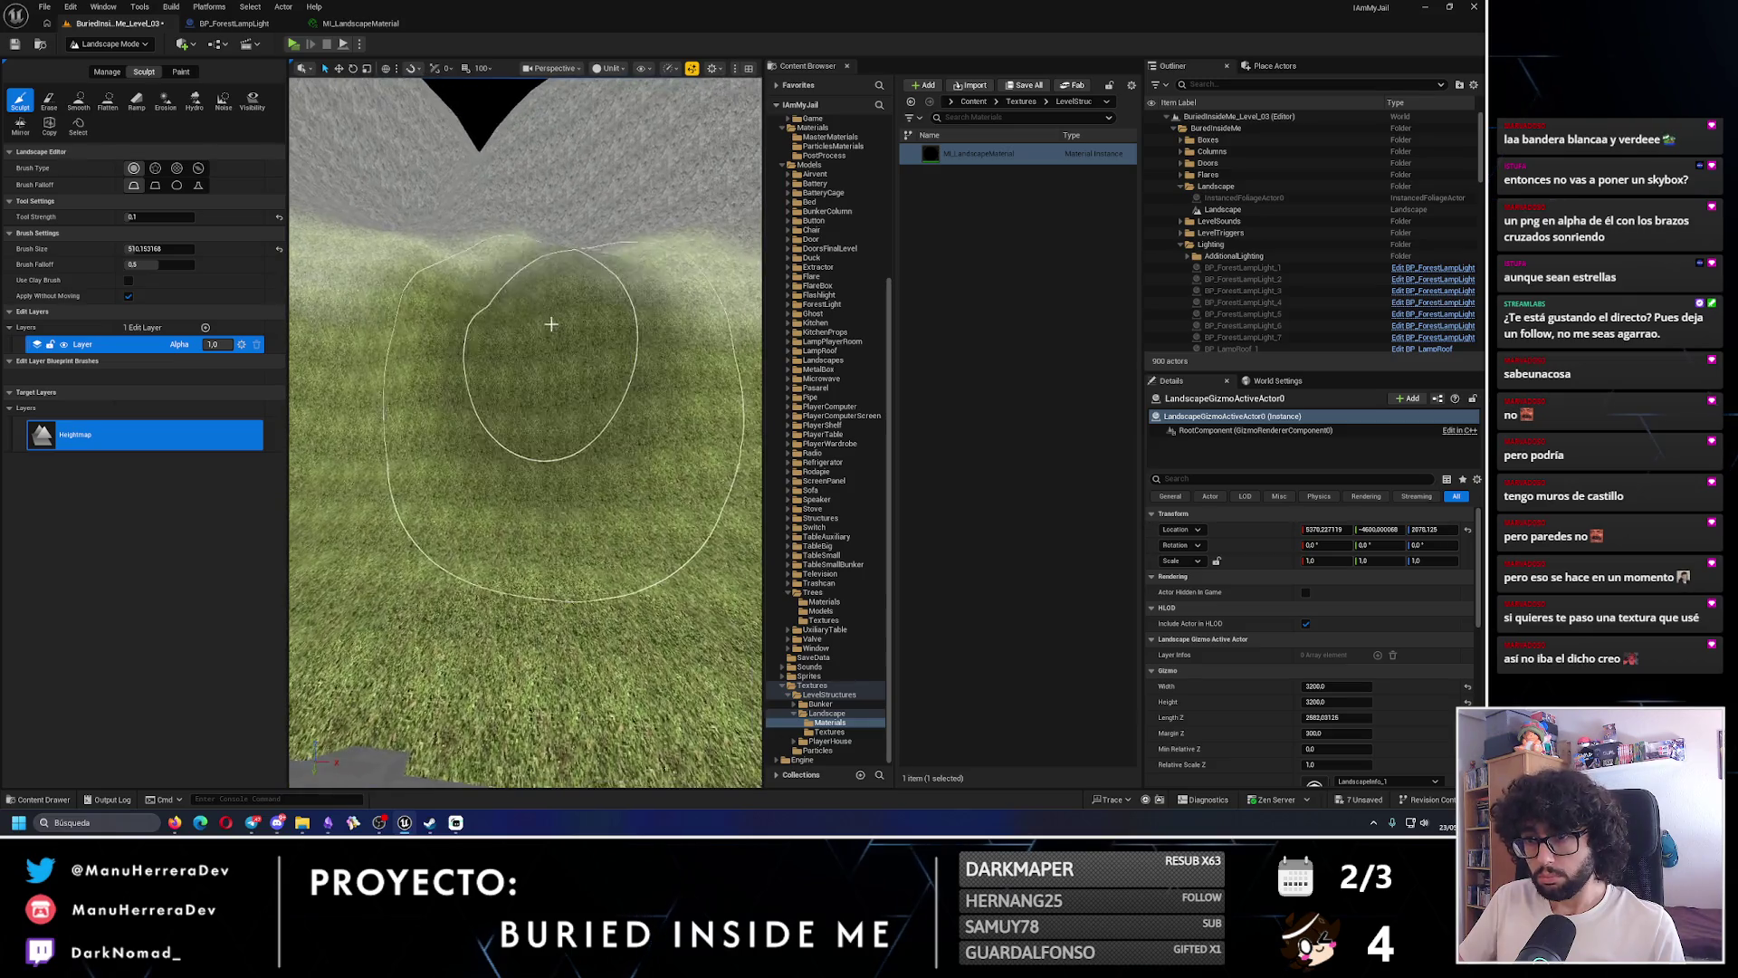
- In landscape Paint mode, paint the Rock layer over the grass toward the hill
click(181, 71)
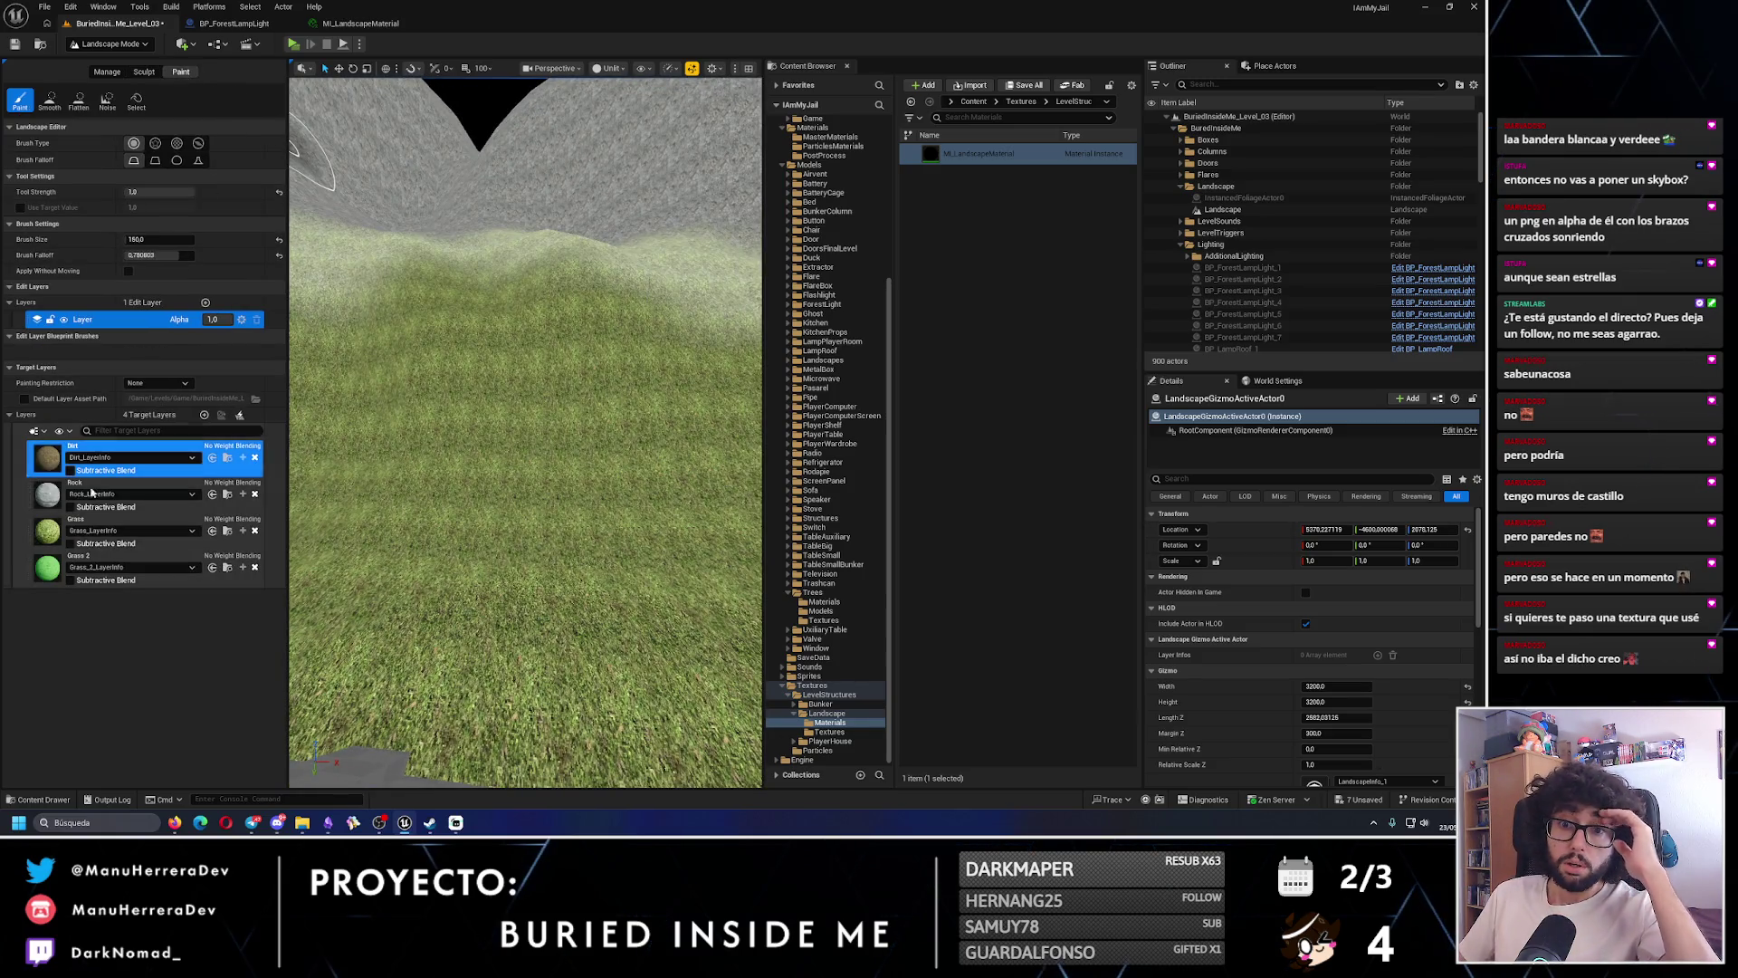
click(135, 484)
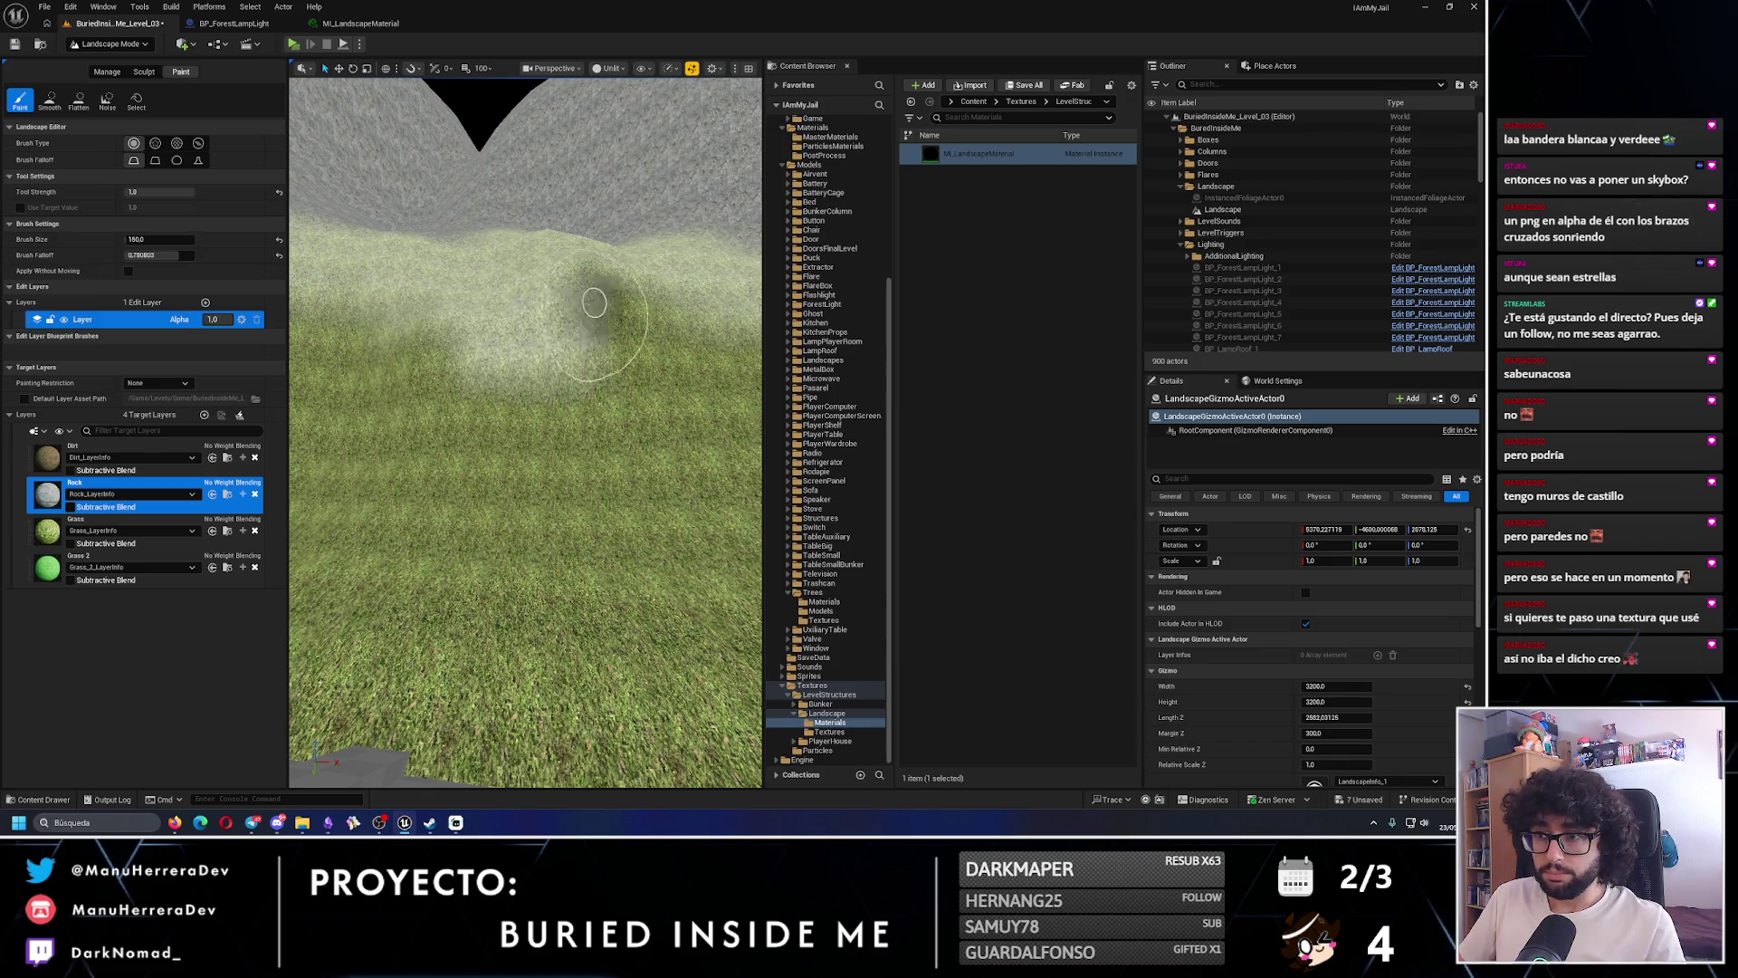
scroll(594, 302, down, 3)
scroll(588, 307, down, 3)
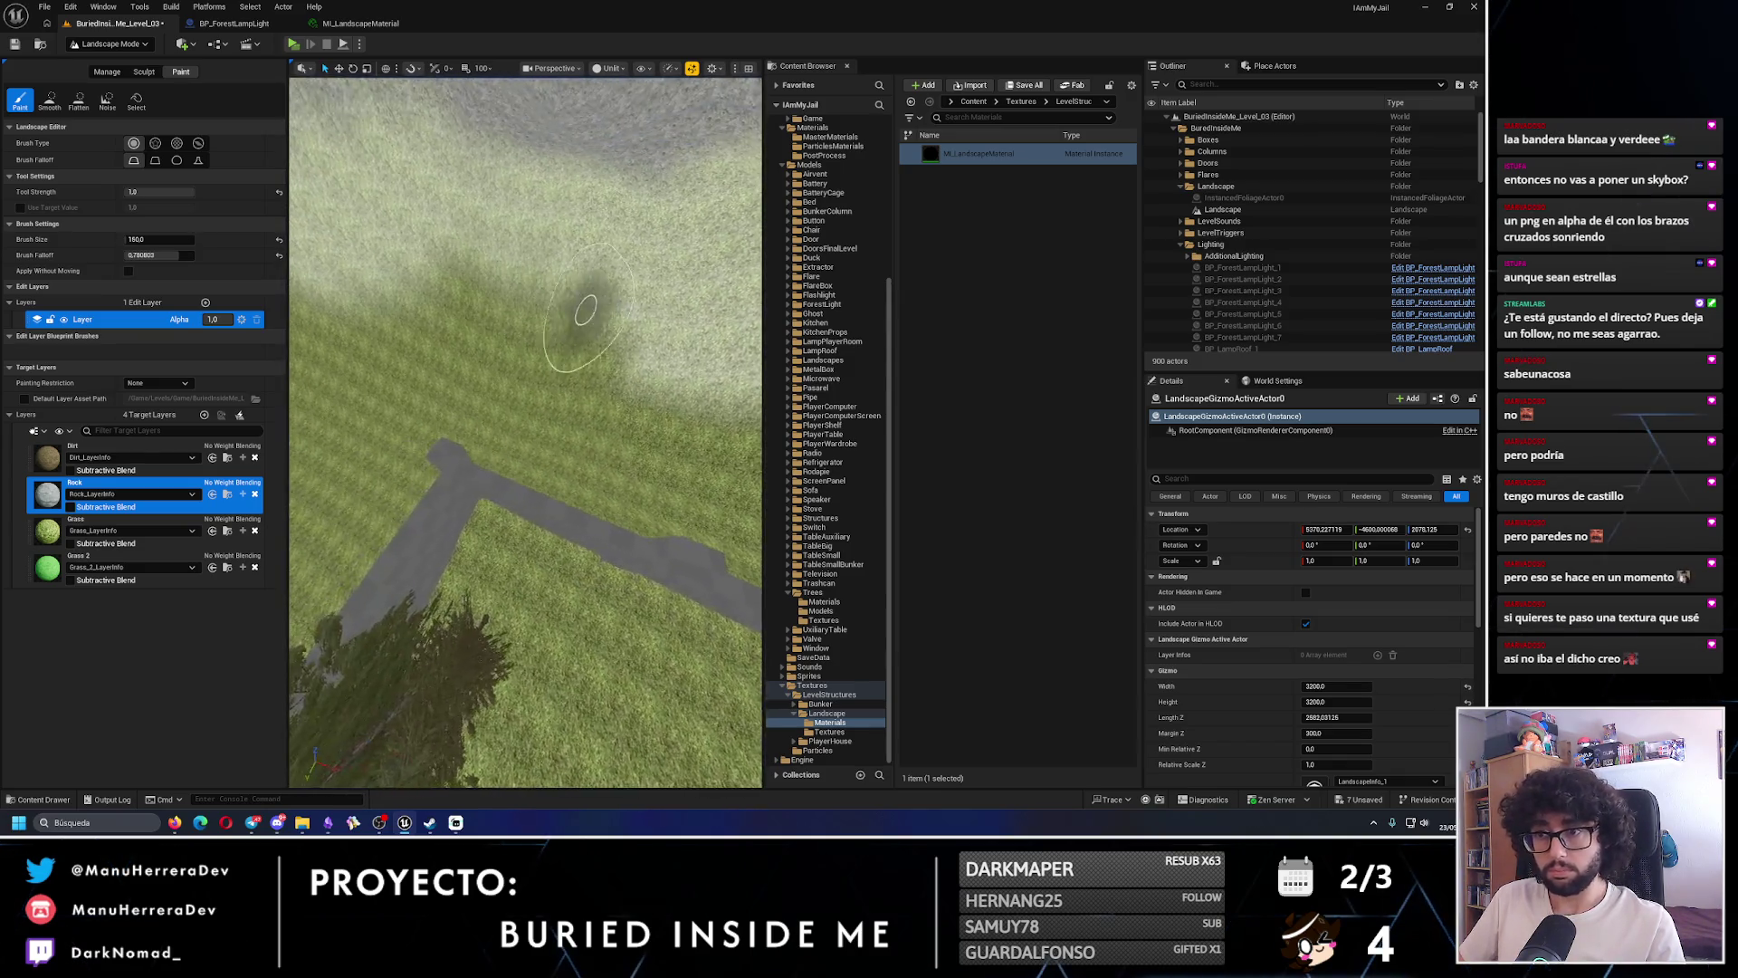
drag(586, 311, 440, 288)
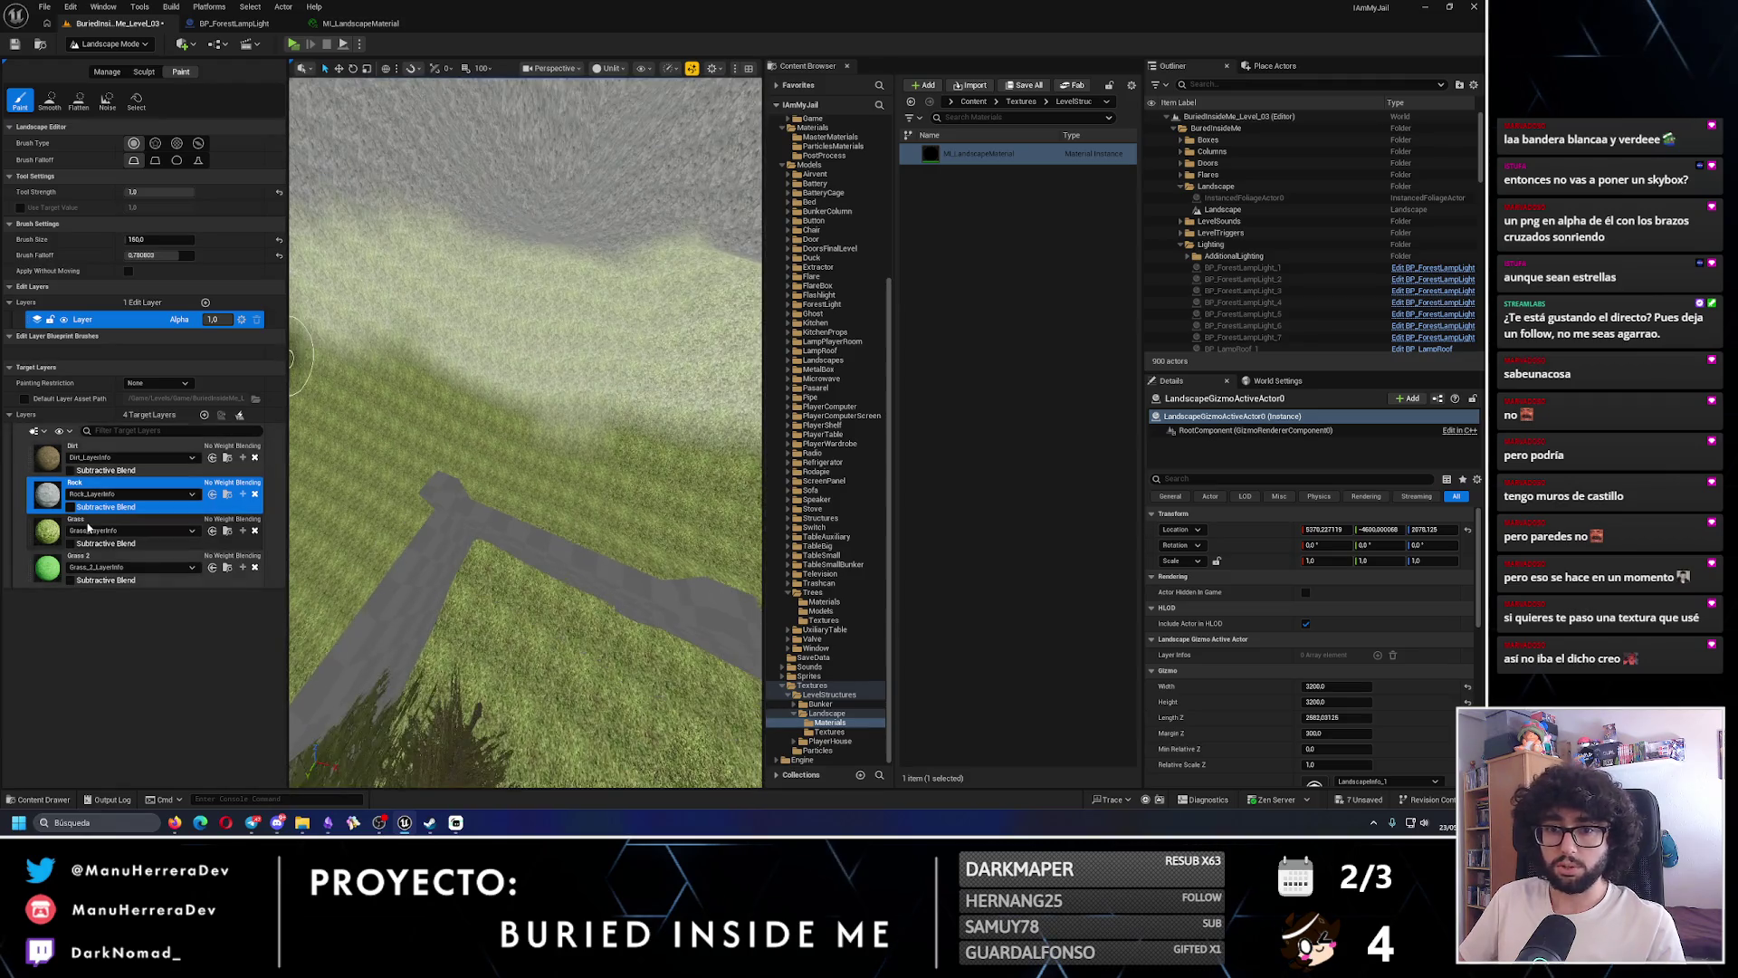
- Select the Grass paint layer and turn the view to face the road
click(136, 525)
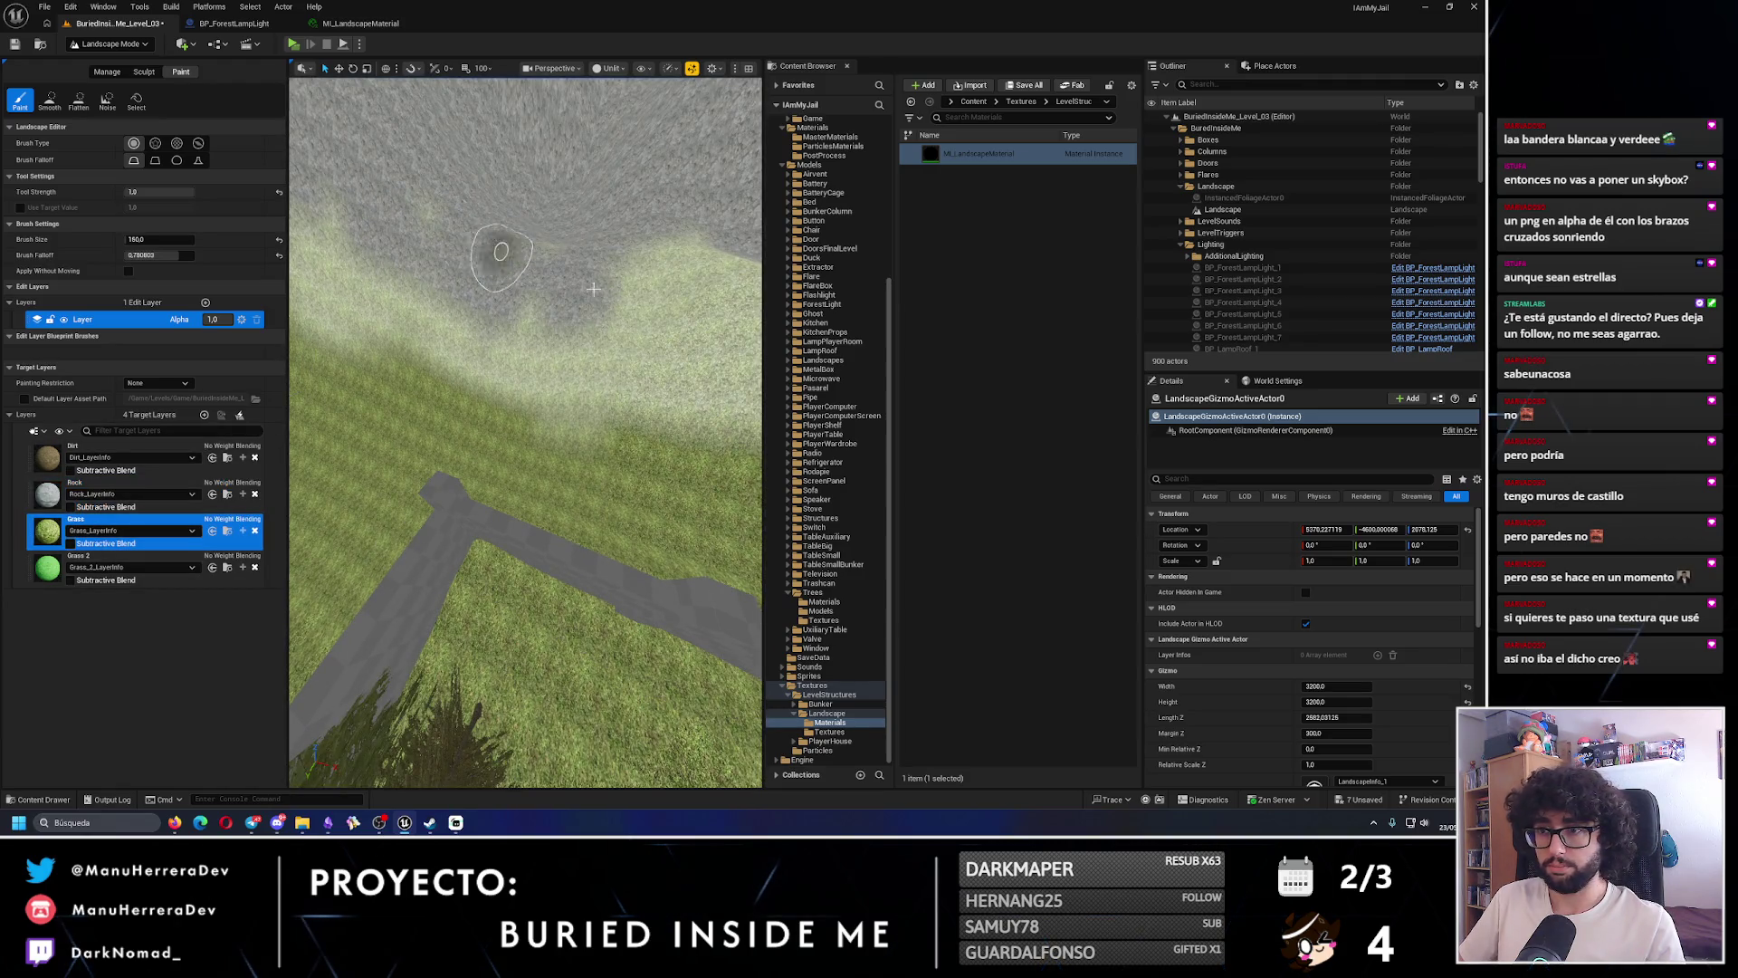
drag(501, 252, 498, 331)
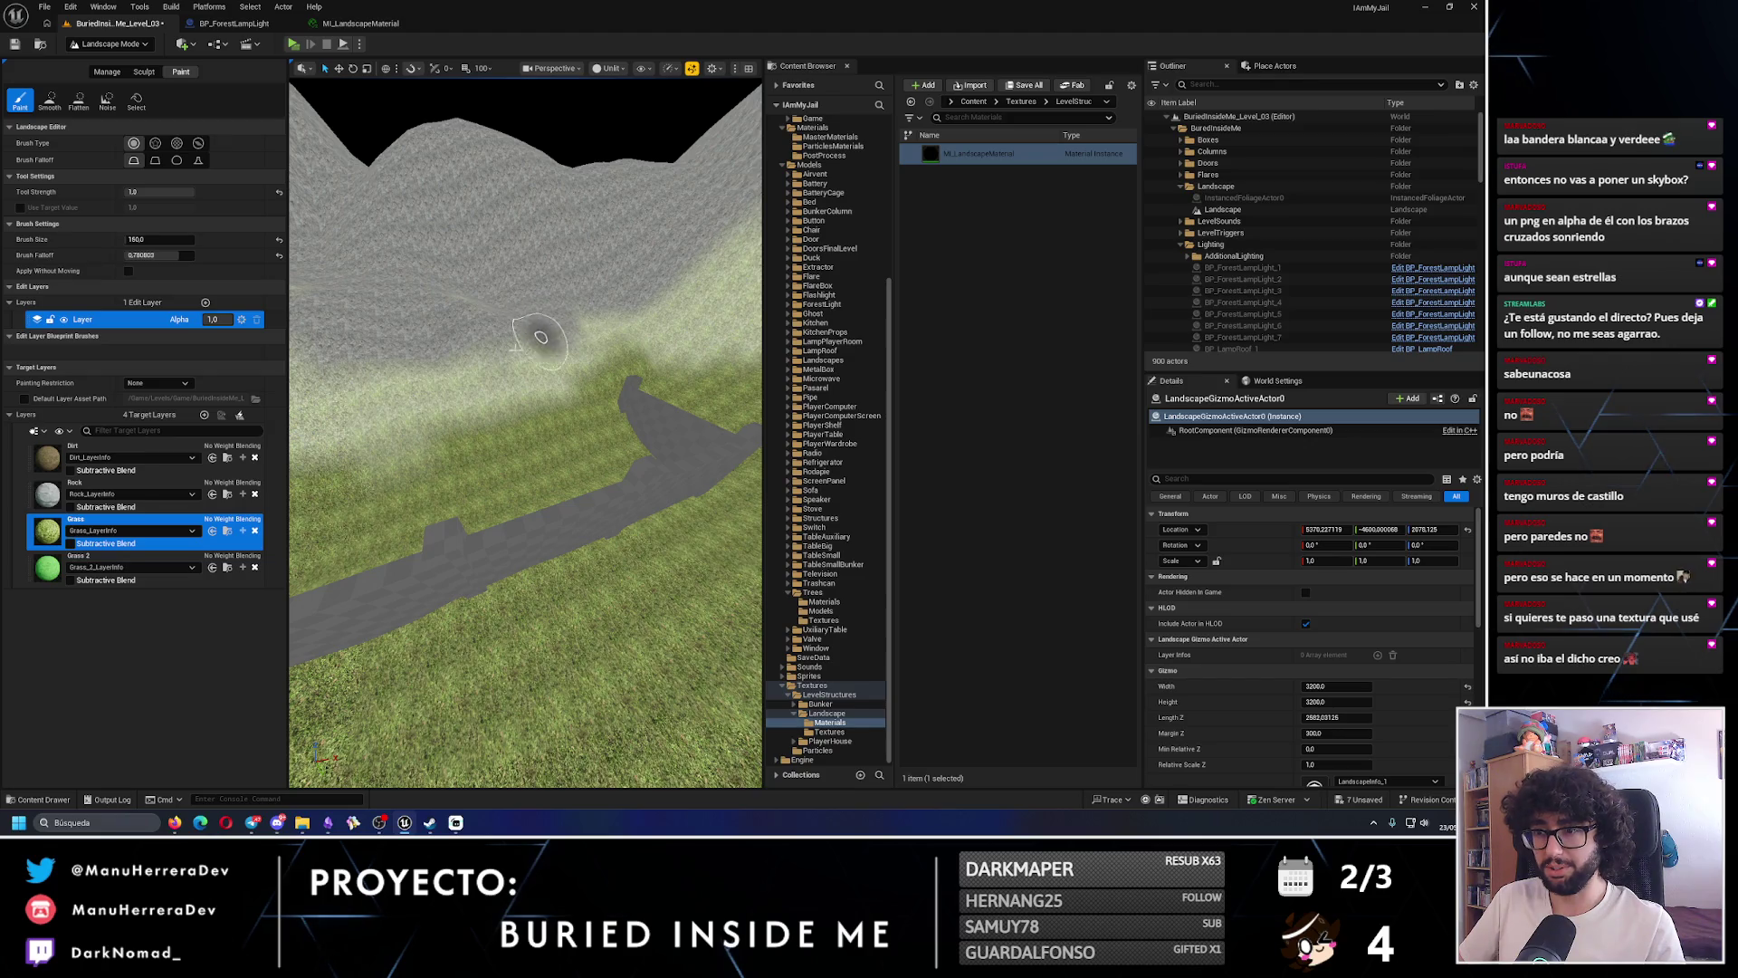
mouse_move(416, 374)
mouse_down()
mouse_move(389, 362)
mouse_move(457, 367)
mouse_move(439, 310)
mouse_move(529, 360)
mouse_move(369, 308)
mouse_up()
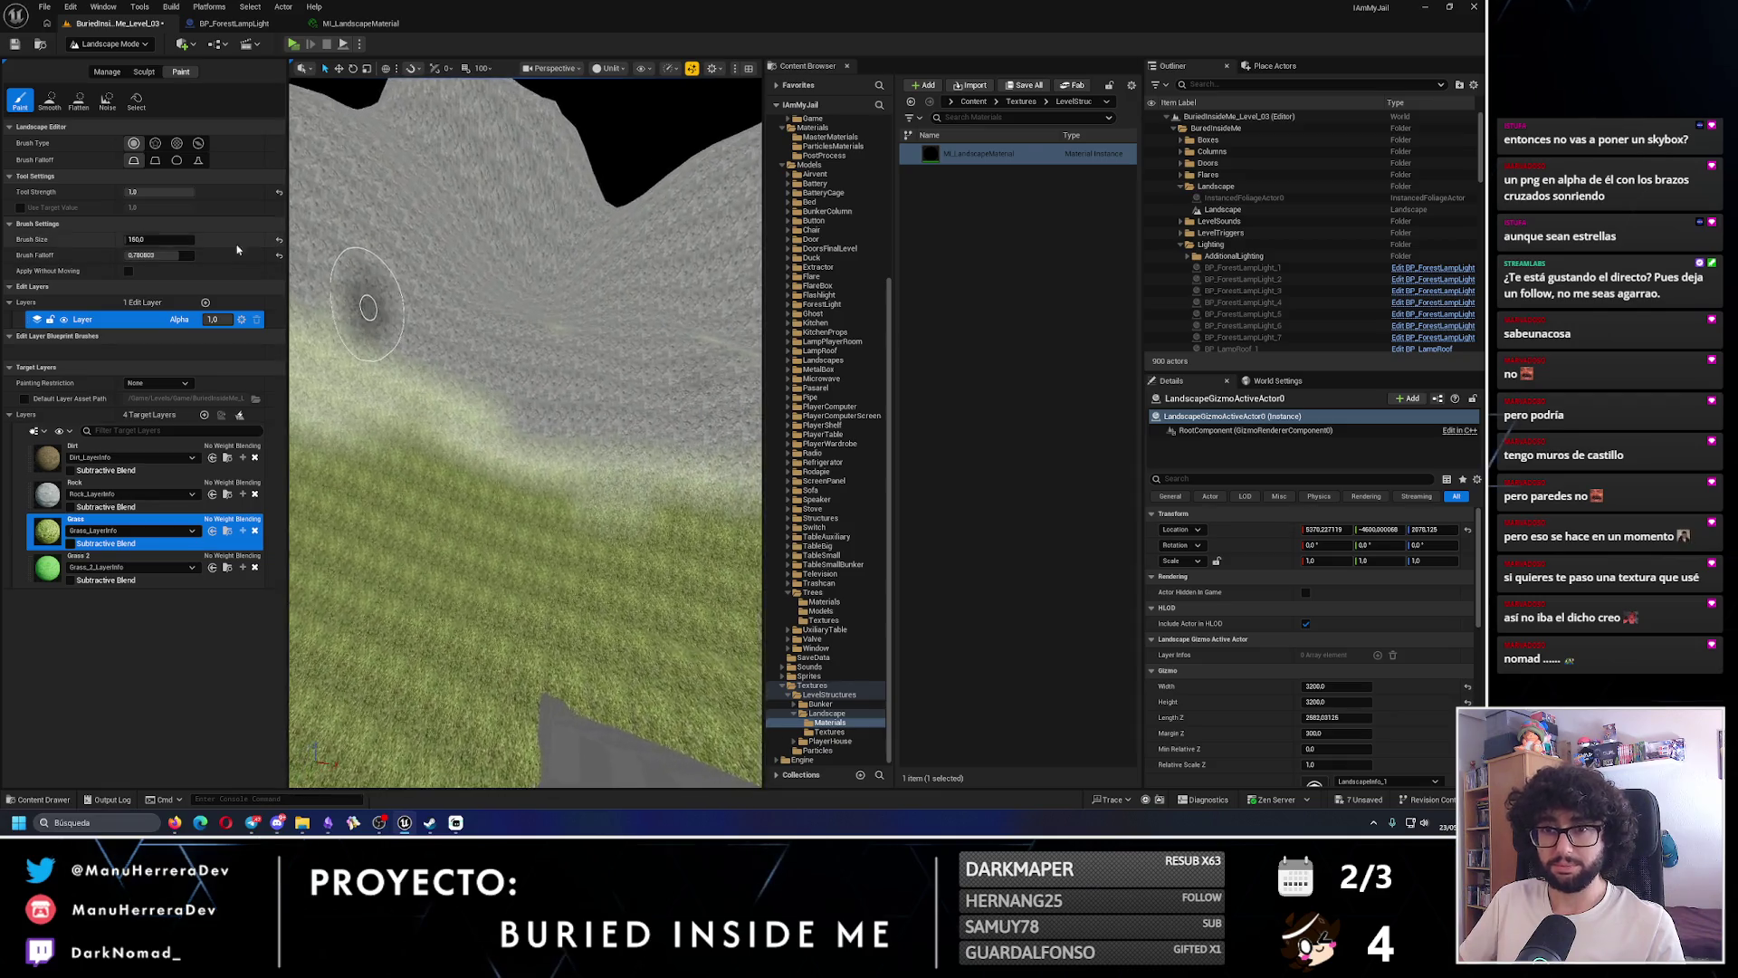
- Return to Sculpt mode, frame the hill beside the road, and launch a playtest with Alt+P
click(144, 72)
mouse_move(525, 435)
mouse_down()
mouse_move(466, 427)
mouse_move(466, 387)
mouse_up()
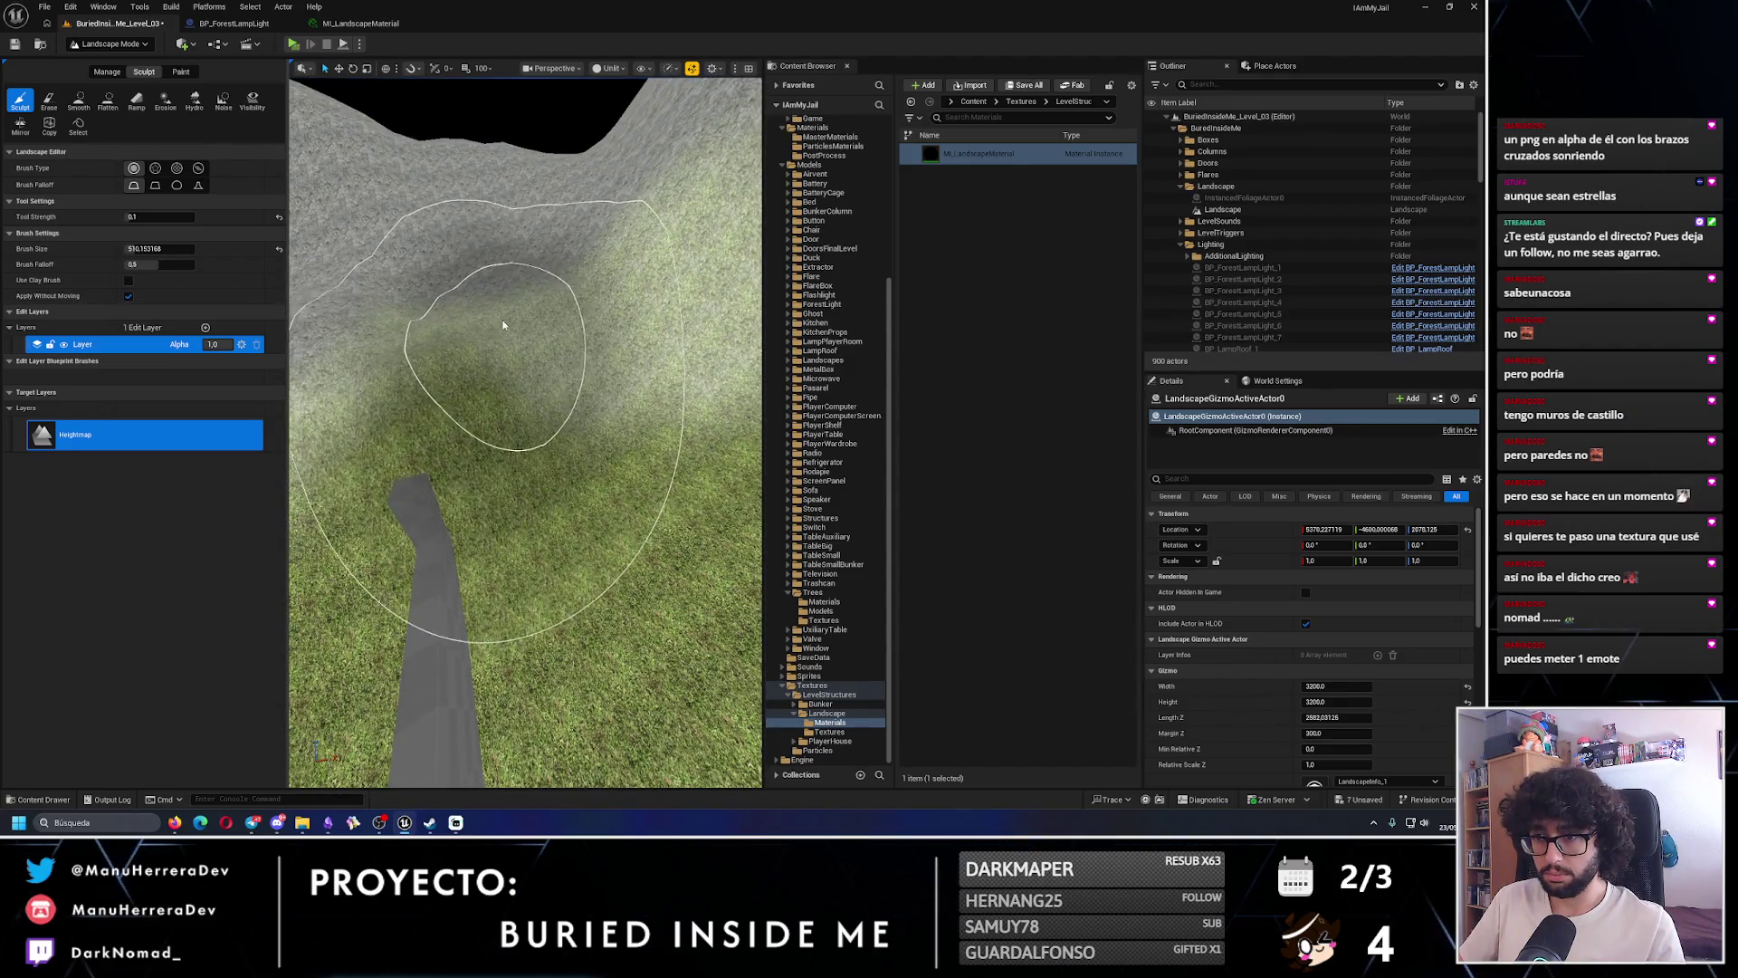
drag(504, 322, 453, 349)
key(alt+p)
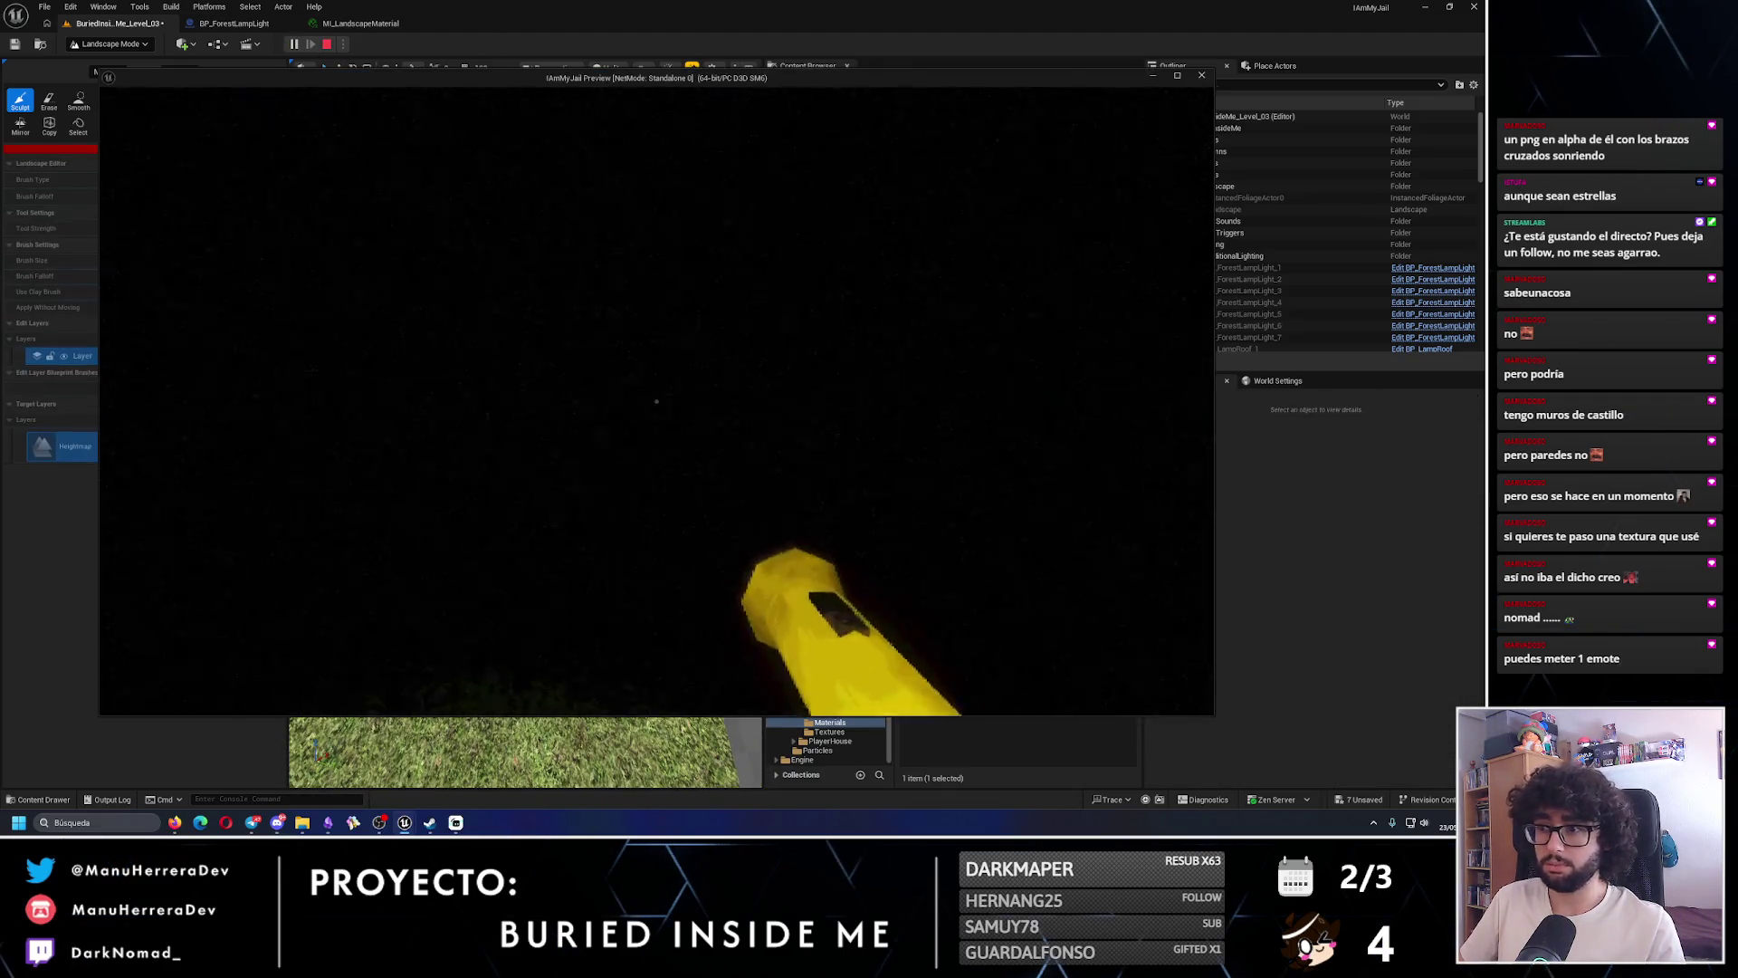